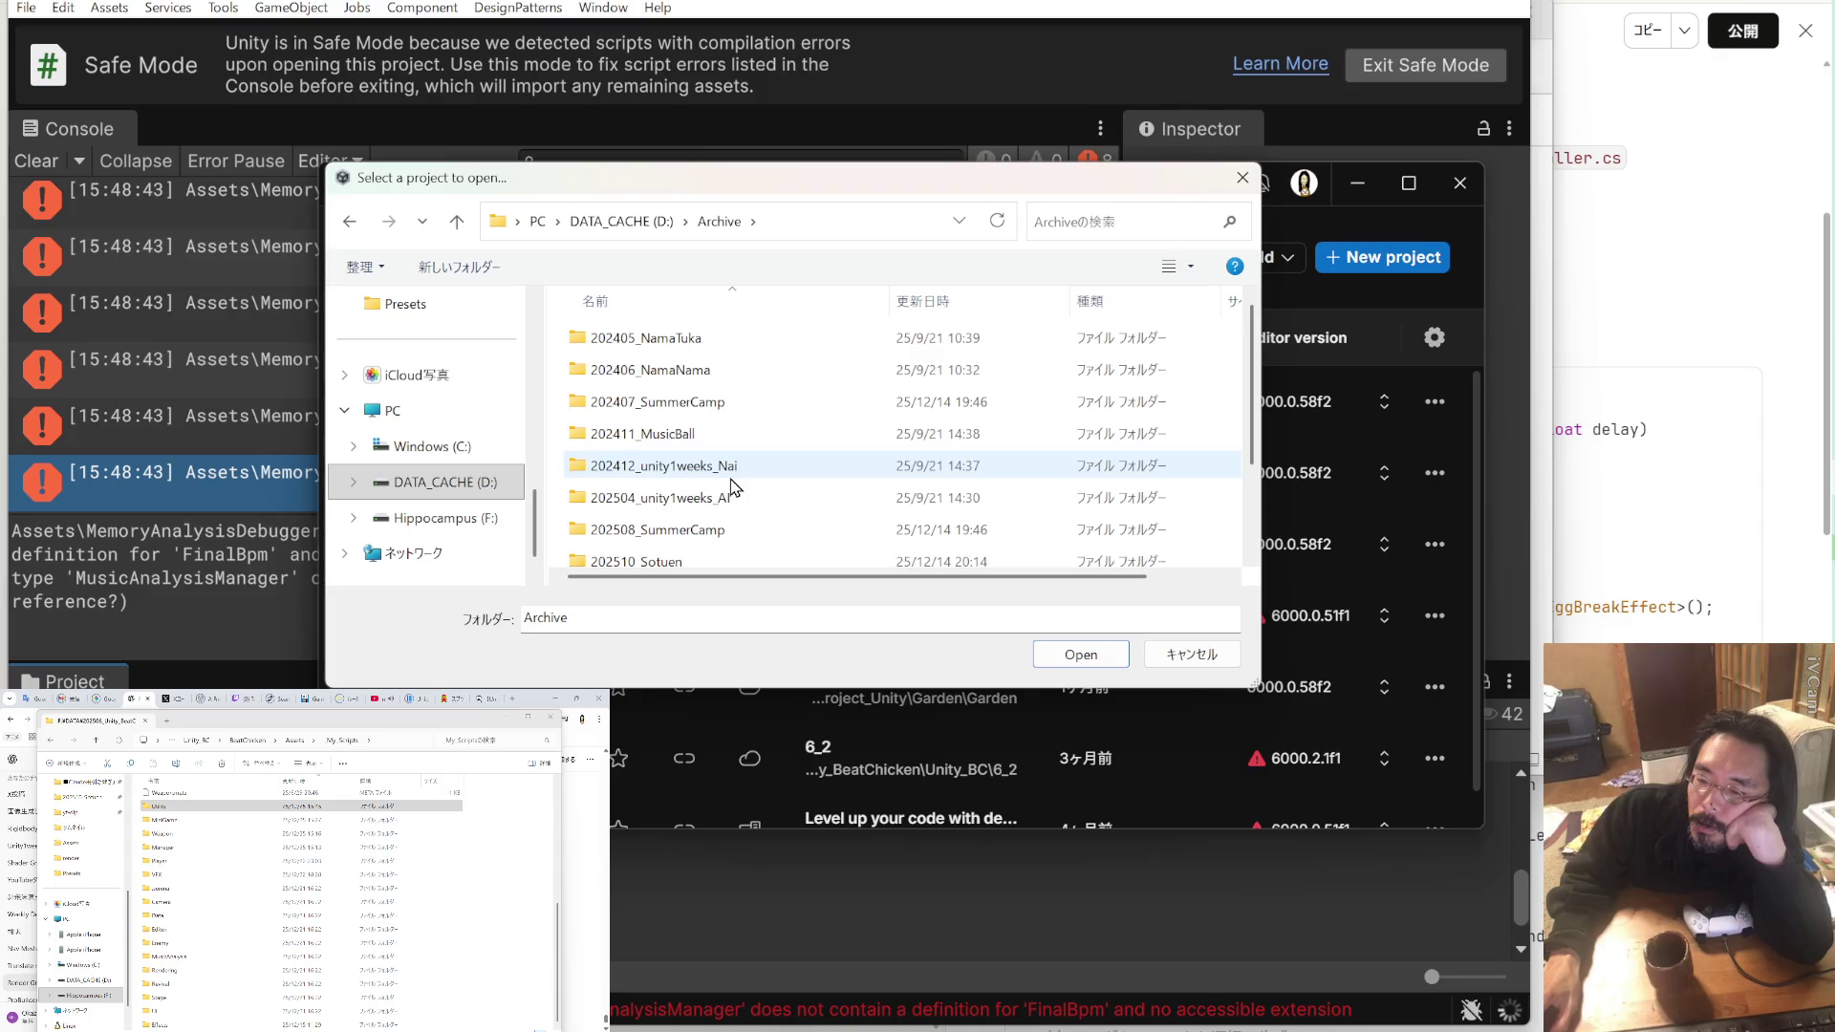
Step: In the Add project dialog, browse the Archive folders on the D: drive, then return to the drive list
mouse_move(734, 487)
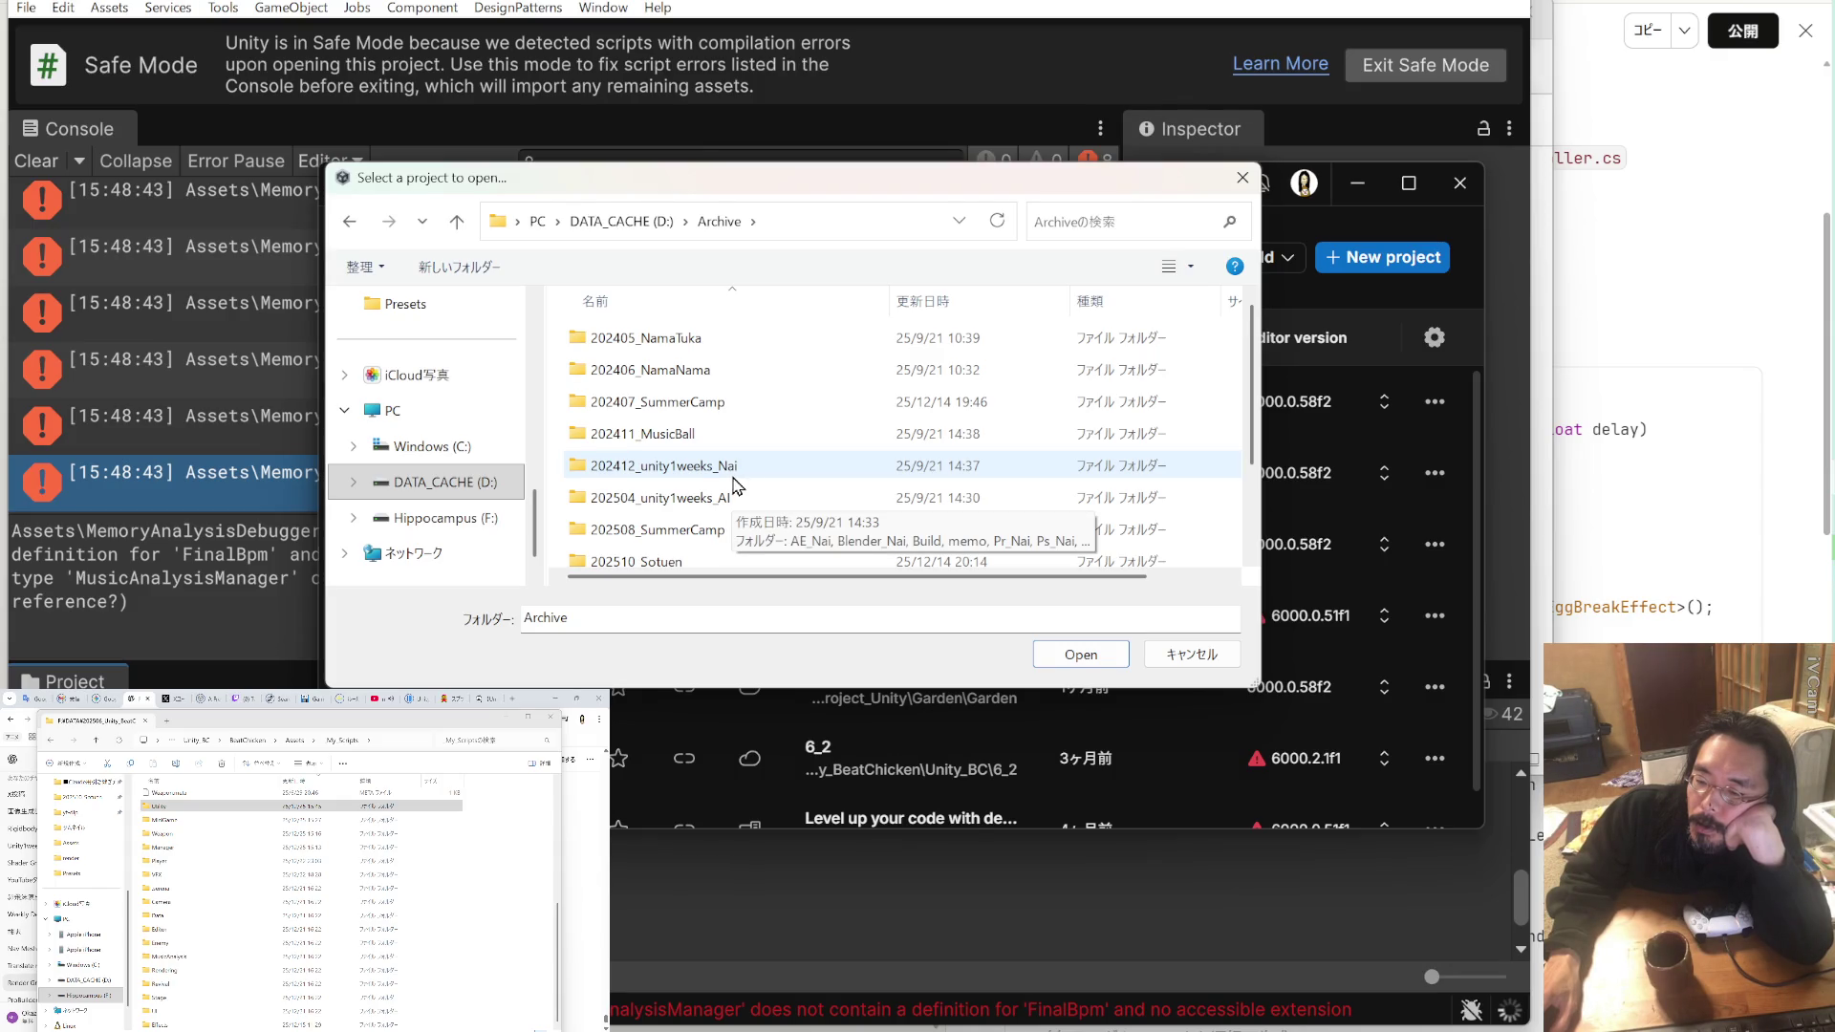
double_click(744, 466)
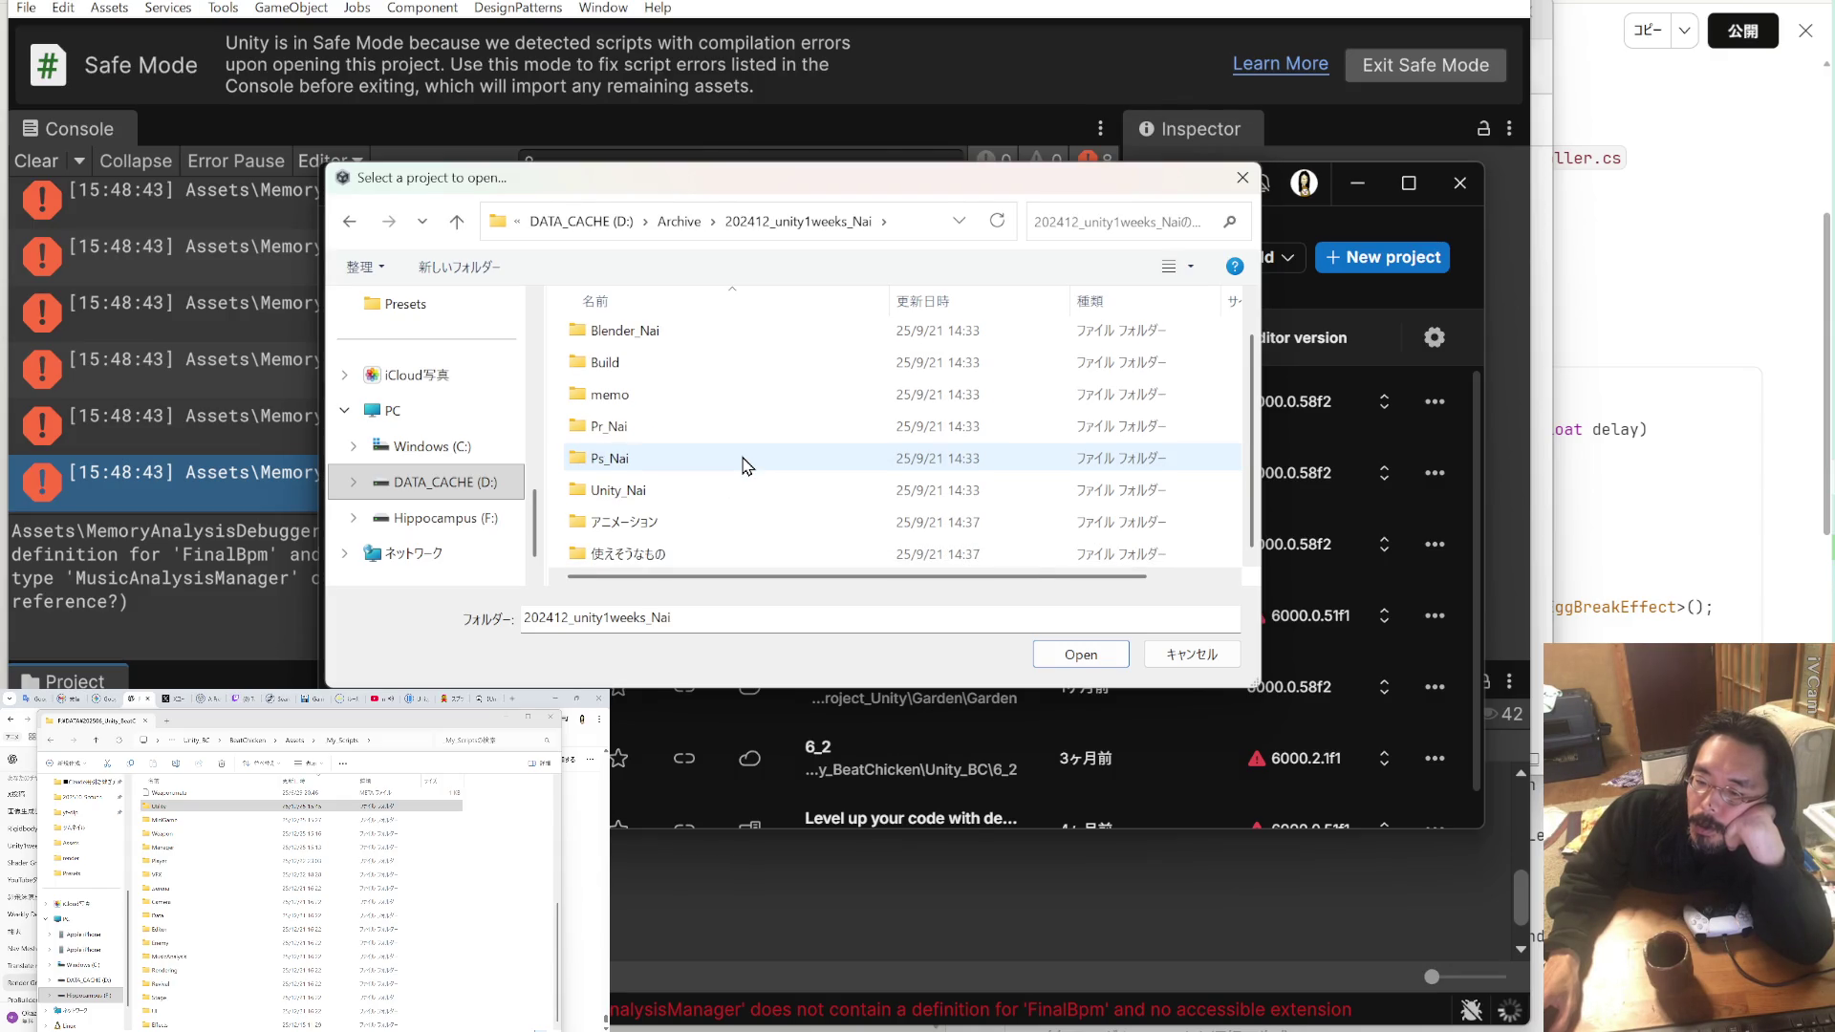
click(456, 222)
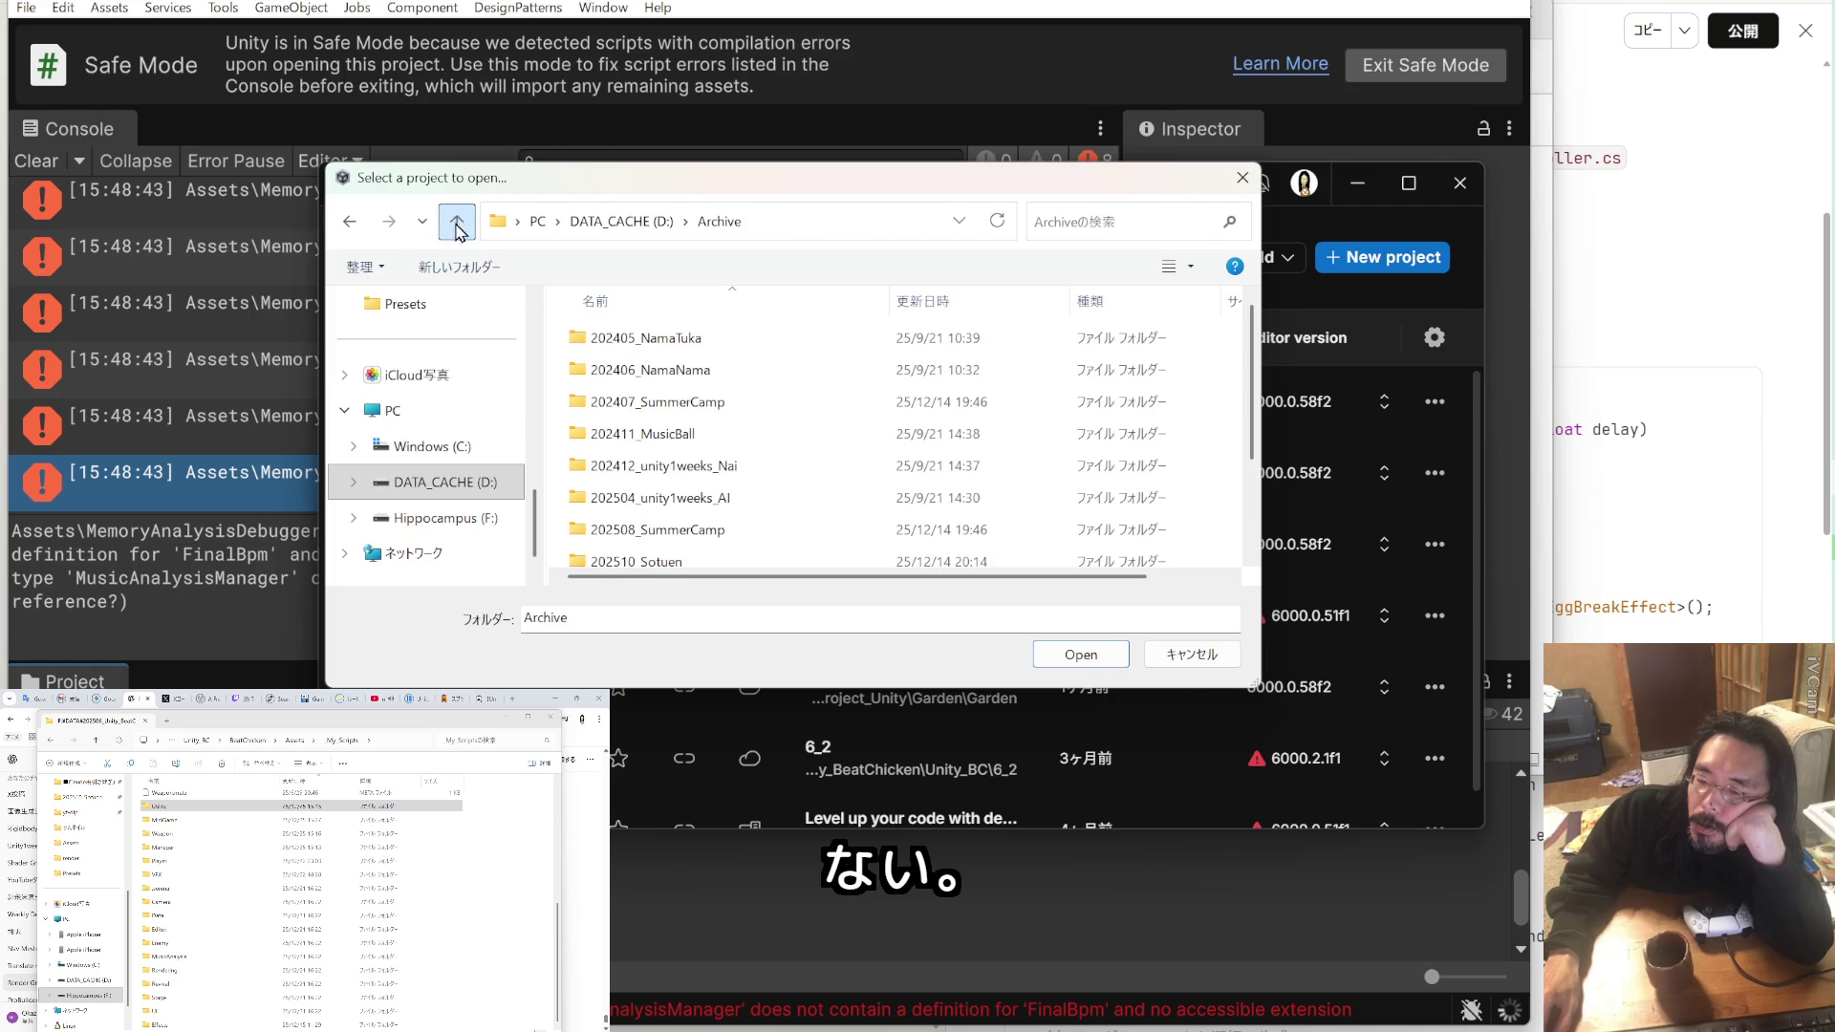
scroll(731, 437, down, 2)
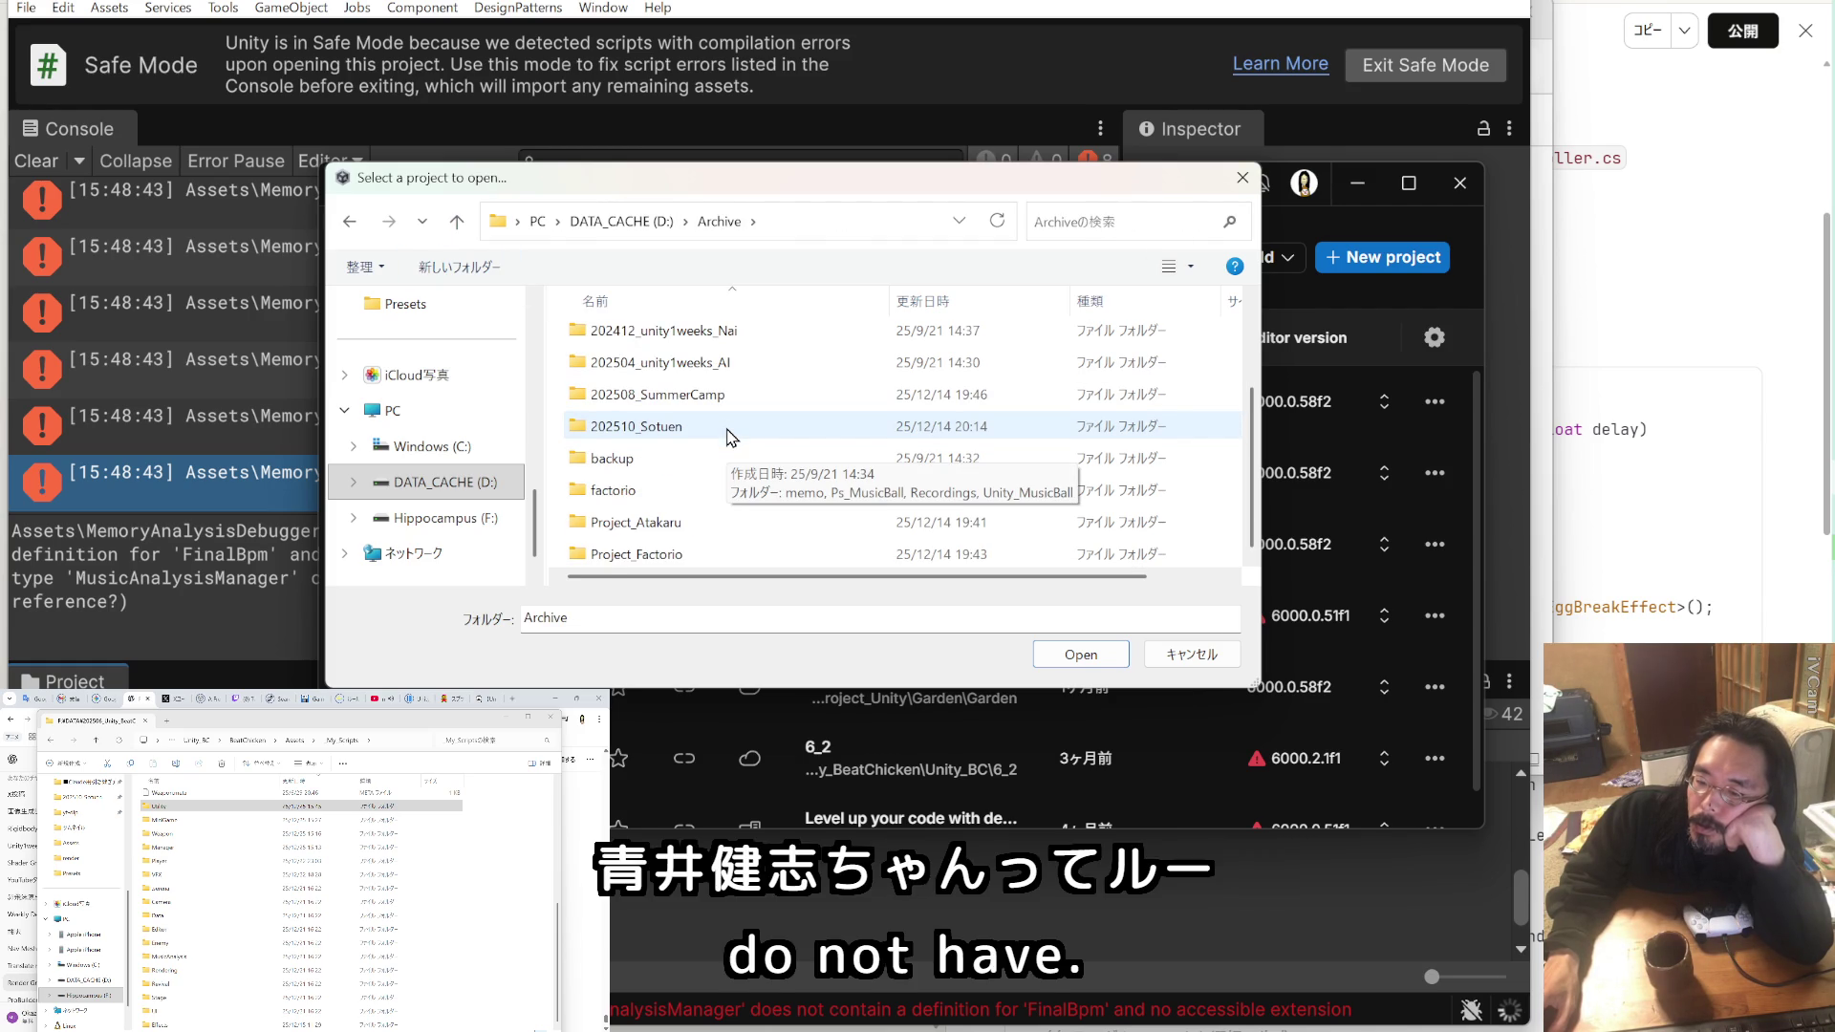
scroll(731, 436, up, 2)
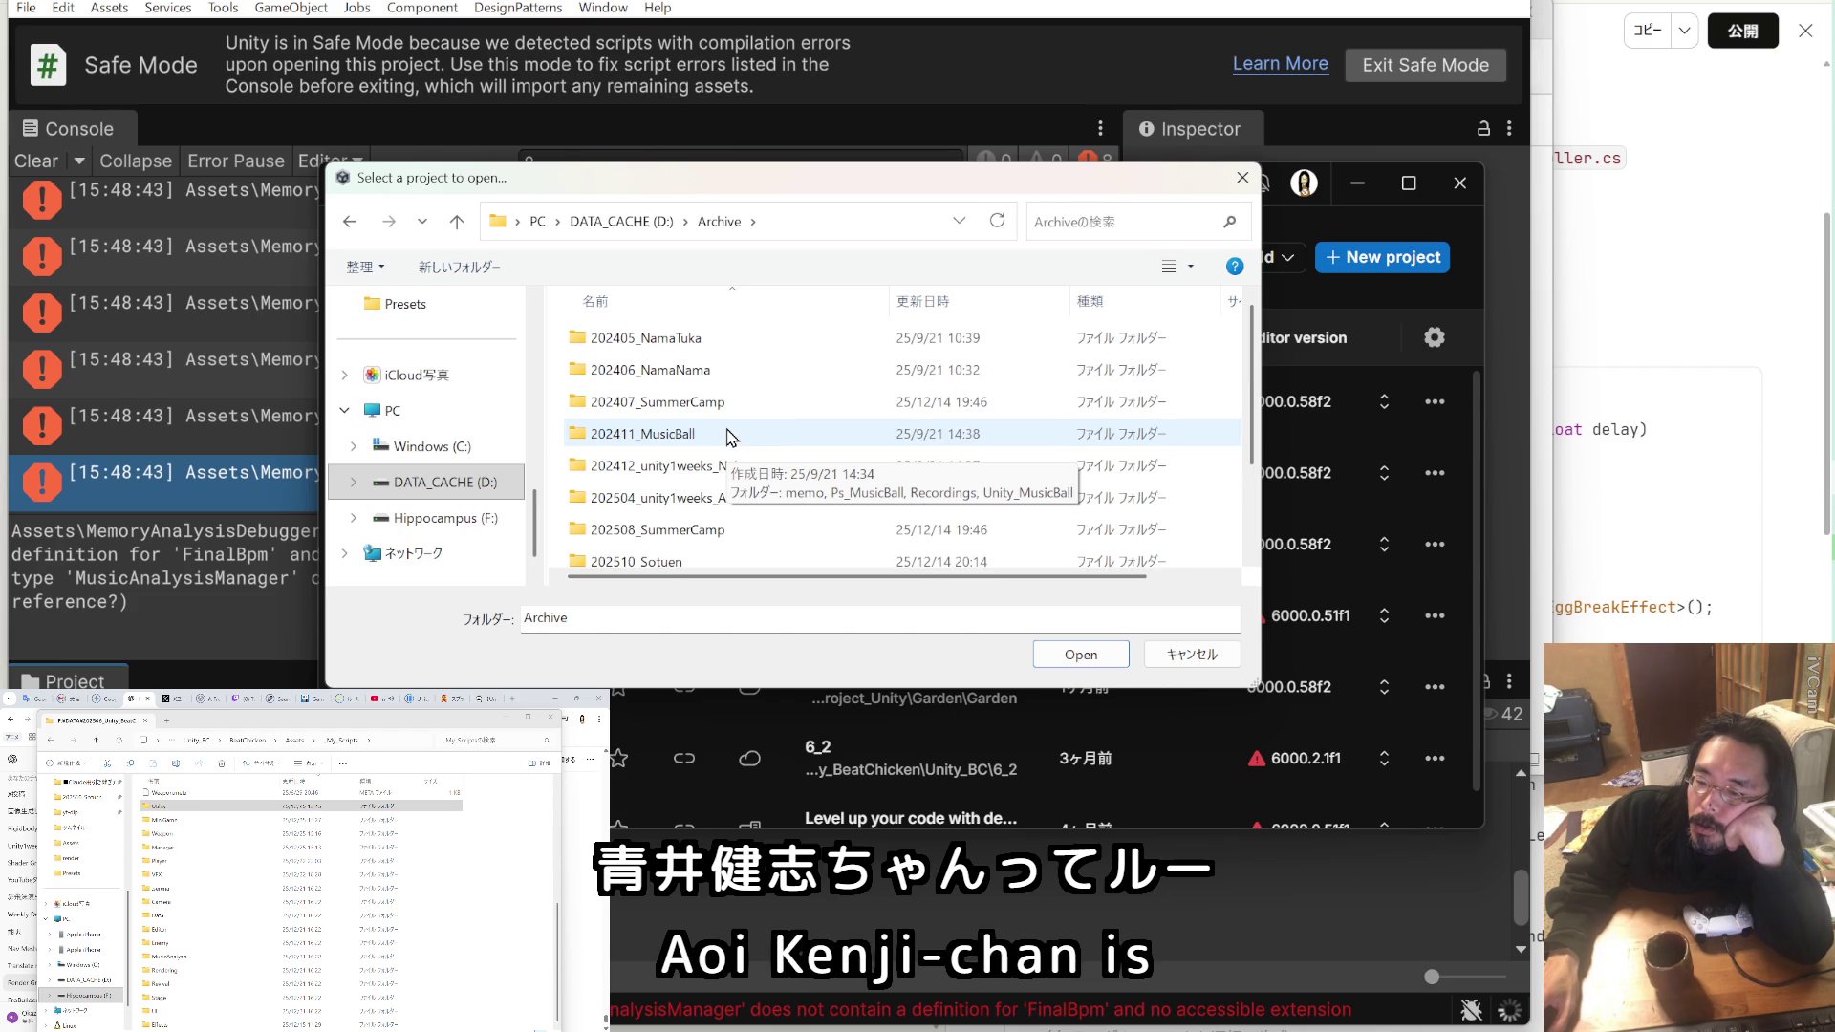
scroll(732, 437, down, 2)
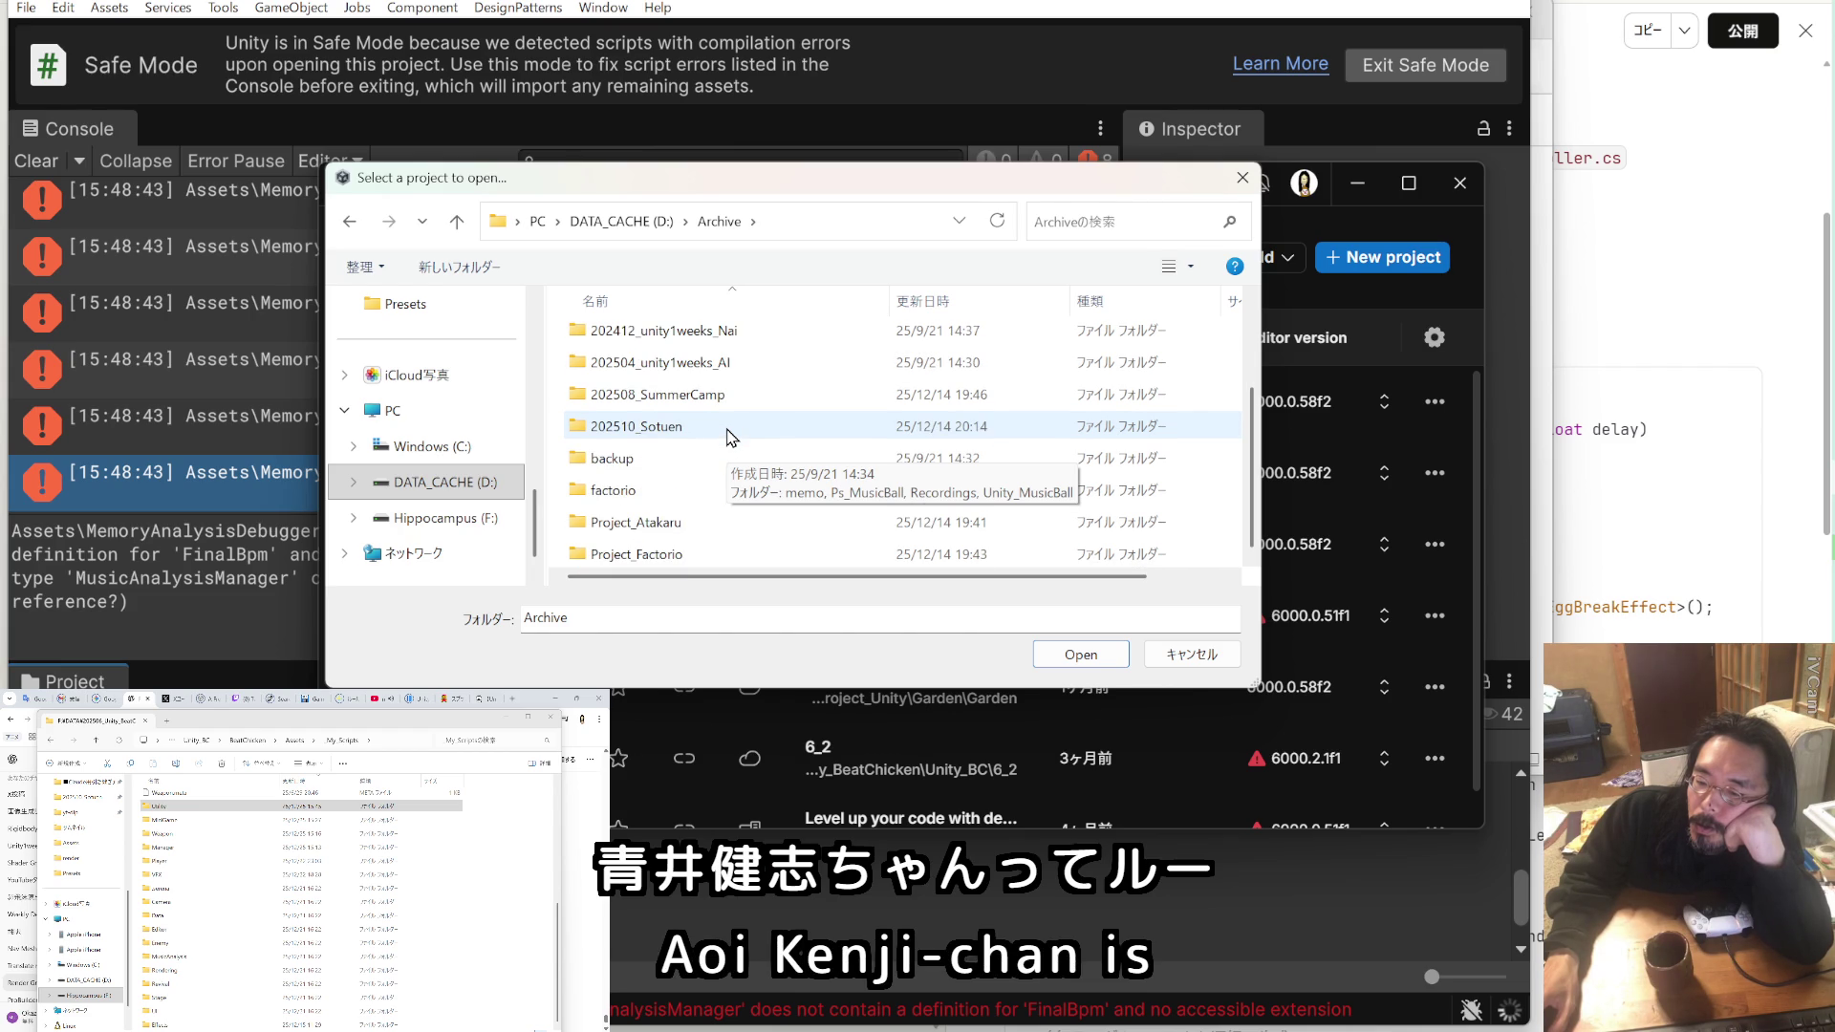
double_click(707, 461)
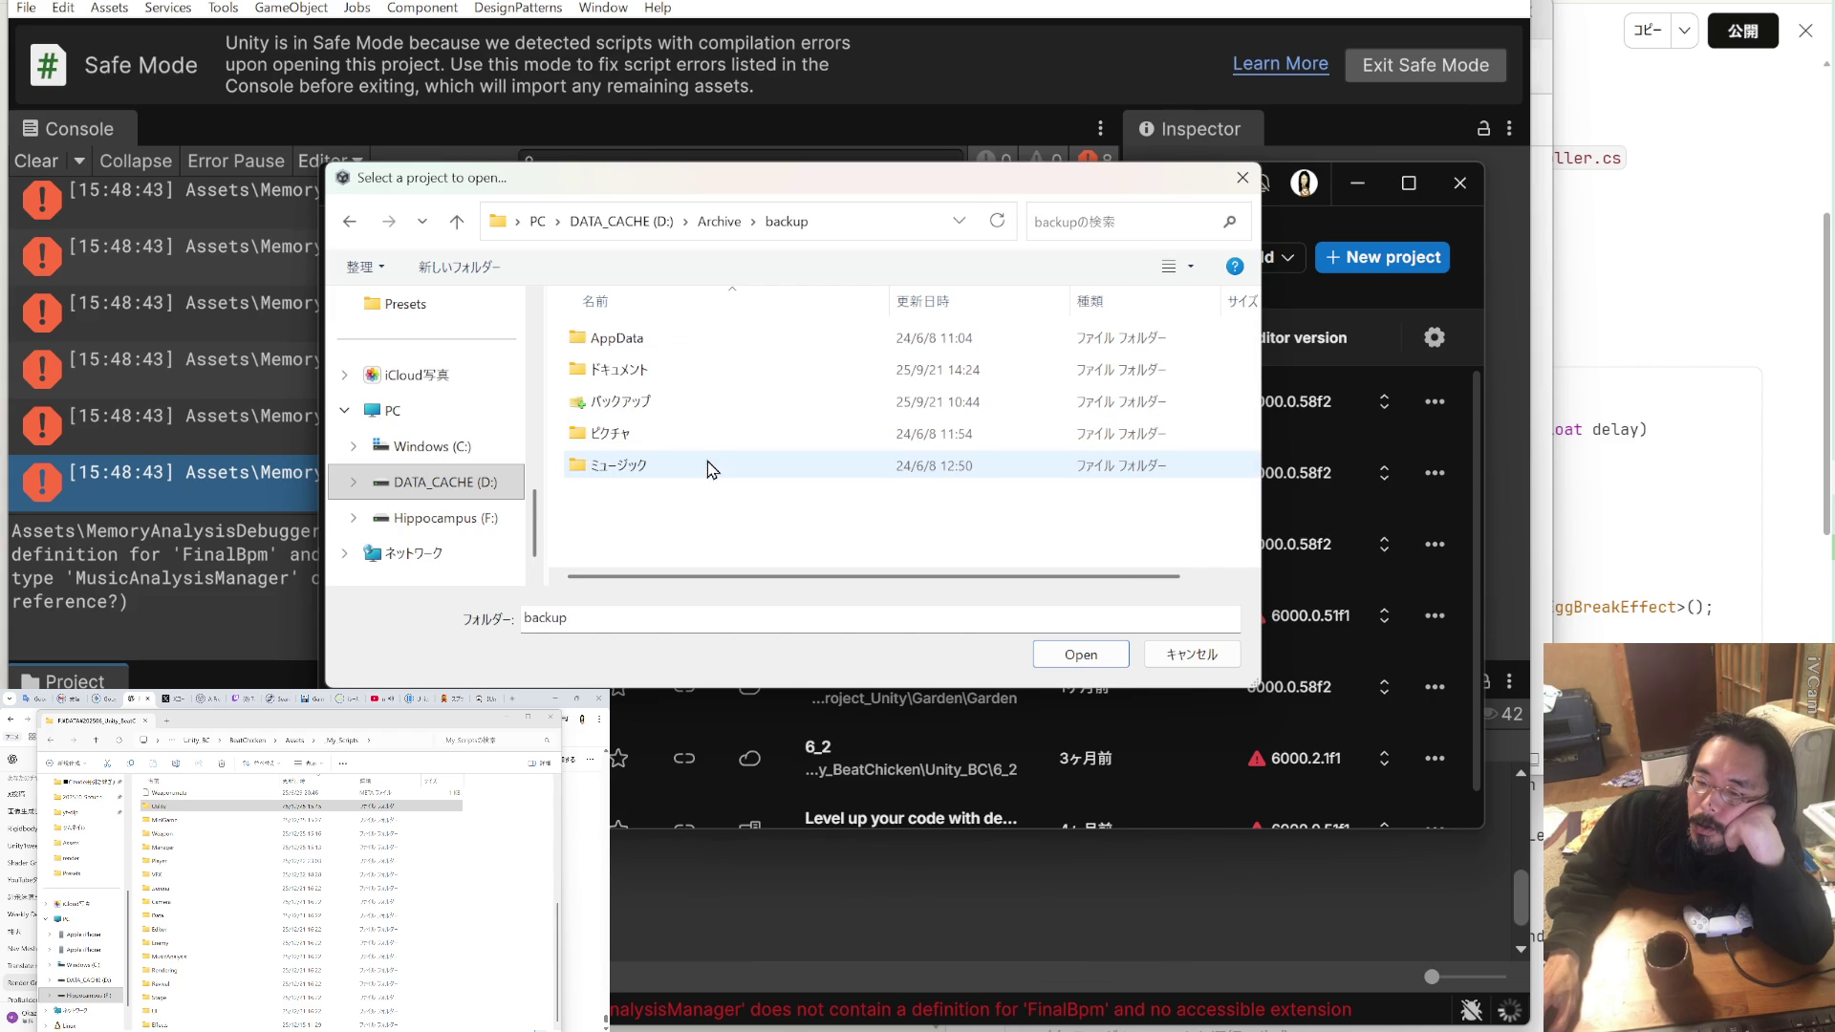
click(458, 223)
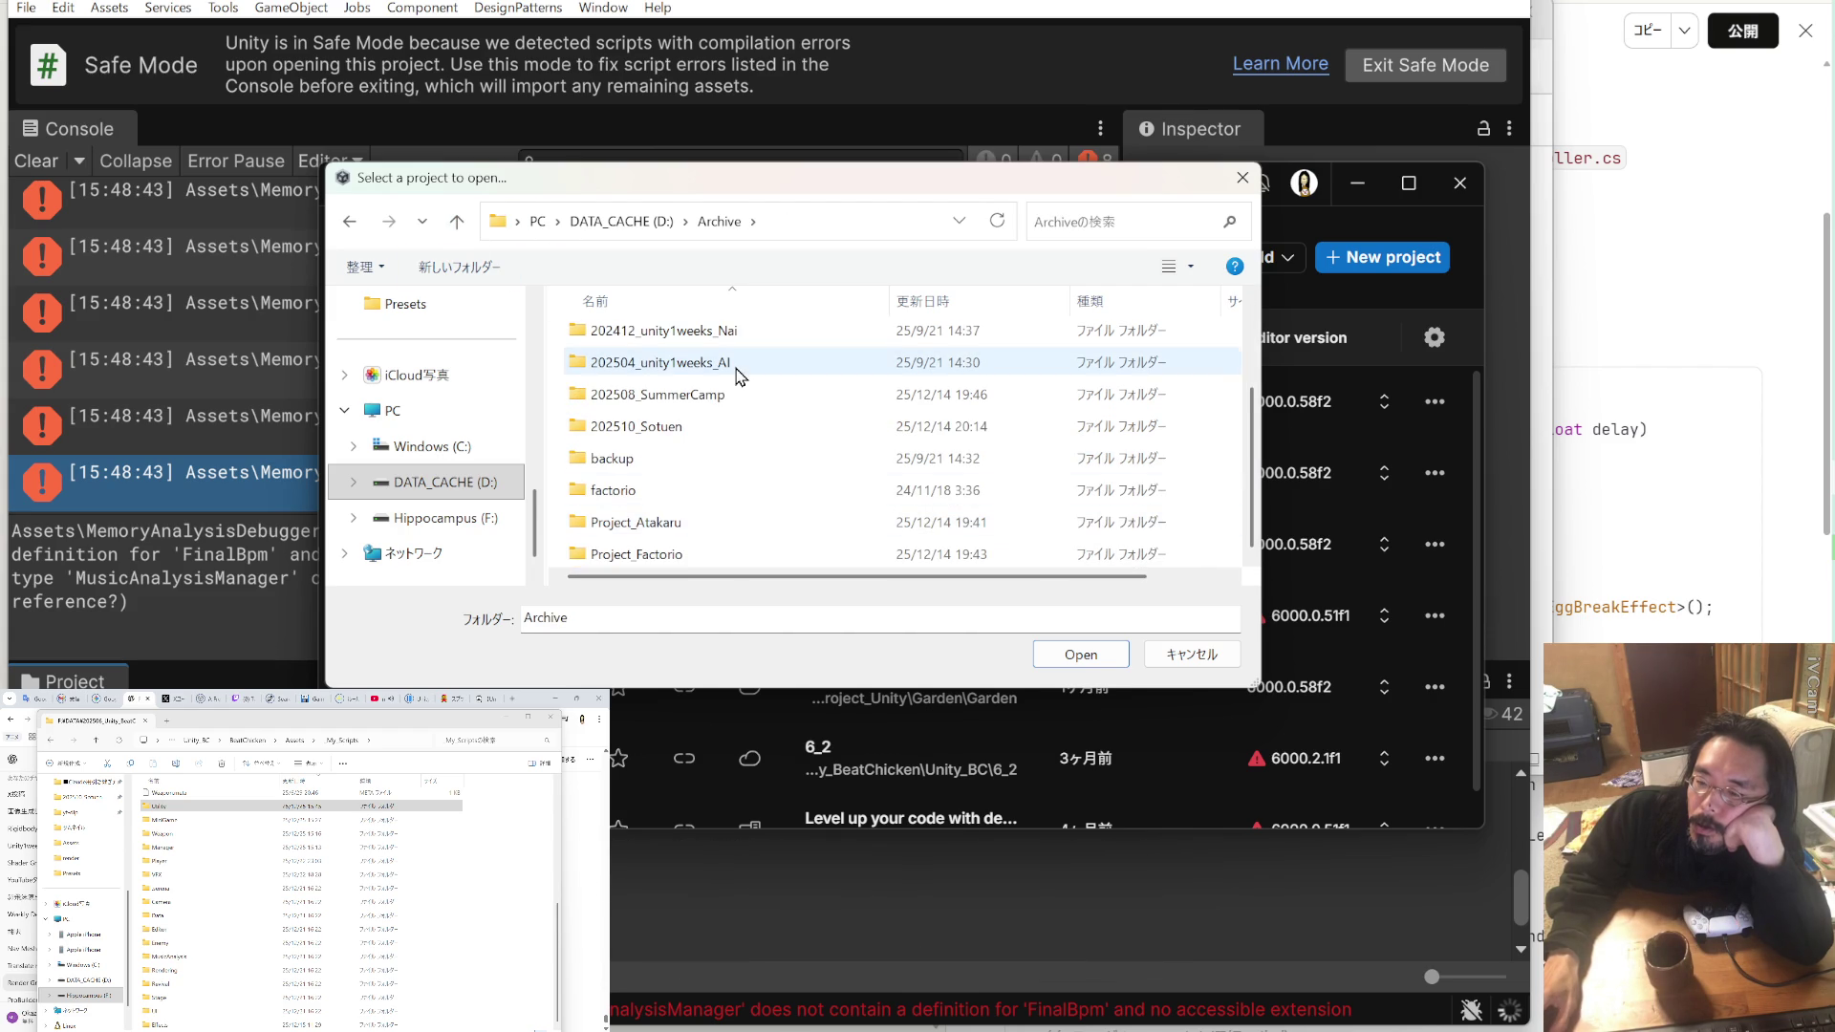
click(635, 224)
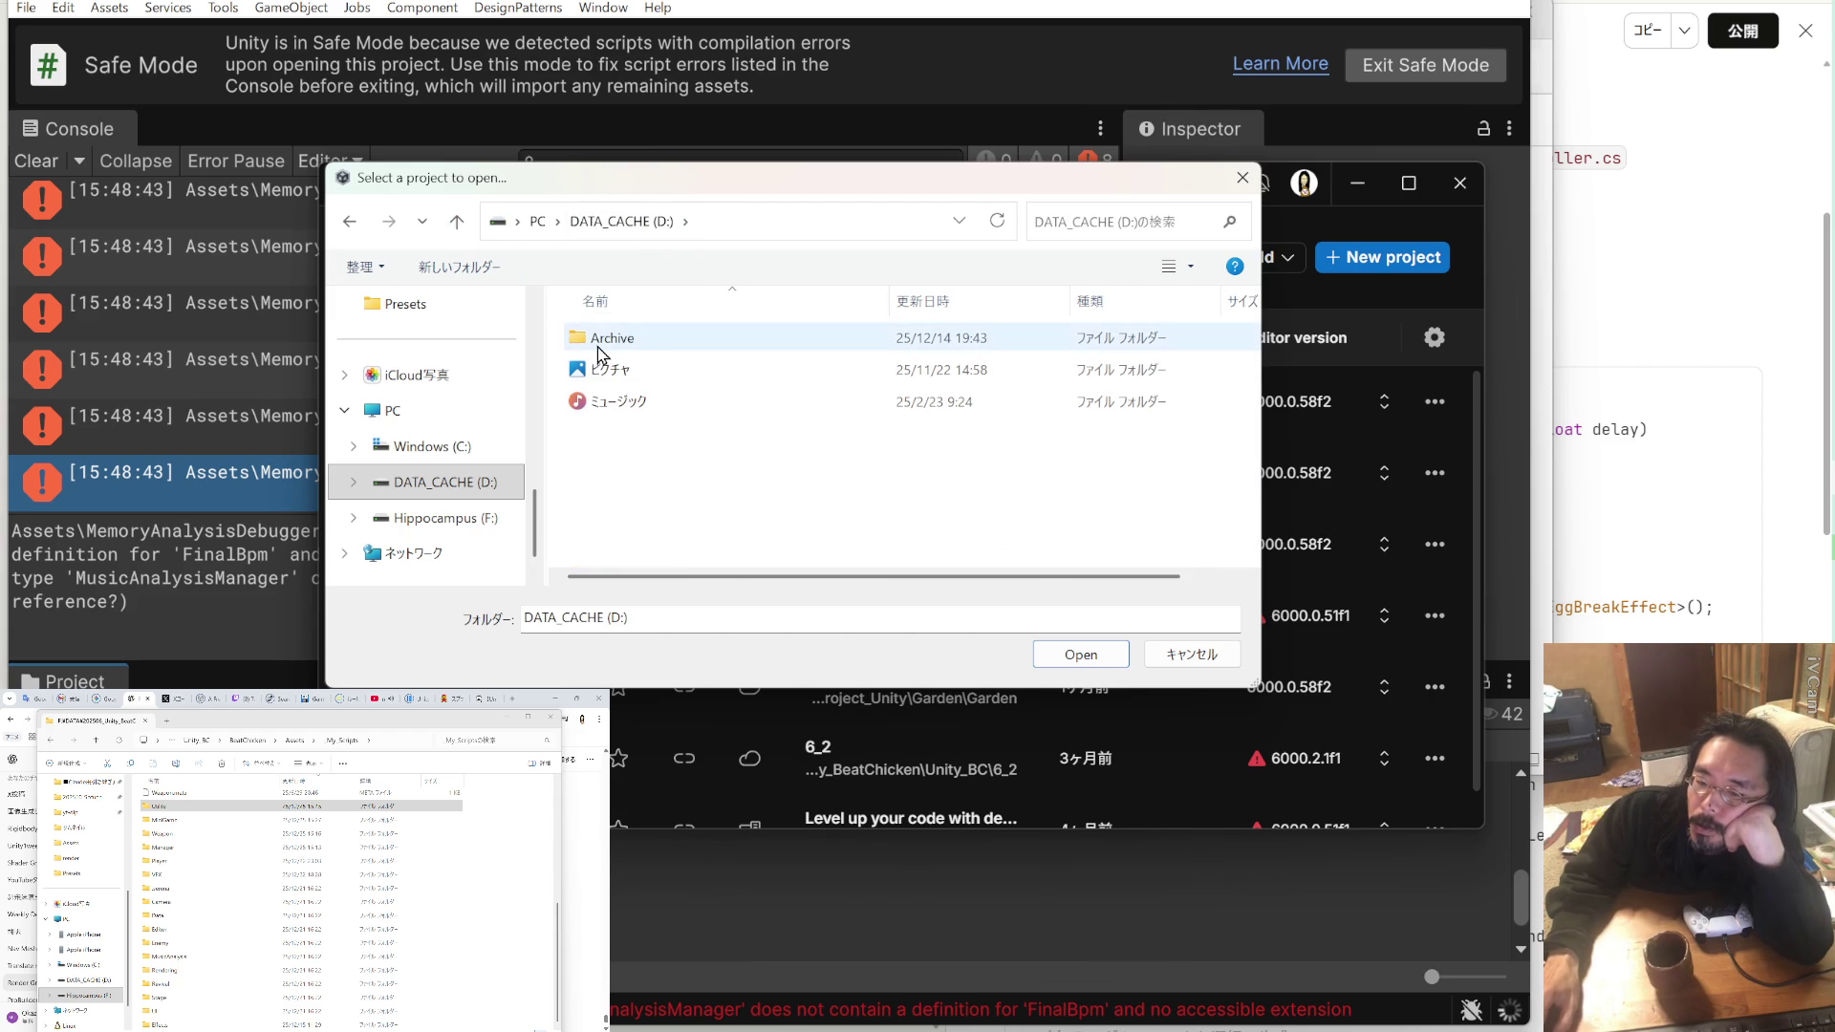
click(540, 229)
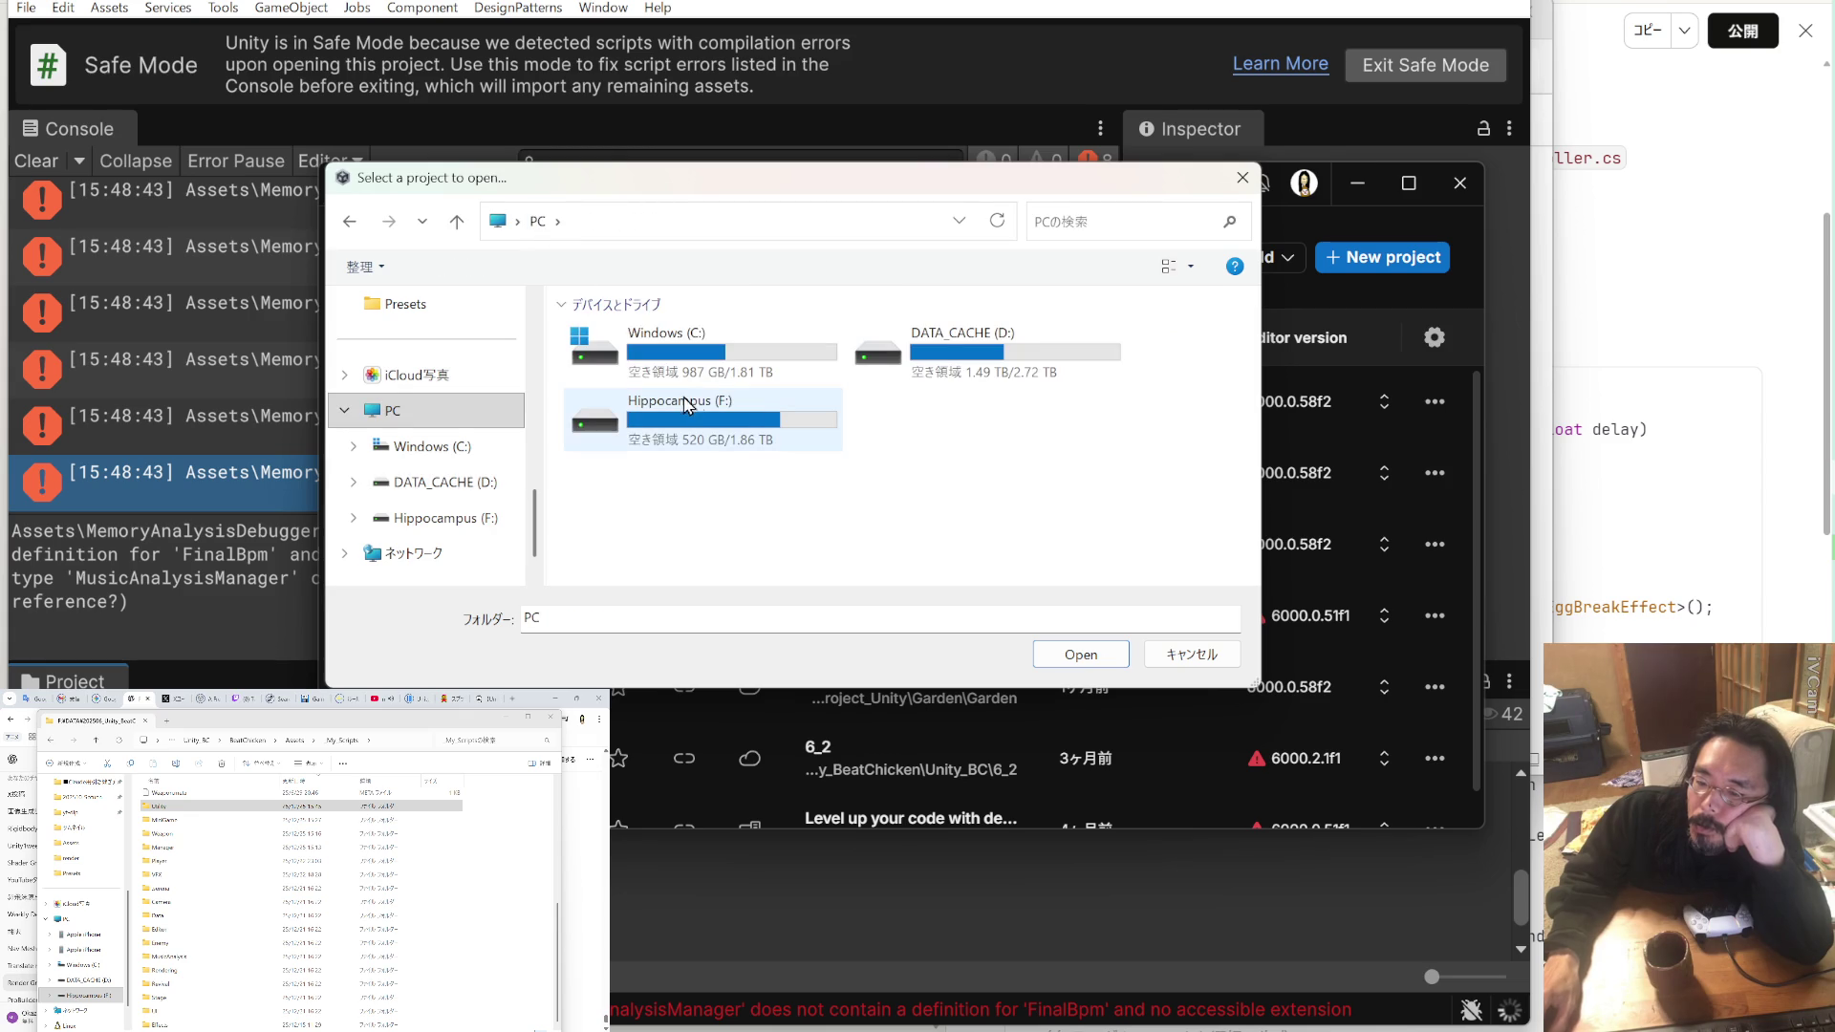
Step: Navigate to F:\DATA\Project_Unity\Hiku and add it as a Unity Hub project
double_click(755, 413)
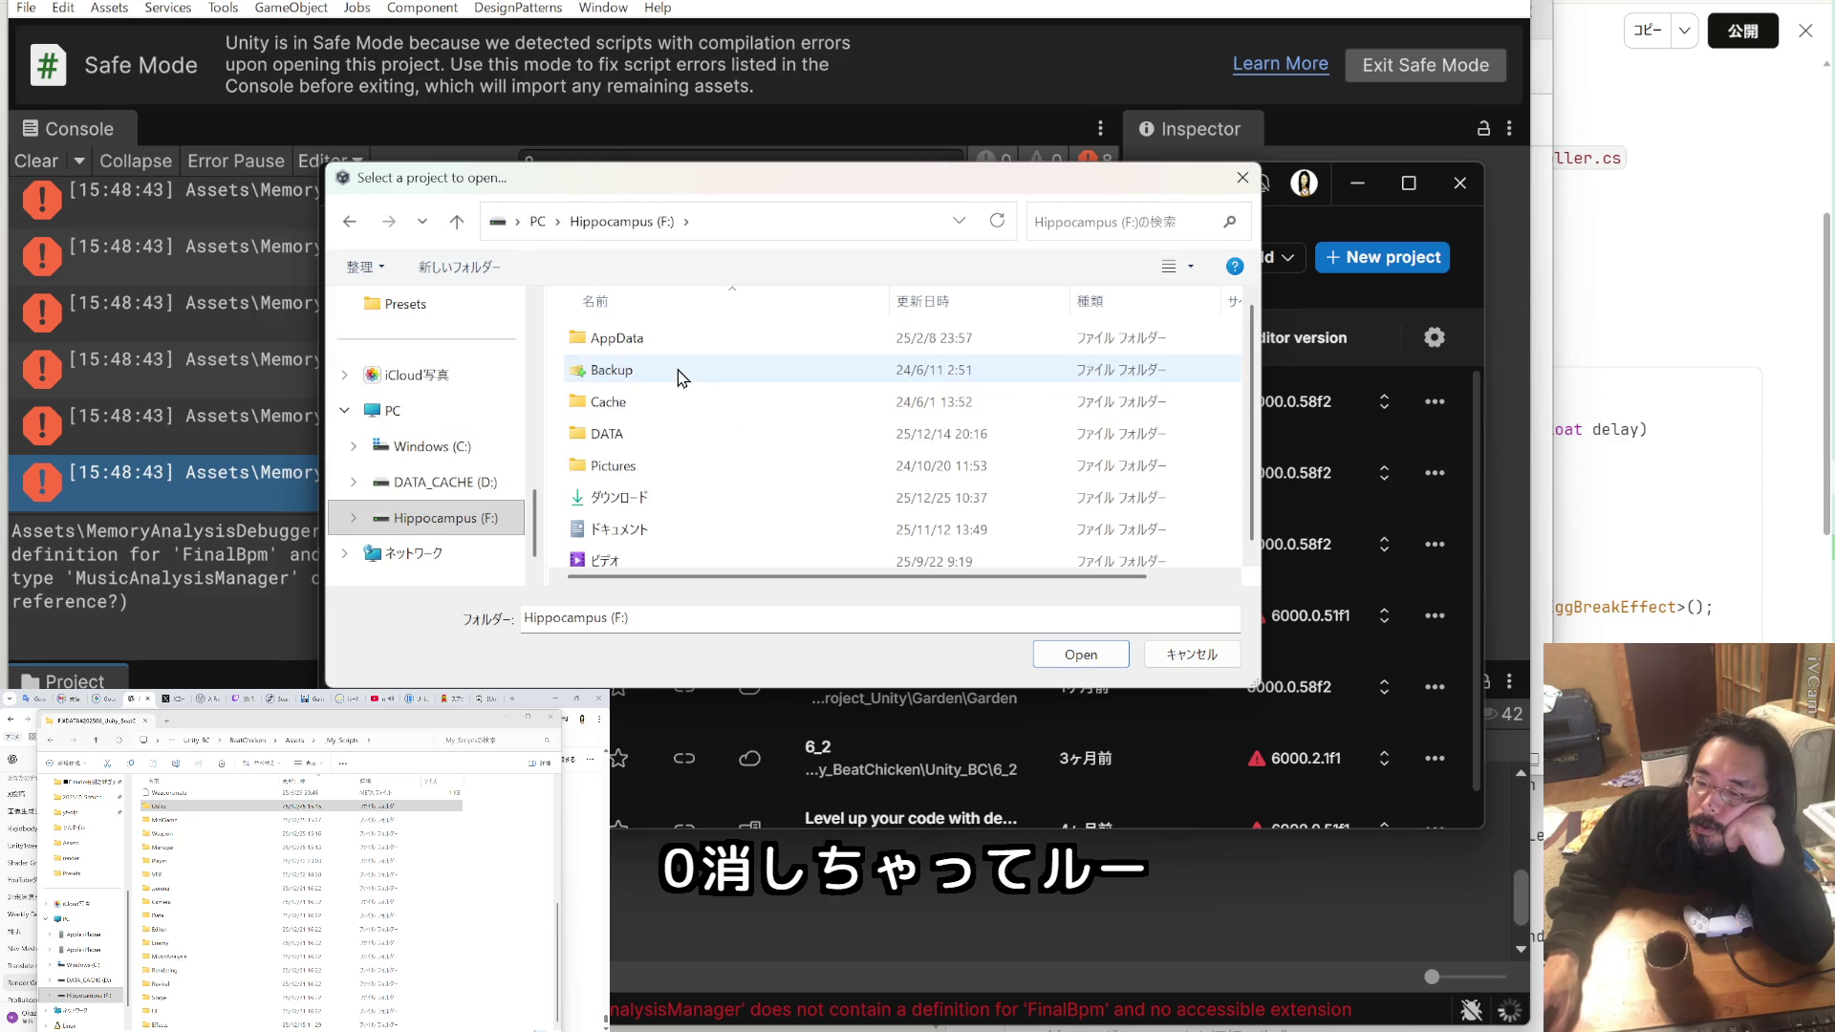
double_click(667, 441)
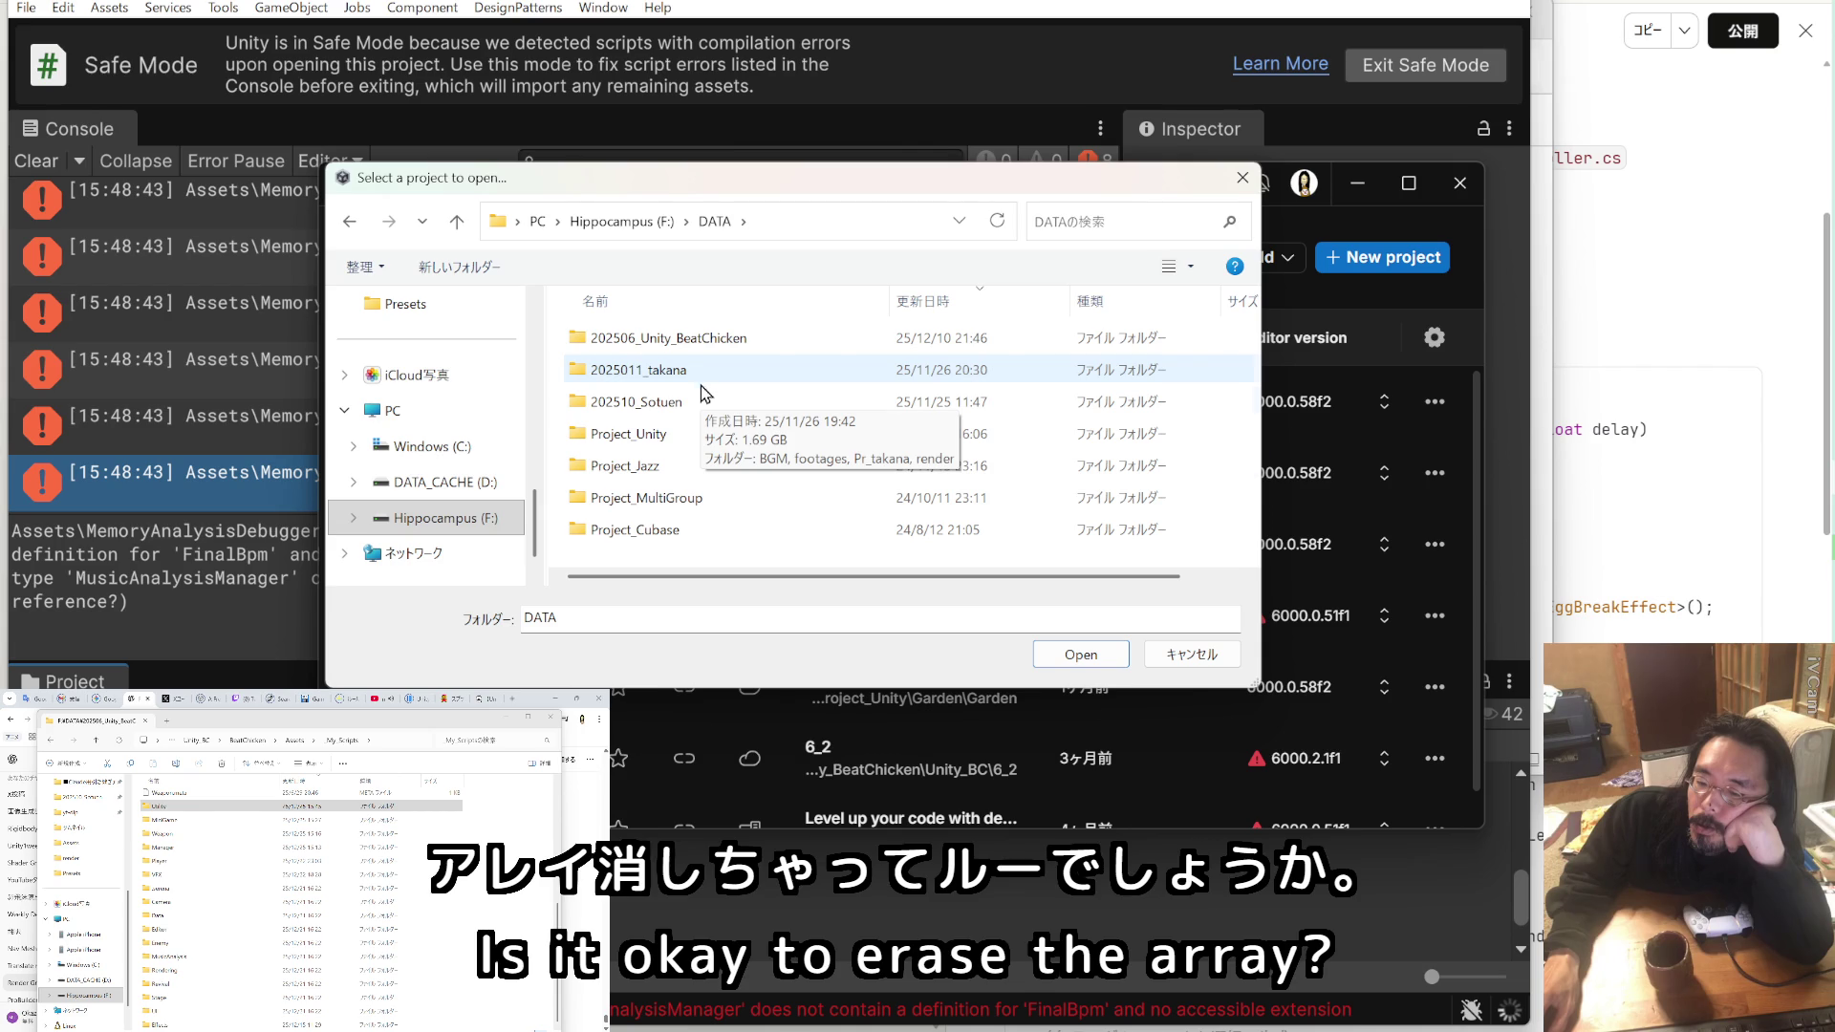
double_click(697, 498)
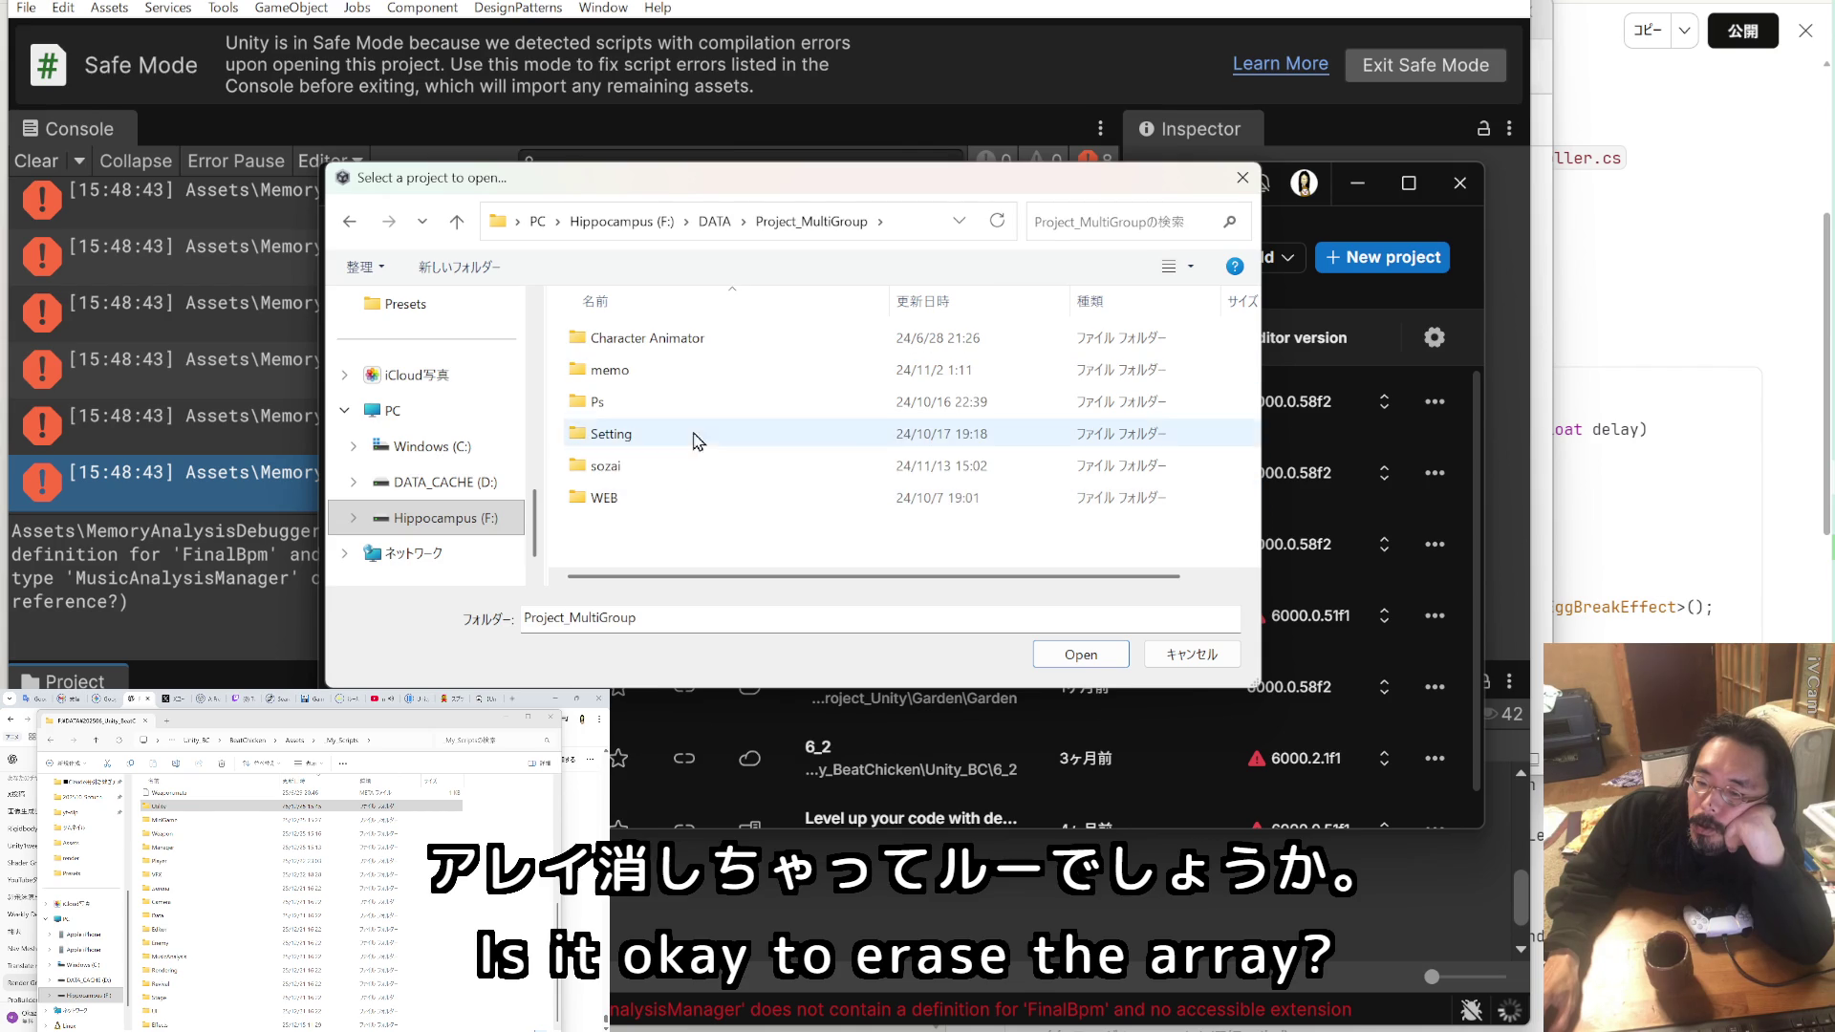
click(458, 223)
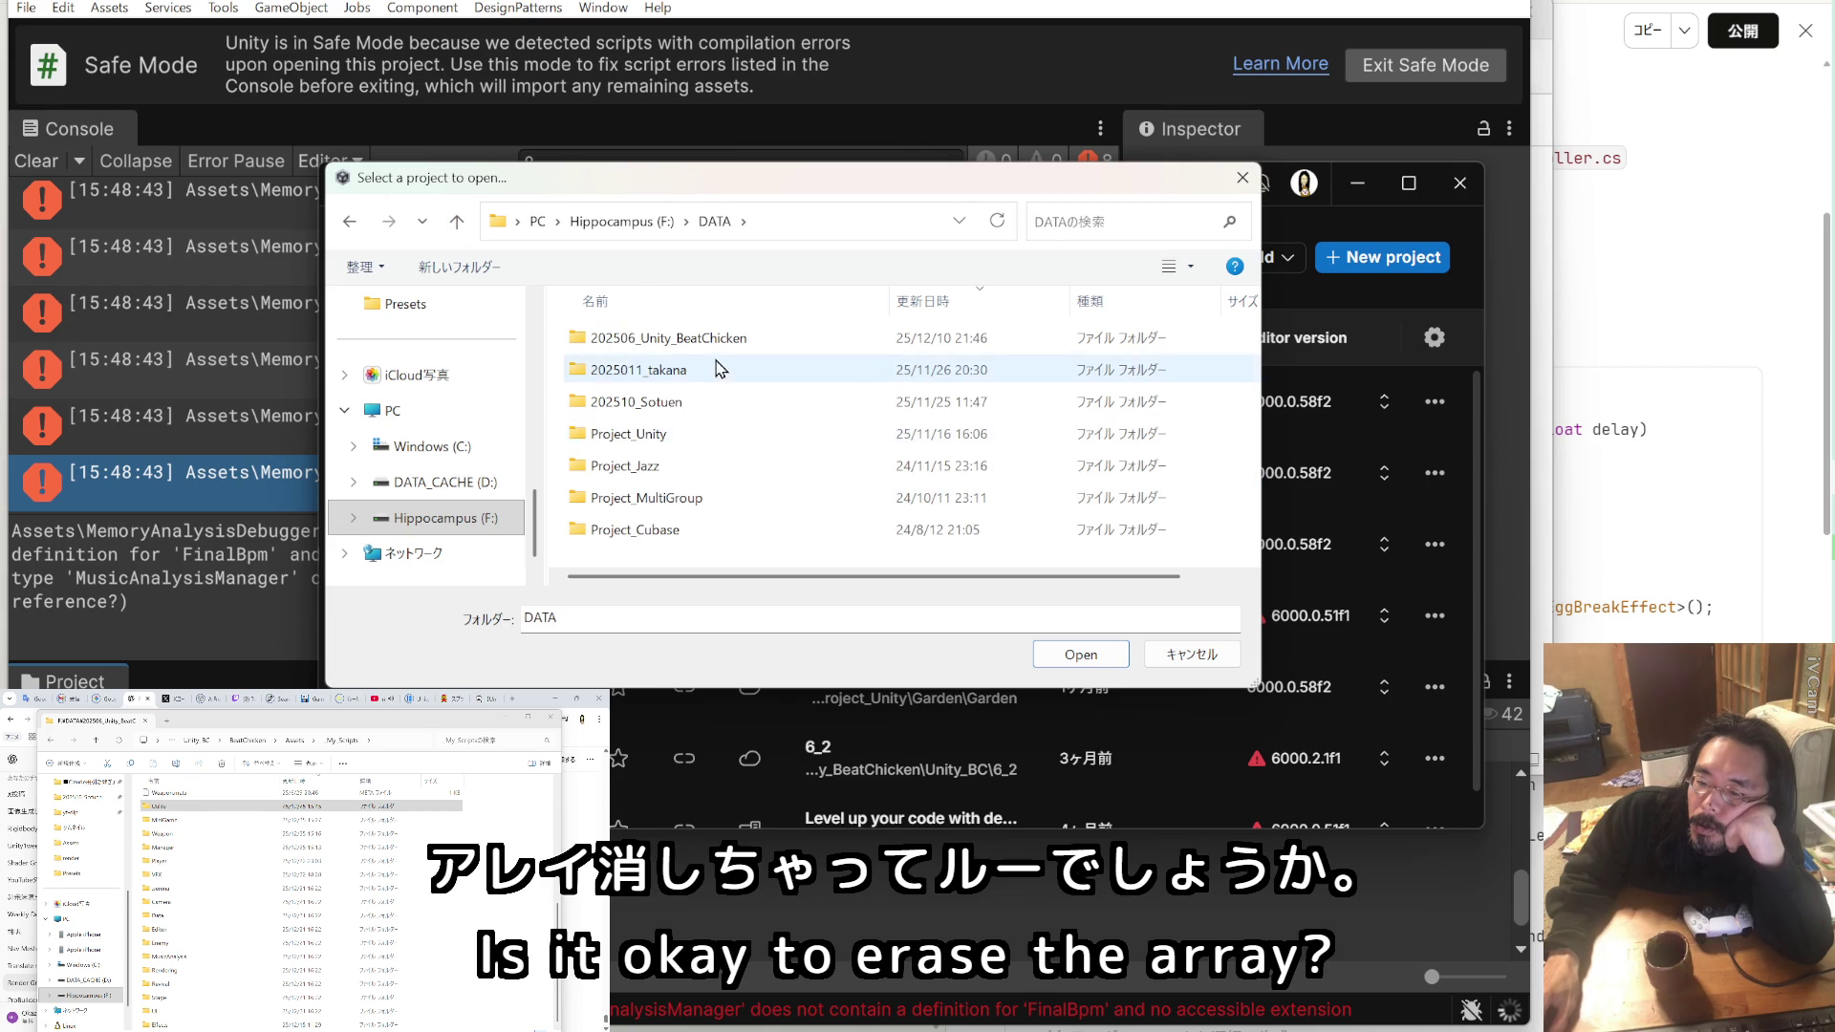
double_click(717, 440)
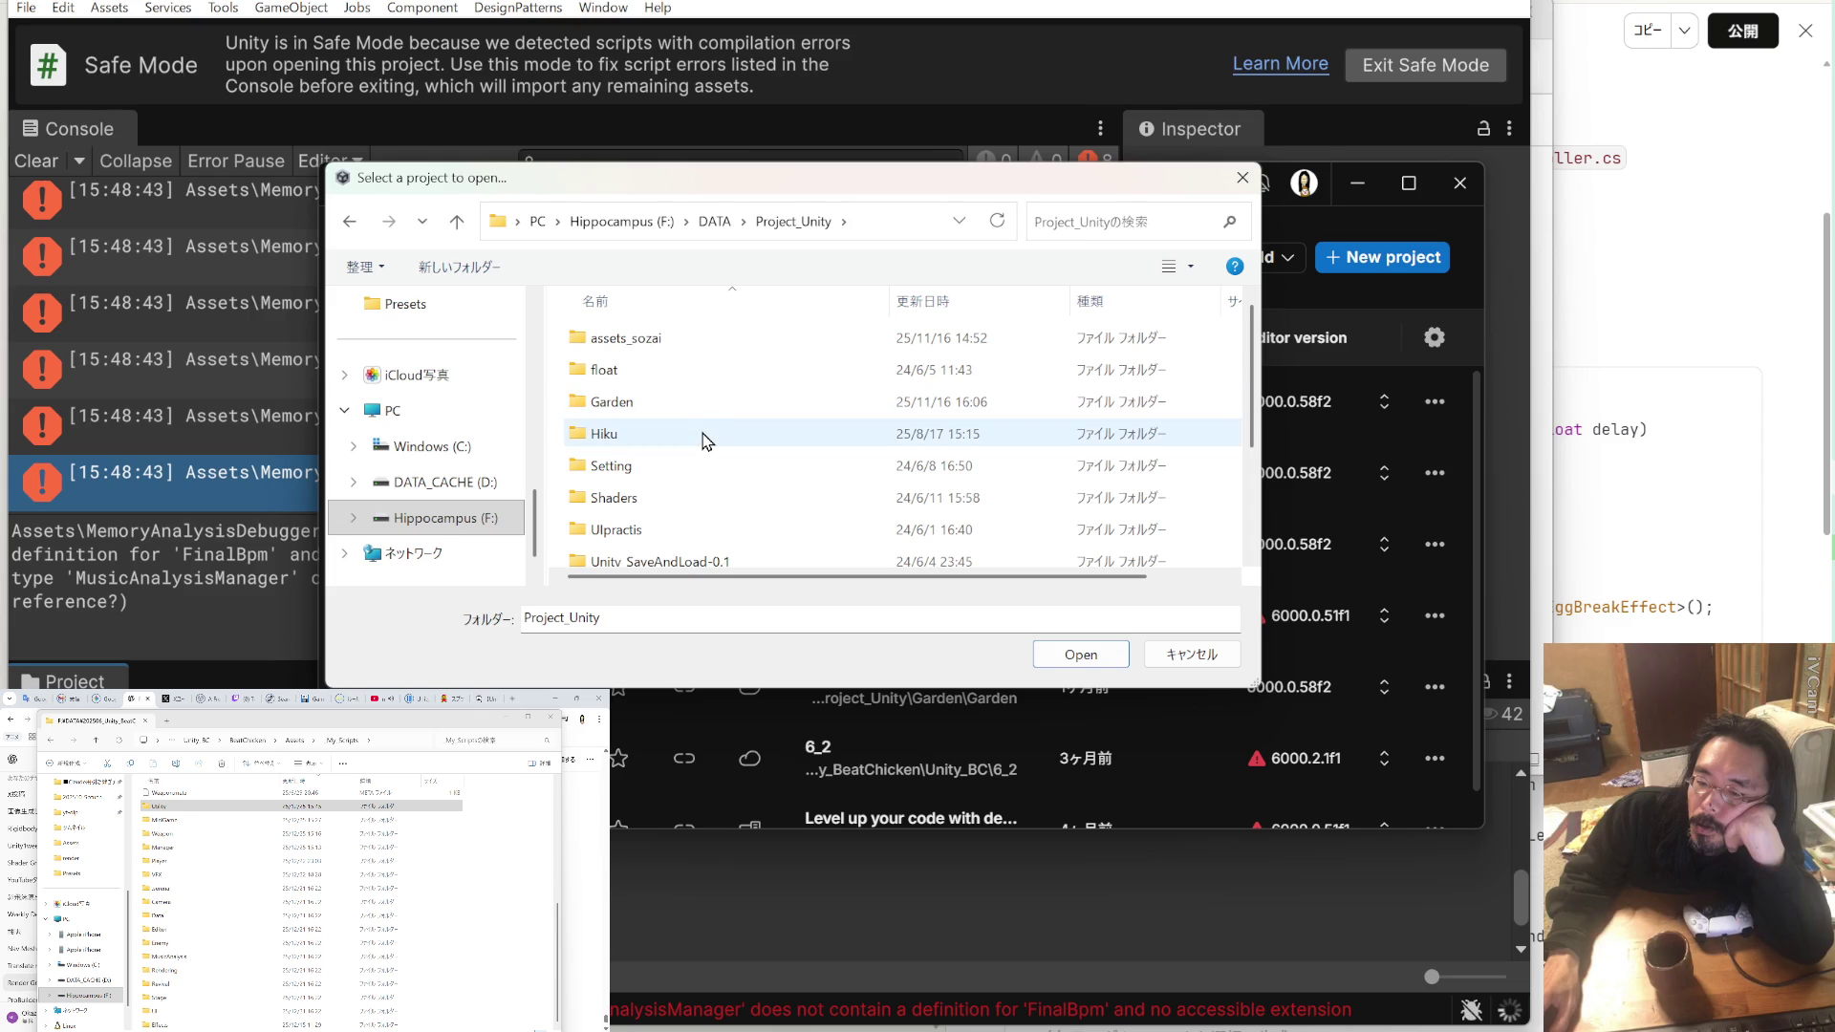
double_click(707, 440)
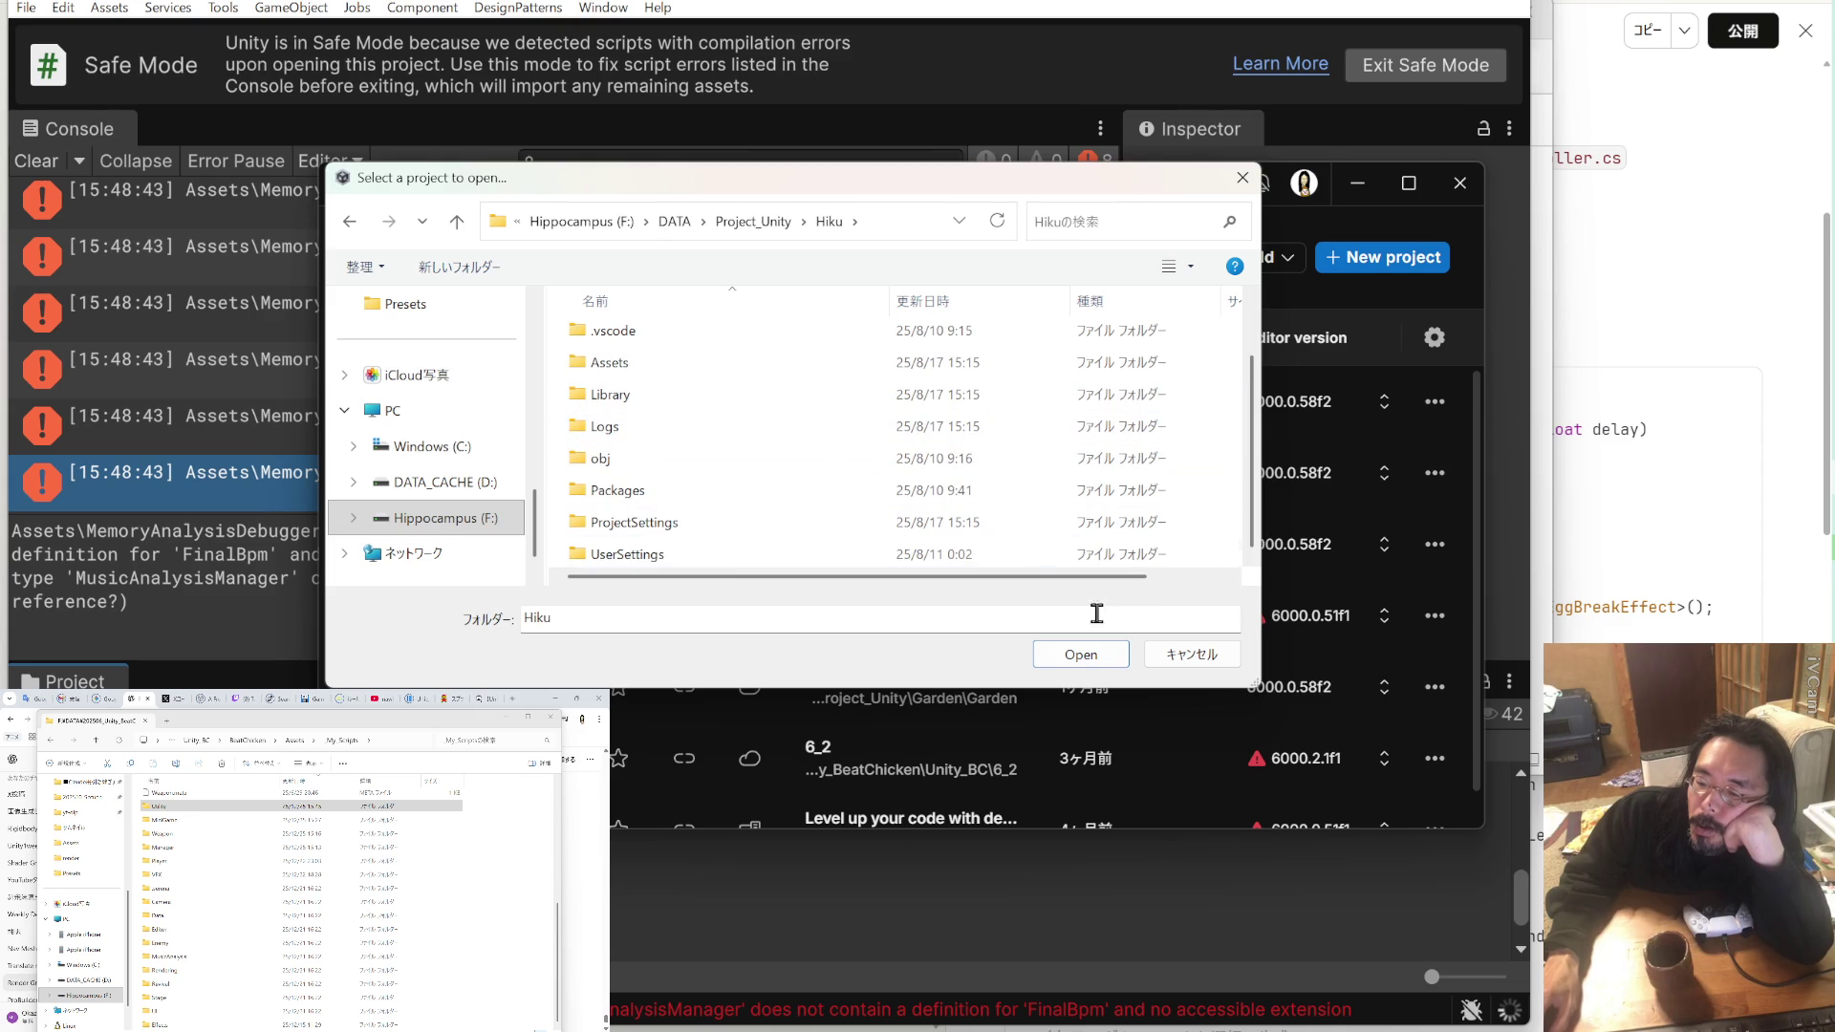
click(1092, 657)
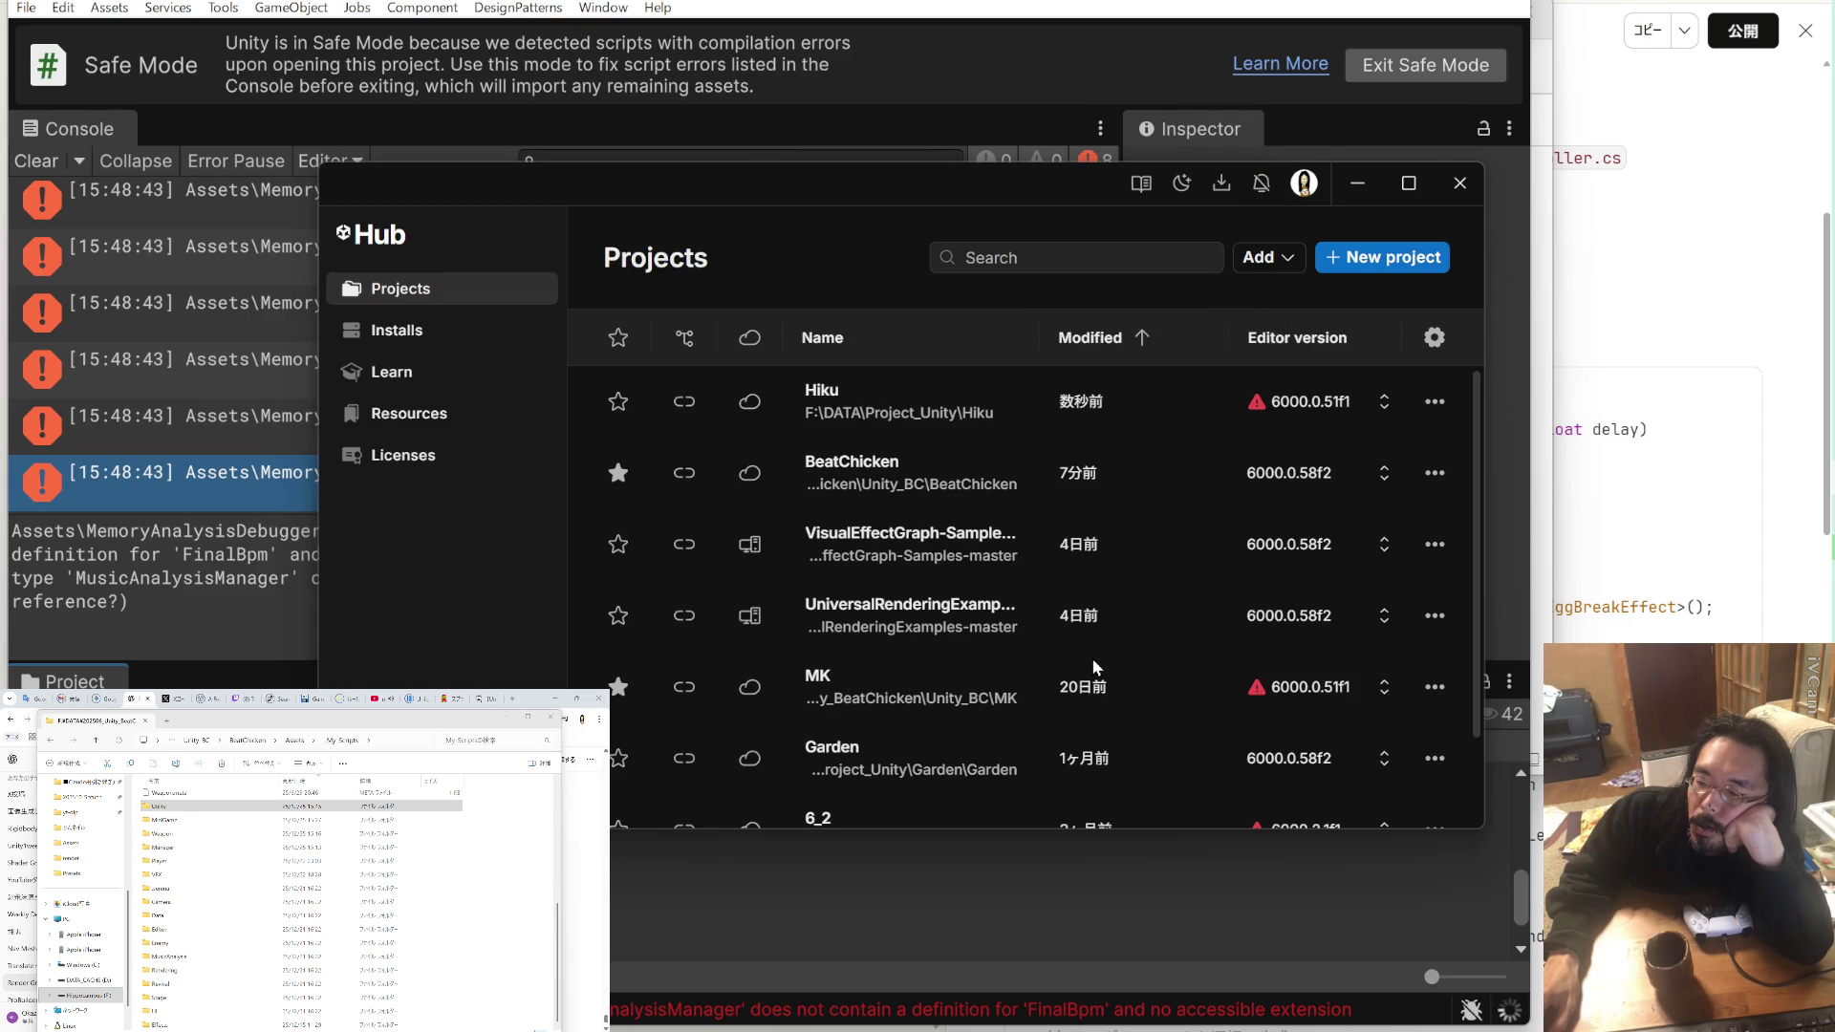
Step: Launch Hiku from the Unity Hub Projects list in the 6000.0.51f1 editor
click(969, 401)
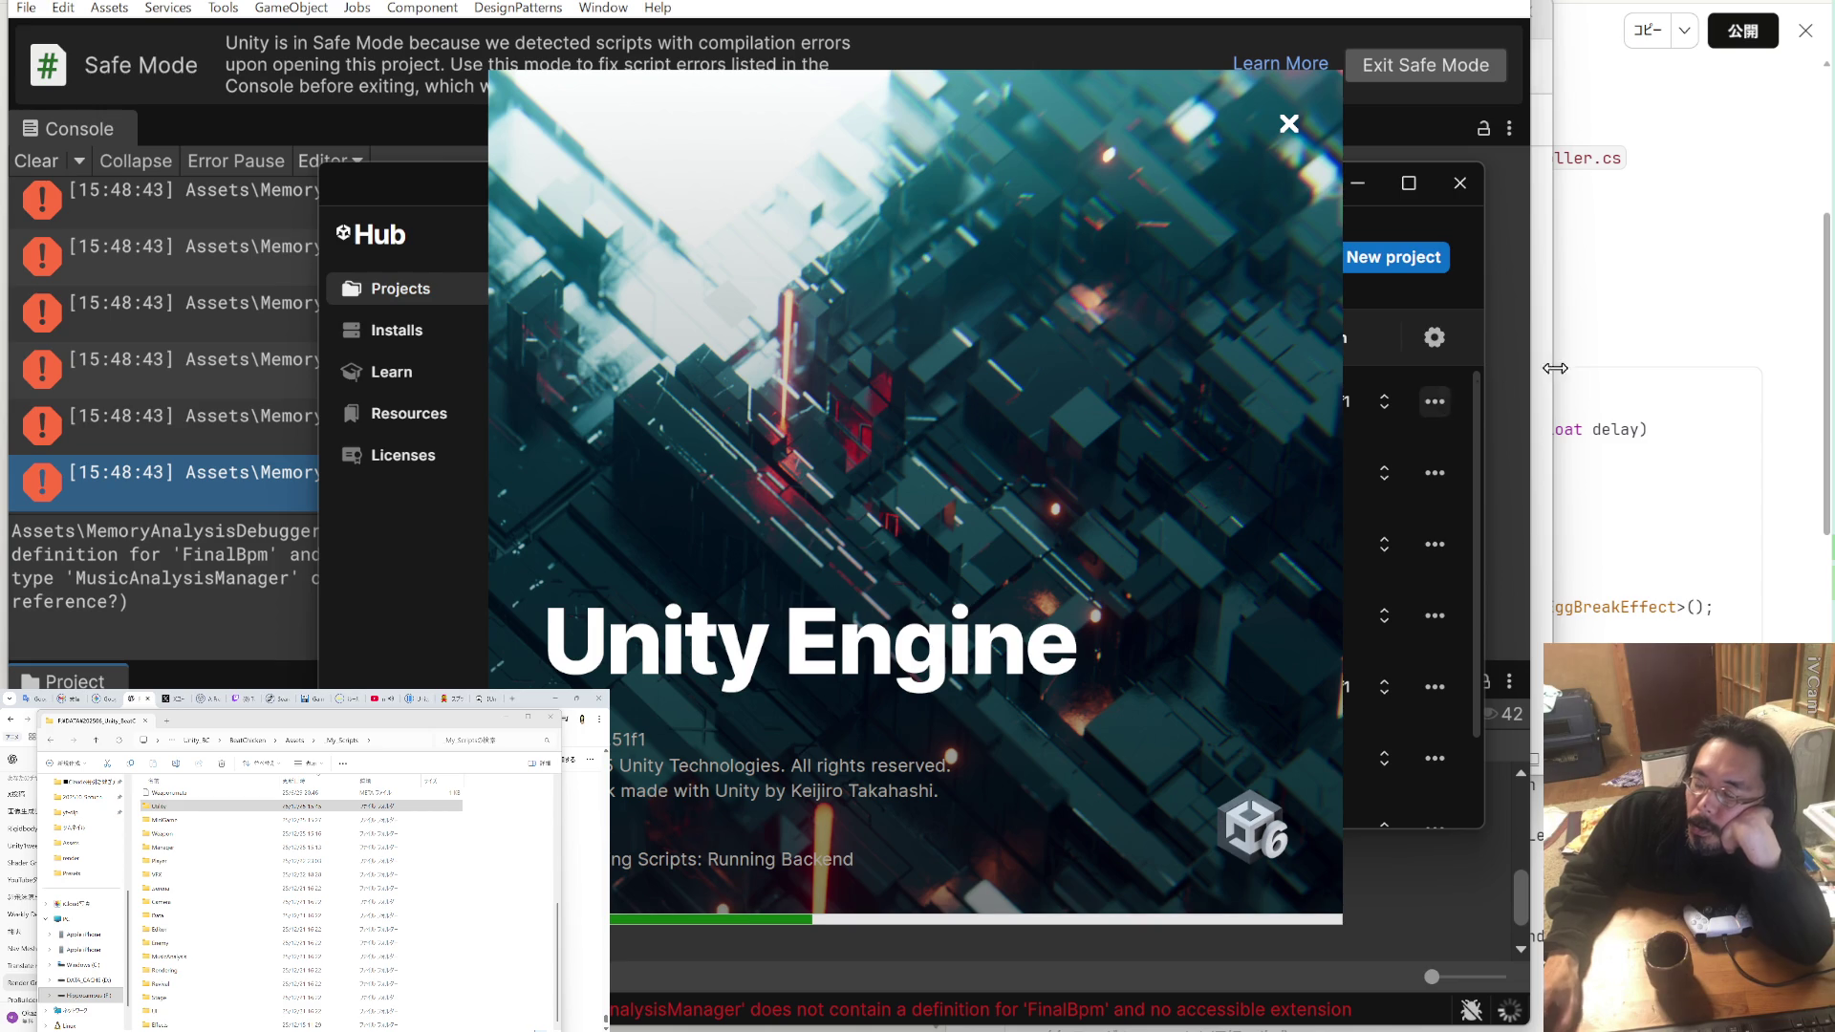
Step: Bring Photoshop to the front from its taskbar icon while the Hiku project loads
right_click(1828, 287)
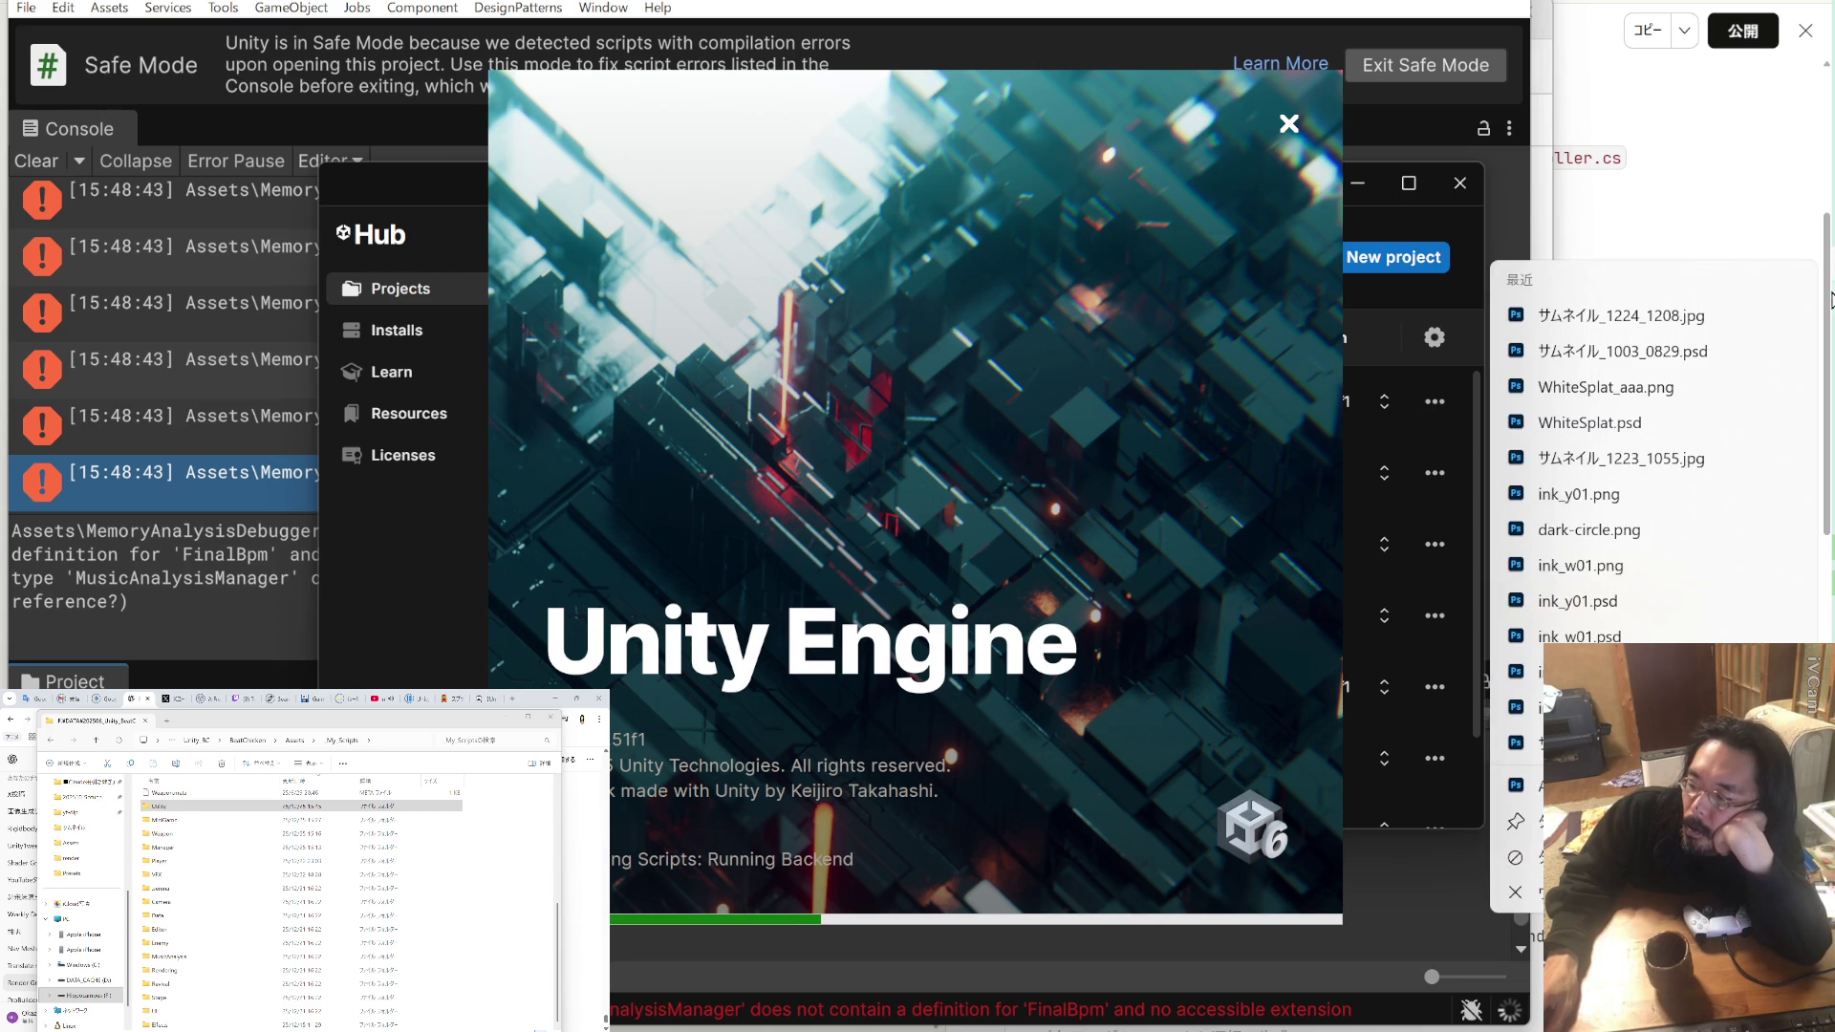
click(1529, 785)
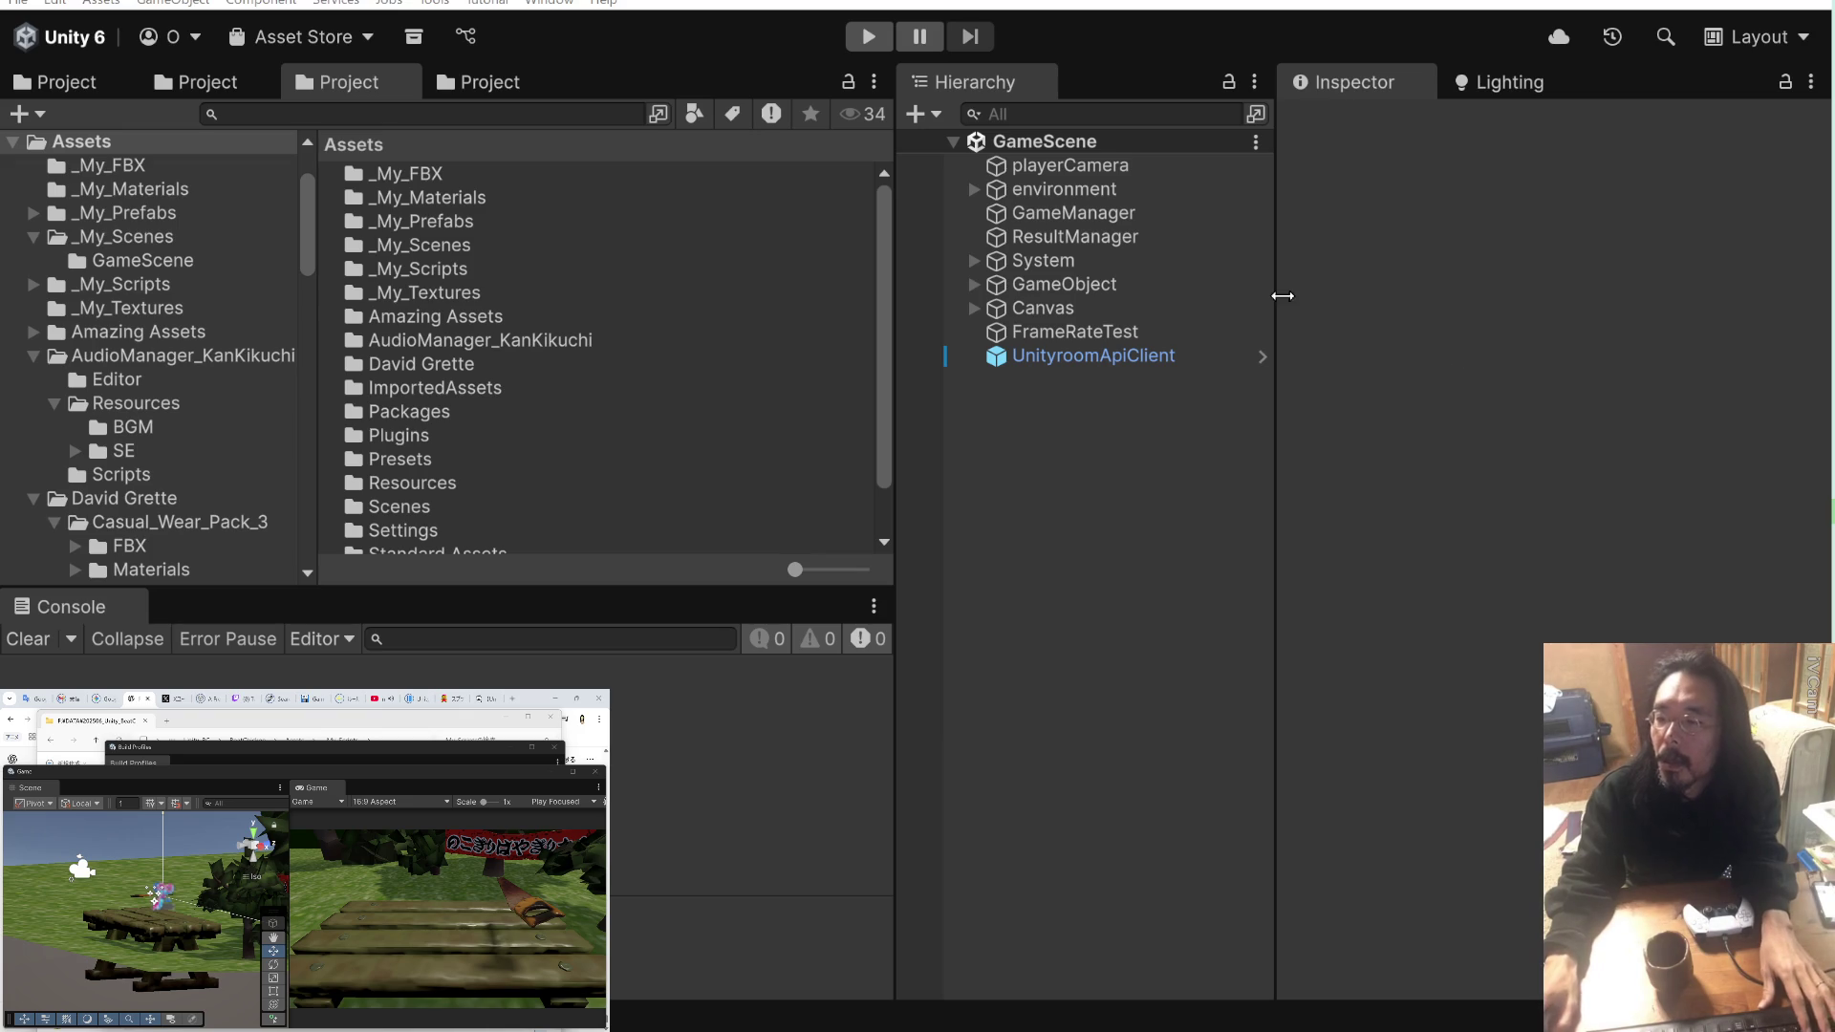
Step: Run GameScene in Play mode twice, stopping each run, then select GameManager in the Hierarchy
click(873, 37)
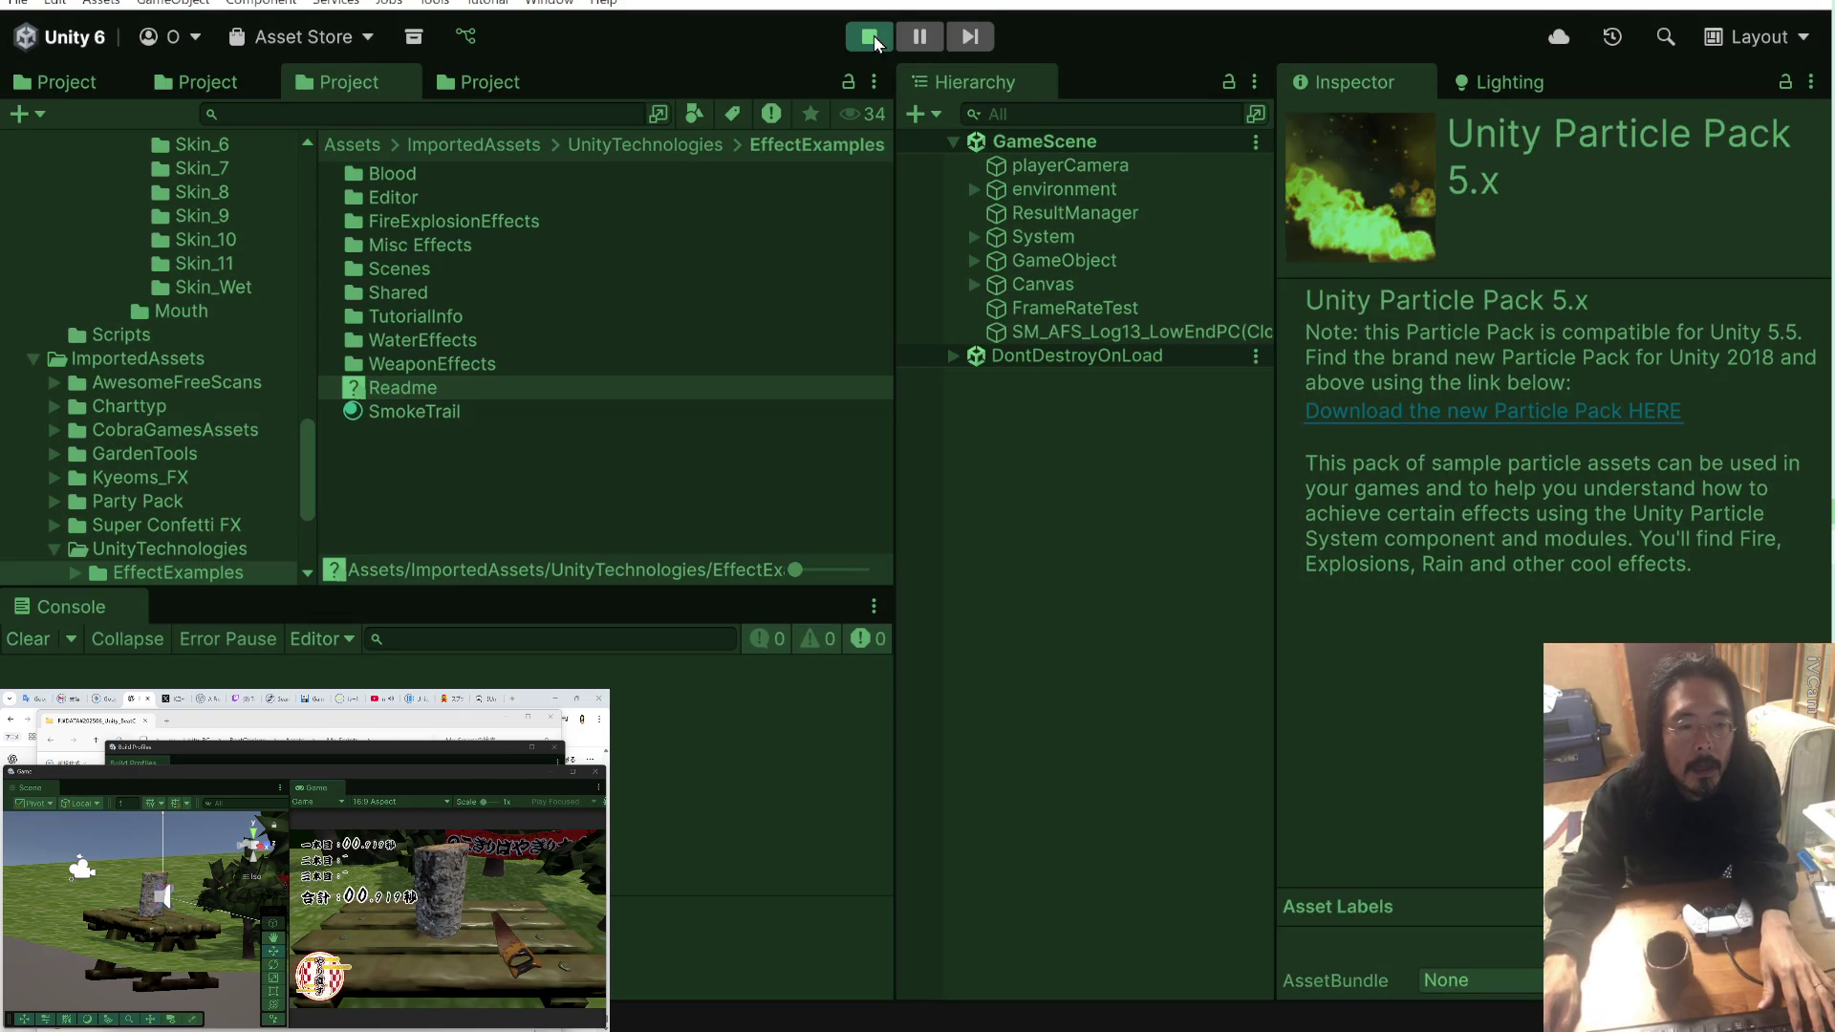
click(874, 36)
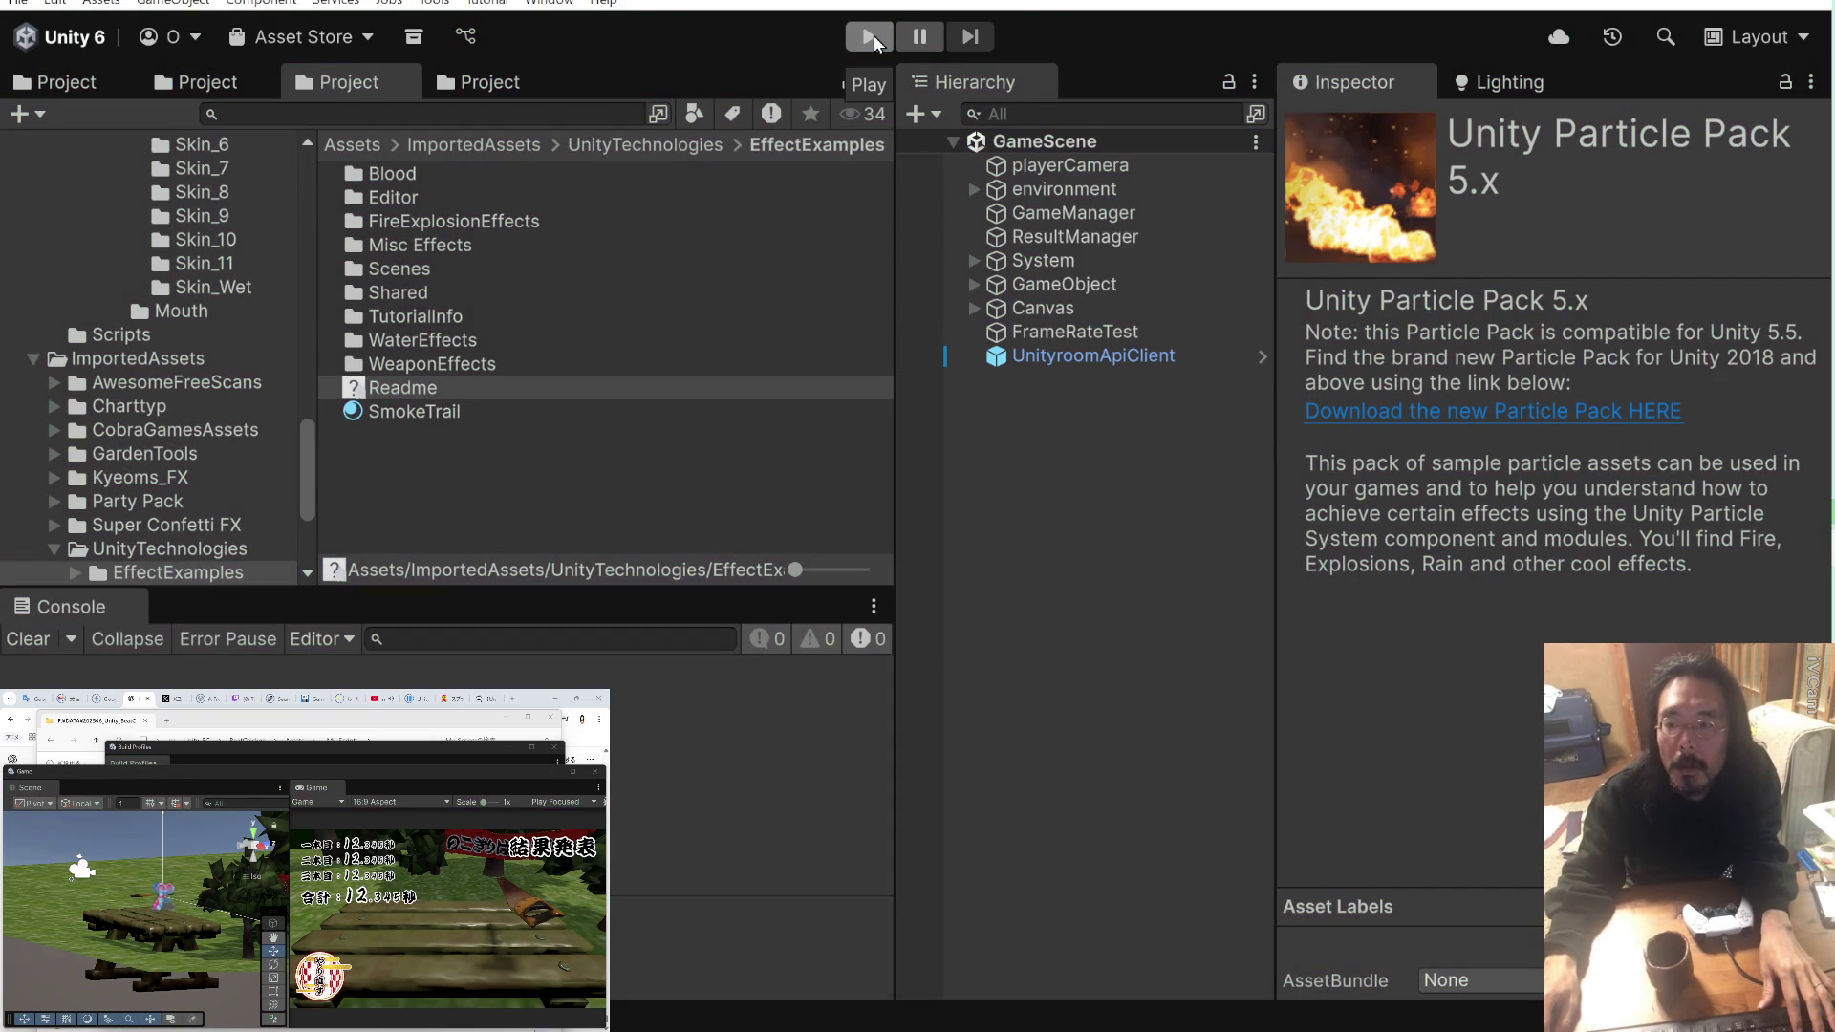
click(873, 37)
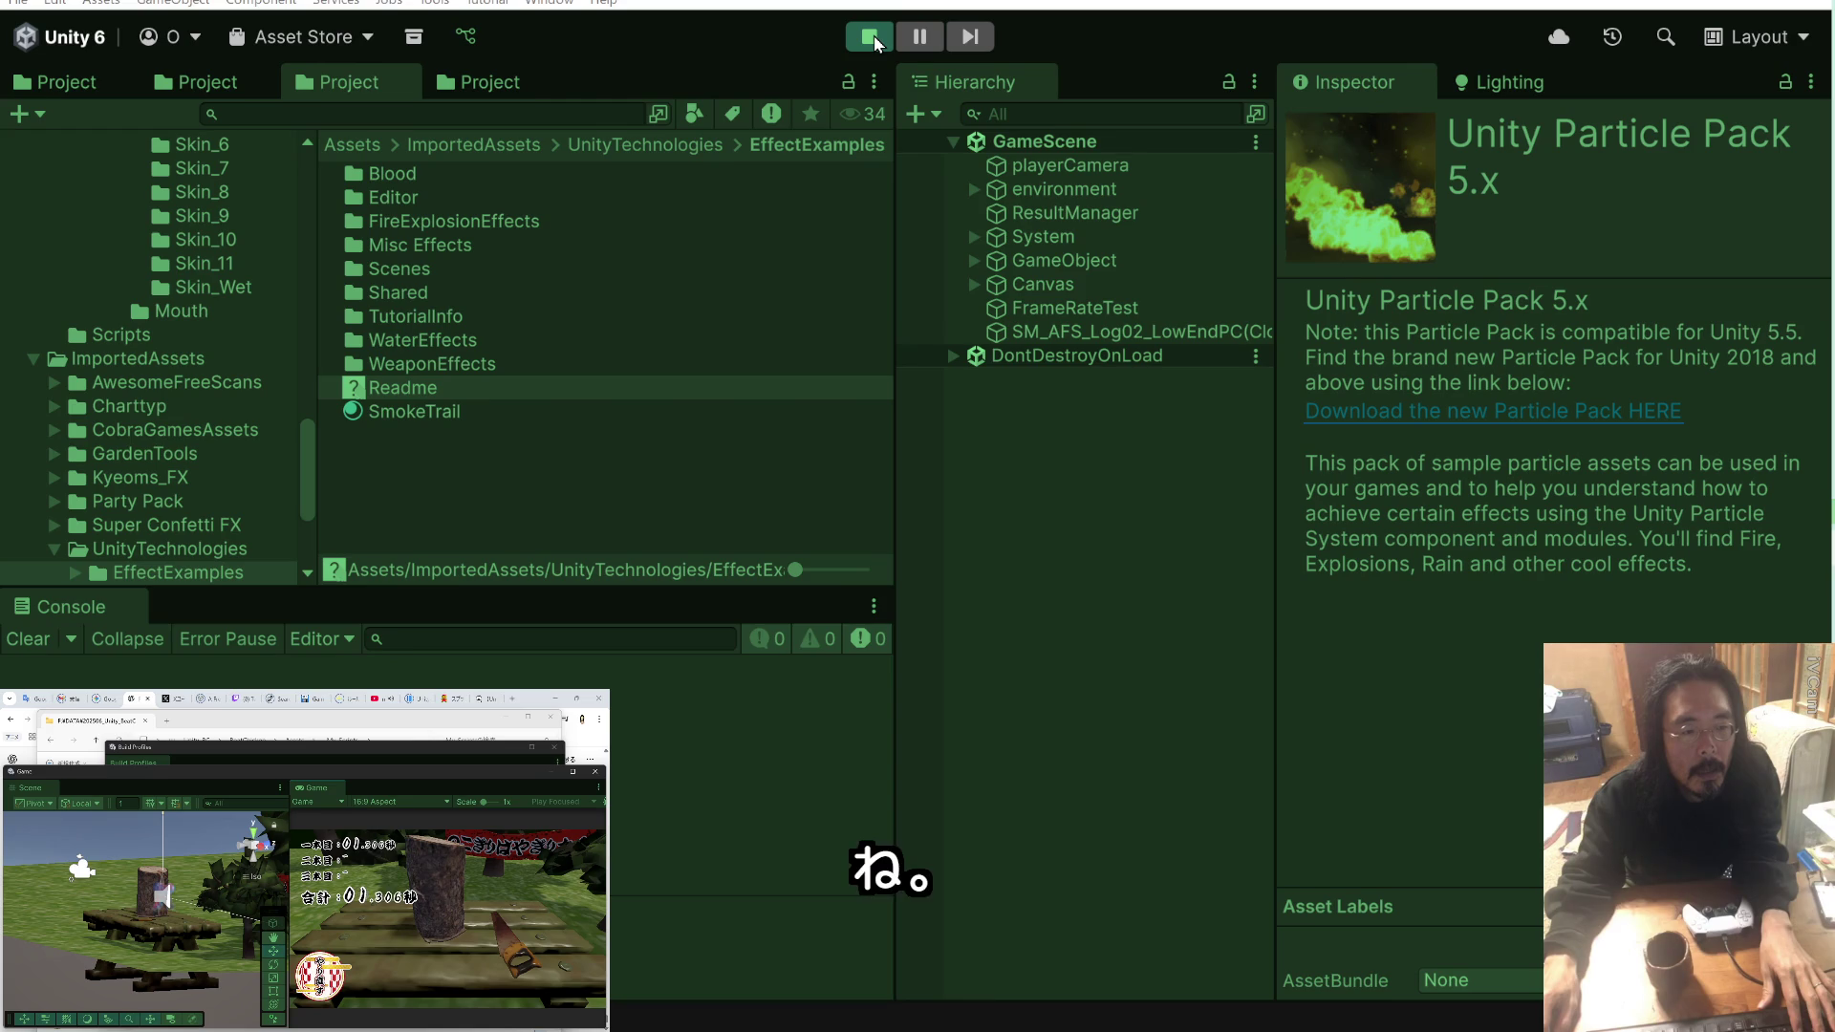
click(873, 37)
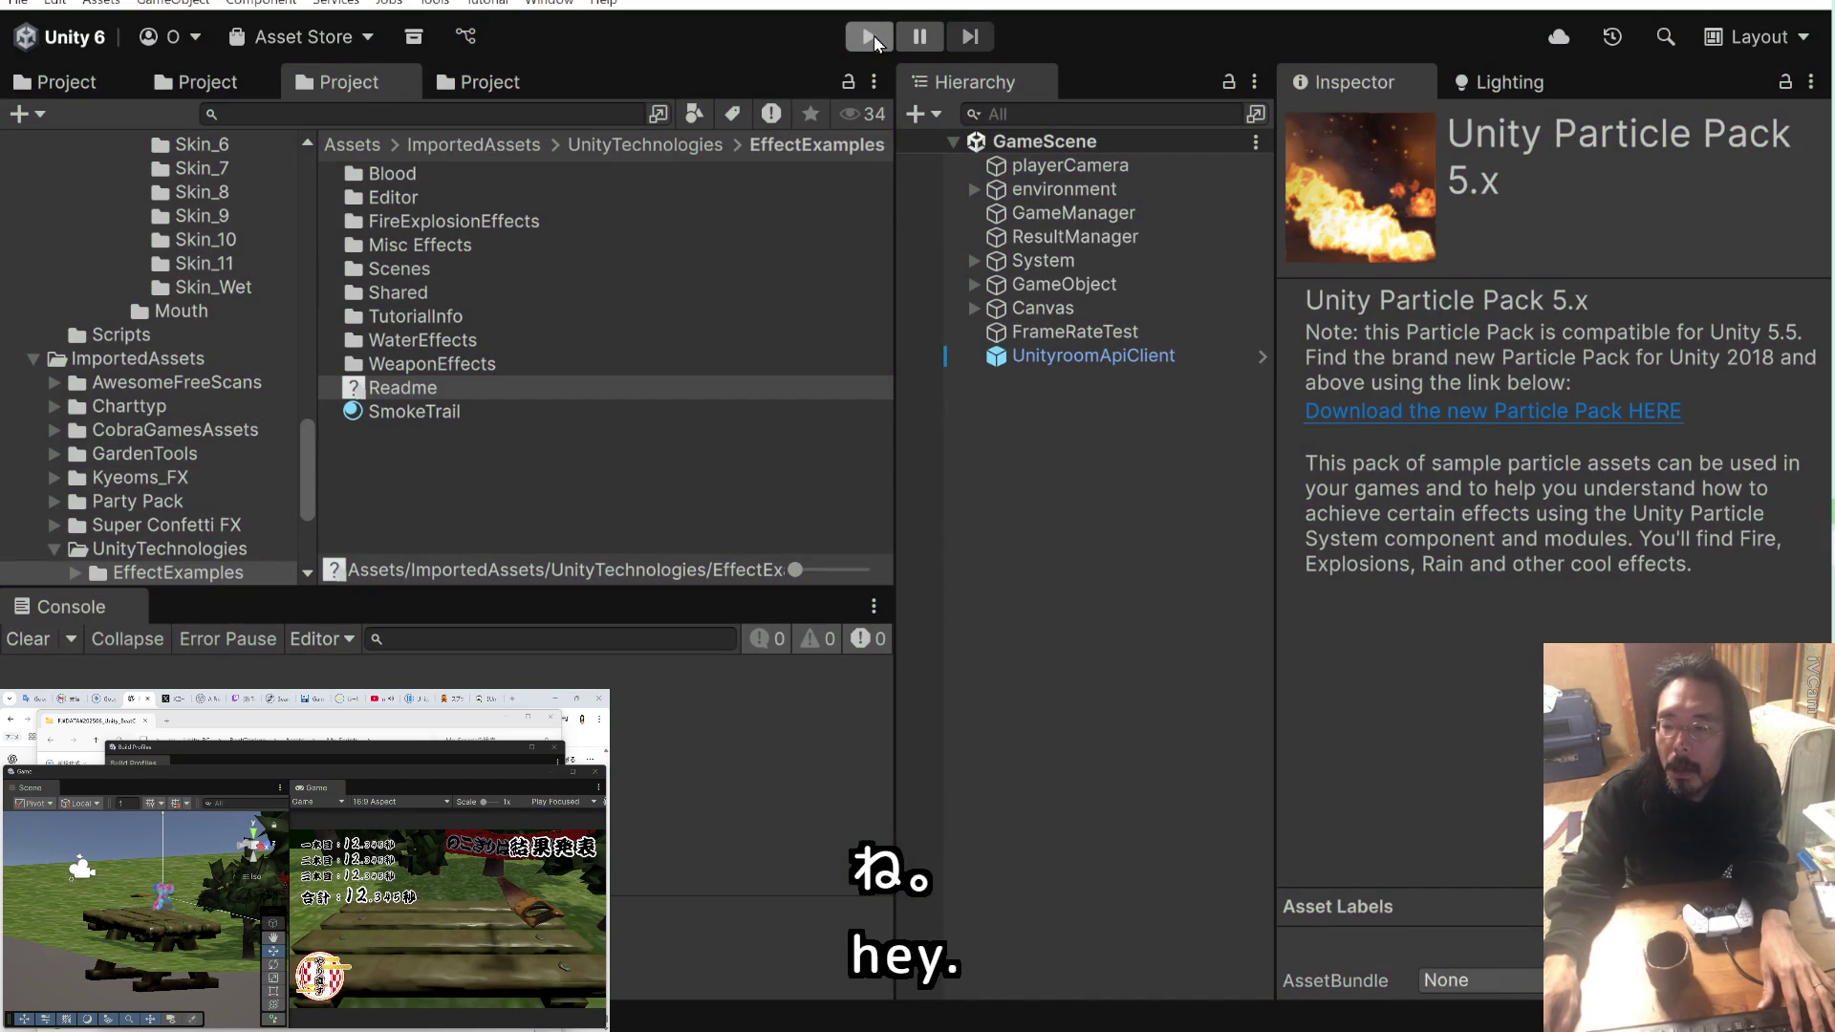
click(1120, 213)
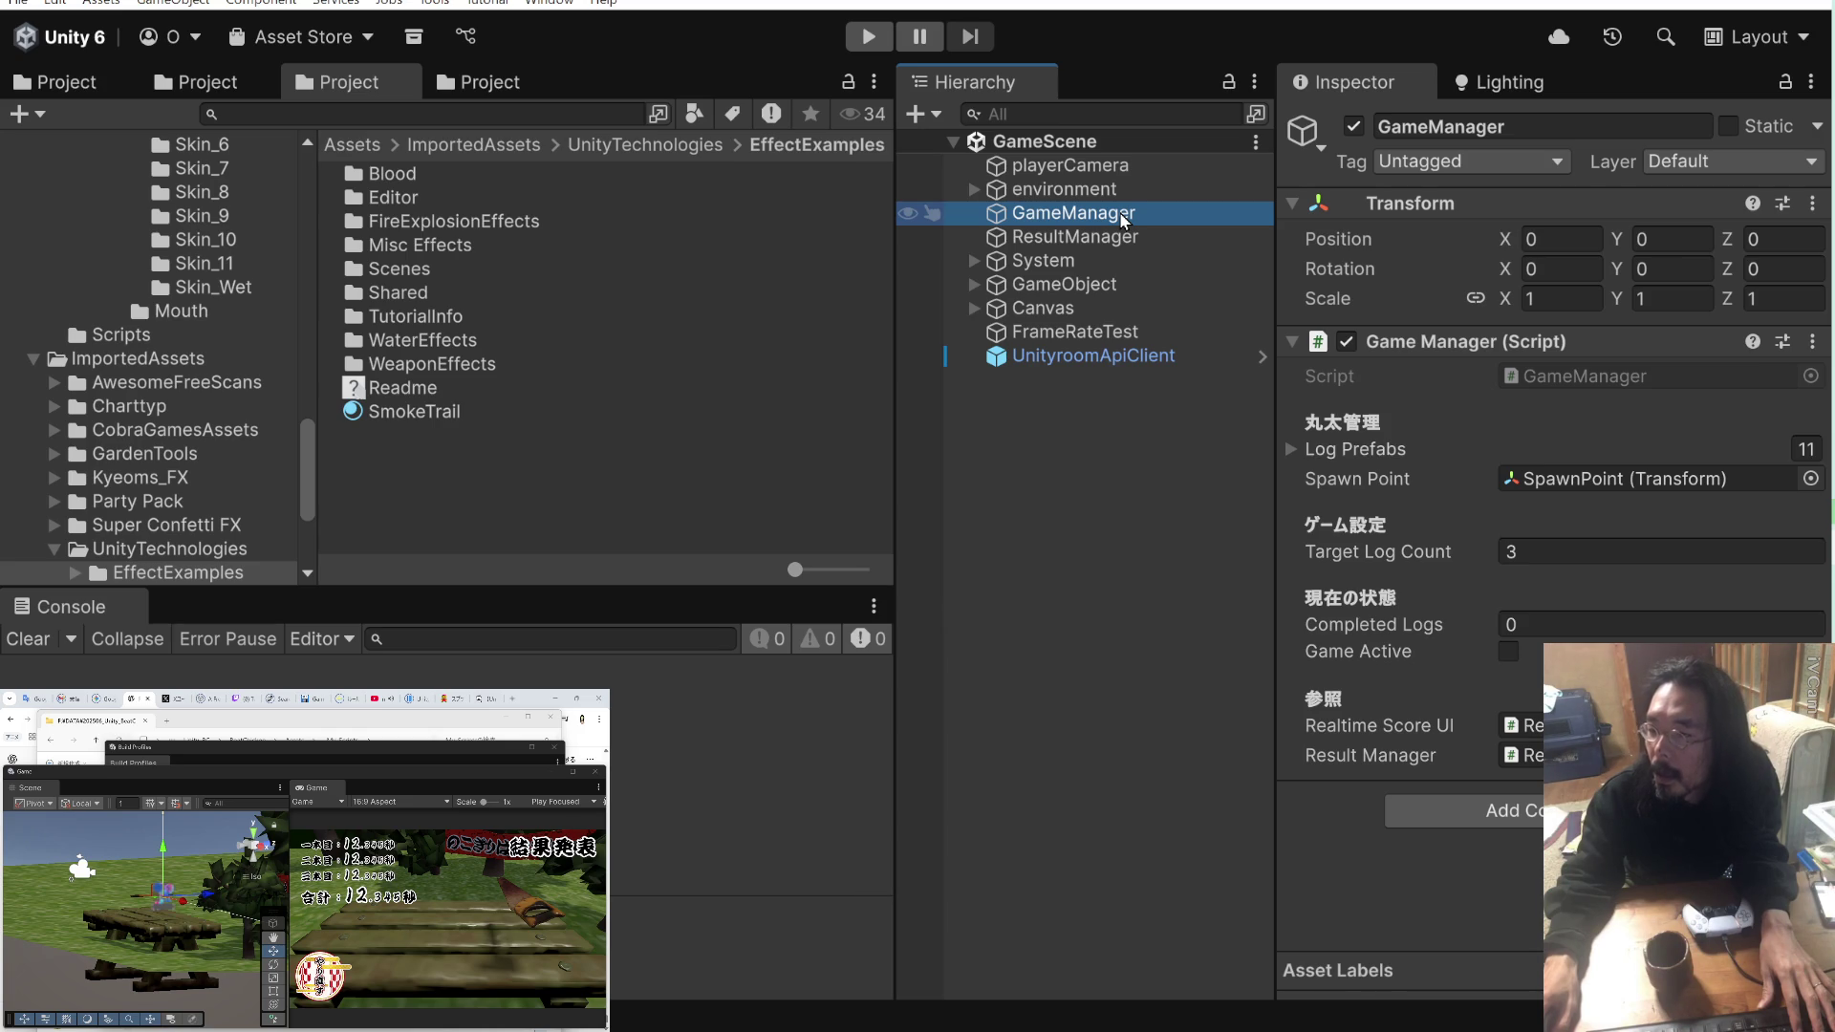
Step: Inspect the UnityroomApiClient object's script, then the FrameRateTest object, in the Inspector
click(1129, 355)
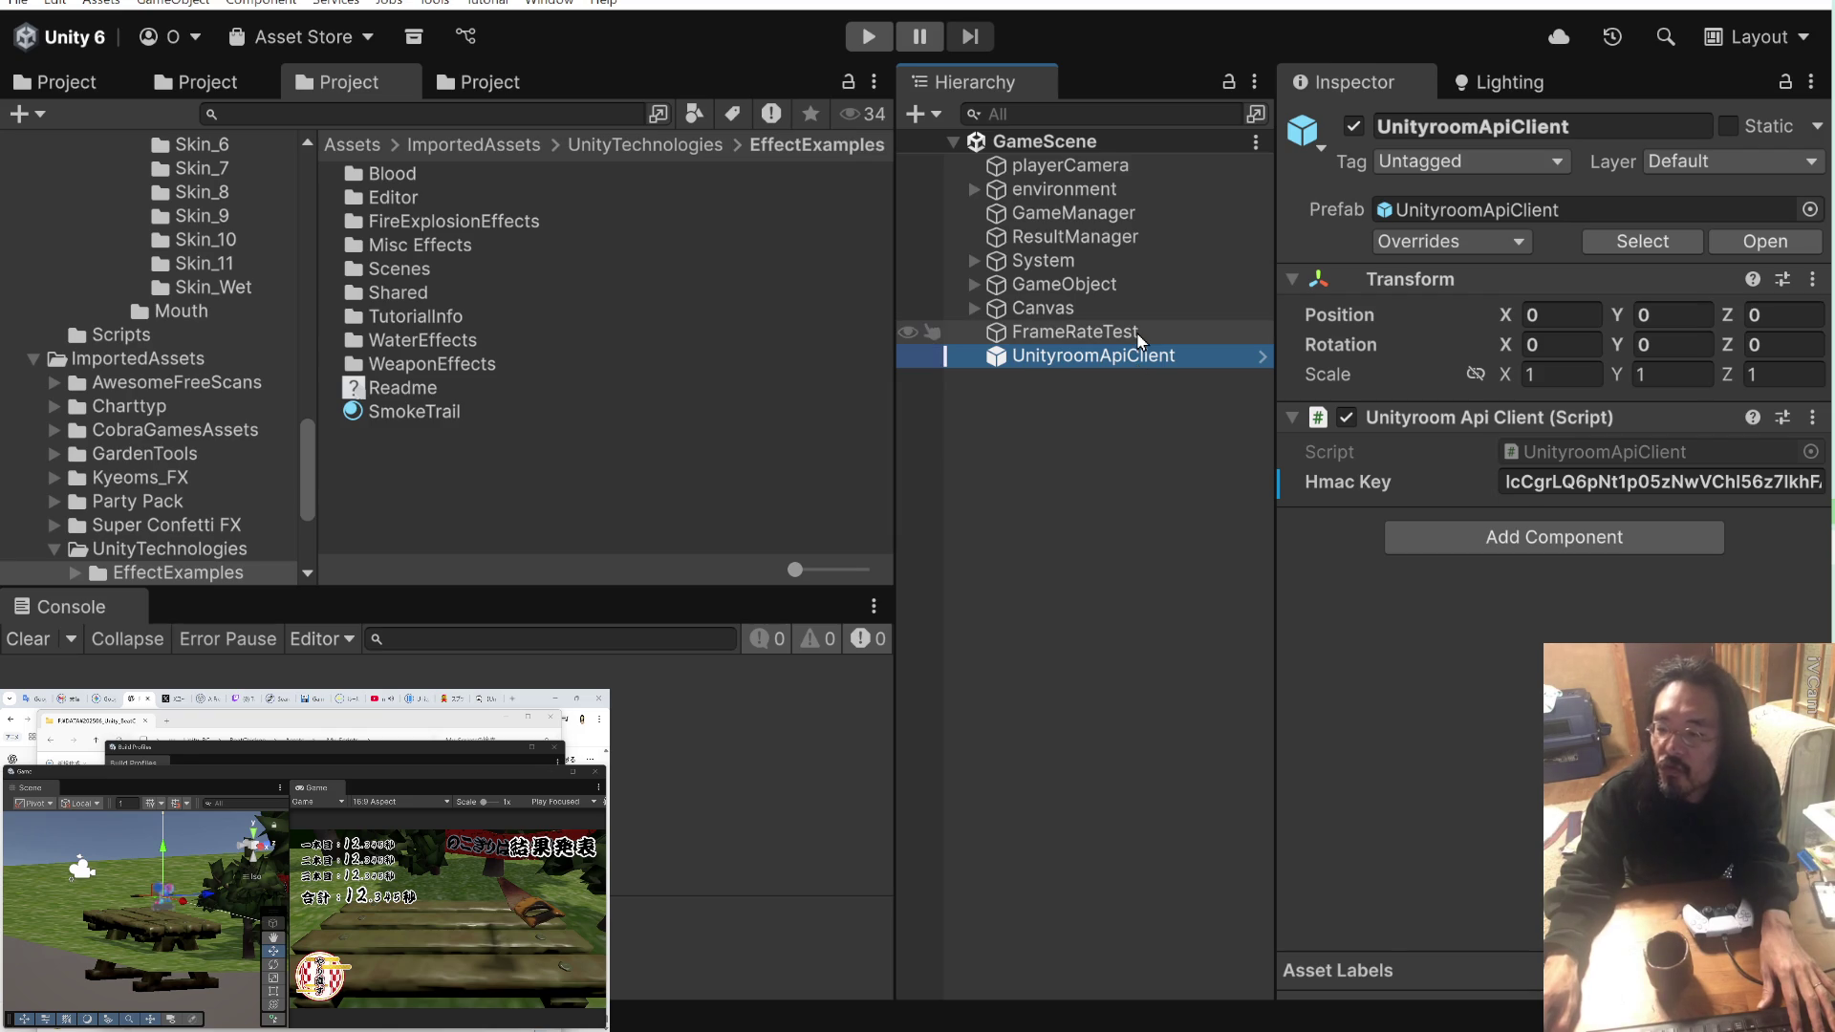
click(1137, 331)
key(c)
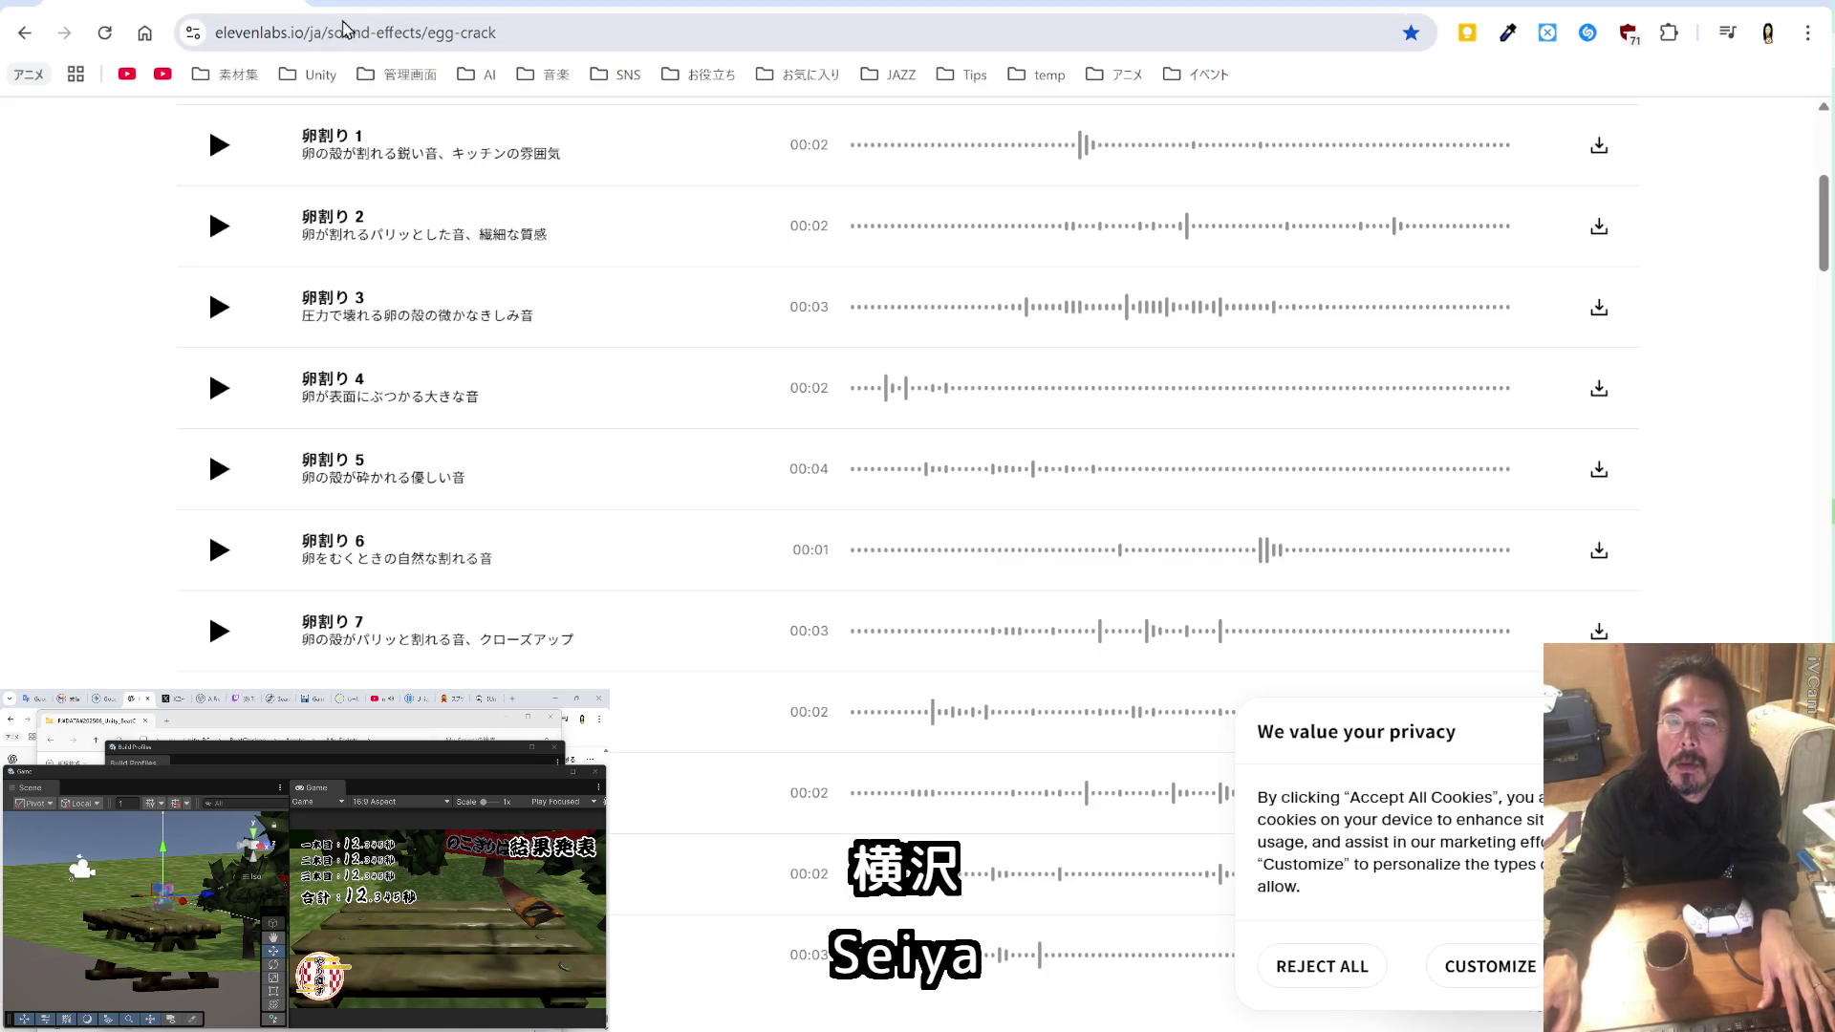
Step: Open a new Google tab, glance at the 素材集 bookmarks, and switch the other window to Gemini
key(ctrl+t)
click(225, 82)
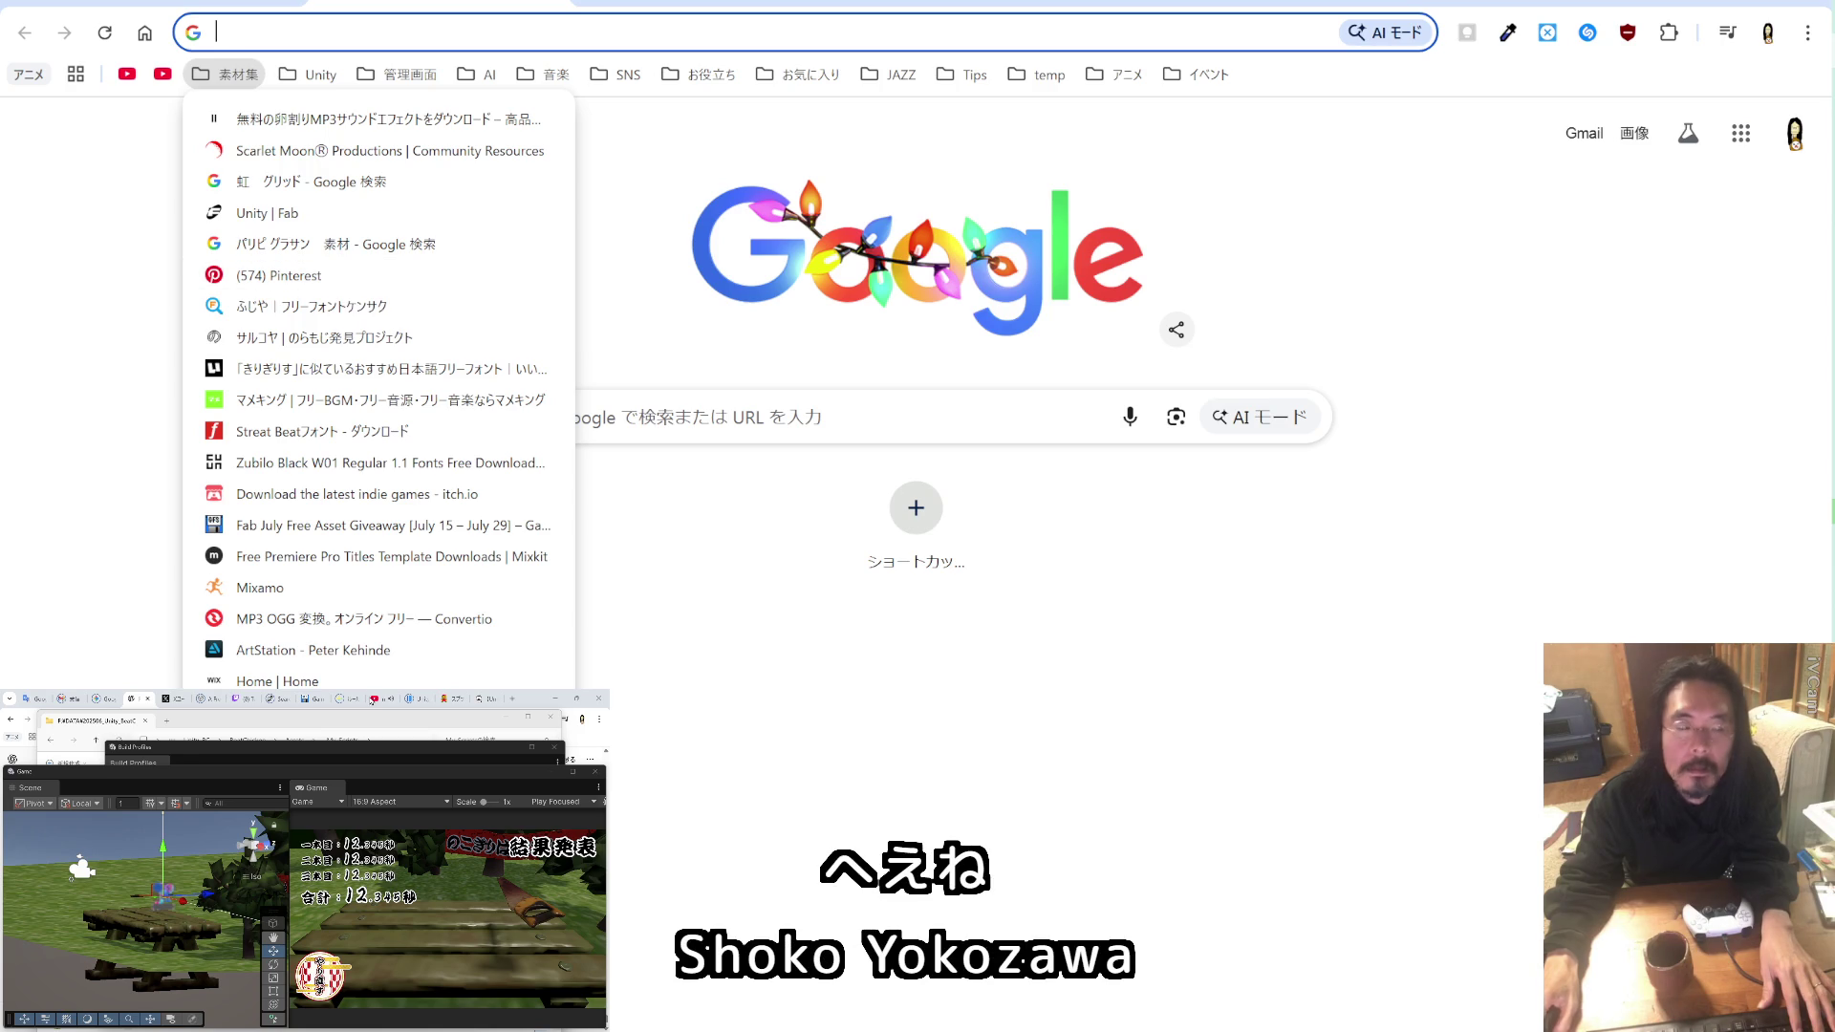
key(Escape)
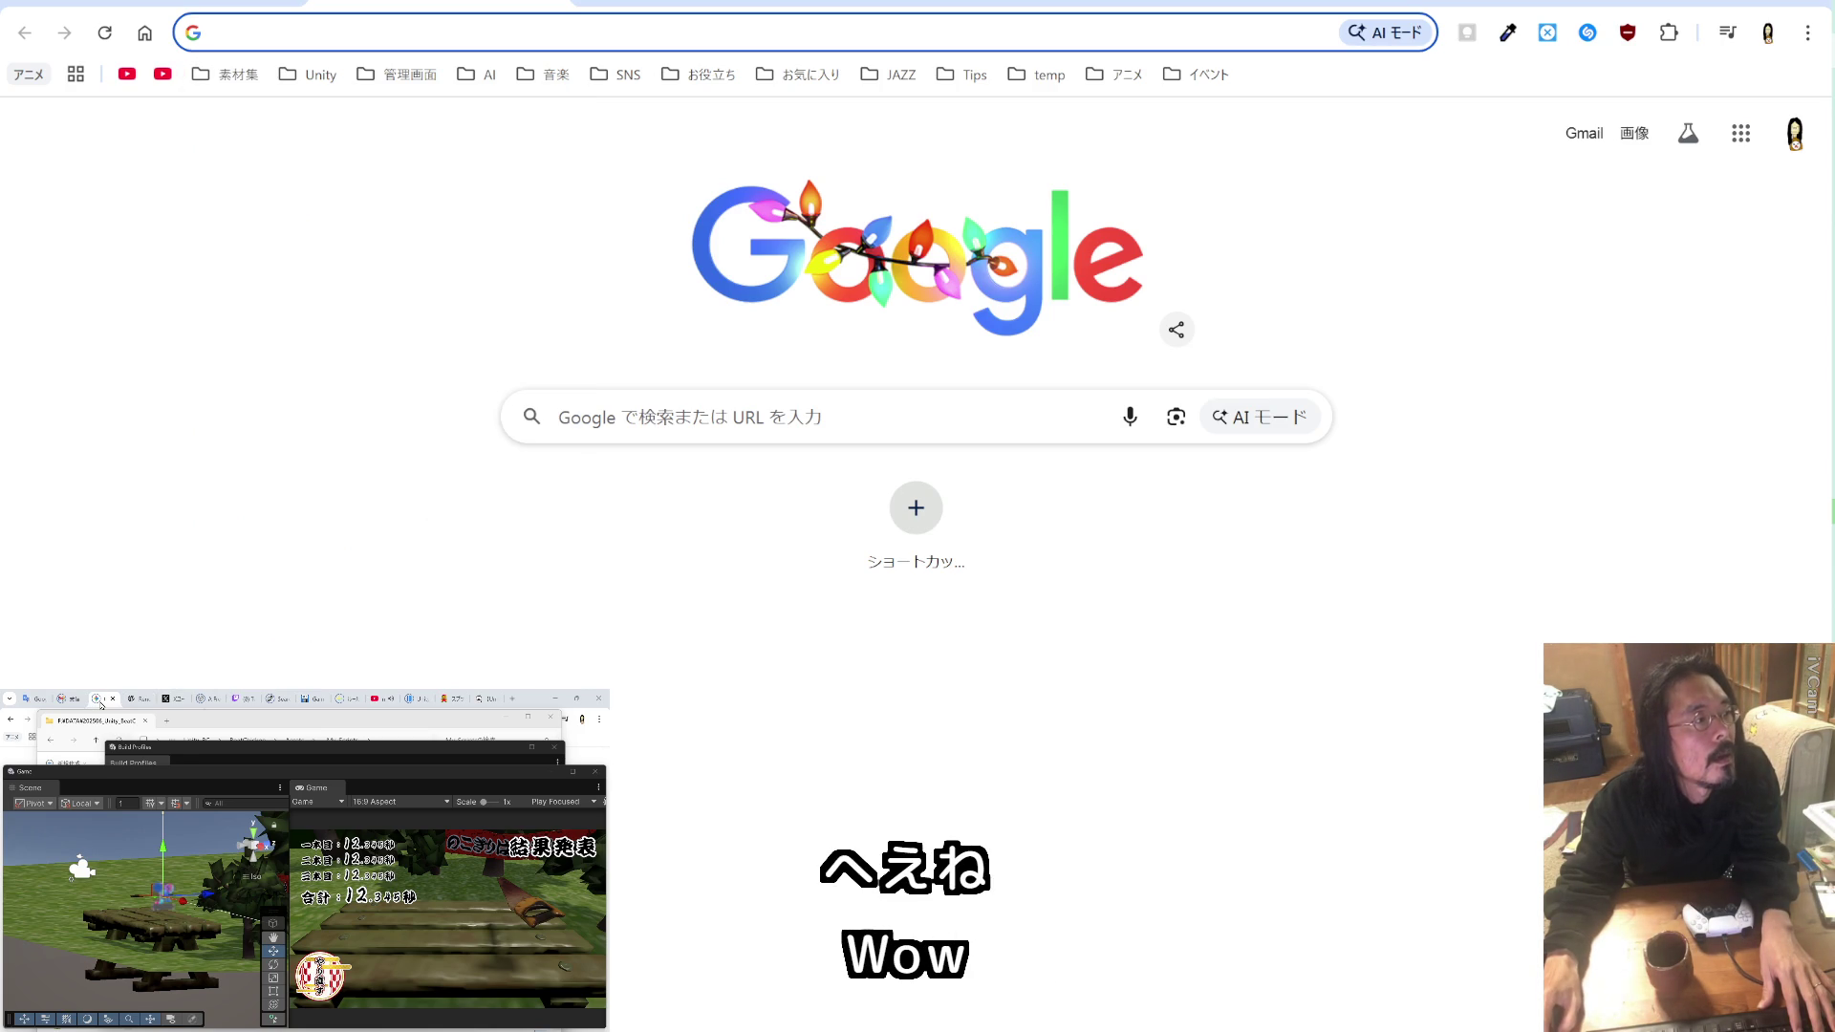
click(100, 704)
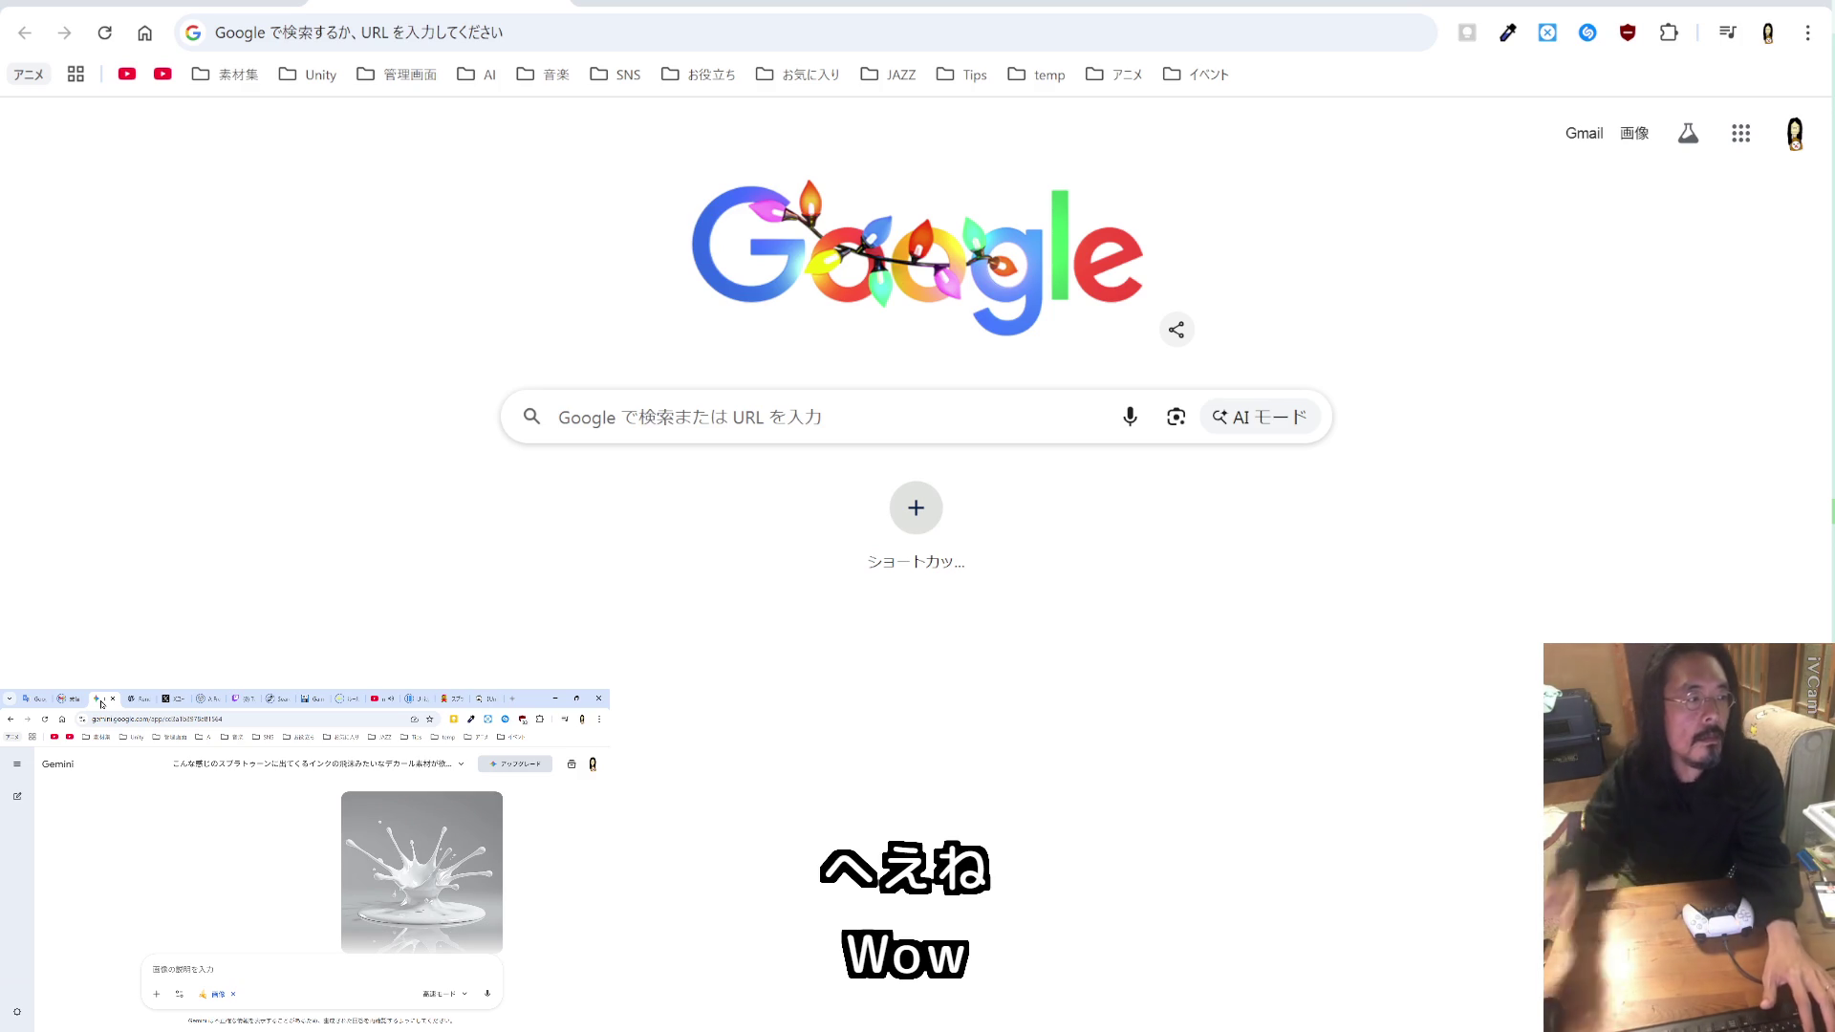
Step: In a new Gemini chat, ask in Japanese where to download game-usable Christmas songs, using 思考モード
click(16, 765)
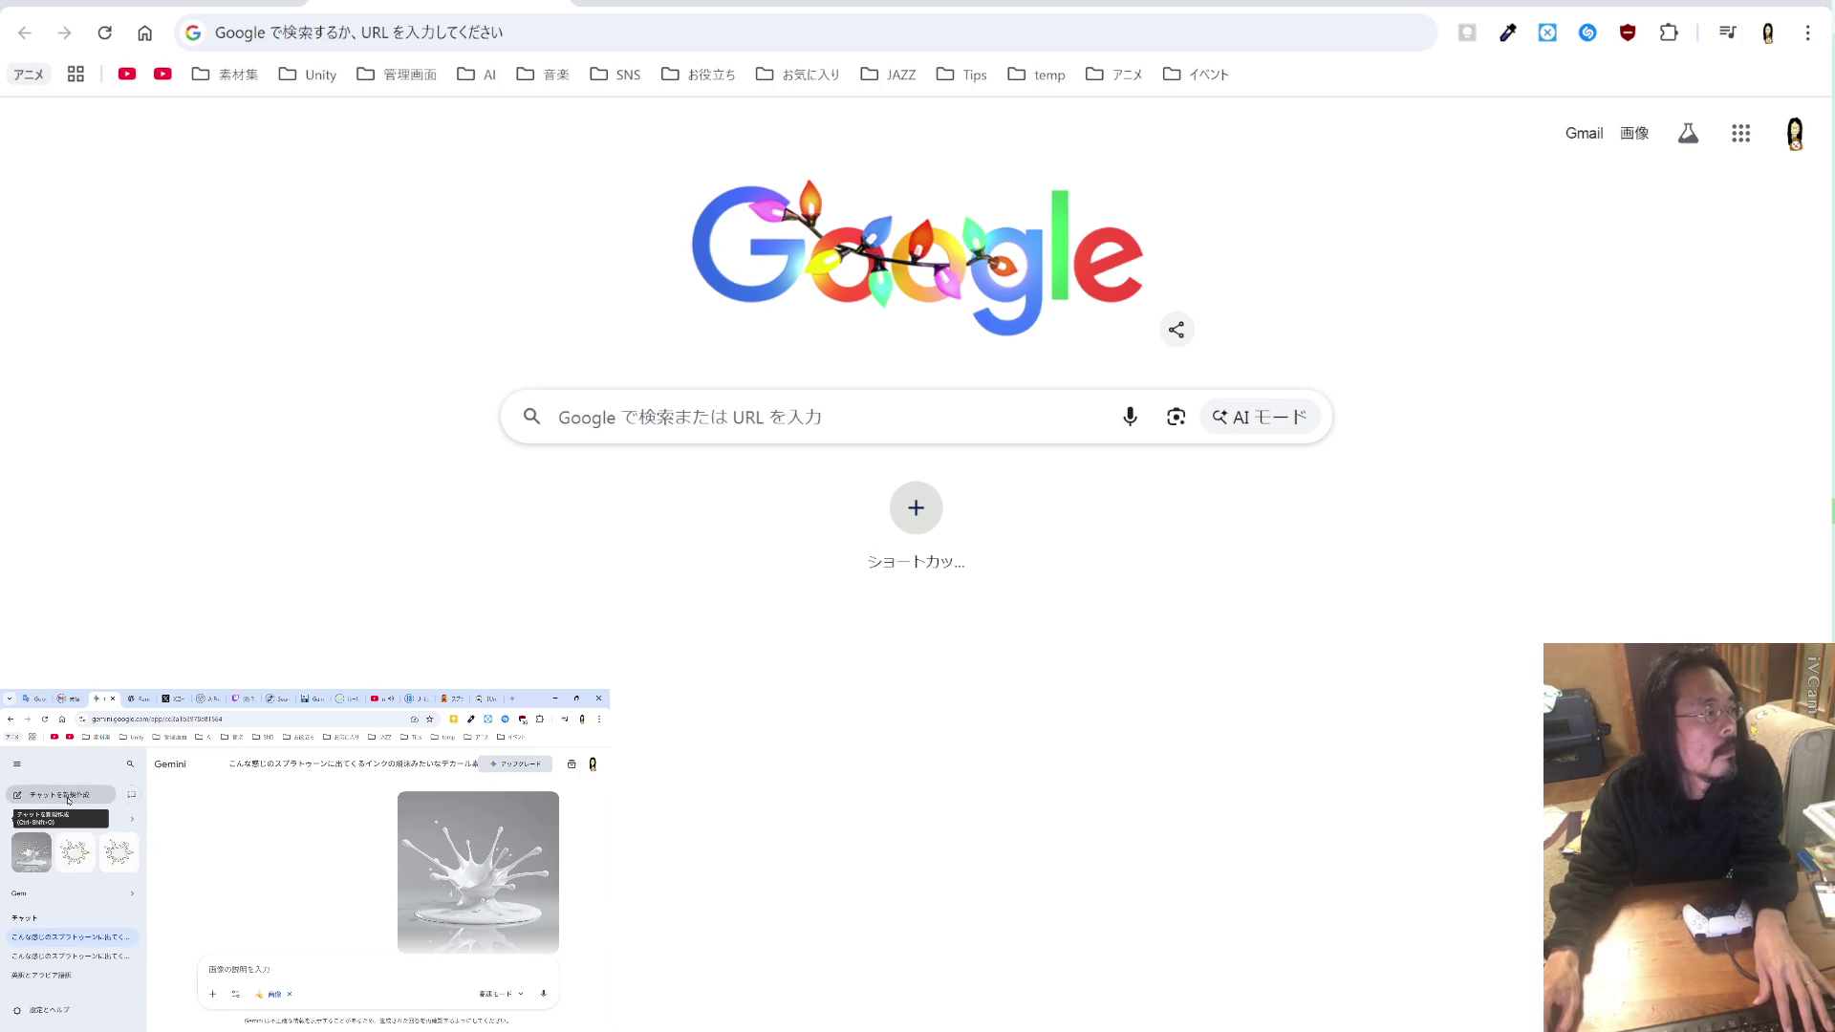
click(53, 794)
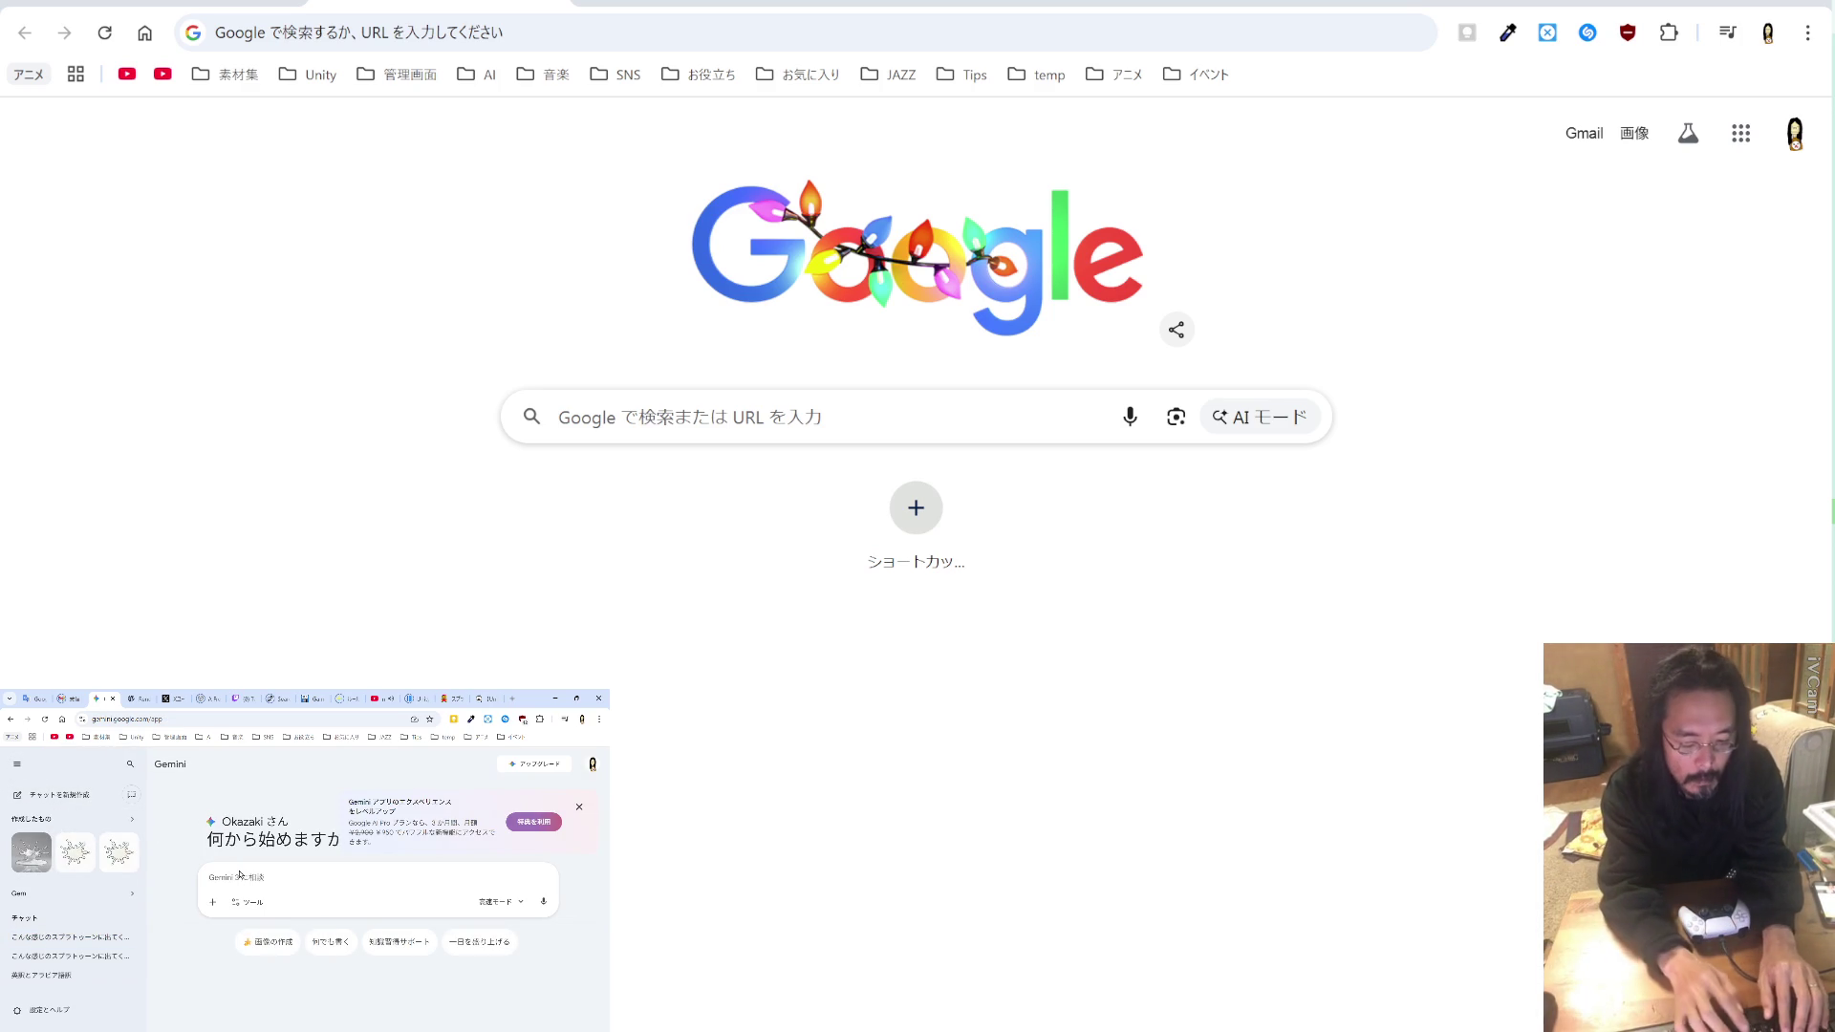
text(ちょっ)
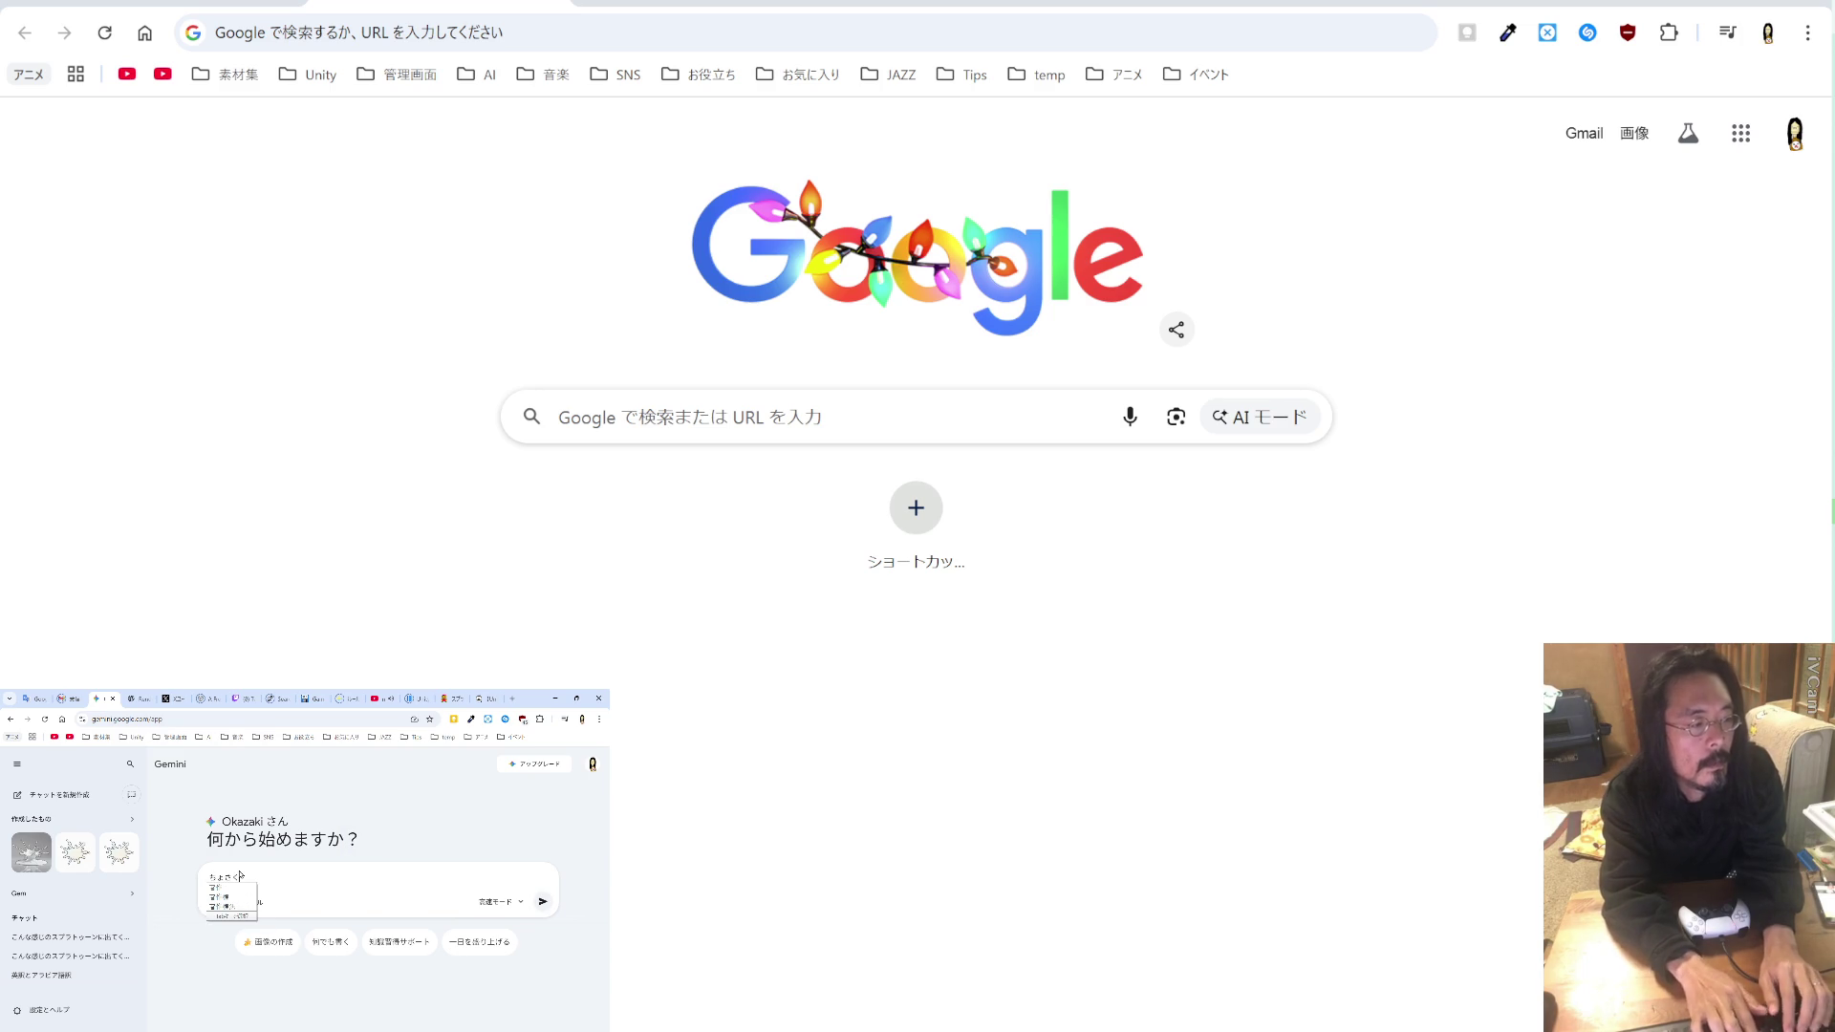
text(ふーどげーむn)
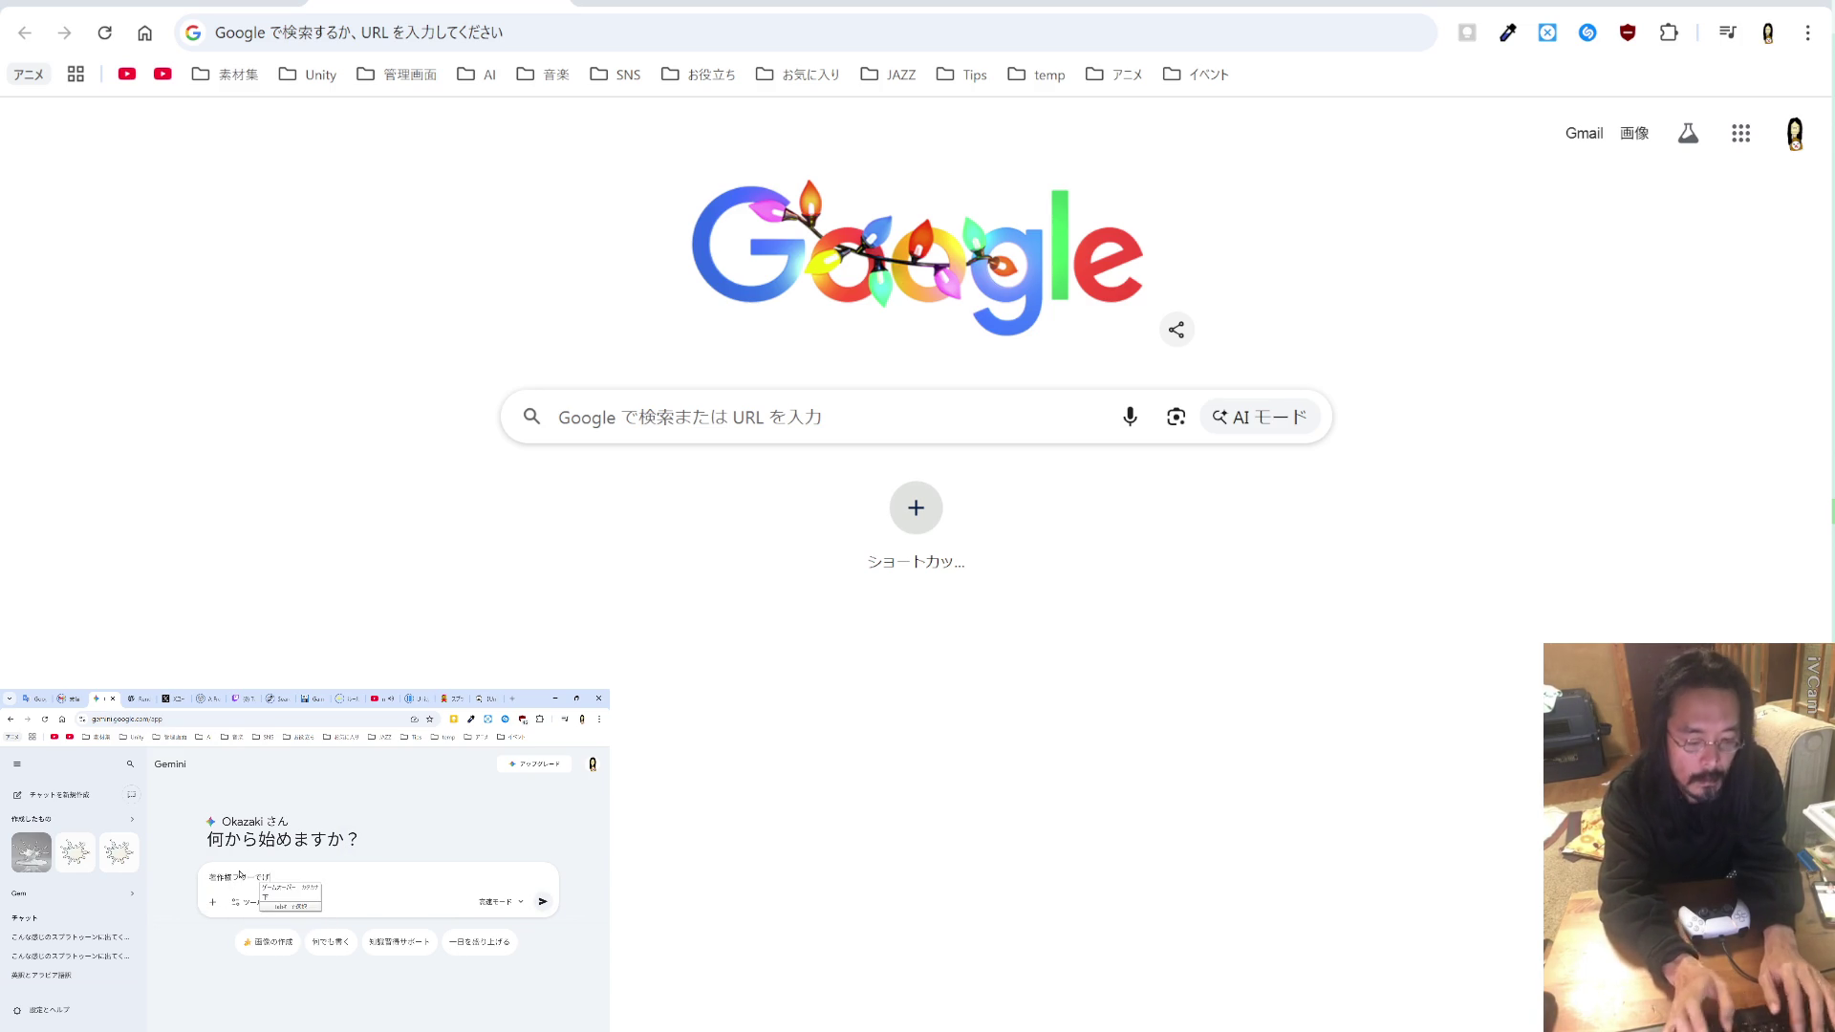
text(つかえる)
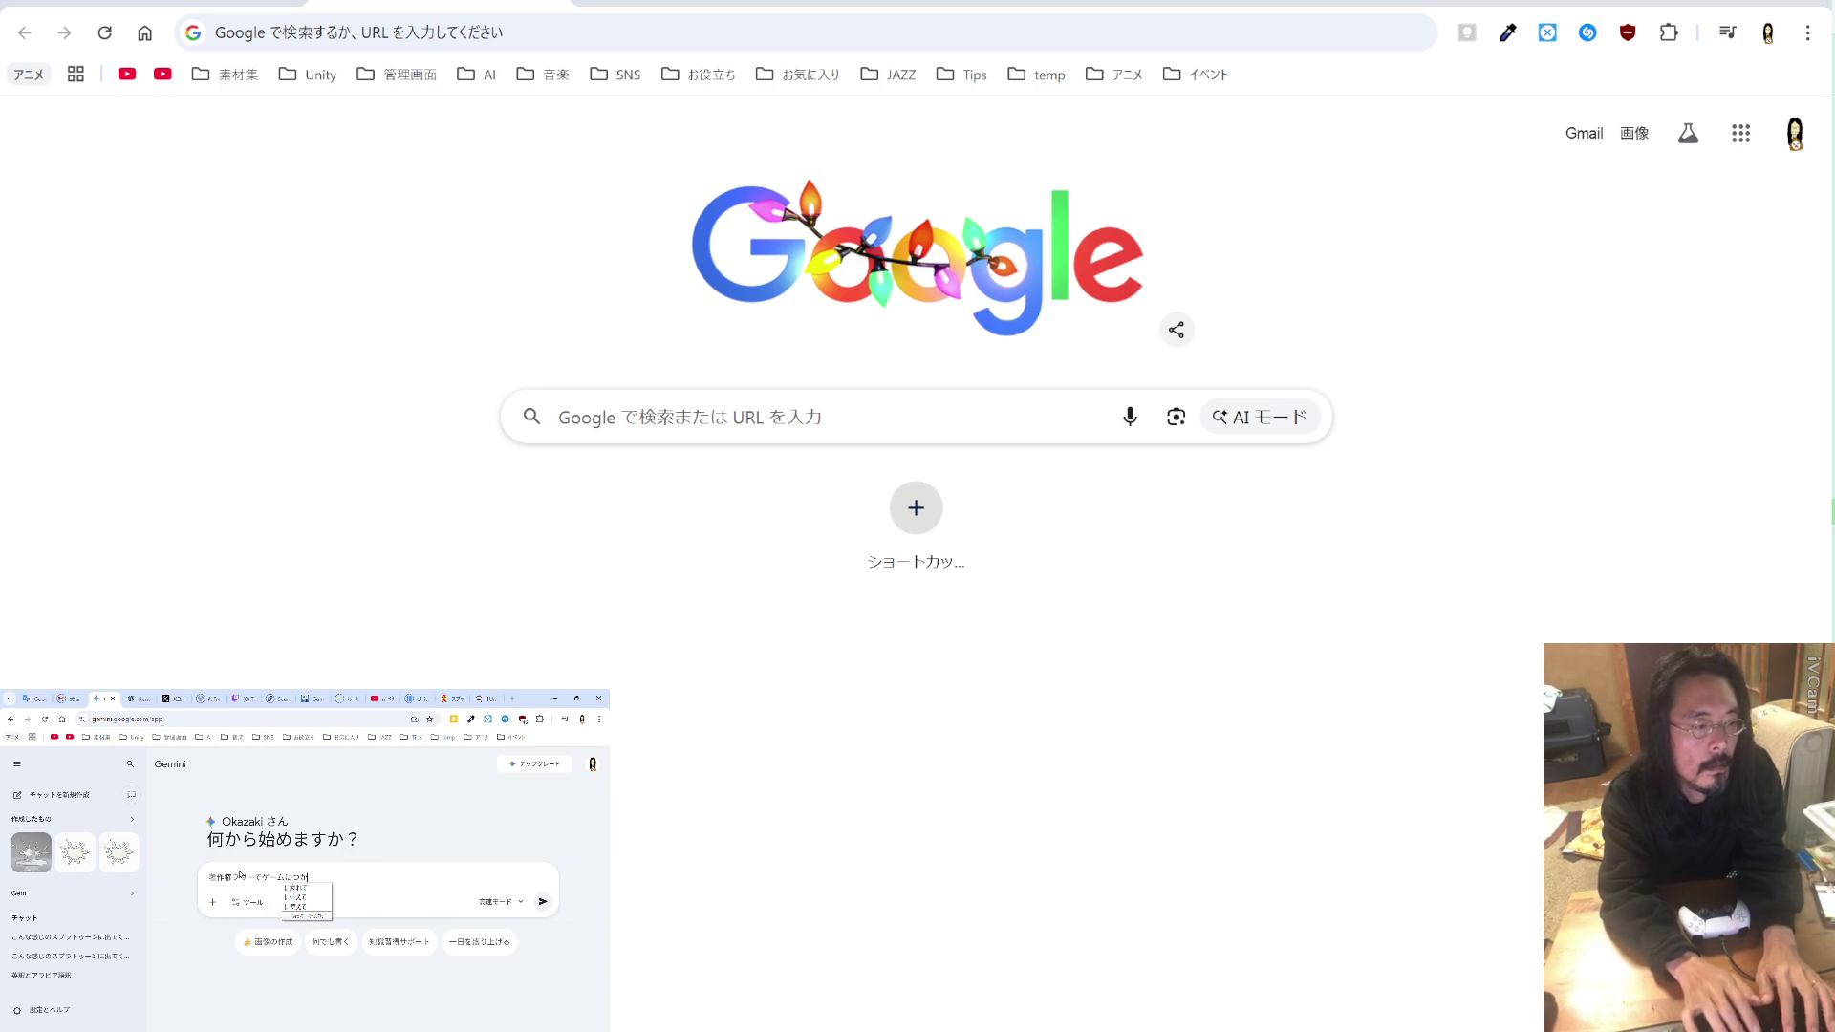
key(space)
text(く)
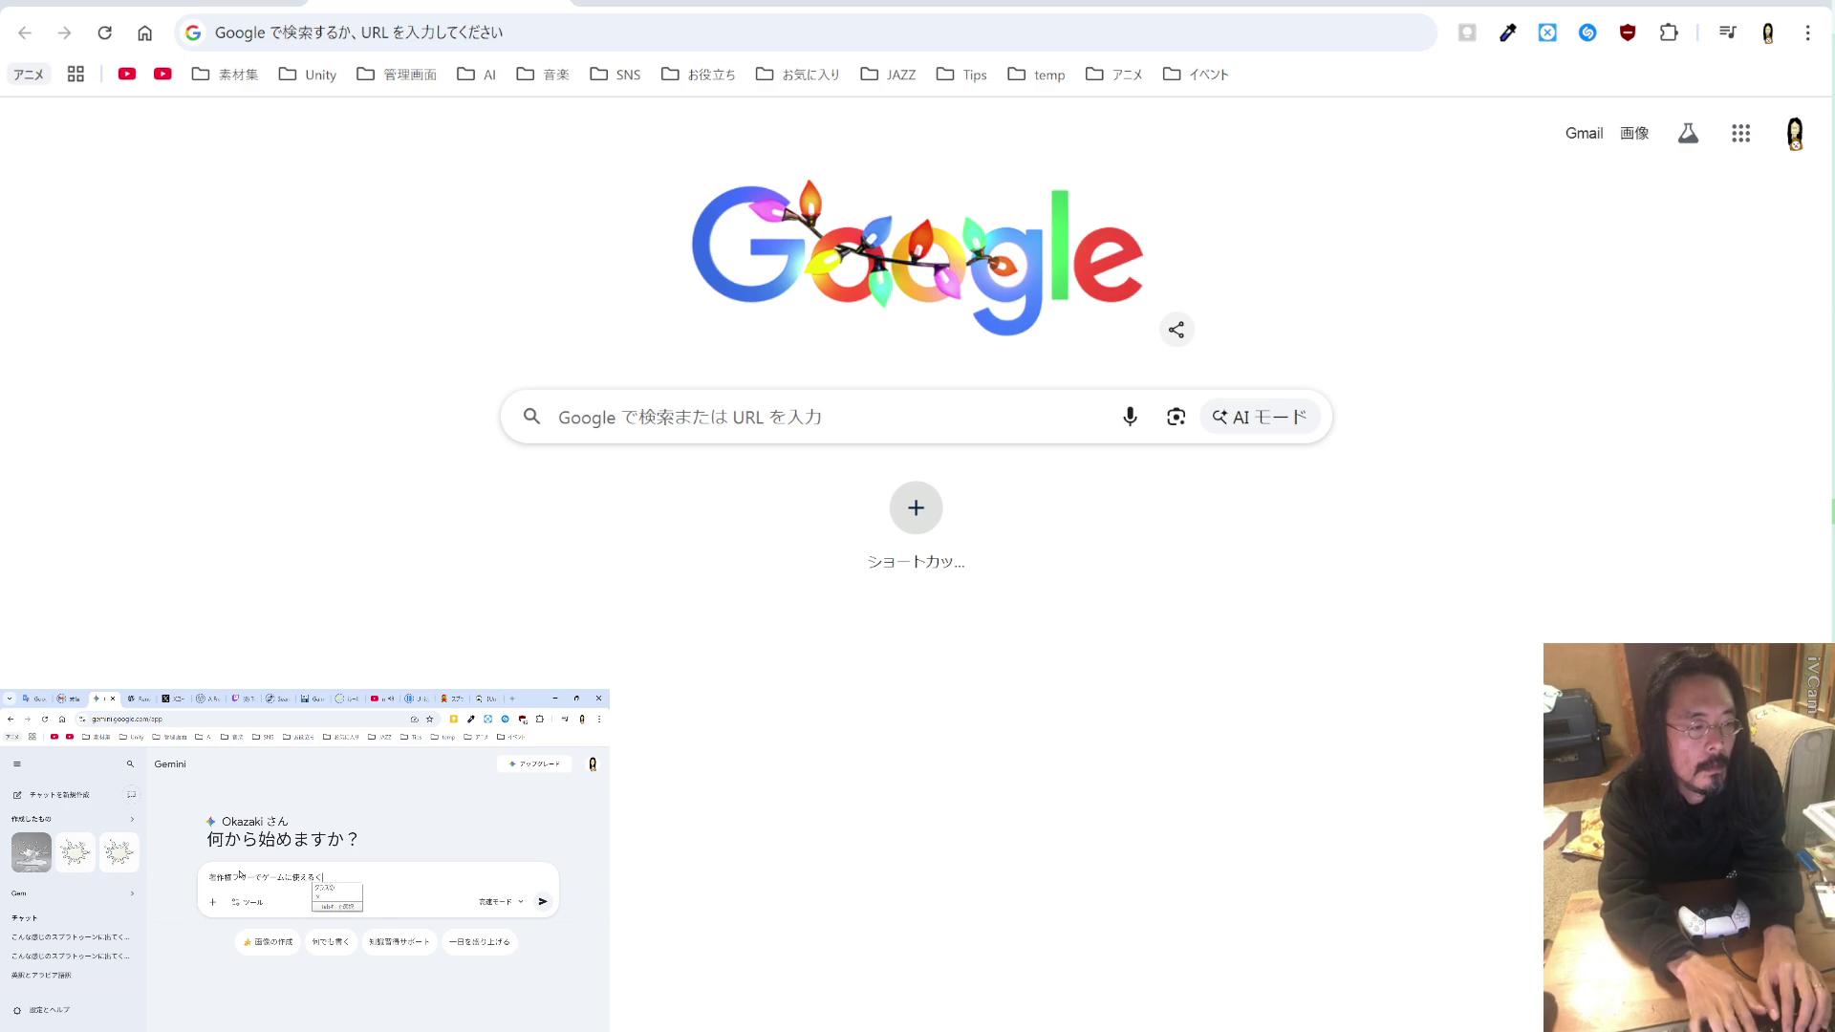
text(りすますそんぐを)
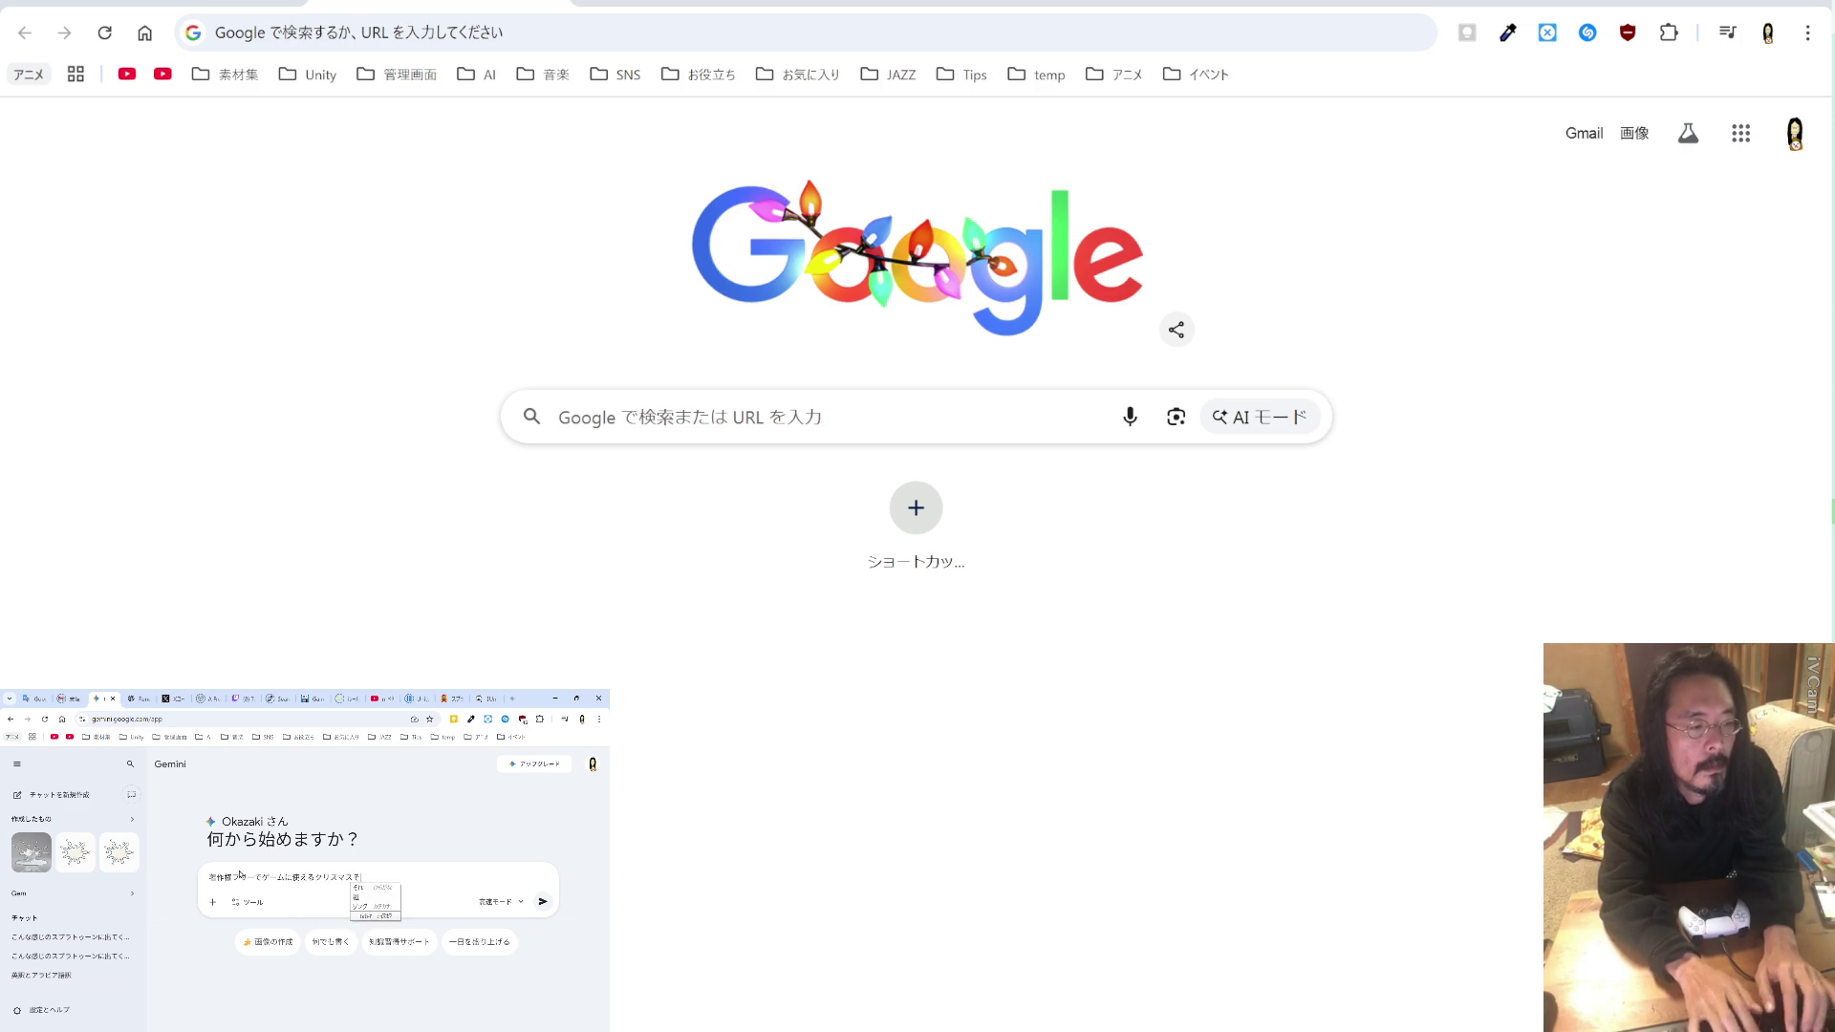
key(Return)
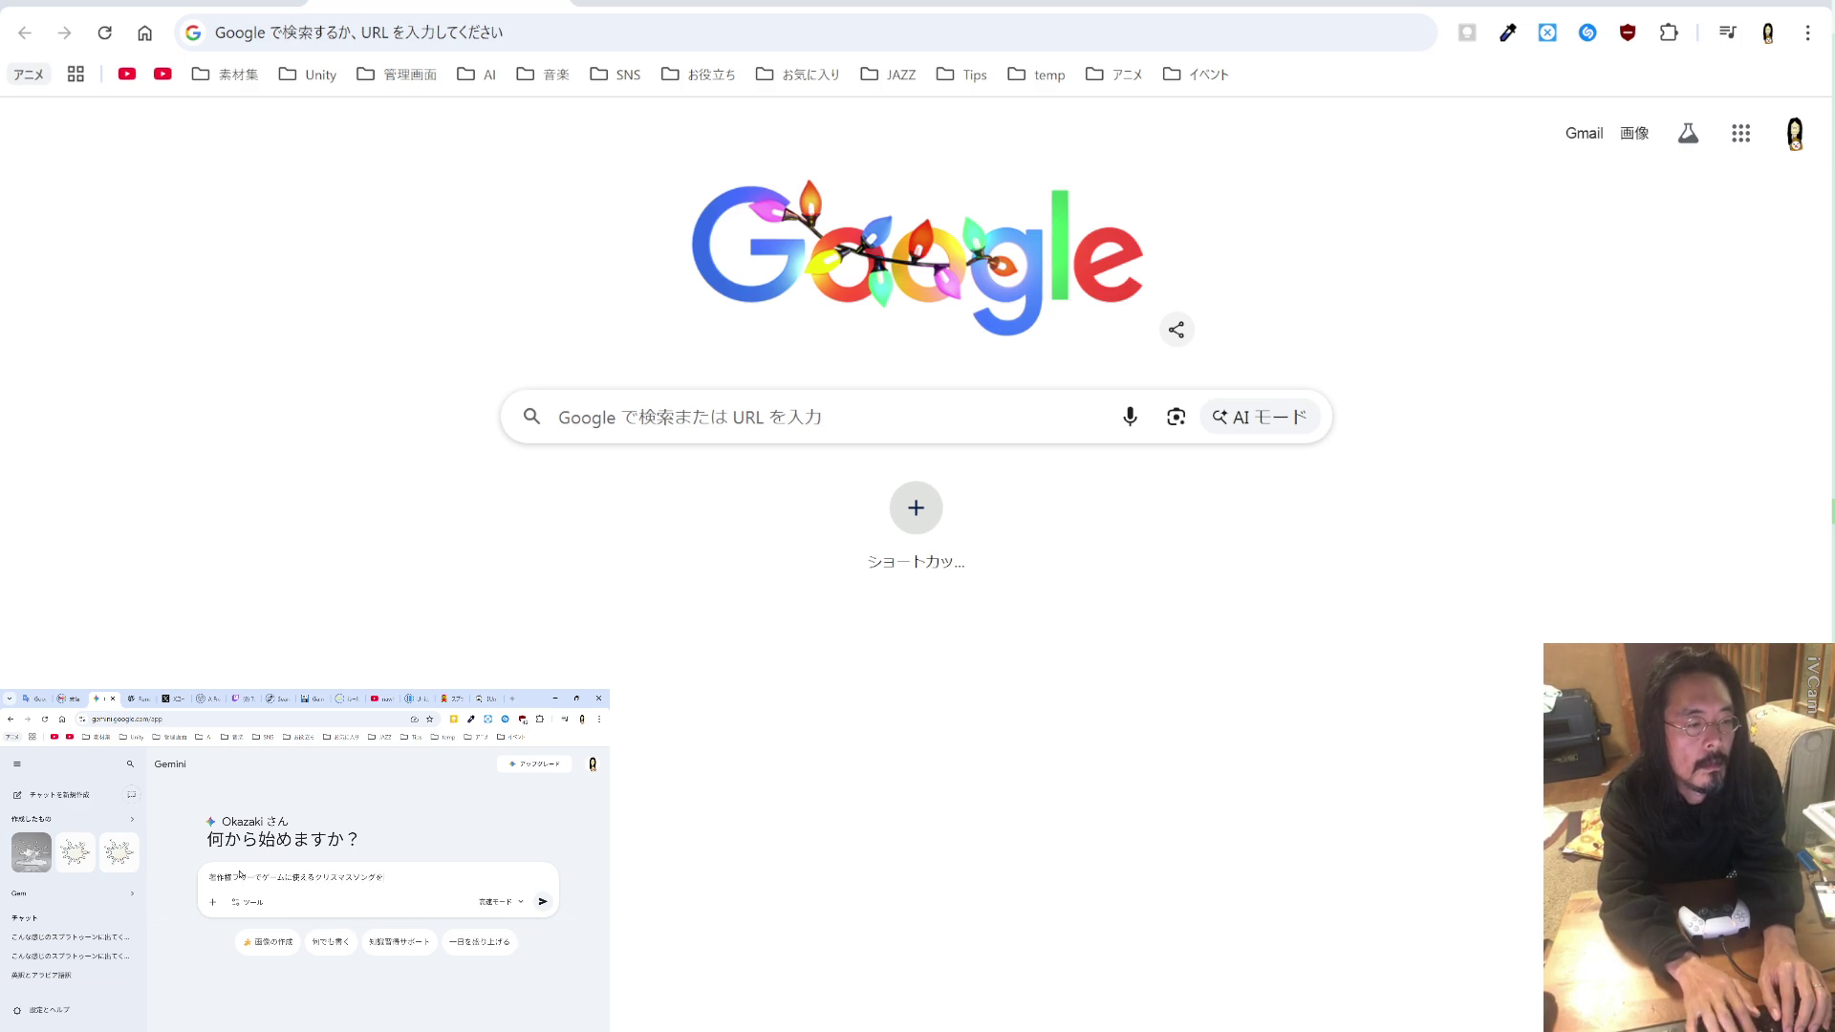
text(かた)
text(うん)
text(ろーどできる)
text(ところをおしえ)
text(て)
key(space)
key(Return)
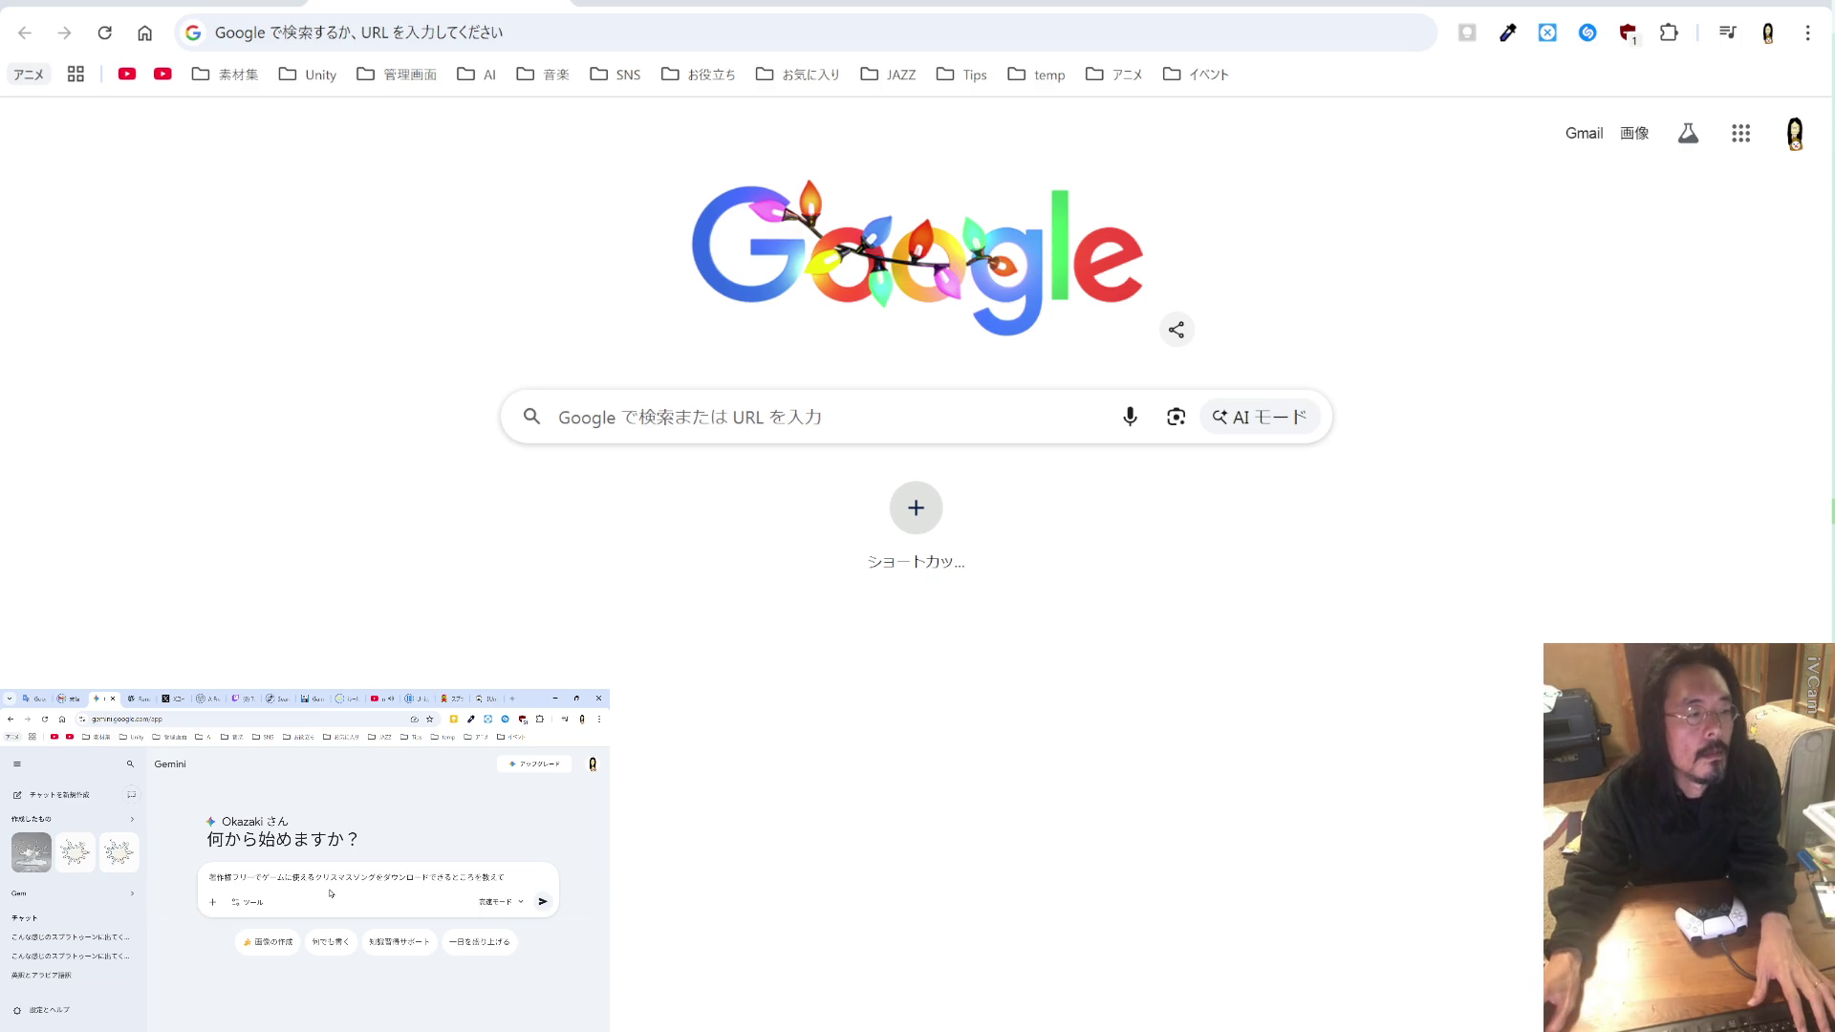
click(497, 901)
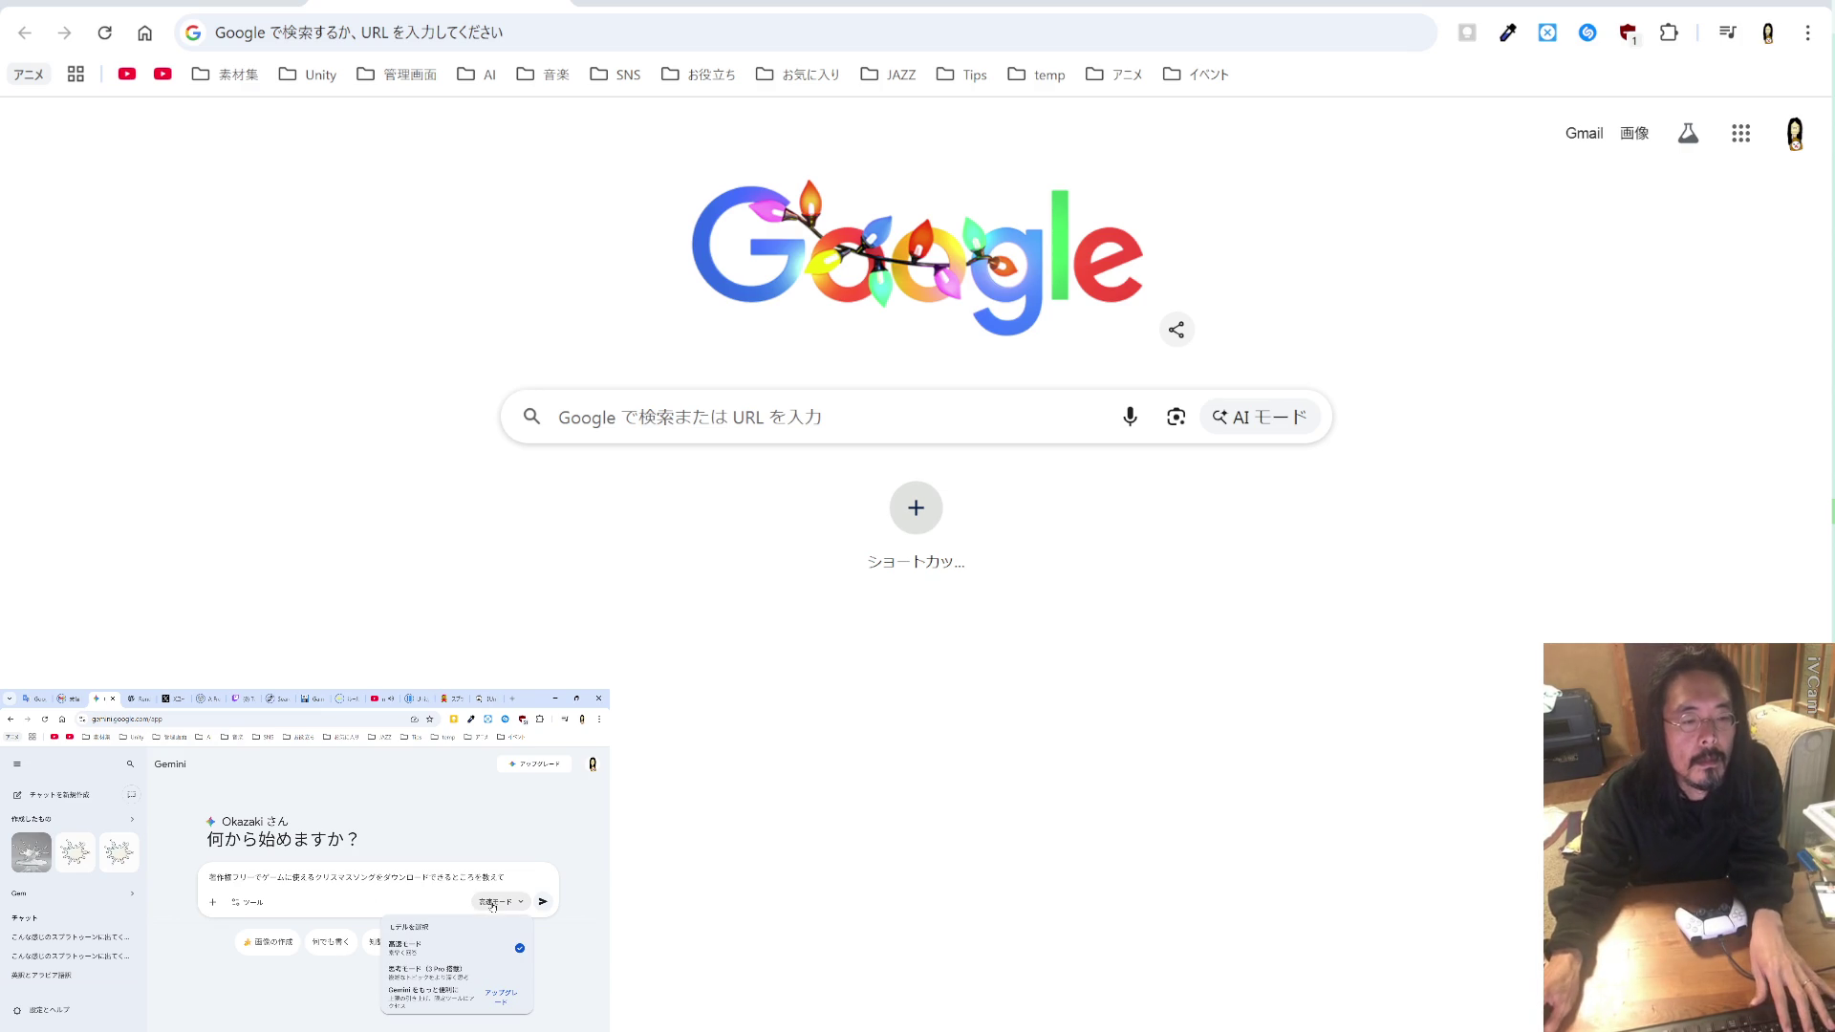
click(447, 973)
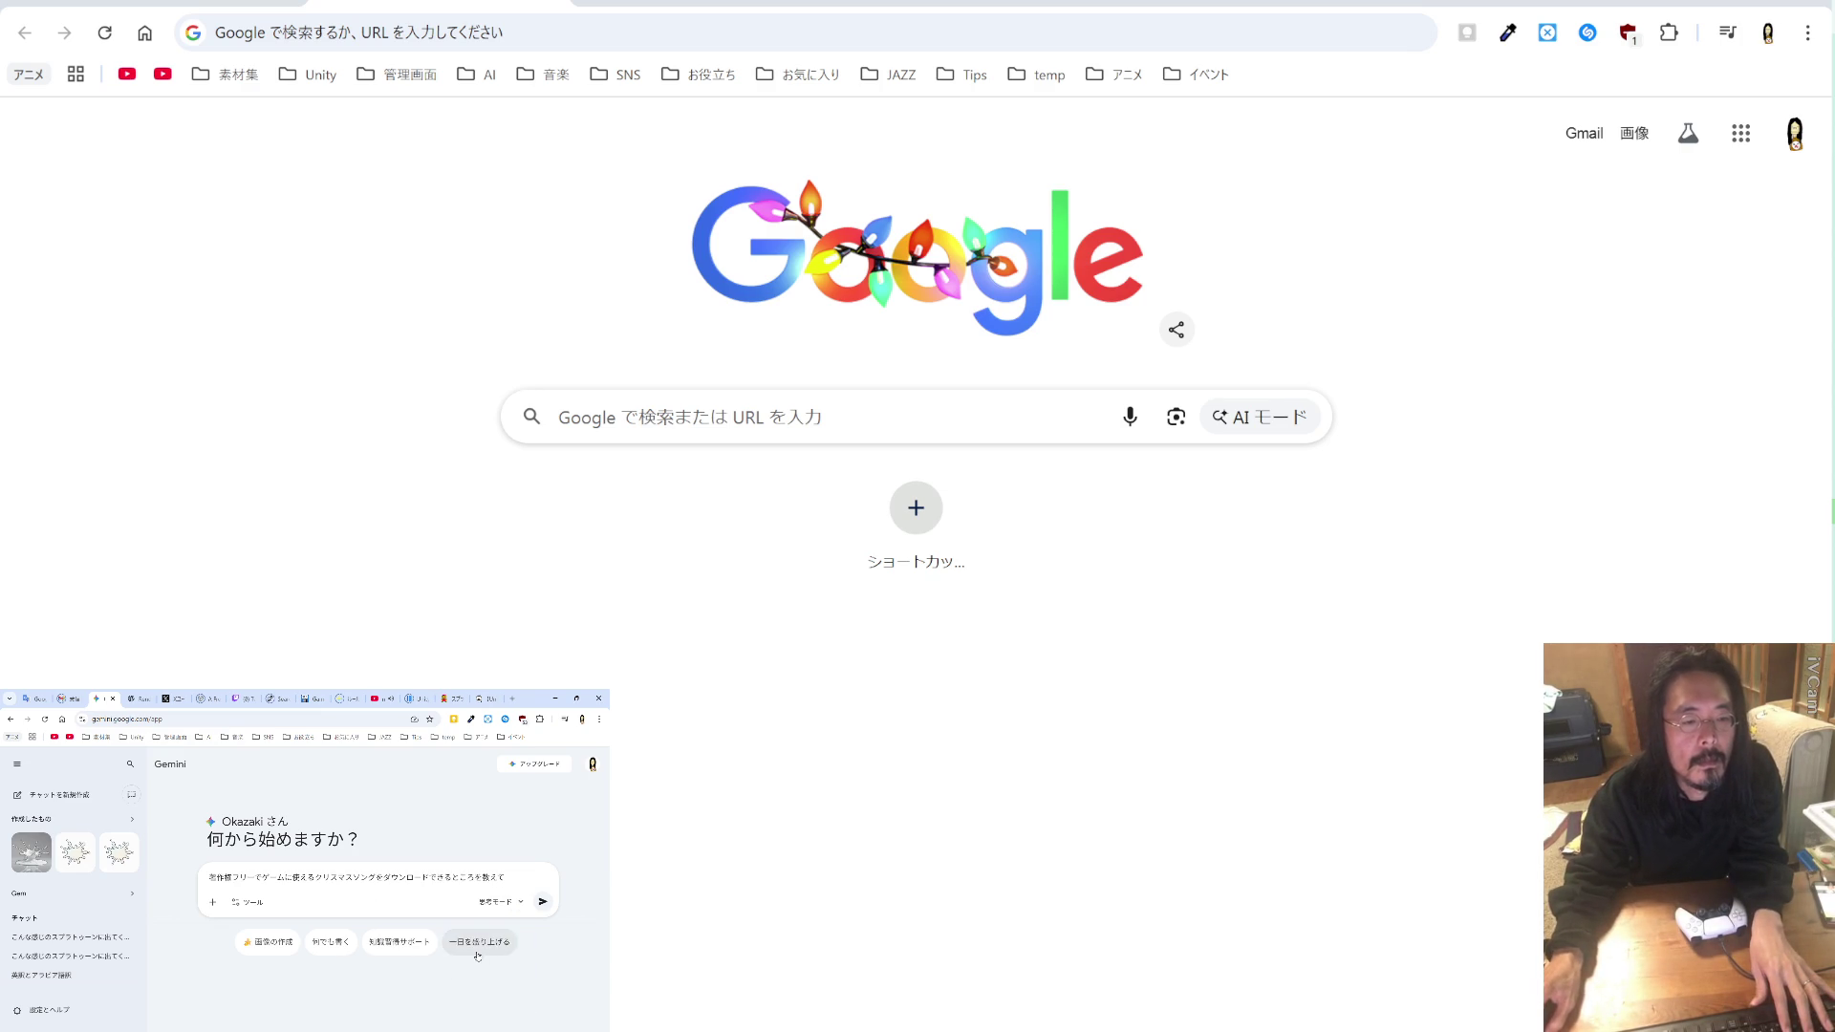
Step: Send the question to Gemini, then paste 'Incompetech' into Chrome's address bar
click(543, 902)
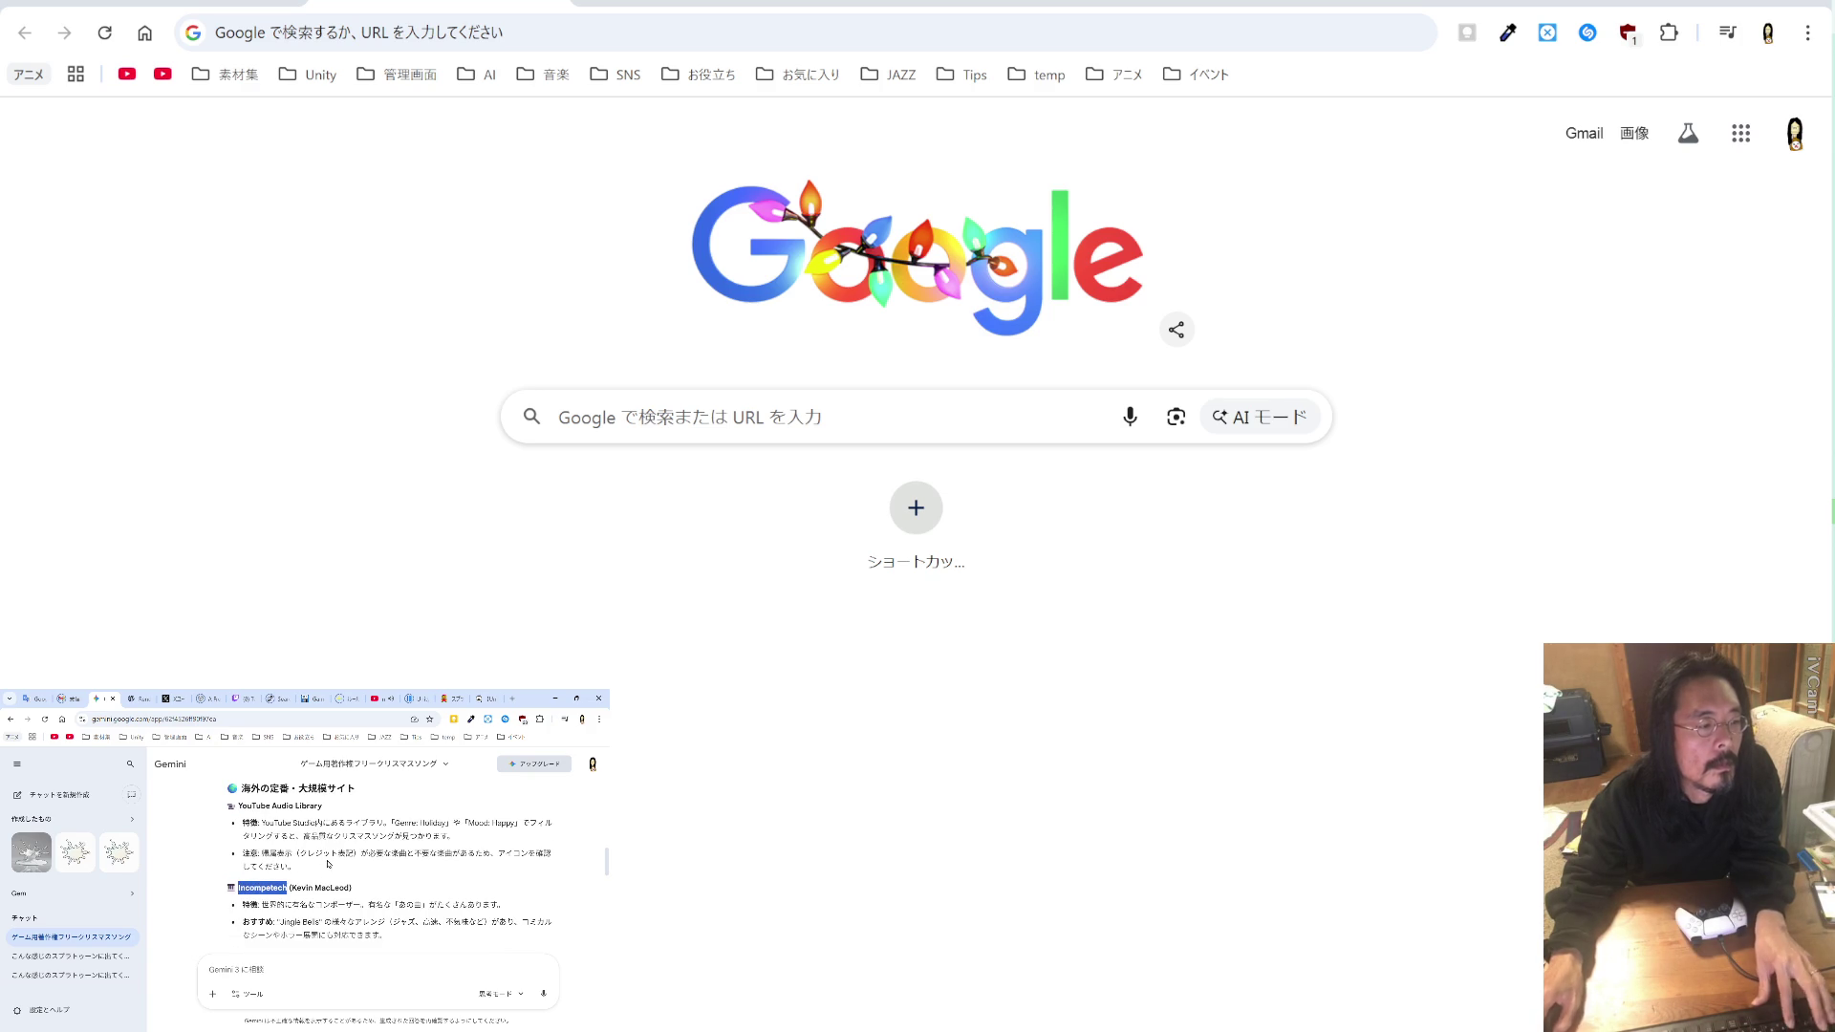
click(461, 15)
text(Incompetech)
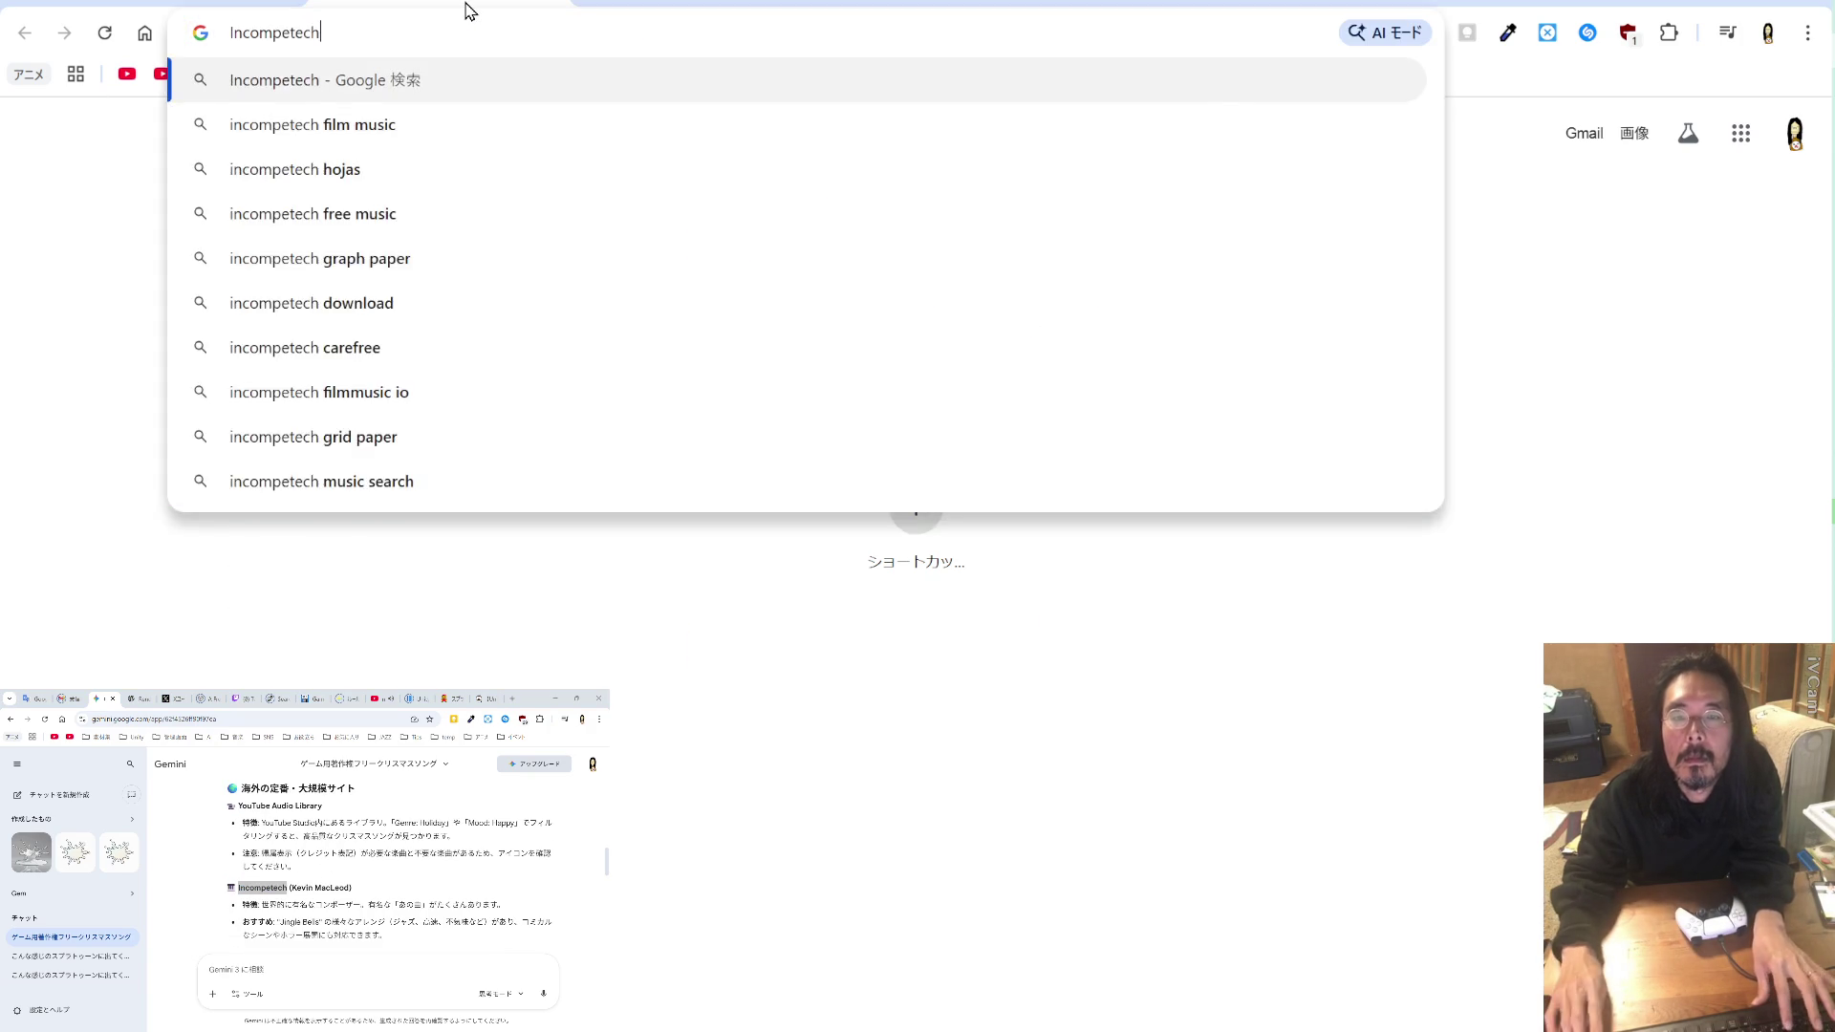
Step: Open incompetech.com from the search results, translate it to 日本語, and browse Kevin MacLeod's track listing
key(Return)
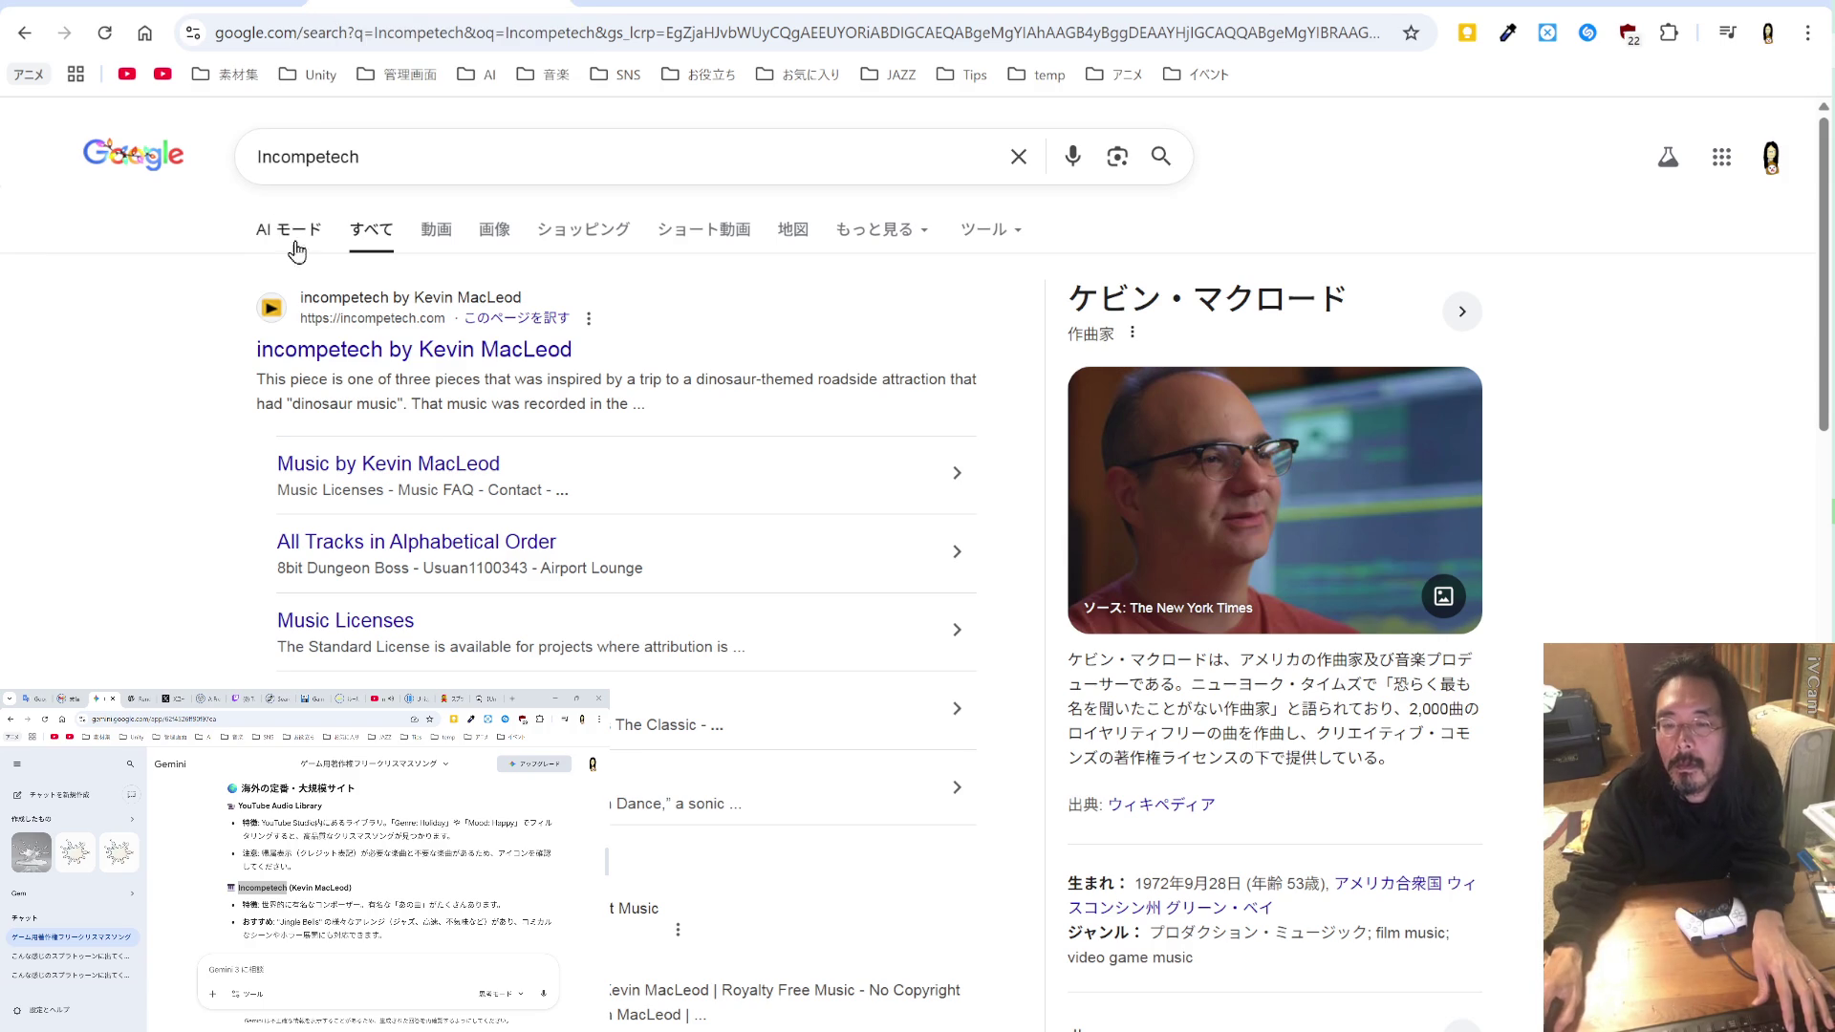
click(426, 351)
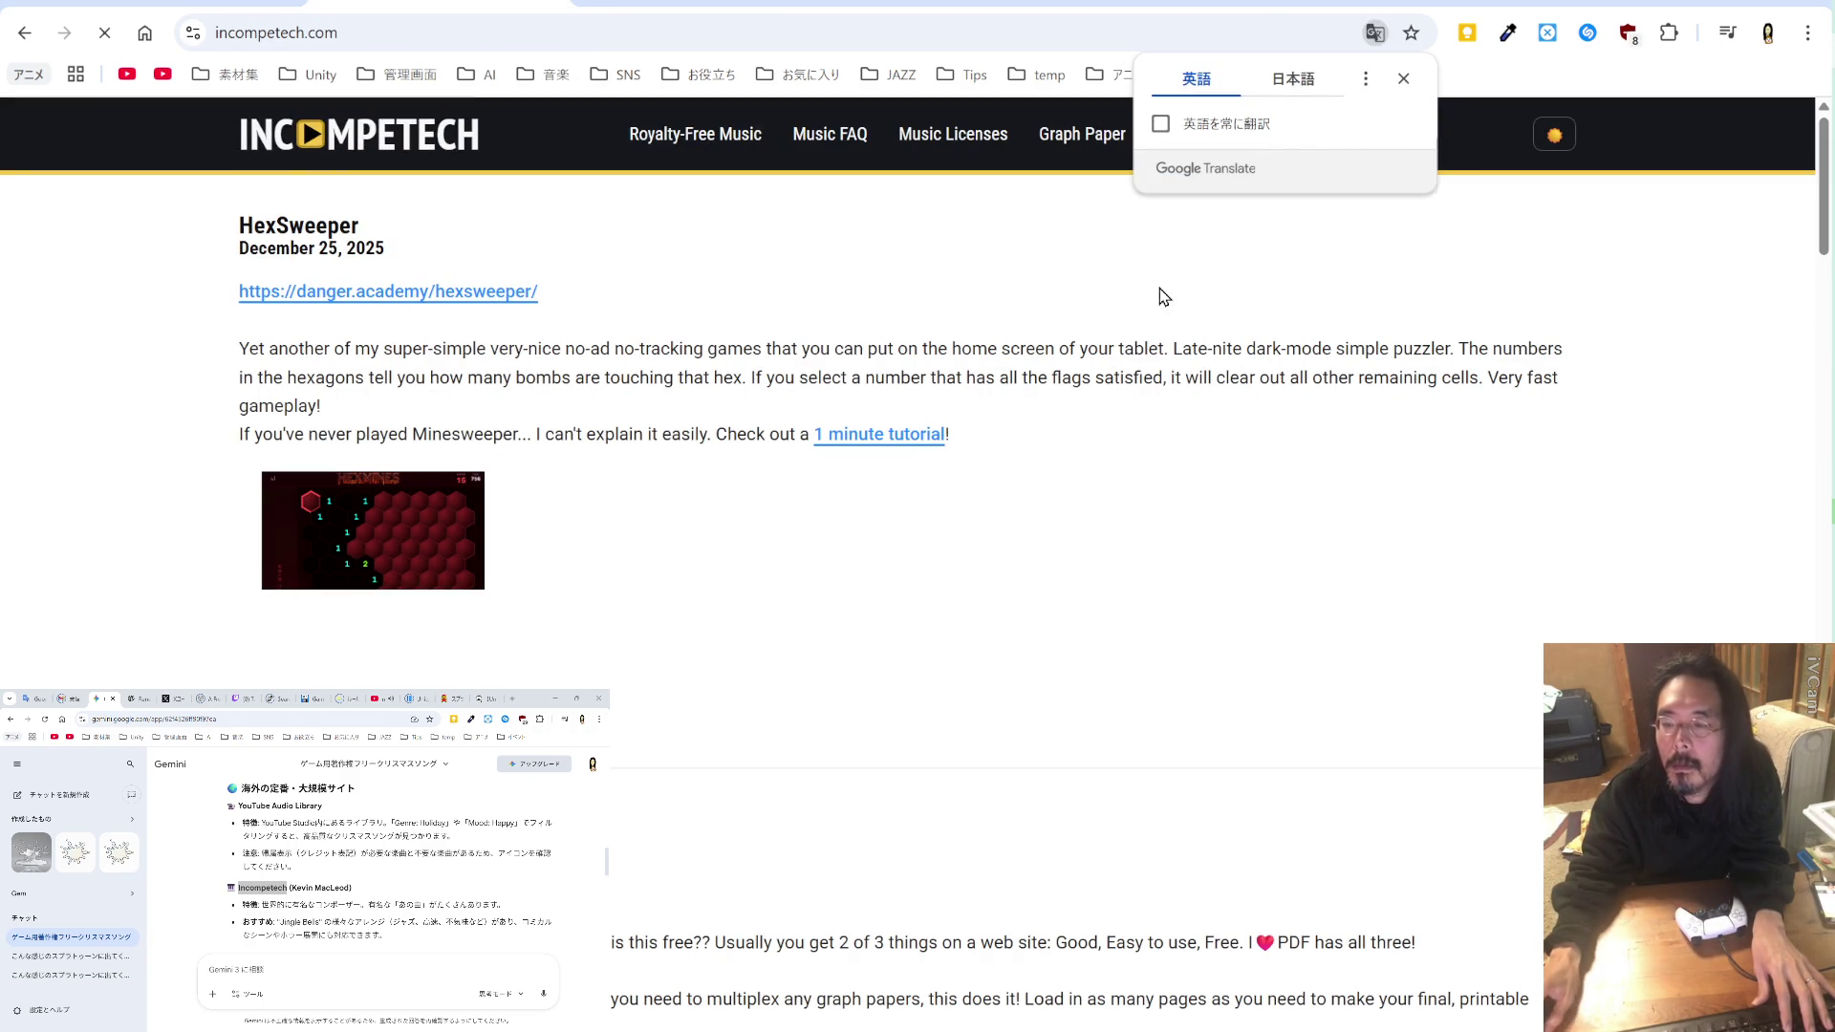
click(1295, 82)
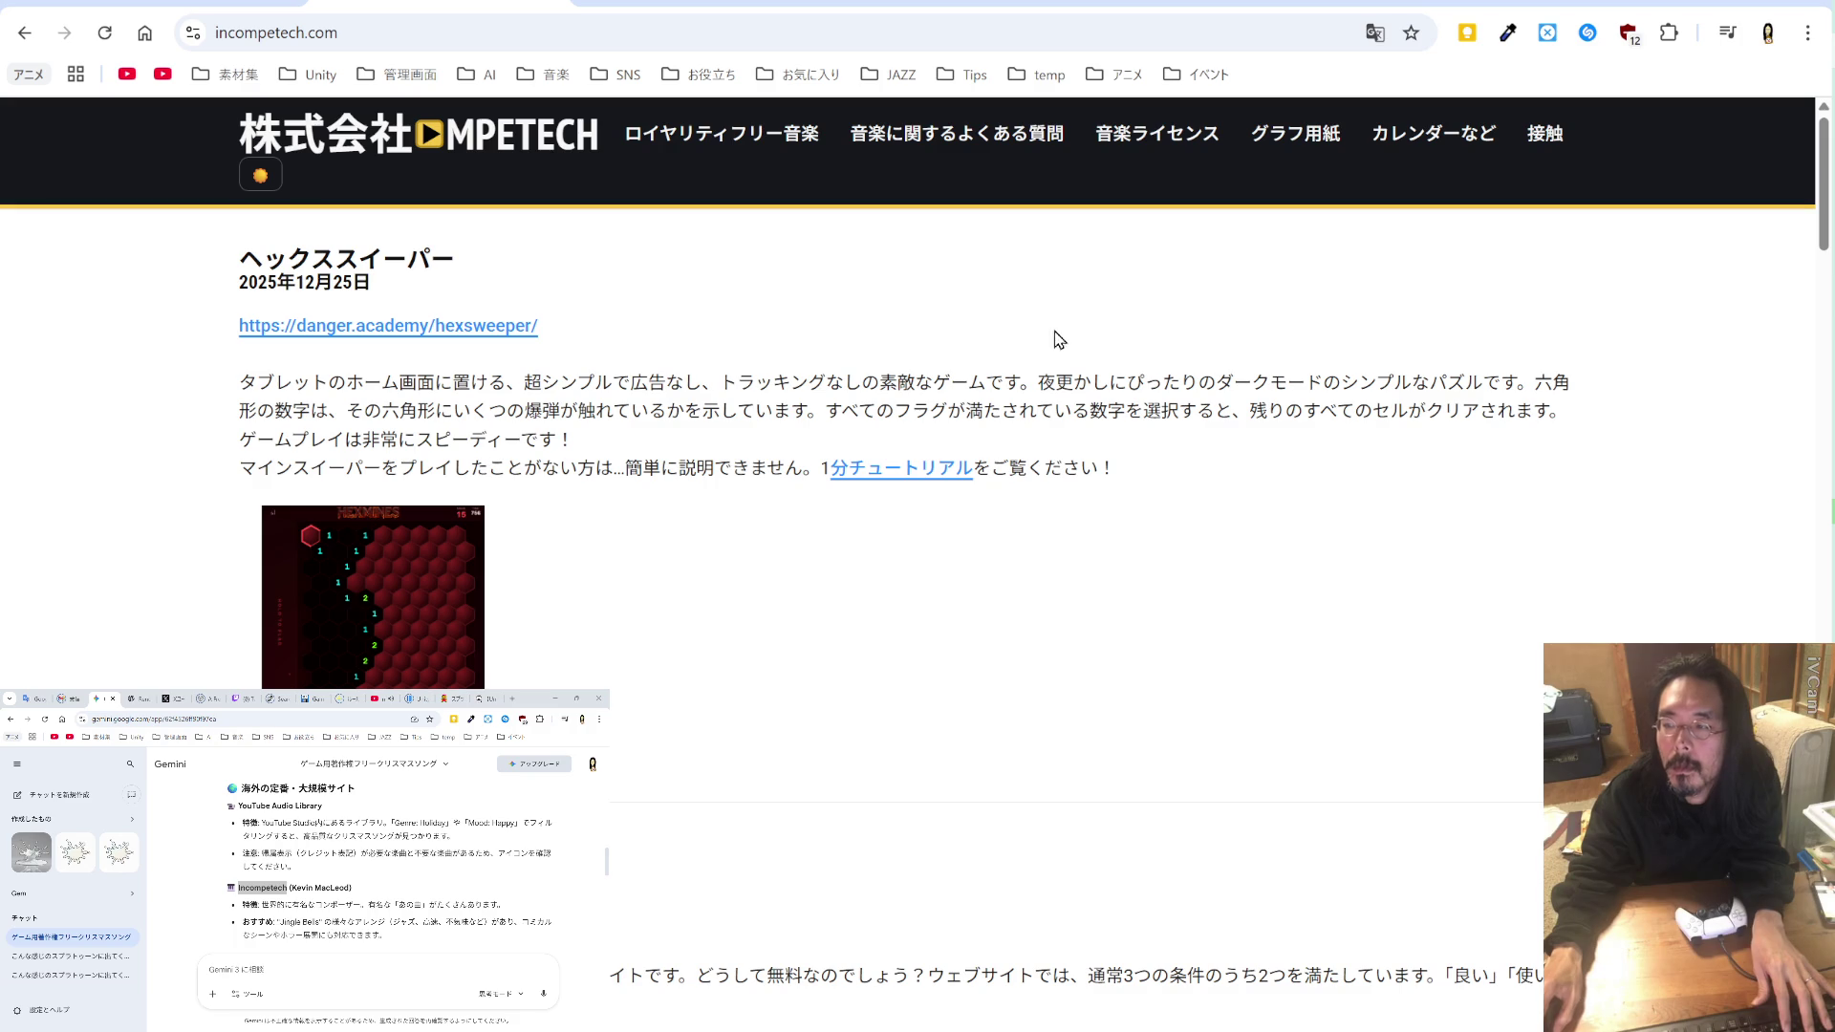
drag(323, 923, 279, 923)
key(ctrl+c)
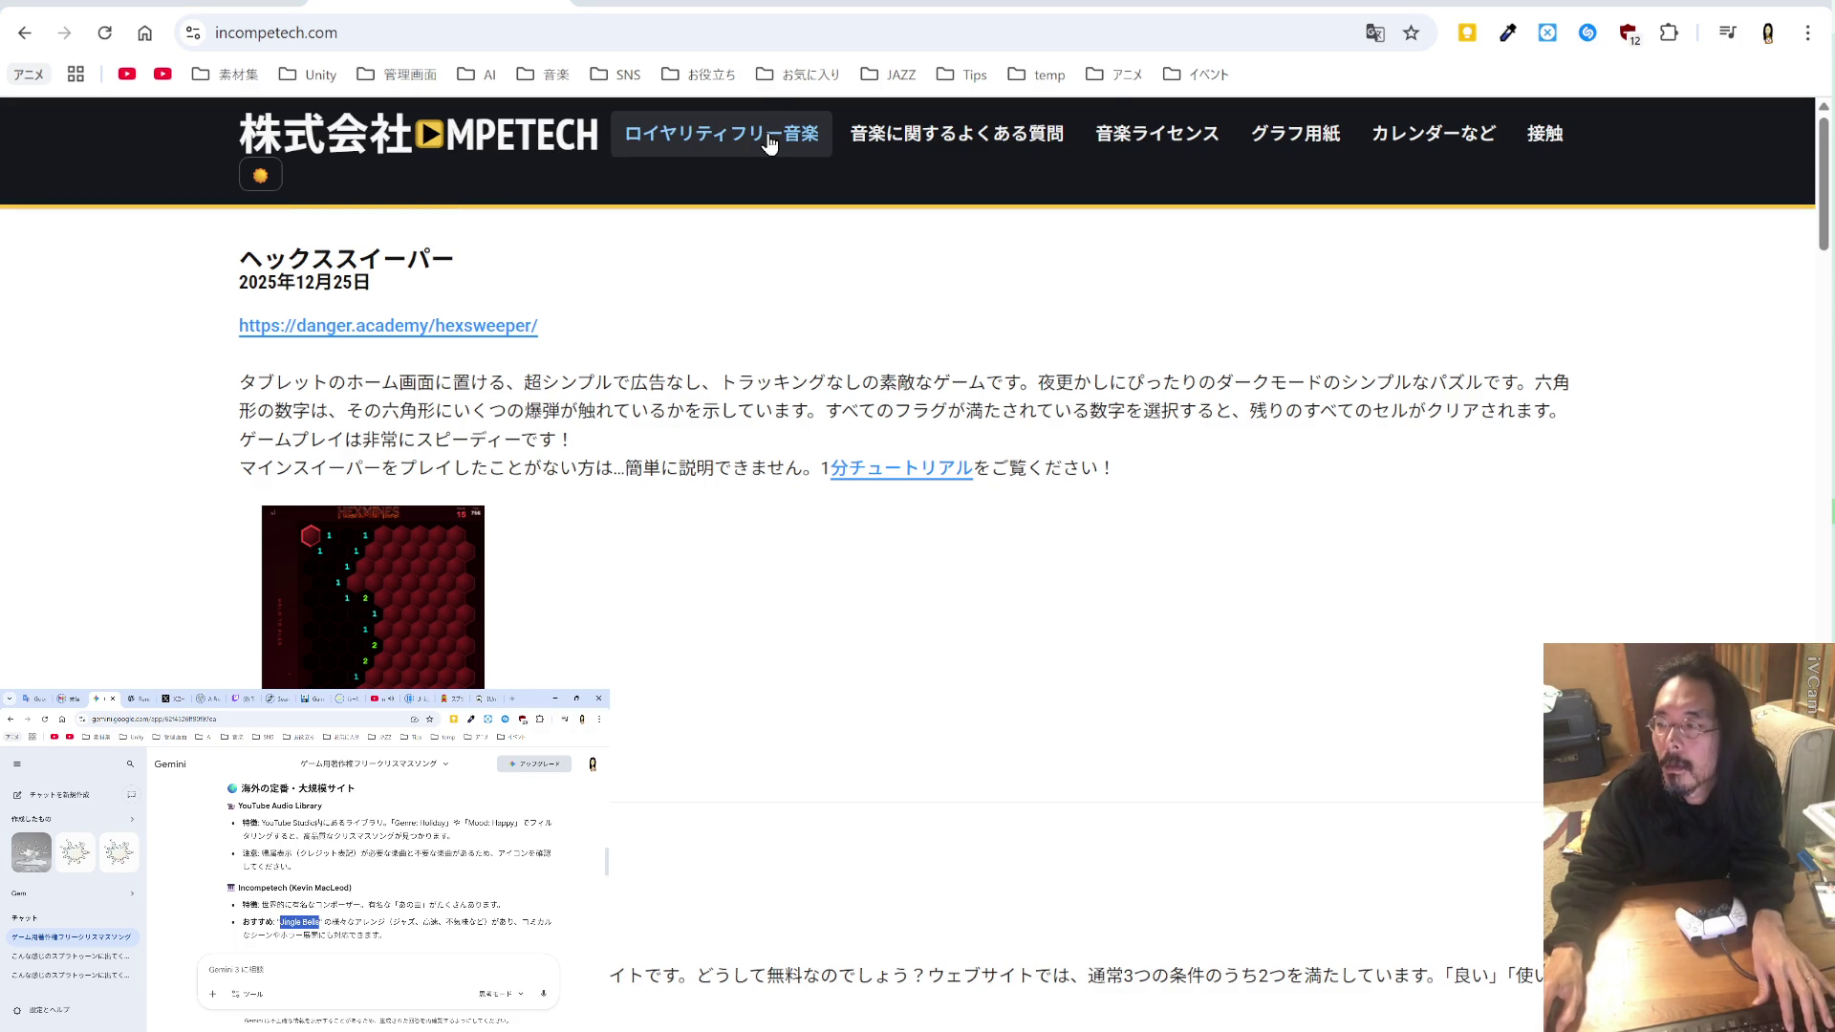
scroll(889, 260, down, 5)
scroll(887, 255, down, 4)
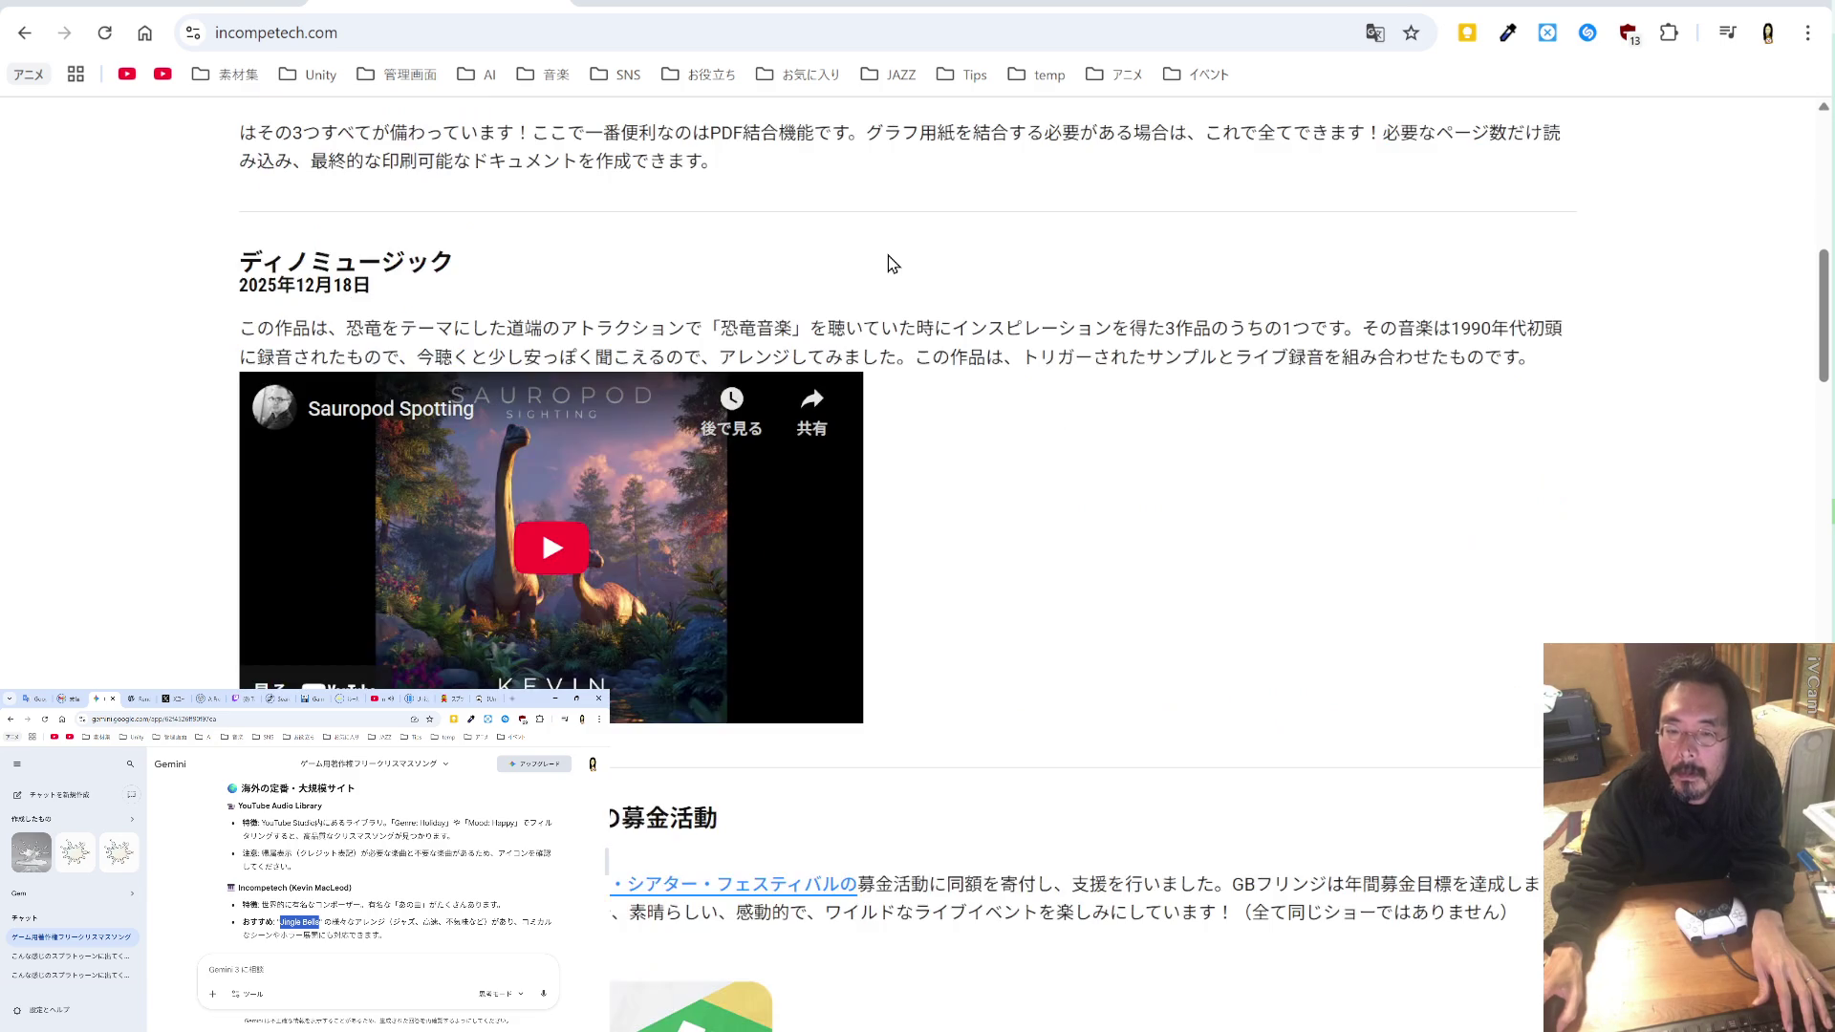
scroll(886, 255, down, 10)
scroll(888, 256, down, 15)
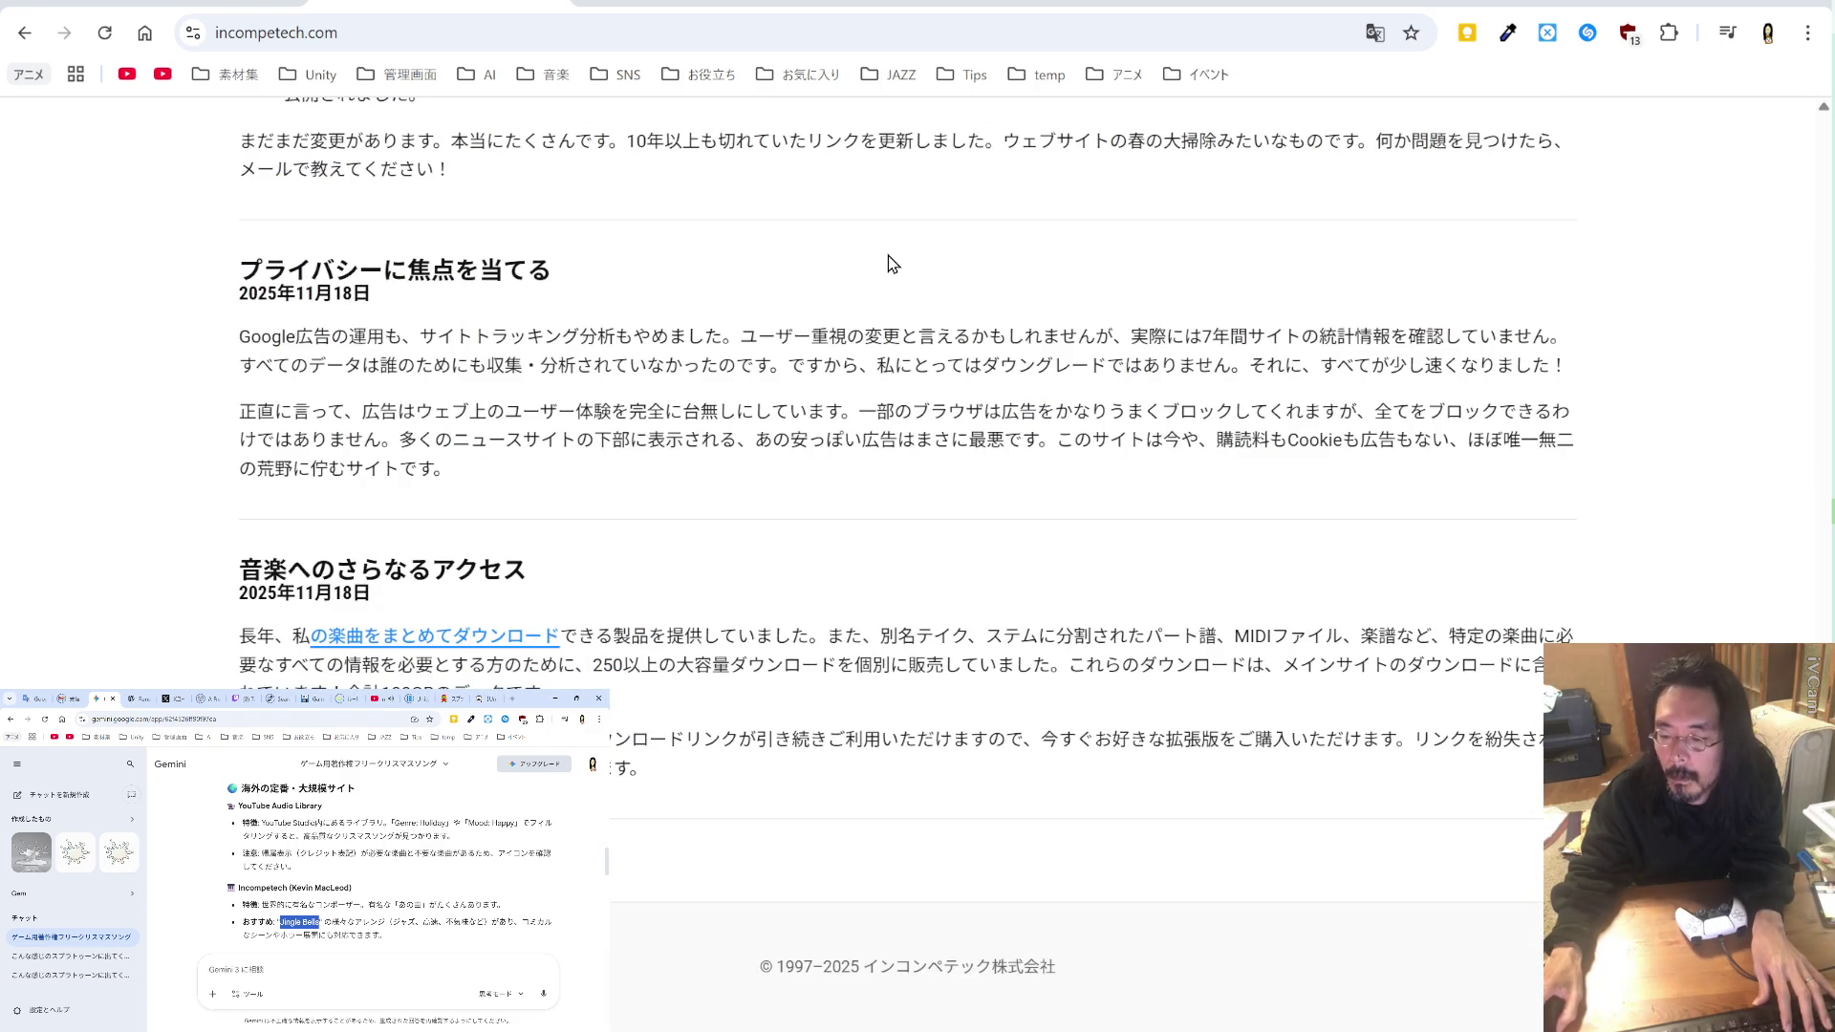
scroll(886, 255, up, 20)
scroll(885, 246, up, 4)
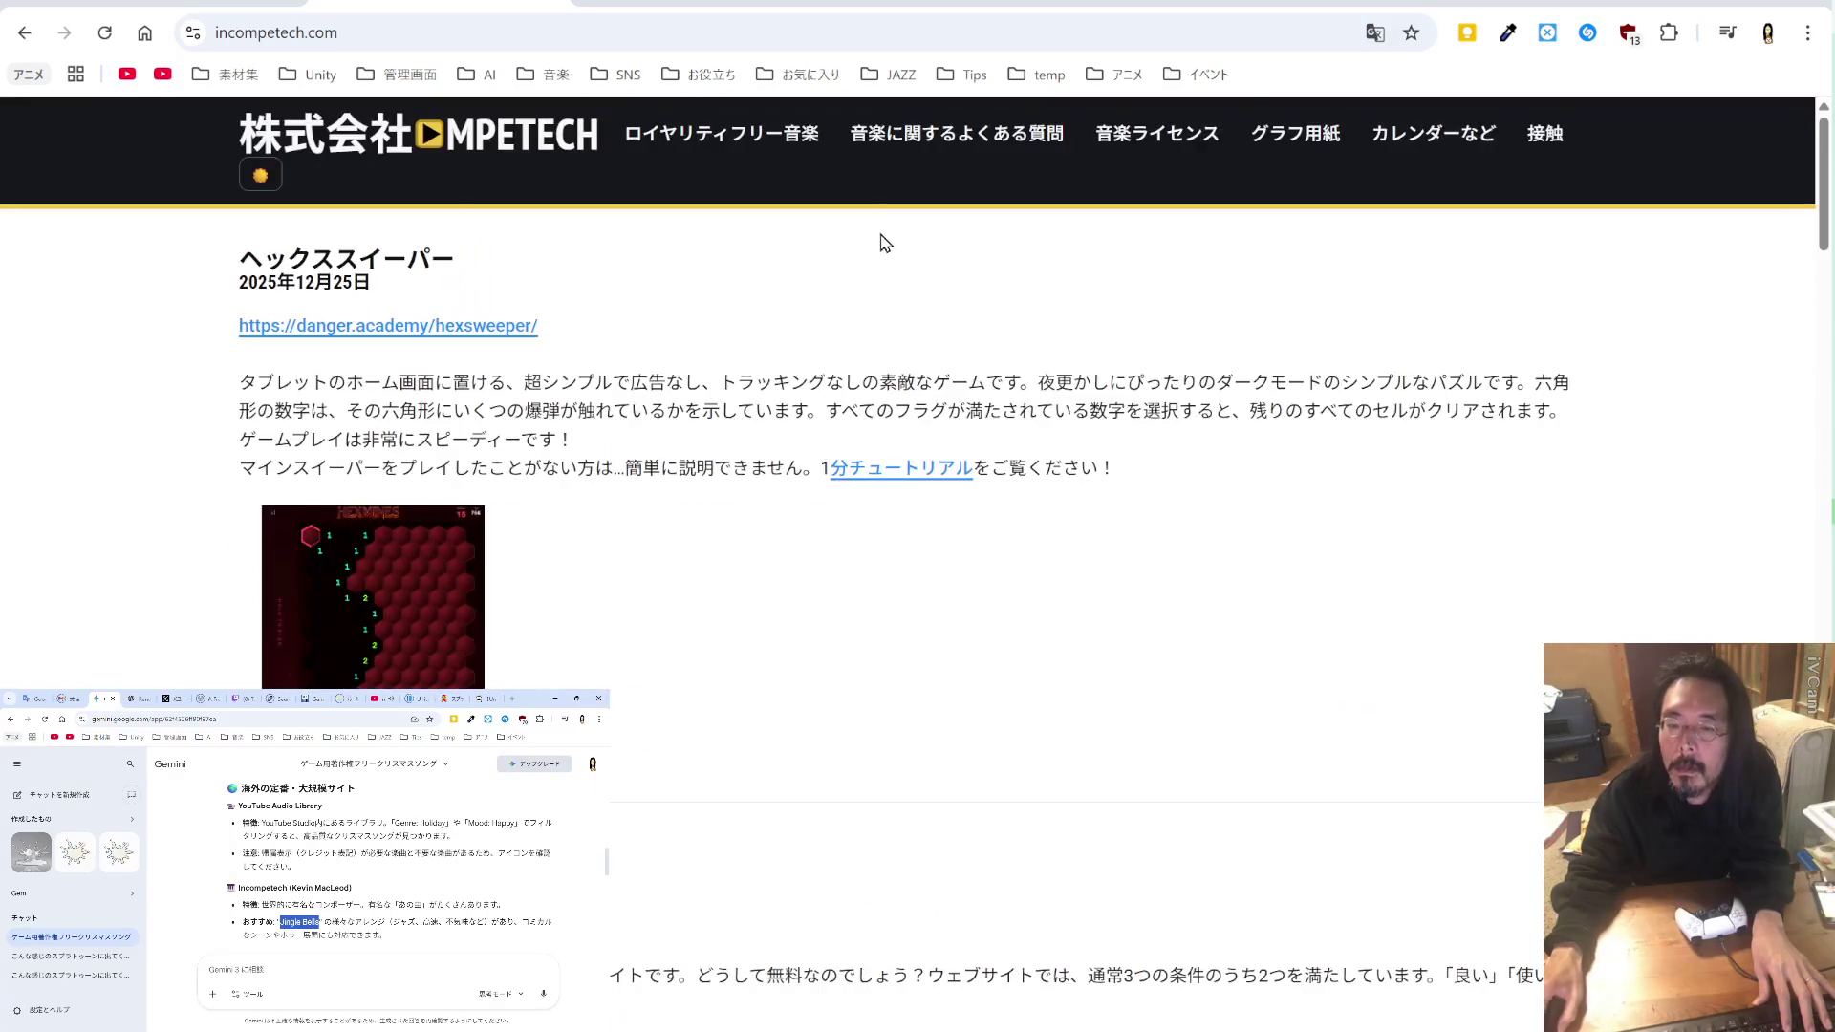
click(539, 140)
Step: Filter the royalty-free music catalogue to Jingle Bells and preview the 120 bpm version
click(718, 145)
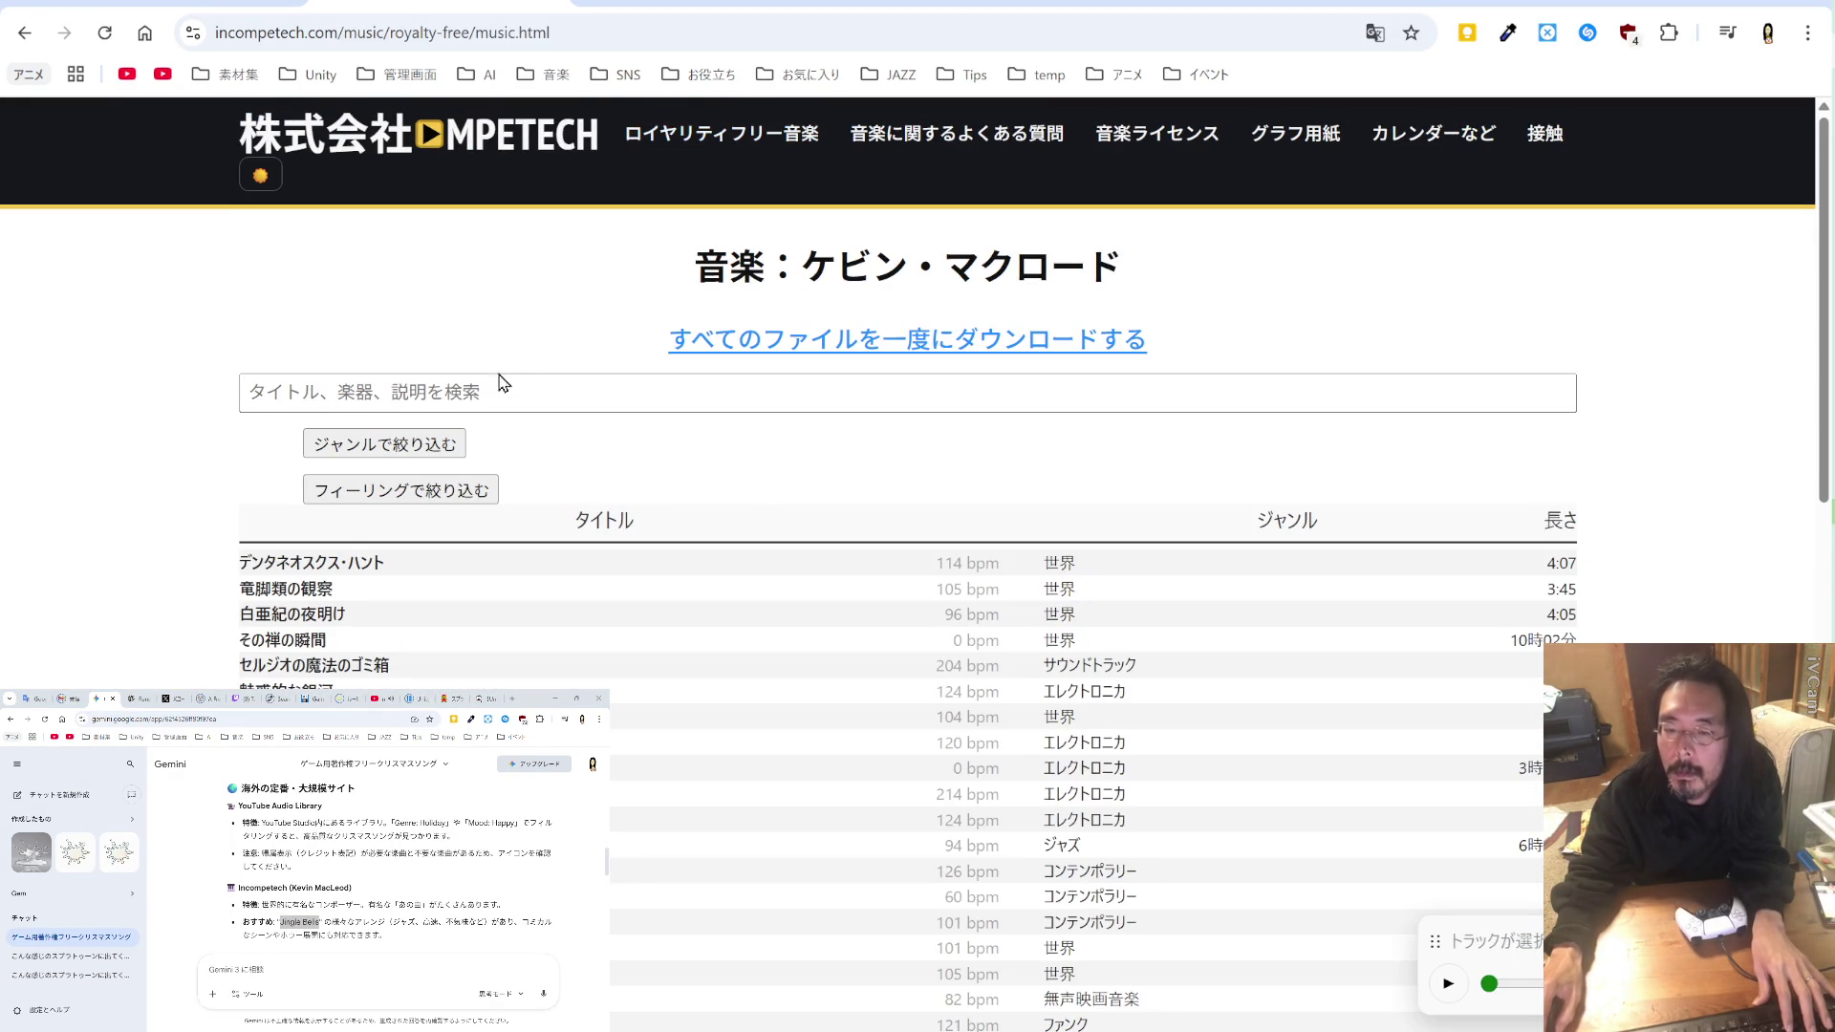
click(475, 389)
key(ctrl+v)
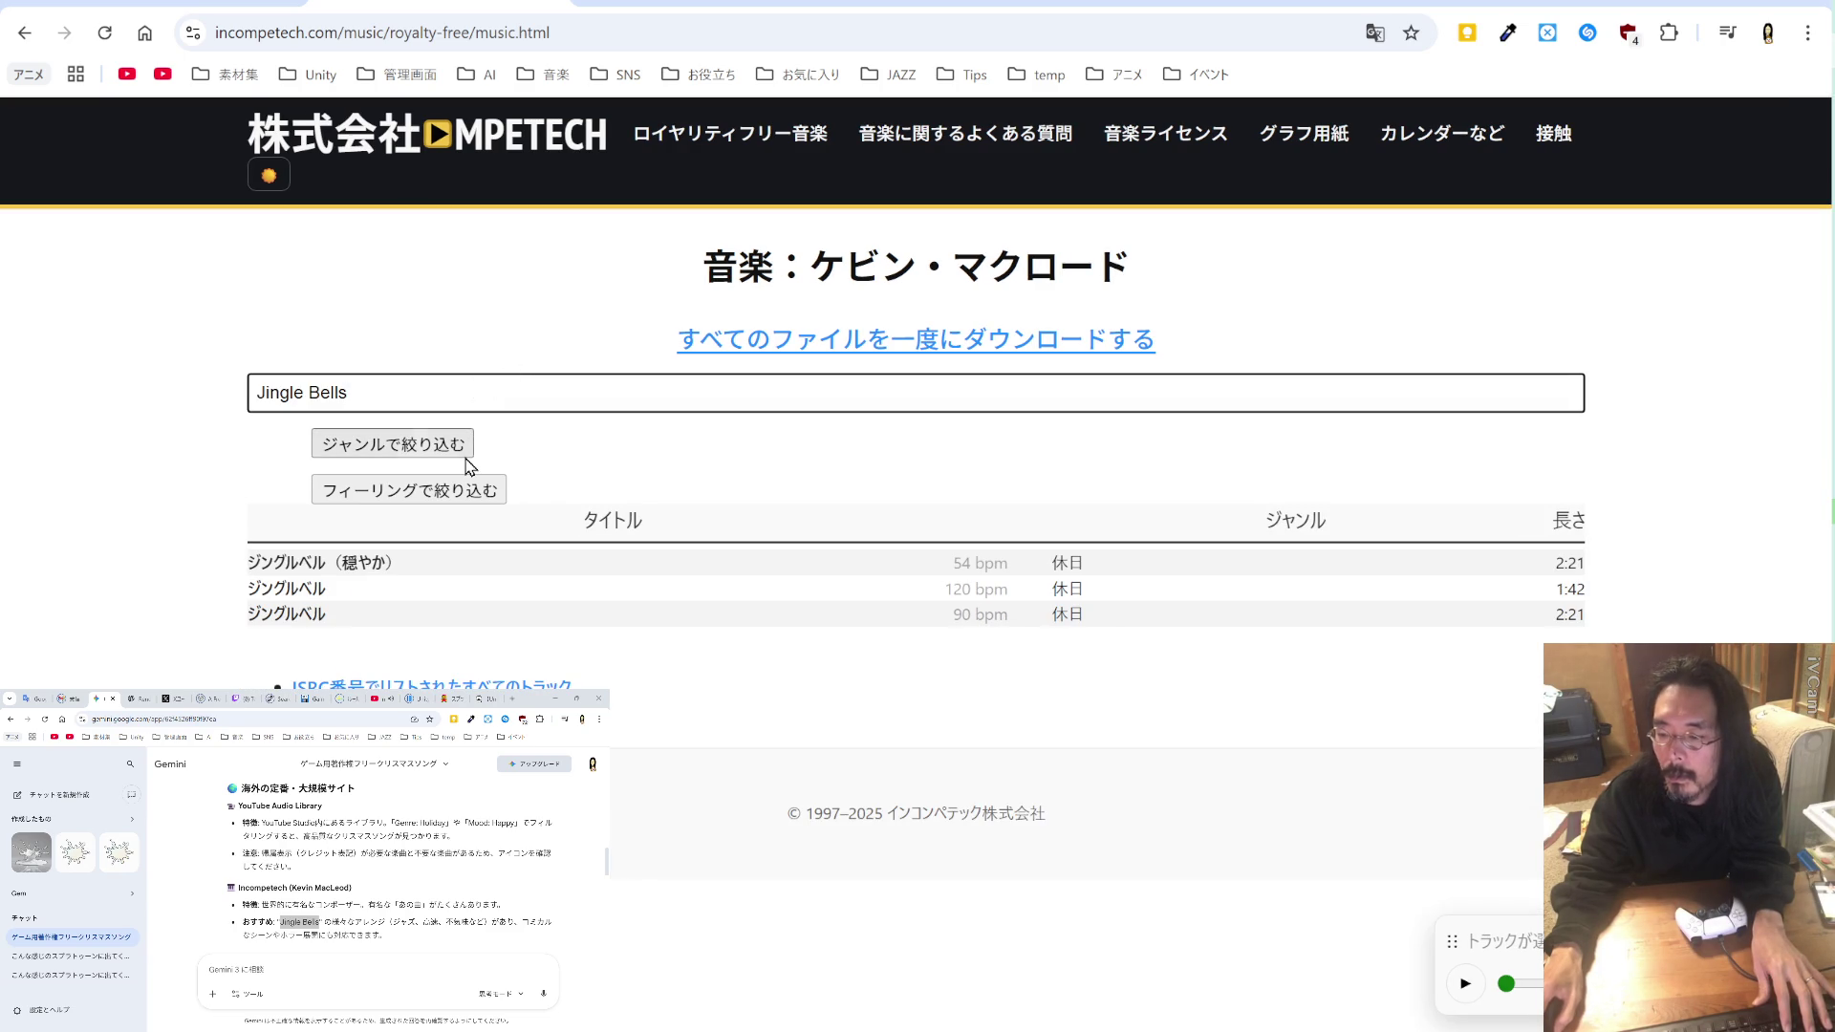
click(306, 592)
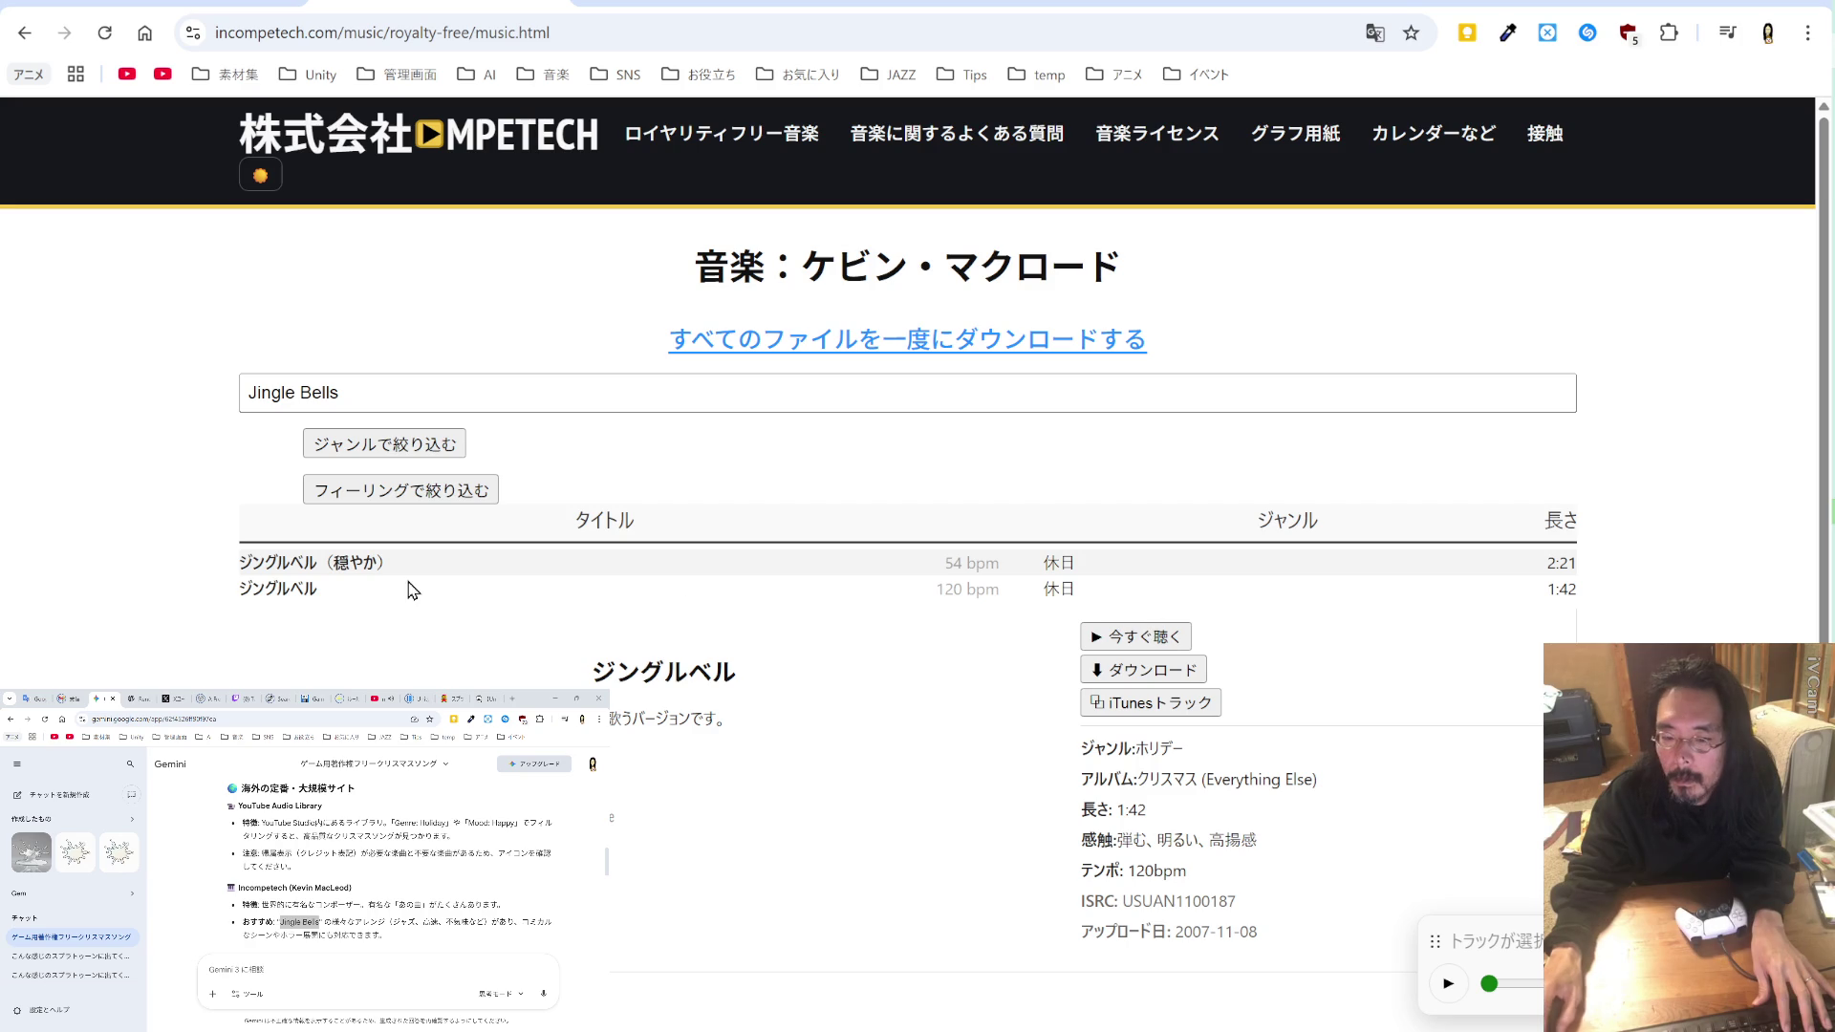
click(314, 588)
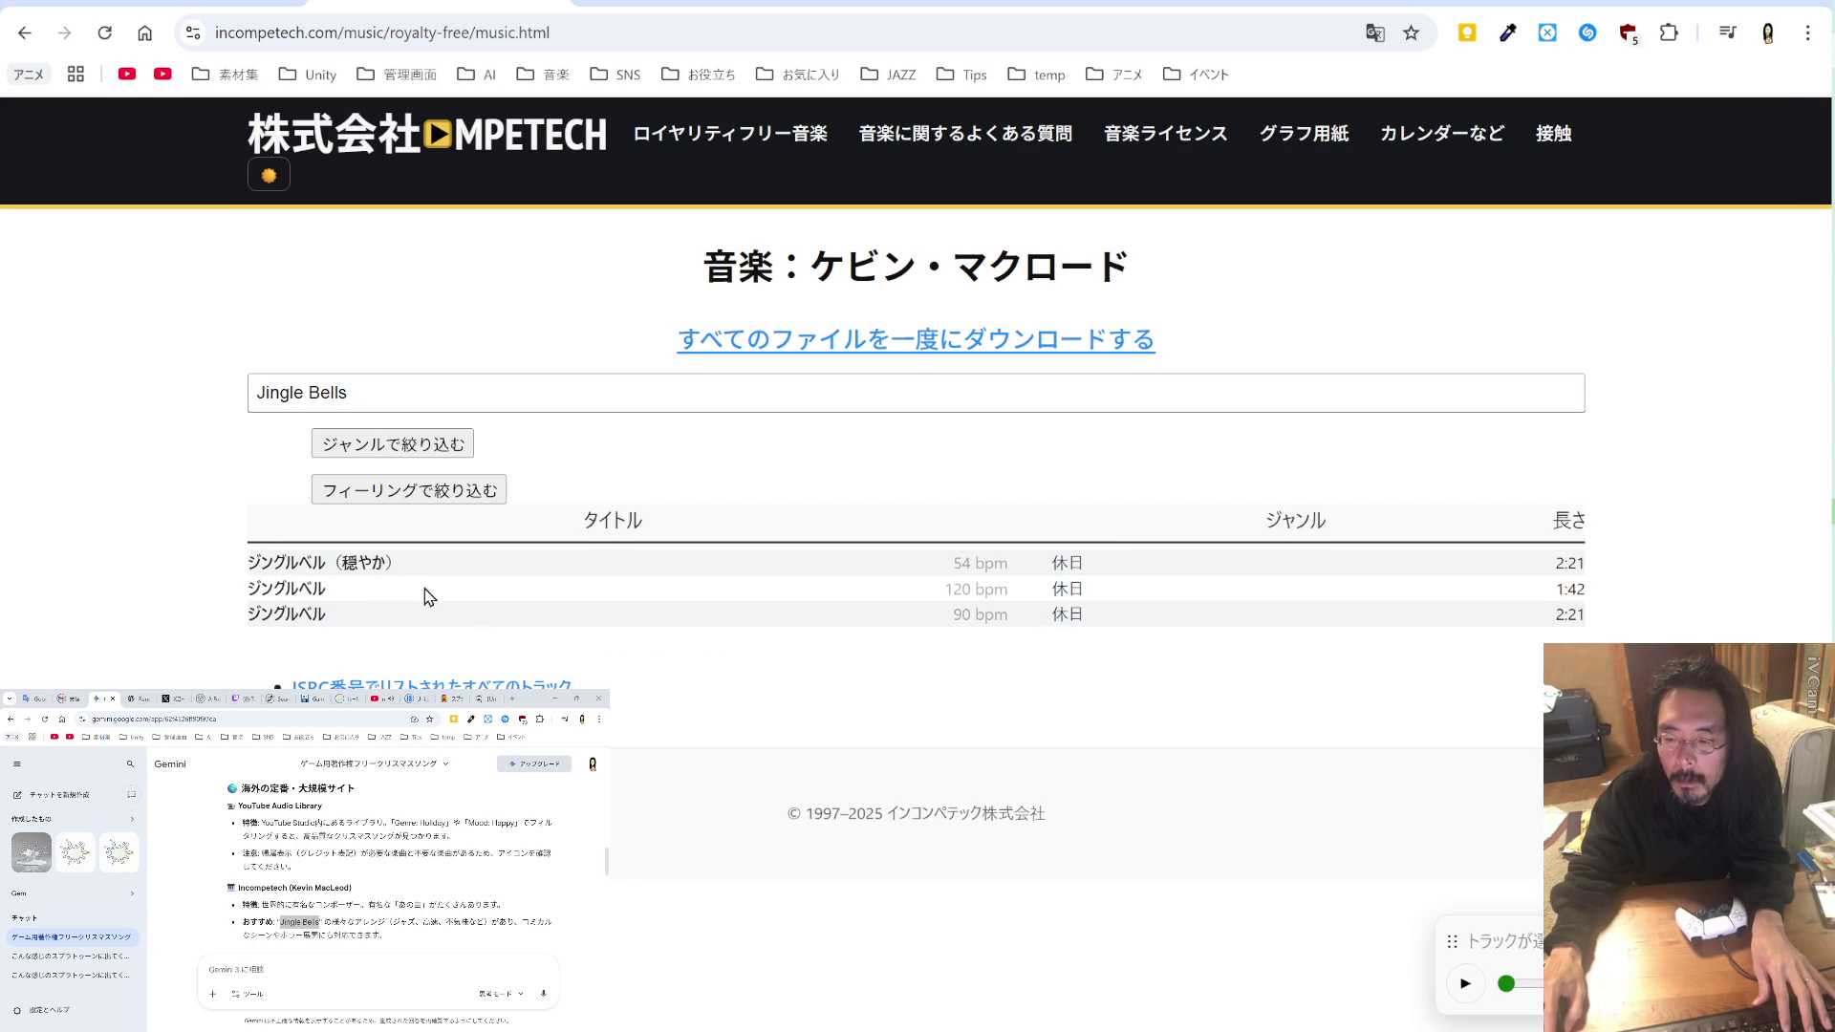
click(956, 585)
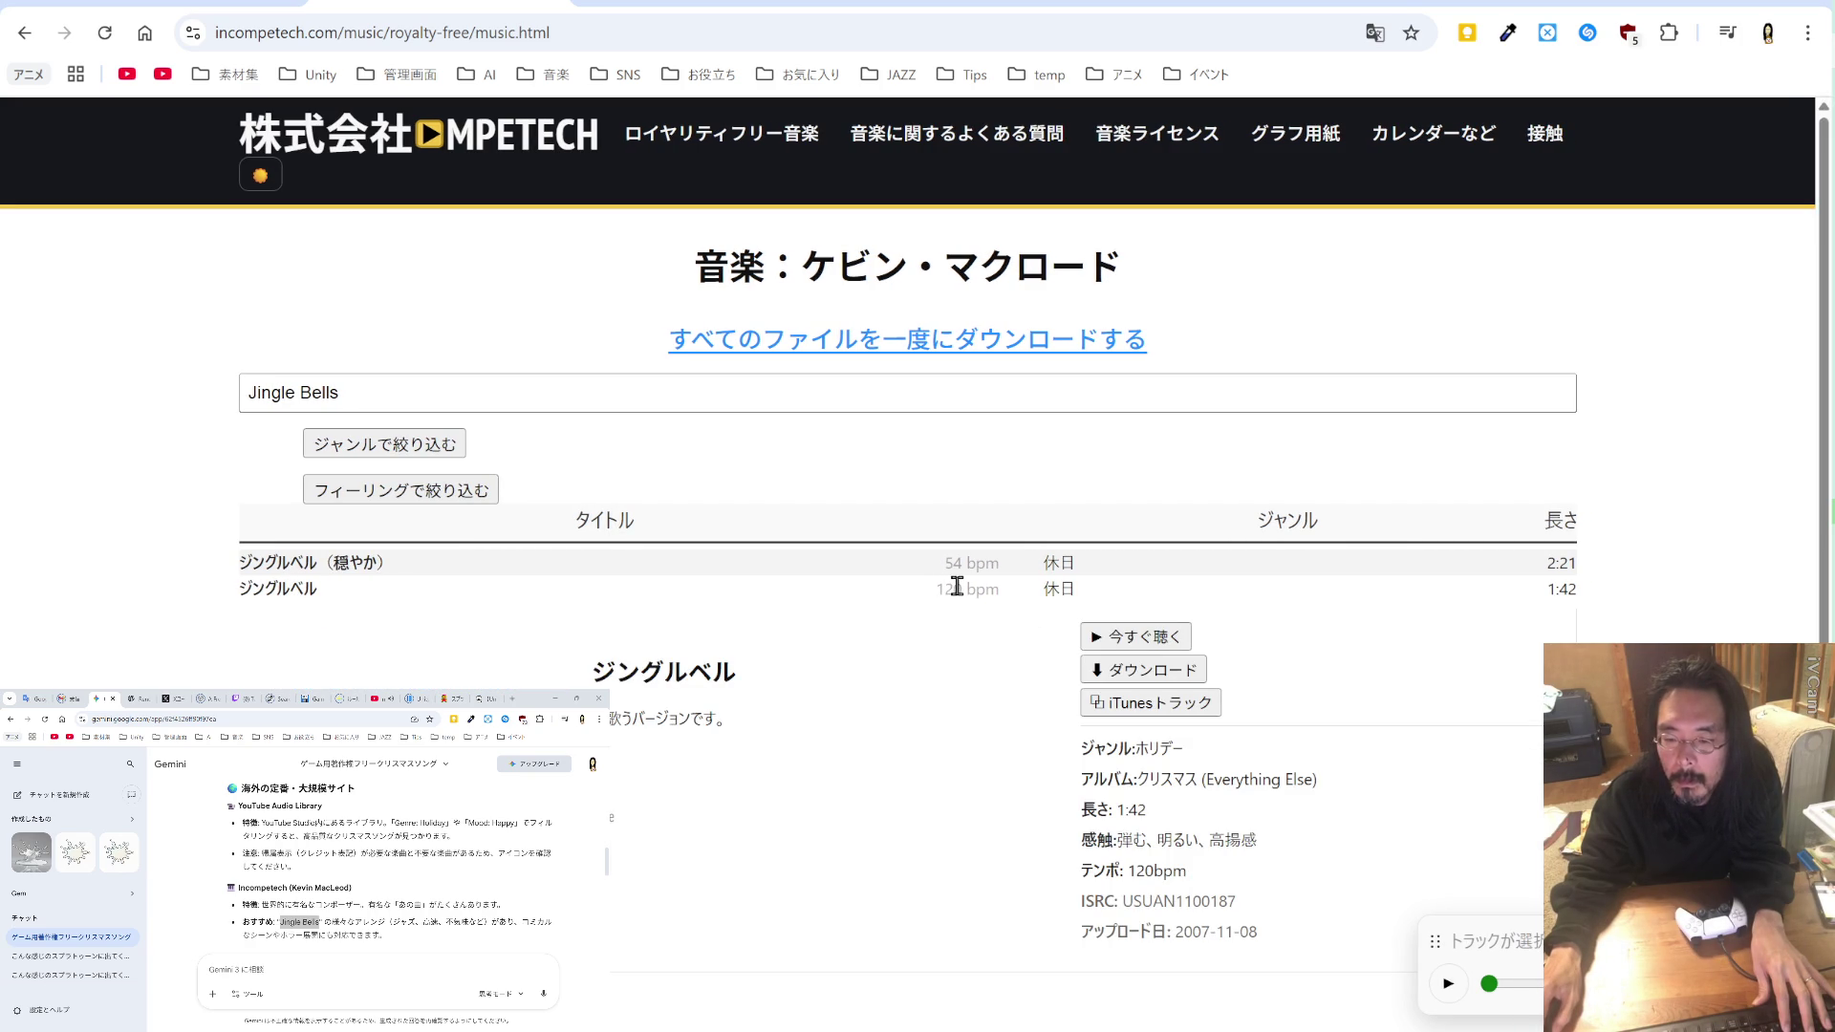
click(1127, 638)
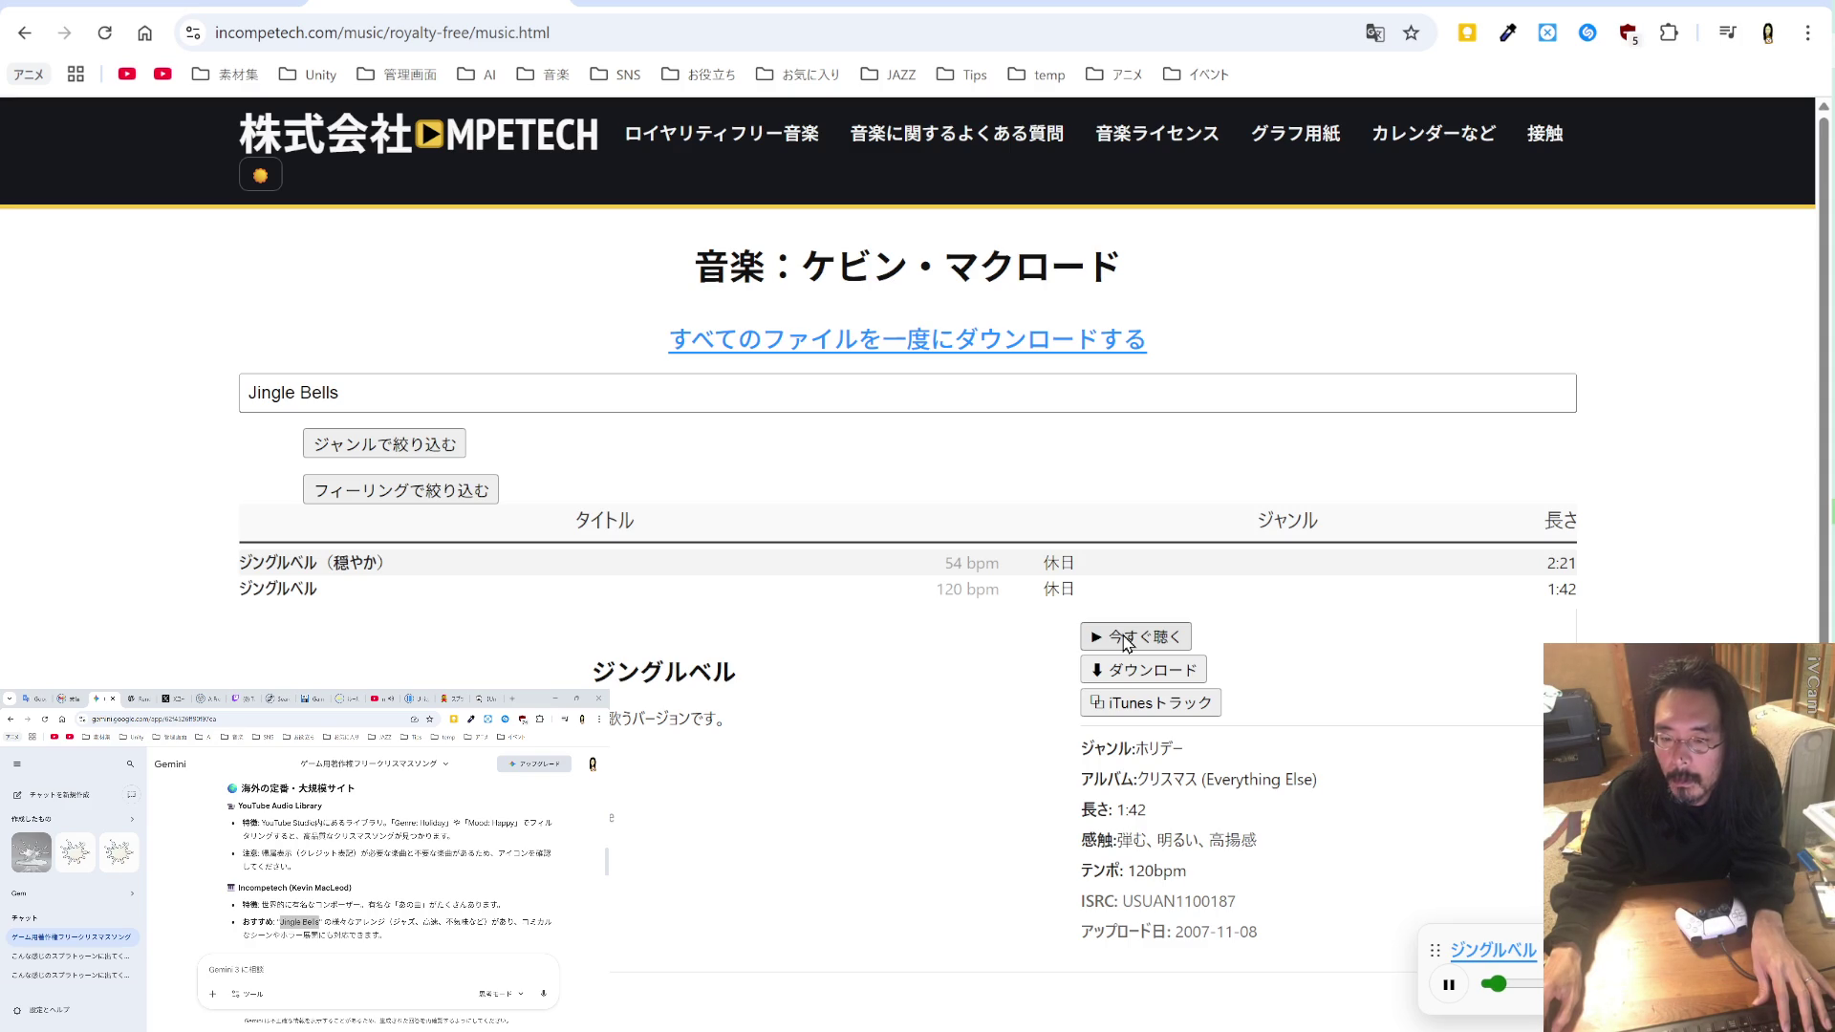
Step: Compare the calm and 90 bpm Jingle Bells versions, then download the 120 bpm track
click(360, 563)
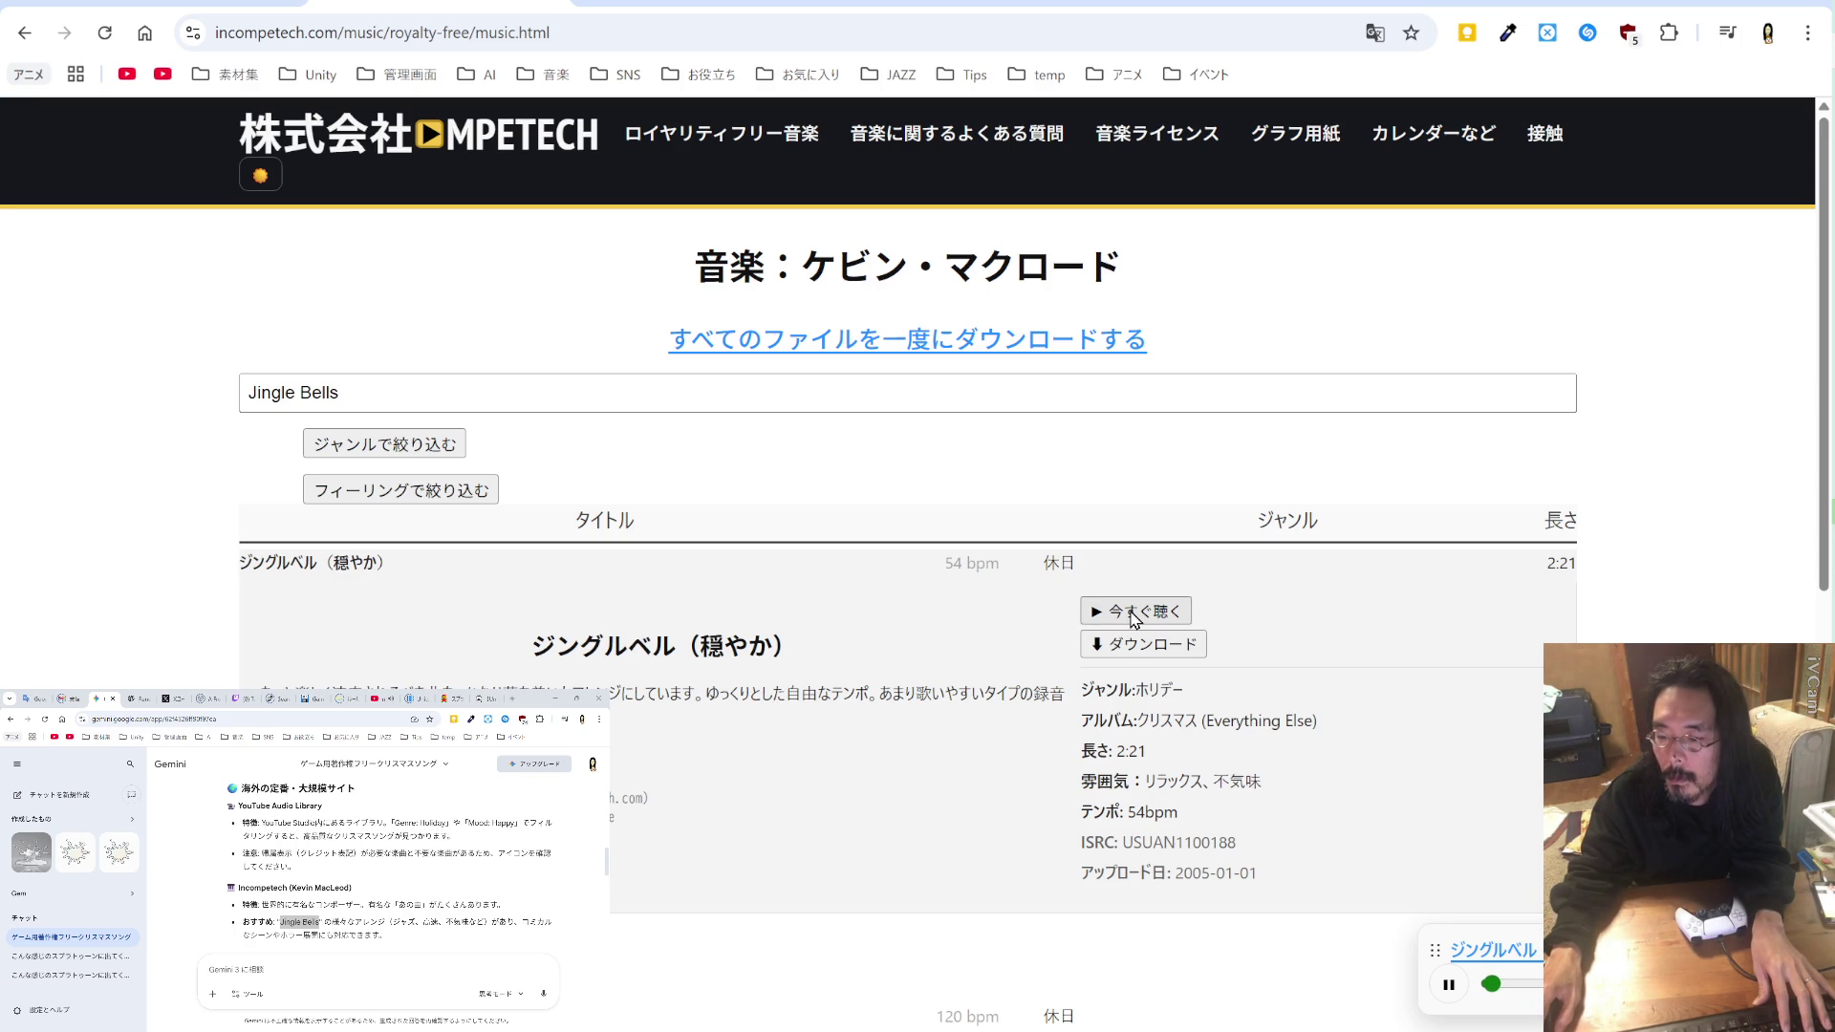
click(336, 562)
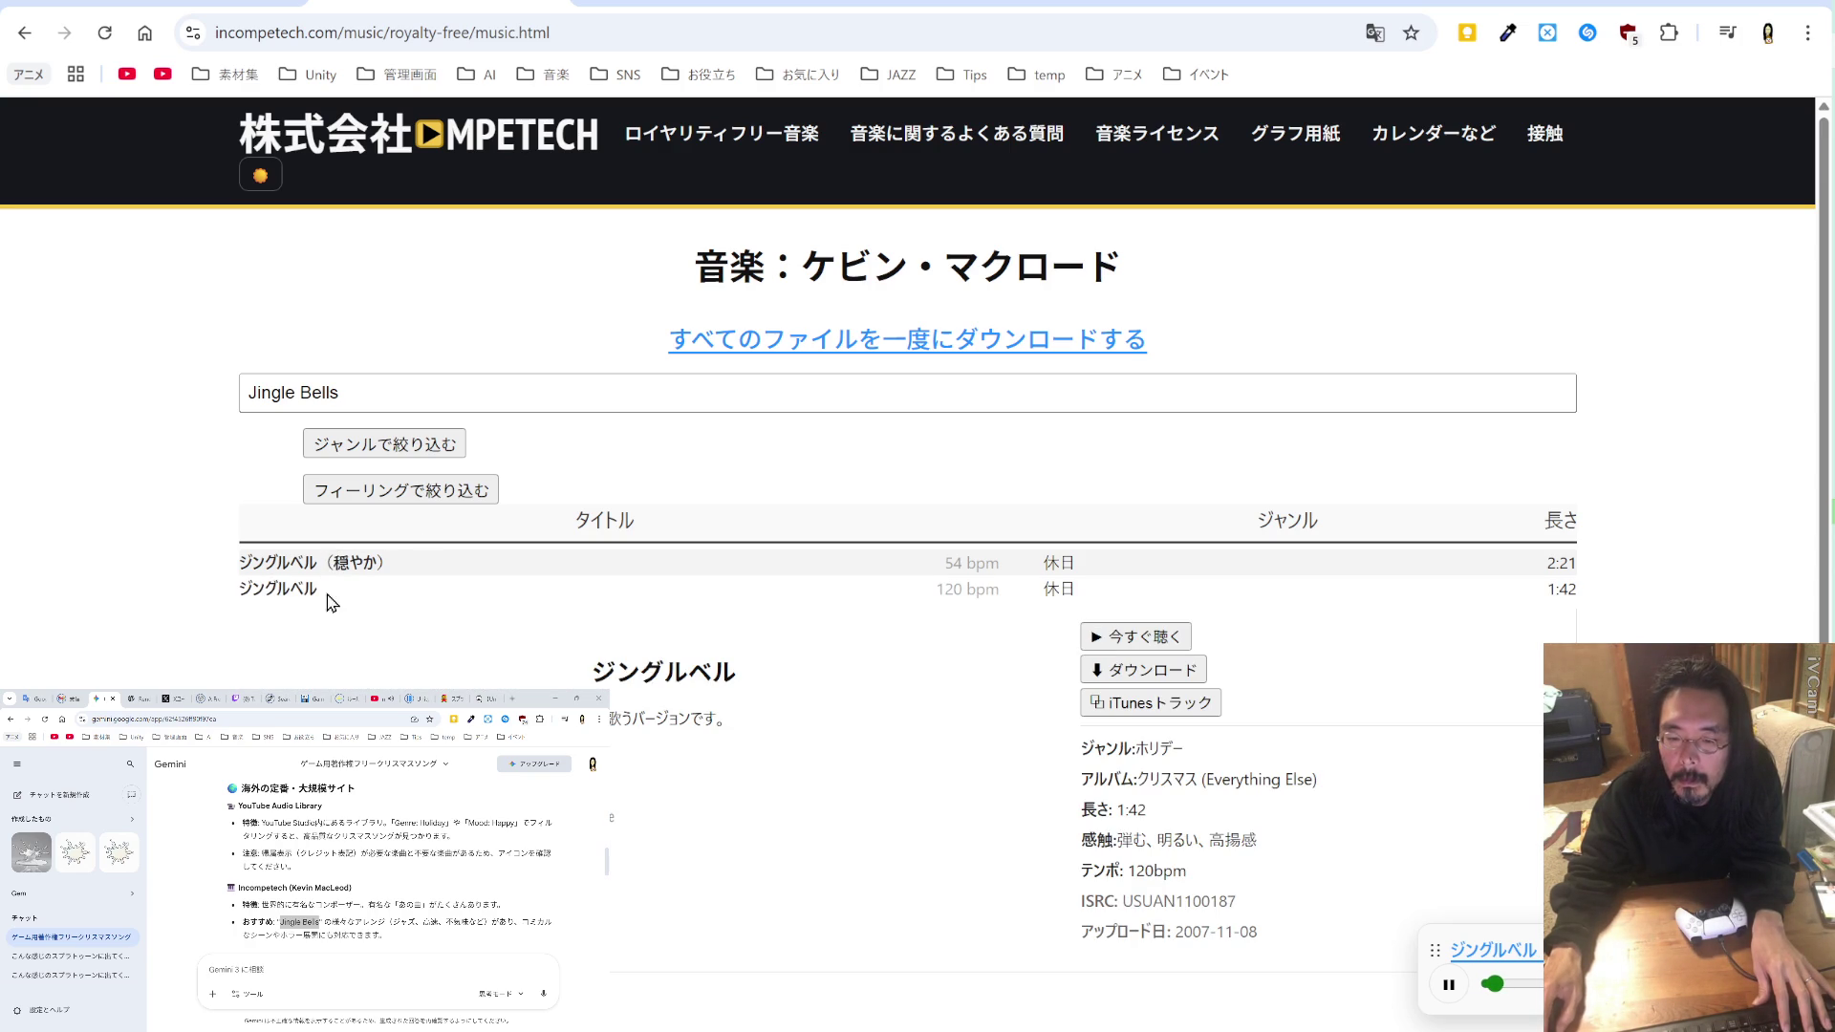
click(304, 591)
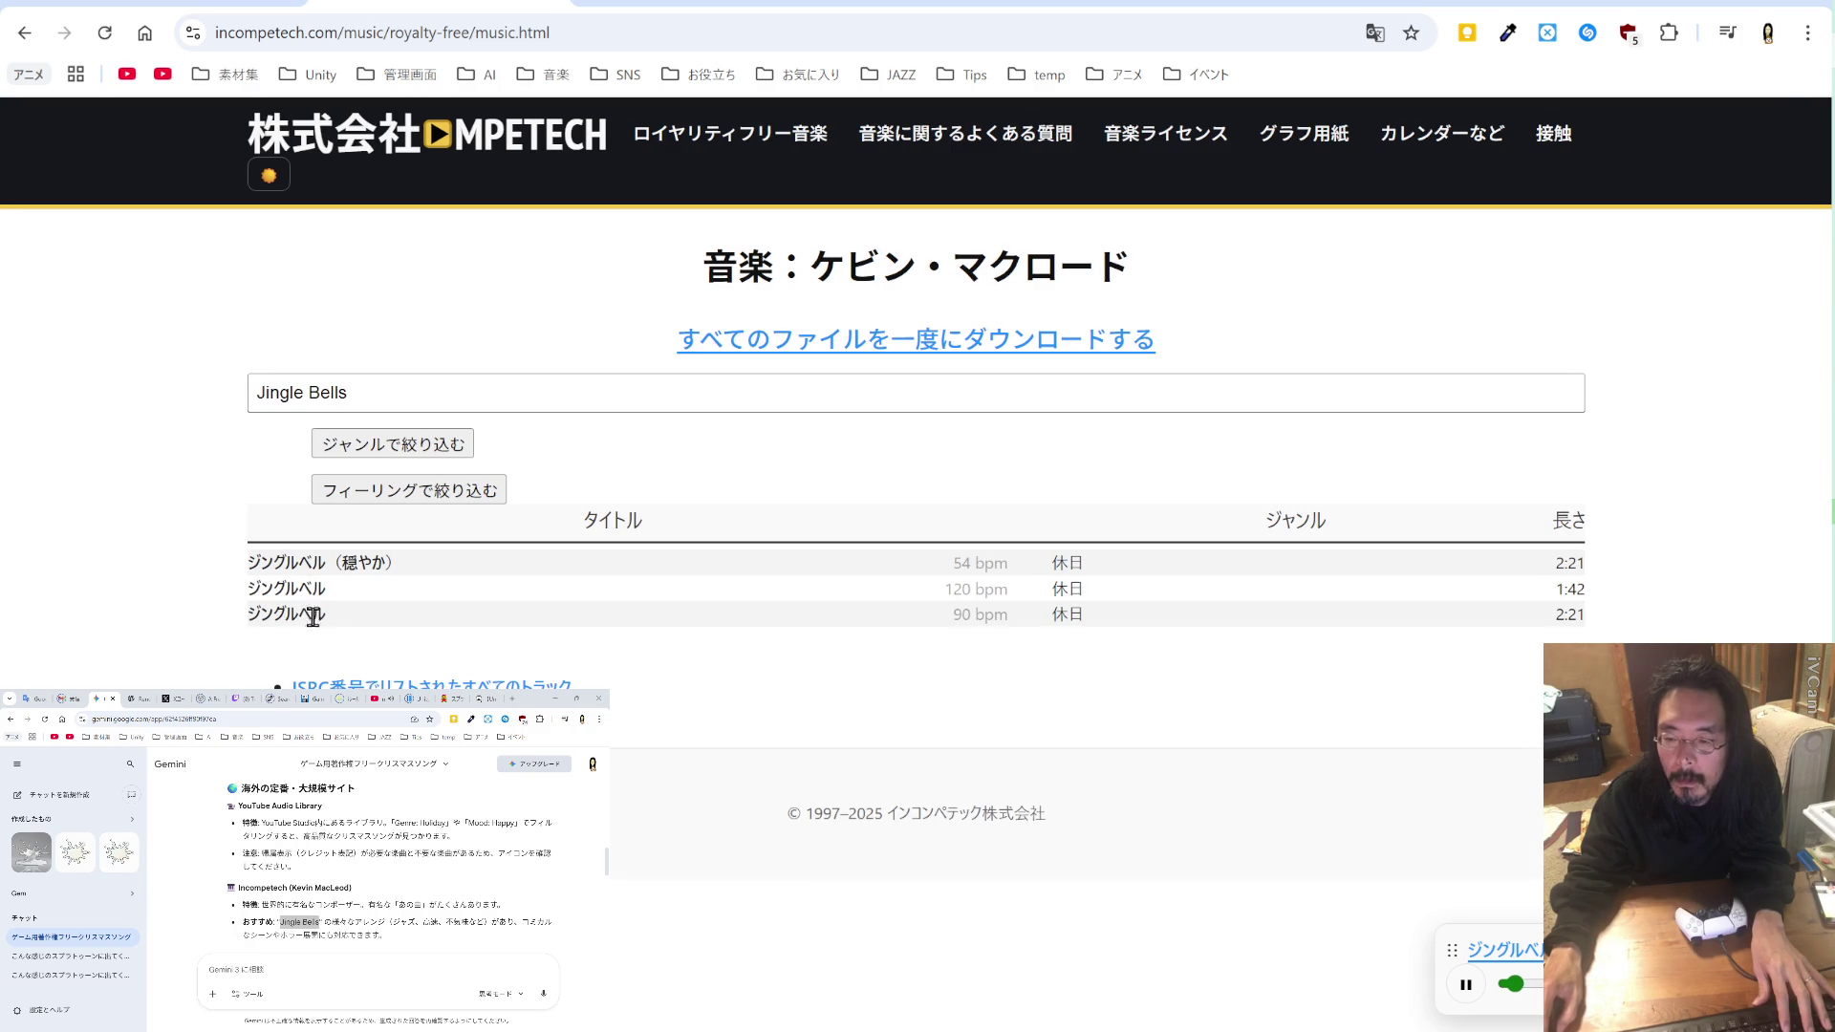
click(310, 617)
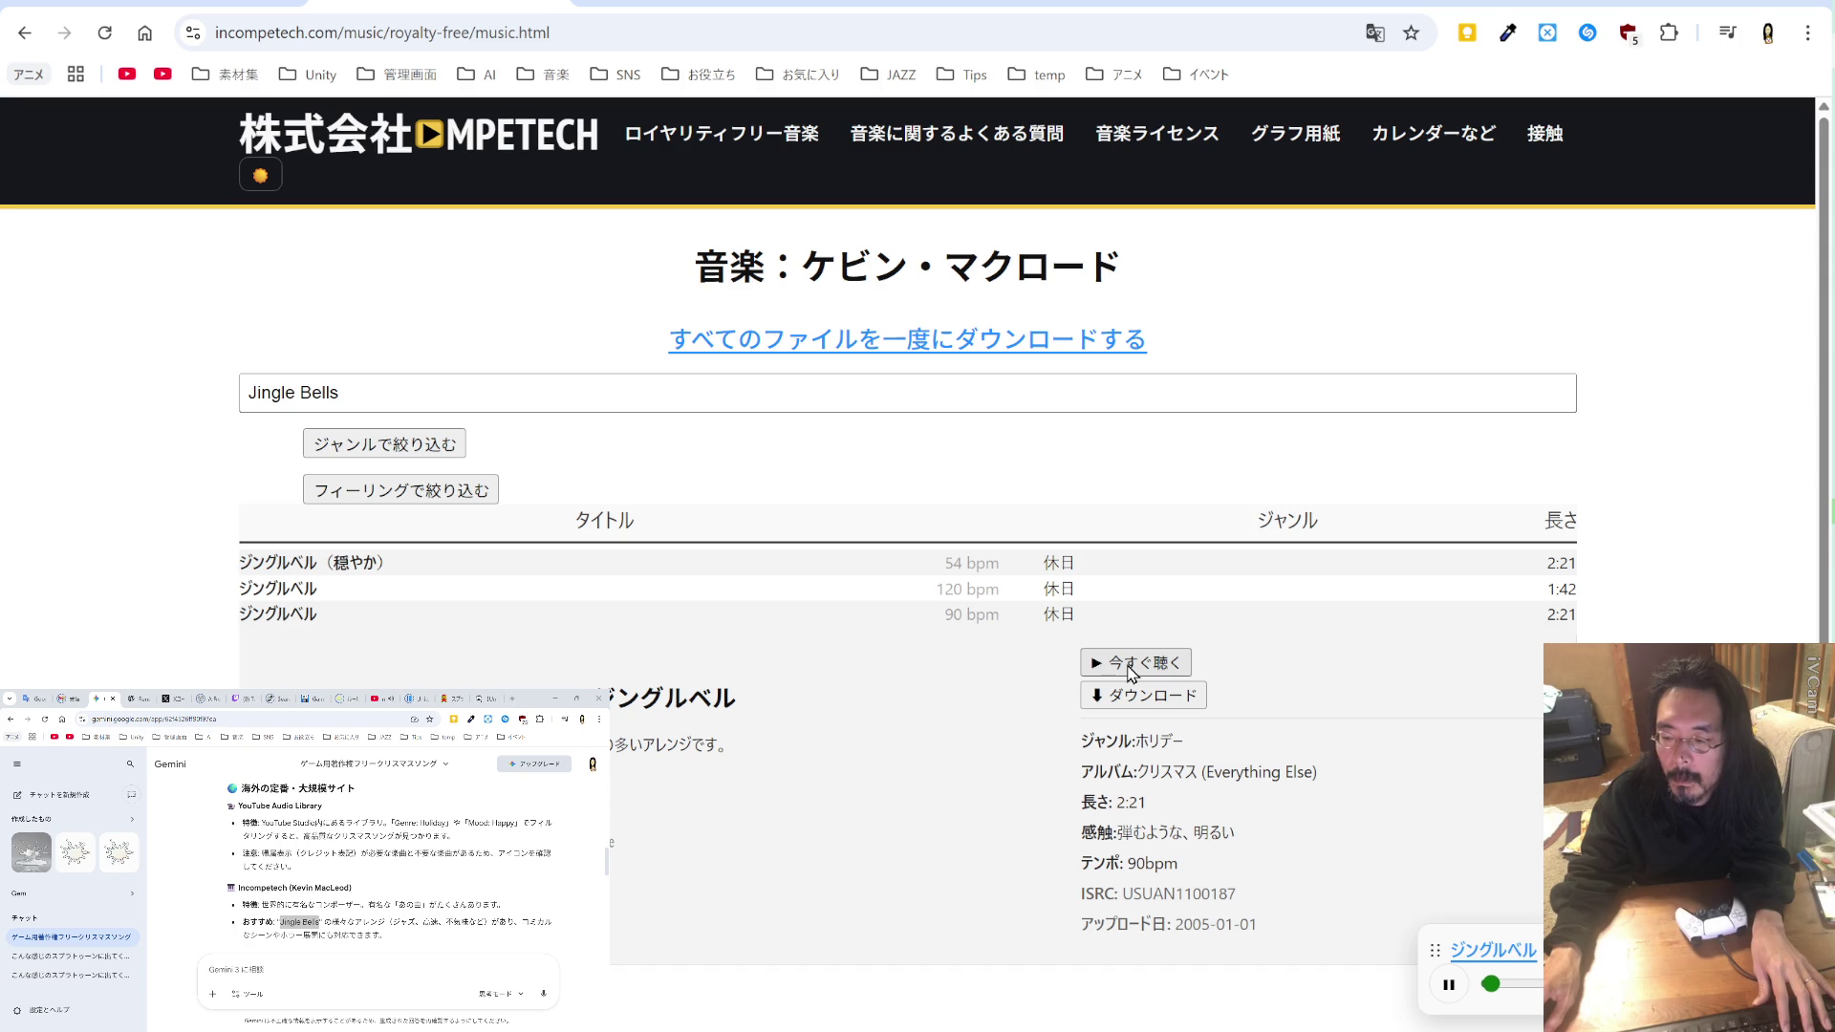
click(323, 593)
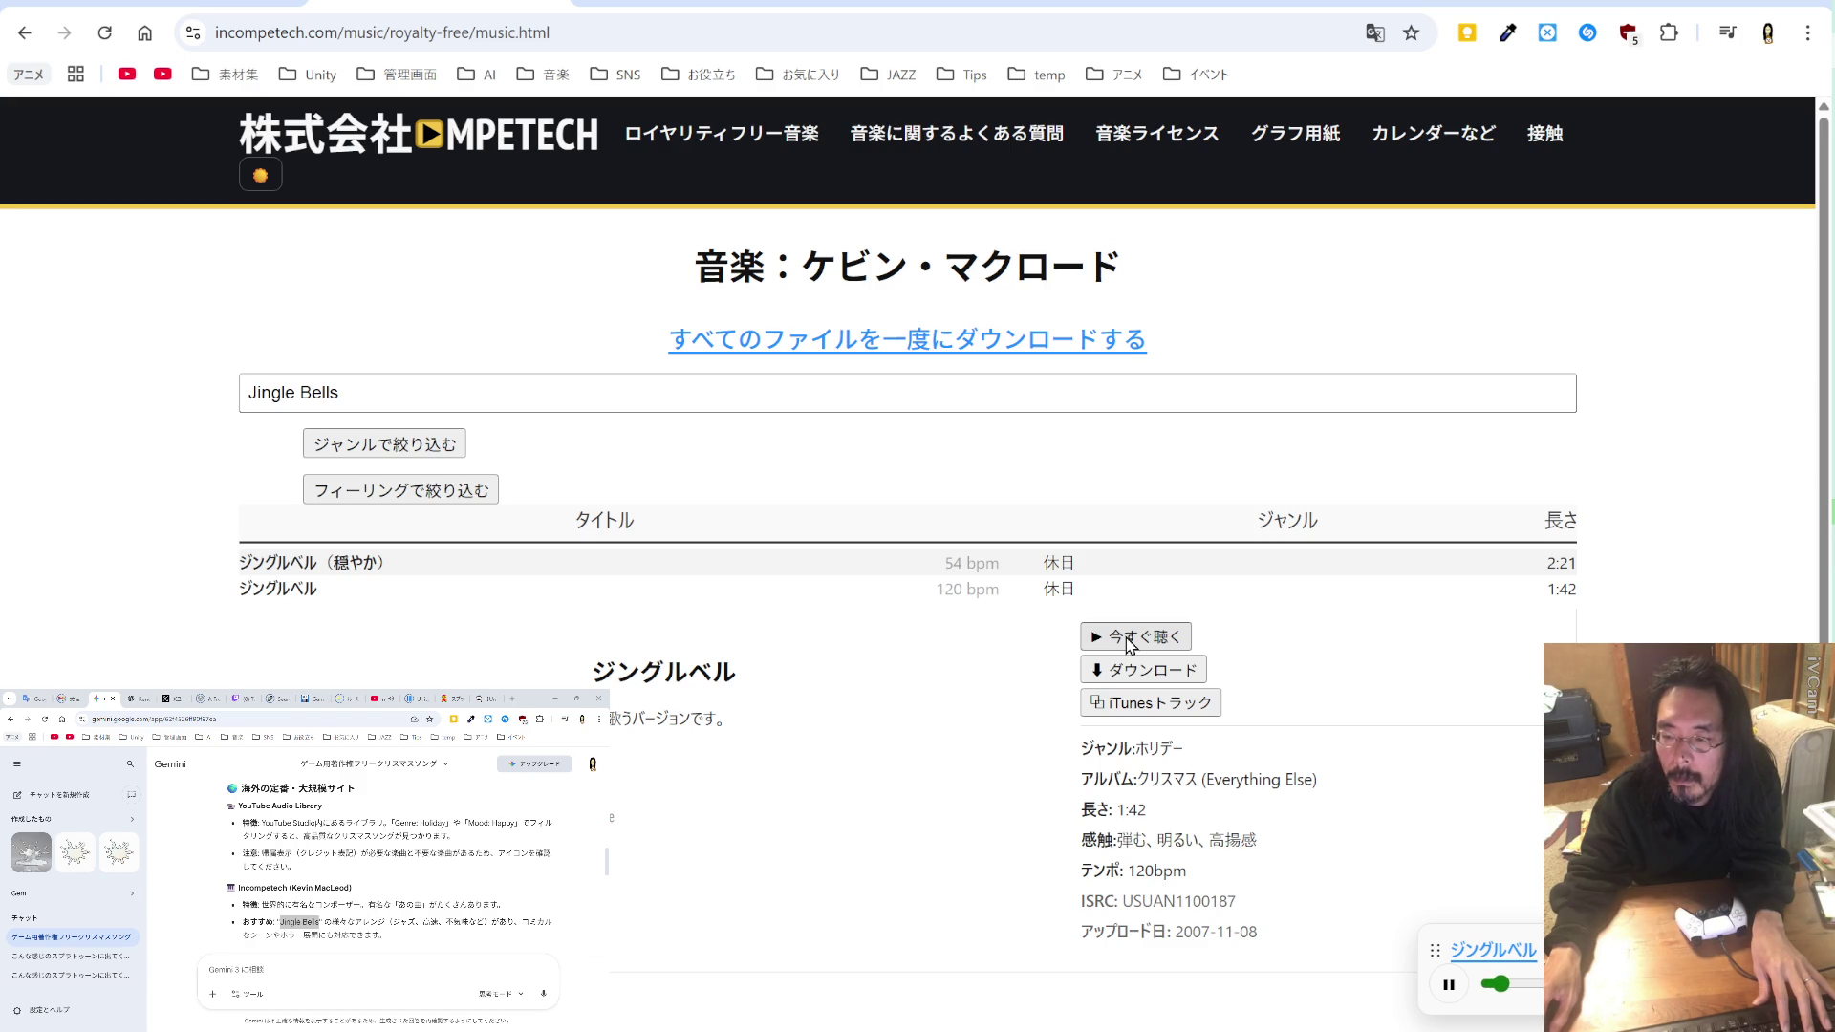
click(1132, 680)
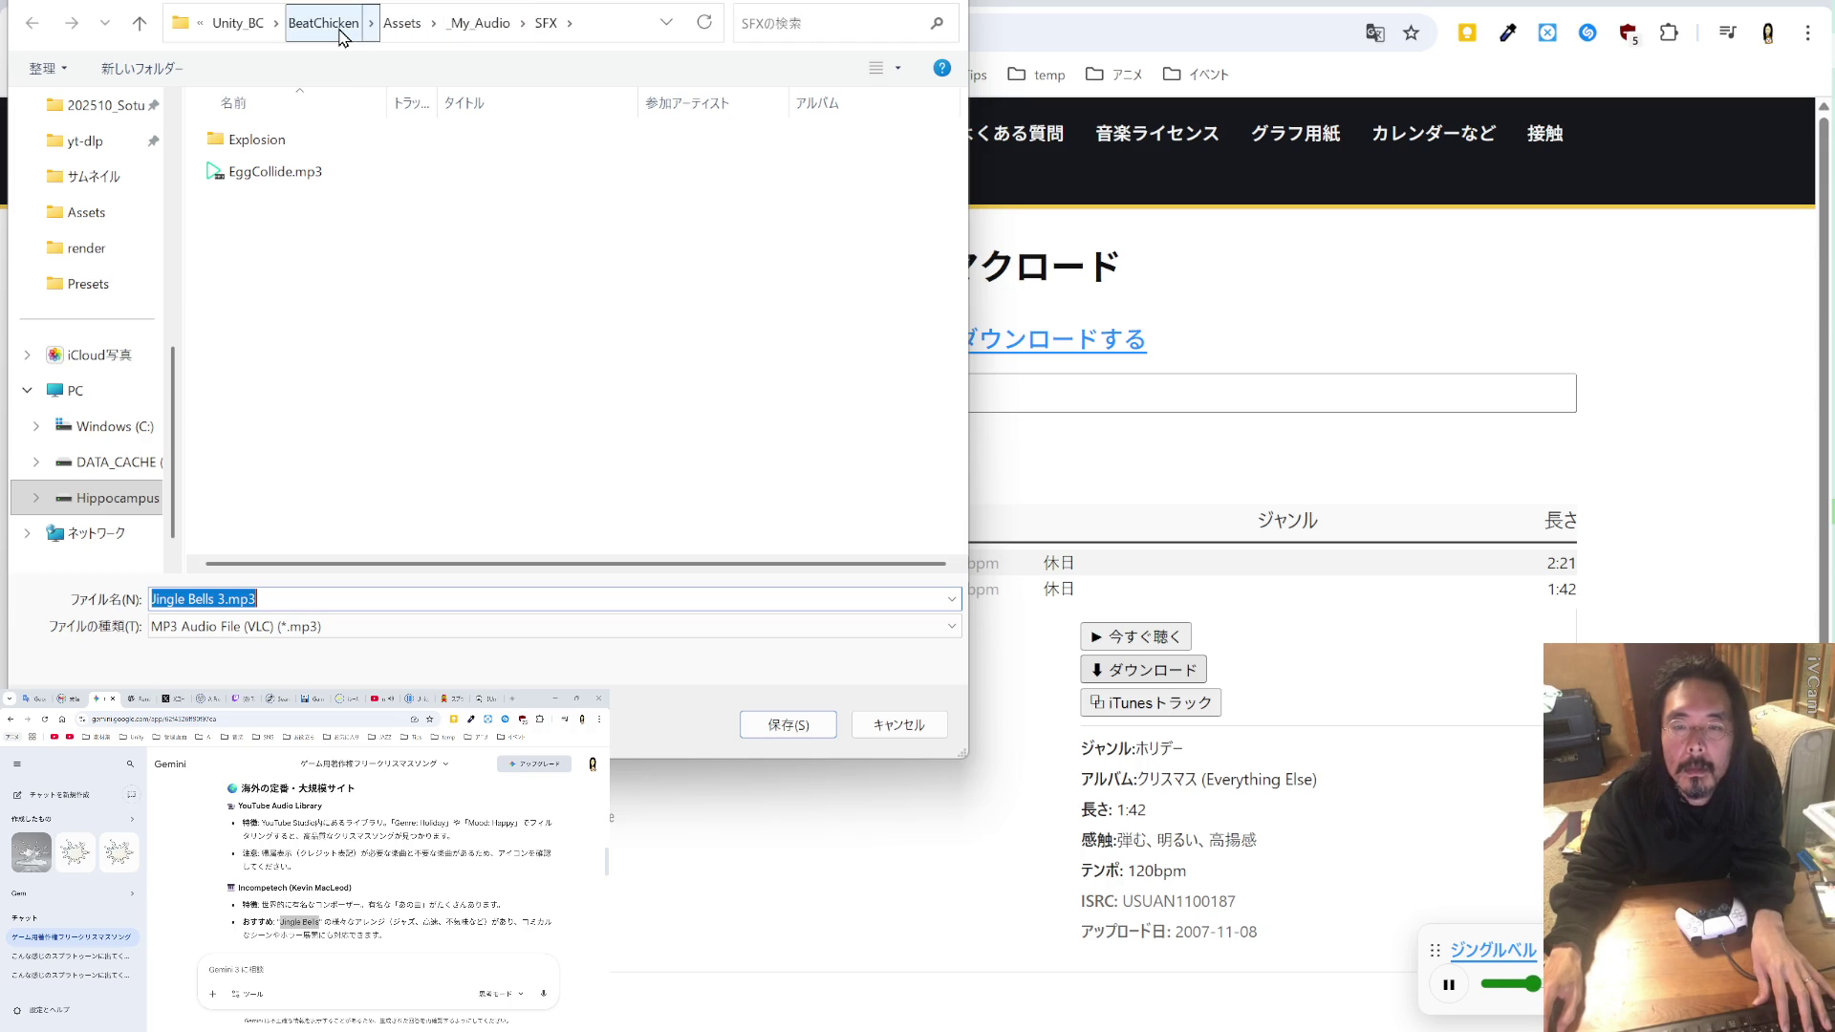
Step: Browse the save dialog through FREE_sozai, DATA and 202506_Unity_BeatChicken, then cancel saving Jingle Bells
scroll(105, 277, up, 5)
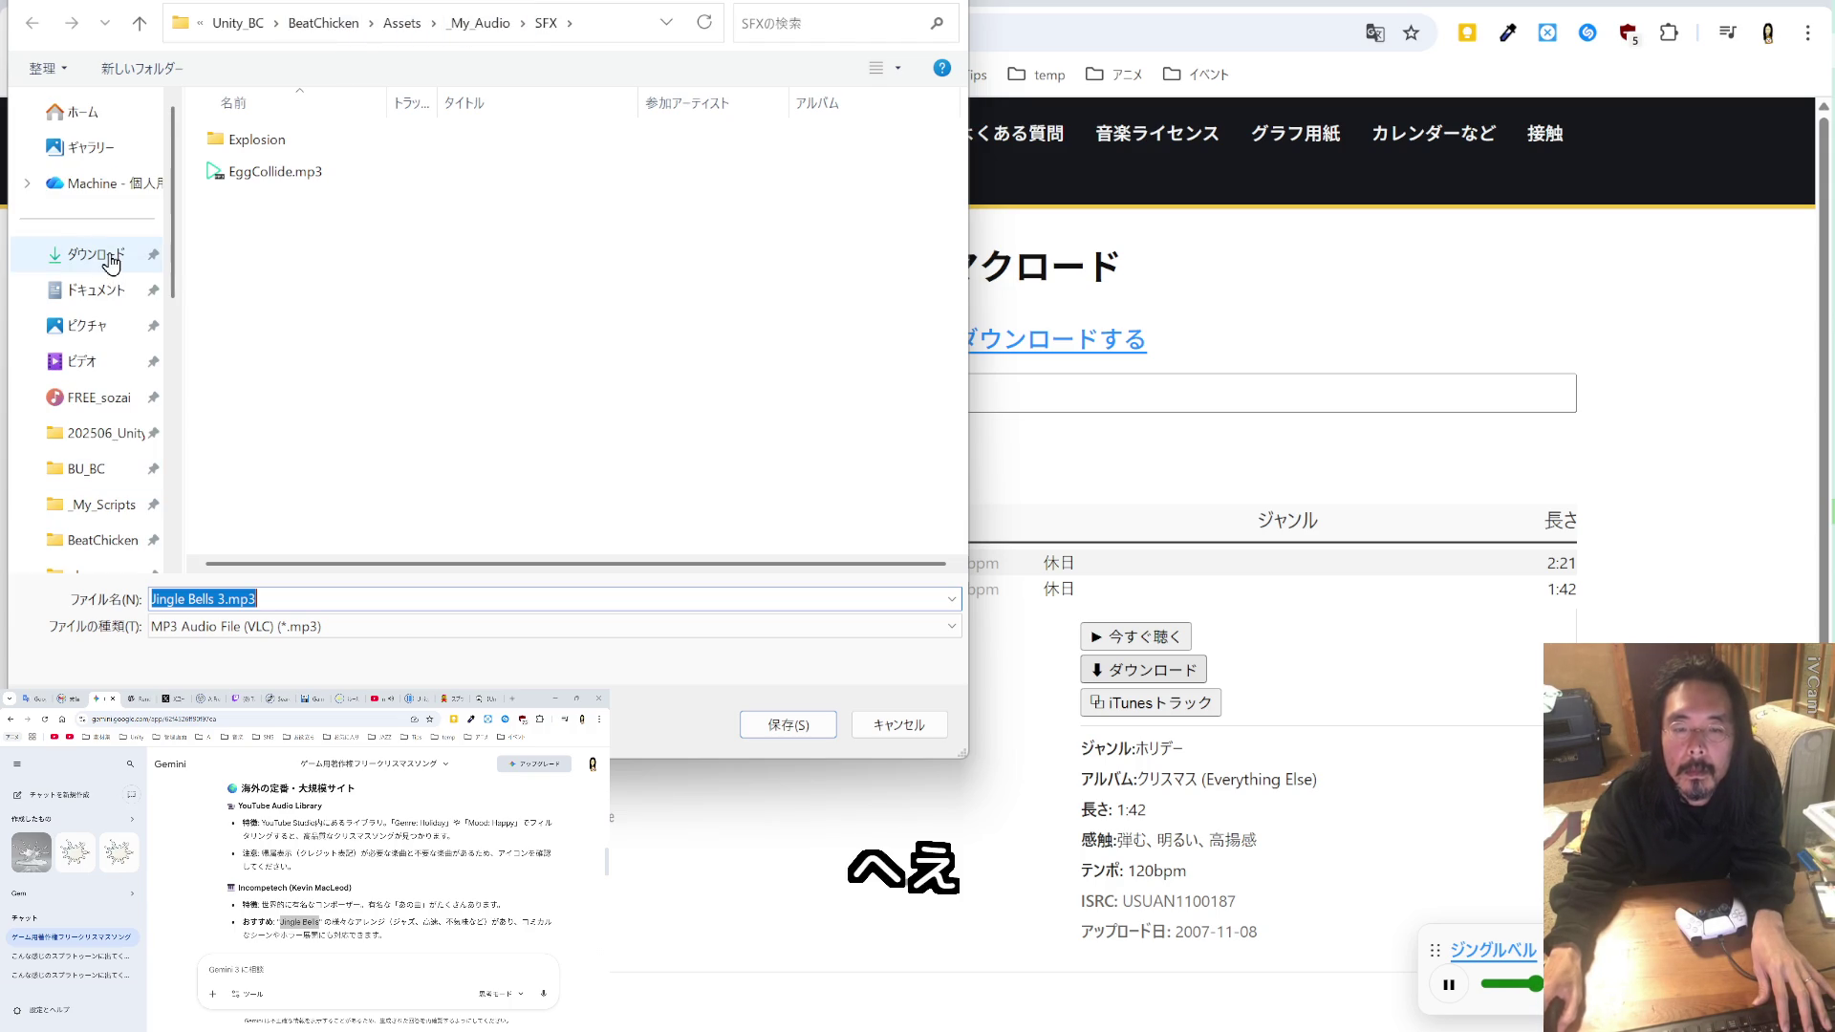
click(119, 405)
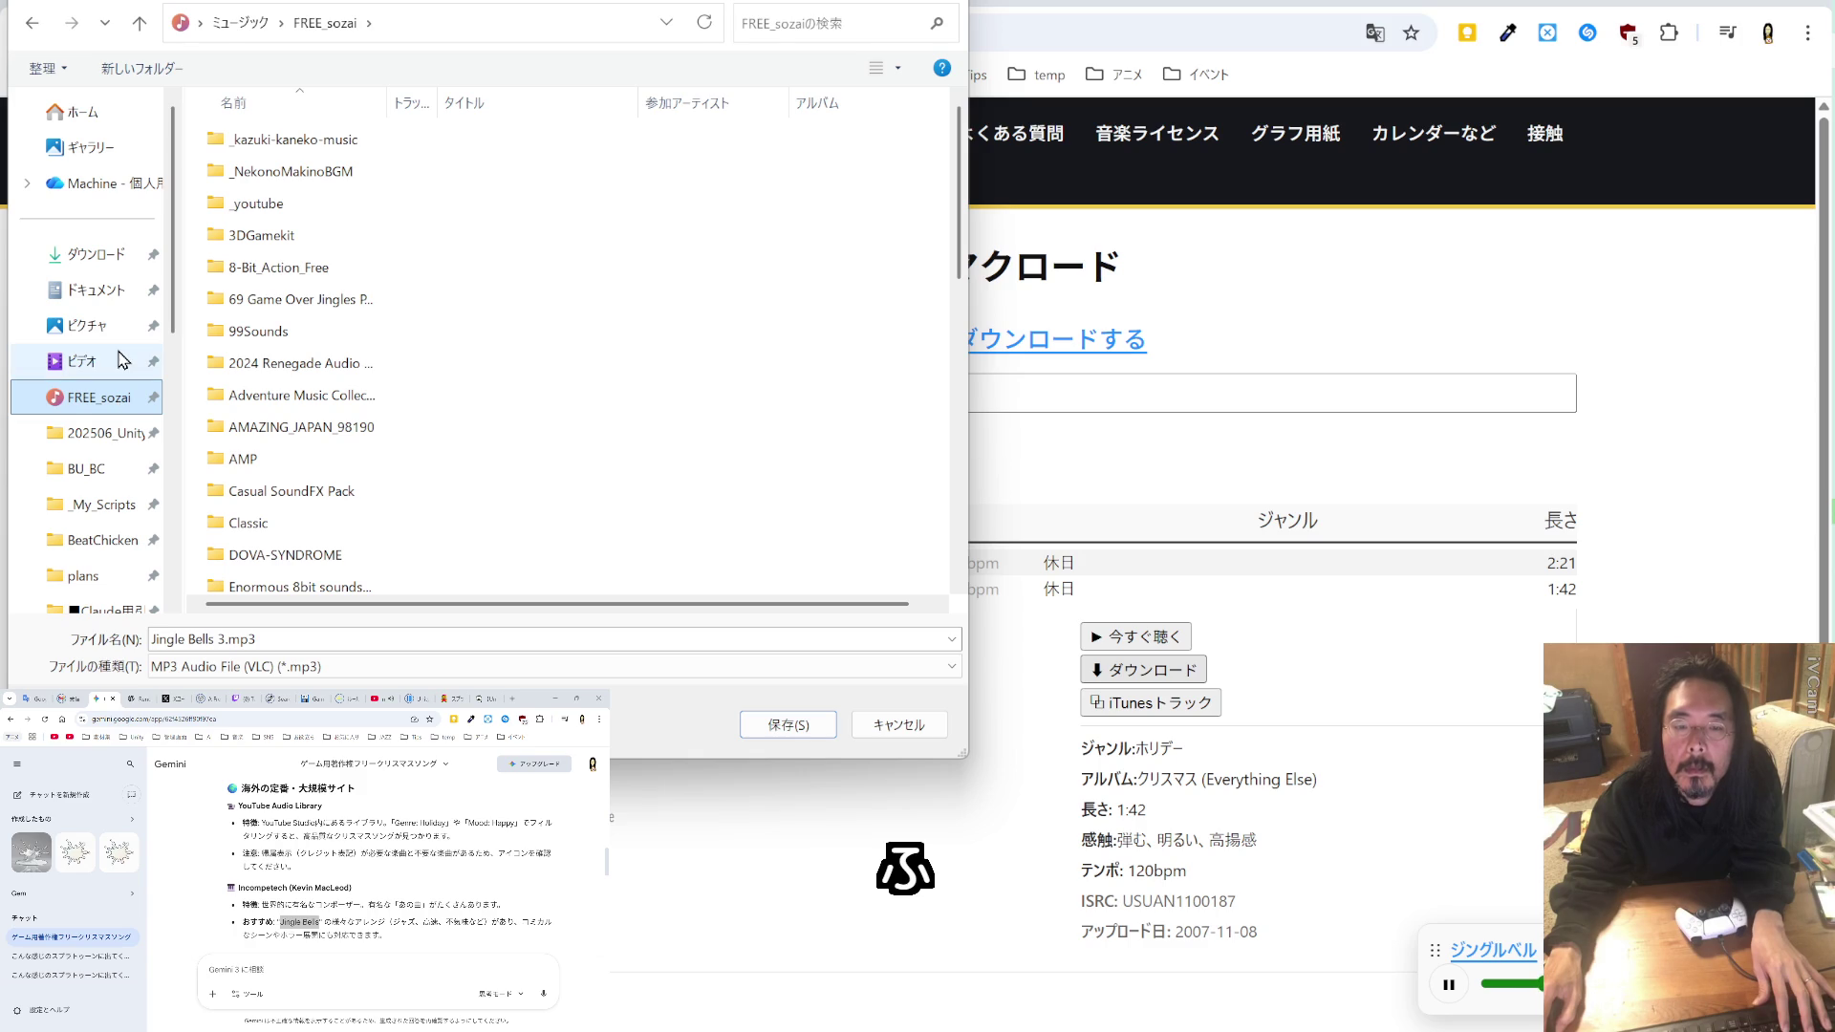
click(111, 438)
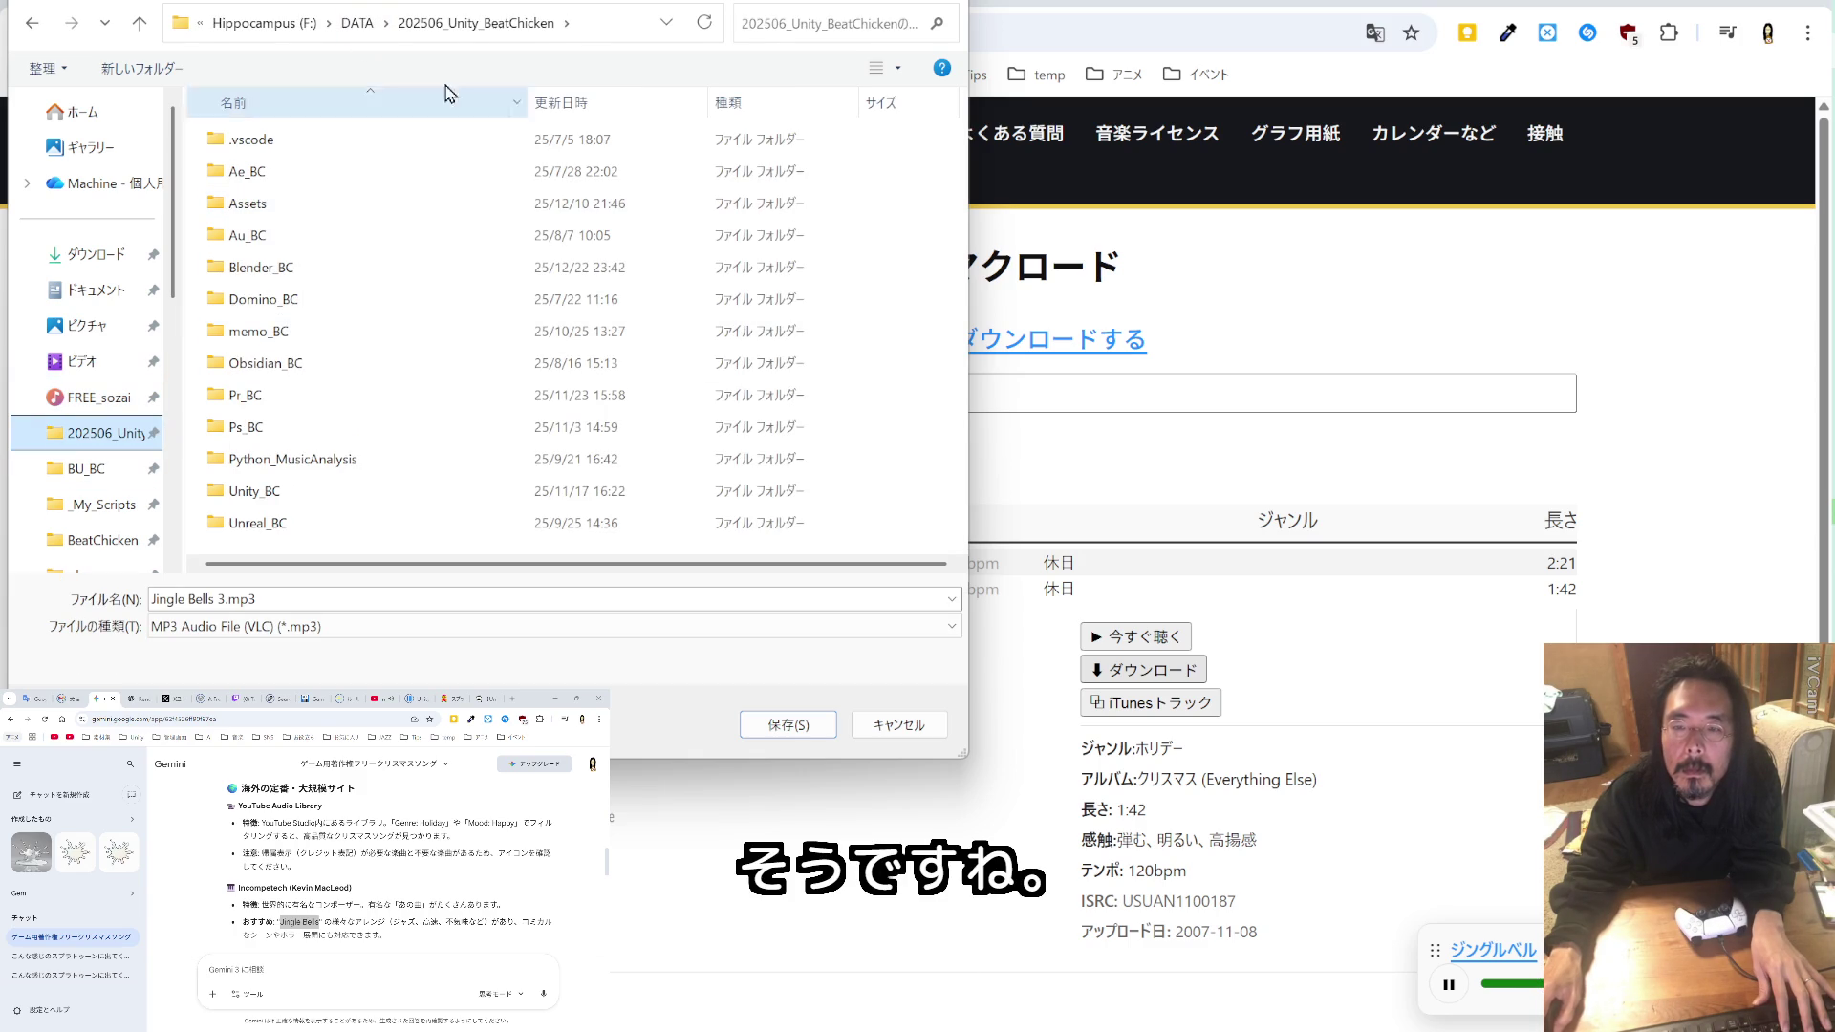
double_click(313, 209)
click(360, 27)
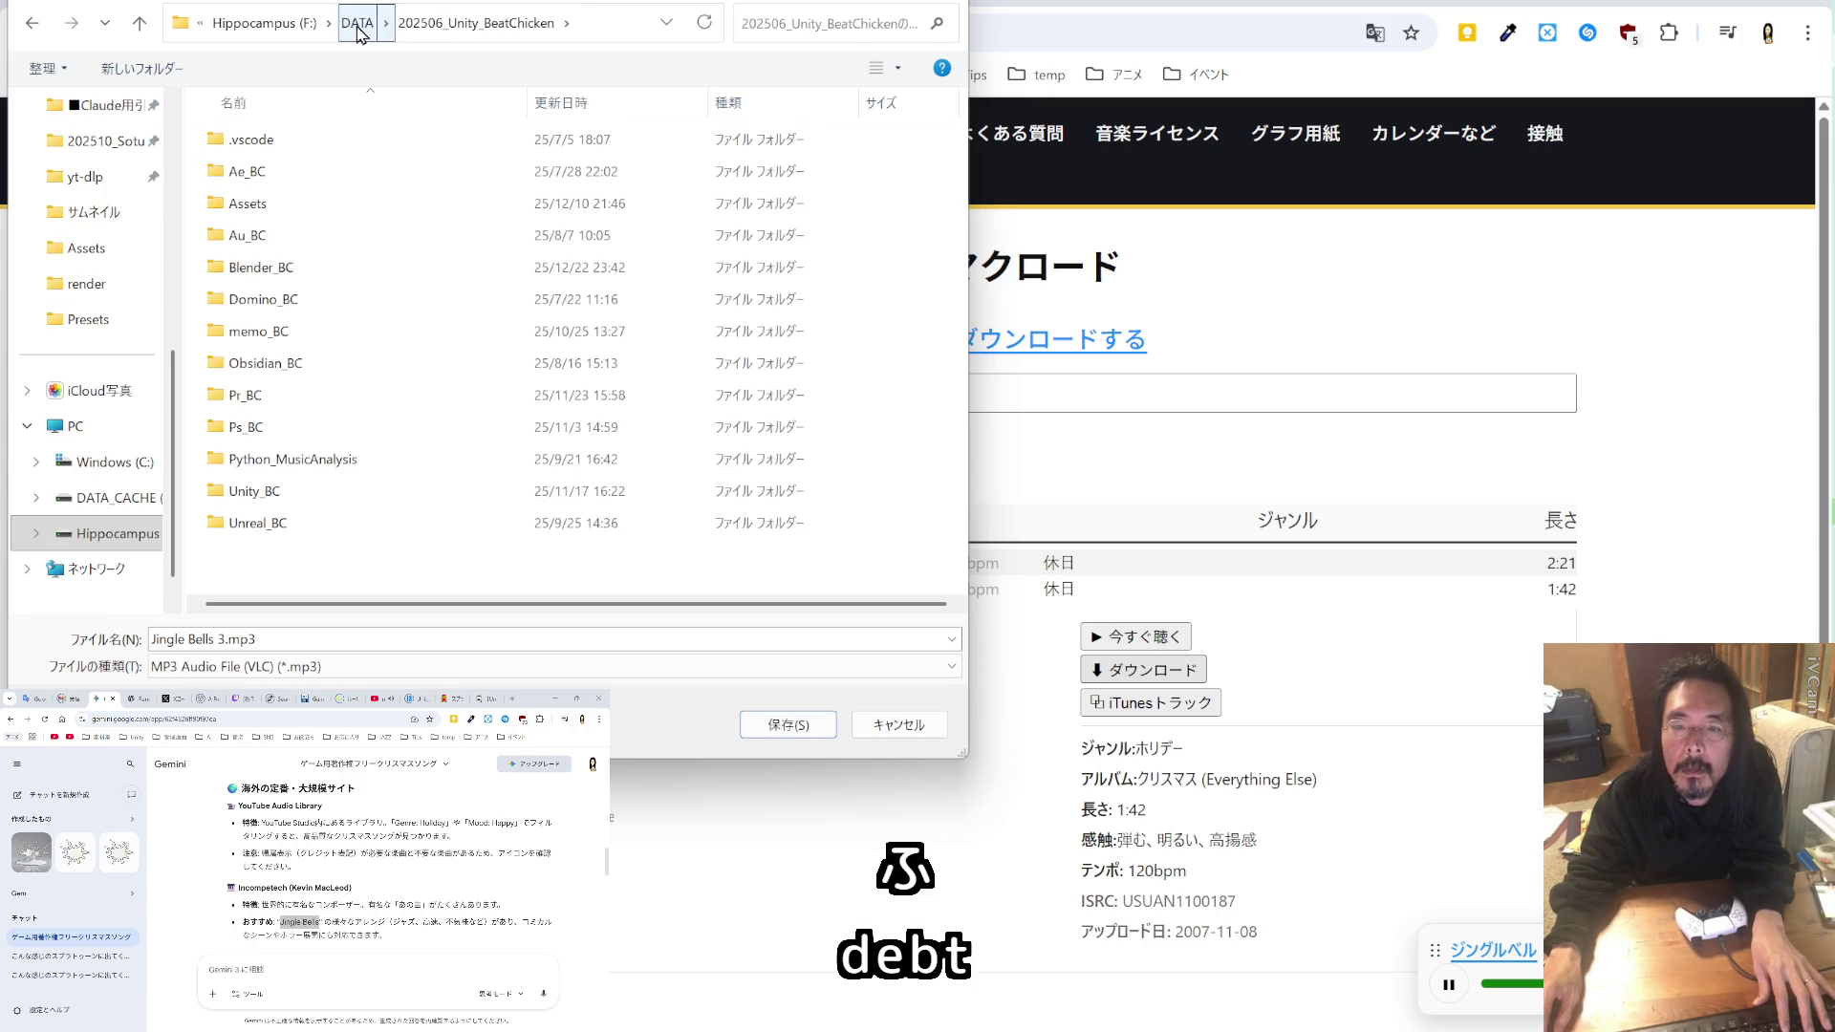
click(356, 23)
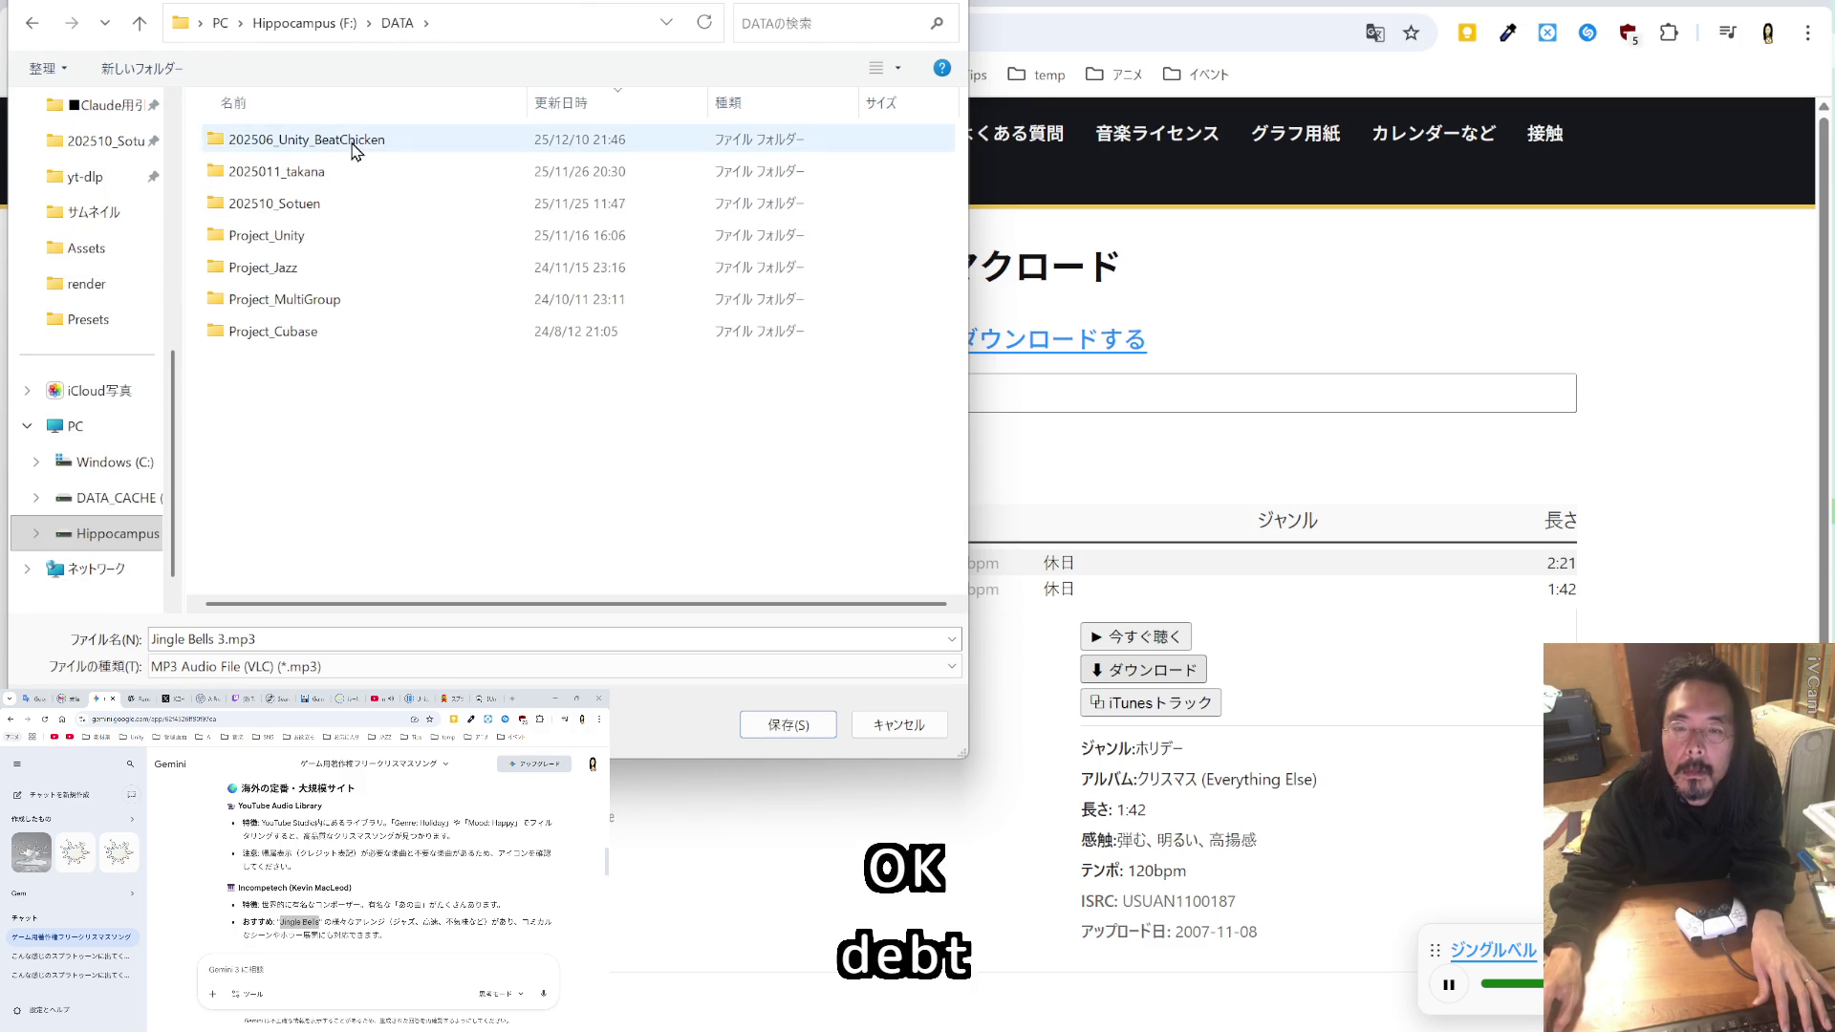
double_click(349, 139)
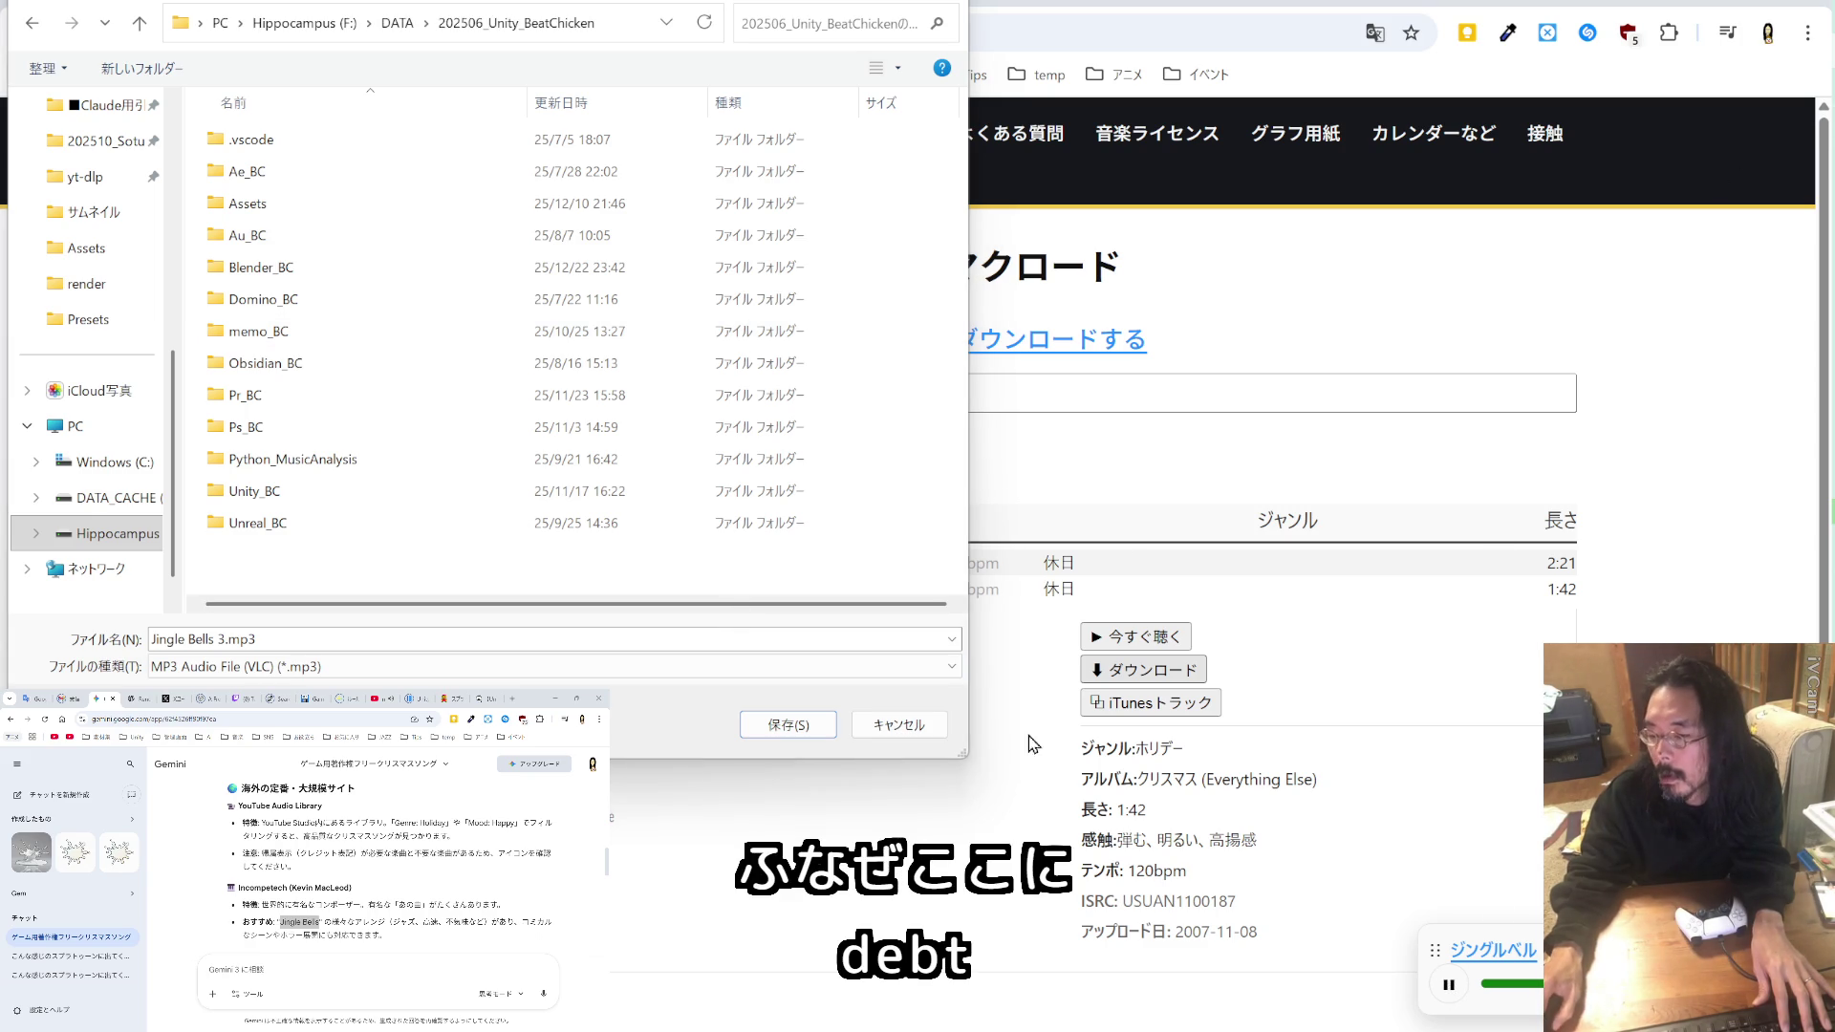
click(909, 729)
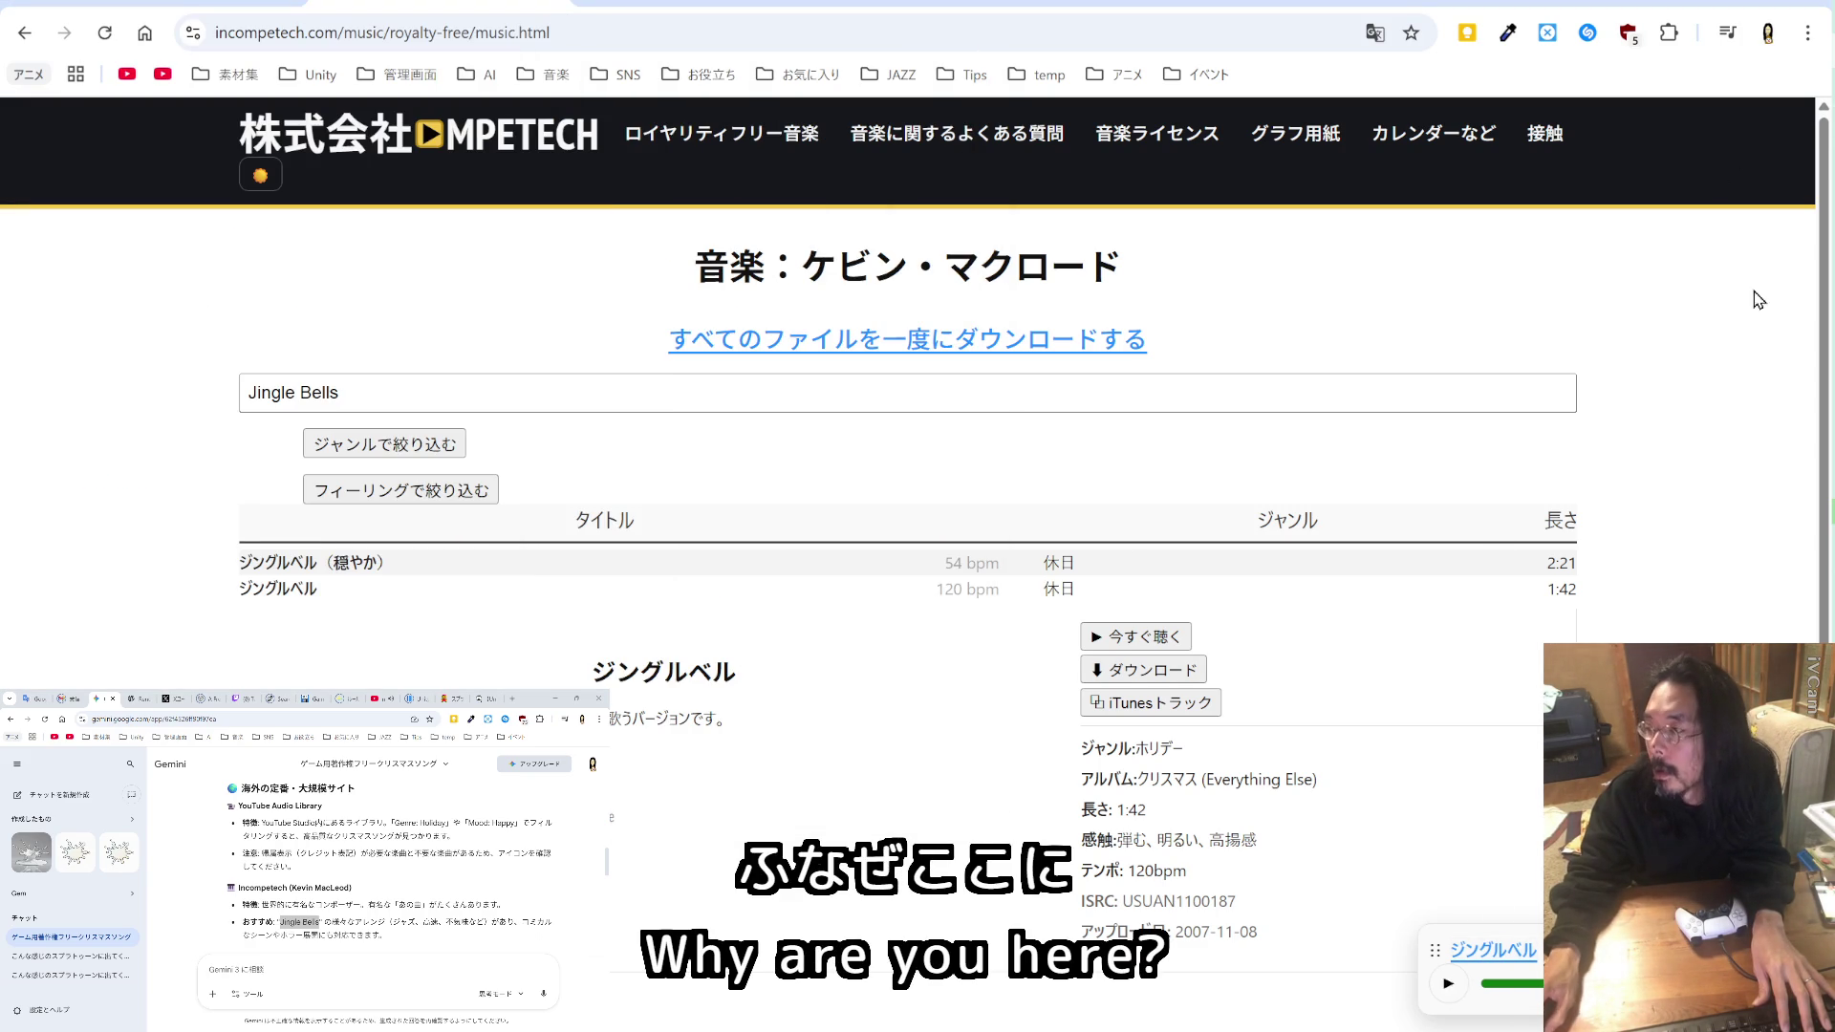
Step: In File Explorer, drill from 202506_Unity_BeatChicken through Assets/ImportedAssets/_Enemy/Werewolf/Mesh to Basemesh1.fbx
key(alt+Tab)
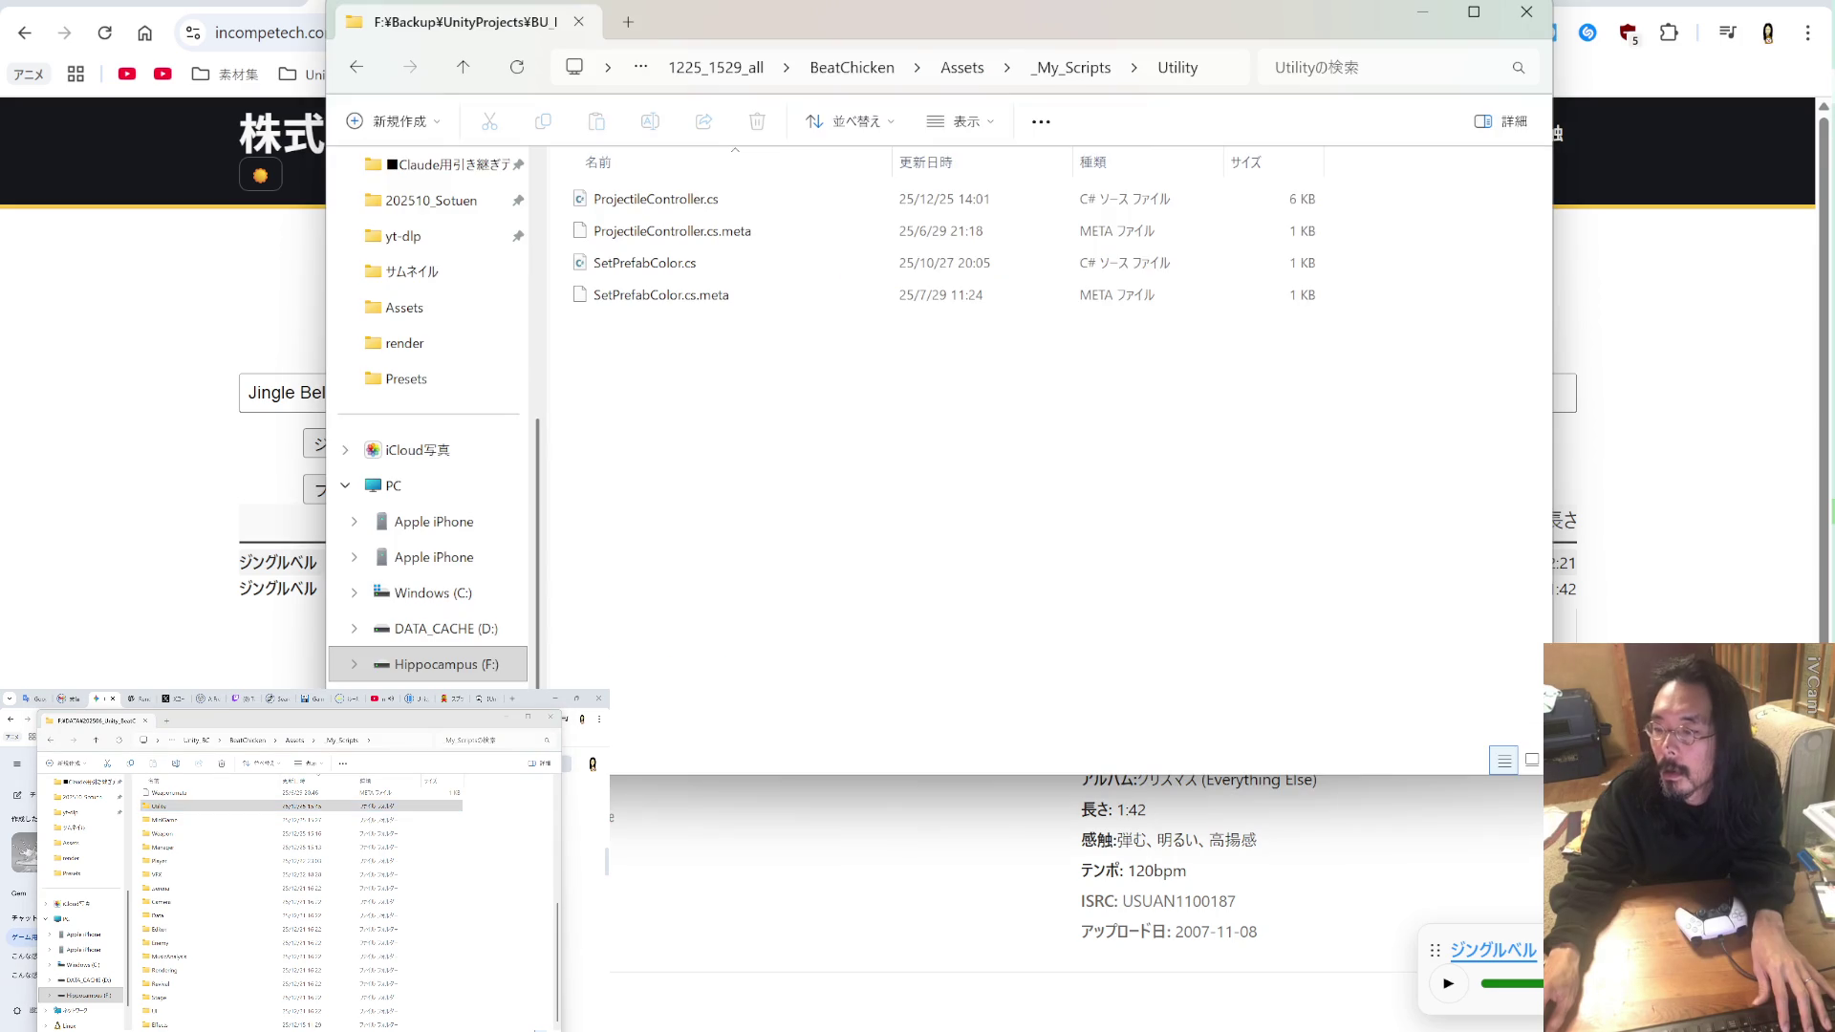
scroll(462, 320, up, 5)
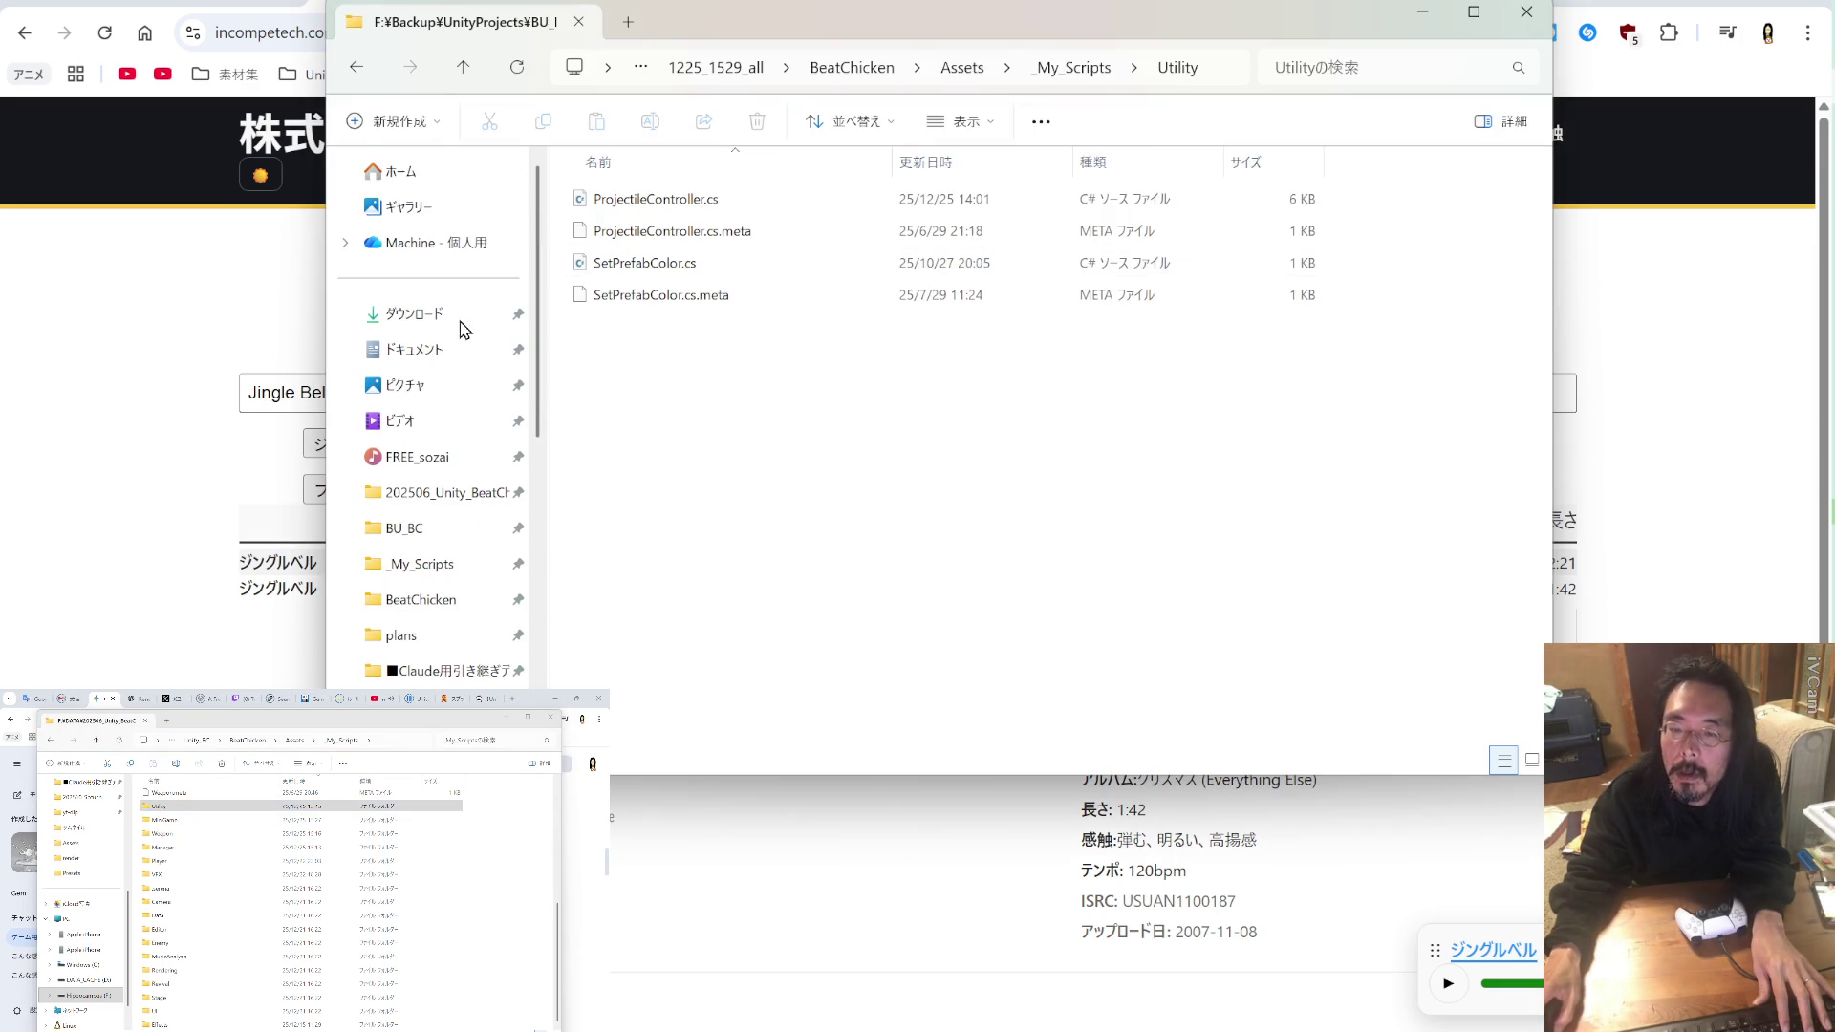
click(462, 499)
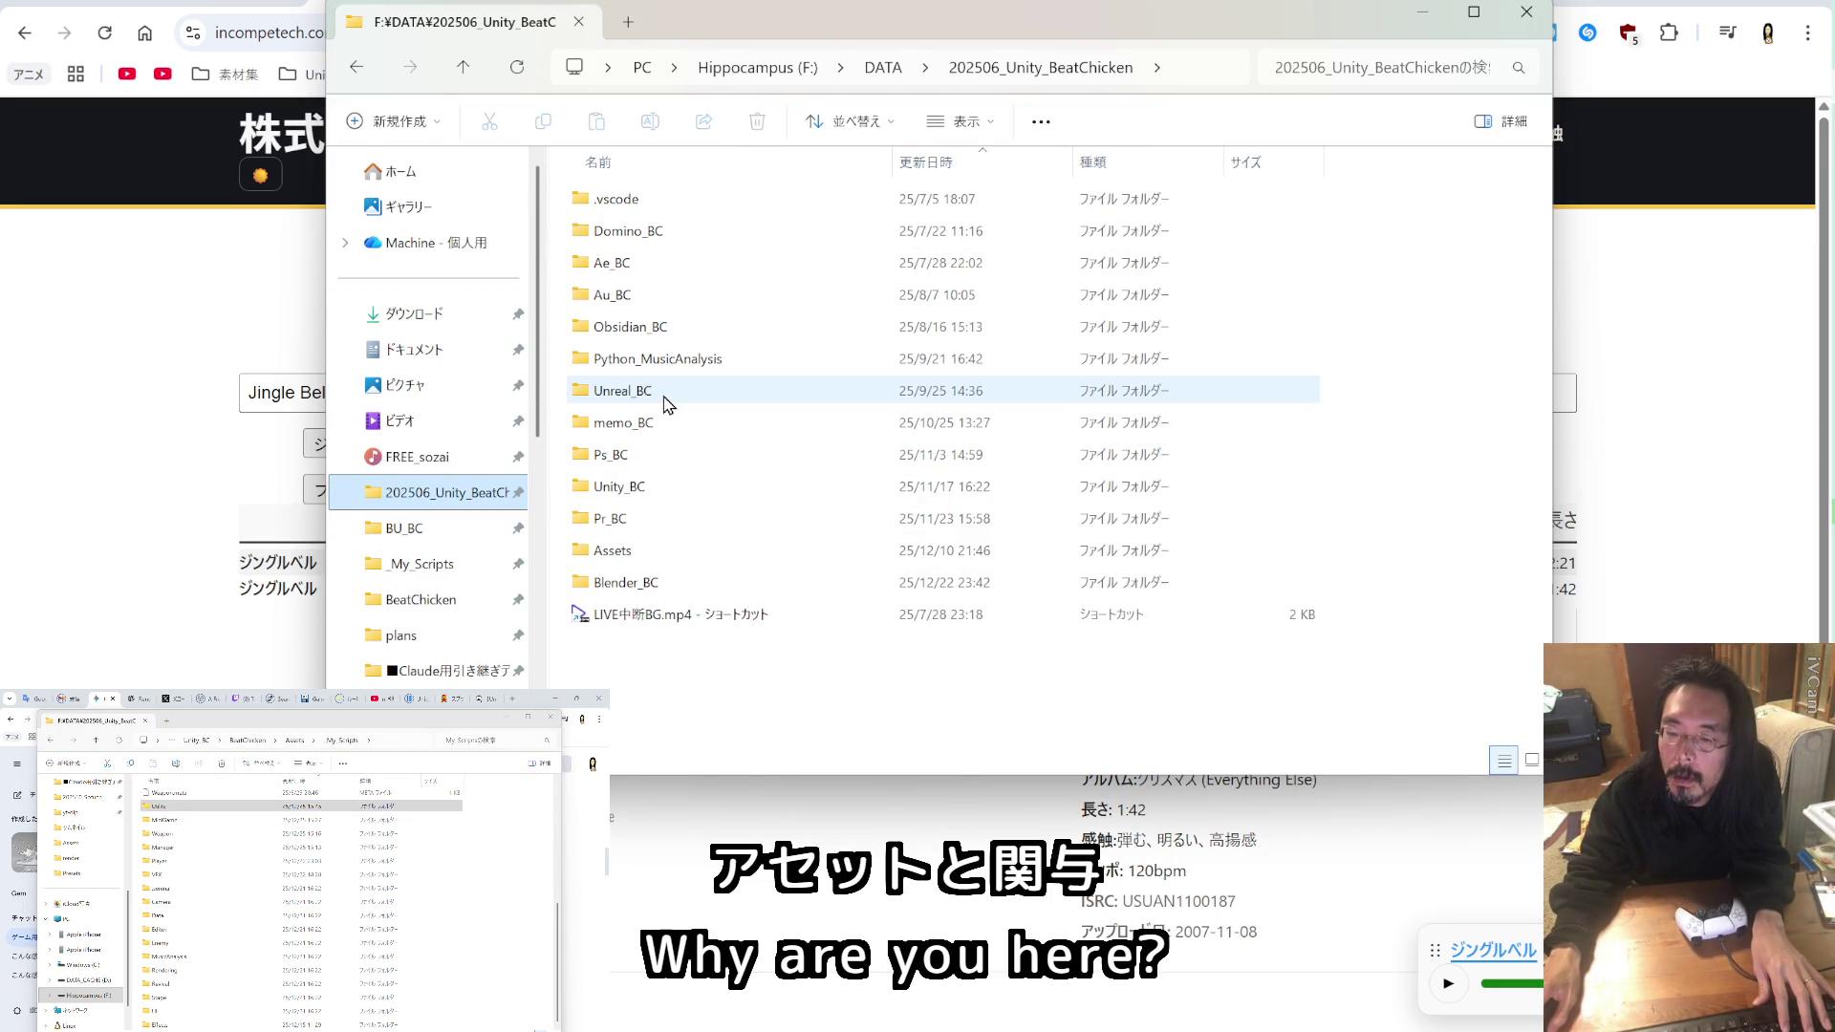
double_click(623, 551)
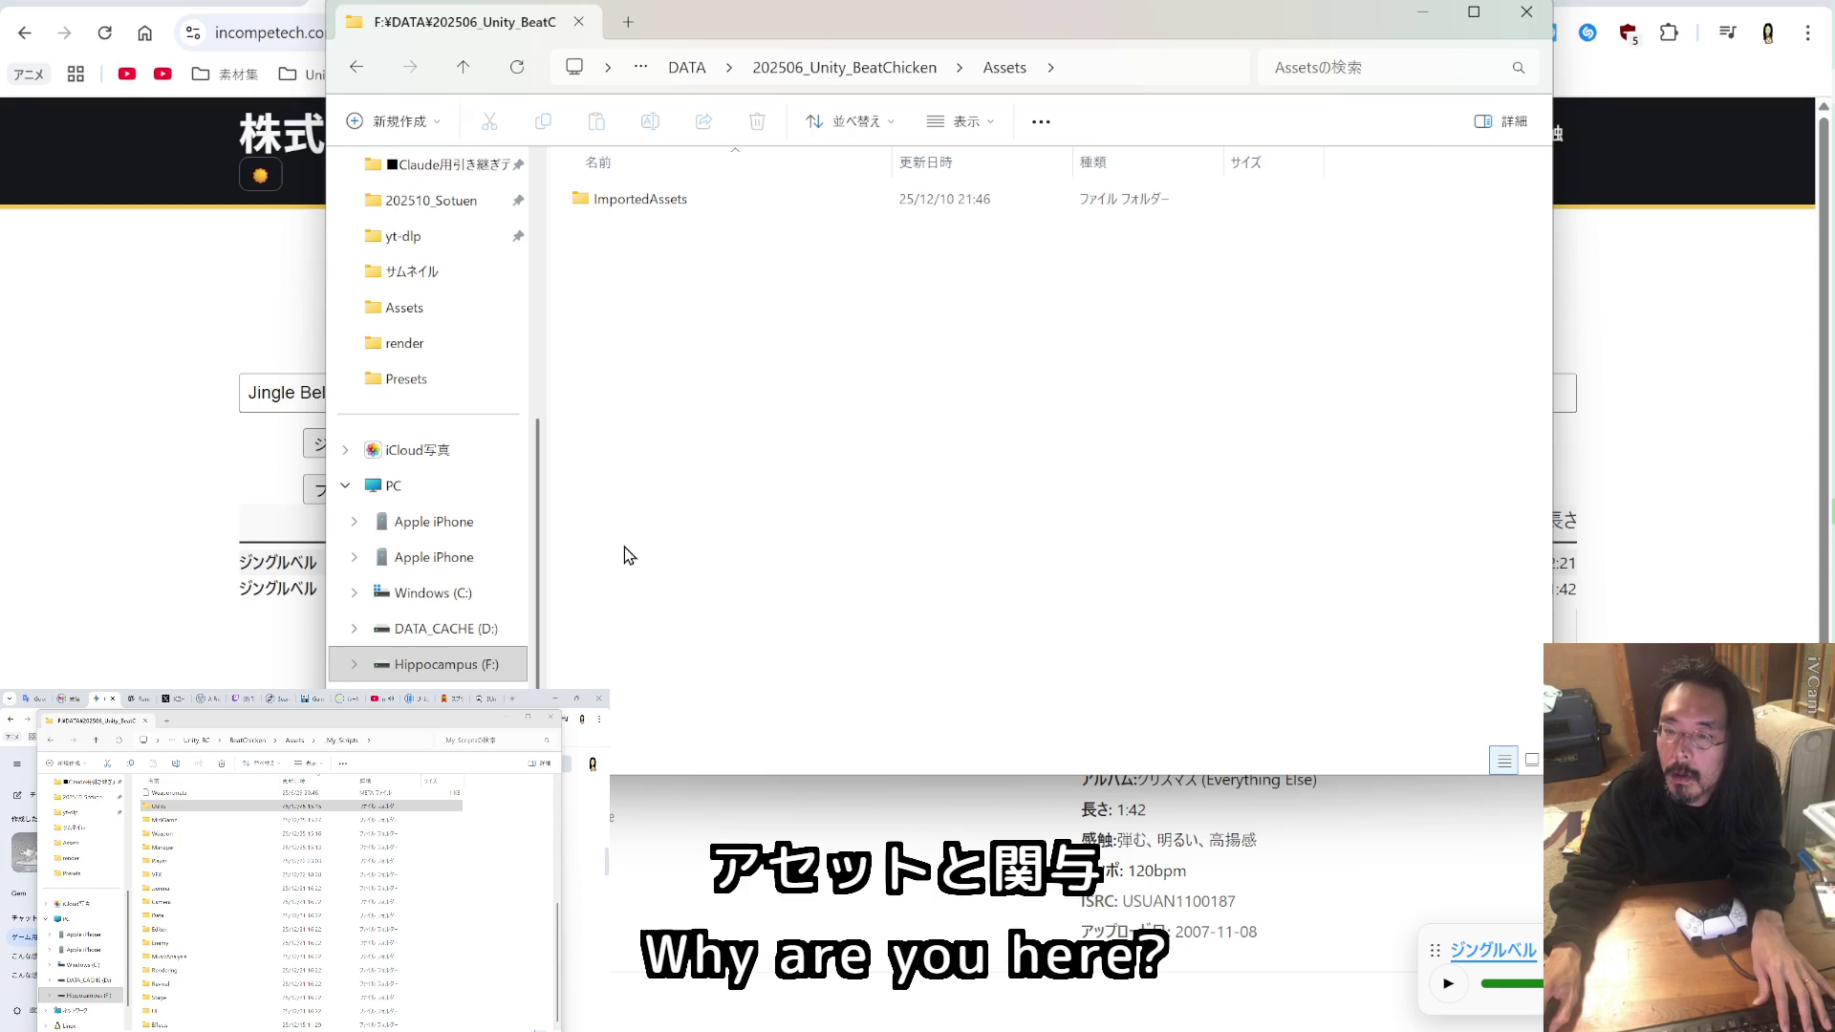
double_click(643, 198)
double_click(644, 200)
double_click(643, 201)
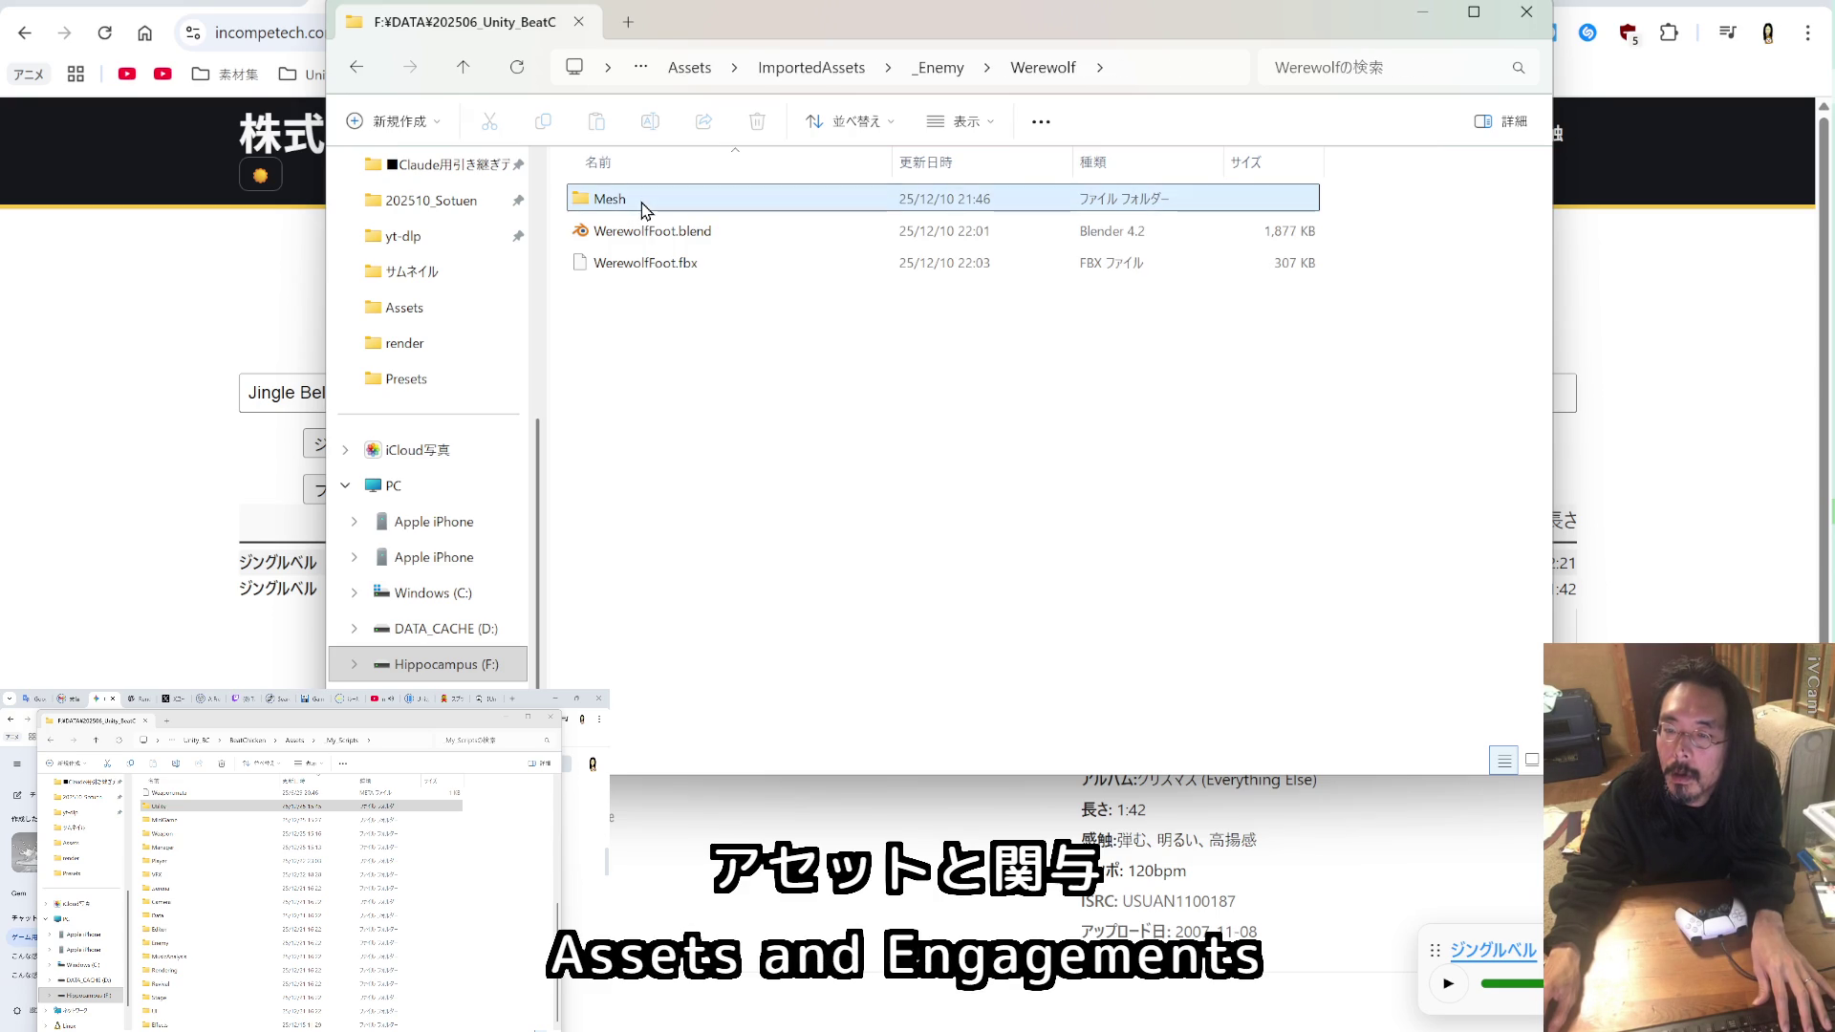
double_click(643, 201)
double_click(644, 200)
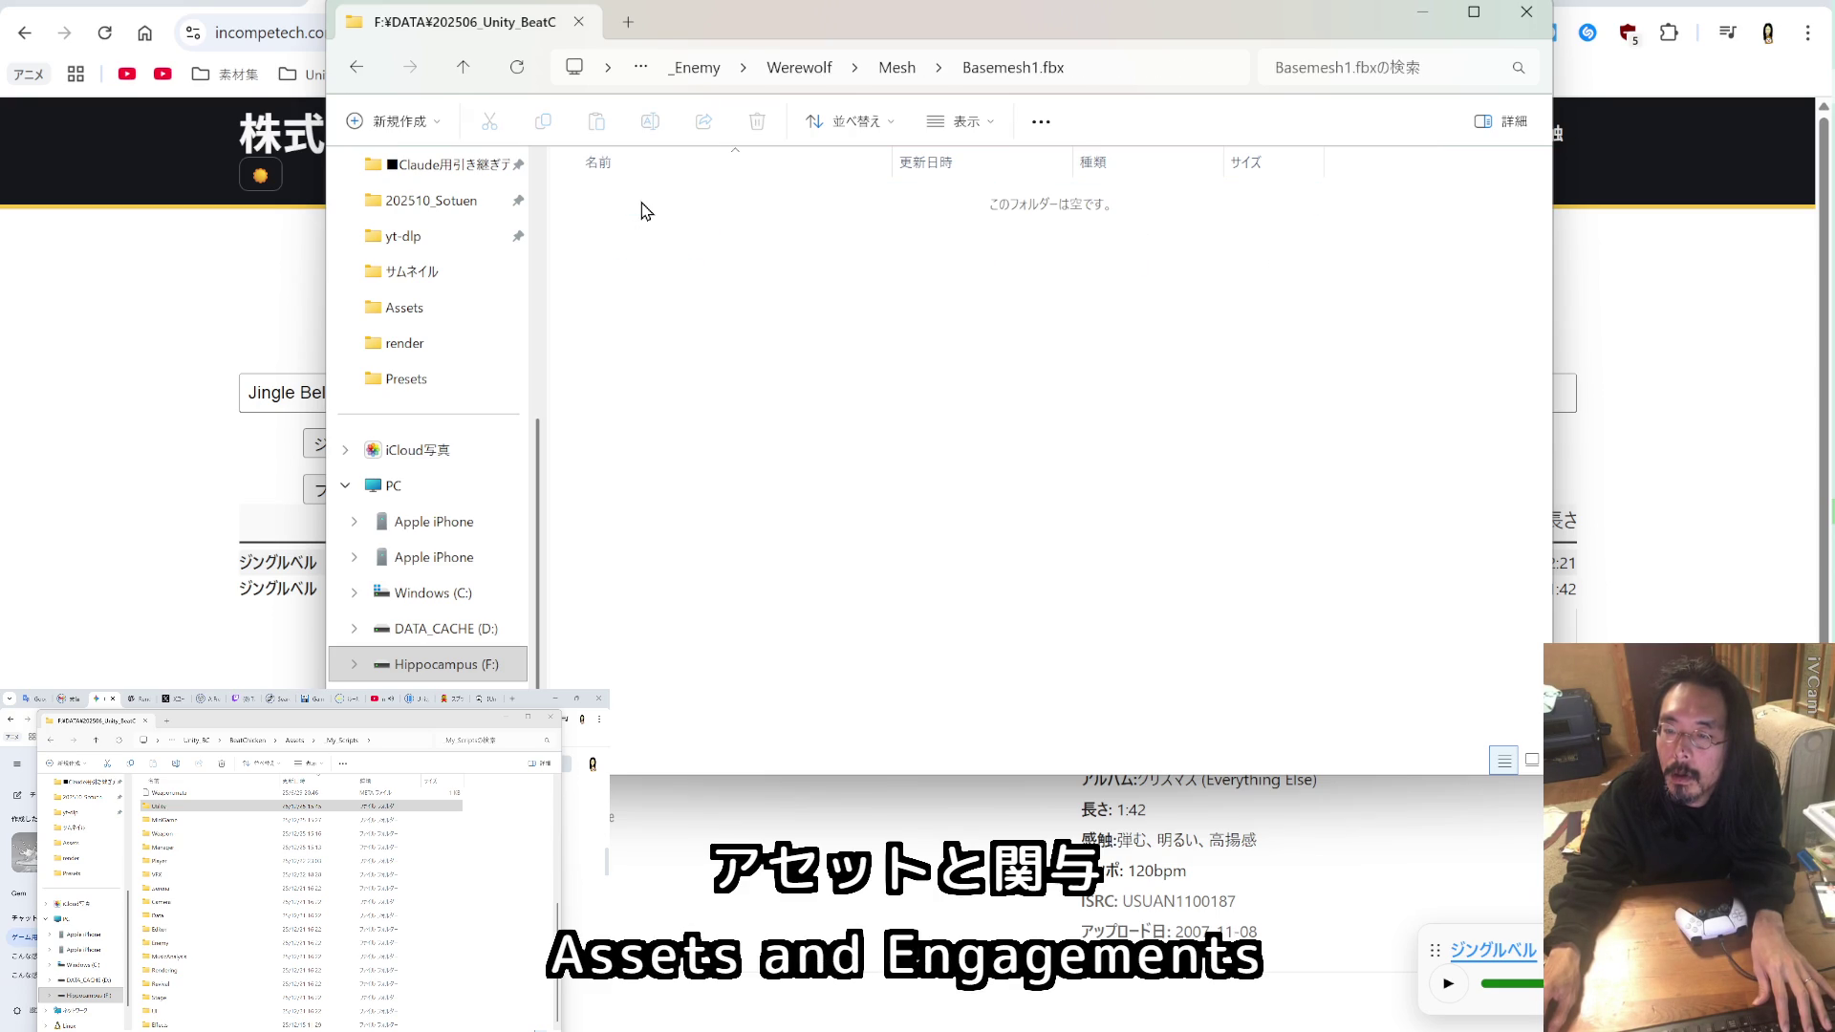
Step: Go back up to 202506_Unity_BeatChicken and right-click its Assets folder
click(474, 72)
click(476, 74)
click(465, 68)
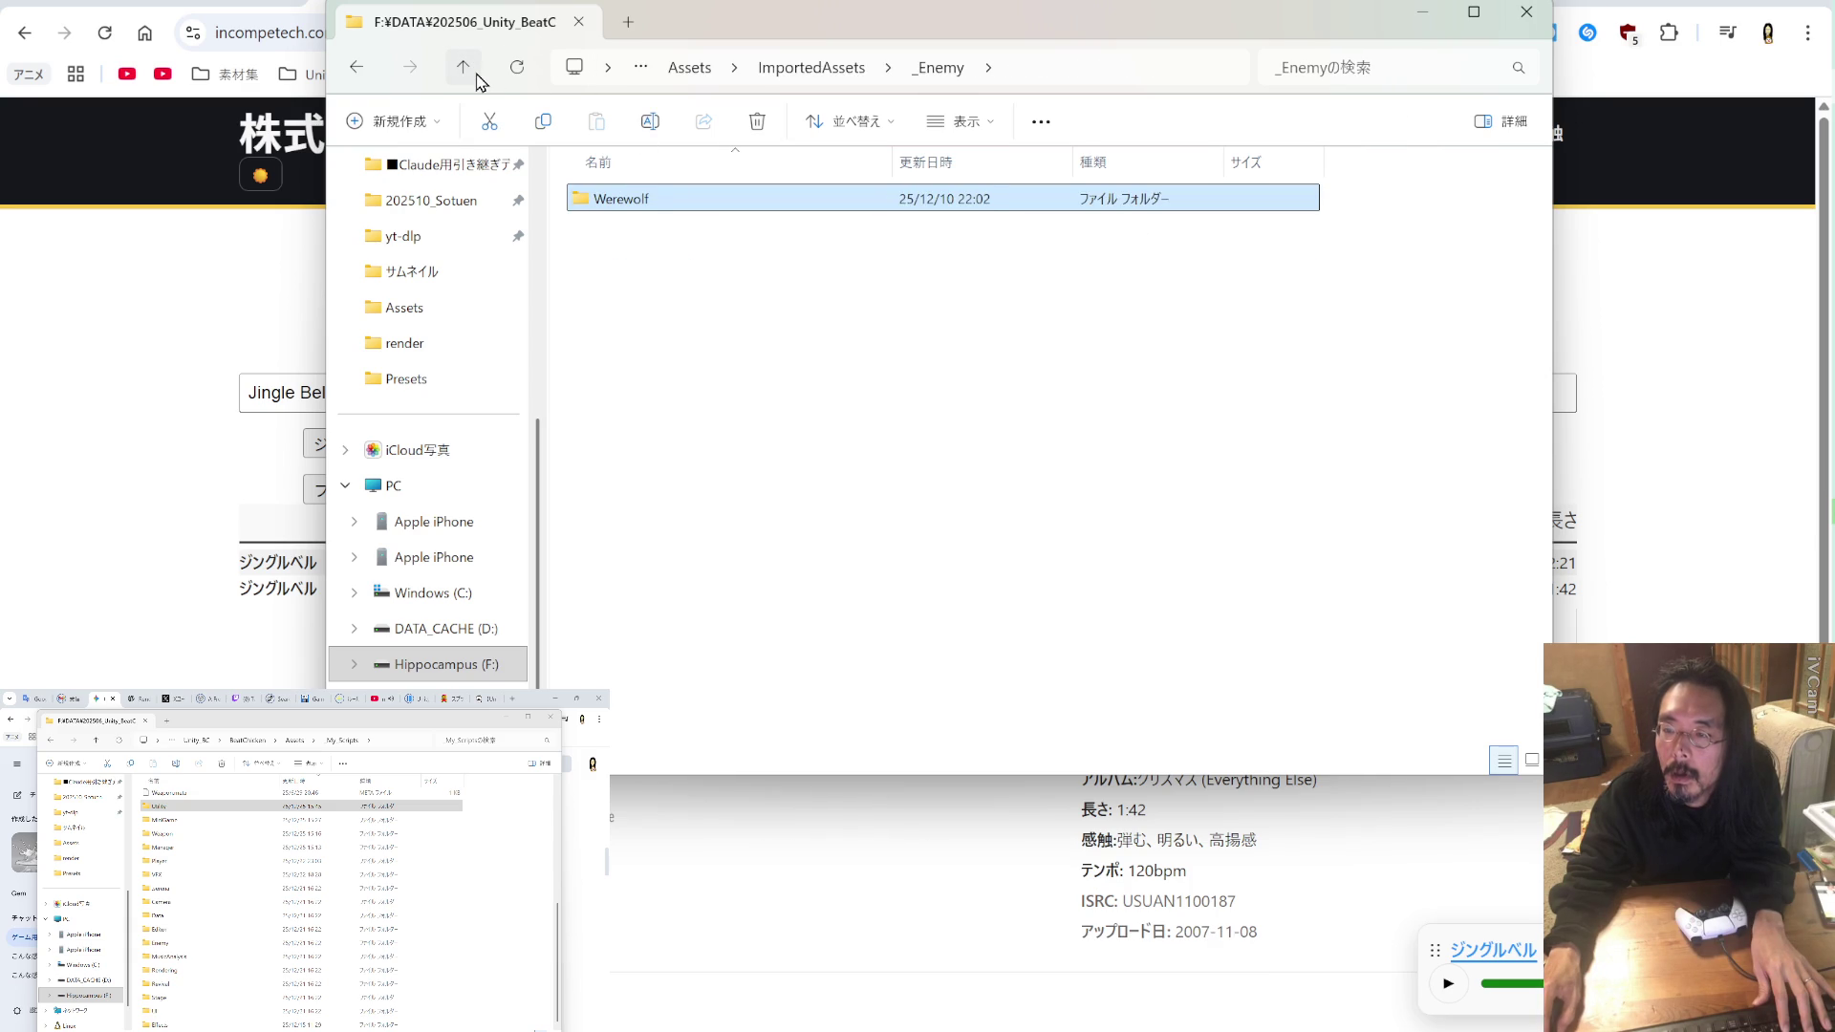
click(464, 69)
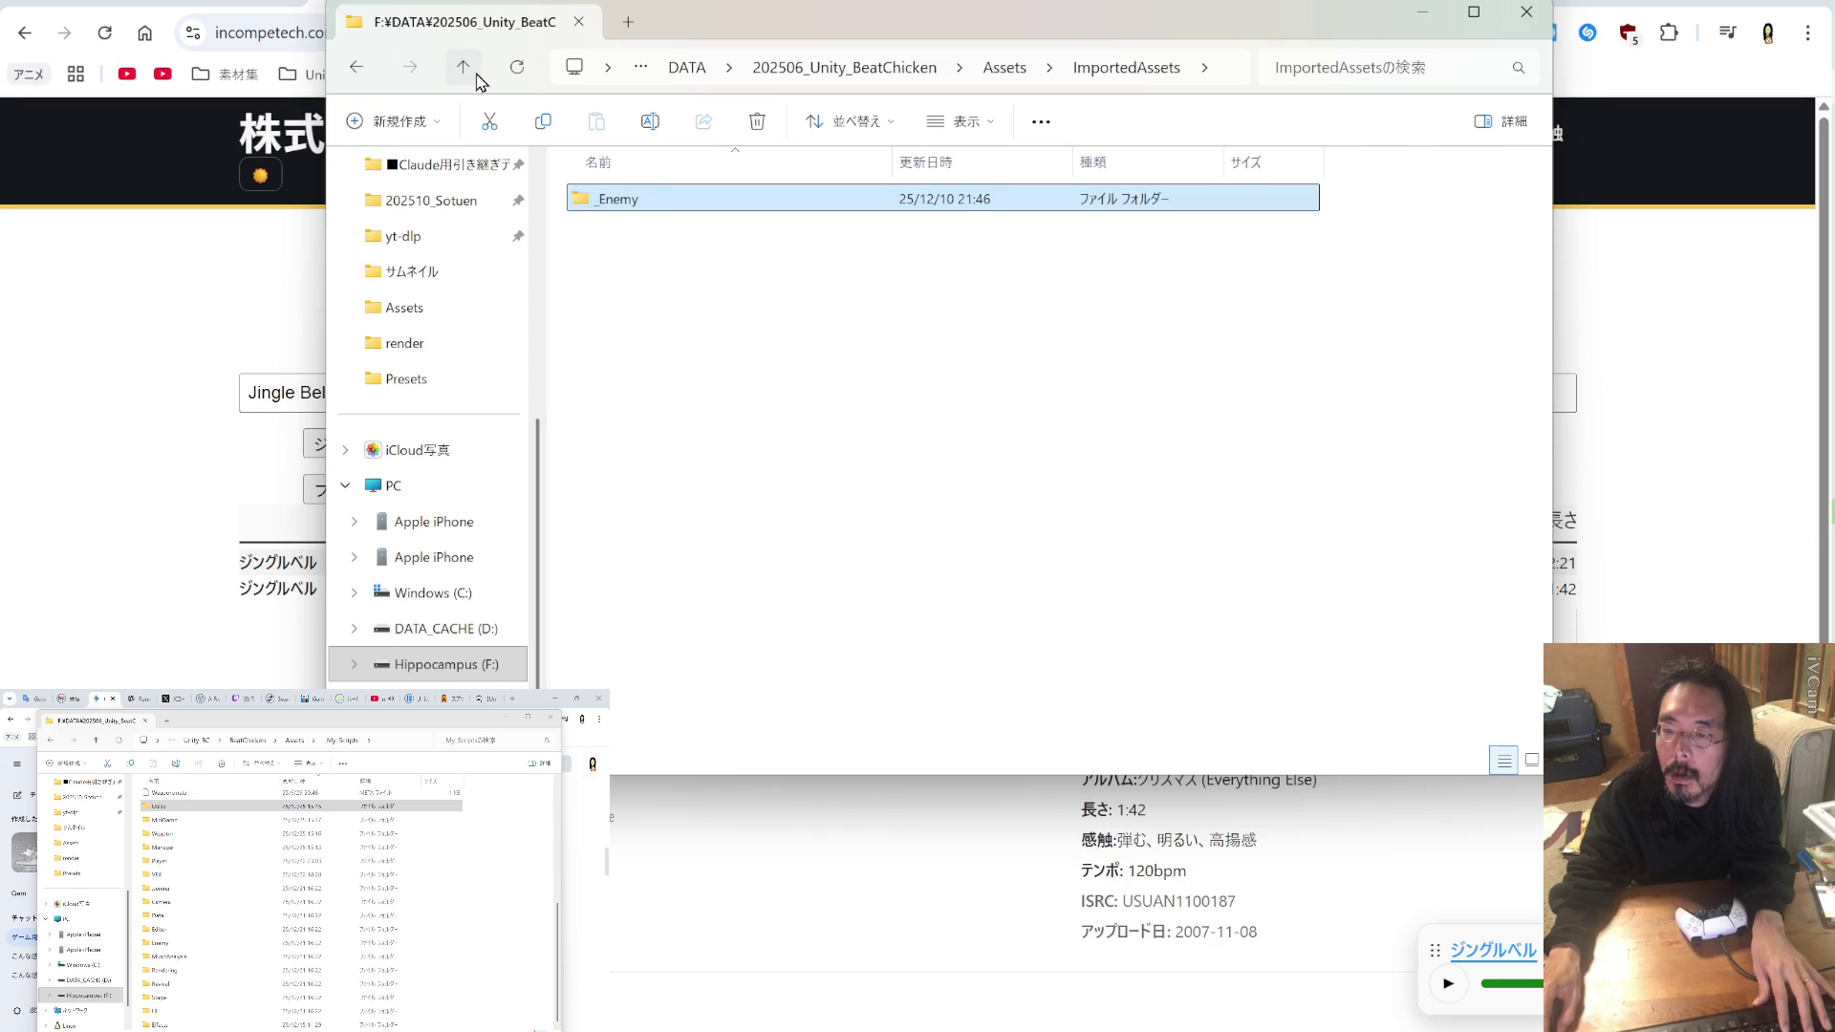
click(476, 75)
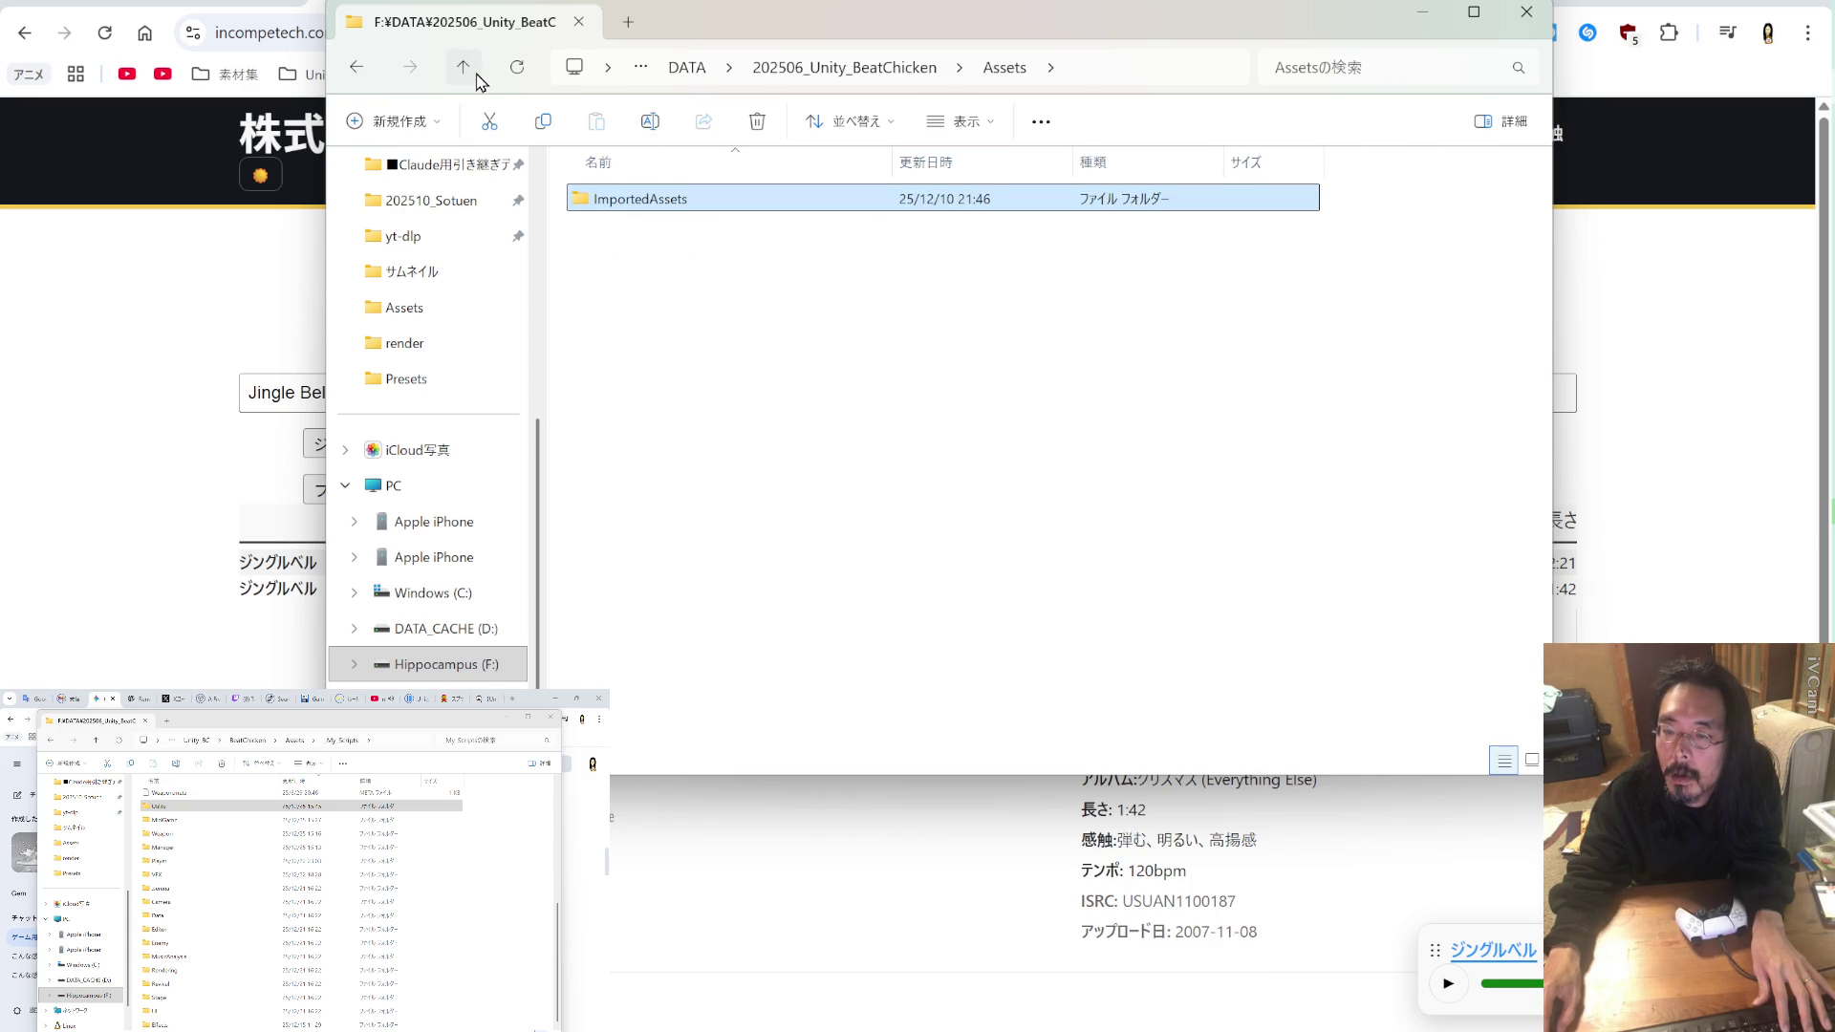
click(477, 76)
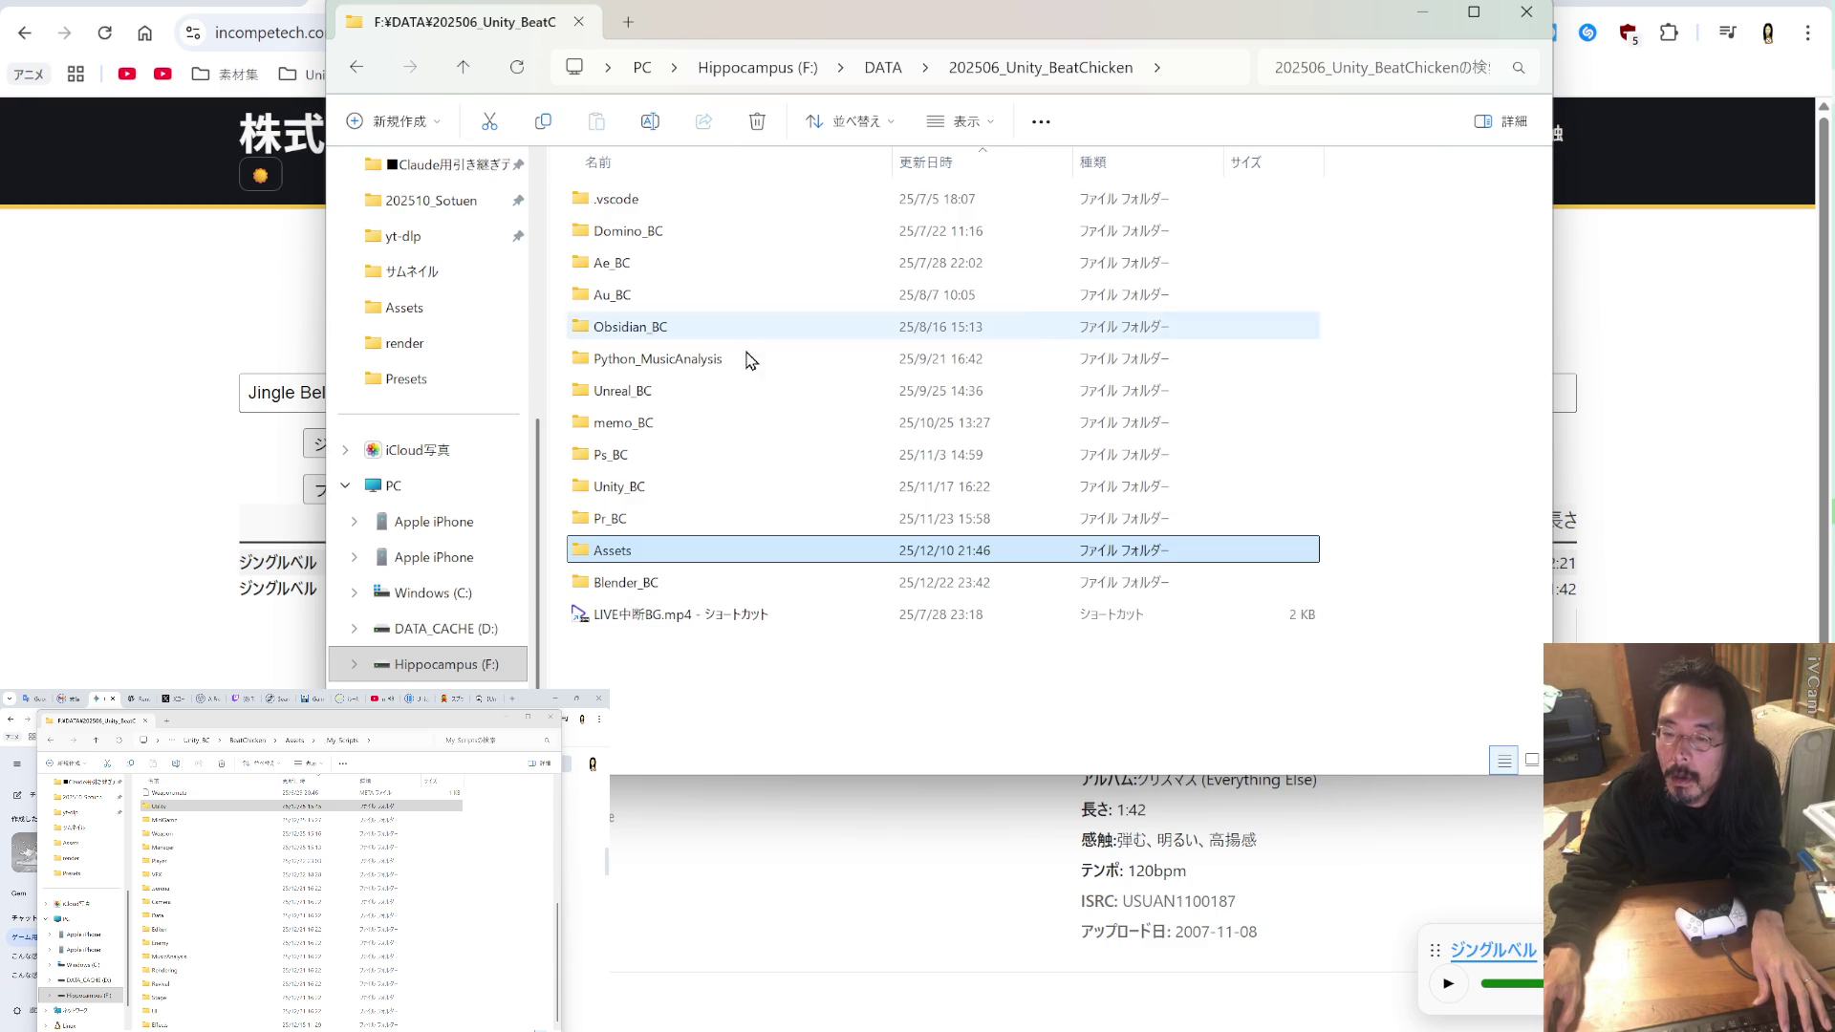
right_click(611, 559)
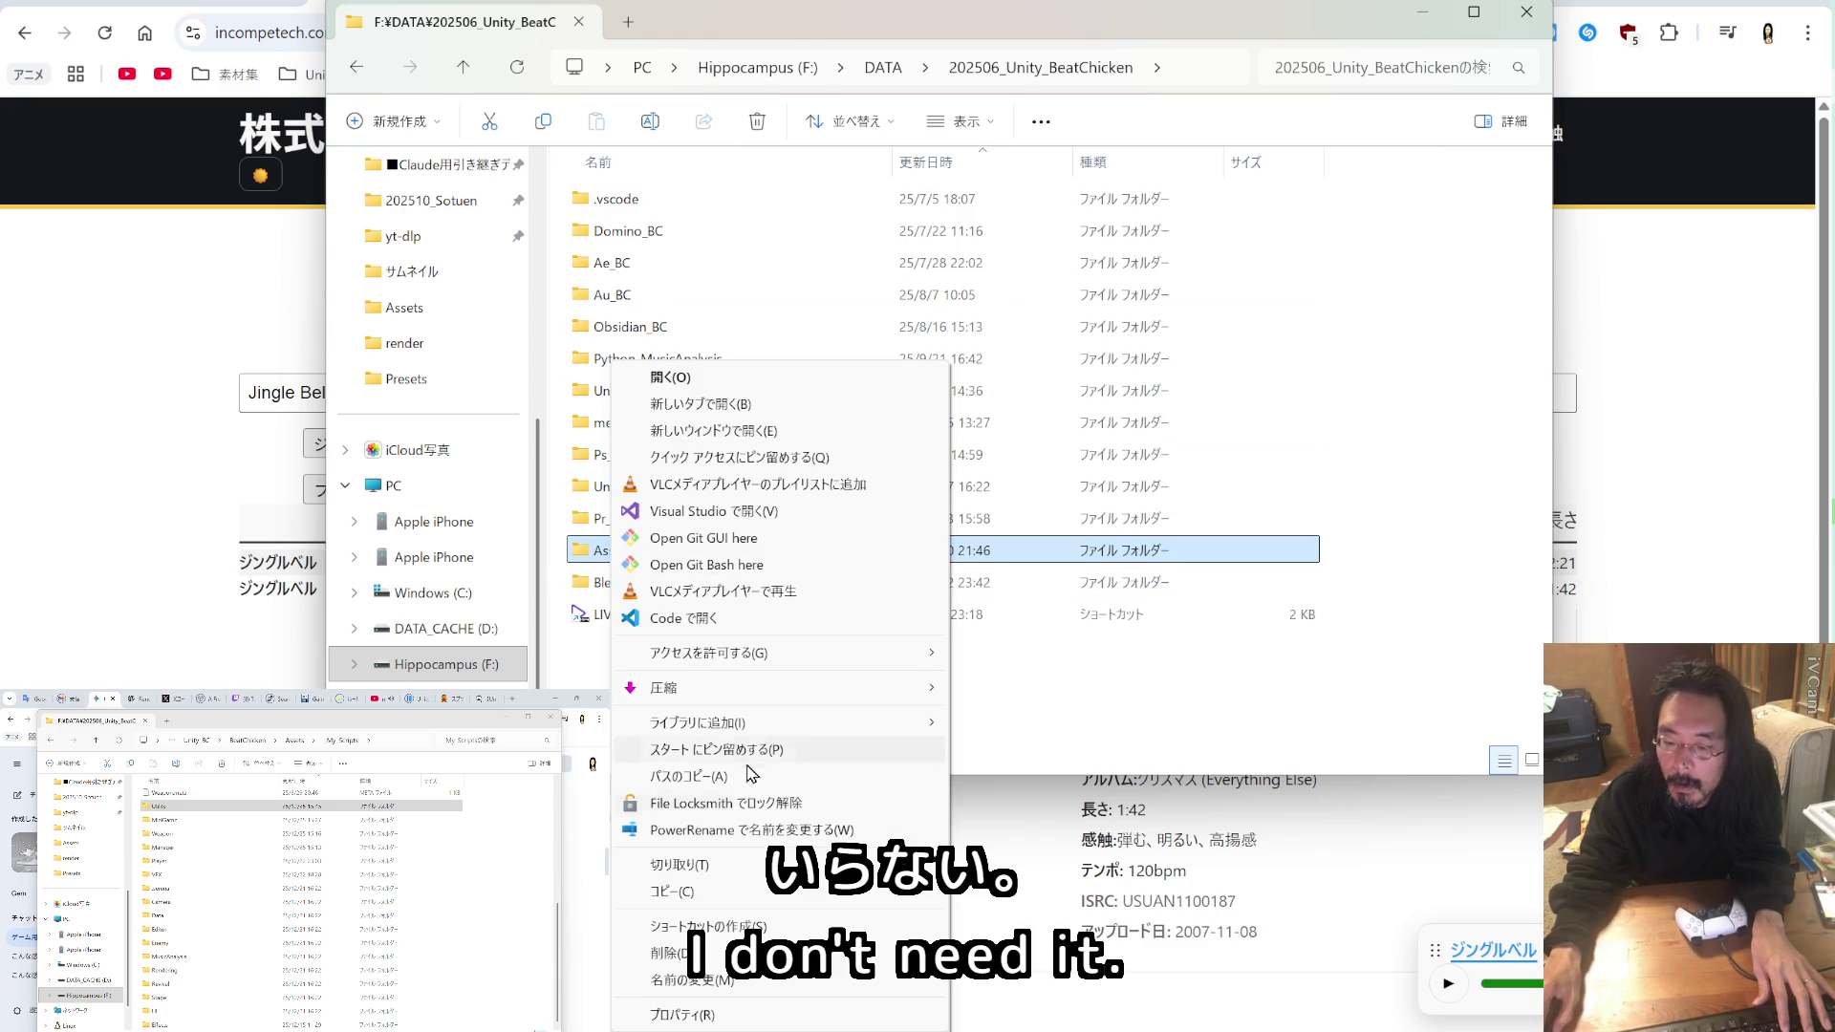
Step: Delete the Assets folder, peek into Python_MusicAnalysis, and return to 202506_Unity_BeatChicken
key(d)
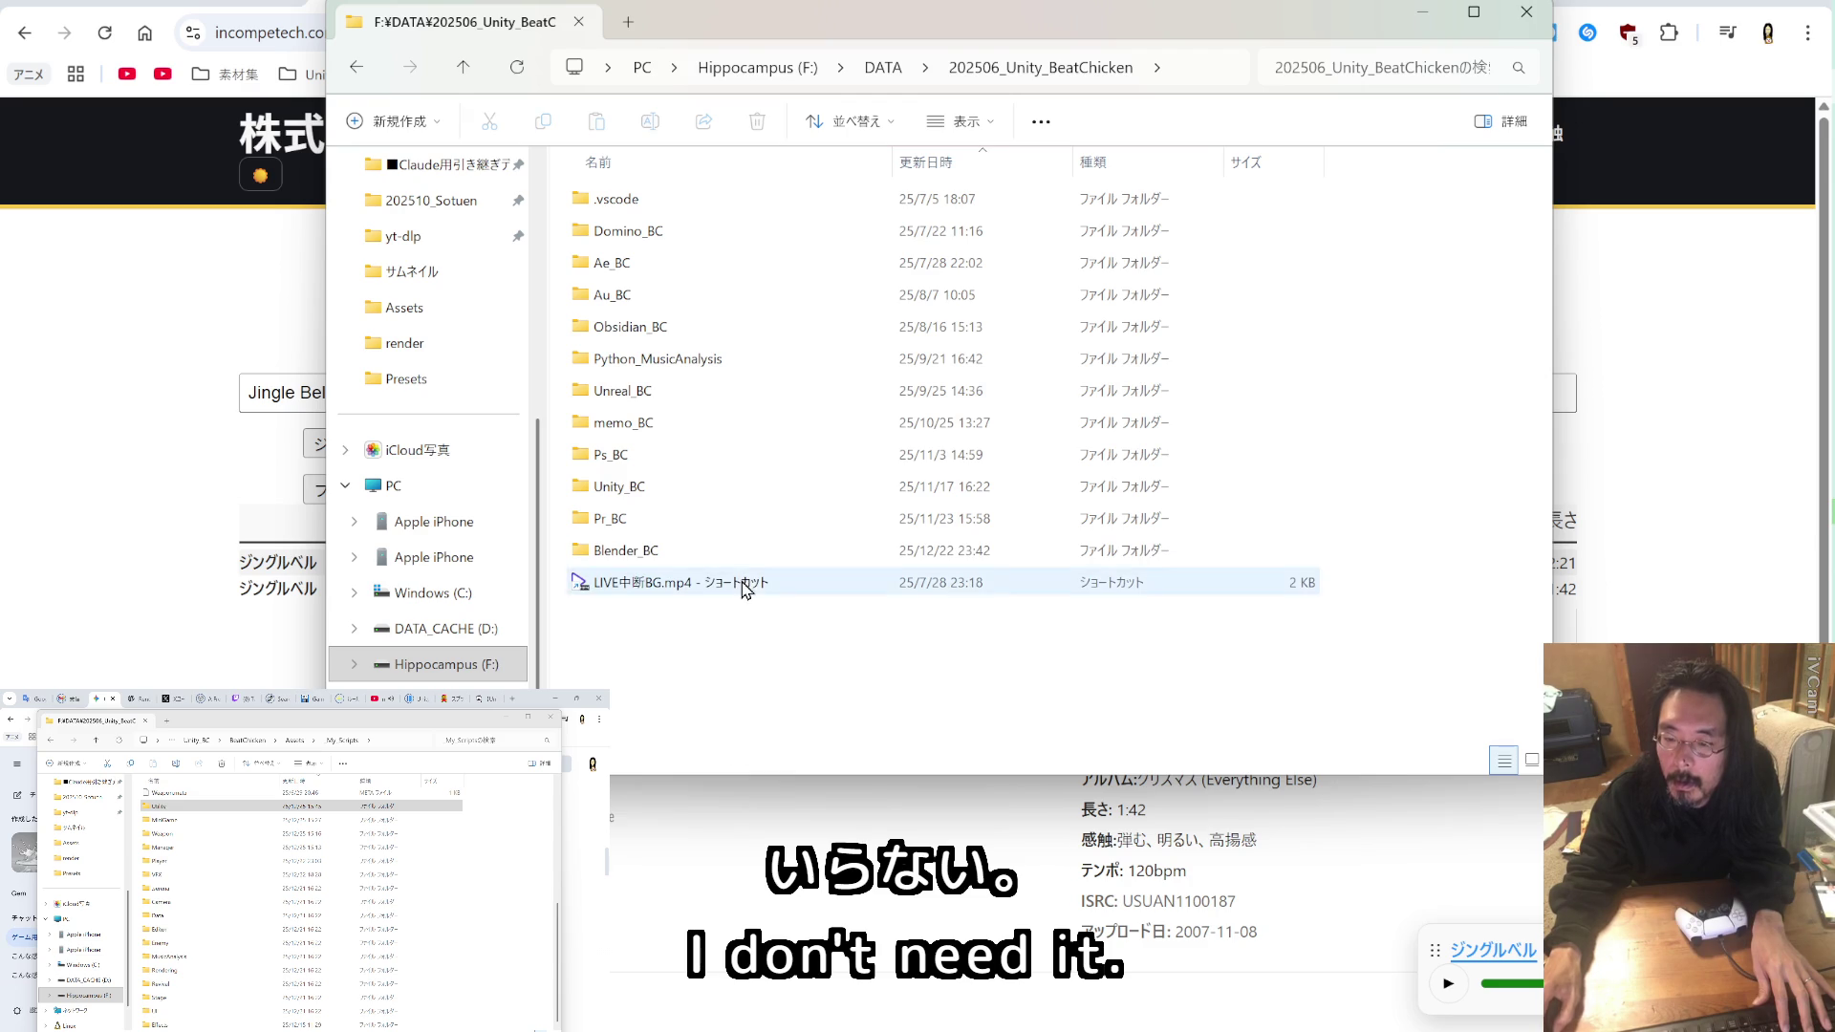
double_click(742, 366)
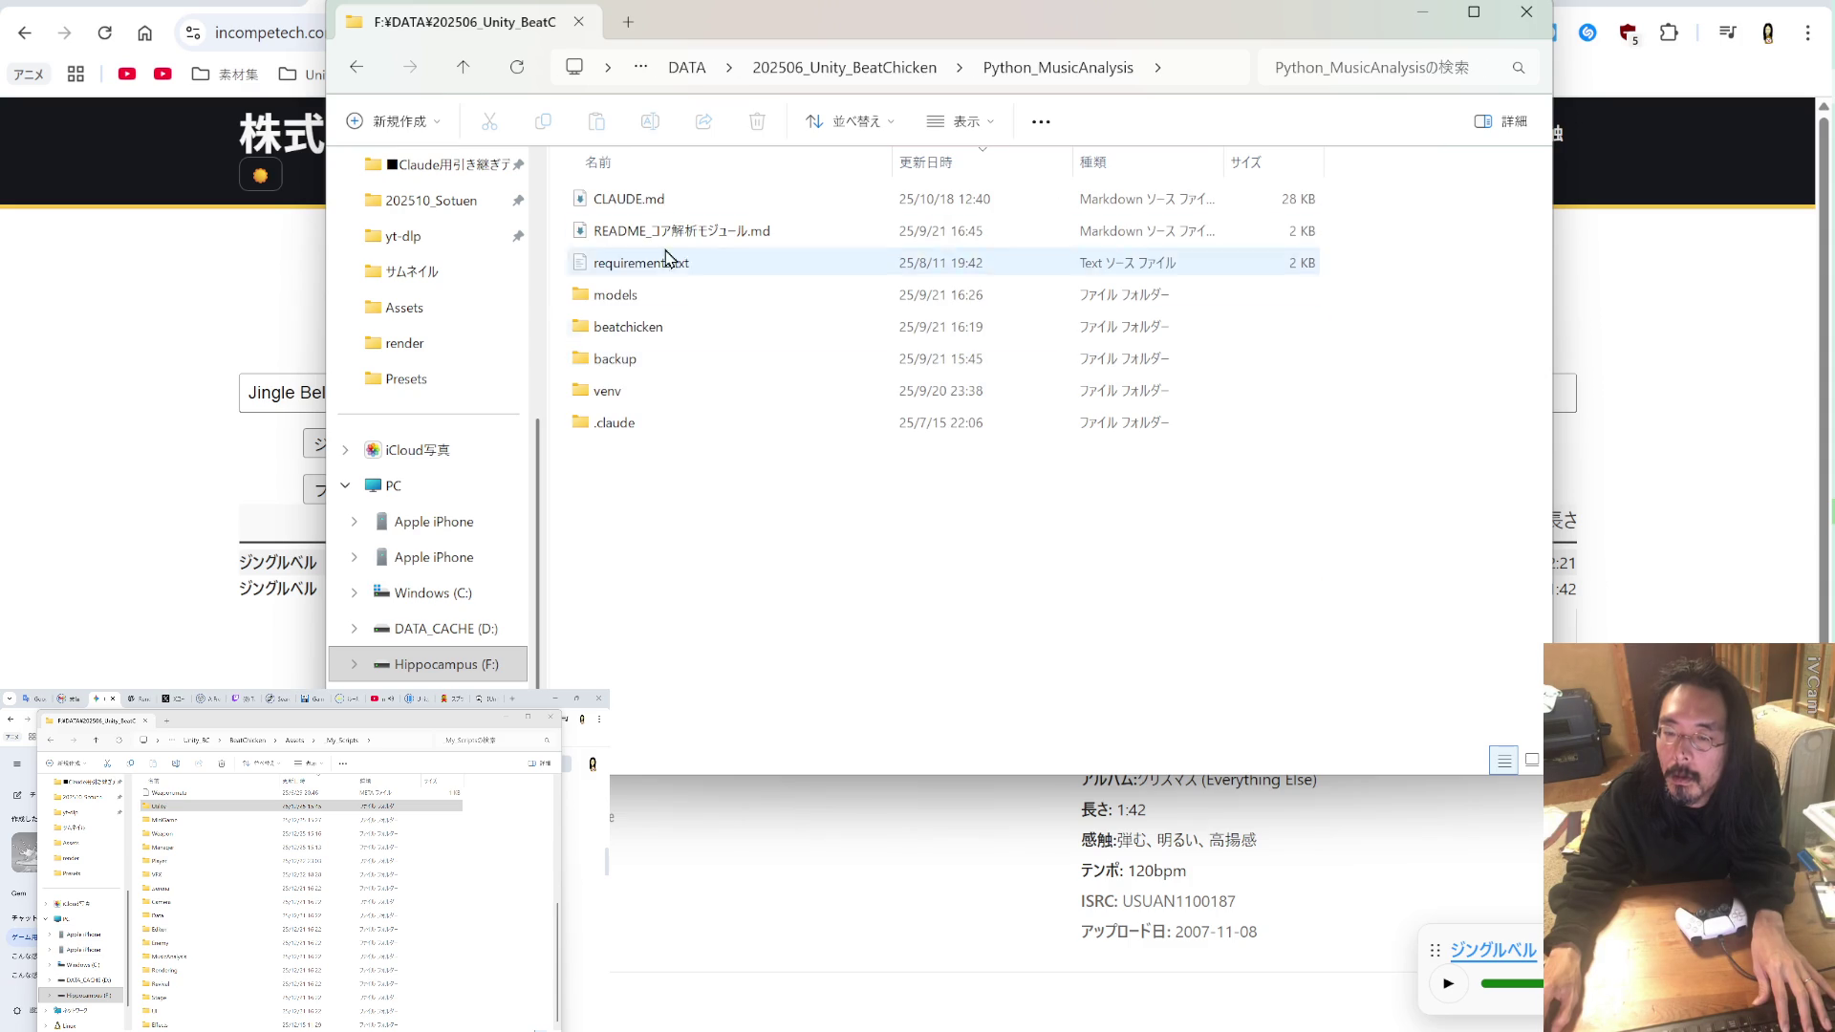
click(464, 67)
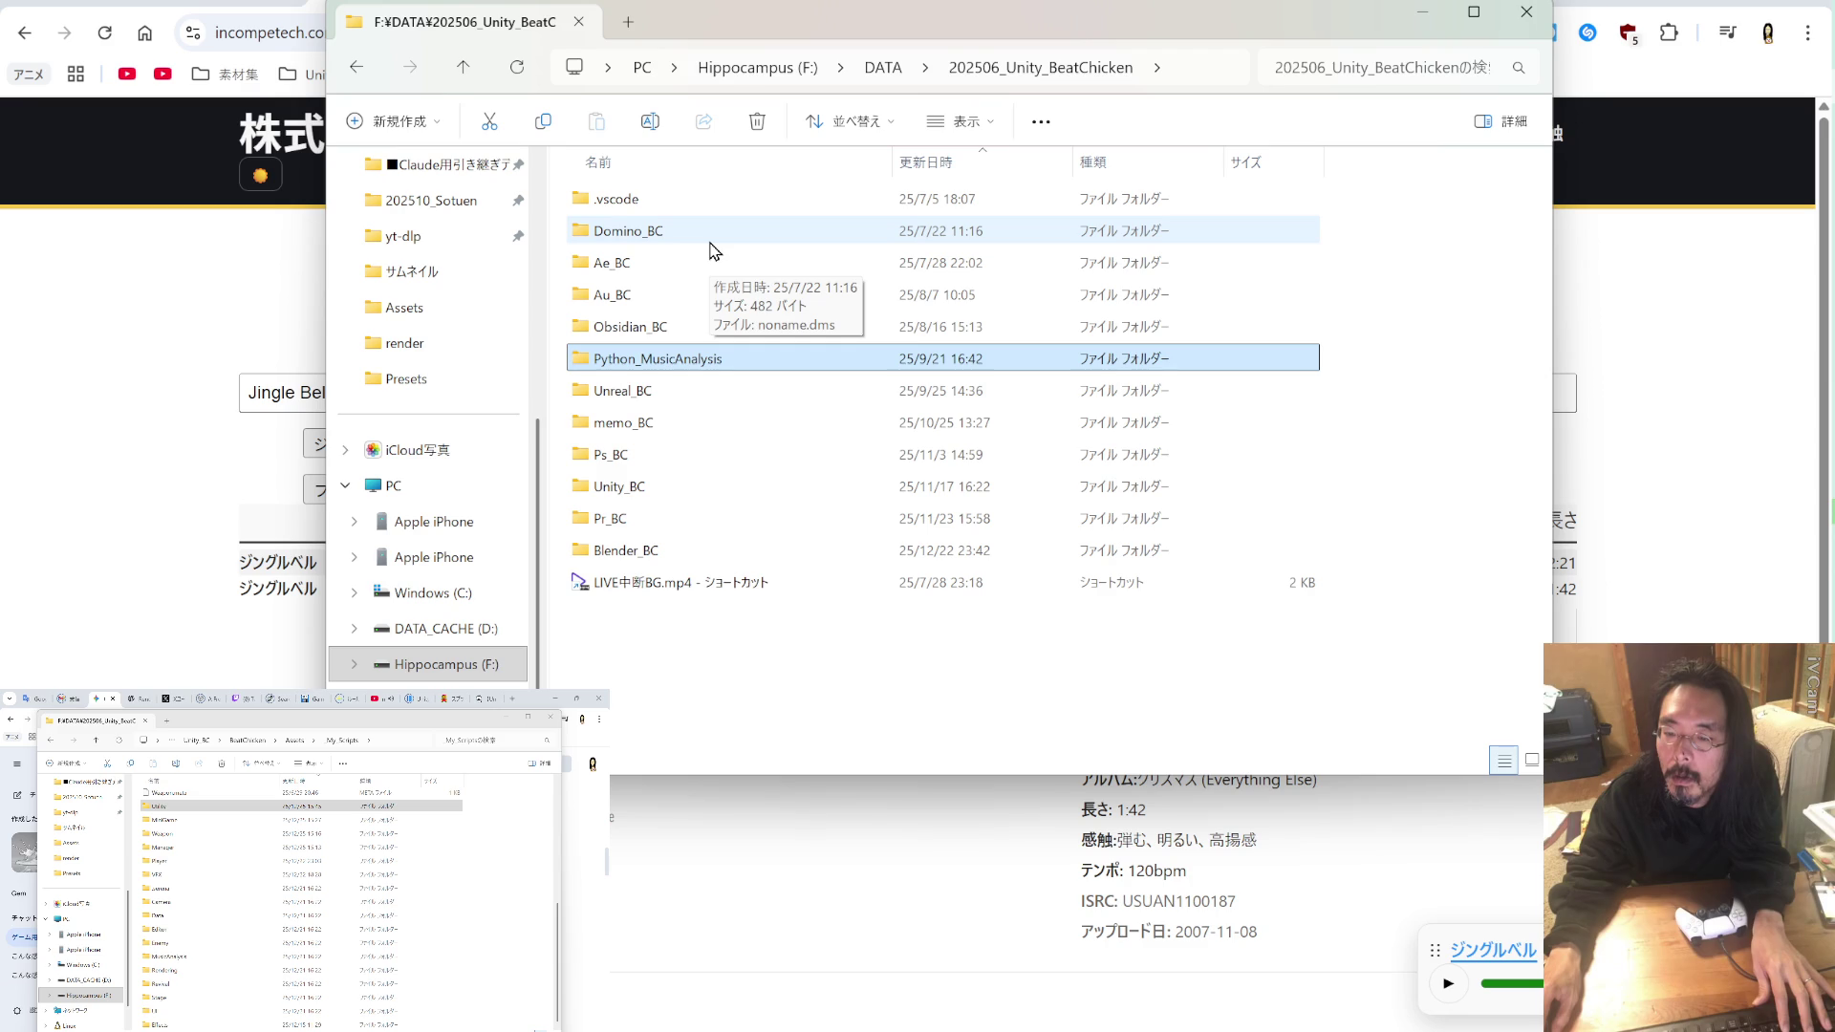
Step: Create a new folder named Music in 202506_Unity_BeatChicken and open it
right_click(647, 660)
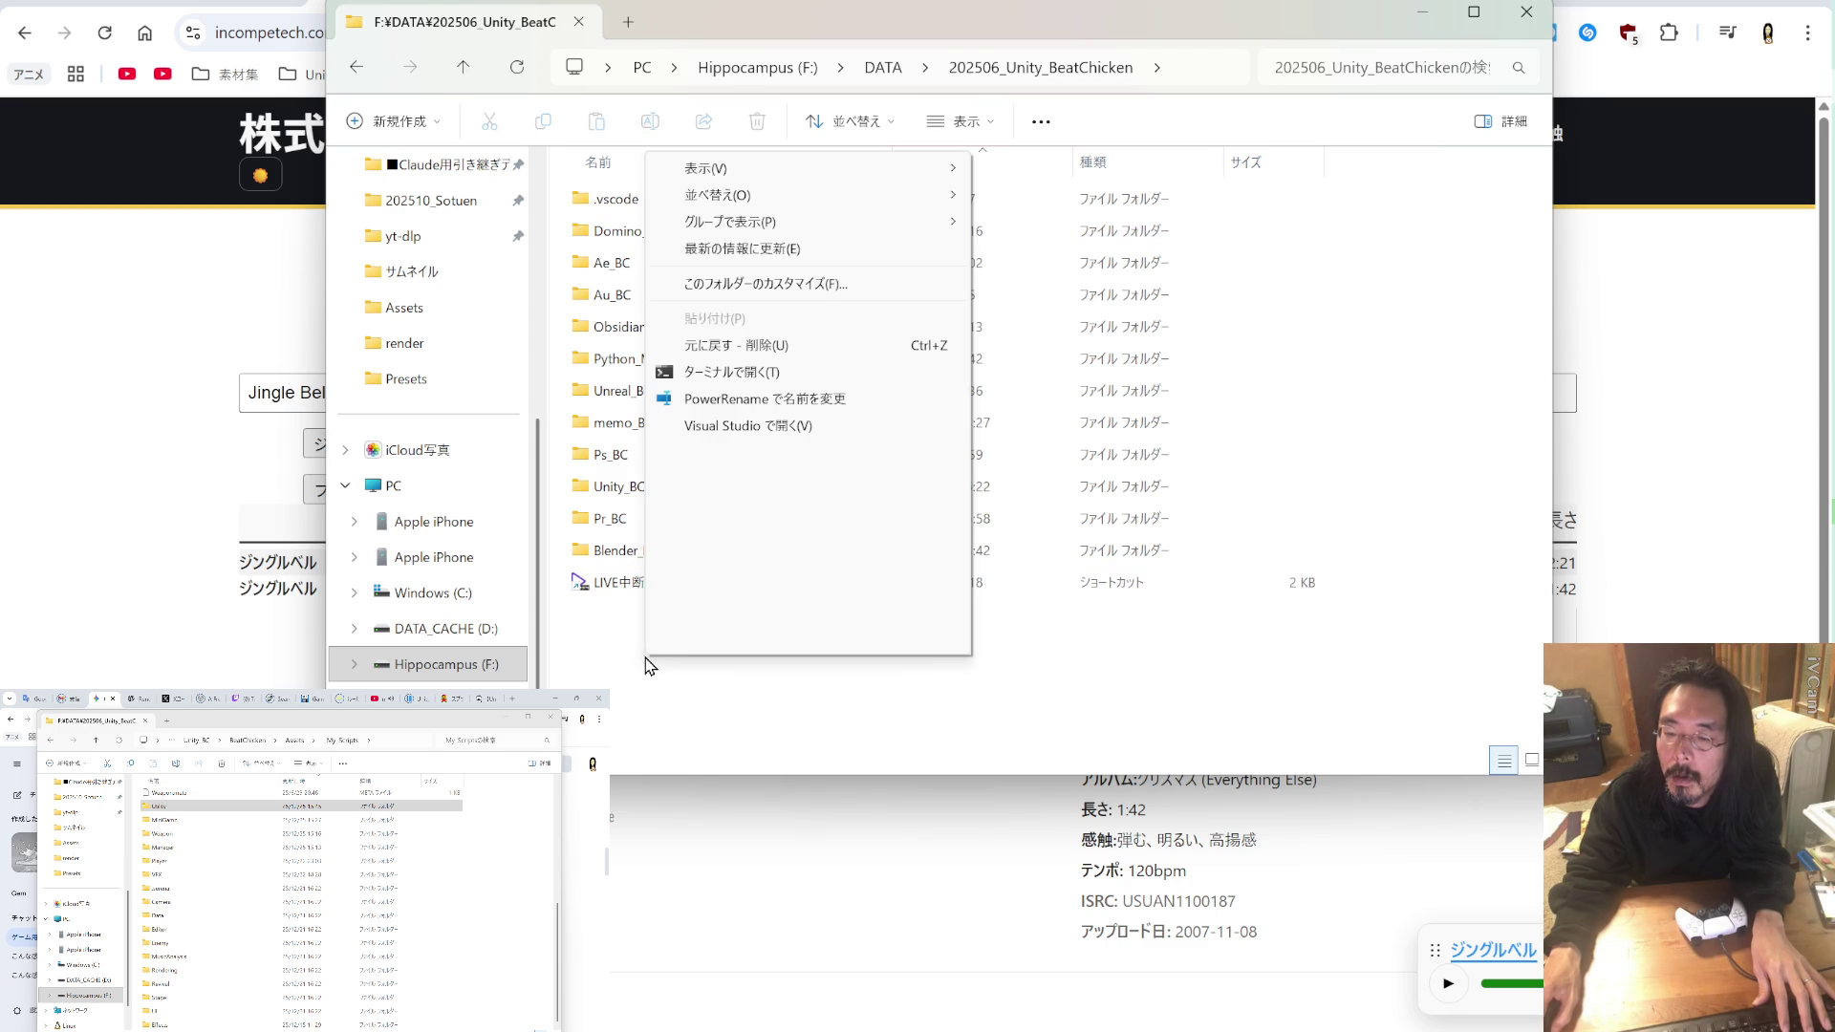
mouse_move(946, 602)
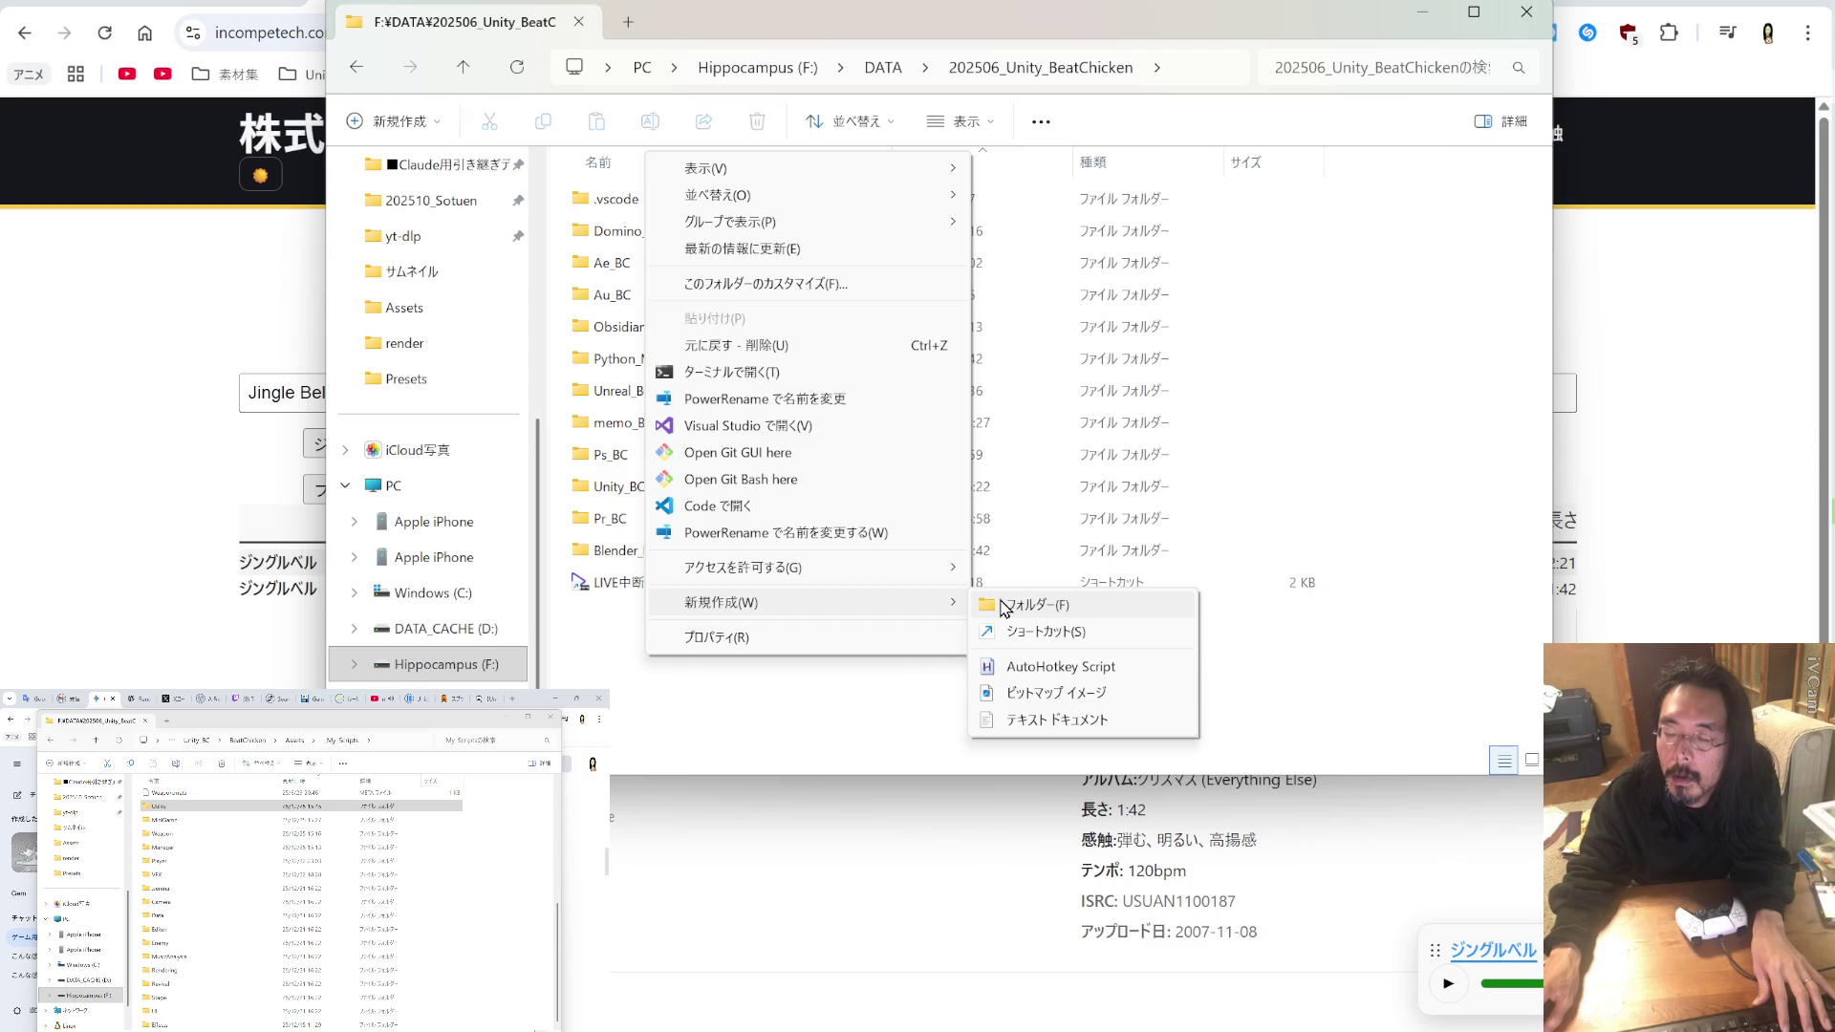
click(1006, 607)
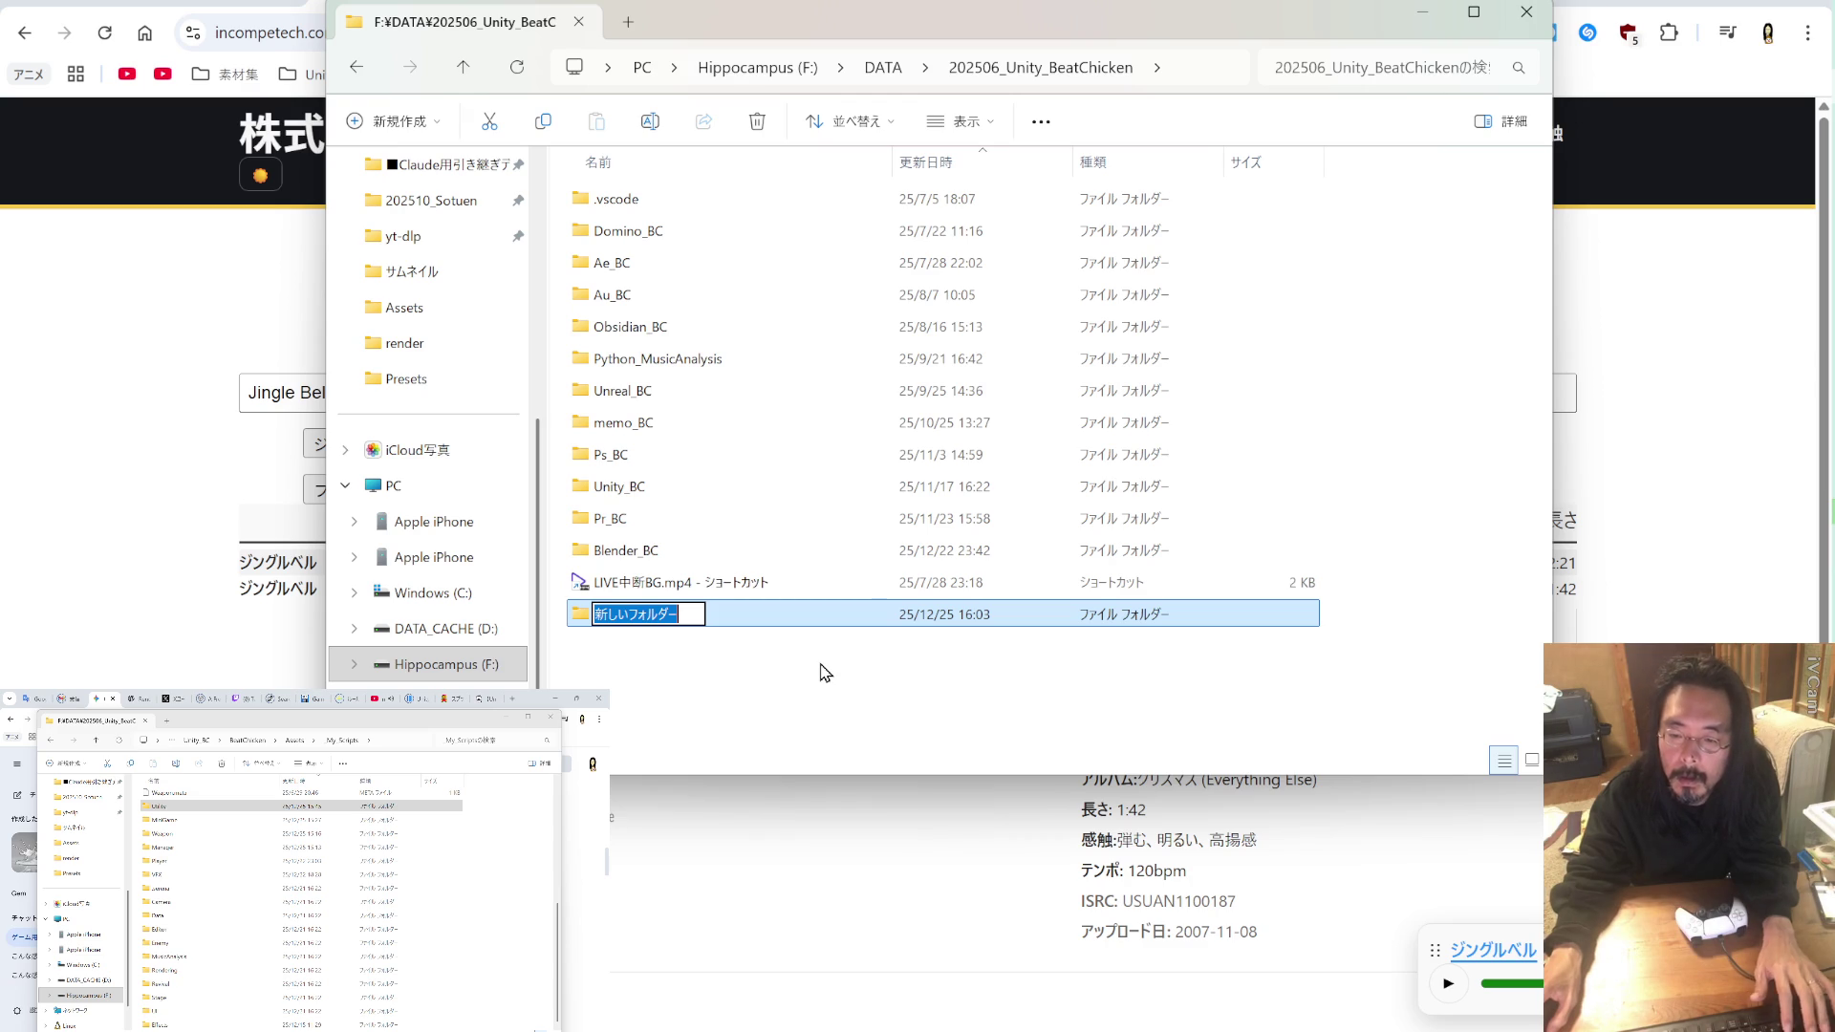
text(myu-ji)
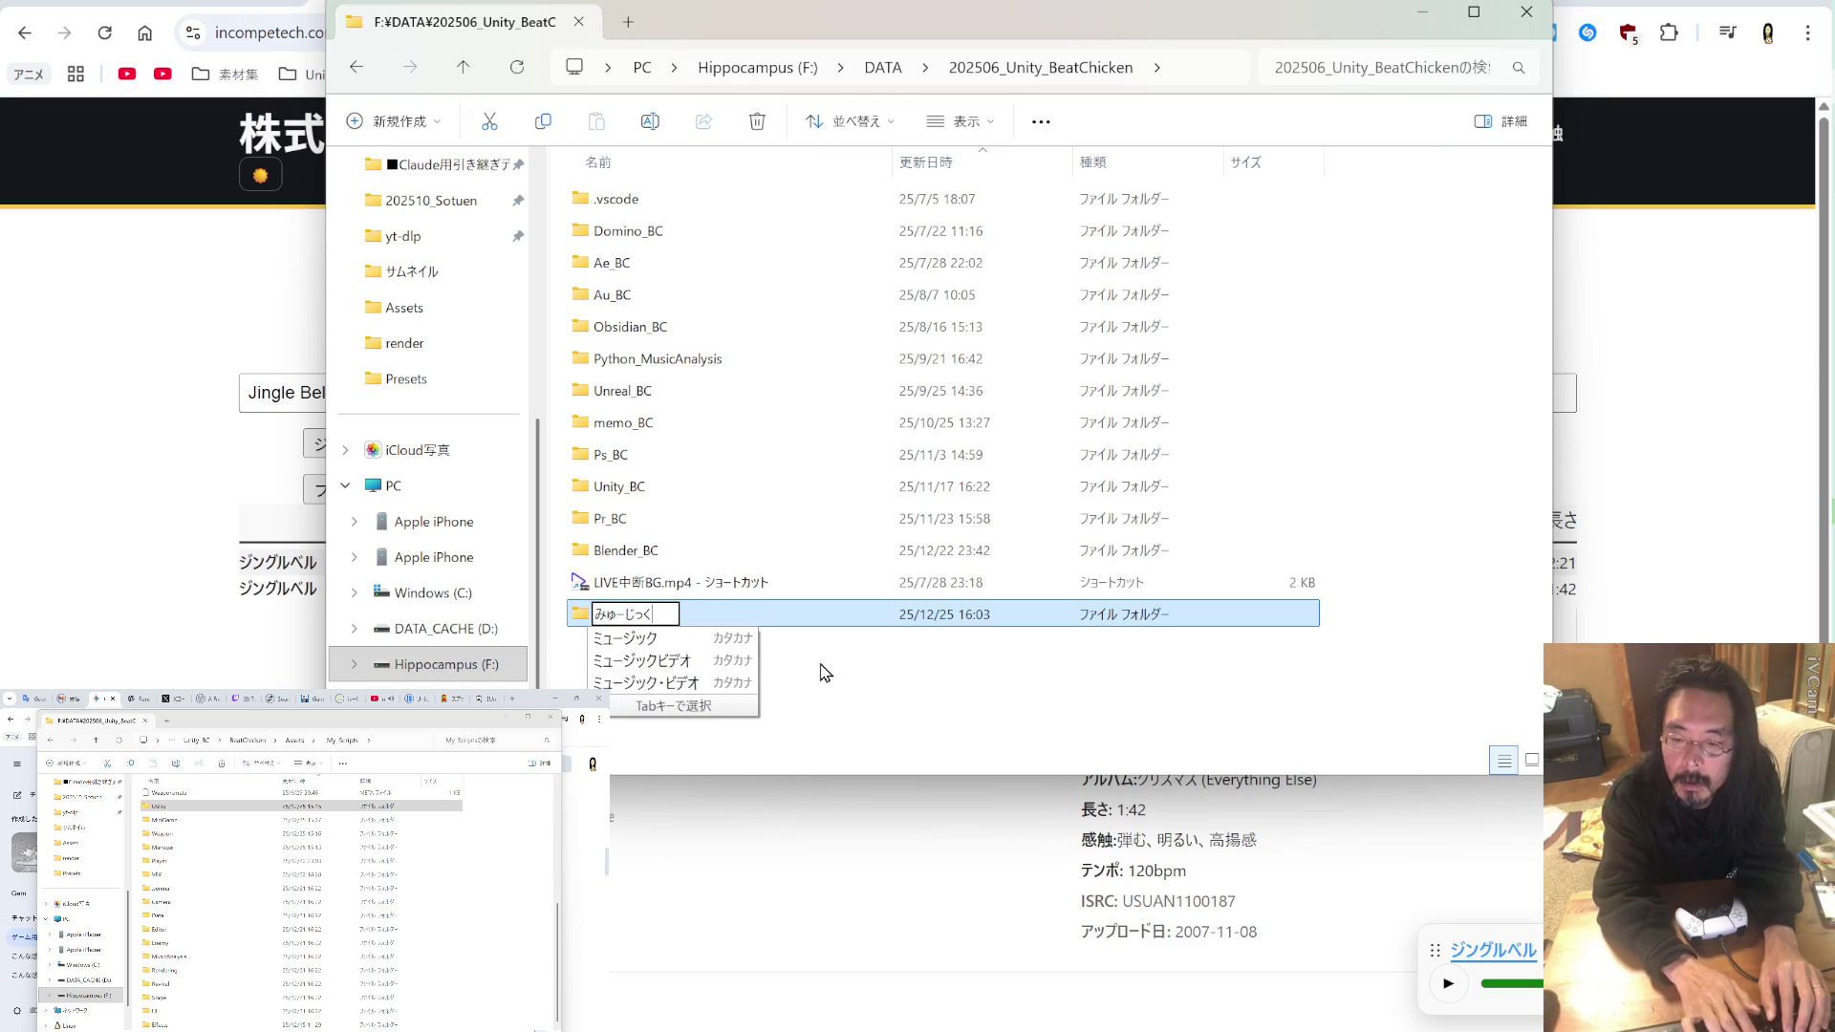
key(space)
key(space)
key(Return)
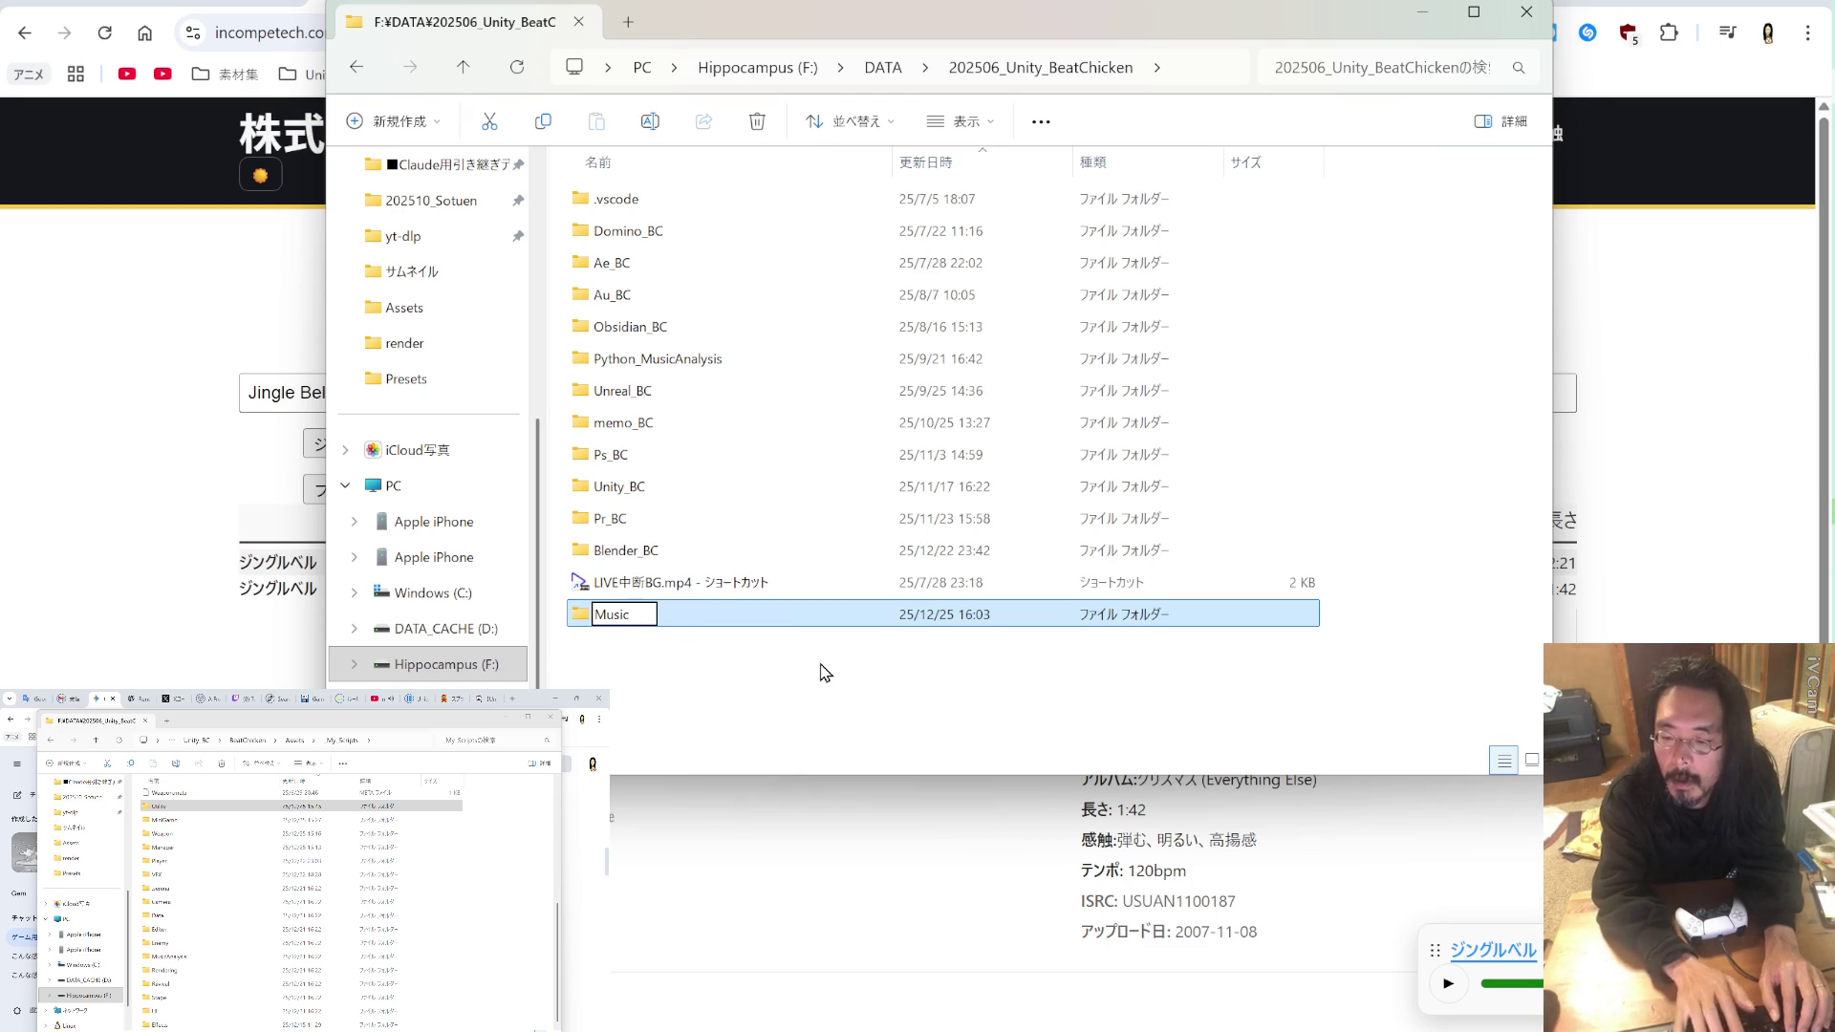
key(Return)
double_click(623, 617)
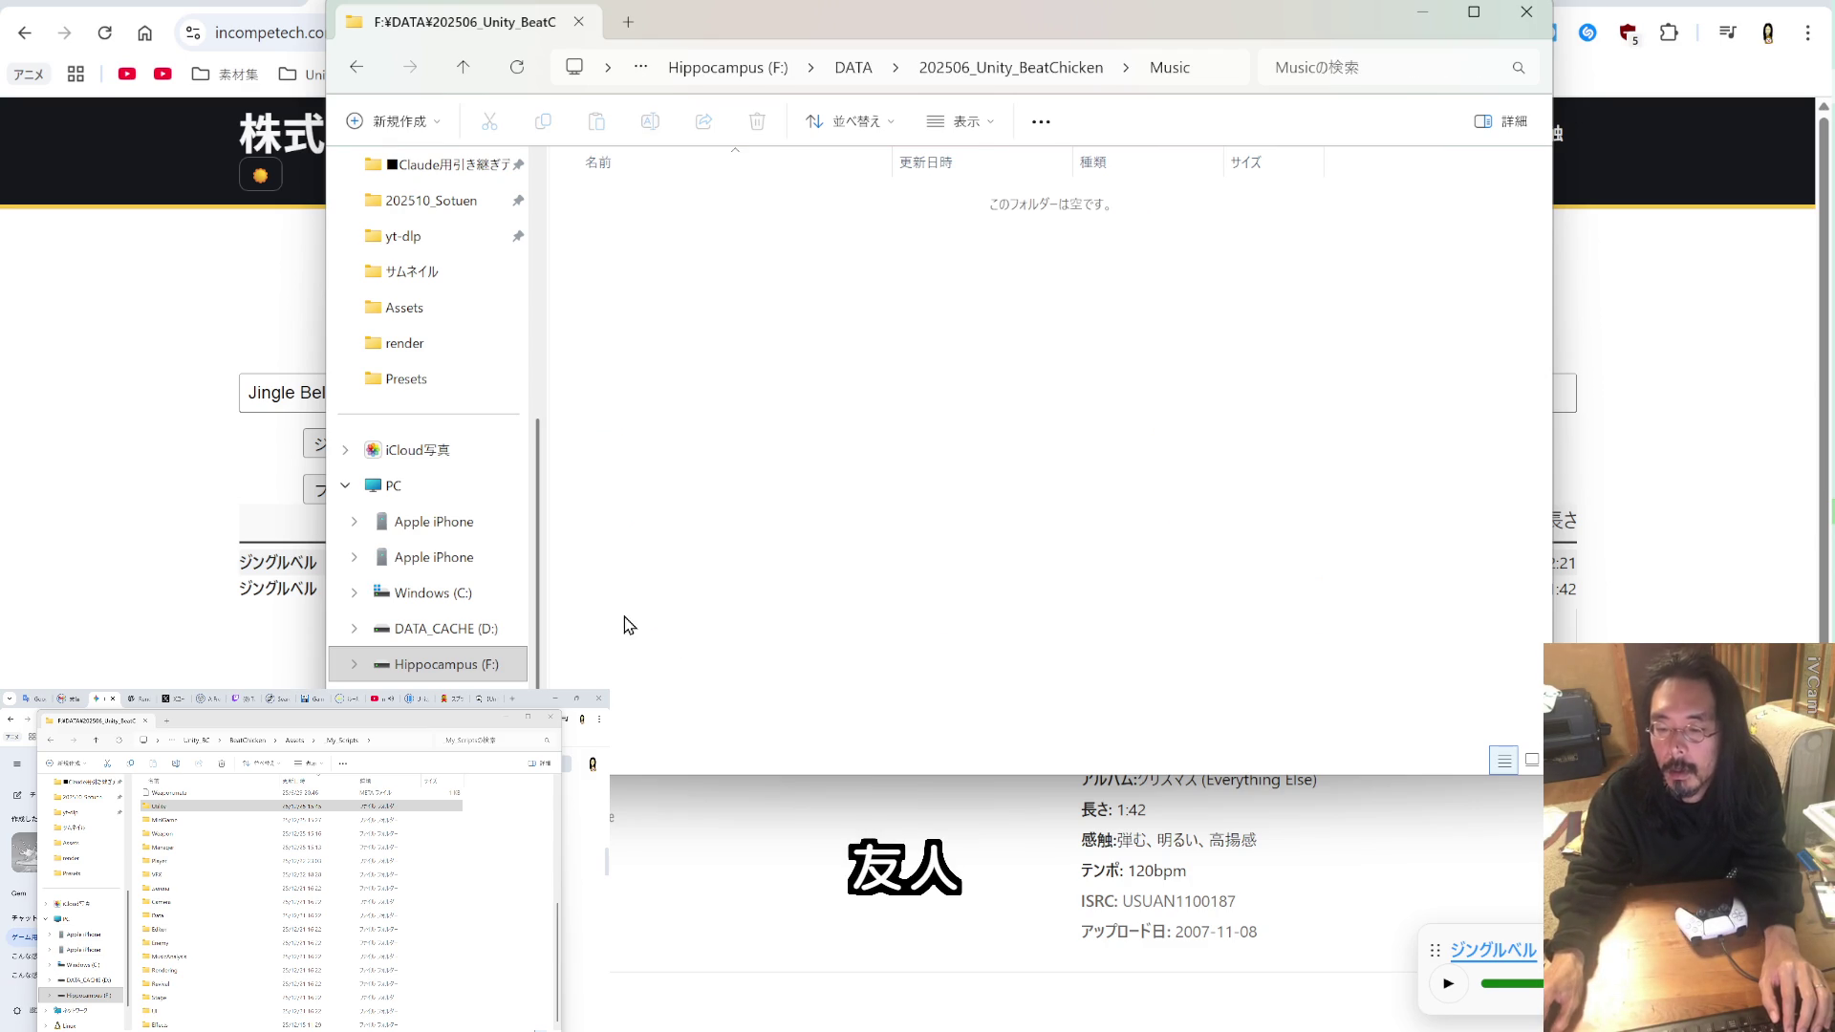
Step: Create a 'mouhitotu' folder inside Music, open it, and switch back to Incompetech
right_click(657, 417)
mouse_move(702, 863)
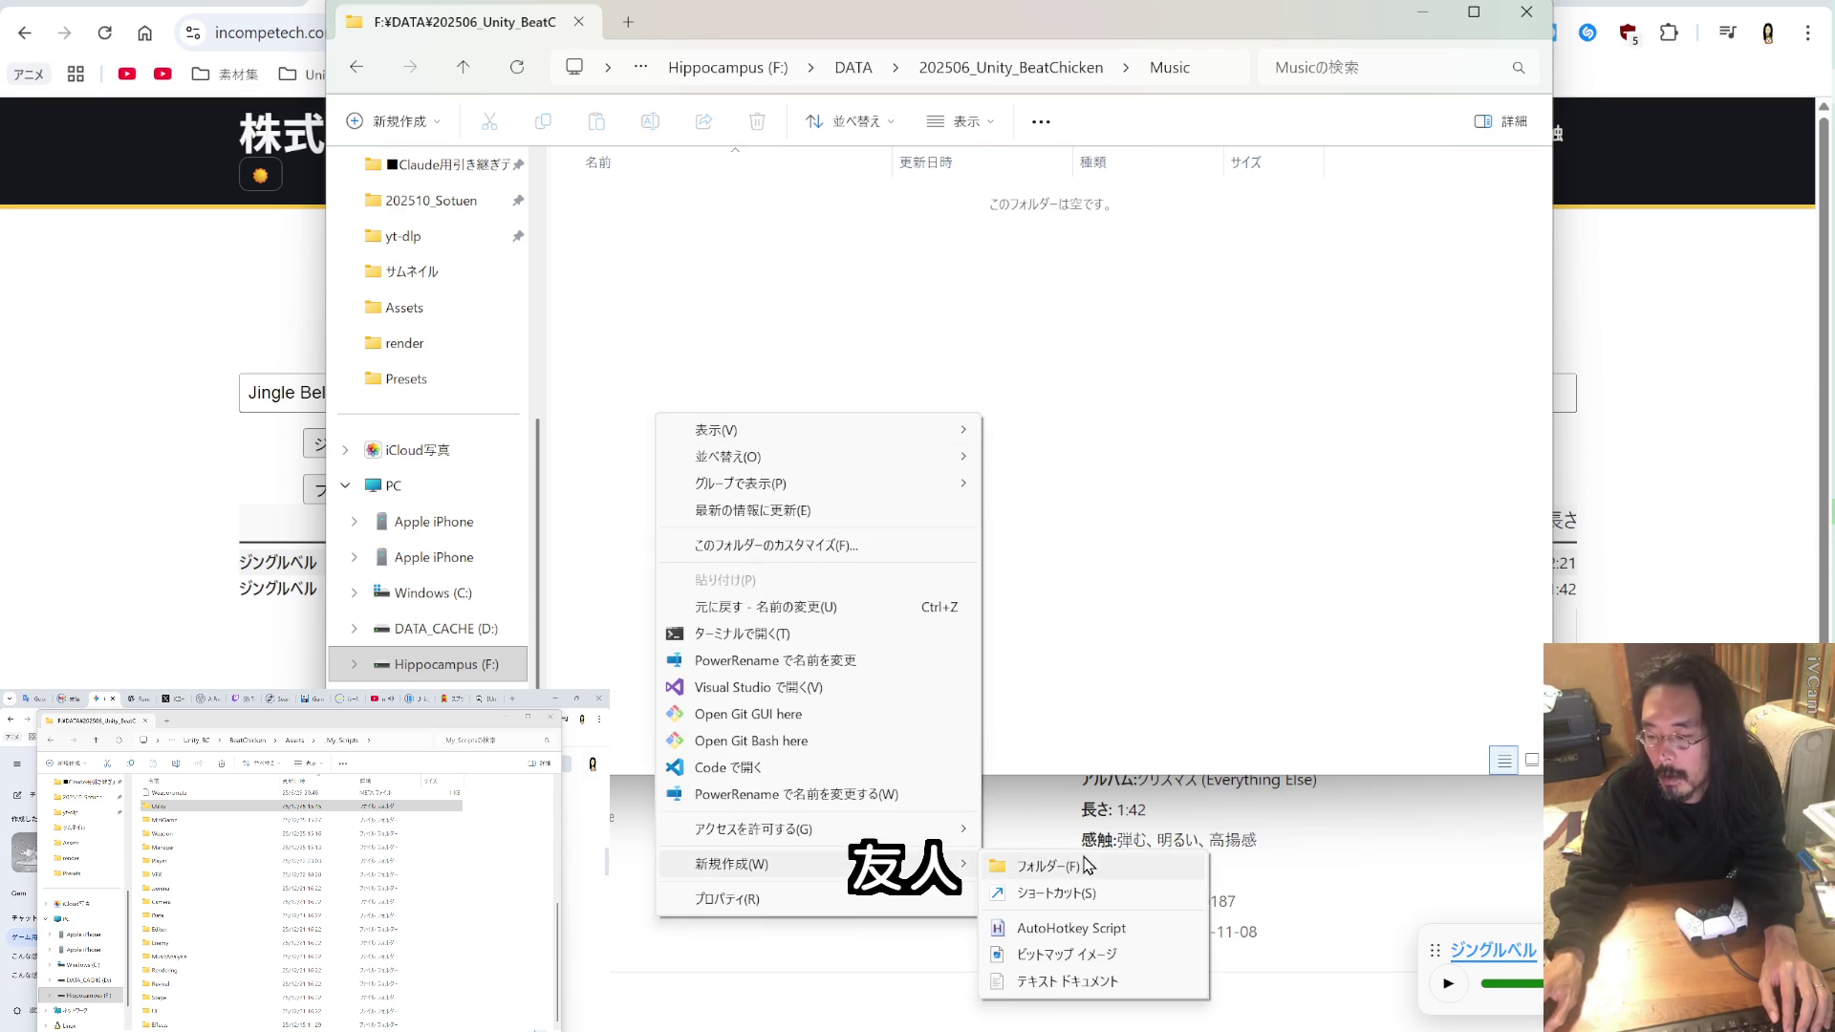
click(1087, 865)
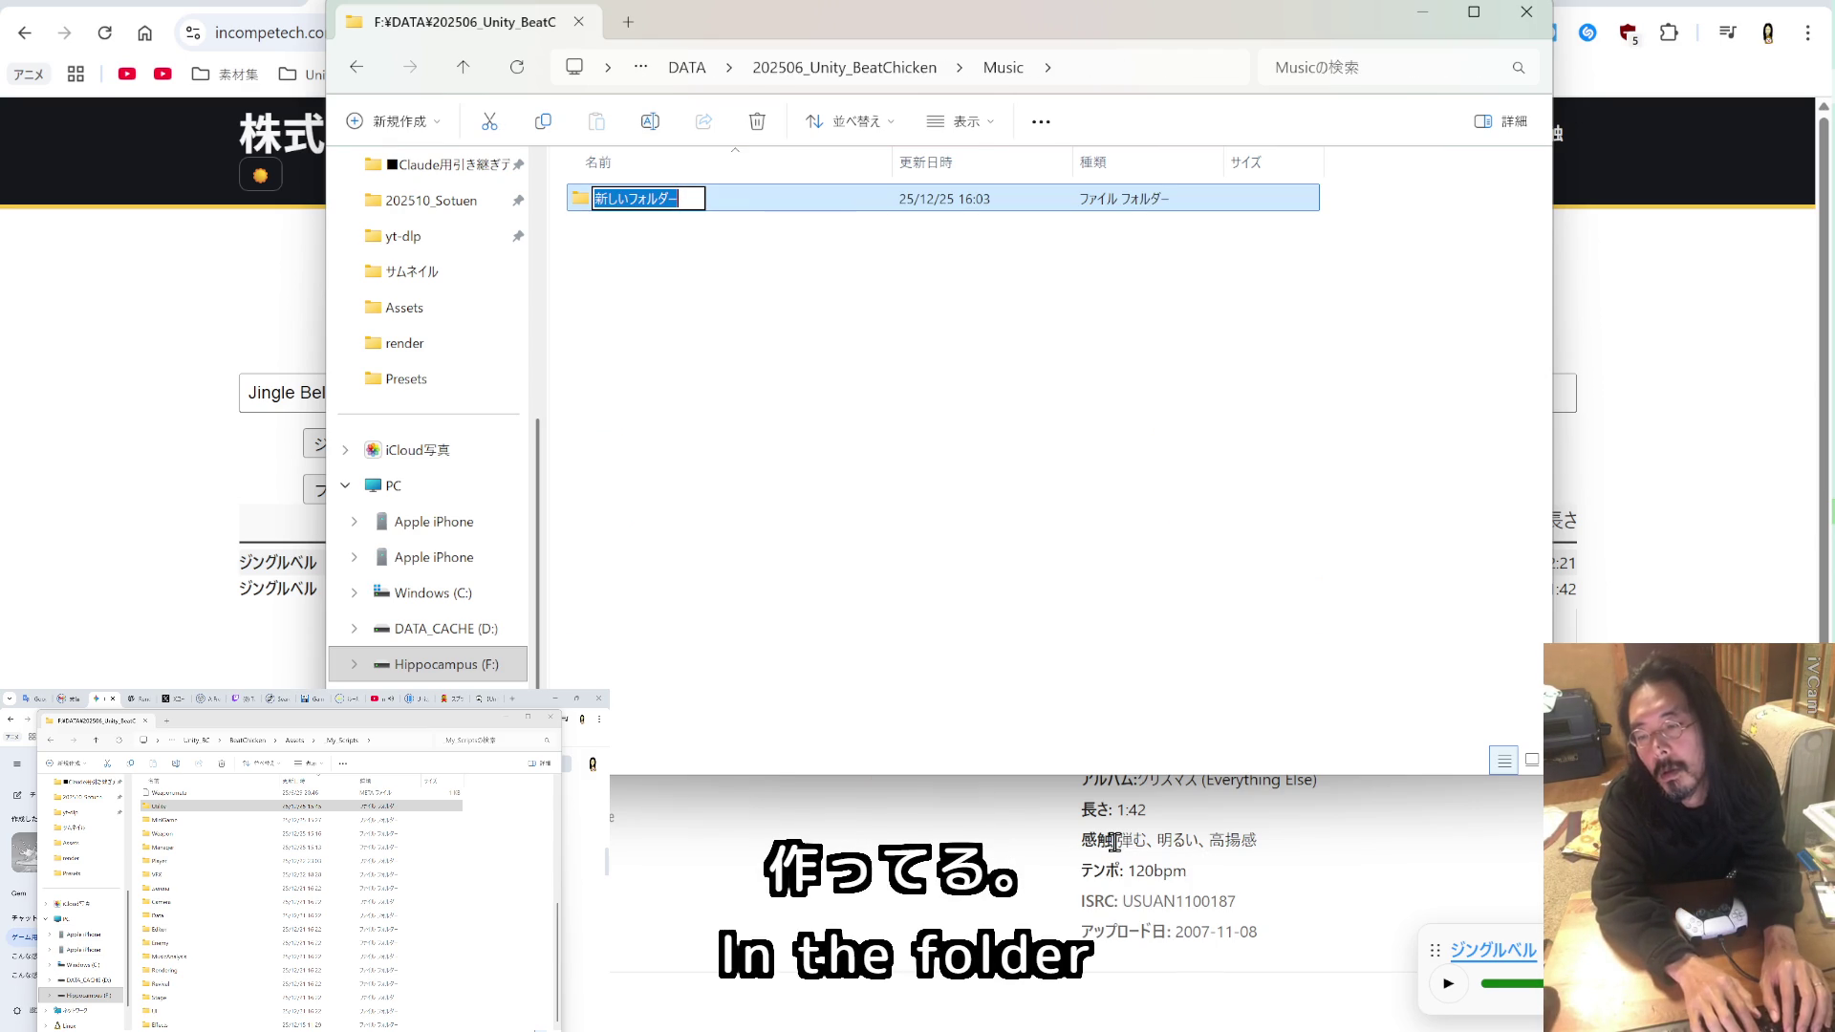
key(Escape)
key(Zenkaku_Hankaku)
text(mouhitotu)
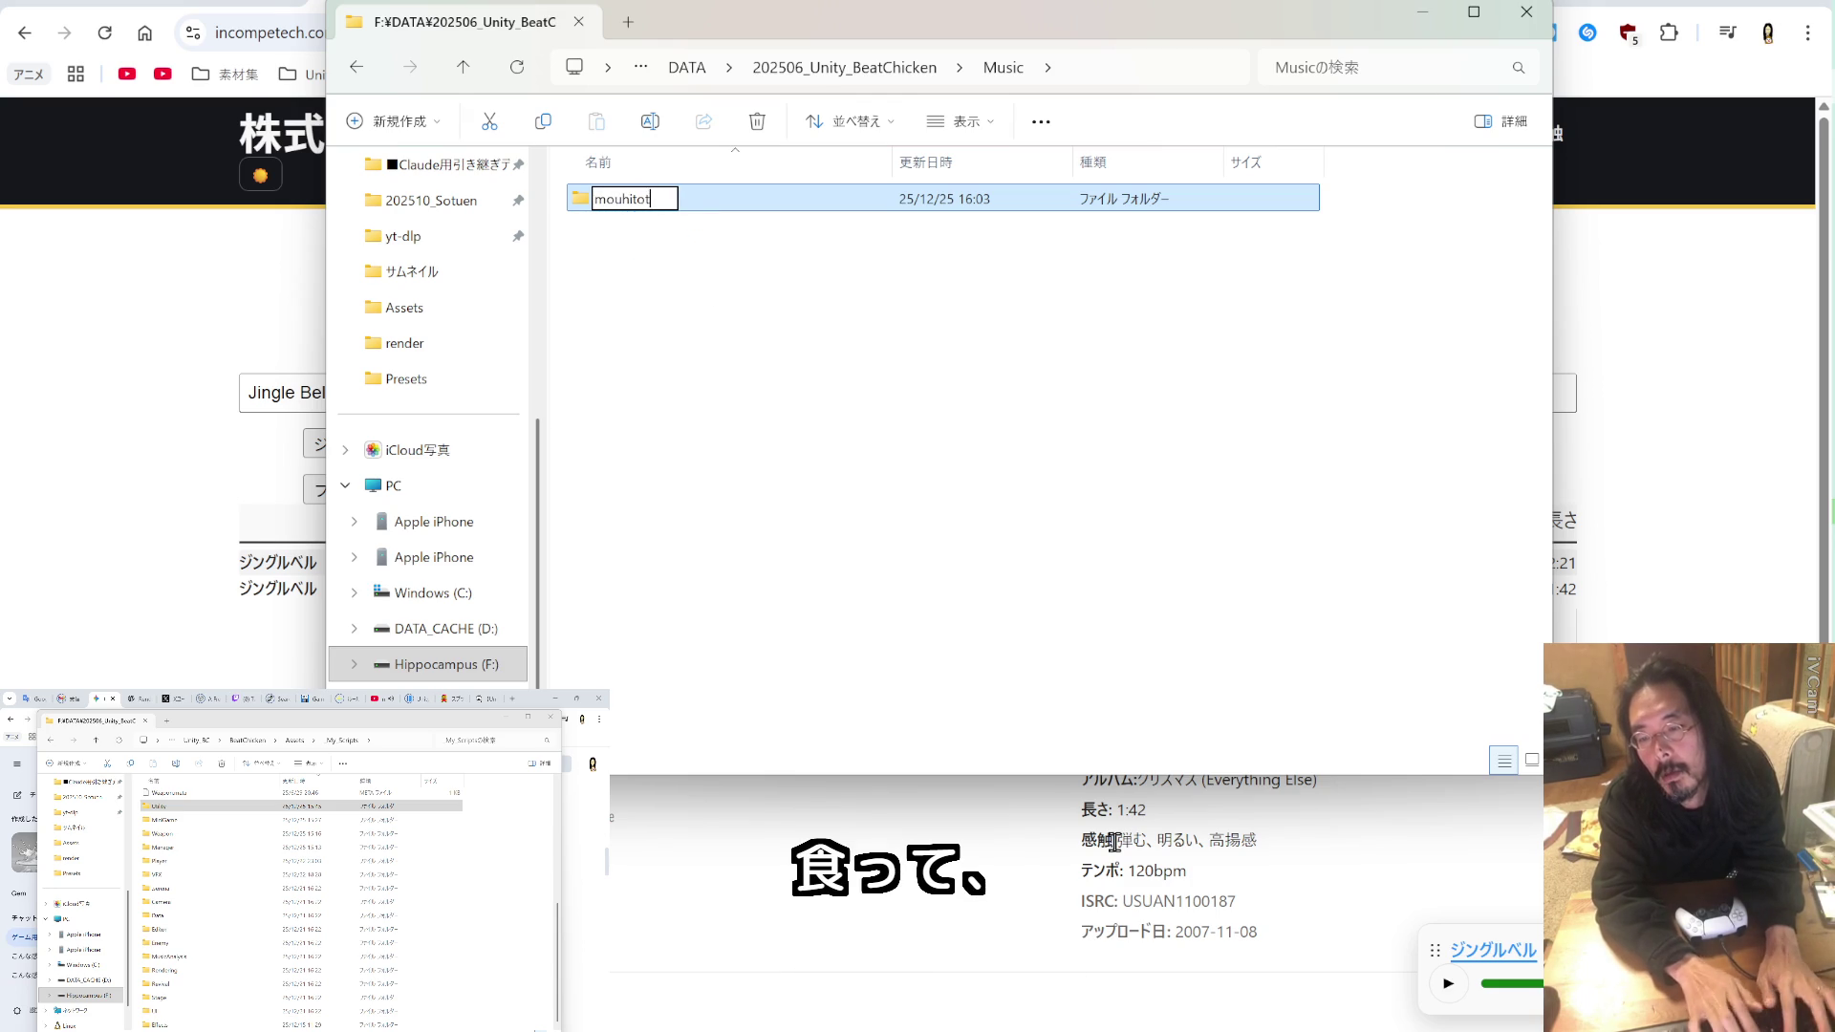
key(Return)
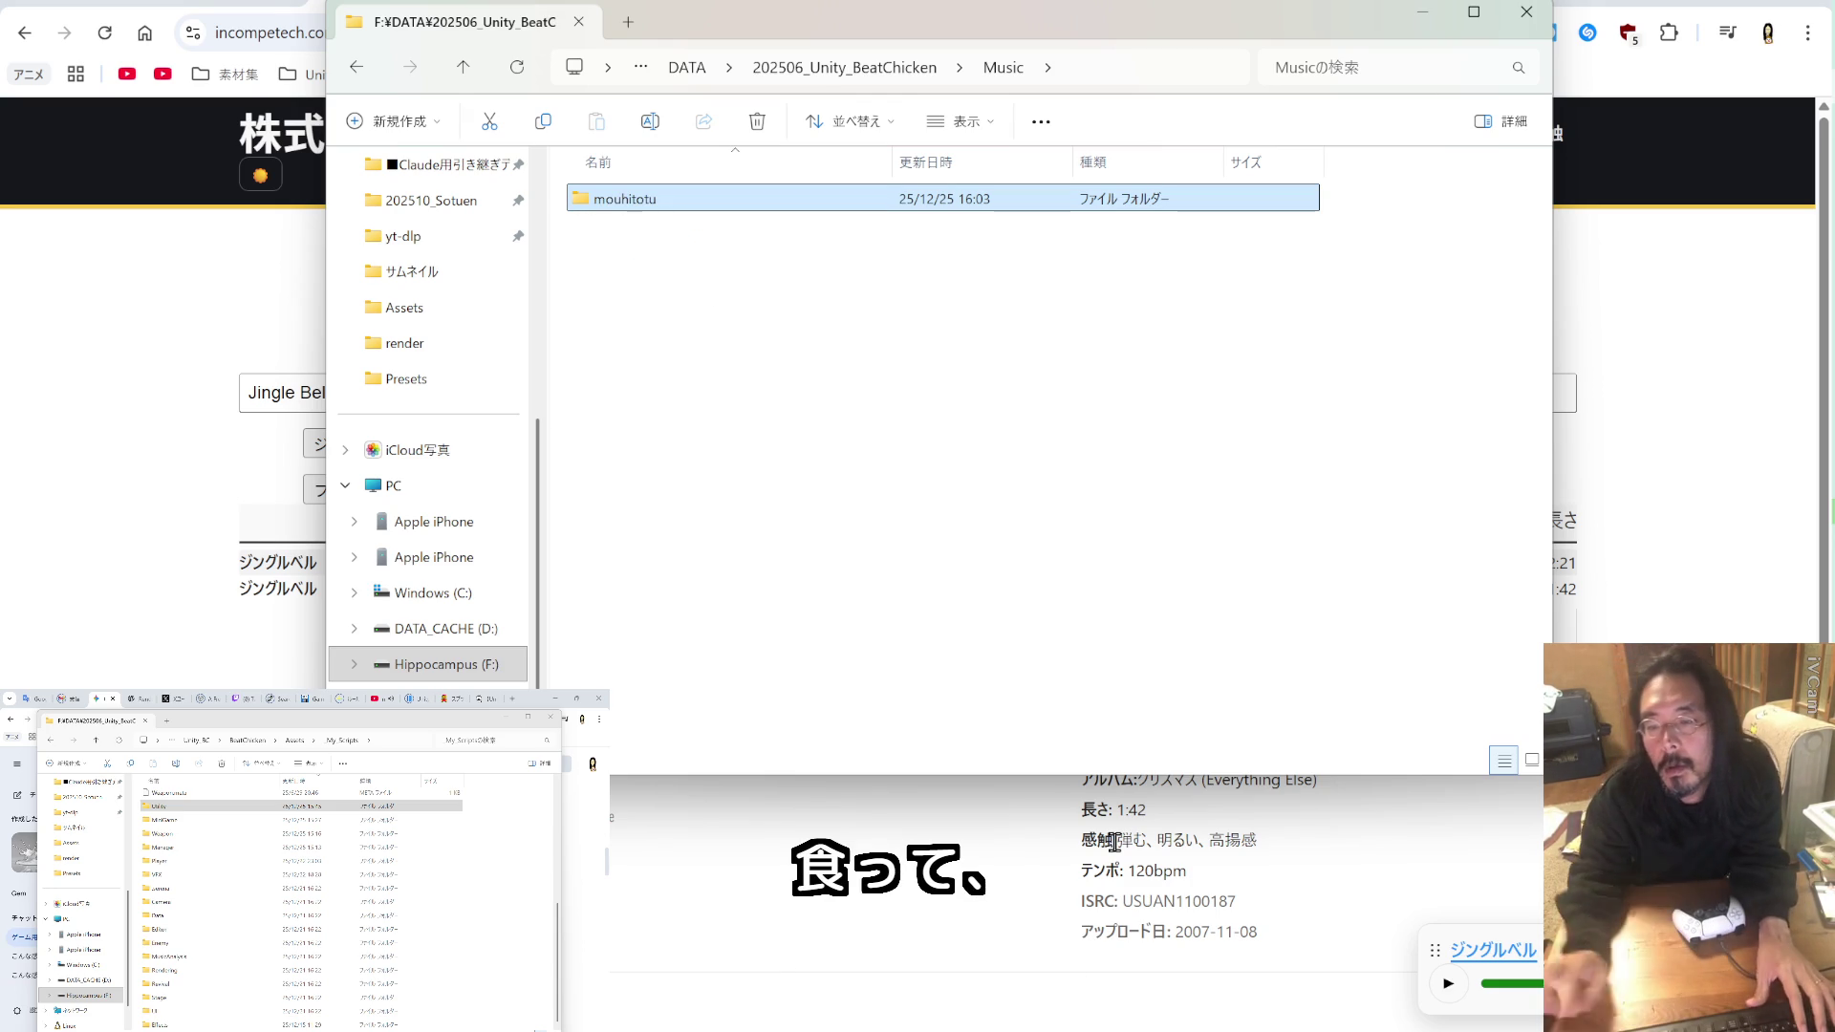
double_click(668, 199)
click(235, 525)
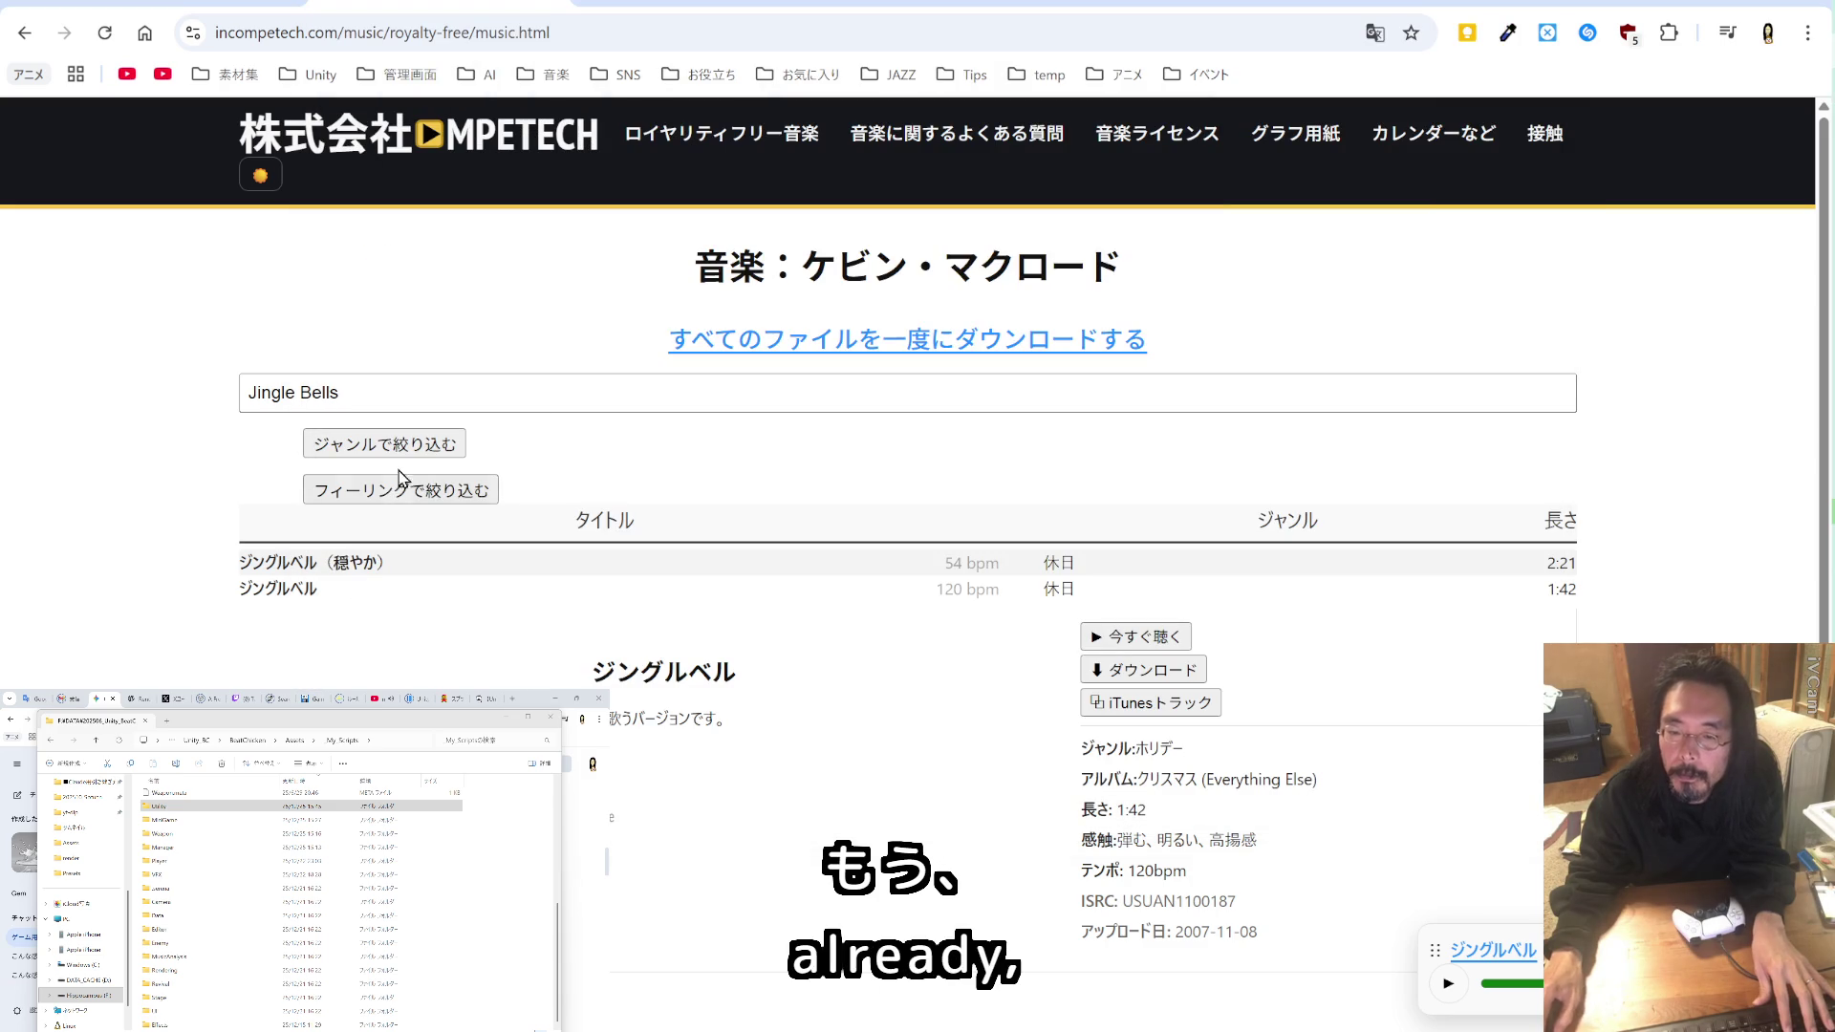
Step: Save the 120 bpm Jingle Bells download as Jingle Bells 3.mp3 into Music > mouhitotu
click(1139, 673)
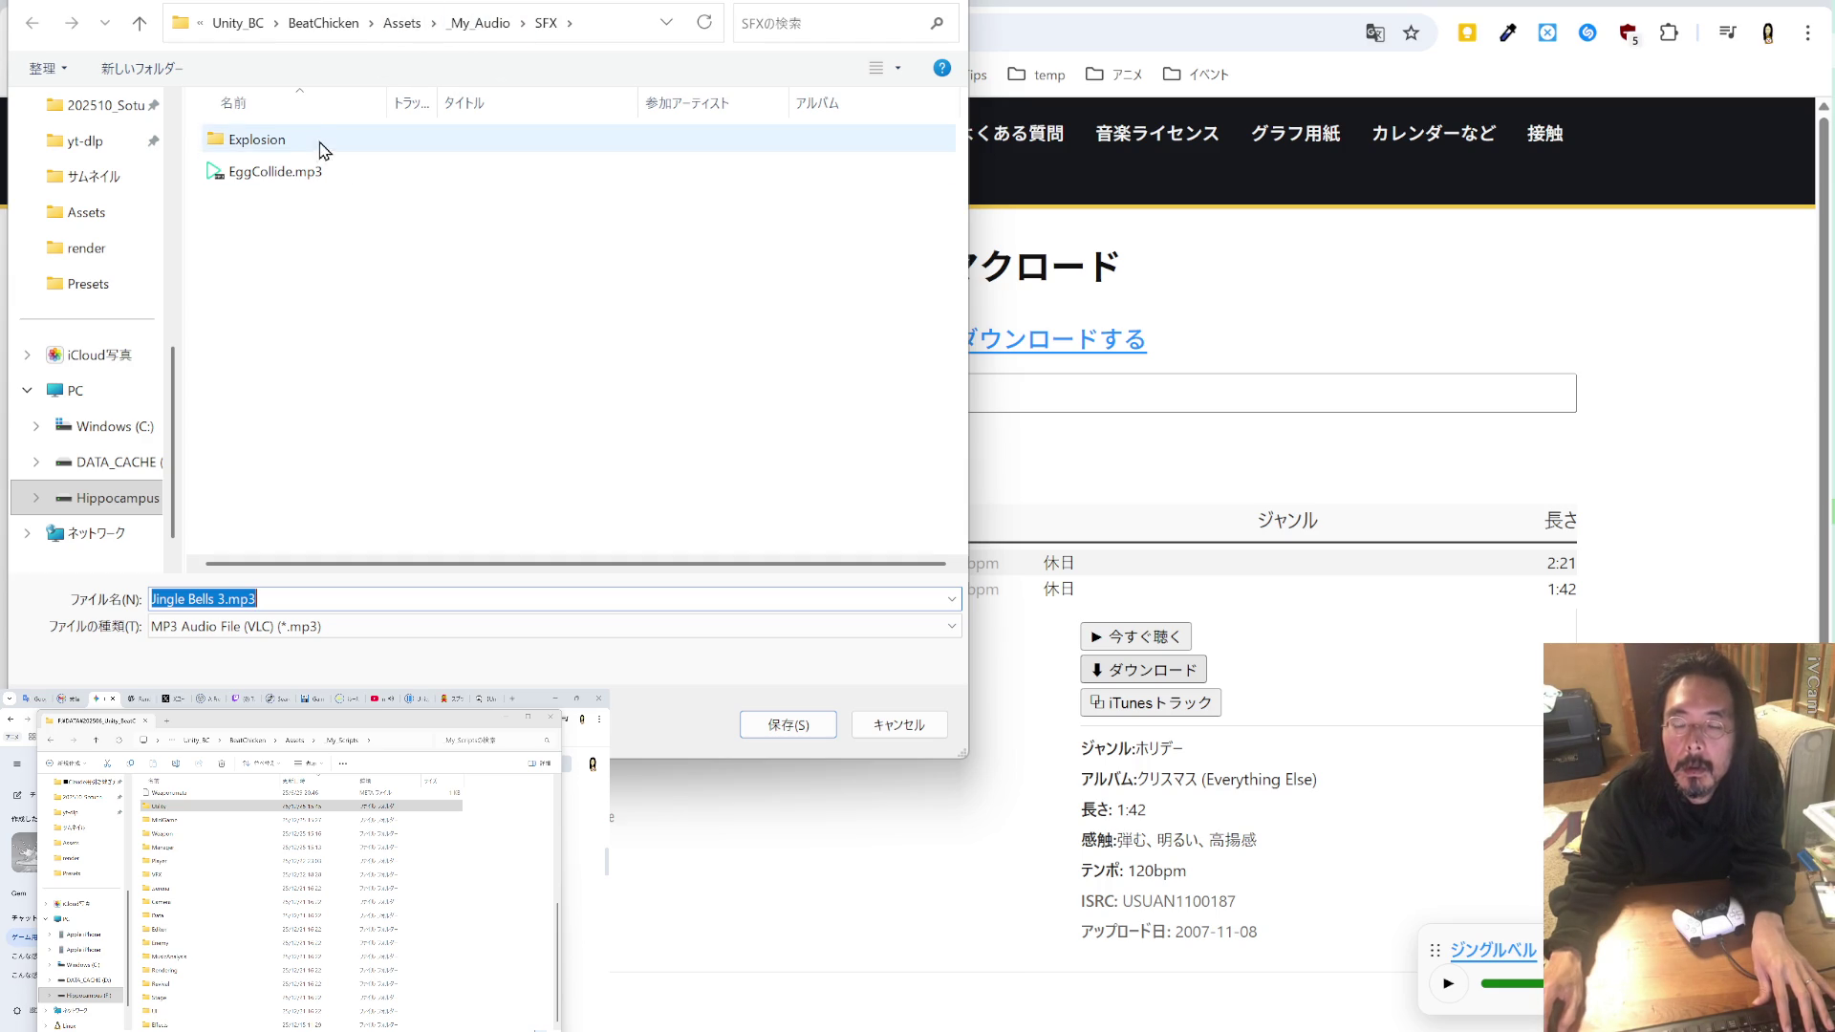
scroll(133, 184, up, 3)
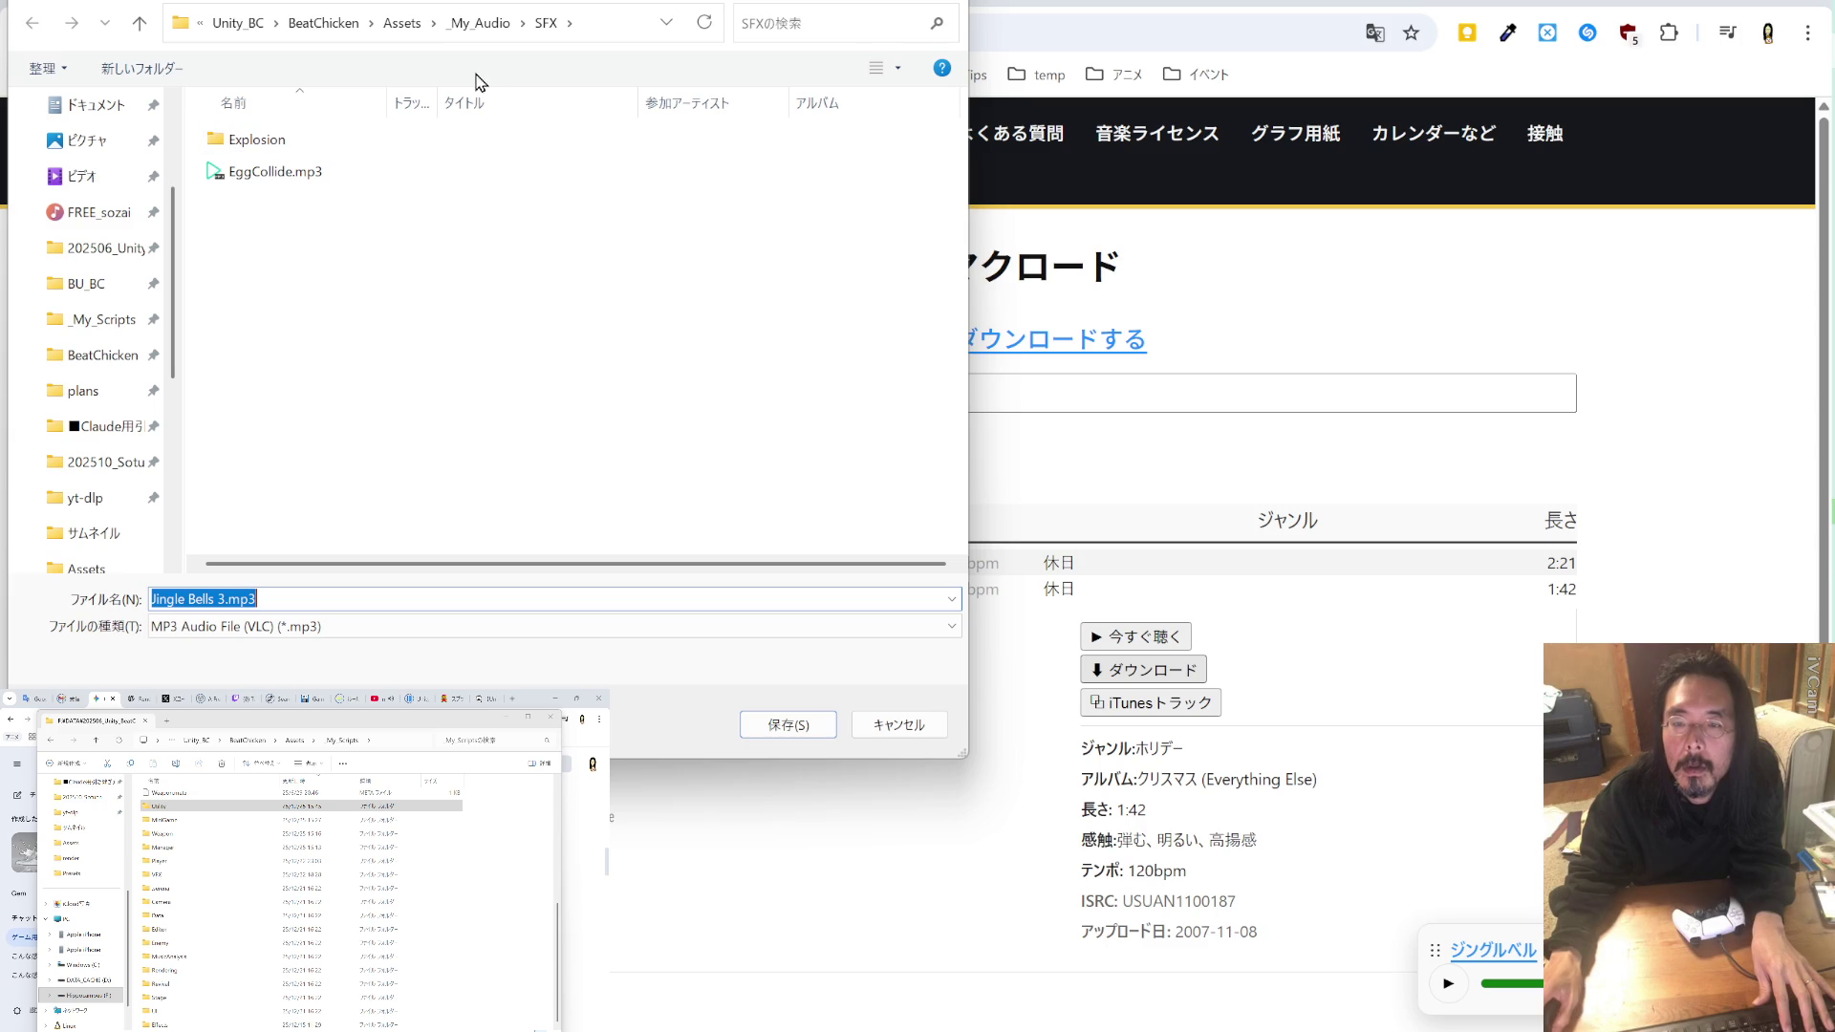
click(349, 25)
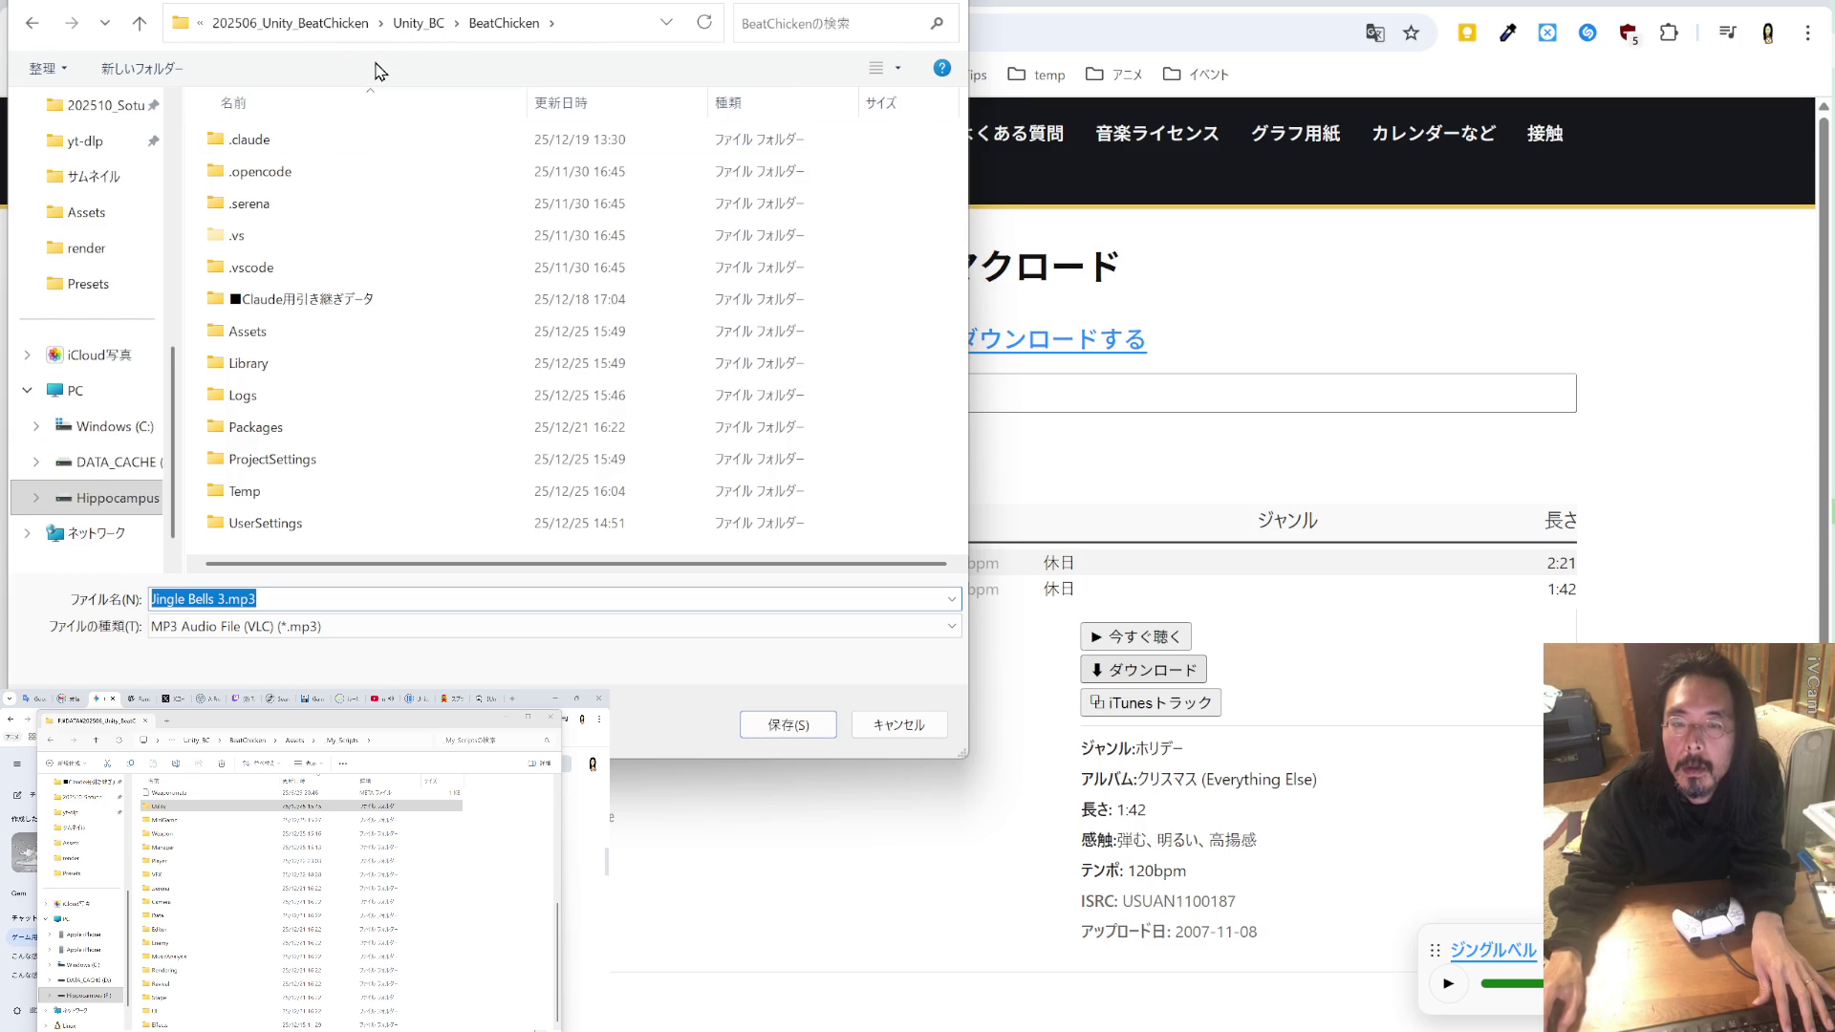
click(346, 23)
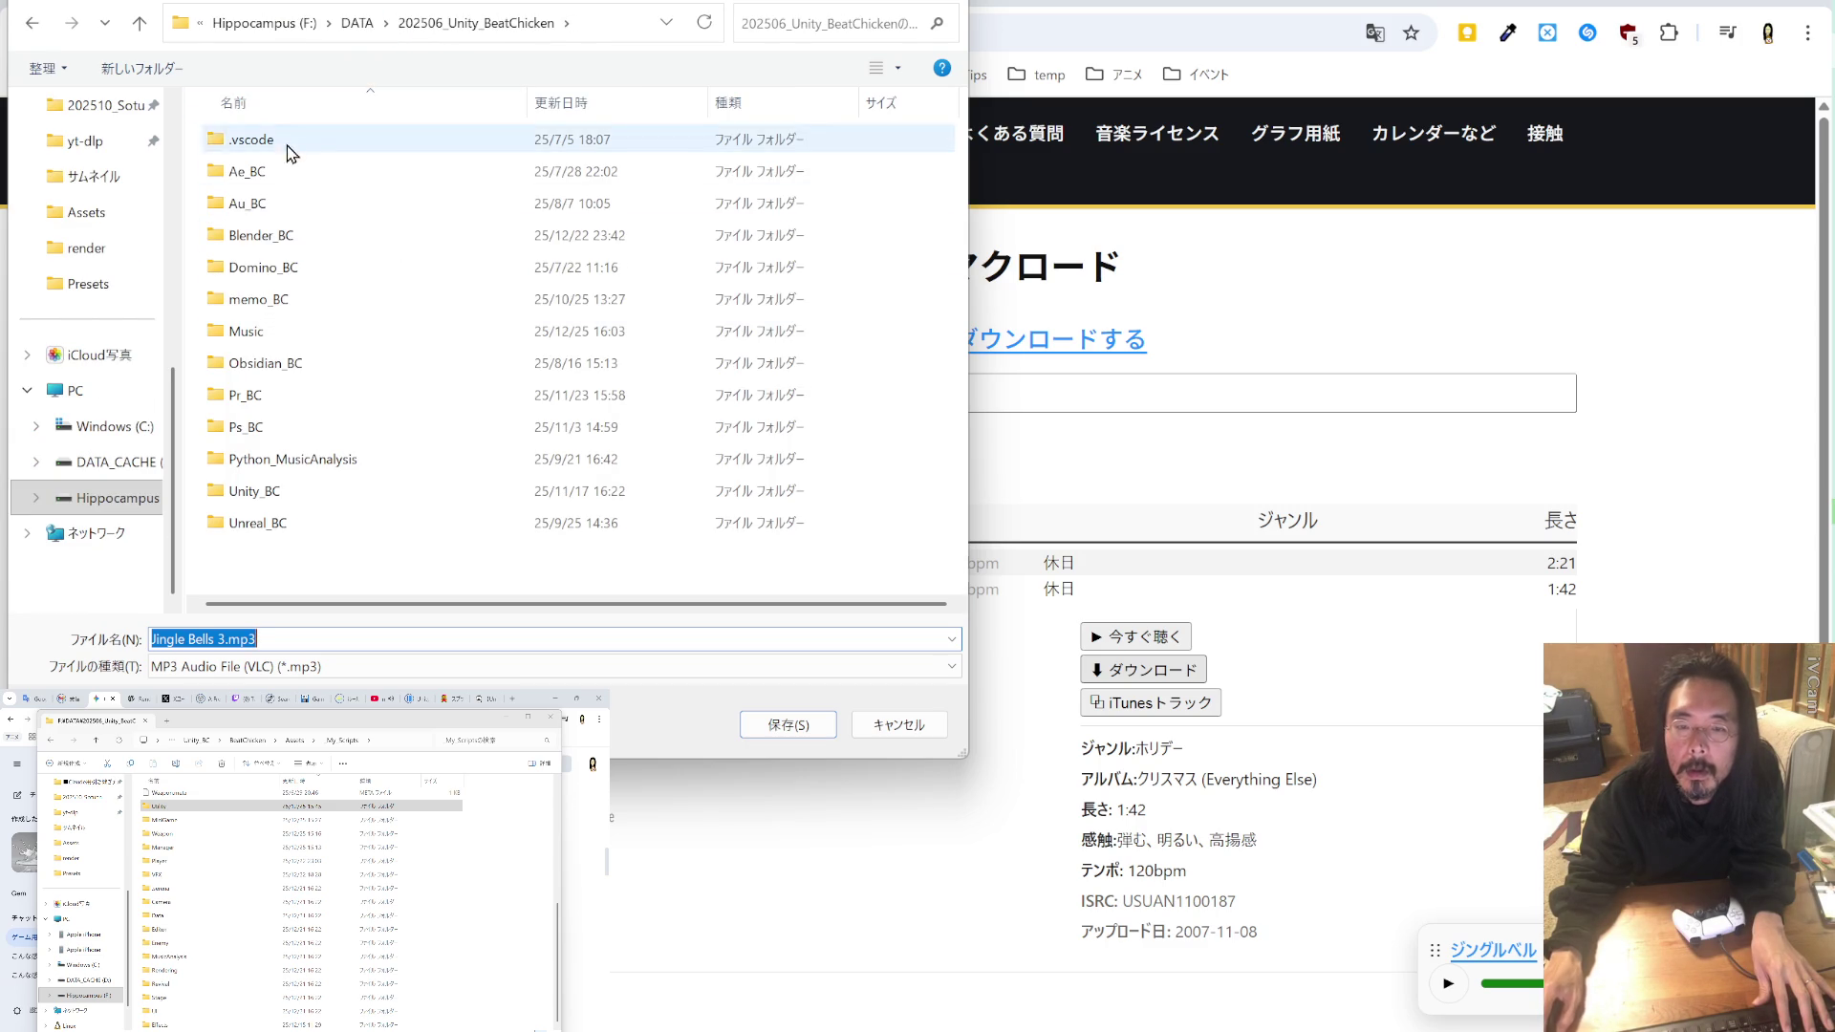
double_click(275, 337)
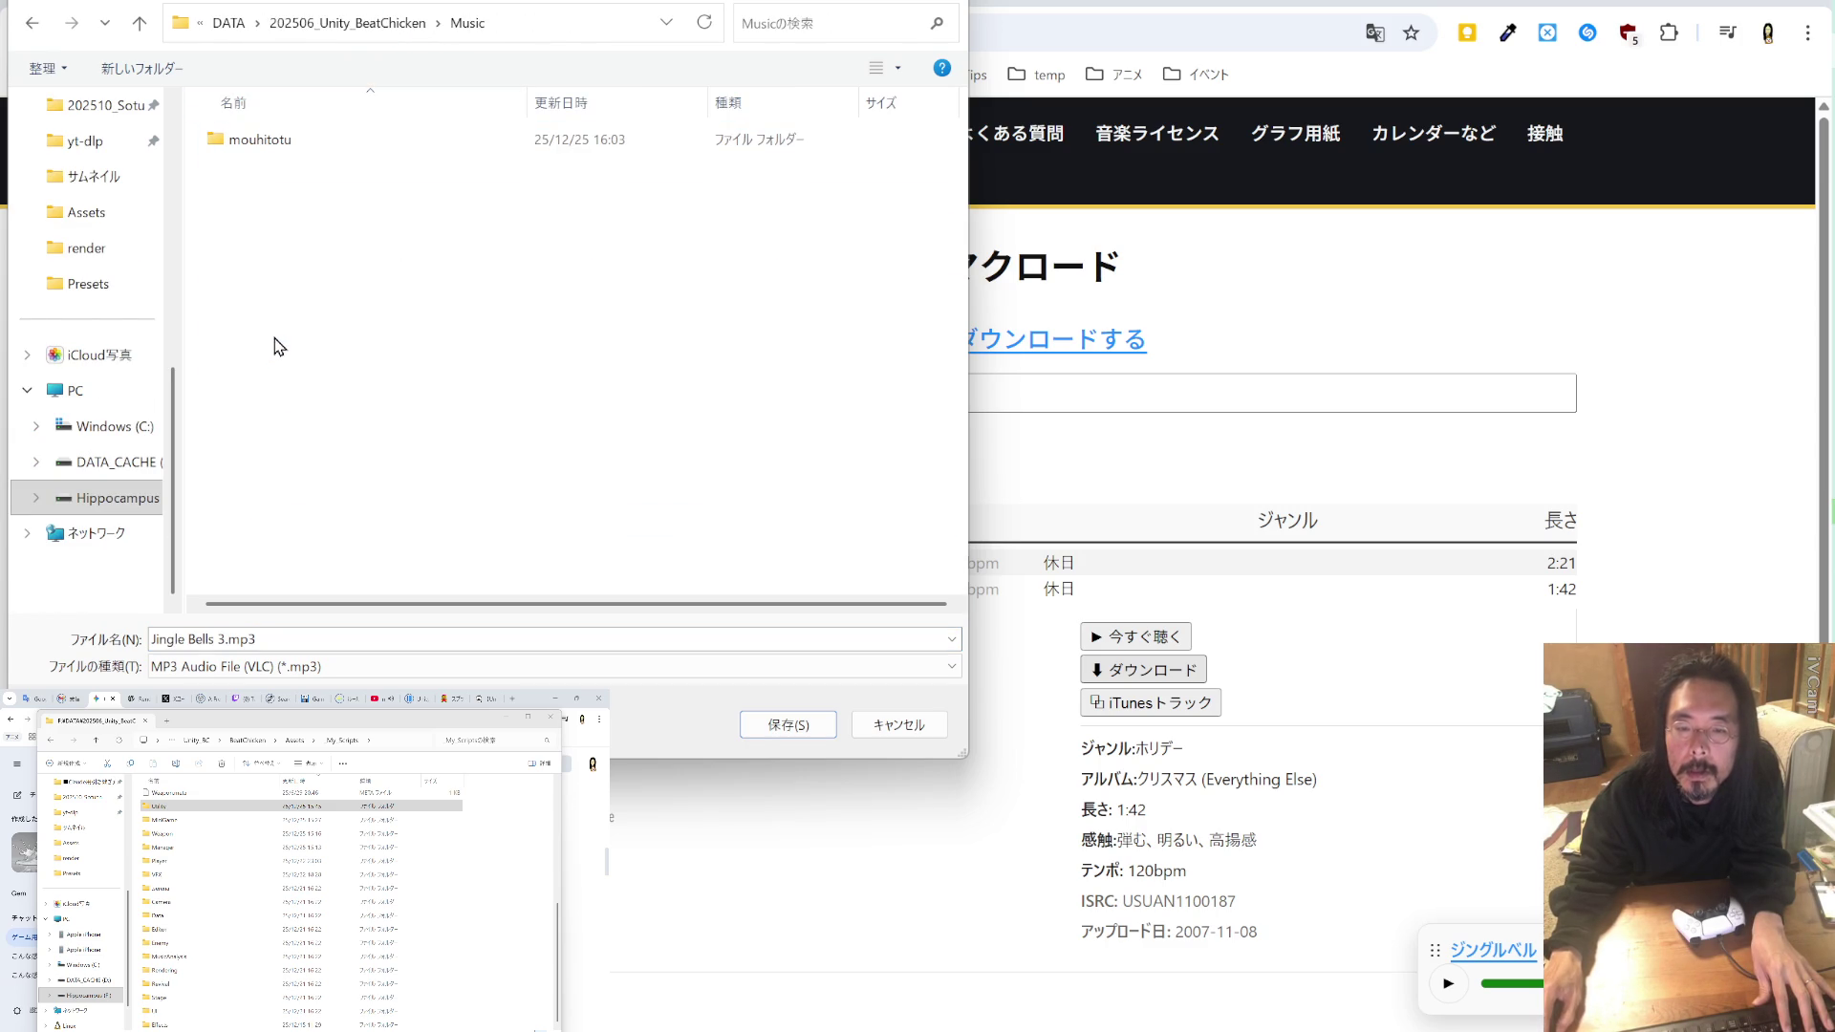
double_click(273, 140)
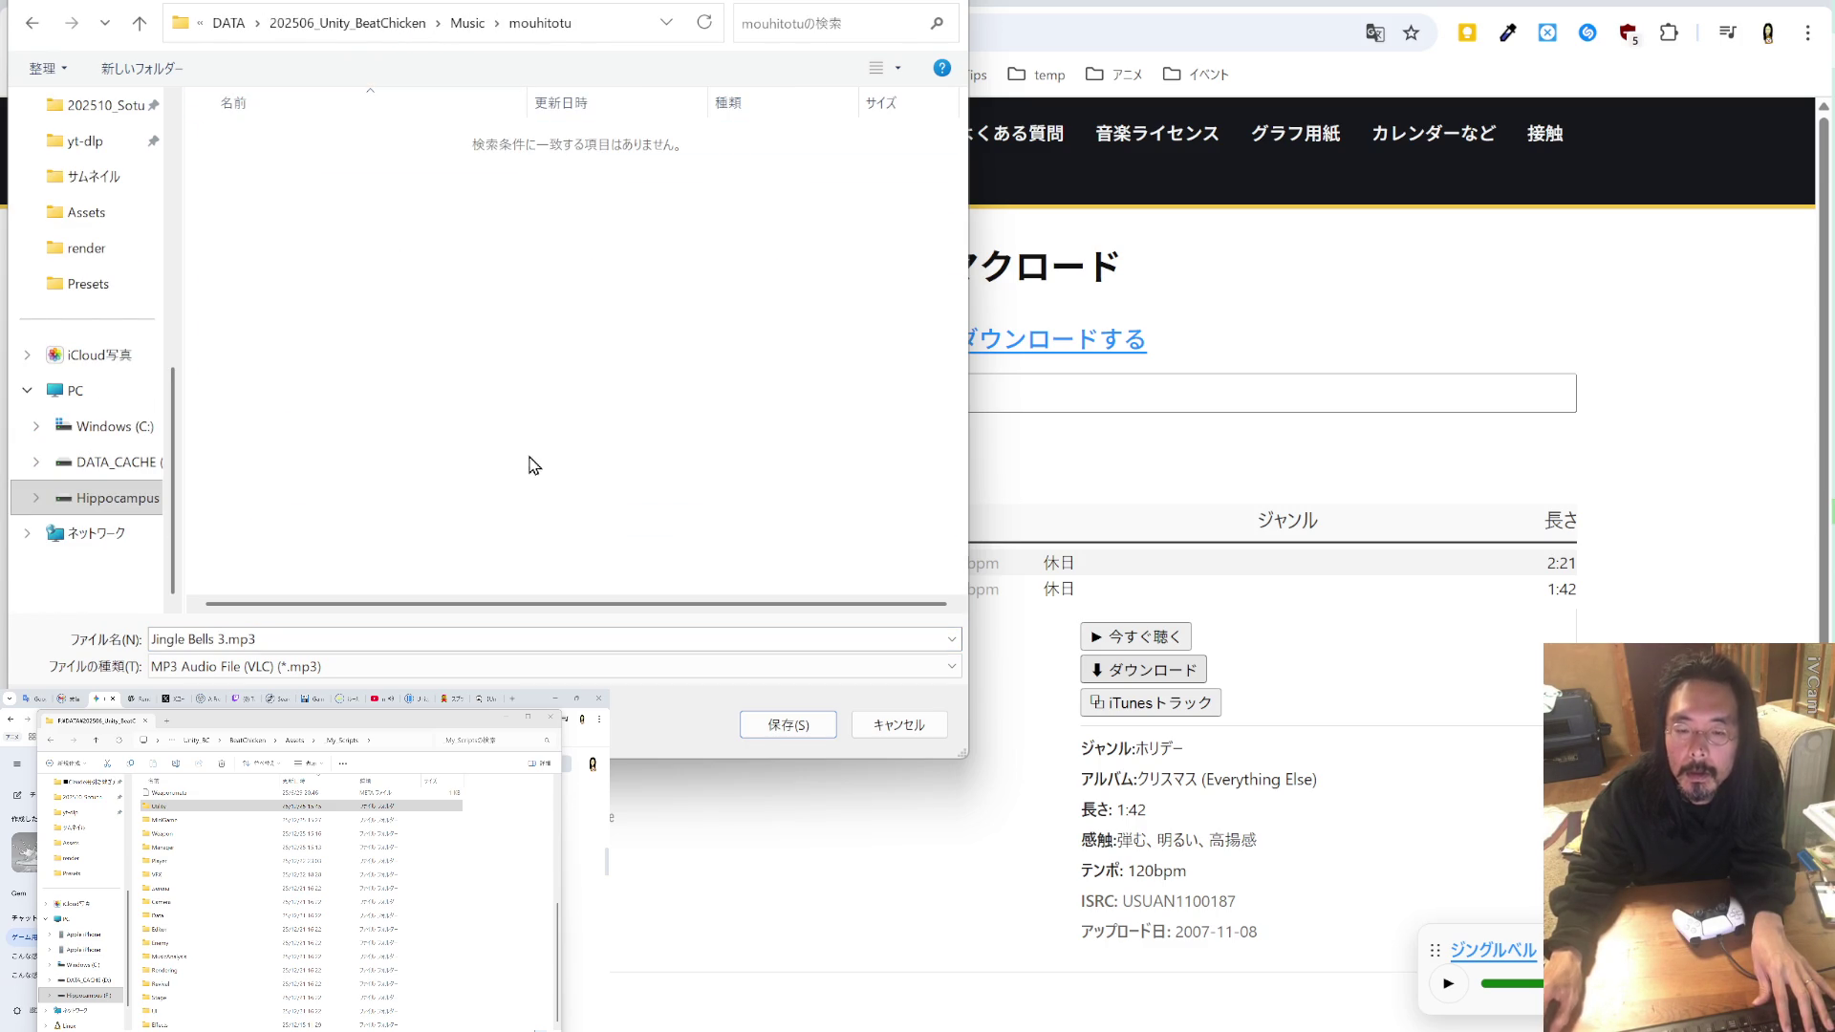
click(786, 725)
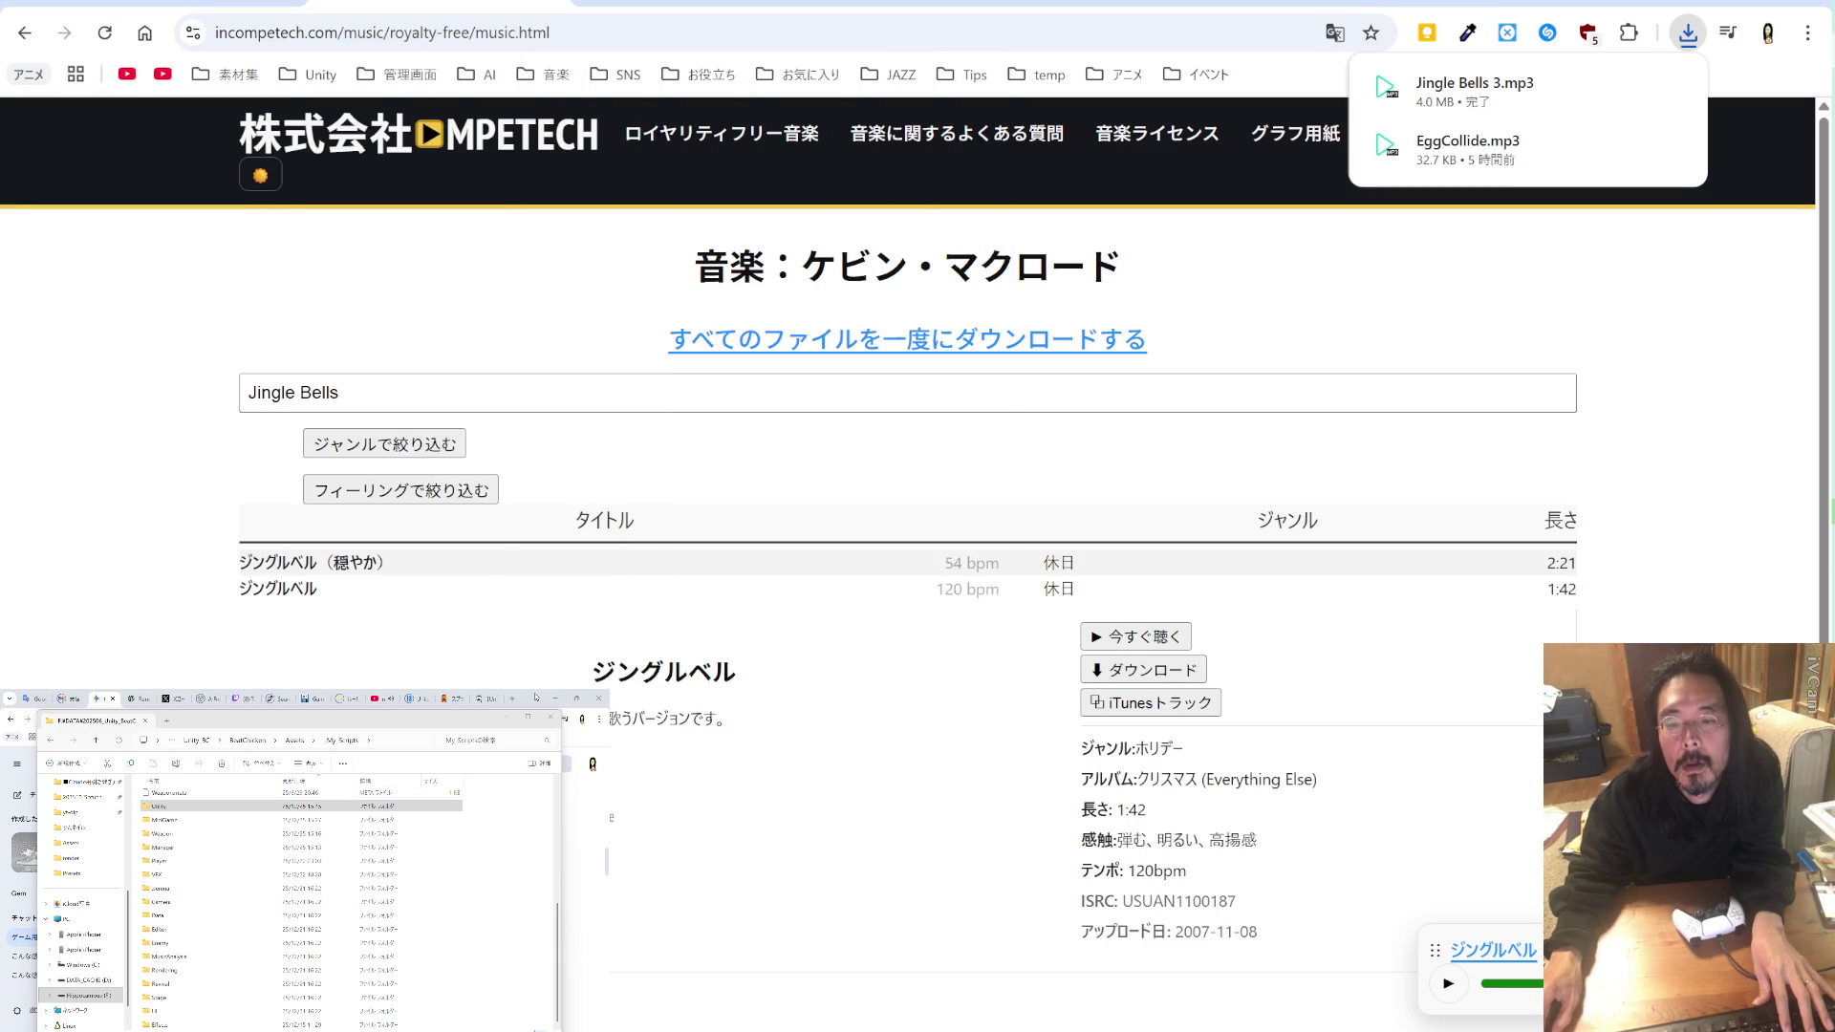
Step: Search the track list for クリスマス, then delete the search text
triple_click(304, 395)
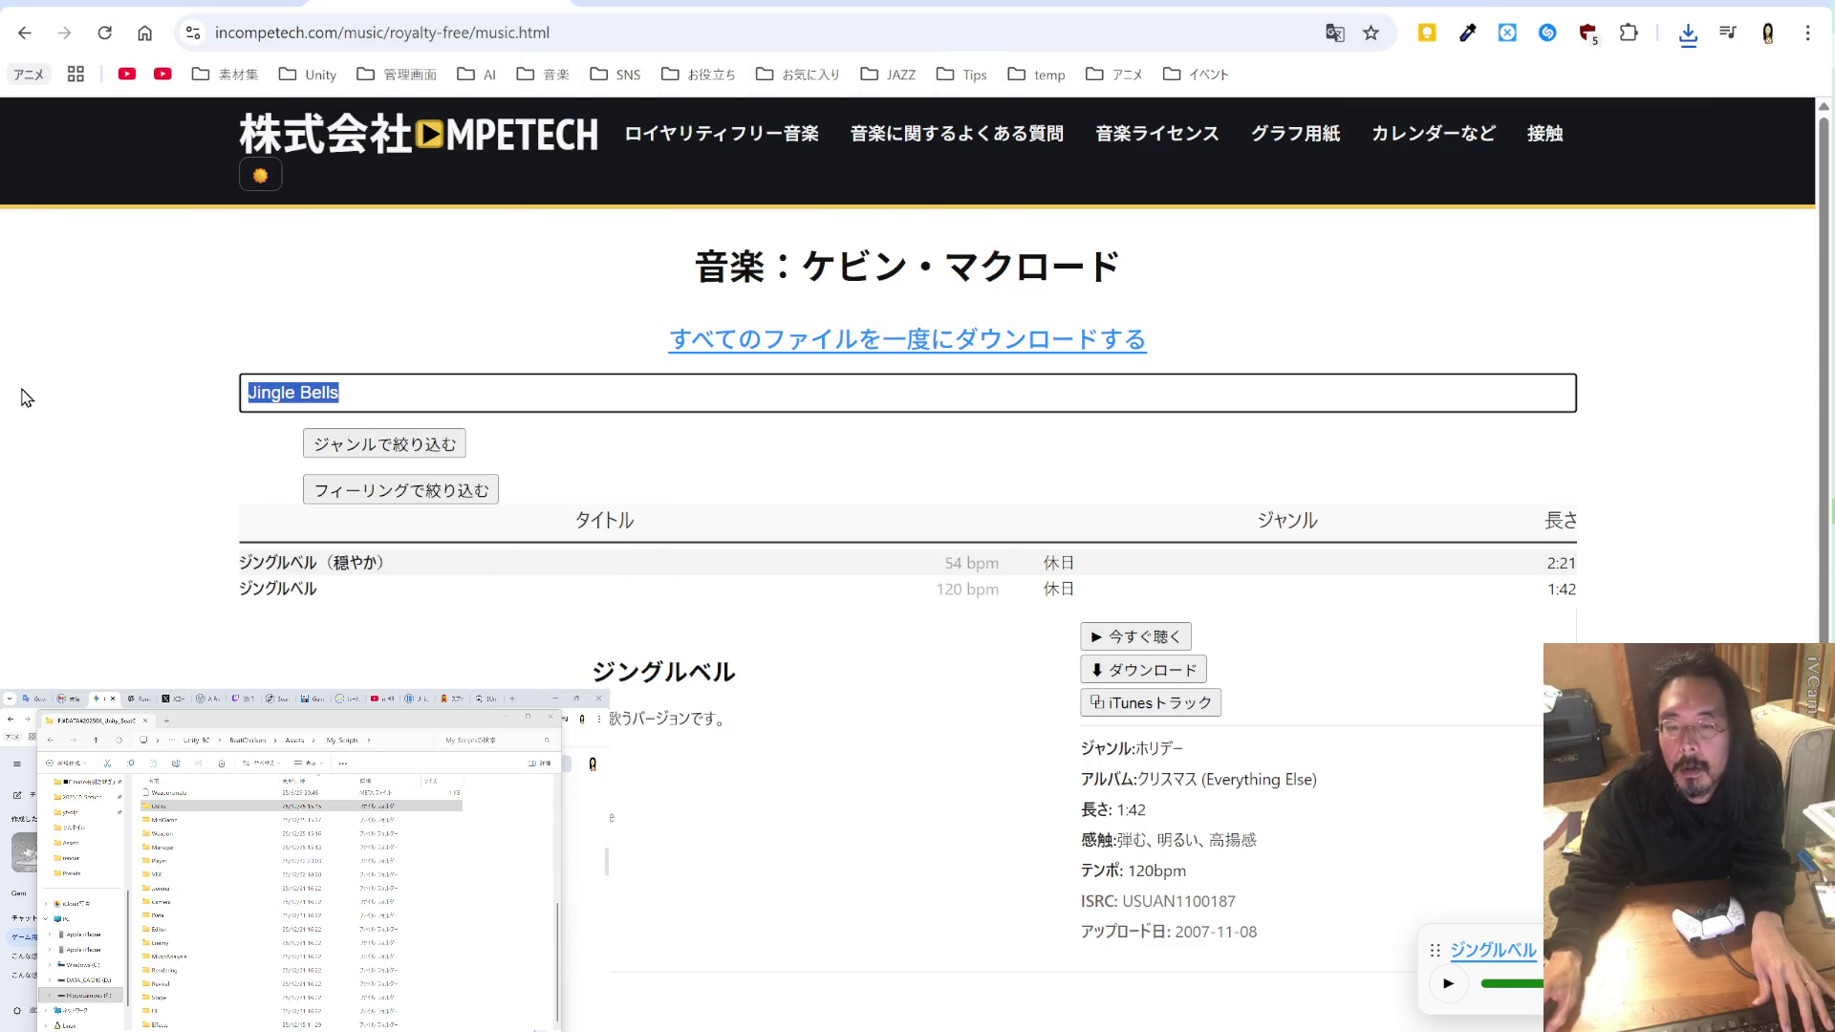
text(kurisumasu)
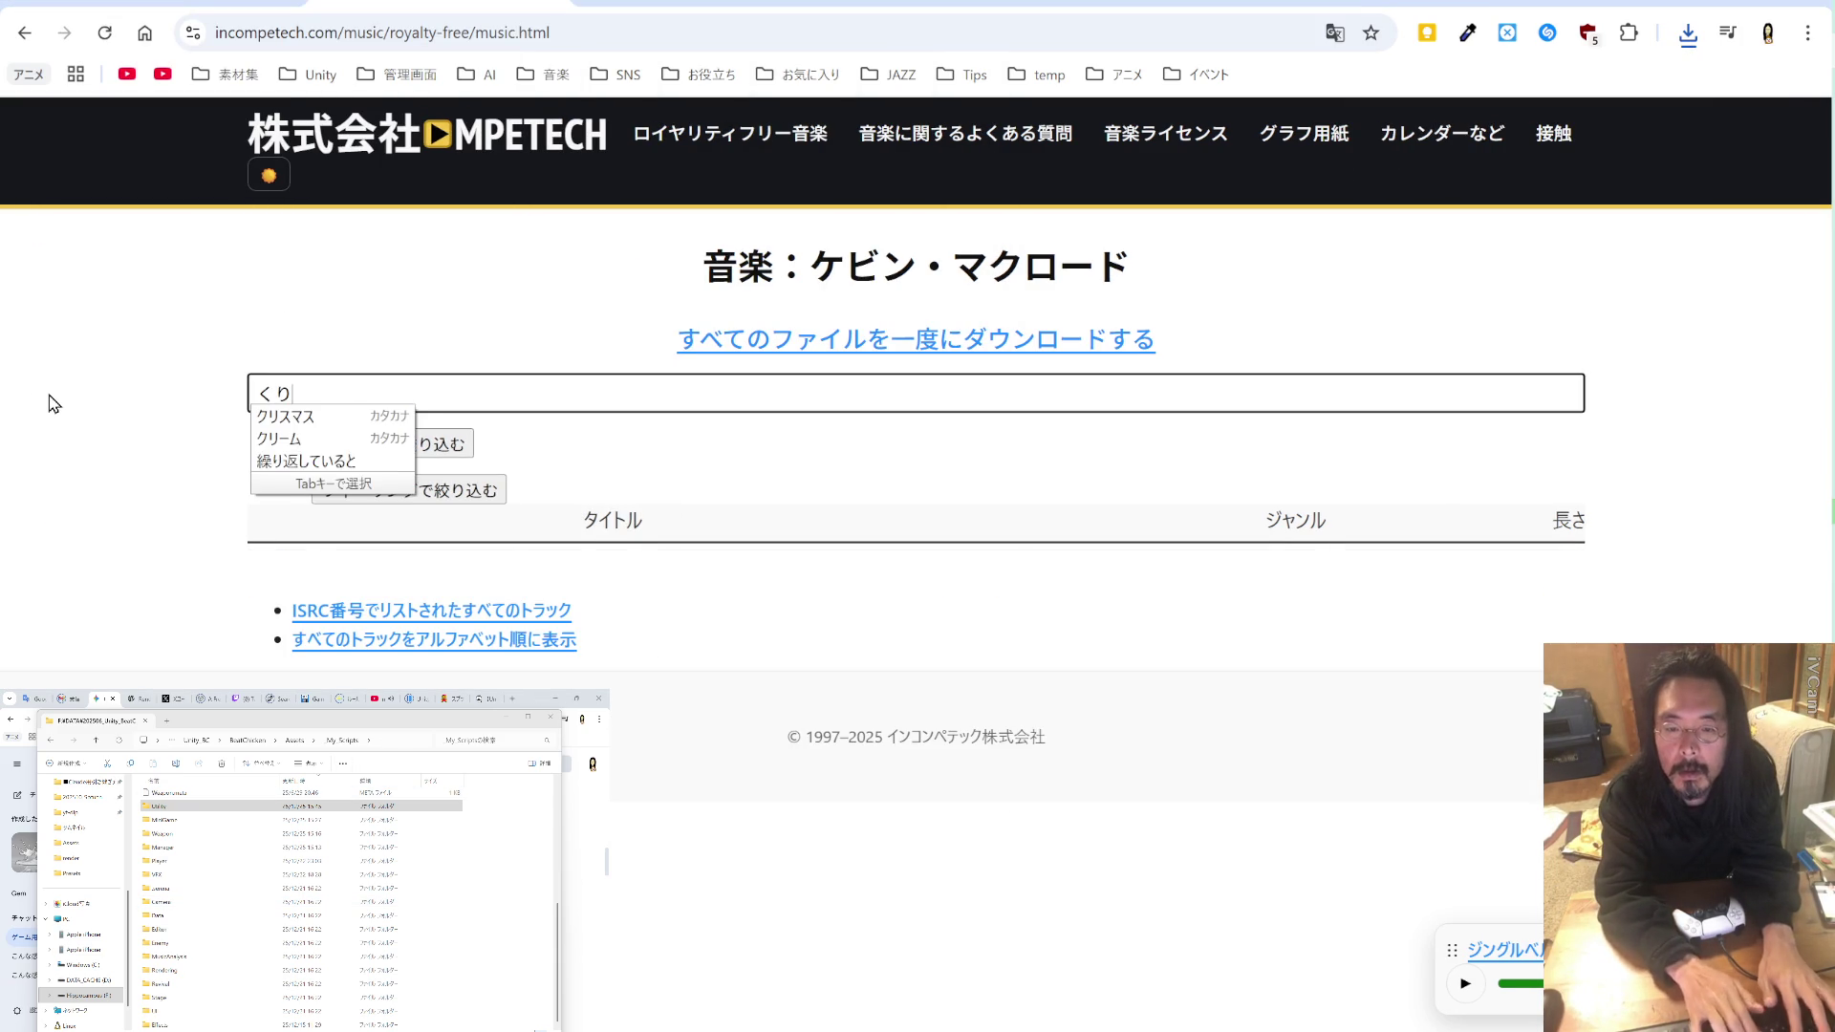
key(Return)
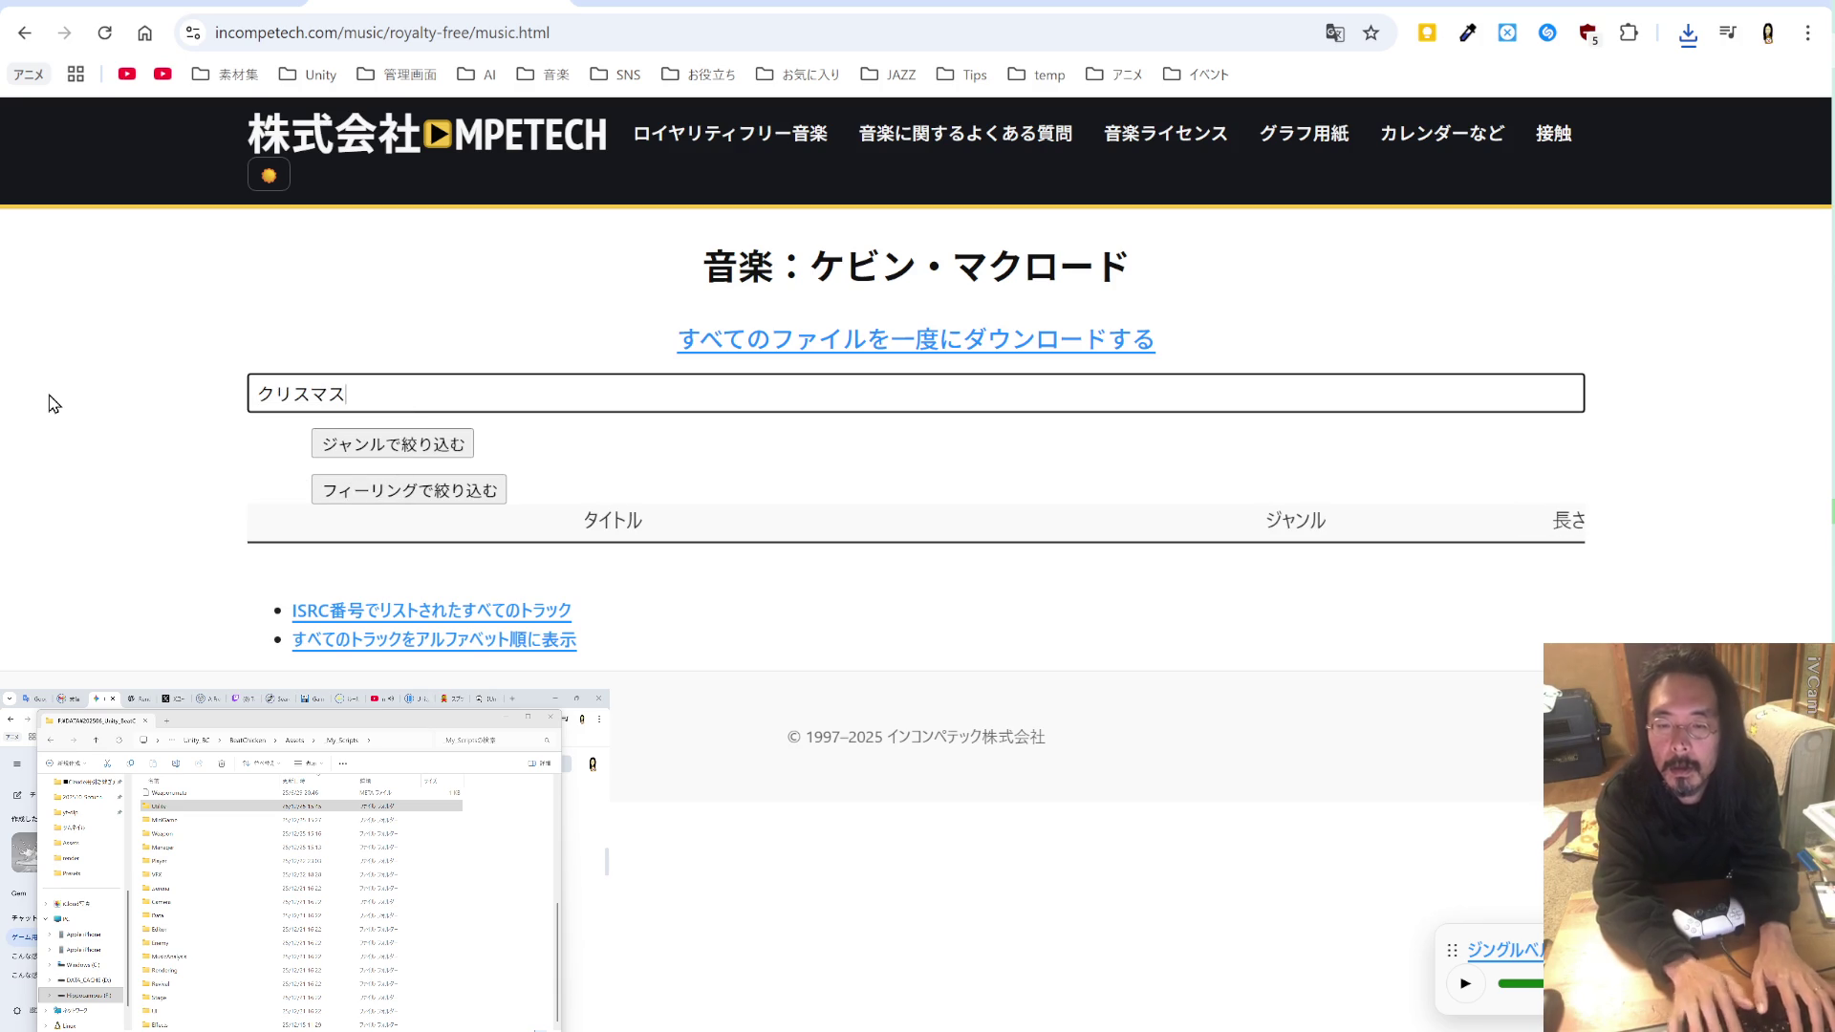
triple_click(347, 385)
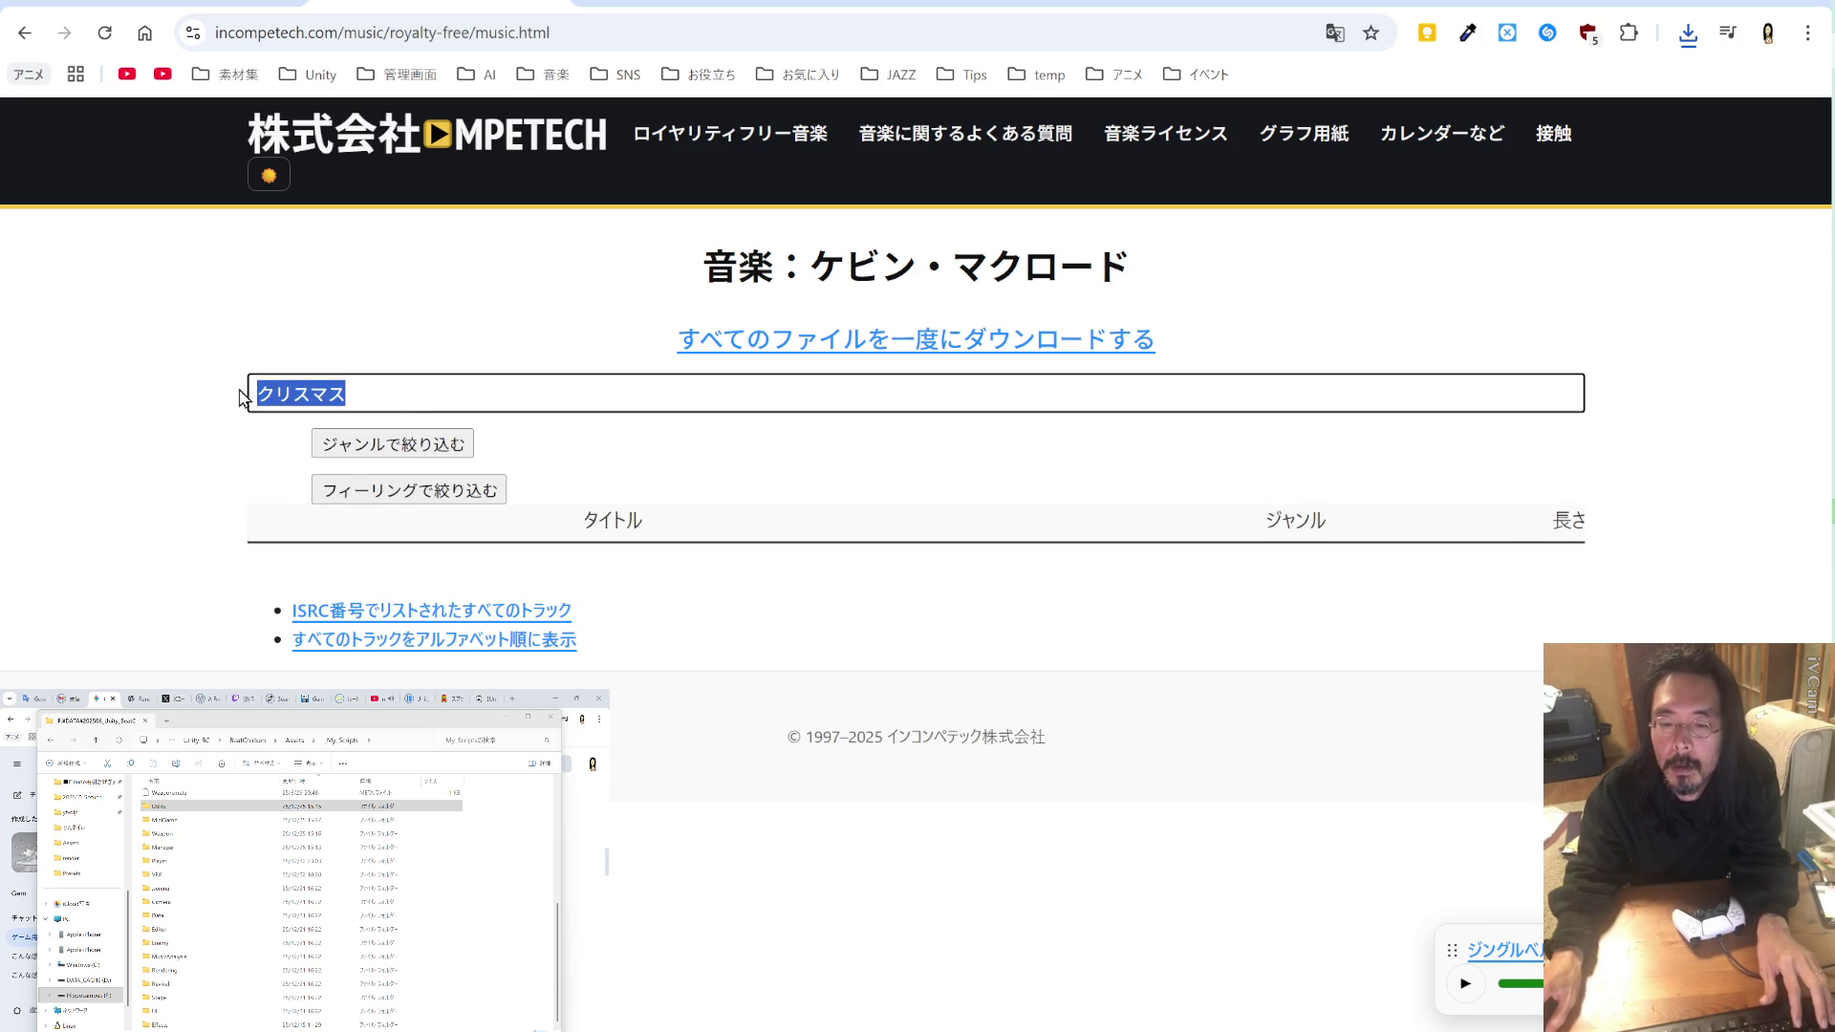
key(BackSpace)
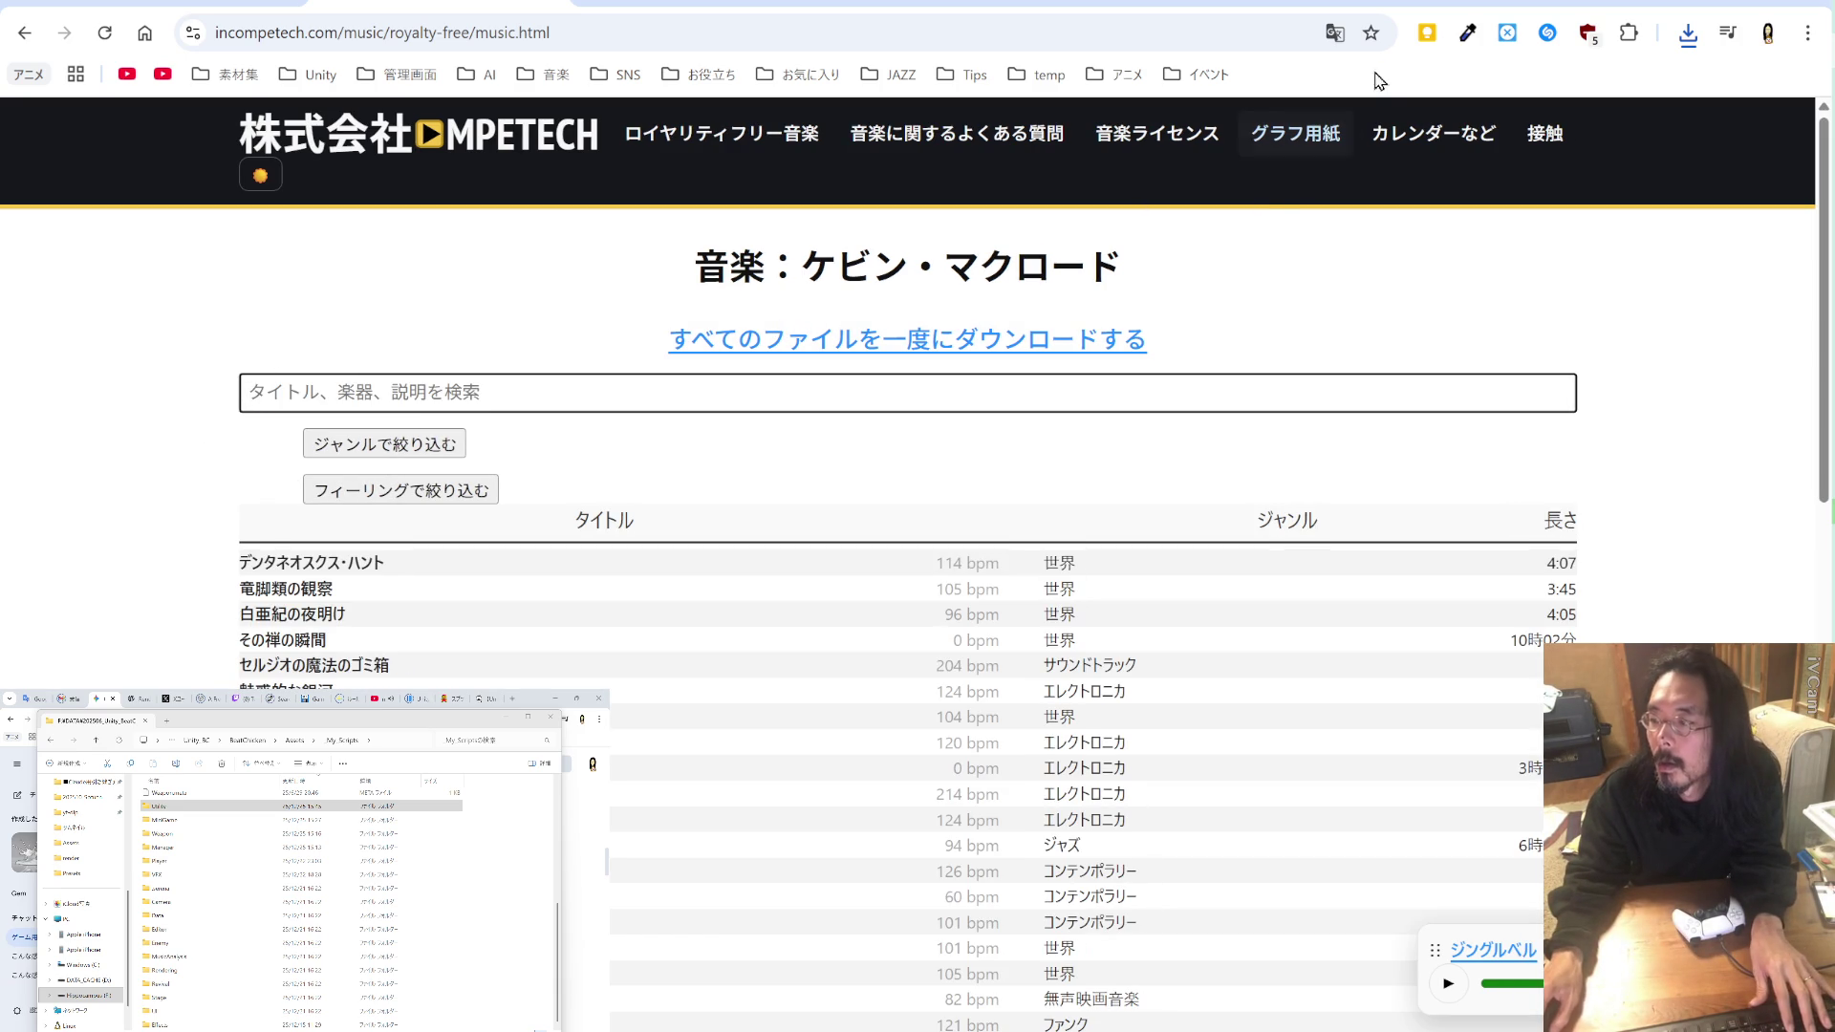
Step: Show the page in original English, reload the music list via Back/Forward, and focus search
click(1334, 32)
click(1171, 84)
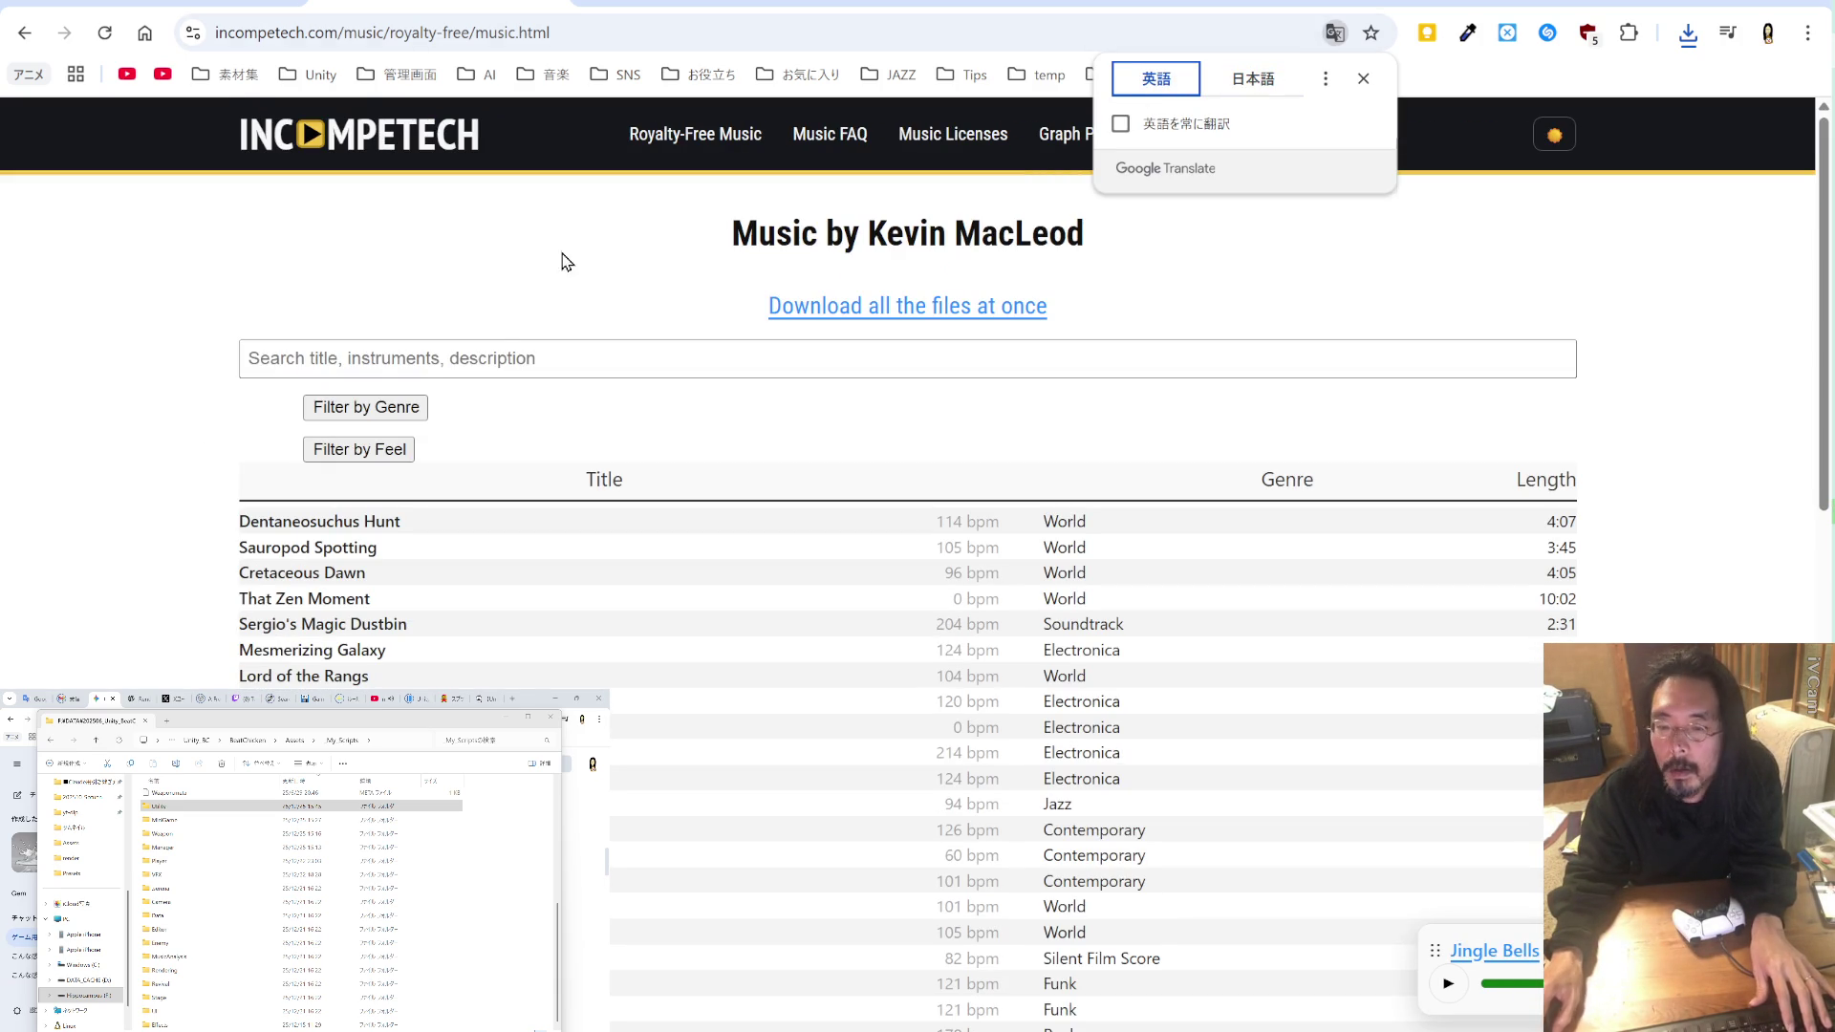
click(98, 706)
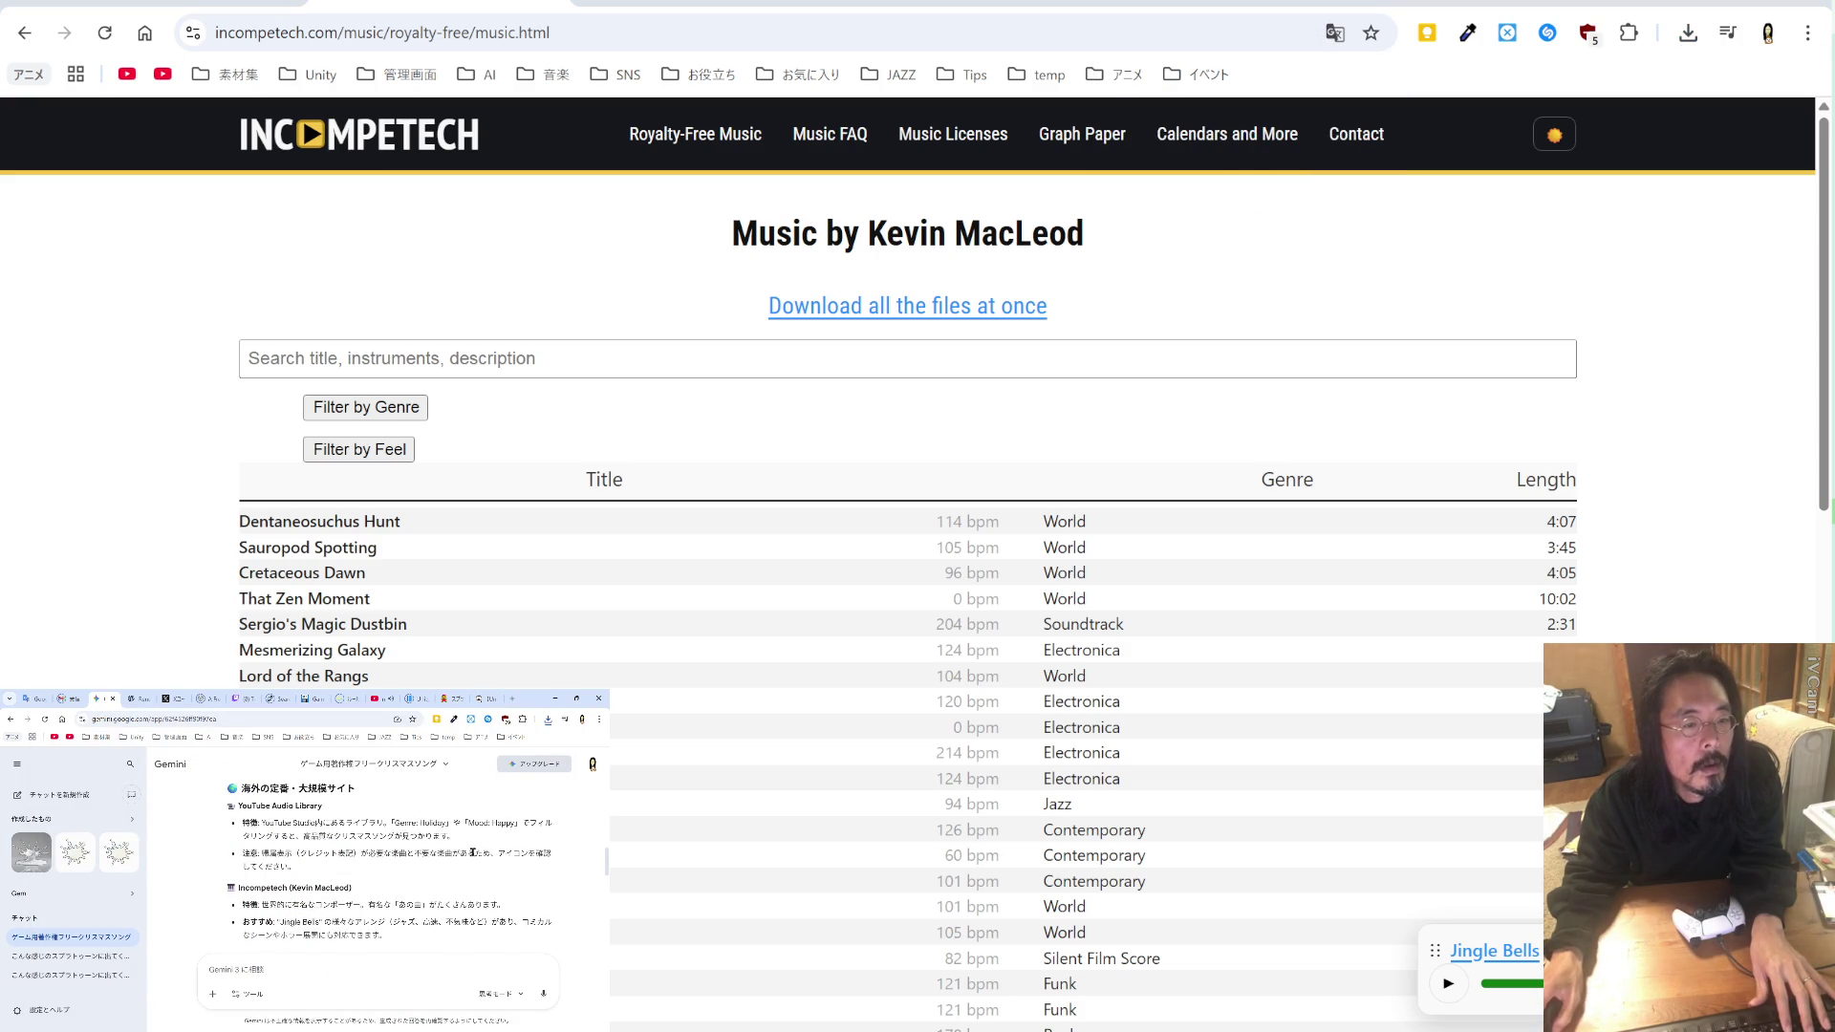
scroll(456, 854, down, 5)
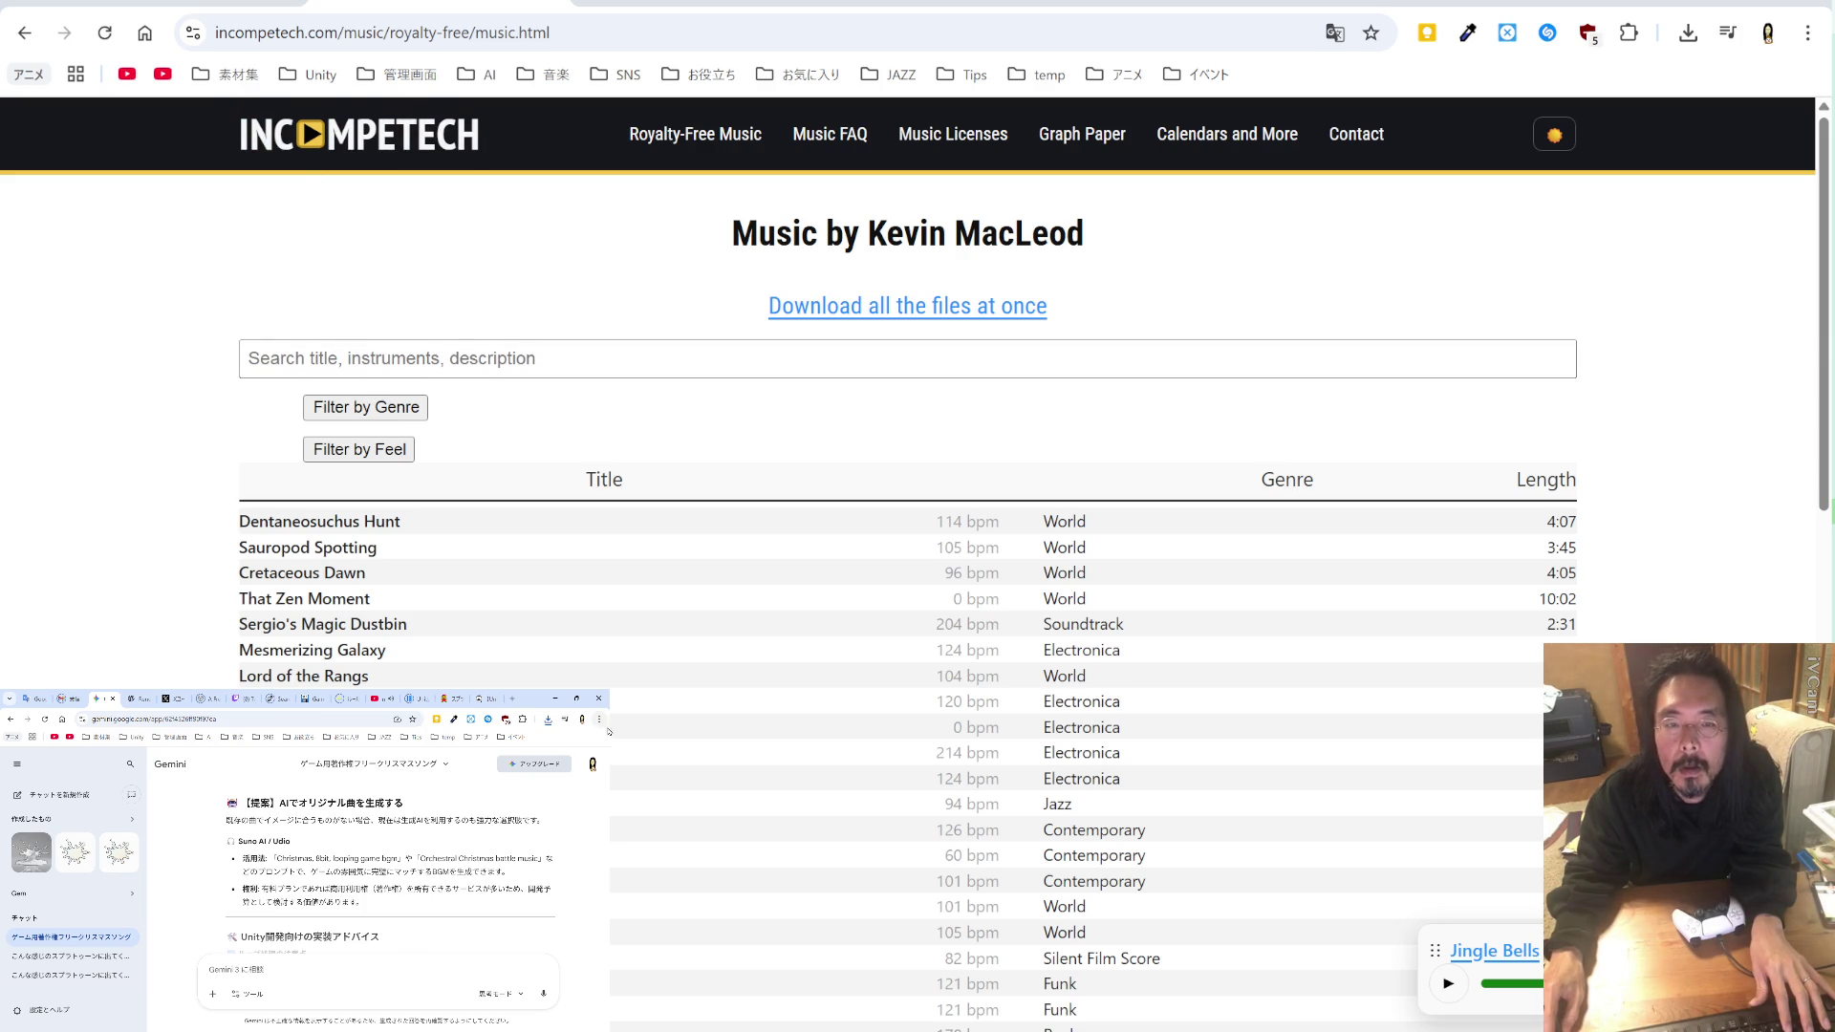
click(25, 33)
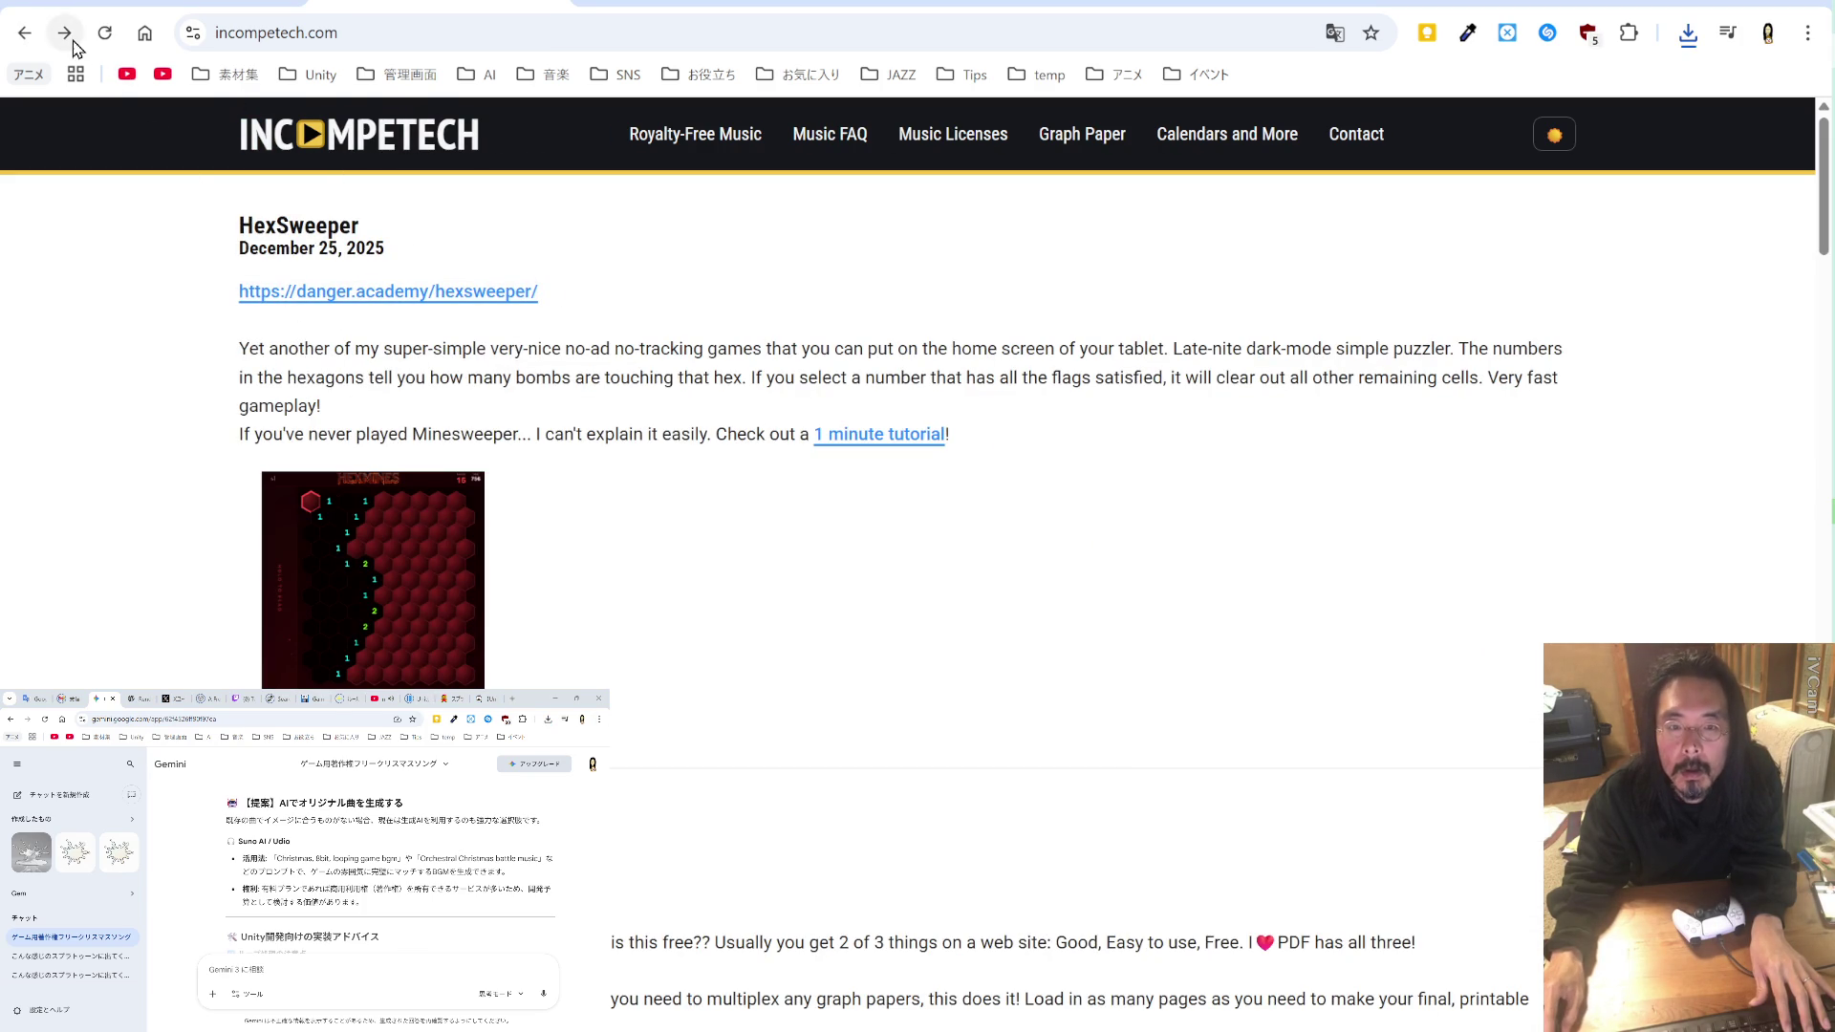
click(65, 34)
click(348, 353)
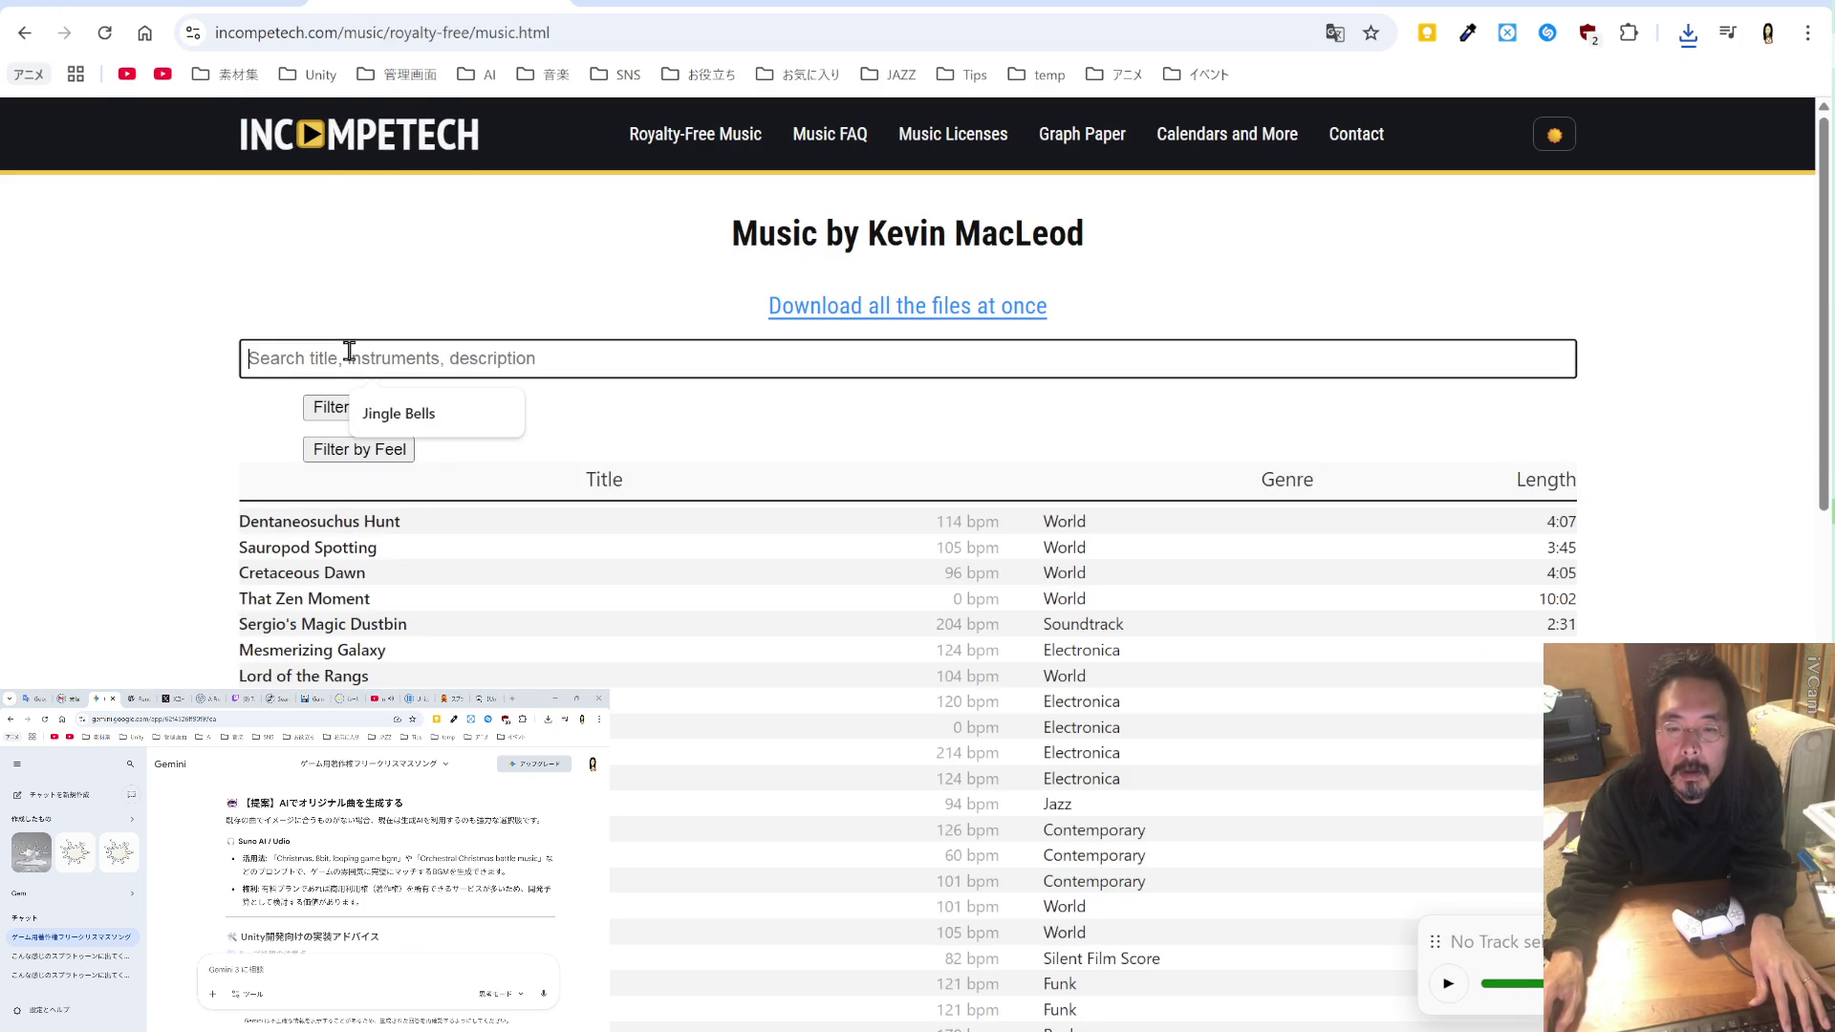
Step: Filter to Jingle Bells, expand the 120 bpm track, and select its license attribution
click(409, 422)
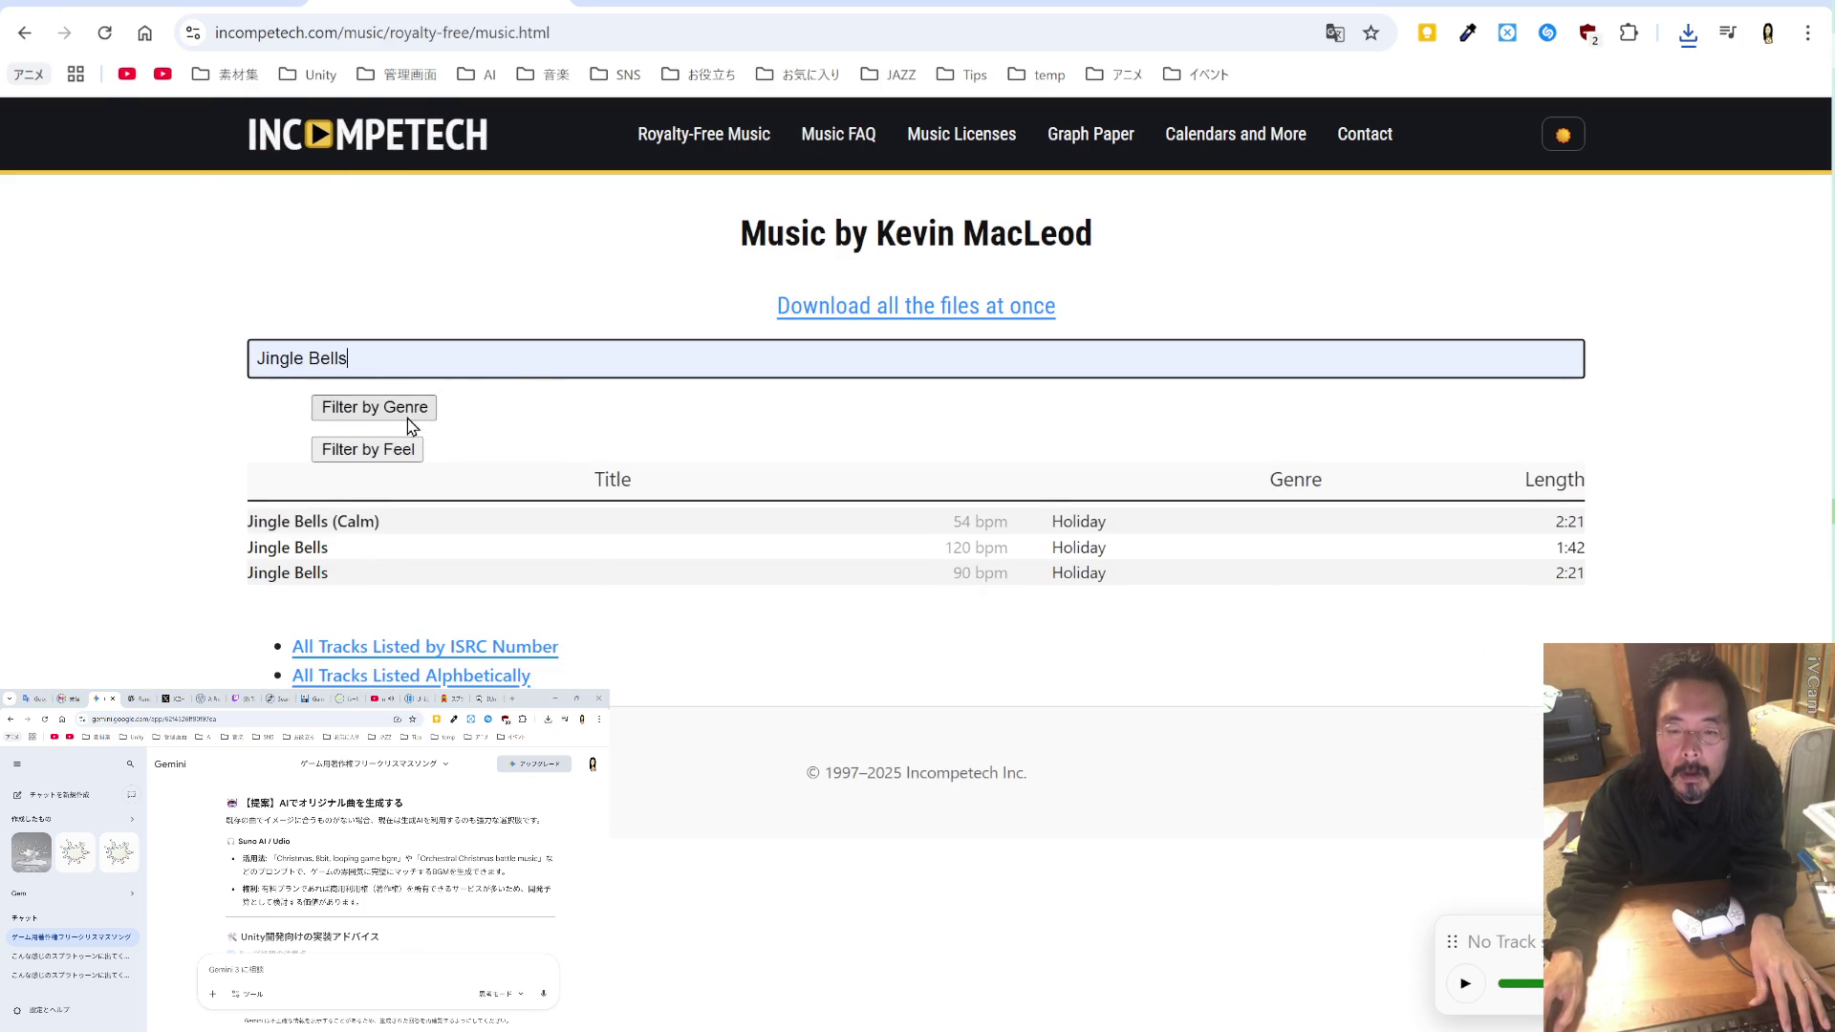
click(316, 548)
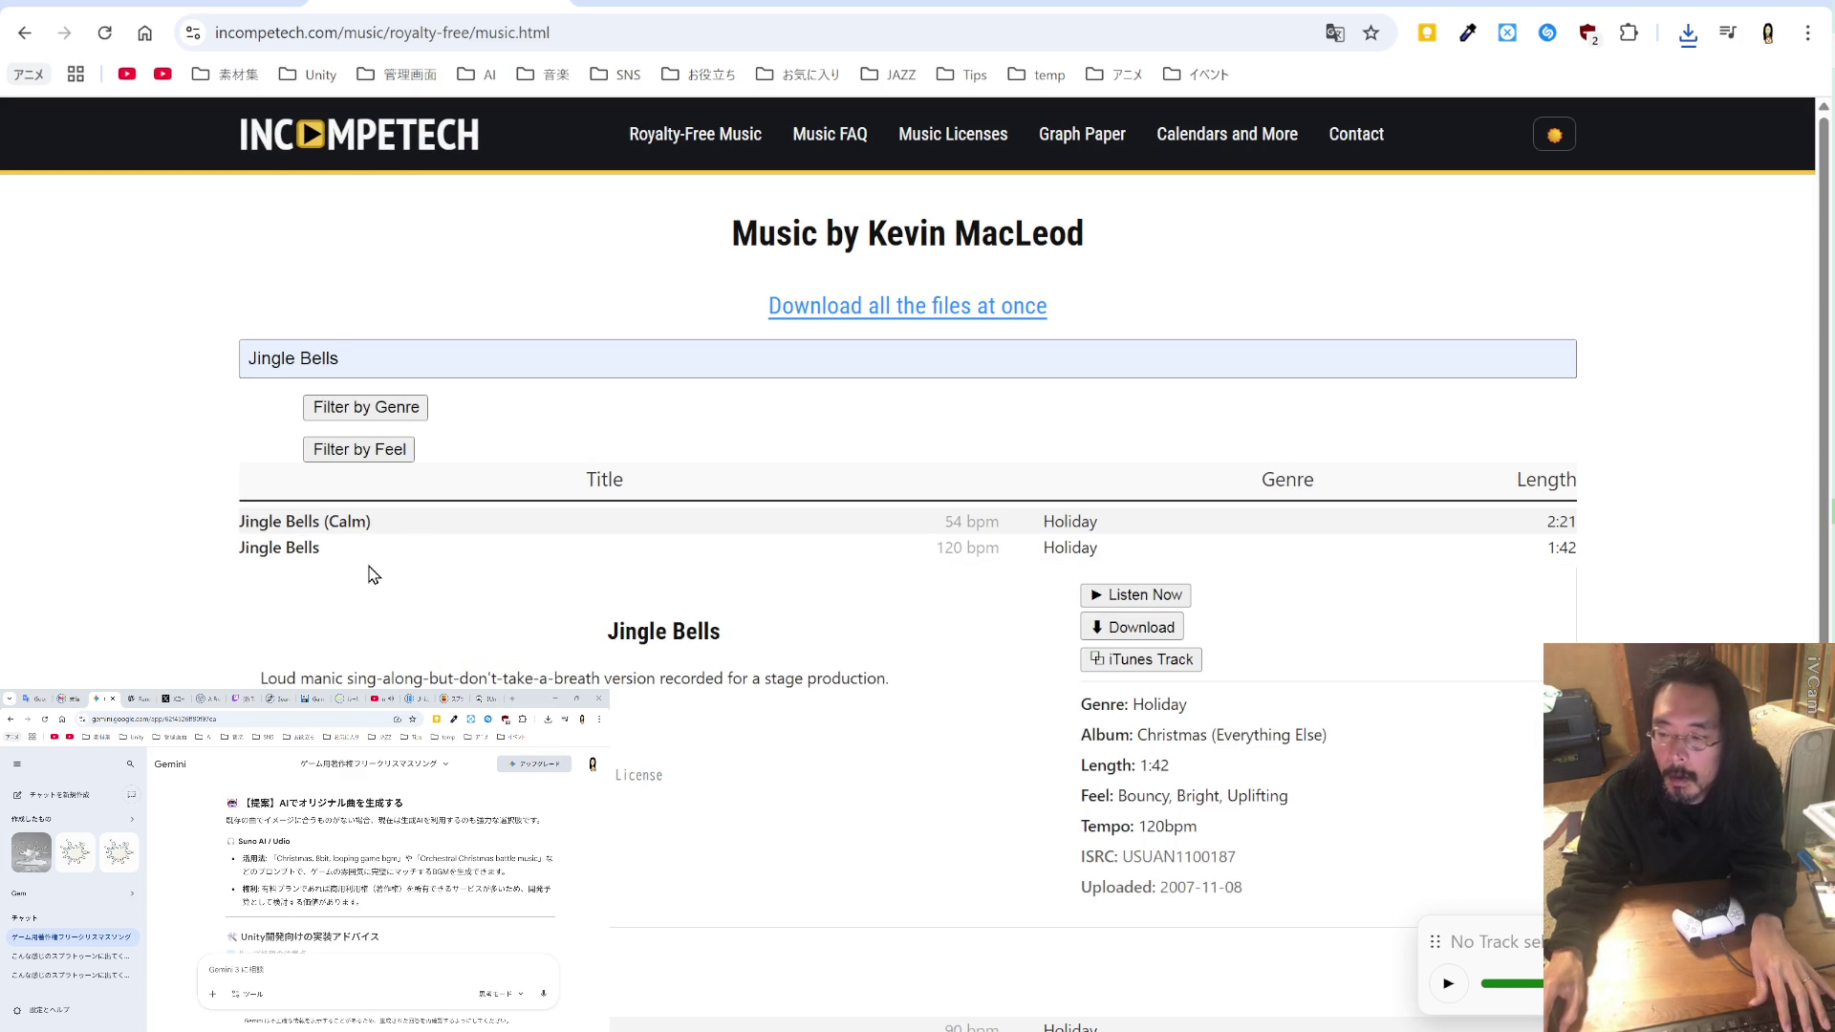
double_click(638, 775)
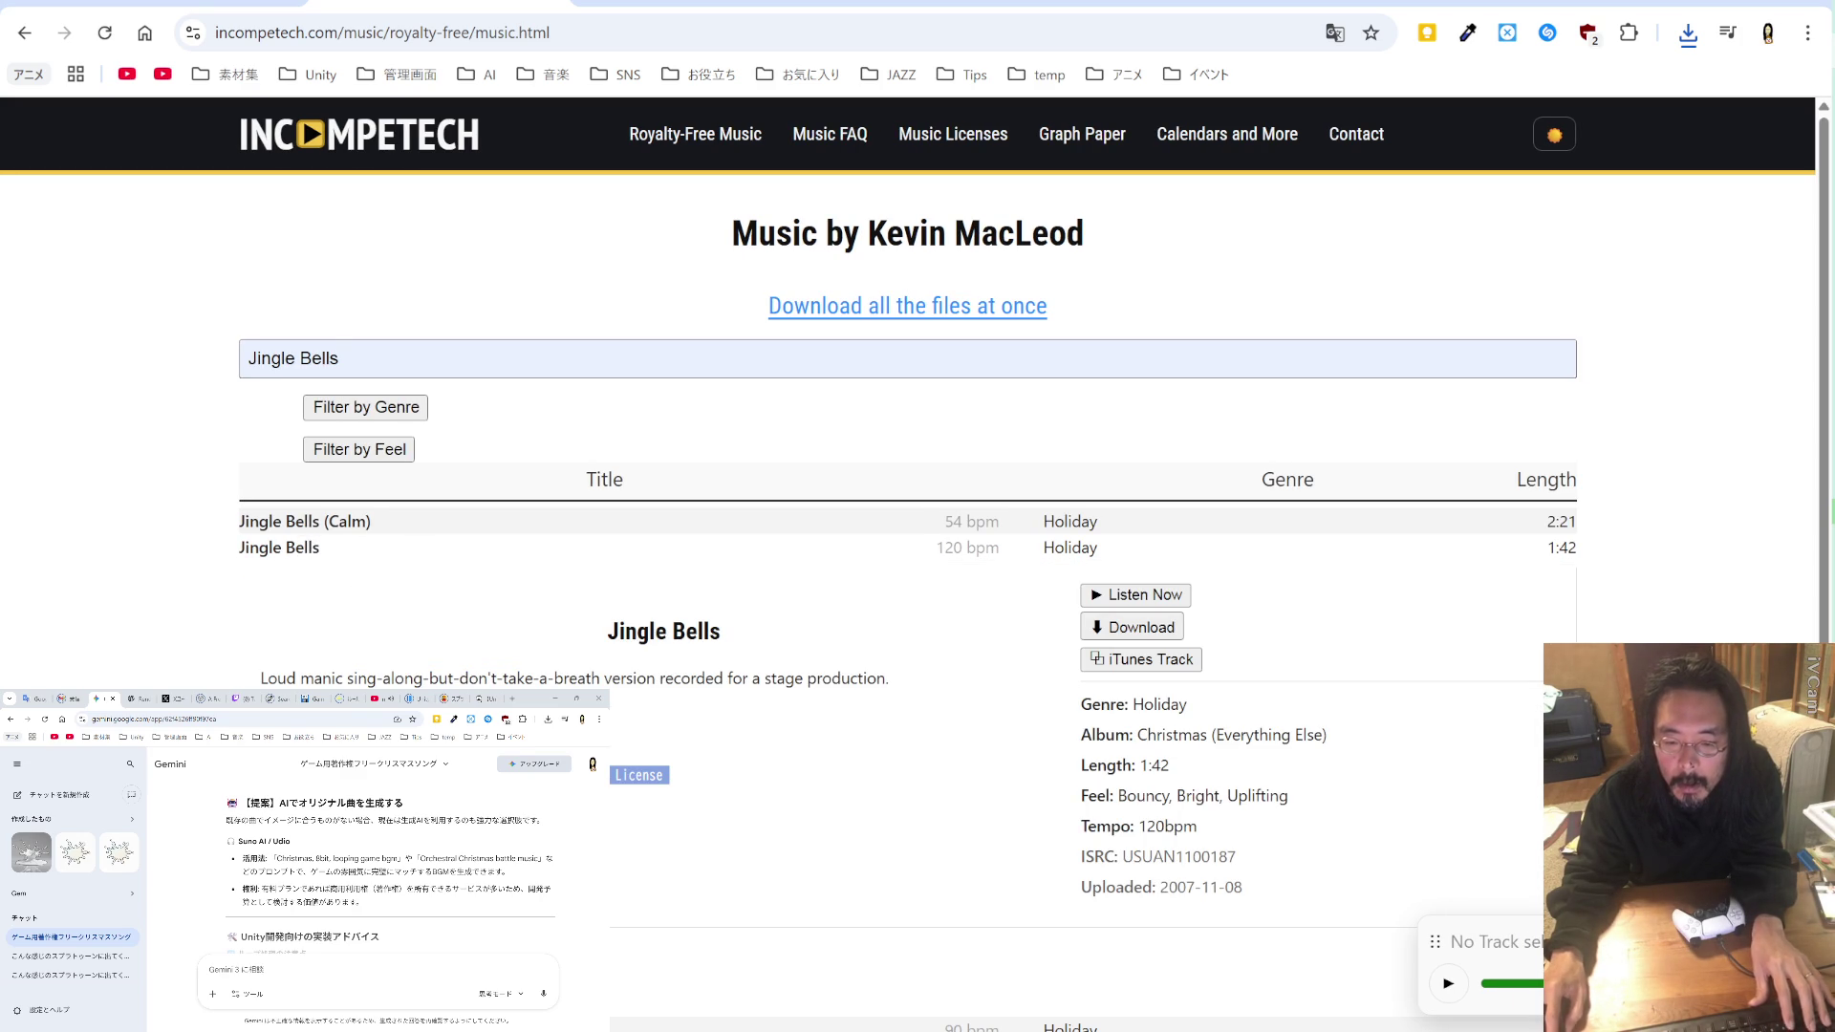
Step: Ask Gemini about the pasted attribution with 'これ', switch its mode, and select the suggested credit line
click(359, 943)
key(ctrl+v)
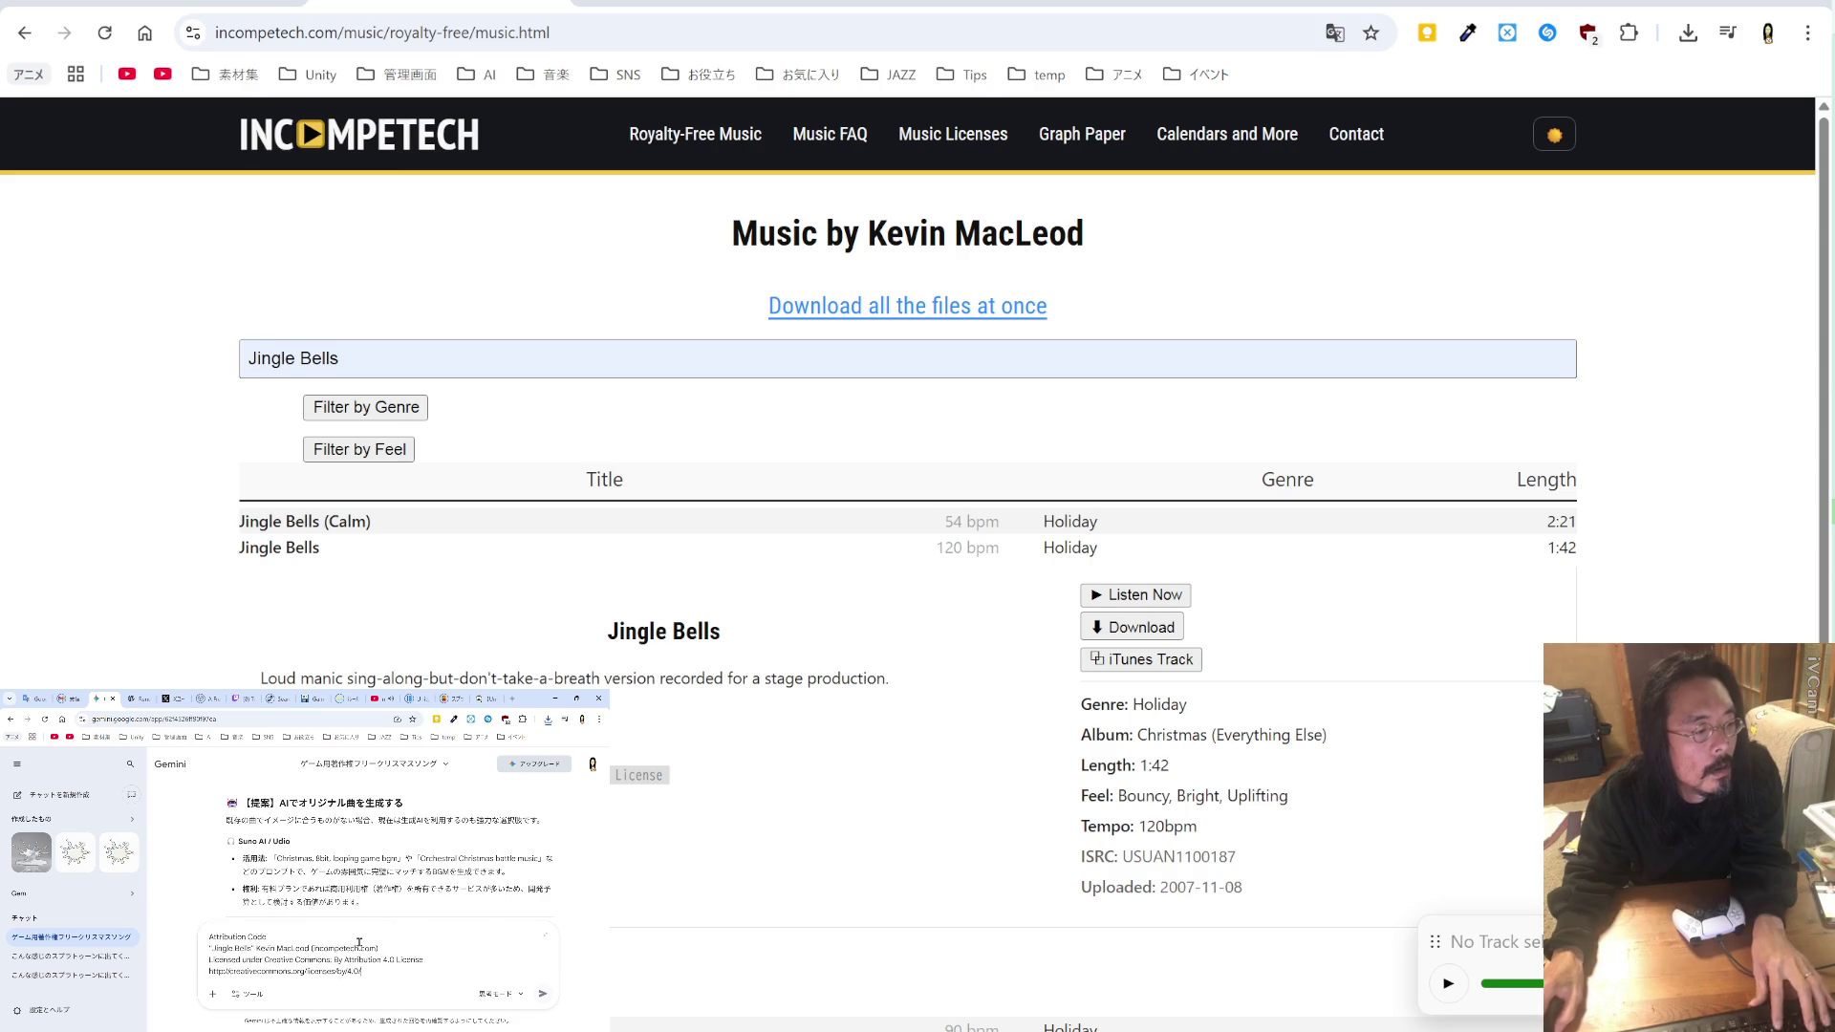
text(これは？)
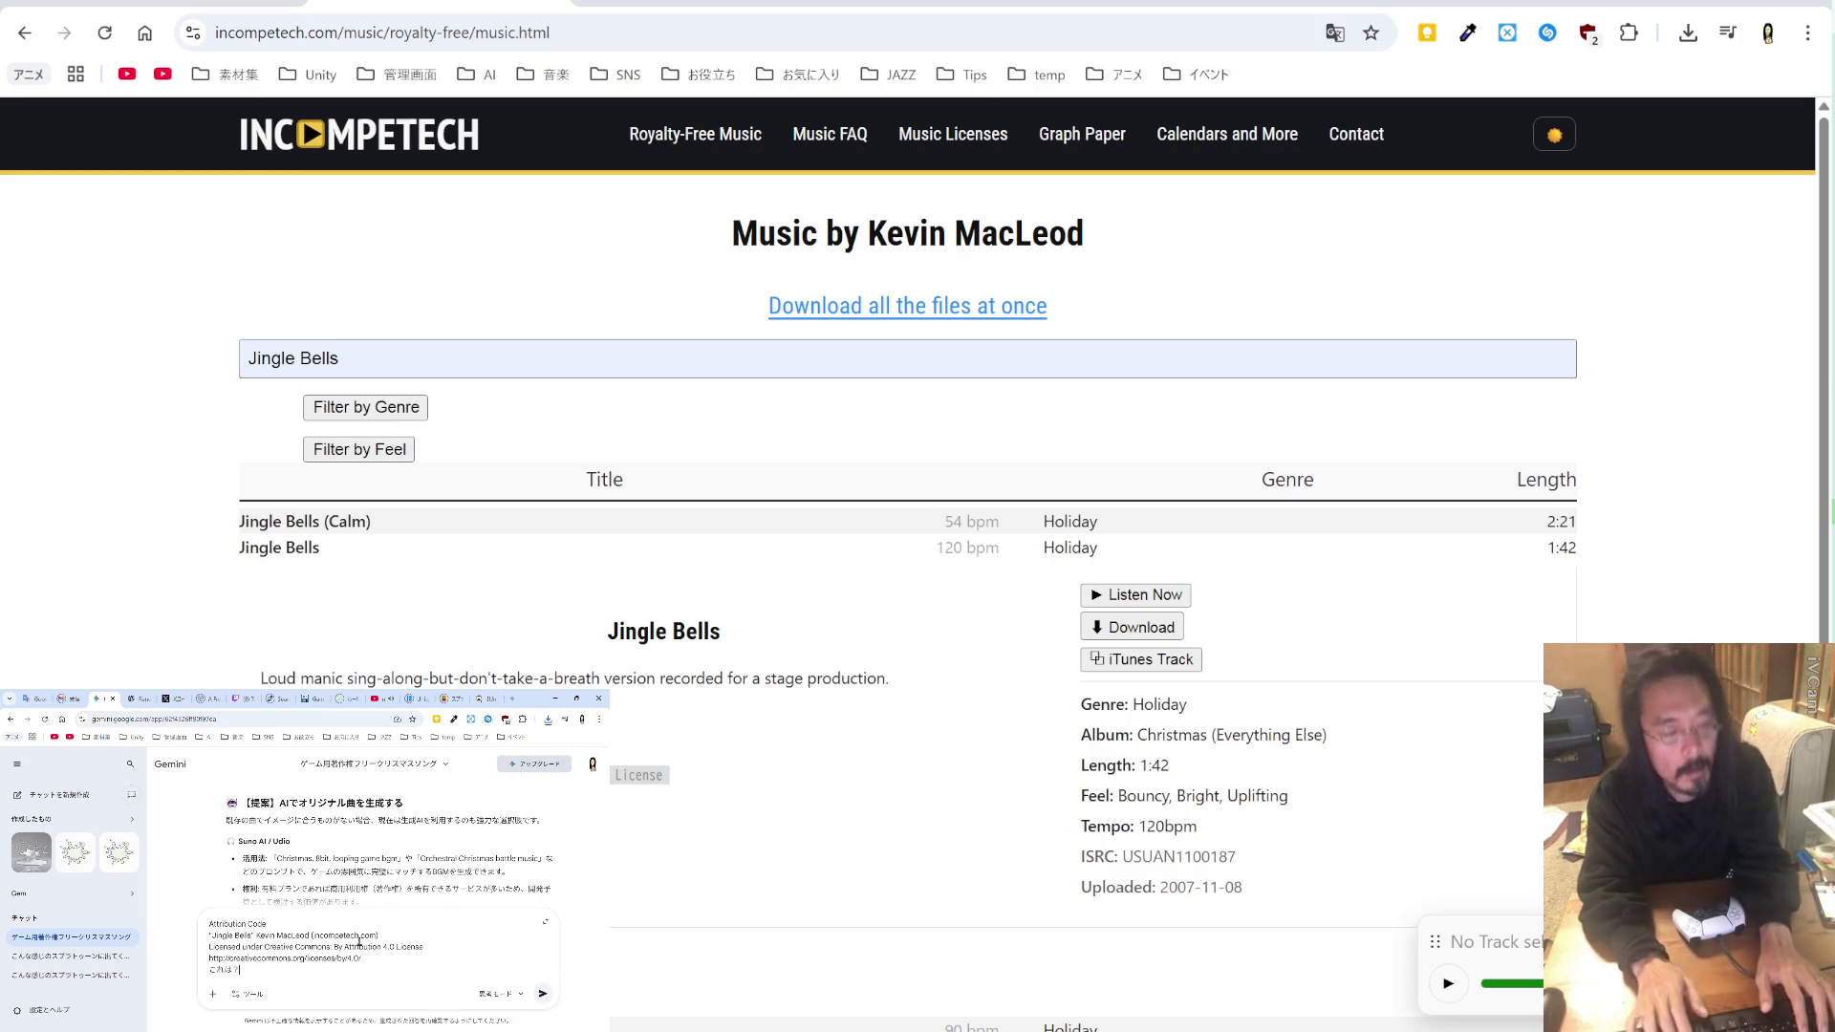
key(Return)
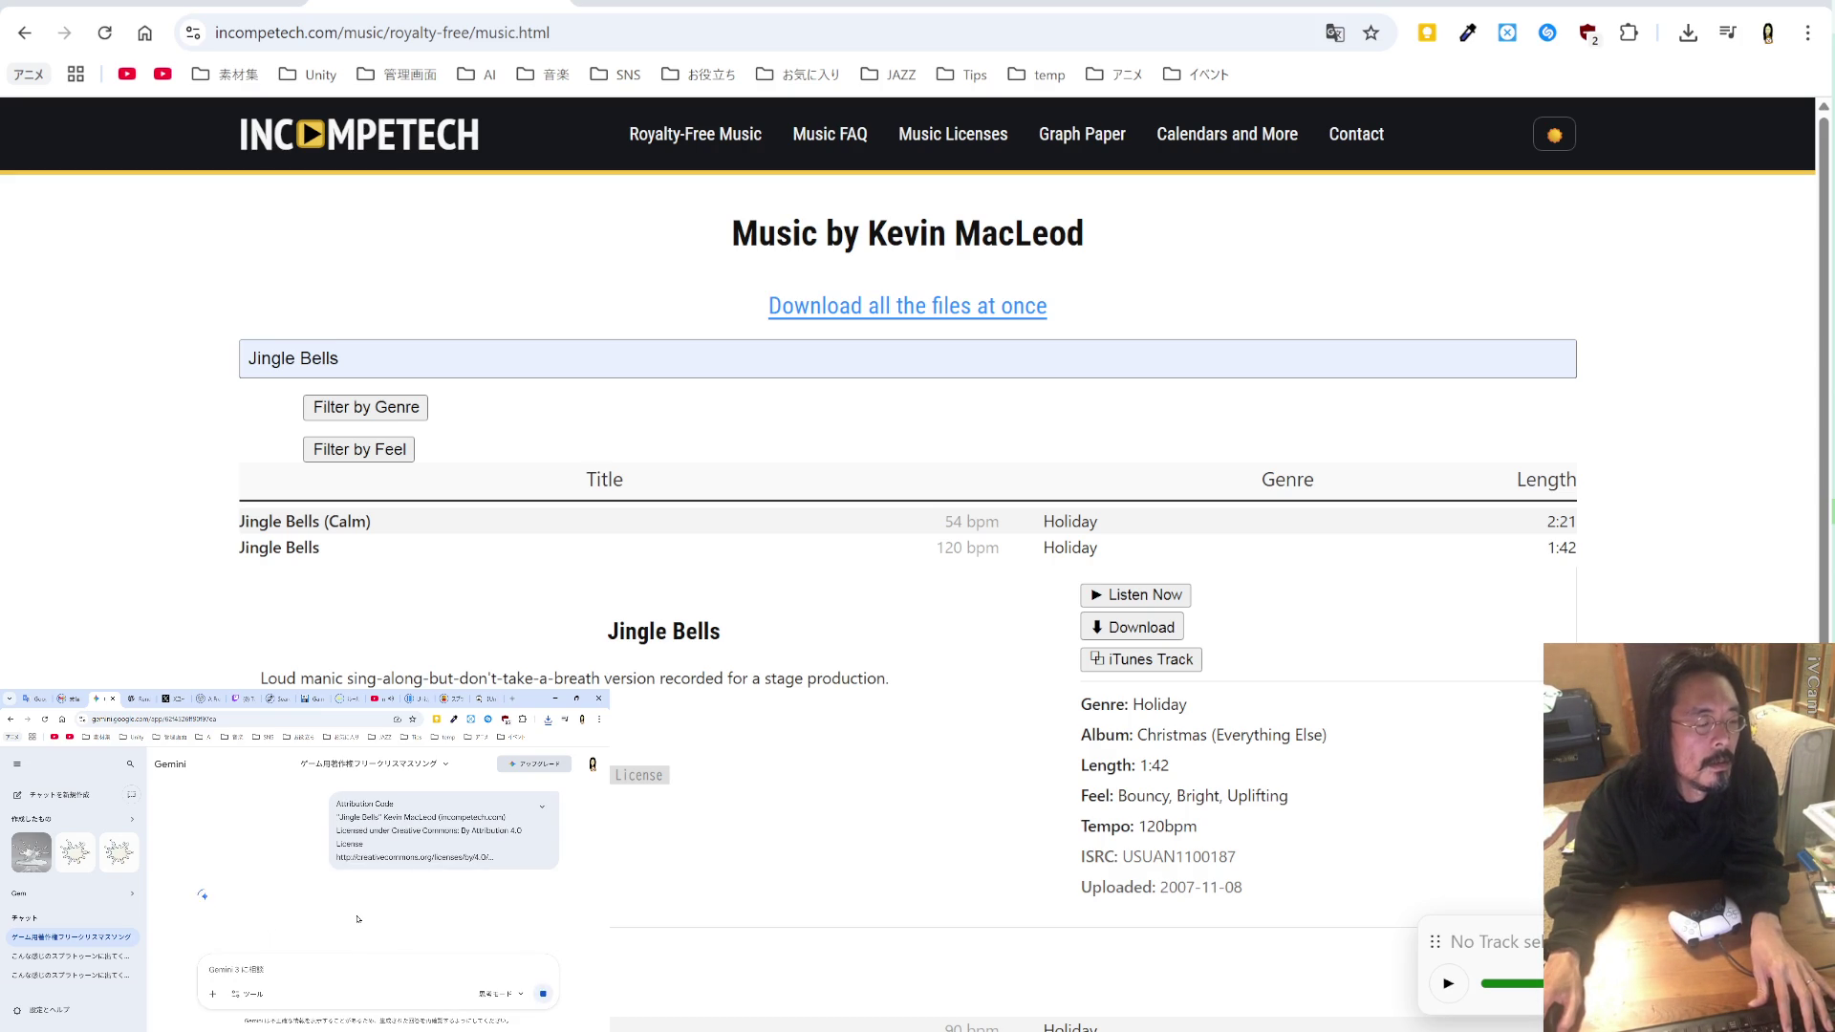
click(498, 997)
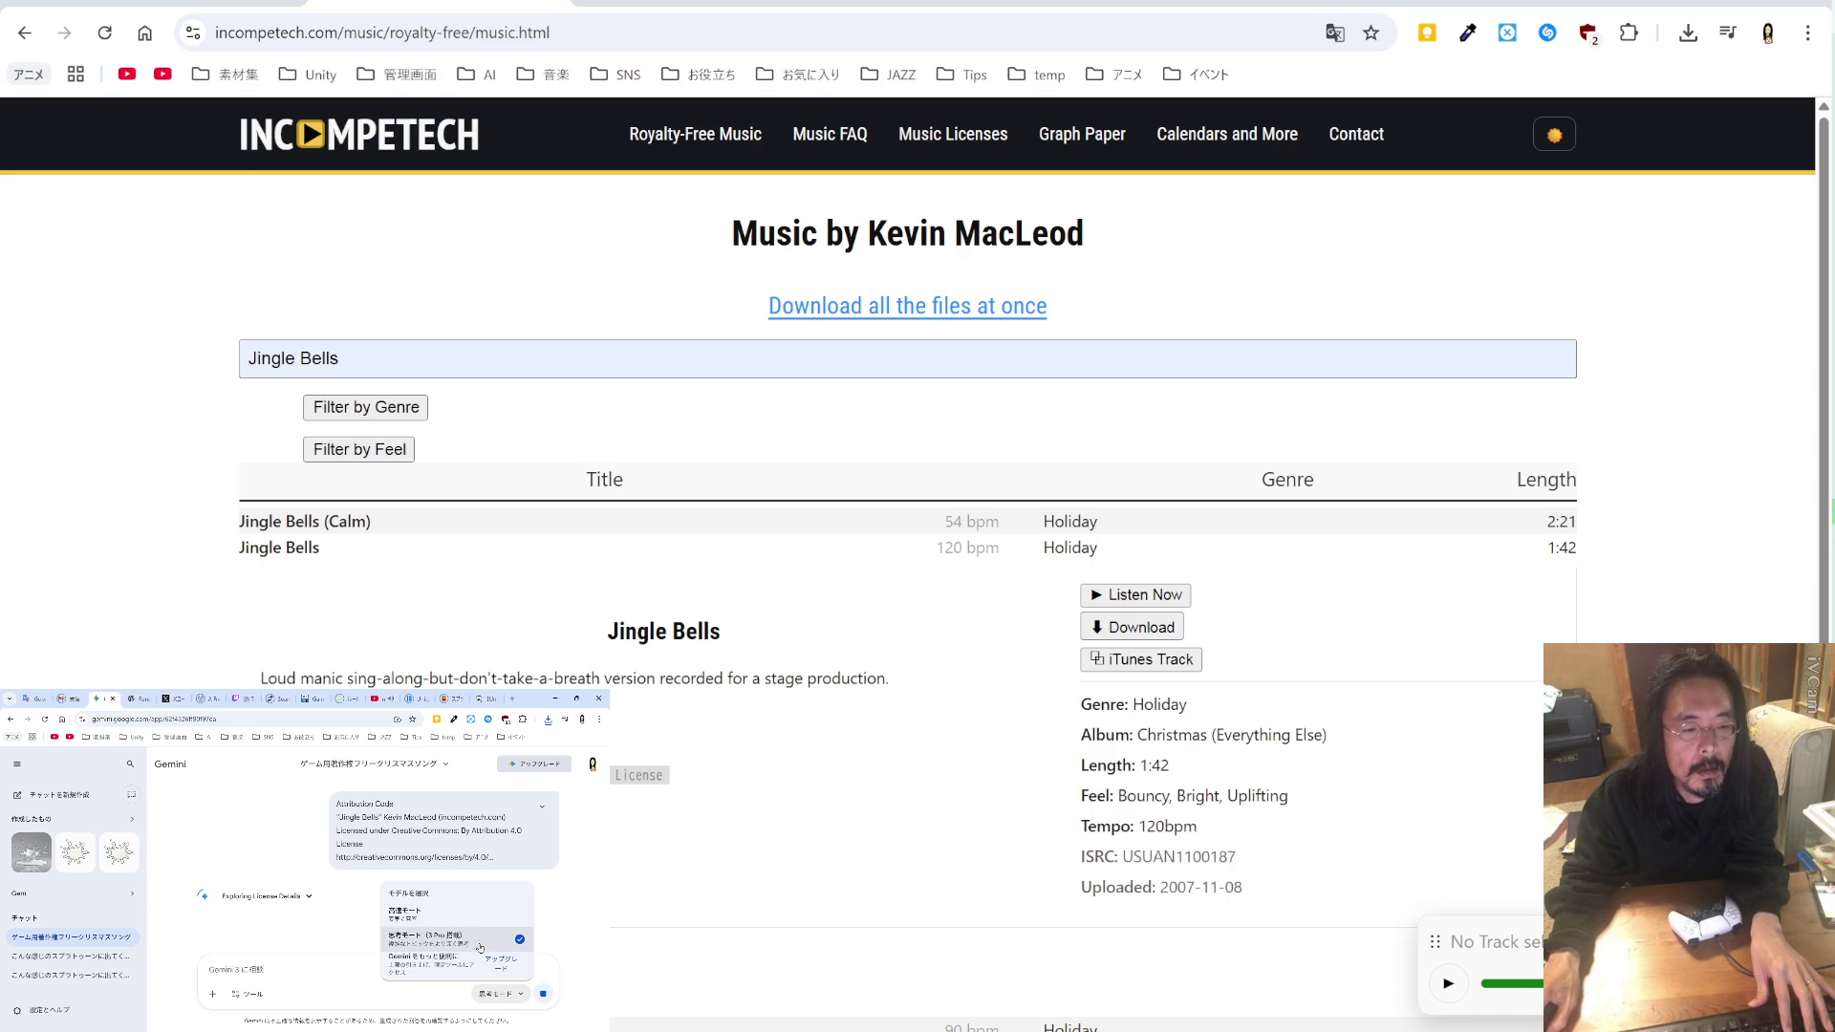
click(450, 928)
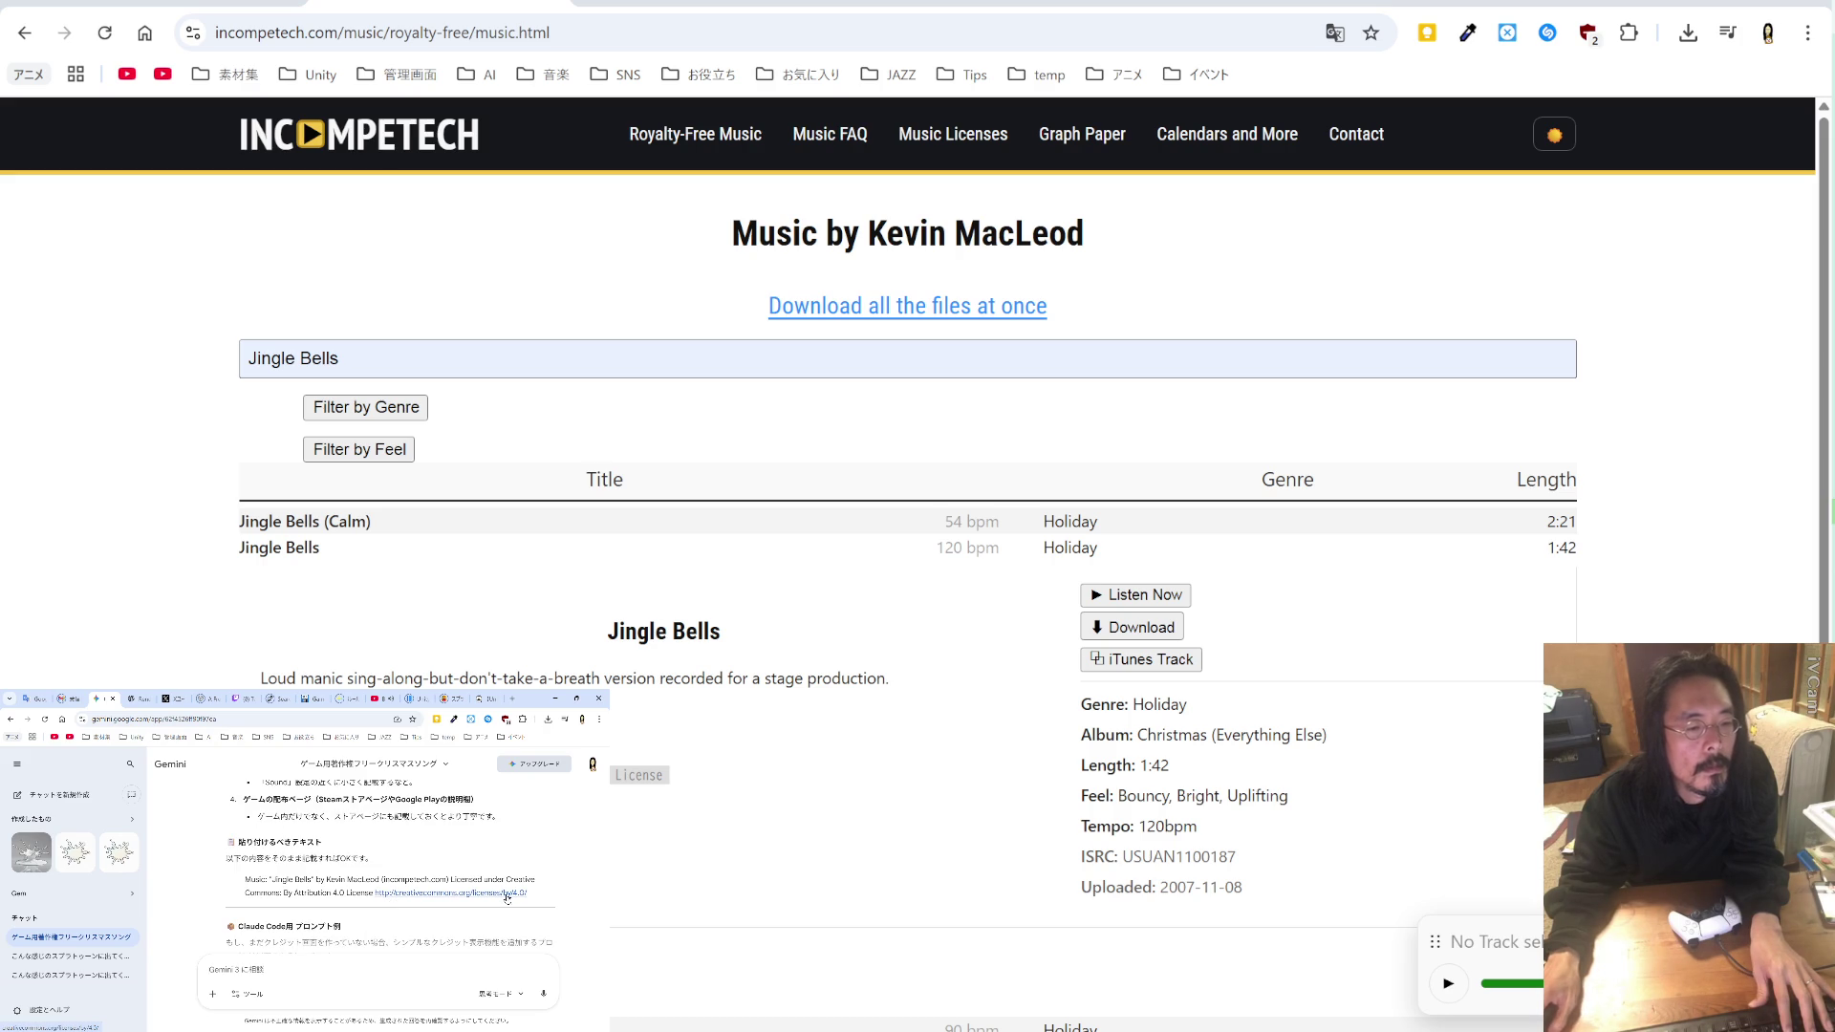
drag(528, 893, 283, 880)
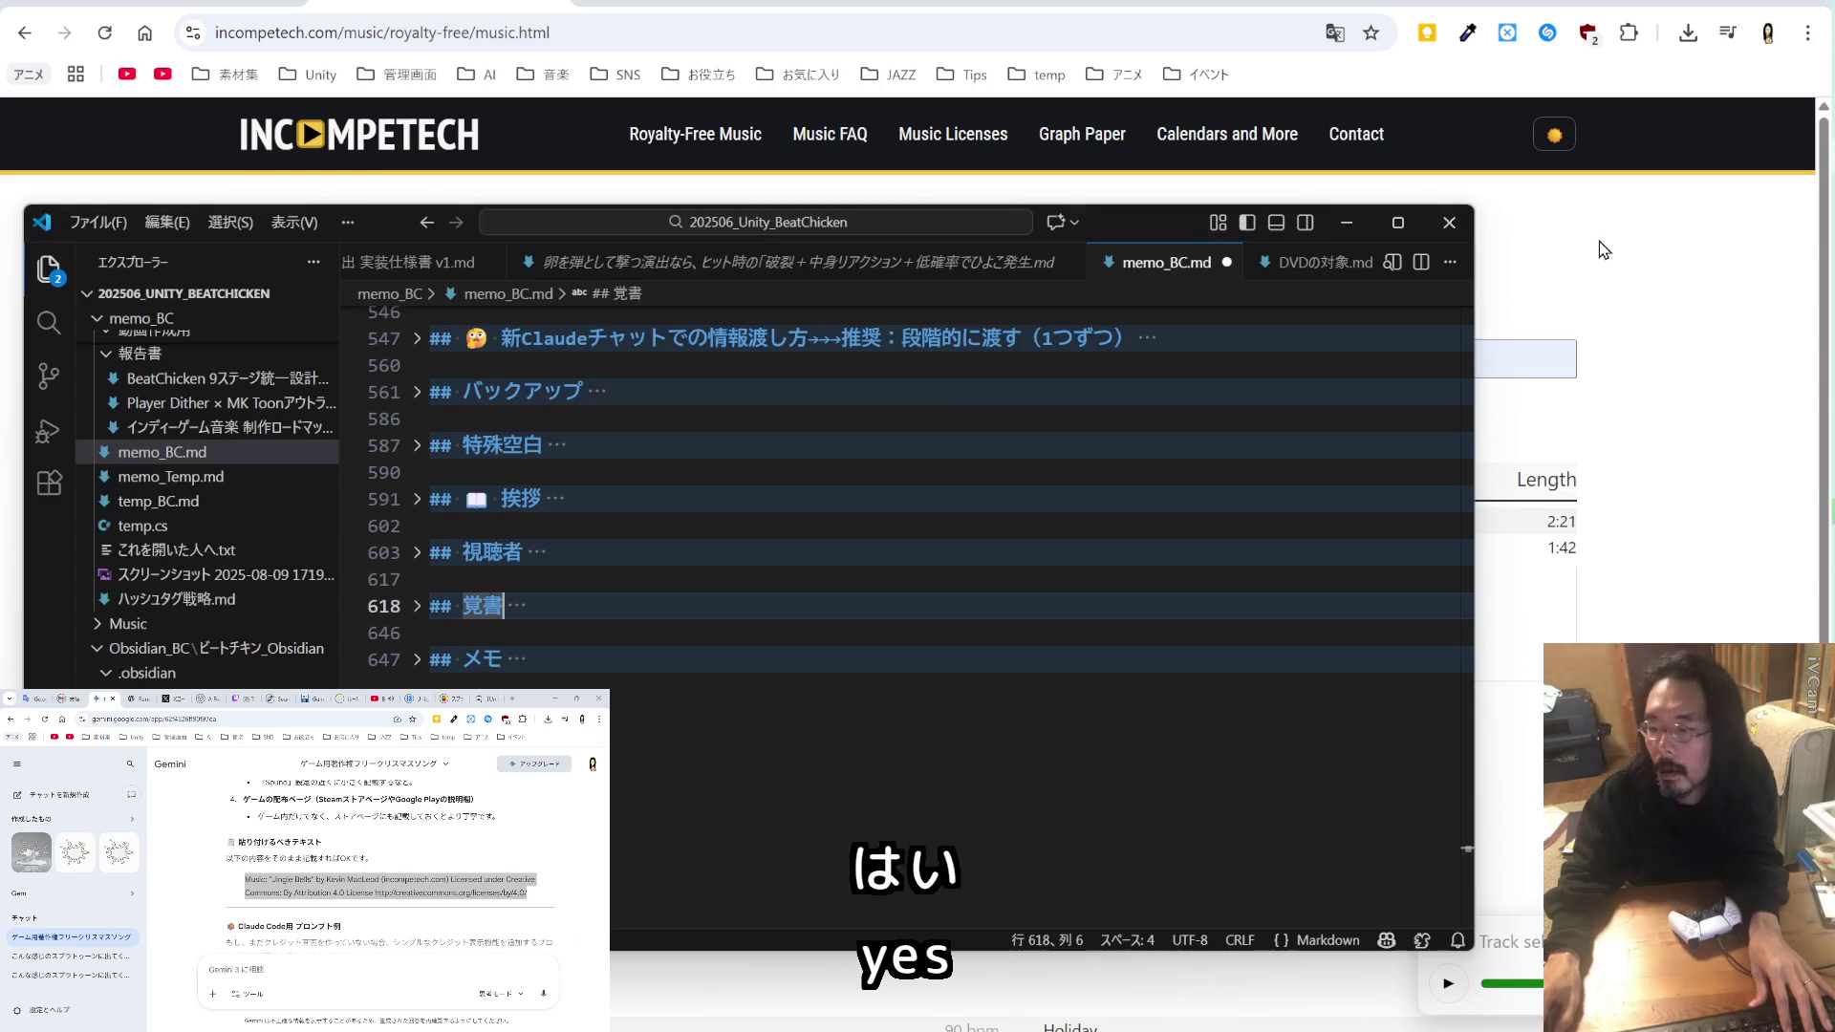
Step: Paste the Jingle Bells credit line into temp_BC.md in VS Code, then return to Incompetech
key(alt+Tab)
scroll(421, 273, up, 5)
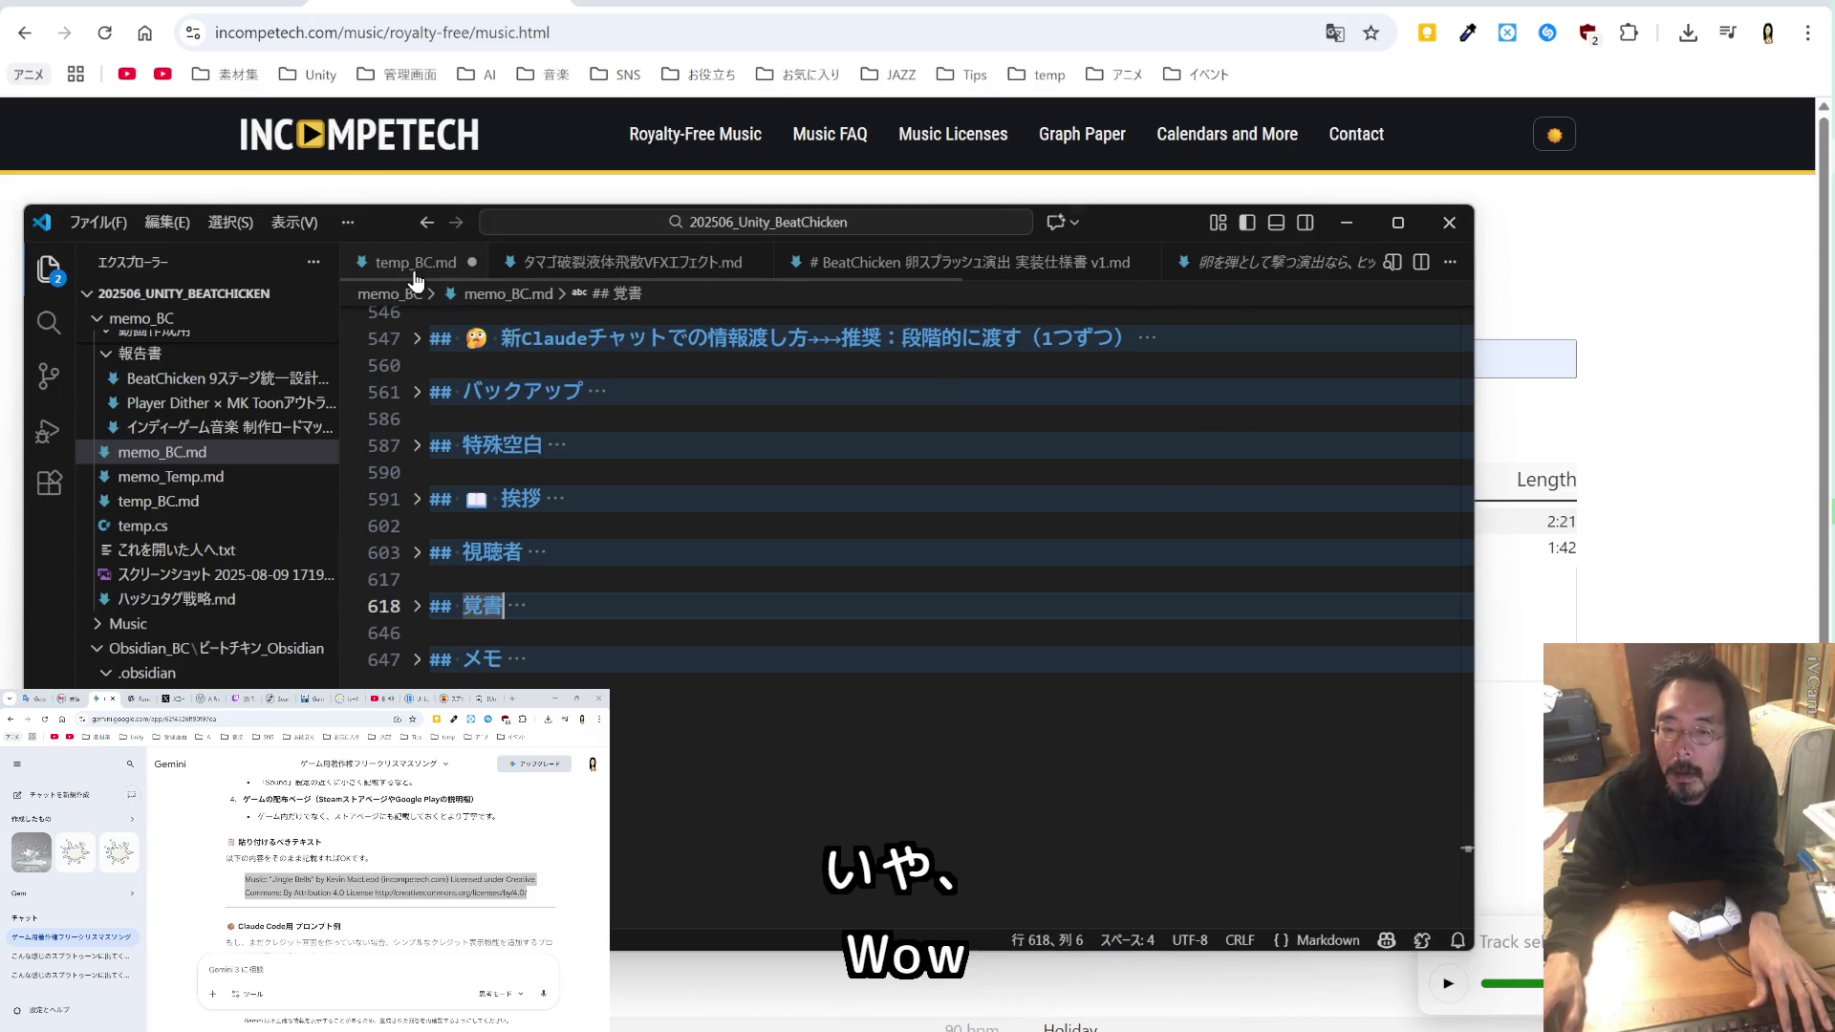
click(419, 275)
text(Music: "Jingle Bells" by Kevin MacLeod (incompetech.com) Licensed under Creative Commons: By Attribution 4.0 License http://creativecommons.org/licenses/by/4.0/)
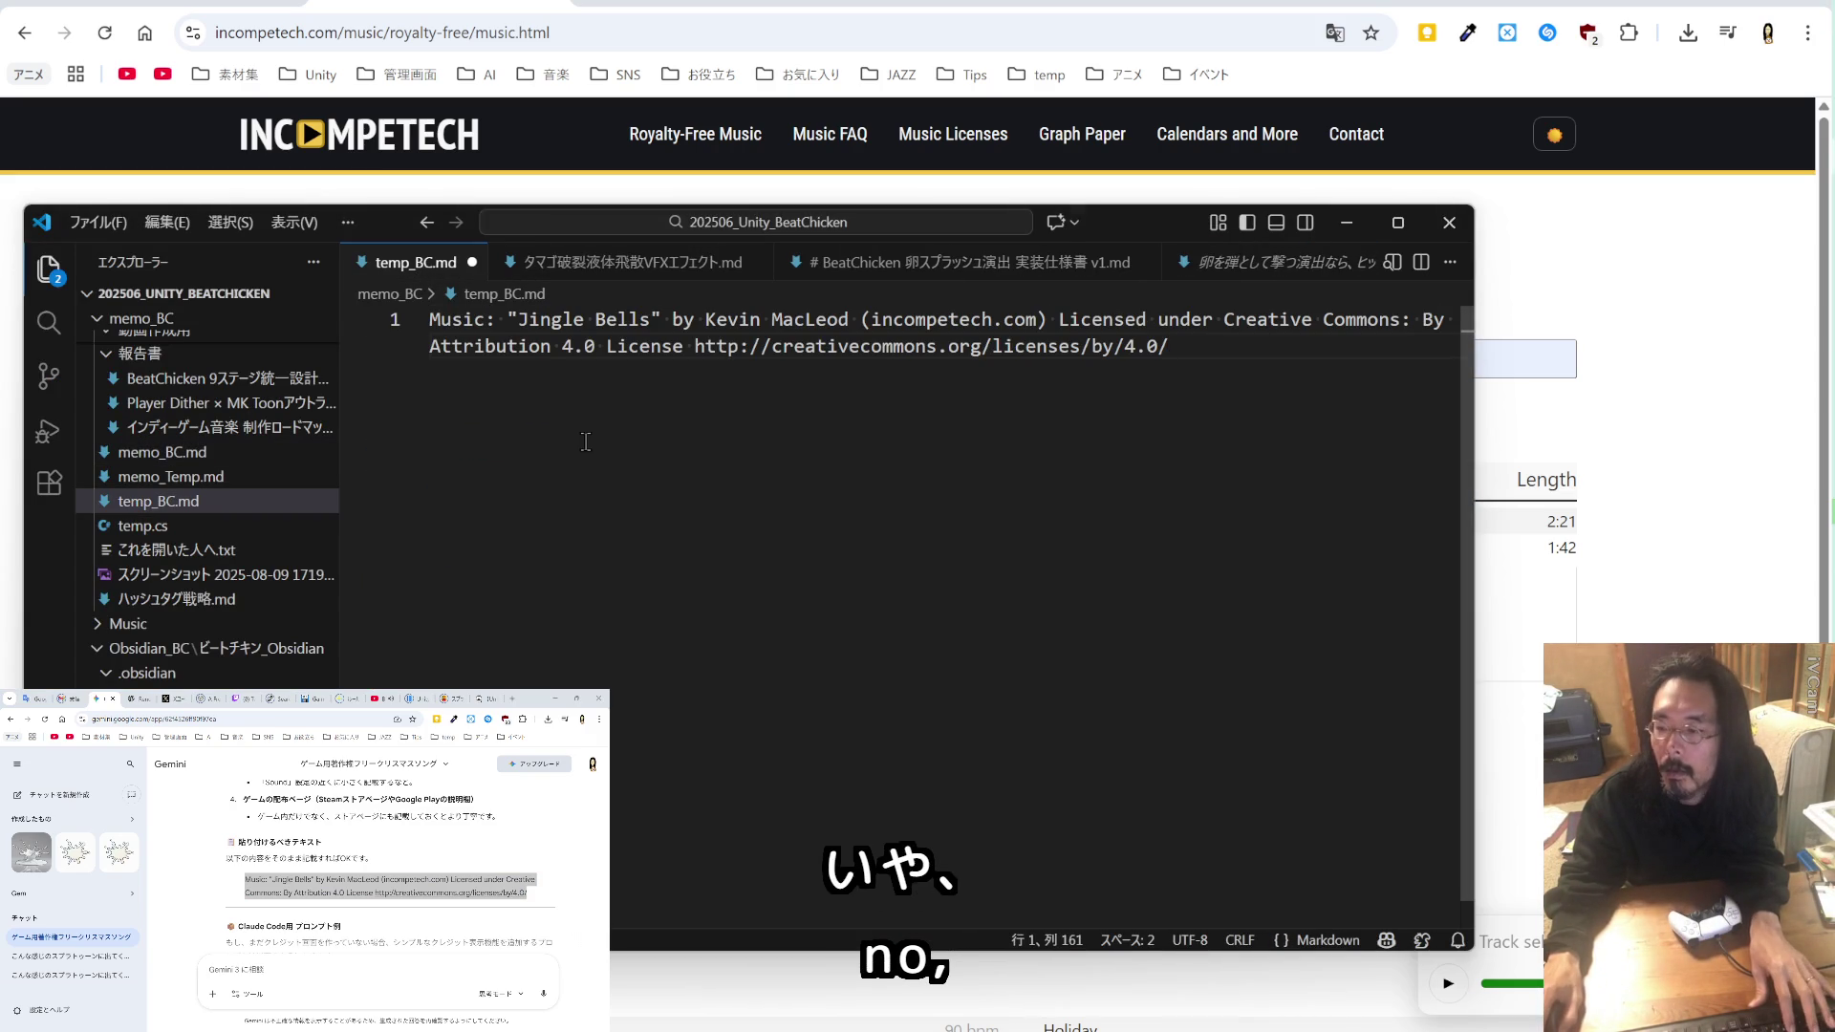
click(1700, 482)
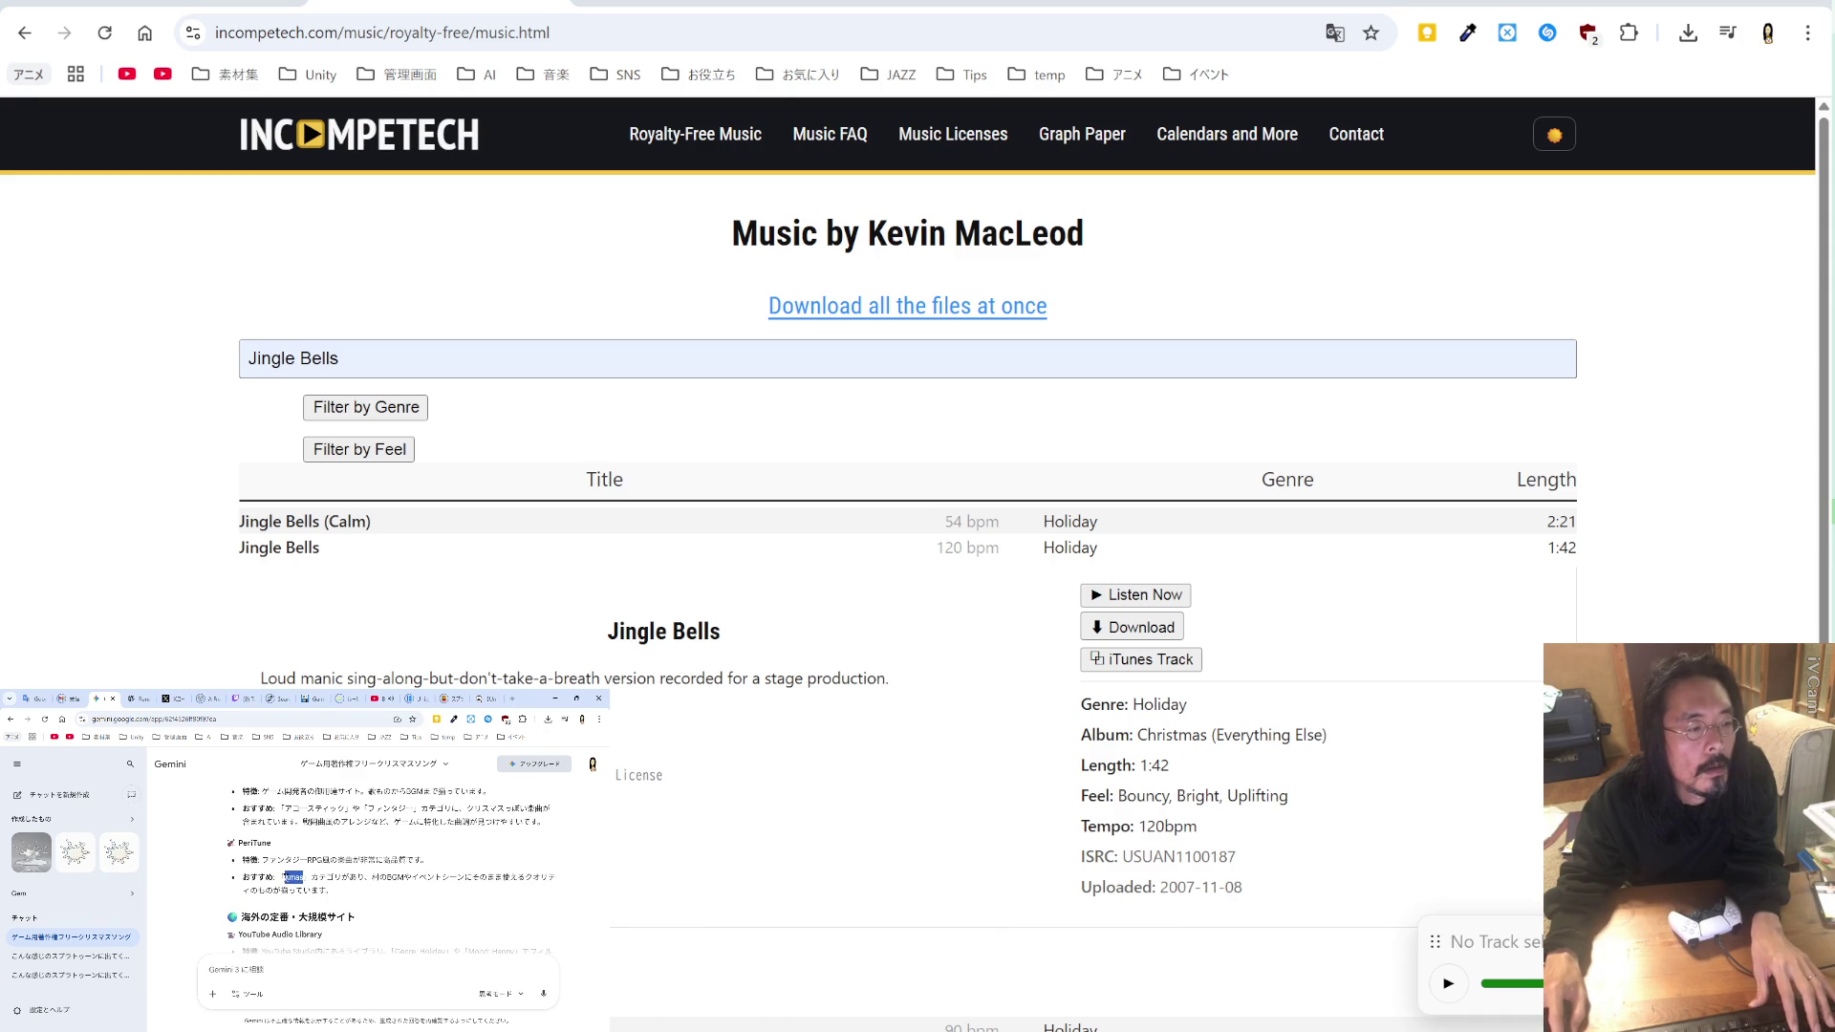
Step: Replace the filter text, and run a Google search for Xmas in a new tab
key(ctrl+a)
text(Xmas)
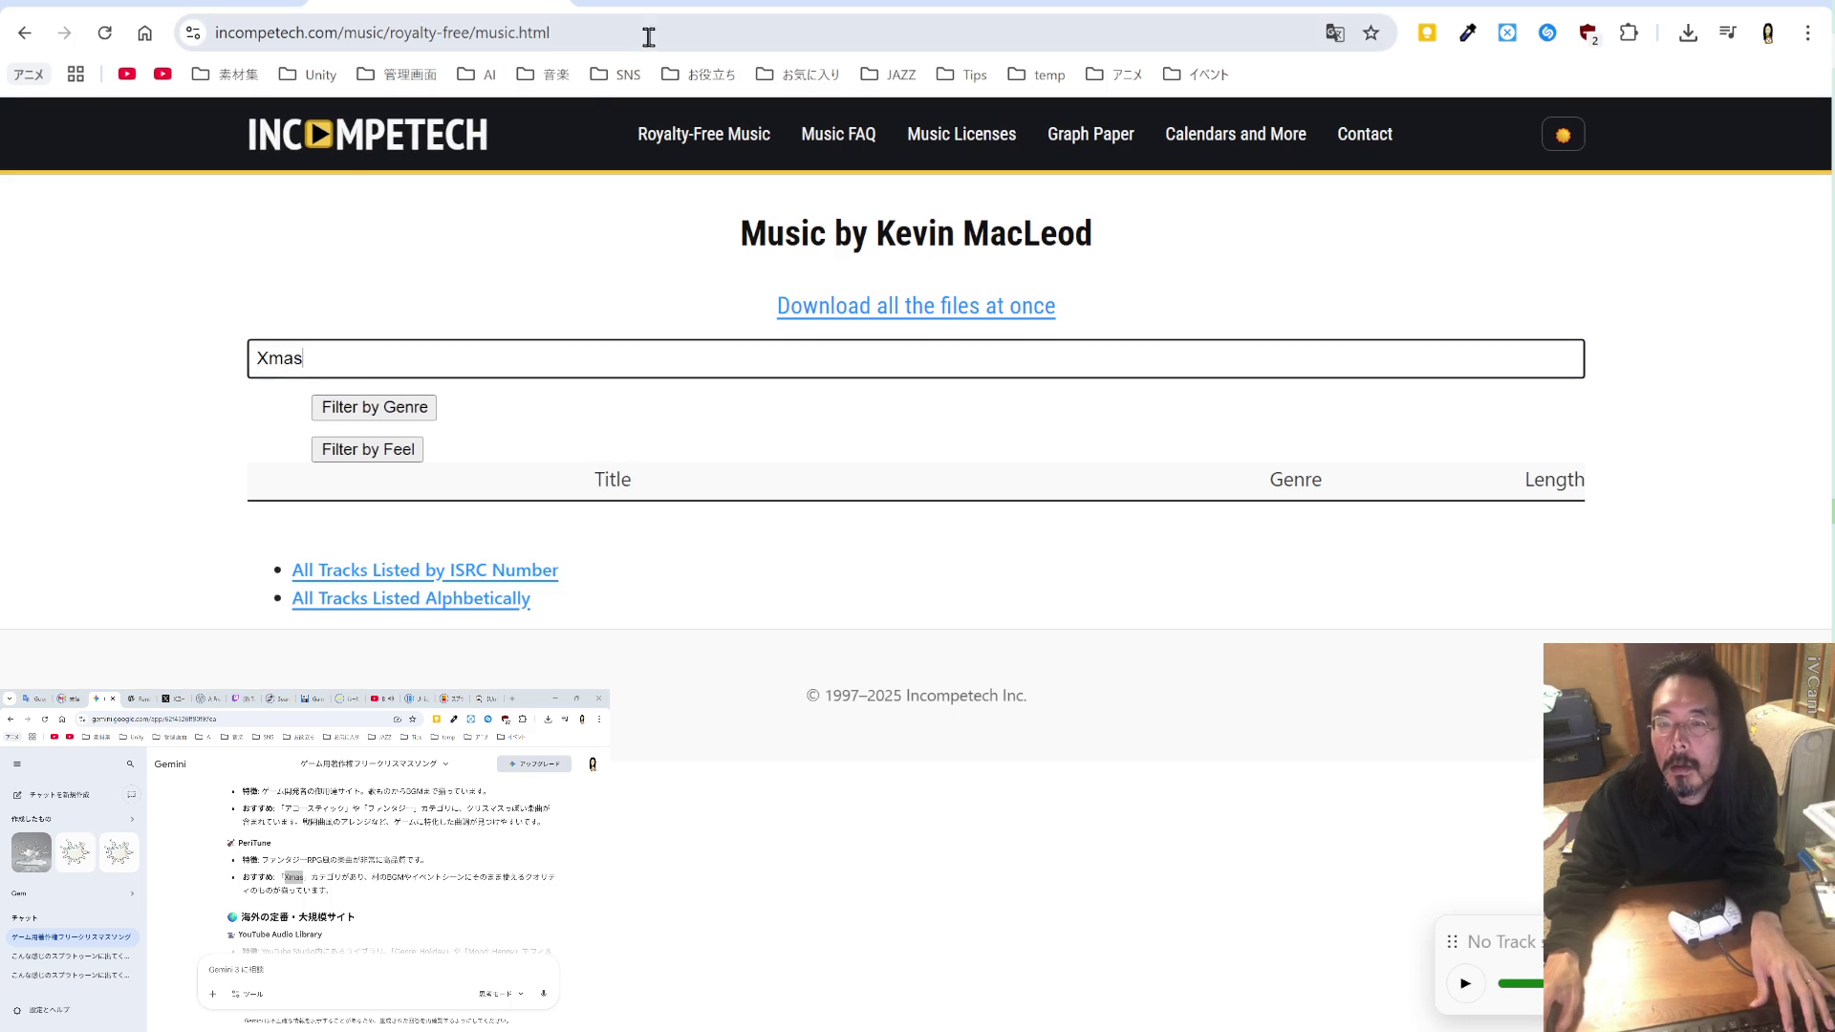
key(ctrl+t)
text(Xmas)
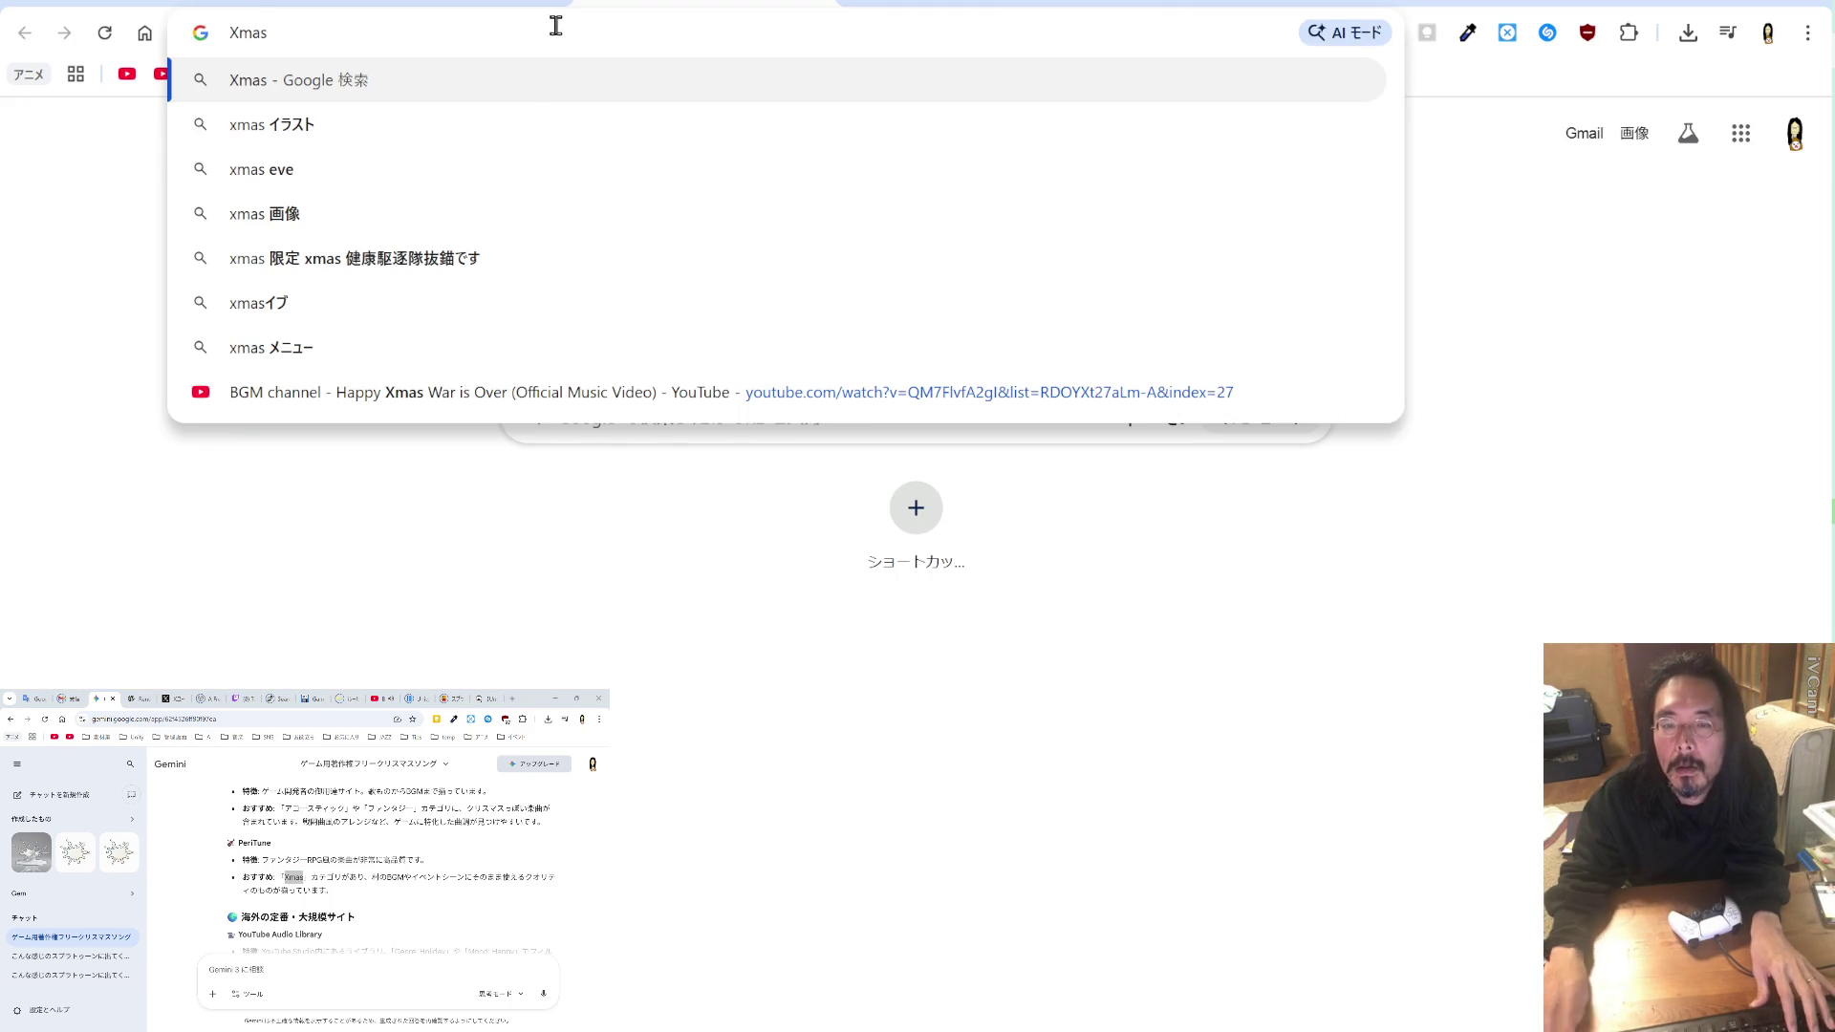
key(Return)
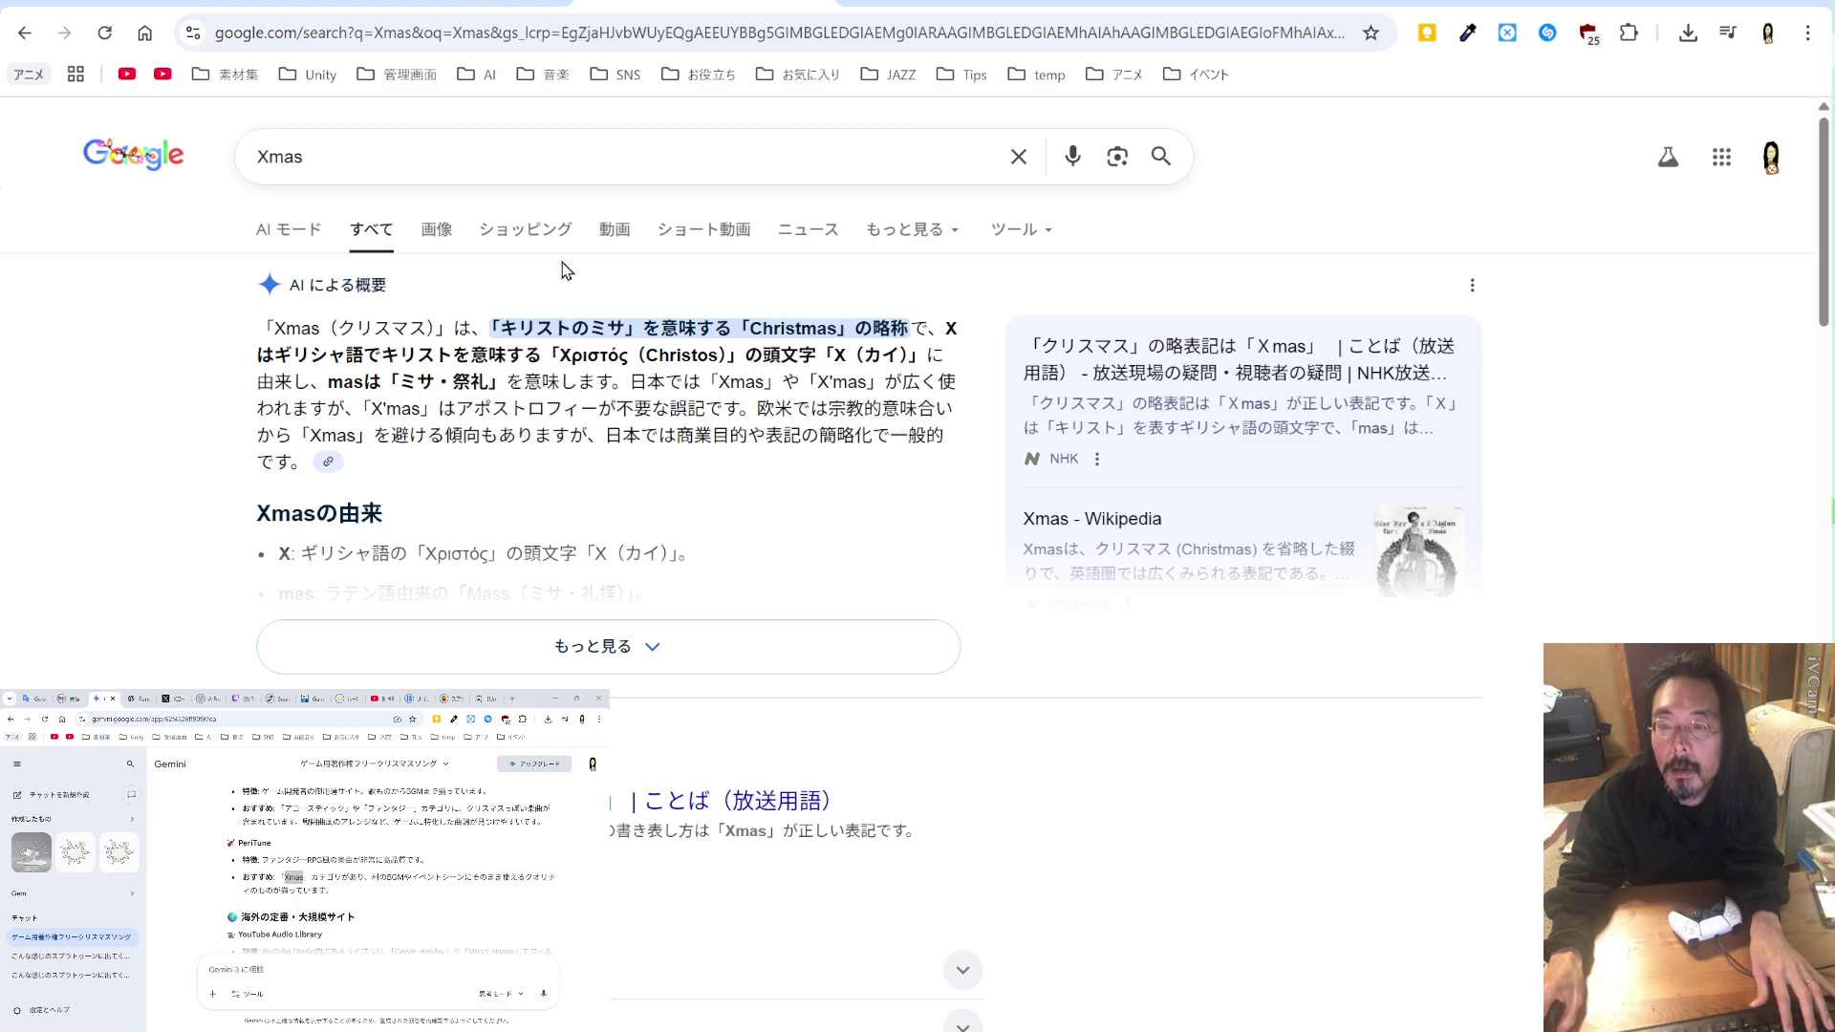
click(463, 3)
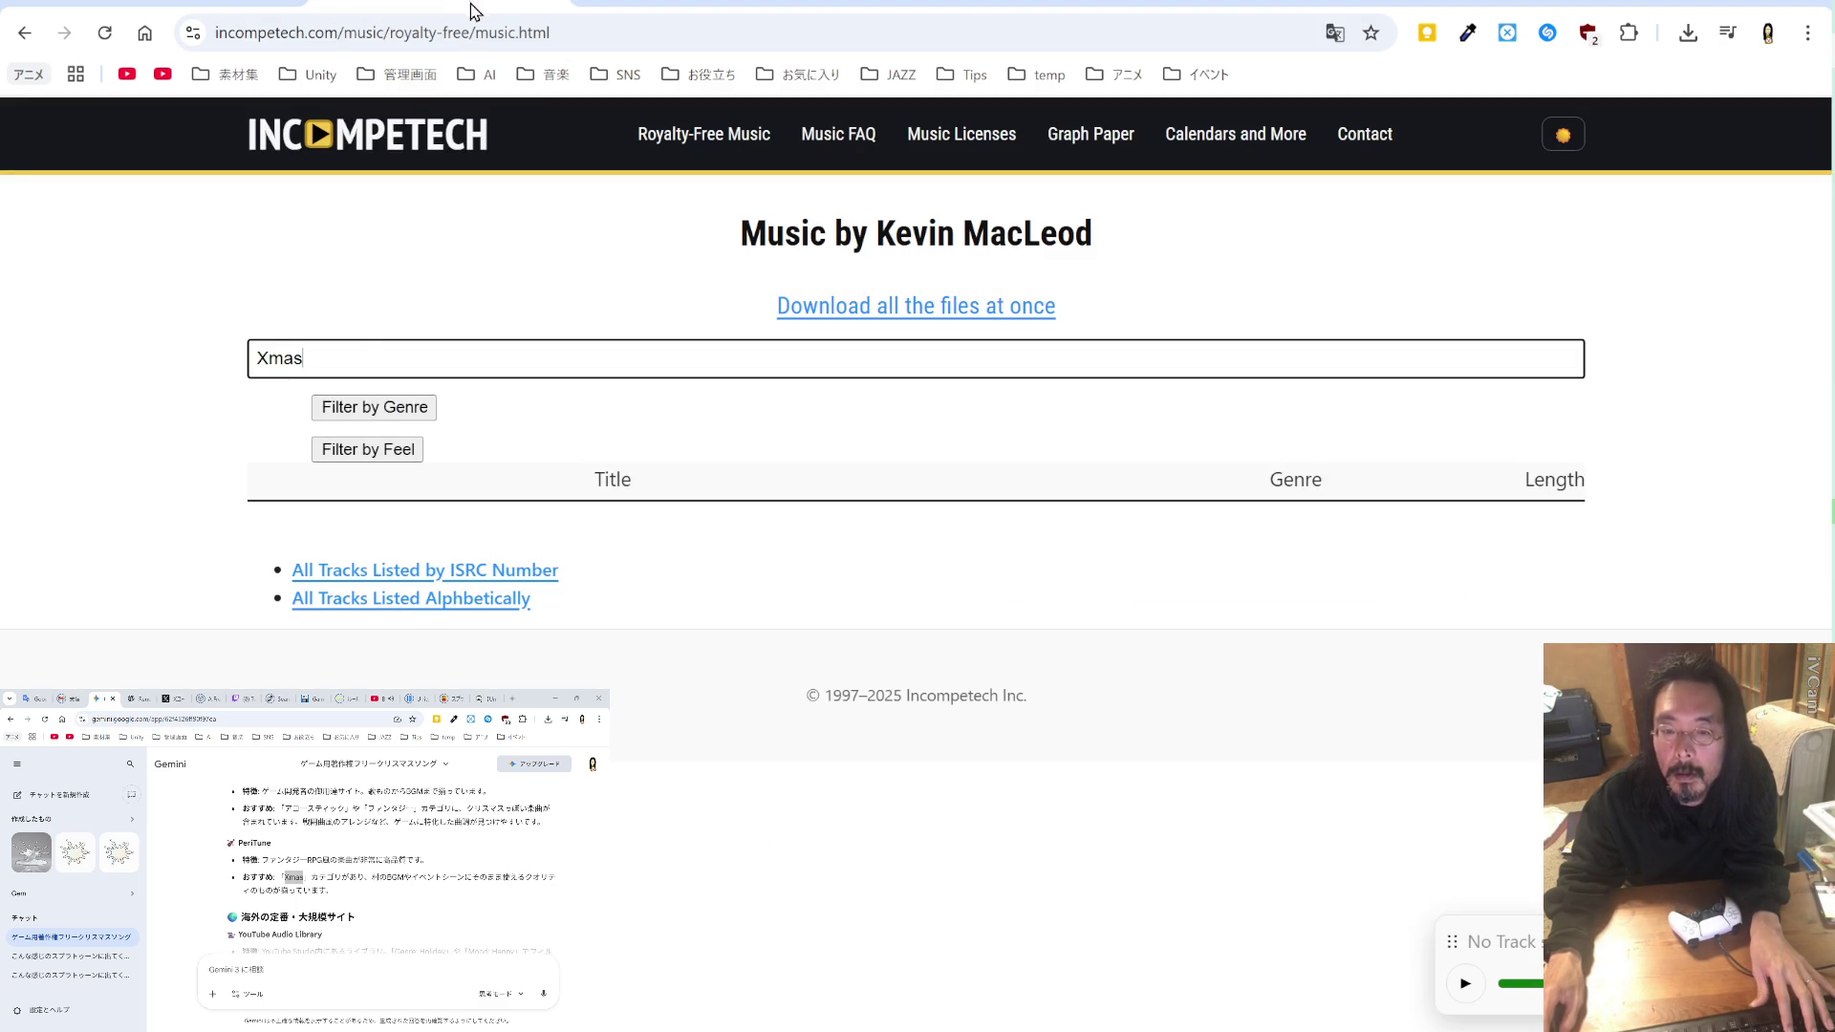
Step: Translate さんたクロース in Google Translate and filter Incompetech tracks by 'Santa'
double_click(344, 352)
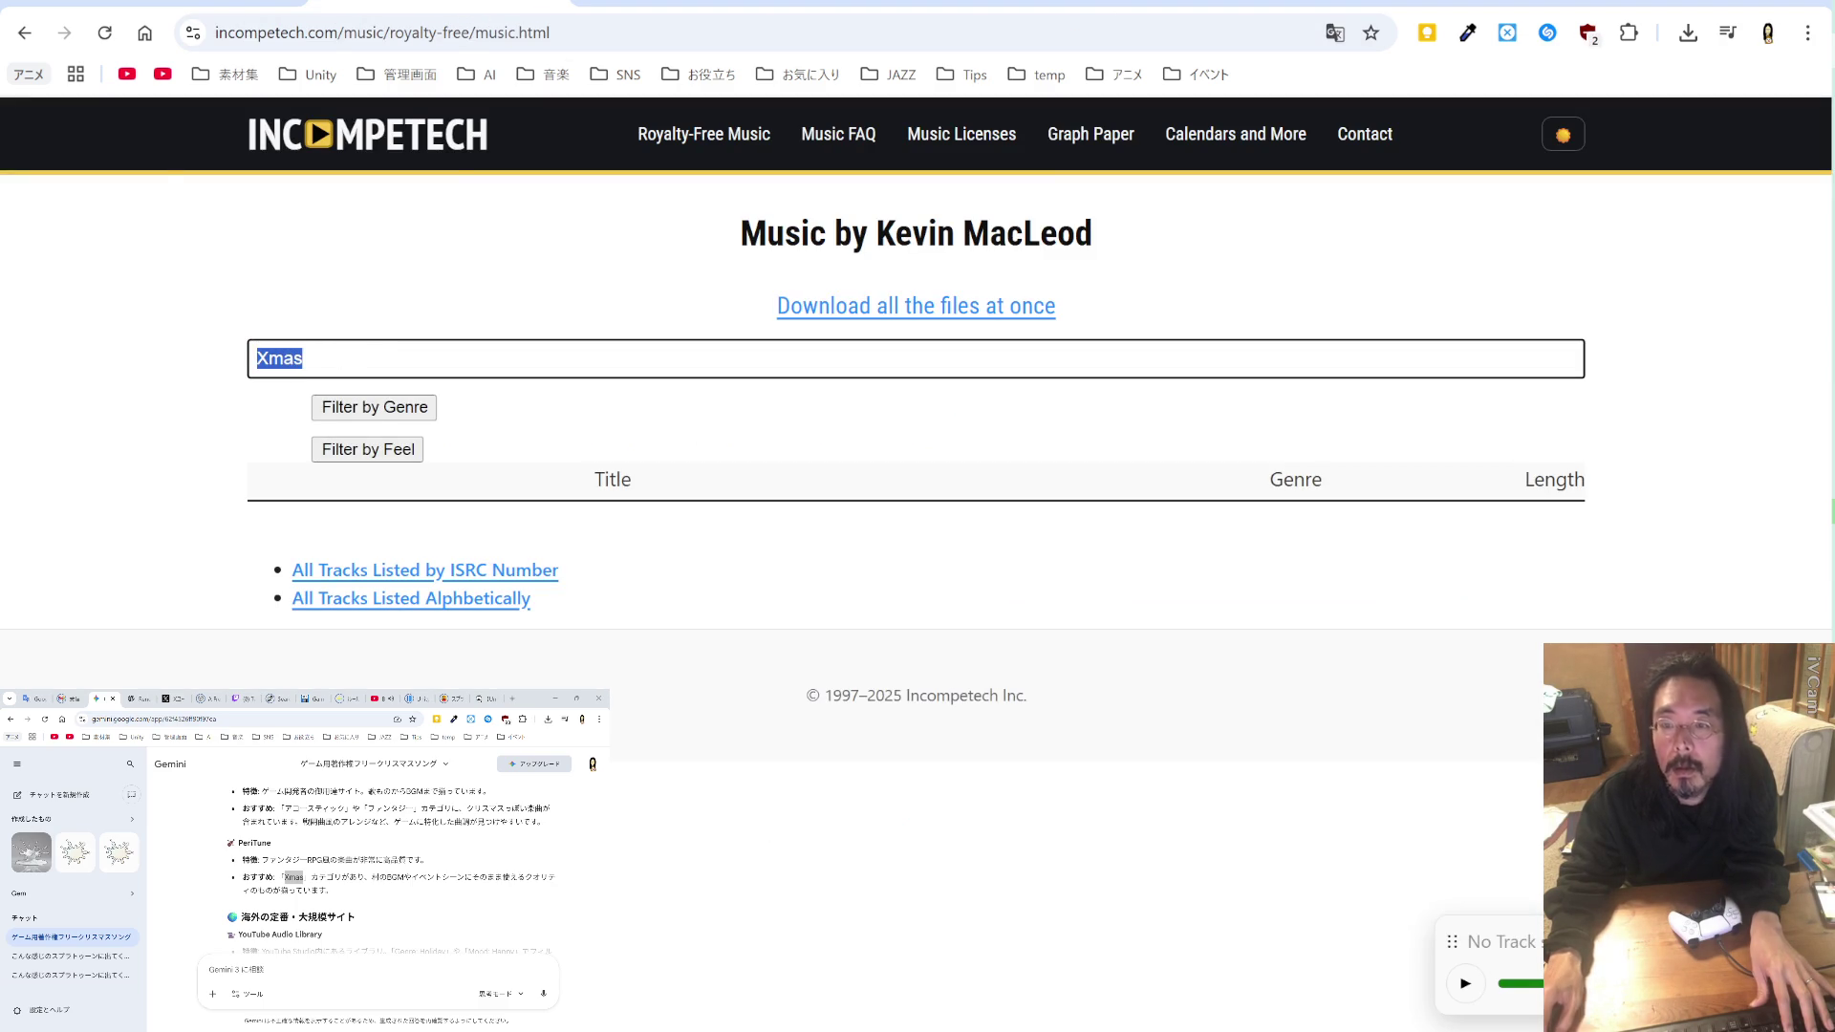
click(34, 700)
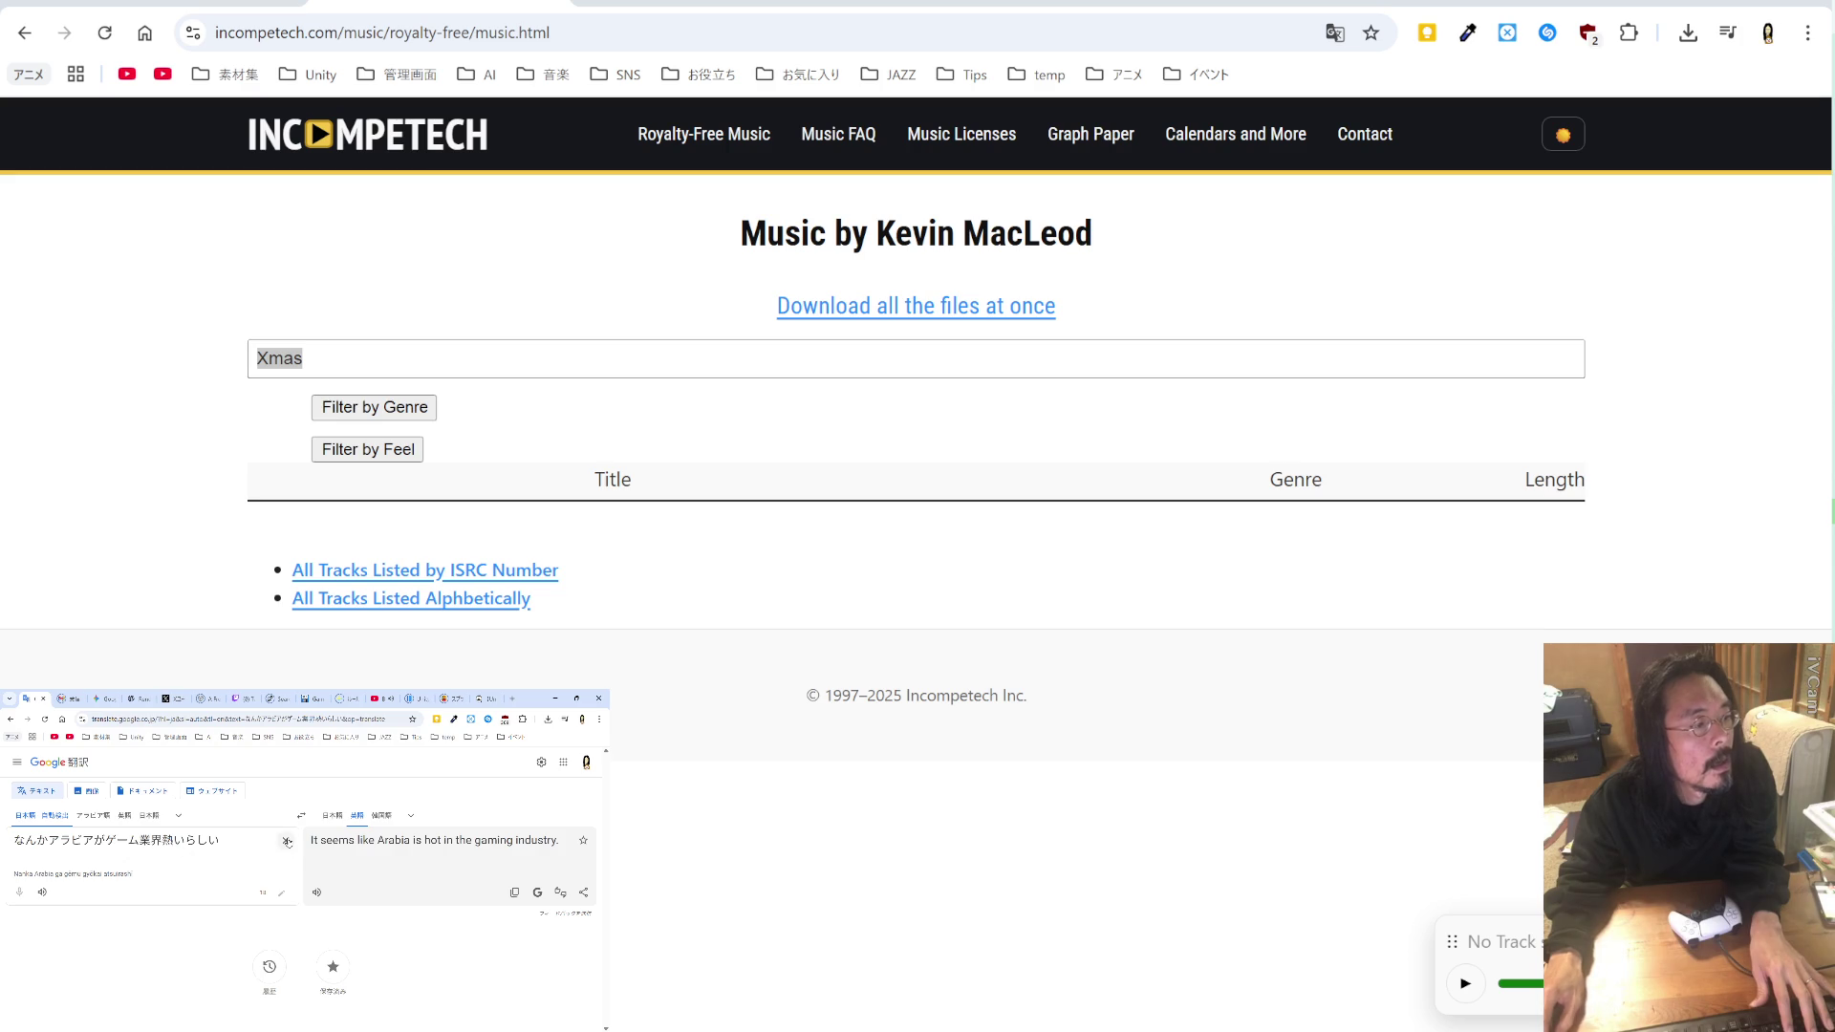
click(286, 841)
text(さんた)
text(クロース)
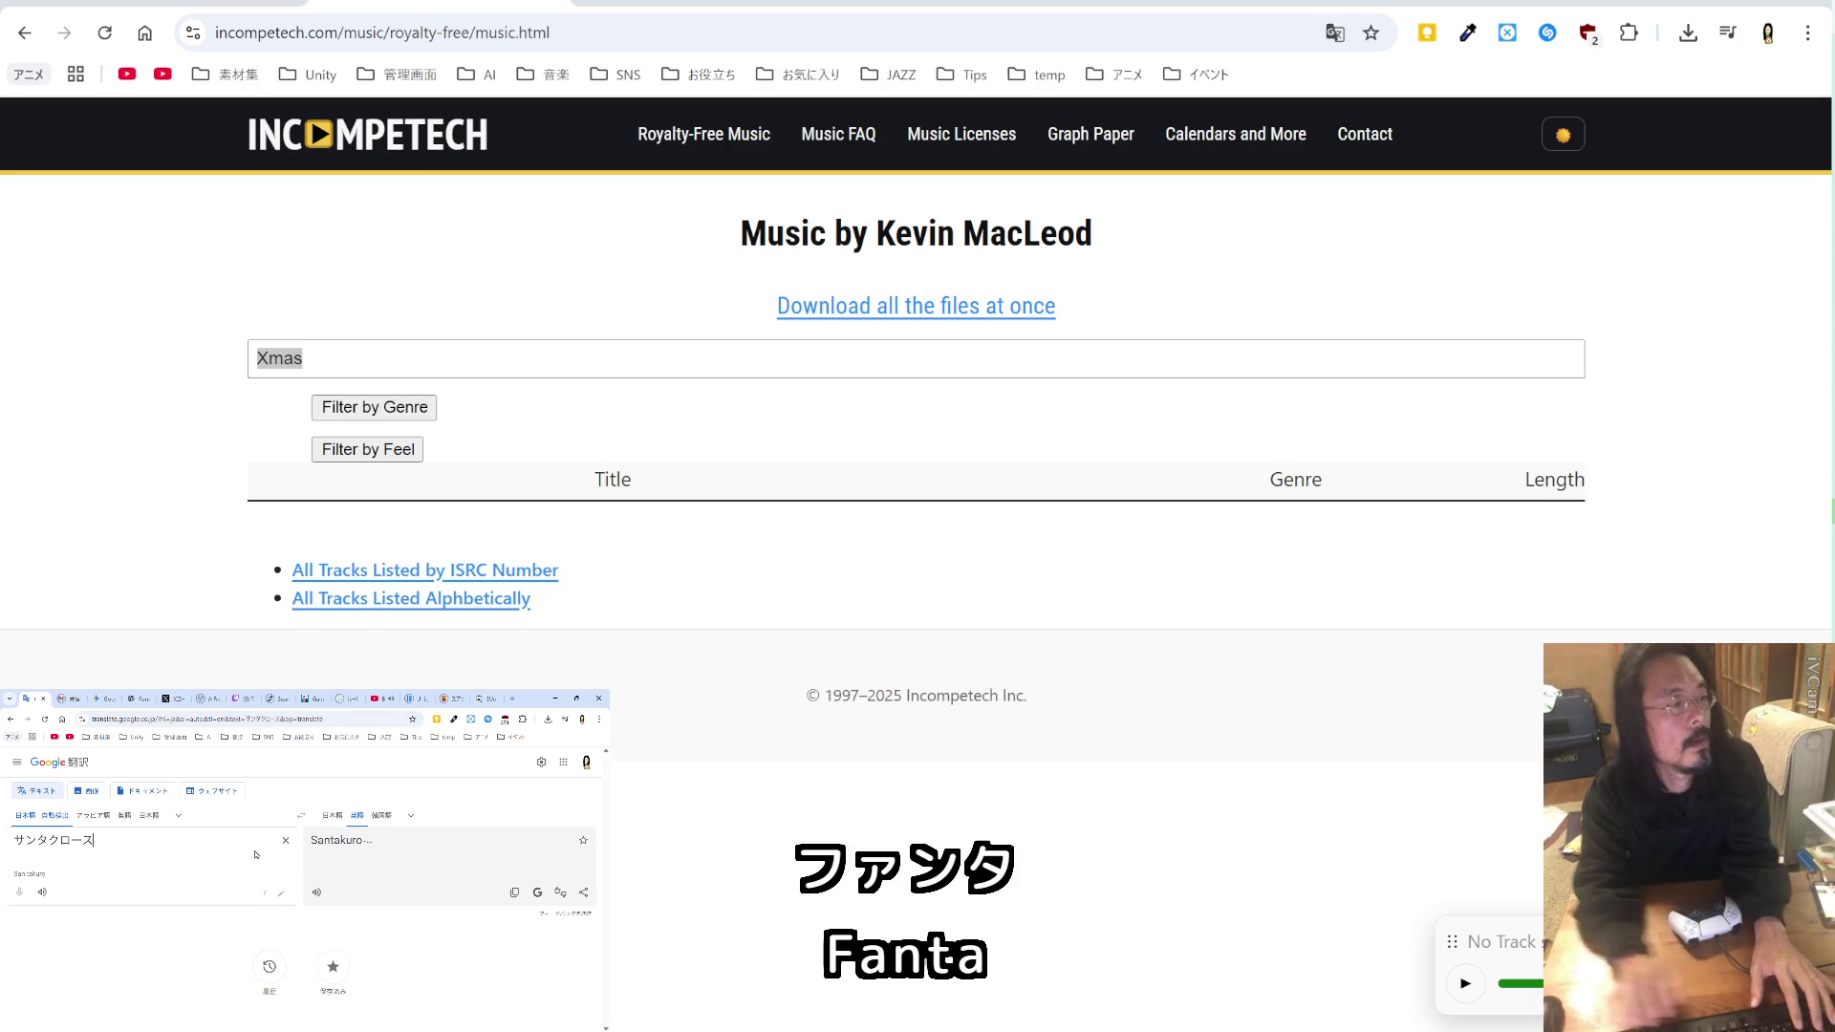
drag(373, 841, 318, 848)
key(ctrl+c)
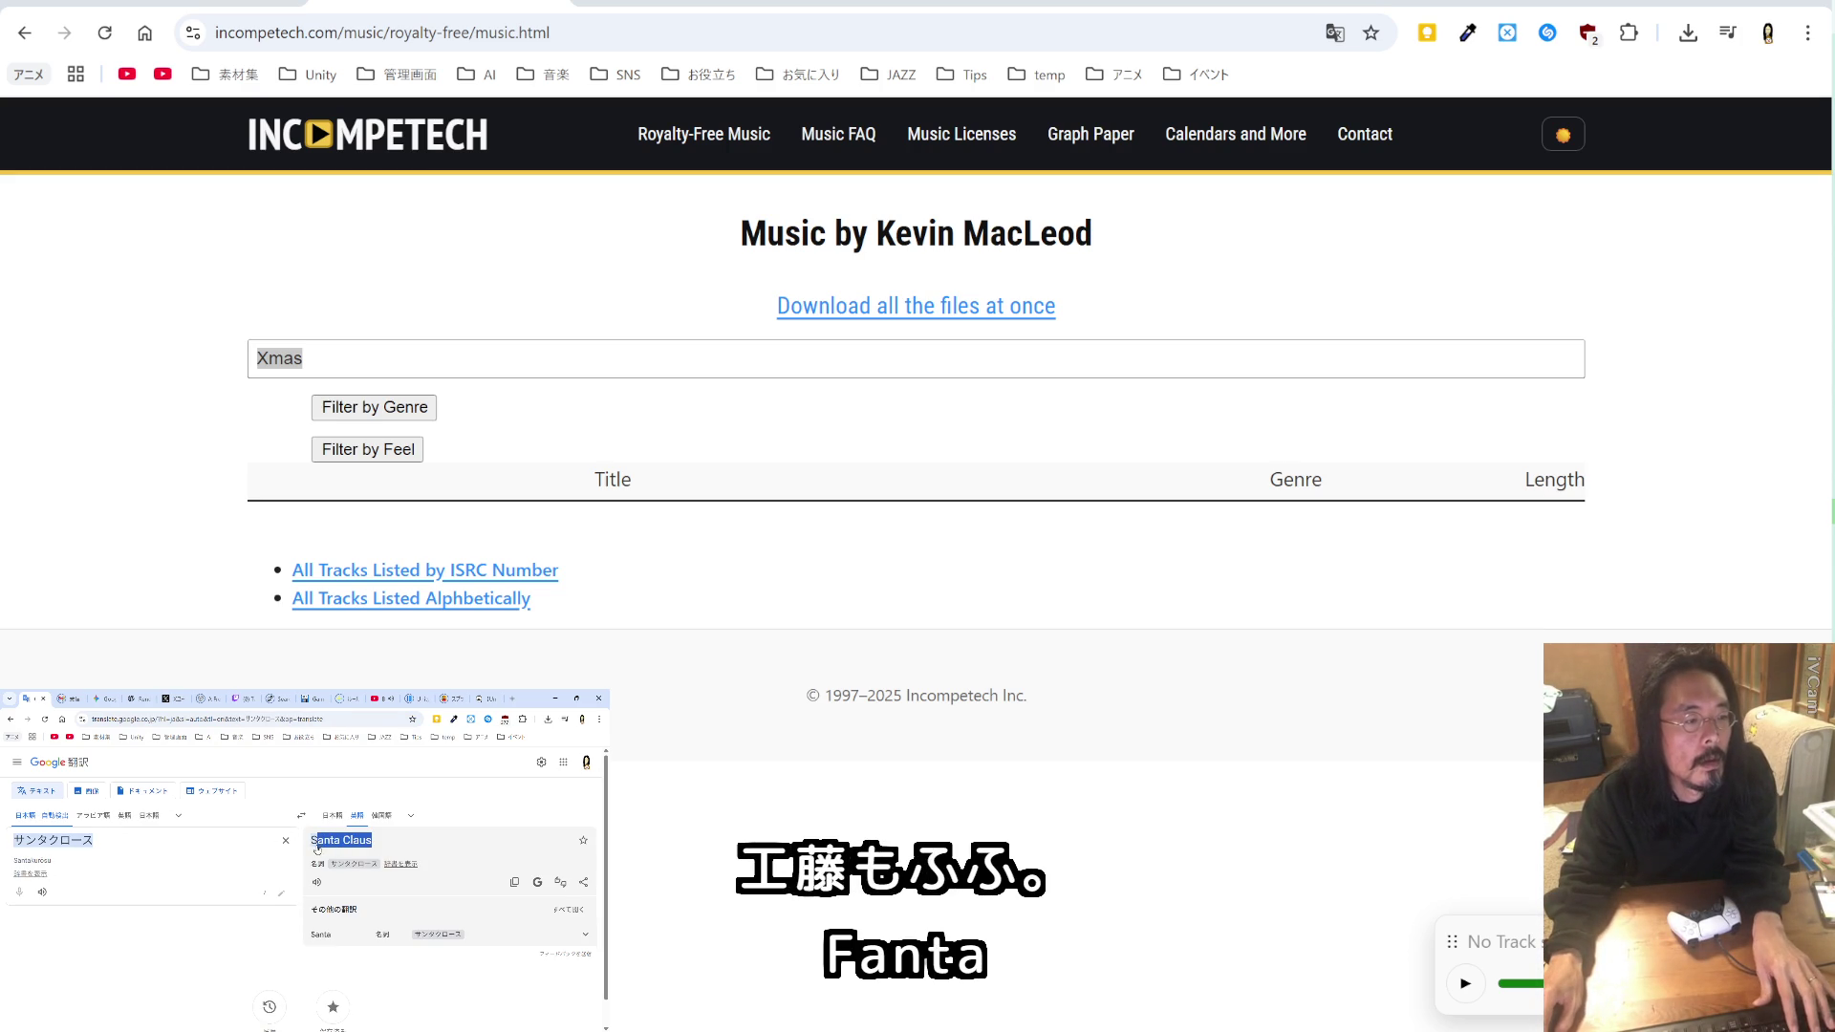
click(330, 350)
drag(330, 350, 251, 354)
key(ctrl+v)
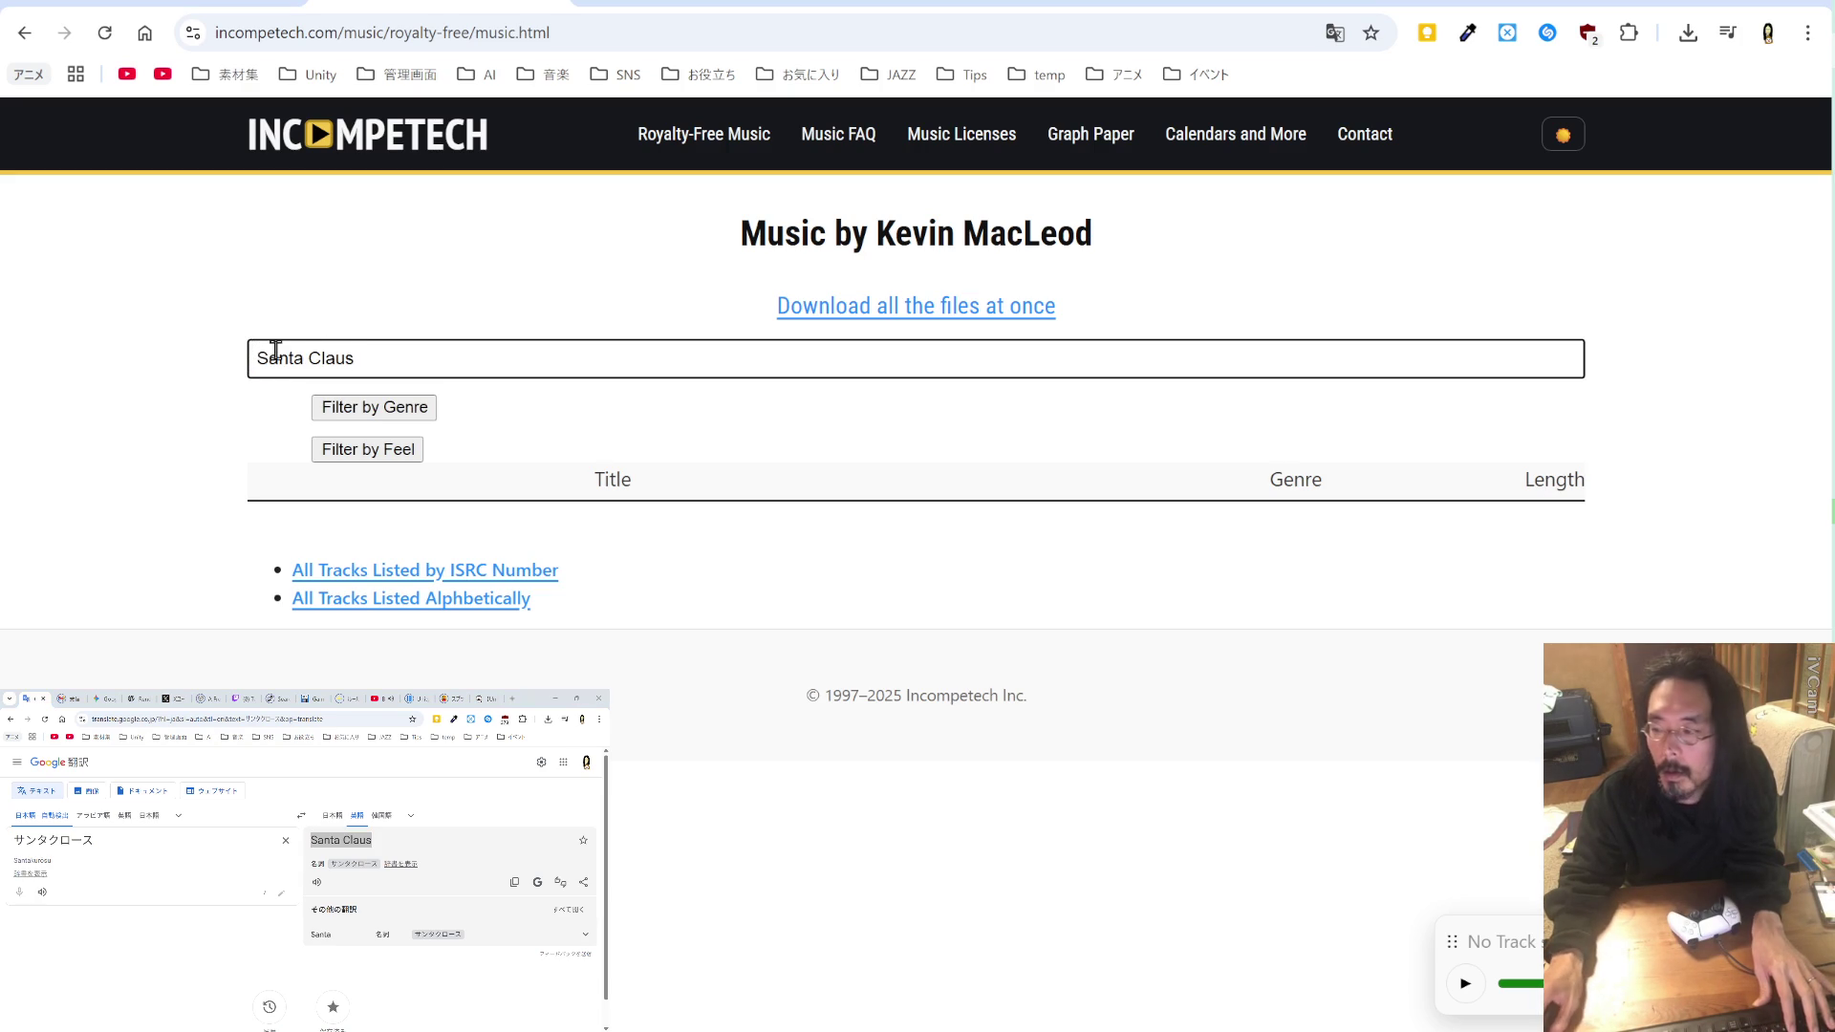
drag(303, 360, 516, 362)
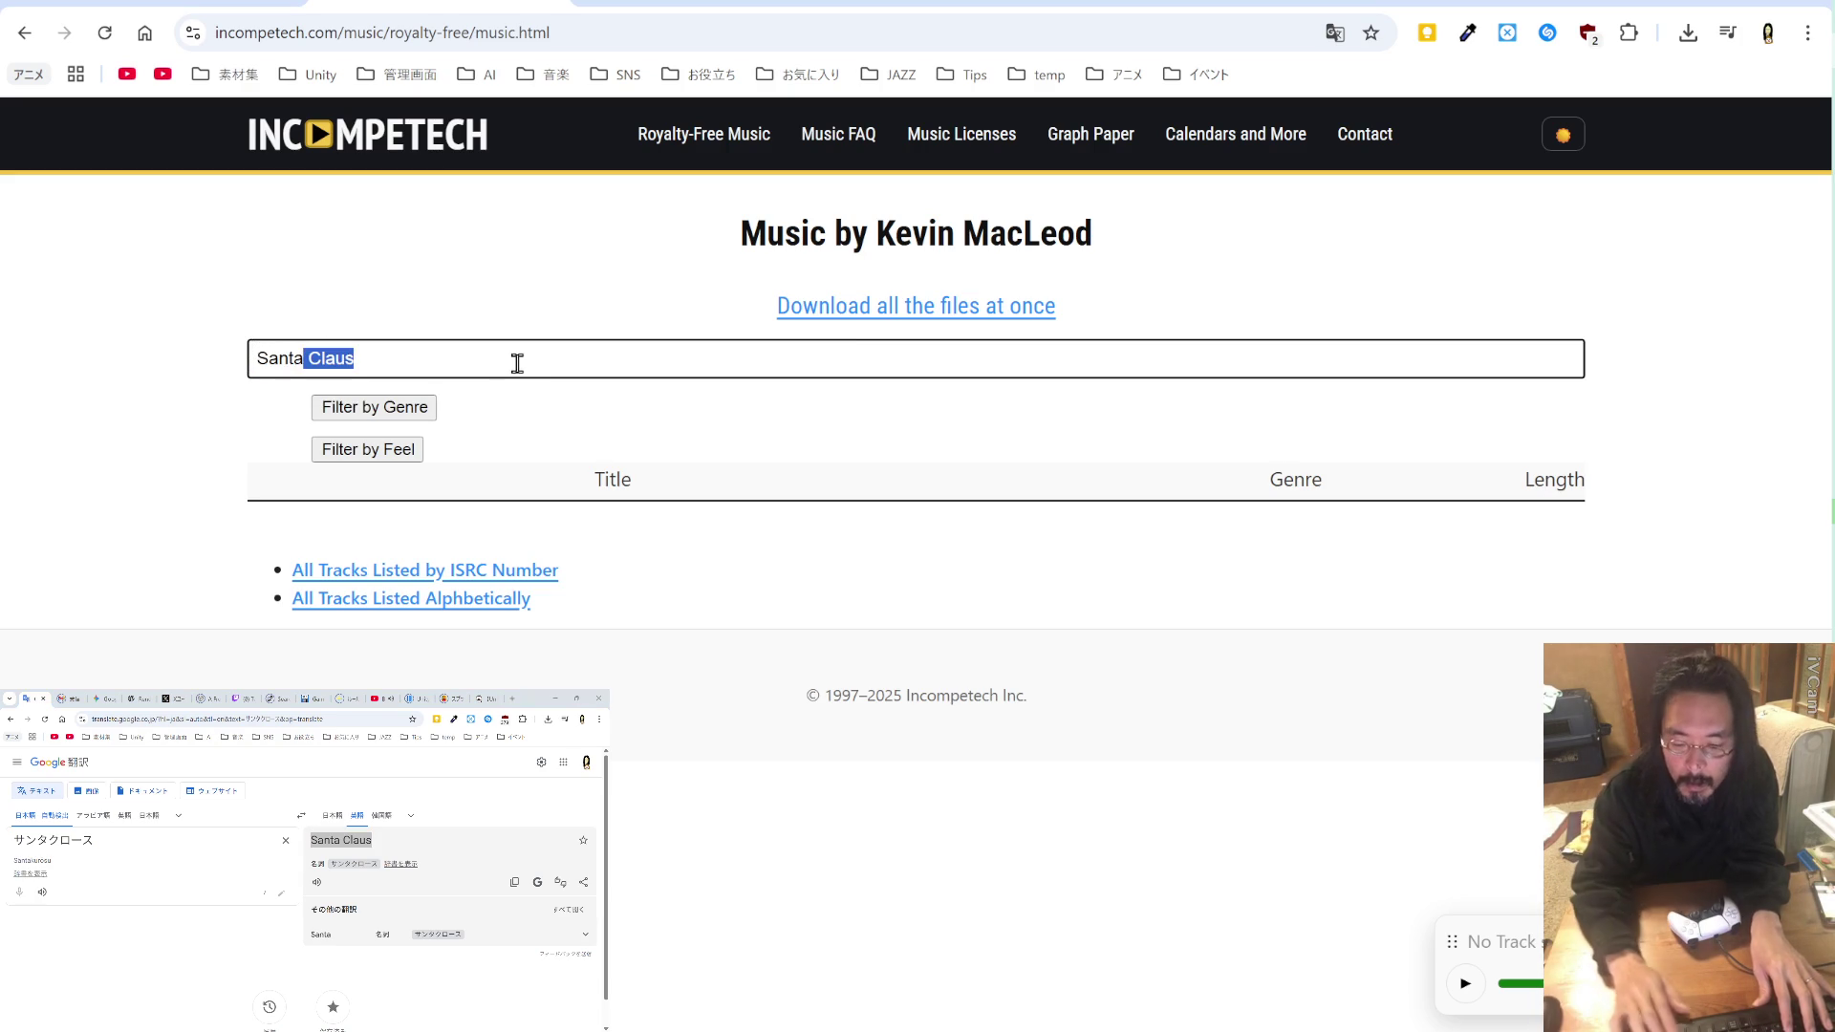
key(BackSpace)
Step: Change the filter from Santa to 'Xmas', then trim it to just 'mas'
click(409, 411)
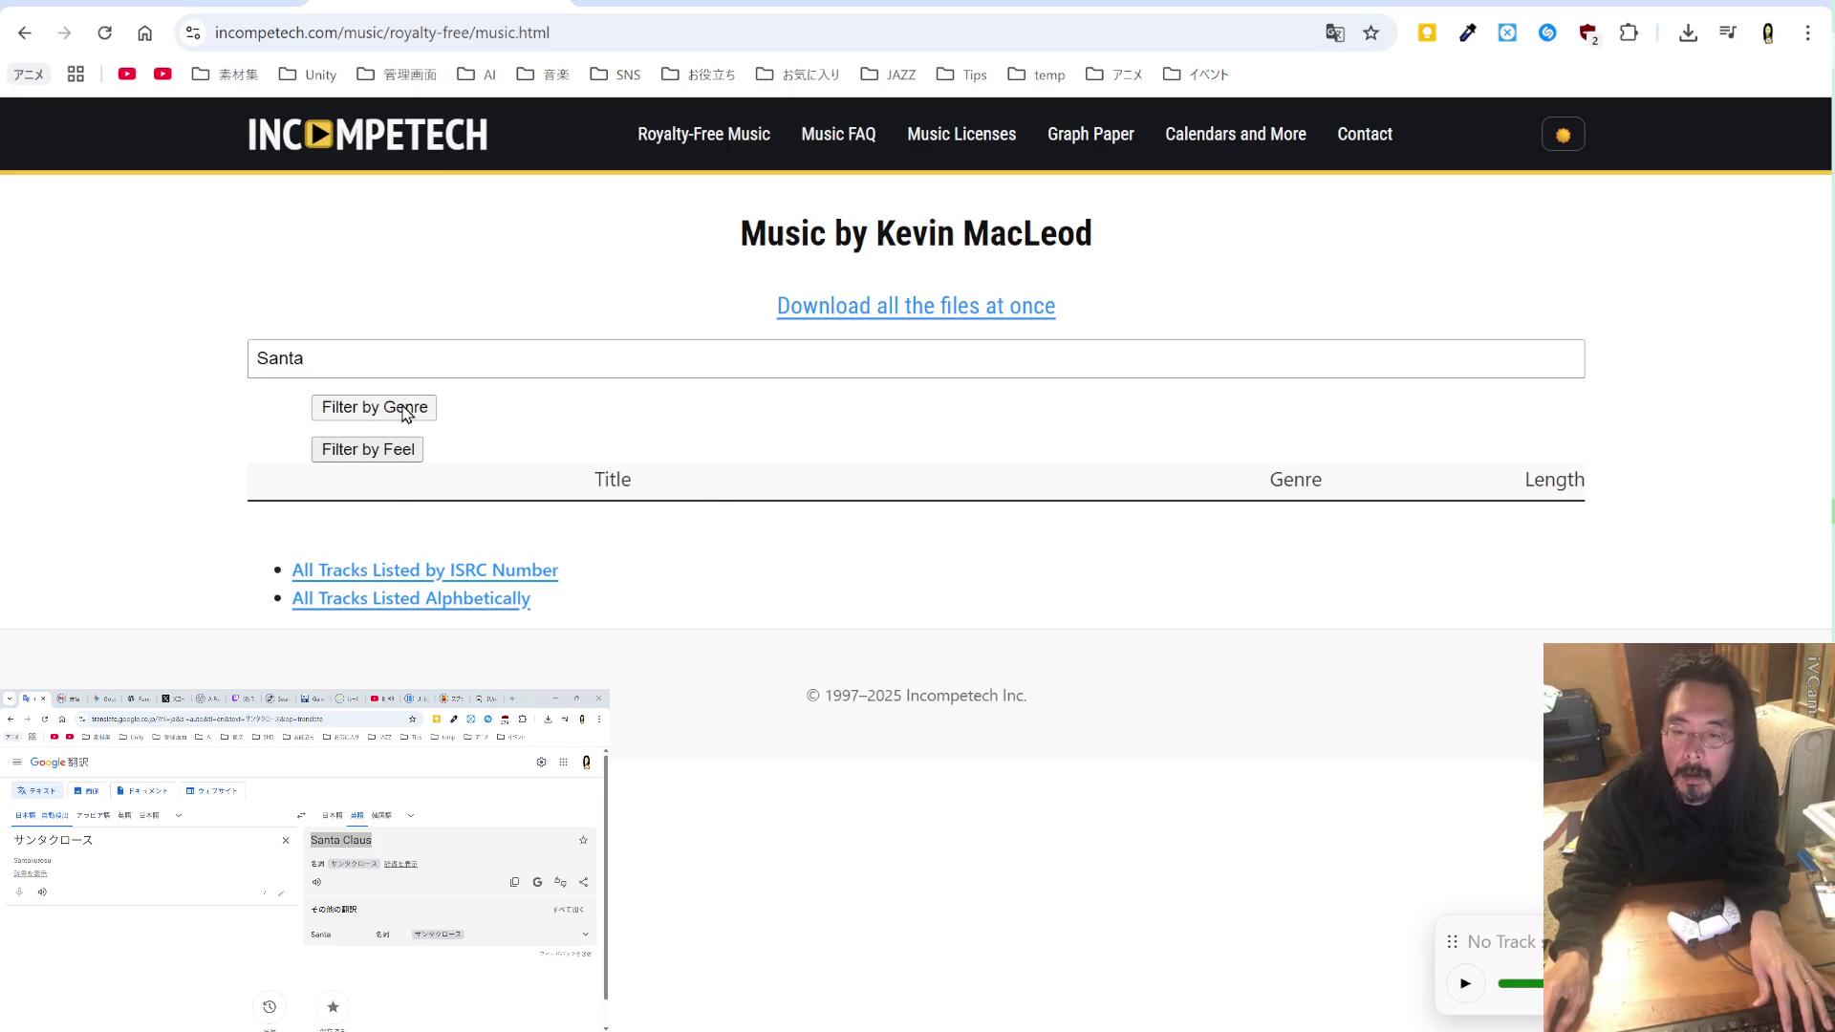
click(415, 408)
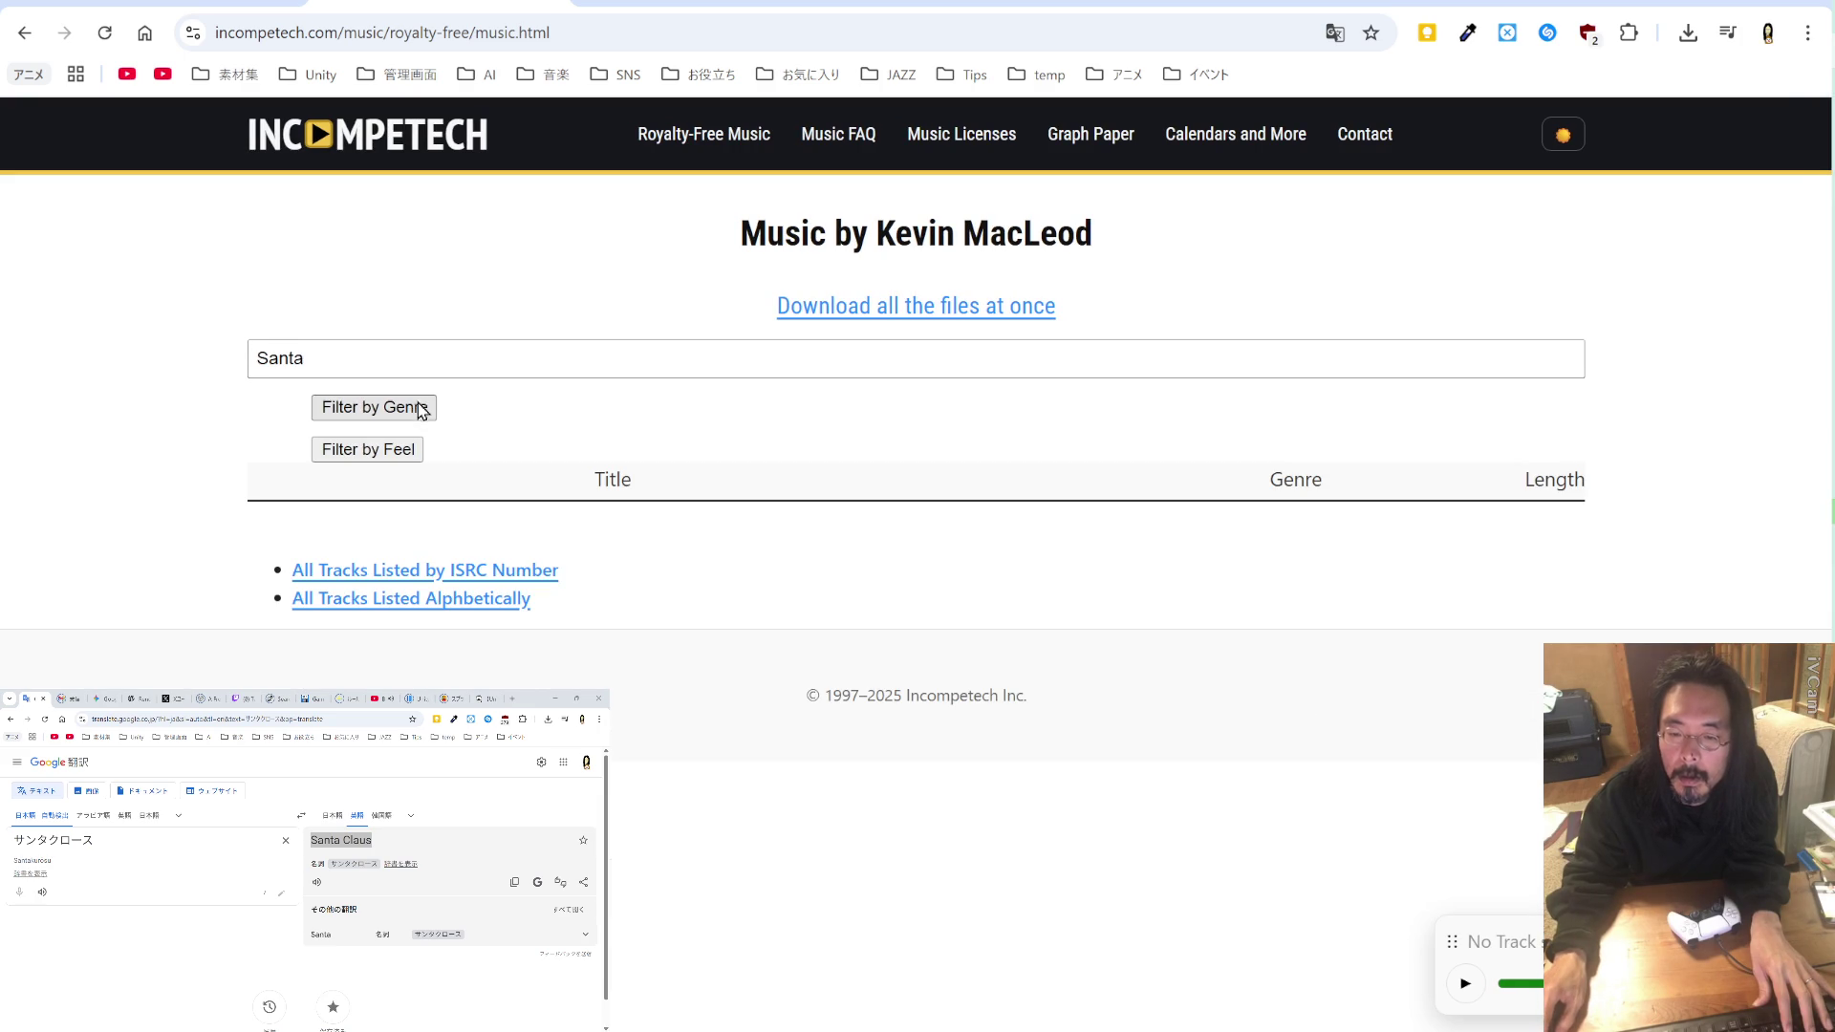
click(406, 362)
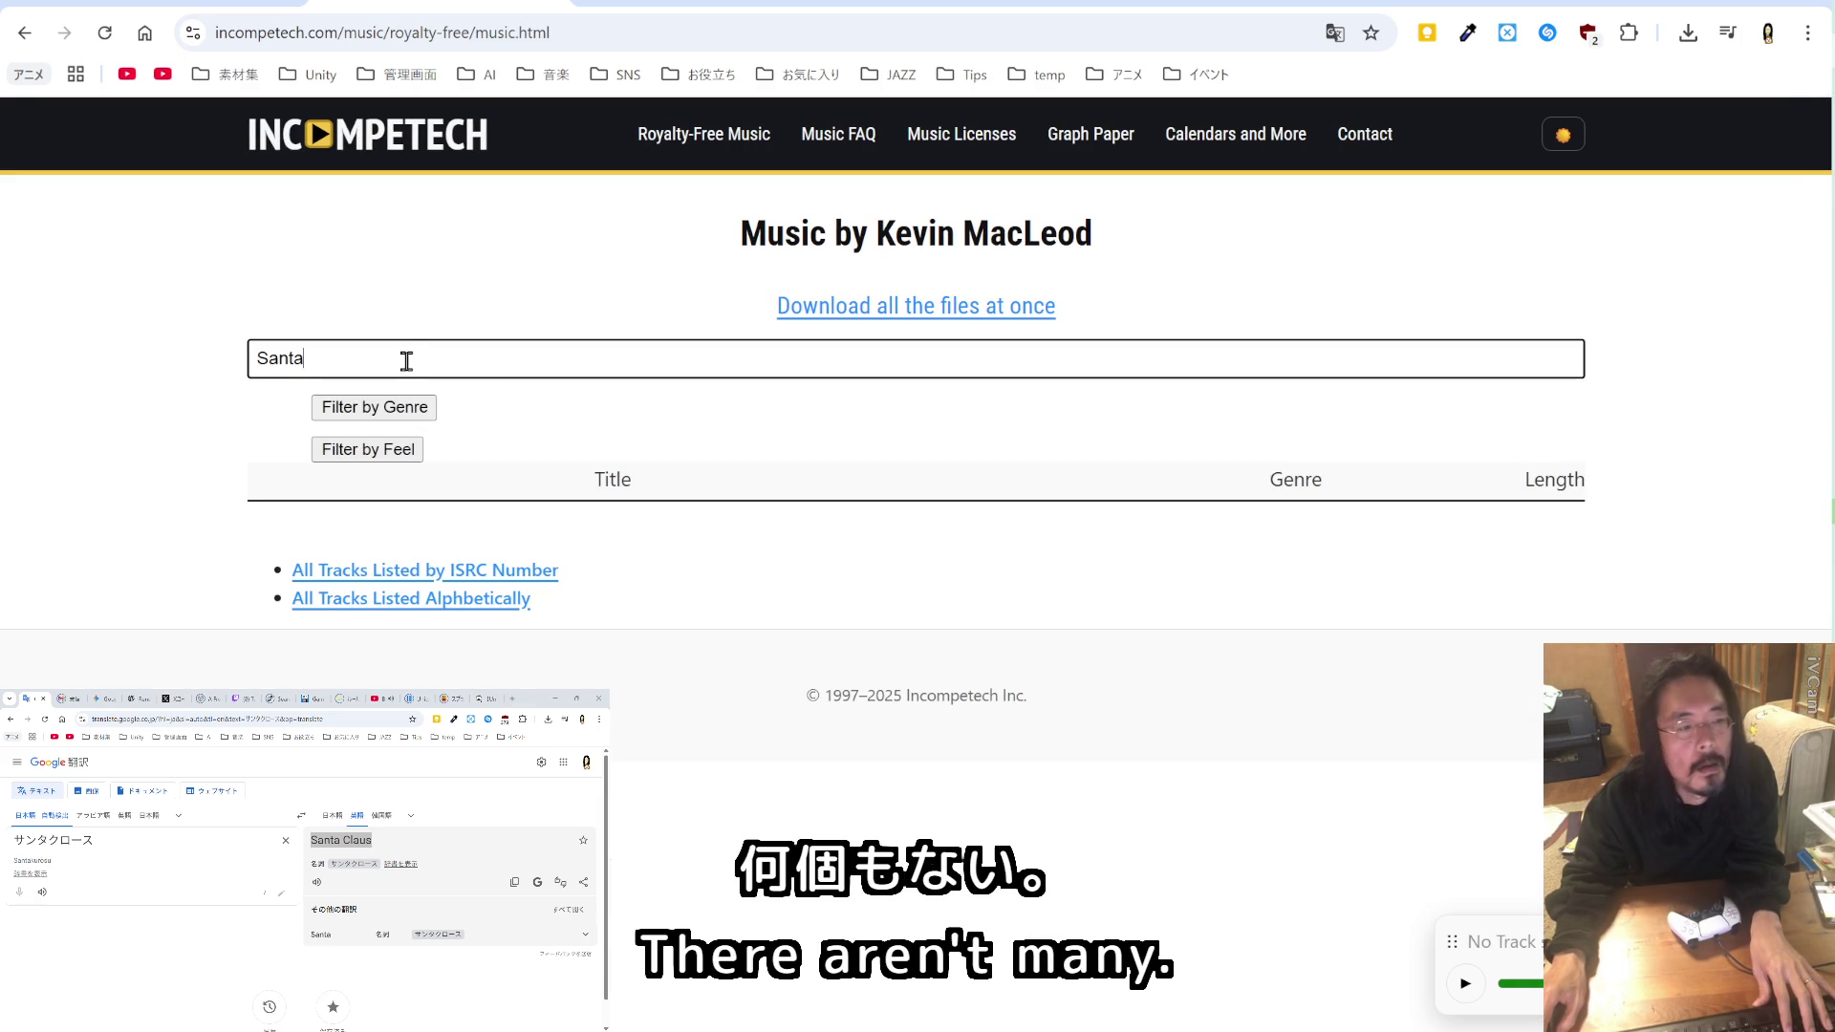
key(ctrl+a)
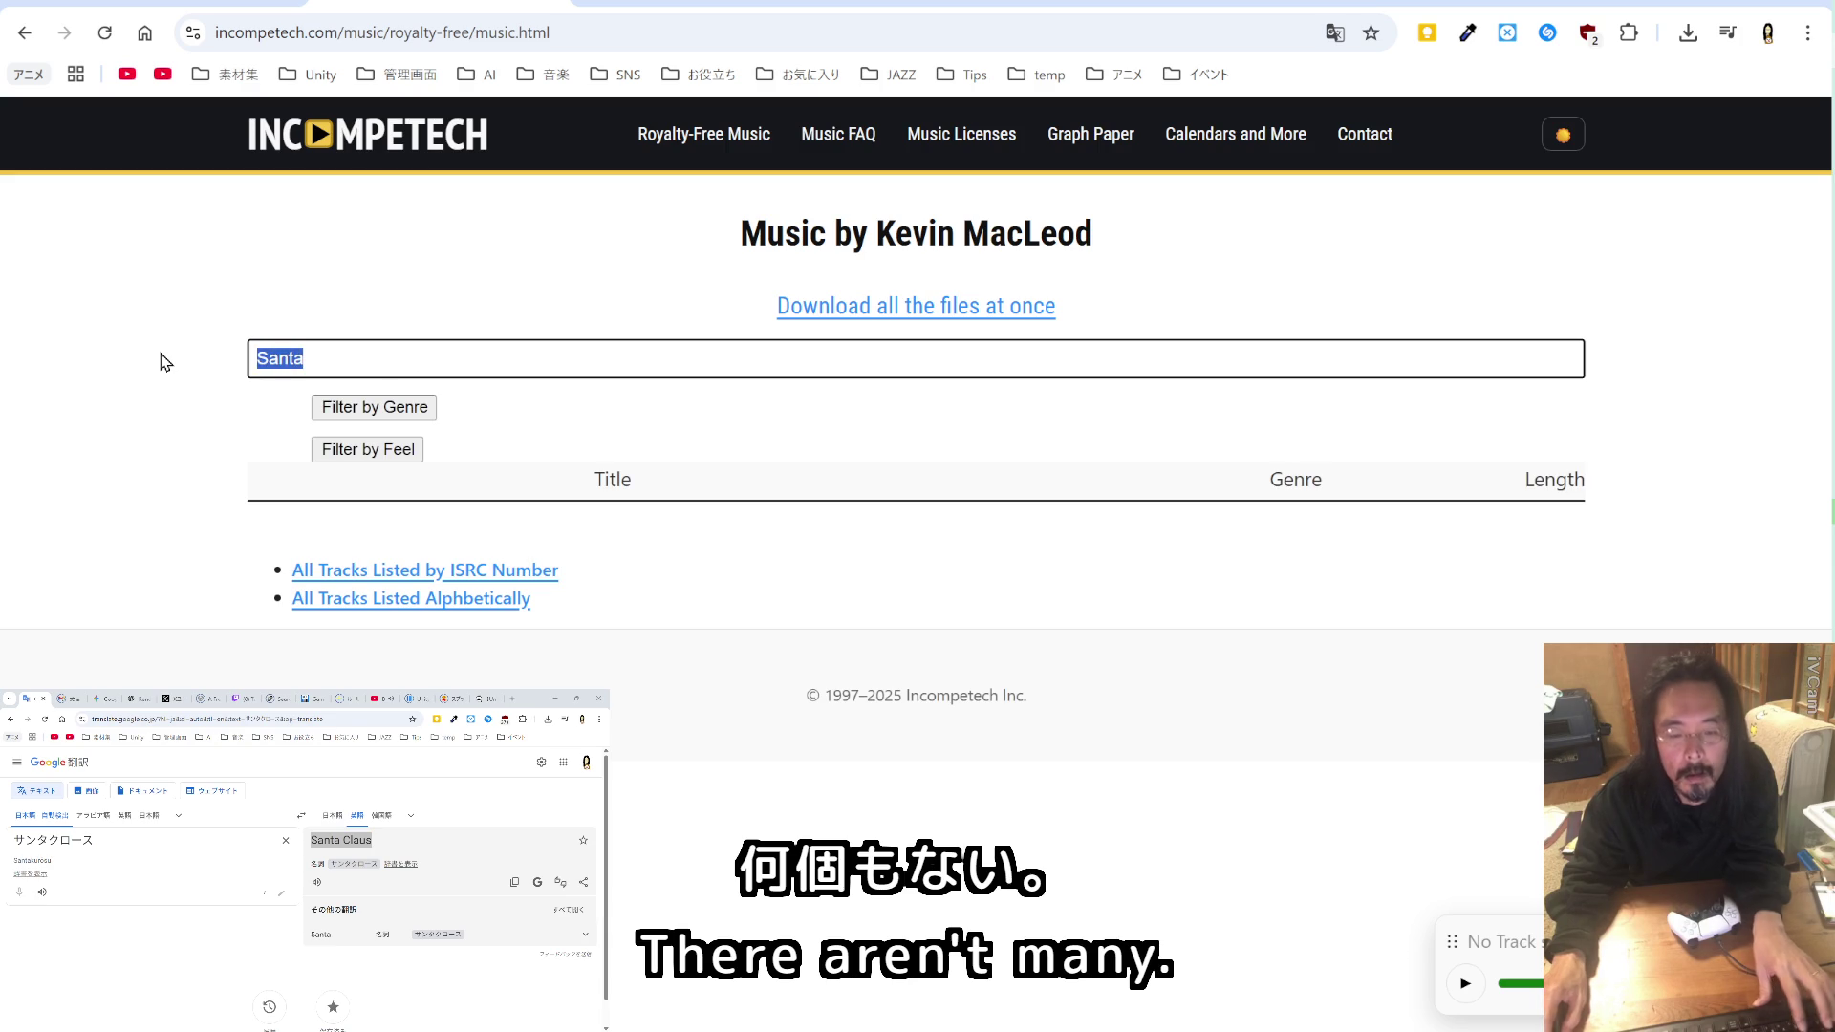
text(X)
click(177, 355)
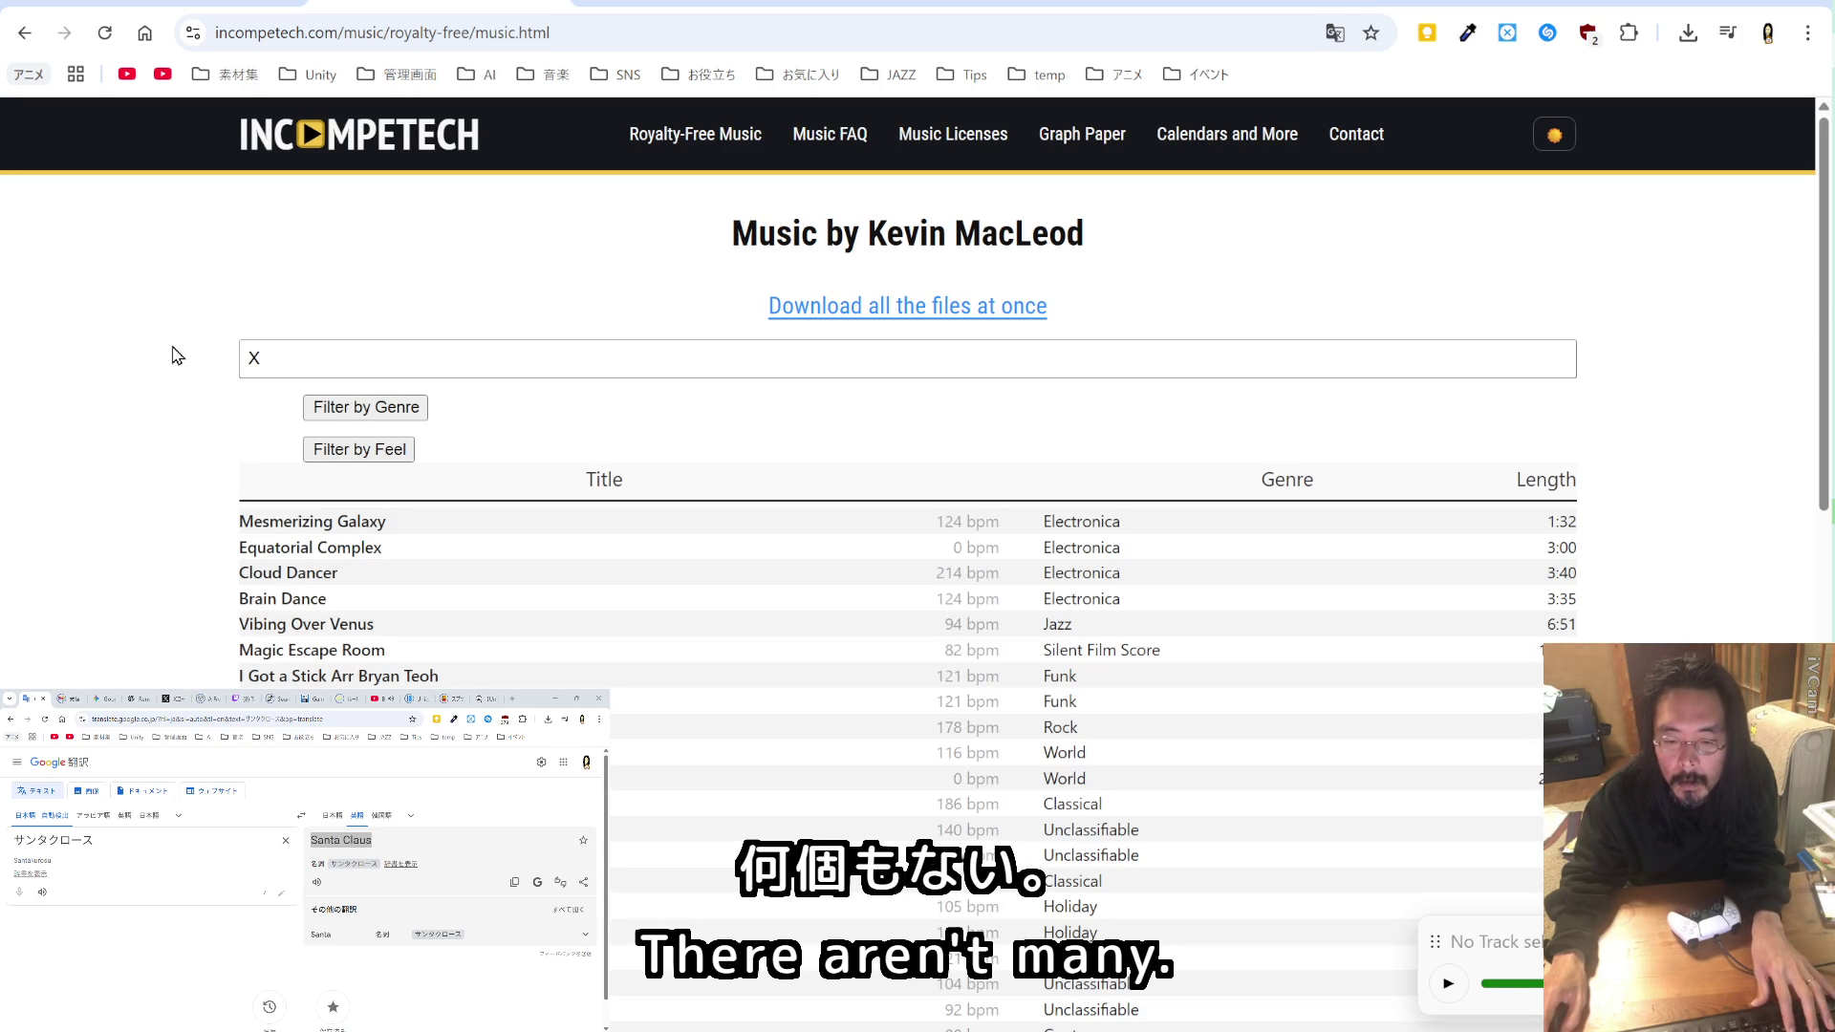
click(295, 356)
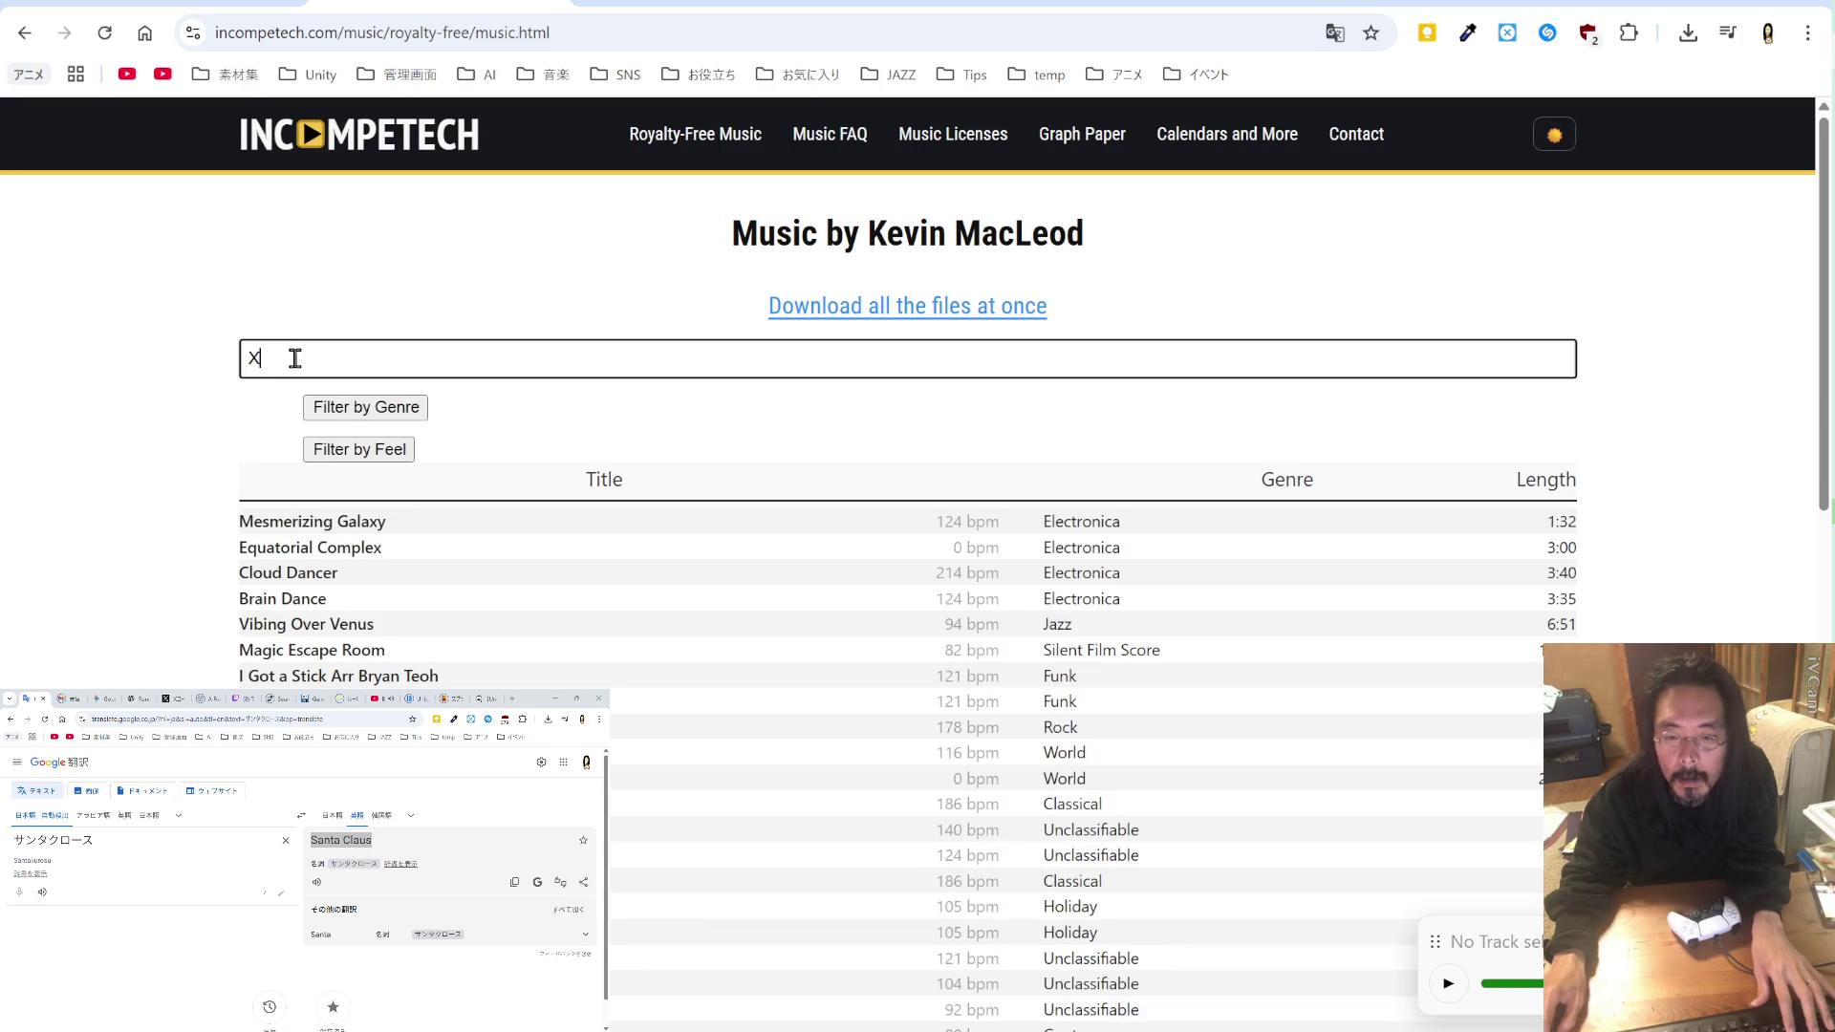
text(ま)
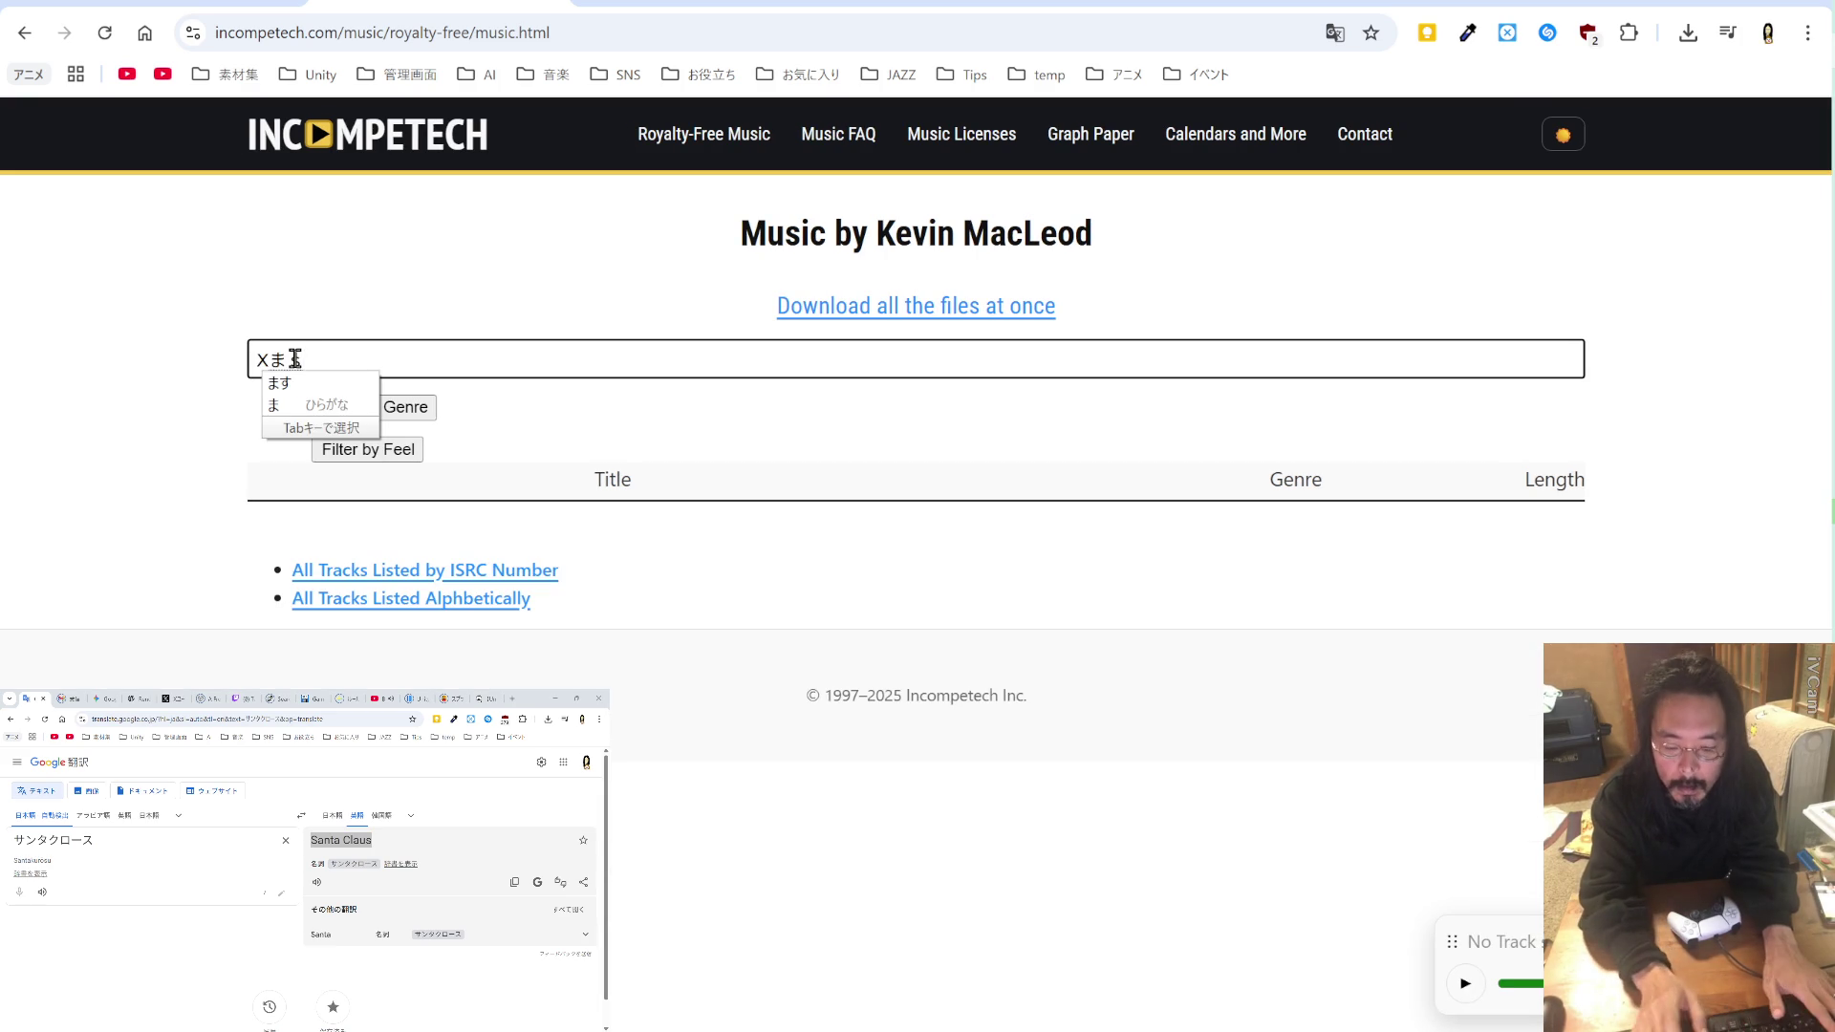
key(BackSpace)
text(m)
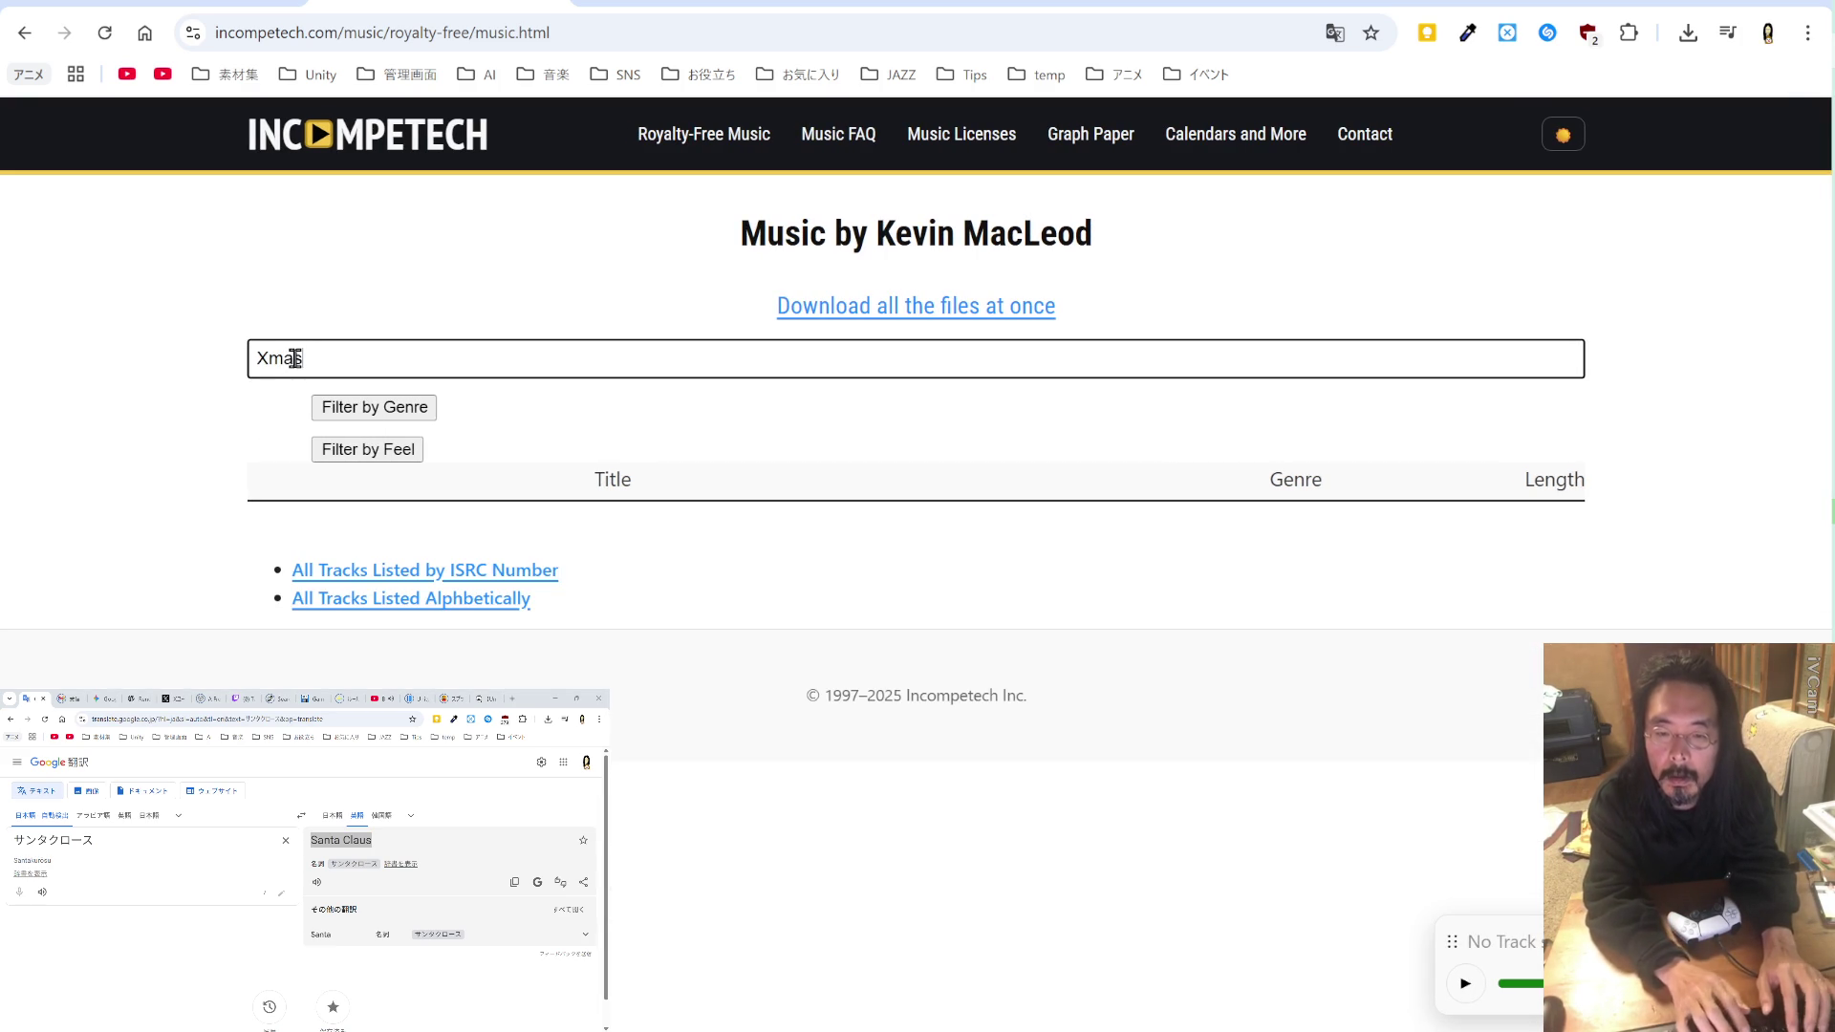
text(as)
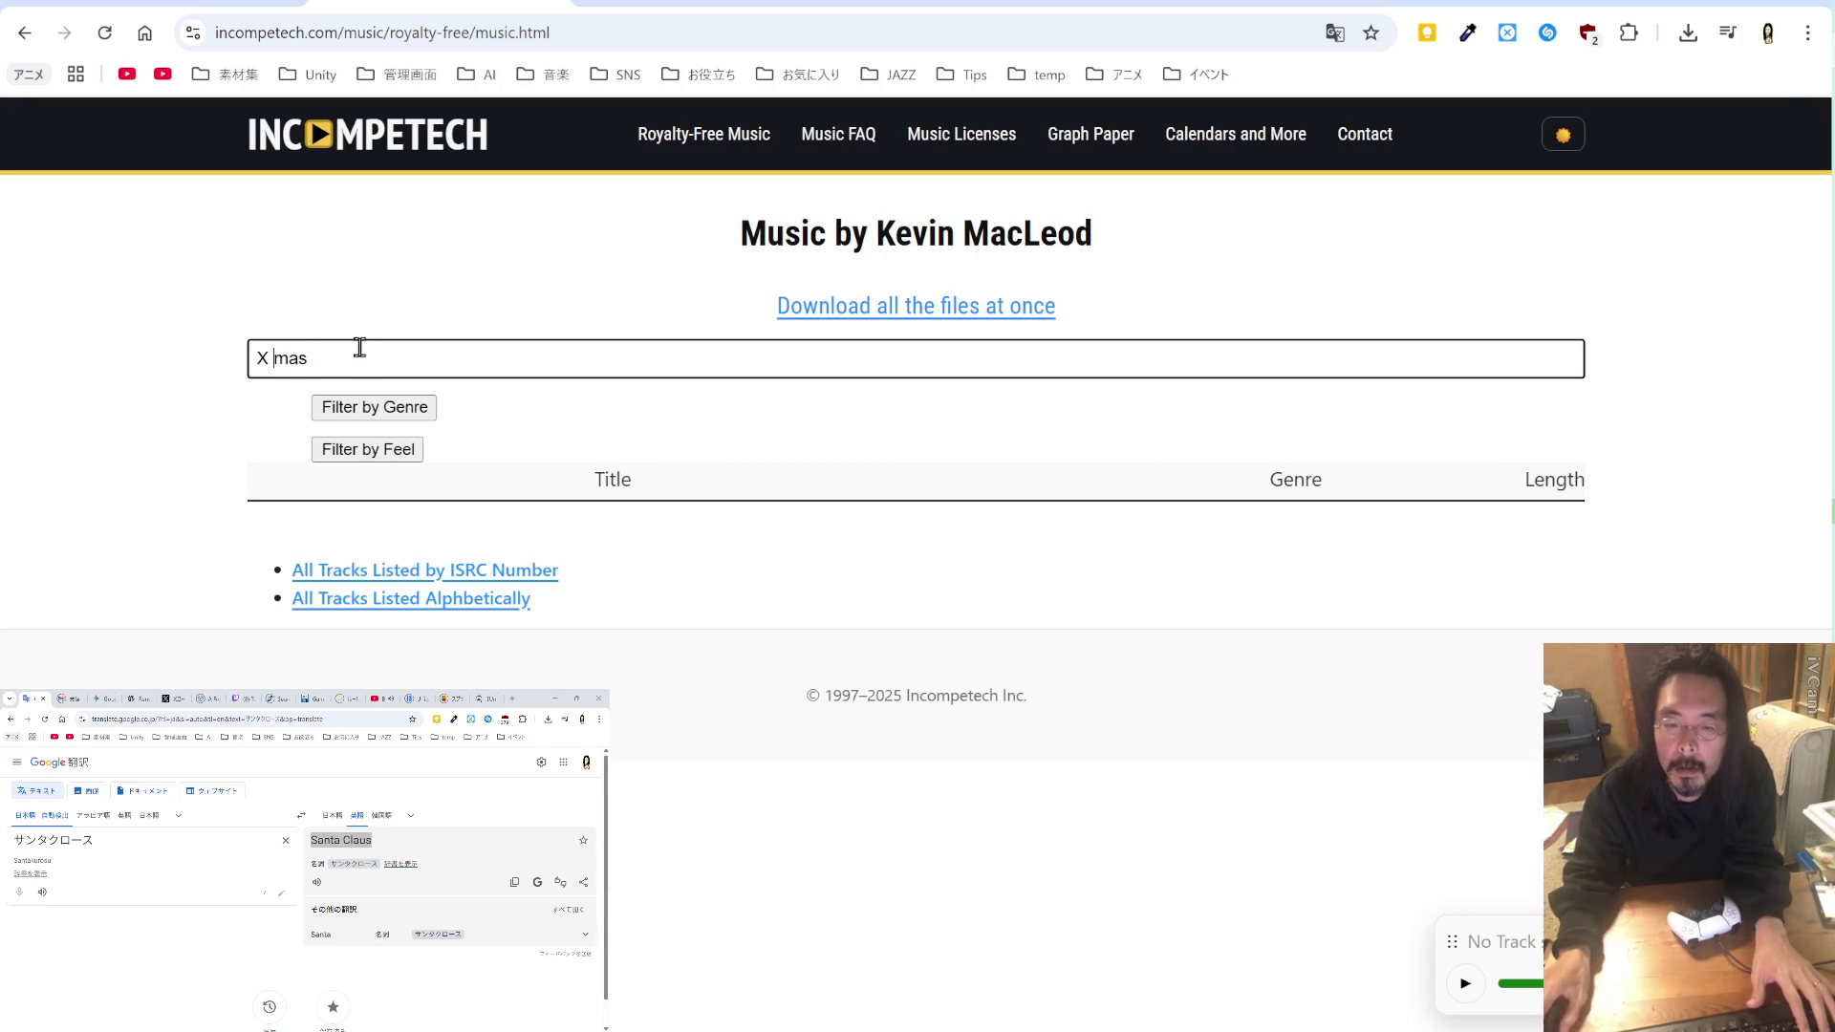
key(shift+Left)
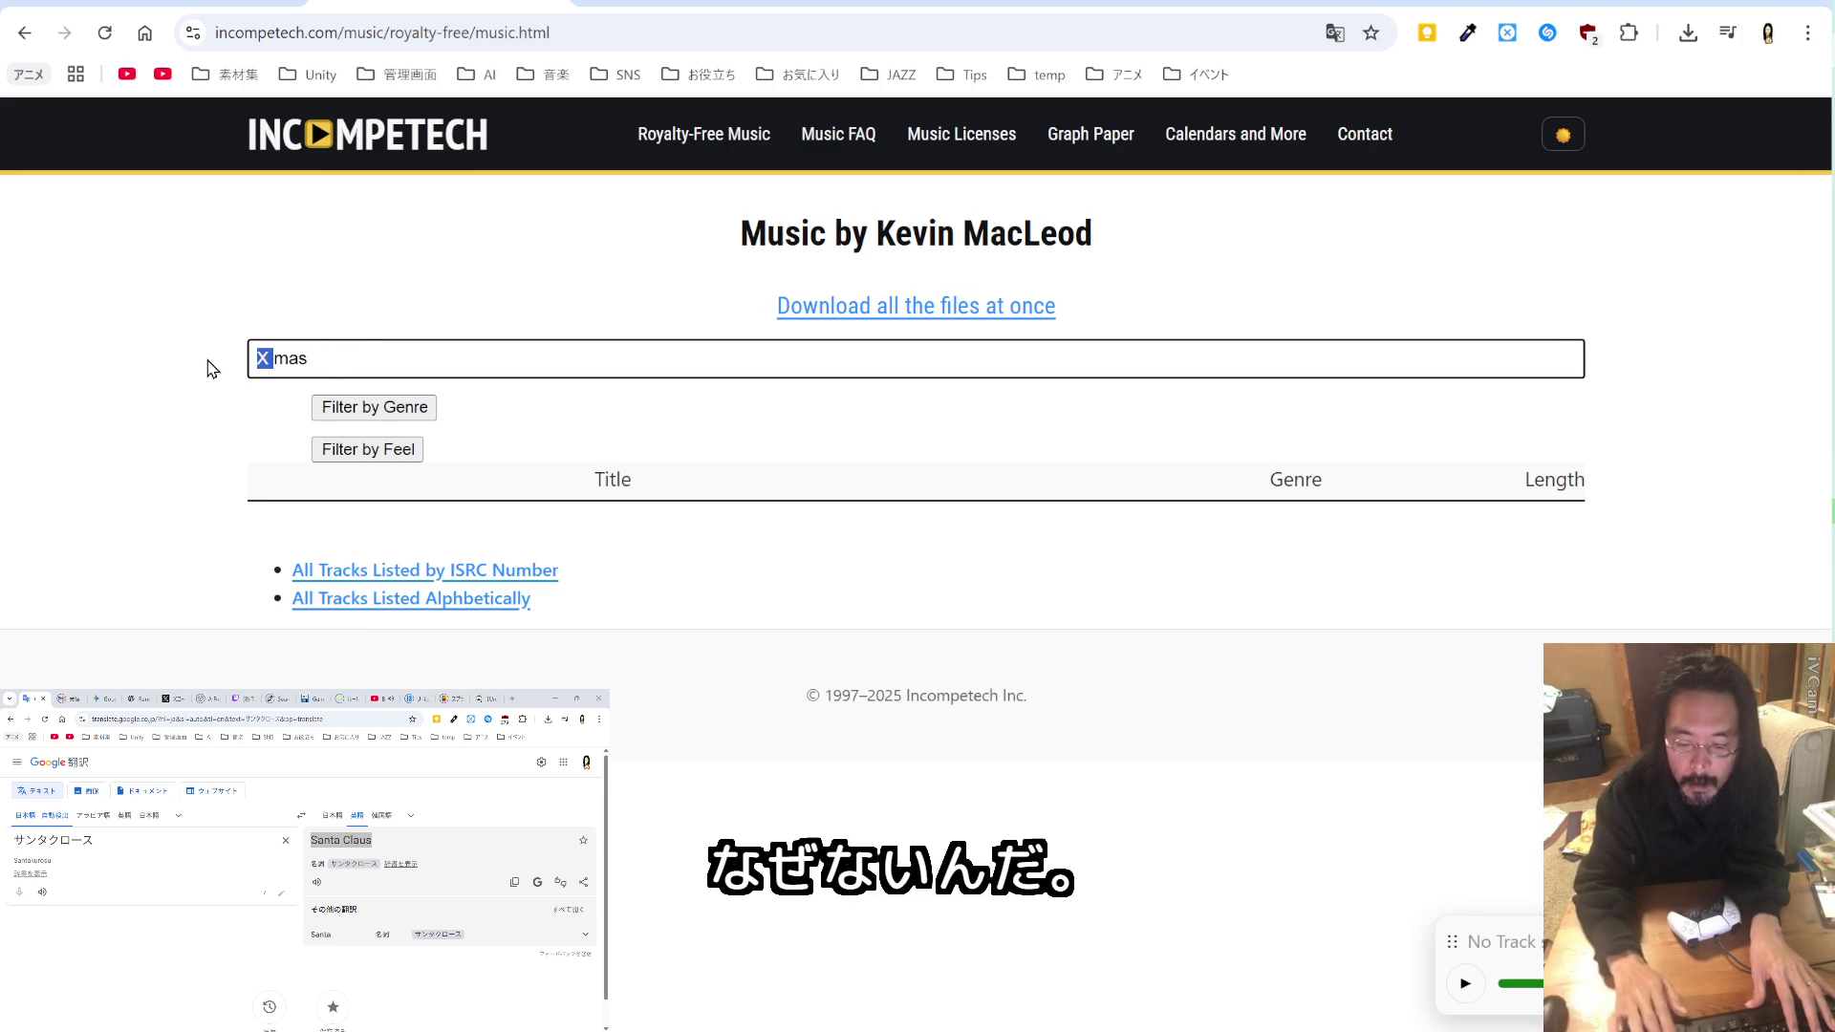
key(BackSpace)
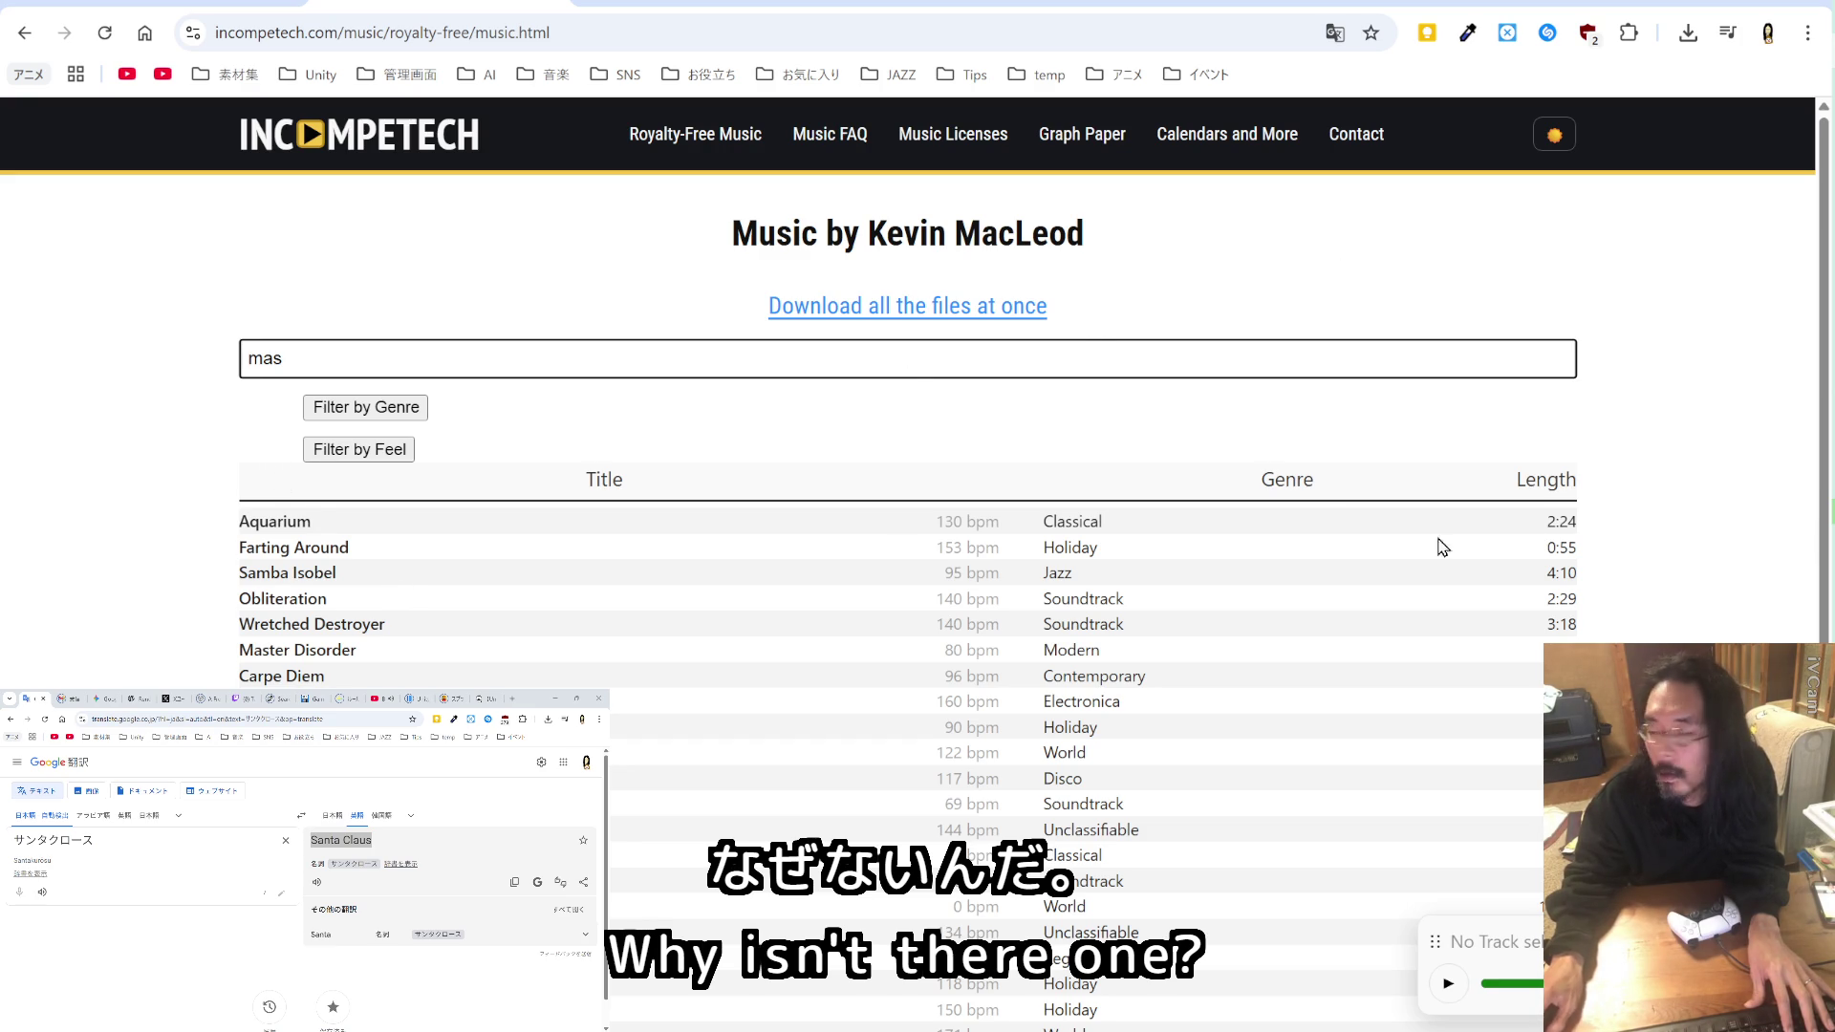
Step: Filter the track list for 'windter', which matches no tracks
drag(318, 363, 212, 372)
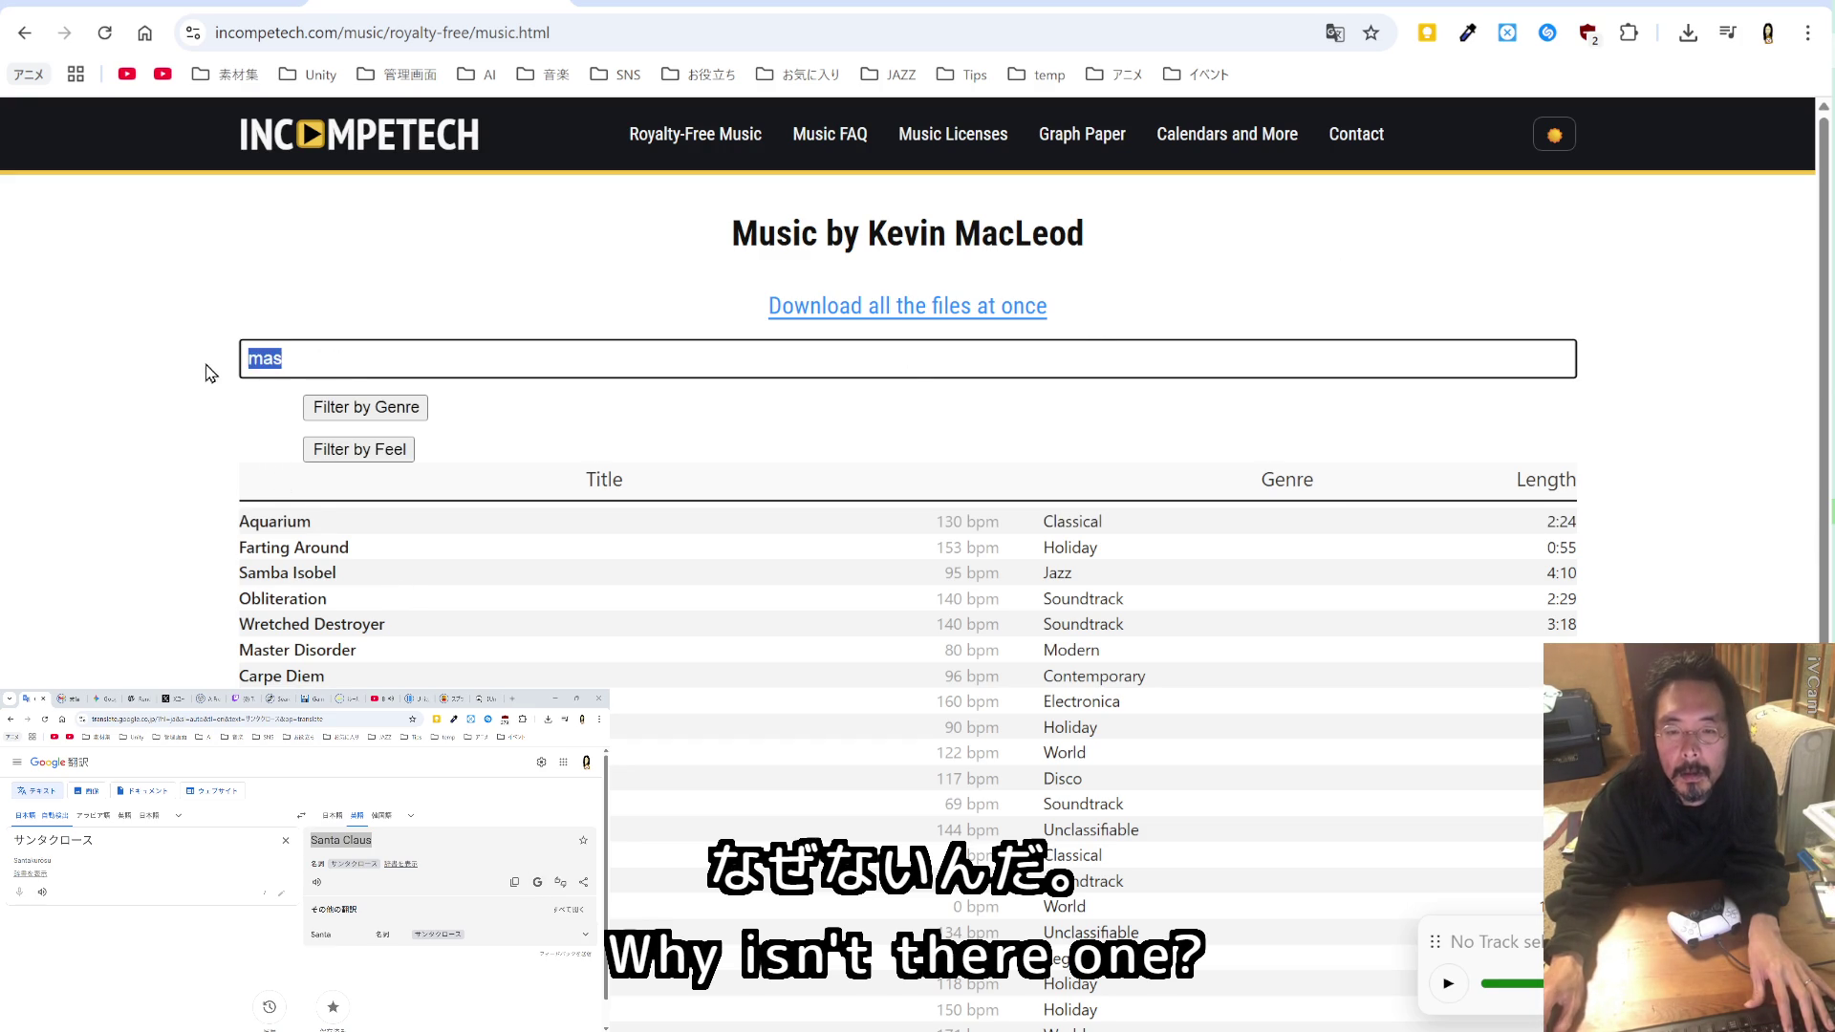
text(w)
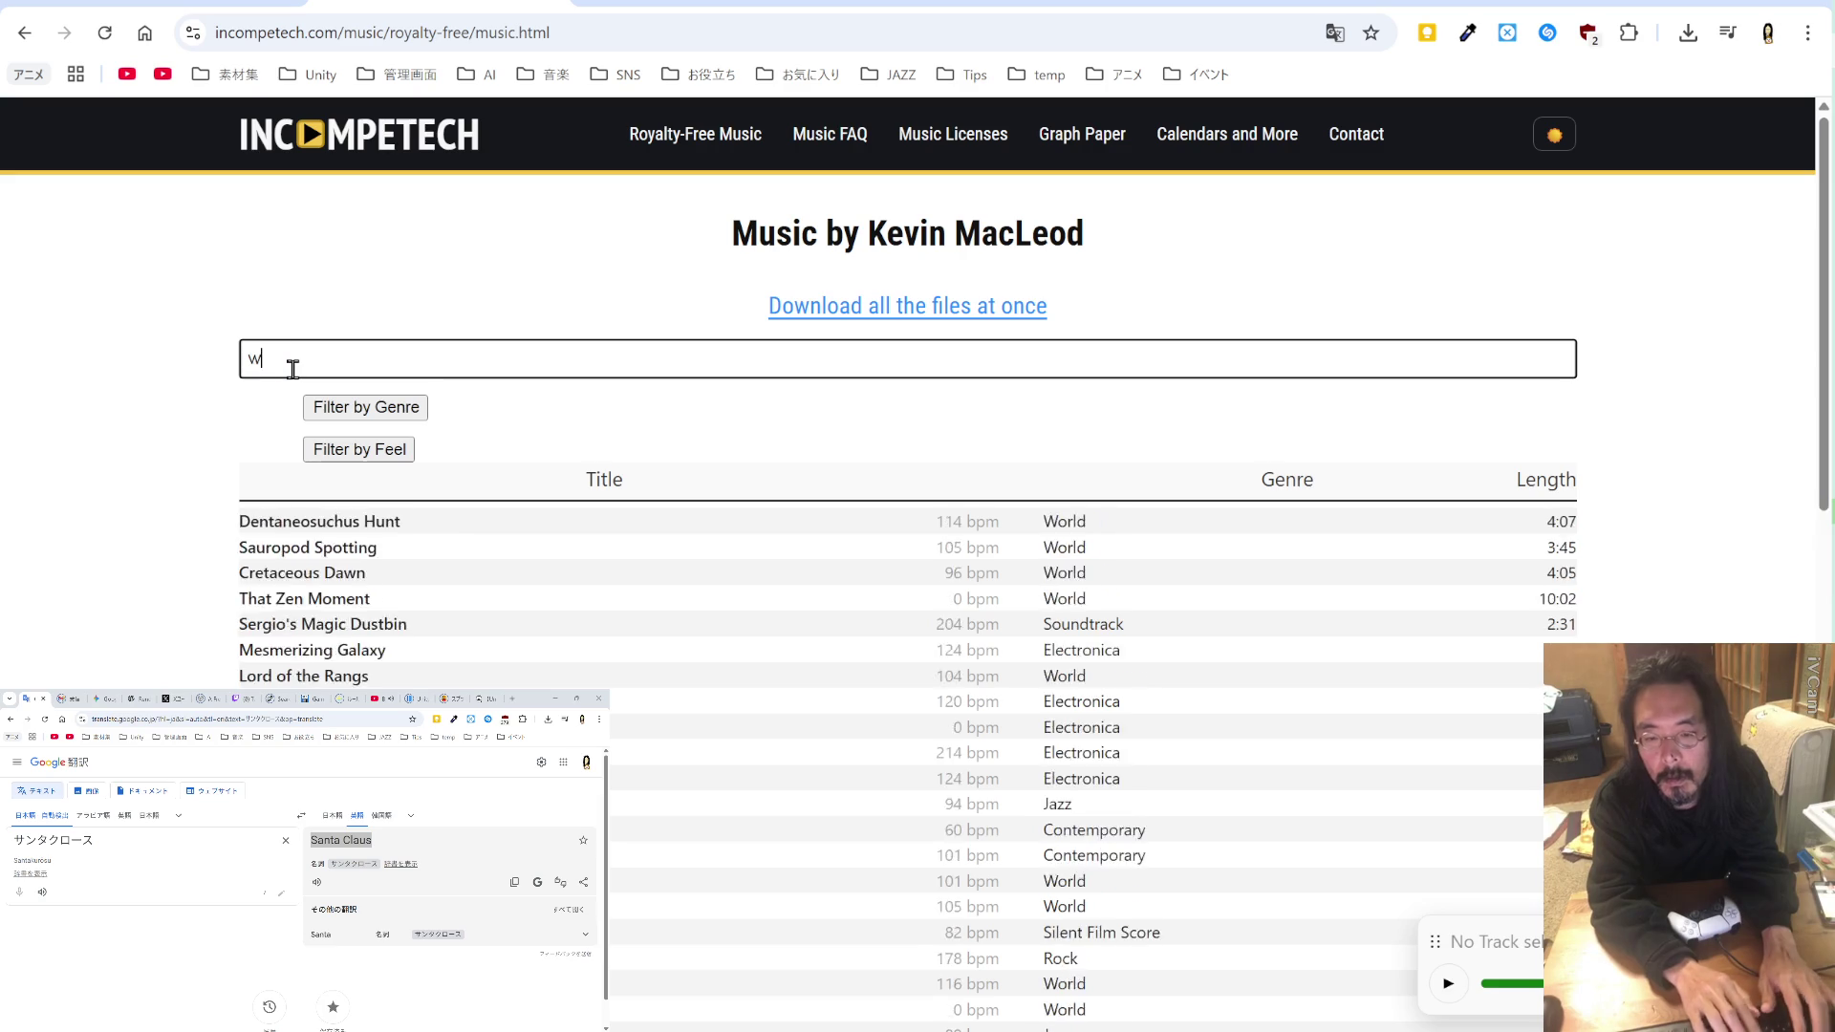
text(indter)
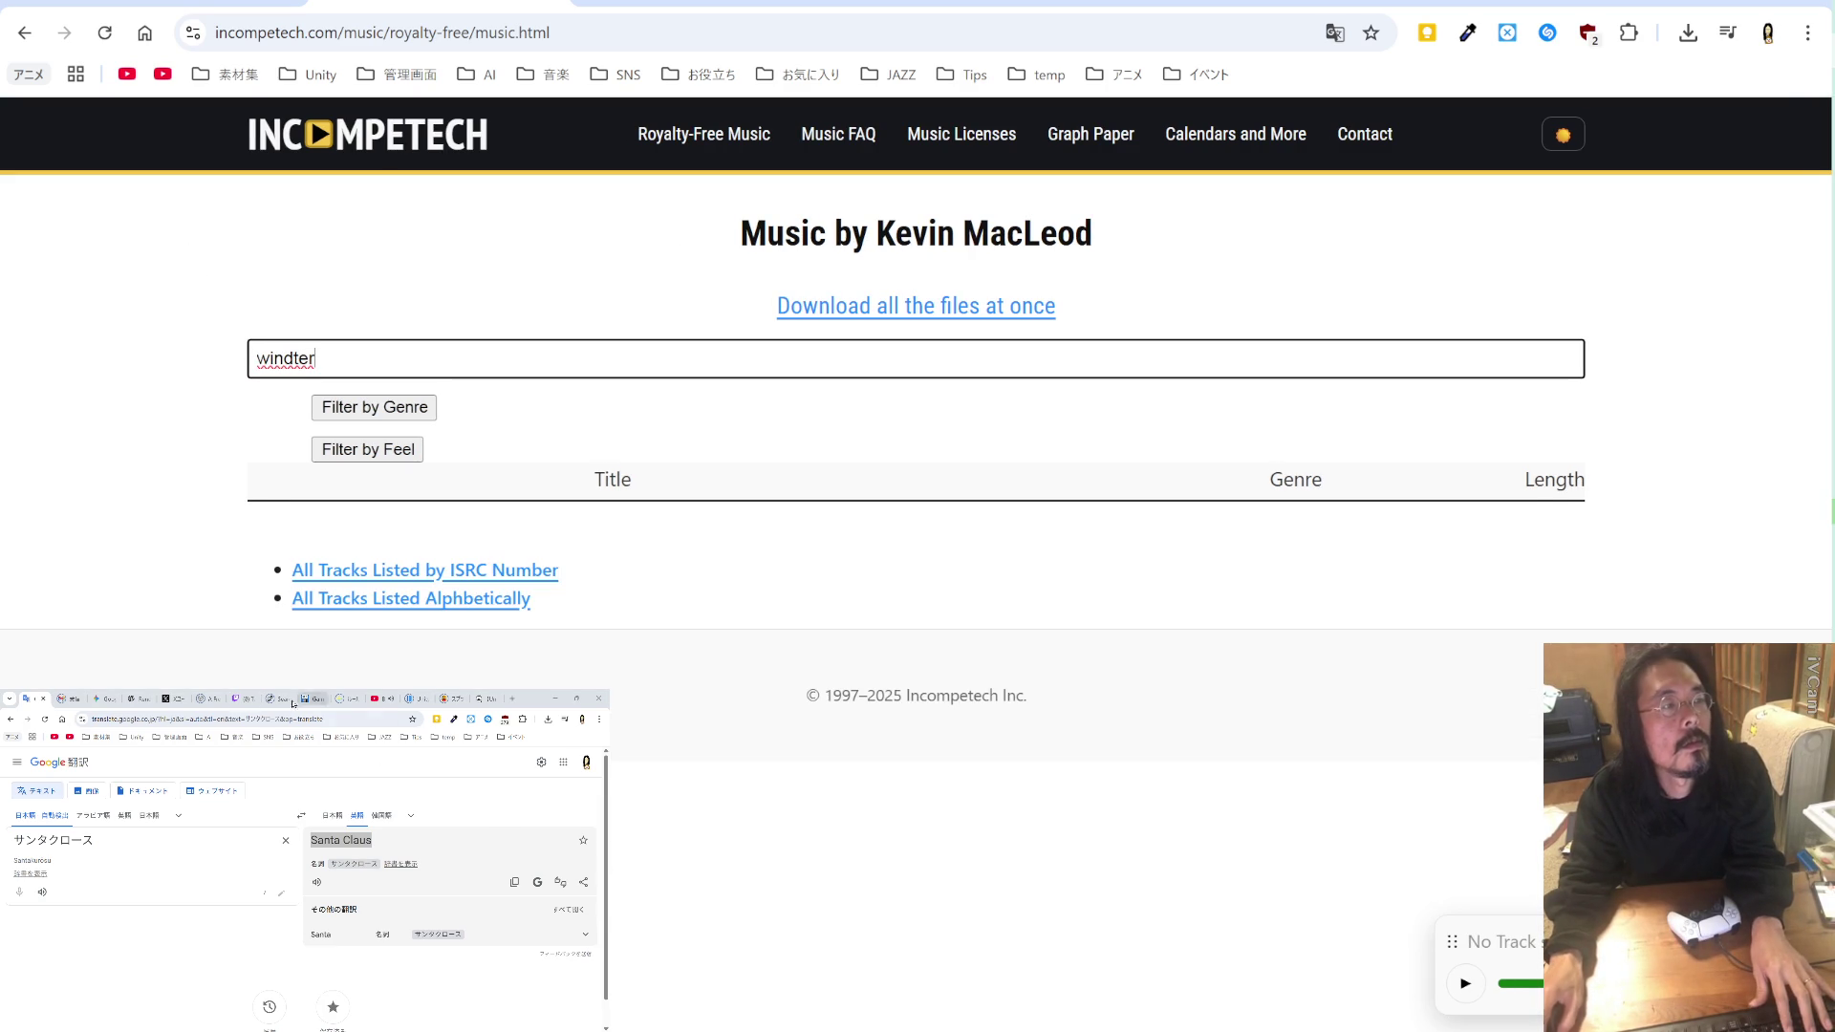
click(104, 699)
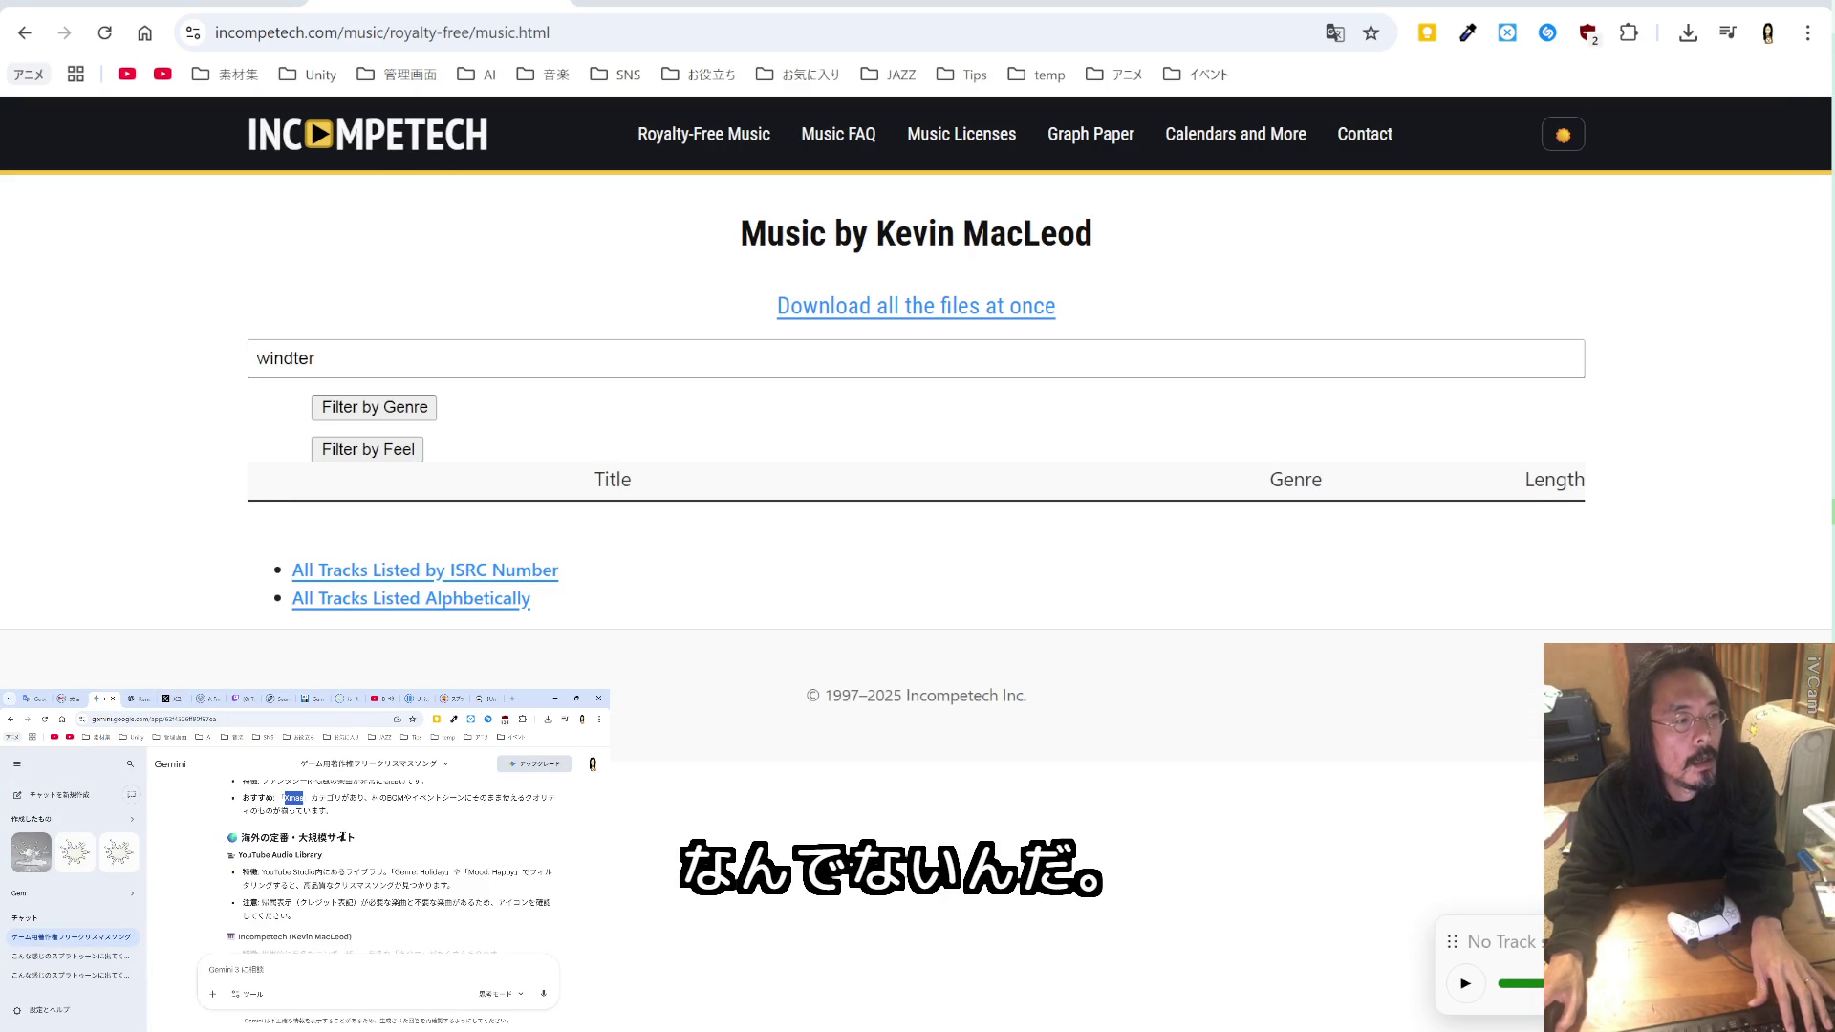
Step: Copy DOVA-SYNDROME from Gemini's recommended sites and search Google for it
scroll(315, 840, up, 2)
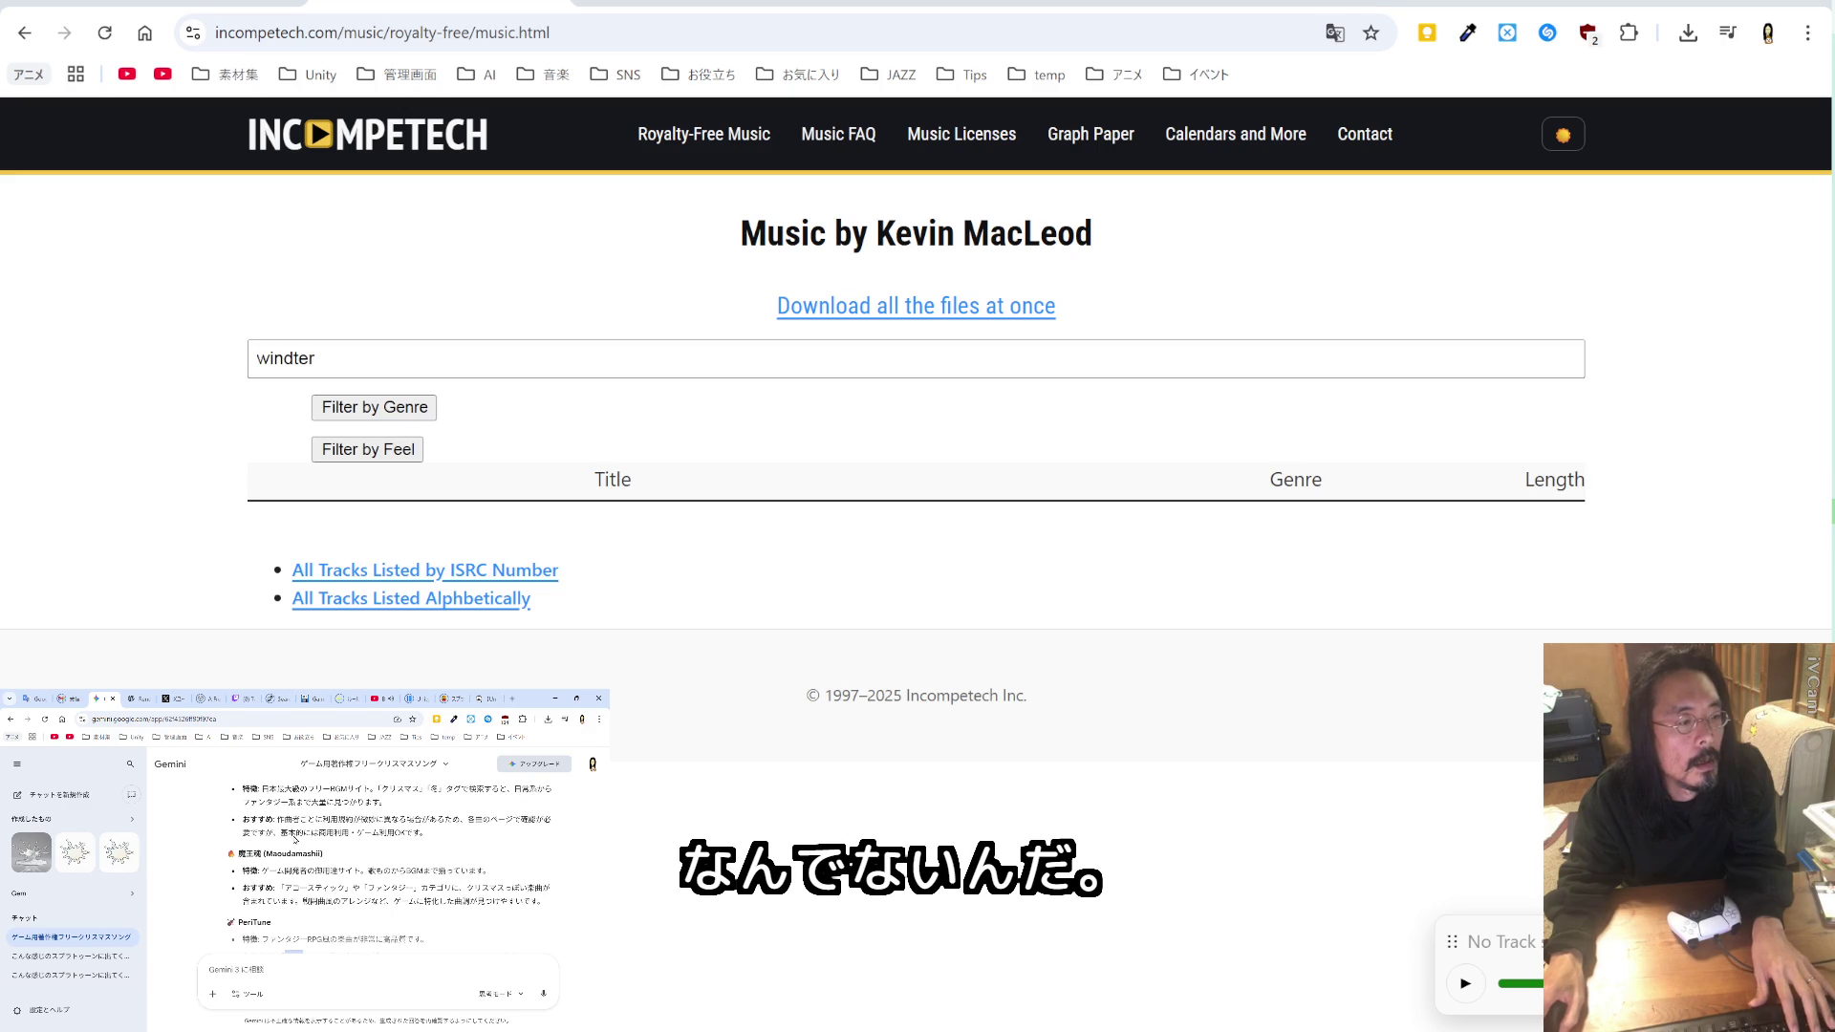
scroll(294, 836, down, 2)
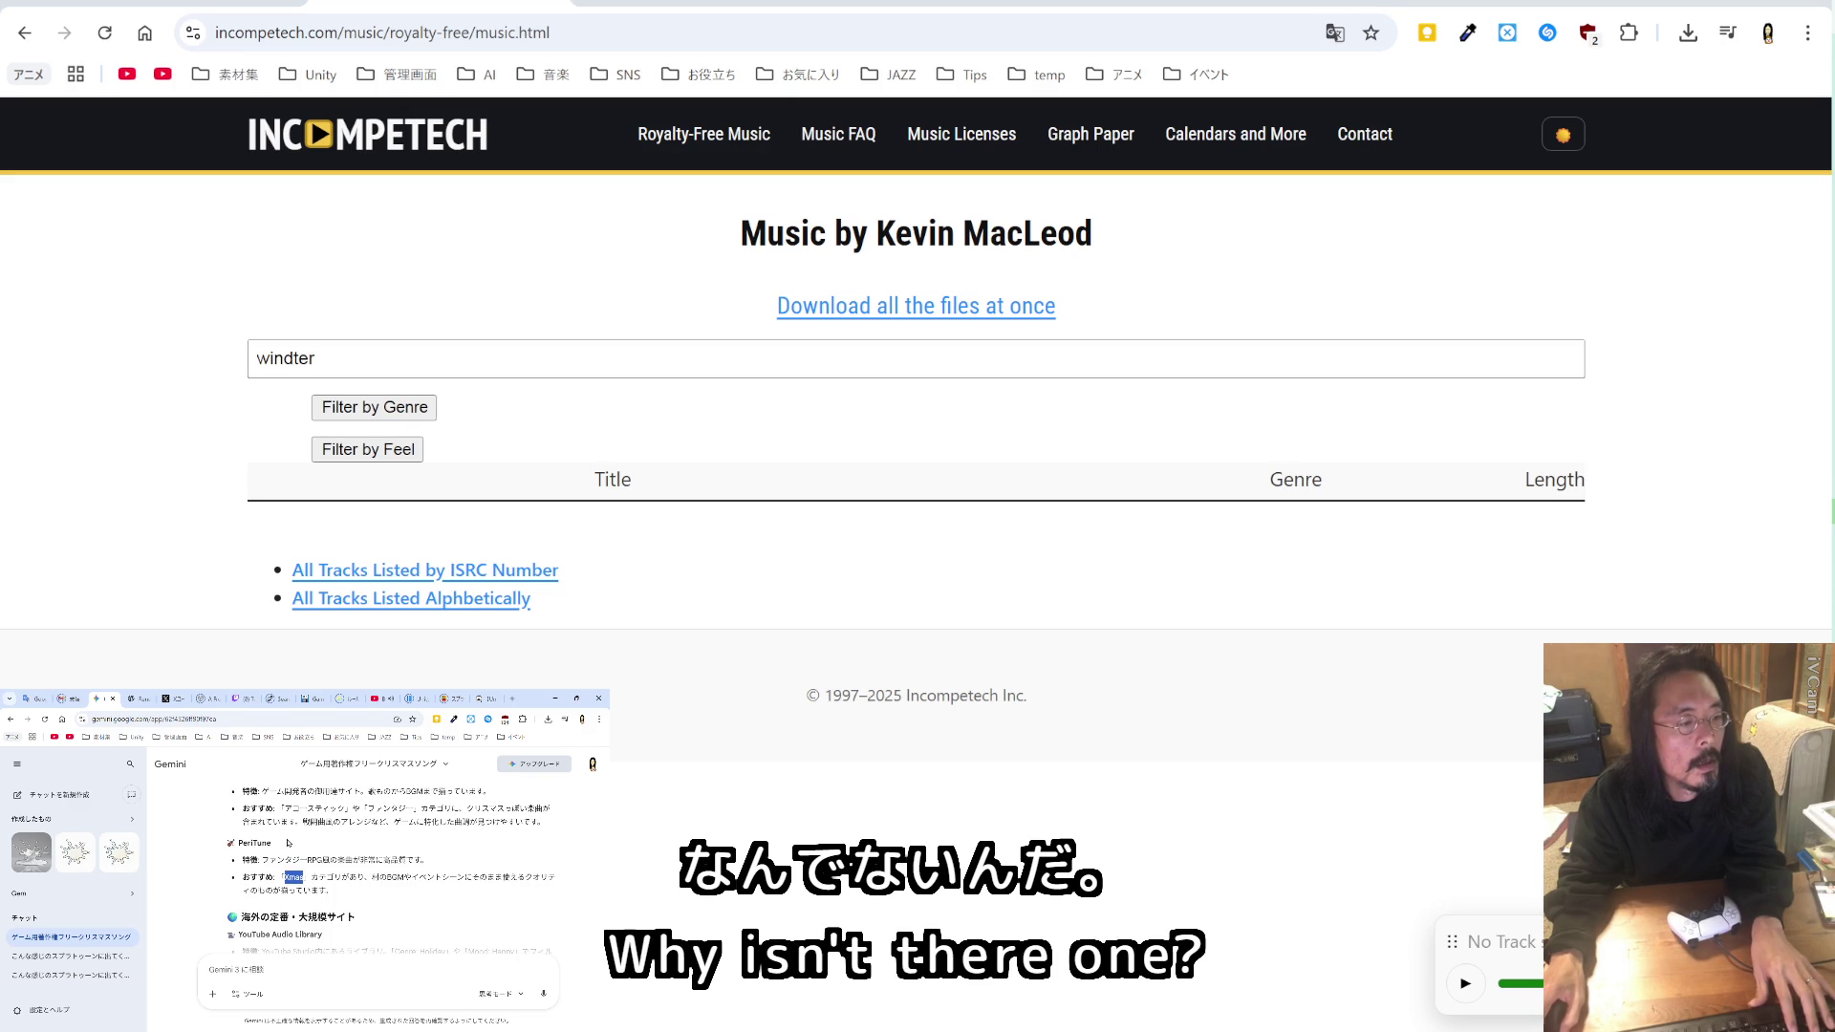
drag(253, 843, 238, 843)
scroll(311, 847, up, 3)
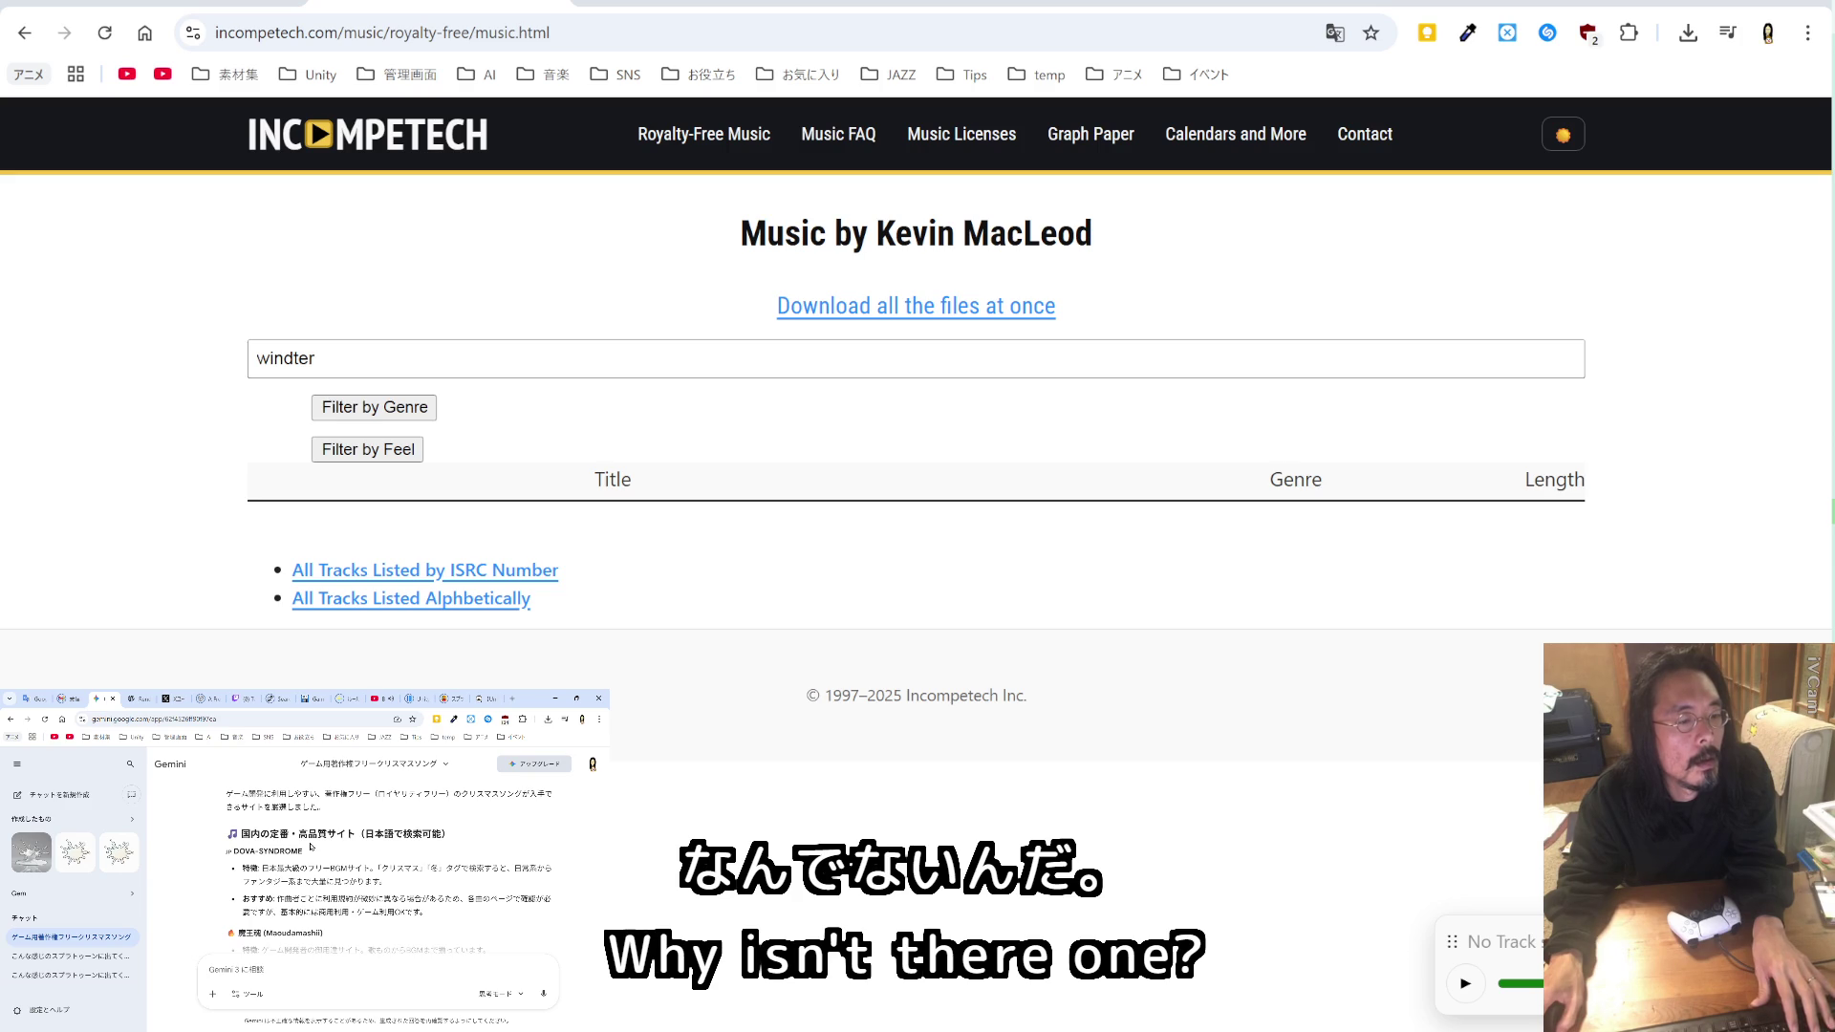
drag(303, 852, 262, 852)
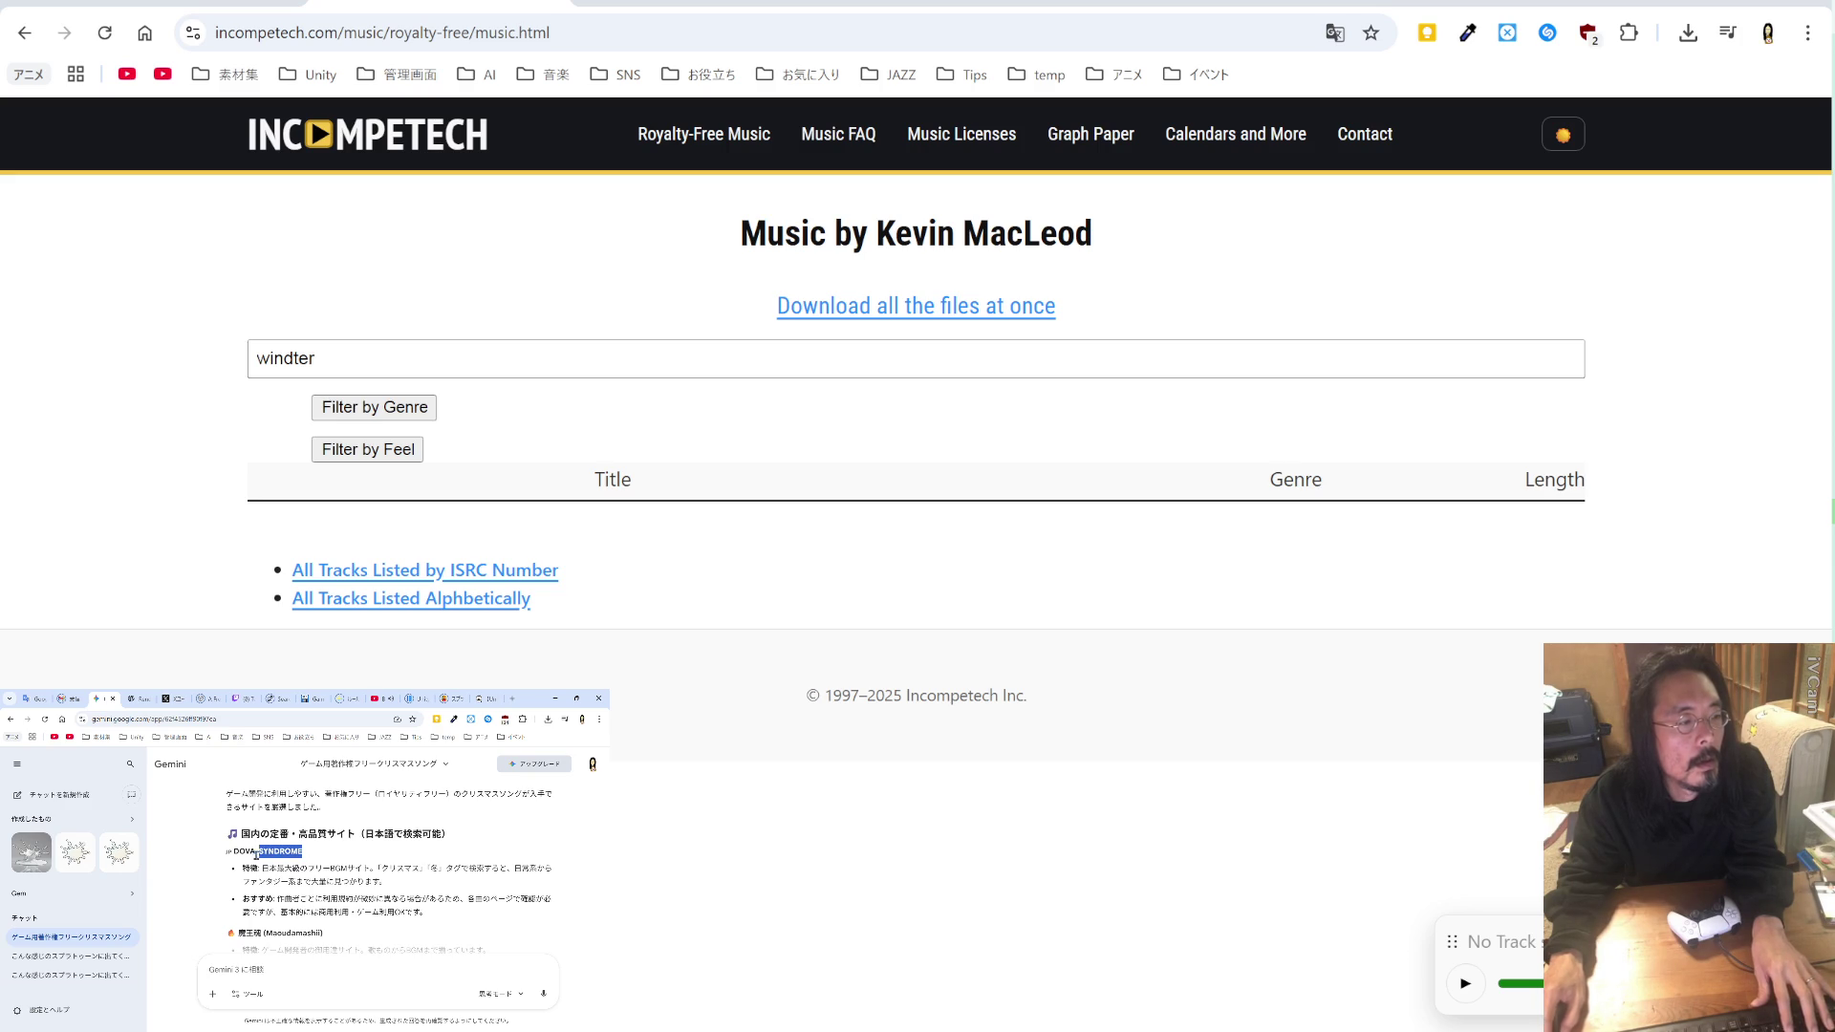
click(848, 34)
text(Xmas)
key(Return)
click(668, 39)
text(DOVA-SYNDROME)
key(Return)
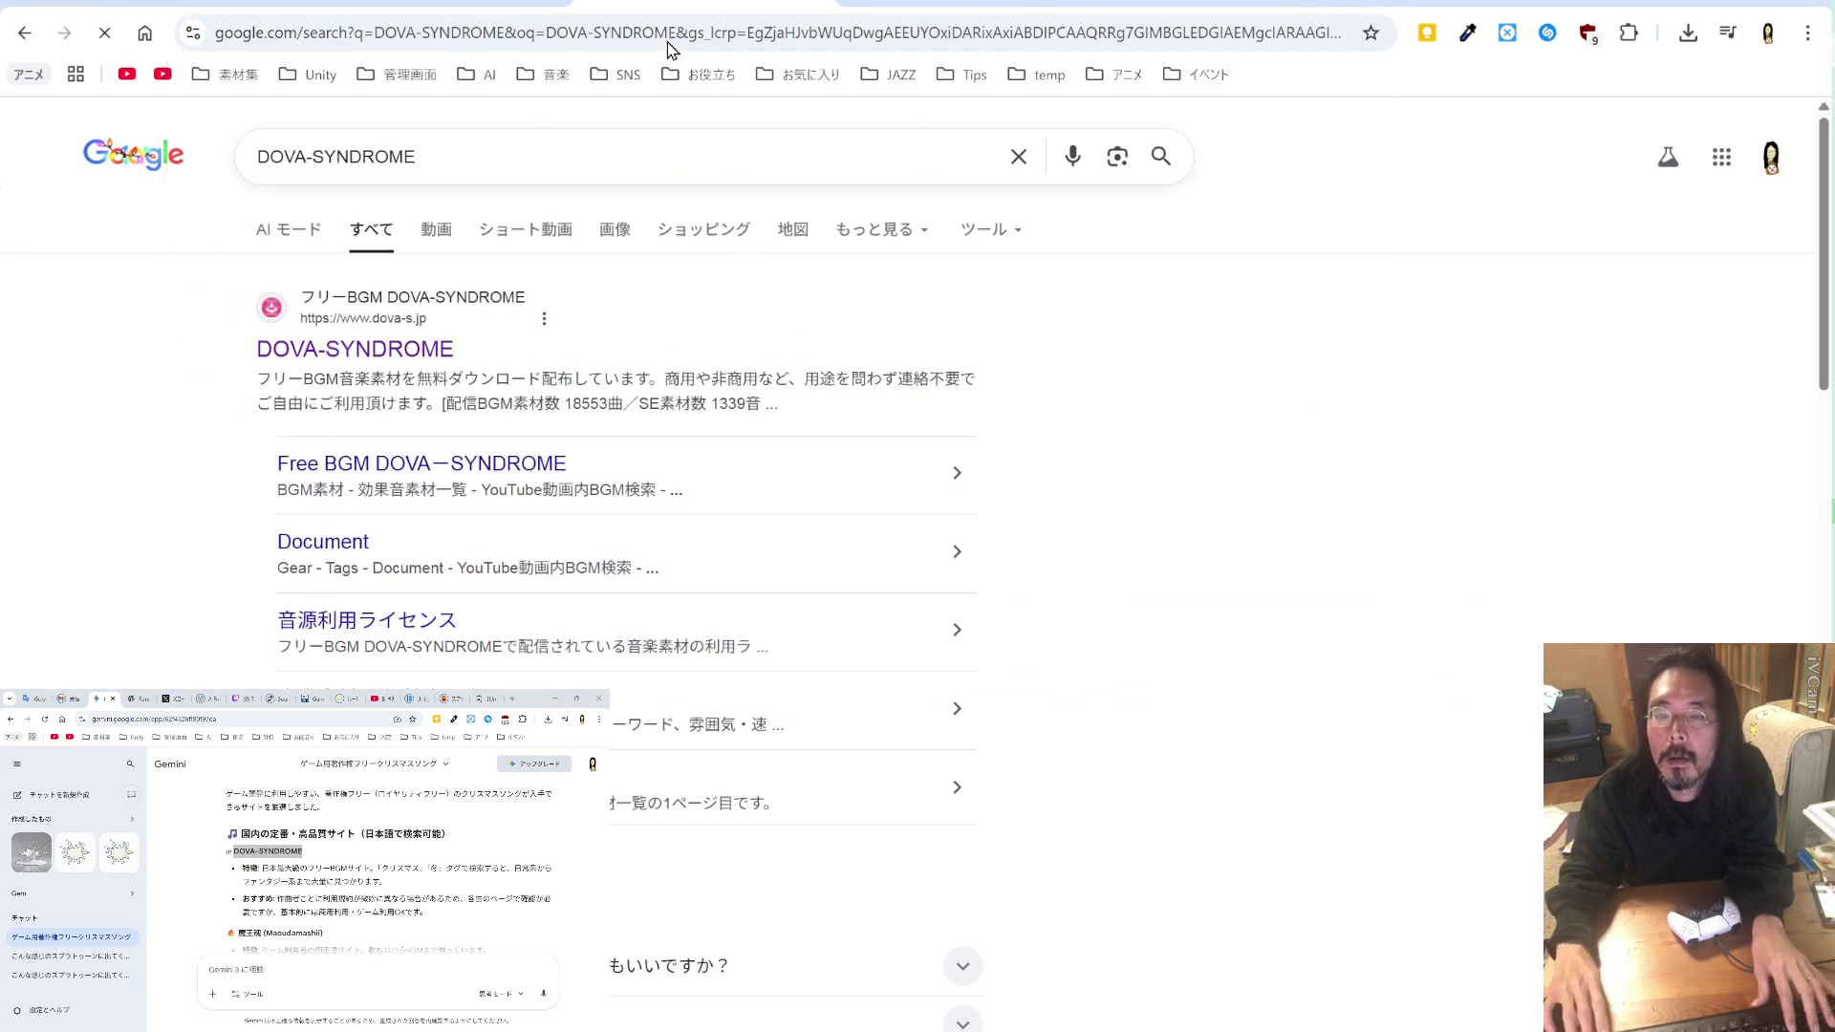
Step: Open DOVA-SYNDROME and search its music for クリスマス
drag(421, 868, 402, 868)
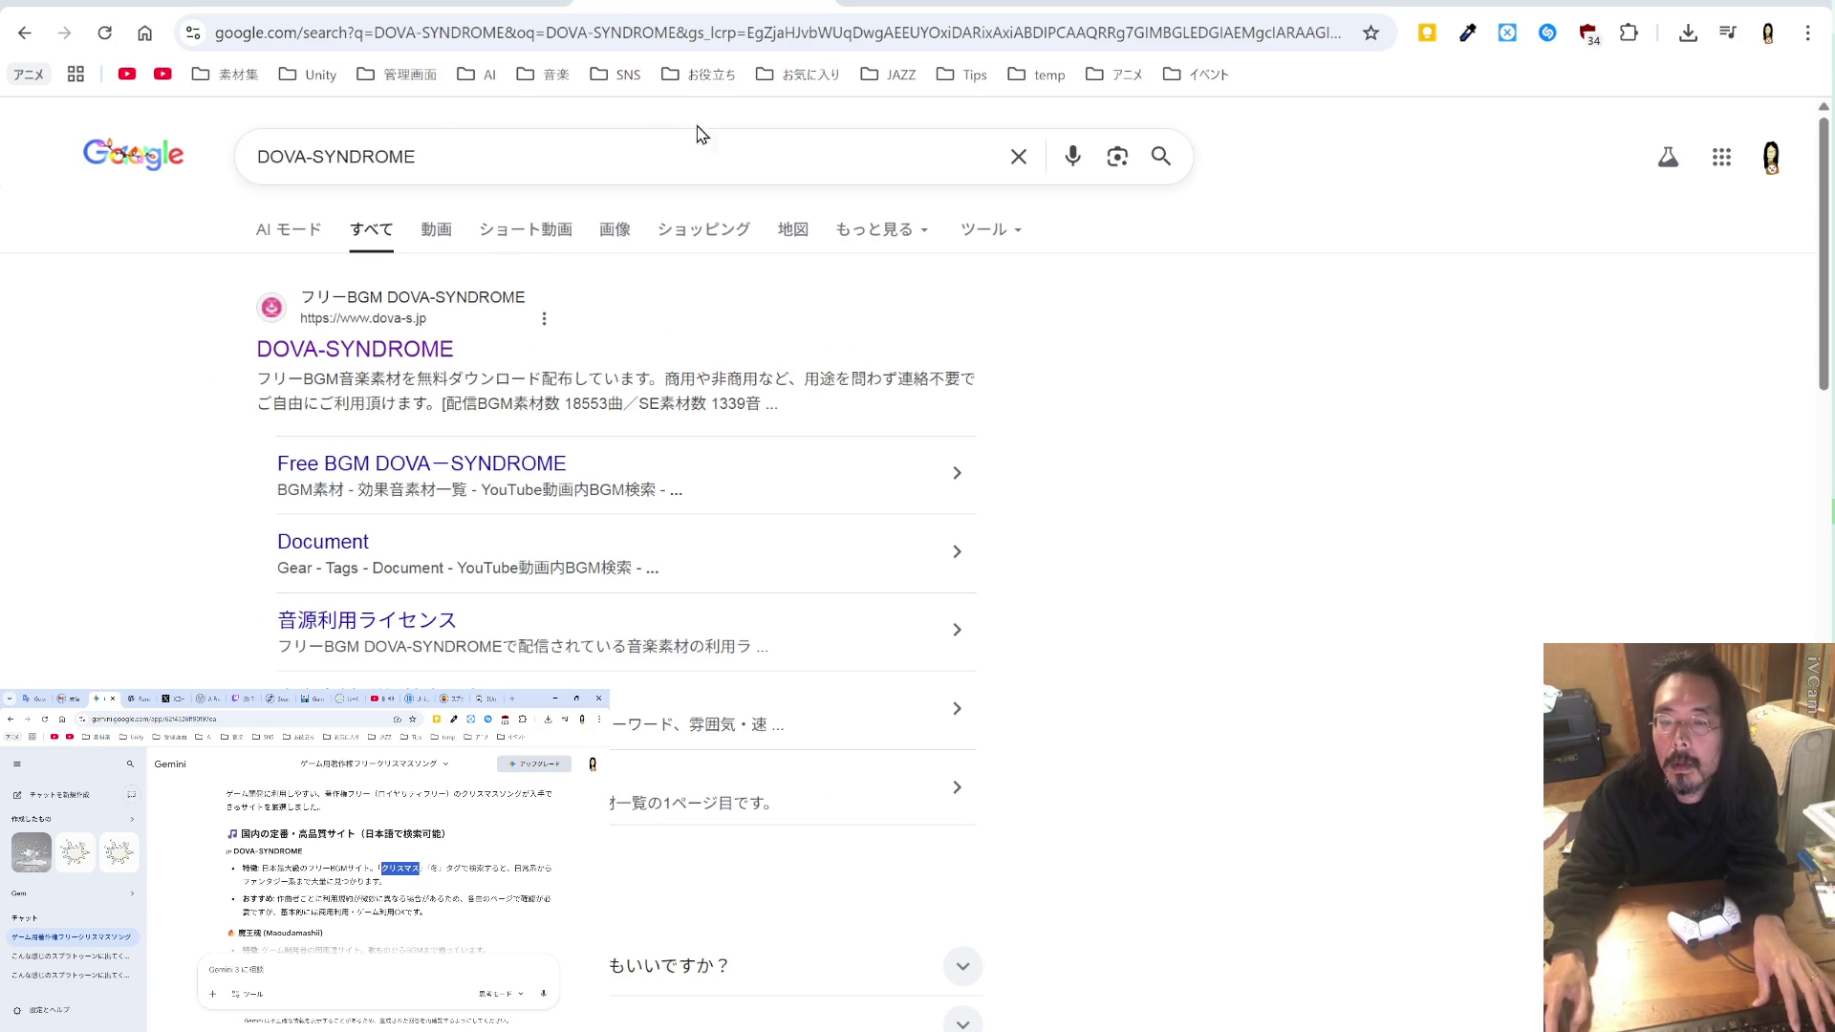
click(392, 346)
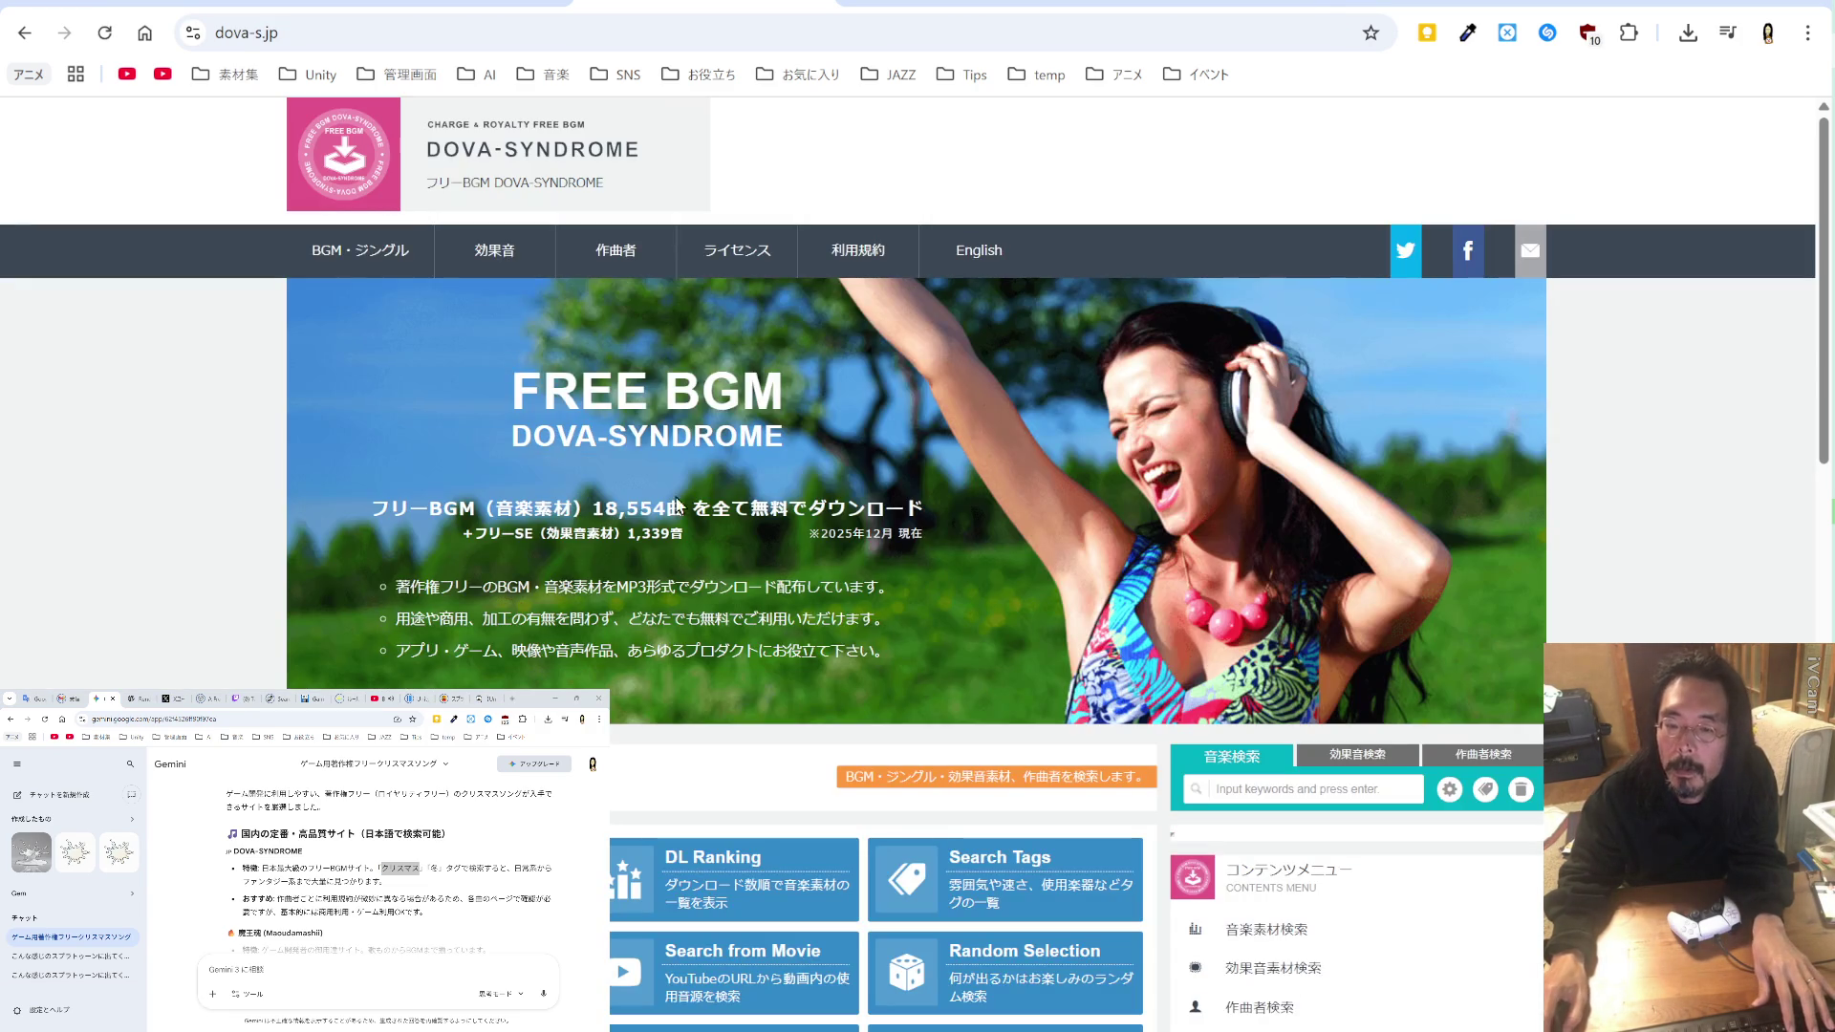
scroll(945, 804, down, 4)
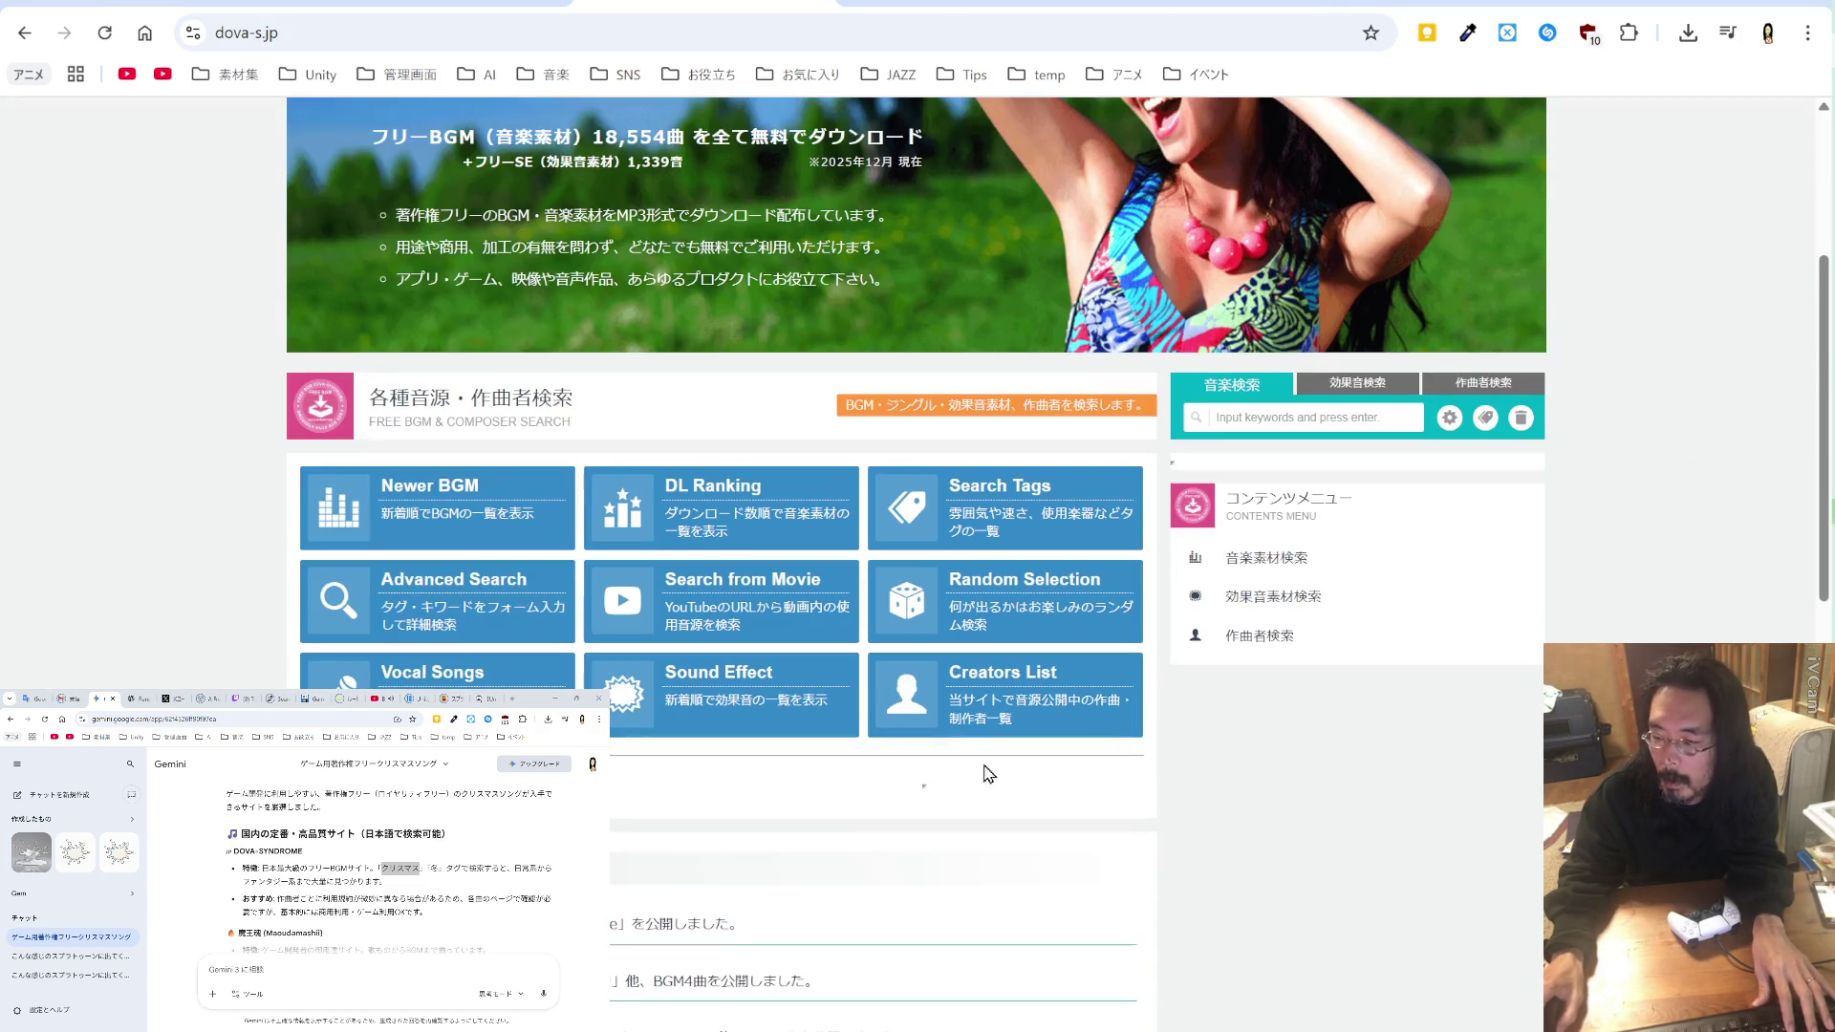
click(1287, 426)
text(クリスマス)
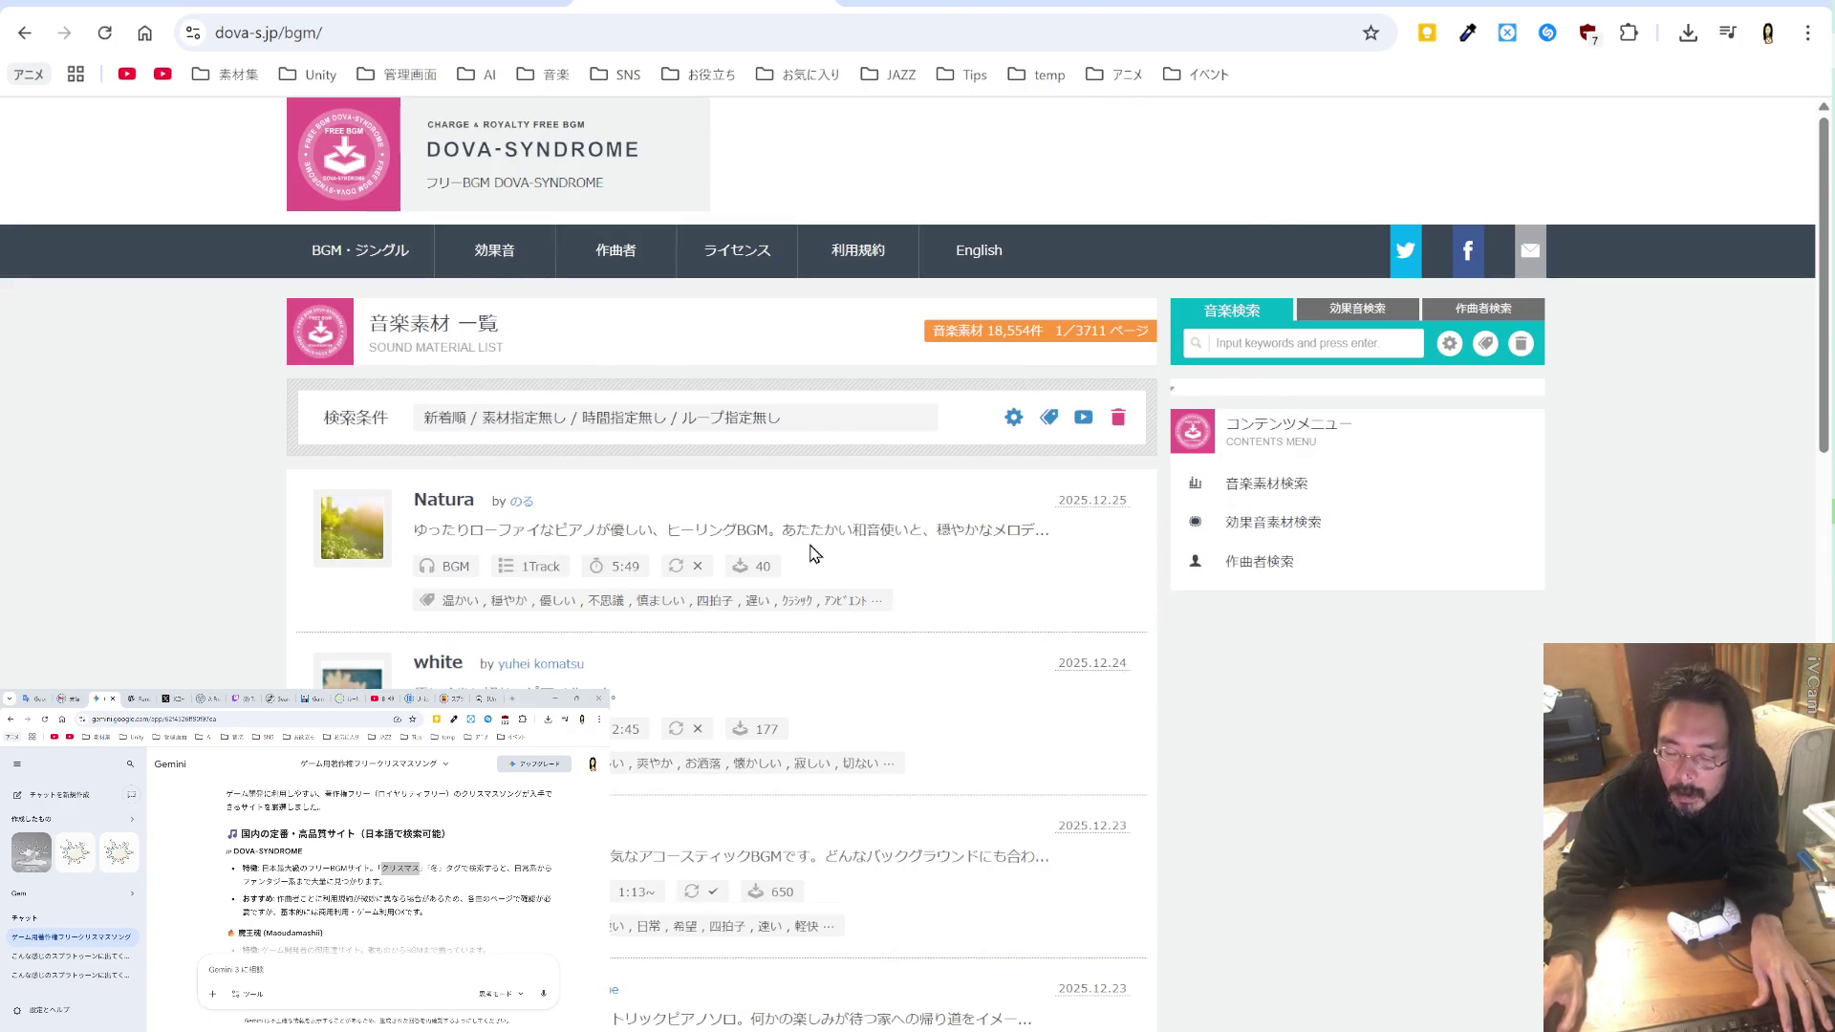
scroll(813, 554, down, 2)
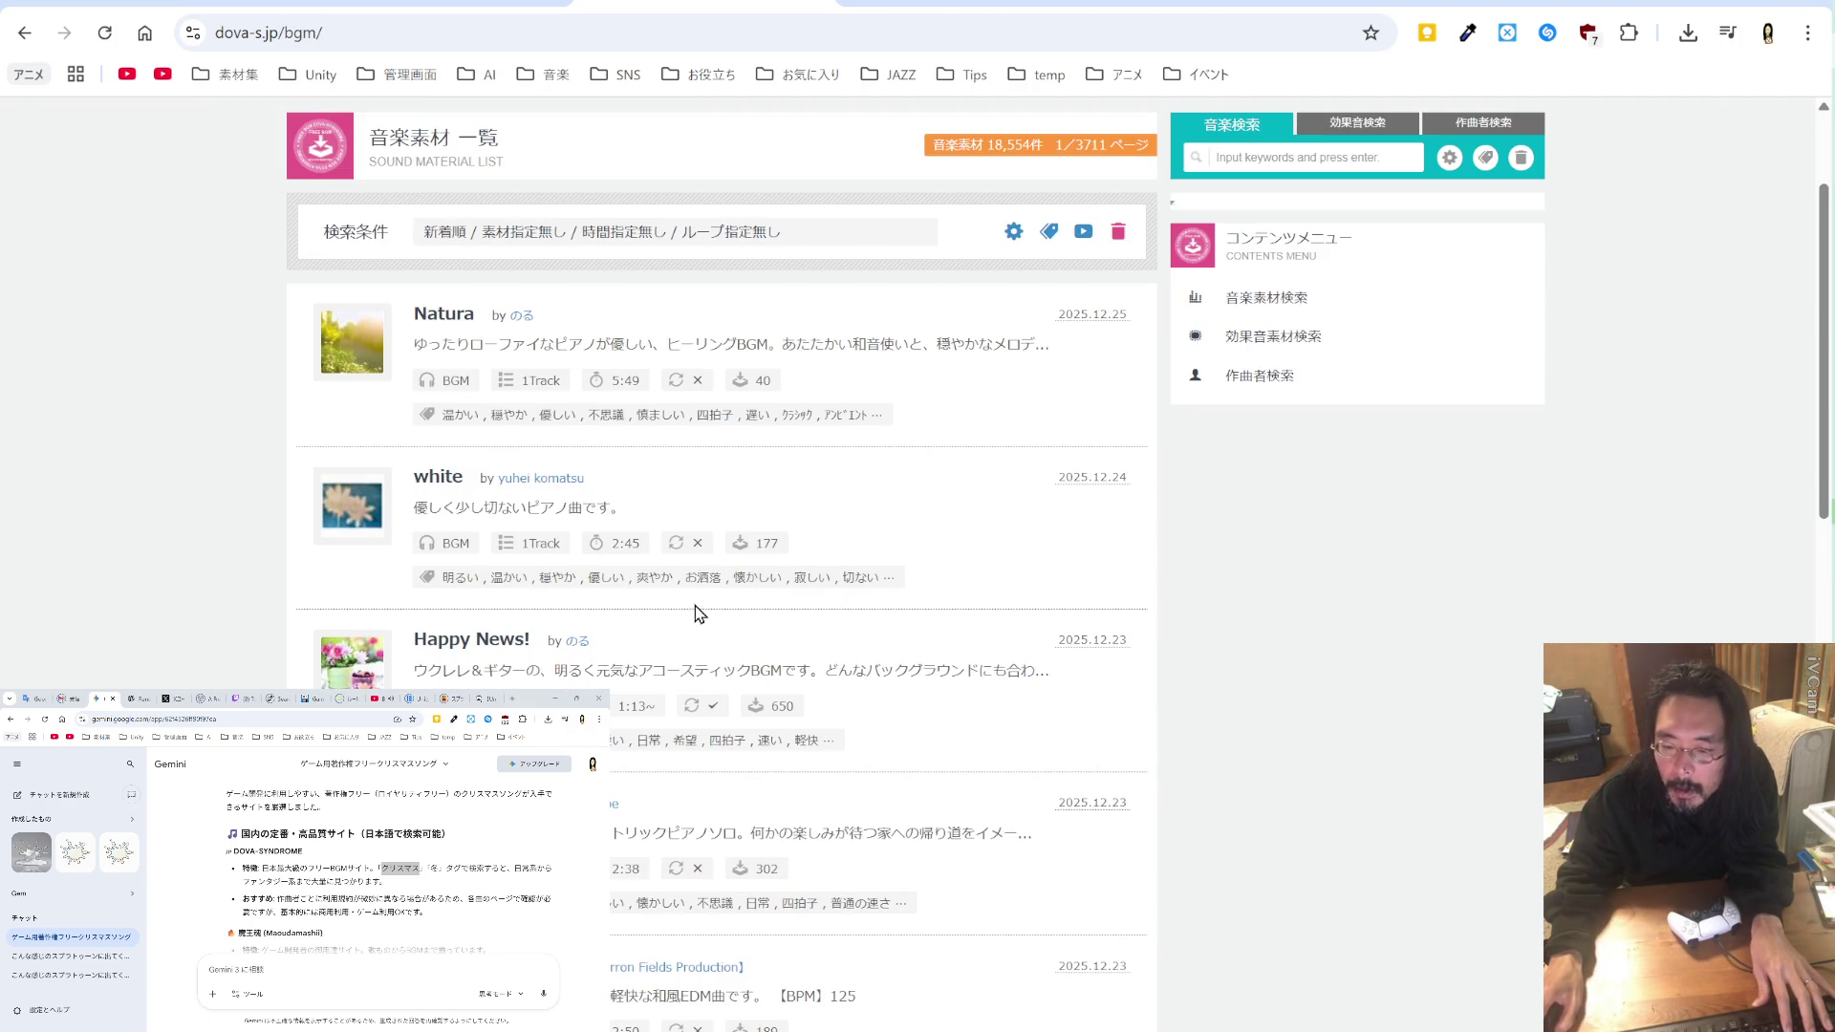
Step: Check the Happy News! track page, then browse the next page of DOVA tracks
click(475, 640)
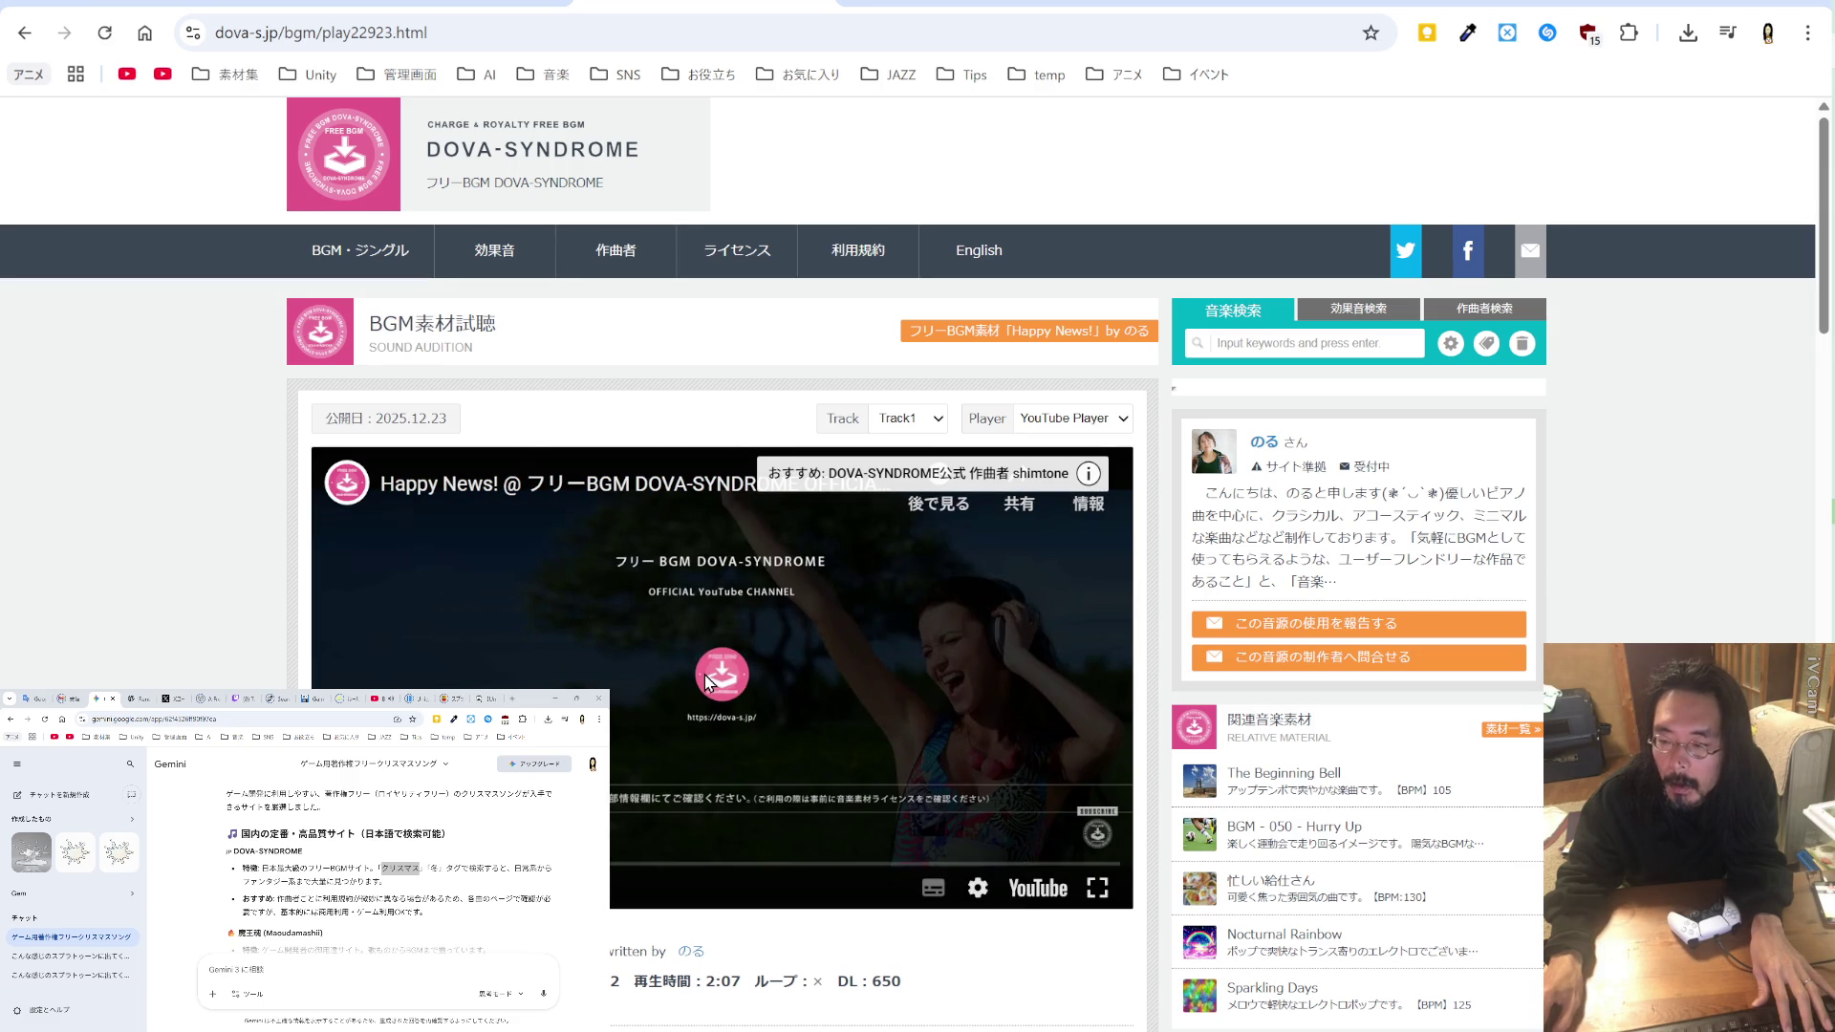
click(29, 34)
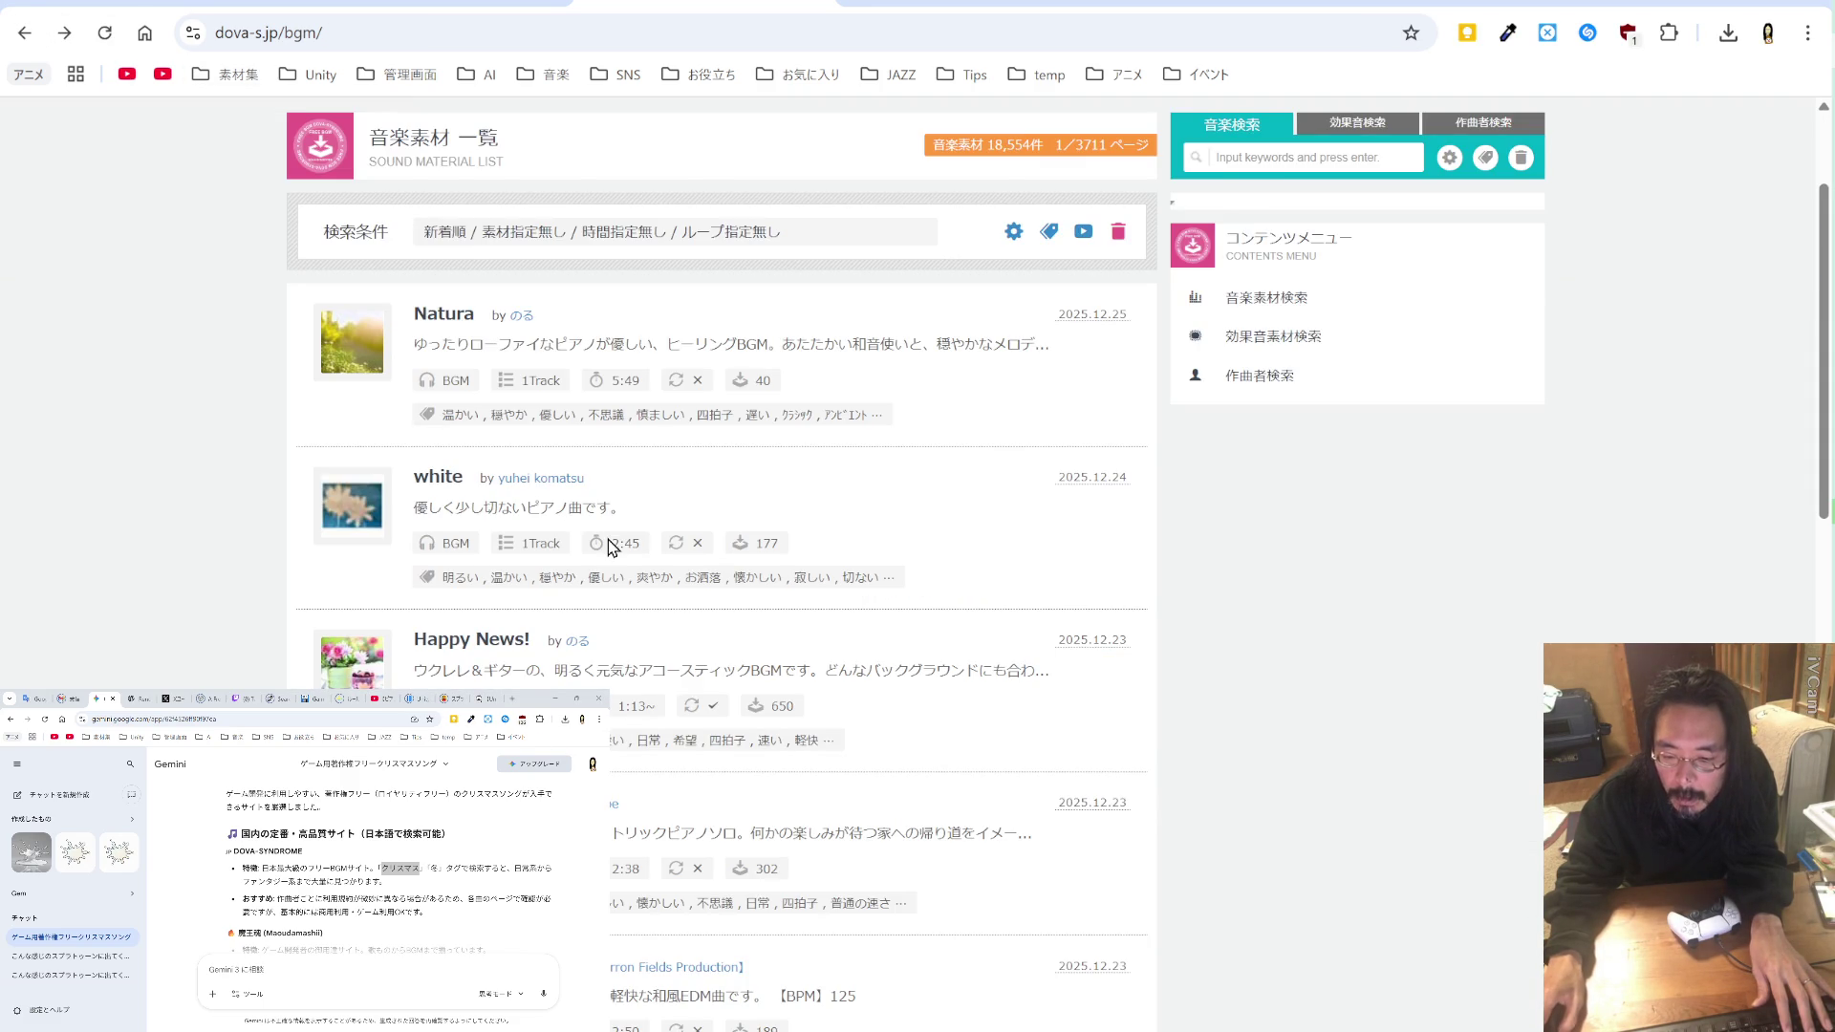
scroll(611, 550, down, 2)
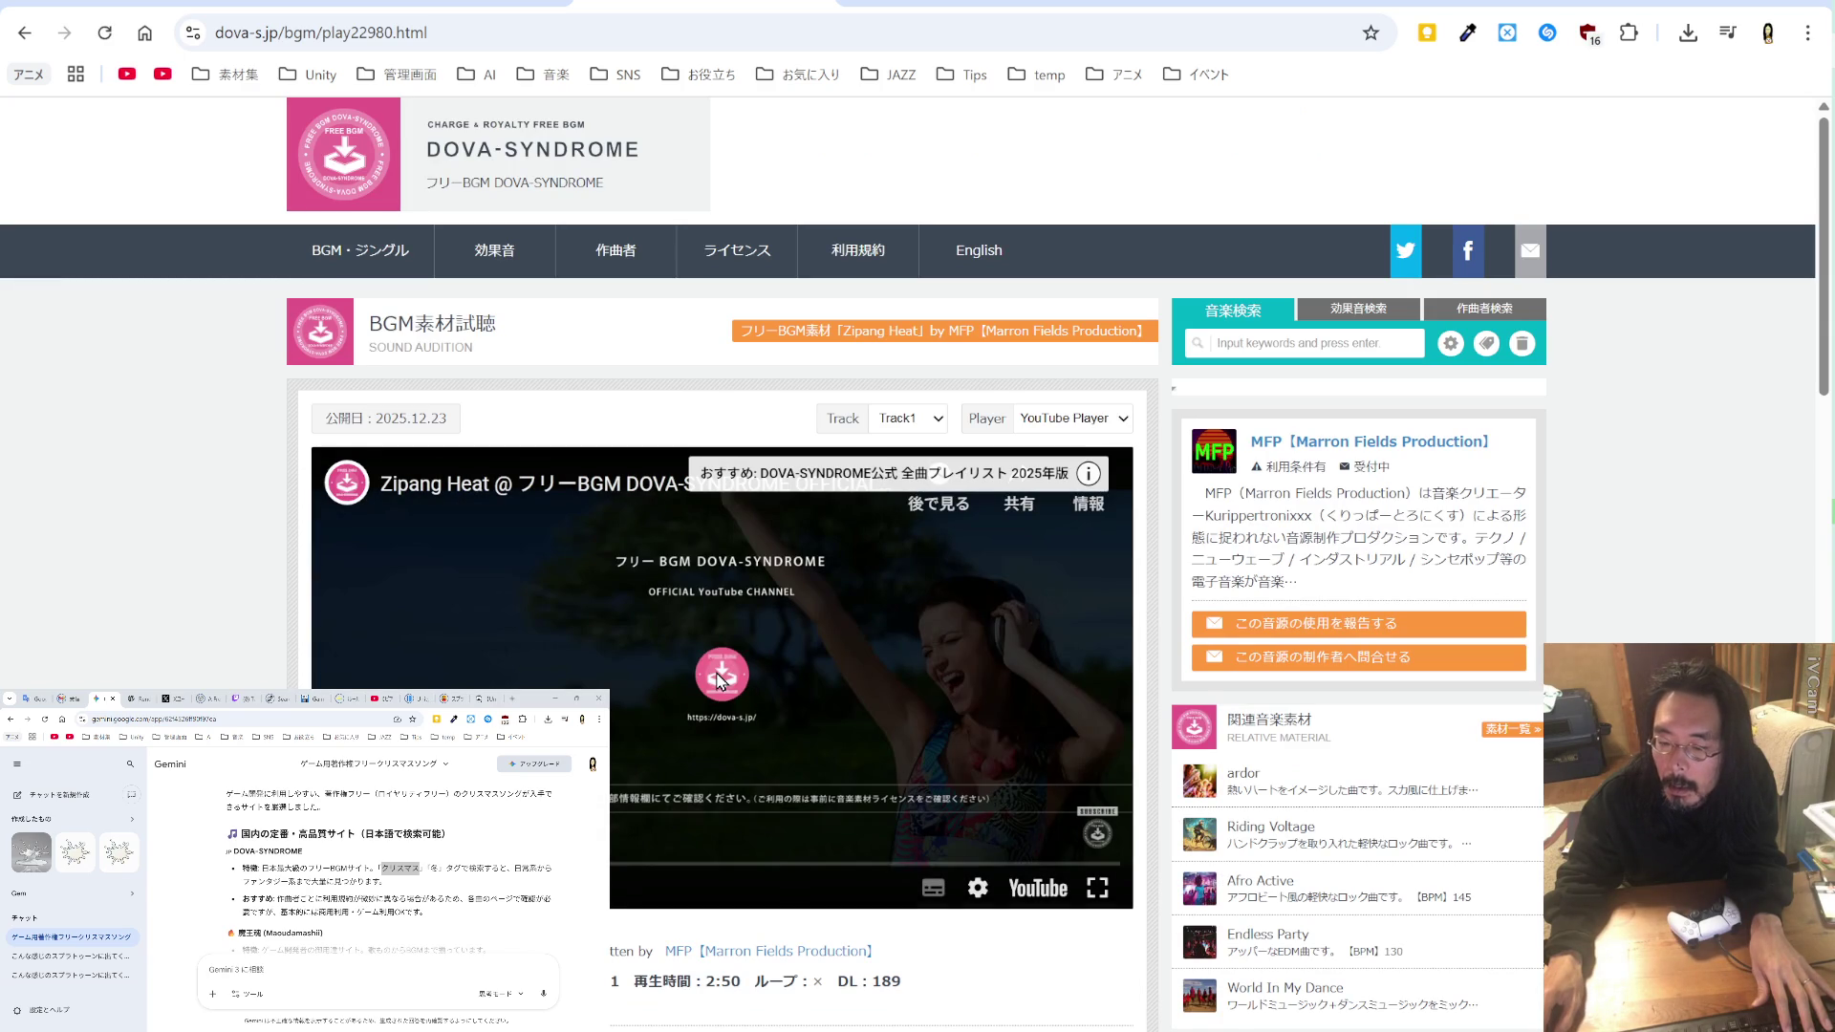
click(25, 33)
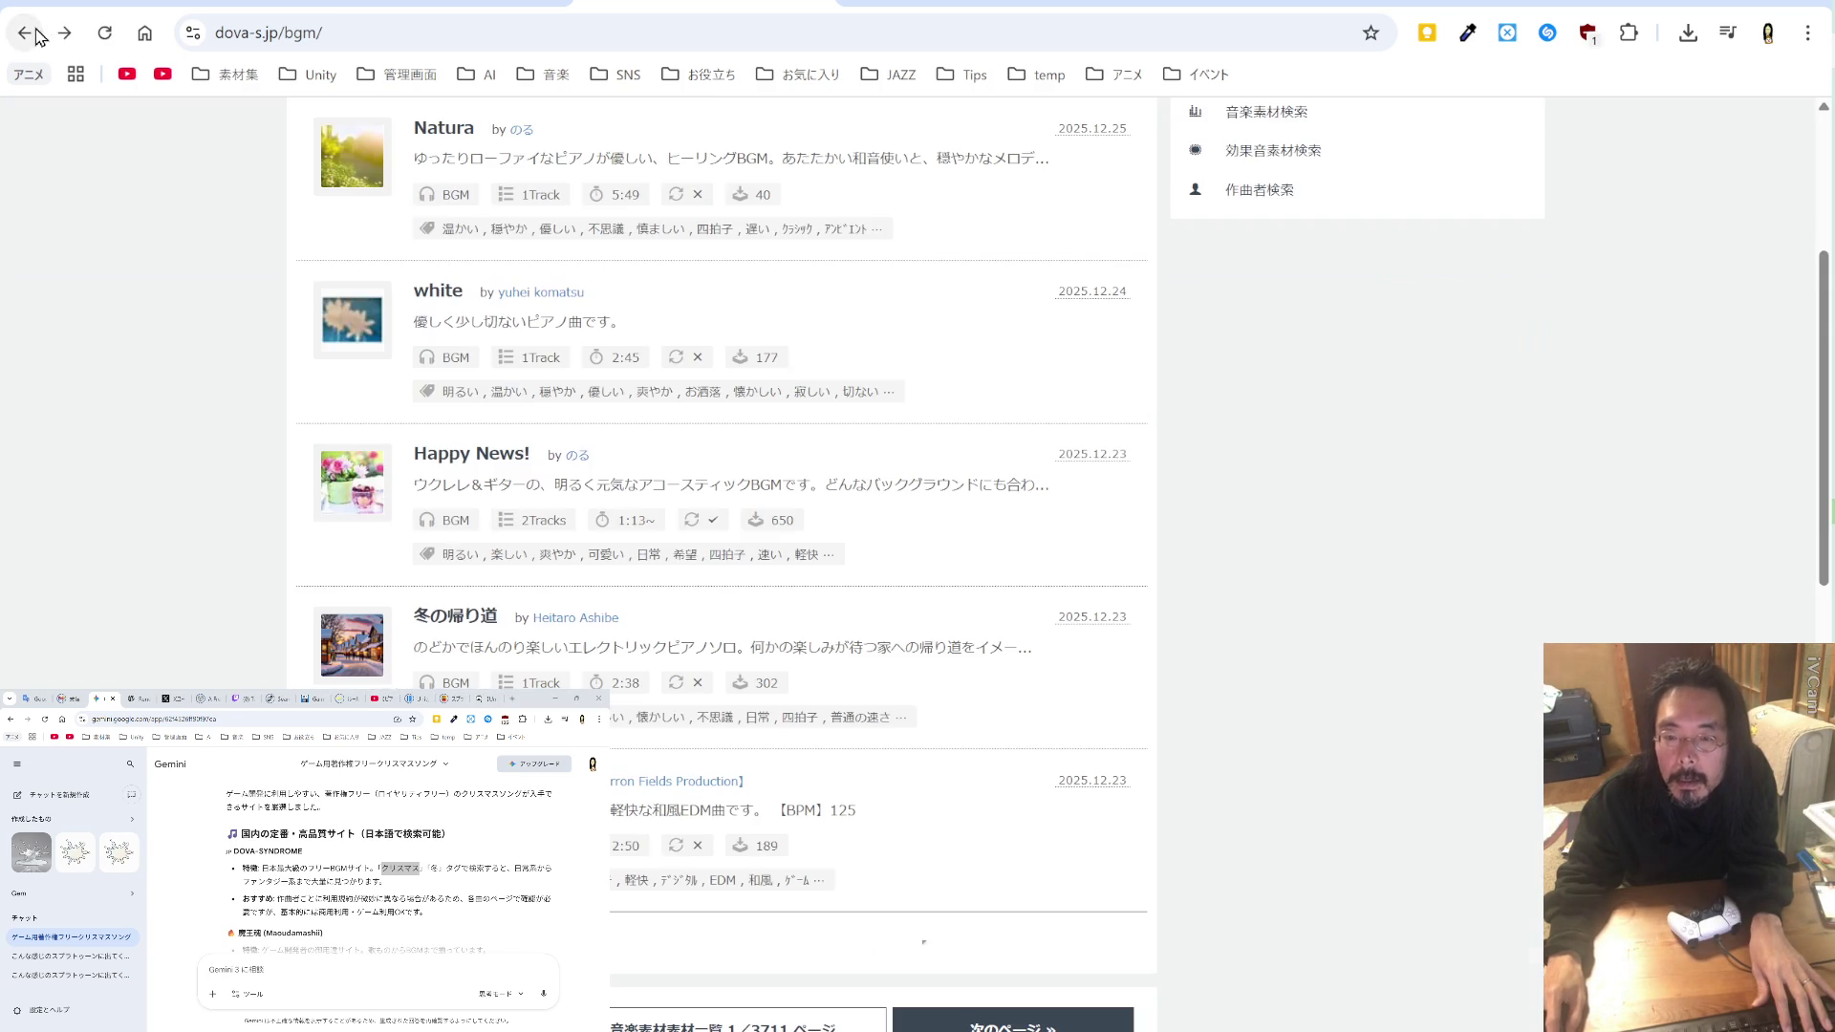
scroll(491, 392, down, 4)
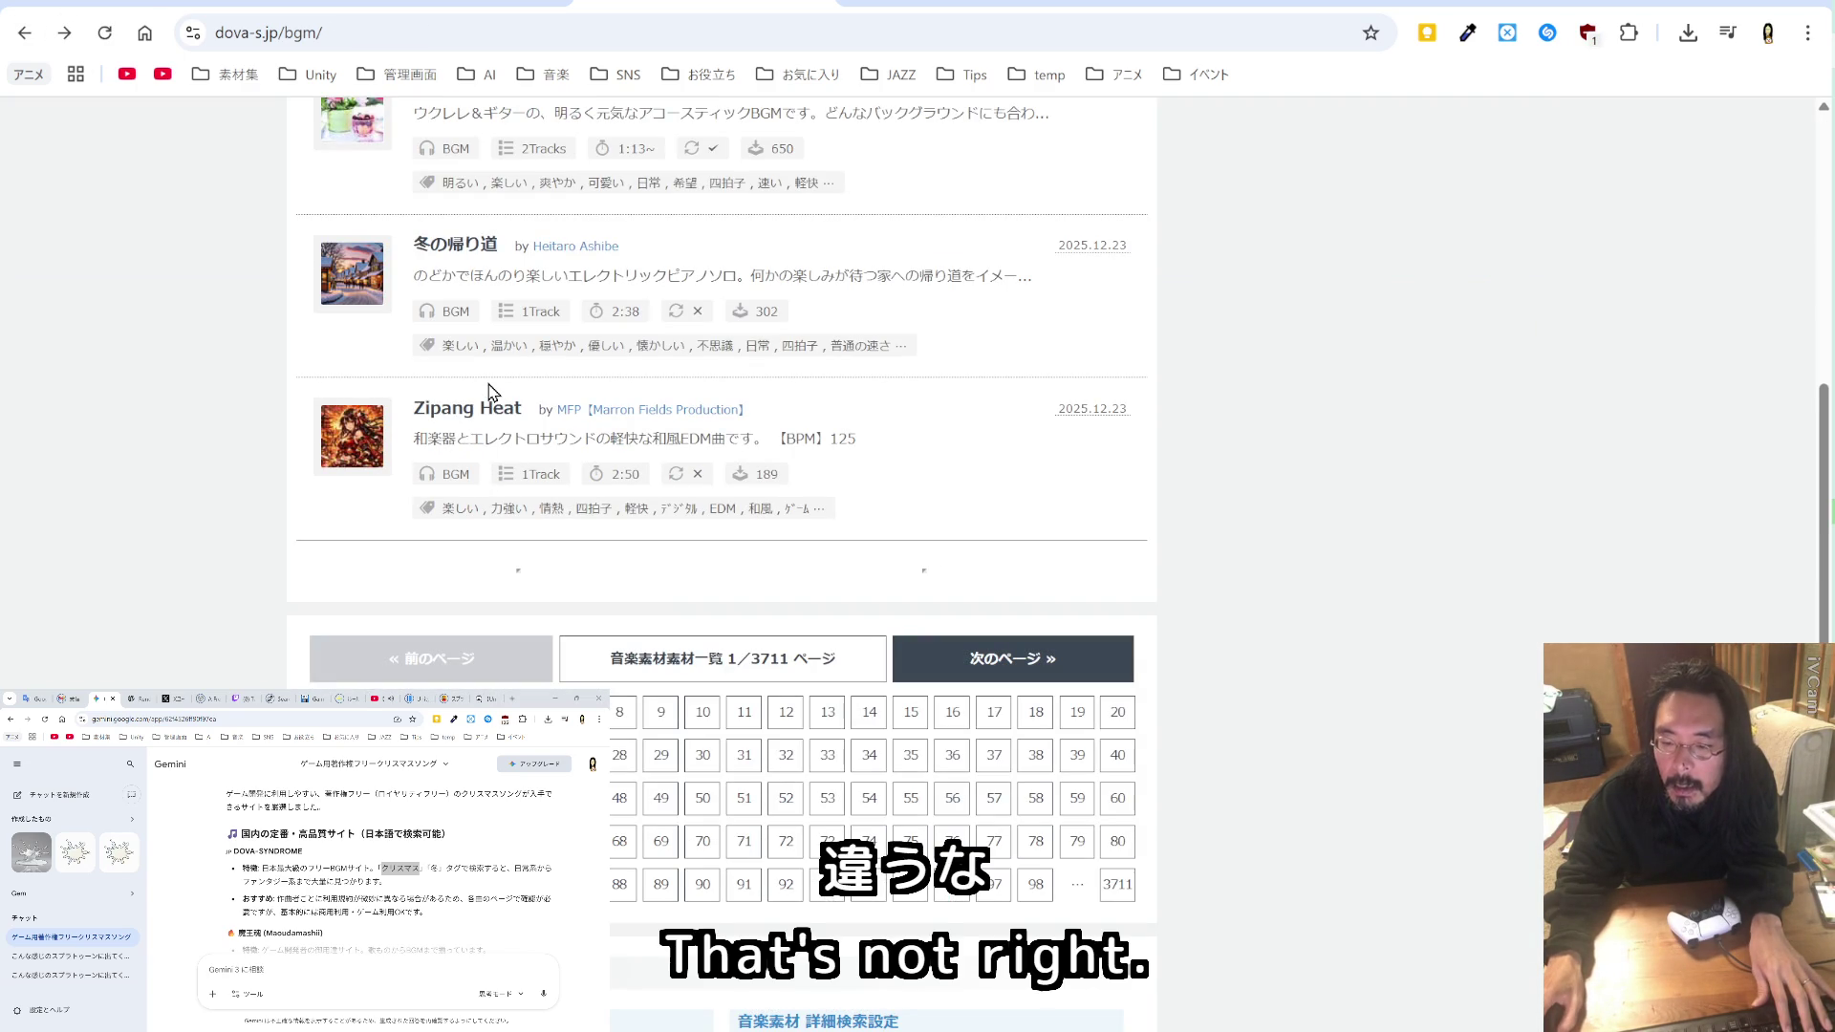
click(988, 673)
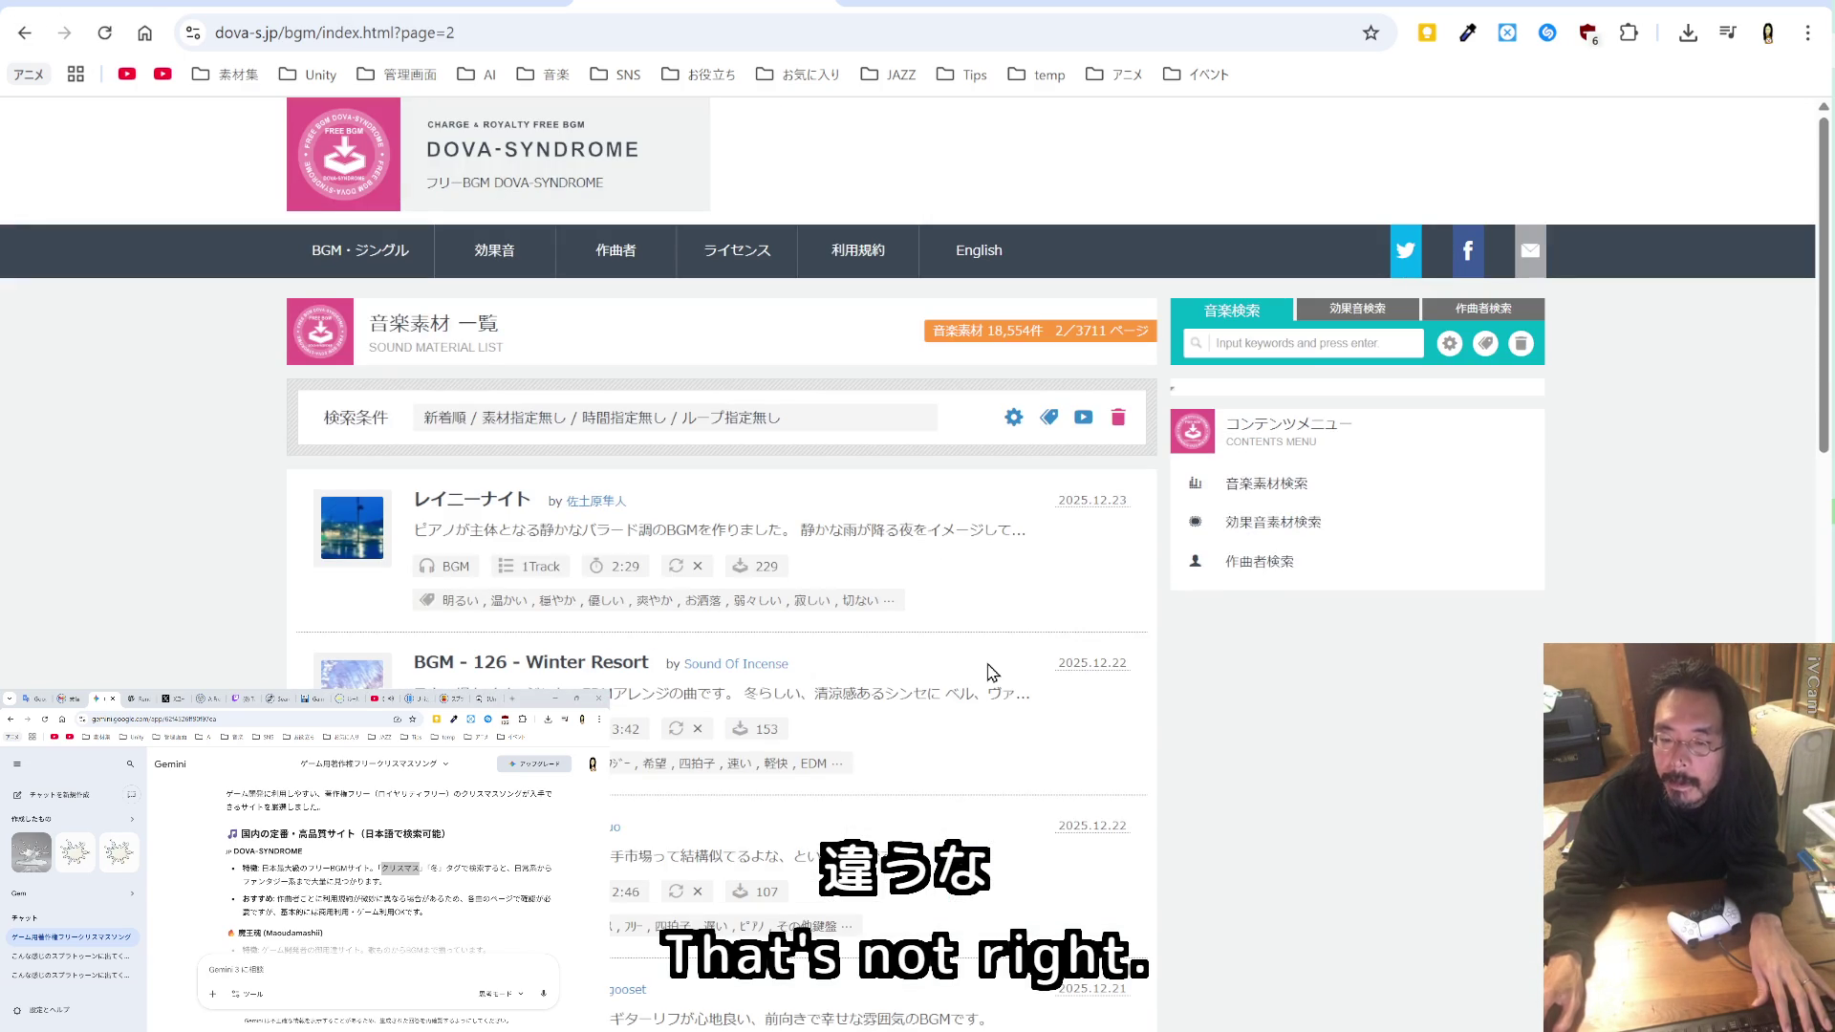
scroll(988, 665, down, 5)
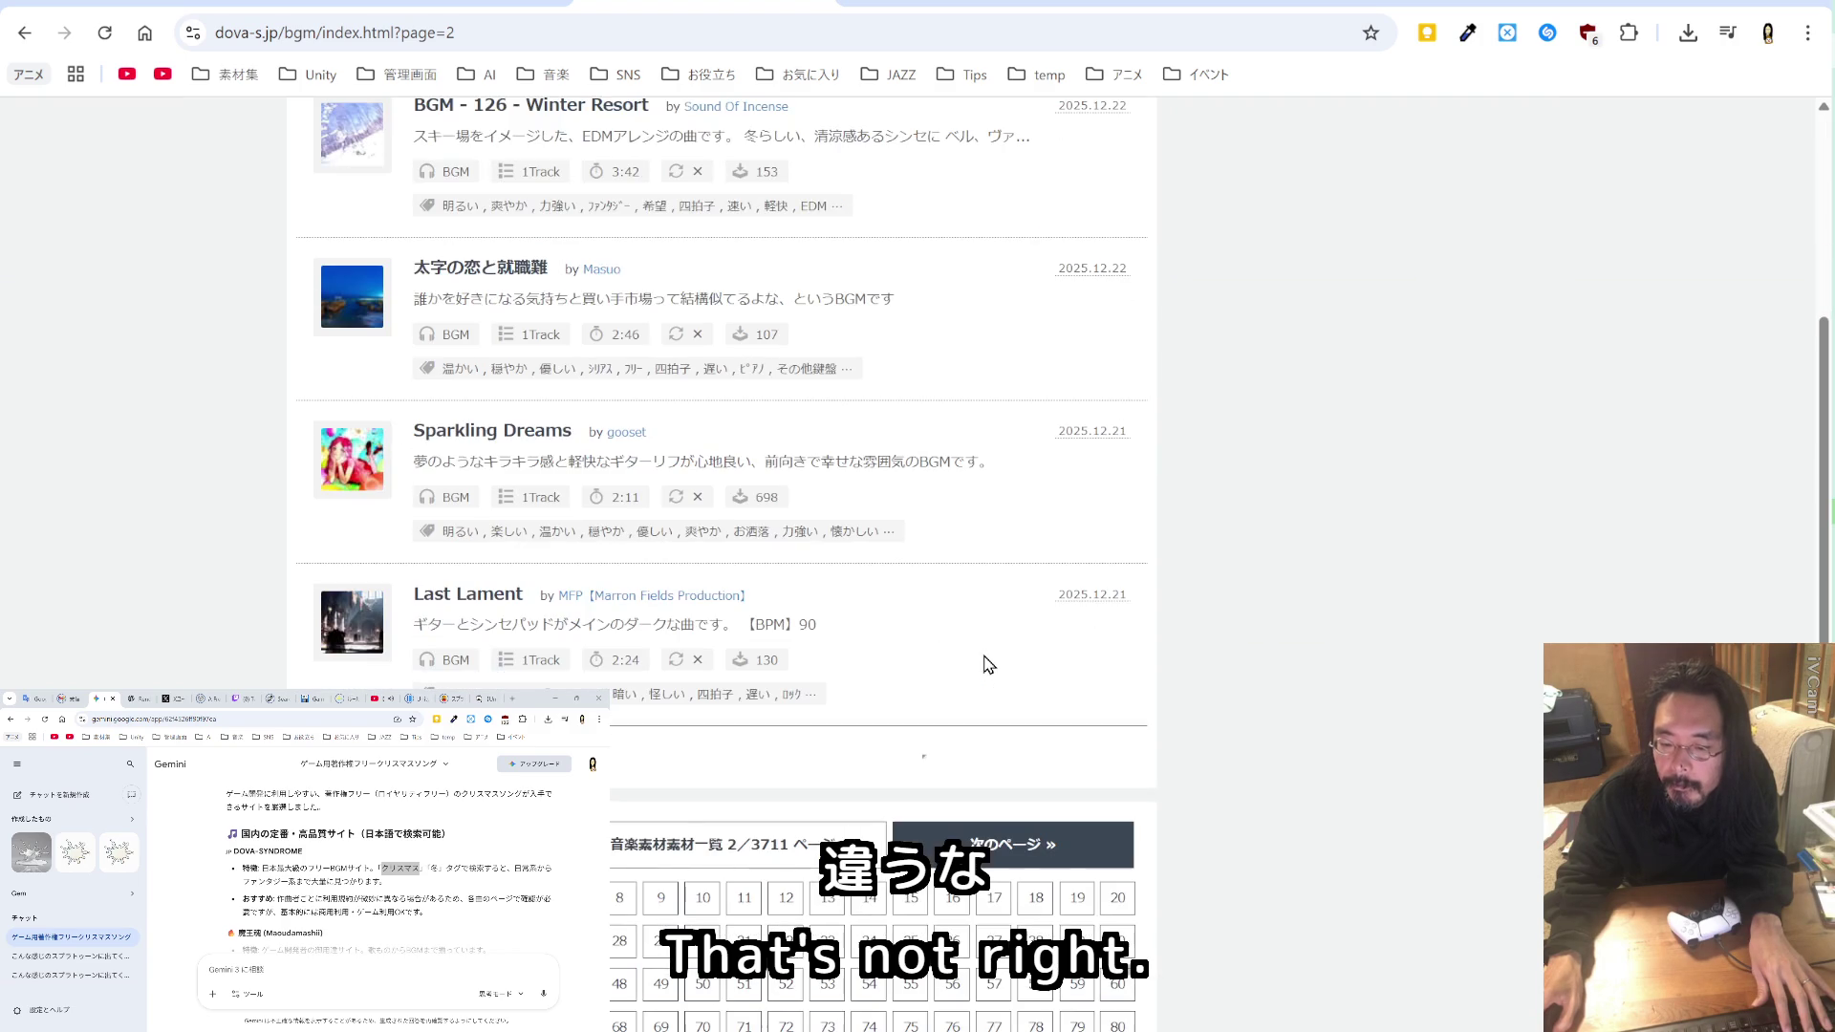
scroll(988, 665, up, 5)
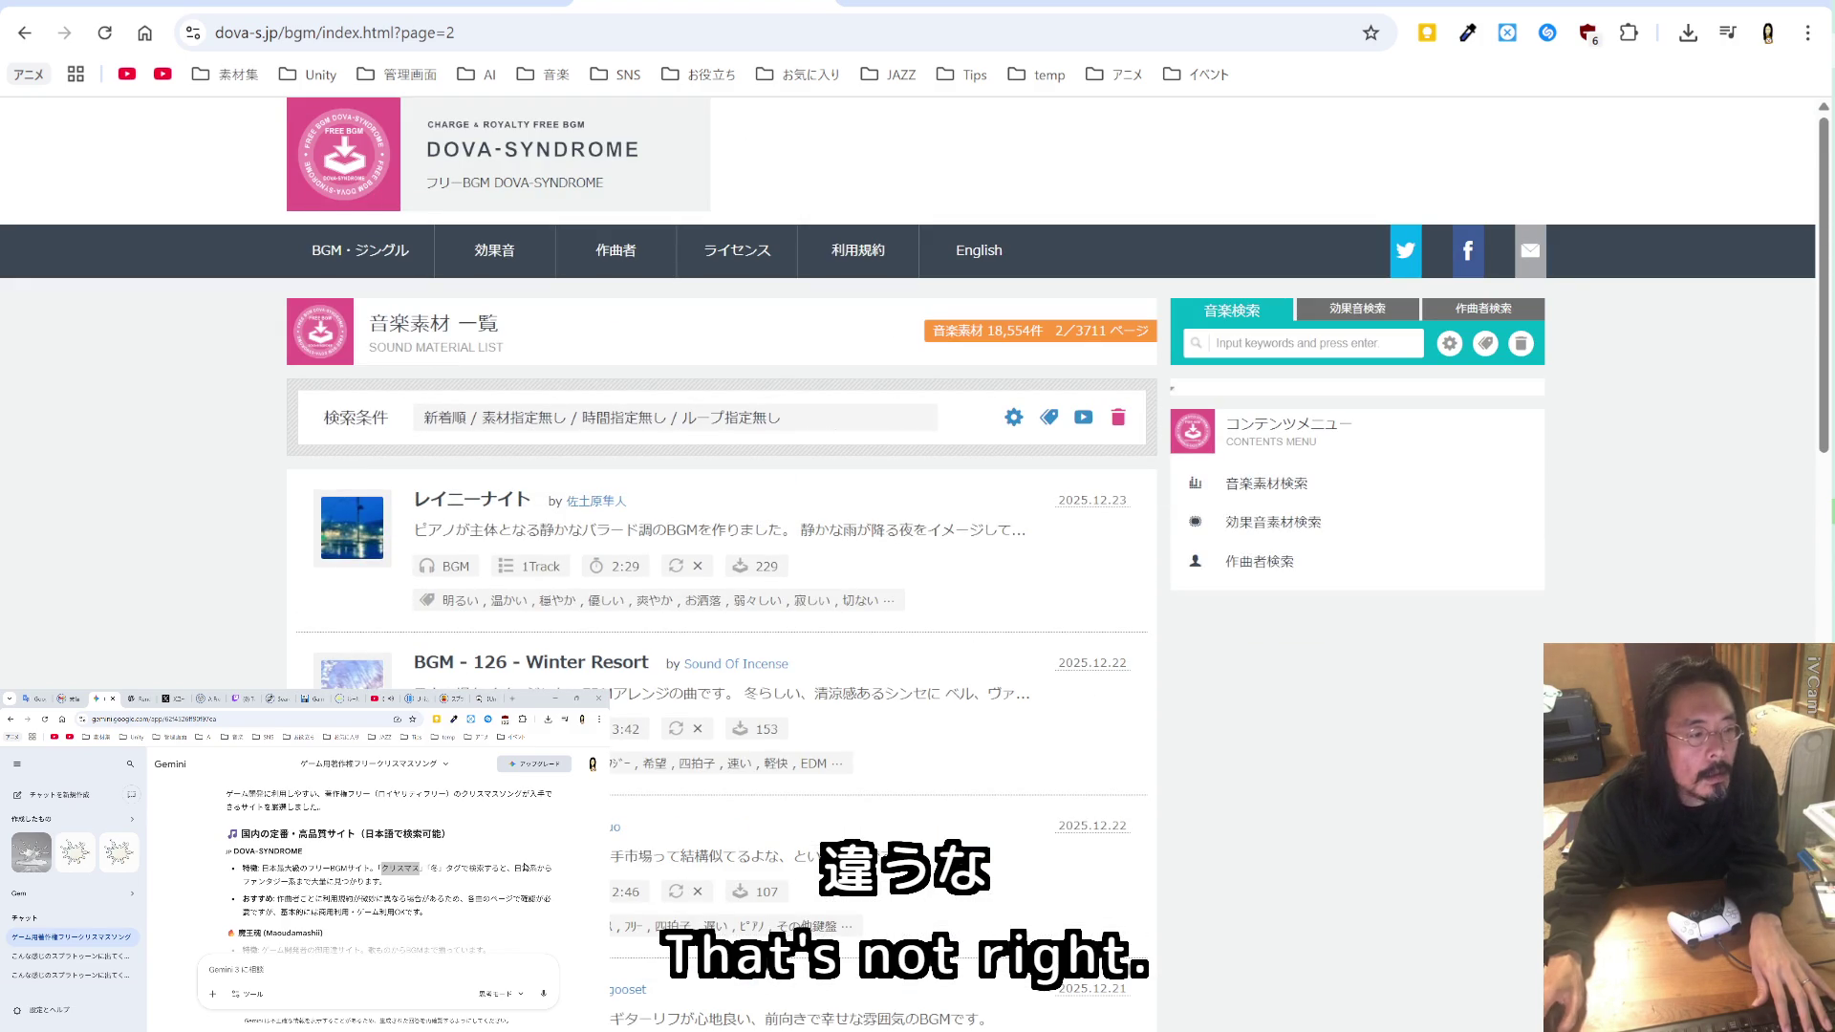
scroll(351, 865, down, 2)
scroll(350, 866, down, 2)
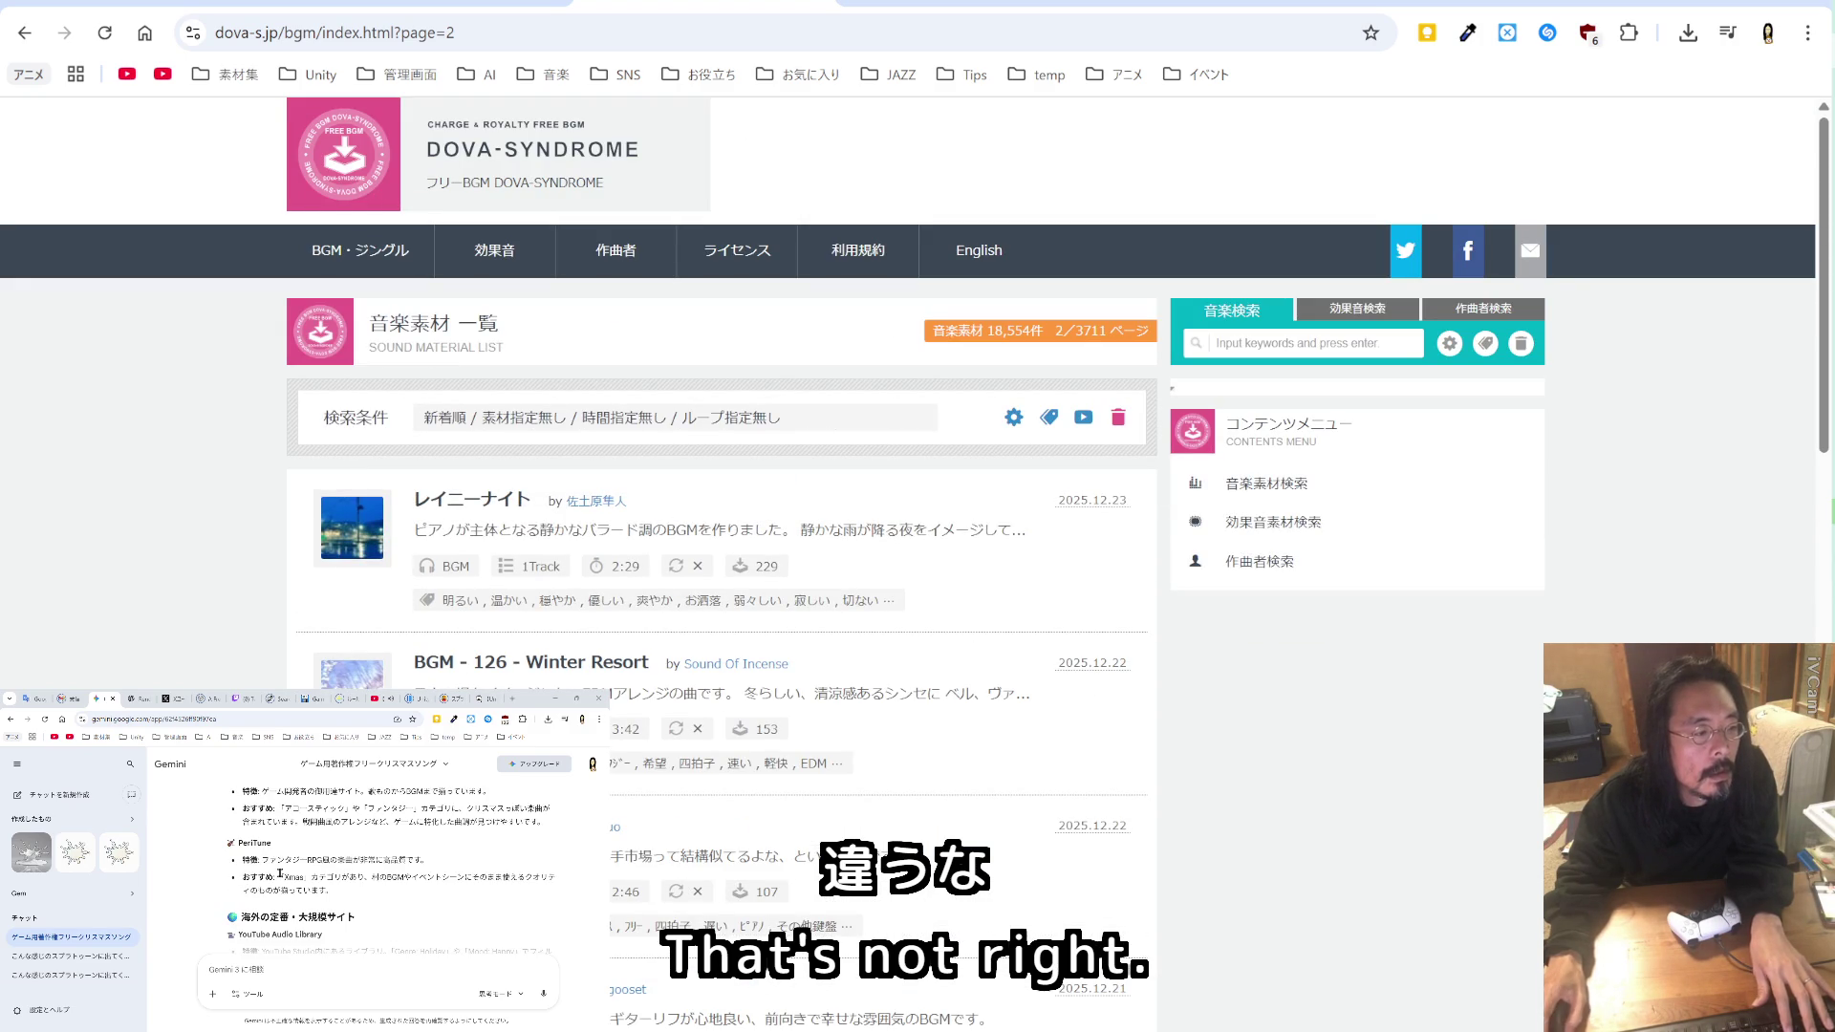
Step: Search Google for PeriTune, taken from Gemini's answer
double_click(252, 843)
key(ctrl+c)
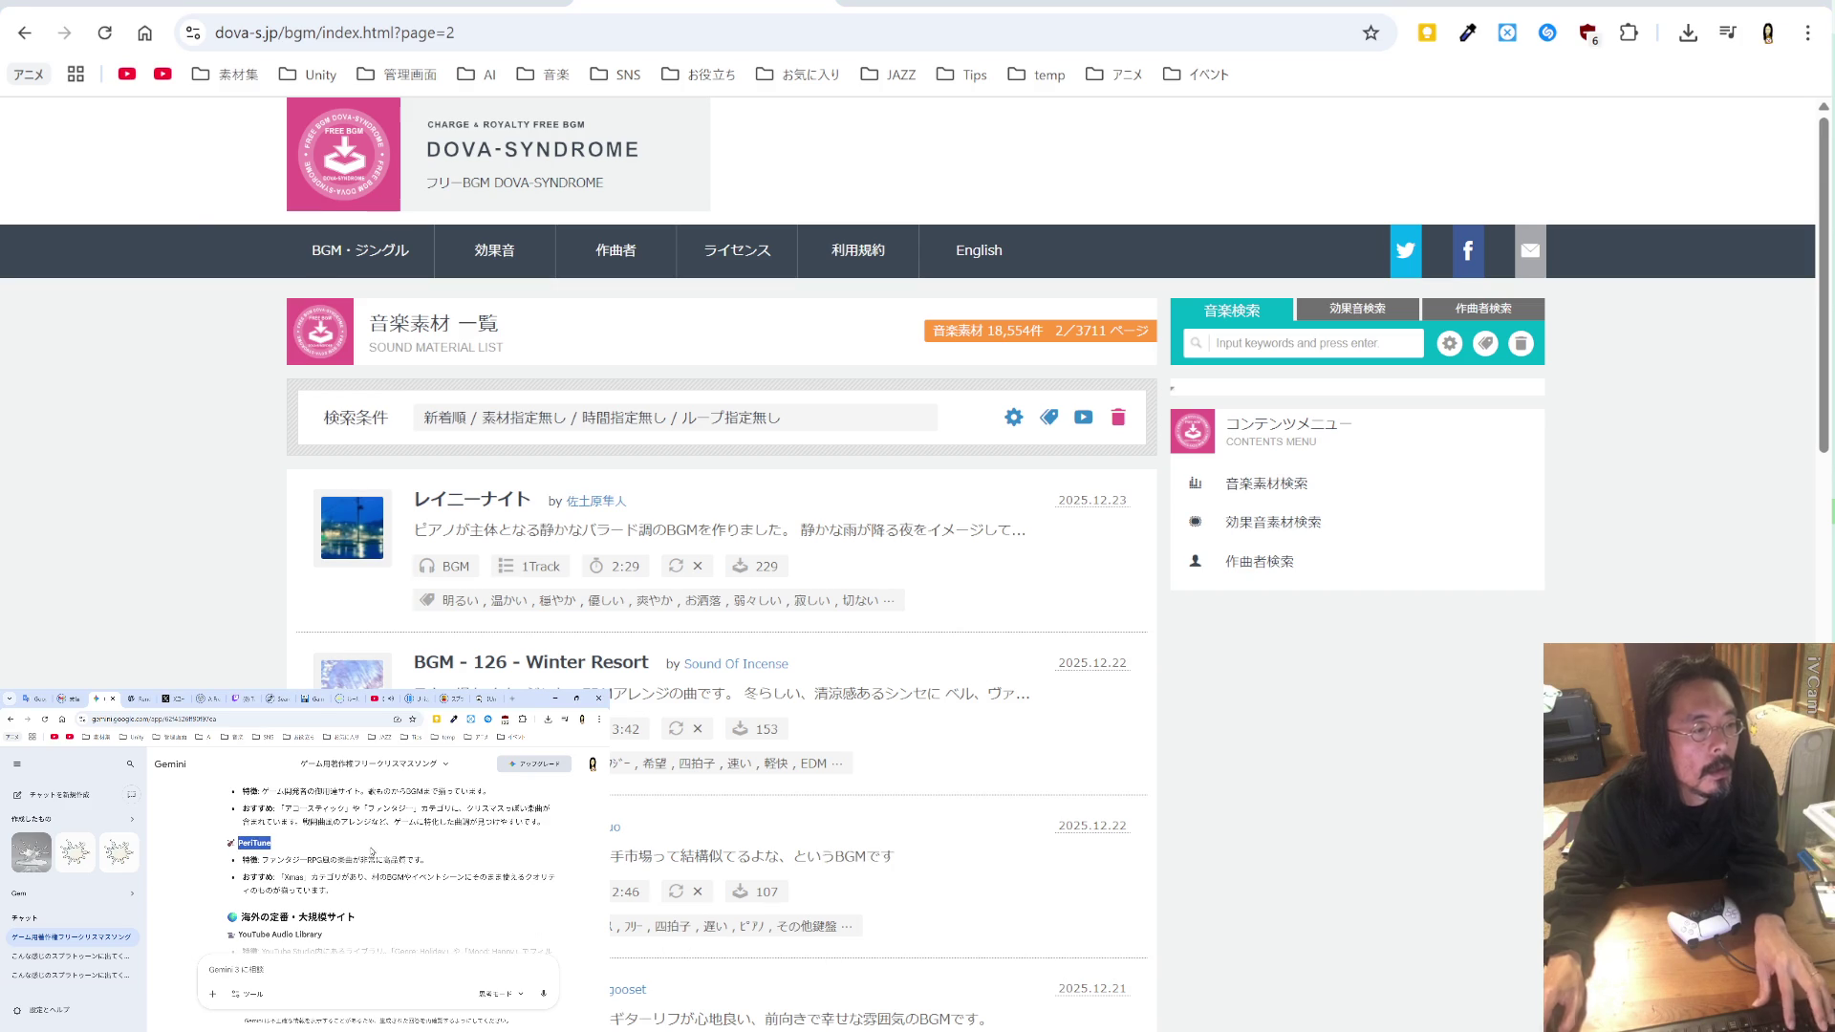
click(561, 33)
key(ctrl+v)
key(Return)
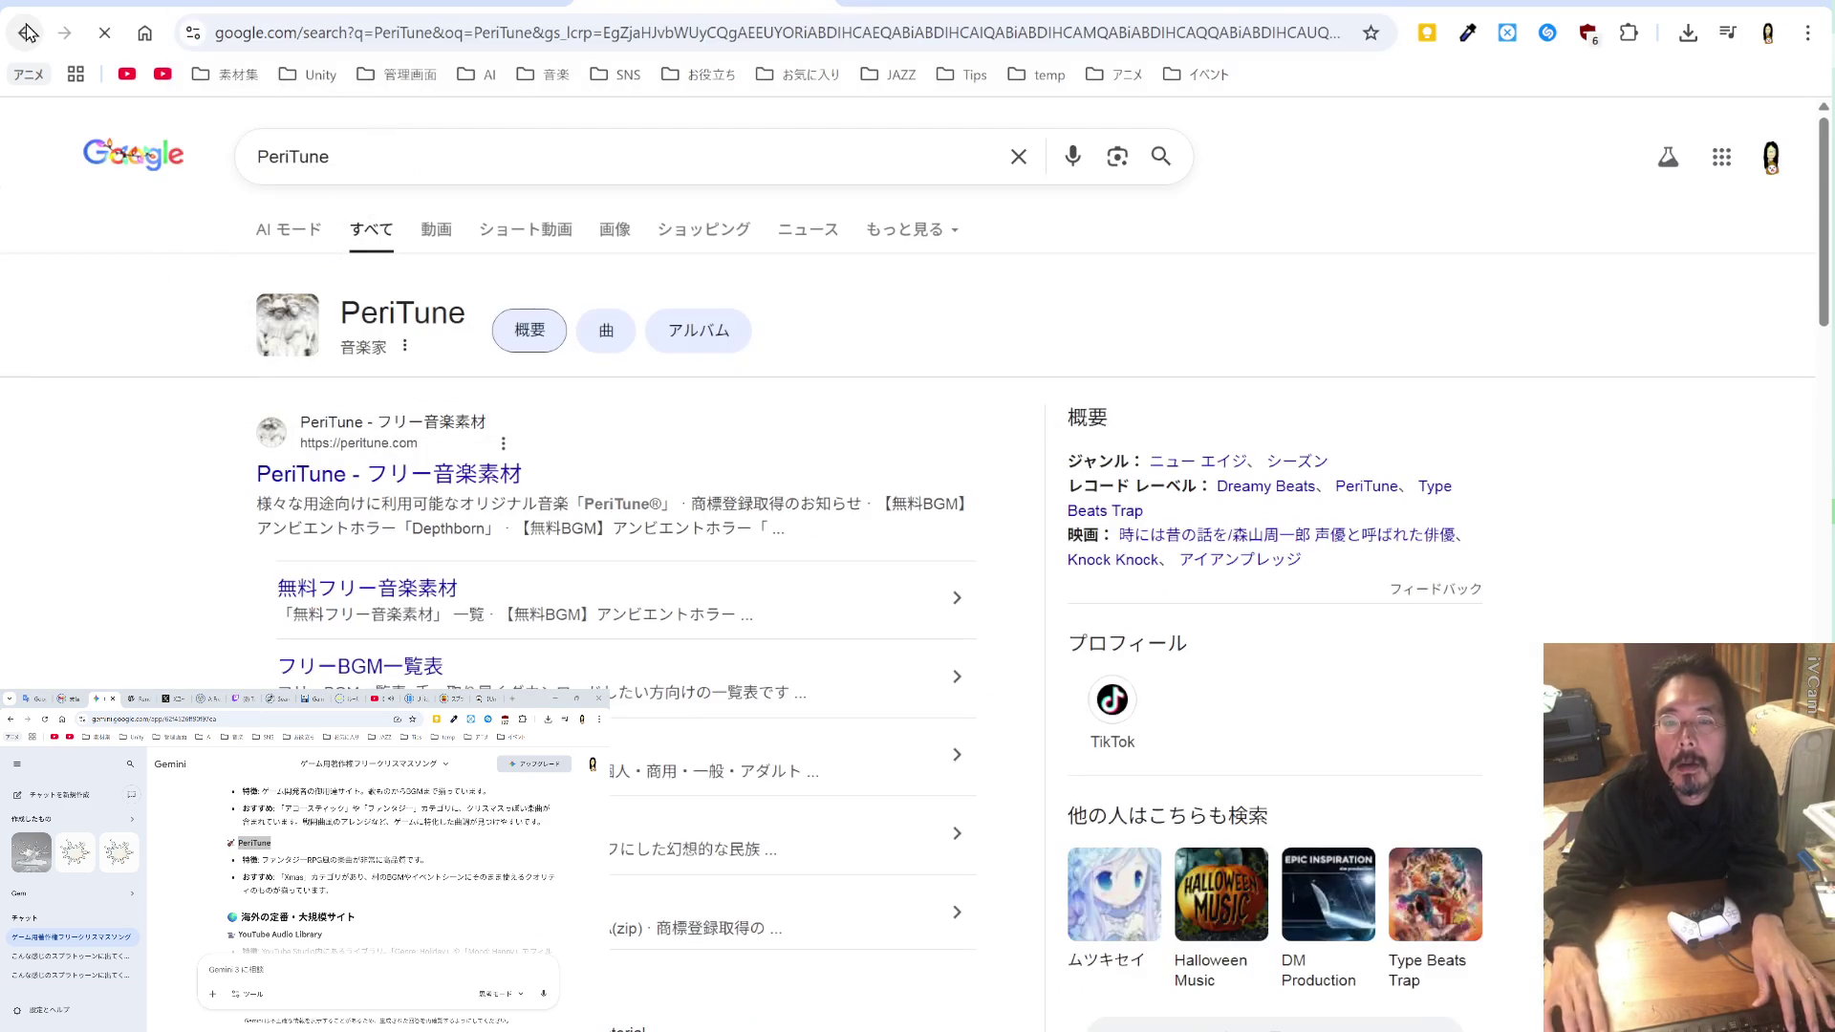
Step: Open the peritune.com site from the Google results
click(457, 476)
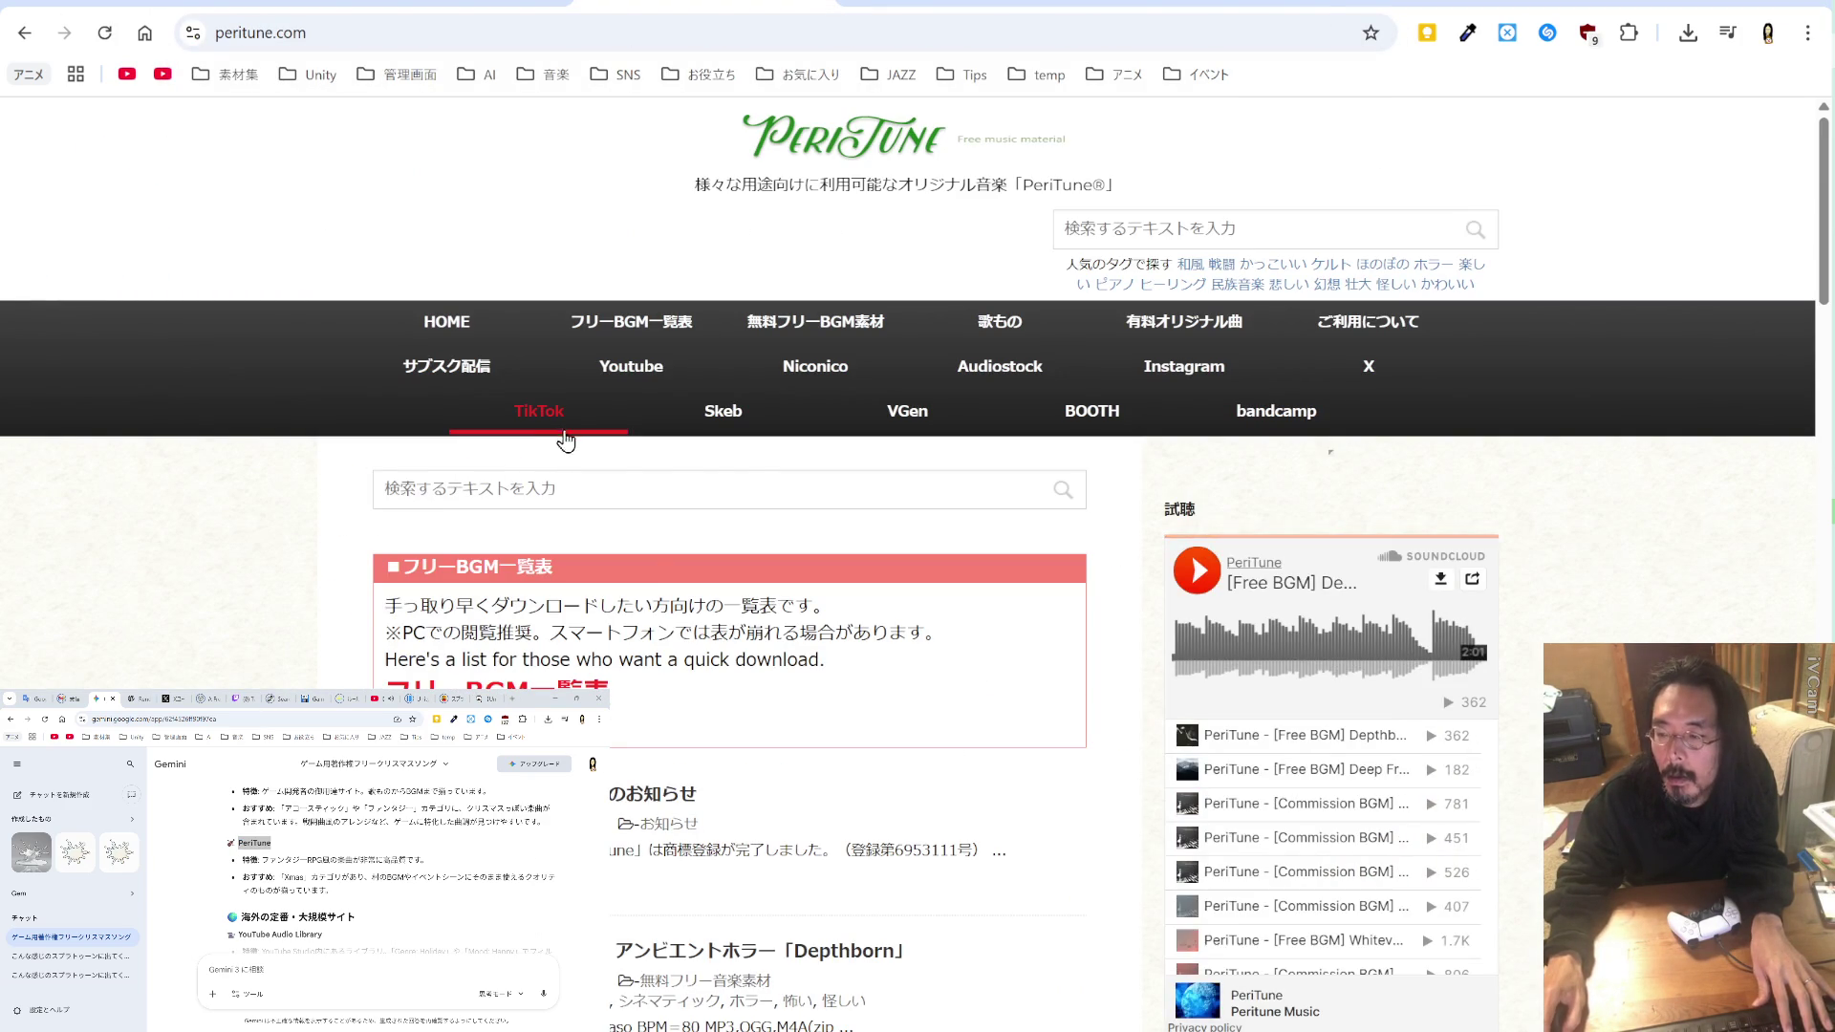
click(690, 489)
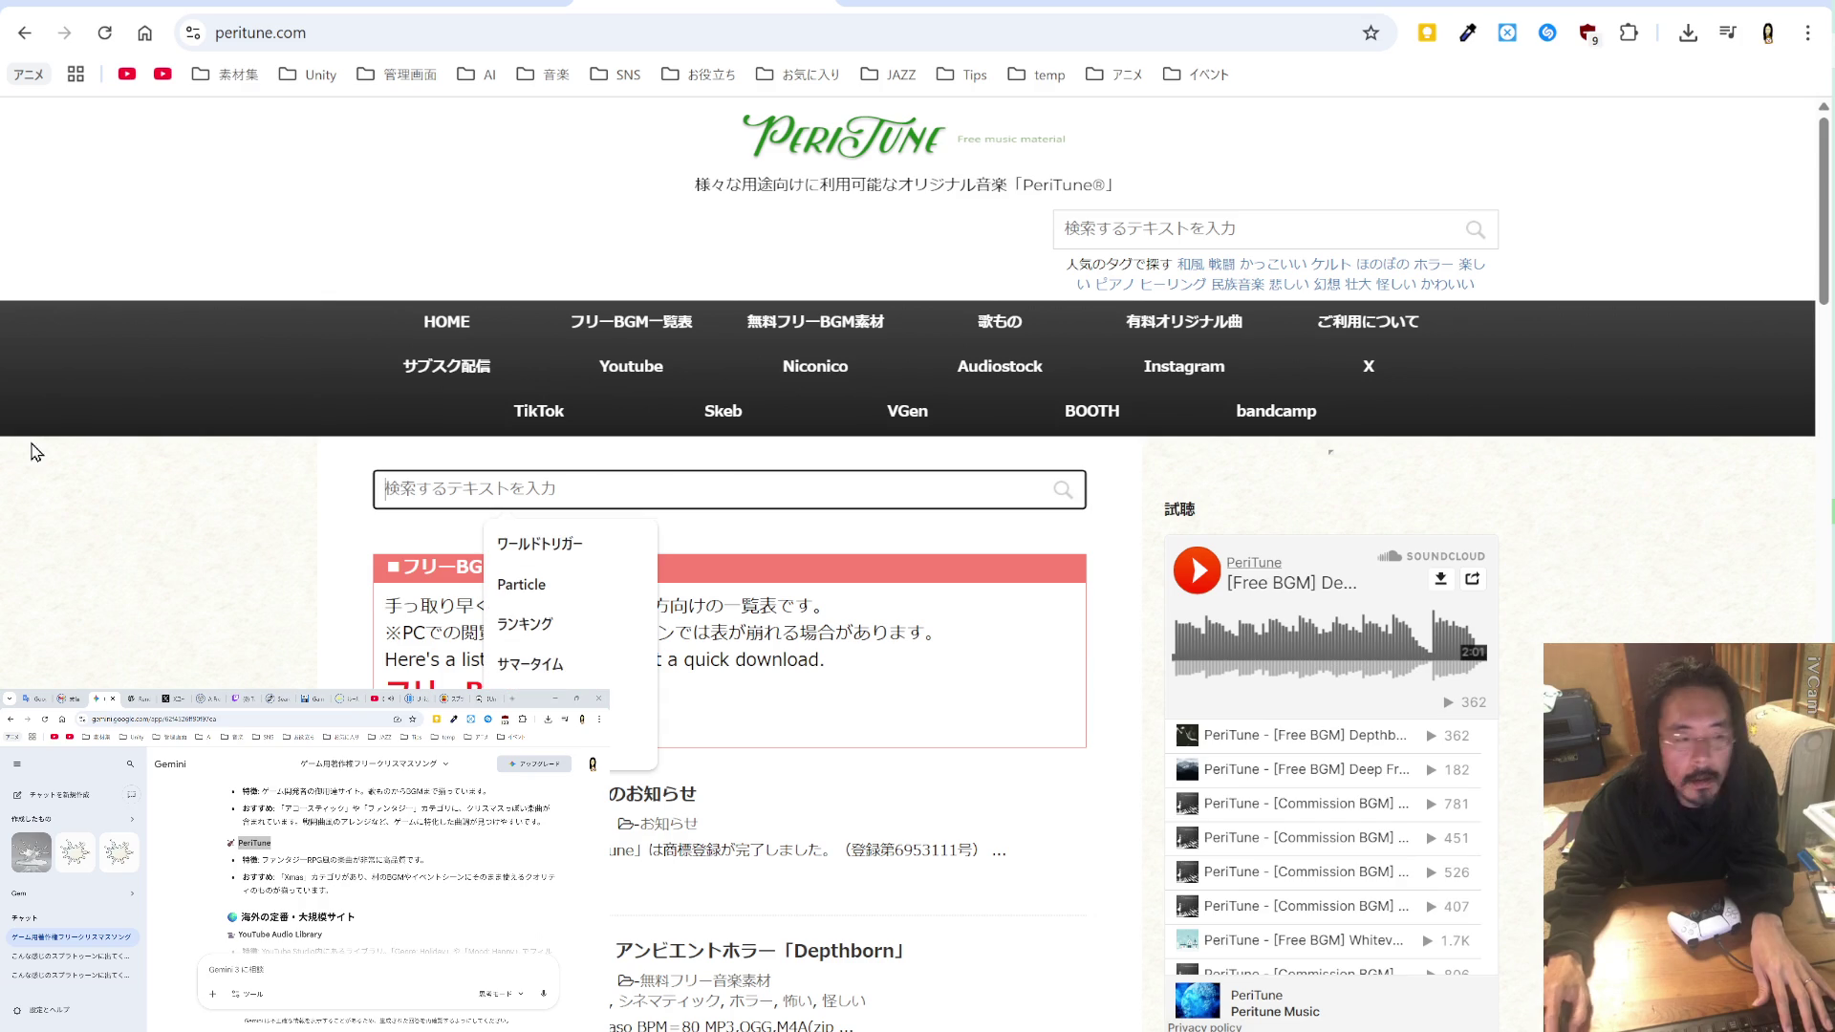
click(330, 914)
scroll(330, 915, down, 2)
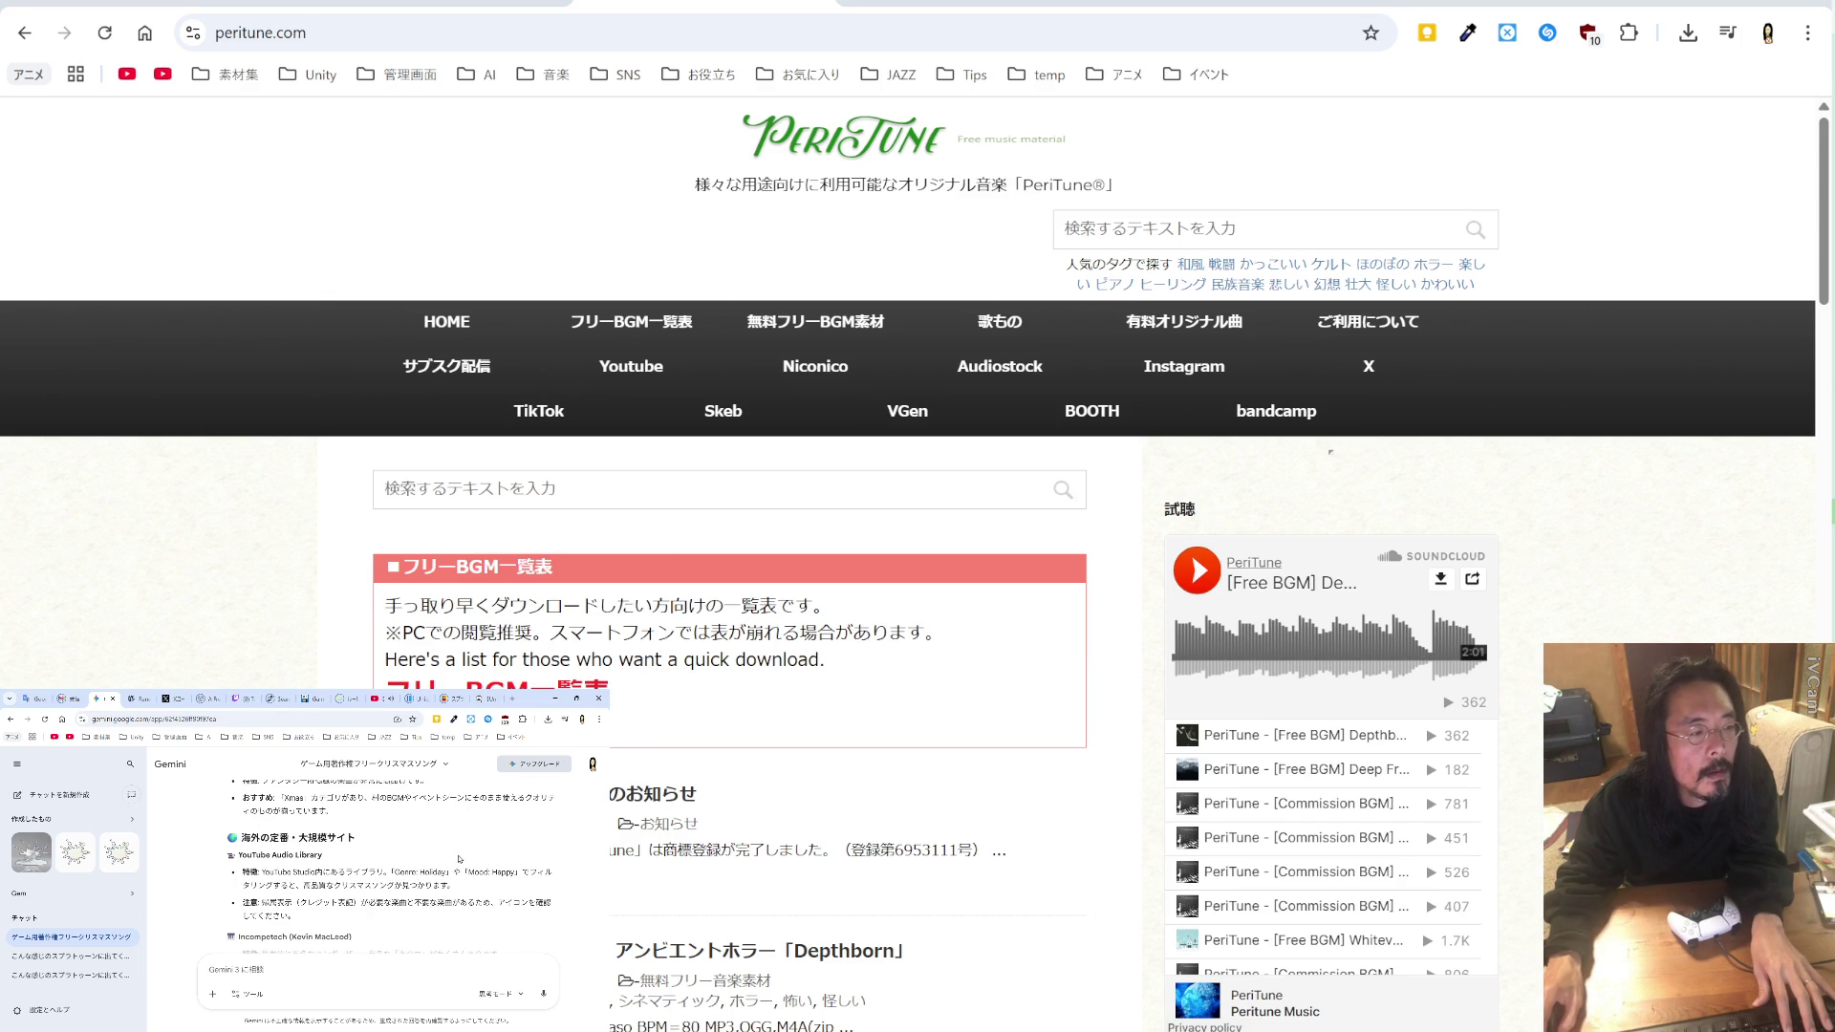
scroll(340, 835, up, 2)
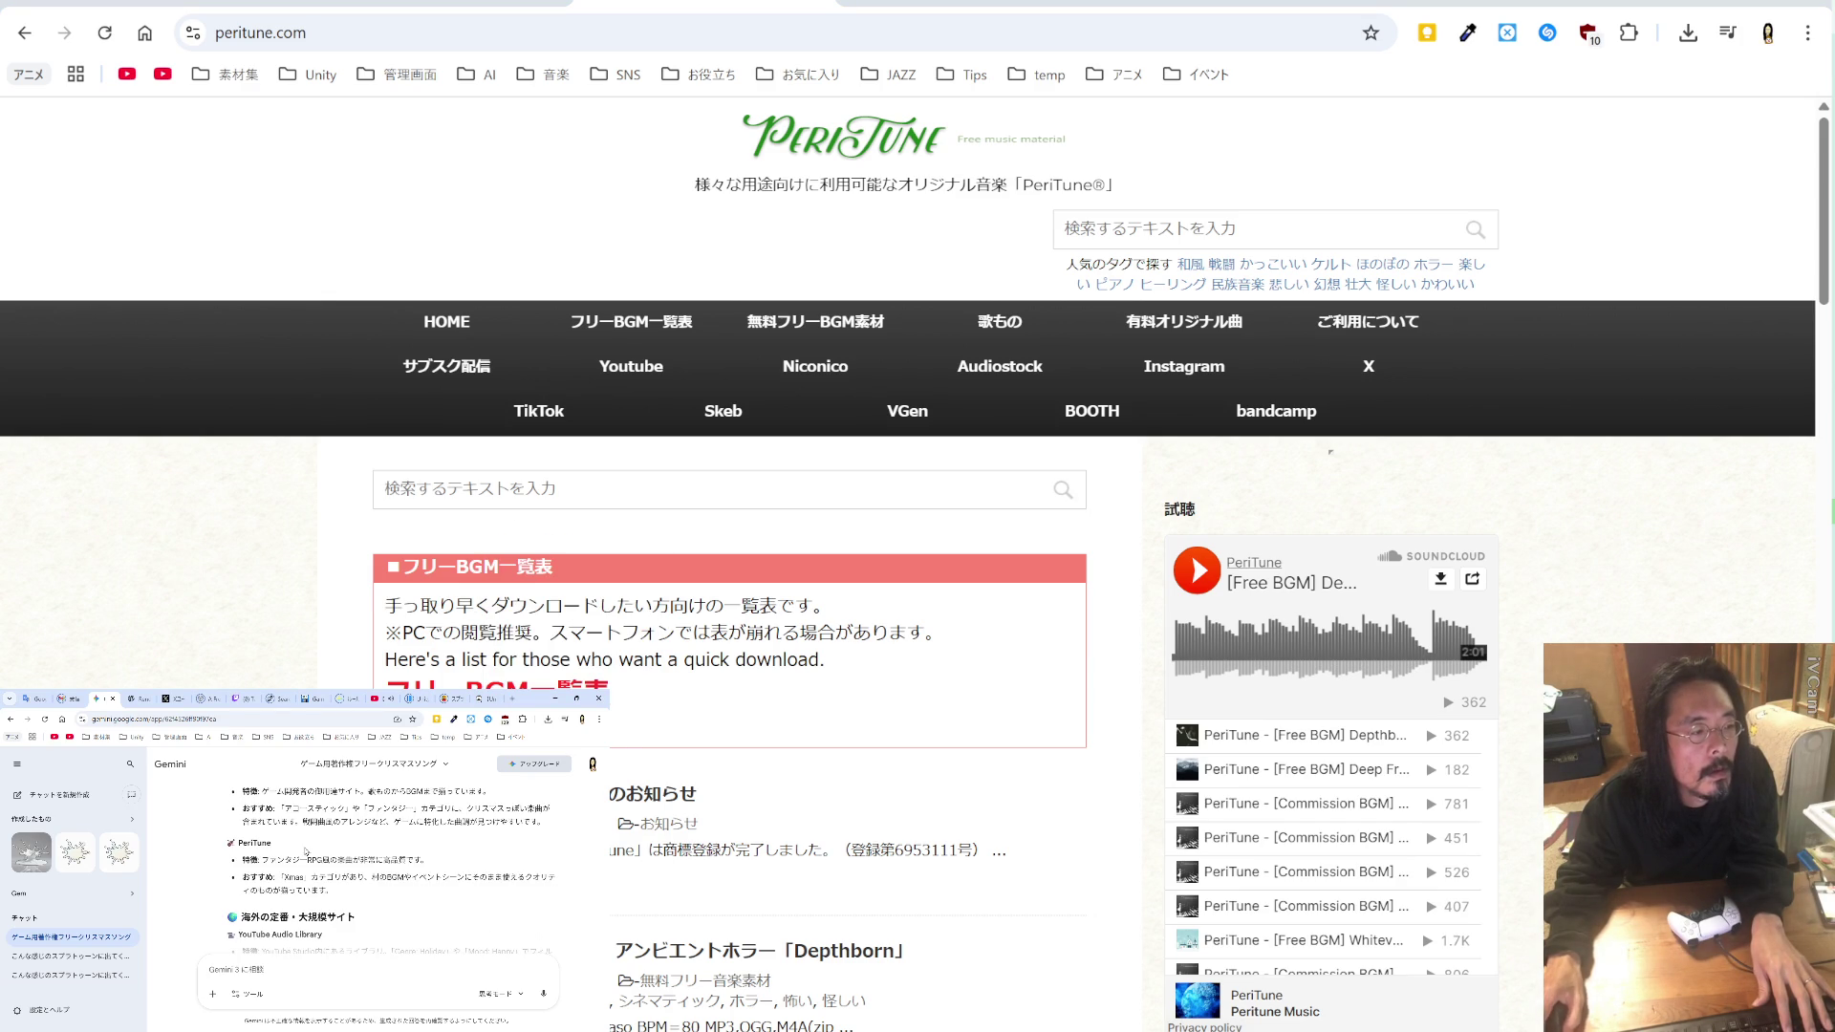
Step: Search the PeriTune site for Xmas, then open its free BGM list page
double_click(293, 876)
key(ctrl+c)
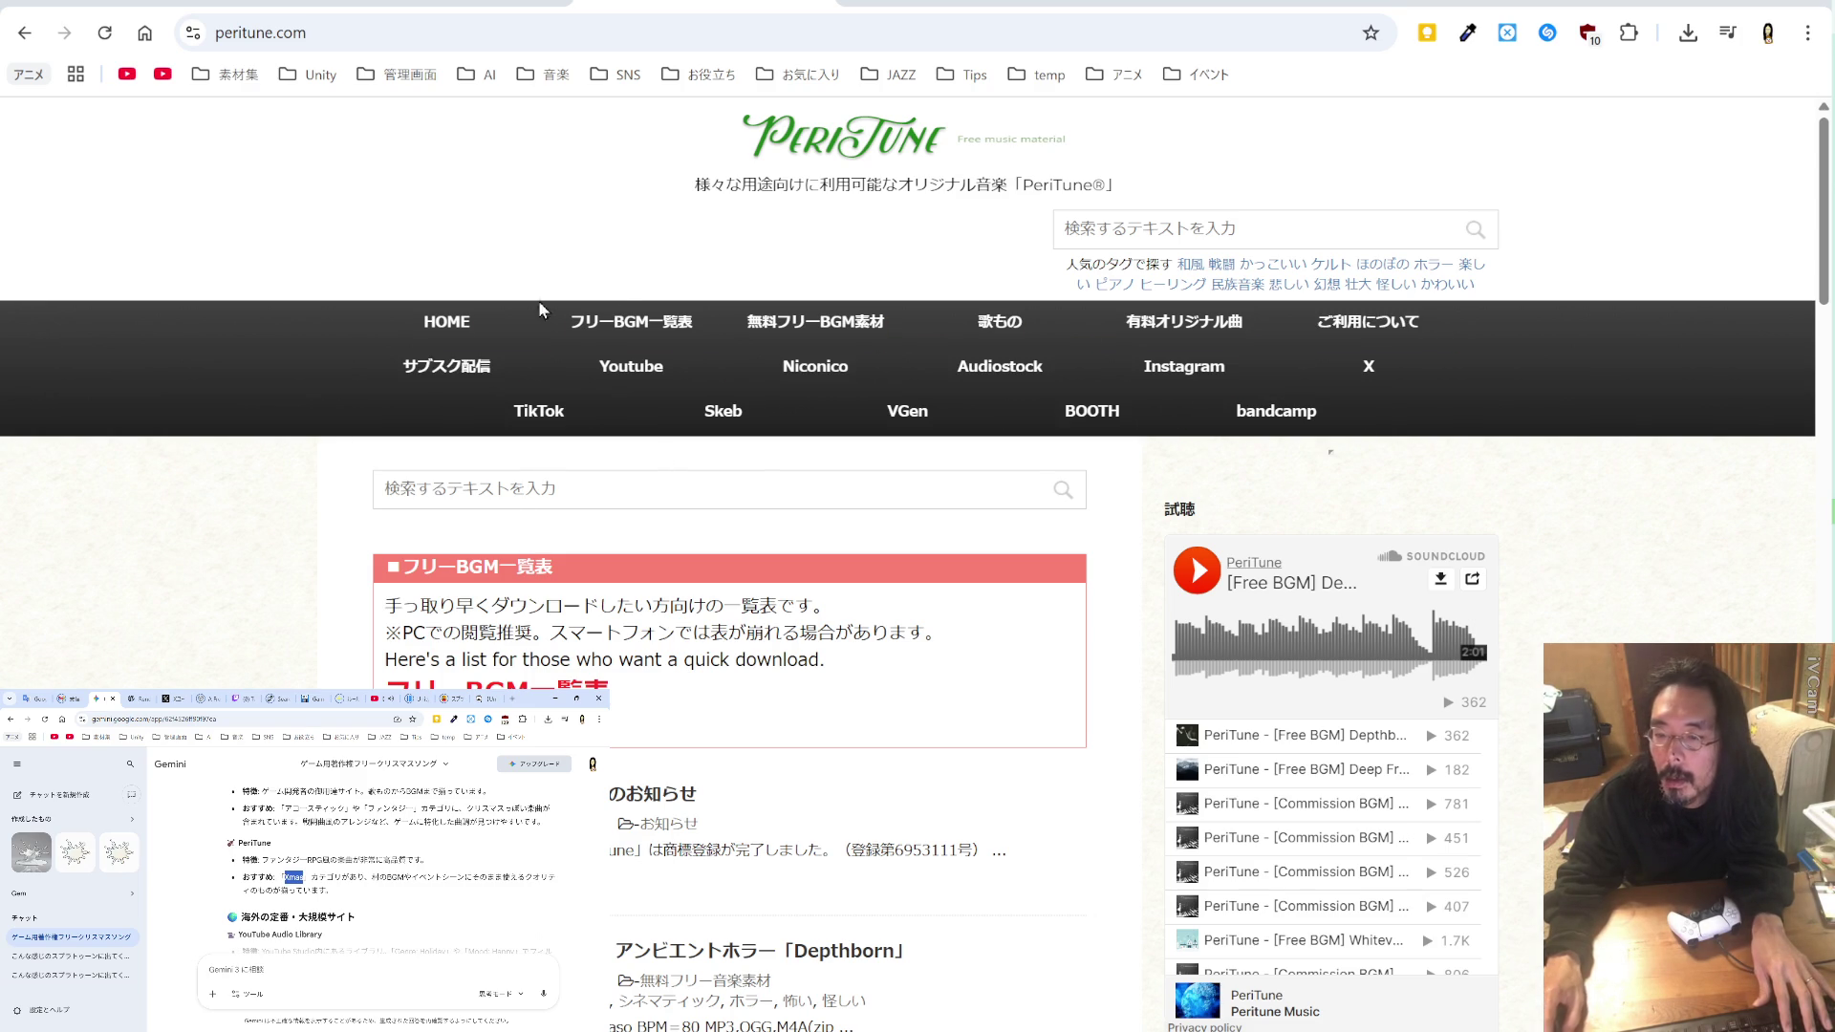
scroll(953, 476, down, 2)
scroll(952, 476, down, 6)
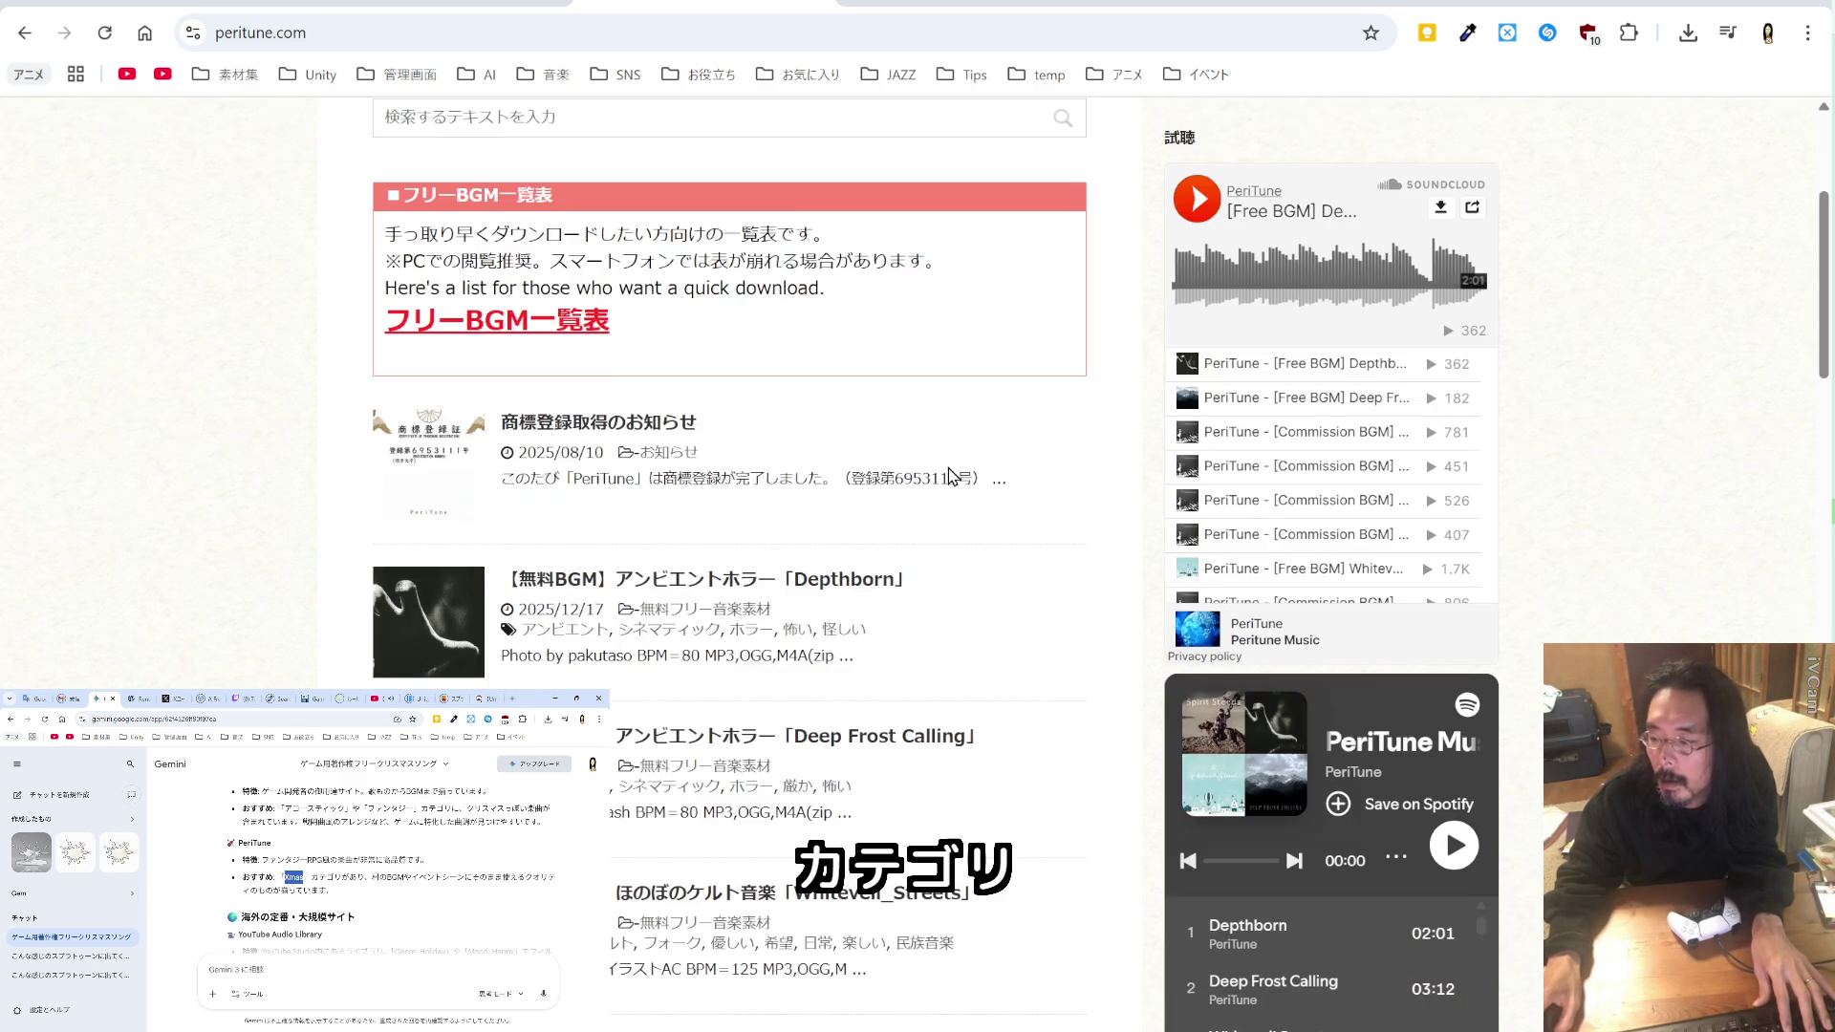
scroll(955, 476, up, 8)
click(623, 482)
key(ctrl+v)
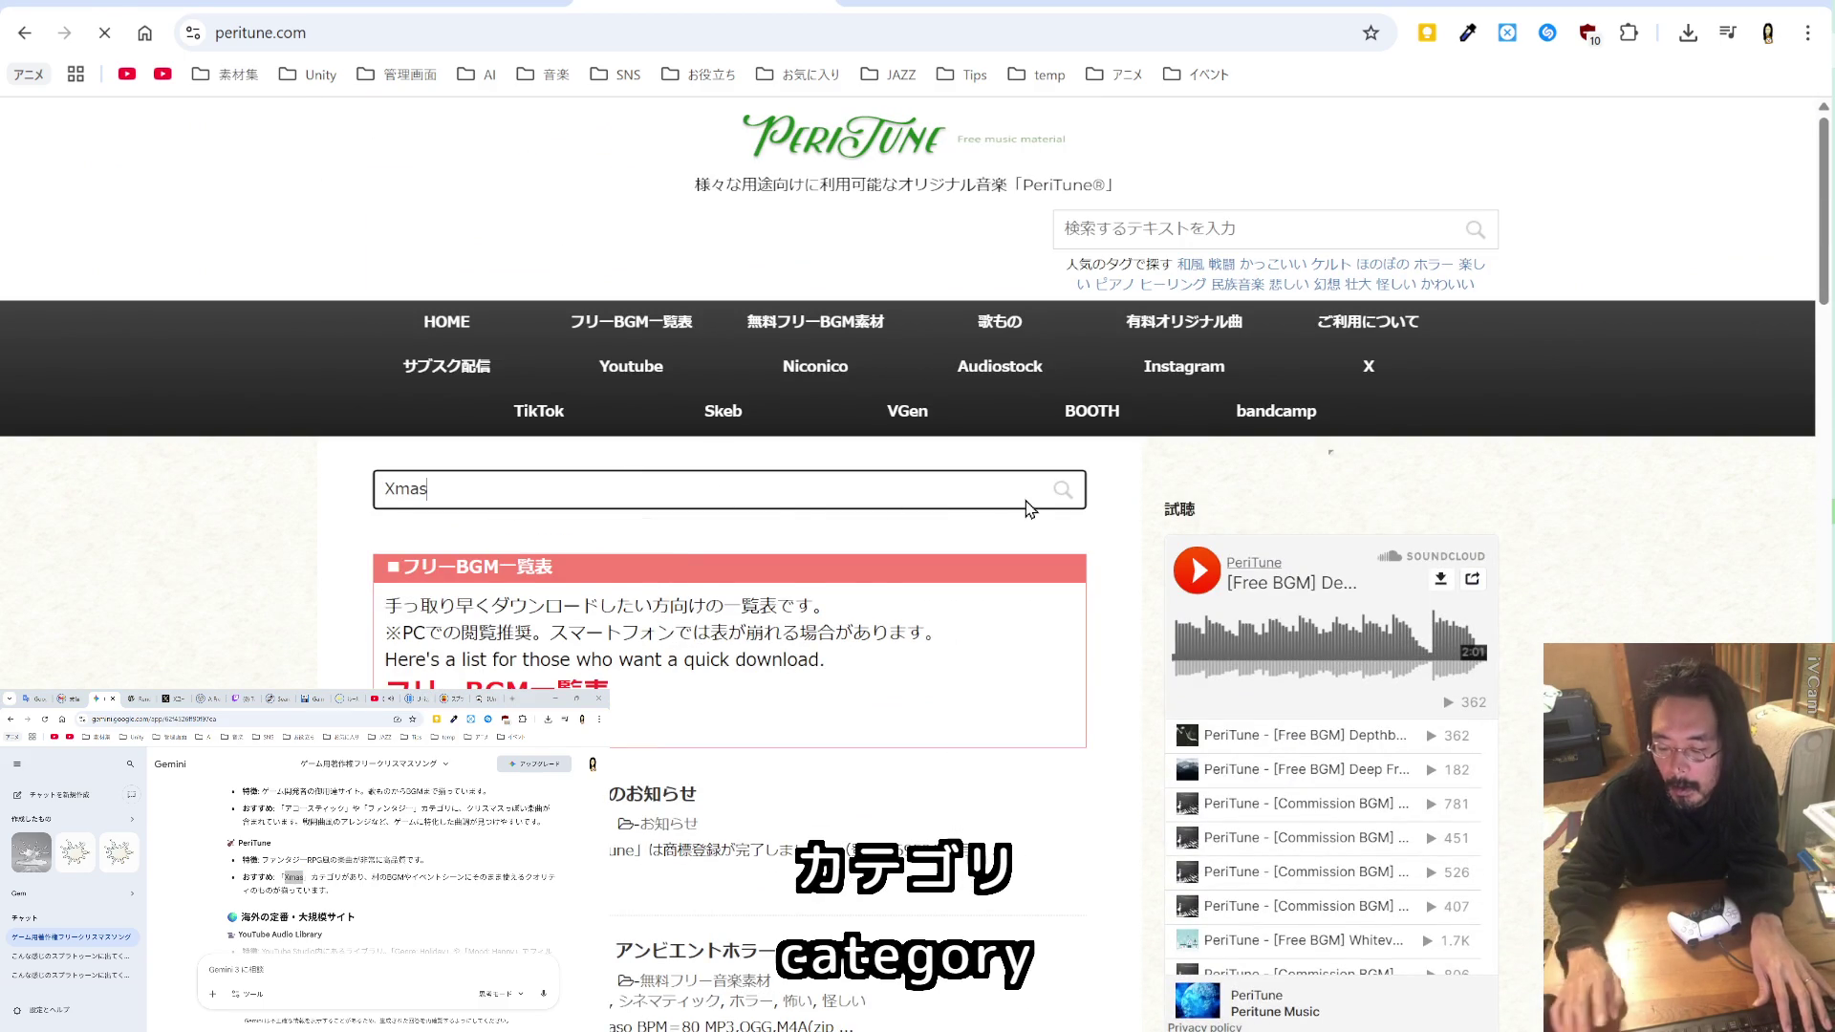
key(Return)
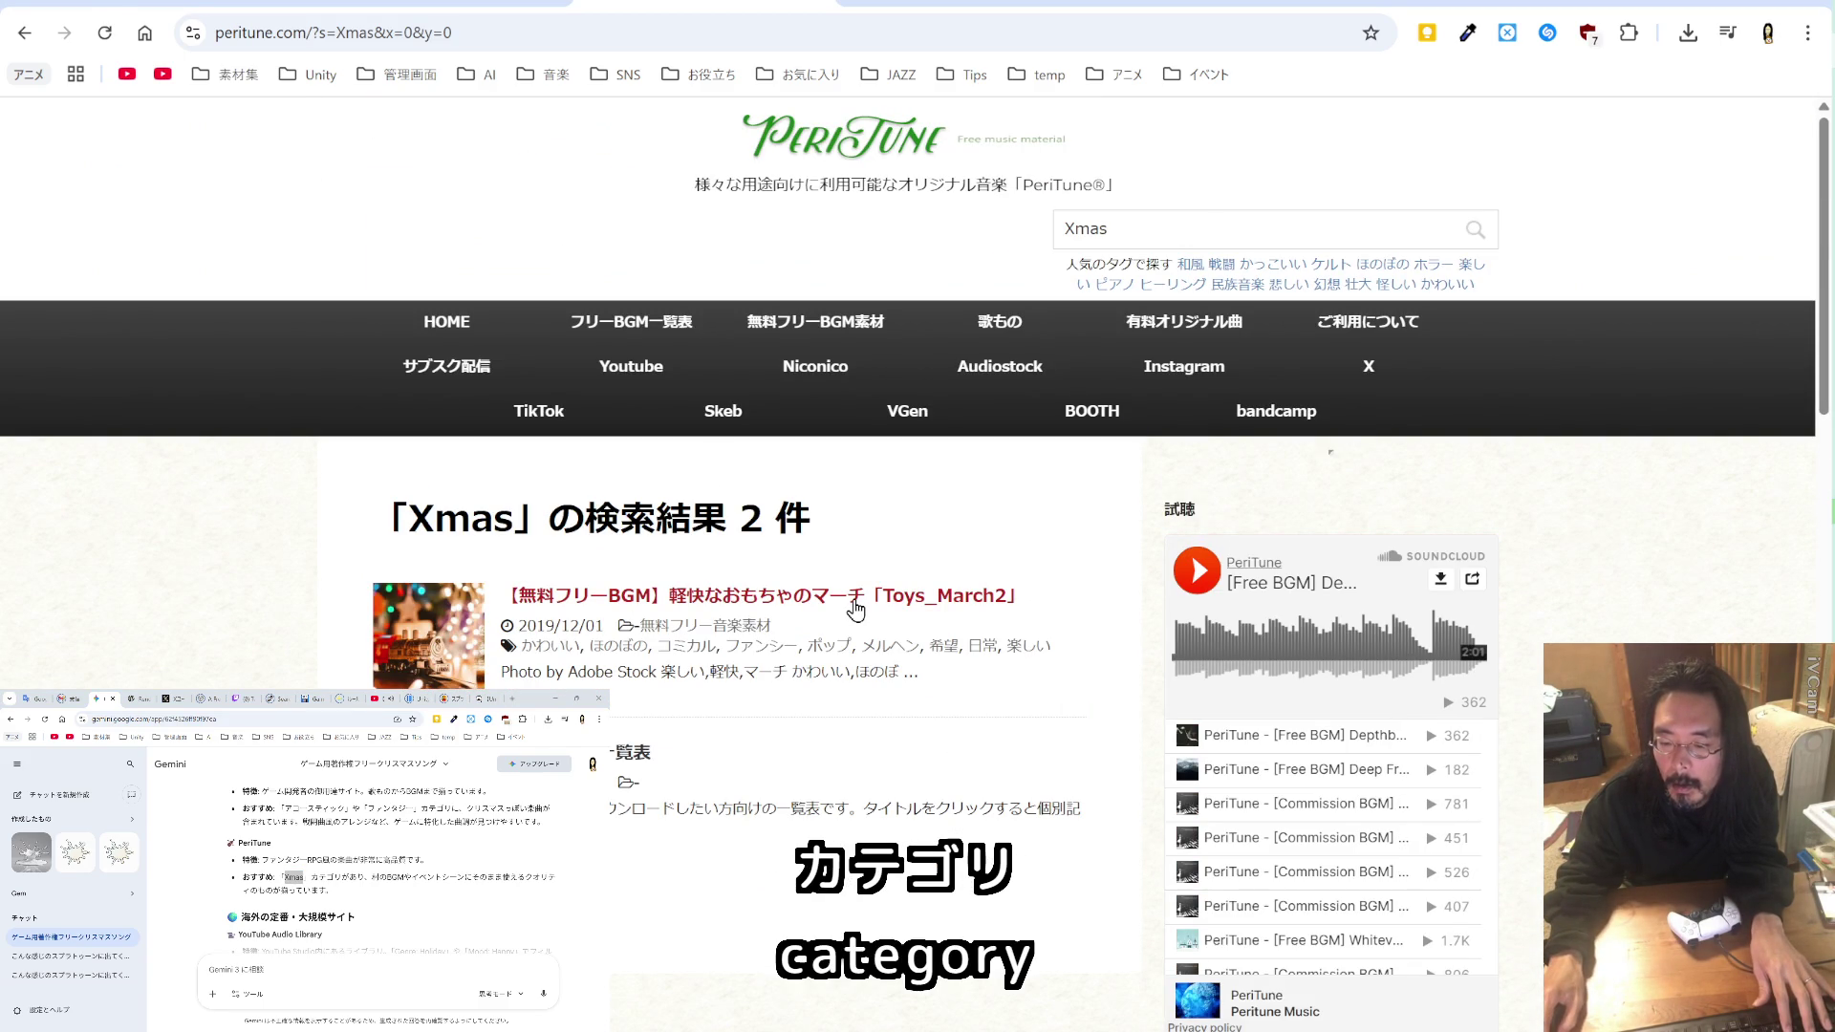
scroll(846, 607, down, 2)
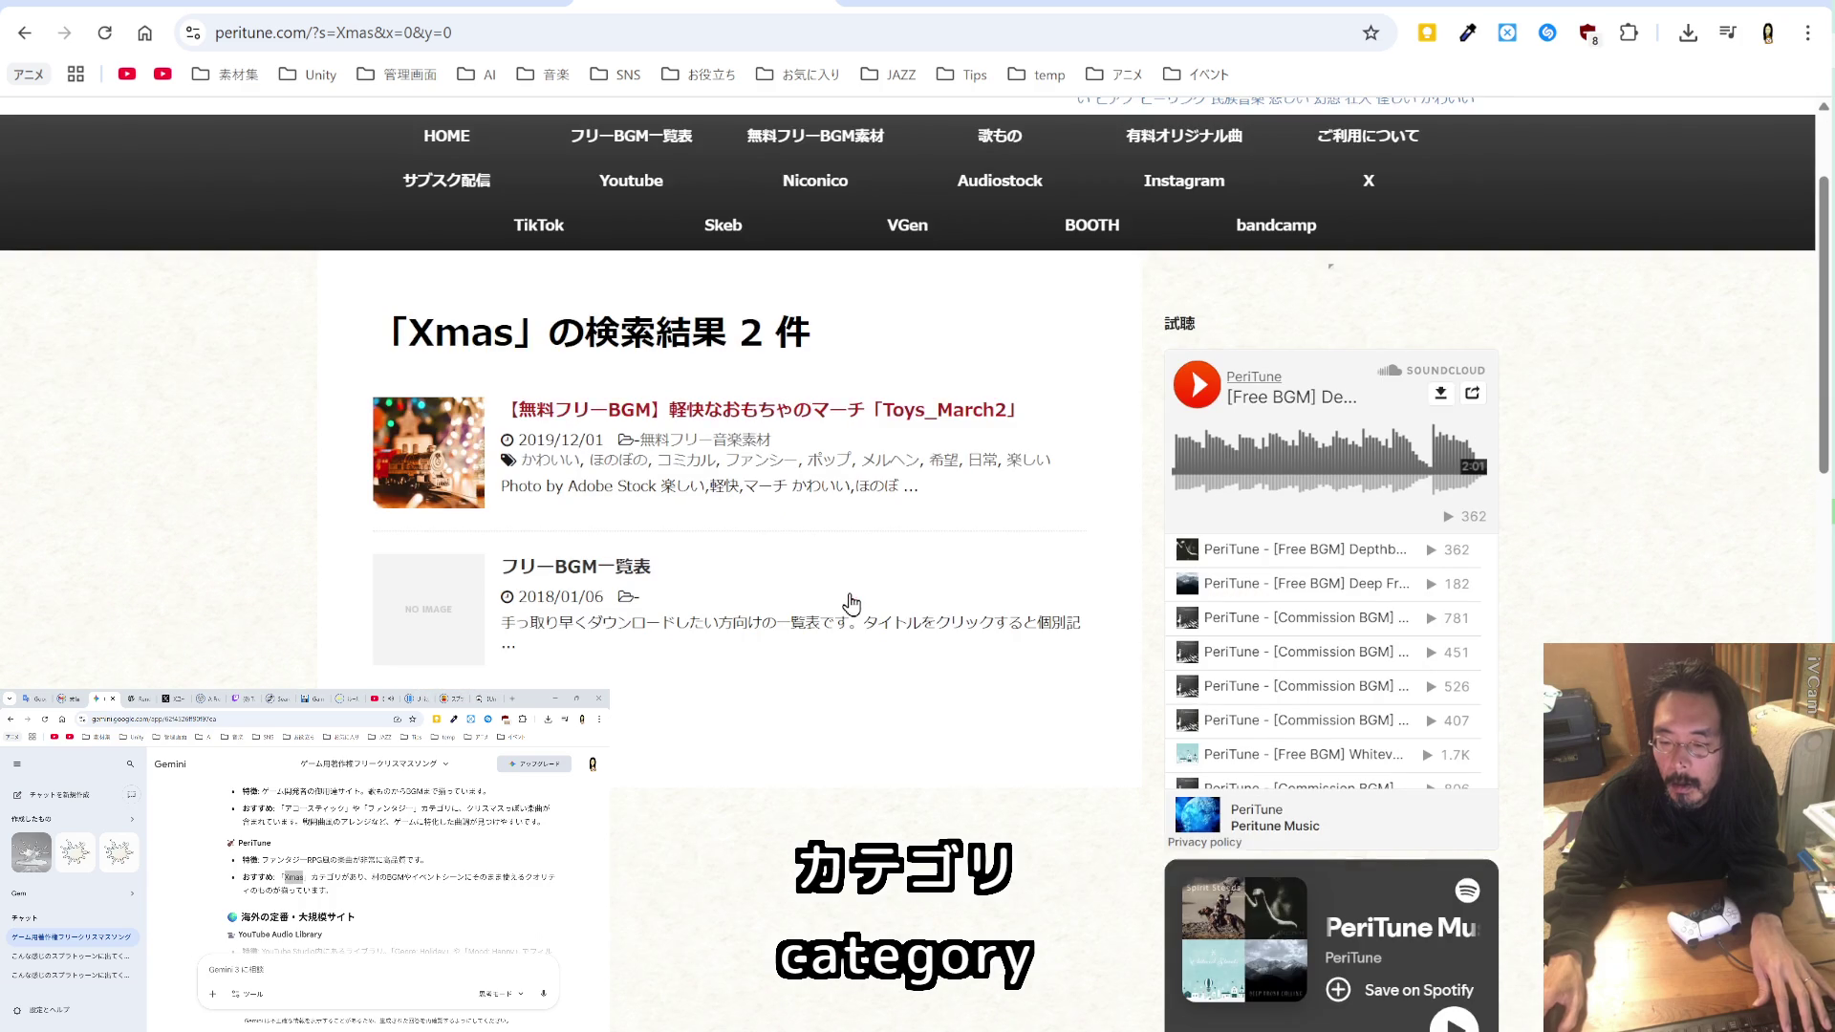
click(617, 568)
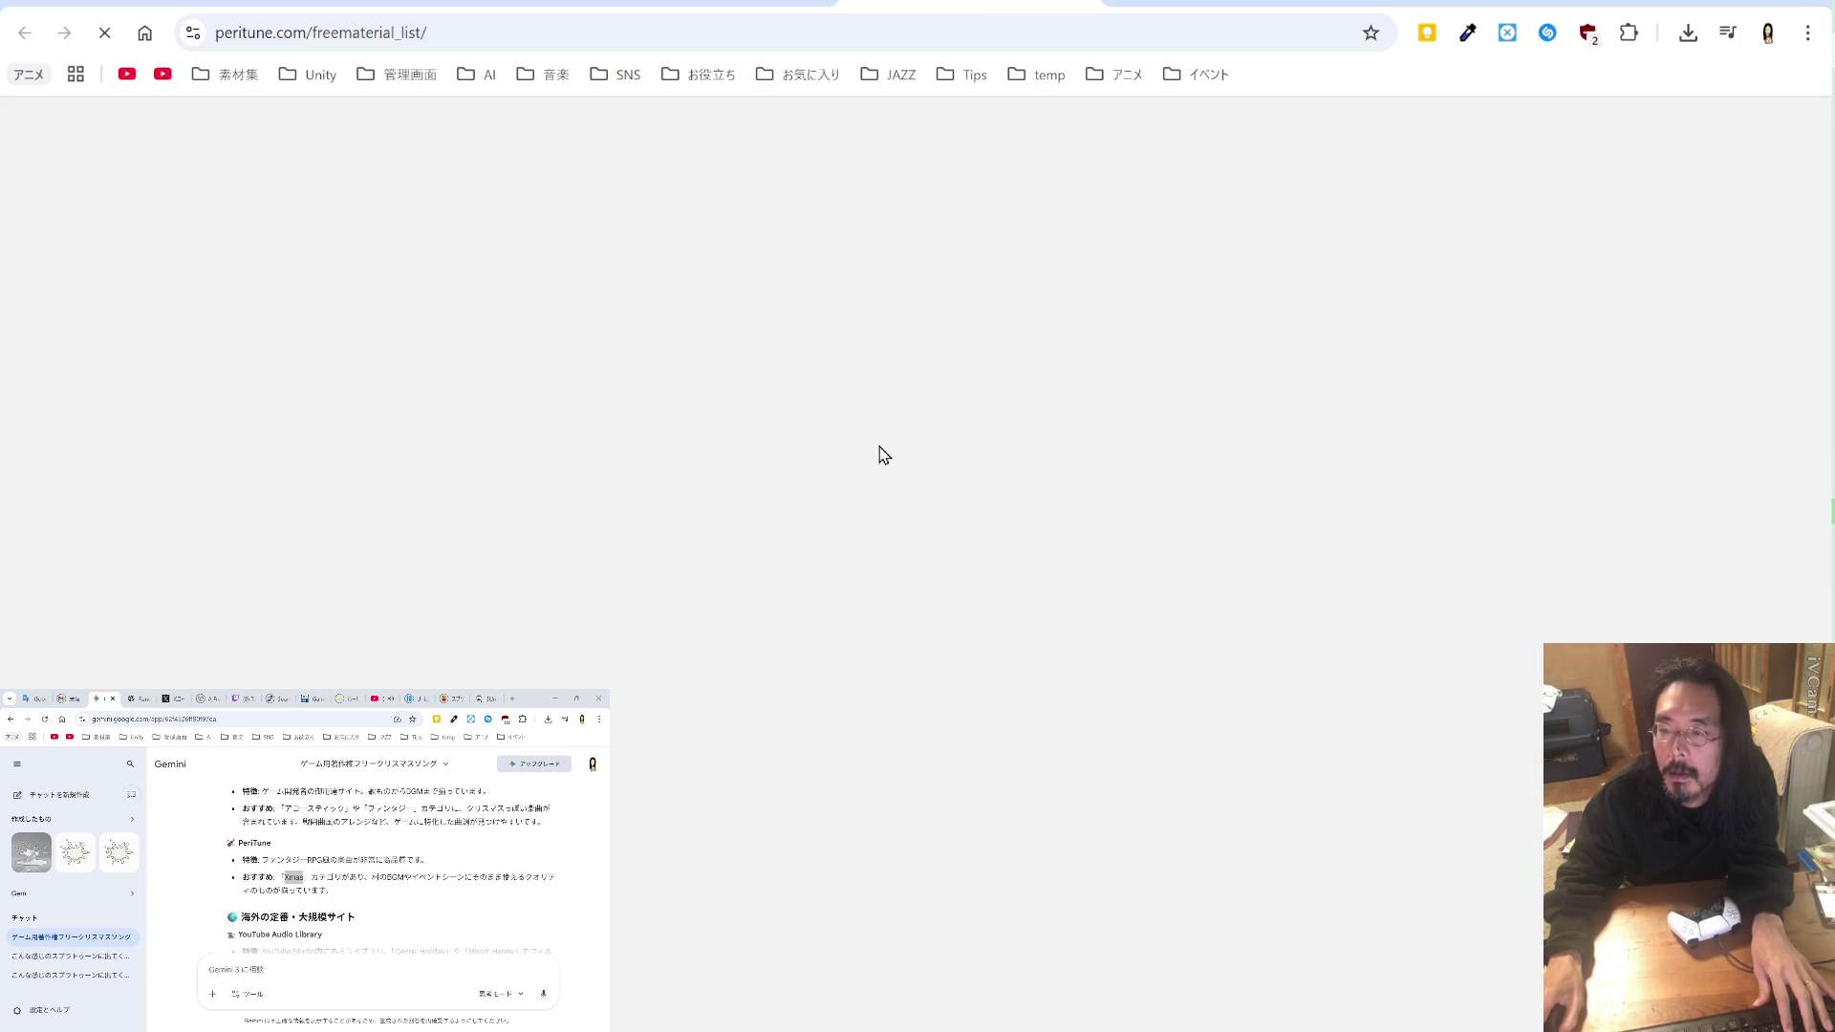
Step: Preview the Last_Embrace and Winds_Embrace tracks on the free BGM list
scroll(882, 449, down, 3)
scroll(879, 446, down, 6)
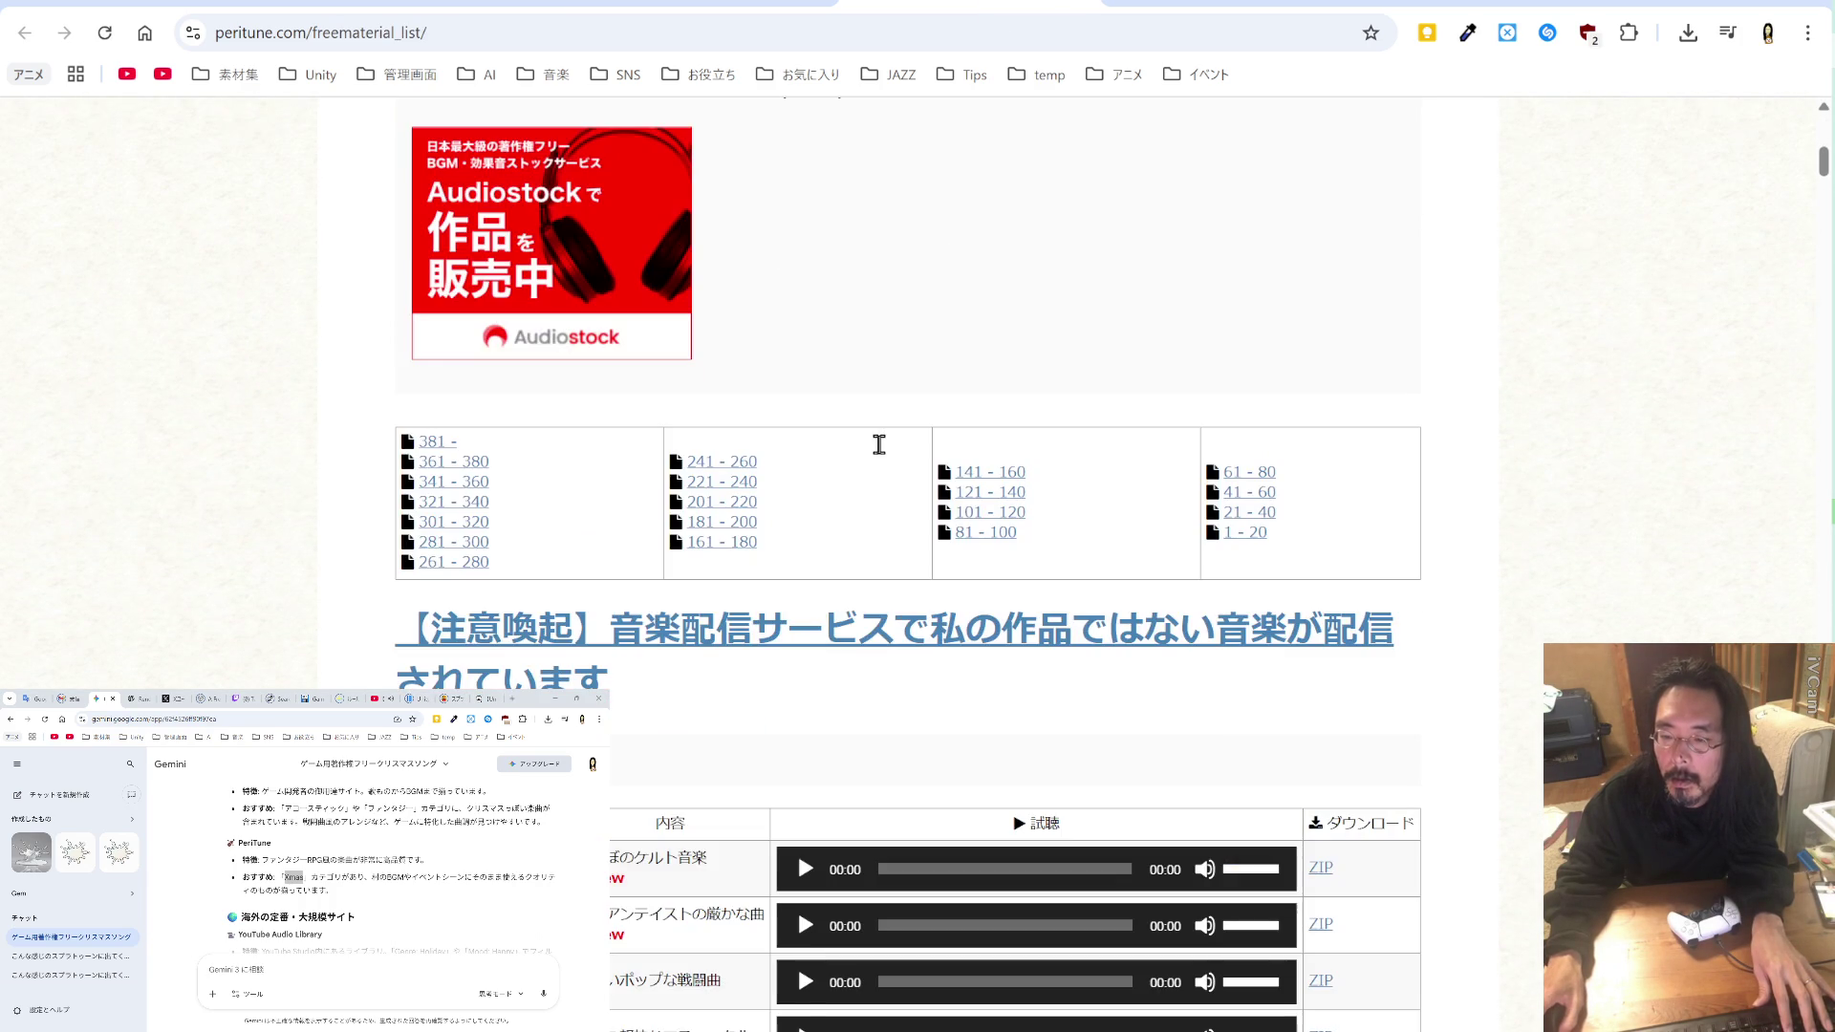
scroll(879, 445, down, 2)
scroll(880, 453, down, 2)
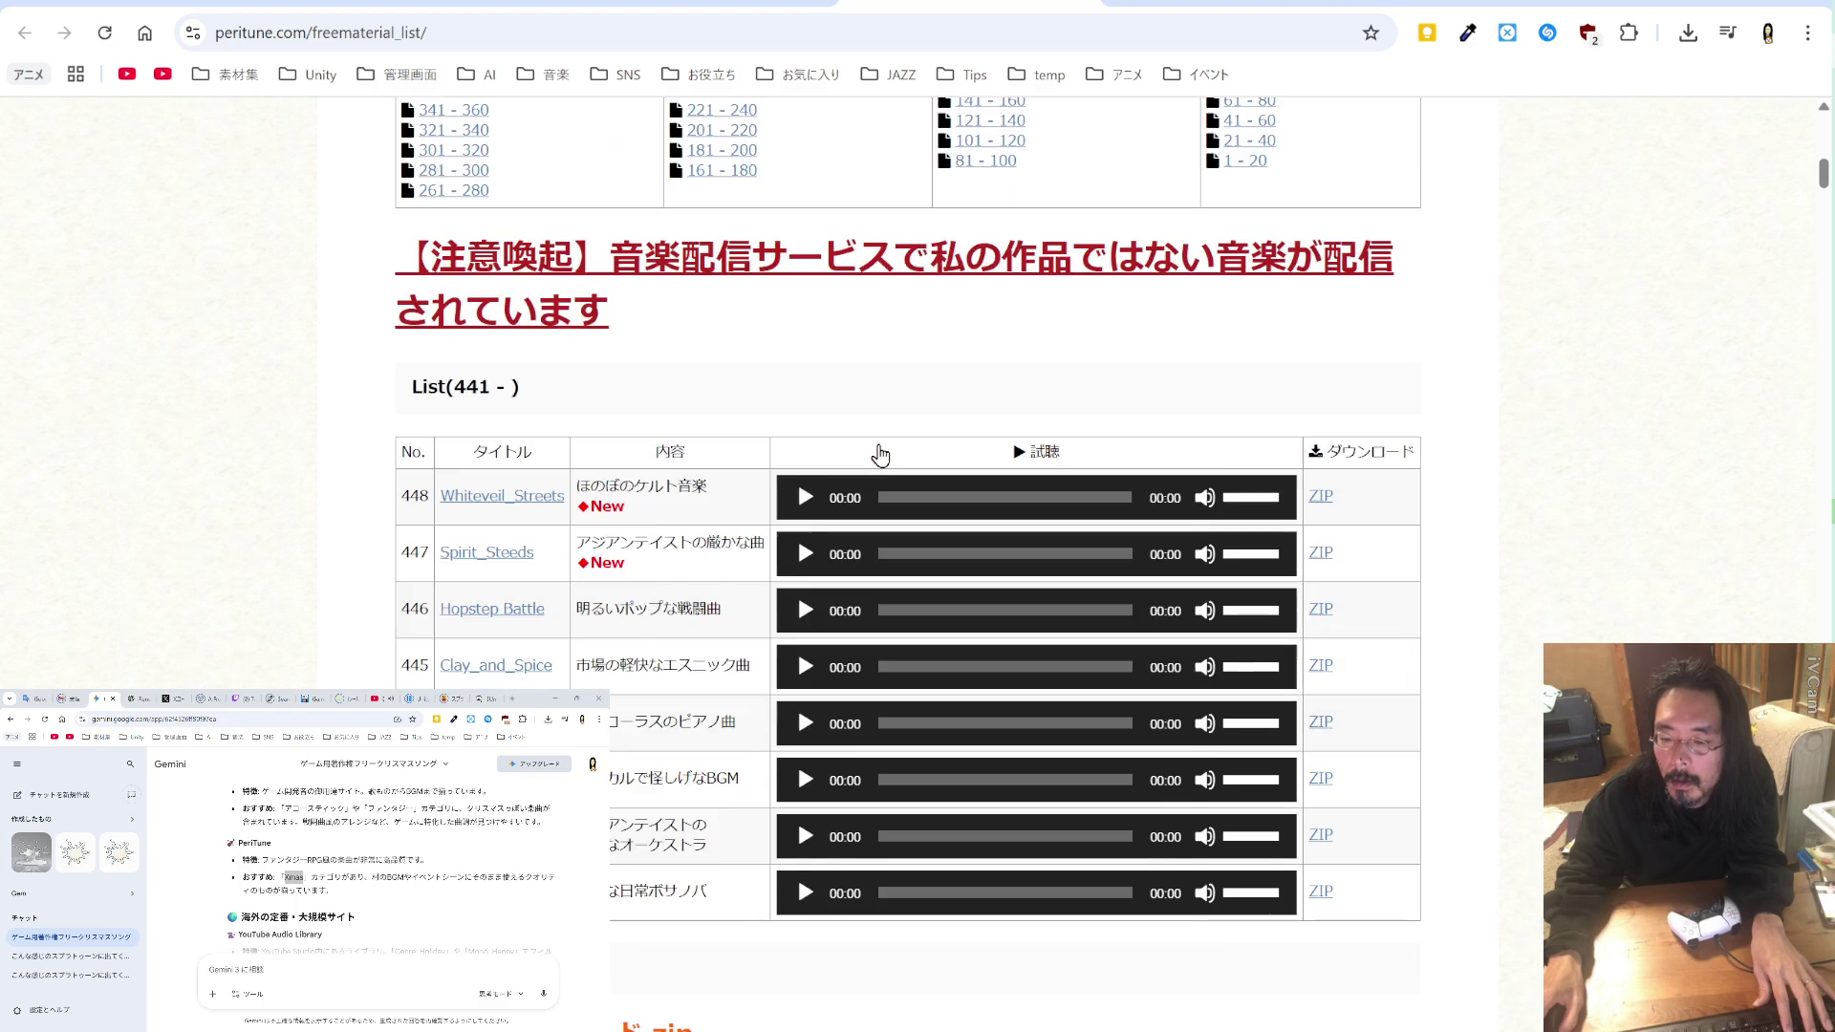
scroll(880, 453, down, 2)
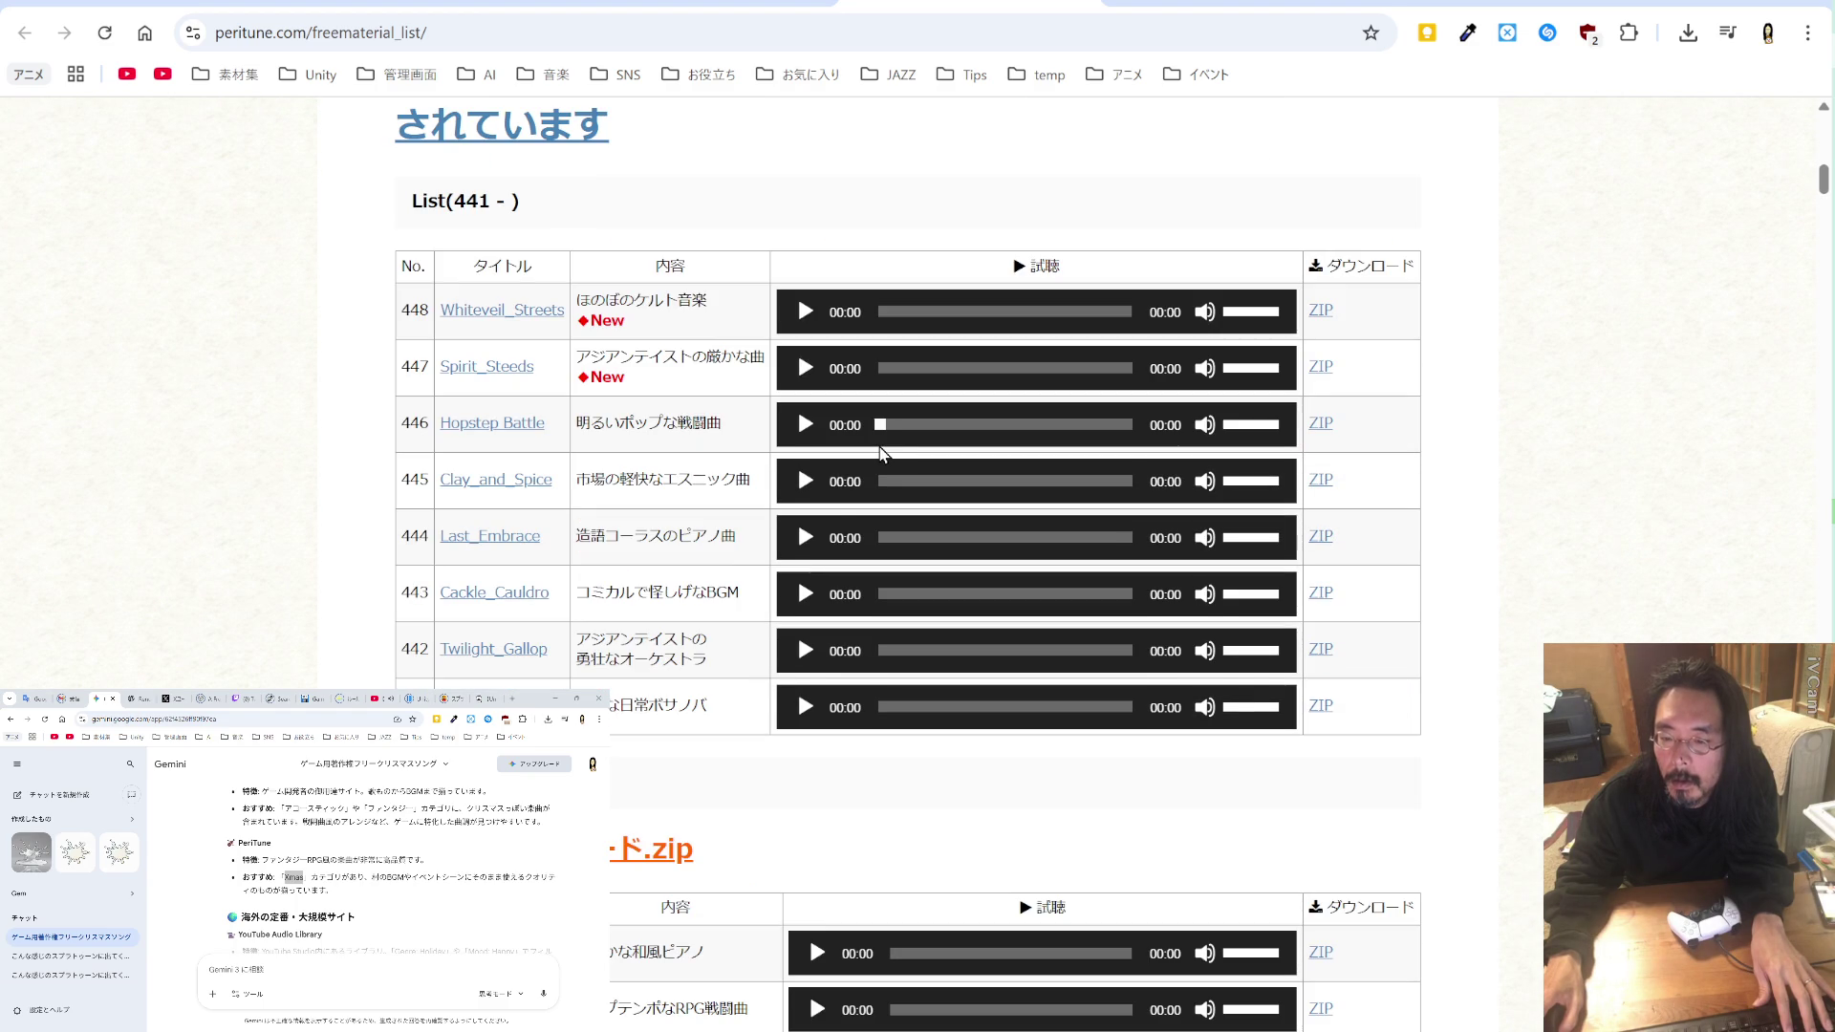
click(805, 538)
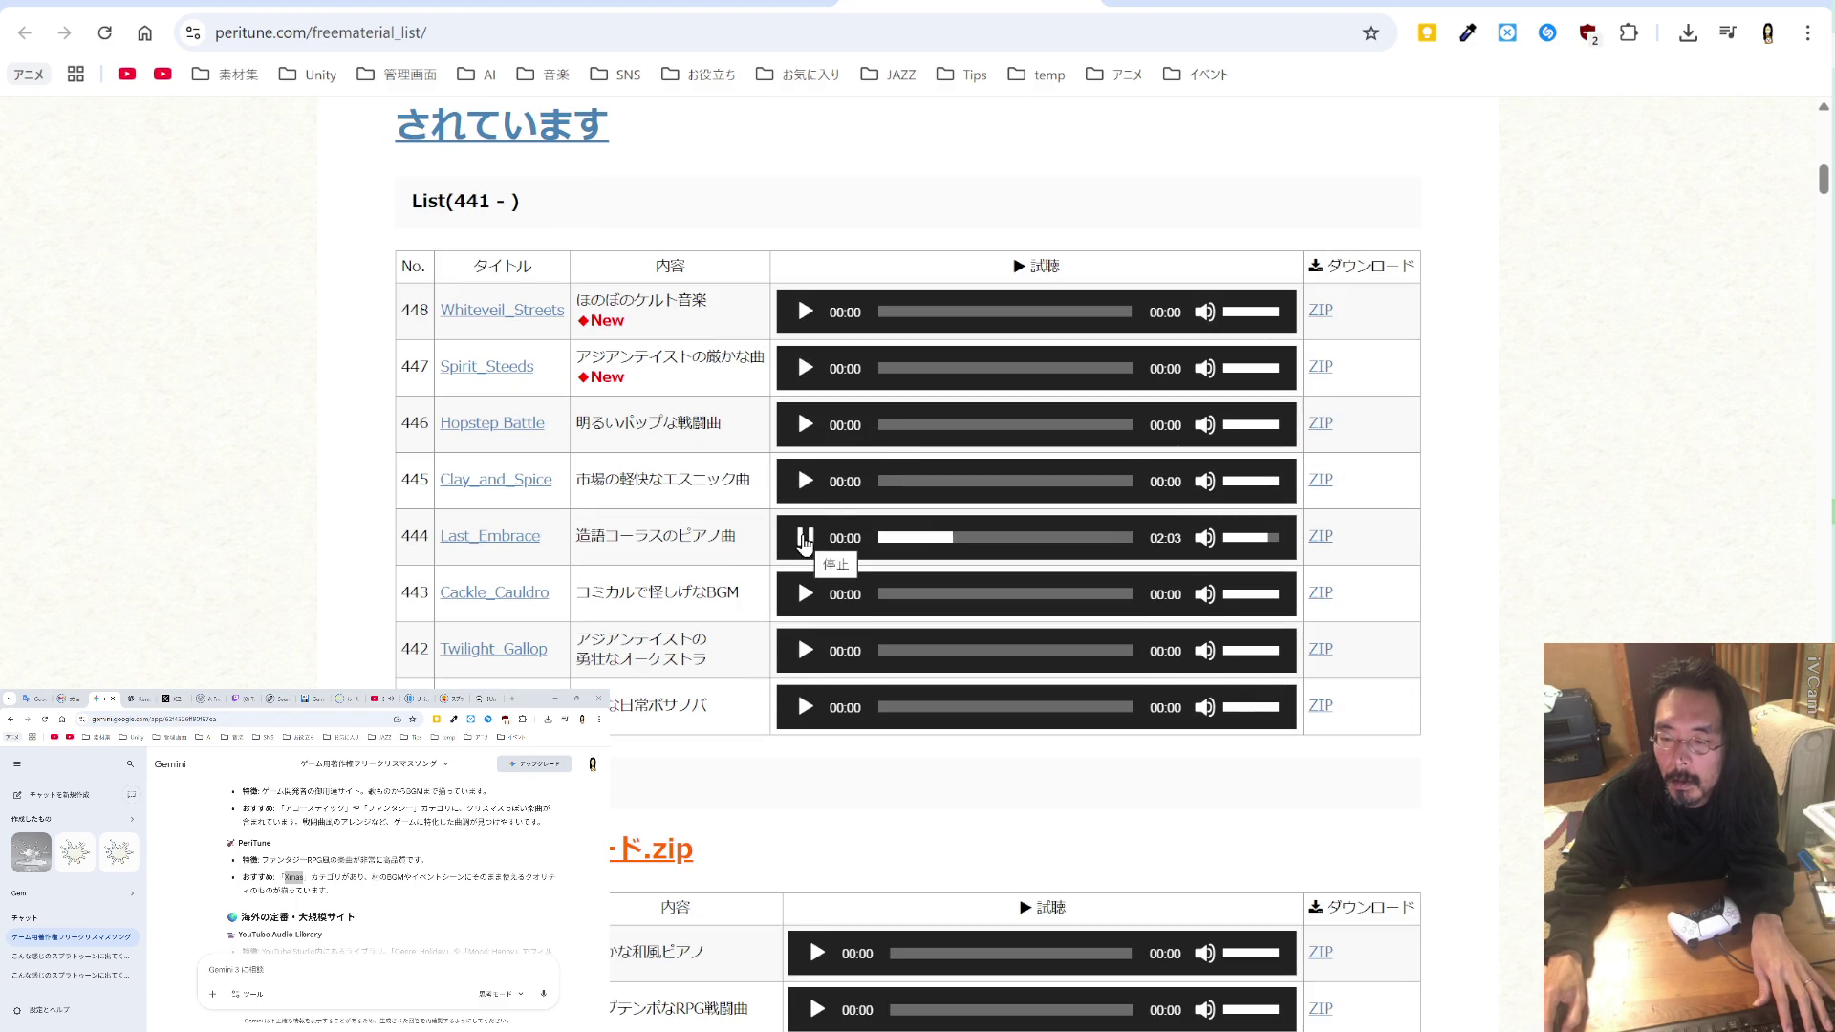
click(805, 538)
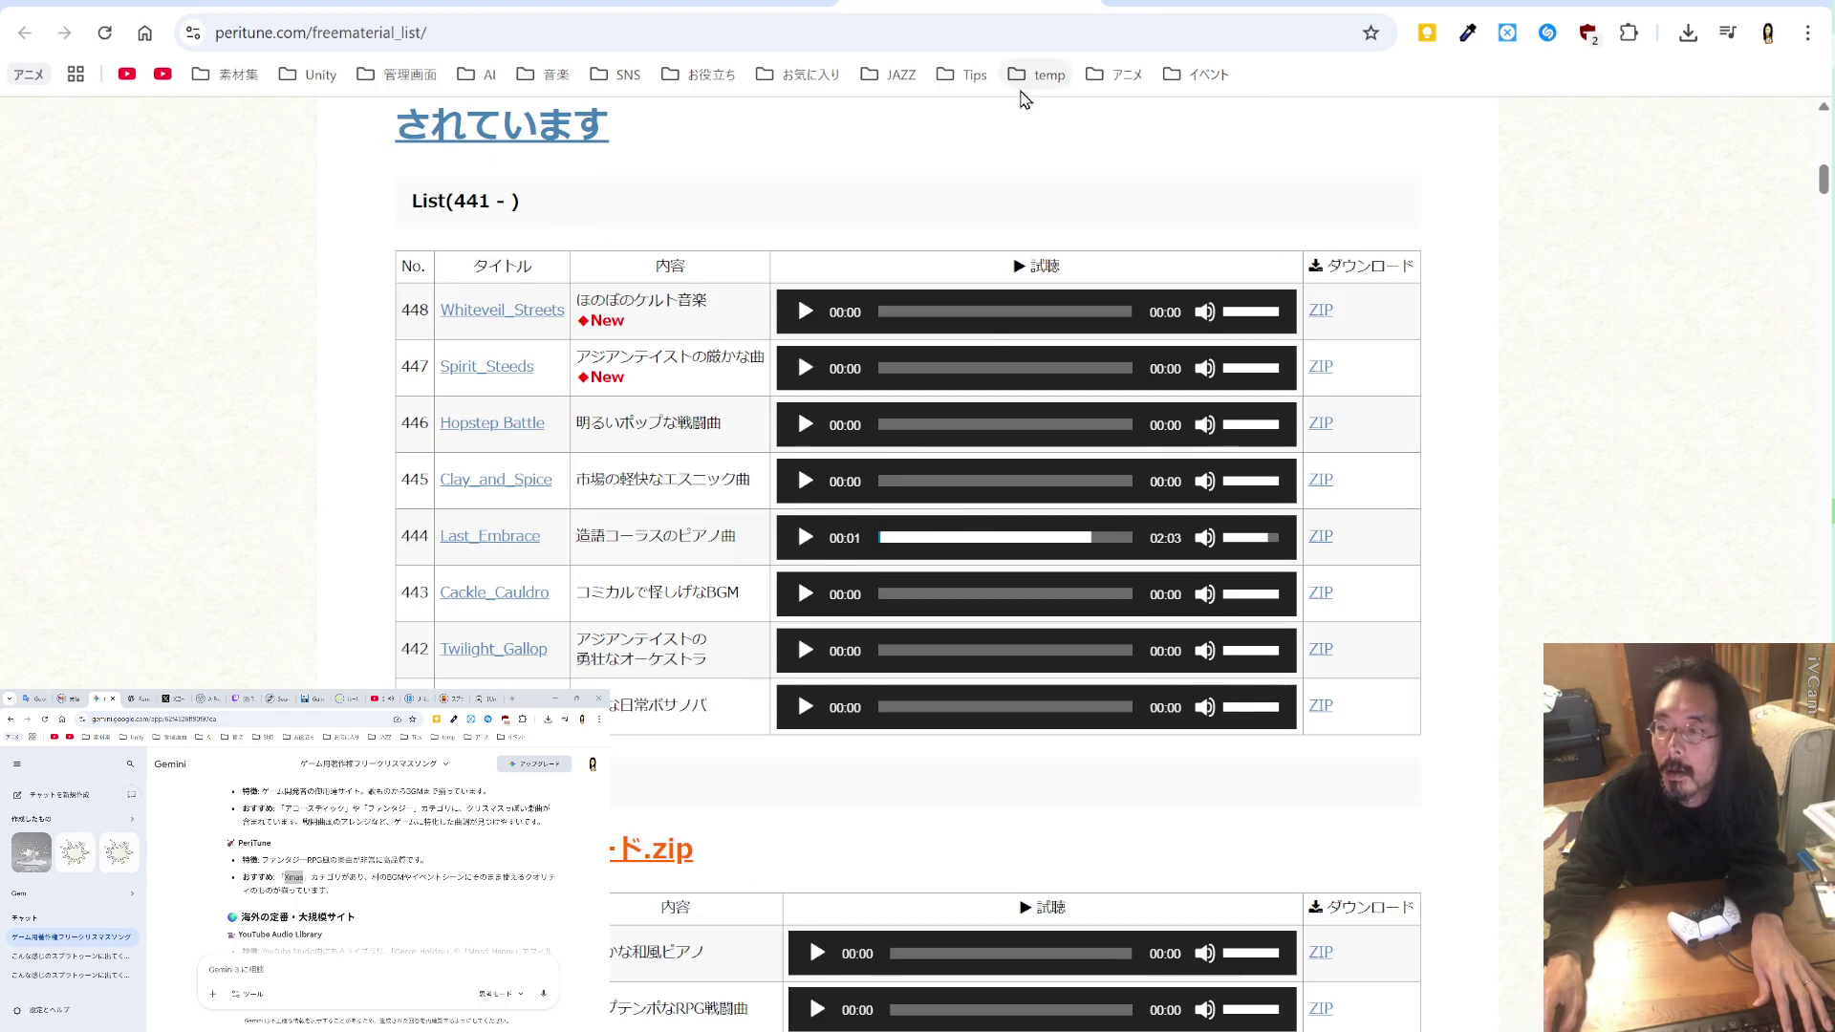
scroll(975, 179, down, 8)
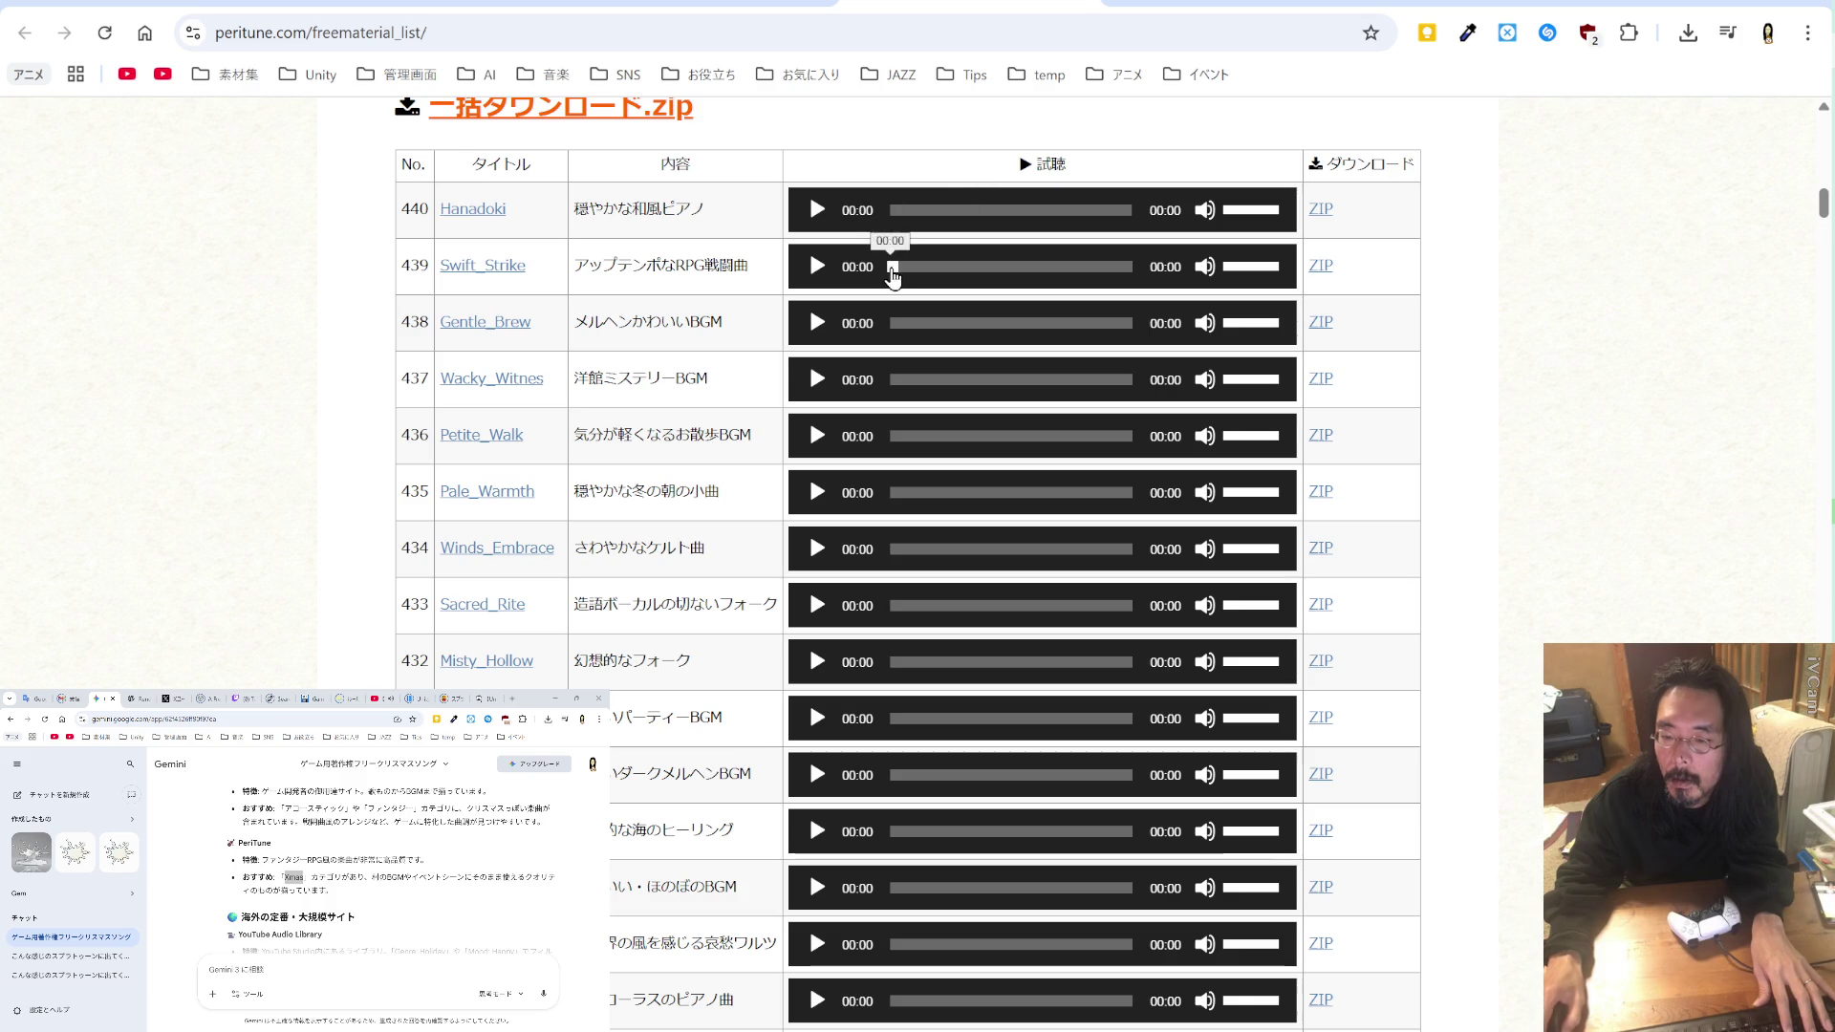
click(815, 550)
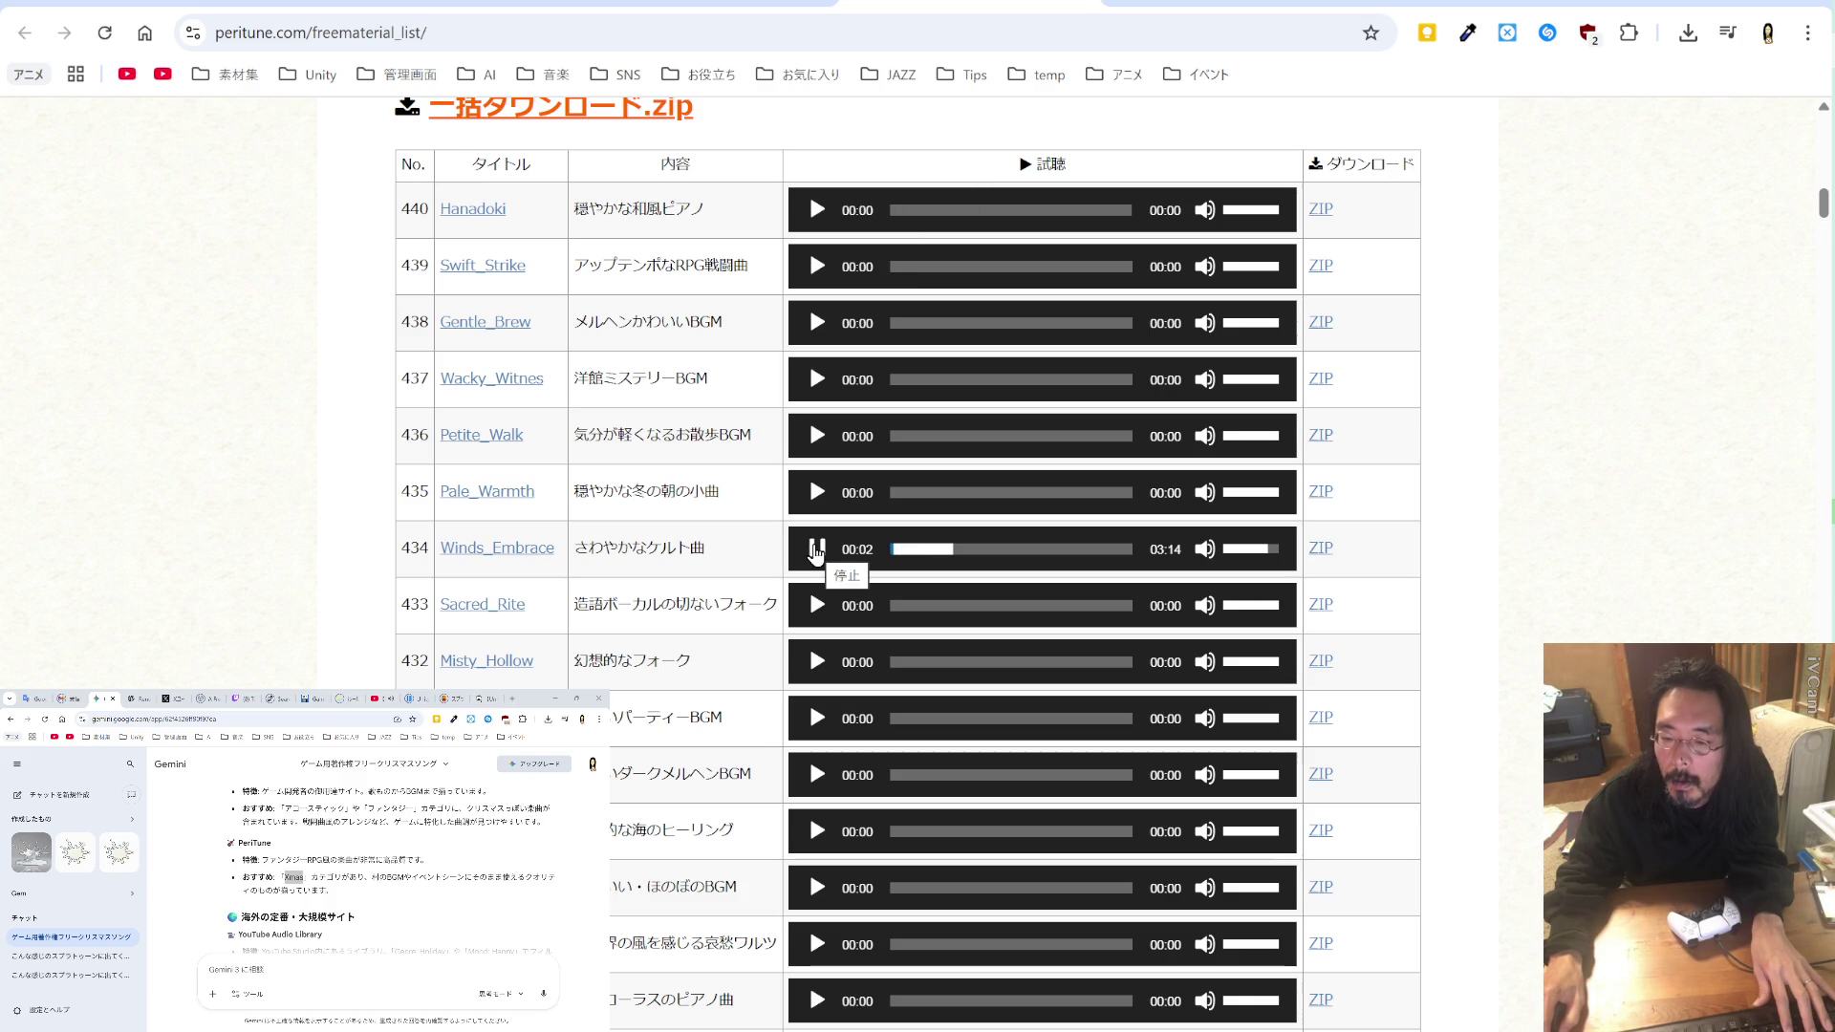
click(815, 551)
Step: Preview Pale_Warmth and Village_Fete, then return to the Xmas search results
click(815, 495)
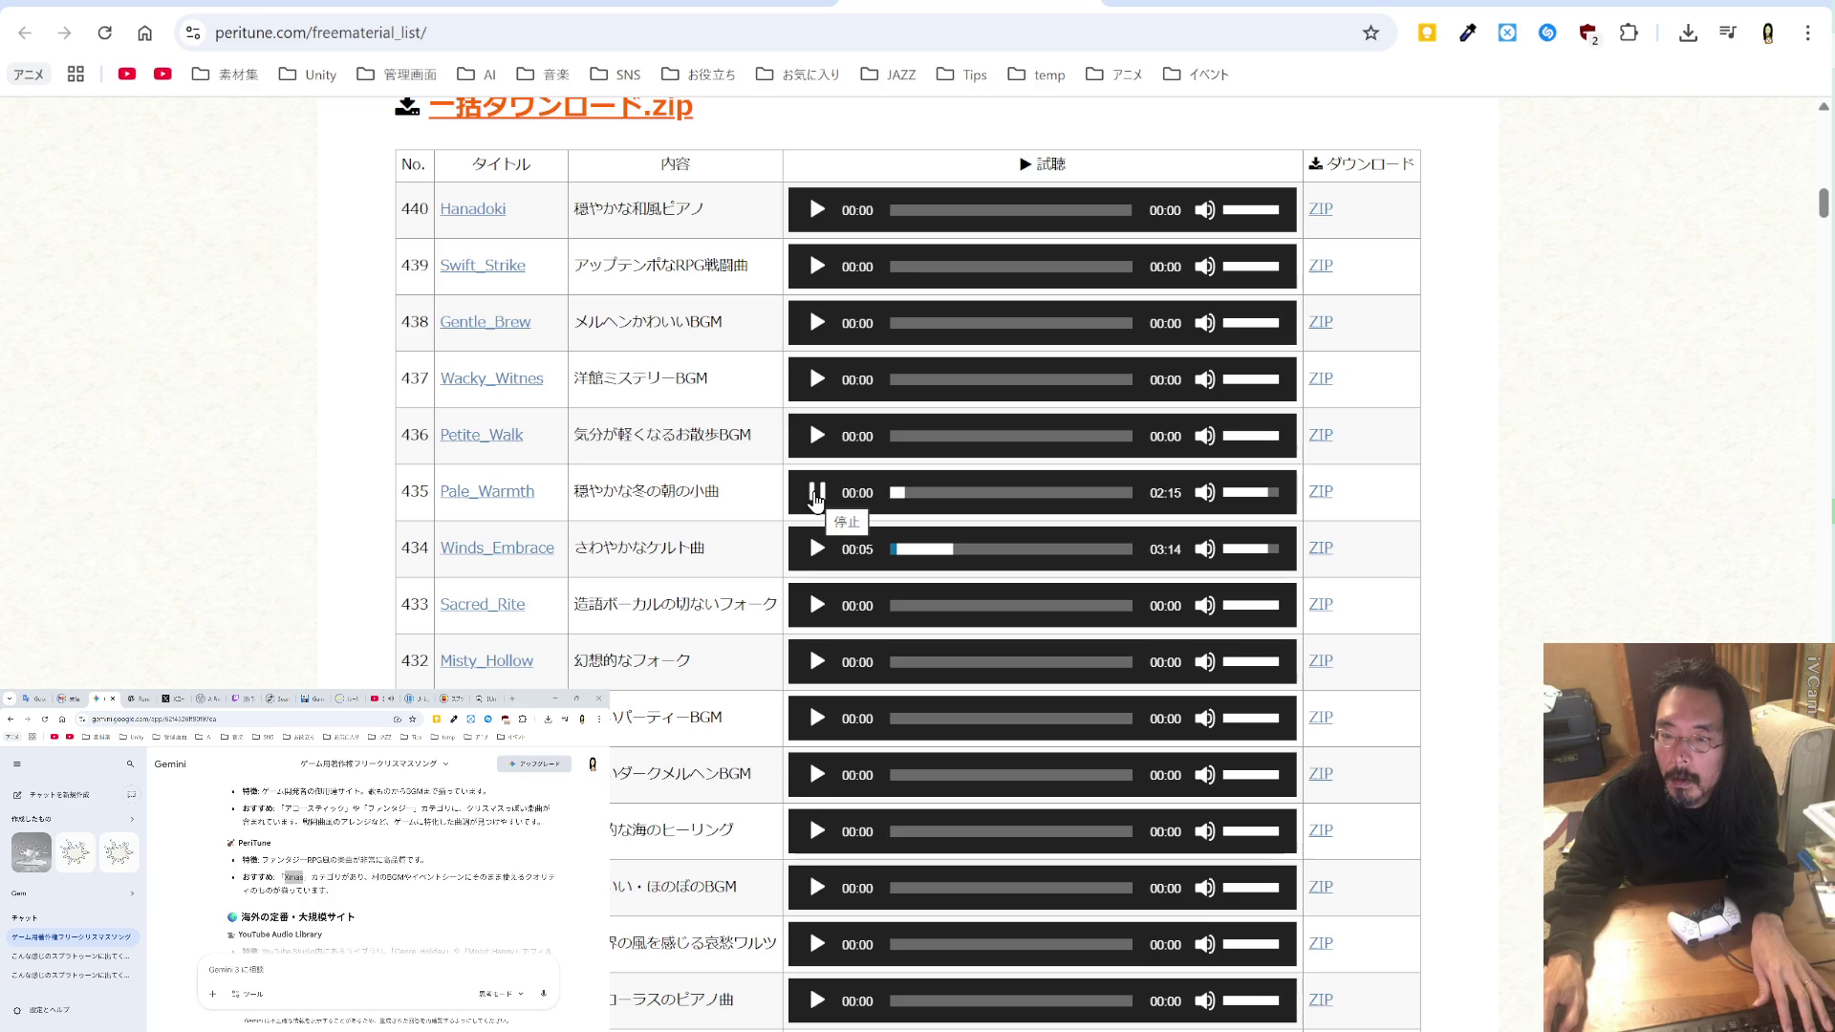
click(815, 497)
scroll(815, 497, down, 10)
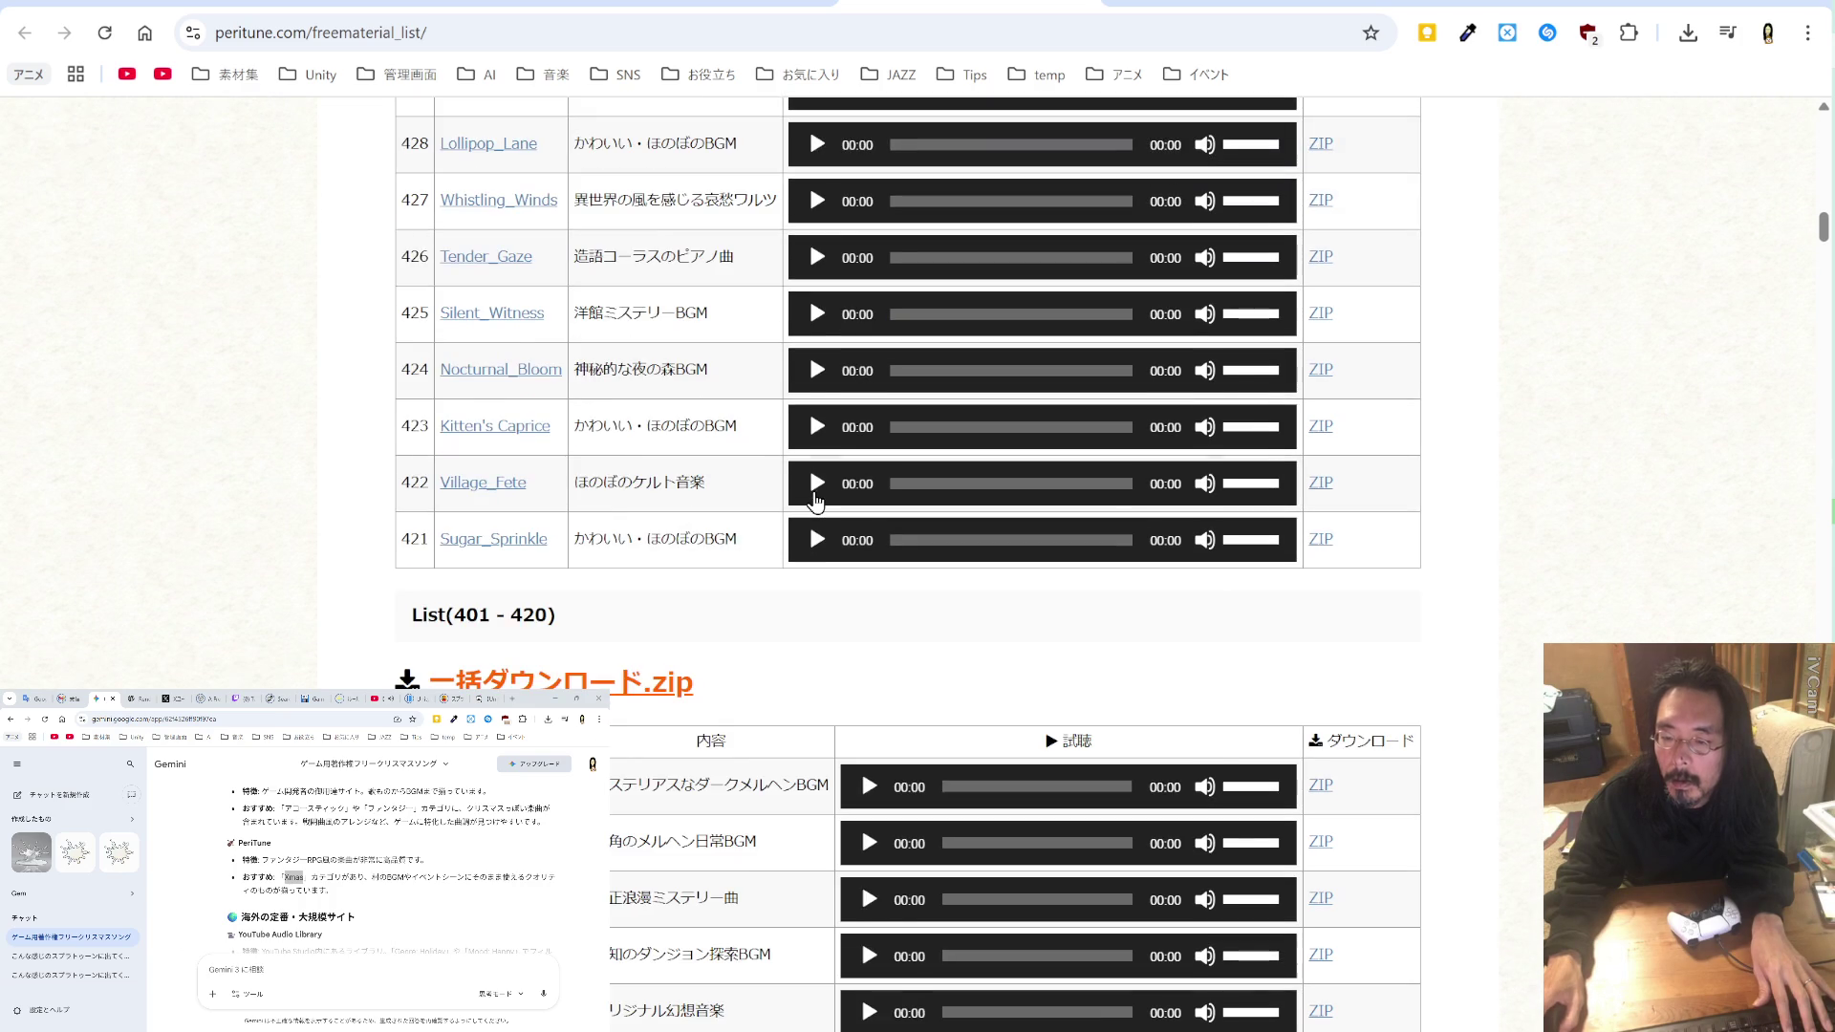
click(815, 298)
click(814, 302)
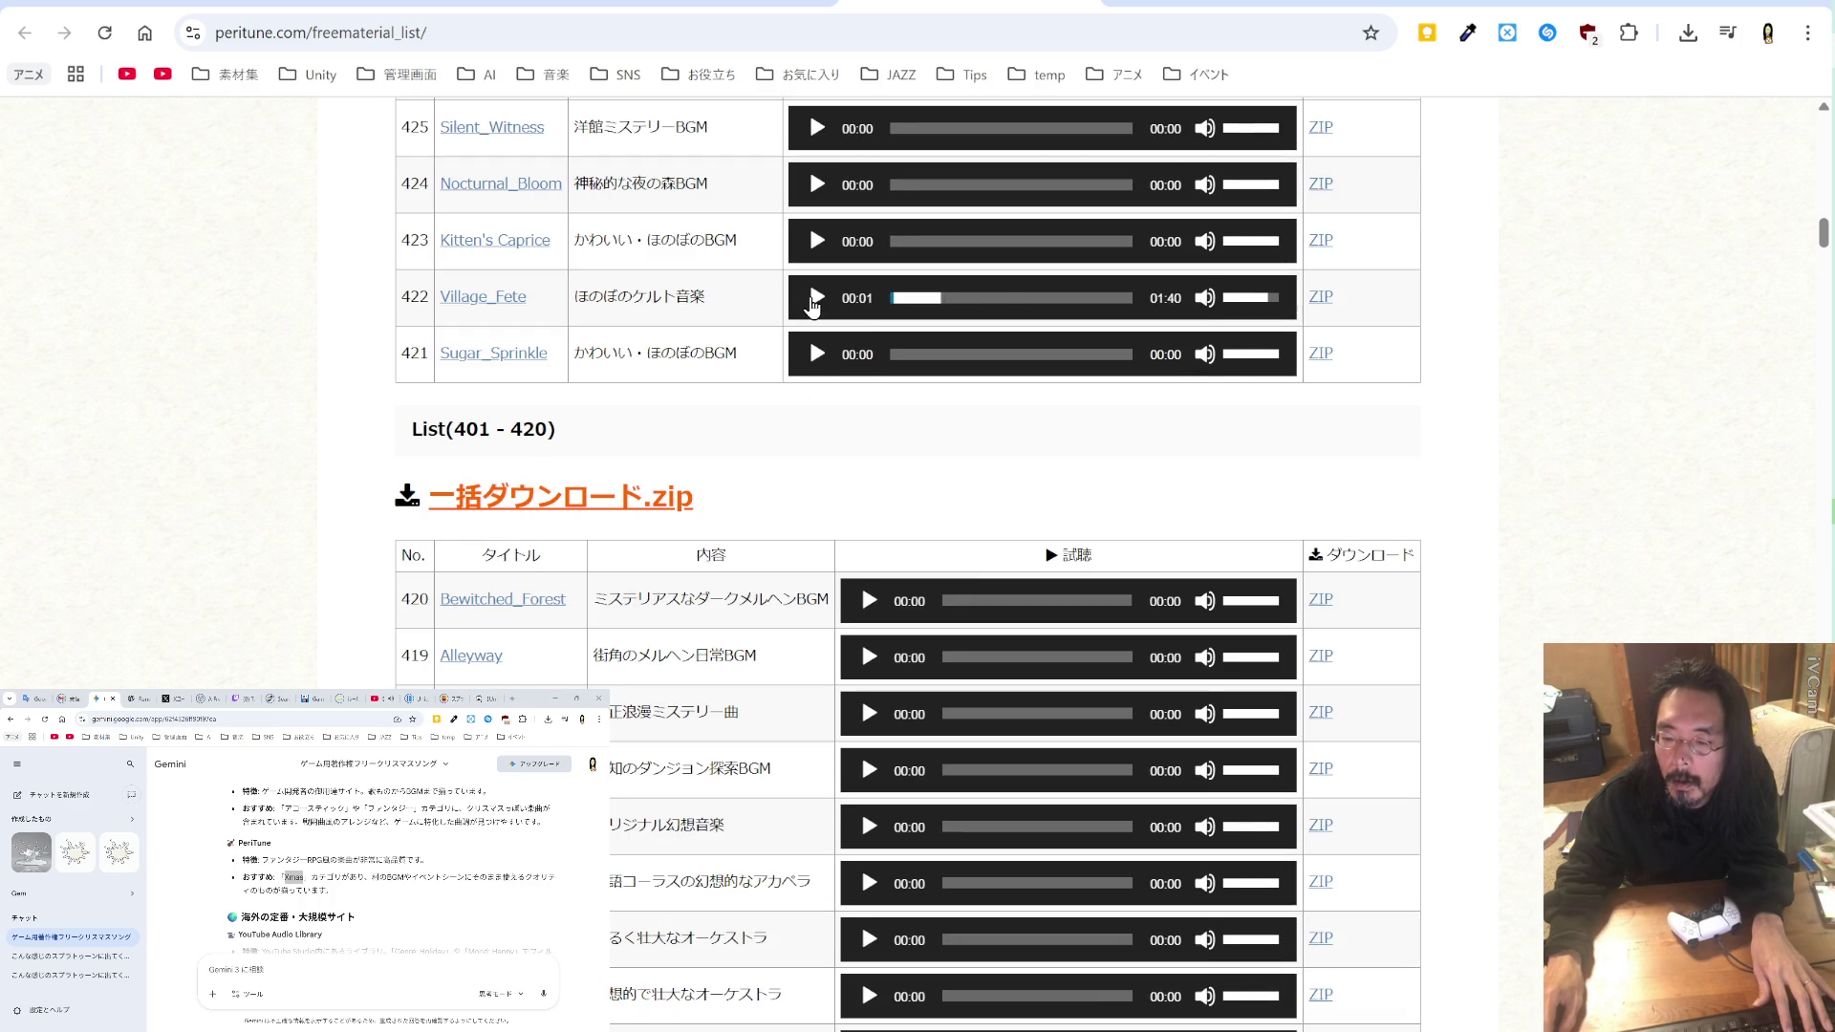
scroll(829, 428, down, 2)
scroll(828, 428, down, 8)
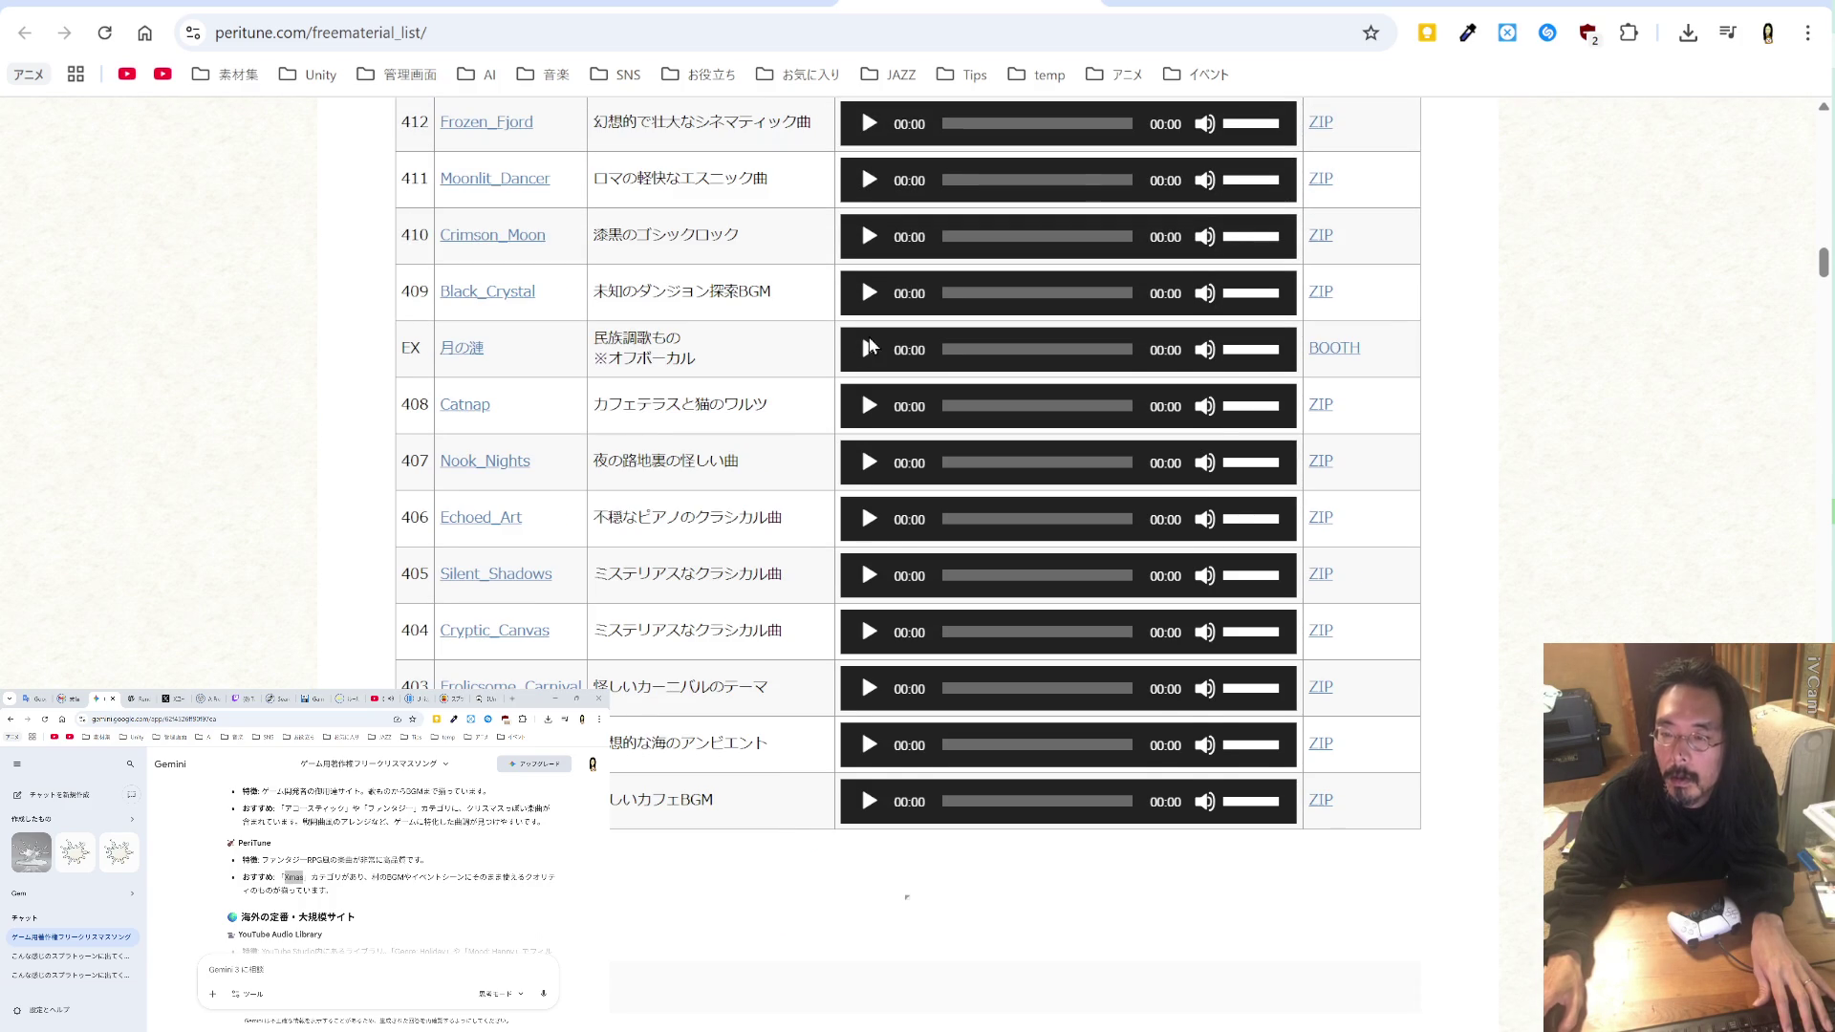
click(748, 5)
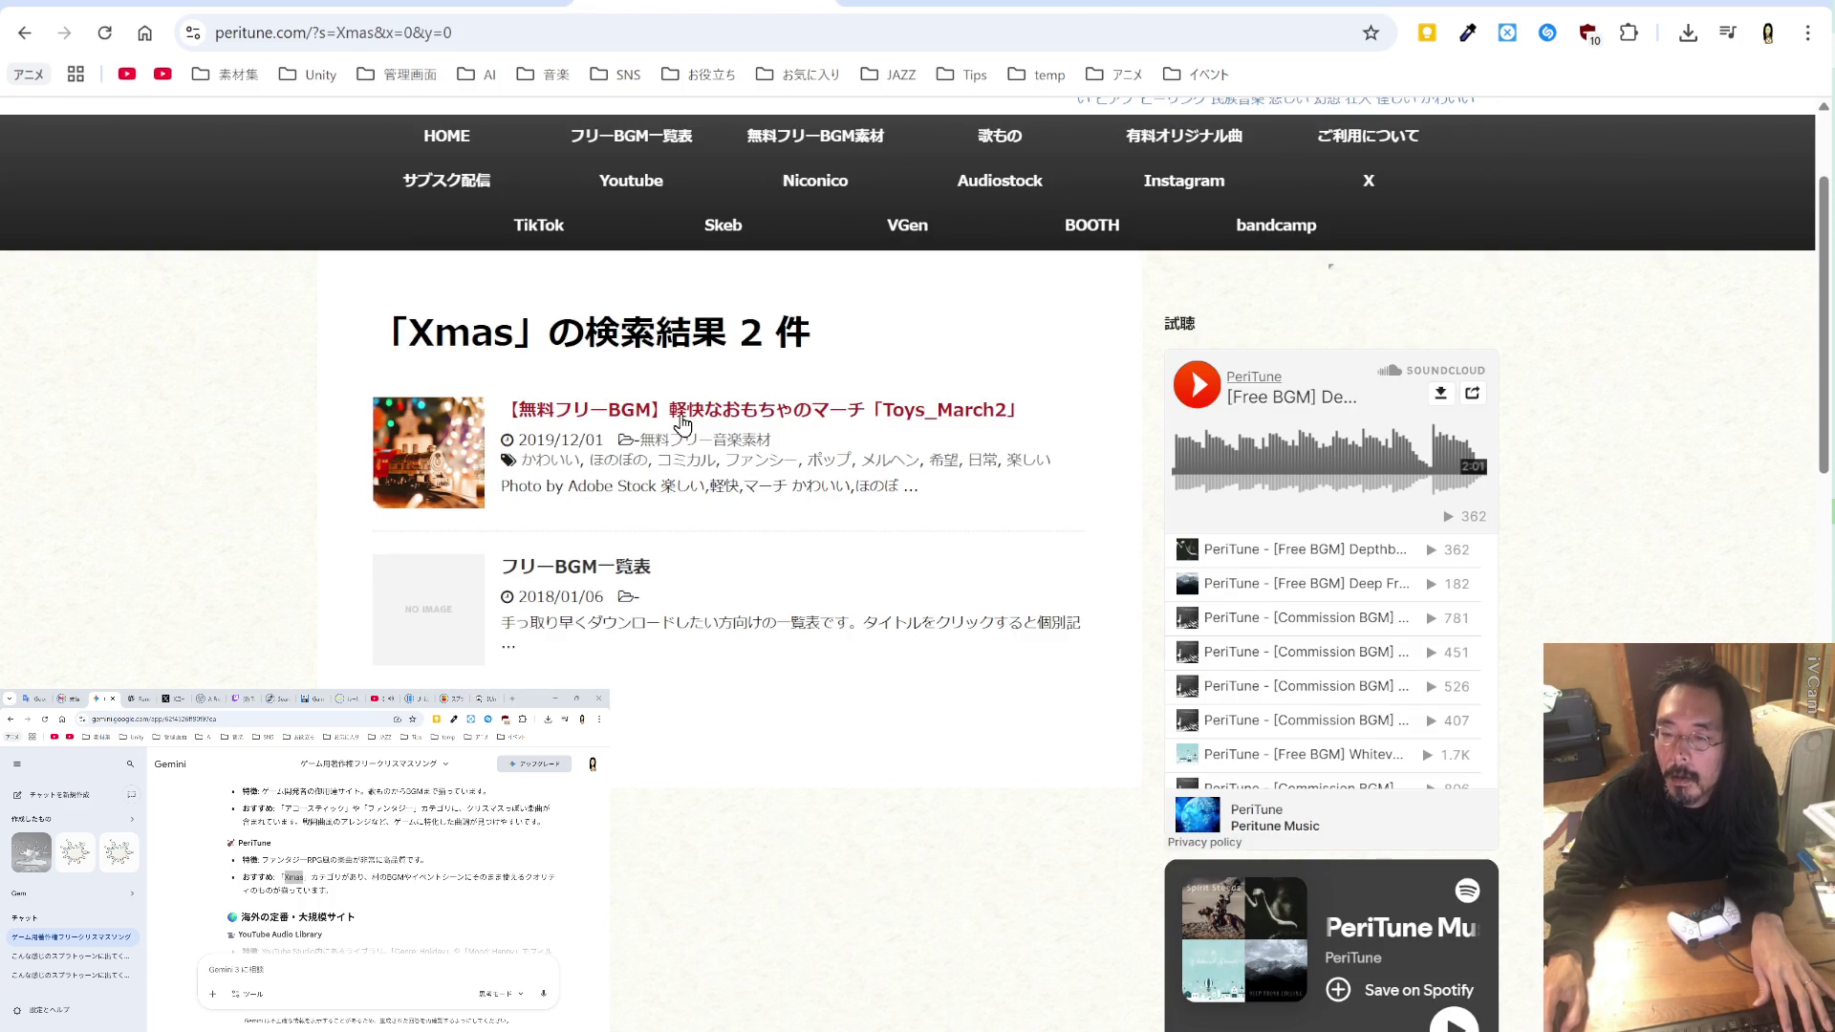
Step: Open the Toys_March2 post and skim its embedded video
click(682, 423)
scroll(717, 502, down, 6)
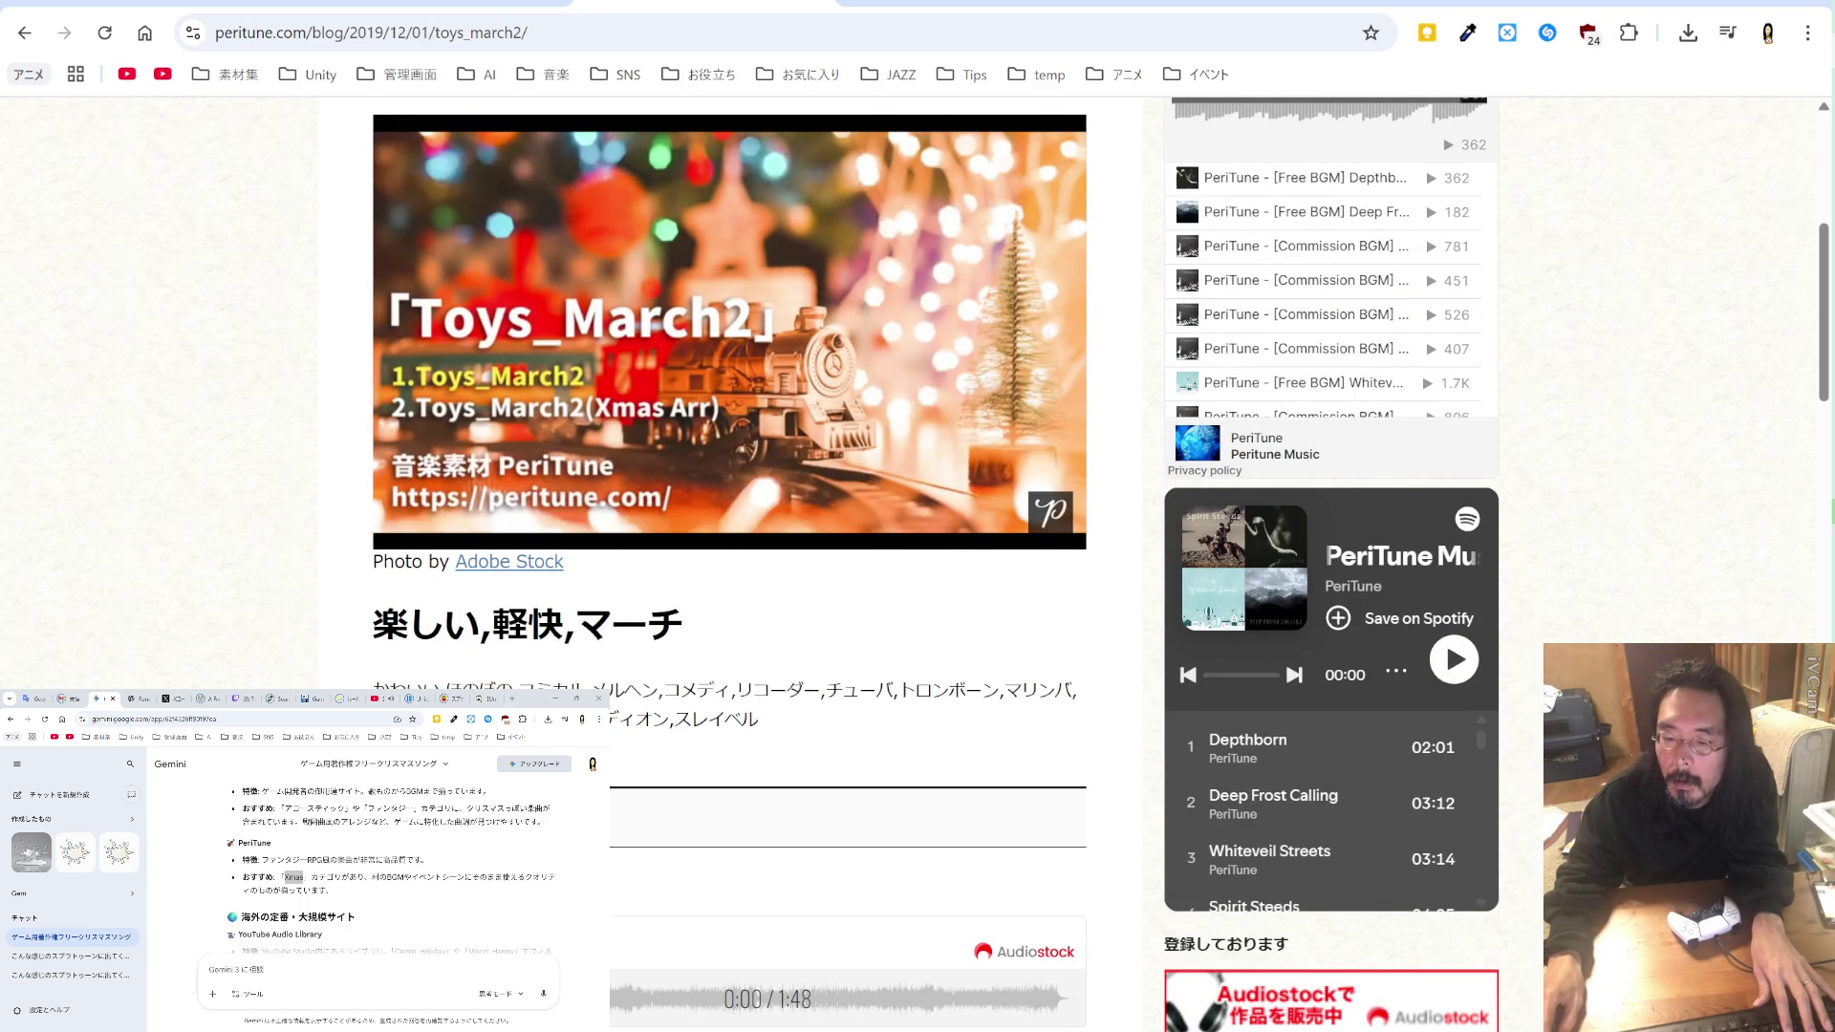
scroll(731, 343, down, 4)
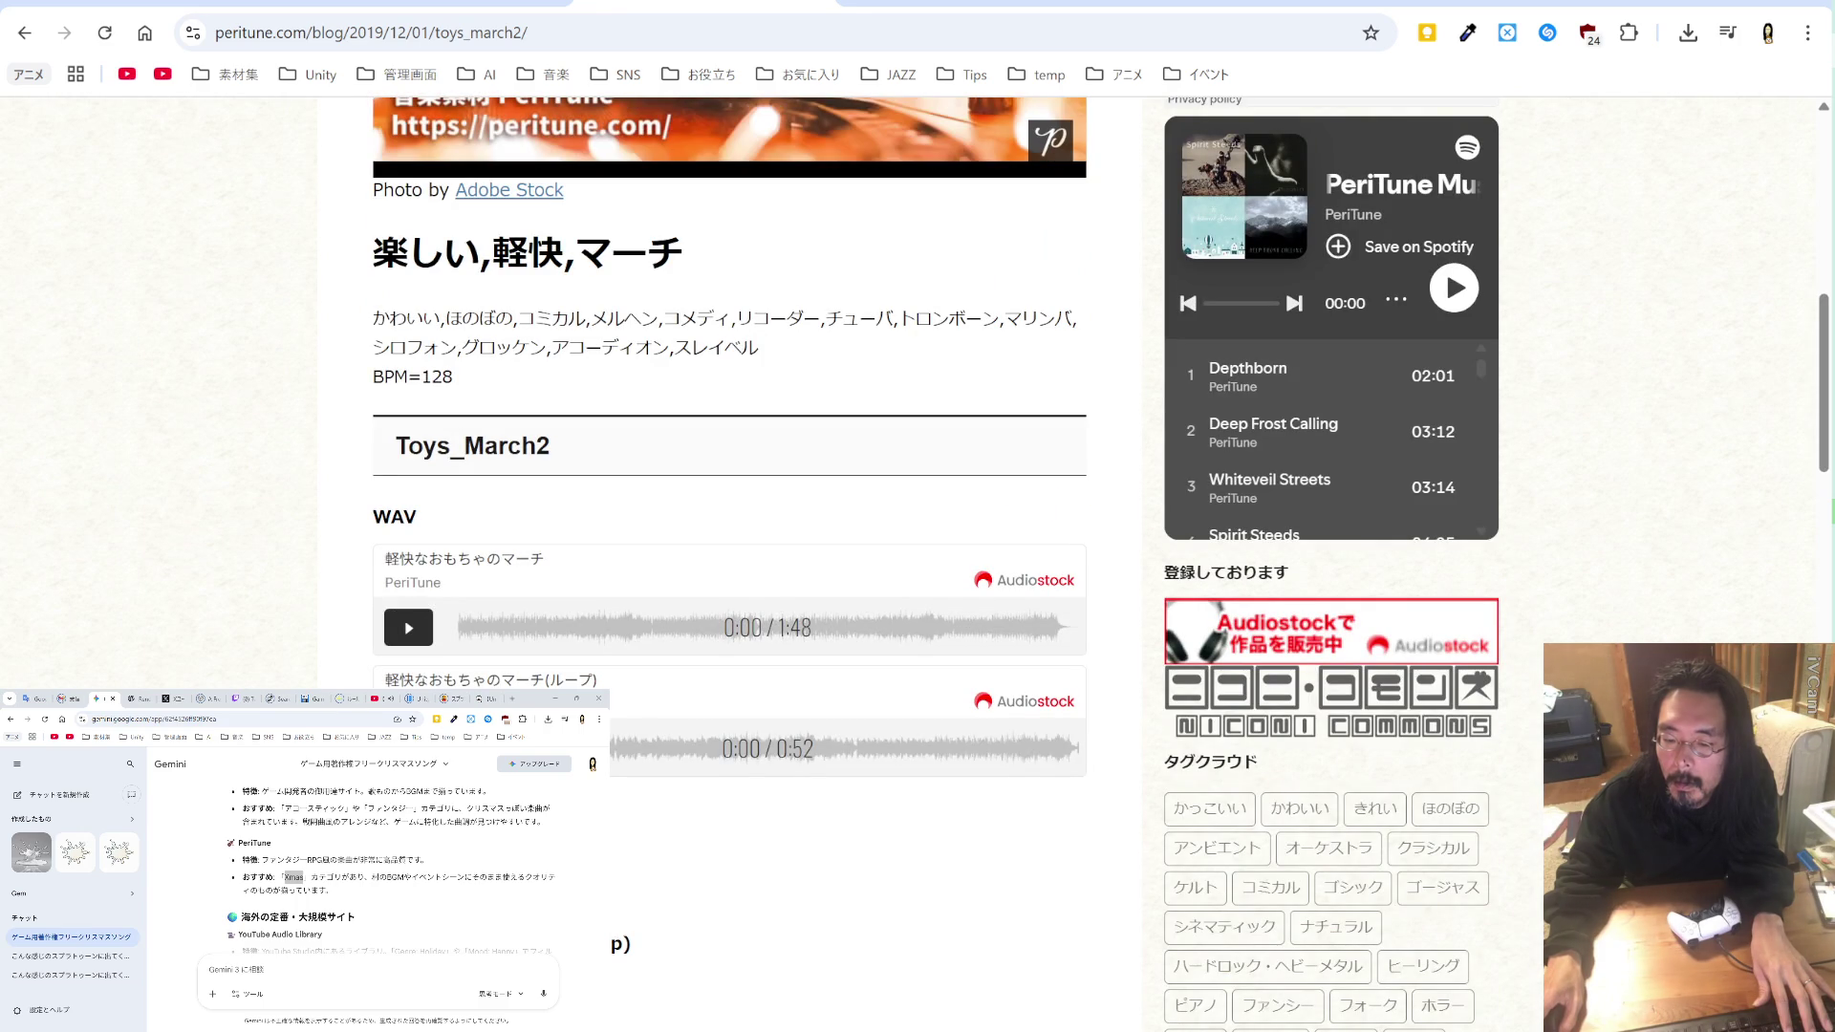
scroll(717, 461, up, 6)
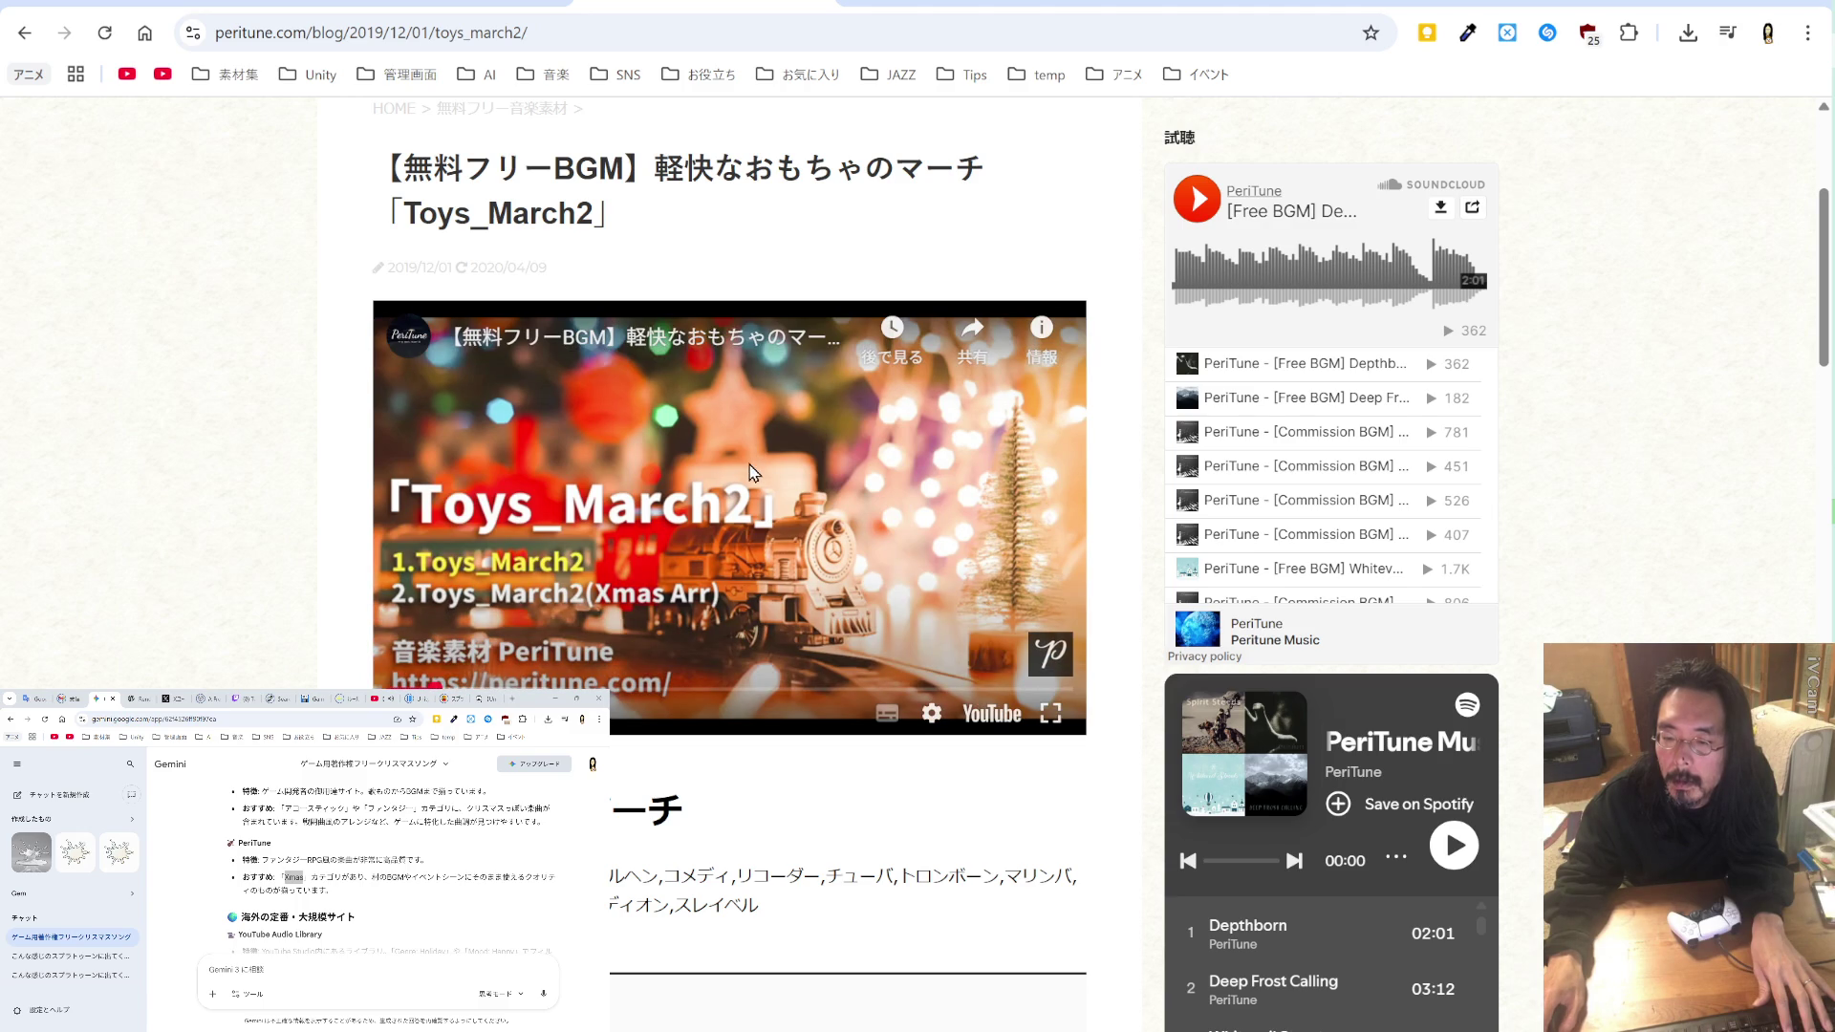
drag(598, 688, 807, 689)
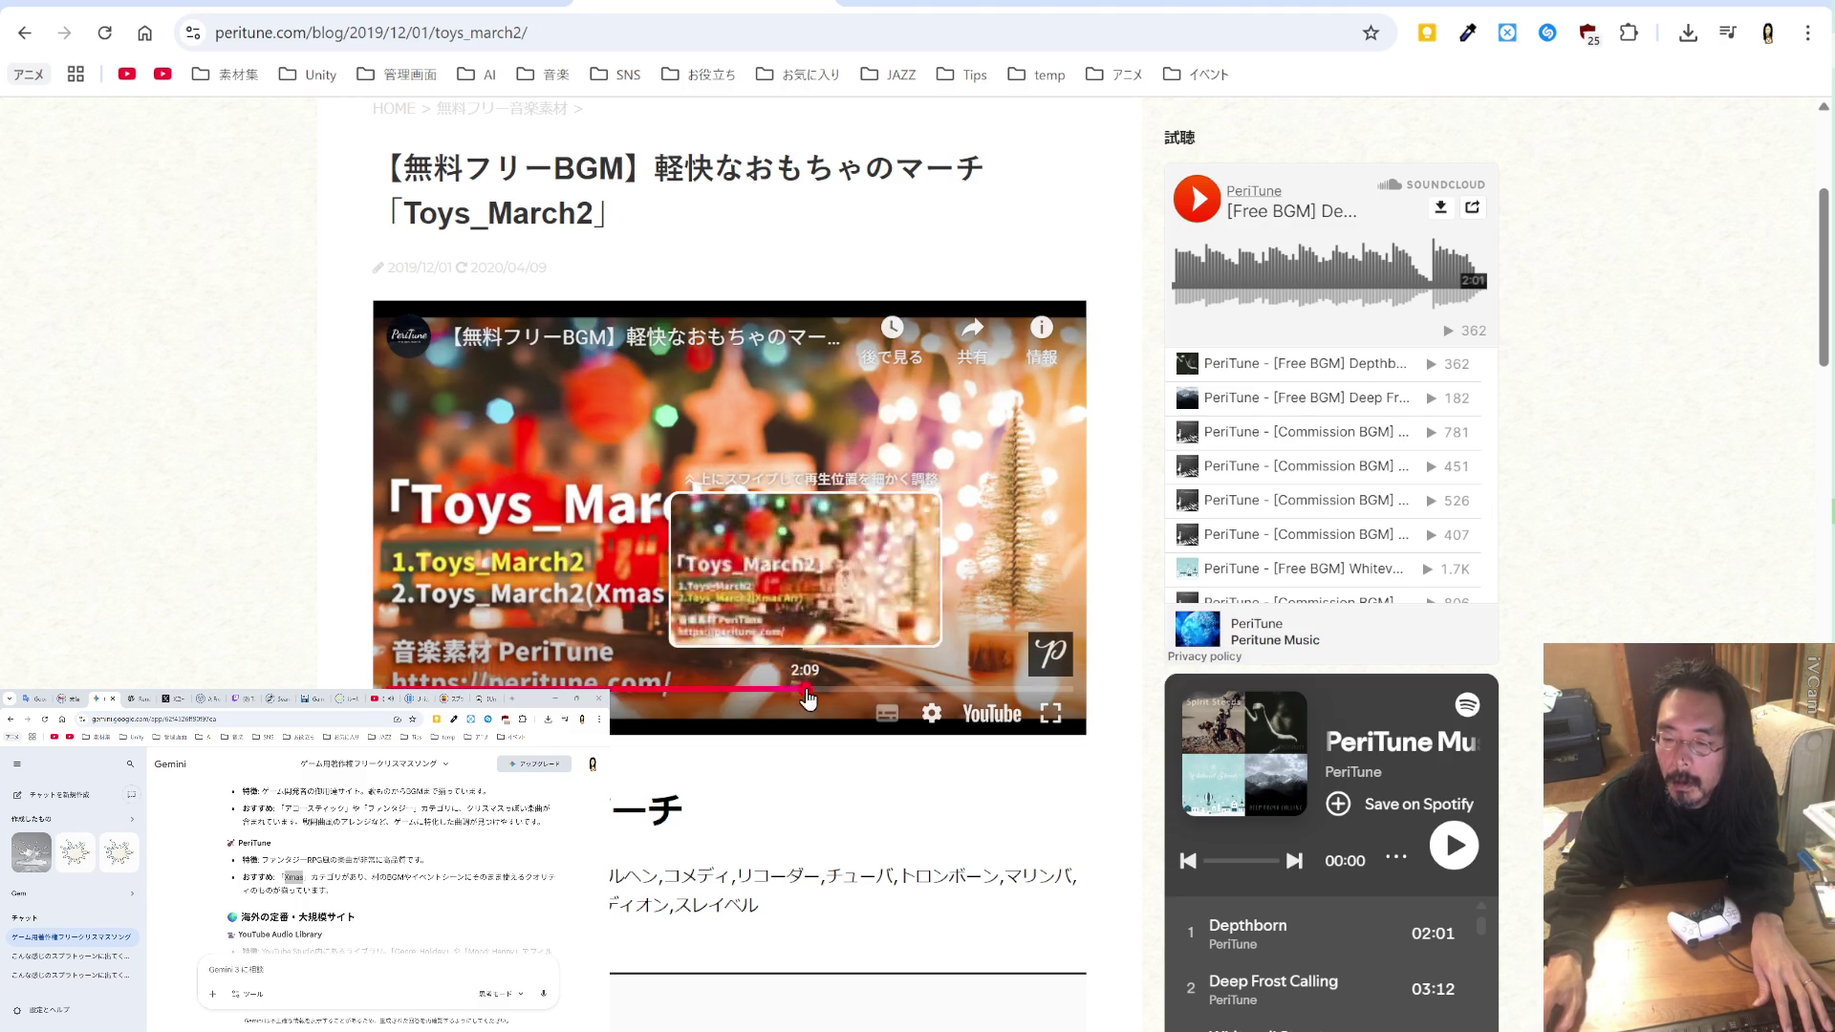
click(822, 577)
Step: Scroll down to the Toys_March2 (Xmas Arr) WAV players
scroll(822, 576, down, 4)
scroll(822, 576, down, 2)
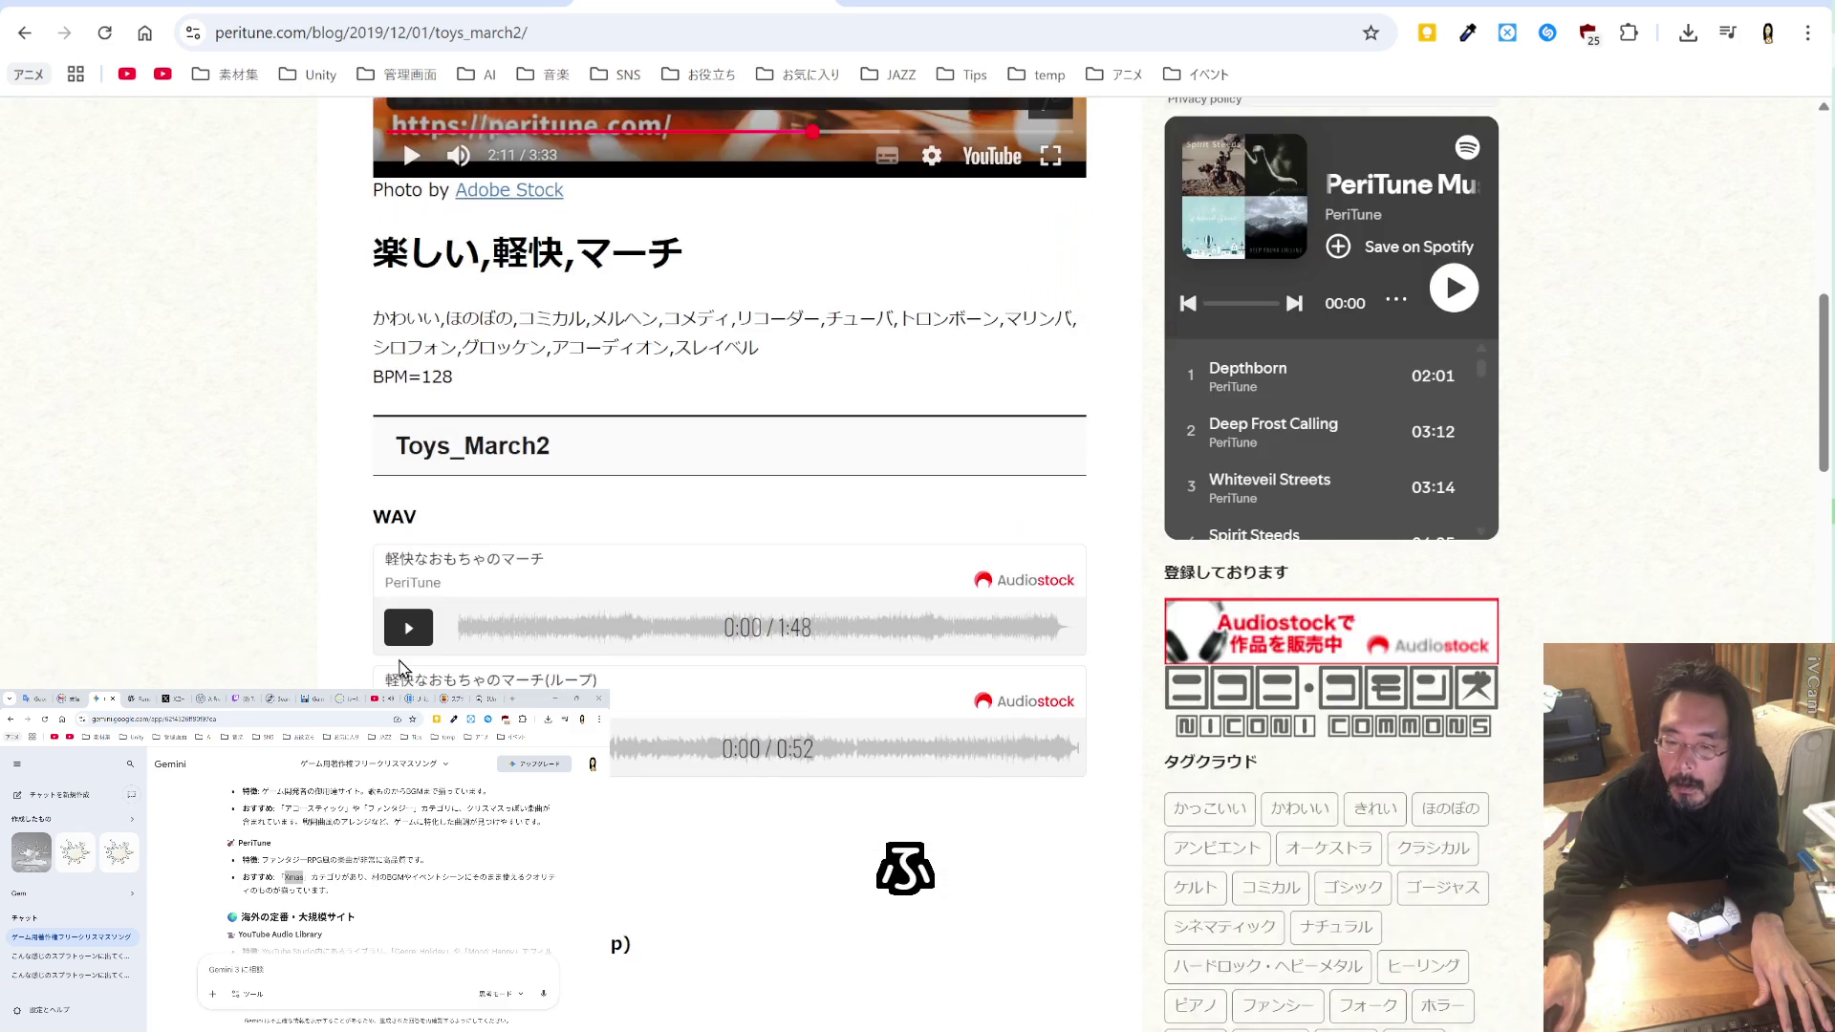
scroll(434, 650, down, 2)
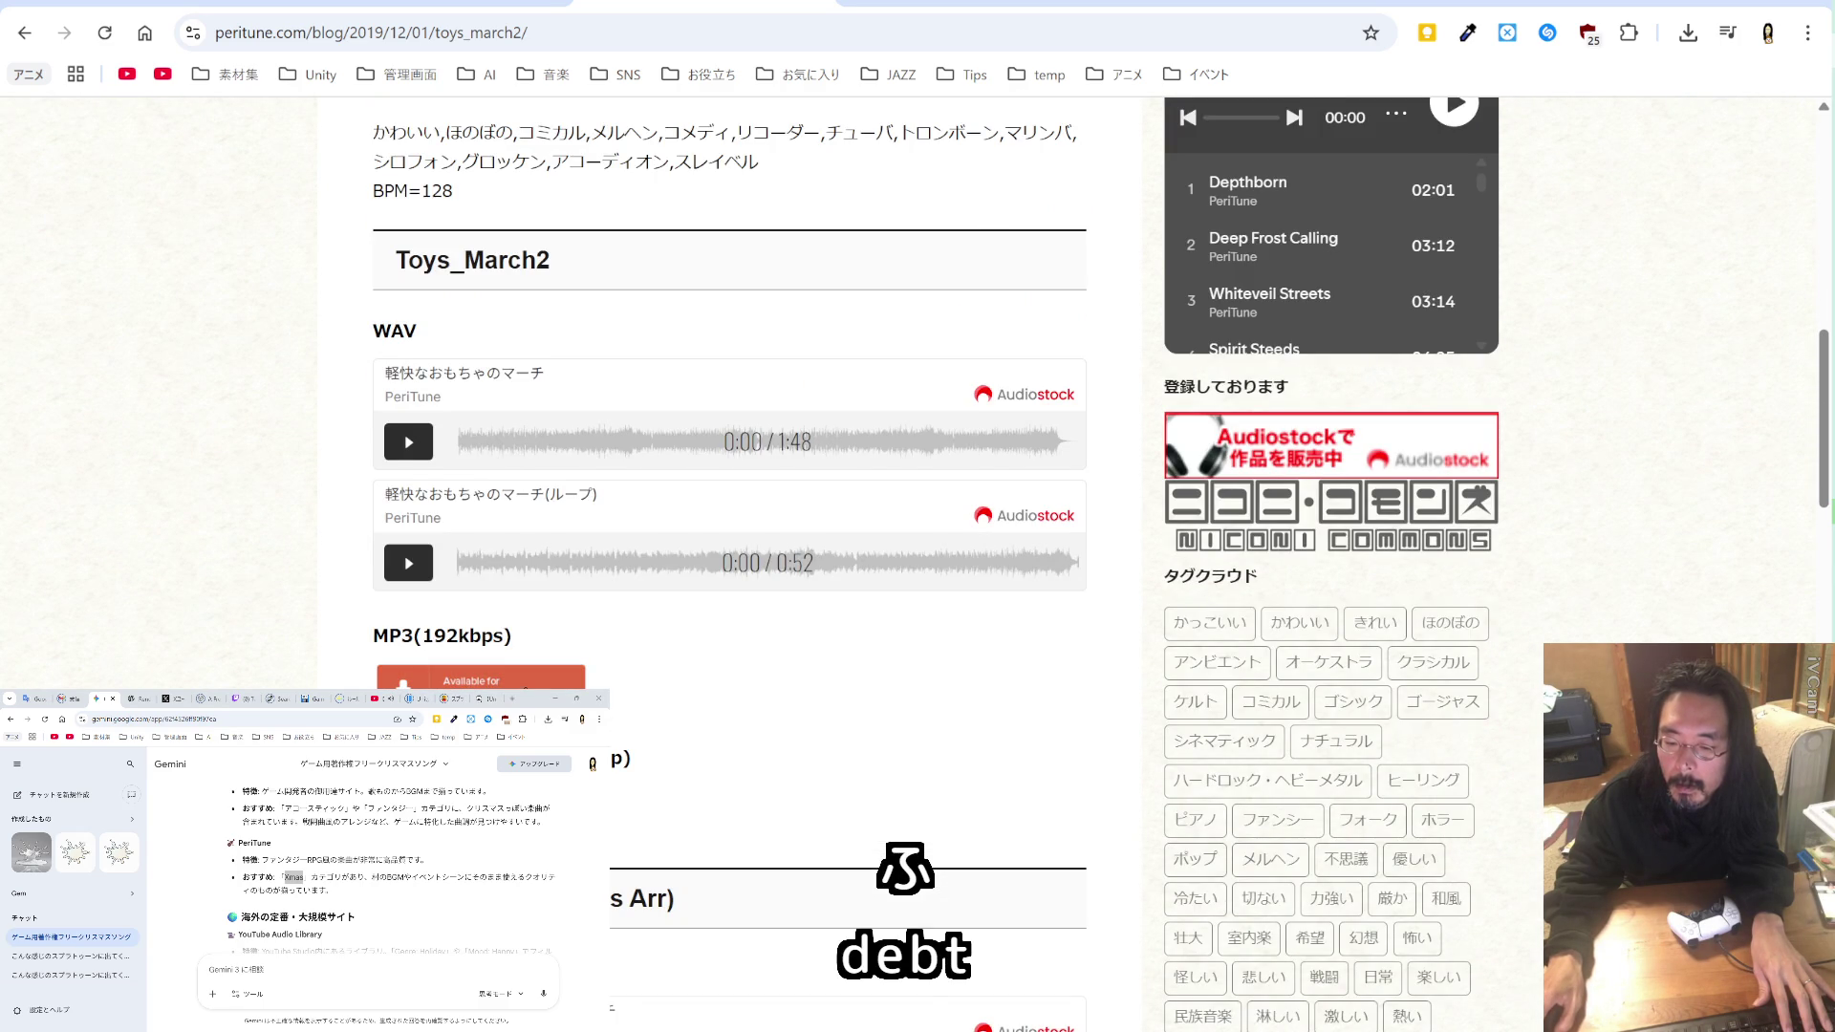
scroll(531, 553, down, 4)
scroll(530, 552, down, 4)
scroll(530, 553, up, 8)
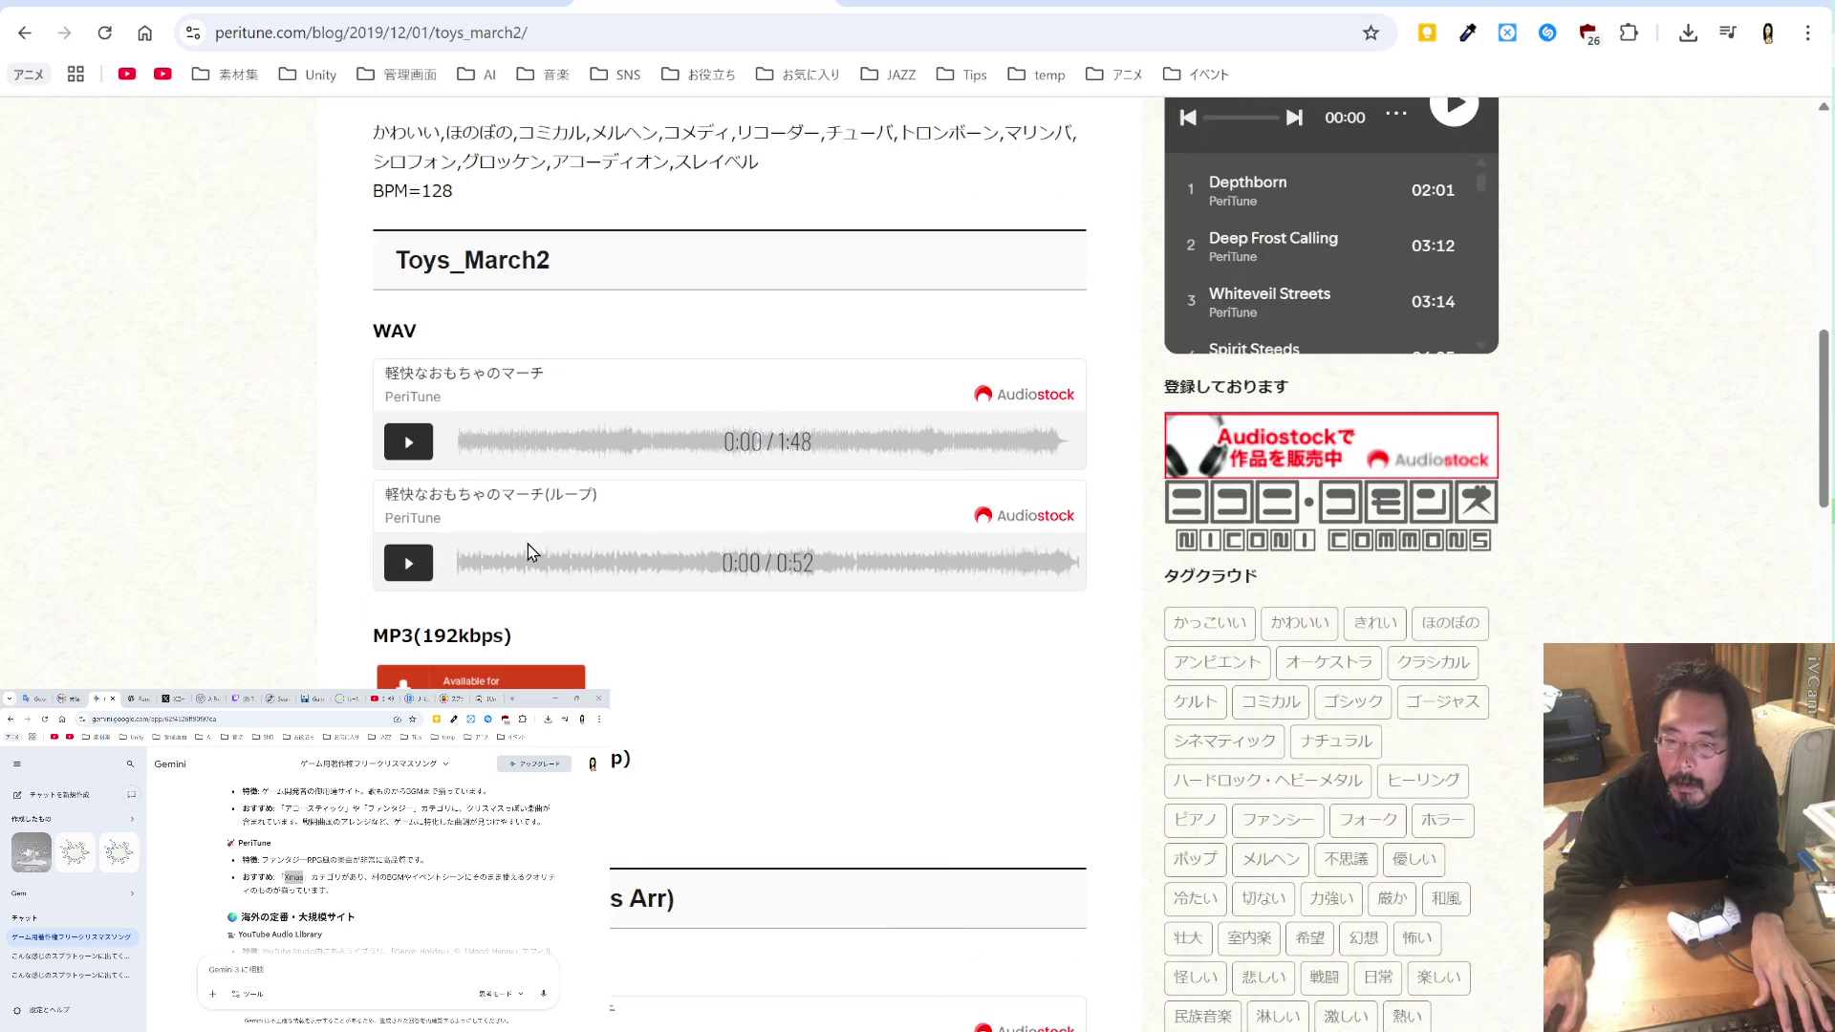
scroll(528, 551, down, 2)
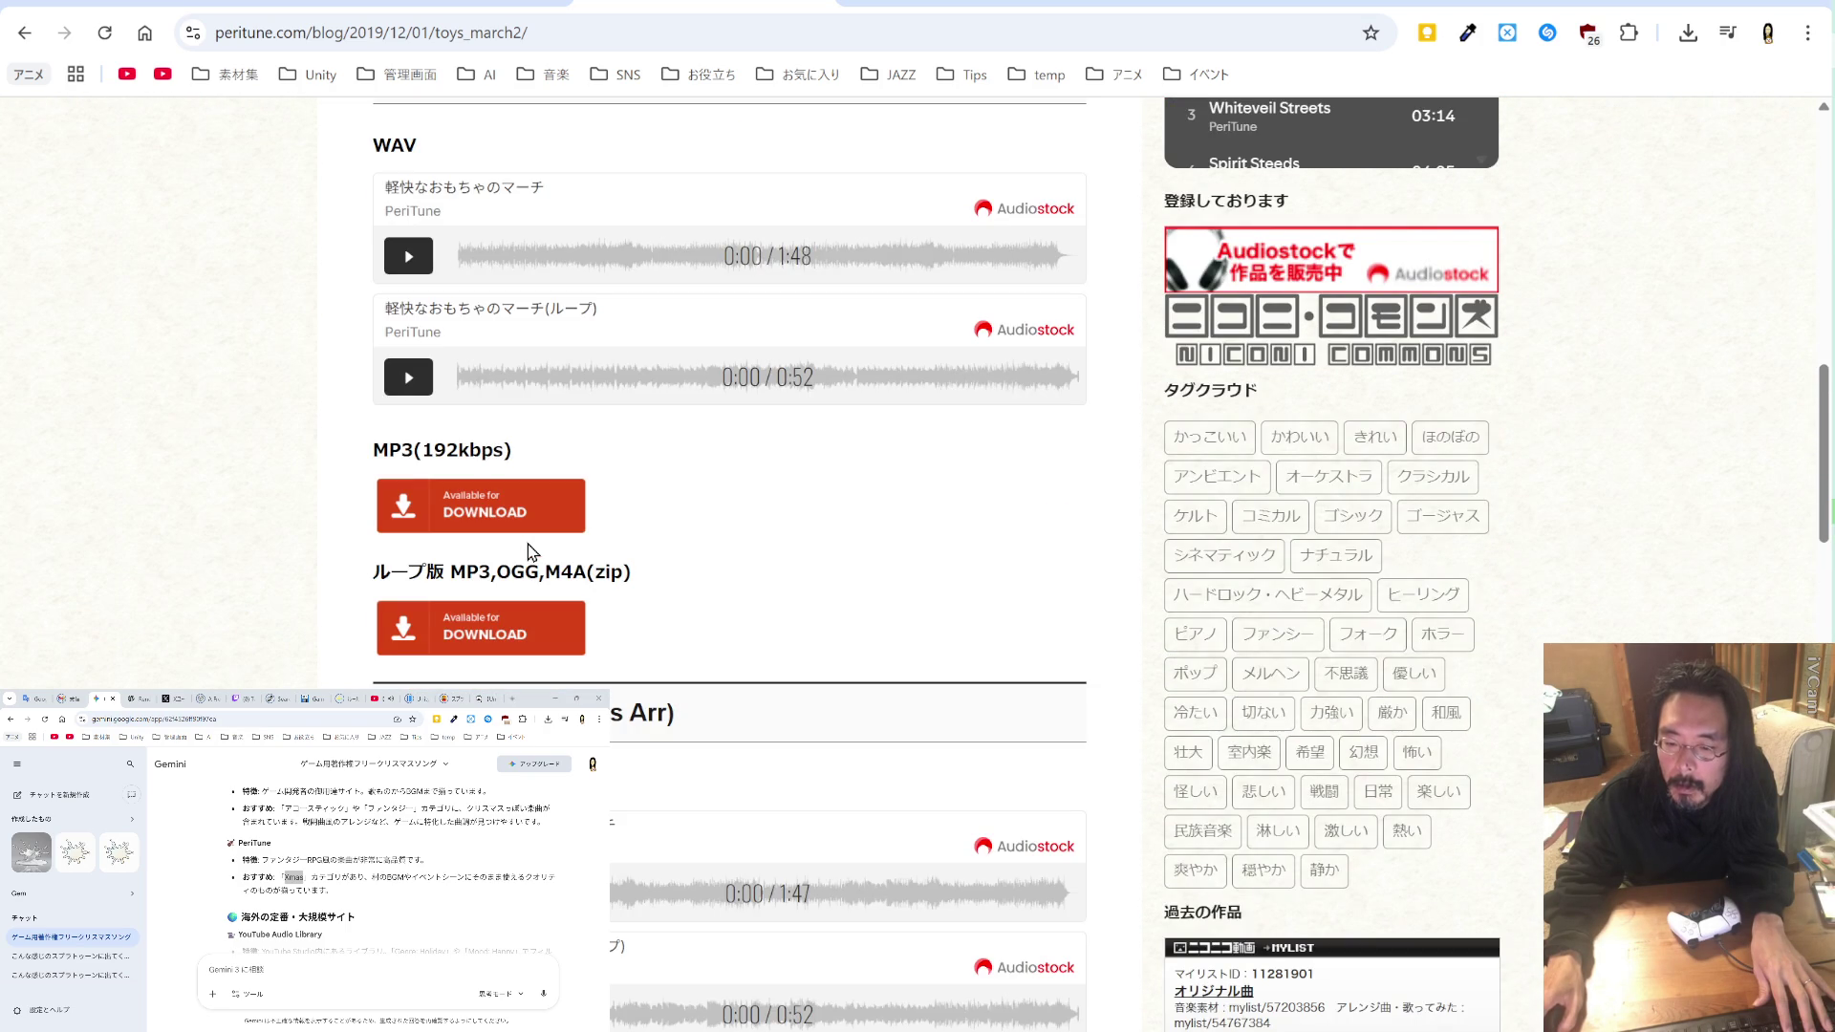
scroll(529, 551, down, 4)
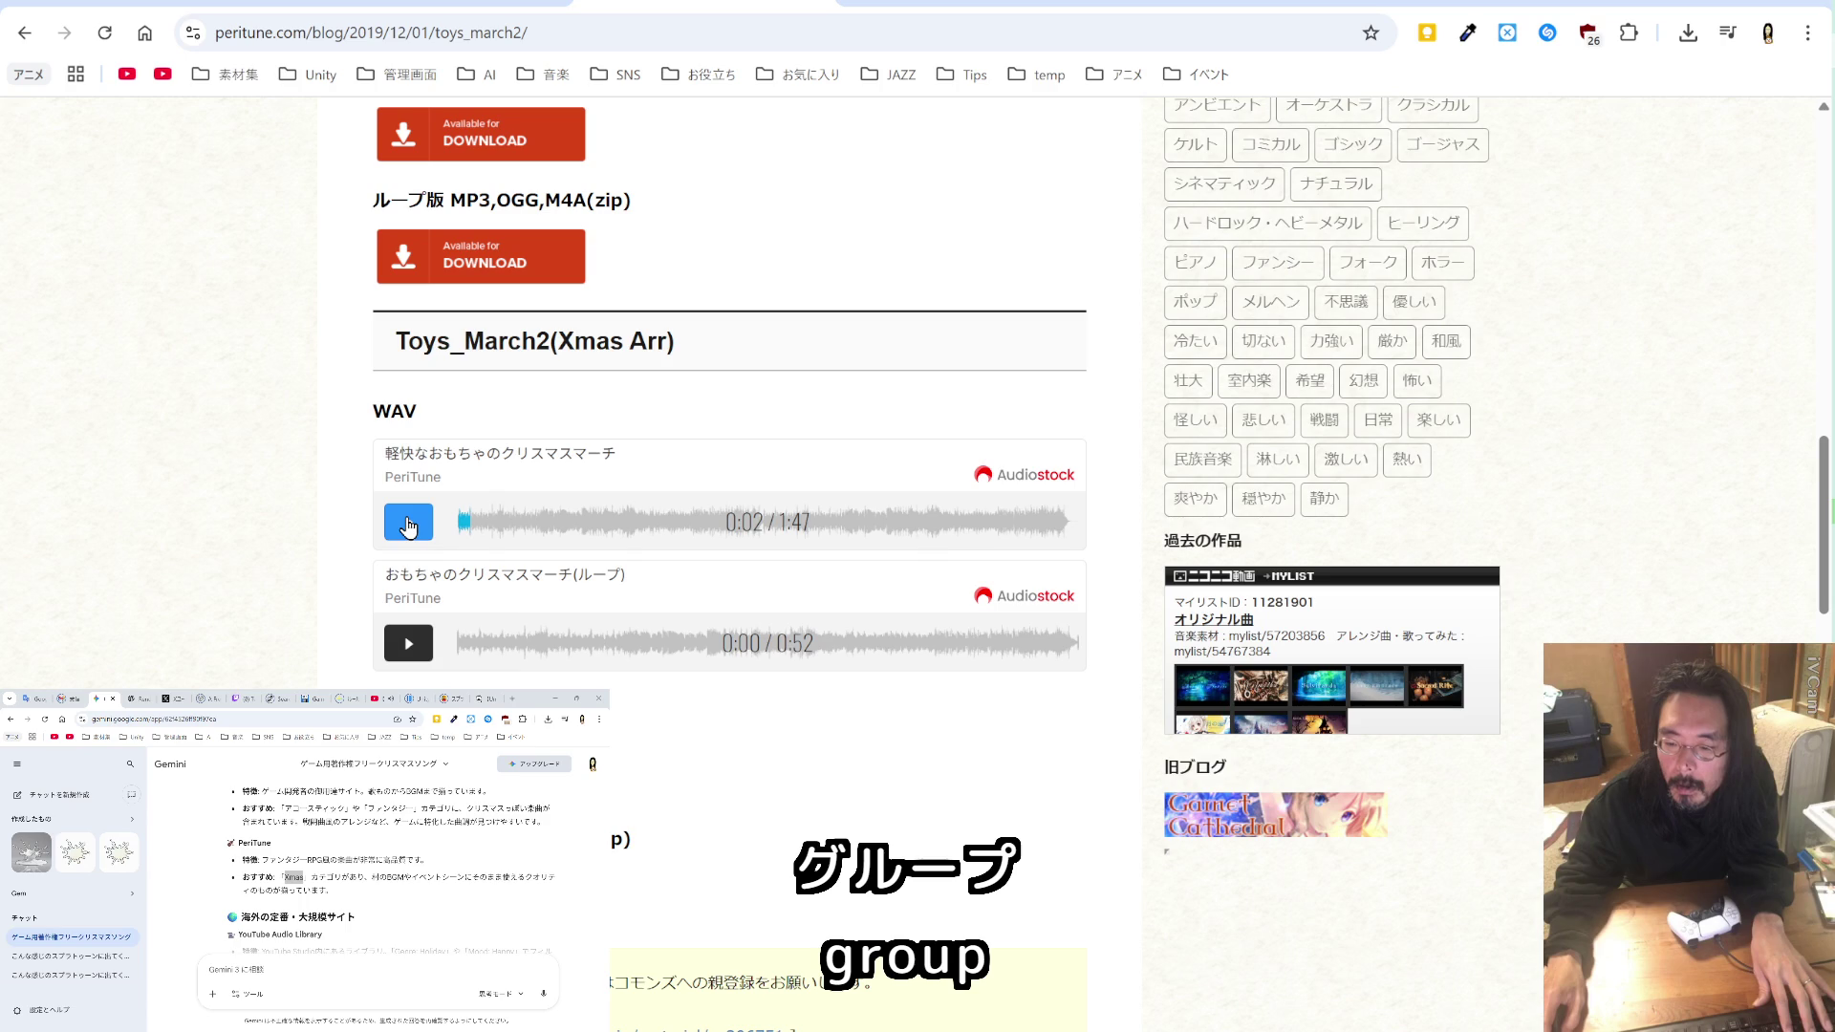
Step: Preview the Xmas Arr loop version and the full Christmas march
click(413, 647)
click(418, 533)
click(418, 533)
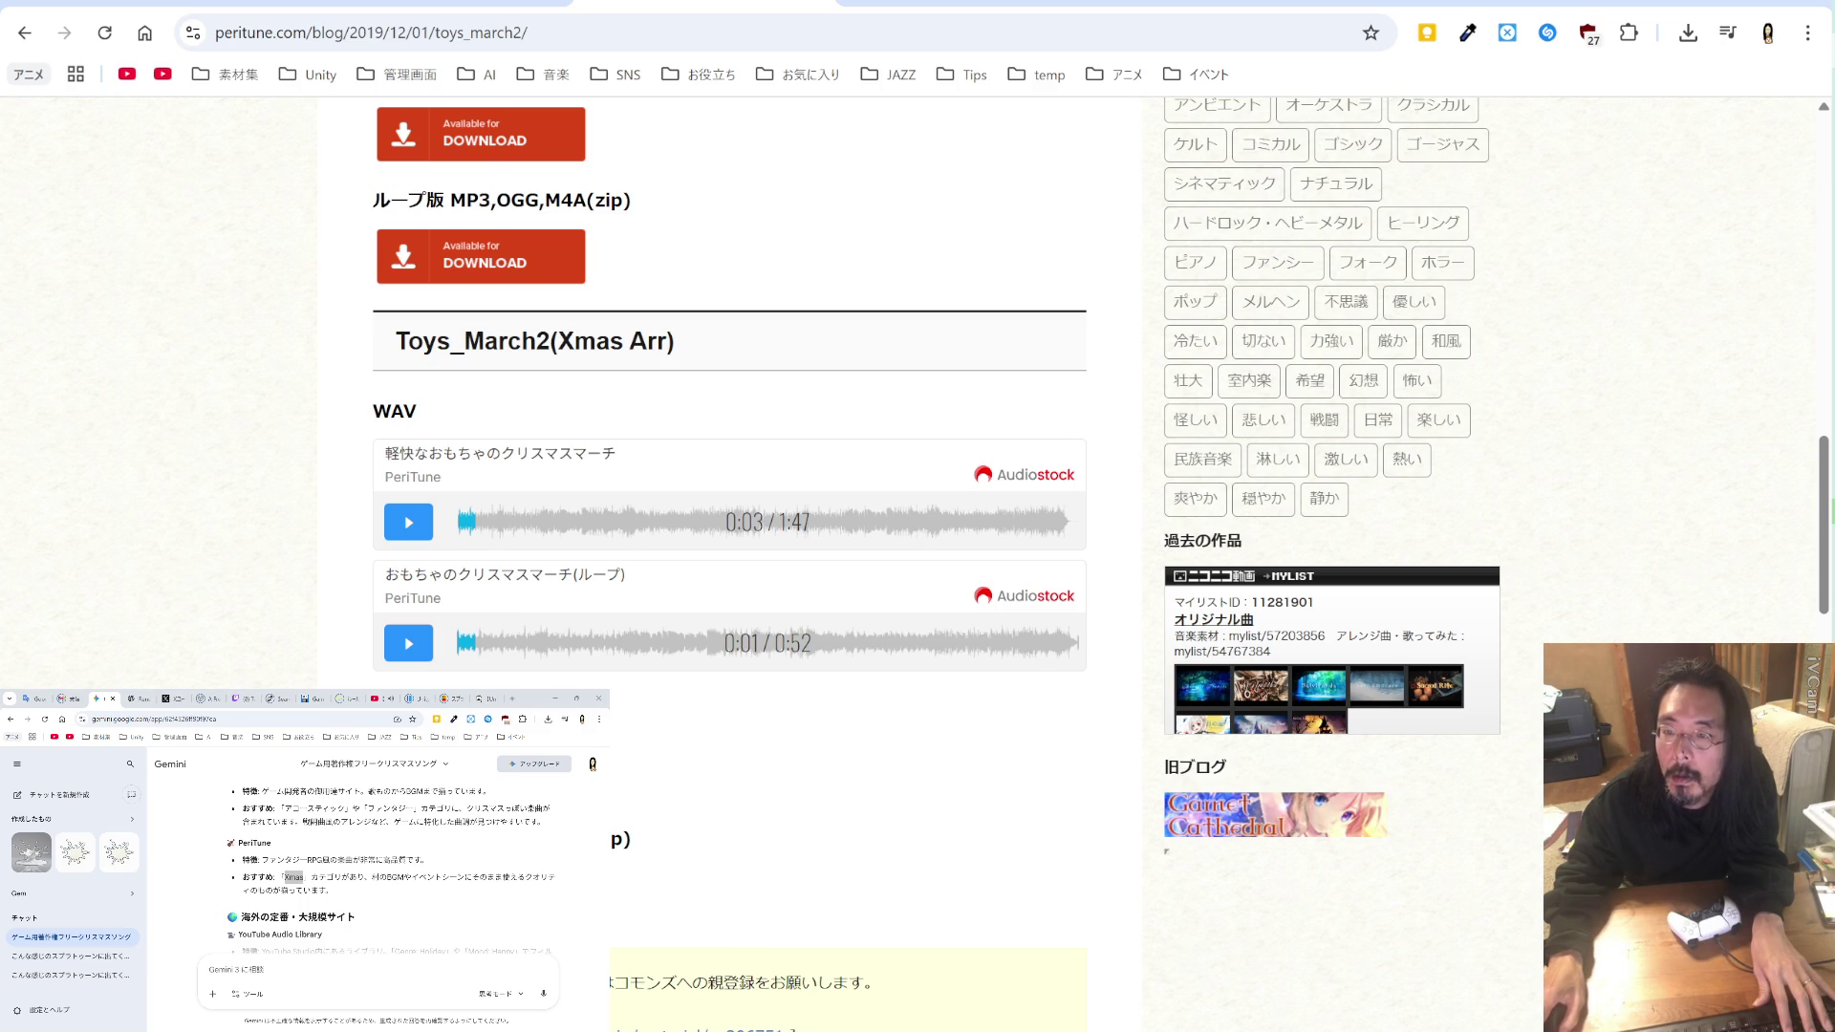
Step: Read the Creative Commons Attribution 4.0 licence notice, then return to Incompetech
scroll(727, 477, down, 2)
scroll(727, 478, down, 4)
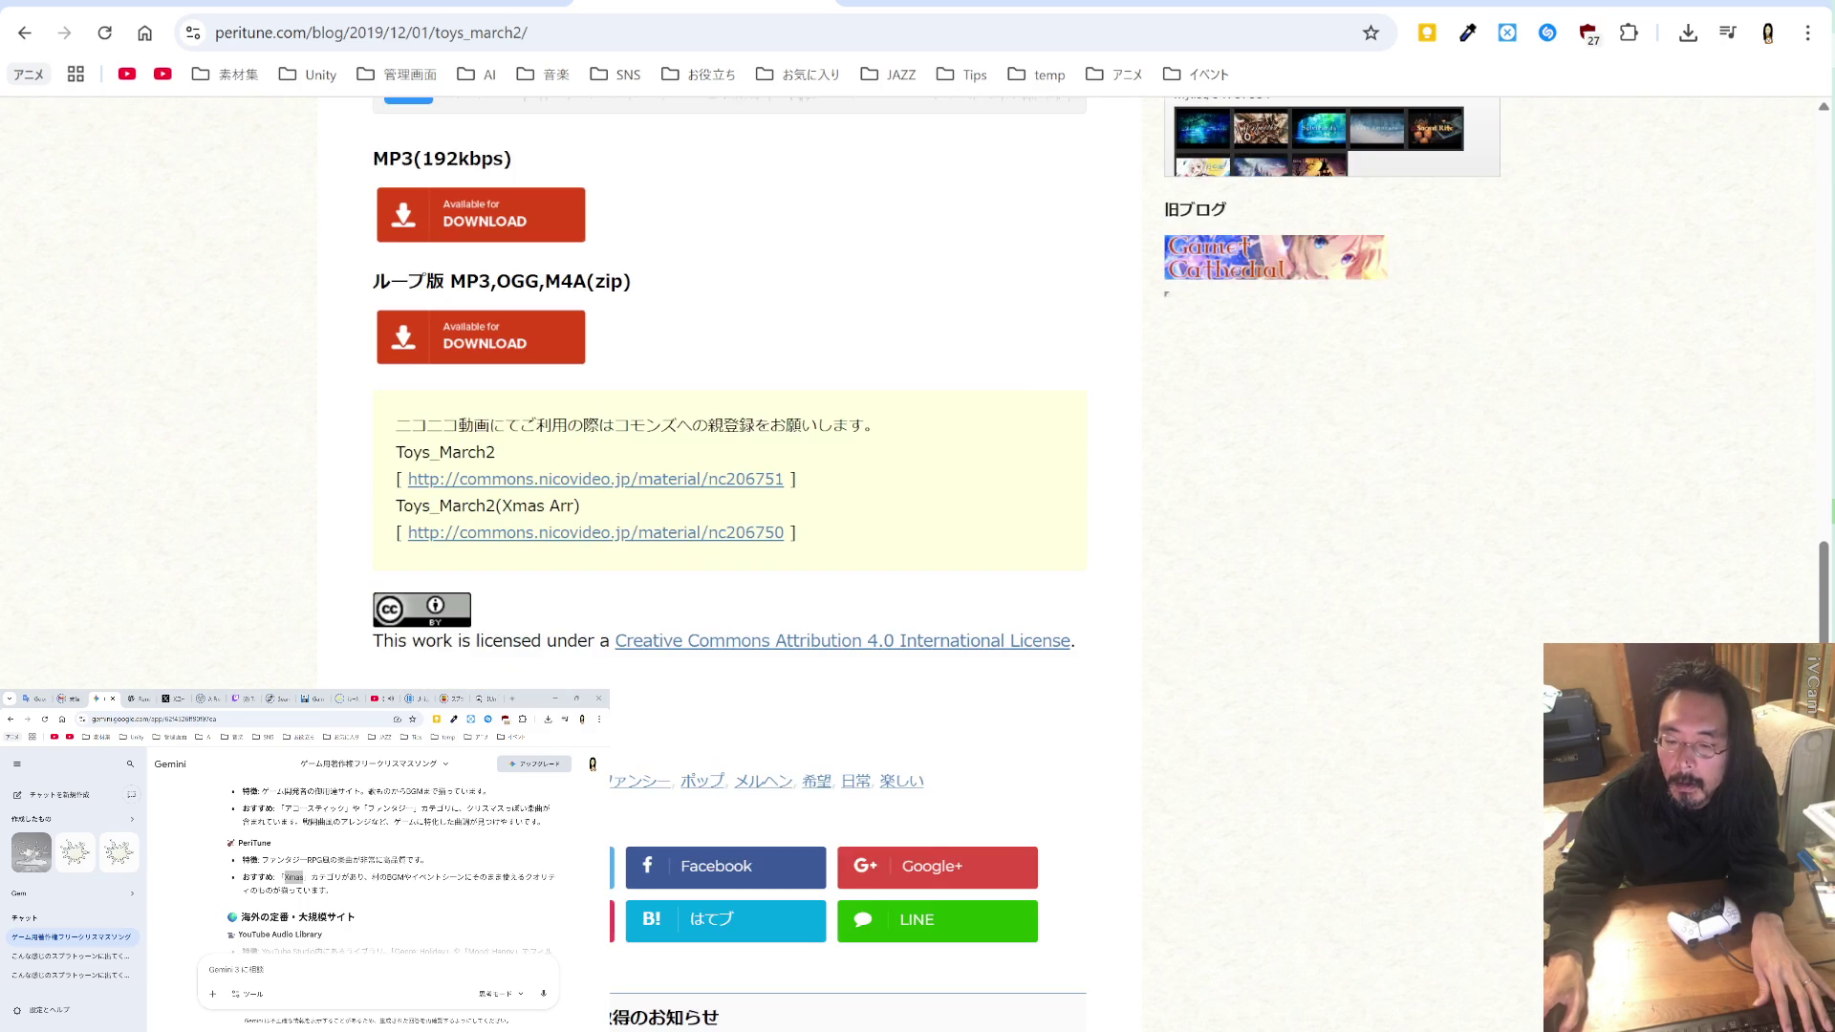
scroll(727, 478, down, 2)
scroll(726, 477, up, 6)
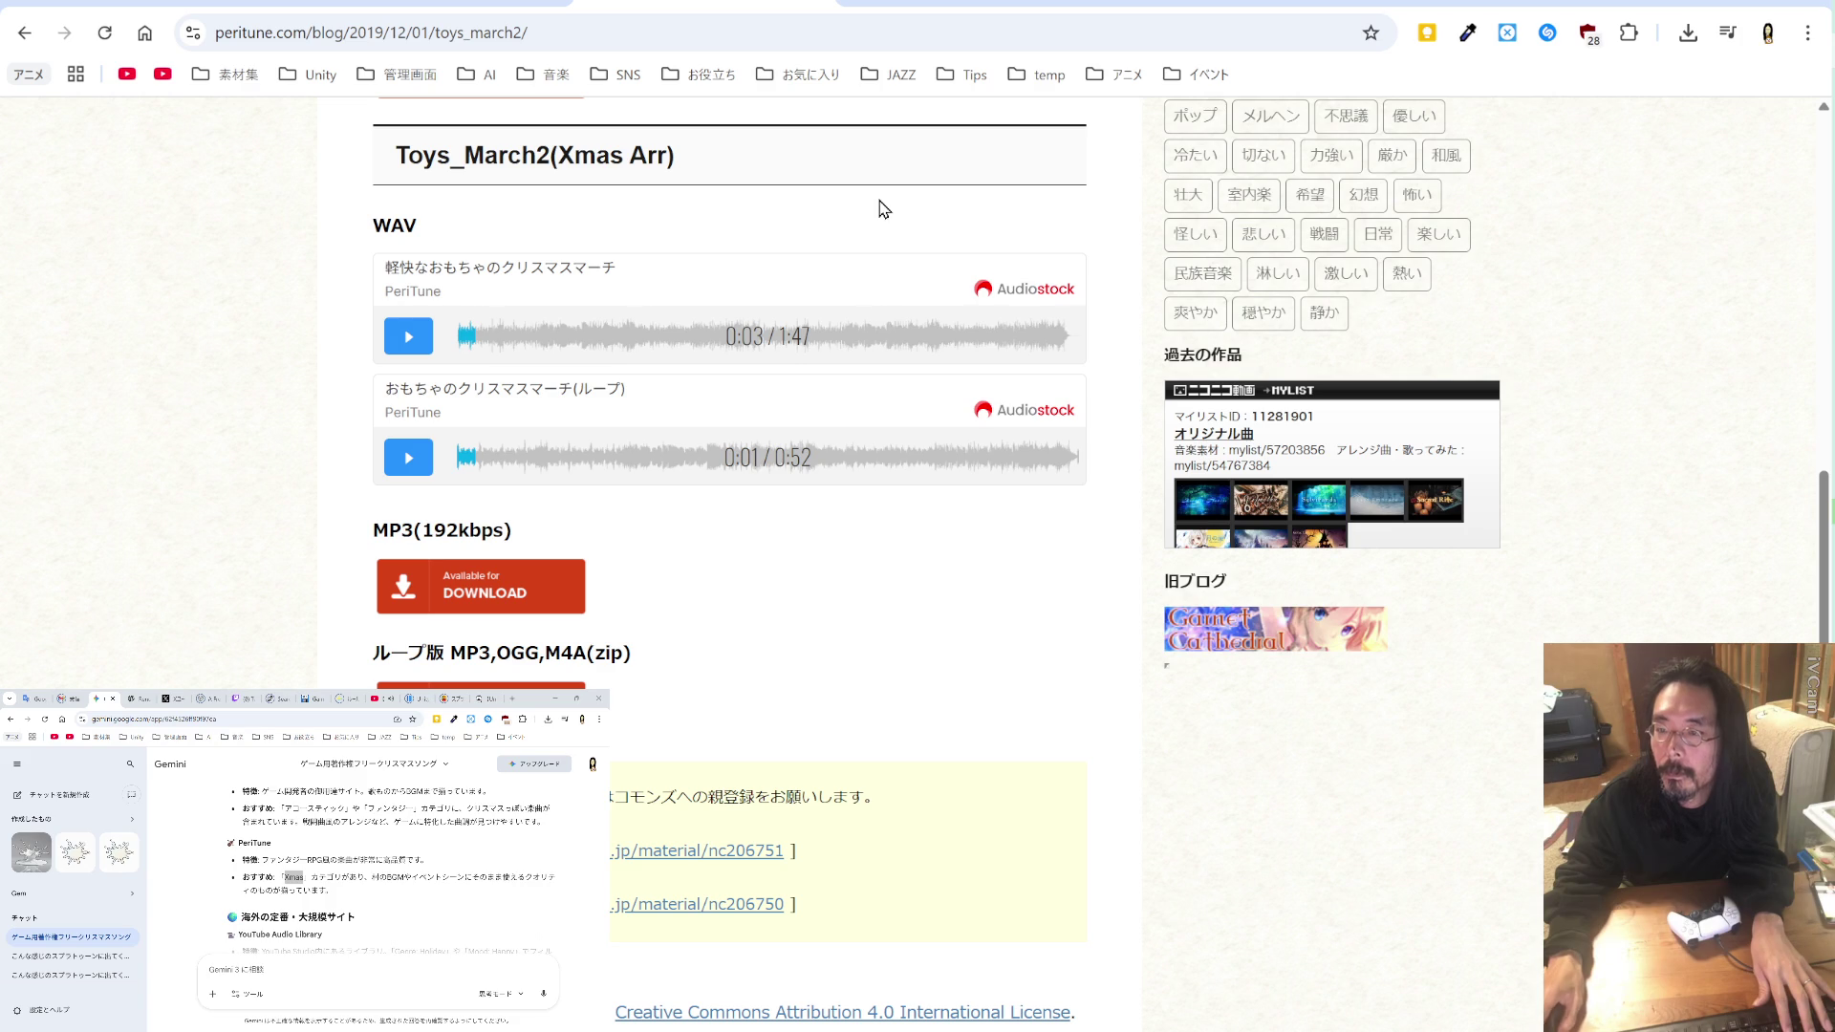
scroll(872, 216, down, 2)
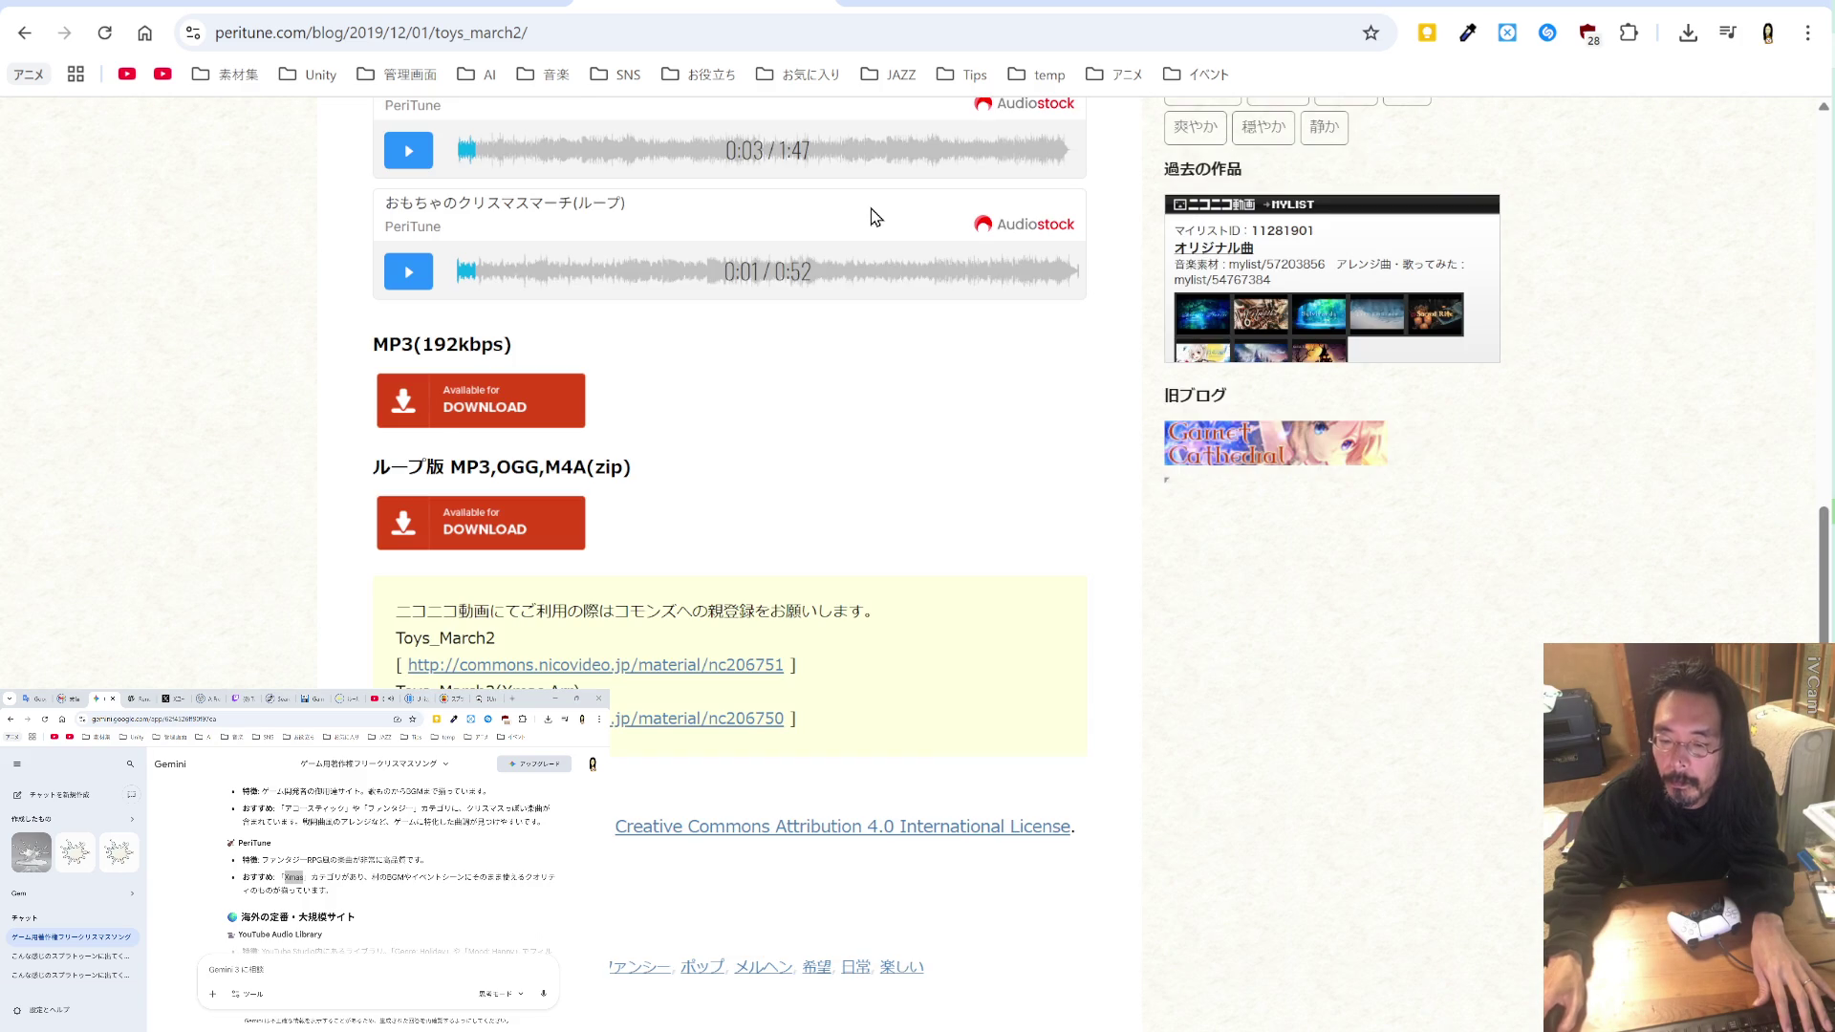
scroll(872, 216, up, 2)
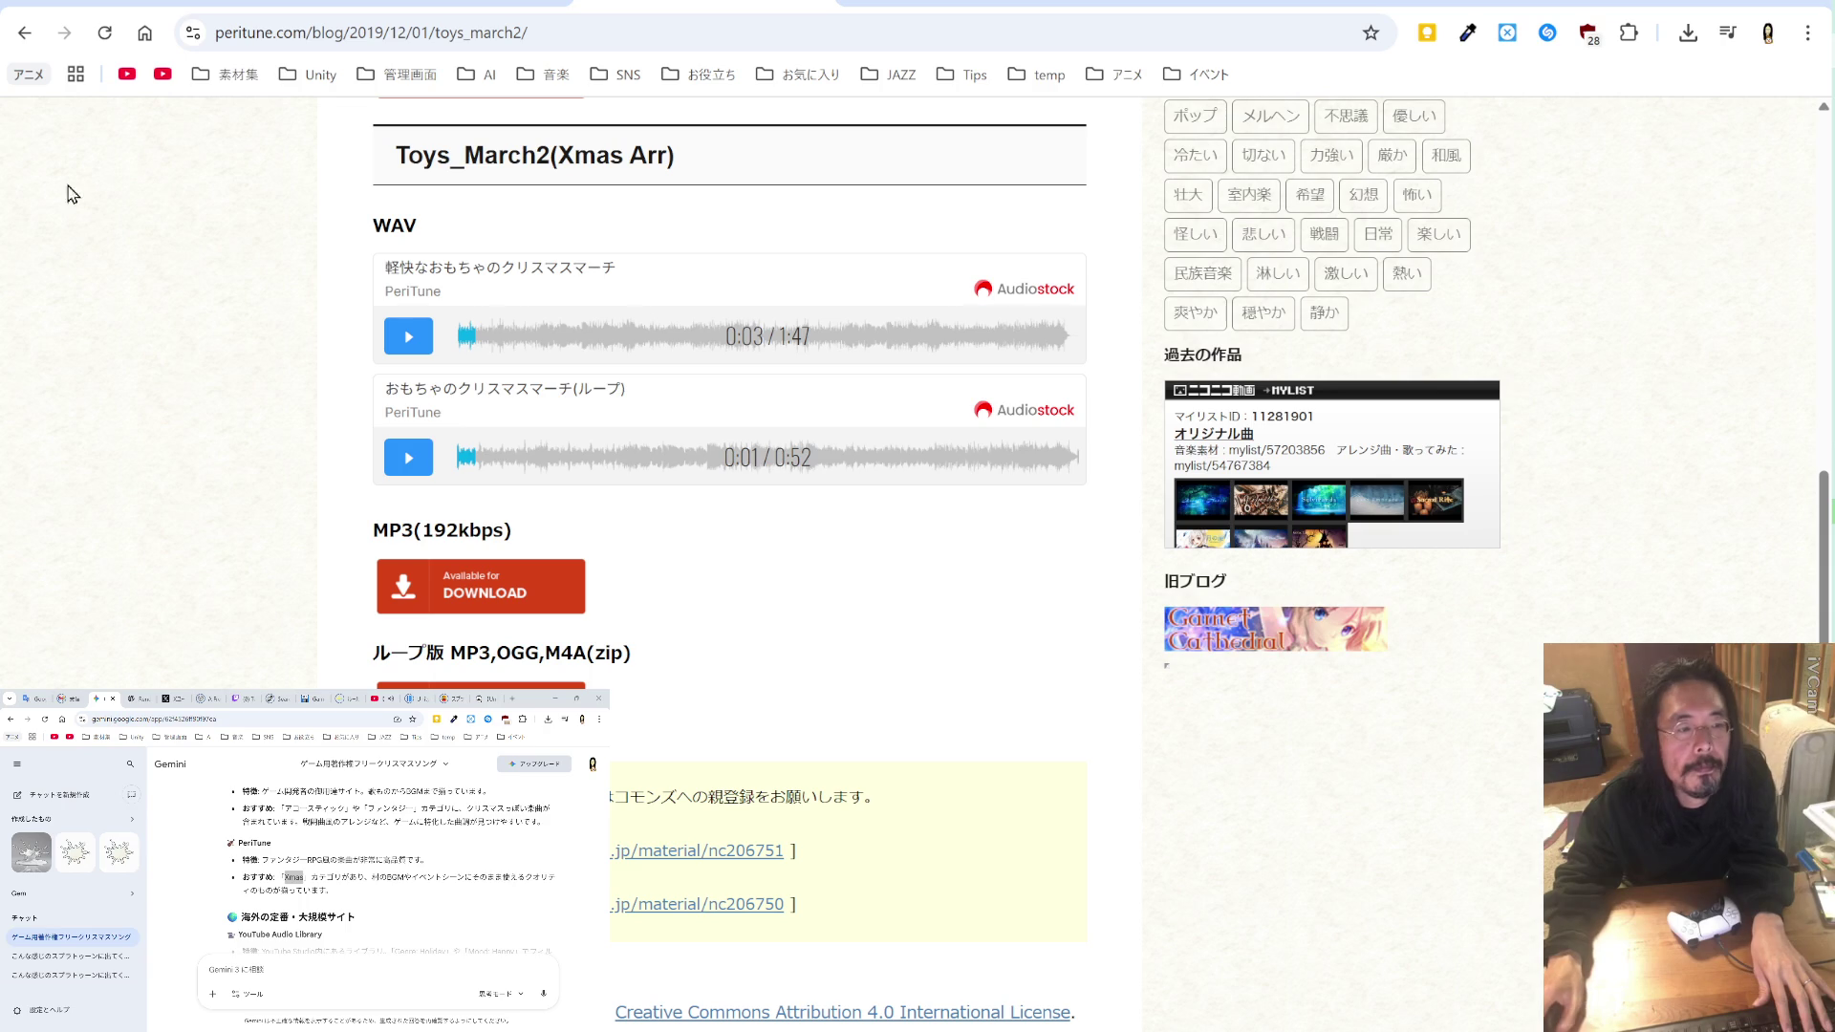
scroll(447, 819, down, 2)
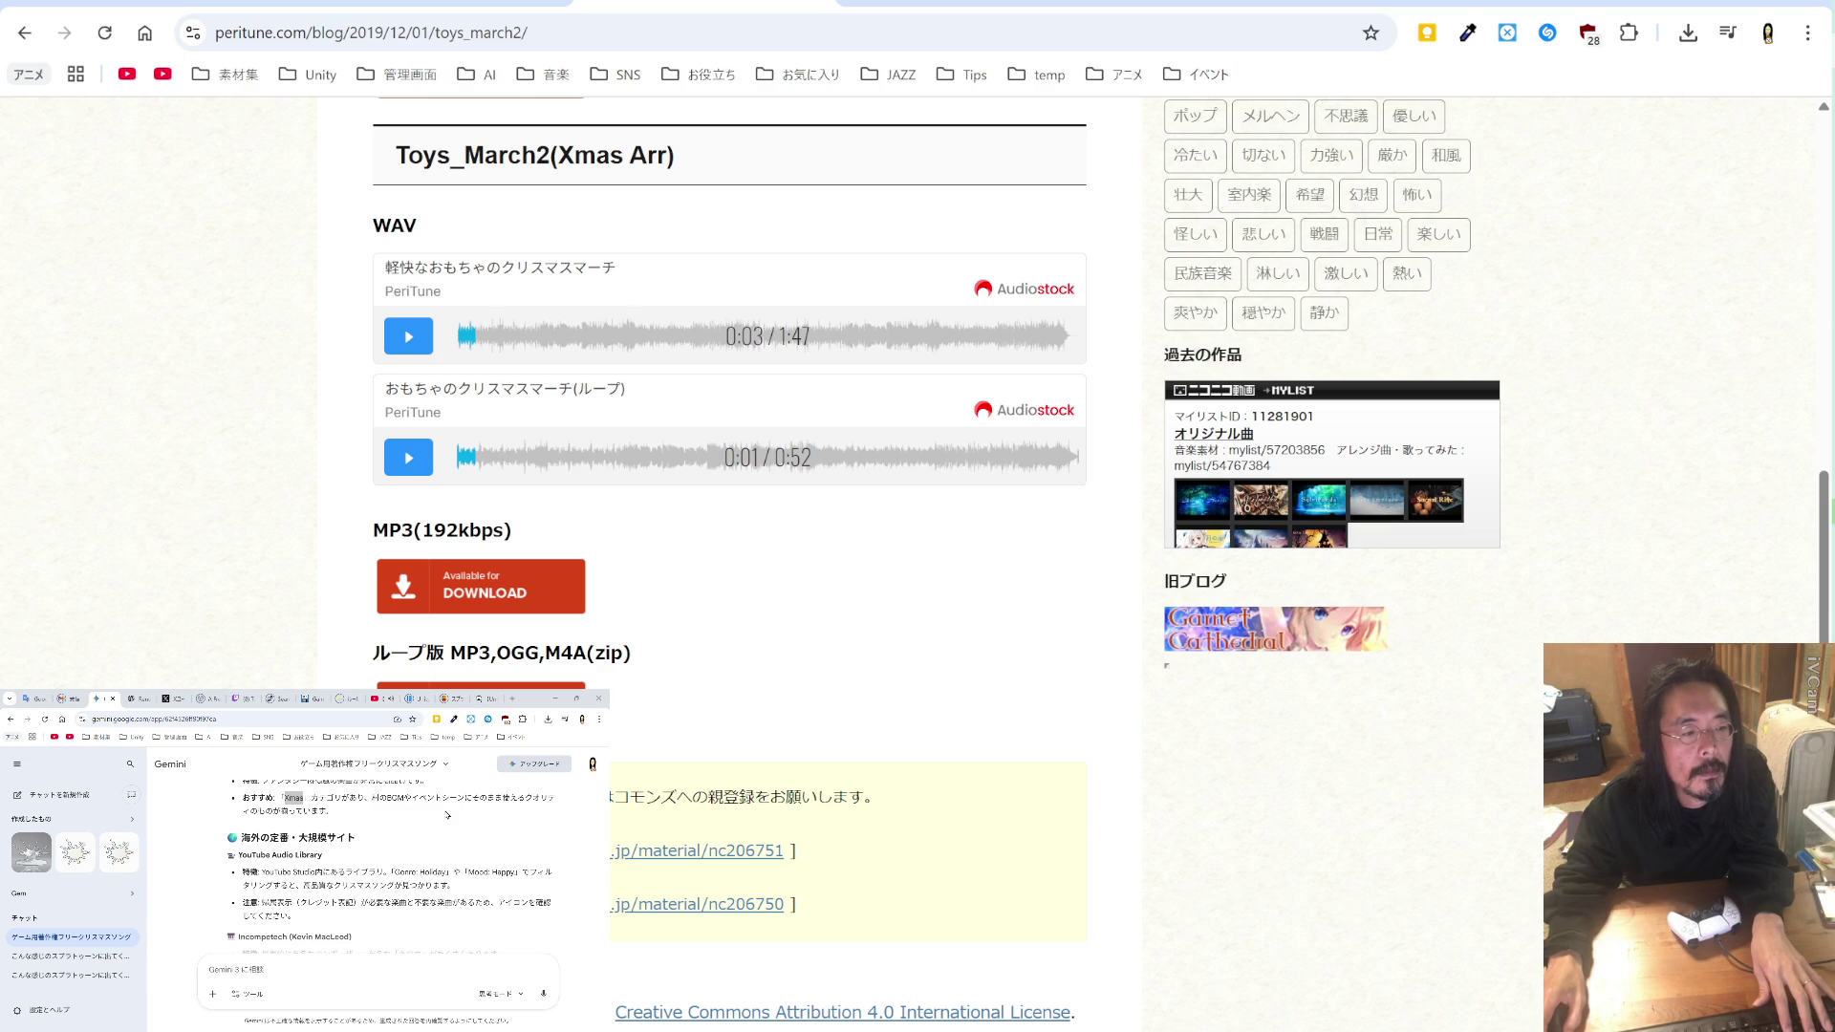
scroll(447, 814, down, 3)
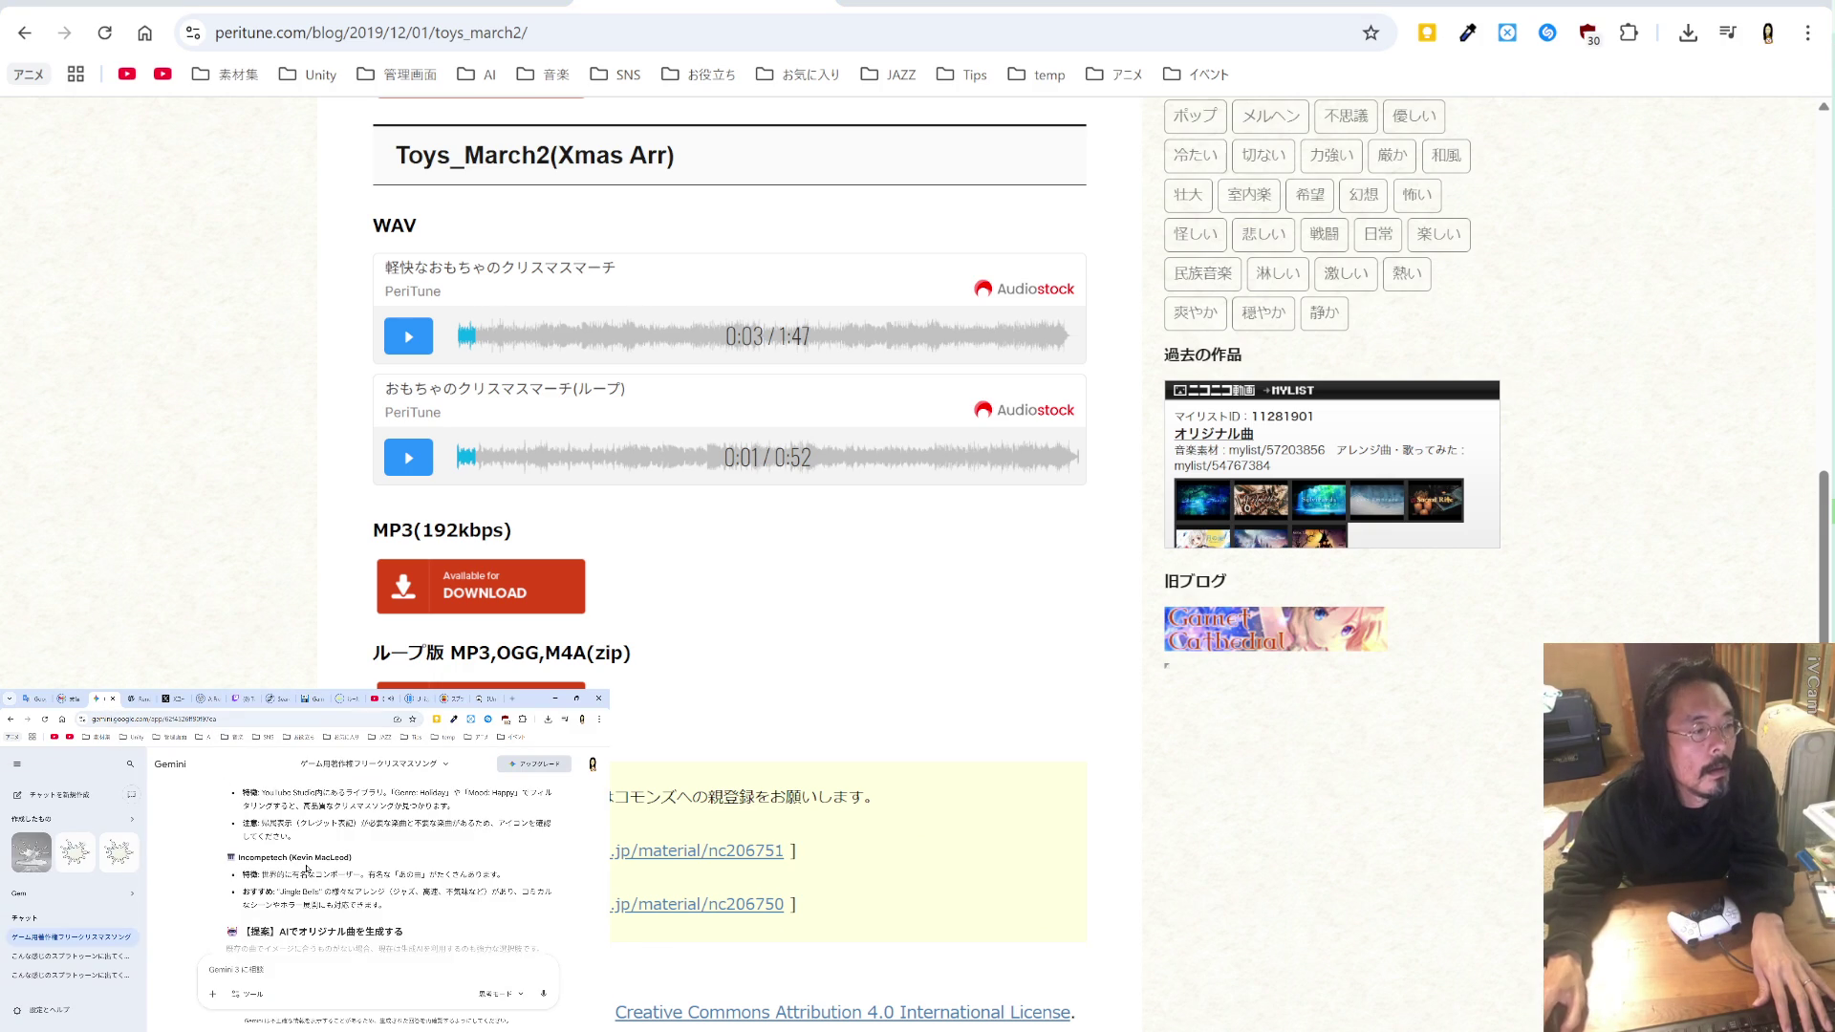
click(402, 12)
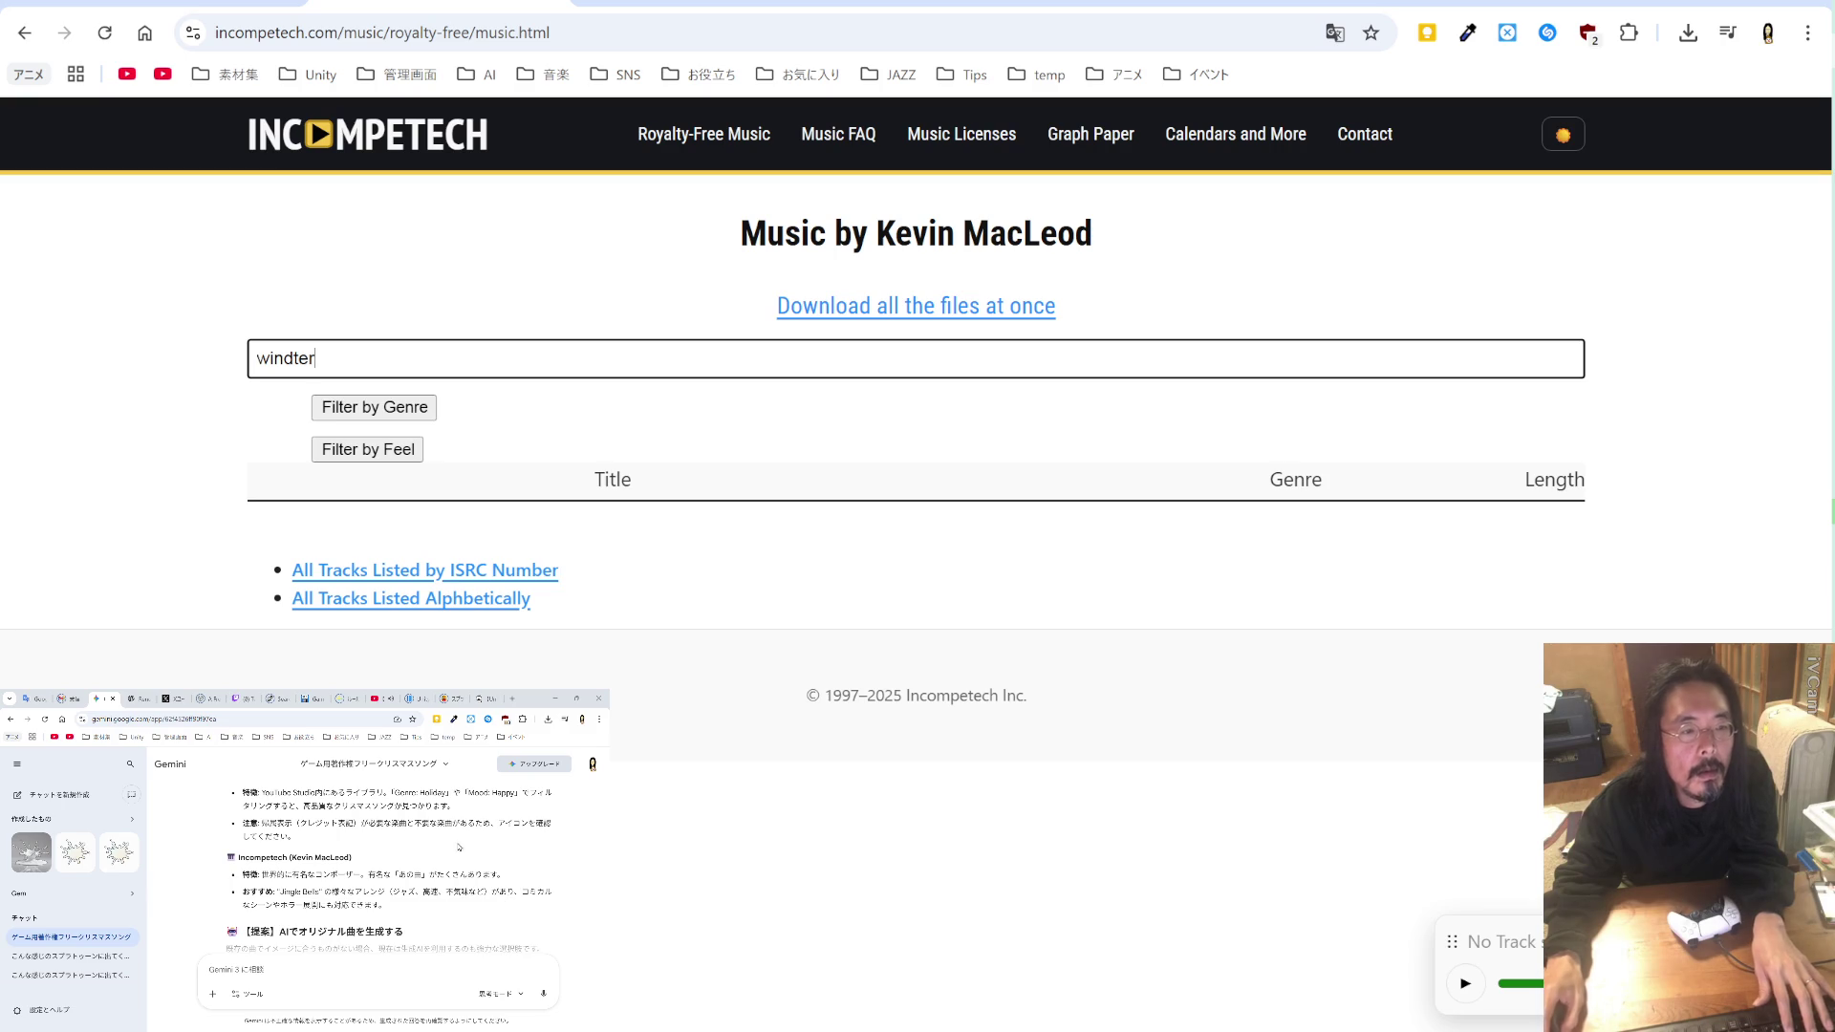
Step: Search Incompetech's list for Holiday and preview the Adeste Fideles (Shorter) and Waltz tracks
double_click(435, 793)
key(ctrl+c)
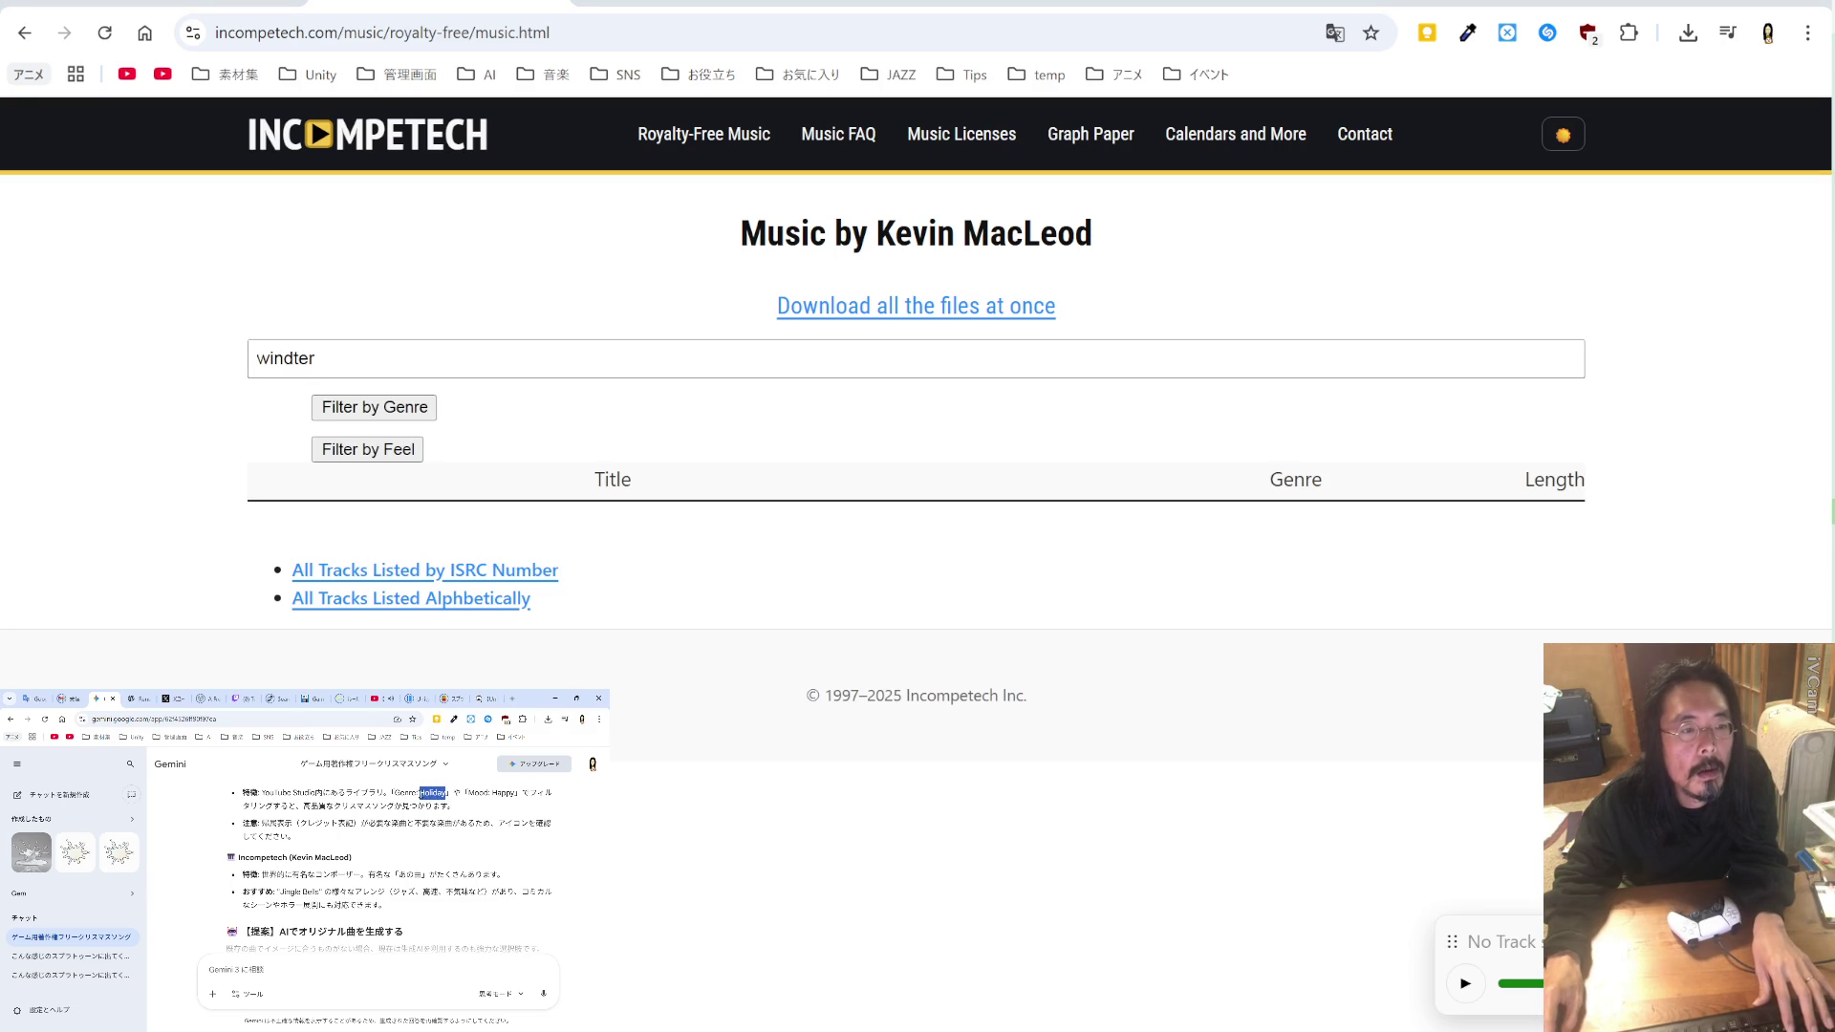
drag(320, 359, 205, 361)
key(ctrl+v)
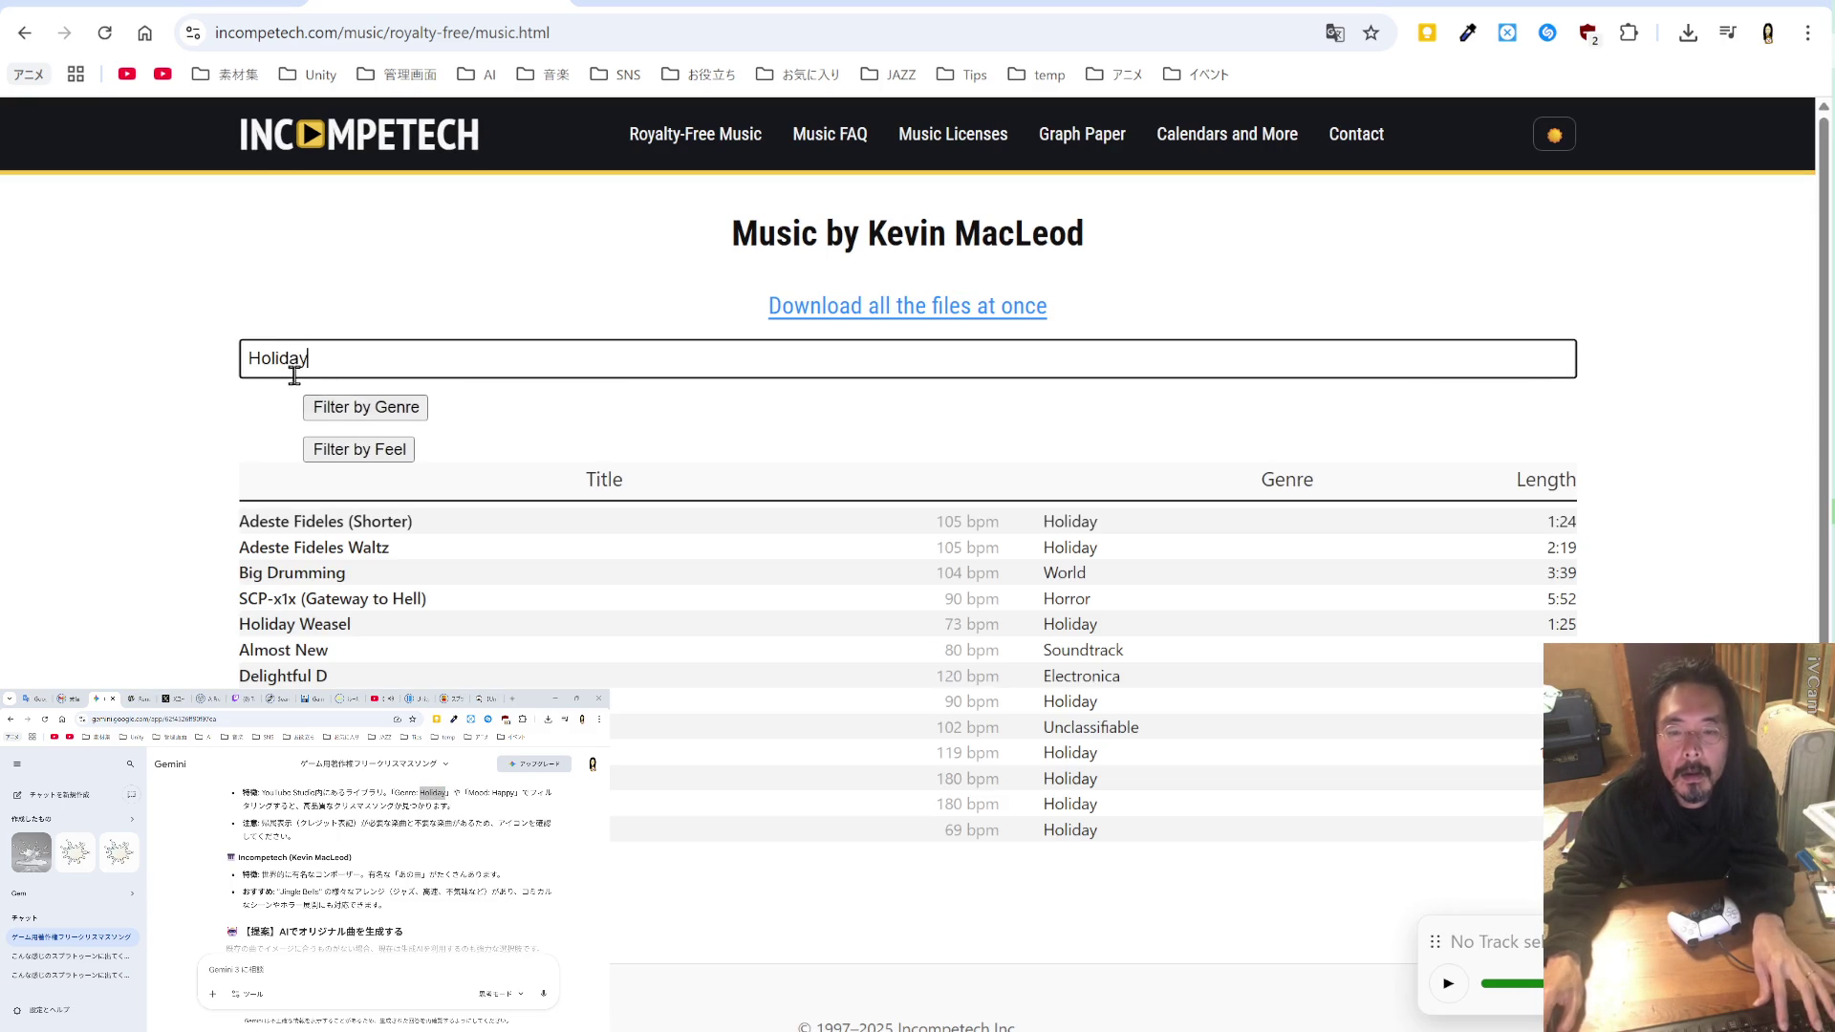
click(336, 521)
click(1137, 575)
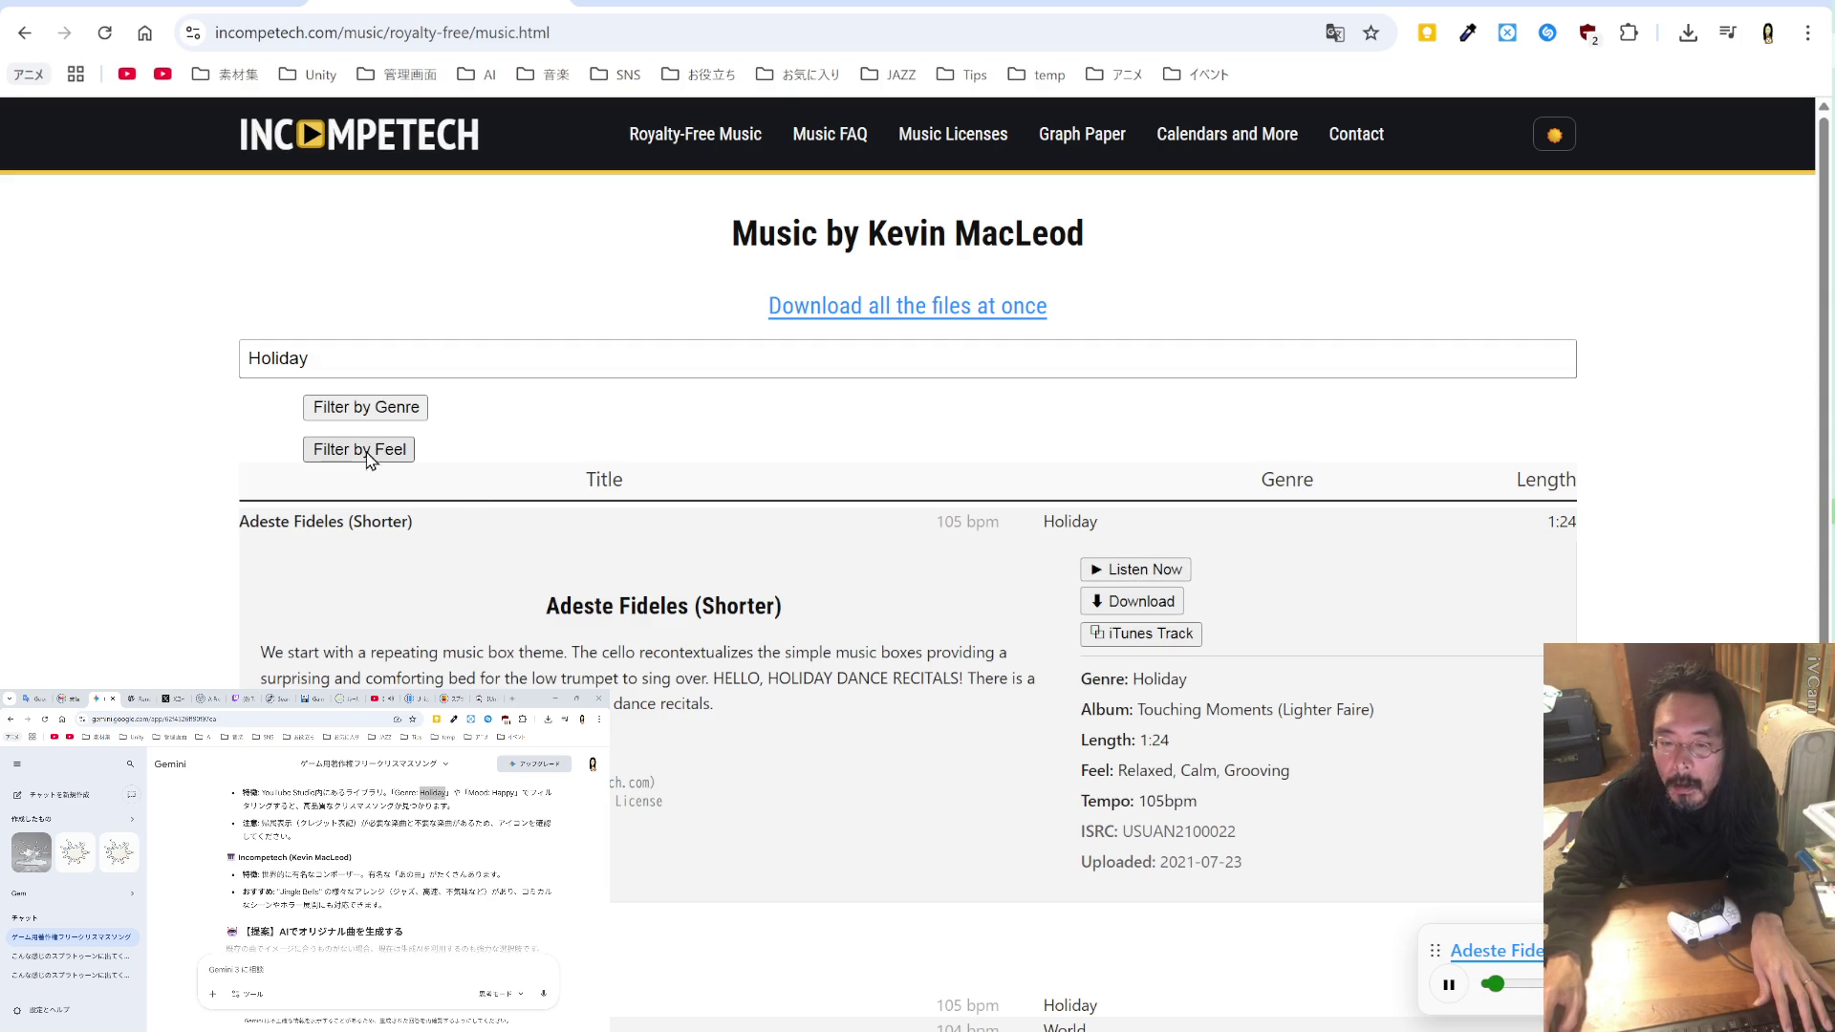
scroll(742, 585, down, 4)
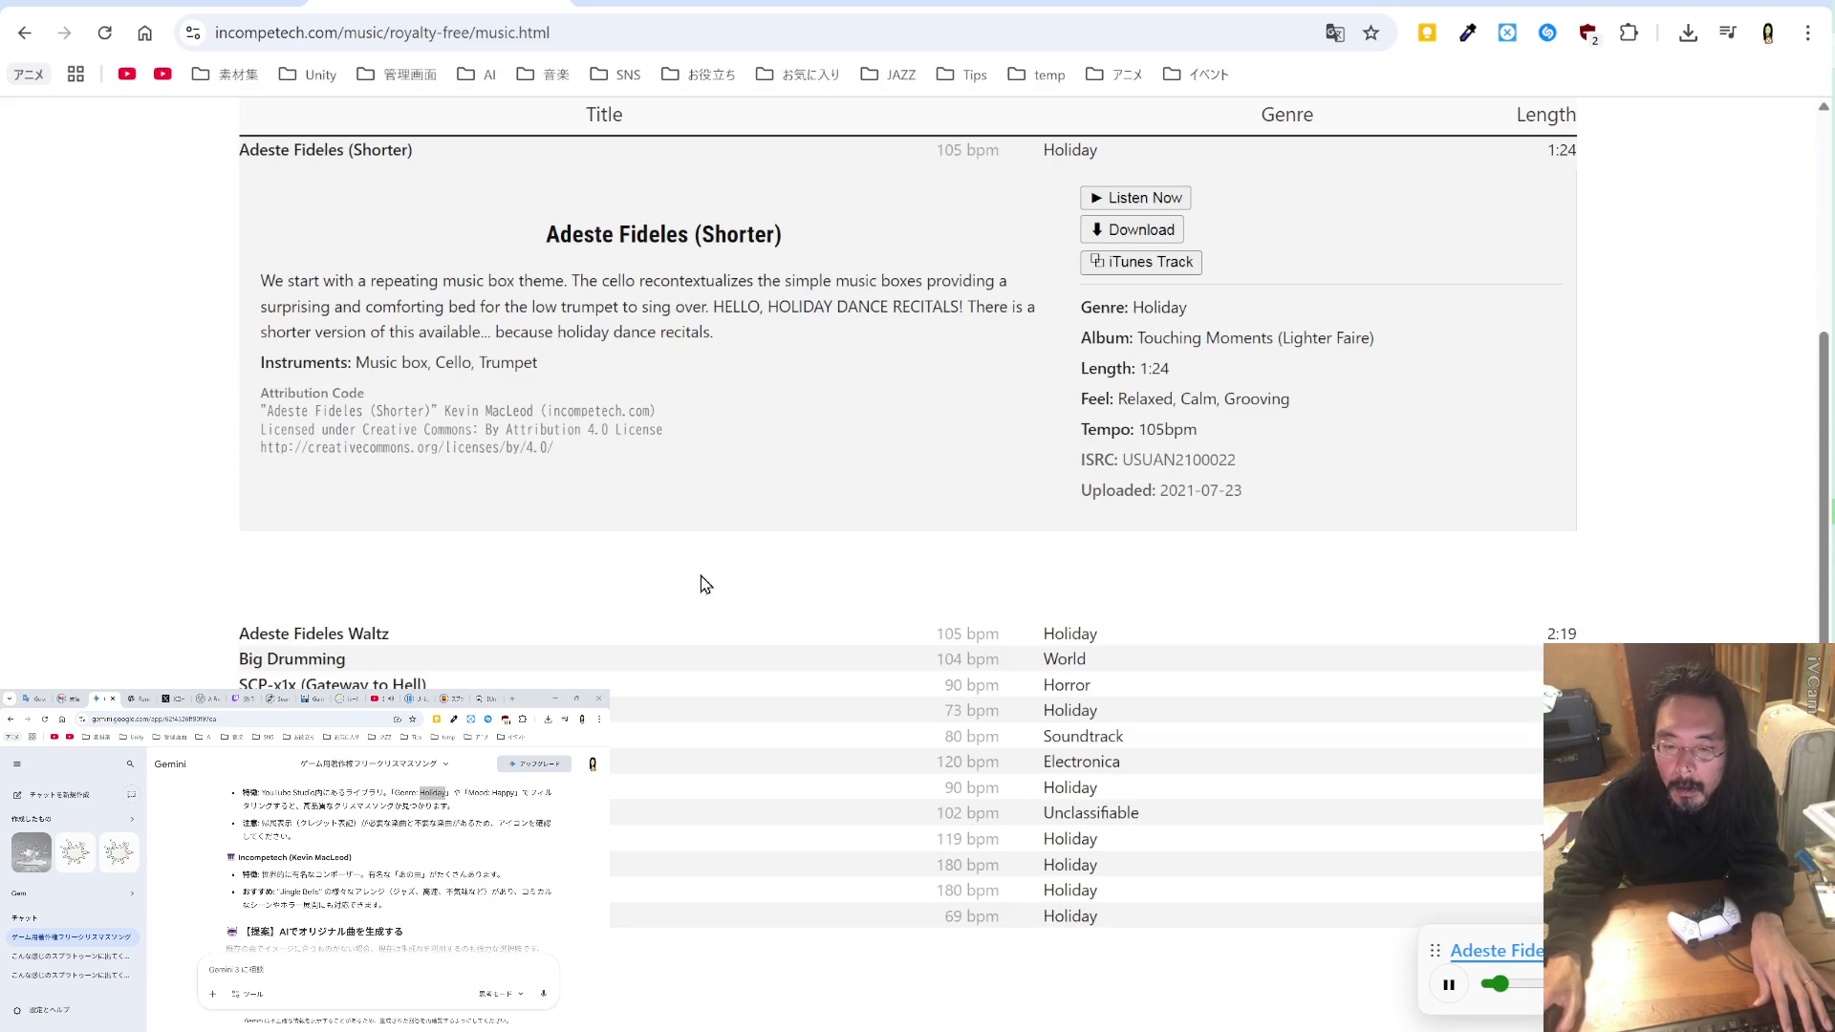
click(378, 631)
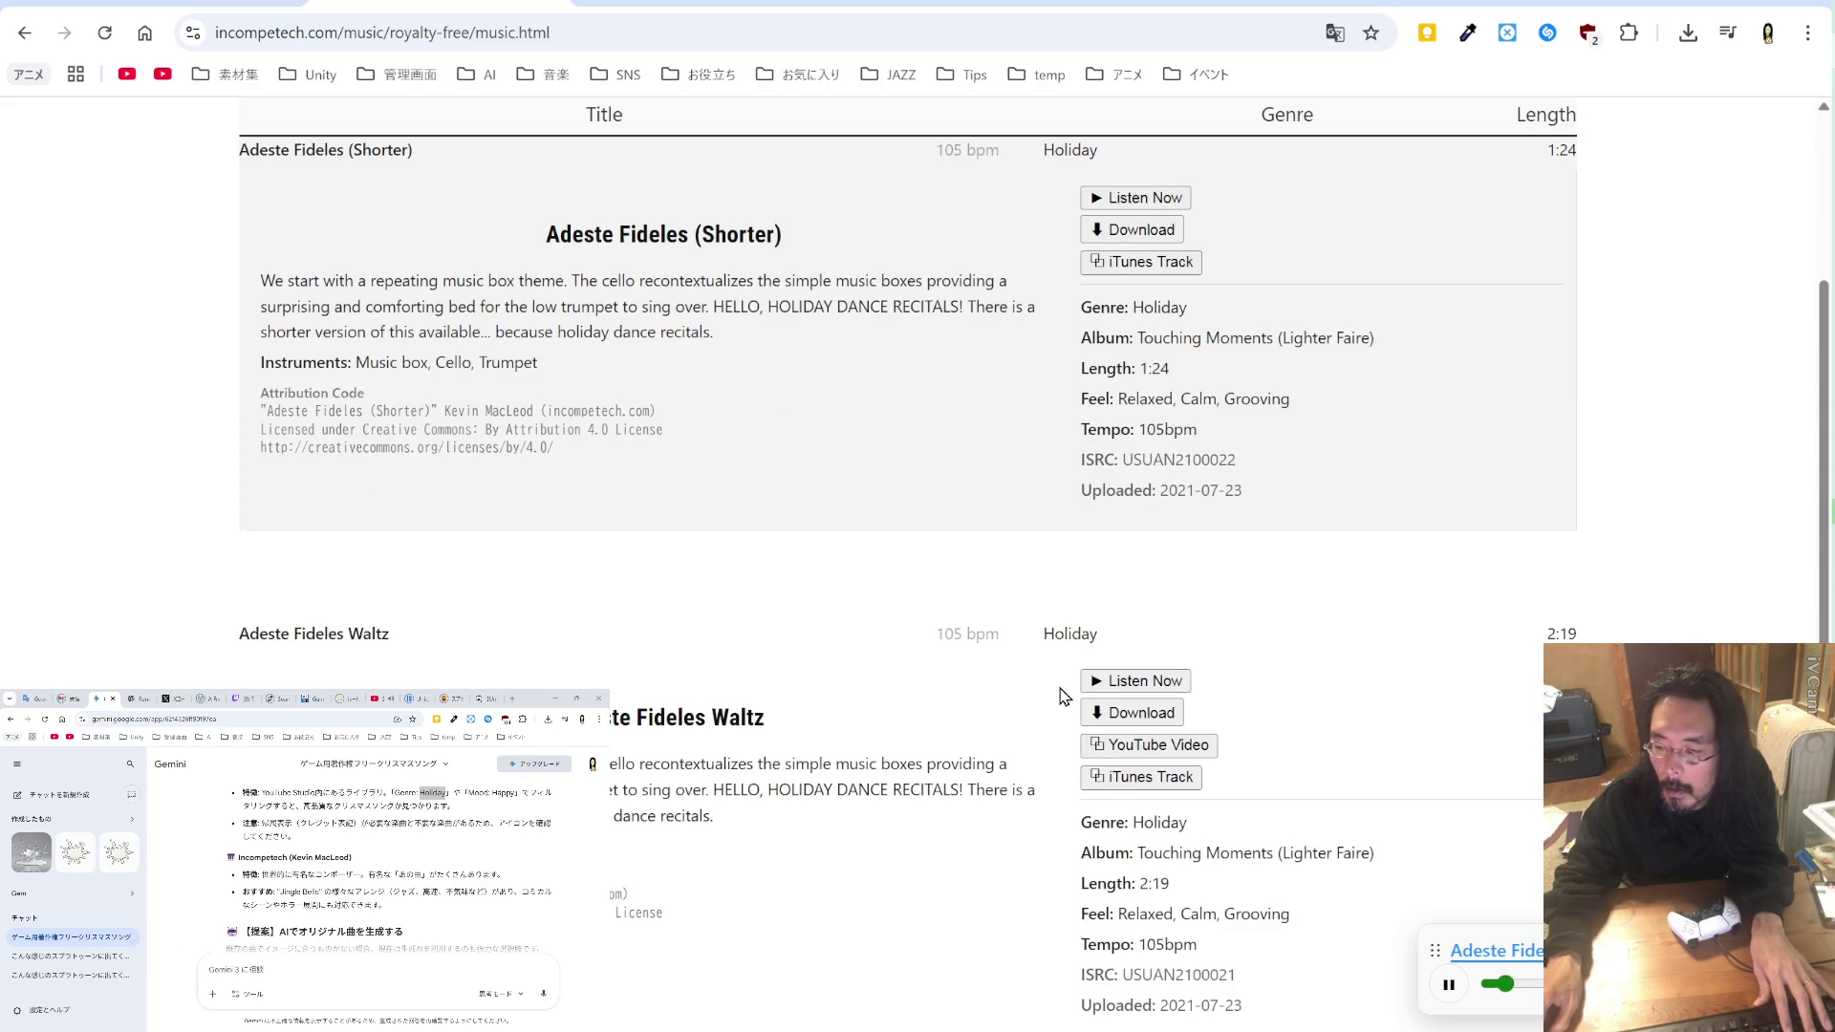
scroll(906, 649, down, 4)
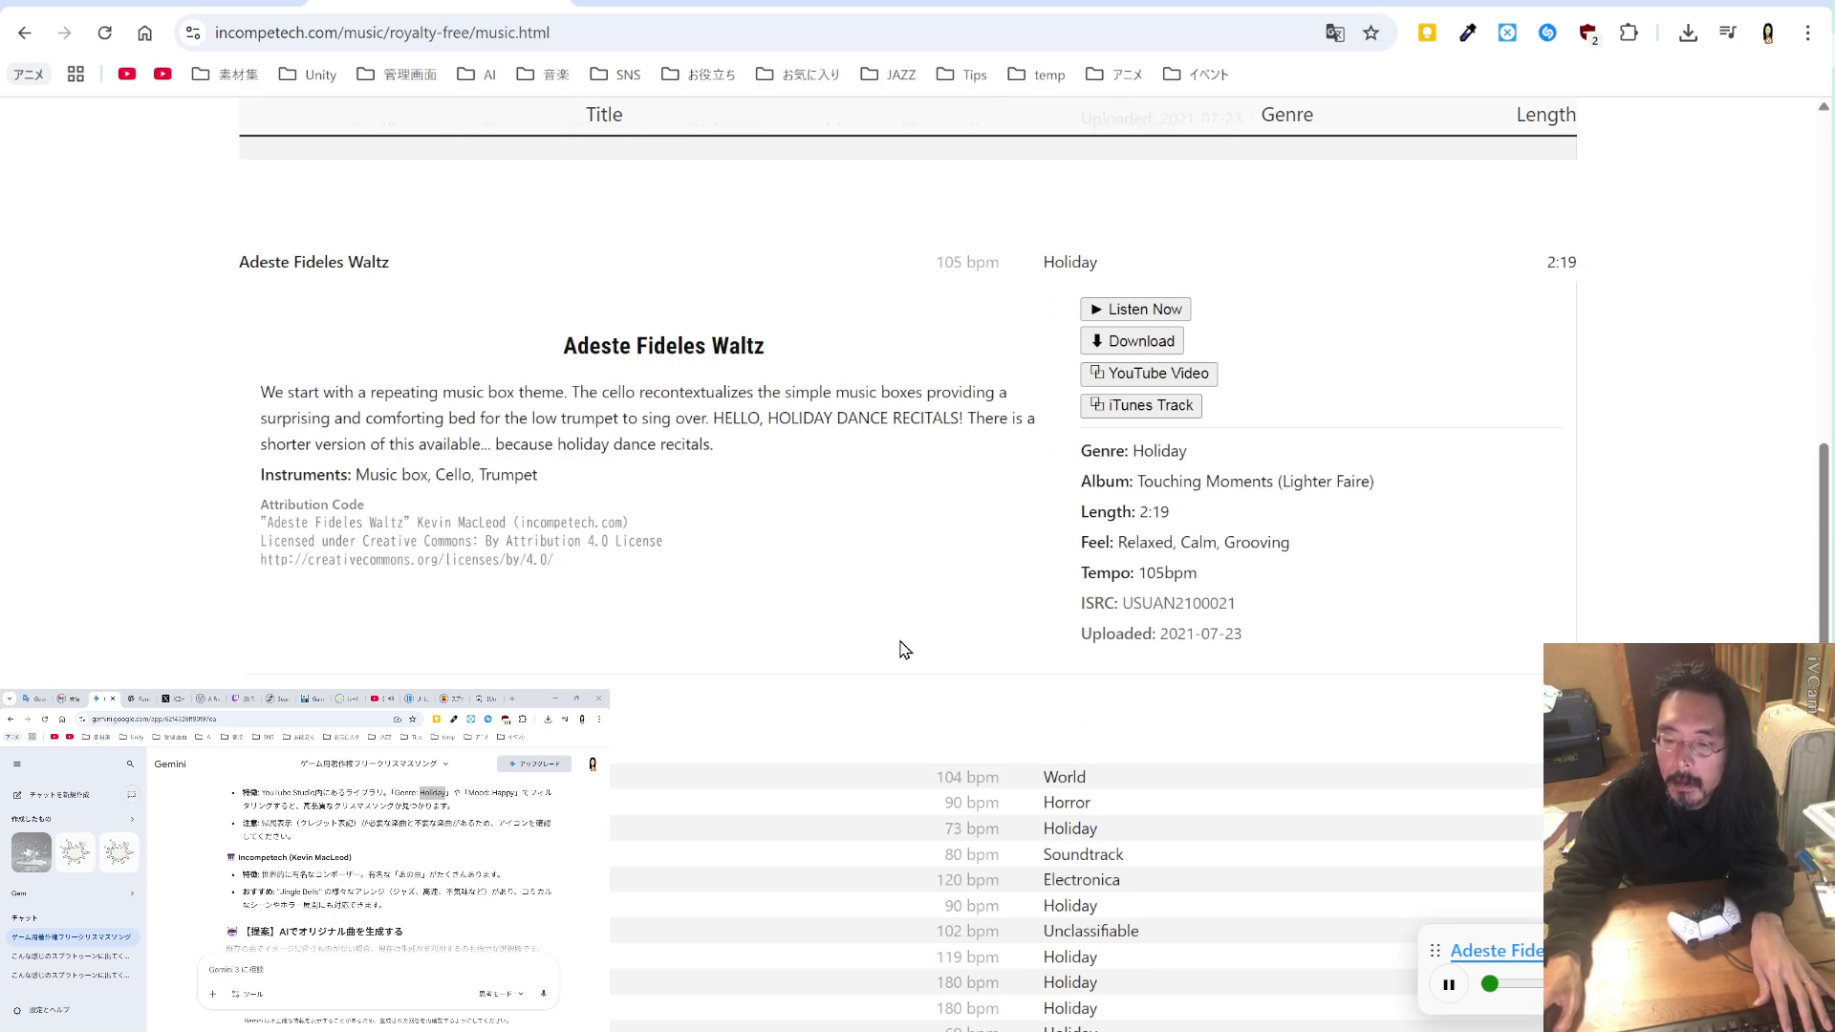
scroll(1352, 114, up, 4)
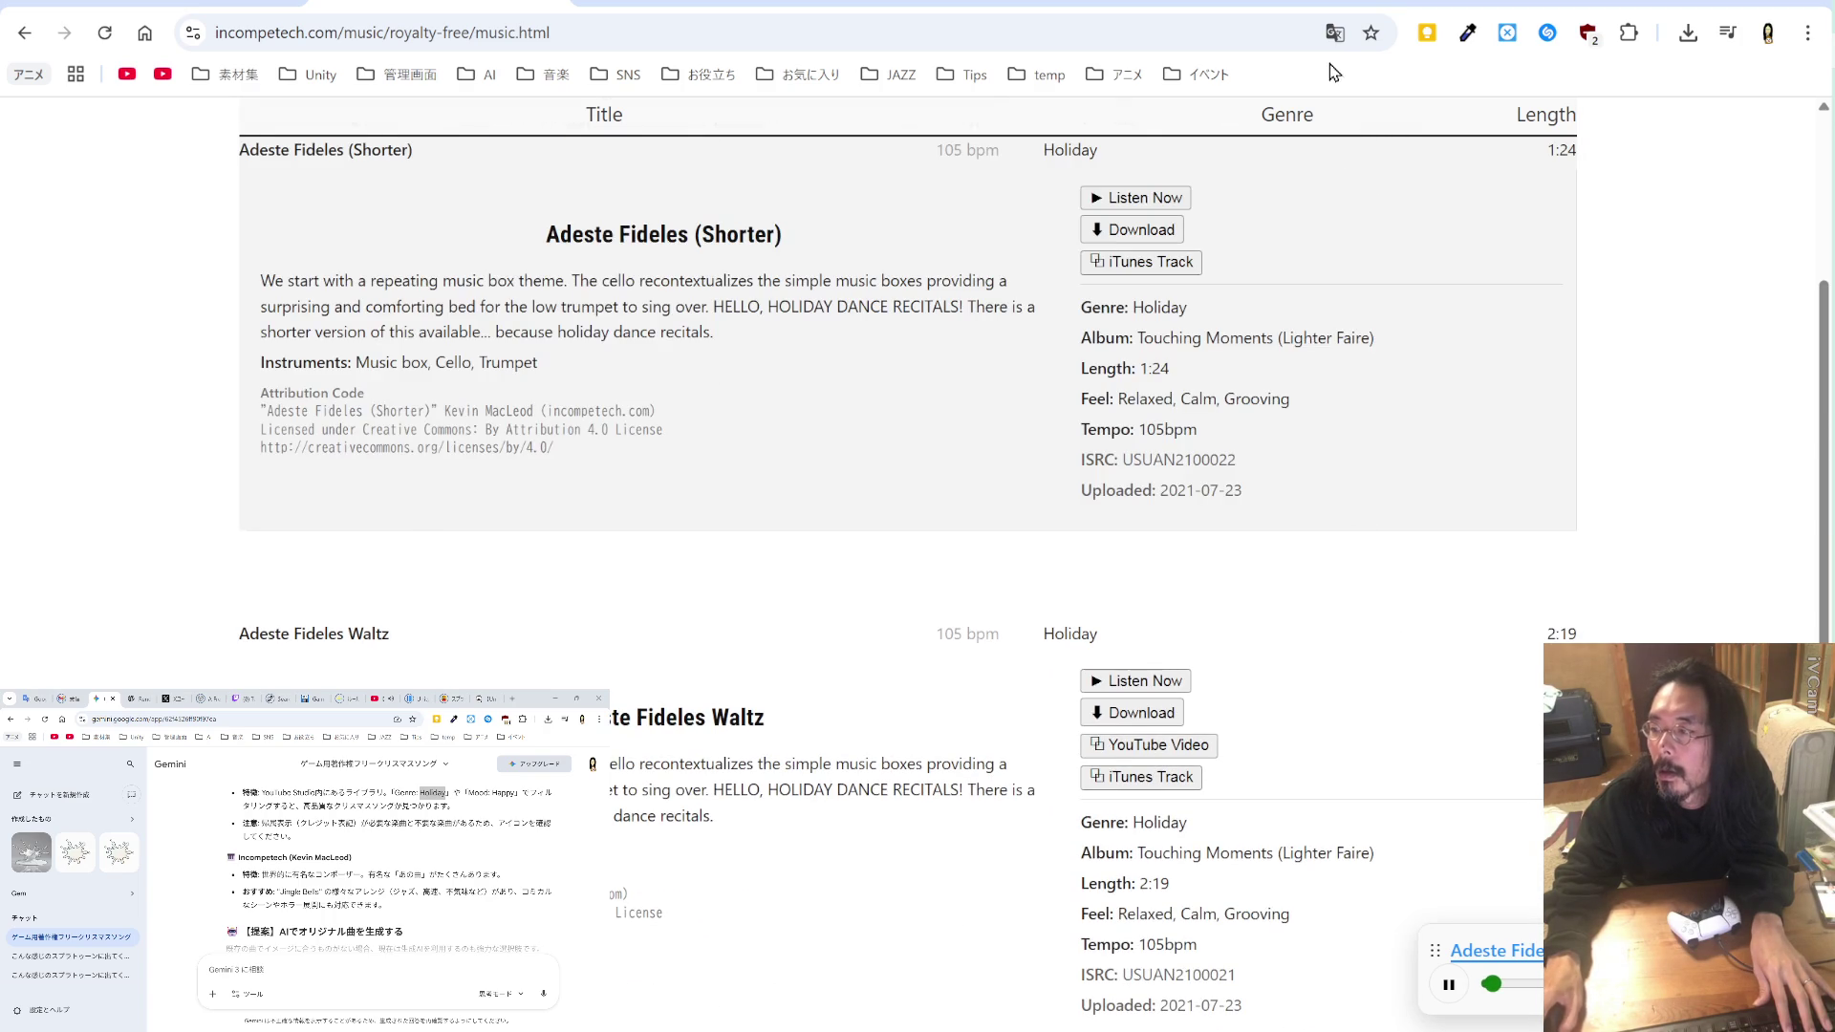
Step: Translate the Incompetech page into Japanese (日本語)
click(1334, 36)
click(1253, 79)
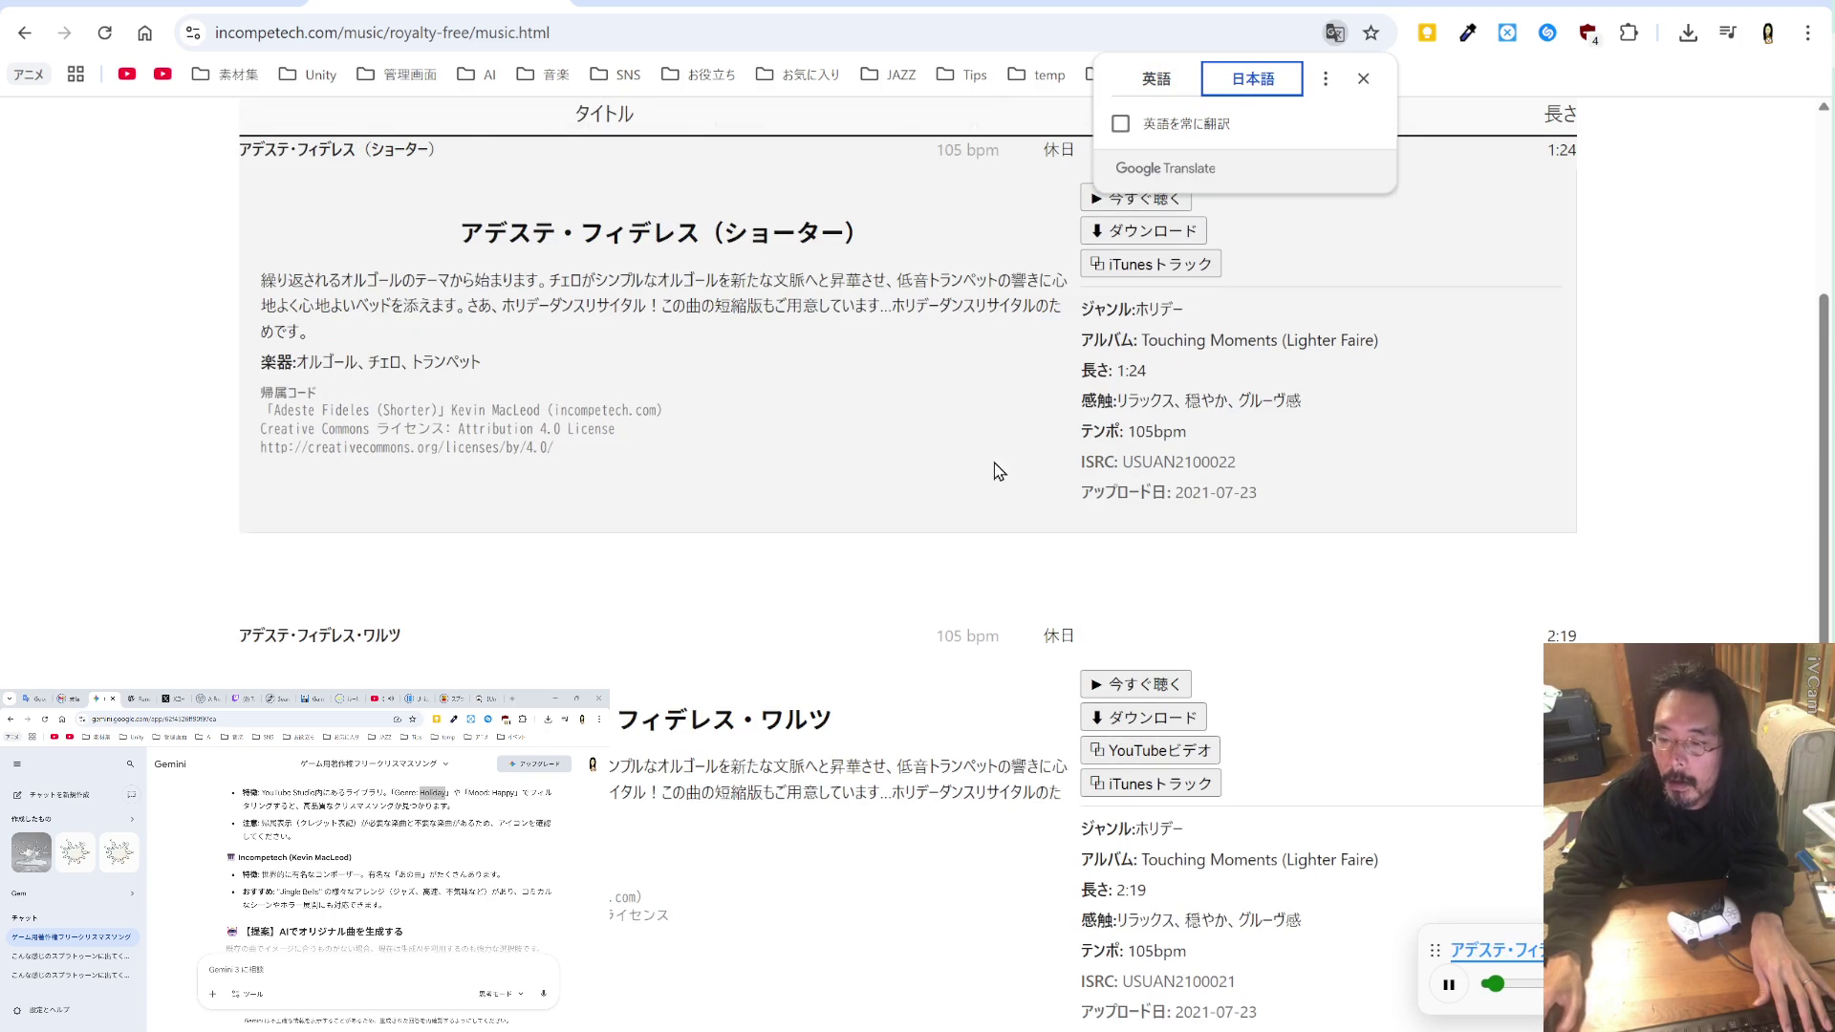
scroll(844, 421, up, 4)
scroll(812, 422, down, 10)
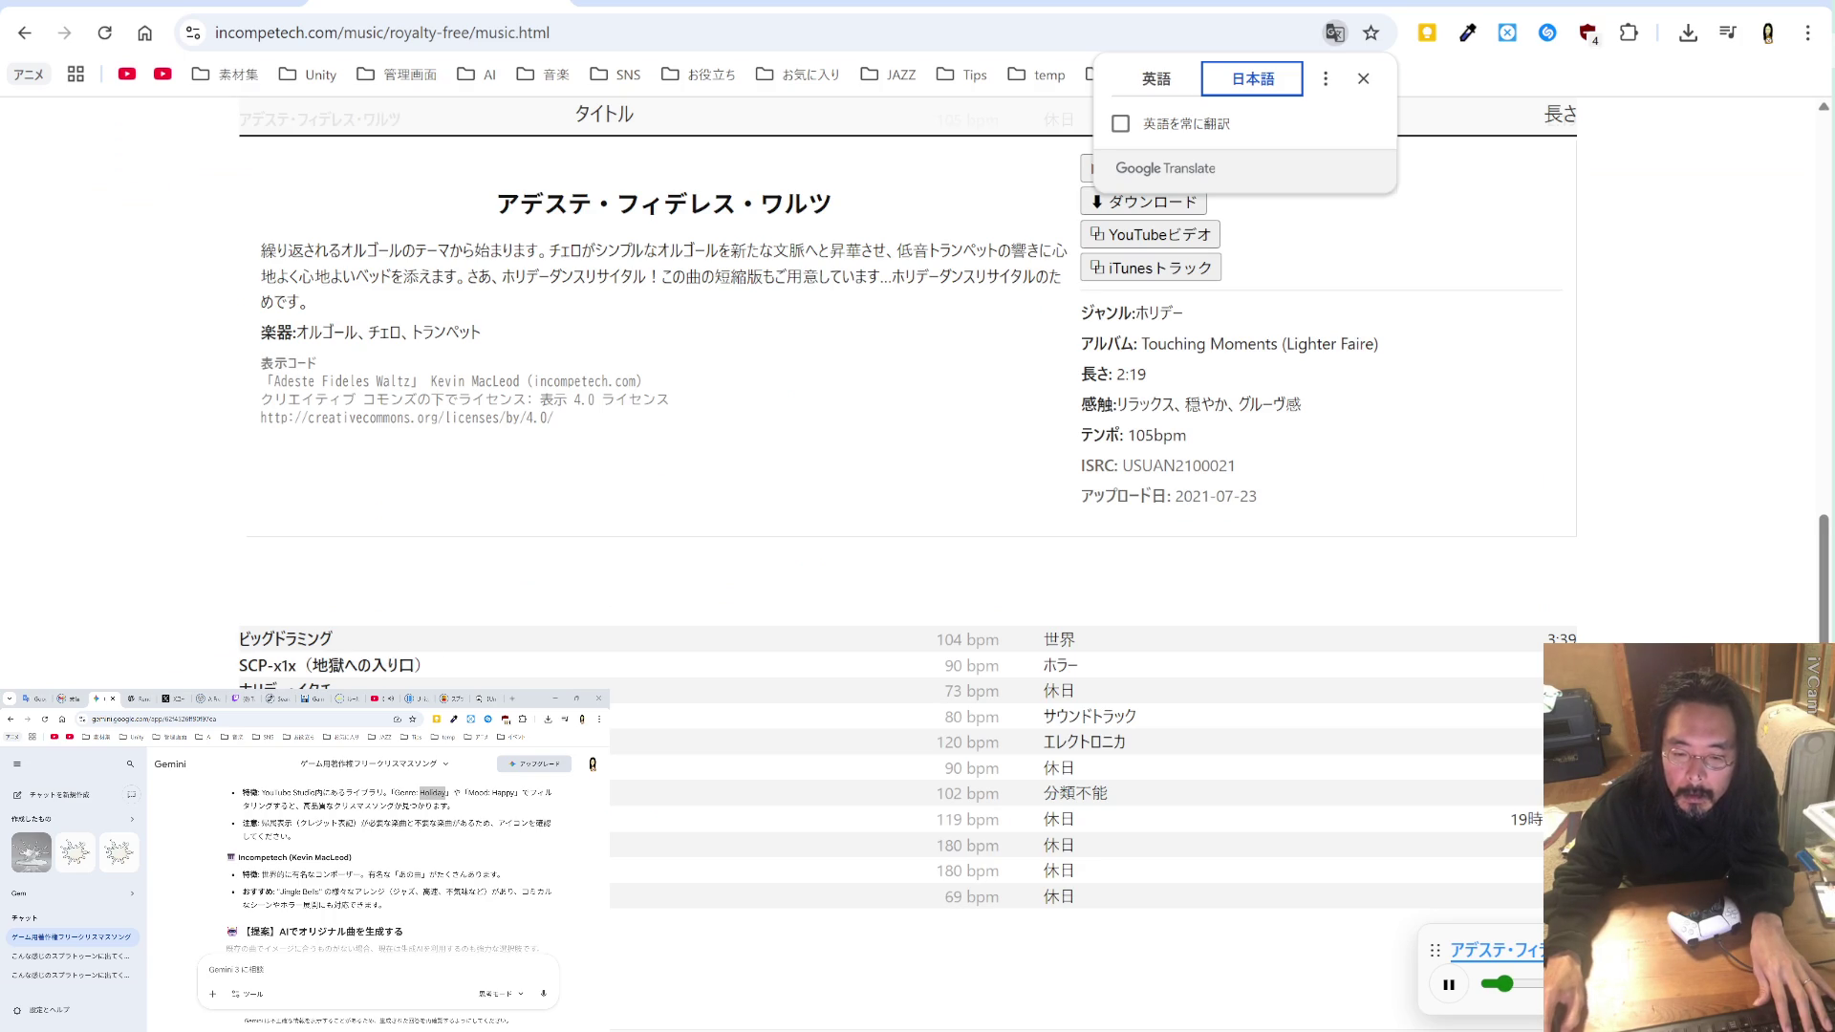
Step: Preview クリスマスラップ, デッキ・ザ・ホールズB and 屋根の上 from the translated list
click(383, 794)
click(1119, 819)
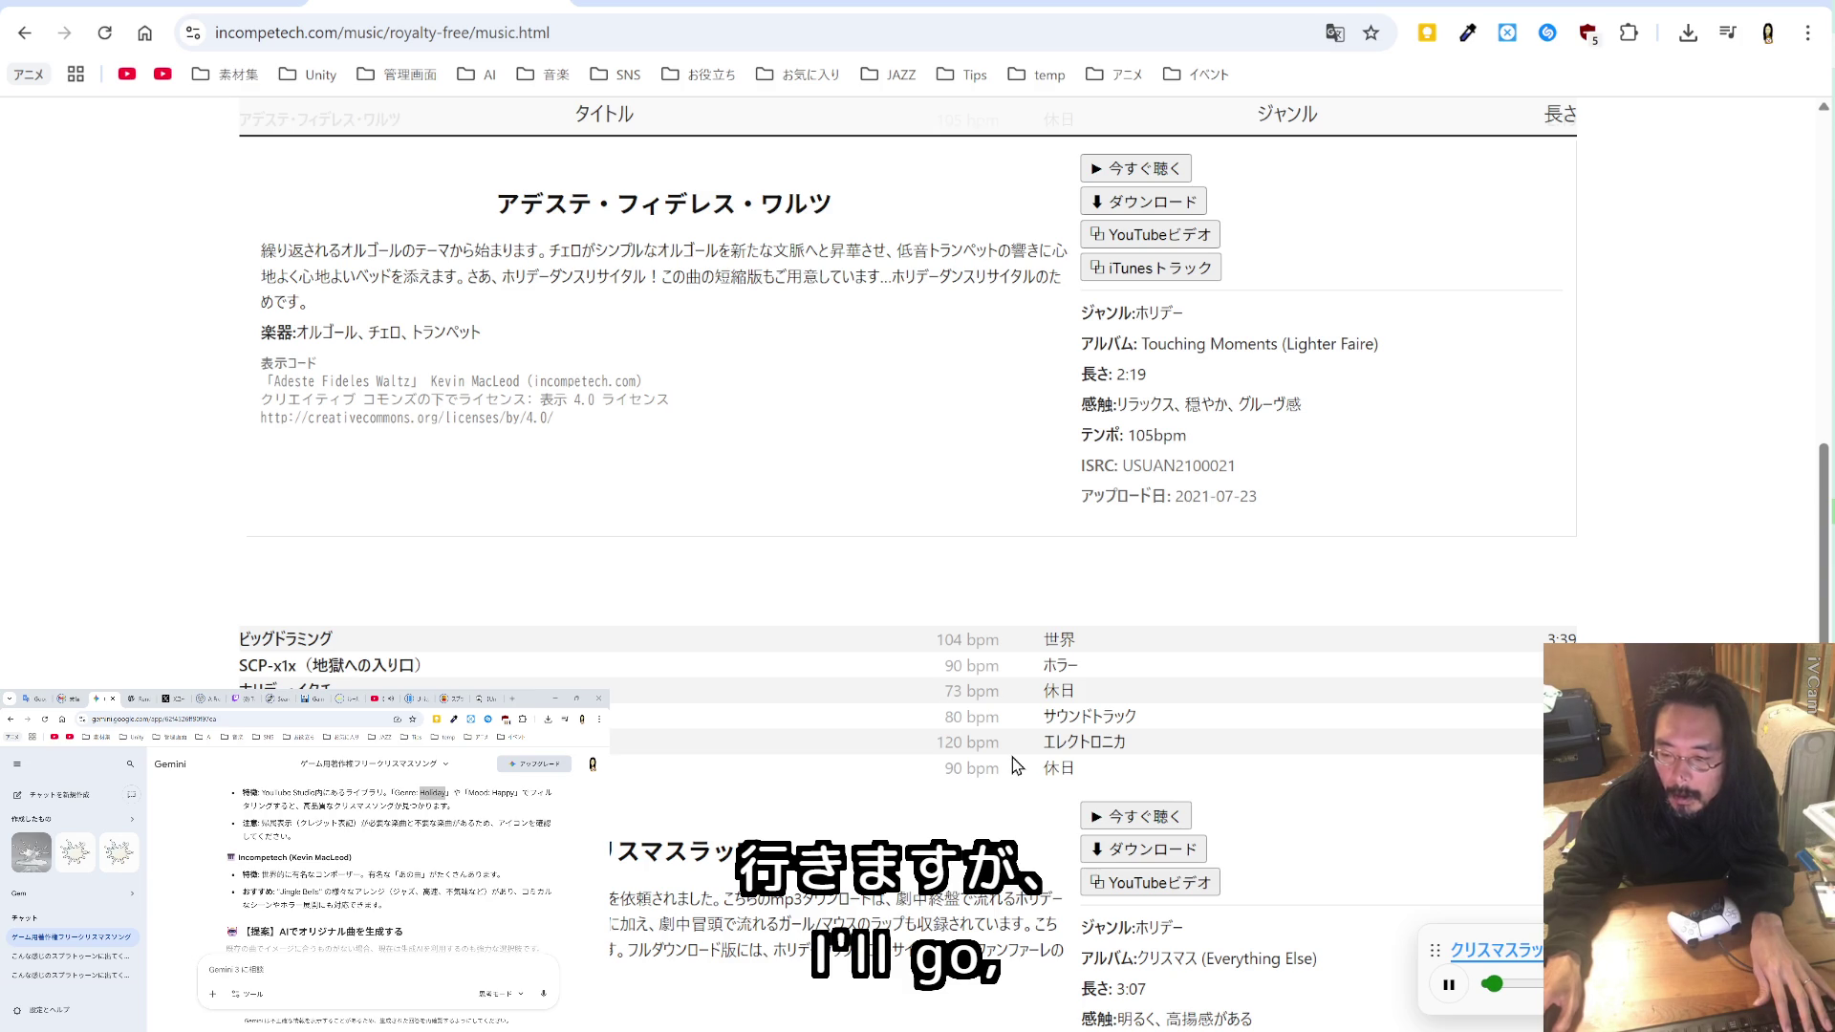
scroll(1012, 757, down, 4)
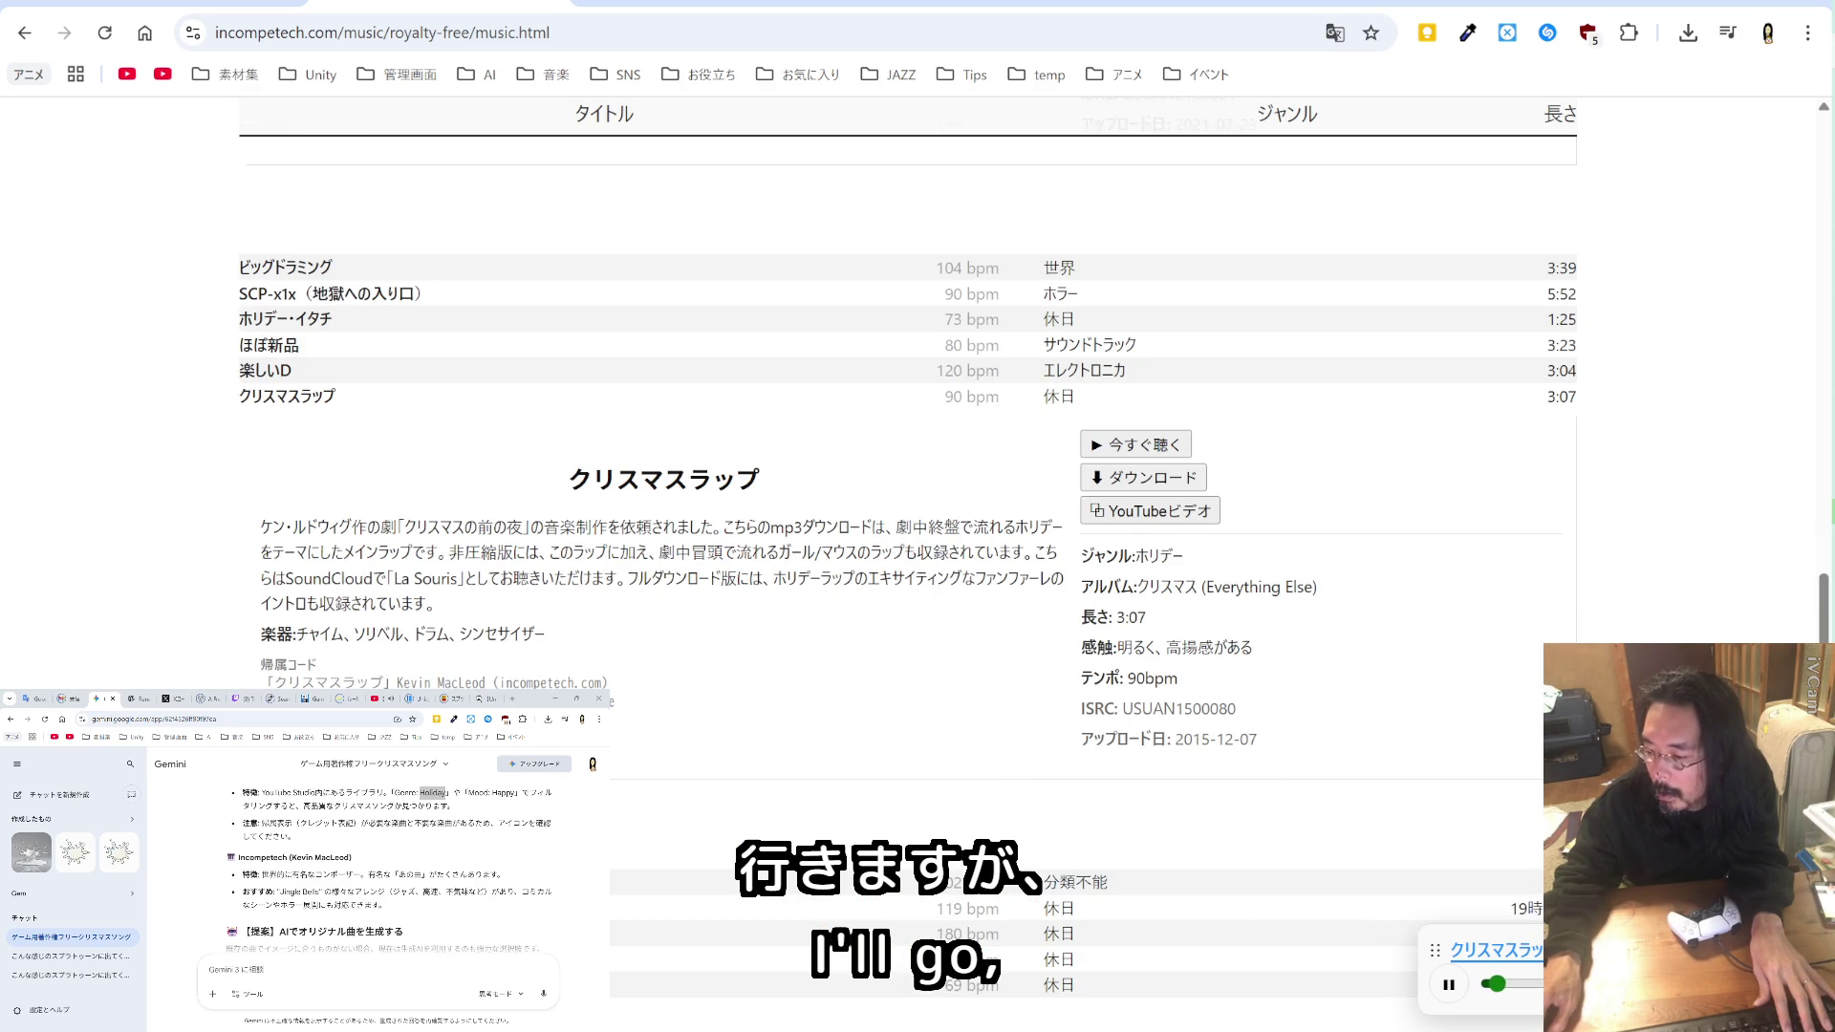
scroll(1003, 697, down, 2)
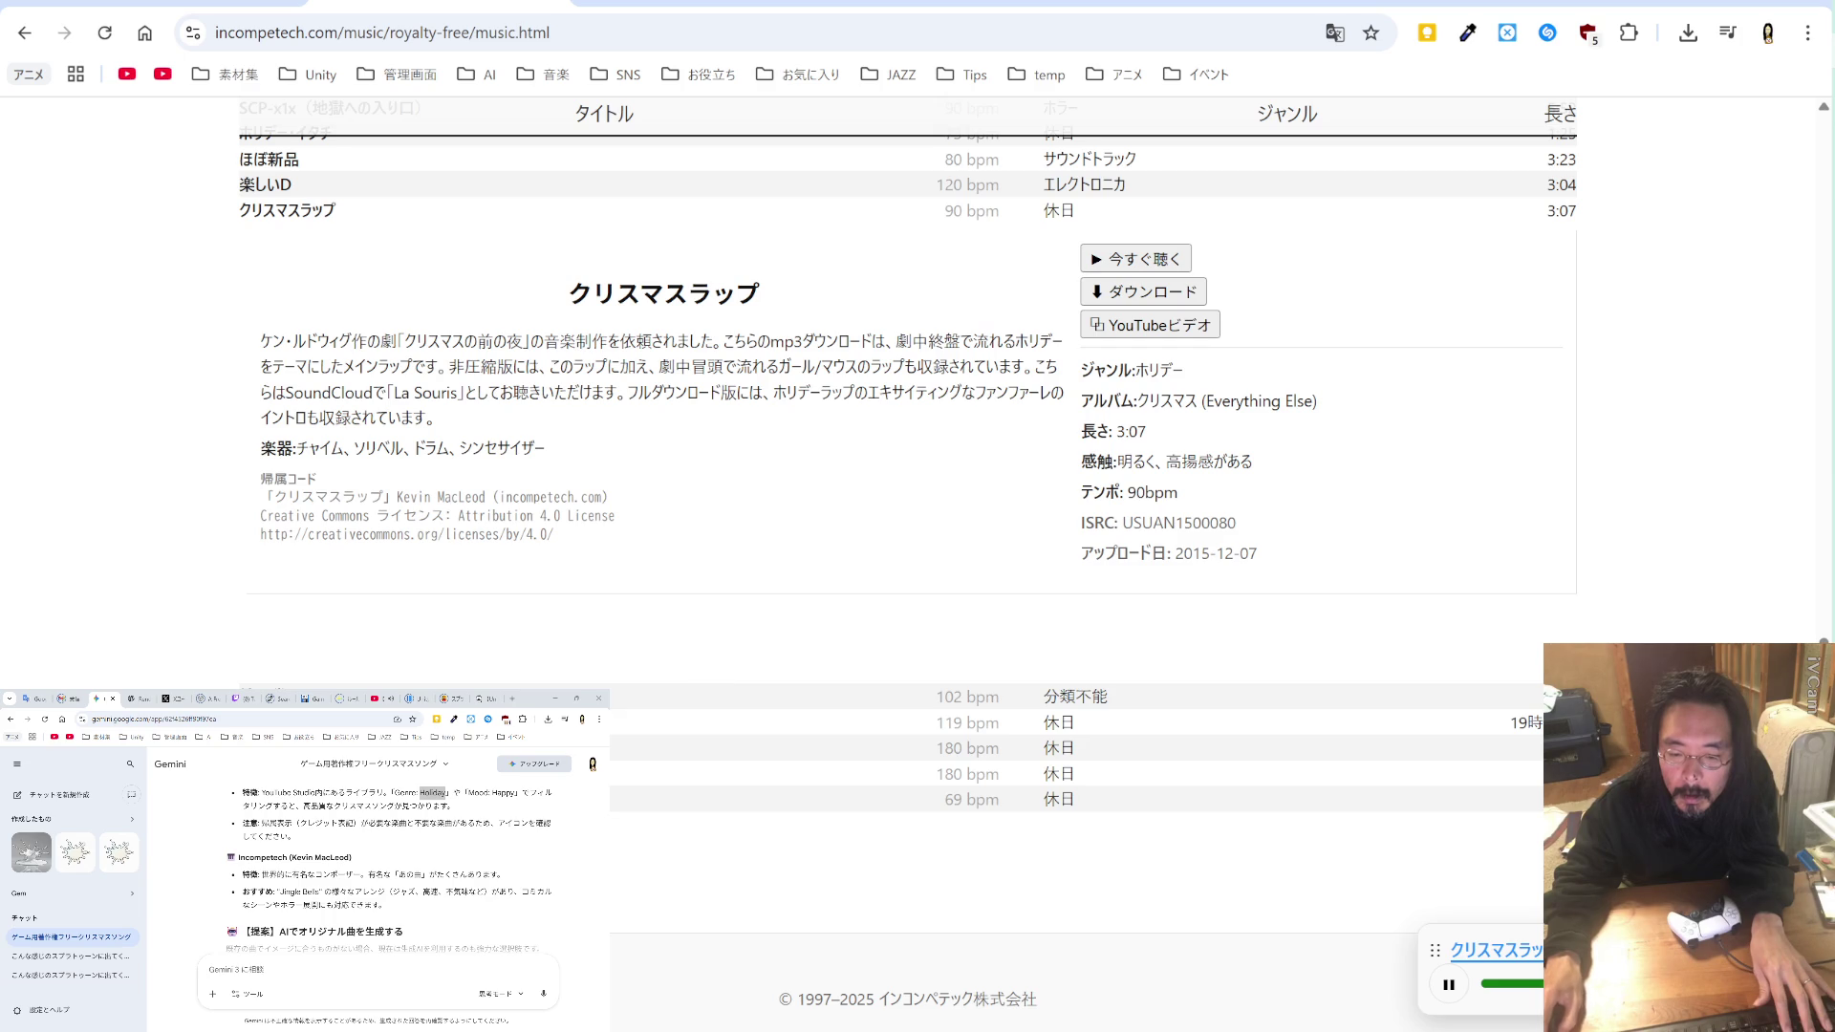
click(770, 741)
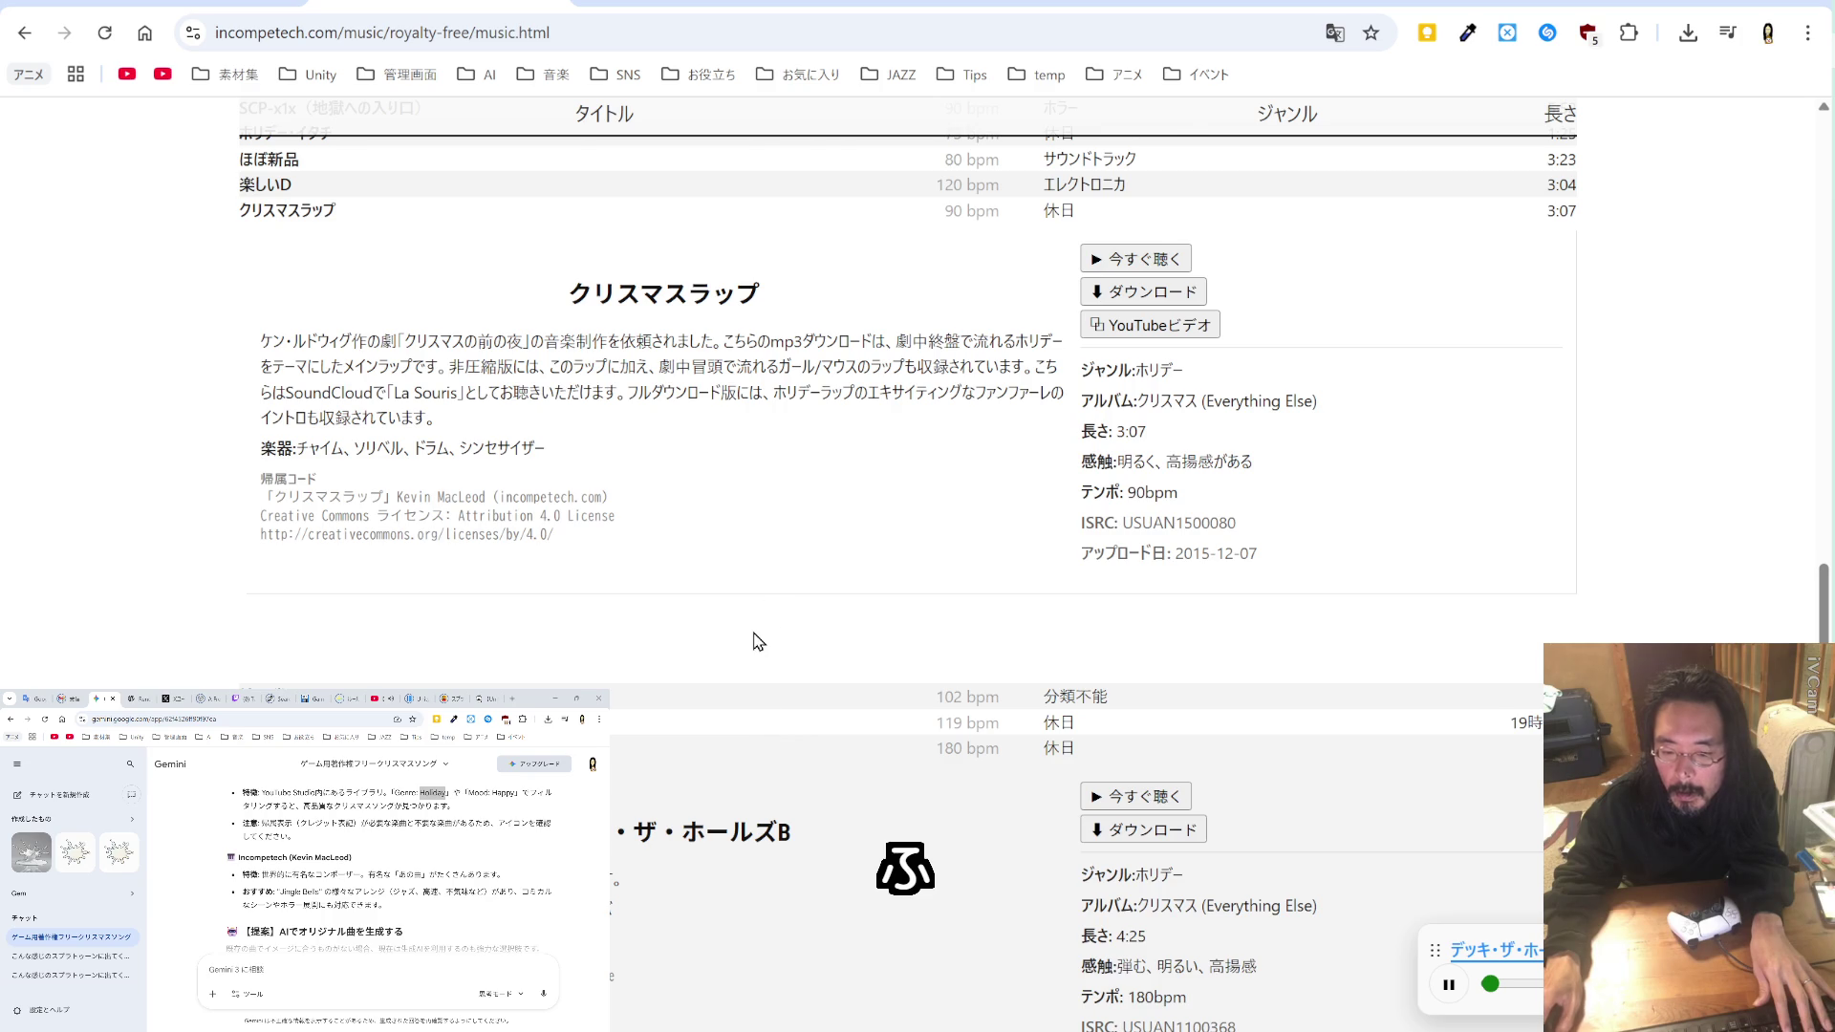
scroll(758, 641, down, 4)
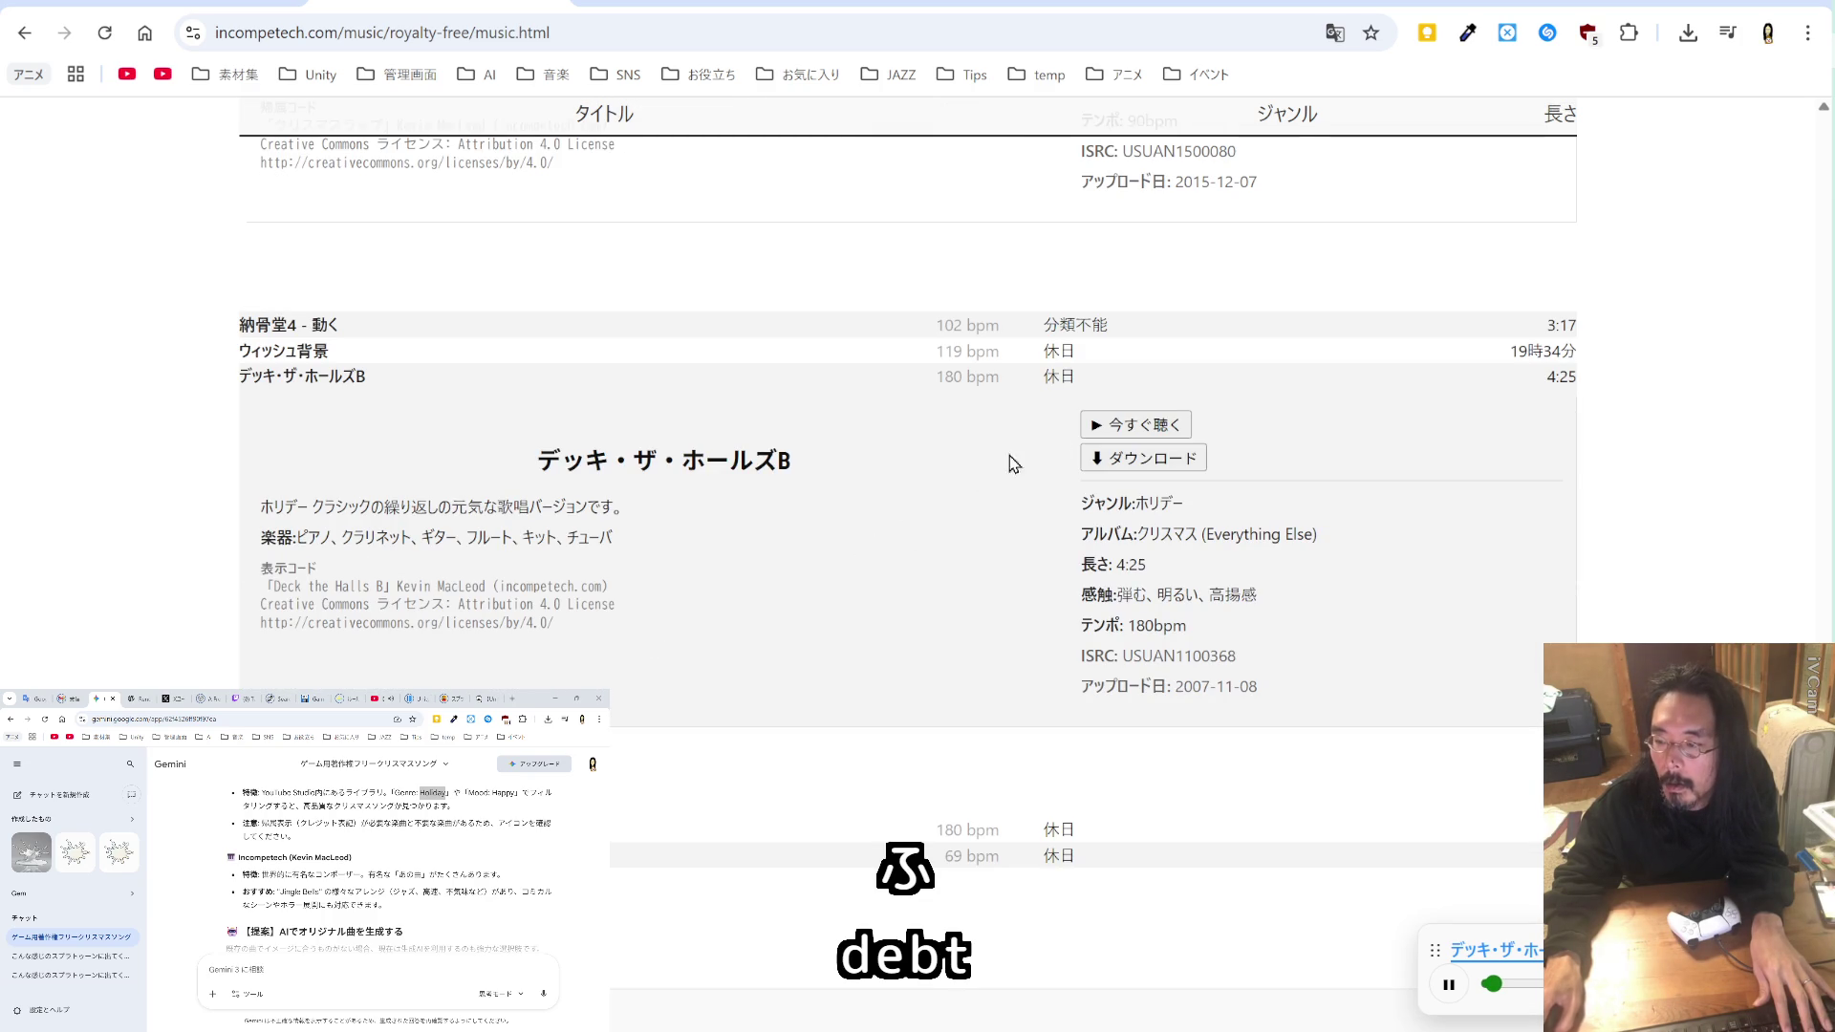
click(1109, 425)
scroll(951, 497, down, 2)
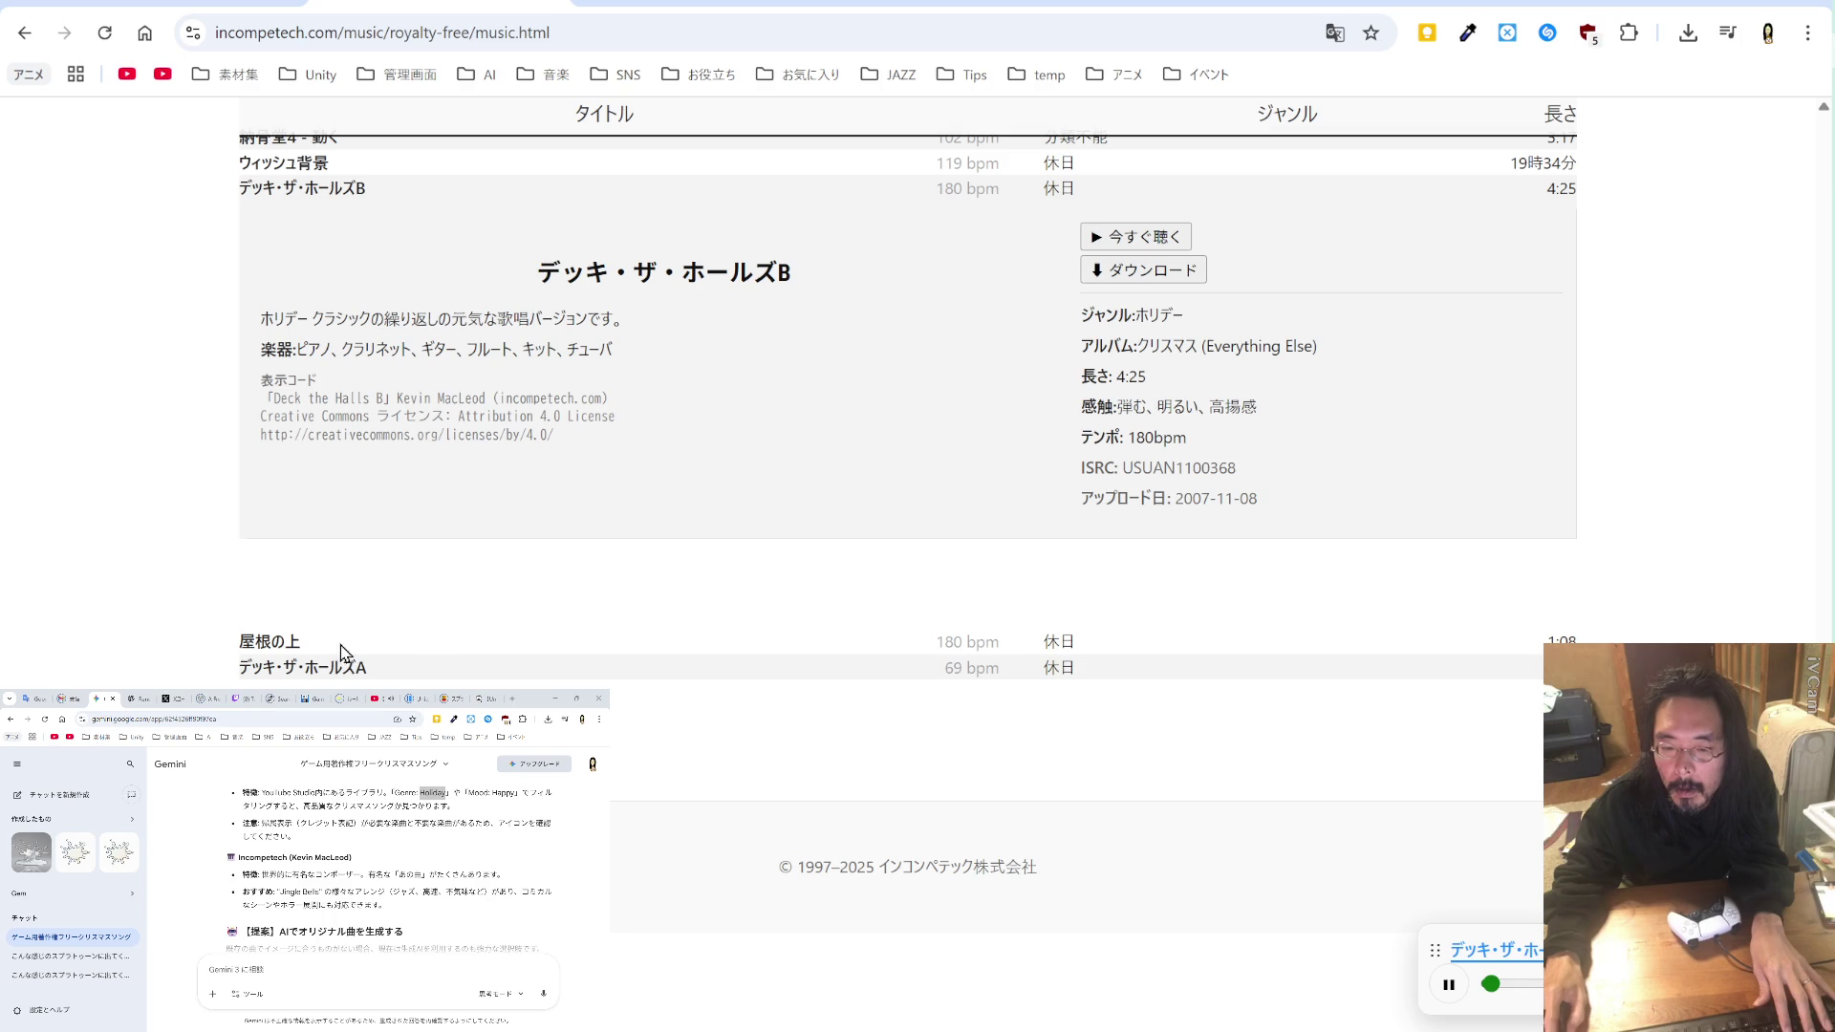
click(260, 643)
click(1136, 695)
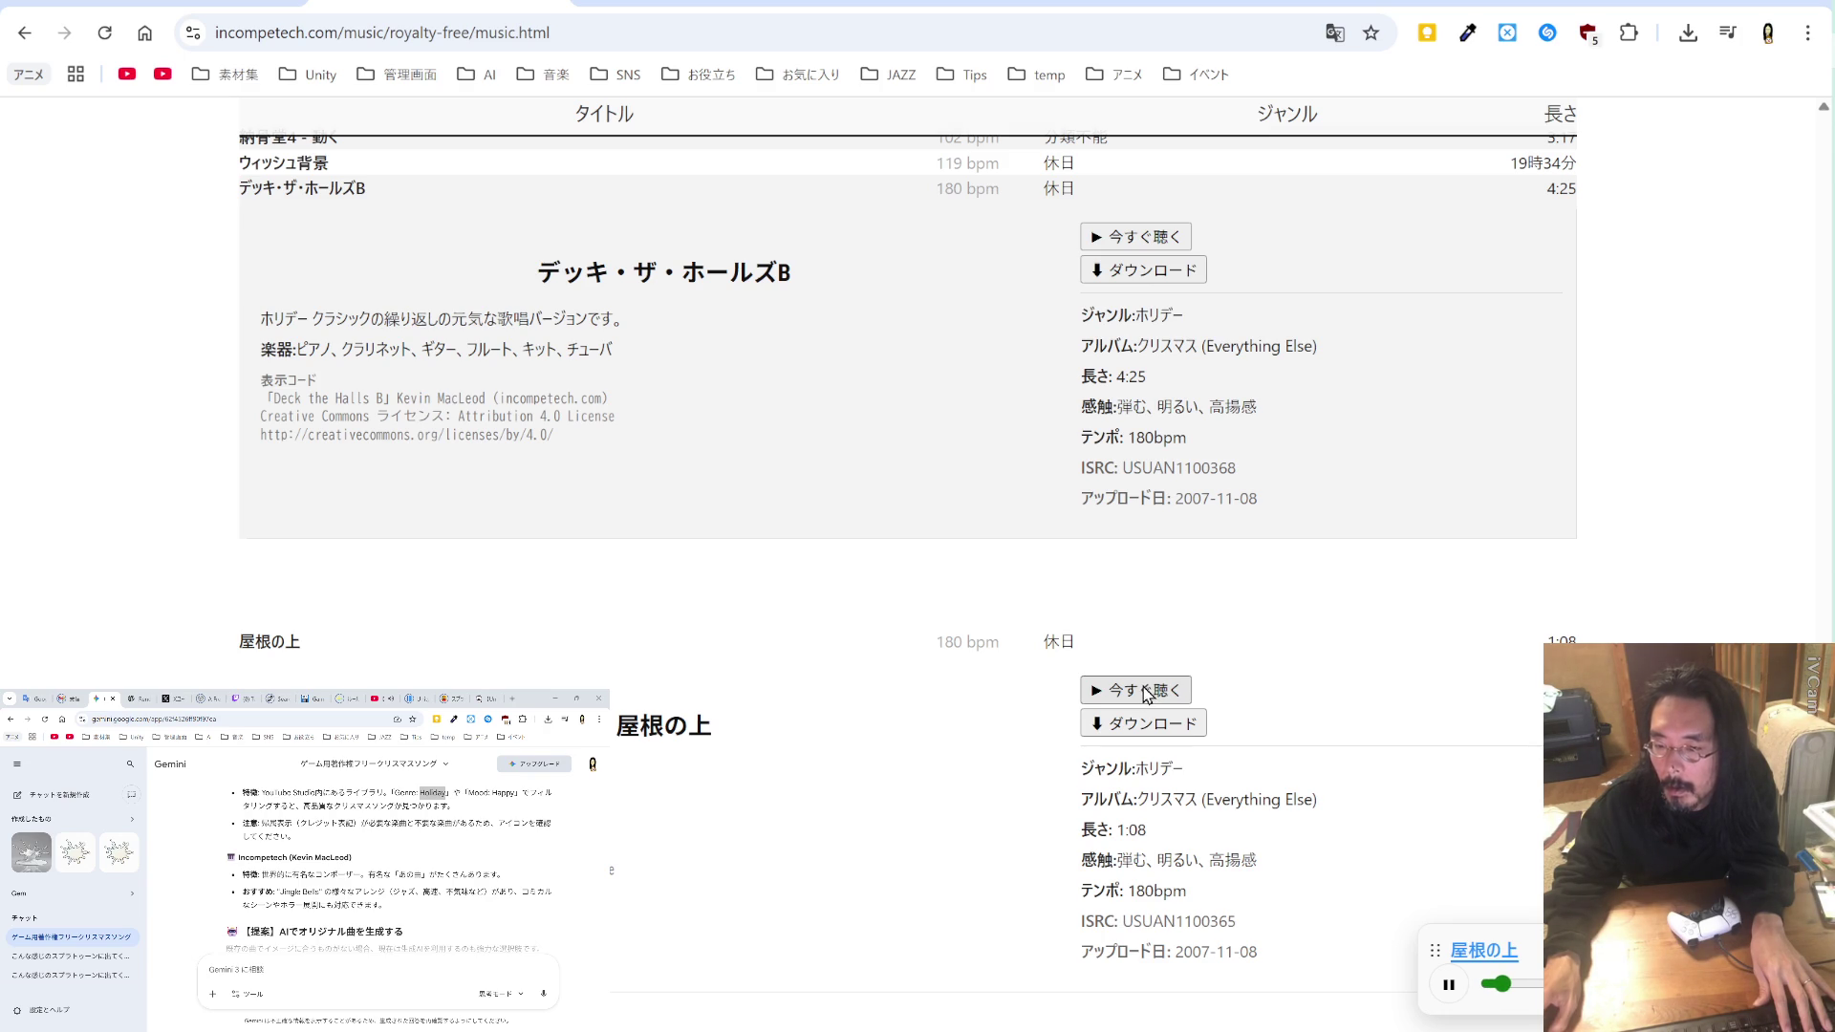
scroll(1142, 688, up, 2)
Step: Paste the Deck the Halls B attribution into temp_BC.md below the Jingle Bells credit
click(1150, 425)
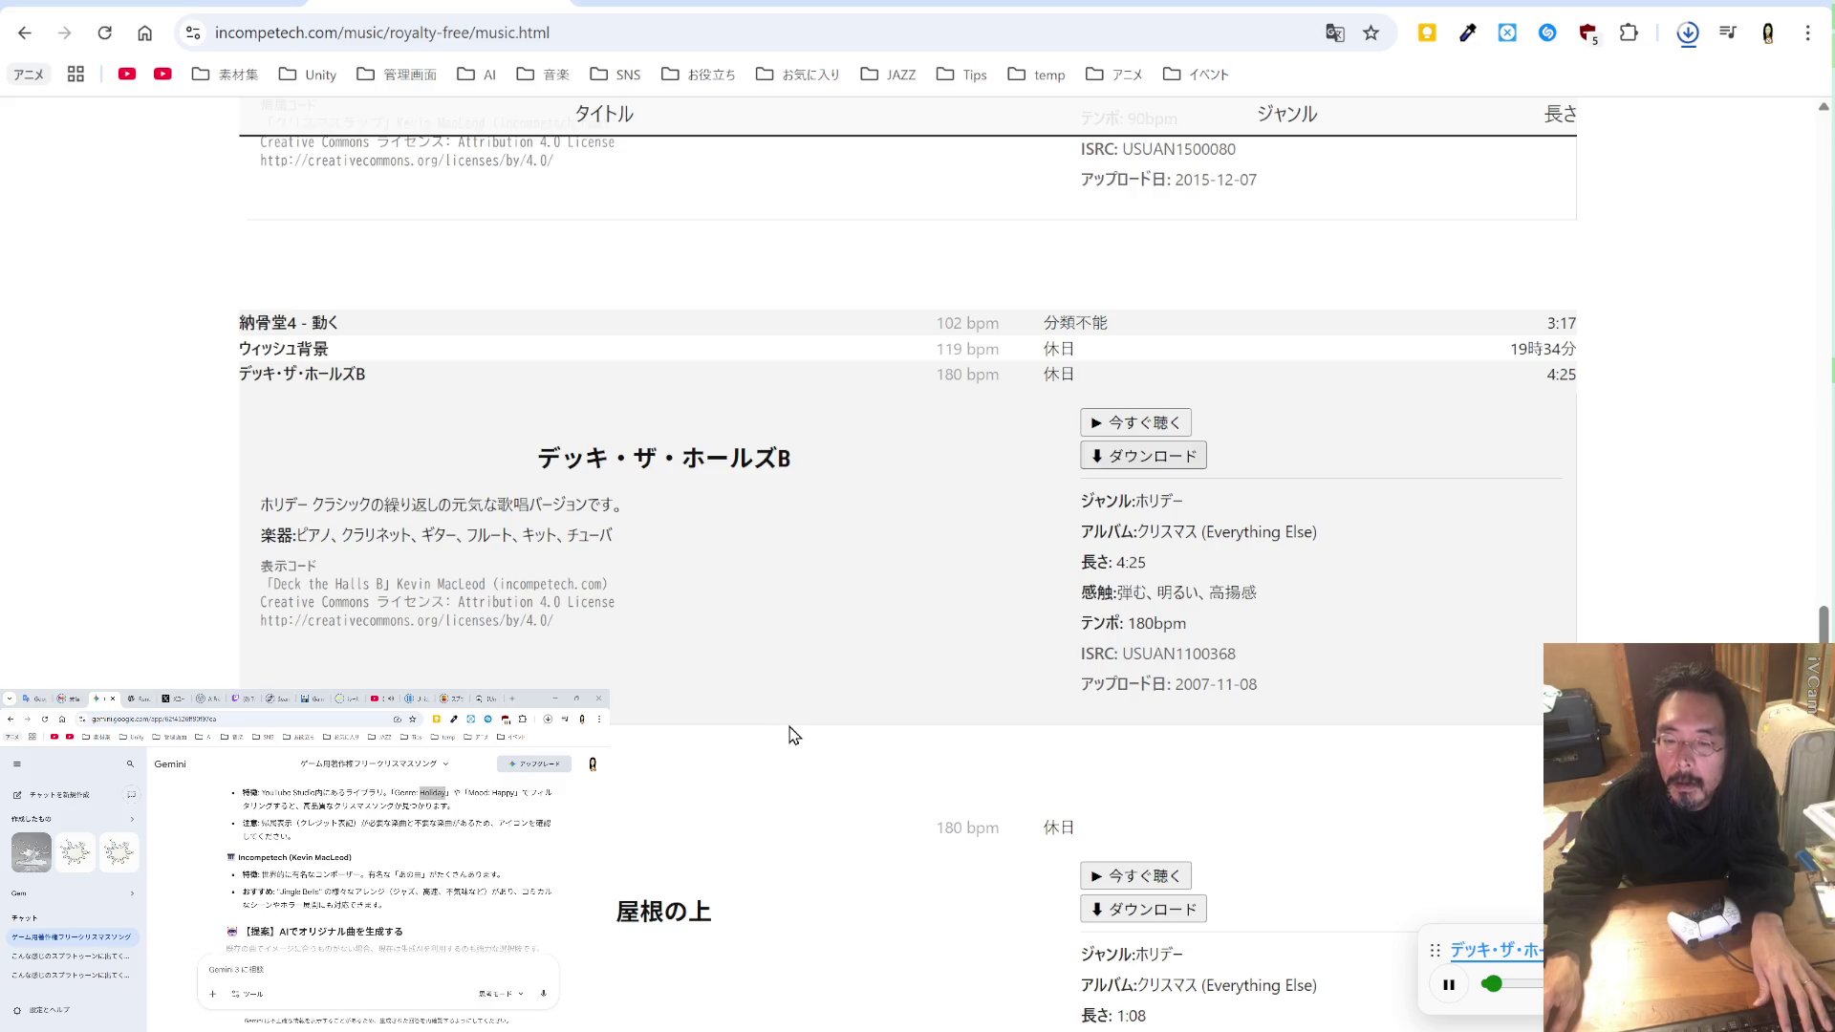
drag(574, 632, 262, 585)
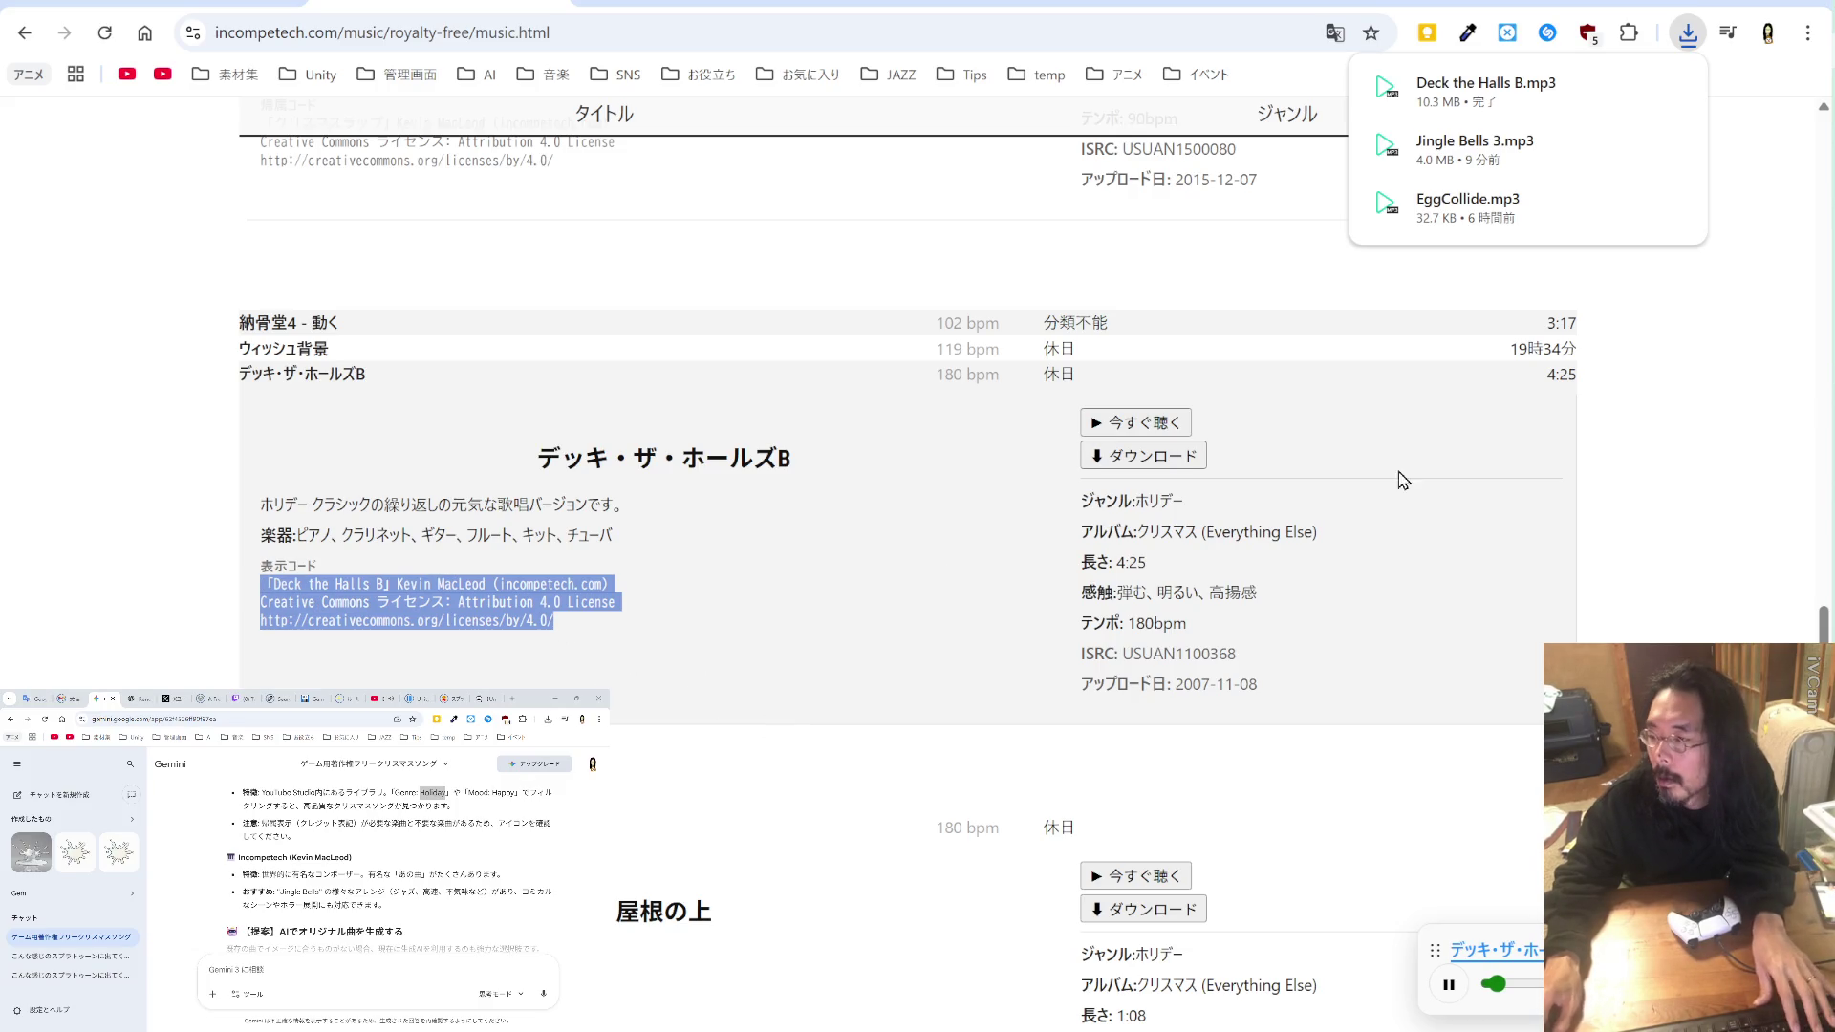
key(alt+Tab)
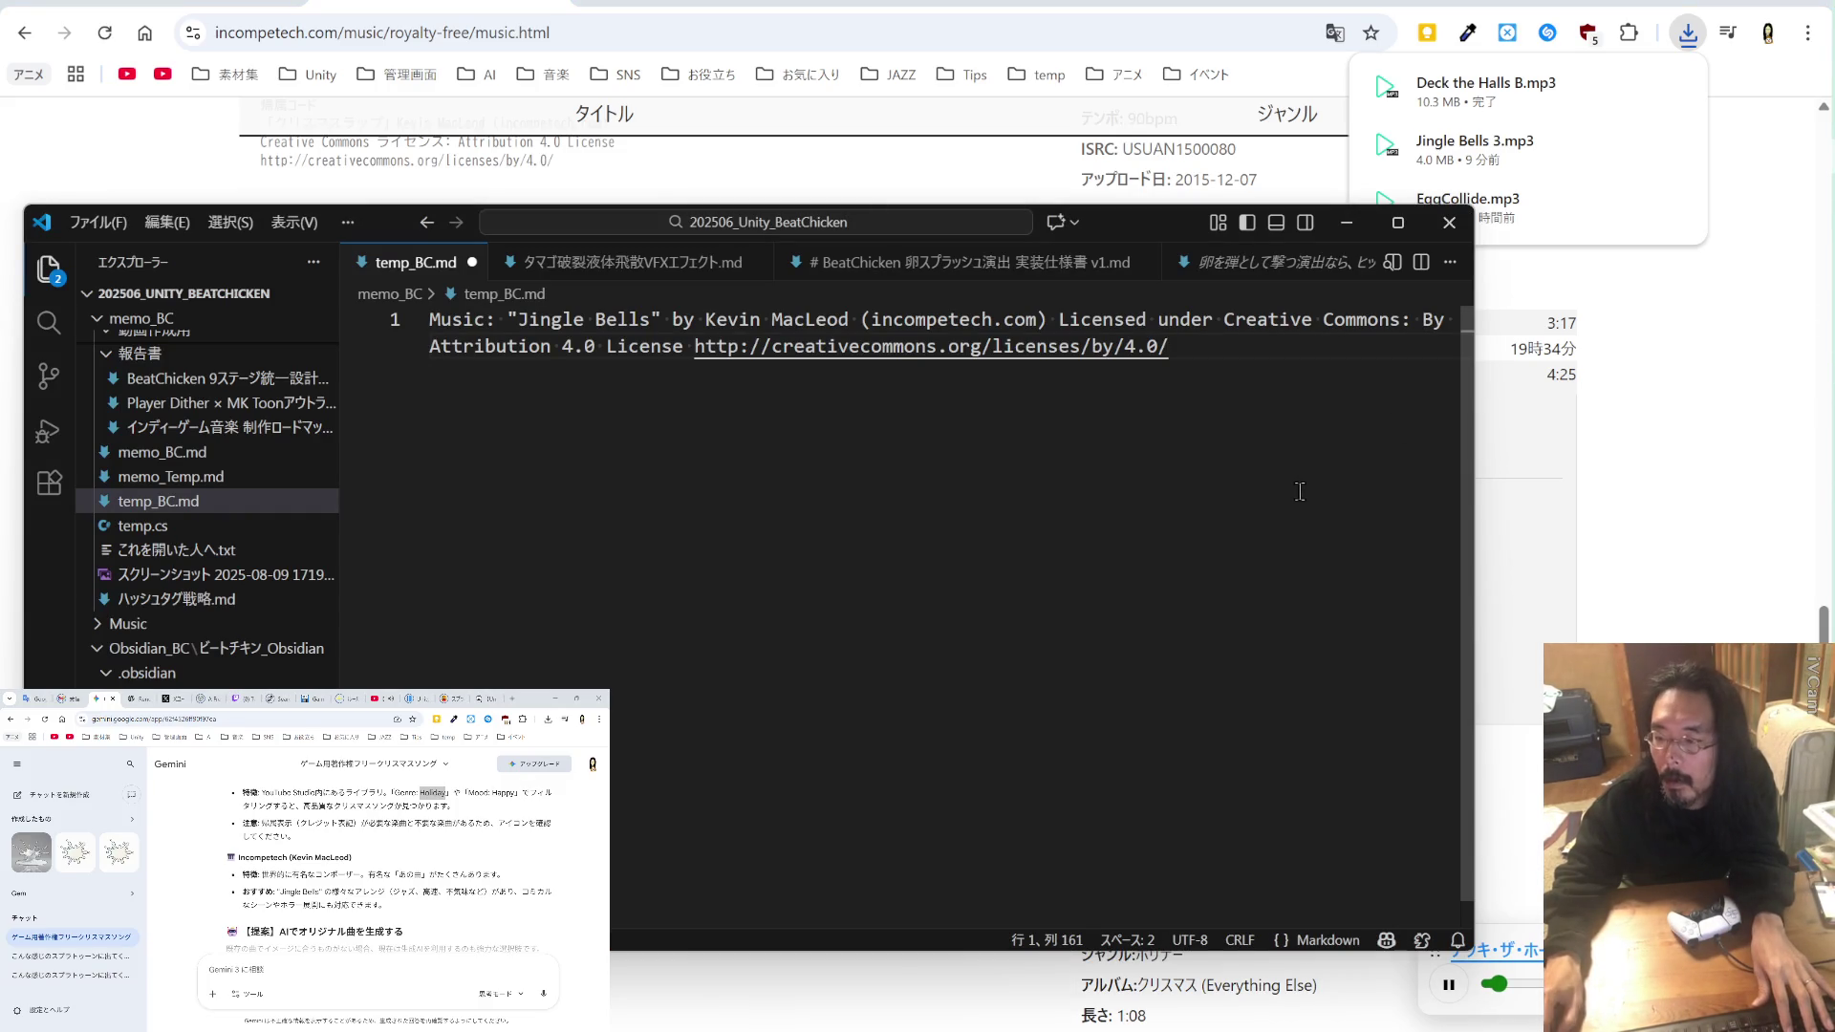
key(Return)
key(Return)
text(「Deck the Halls B」 Kevin MacLeod (incompetech.com) Creative Commons ライセンス: Attribution 4.0 License http://creativecommons.org/licenses/by/4.0/)
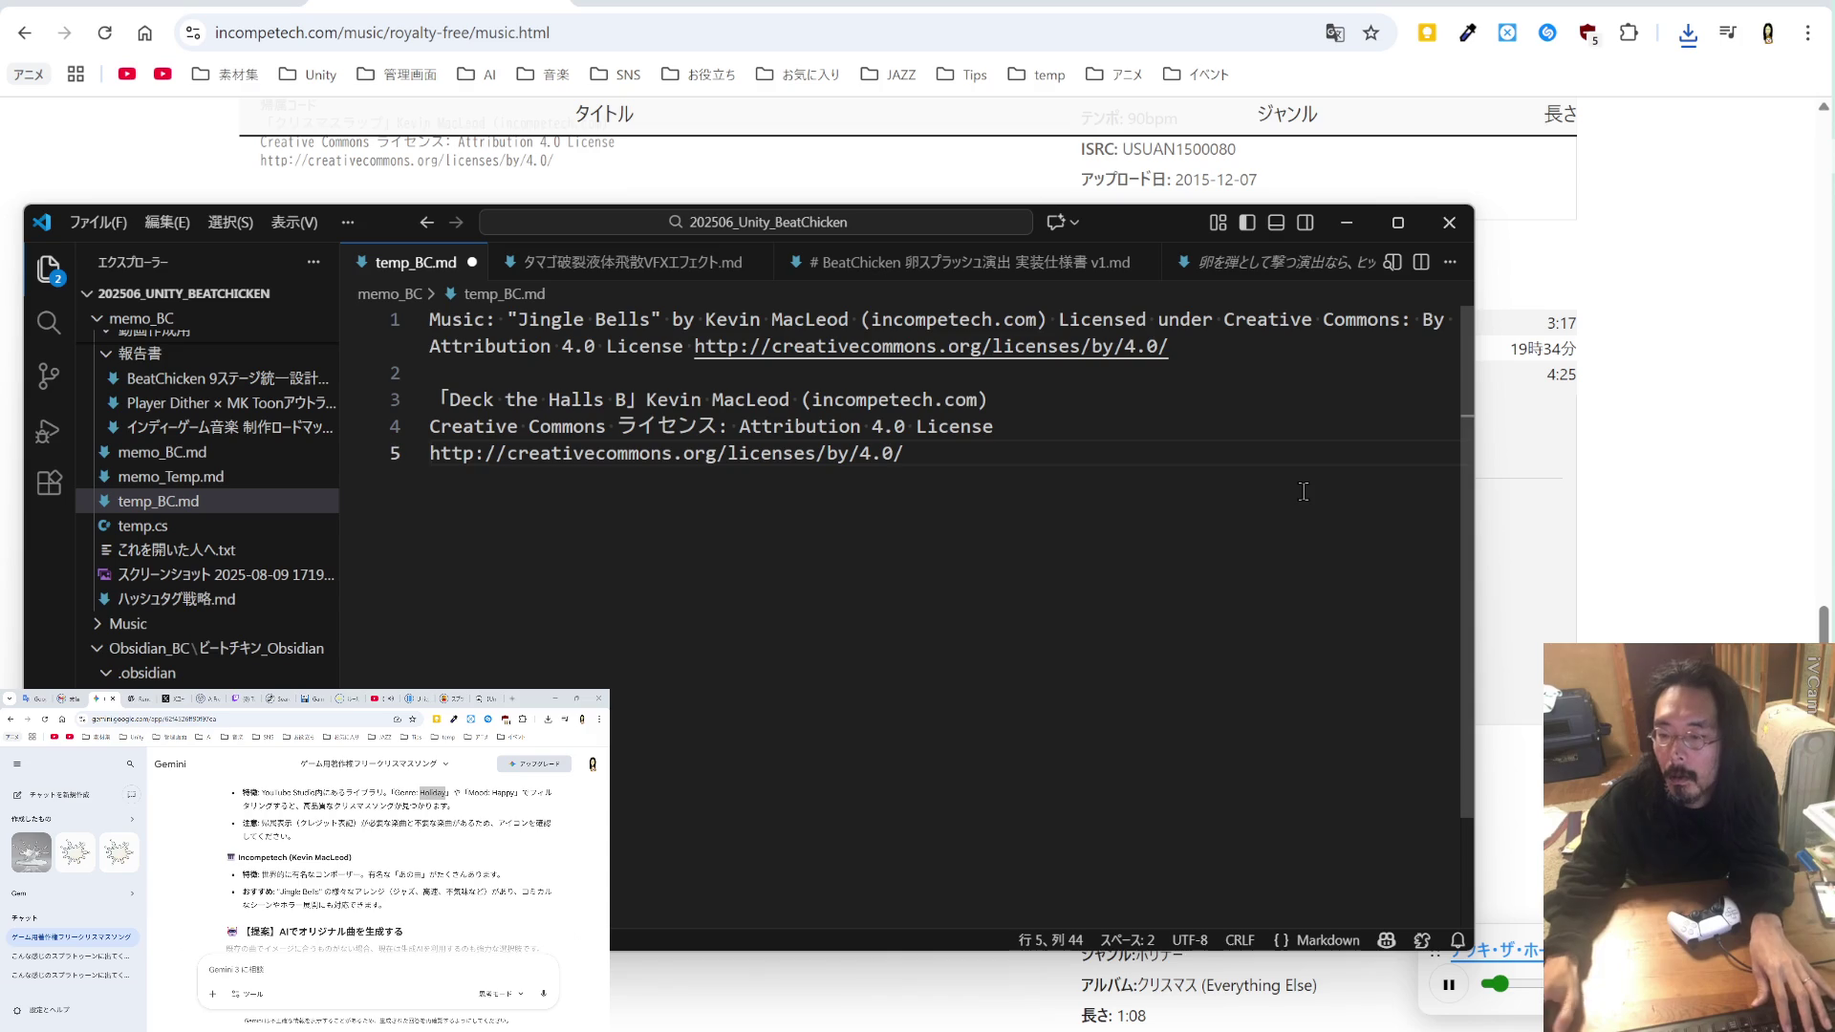
key(Zenkaku_Hankaku)
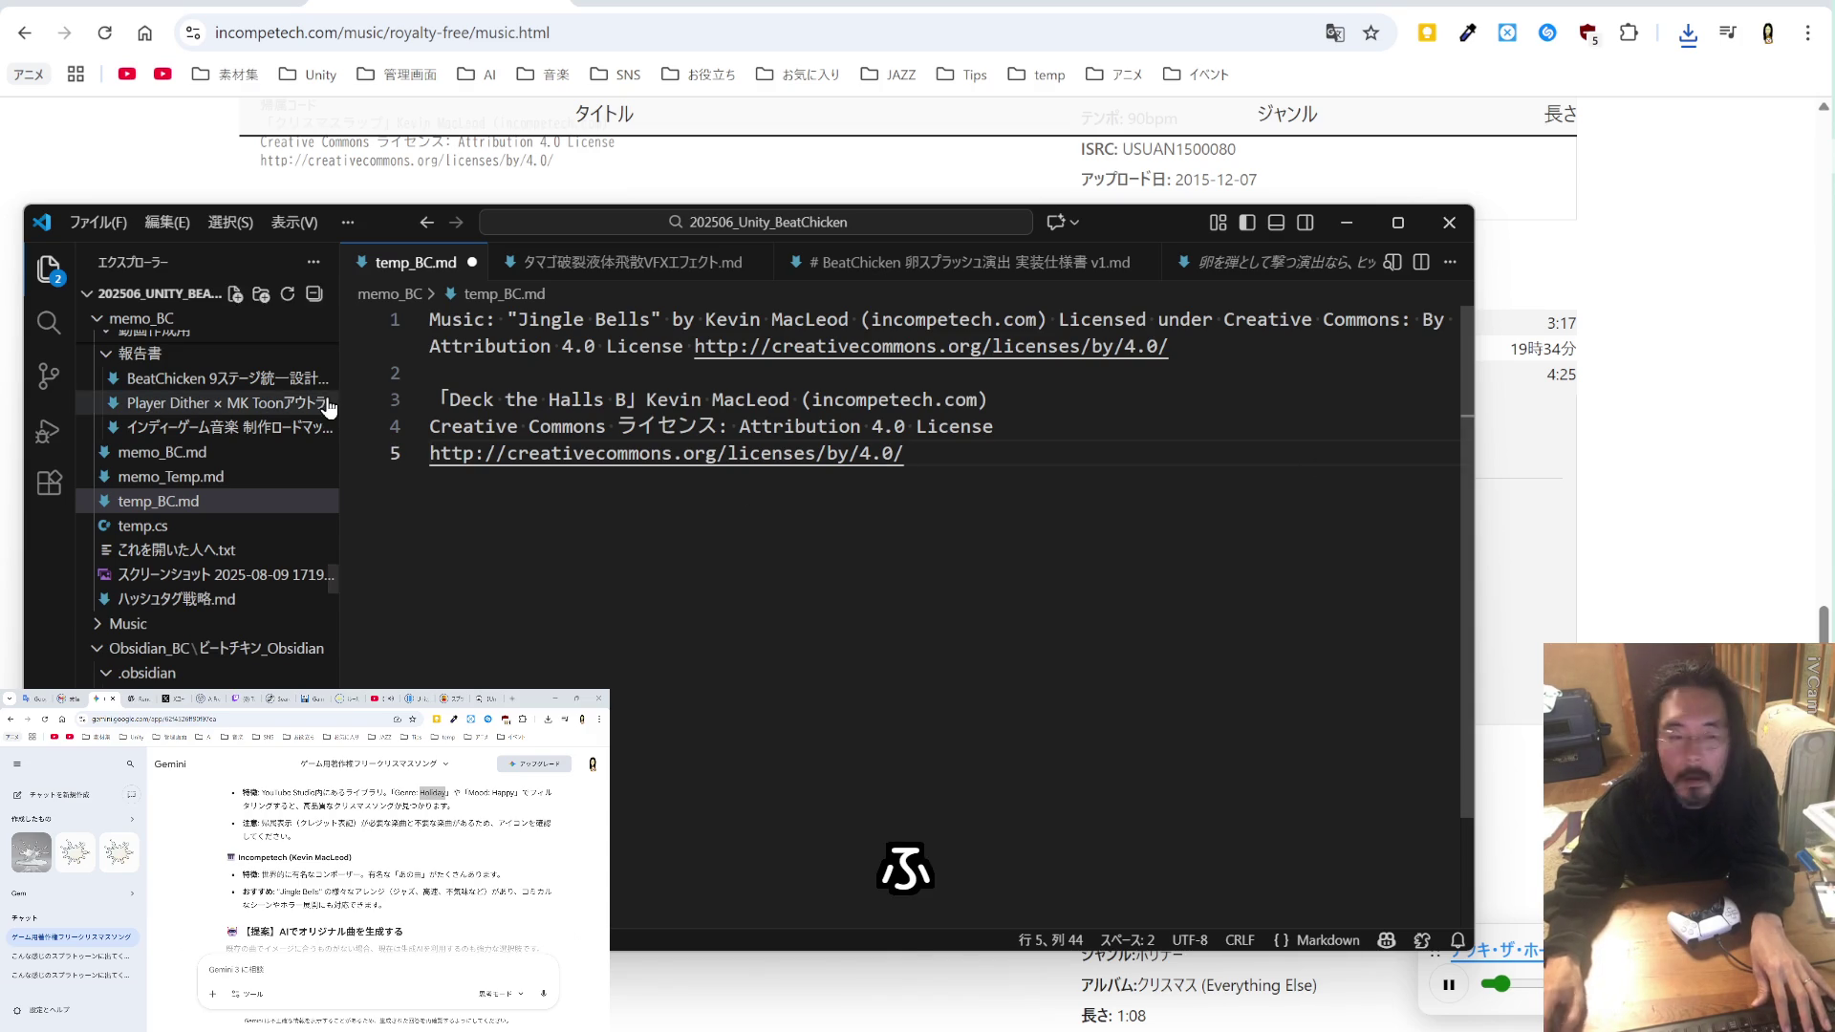
Step: Send the Deck the Halls B credit to Gemini for checking
click(328, 968)
text(「Deck the Halls B」 Kevin MacLeod (incompetech.com) Creative Commons ライセンス: Attribution 4.0 License http://creativecommons.org/licenses/by/4.0/)
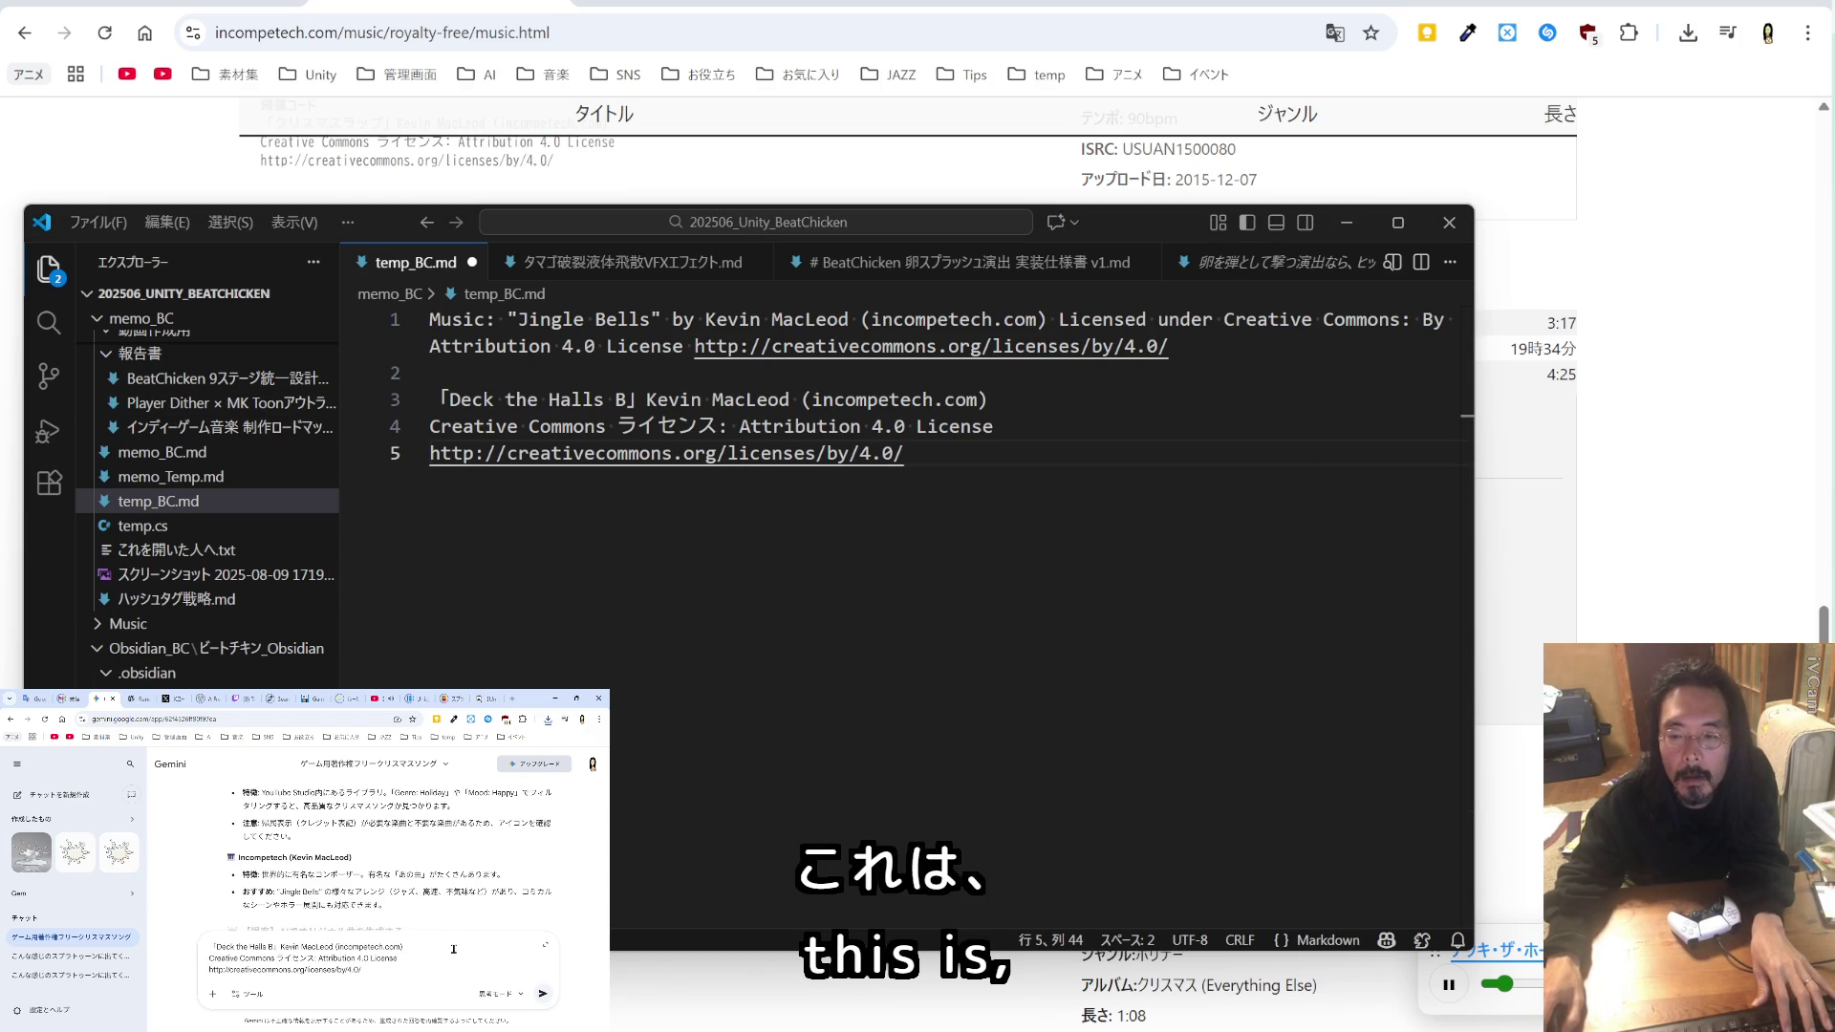
key(Return)
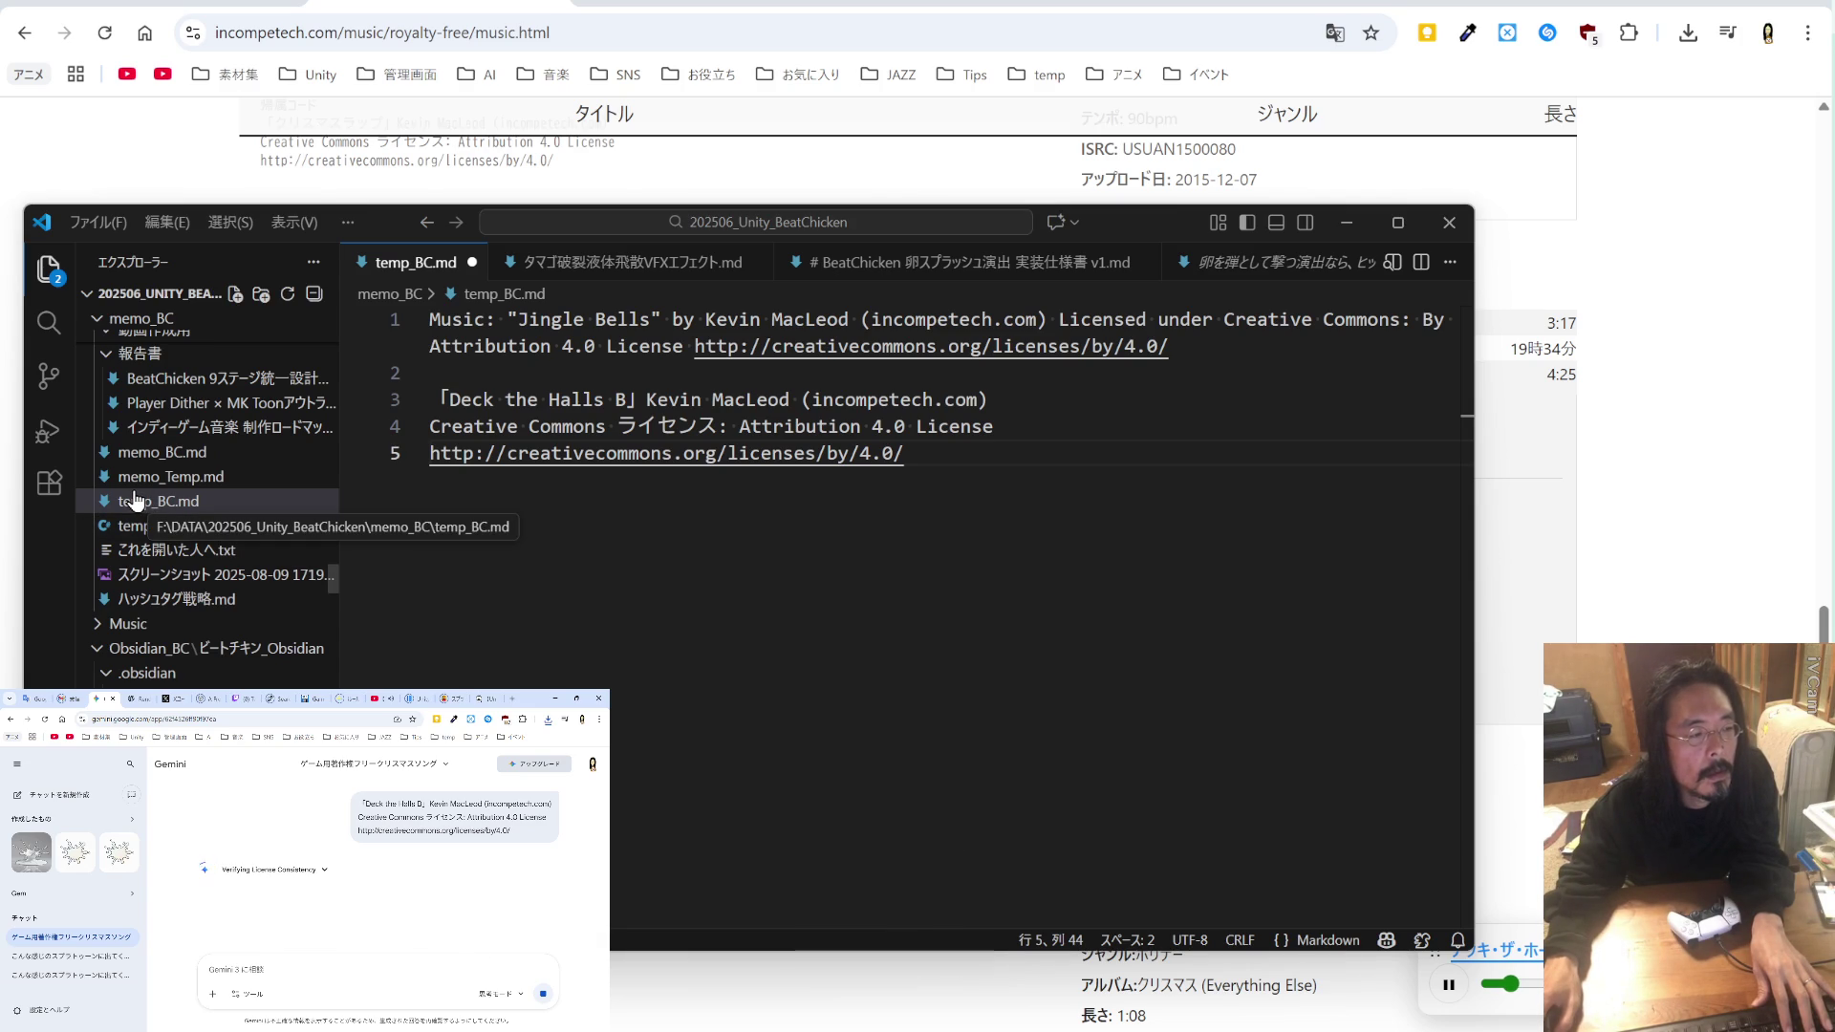
click(1664, 427)
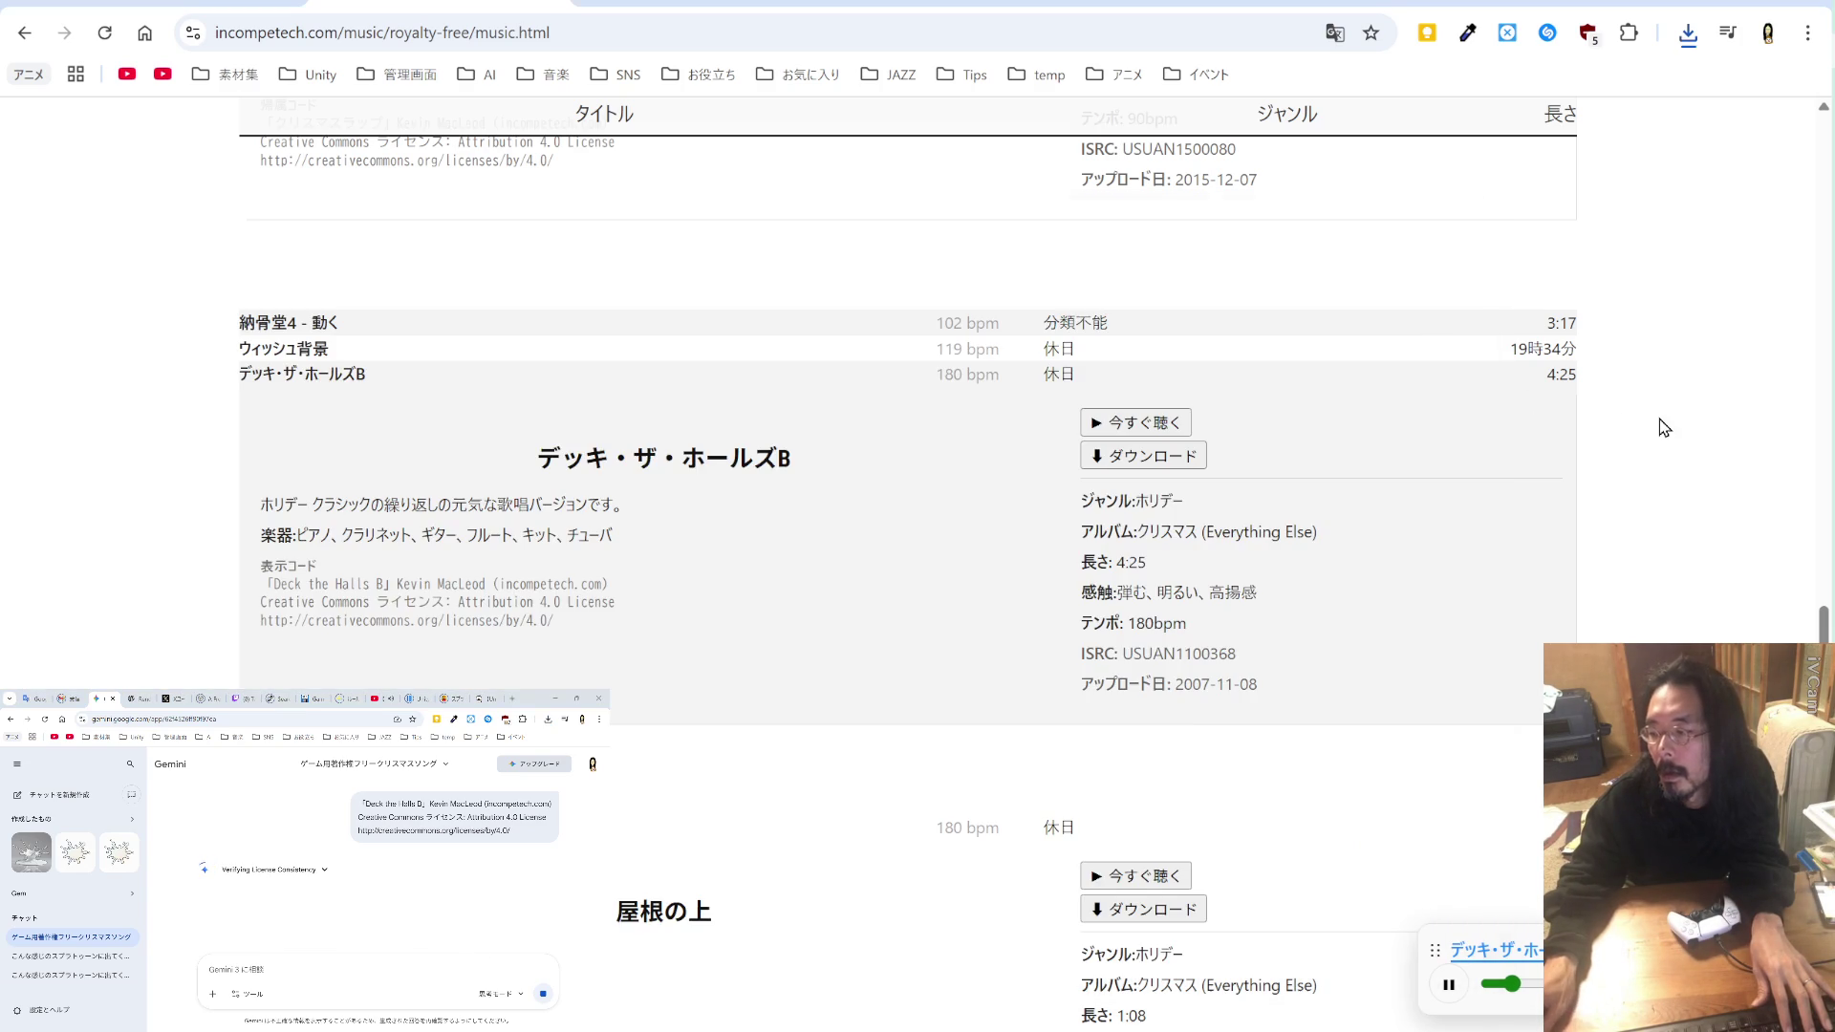
Step: Replace temp_BC.md with Gemini's combined Kevin MacLeod credit for Jingle Bells and Deck the Halls B
click(1450, 987)
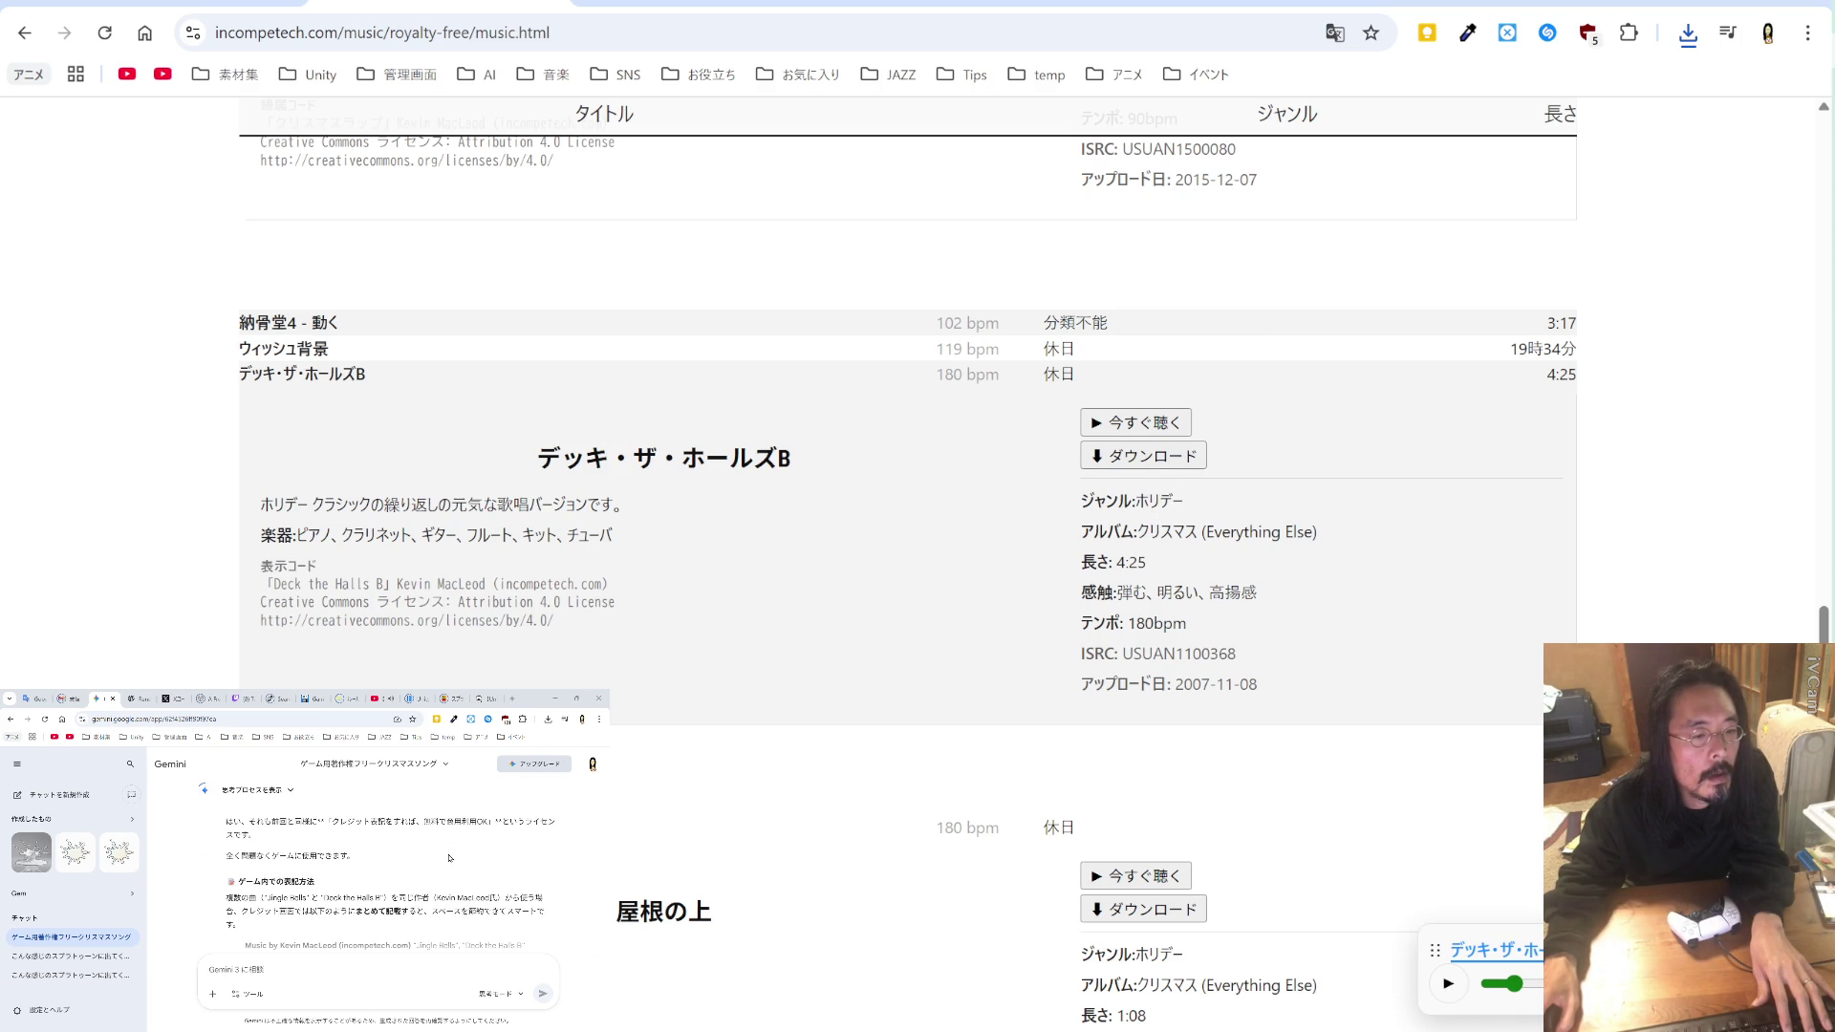
scroll(450, 858, down, 2)
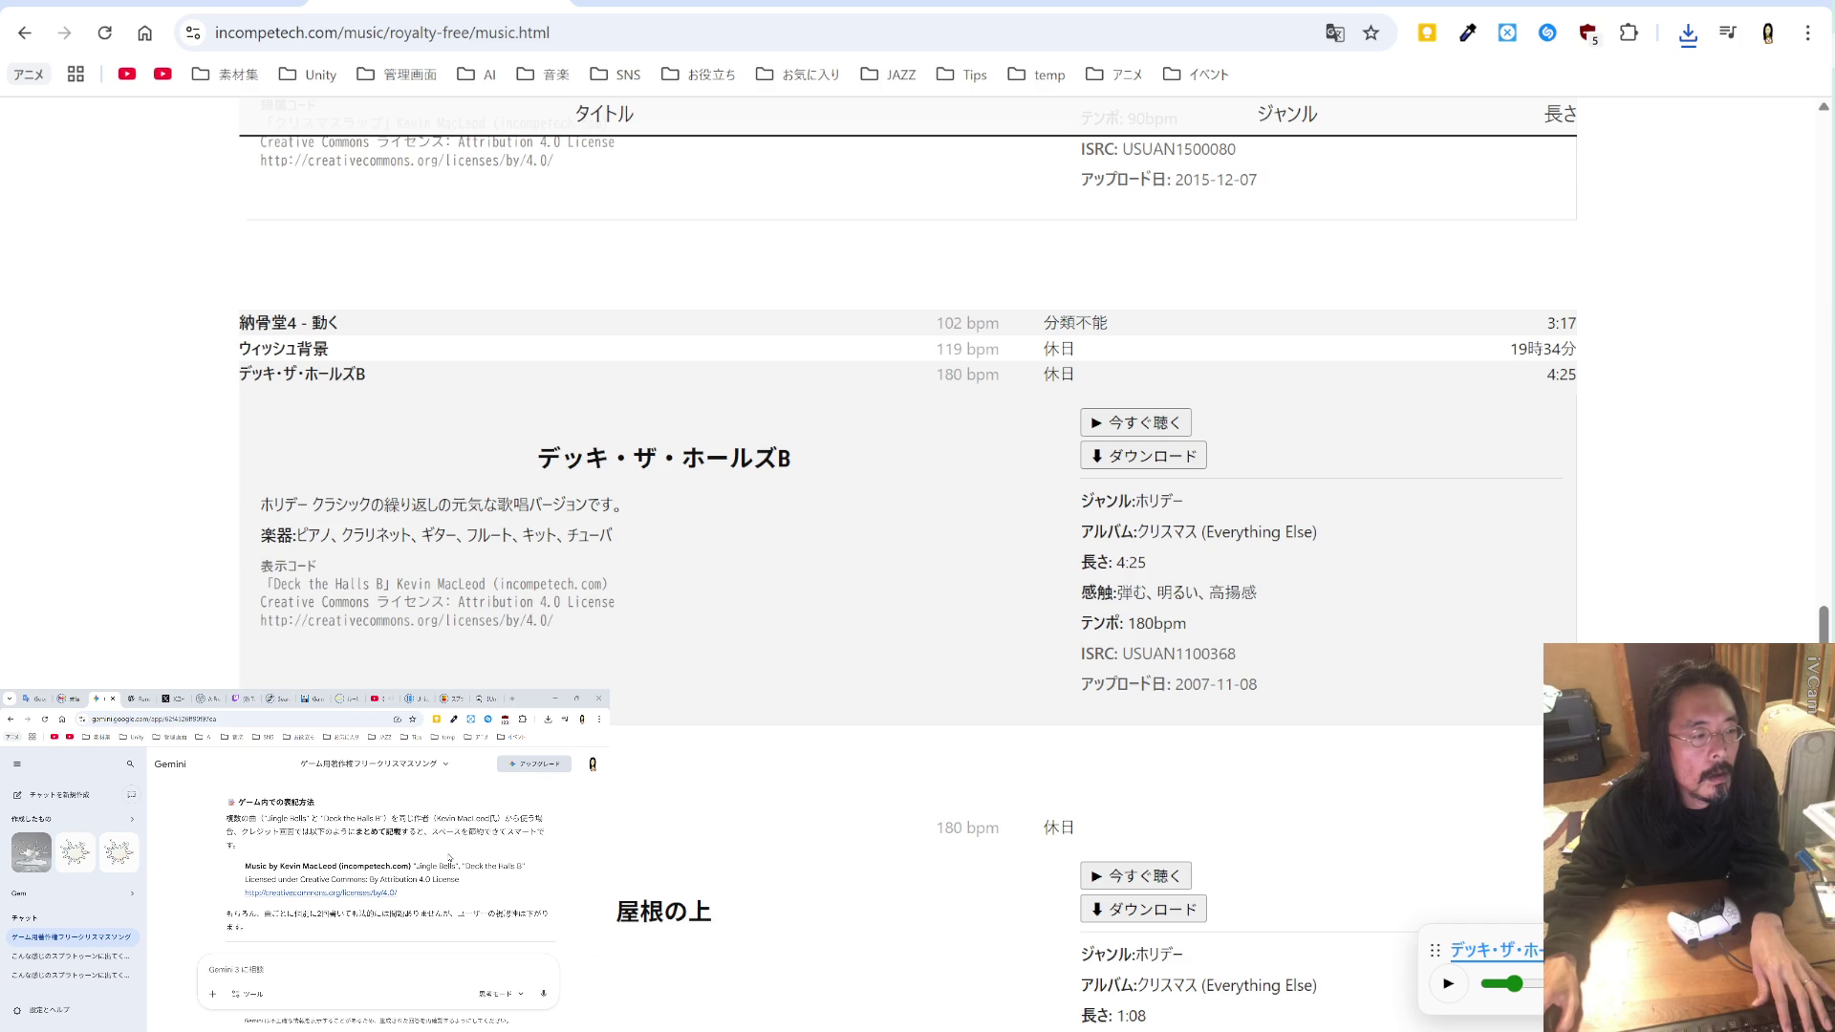
drag(421, 897, 244, 863)
key(ctrl+c)
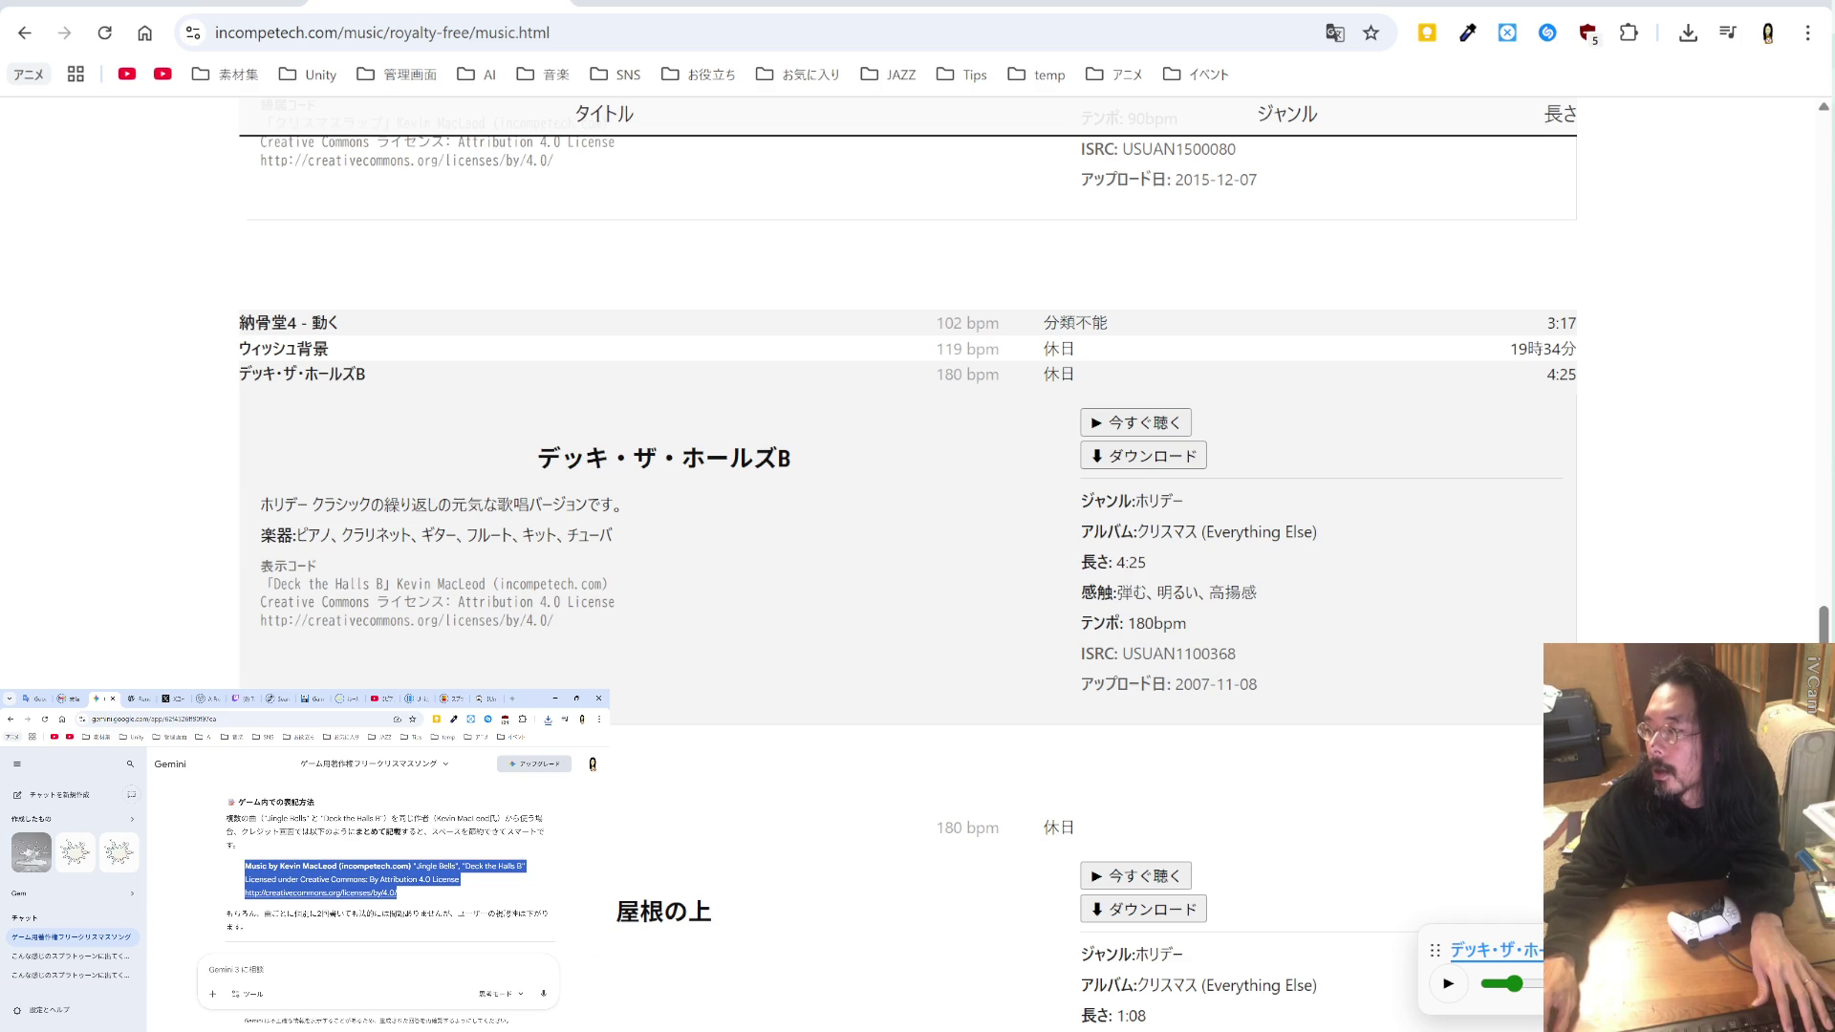
key(alt+Tab)
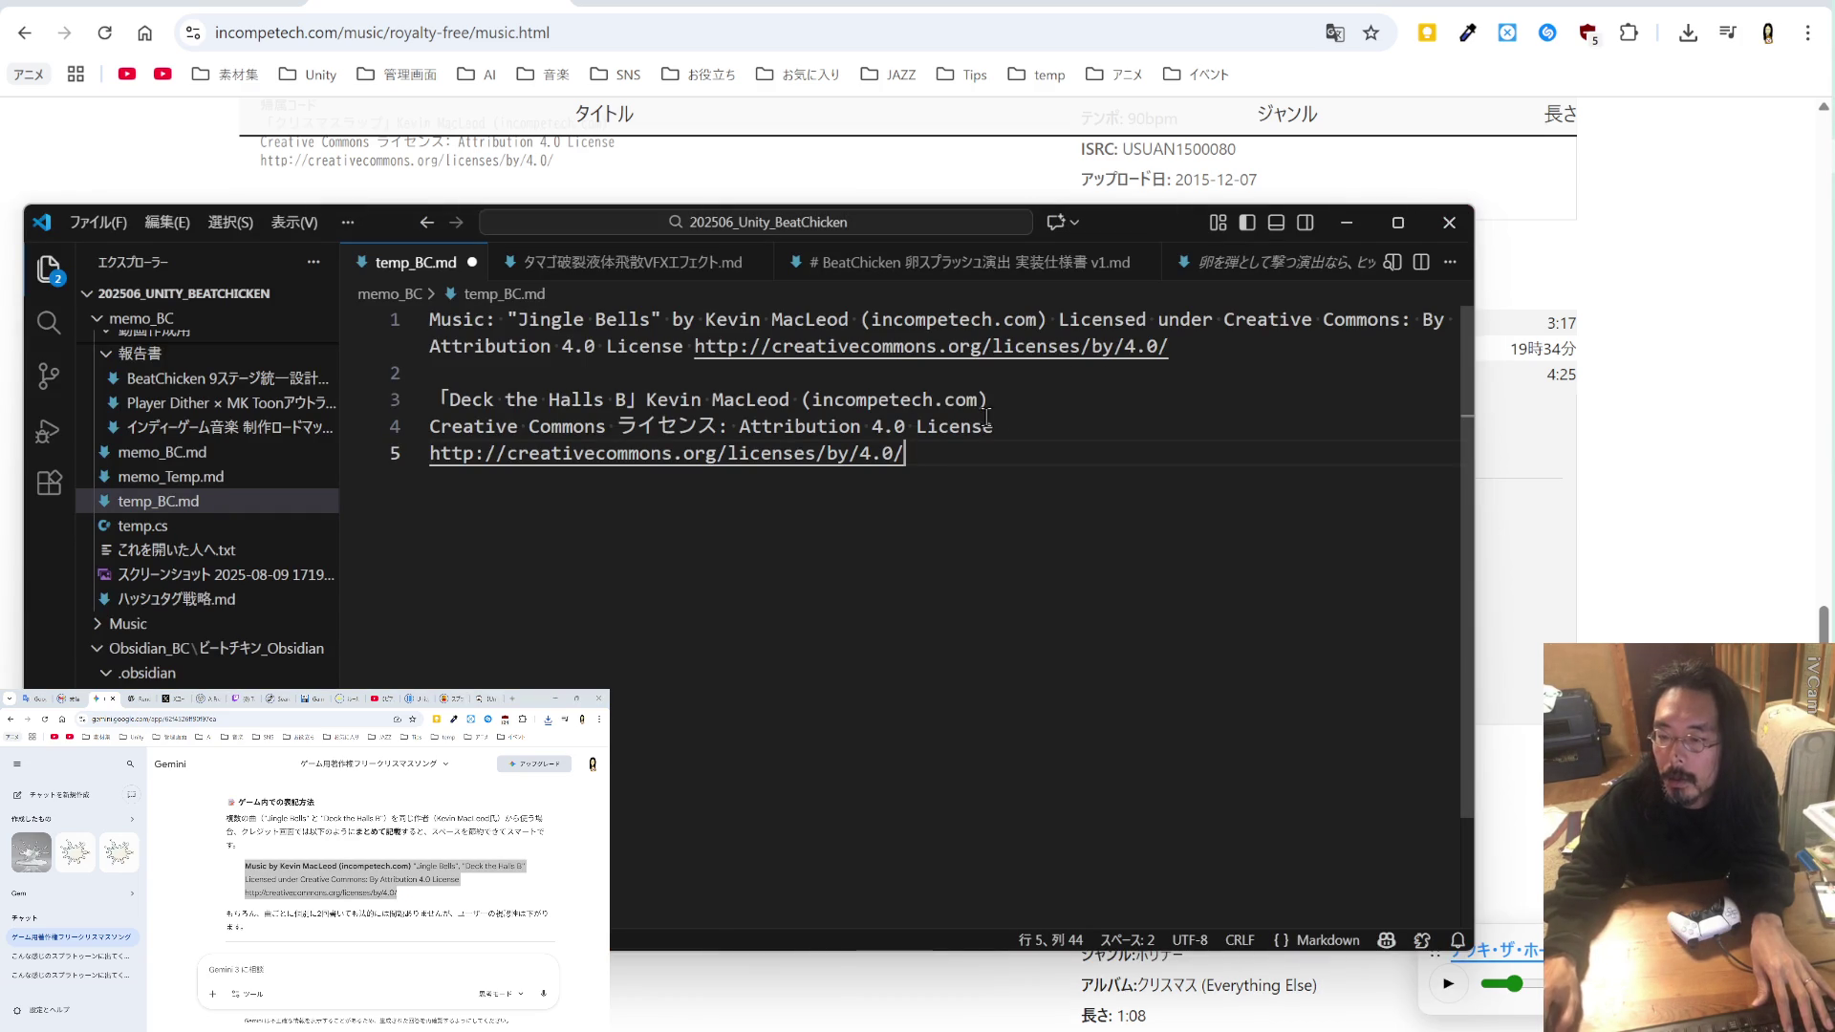
key(ctrl+shift+Home)
key(ctrl+v)
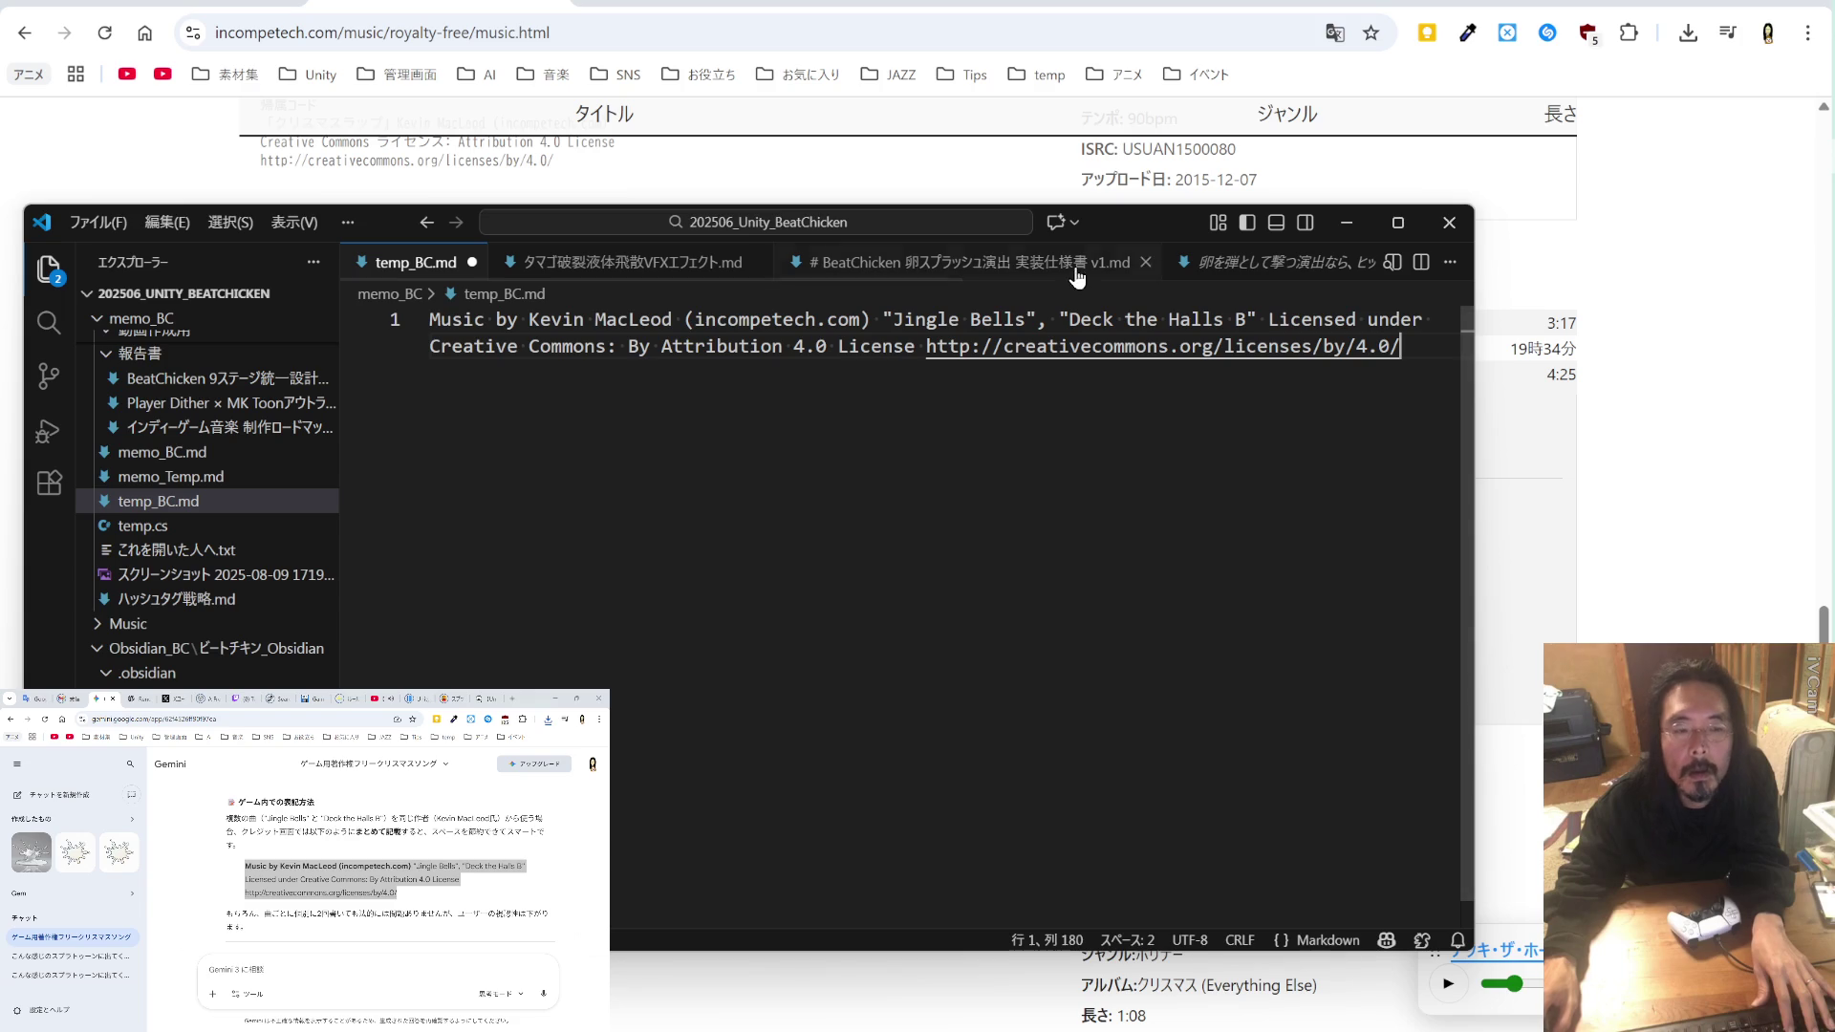
click(562, 191)
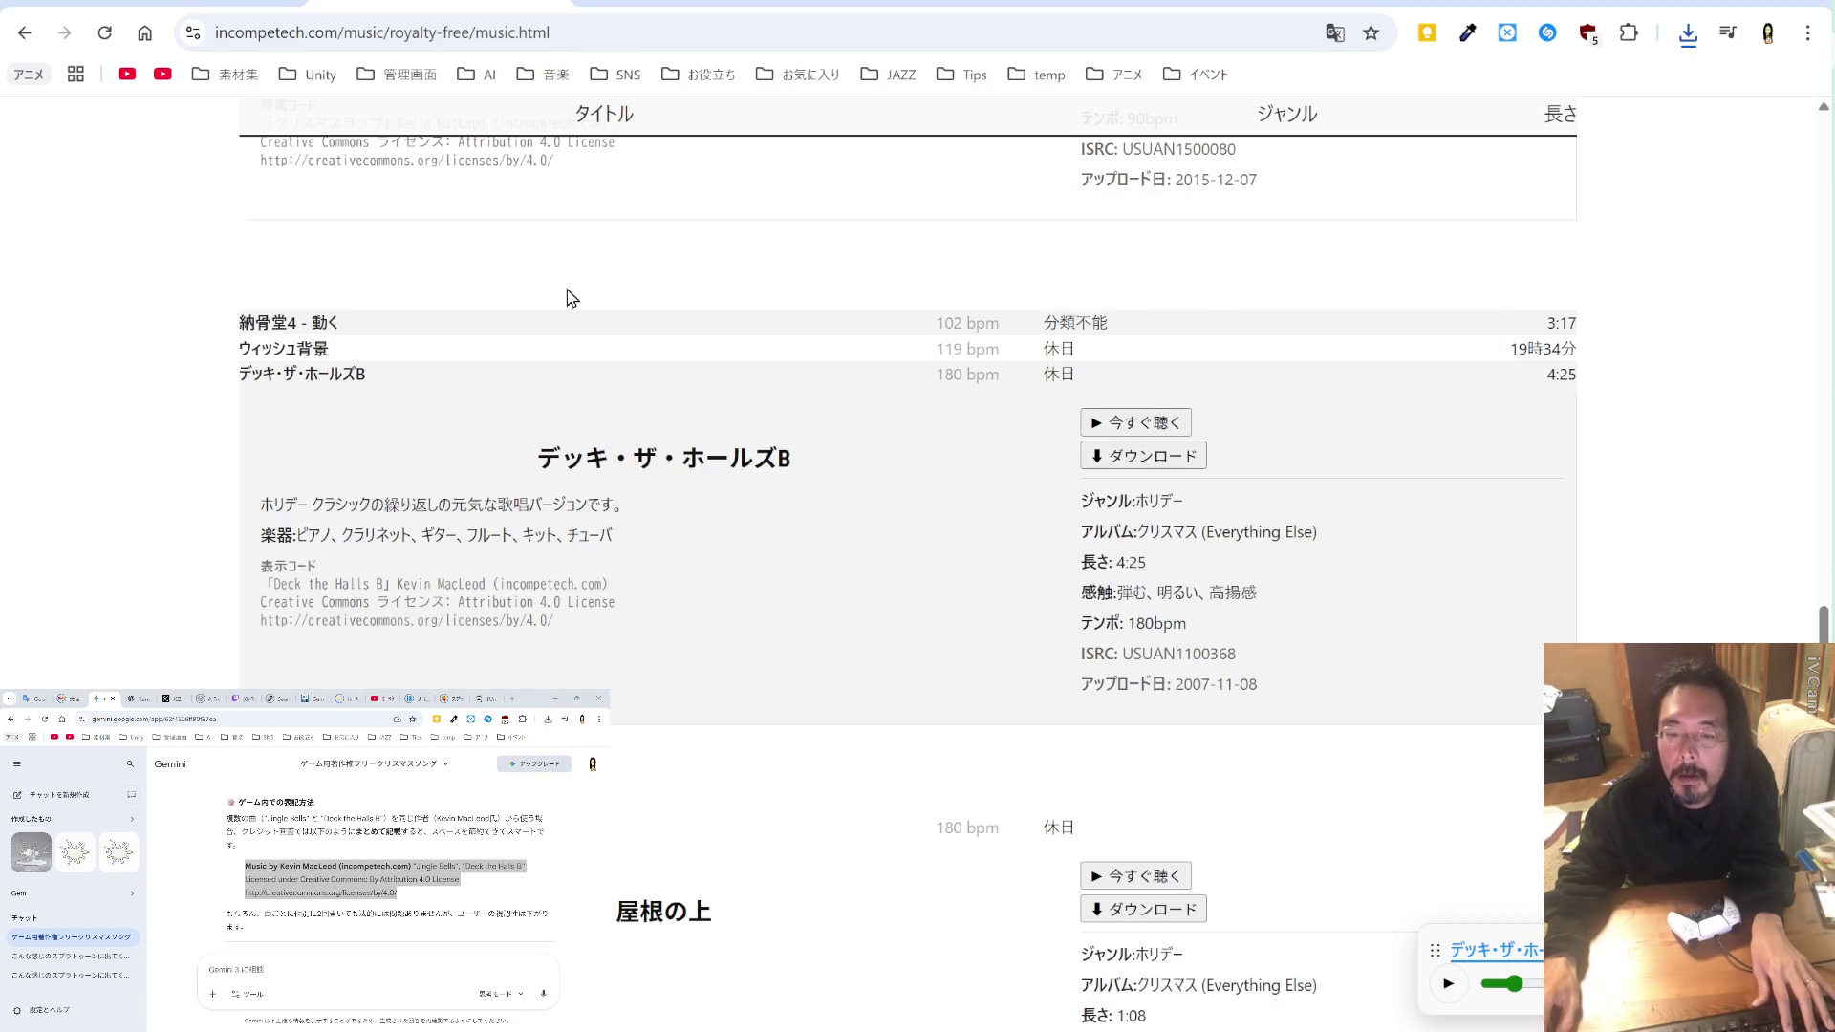
Step: Preview Up on a Housetop, save its MP3 into mouhitotu, and select its English title
scroll(635, 459, down, 4)
scroll(899, 594, up, 4)
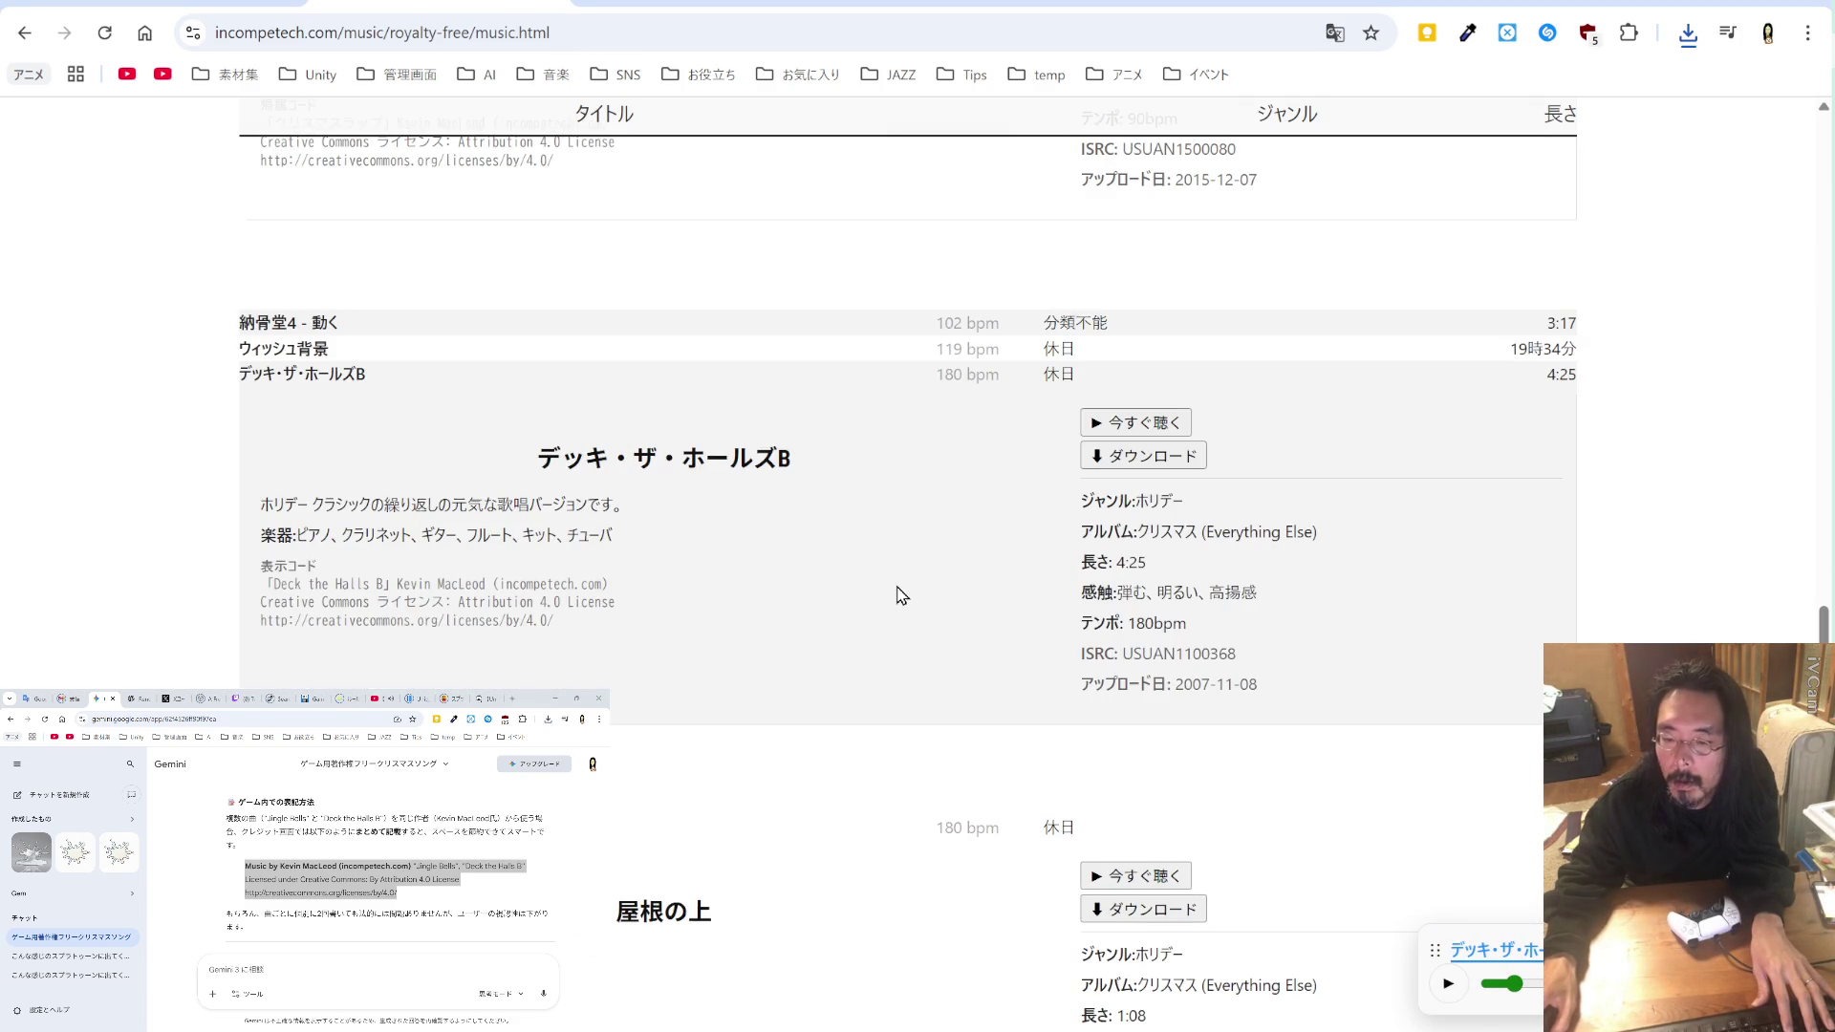
scroll(898, 594, down, 4)
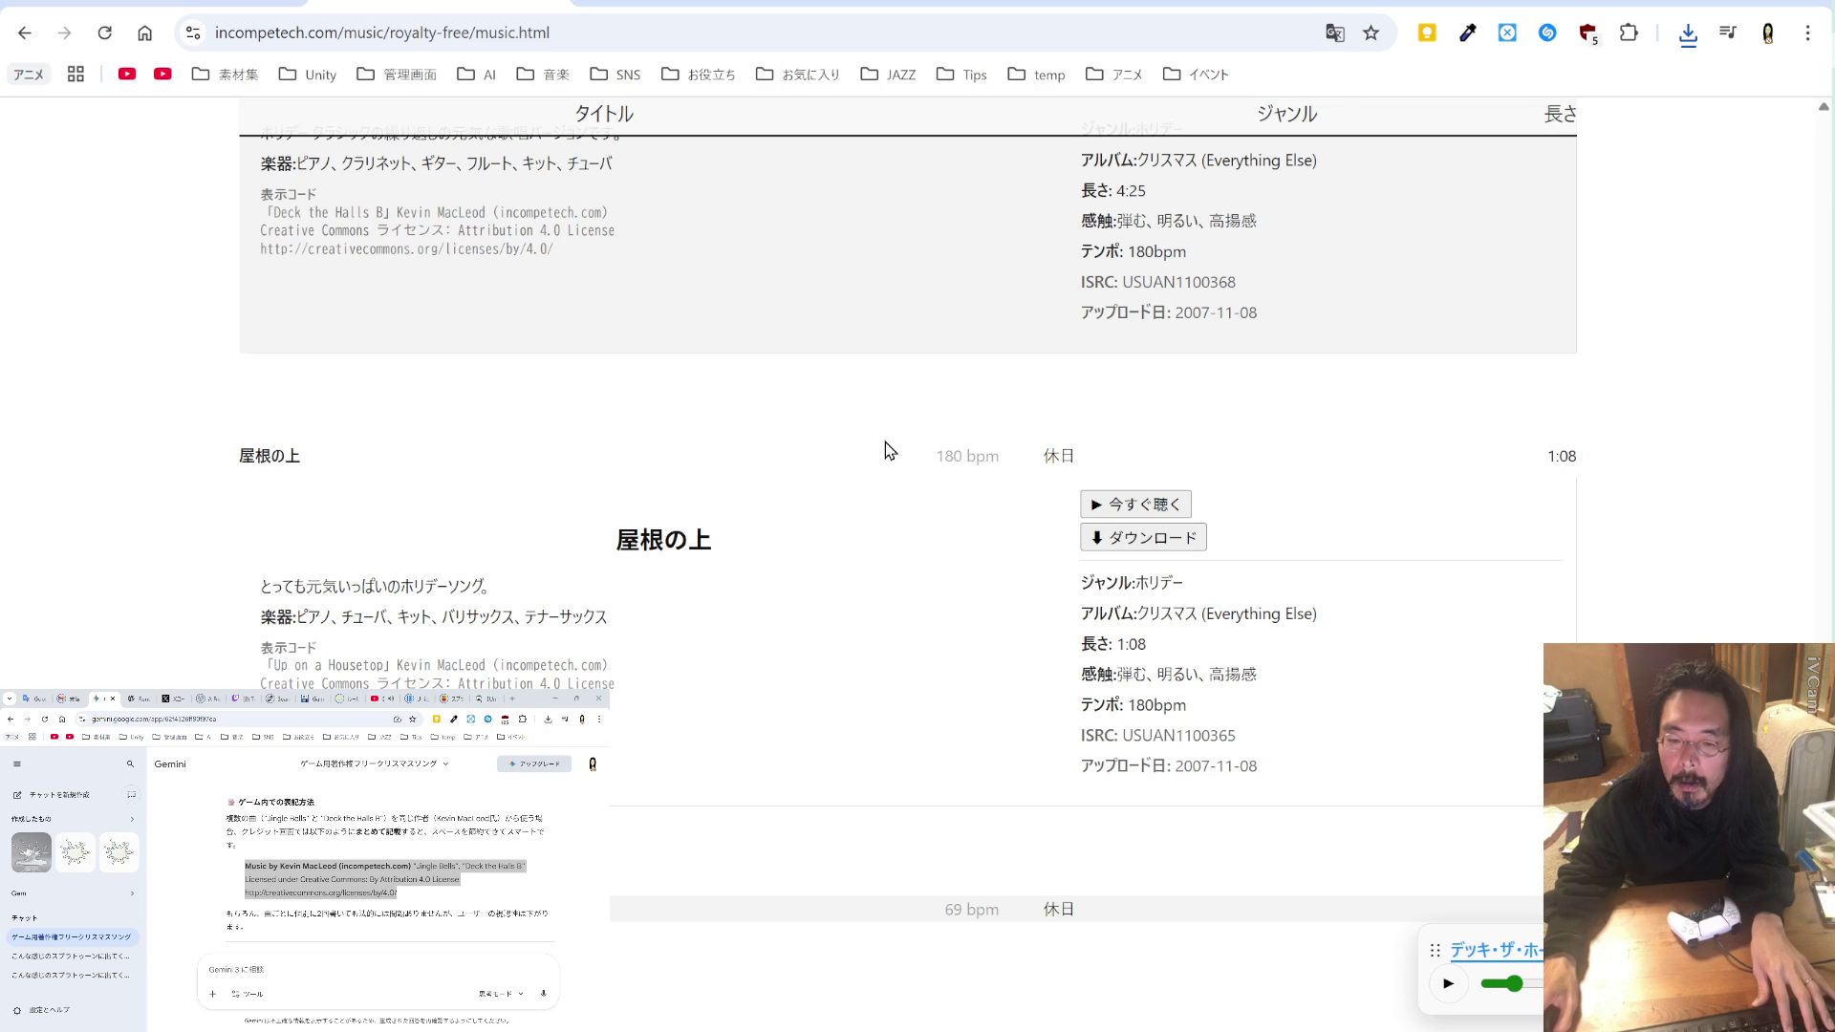
click(1162, 512)
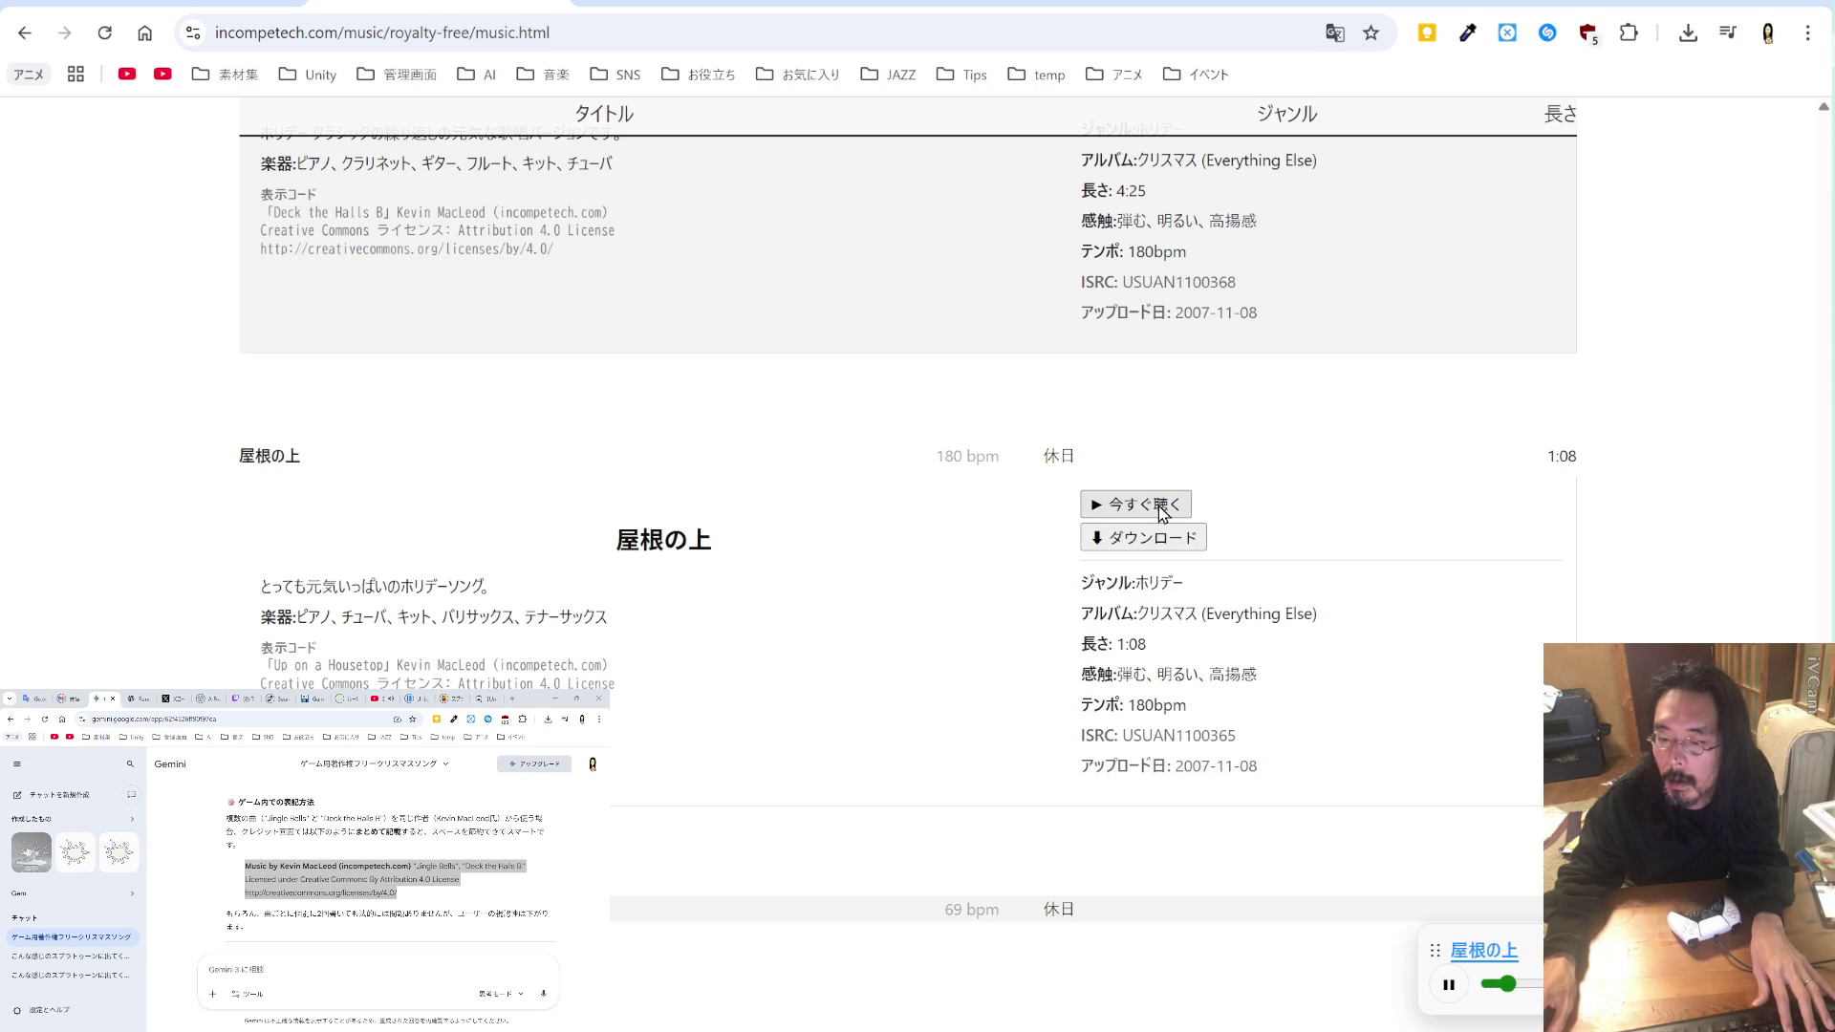
click(1159, 544)
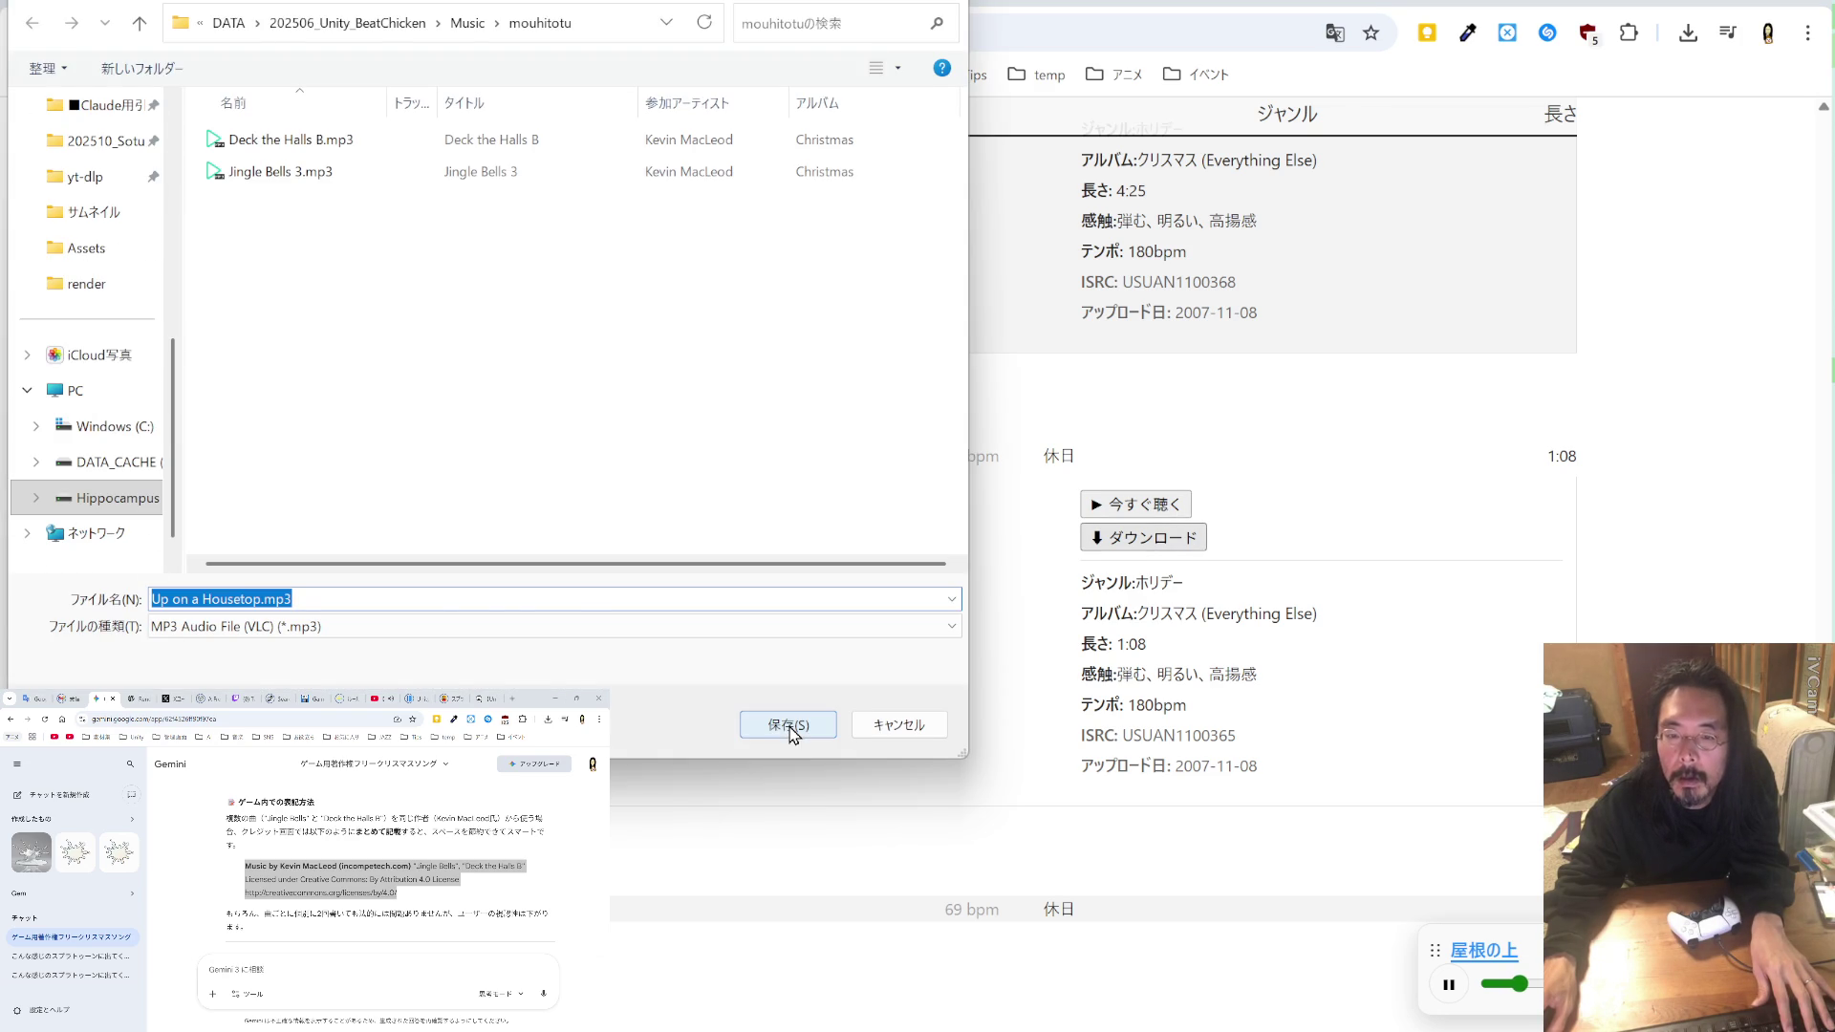
click(789, 727)
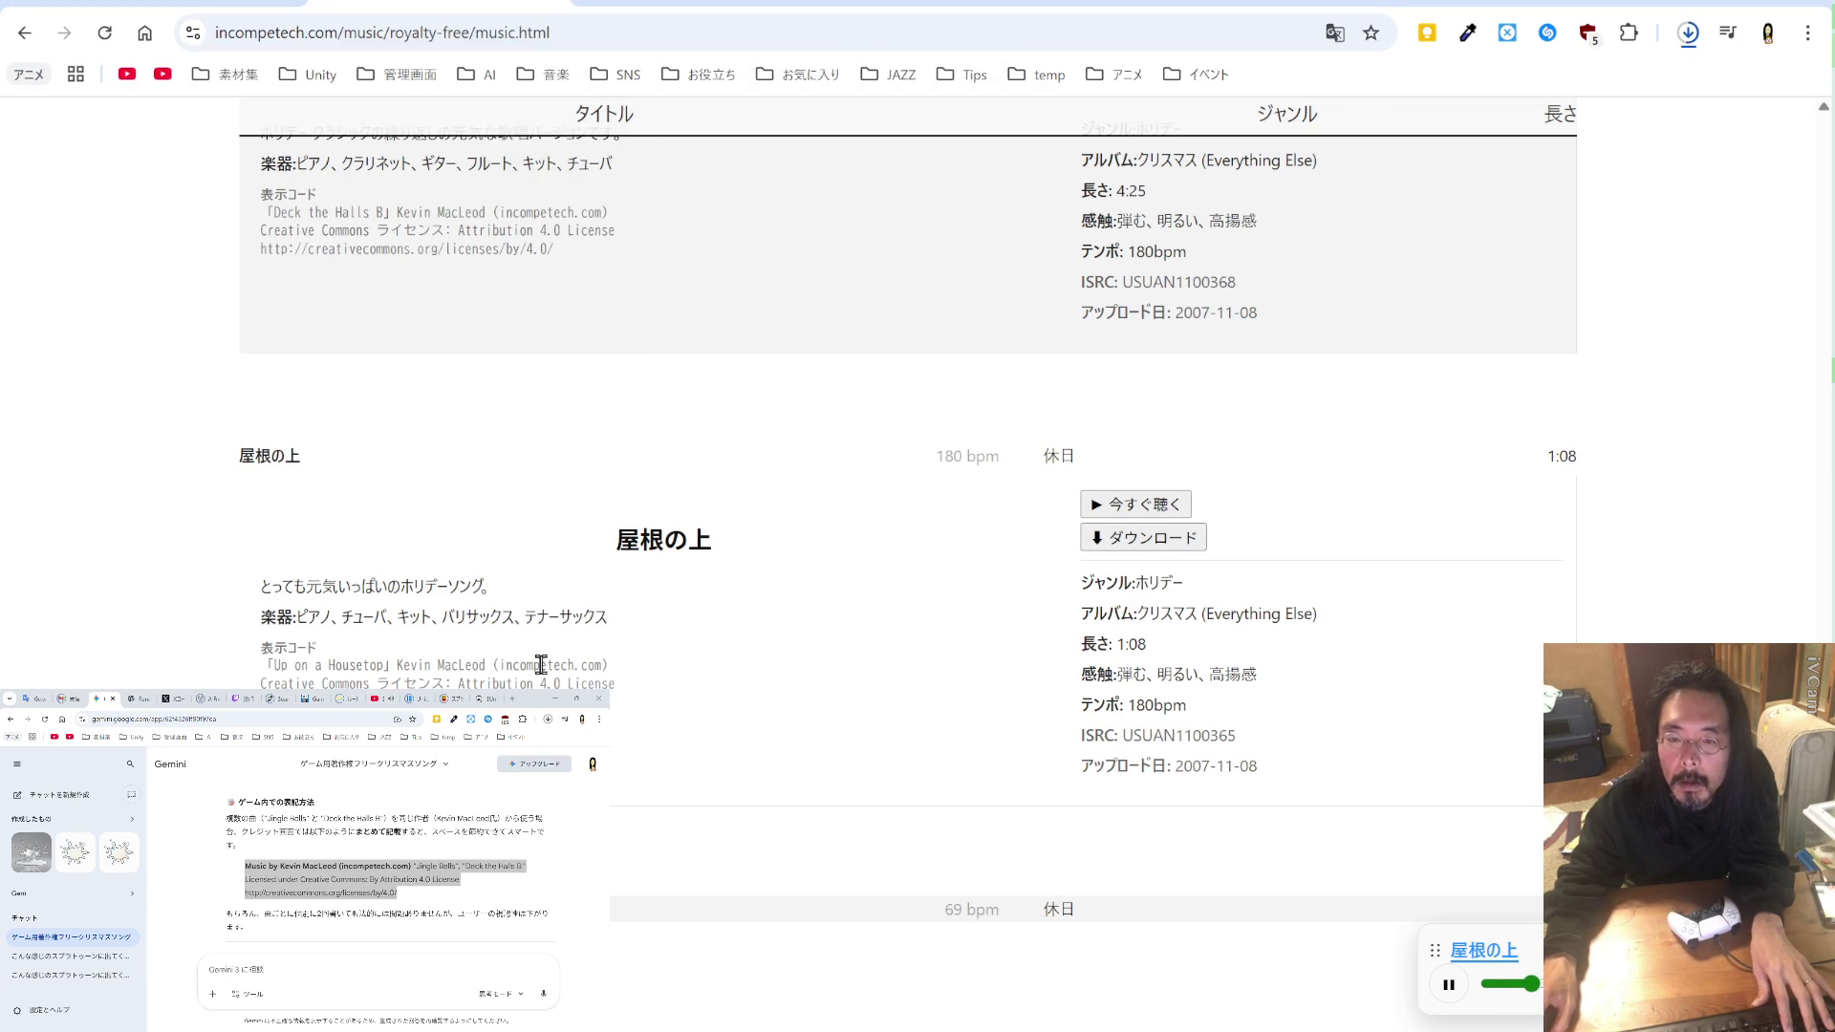
drag(386, 665, 275, 666)
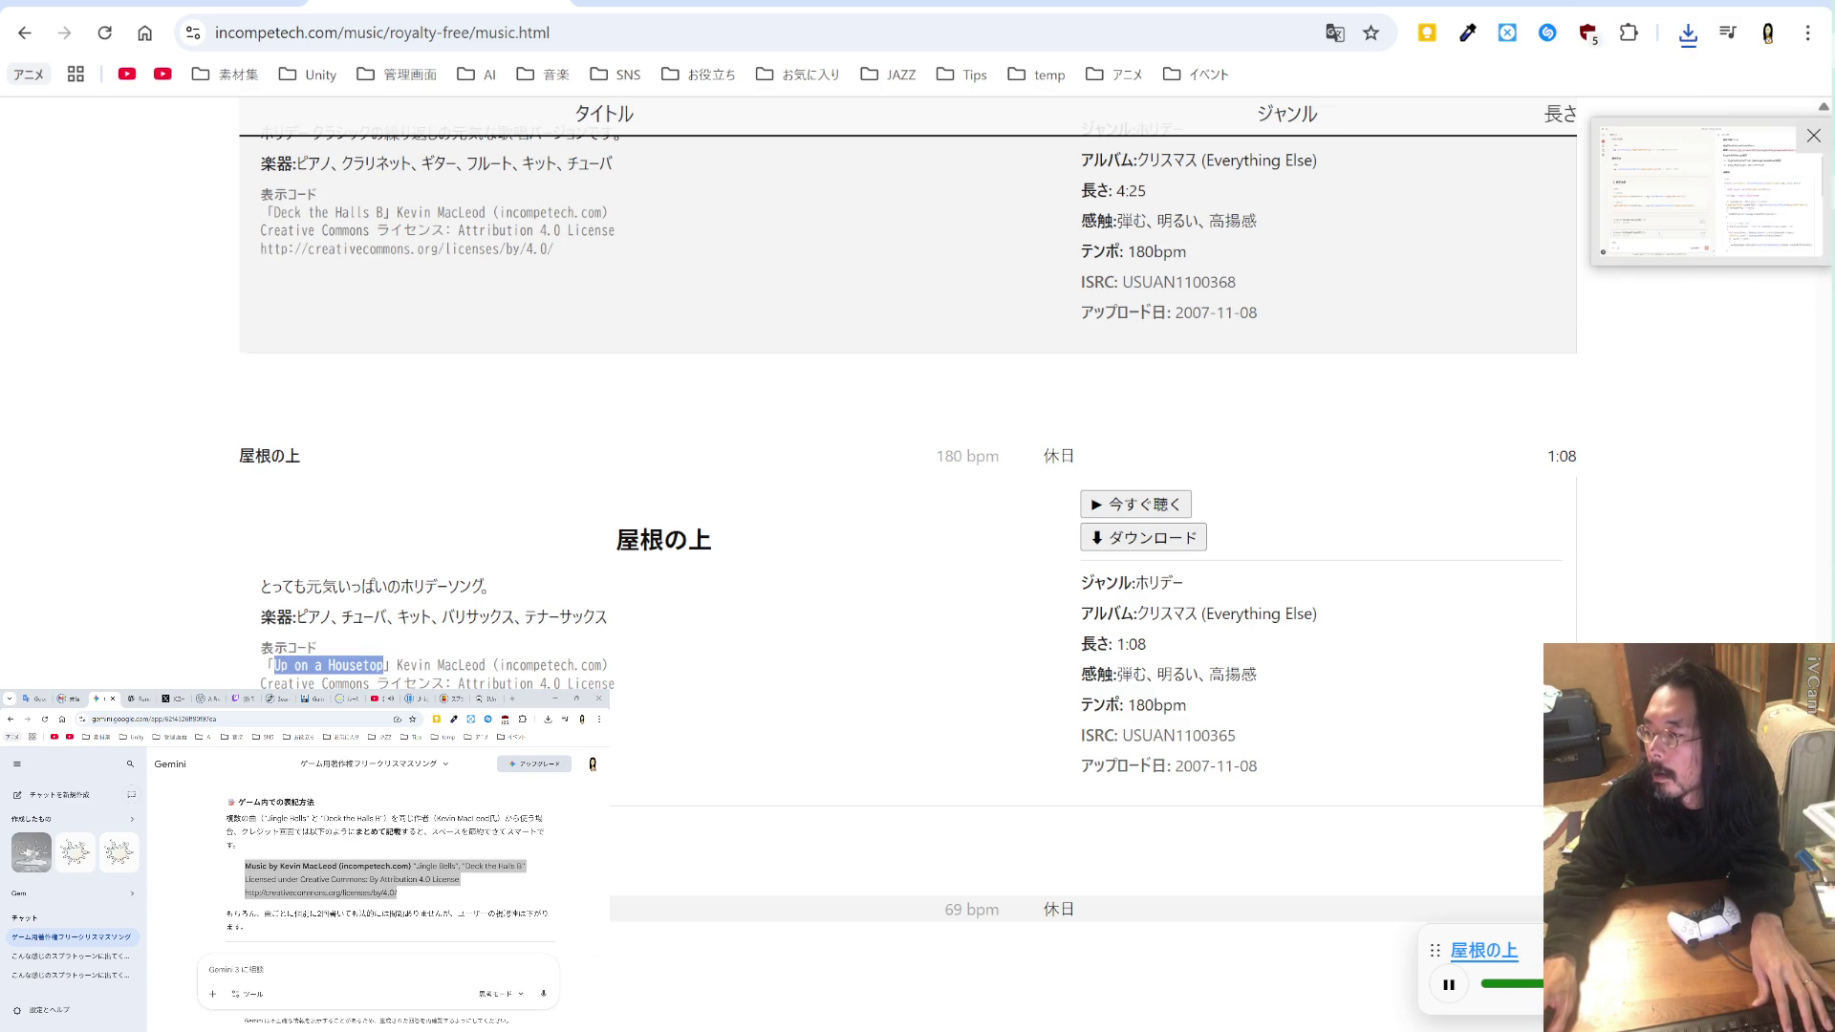
key(alt+Tab)
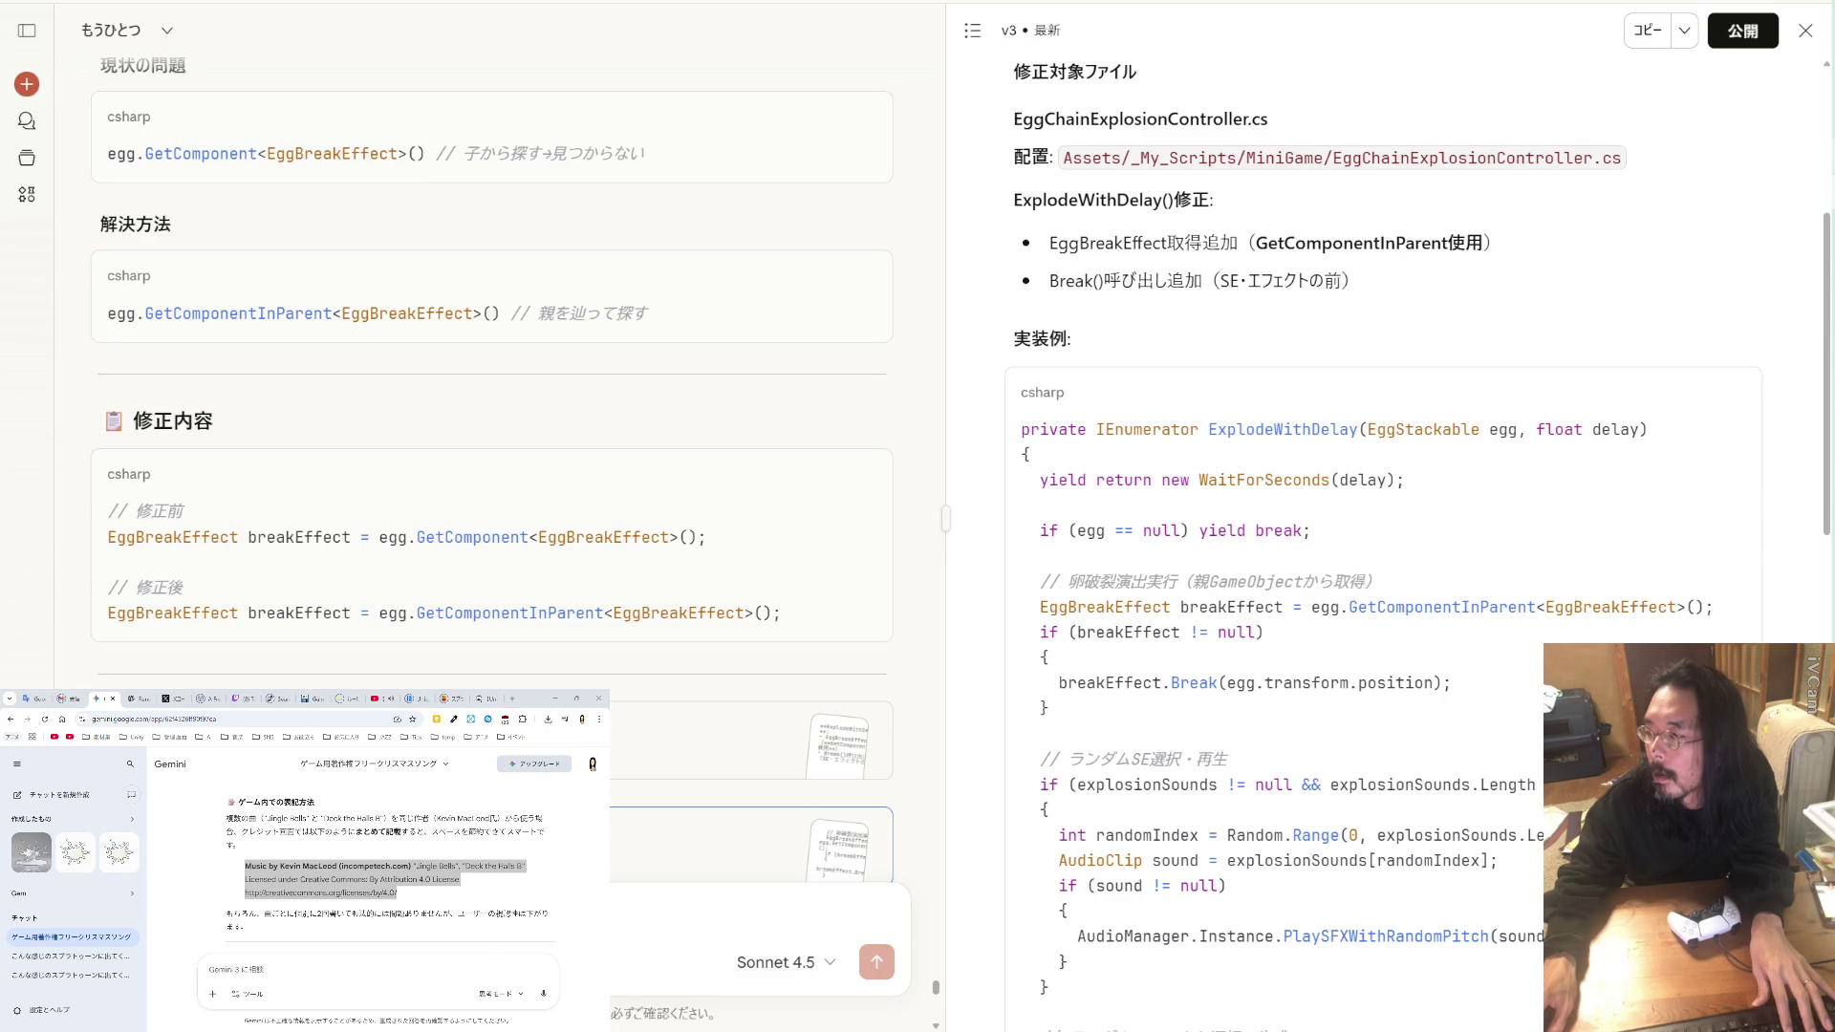
Step: Insert the title 'Up on a Housetop' before 'Jingle Bells' in temp_BC.md's credit line
key(alt+Tab)
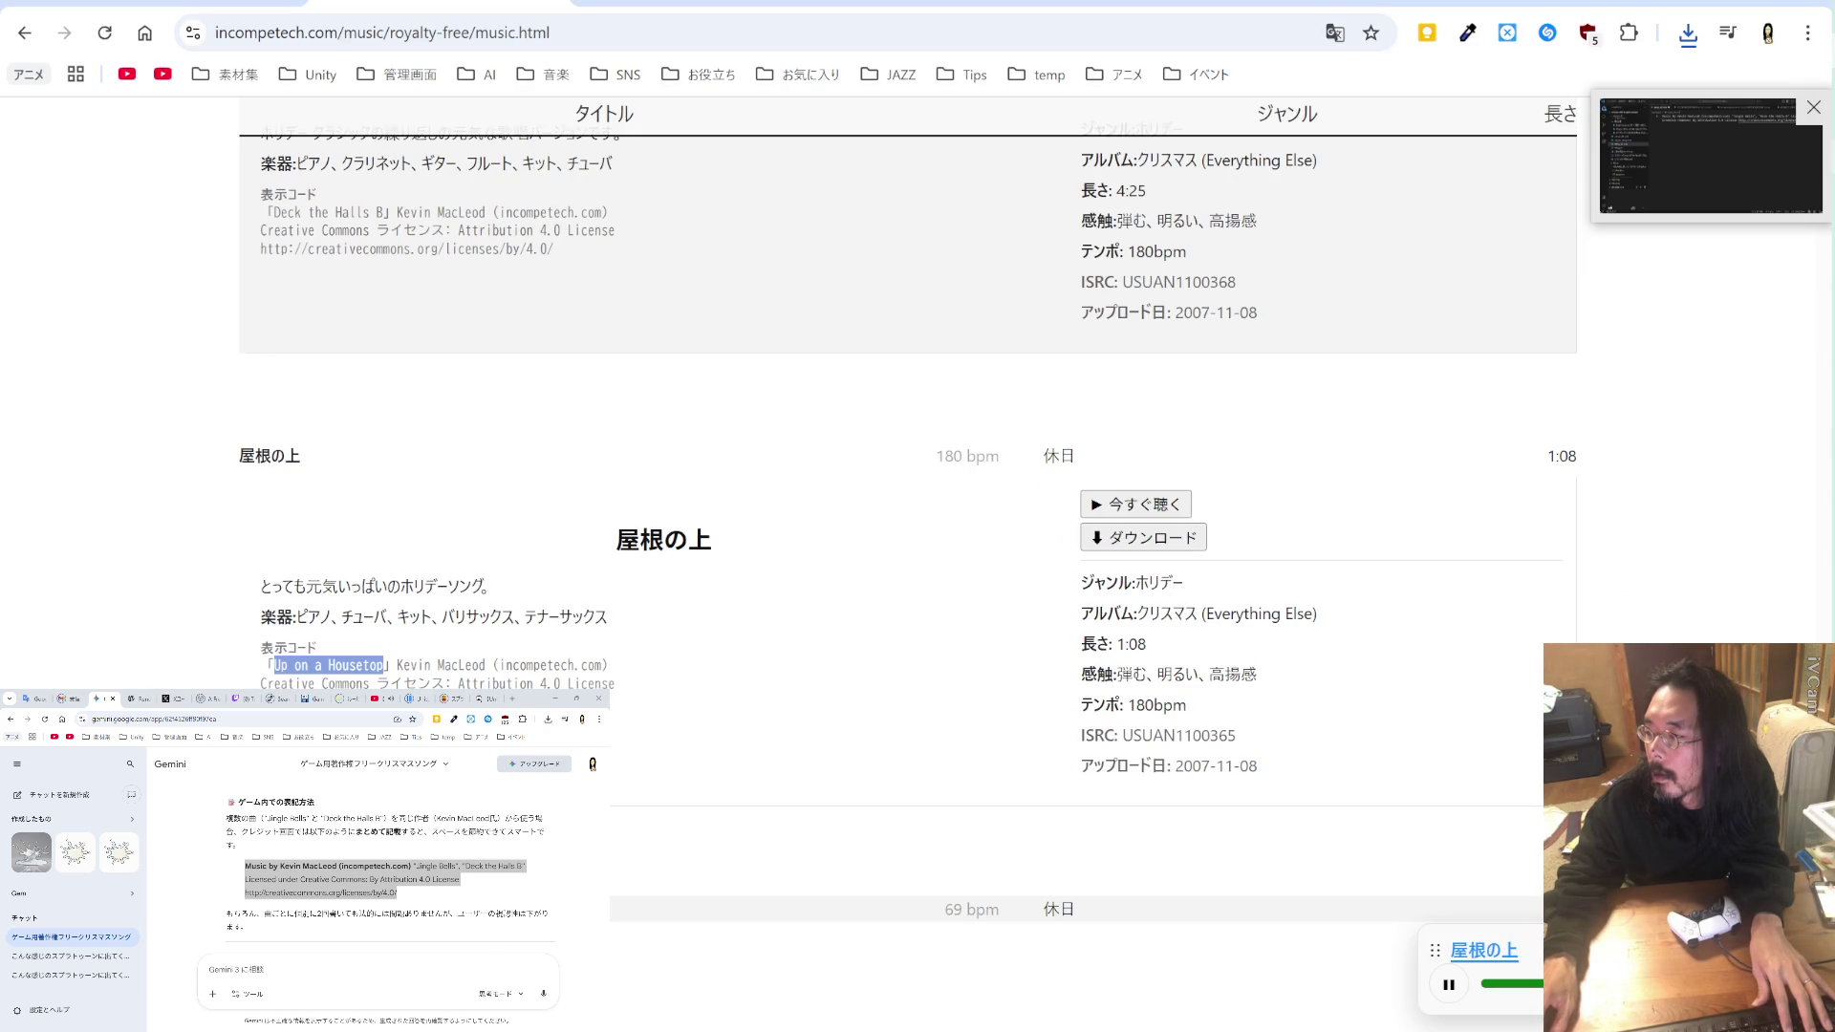
key(alt+Tab)
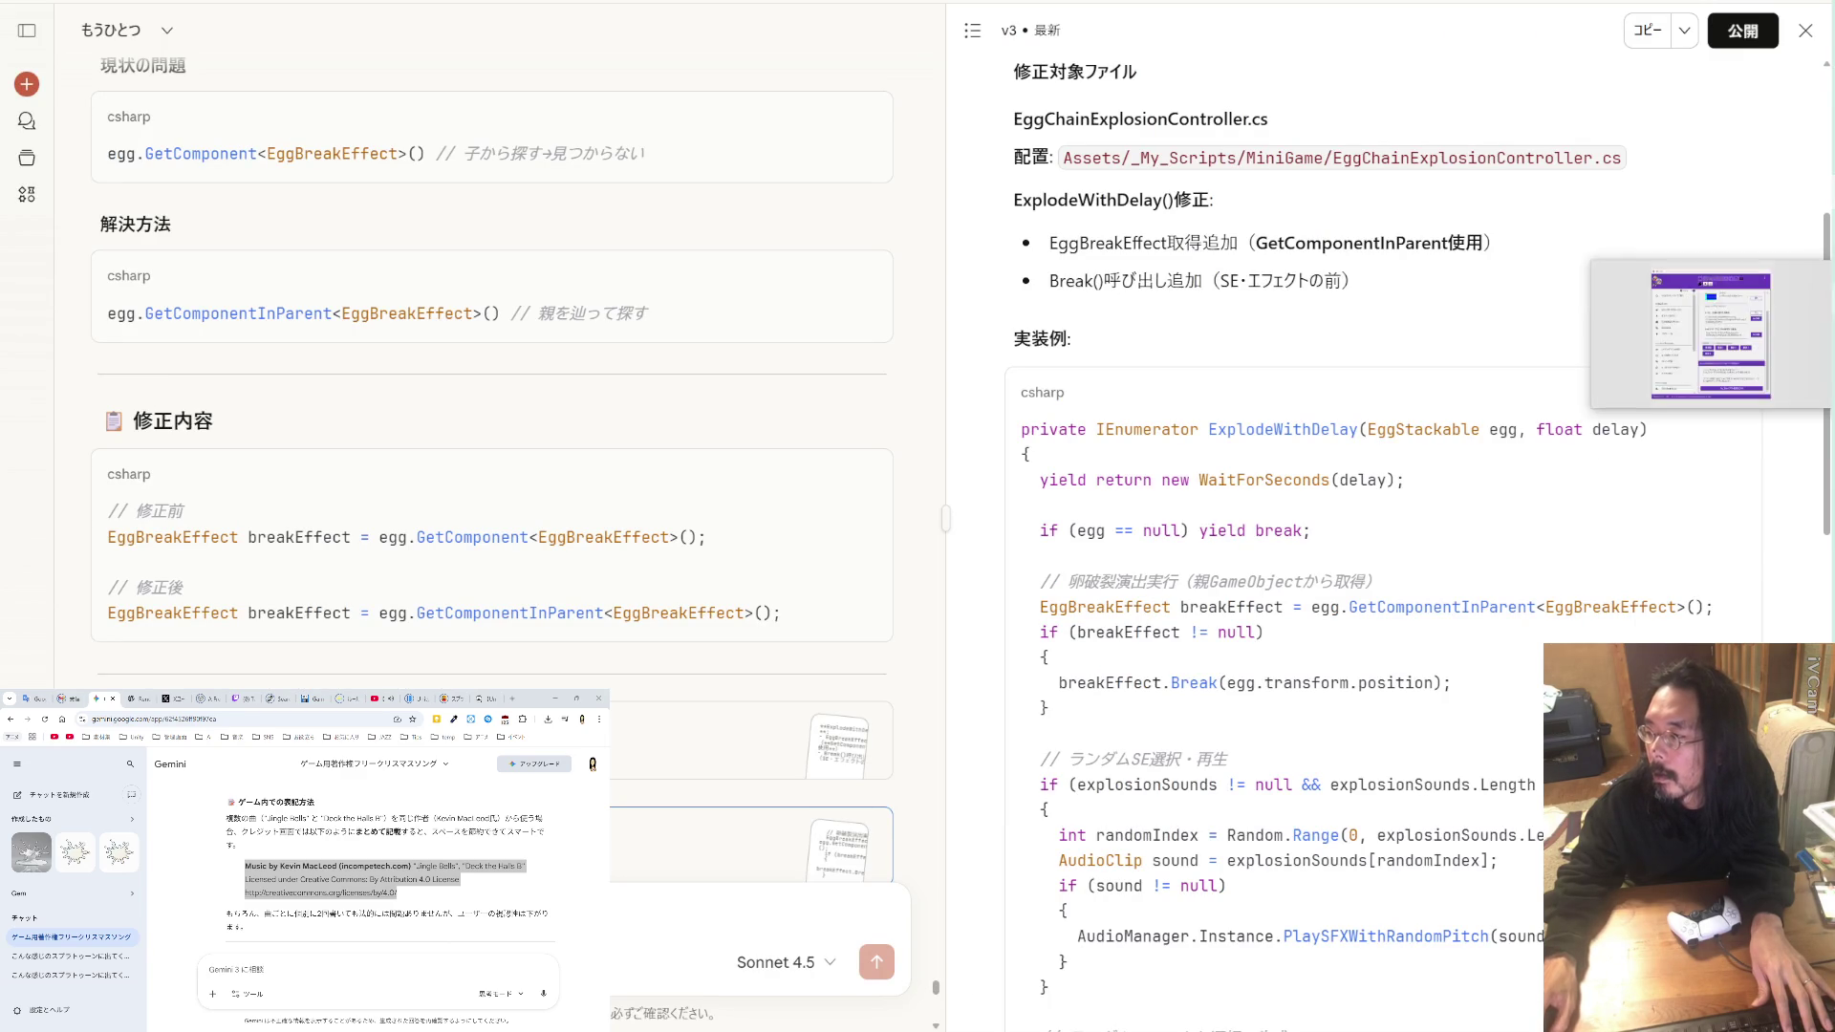
key(alt+Tab)
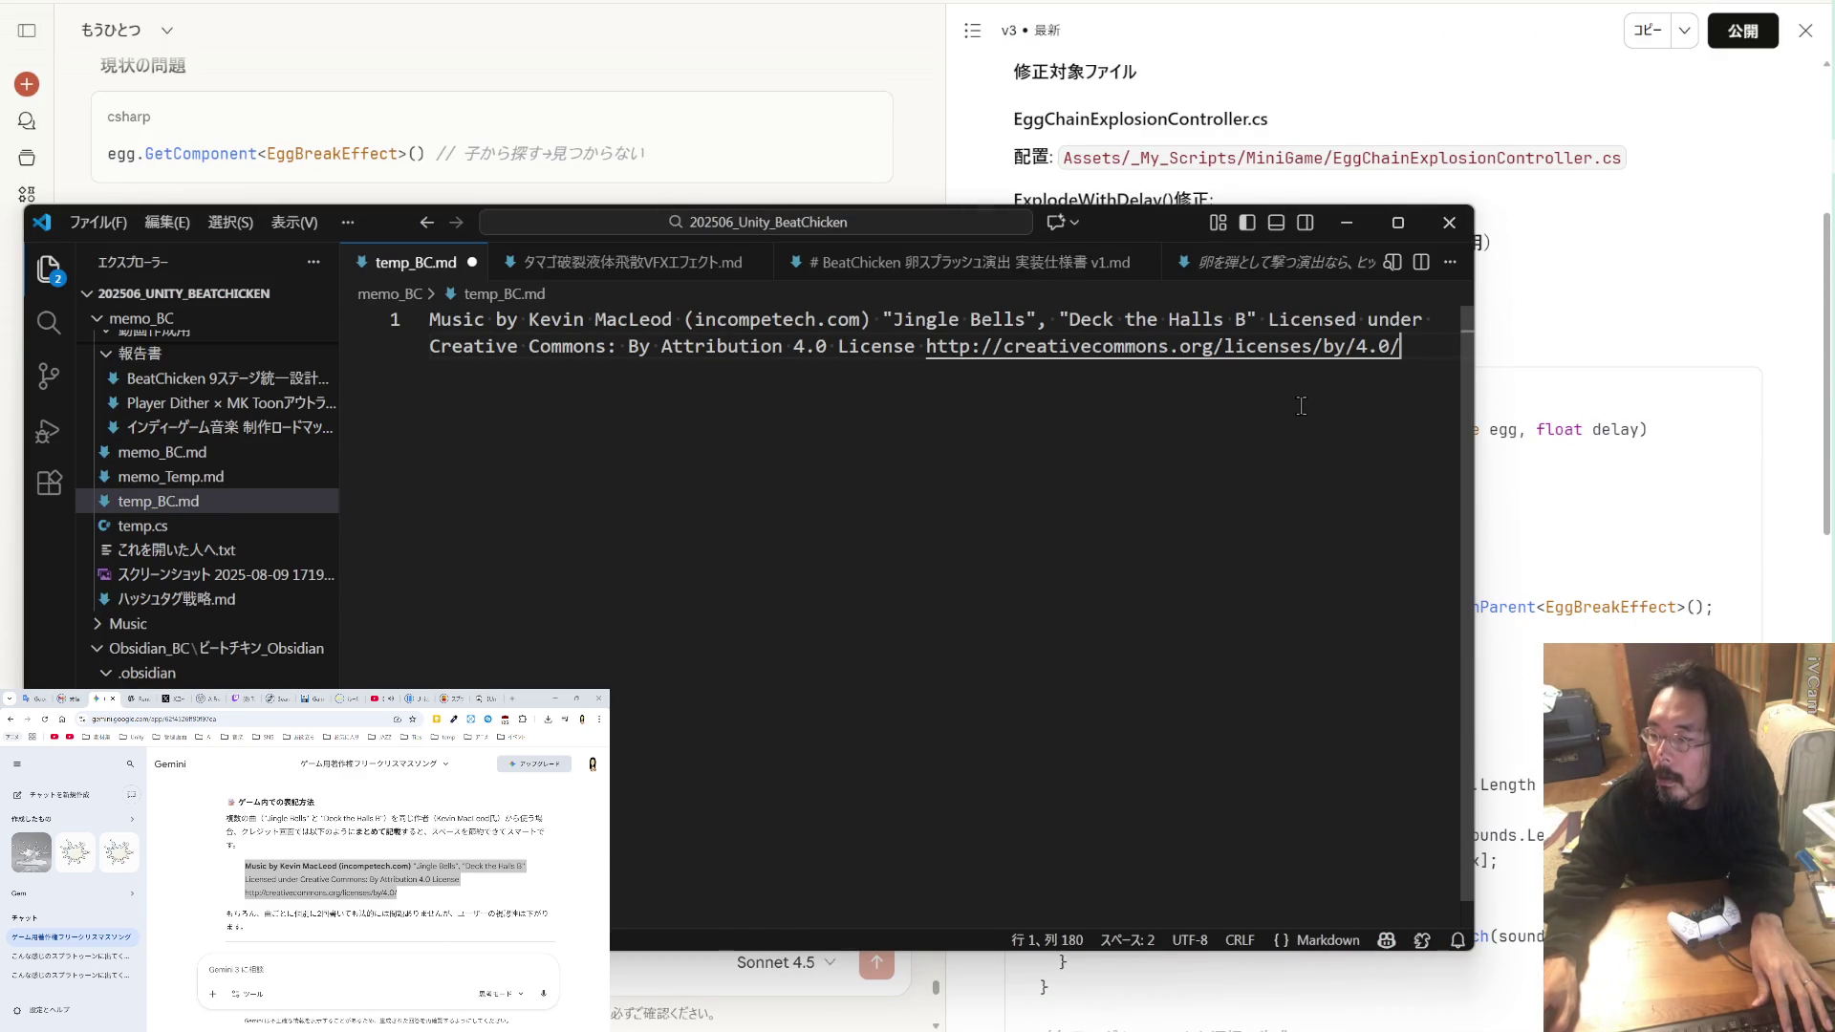
click(884, 319)
key(Zenkaku_Hankaku)
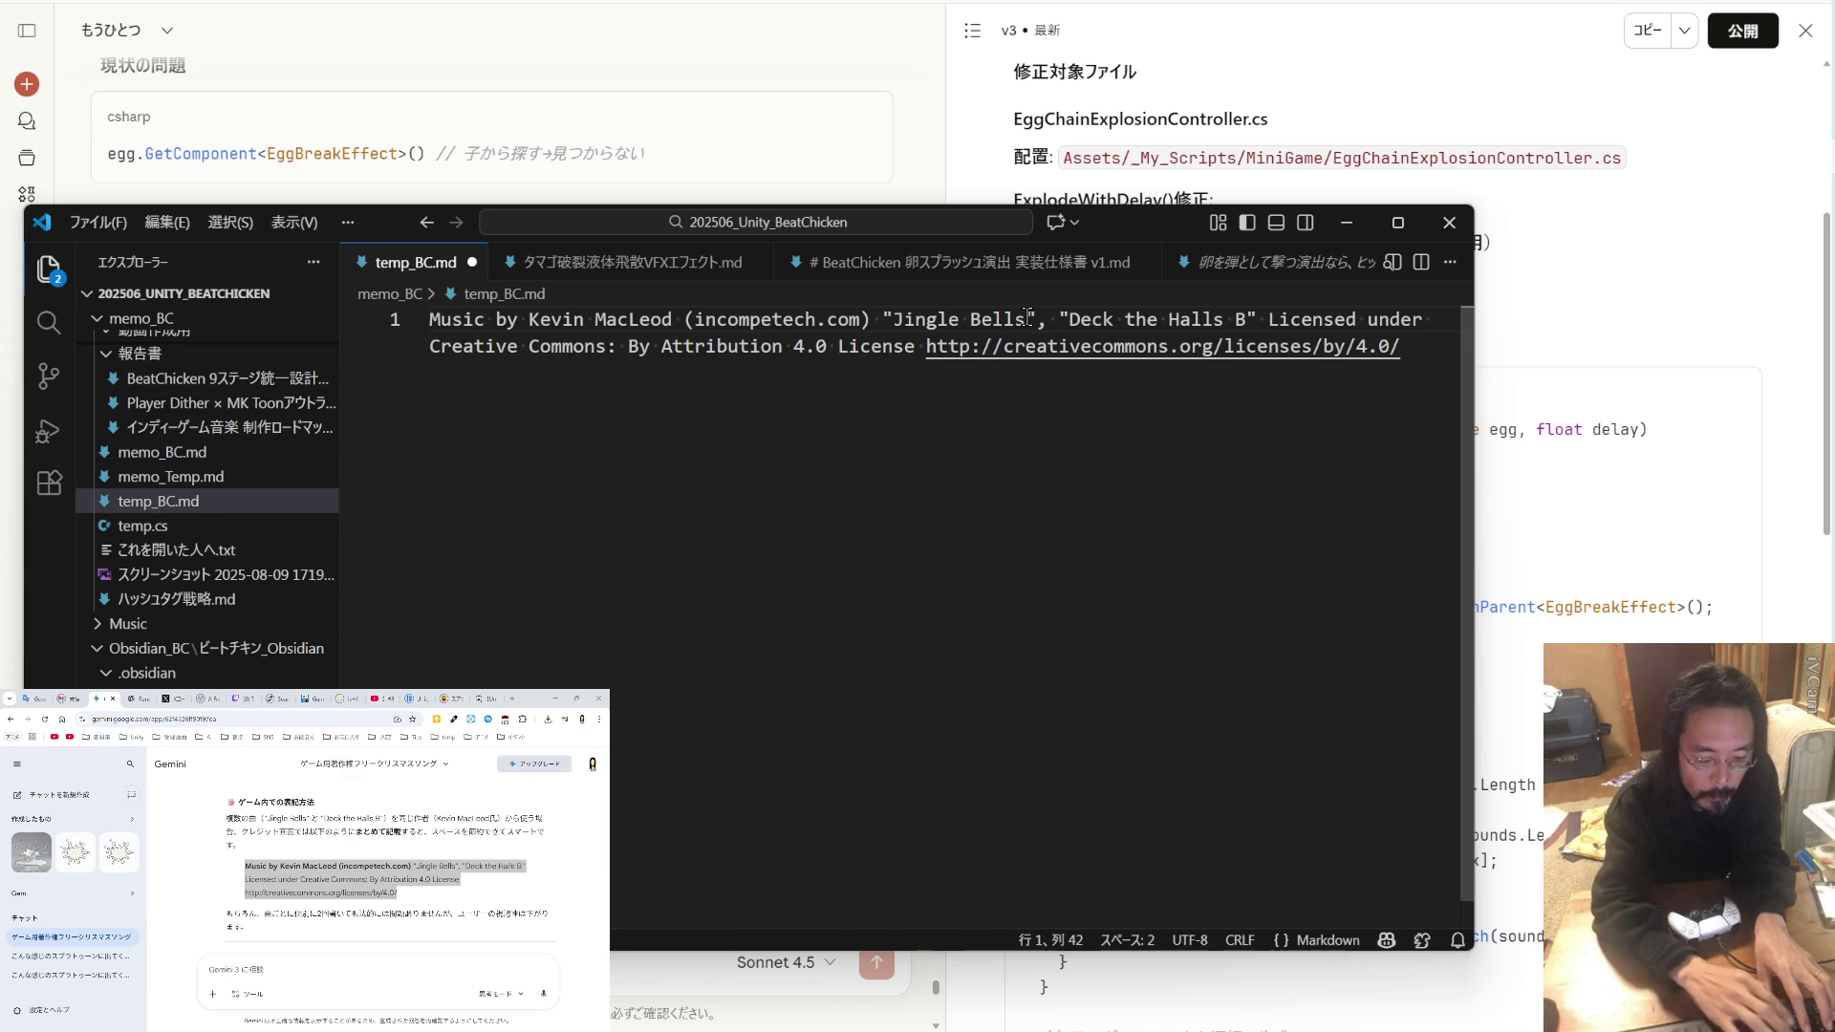
text("")
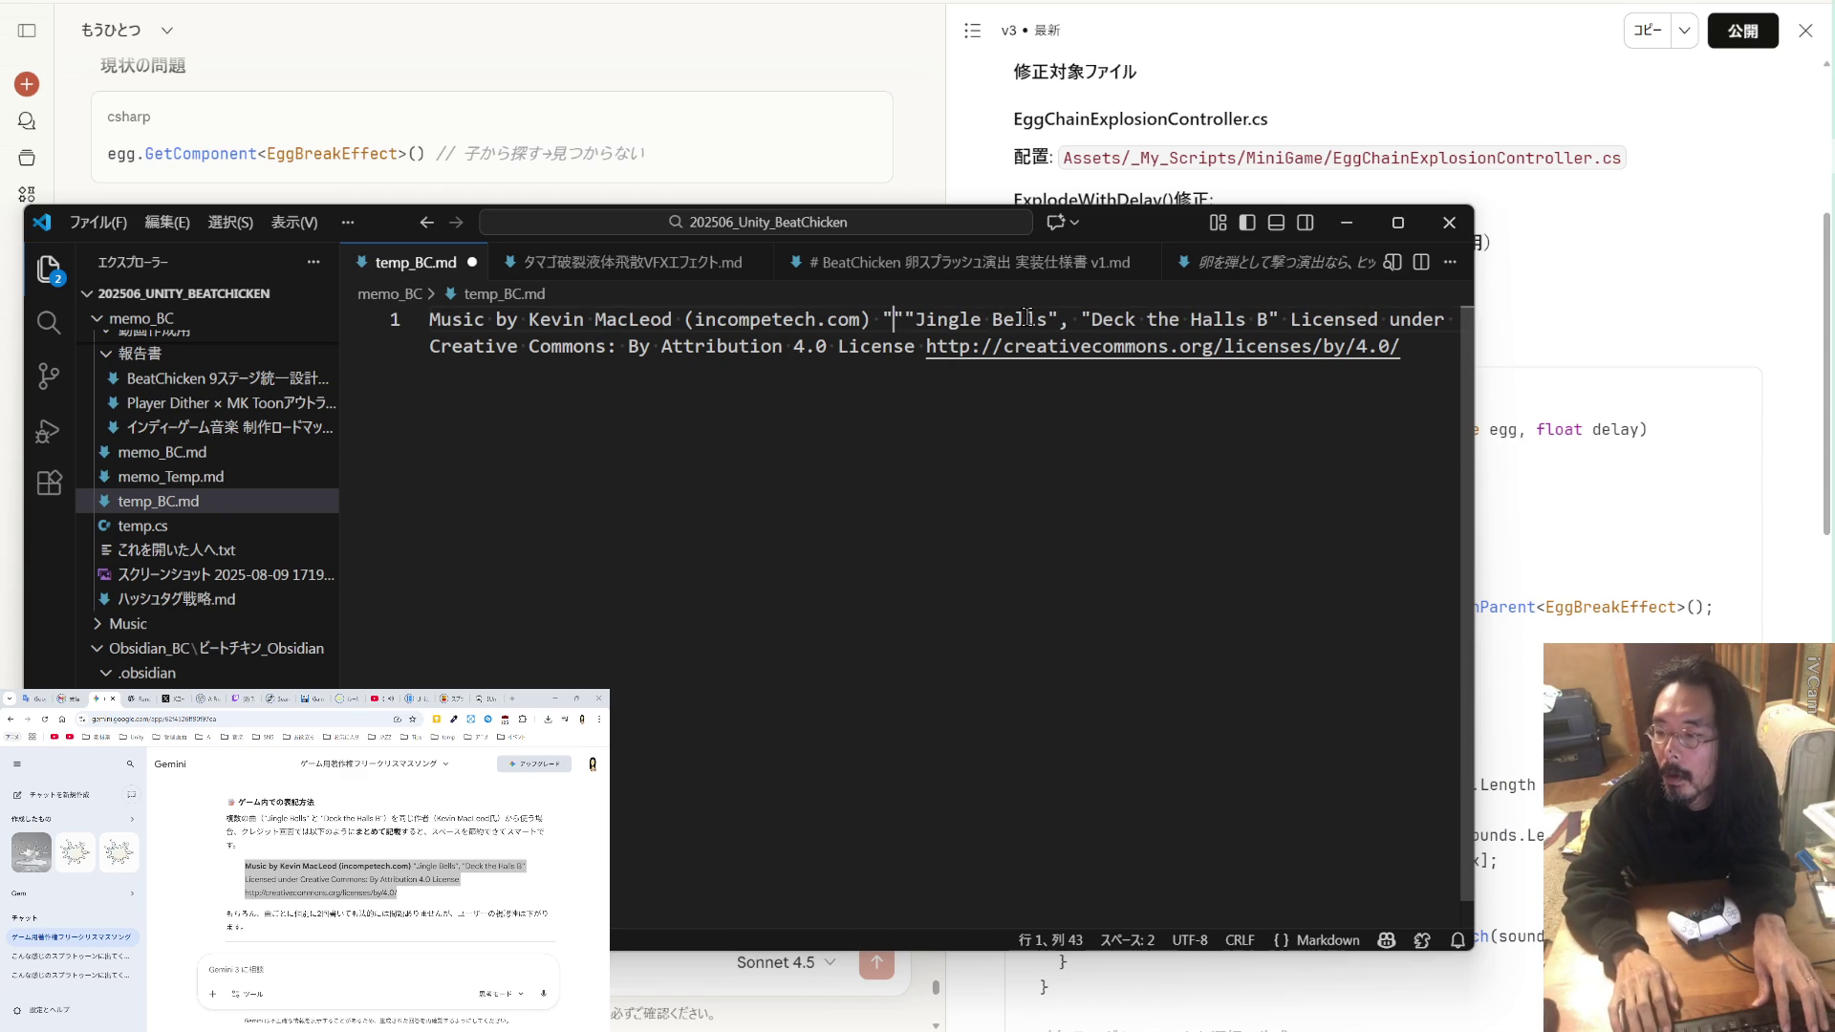
key(Left)
text(Up on a Housetop)
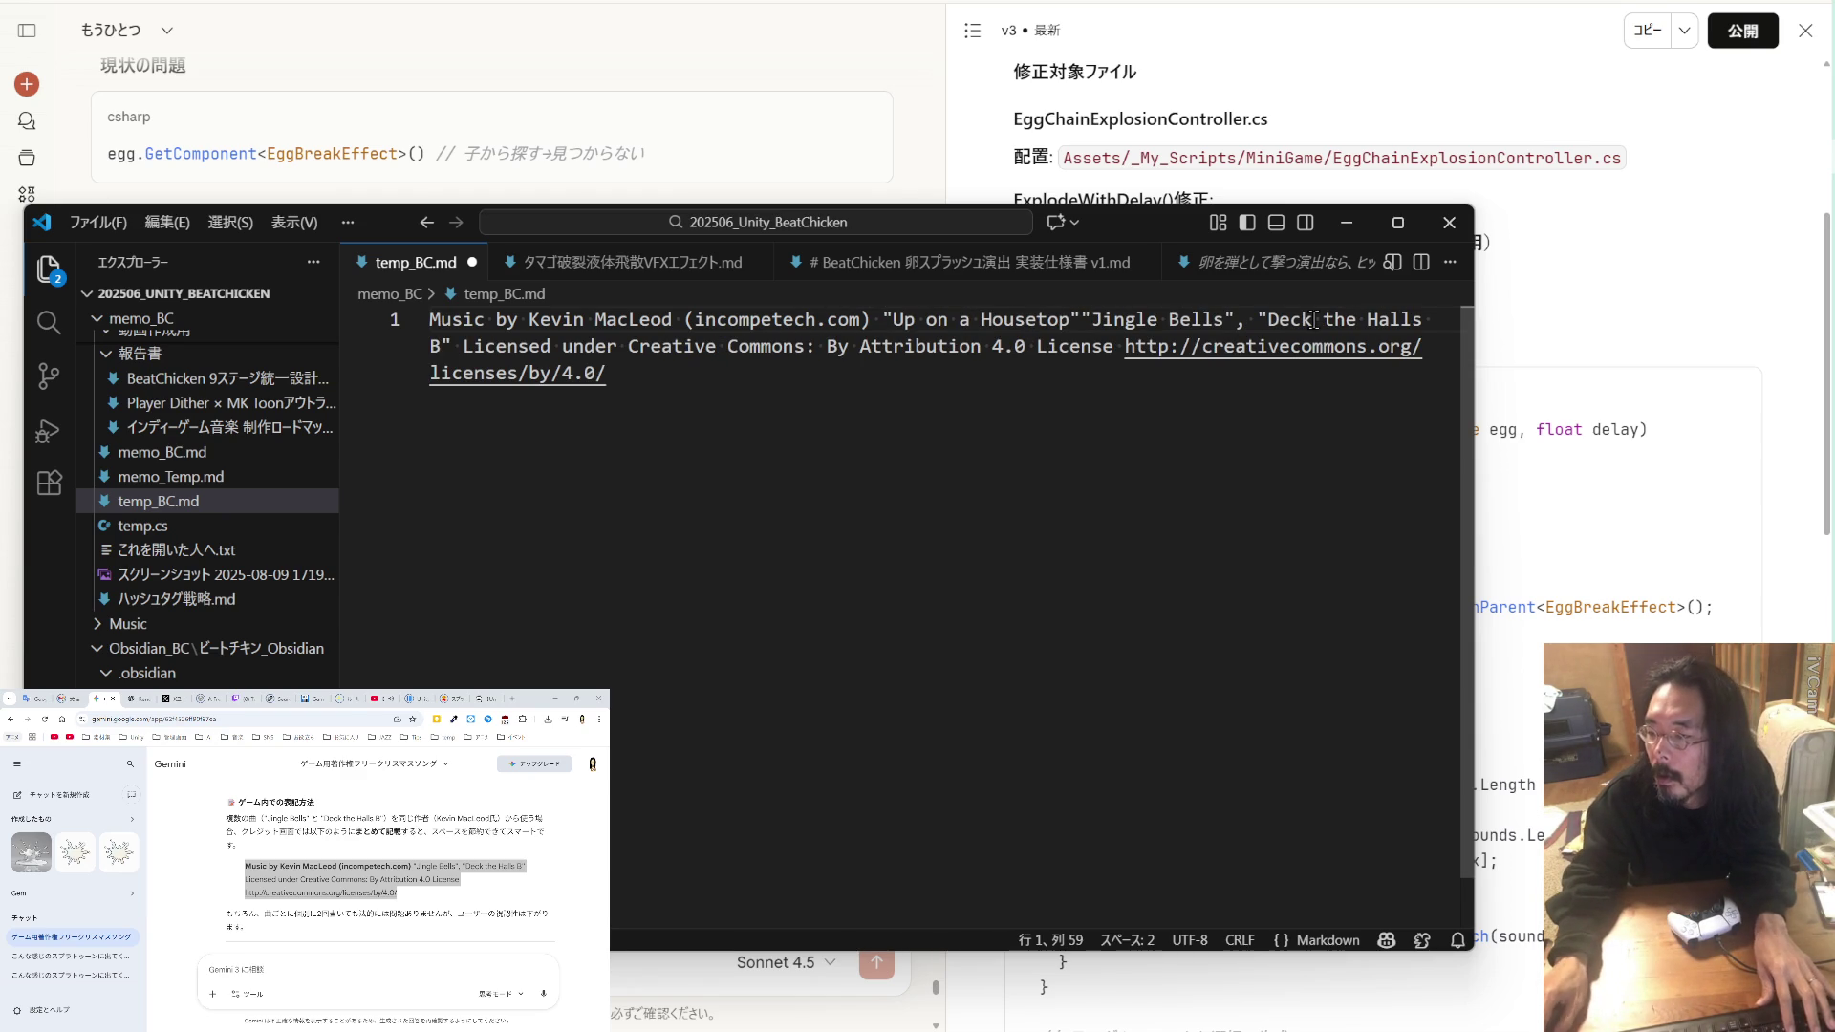
Step: Add a comma separator after 'Up on a Housetop' and save temp_BC.md
drag(1258, 319, 1237, 319)
key(ctrl+c)
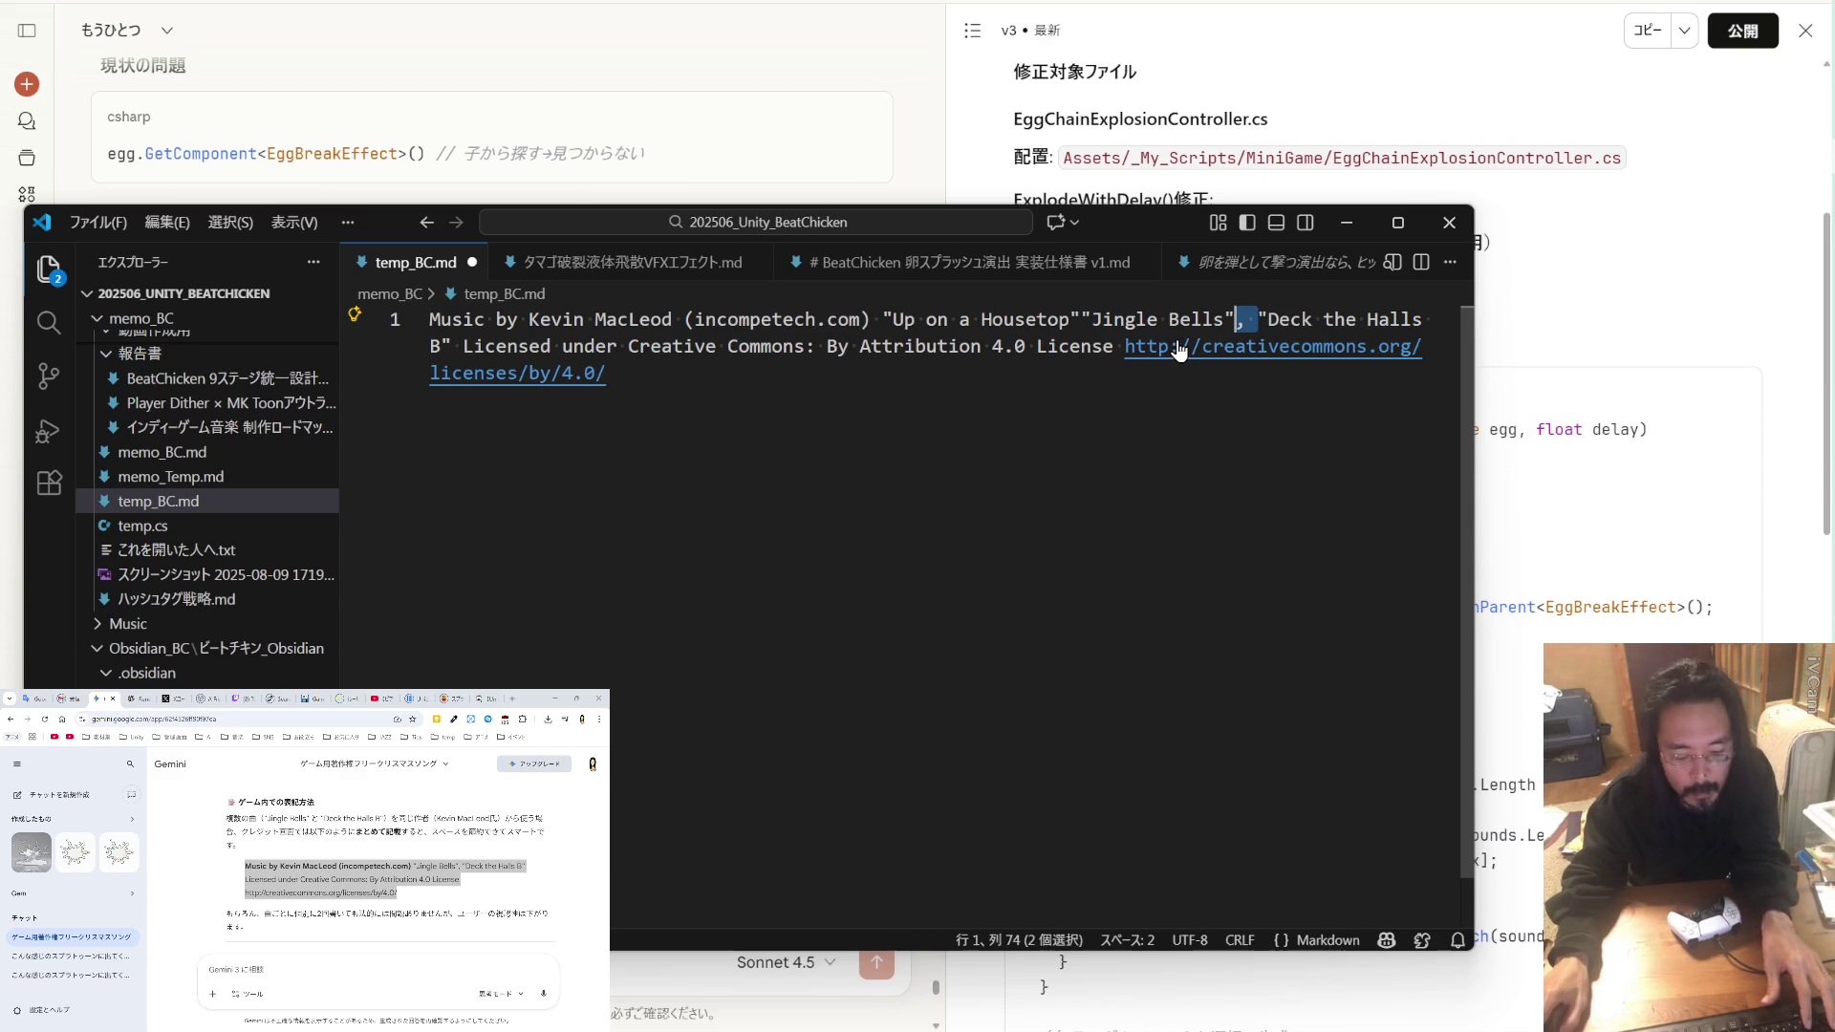
click(1086, 319)
key(ctrl+v)
key(ctrl+s)
drag(1474, 393, 1720, 392)
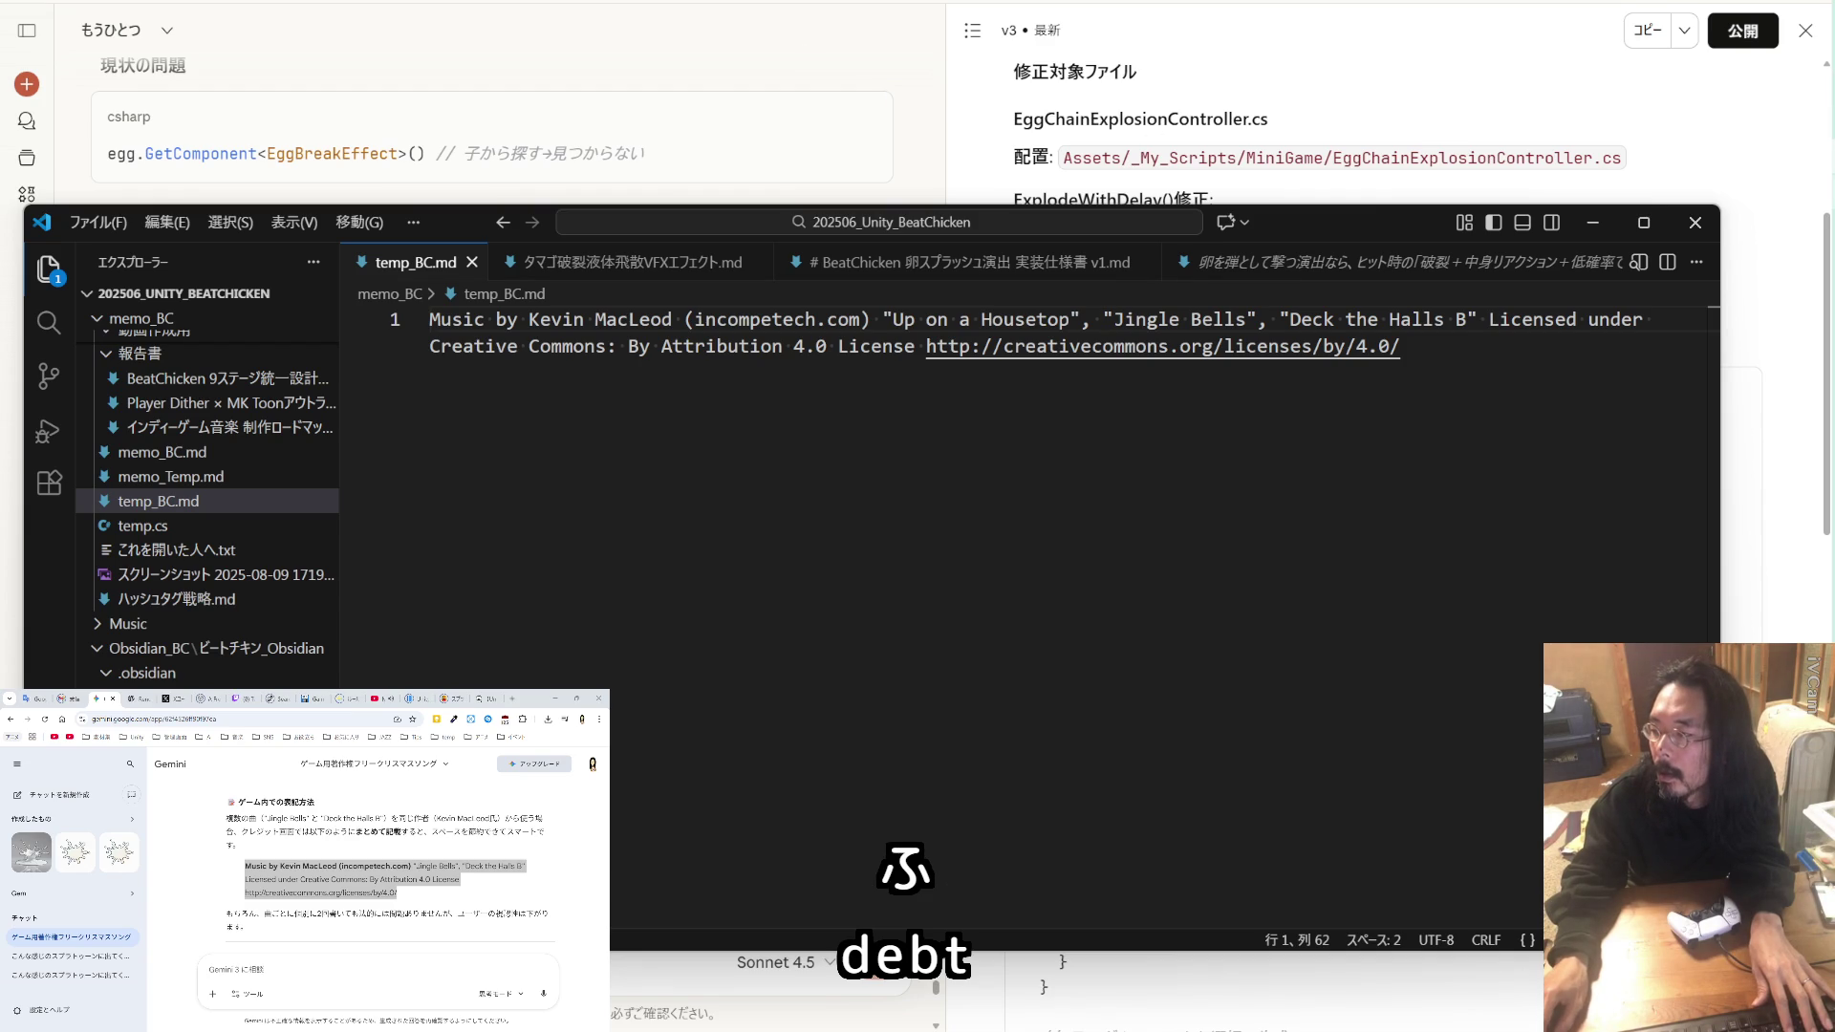
key(alt+Tab)
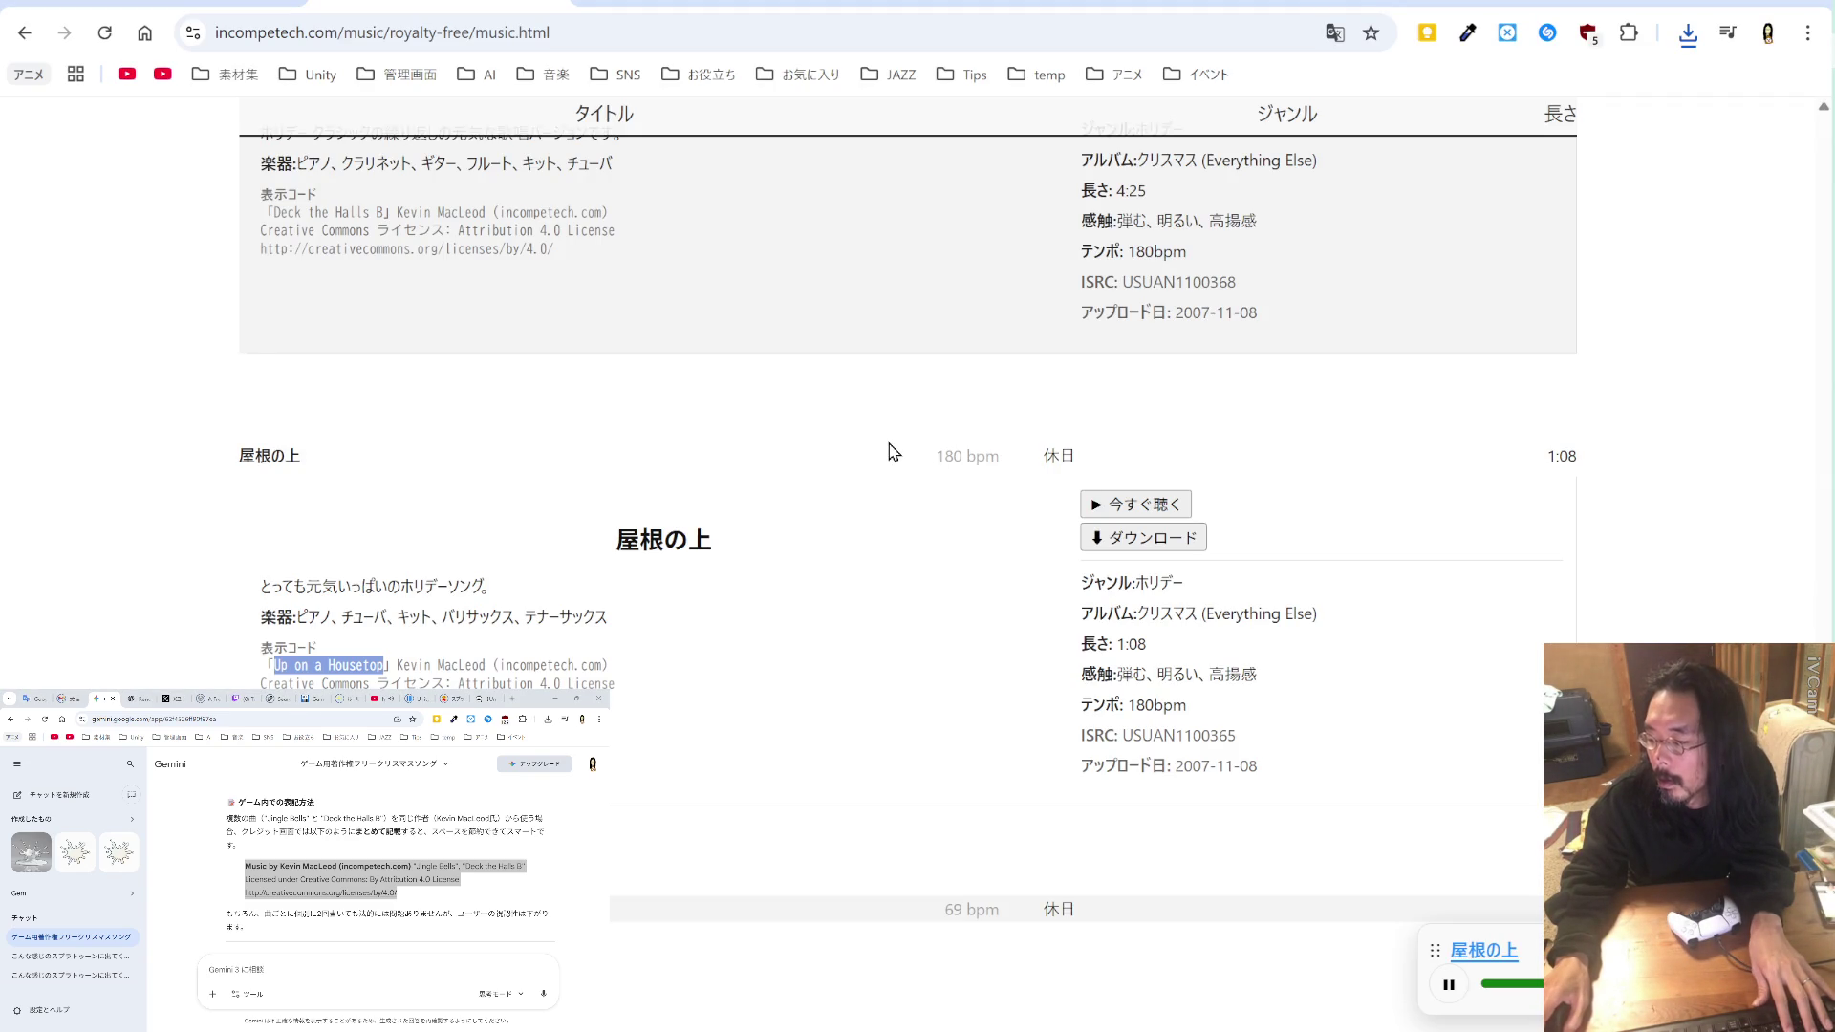
scroll(890, 447, up, 4)
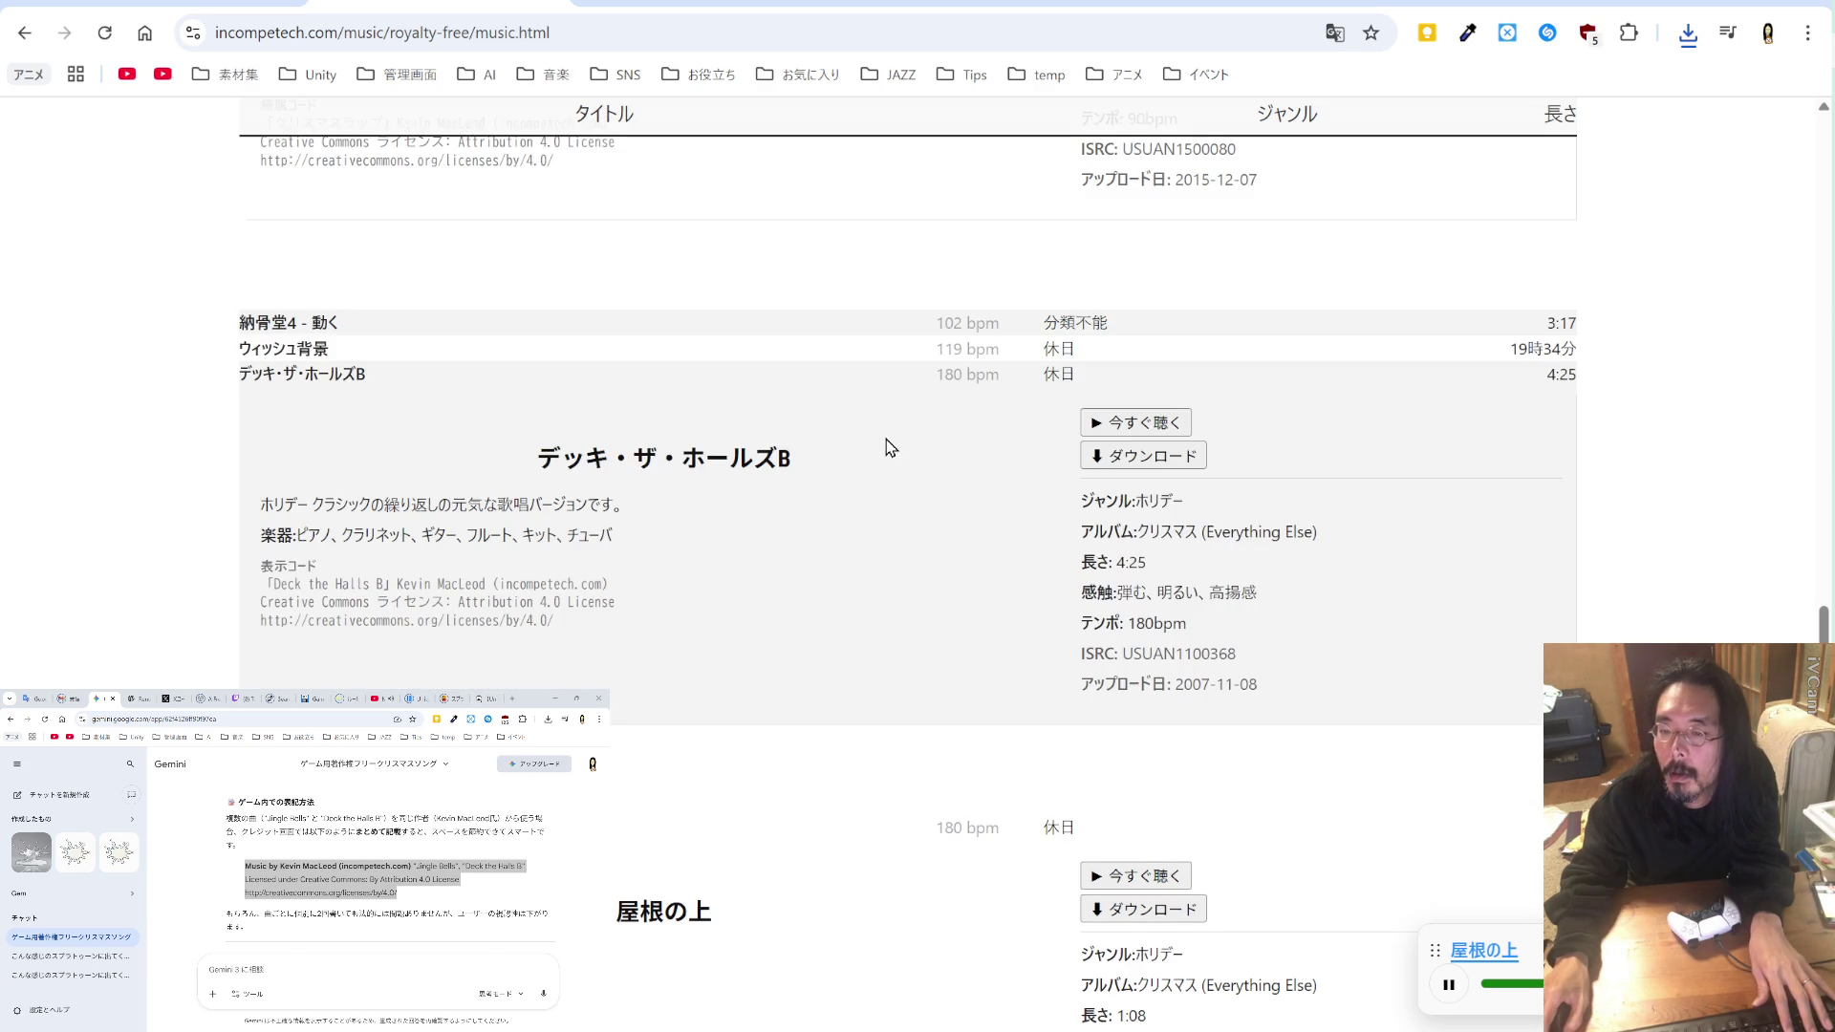
scroll(890, 448, up, 2)
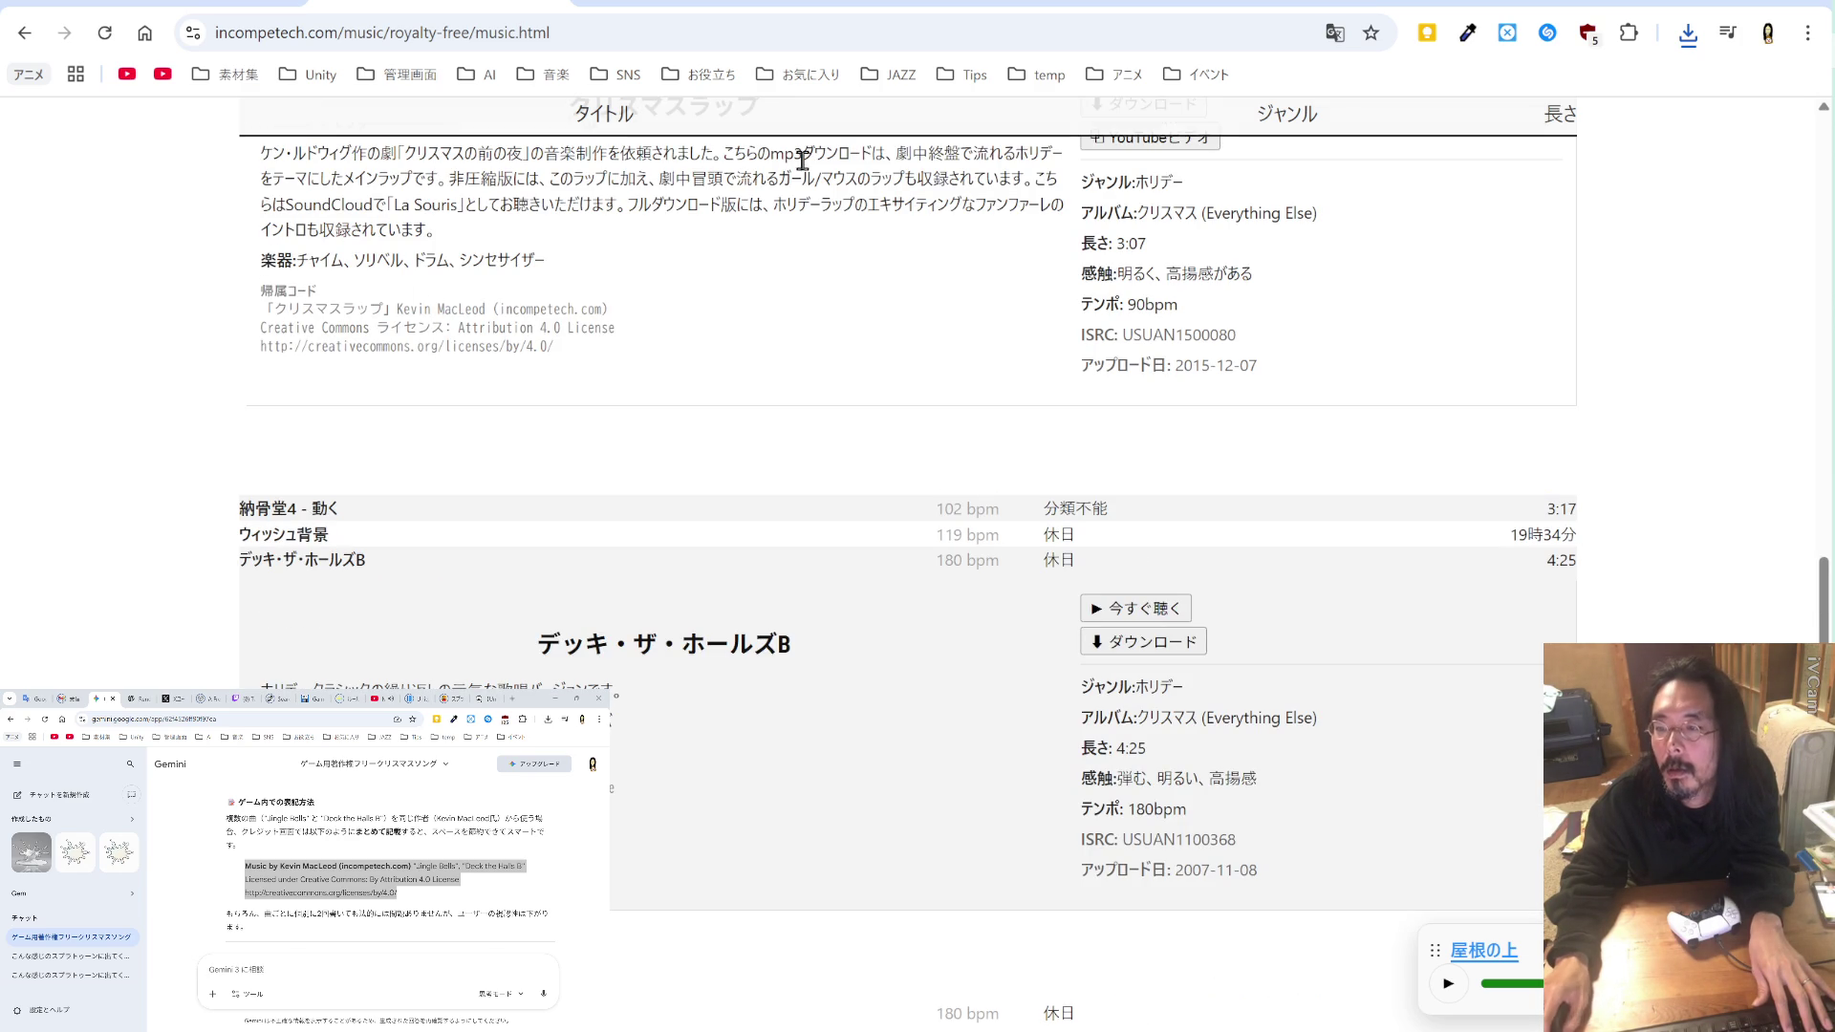
click(743, 4)
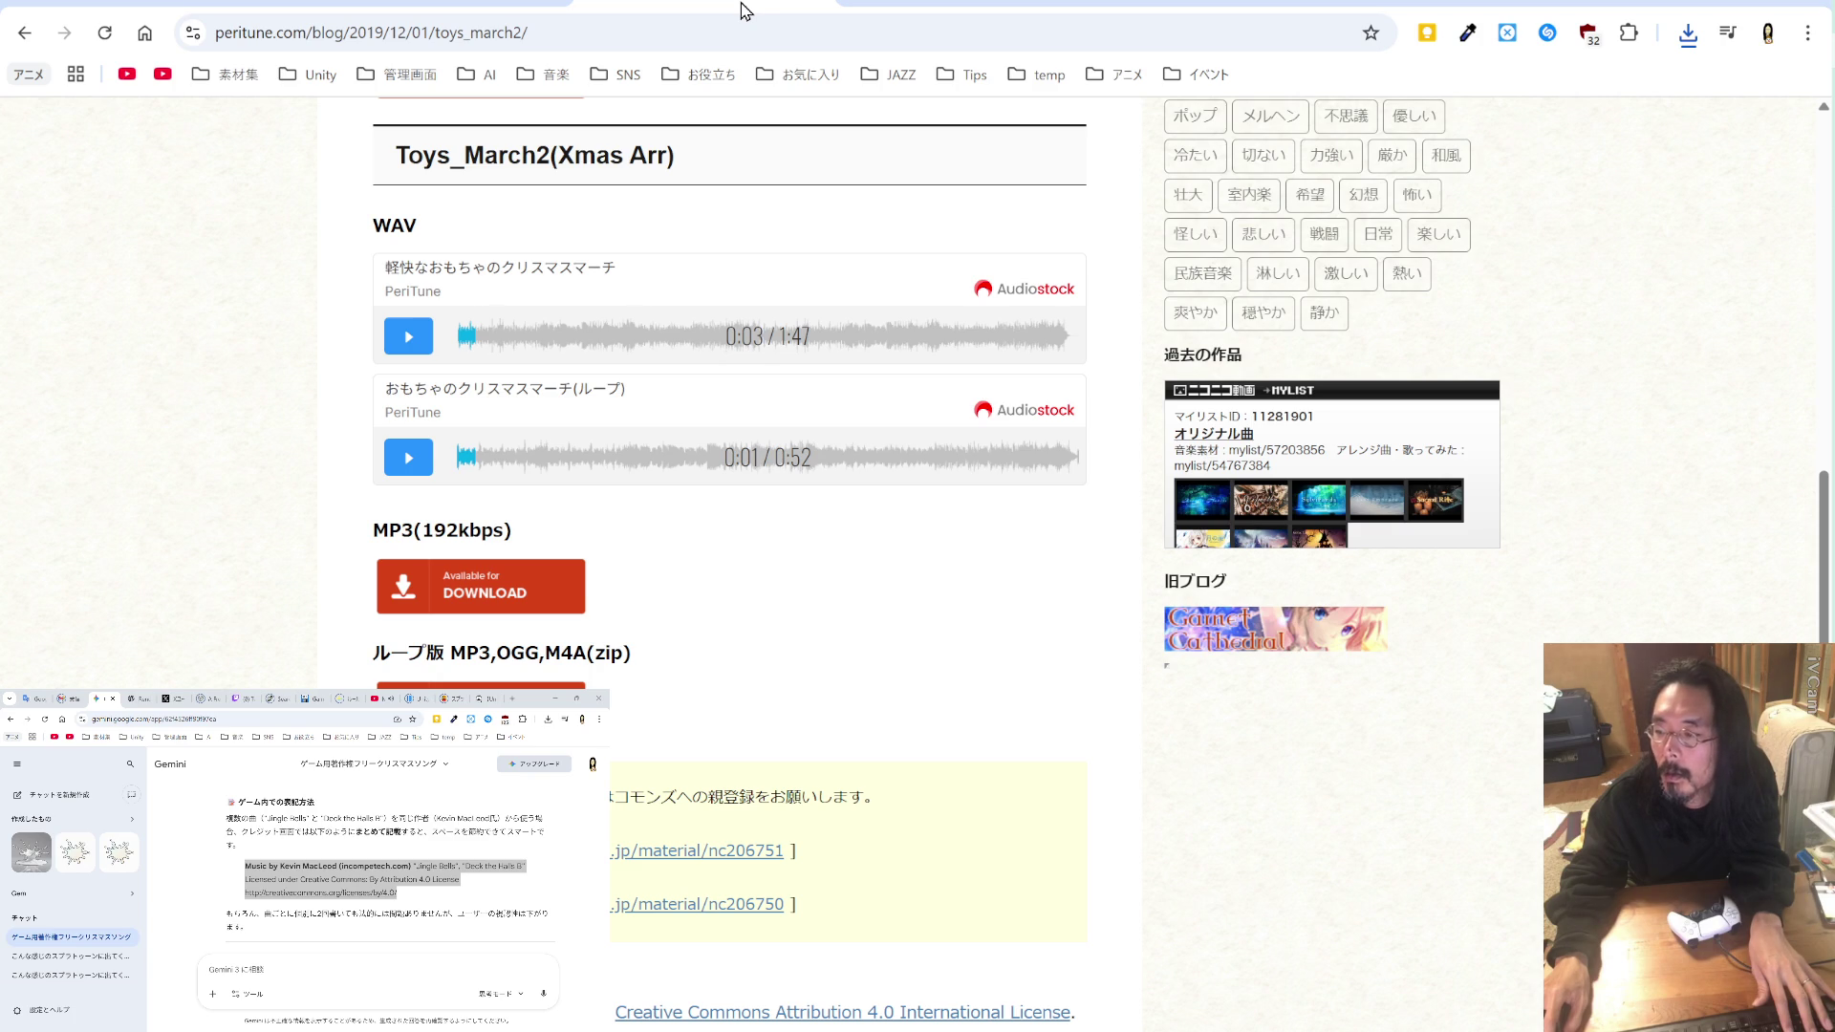
click(743, 8)
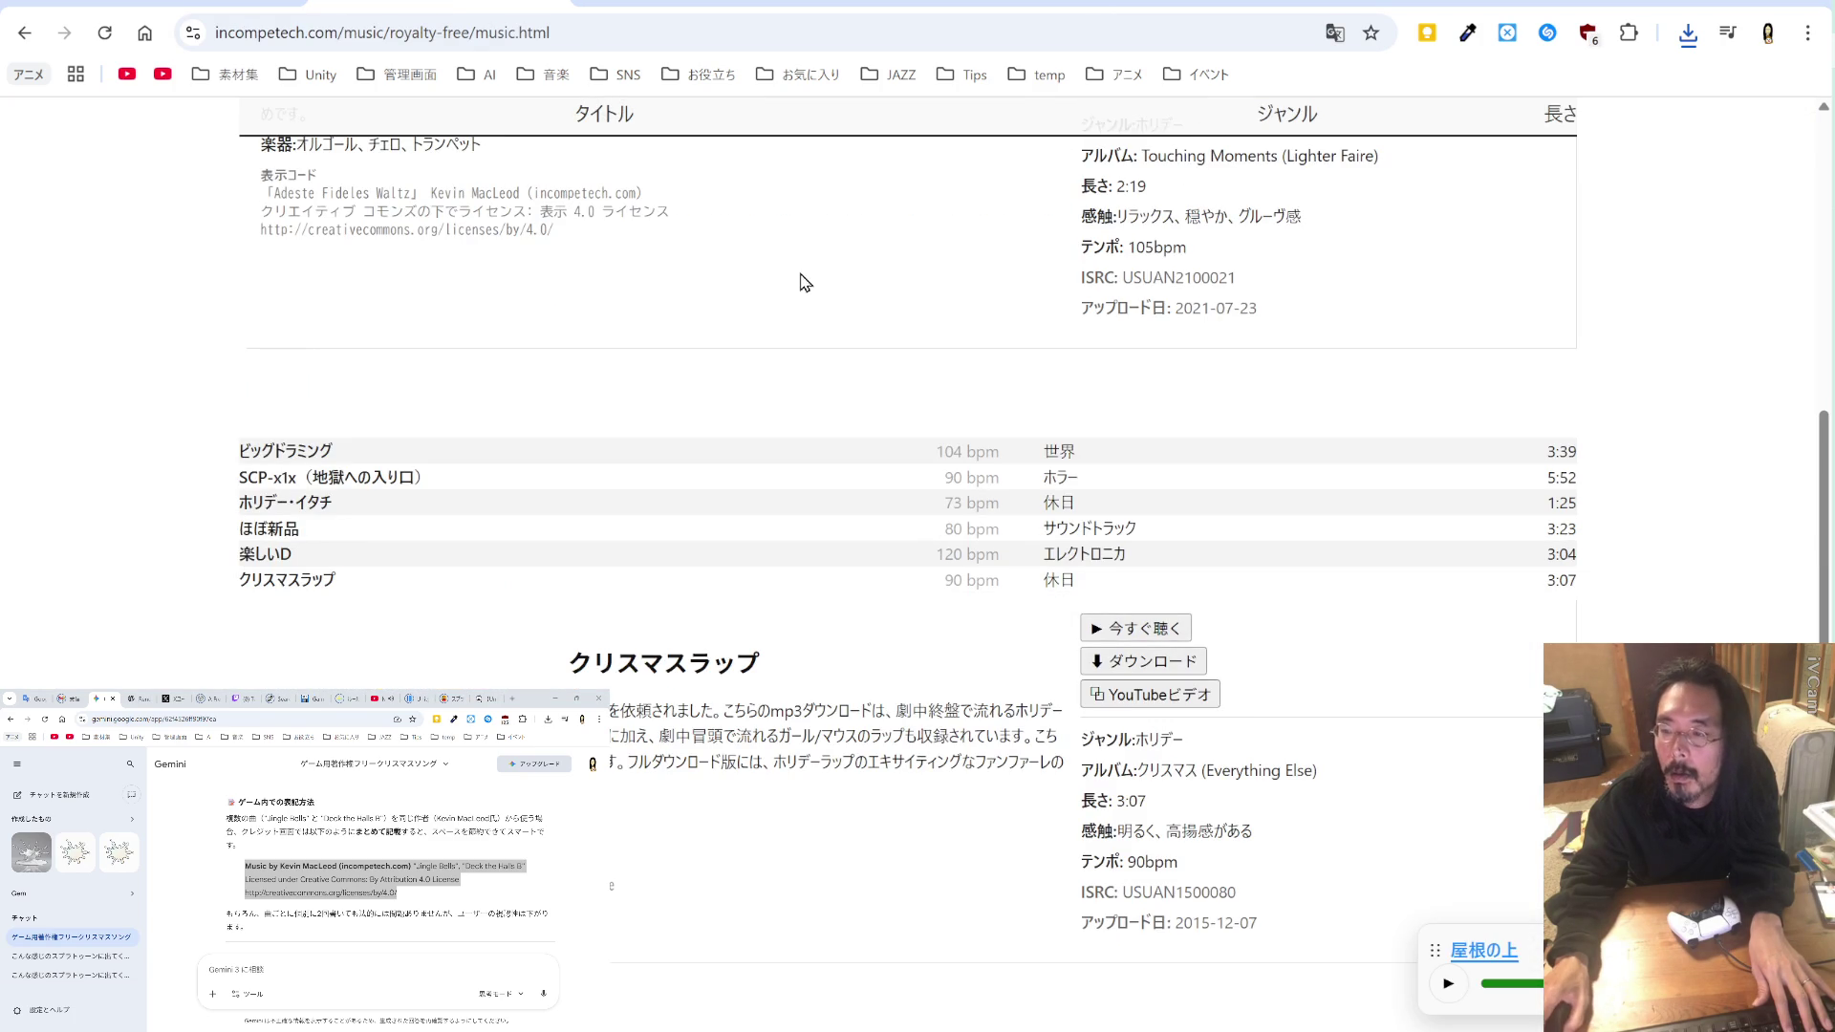
Step: Switch the Incompetech page from Google Translate back to its original English
scroll(1303, 122, up, 10)
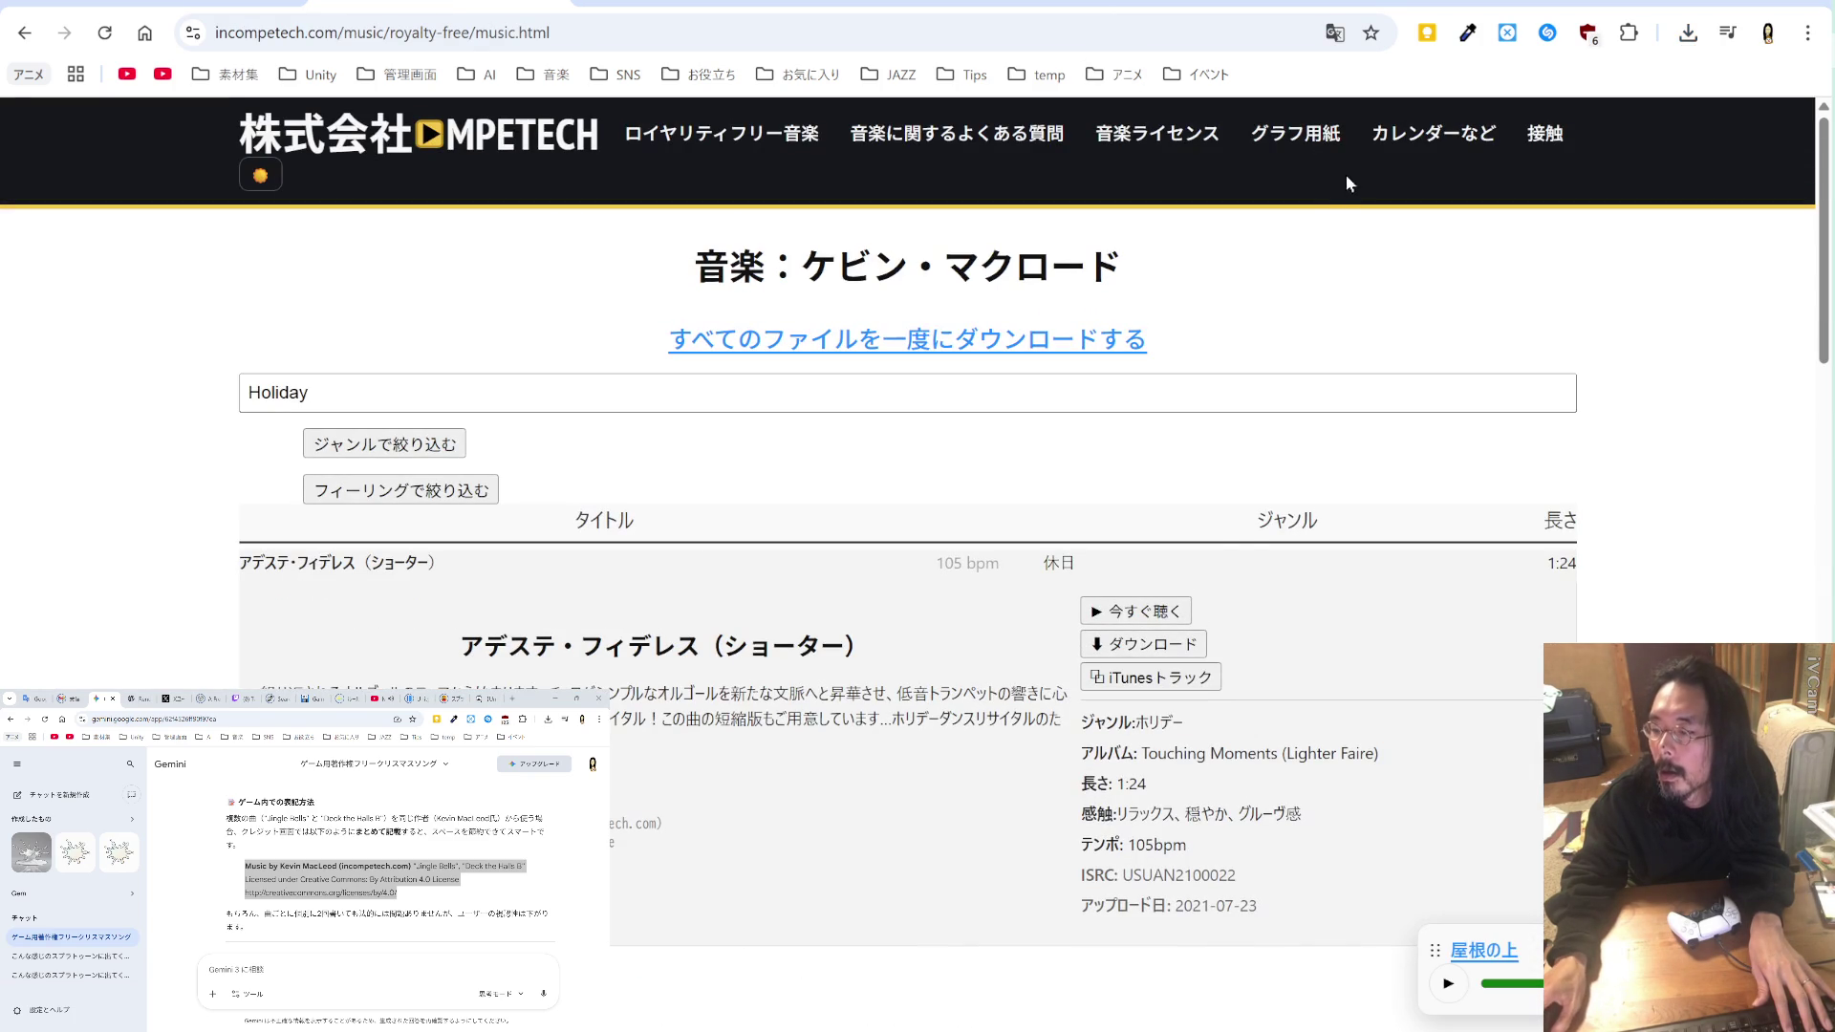
click(1335, 32)
click(1181, 85)
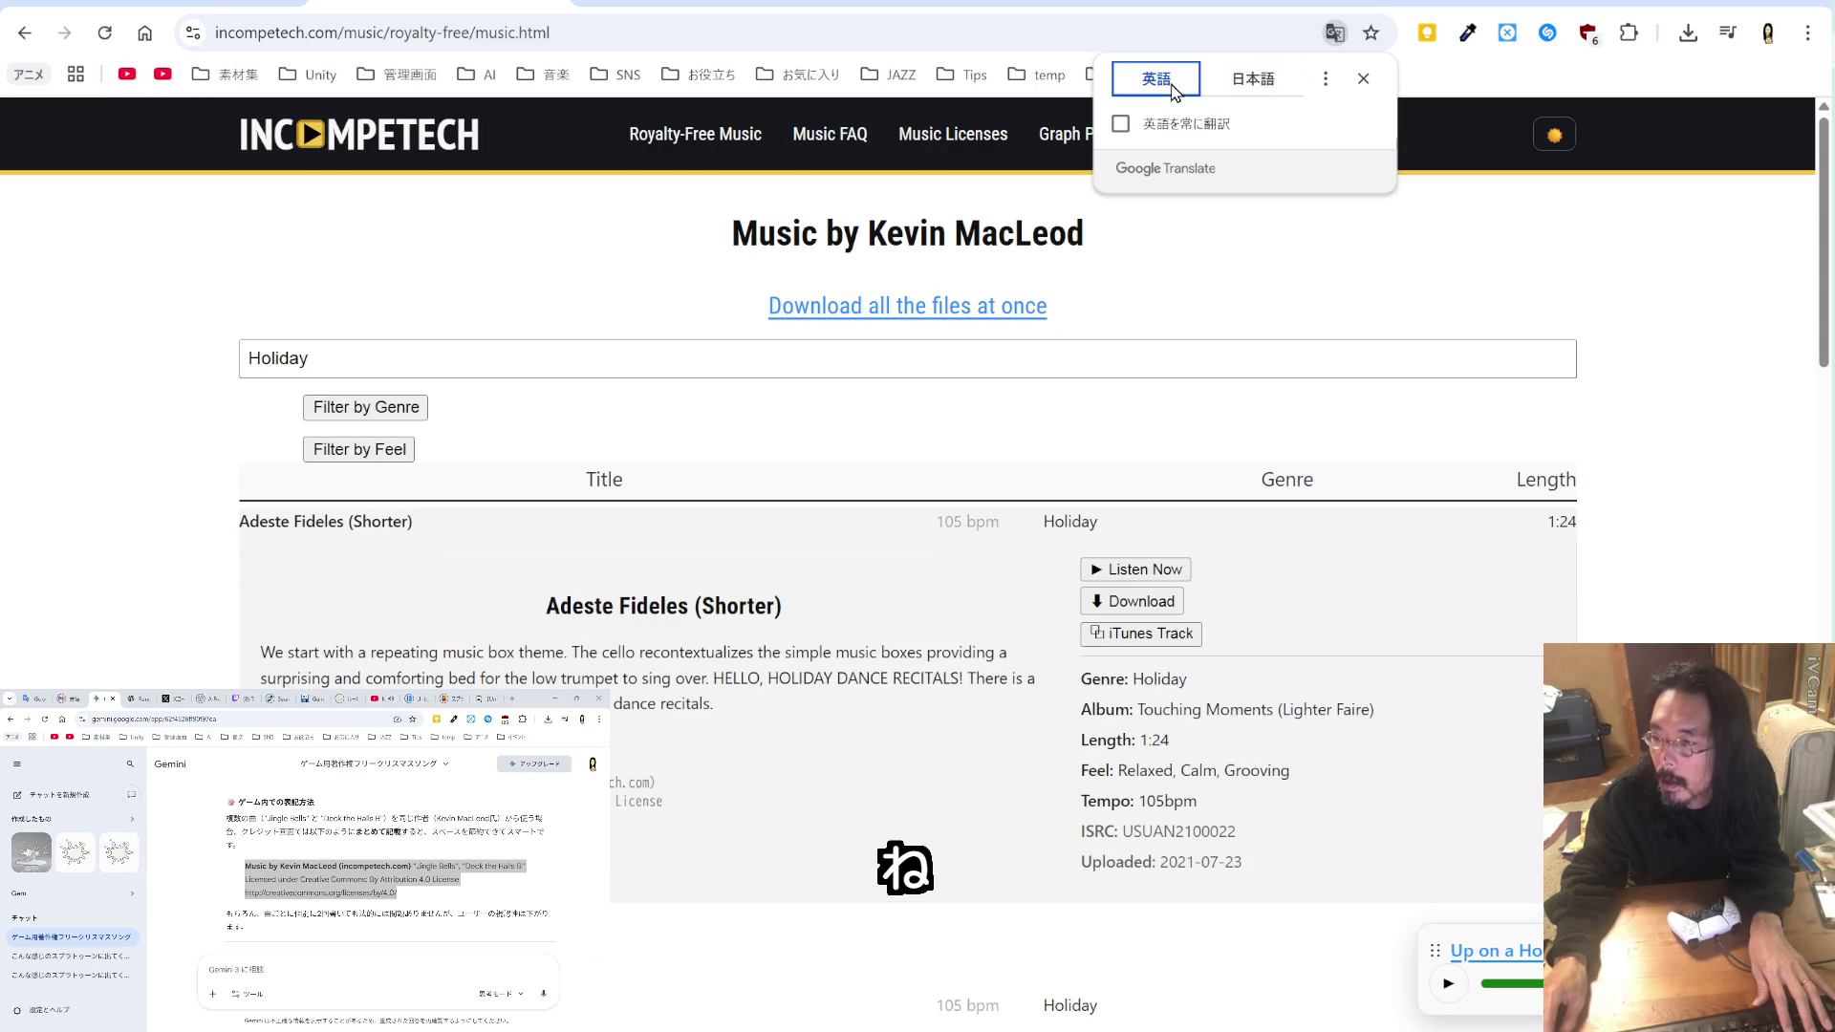
Step: Preview the Adeste Fideles (Shorter) track in the Holiday list
drag(1187, 680, 1132, 680)
scroll(1224, 731, down, 4)
scroll(1219, 669, up, 4)
click(1178, 572)
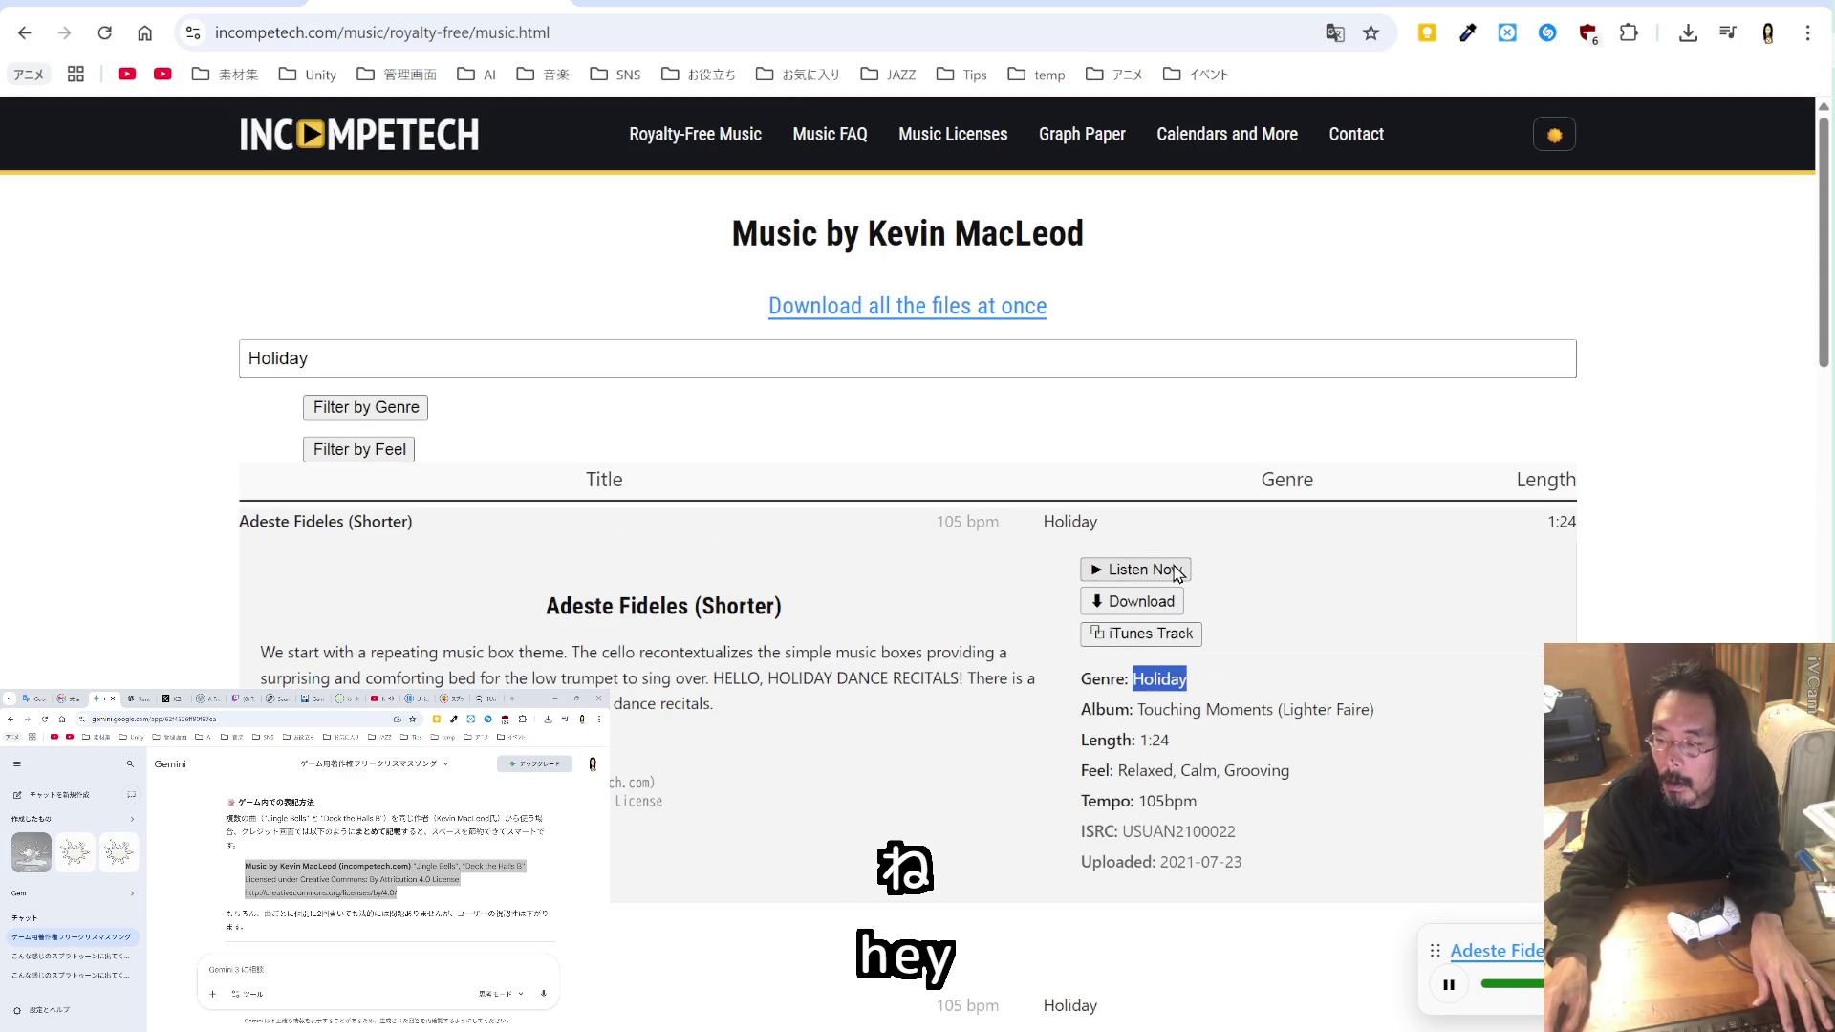
scroll(616, 483, down, 8)
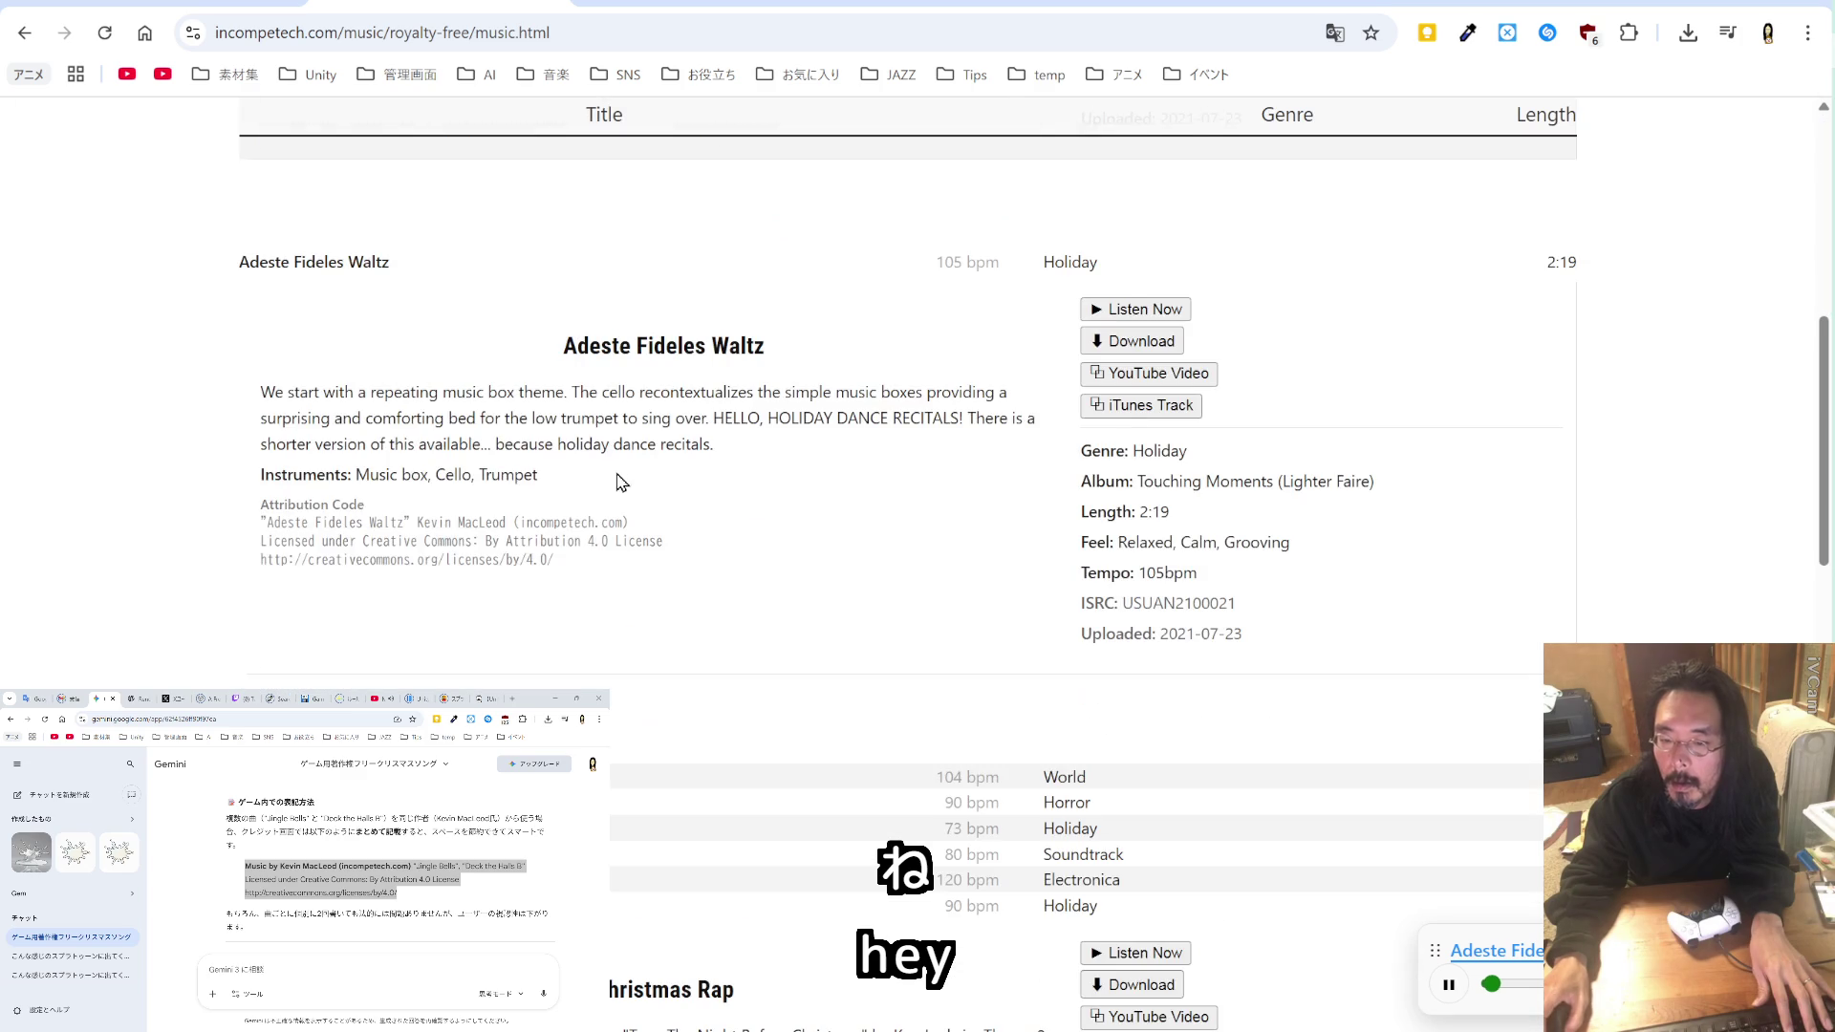
scroll(617, 482, up, 8)
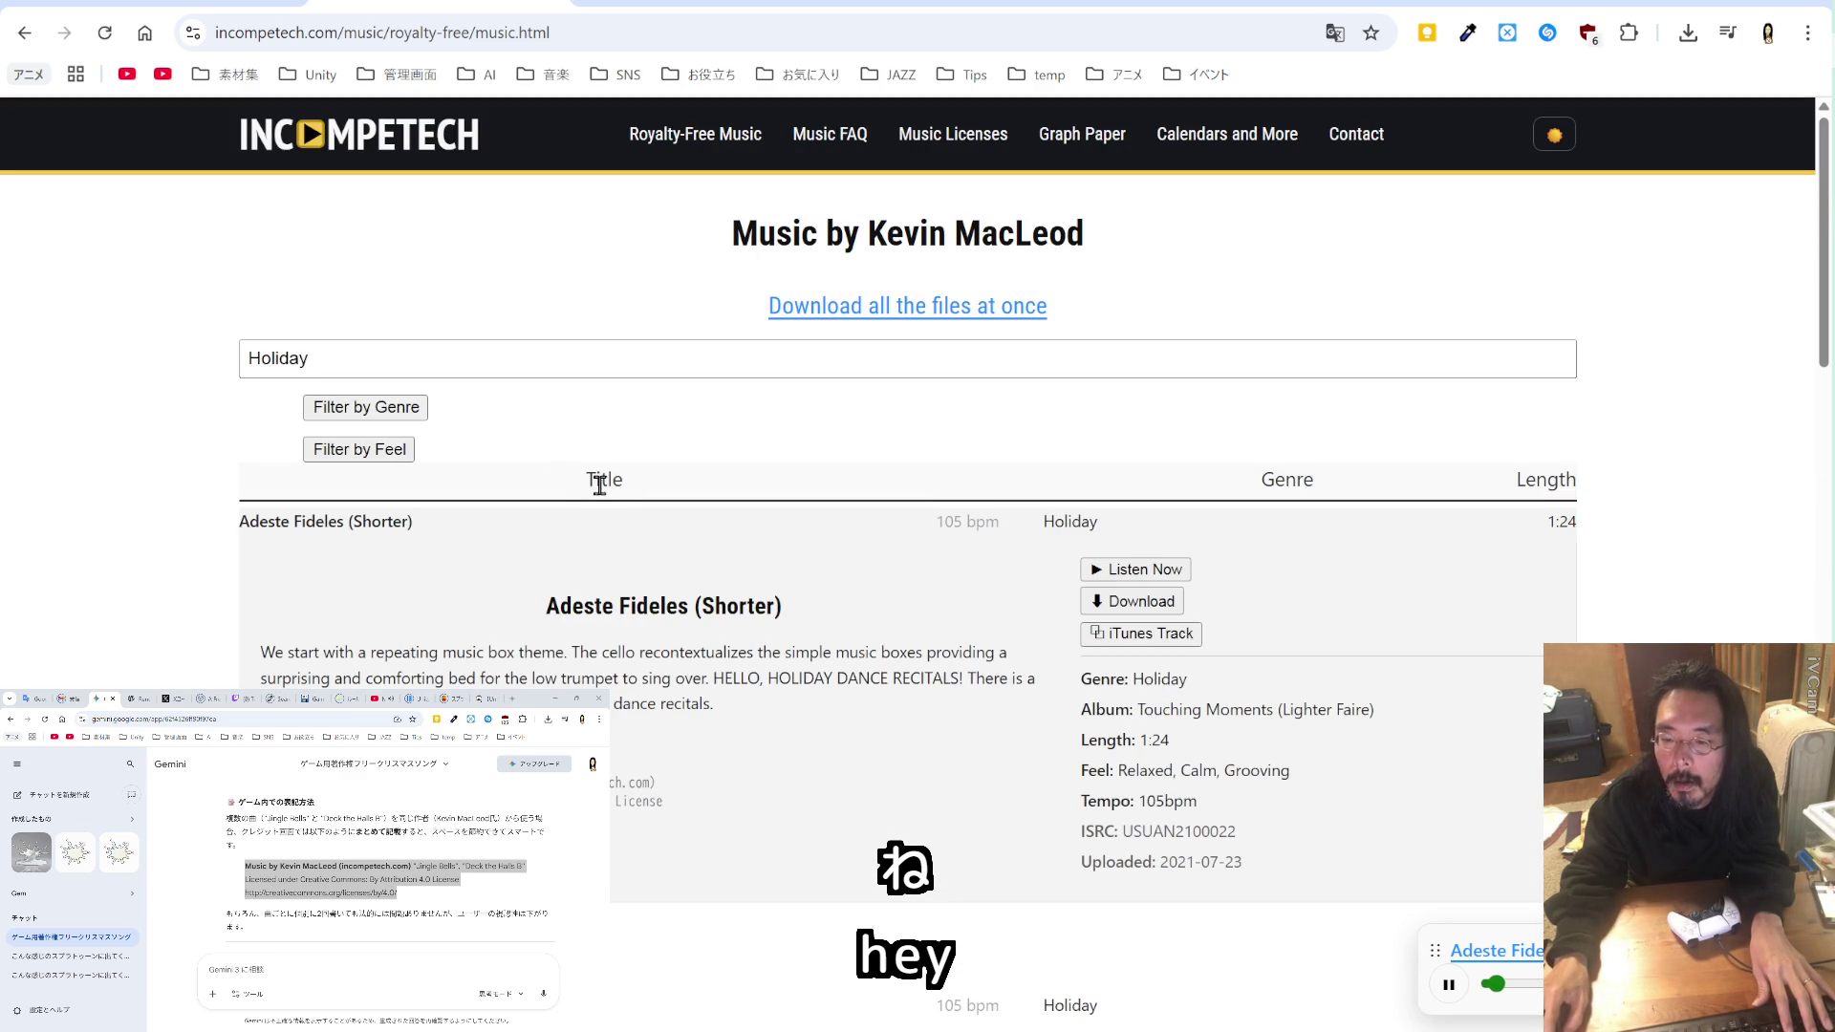
scroll(598, 484, down, 8)
scroll(592, 516, down, 2)
scroll(594, 512, up, 4)
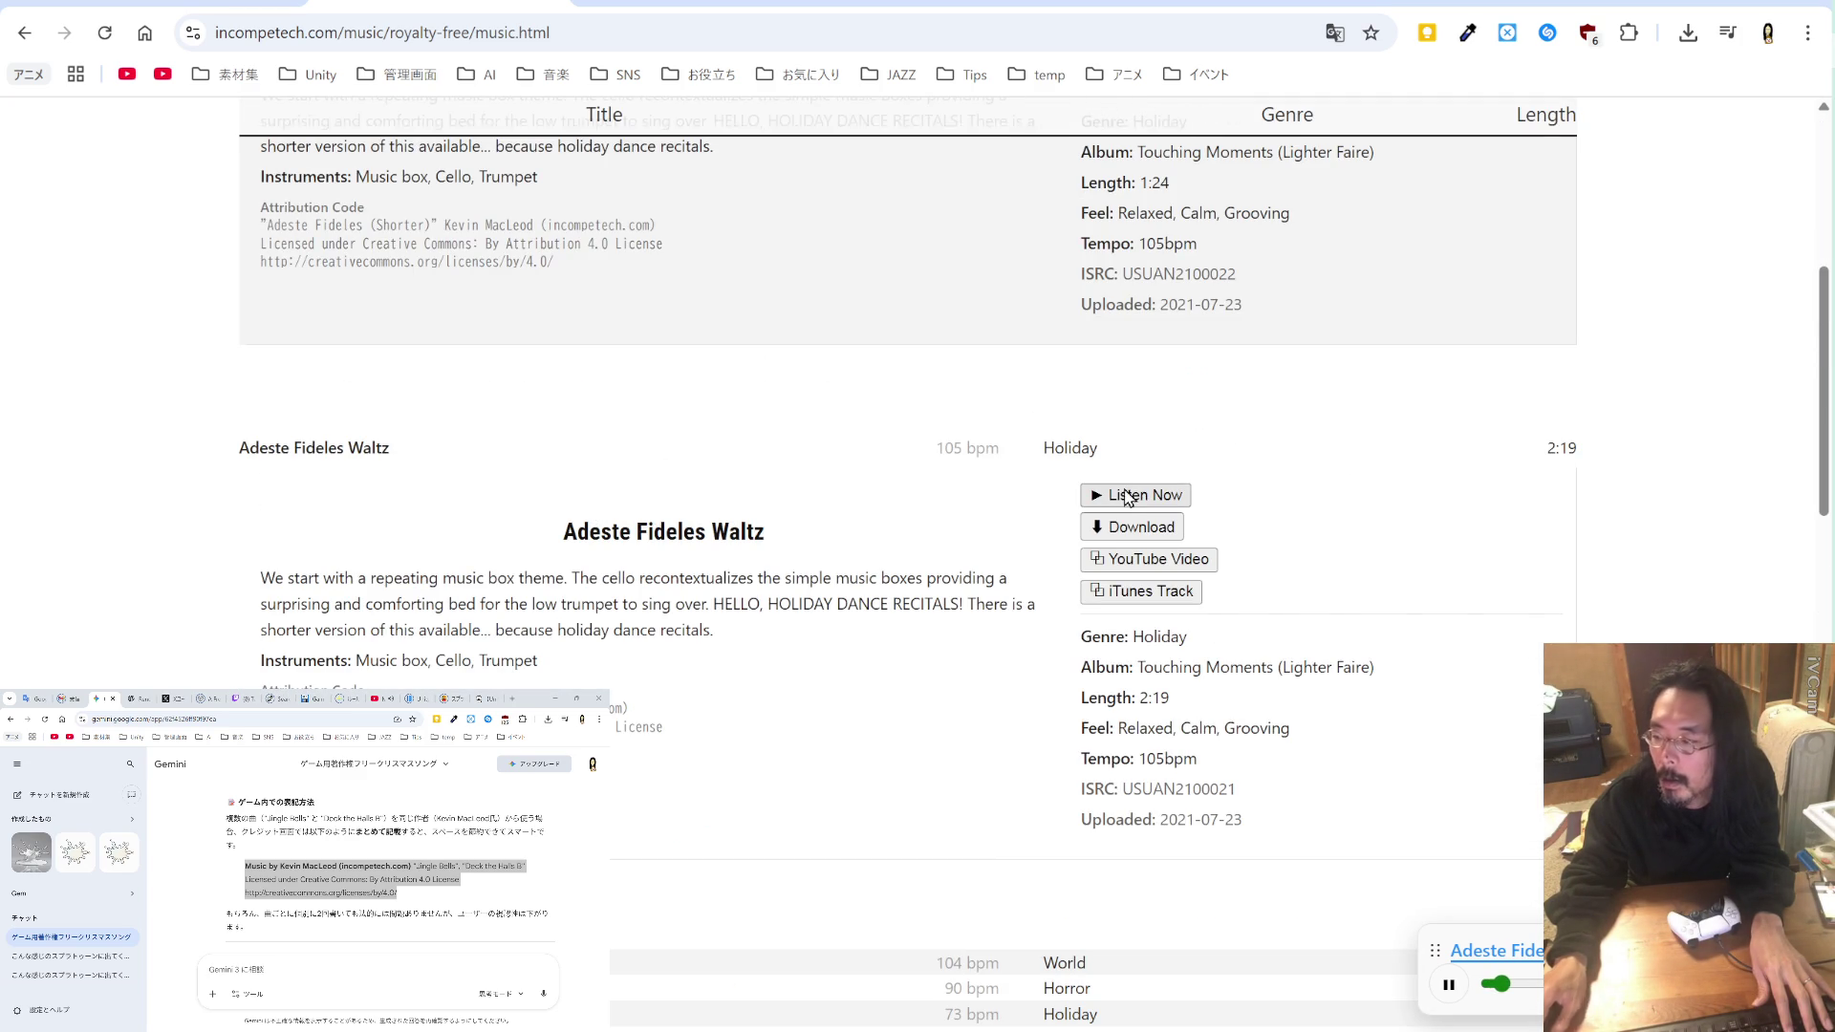
Step: Open the Christmas Rap details and copy the word 'Christmas' from its album line
click(991, 445)
scroll(980, 455, down, 2)
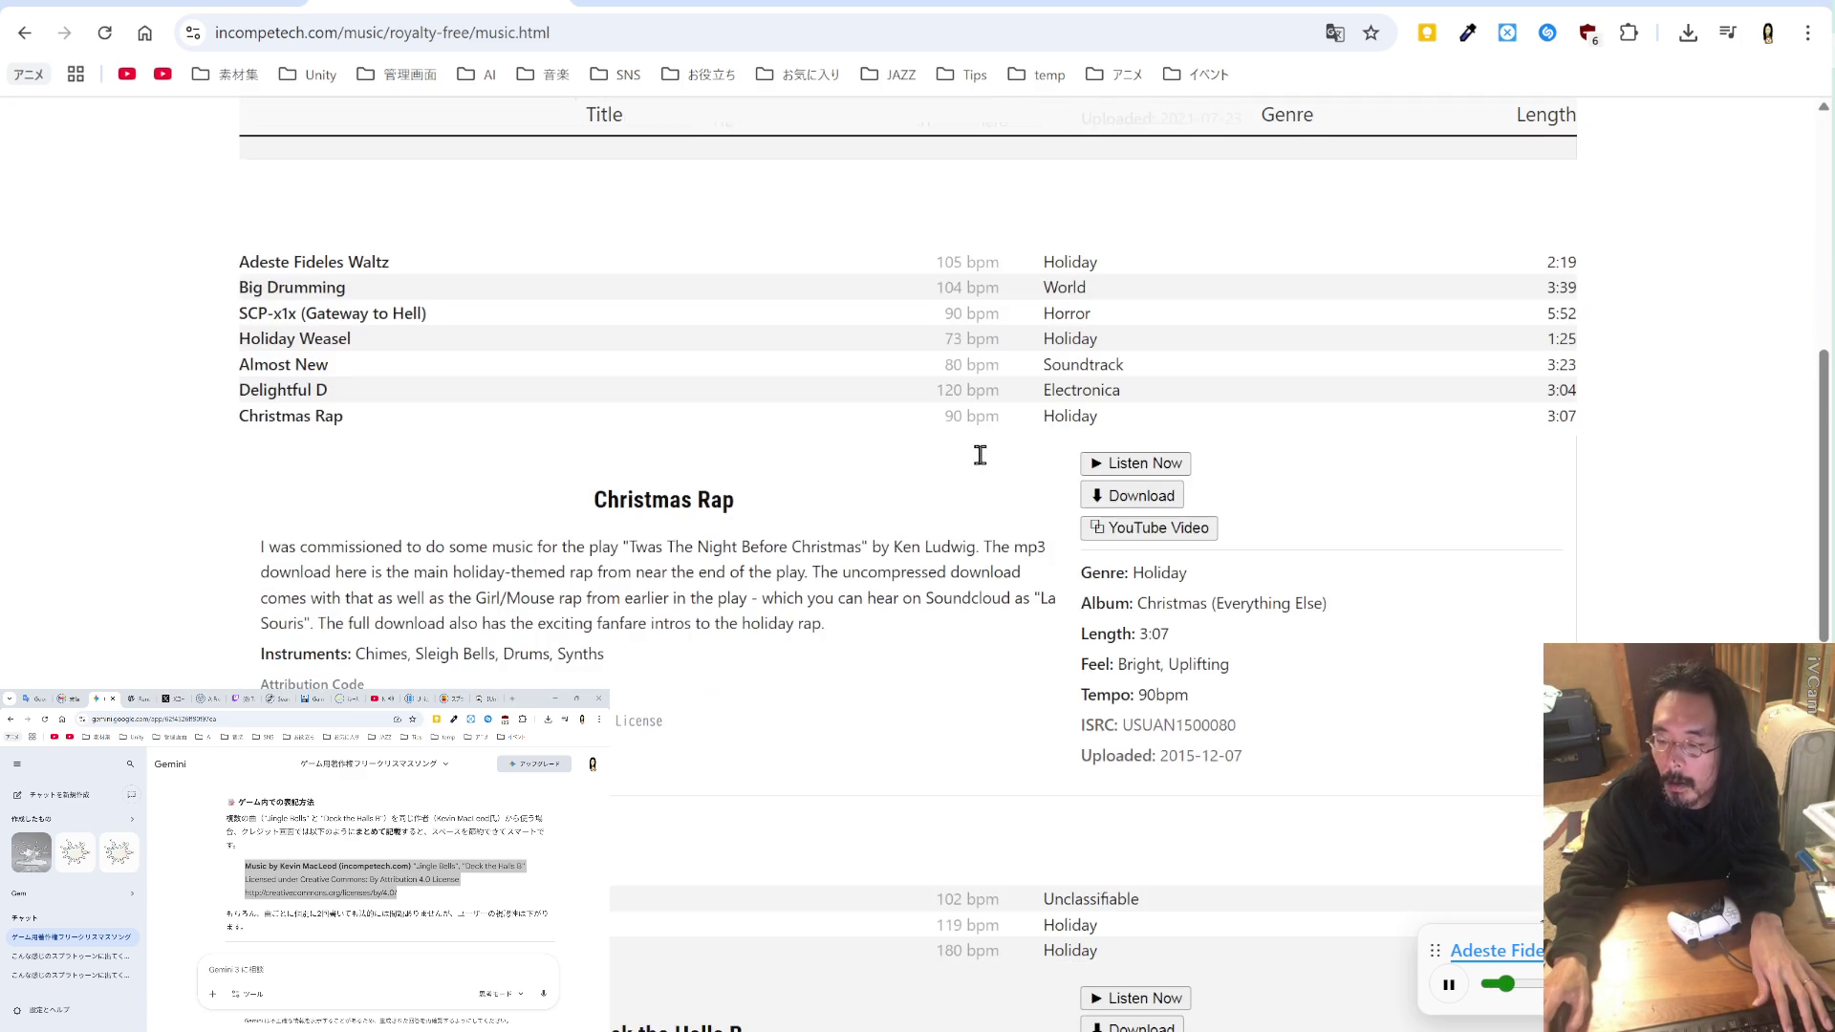
scroll(985, 463, down, 2)
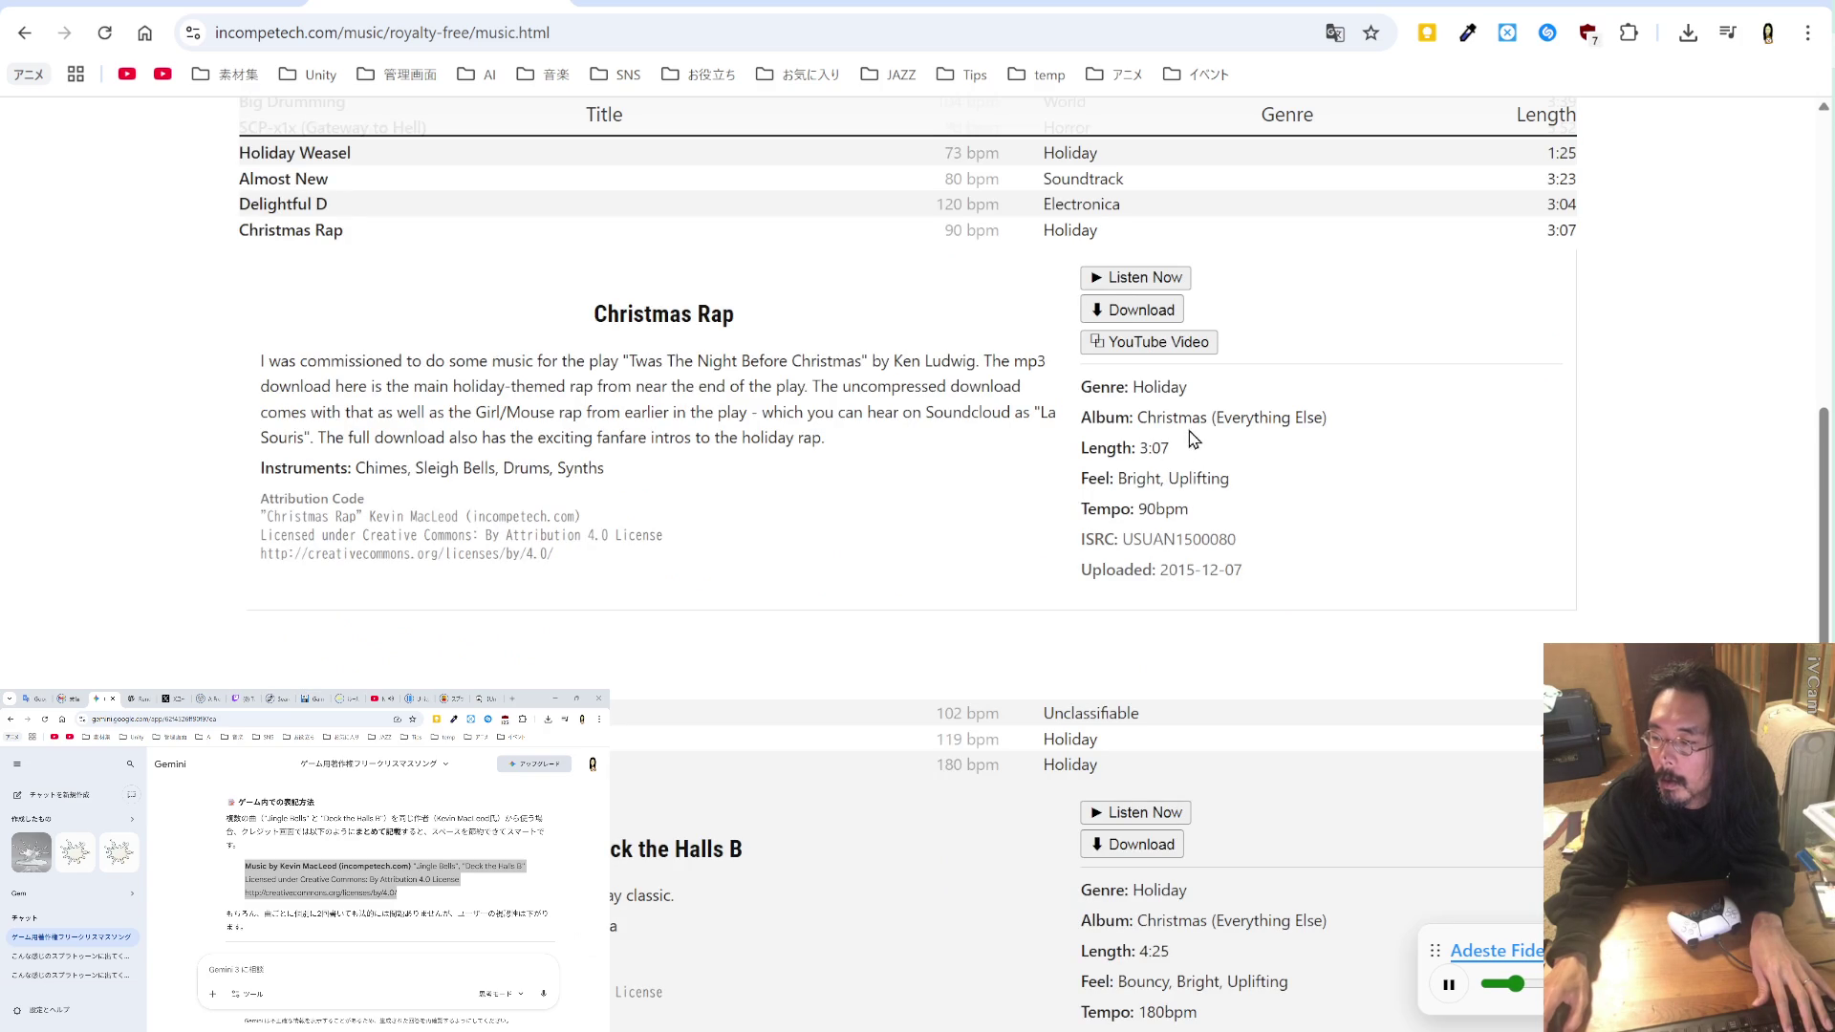
drag(1209, 425, 1136, 424)
key(ctrl+c)
key(Home)
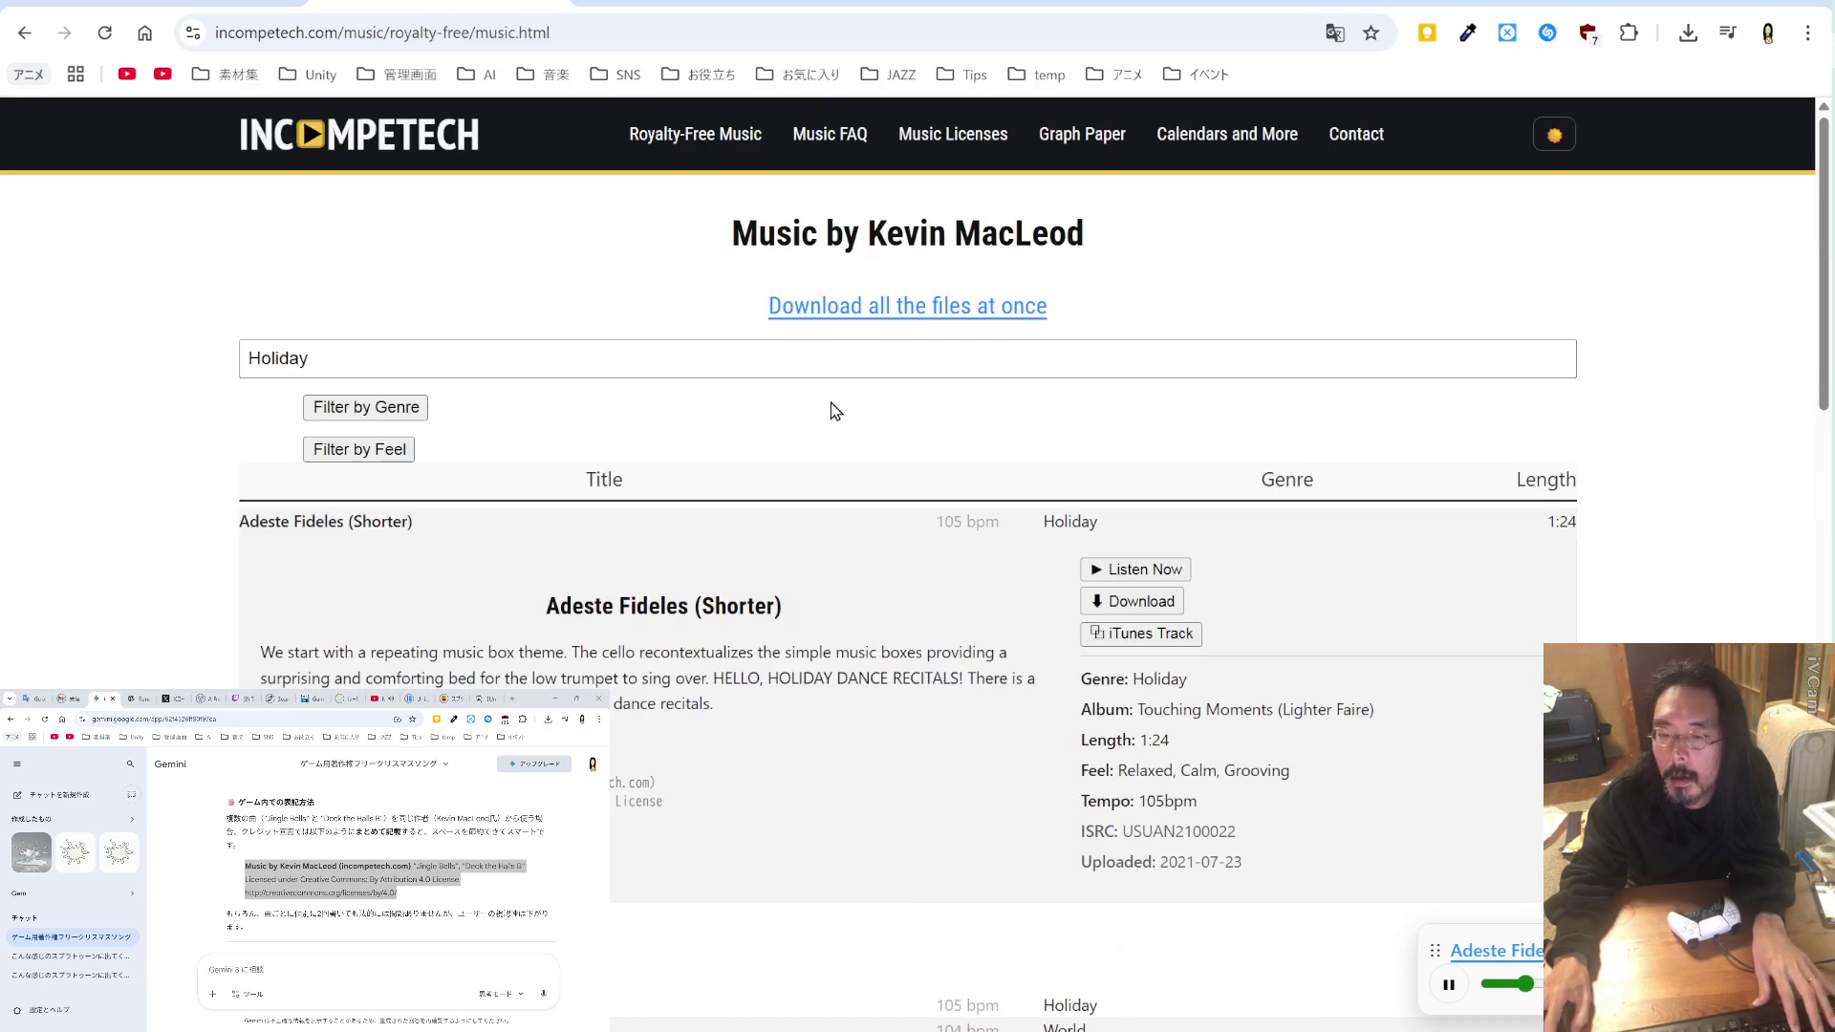
Step: Filter the track list to 'Christmas' and preview We Wish you a Merry Christmas
drag(487, 365, 143, 353)
key(ctrl+v)
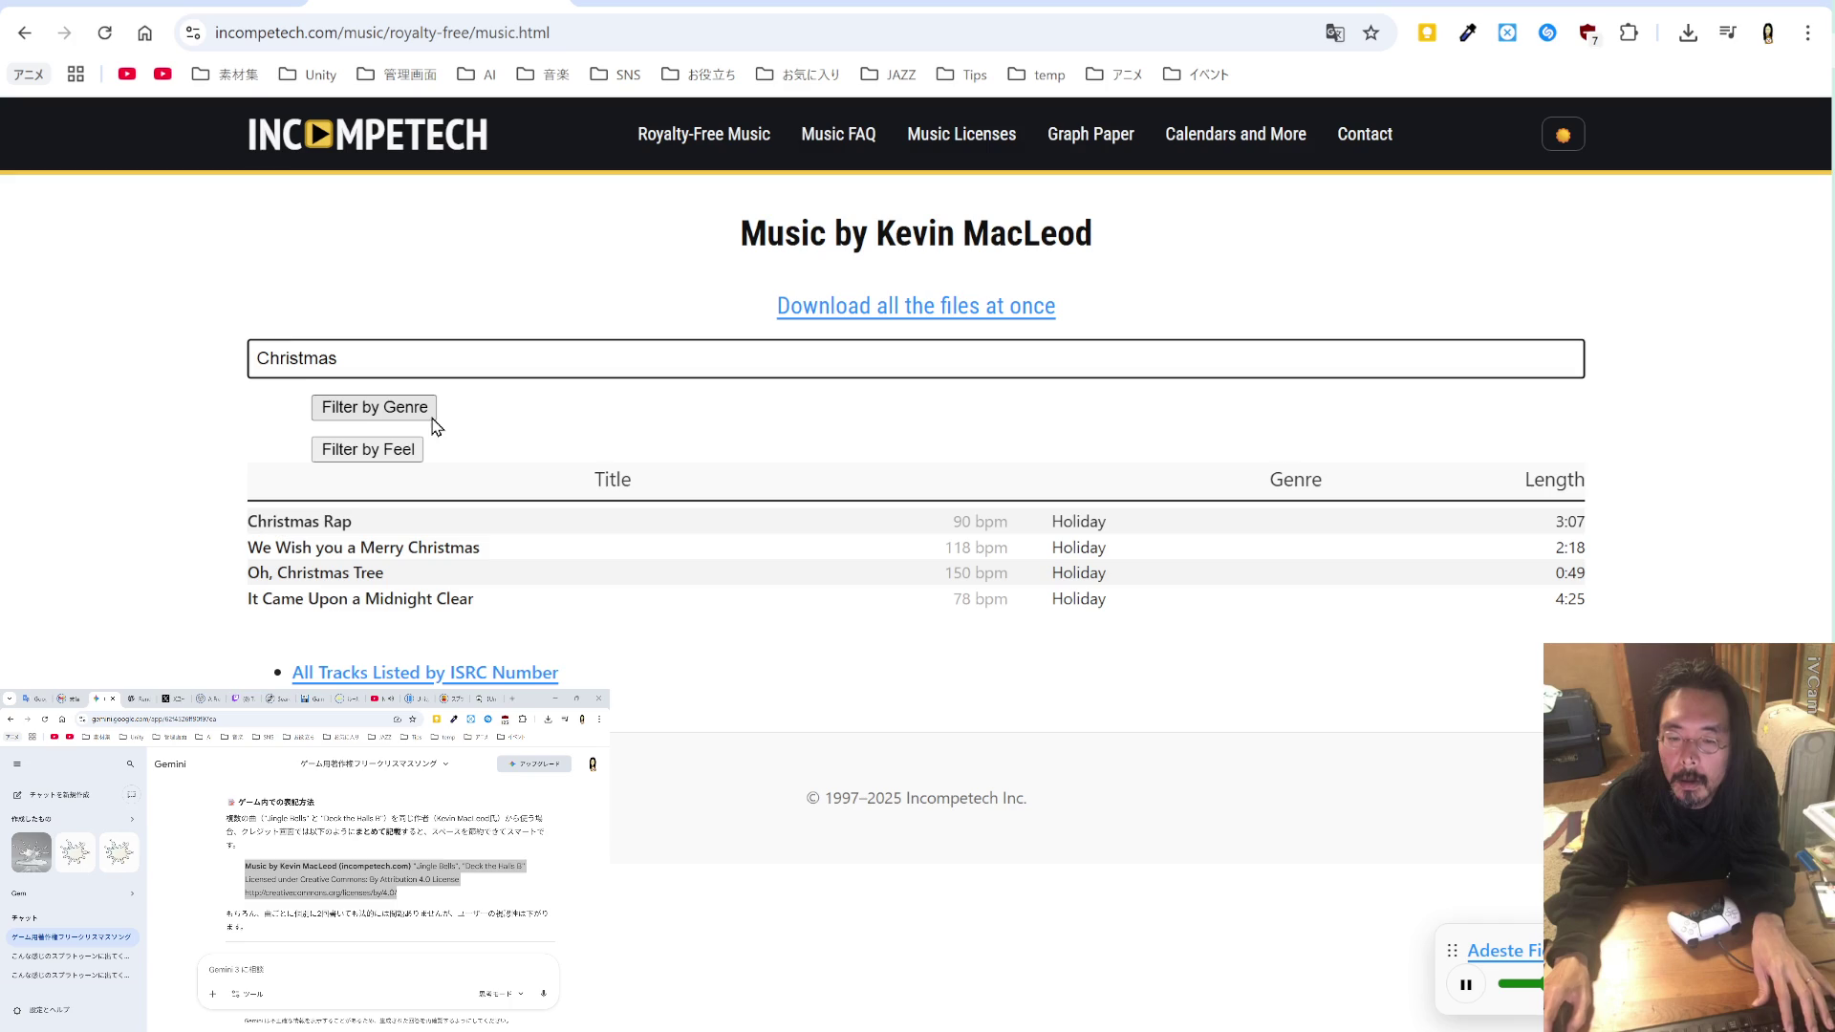
click(376, 550)
click(1168, 598)
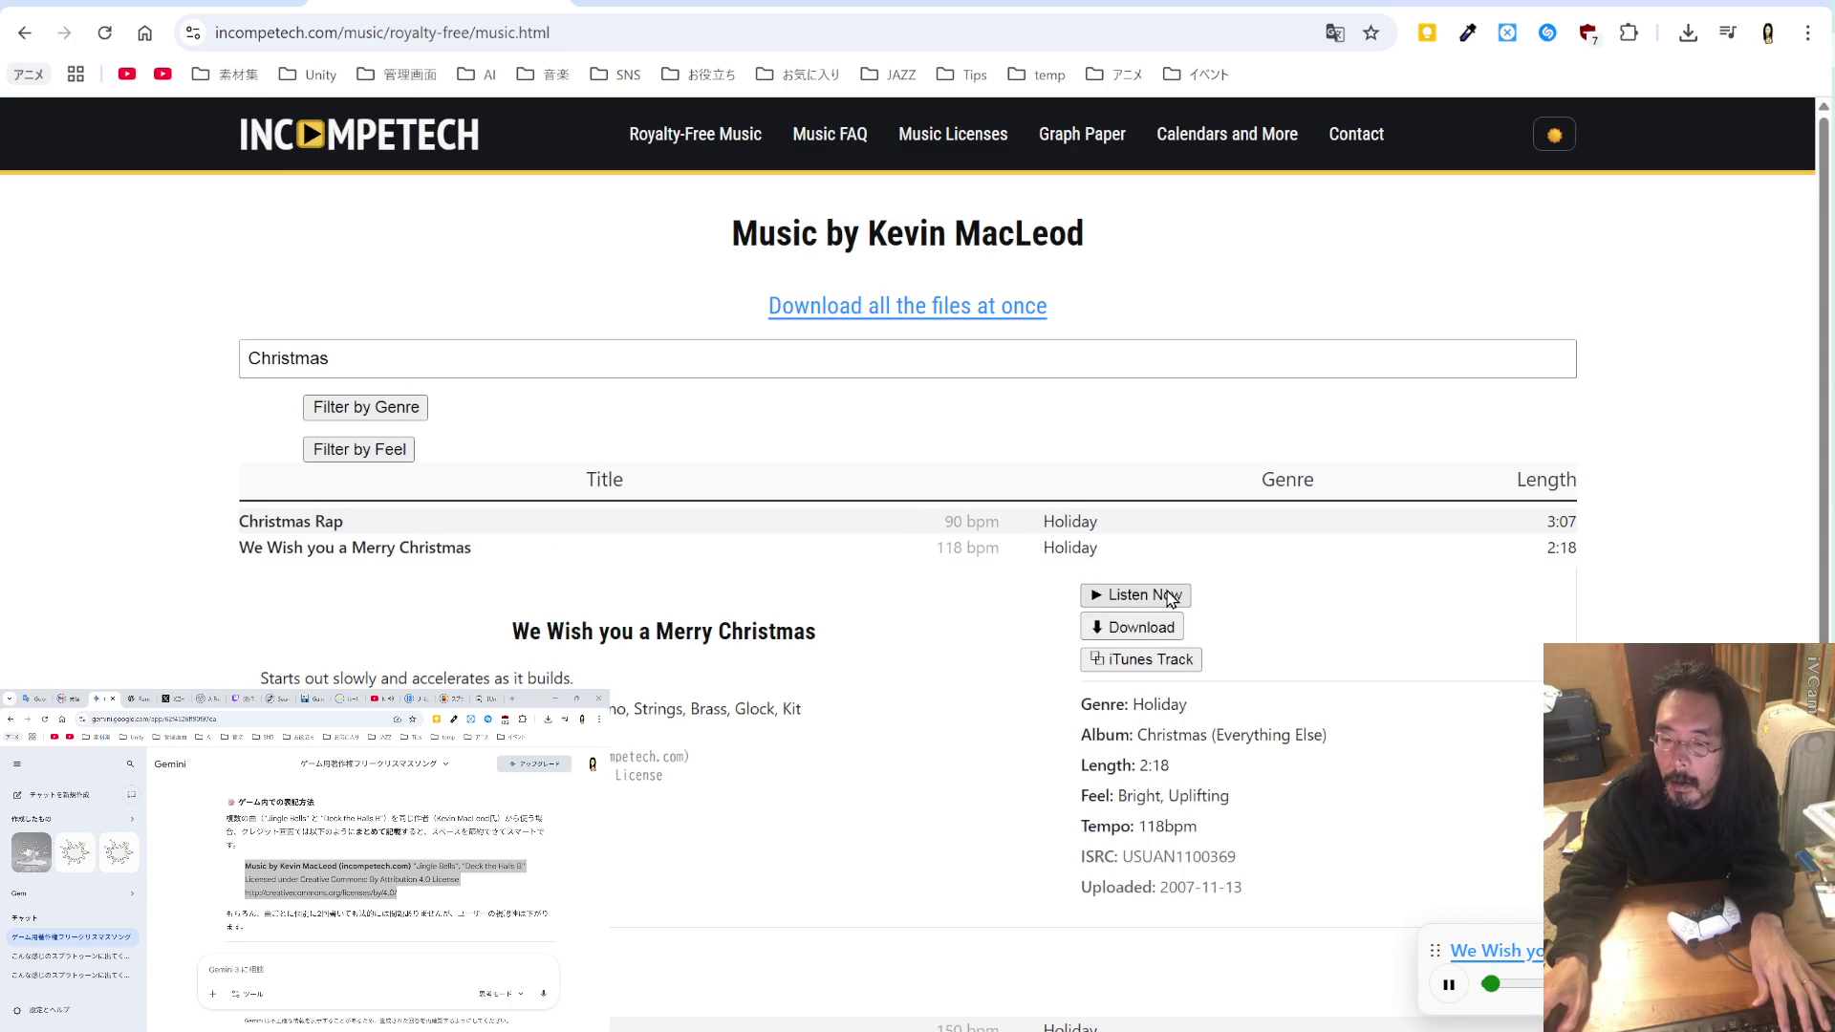
click(682, 567)
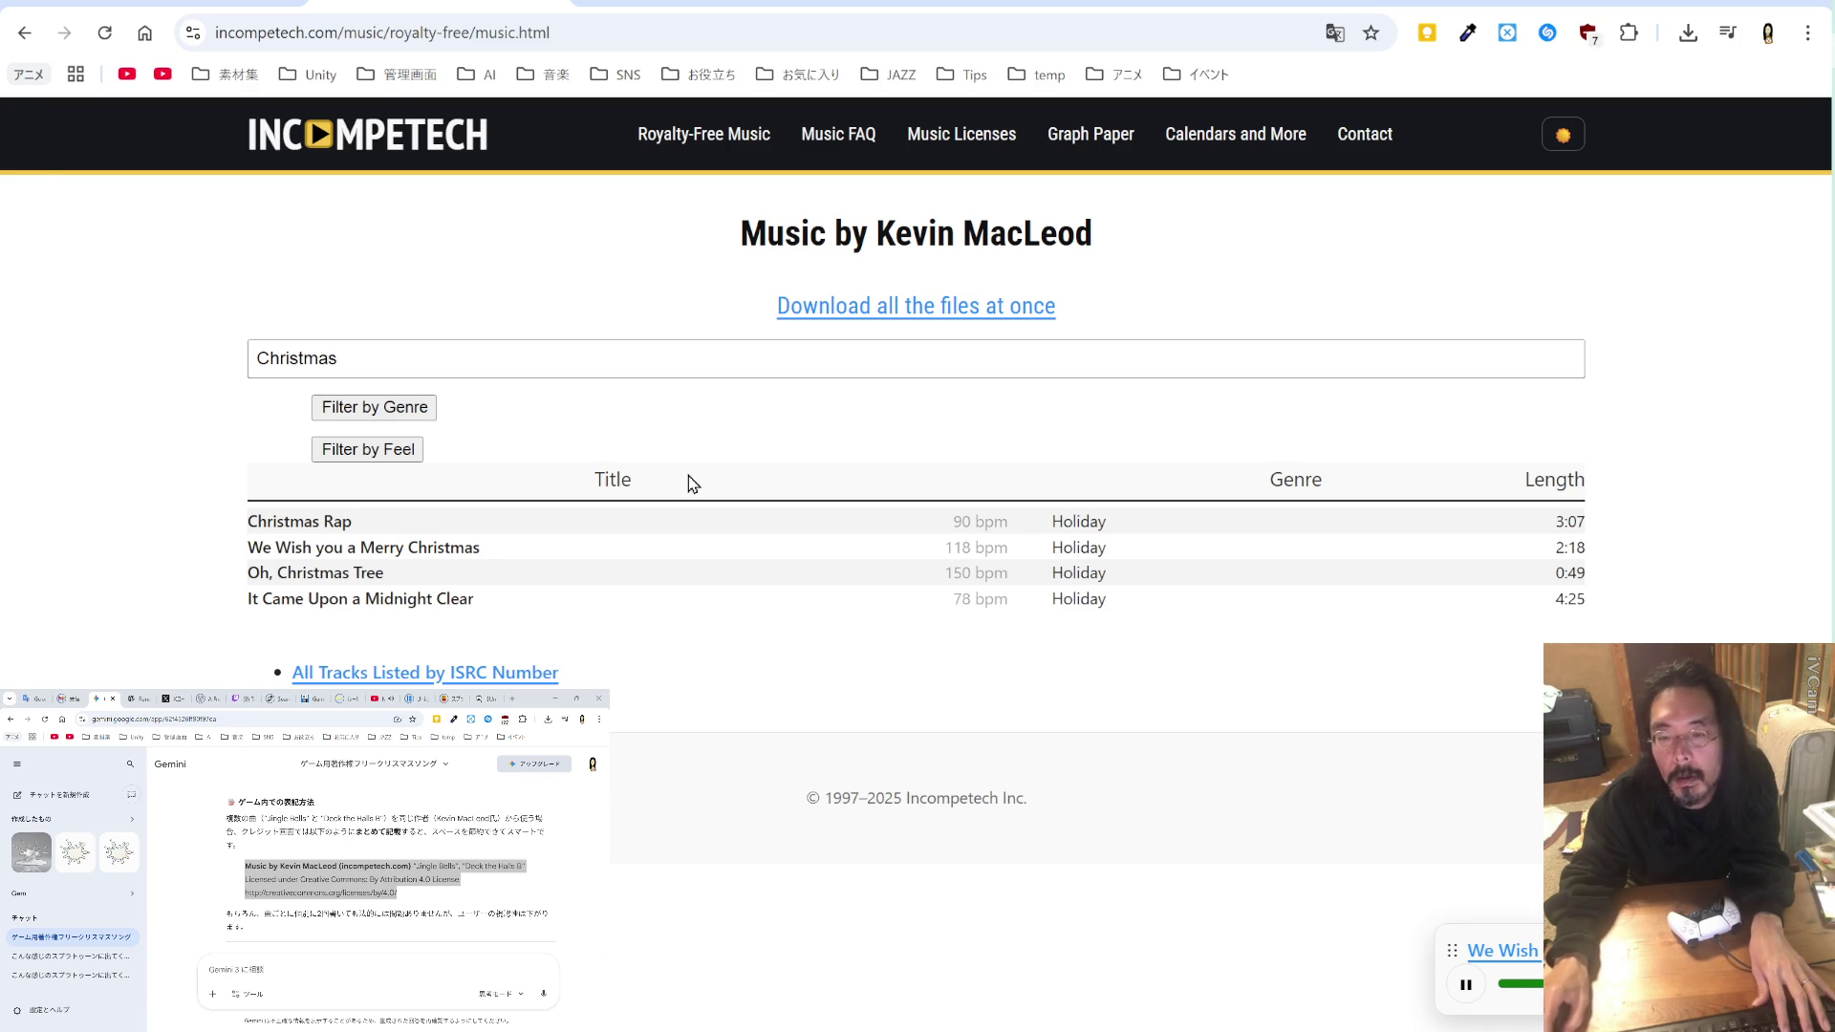
Step: Download We Wish you a Merry Christmas as 'We Wish You.mp3' into the mouhitotu folder
click(379, 703)
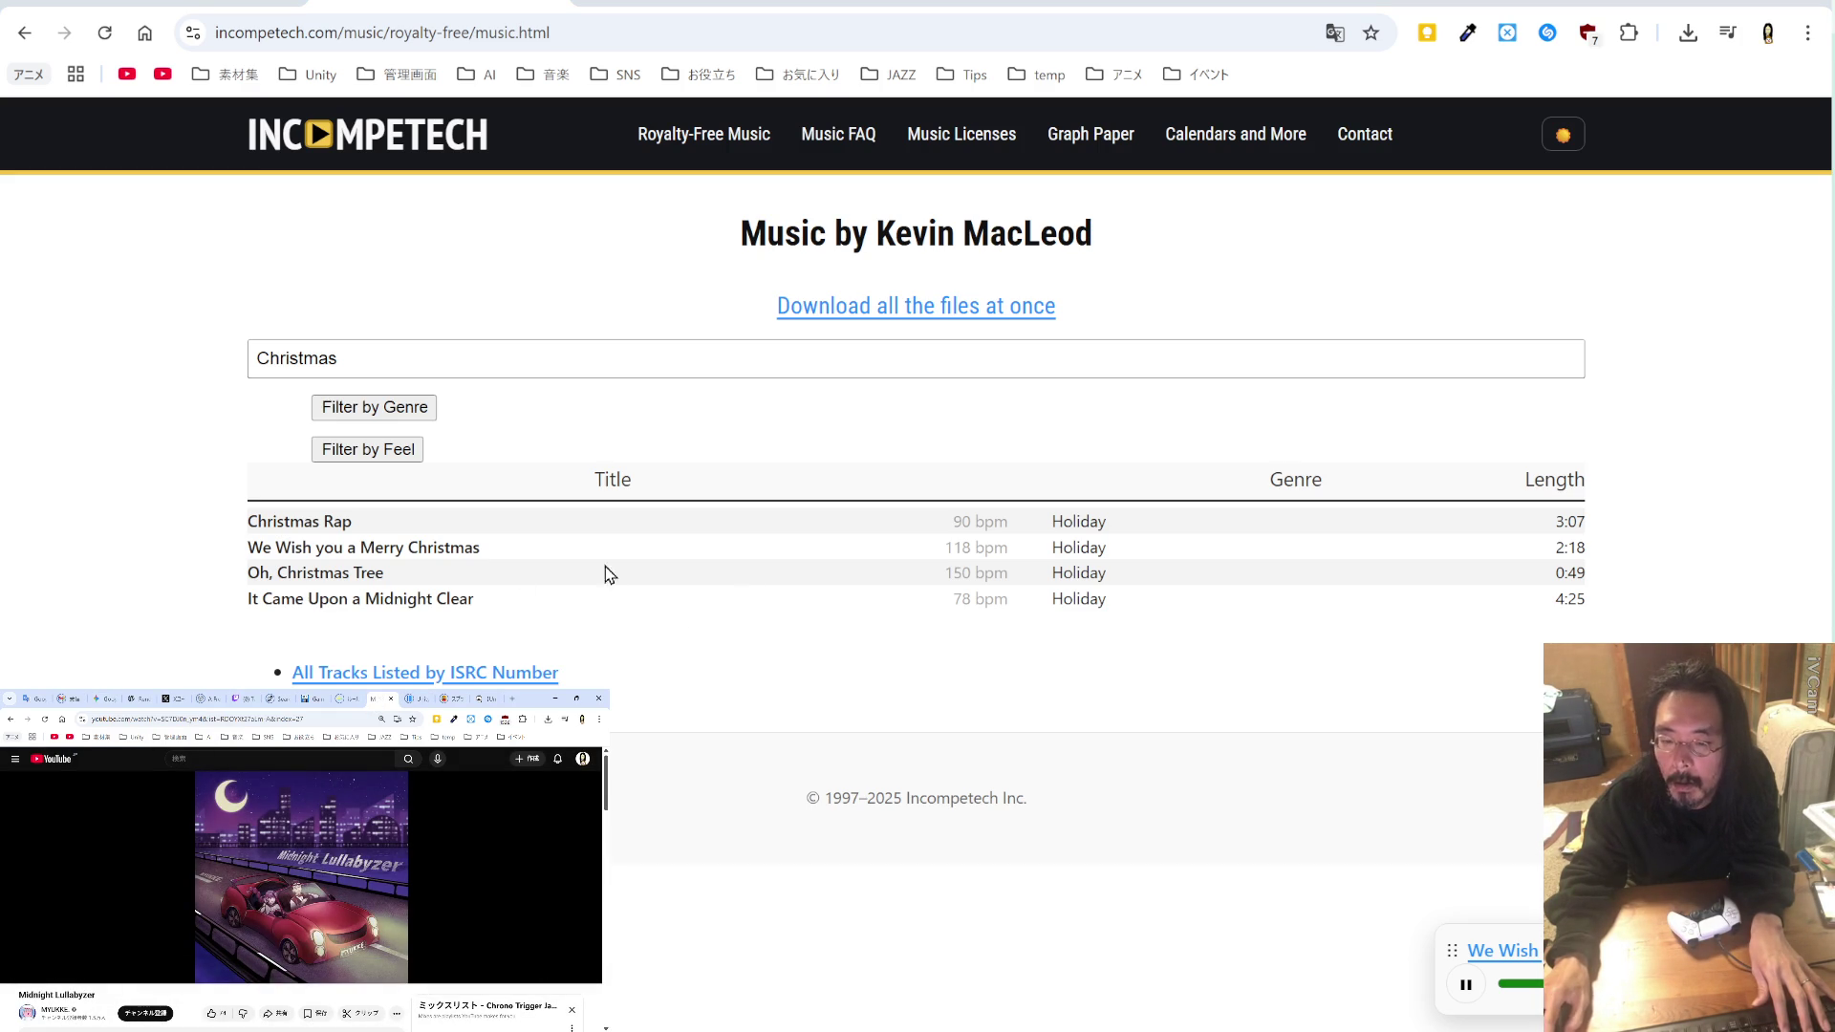
click(466, 550)
click(1131, 633)
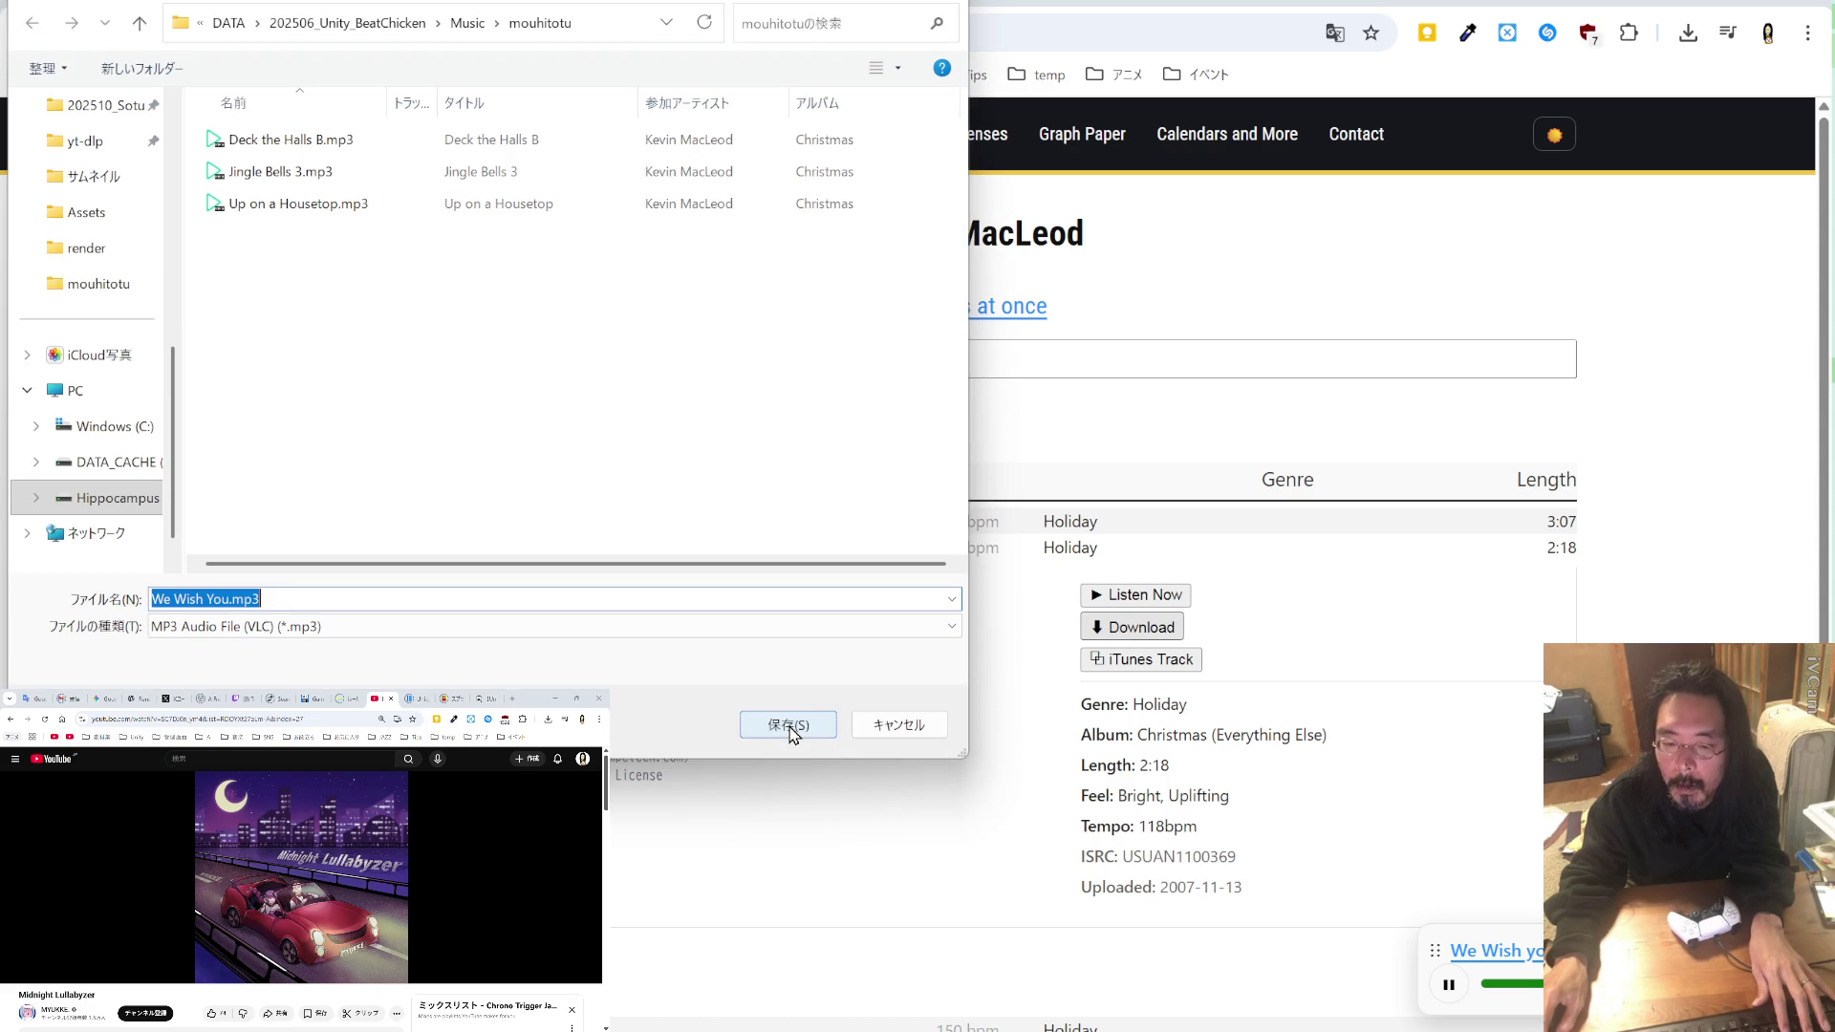
click(789, 728)
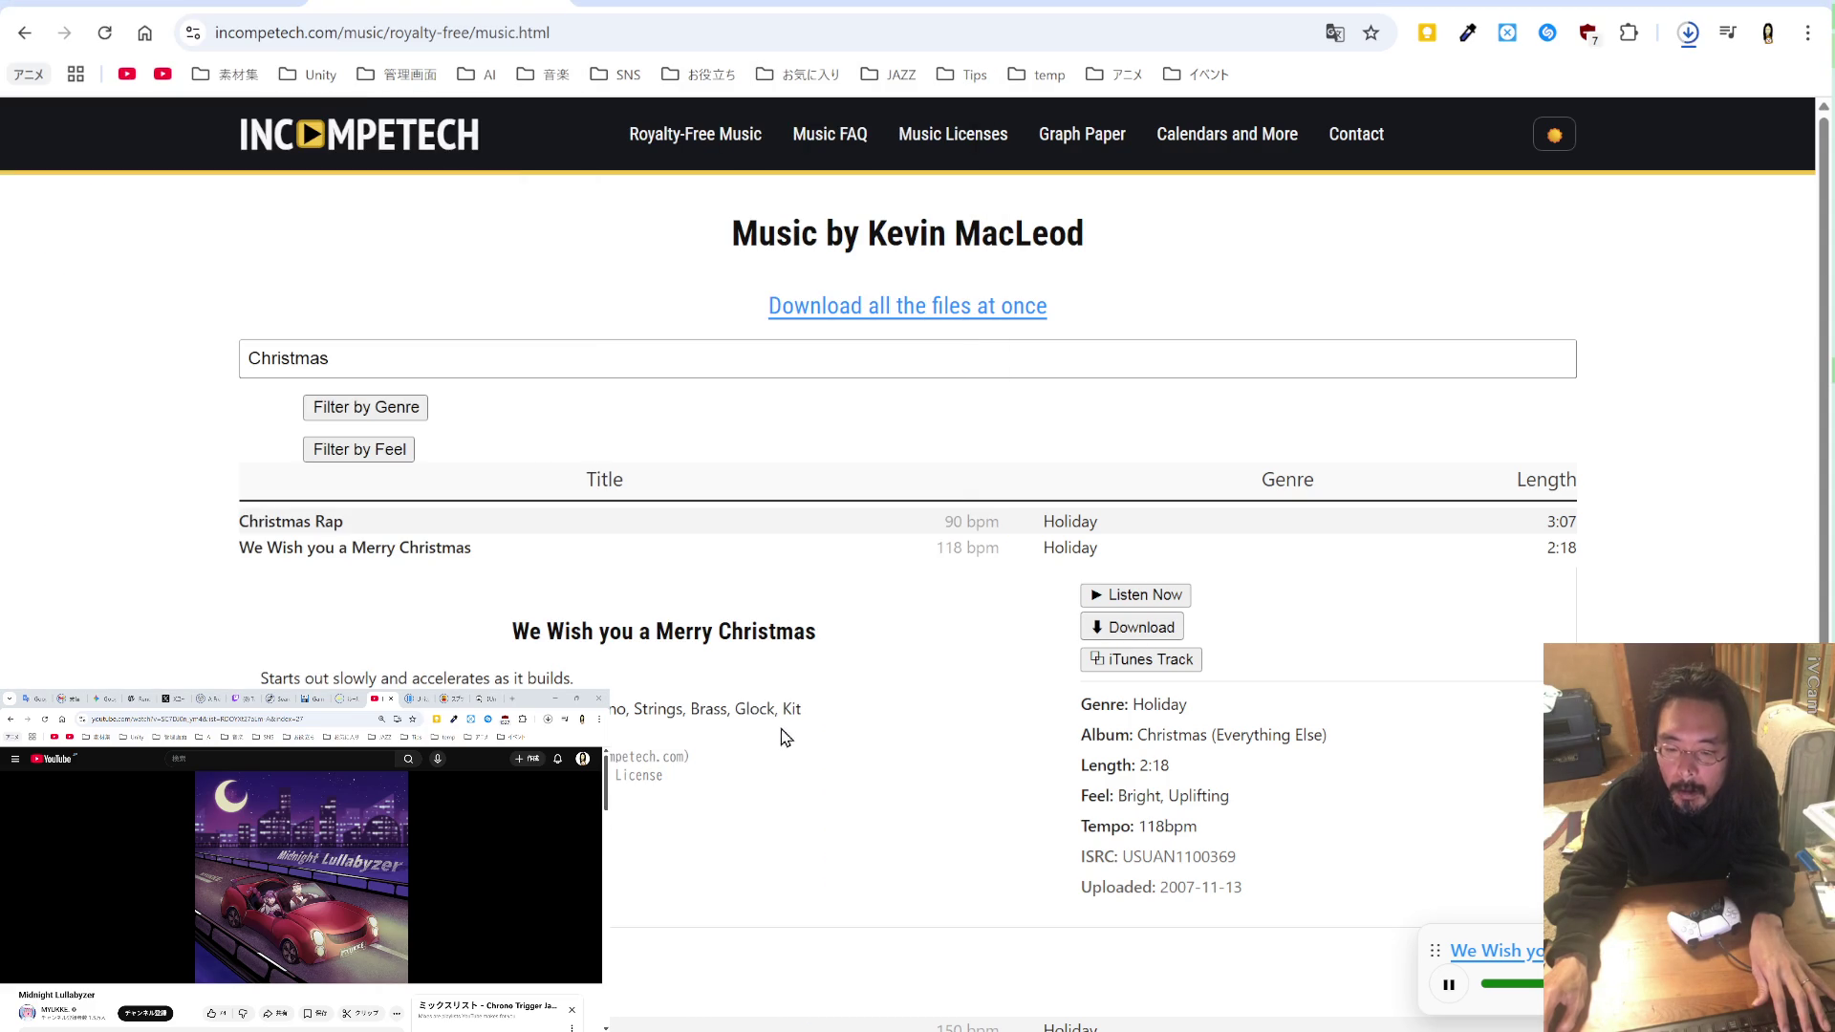
Step: Preview Oh, Christmas Tree and save its MP3 into the music folder
scroll(755, 564, down, 3)
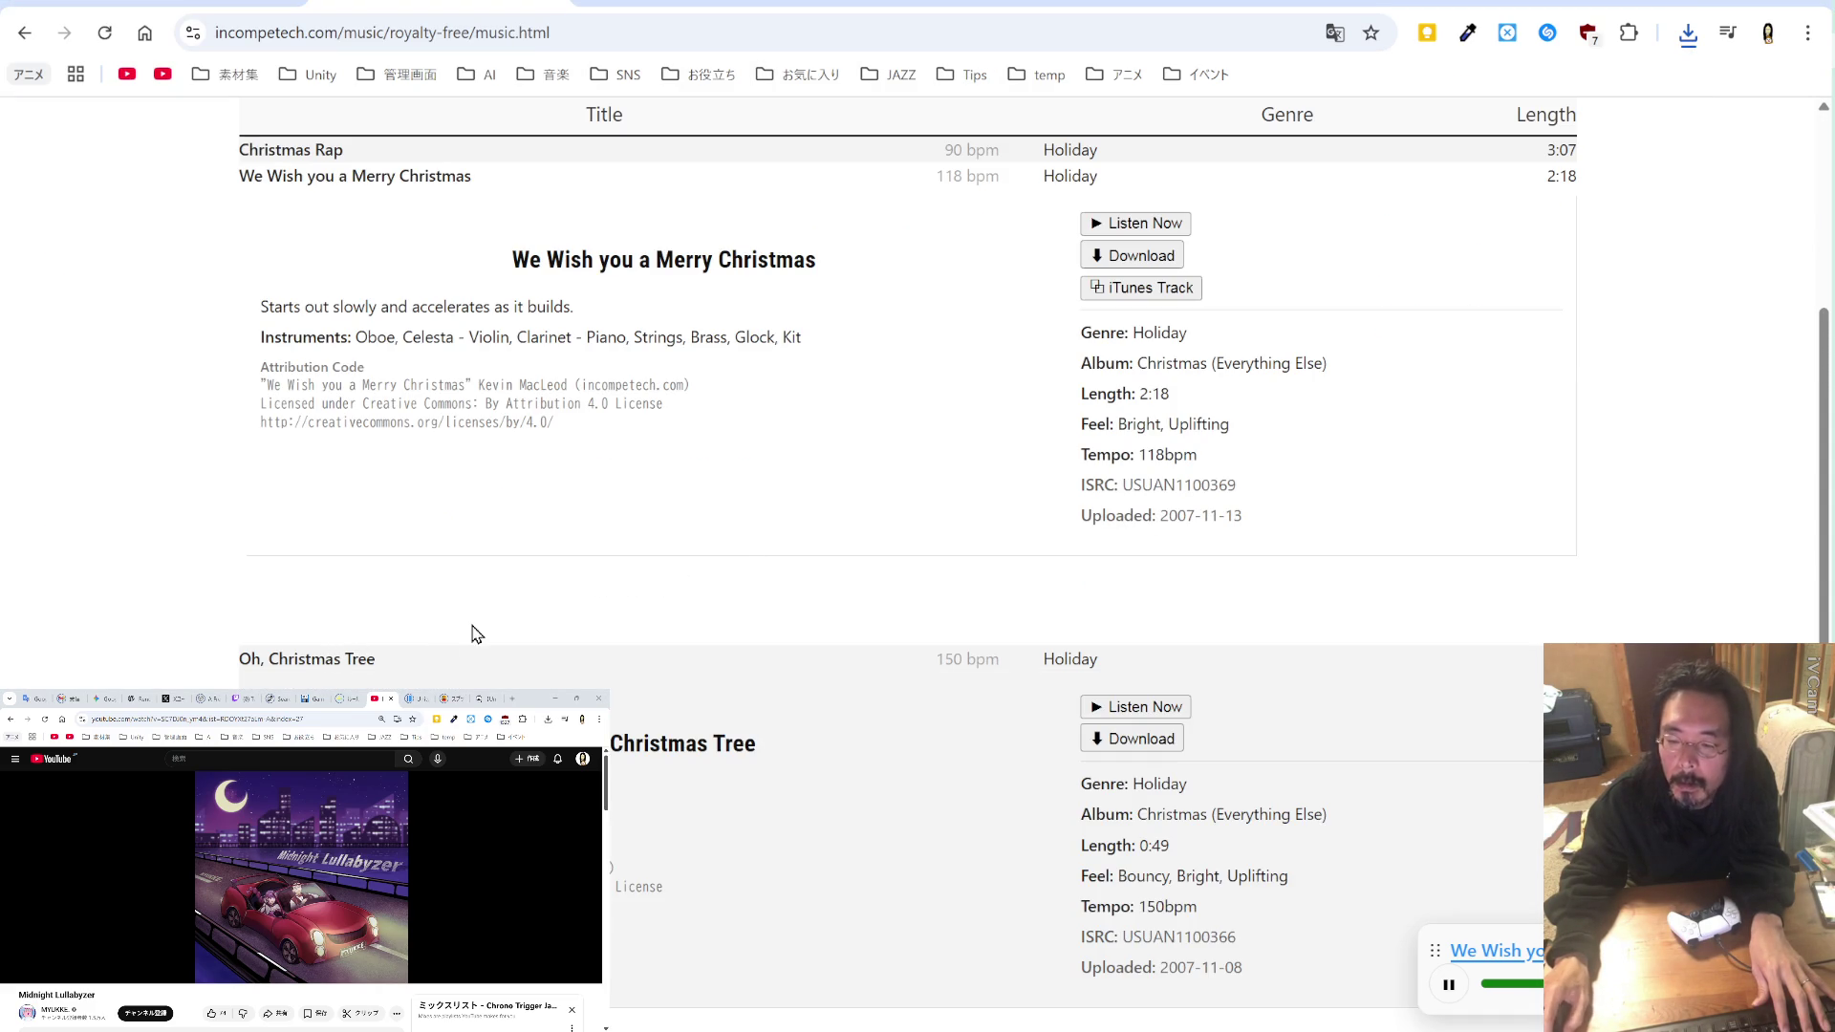
click(1173, 709)
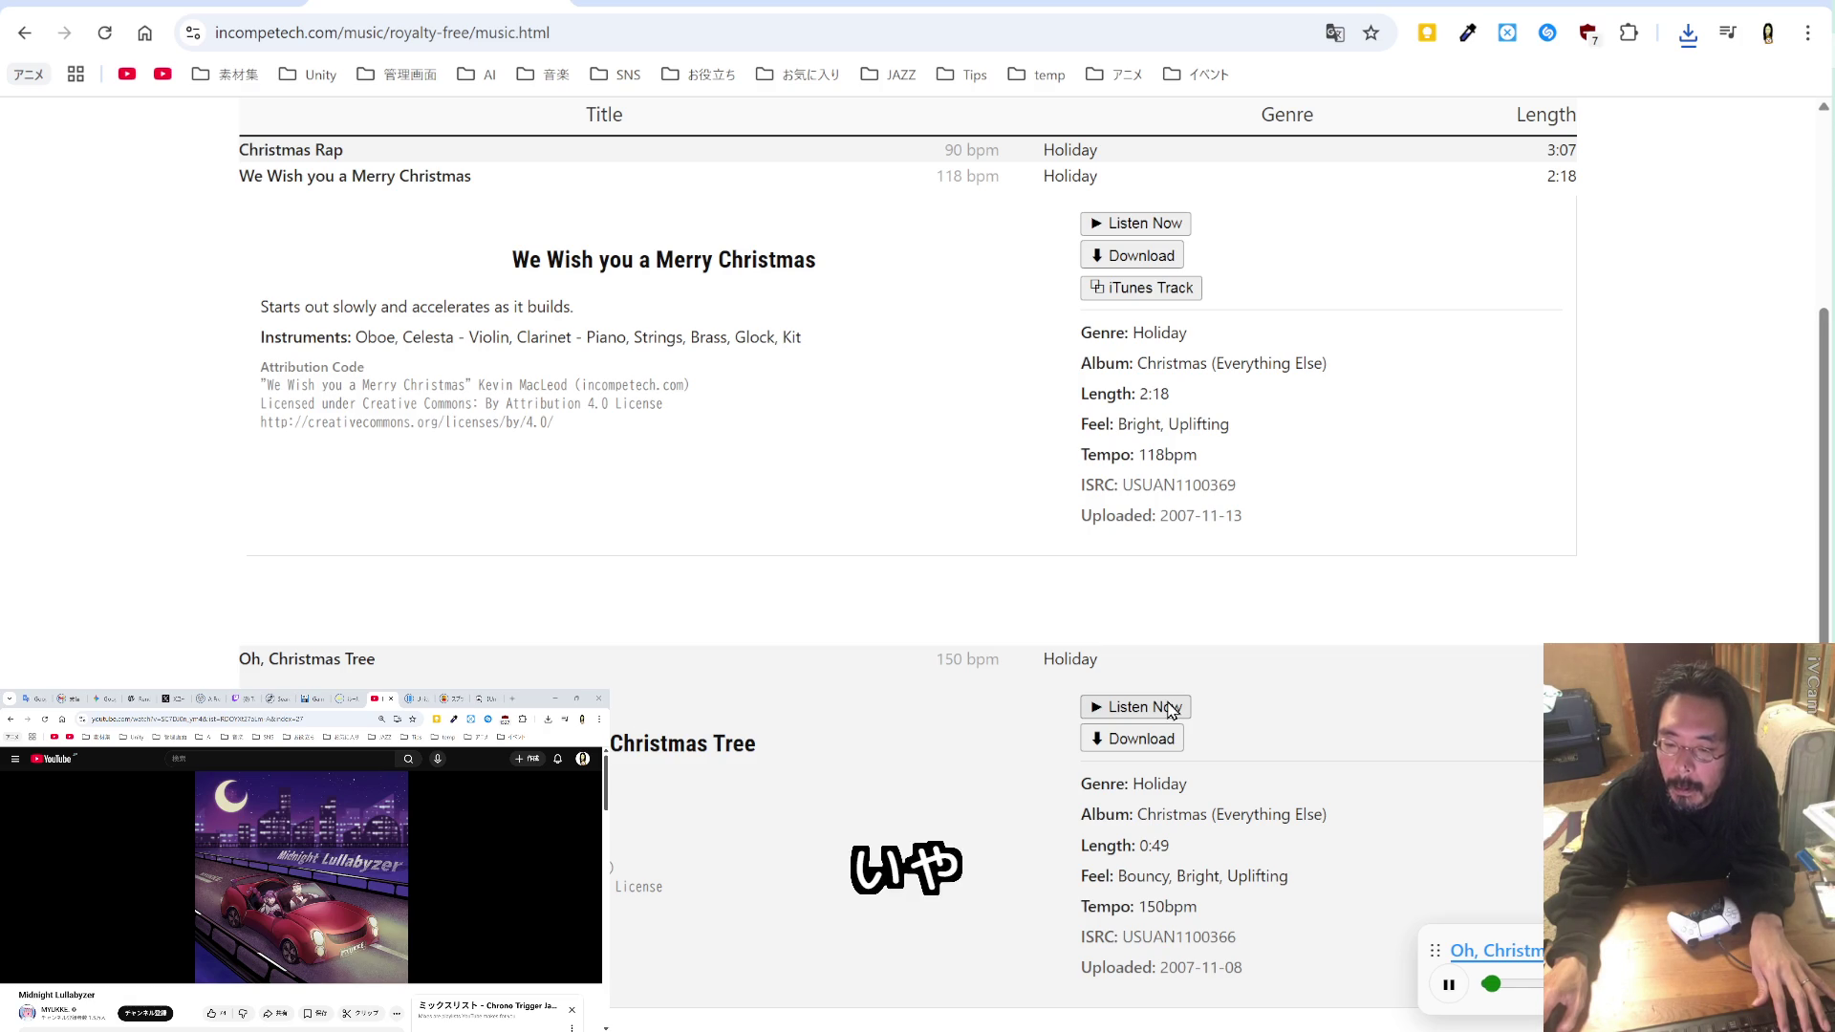
scroll(881, 641, down, 2)
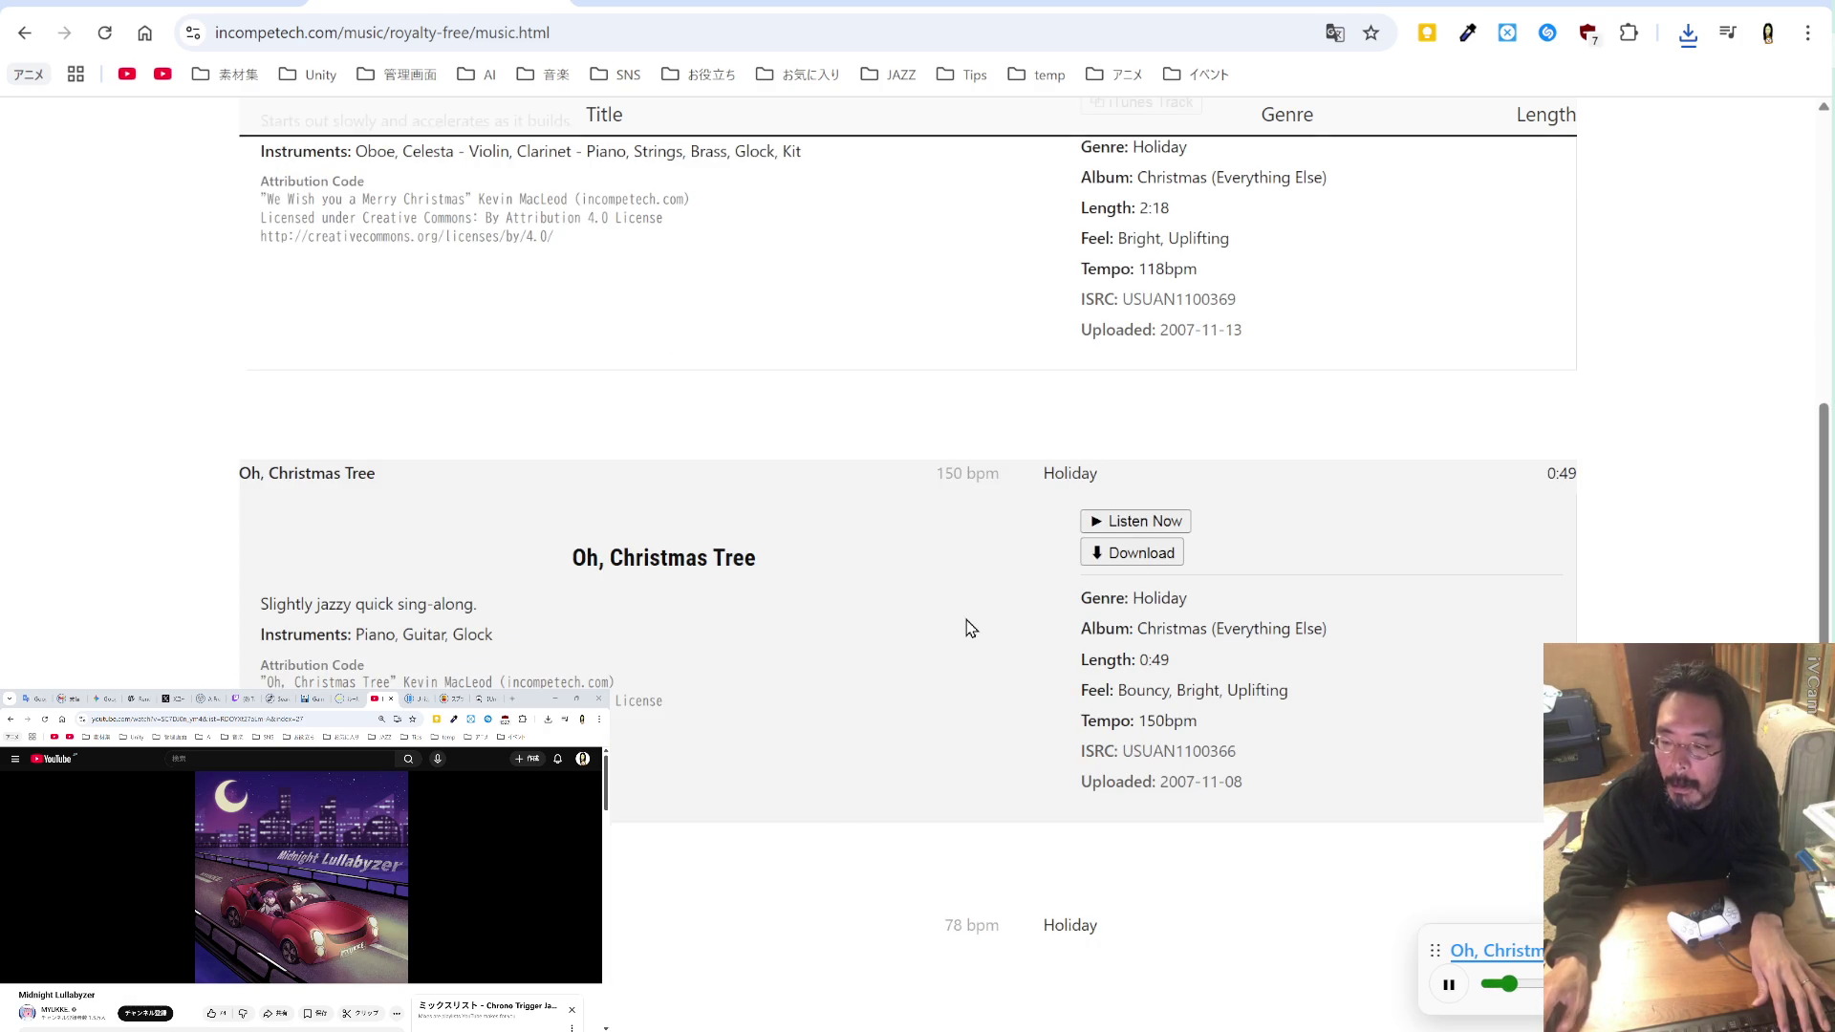
click(1099, 564)
click(788, 726)
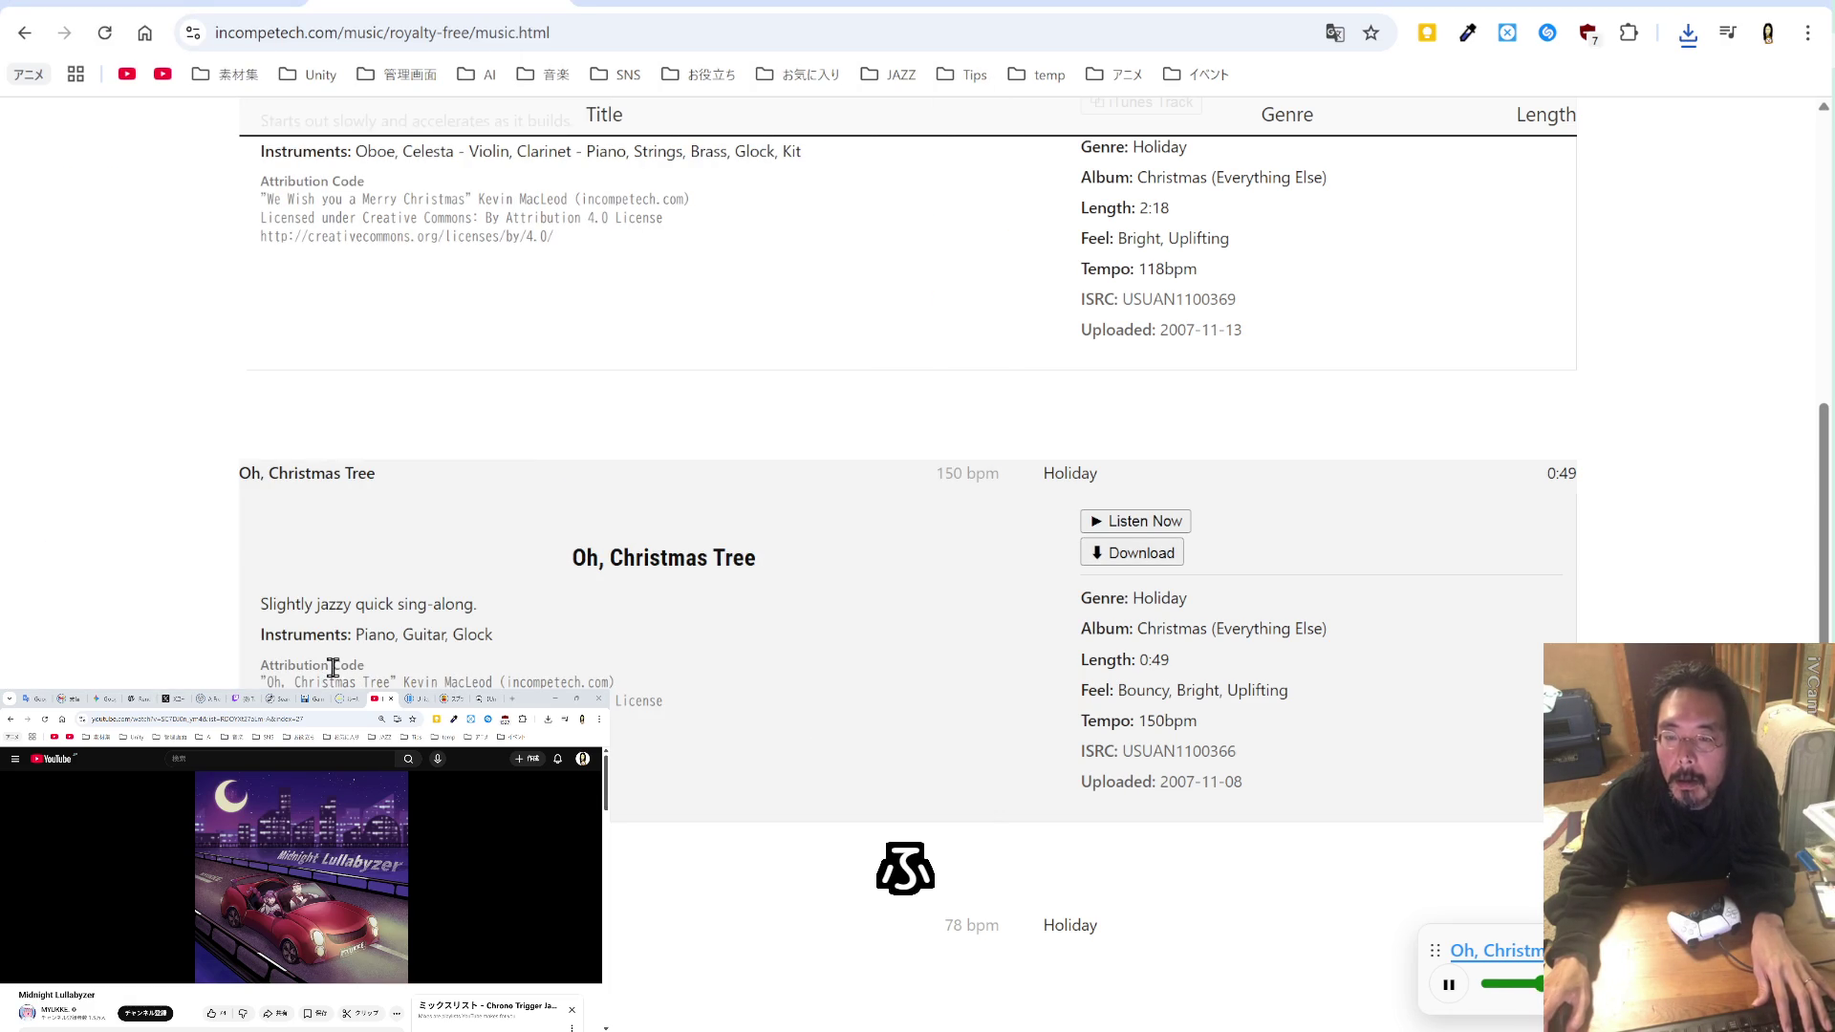
Step: Copy the quoted 'Oh, Christmas Tree' title from its attribution text
drag(360, 680, 290, 676)
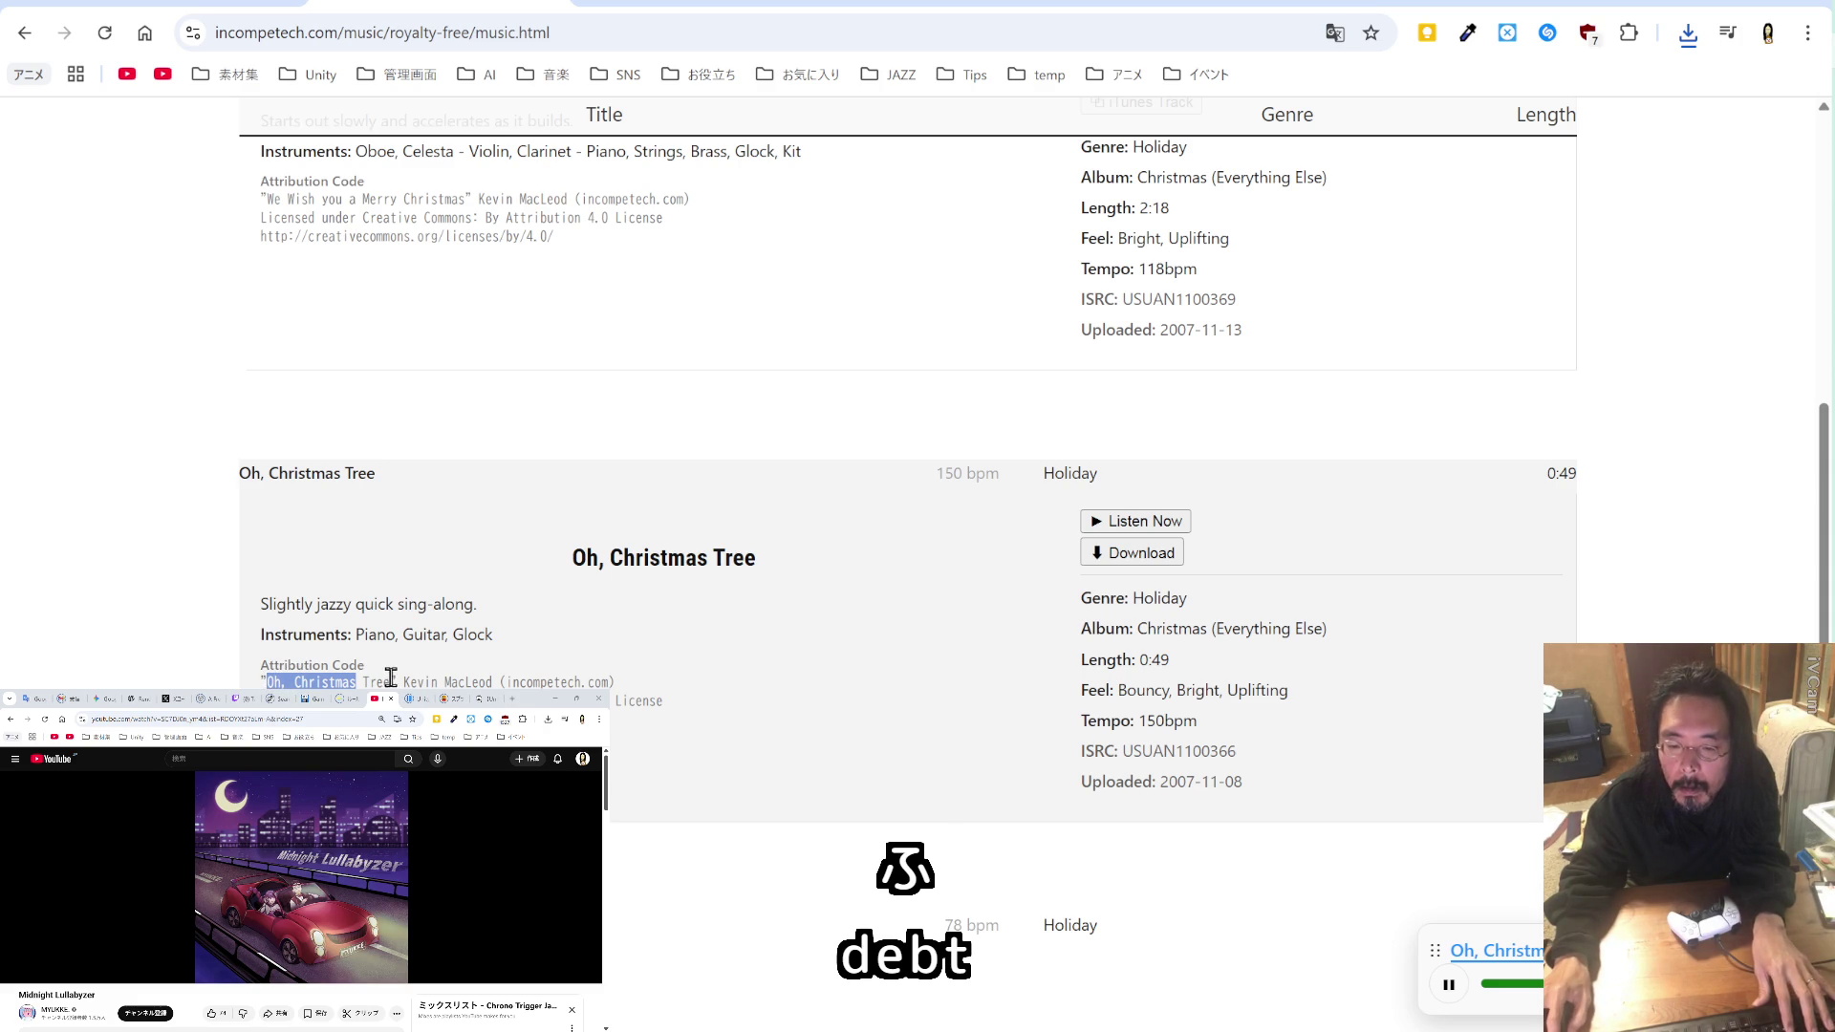
drag(397, 679, 258, 680)
key(ctrl+c)
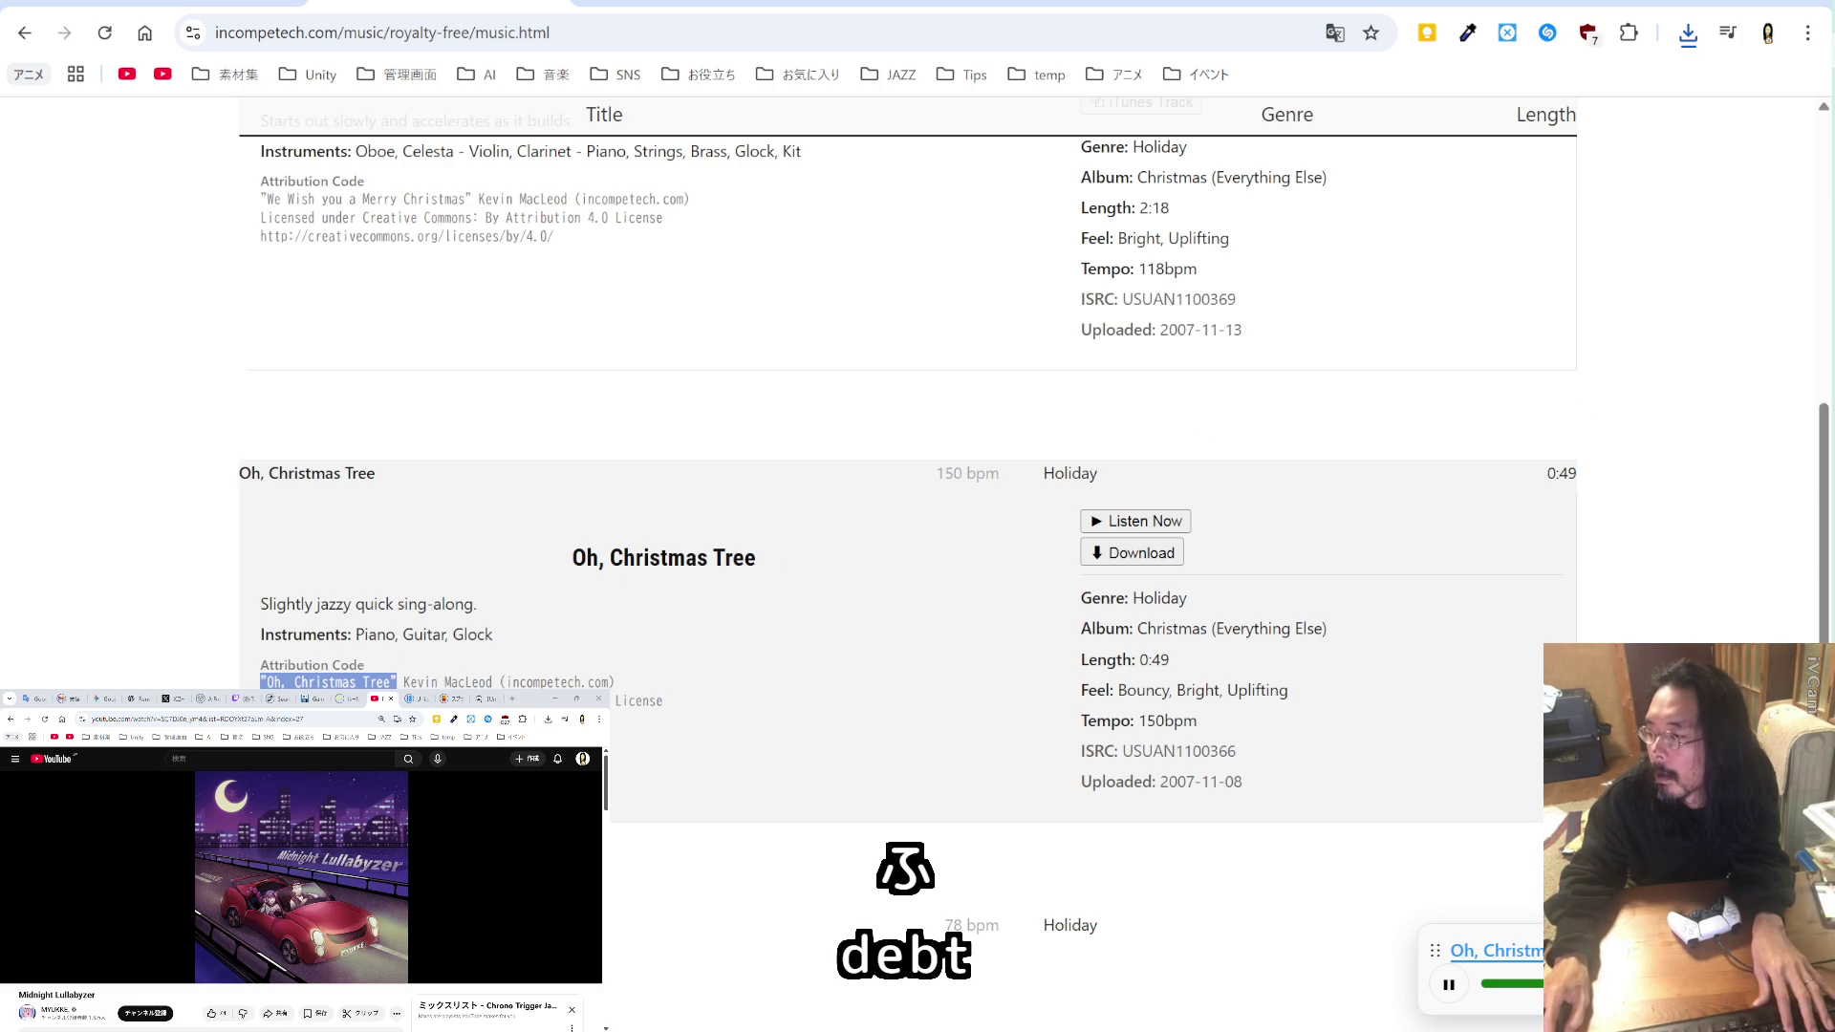
key(alt+Tab)
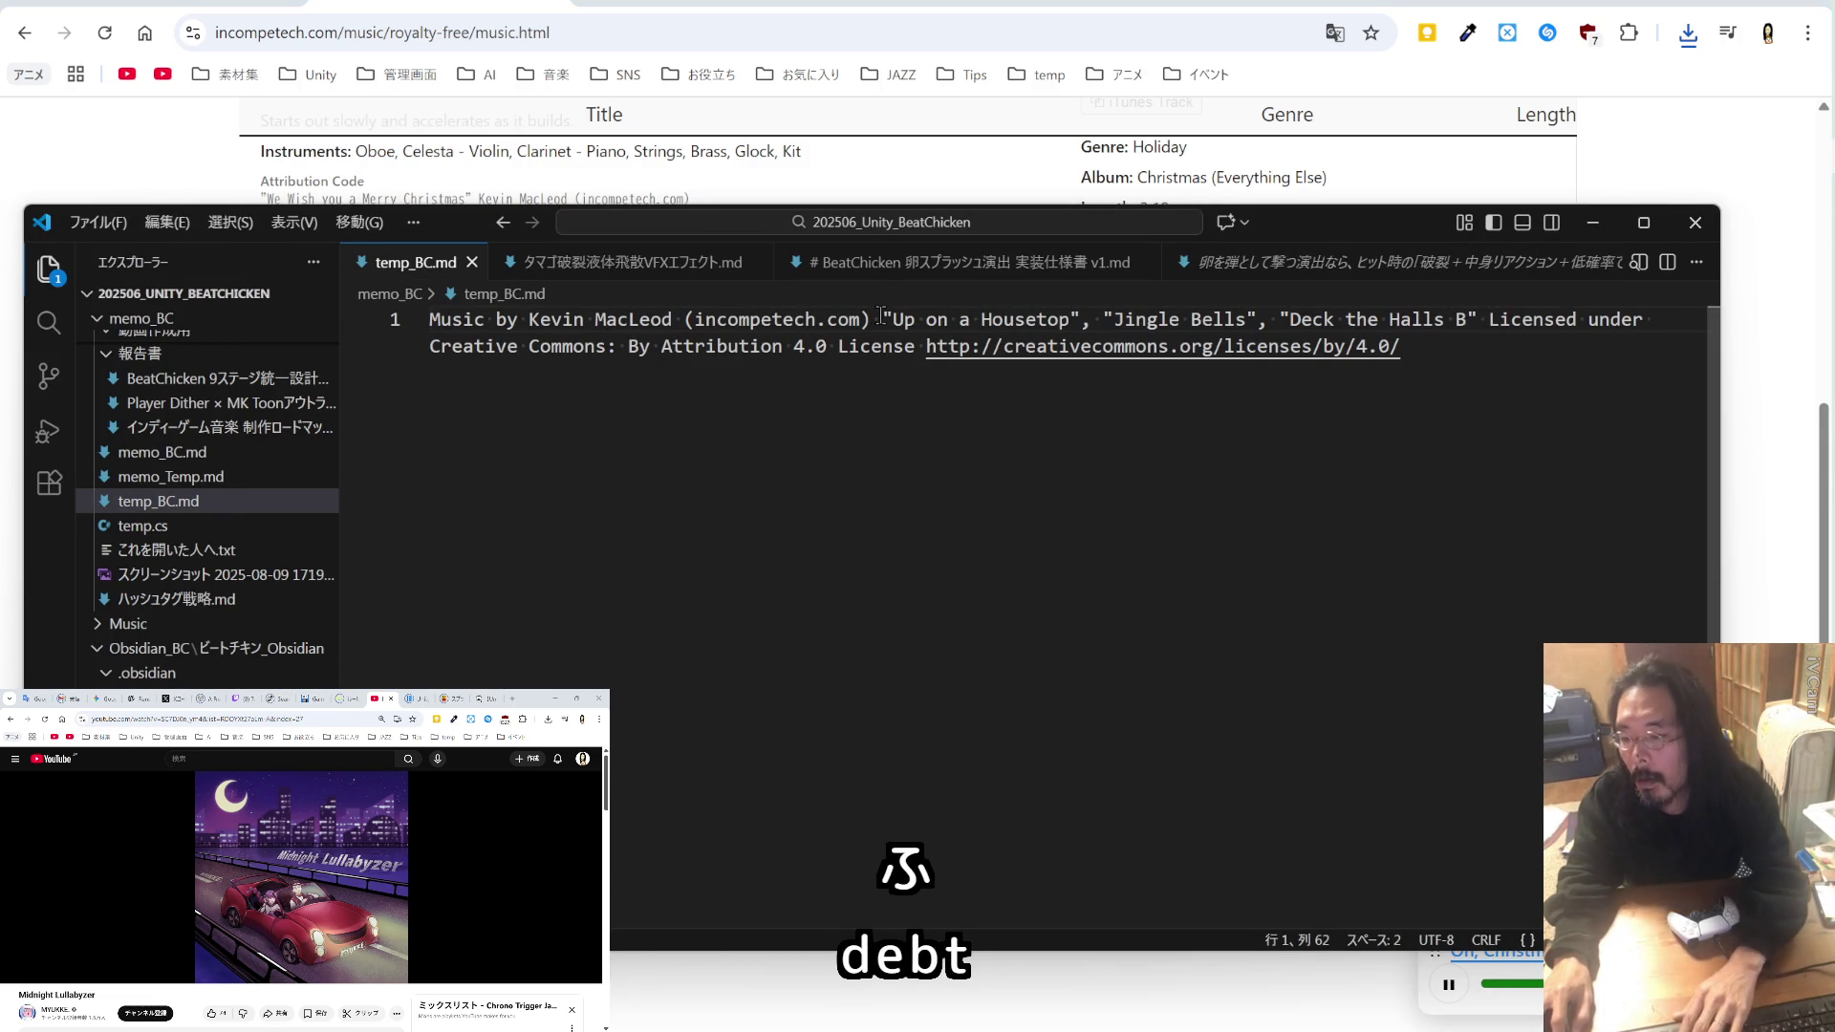
Step: Append a comma and 'Oh, Christmas Tree' after 'Deck the Halls B' in the credit line
key(ctrl+Right)
key(ctrl+Right)
key(ctrl+Right)
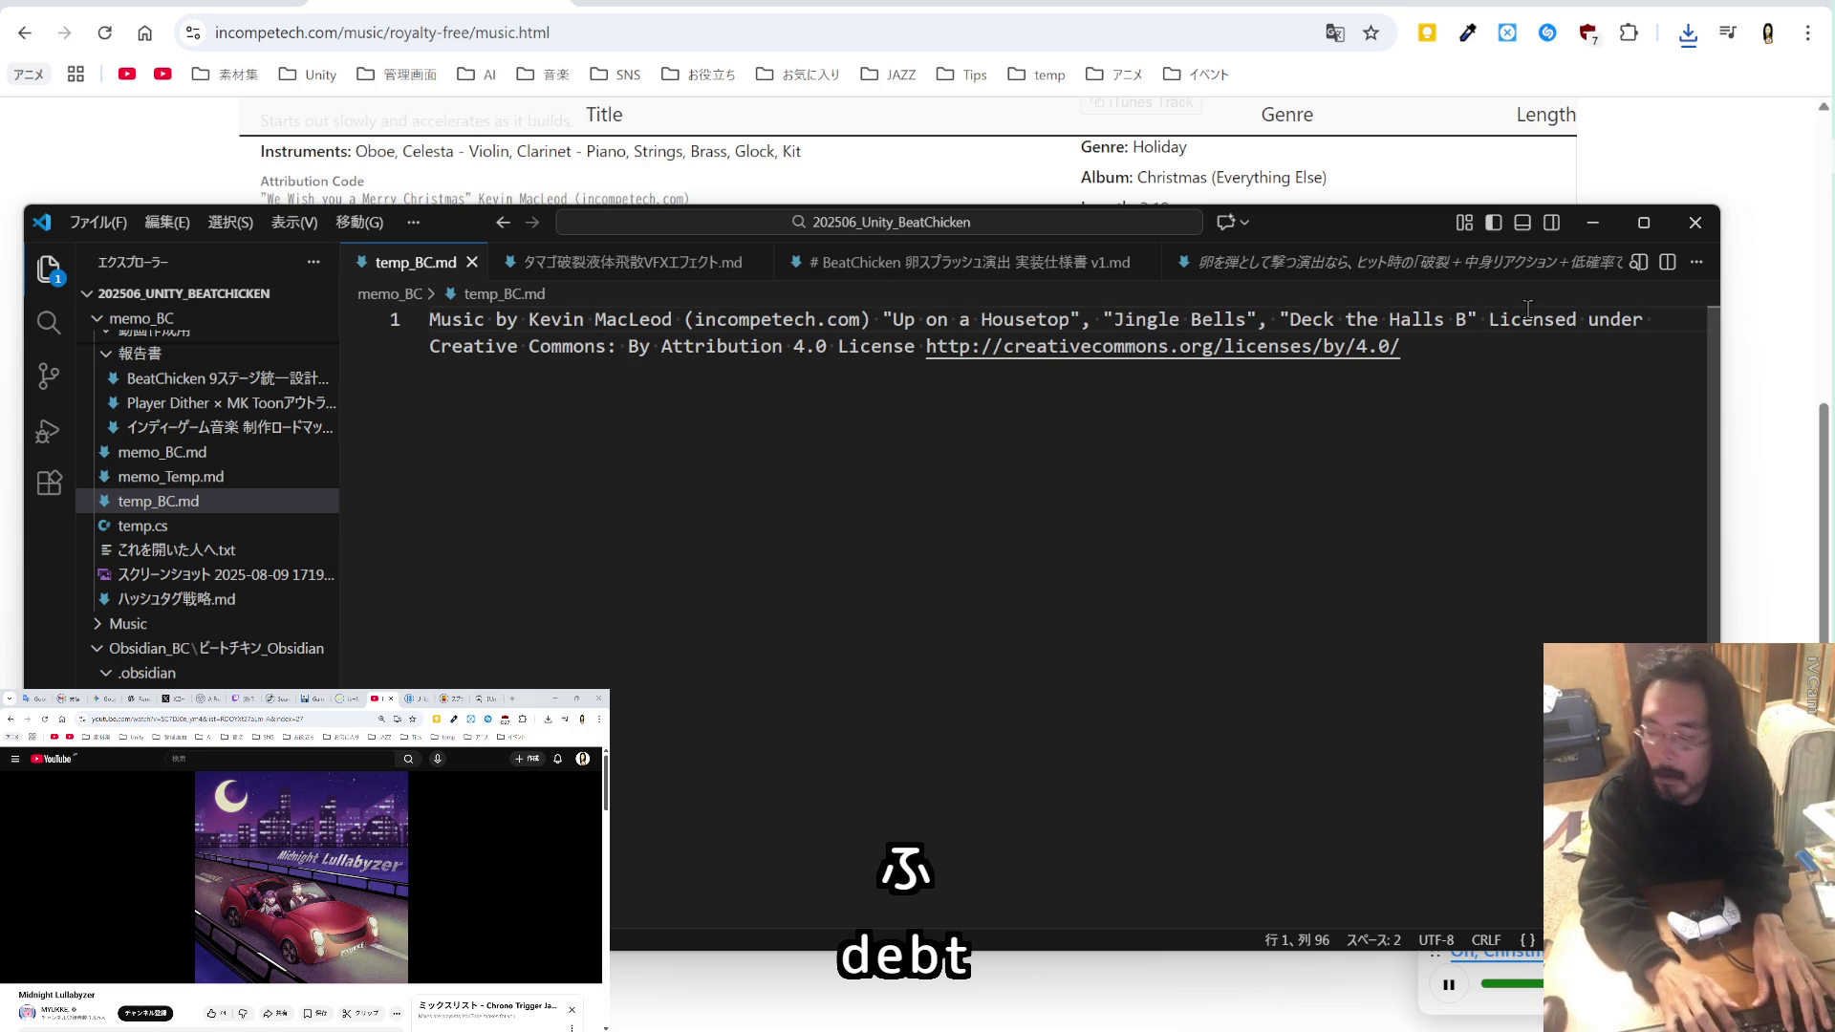
text(,)
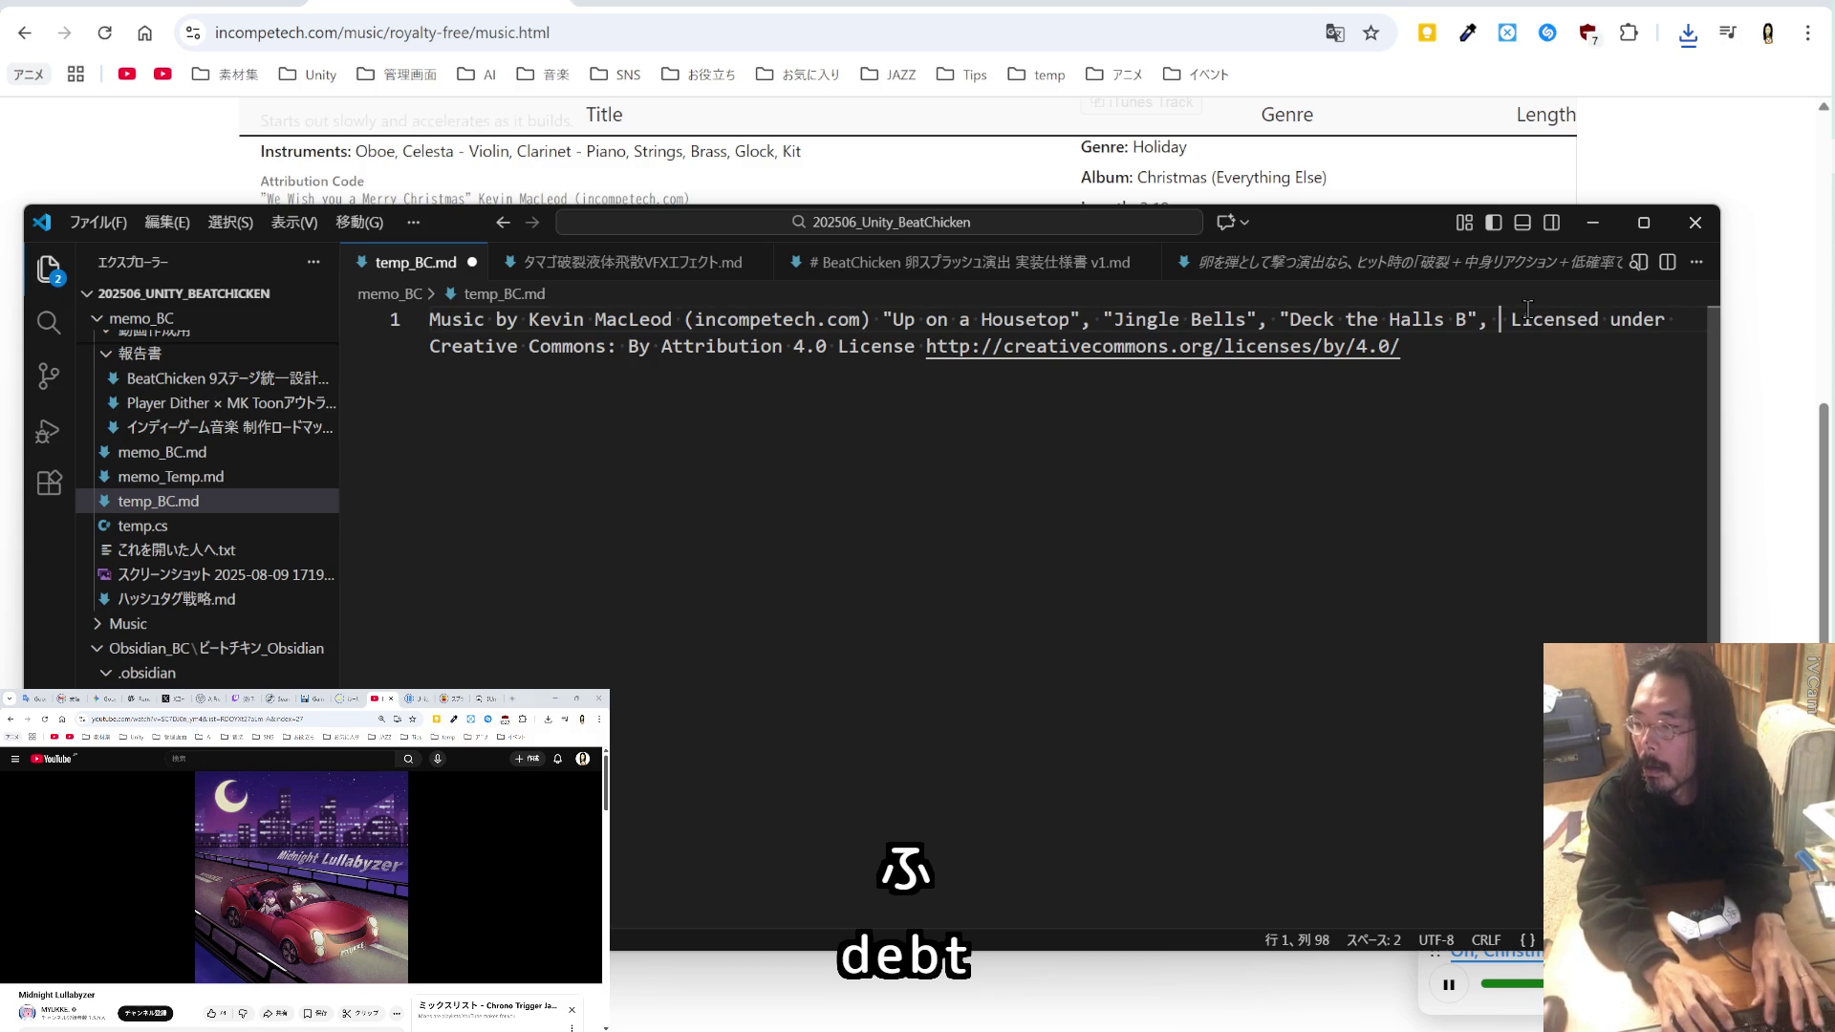
key(ctrl+v)
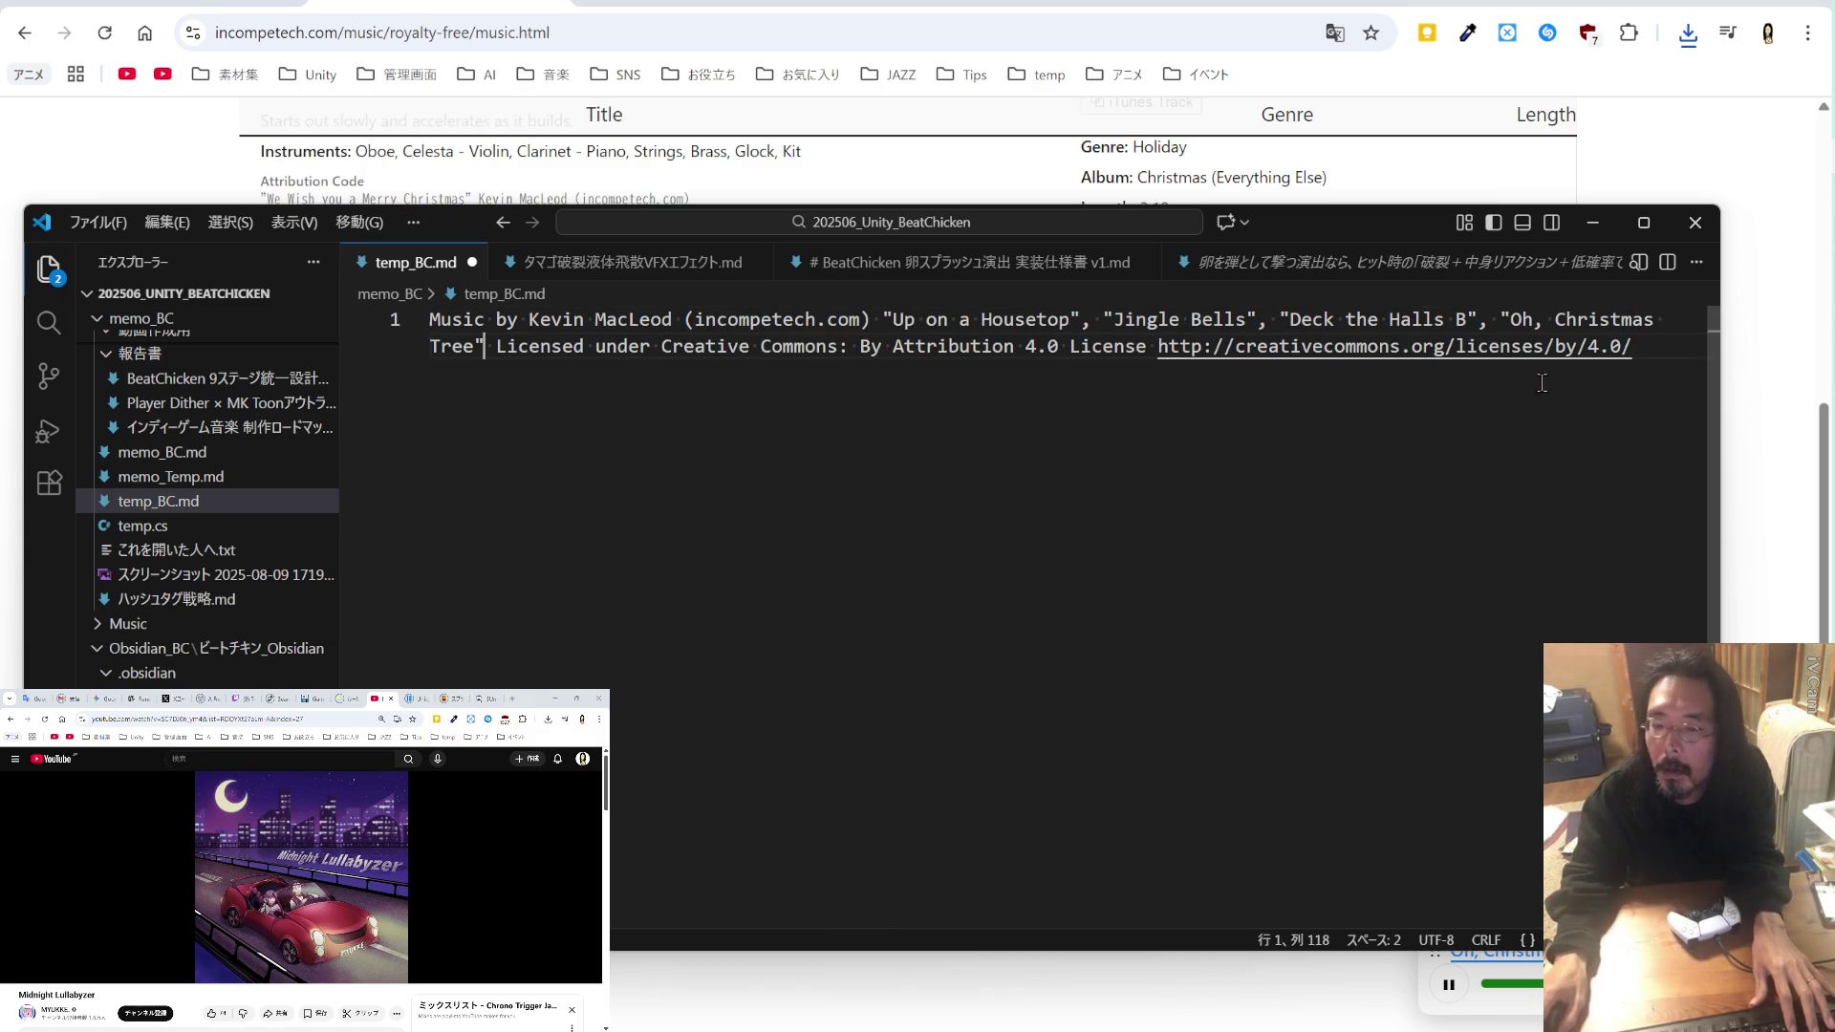
Step: Copy the 'We Wish you a Merry Christmas' title from the Incompetech page
click(1773, 500)
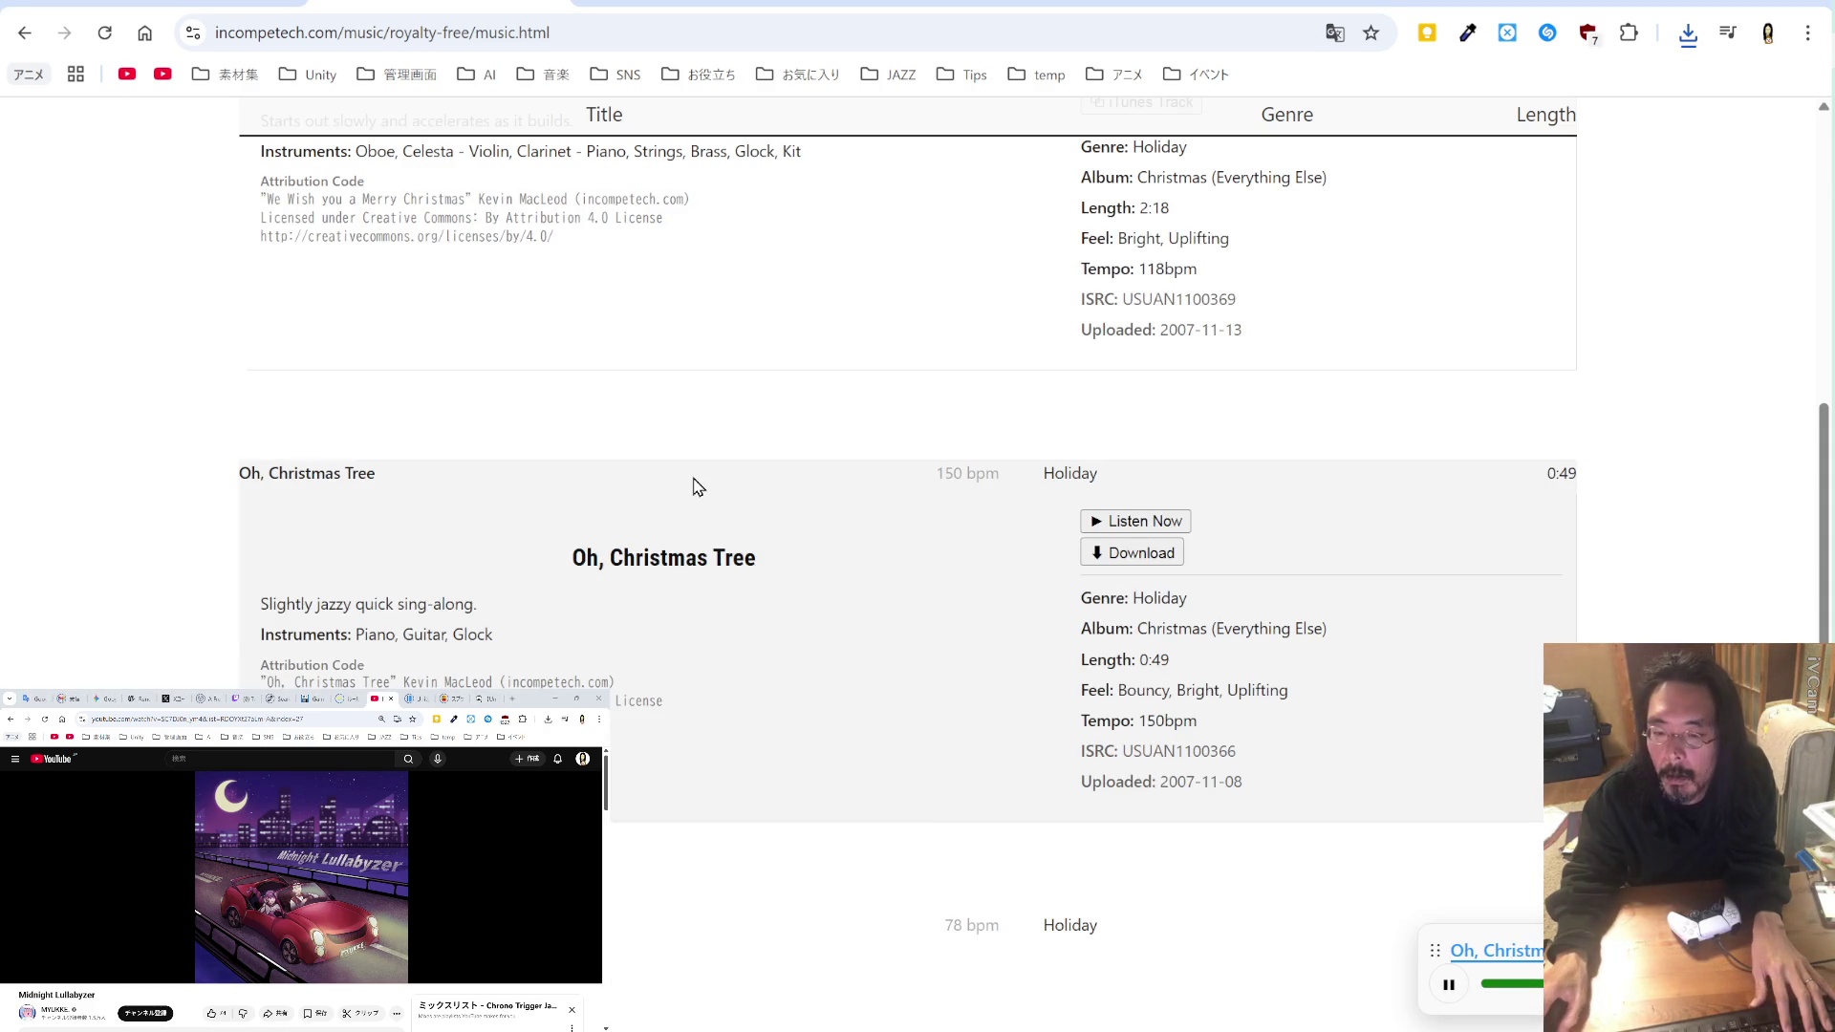
scroll(698, 488, up, 2)
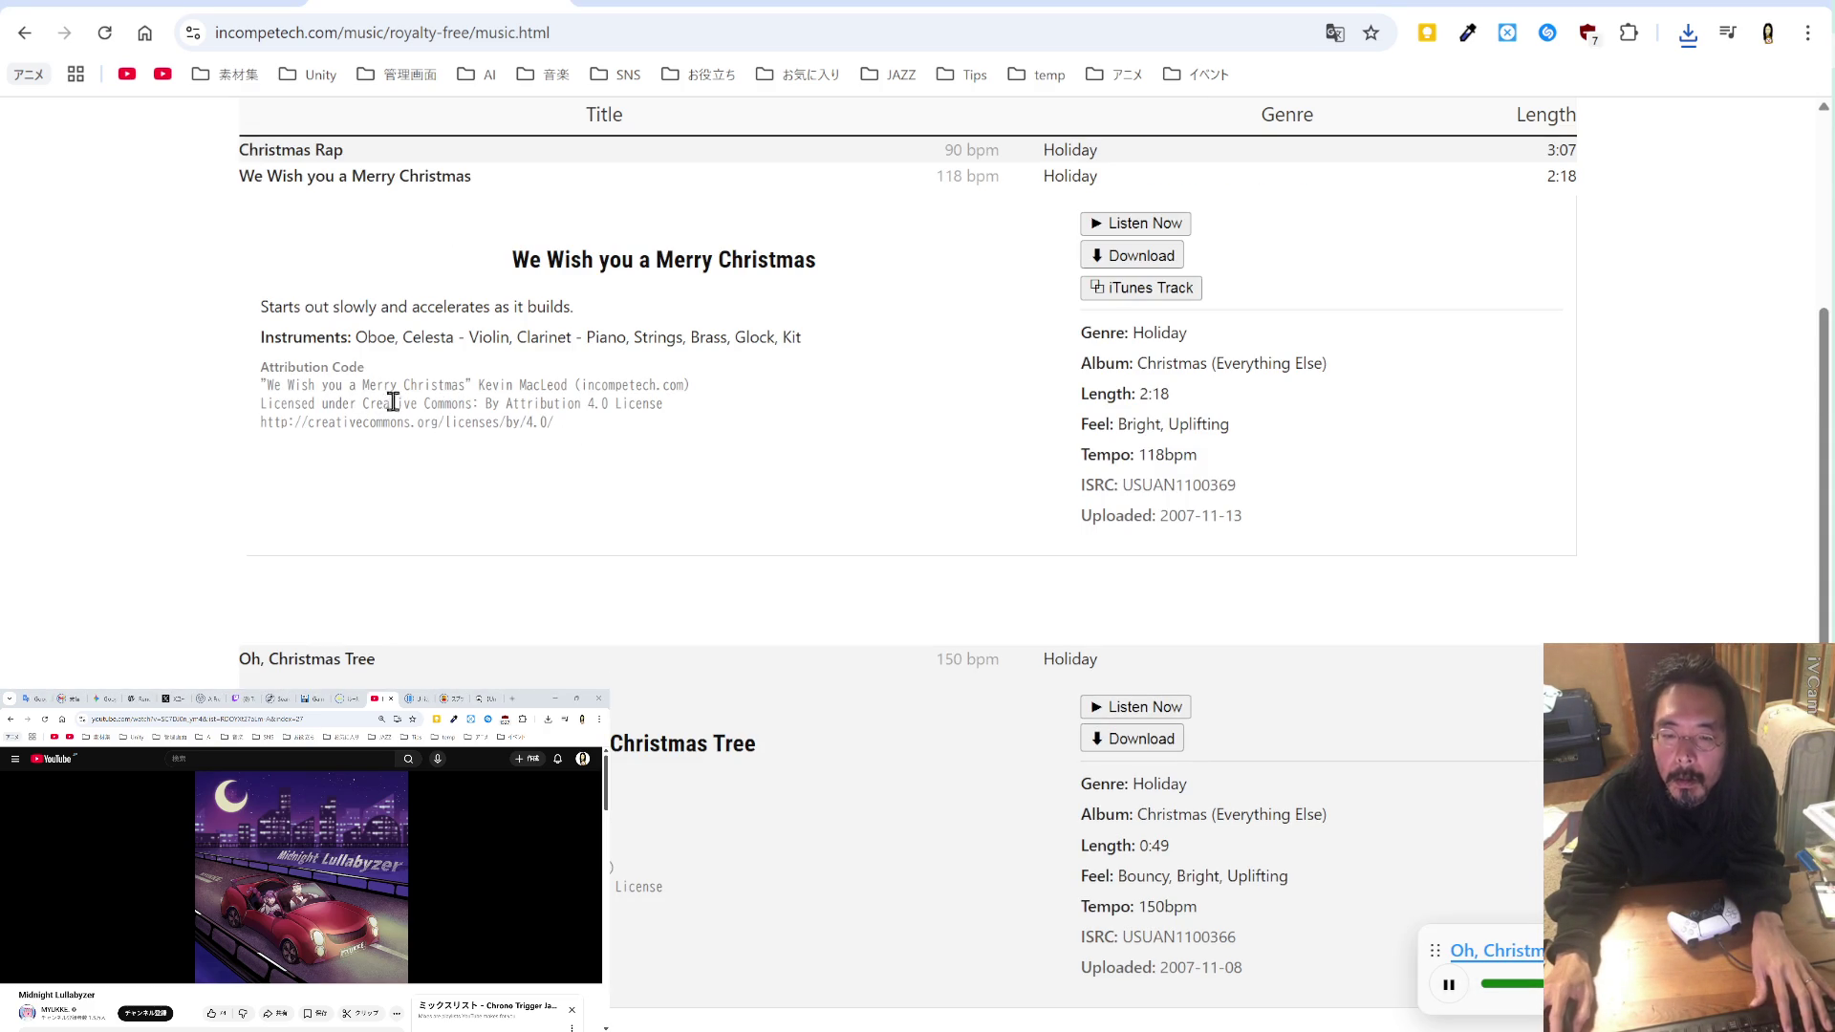
drag(475, 384, 256, 384)
key(ctrl+c)
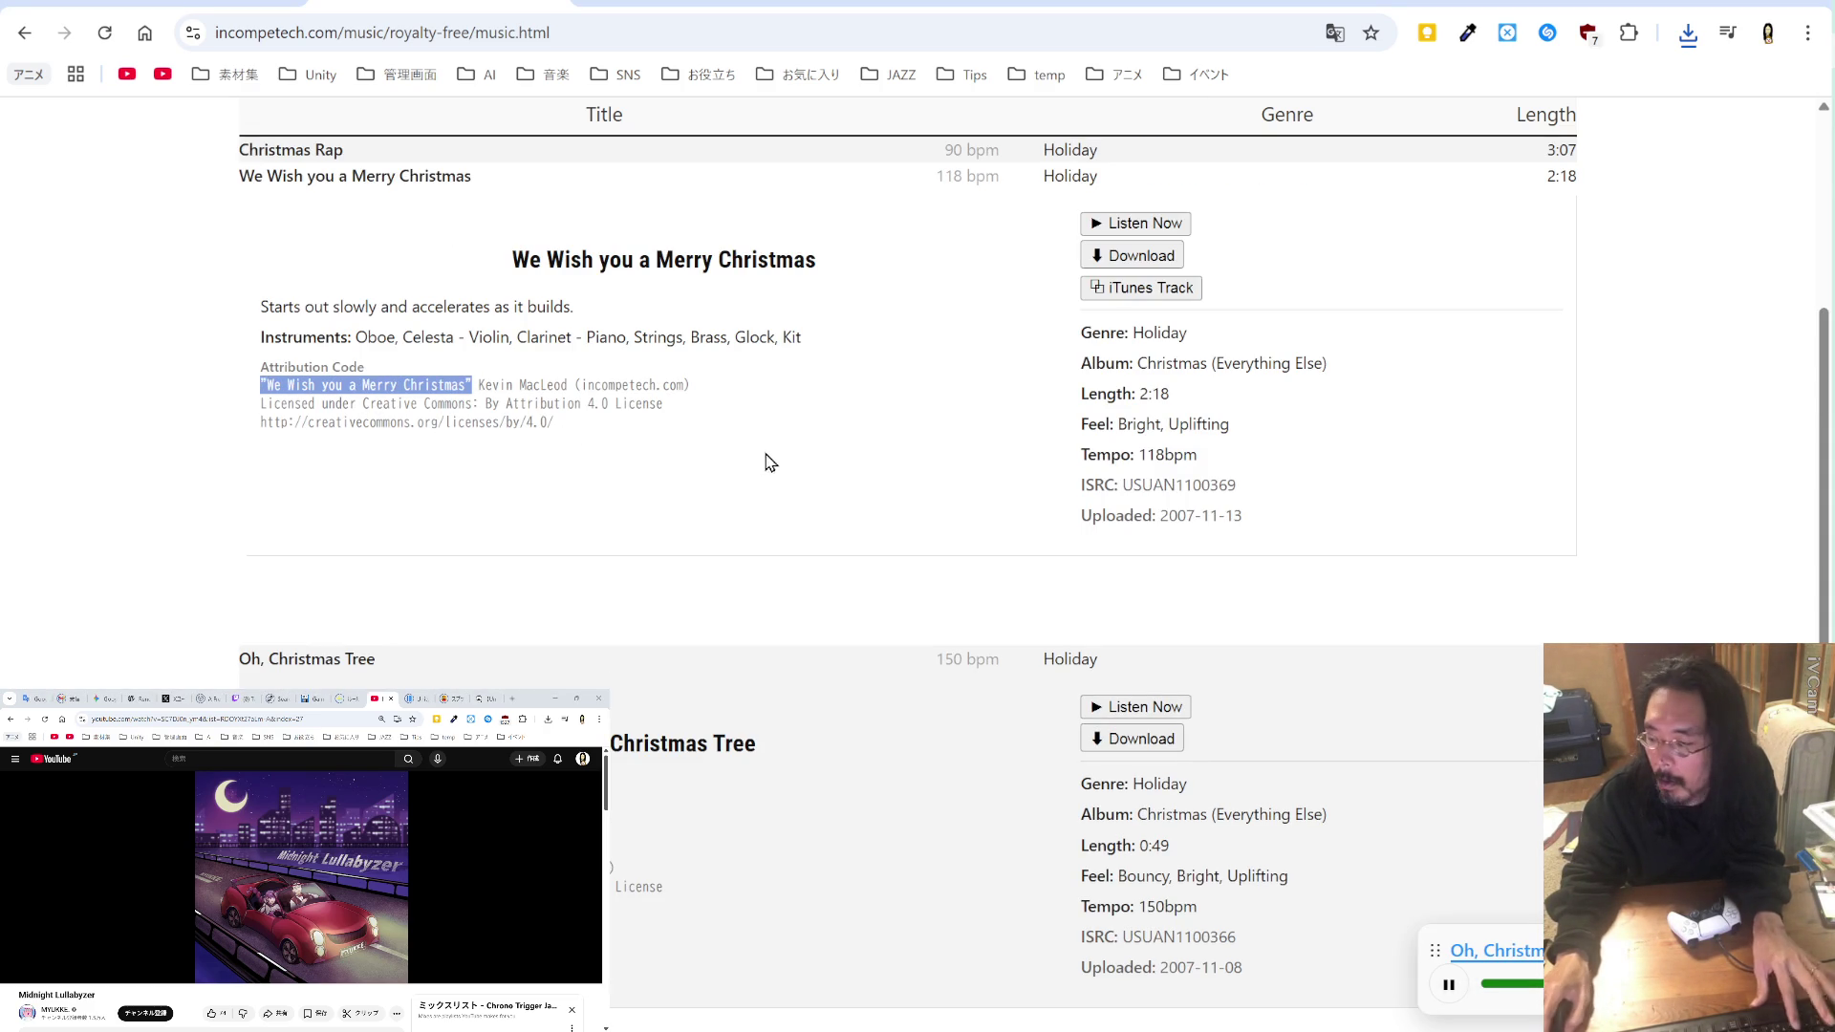
key(alt+Tab)
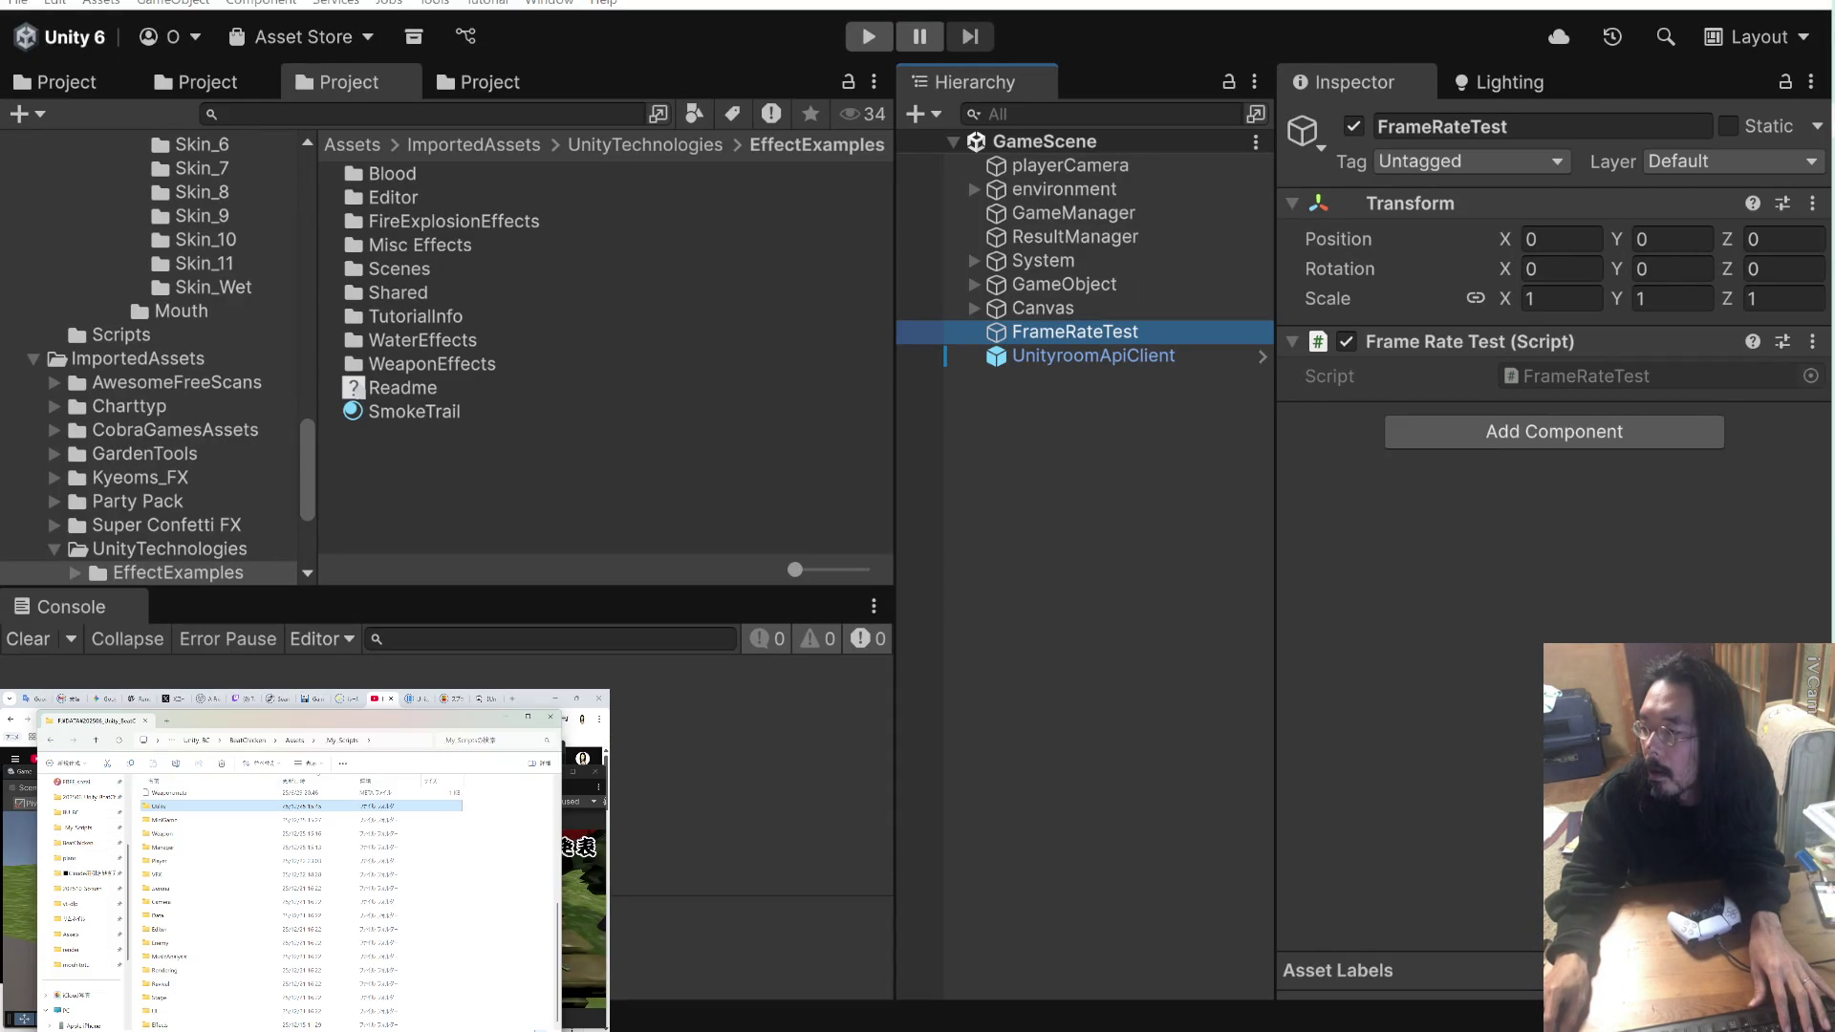
key(alt+Tab)
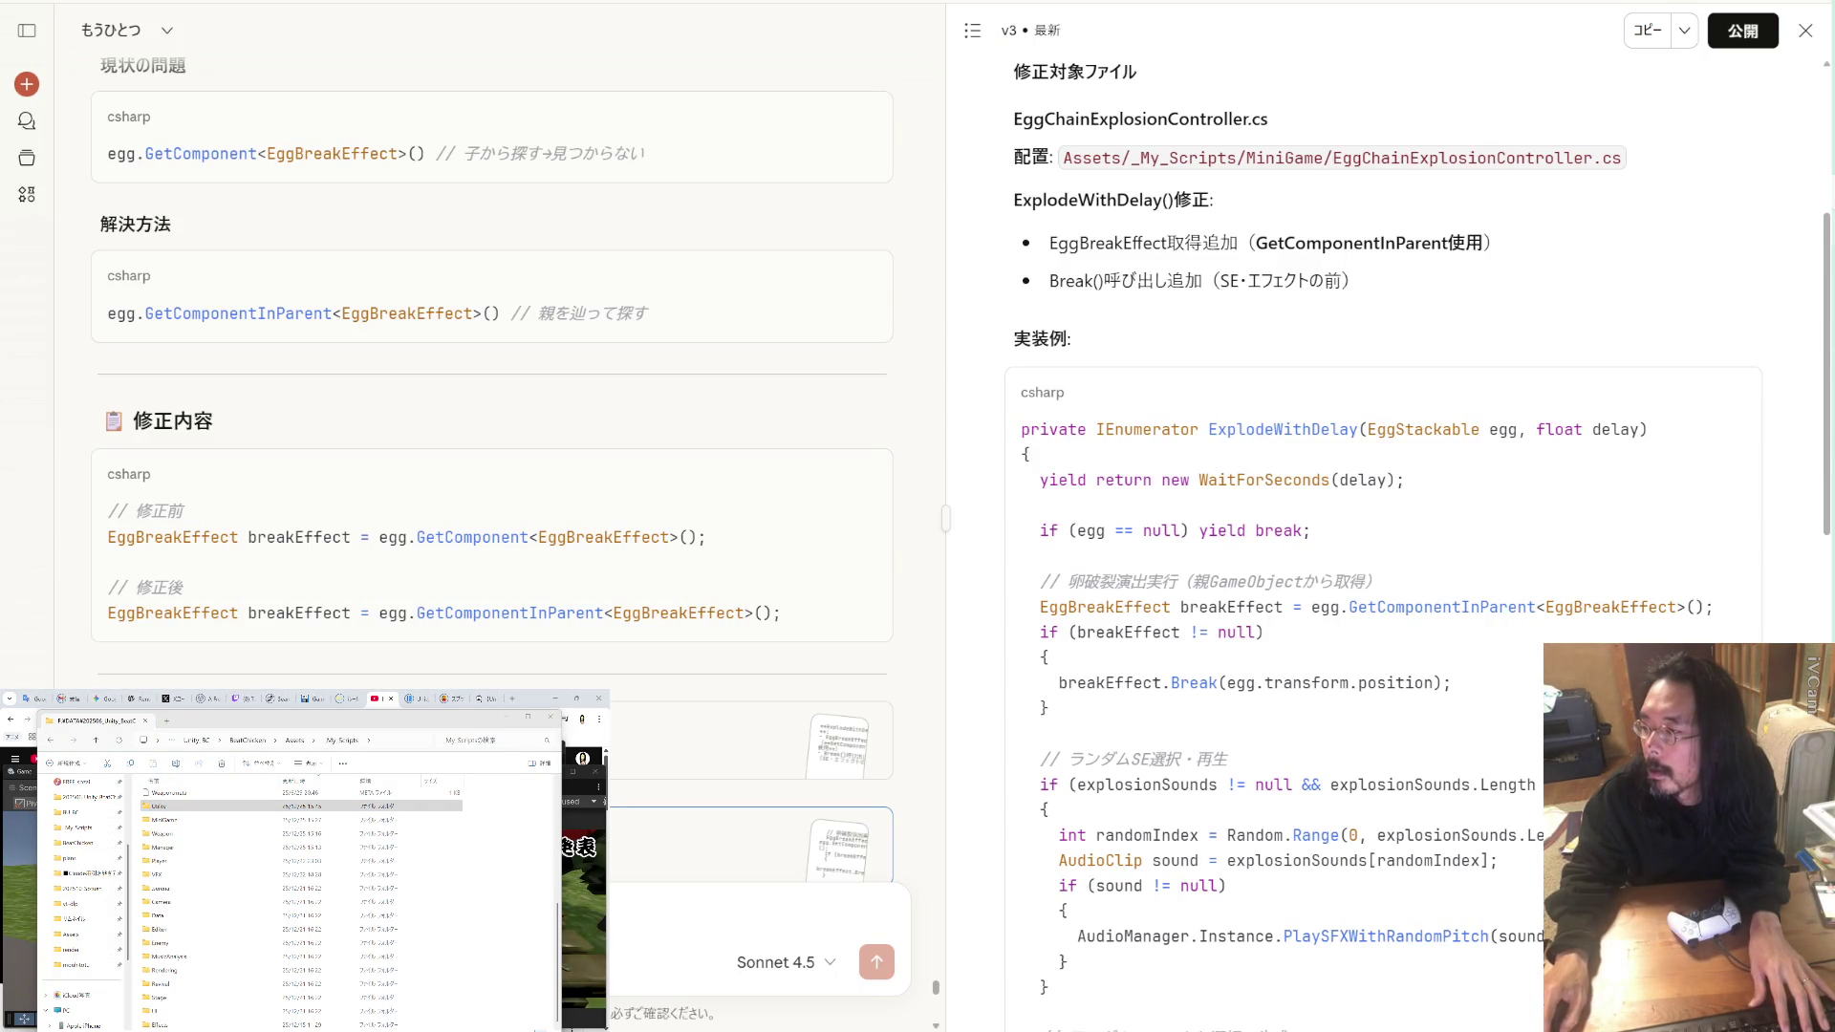
key(alt+Tab)
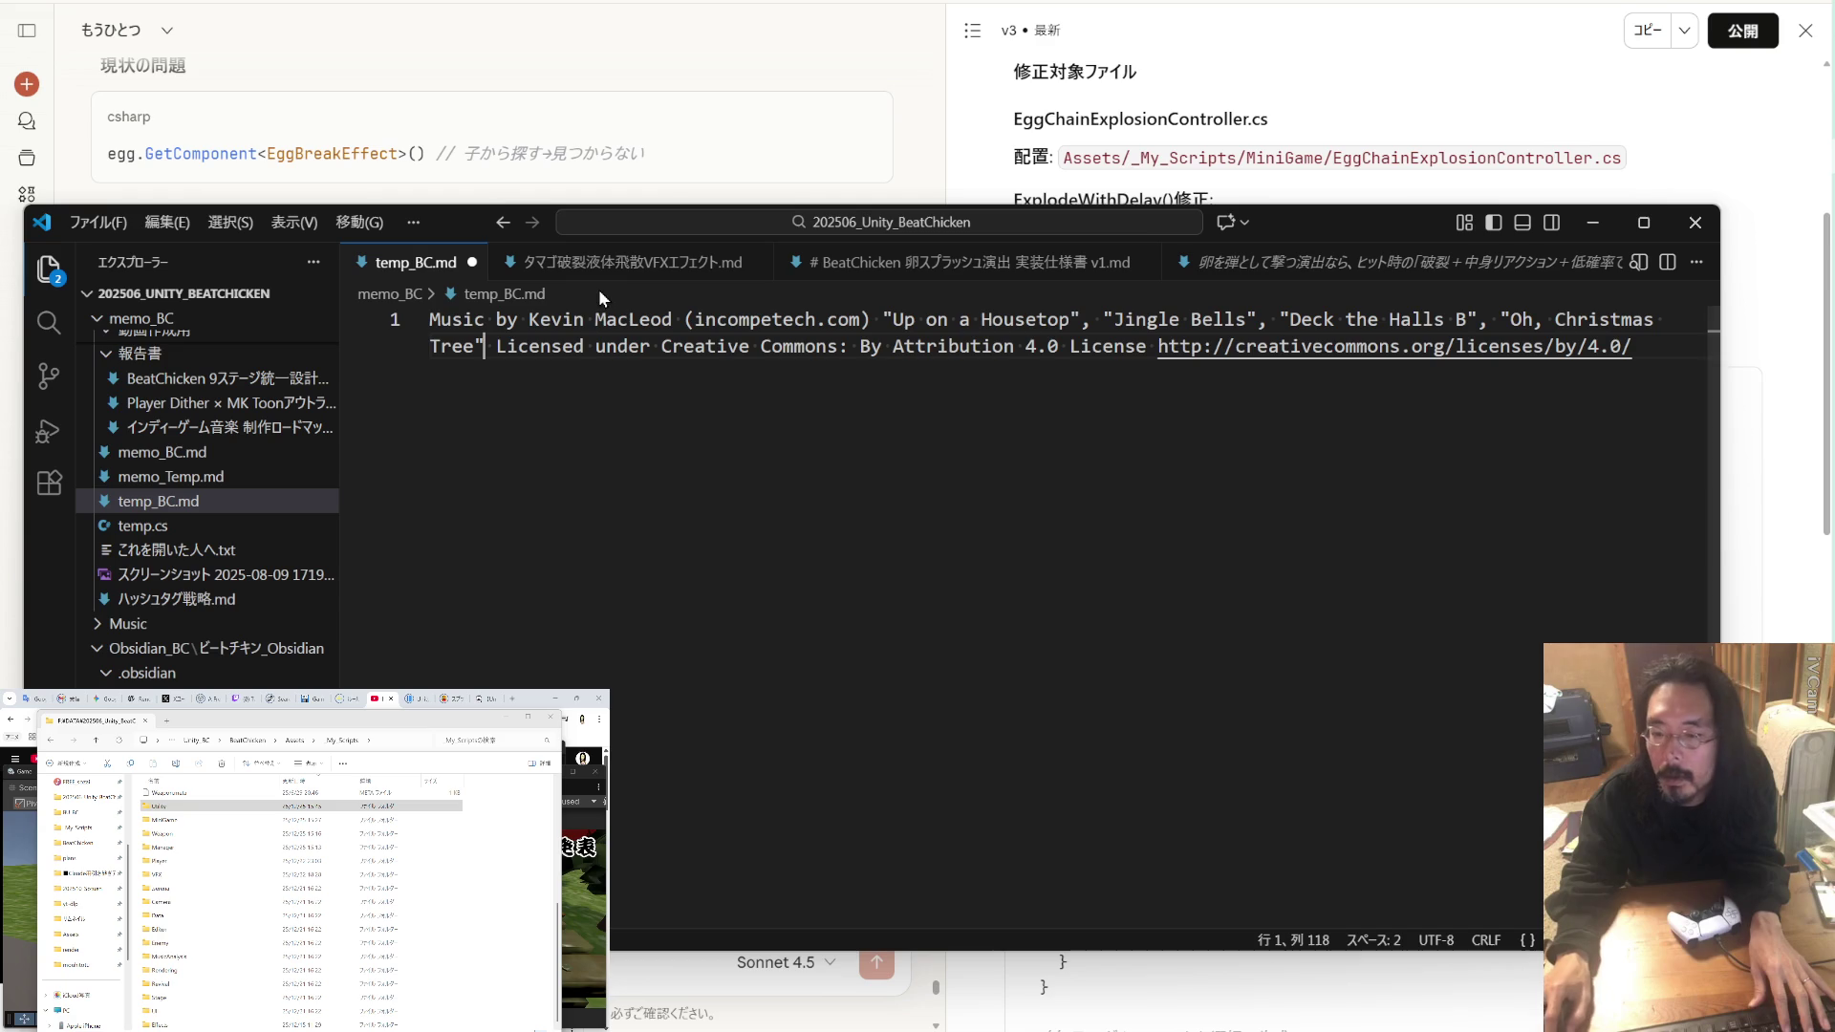
Step: Append a comma and 'We Wish you a Merry Christmas' to the credit line
text(,)
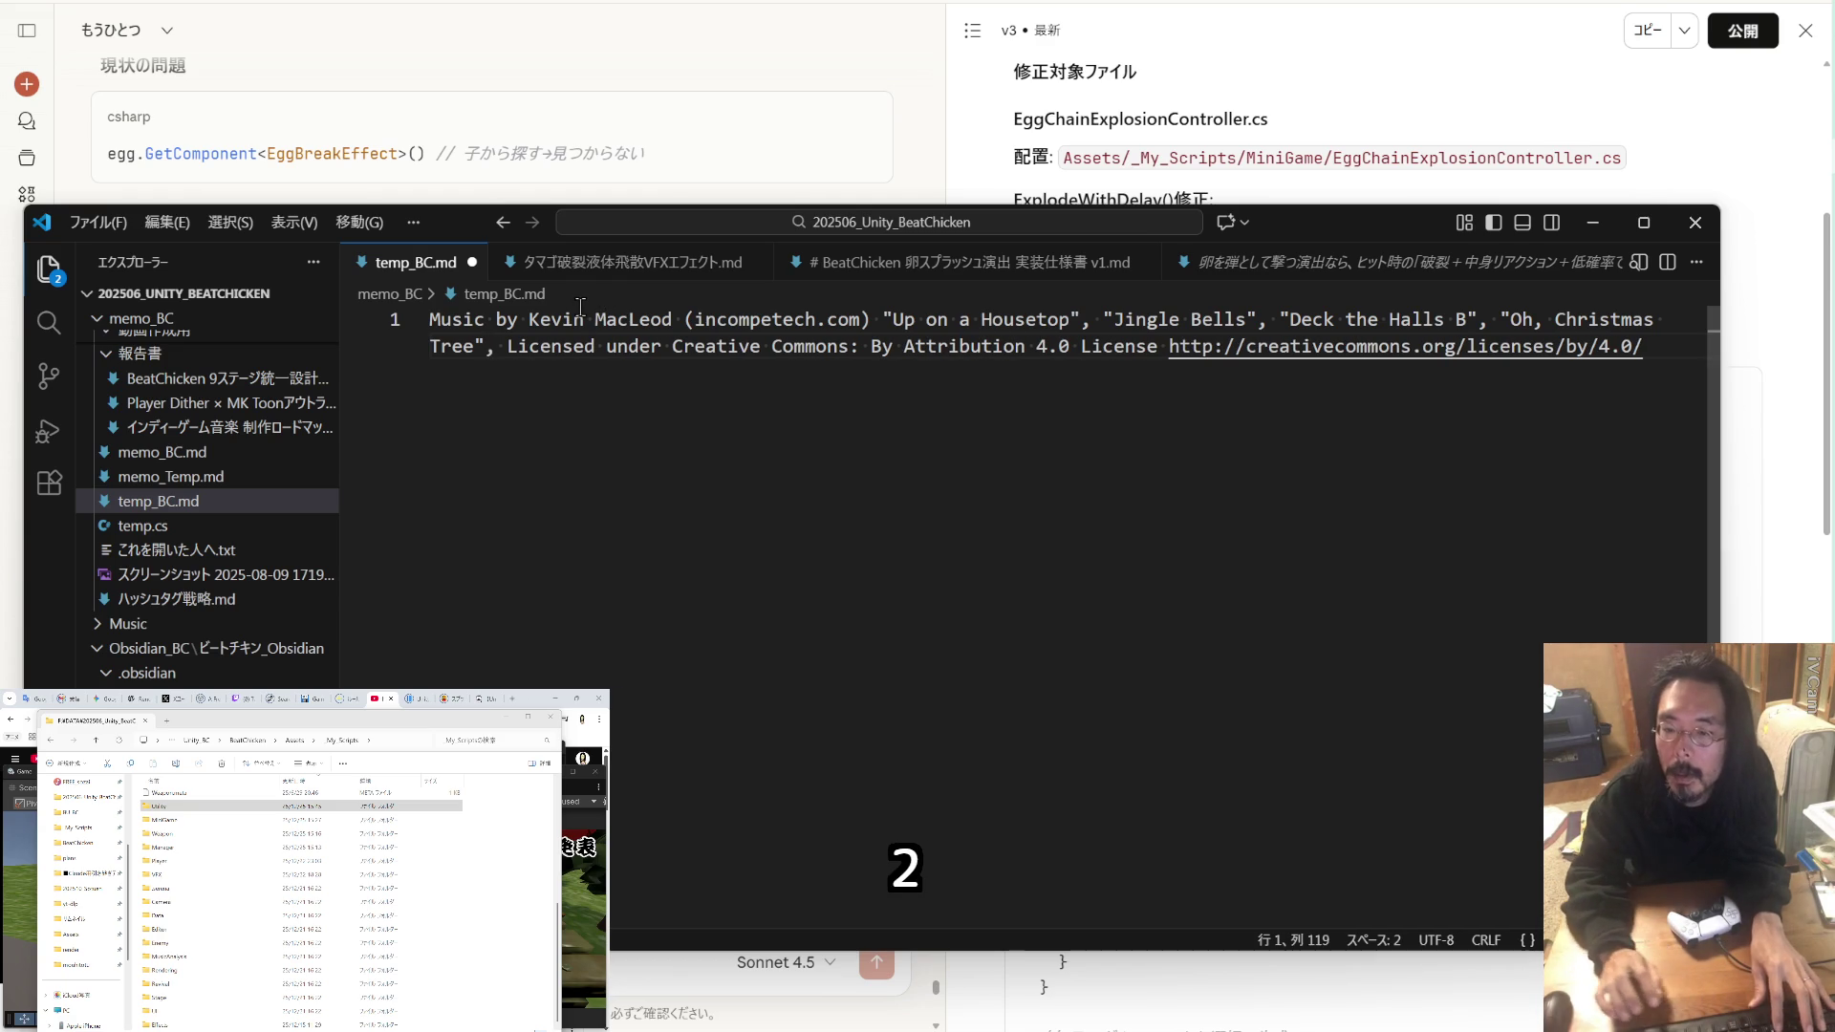
key(ctrl+v)
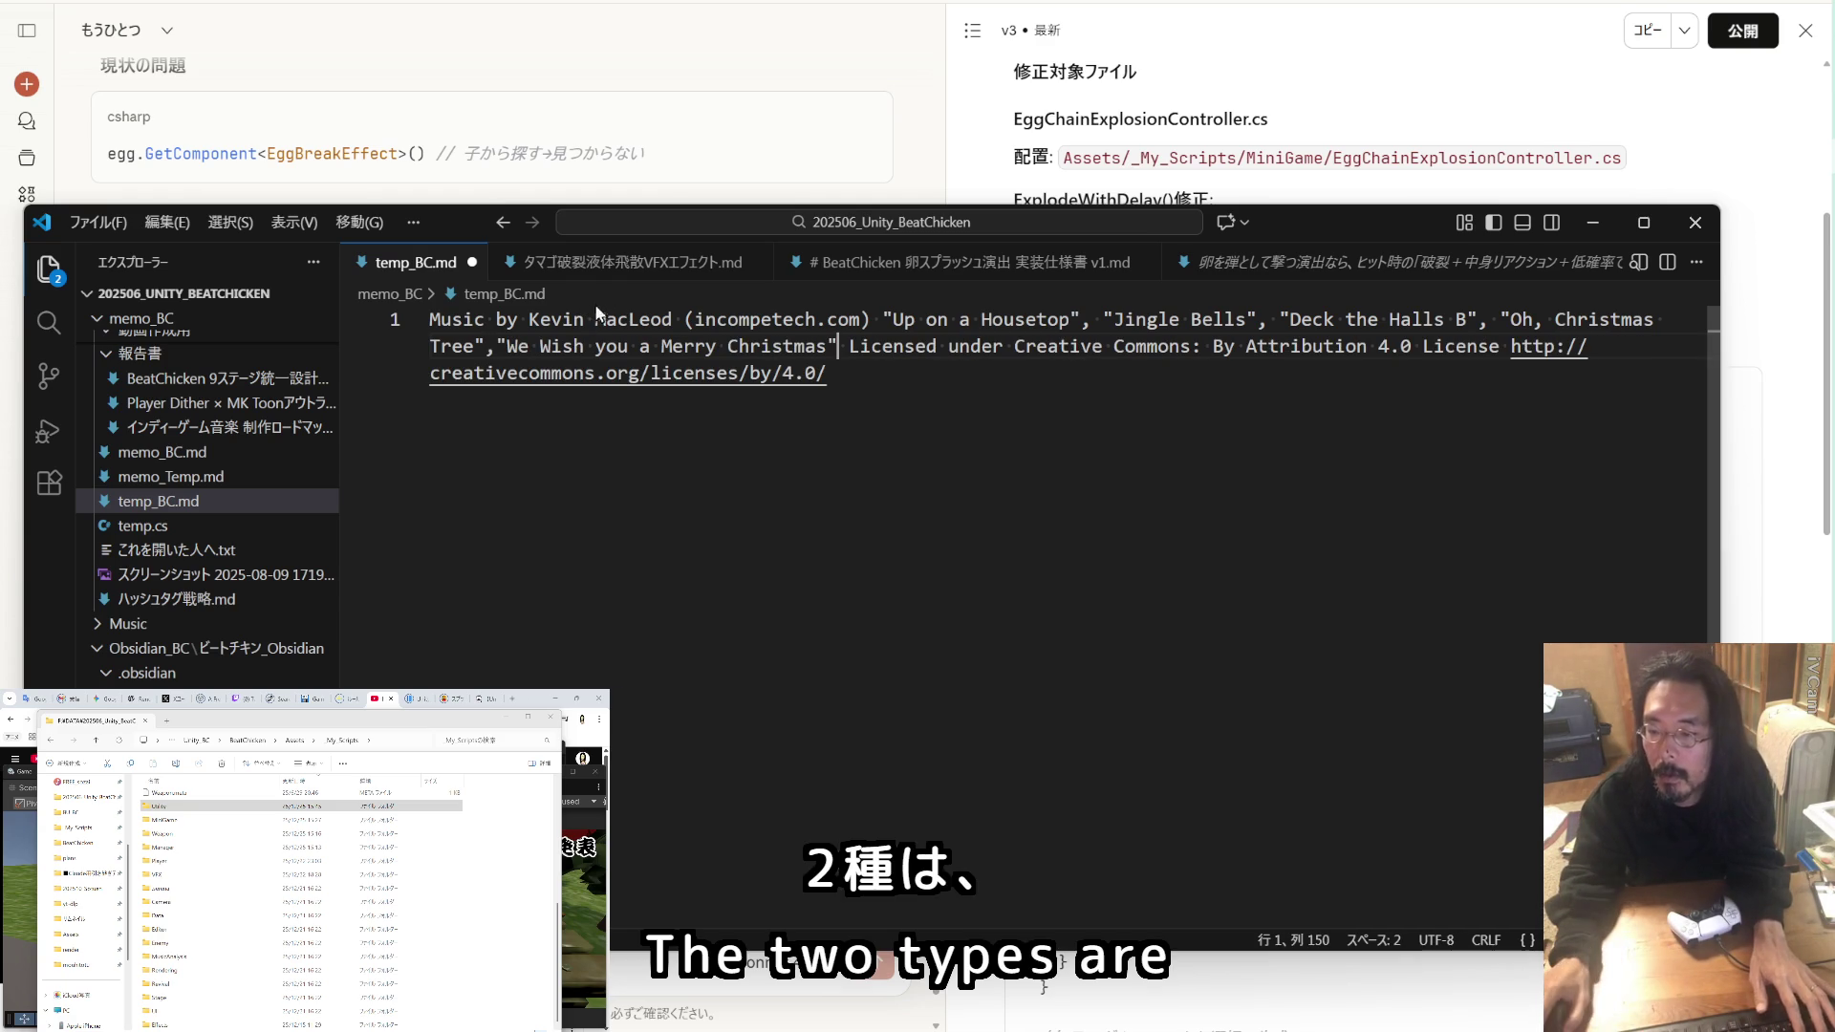
click(512, 348)
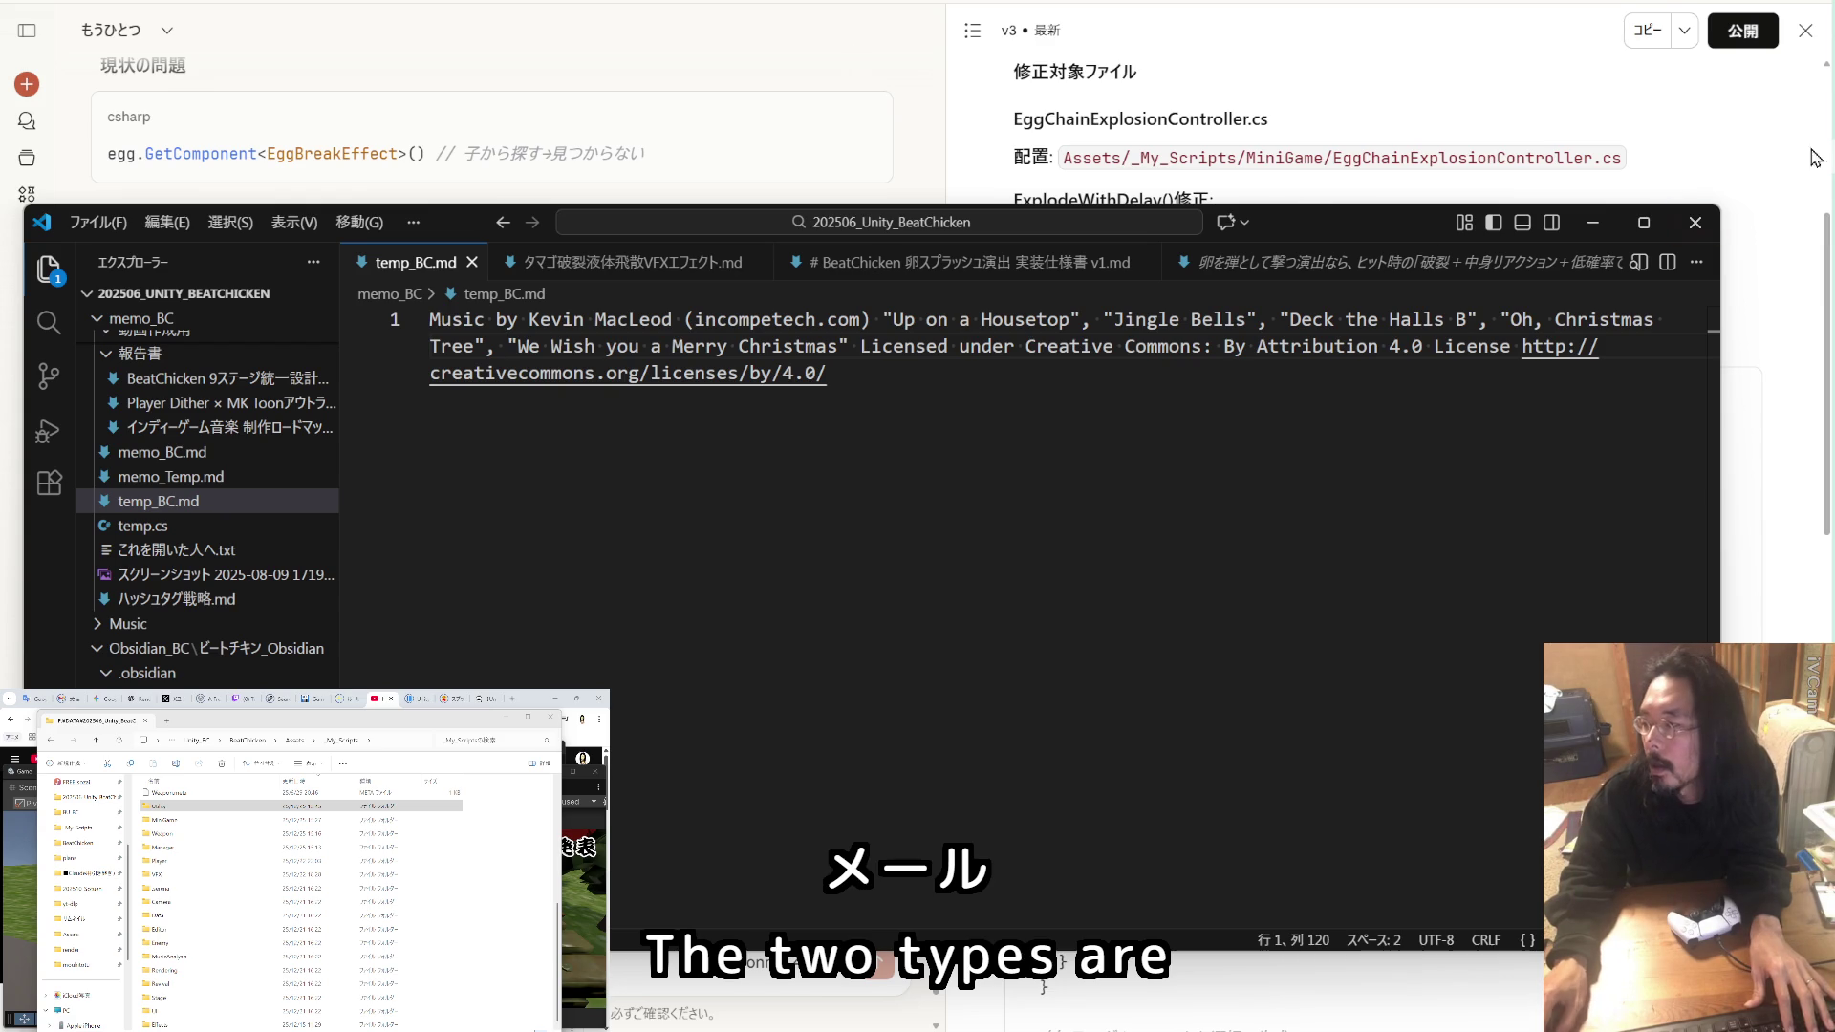
key(alt+Tab)
scroll(824, 508, down, 4)
scroll(824, 509, down, 1)
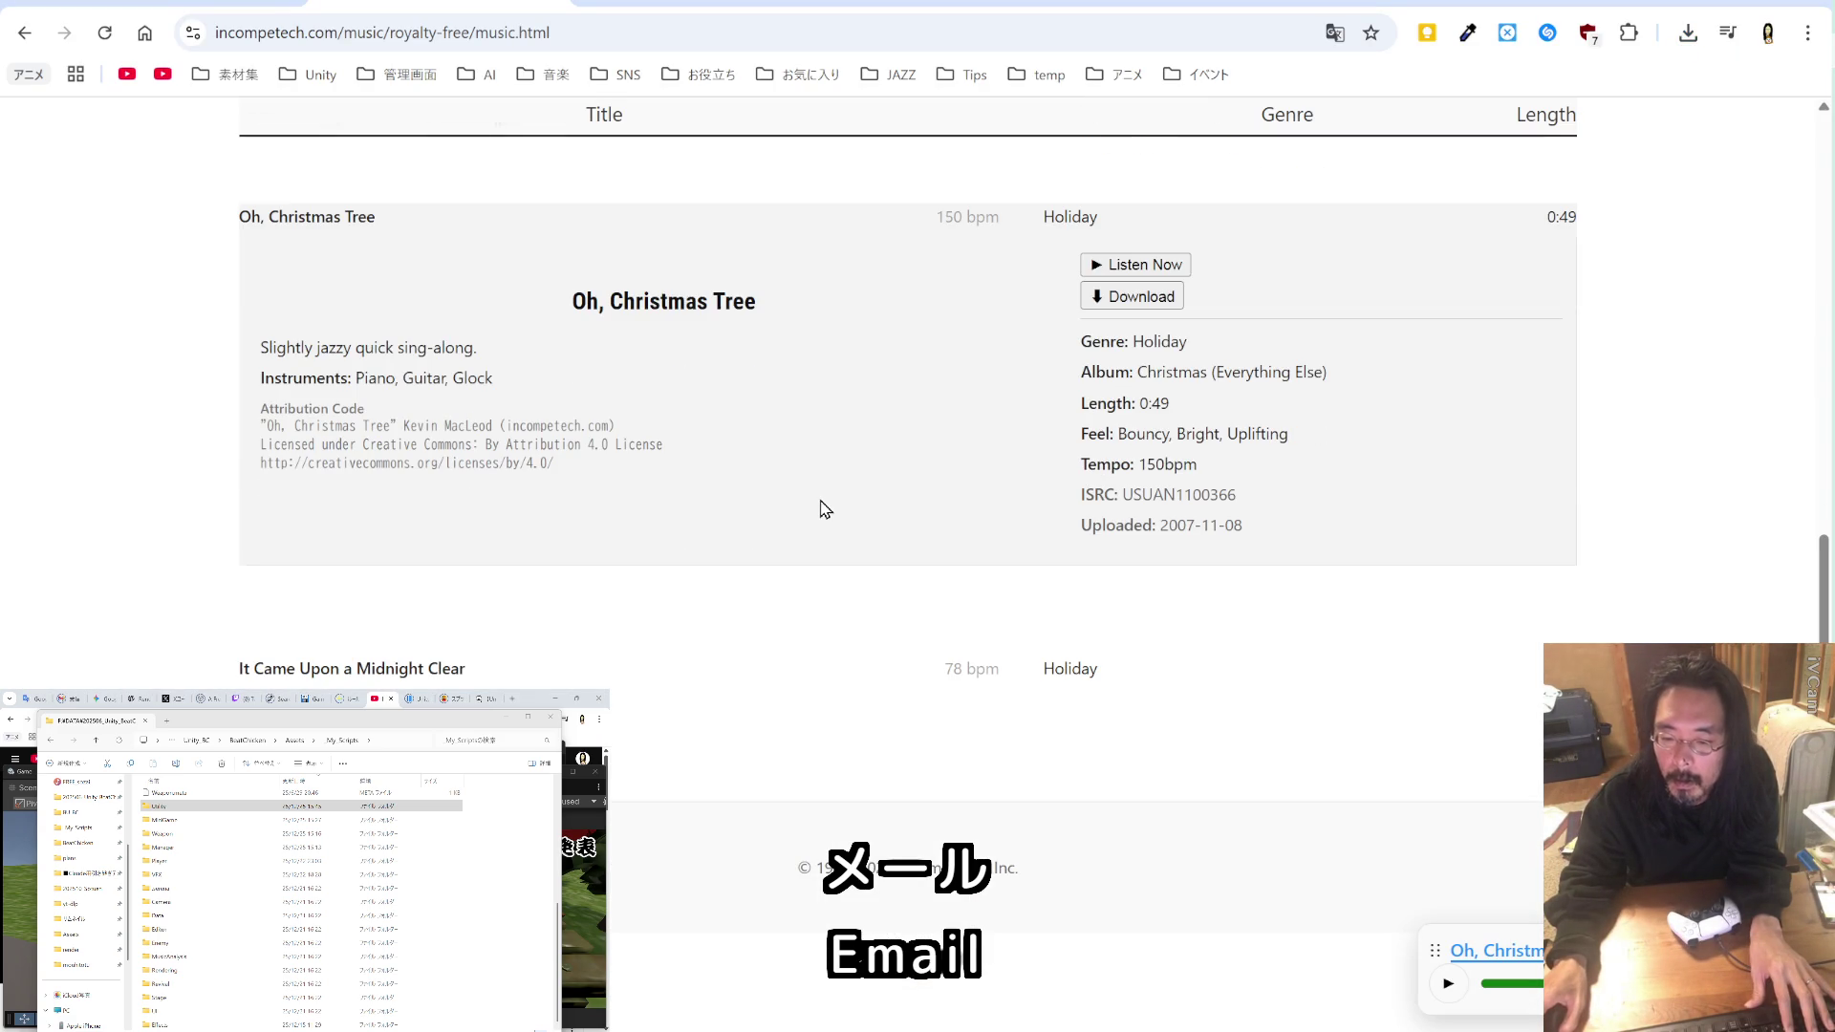
scroll(824, 509, up, 8)
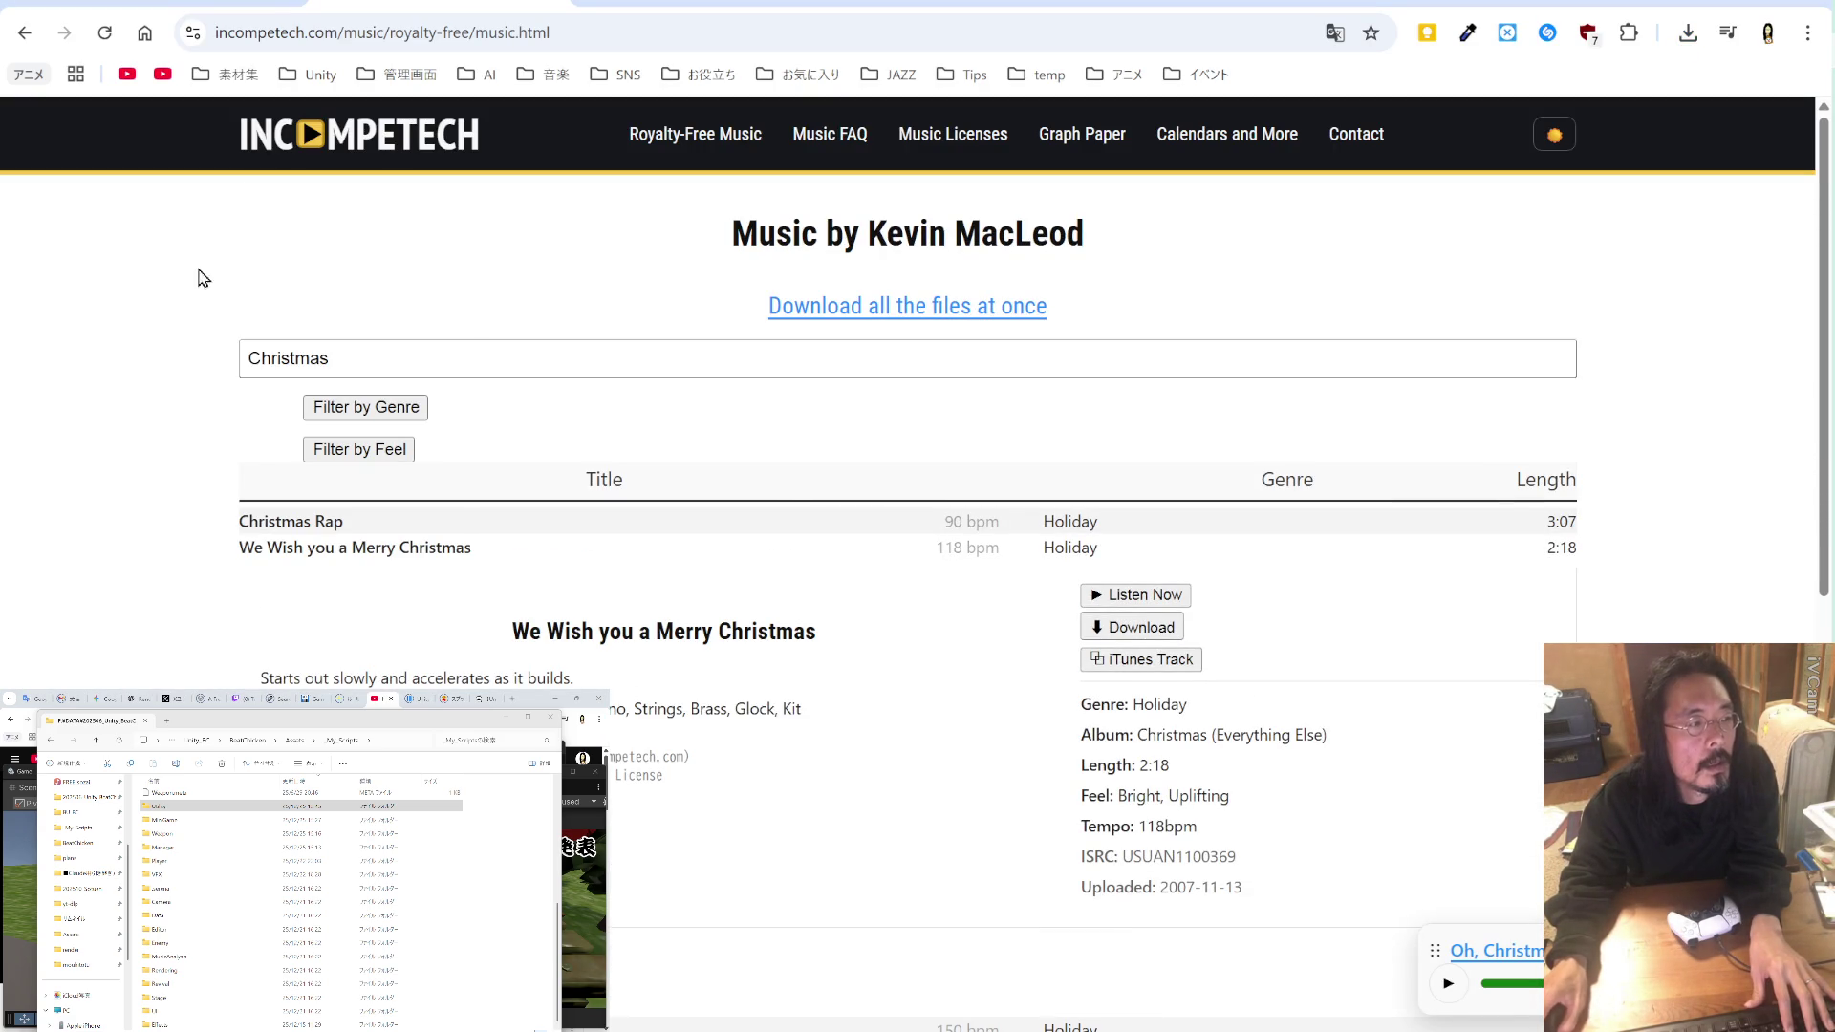
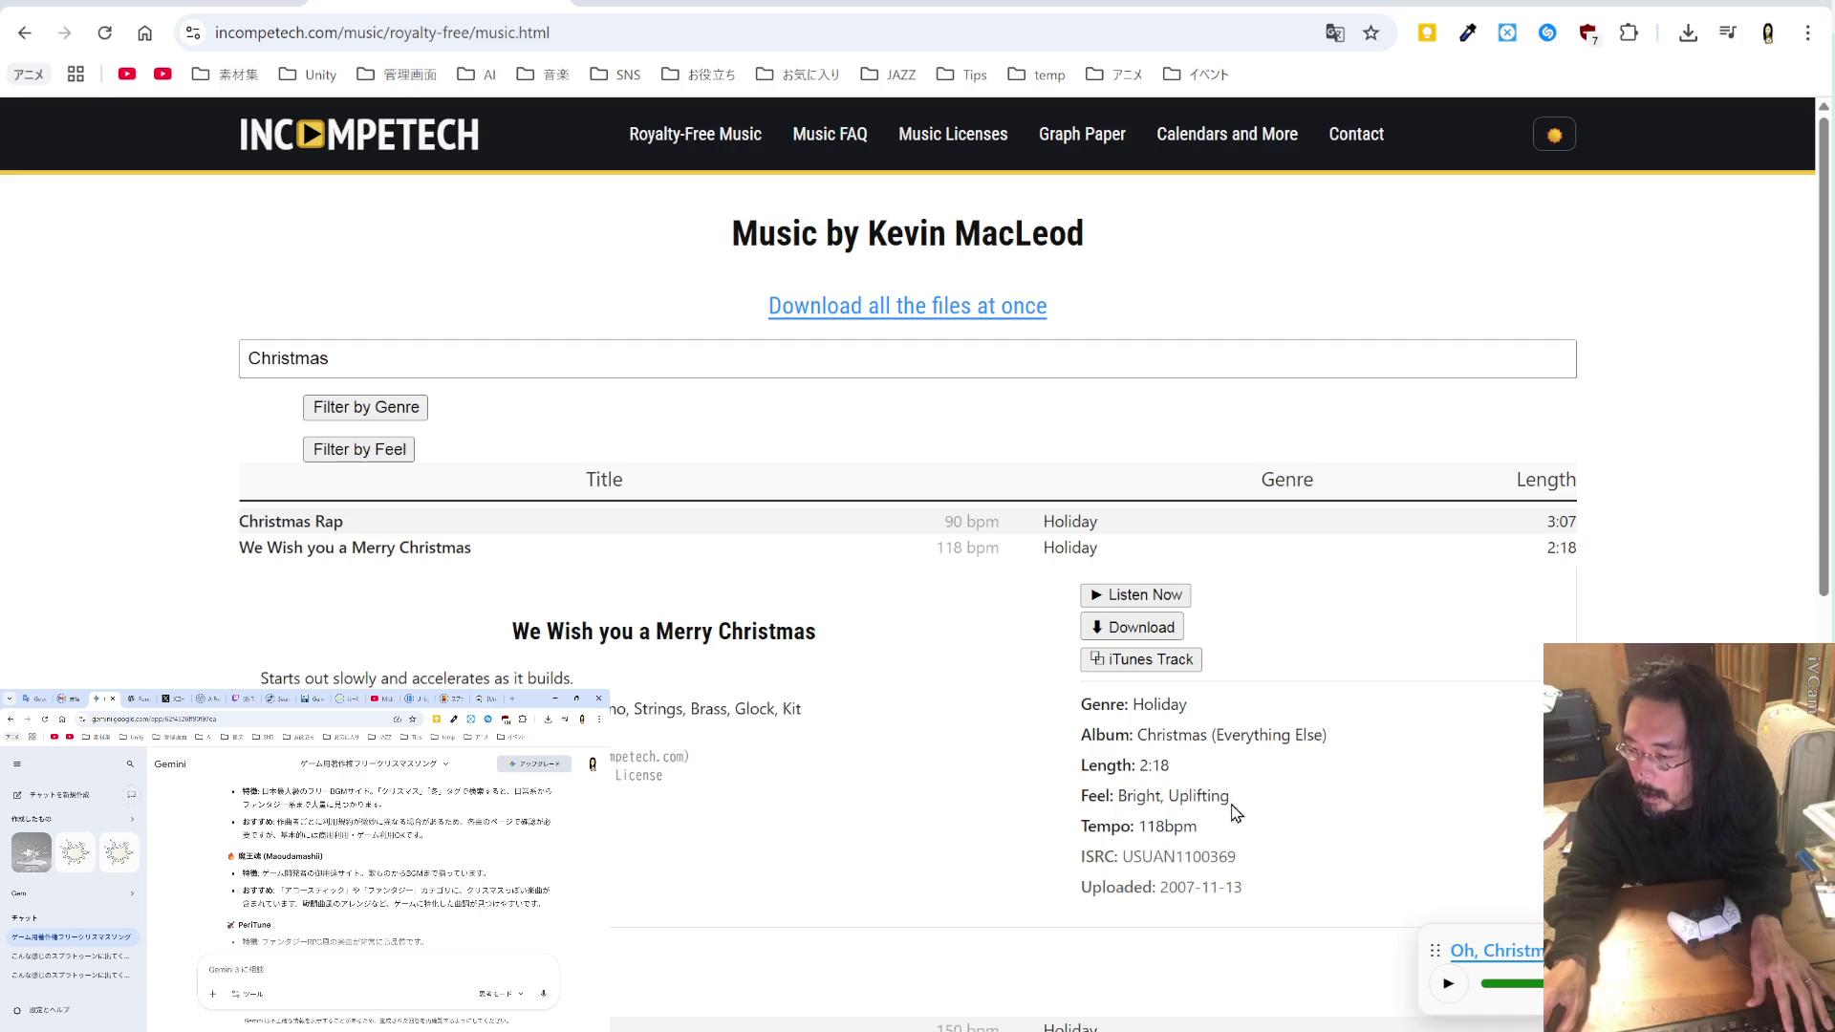
Step: Copy 'Uplifting' from the feel tags and use it to replace 'Christmas' as the search filter
drag(1230, 799, 1173, 803)
key(ctrl+c)
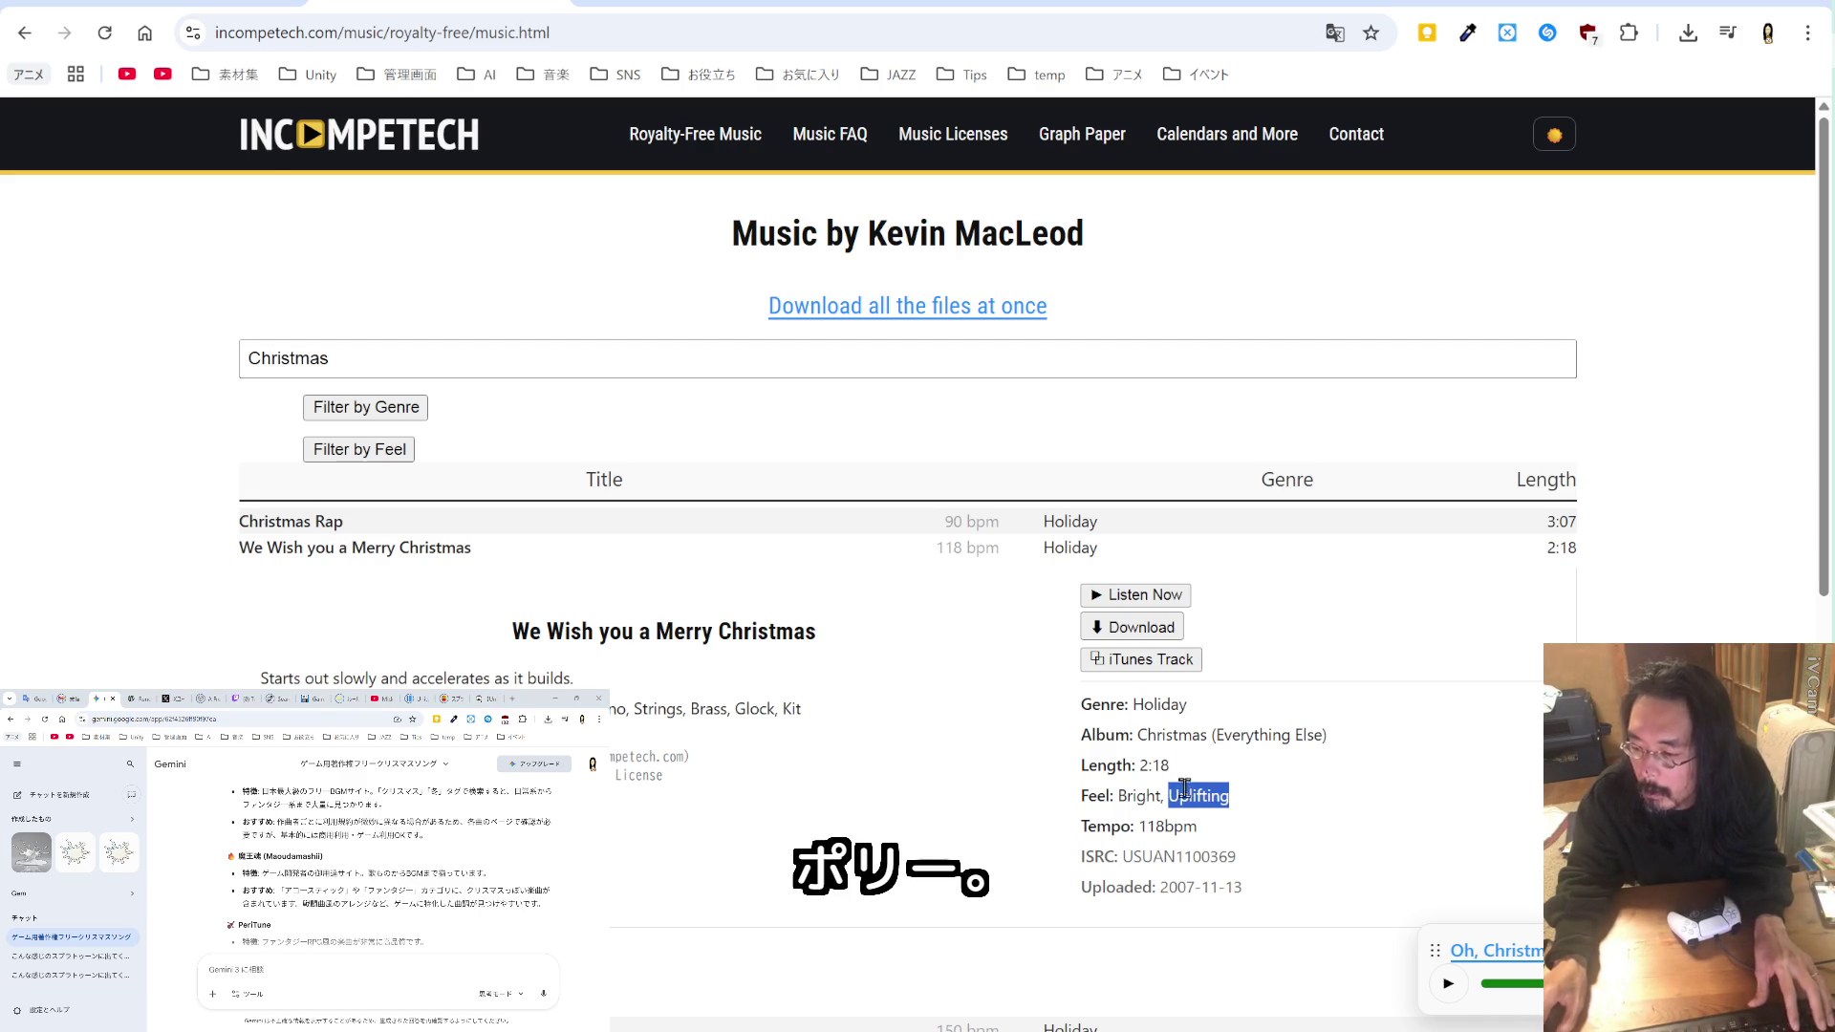
drag(411, 361, 71, 333)
key(ctrl+v)
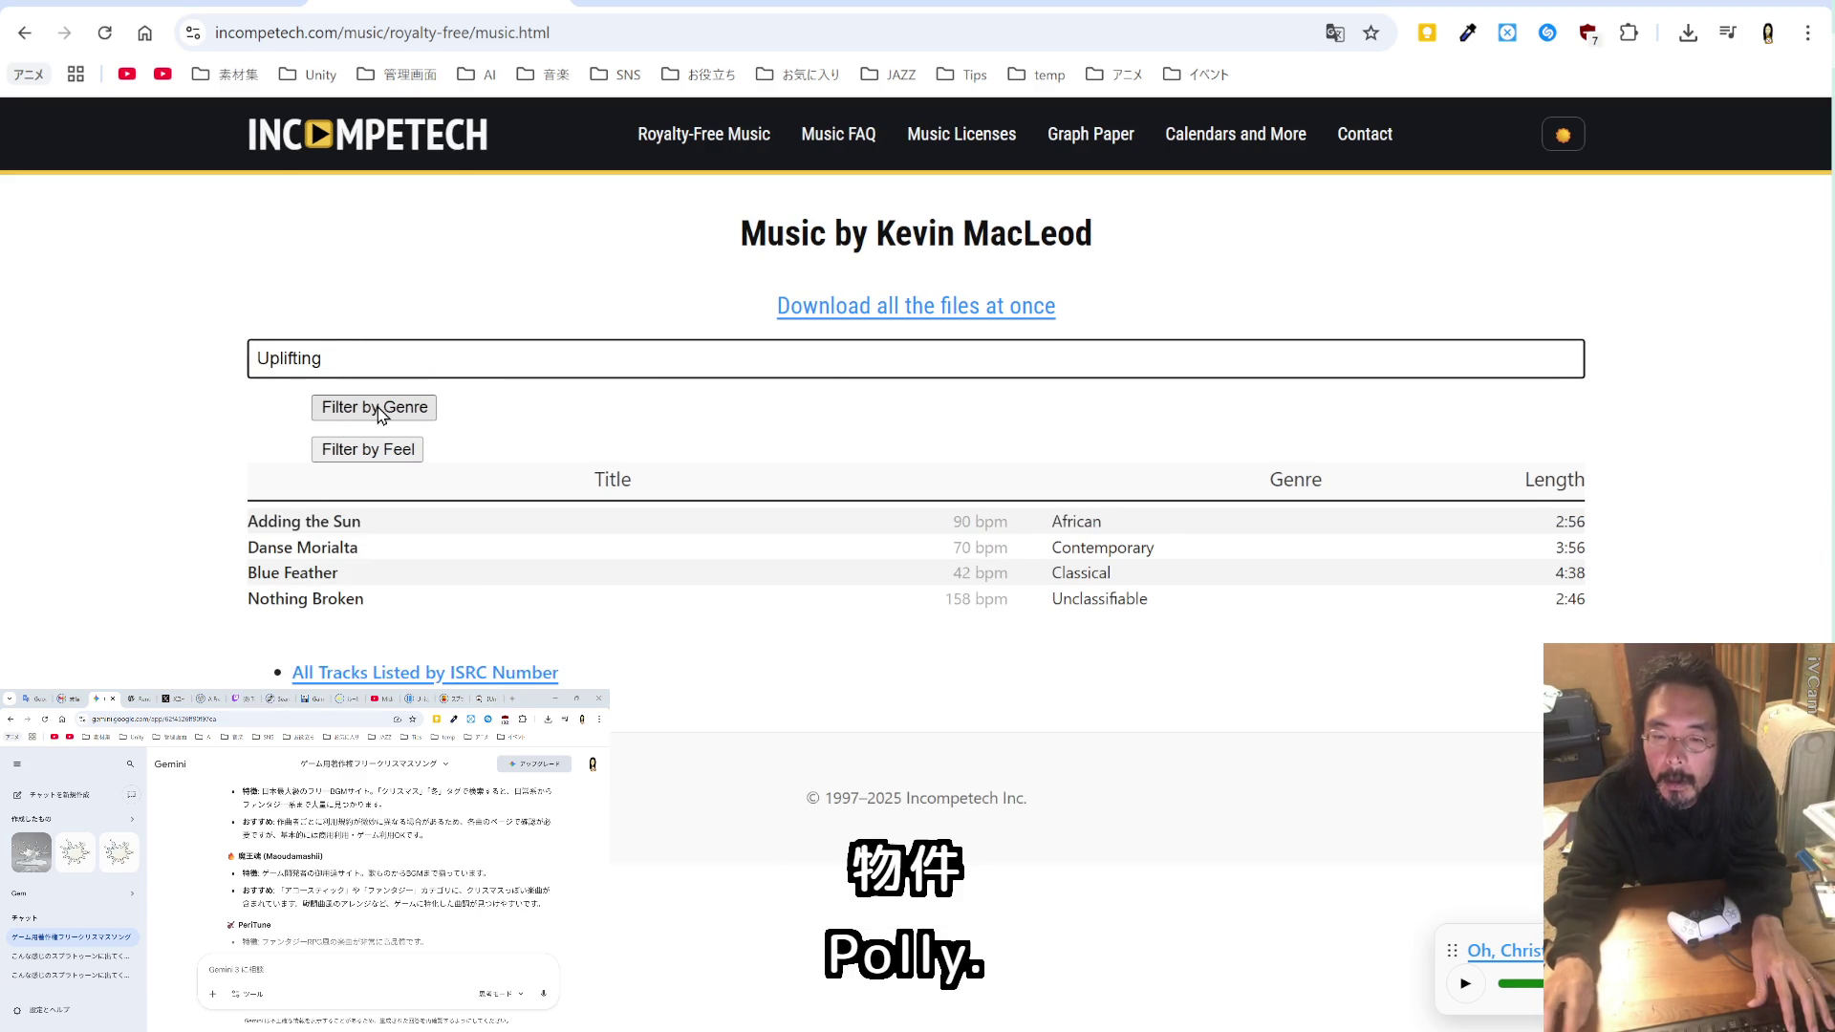
Step: Preview the tracks Adding the Sun, Danse Morialta and Nothing Broken
click(347, 522)
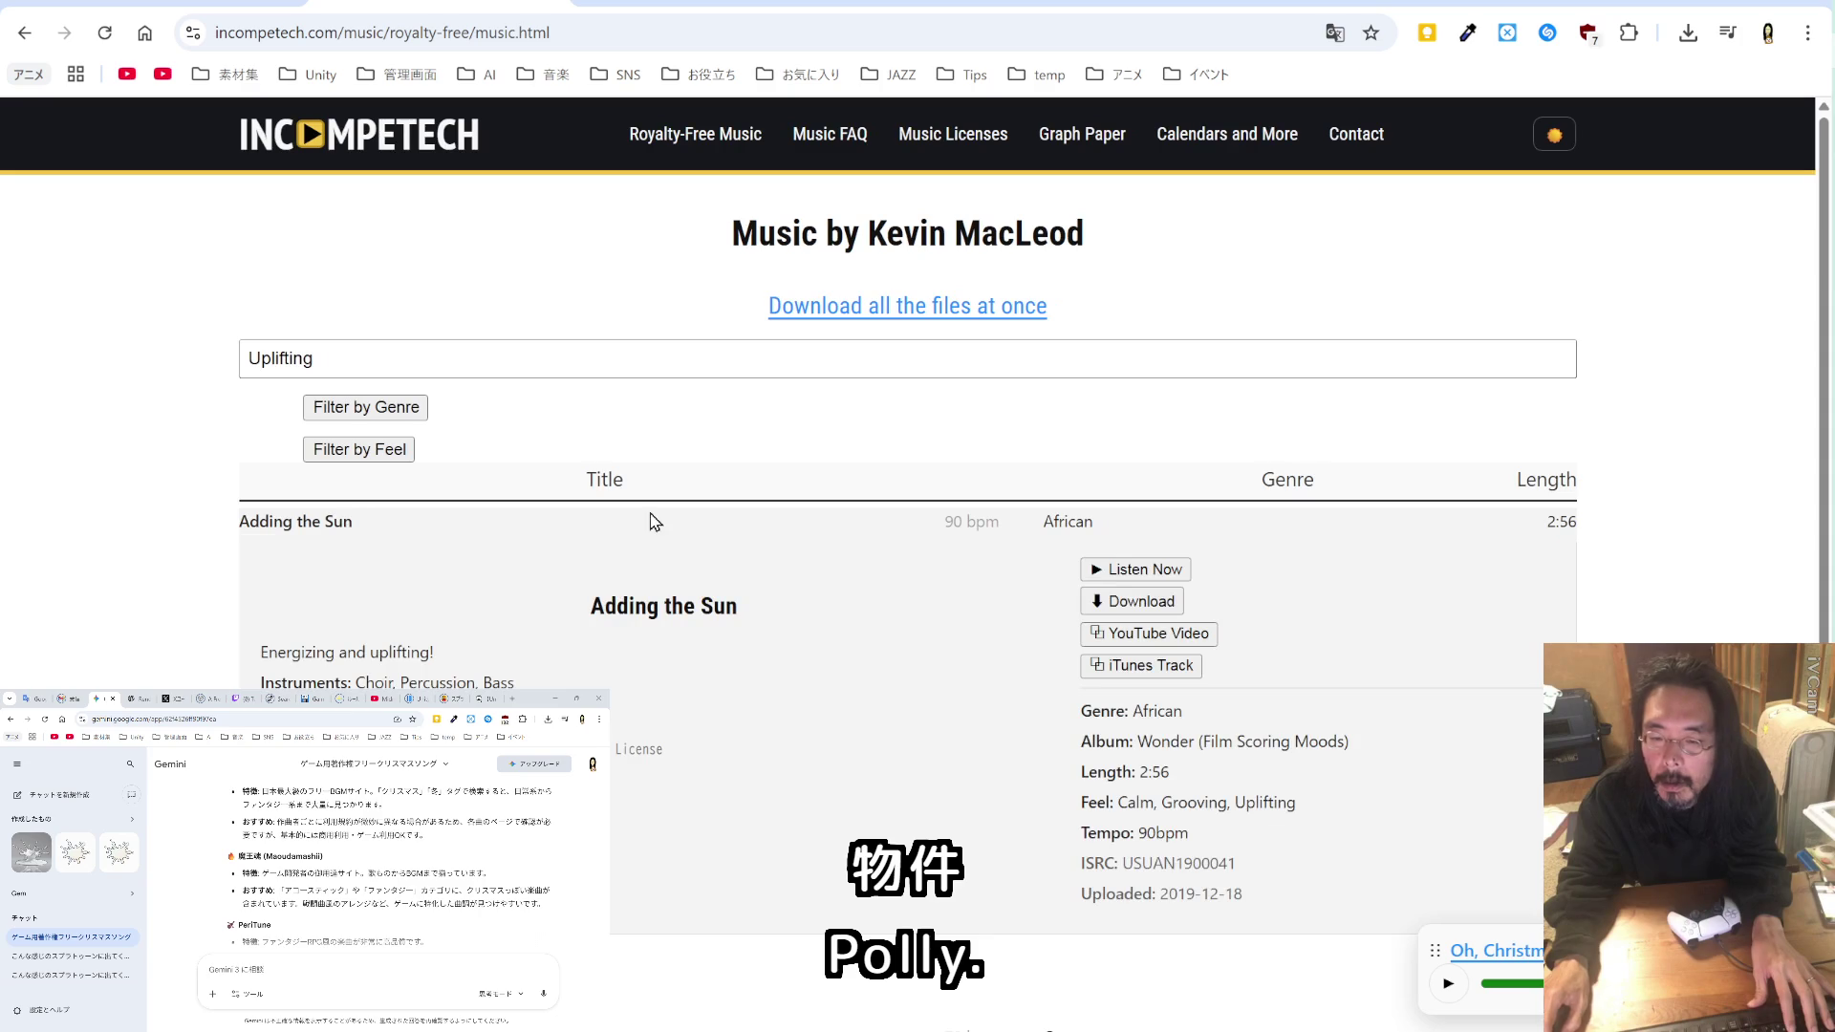
click(1091, 571)
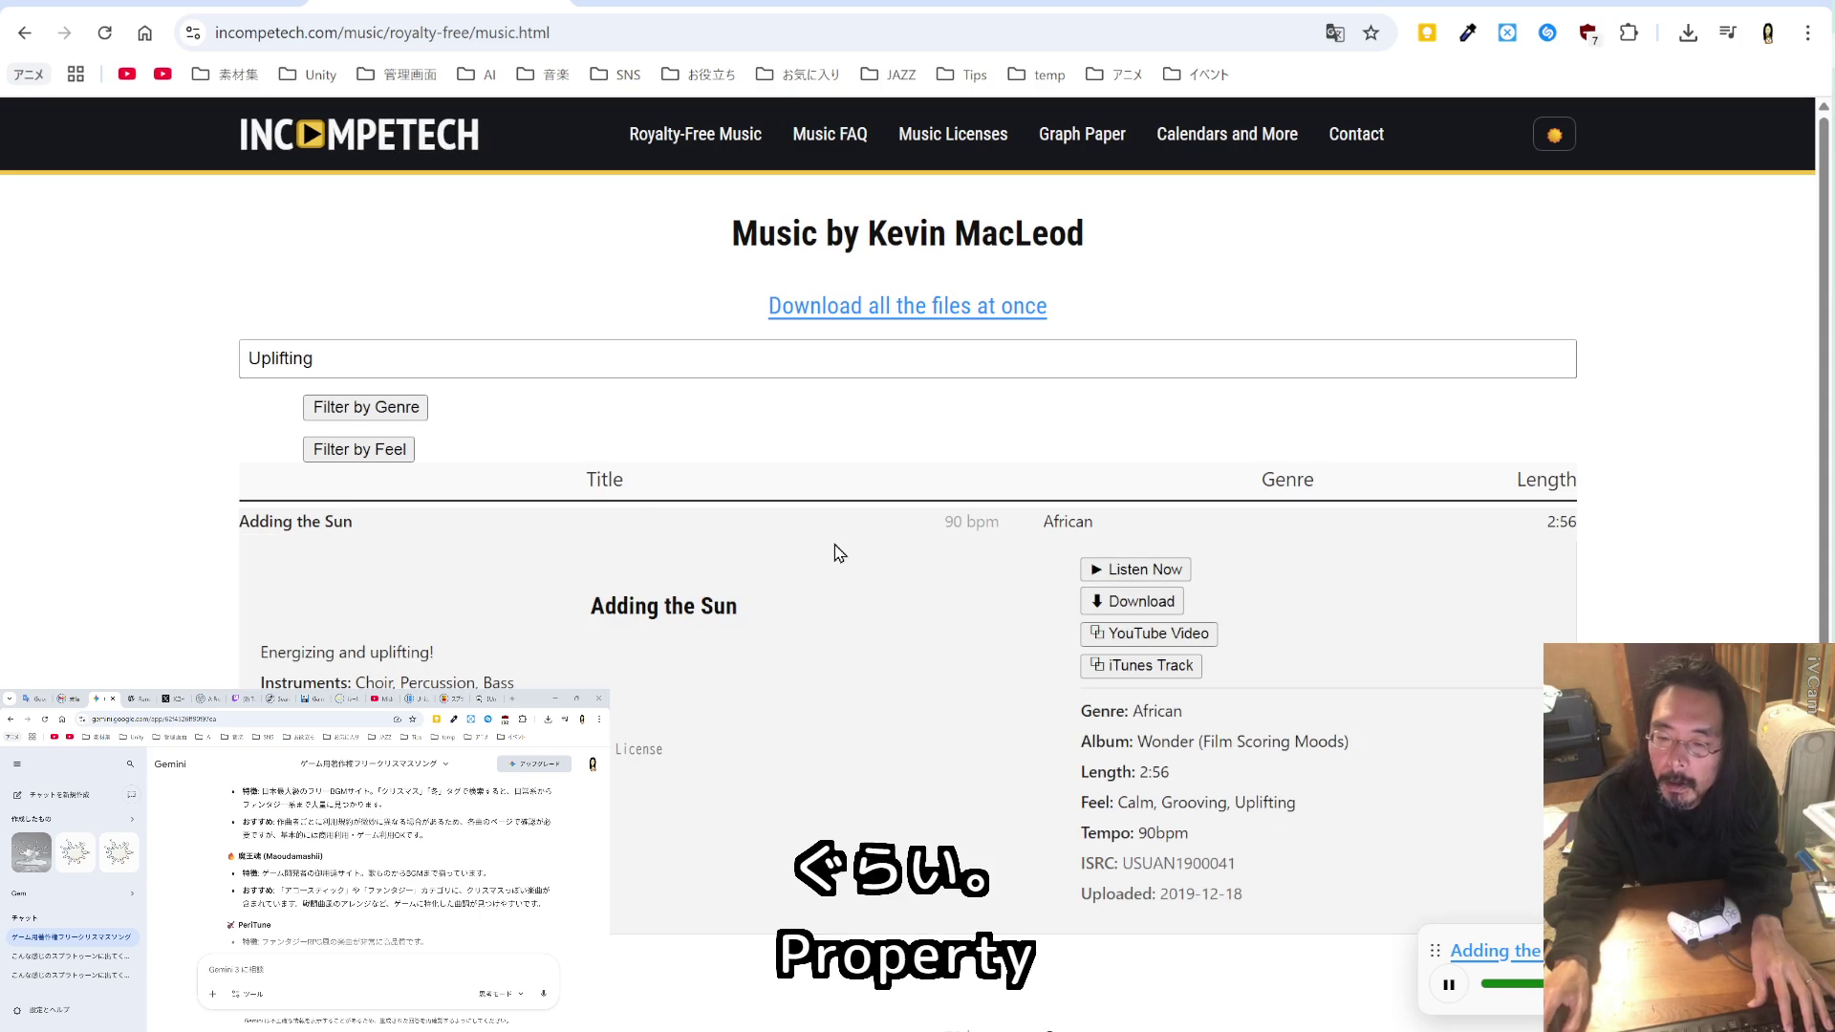
scroll(829, 551, down, 4)
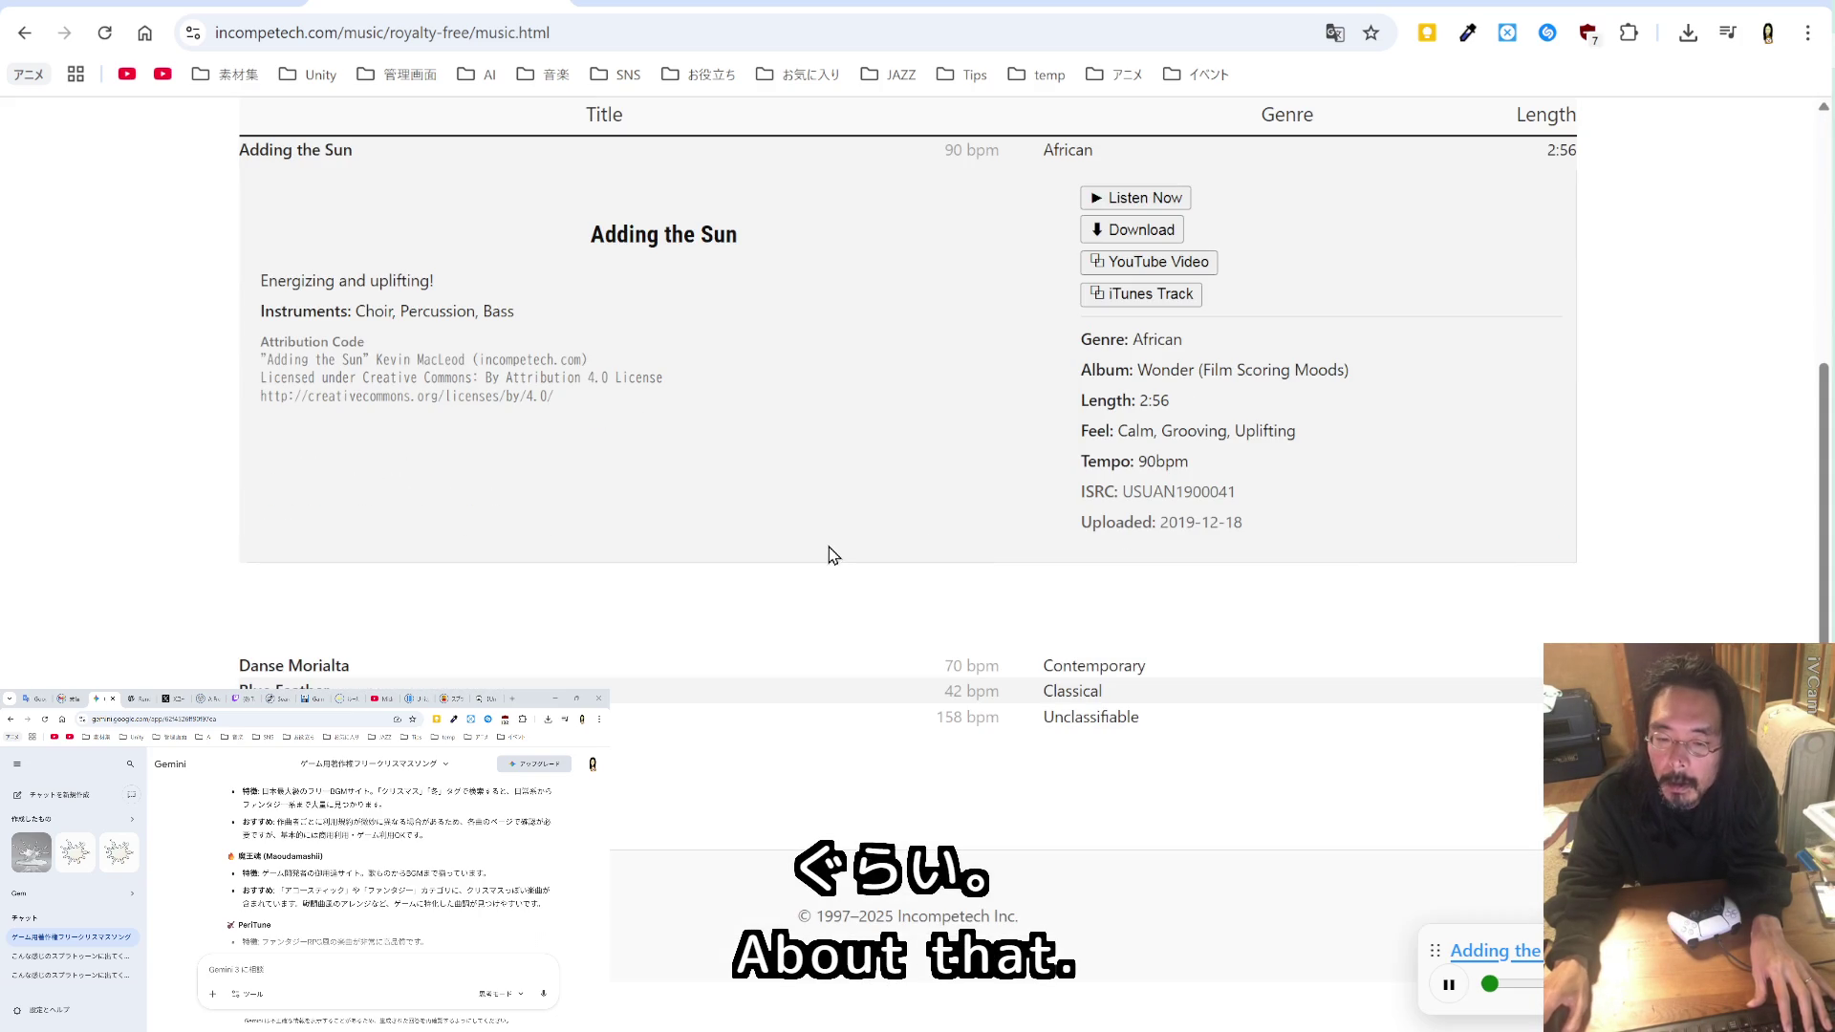
click(332, 665)
click(1110, 713)
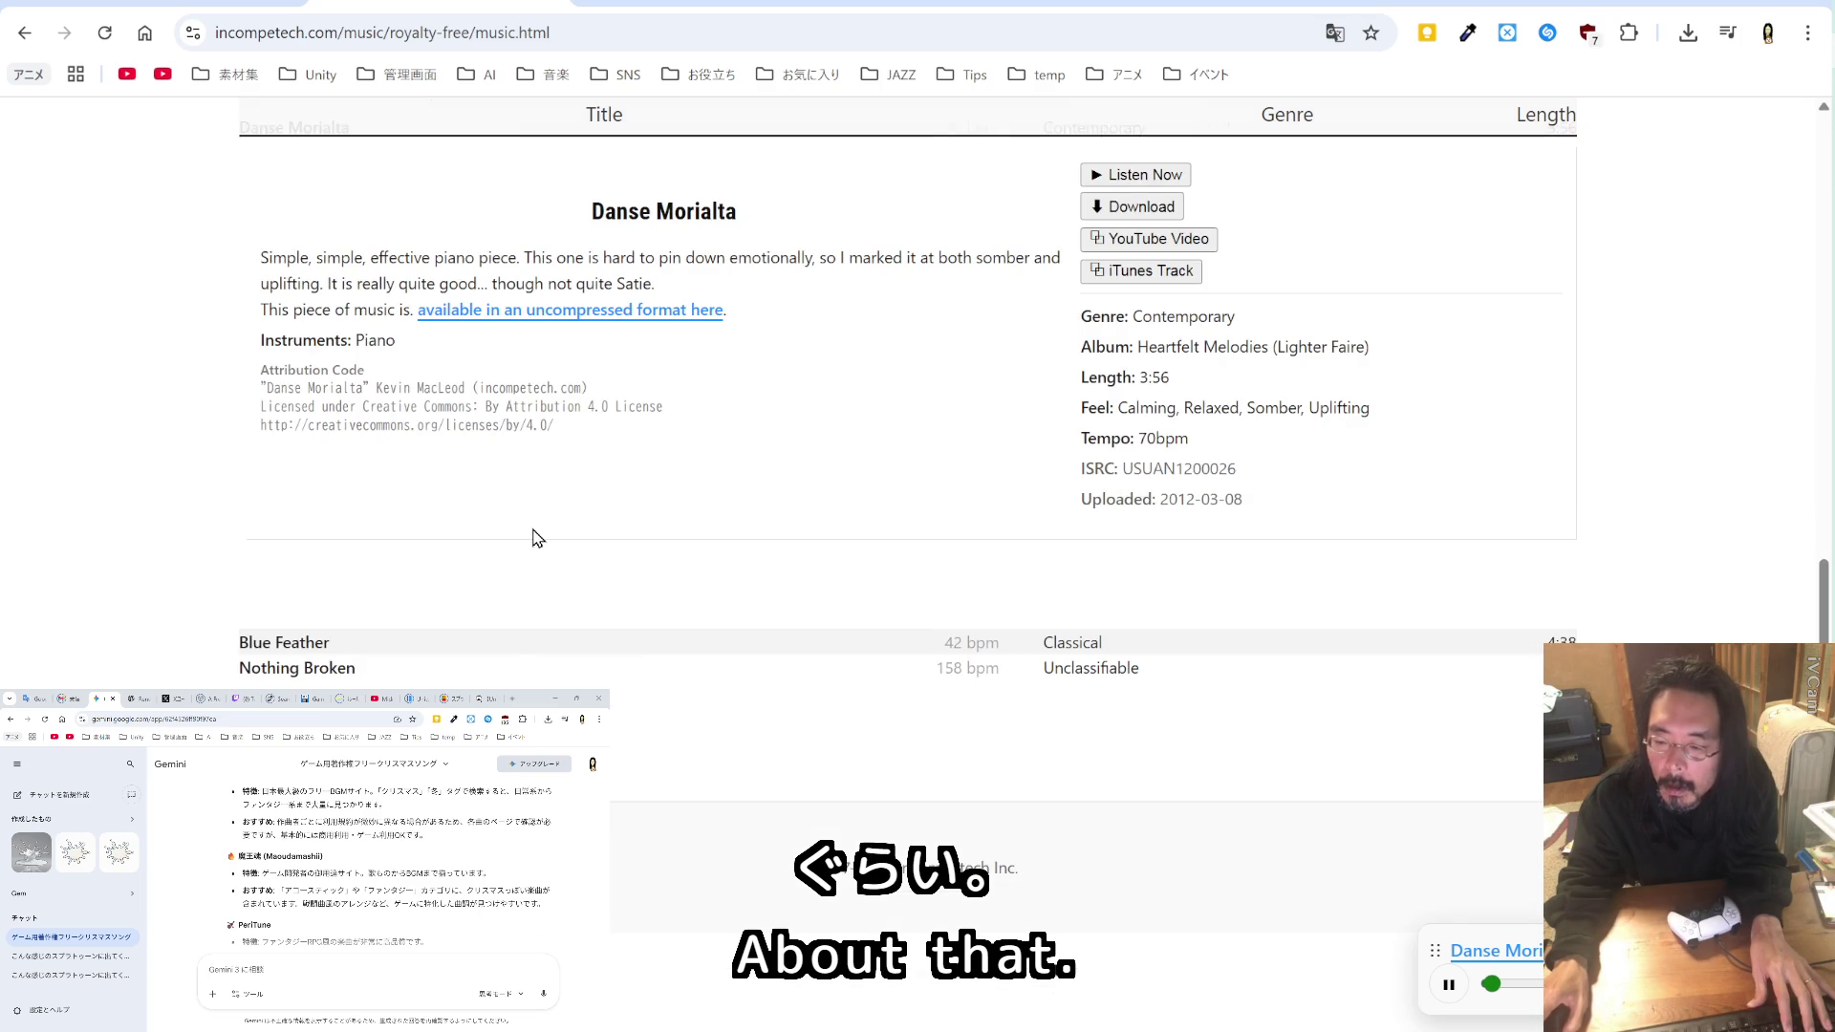
click(336, 669)
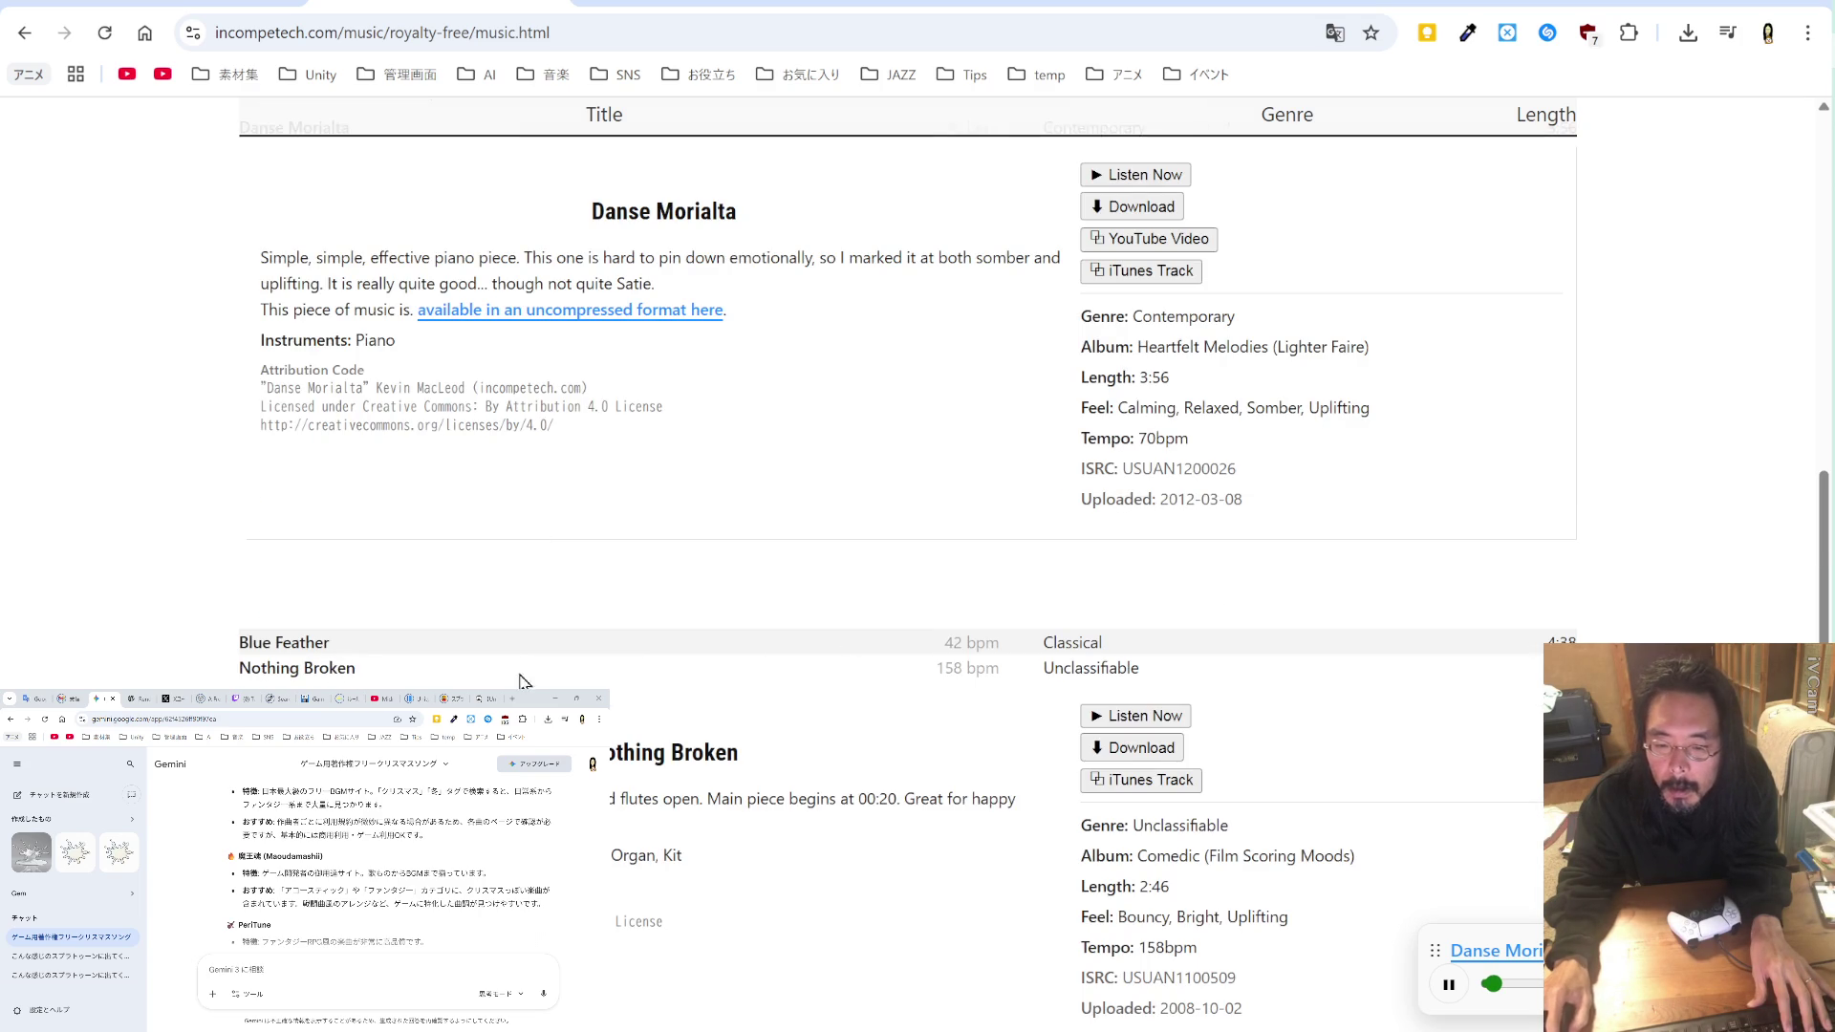
click(1144, 716)
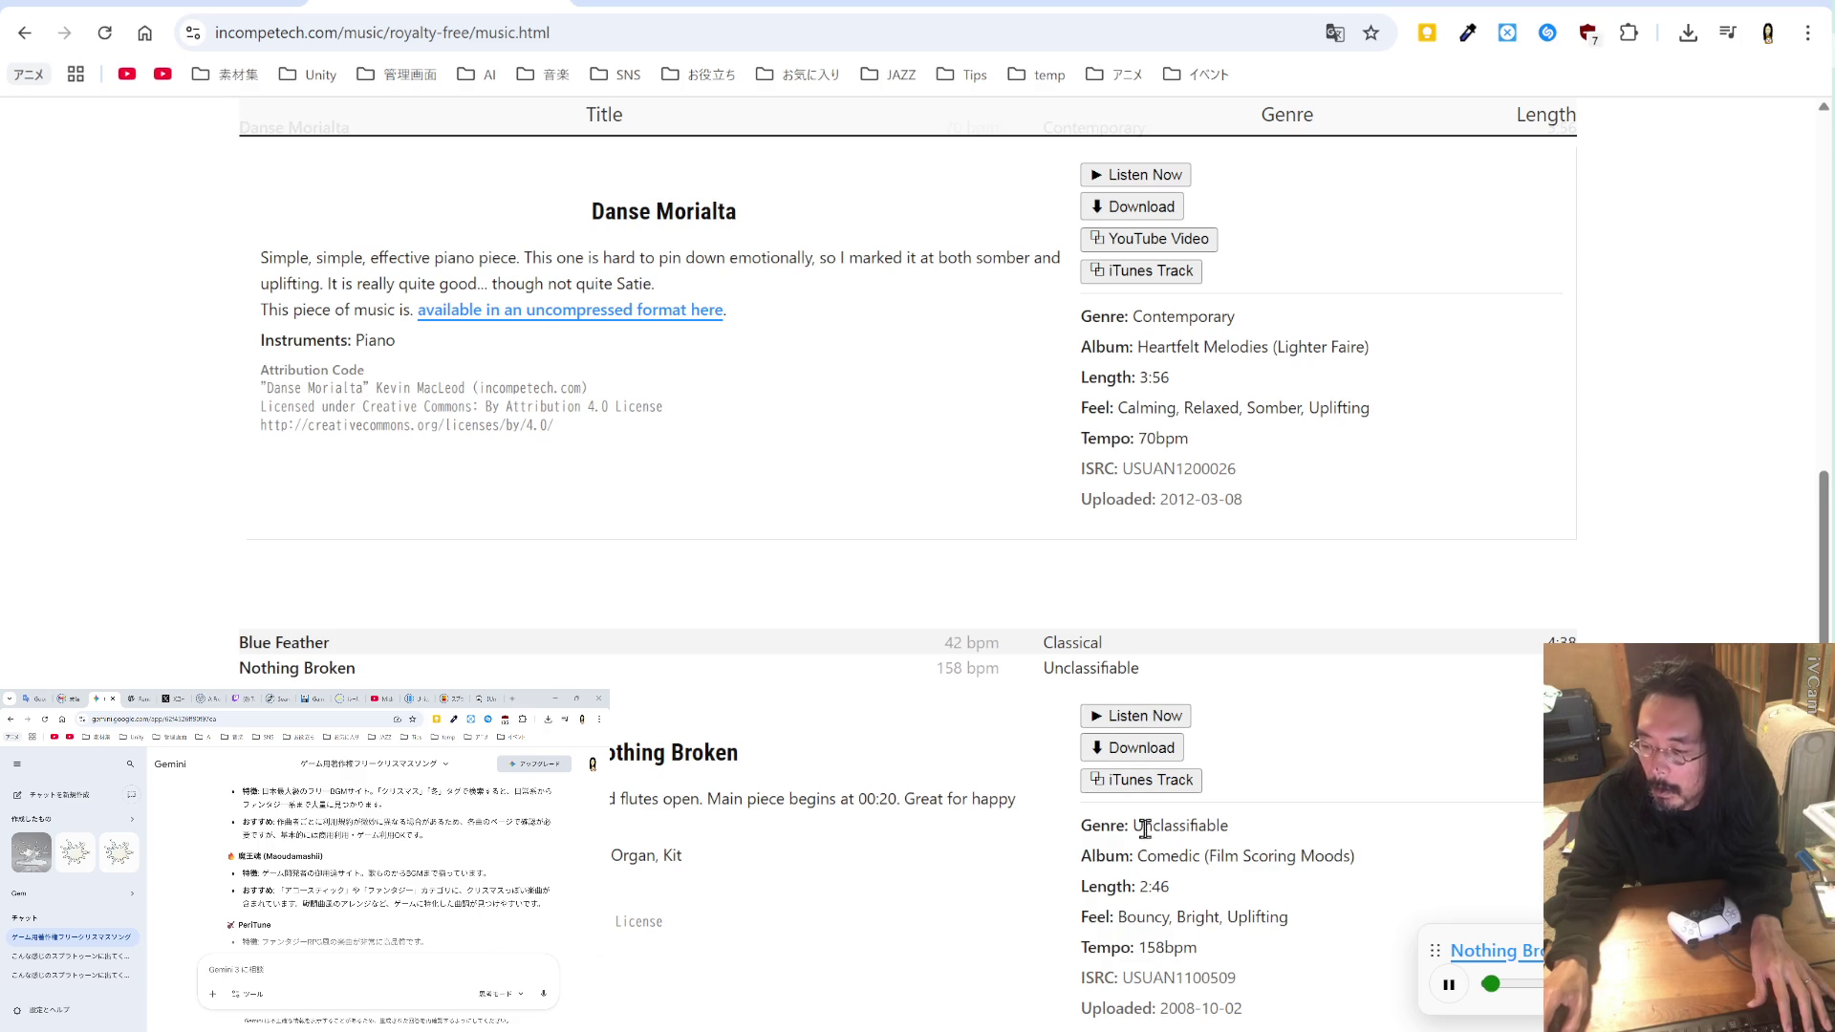
Step: Copy 'Bright' from the feel tags and paste it over the Uplifting filter
drag(1182, 916, 1224, 917)
key(ctrl+c)
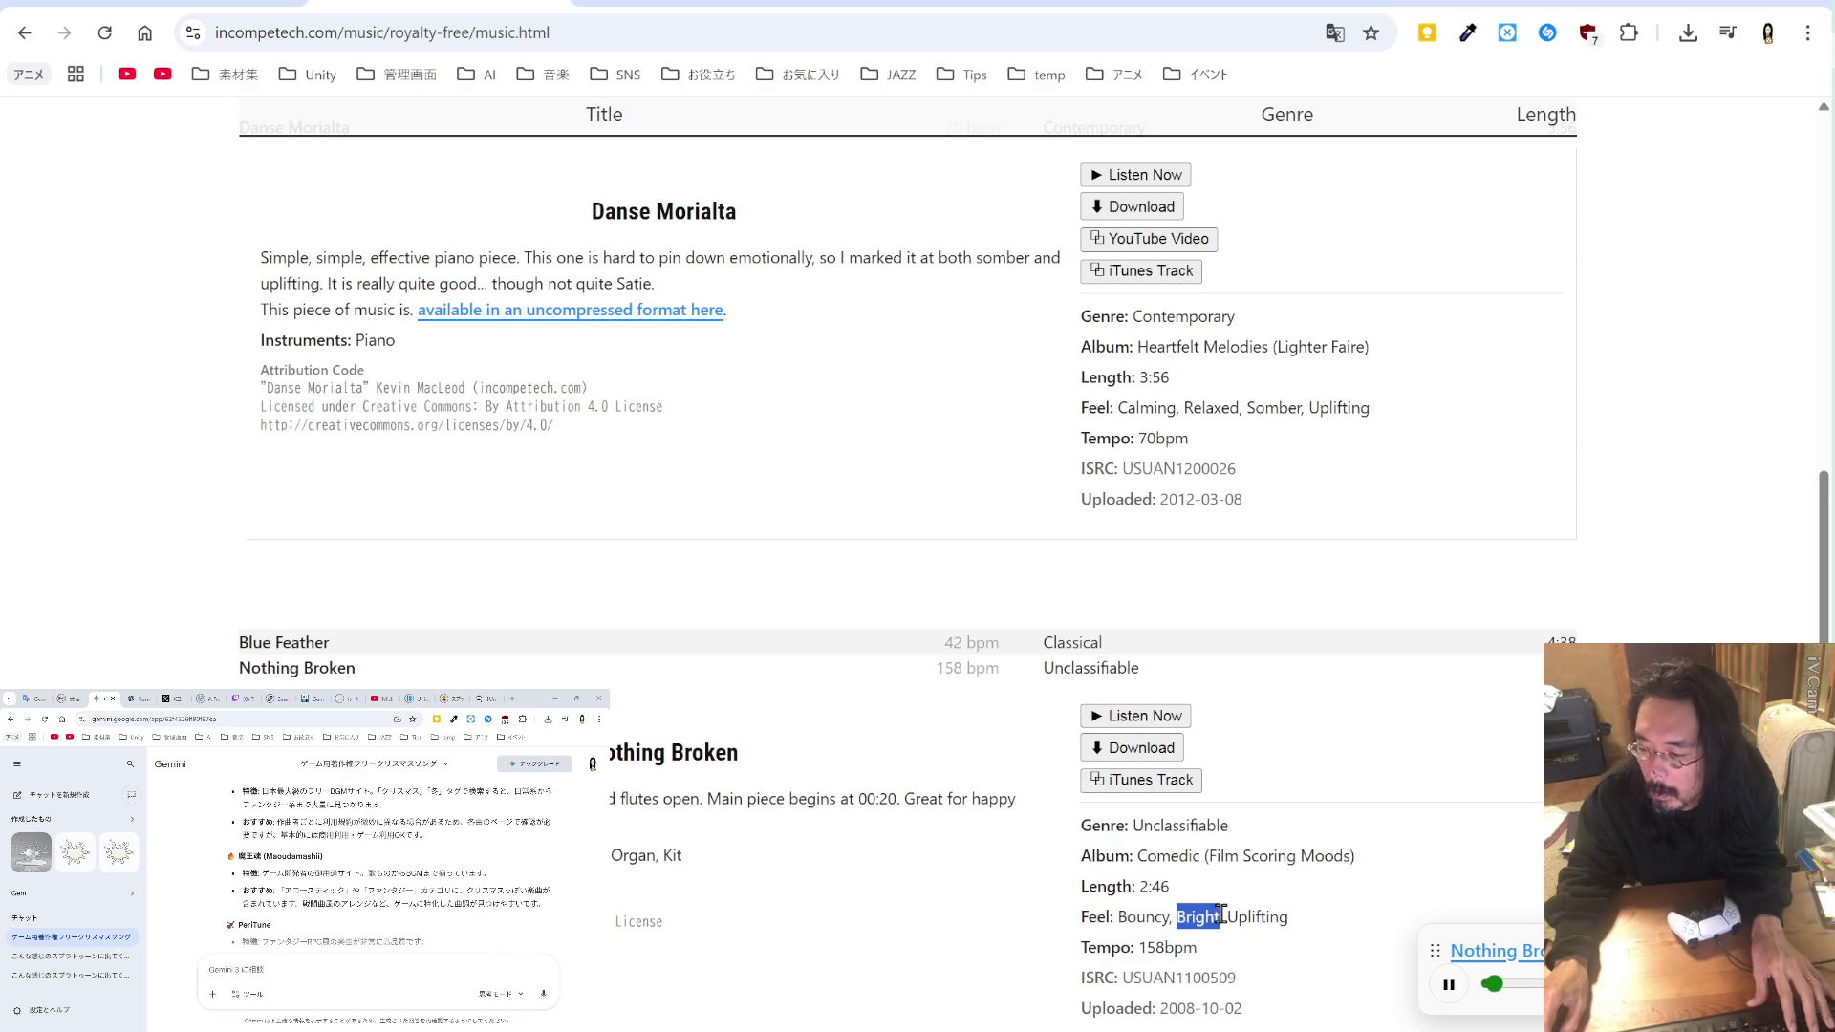
scroll(726, 321, up, 15)
triple_click(361, 356)
key(ctrl+v)
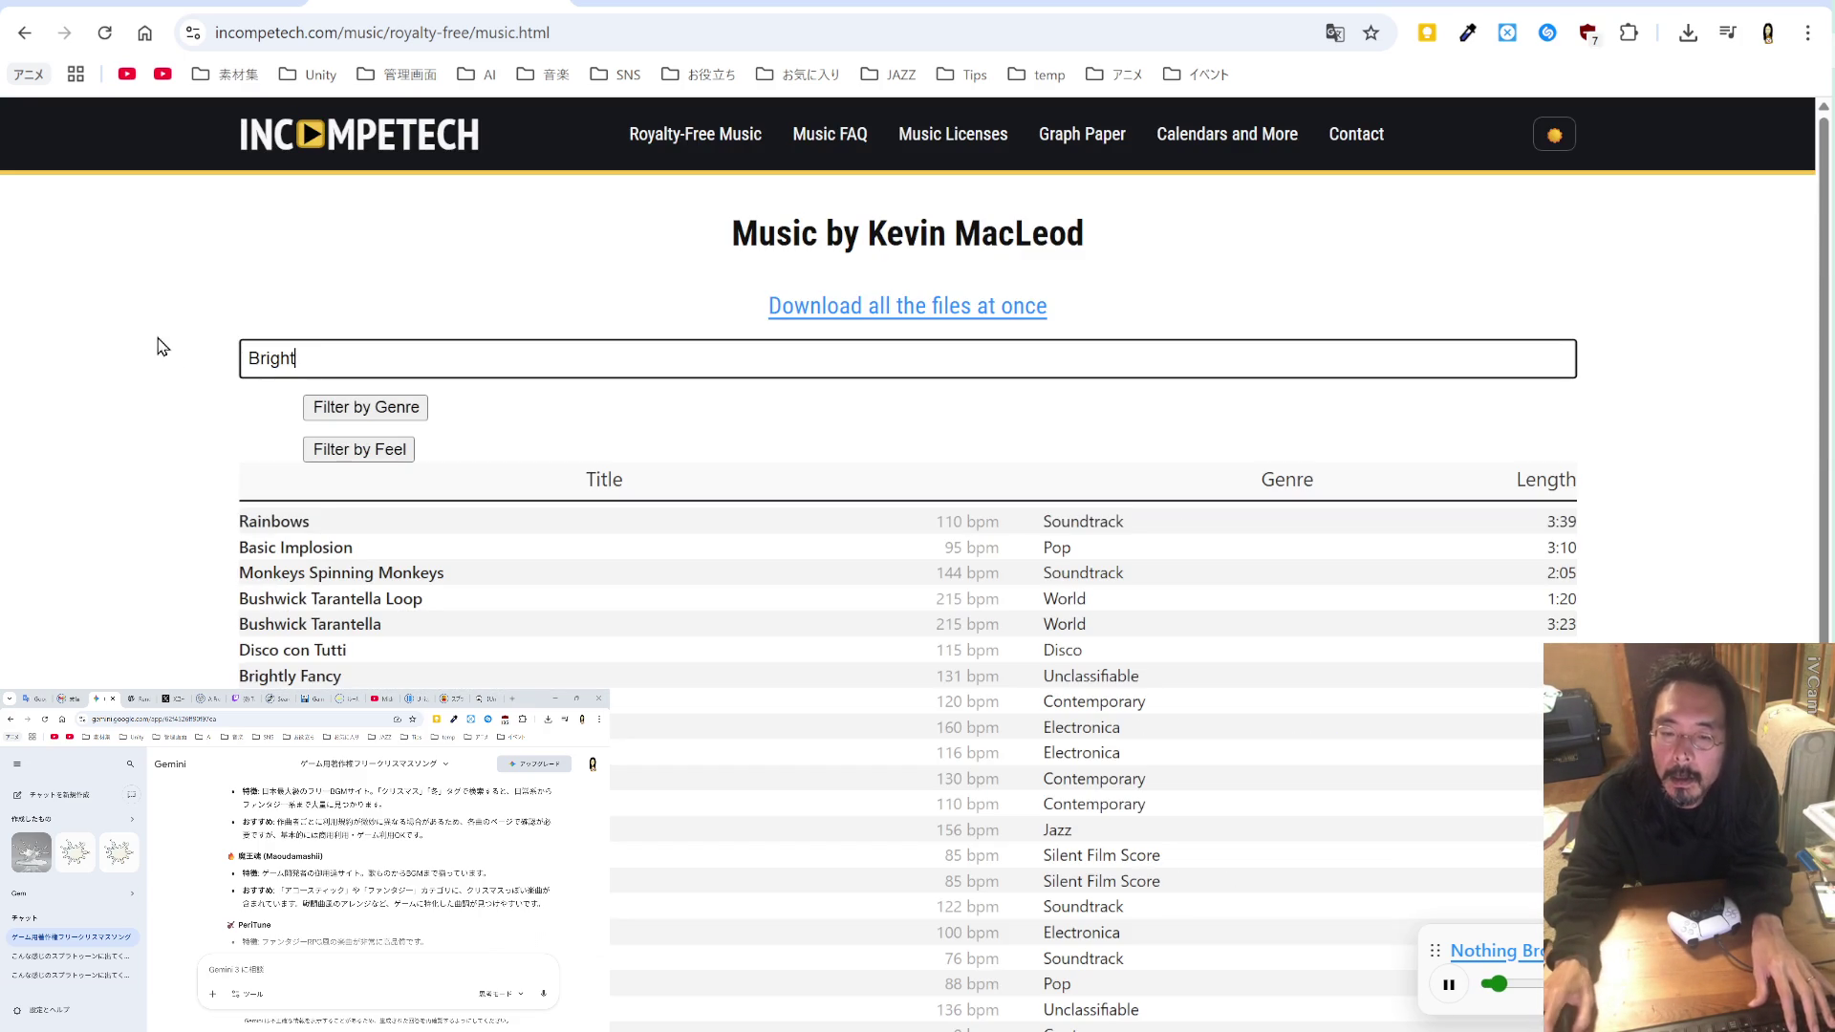
Step: Preview Rainbows and save Rainbows.mp3 into the mouhitotu folder
click(297, 523)
click(1170, 571)
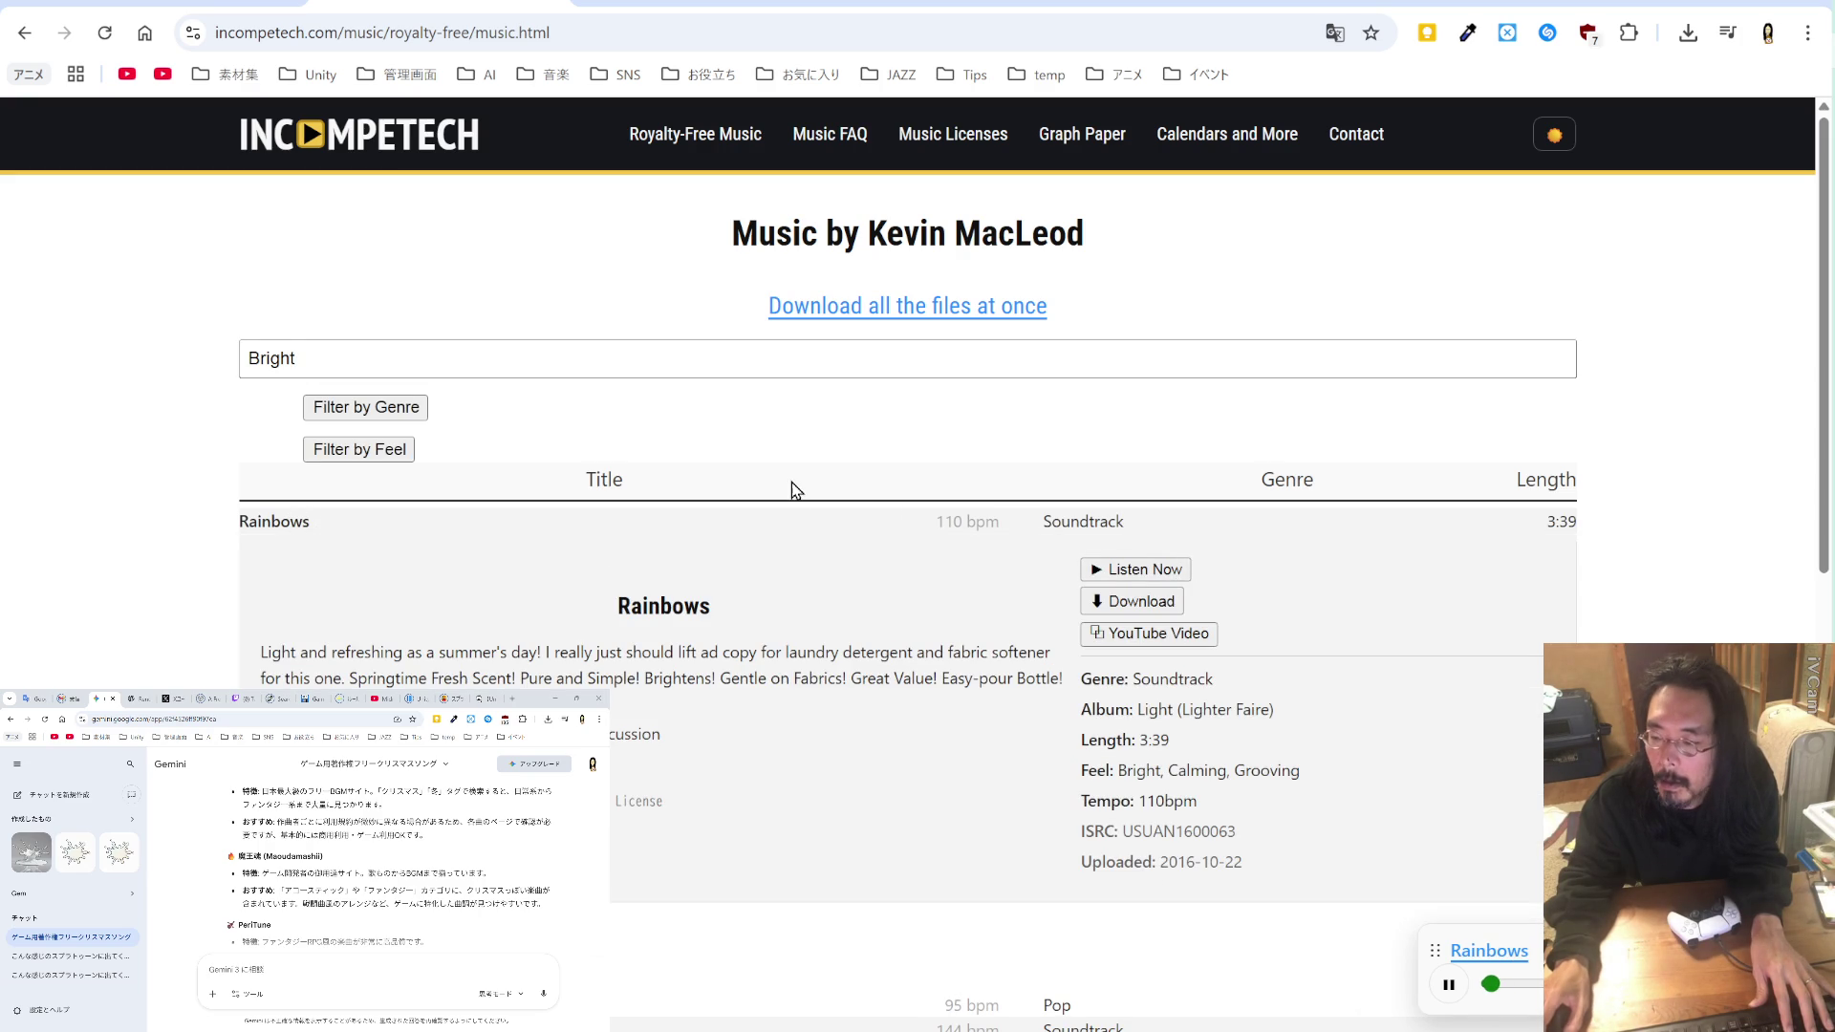
click(1126, 610)
click(1124, 612)
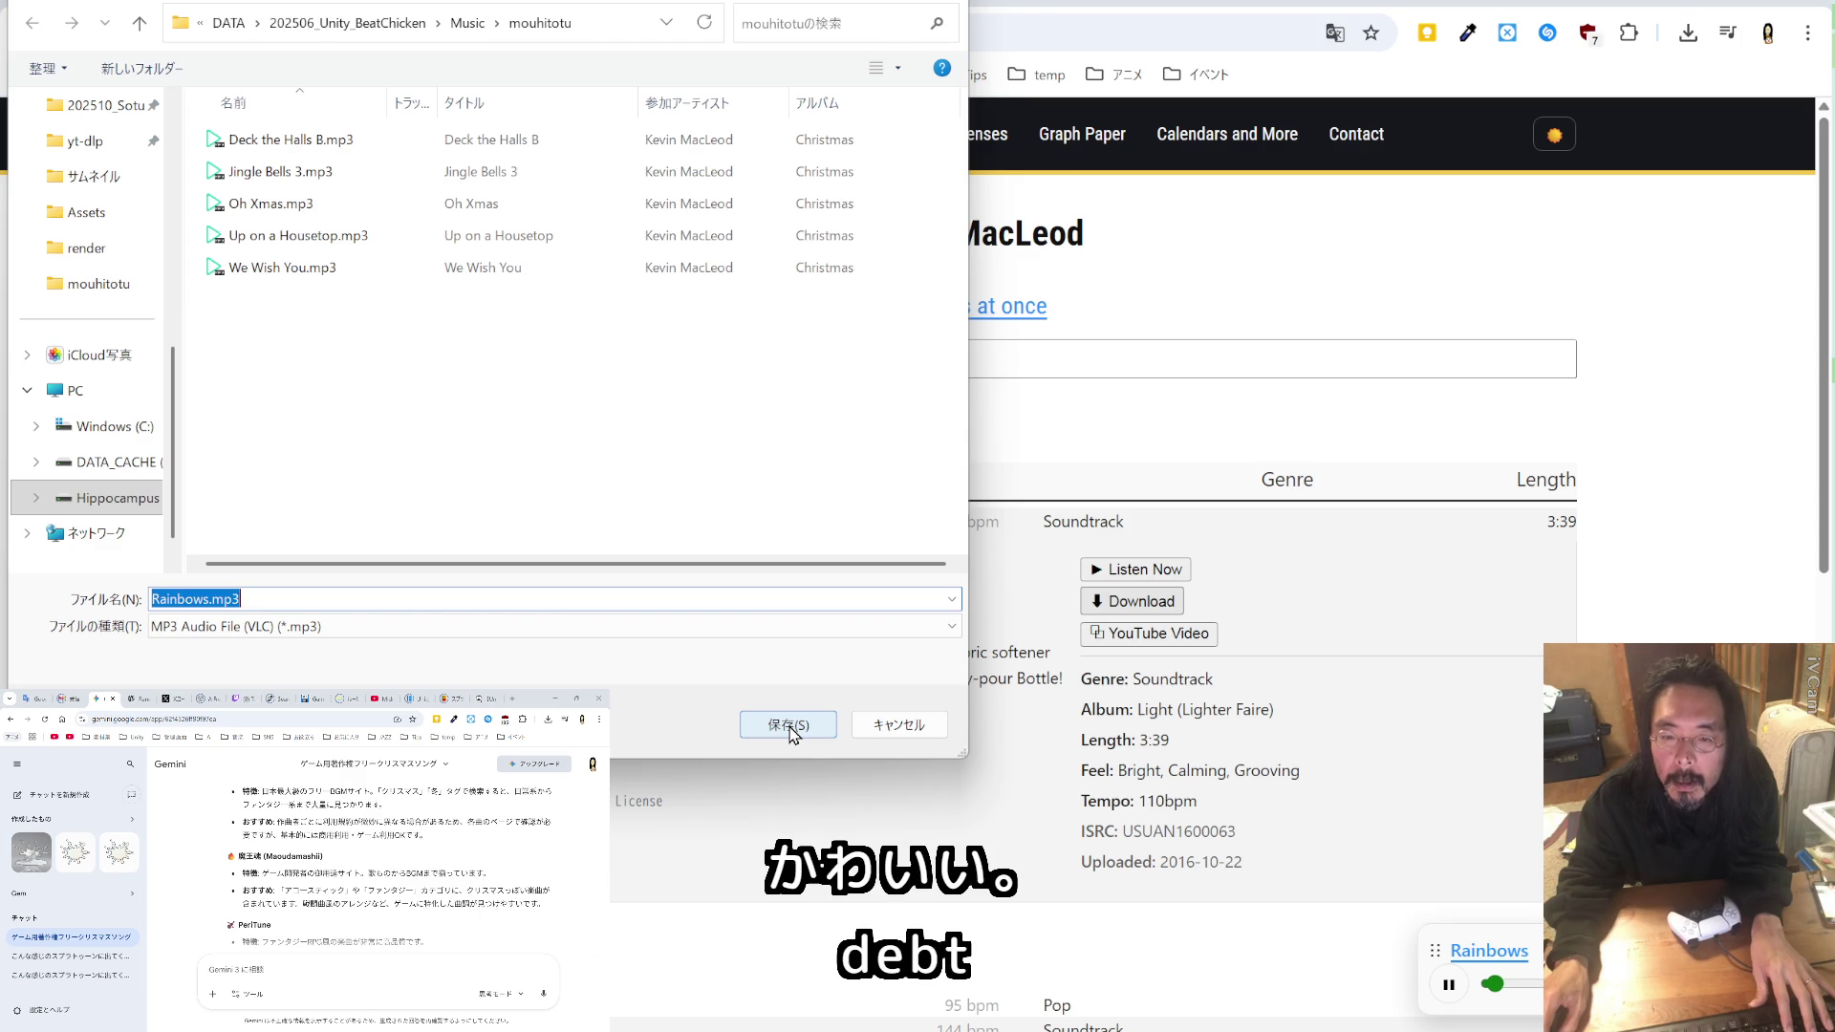
click(788, 725)
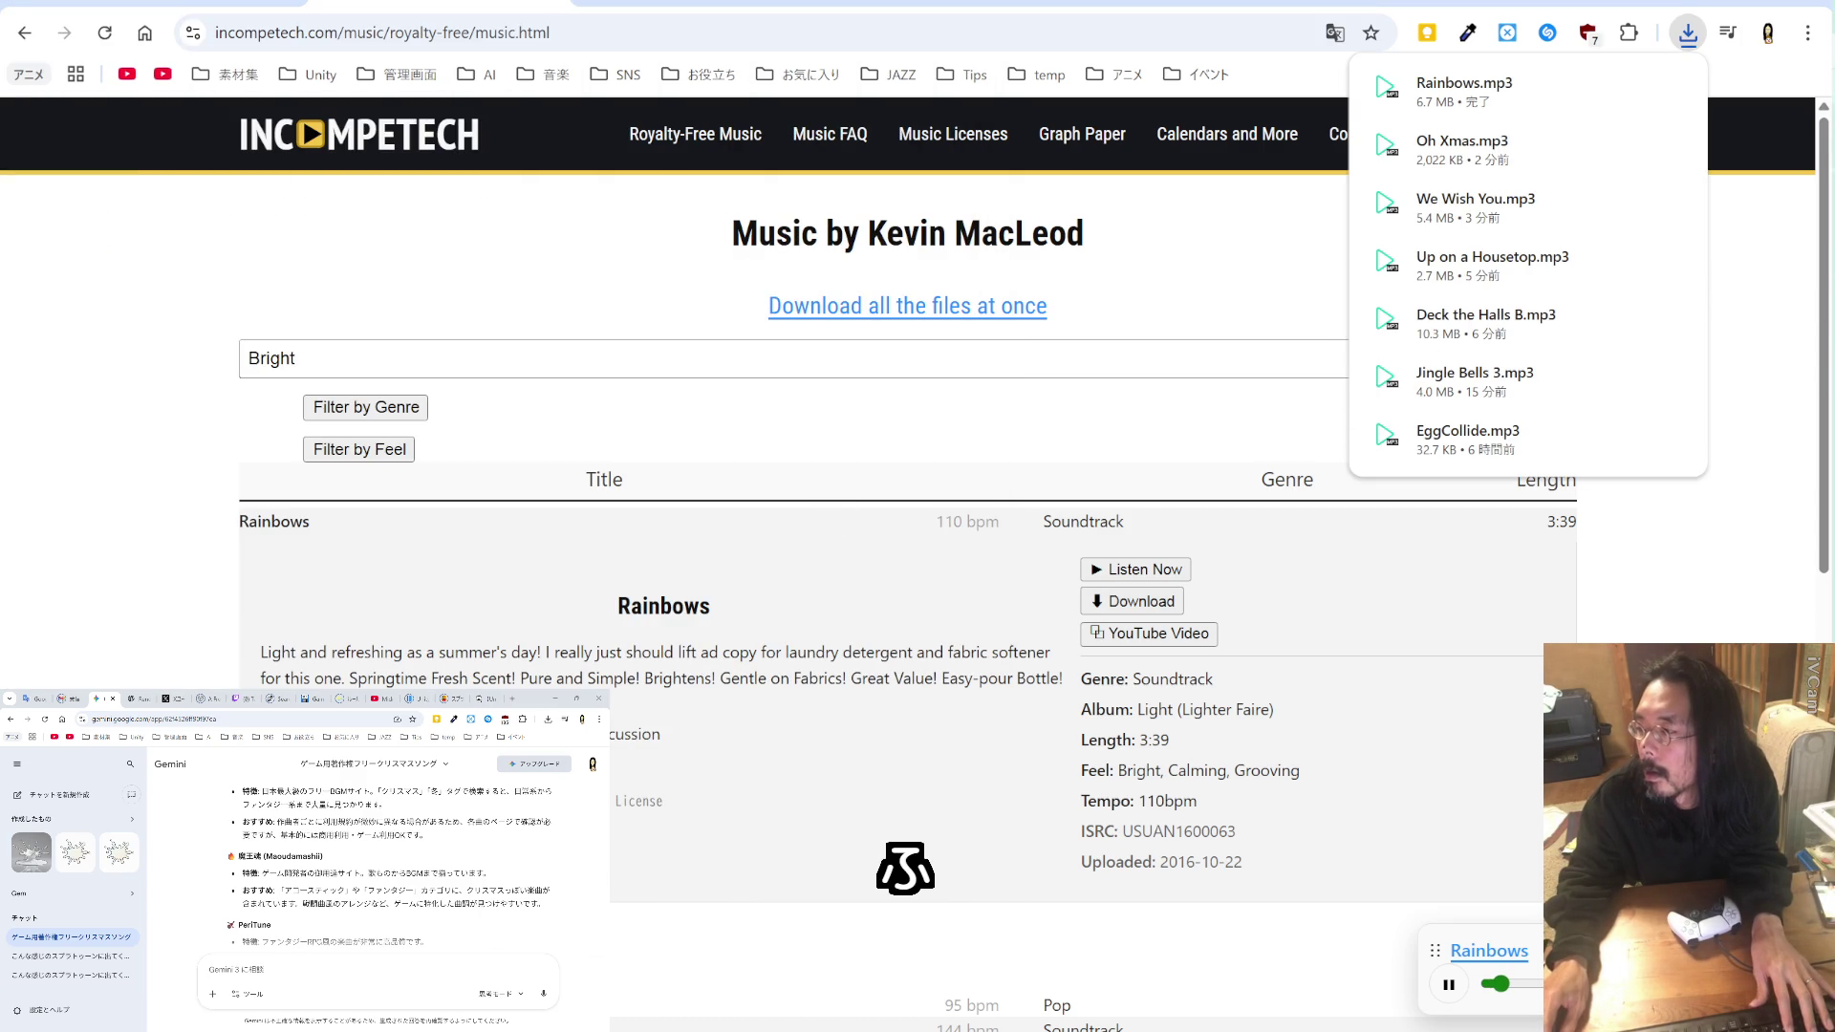
key(alt+Tab)
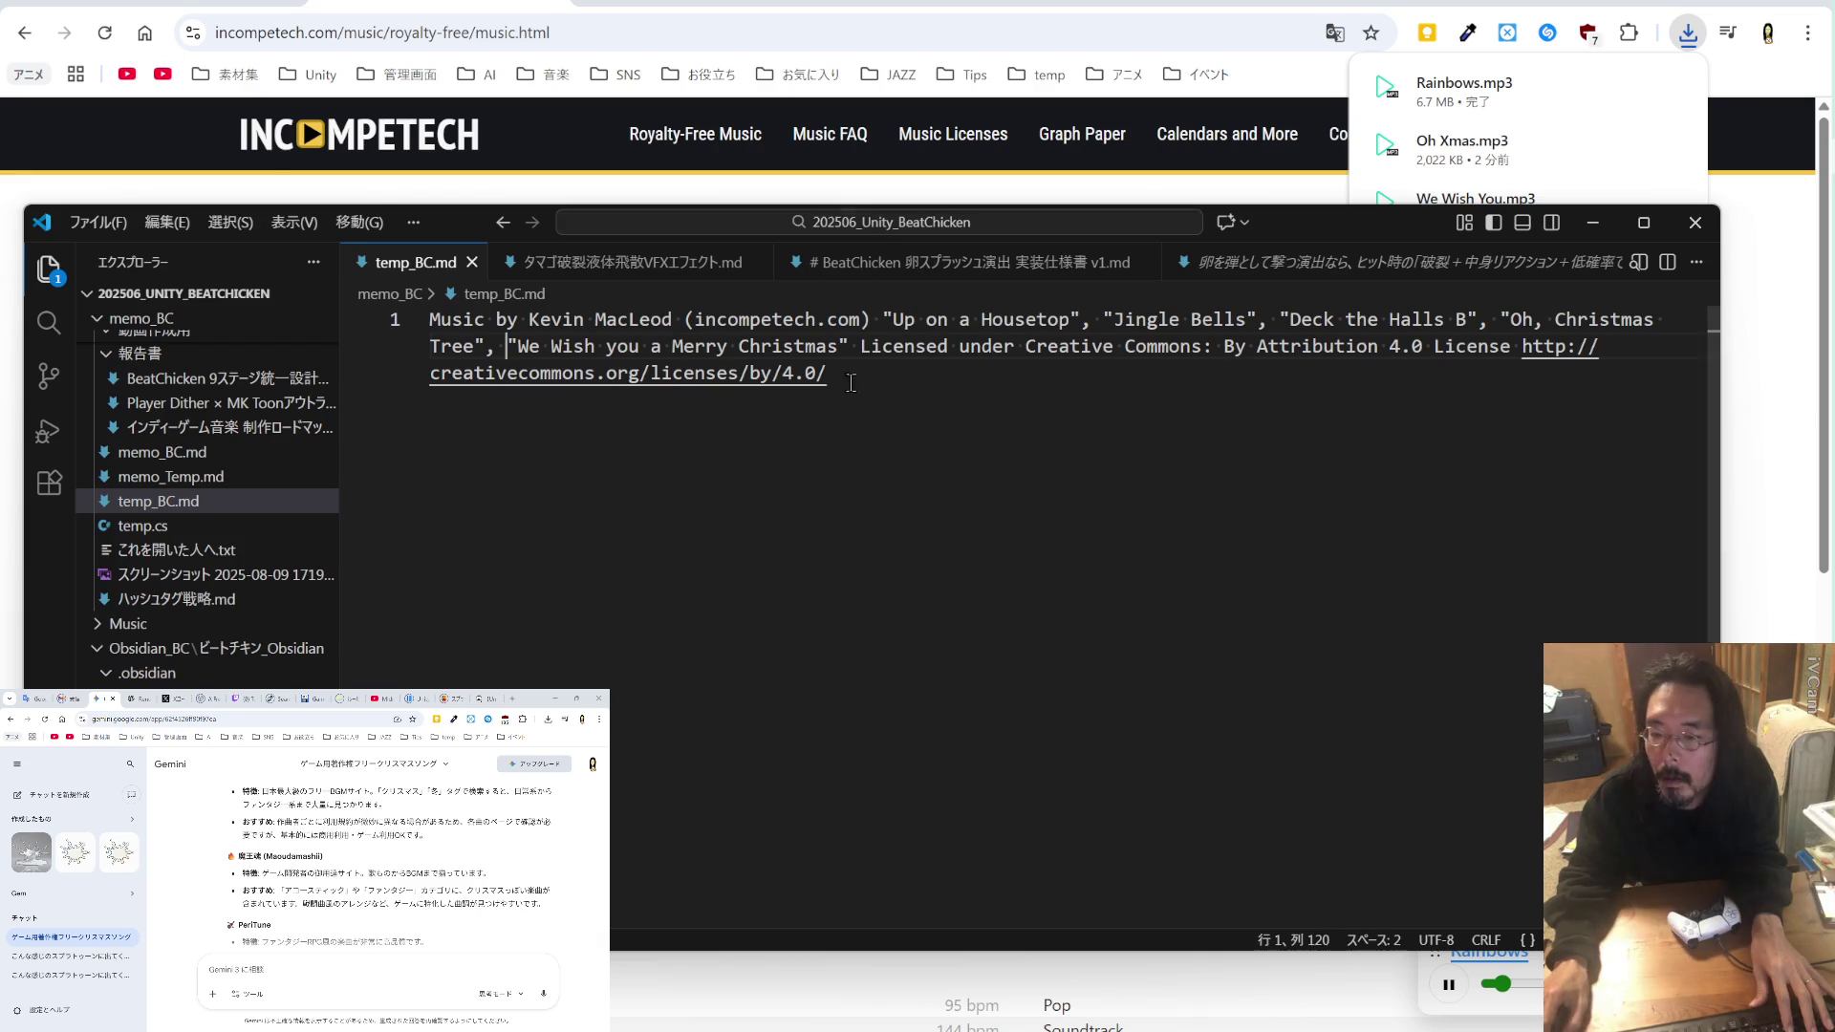
Step: Append , "Rainbows" right after the Christmas title in the temp_BC.md credit line
click(845, 344)
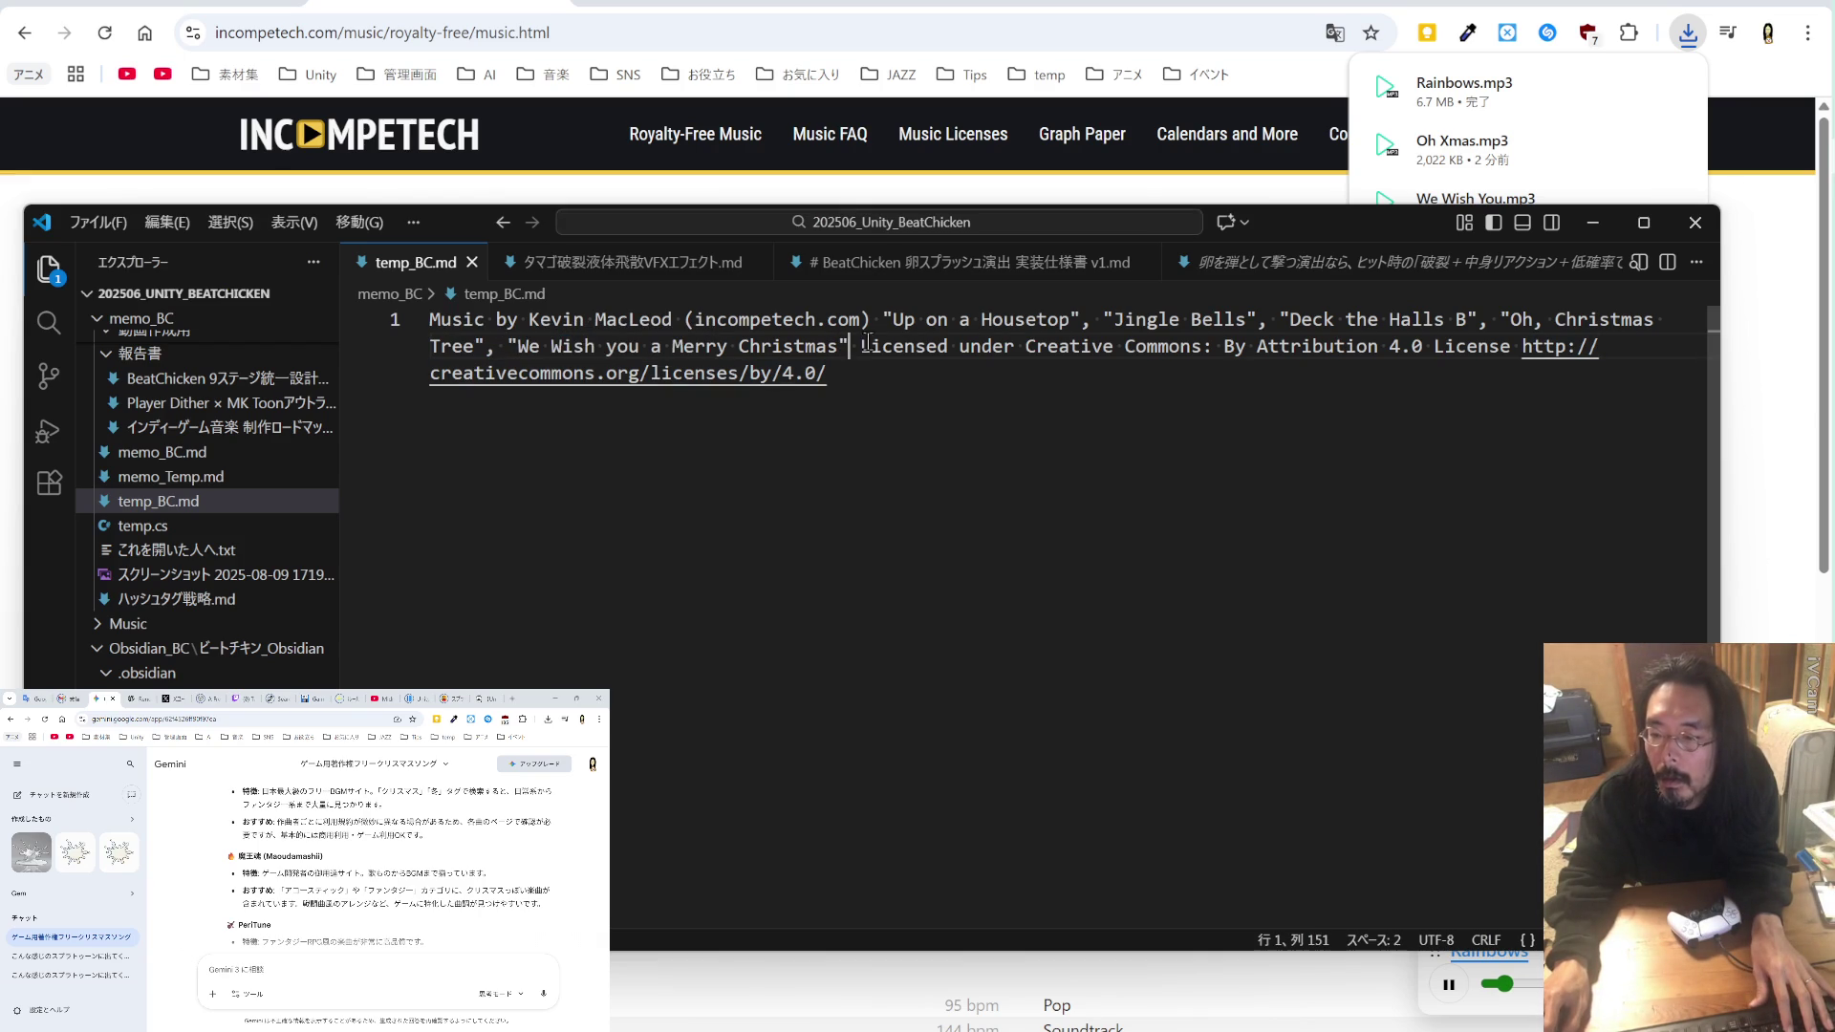
text(,)
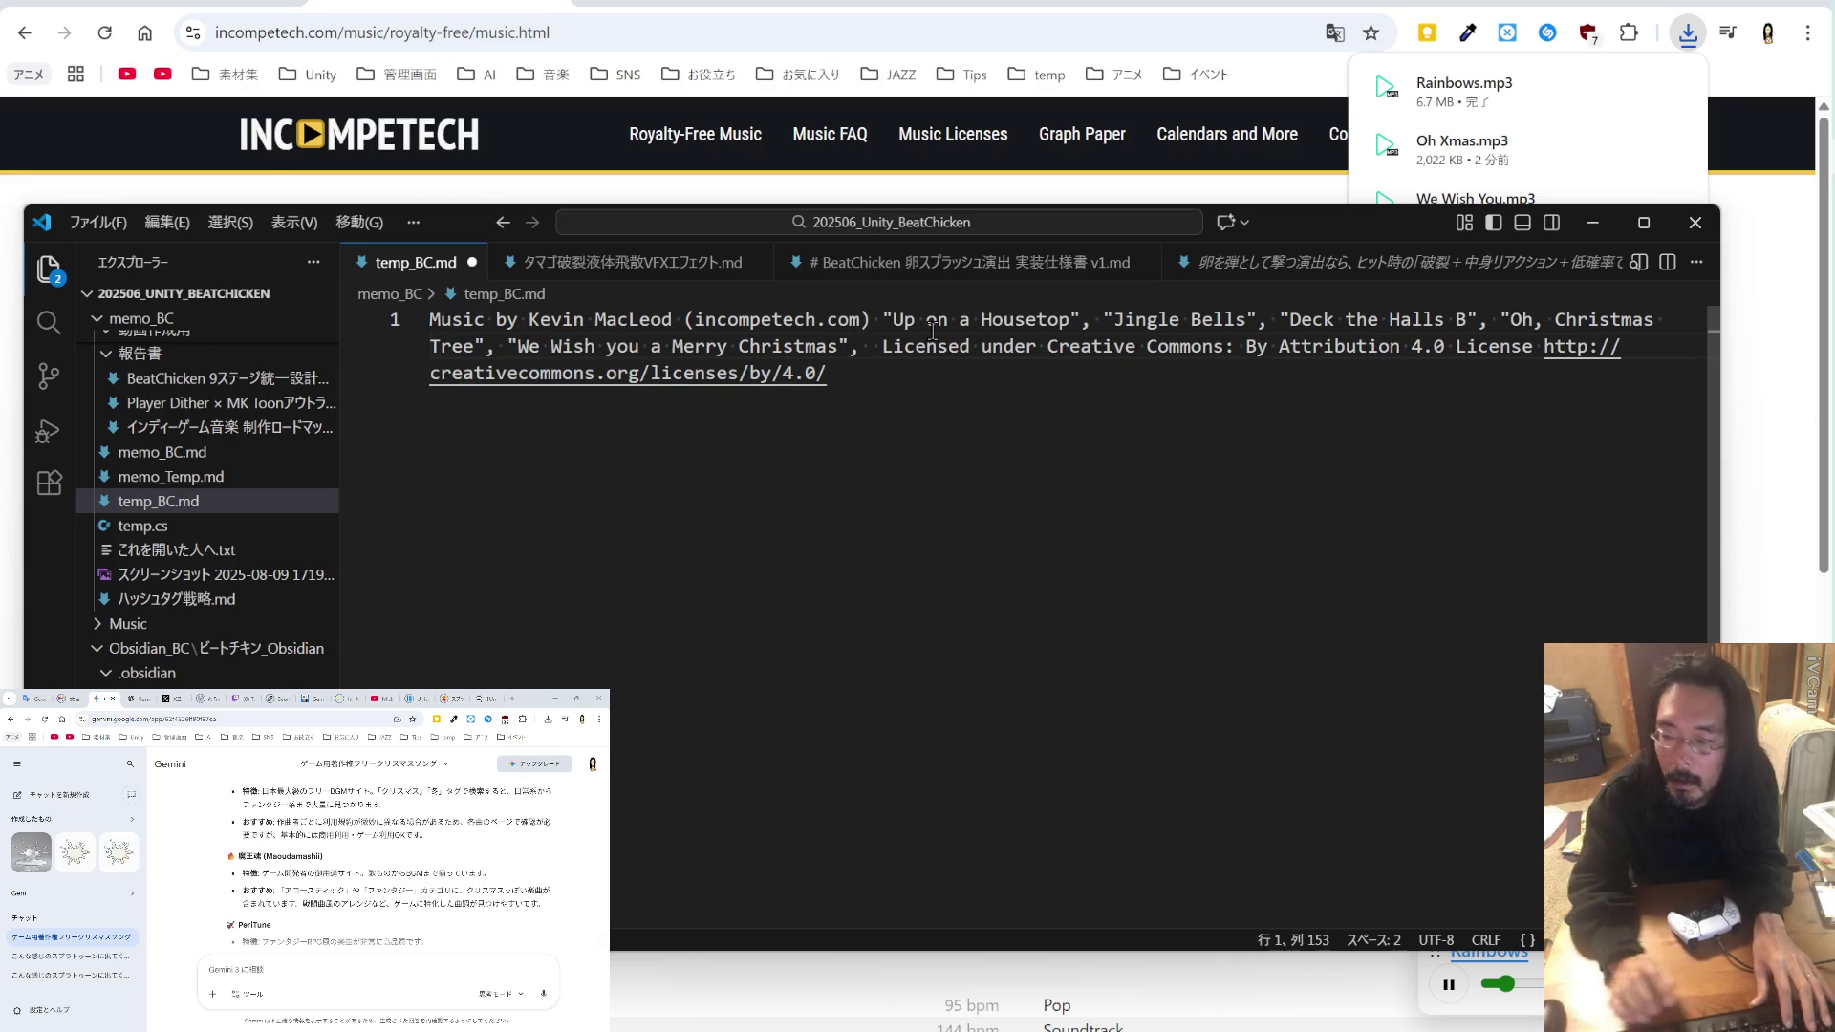
text( "Rainbows")
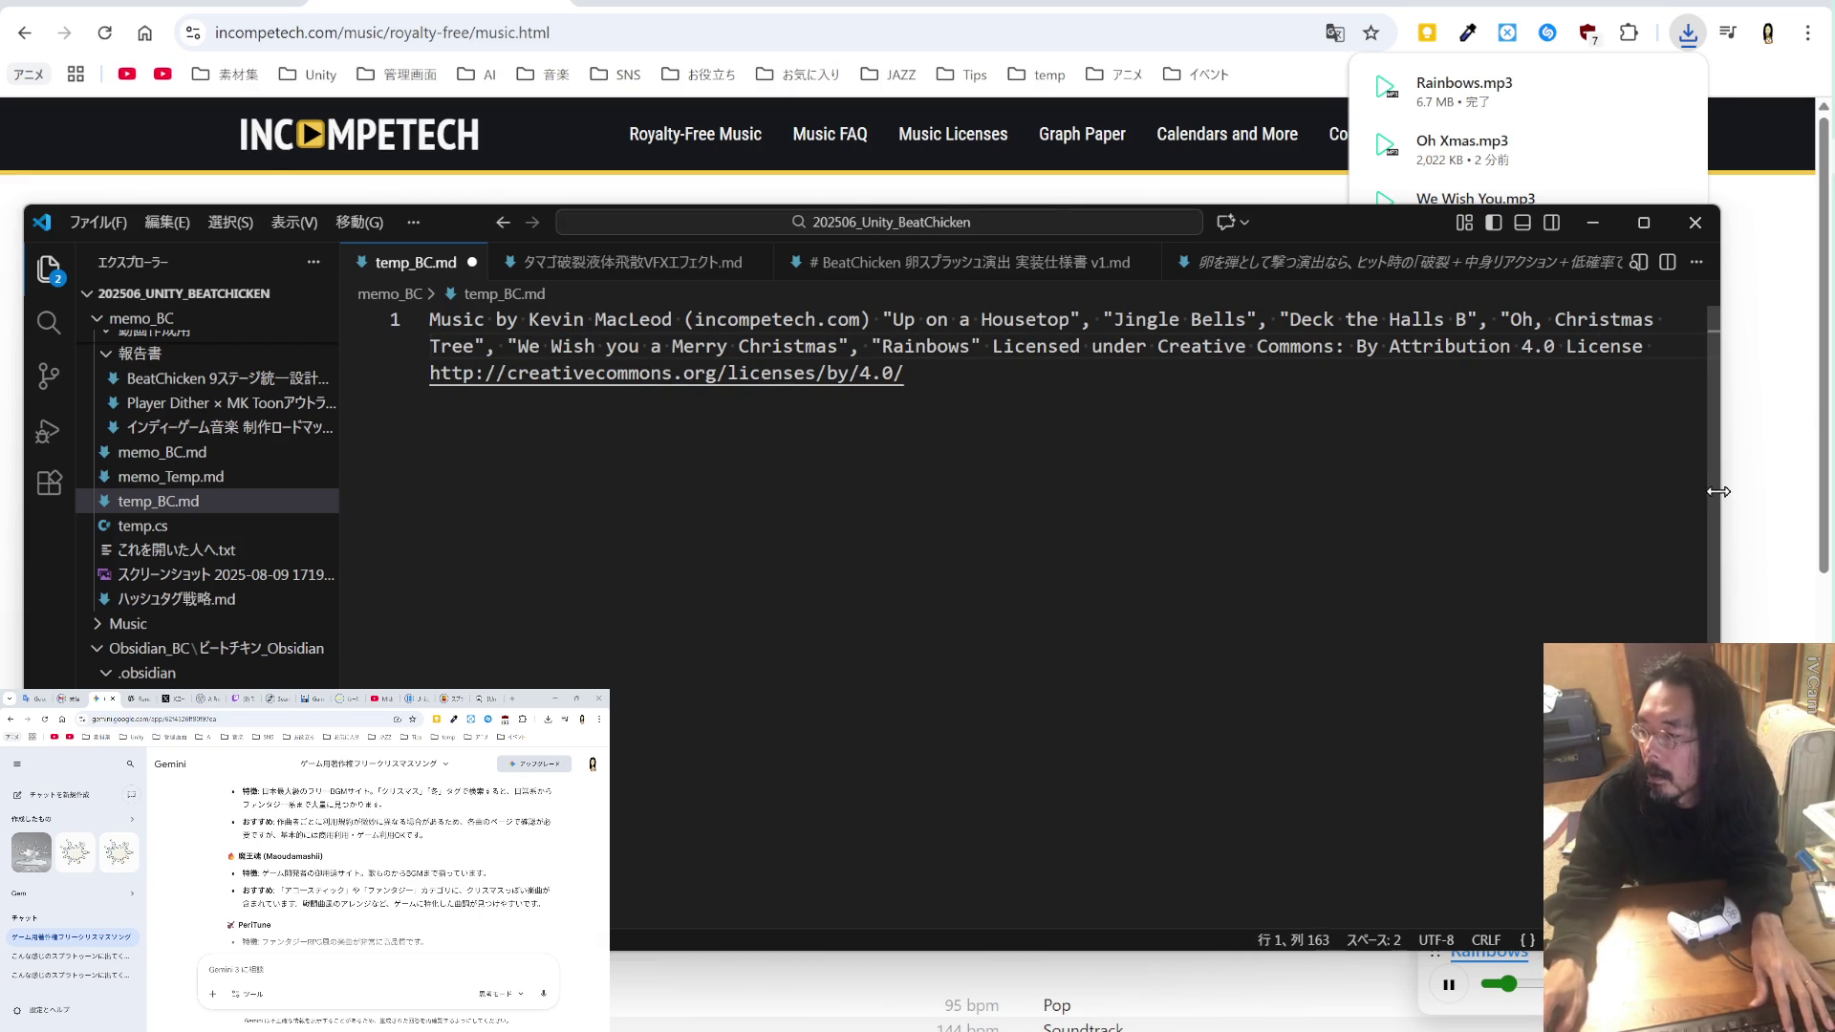
key(alt+Tab)
scroll(1443, 540, down, 4)
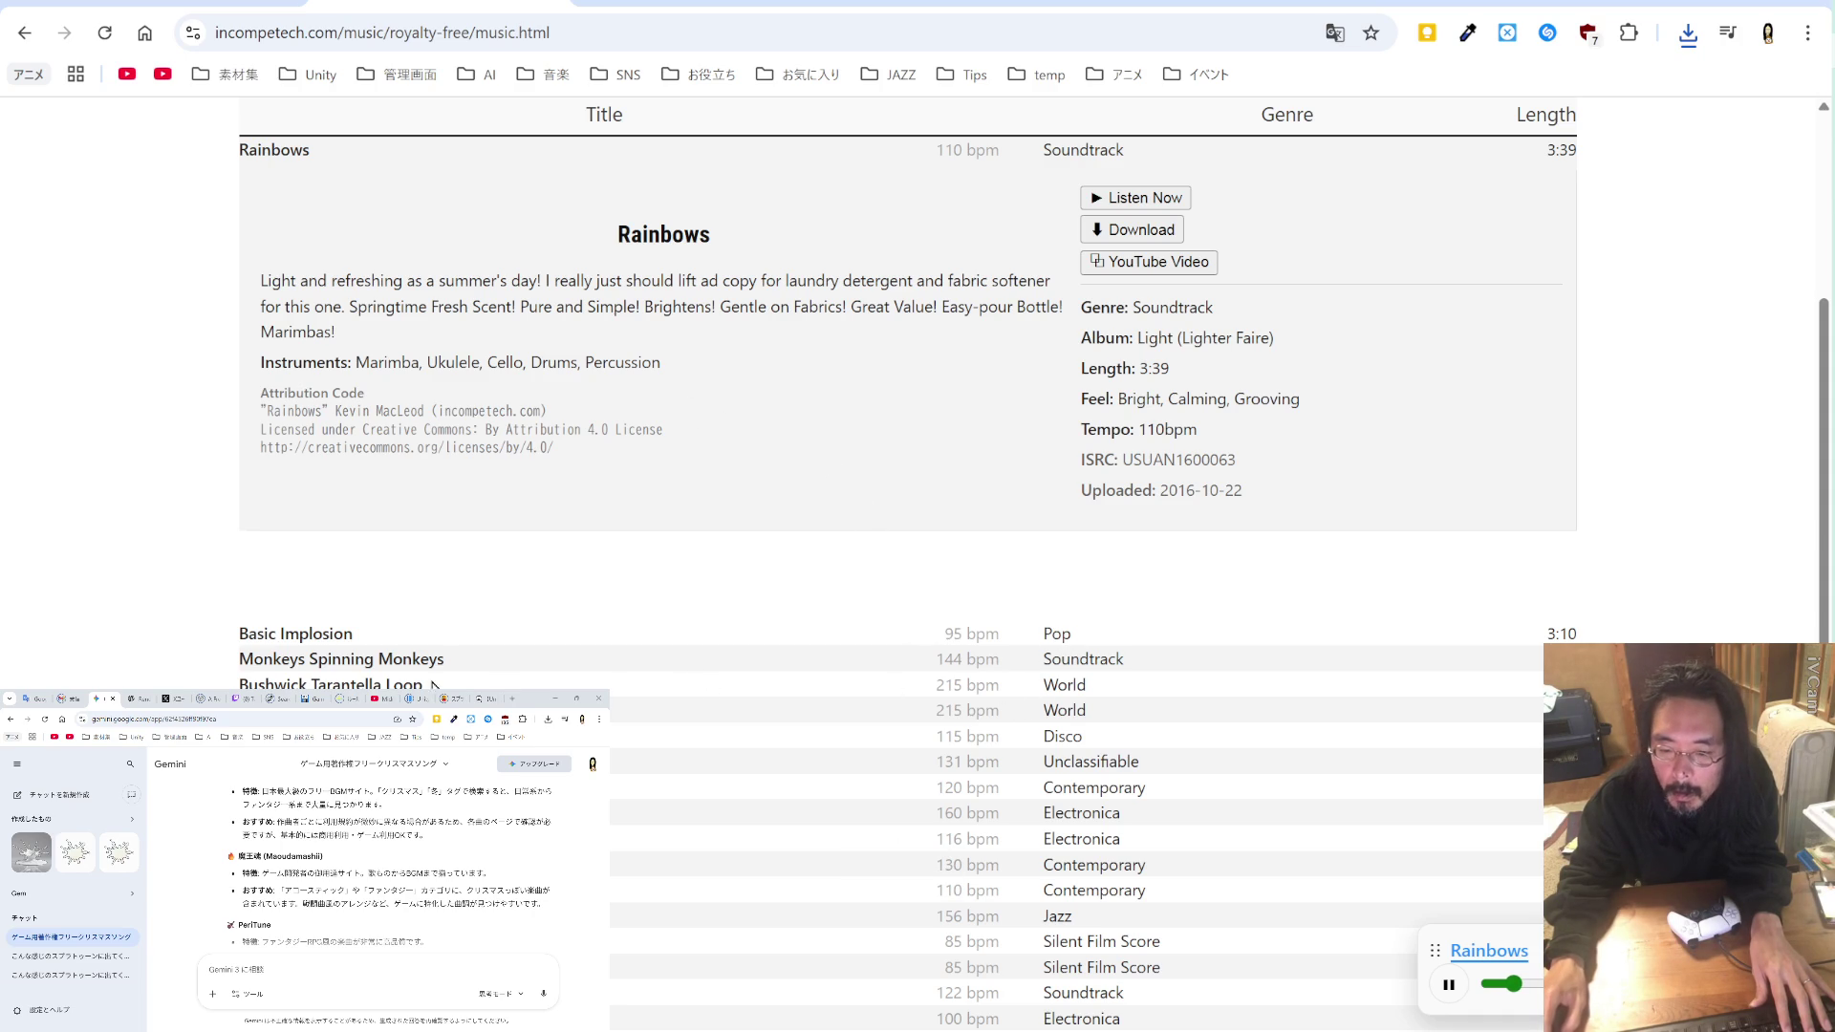
Step: Expand and preview Bushwick Tarantella Loop and Fig Leaf Rag from the Bright list
click(353, 681)
click(1143, 738)
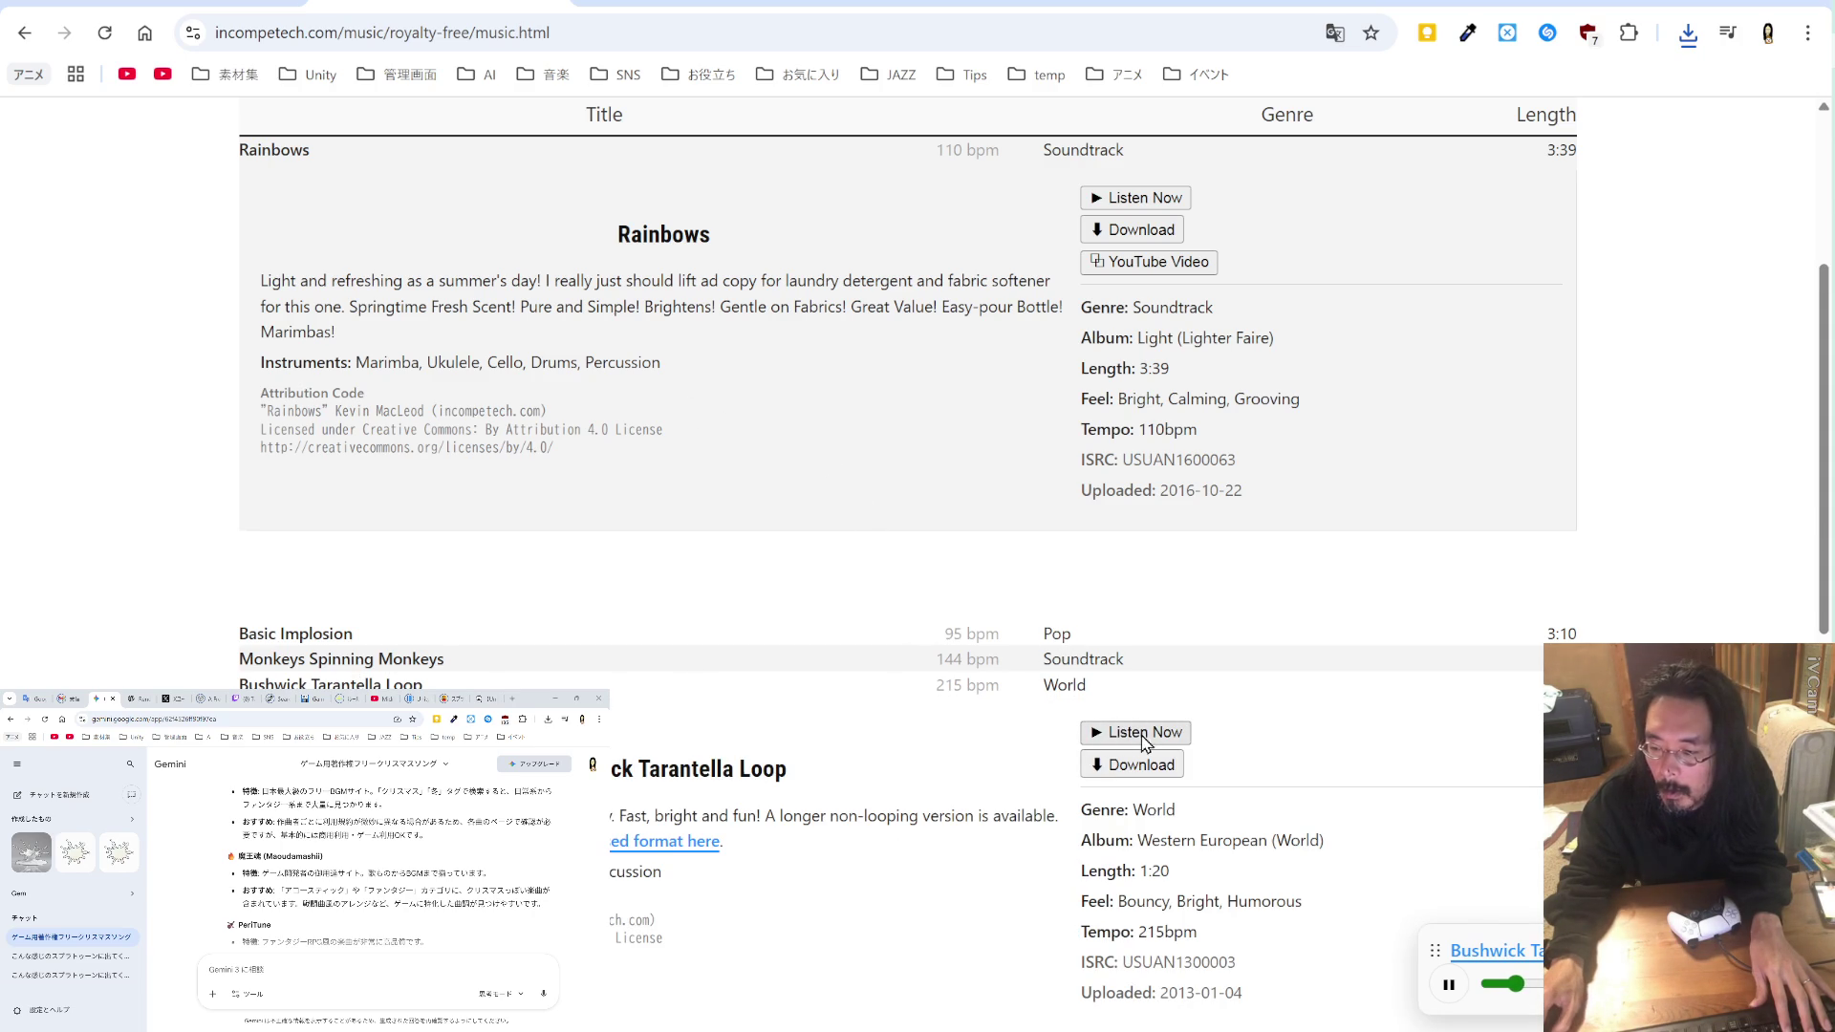
scroll(1073, 653, down, 2)
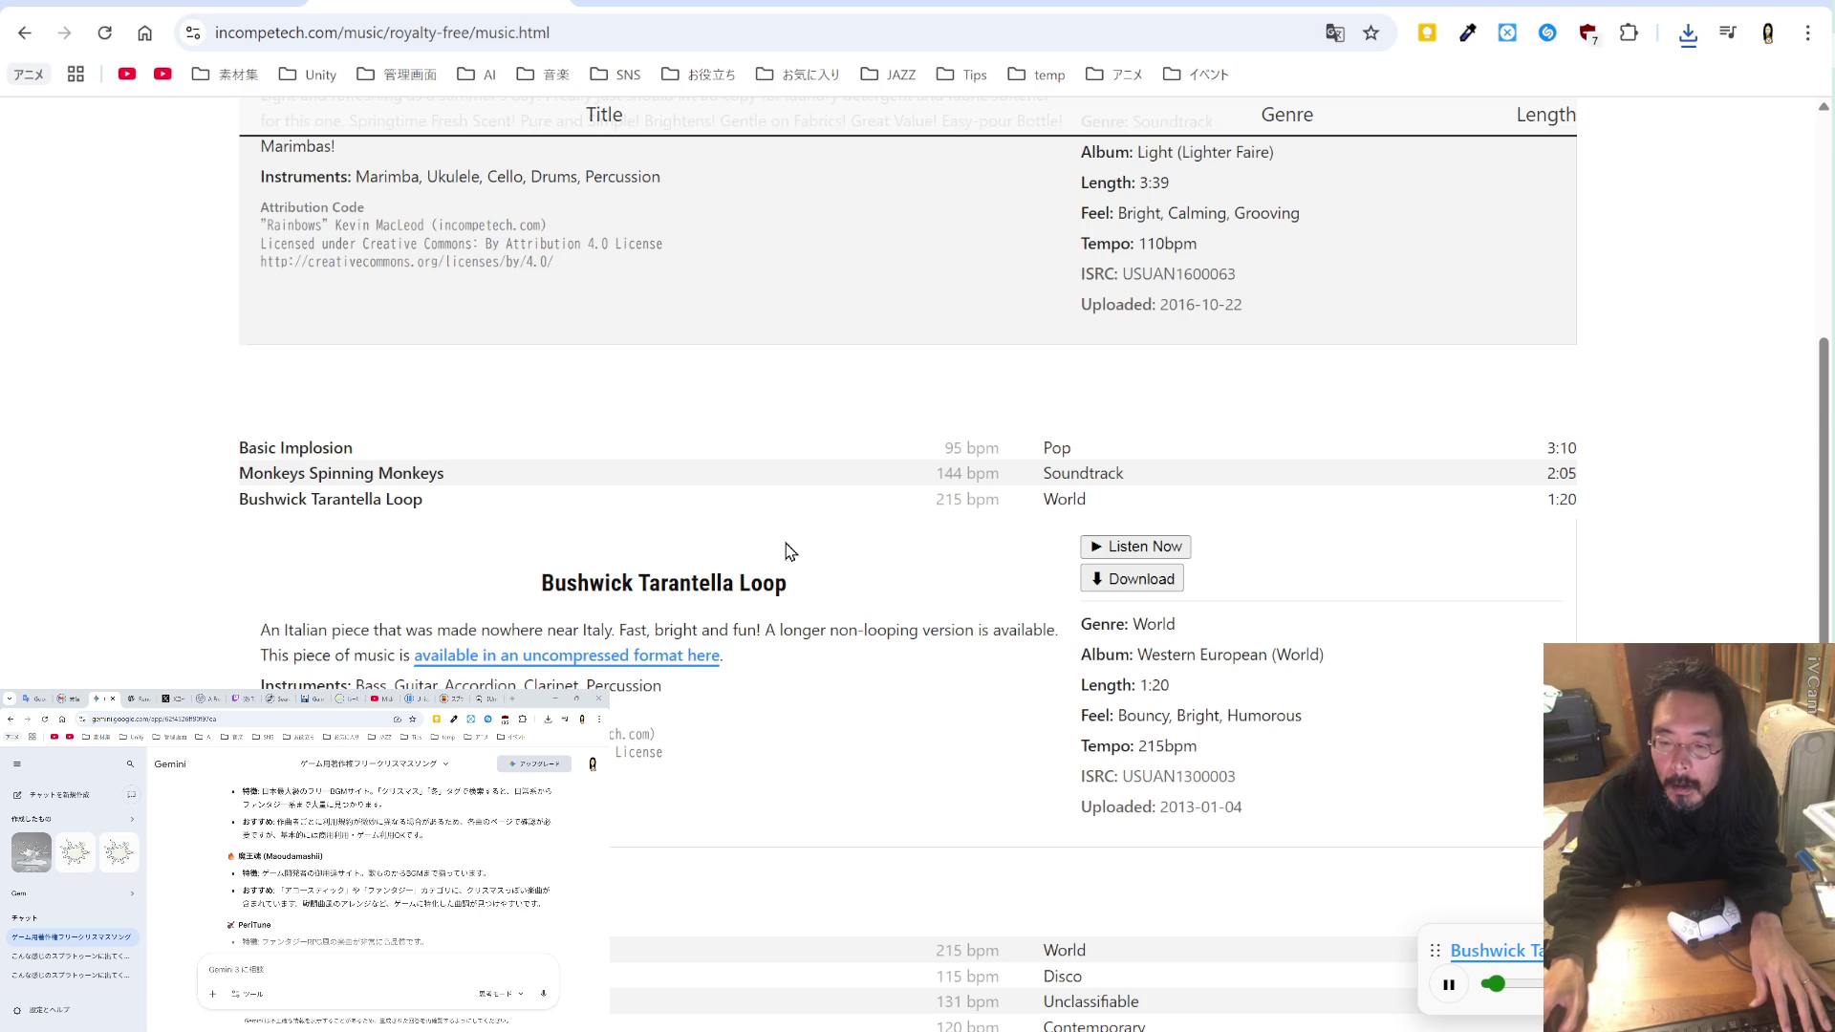
scroll(789, 551, down, 4)
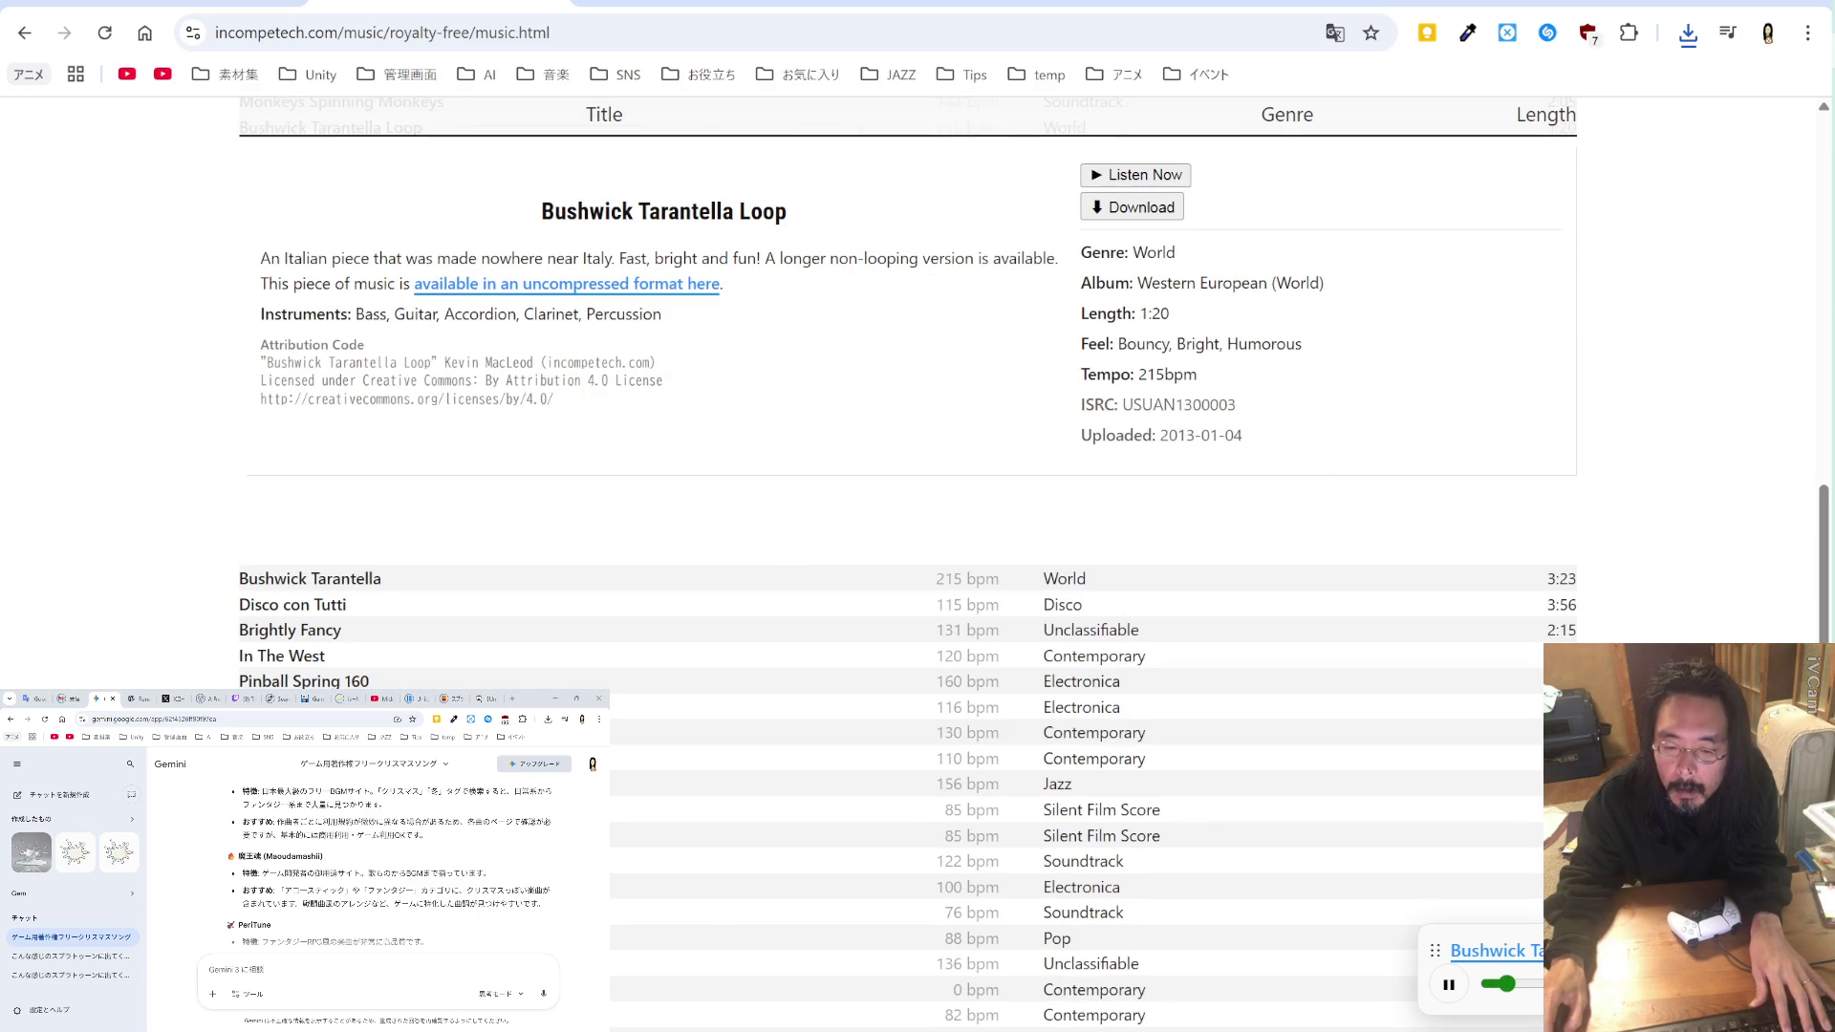
click(1132, 836)
click(1131, 883)
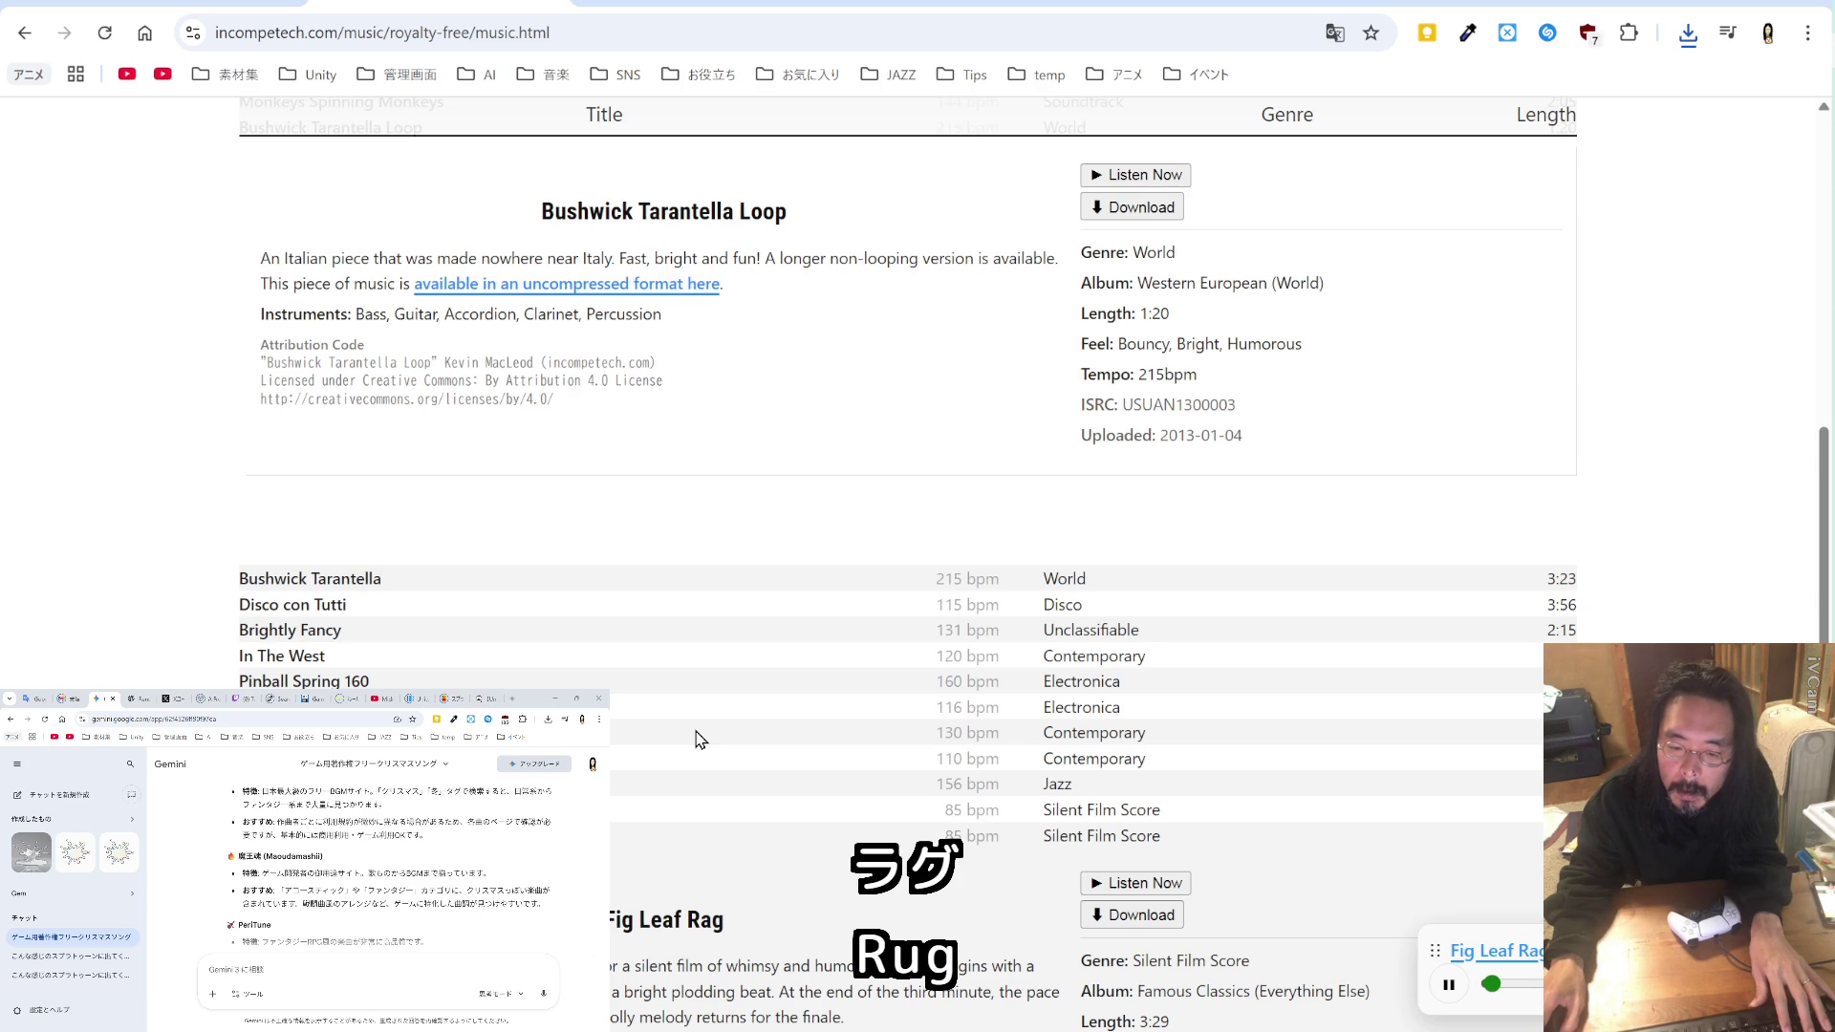
scroll(700, 739, down, 4)
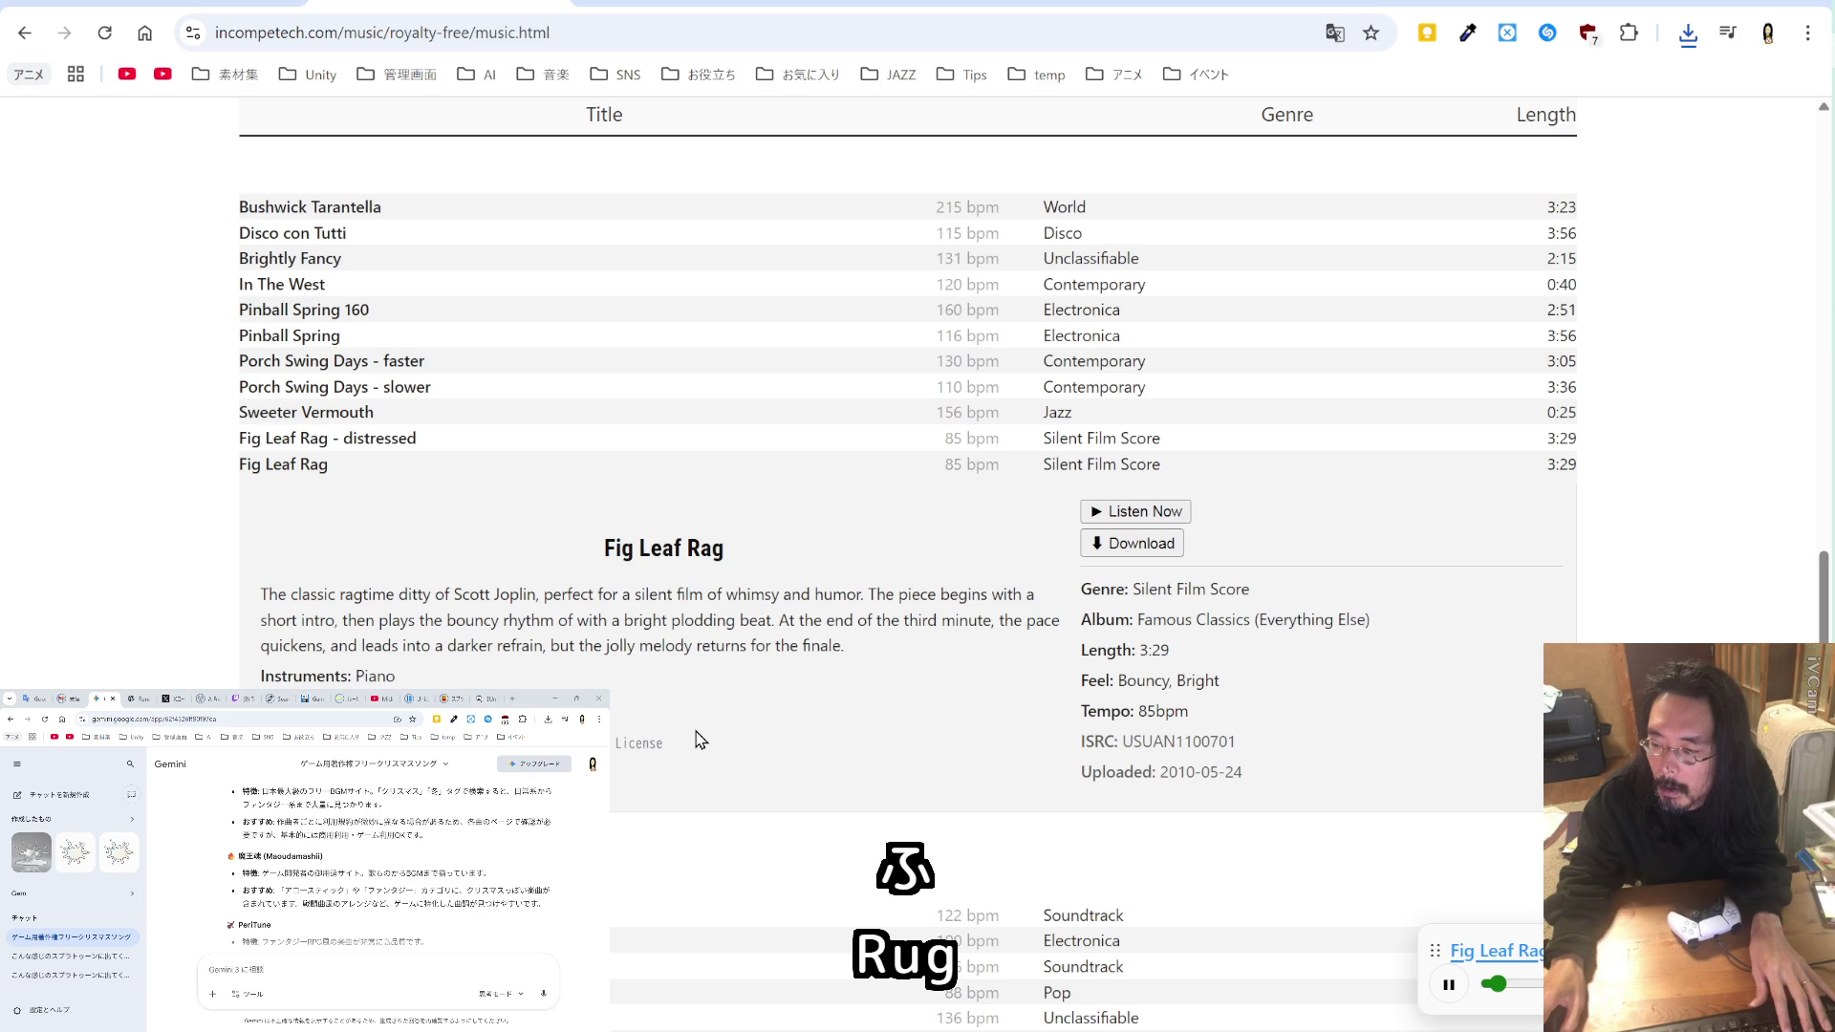
scroll(700, 739, down, 4)
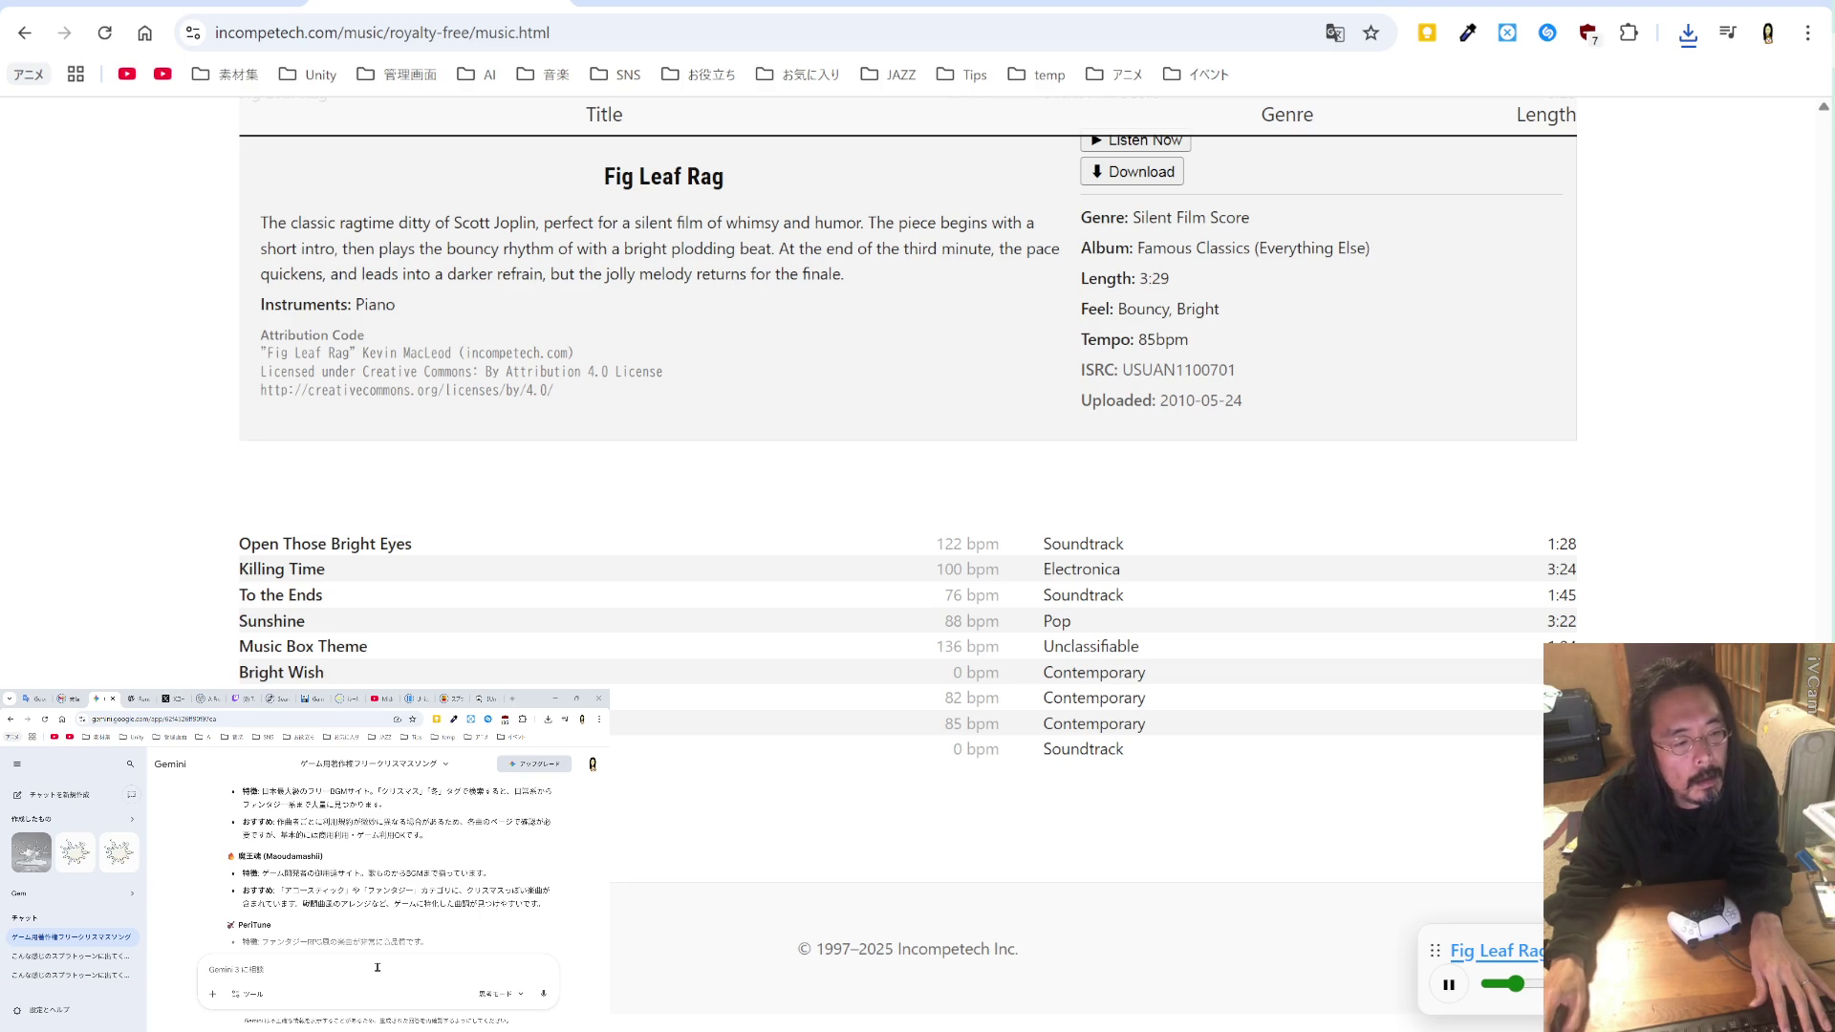
Step: Ask Gemini in Japanese for good Christmas songs for the one-week BeatChicken mini-game
text(hi-to)
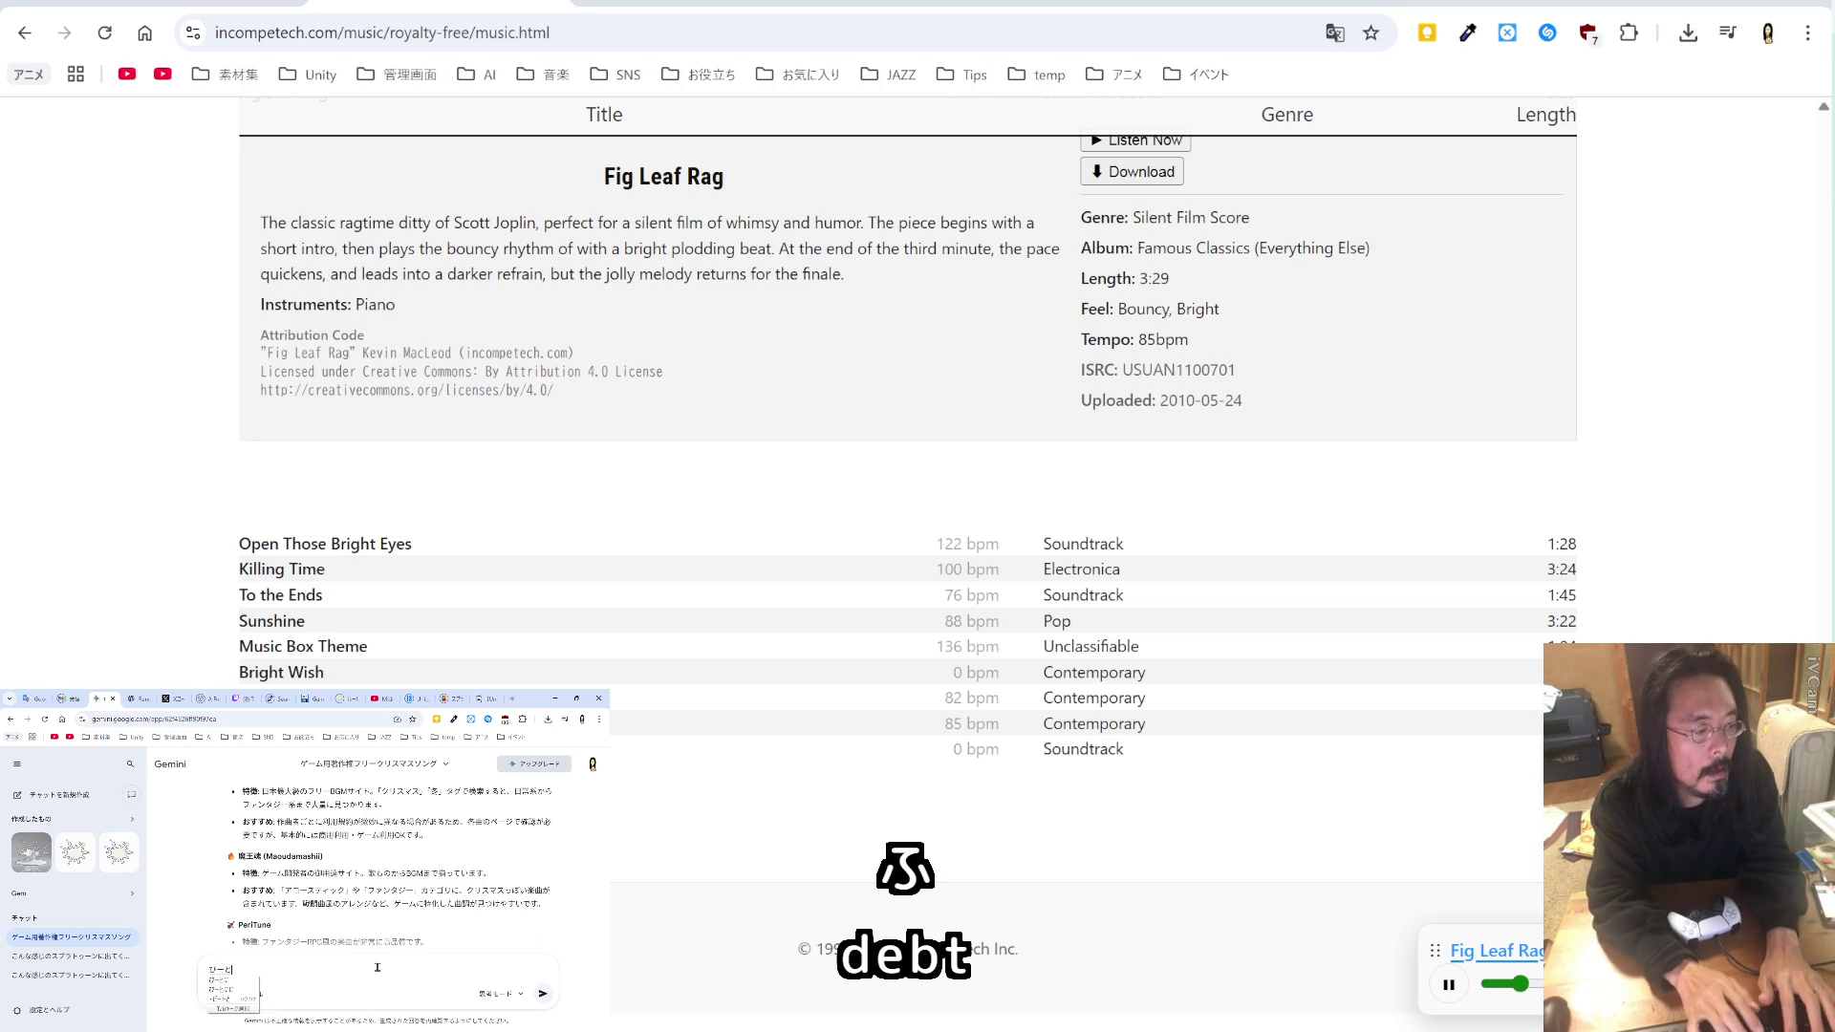
text(BeatChicken)
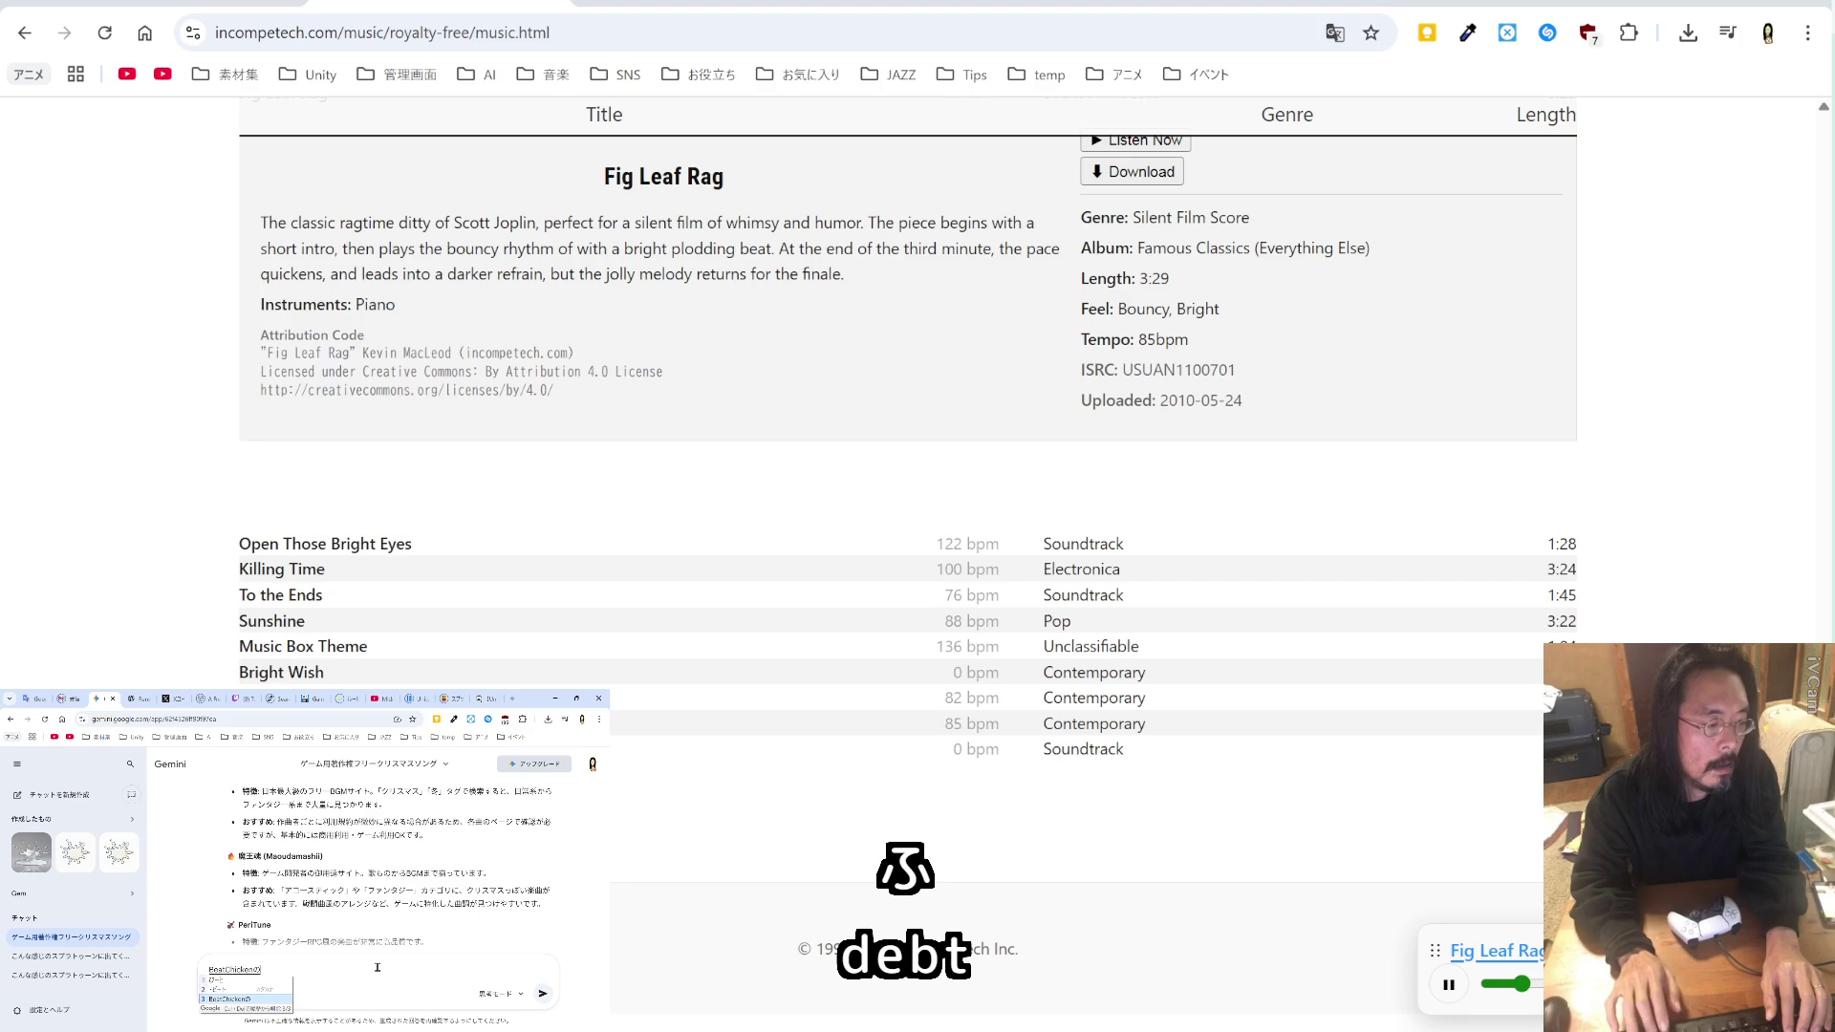
text(p)
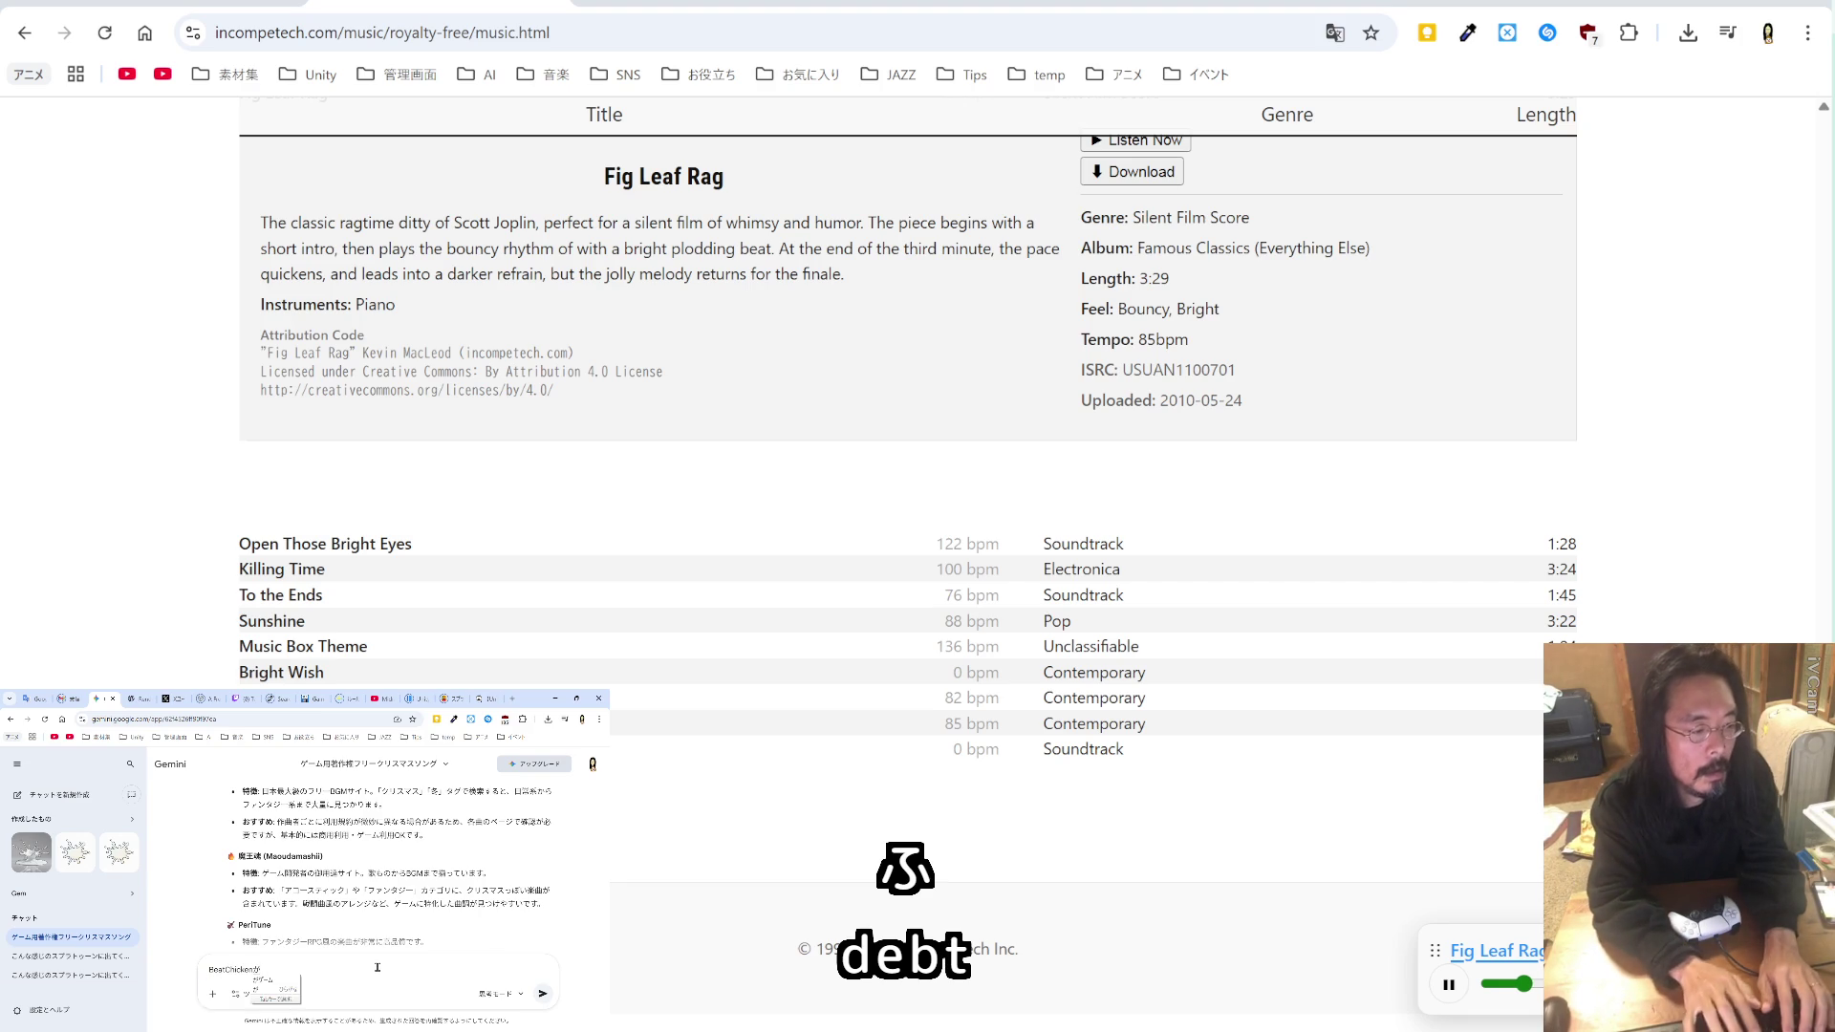
text(パレットにたまごw)
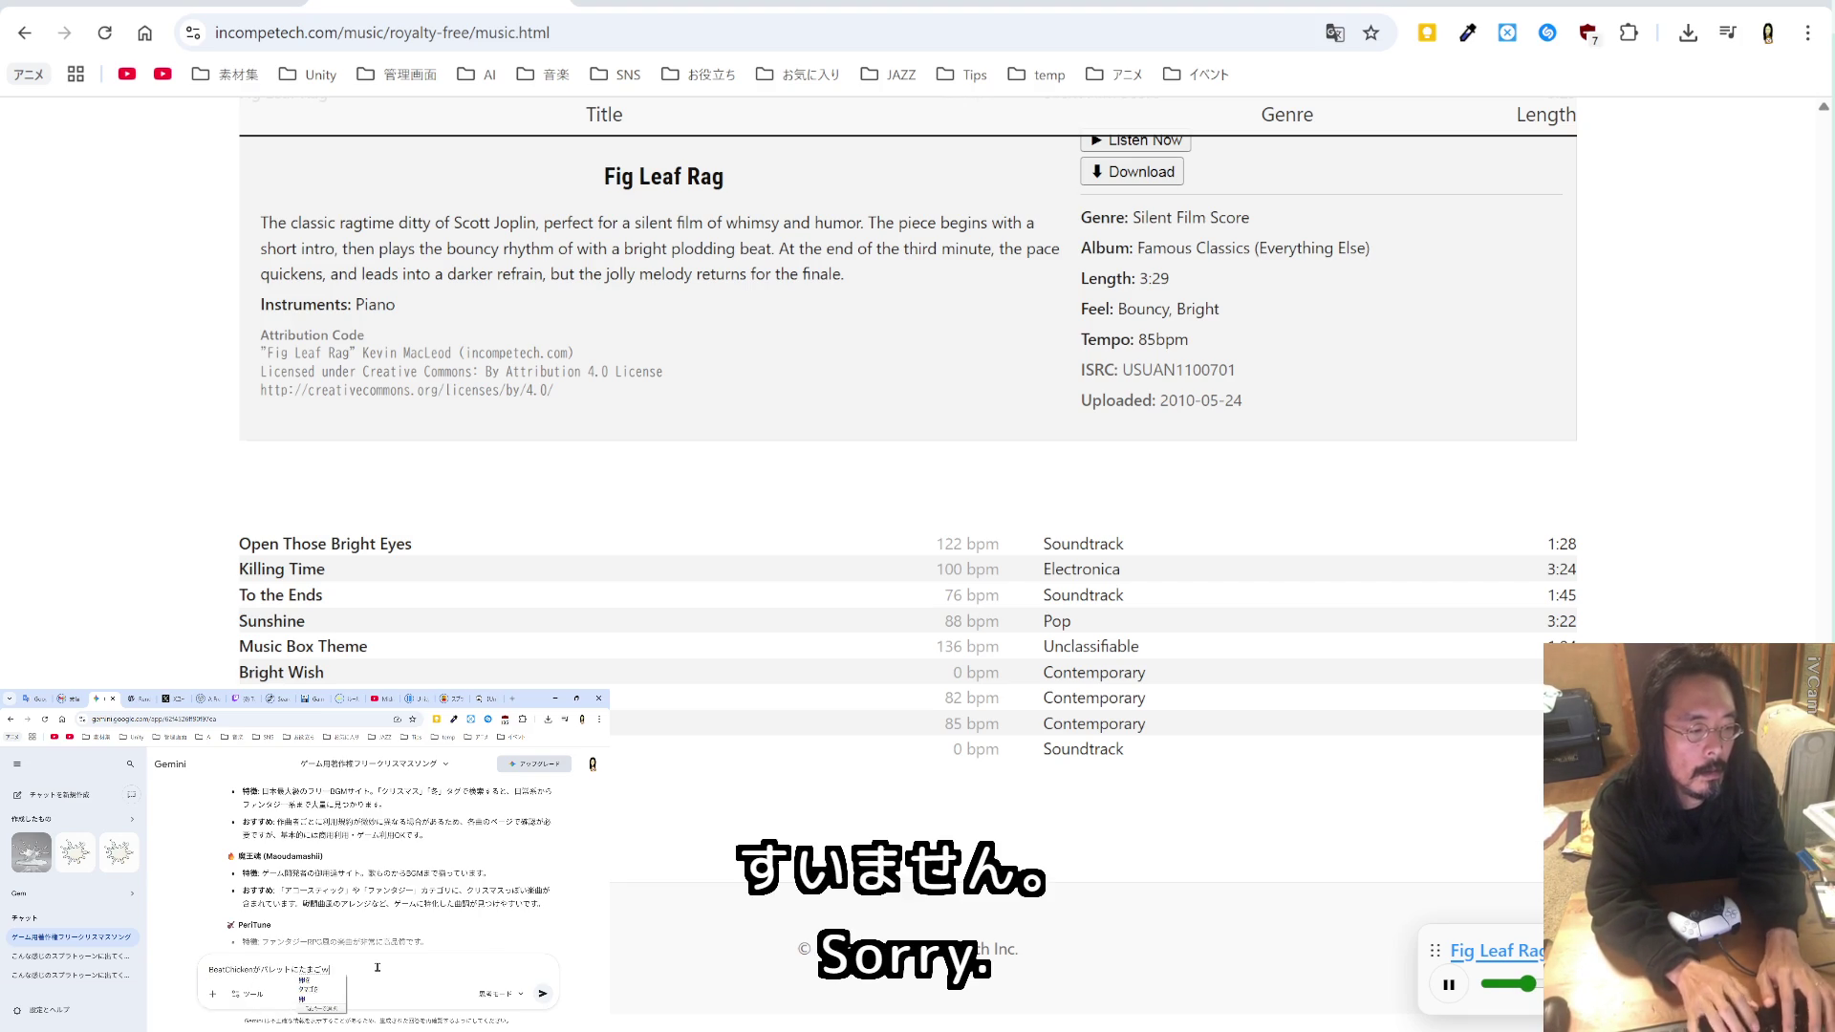
key(space)
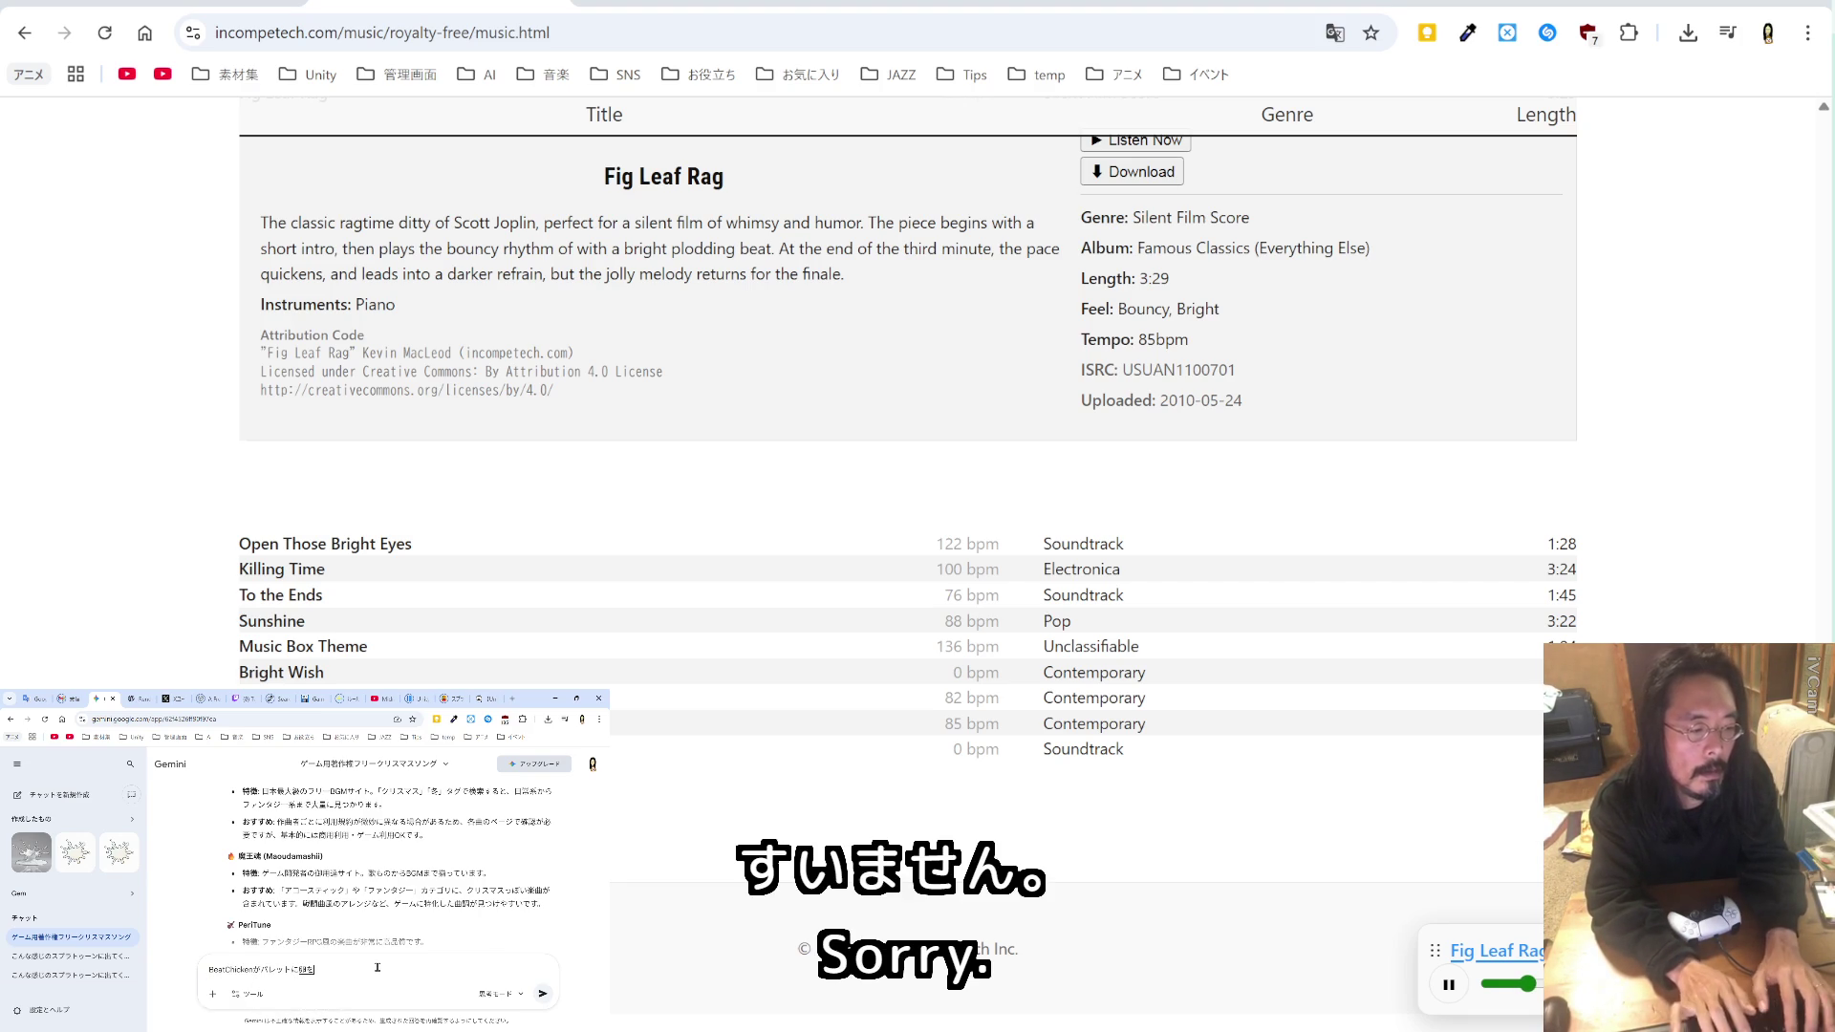
text(のせる)
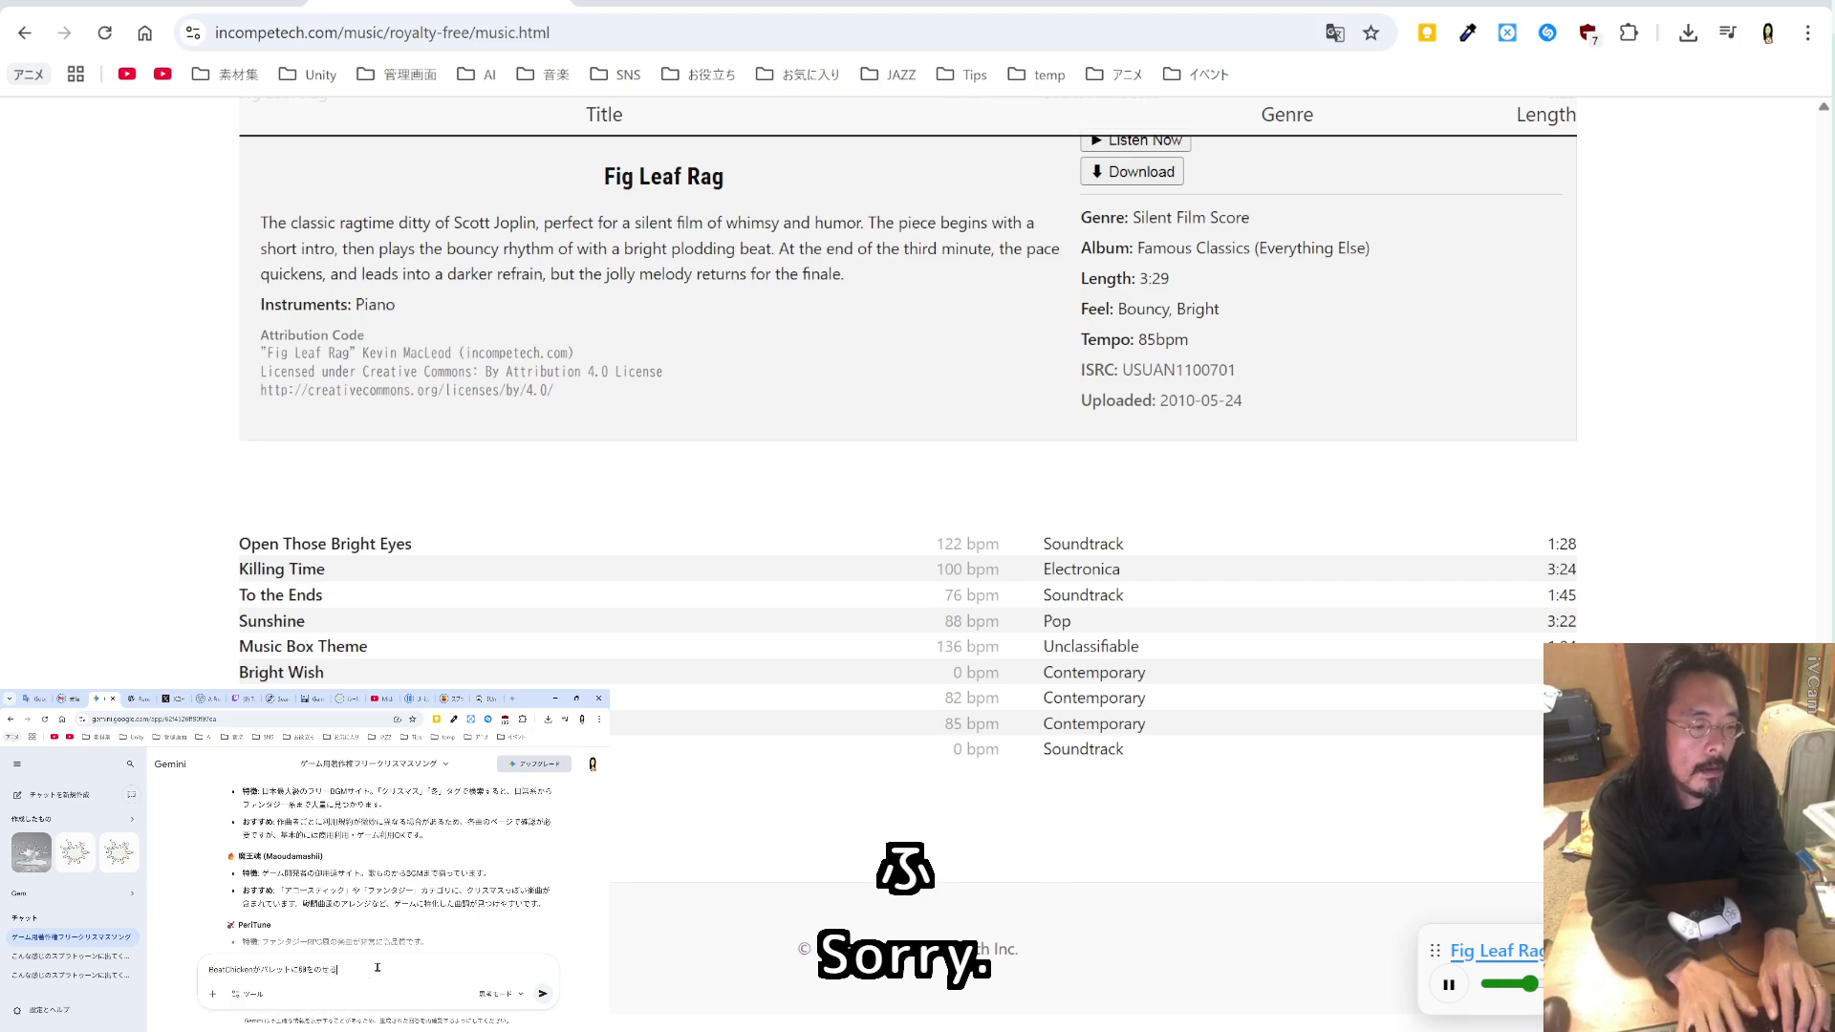
text(みにげーむ)
text(だけ)
text(ど、)
key(Return)
text(iwaekでだ)
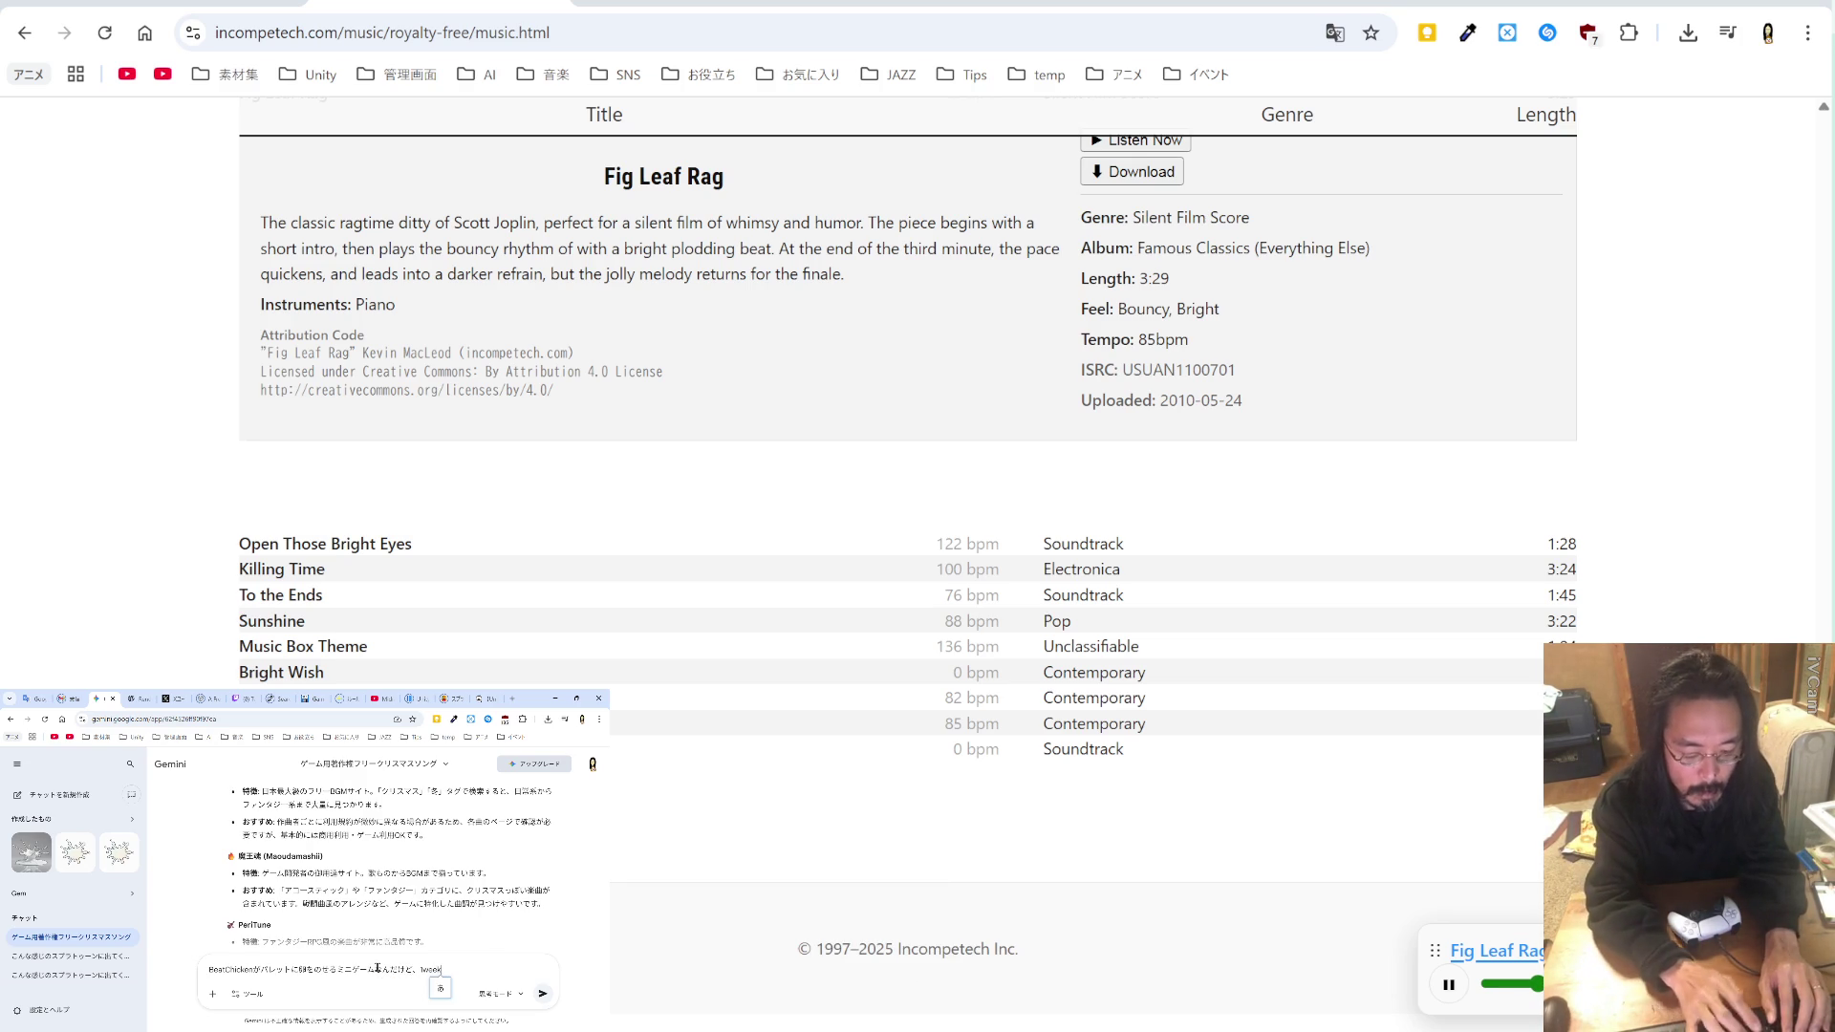
key(BackSpace)
text(だすのd)
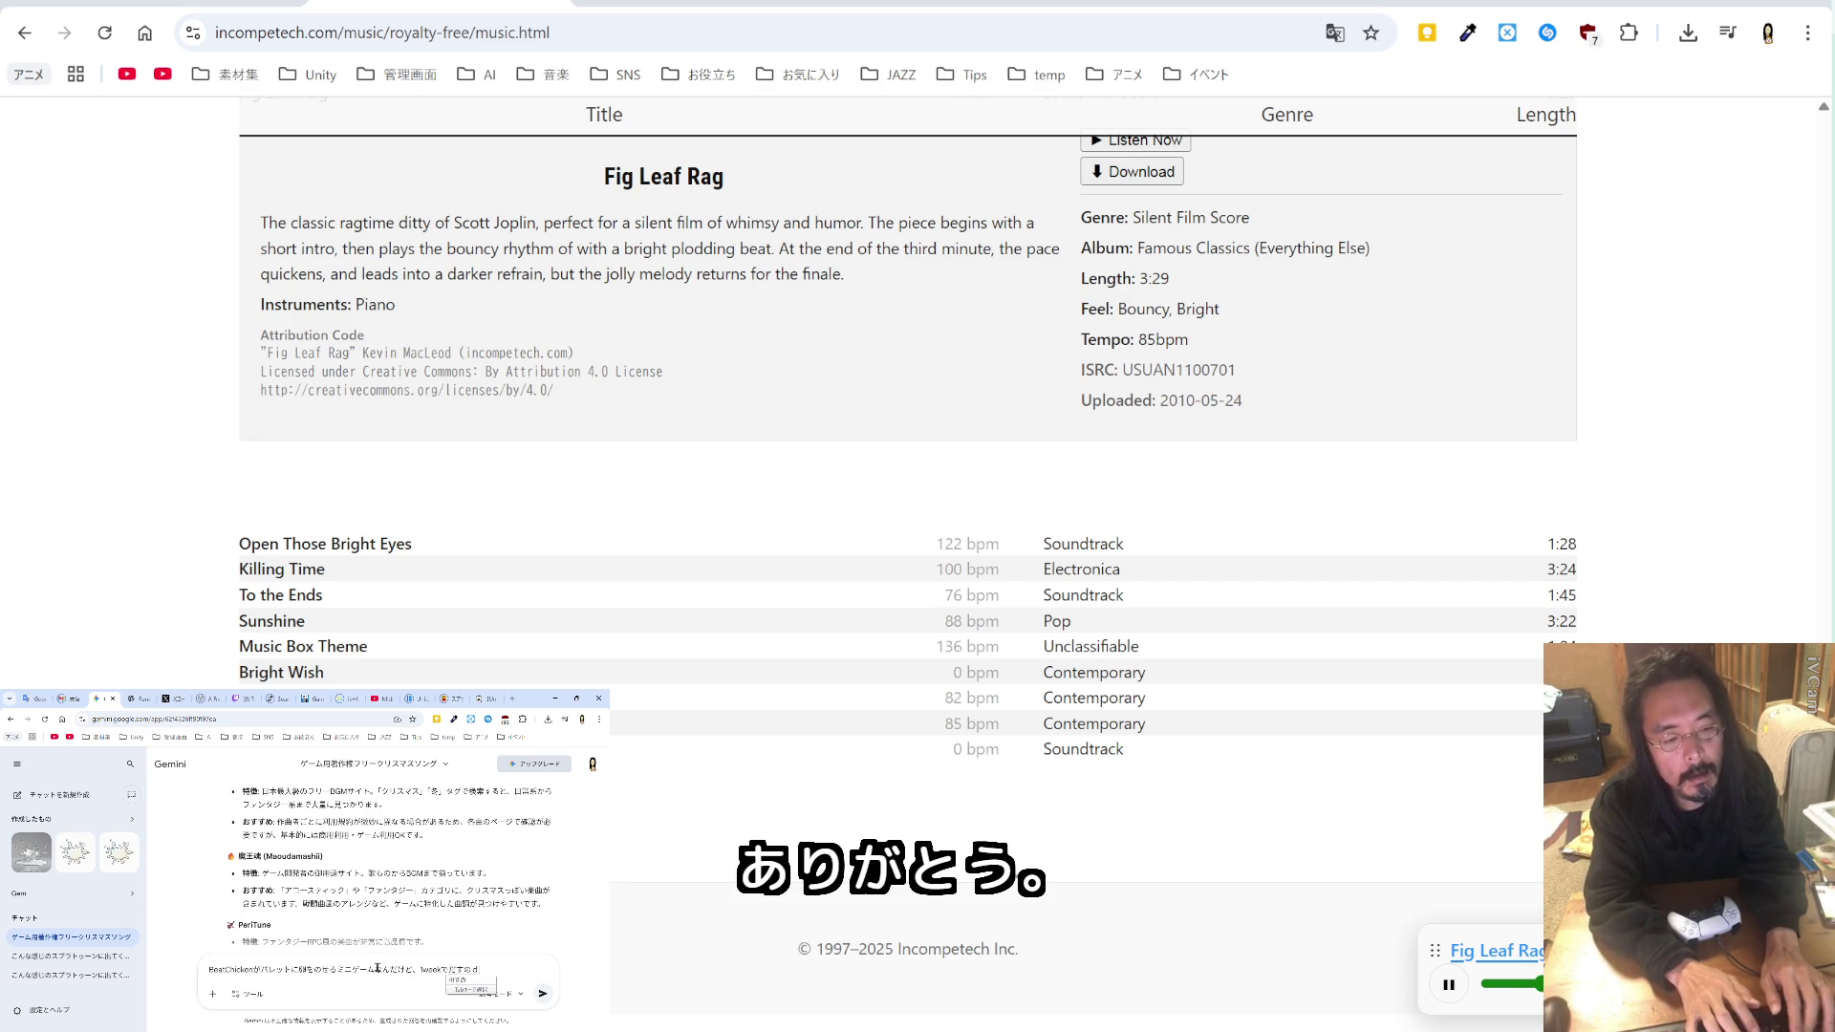
key(space)
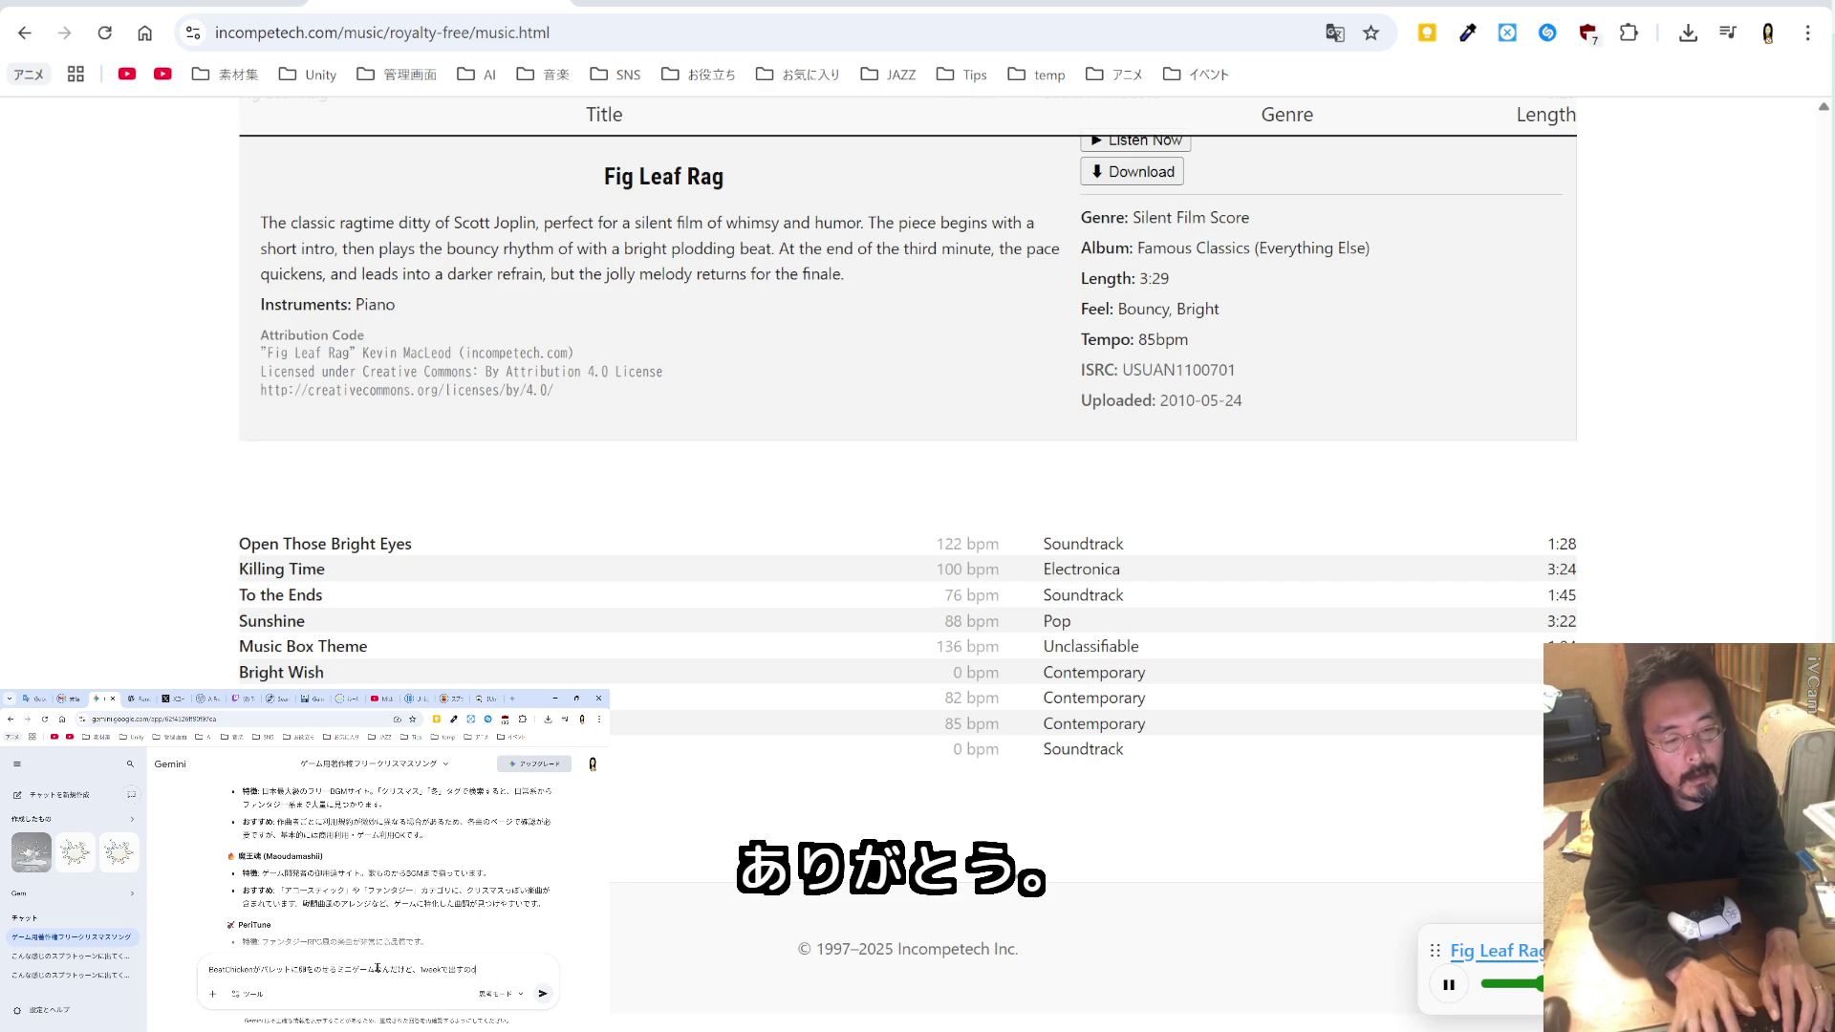
text(で)
text(しまて)
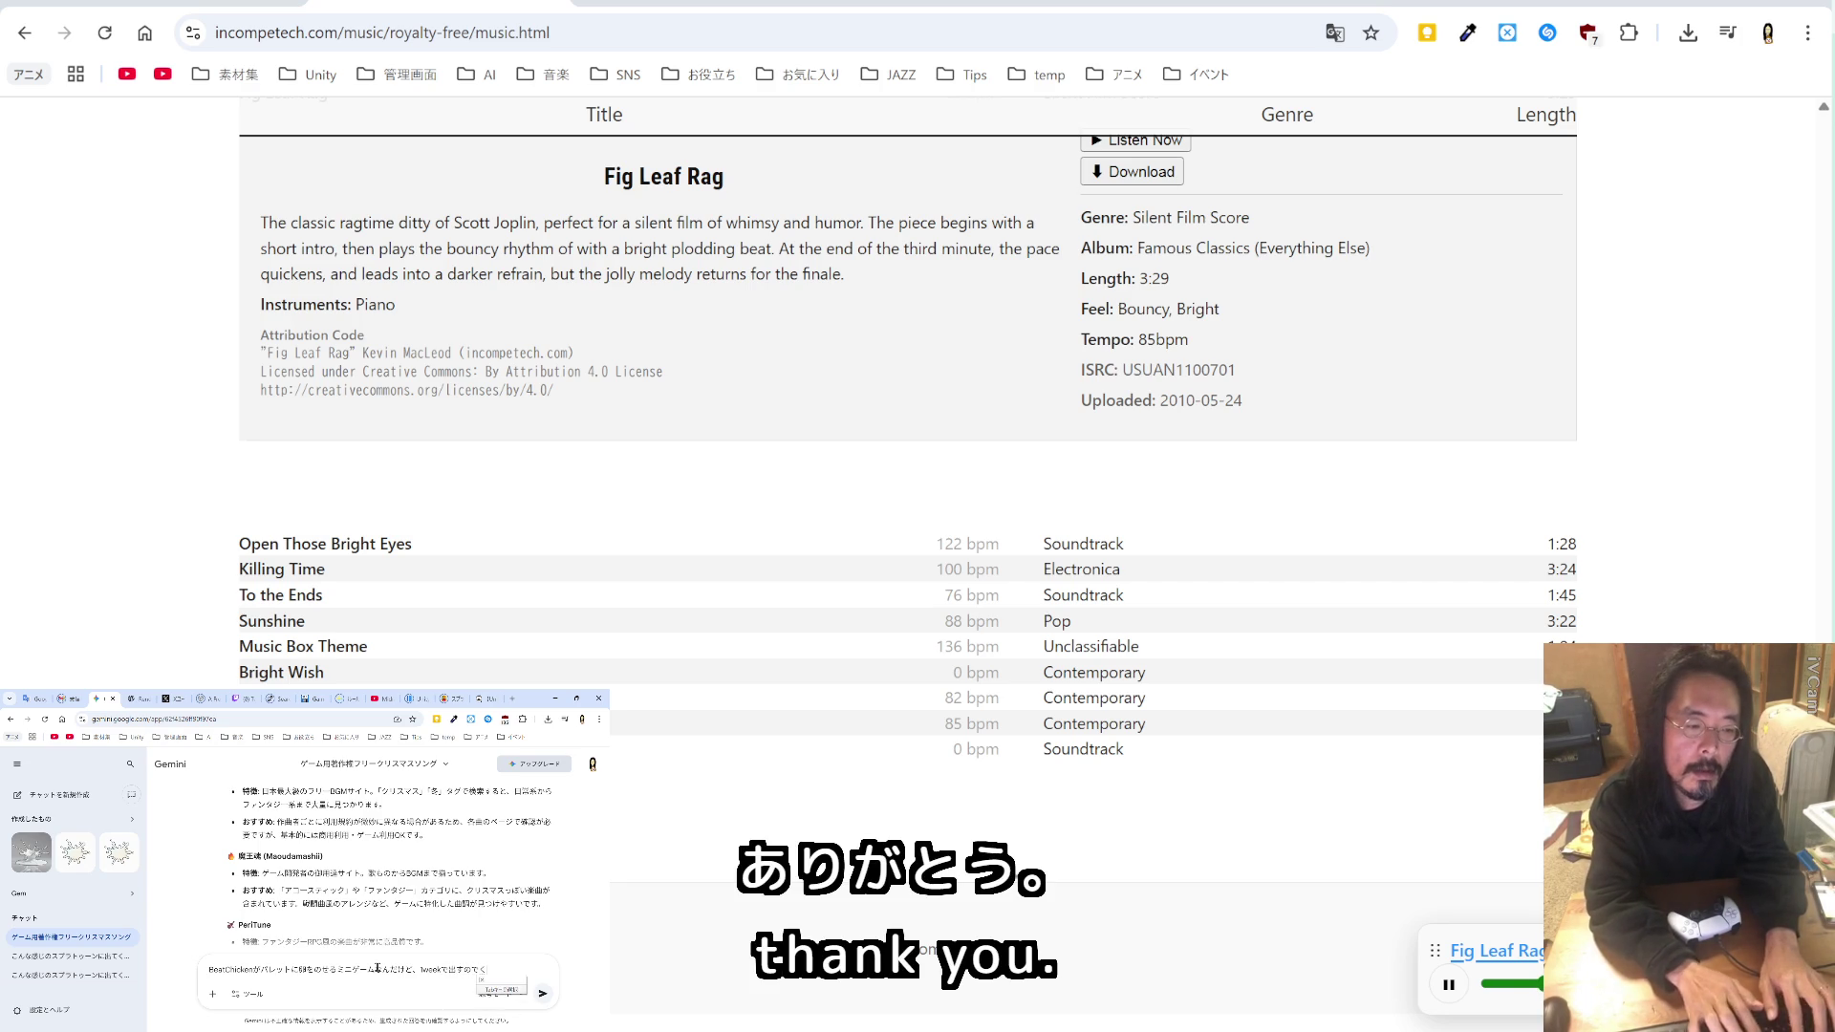
text(時間的にくりすま)
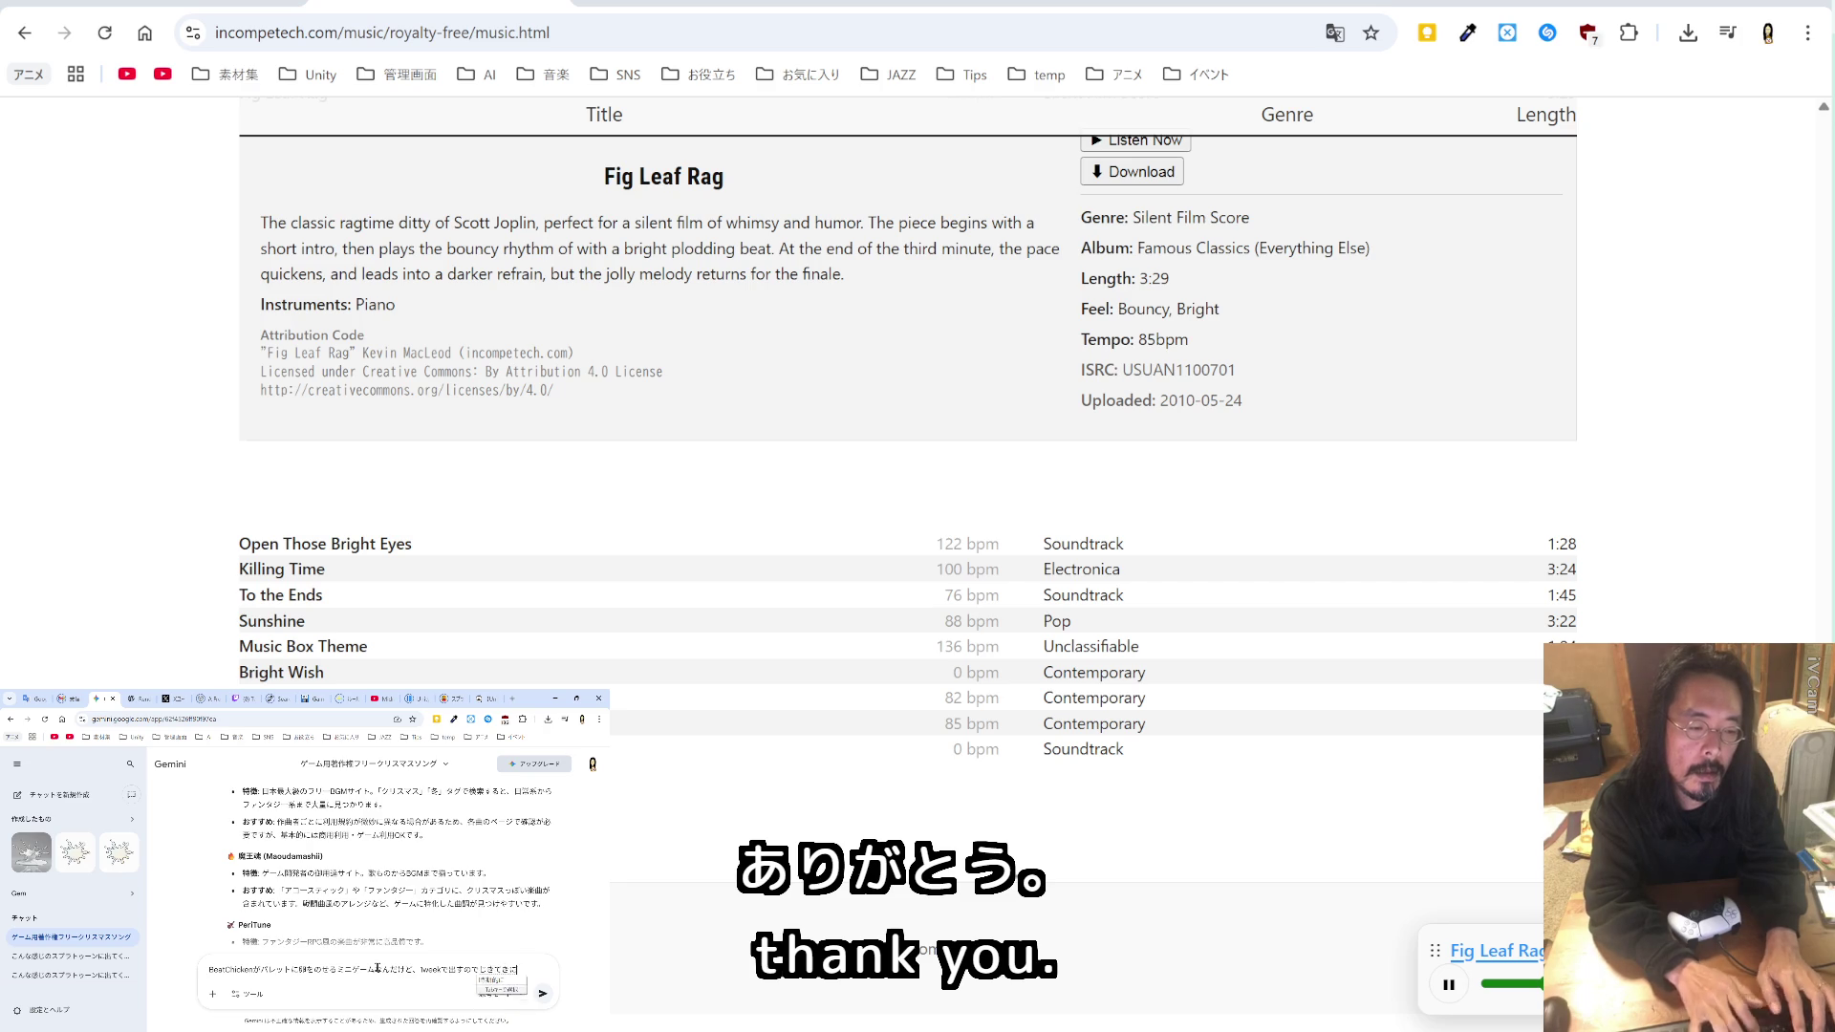
text(す)
key(space)
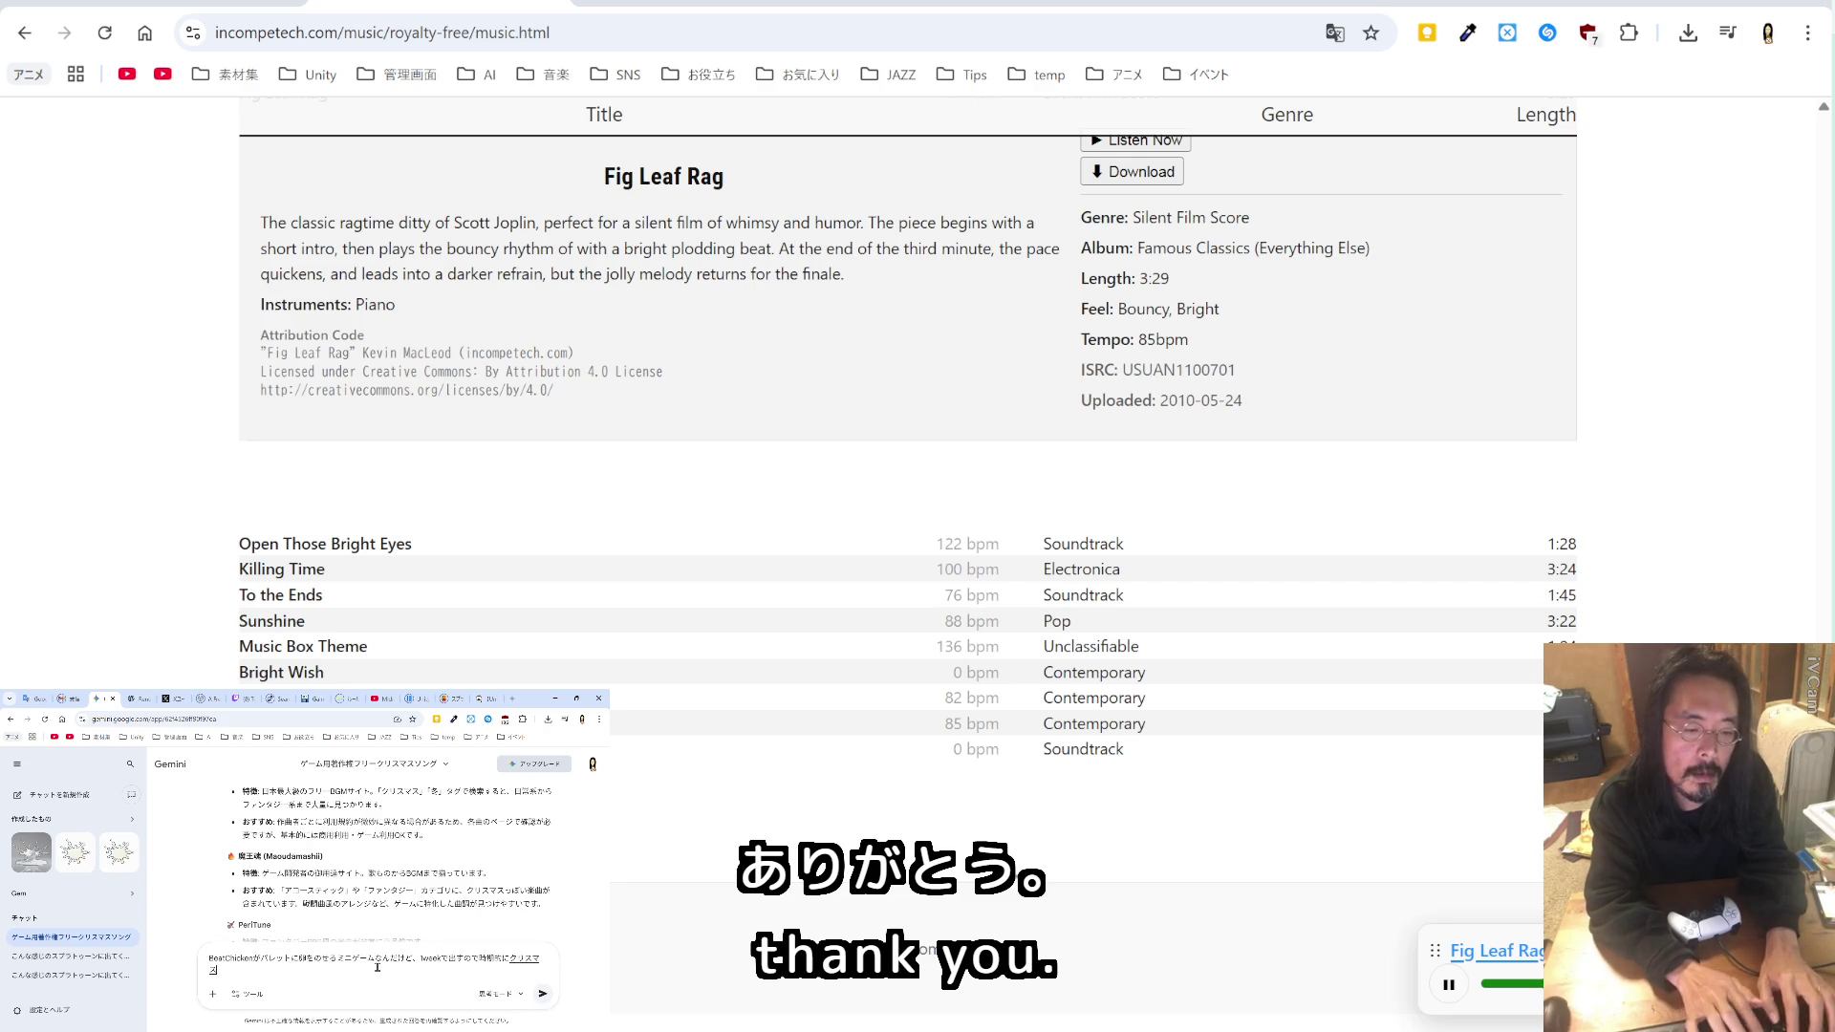
text(ソングと)
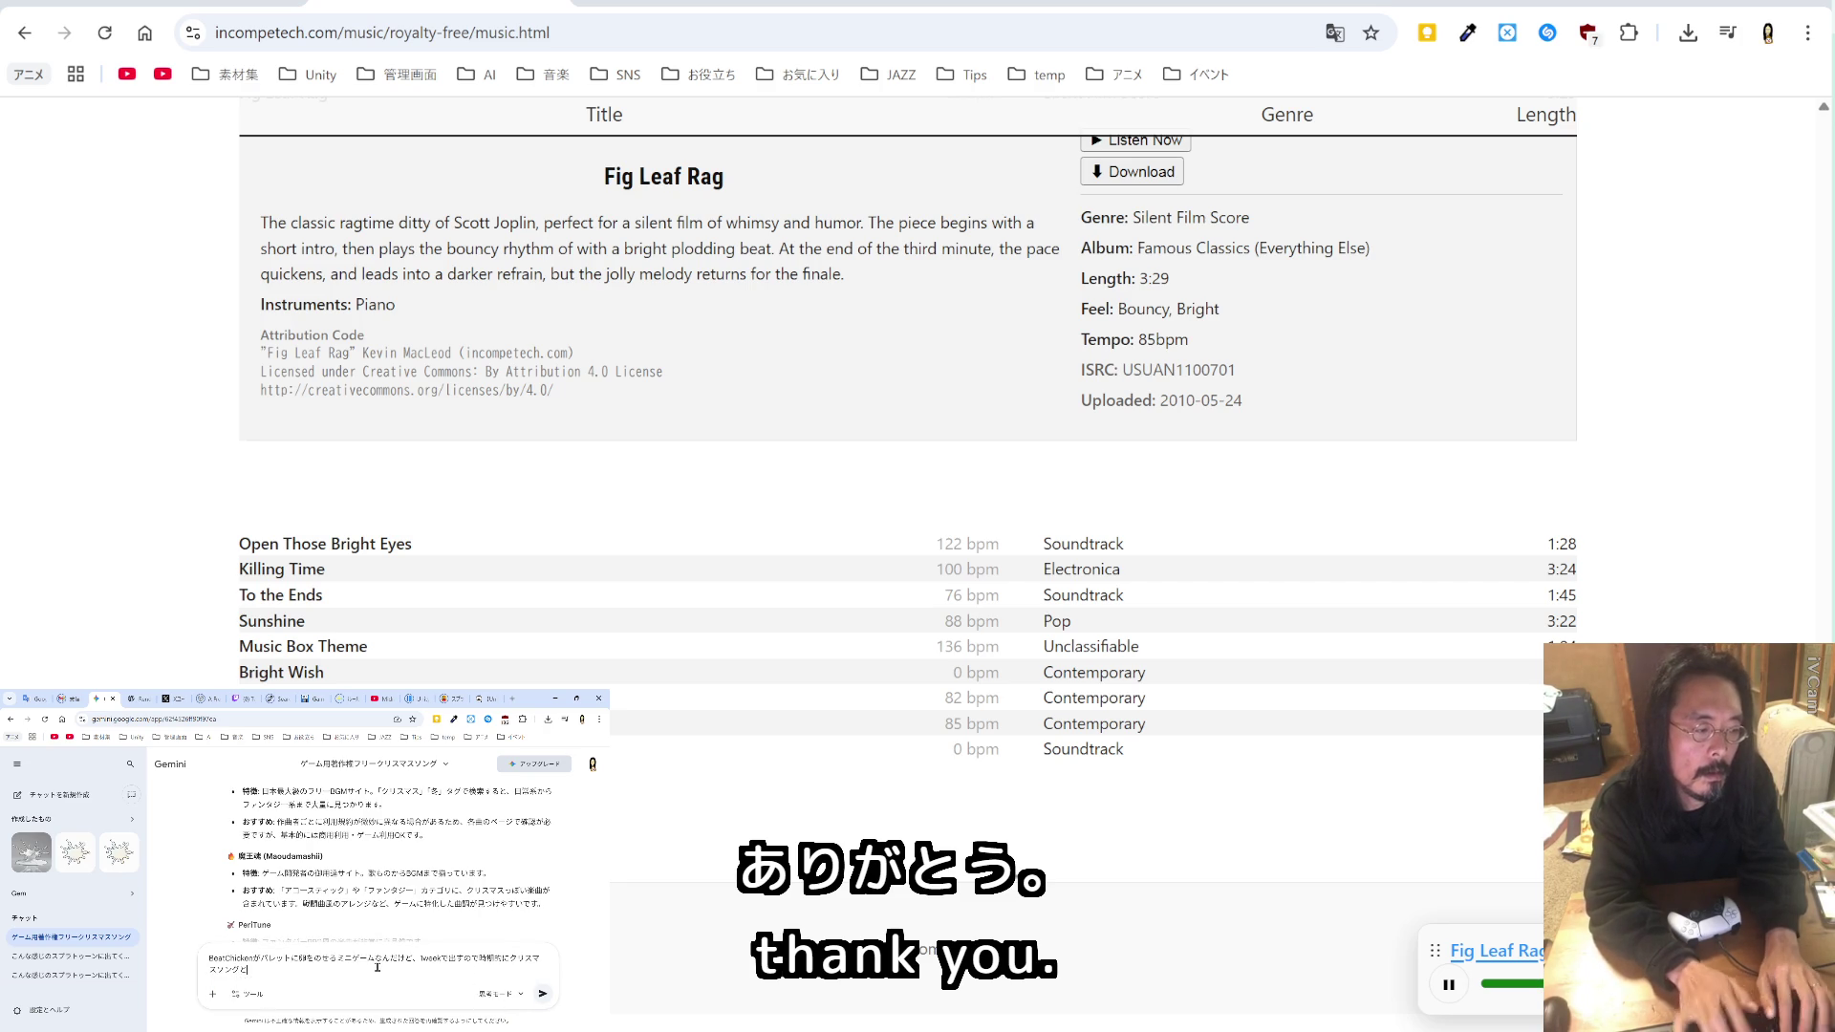
text(はか)
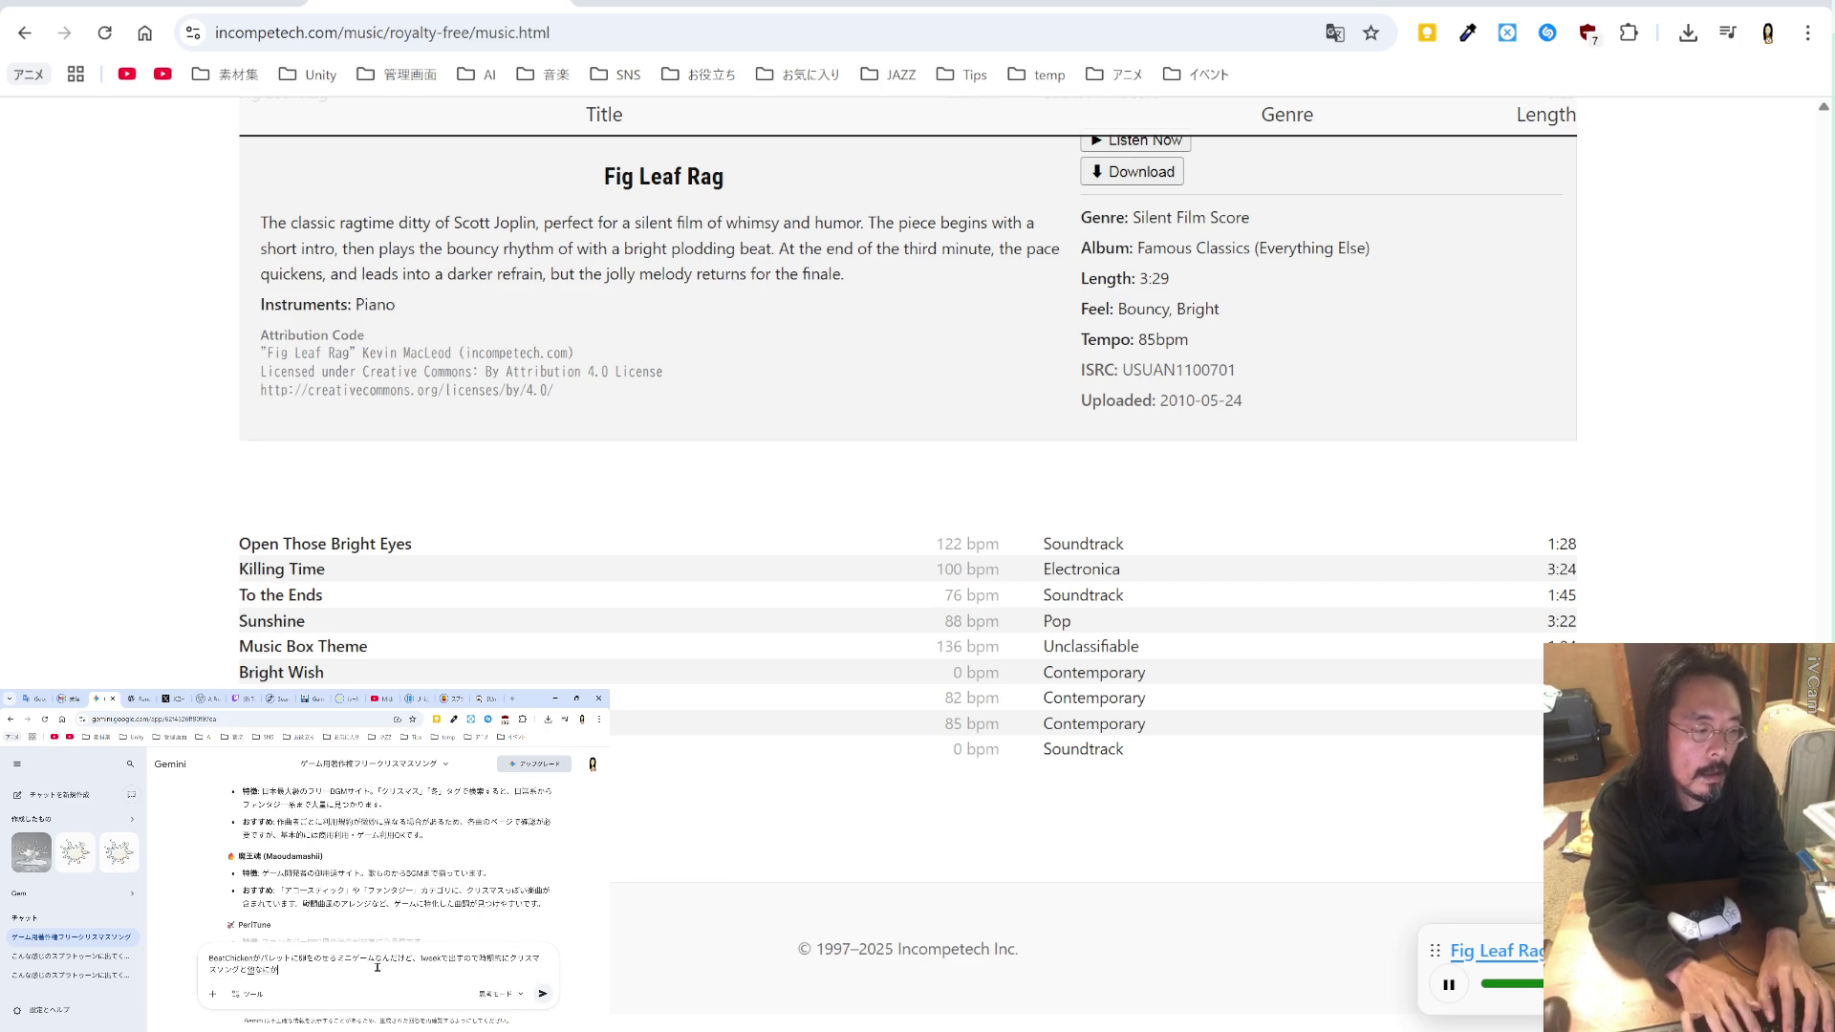
text(になにかい曲あr)
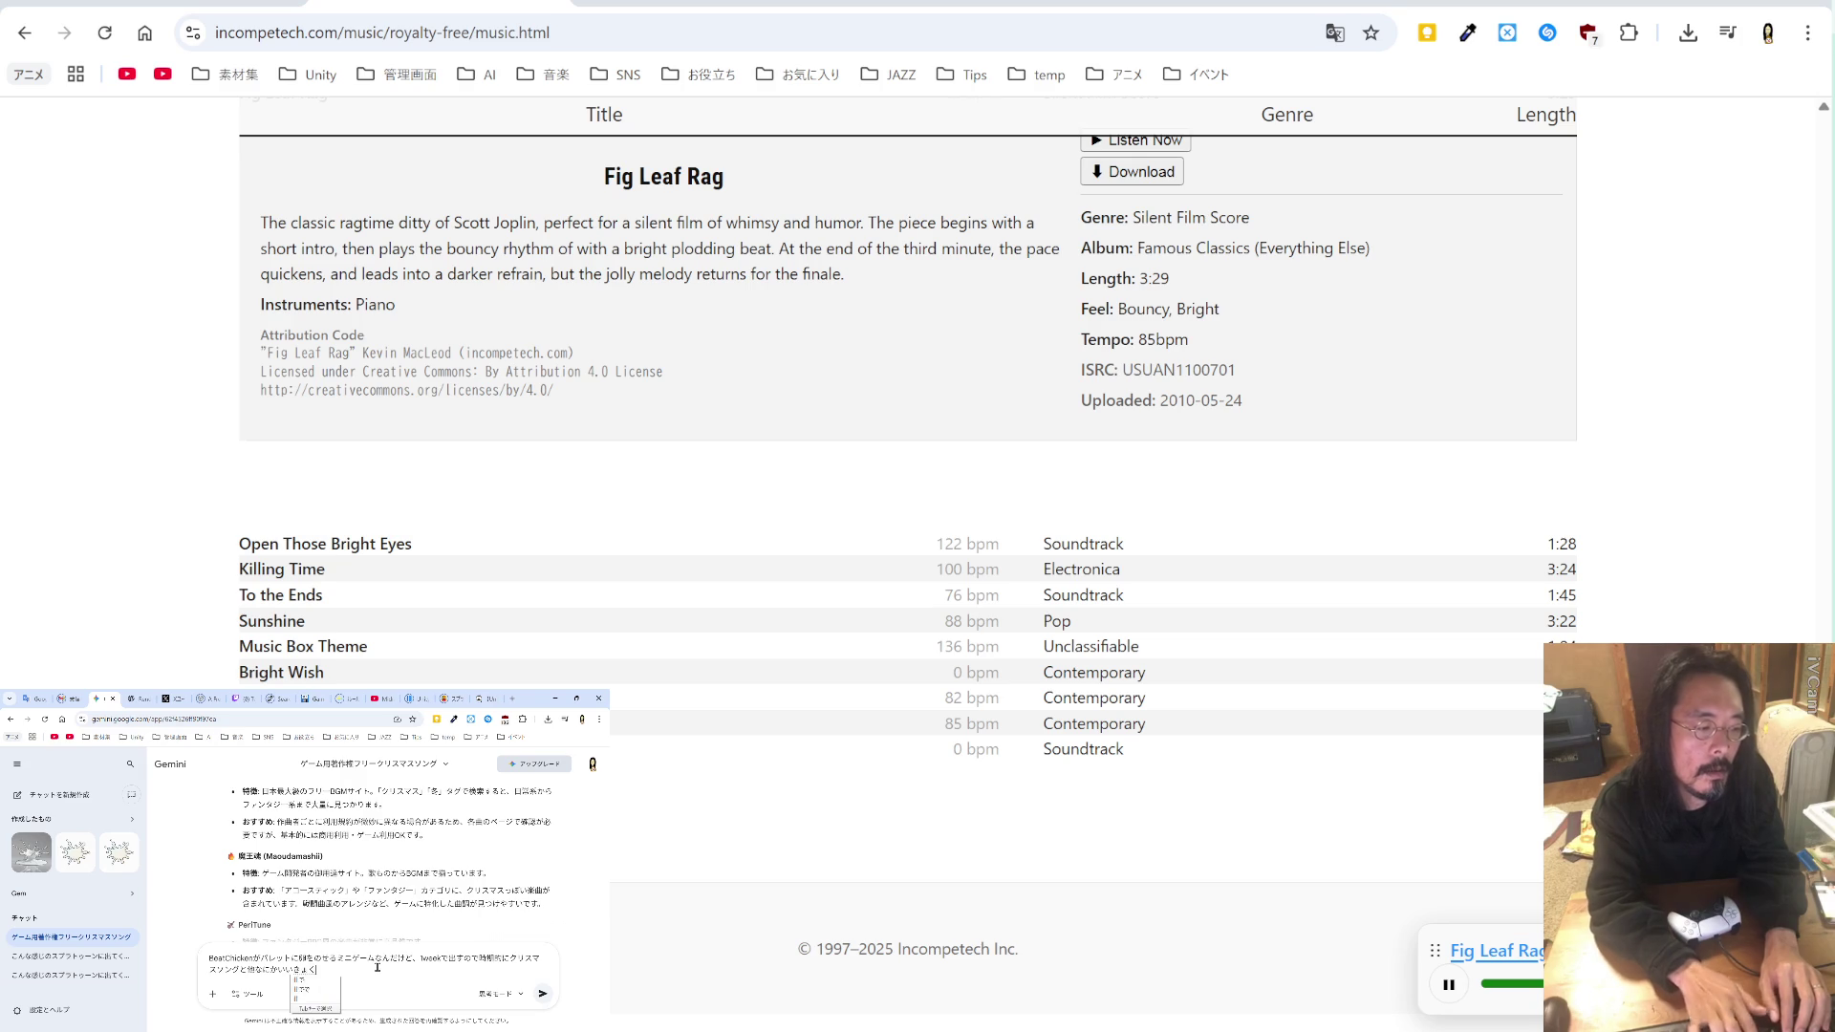
text(りませんか)
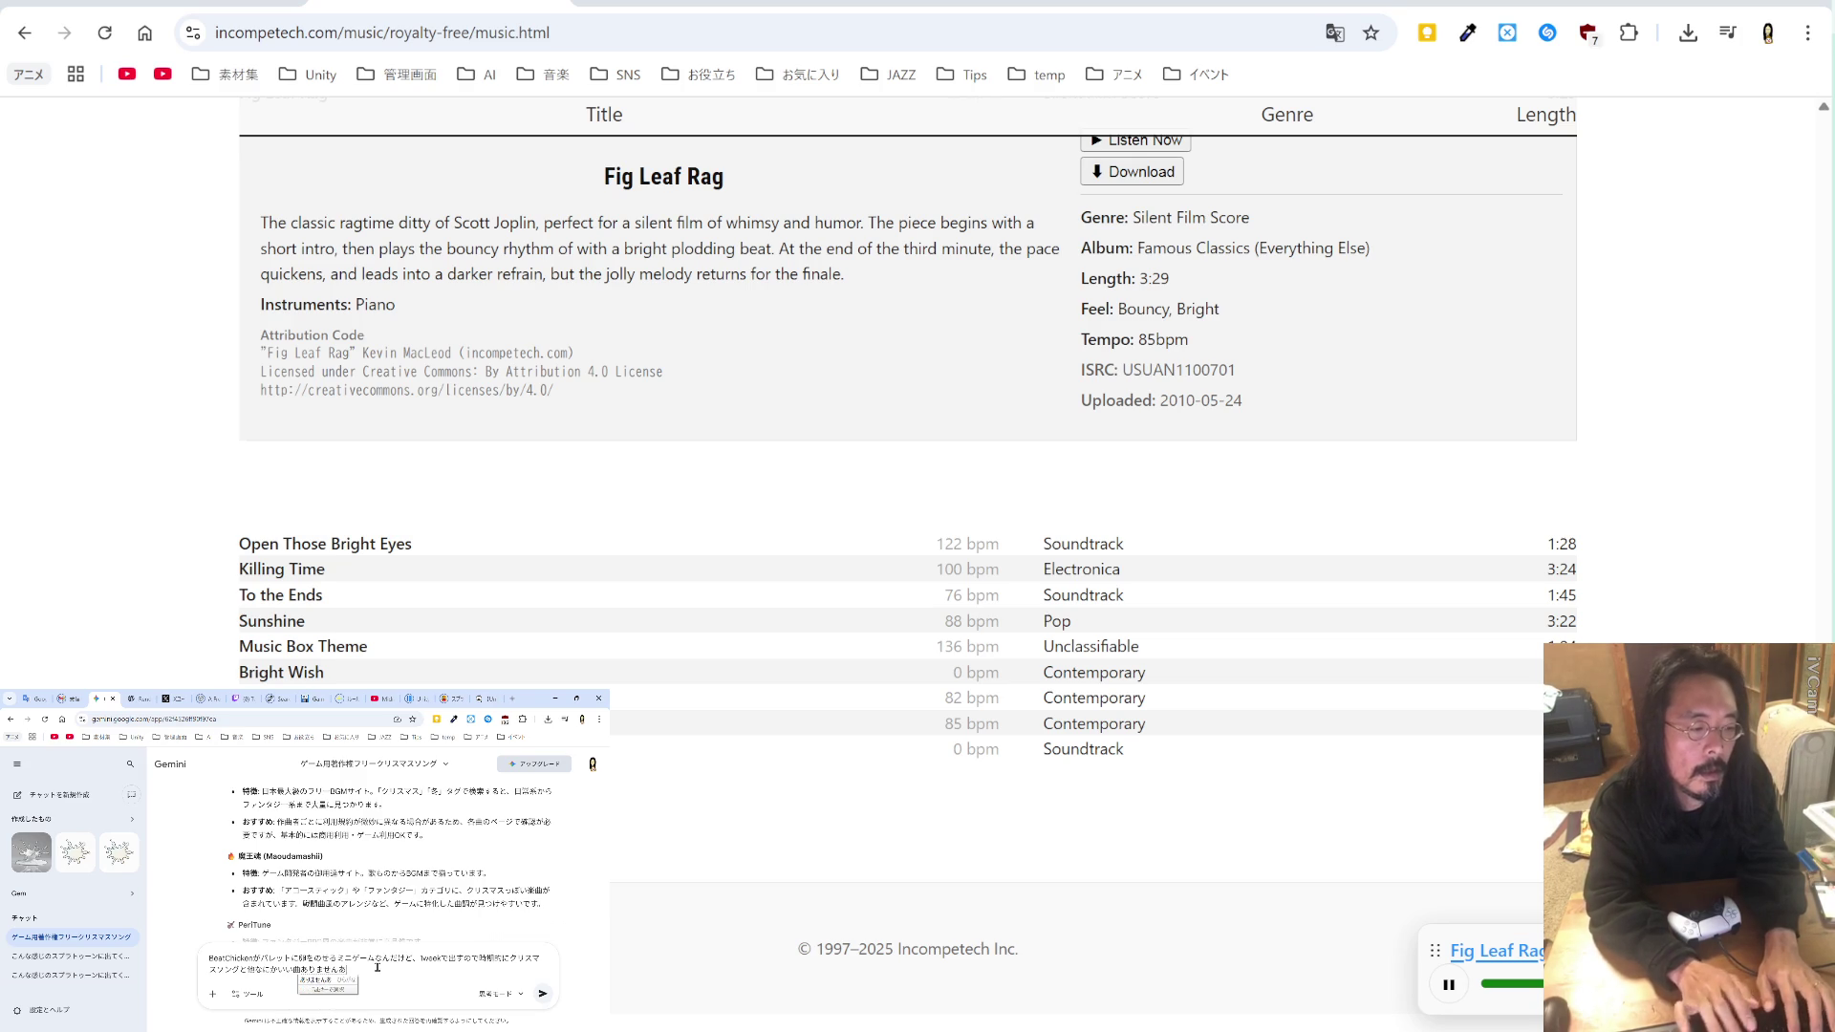
key(Return)
key(Return)
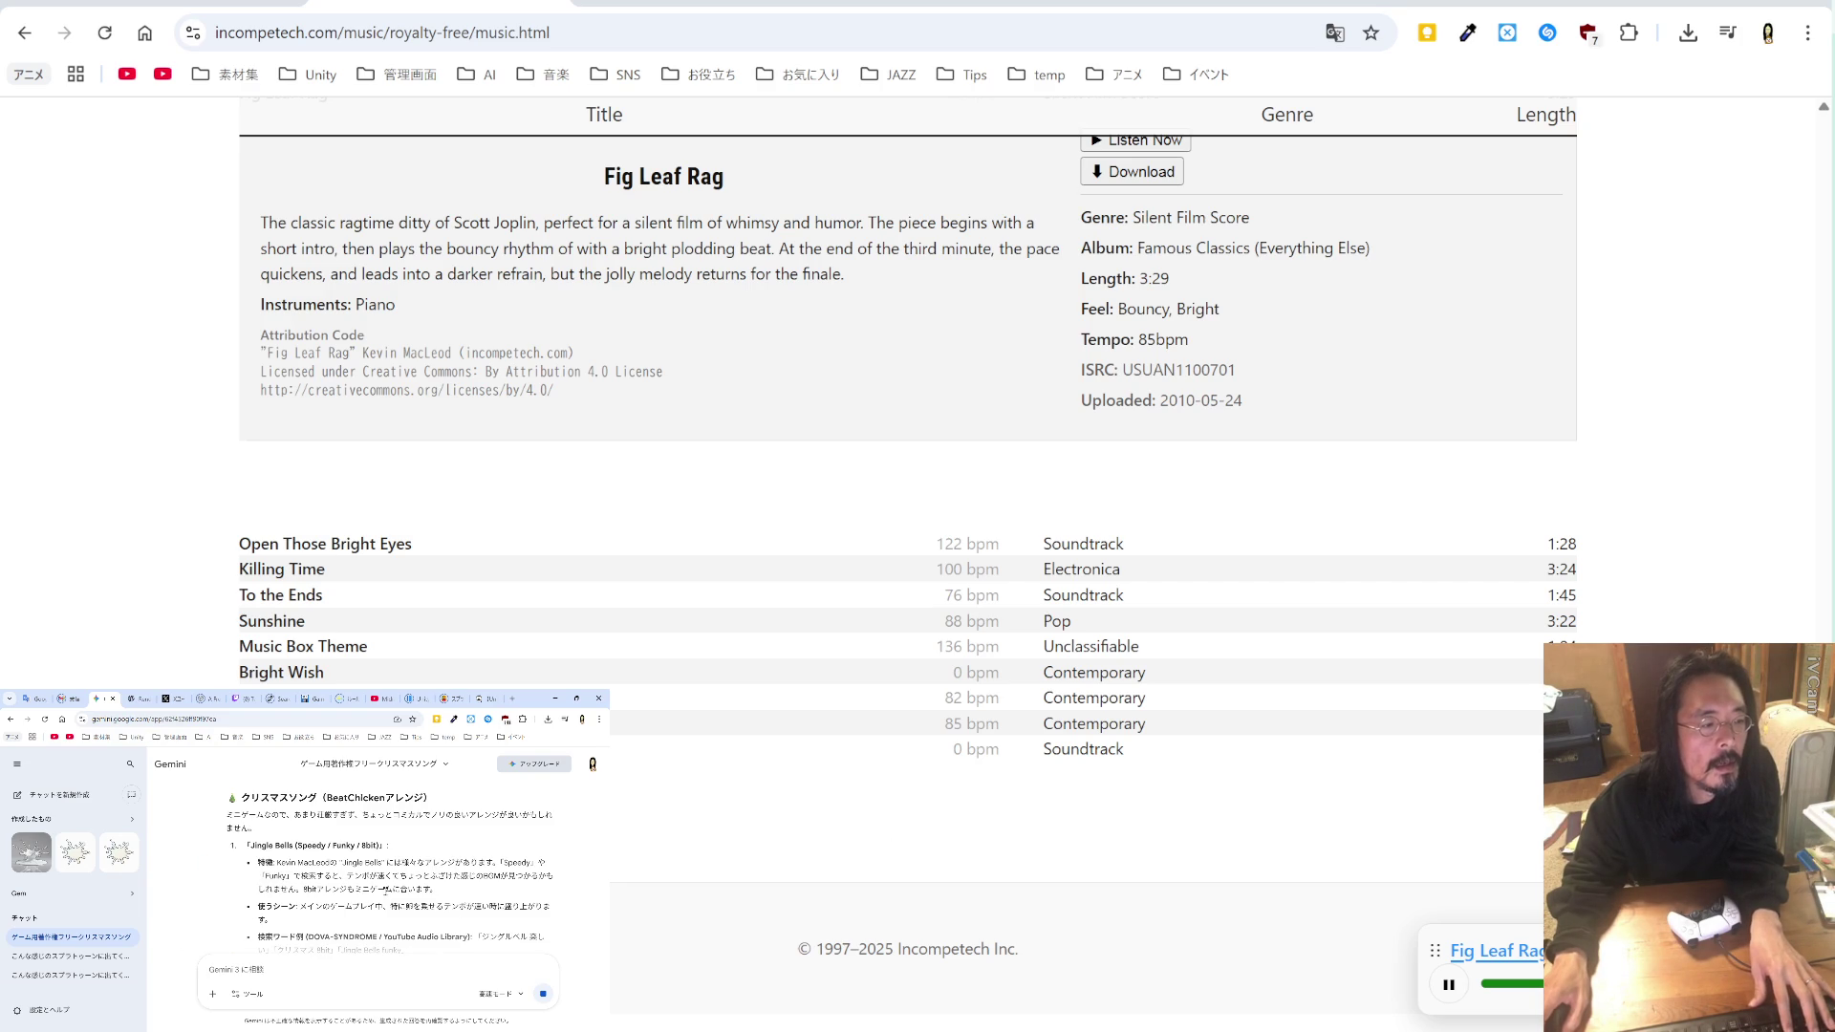
double_click(277, 875)
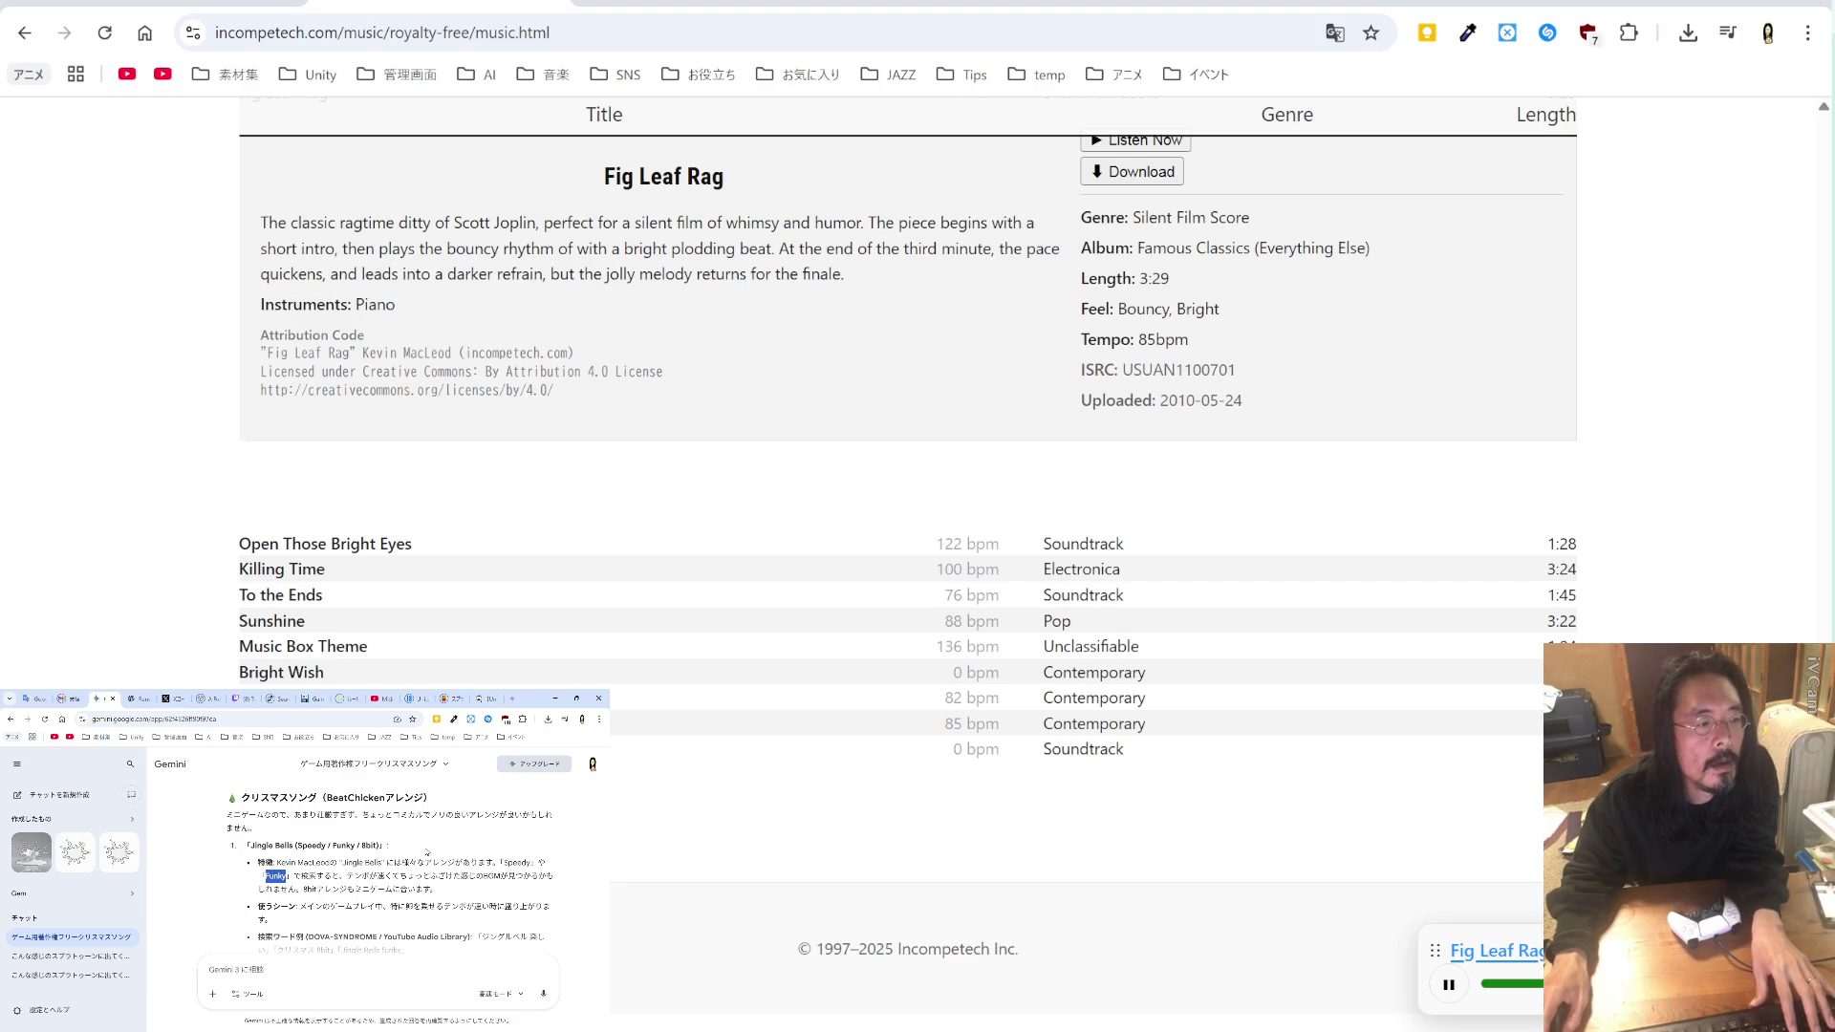
Step: Search Incompetech for Jingle Bells (Speedy / Funky / 8bit), then narrow it to 'Bells'
drag(381, 845, 259, 844)
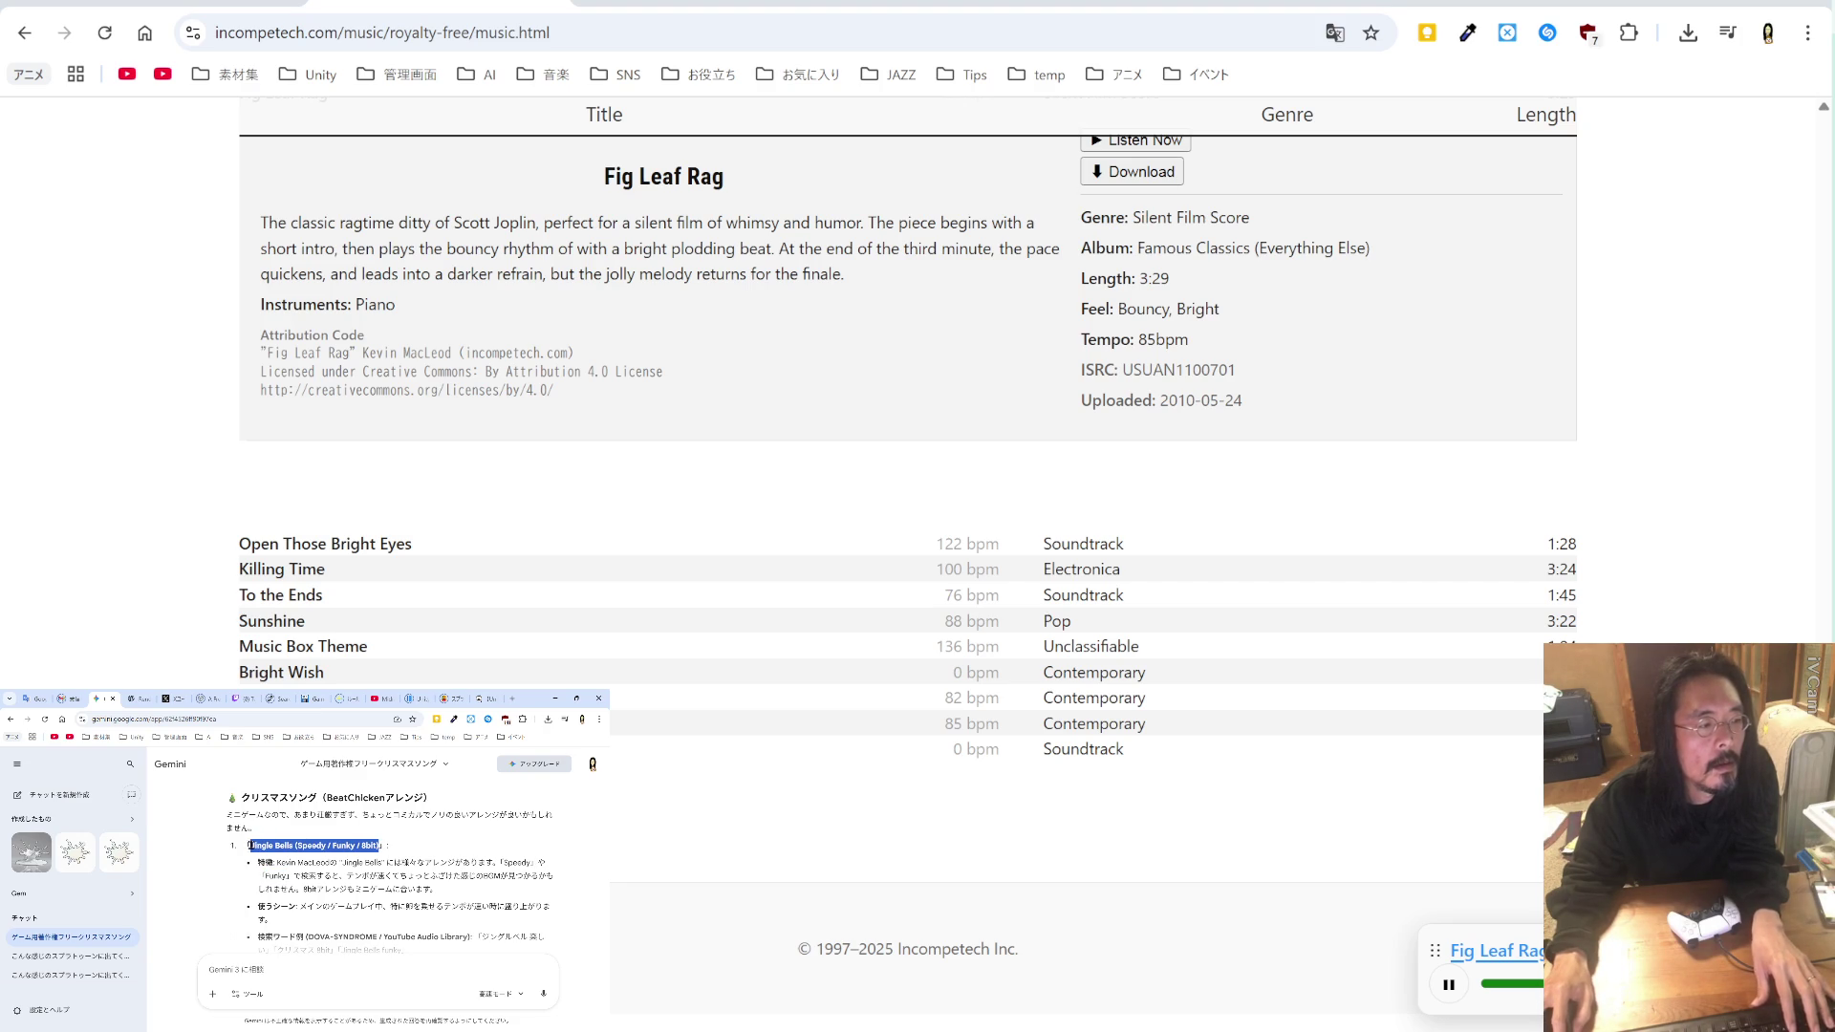
scroll(593, 240, up, 10)
drag(410, 349, 124, 369)
text(Jingle Bells (Speedy / Funky / 8bit))
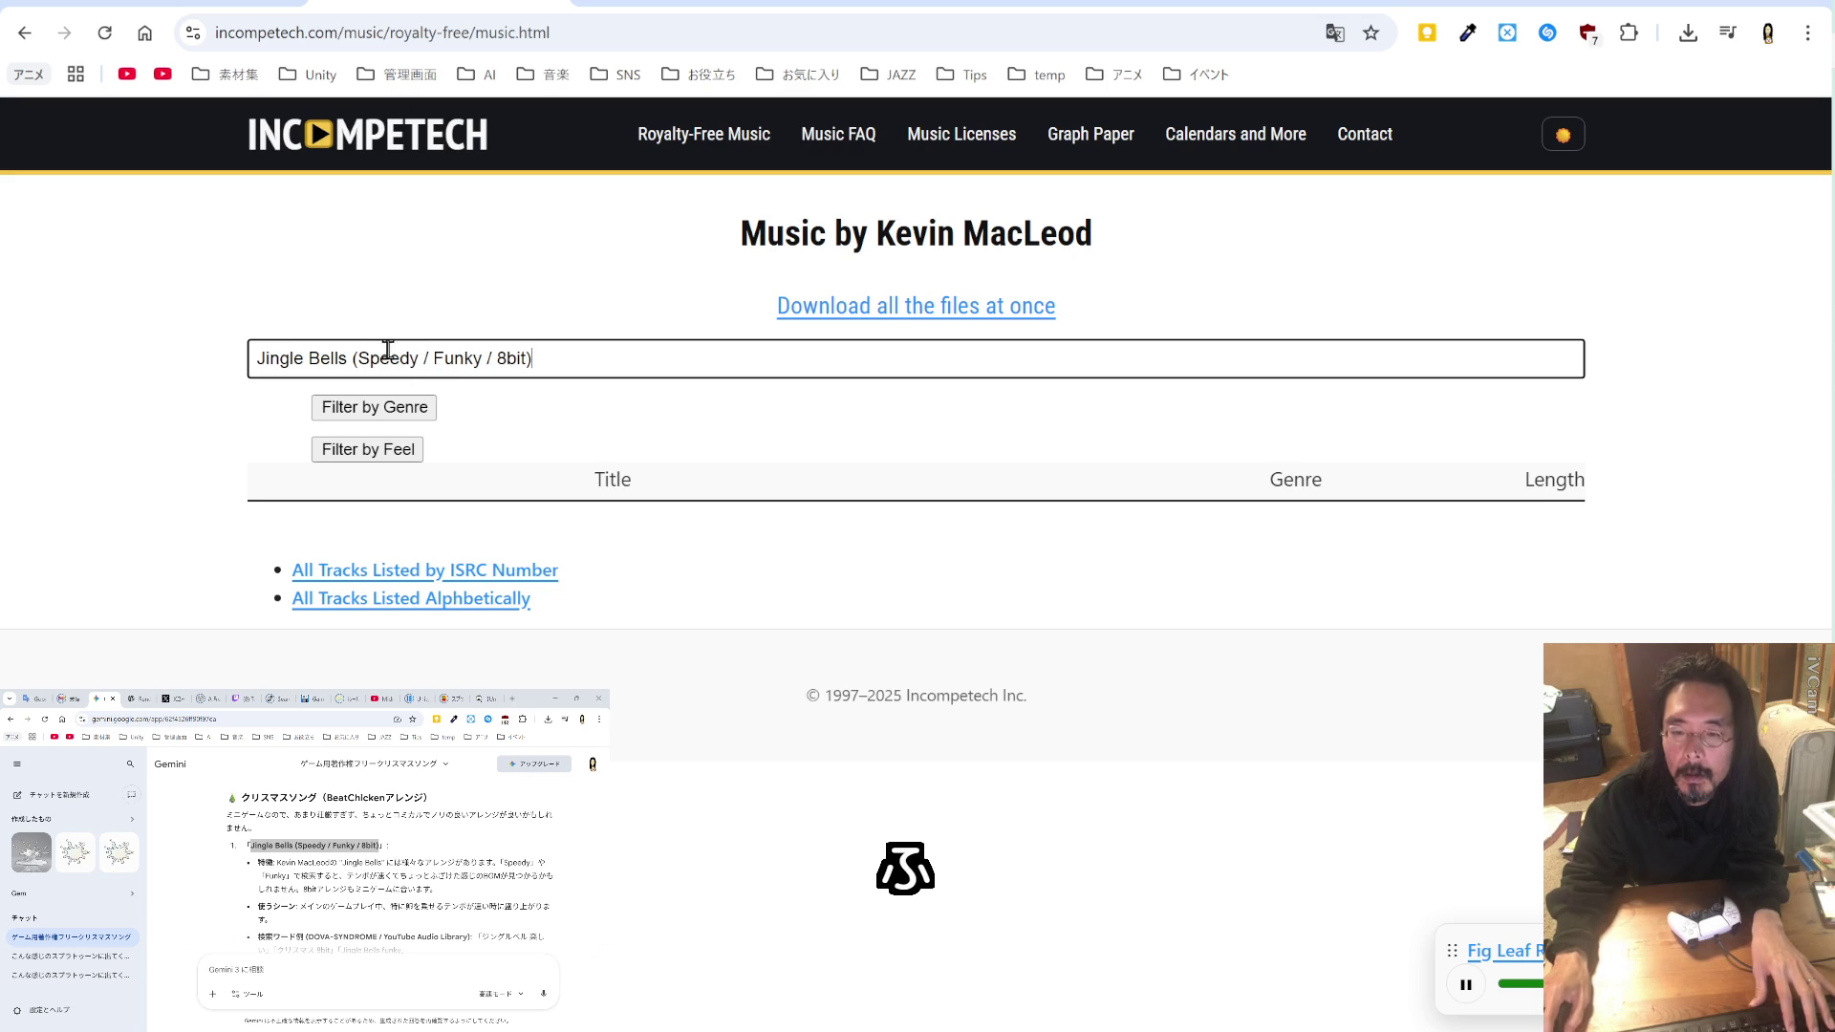
drag(351, 357, 719, 361)
key(BackSpace)
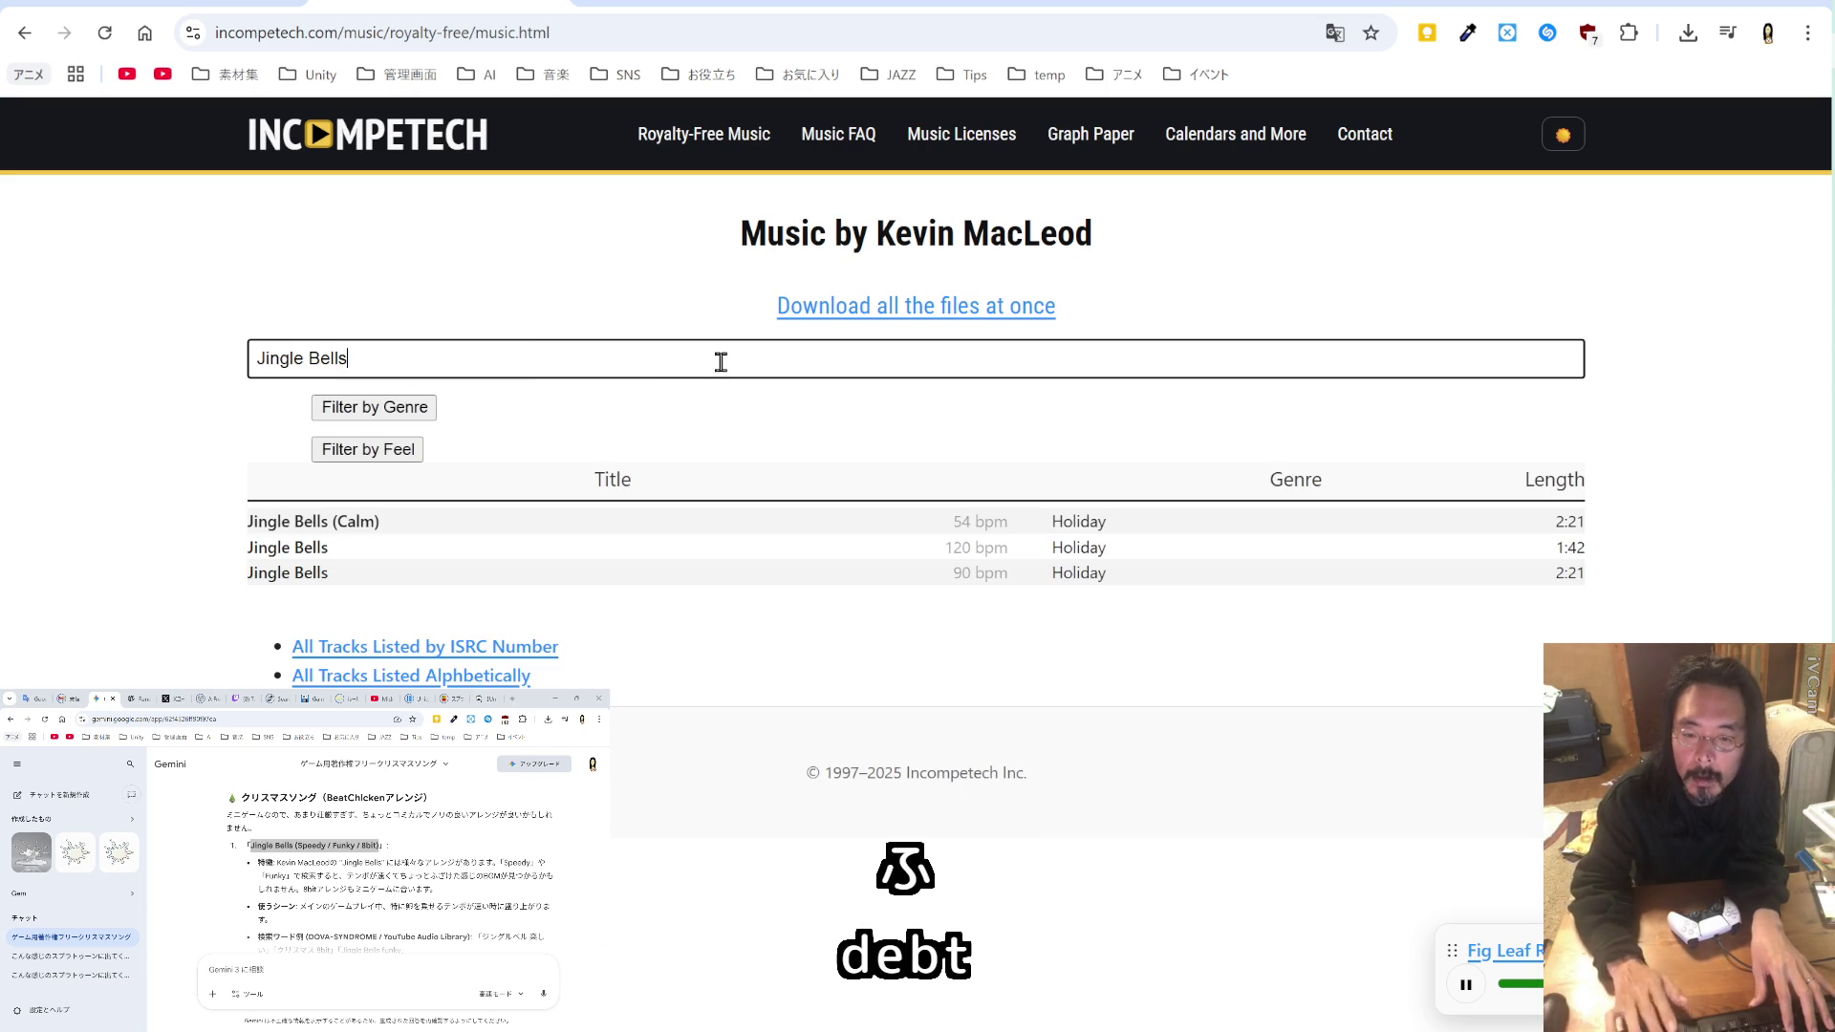
key(Left)
key(Left)
key(Left)
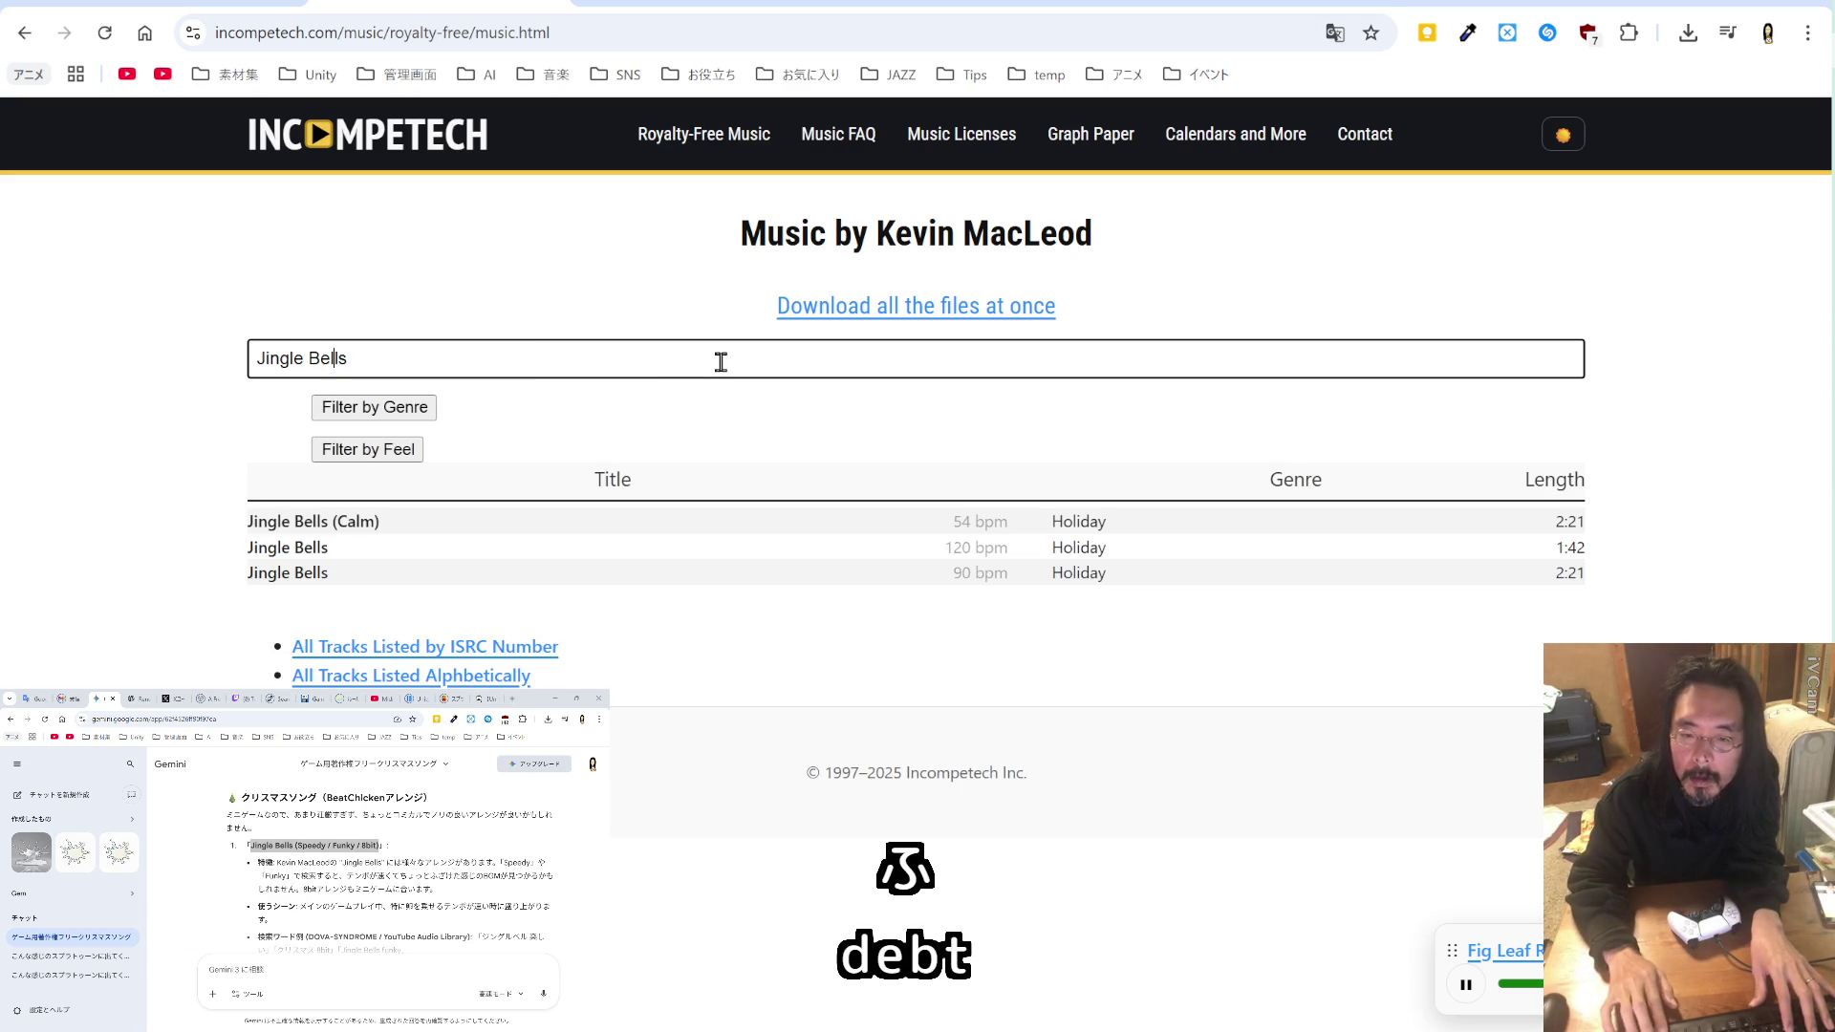
key(Left)
key(shift+Home)
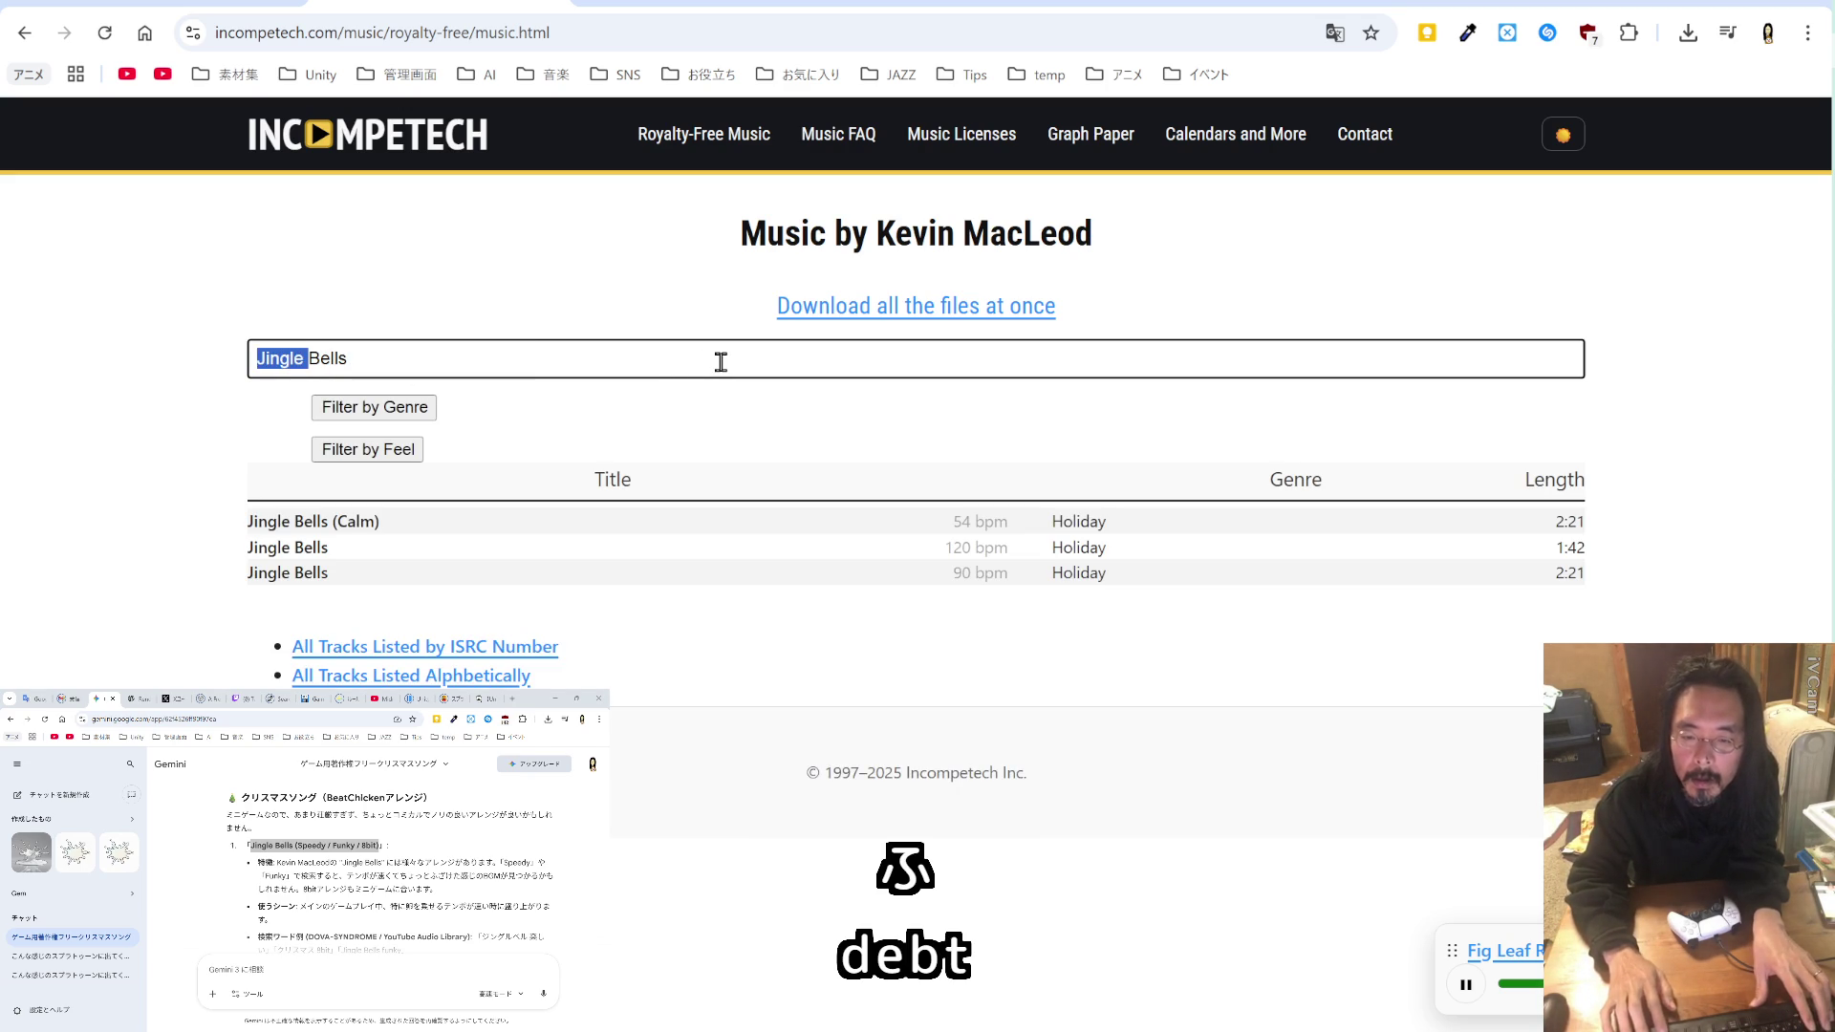
key(BackSpace)
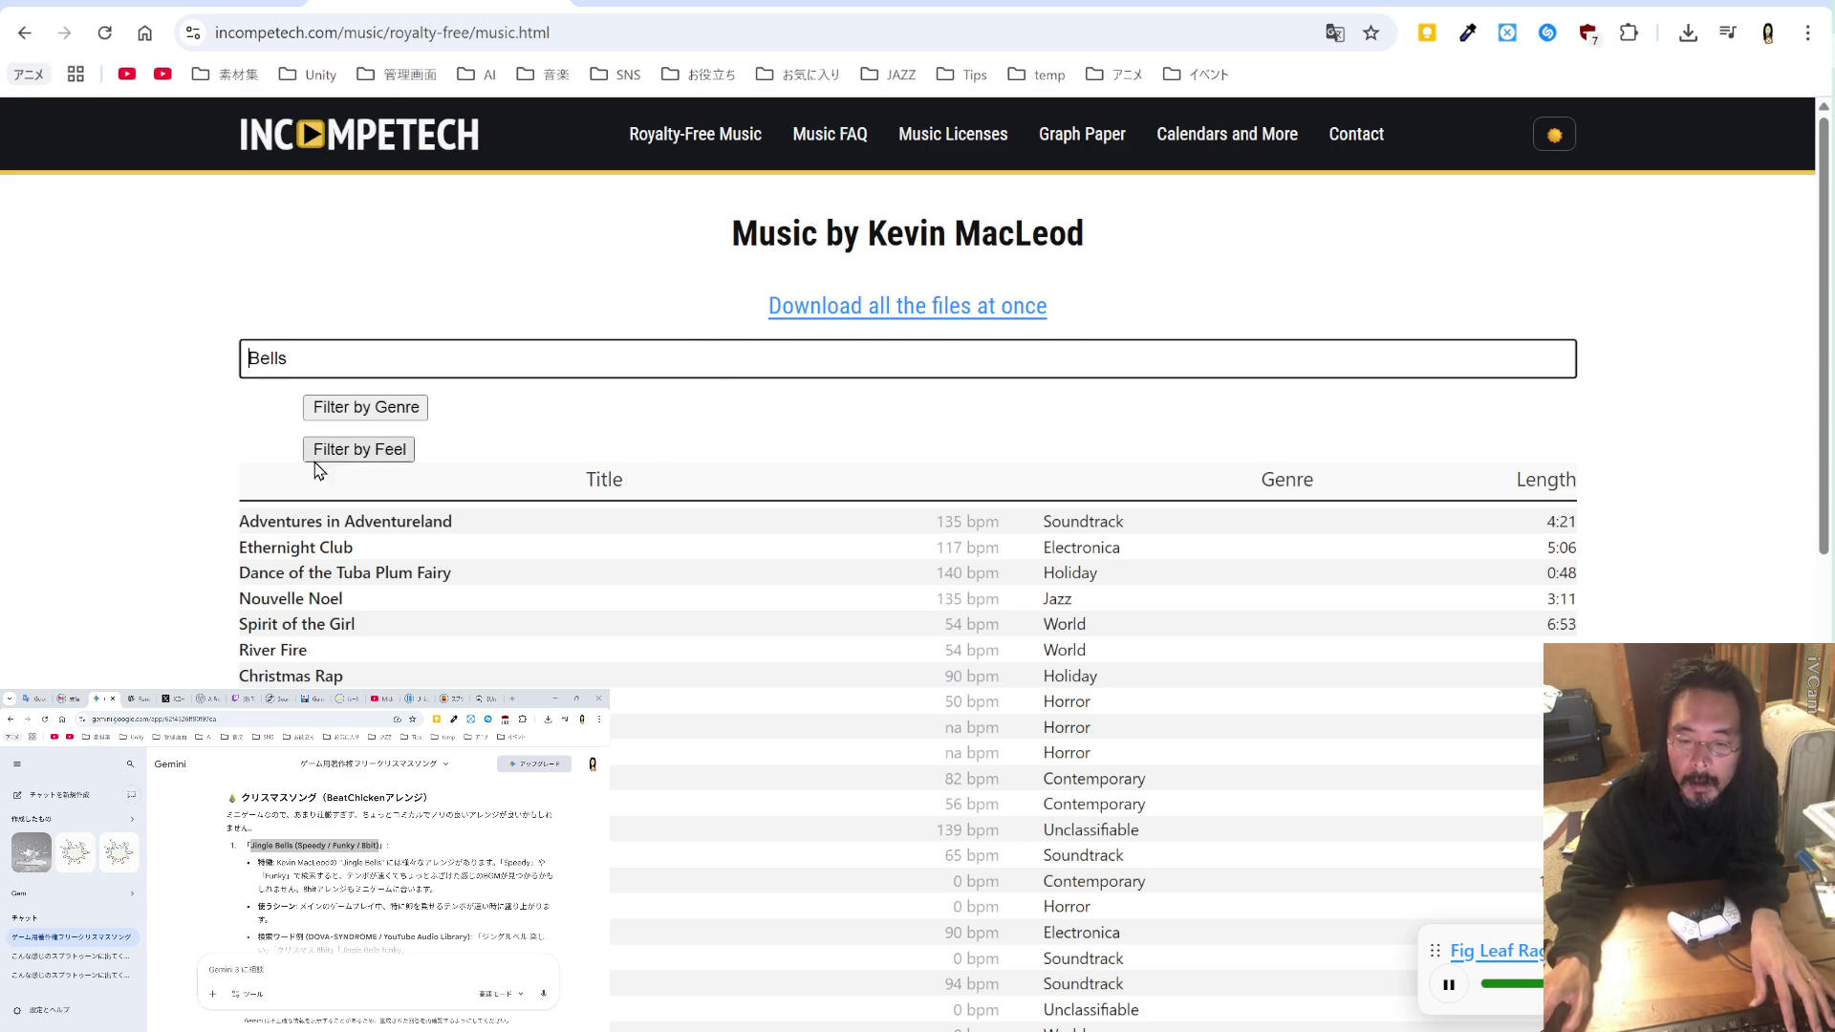
Step: Search the library for 'Jingle', then for 'クリスマス 8bit'
click(314, 874)
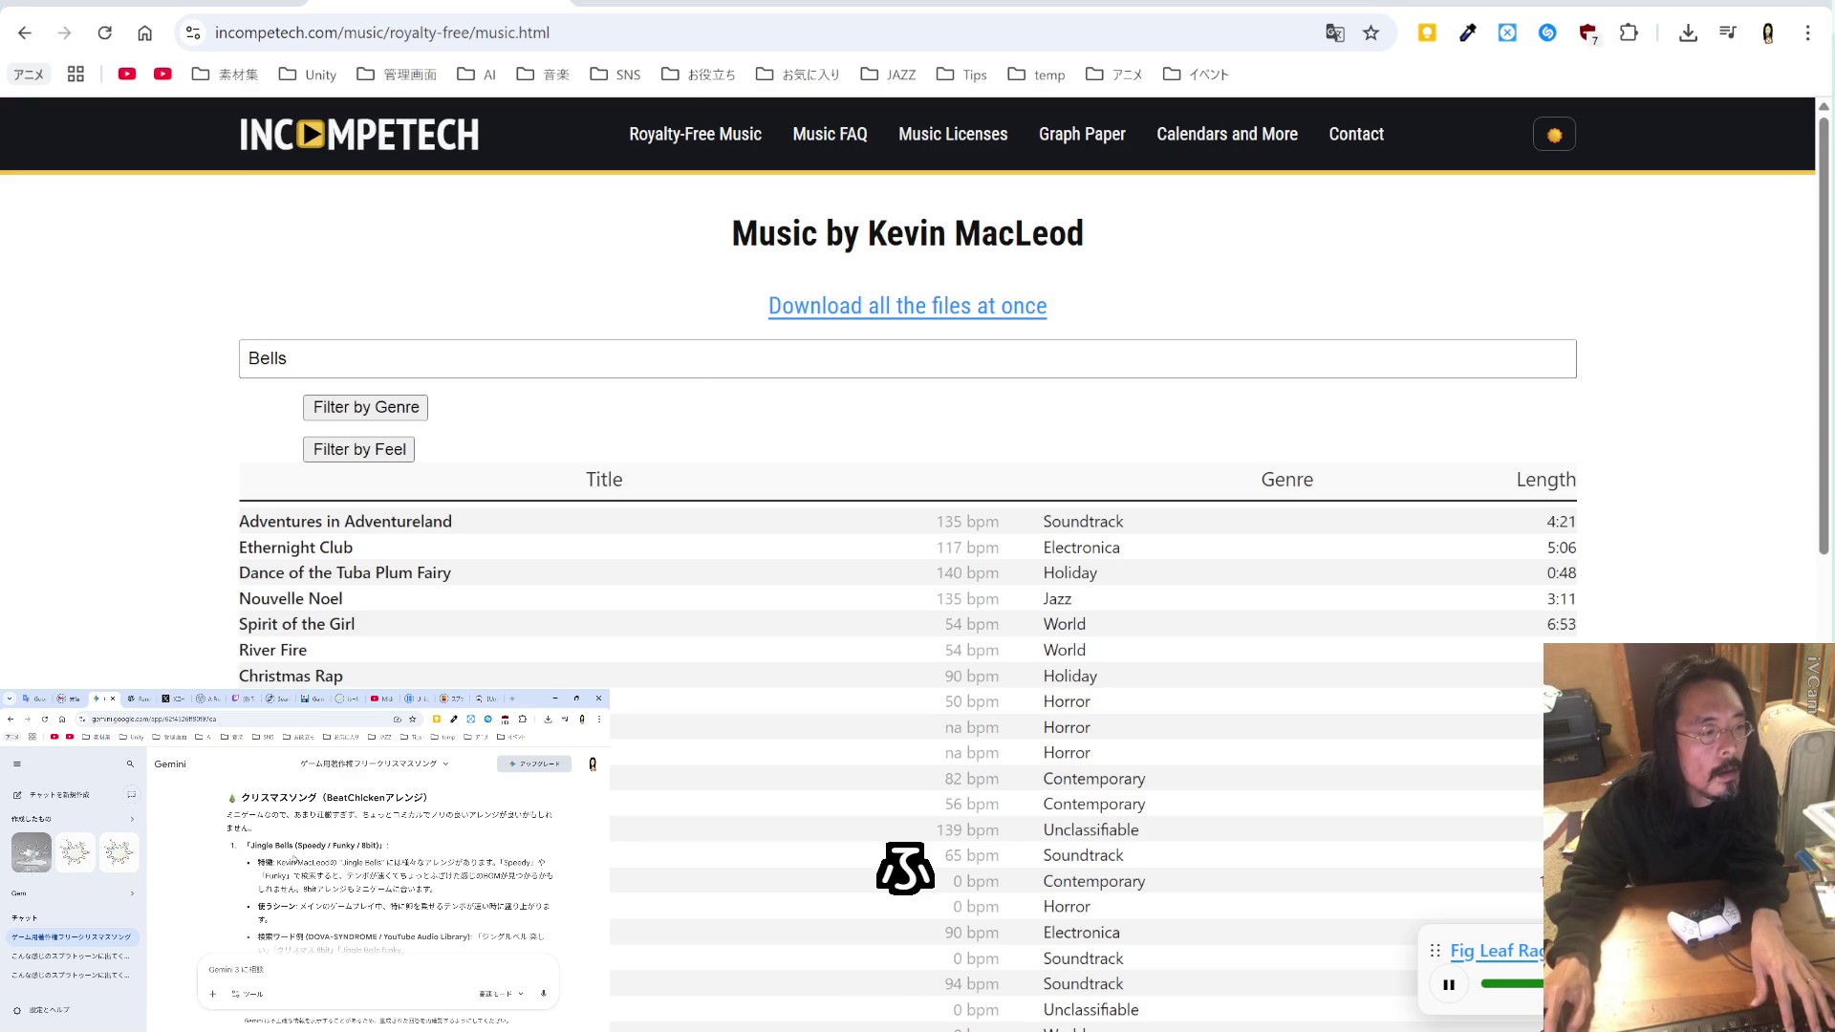
double_click(272, 845)
key(ctrl+c)
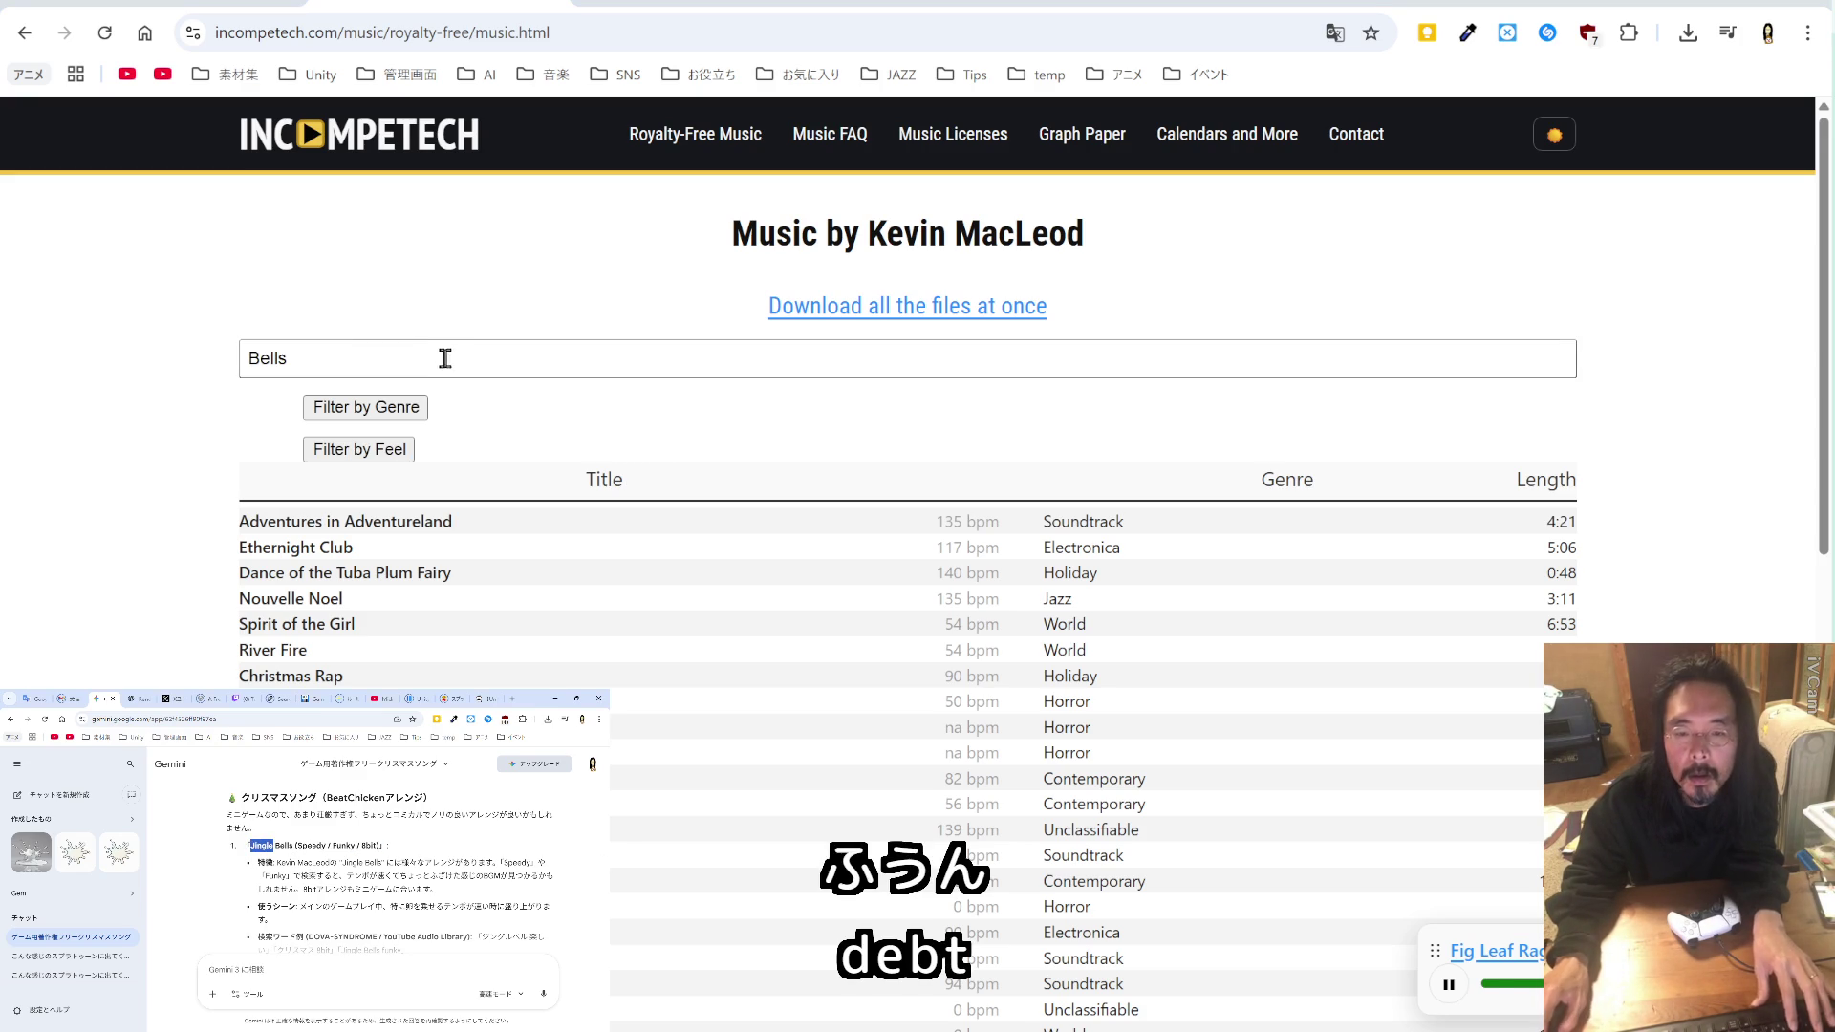
triple_click(443, 357)
key(ctrl+v)
scroll(382, 858, down, 3)
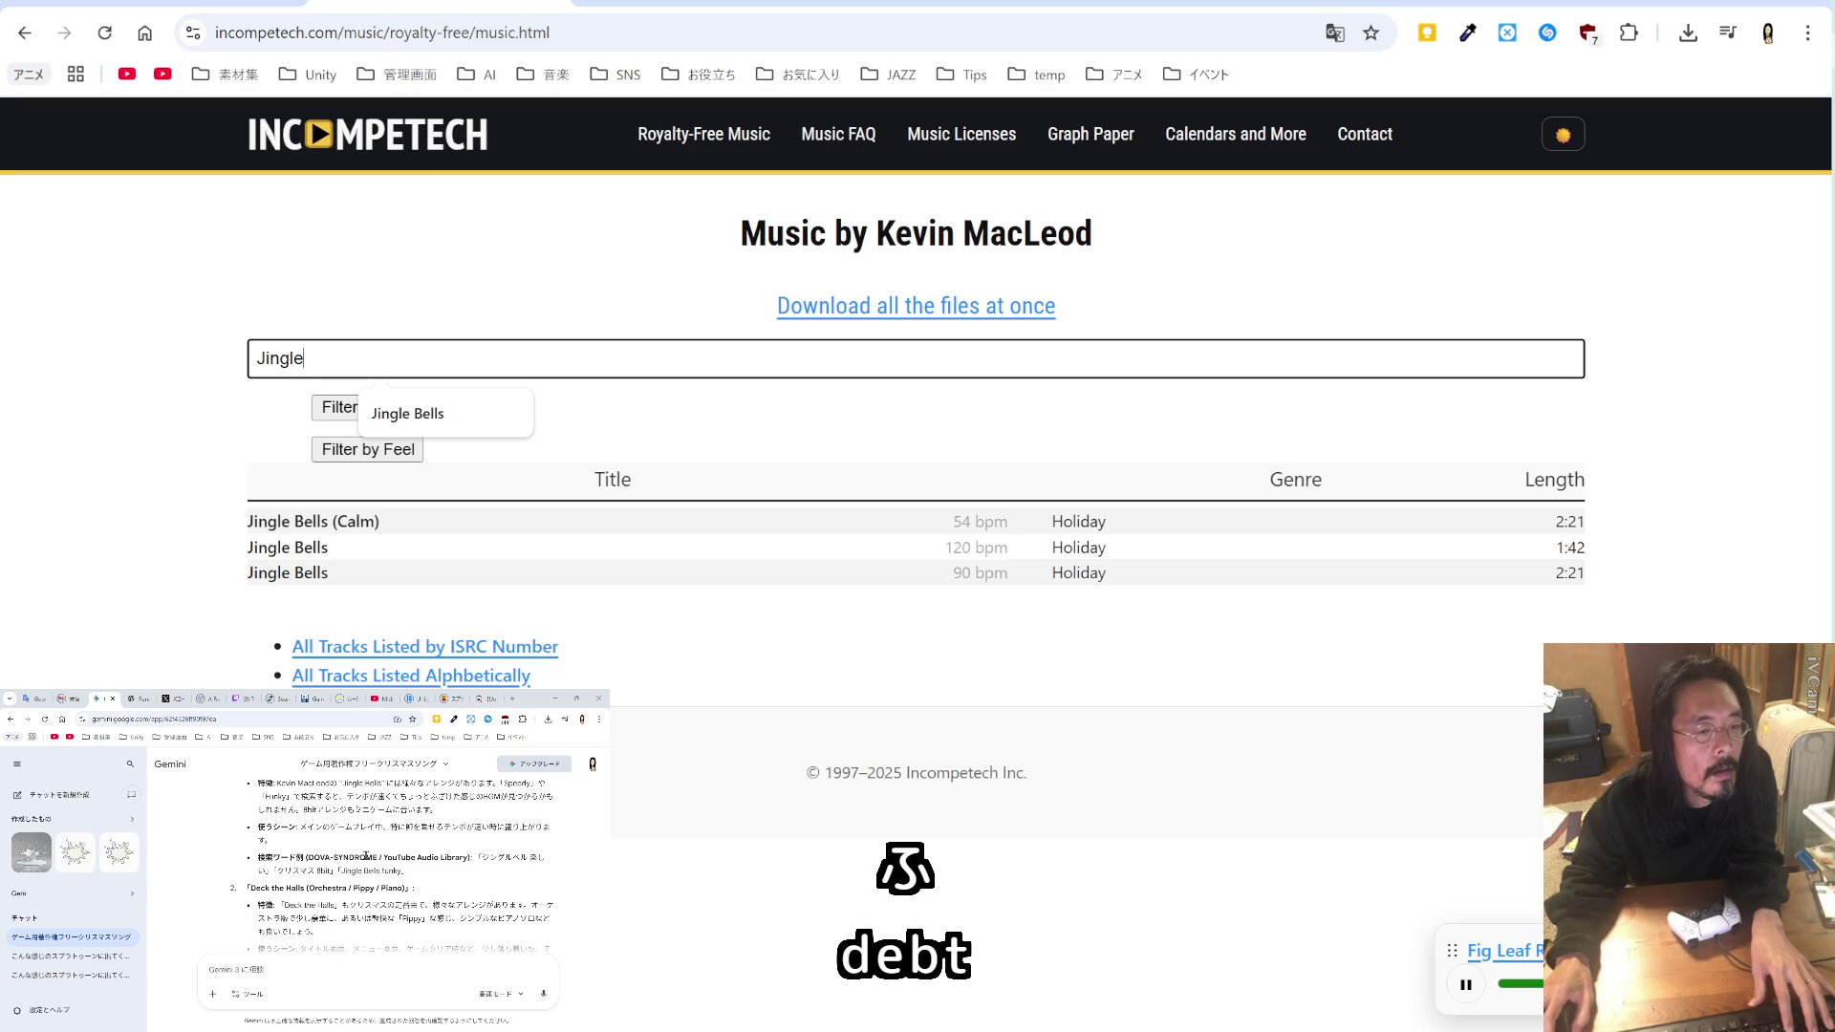
drag(335, 872, 276, 872)
key(ctrl+c)
double_click(431, 358)
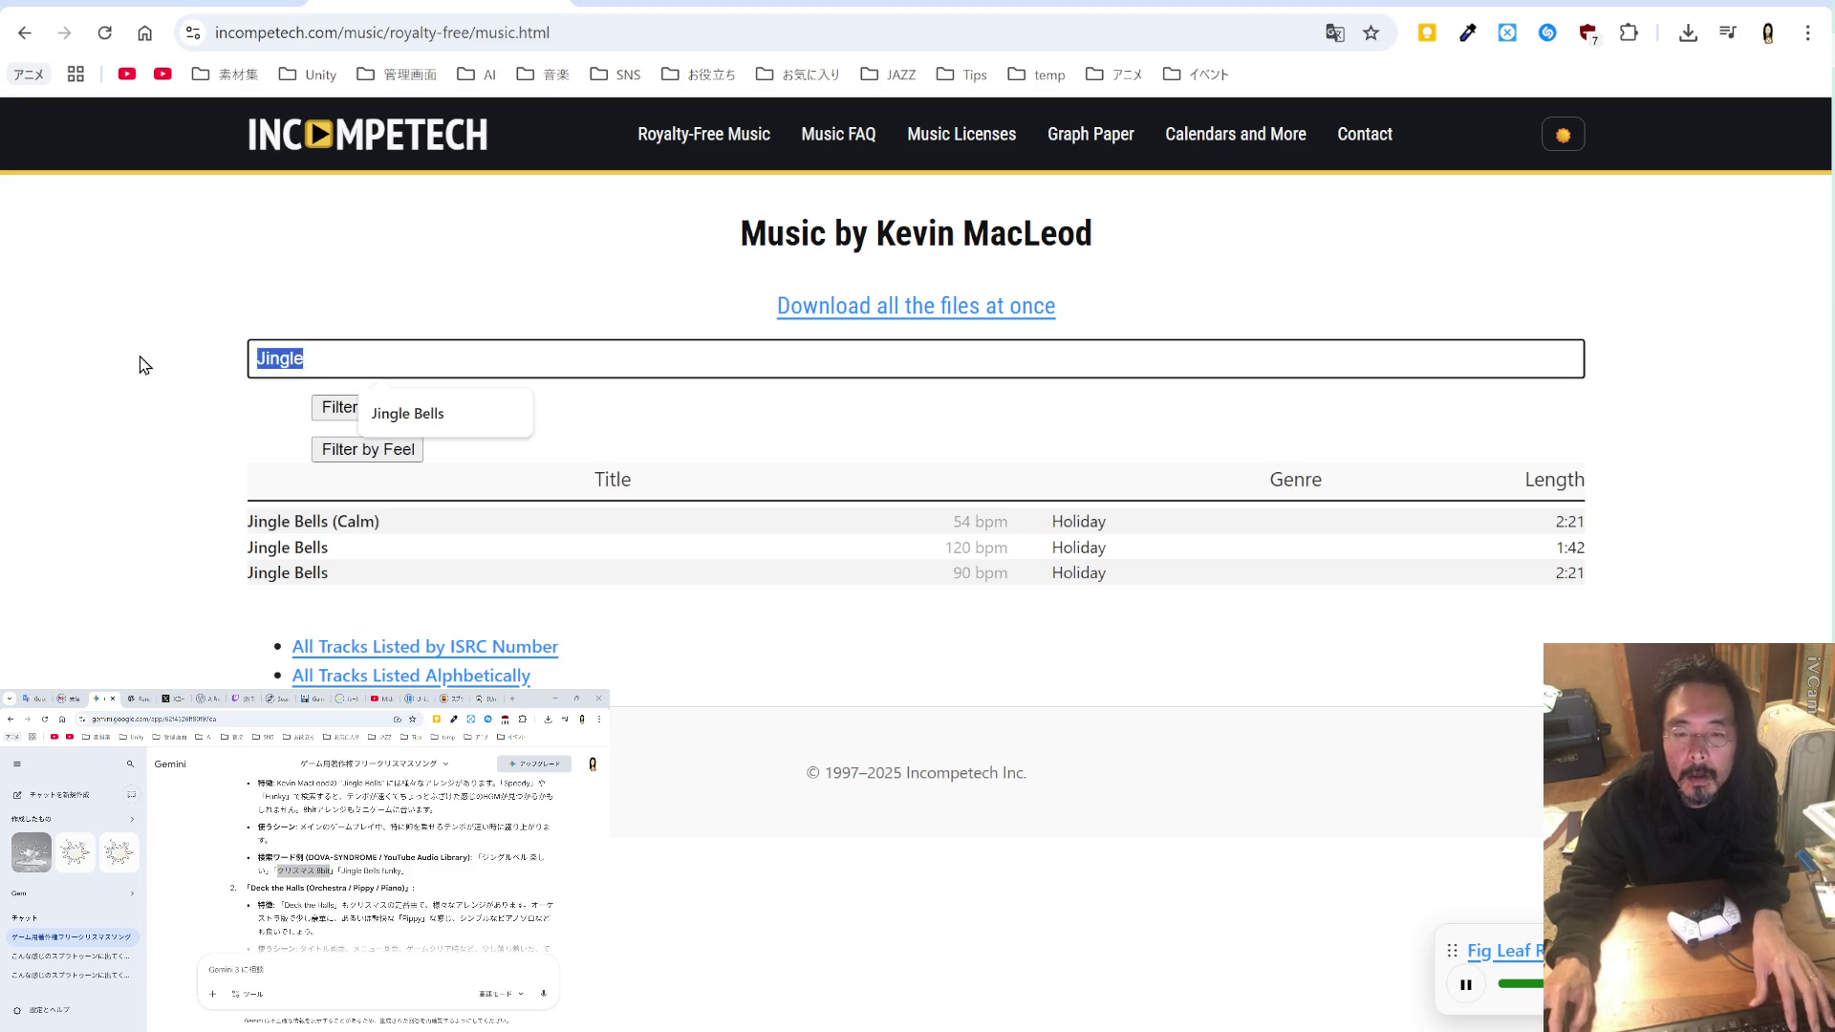
key(ctrl+v)
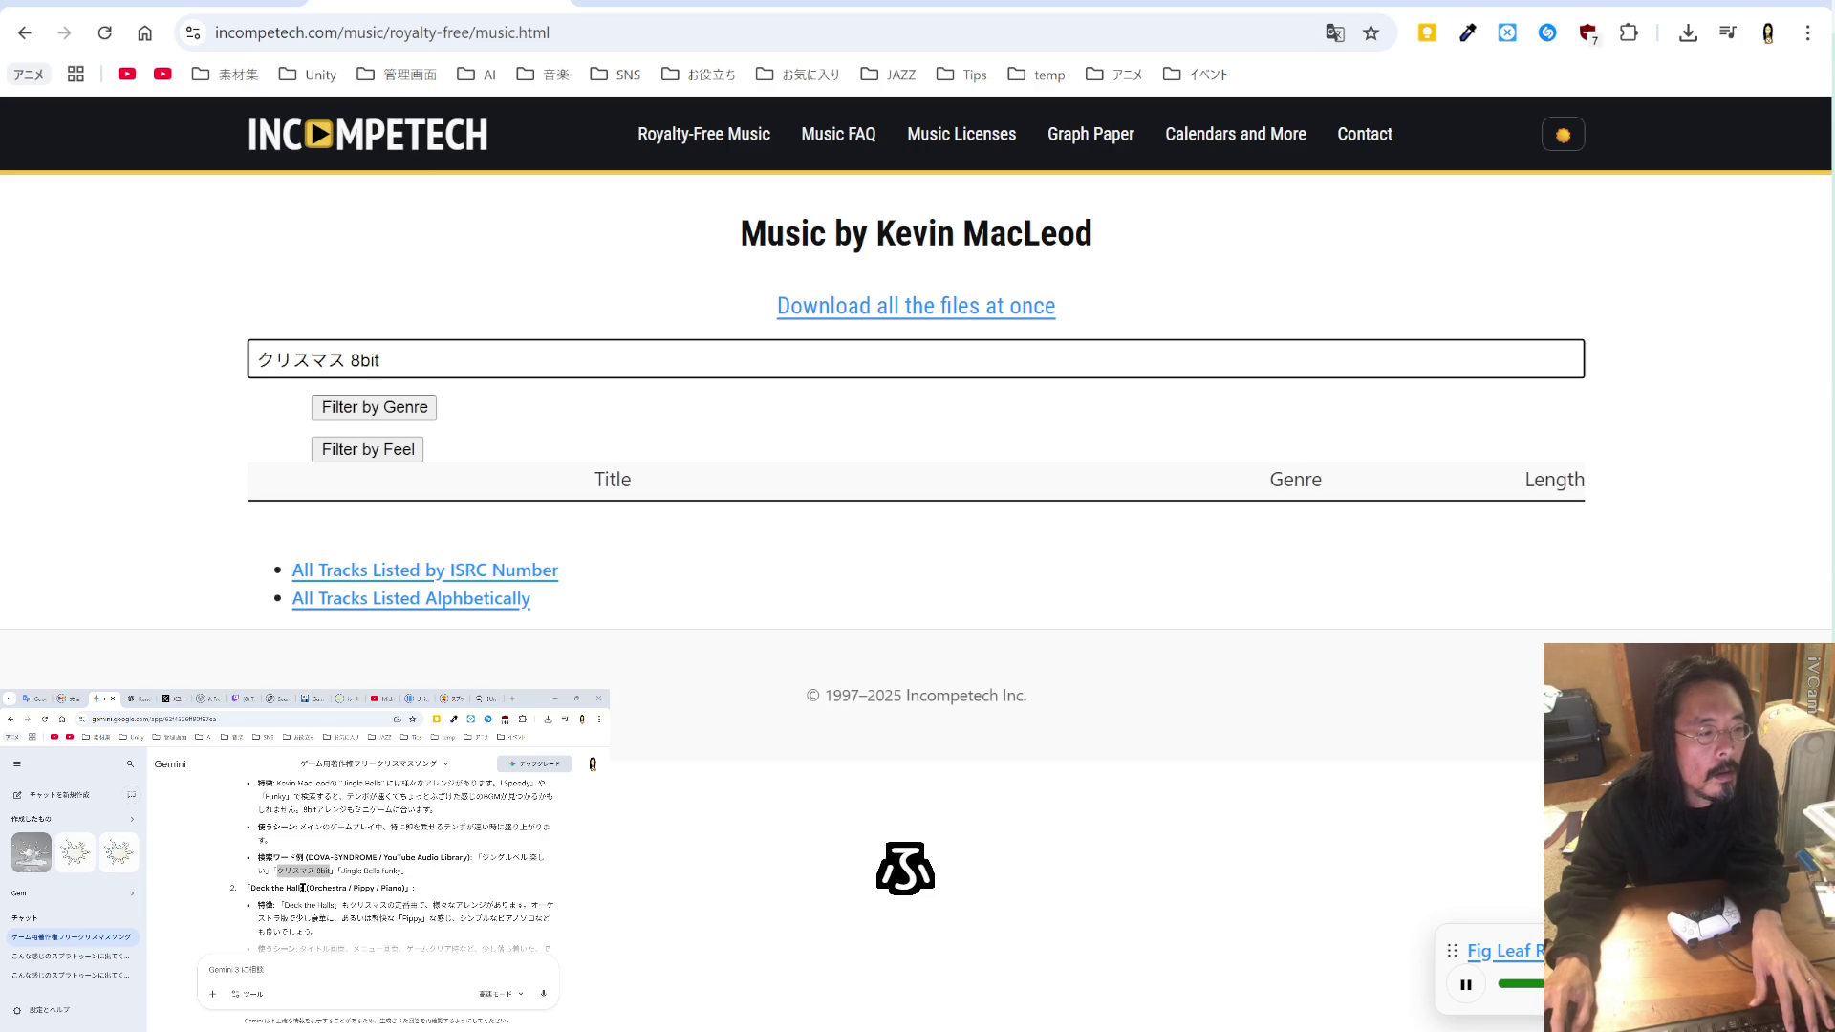
Step: Search the library for 'Deck the Halls' copied from Gemini's reply
drag(302, 888, 251, 888)
key(ctrl+c)
drag(458, 372, 123, 357)
key(ctrl+v)
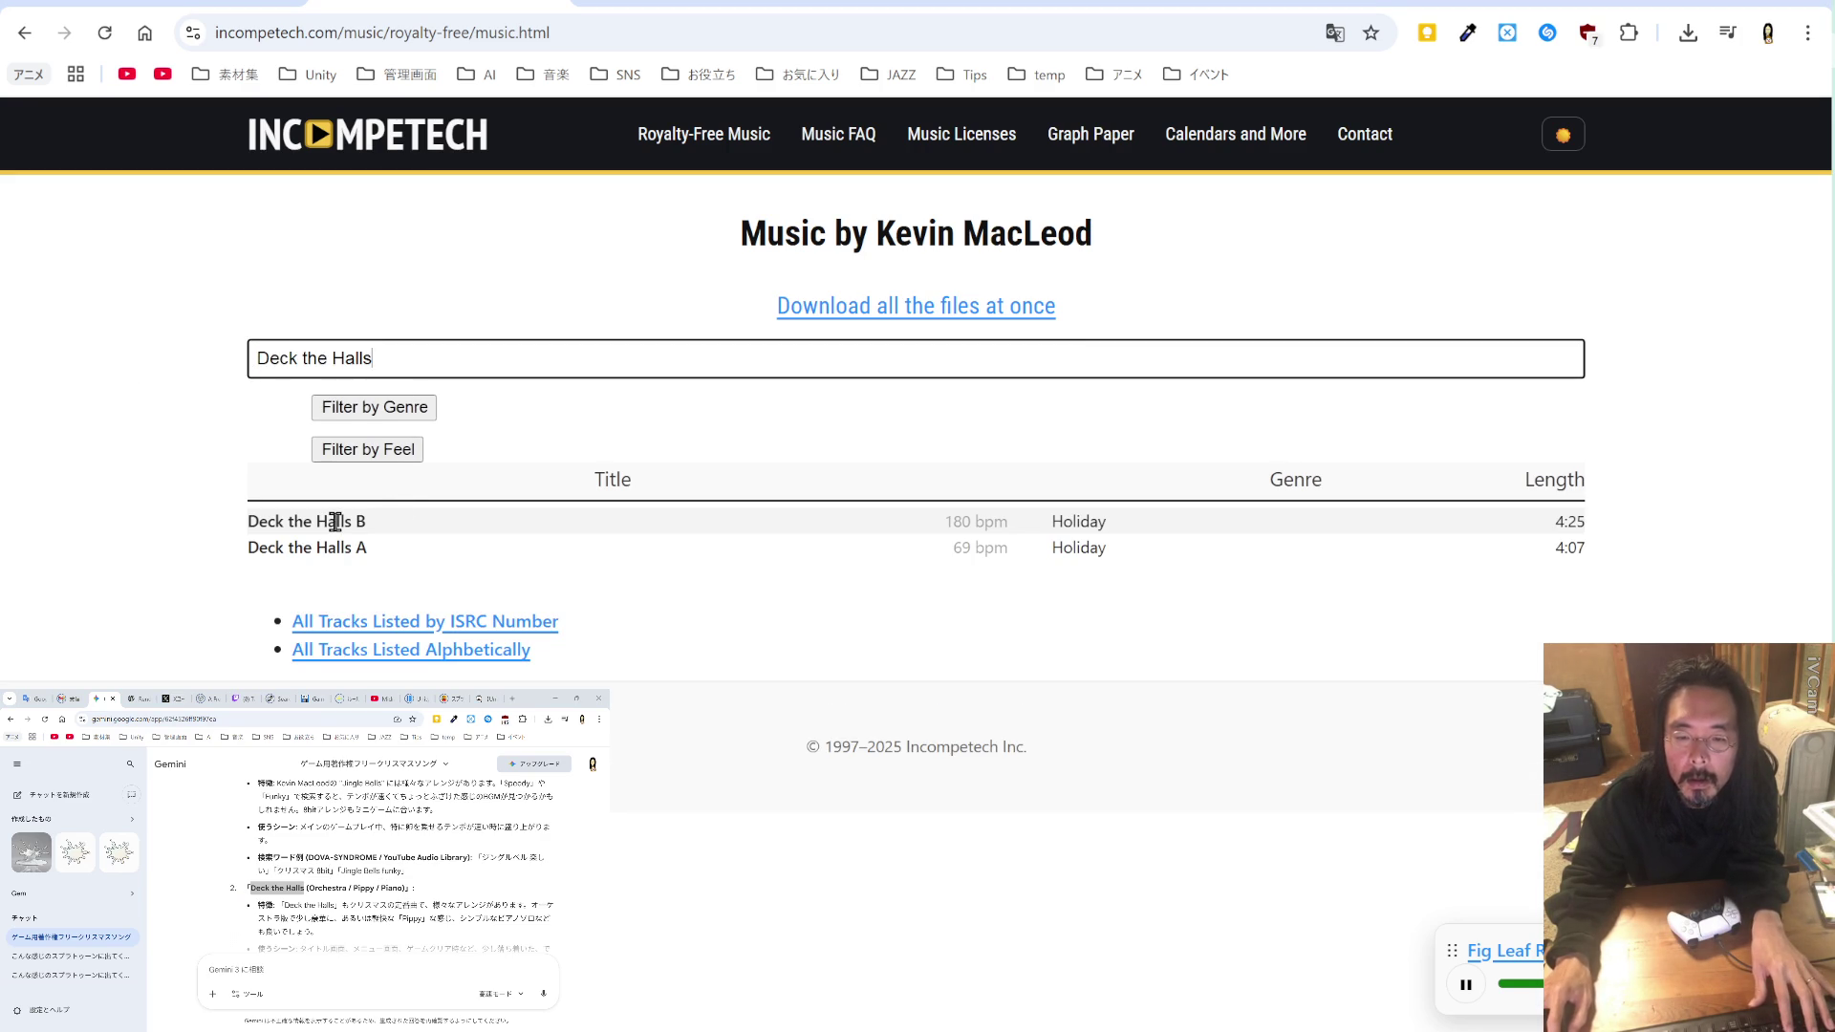
Step: Expand and preview Deck the Halls B, then pause the preview
click(336, 521)
click(1163, 574)
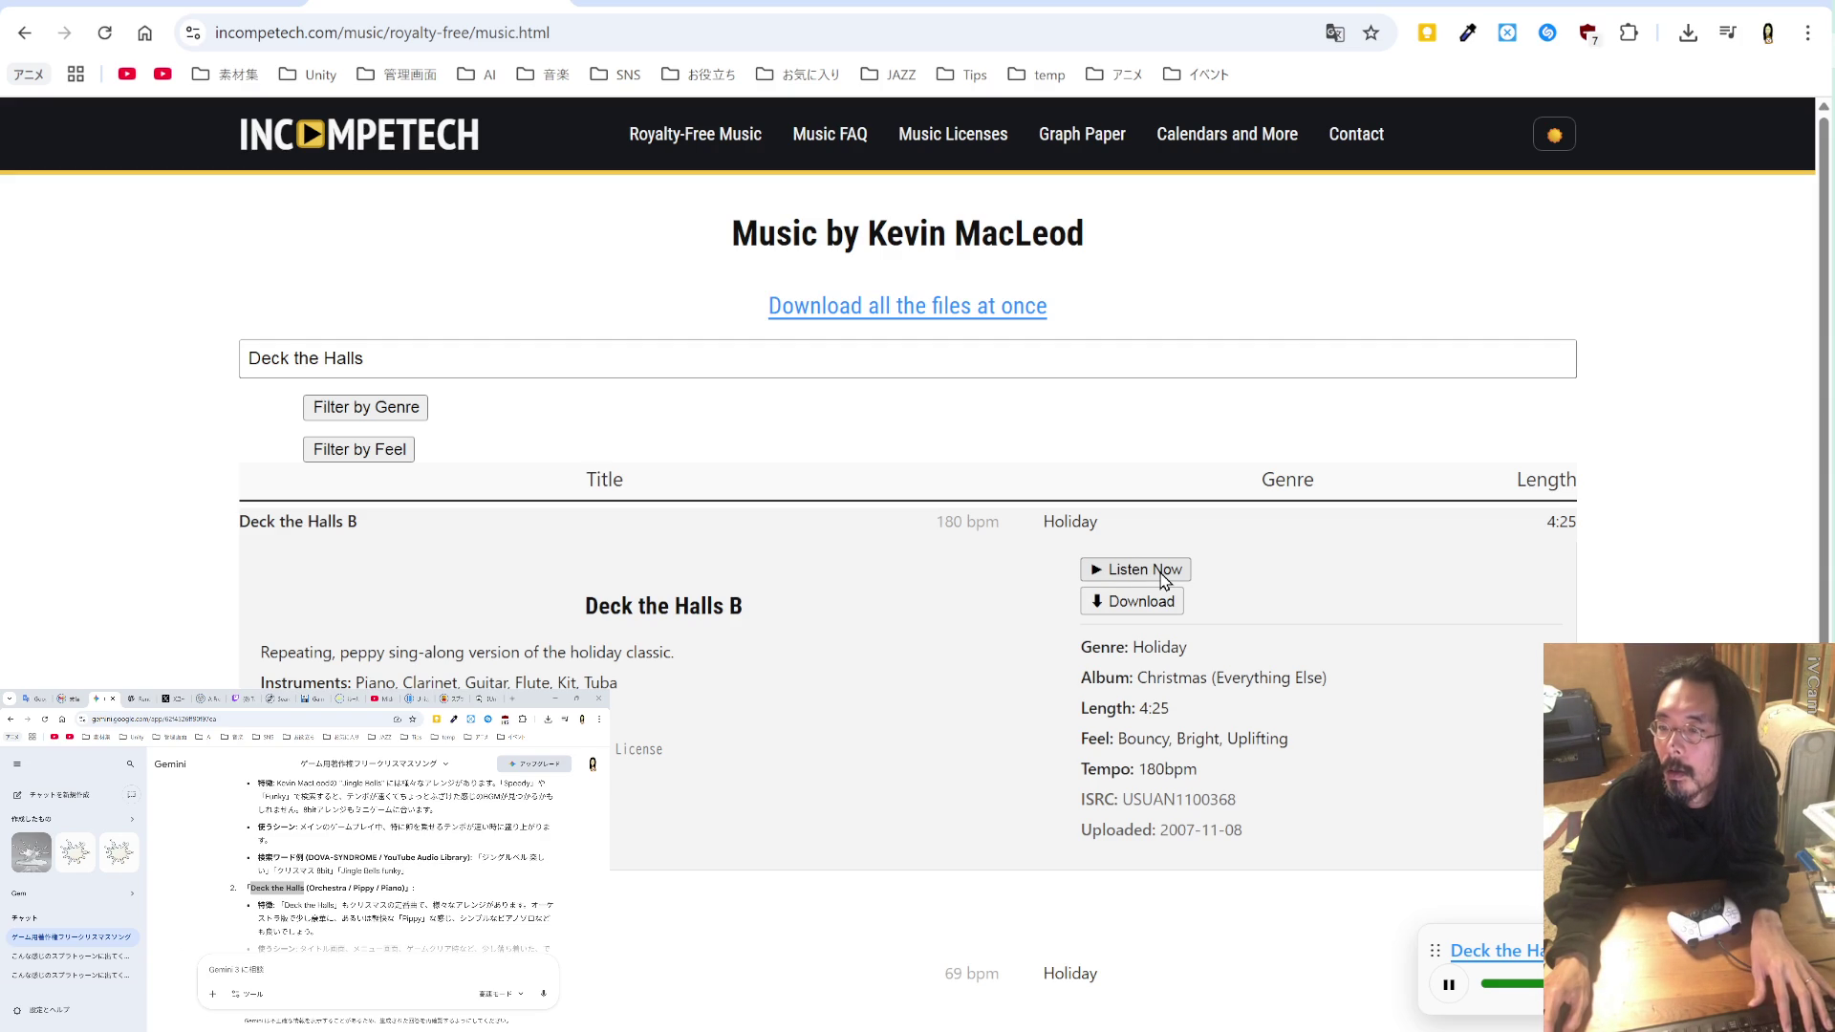
click(1449, 984)
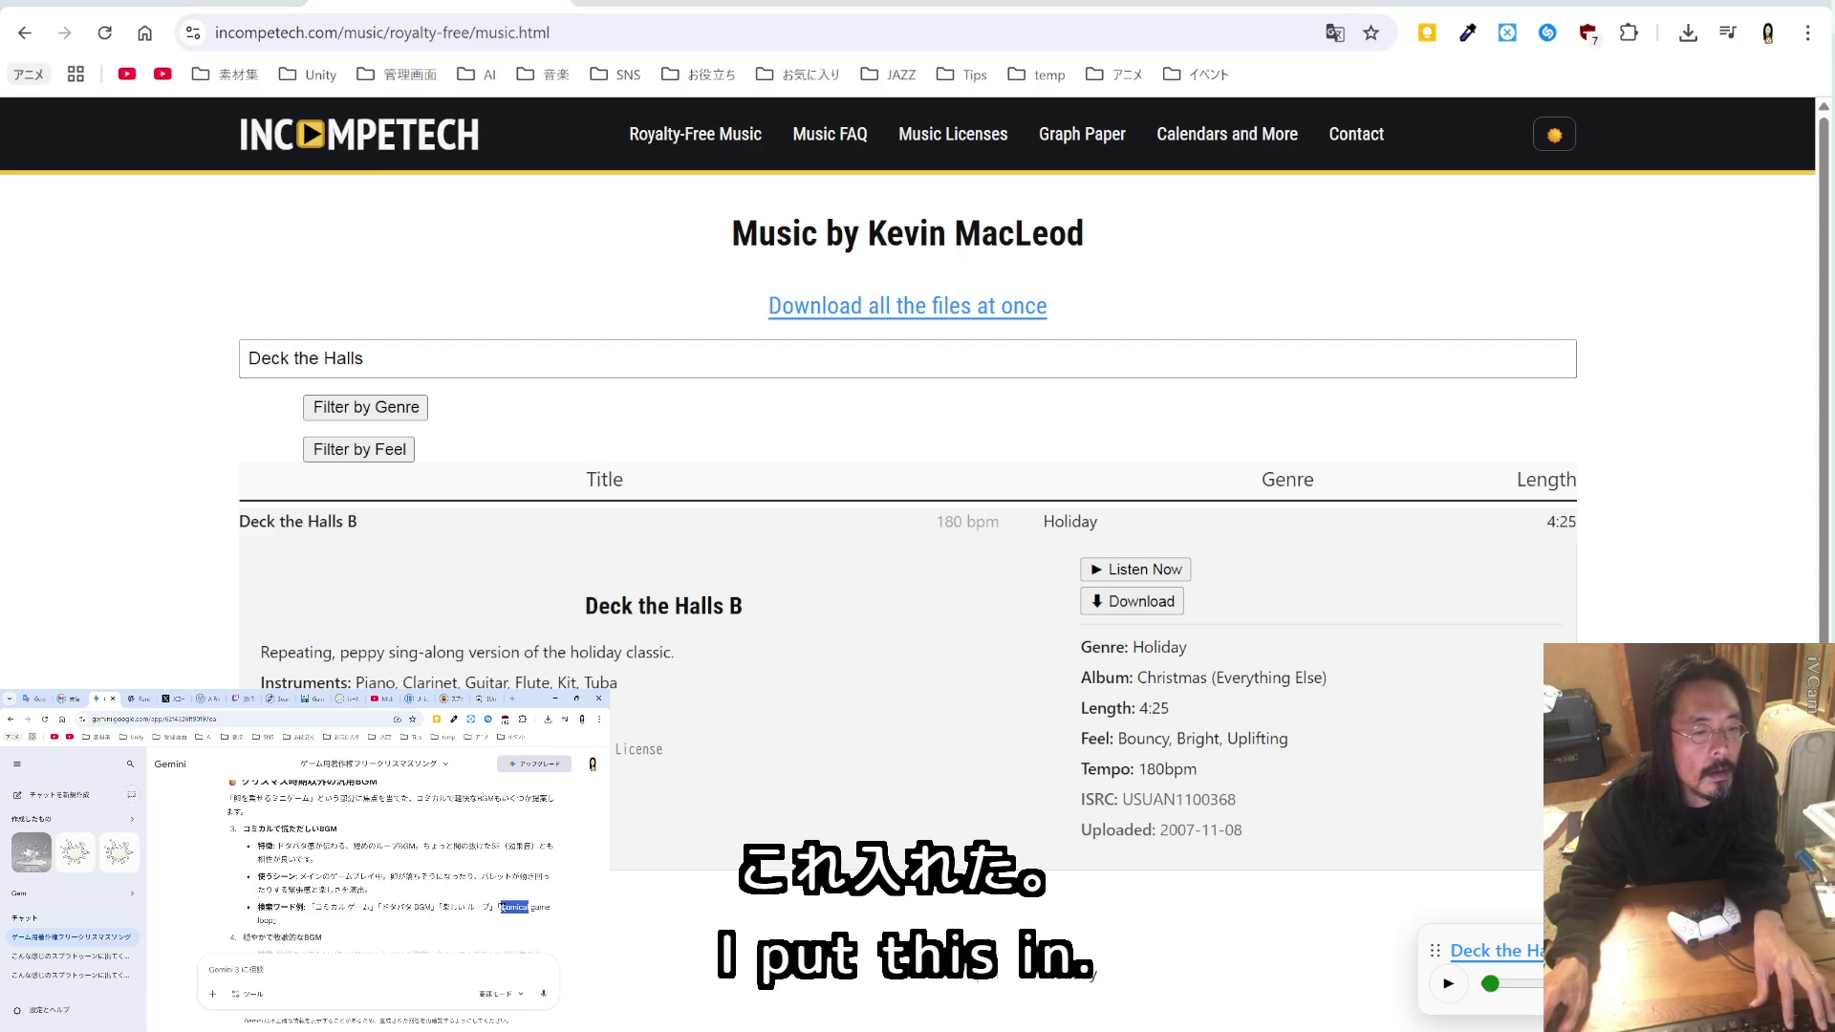
Step: Replace the search with 'Comical' and expand Piece for Disaffected Piano Two
drag(553, 364, 62, 360)
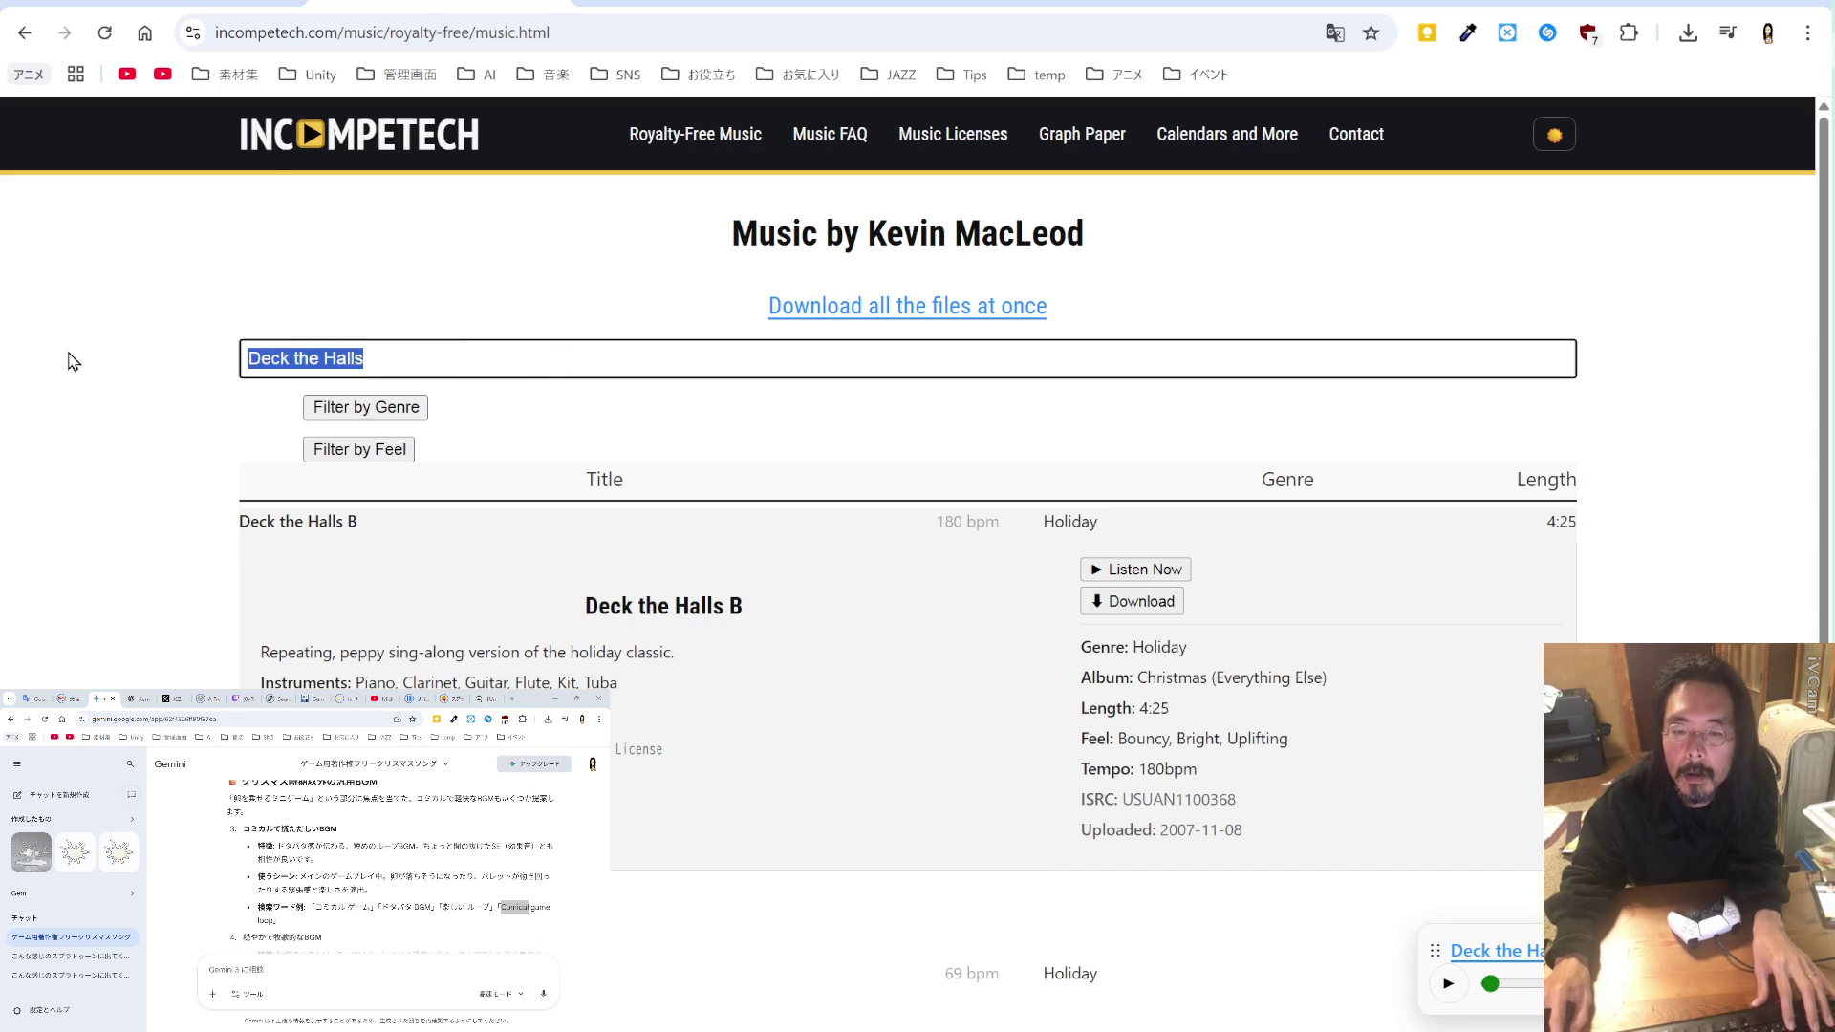
text(Comical)
click(380, 520)
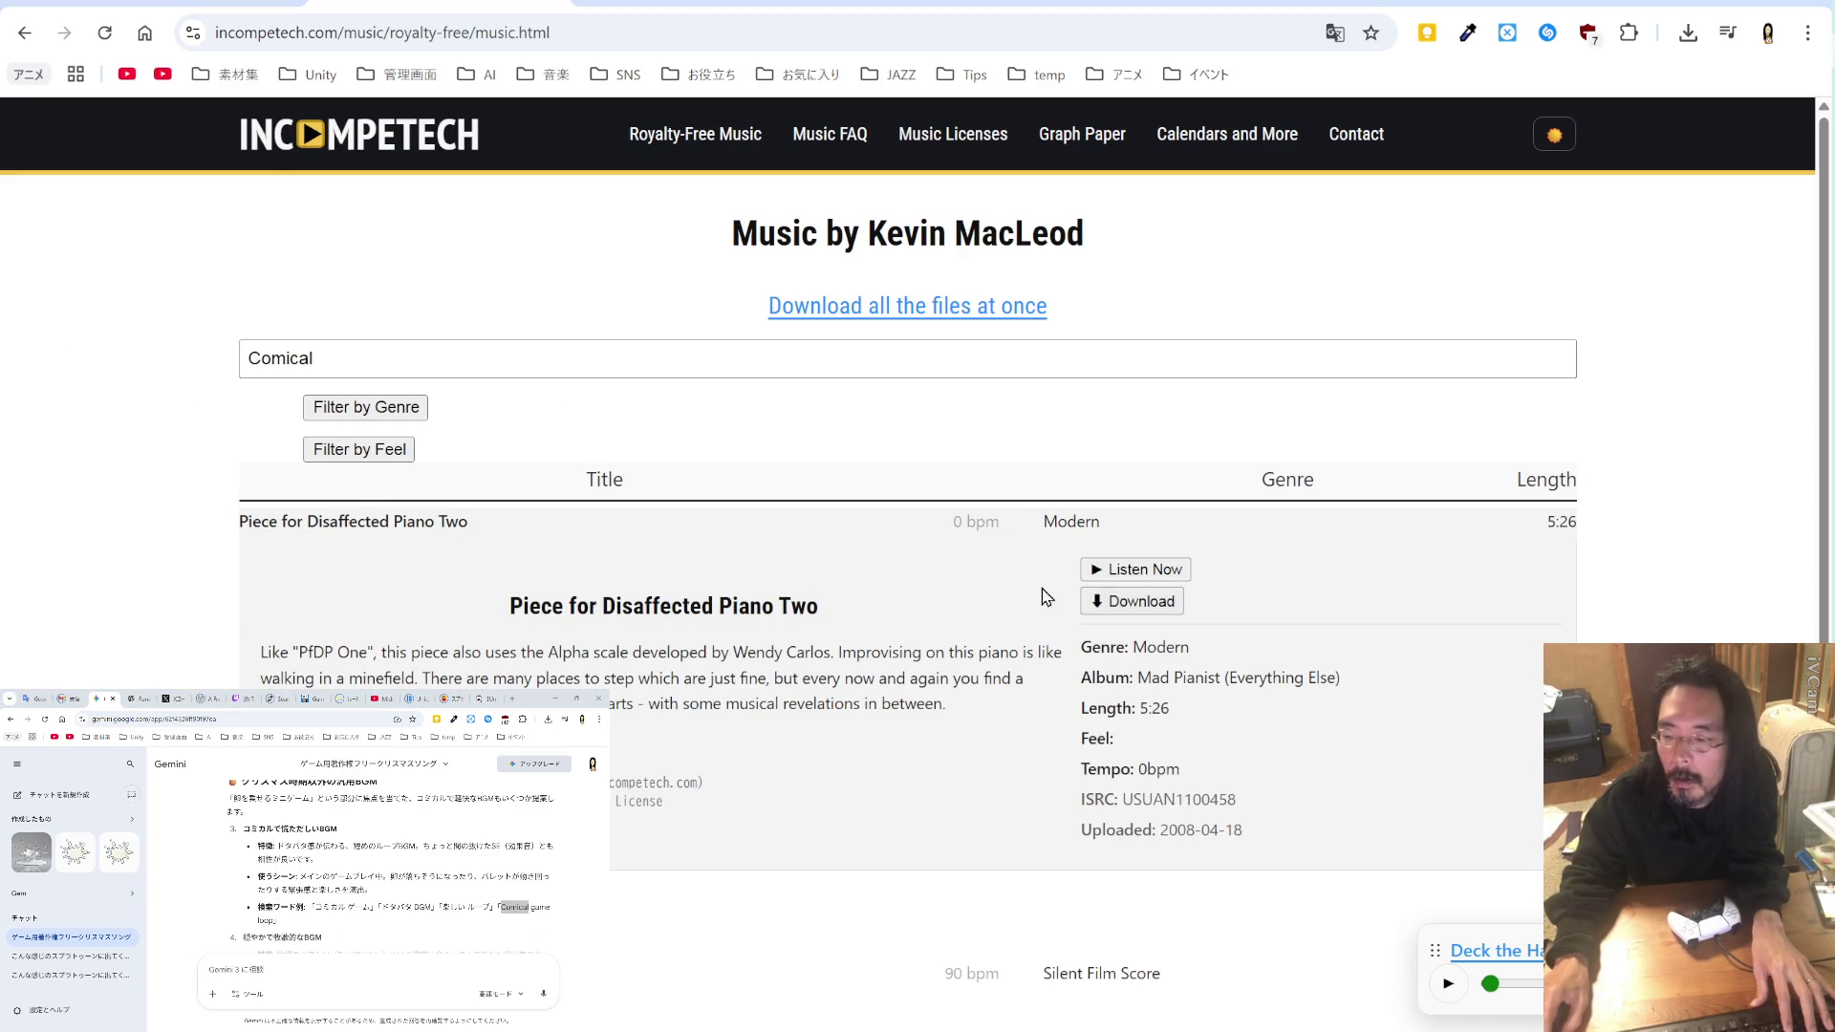
Step: Preview Piece for Disaffected Piano Two and Royal Banana
click(1128, 574)
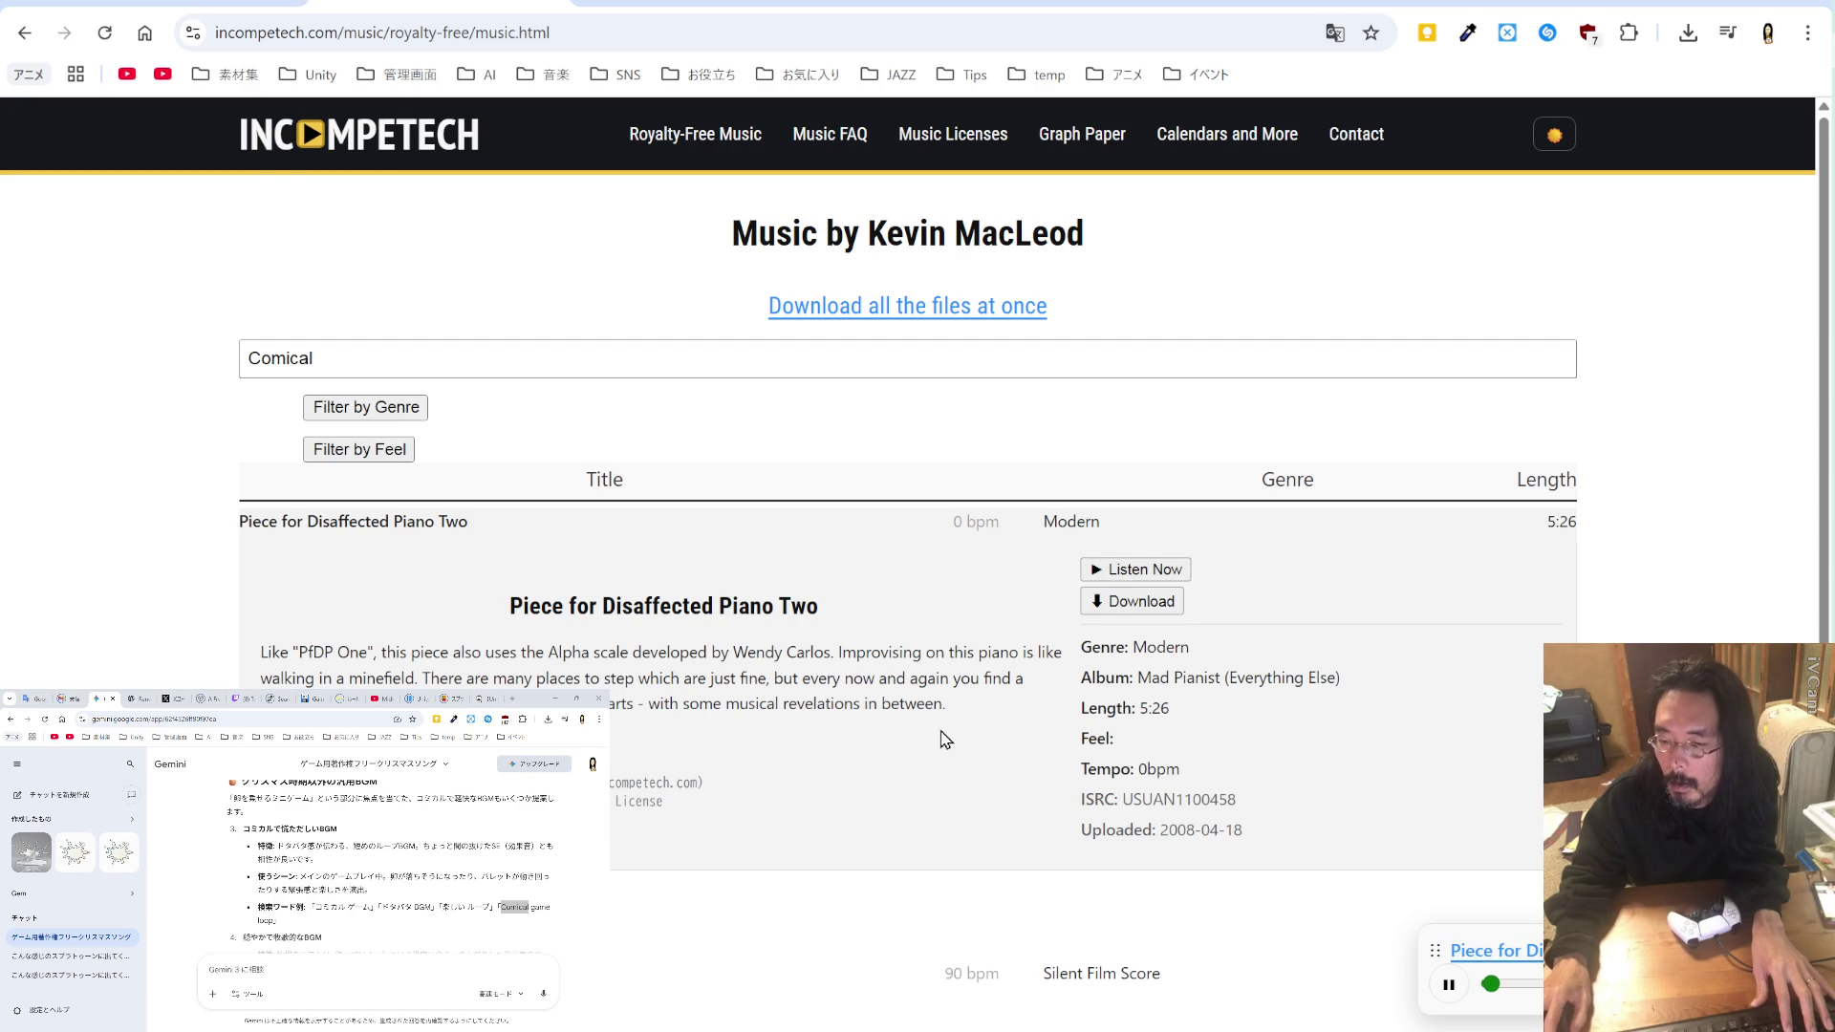
scroll(944, 739, down, 2)
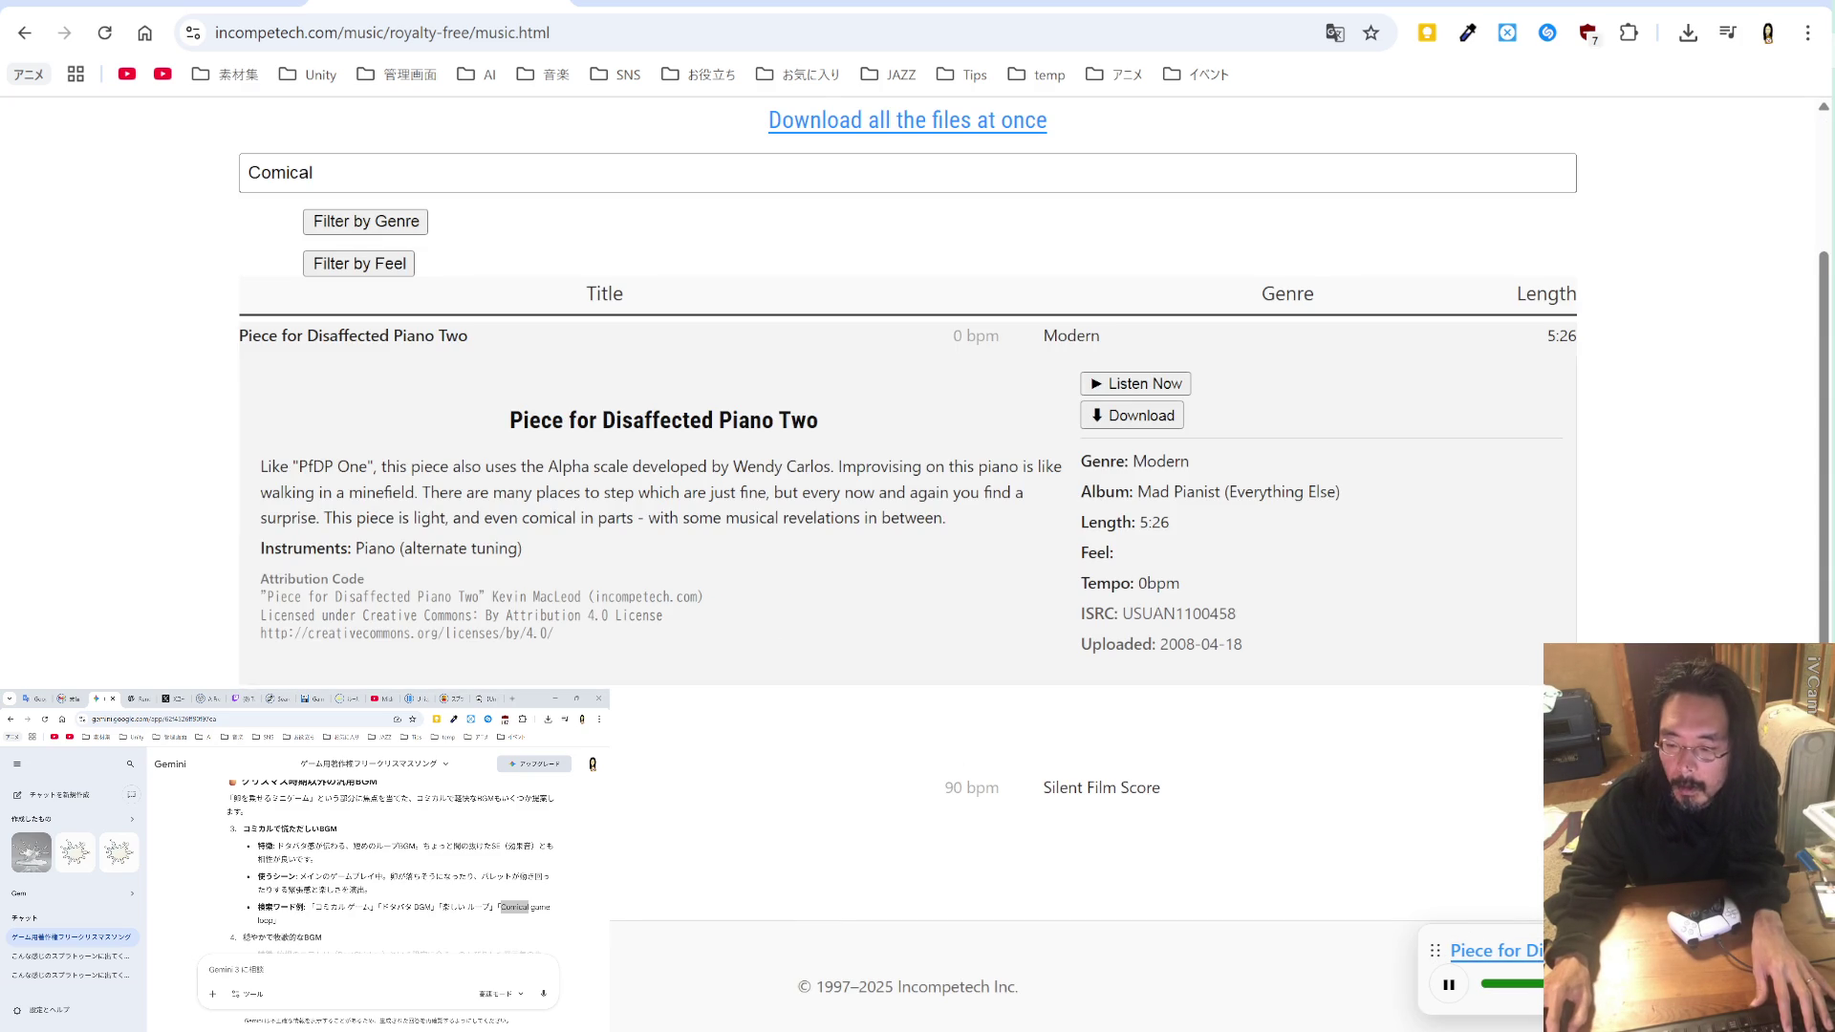
click(1108, 787)
click(1134, 837)
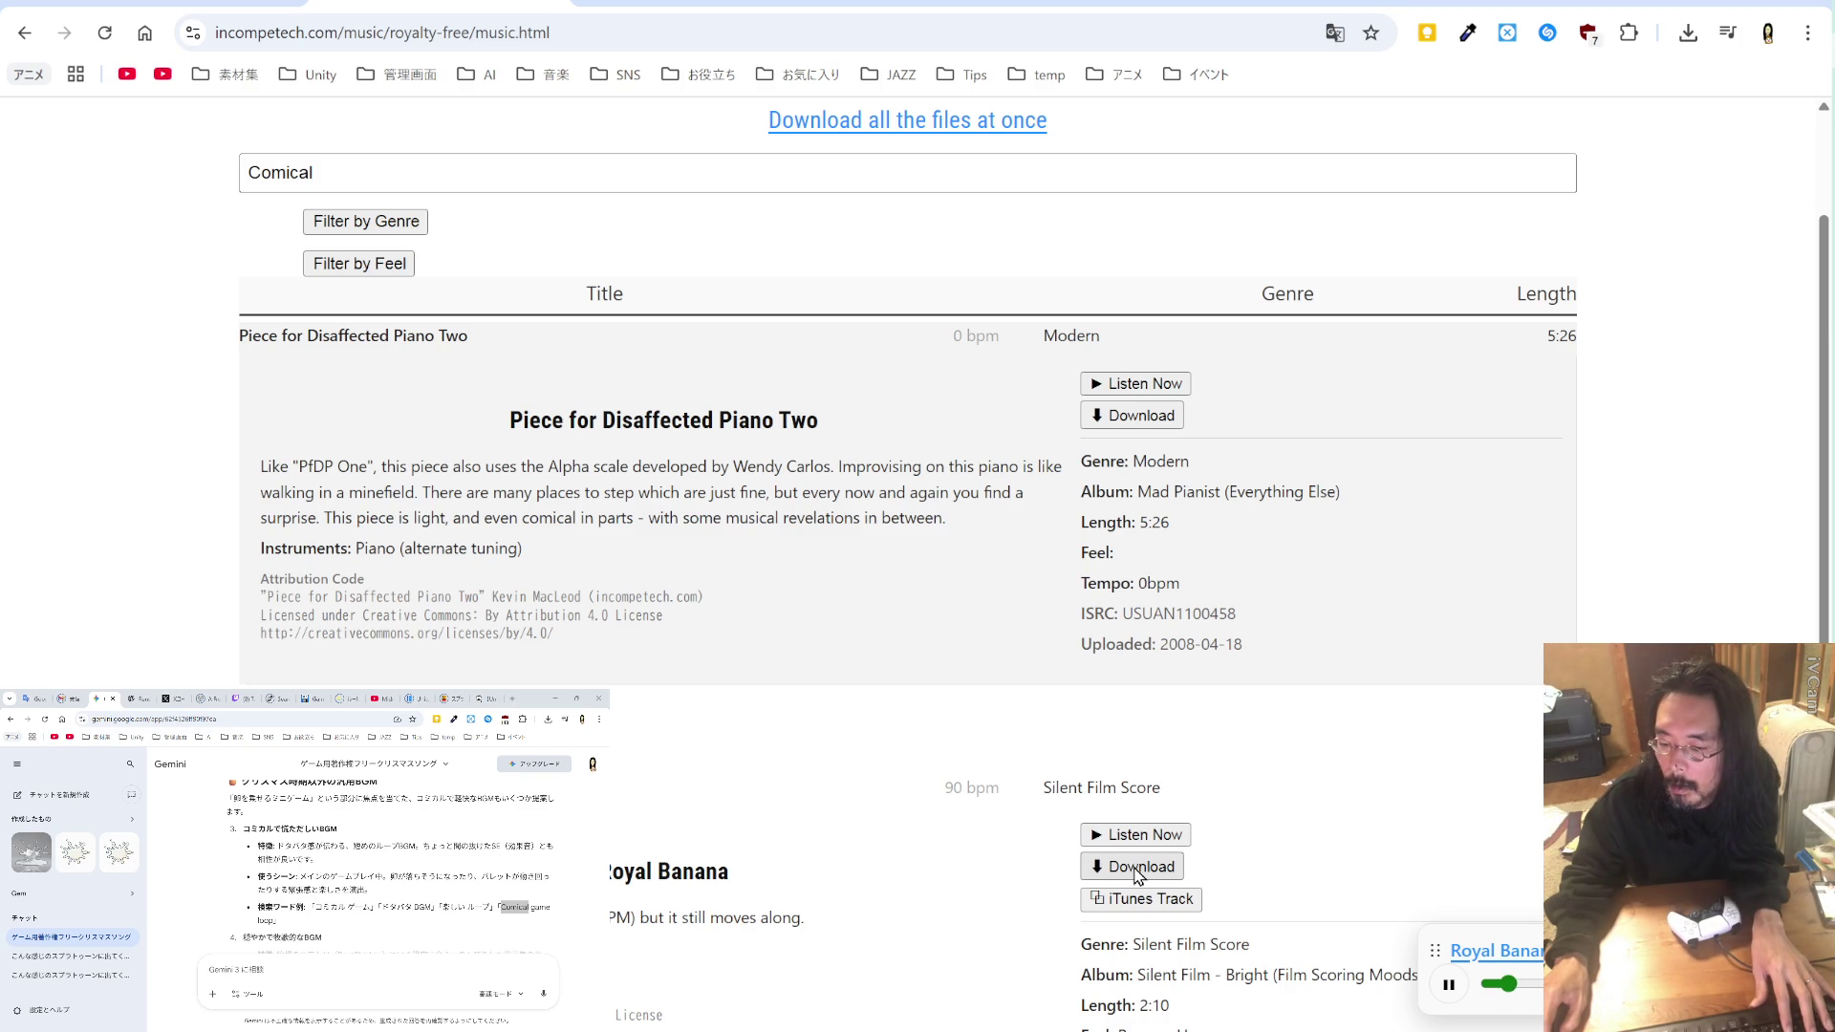
Step: Download Royal Banana.mp3 into the mouhitotu folder
scroll(931, 772, down, 2)
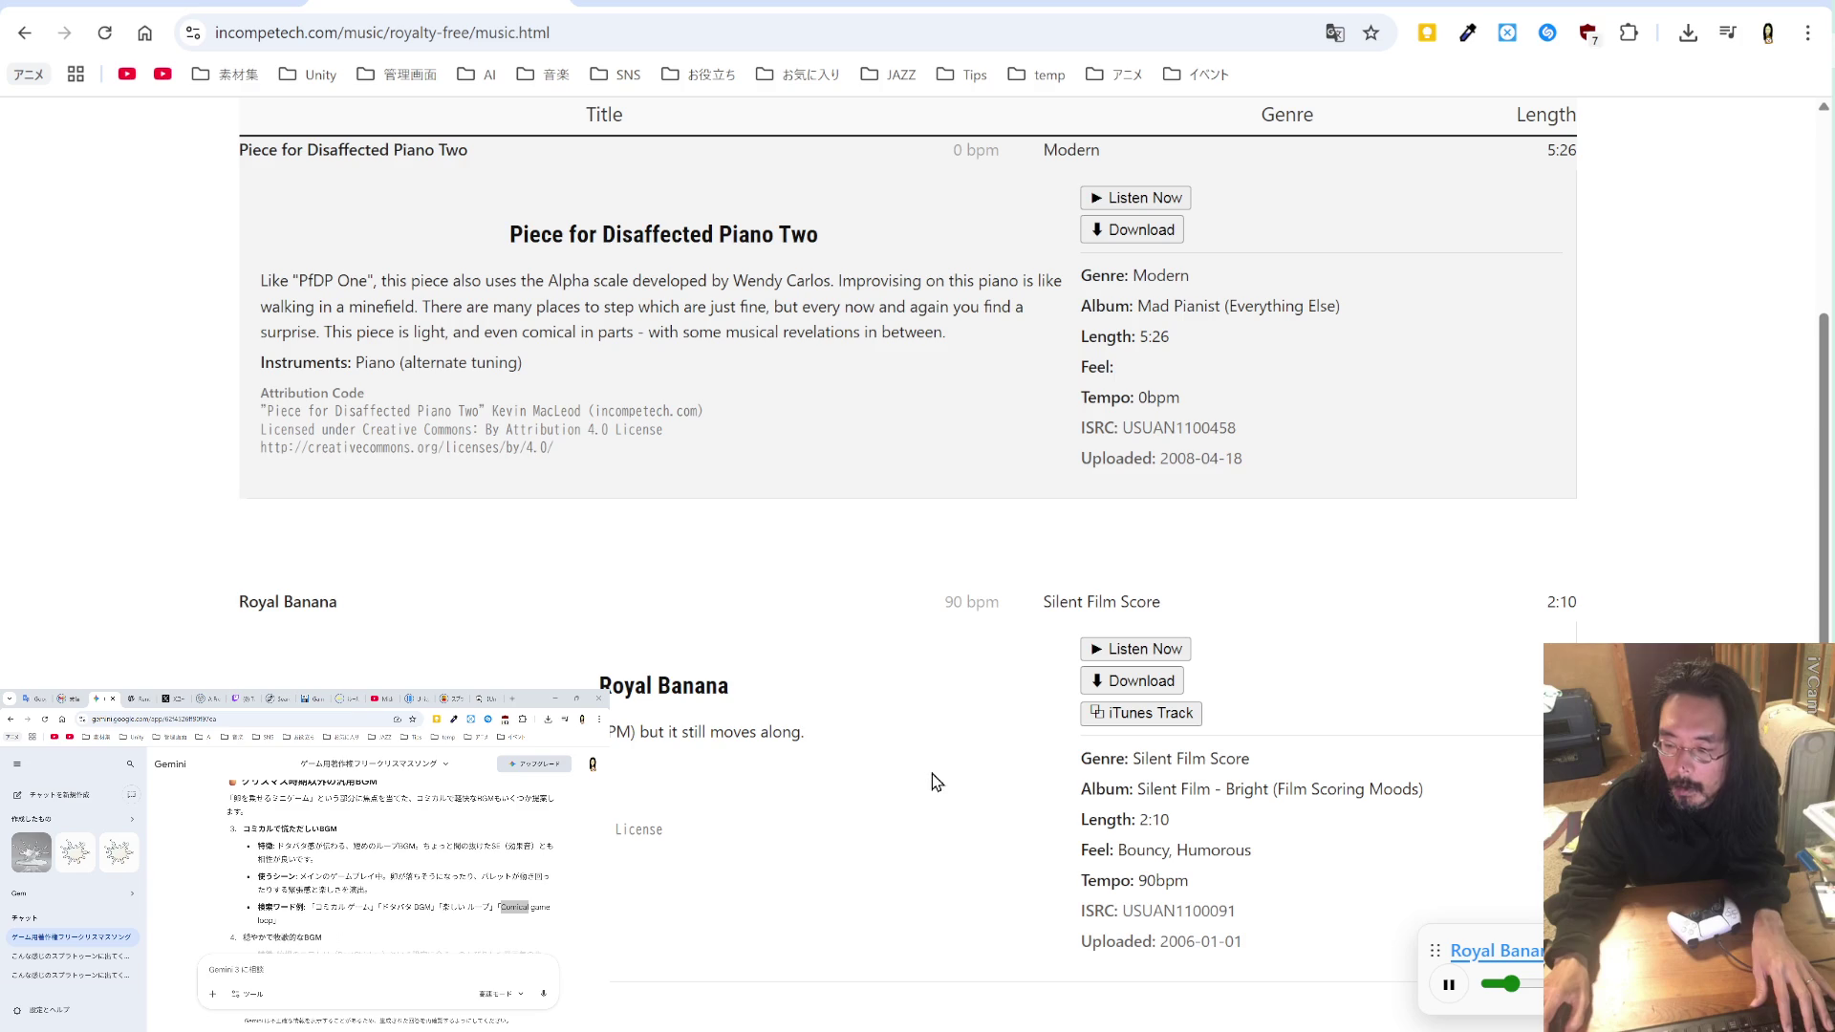
scroll(468, 948, down, 3)
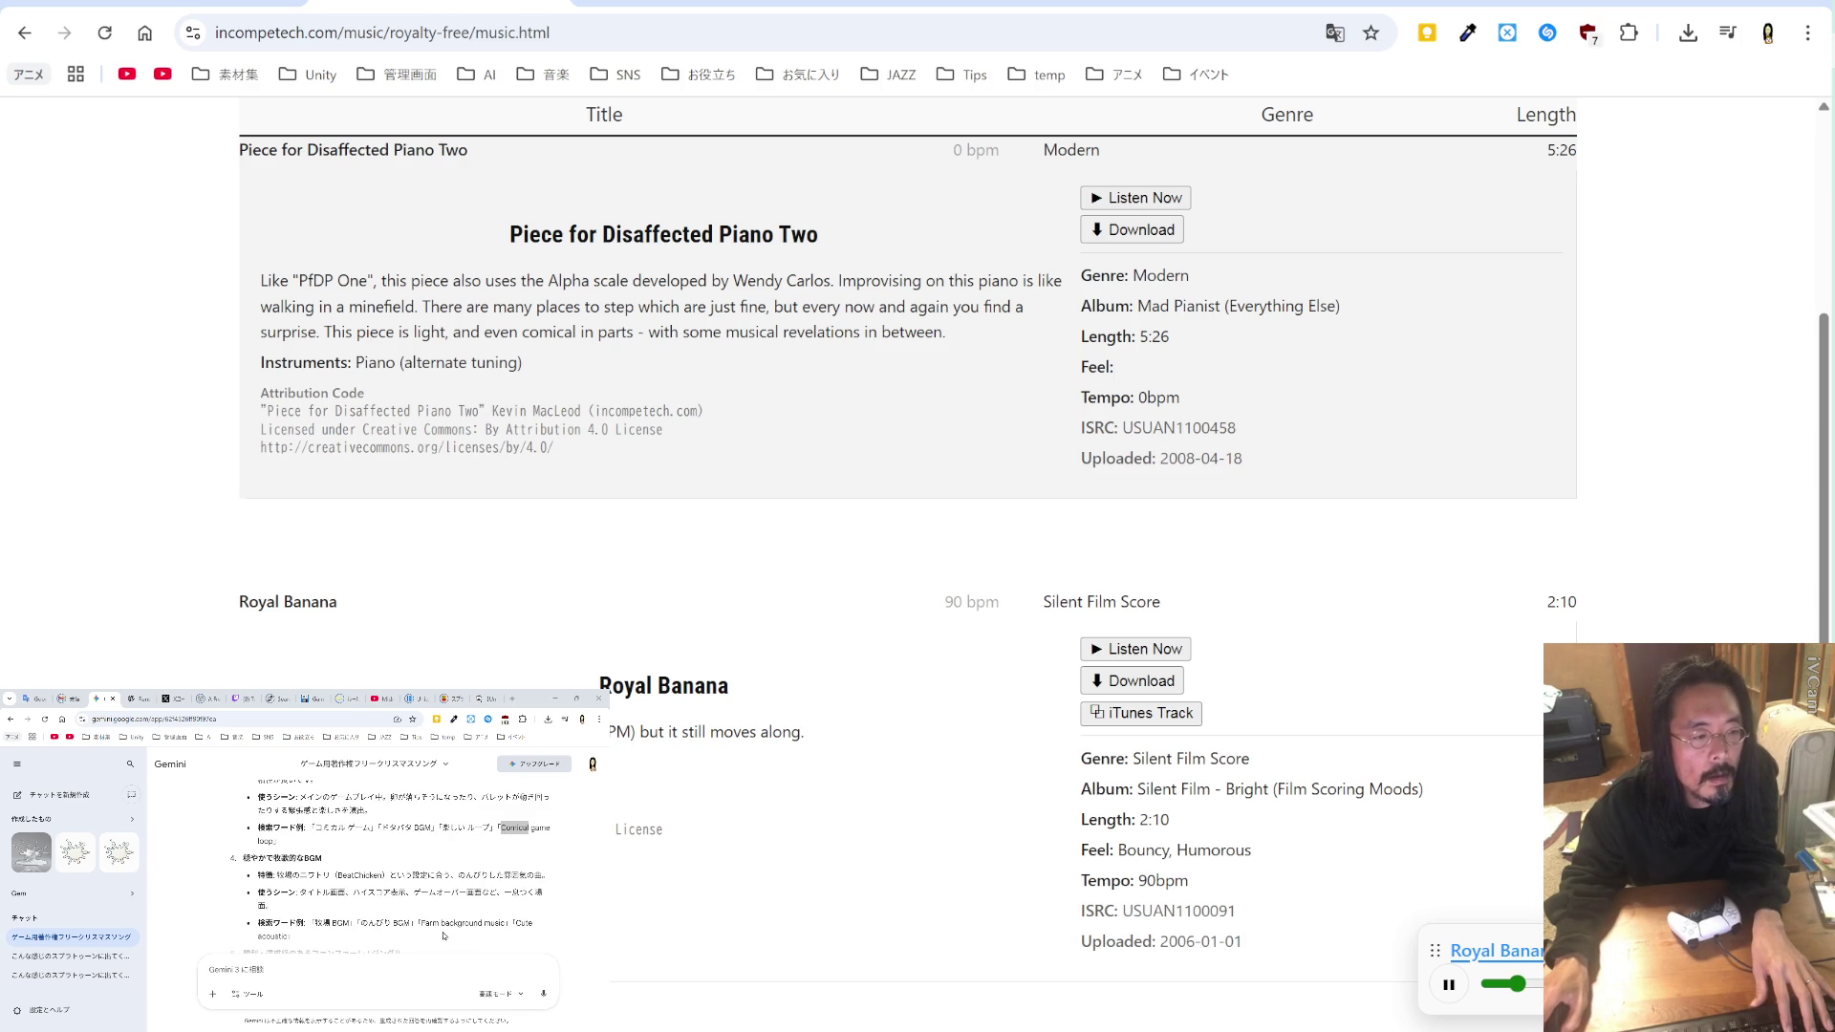
scroll(443, 936, down, 3)
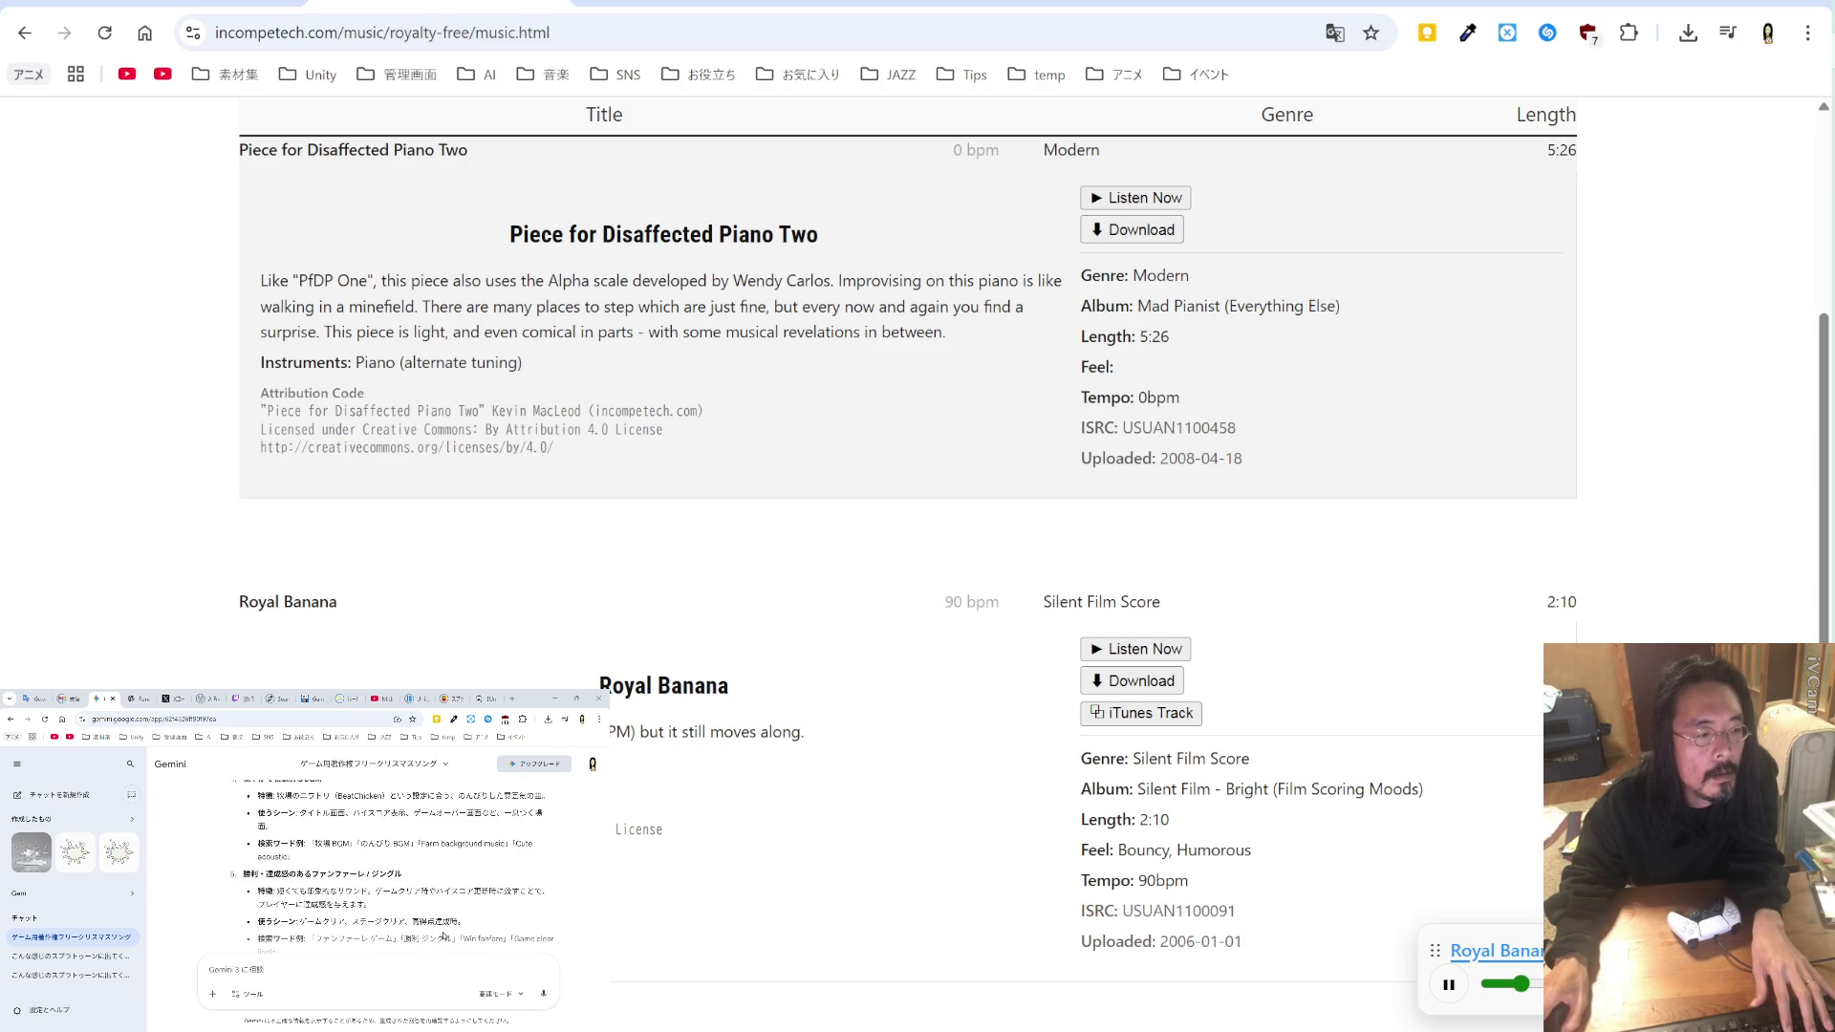
scroll(443, 936, down, 3)
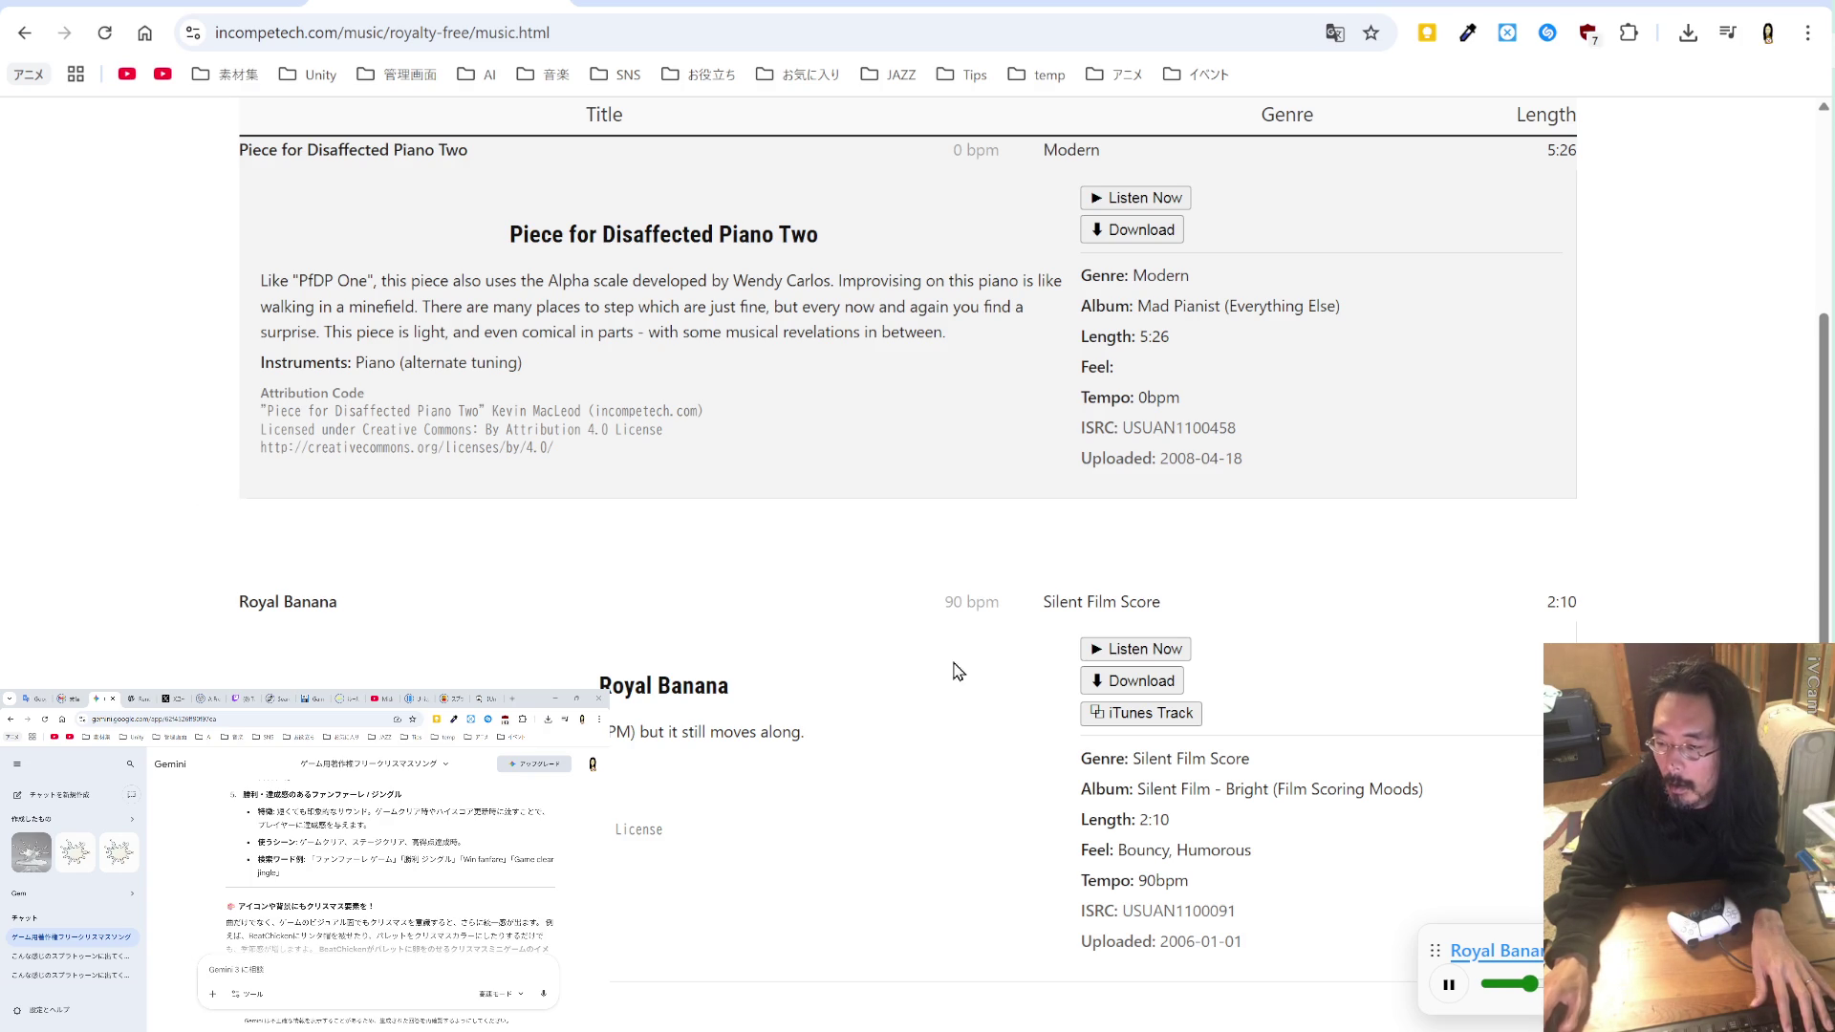
click(1105, 688)
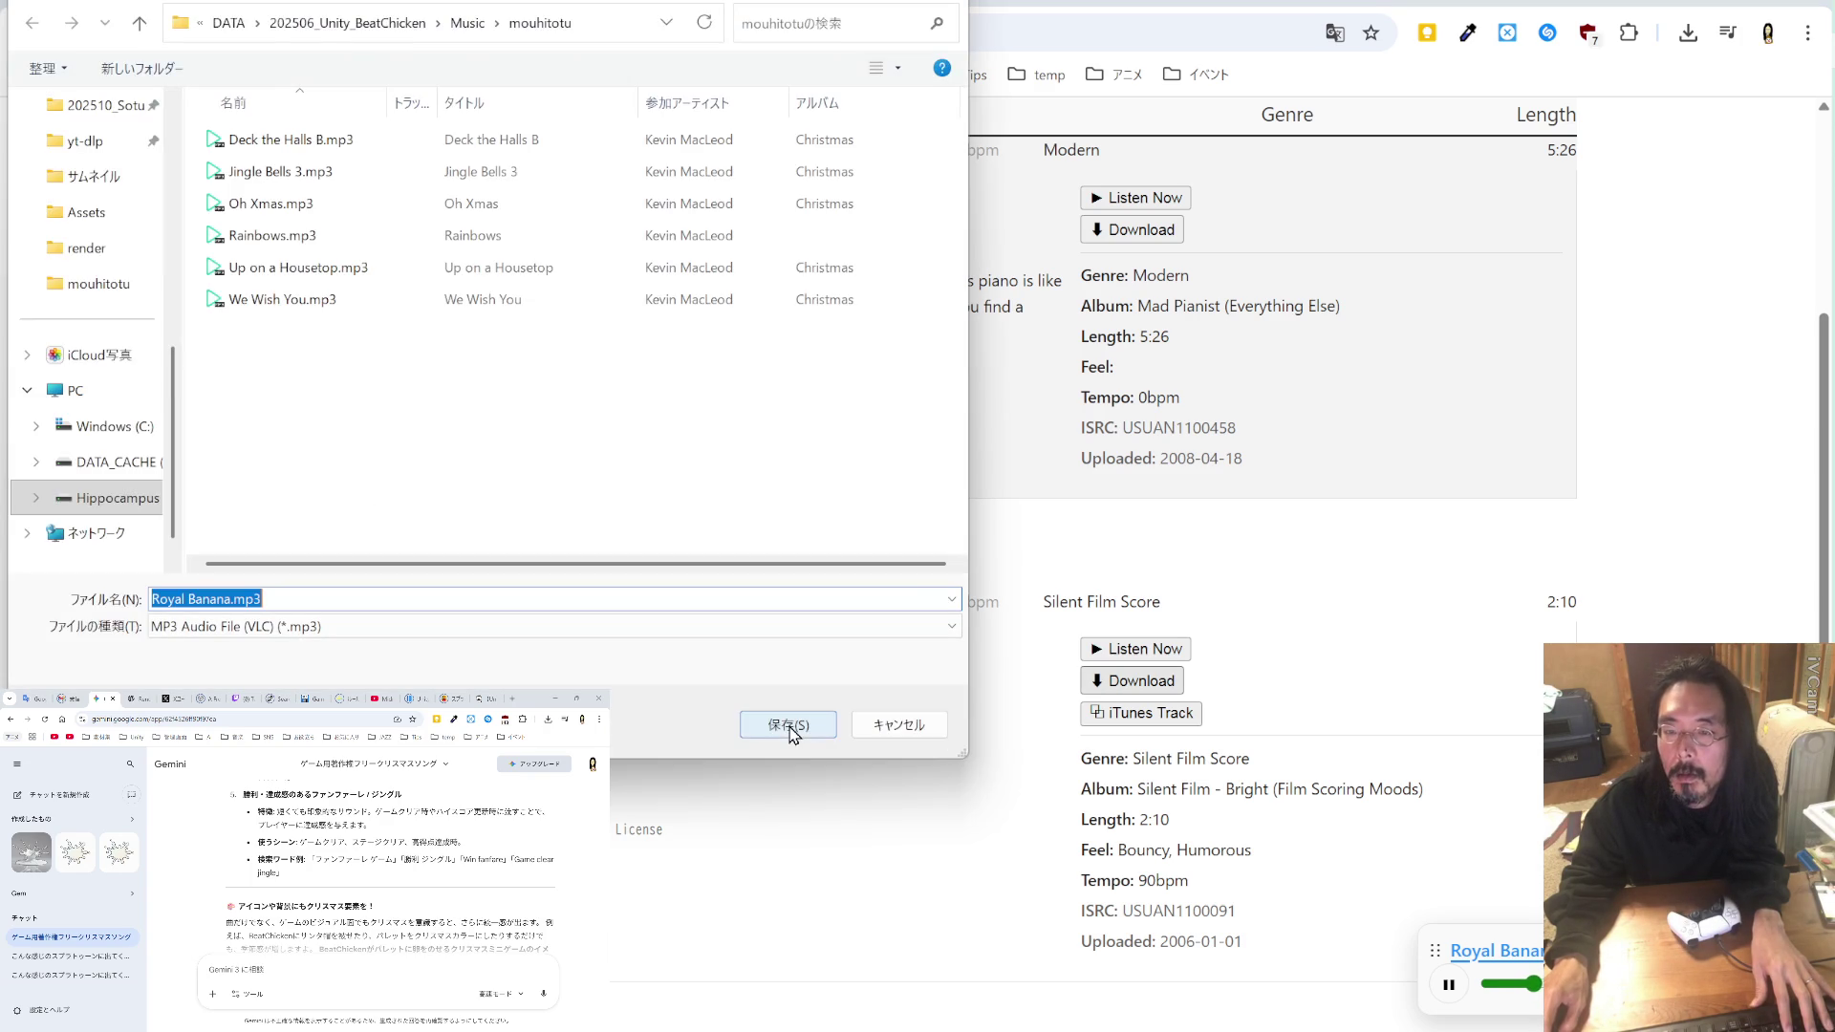
click(788, 726)
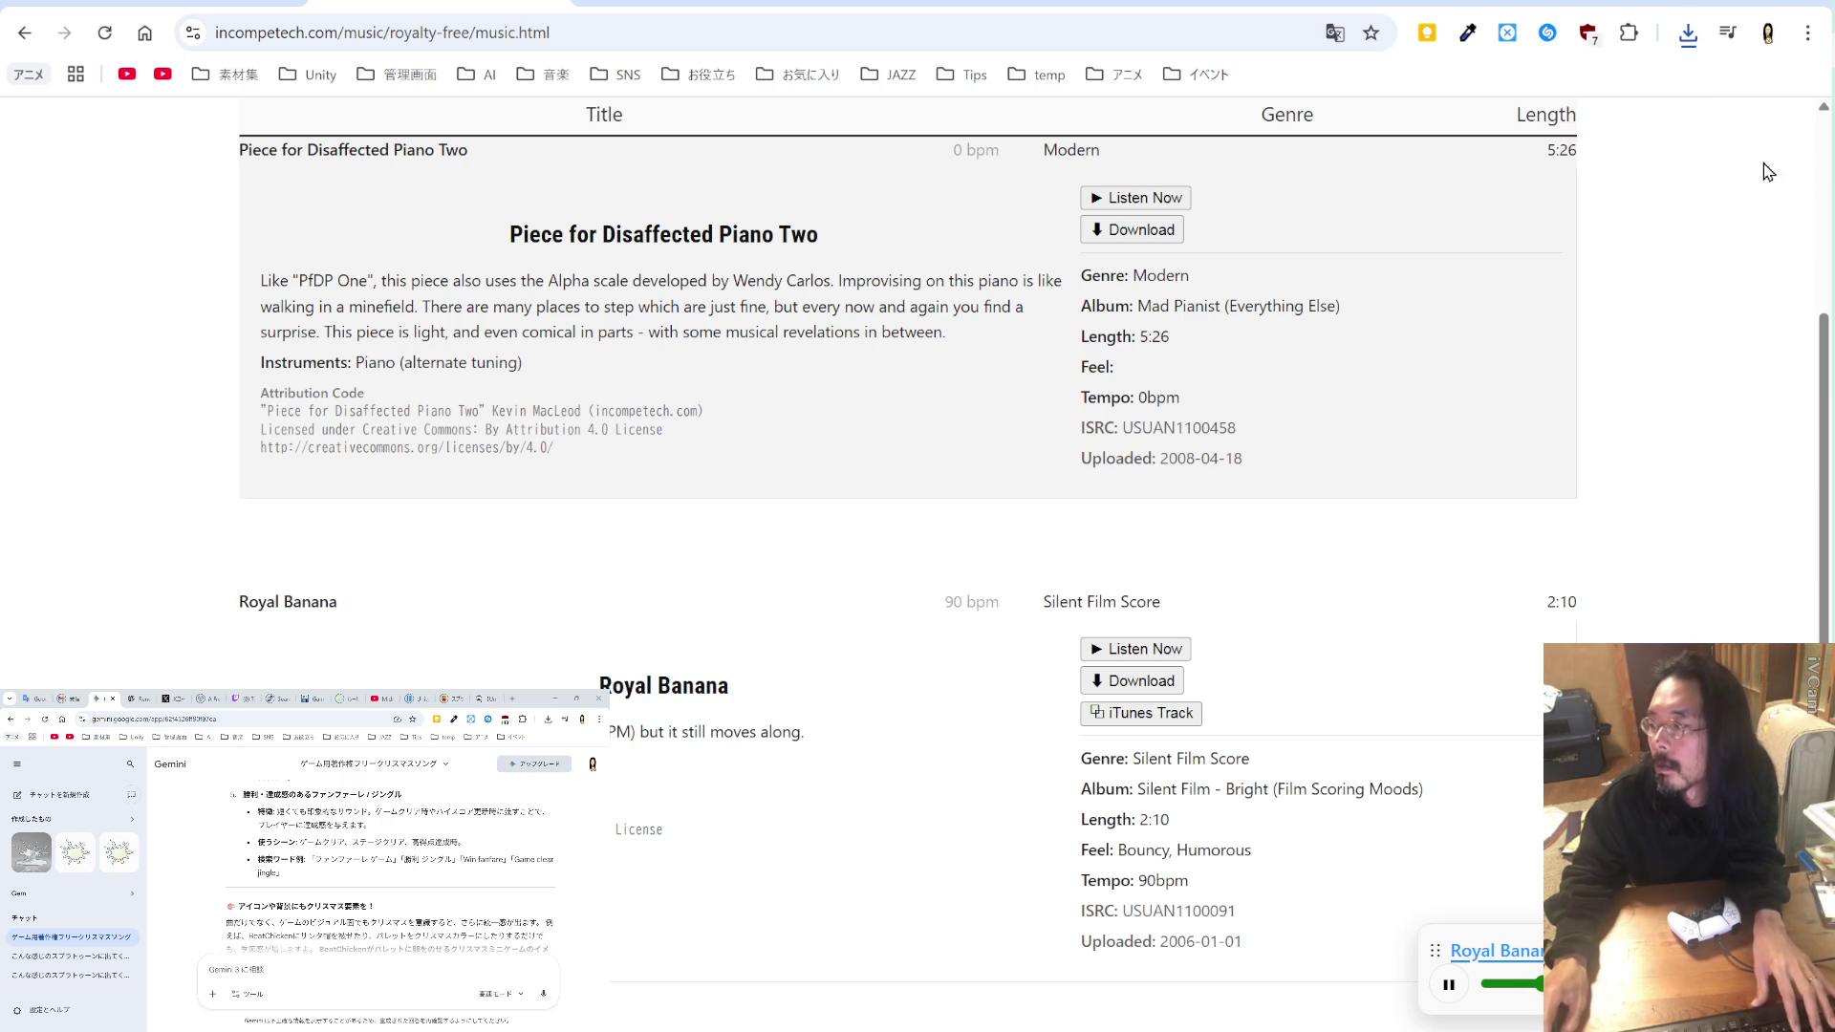
key(alt+Tab)
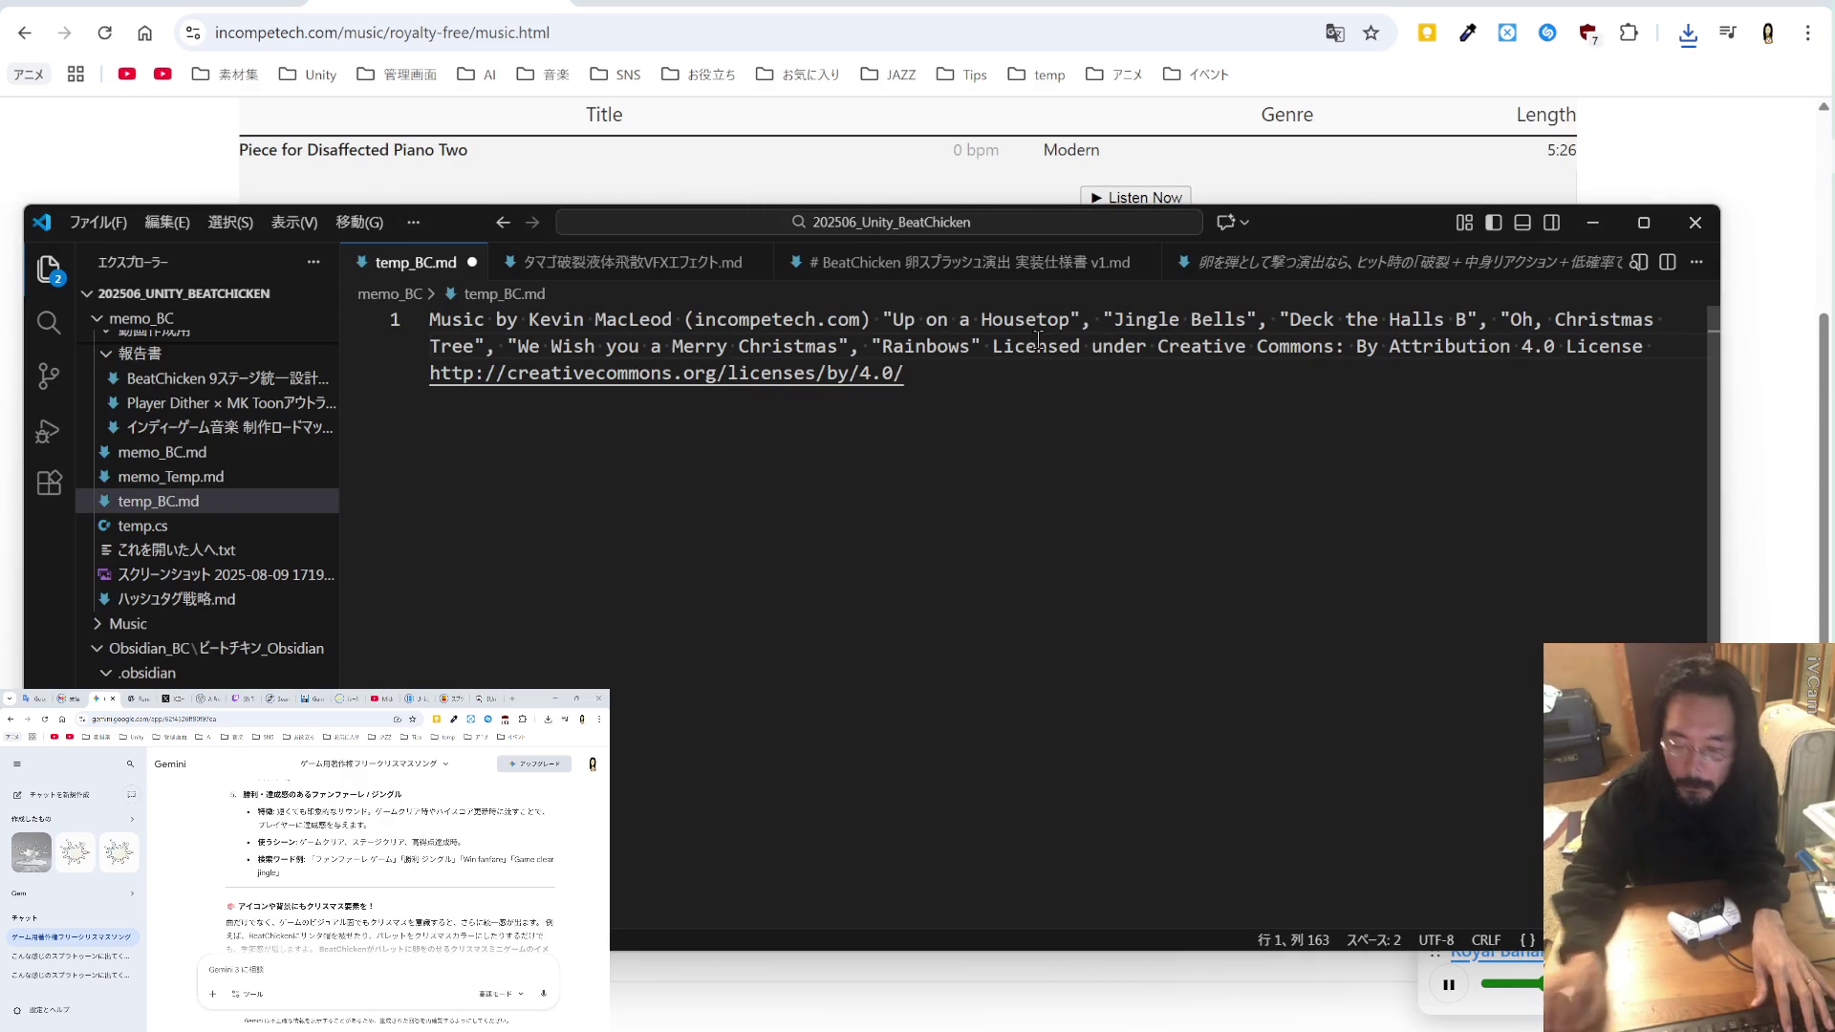
Step: With Japanese input off, type , "Royal Banana" after "Rainbows" in temp_BC.md
key(Zenkaku_Hankaku)
text(, "Royal Banana")
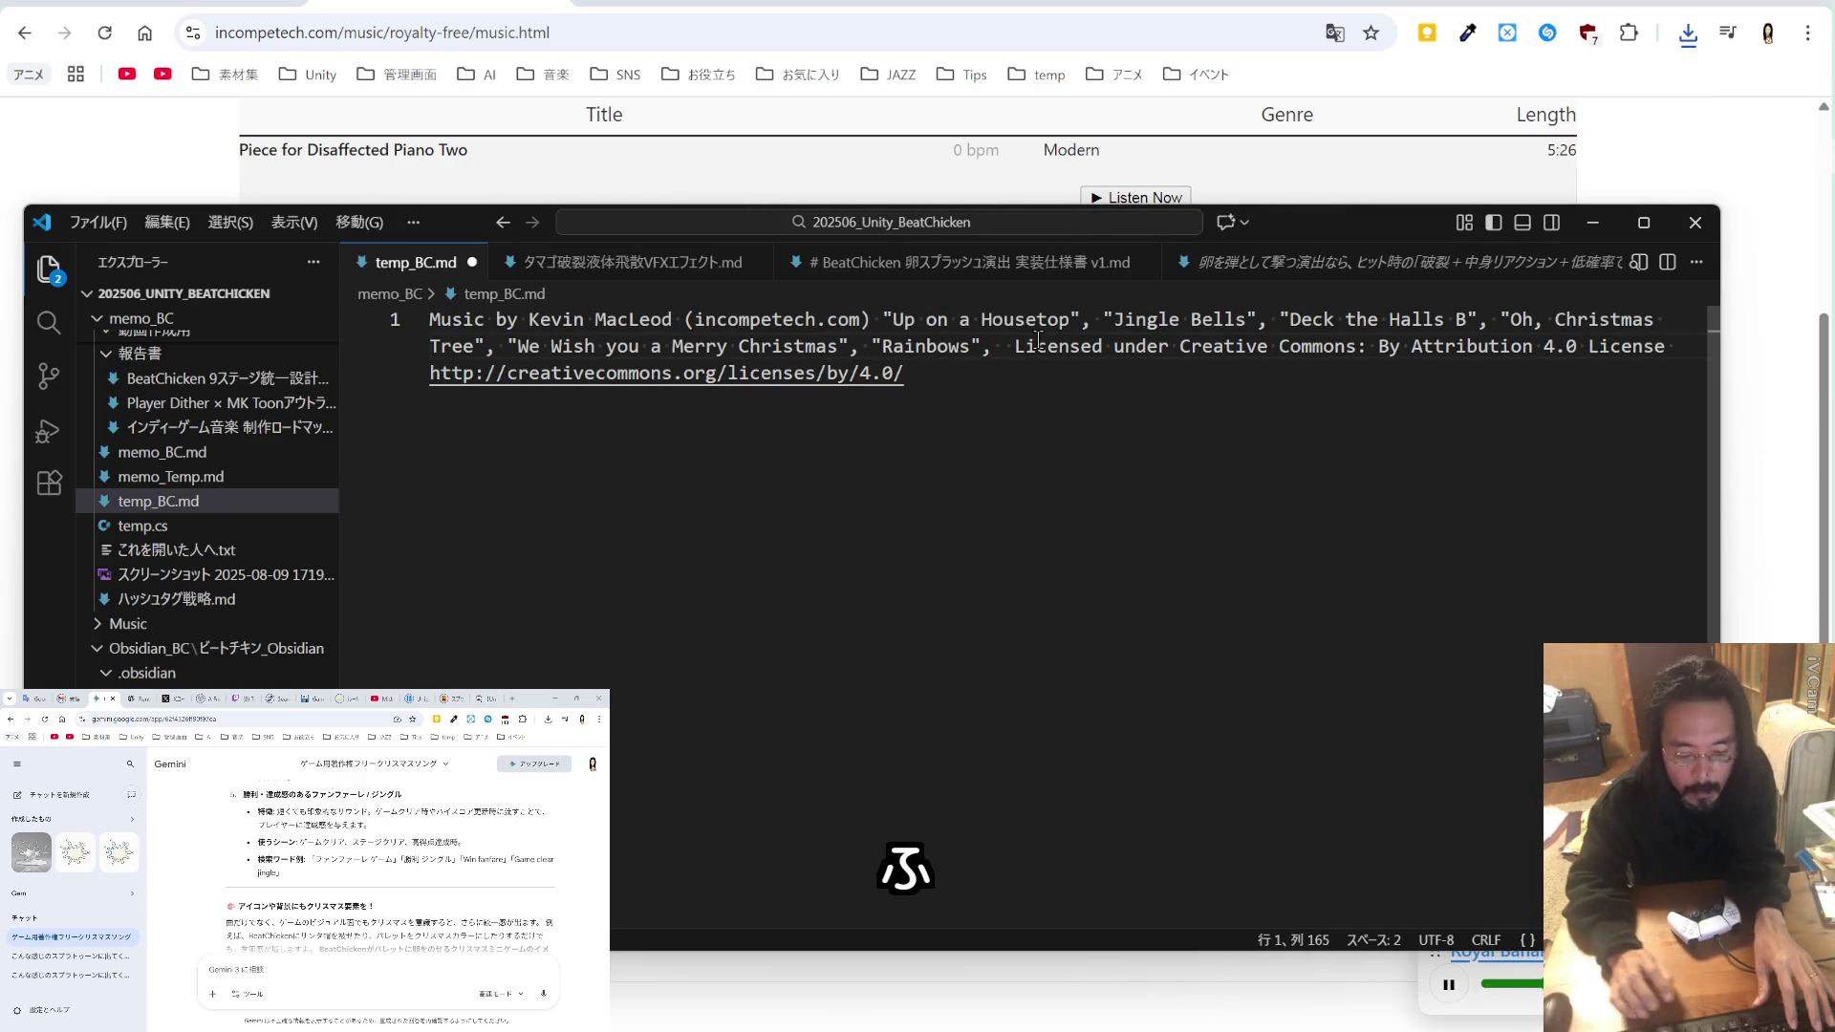
key(alt+Tab)
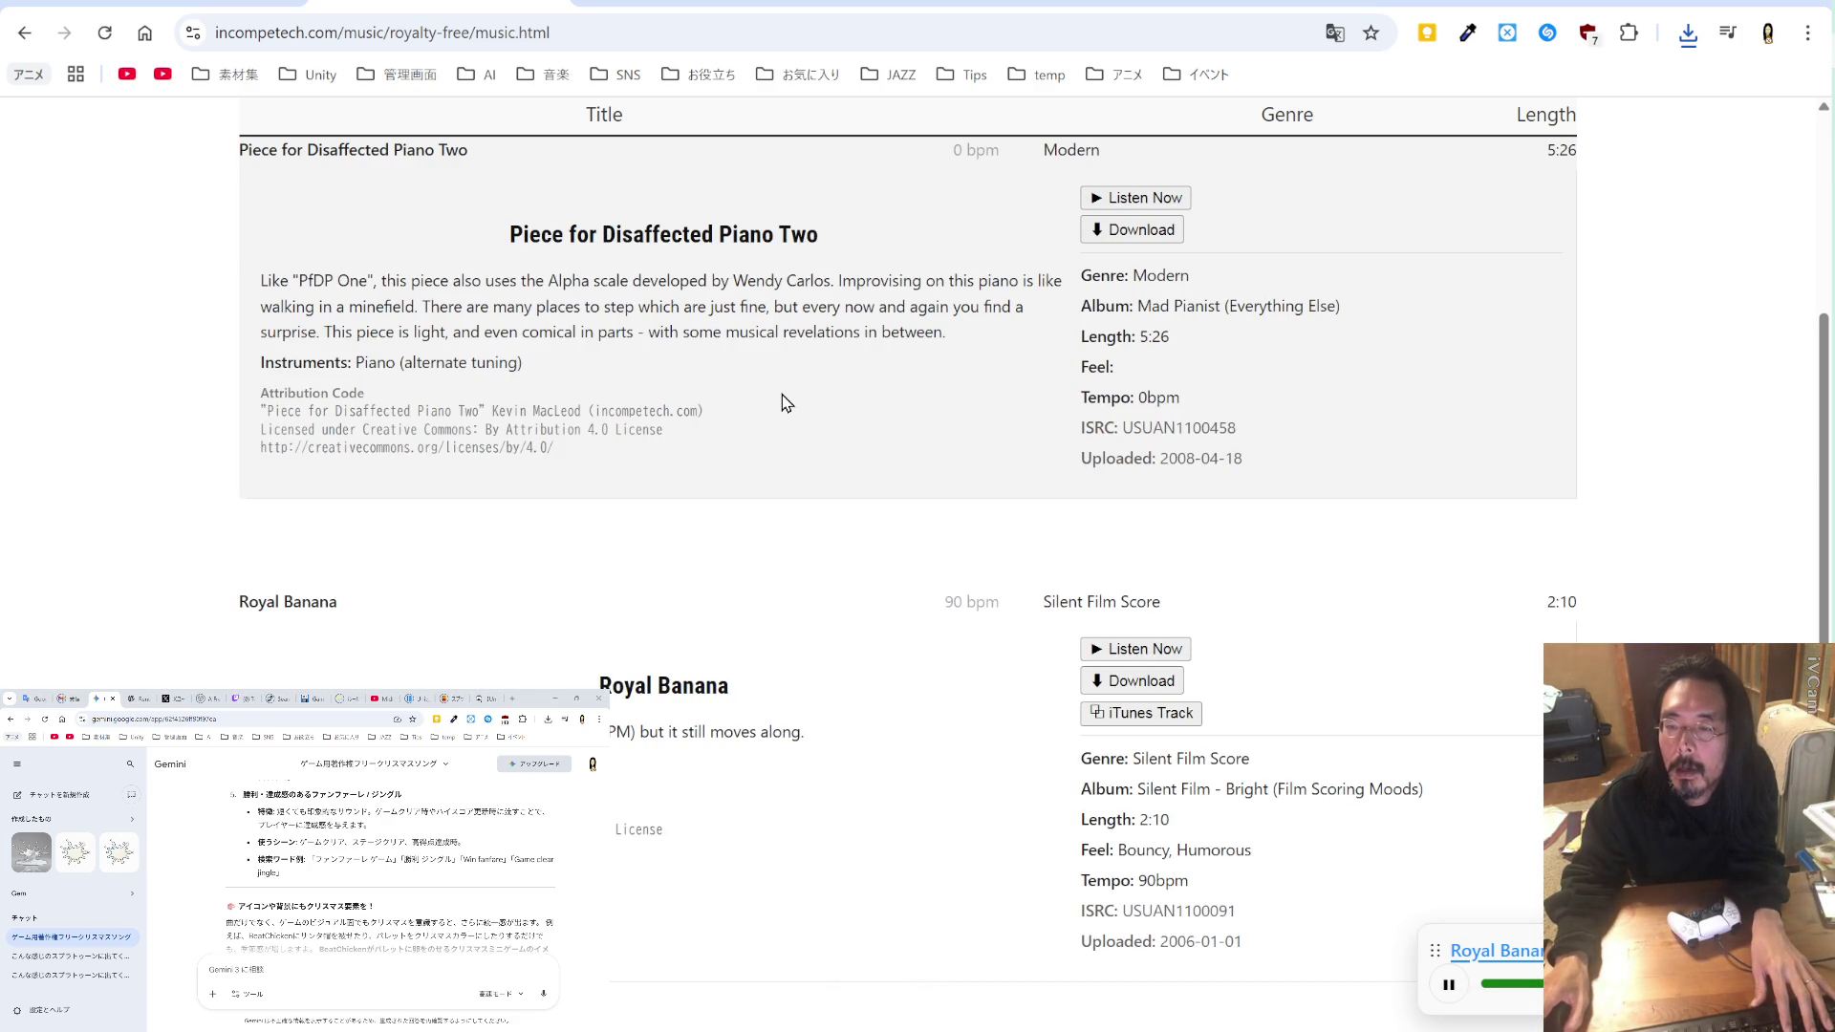
scroll(782, 402, up, 4)
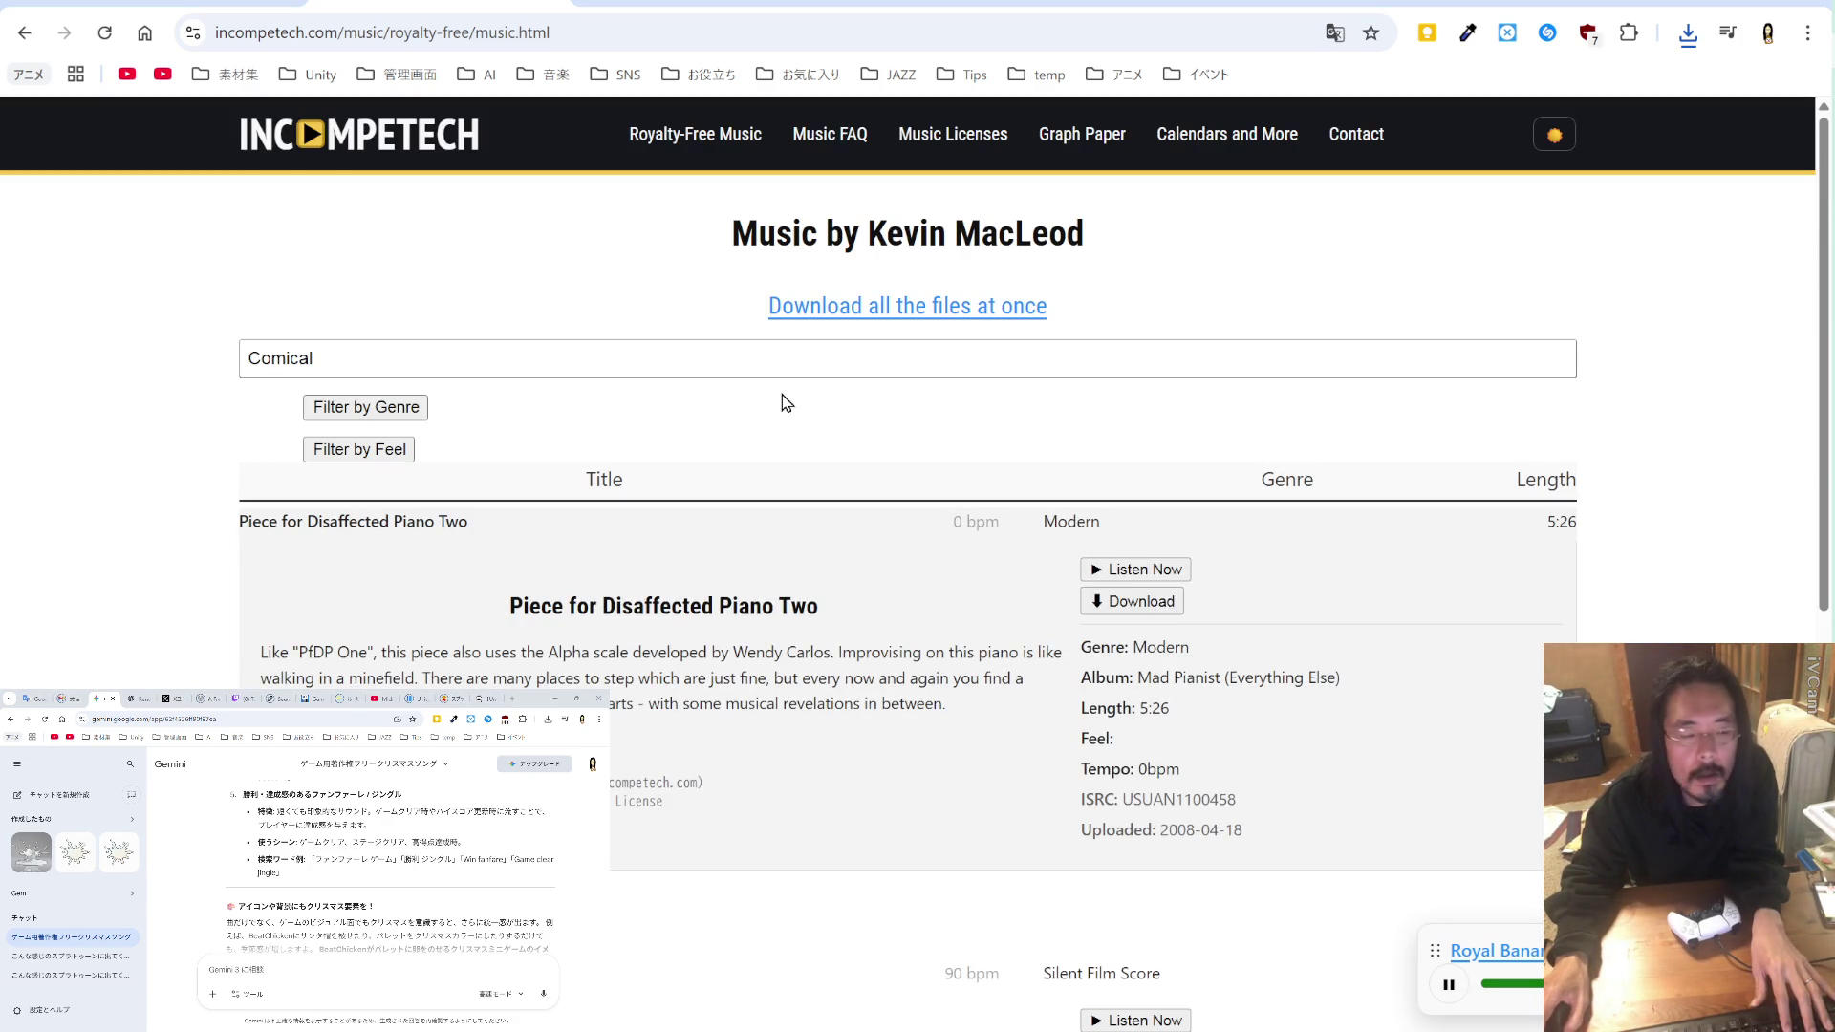
Step: Select the 'Comical' search text and bring the Unity 6 editor to the front
double_click(492, 356)
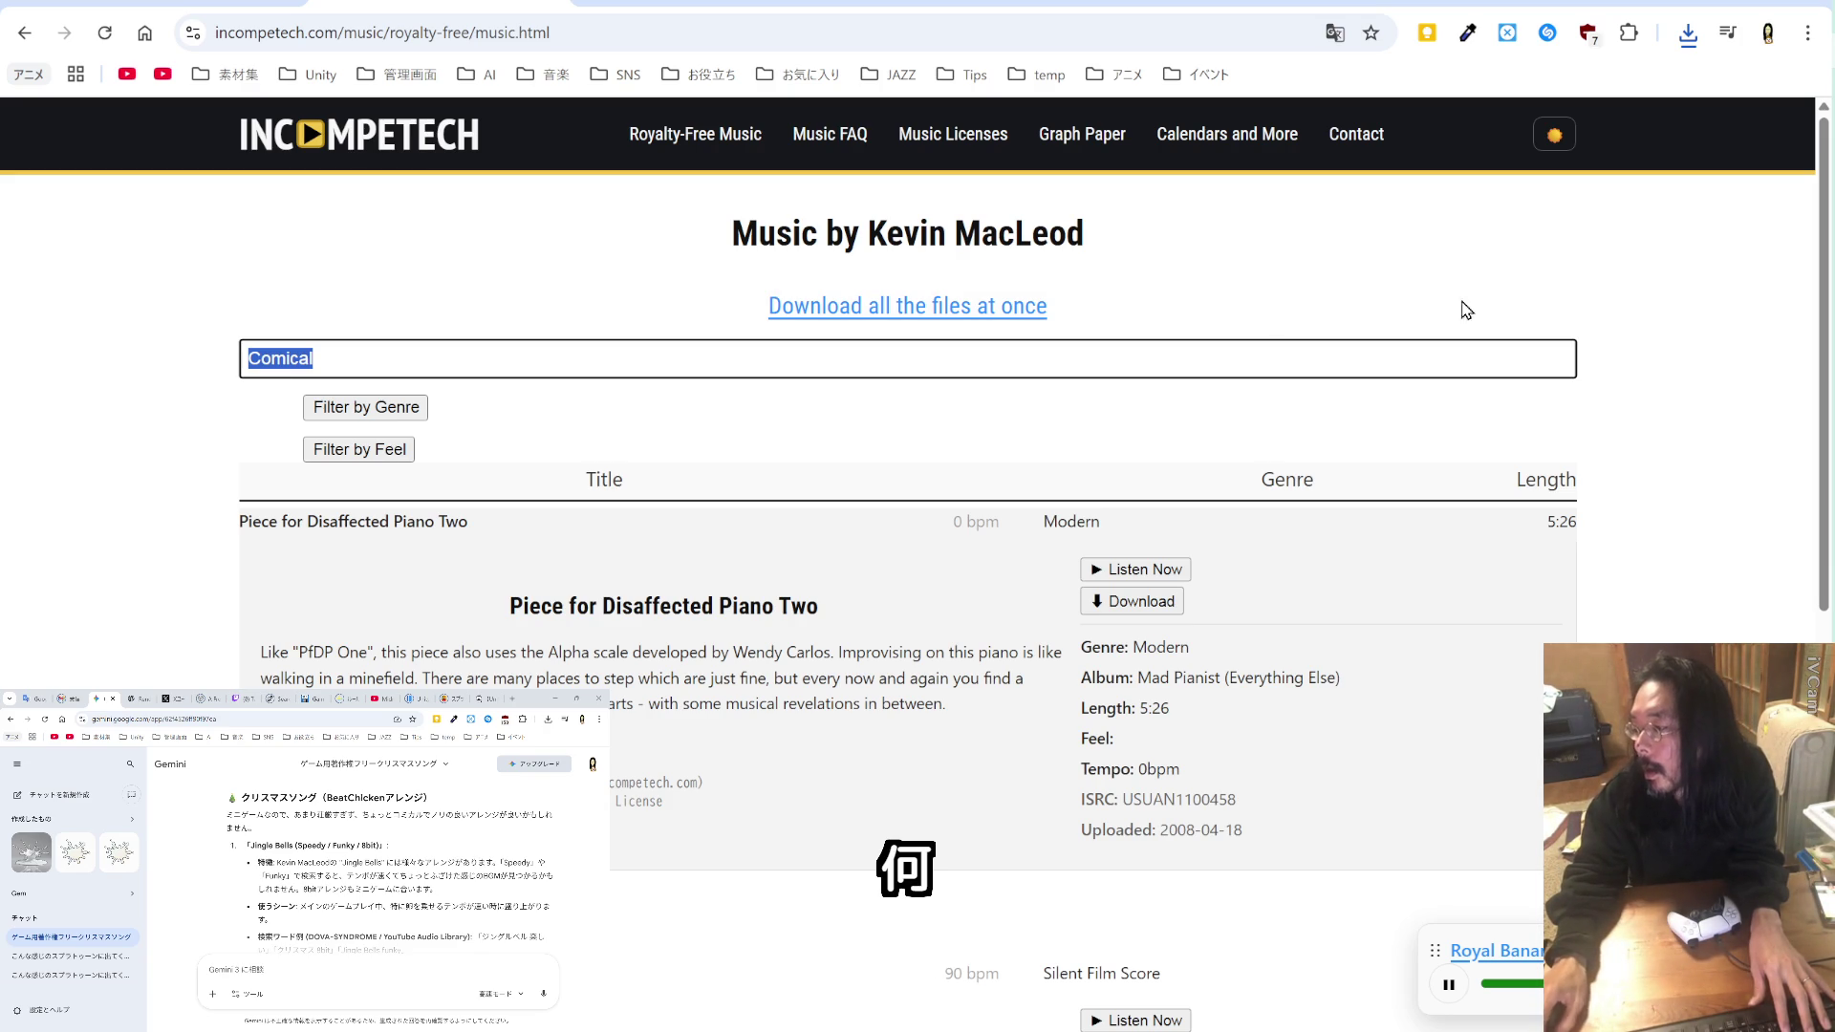
key(alt+Tab)
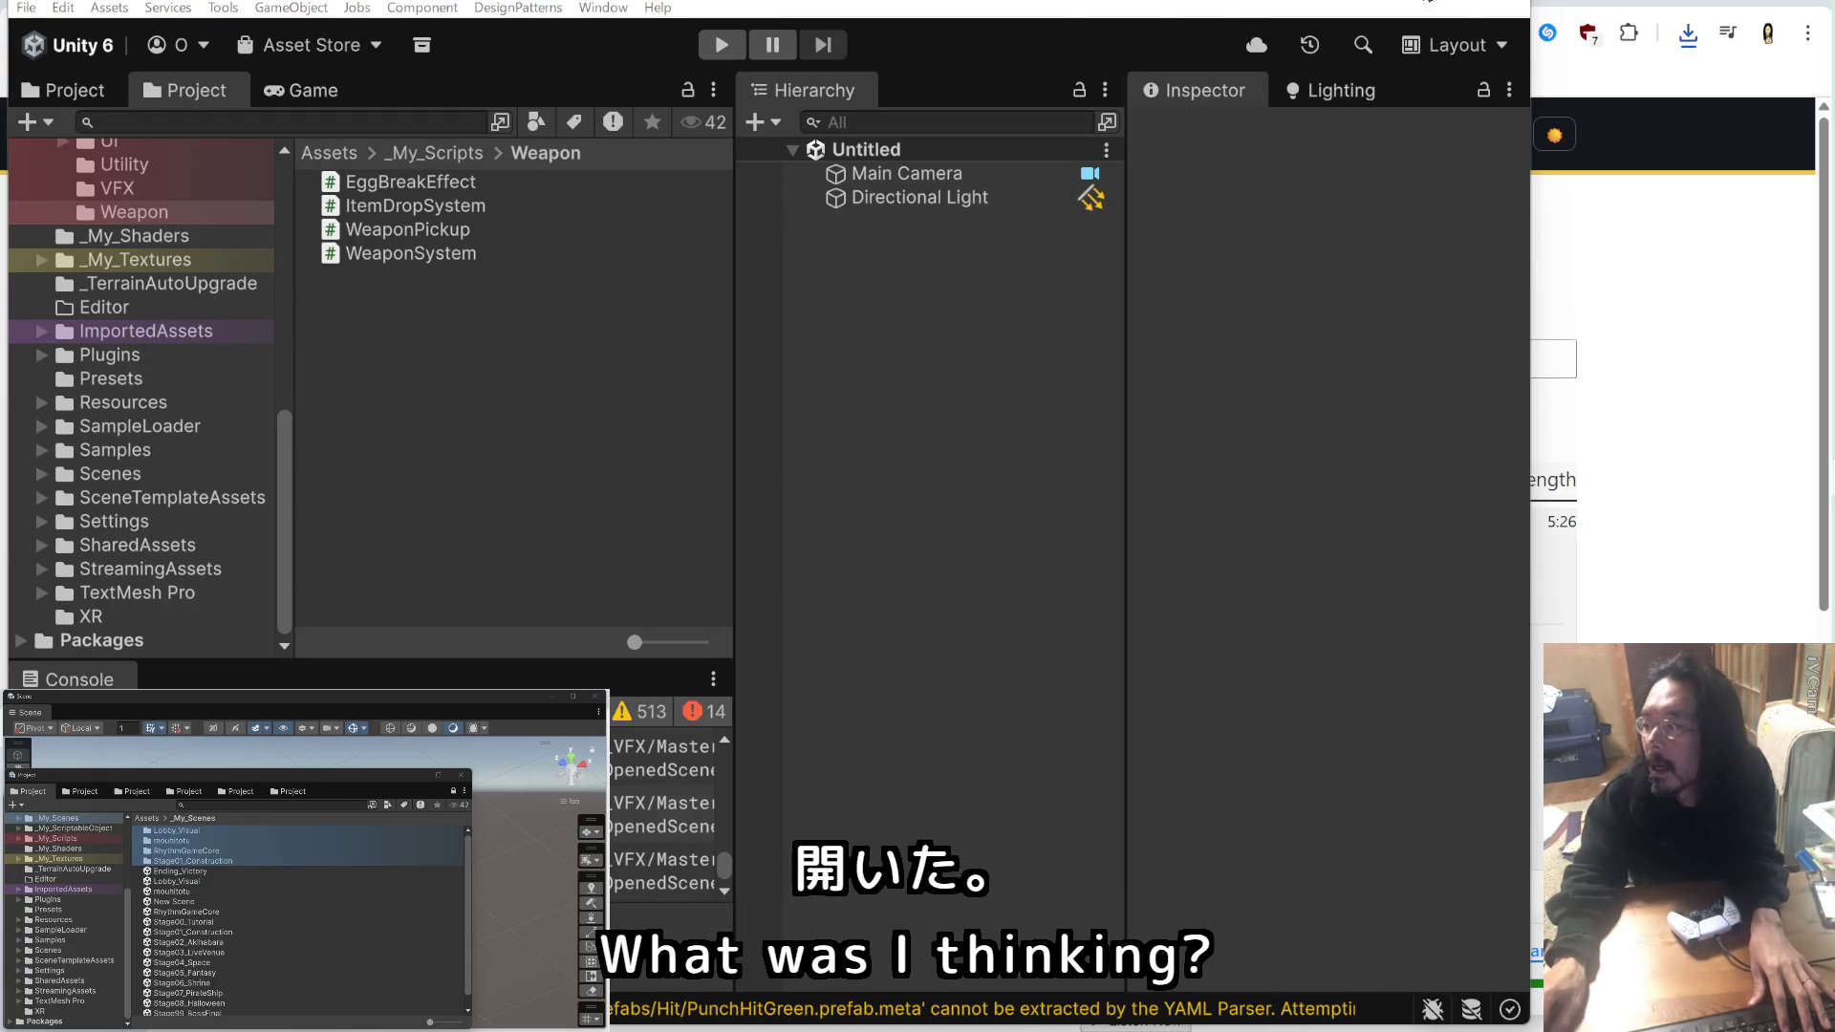
Step: Maximize the Unity window and widen the Project panel against the Hierarchy
key(super+Up)
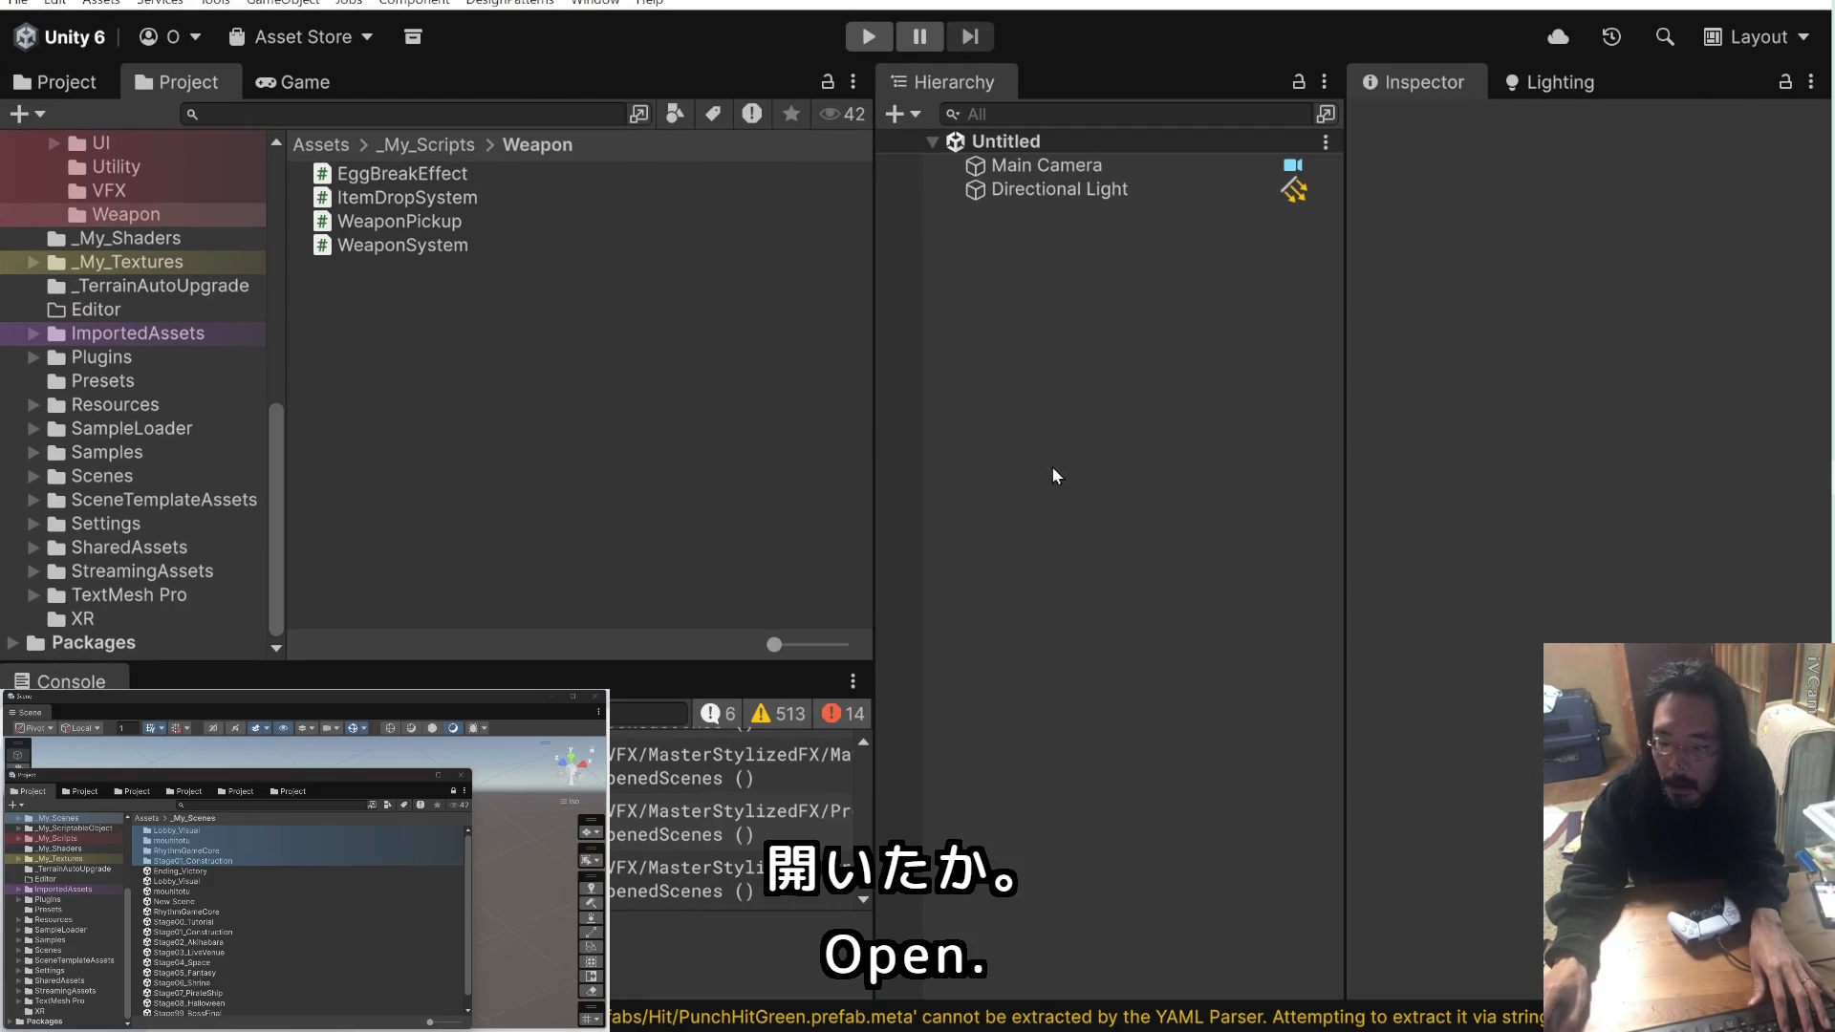
drag(883, 428, 1058, 430)
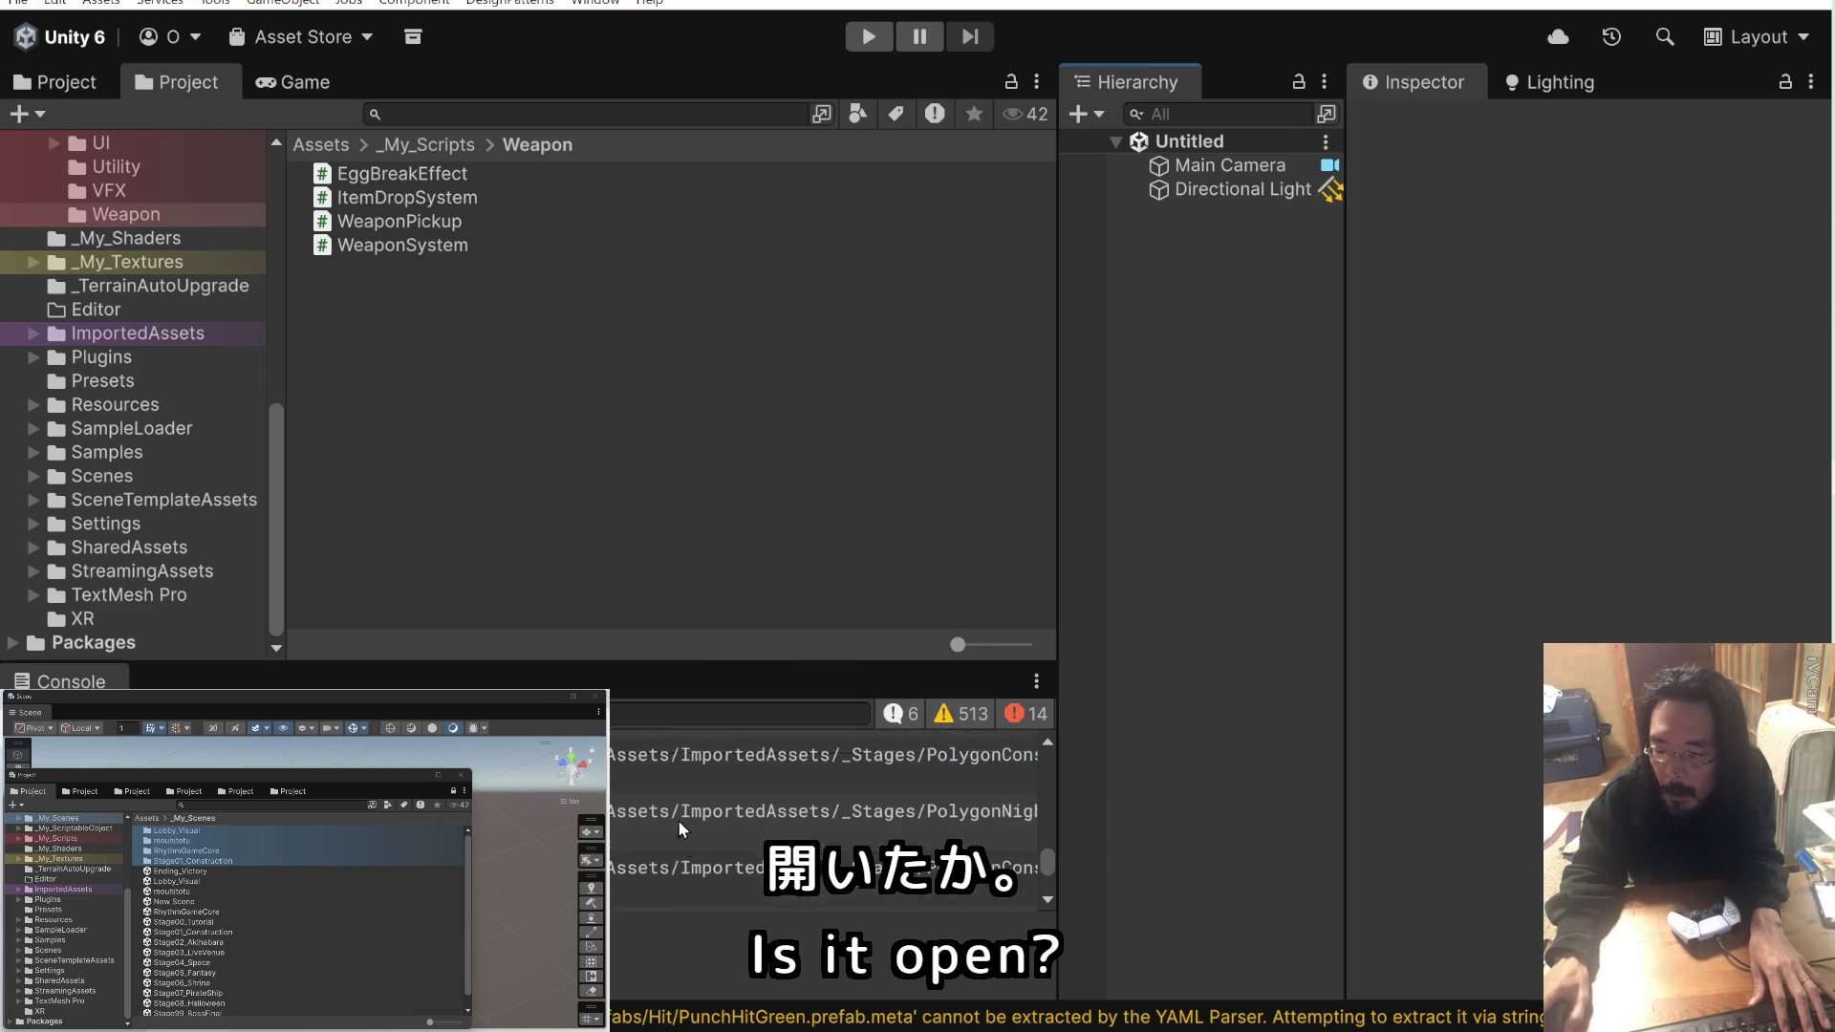
drag(1044, 860, 1053, 740)
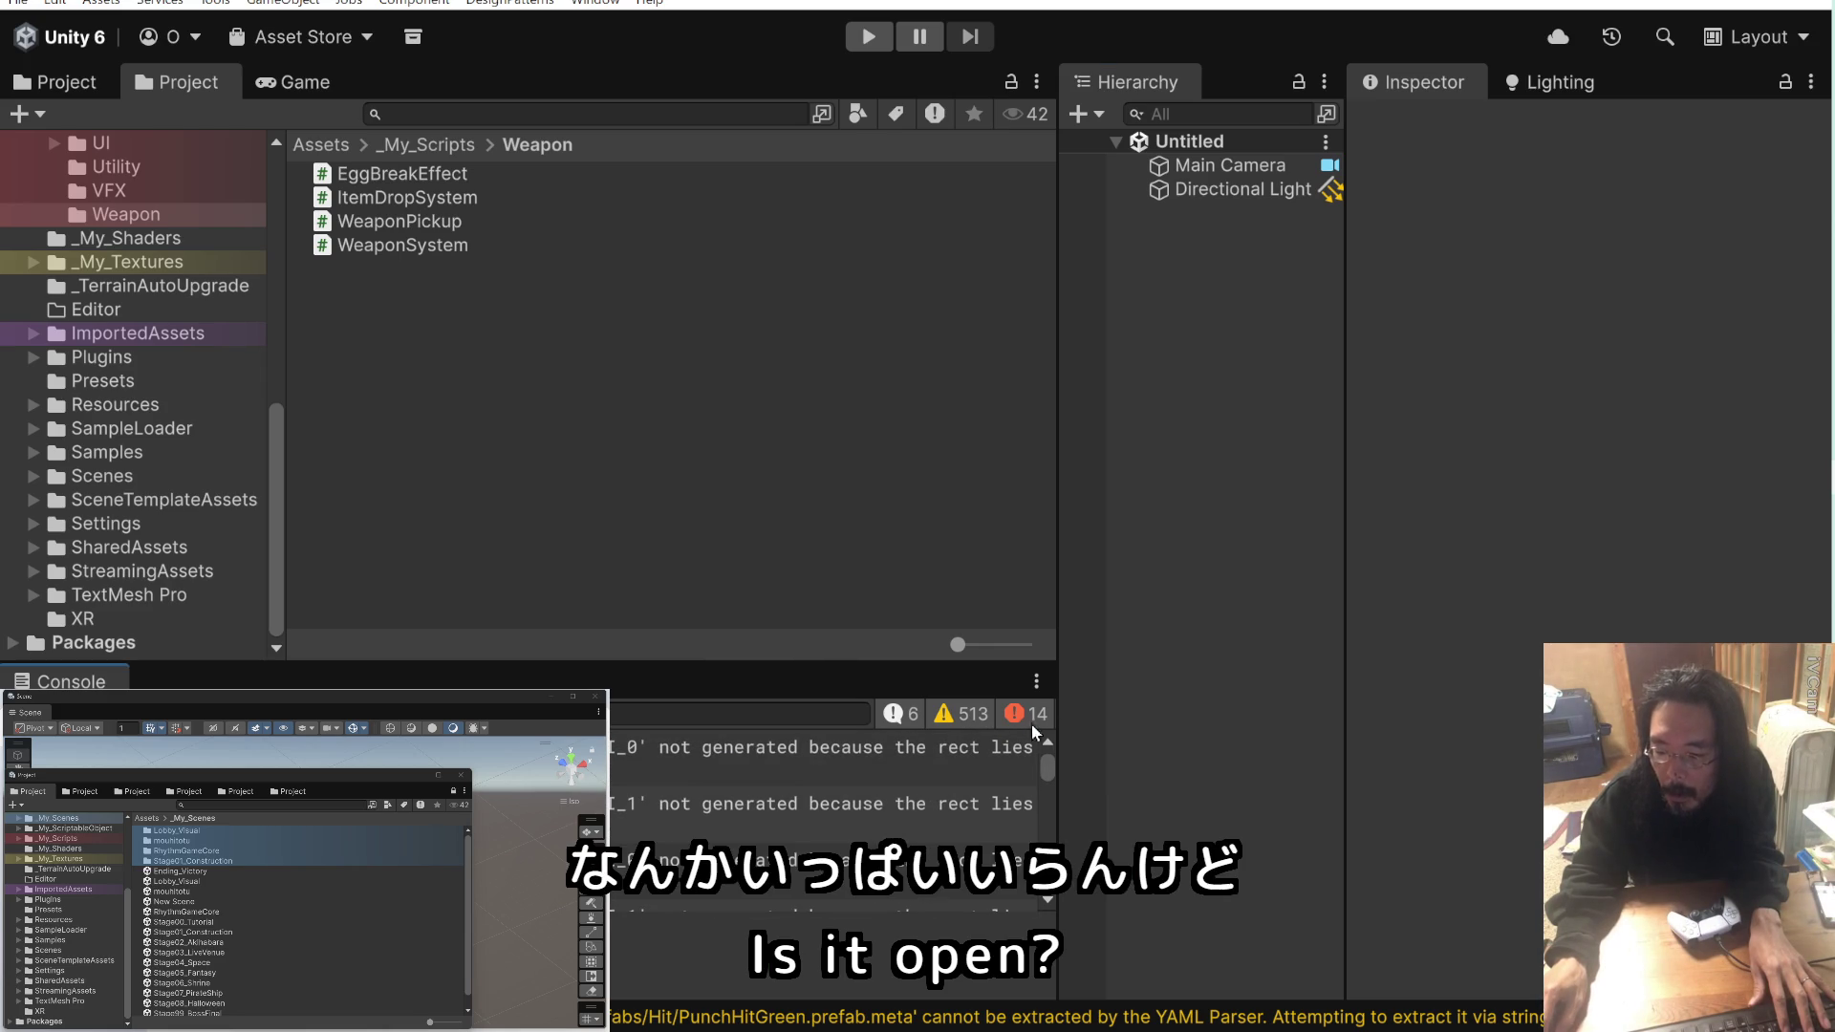
Step: Toggle the console's error and warning filters, clear all messages, and select the mouhitotu scene
click(1028, 715)
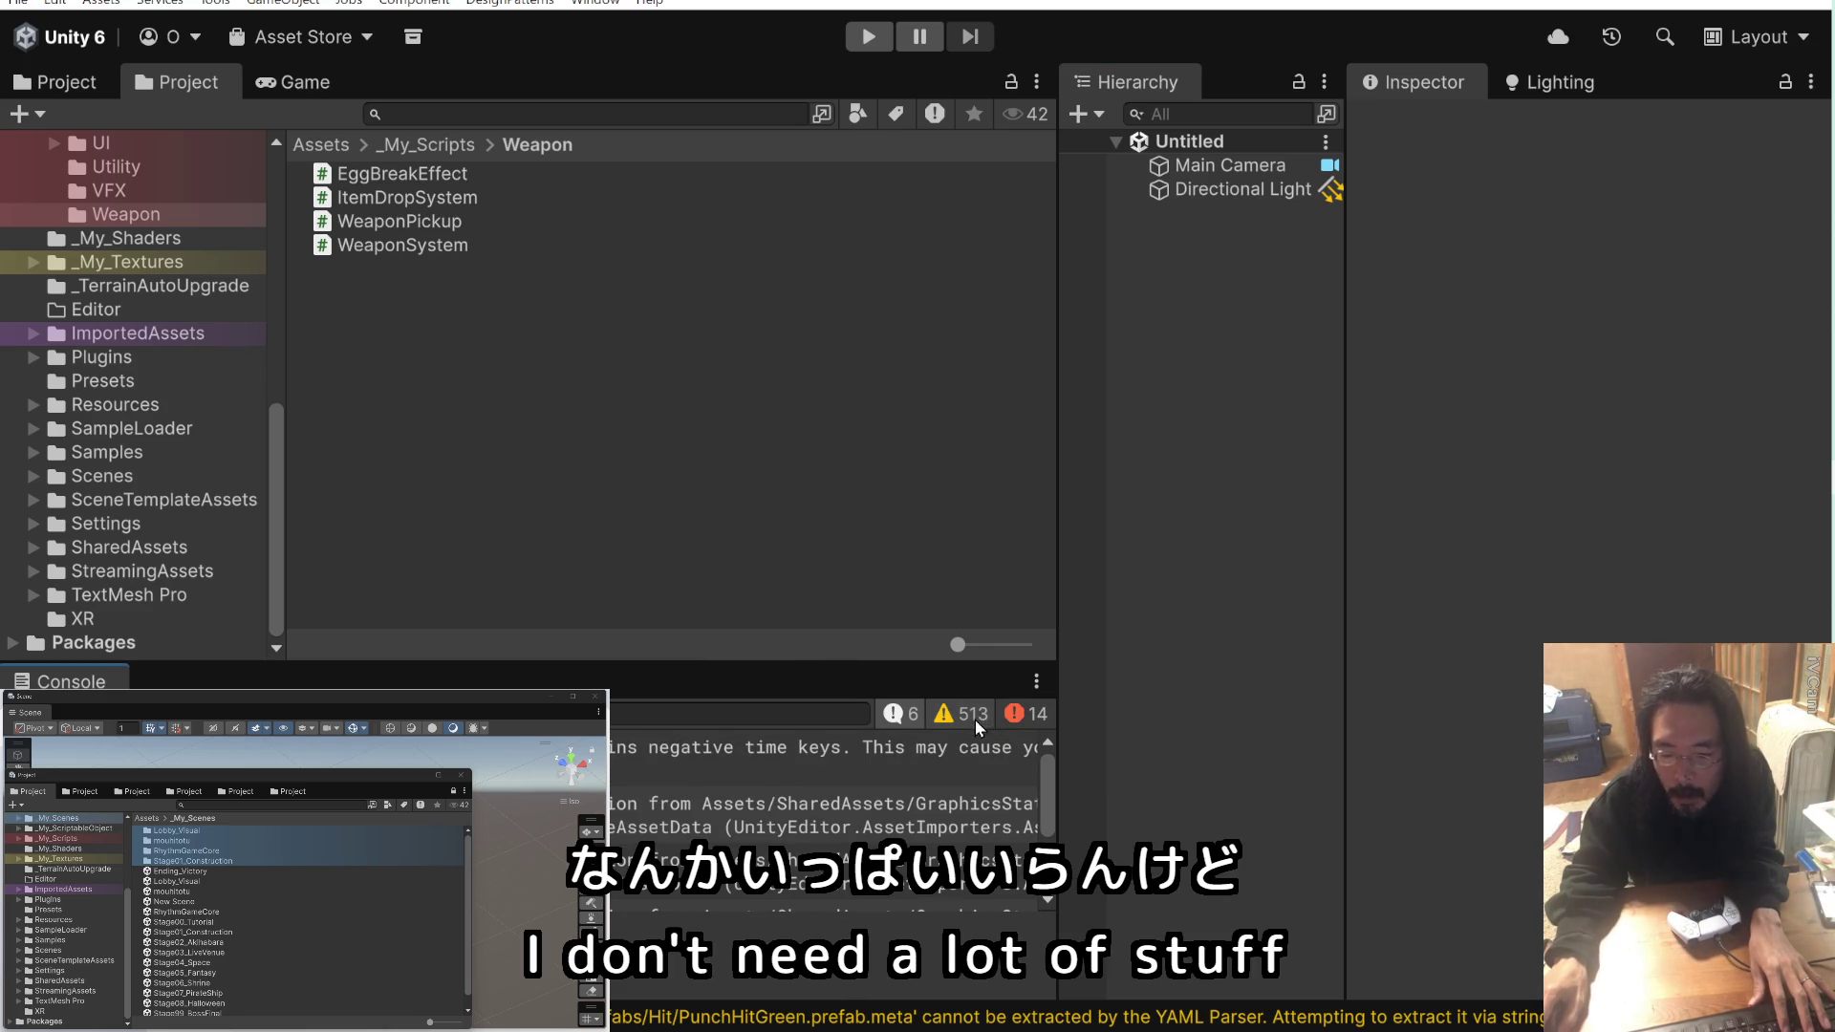
click(914, 715)
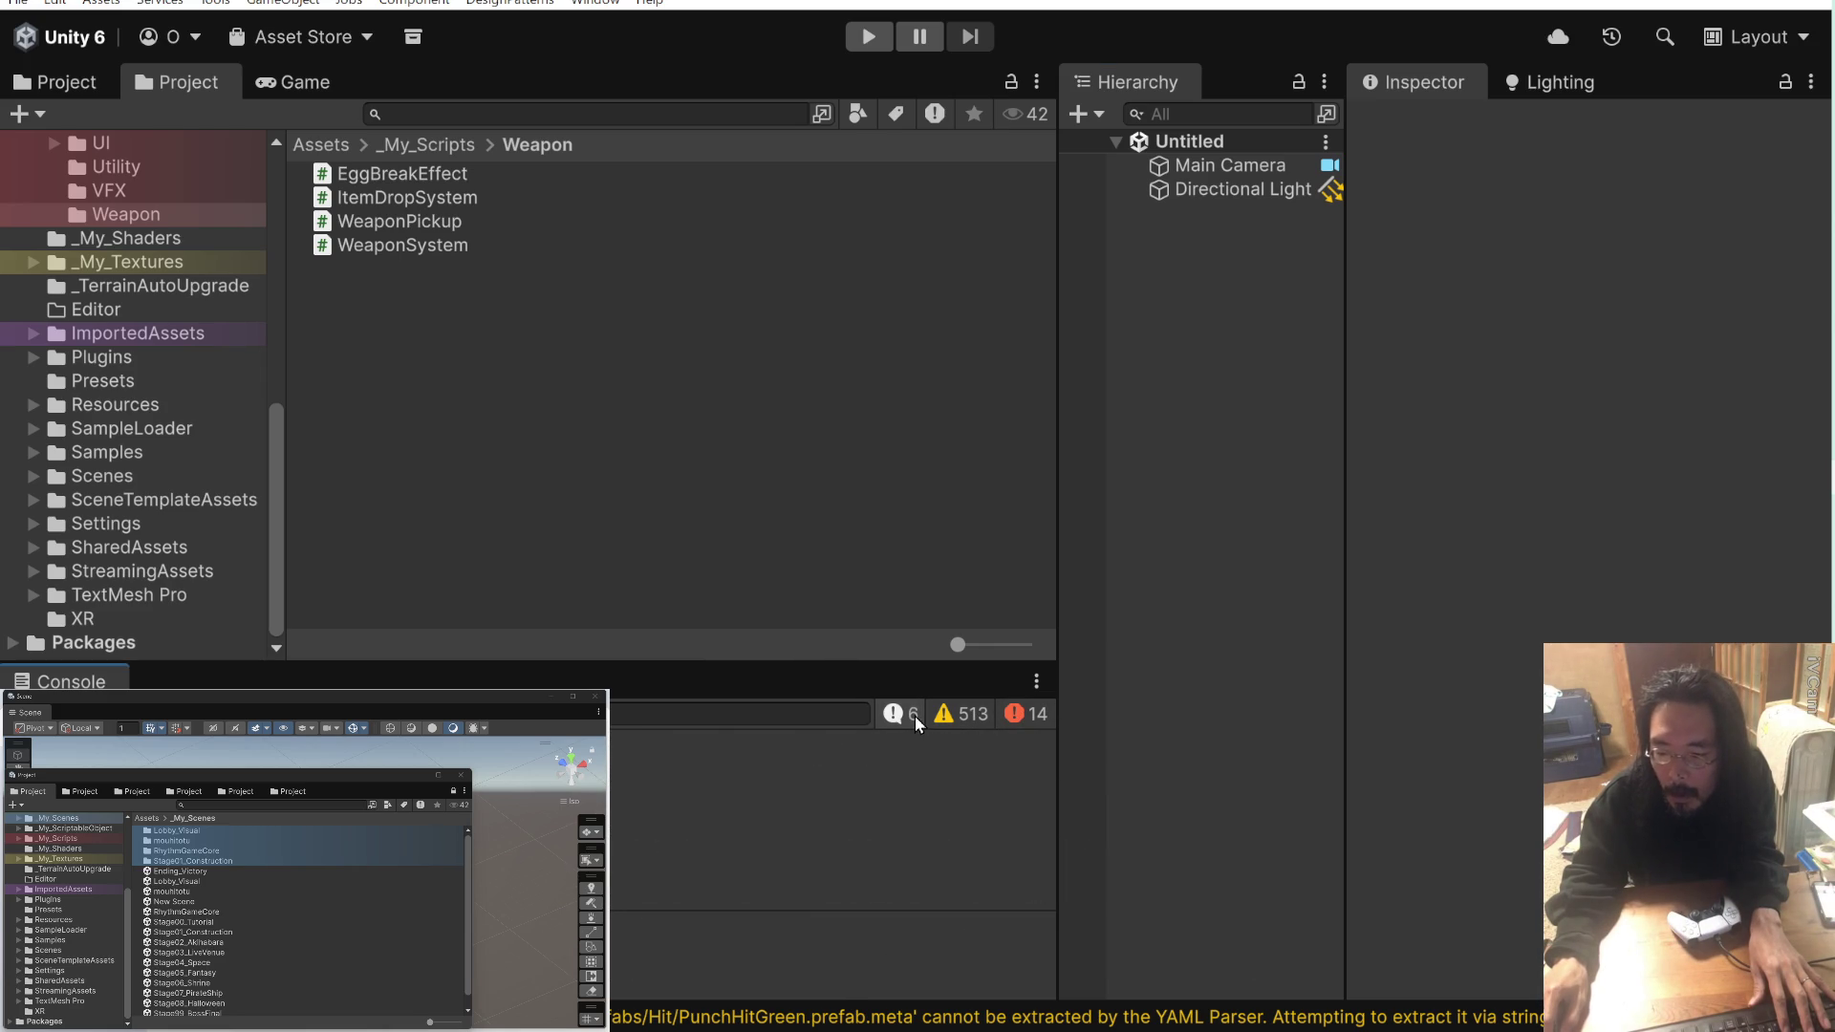
click(1028, 715)
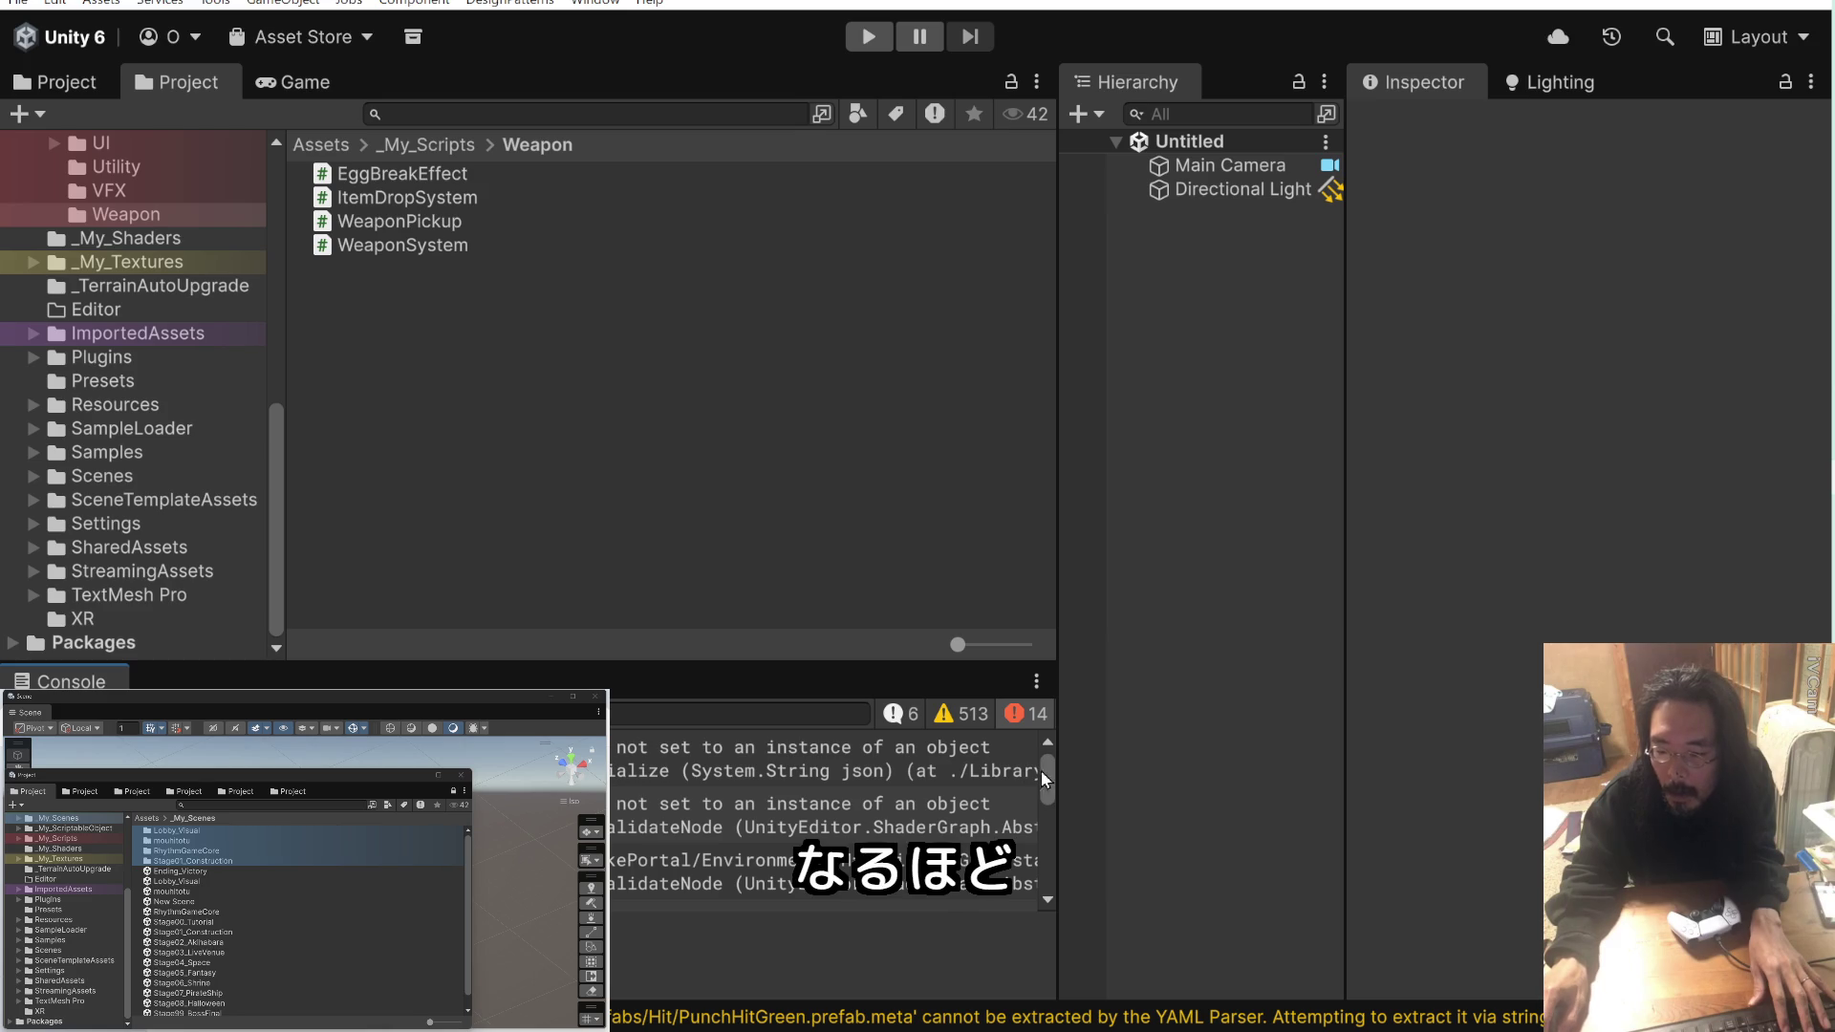
scroll(1048, 772, down, 1)
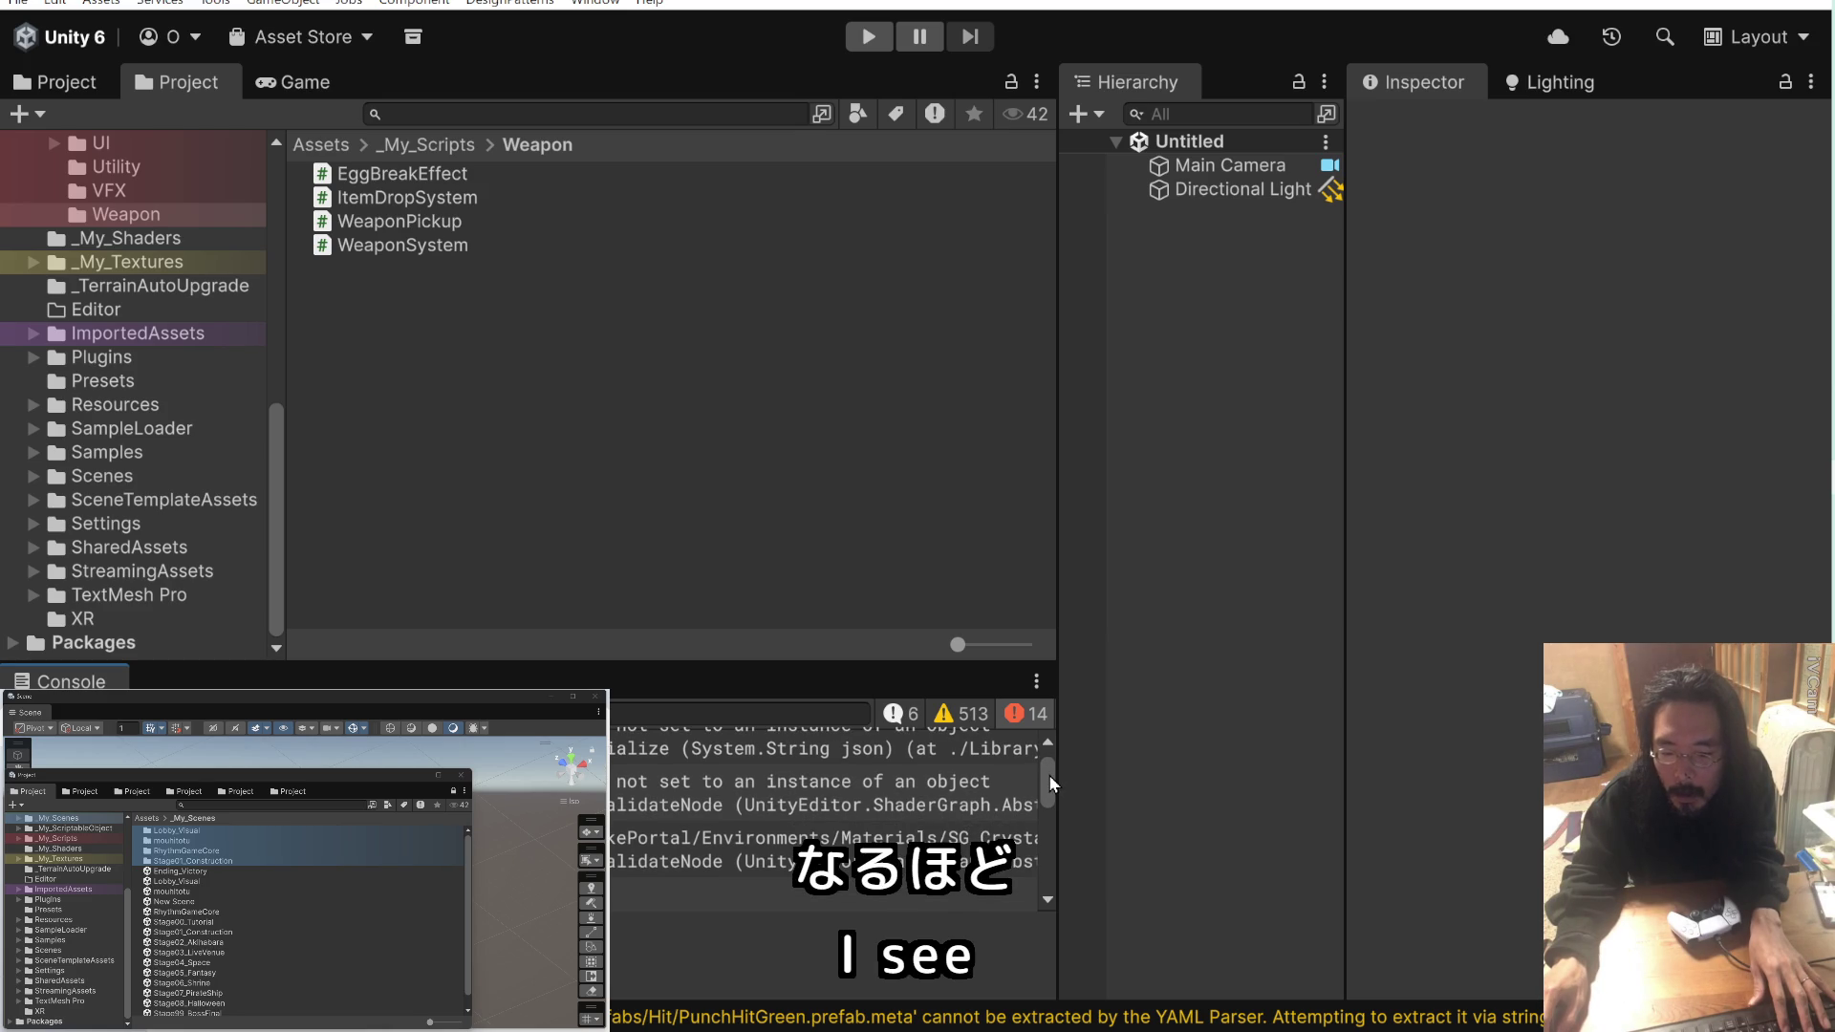
drag(1048, 774, 1047, 847)
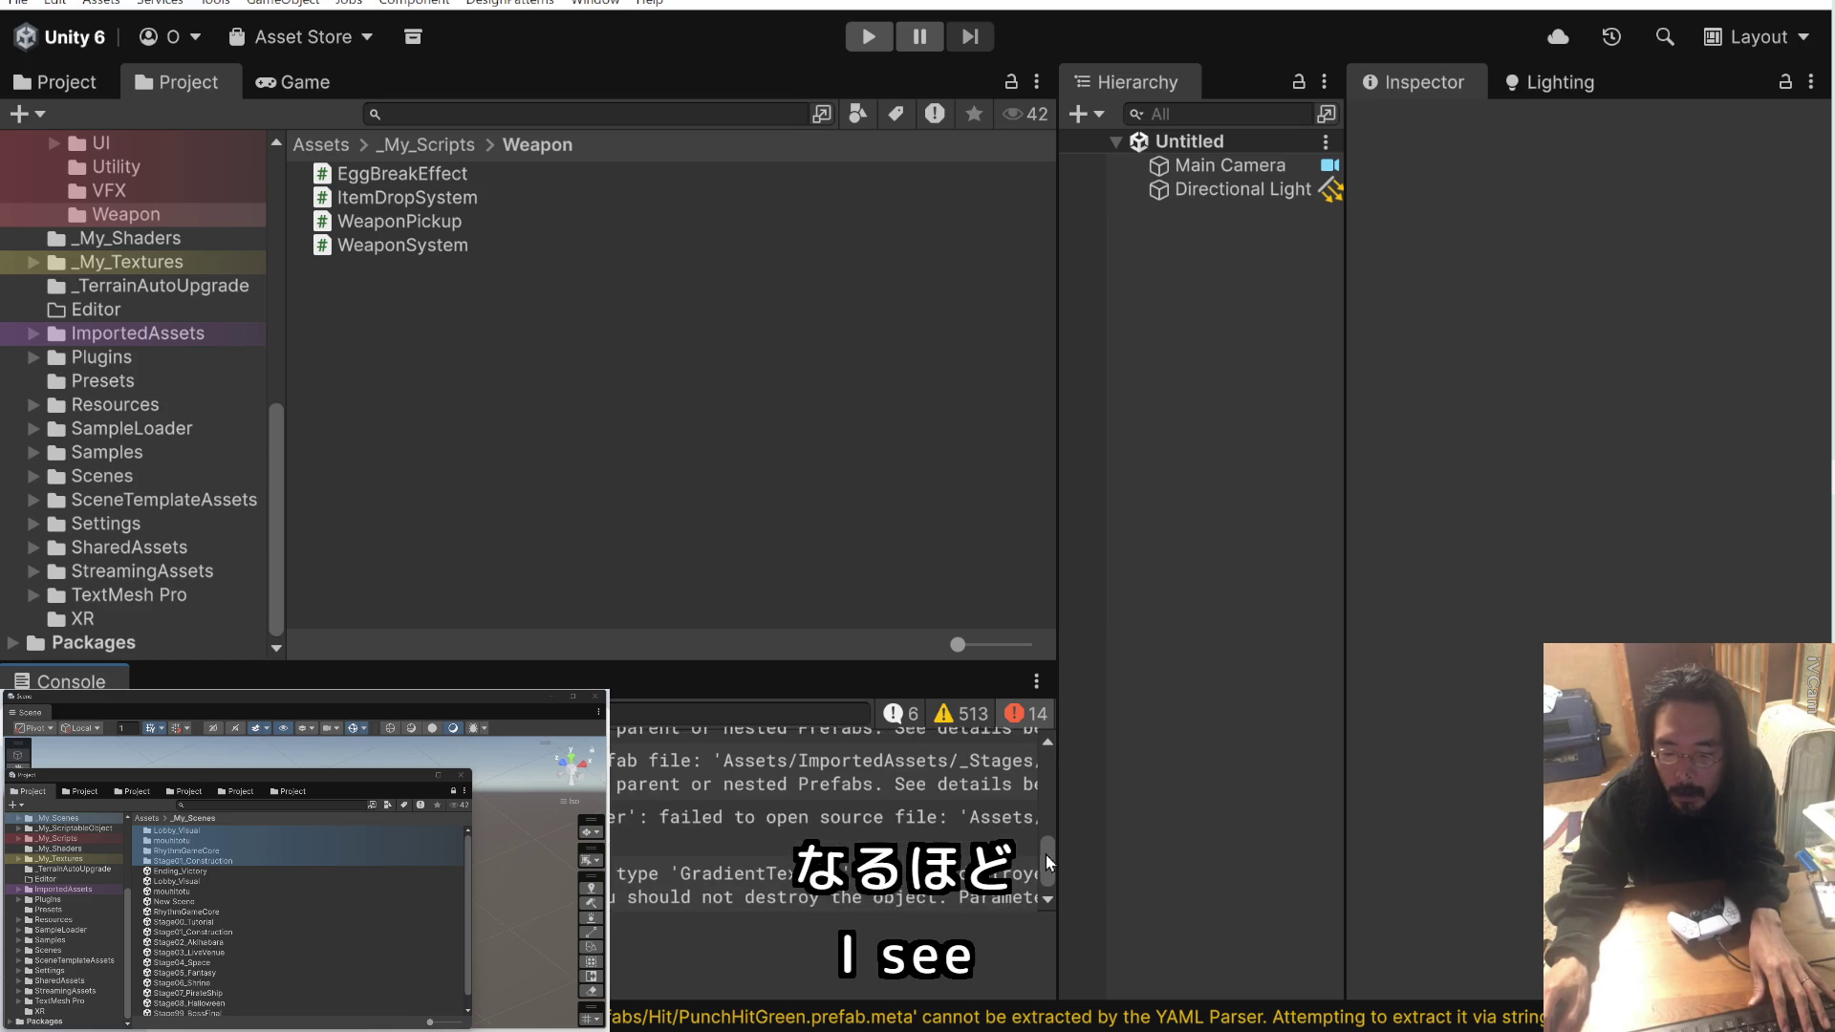
click(940, 717)
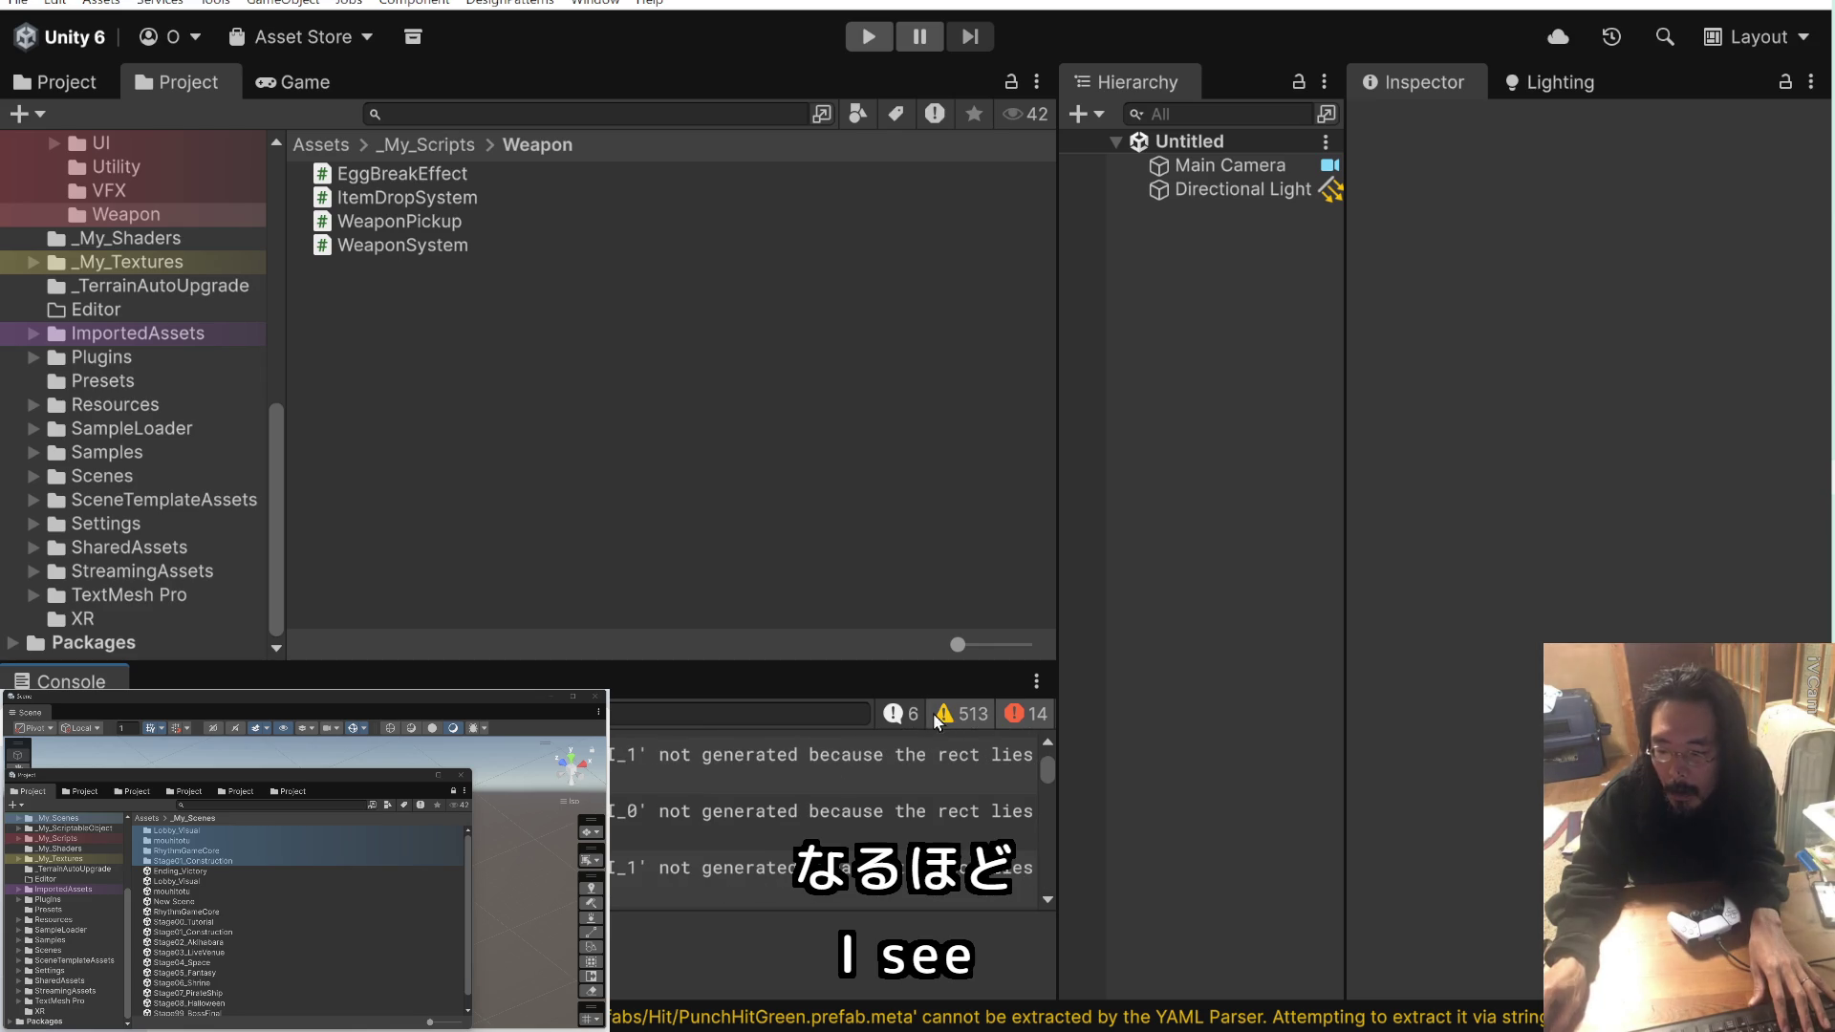
click(29, 714)
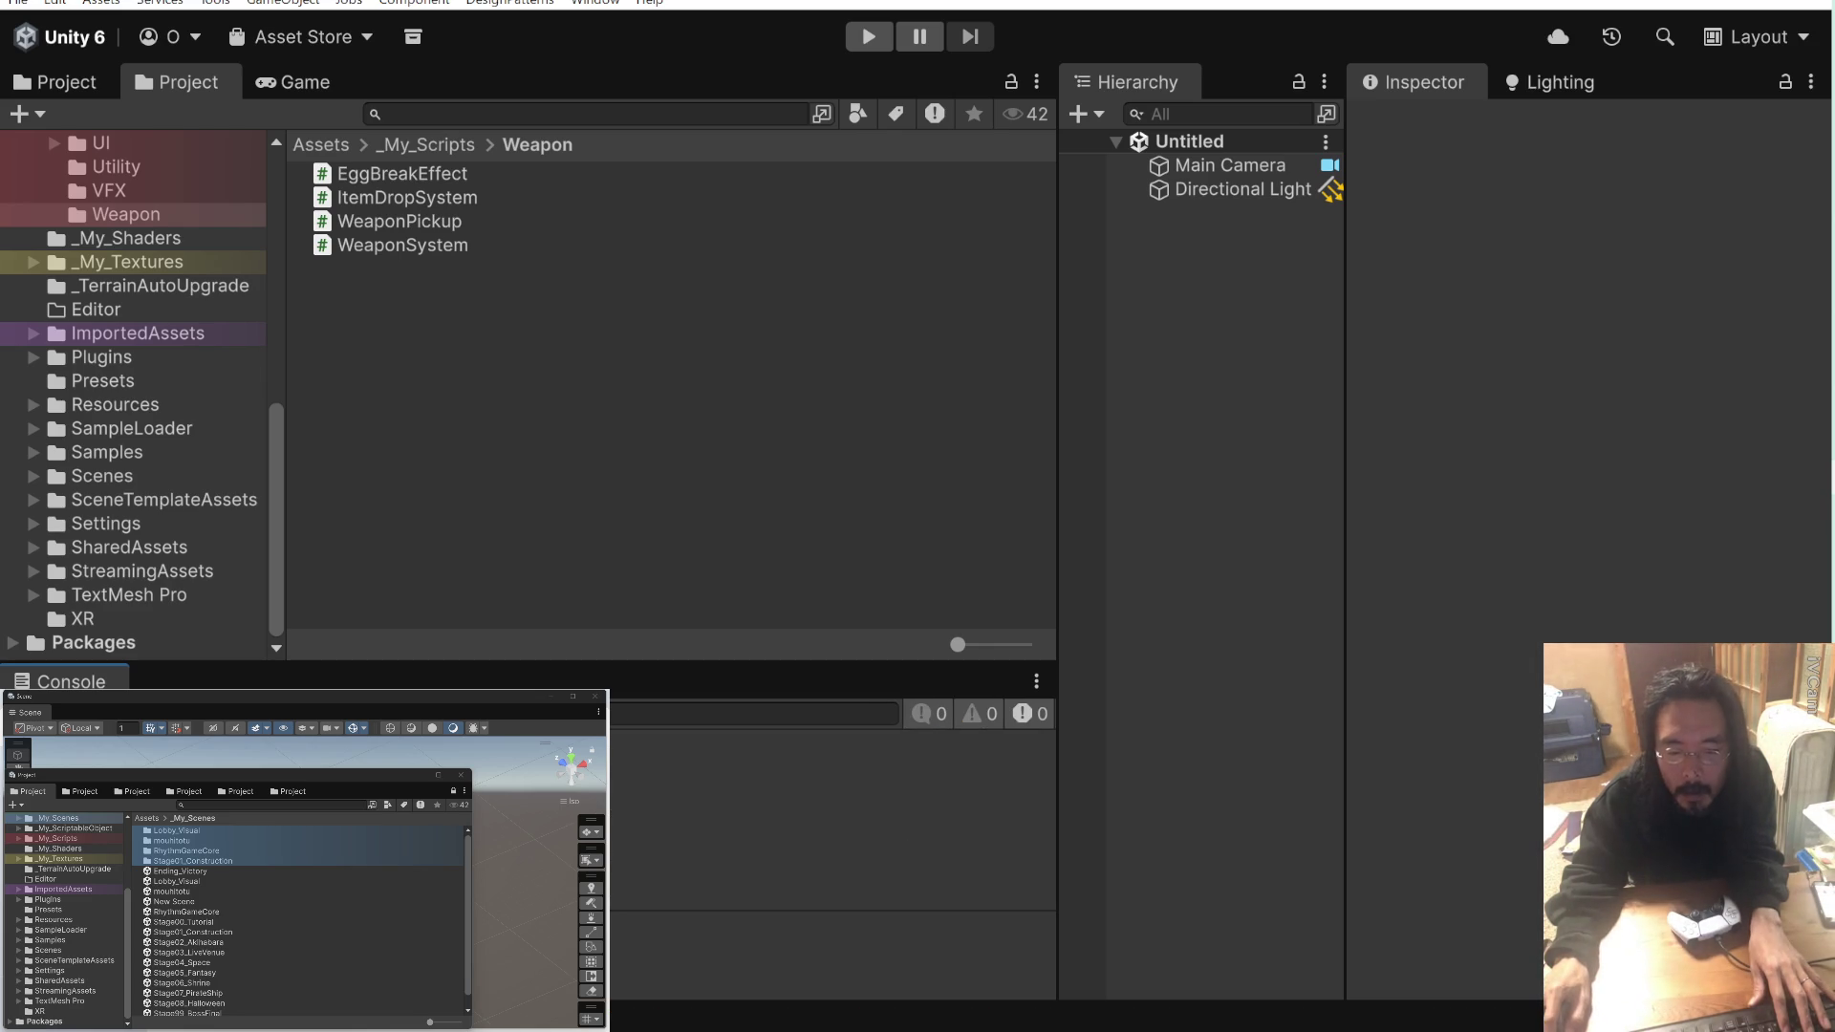
key(Zenkaku_Hankaku)
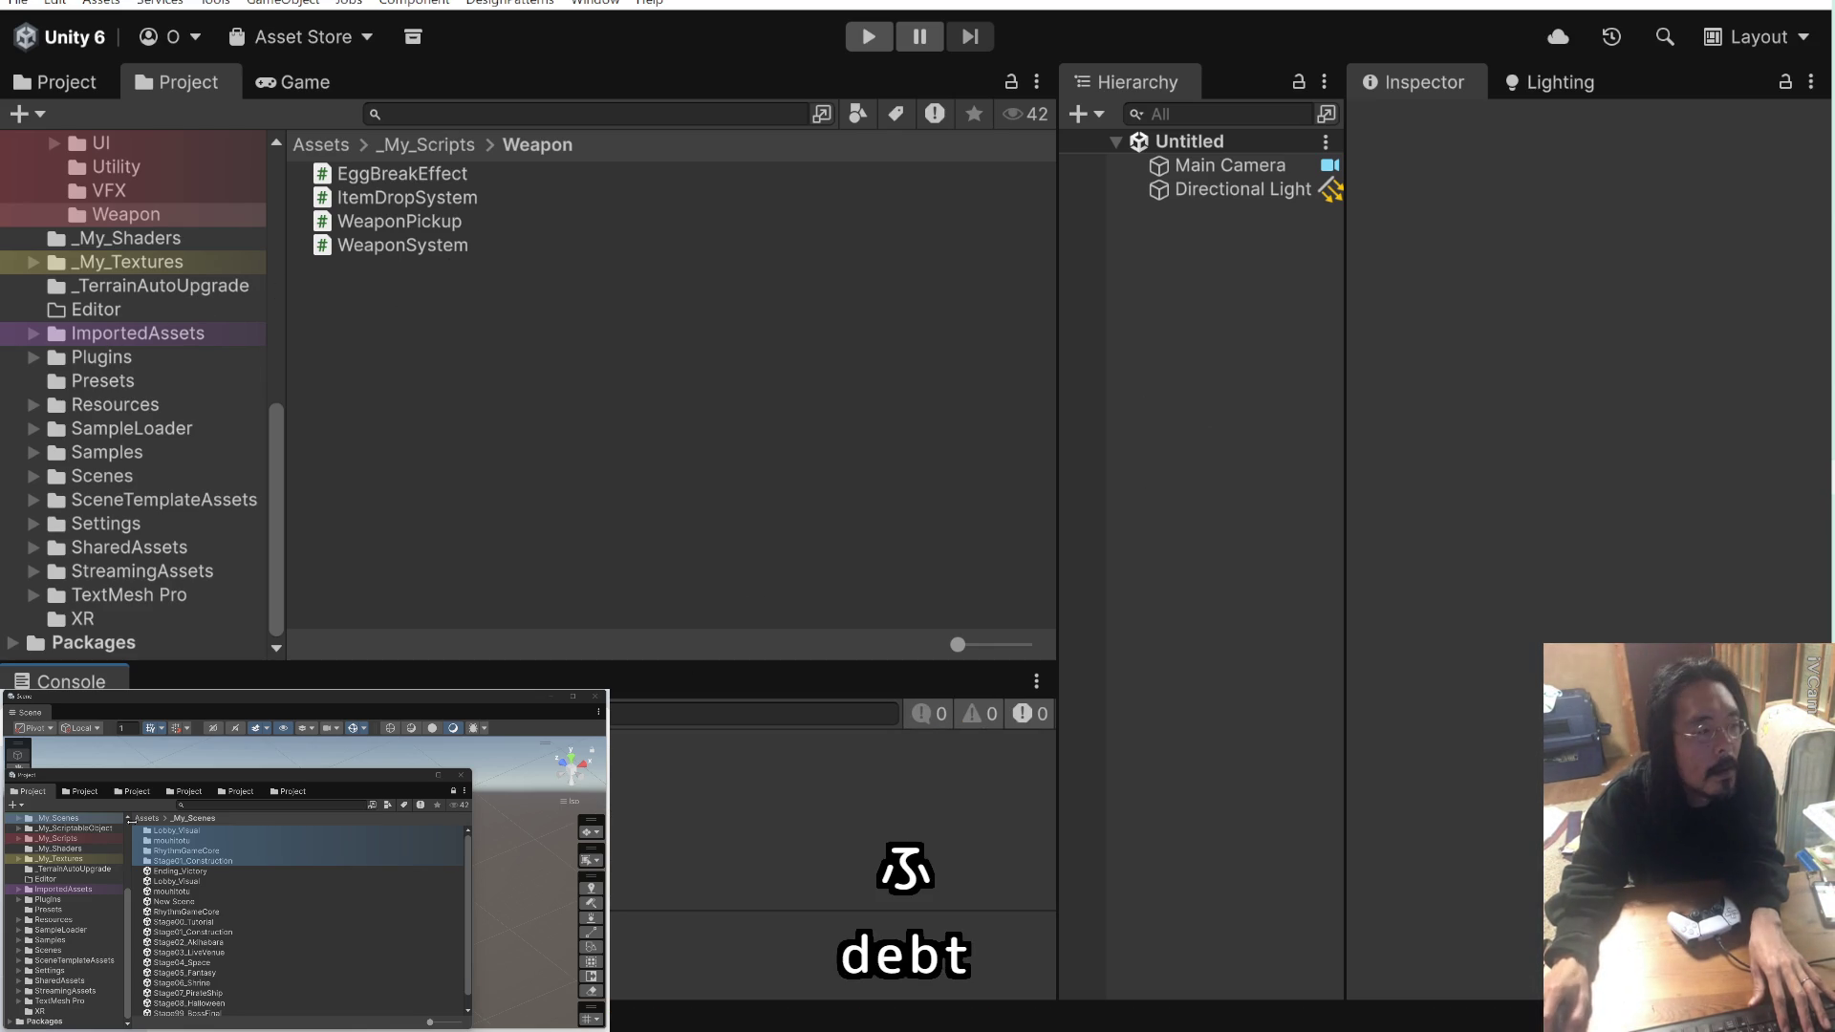
click(179, 891)
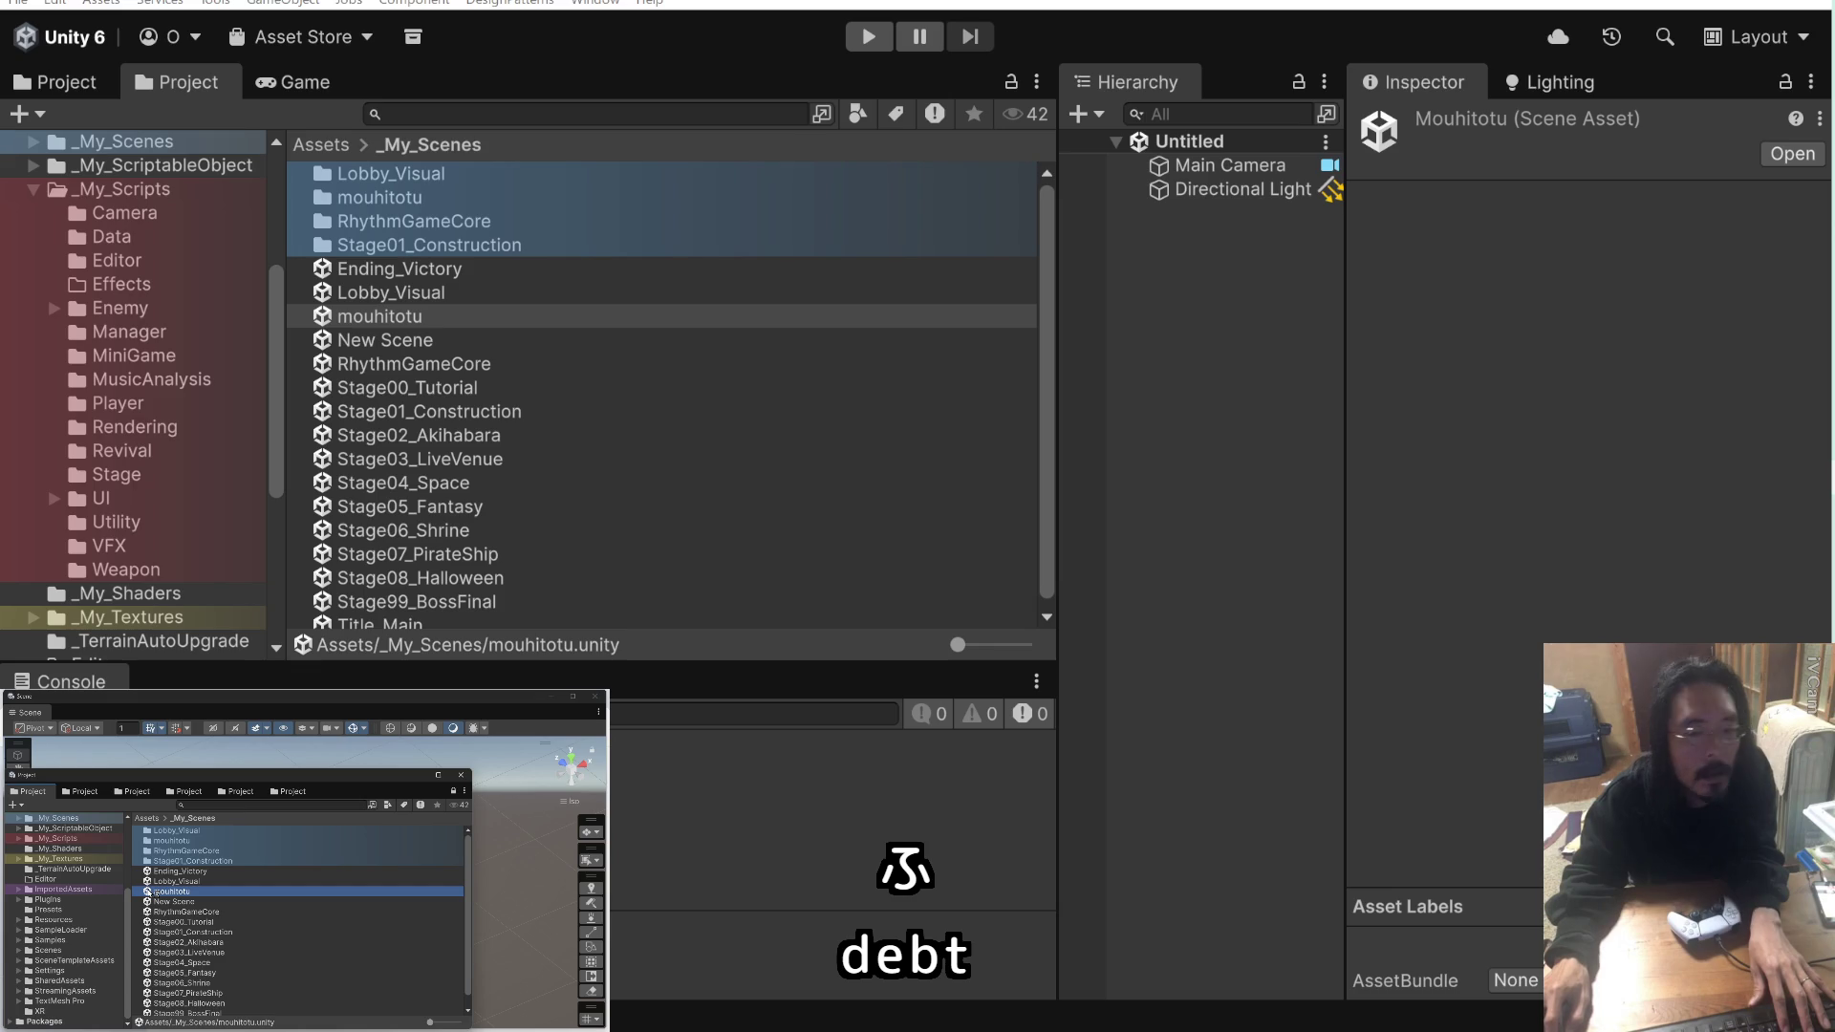
Step: Open the mouhitotu scene and enter ぷれぜんと as the Google Translate source
double_click(148, 892)
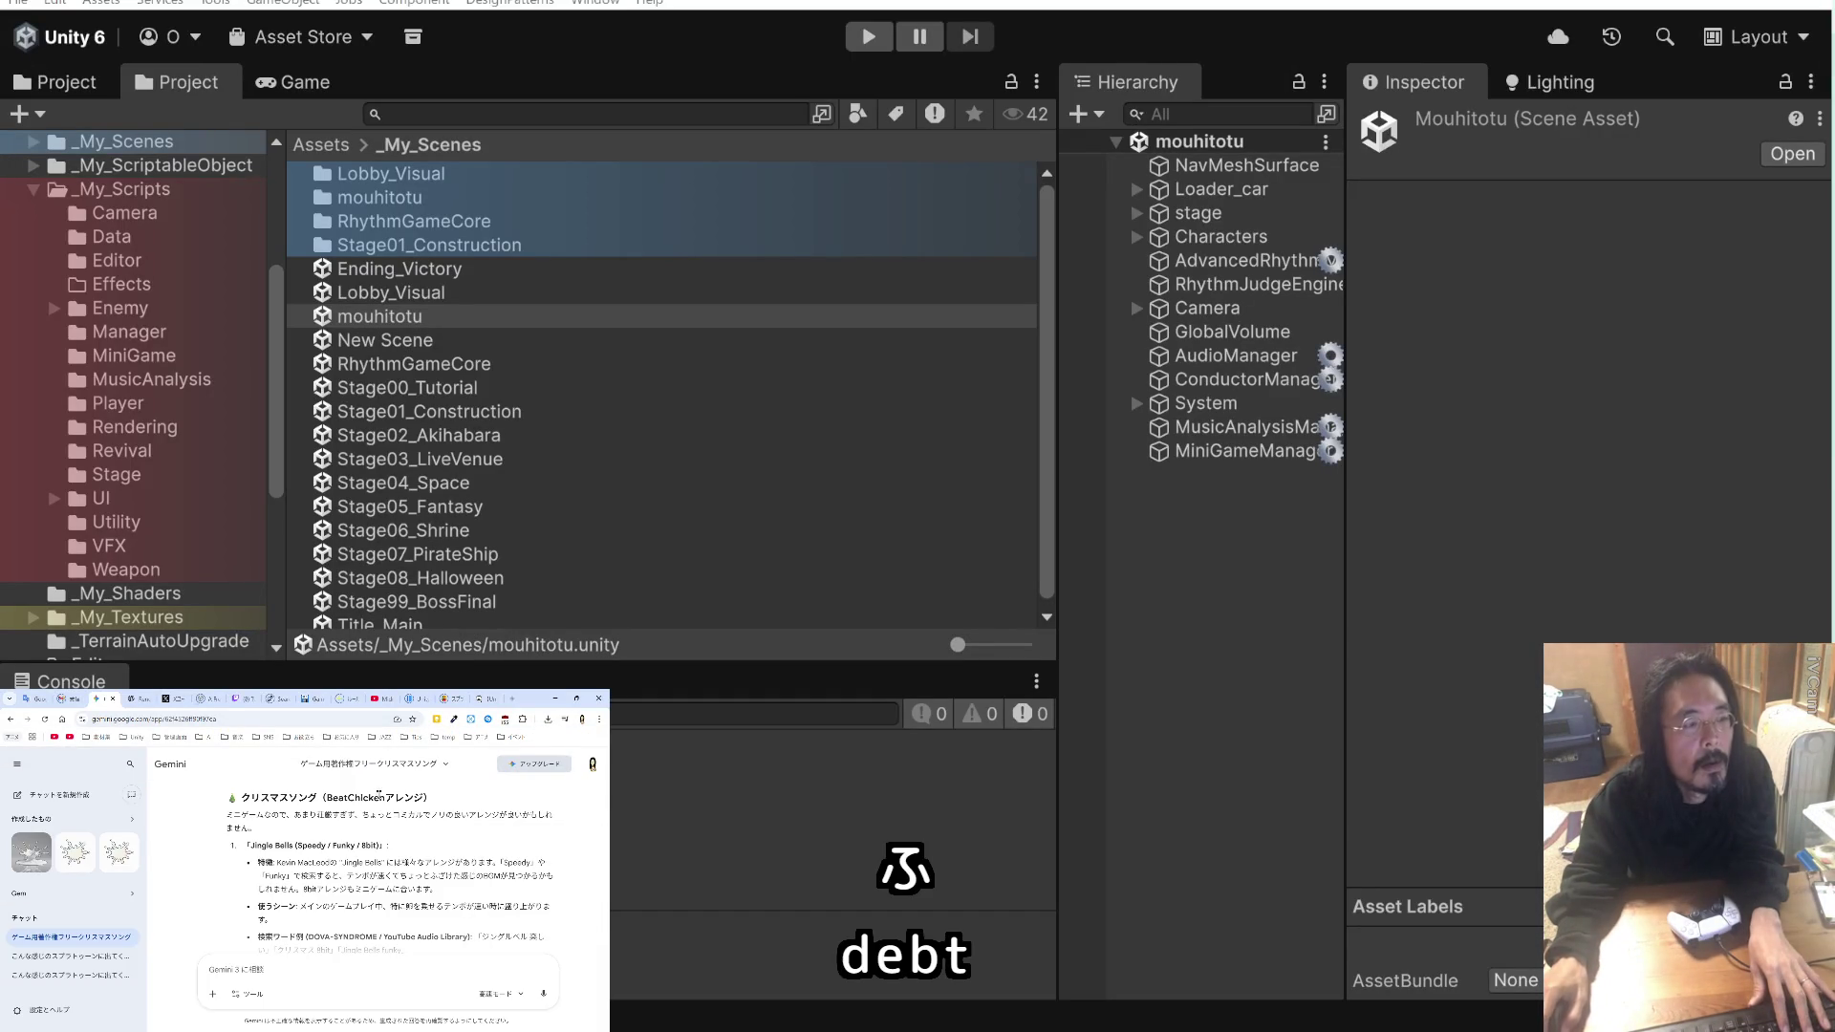
drag(276, 845, 4, 830)
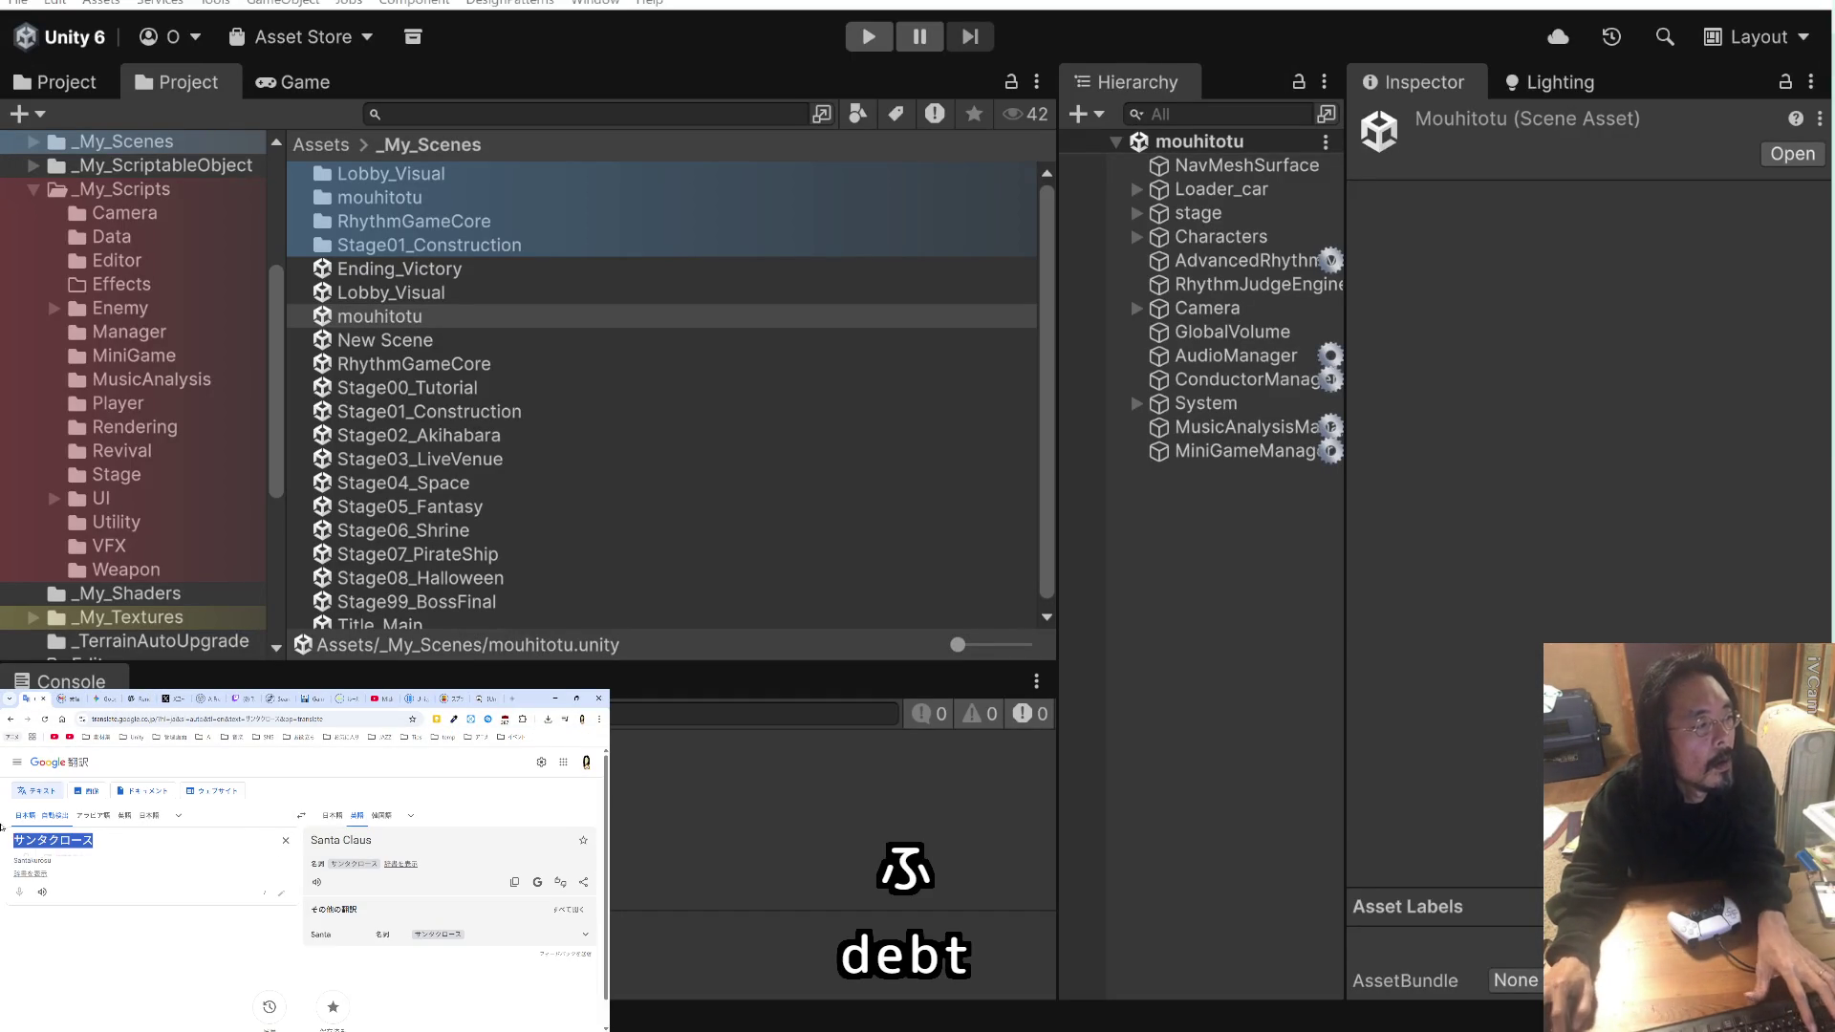
text(ぷれぜの)
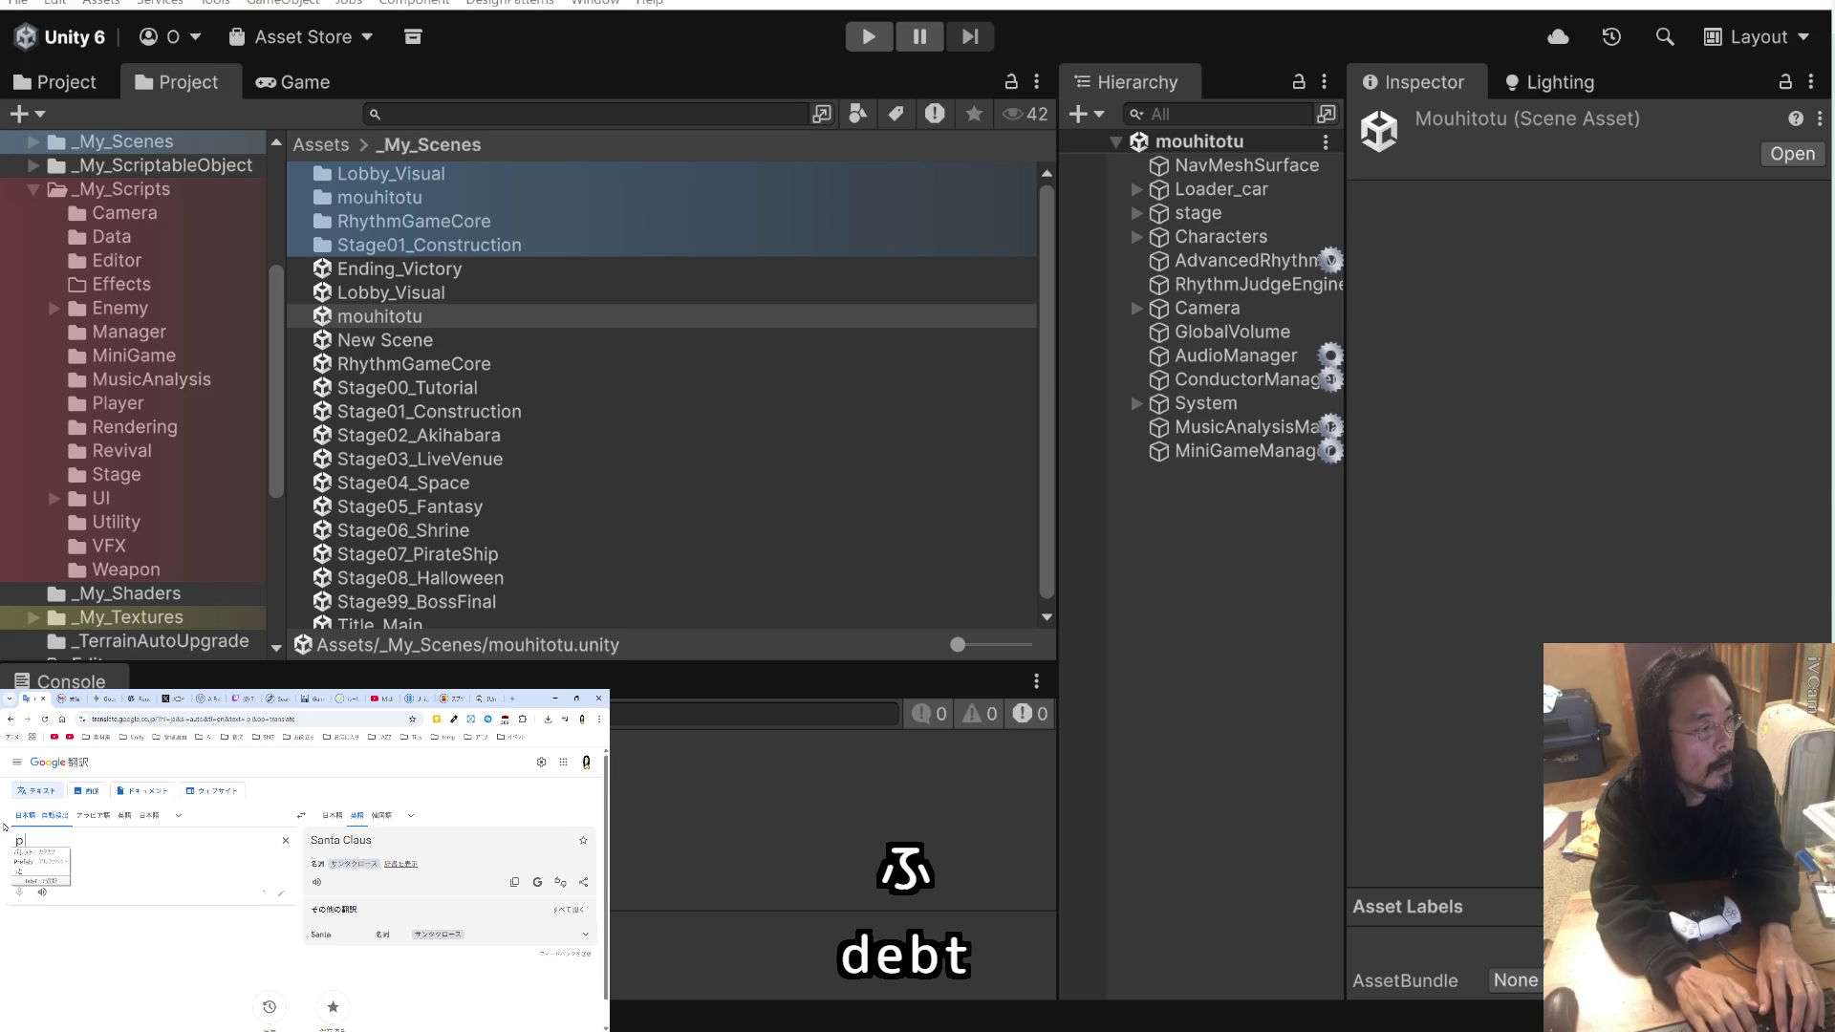
key(BackSpace)
text(n)
key(BackSpace)
key(BackSpace)
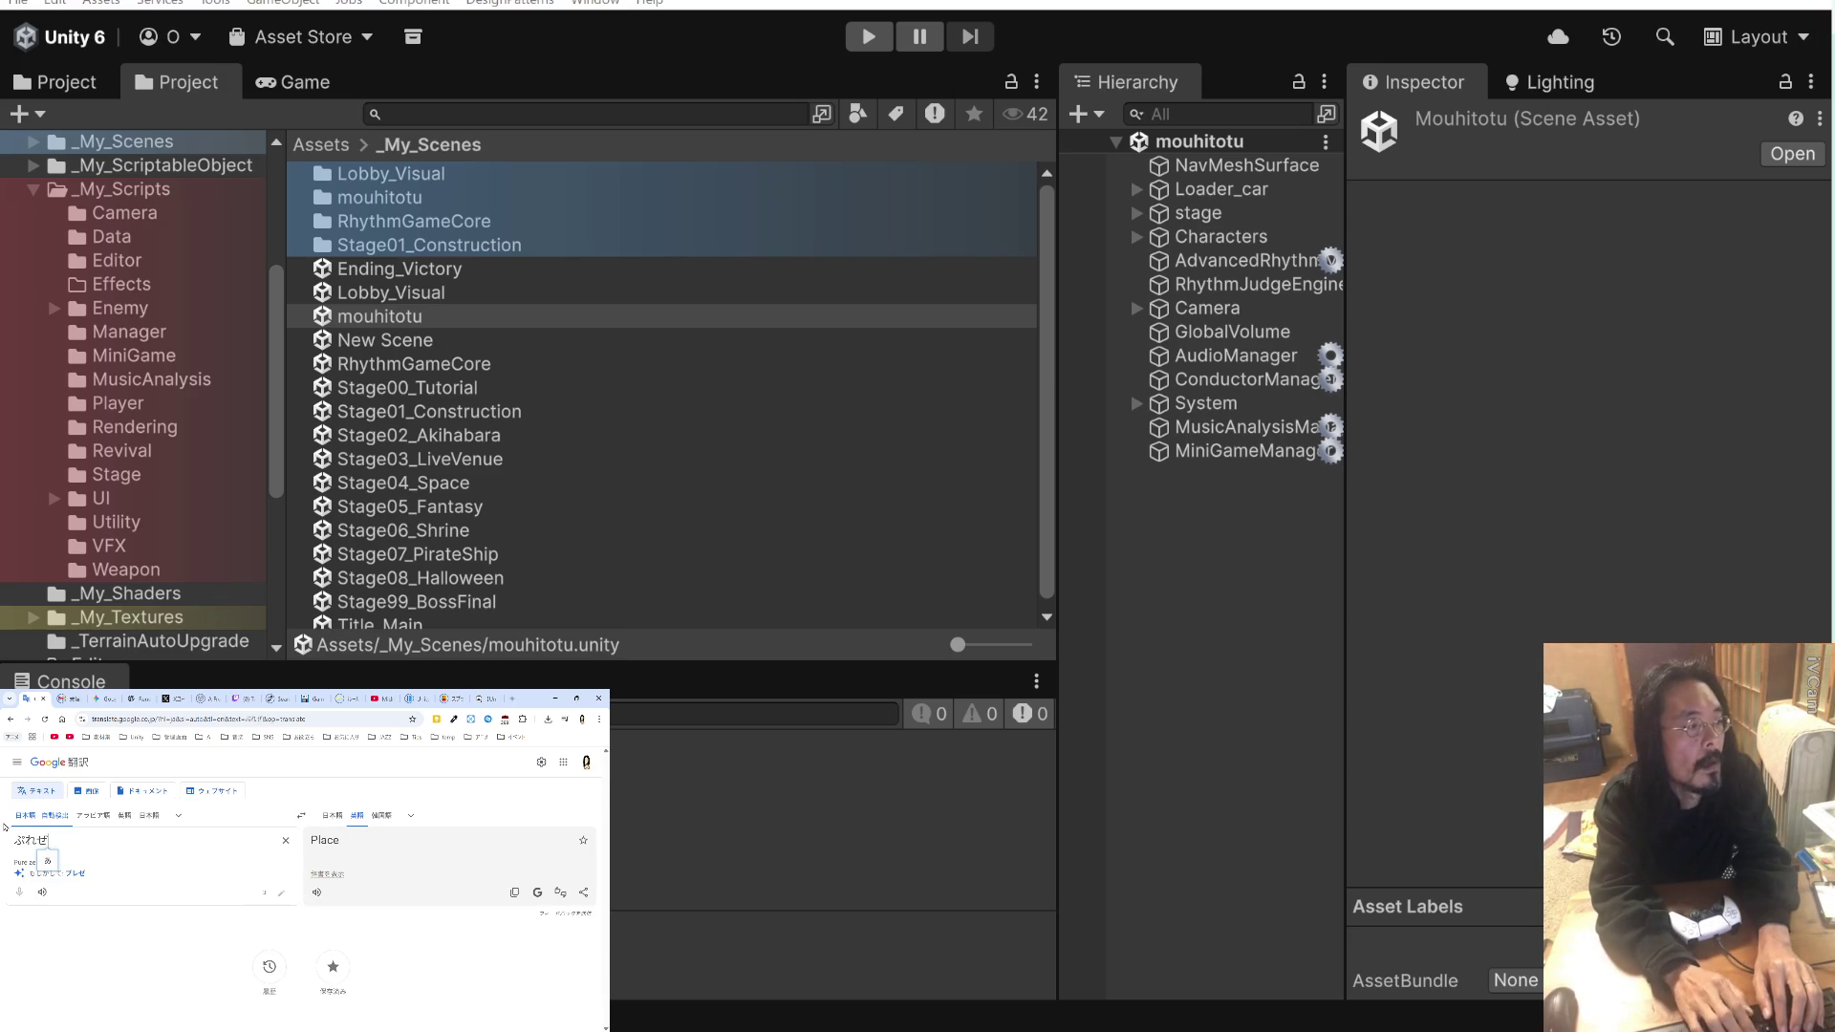
text(nto)
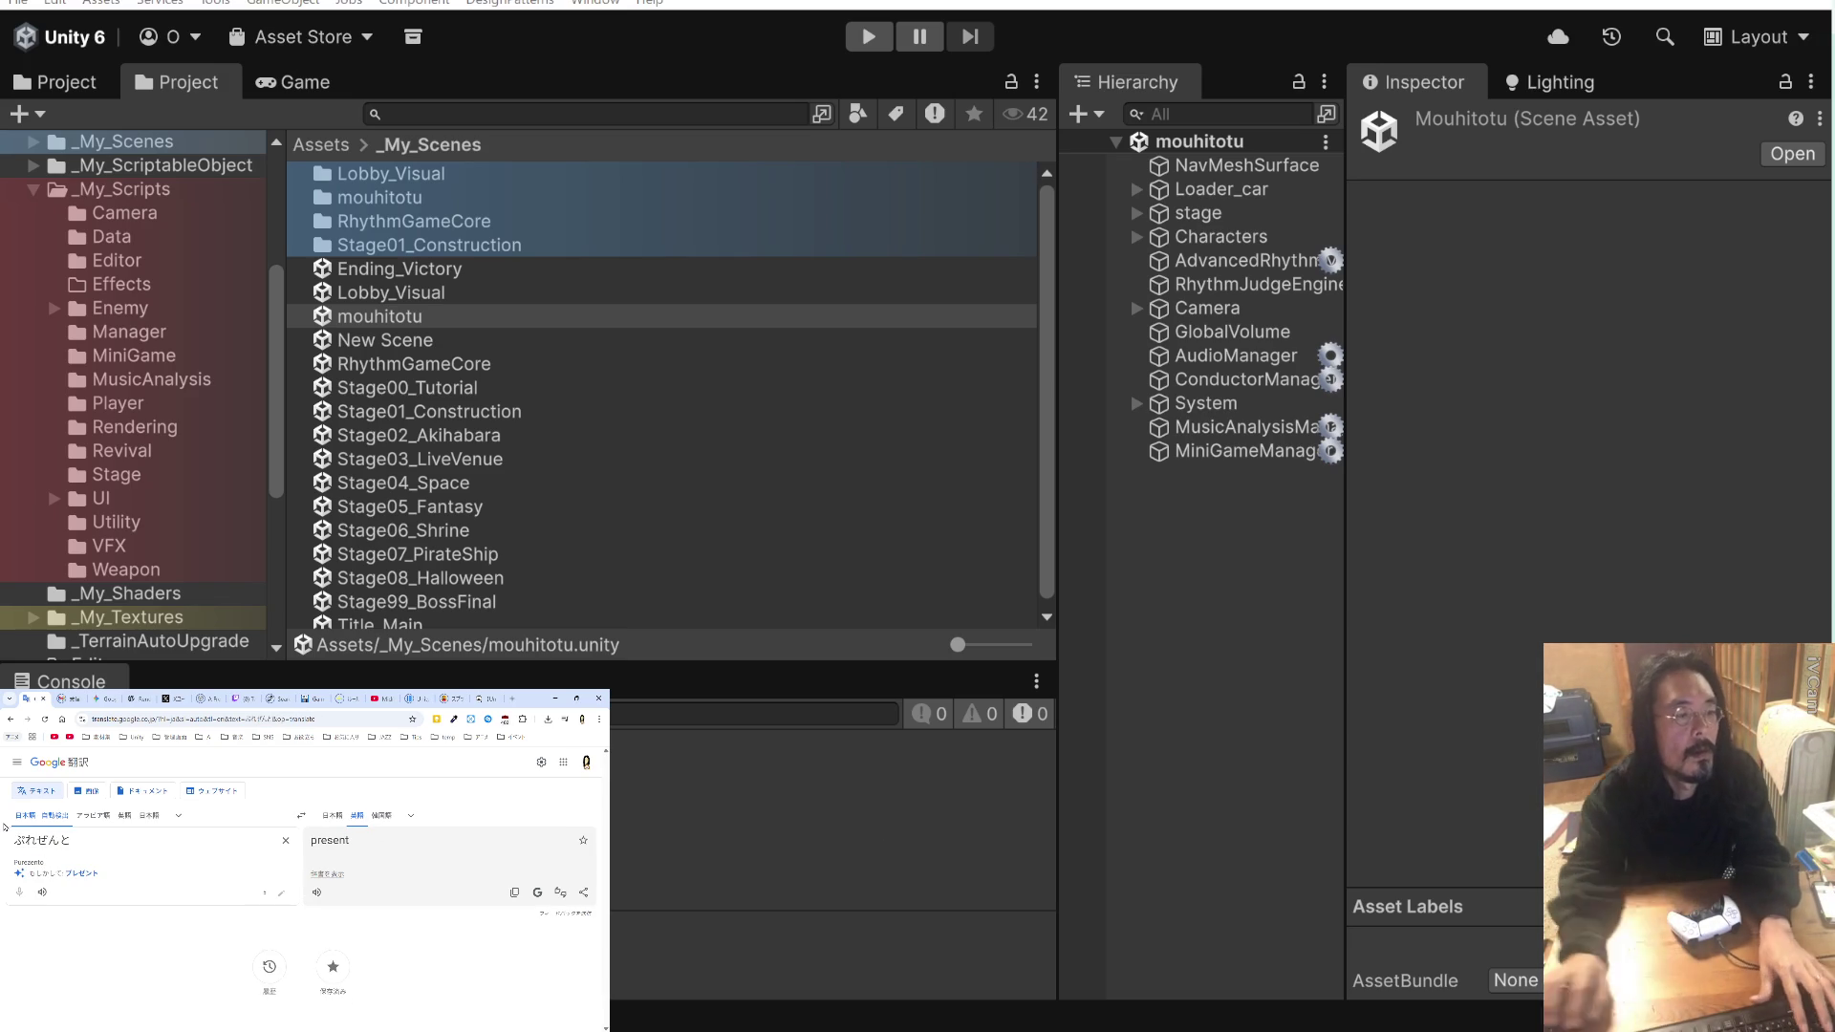
Step: Replace the source with the プレゼント suggestion and select the translation 'present'
click(326, 872)
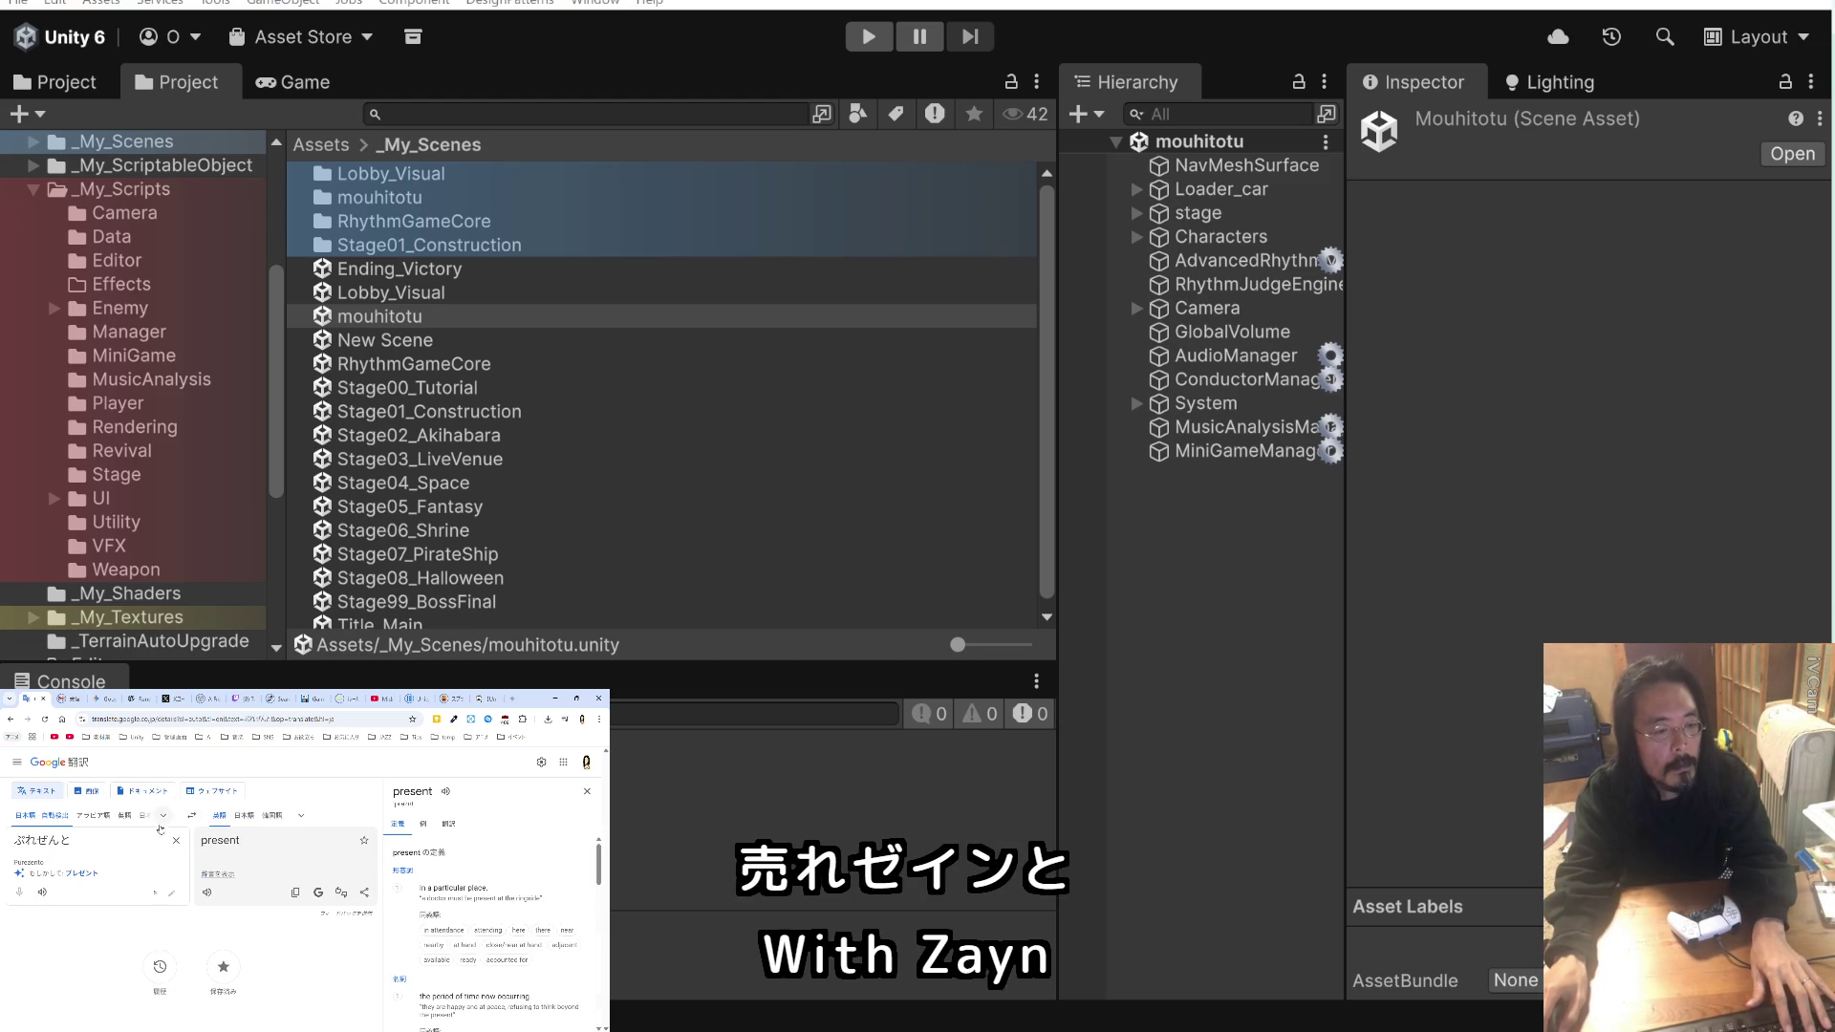
double_click(43, 840)
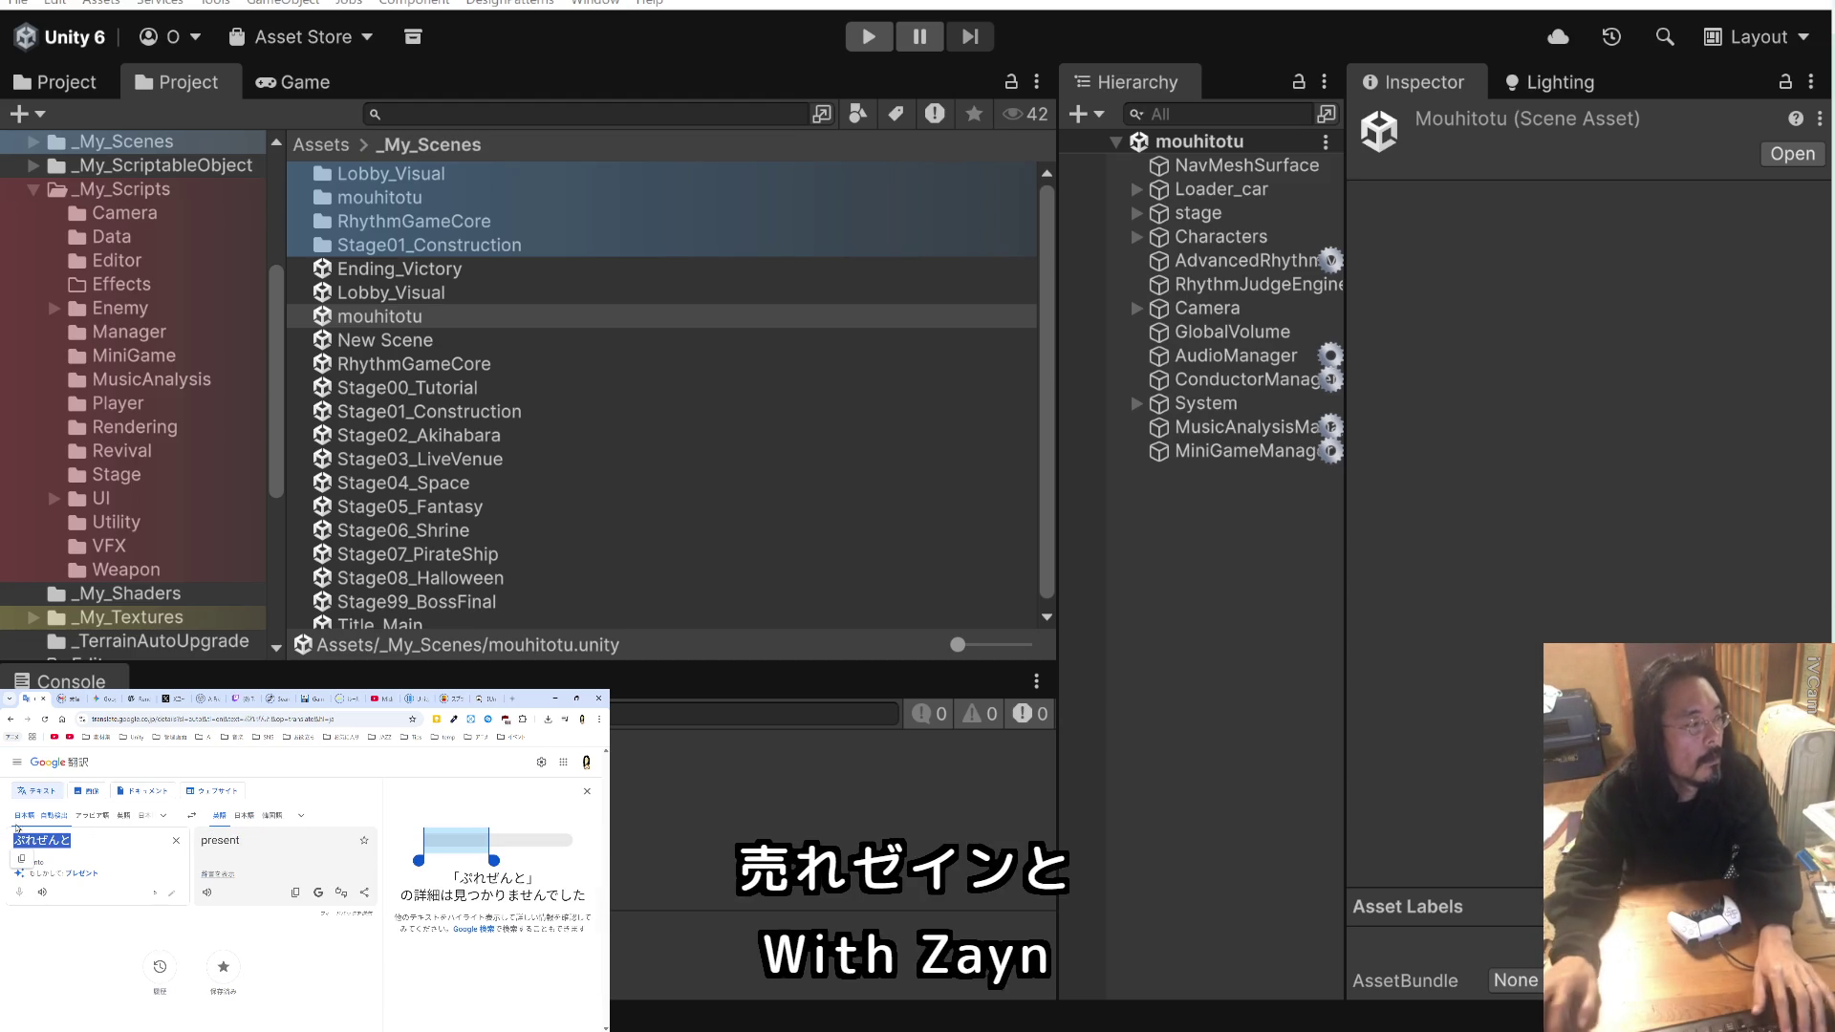
click(82, 872)
double_click(239, 843)
key(ctrl+c)
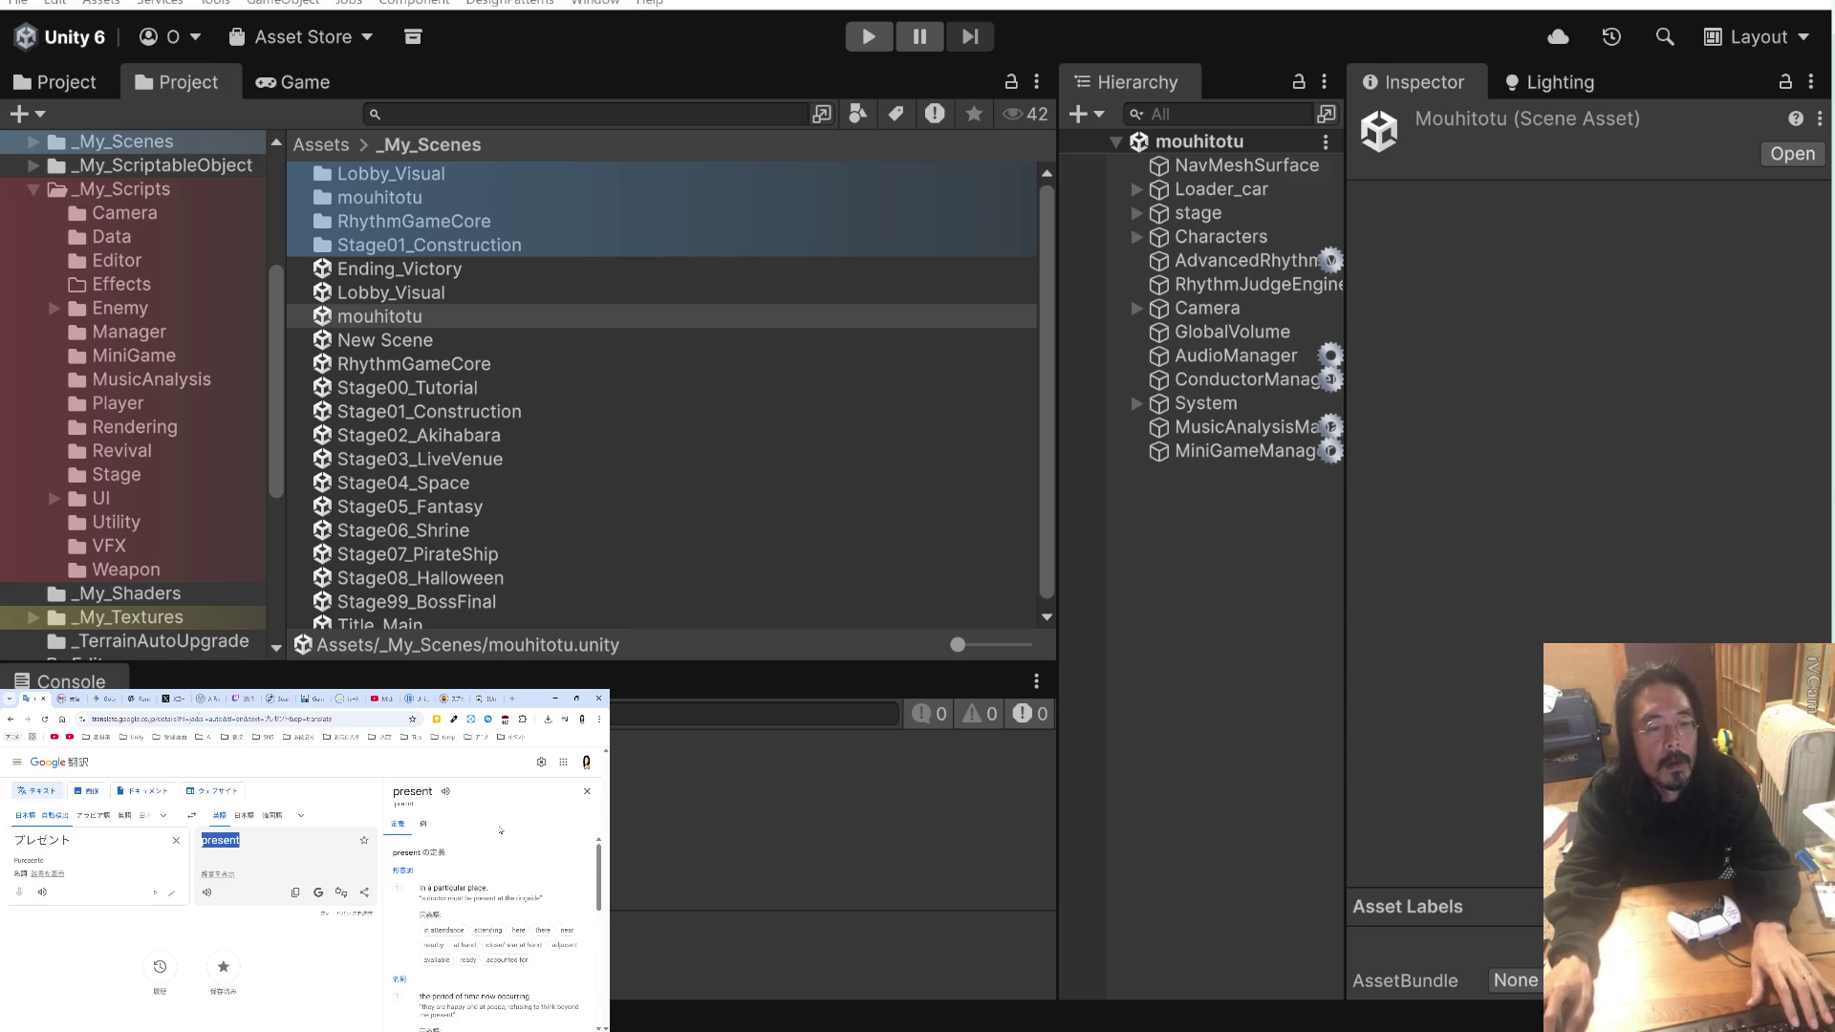
key(alt+Tab)
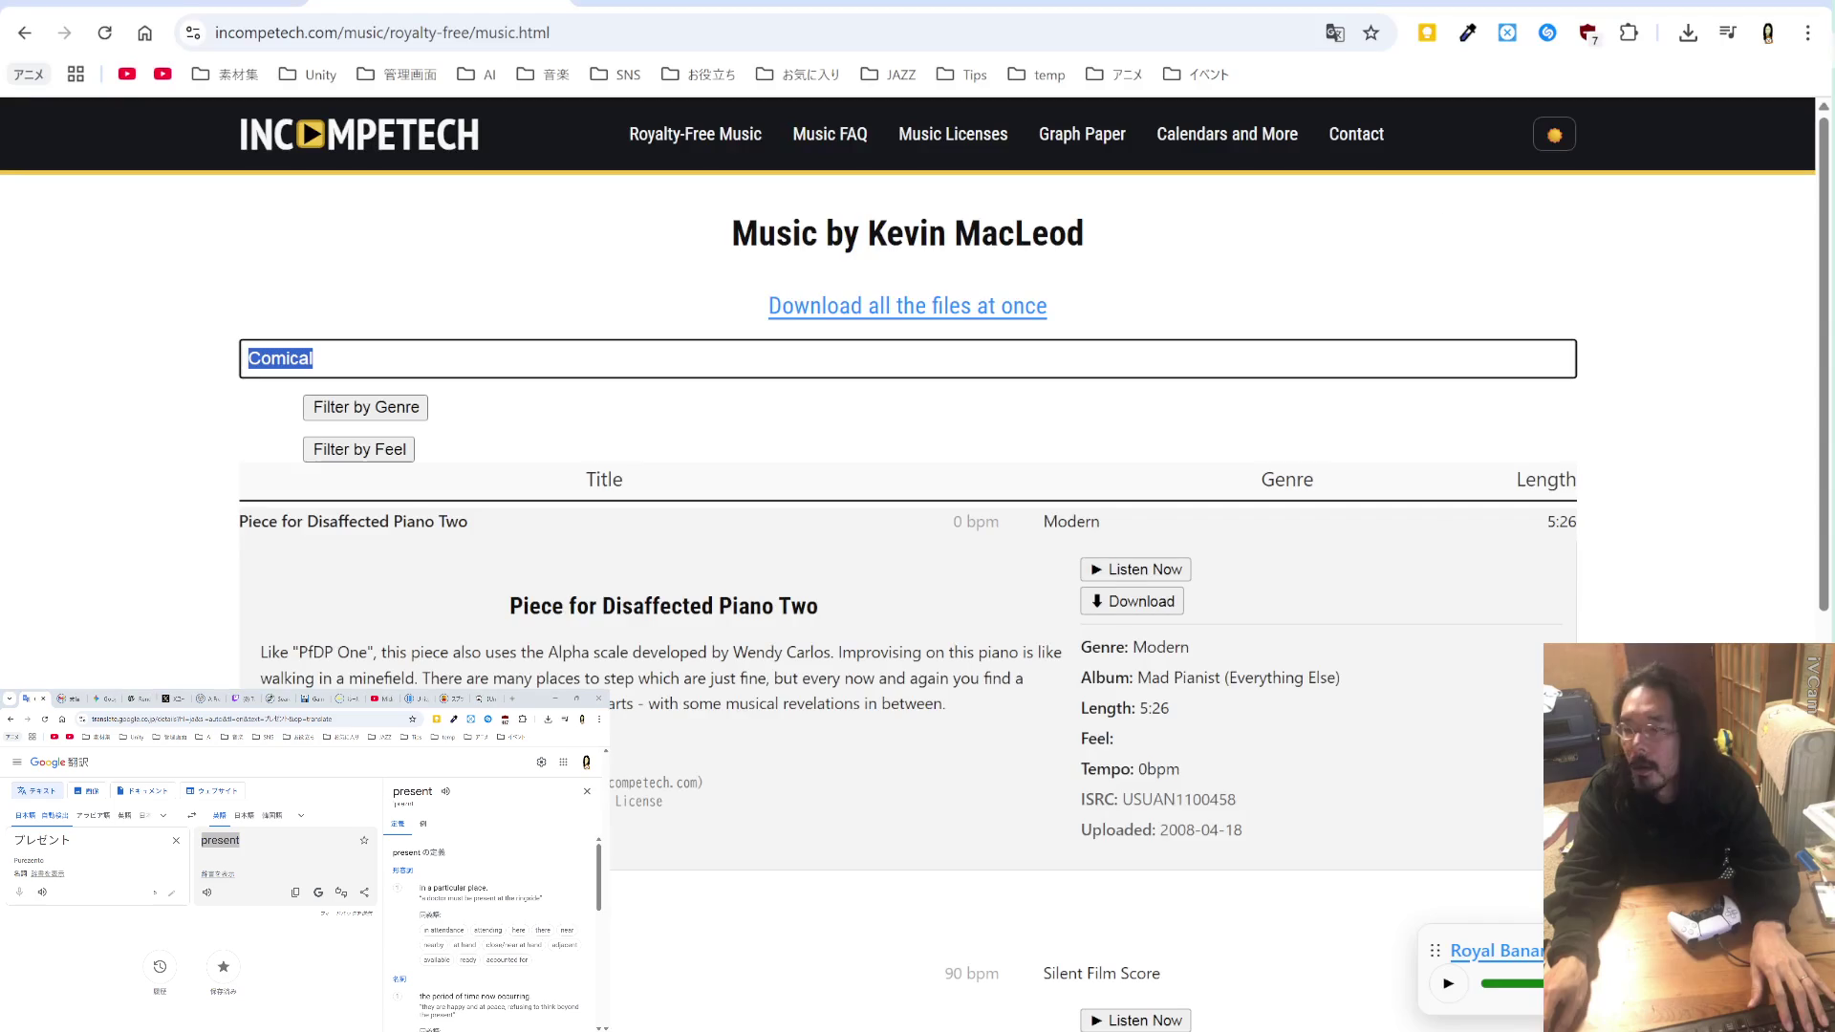
Step: Search Incompetech for 'present' and download Dance of the Tuba Plum Fairy.mp3
key(ctrl+v)
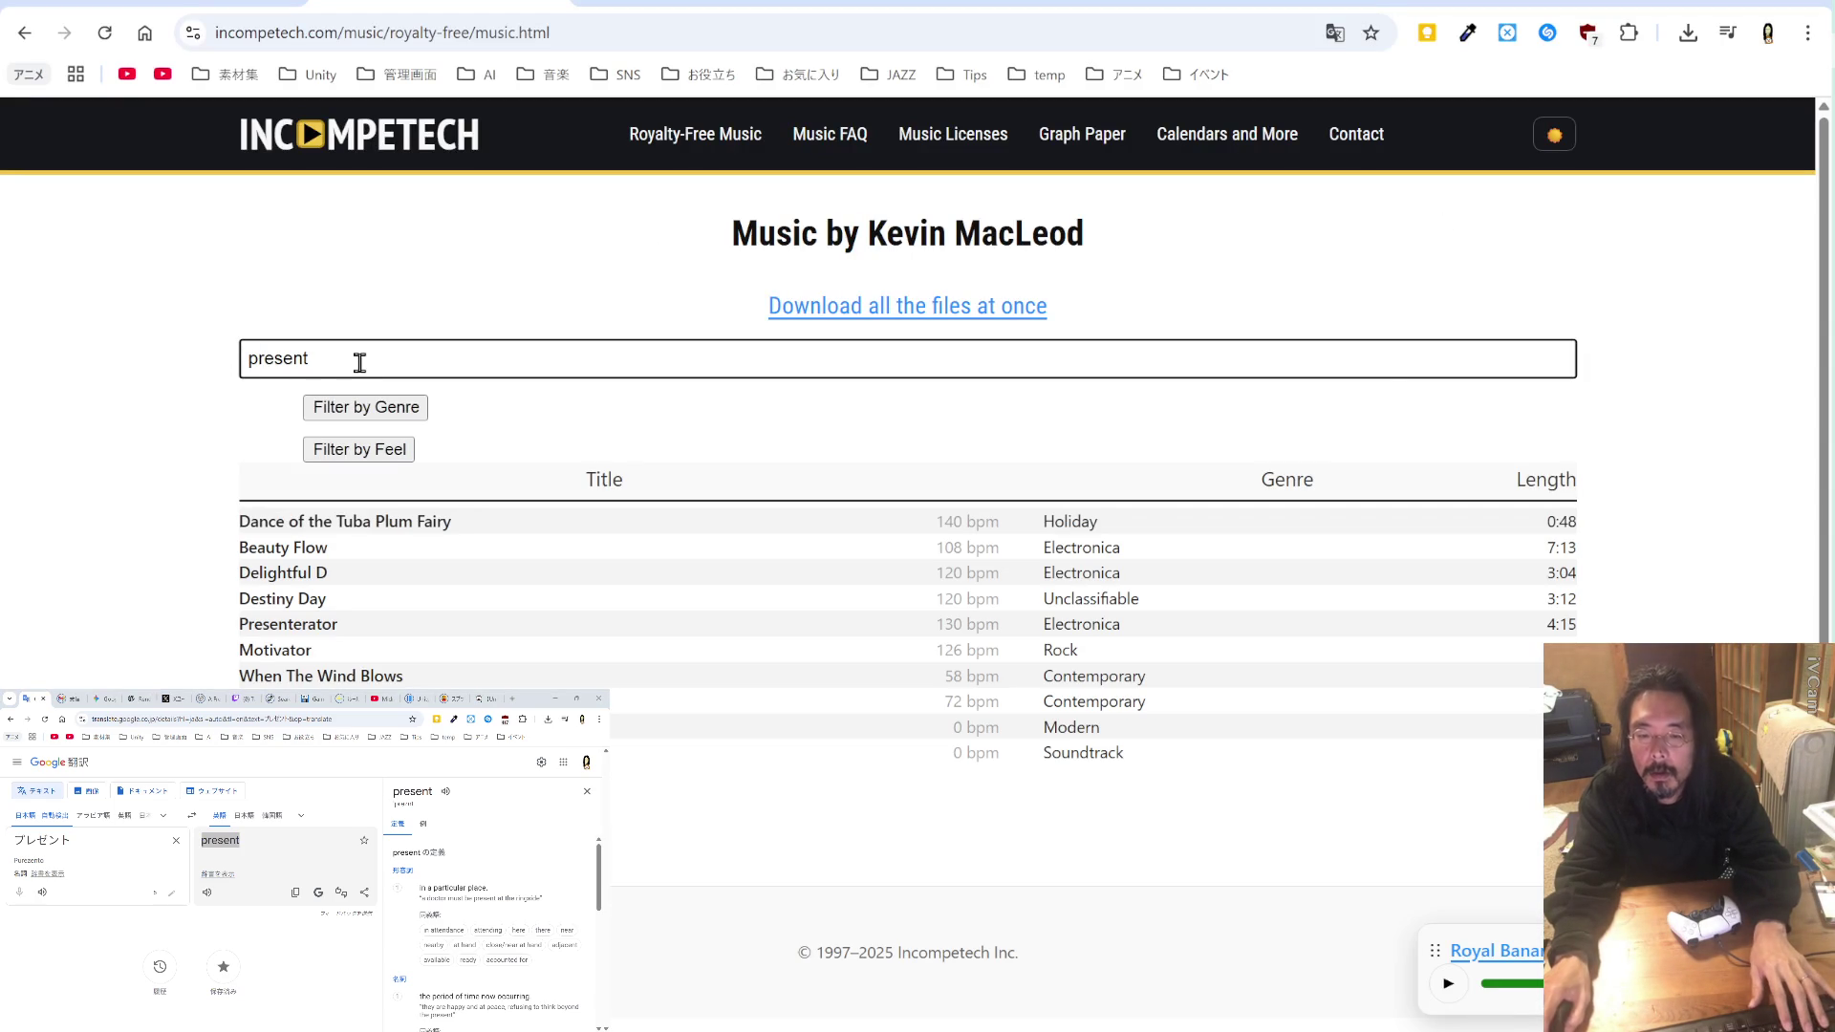
click(418, 521)
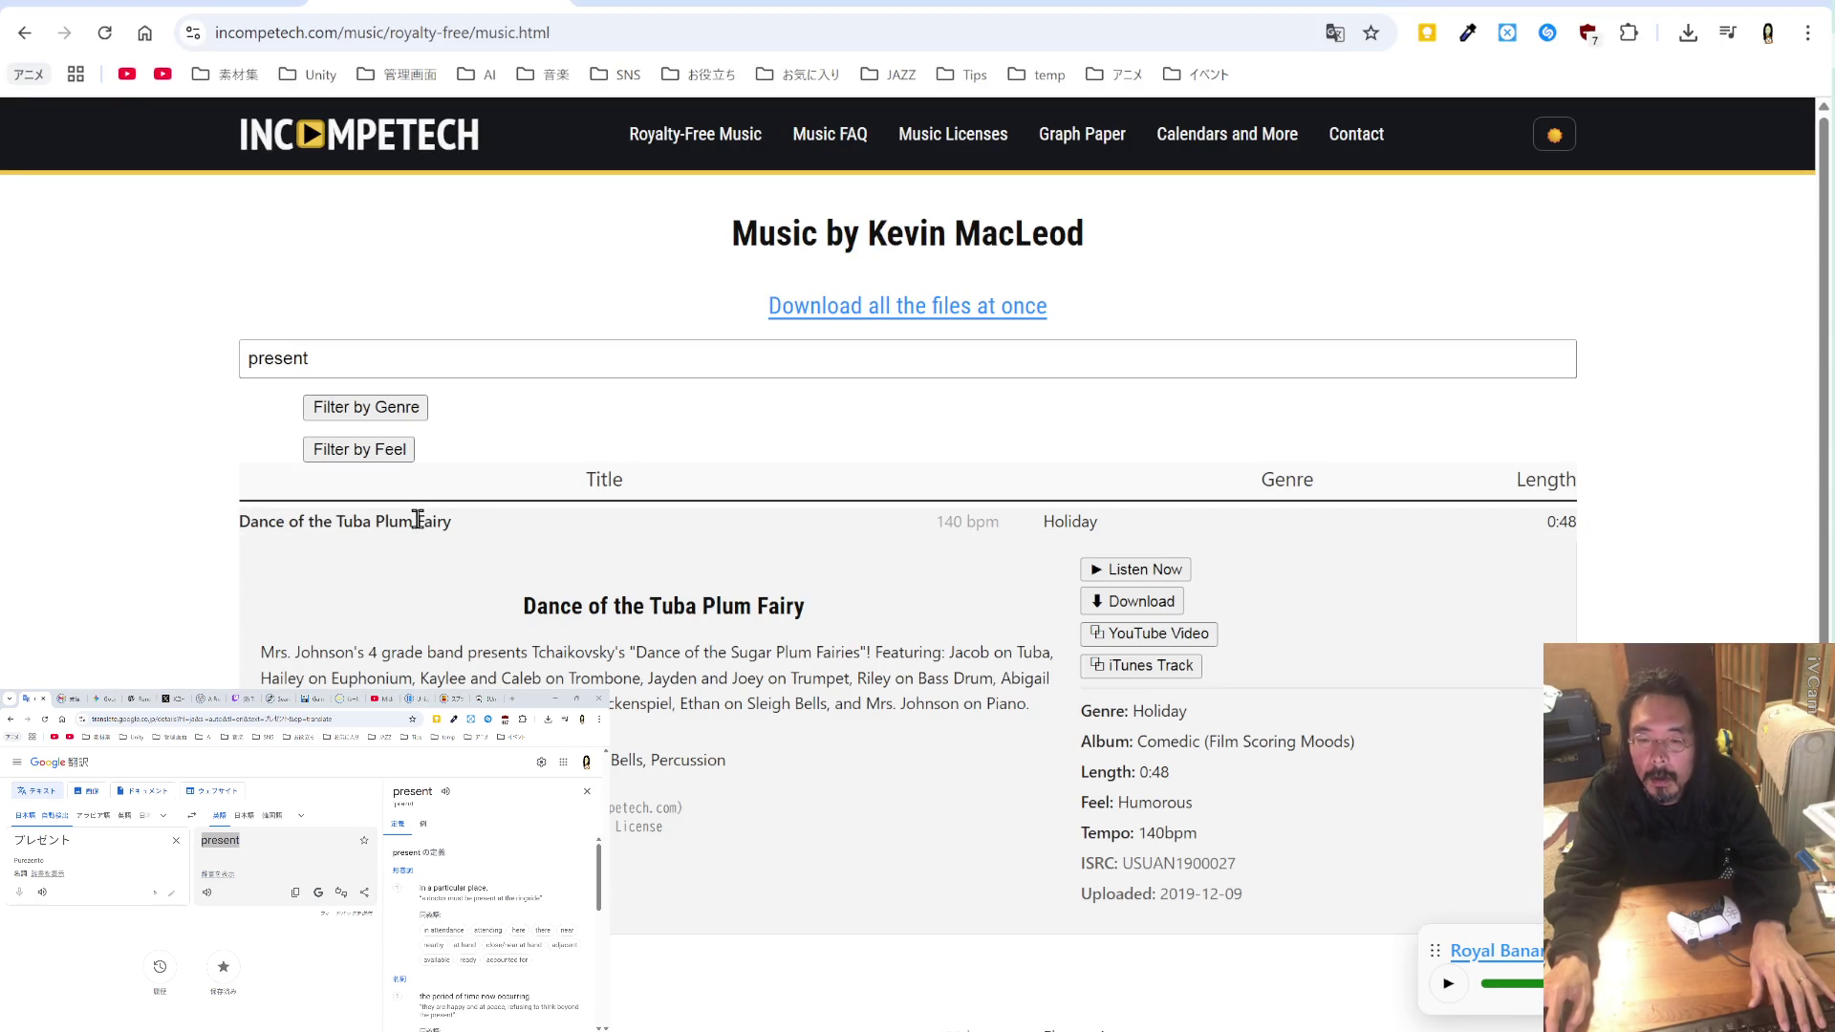
click(1121, 564)
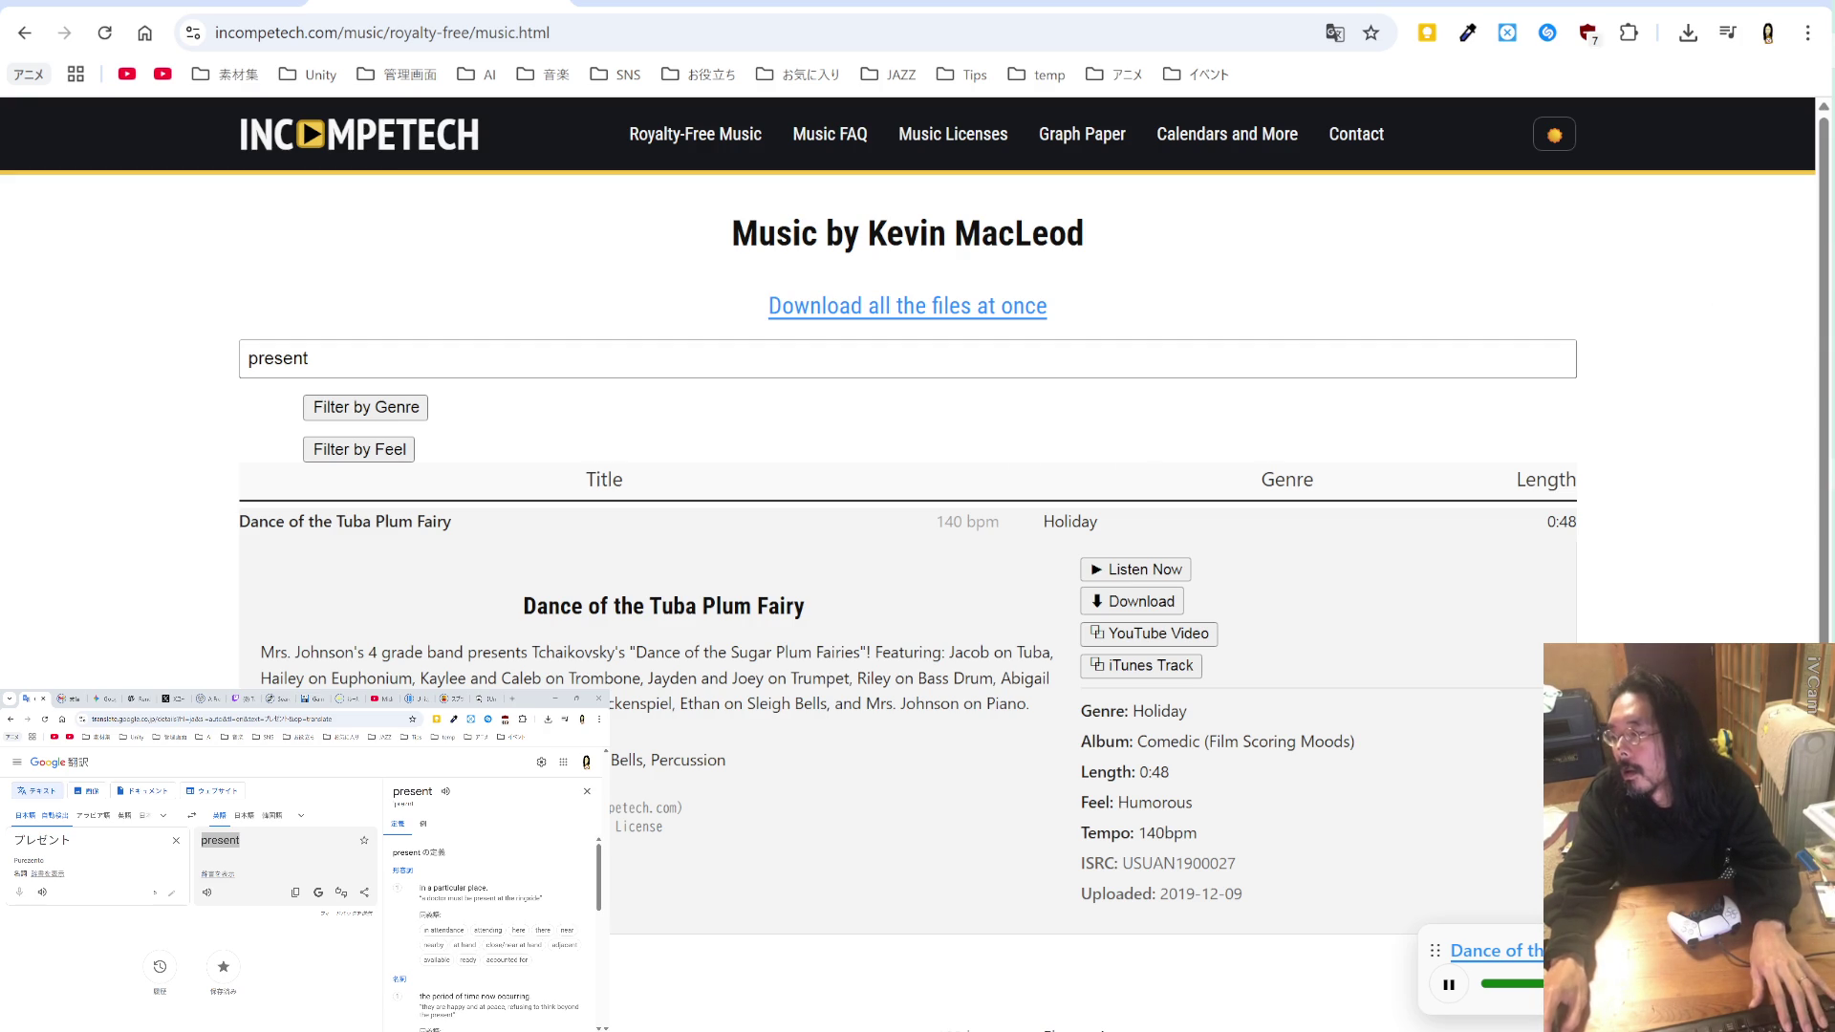
mouse_move(1832, 129)
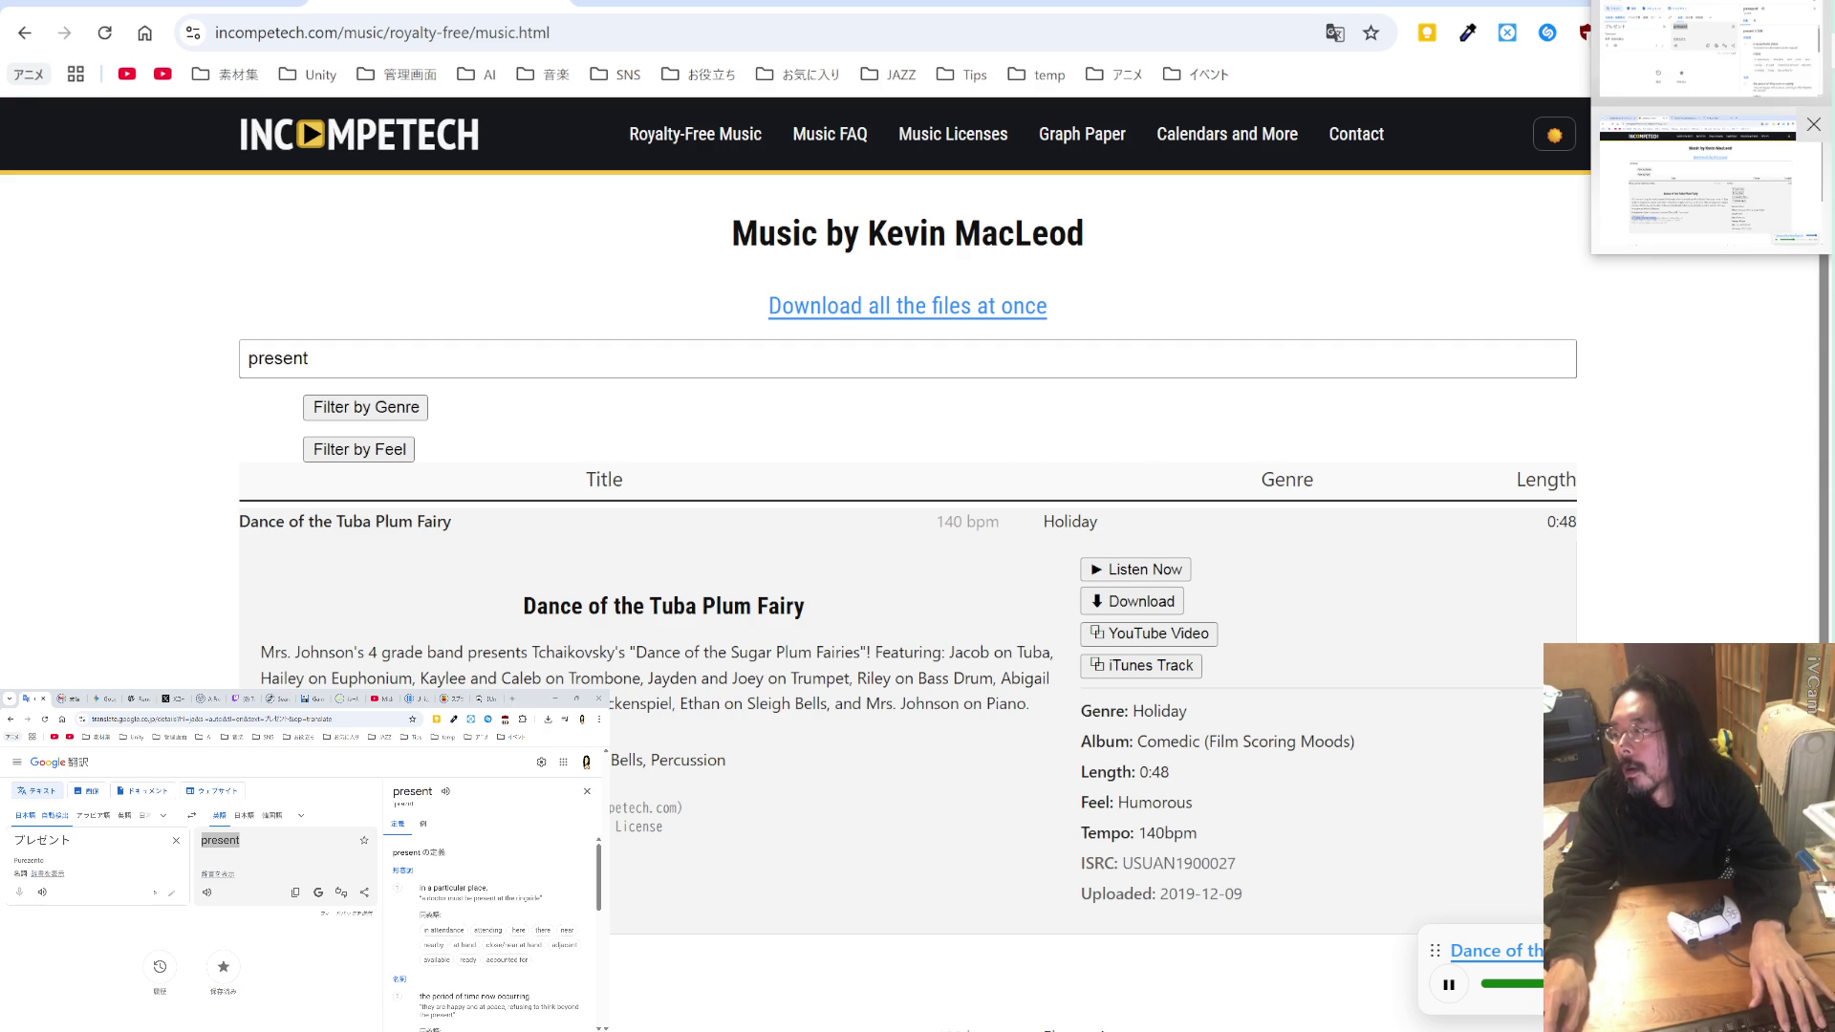
click(1161, 614)
click(788, 729)
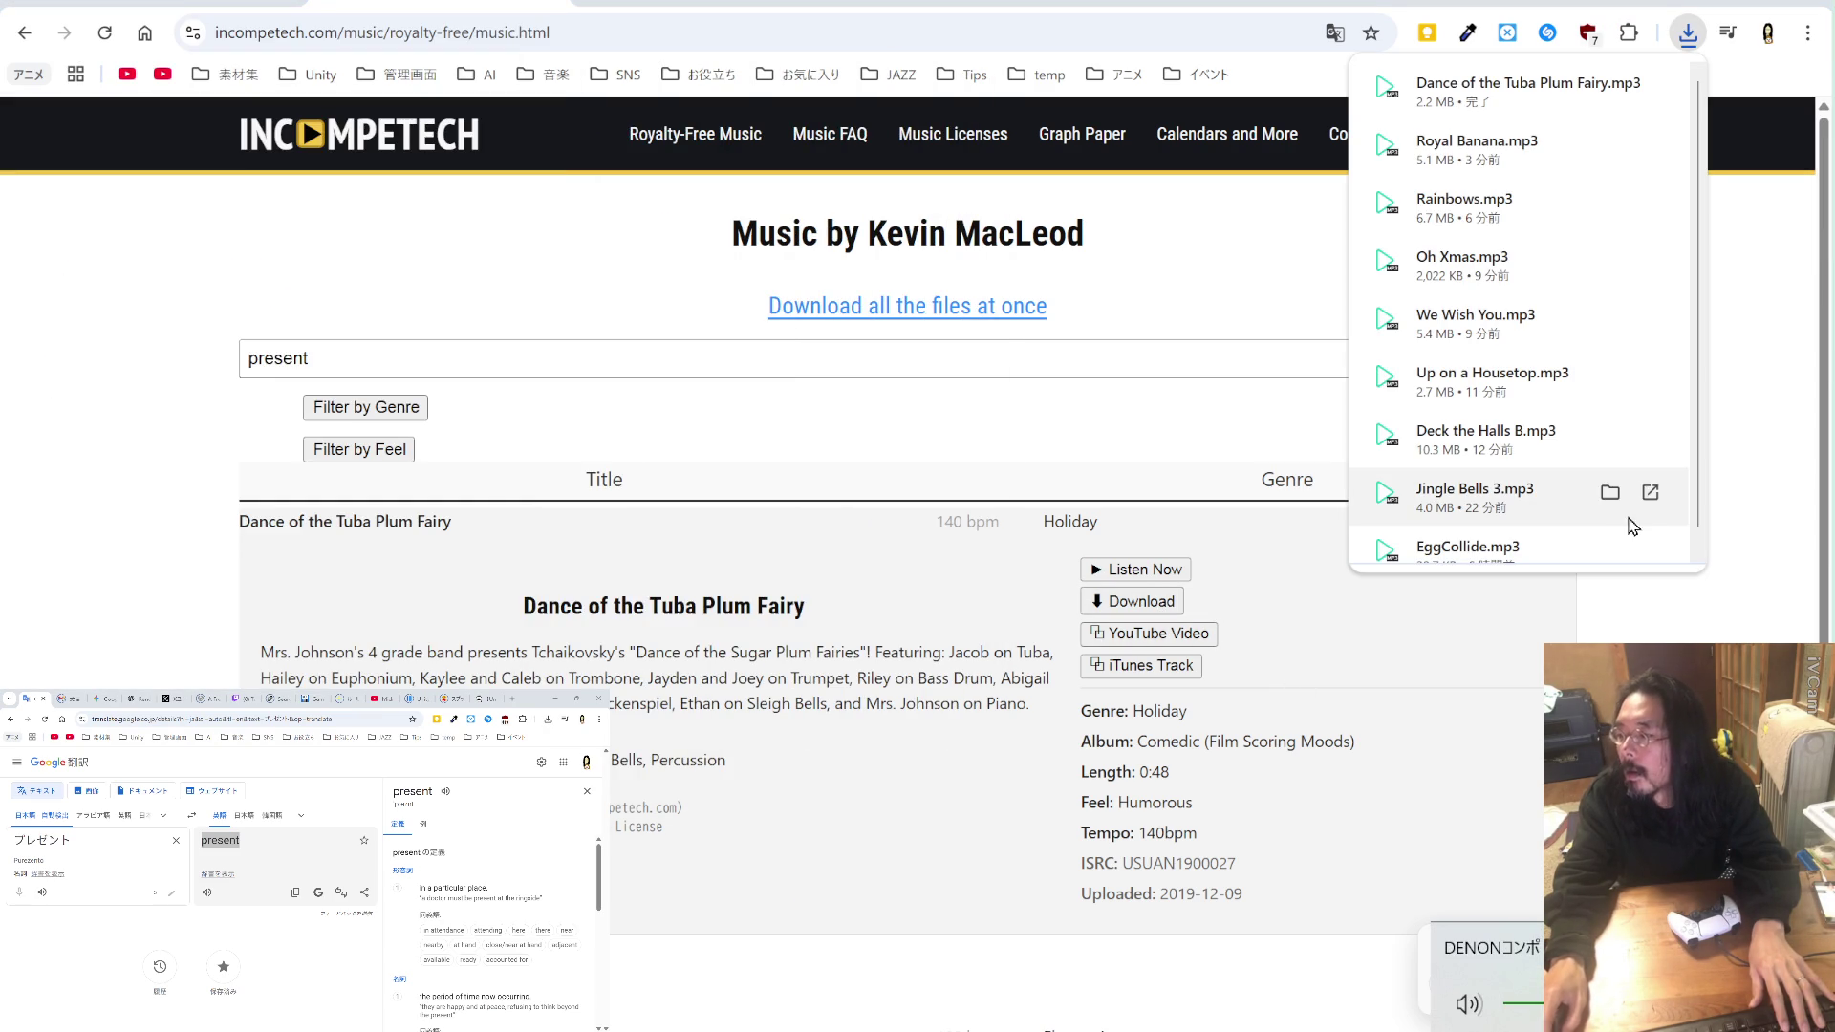
Step: Append ', Dance of the Tuba Plum Fairy' to the temp_BC.md credit line
key(alt+Tab)
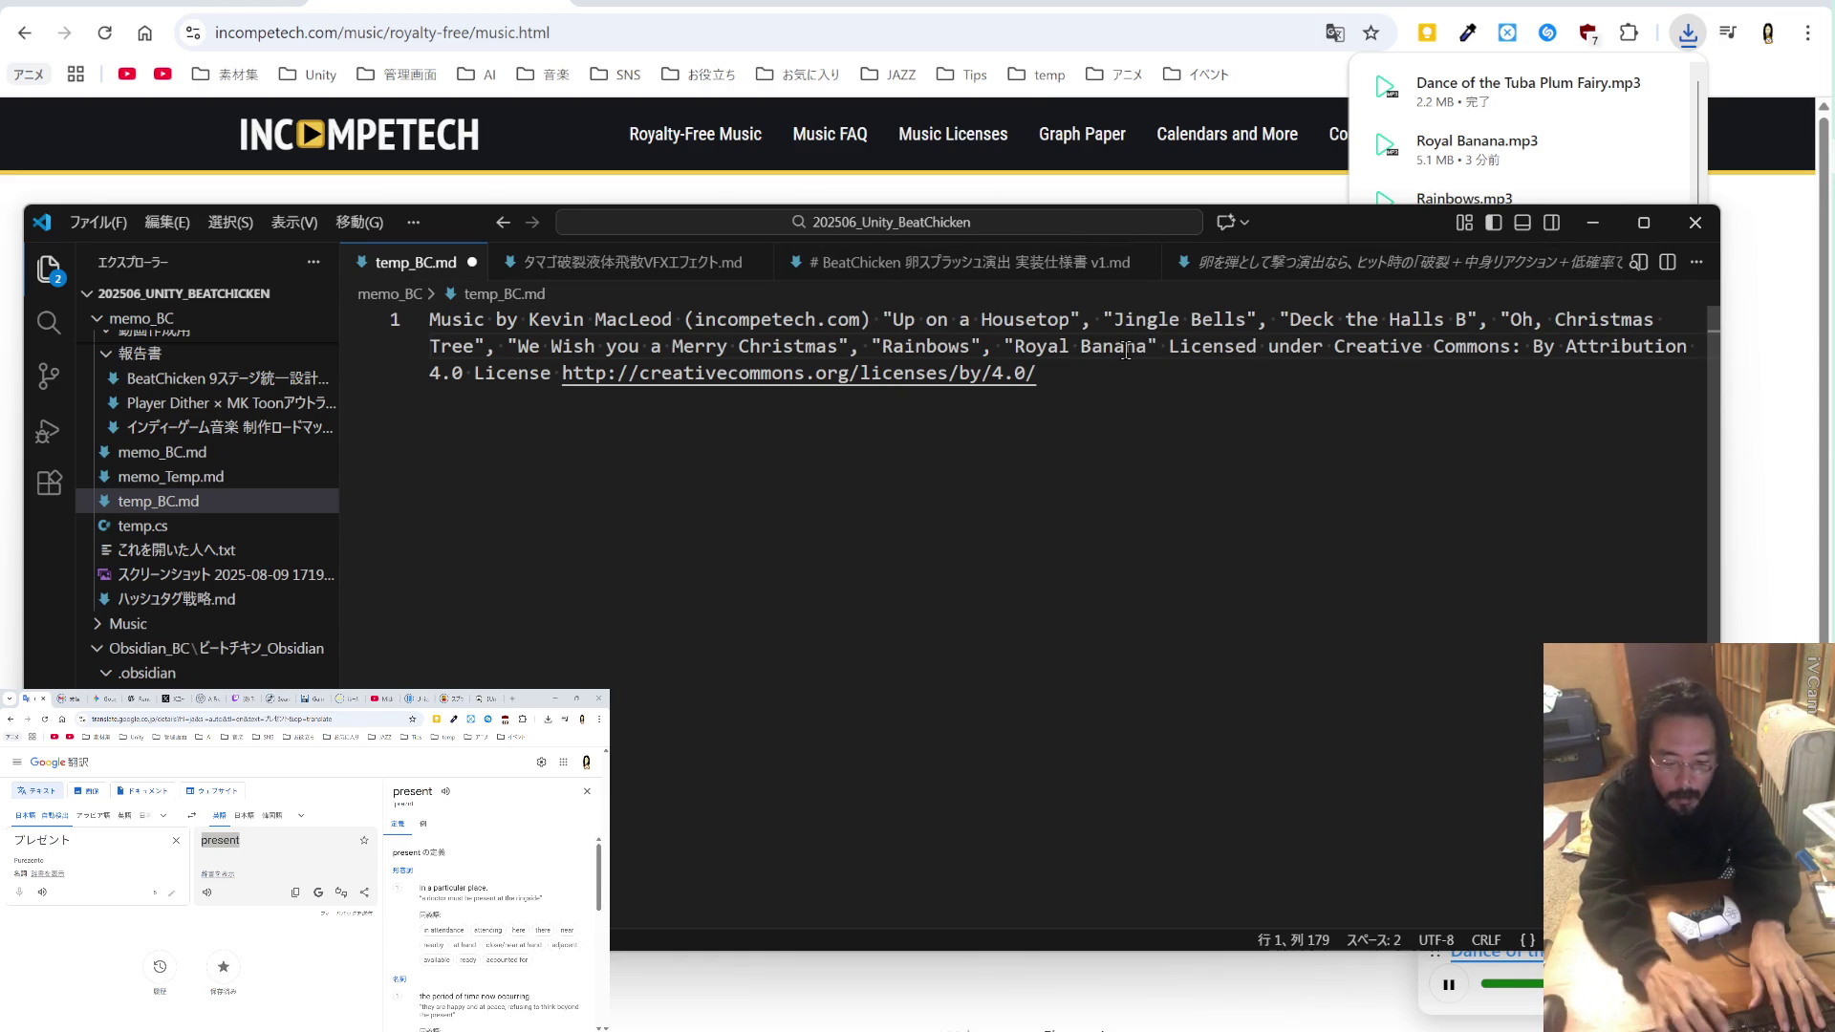
text(, "Dance of the Tuba Plum Fairy)
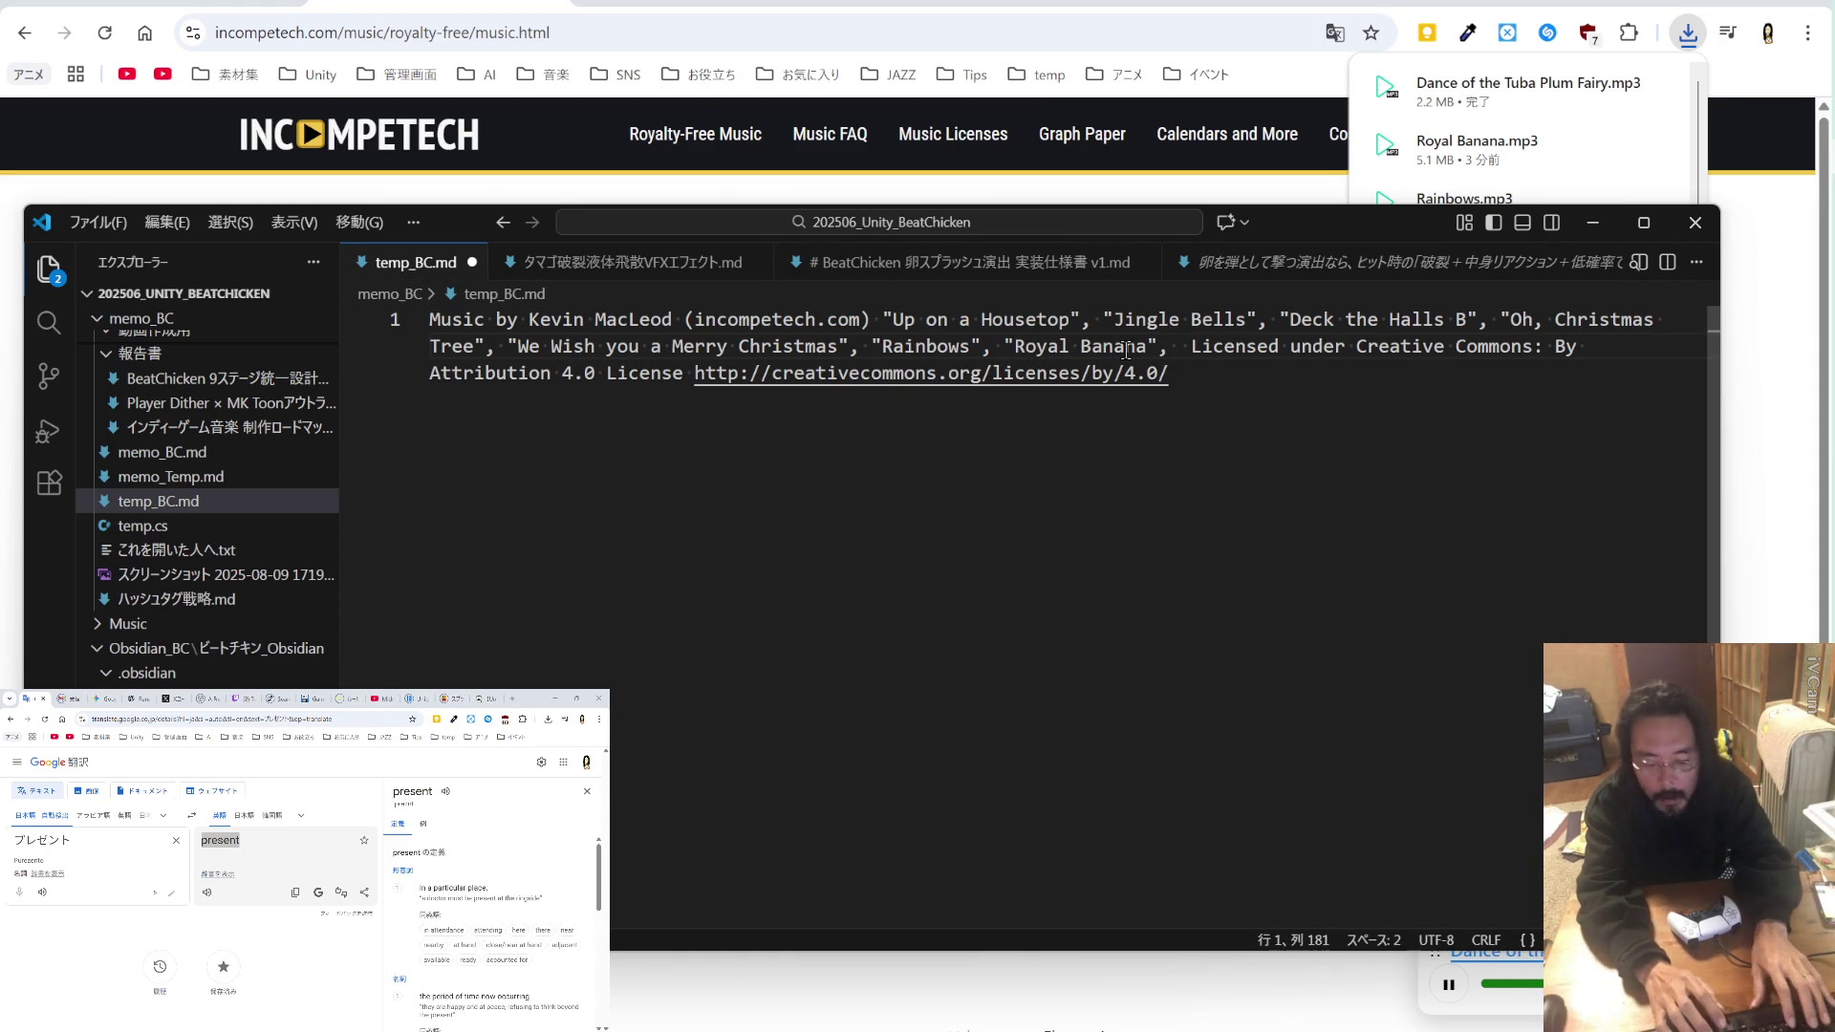
text("Dance of the Tuba Plum Fairy")
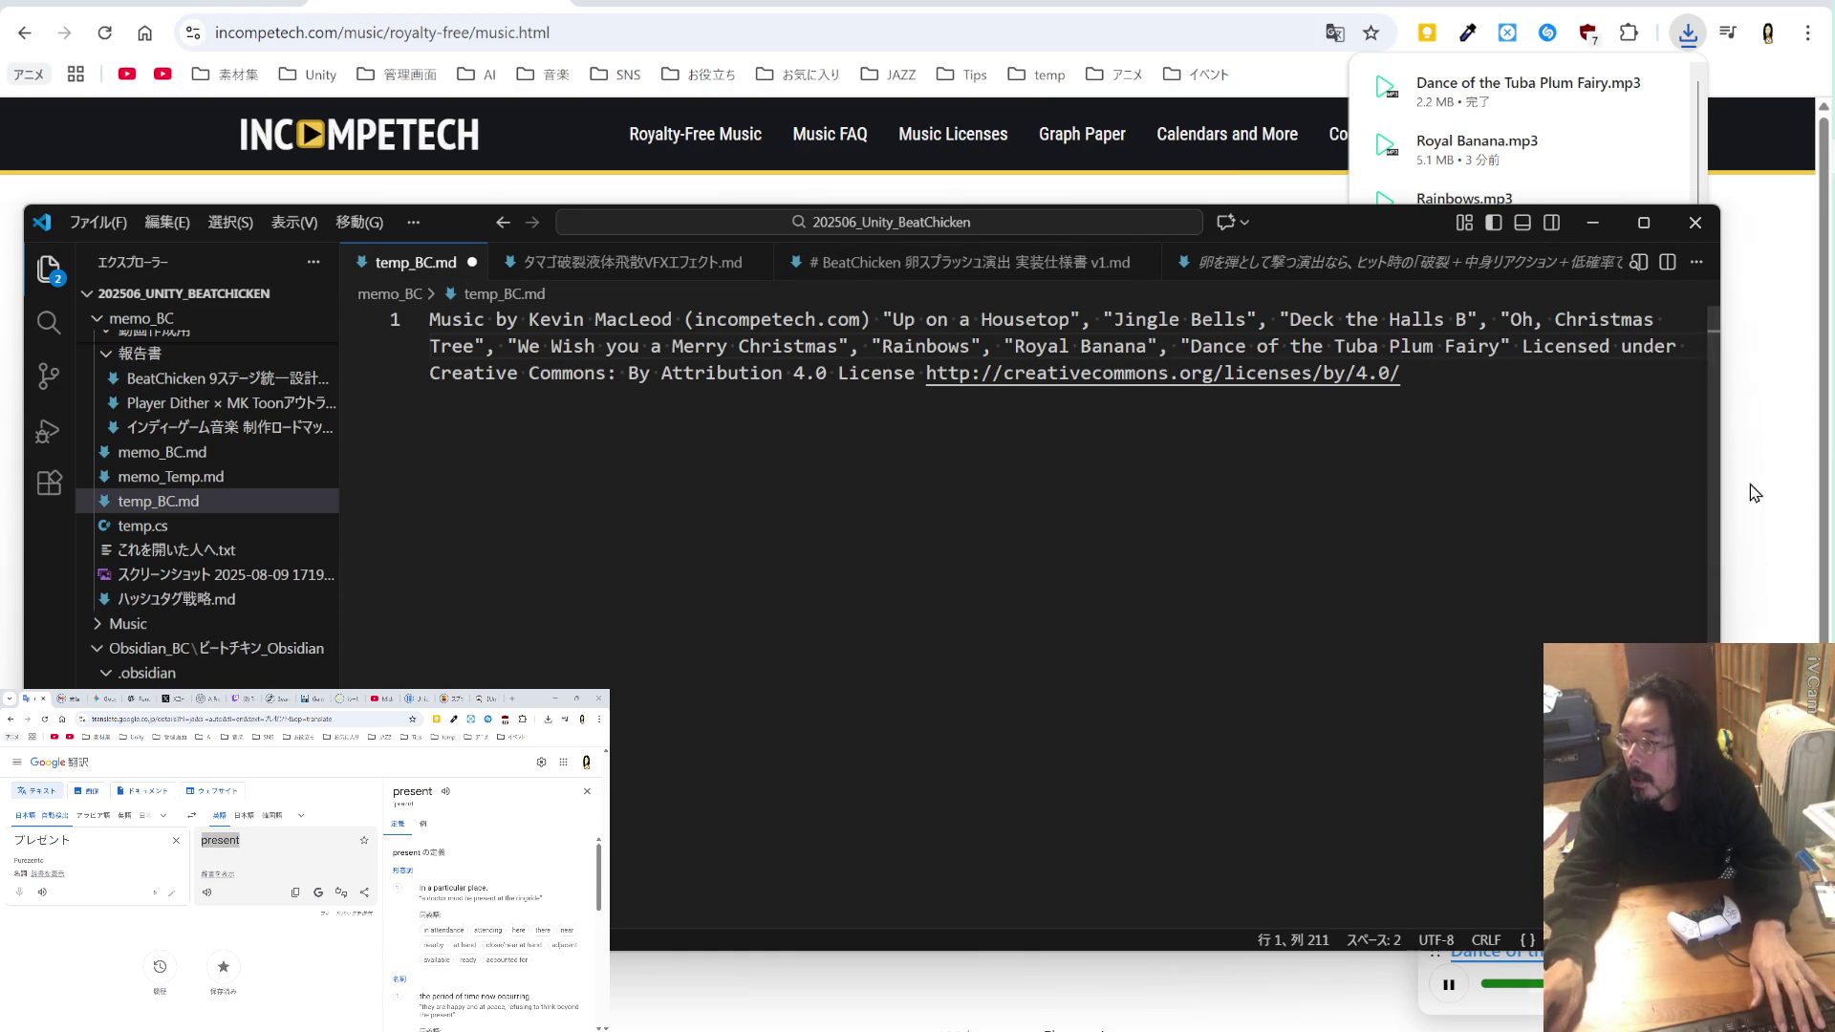
key(alt+Tab)
scroll(662, 587, down, 5)
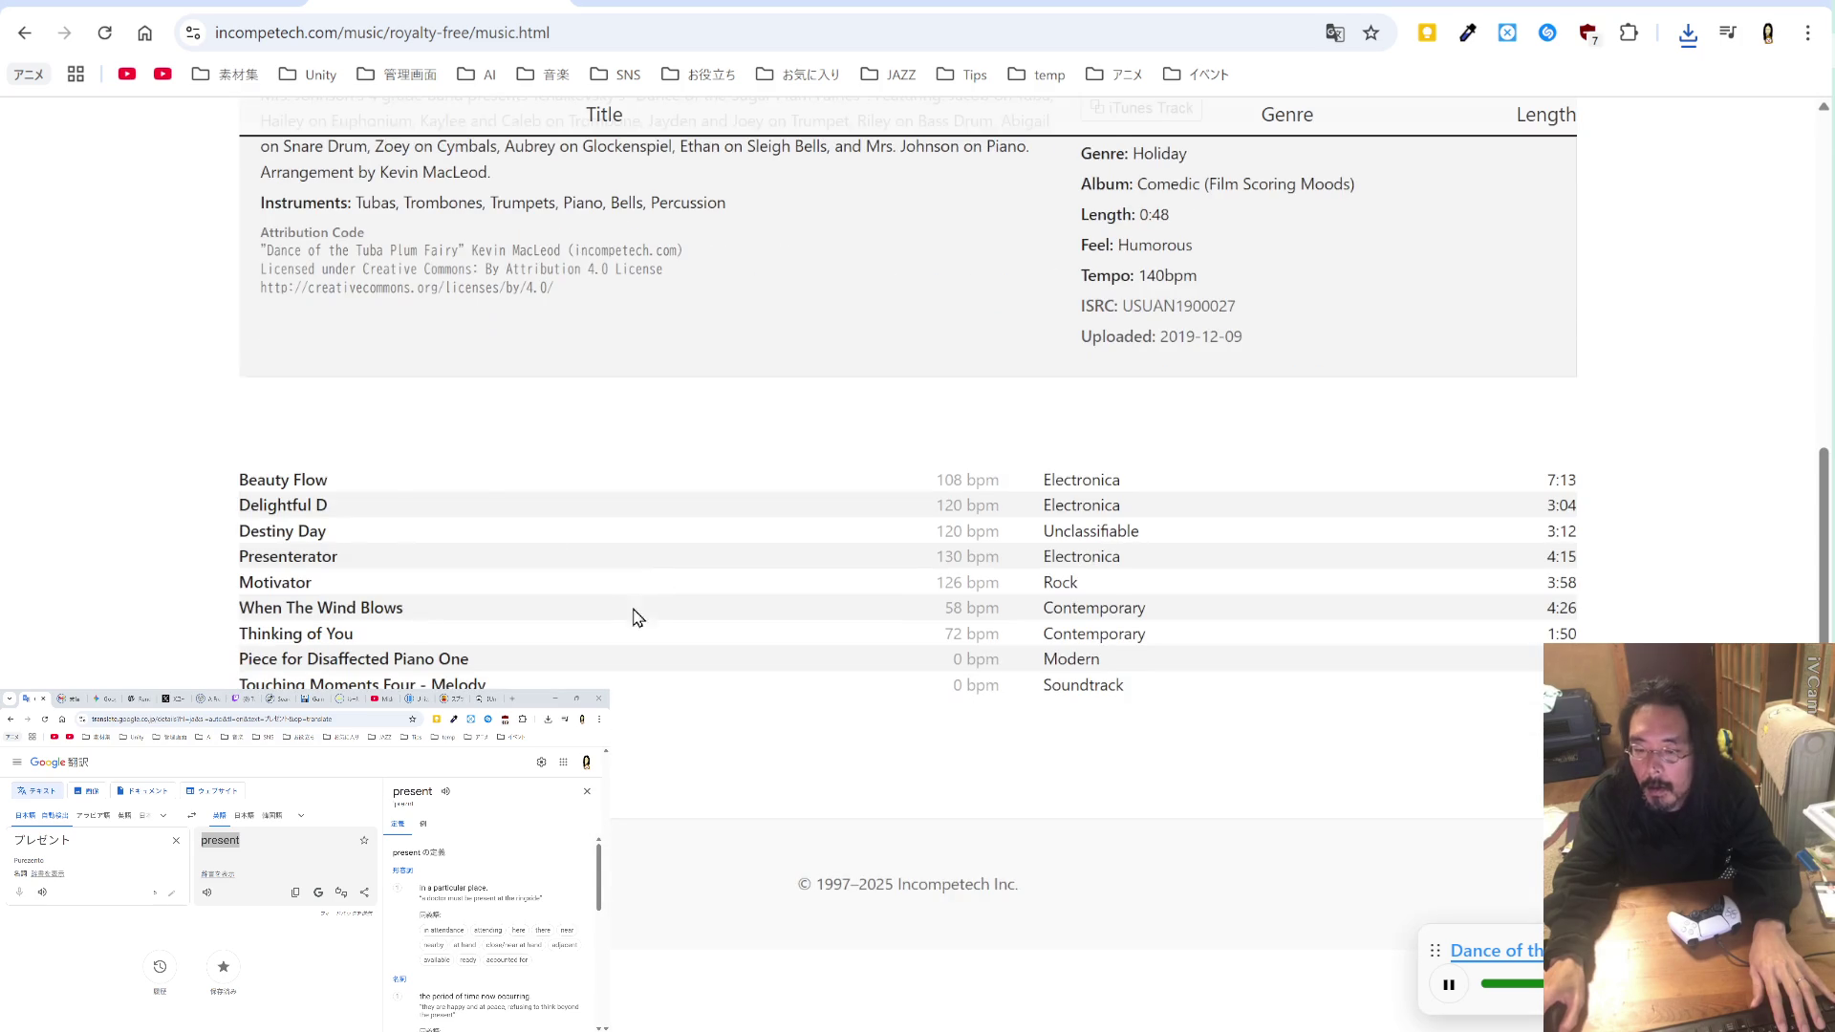
Step: Preview Beauty Flow and save its mp3 into the mouhitotu folder
click(291, 479)
click(1153, 530)
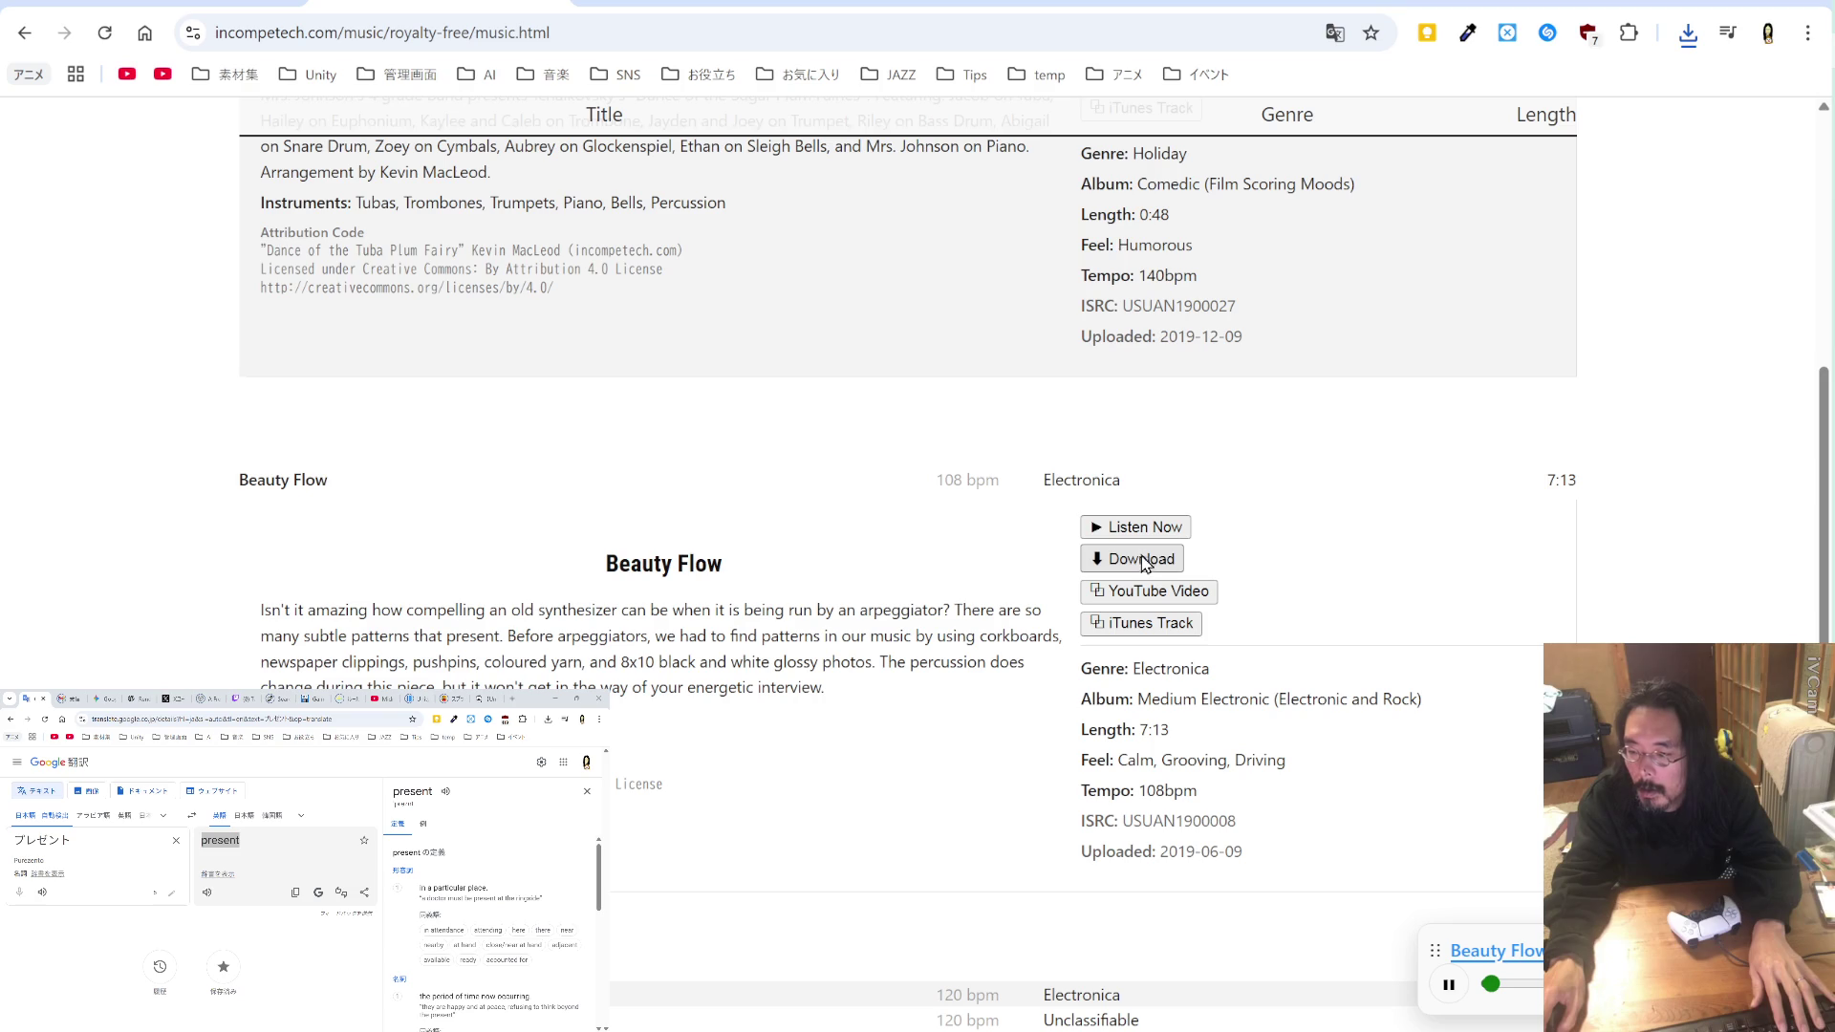
click(1146, 568)
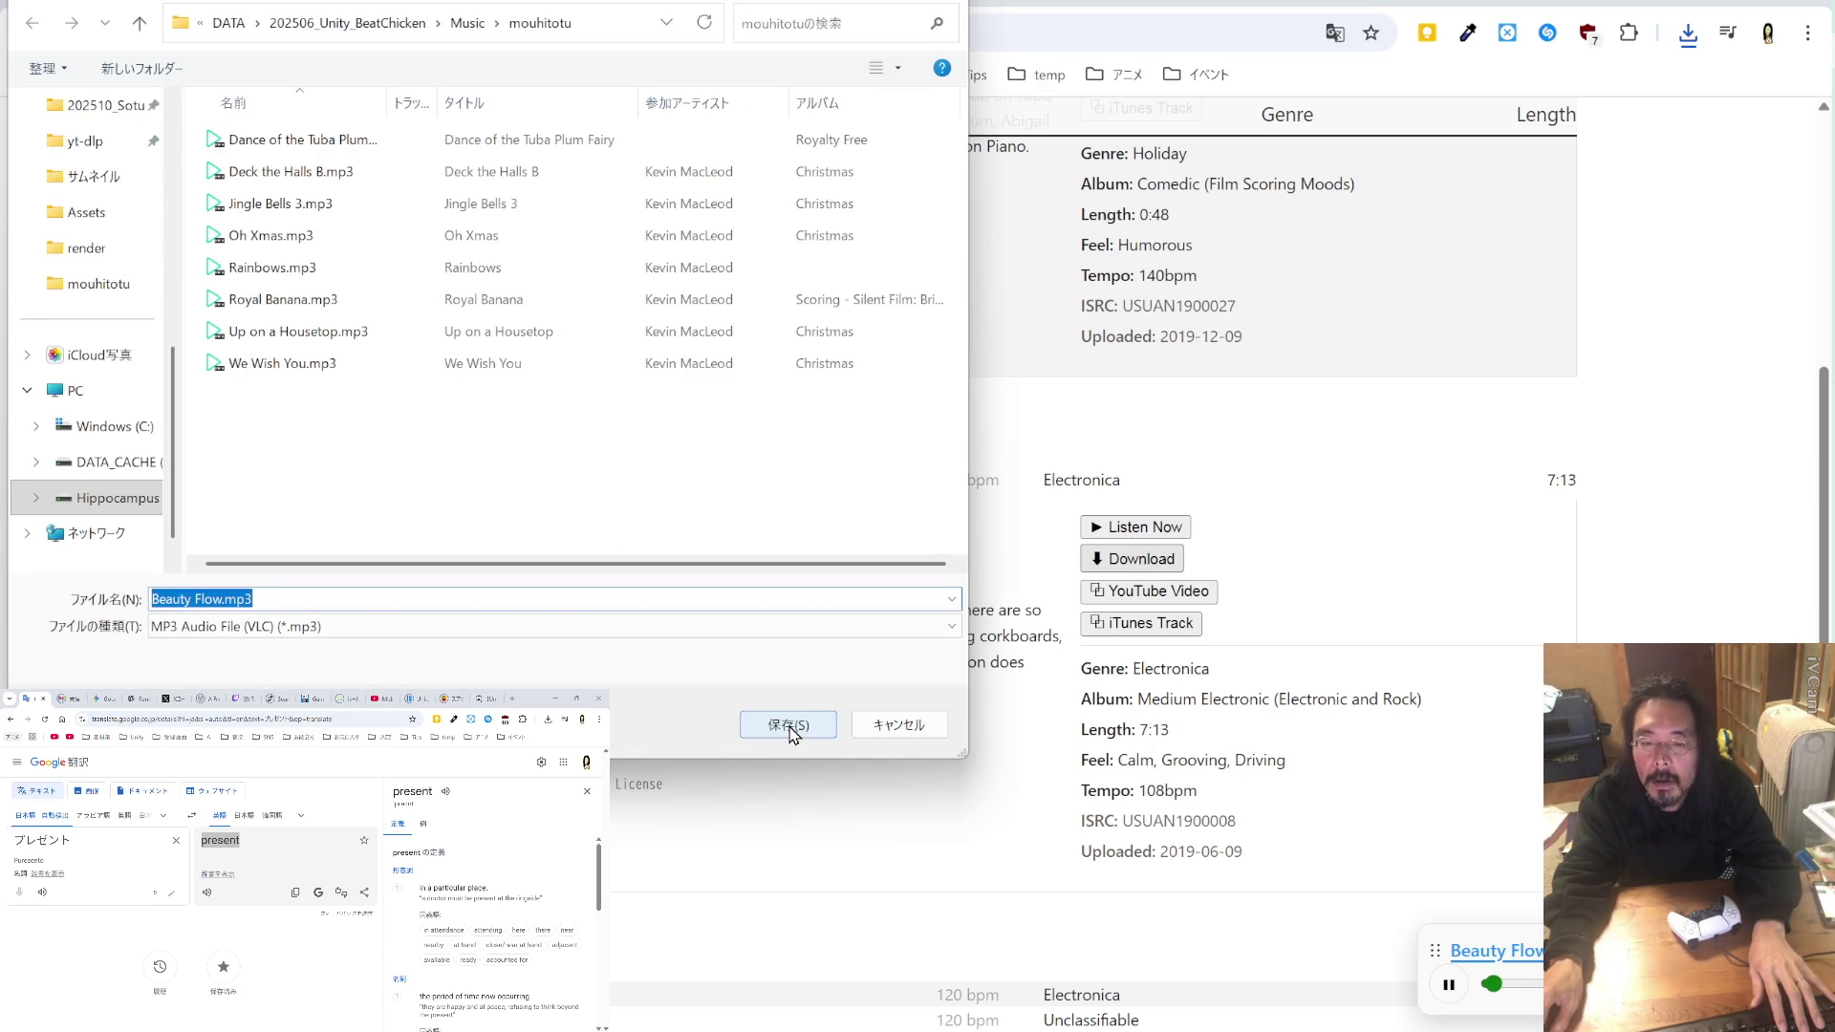
click(789, 726)
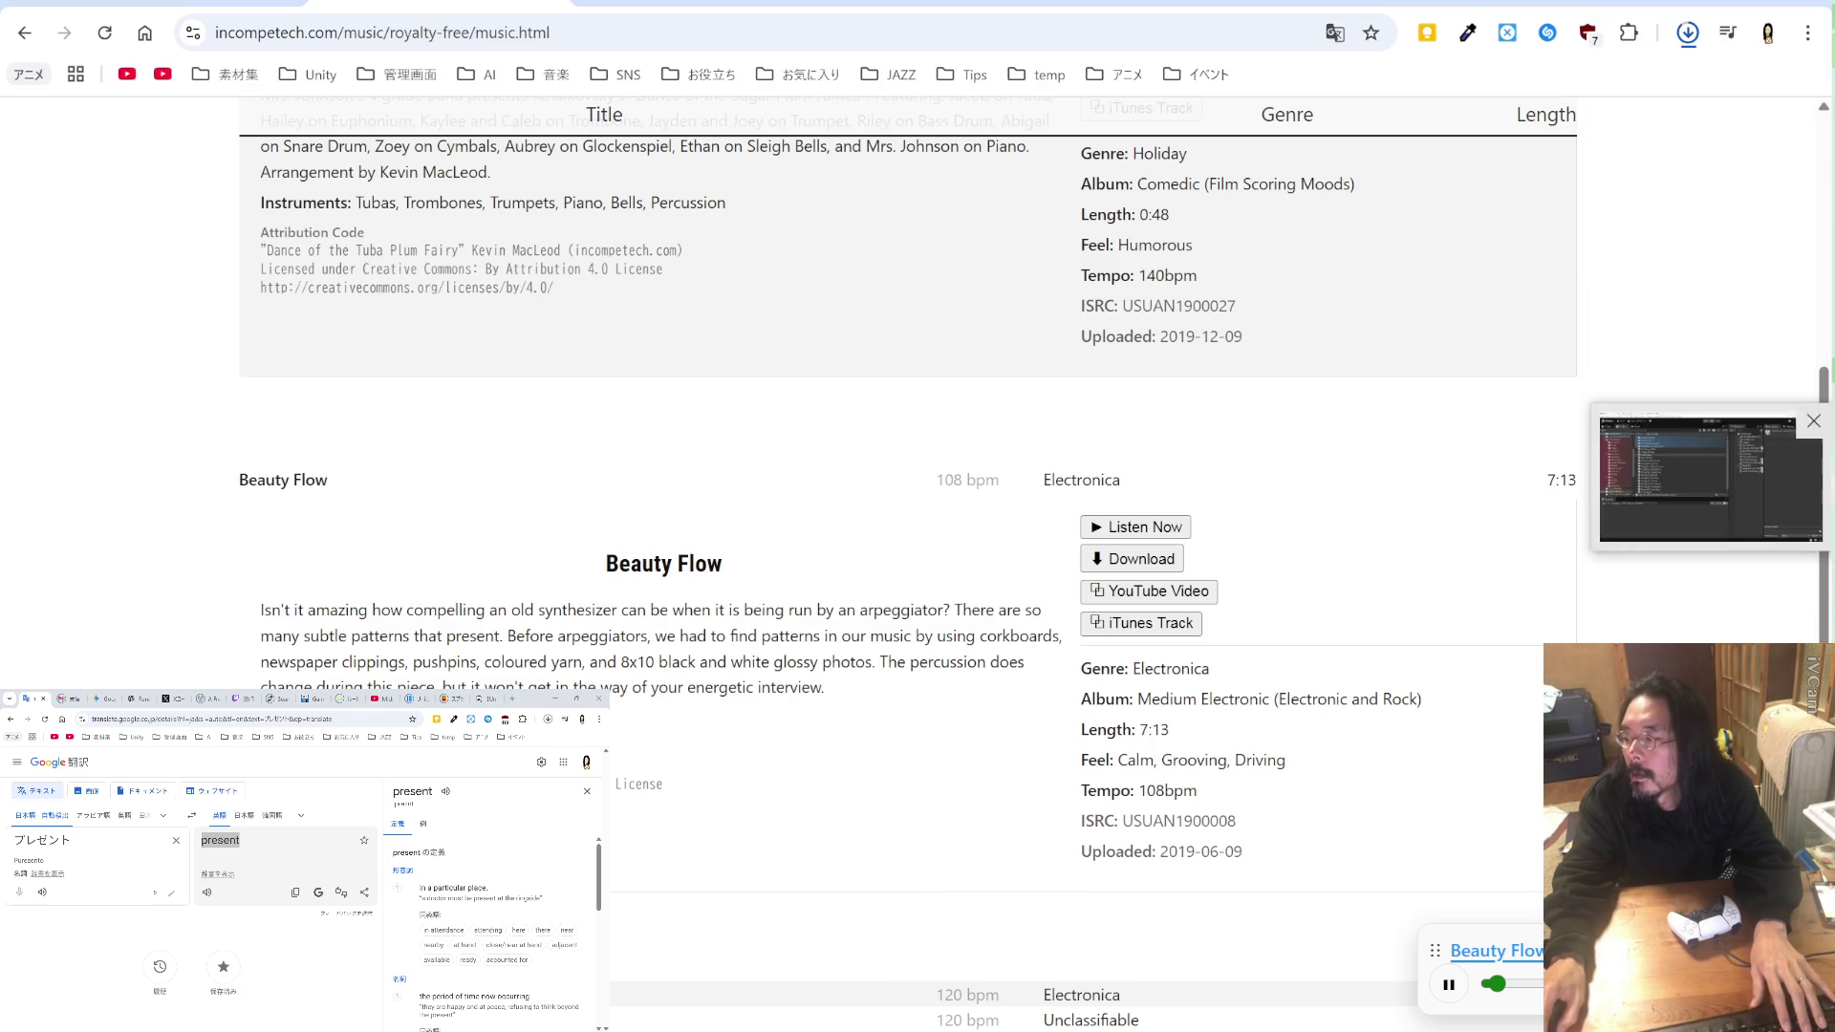
Step: Append ,"Beauty Flow" to the credit line in temp_BC.md
key(alt+Tab)
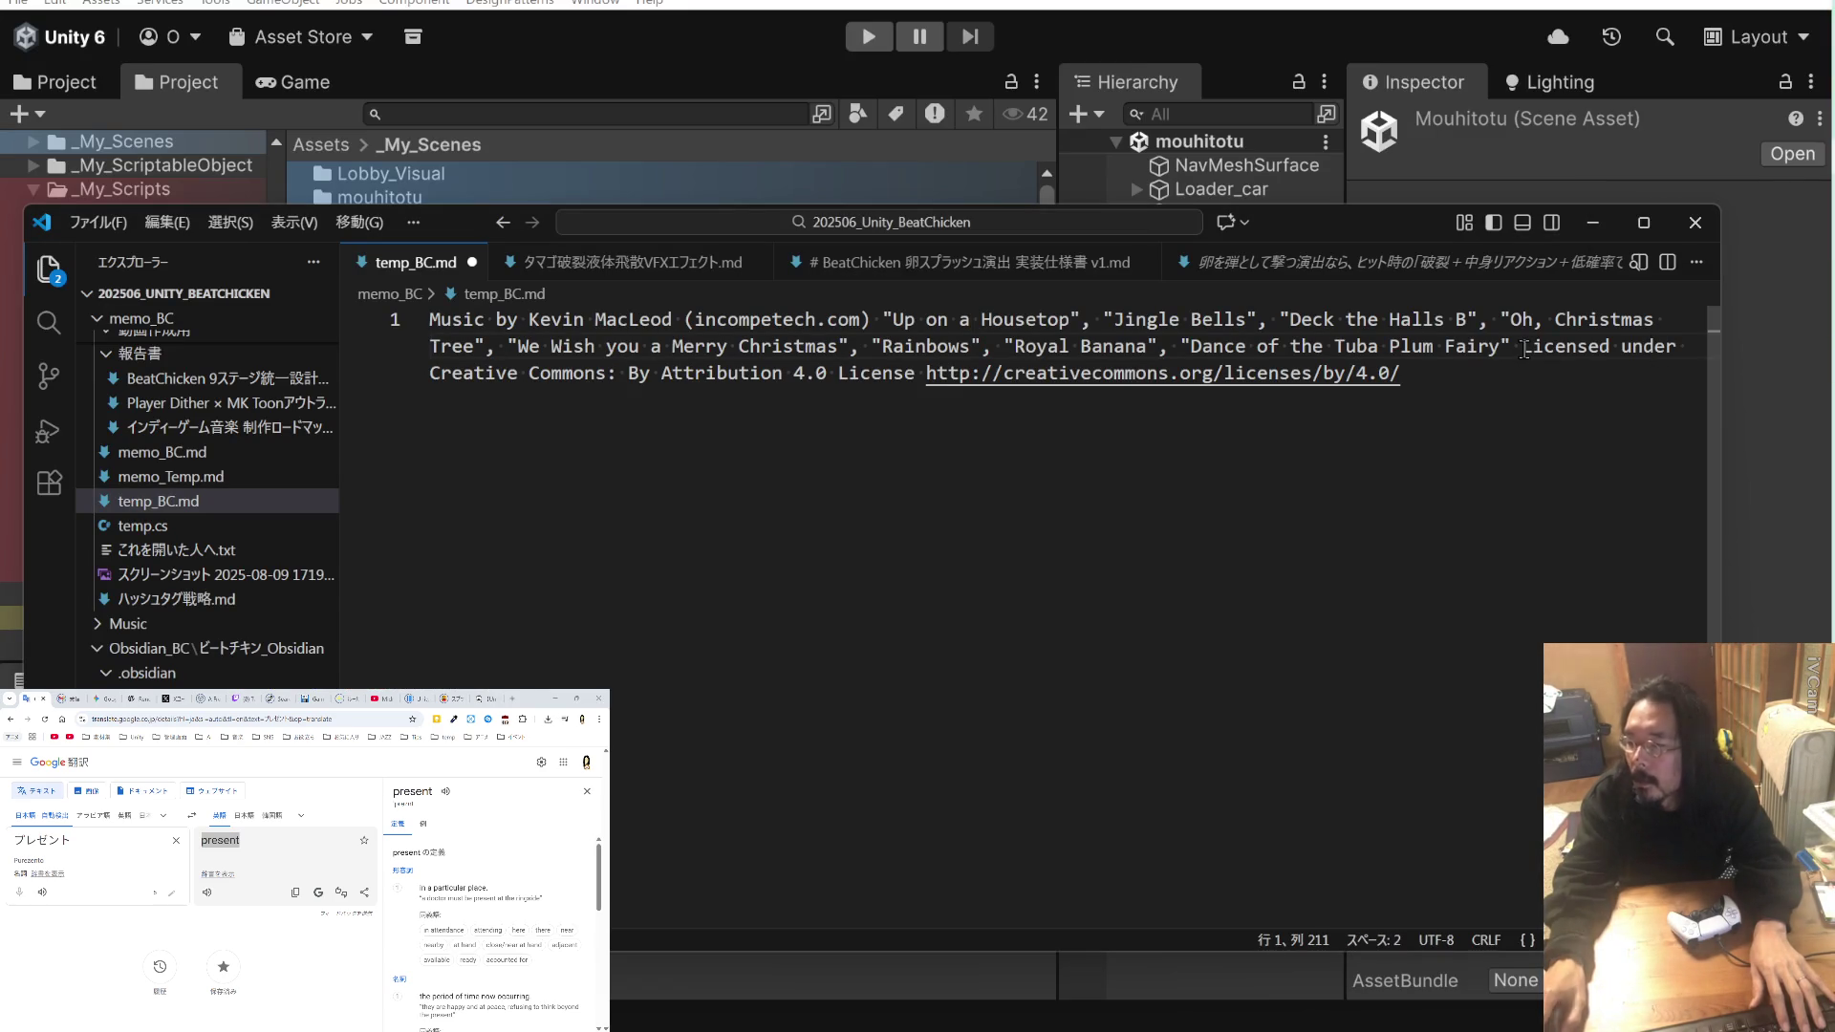
text(,"Beauty Flow")
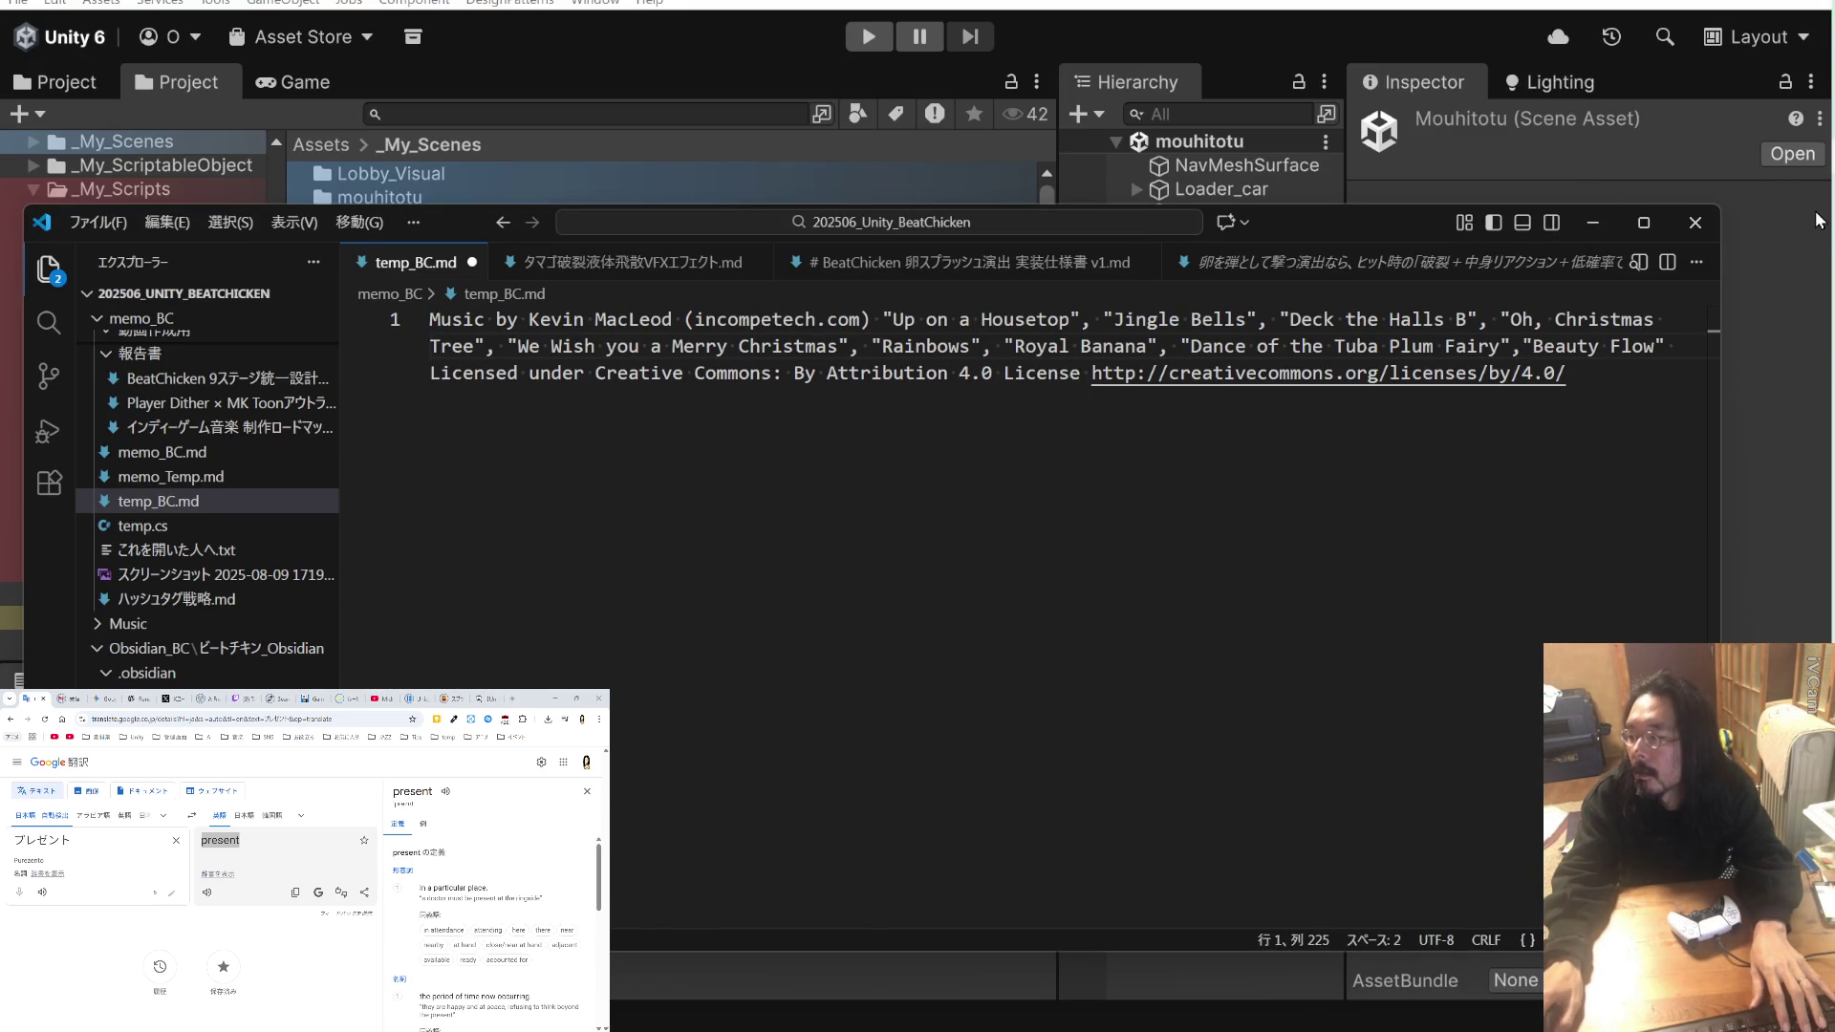
key(alt+Tab)
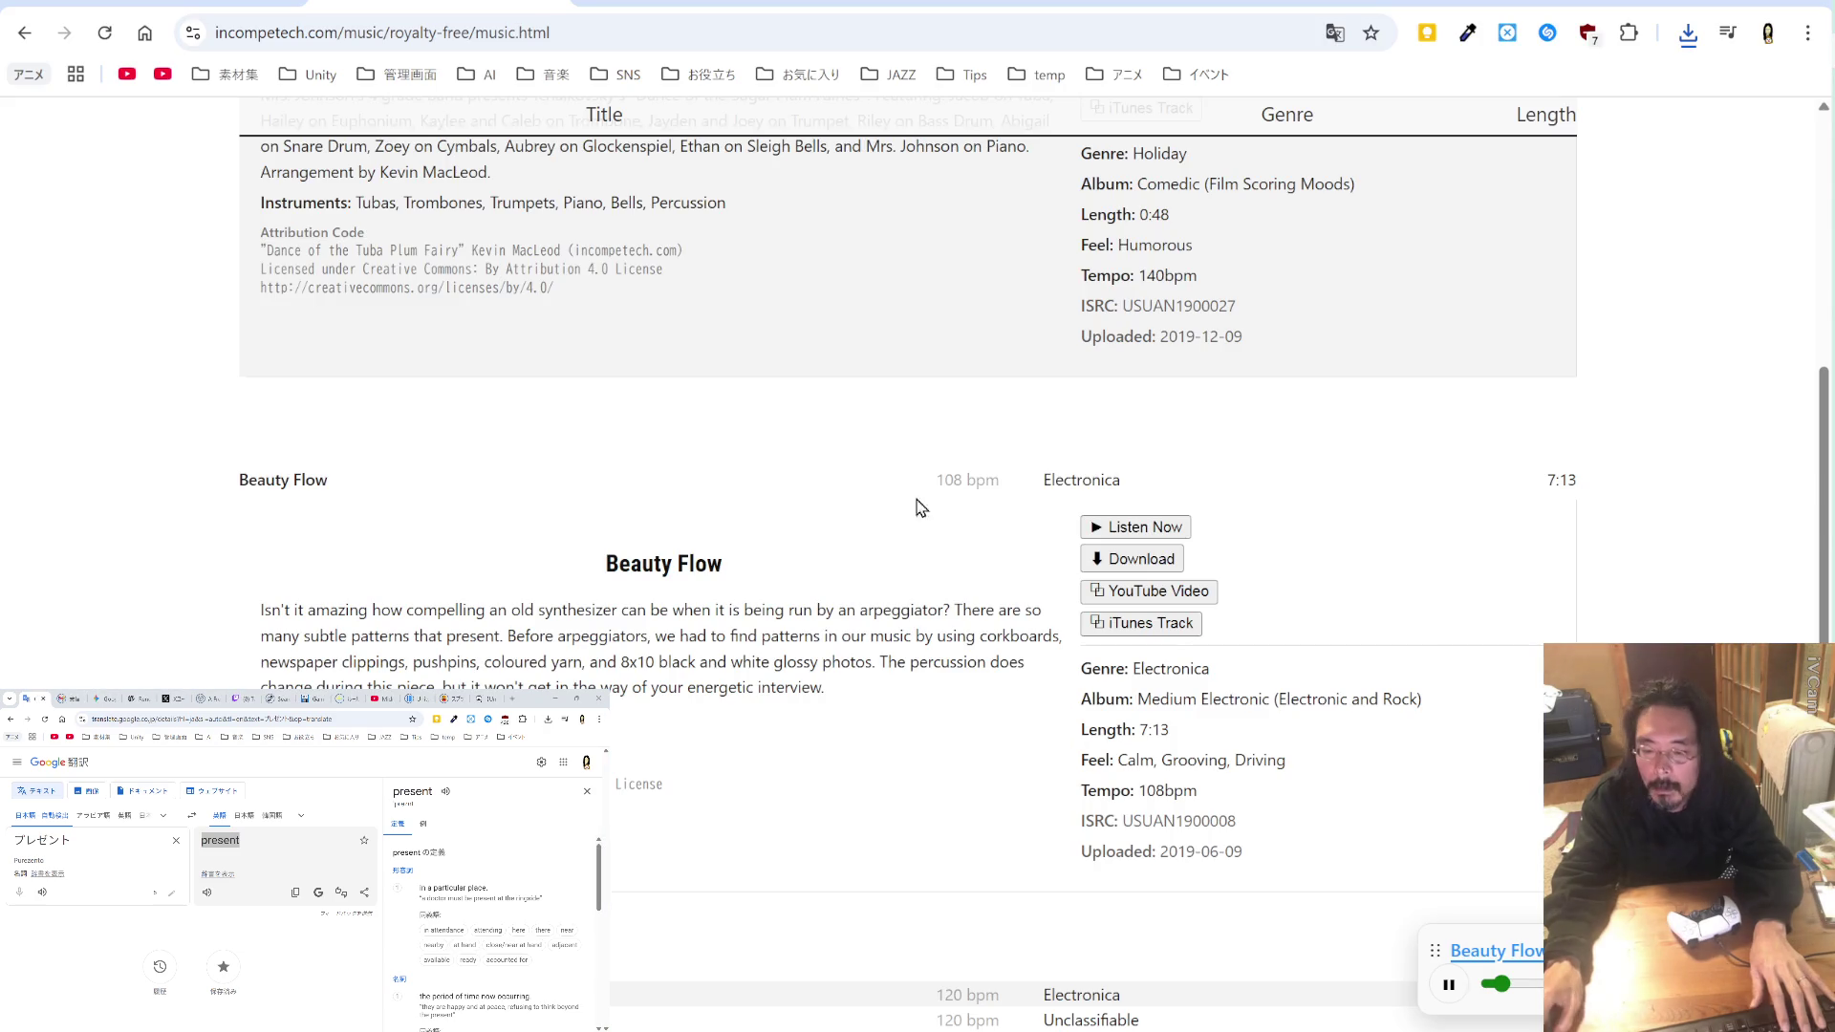
scroll(680, 516, down, 4)
click(1081, 616)
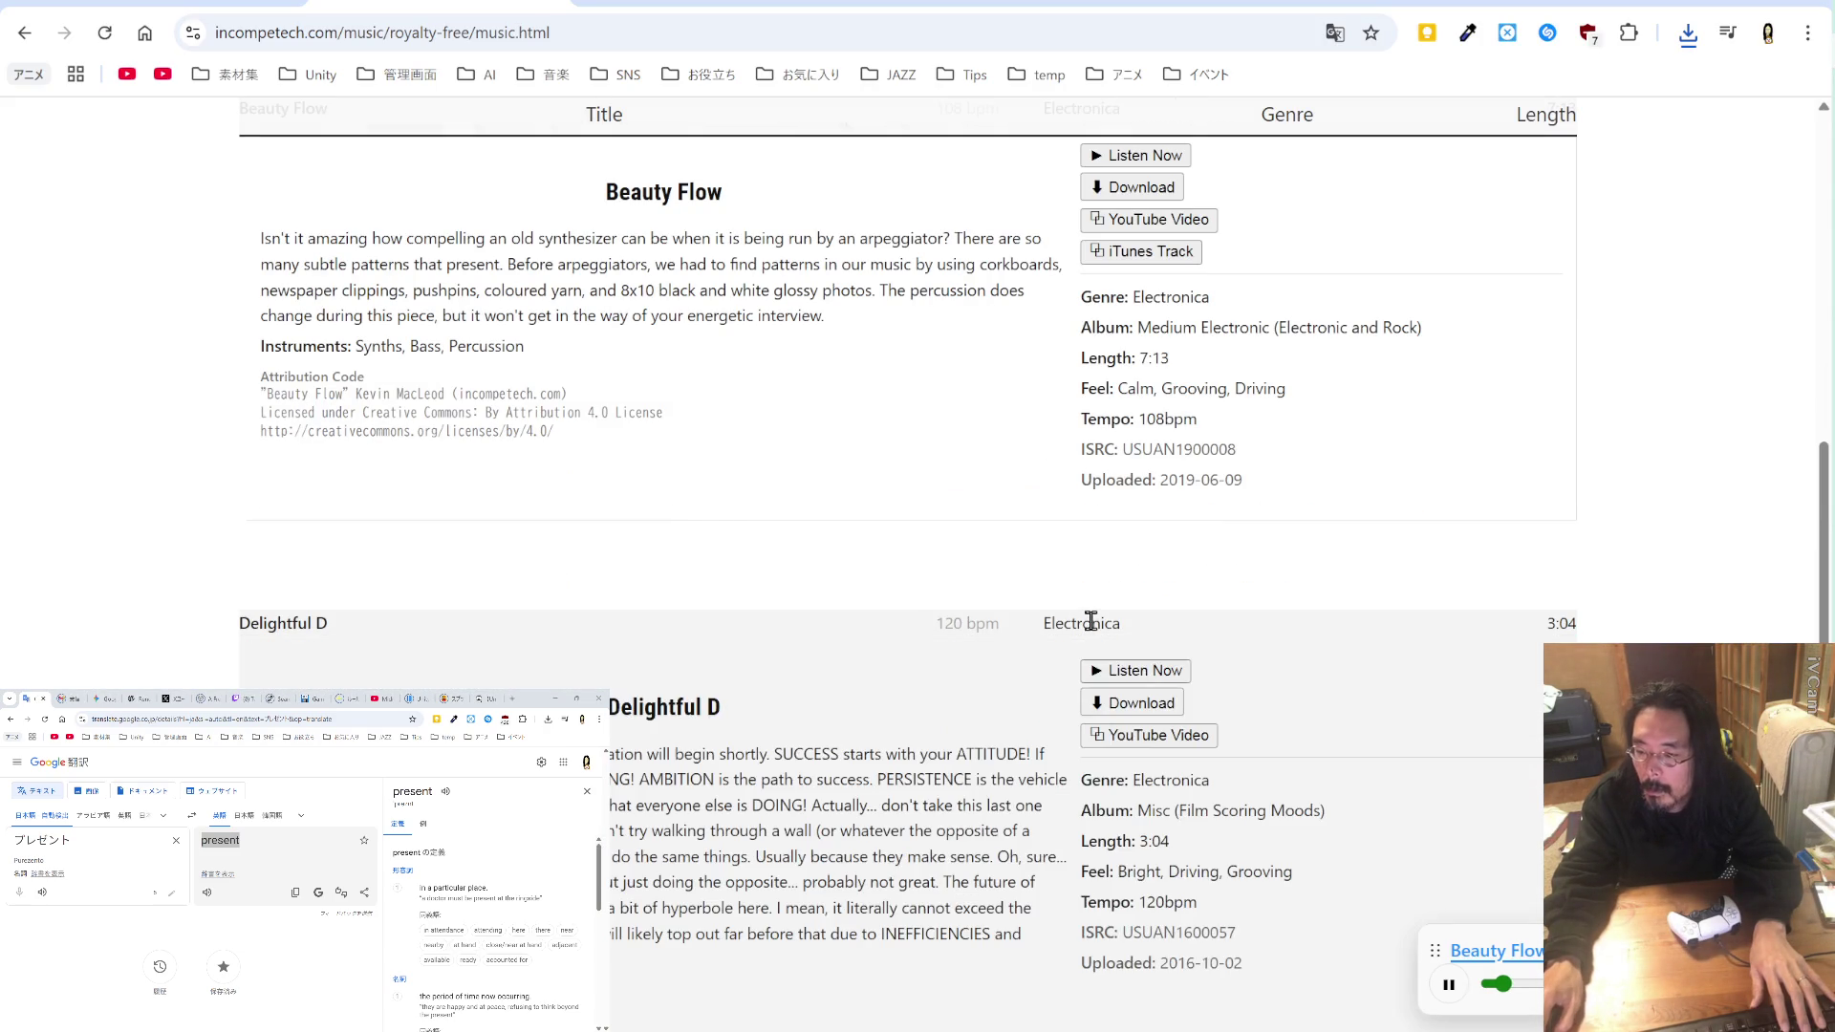
Step: Copy the Delightful D title and append it to the temp_BC.md credit line
click(1120, 671)
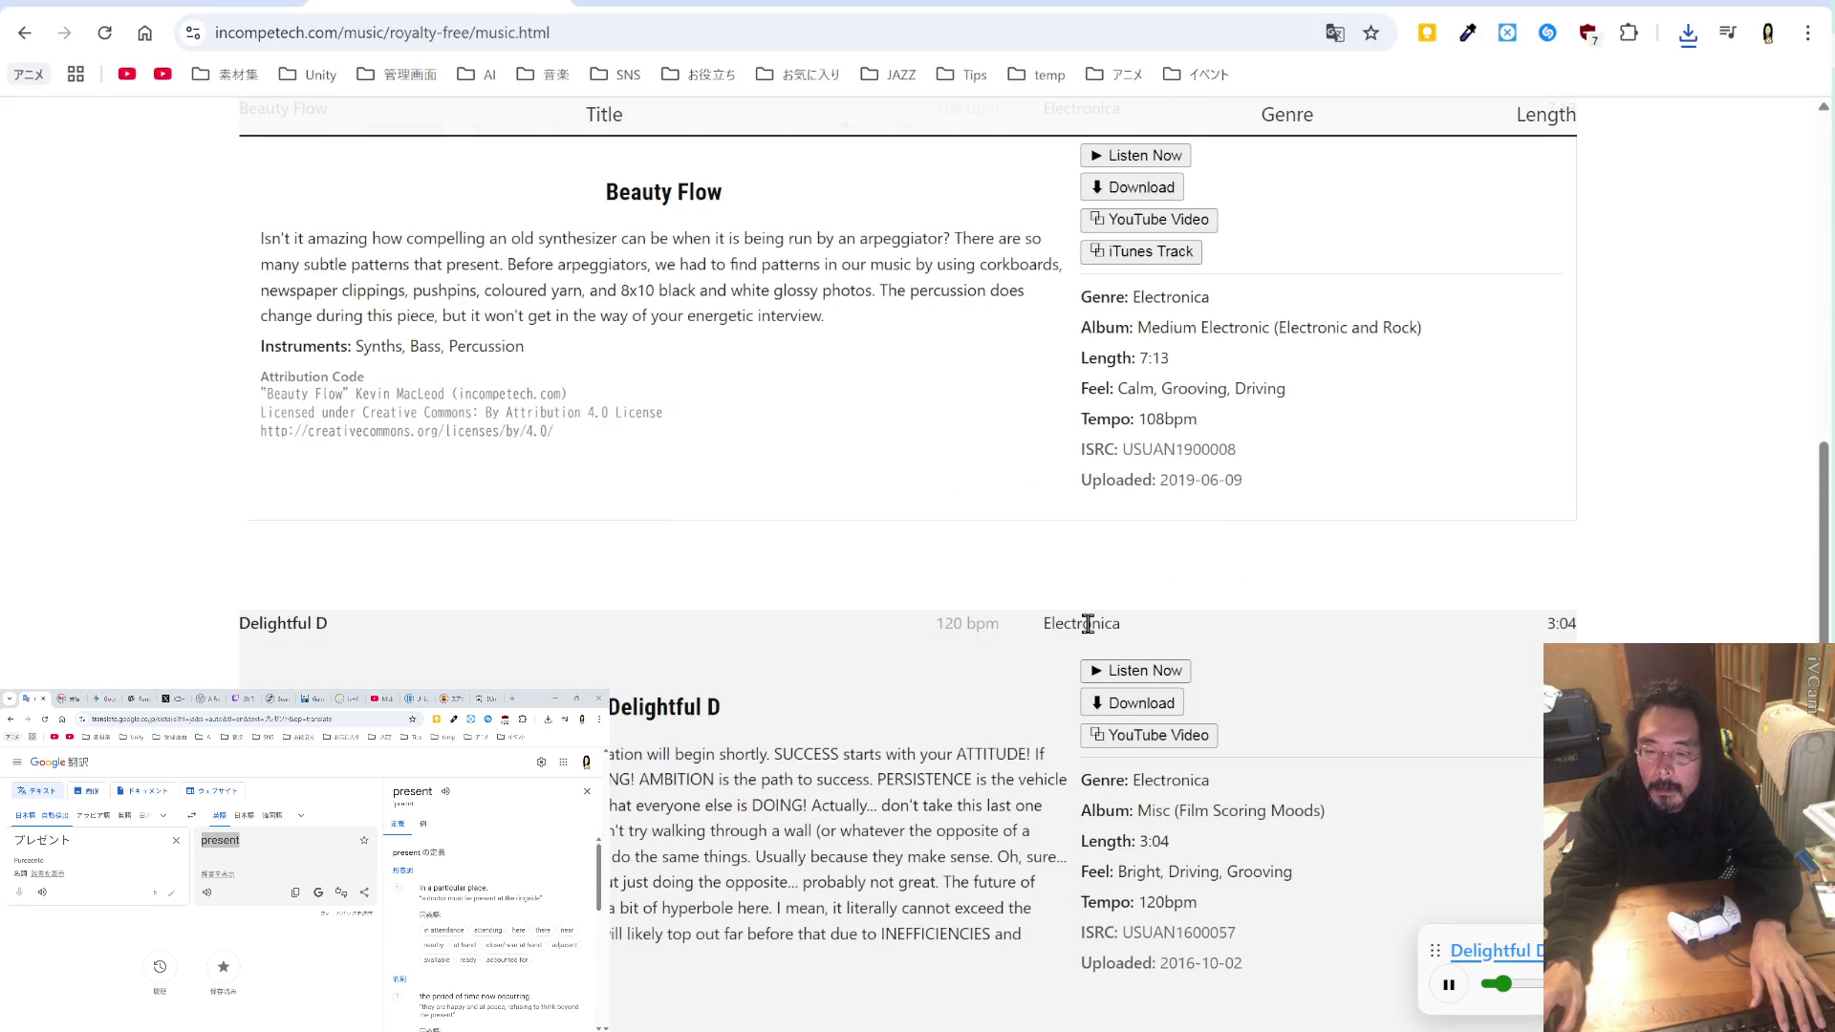
scroll(1087, 623, down, 4)
drag(357, 666, 259, 666)
key(ctrl+c)
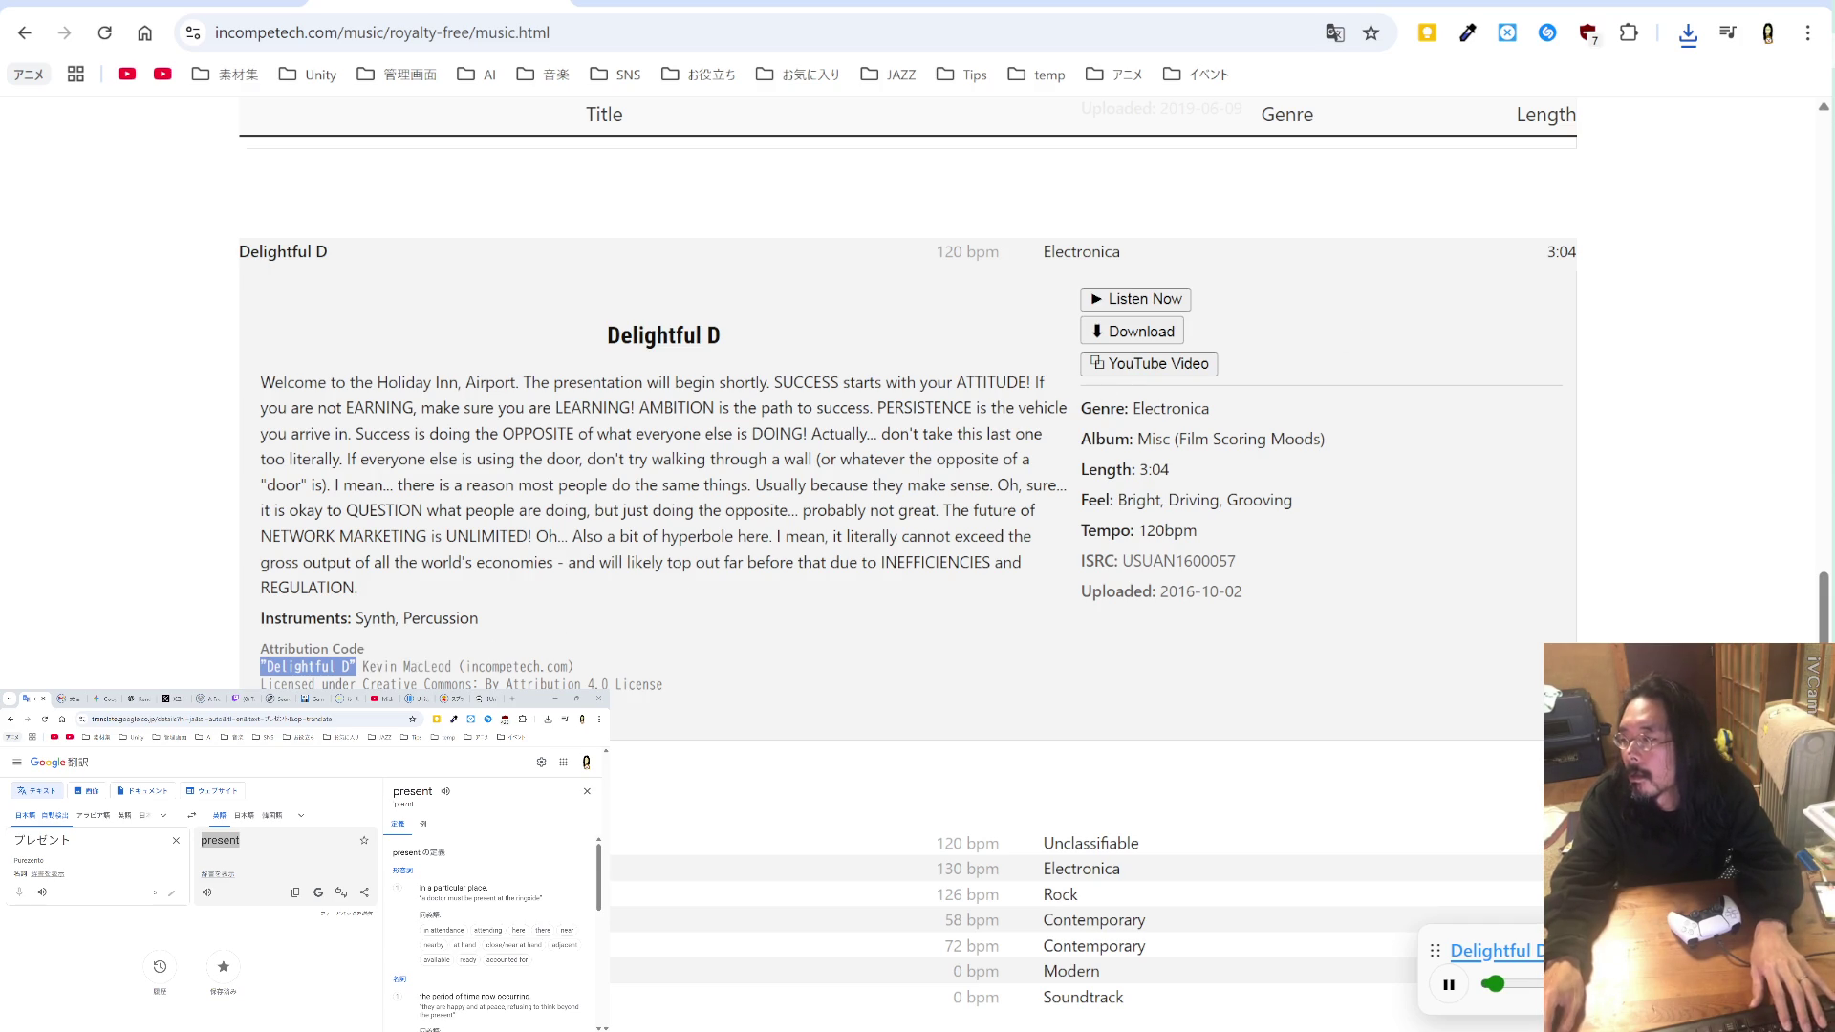
key(super+Down)
text(,)
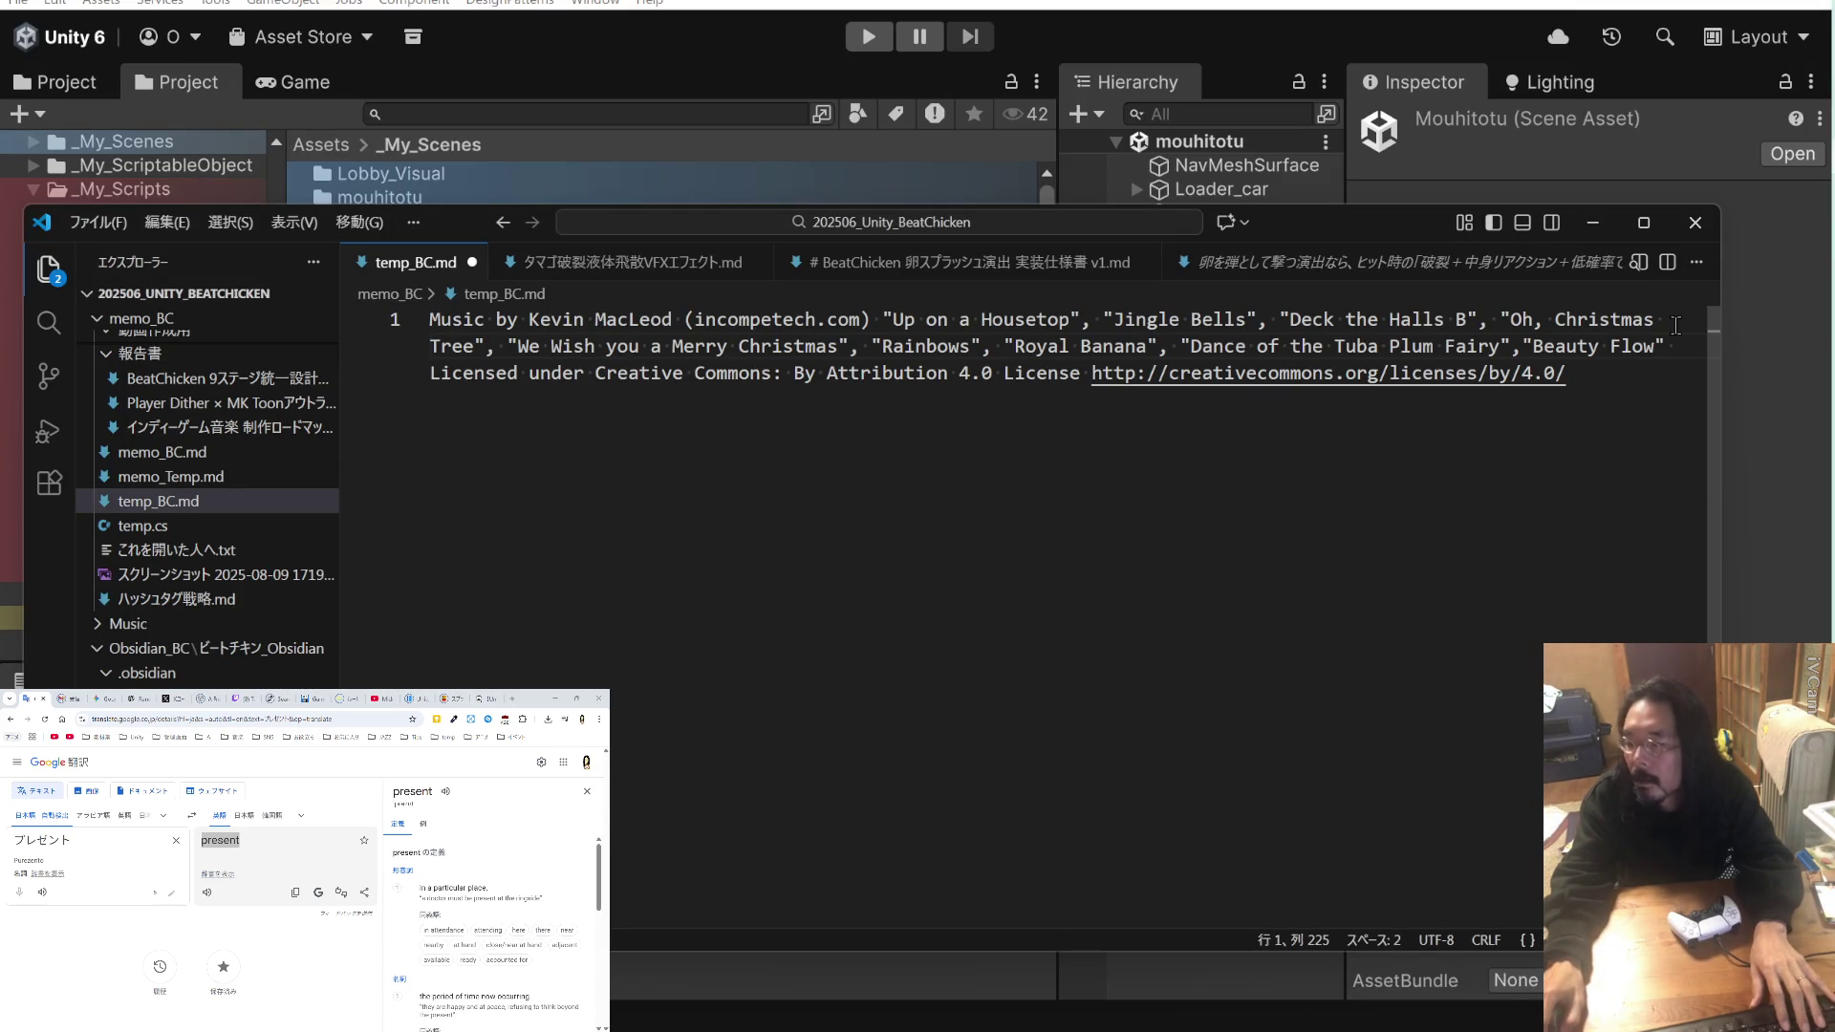
key(ctrl+v)
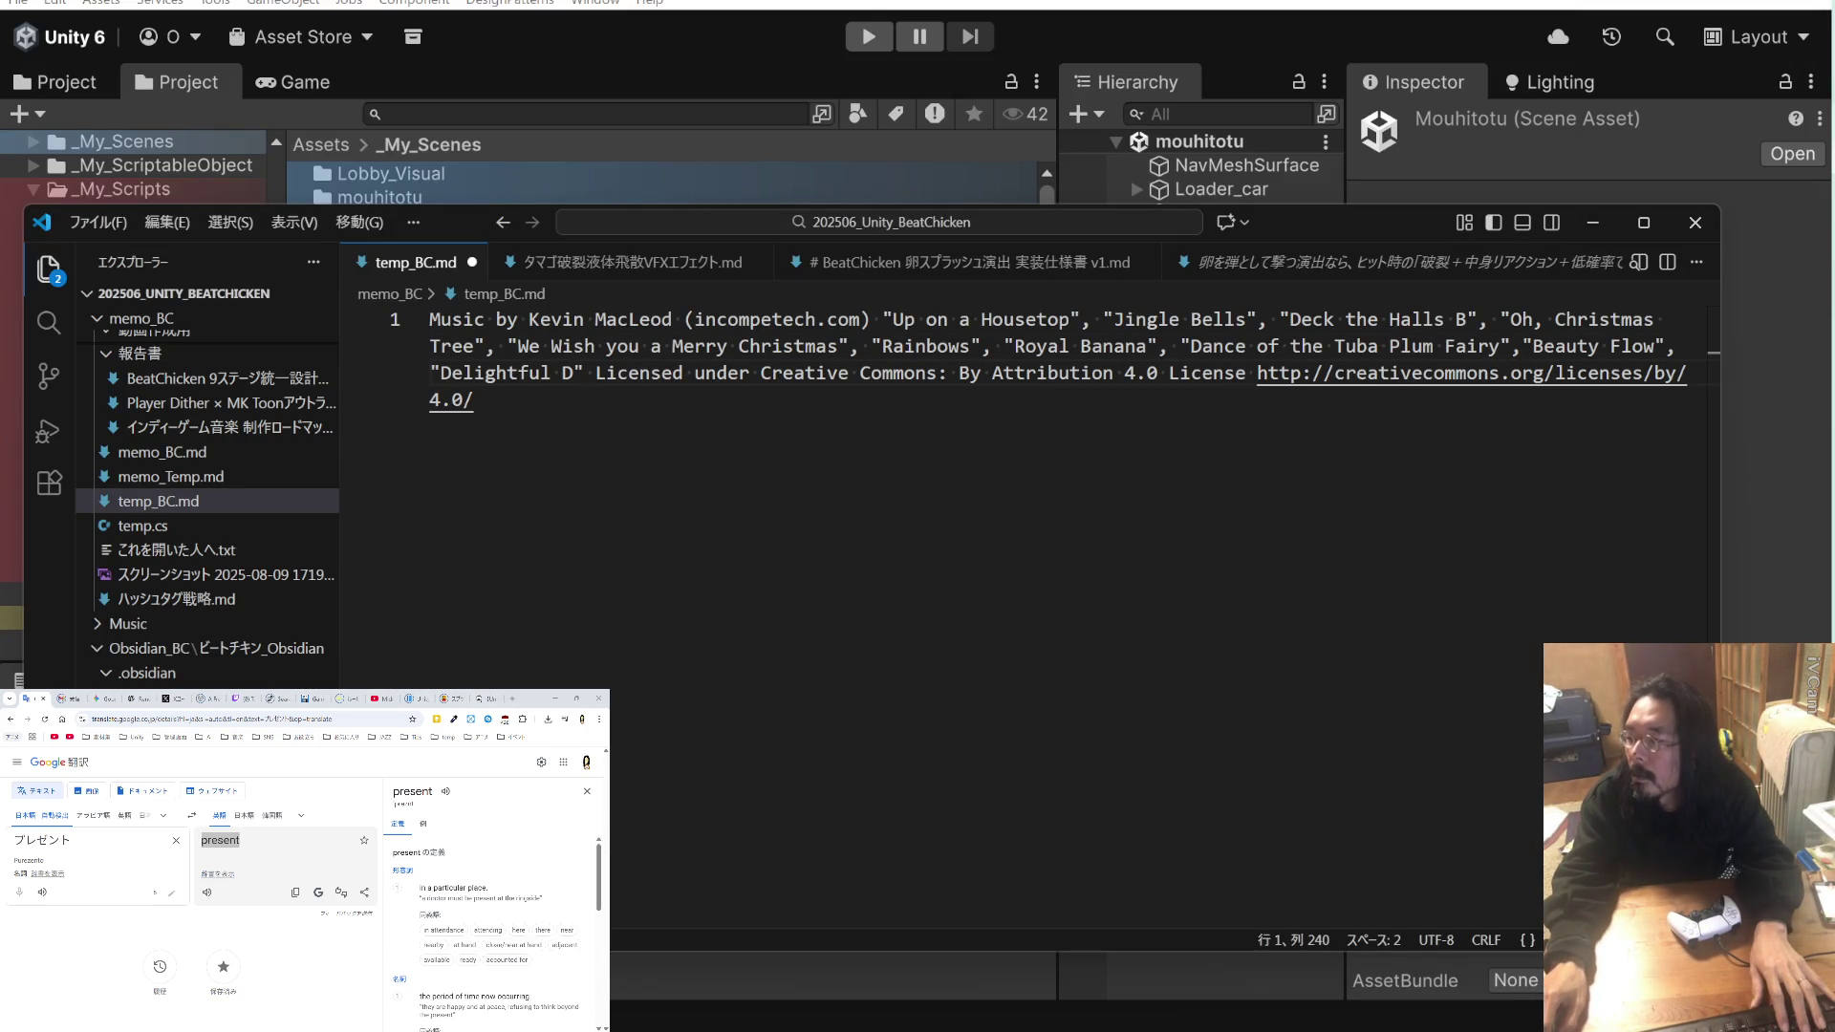
Step: Save the Delightful D mp3 into mouhitotu and open Destiny Day's details
key(alt+Tab)
click(1113, 342)
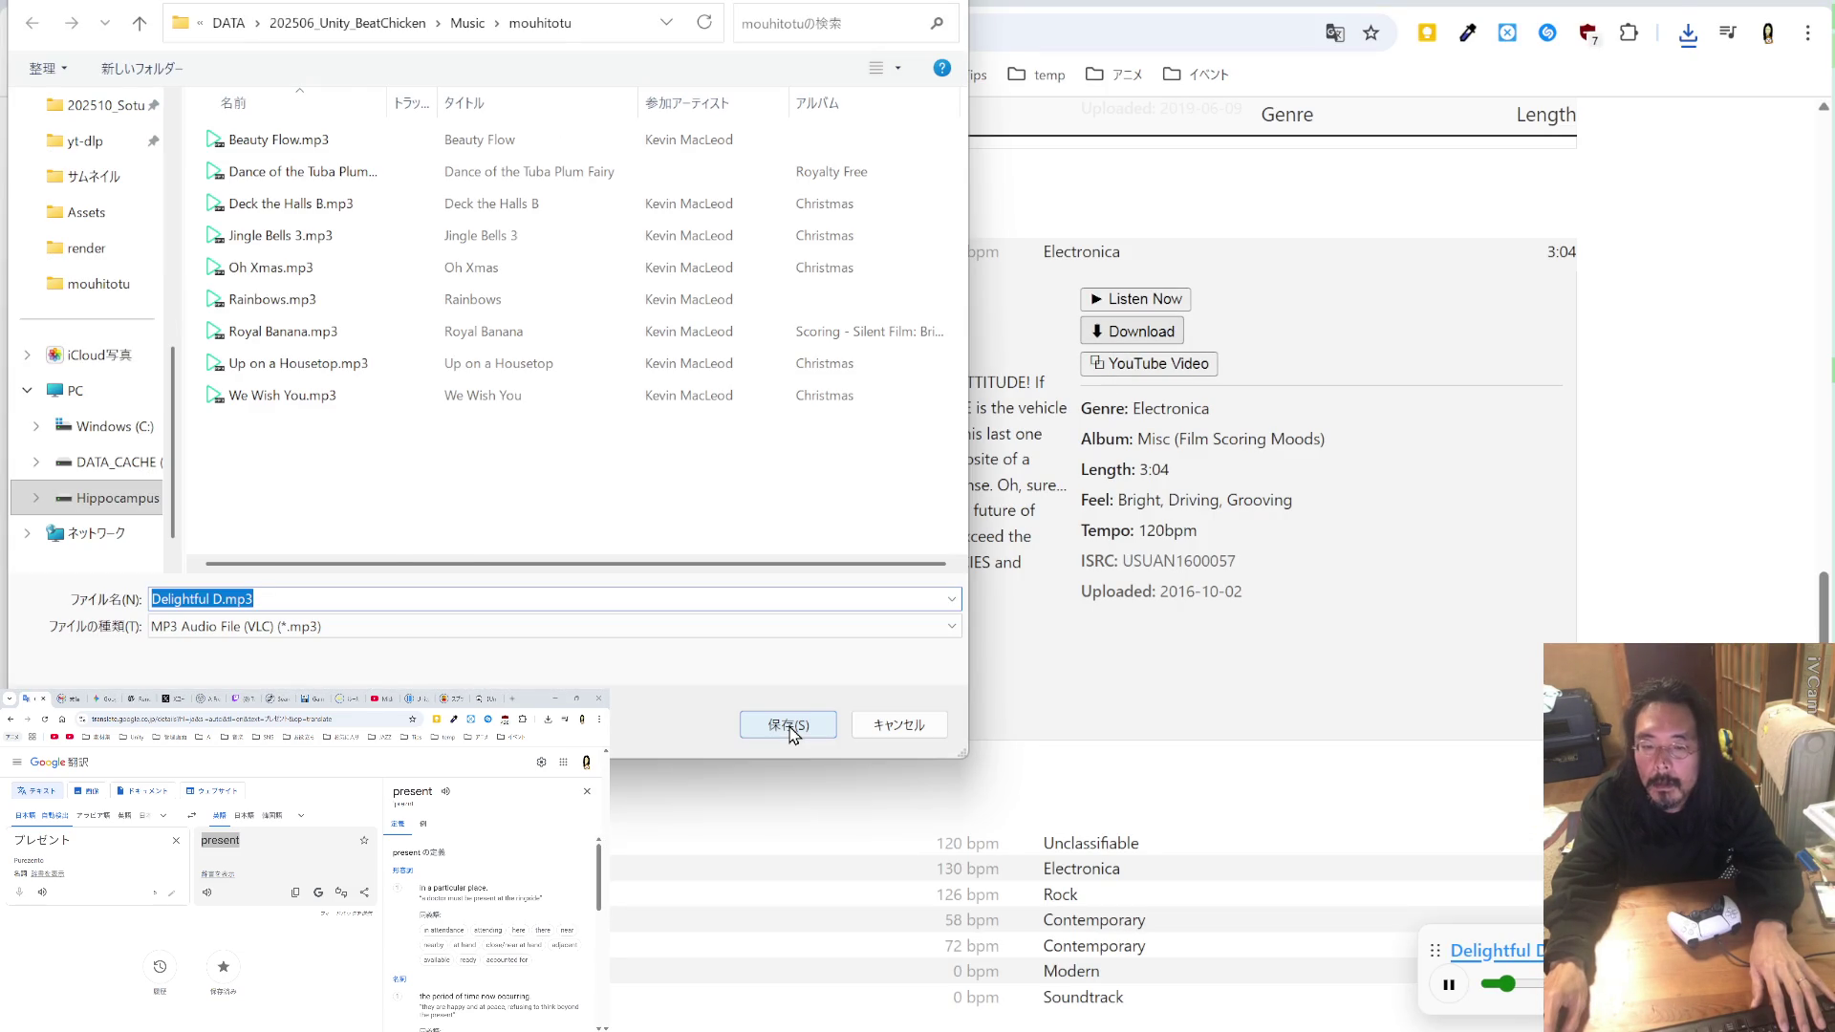
click(789, 728)
scroll(755, 748, down, 2)
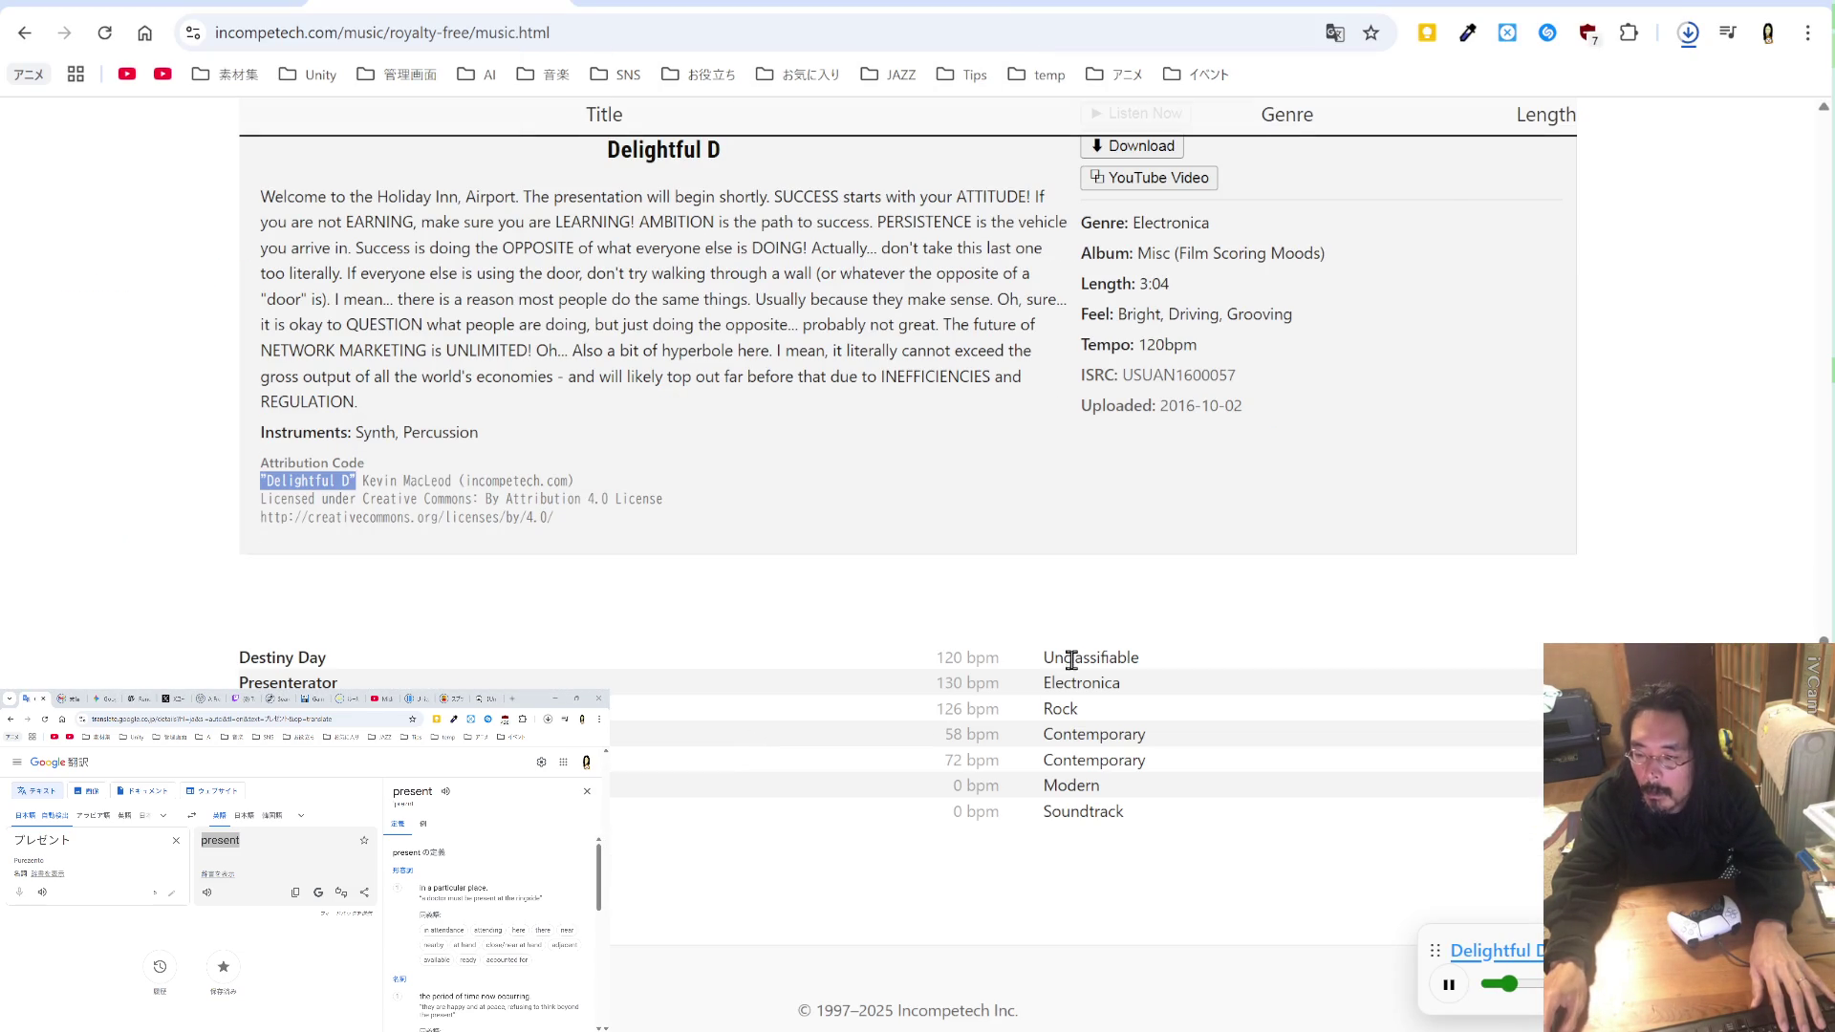
click(973, 658)
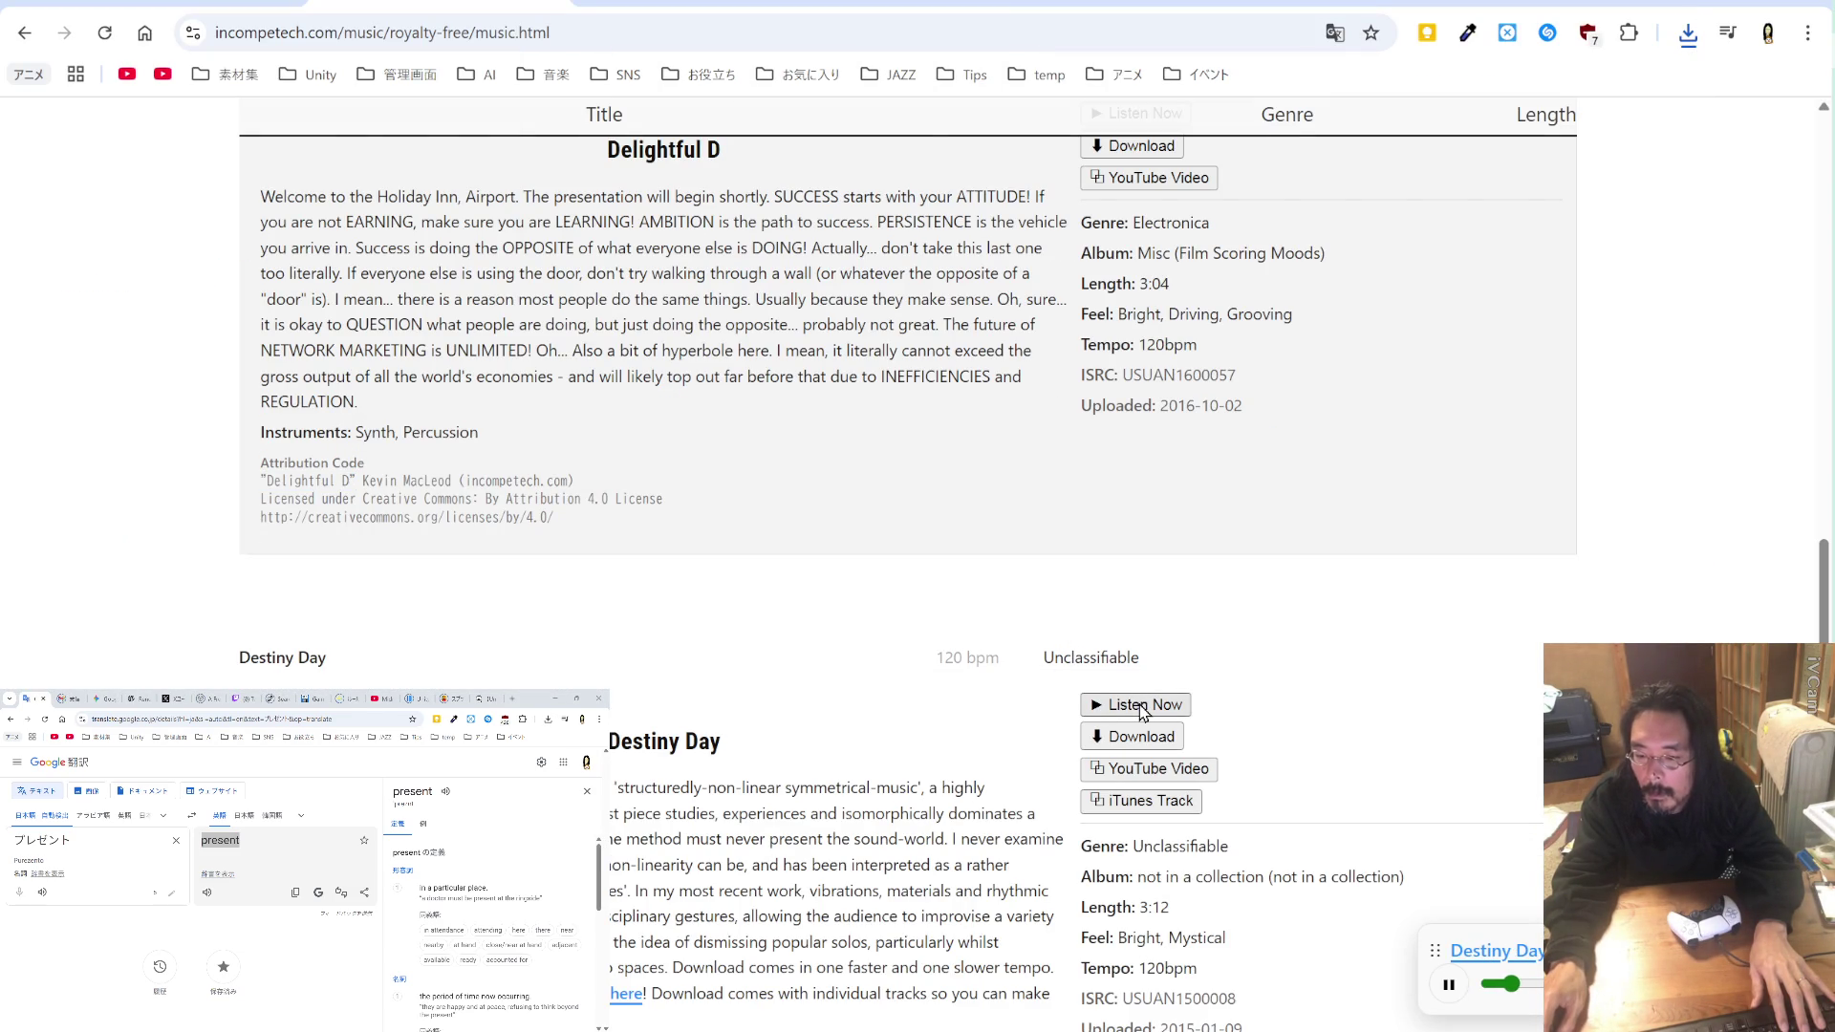
Step: Download the Destiny Day mp3, confirm it in mouhitotu, and cancel the duplicate download
scroll(764, 653, down, 4)
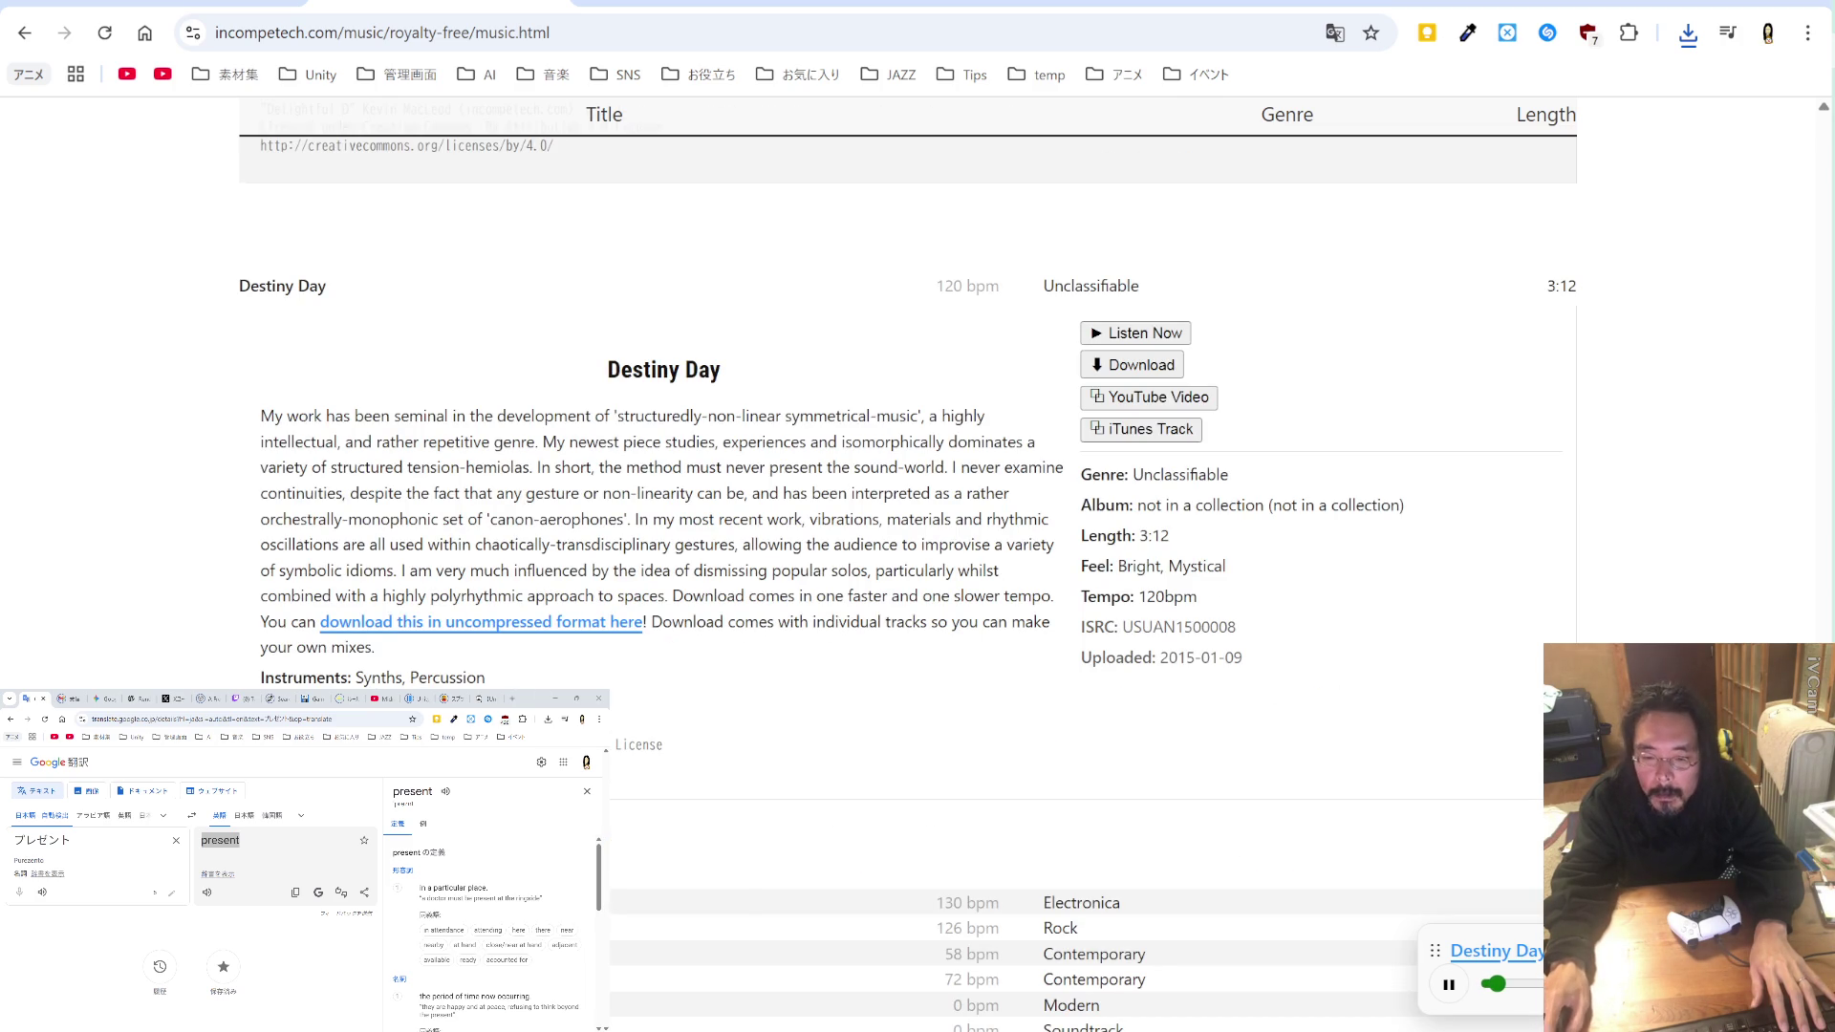
click(1151, 368)
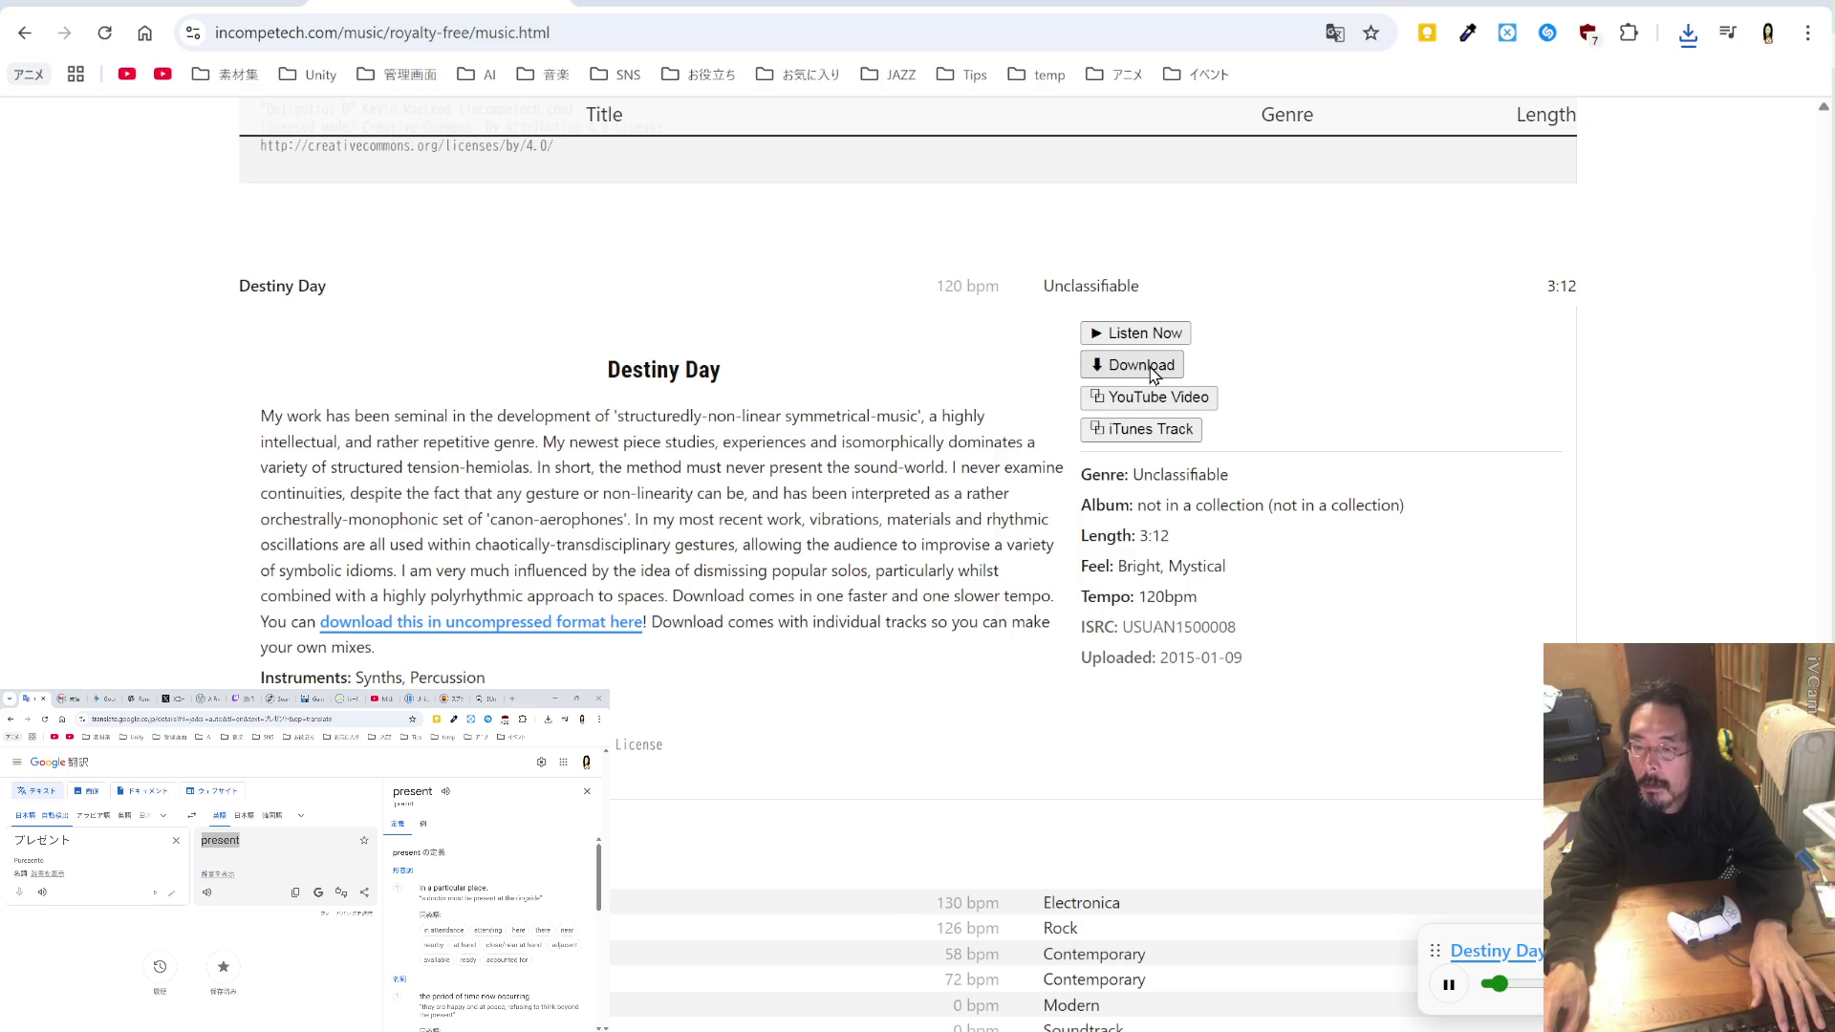
click(787, 726)
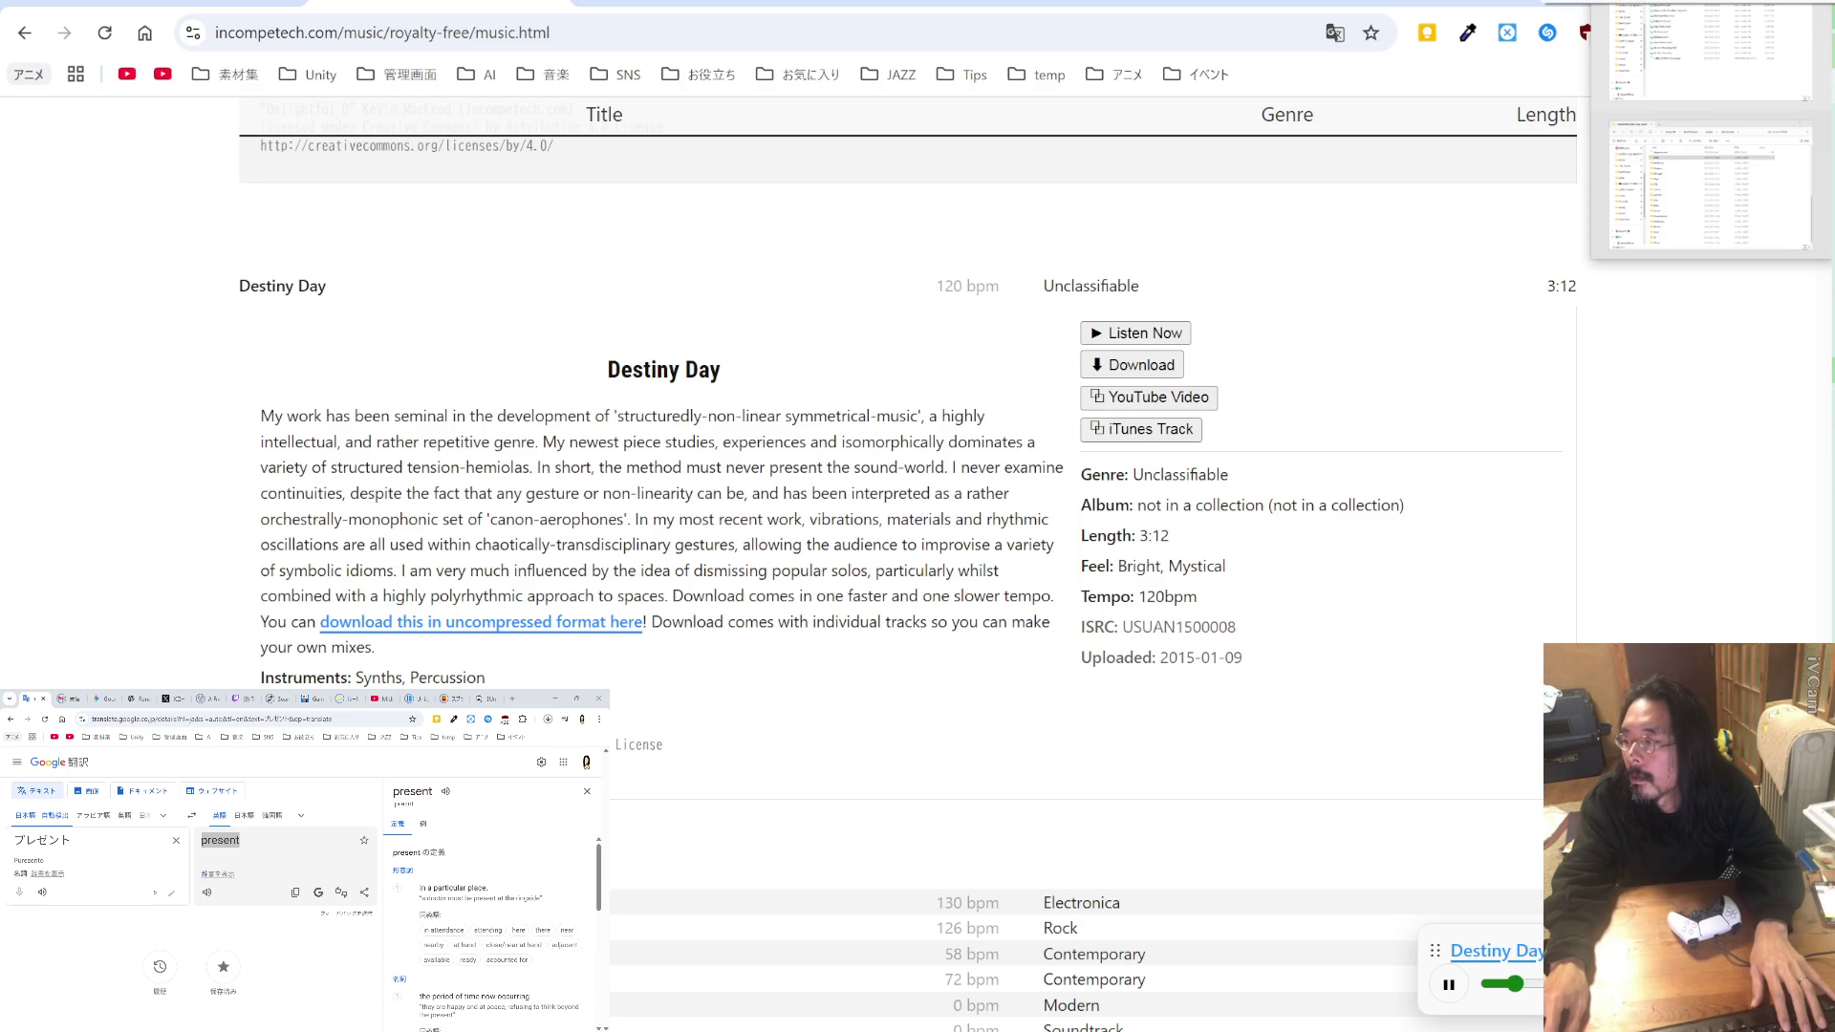
key(alt+Tab)
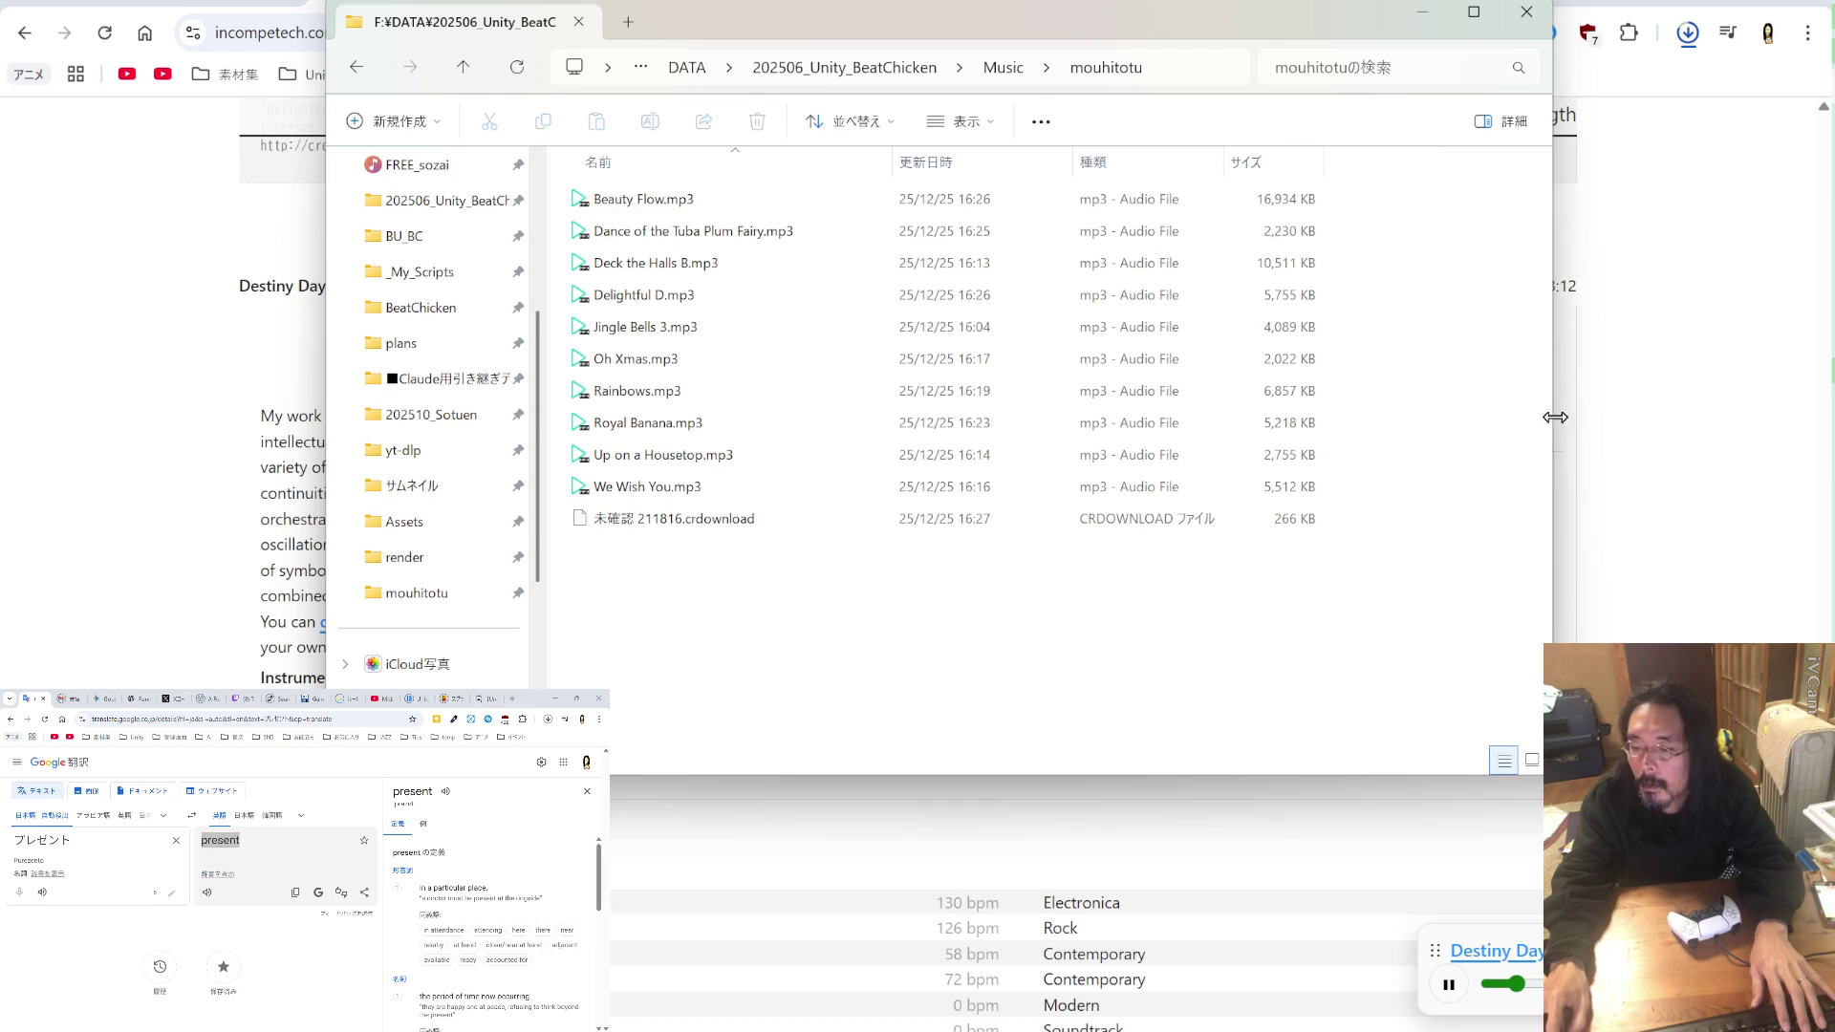
click(1630, 430)
click(1154, 371)
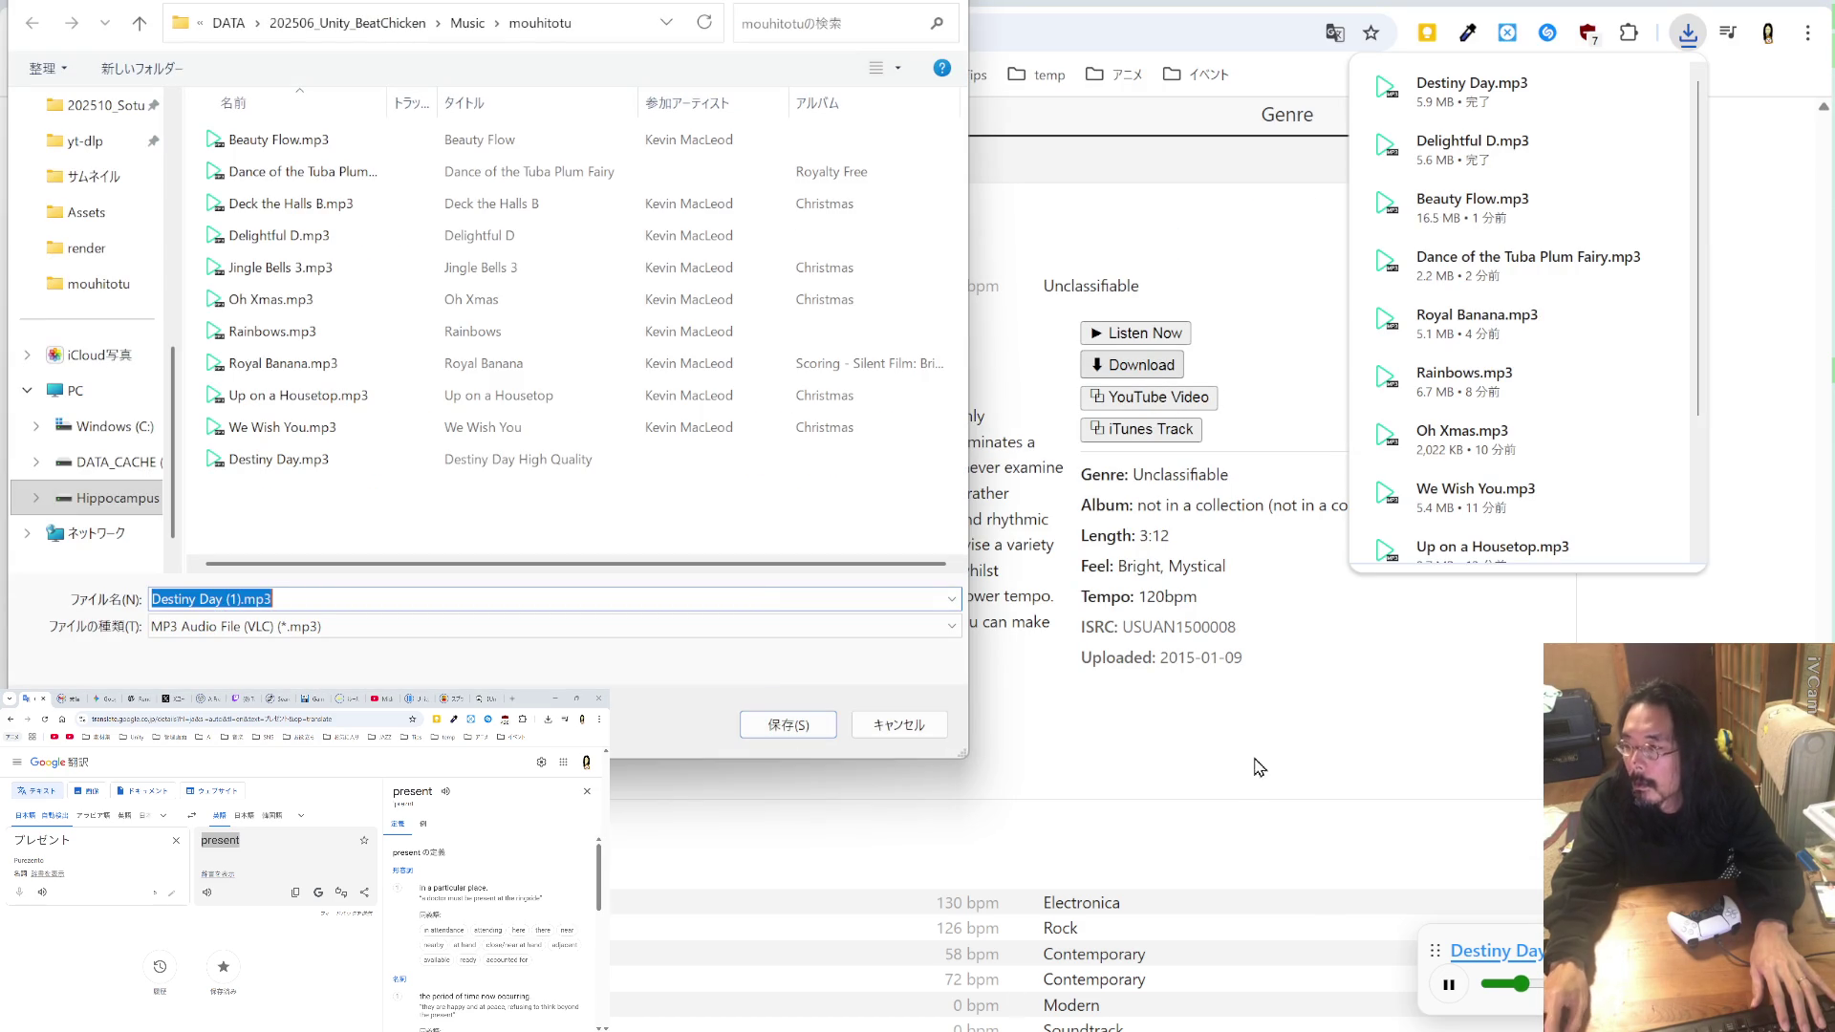
click(921, 736)
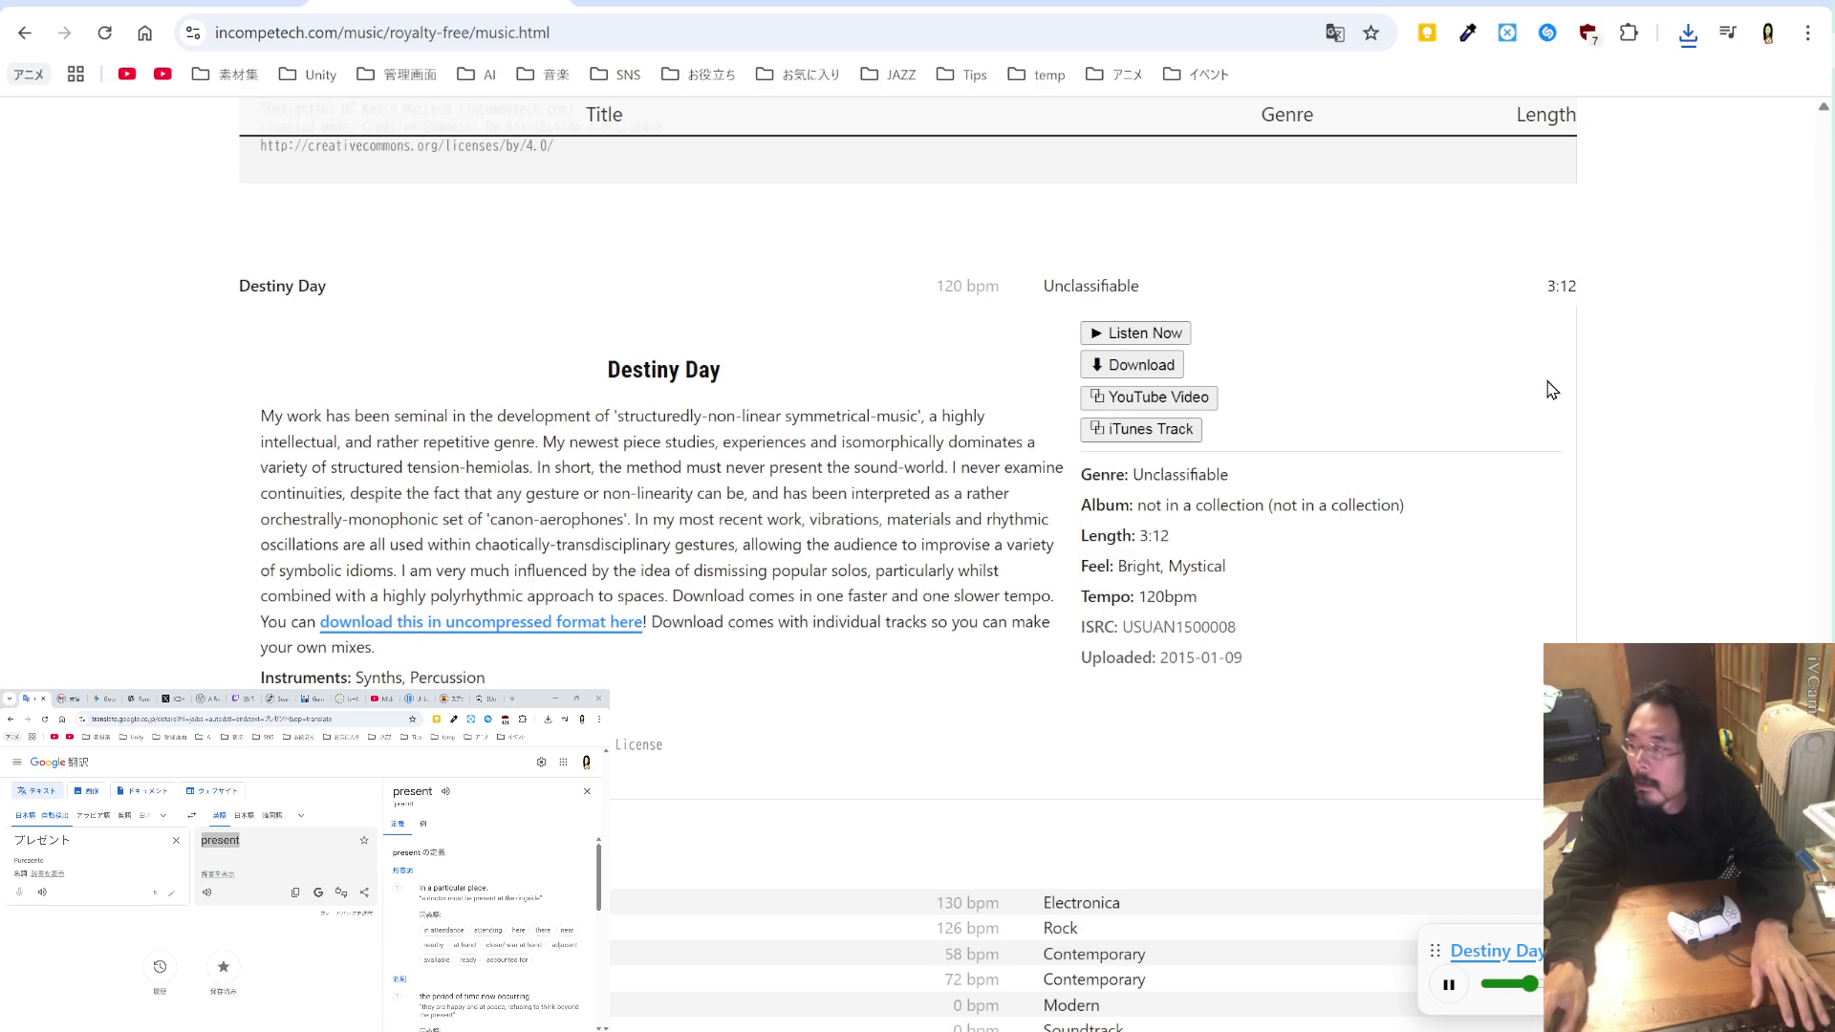
Step: Type ,"Destiny Day" after "Delightful D" in the temp_BC.md credit line
key(alt+Tab)
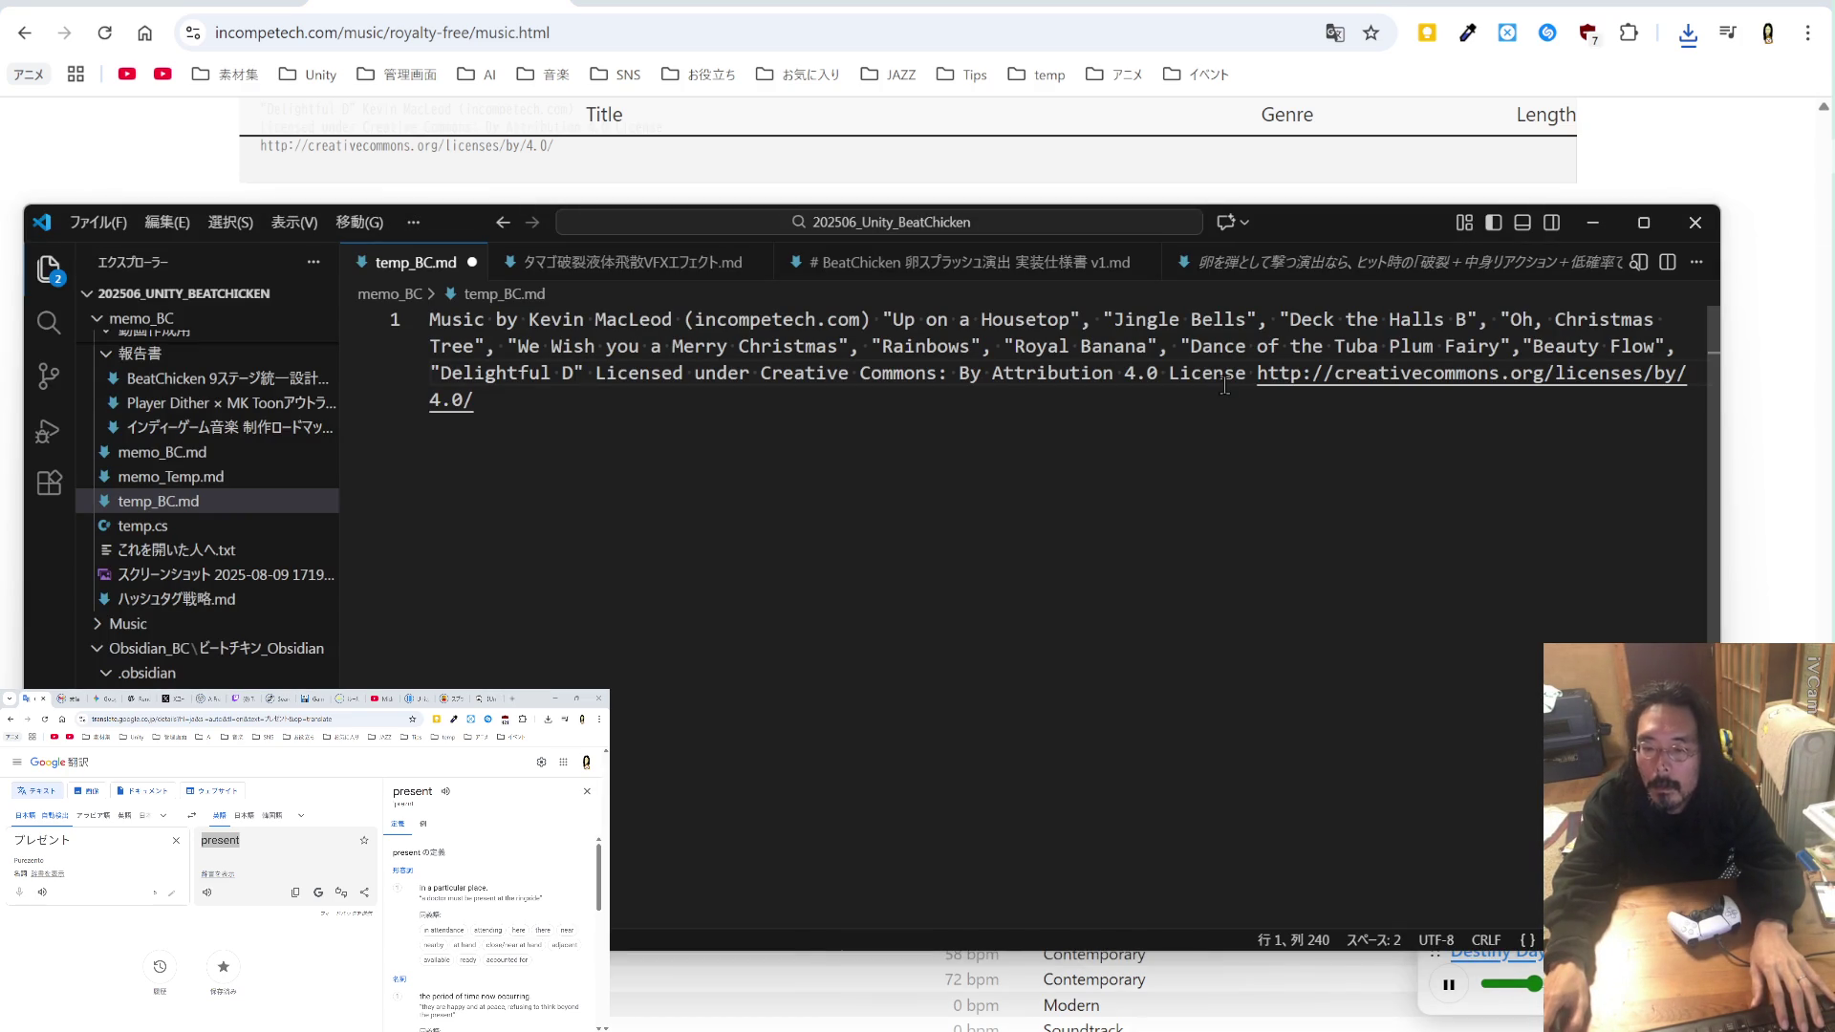
mouse_move(1330, 227)
mouse_down()
mouse_move(1465, 224)
mouse_move(1831, 280)
mouse_move(1825, 465)
mouse_move(1422, 185)
mouse_move(1302, 197)
mouse_move(1332, 198)
mouse_up()
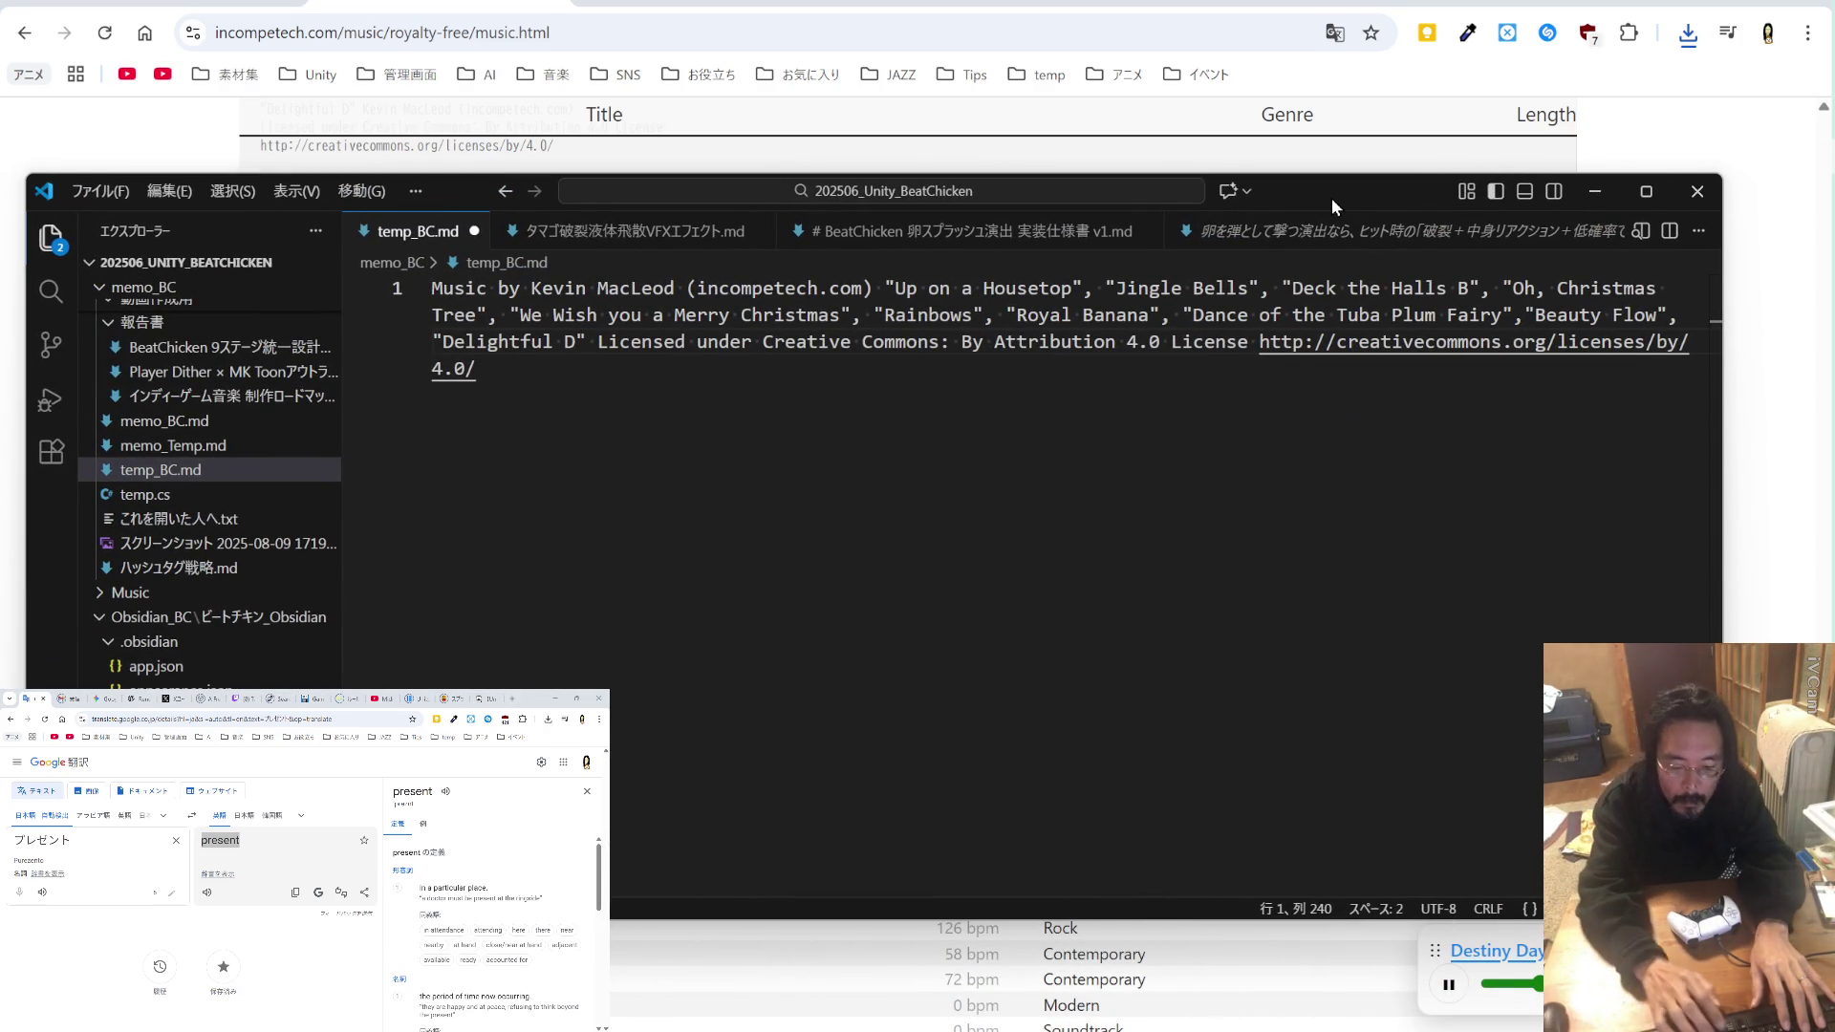
text(,"Destiny Day")
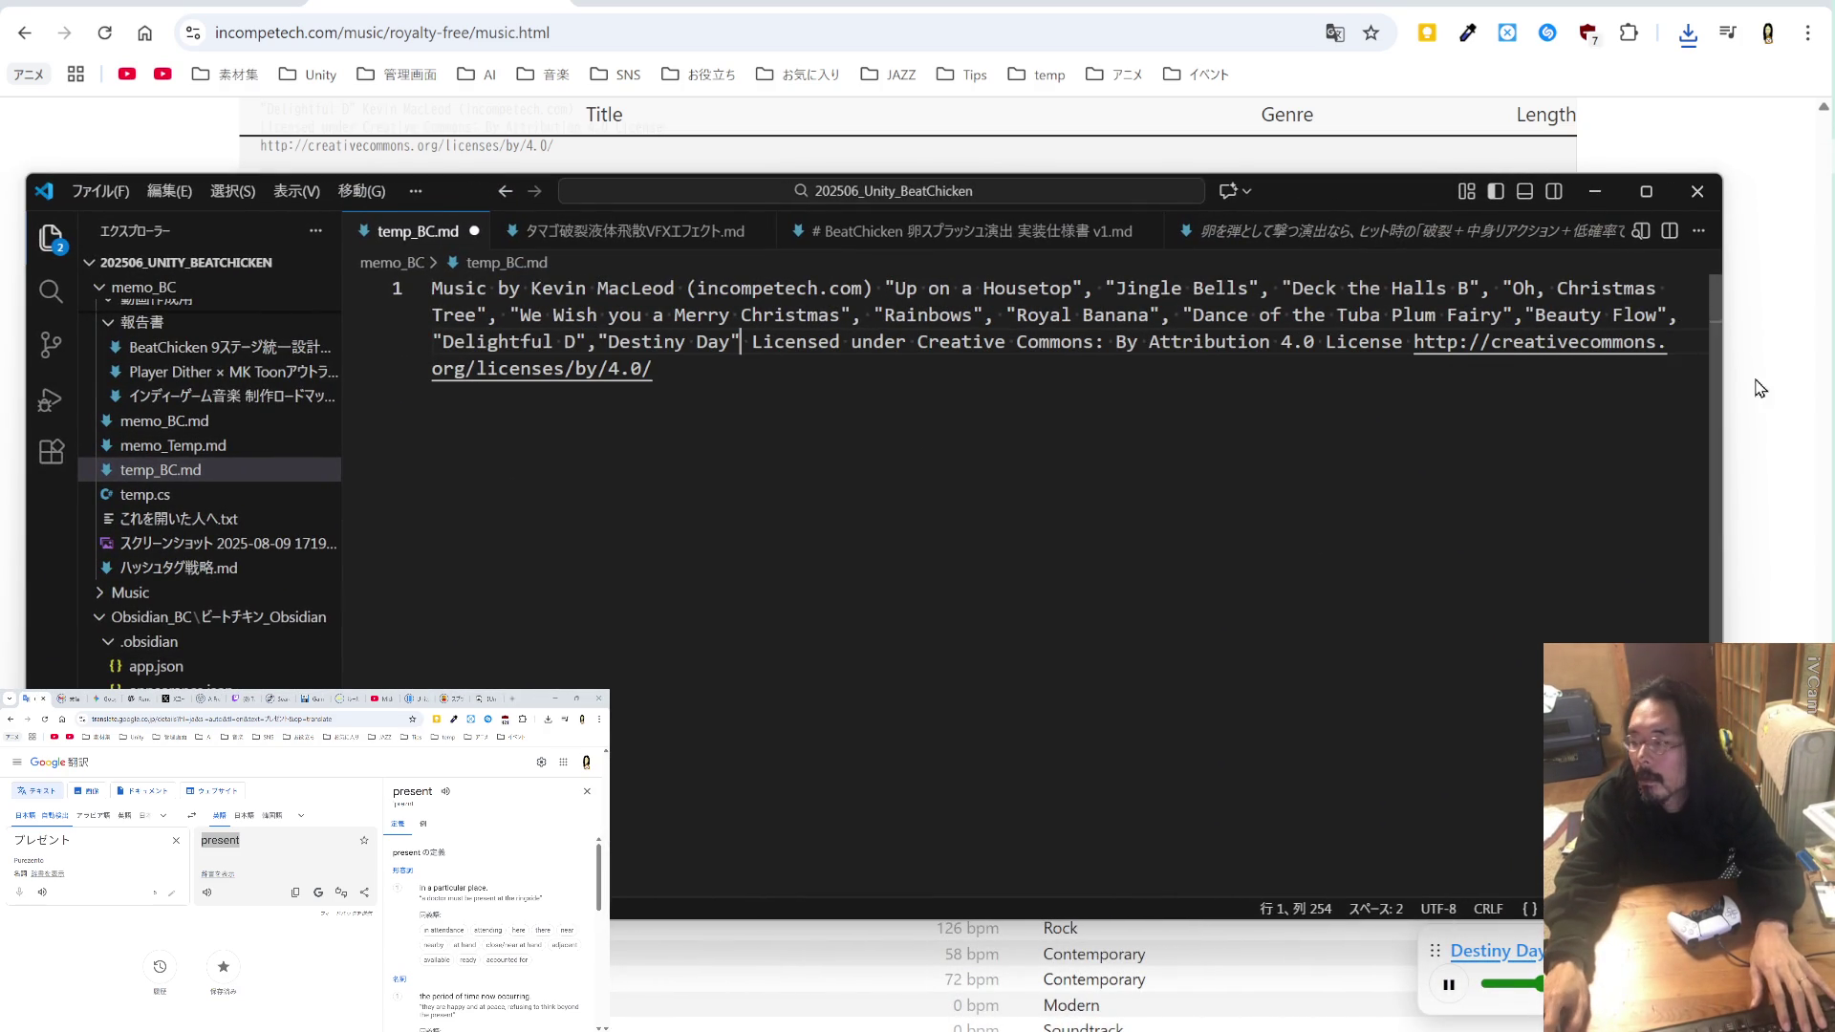
click(1784, 413)
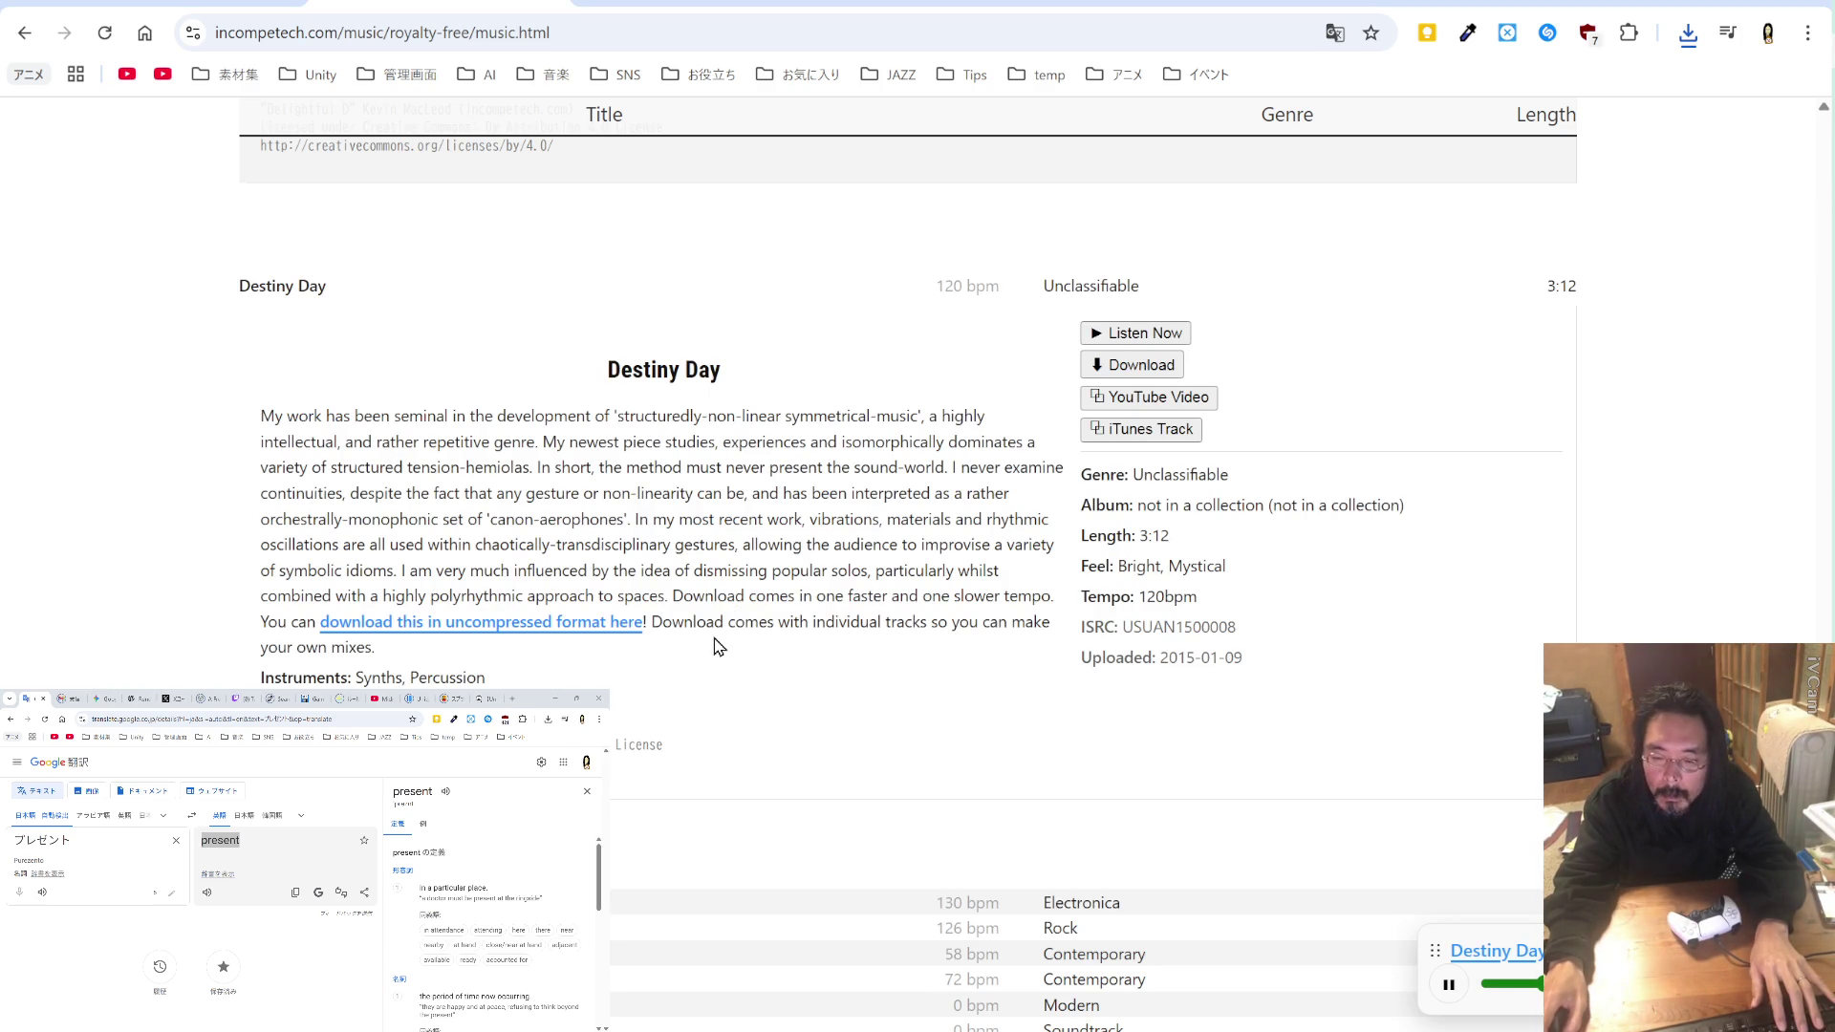
scroll(719, 647, down, 2)
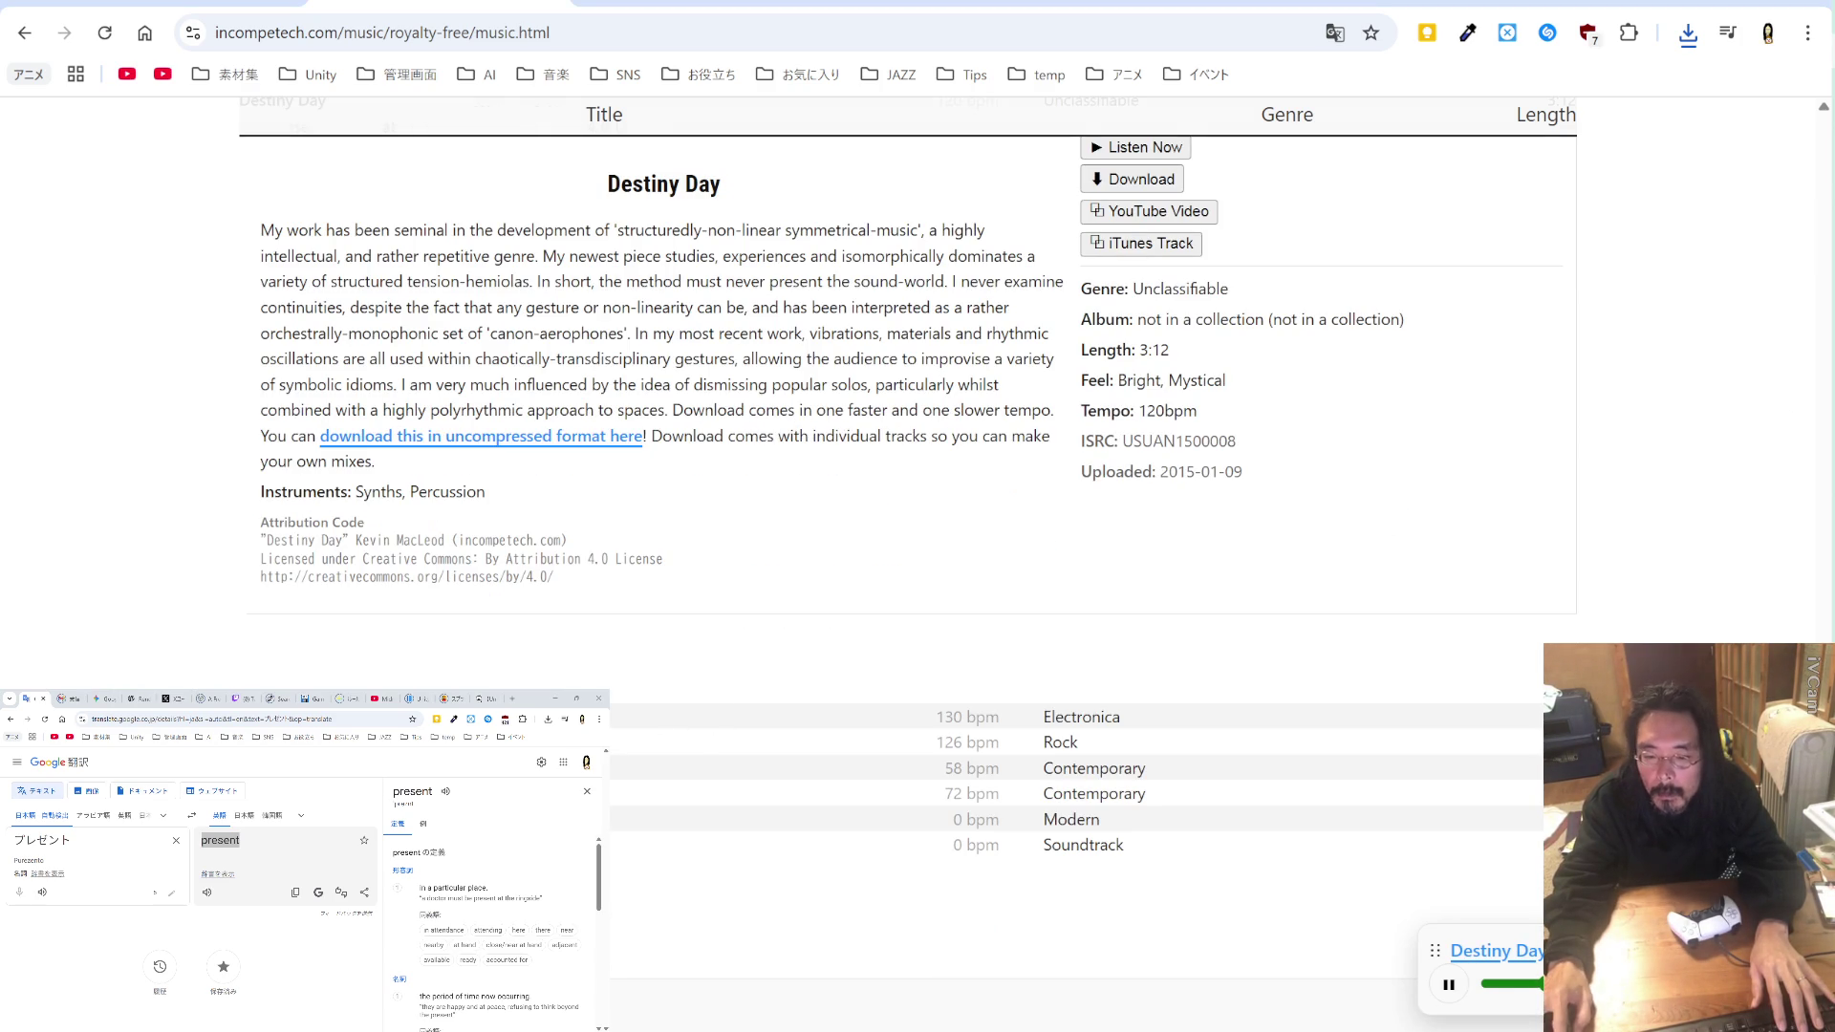
Step: Preview Presenterator, copy its title, and save Presenterator.mp3 into mouhitotu
click(916, 722)
click(1154, 767)
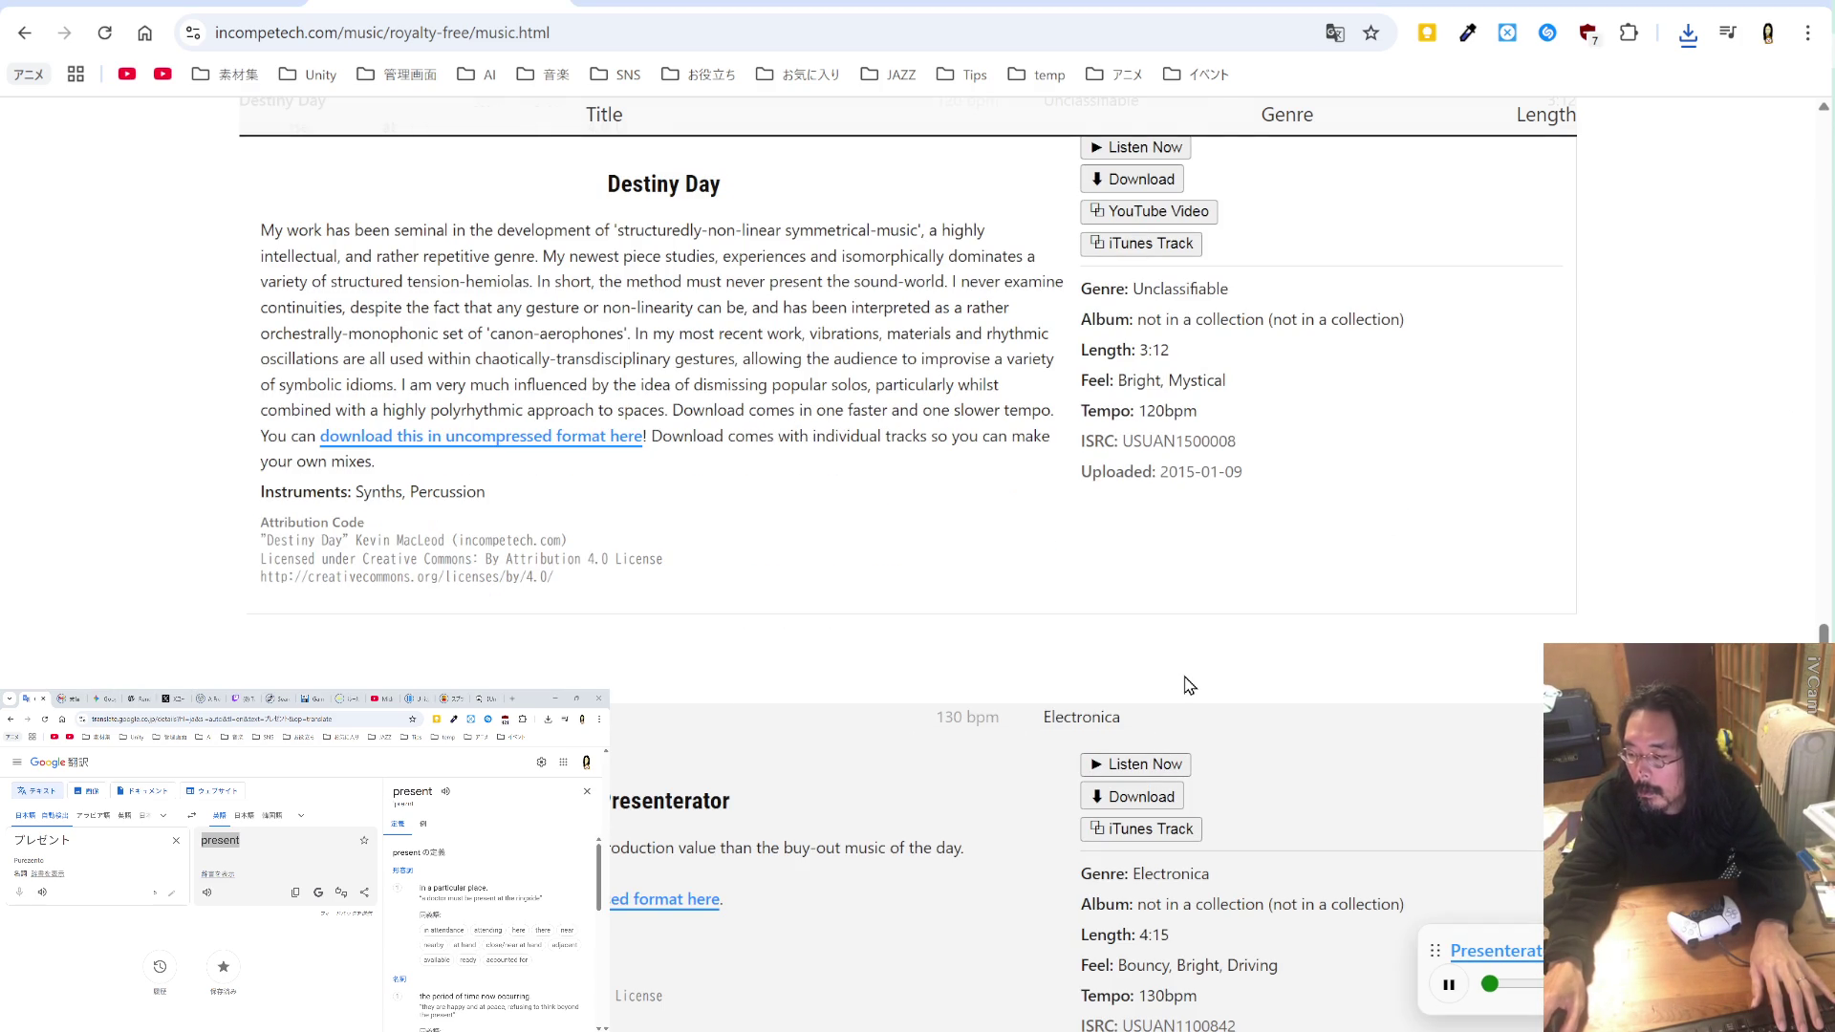
scroll(1188, 684, down, 4)
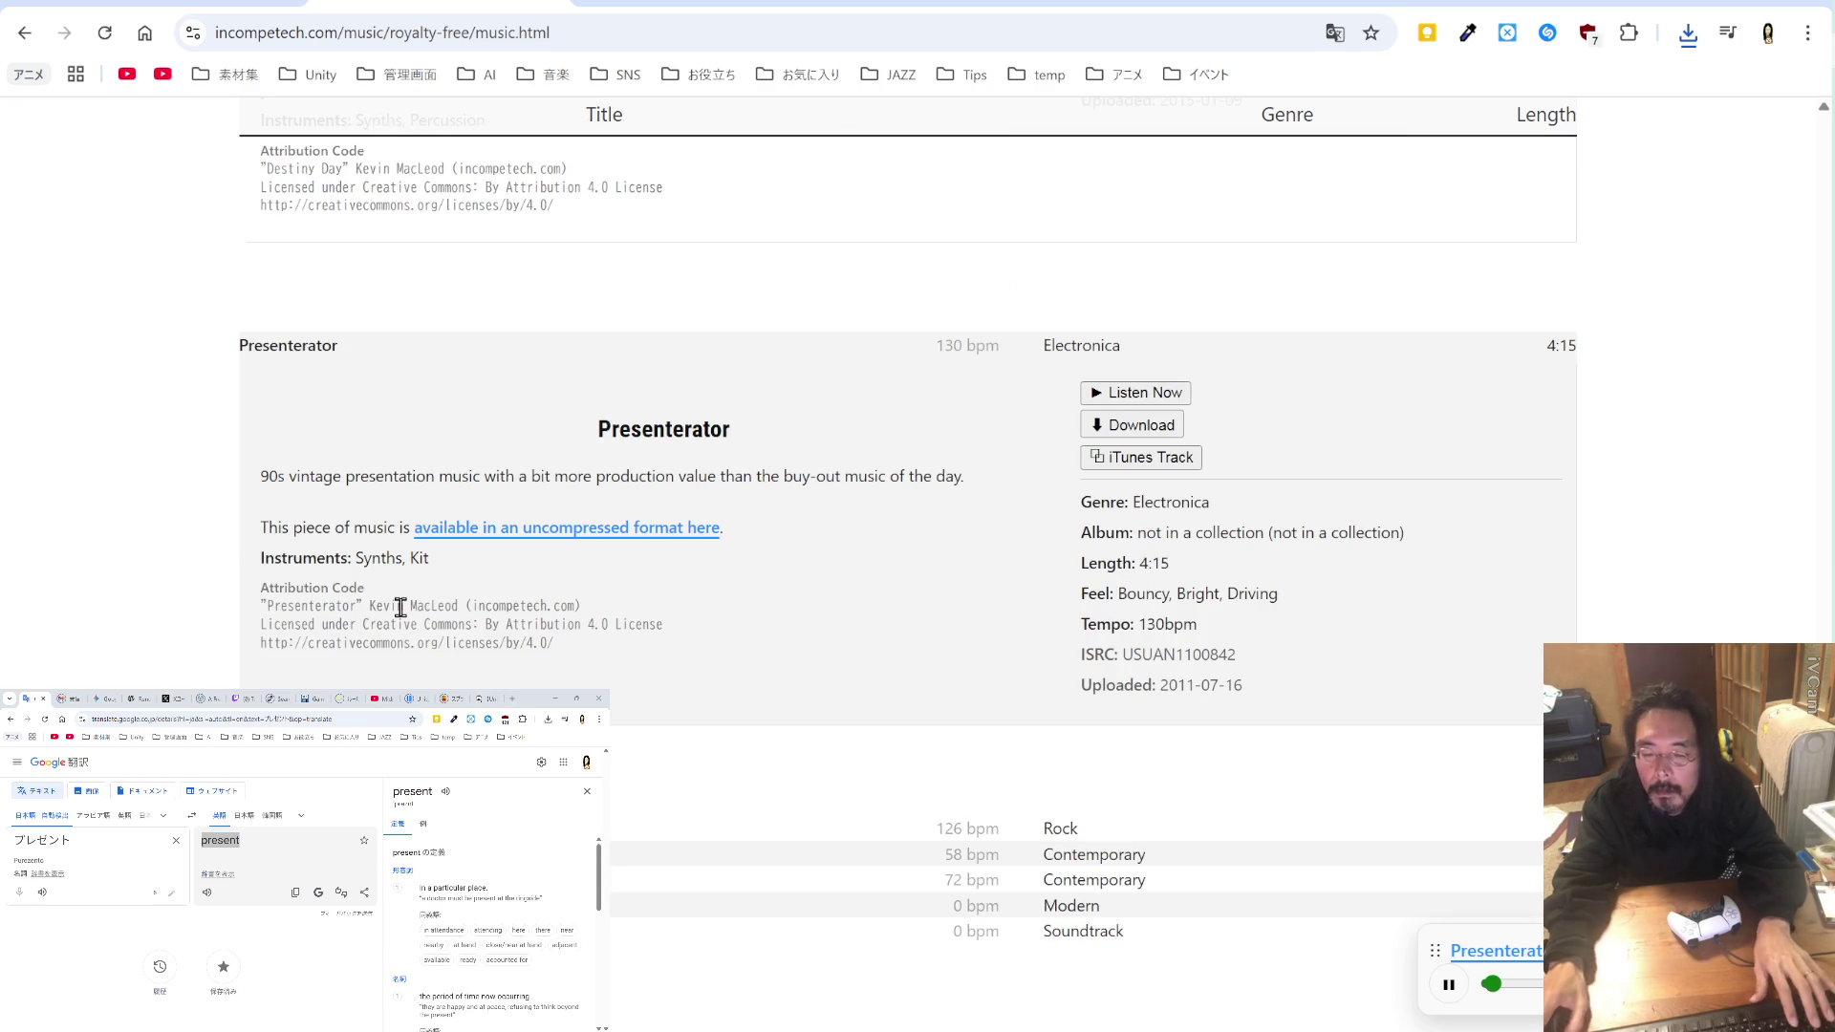
drag(363, 607, 259, 606)
key(ctrl+c)
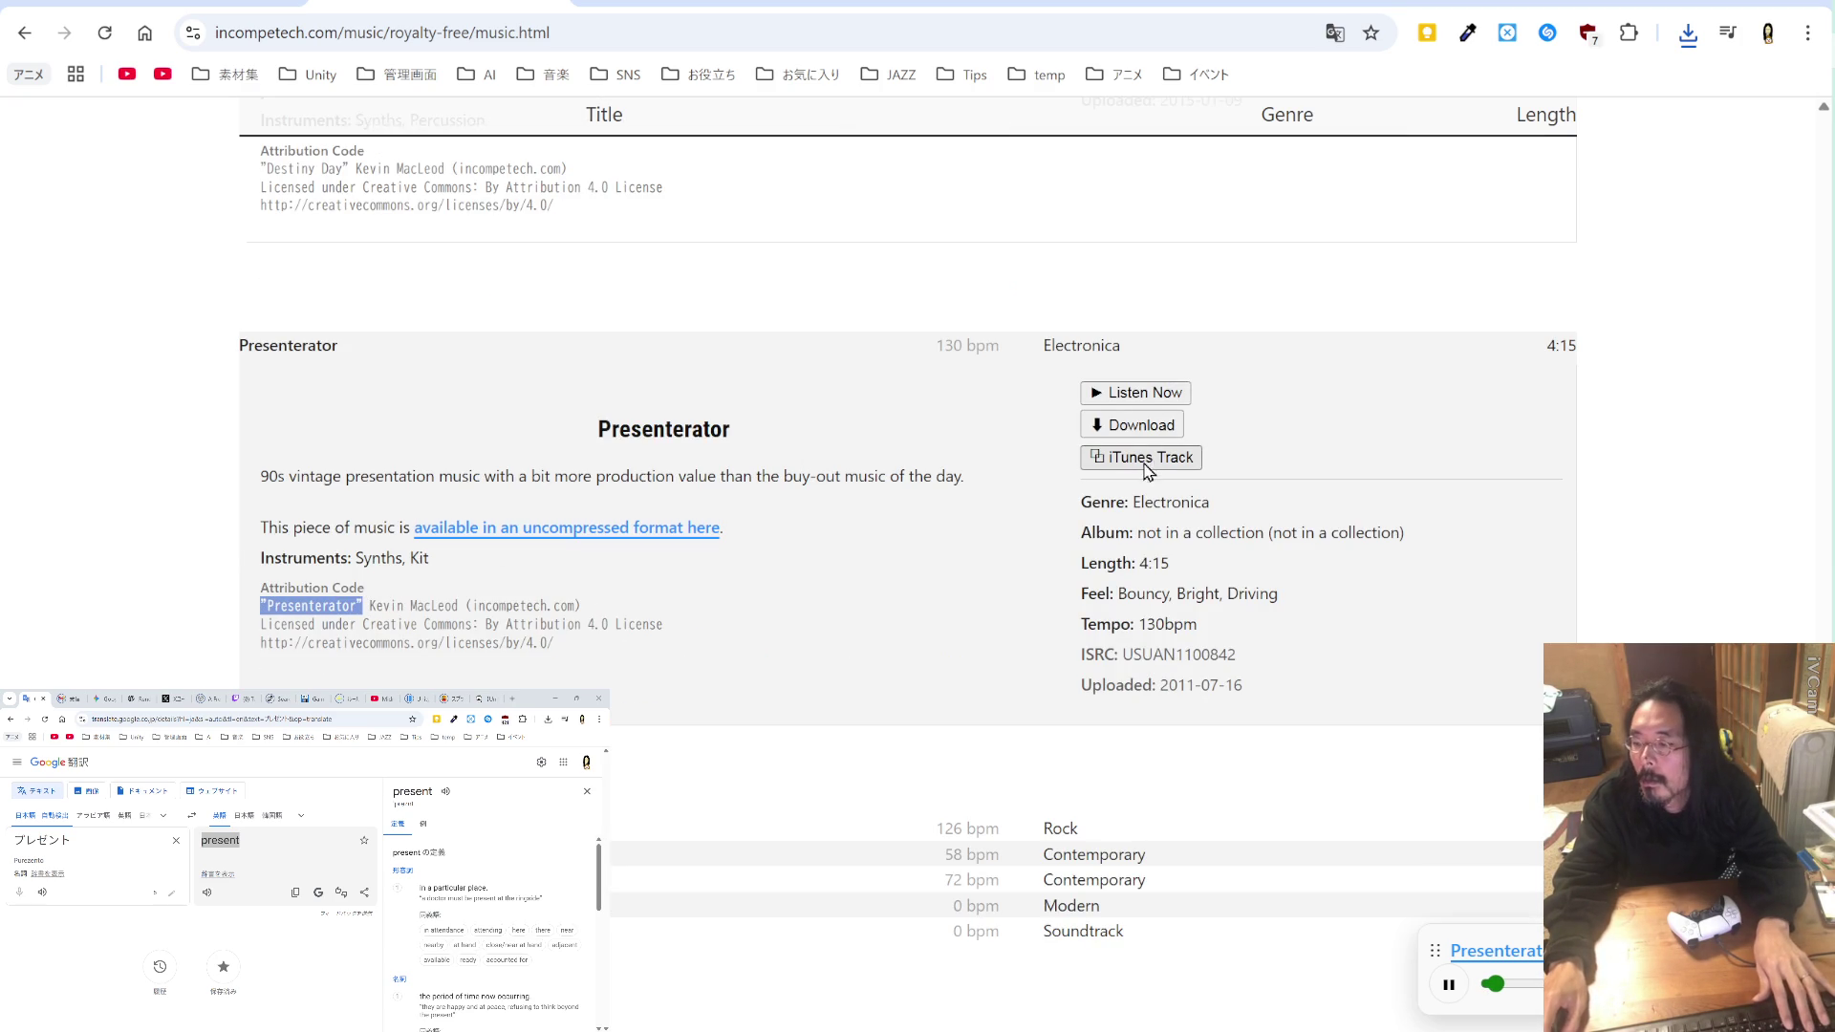
click(1149, 432)
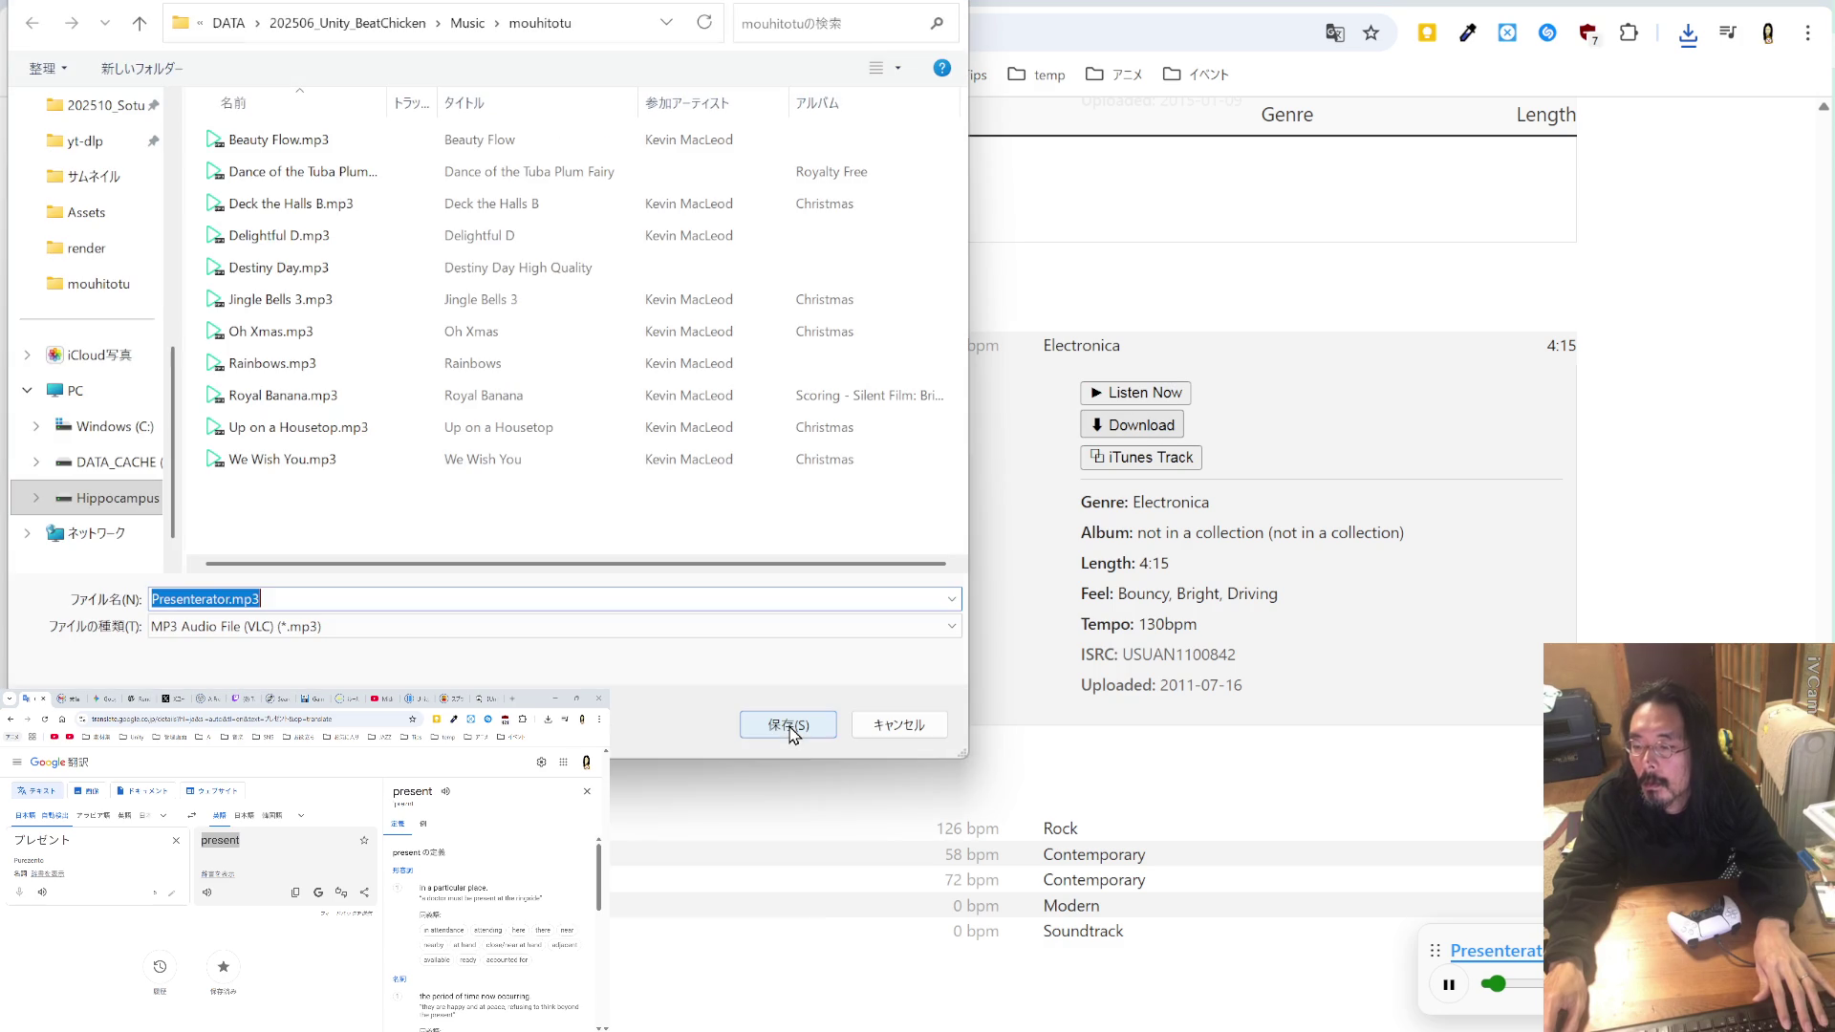
click(791, 729)
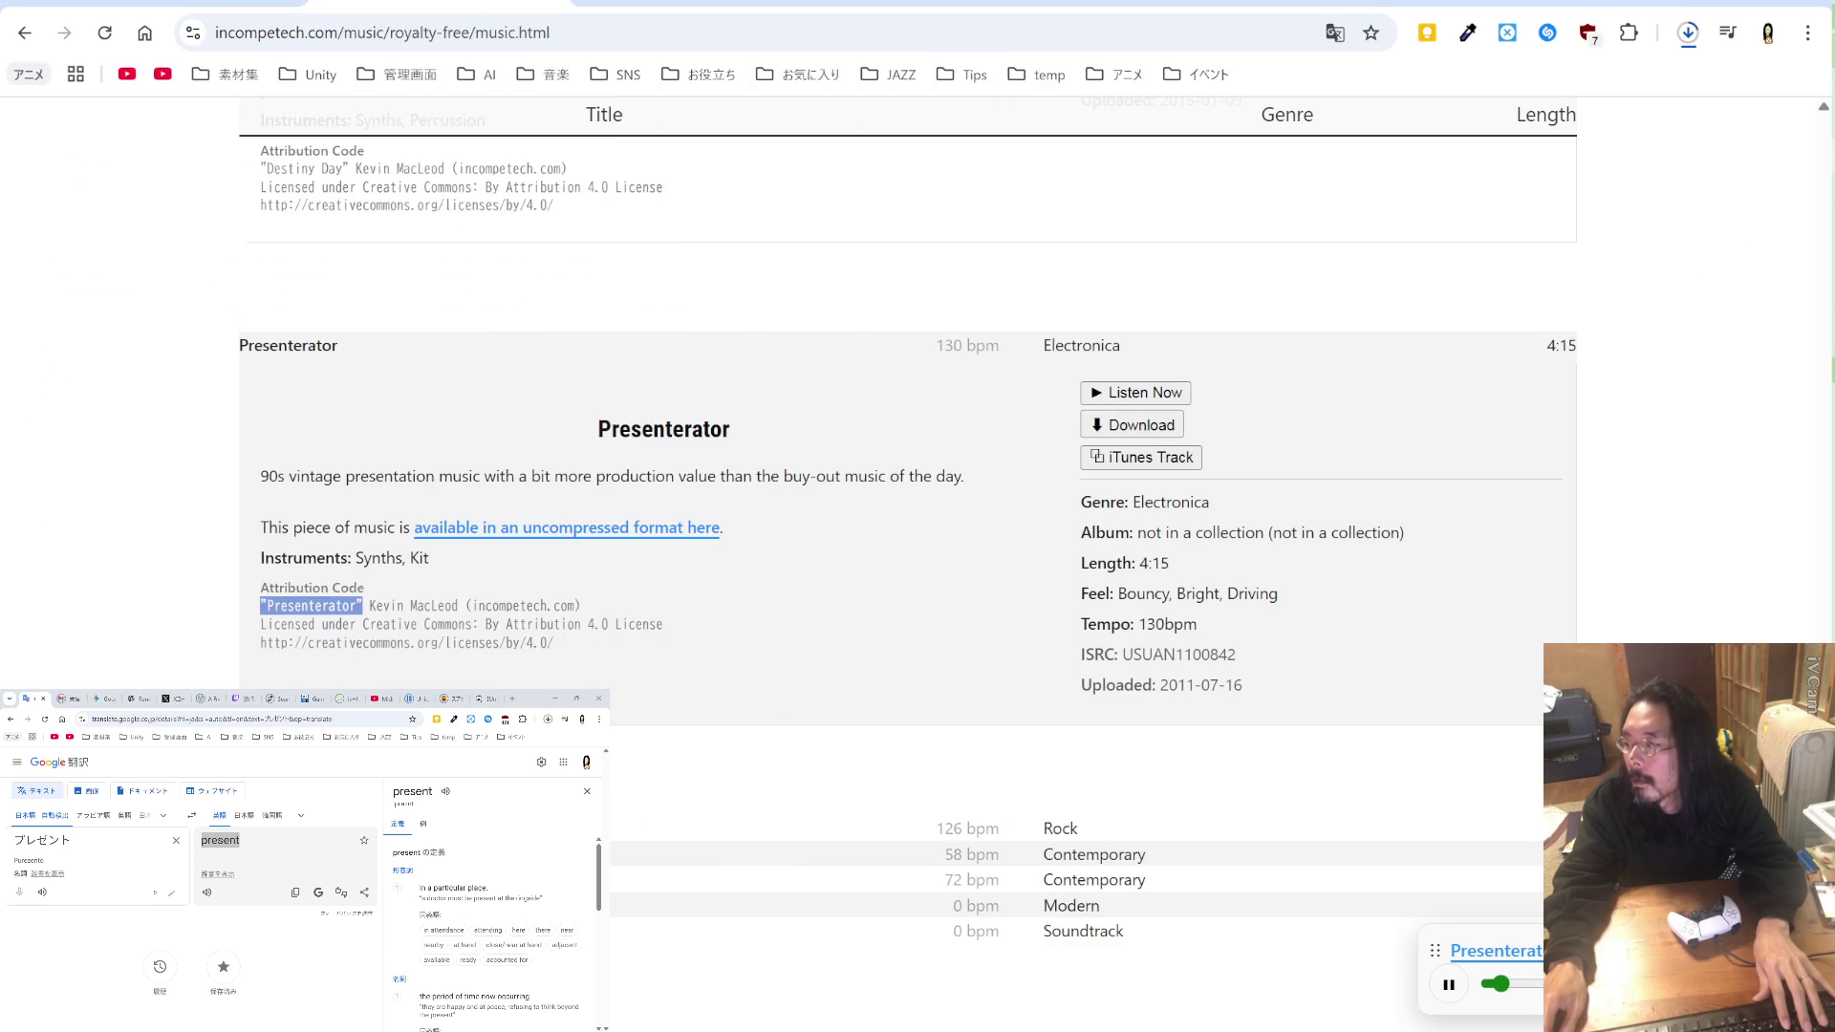
Step: Paste "Presenterator" after "Destiny Day" in the credit line, comma-separated
key(alt+Tab)
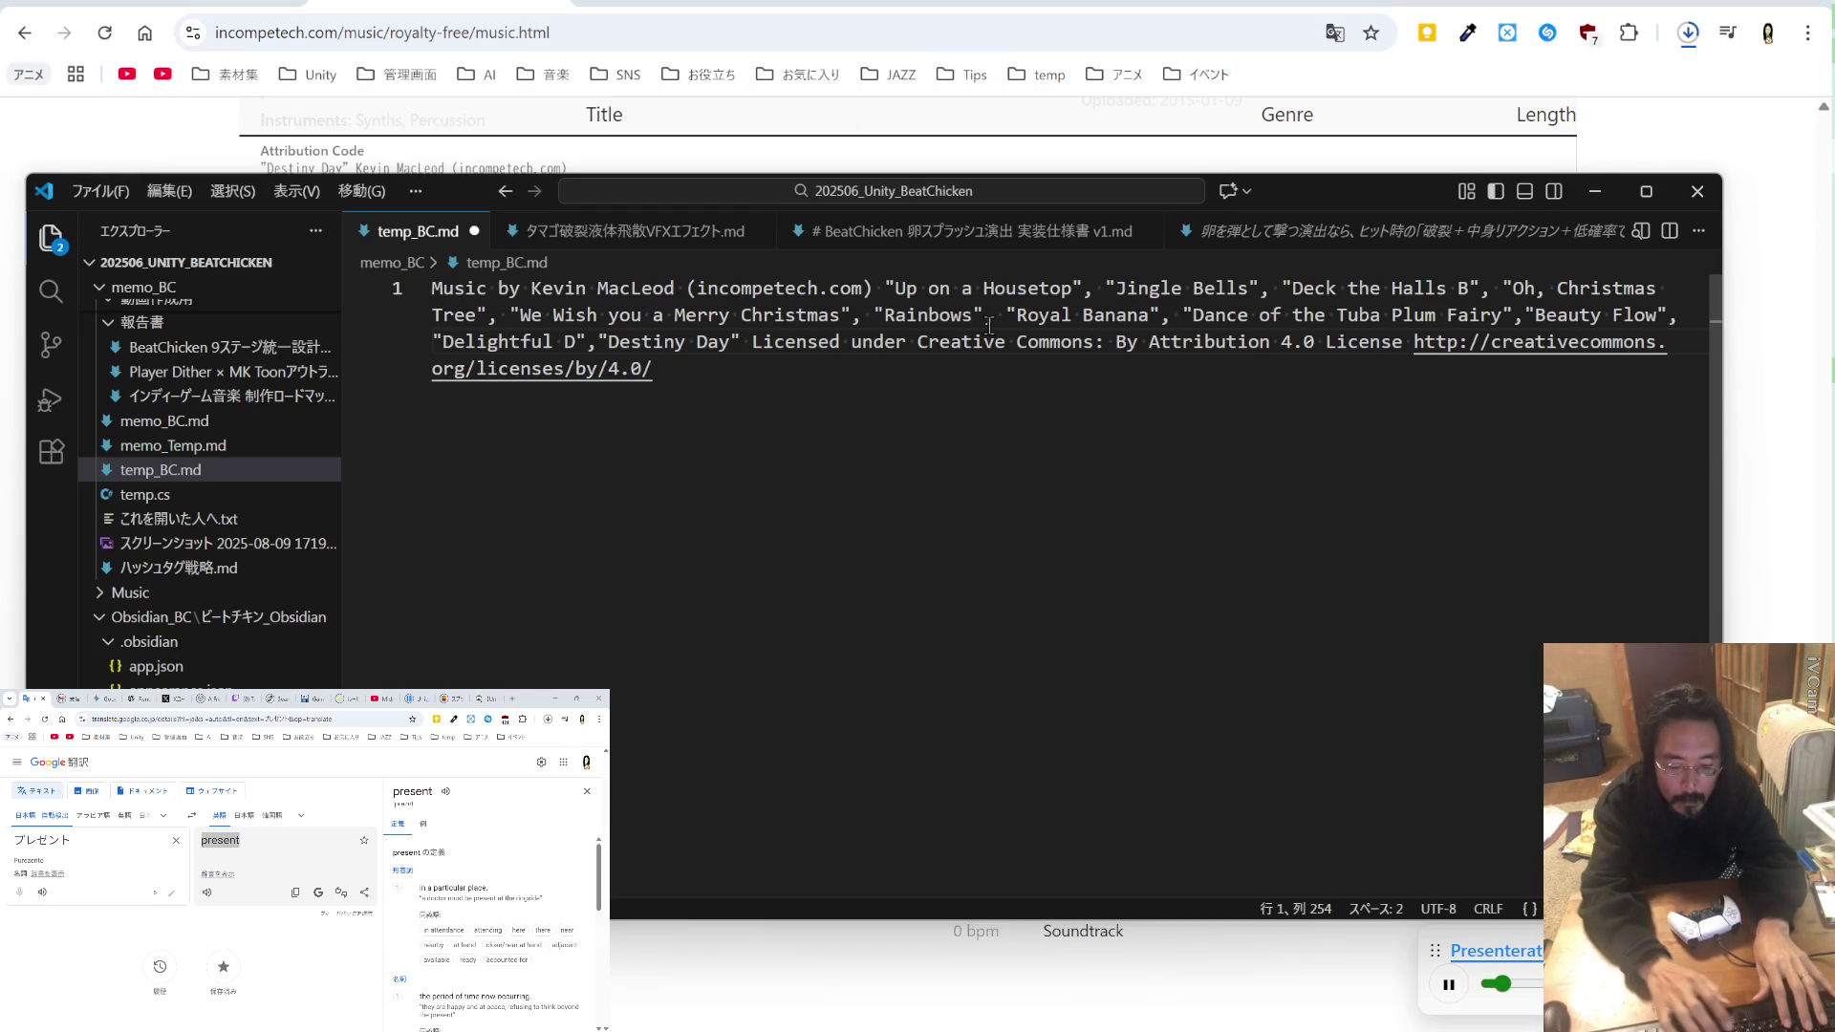
text(,")
key(ctrl+v)
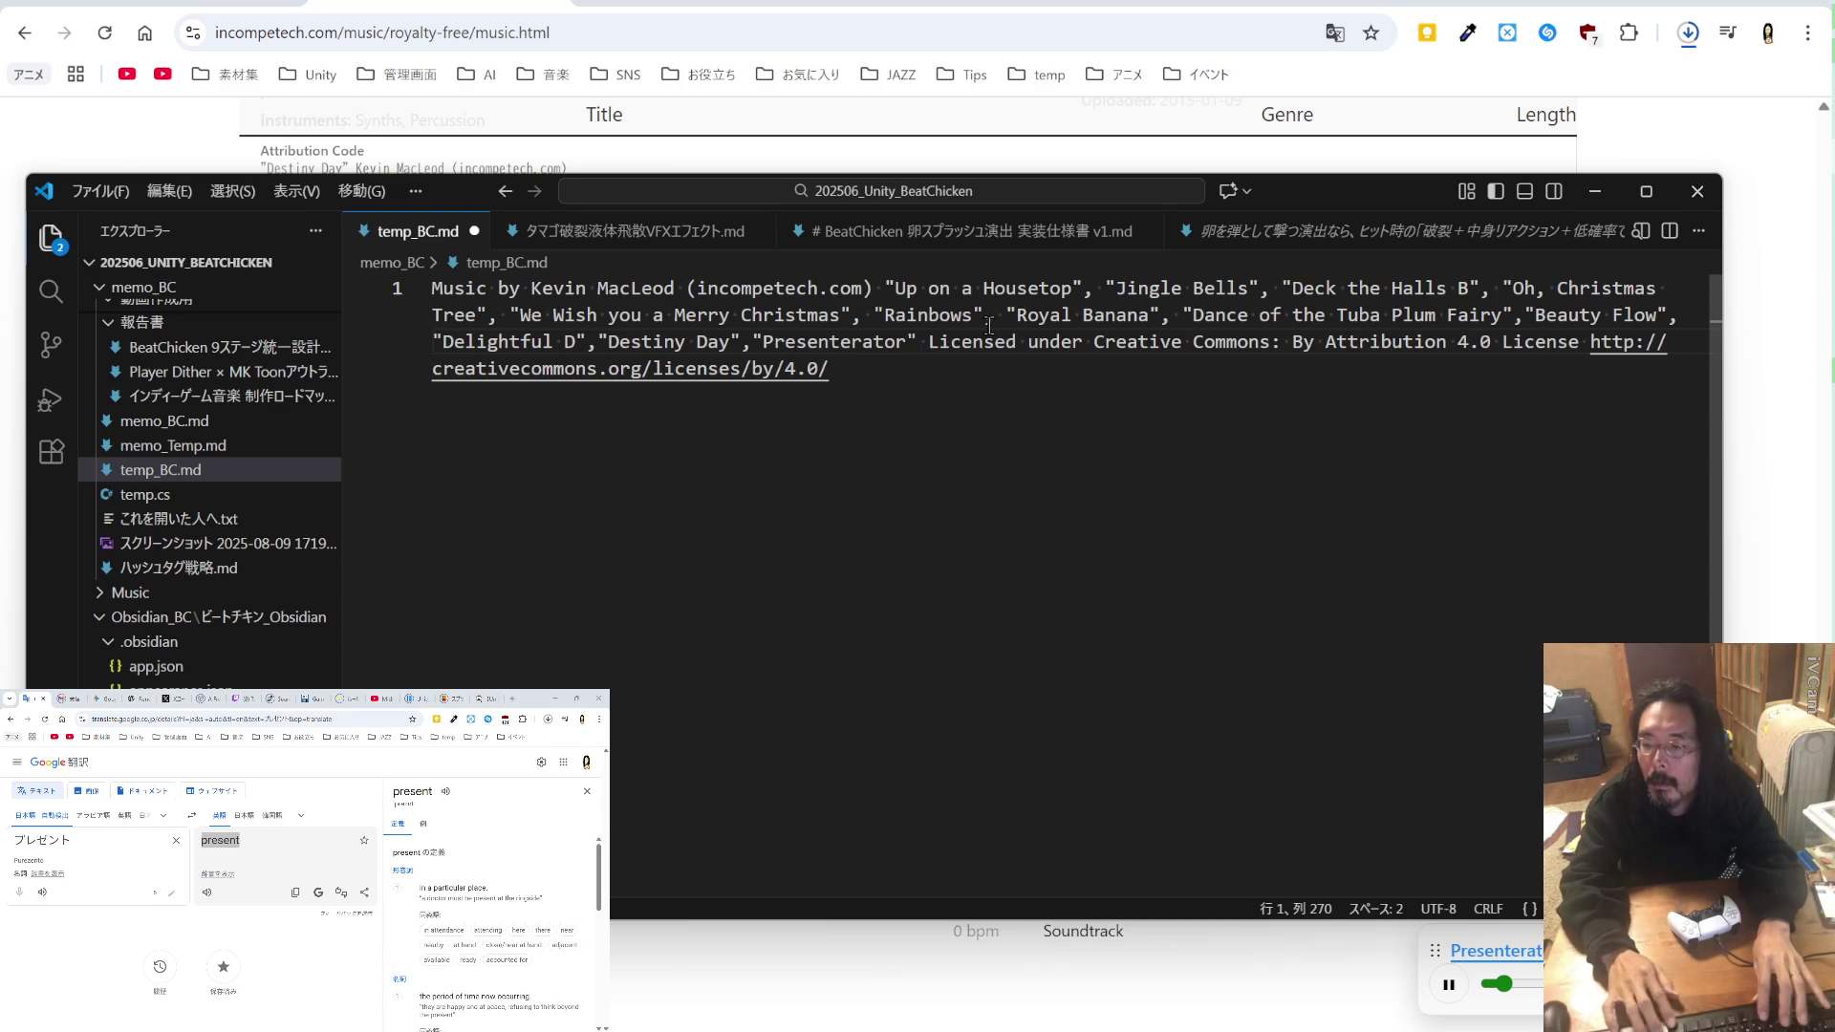
key(Left)
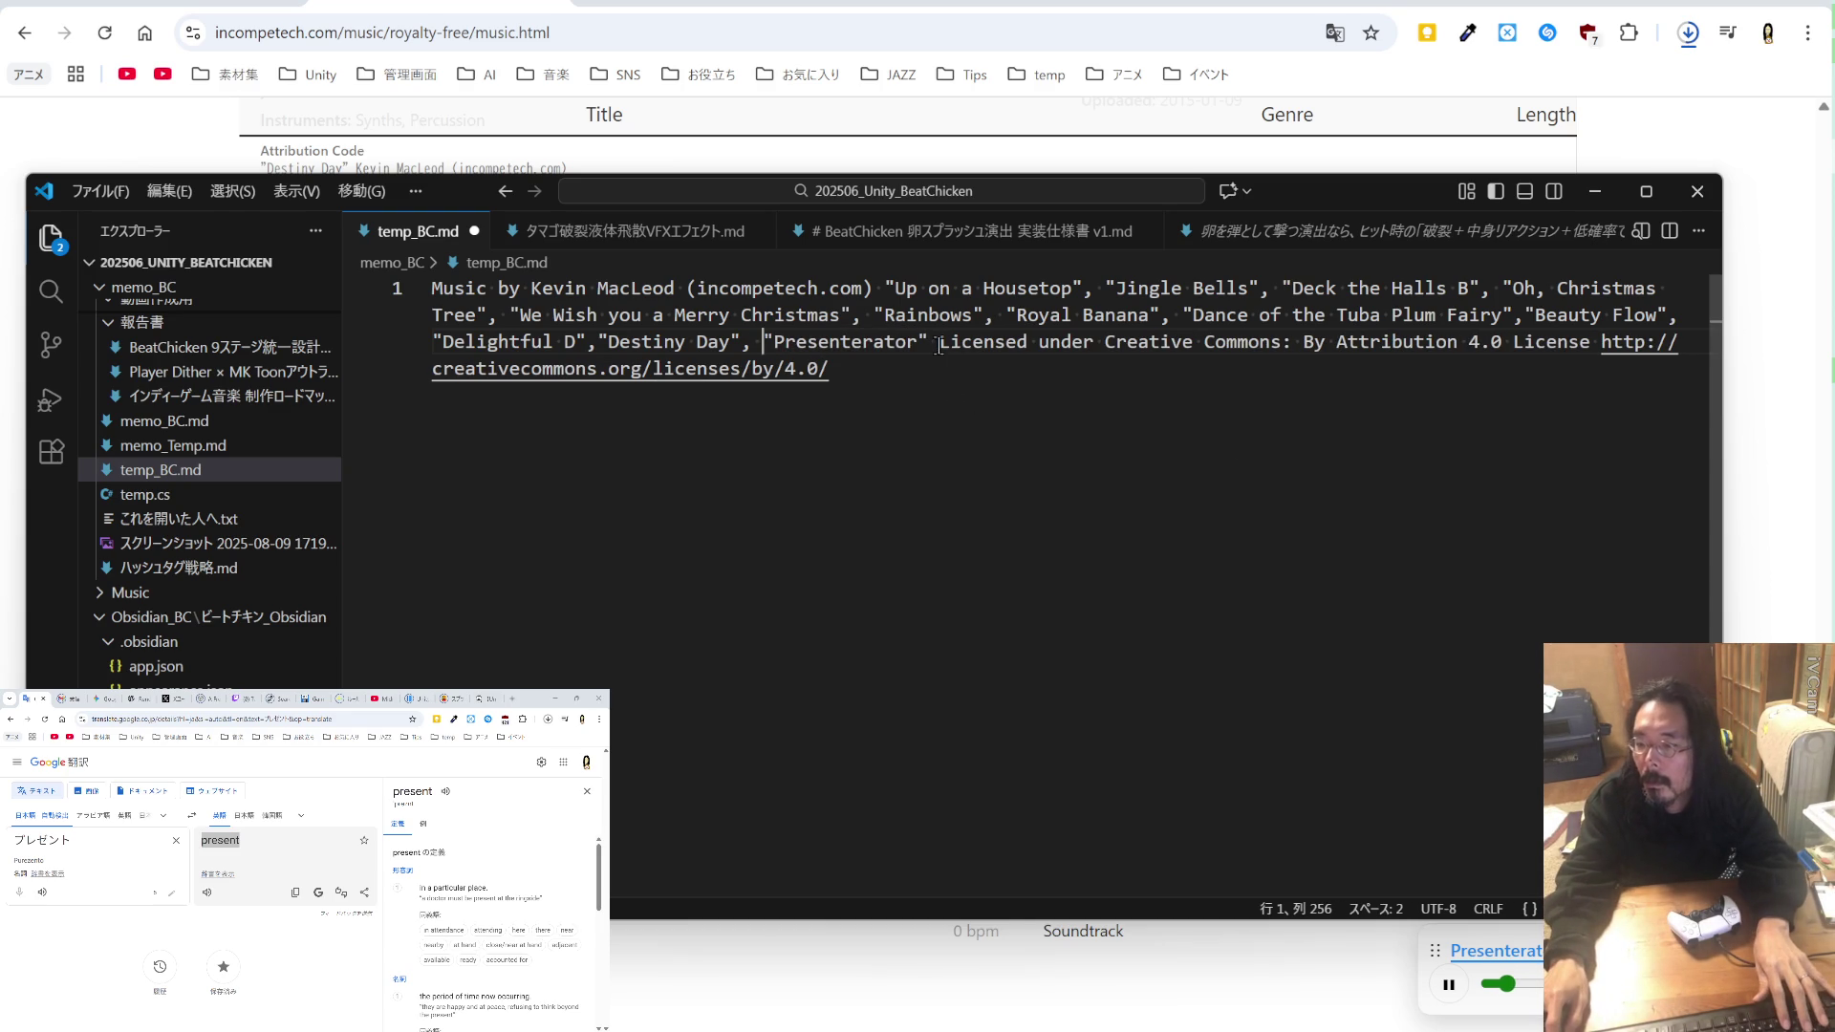
click(1769, 538)
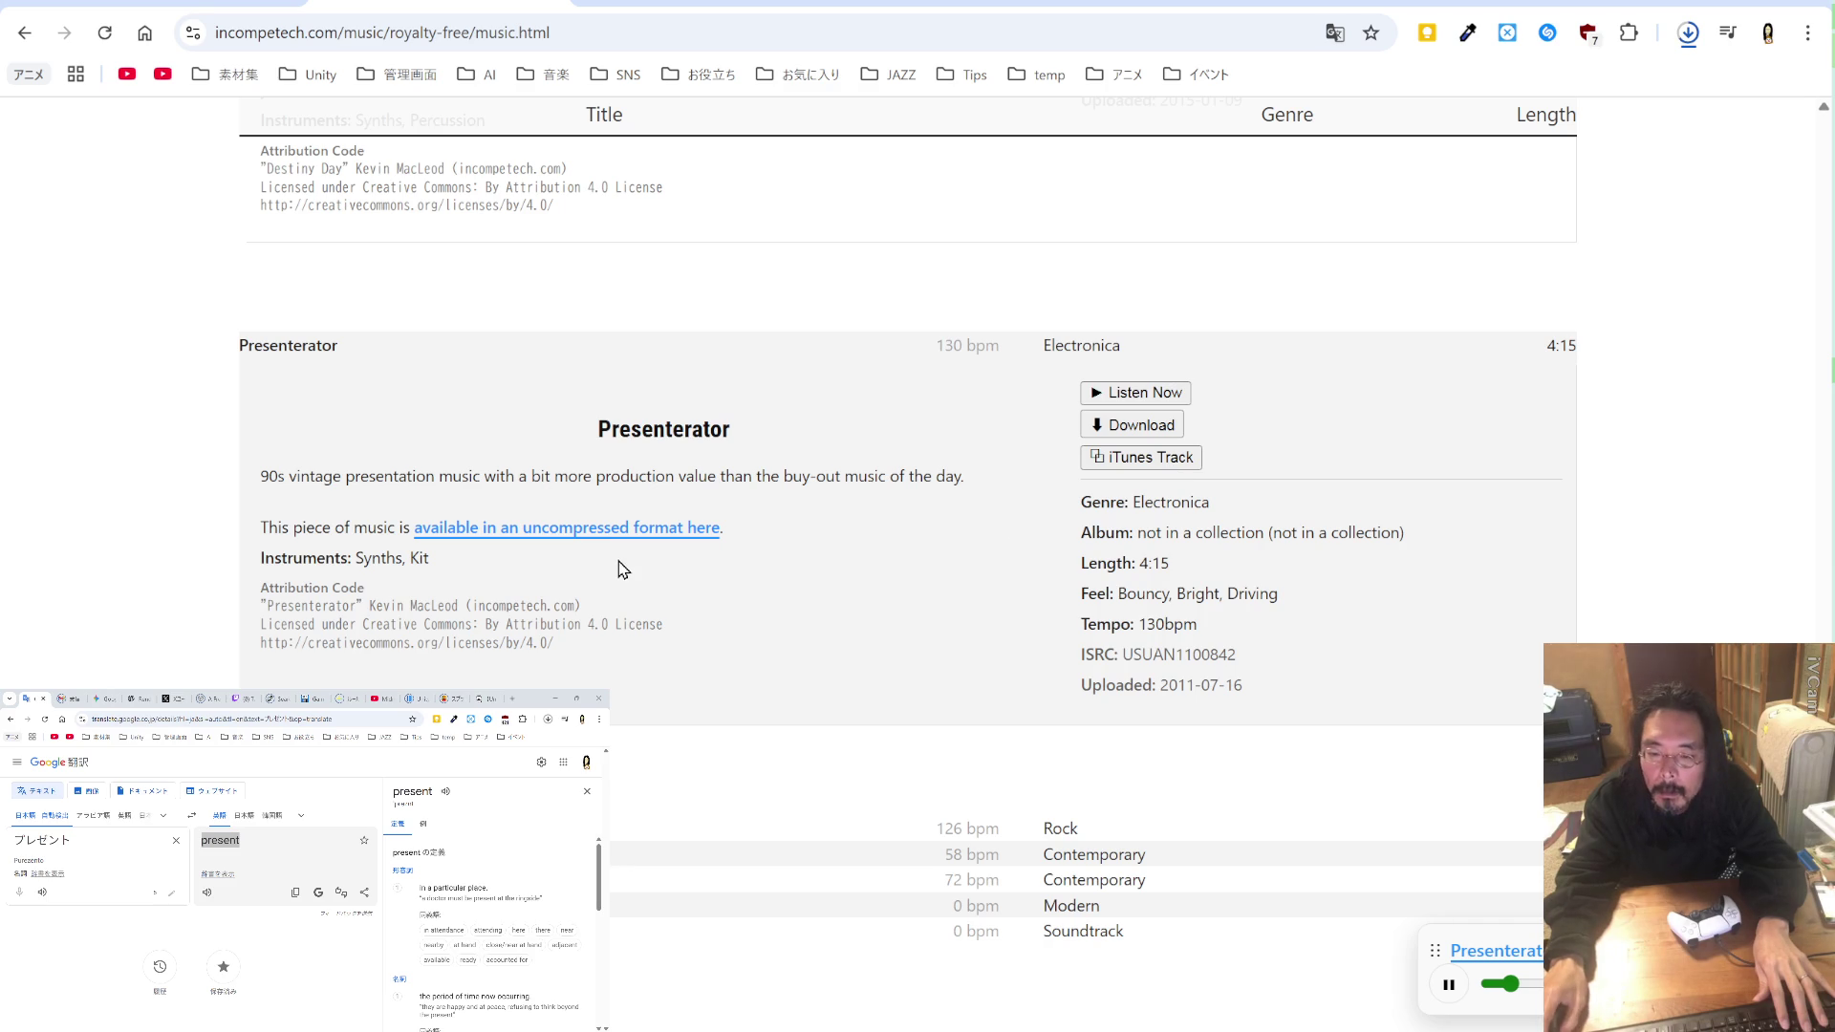
click(1061, 828)
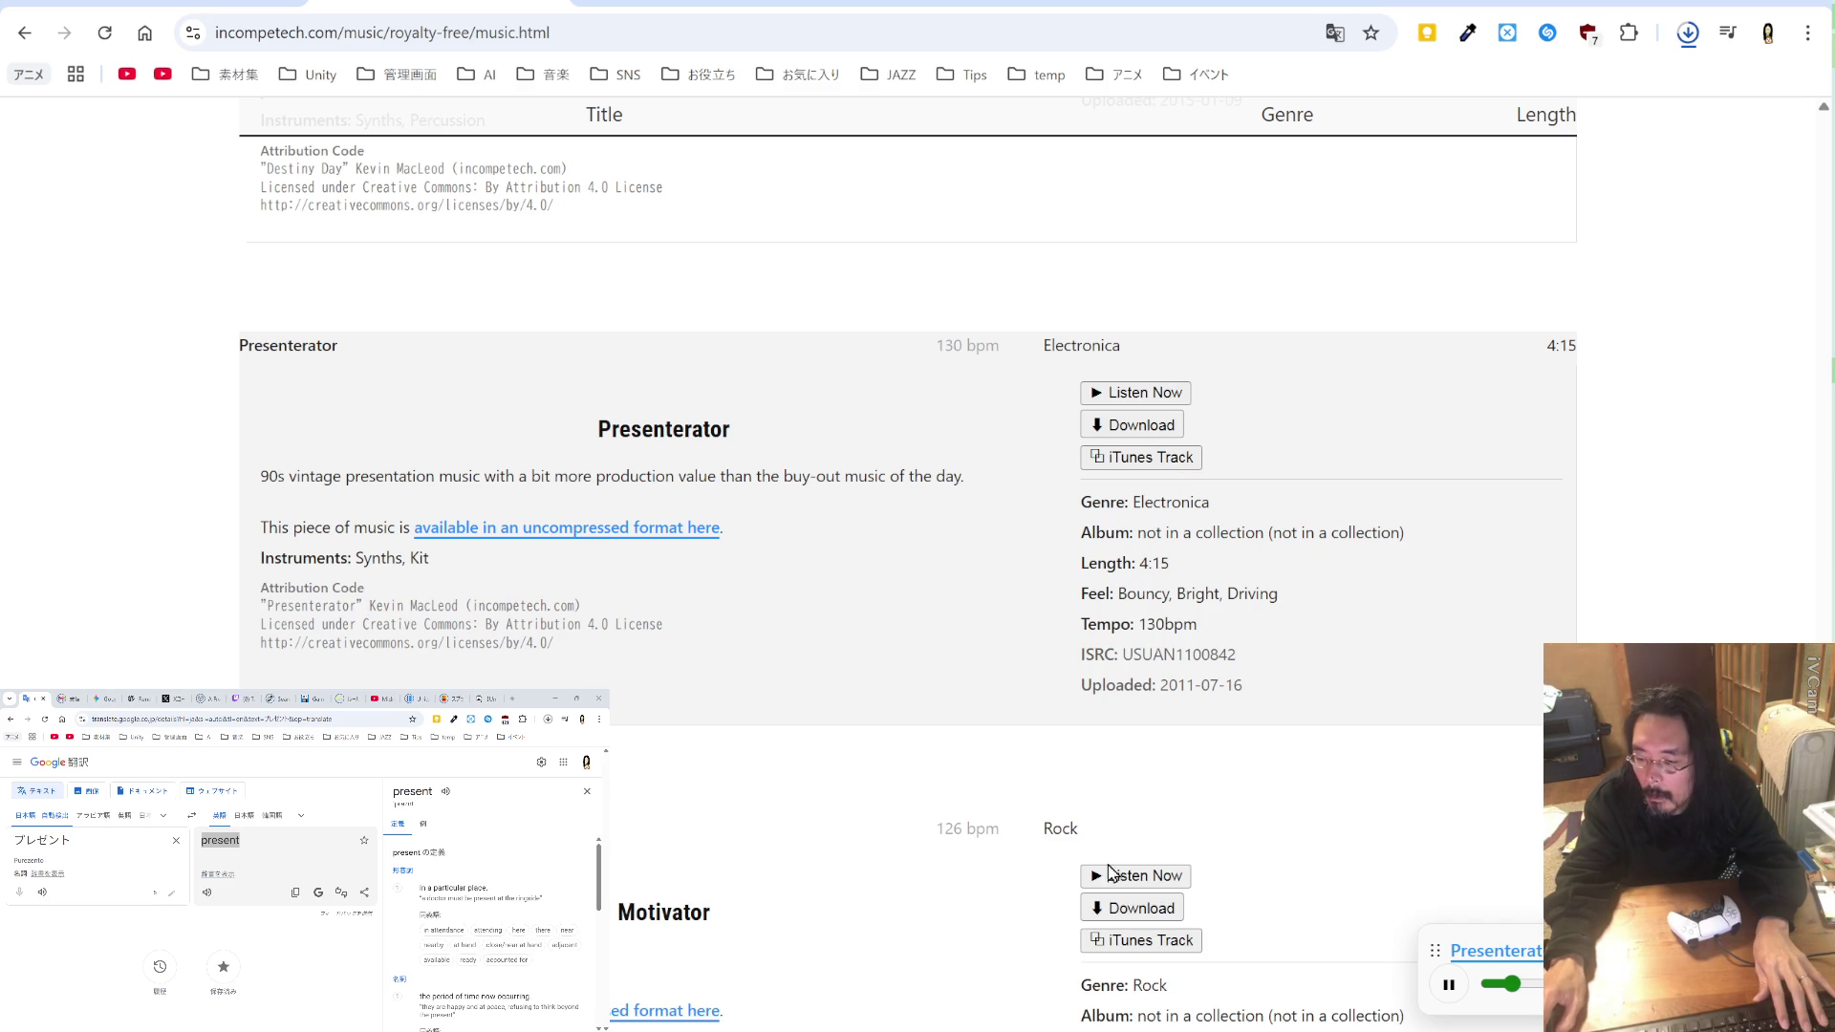
Step: Preview Motivator, When The Wind Blows and Thinking of You from the results
click(1147, 875)
scroll(755, 707, down, 2)
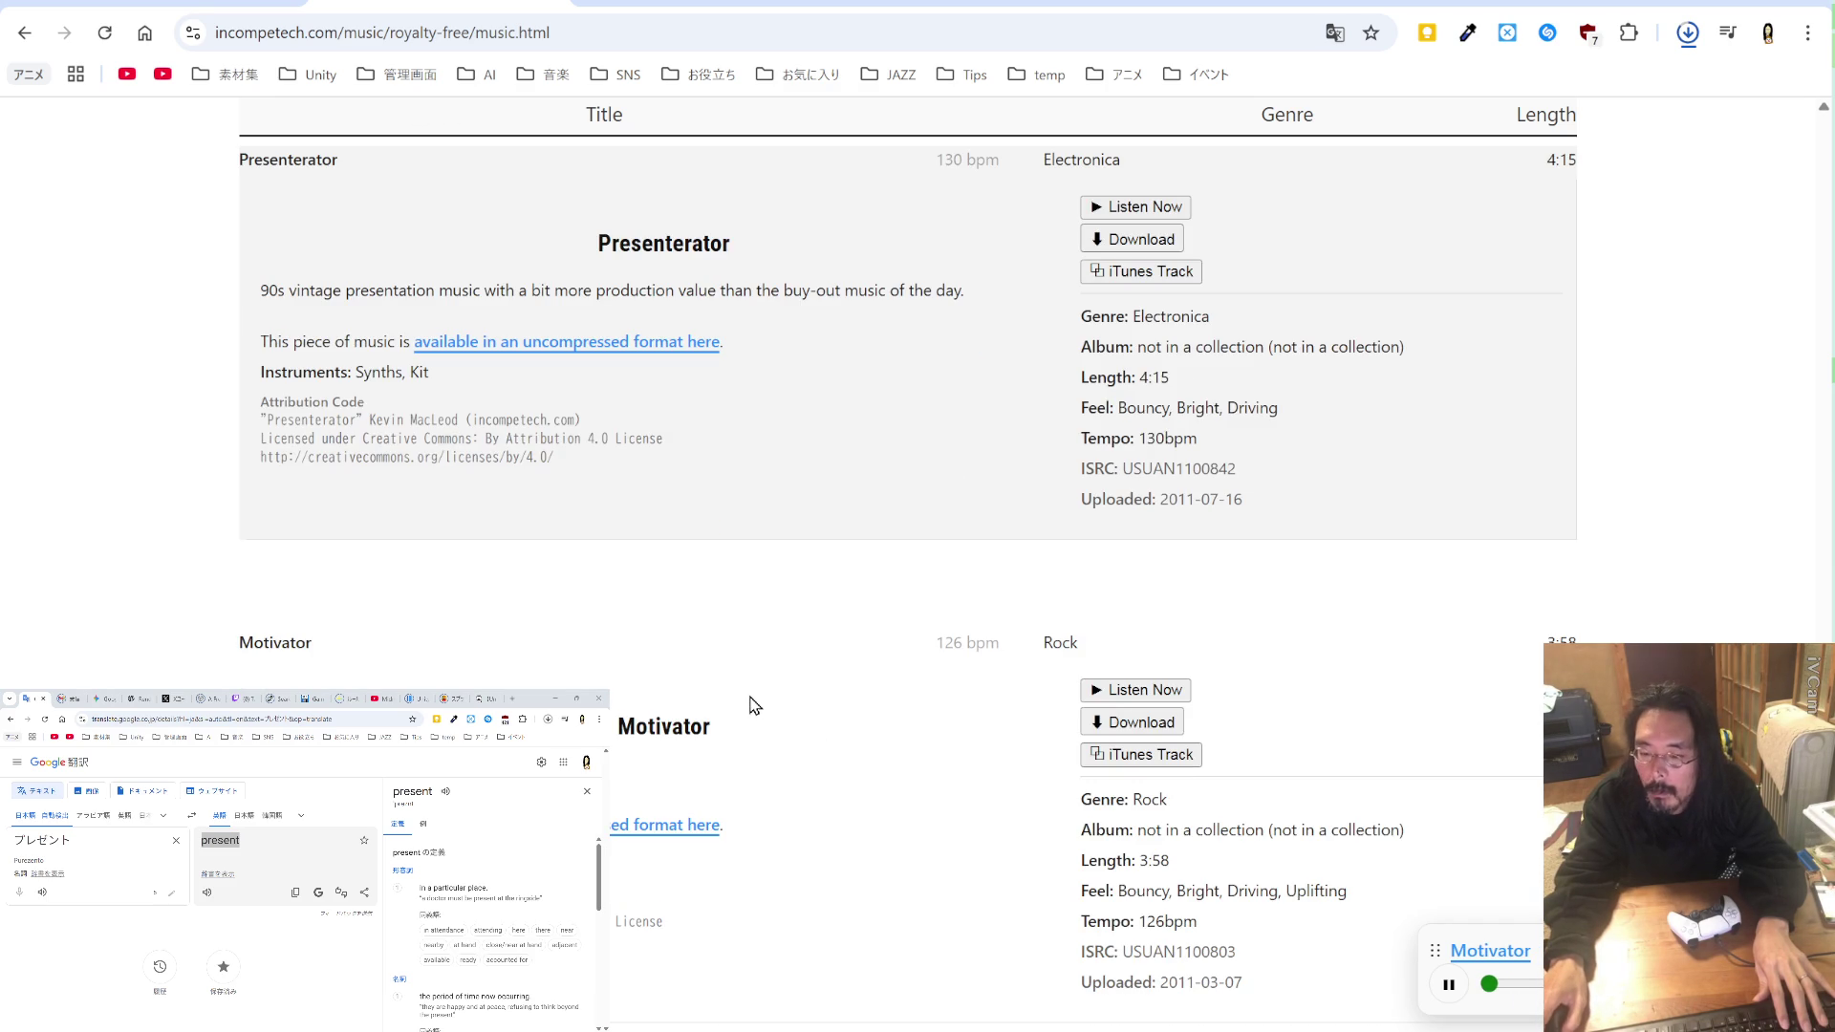
scroll(755, 705, down, 2)
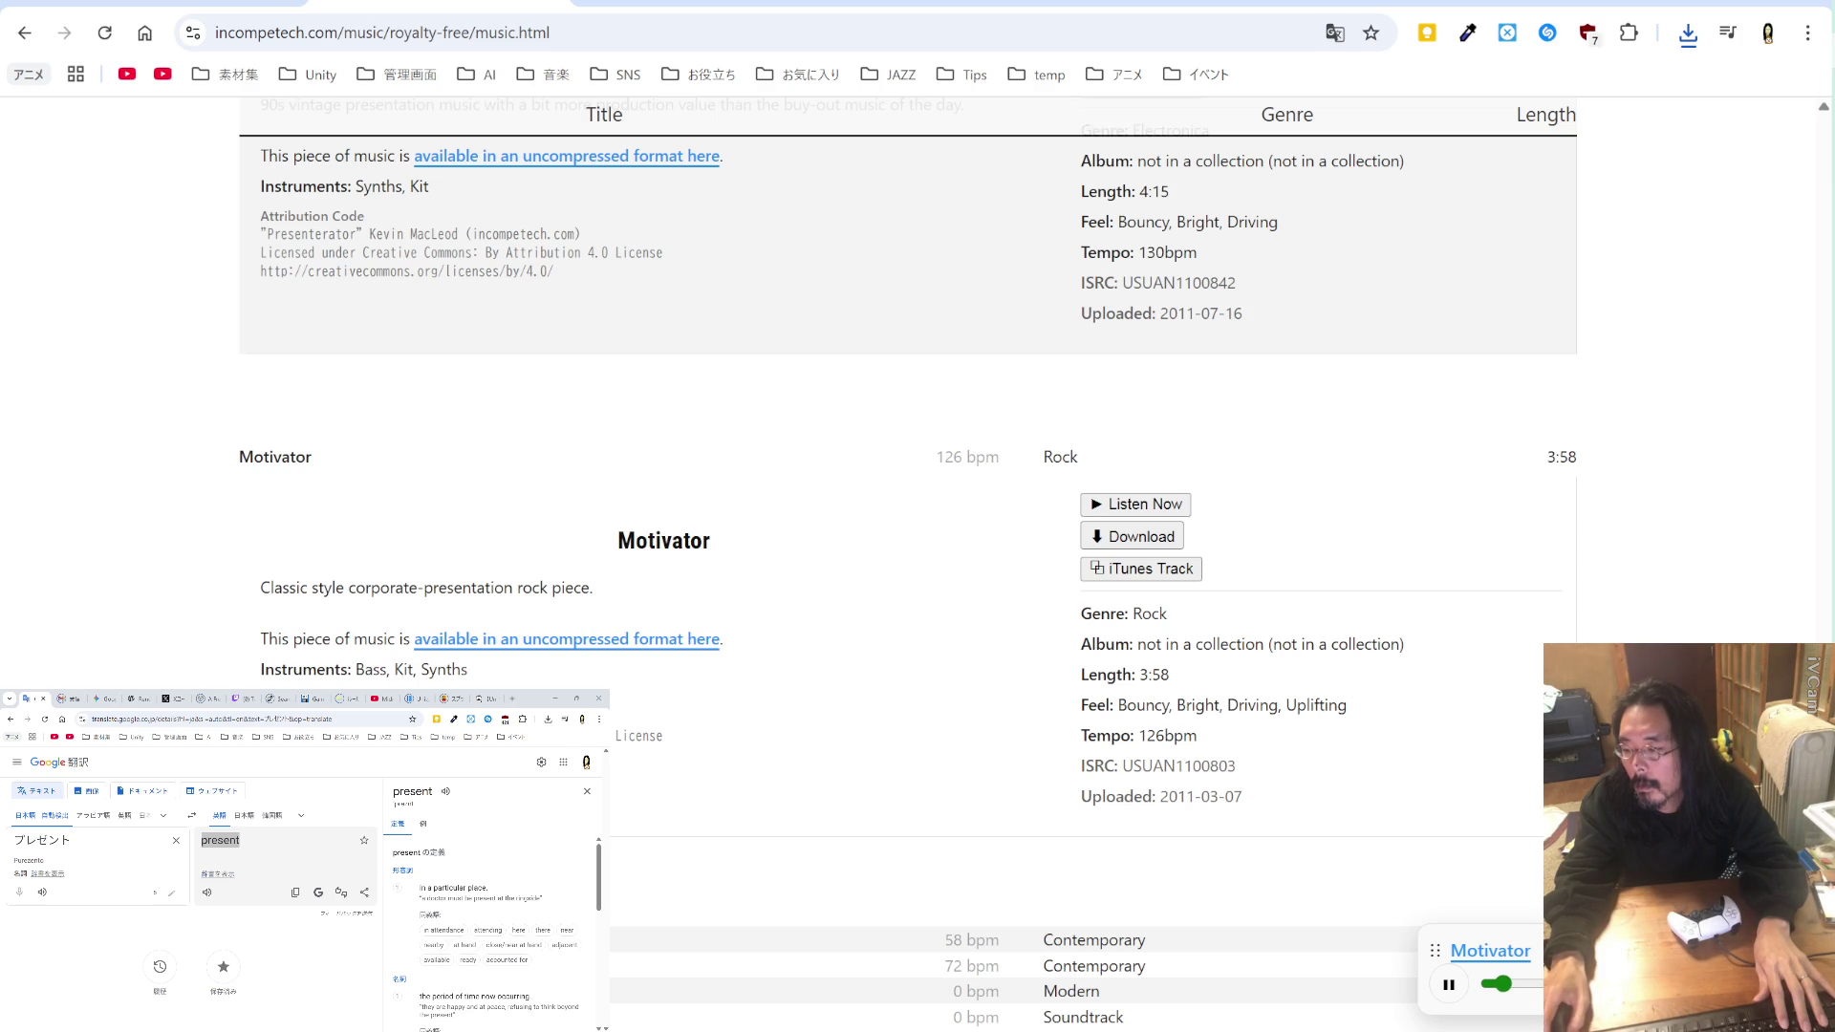
scroll(434, 657, down, 3)
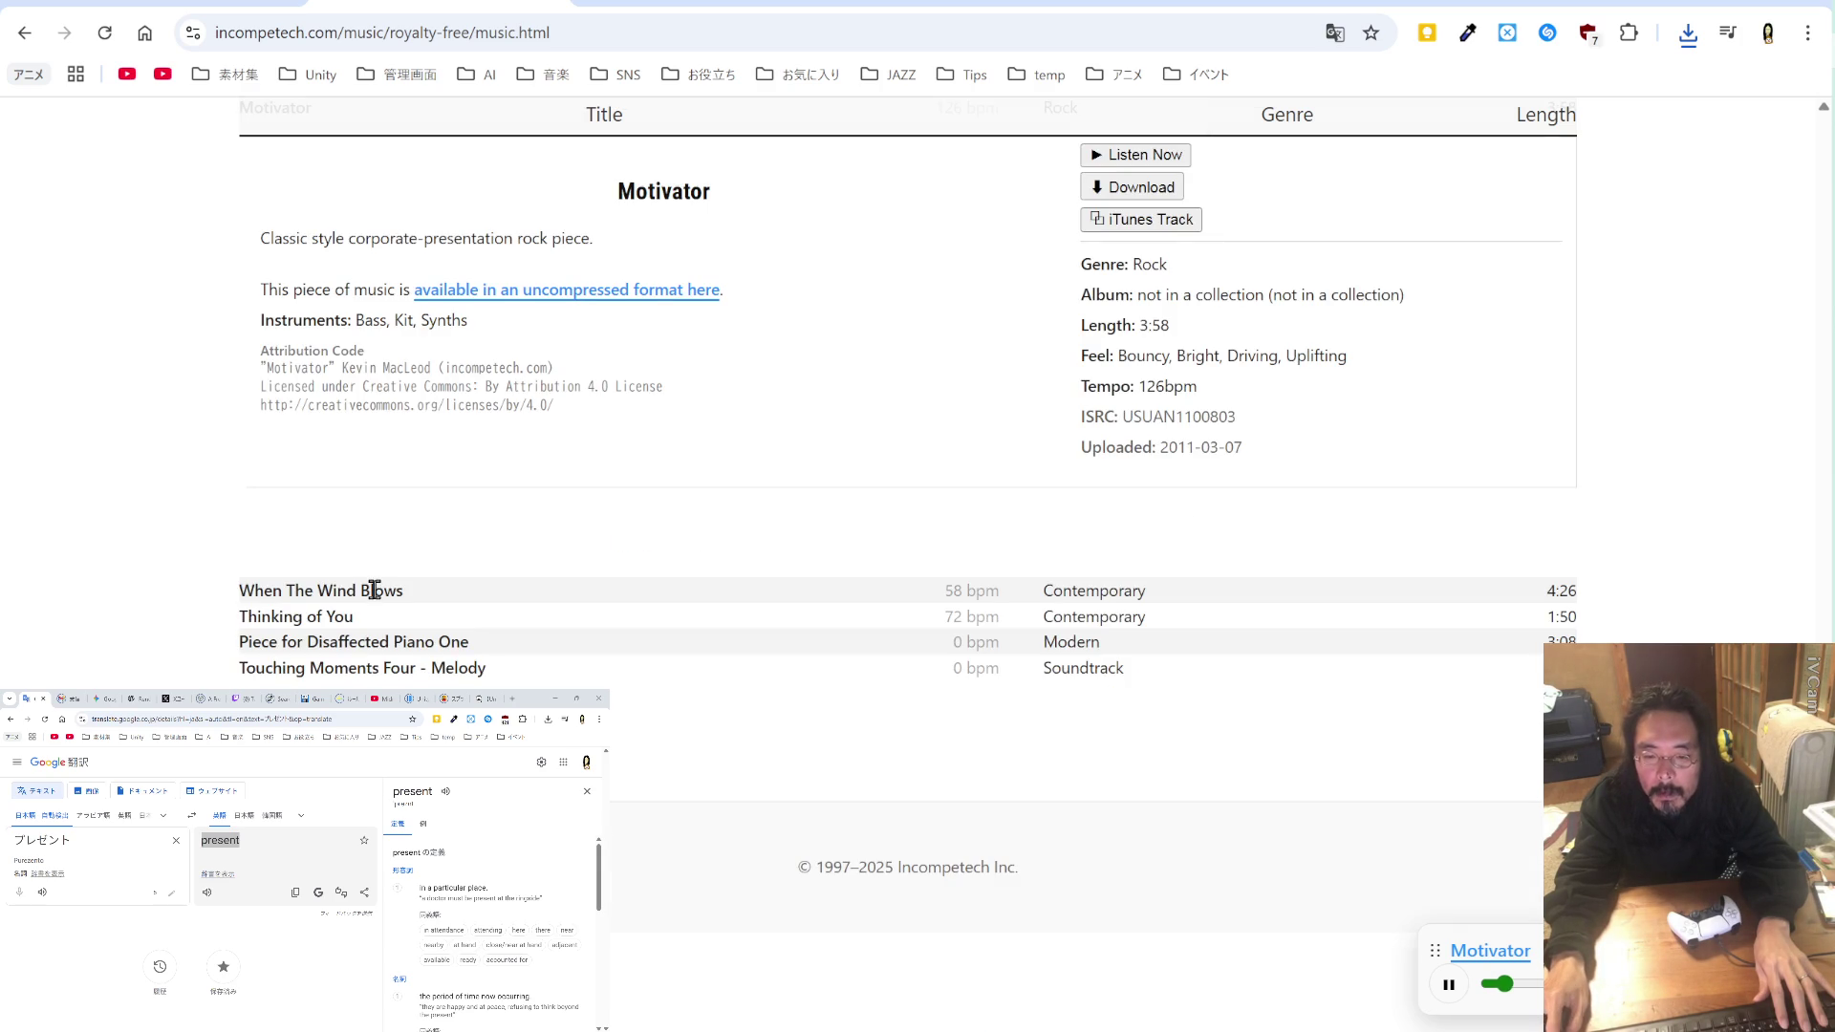
click(369, 590)
click(1130, 640)
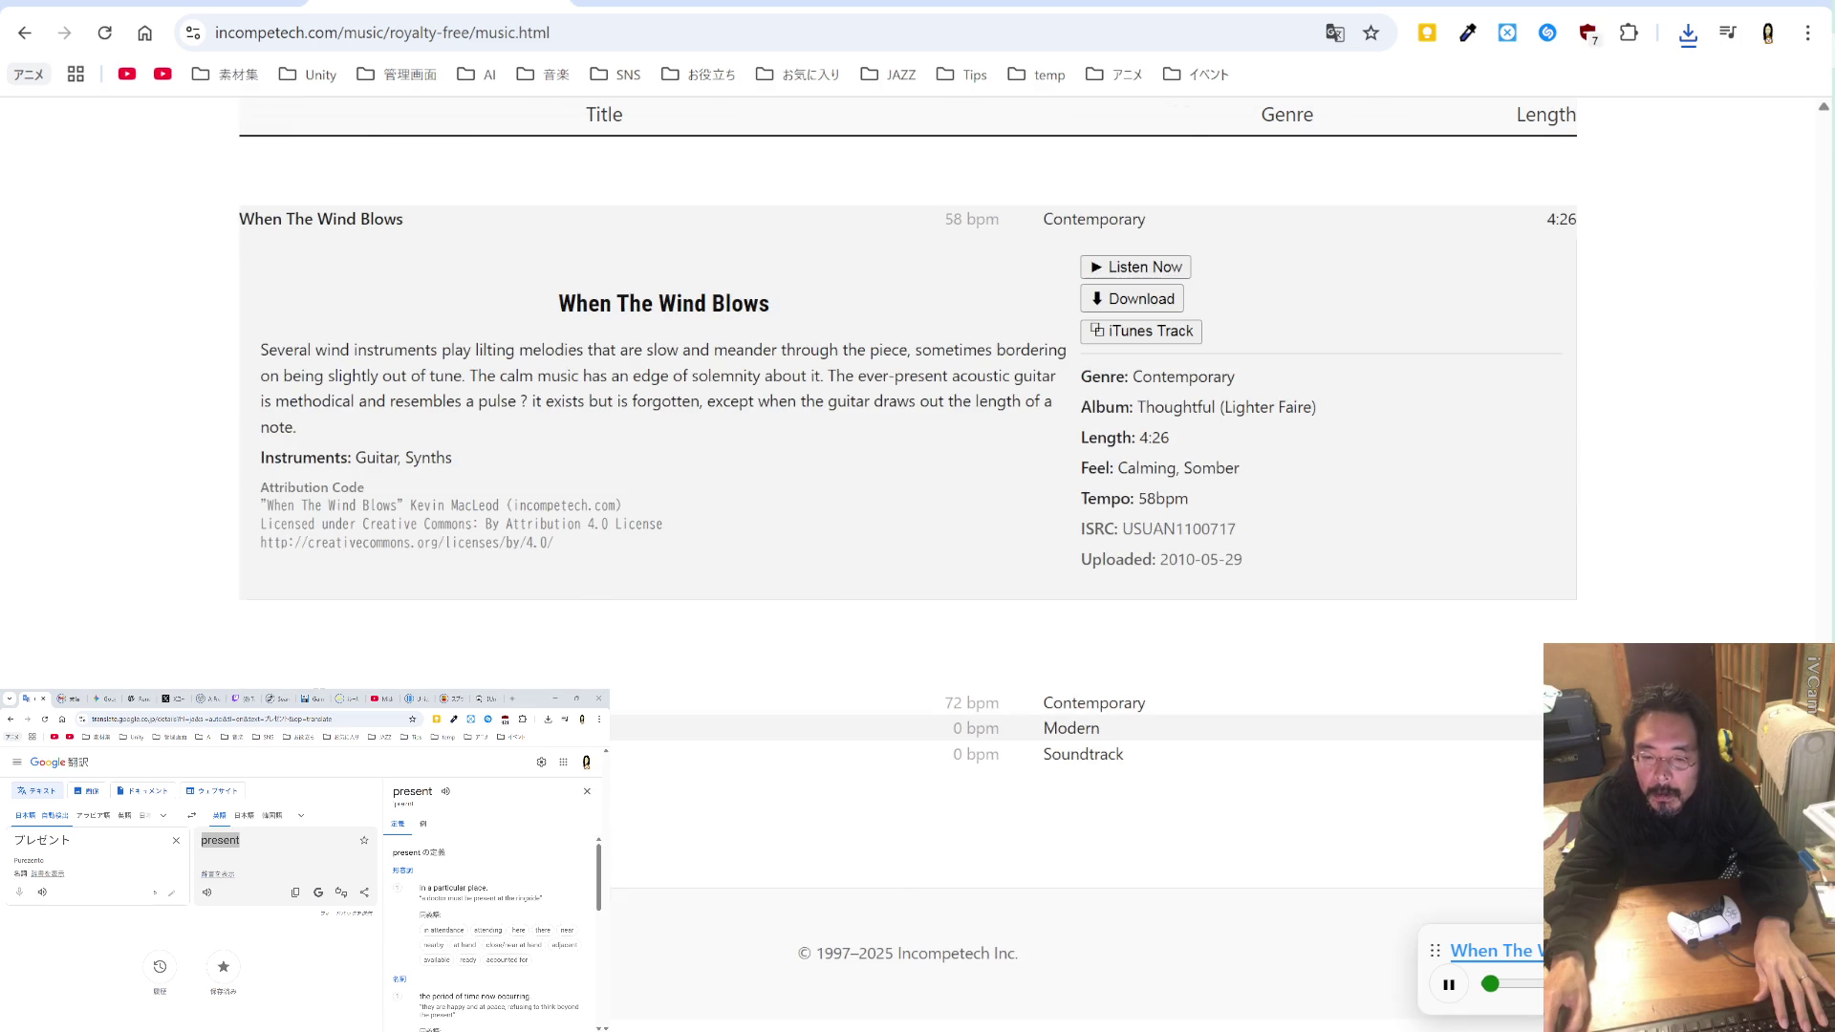
click(860, 704)
click(1144, 754)
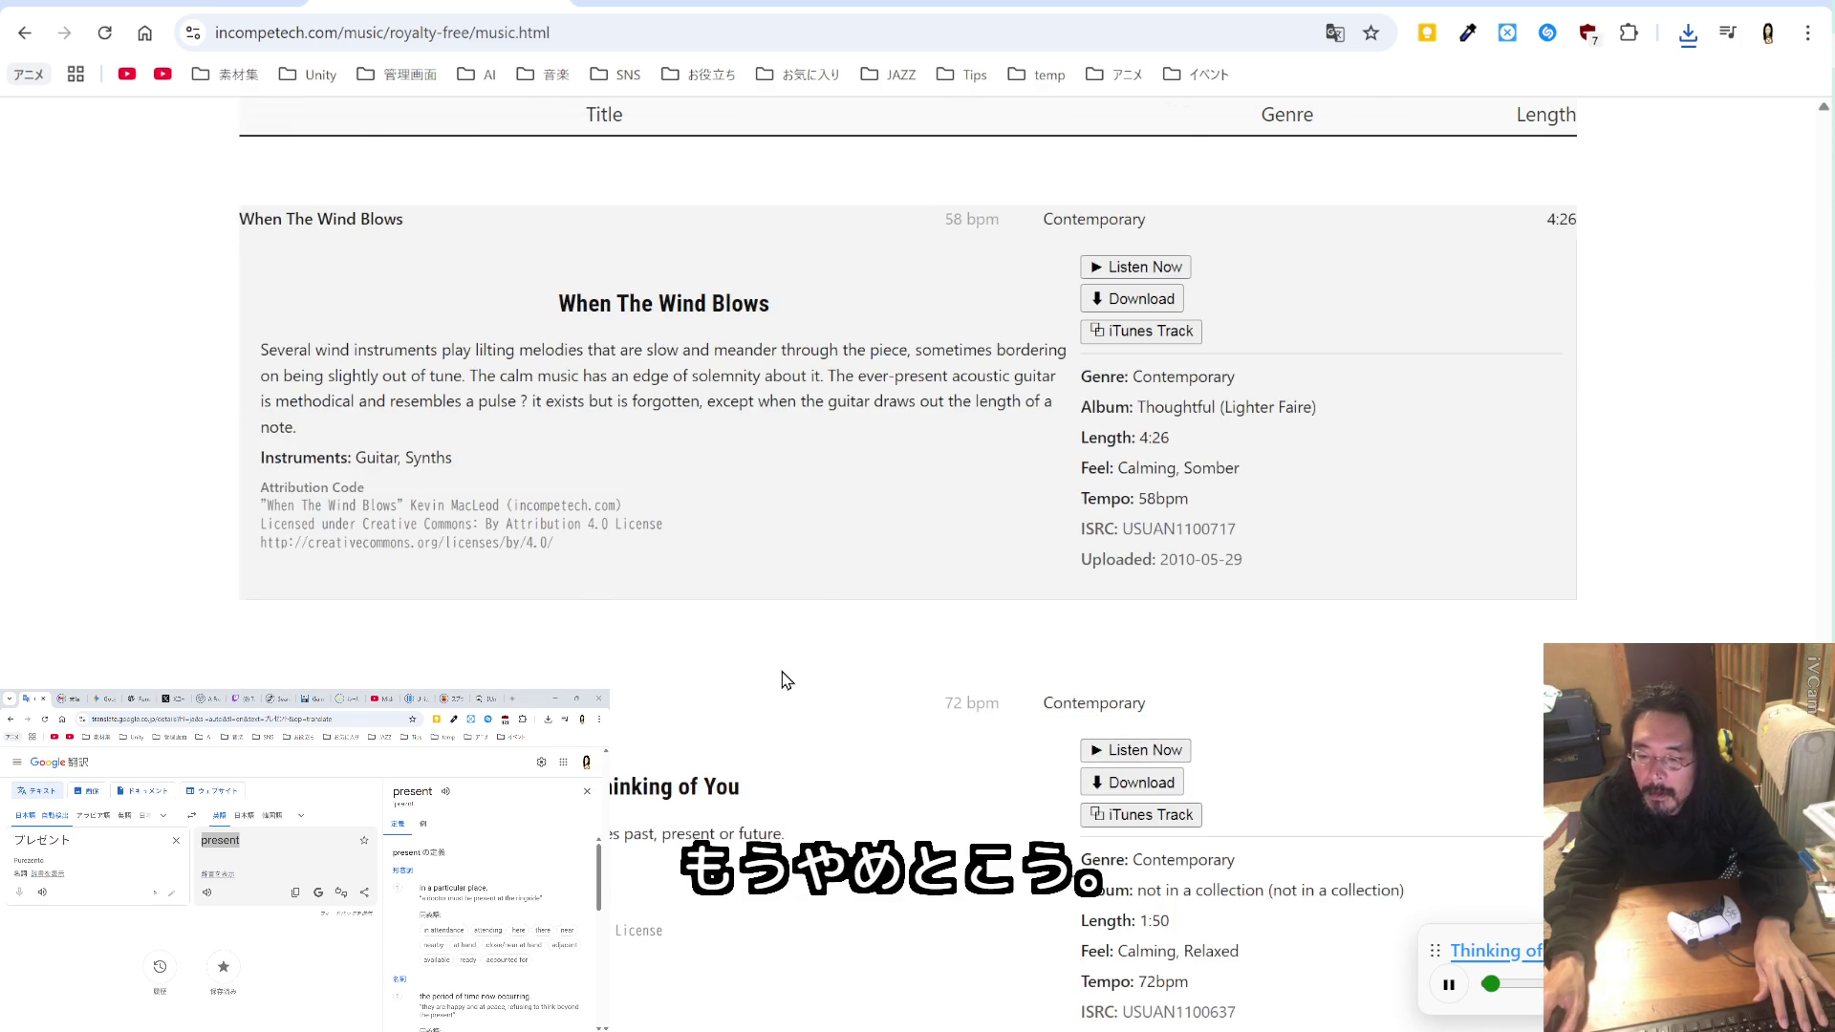
Step: Preview Piece for Disaffected Piano One and Touching Moments Four - Melody, then scroll back up
scroll(781, 680, down, 2)
scroll(364, 650, down, 2)
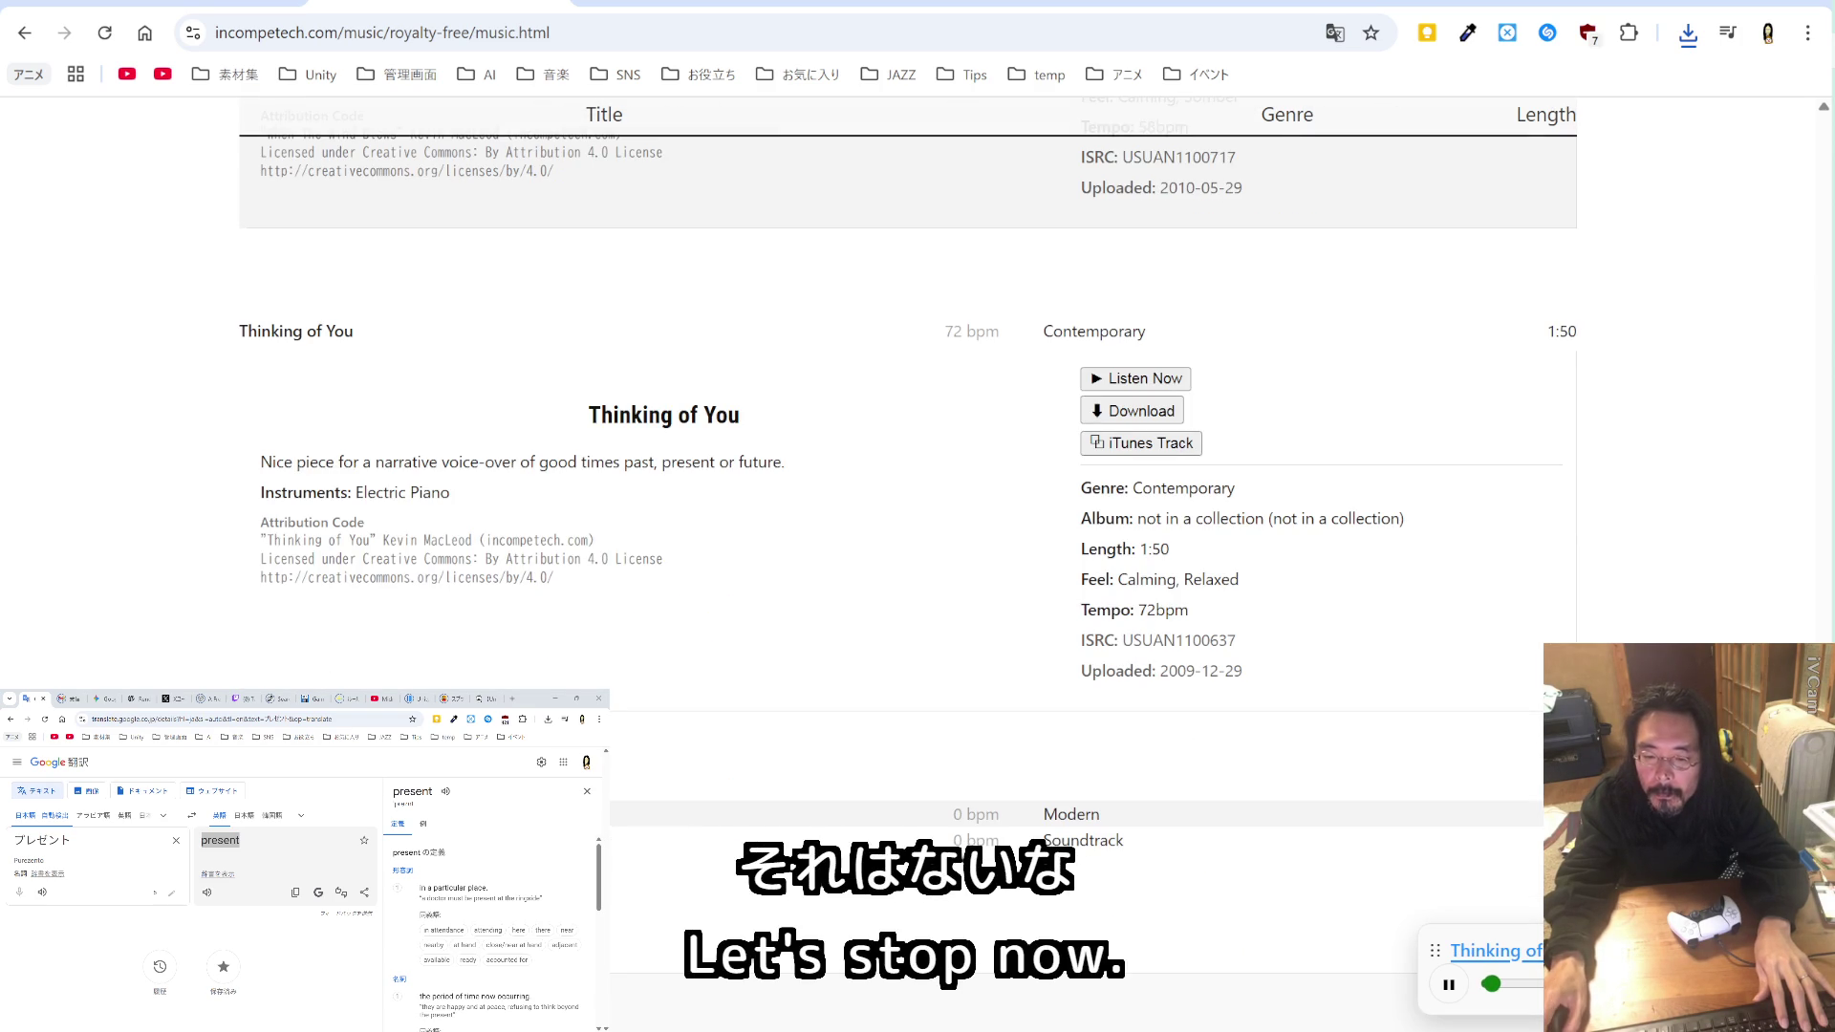
click(705, 817)
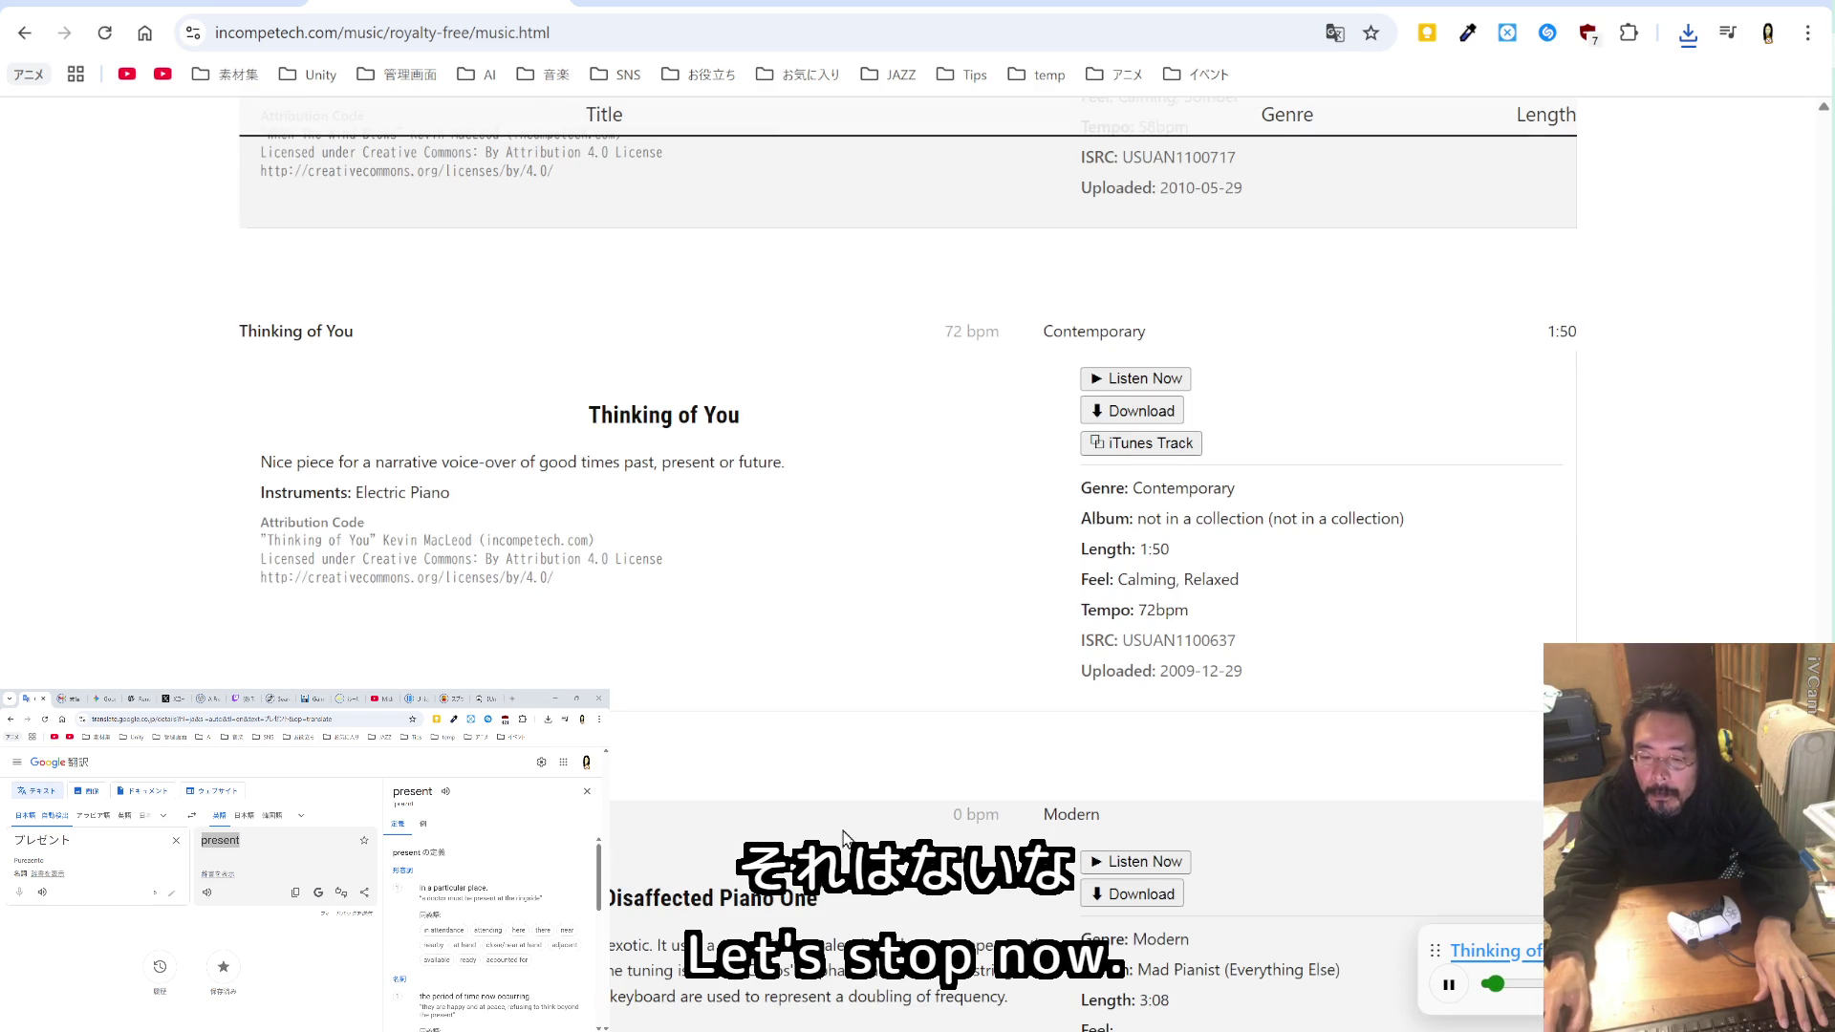
click(1142, 860)
scroll(669, 650, down, 4)
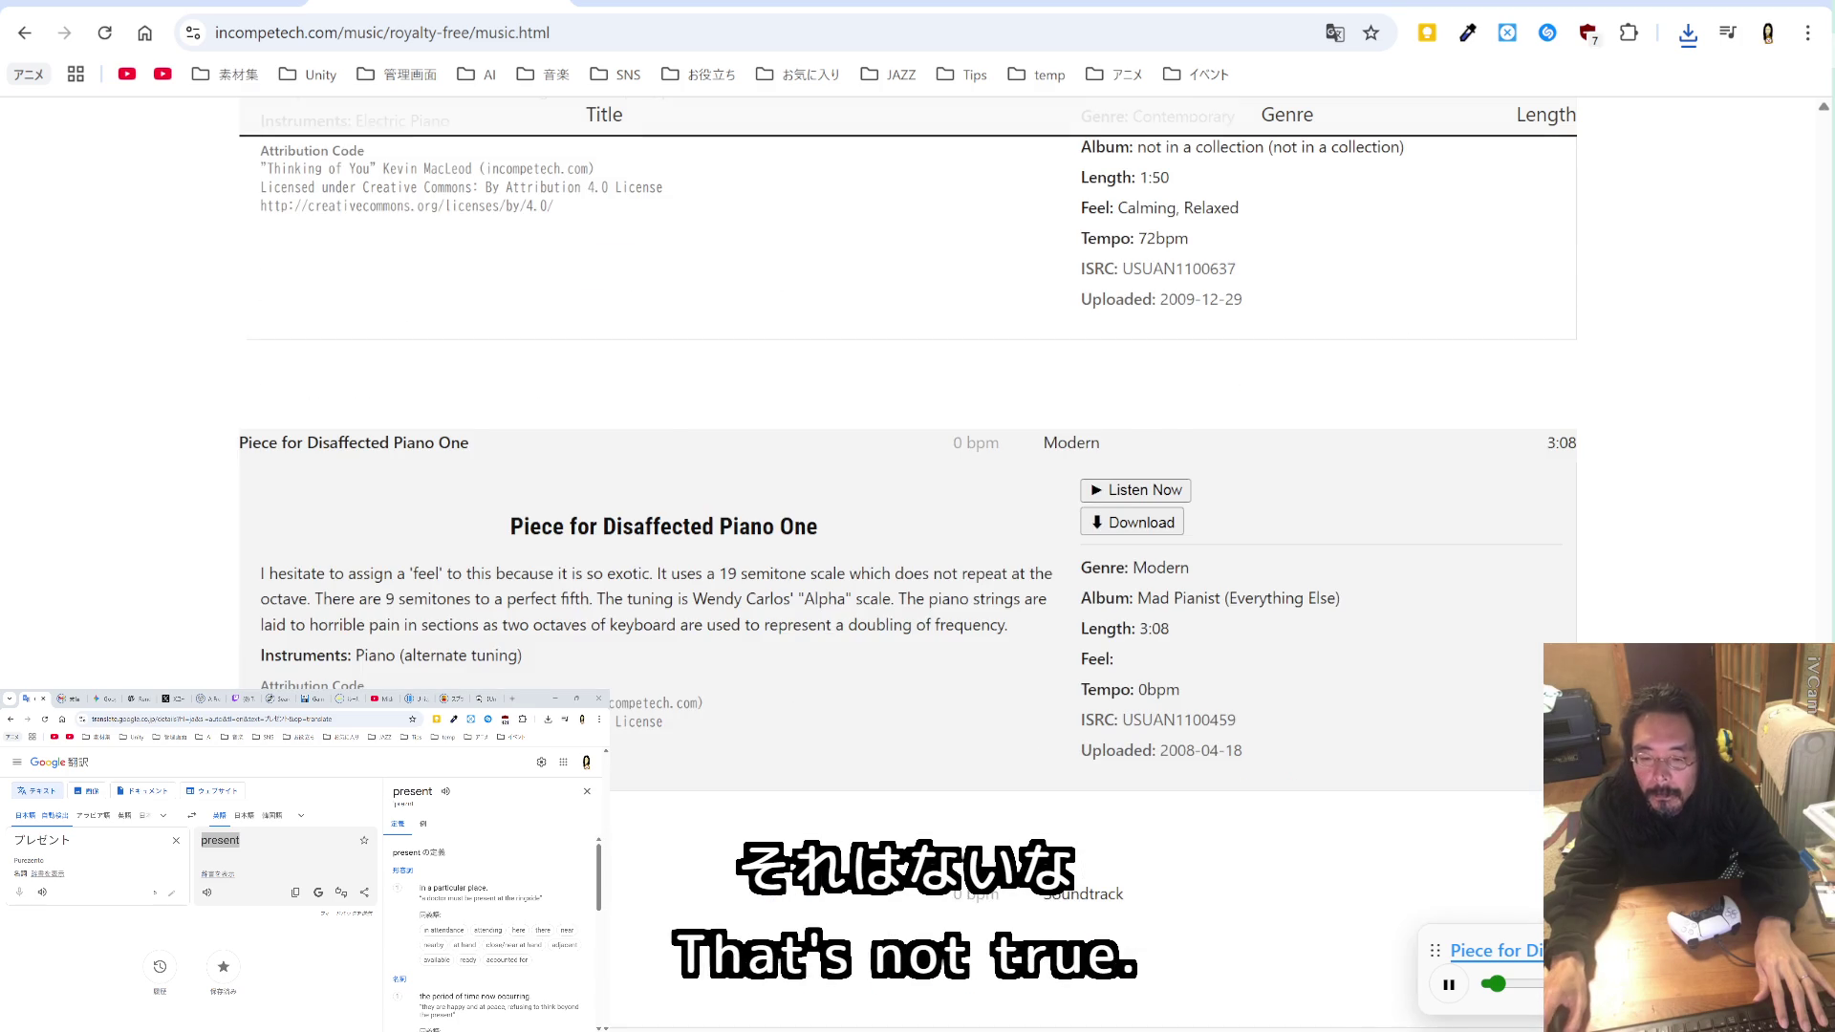
scroll(542, 582, down, 2)
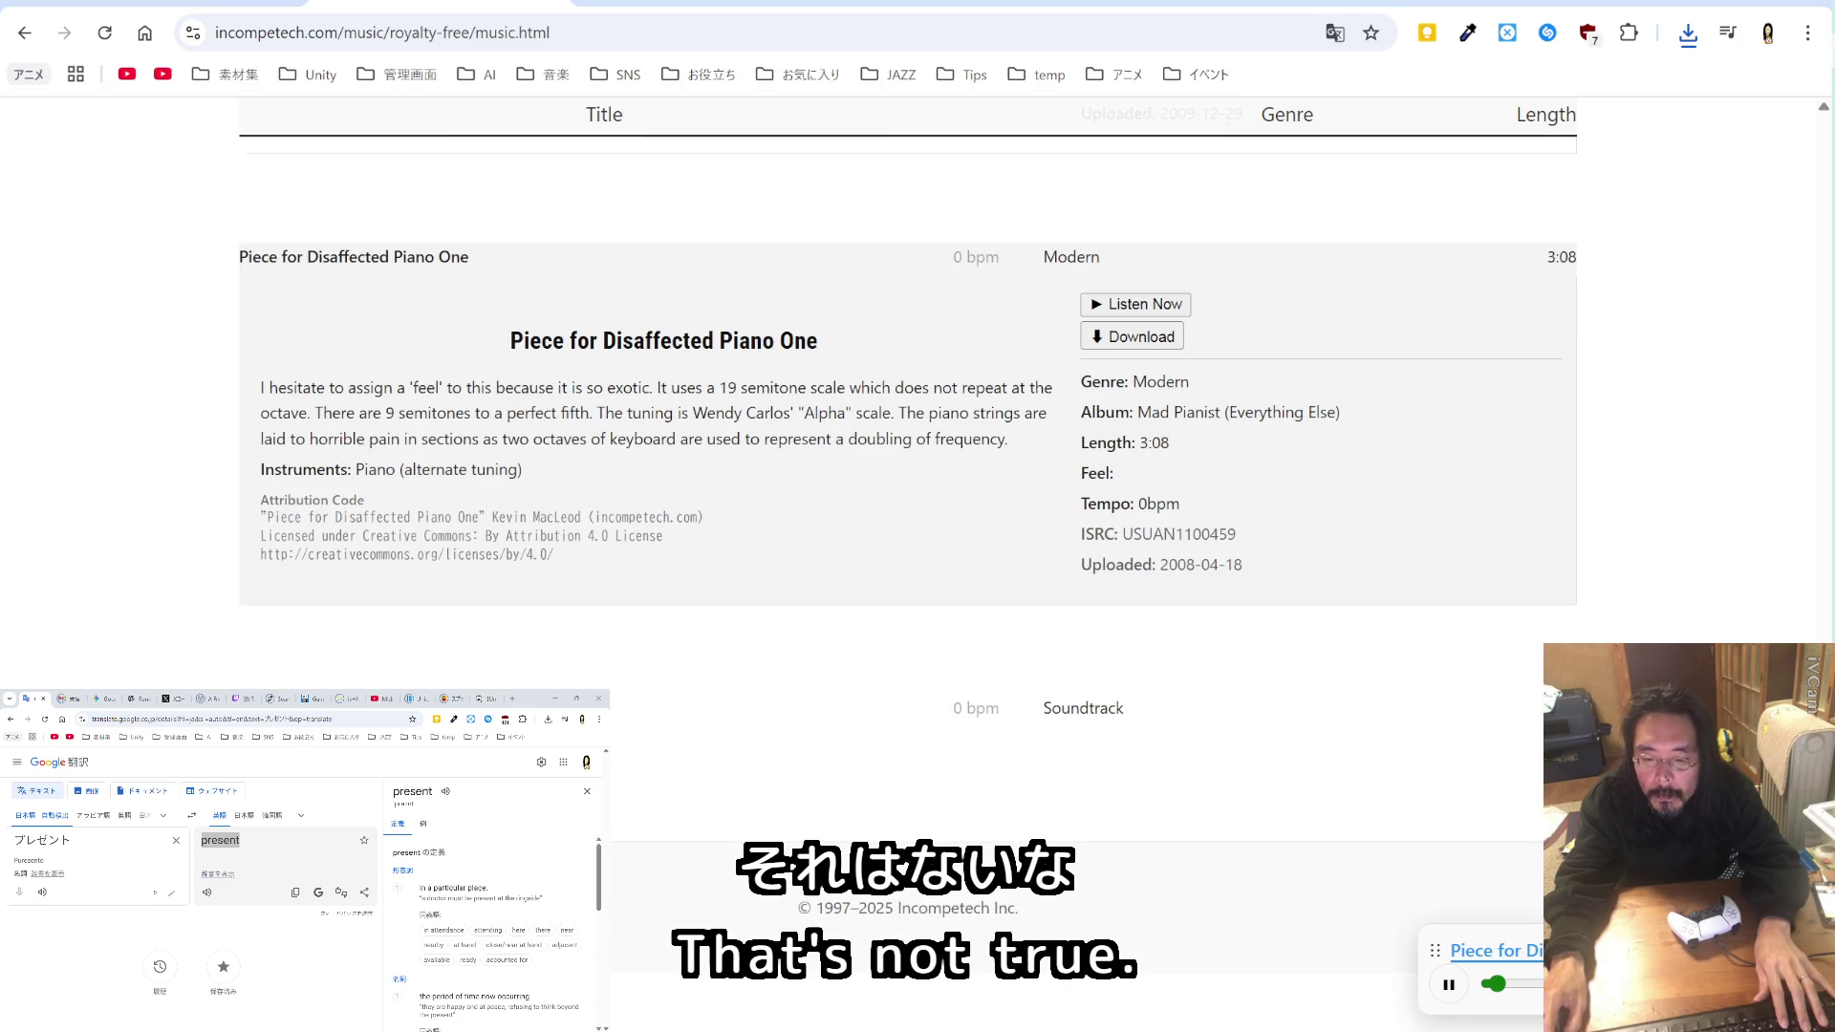
click(912, 709)
click(1118, 760)
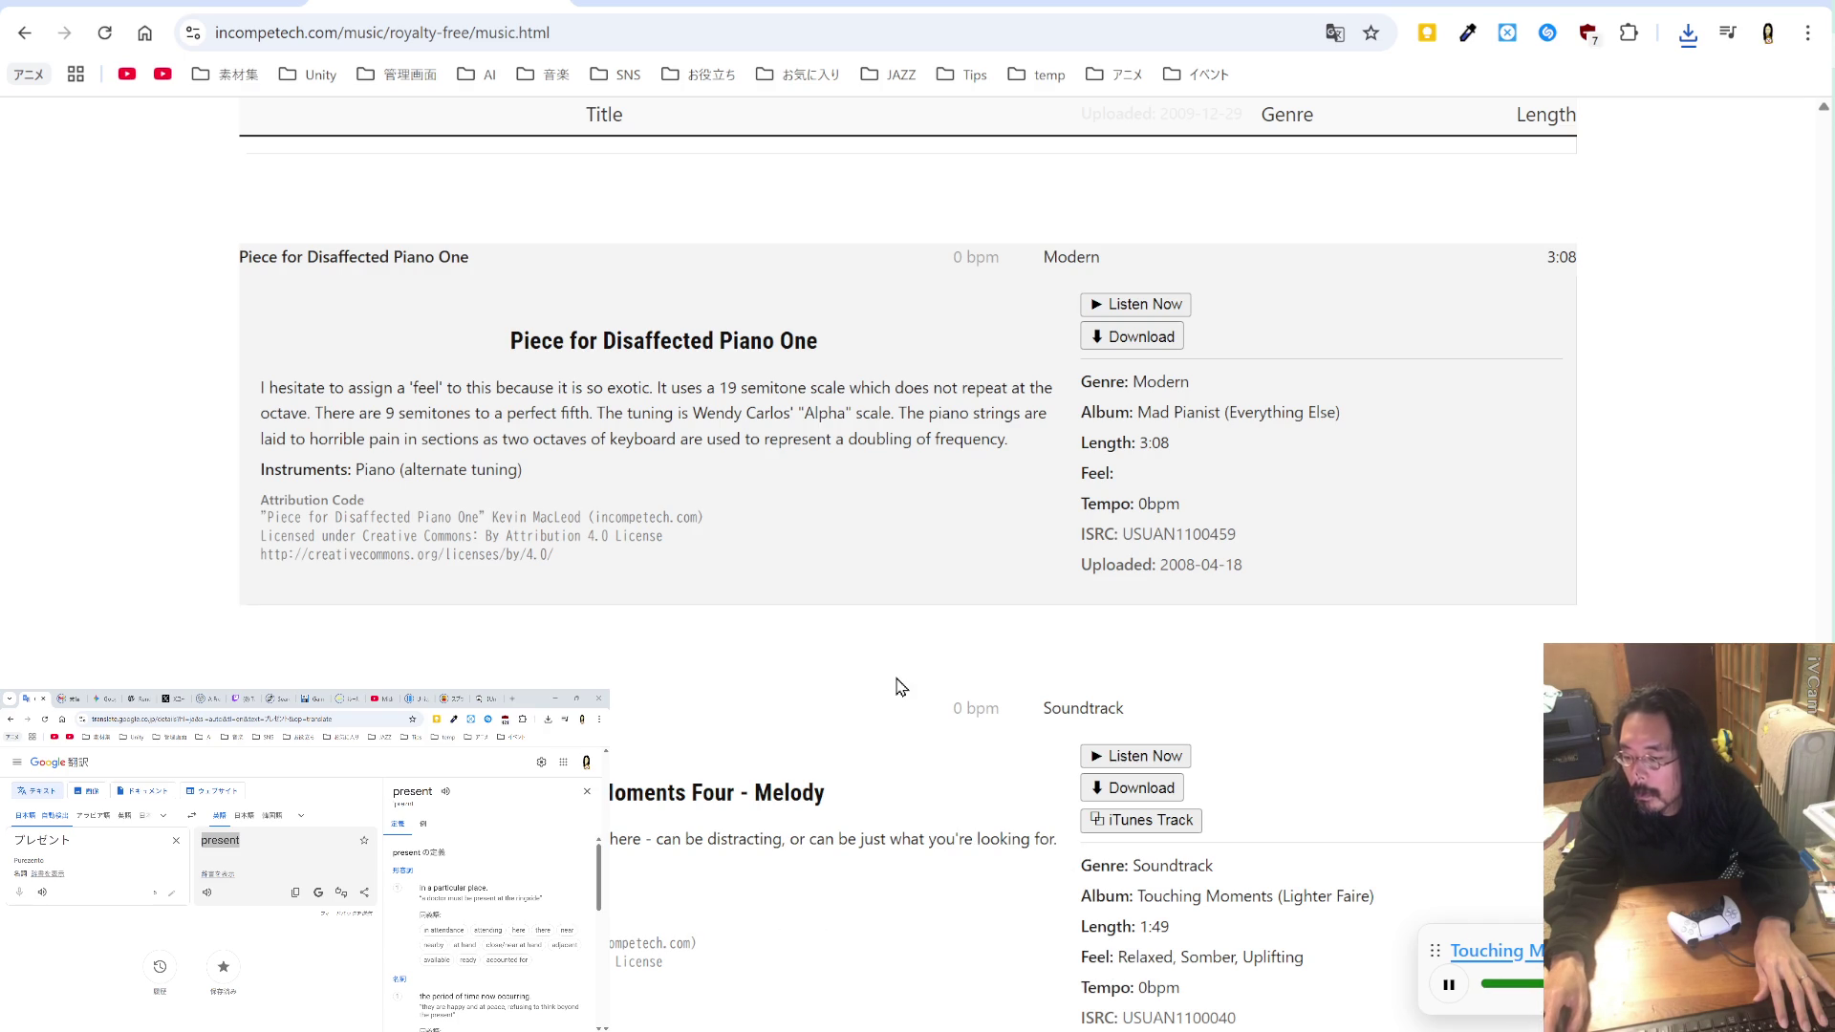
scroll(904, 693, down, 4)
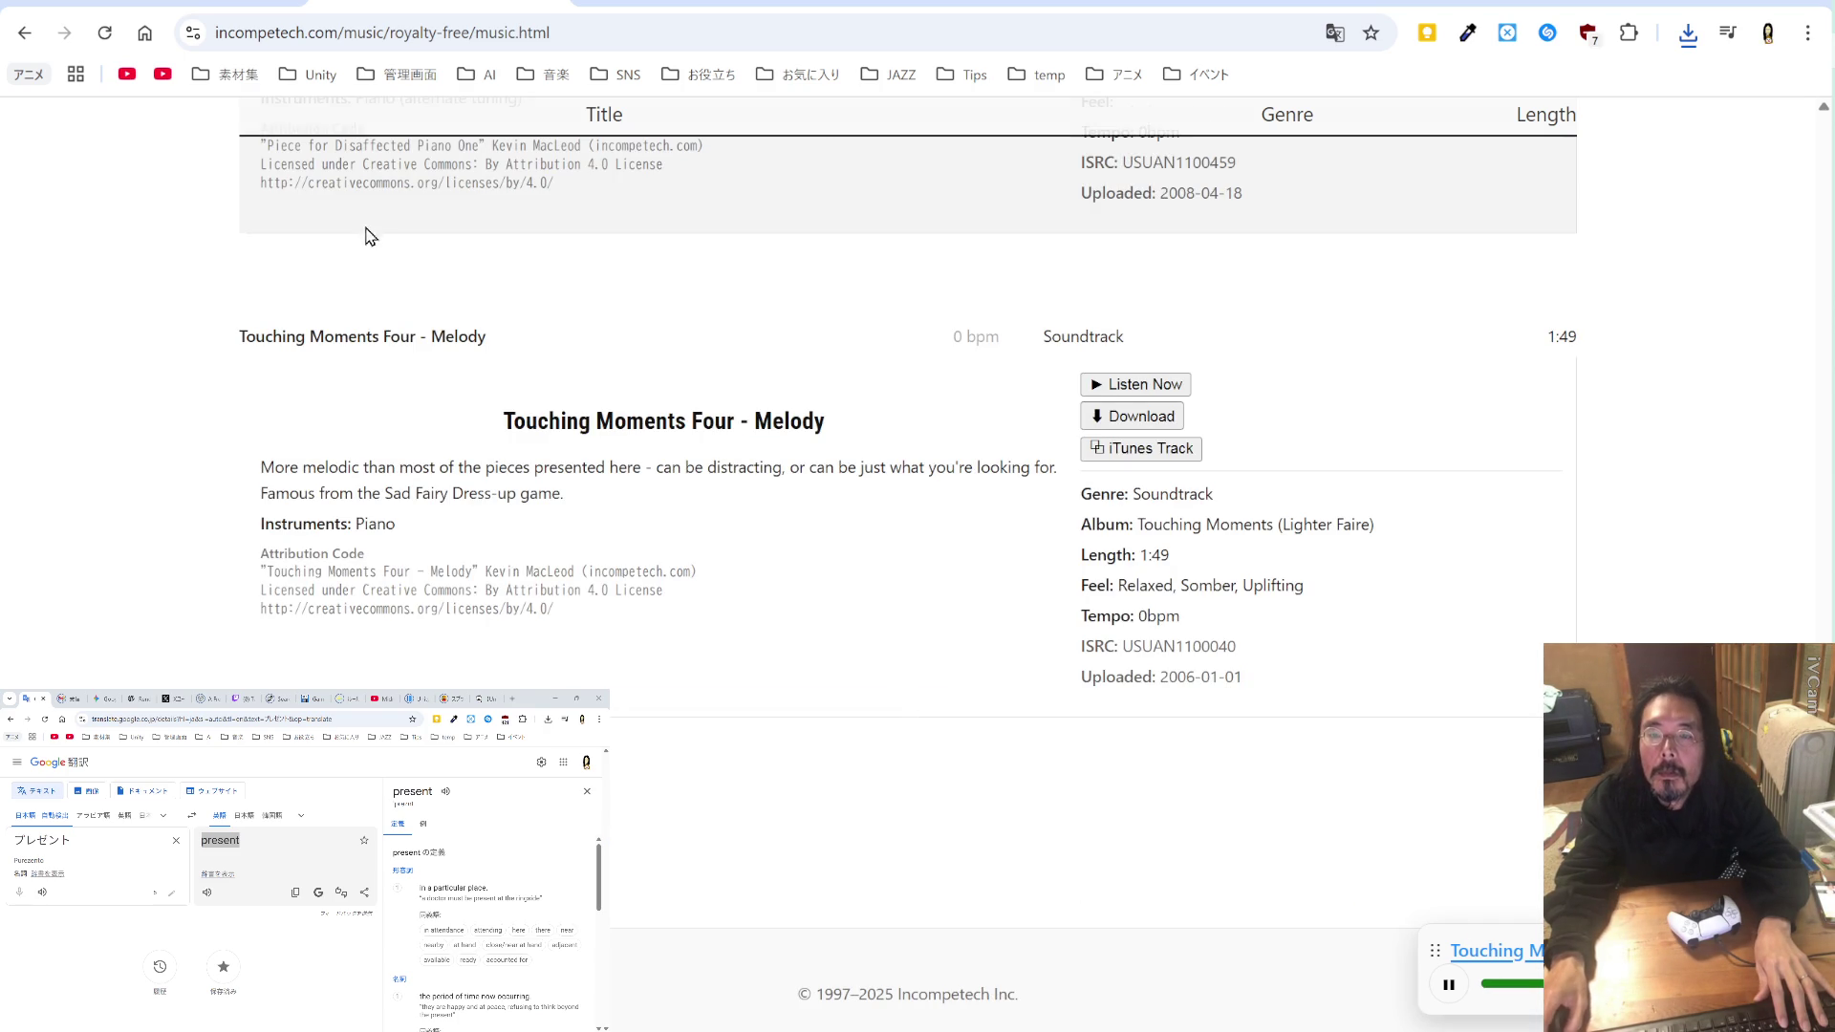
scroll(491, 331, up, 15)
scroll(491, 333, up, 5)
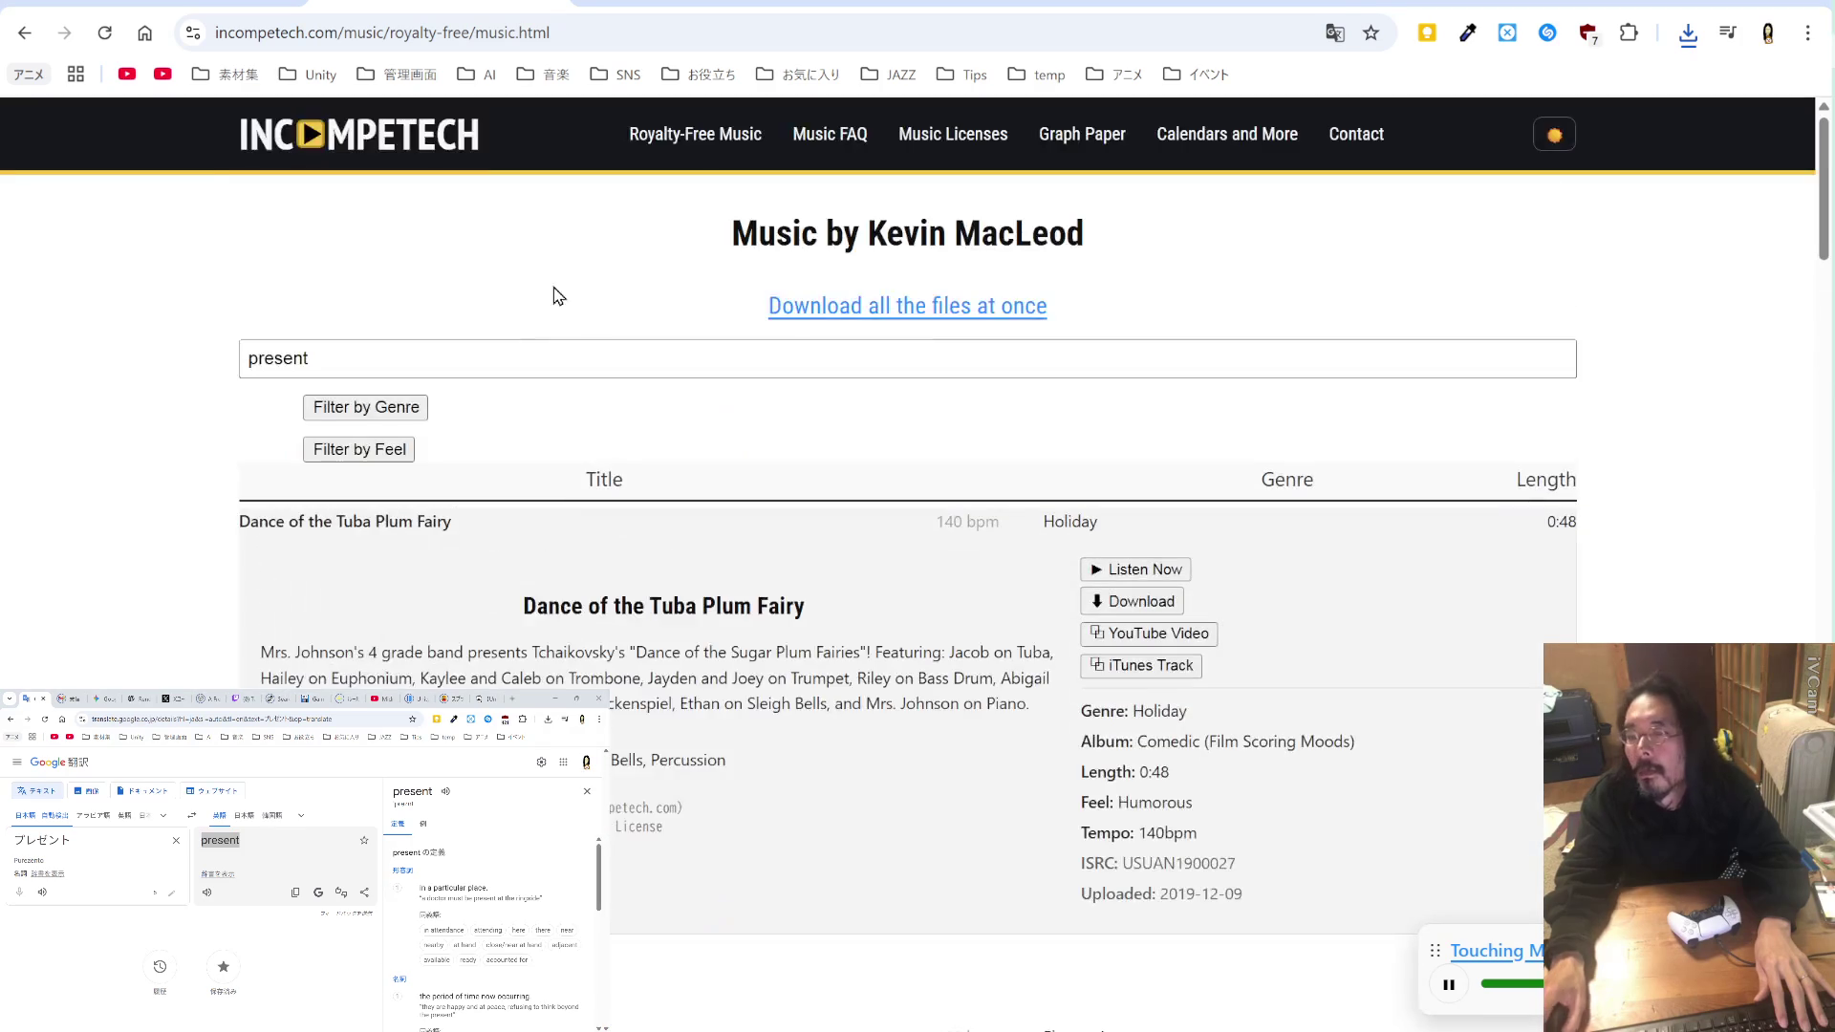
click(692, 8)
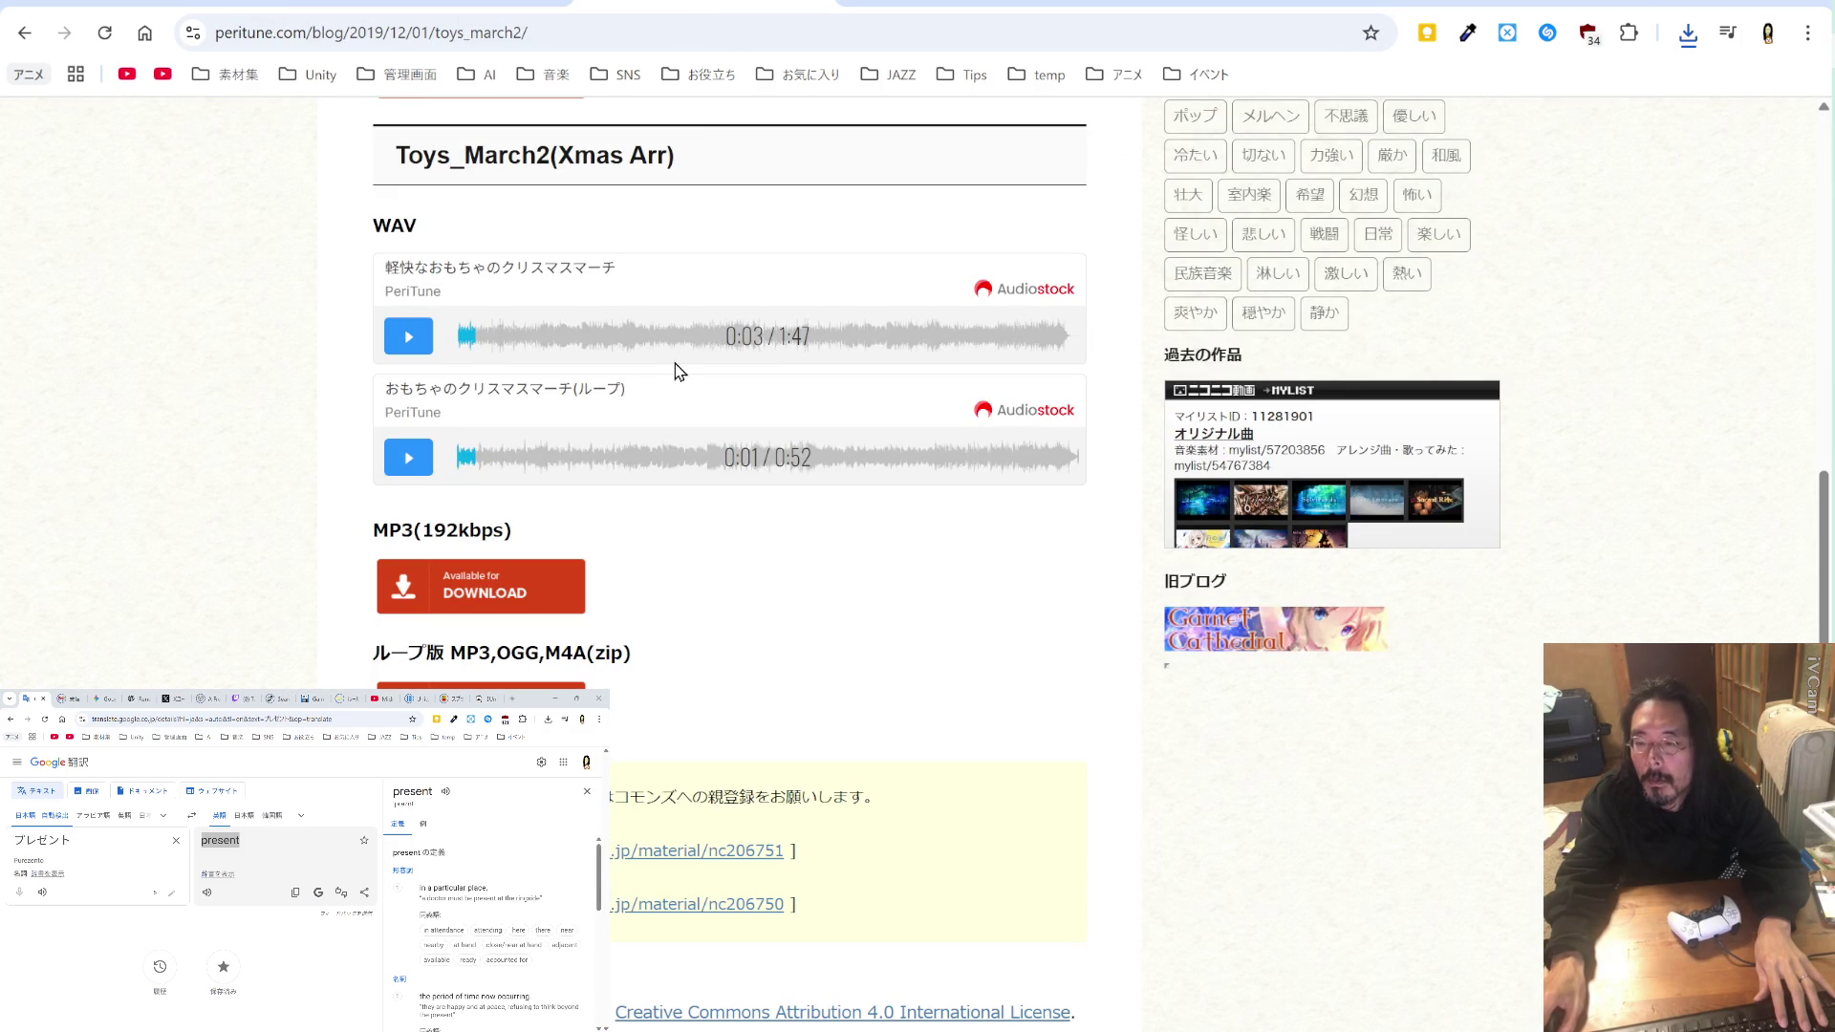
Step: Pause the Incompetech track preview before returning to PeriTune
key(ctrl+Tab)
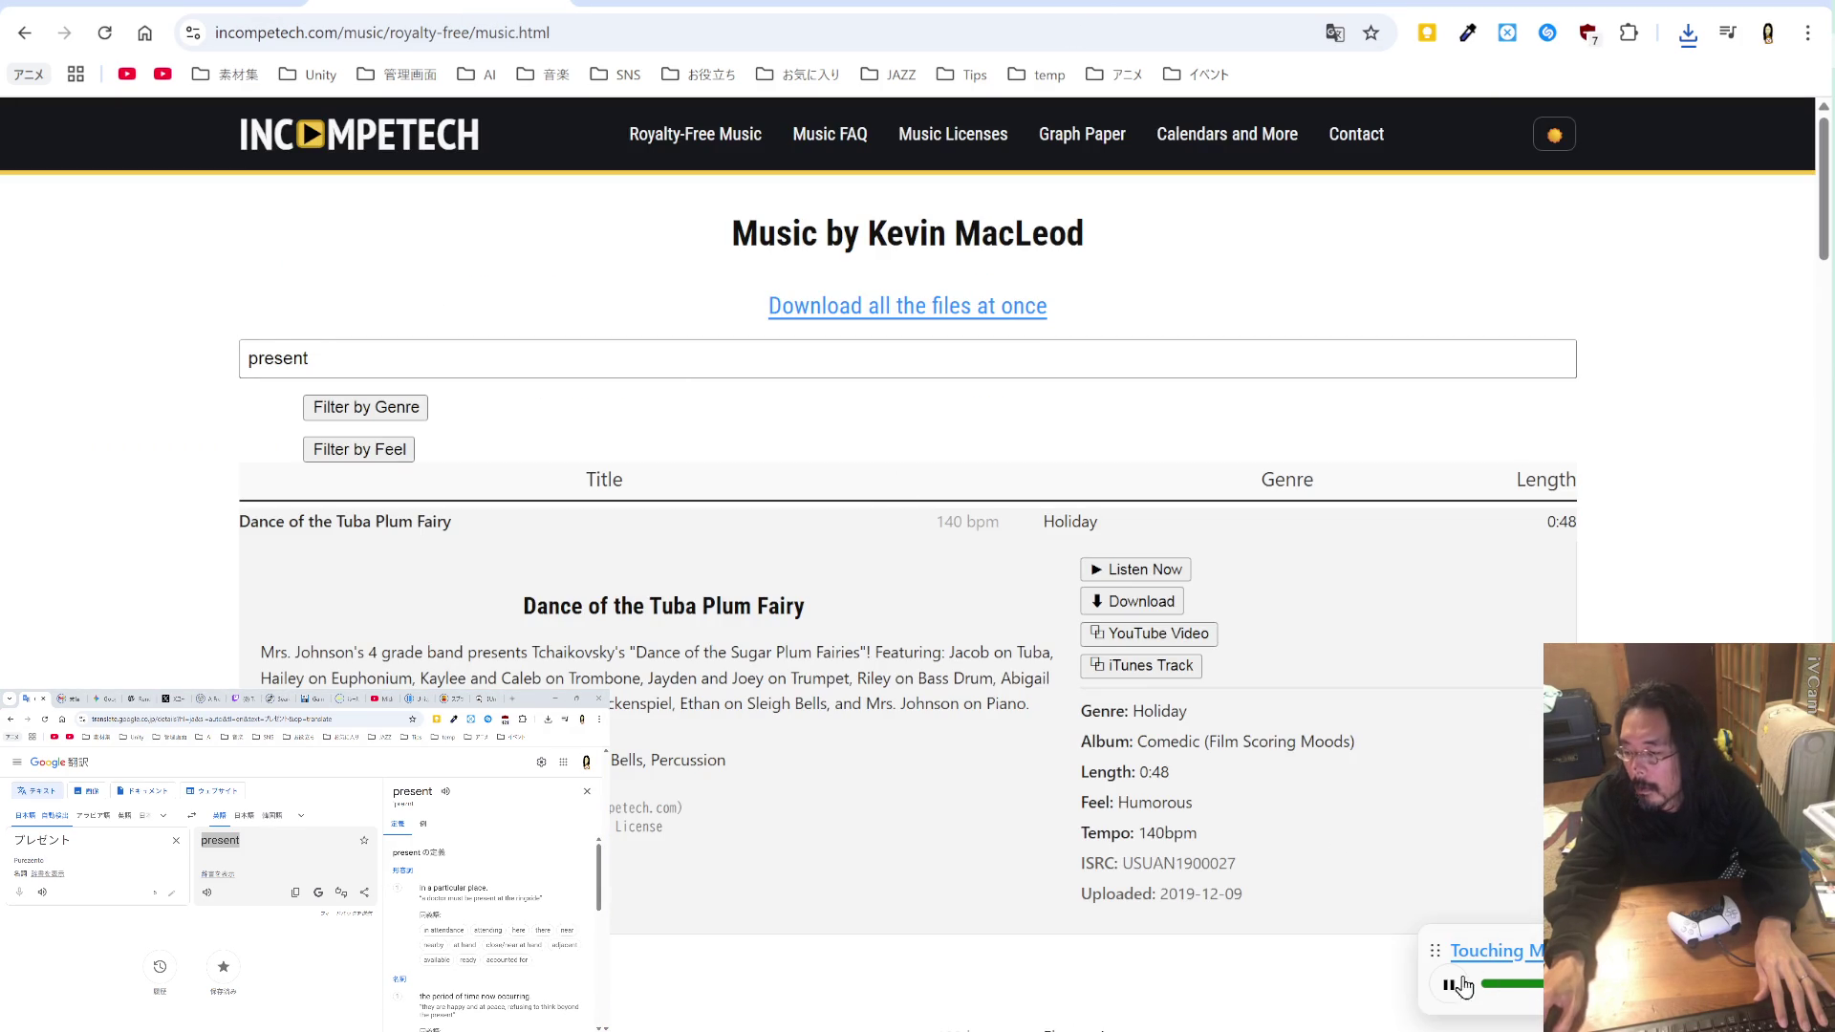
click(1448, 985)
click(726, 2)
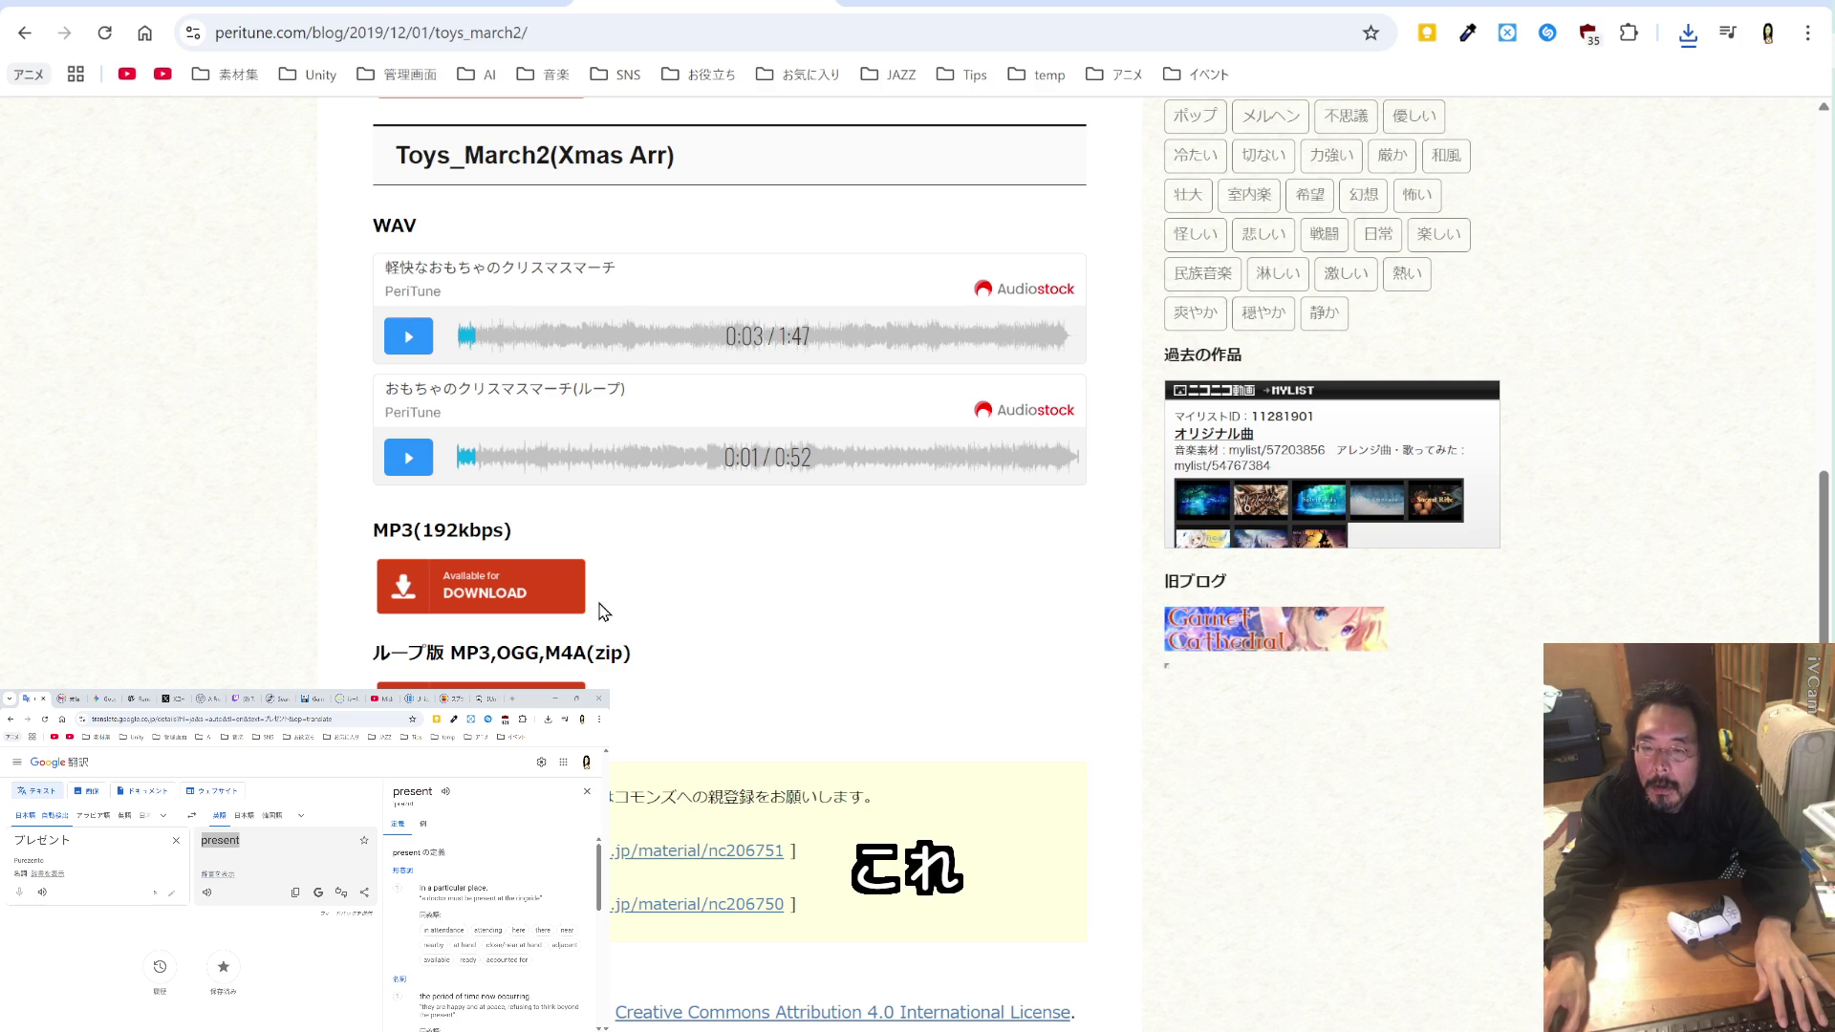
Step: Save PeritoneMaterial_Toys_March2_Xmas.mp3 into mouhitotu and close the player tab
click(549, 592)
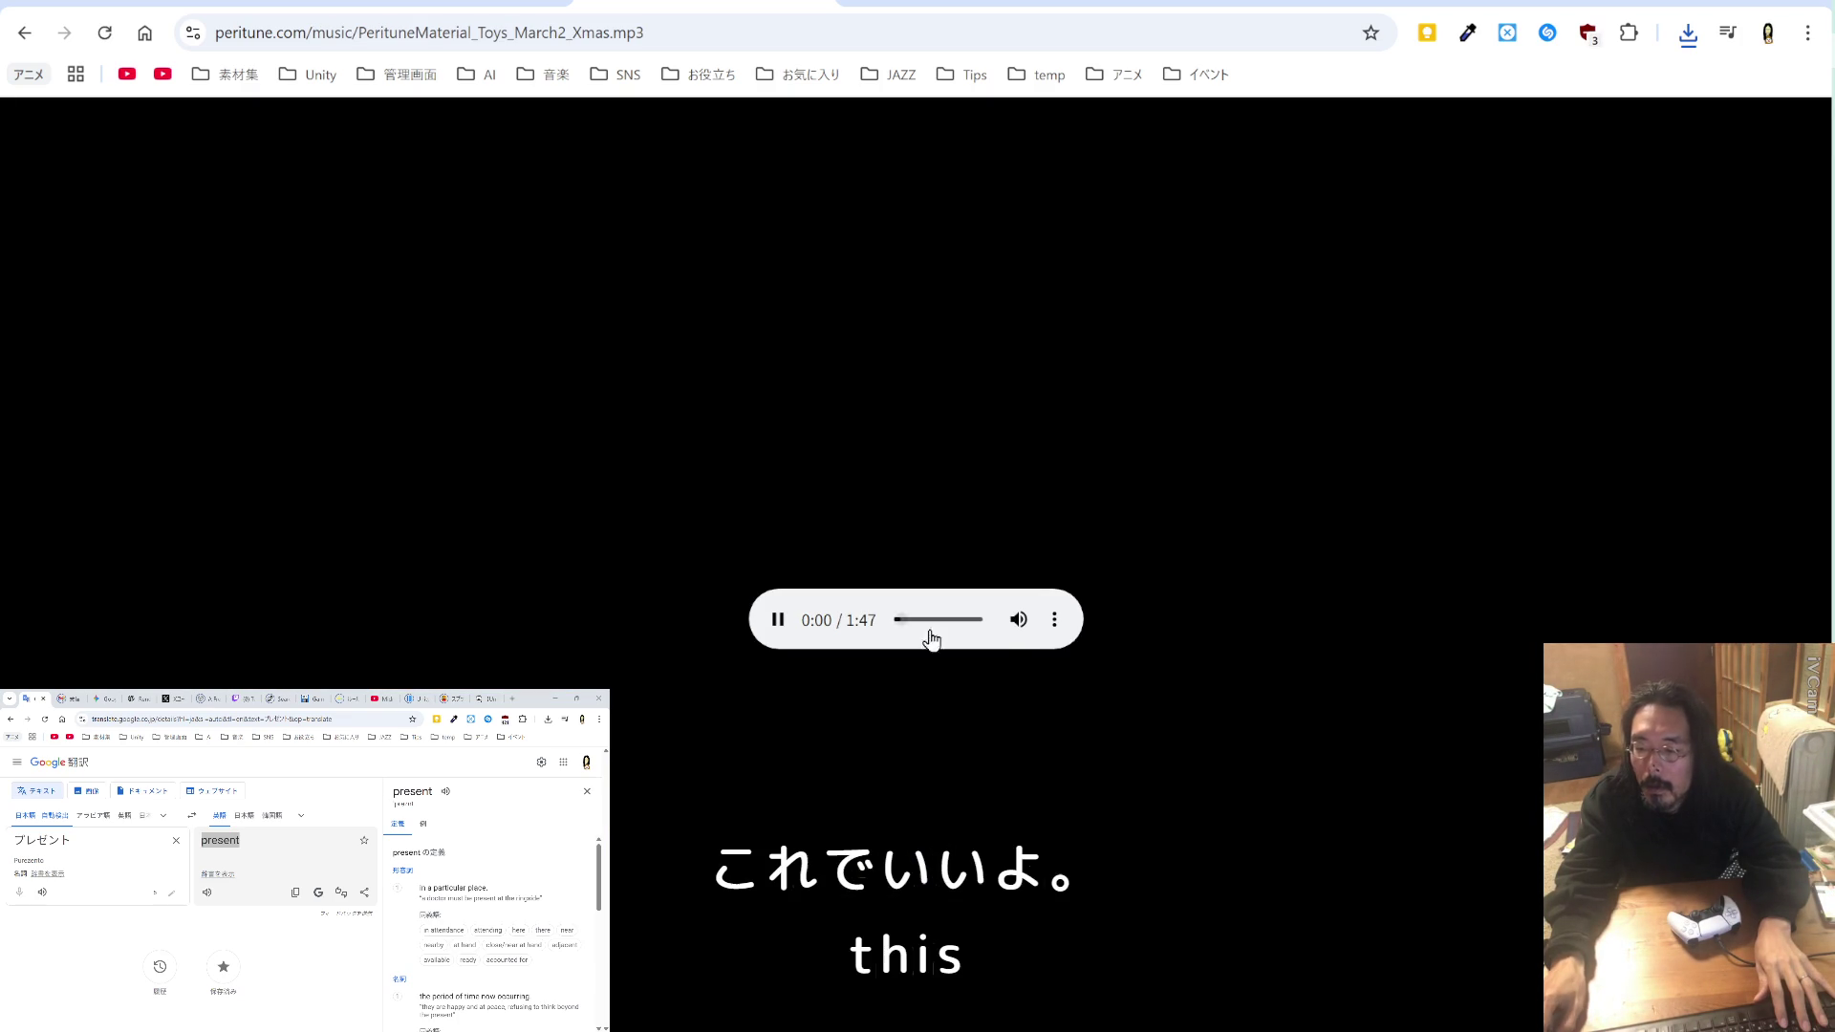
click(1054, 621)
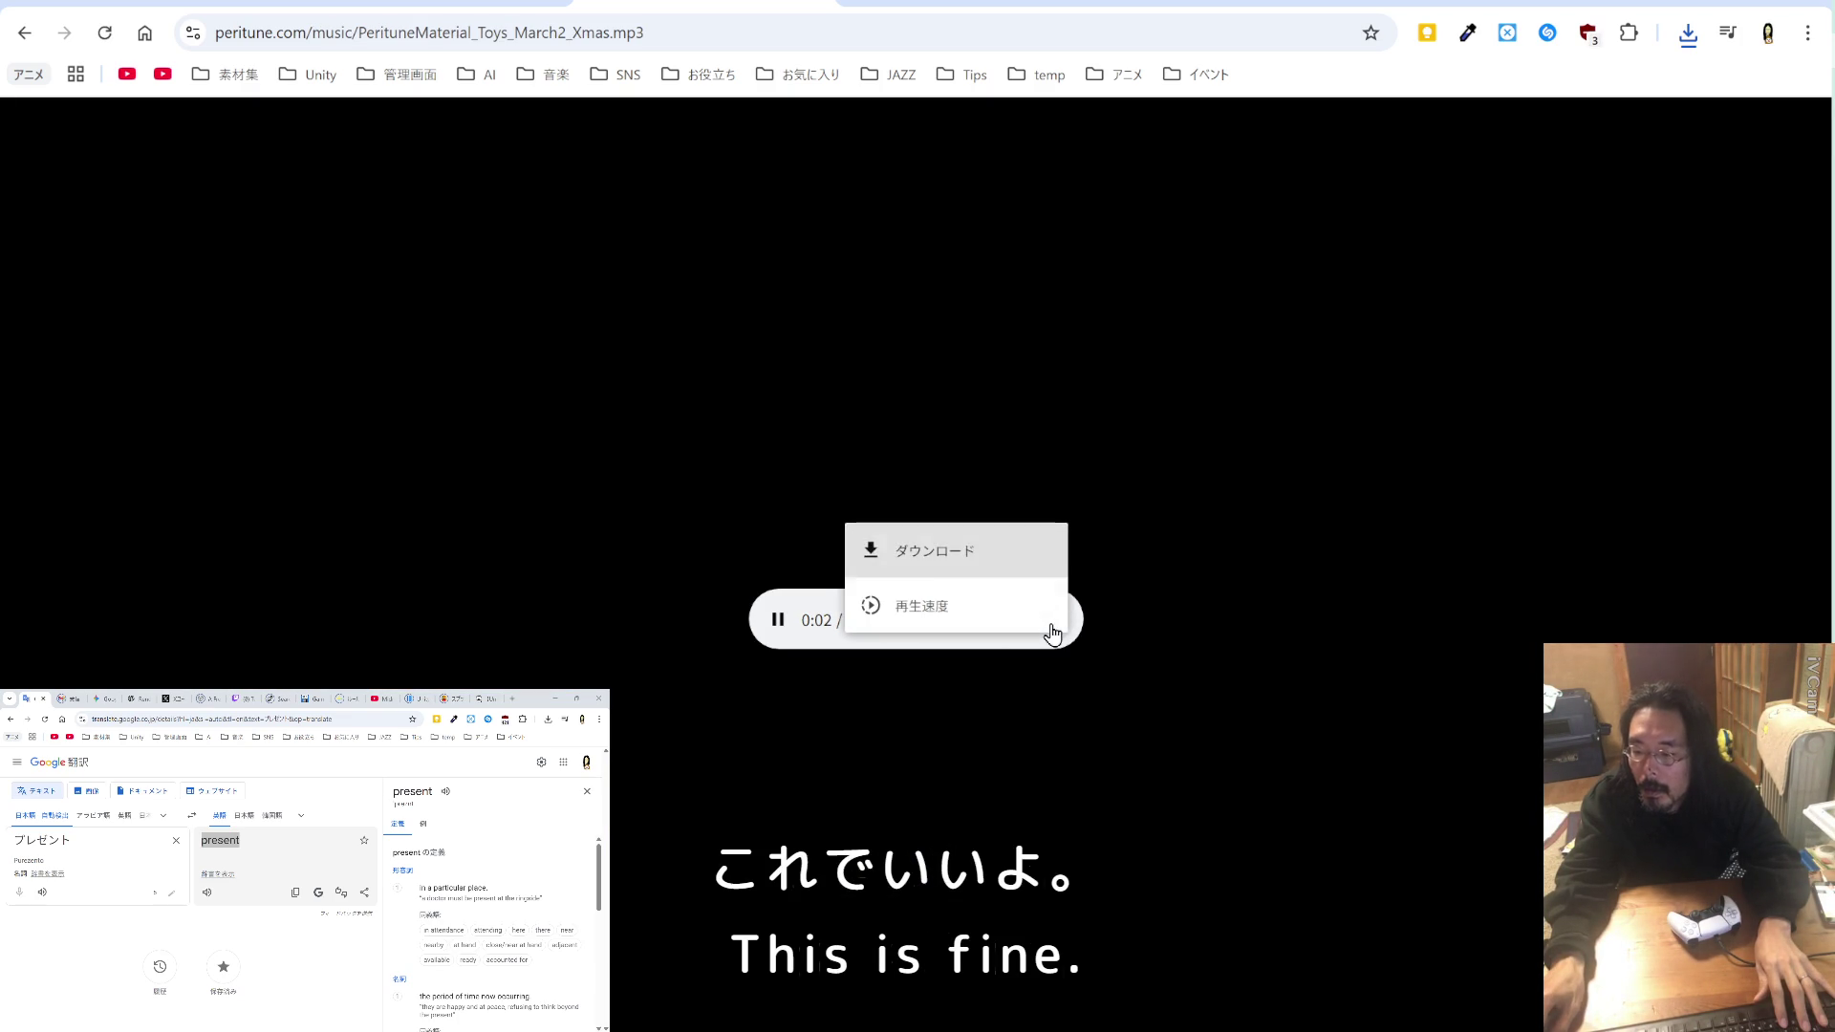
click(991, 570)
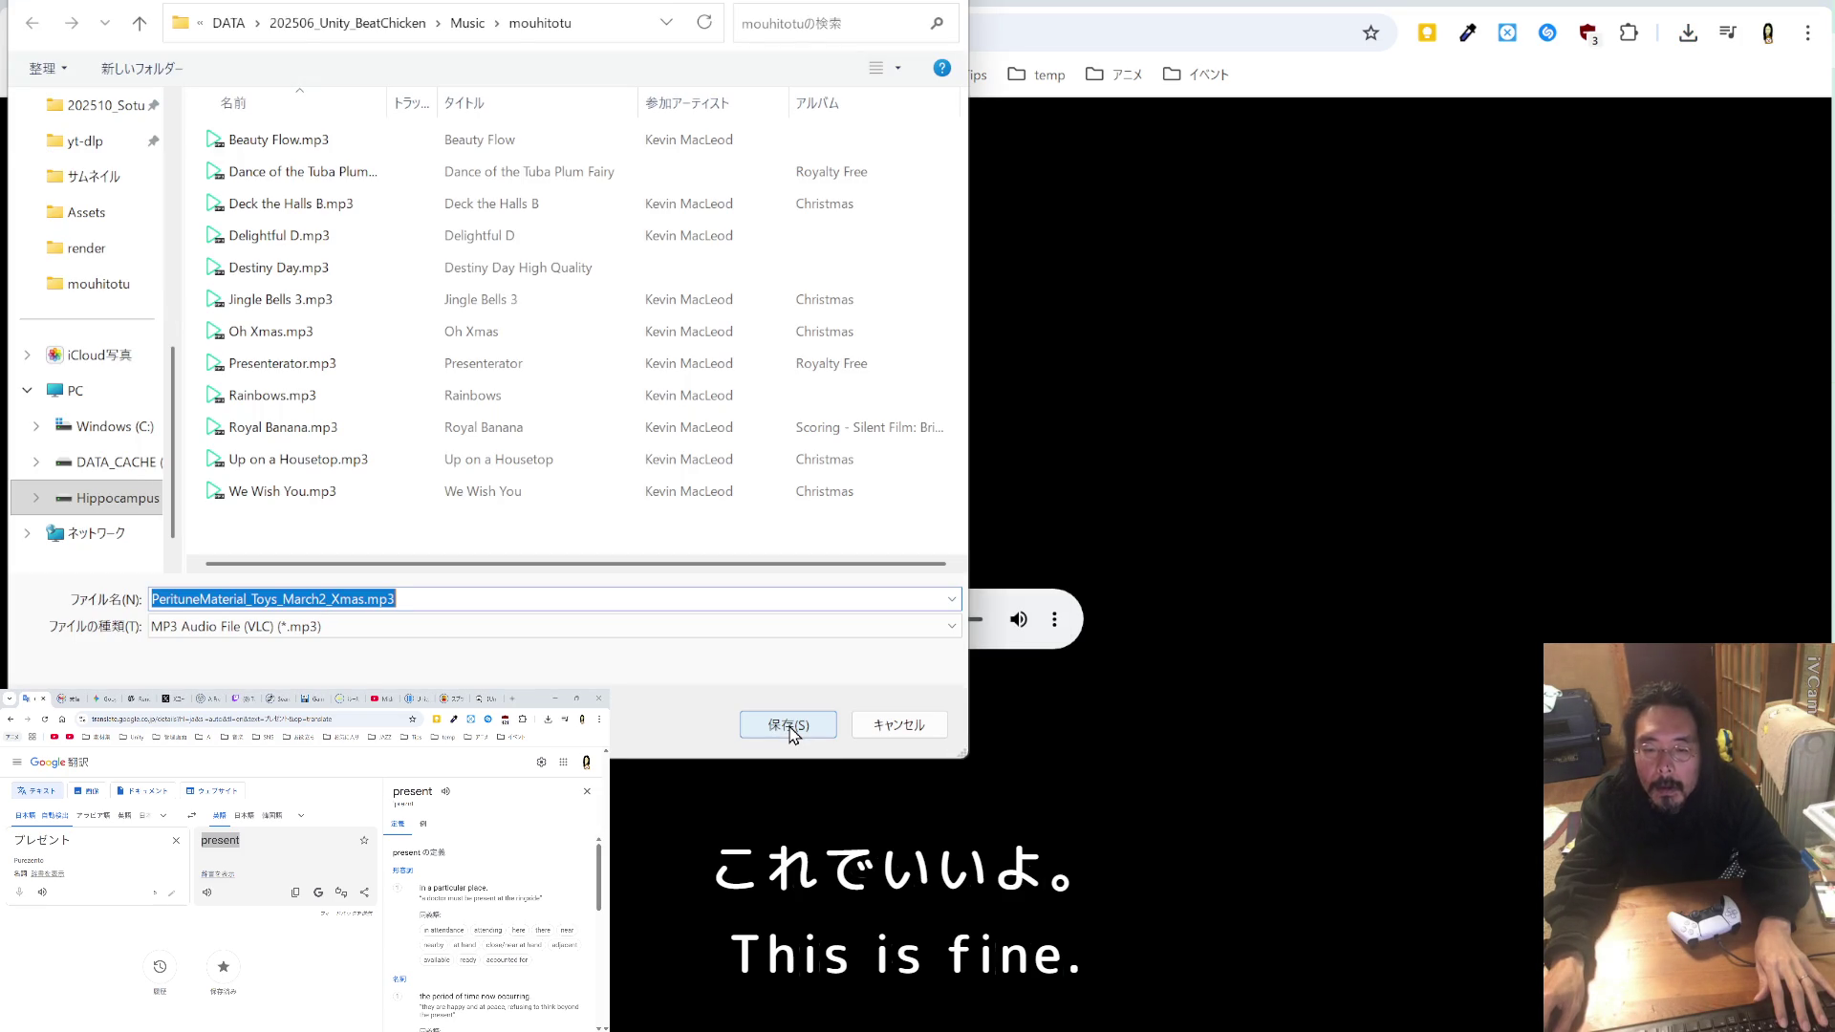
click(789, 725)
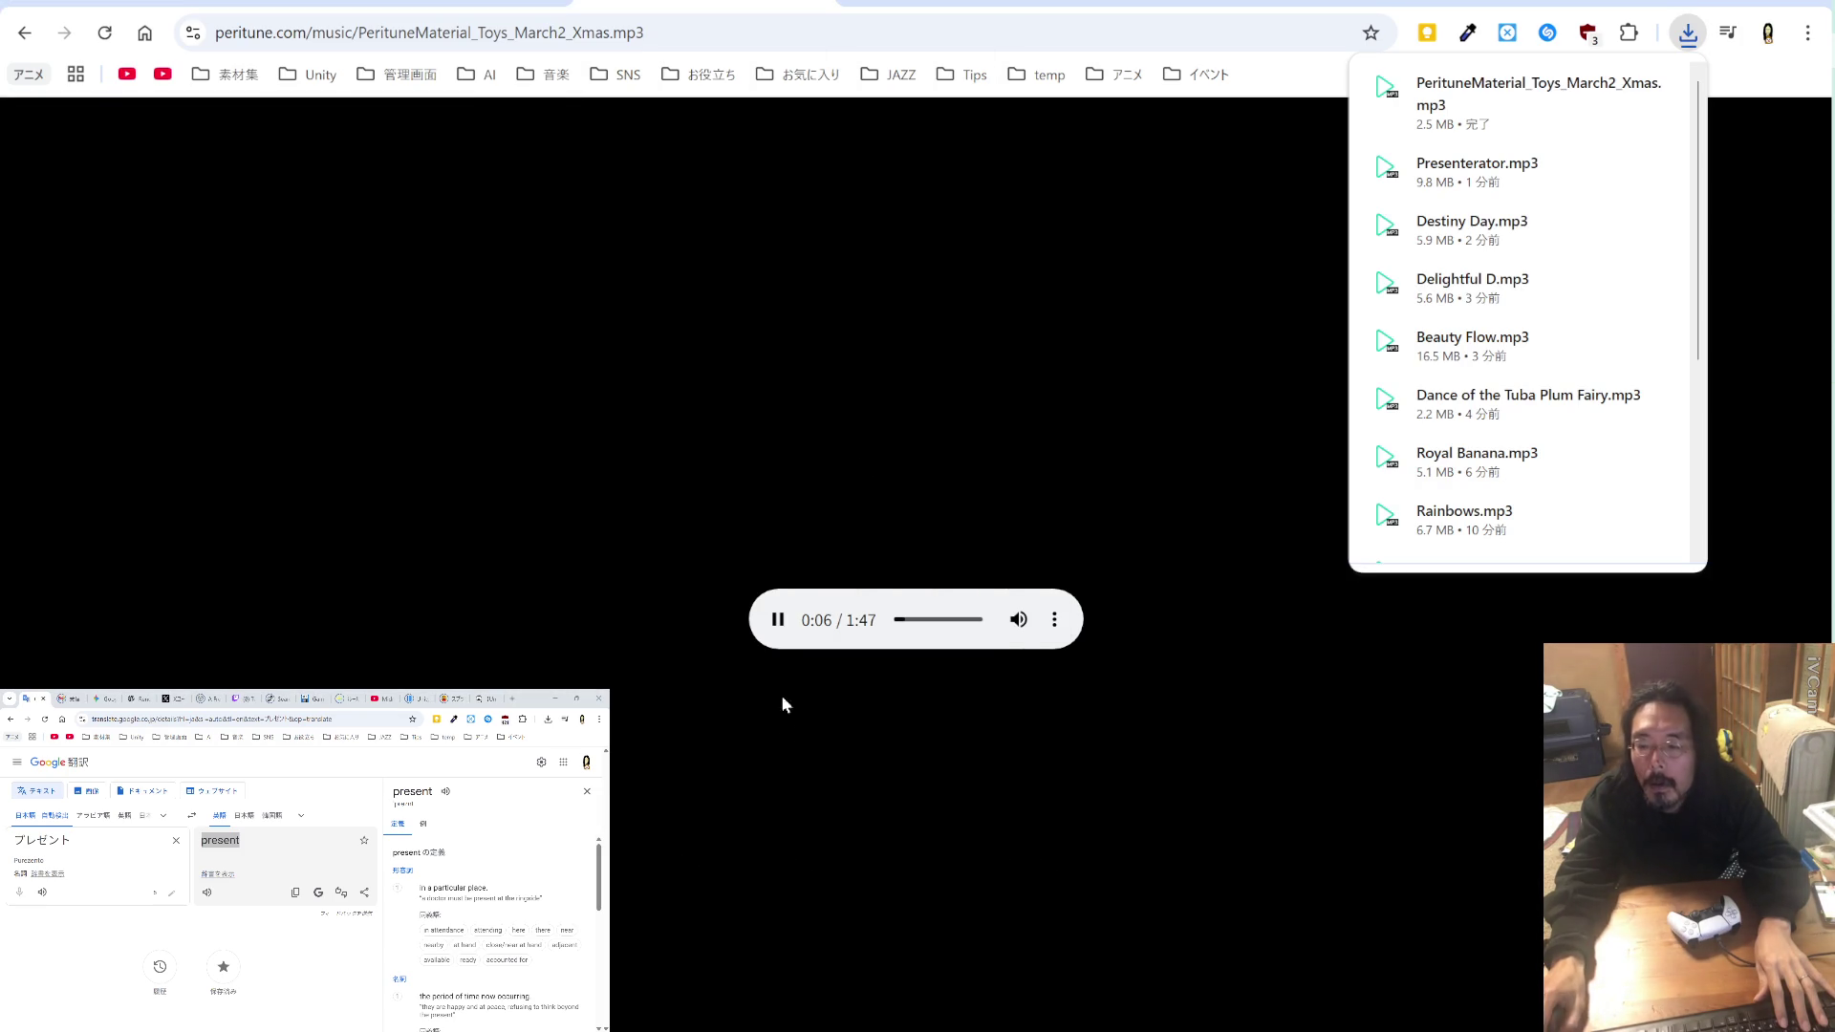
key(ctrl+w)
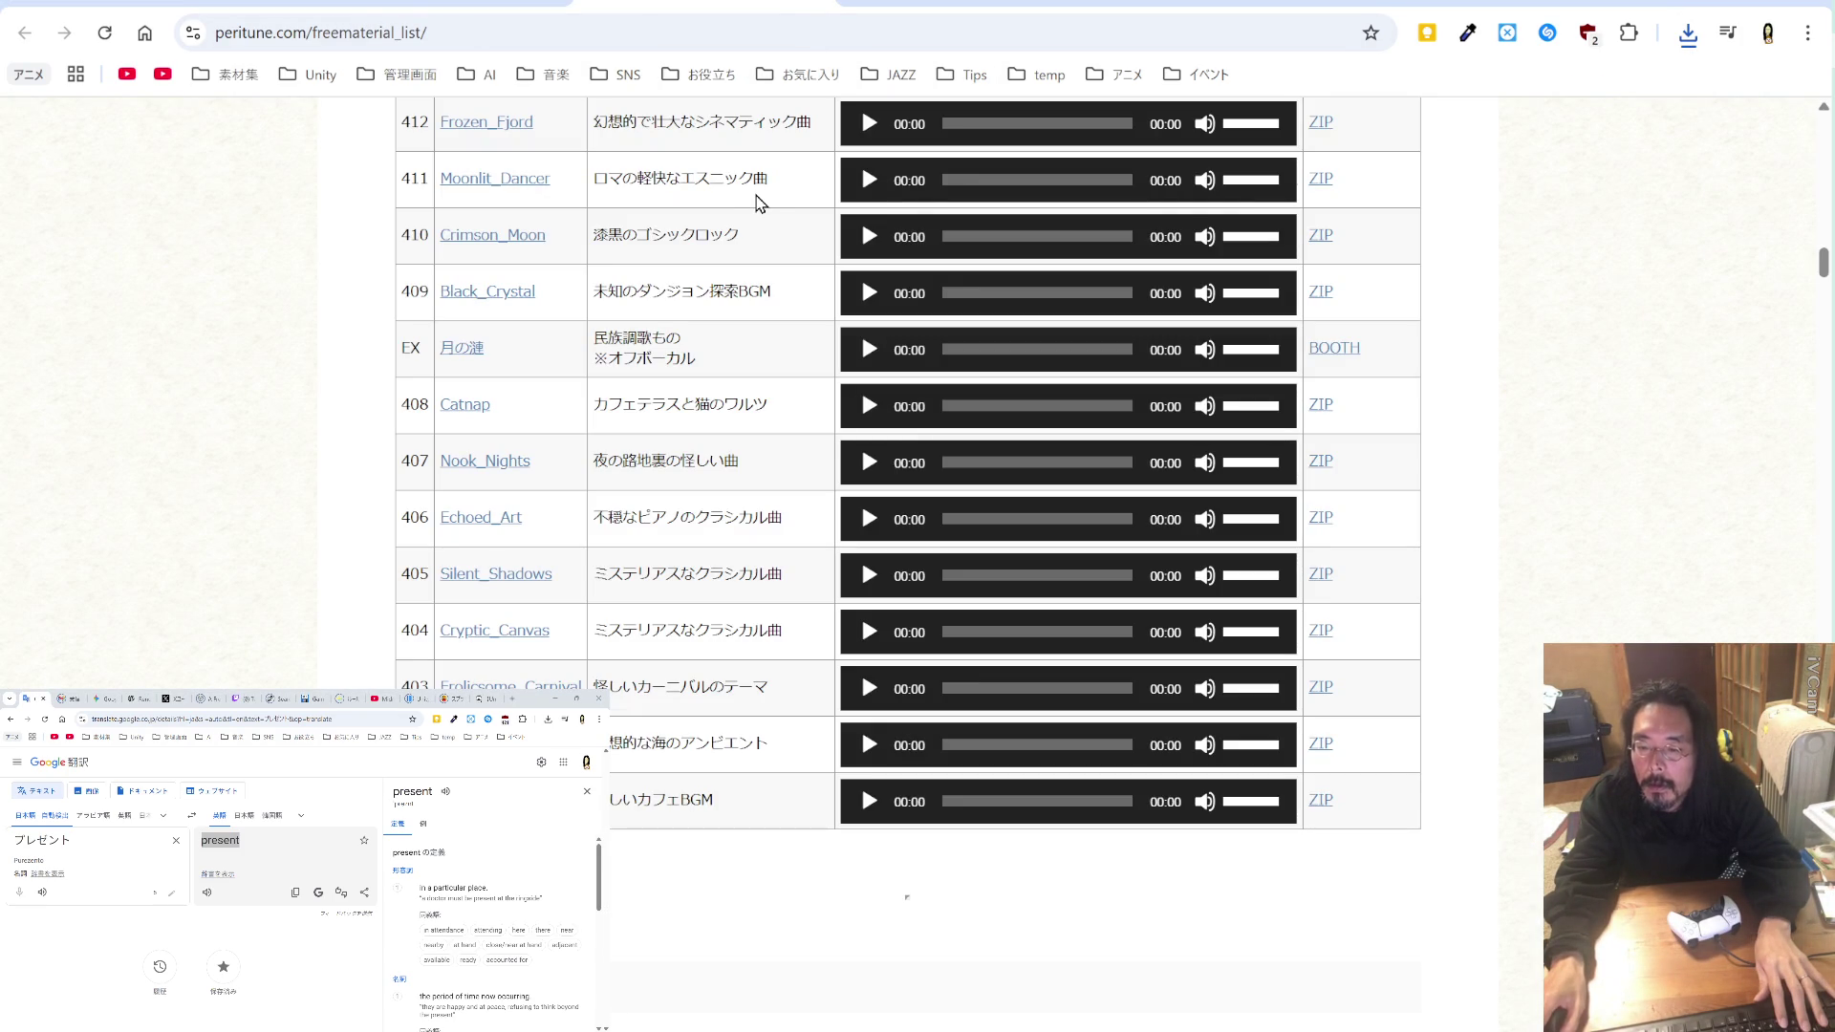
click(382, 6)
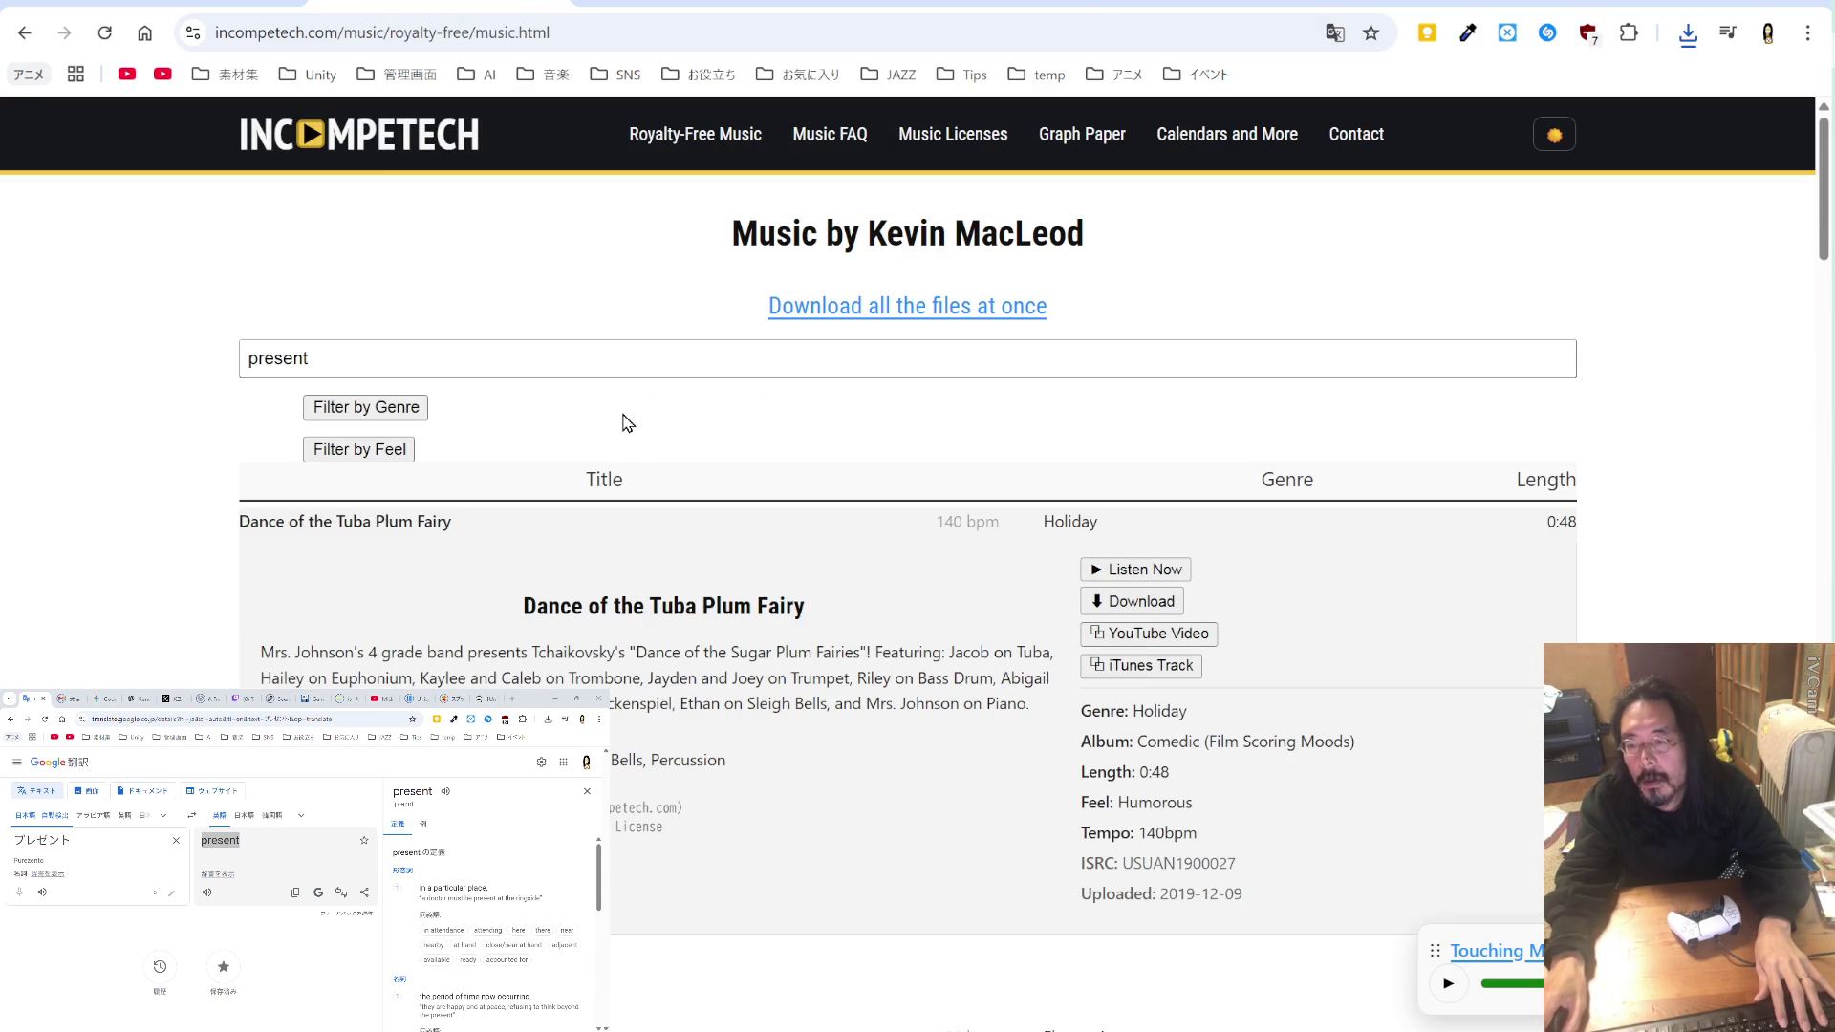
Step: Reload the full track list, filter it to Jazz, and preview Vibing Over Venus
scroll(626, 422, down, 10)
key(F5)
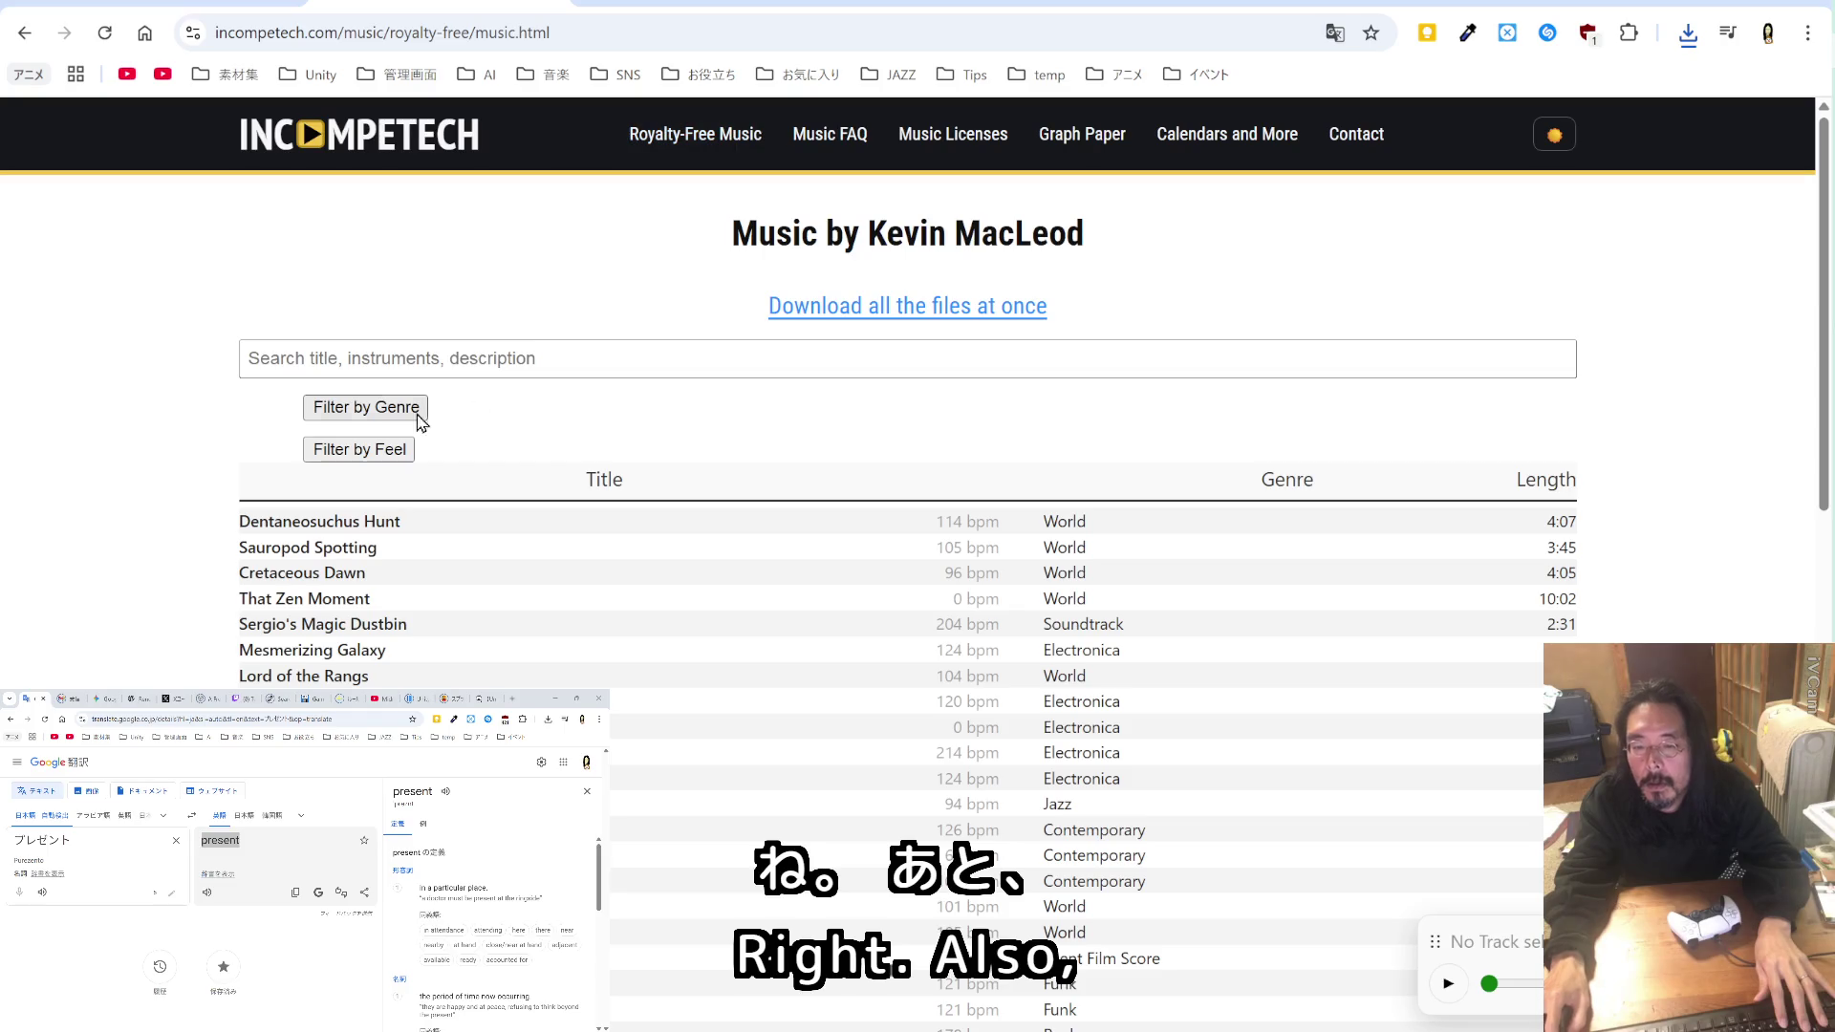
click(409, 417)
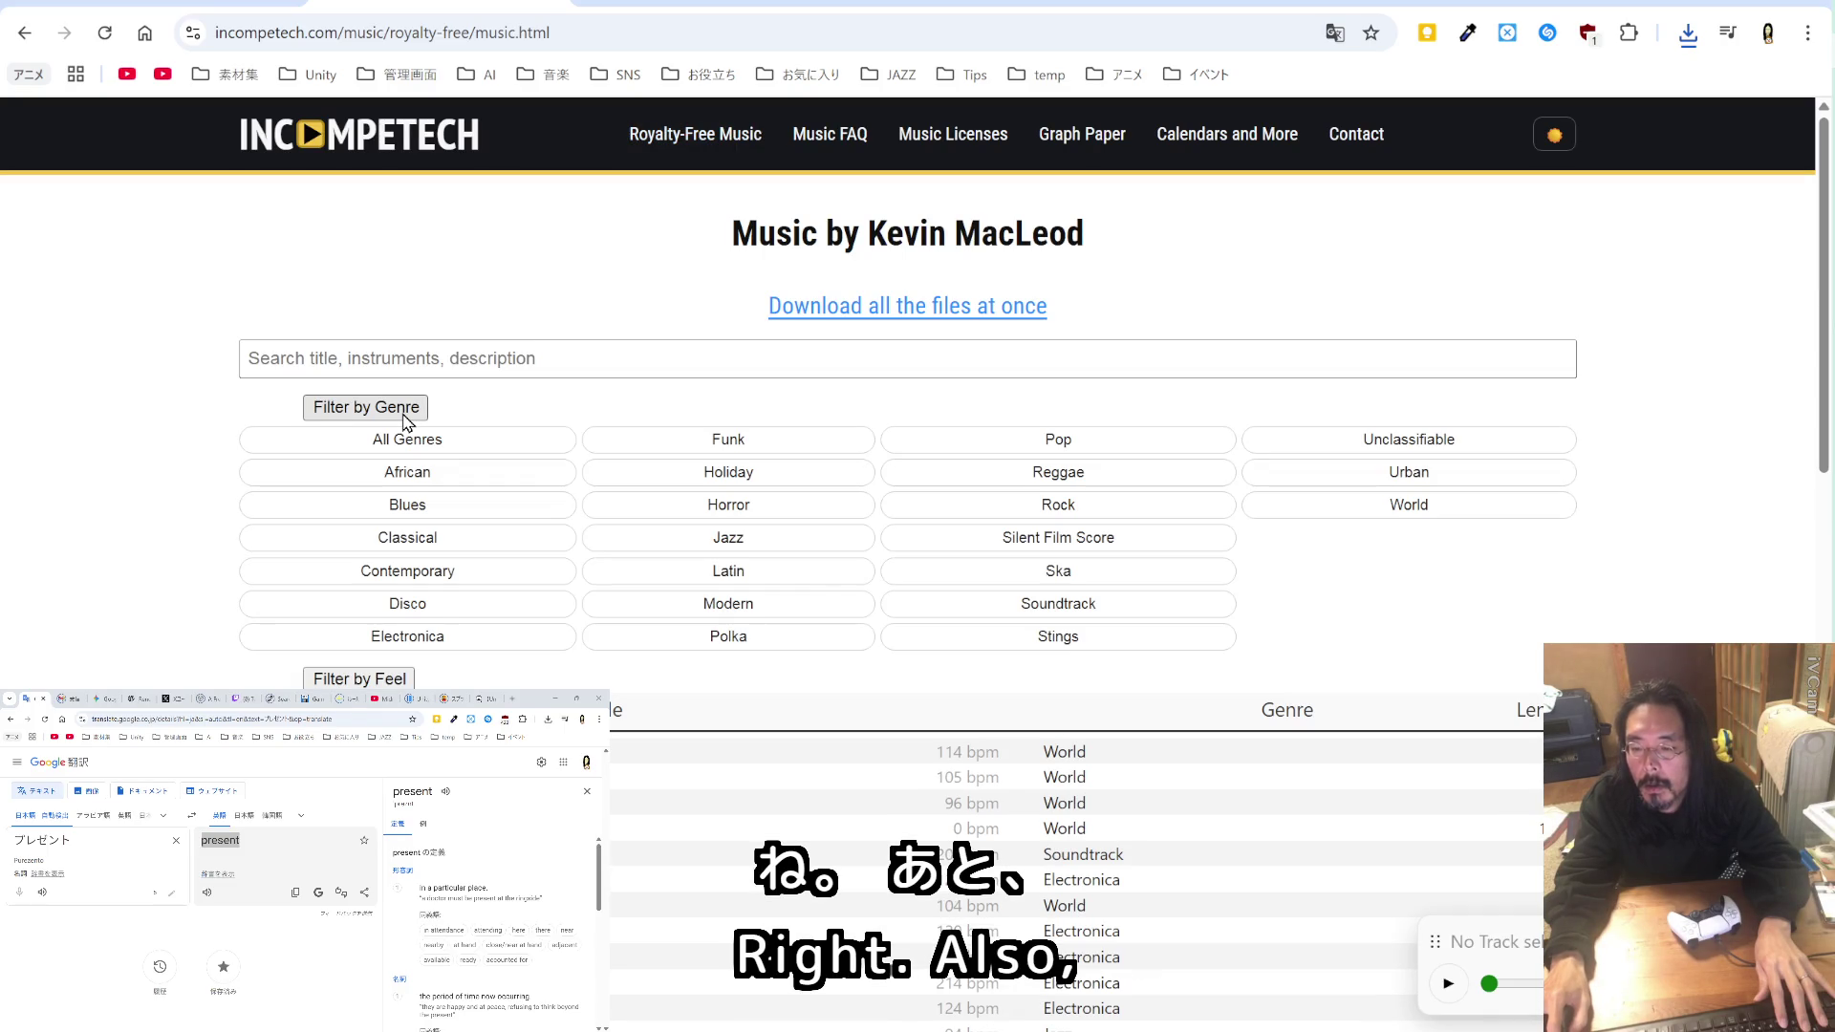
click(745, 549)
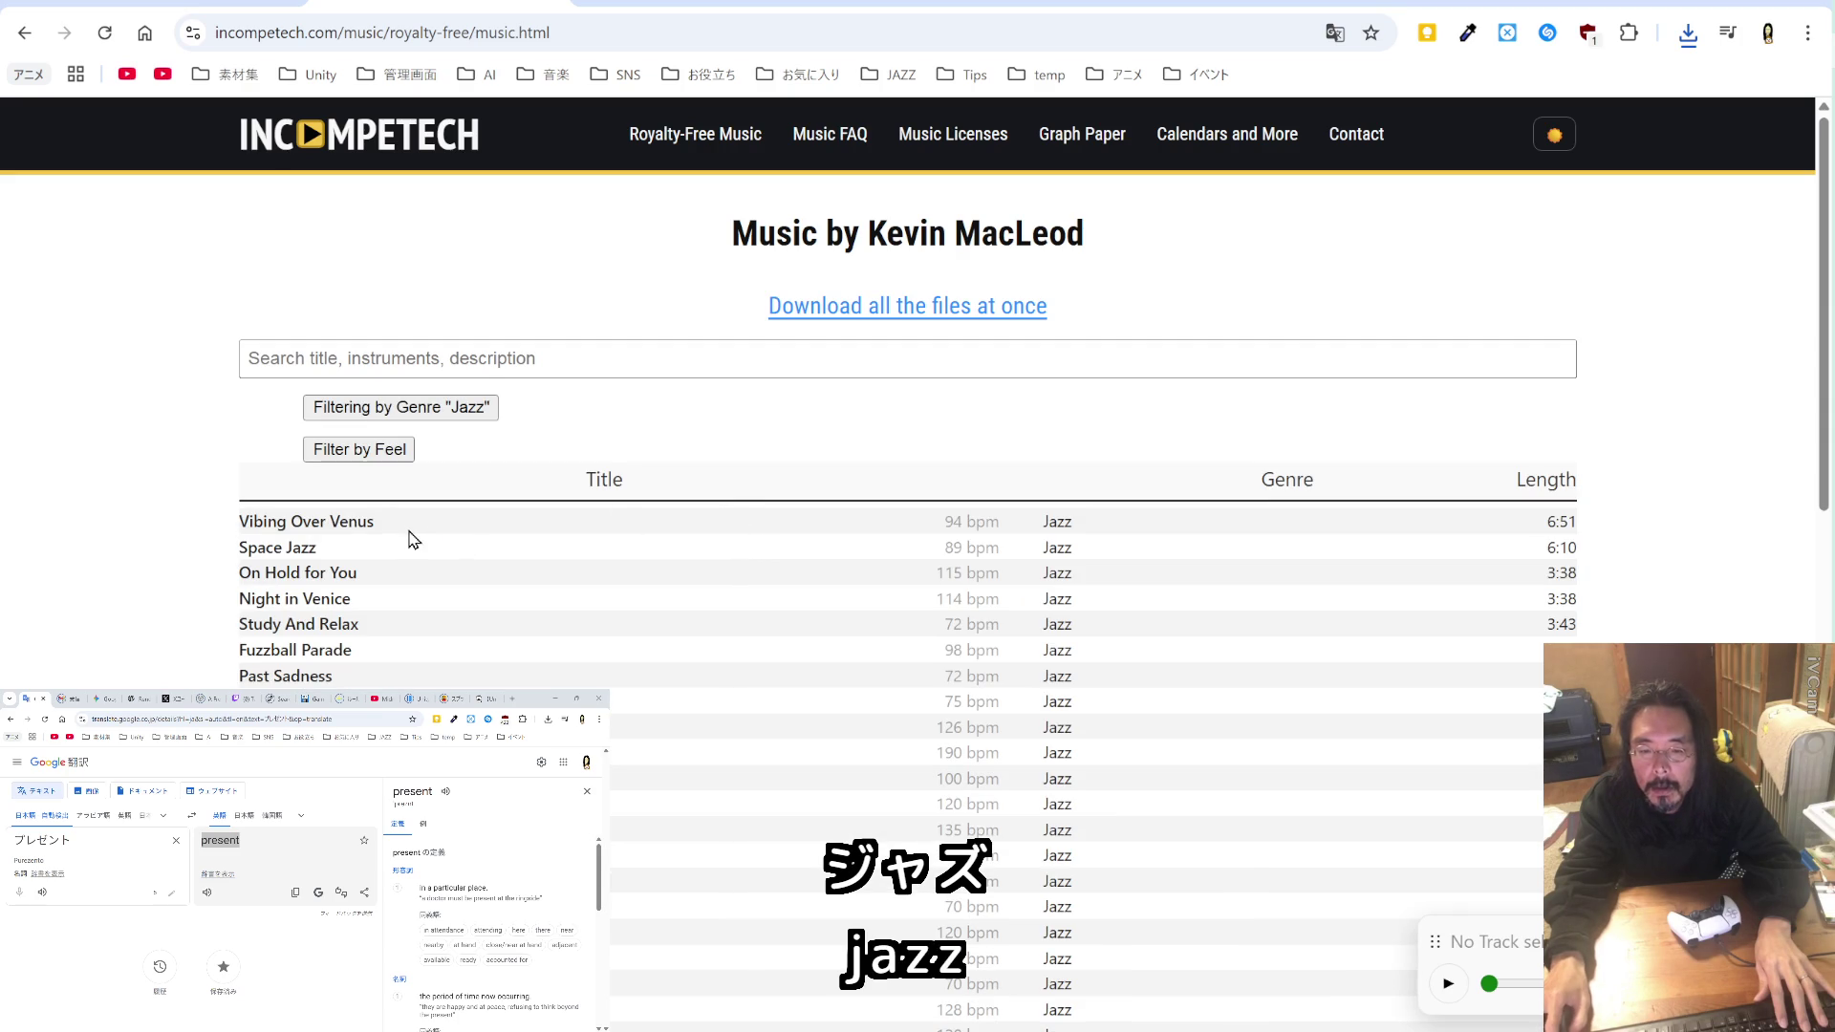
click(353, 522)
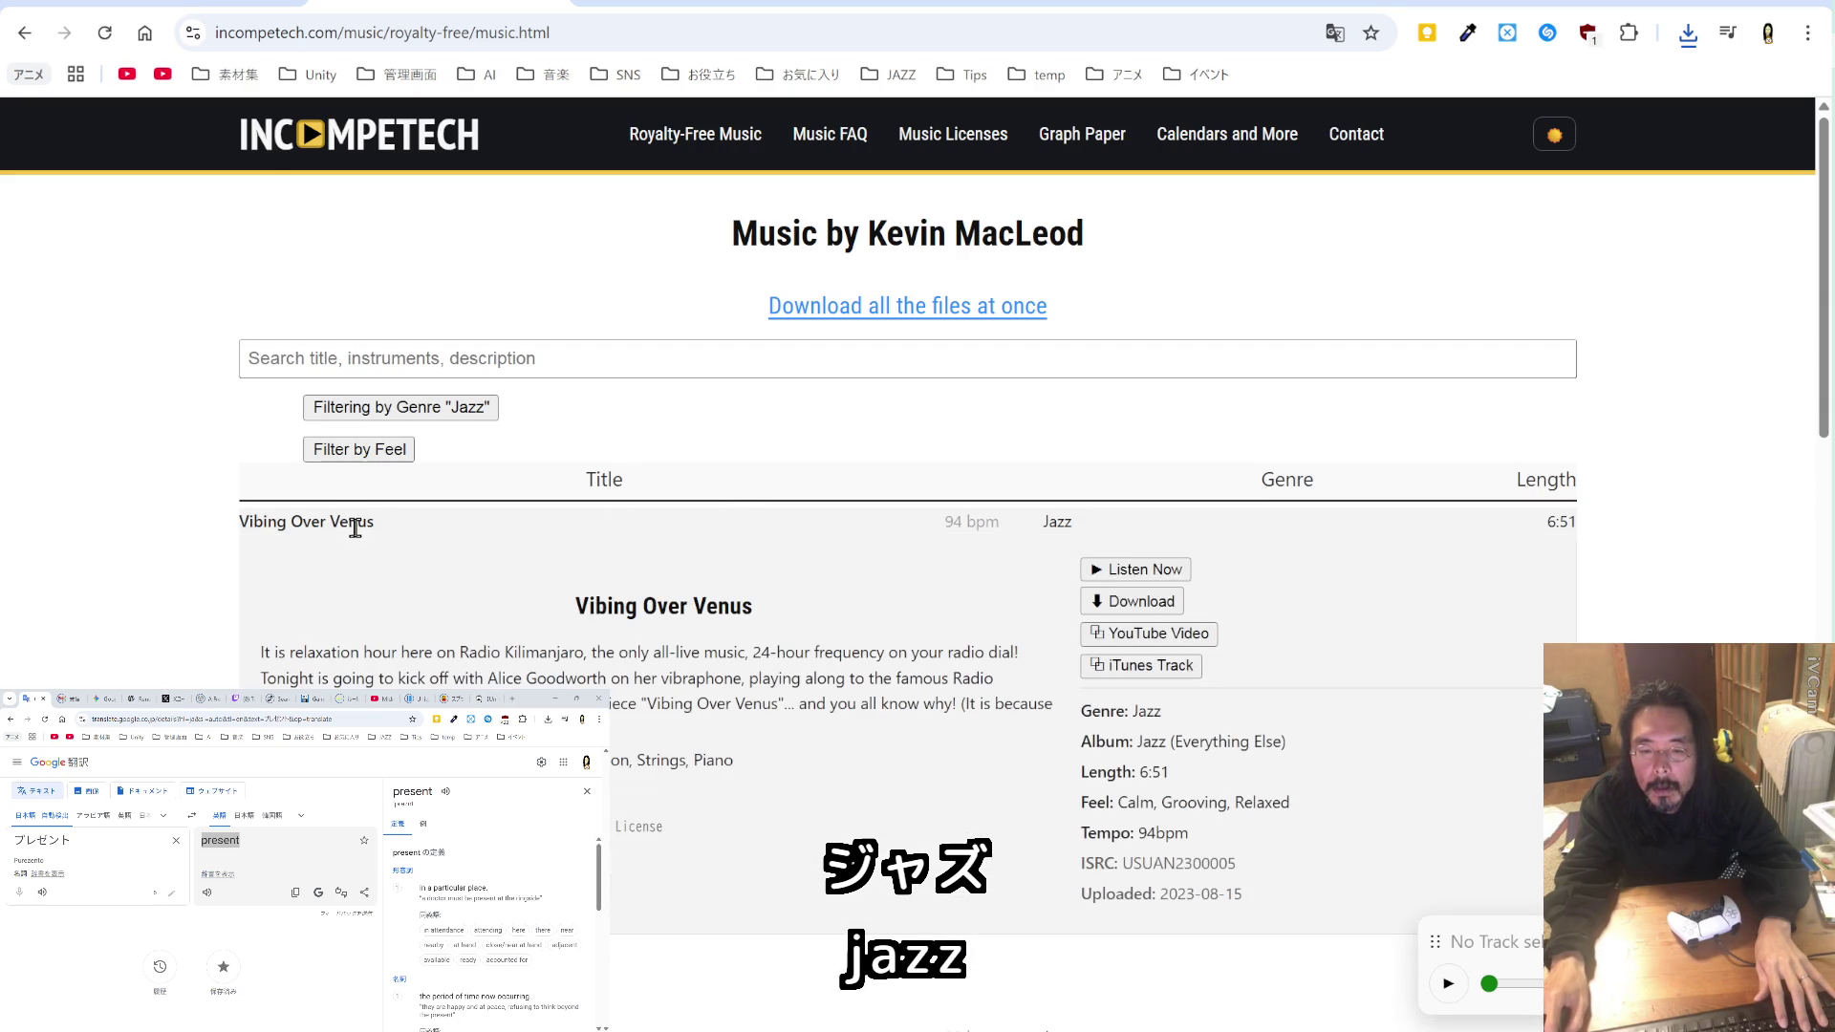
Step: Preview Rollin at 5 - electronic and Mining by Moonlight
scroll(734, 547, down, 6)
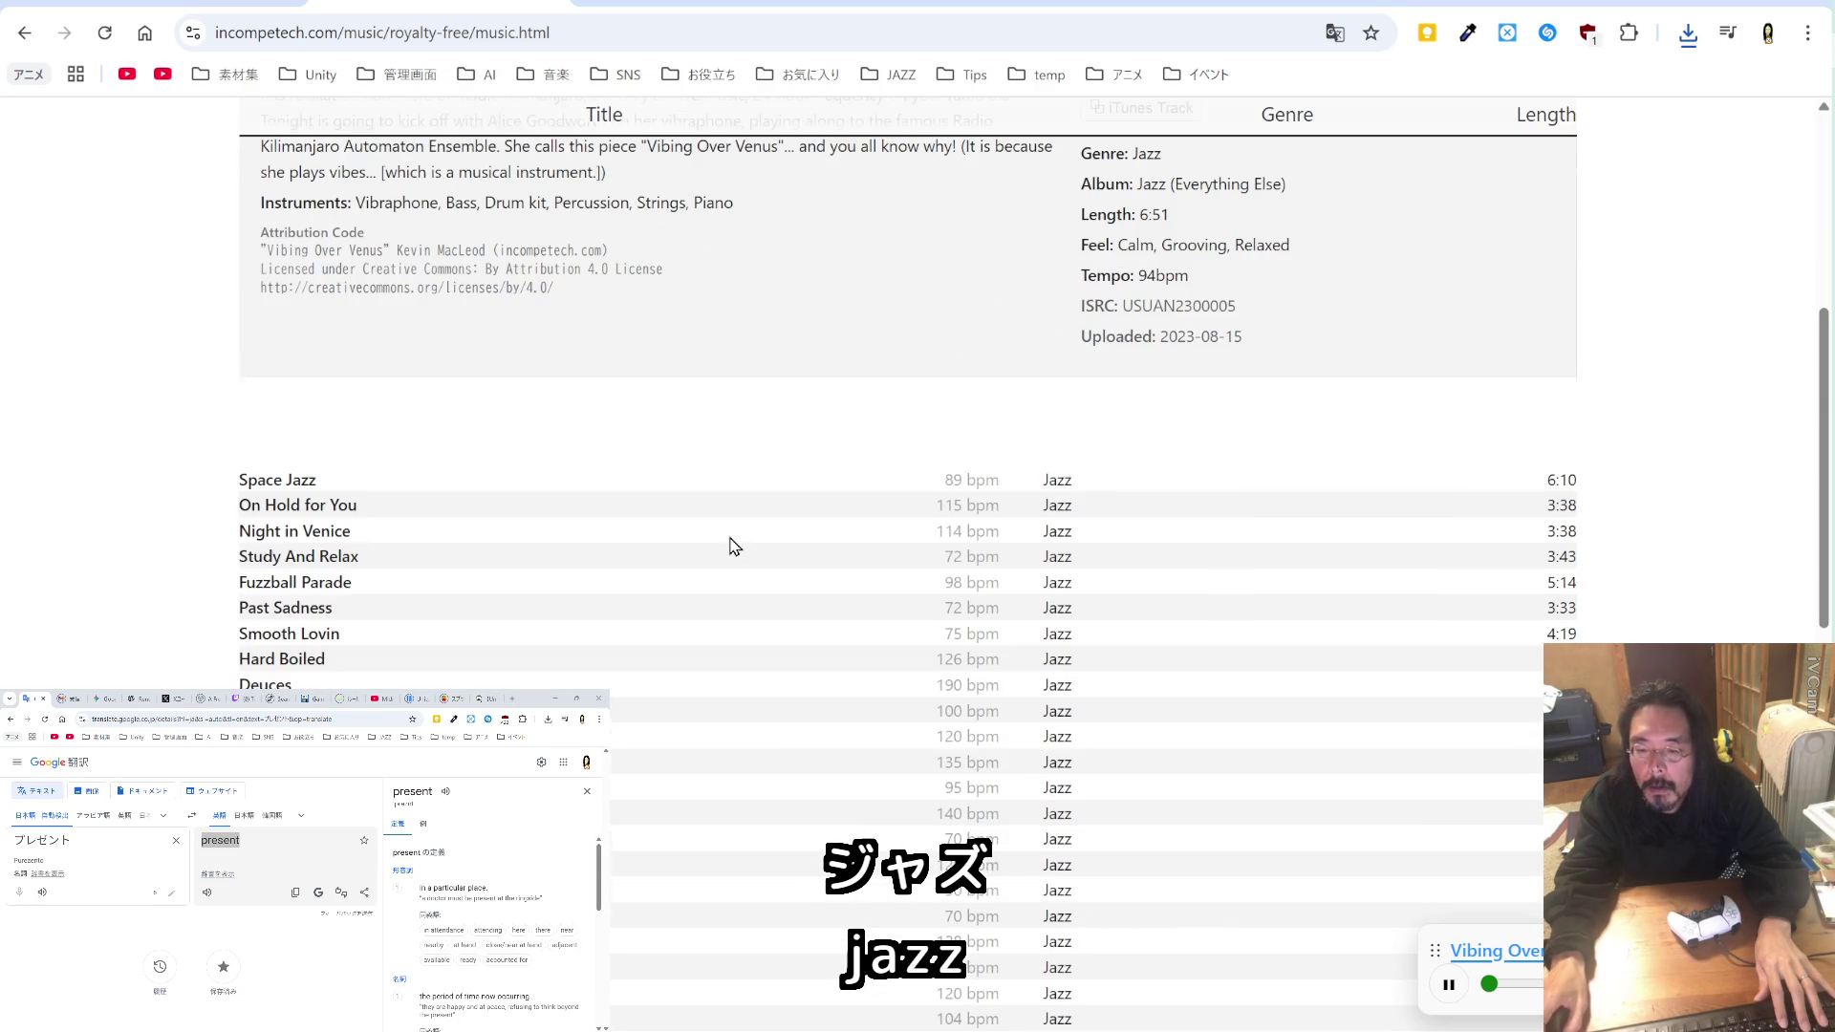
scroll(734, 547, down, 4)
scroll(734, 547, down, 4)
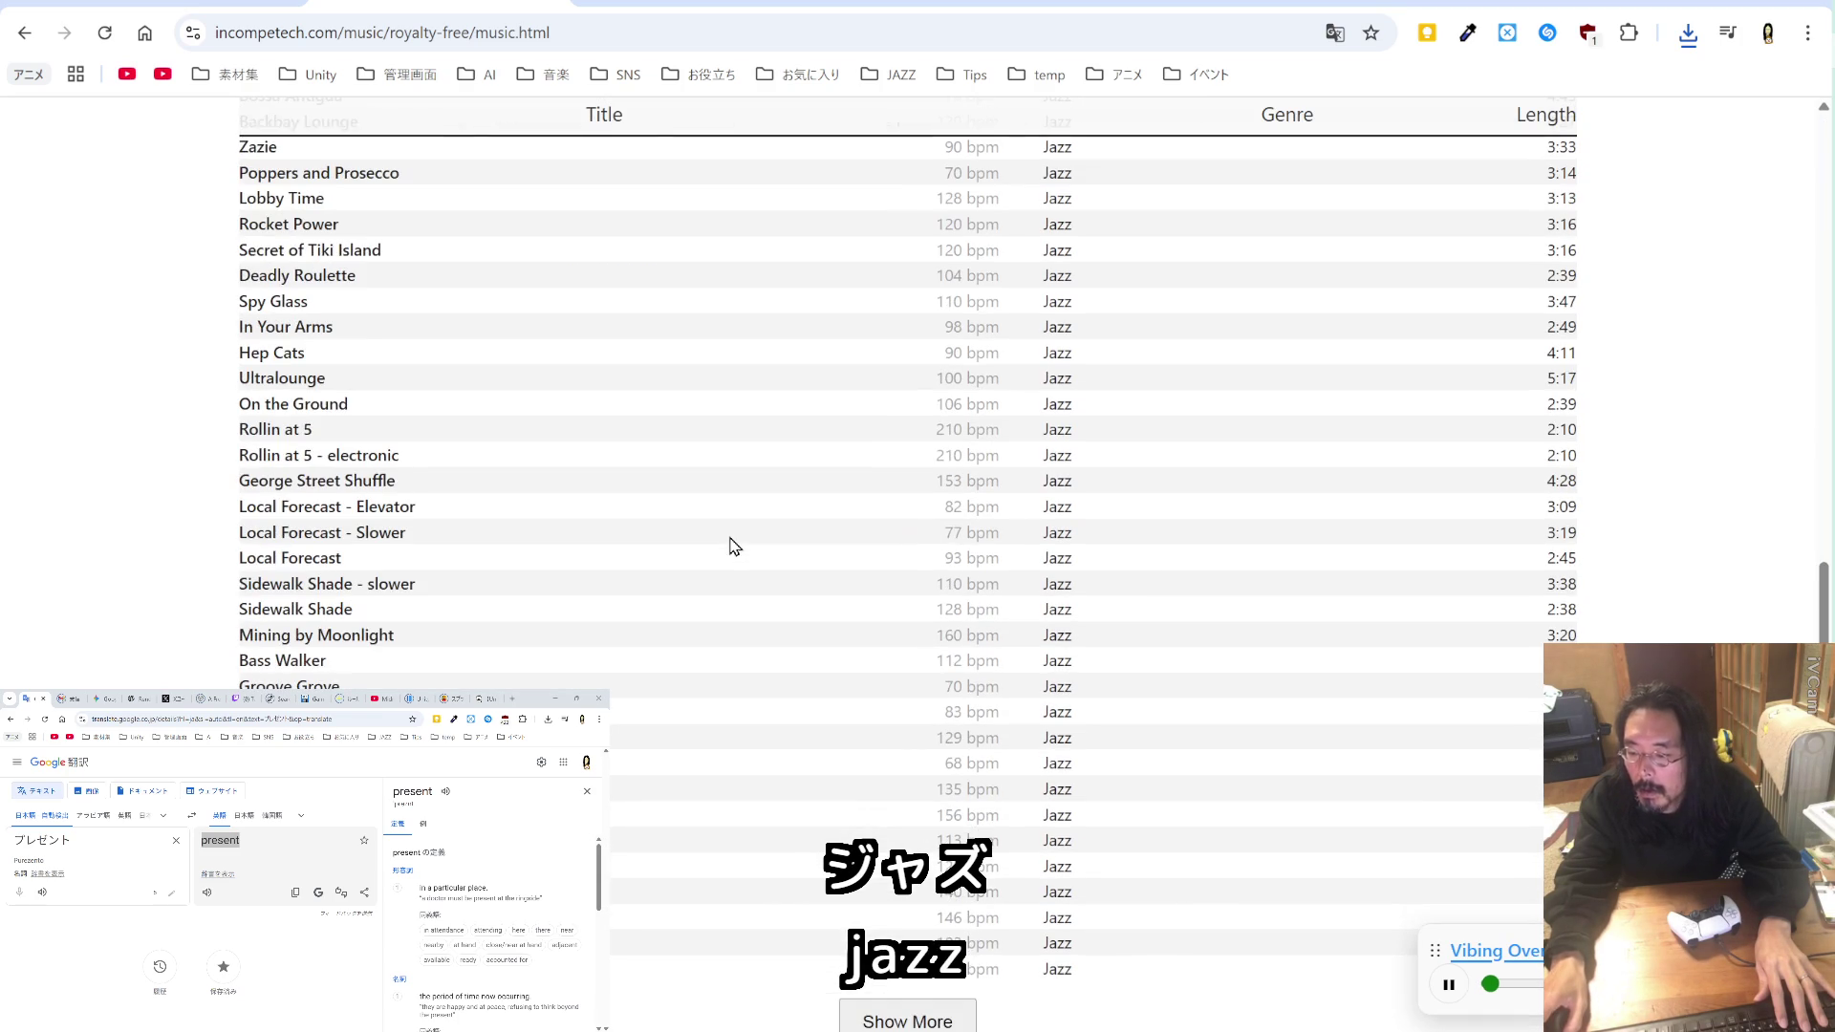
click(349, 455)
click(1125, 505)
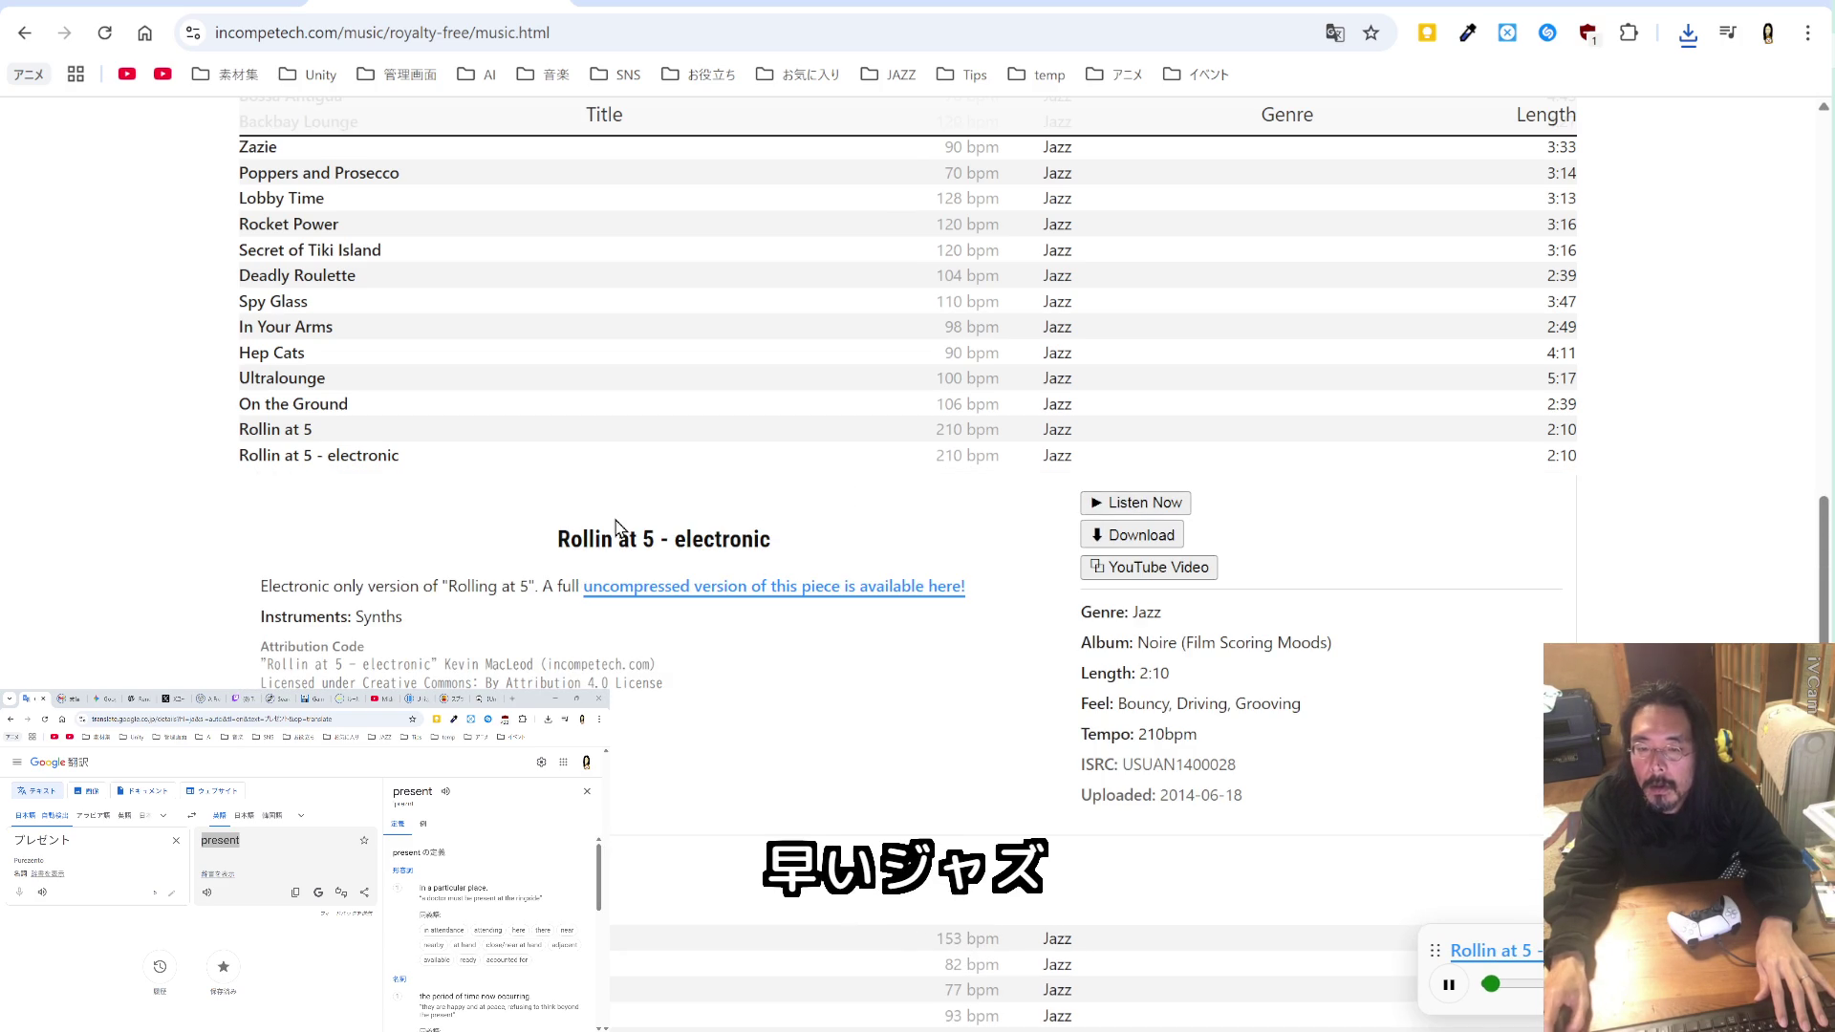
click(354, 456)
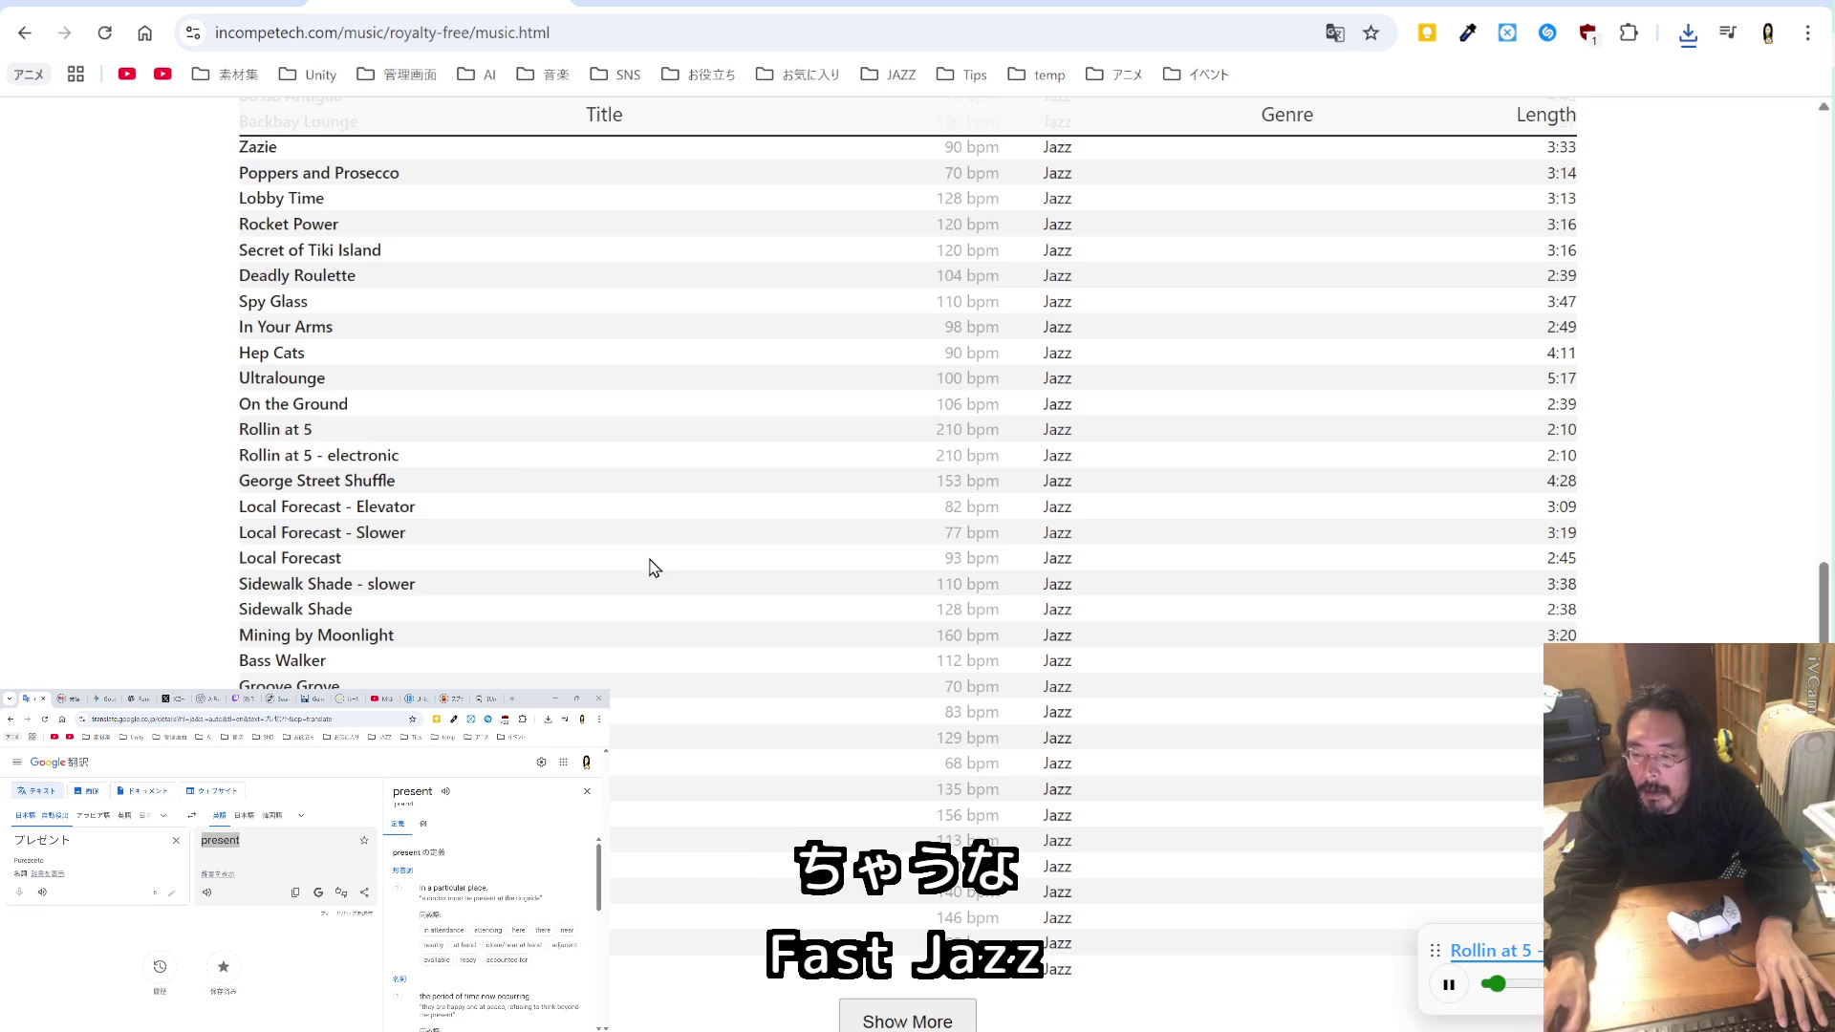
click(341, 635)
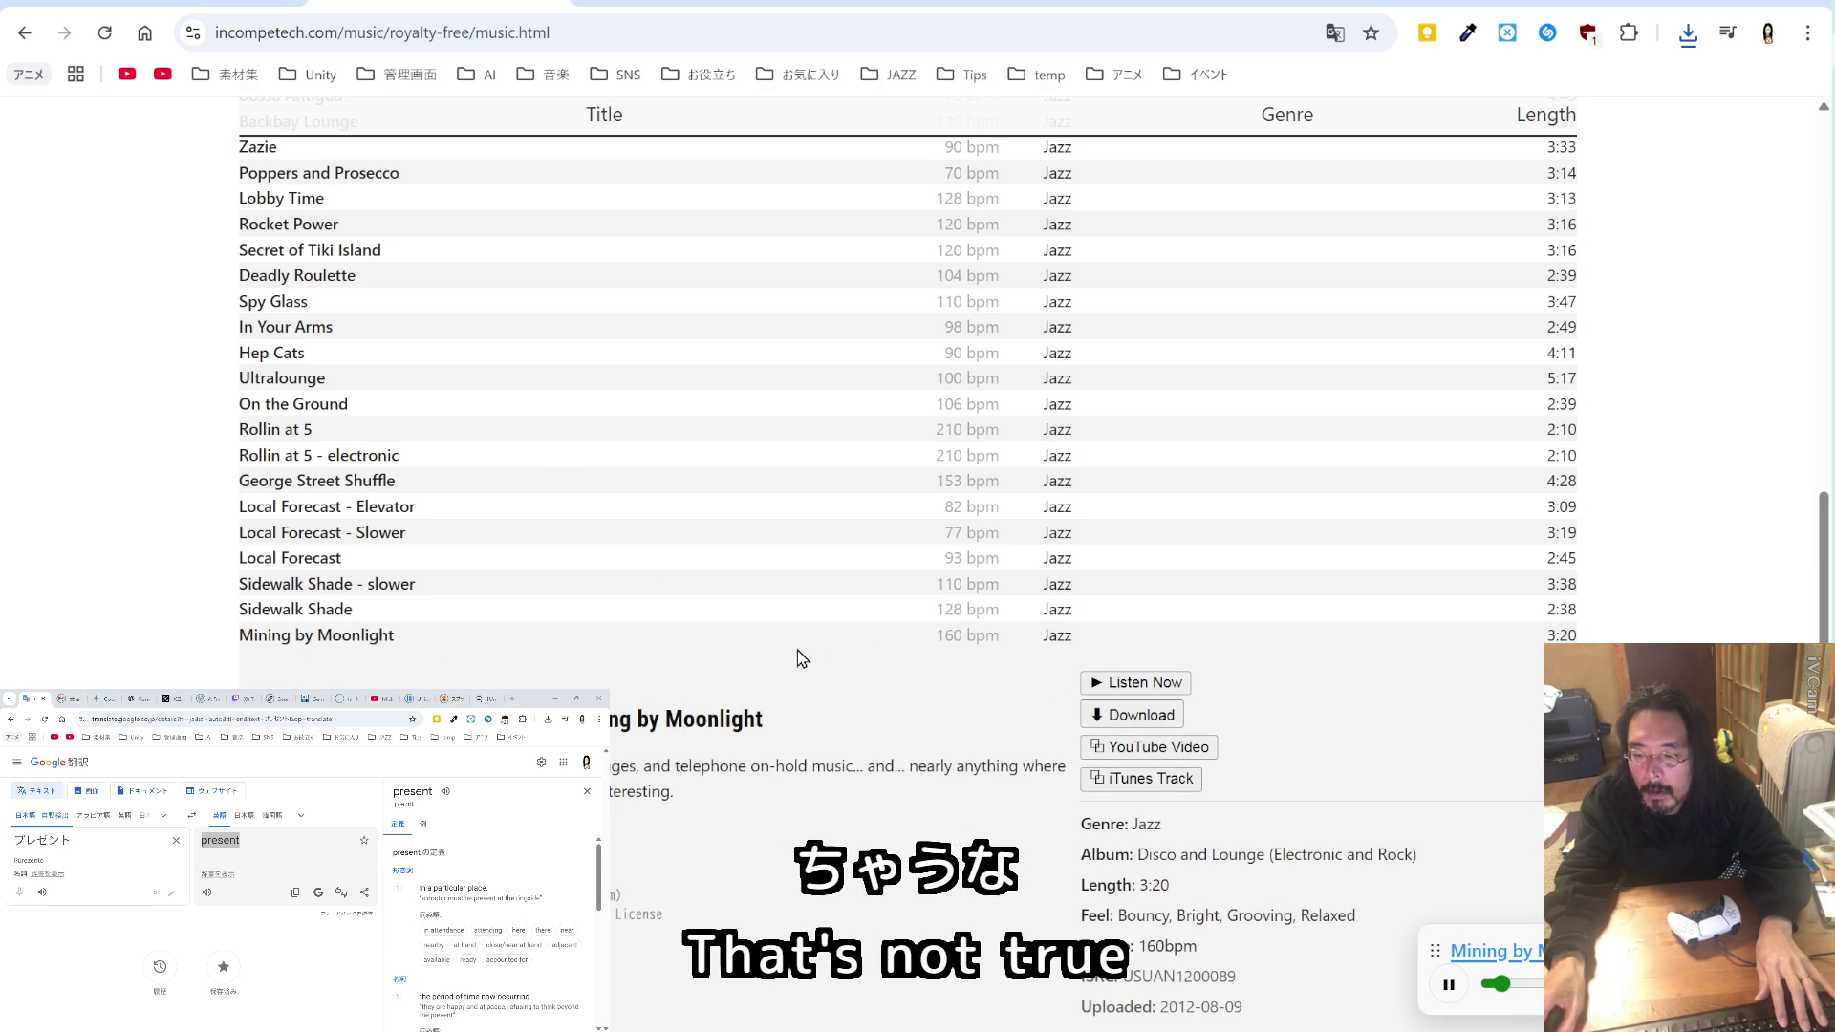
scroll(765, 626, down, 8)
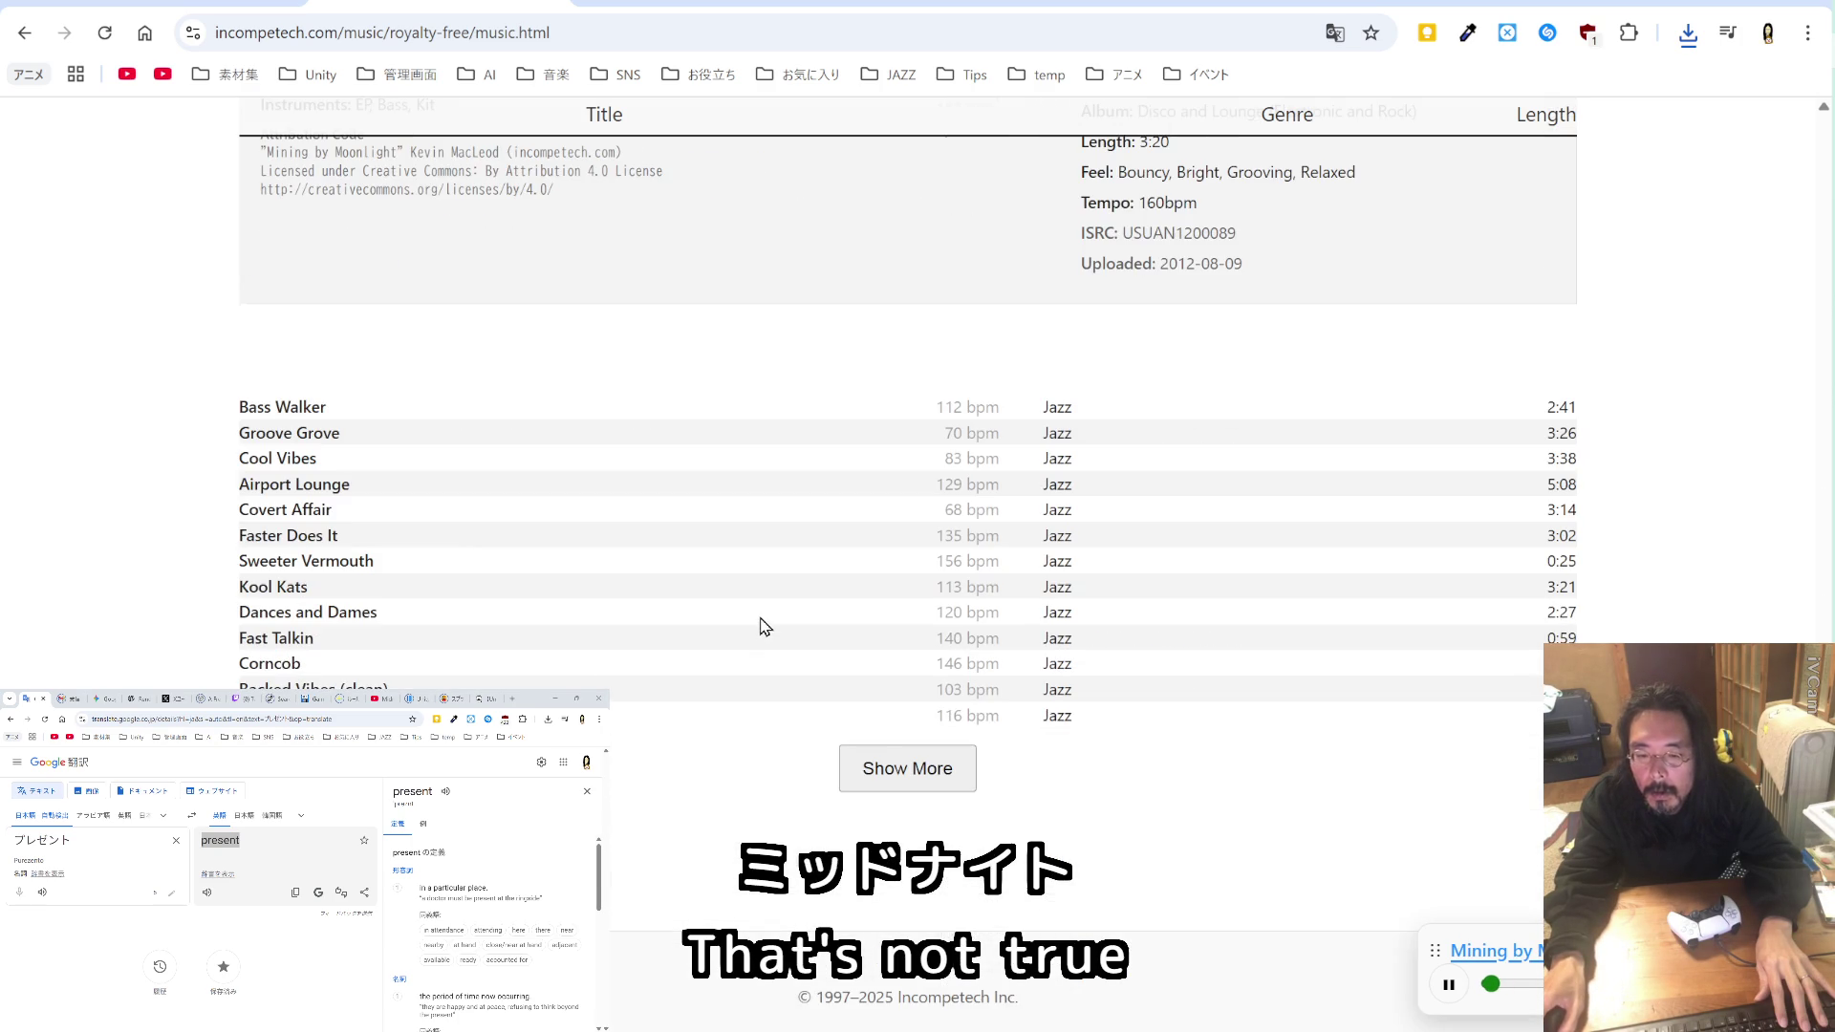
Step: Preview Groove Grove, copy its title, and save Groove Grove.mp3
click(314, 433)
click(1126, 483)
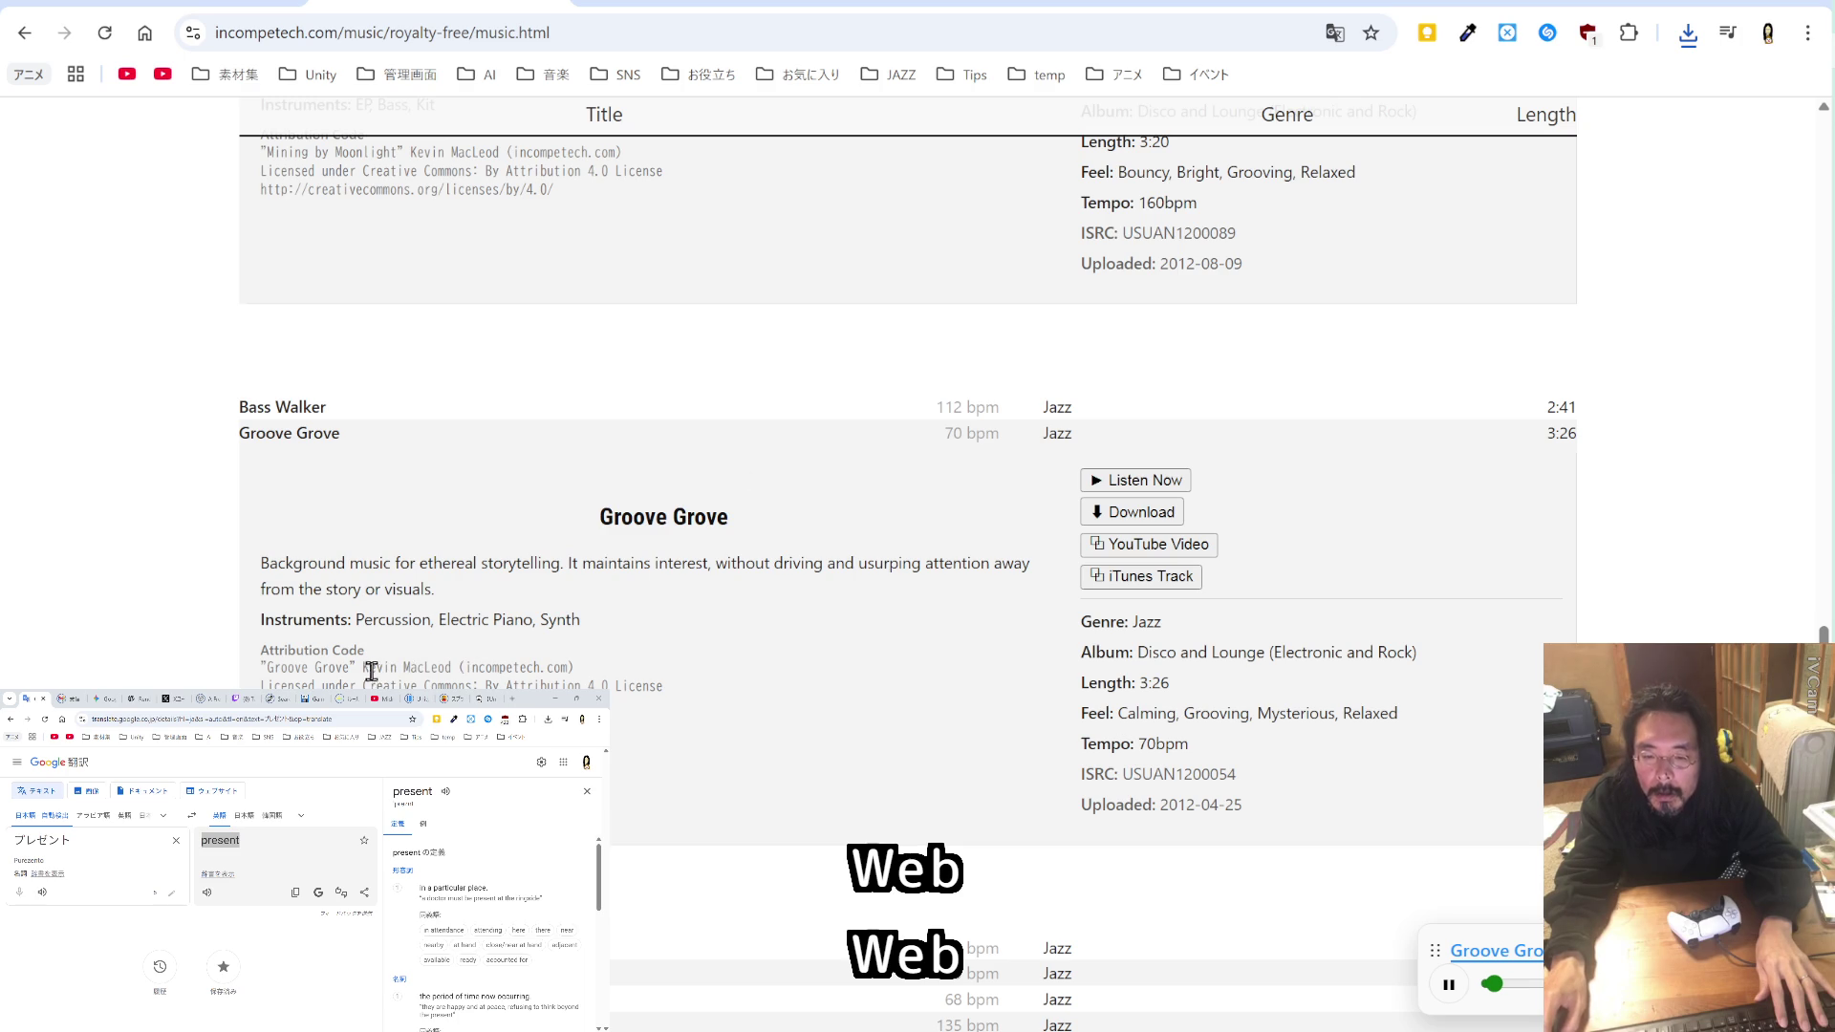
drag(356, 668, 259, 668)
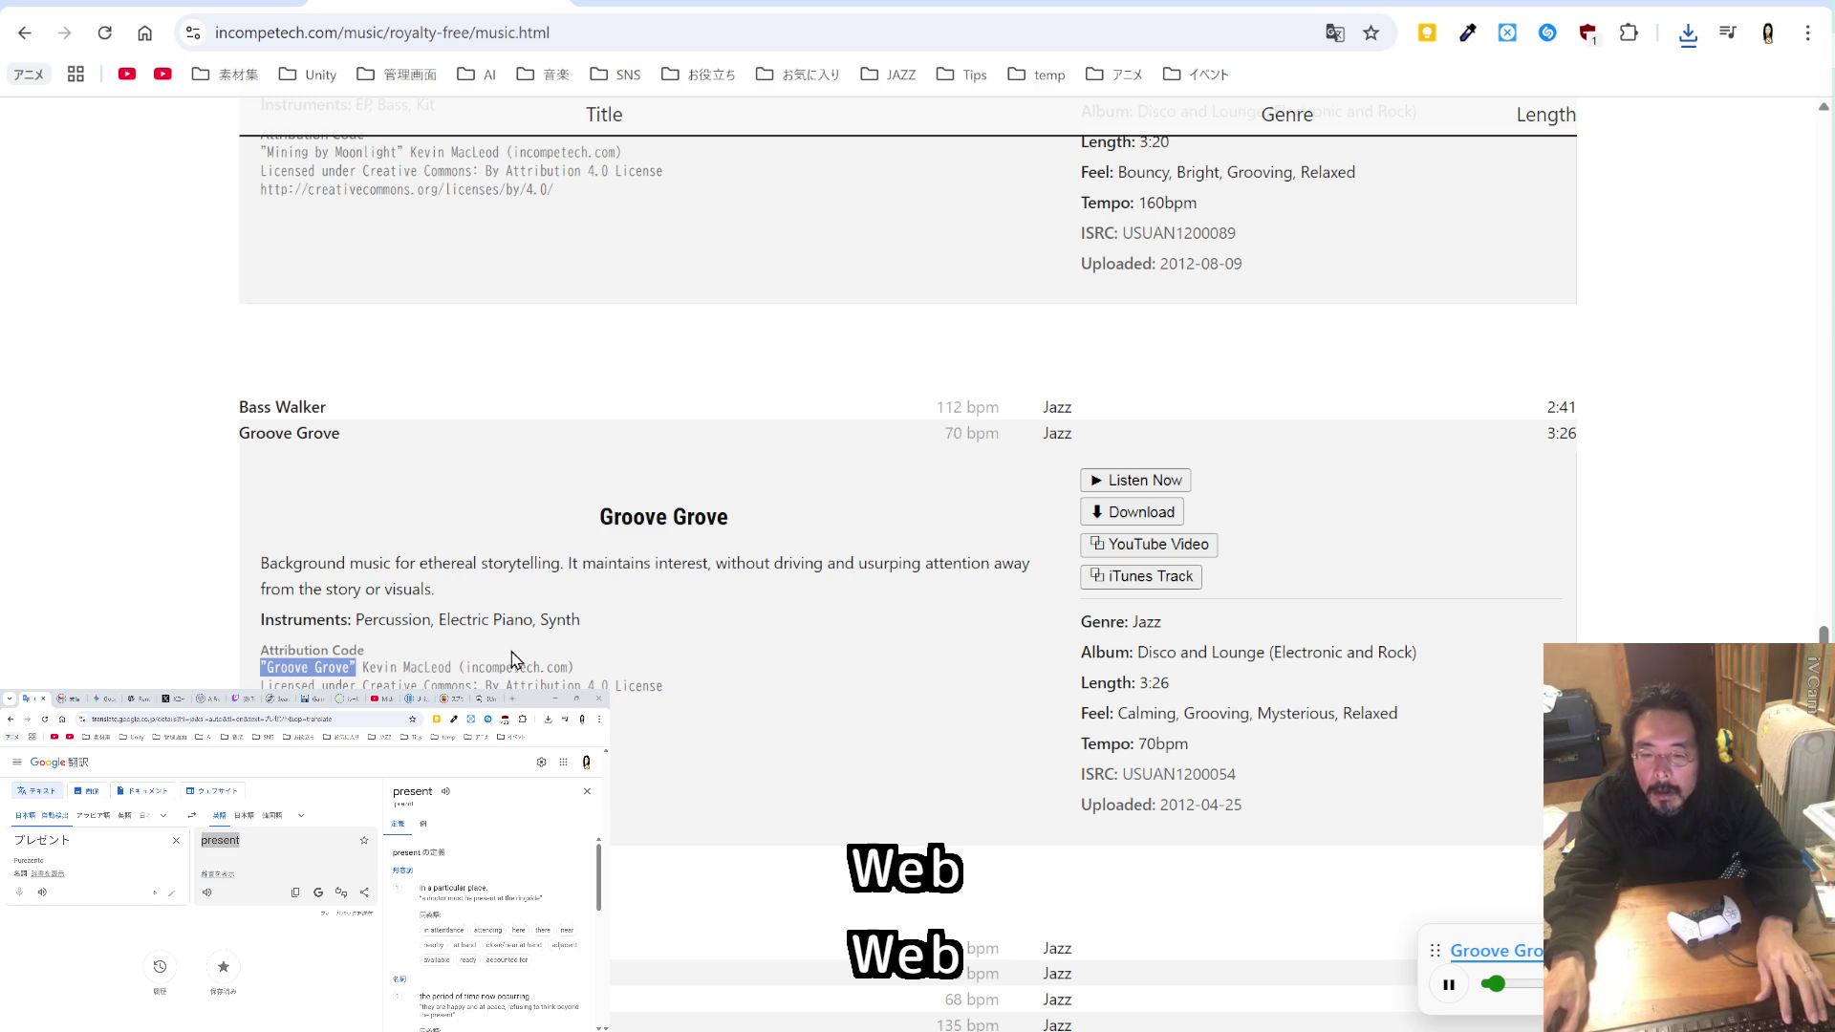
click(1173, 513)
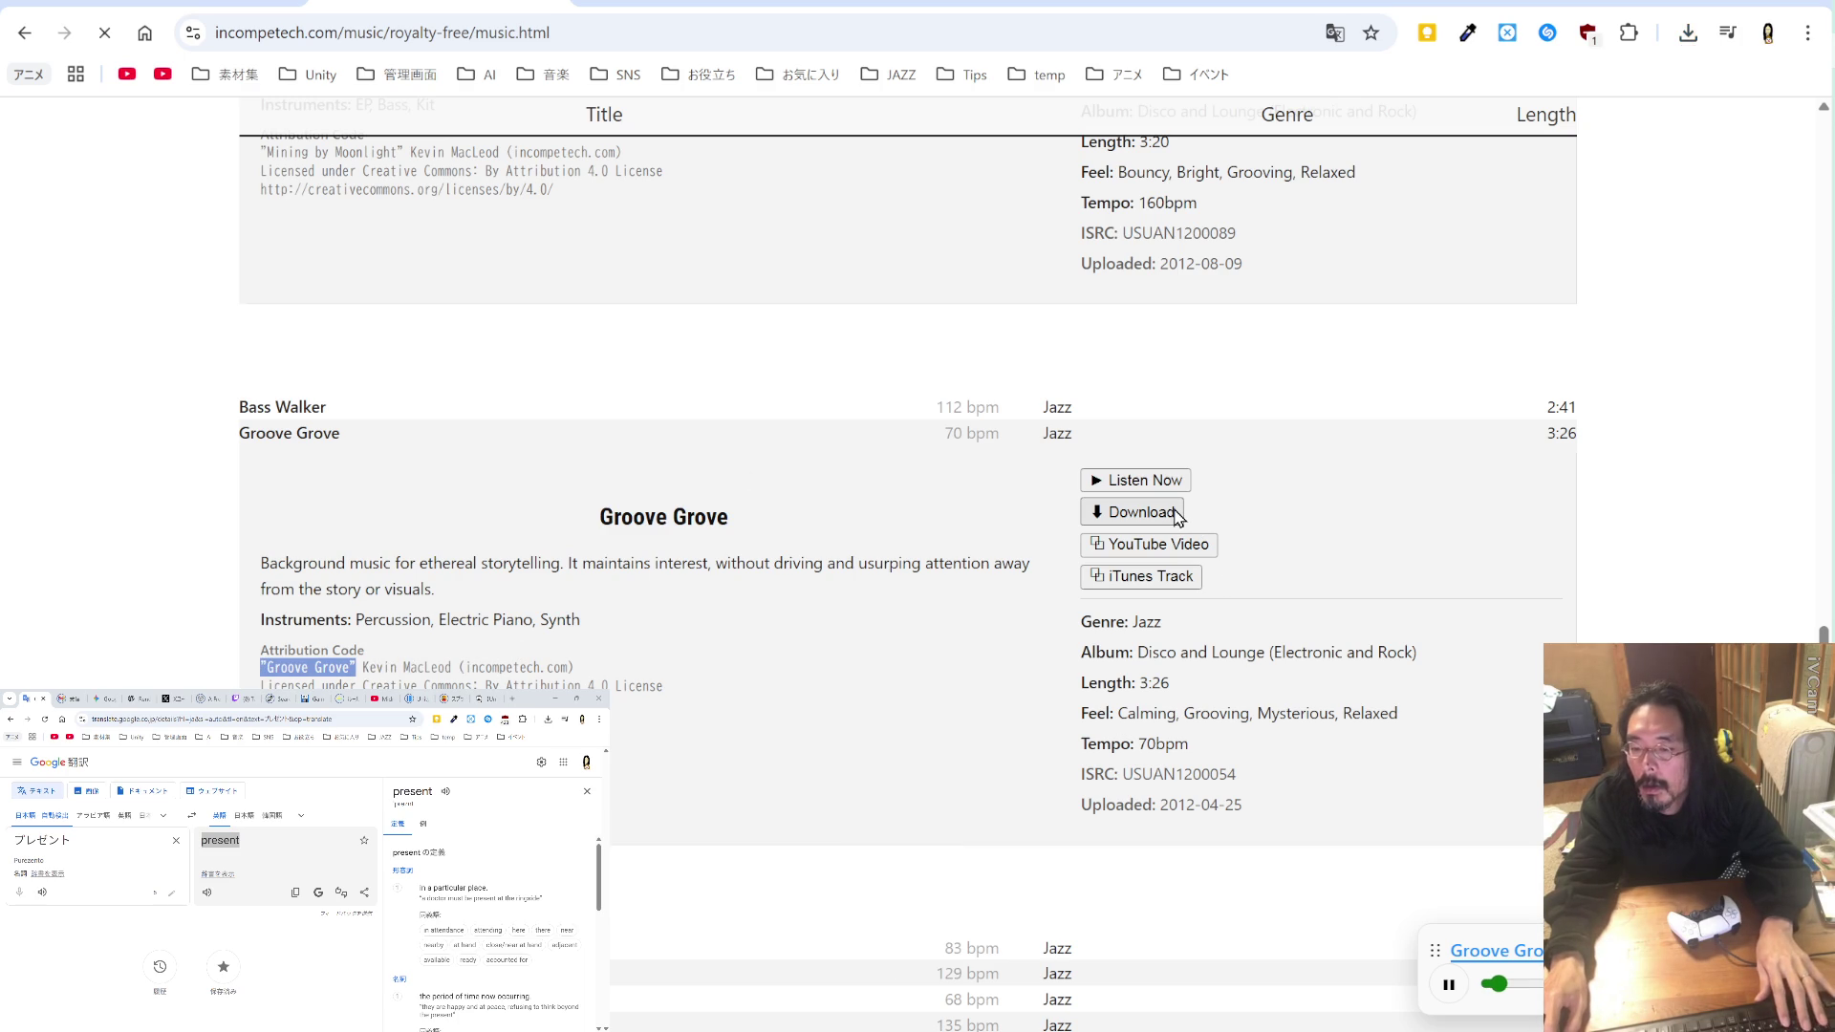
click(789, 726)
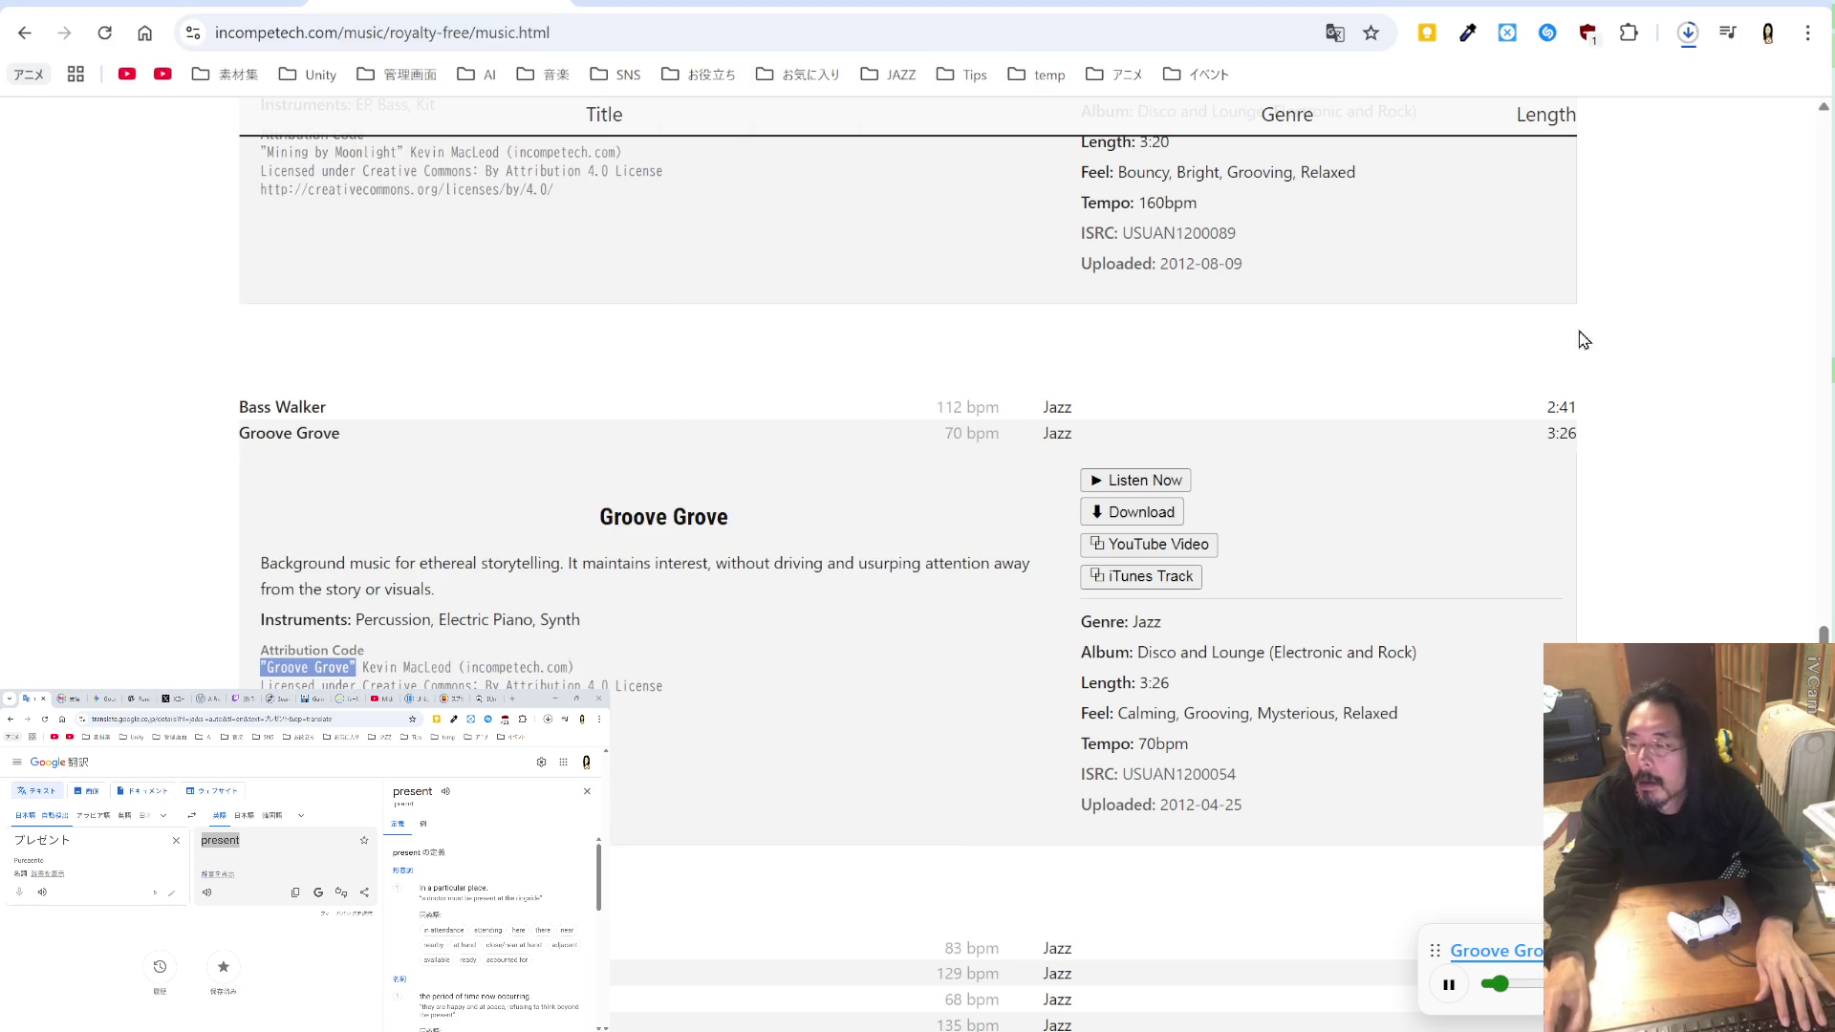
Step: Append , "Groove Grove" after Presenterator in the temp_BC.md credit line
key(alt+Tab)
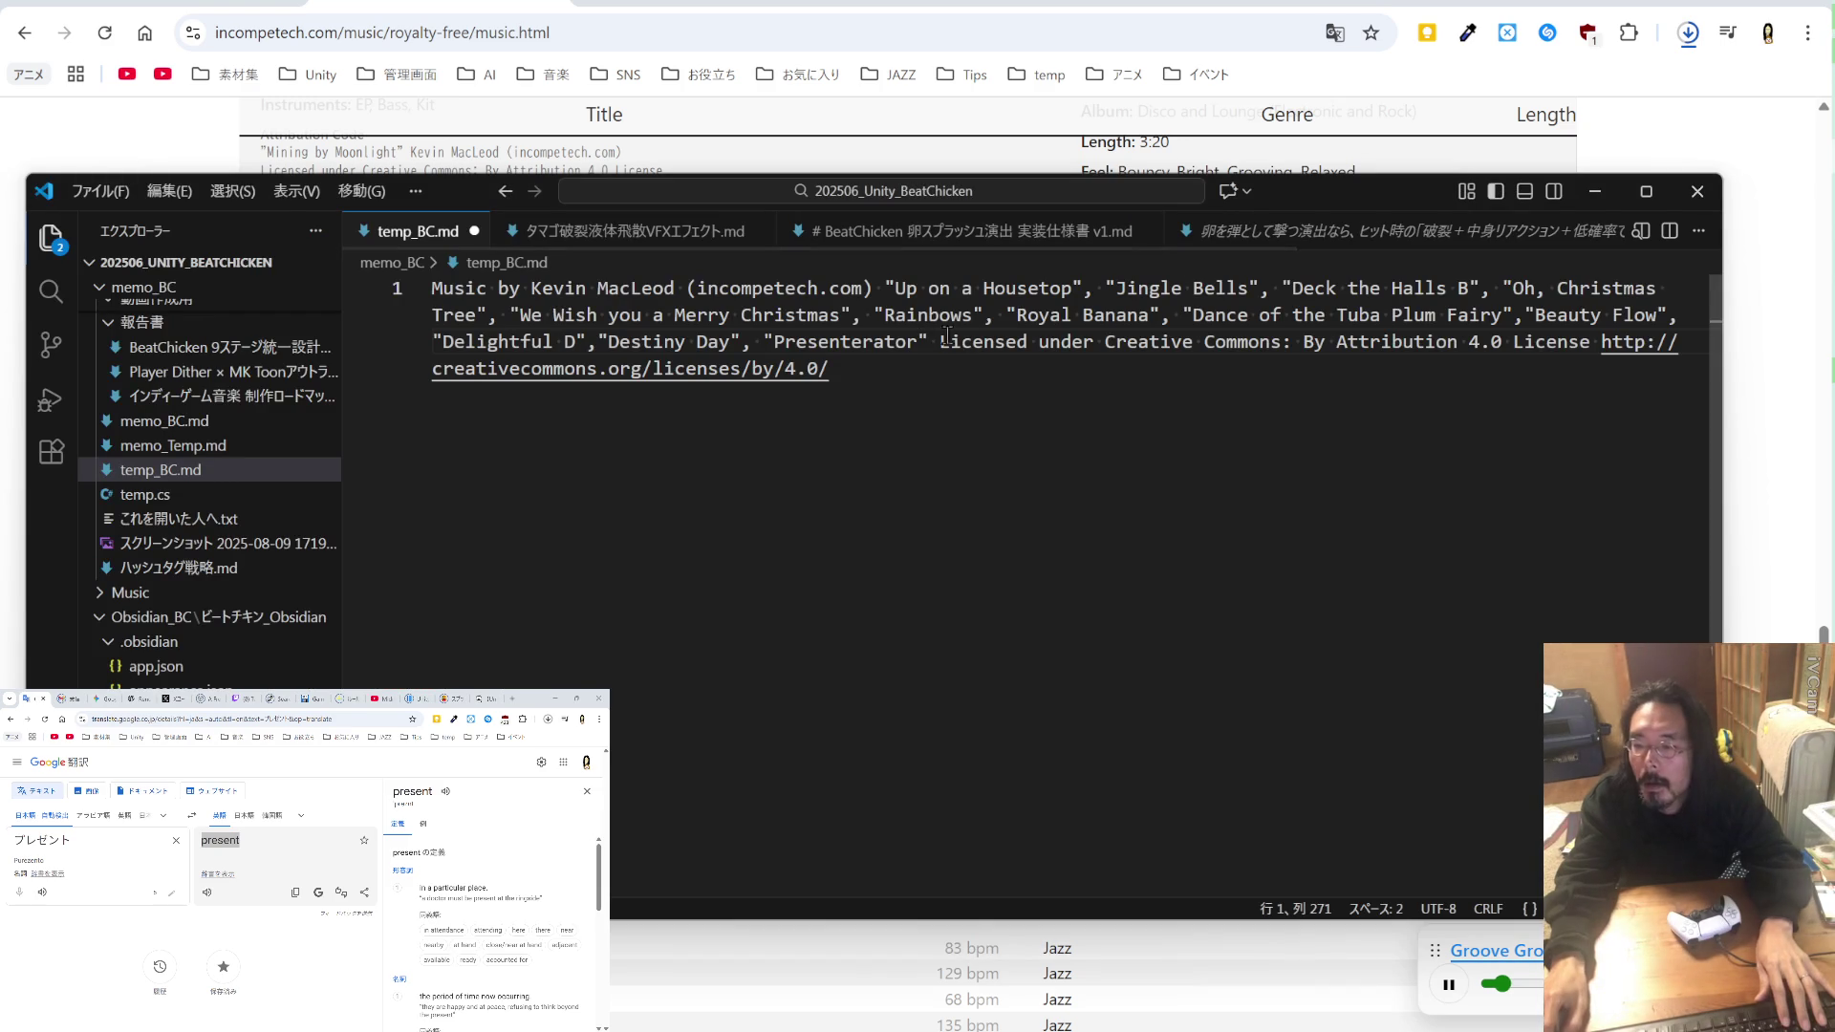
text(, )
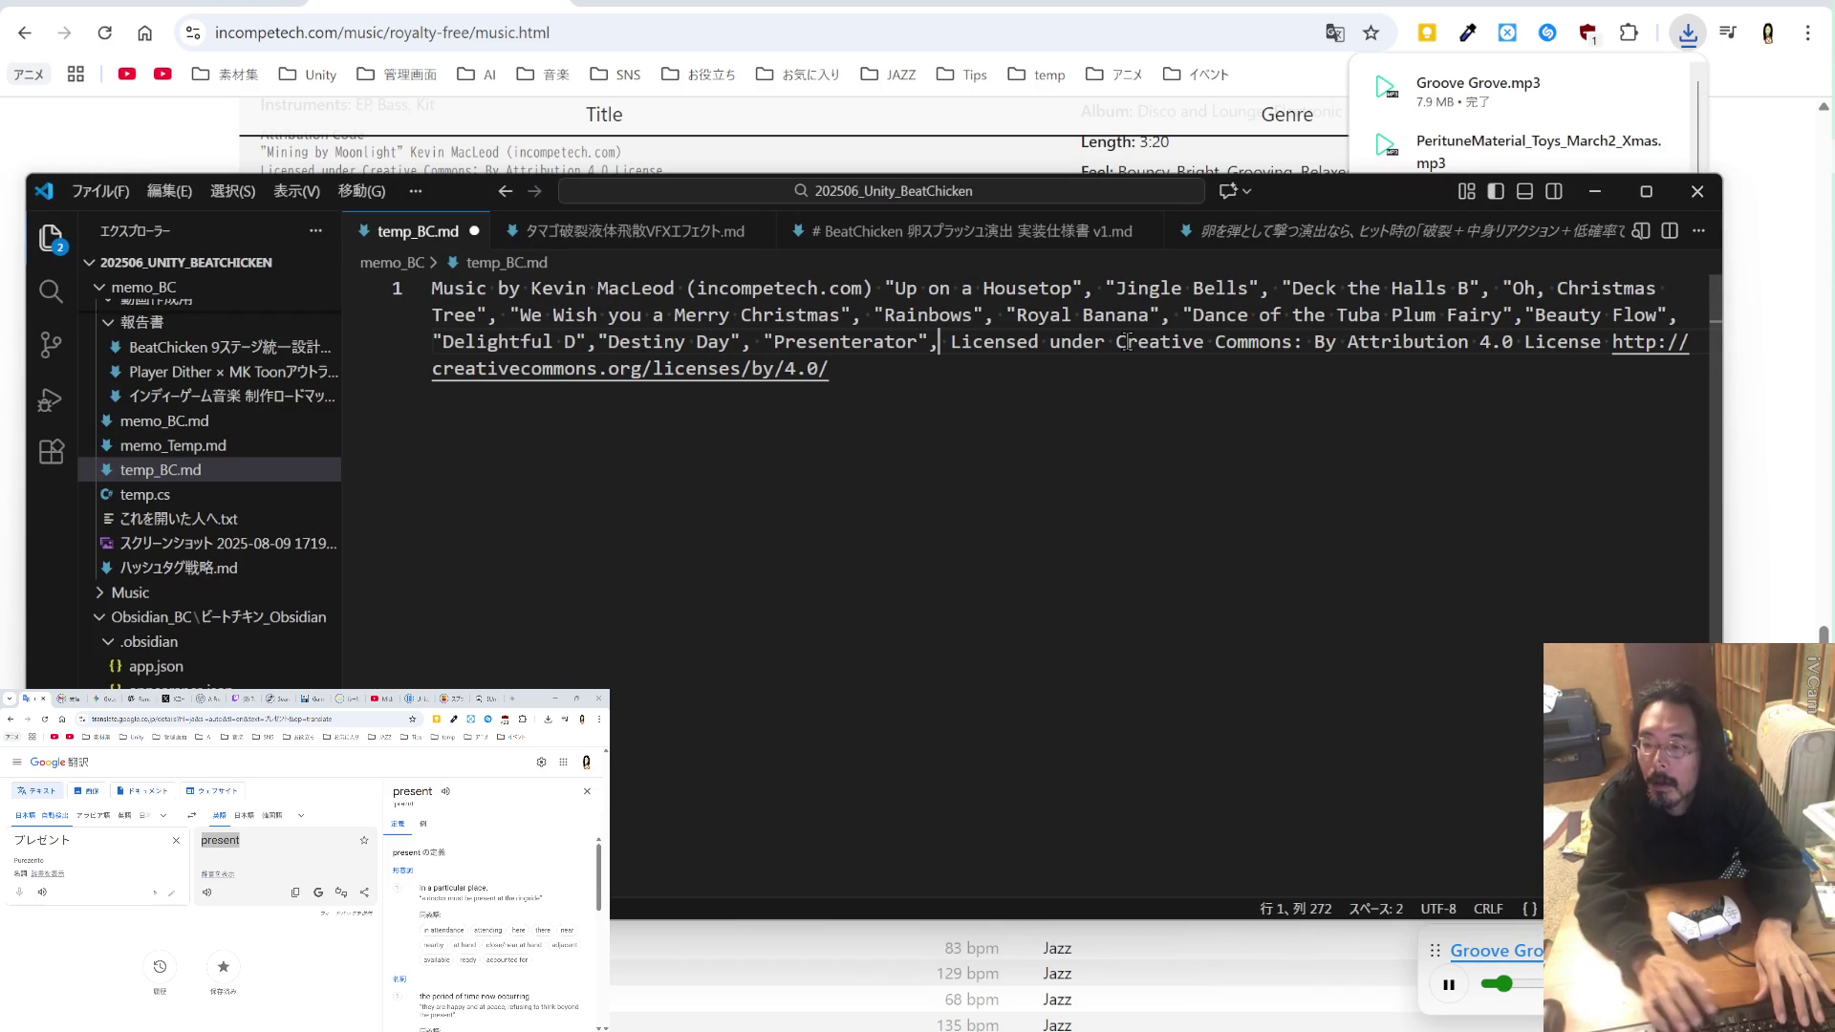
text("Groove Grove")
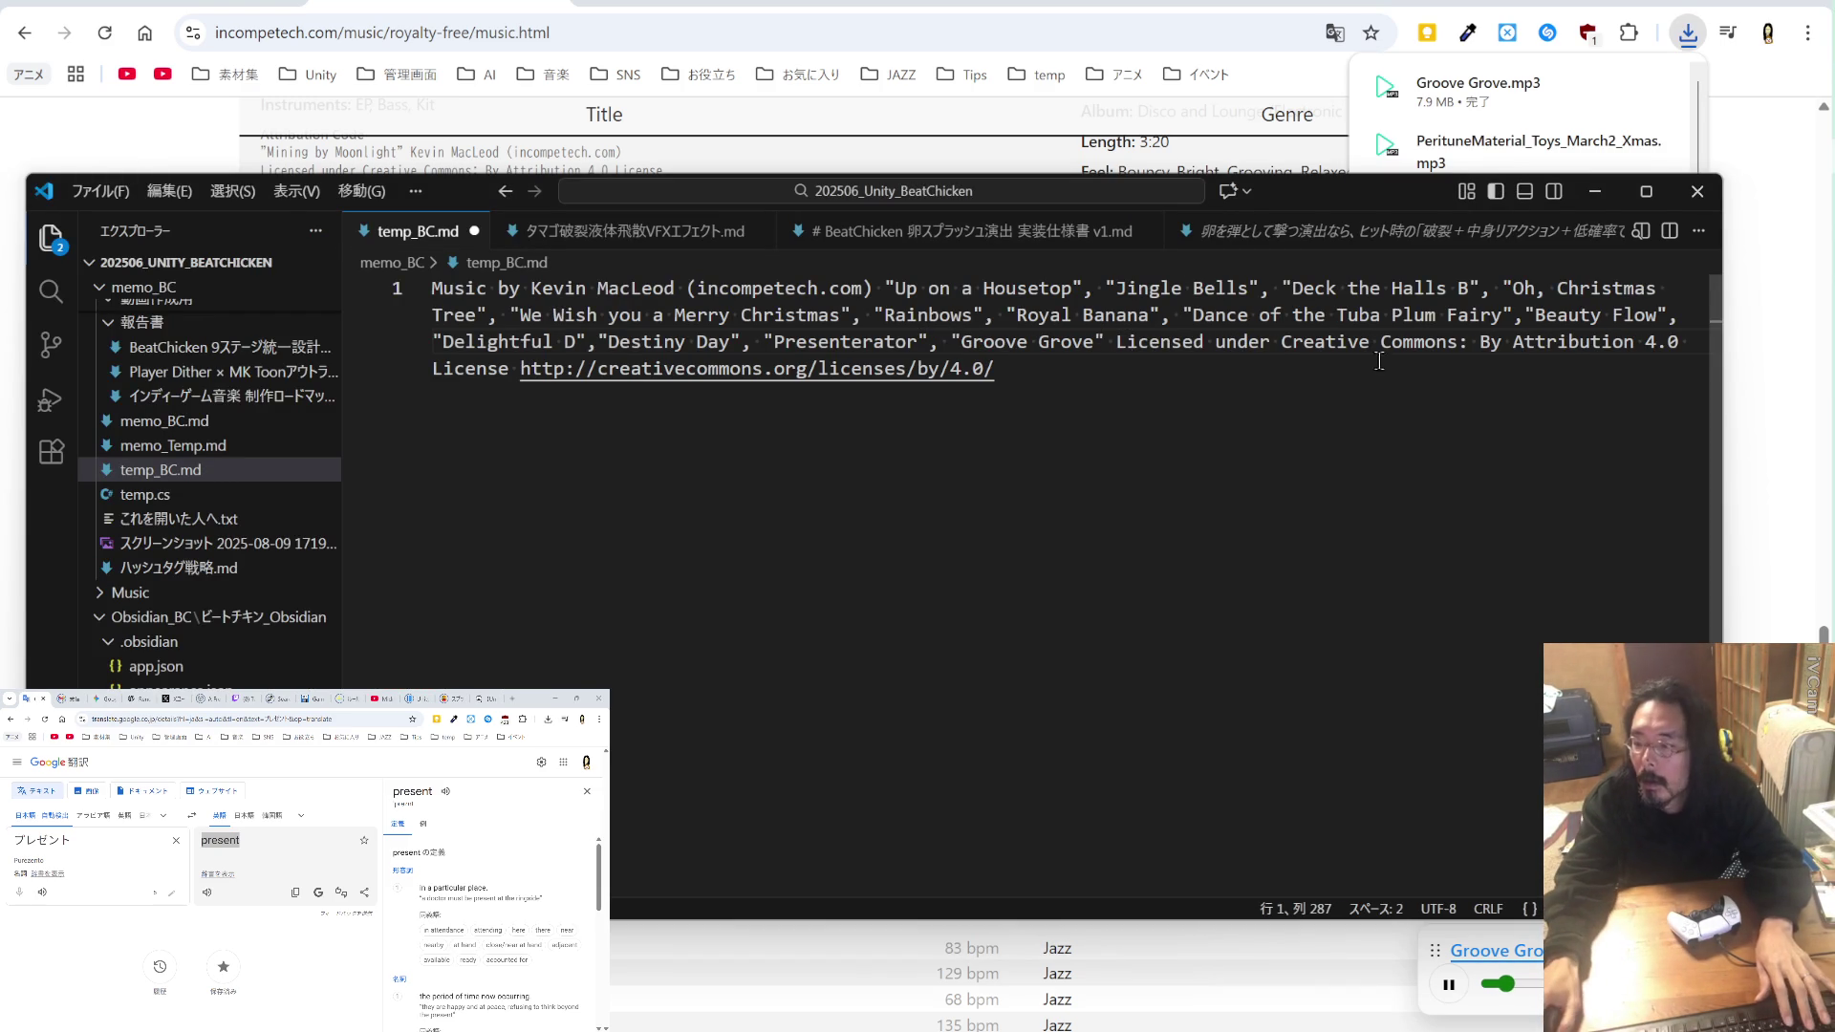
key(alt+Tab)
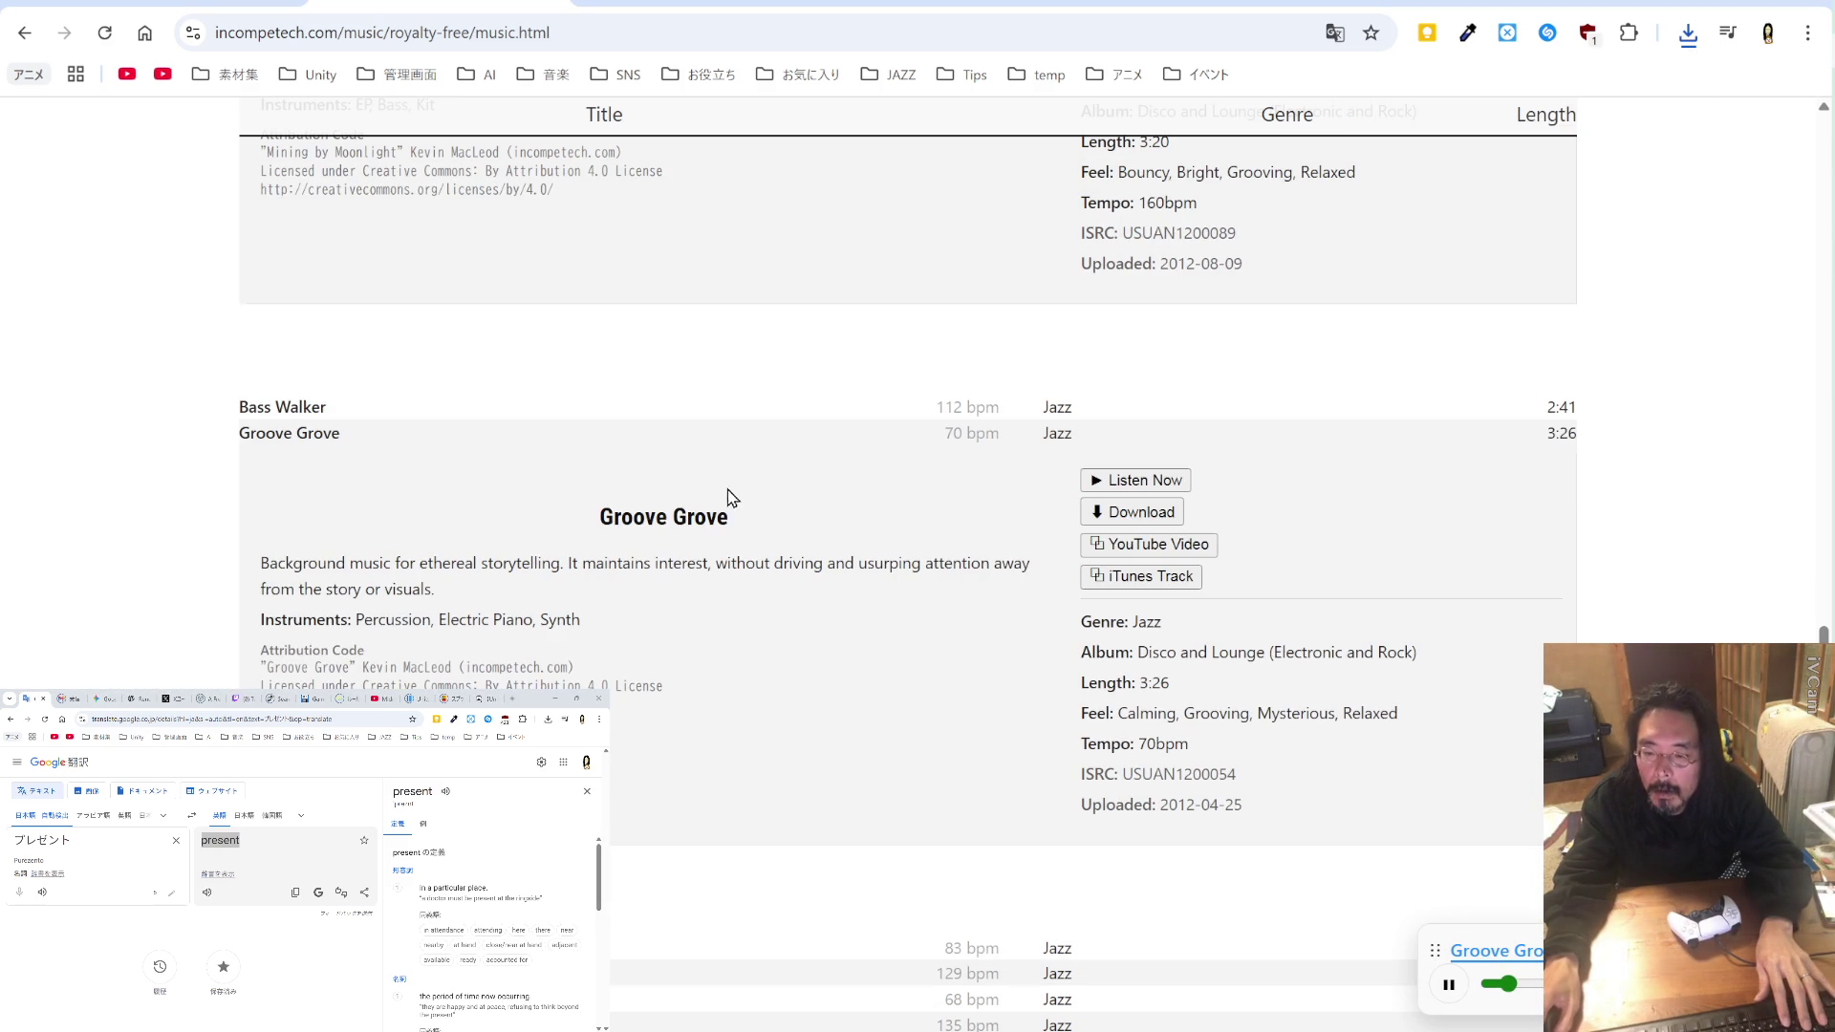
Step: Play previews of Faster Does It, then Backed Vibes (clean), from the jazz list
scroll(719, 506, down, 2)
scroll(722, 508, down, 2)
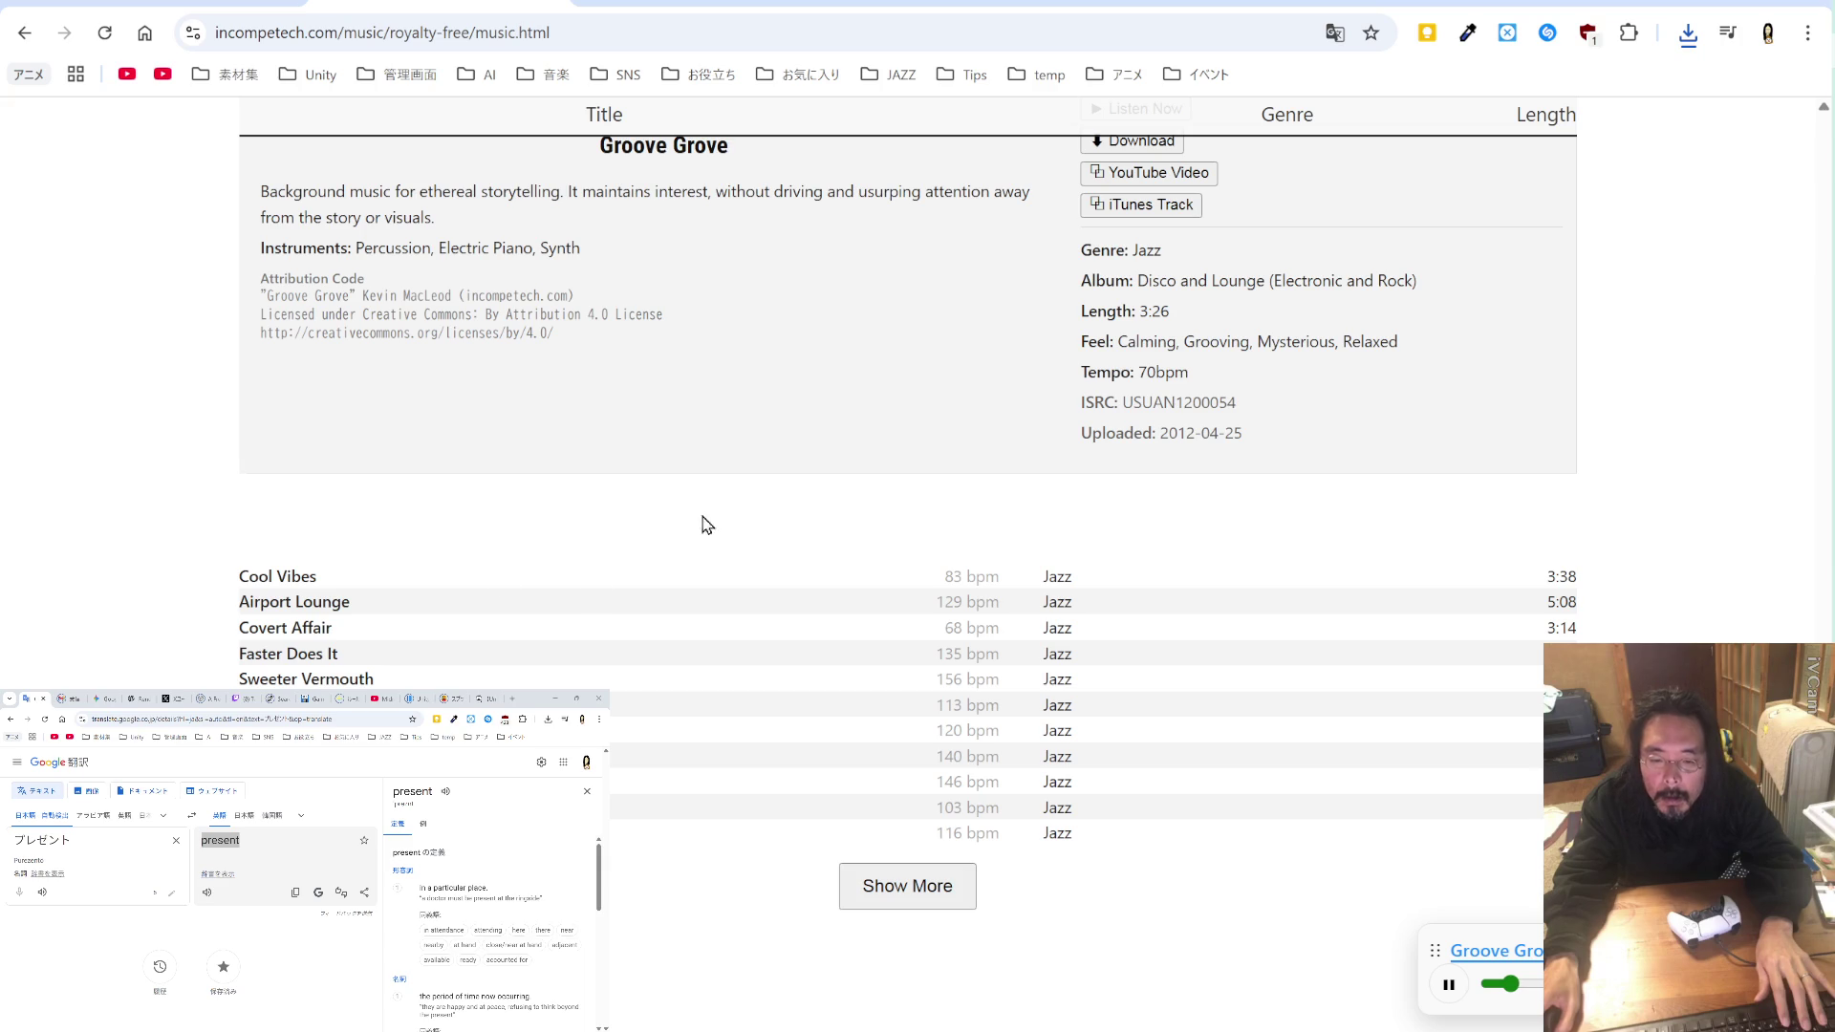
click(317, 656)
click(1154, 702)
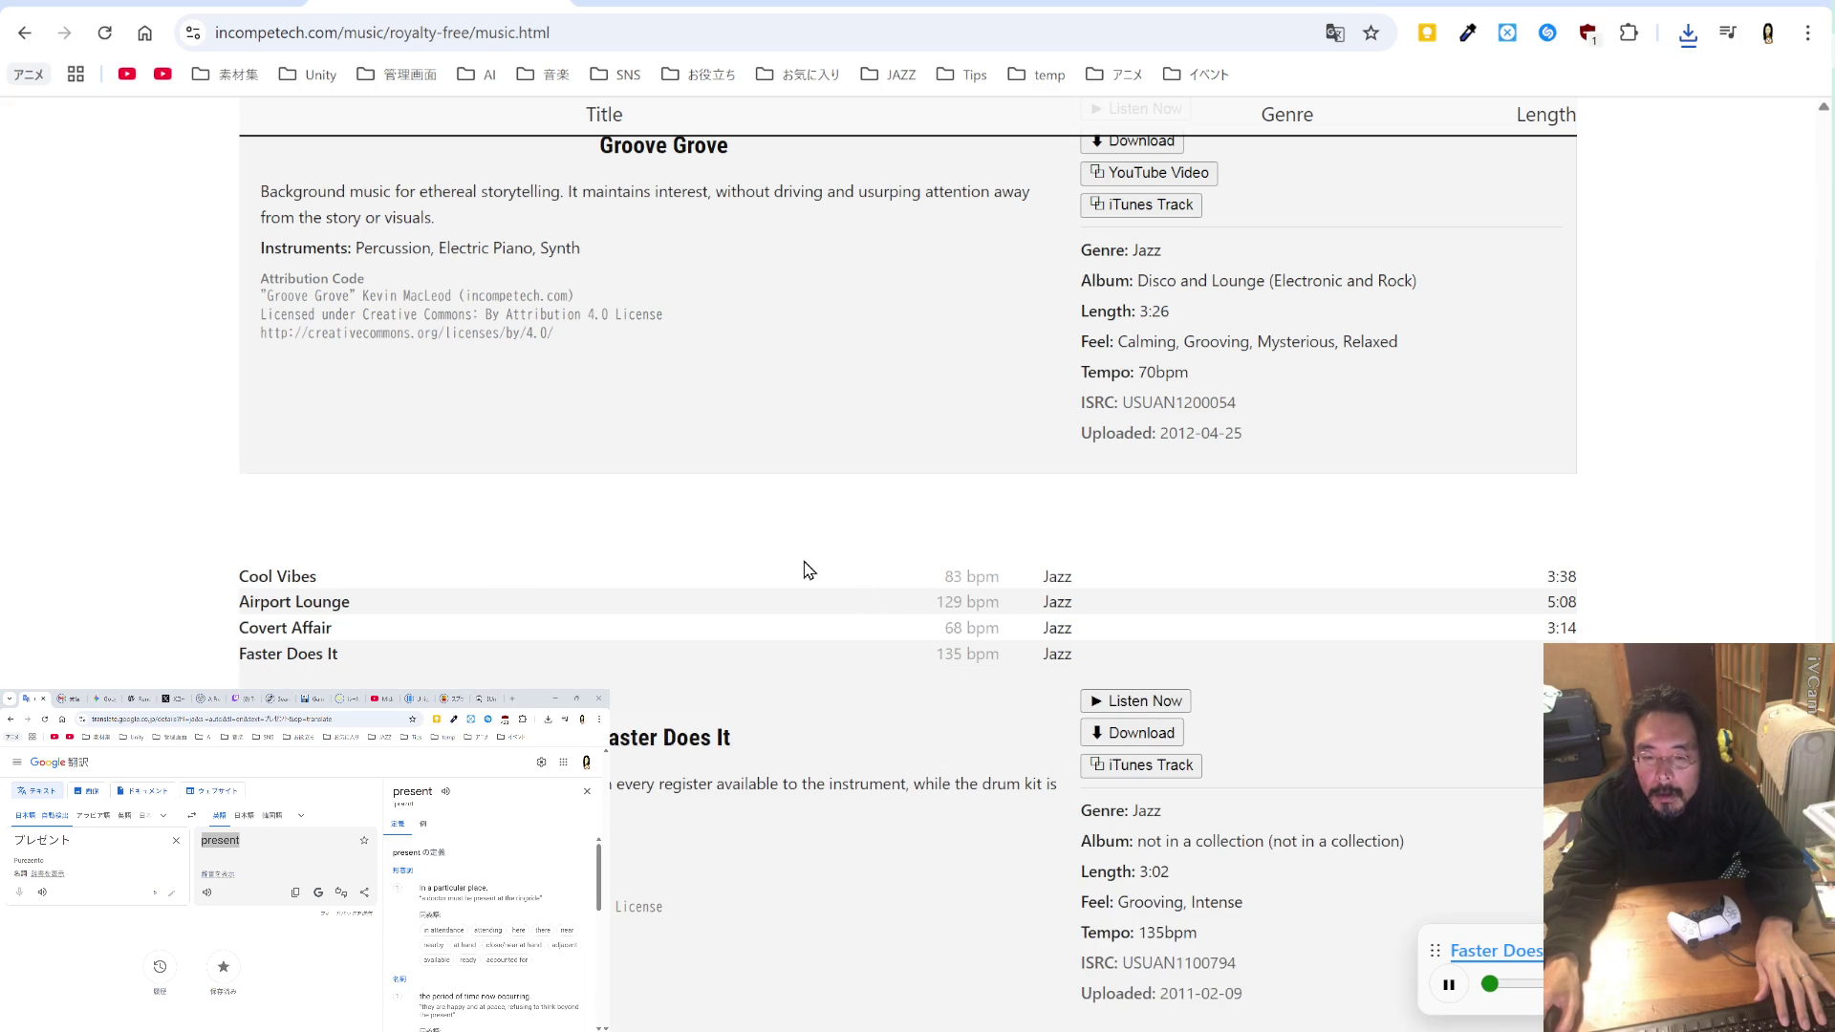
scroll(798, 571, down, 2)
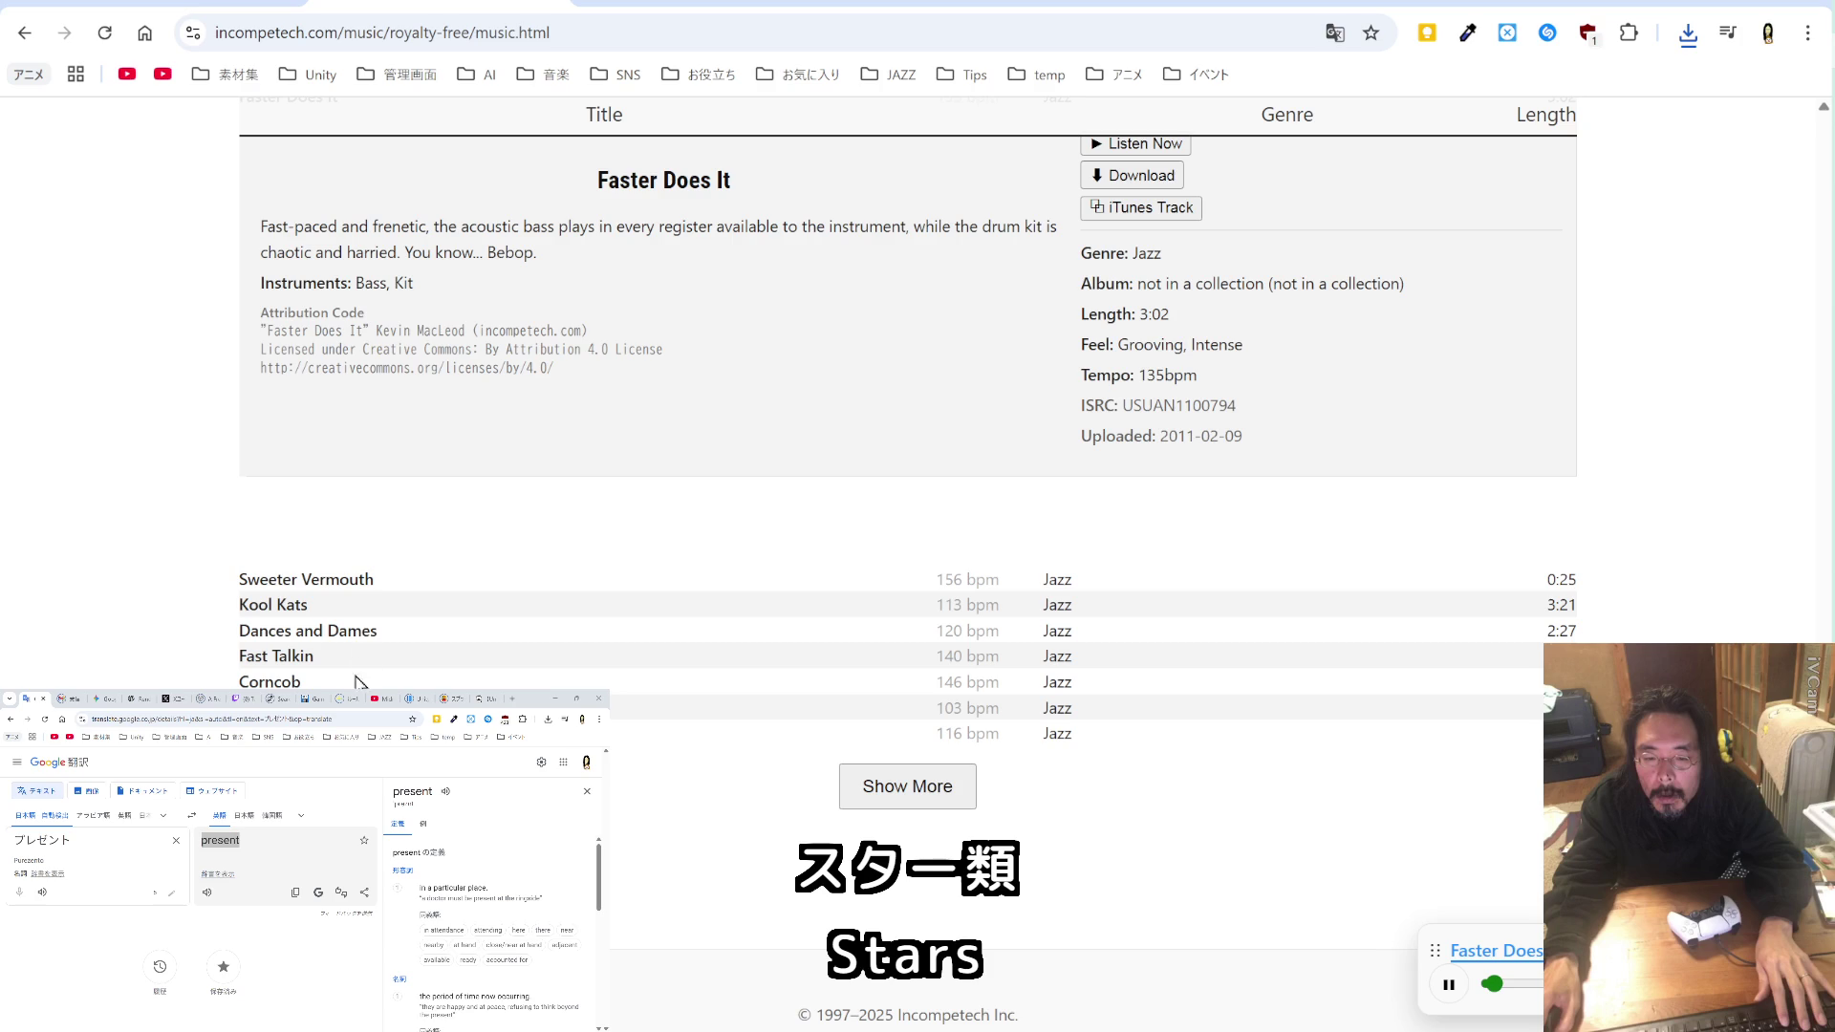
click(306, 733)
click(1109, 755)
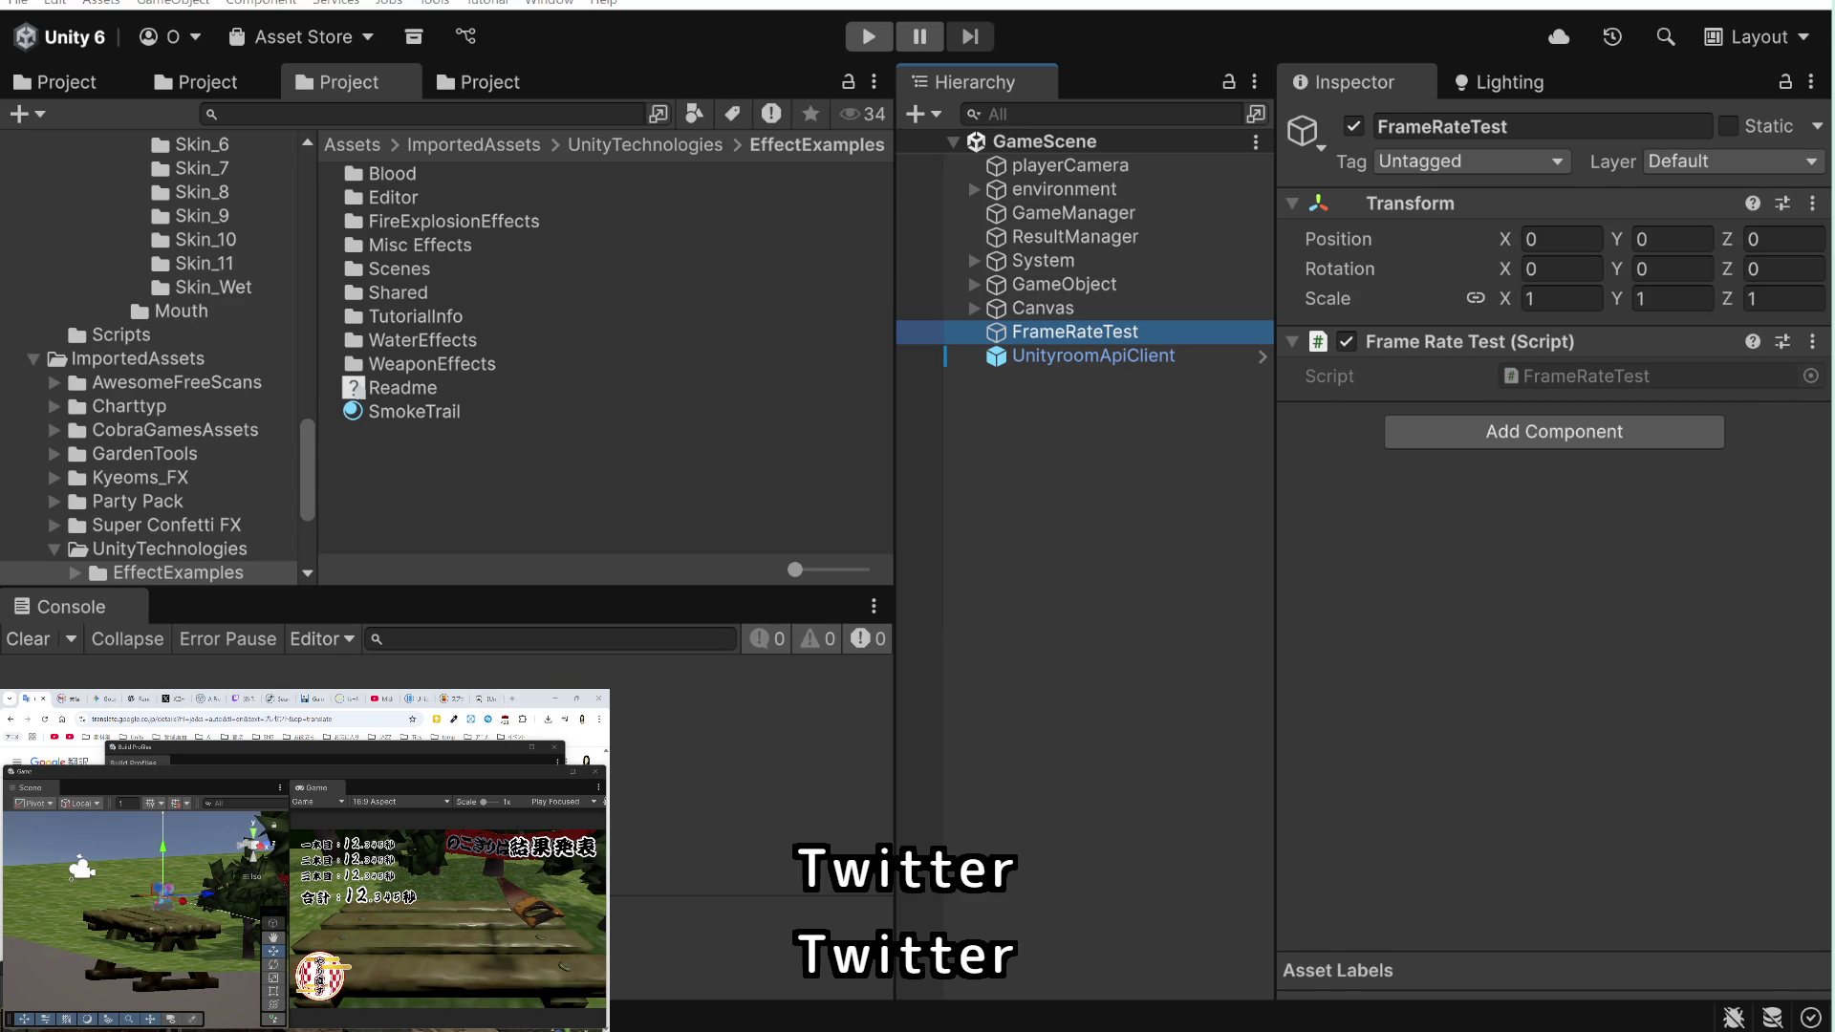
Step: Open the iVCam connection window, then switch from Unity back to the Incompetech page
click(1778, 722)
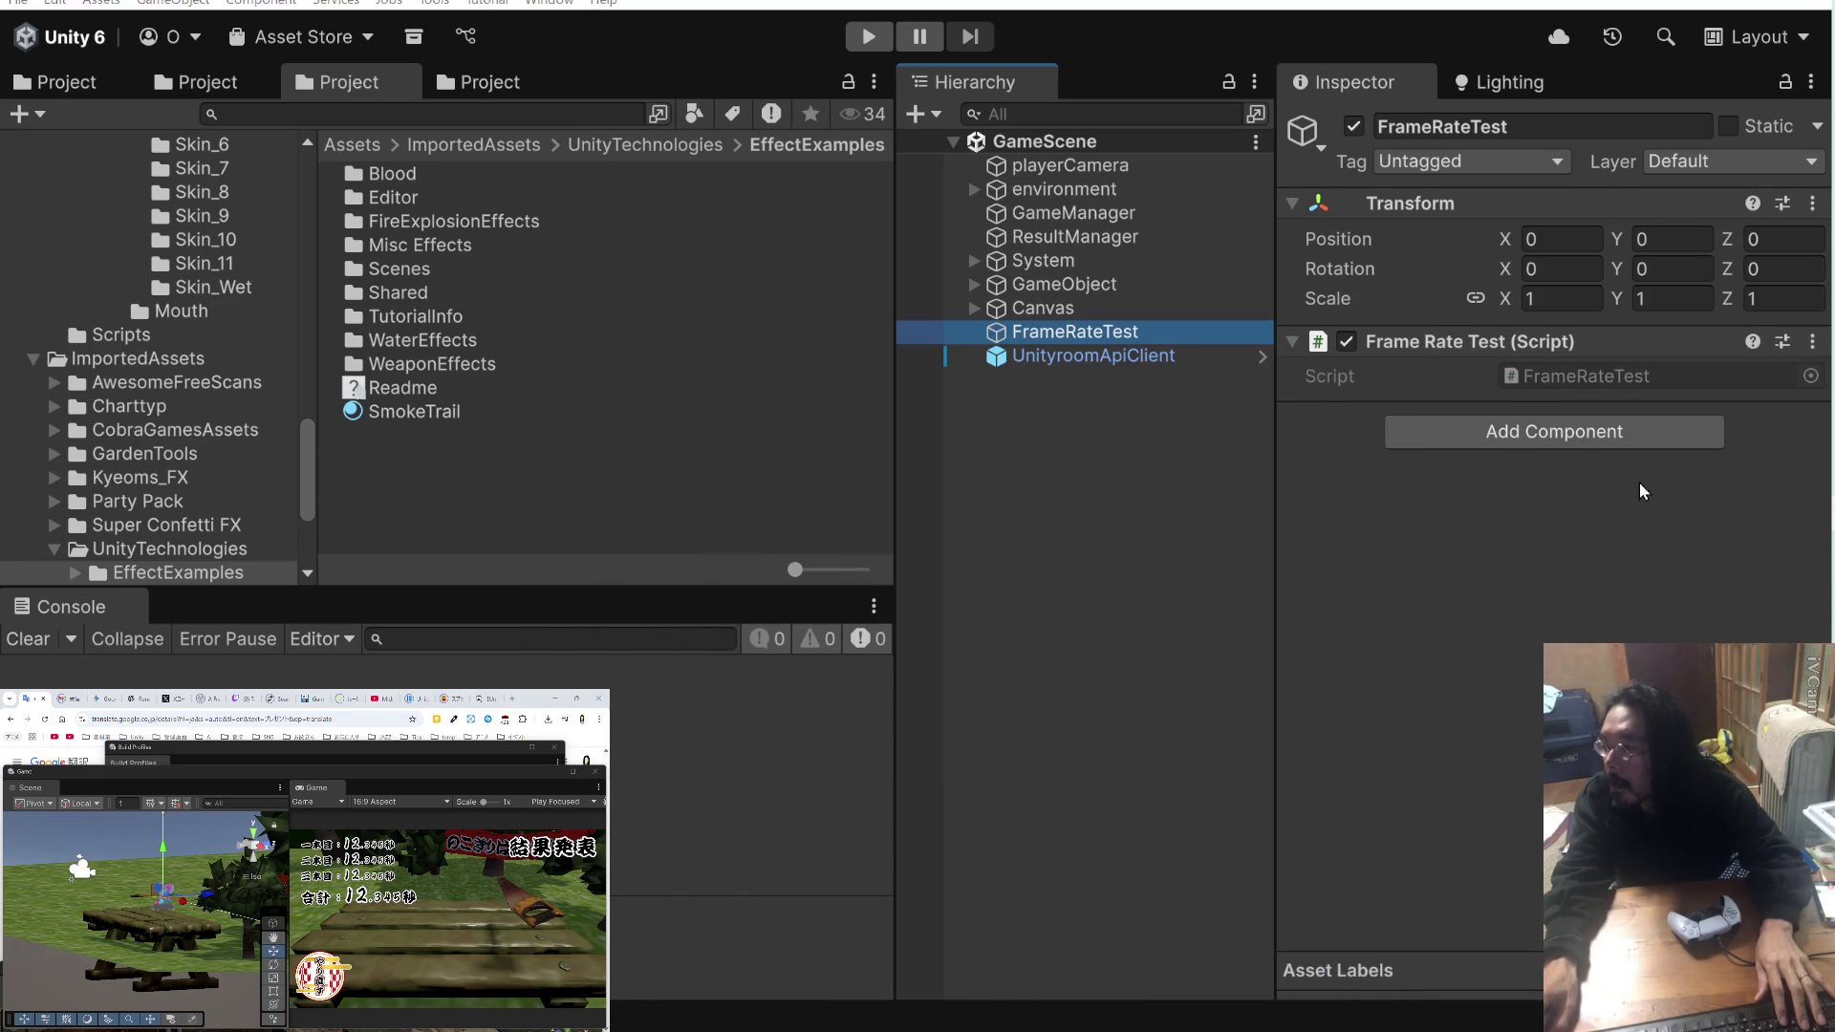
key(alt+Tab)
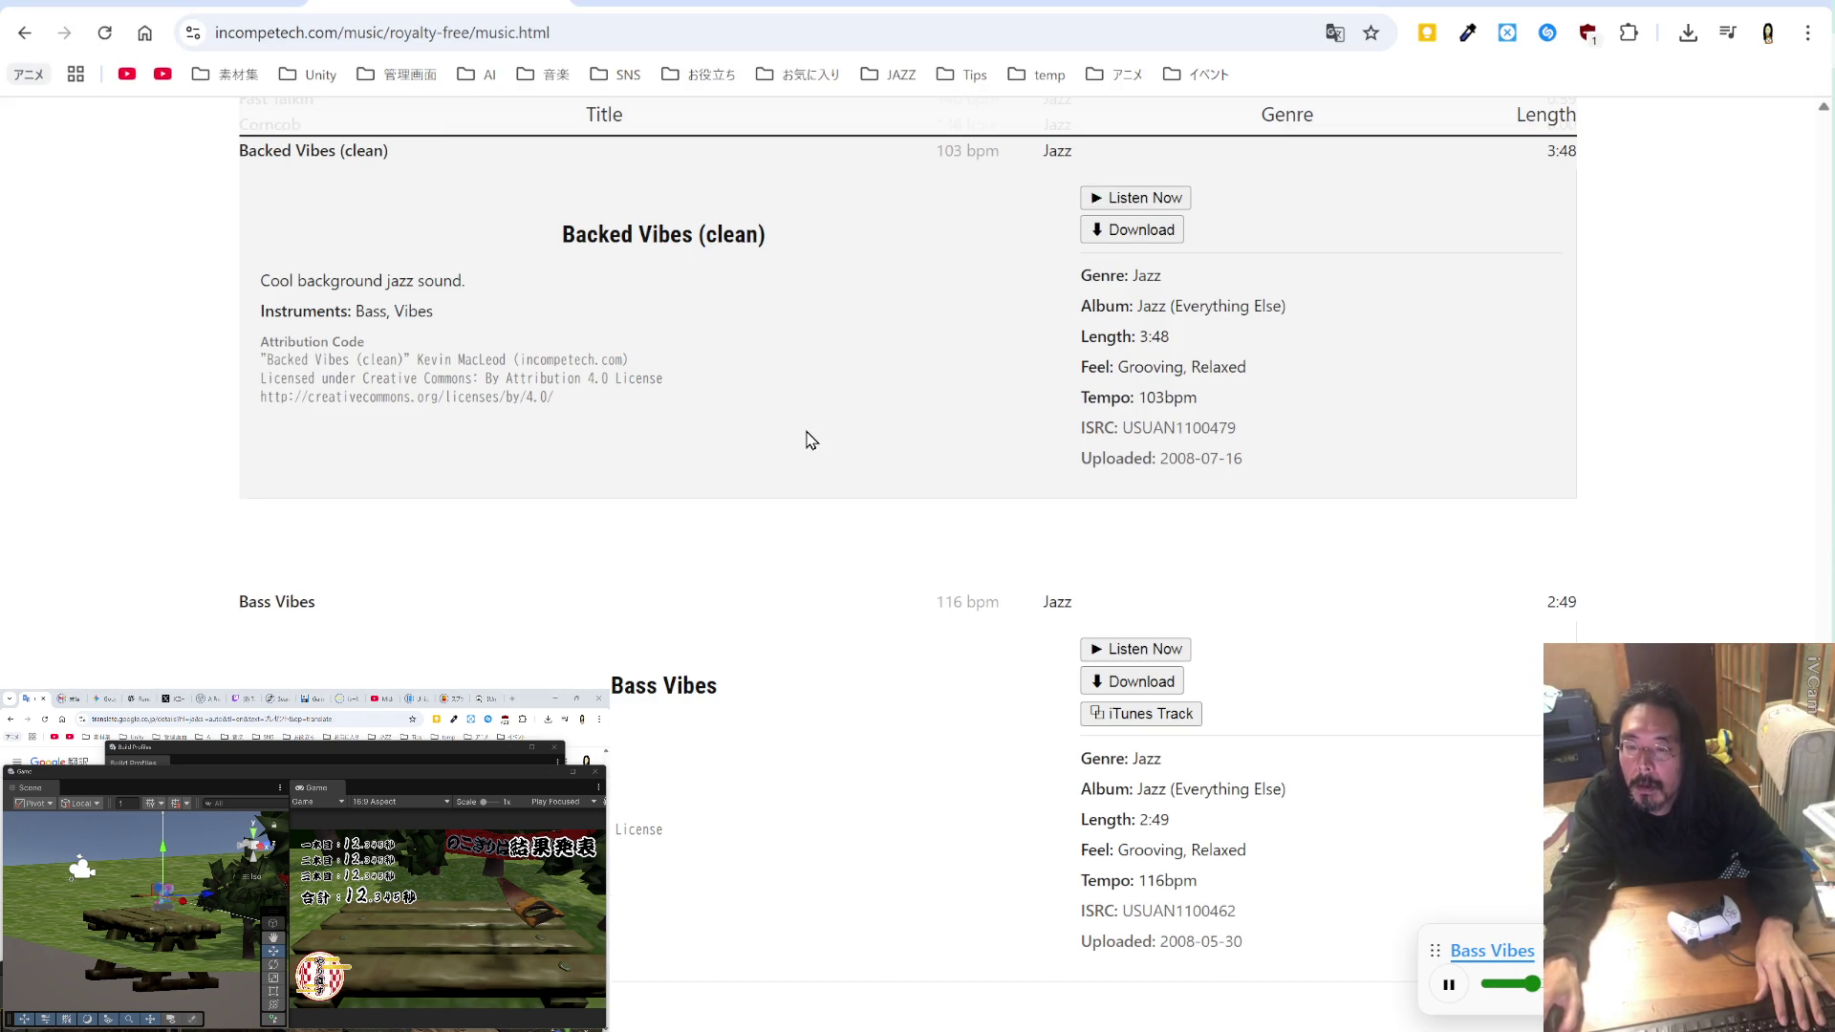
Step: Preview Backed Vibes (clean) and Bass Vibes, then save Bass Vibes as an MP3
click(1137, 201)
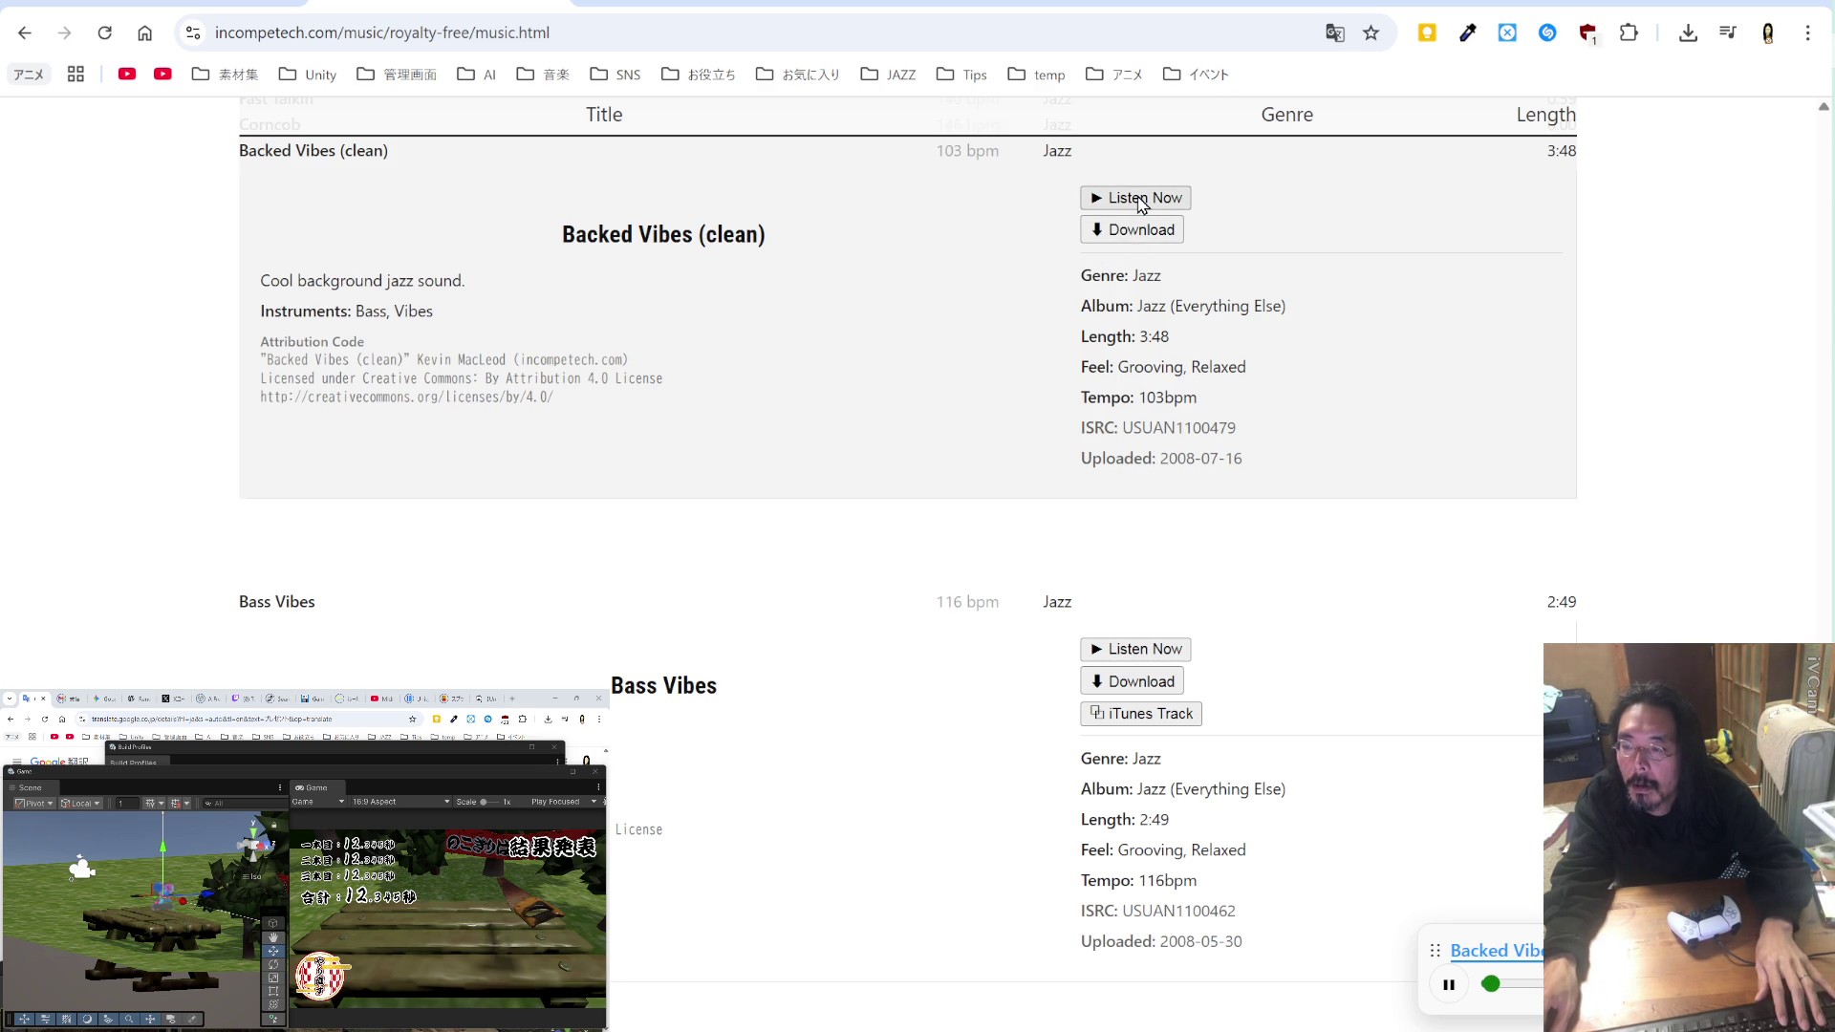
click(1127, 650)
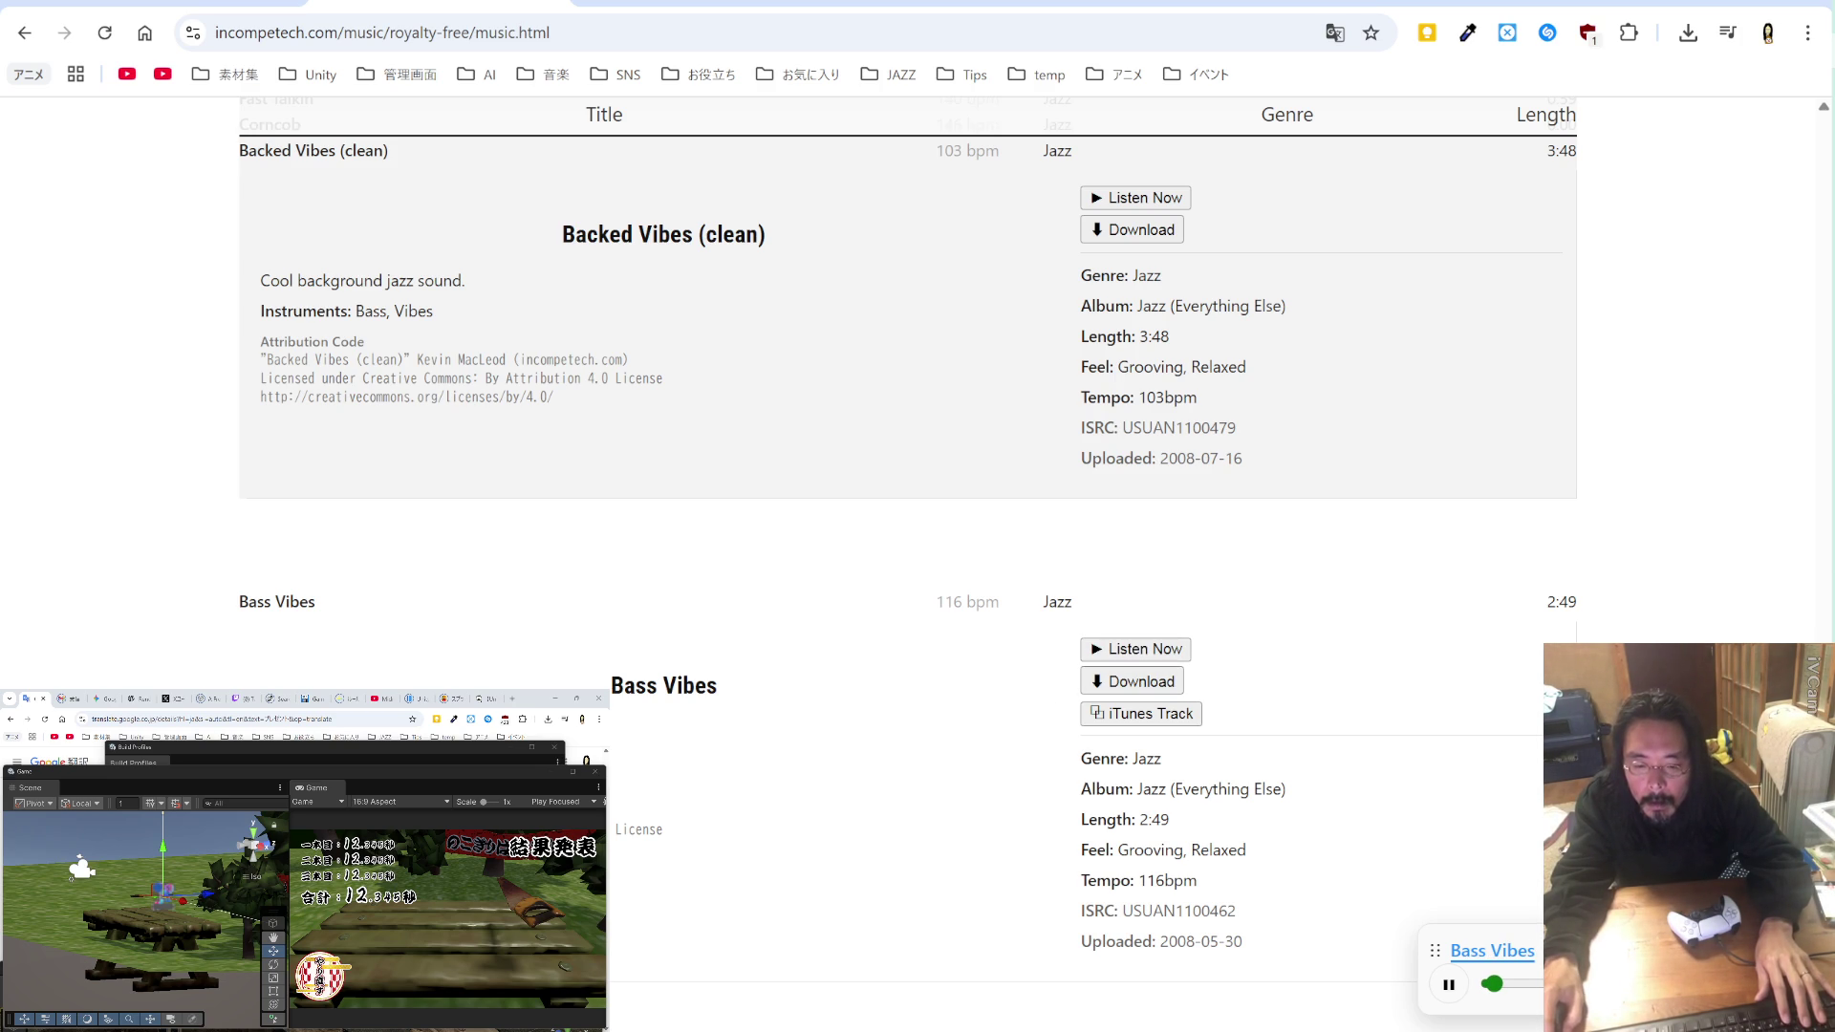
click(1152, 683)
click(785, 724)
Step: Append ,"Bass Vibes" to the credit line in VS Code and return to Incompetech
key(alt+Tab)
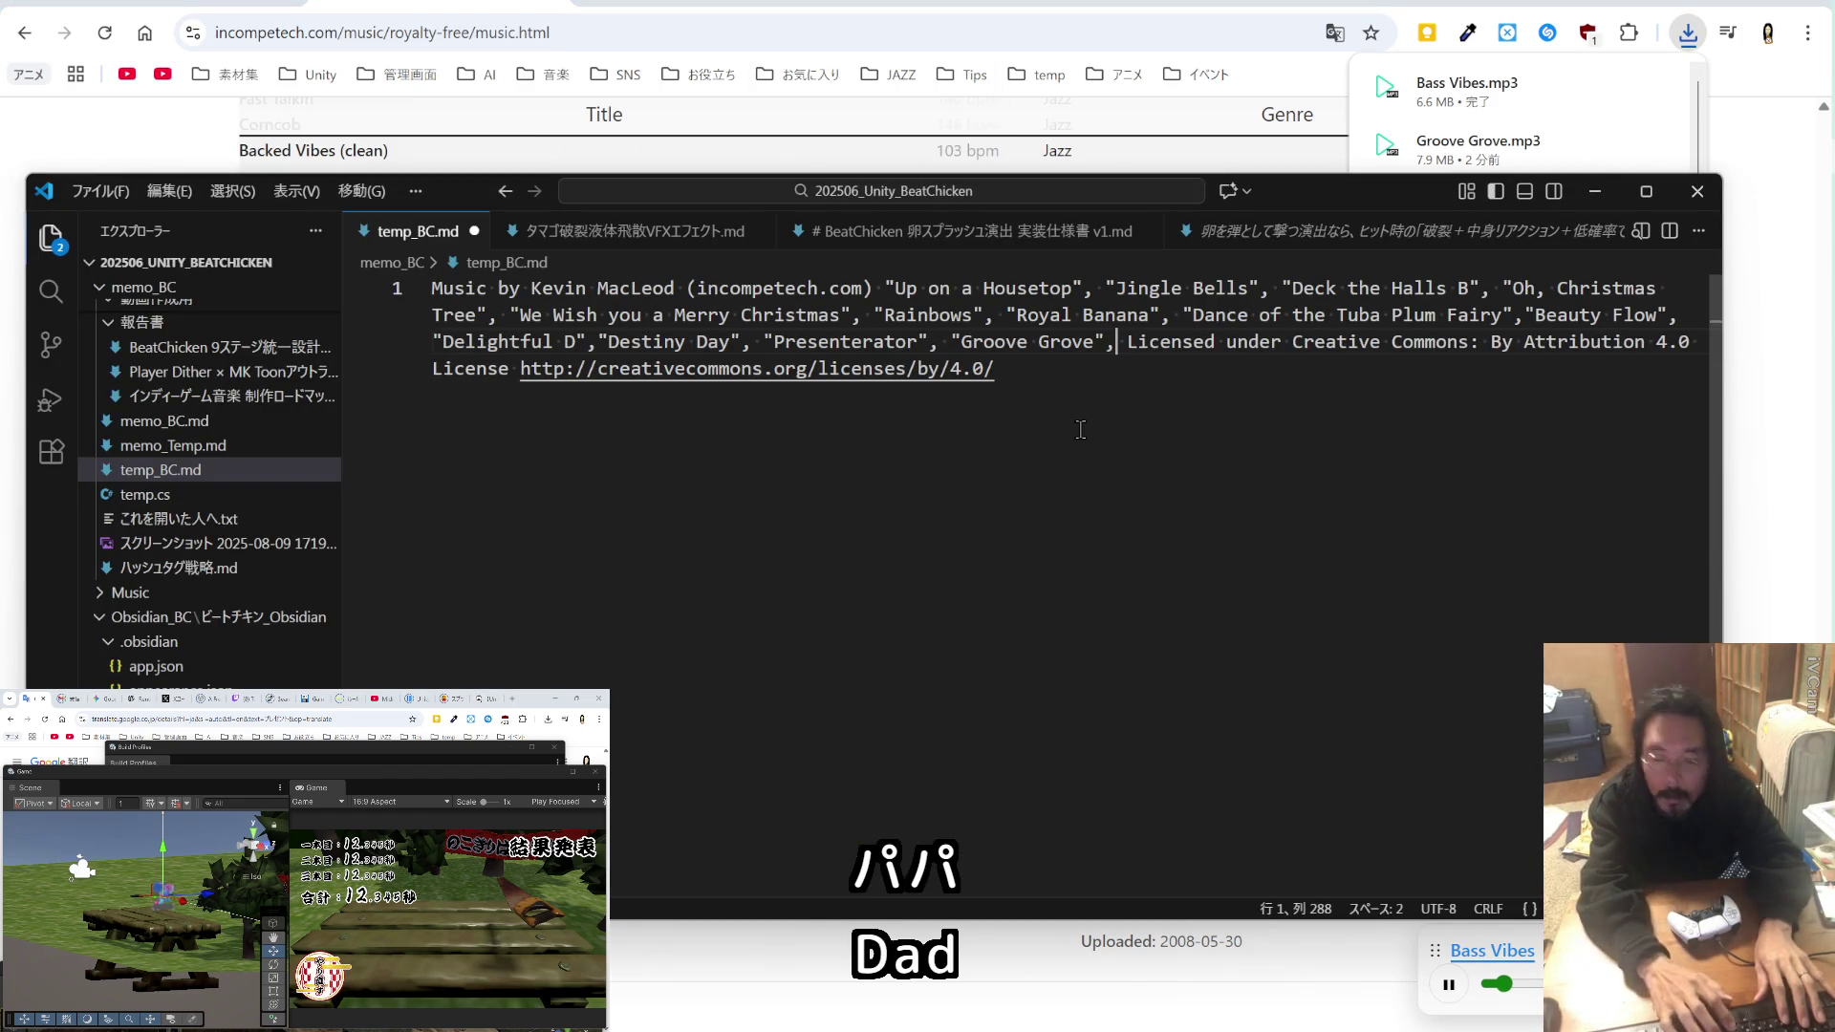
text(,"Bass Vibes")
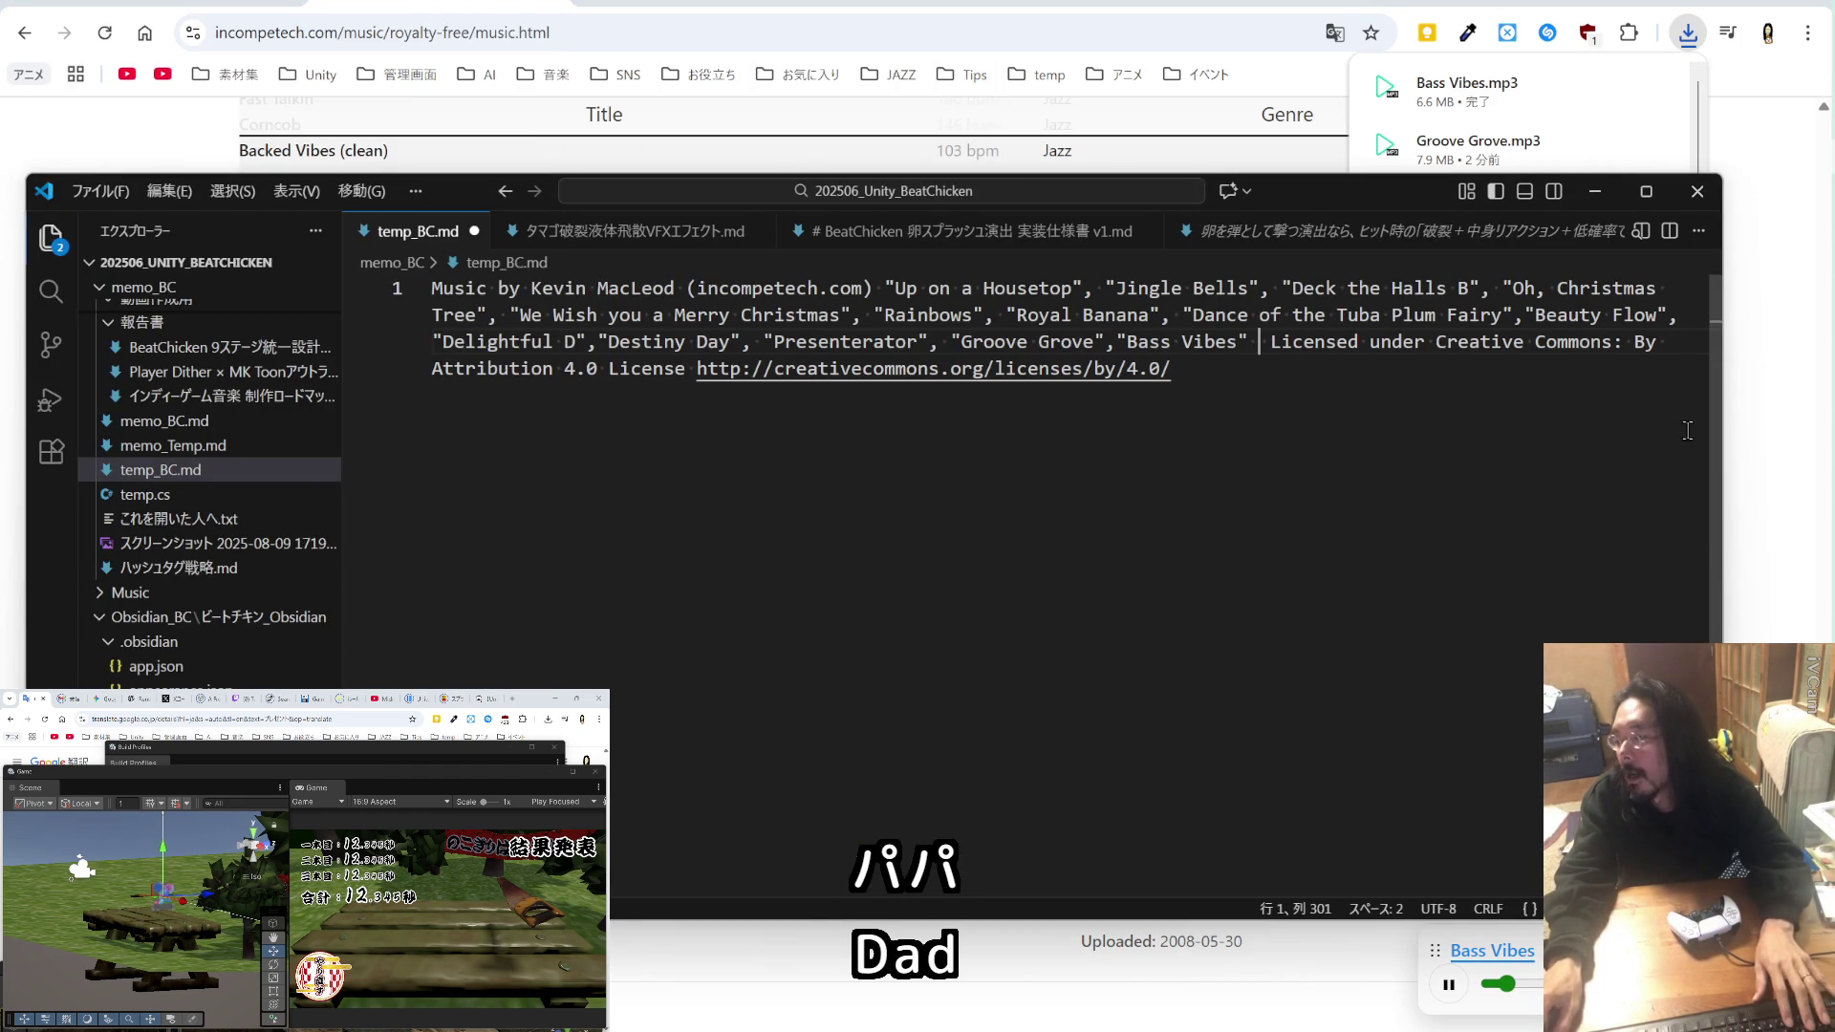
click(1730, 443)
scroll(865, 421, down, 15)
scroll(864, 421, up, 15)
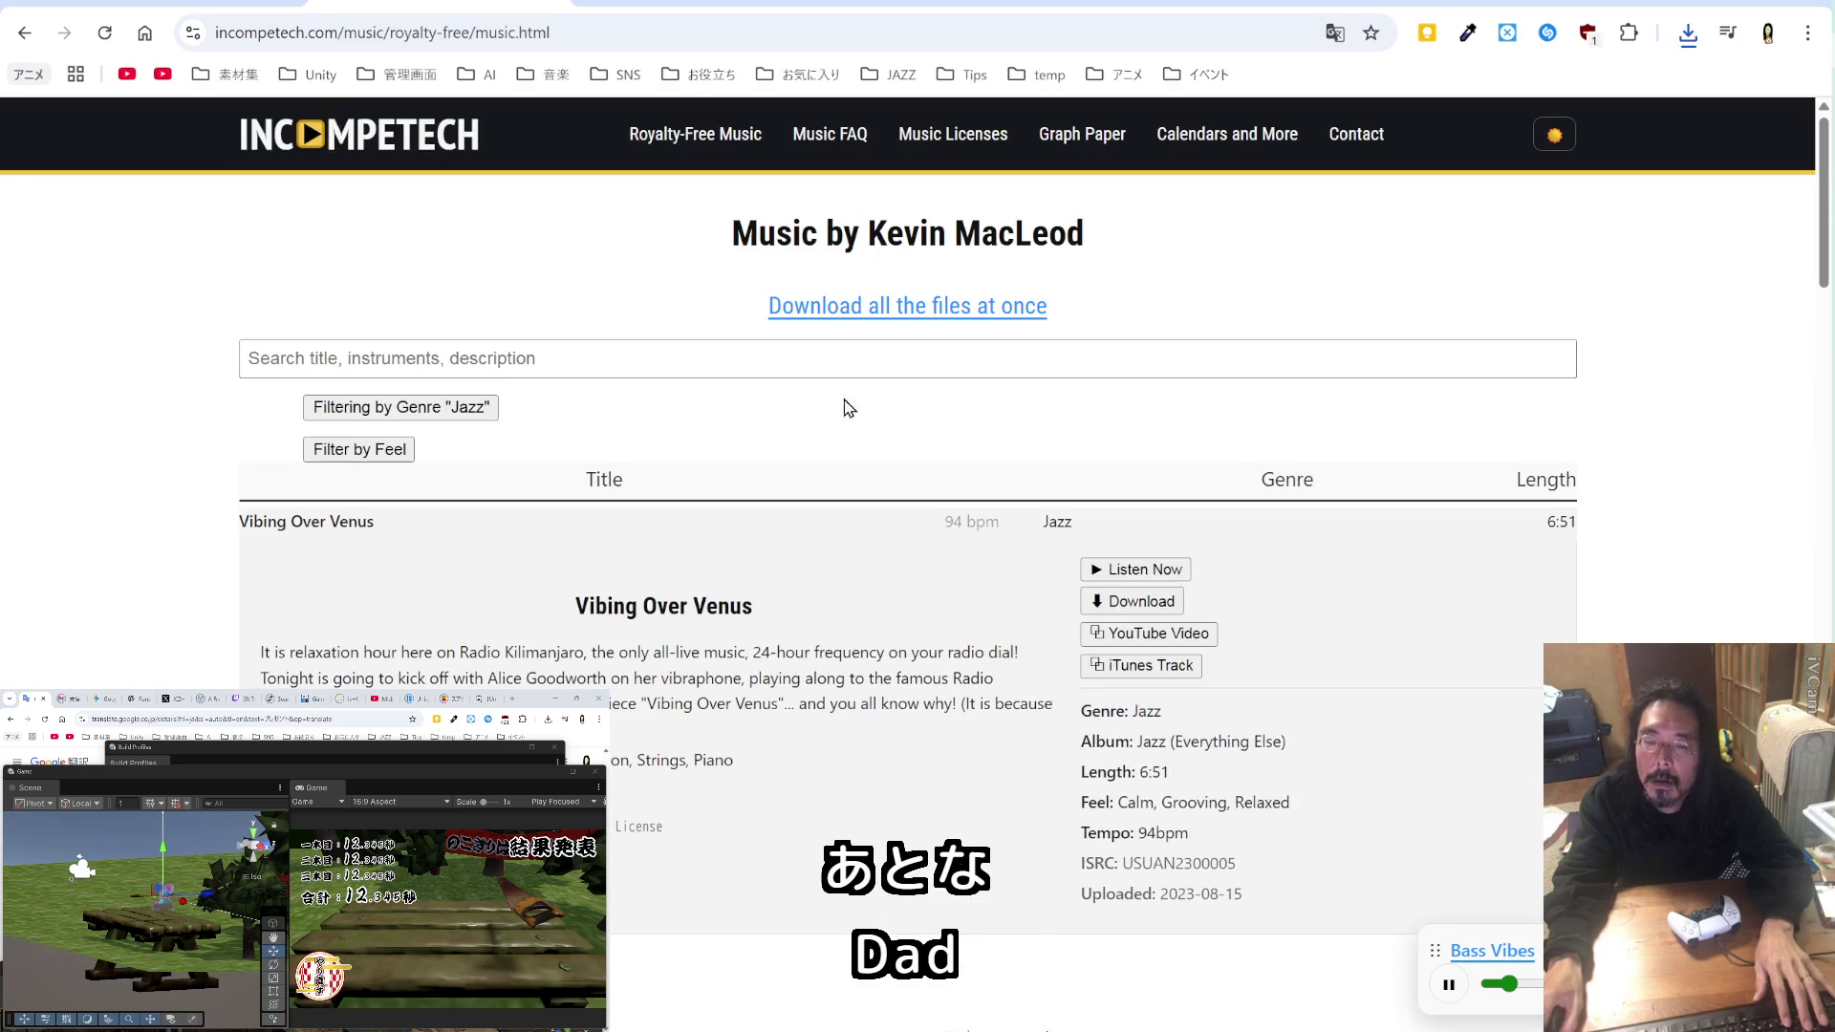
Step: Filter jazz to Uplifting feel, preview Off to Osaka, and save it into mouhitotu
click(399, 449)
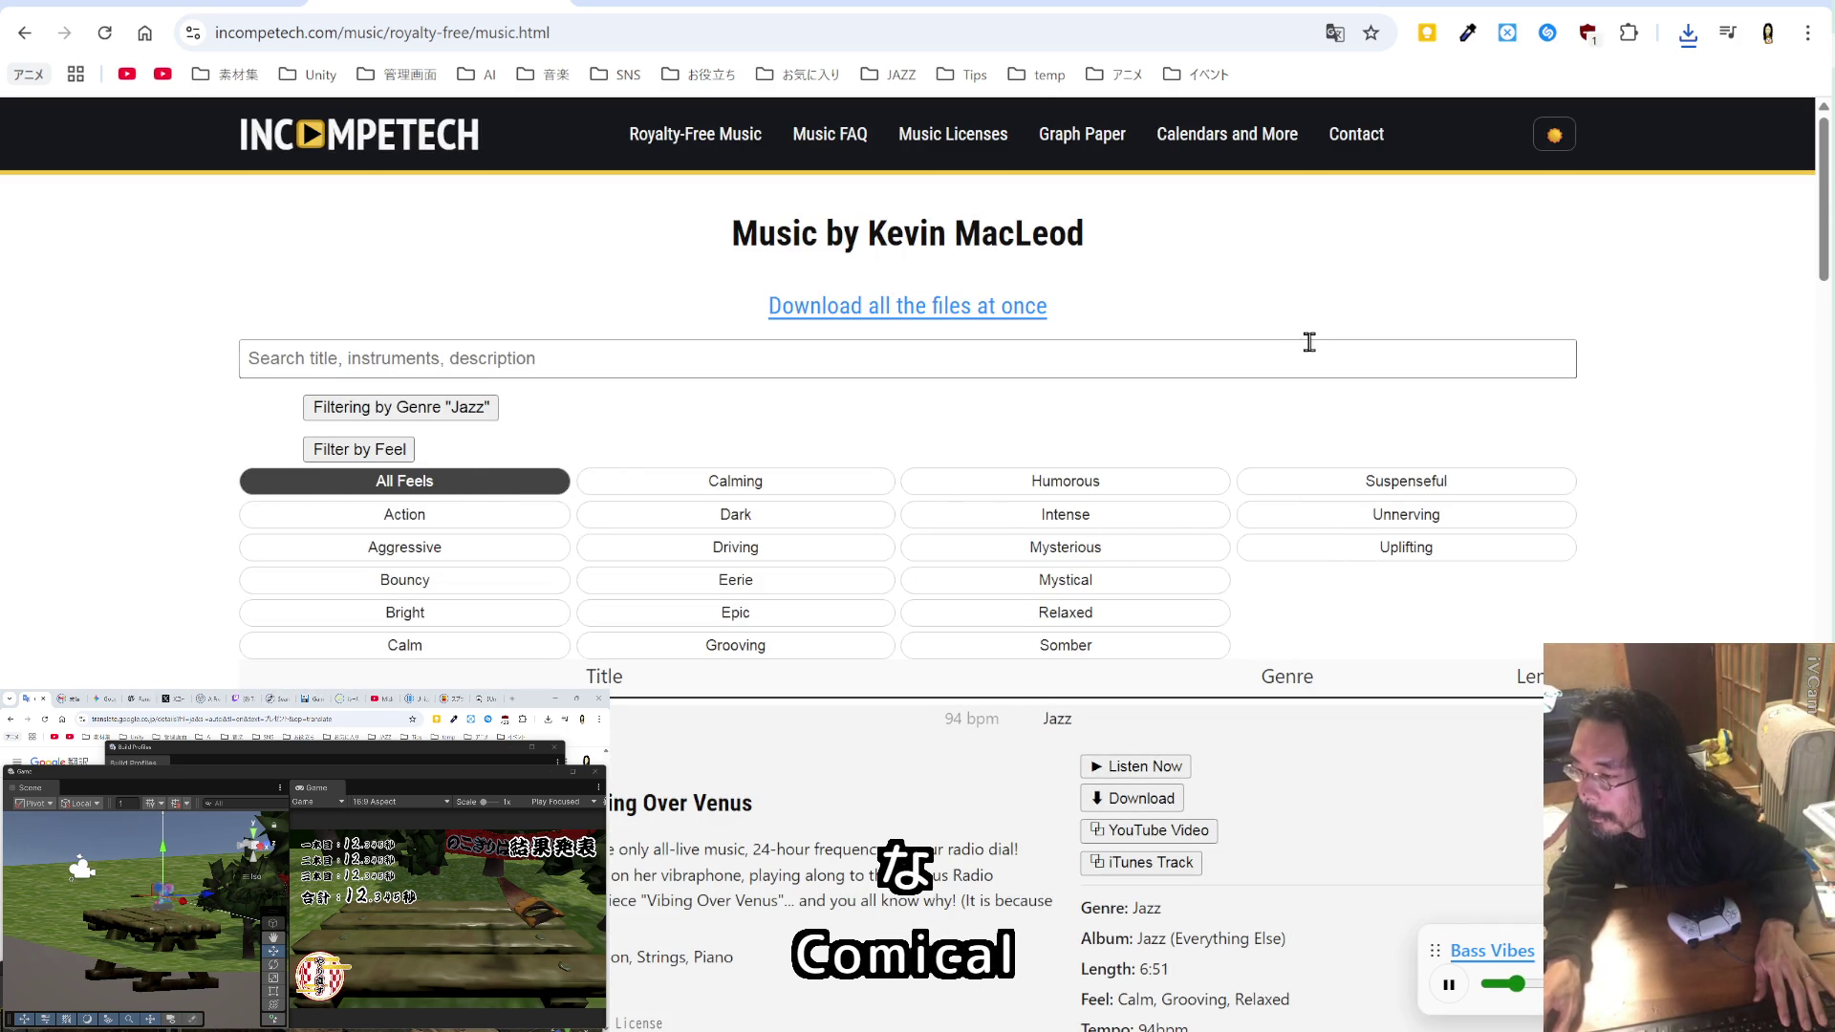
click(1377, 554)
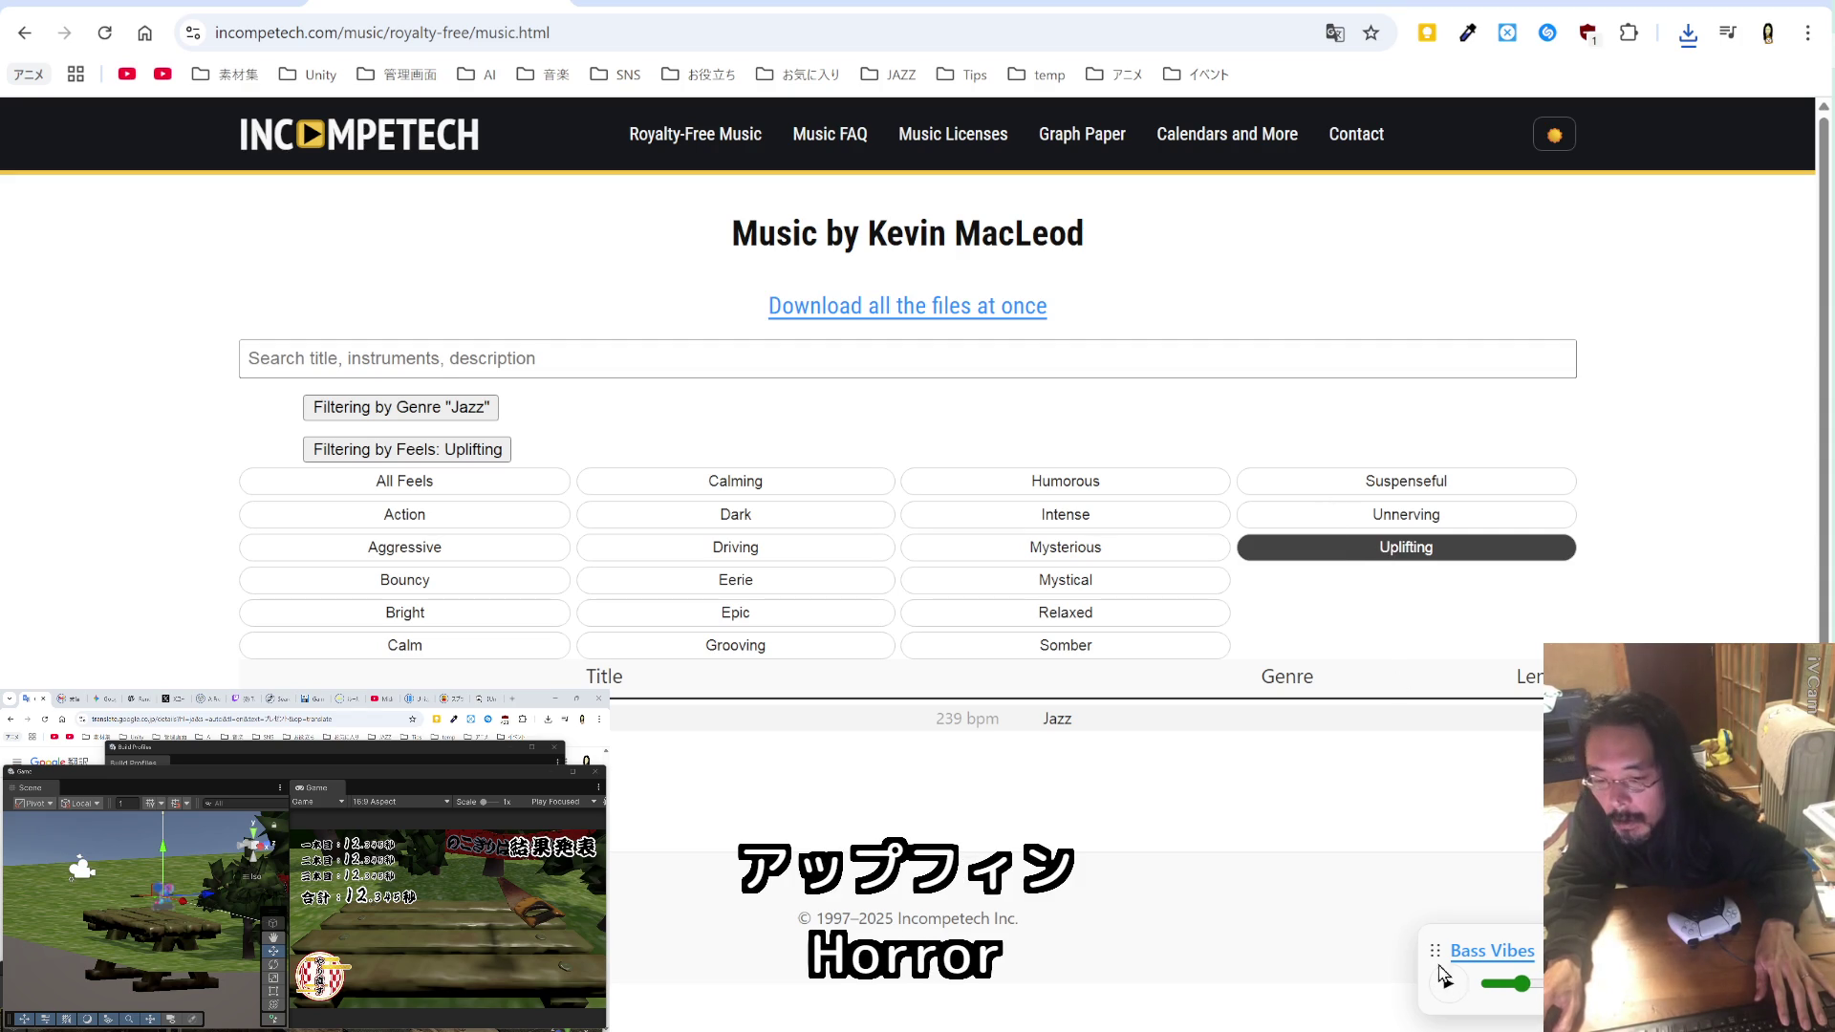
scroll(969, 715, down, 2)
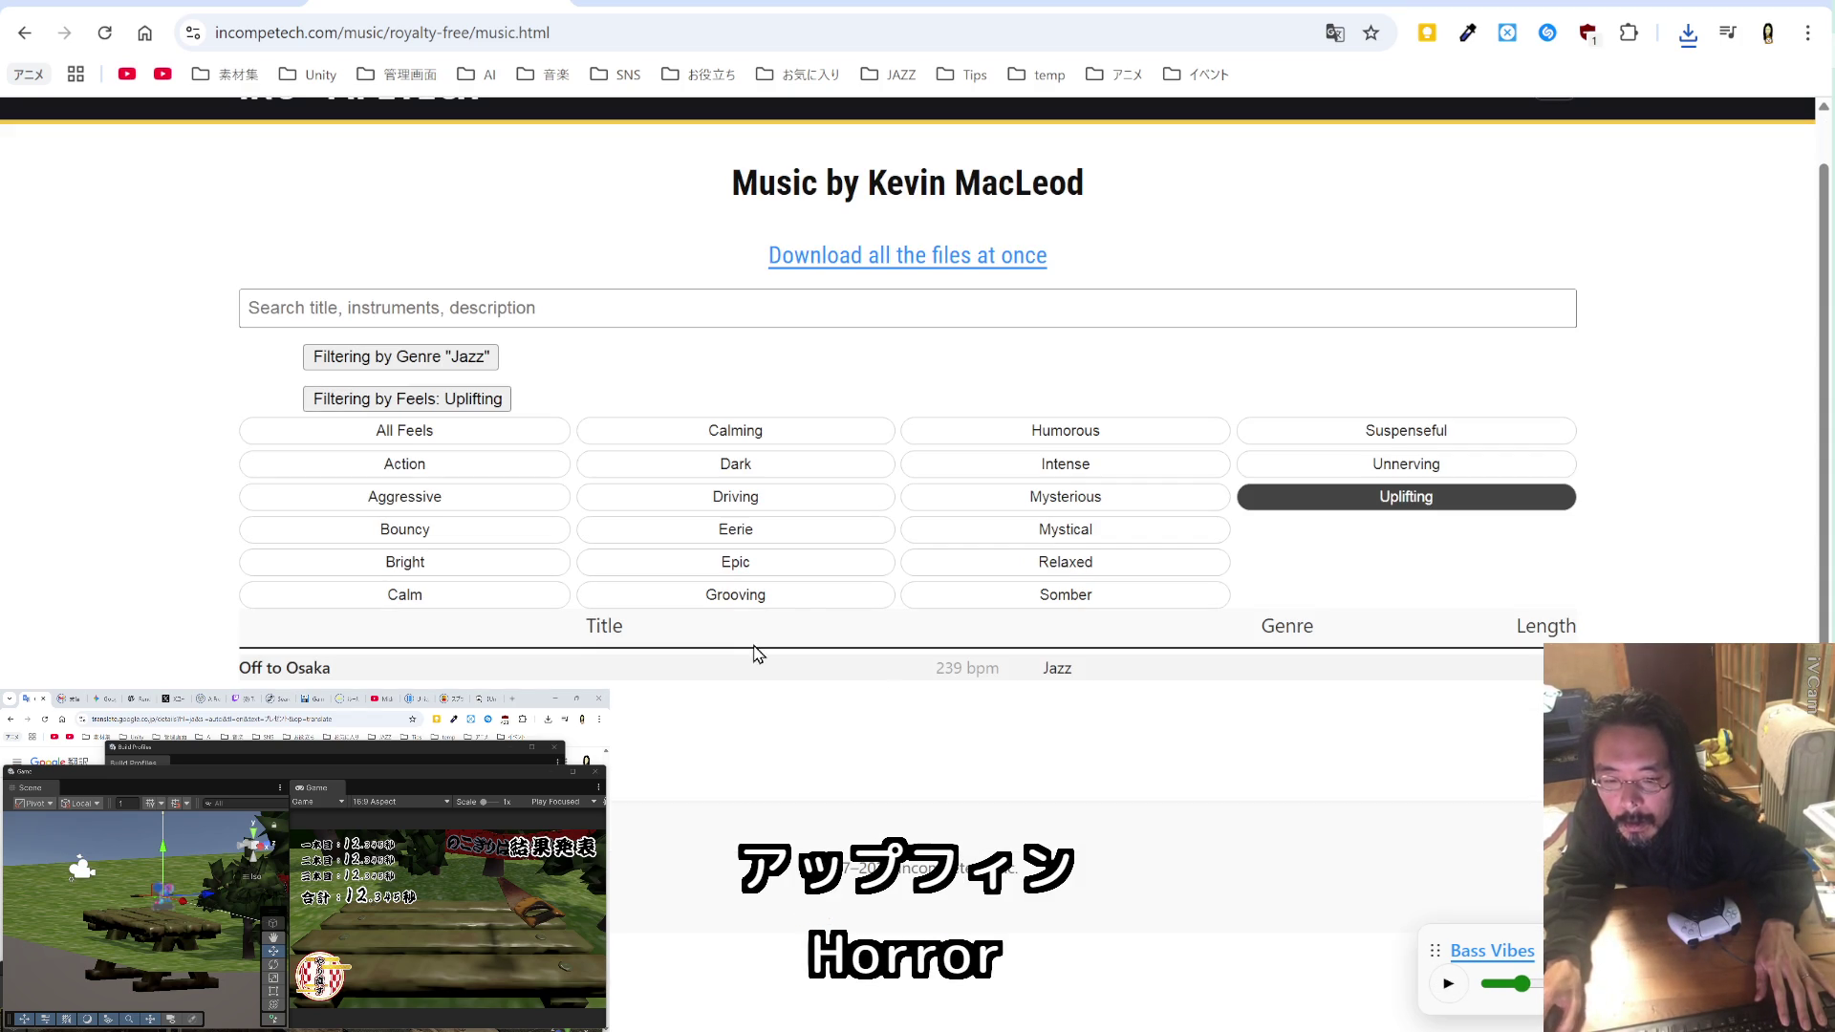
click(311, 668)
click(1127, 722)
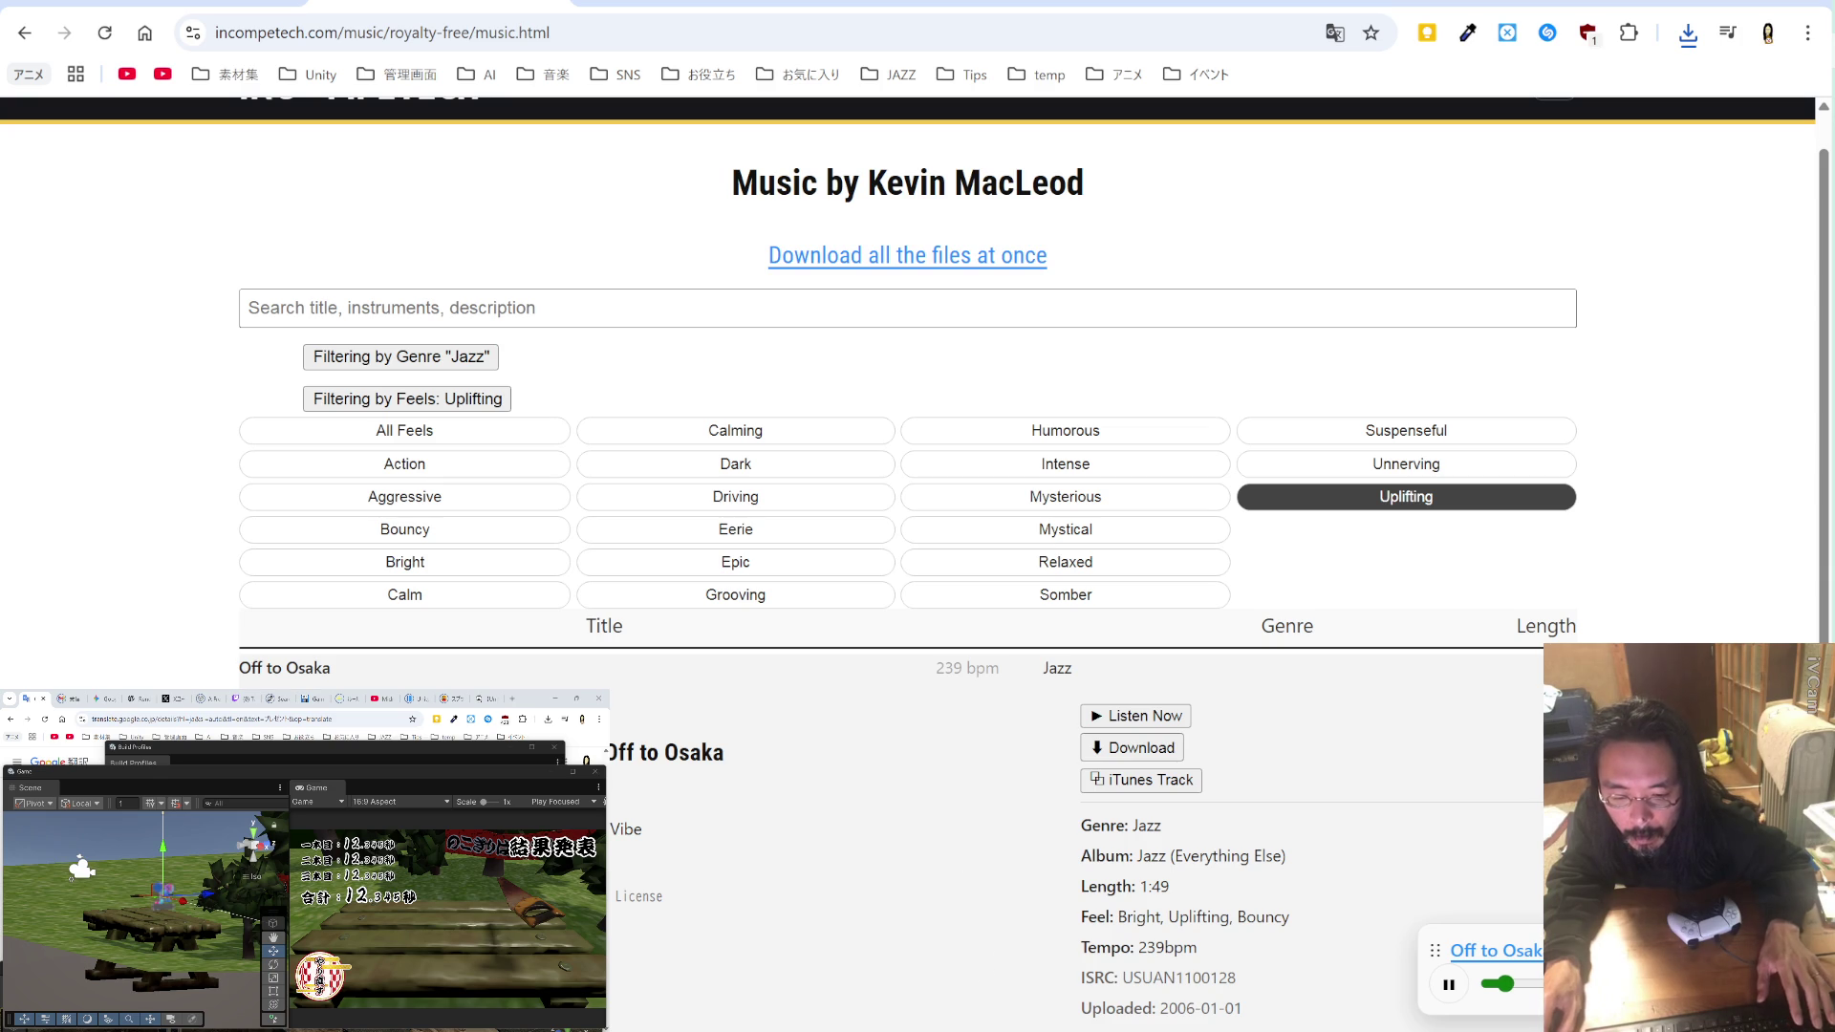
click(1112, 747)
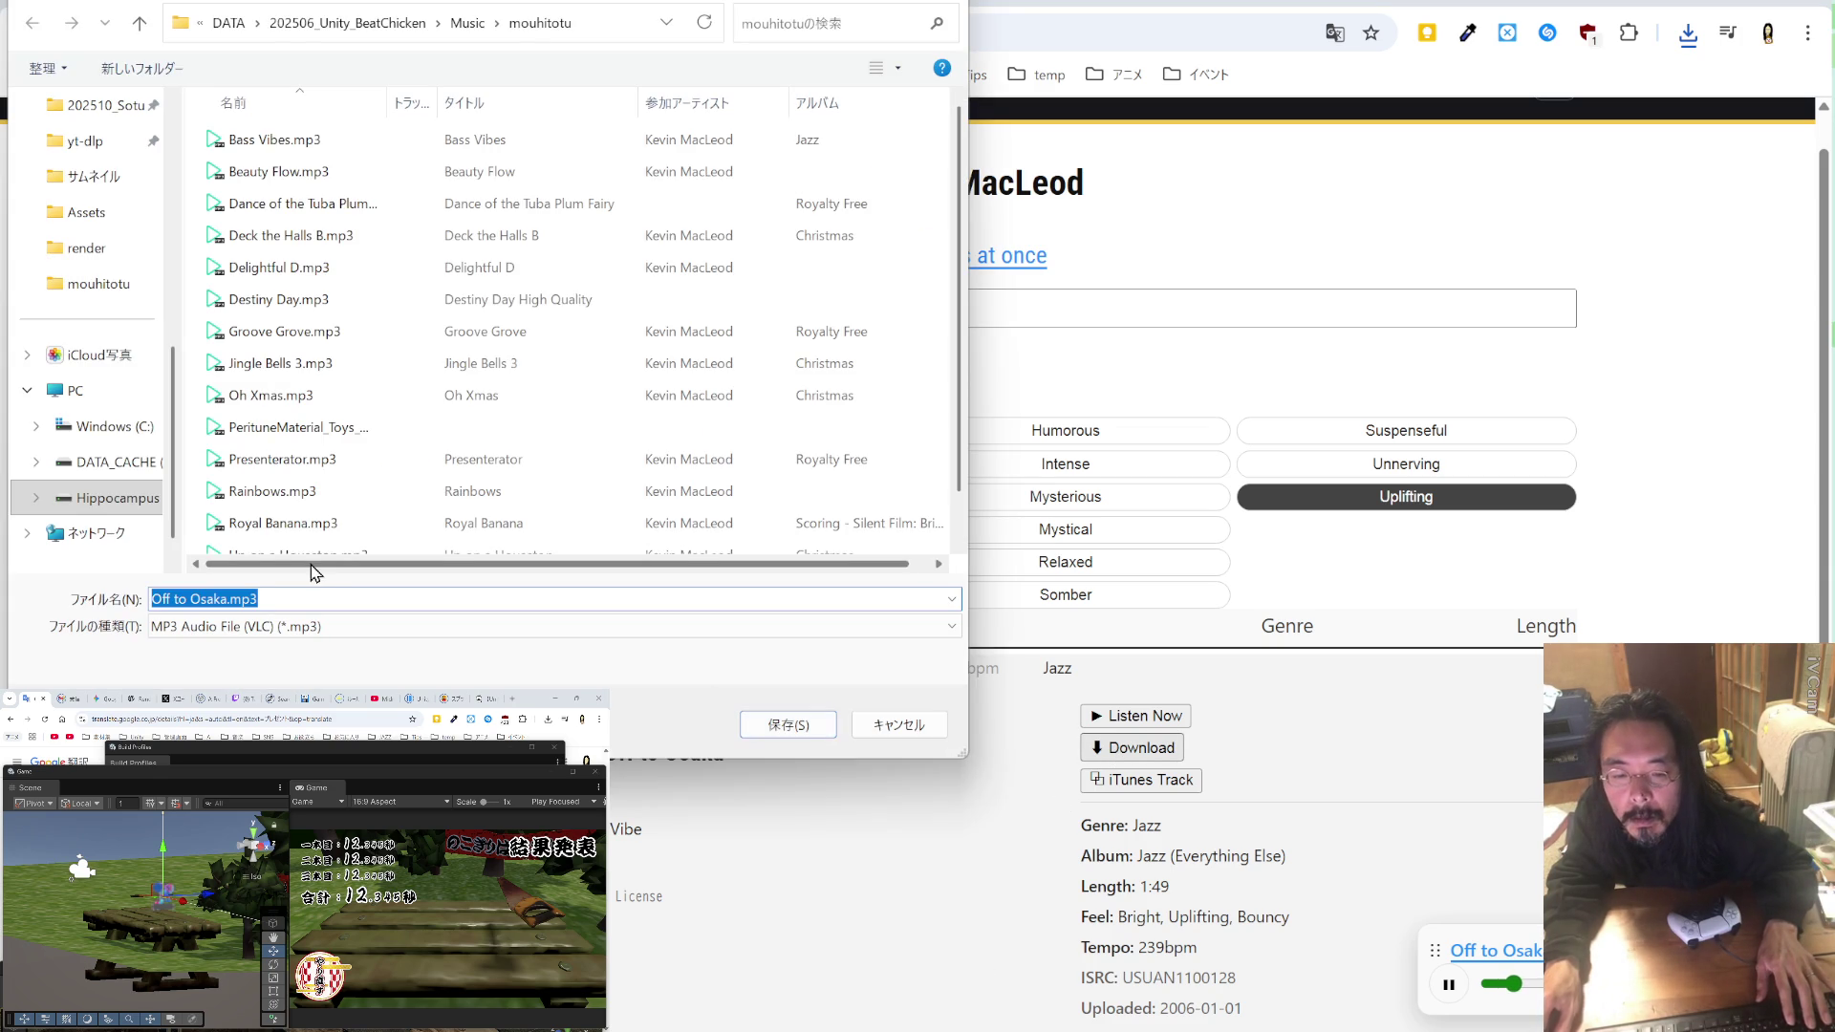
click(772, 730)
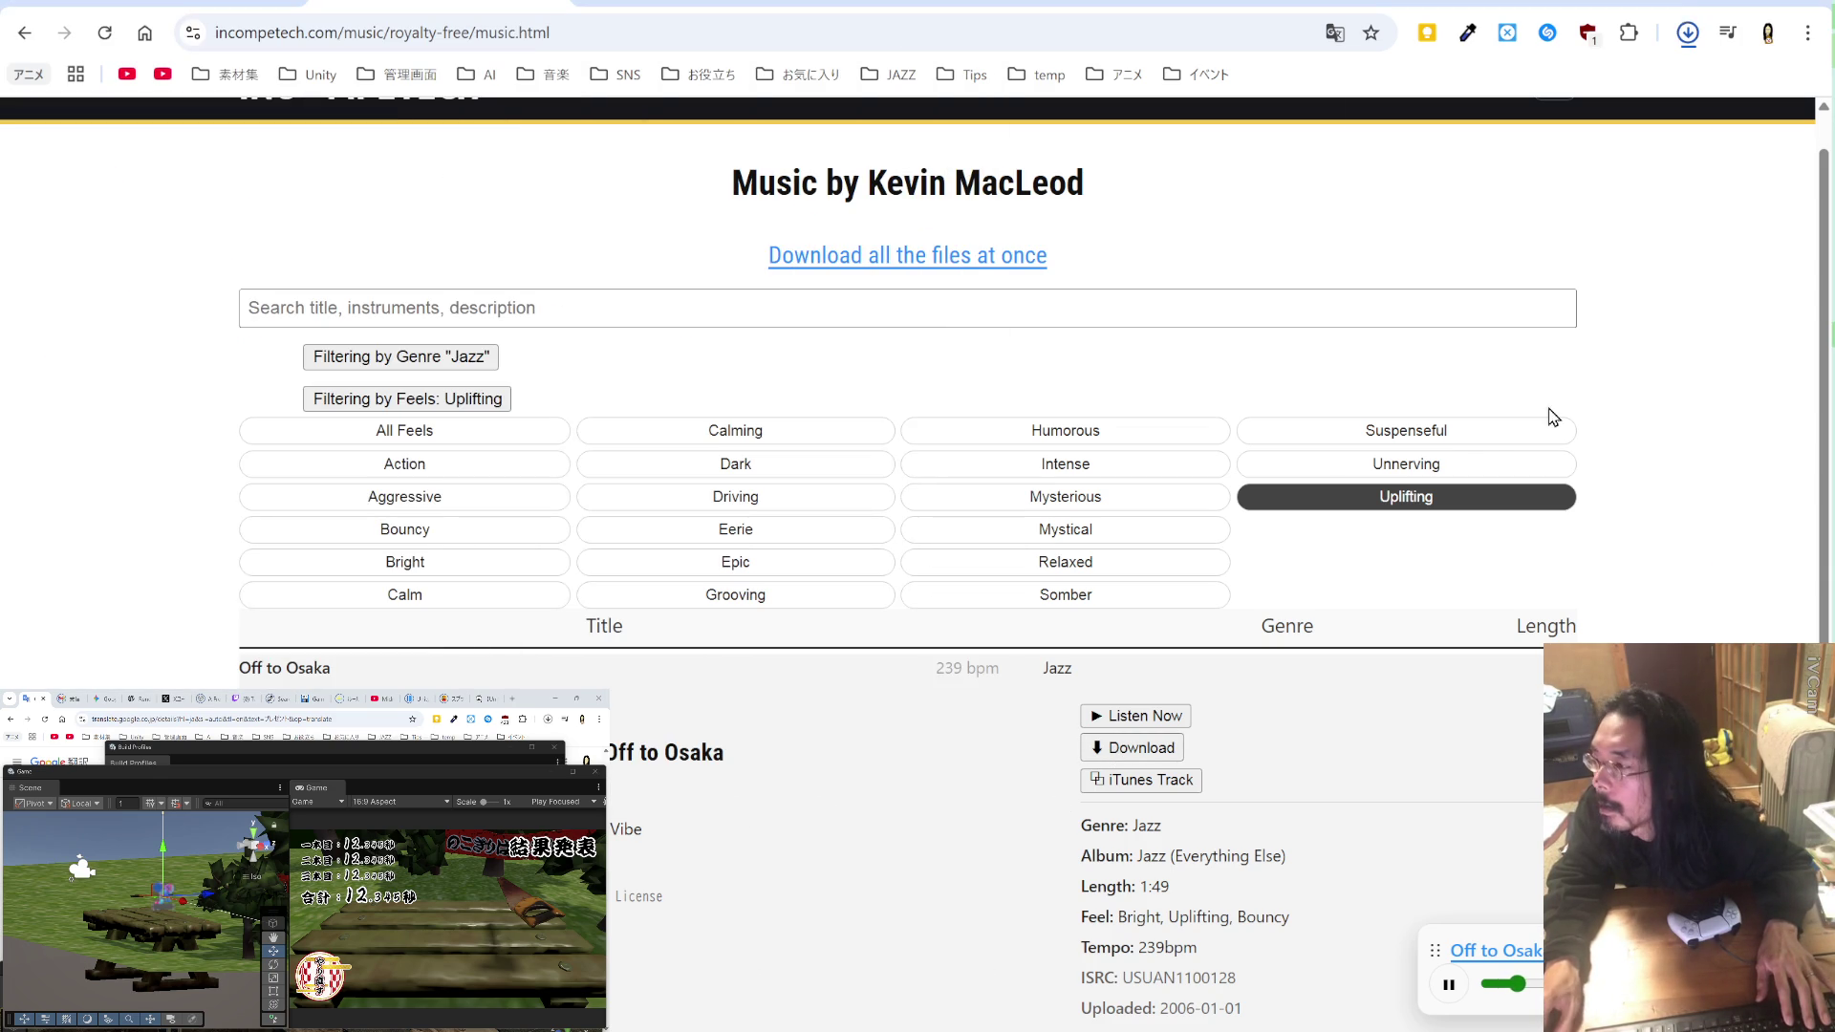
Step: Add ,"Off to Osaka" after Bass Vibes, save temp_BC.md, and space out Groove Grove's comma
key(alt+Tab)
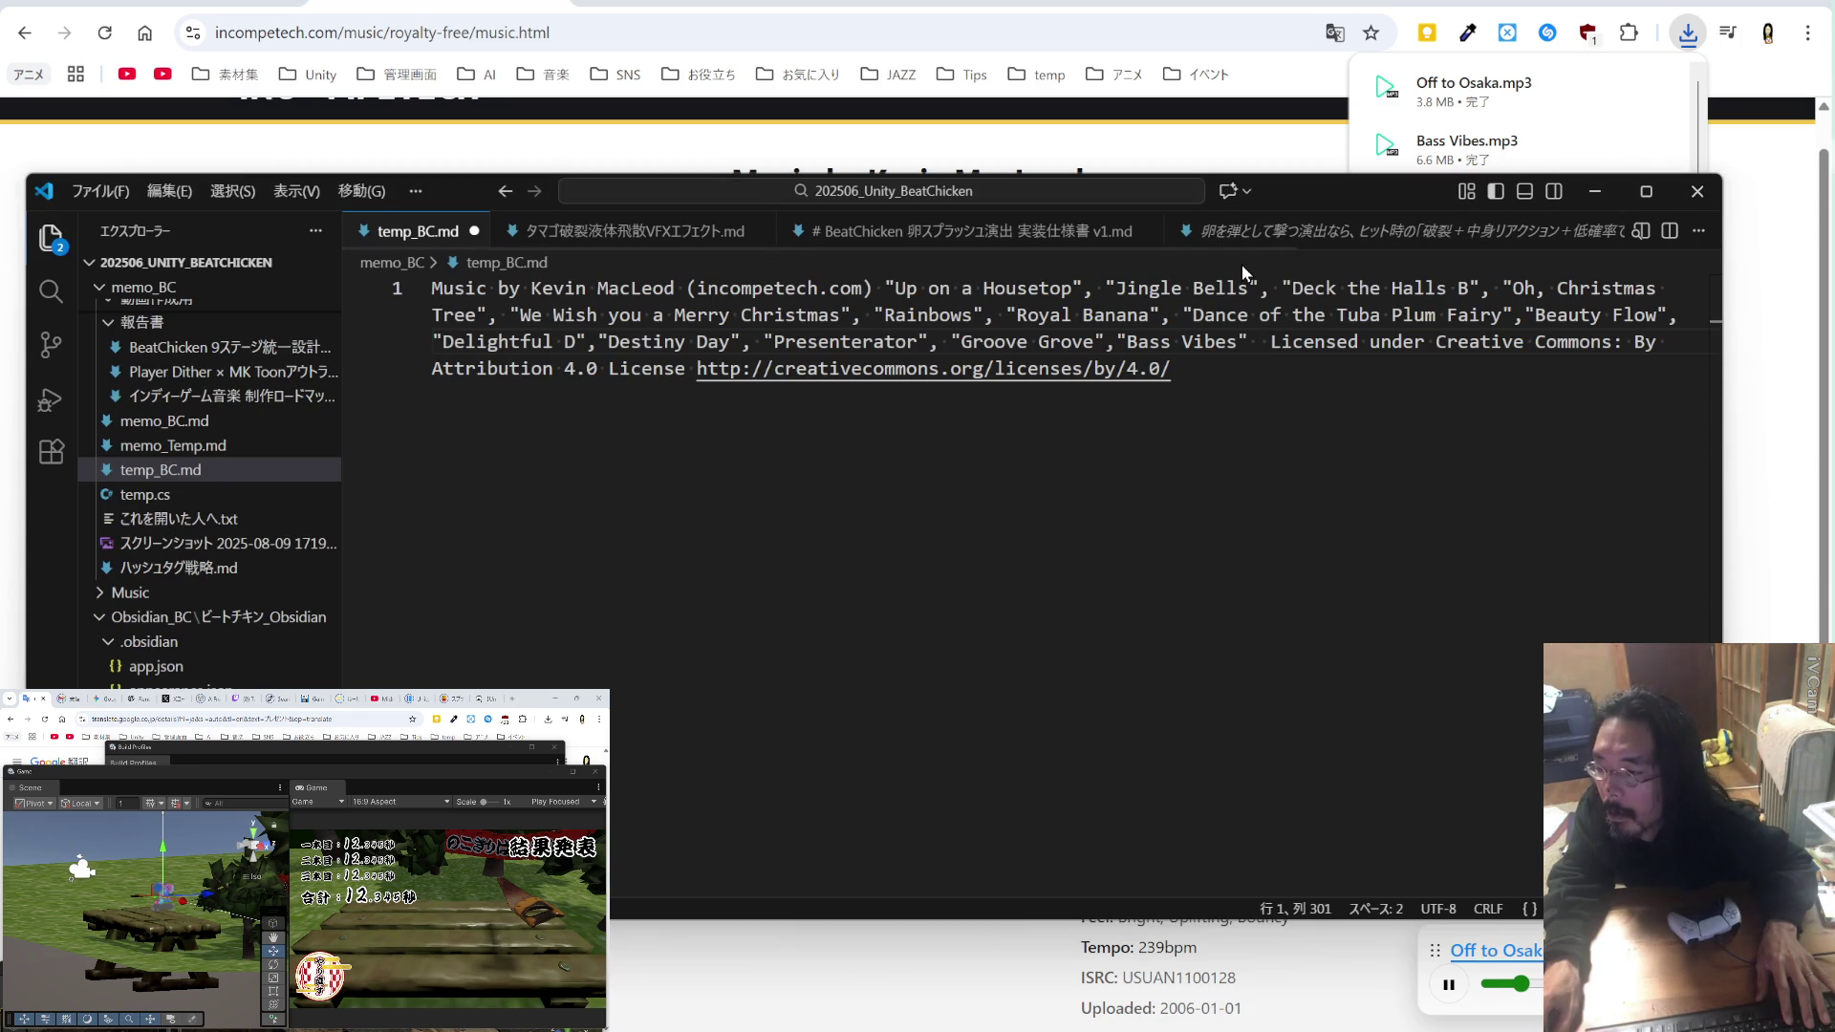
key(Left)
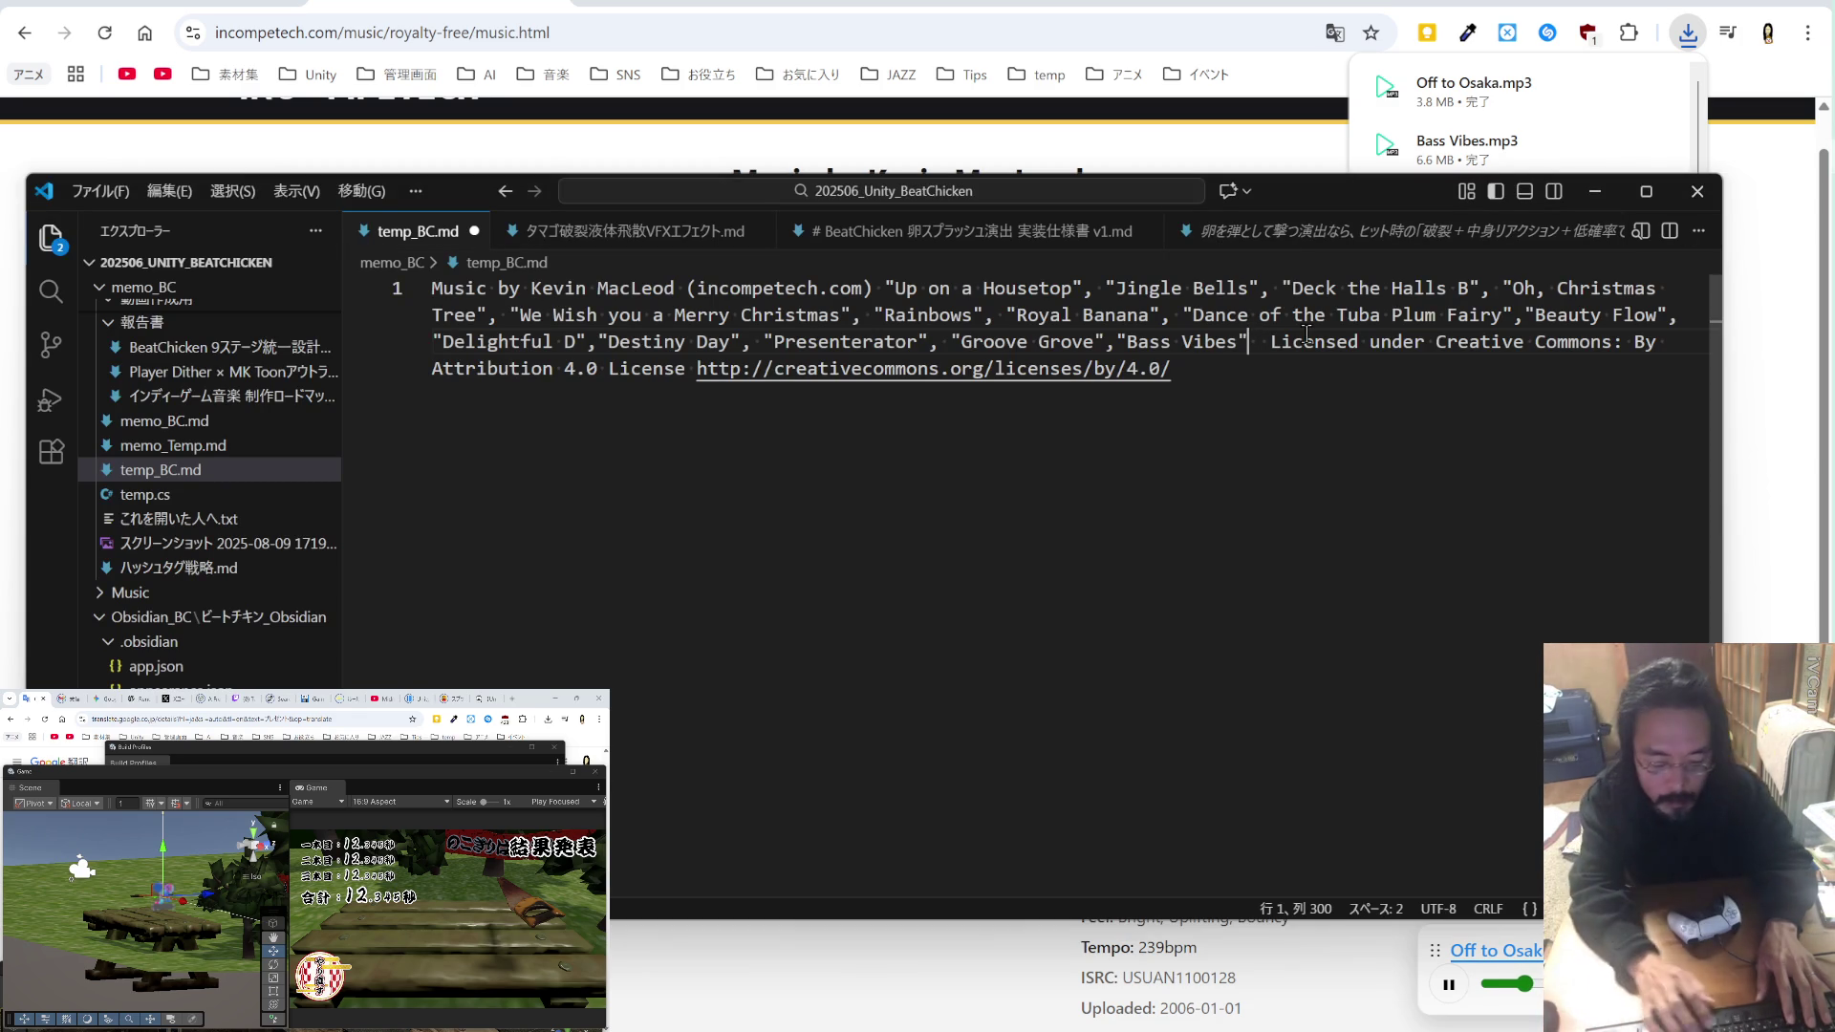
text(,)
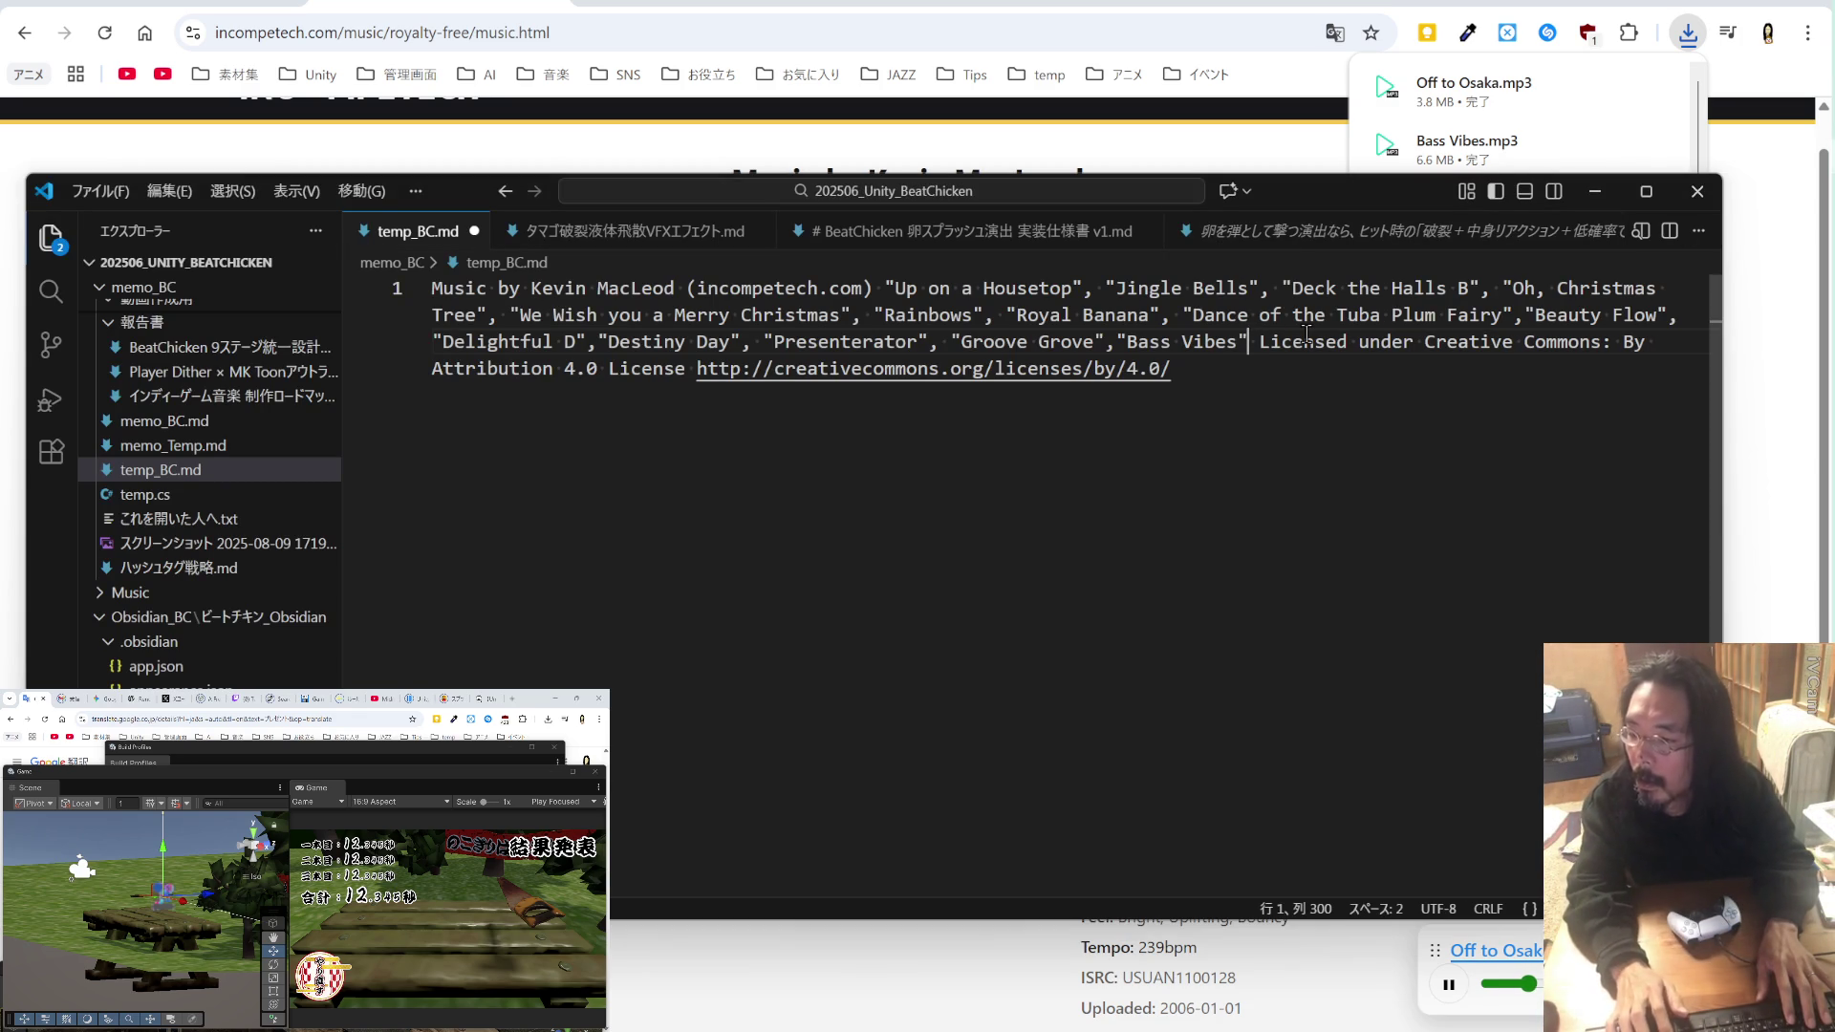
key(Delete)
text("Off to Osaka")
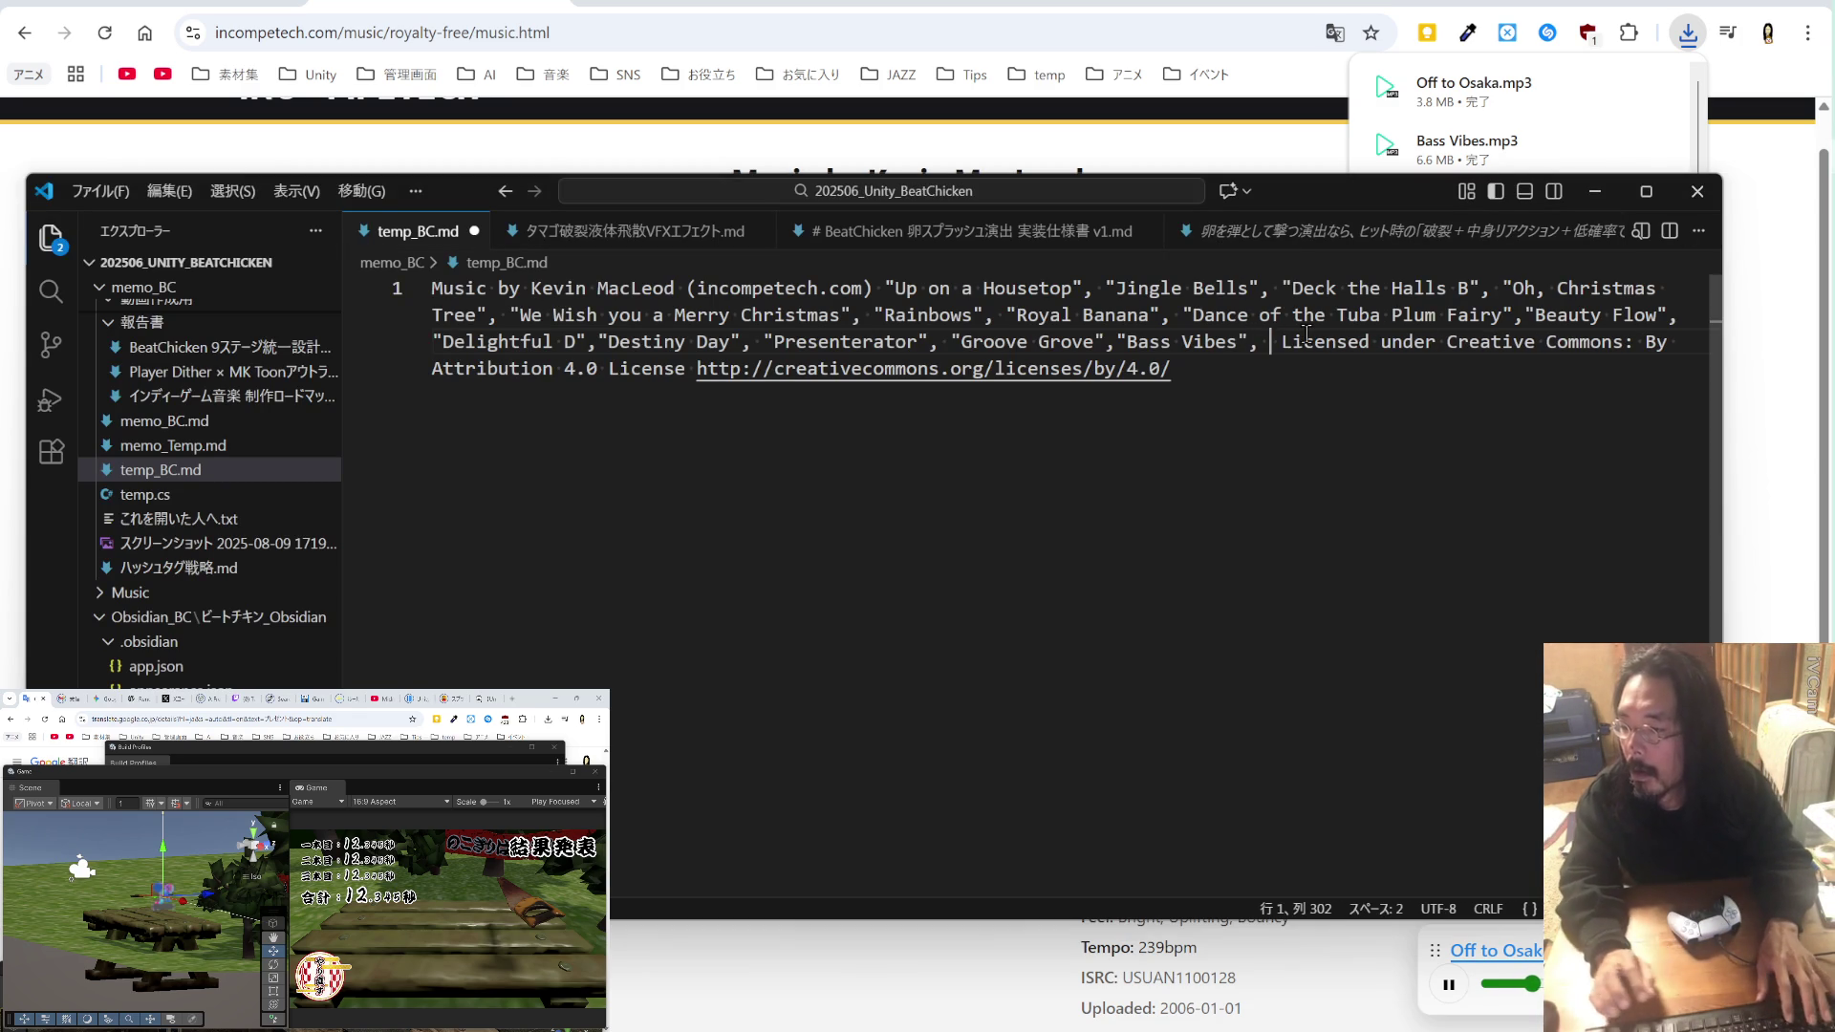
key(ctrl+s)
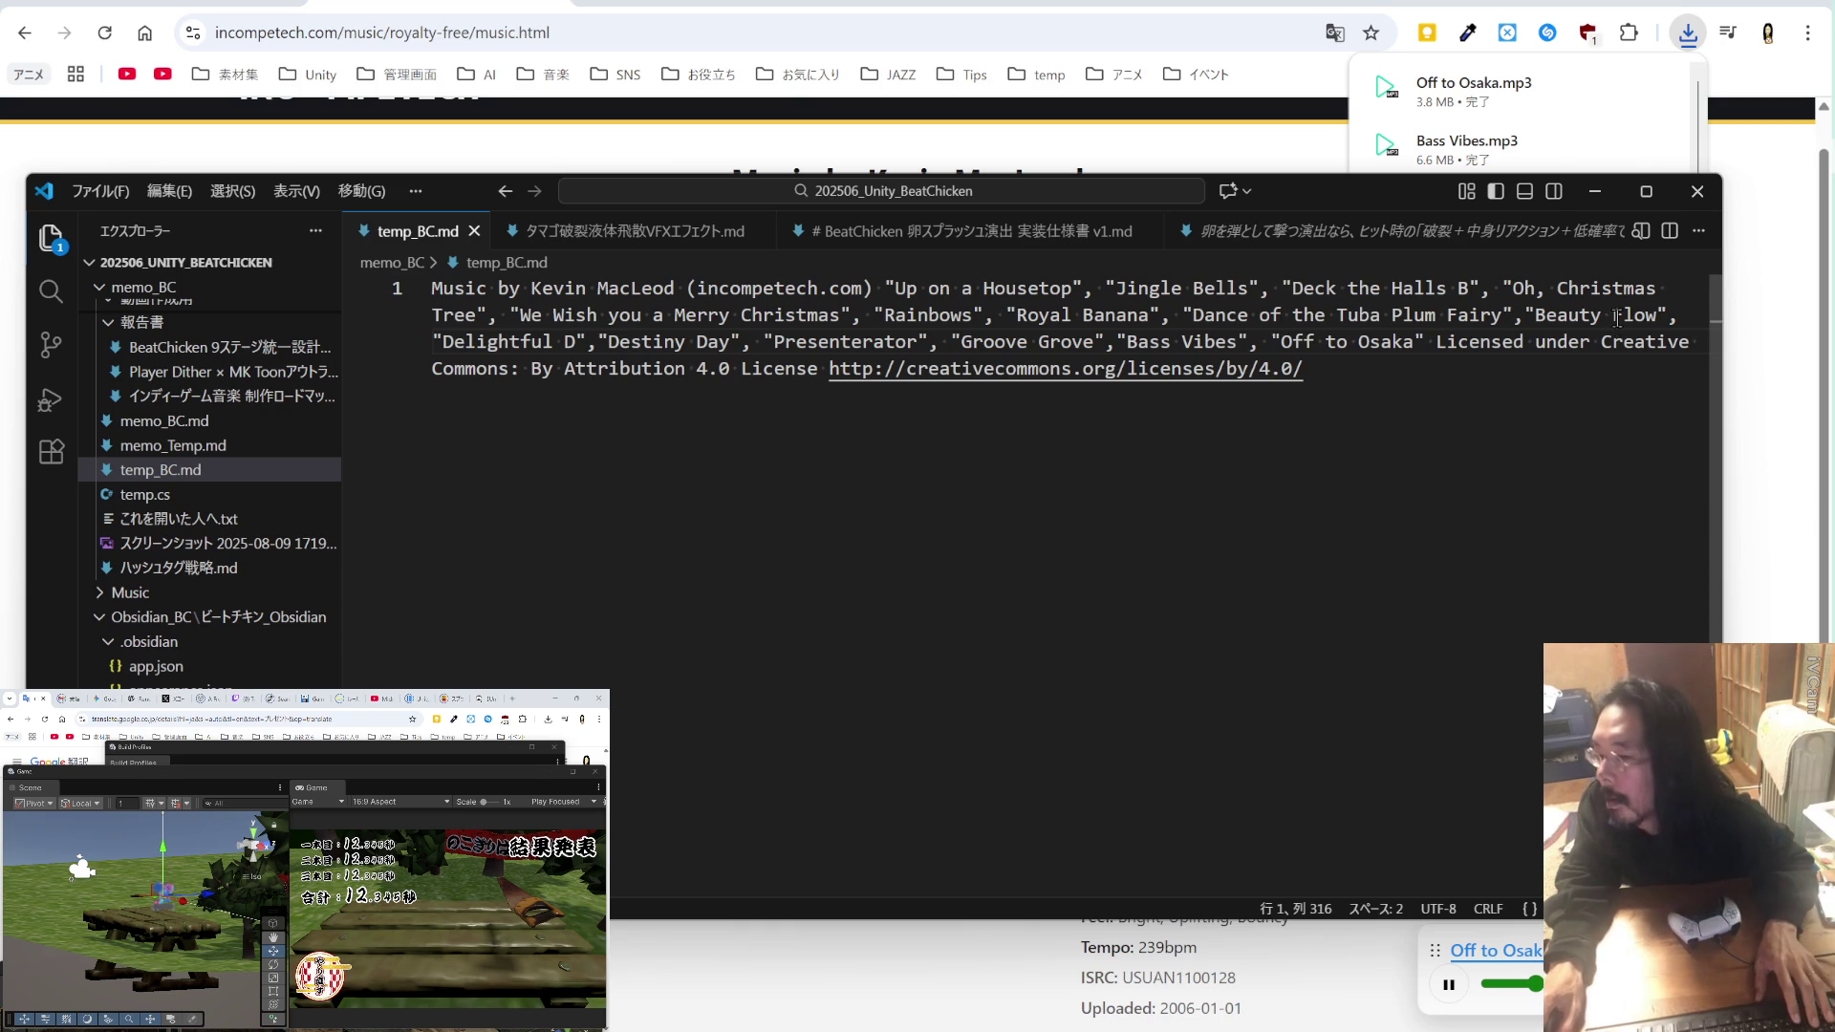
click(1120, 342)
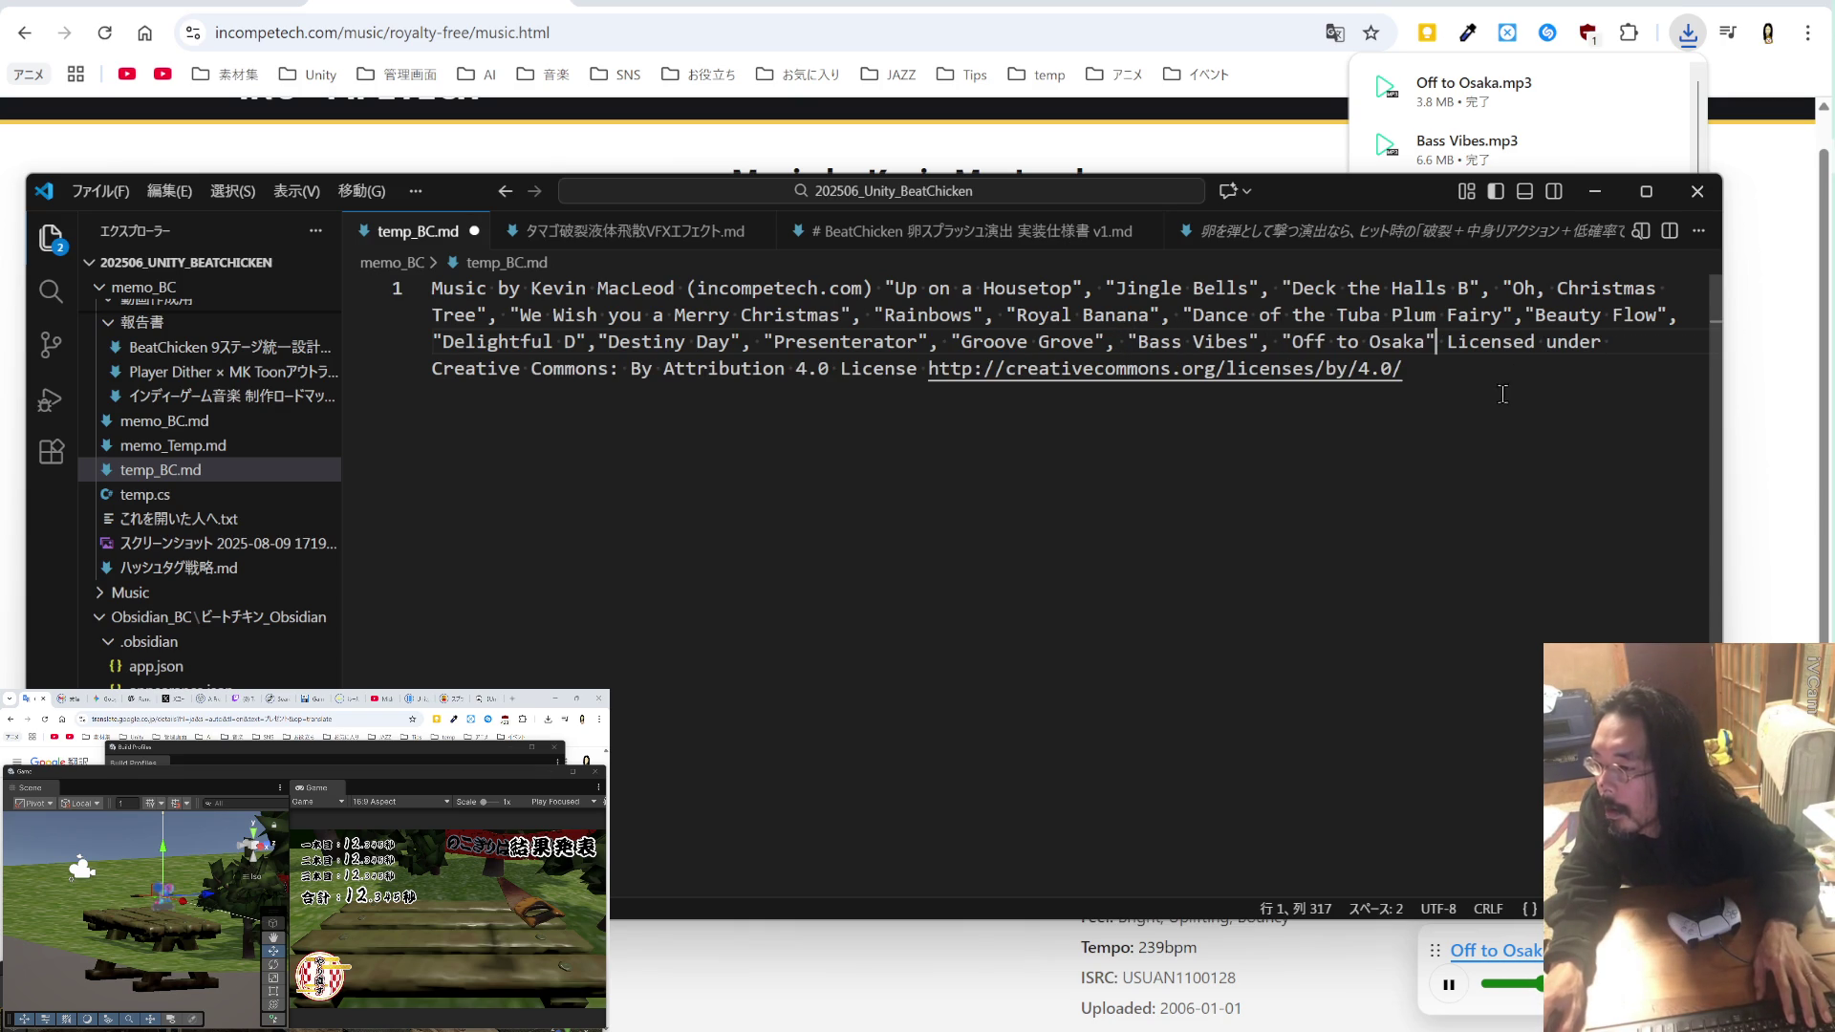
key(alt+Tab)
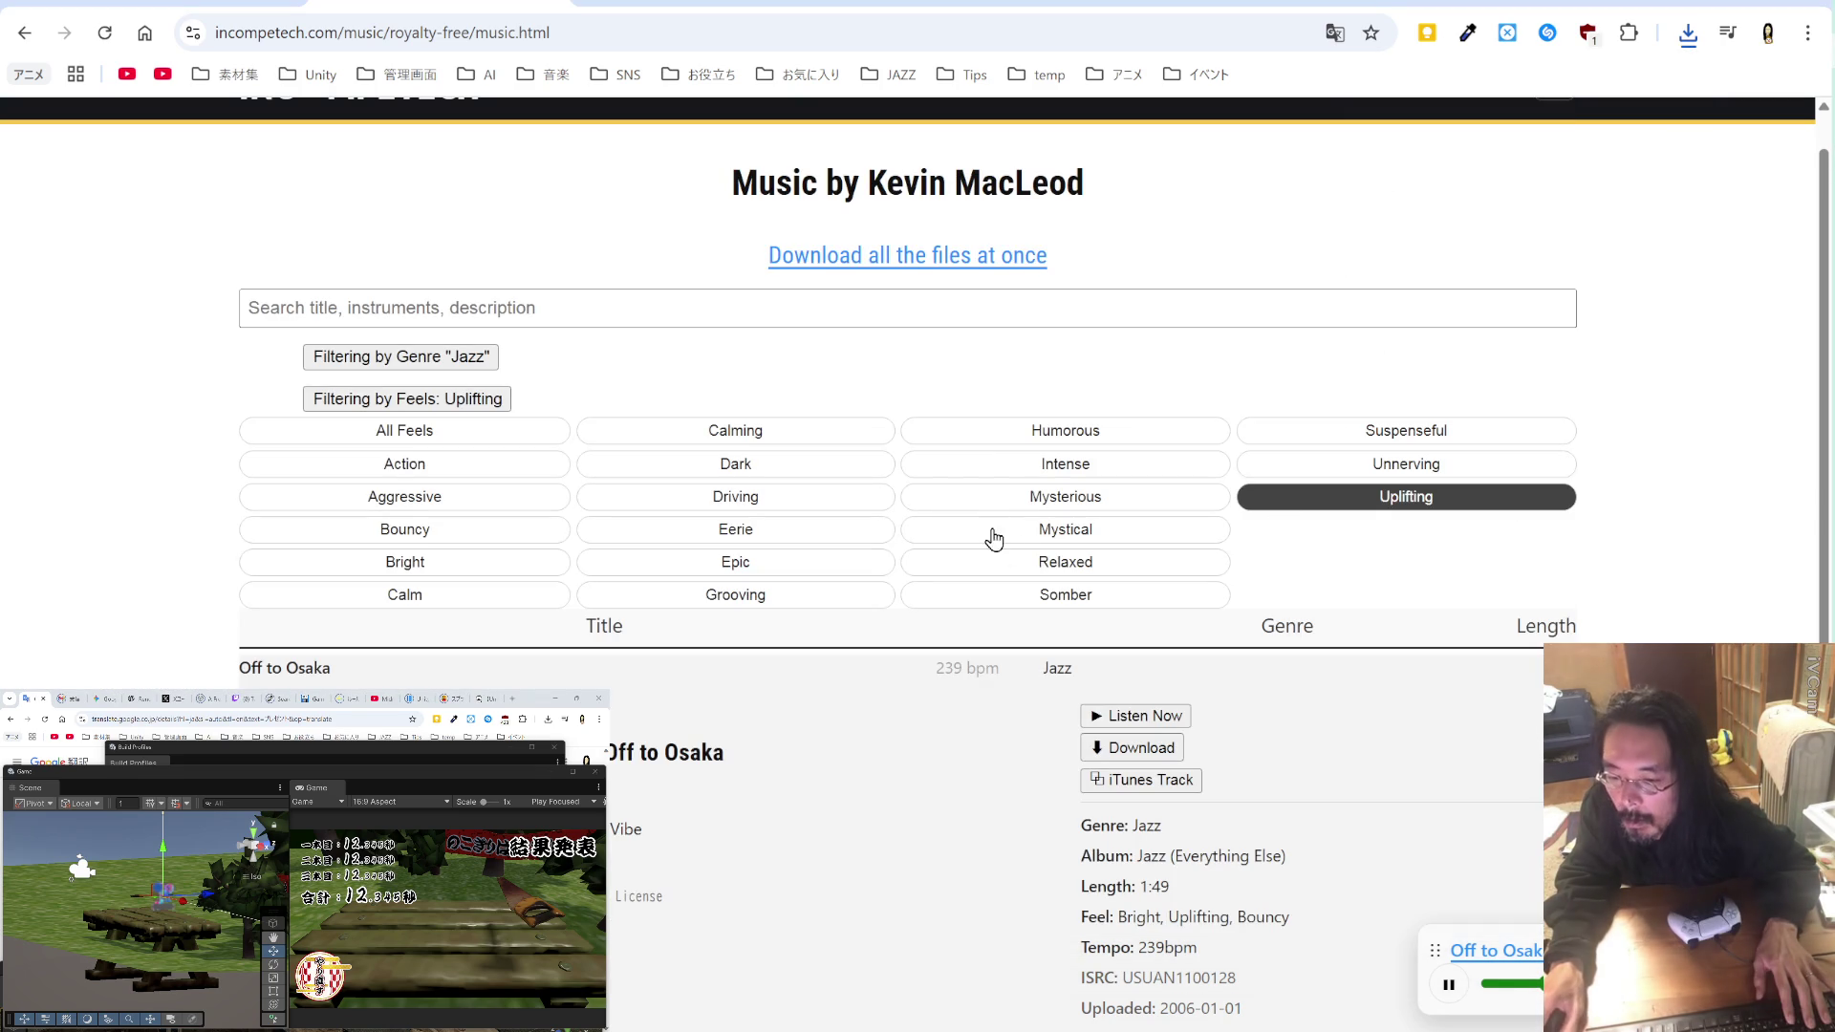
Step: Switch the feel filter from Uplifting to Grooving and preview Space Jazz
click(795, 600)
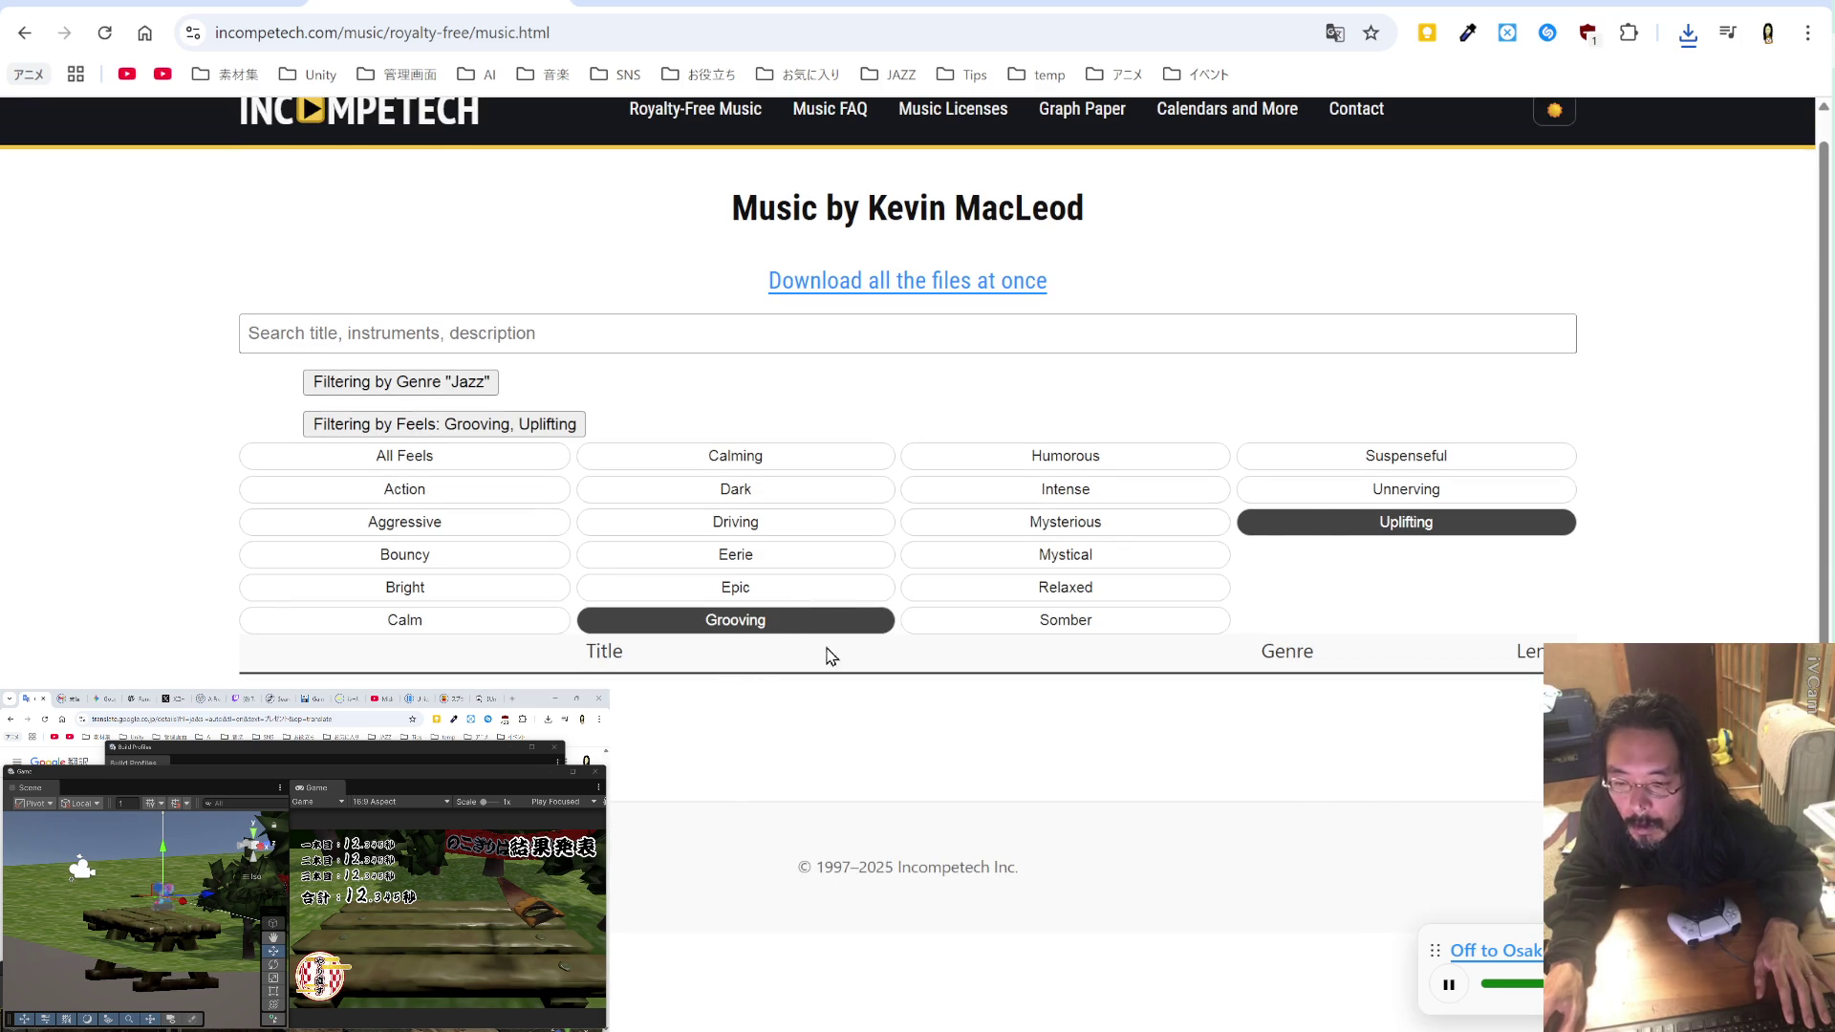
click(1343, 524)
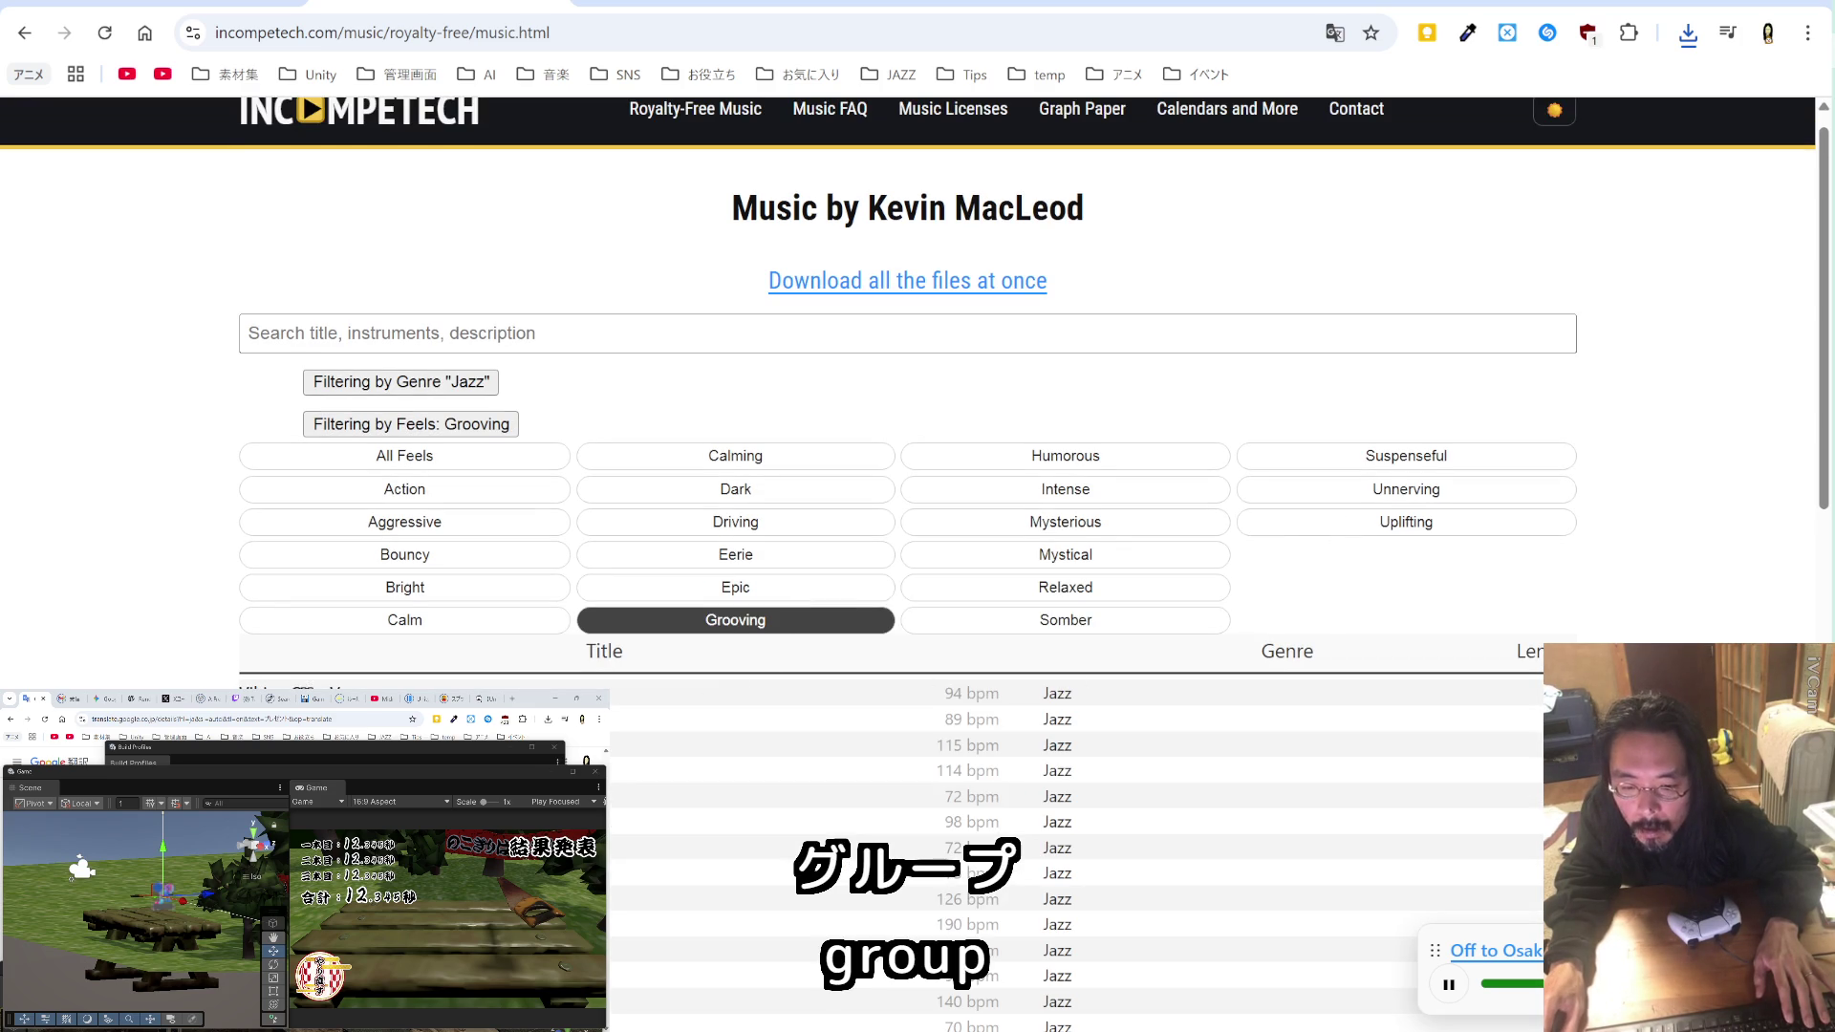
click(883, 745)
click(1137, 767)
Step: Preview the Poppers and Prosecco and Deuces tracks
scroll(865, 779, down, 6)
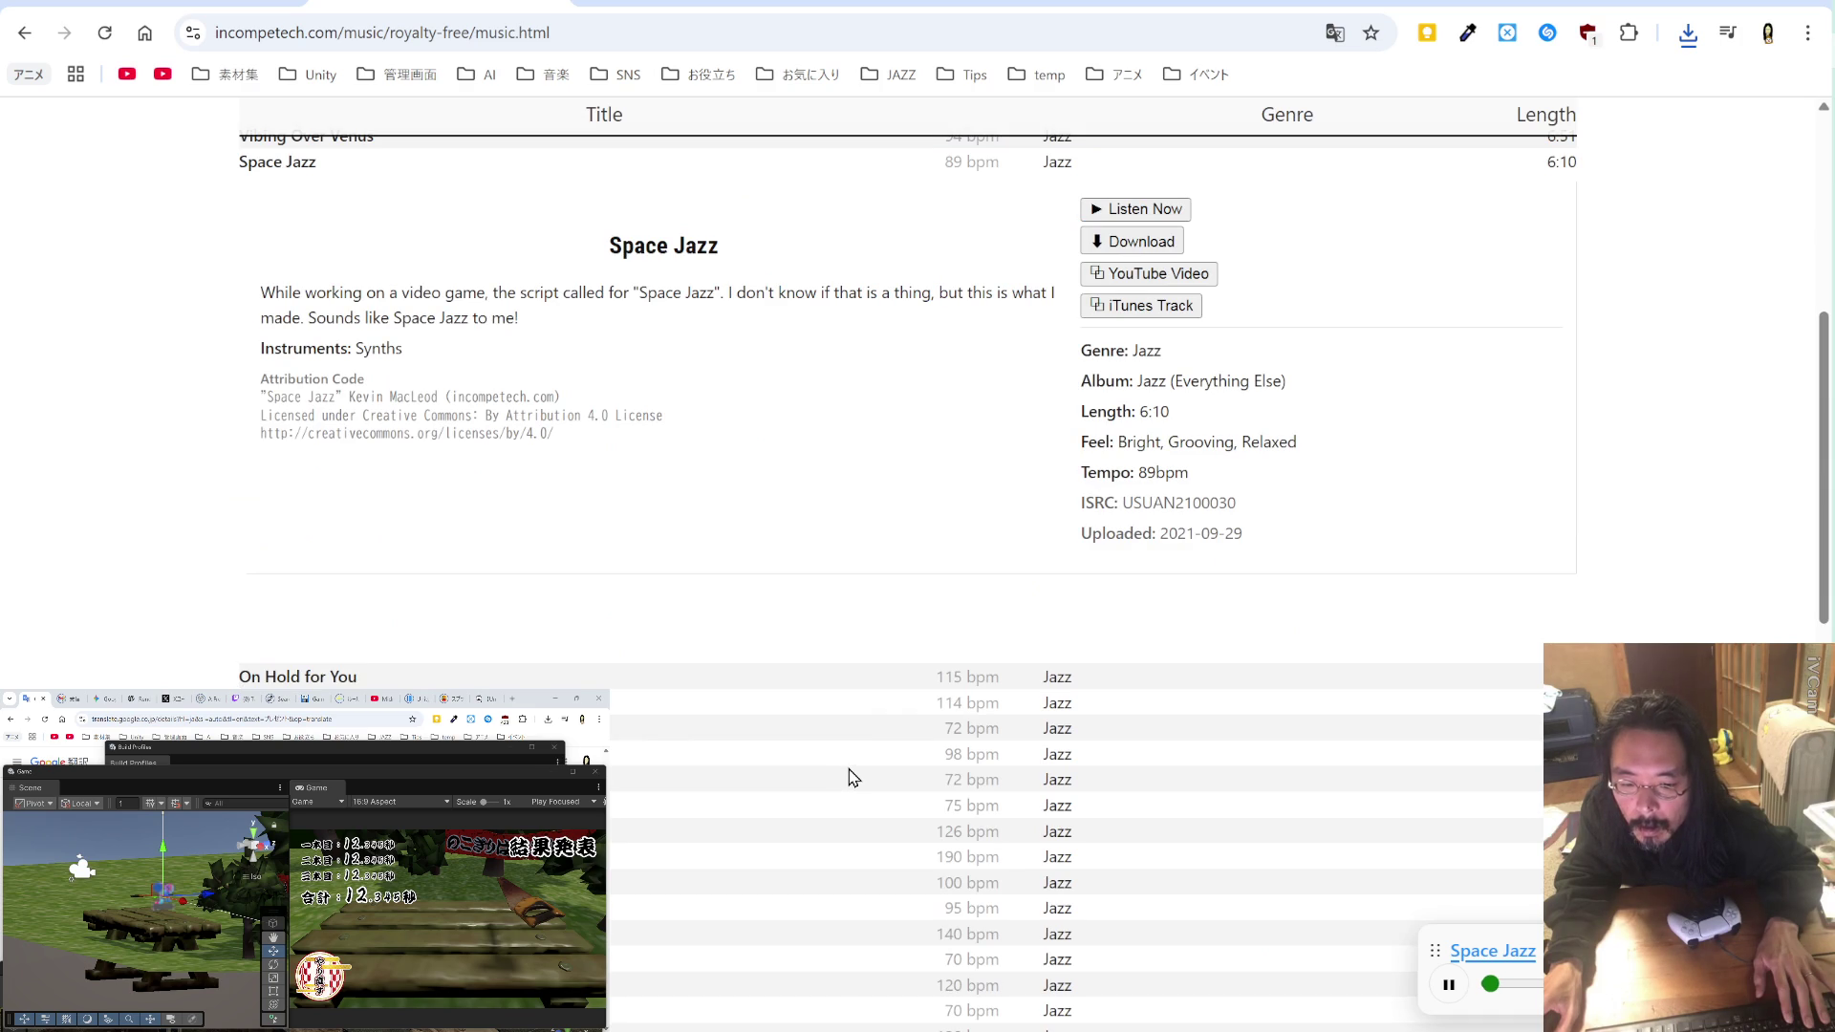
scroll(853, 776, up, 6)
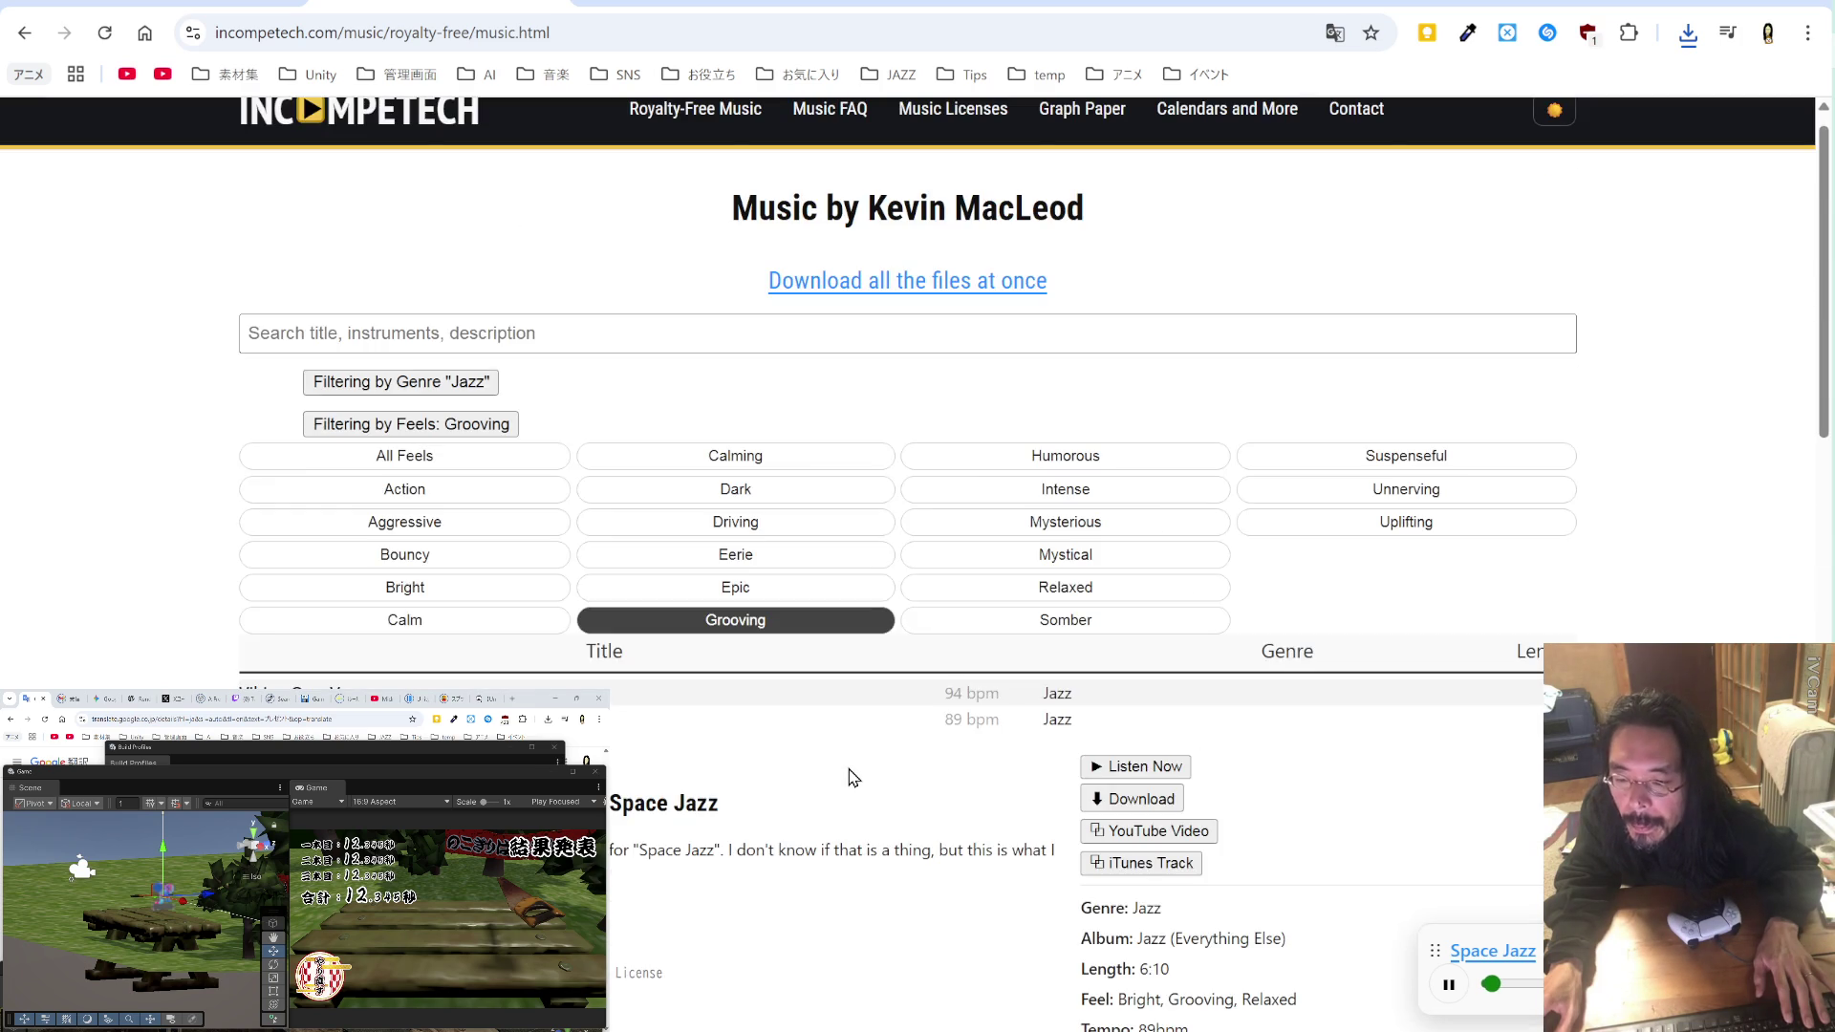
scroll(853, 776, down, 8)
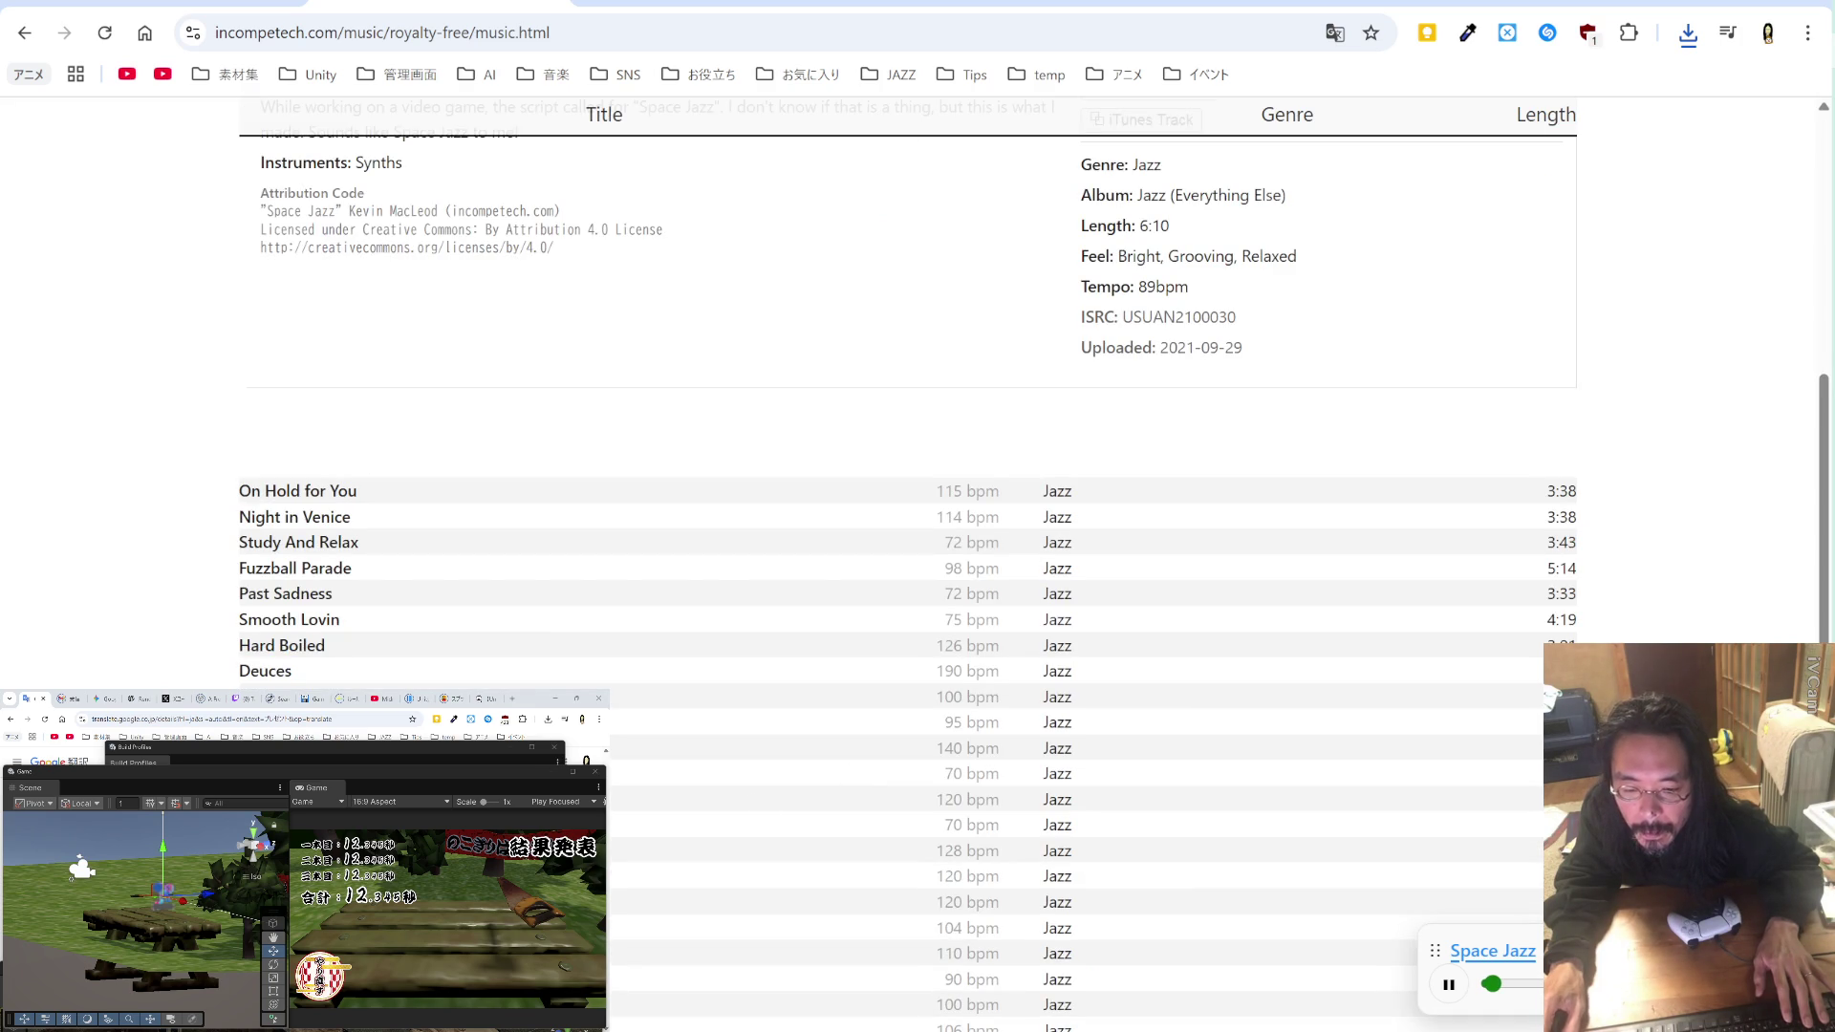
click(856, 850)
click(1175, 873)
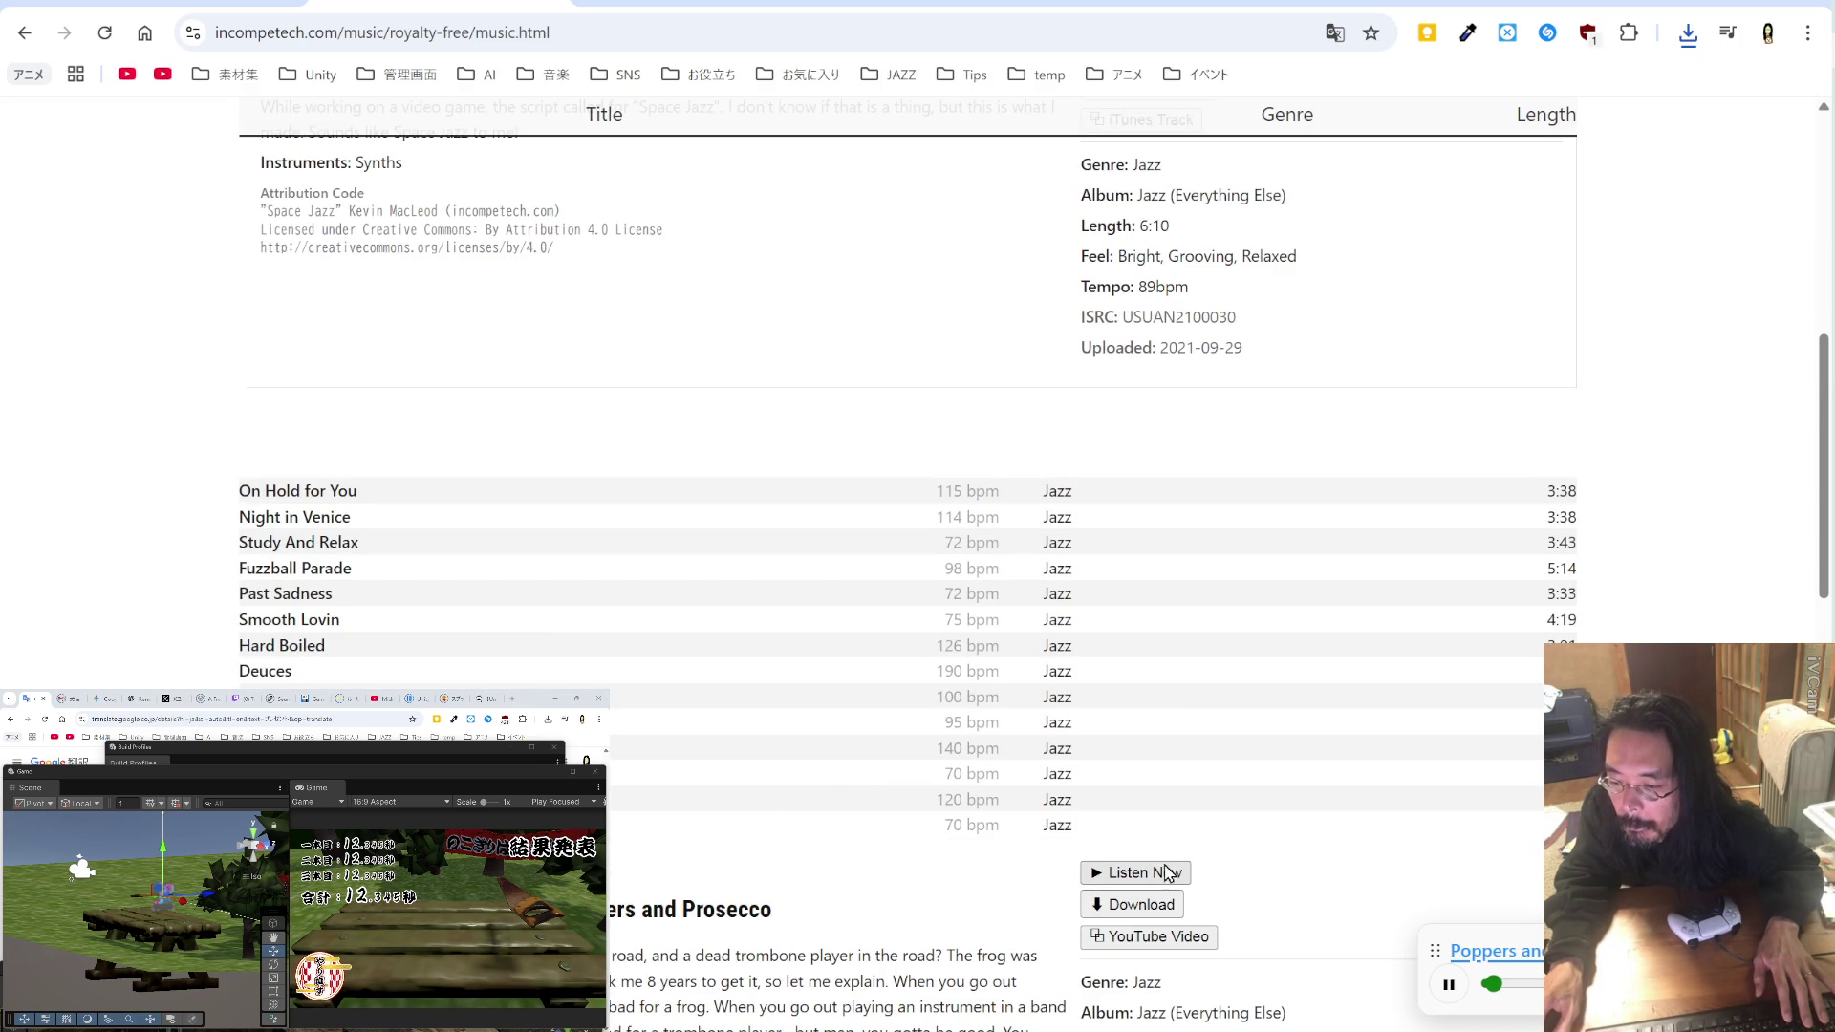
click(959, 670)
click(1109, 723)
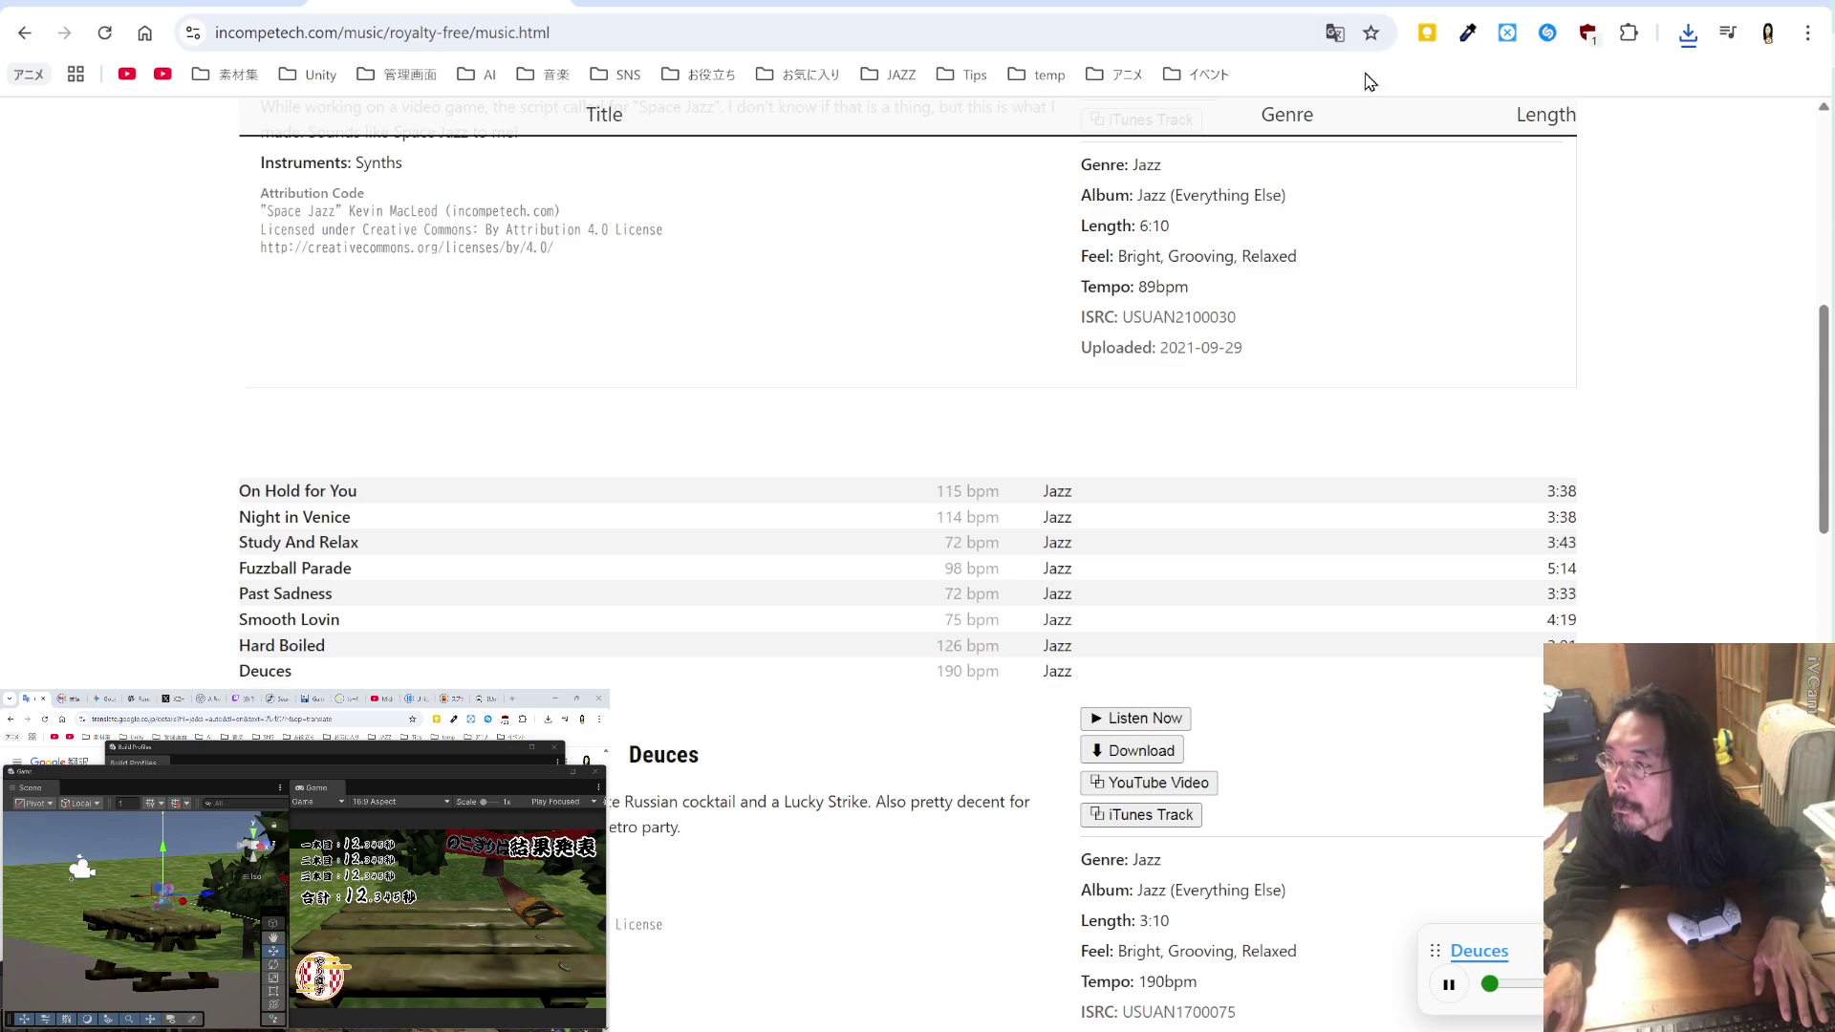
Step: Translate the Incompetech page into Japanese and preview 5時にローリン
click(1334, 33)
click(1275, 79)
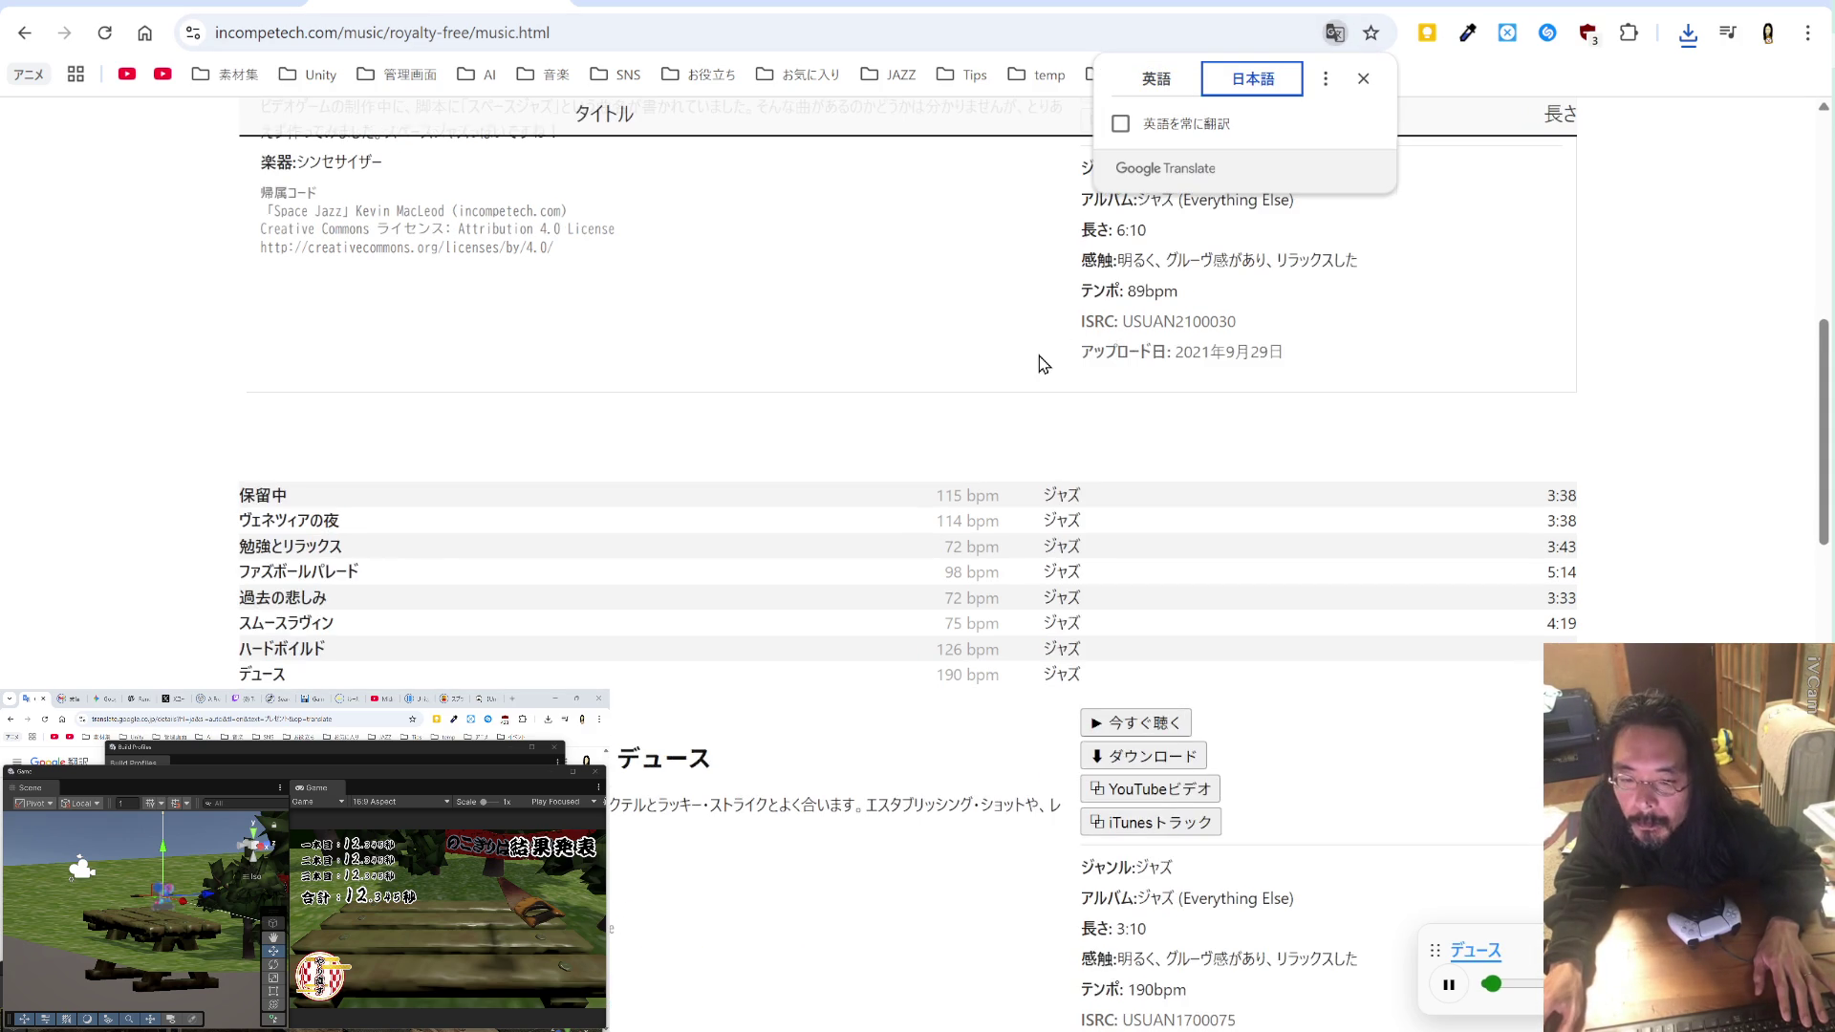
scroll(915, 420, down, 8)
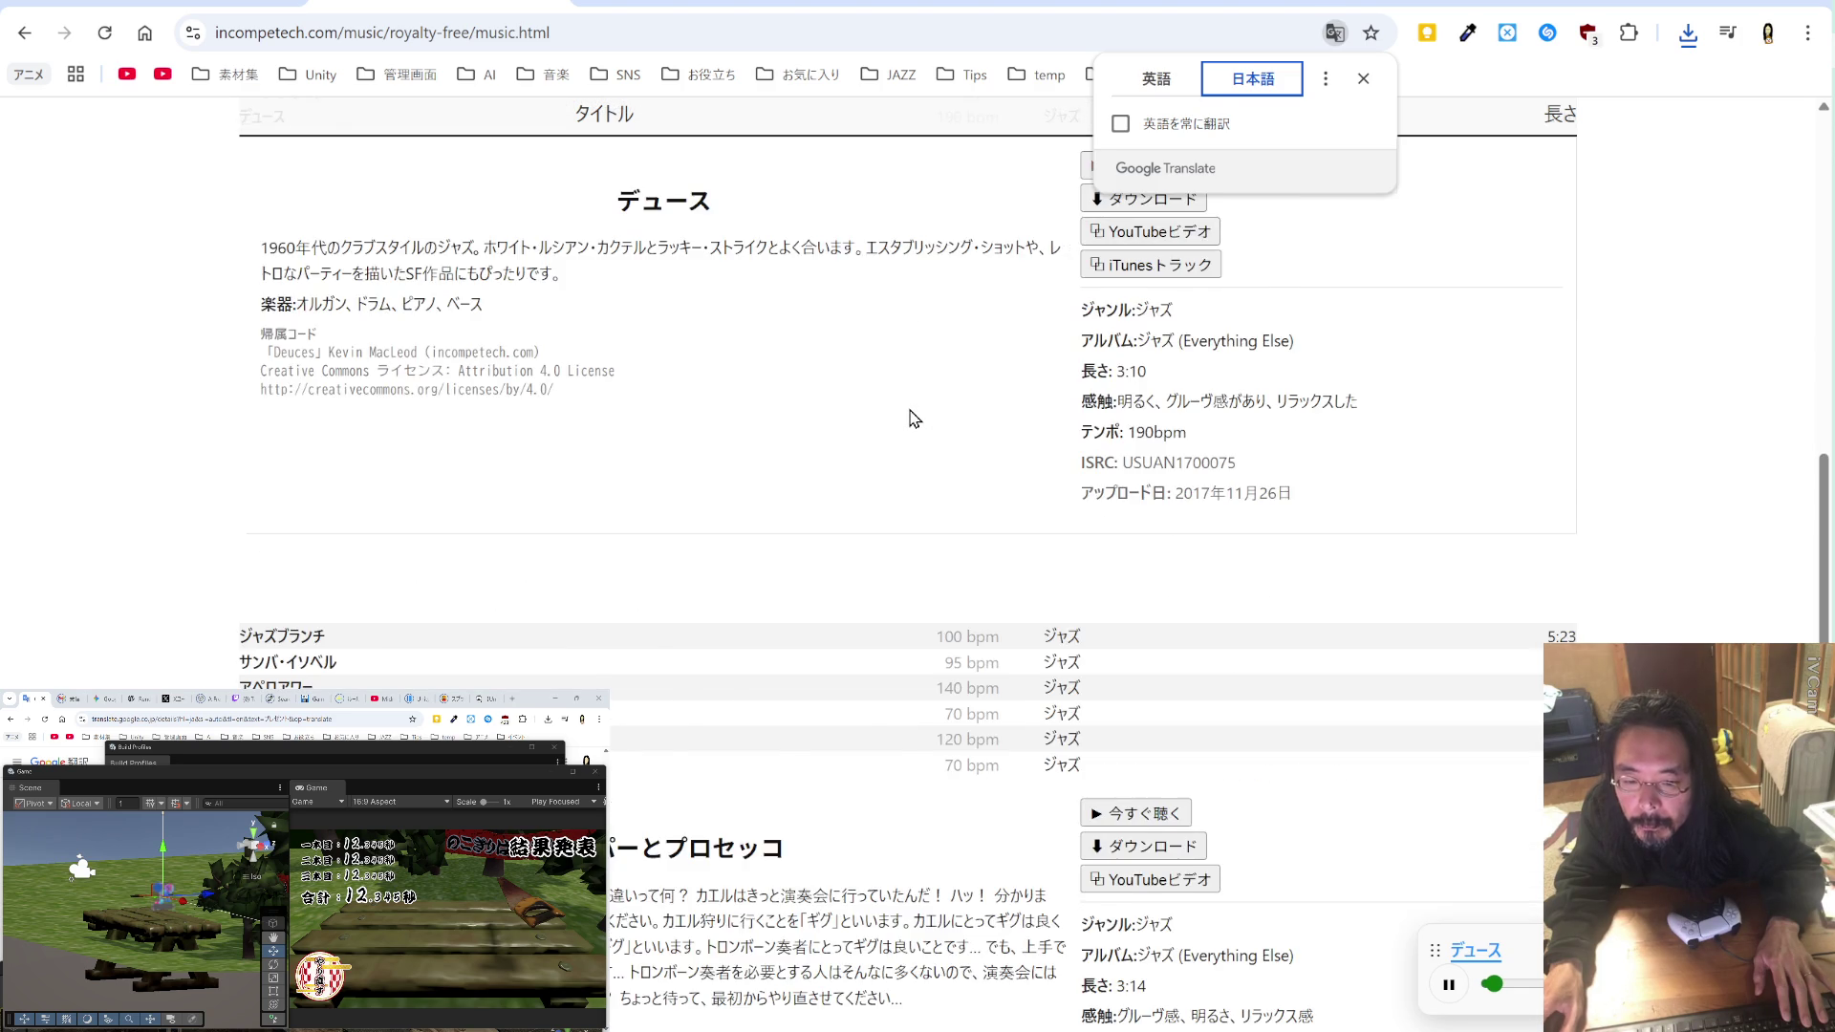
scroll(914, 418, down, 4)
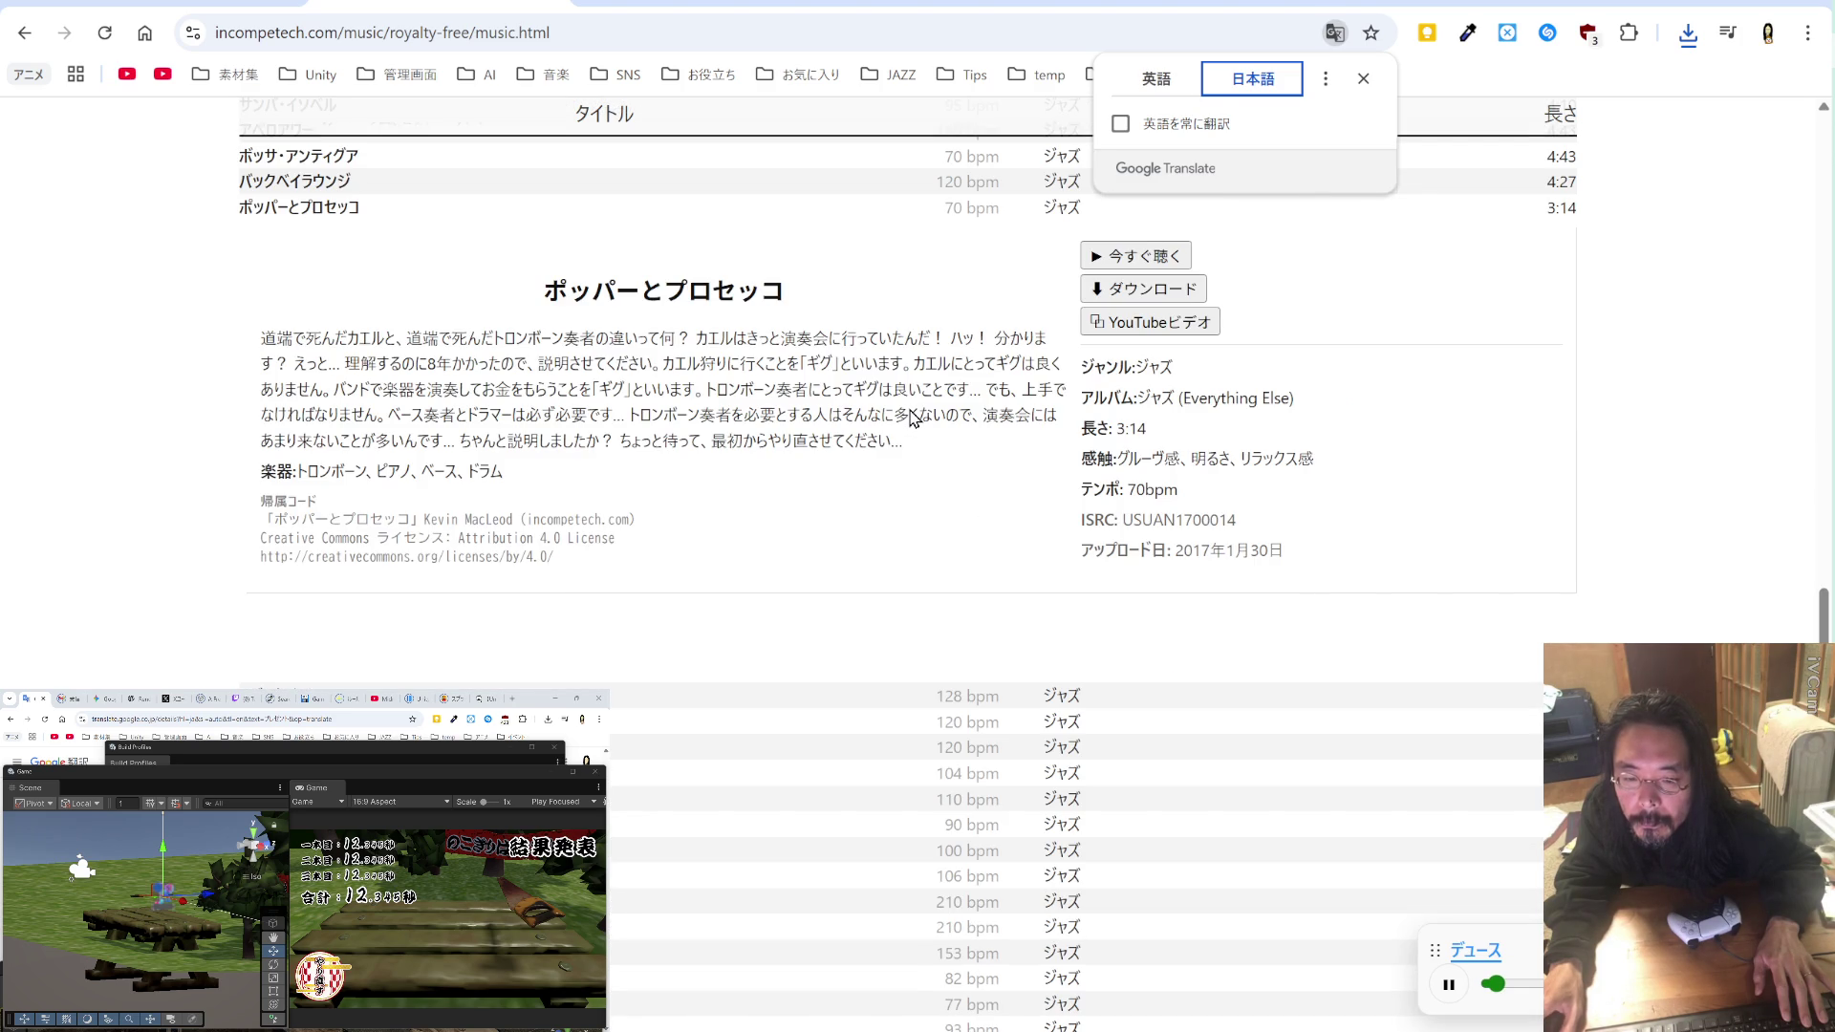
scroll(910, 412, down, 2)
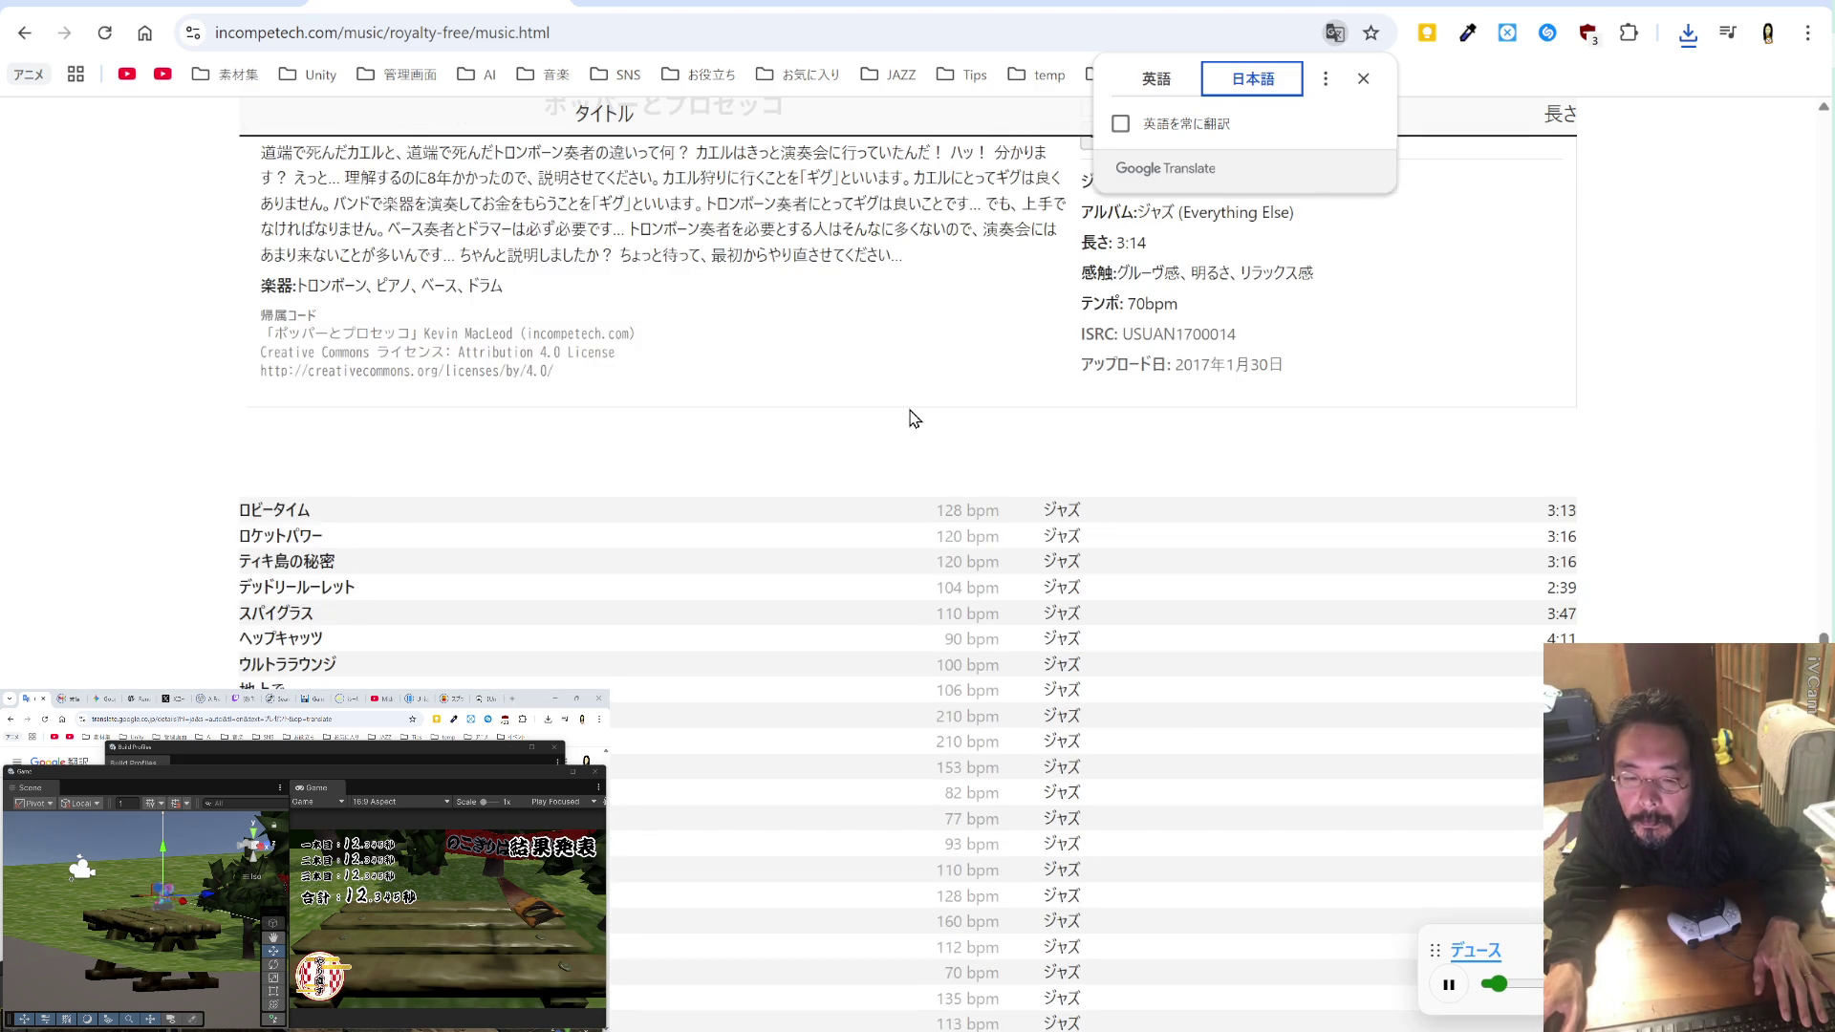
scroll(914, 419, down, 4)
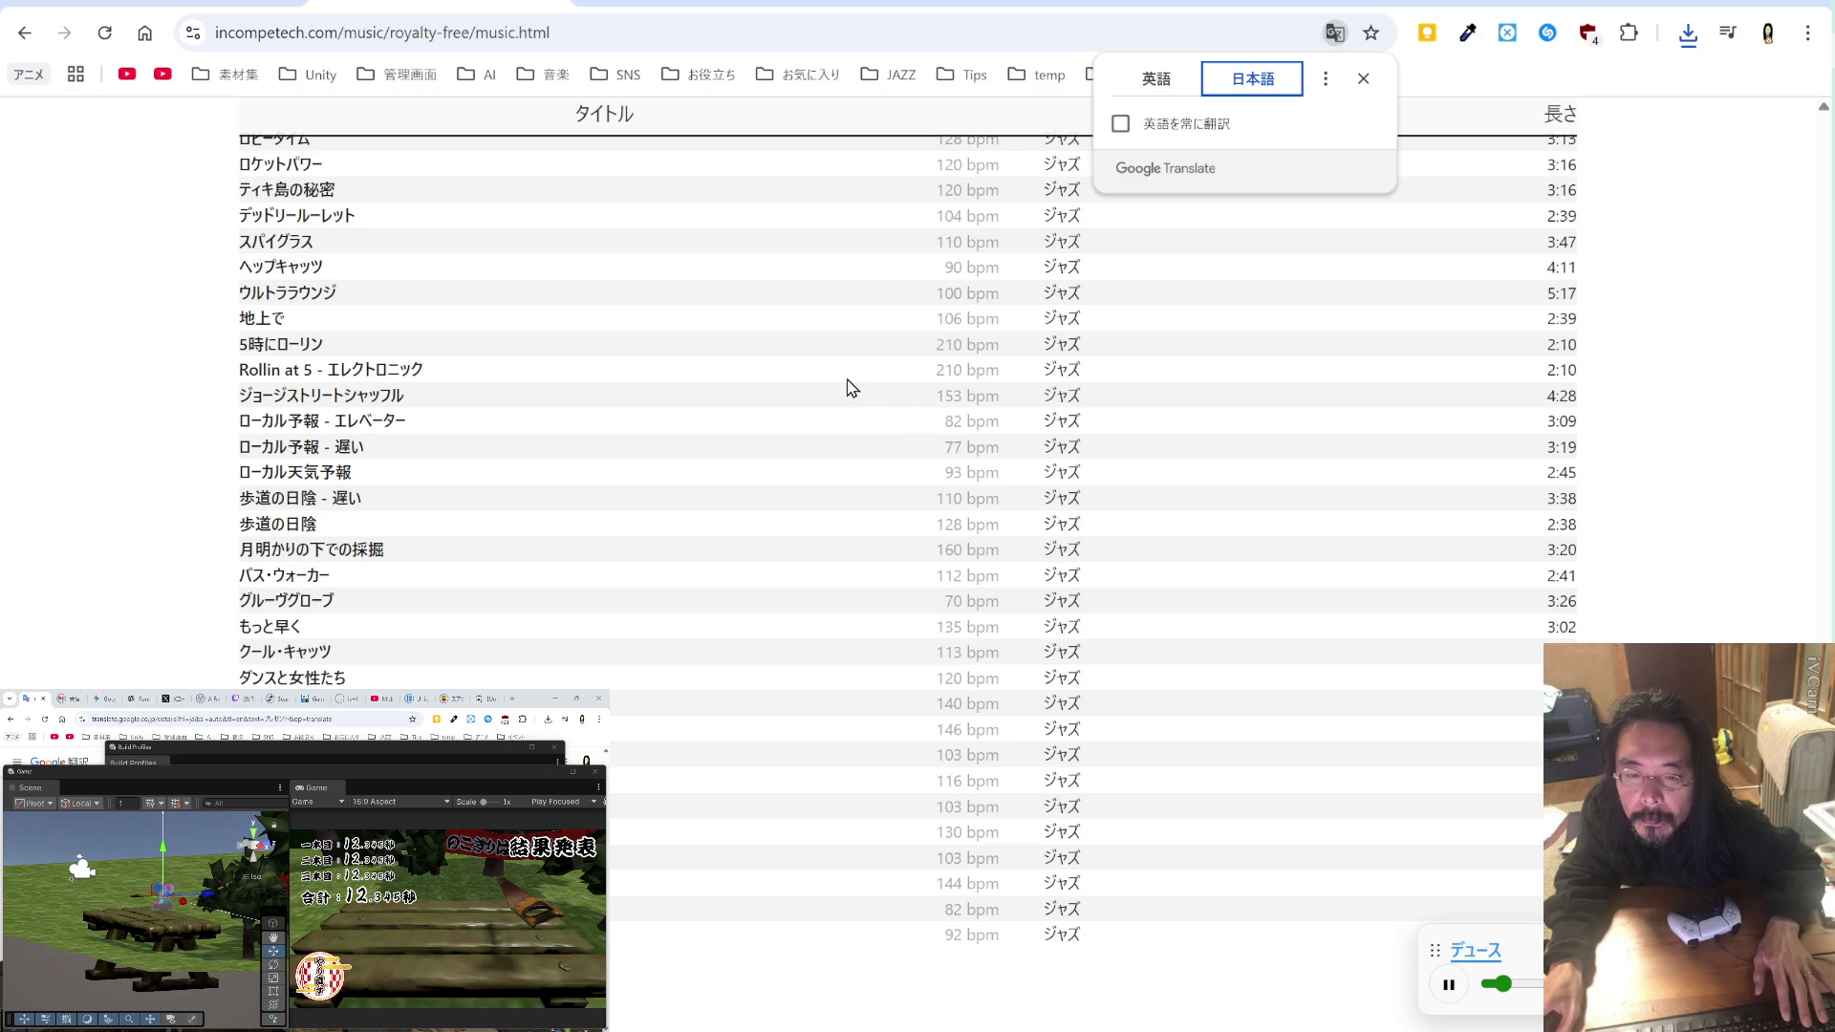
click(312, 344)
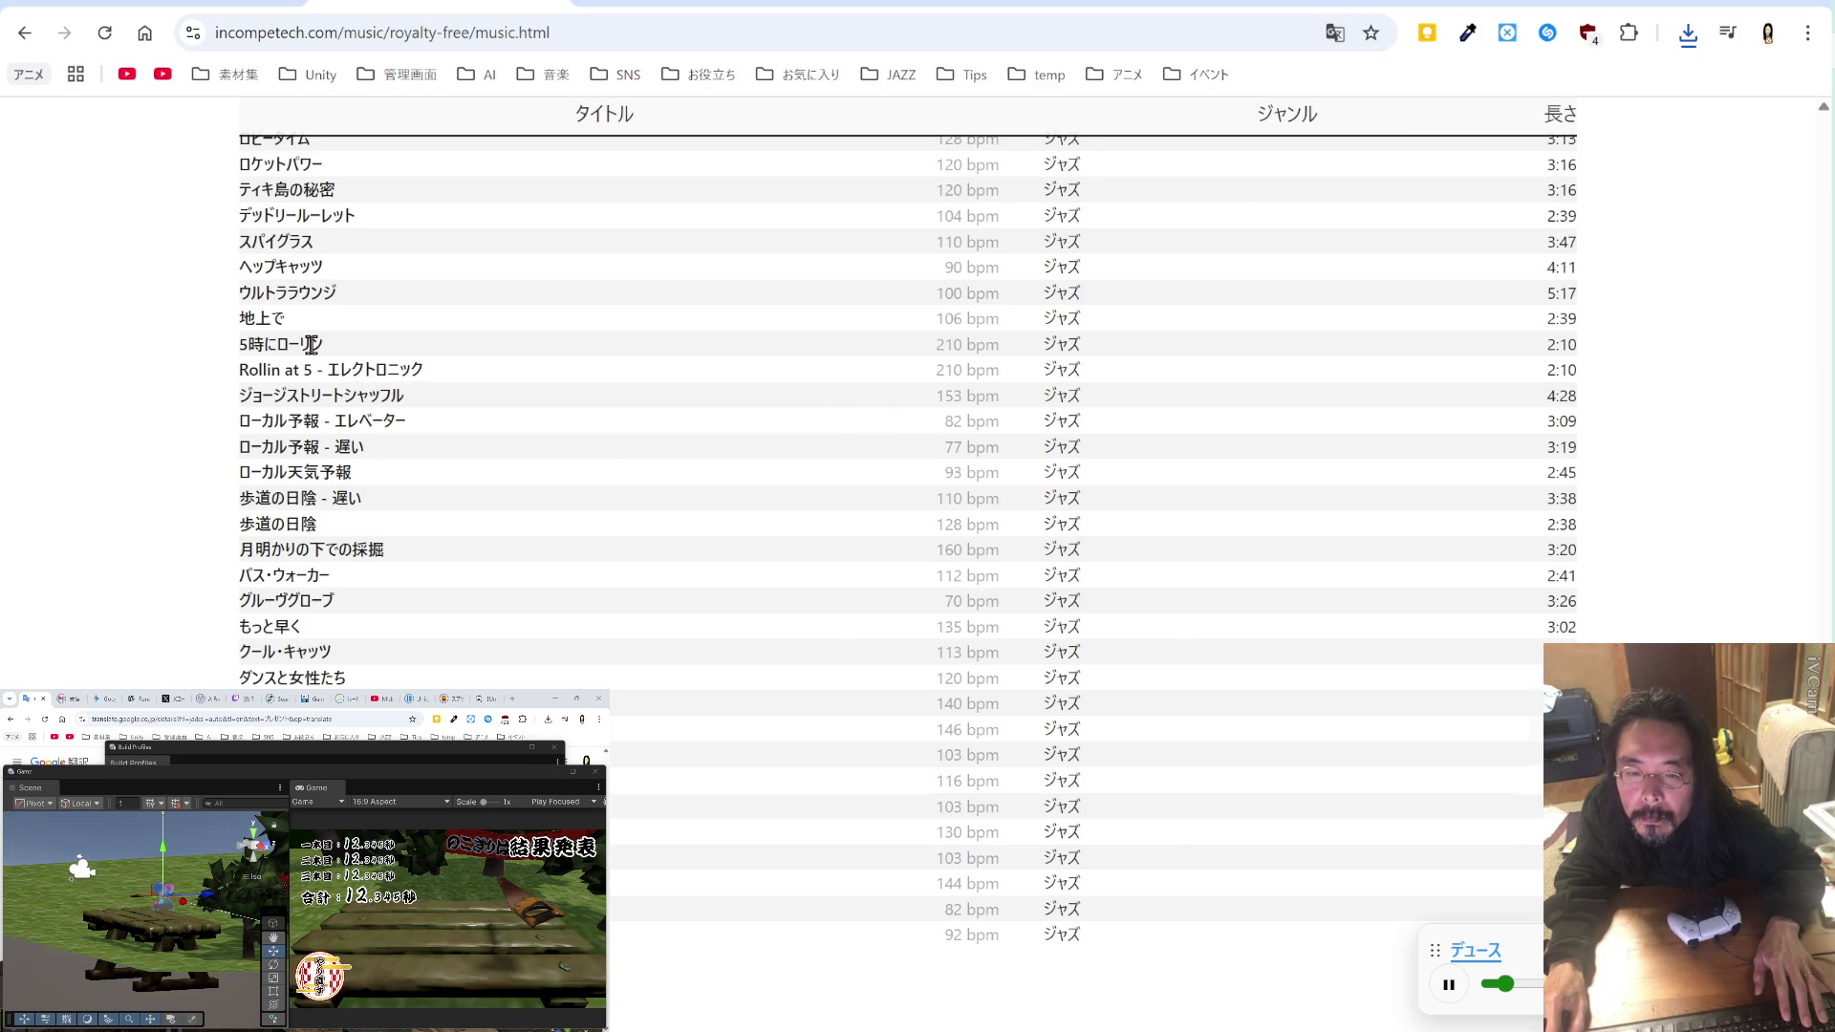
click(1138, 395)
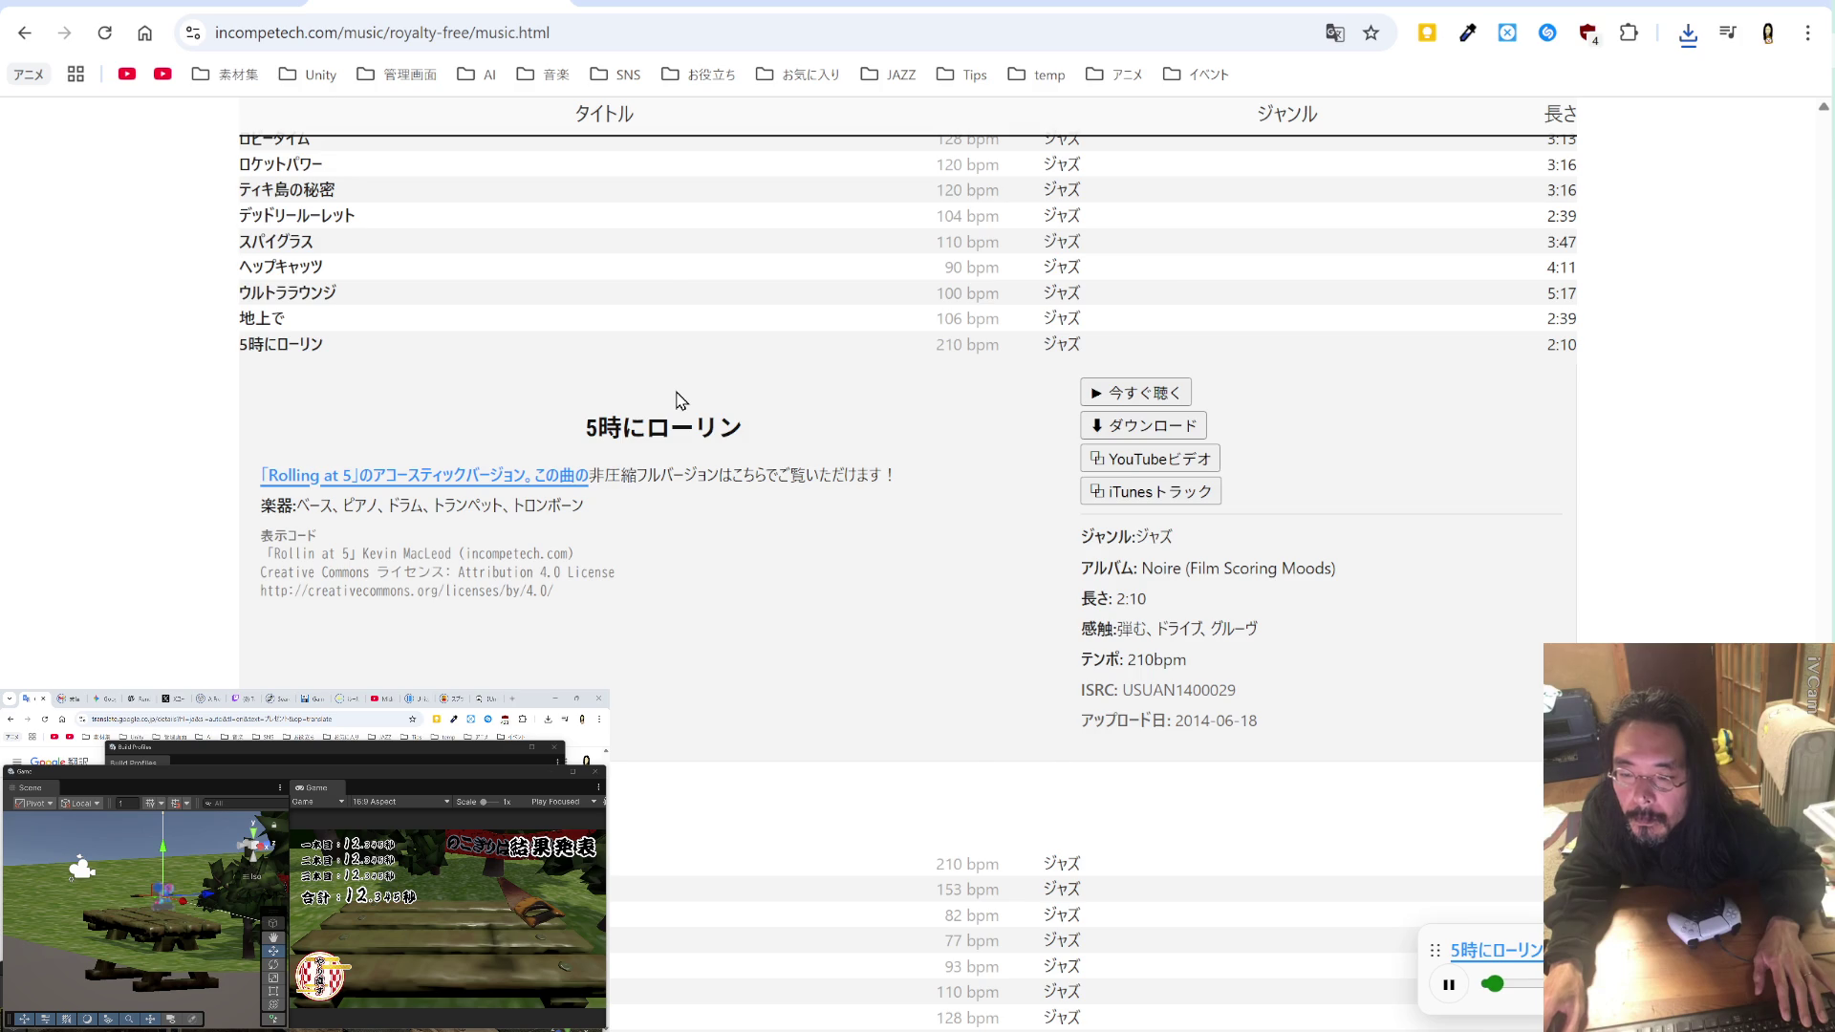
Step: Preview Mining by Moonlight and save its MP3 into the mouhitotu folder
scroll(678, 400, down, 4)
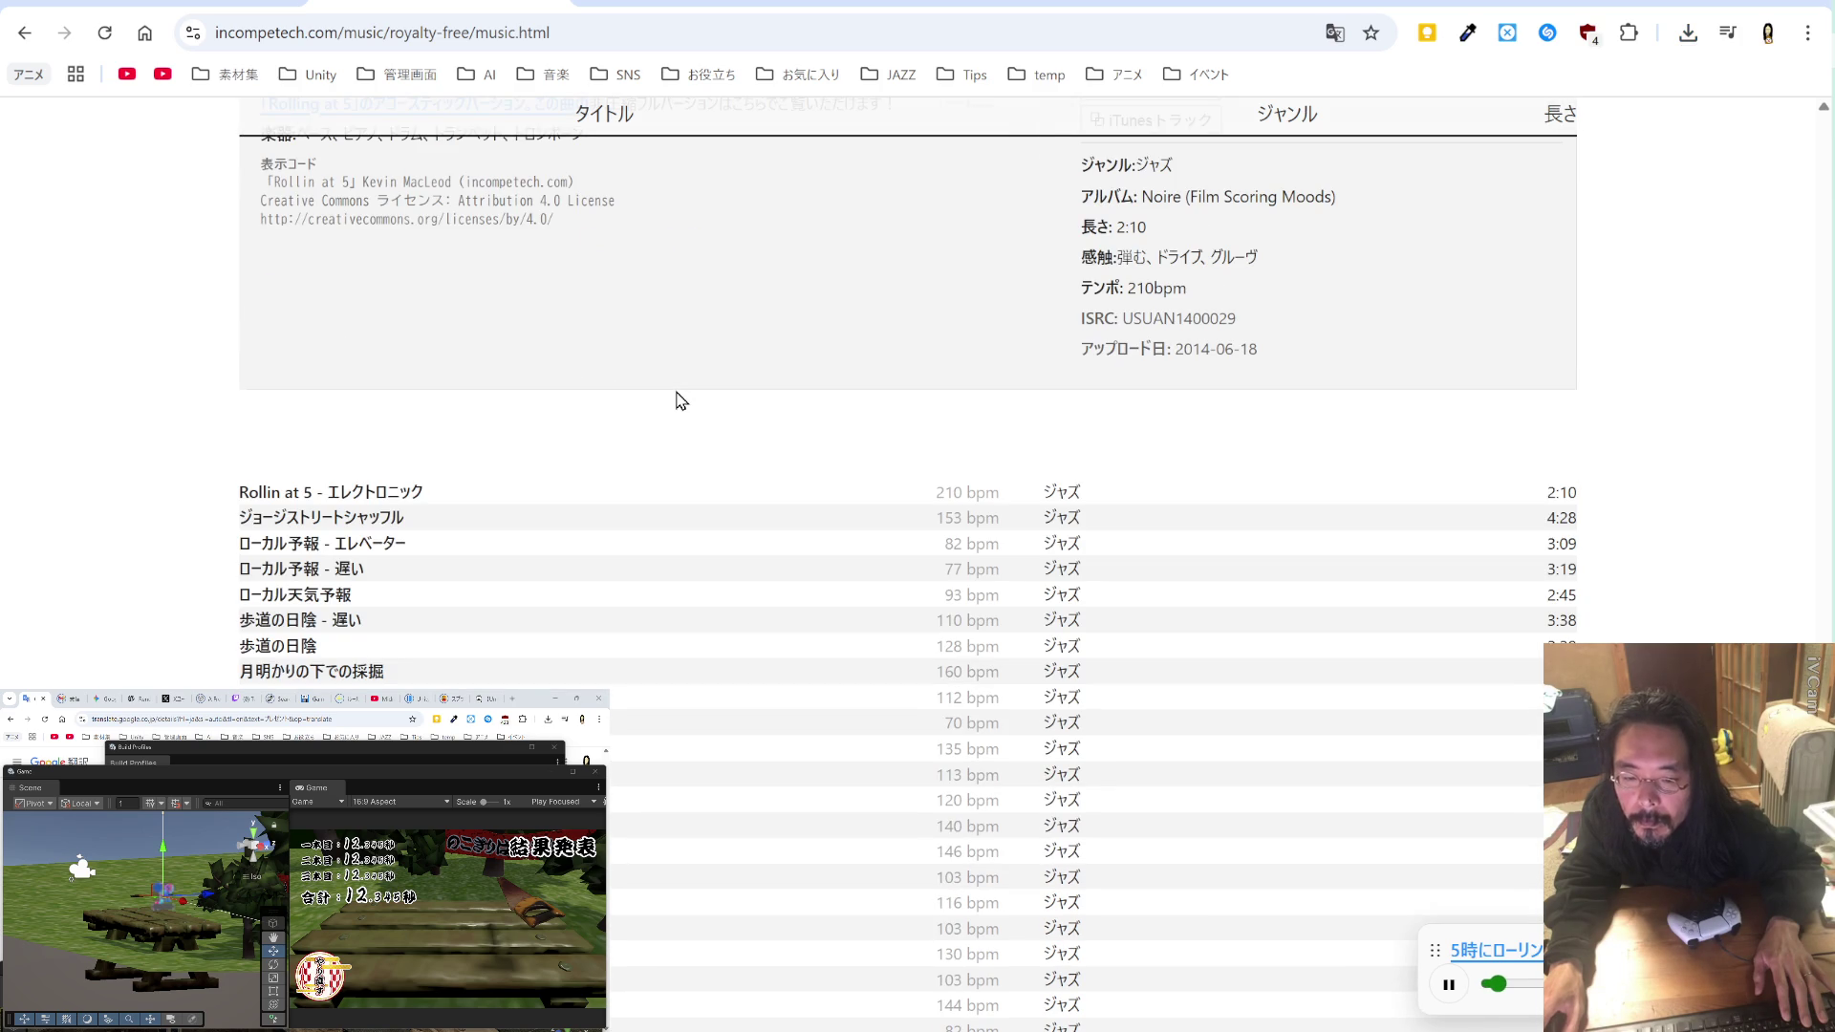
scroll(680, 400, down, 2)
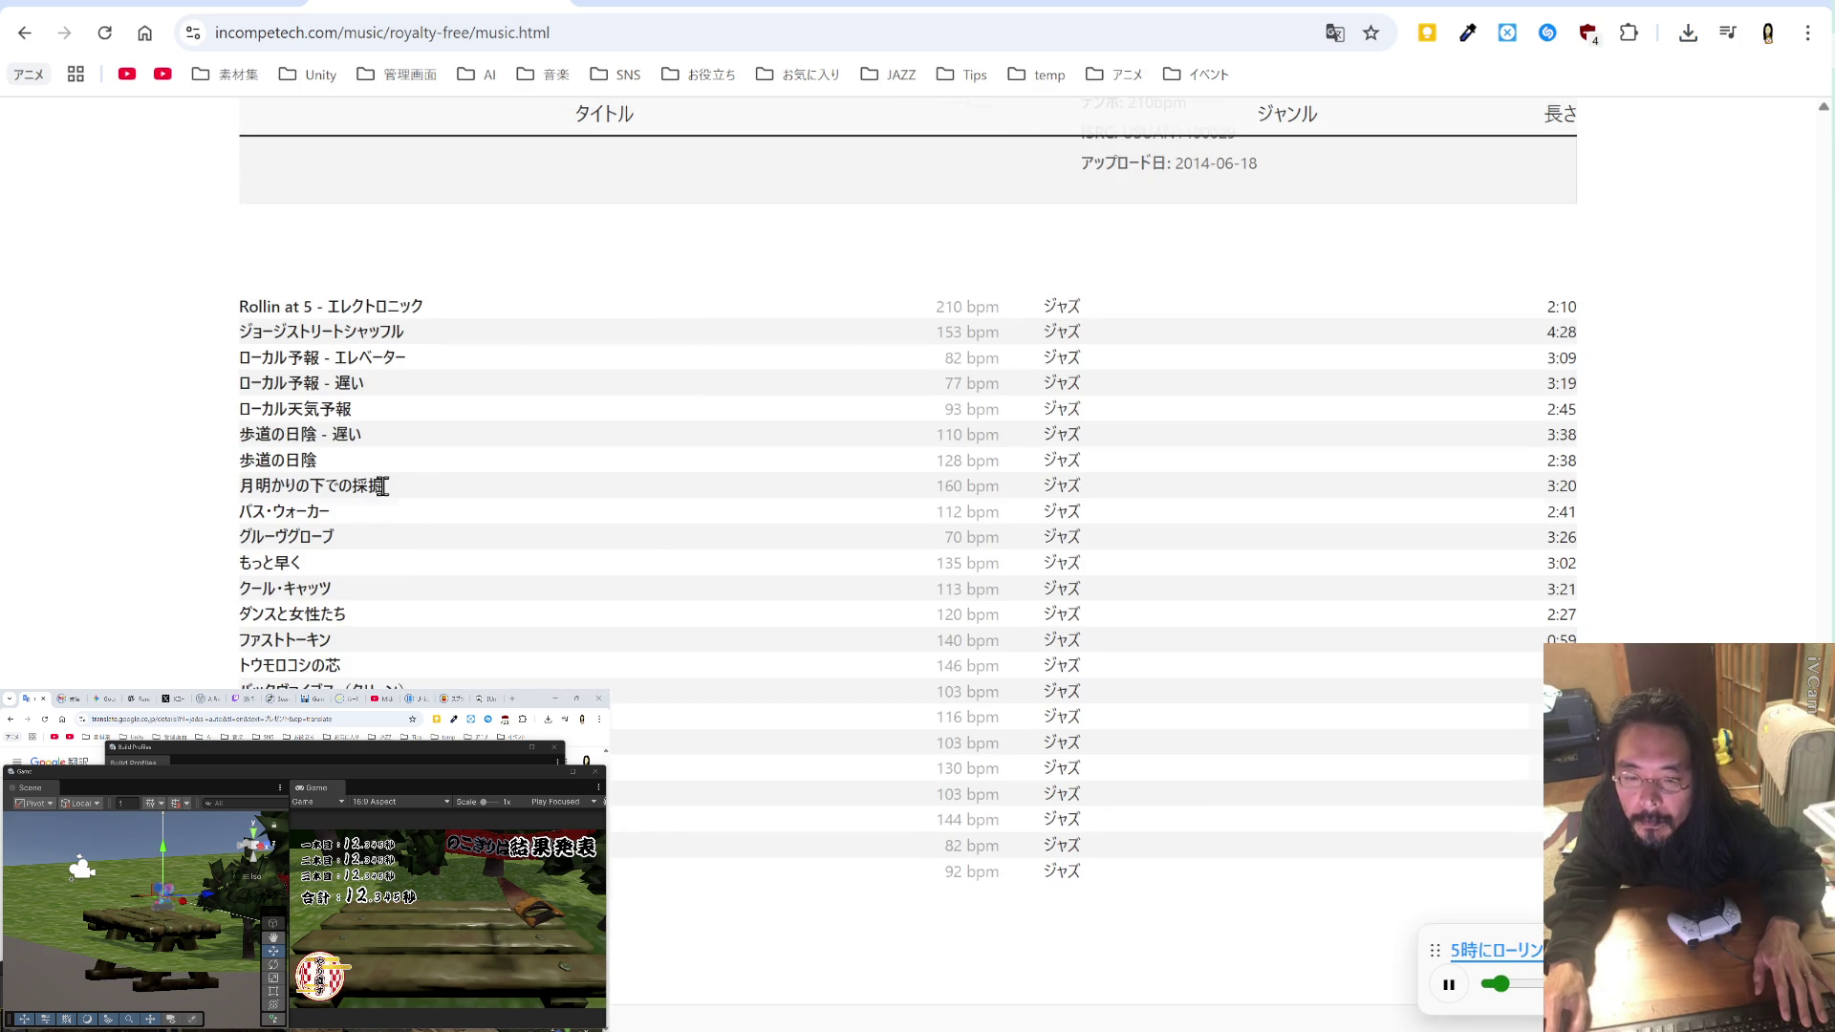
click(381, 483)
click(1117, 533)
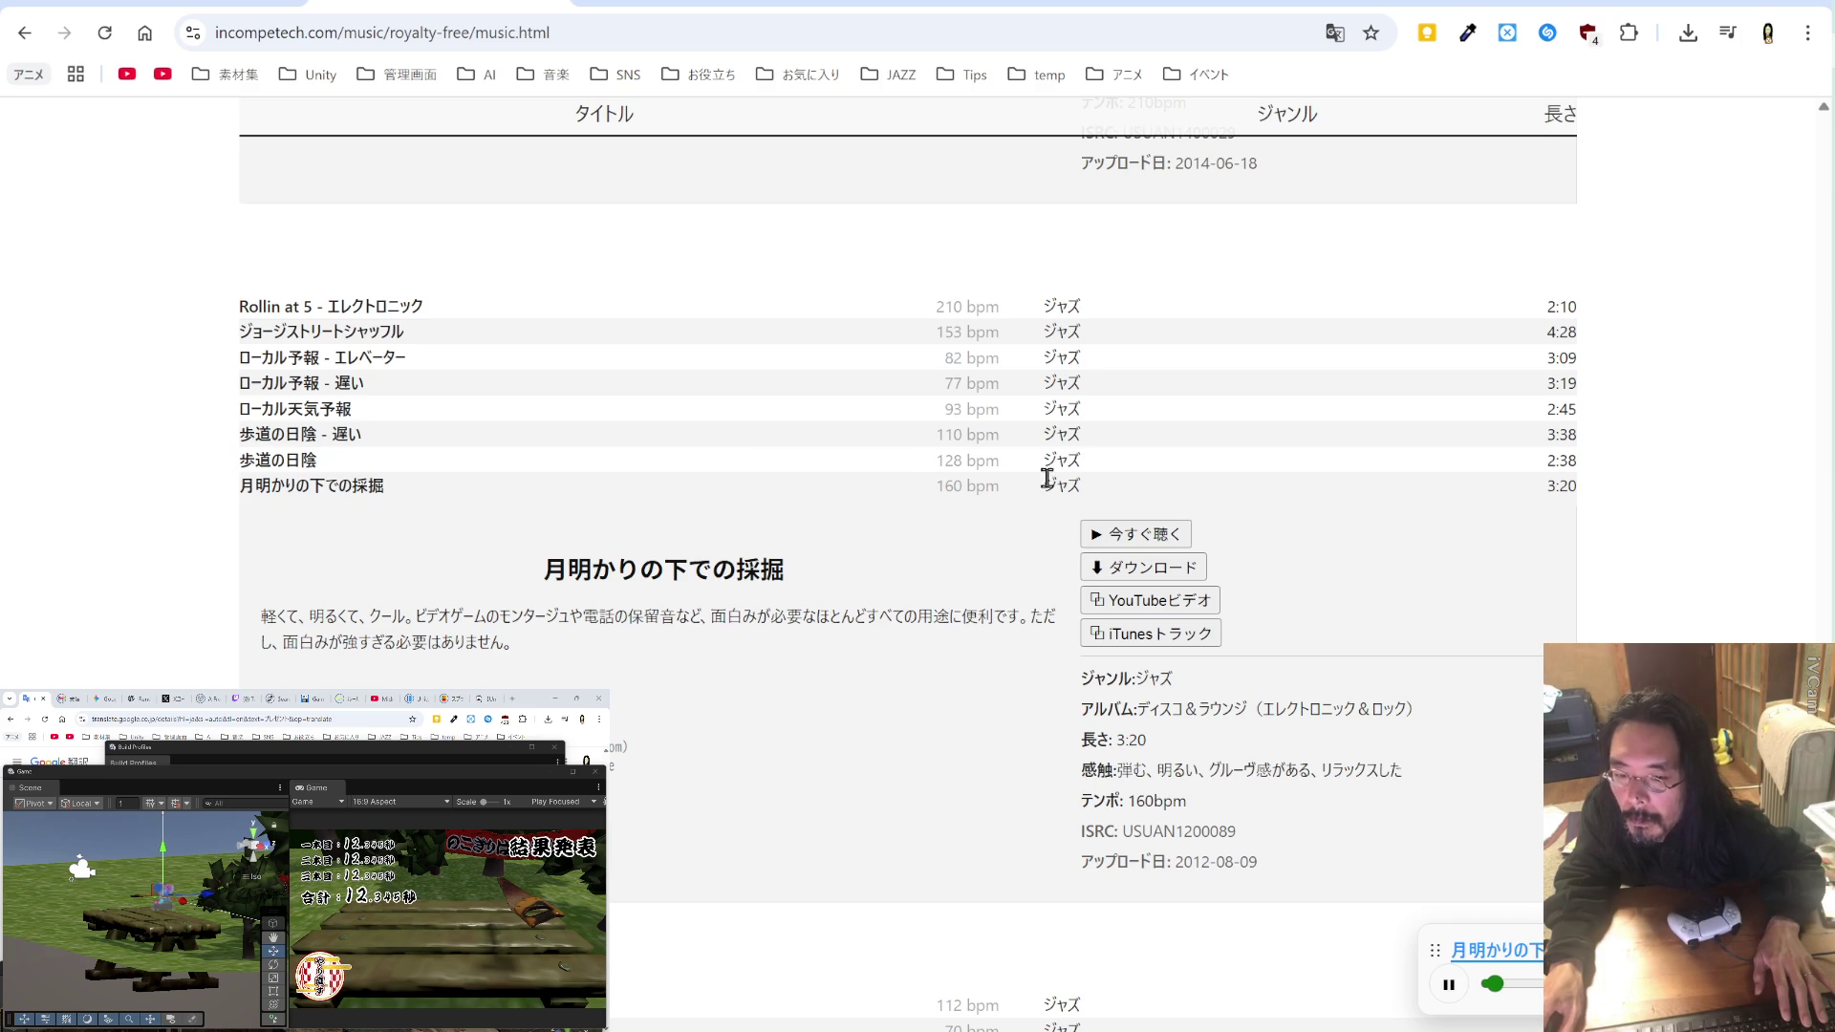
click(1144, 567)
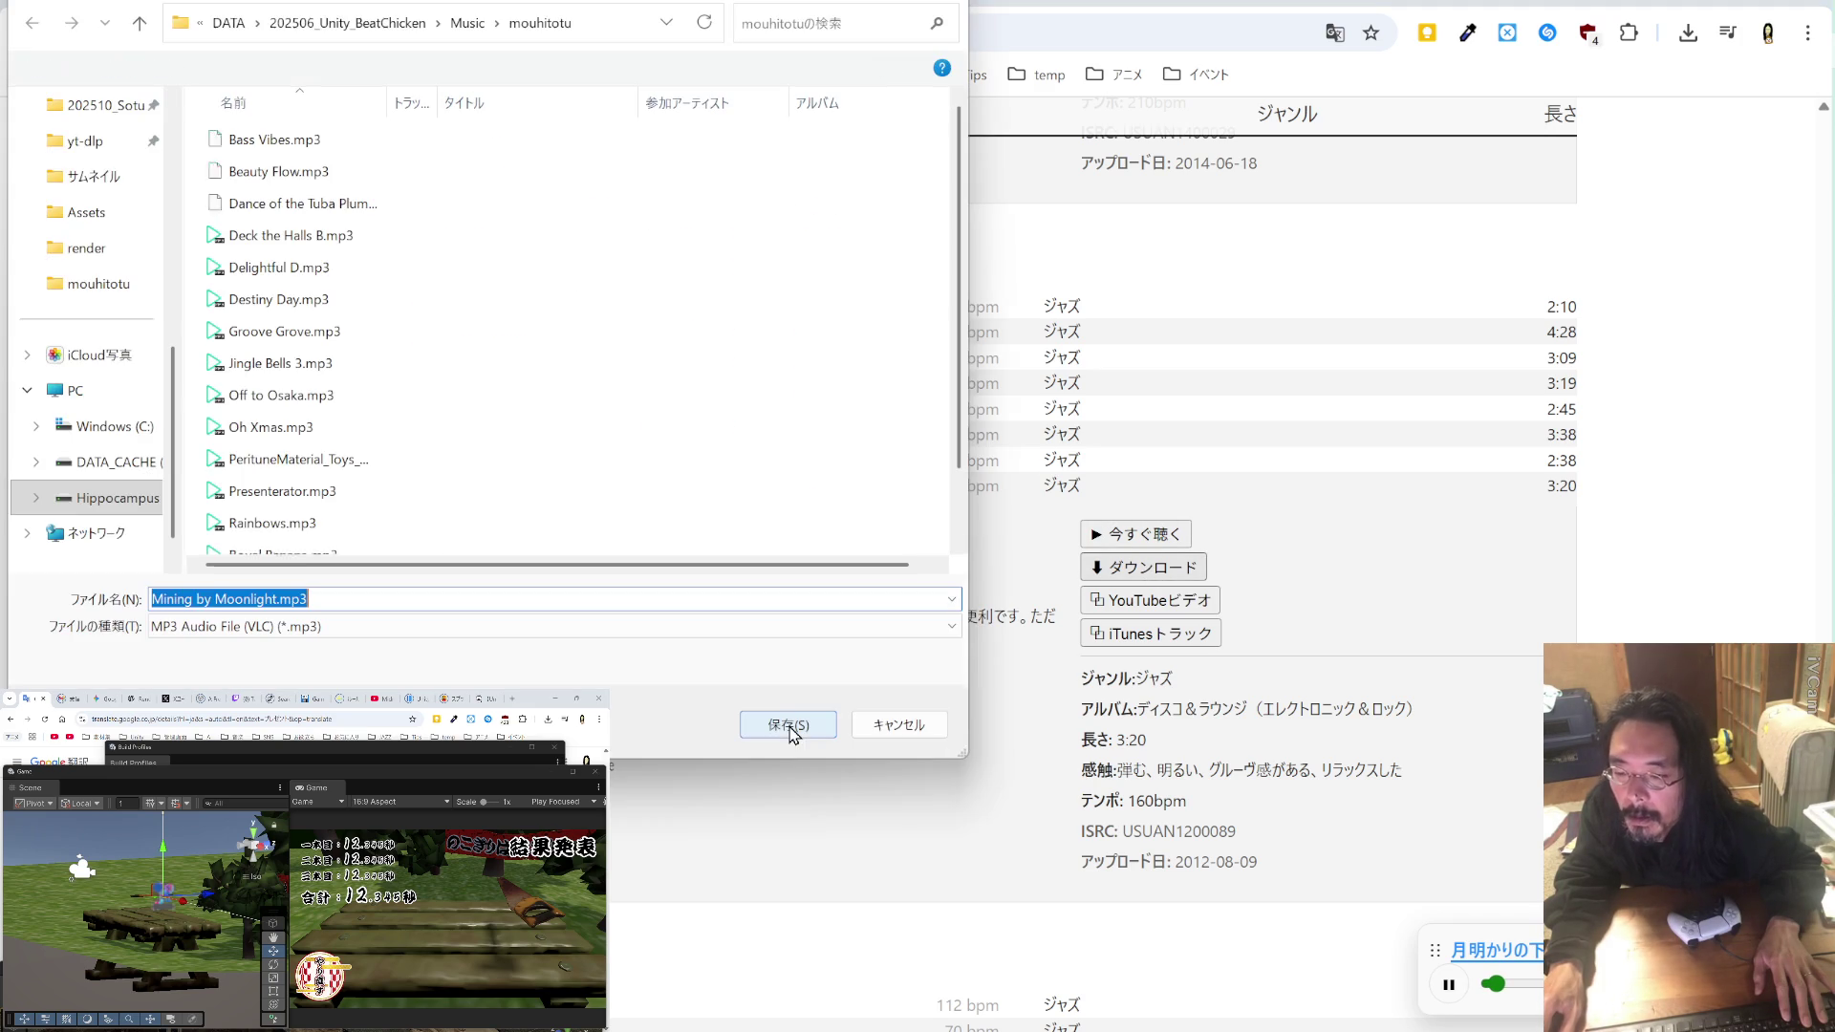
click(789, 731)
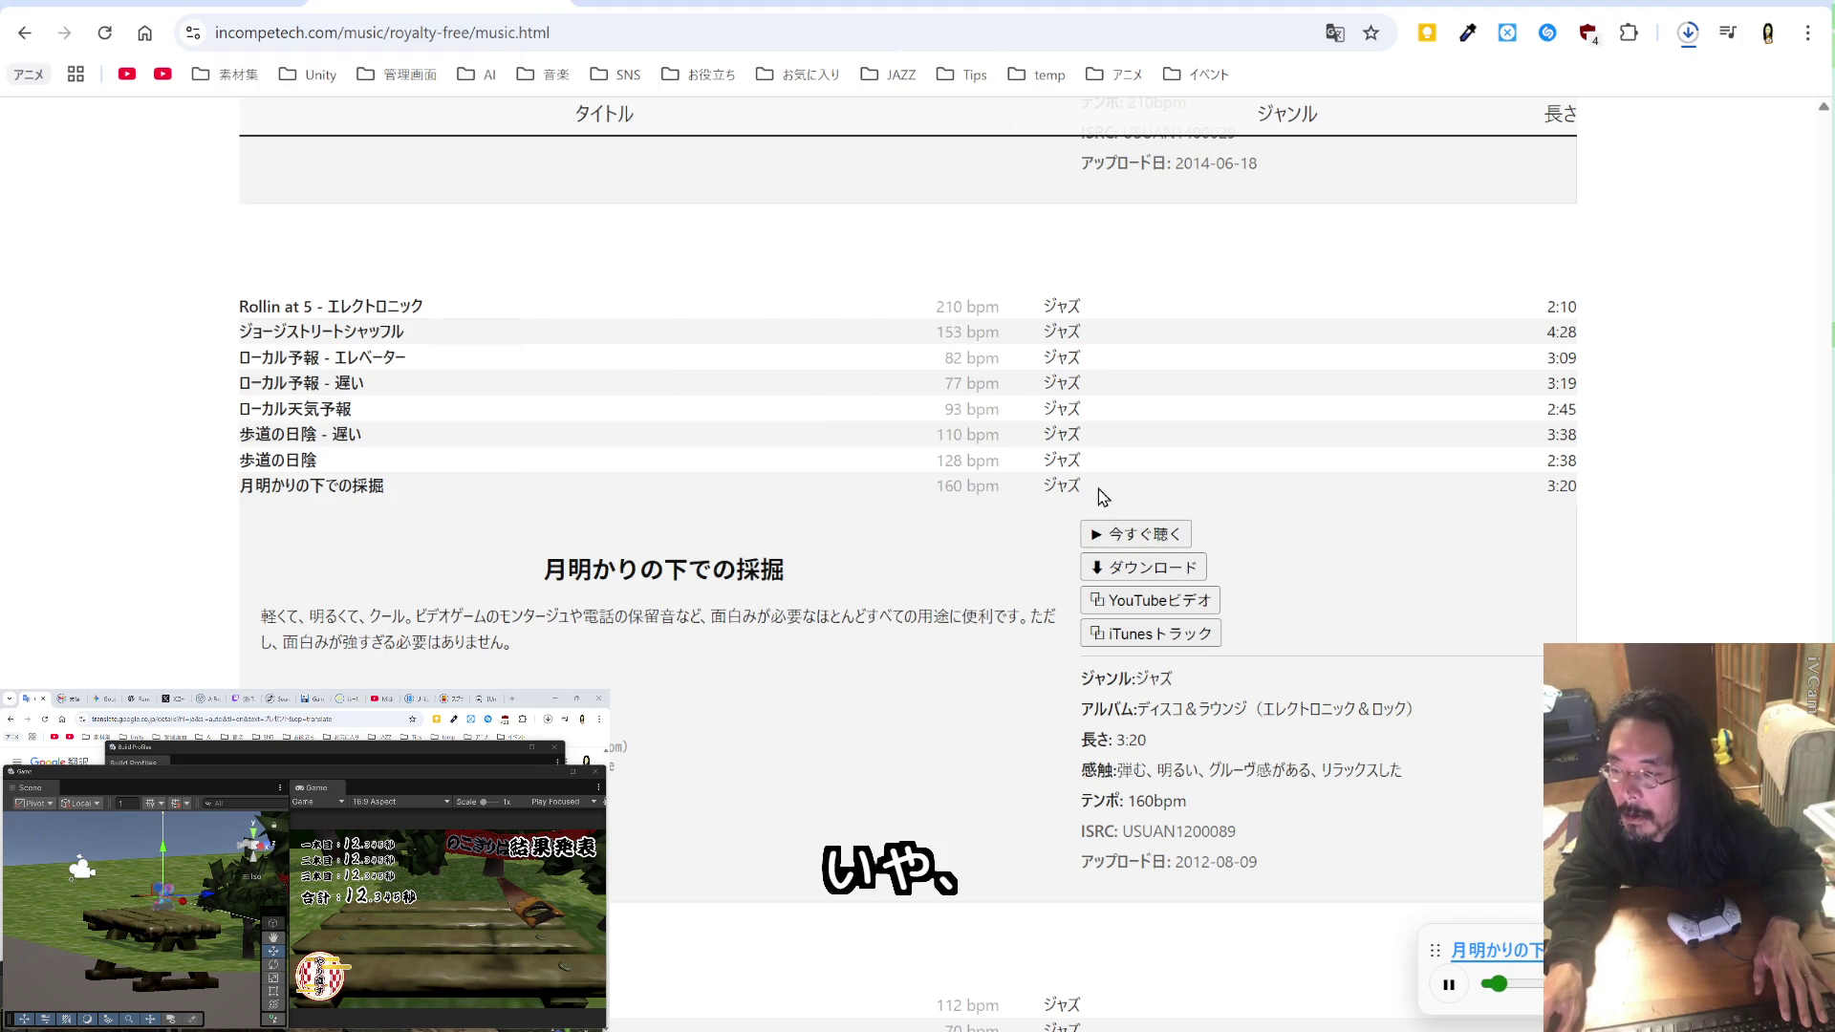
Step: Restore the page to English, then paste Mining by Moonlight into the credit line and save
click(1335, 34)
click(1190, 90)
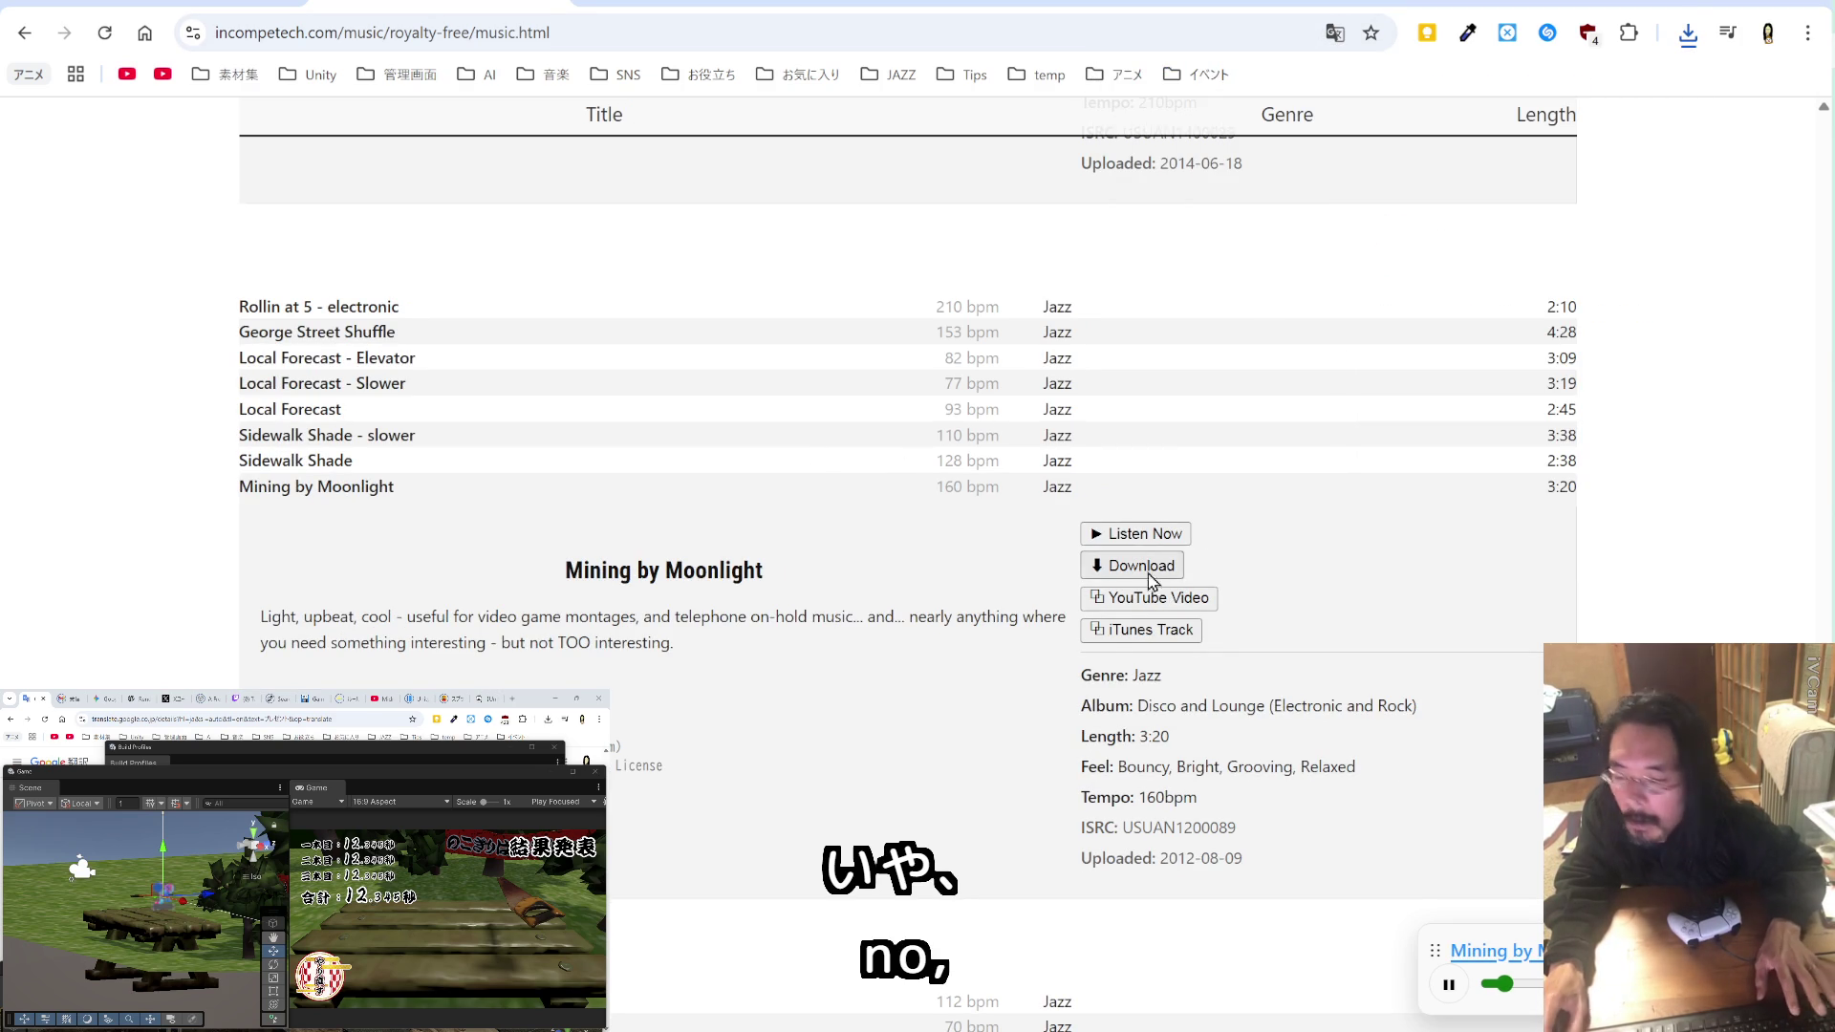
key(alt+Tab)
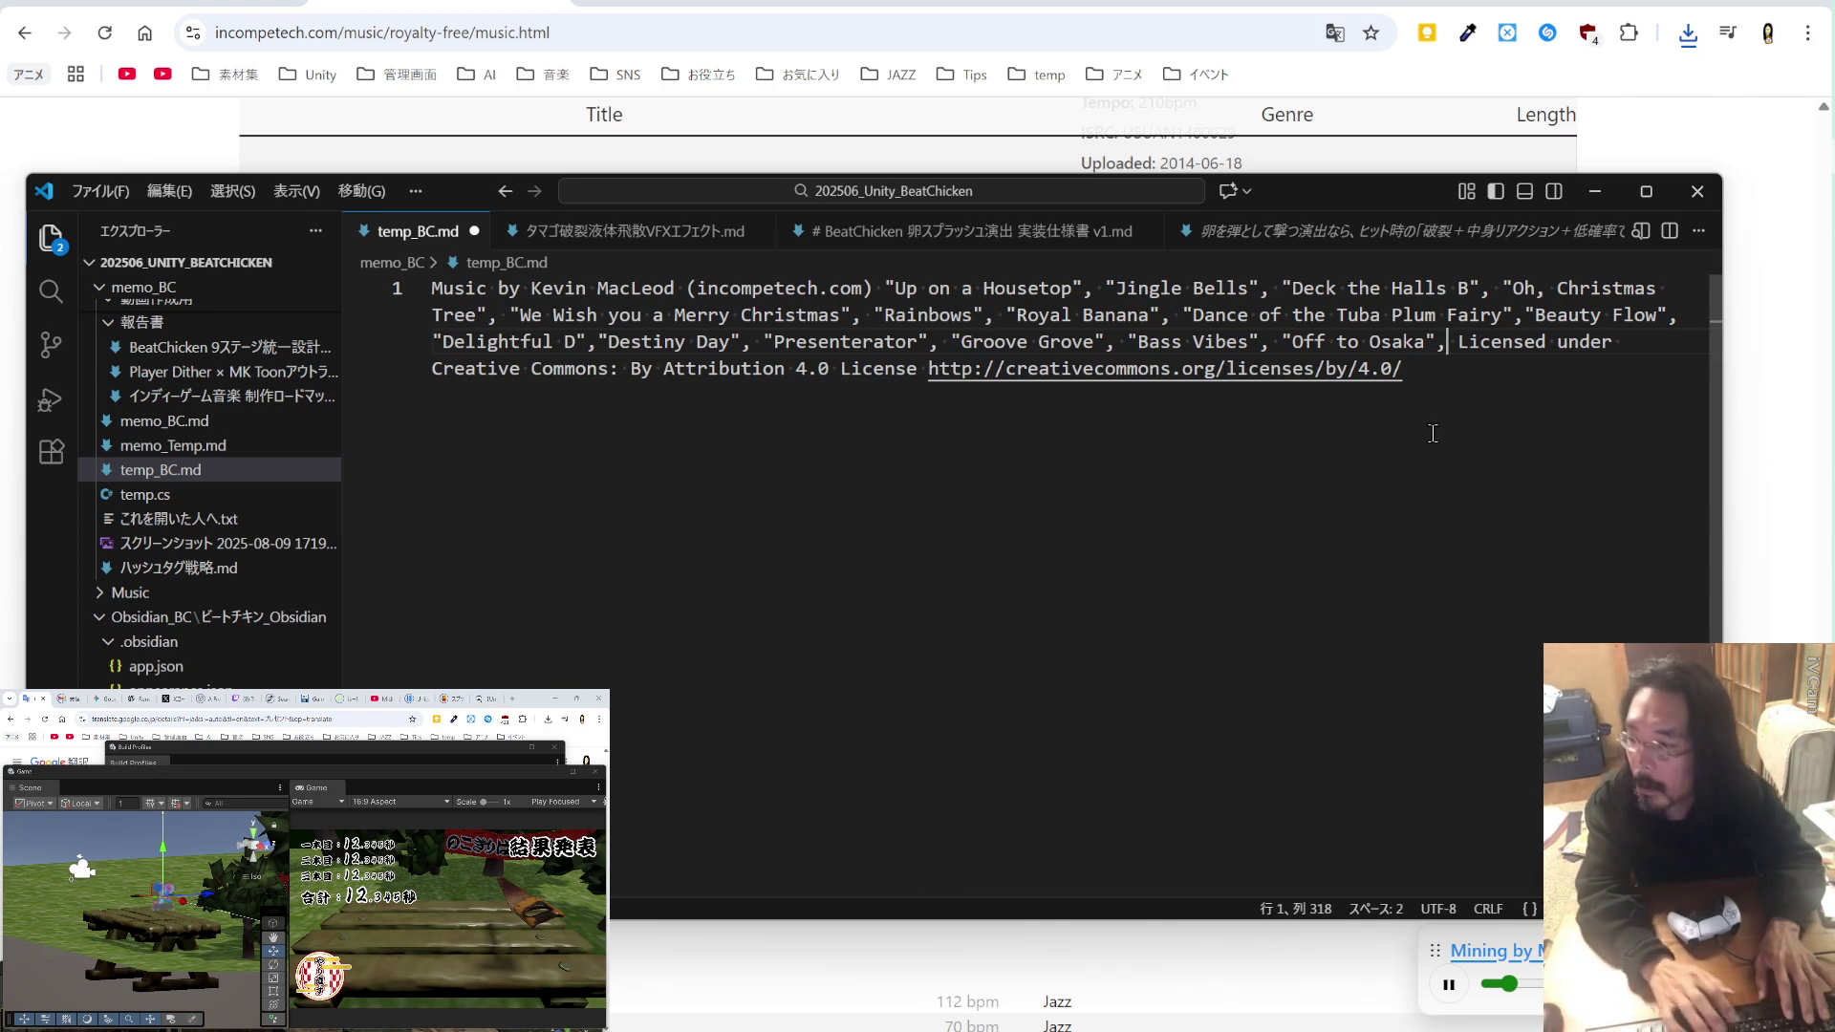
text("Mining by Moonlight")
key(ctrl+s)
key(alt+Tab)
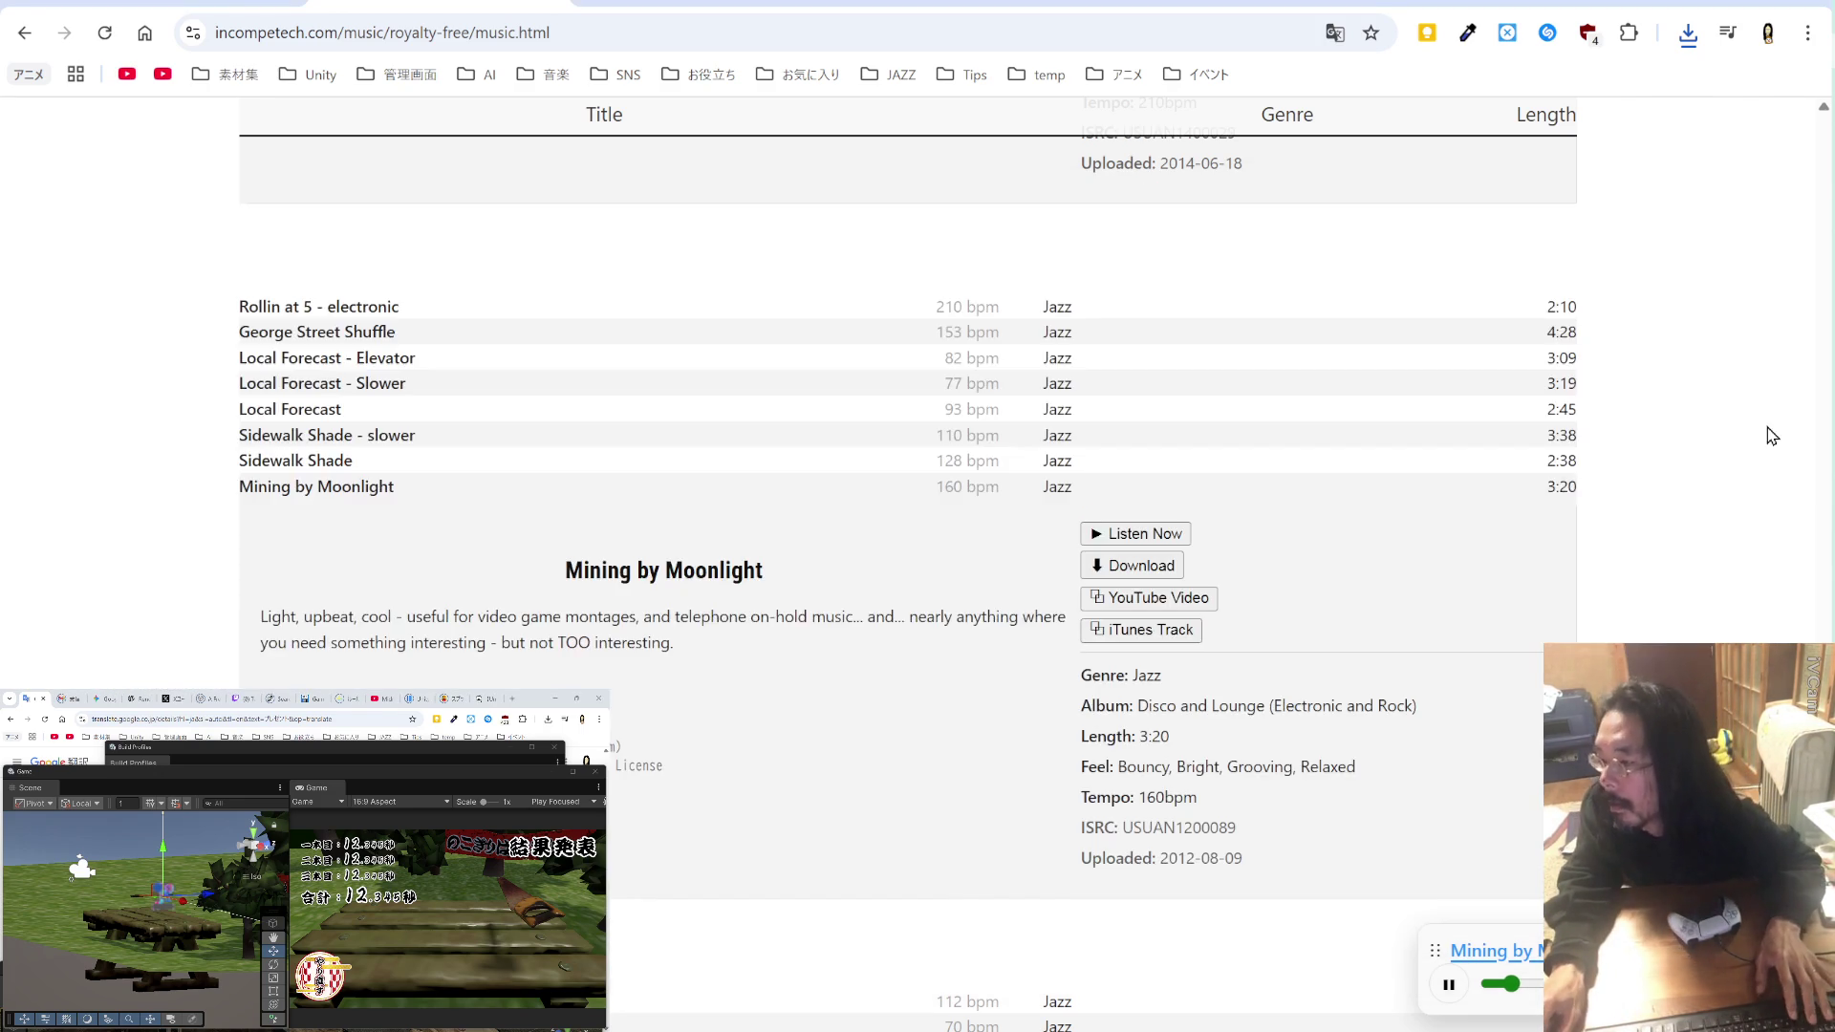
Step: Preview Semi-Funk, the 82 bpm, 2:08 track from the Funk and Blues album
scroll(921, 508, down, 5)
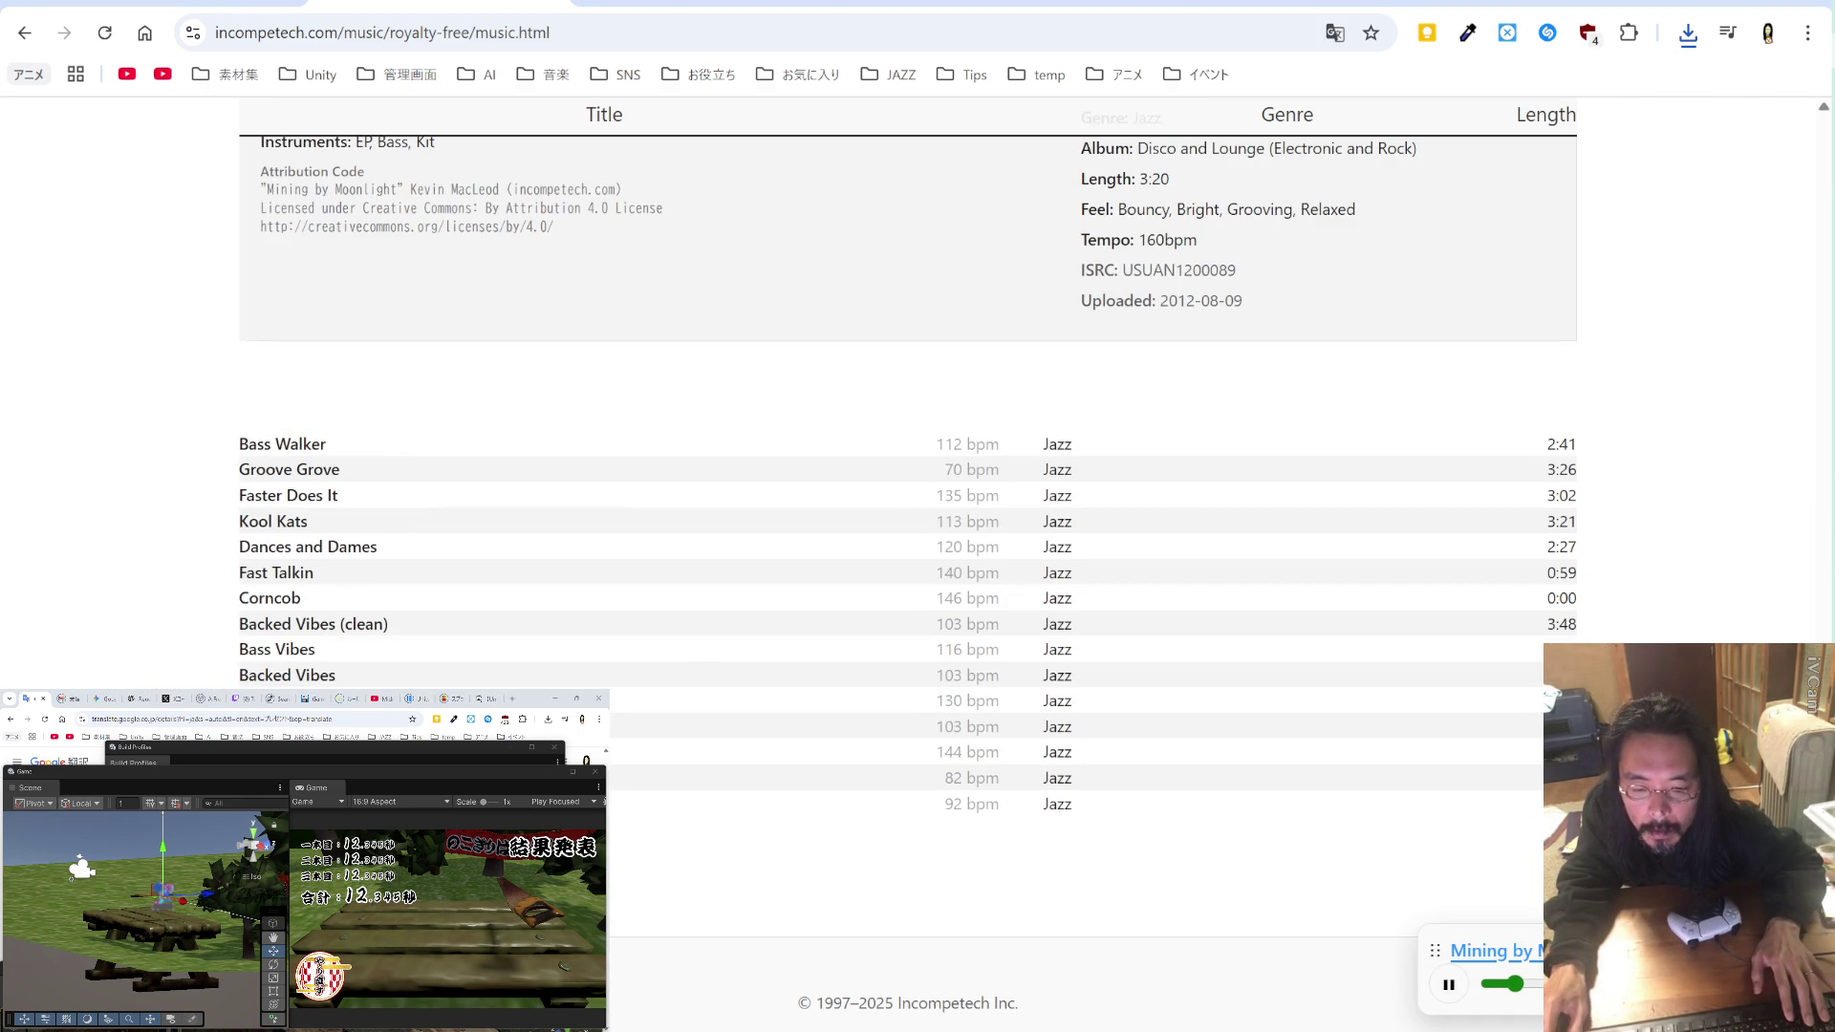
click(1109, 803)
click(1113, 825)
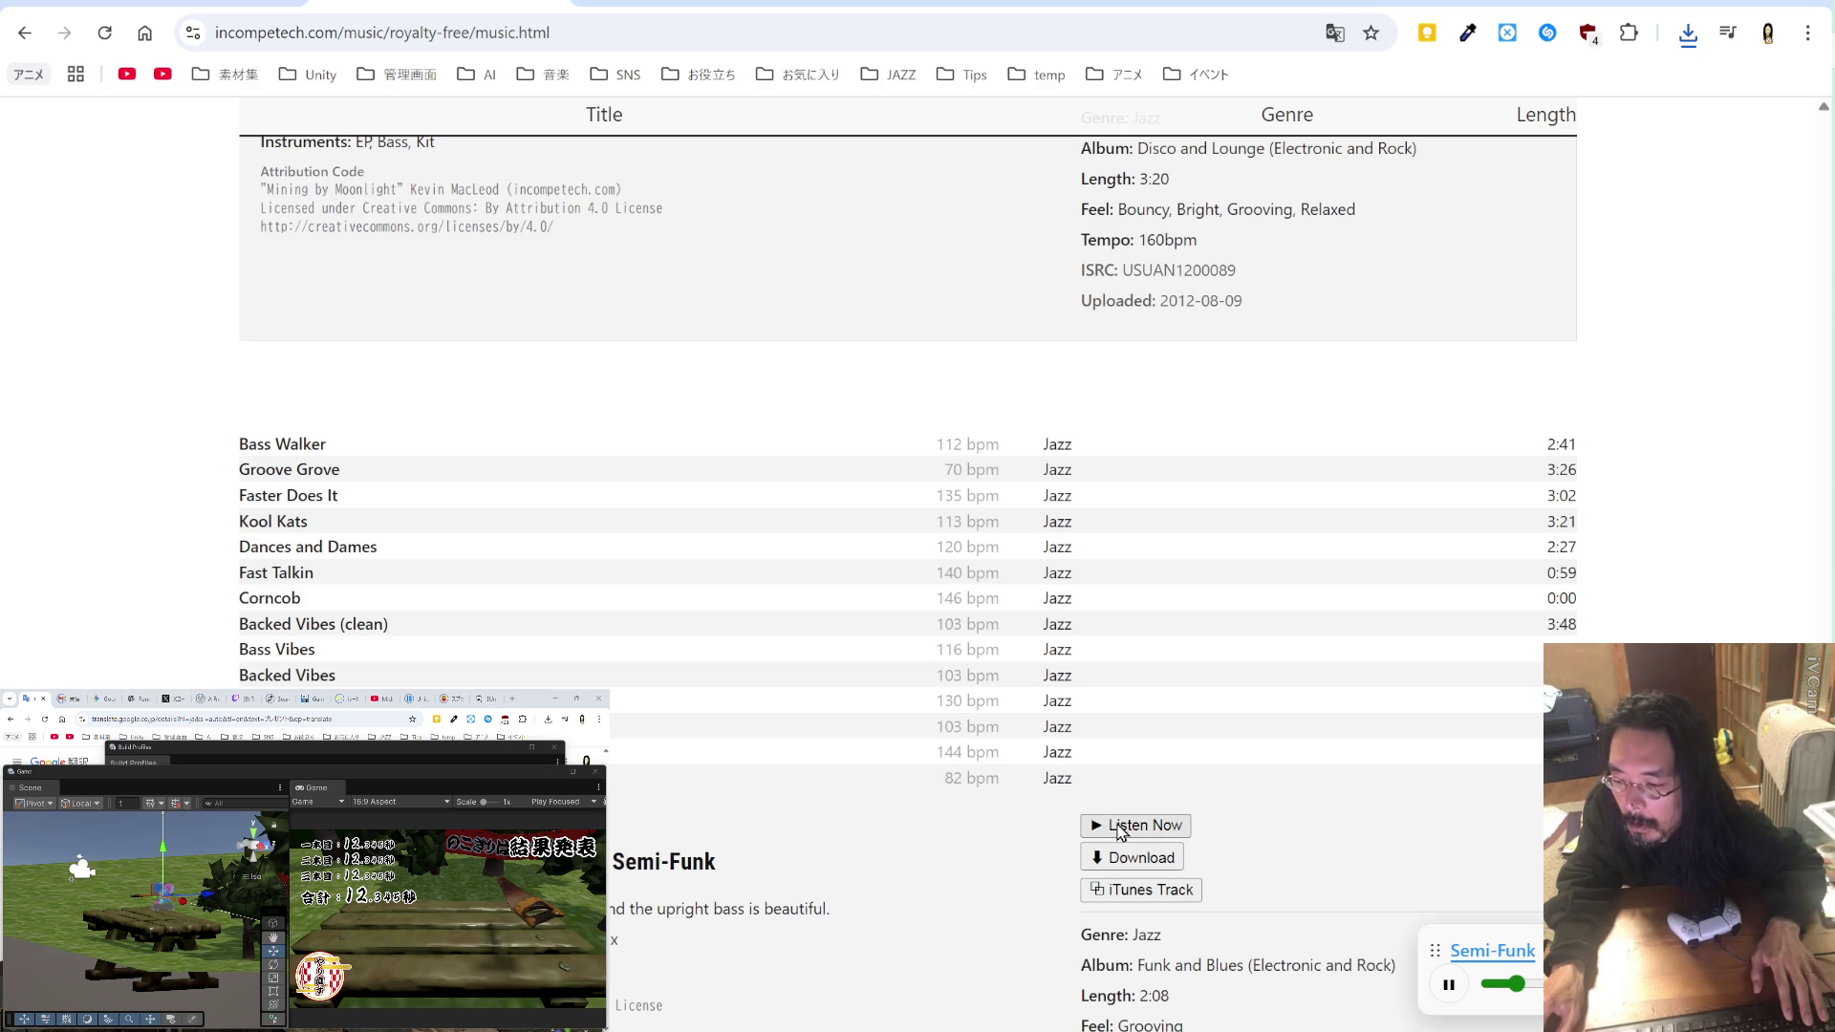
scroll(911, 708, down, 5)
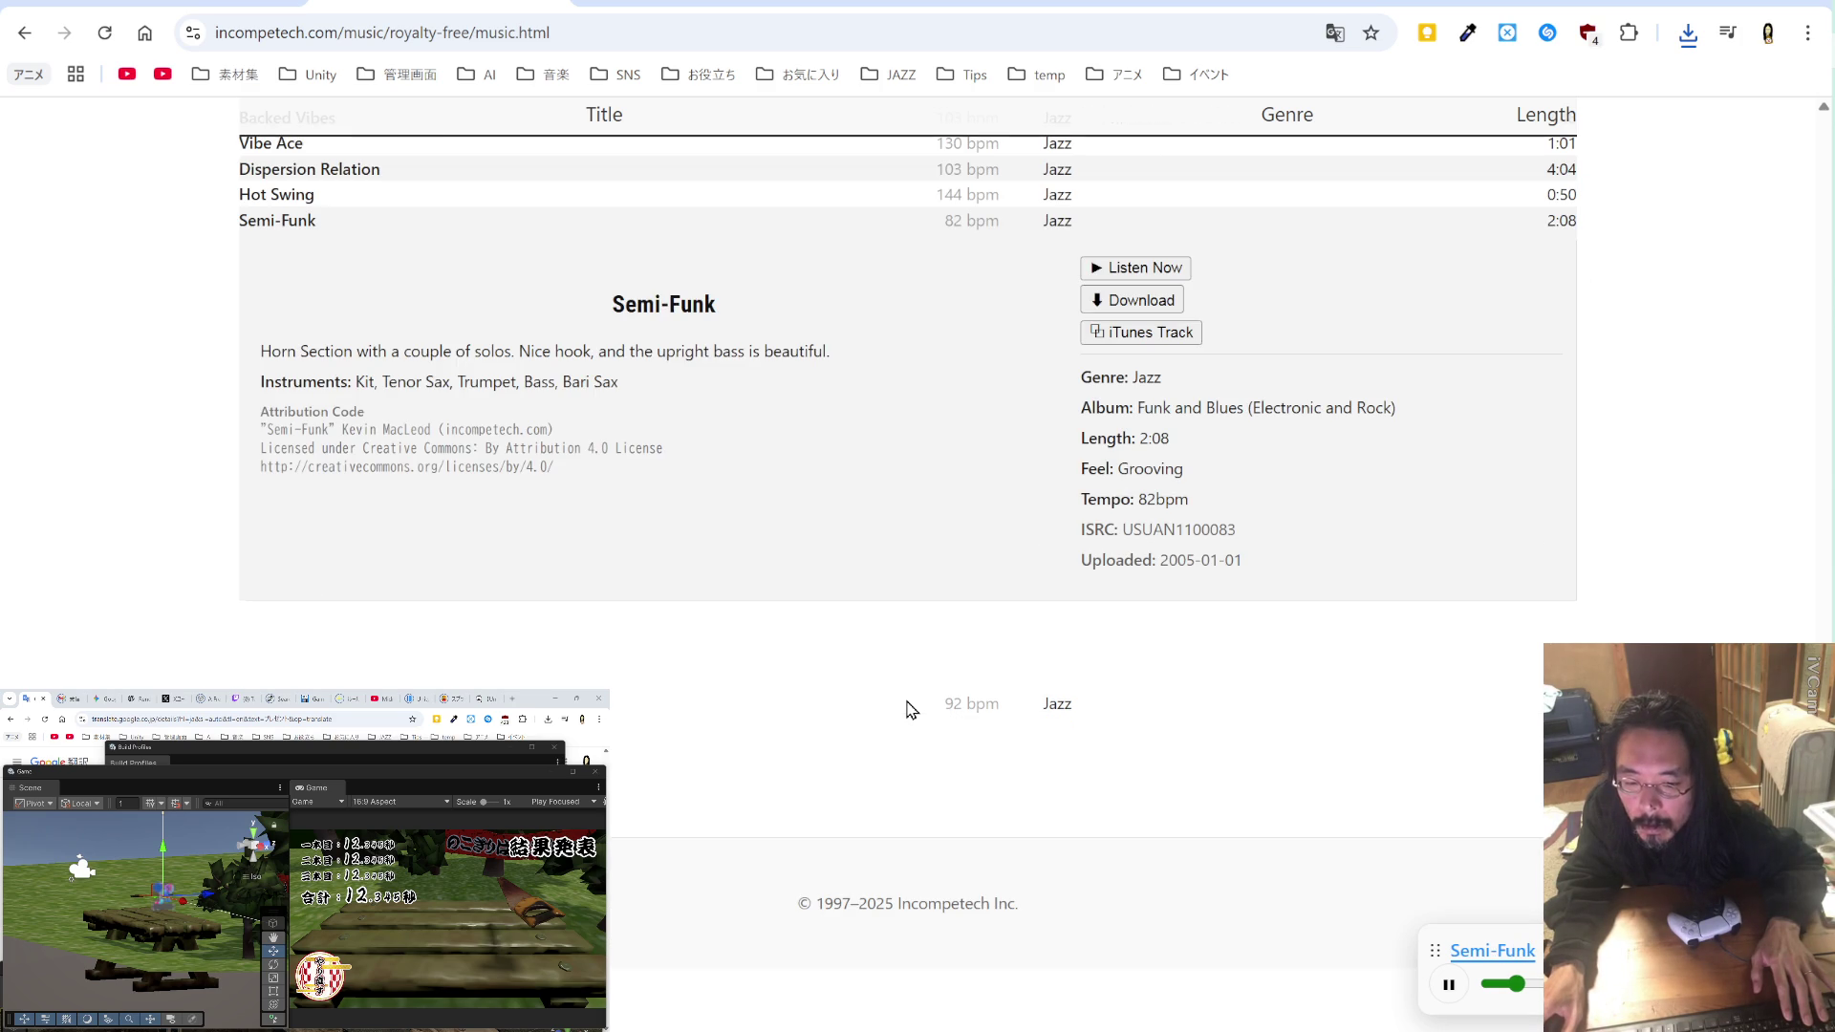
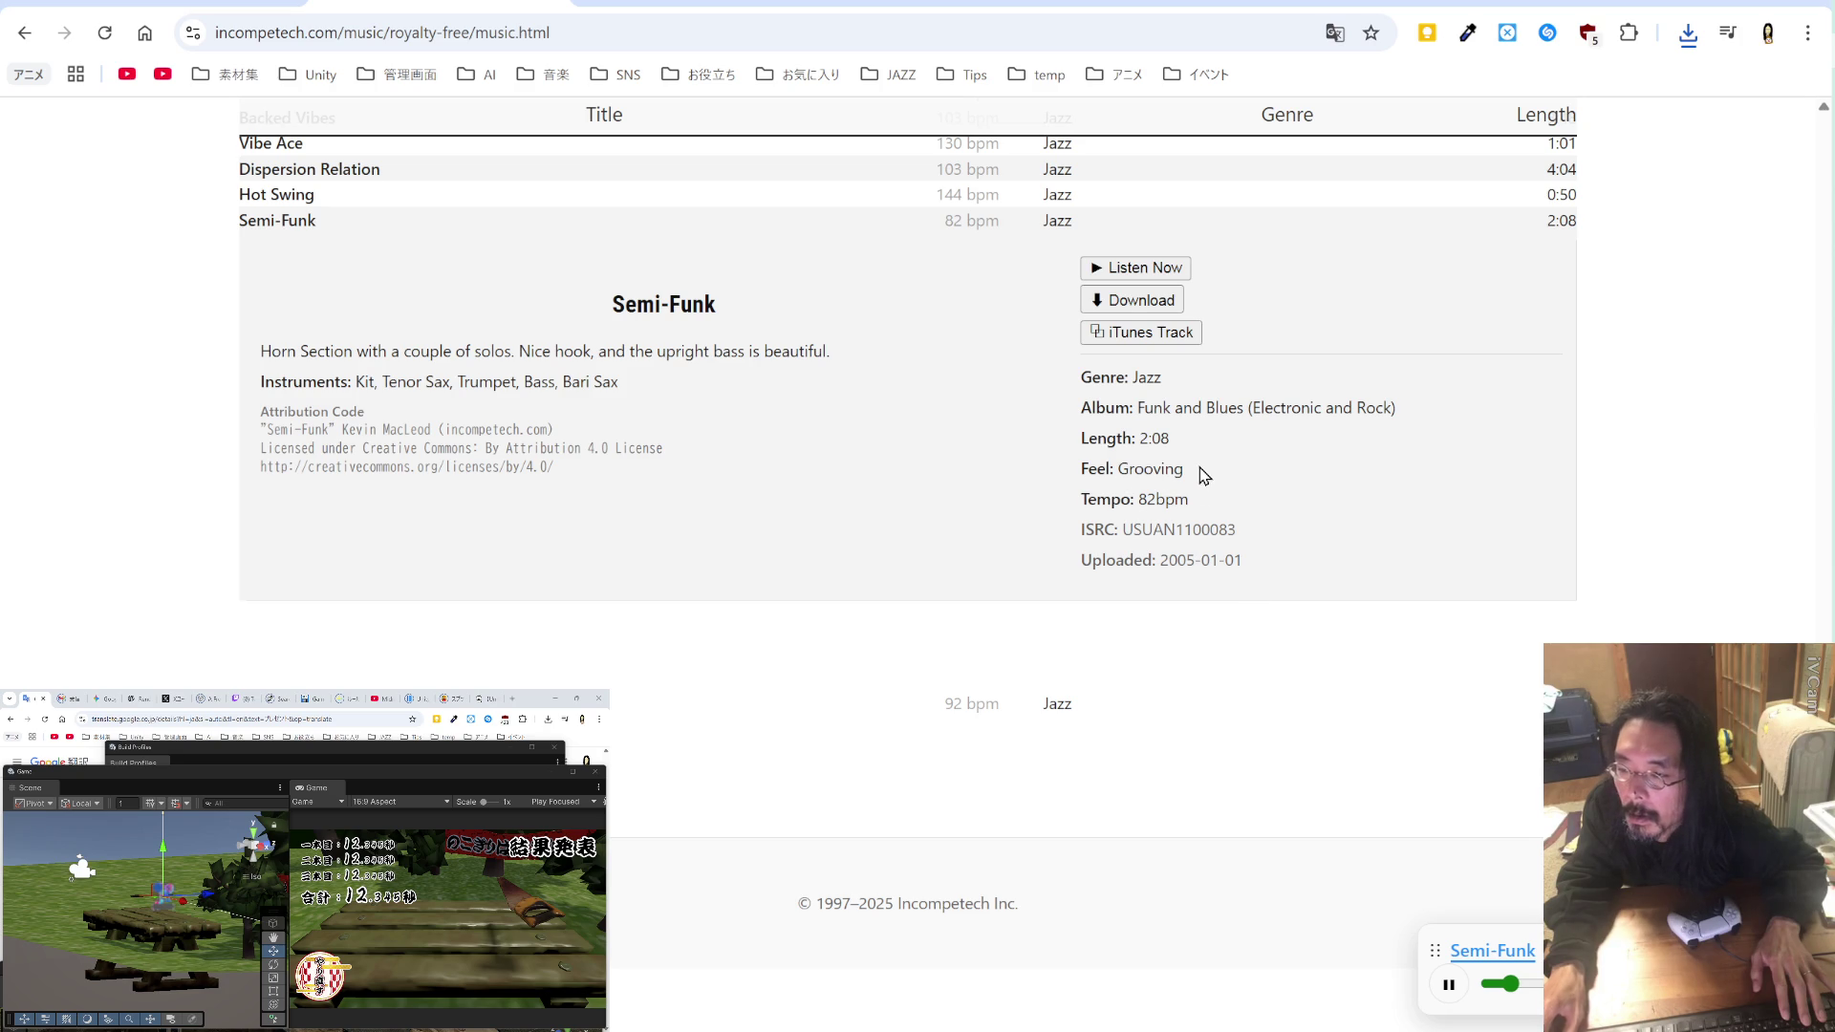
Step: Save Semi-Funk.mp3 and add 'Semi-Funk' to the credits file after Mining by Moonlight, then save it
click(1125, 302)
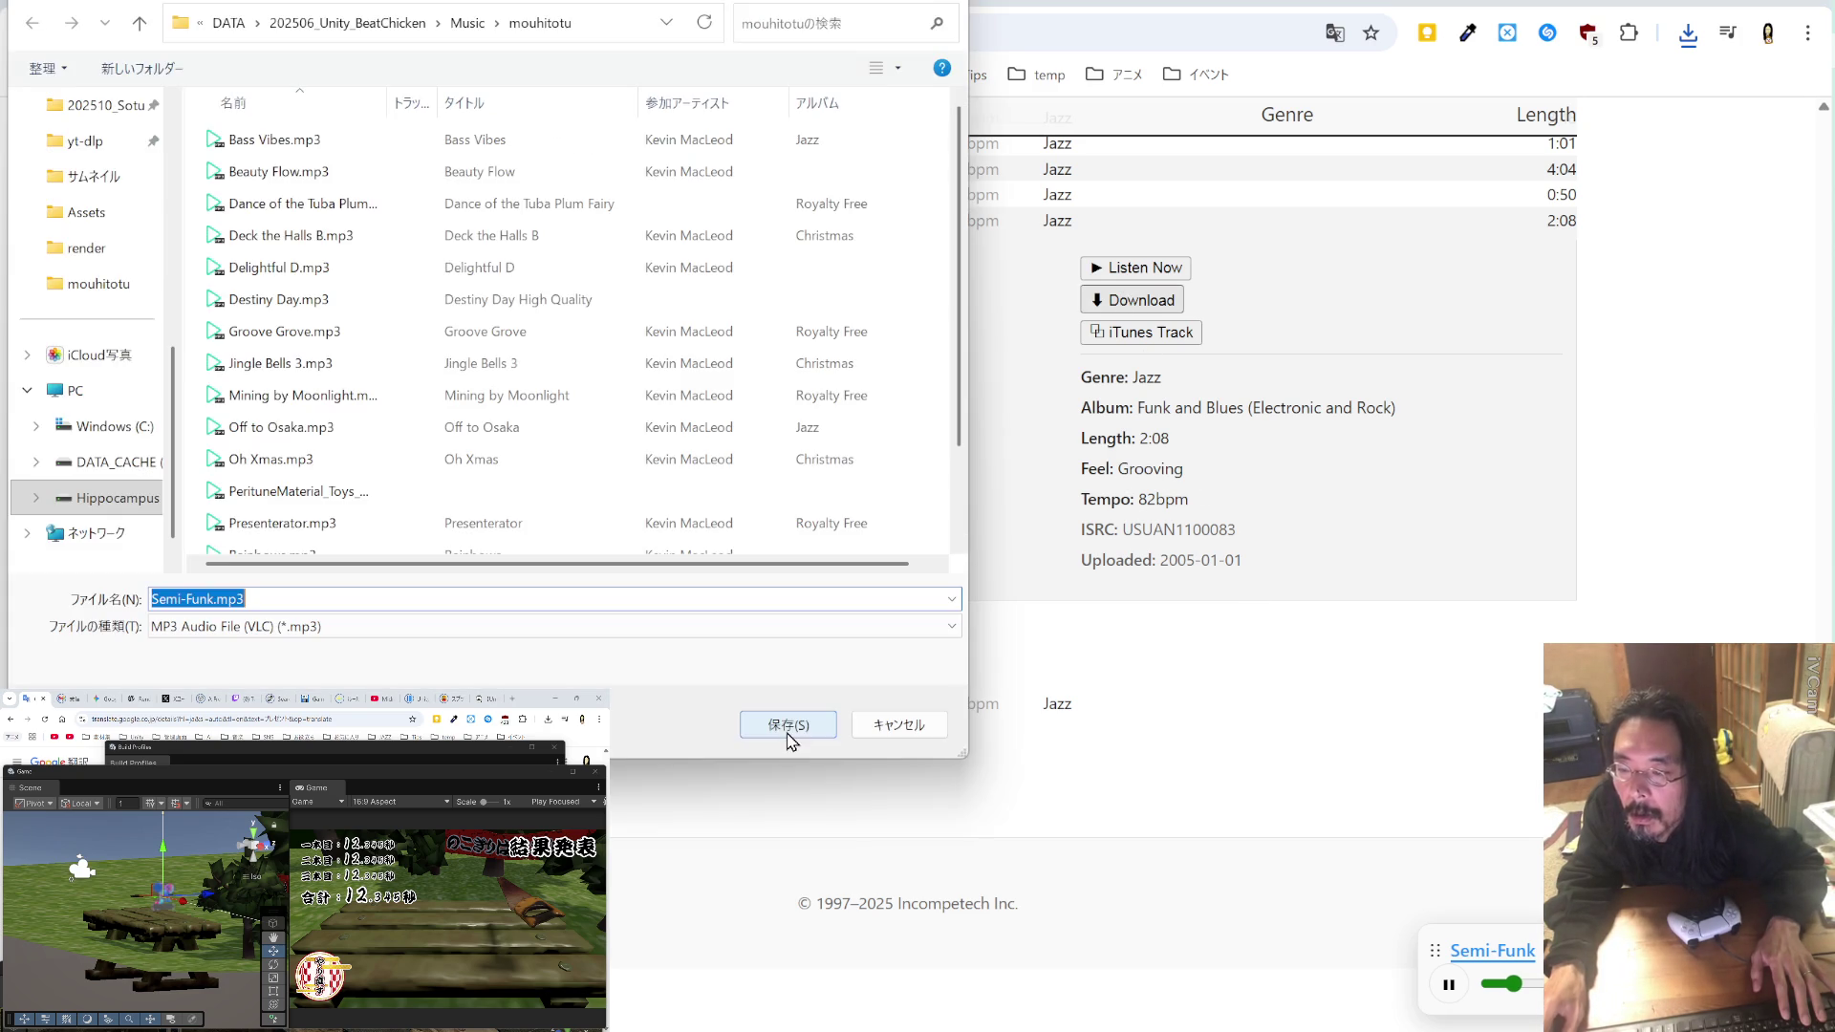
click(790, 740)
drag(337, 430, 258, 432)
key(ctrl+c)
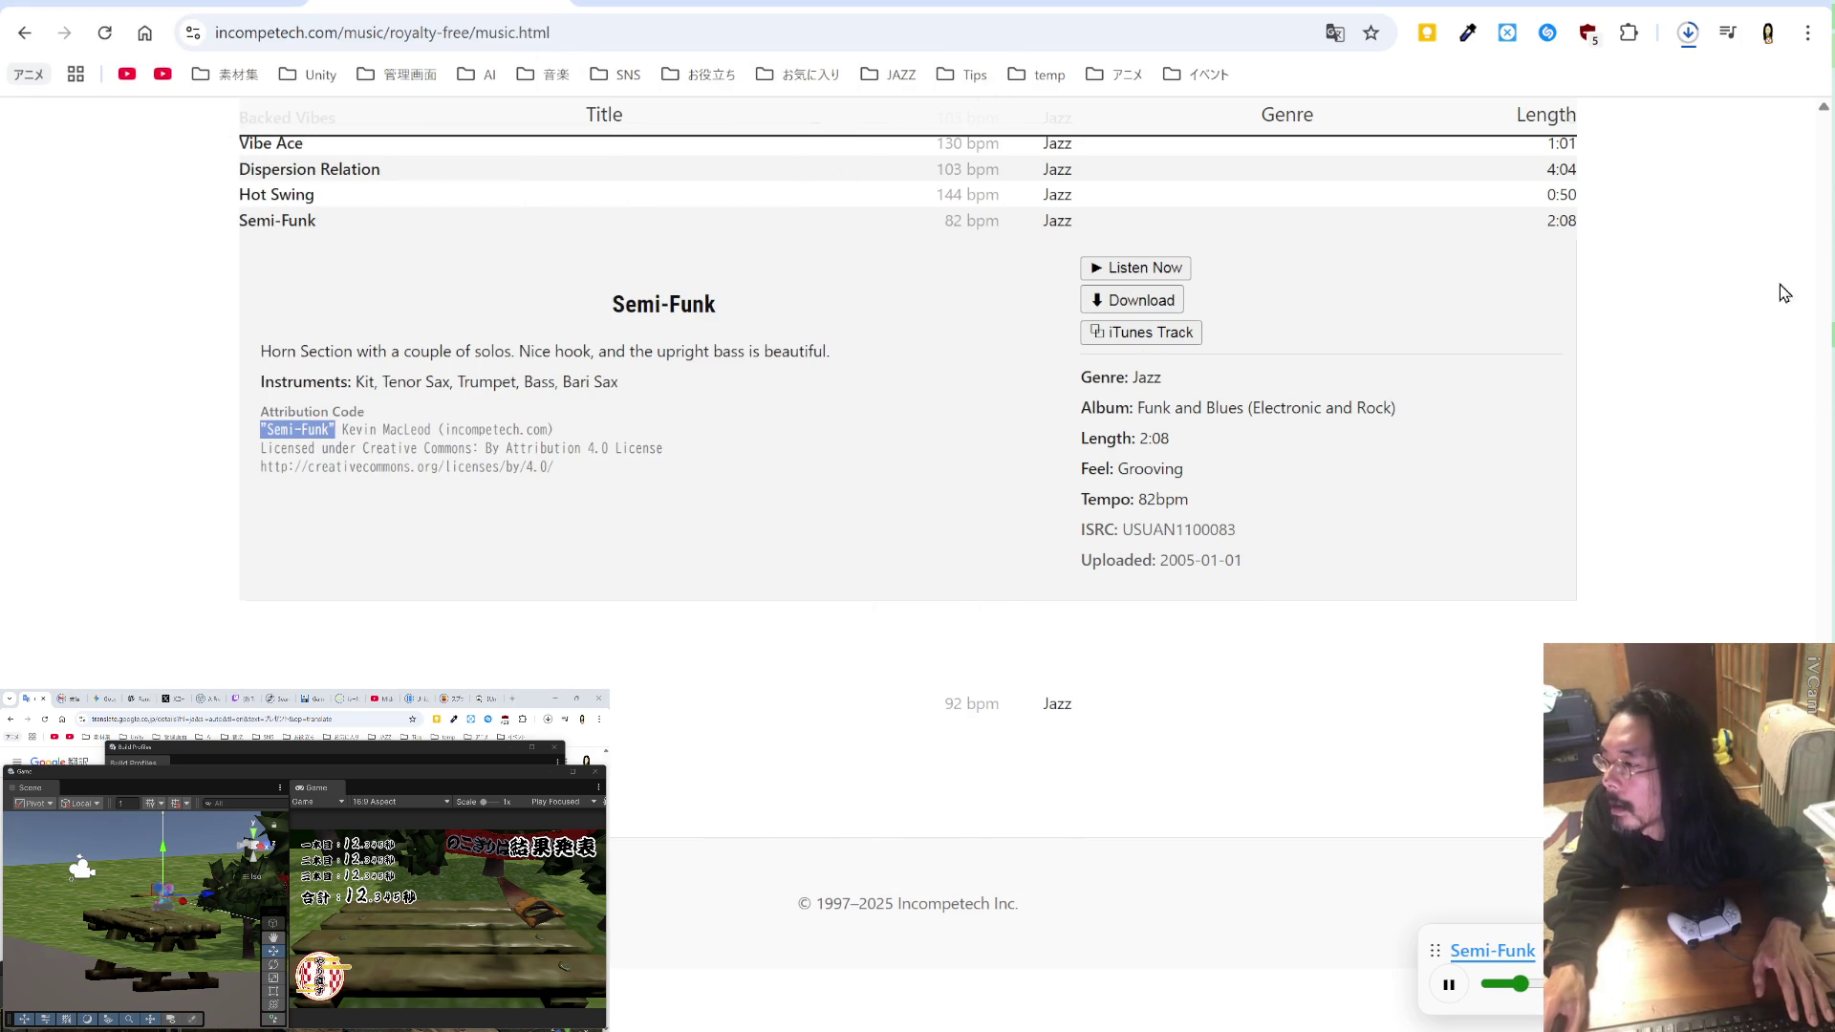
key(alt+Tab)
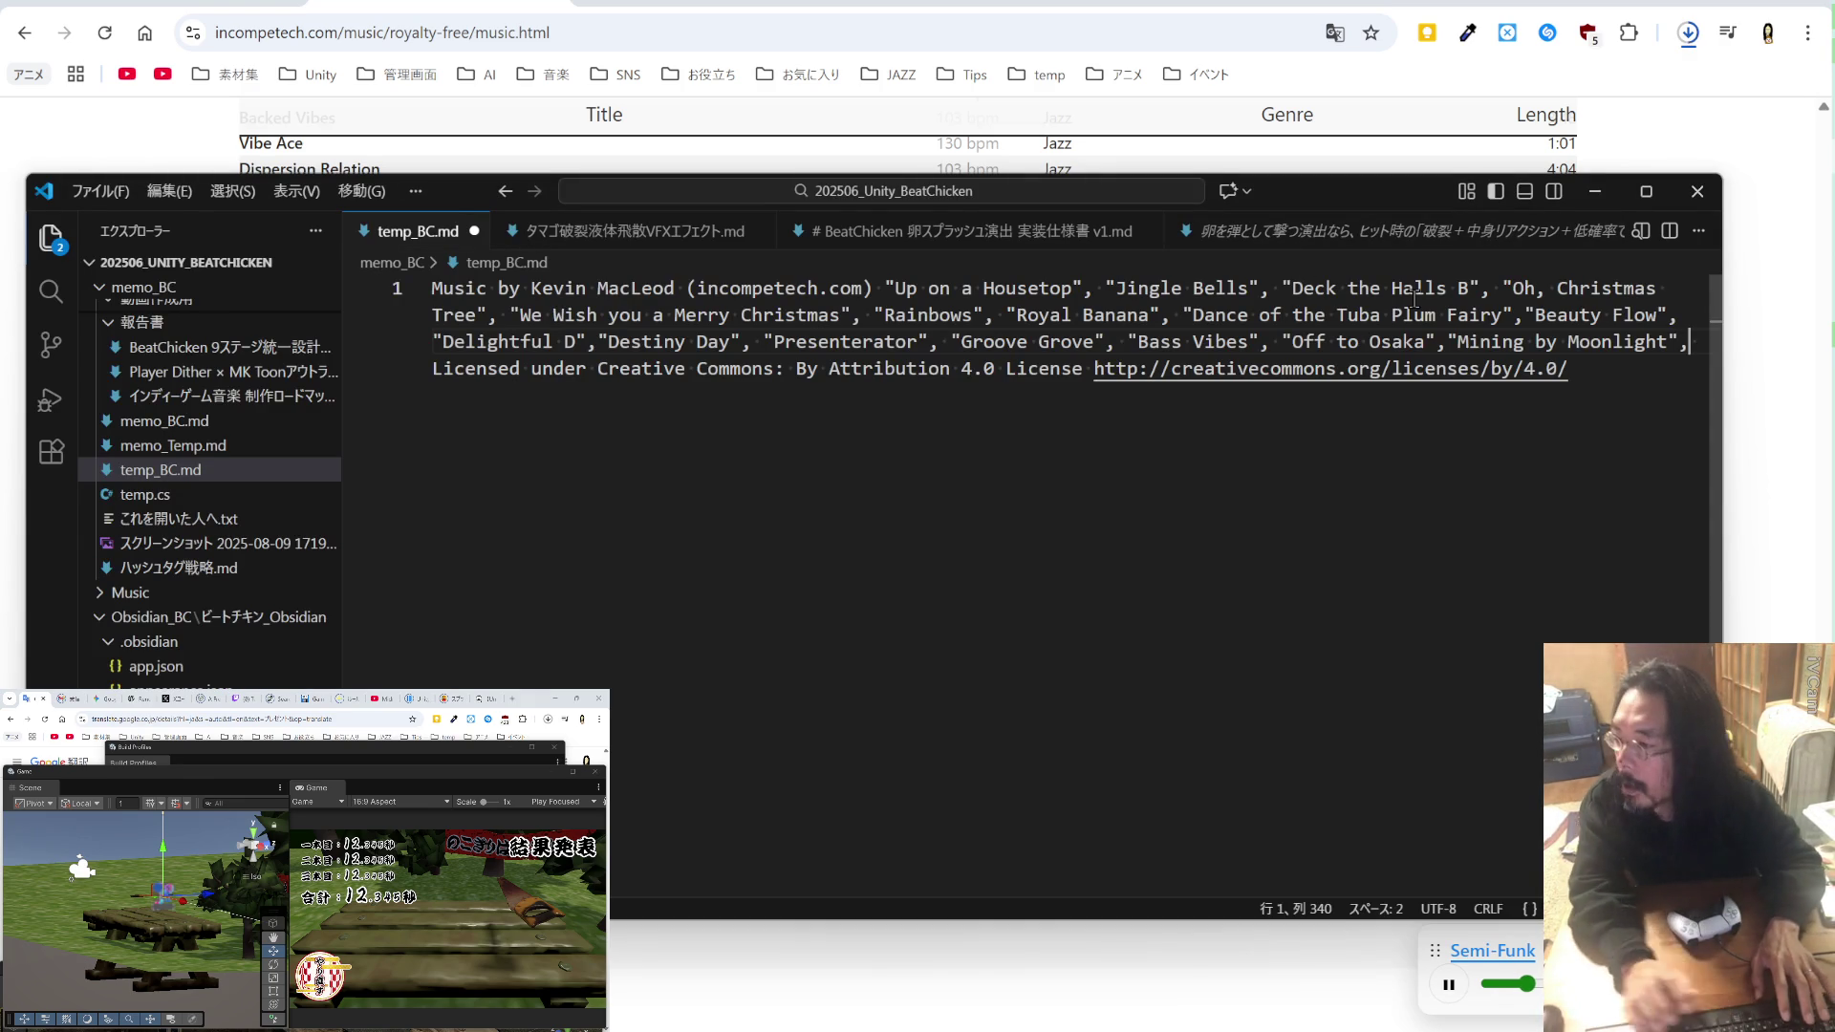
text(,)
key(ctrl+v)
key(ctrl+s)
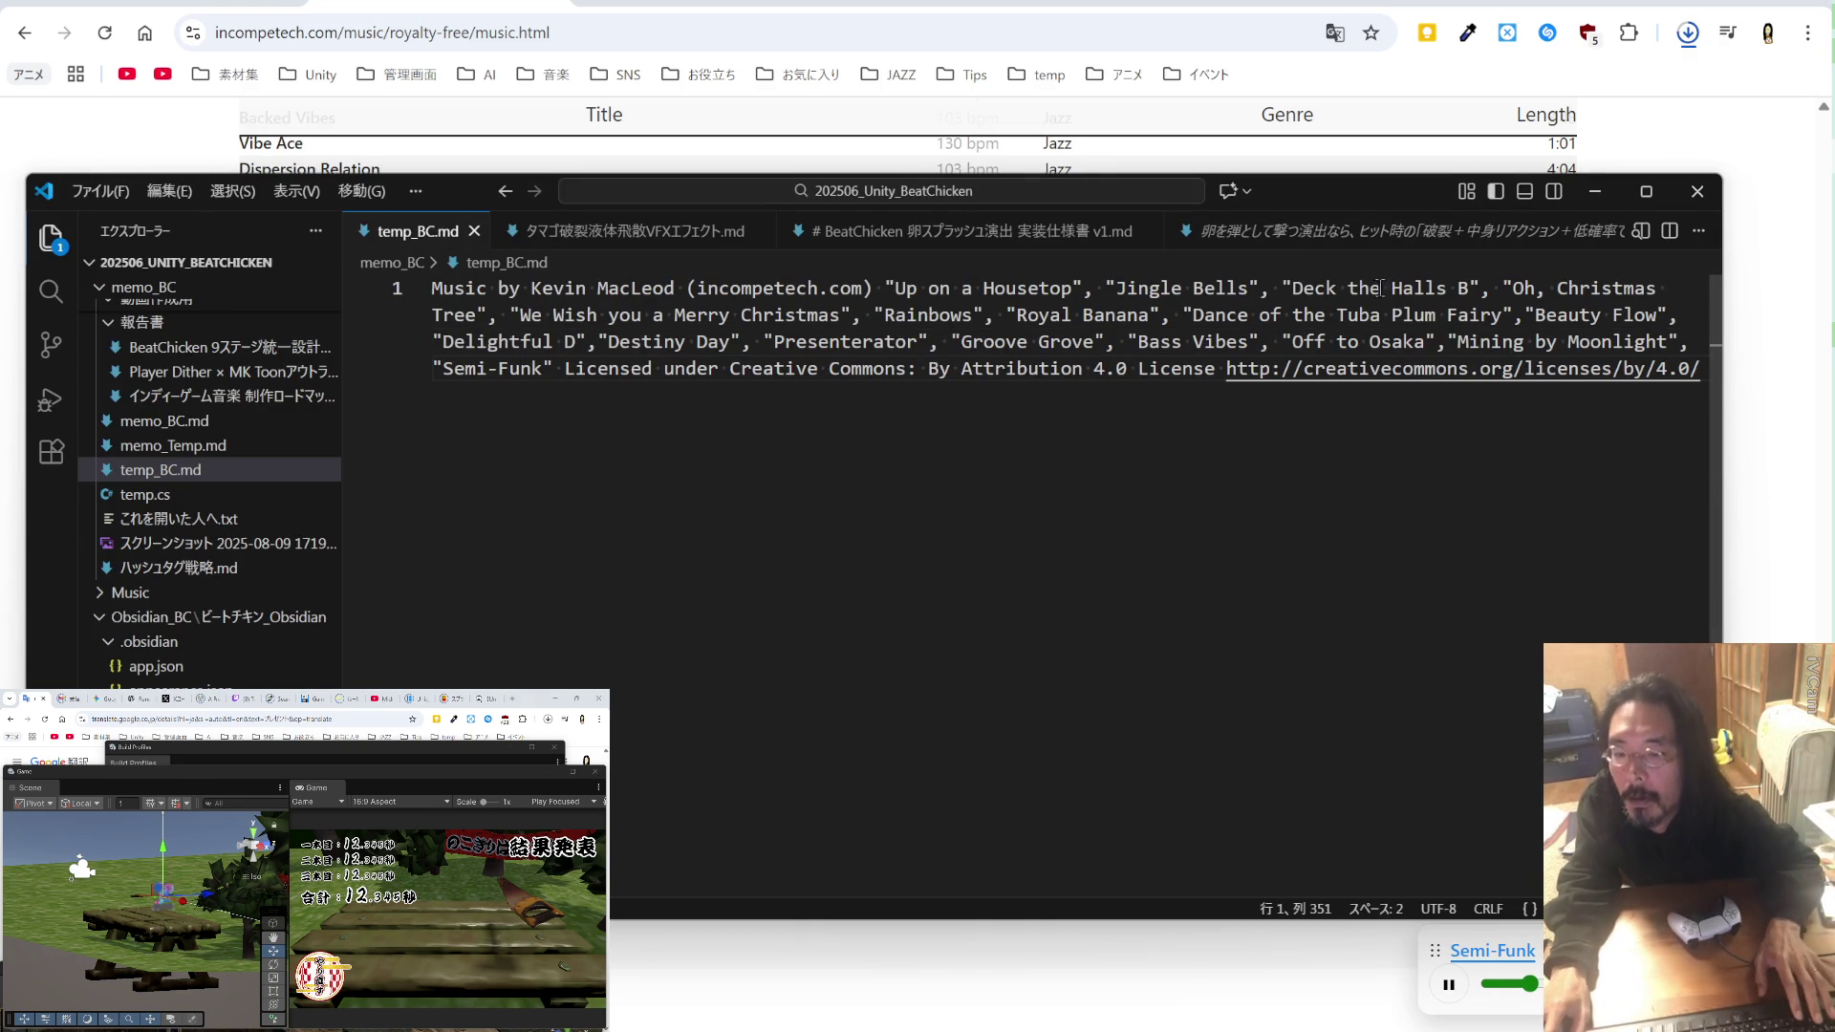
Step: Start previewing the Vegas Glitz track on Incompetech
key(alt+Tab)
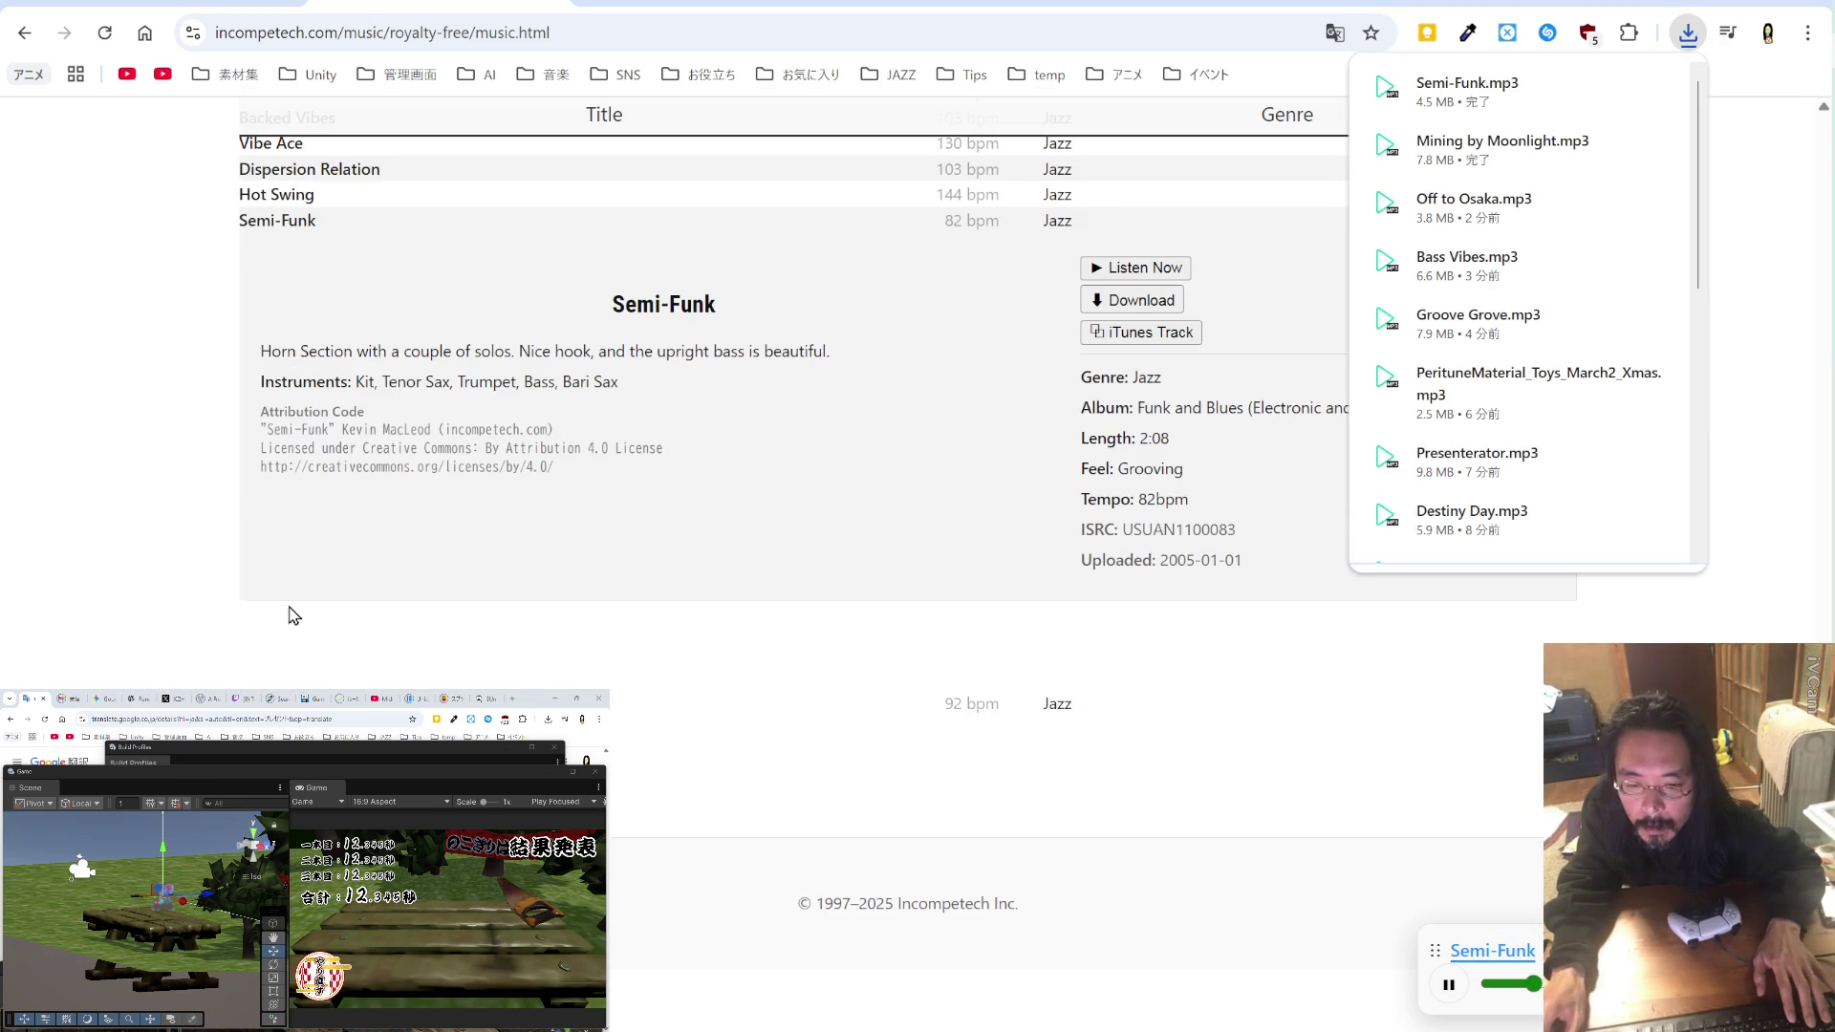
click(1338, 705)
click(1165, 753)
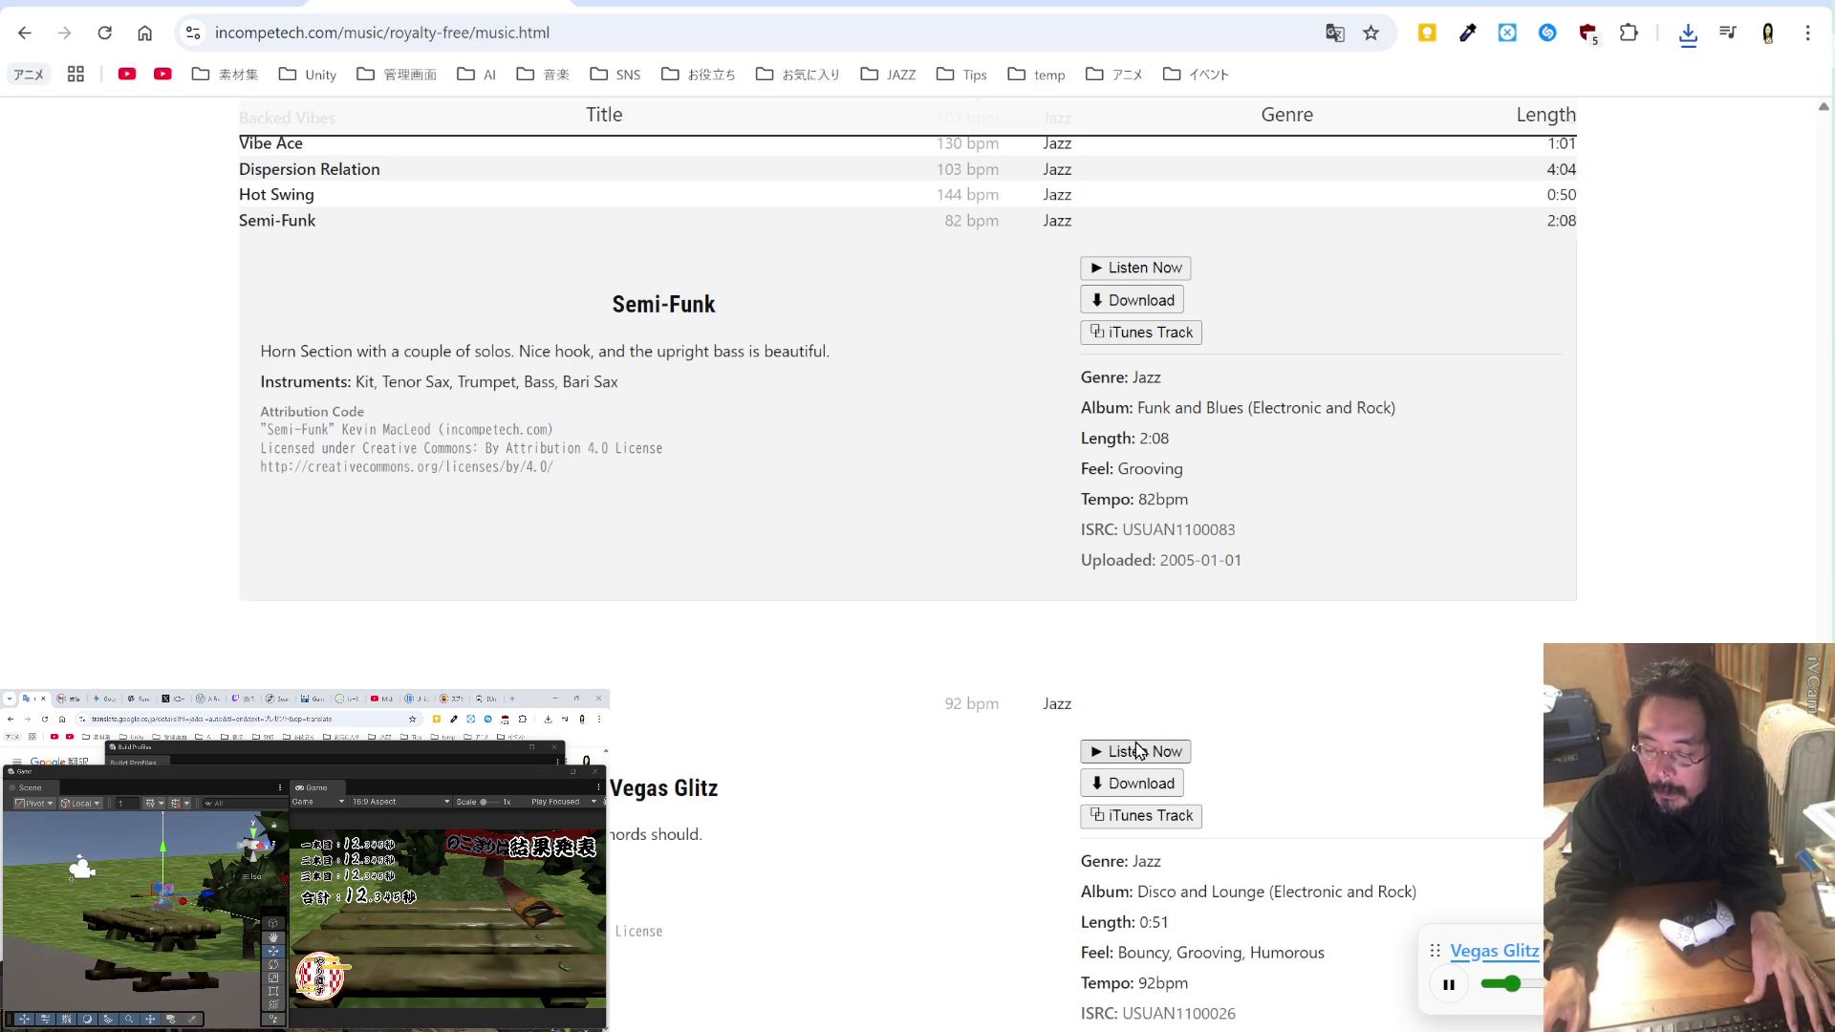
Step: Save Vegas Glitz.mp3 to the music folder and append ,"Vegas Glitz" to the credits line
click(1114, 792)
click(792, 726)
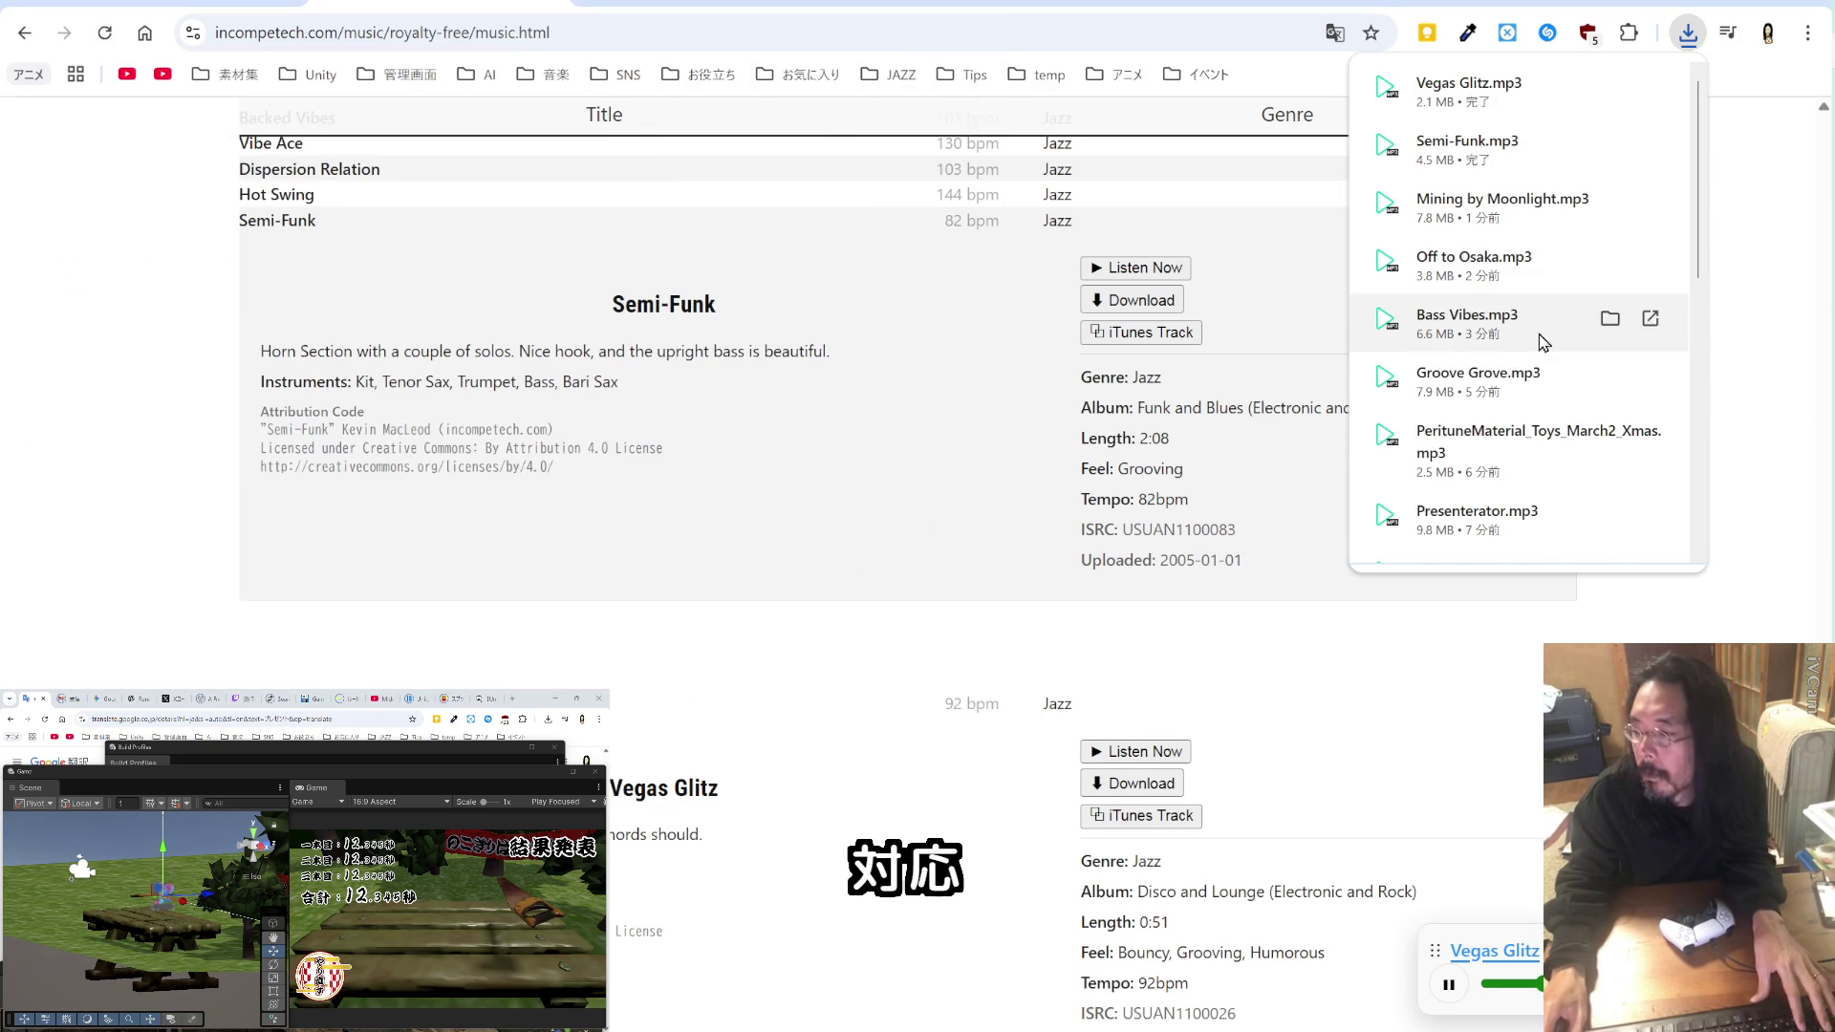
key(alt+Tab)
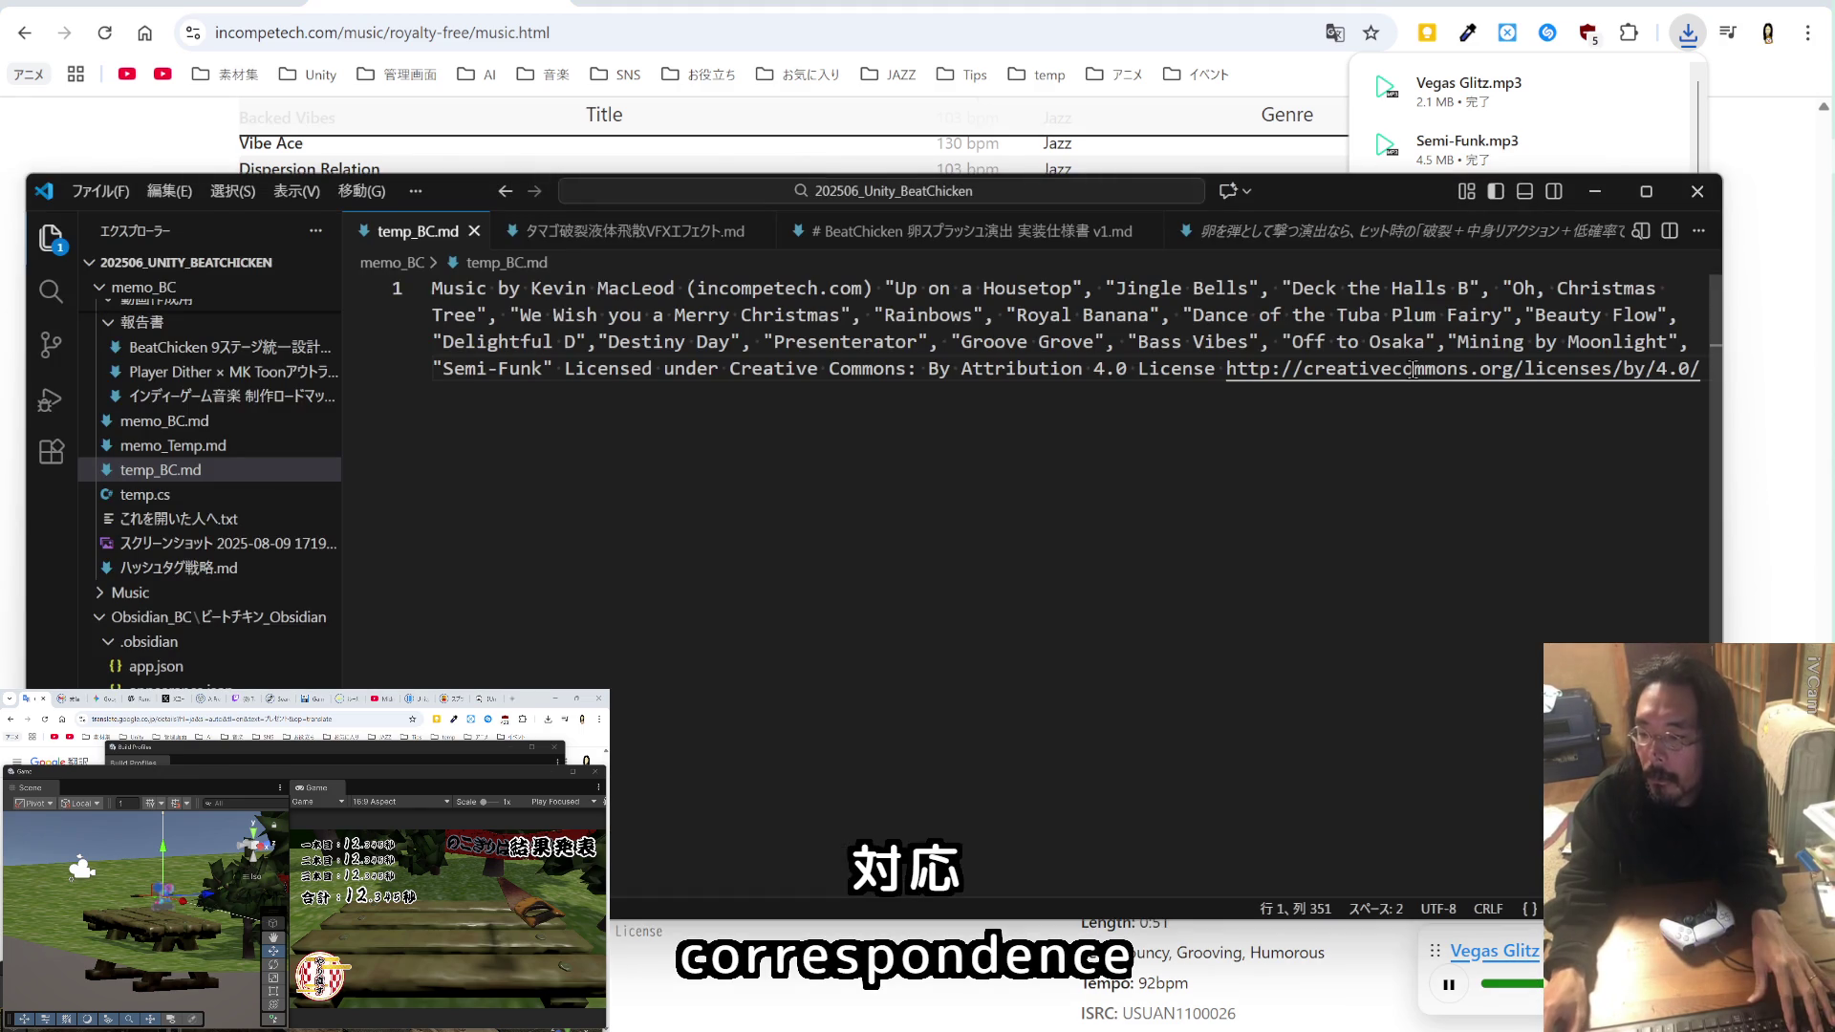
text(,"Vegas Glitz")
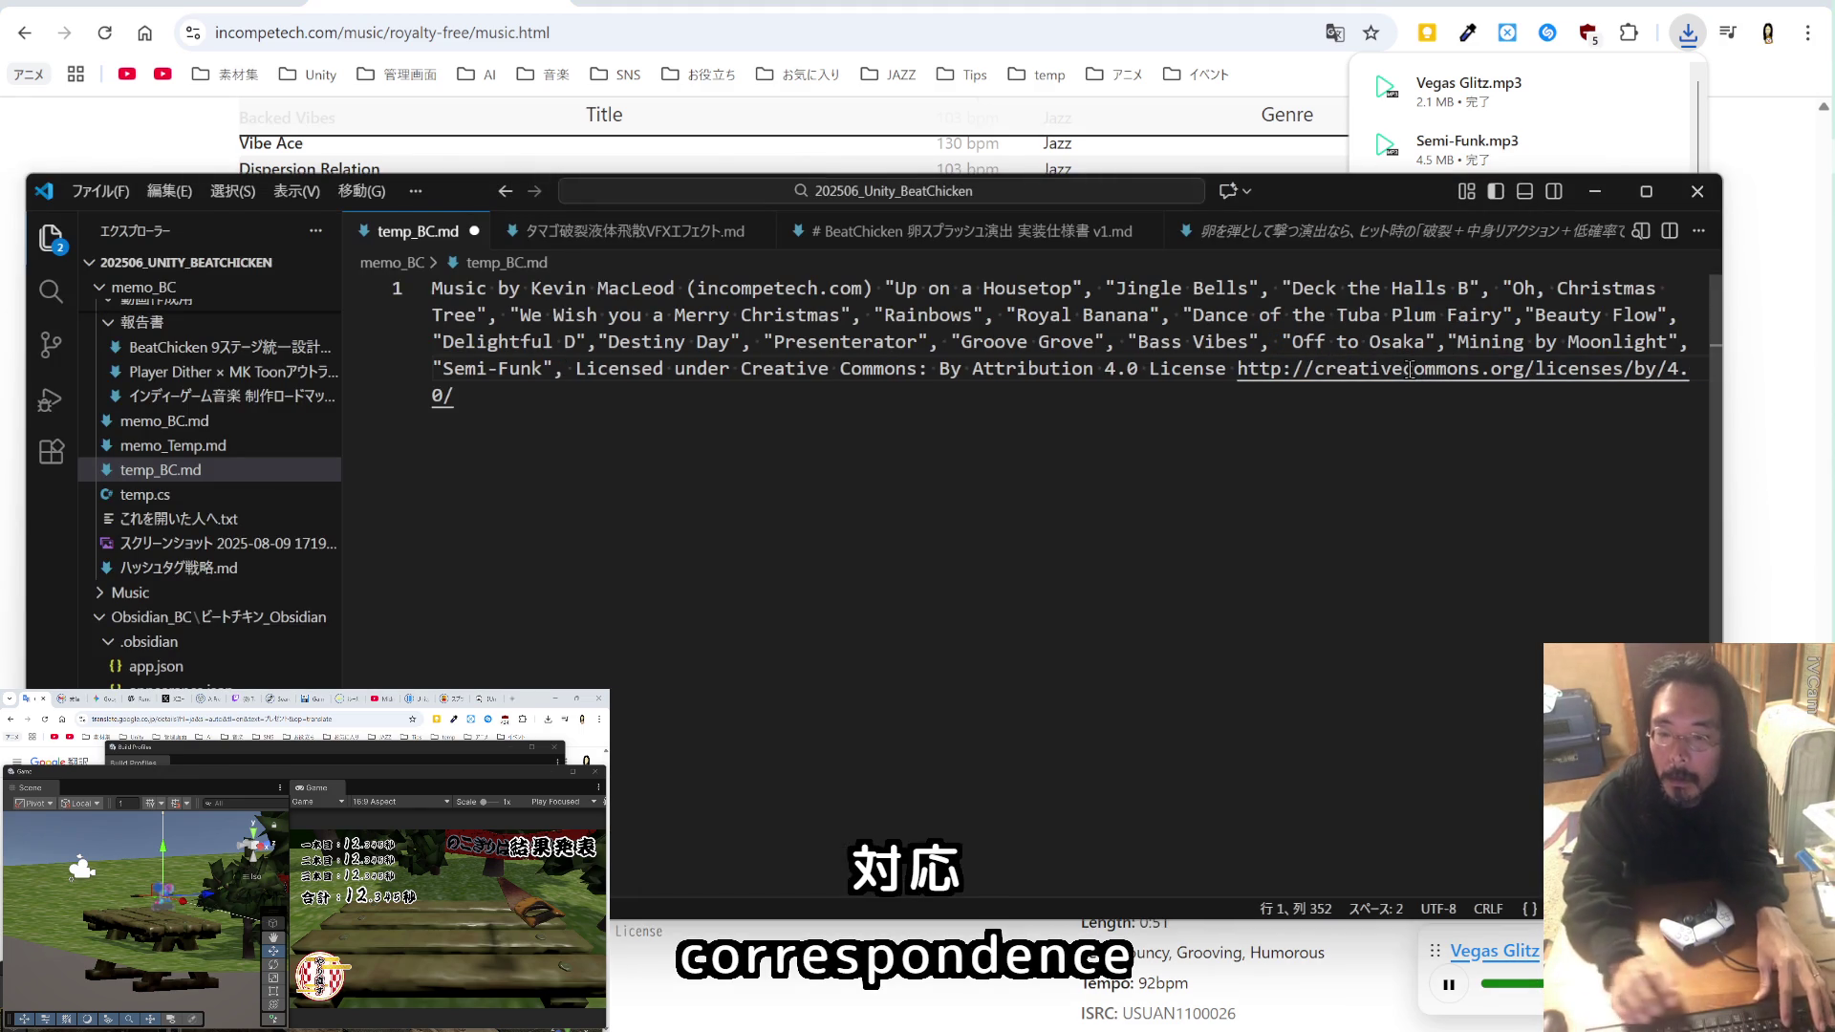
key(alt+Tab)
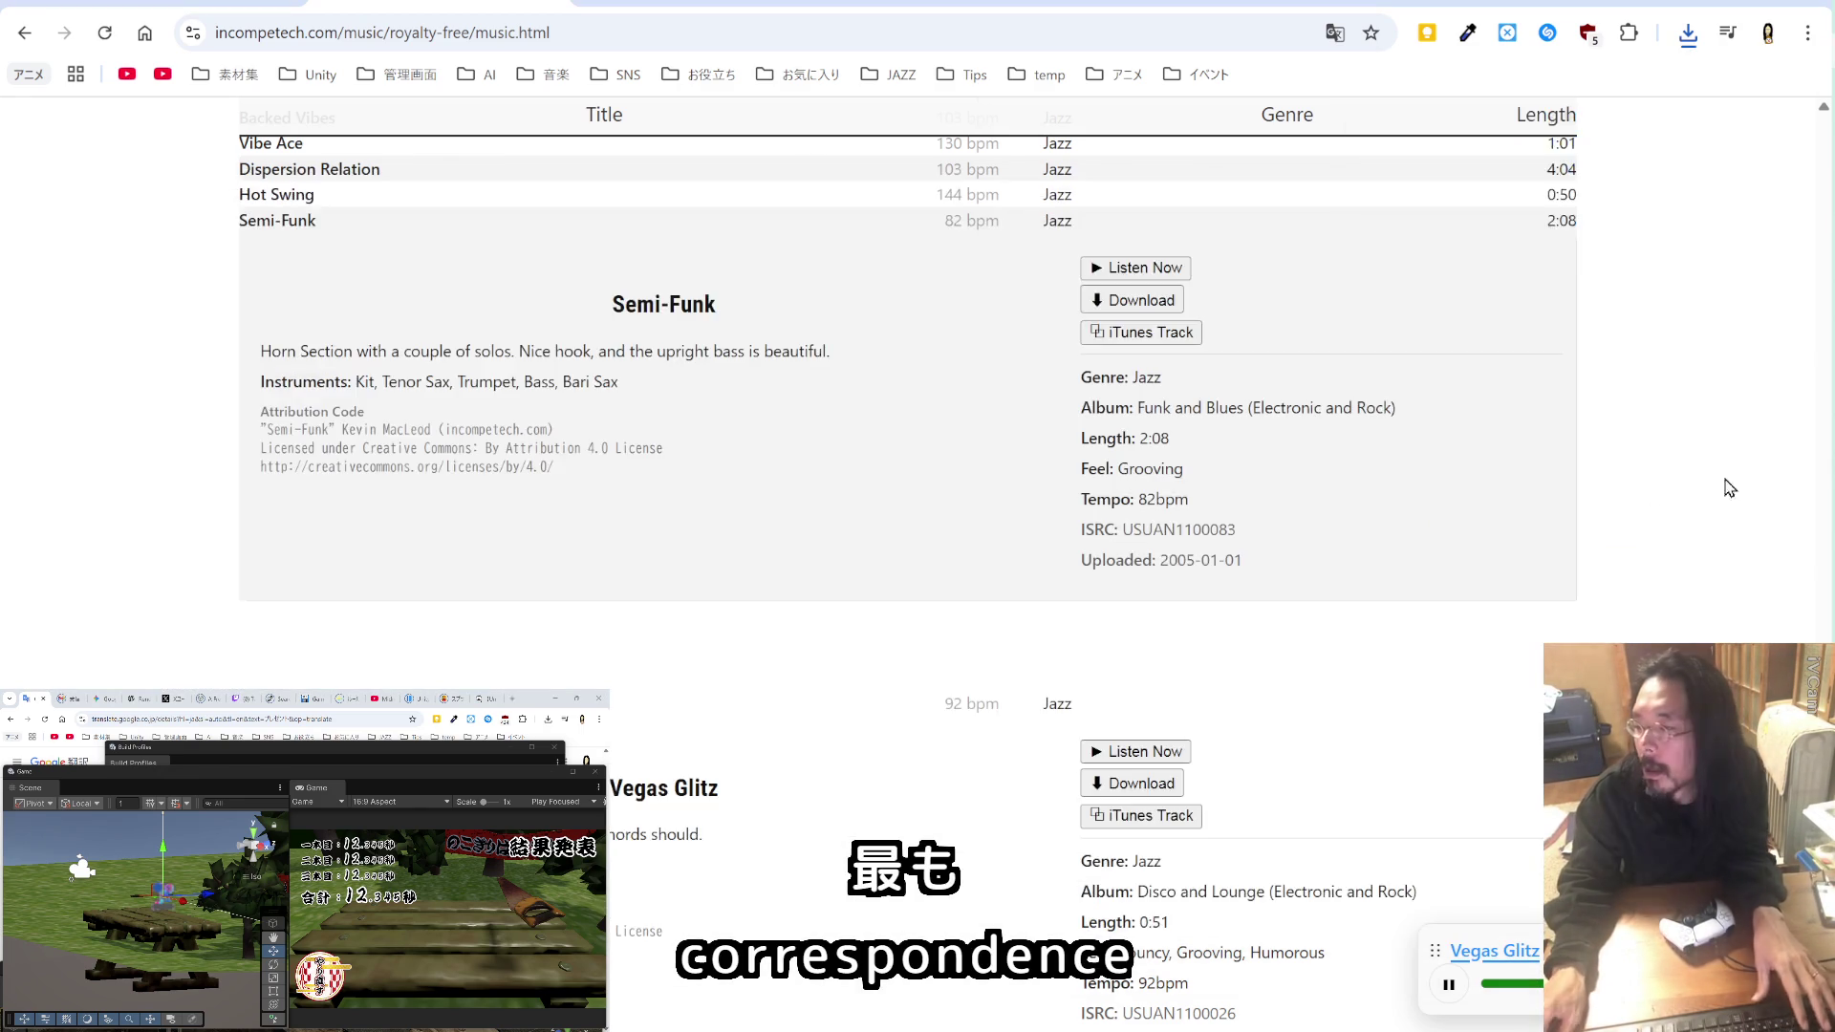
scroll(1248, 459, up, 15)
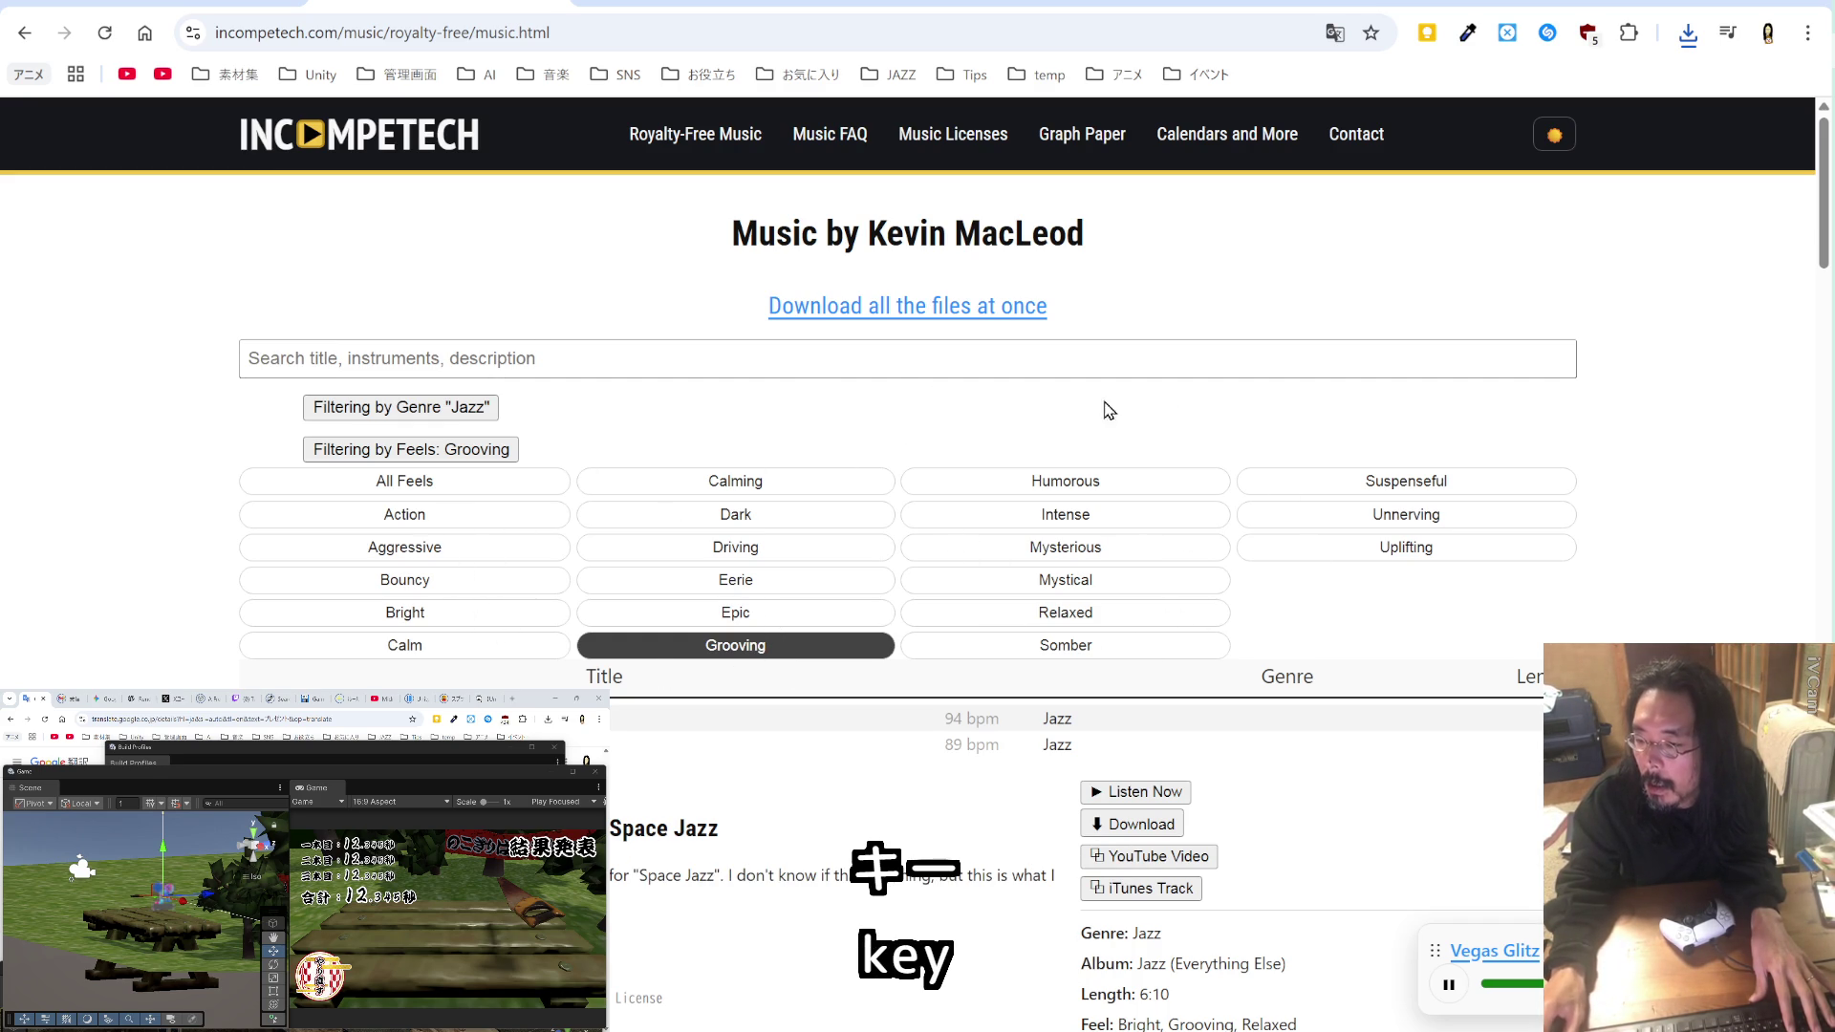
Step: Switch the Incompetech genre filter from Jazz to Latin
click(484, 409)
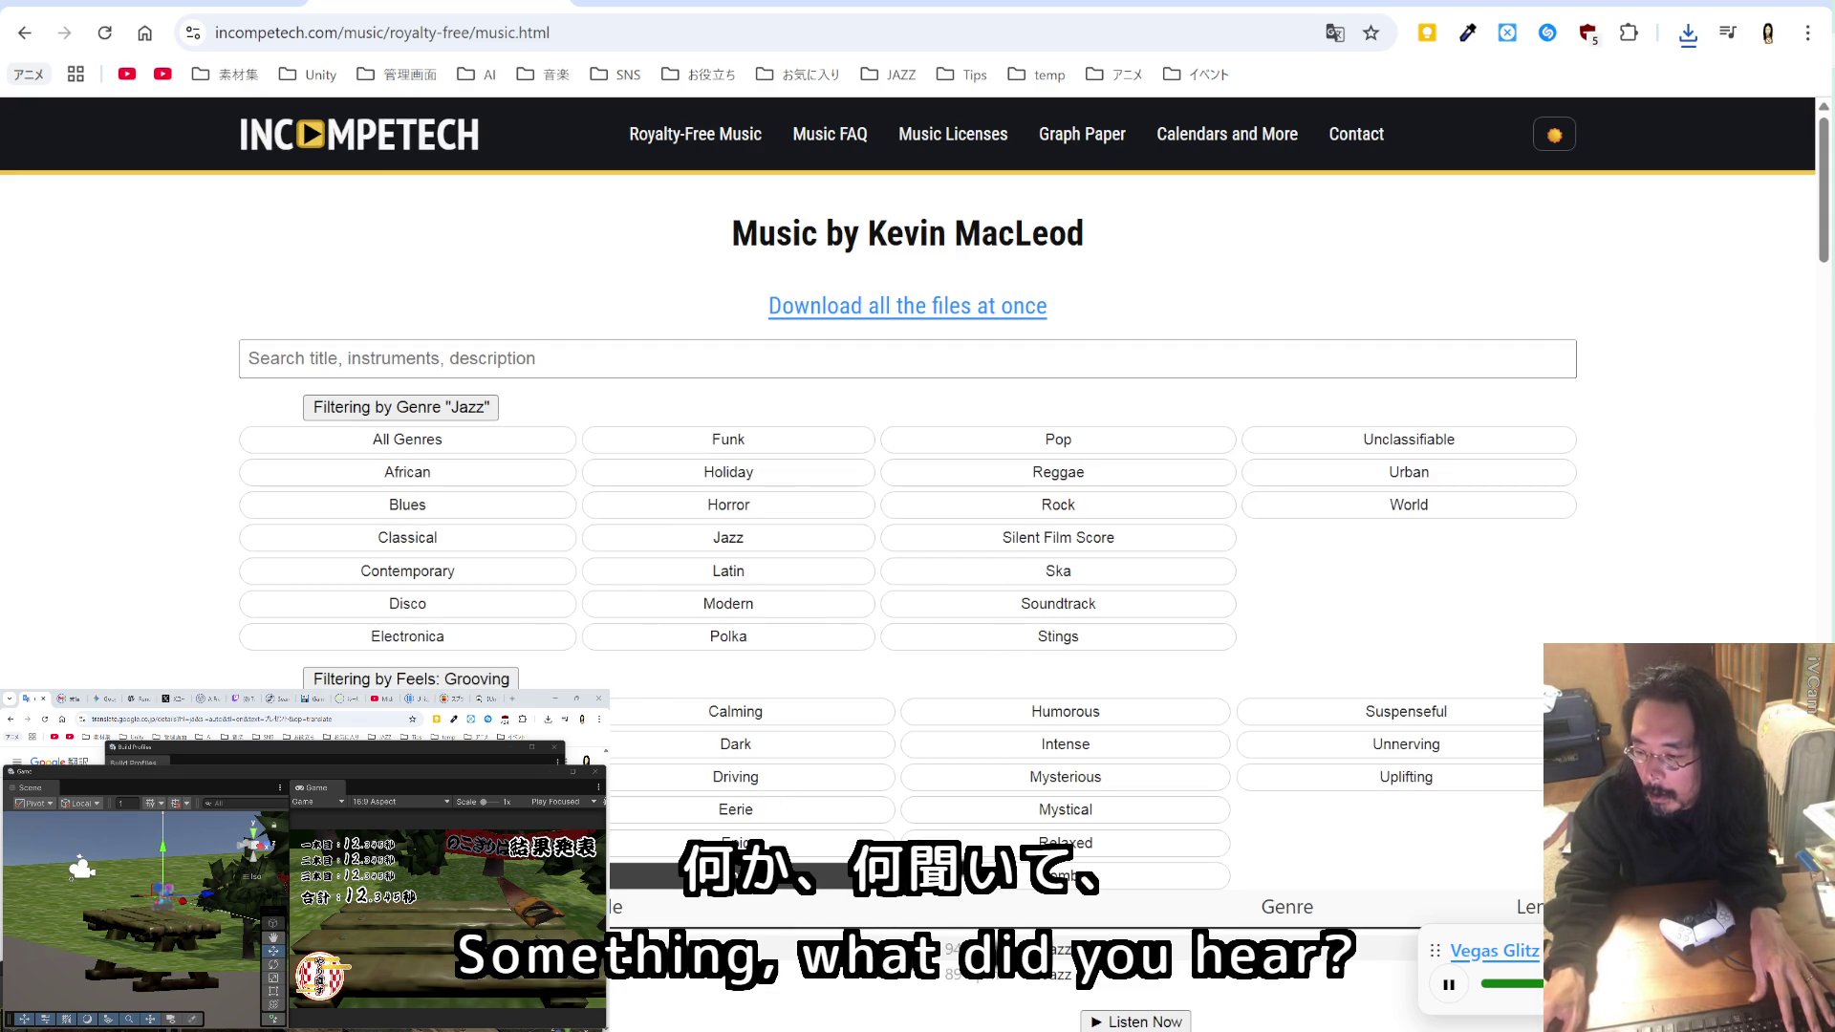
scroll(908, 477, down, 2)
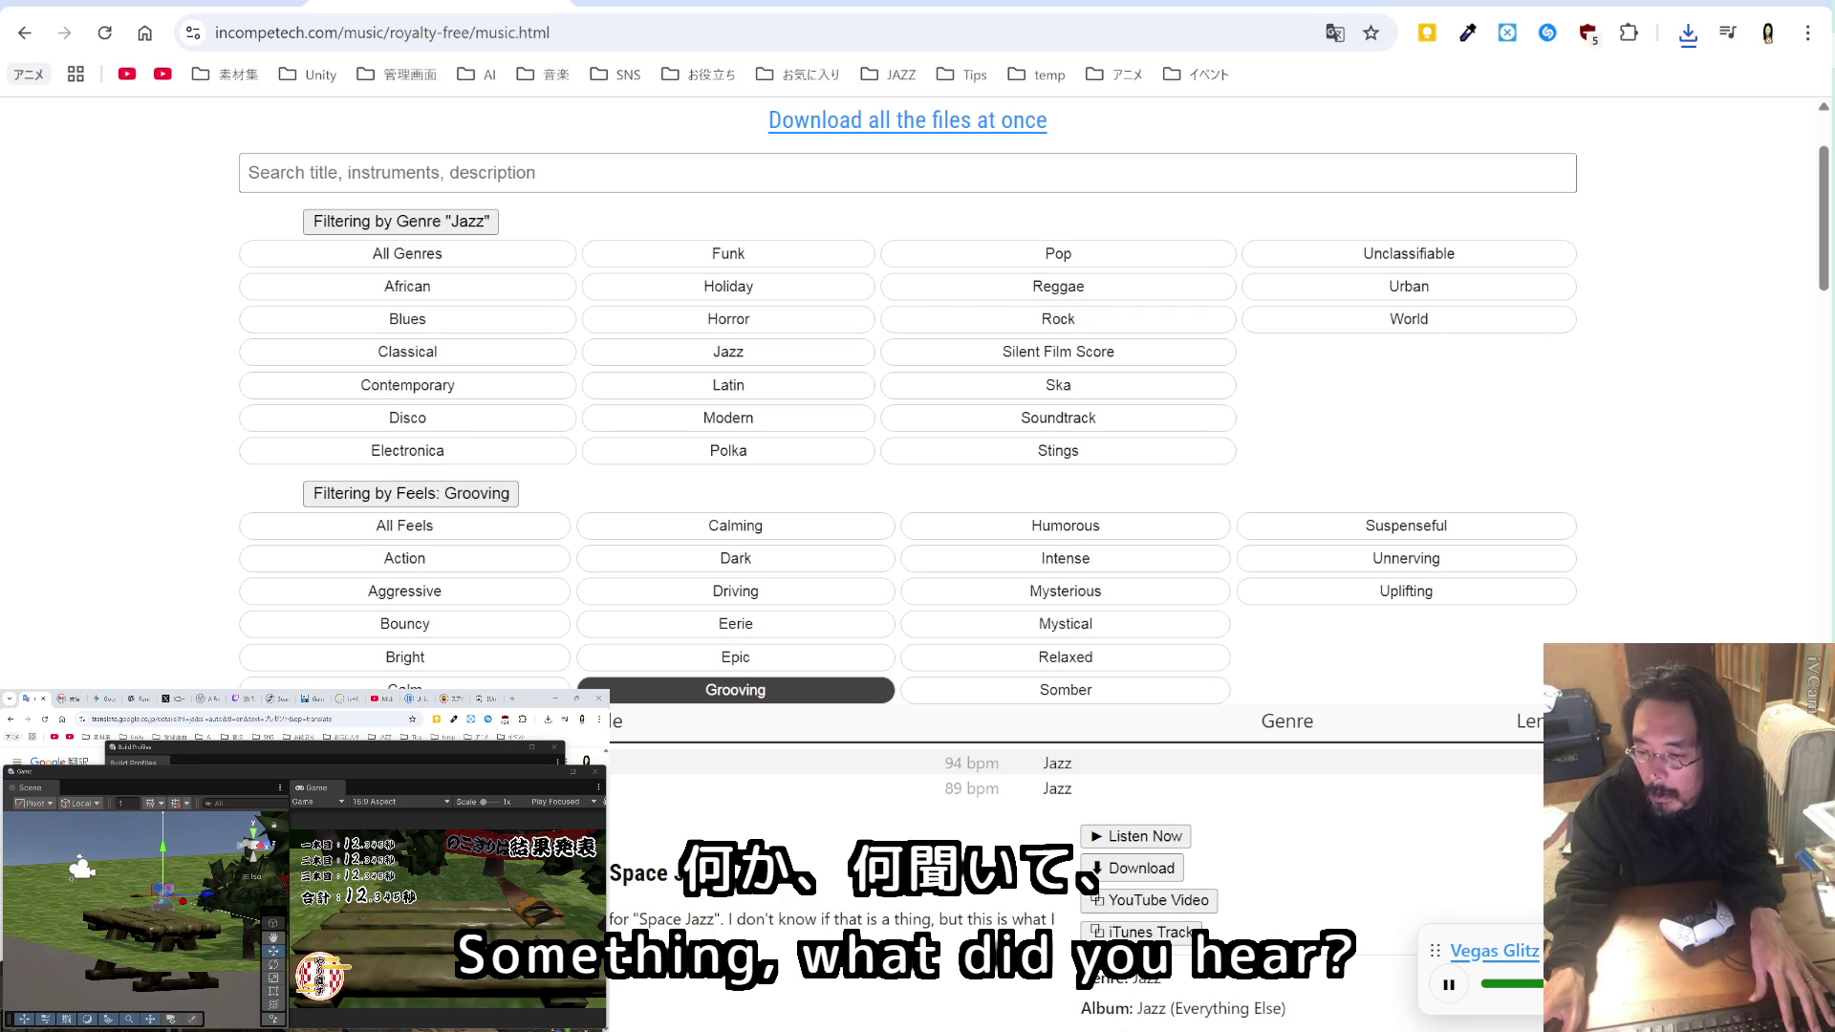
scroll(908, 478, up, 2)
click(477, 411)
click(479, 411)
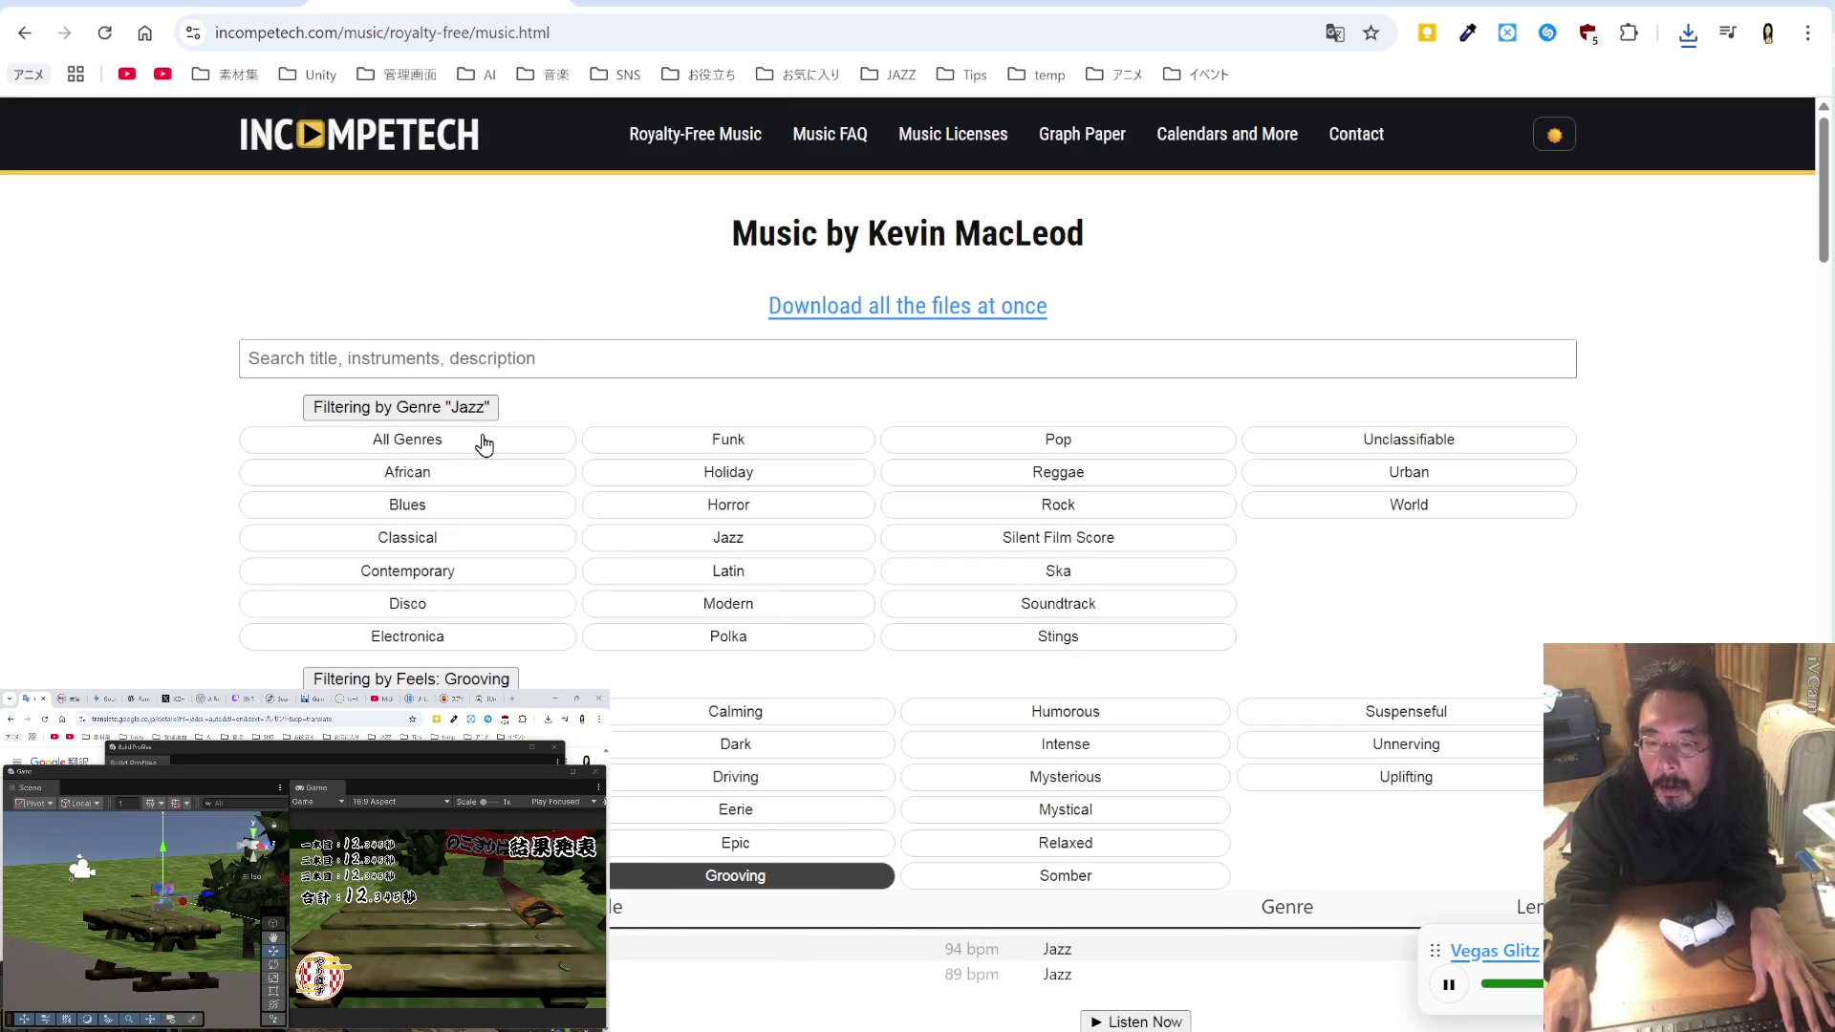
click(482, 439)
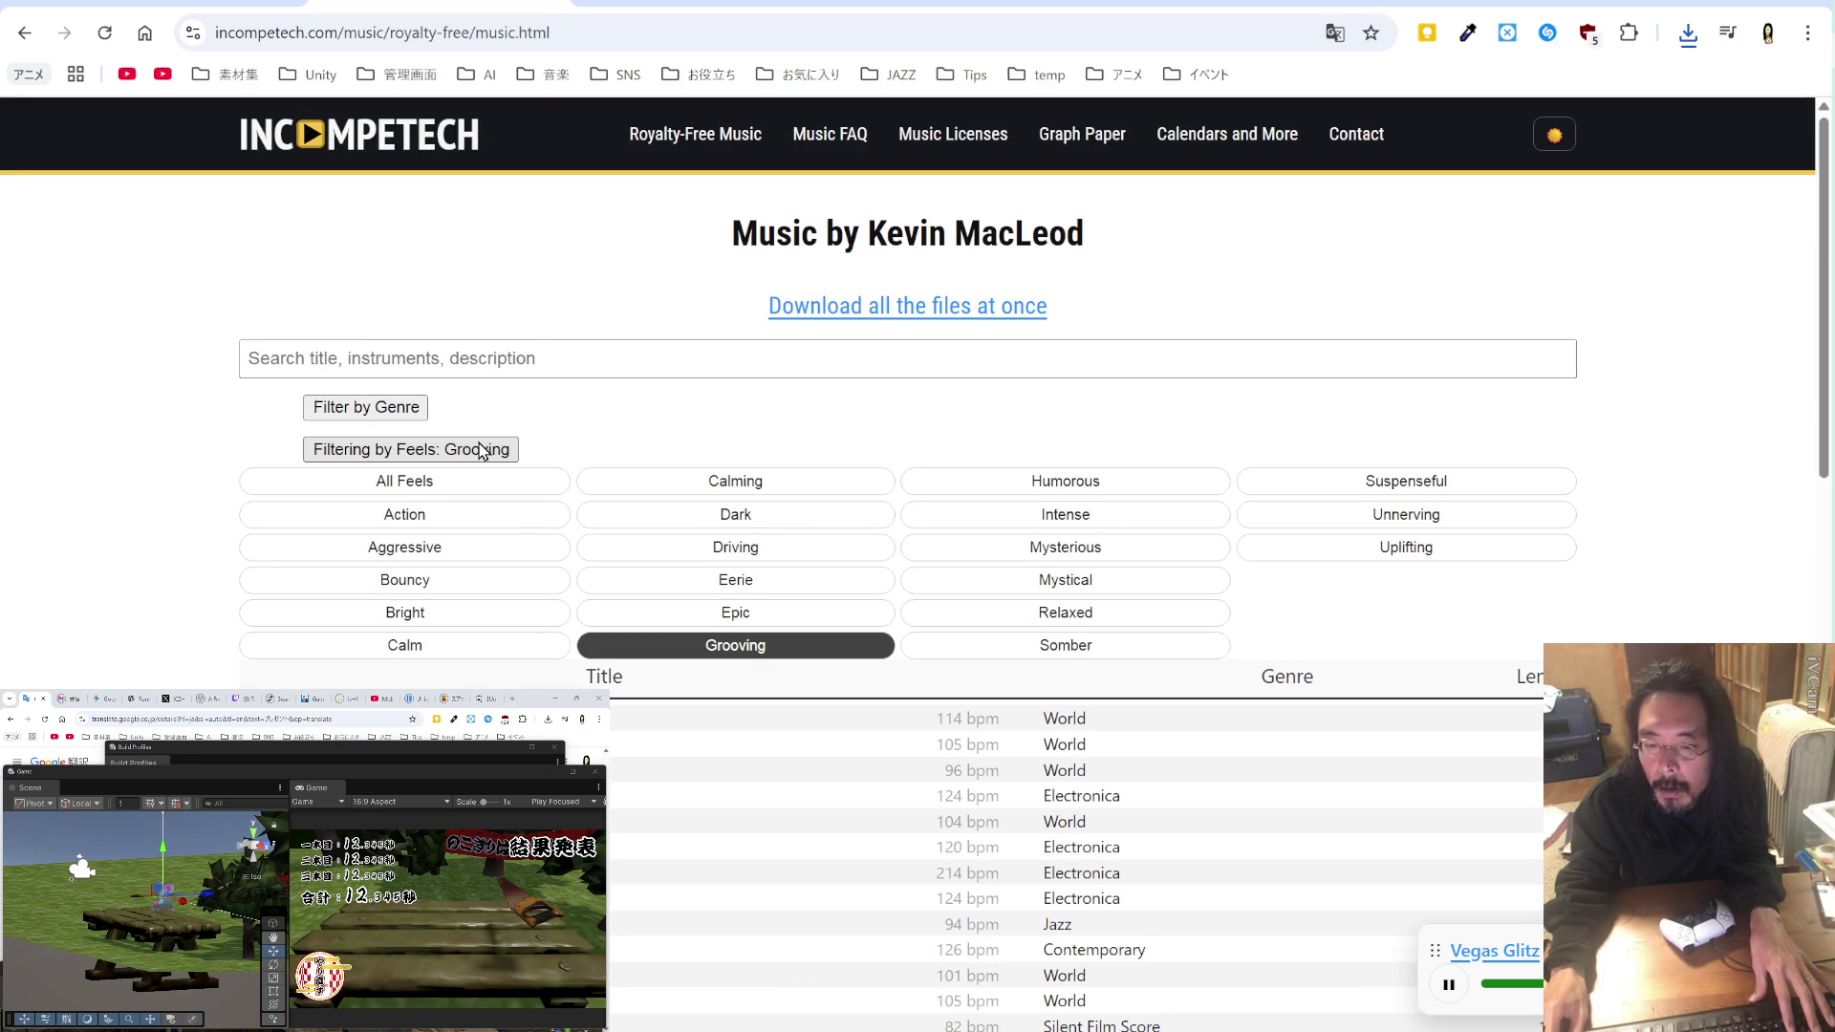
click(402, 416)
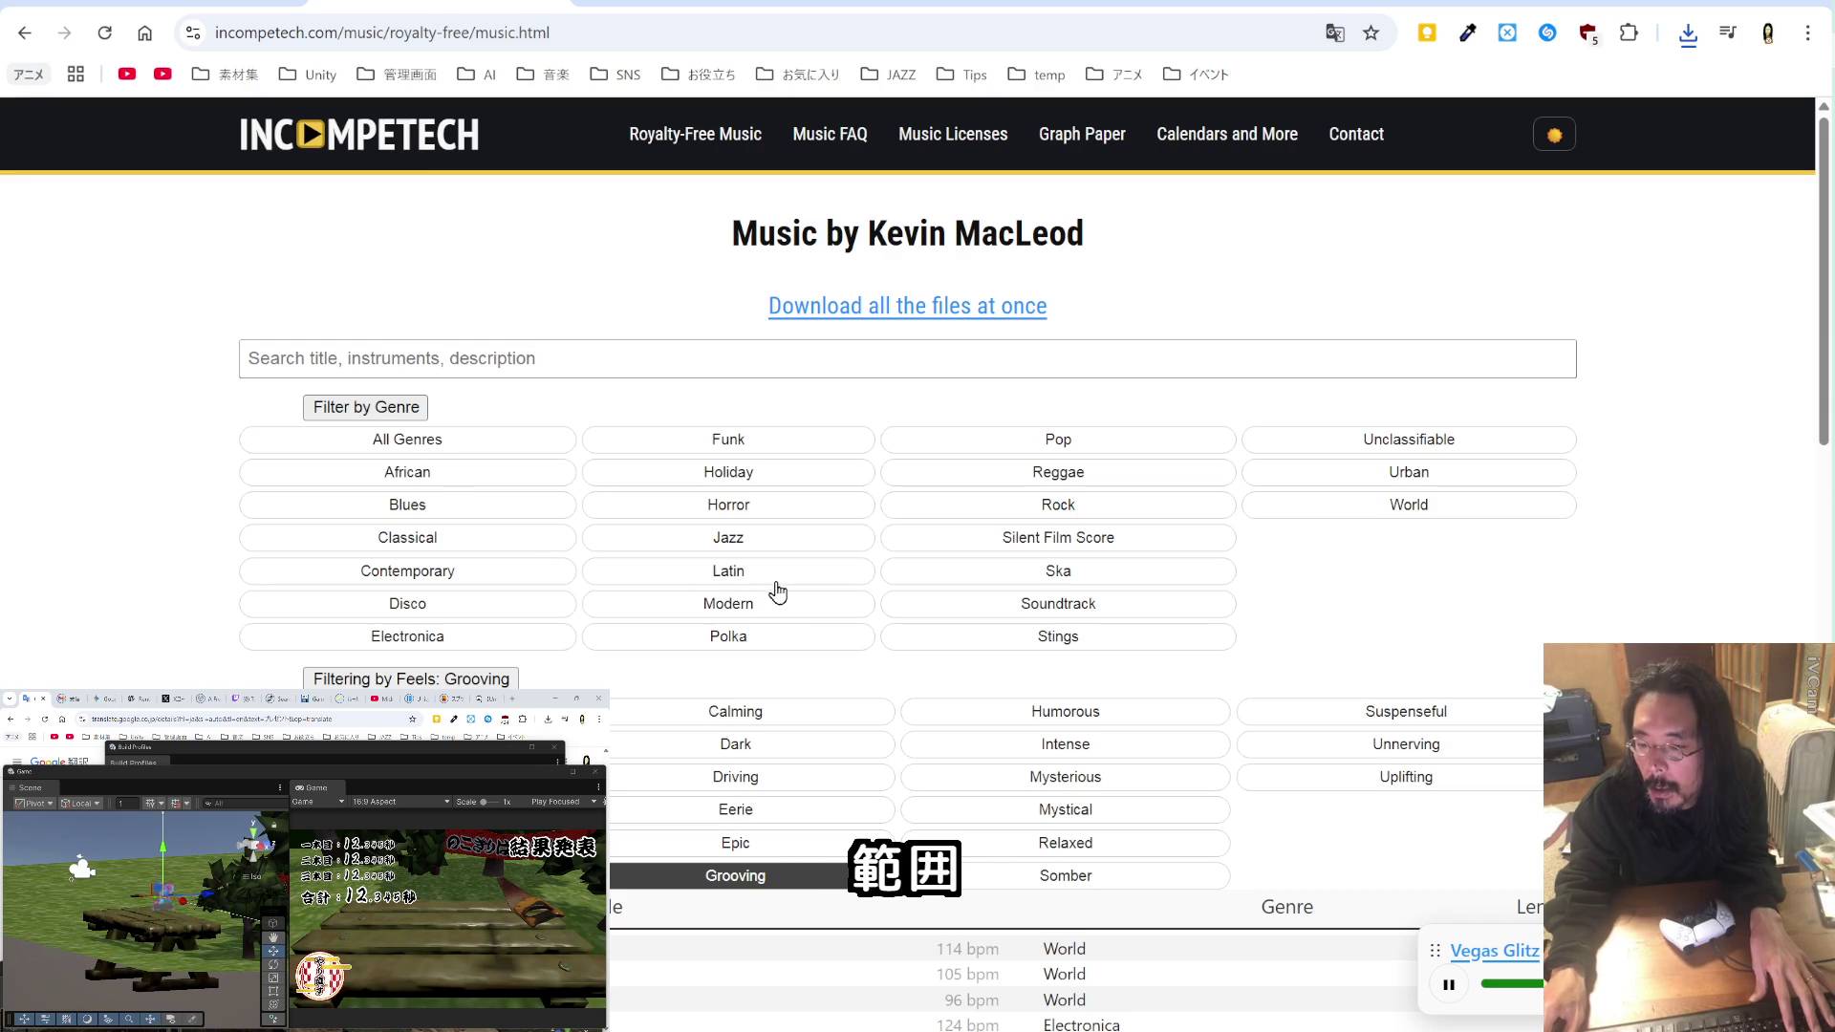
click(776, 573)
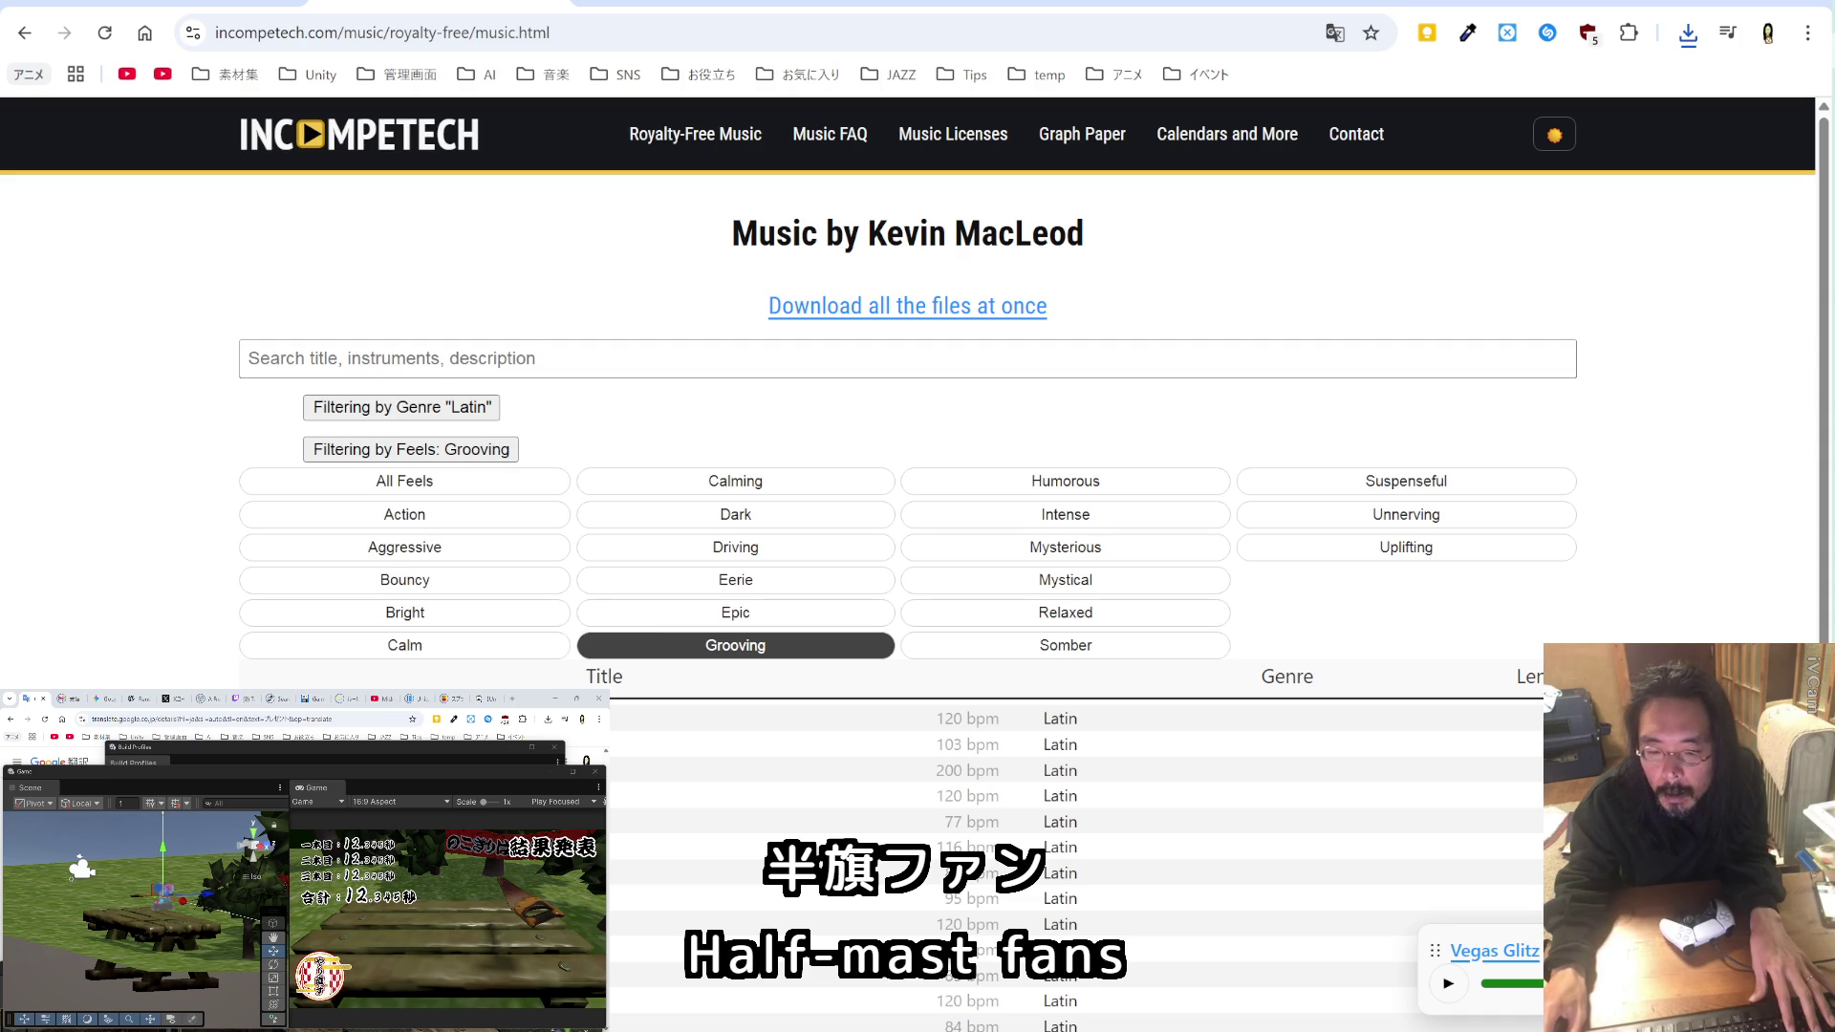
Step: Open Del Rio Bravo's details and start its preview
click(1286, 719)
click(1175, 776)
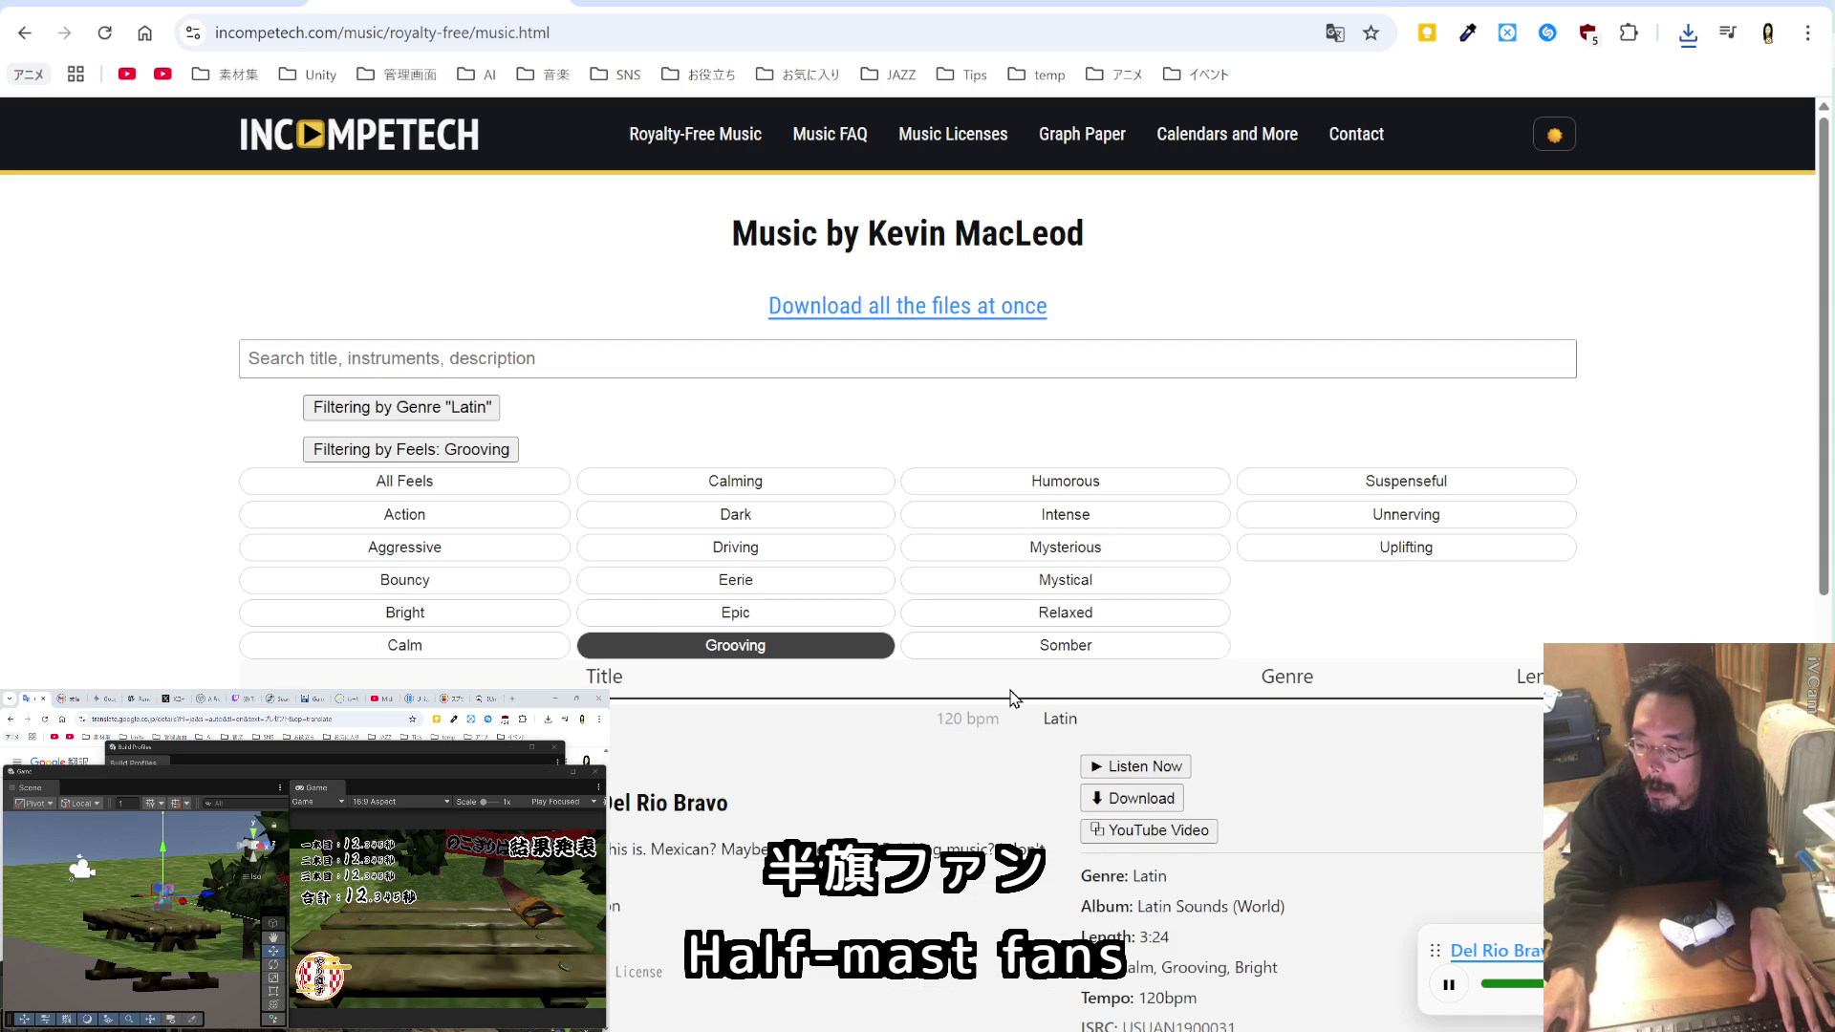
scroll(1014, 698, down, 8)
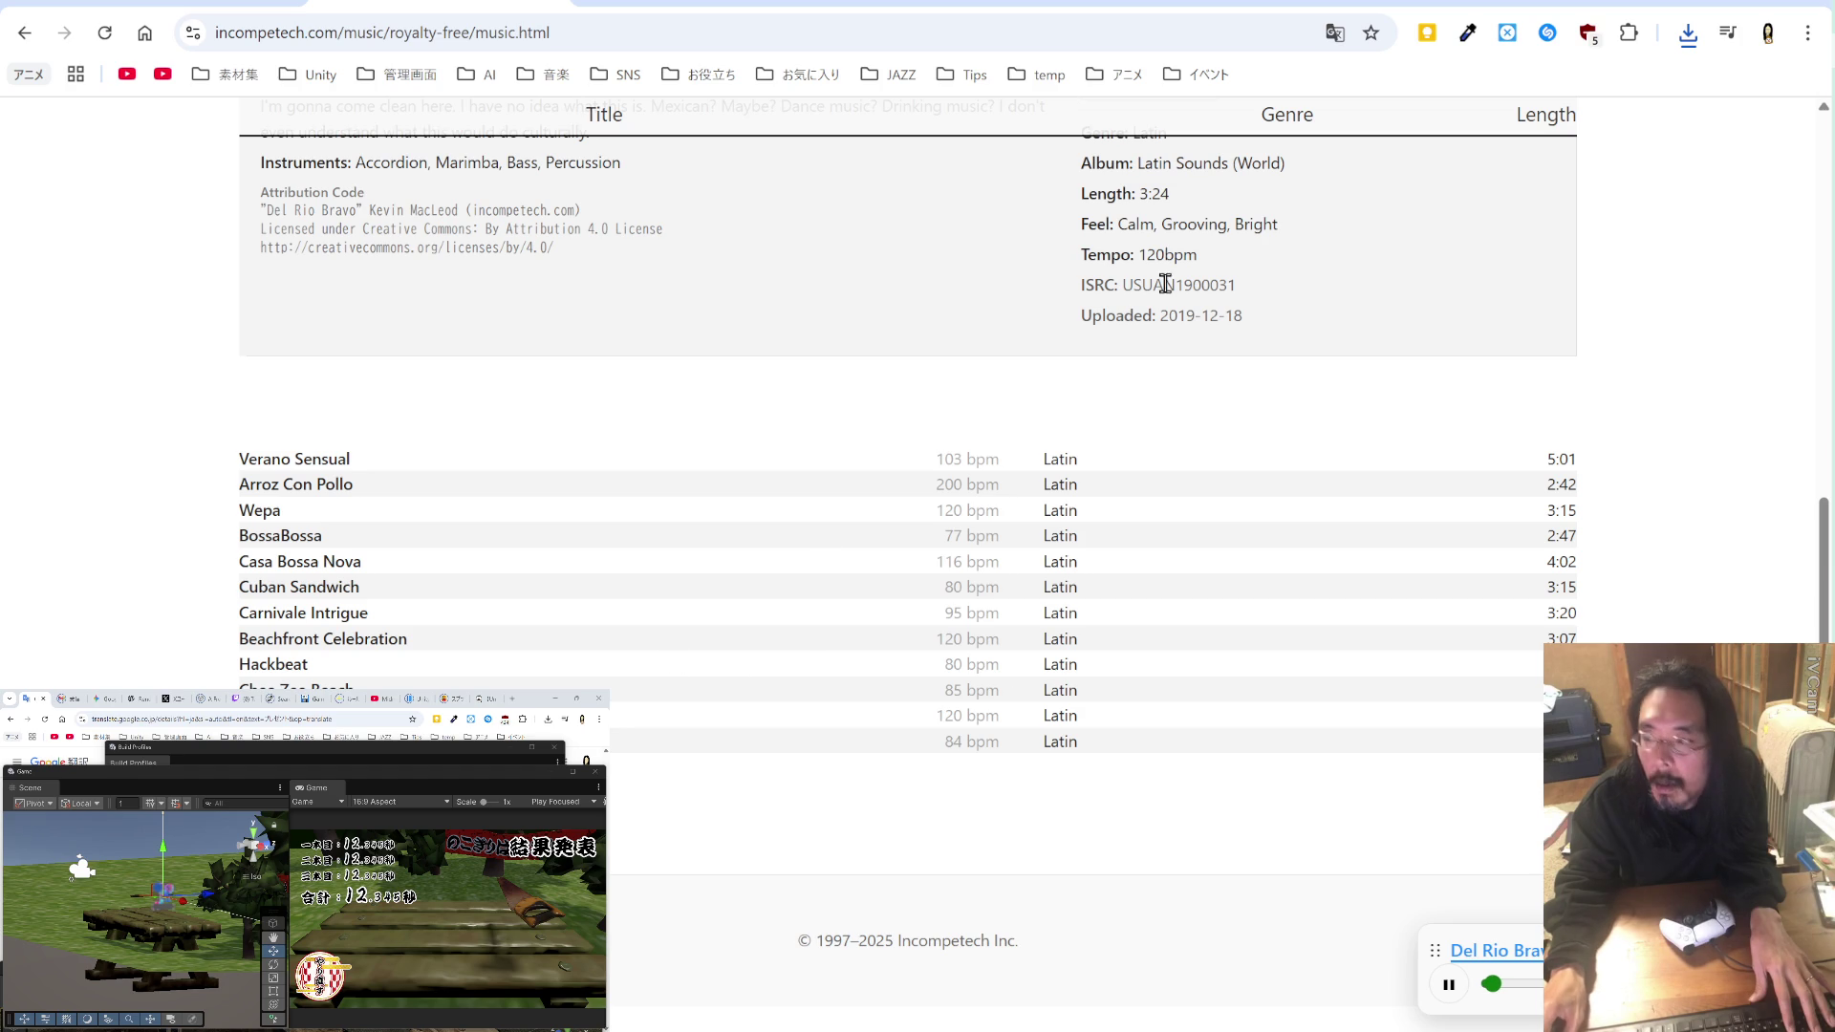
Step: Preview Cuban Sandwich with the page translated to Japanese, then restore English
click(1335, 34)
click(1271, 84)
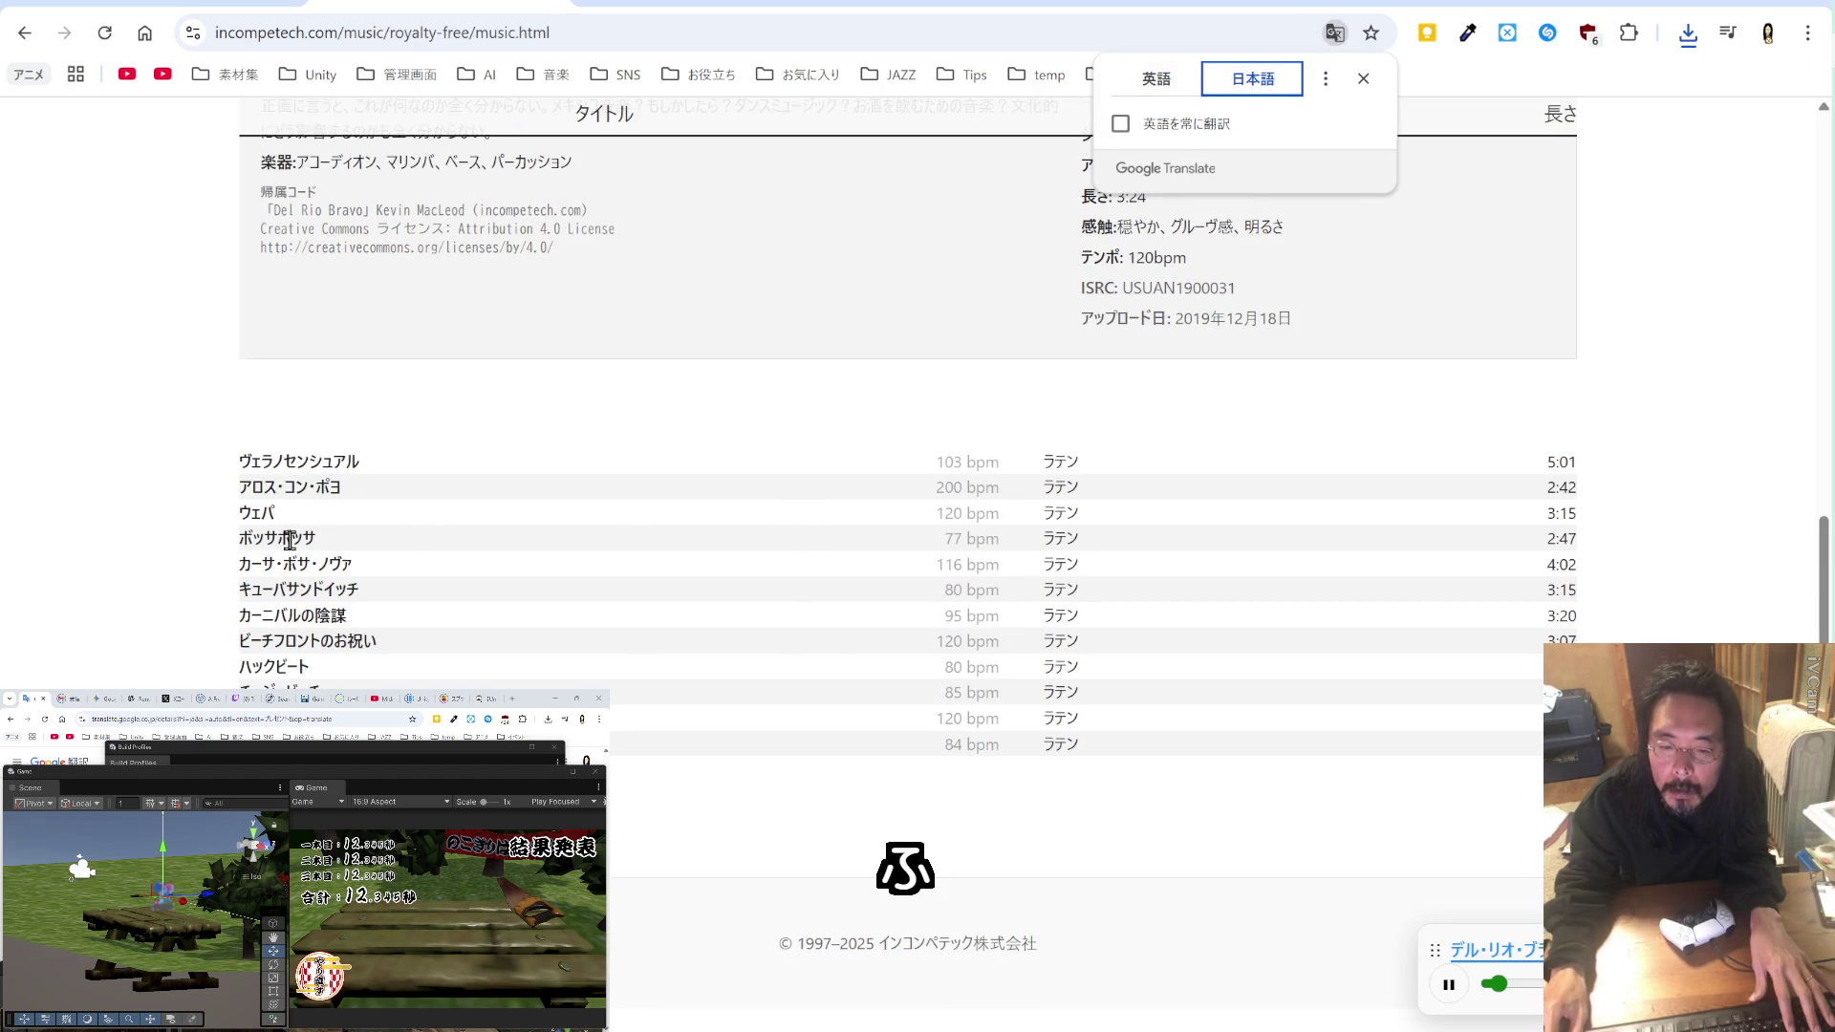
click(302, 589)
click(302, 590)
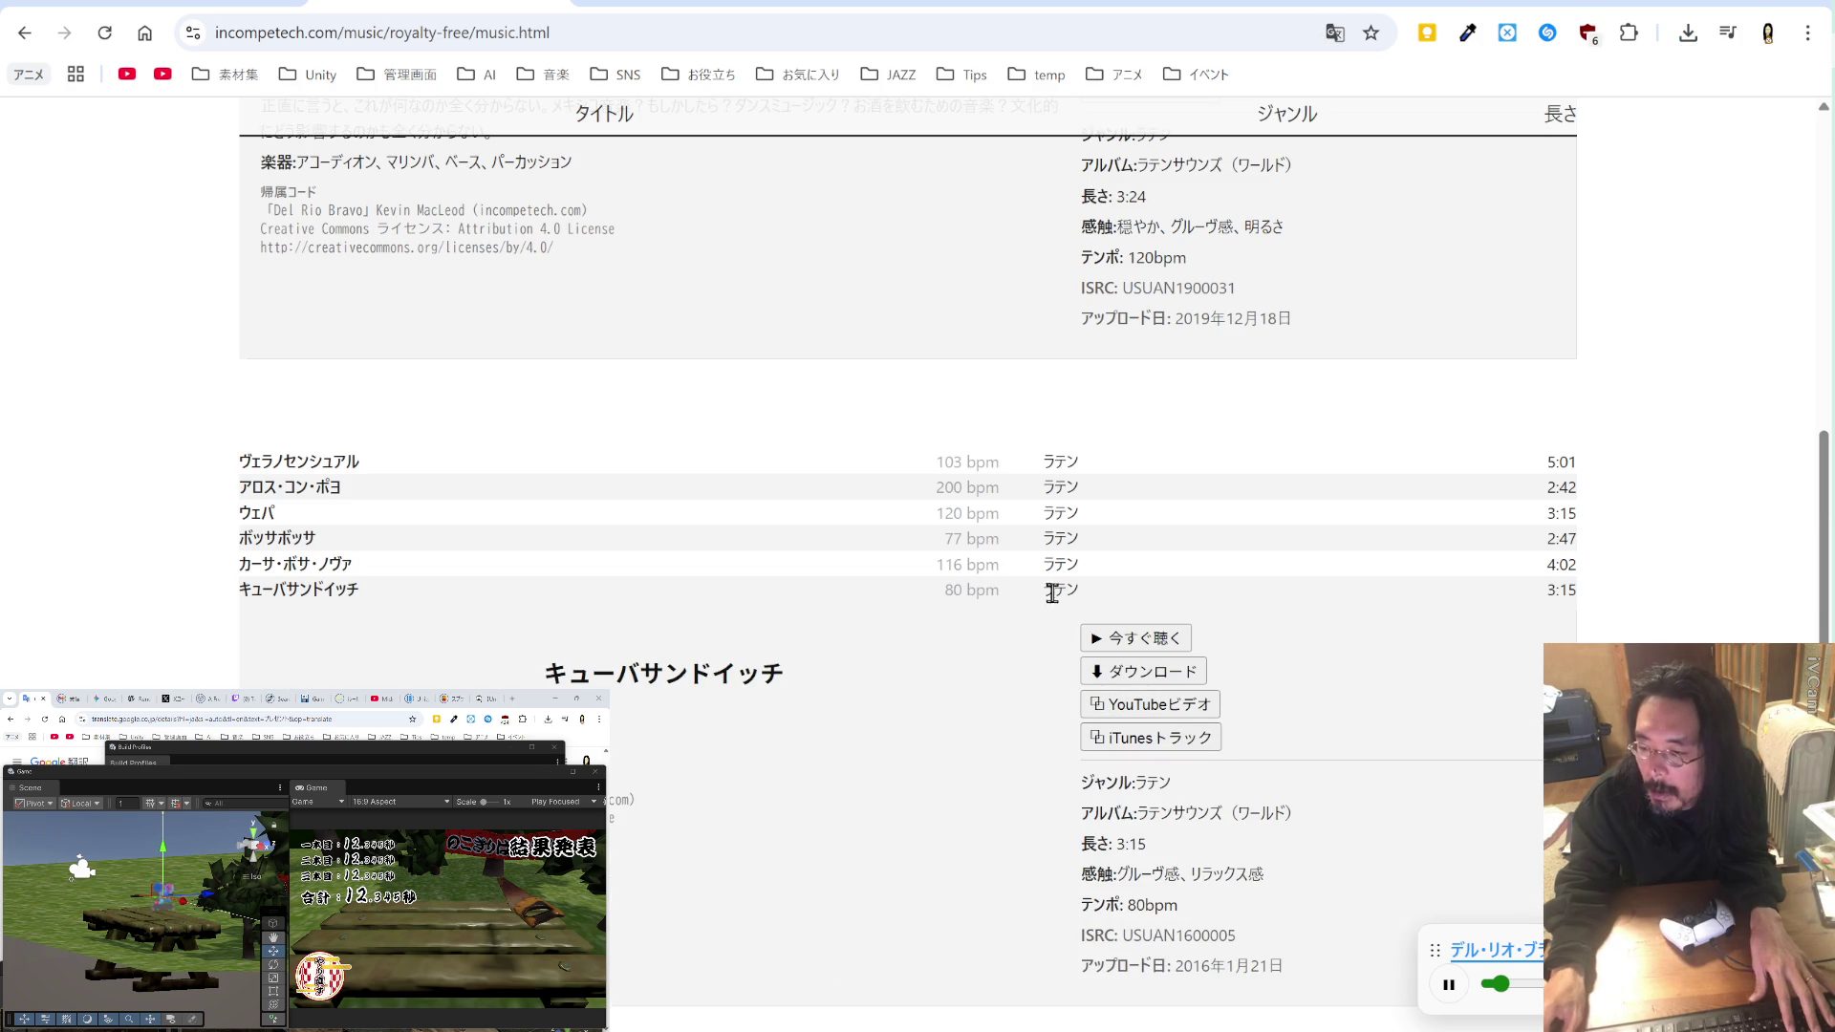
click(1142, 638)
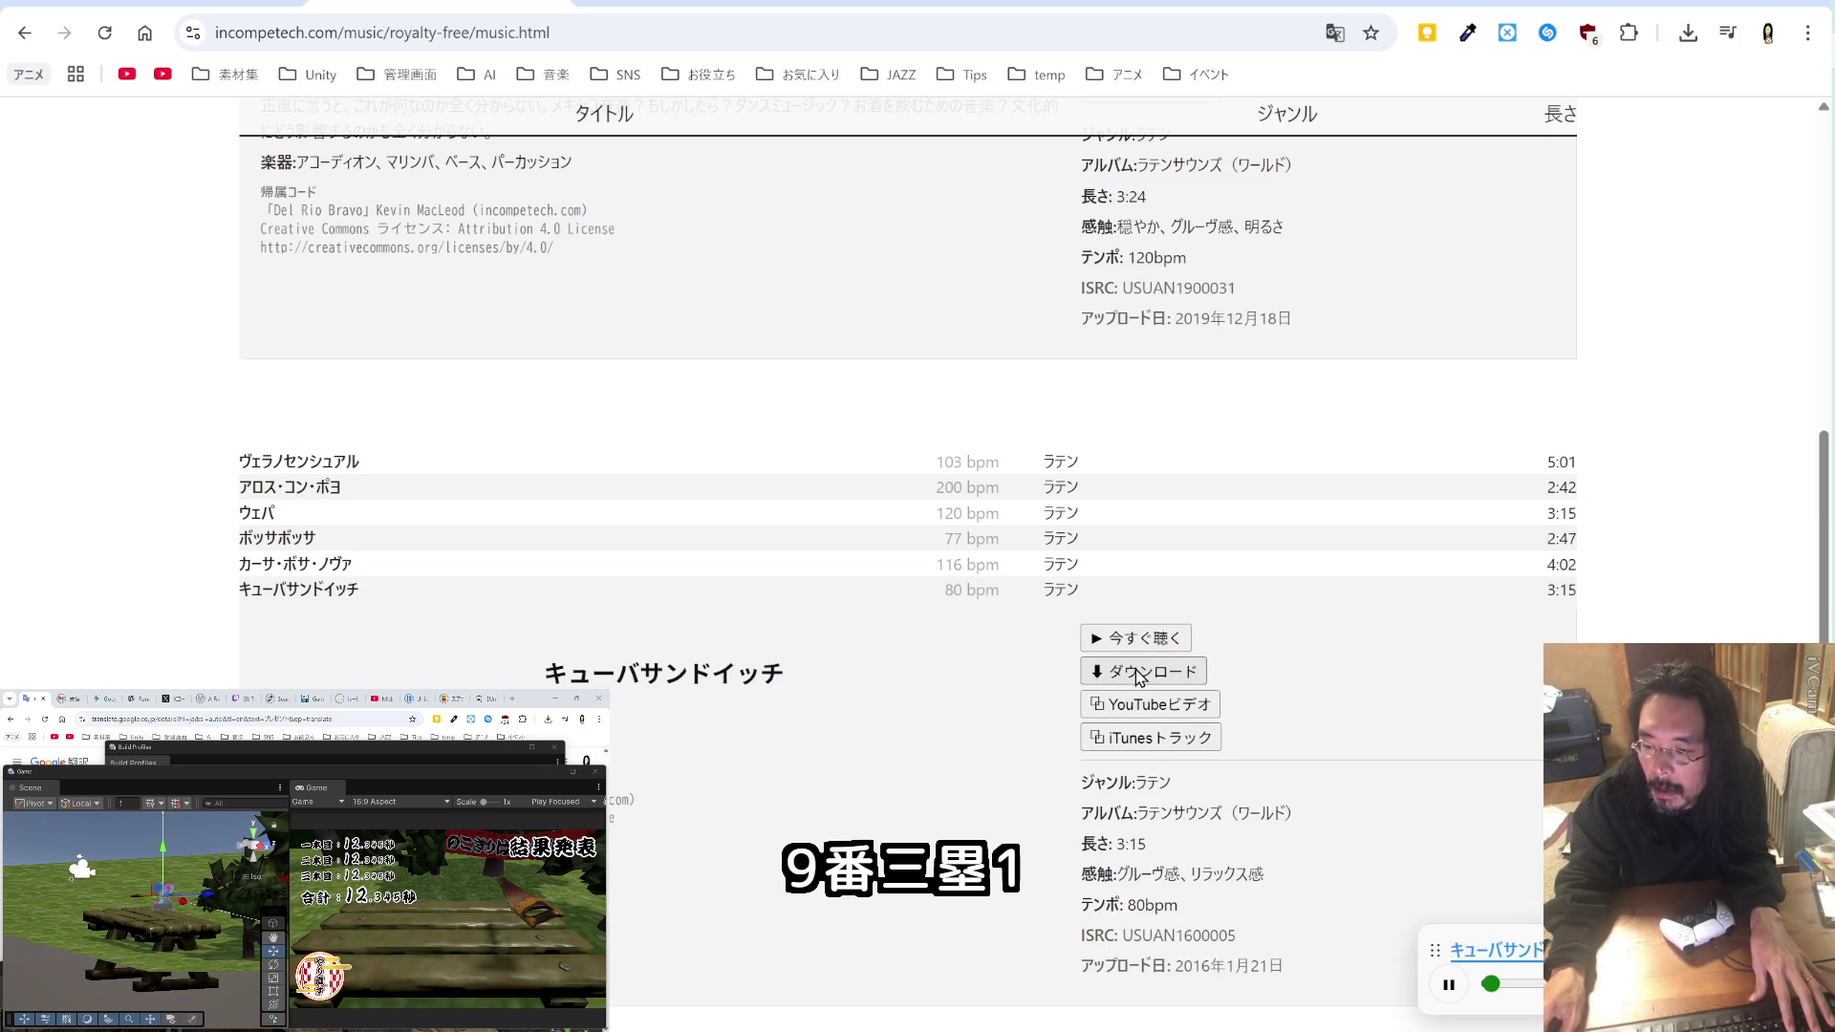
click(1334, 33)
click(1157, 78)
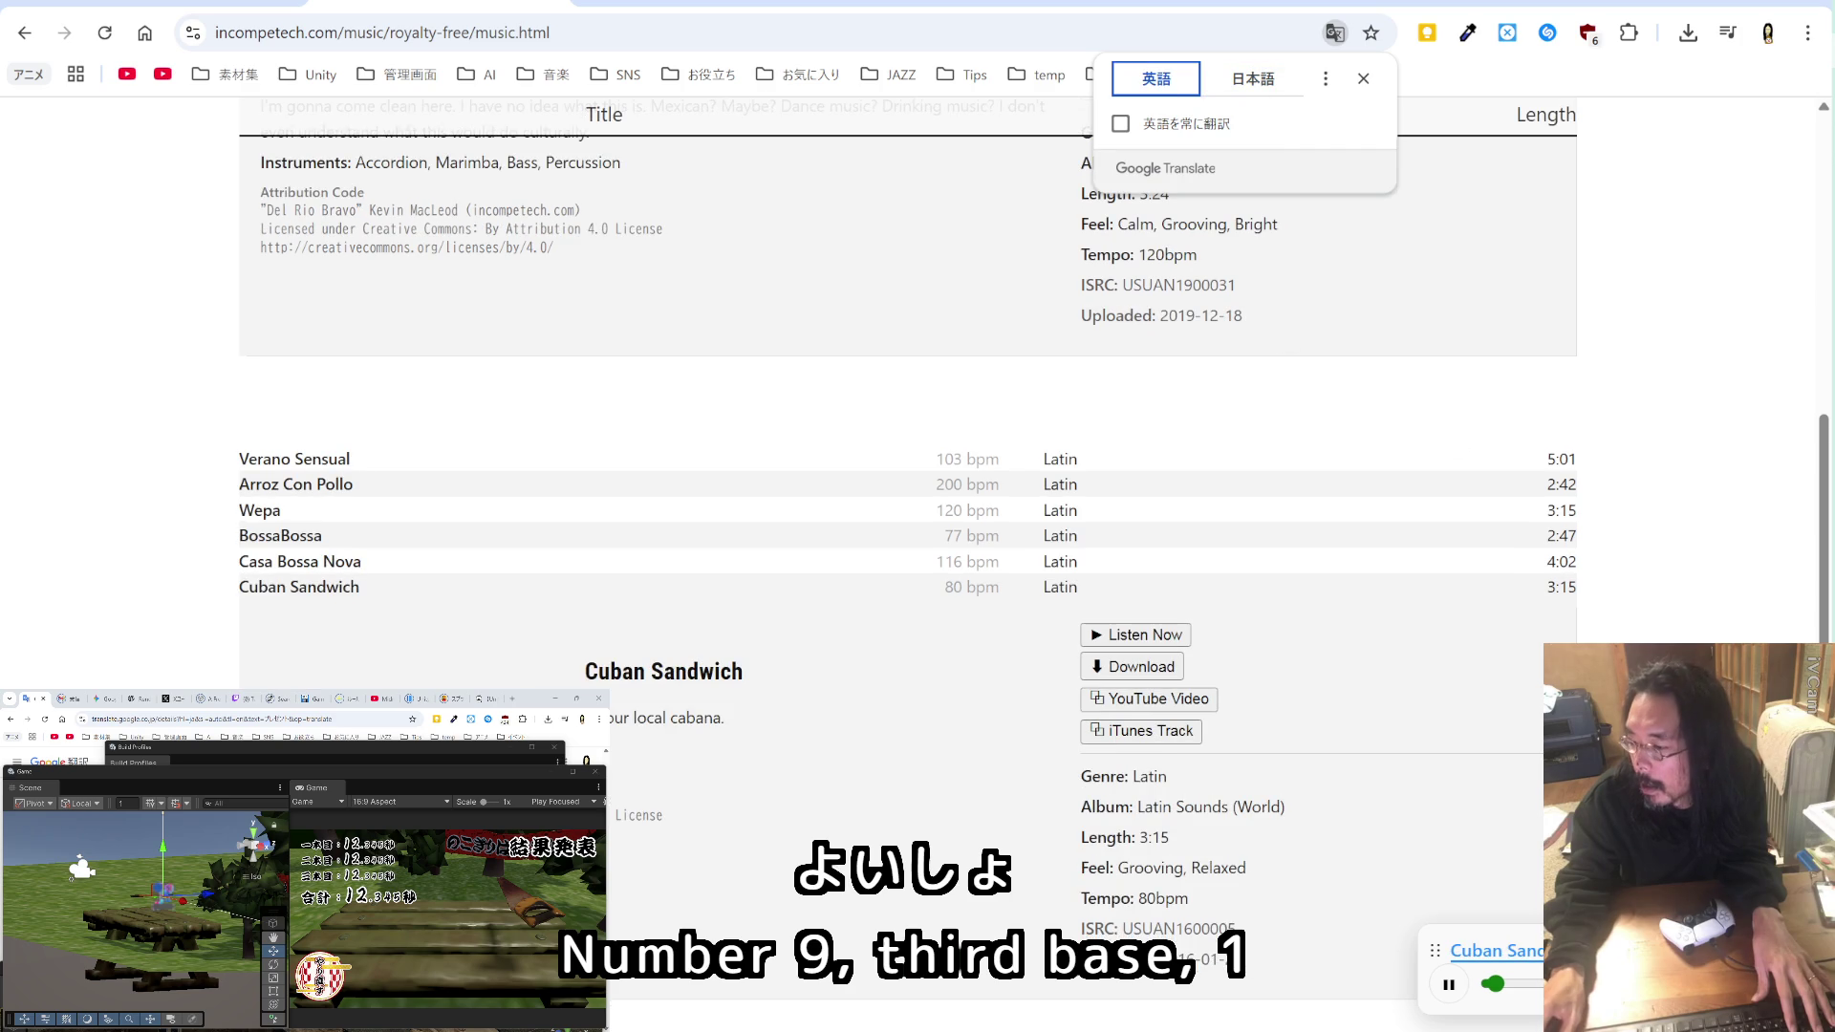
key(Escape)
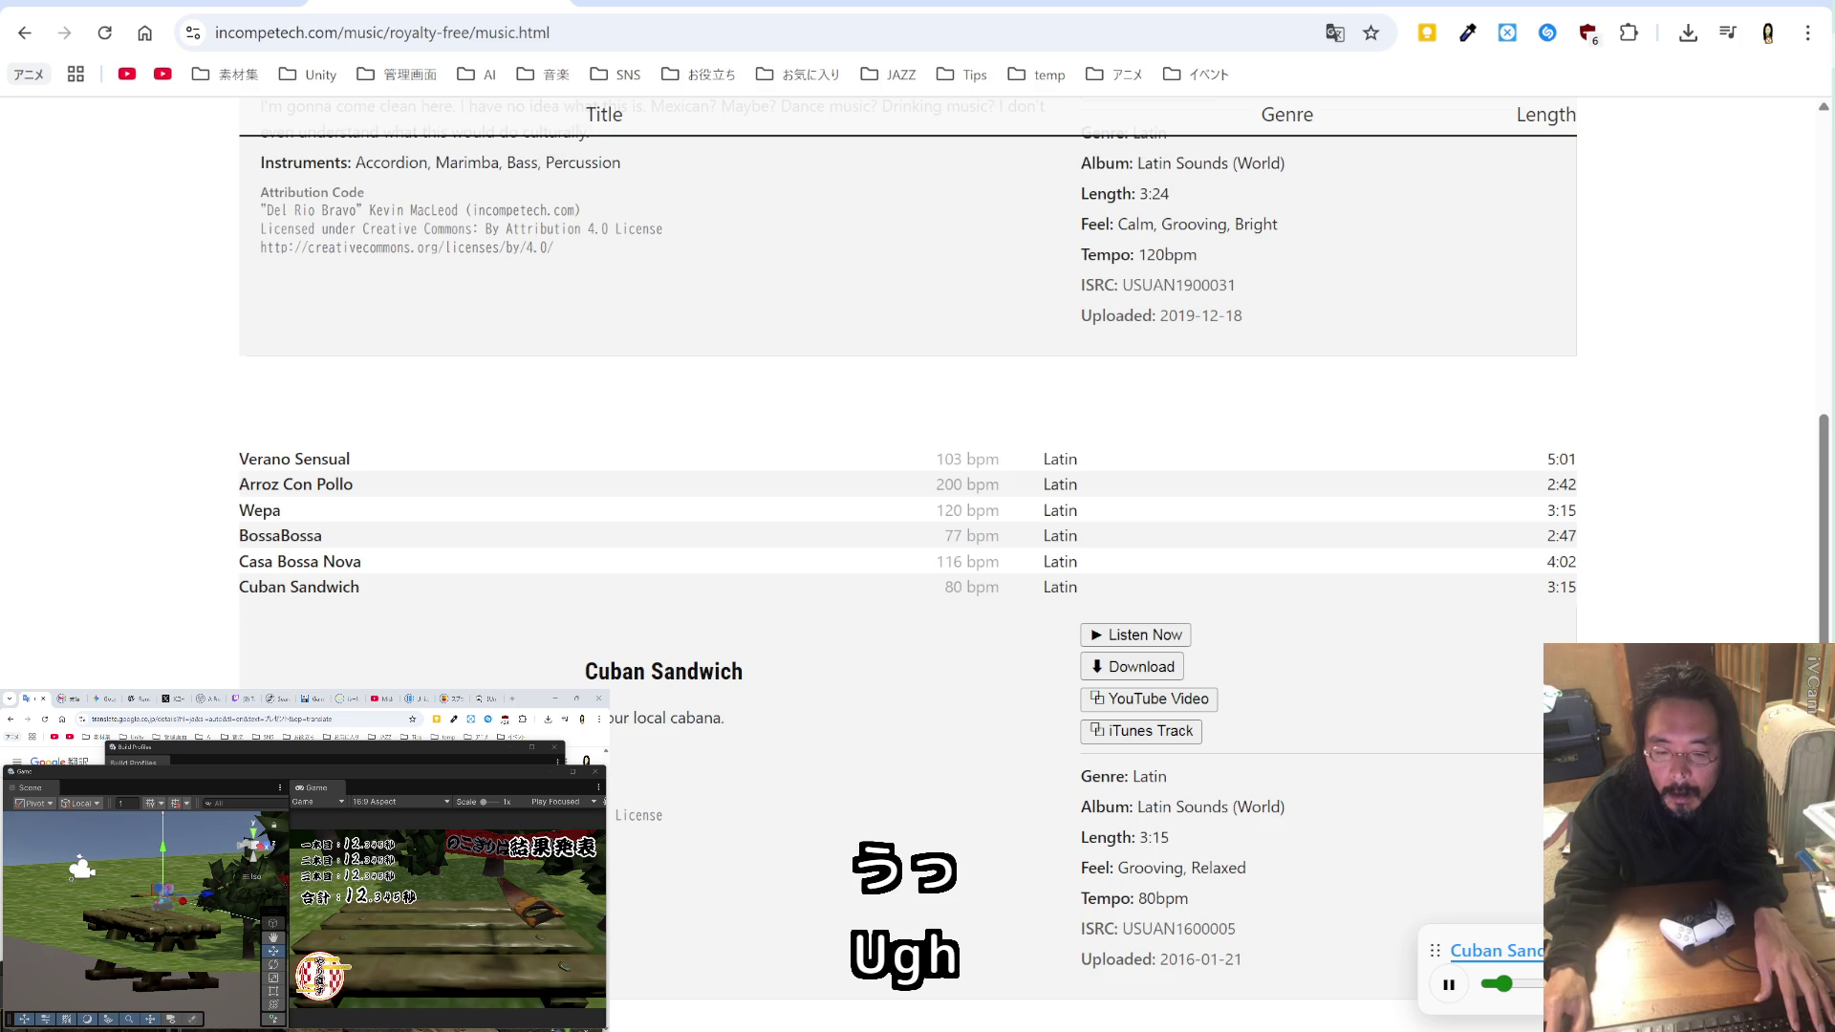
Step: Save Cuban Sandwich.mp3 and append , "Cuban Sandwich" to the credits line
click(1113, 669)
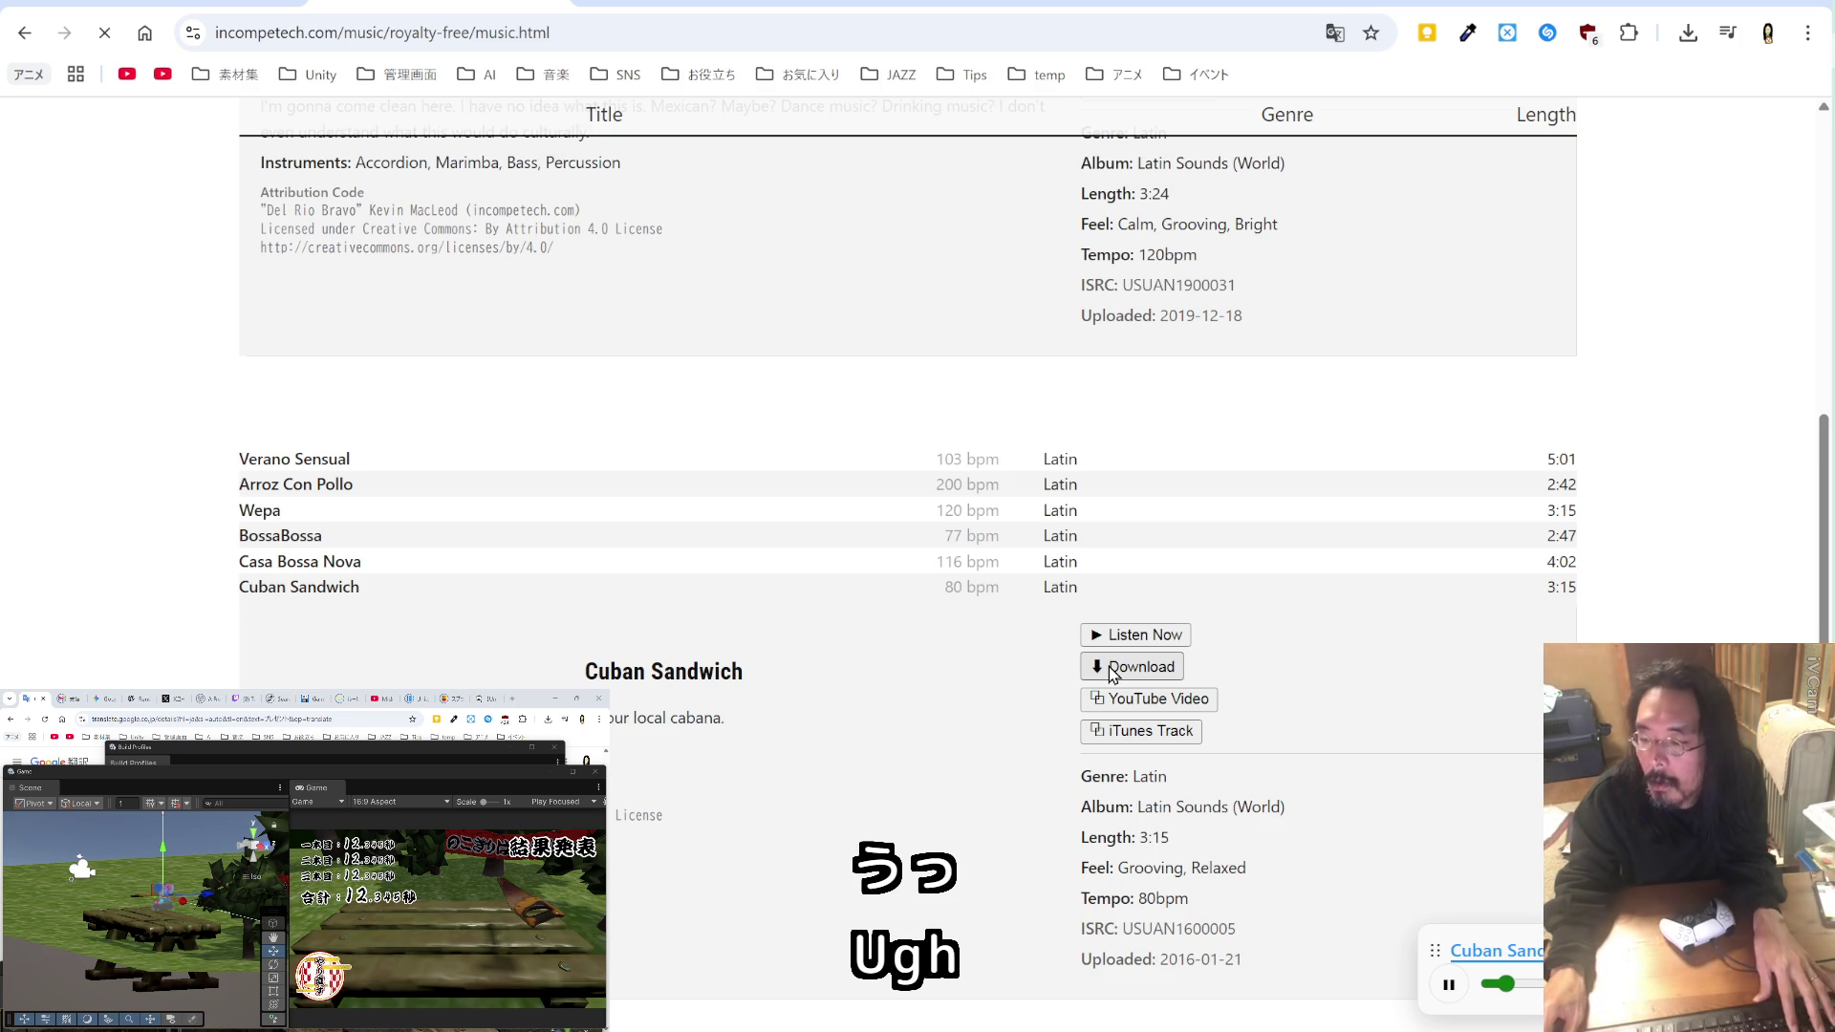
click(785, 733)
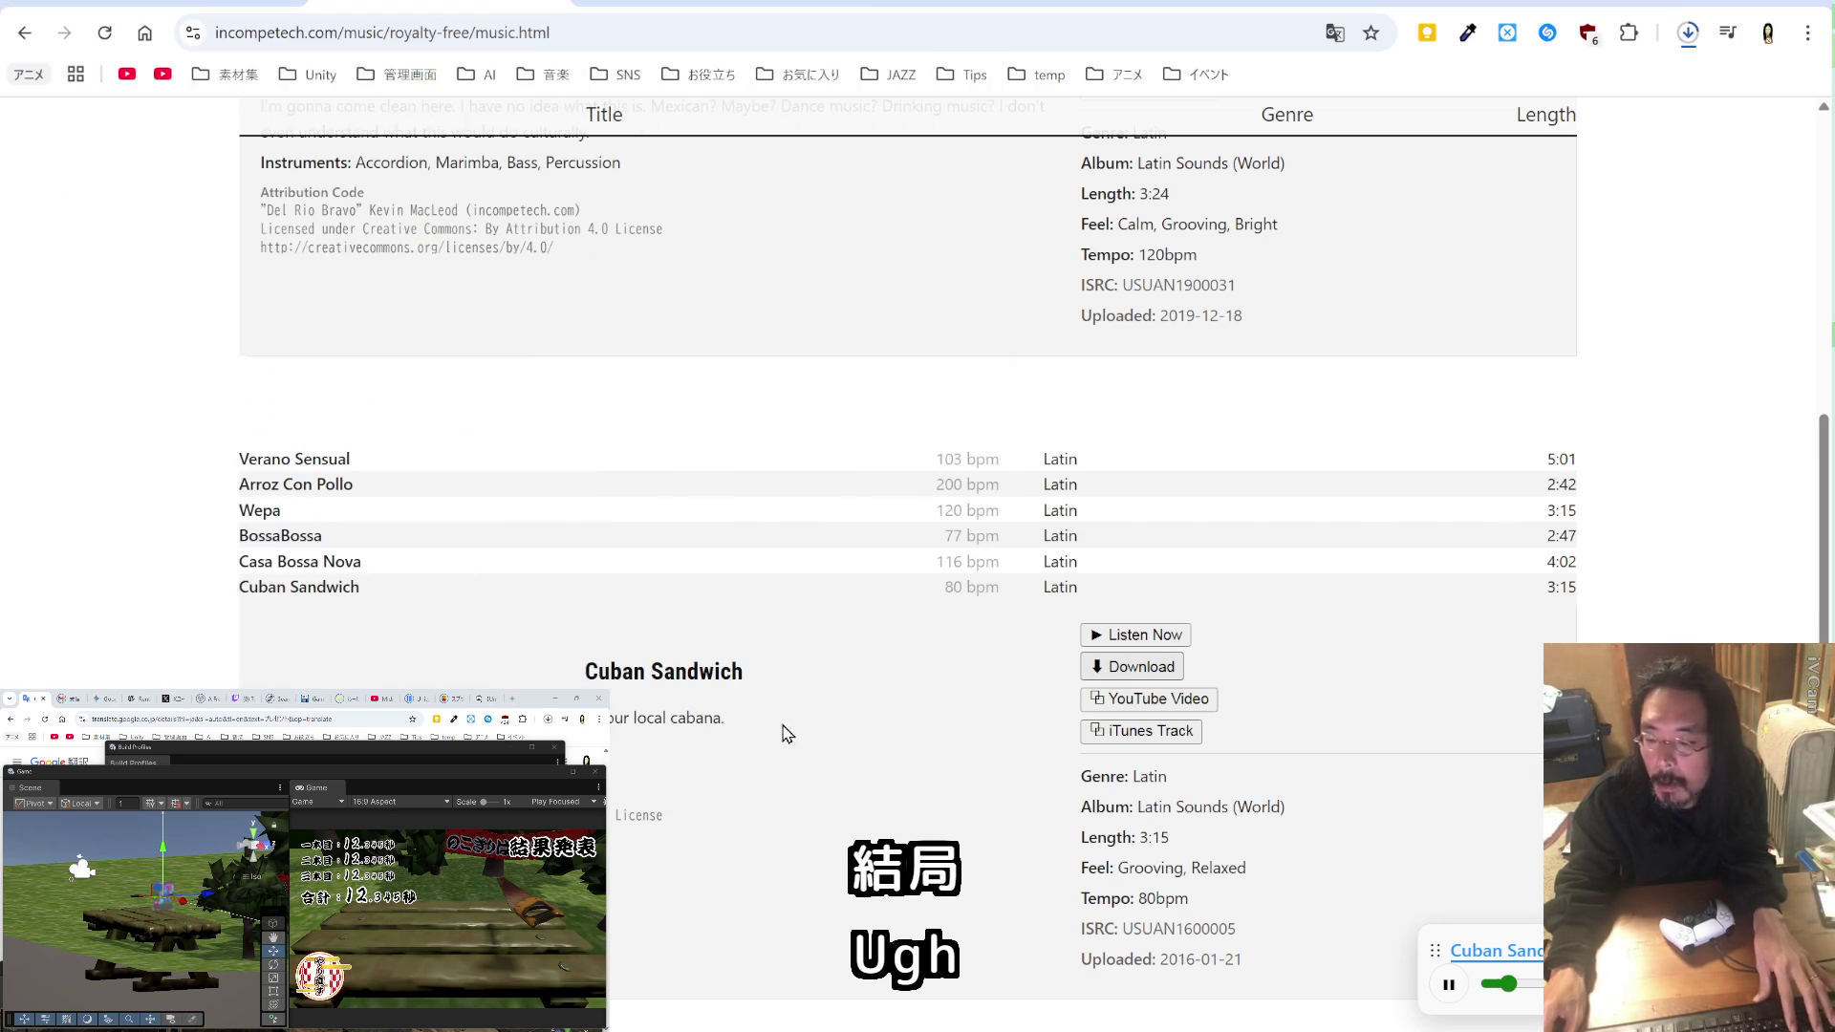
key(alt+Tab)
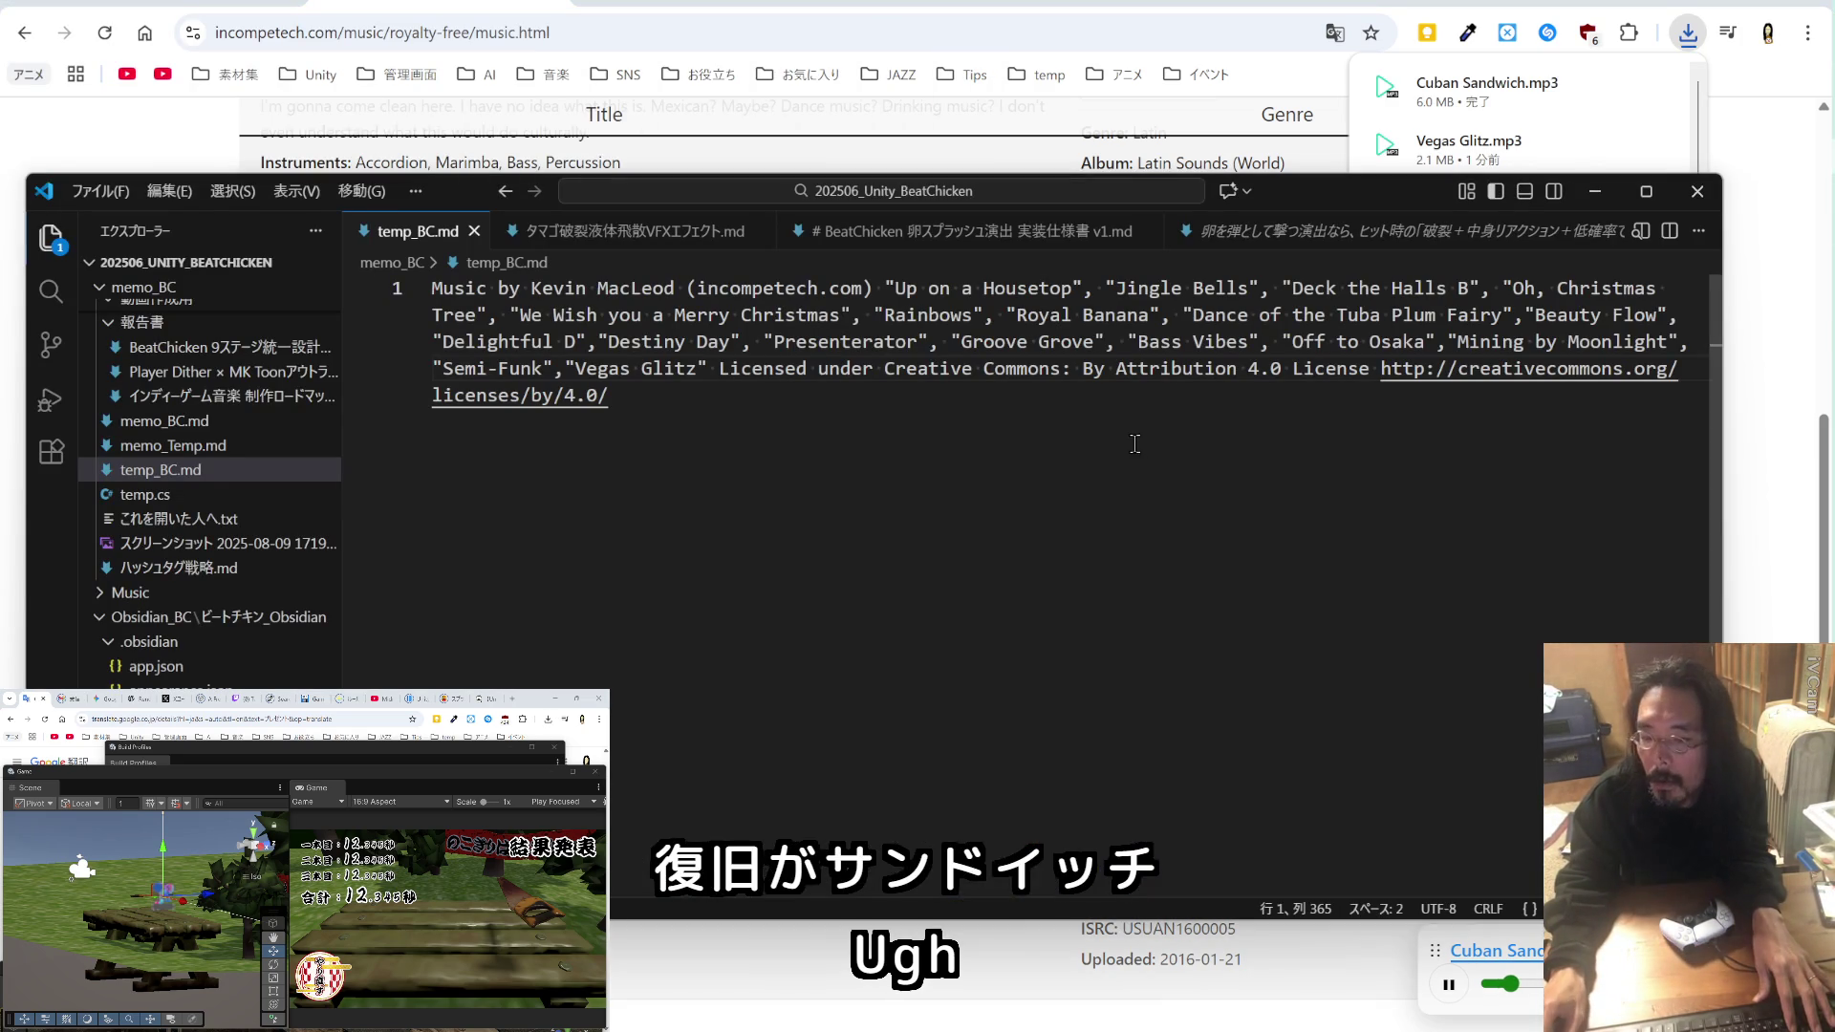
text(,)
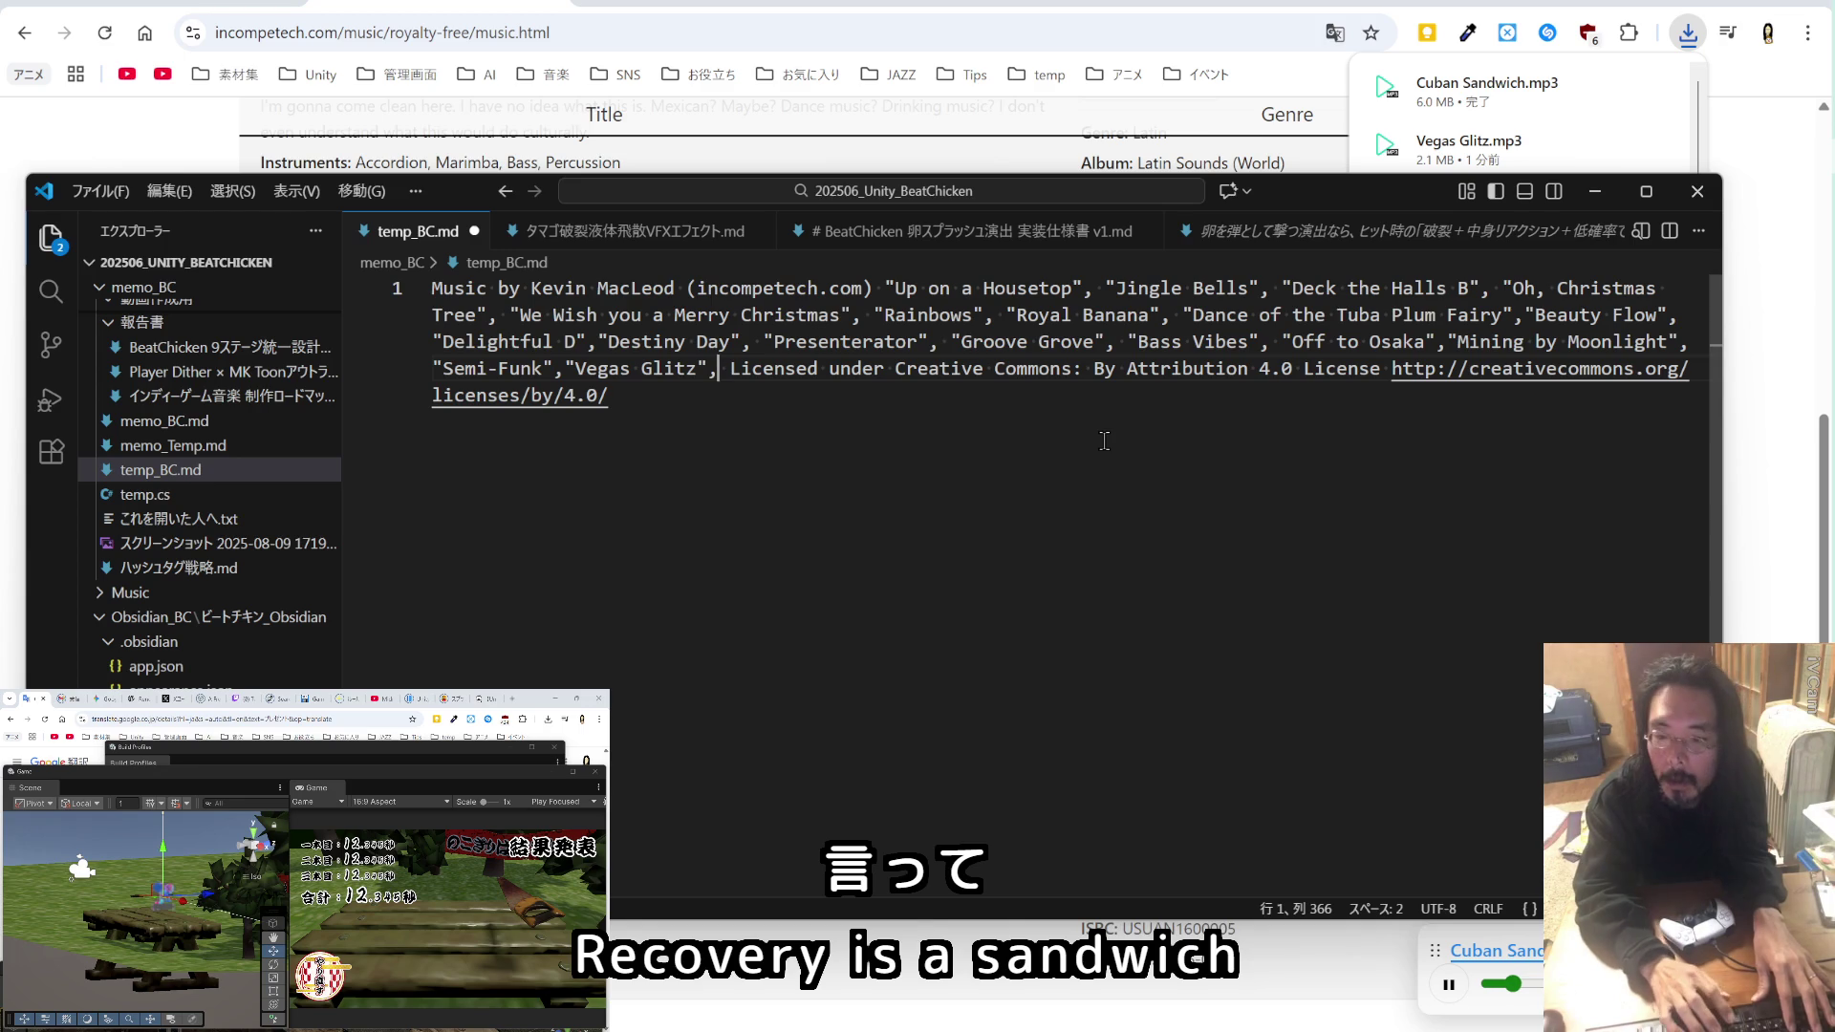
text( "Cuban Sandwich")
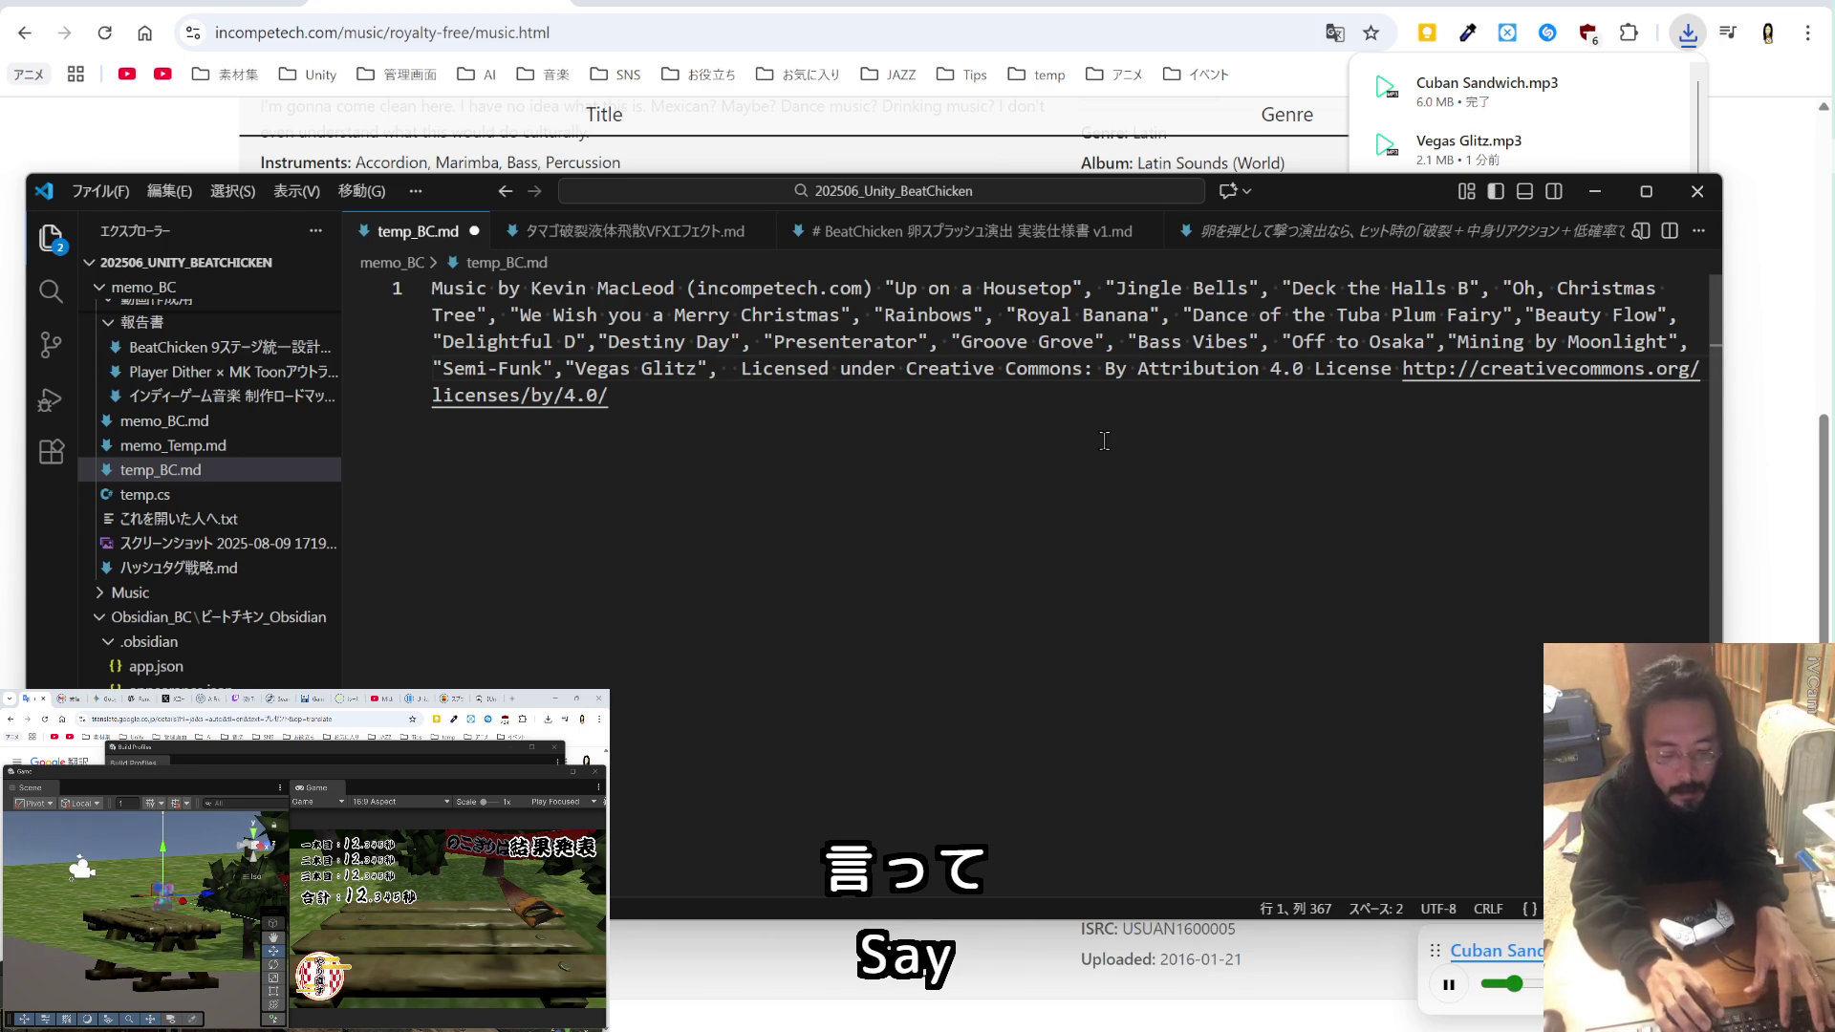
key(alt+Tab)
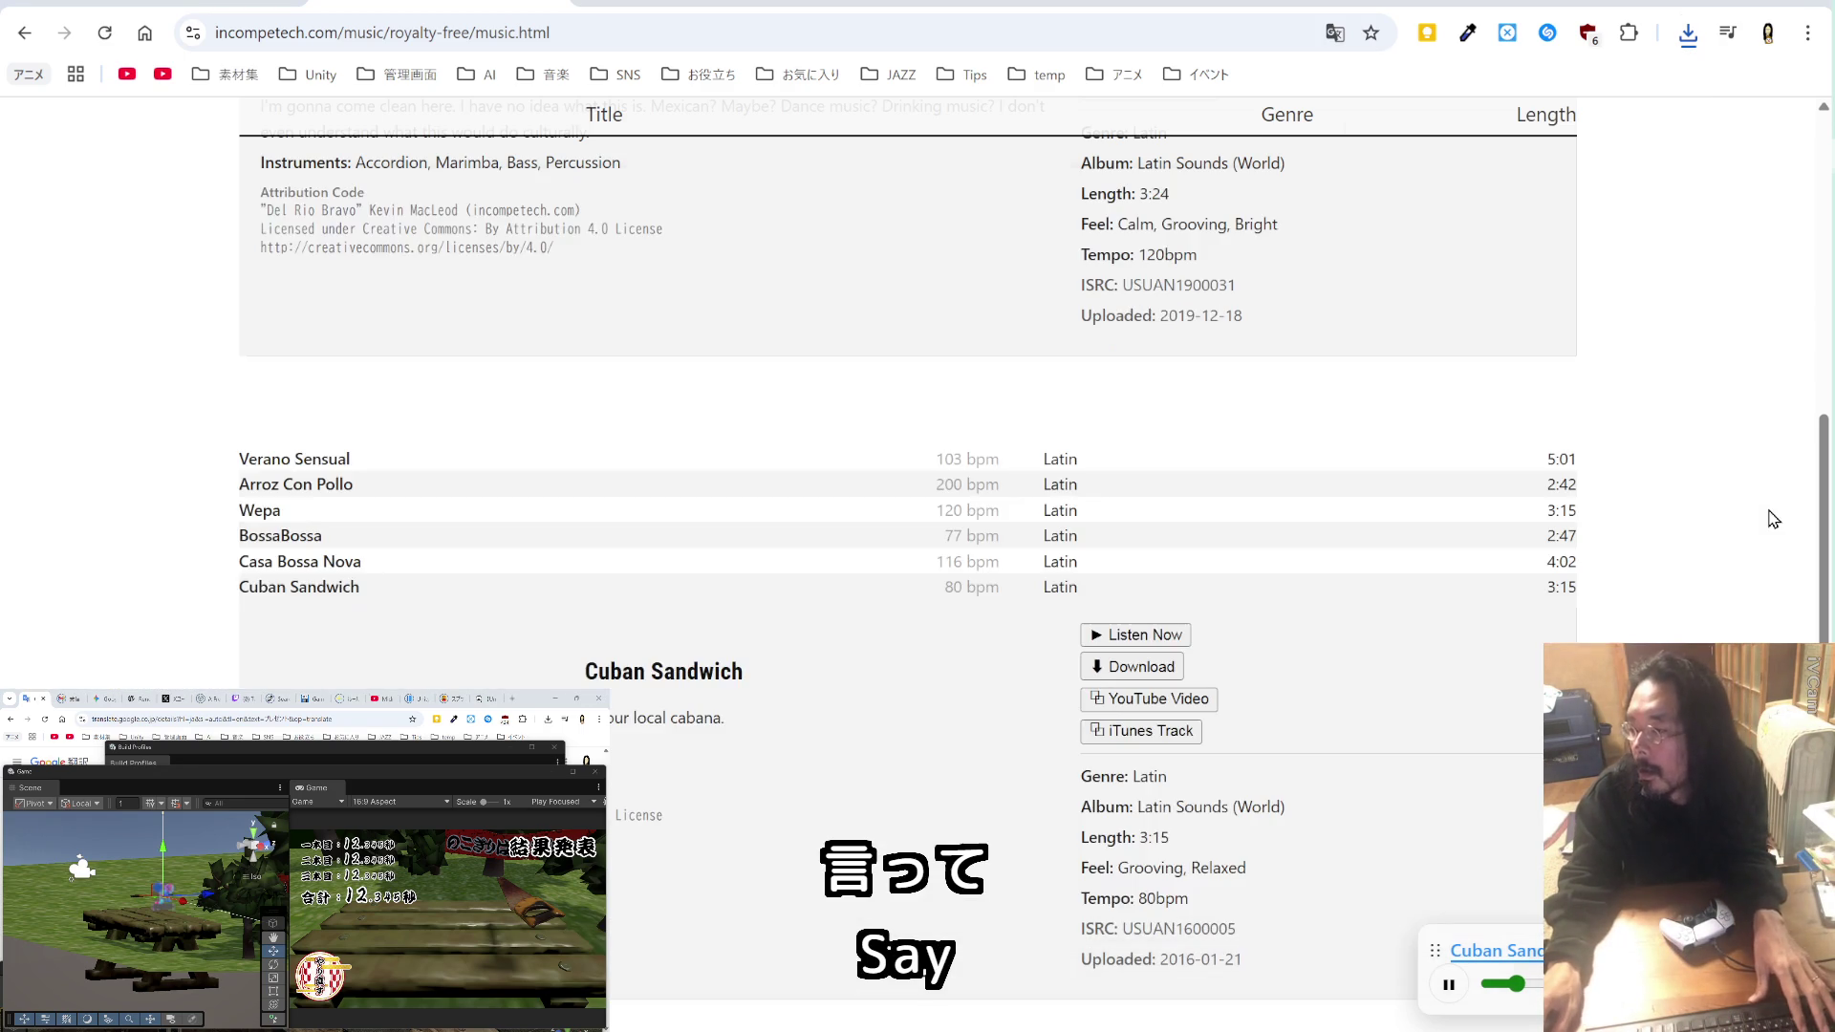
scroll(1213, 570, down, 5)
scroll(1212, 570, up, 12)
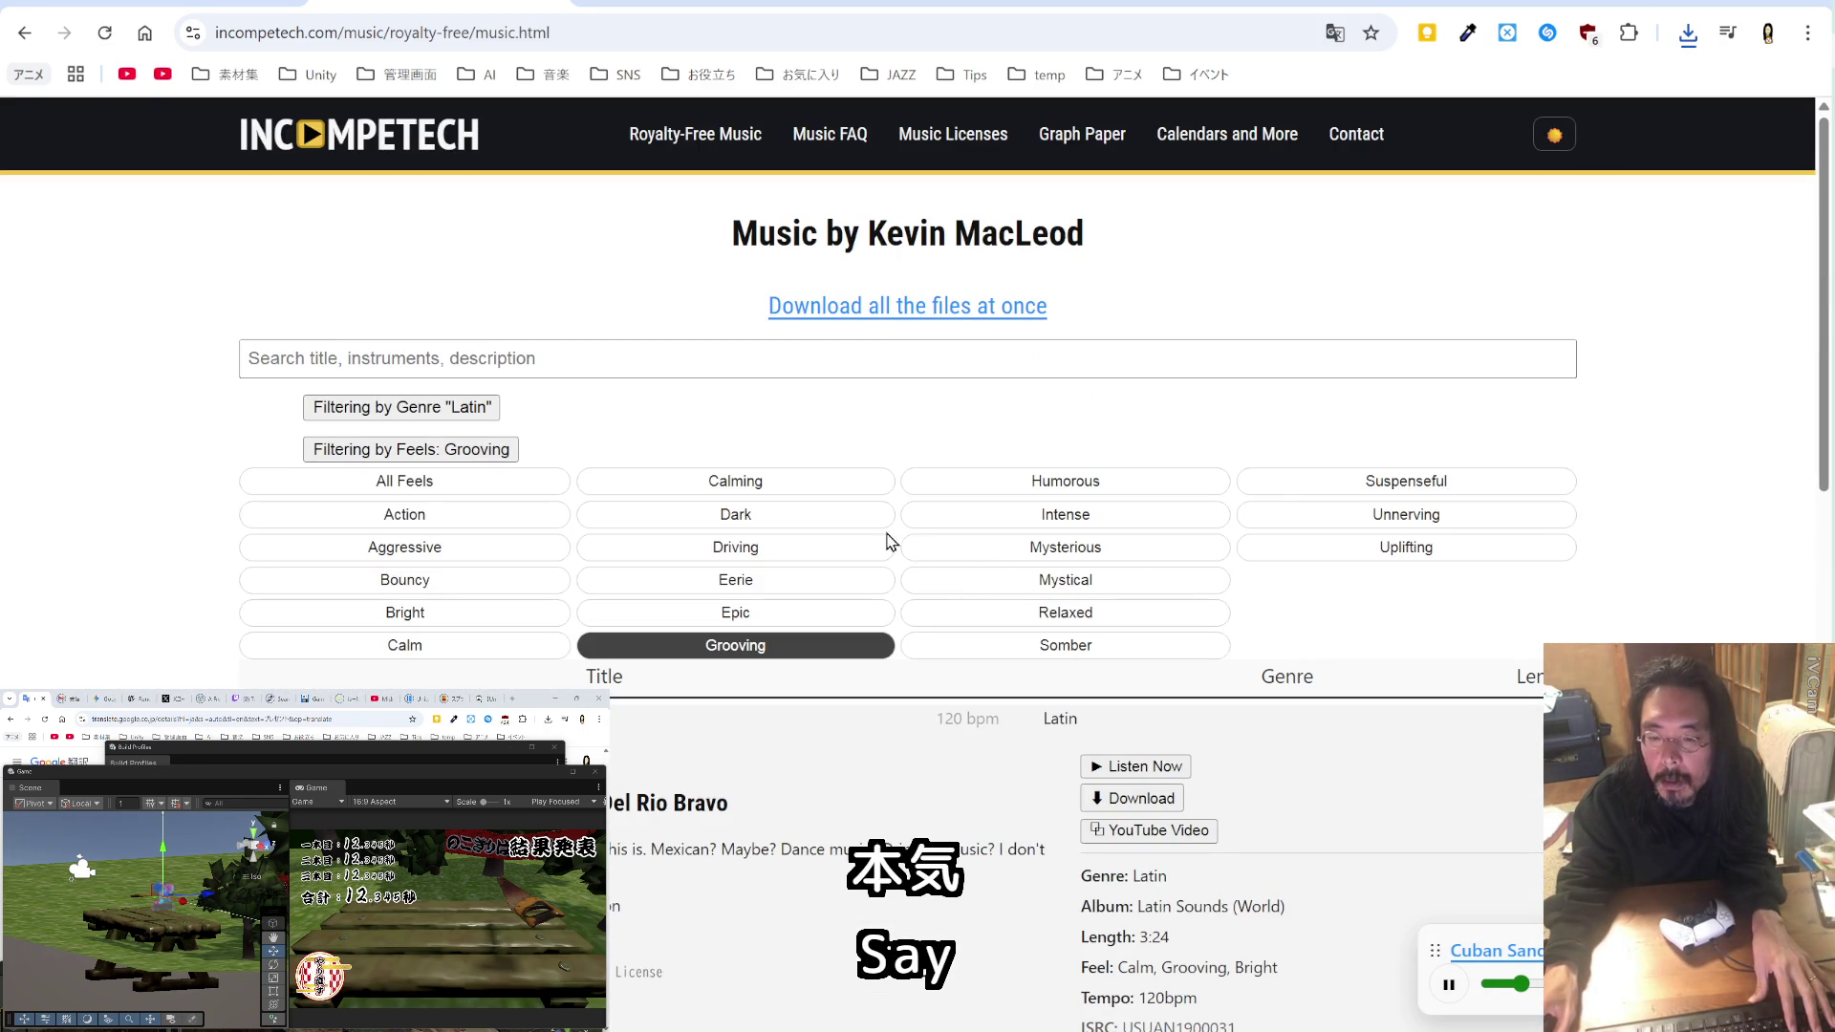
Step: Reset the filters to All Genres and All Feels
click(475, 413)
click(446, 442)
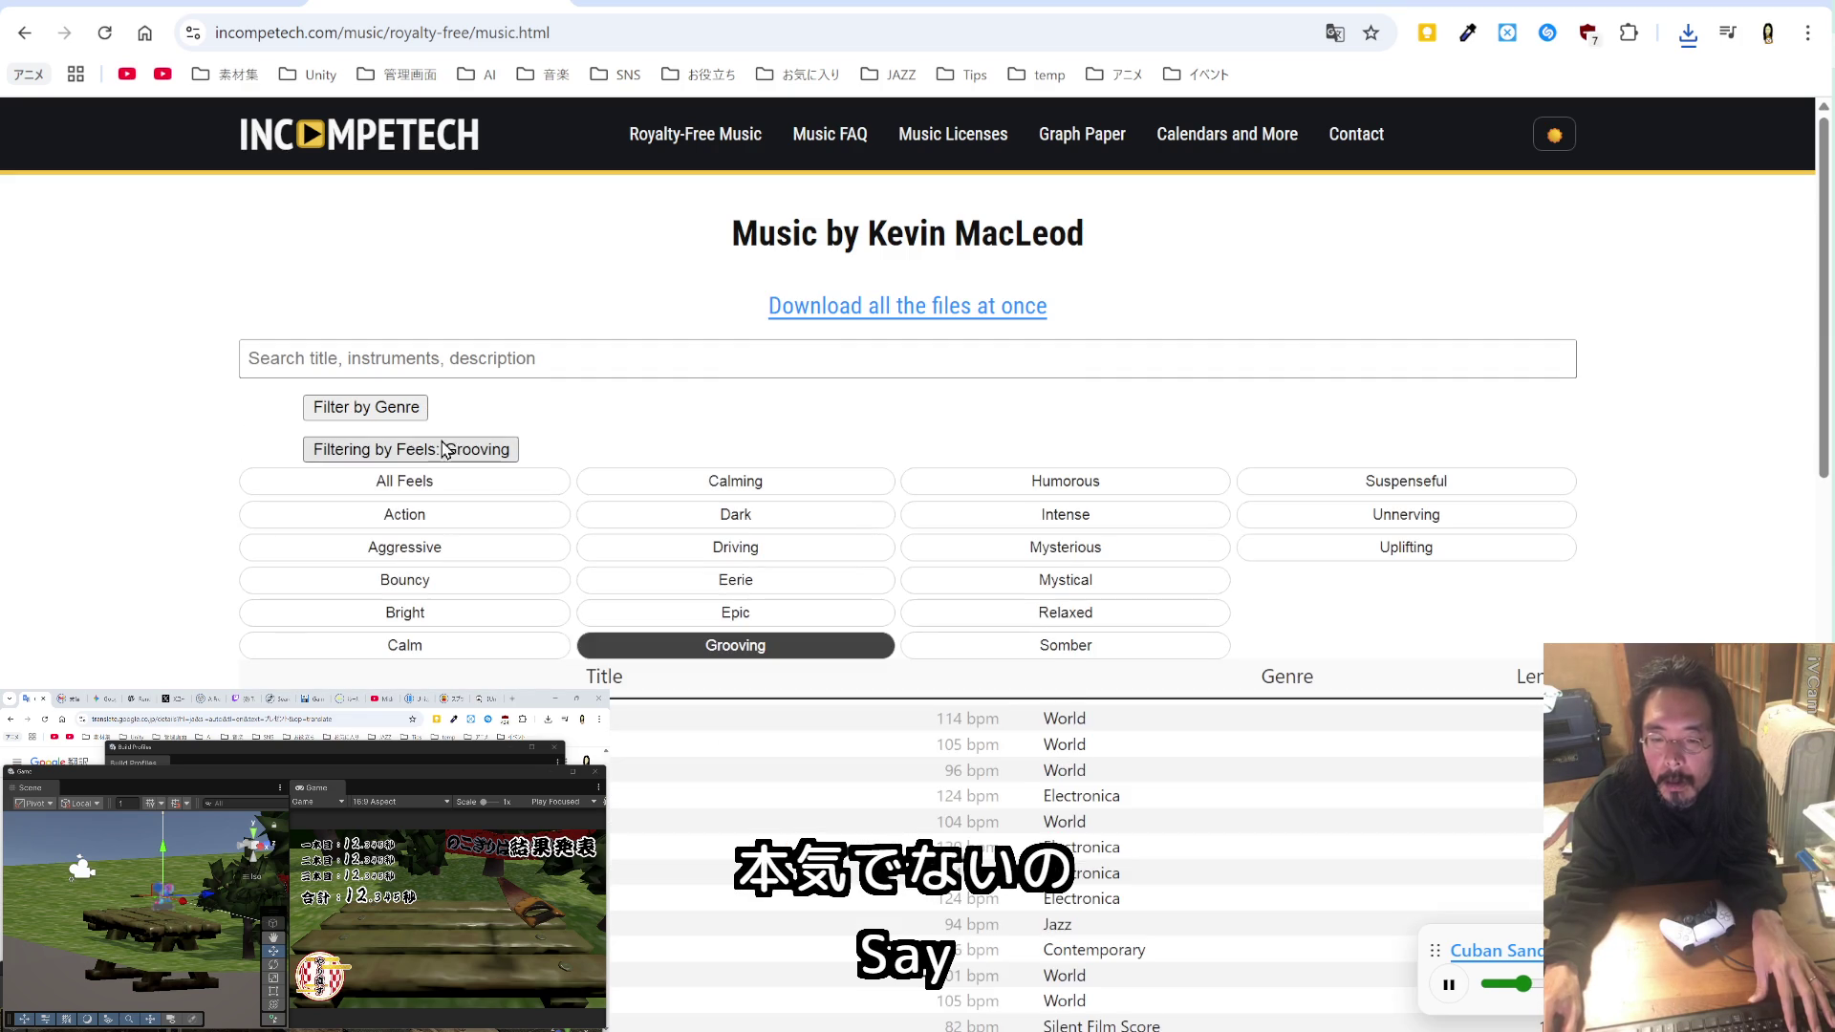
click(443, 455)
click(437, 455)
click(422, 483)
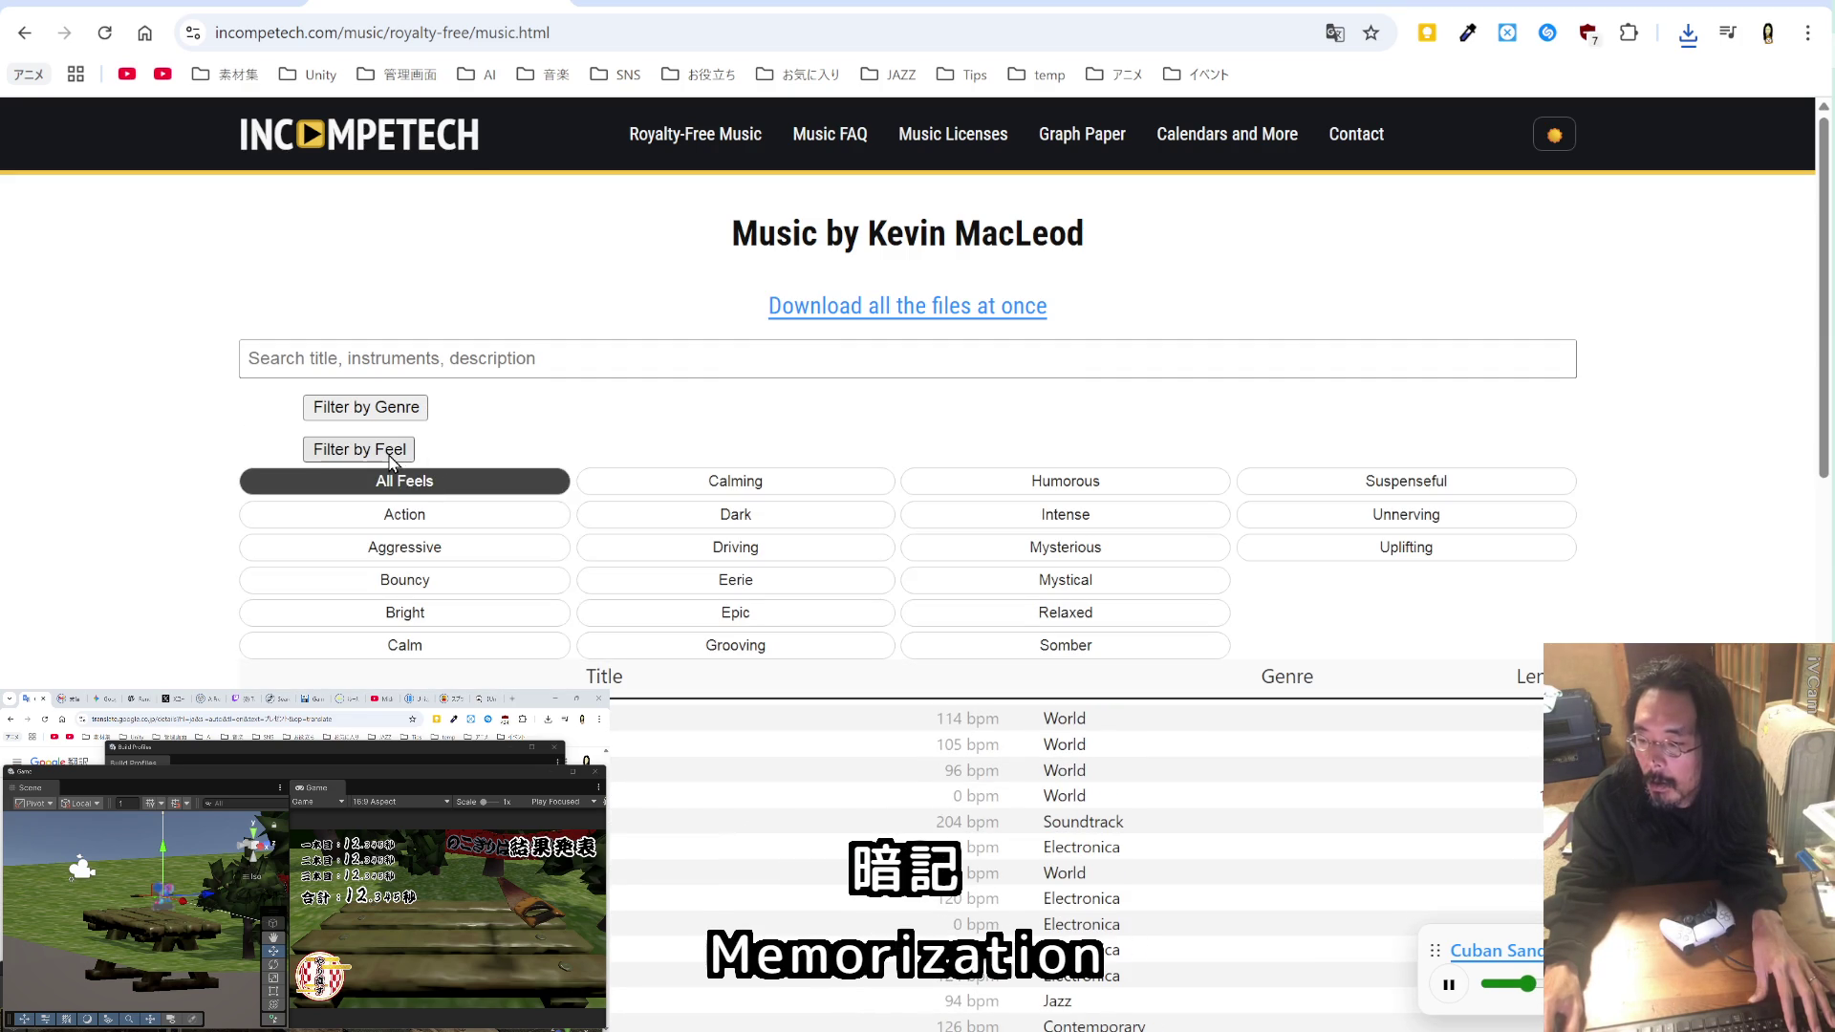
Step: Translate the music page into Japanese and filter to the ユーモラス (Humorous) feel
click(1335, 33)
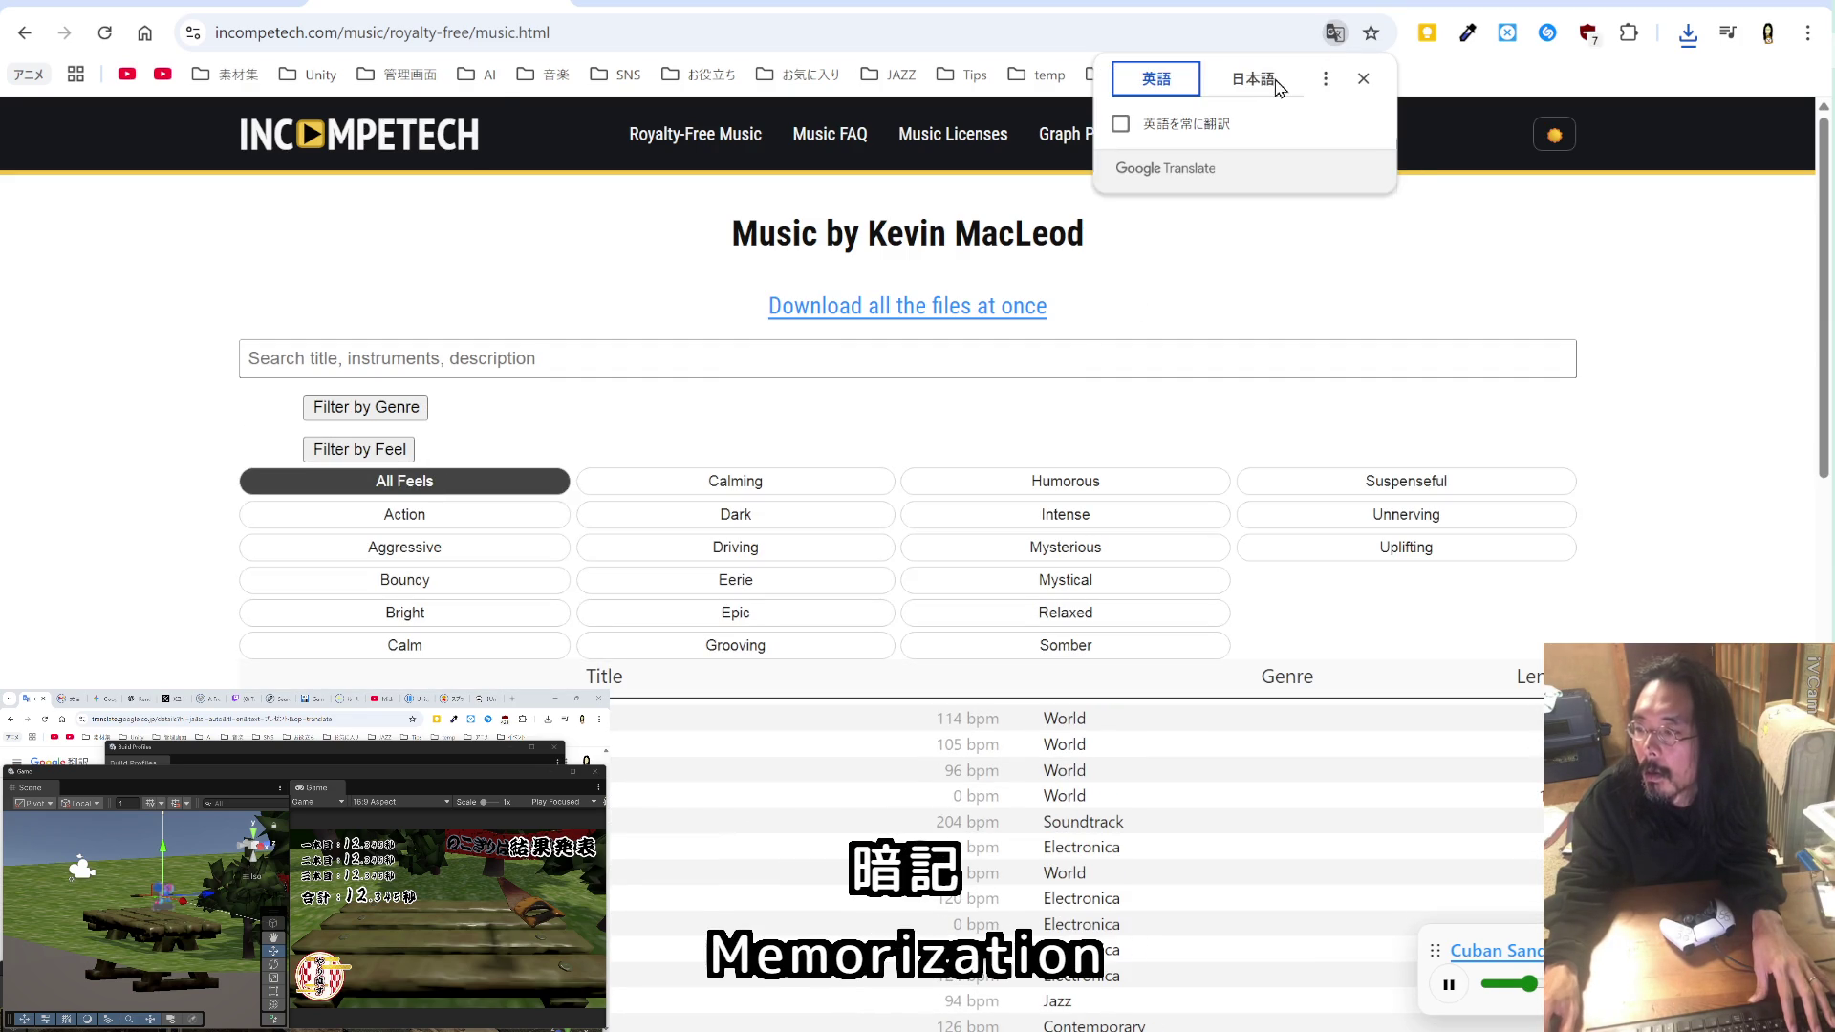
click(1268, 84)
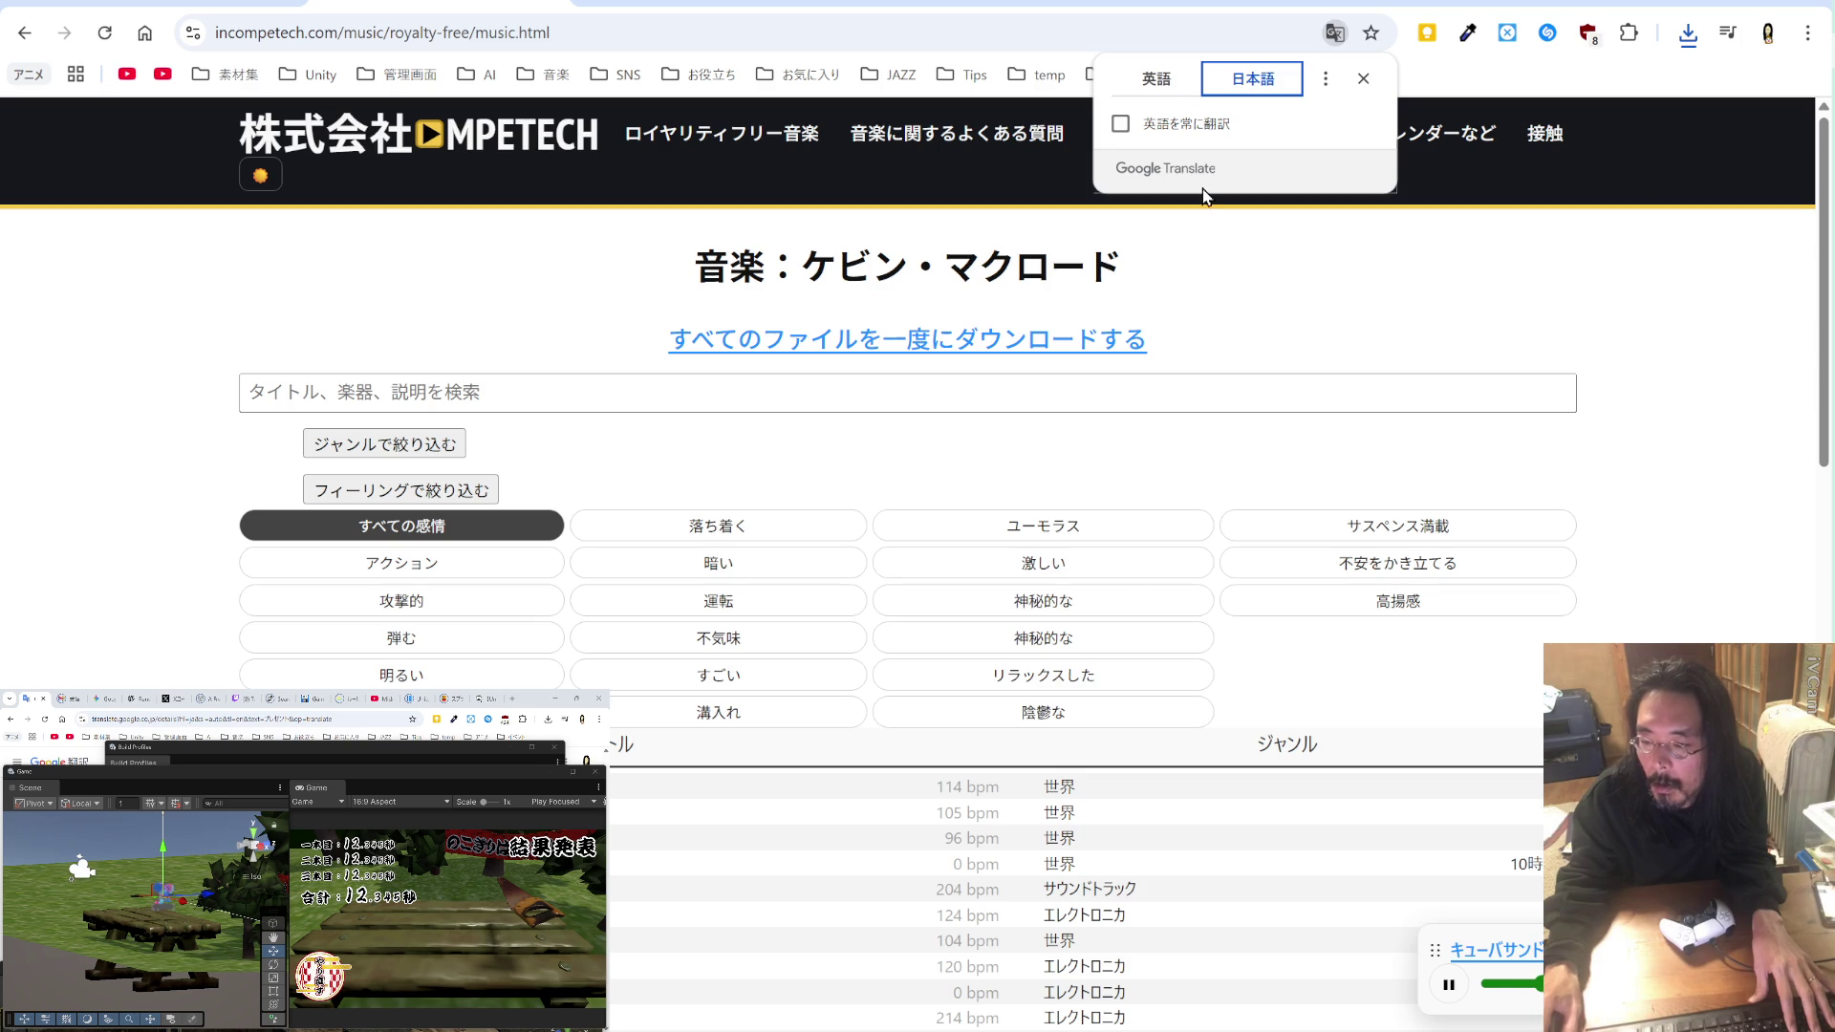
click(1117, 529)
Step: Preview the Humorous tracks Holiday Weasel, March of the Spoons and Ultra Polka
scroll(1138, 507, down, 2)
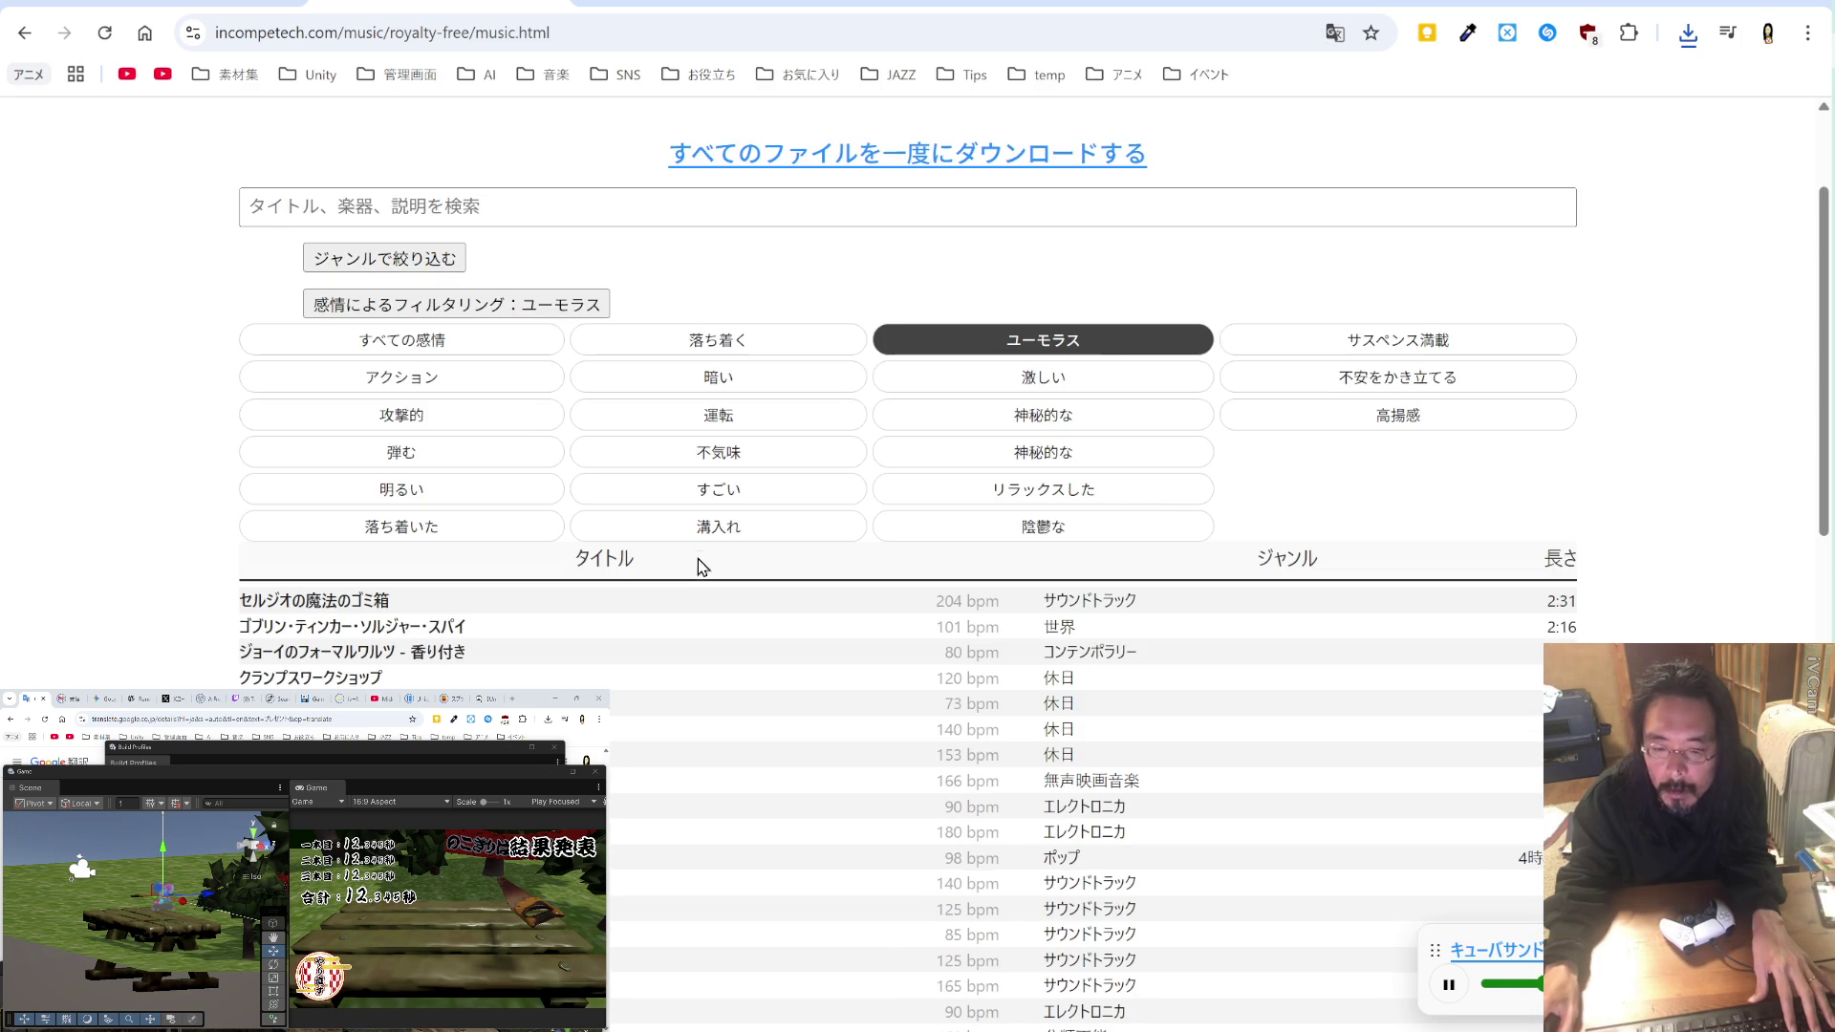
click(776, 703)
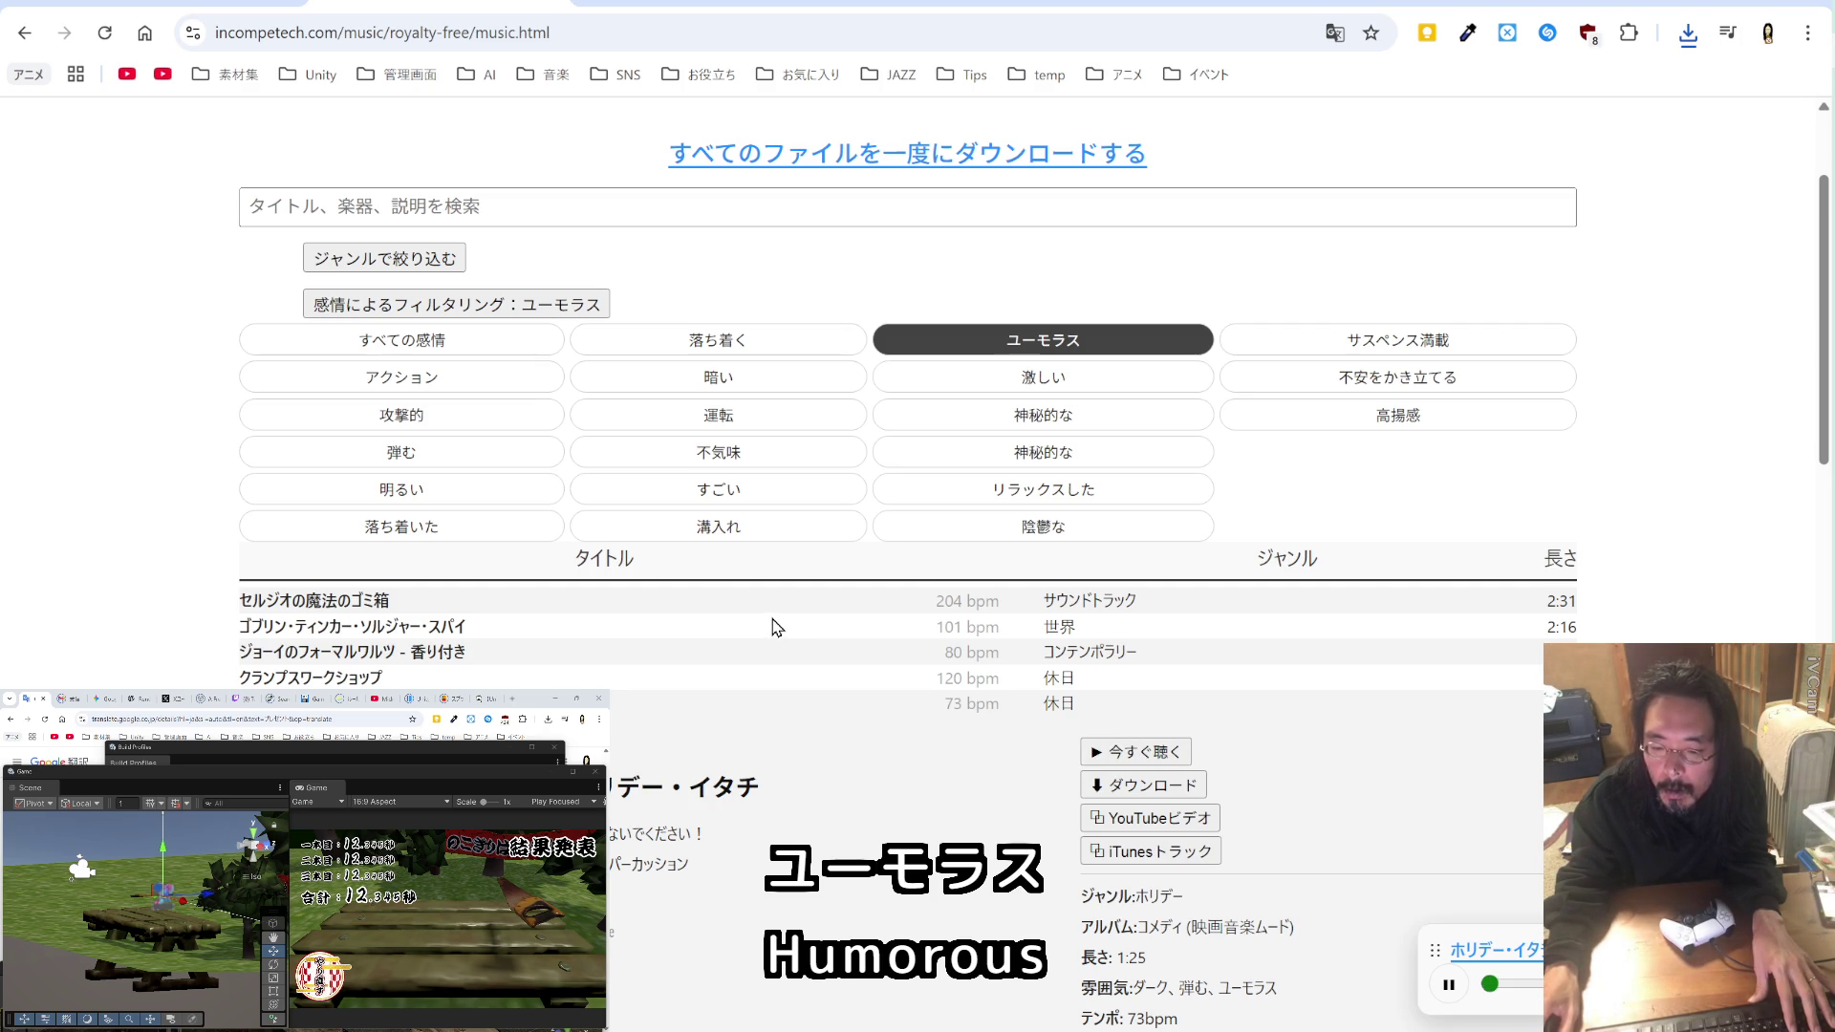
scroll(776, 627, down, 5)
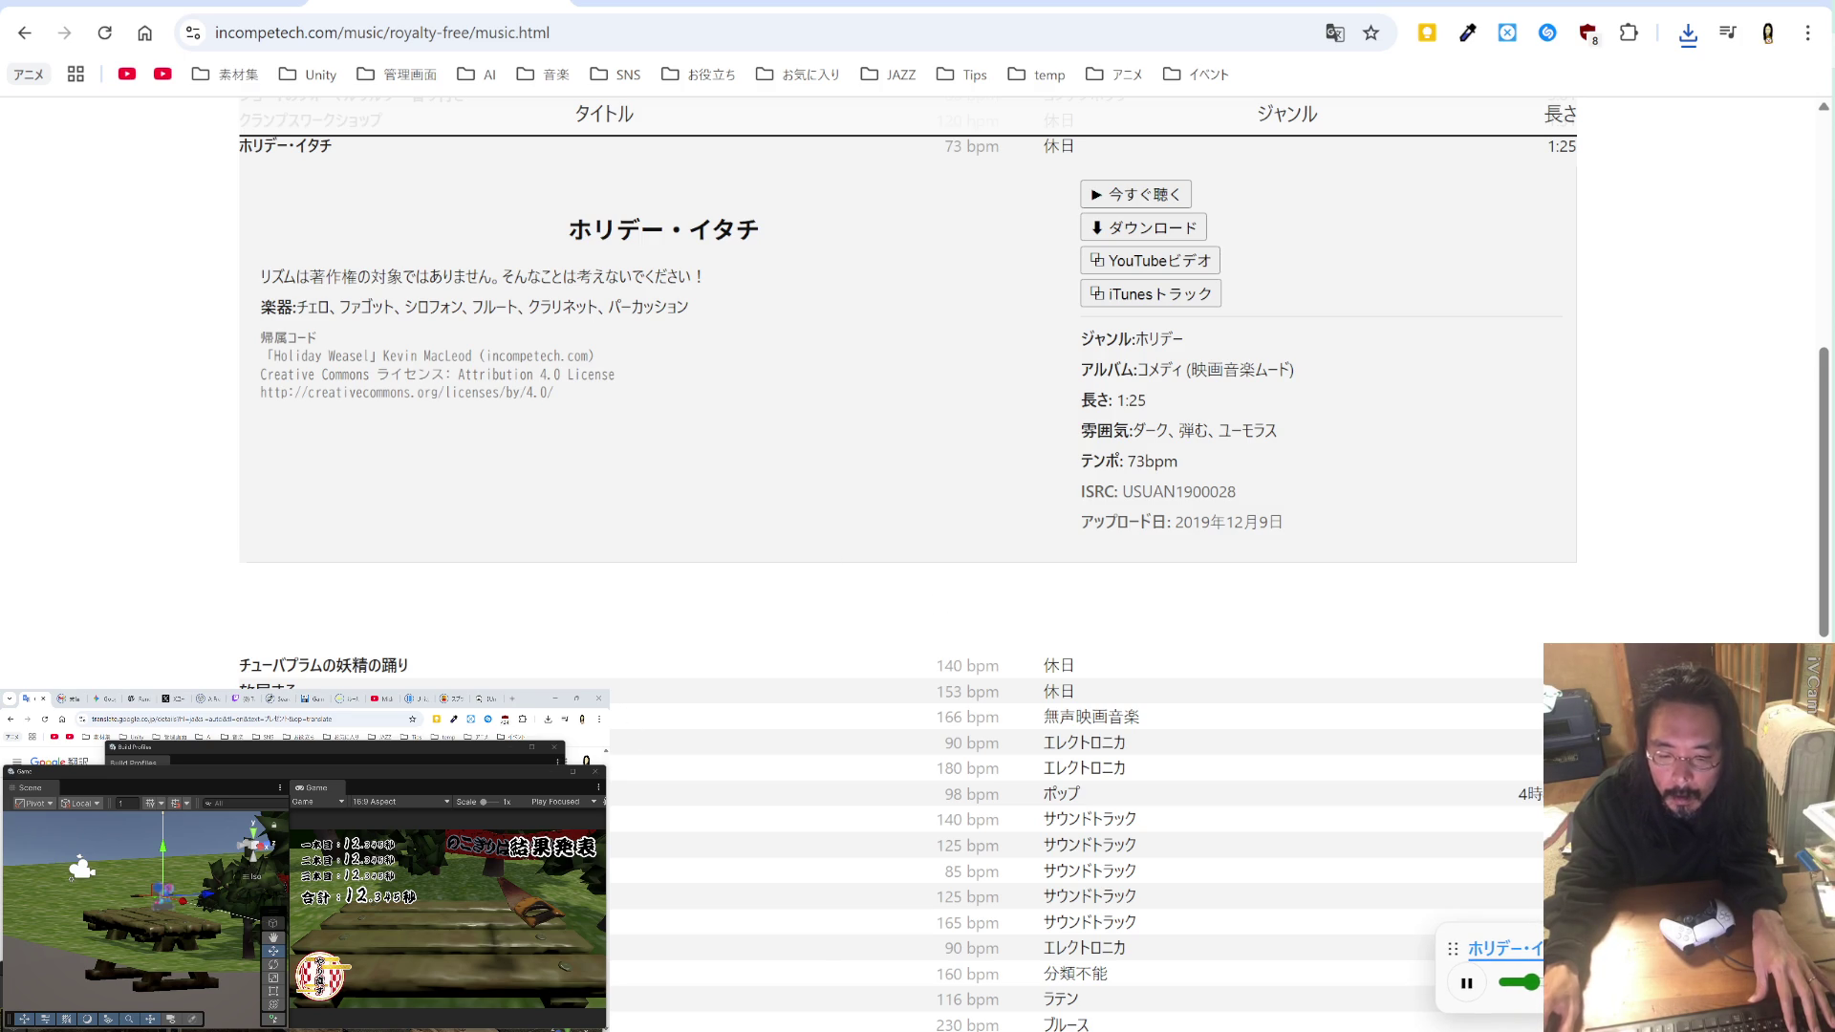
click(769, 871)
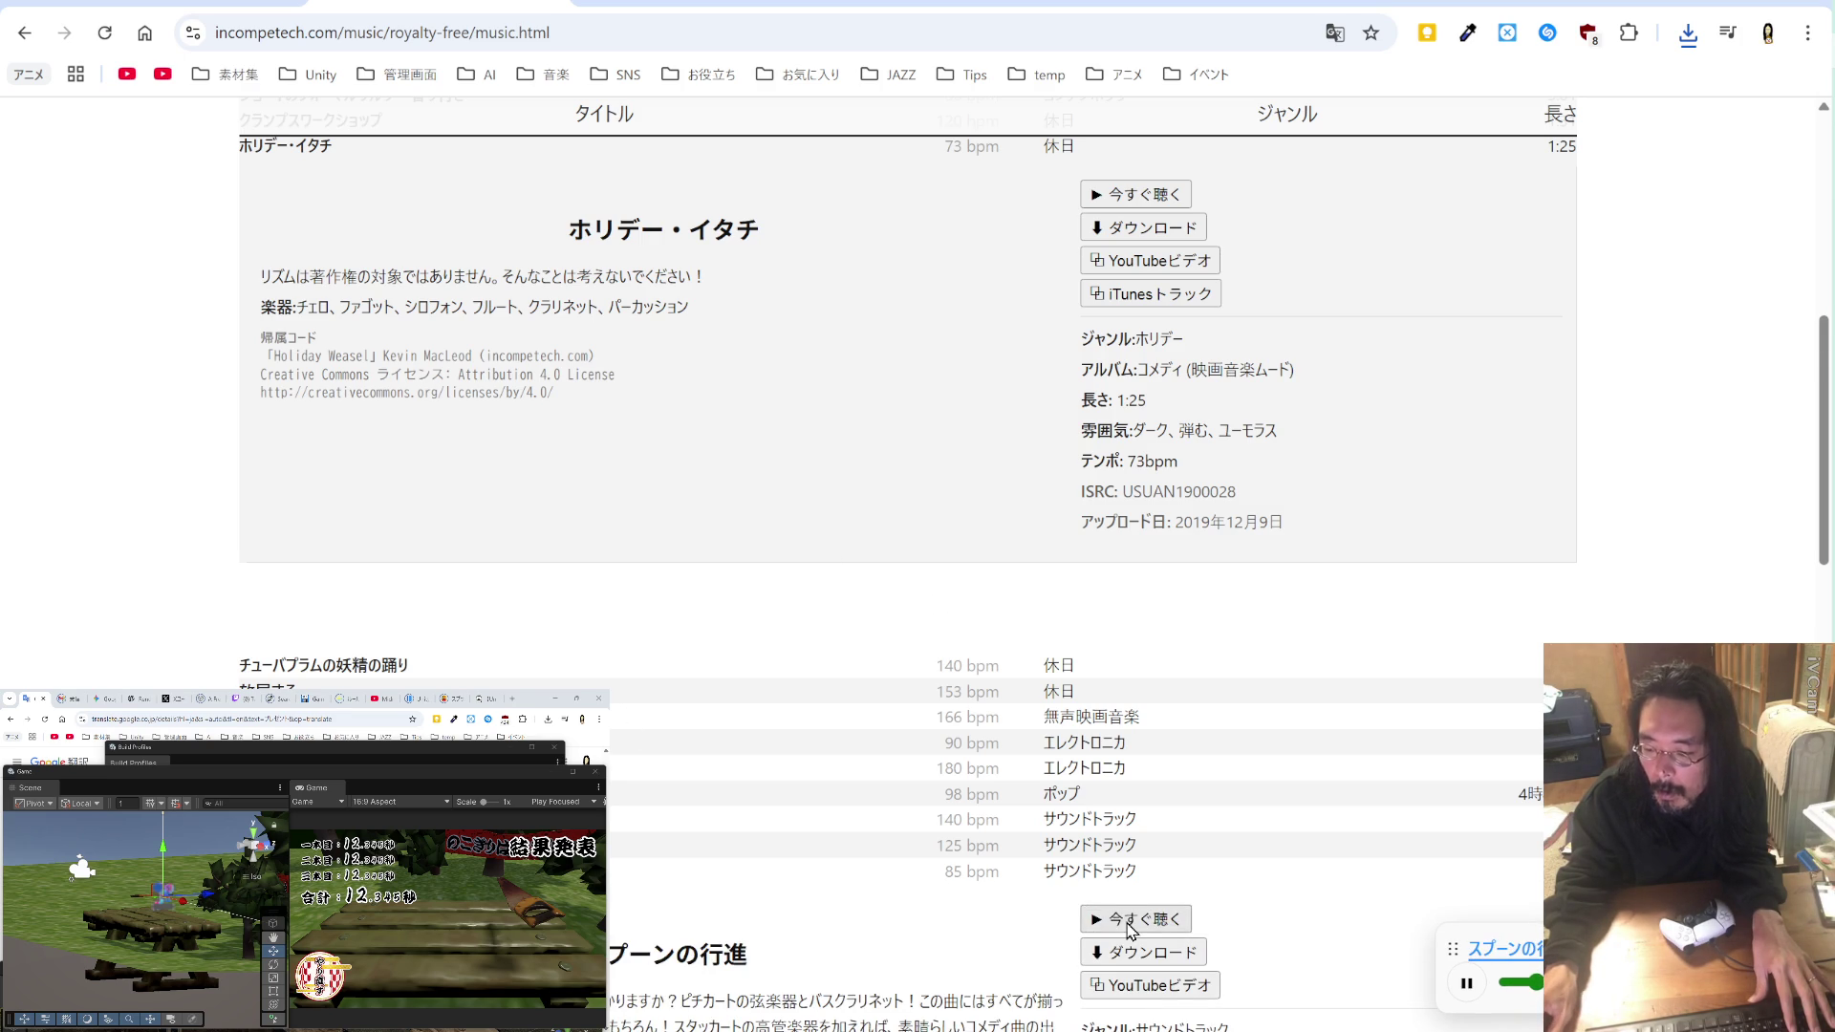
scroll(774, 760, down, 2)
scroll(774, 760, down, 5)
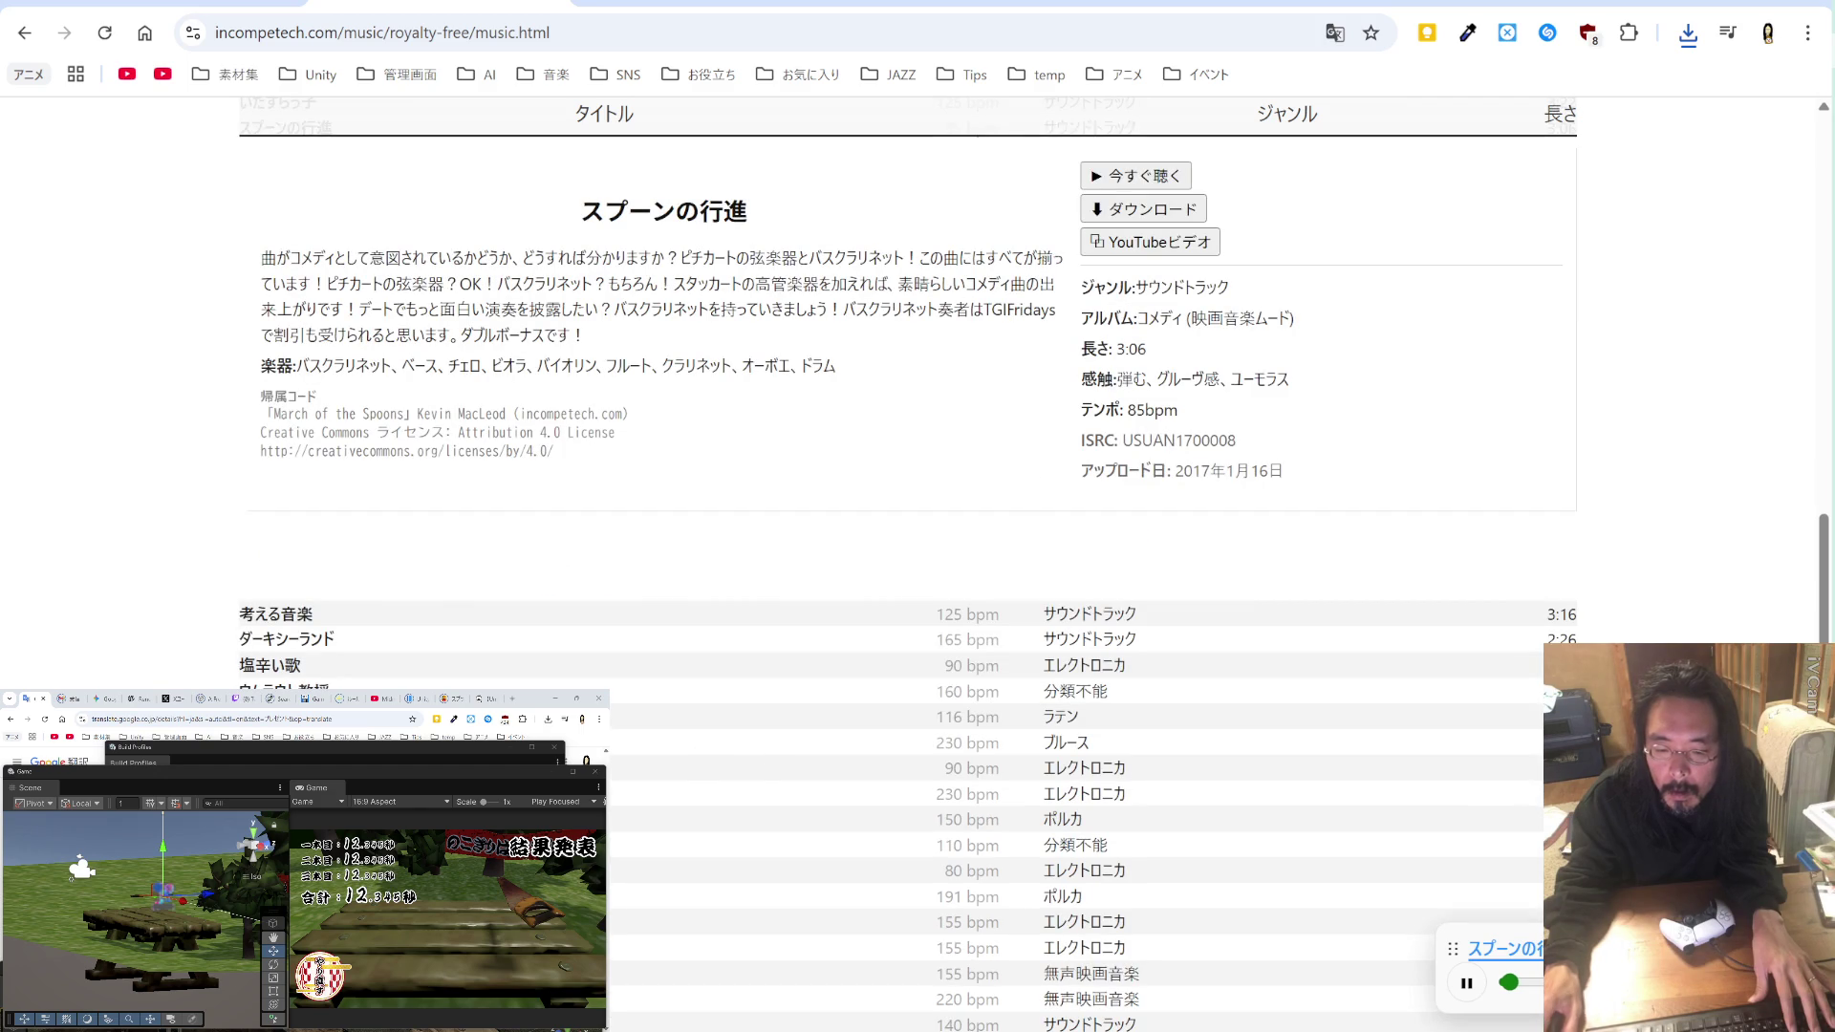
click(755, 819)
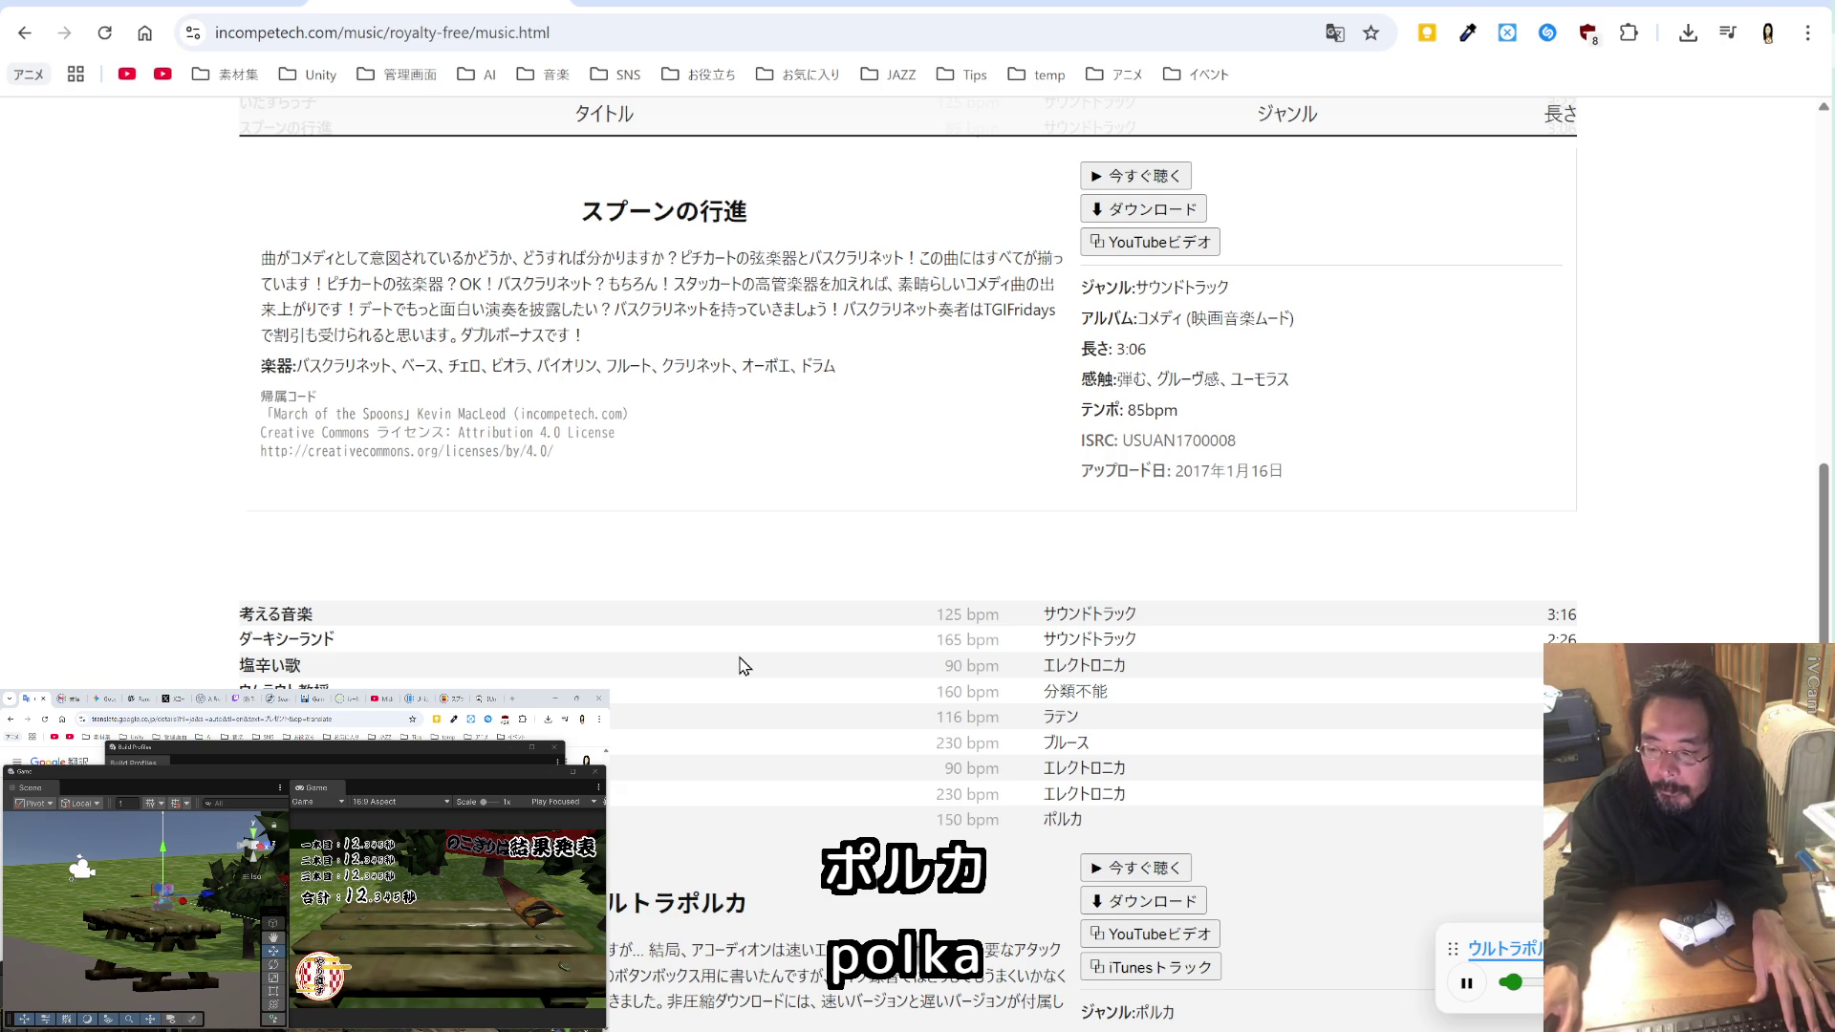
scroll(743, 666, down, 2)
scroll(744, 666, down, 2)
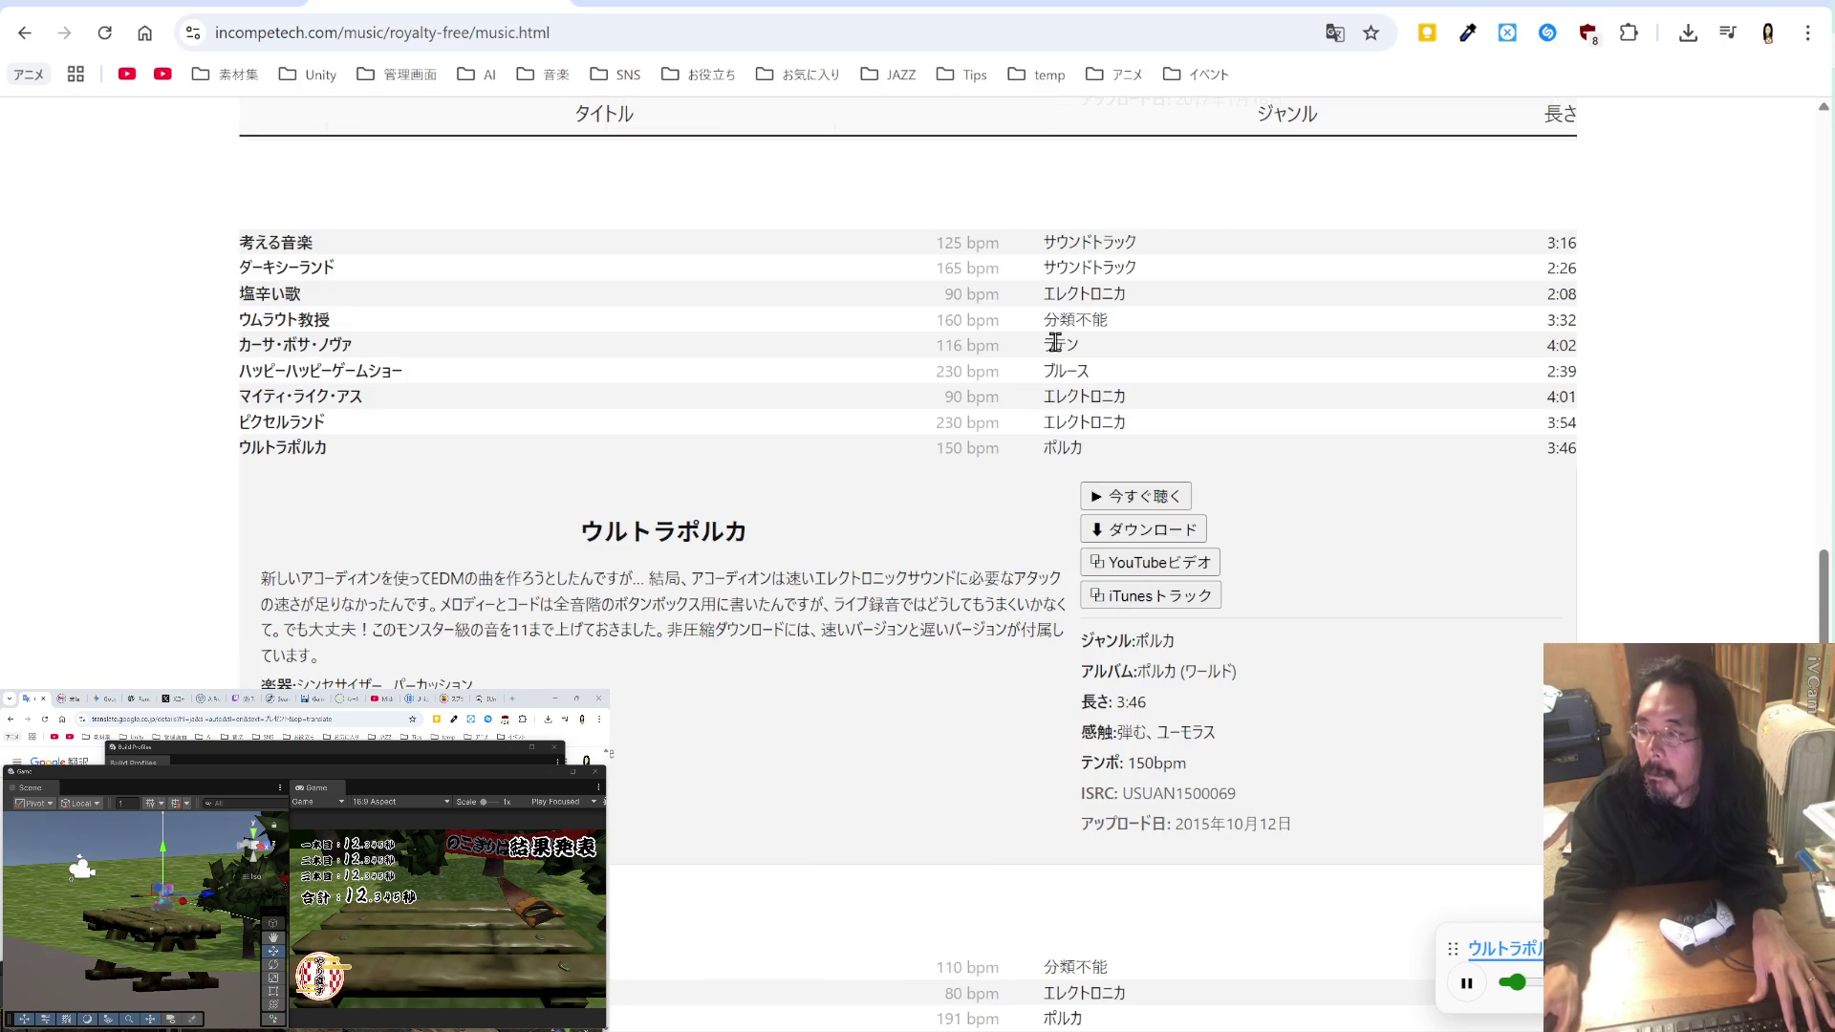
Step: Switch the page back to English and bring up the temp_BC.md notes
click(1335, 34)
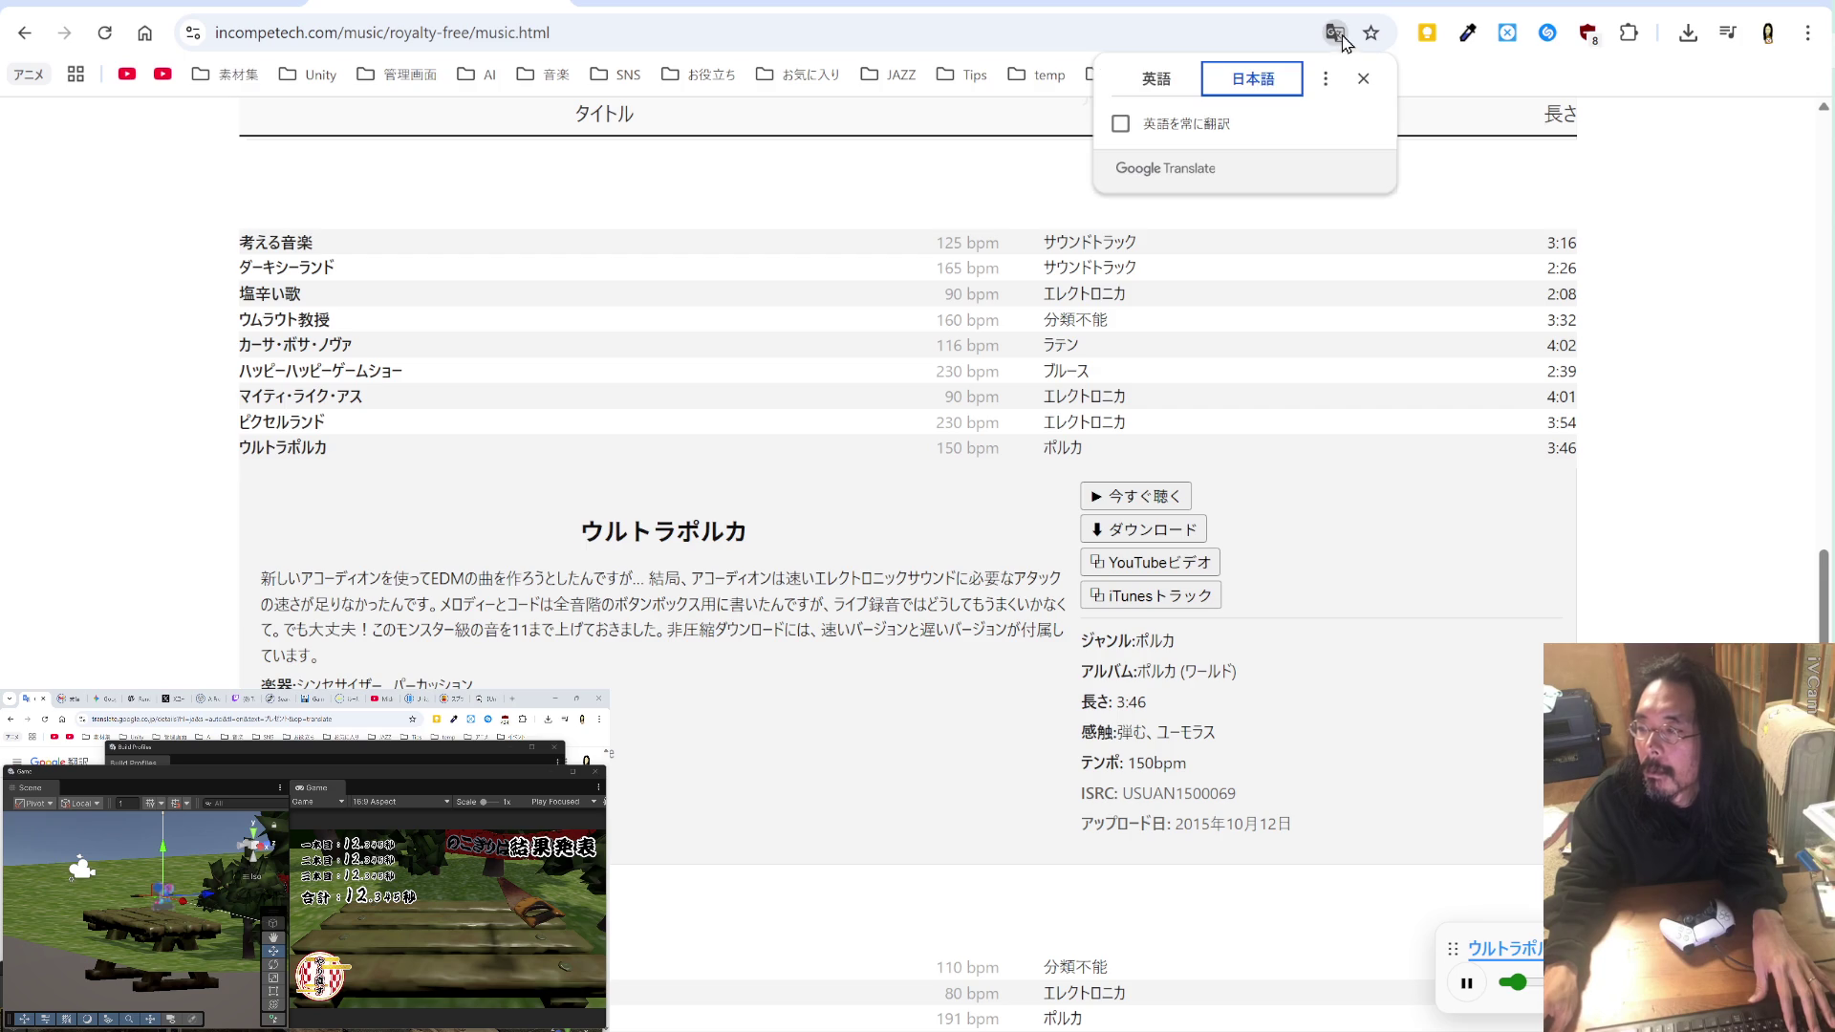
click(1158, 80)
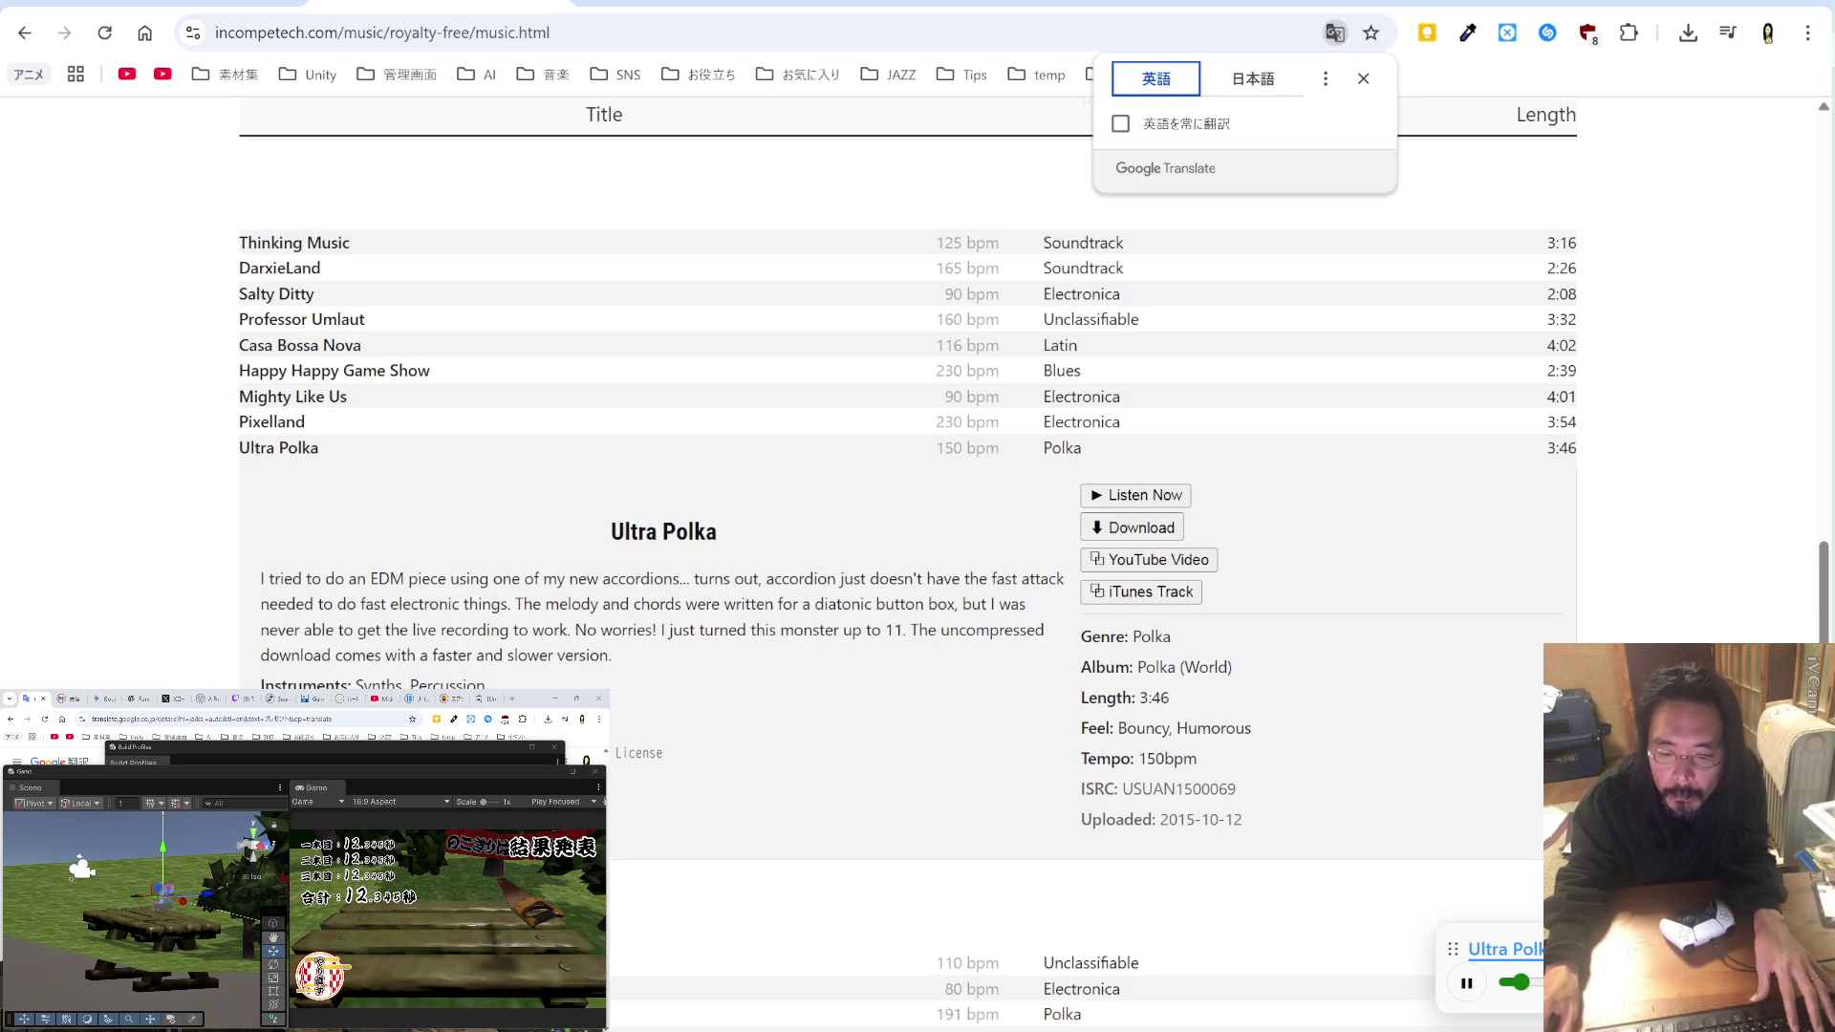
click(1343, 600)
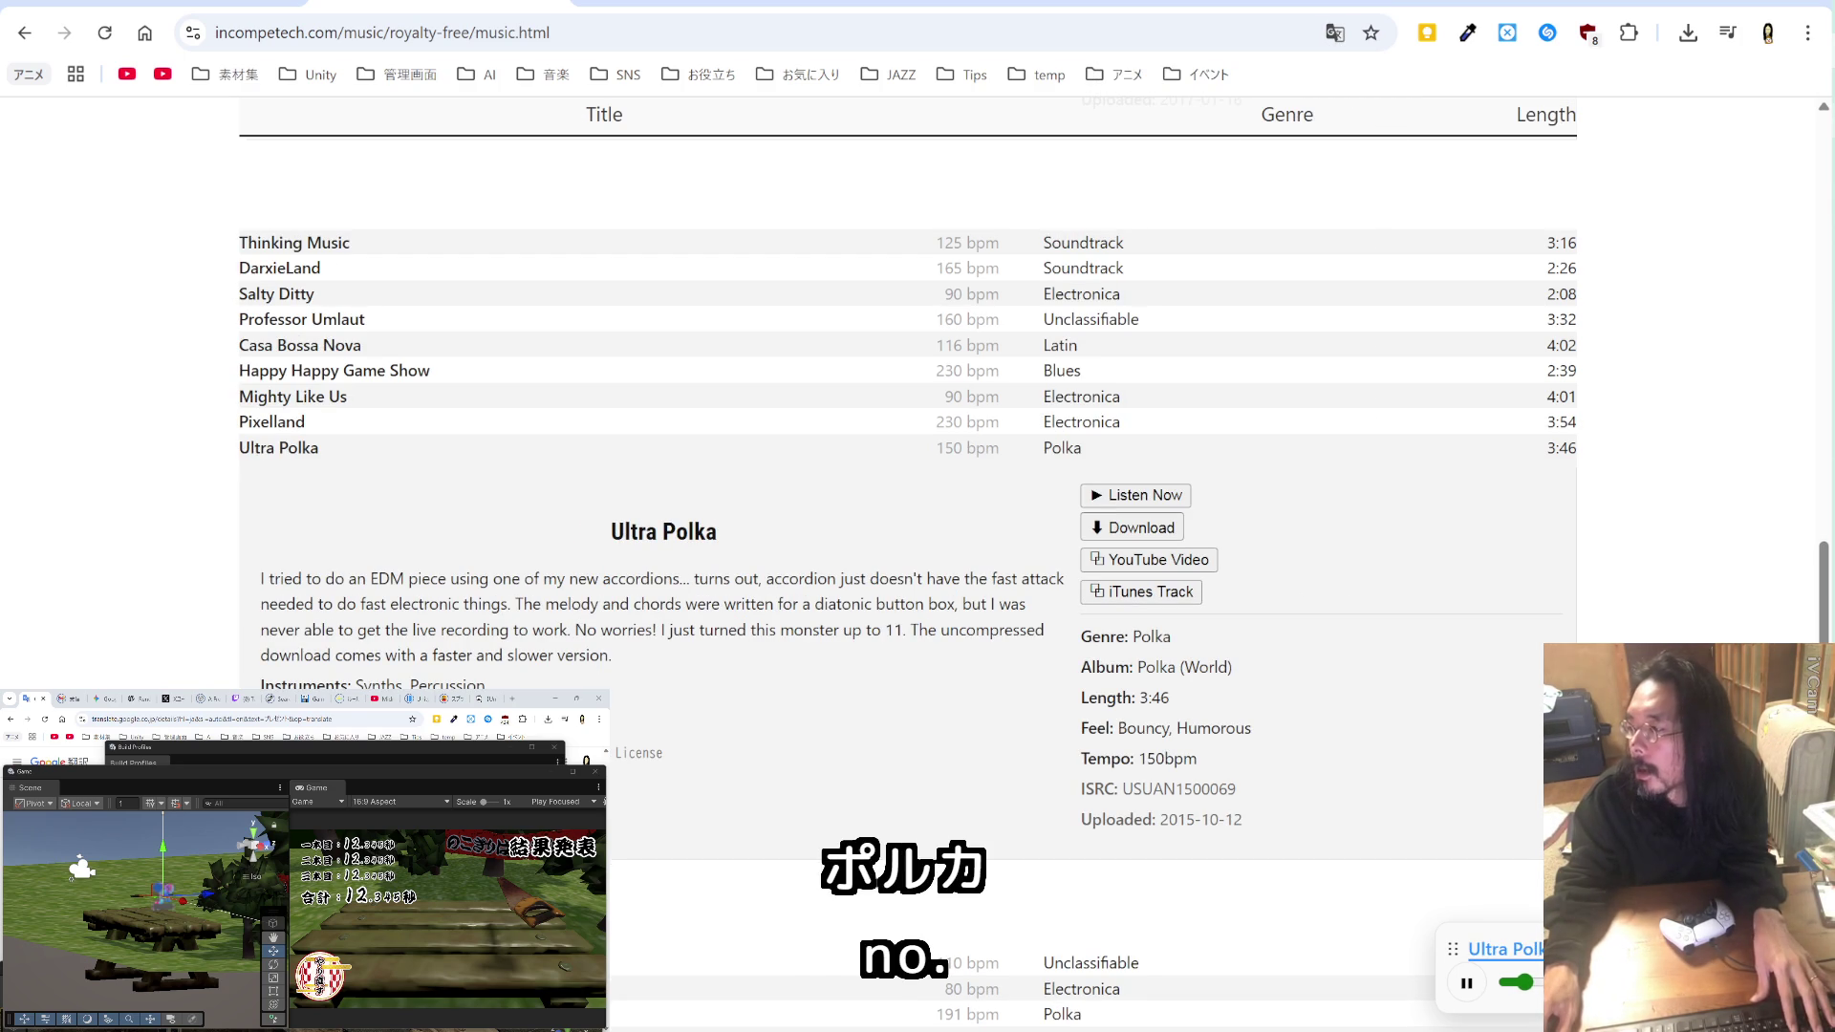
key(alt+Tab)
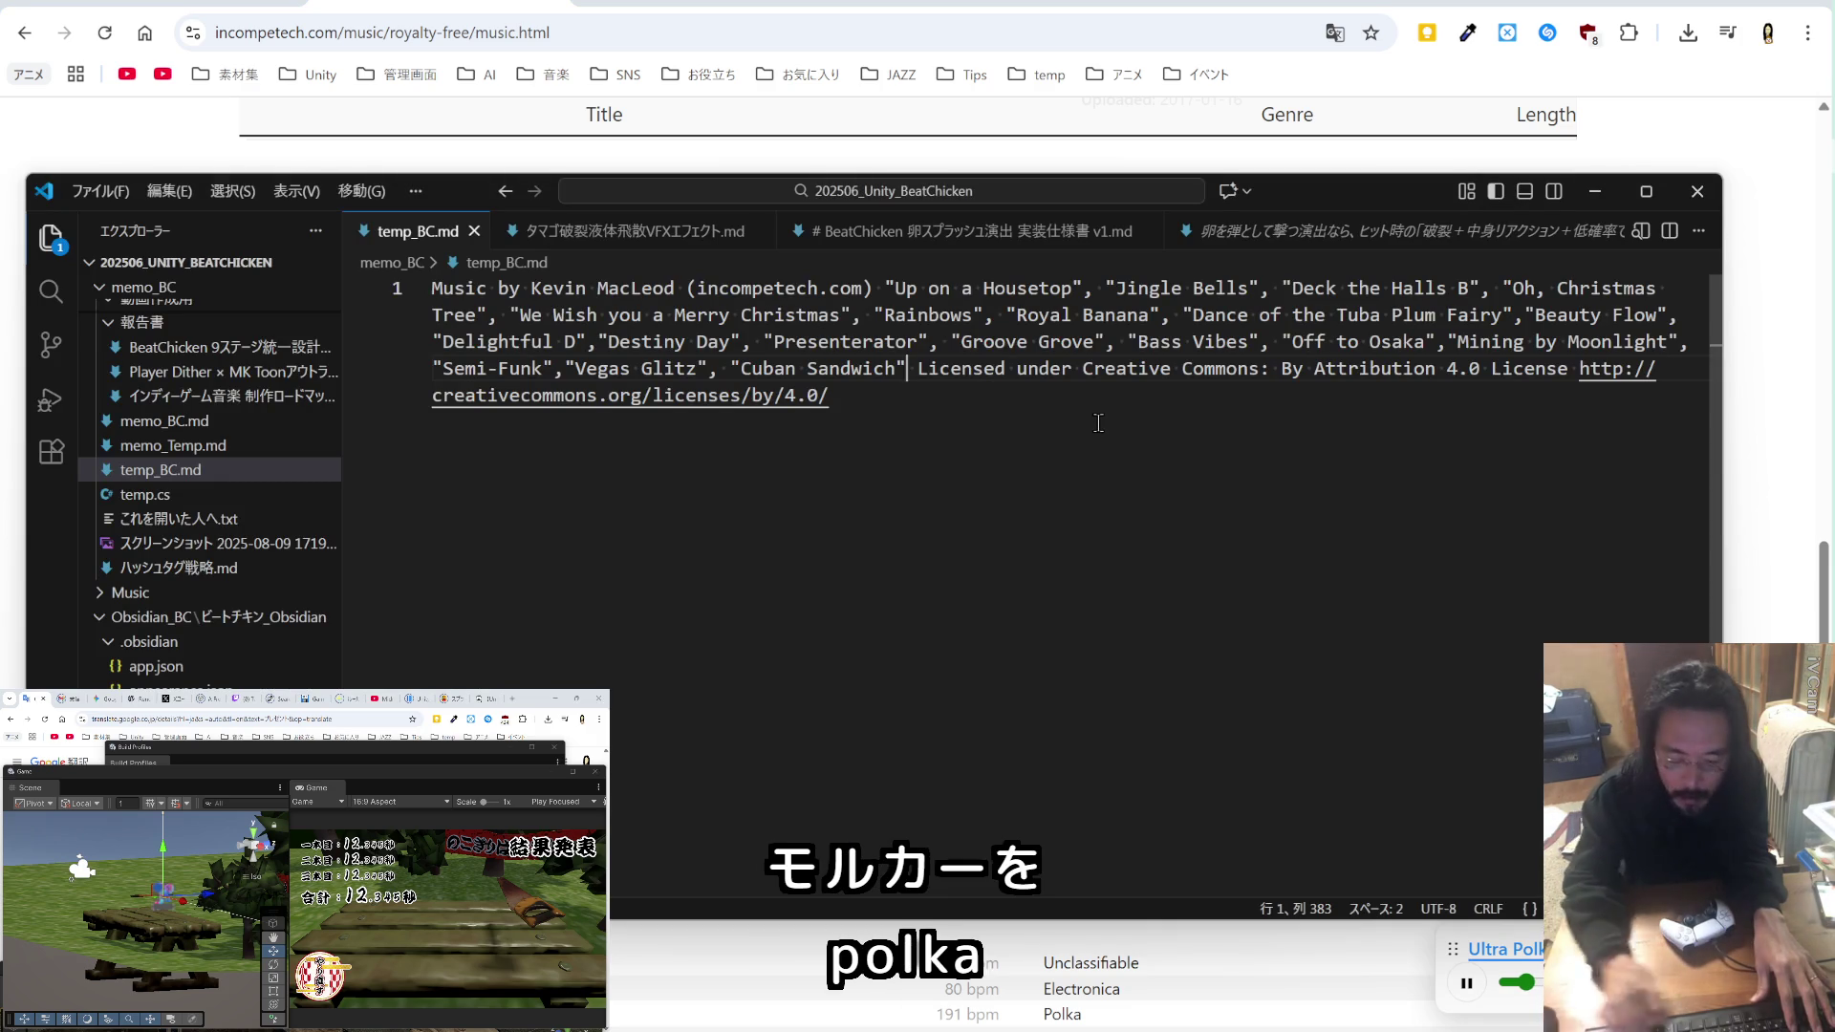
Step: Add "Ultra Polka" after "Cuban Sandwich" in the temp_BC.md credits
text(,"Ultra Polka")
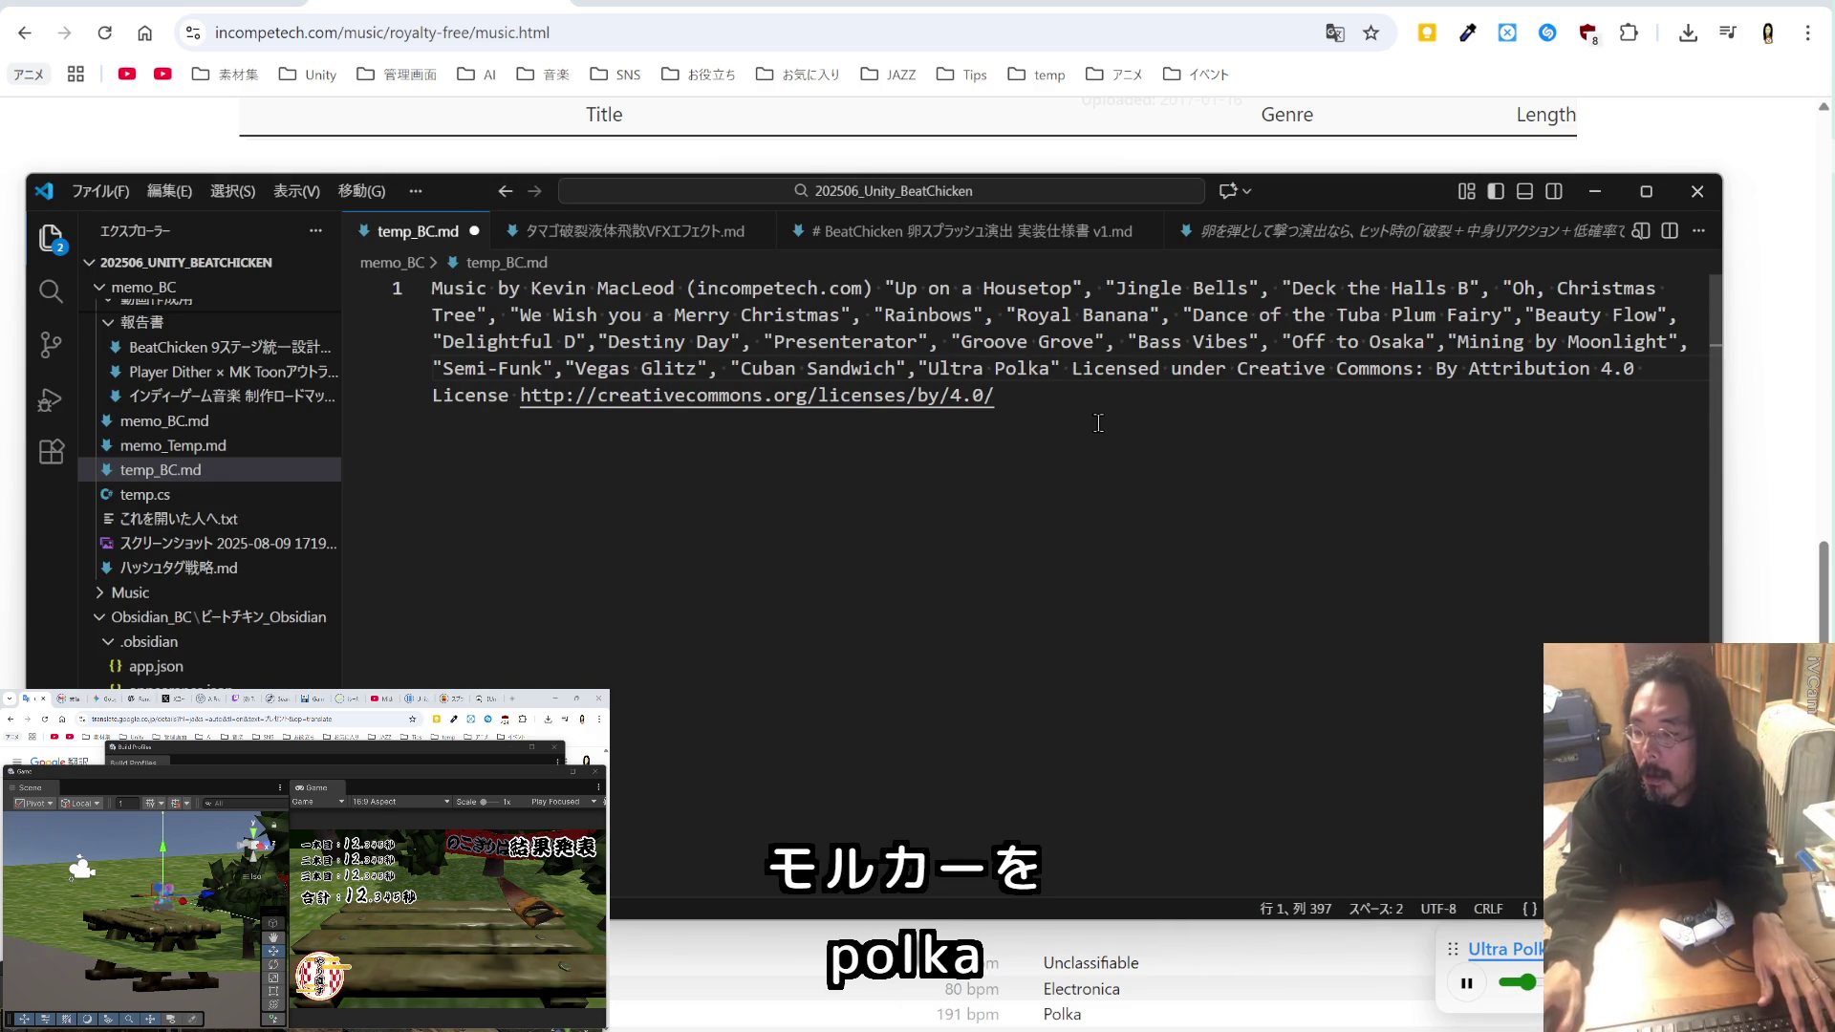
click(916, 368)
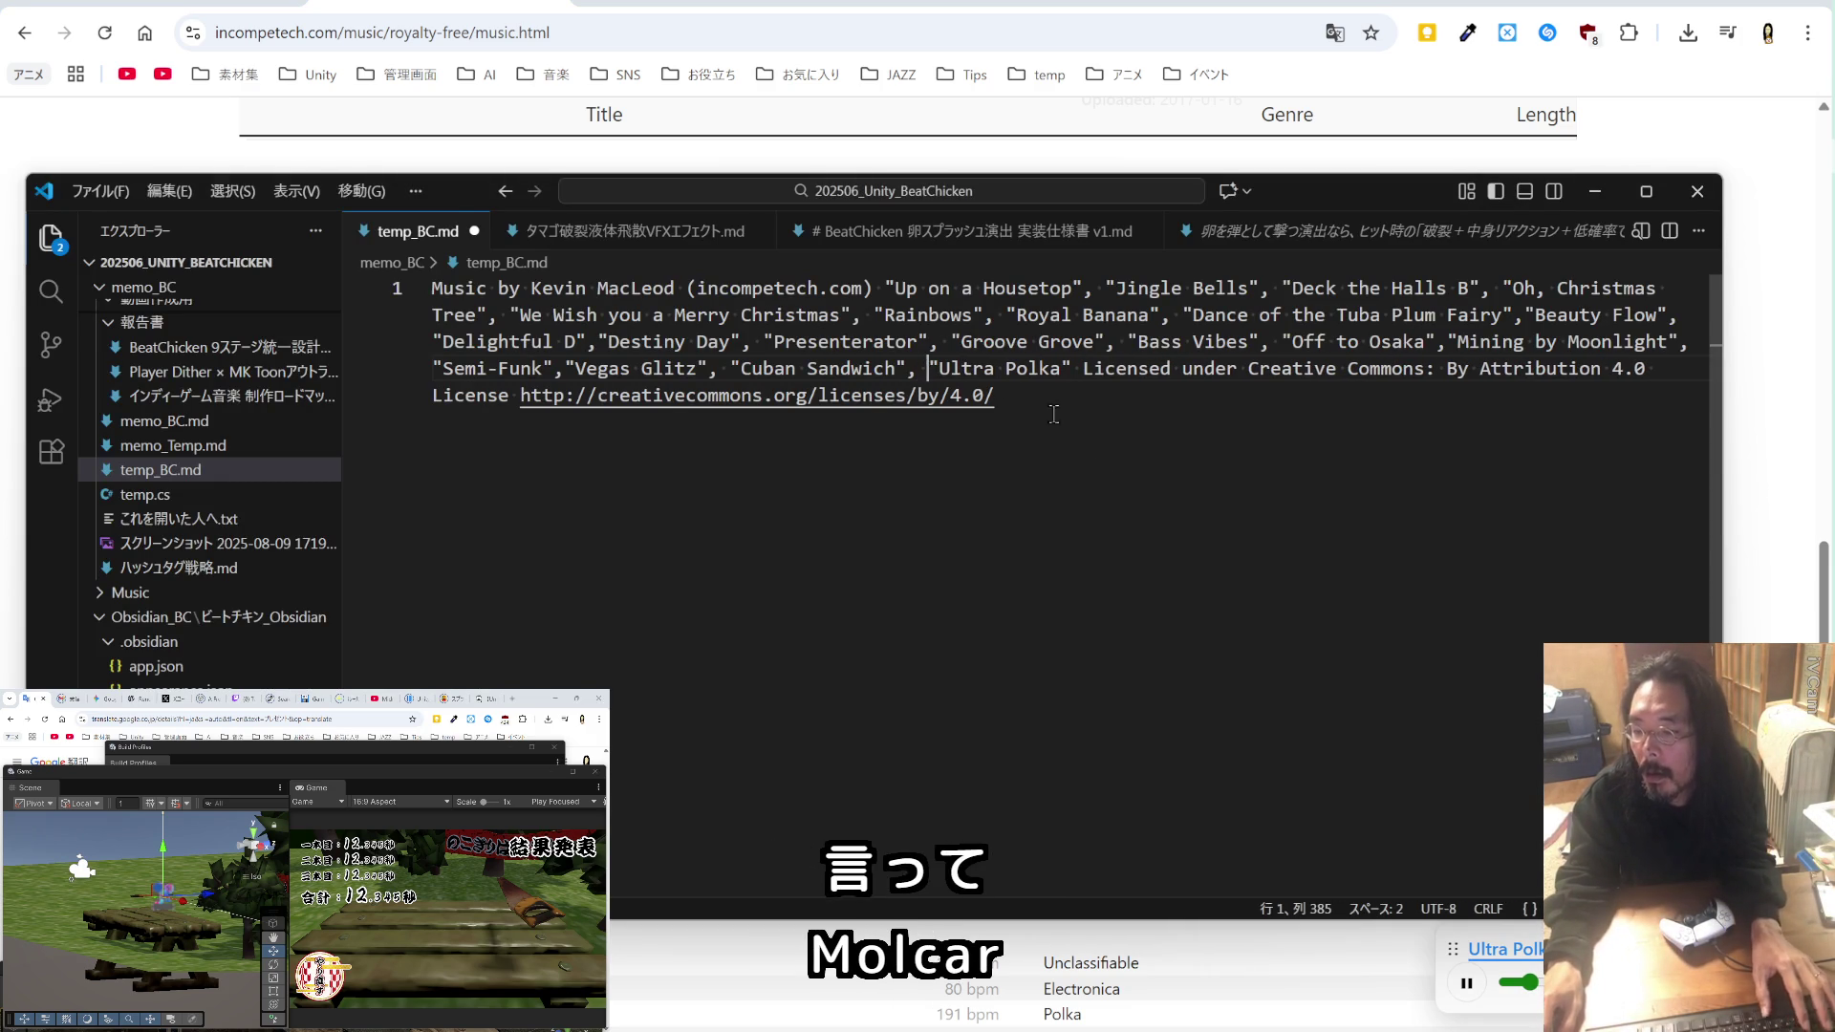
double_click(1072, 372)
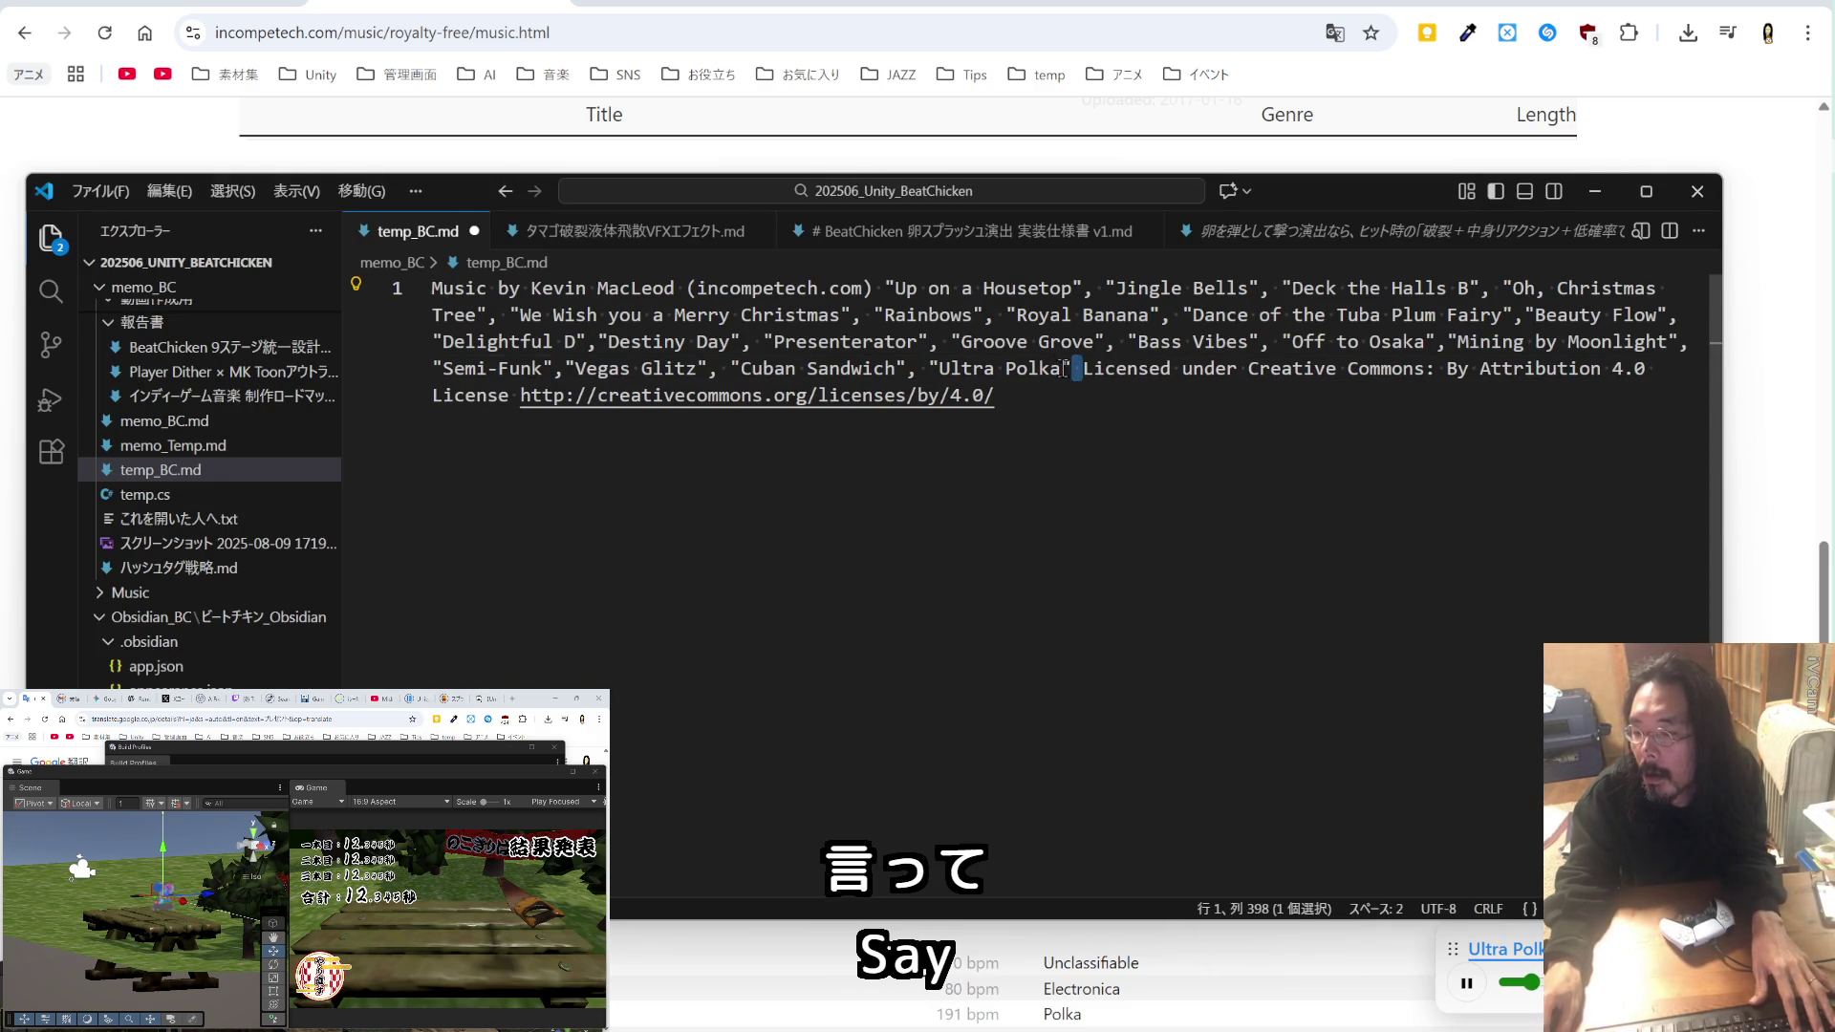
click(1067, 363)
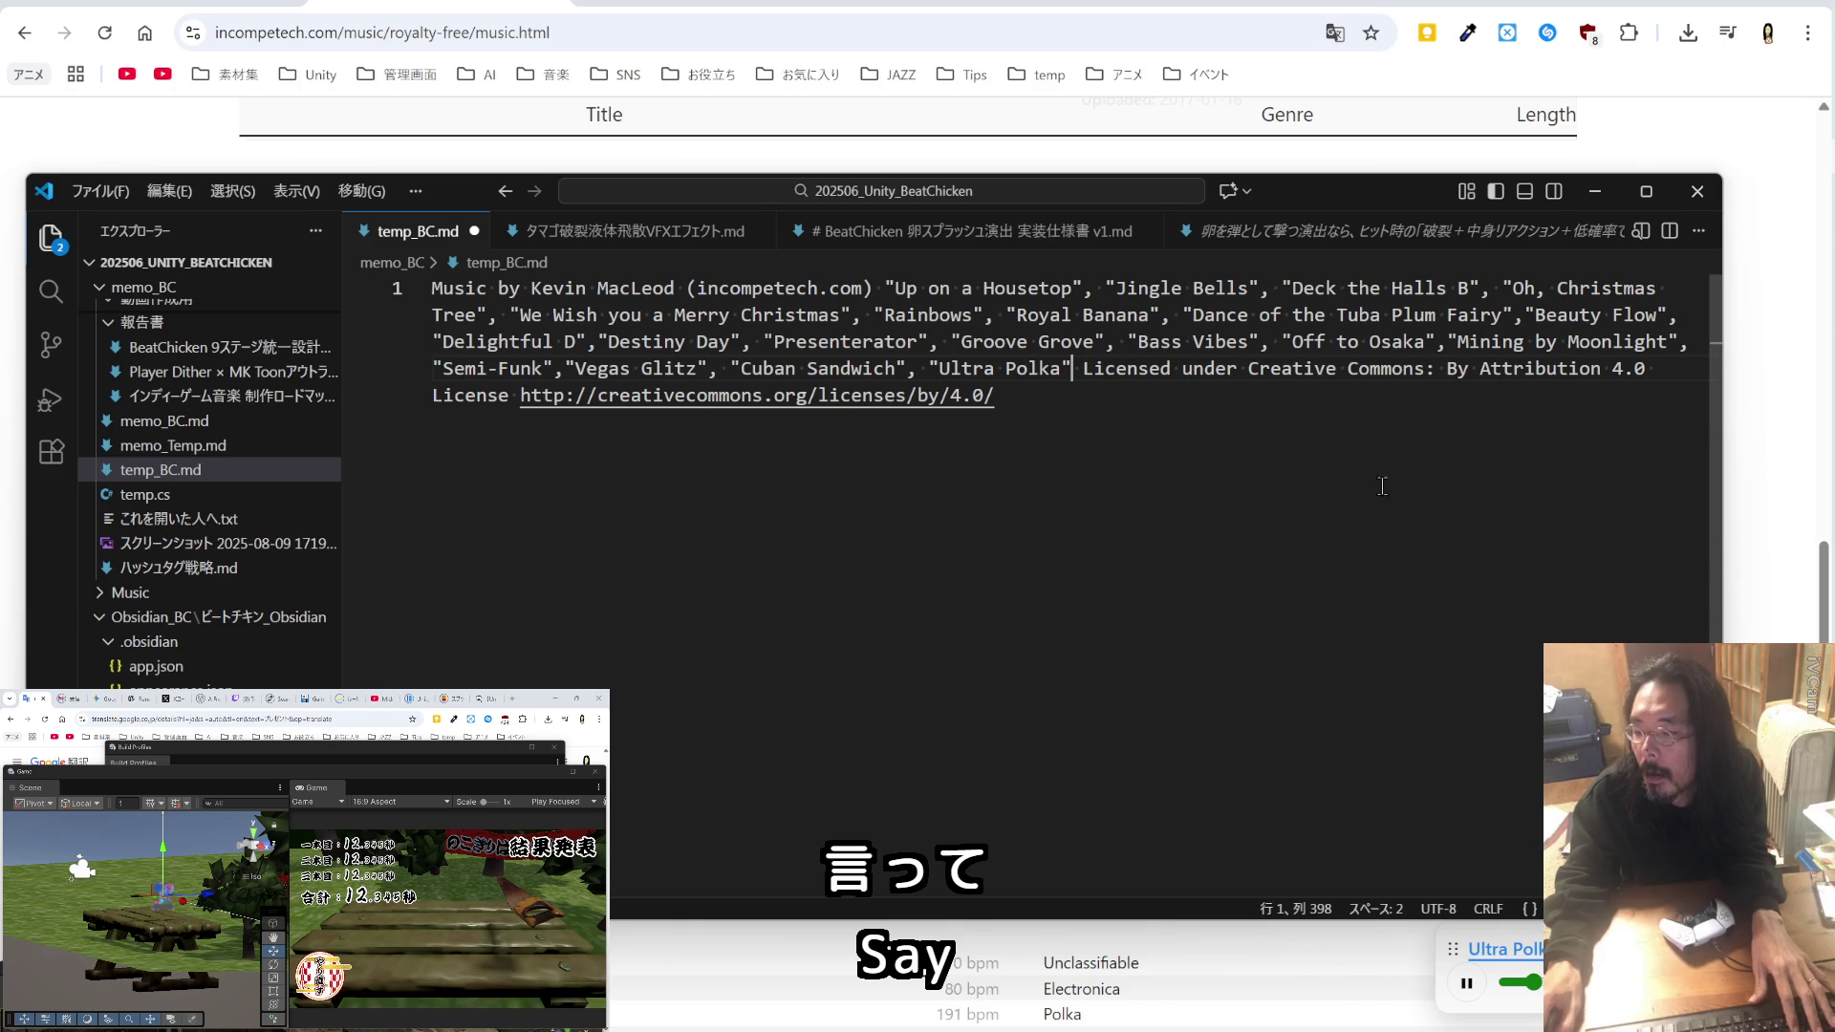
Step: Save Ultra Polka.mp3 to the music folder and expand the Vivacity track
click(1748, 506)
click(1166, 535)
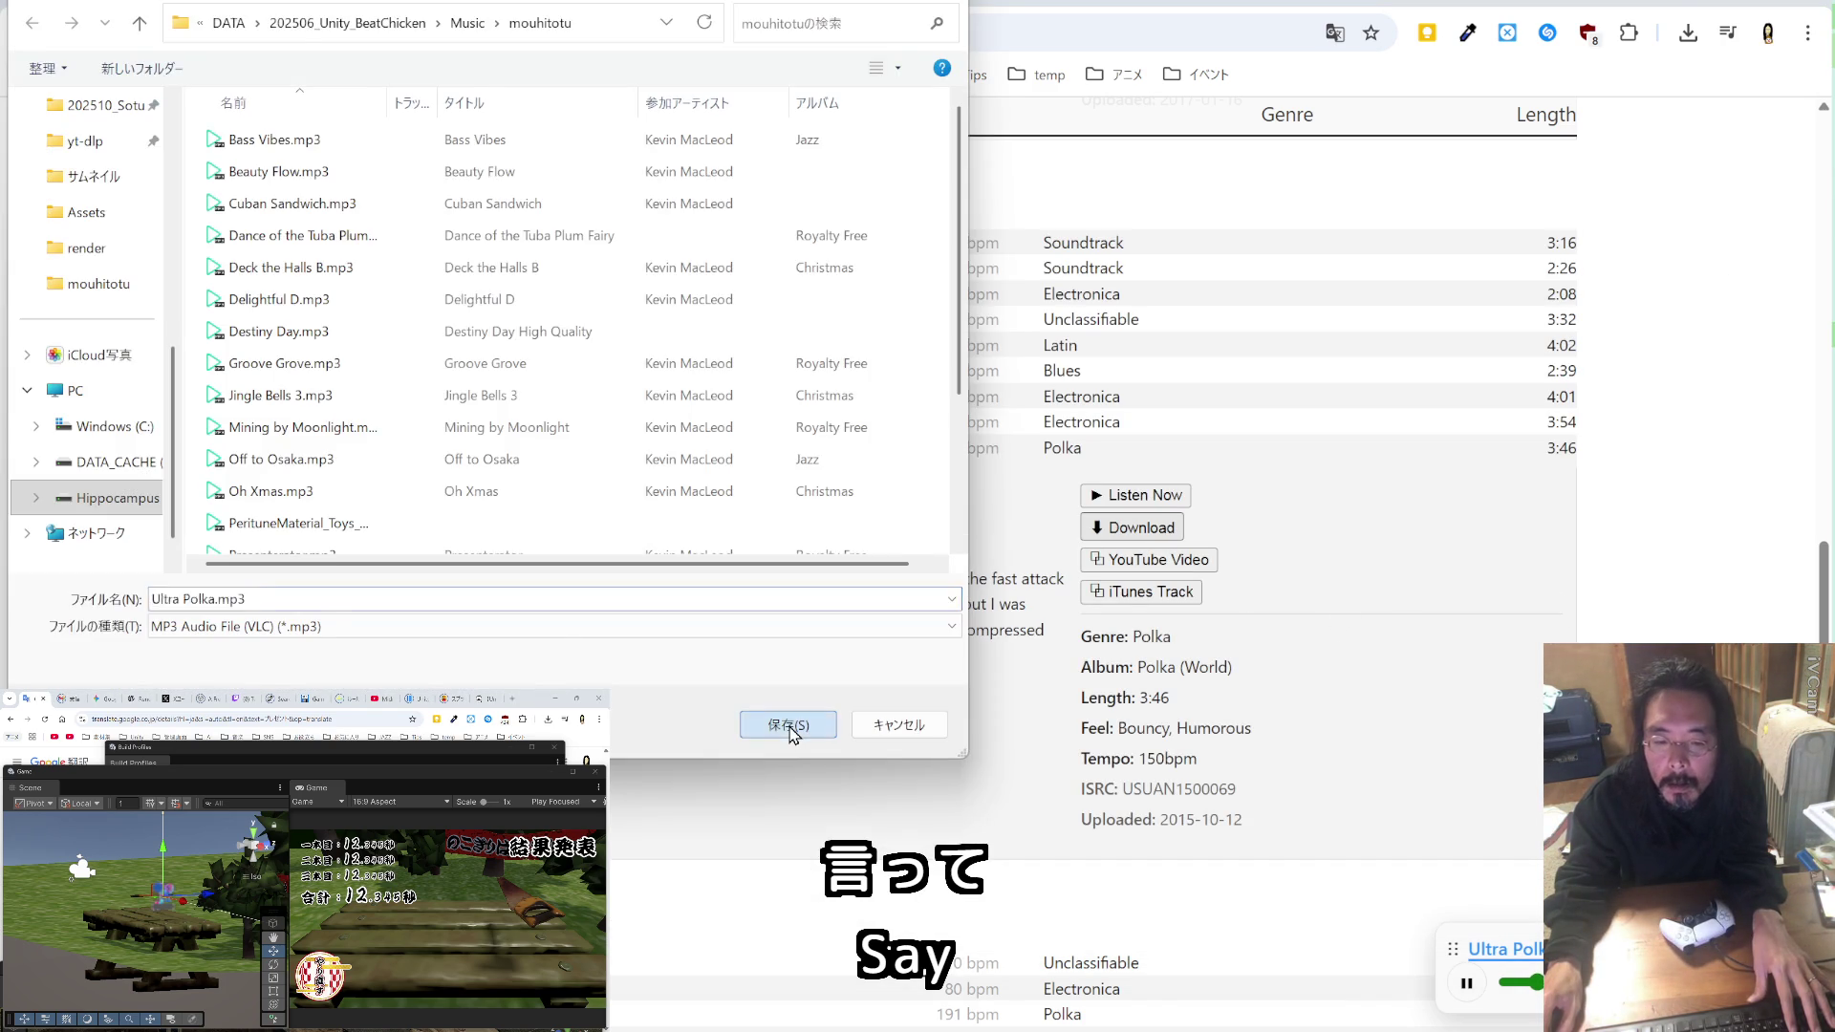
click(790, 725)
scroll(791, 733, down, 5)
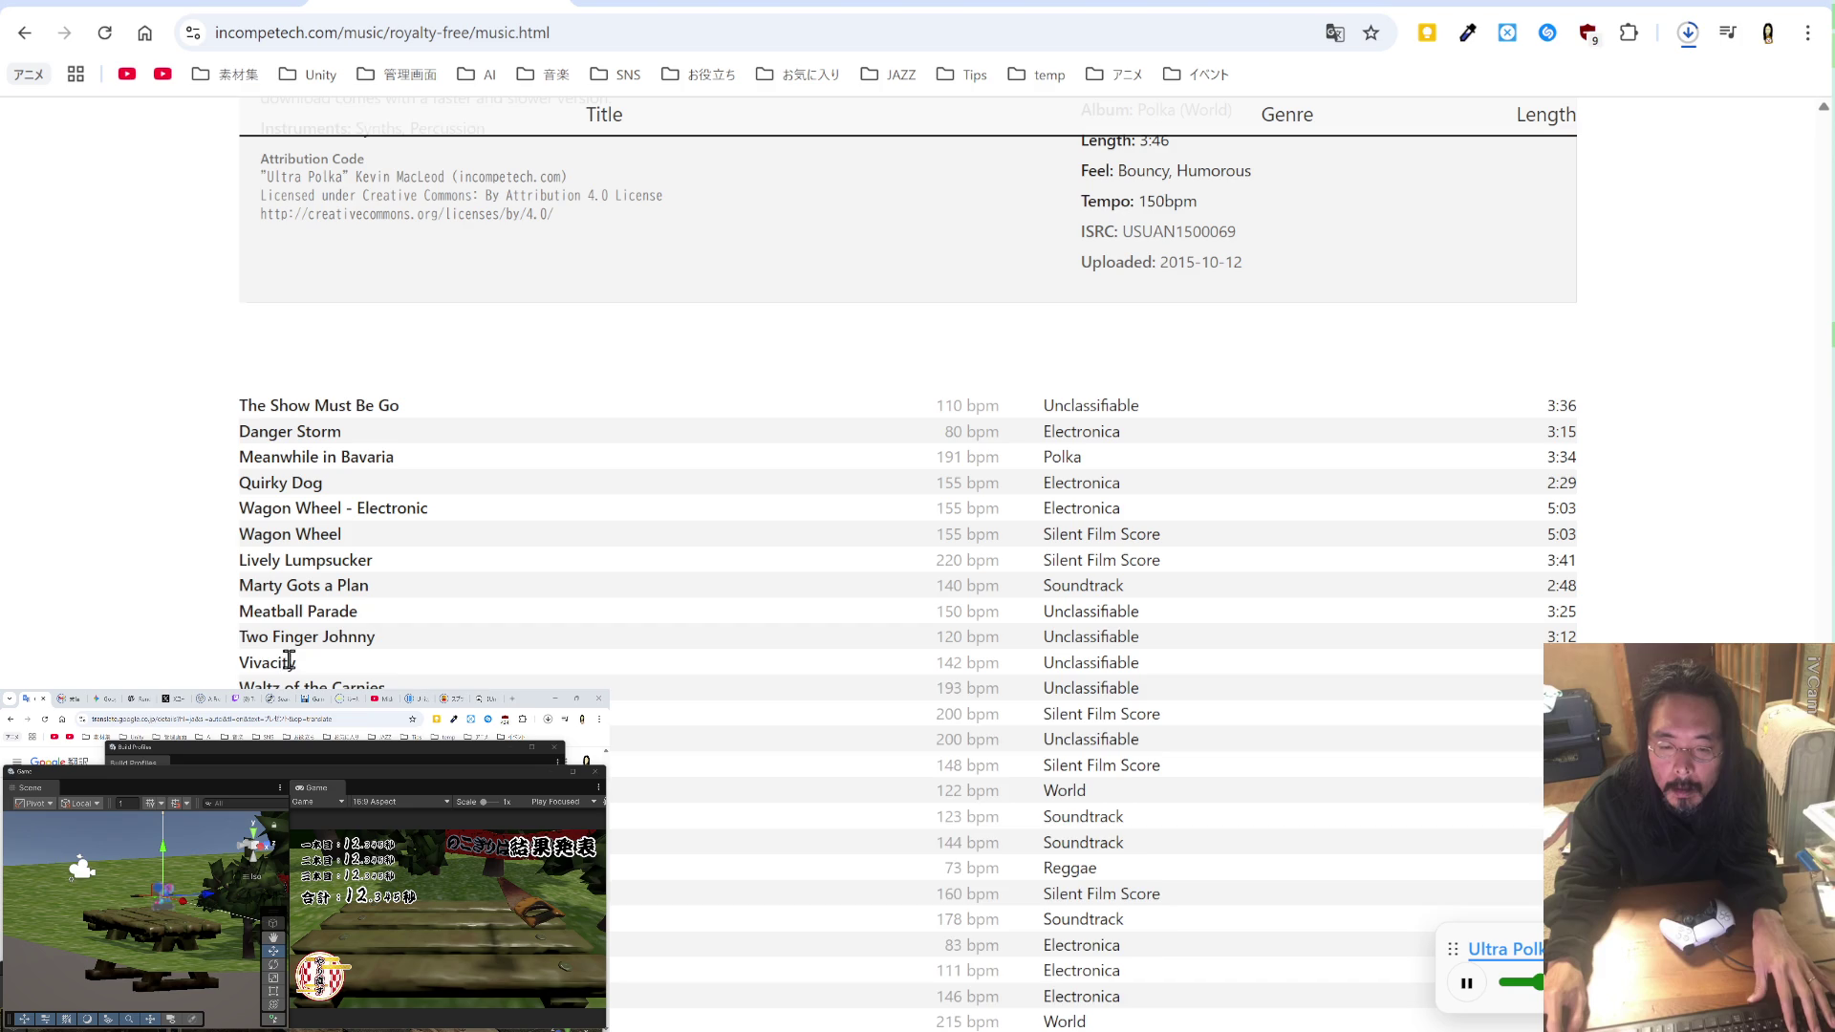
click(289, 661)
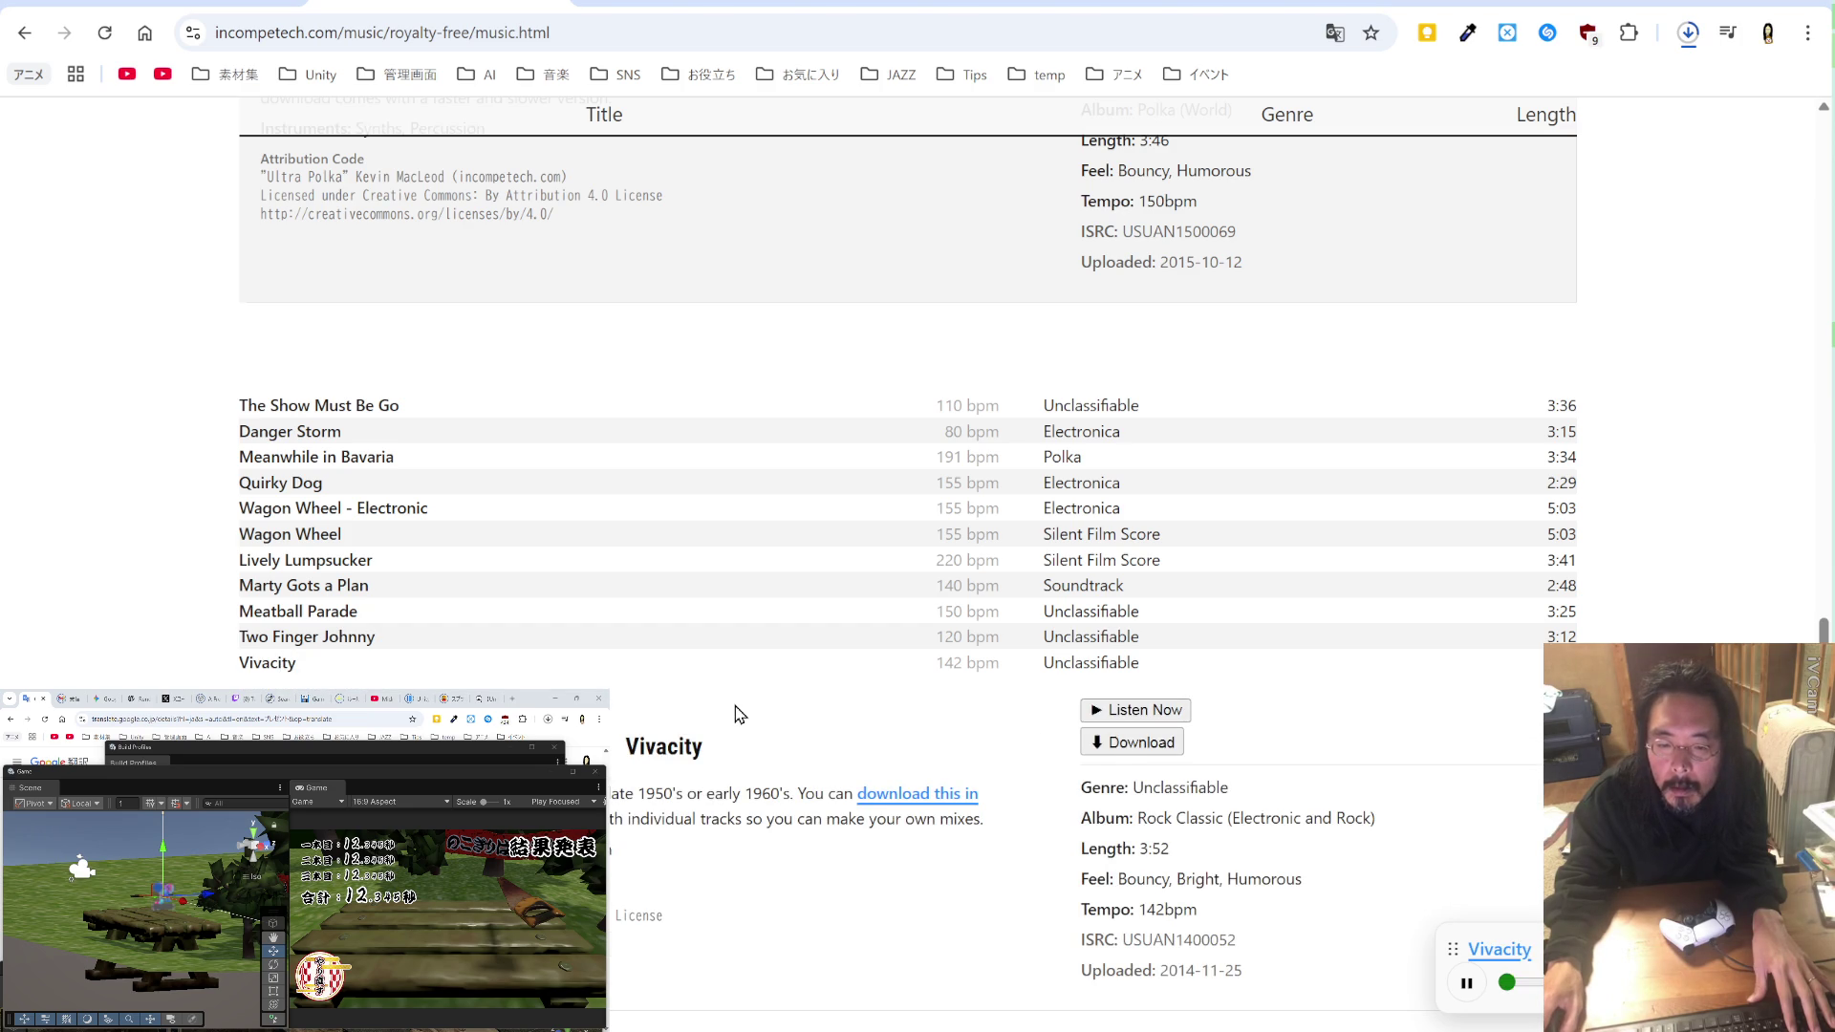
Step: Remove the Humorous feel filter so tracks of all feels show
scroll(739, 713, down, 7)
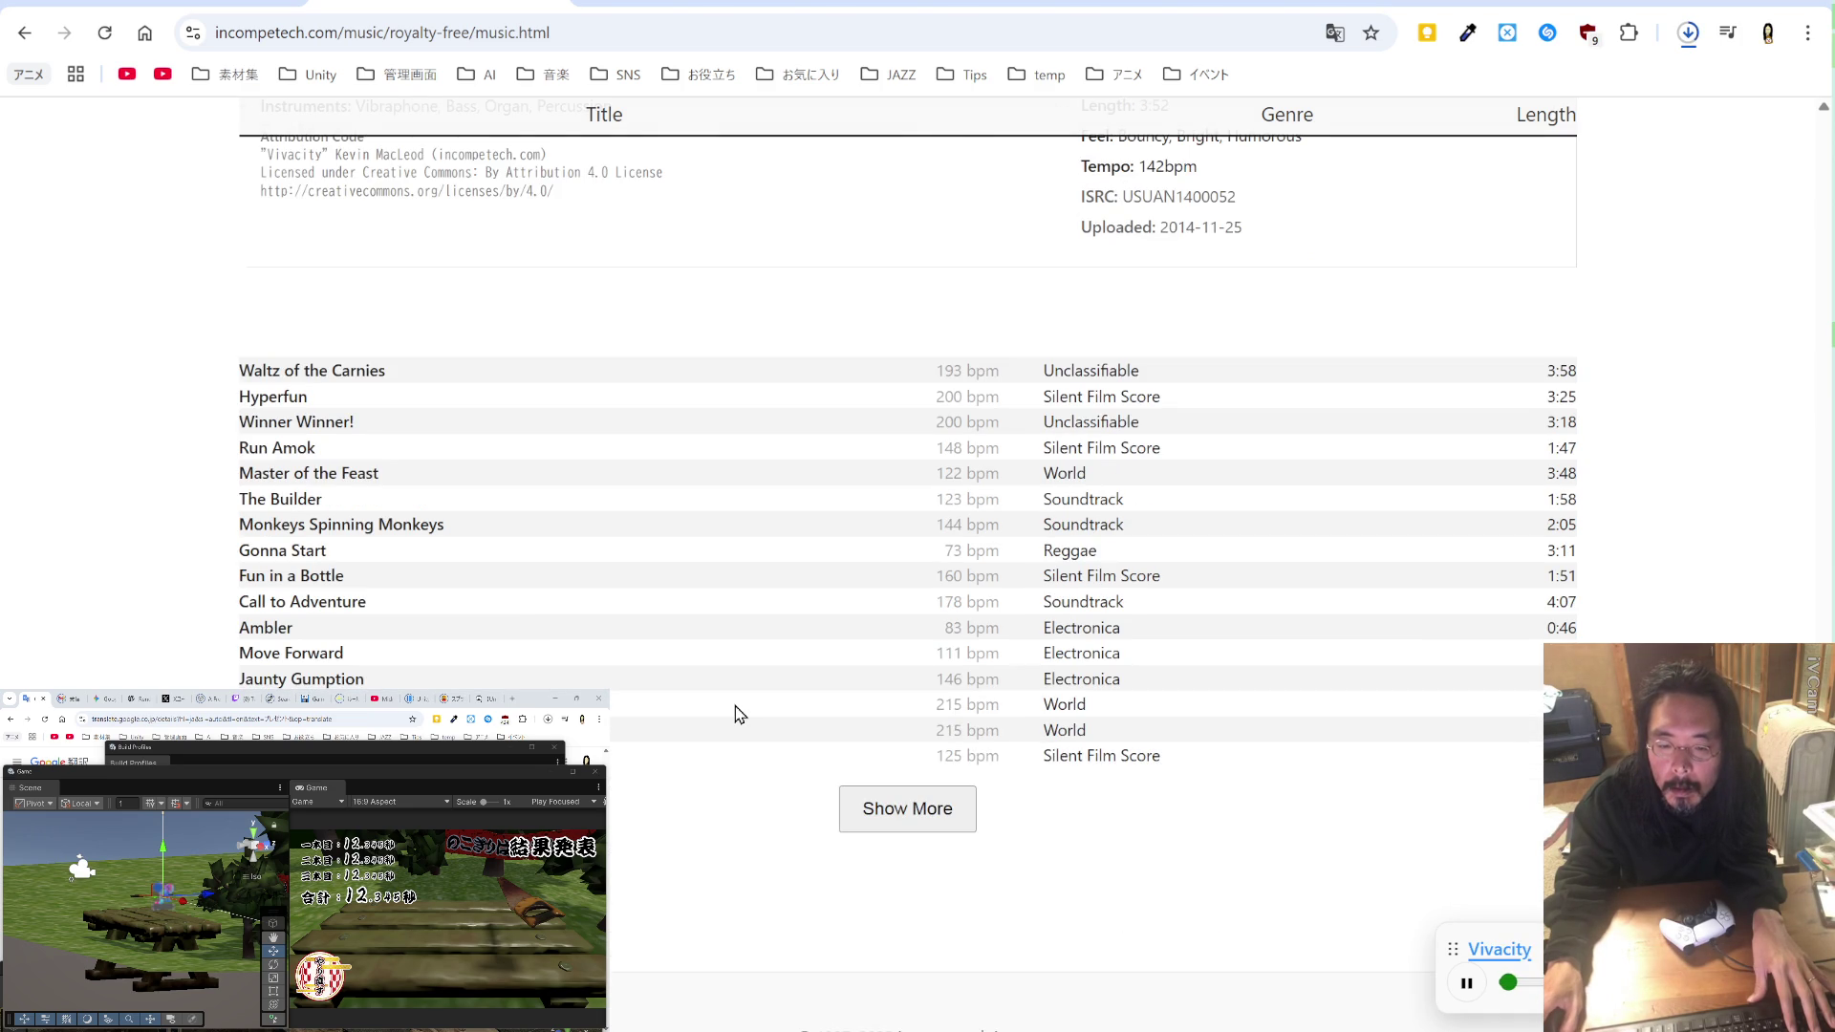
scroll(738, 713, down, 15)
scroll(740, 715, up, 8)
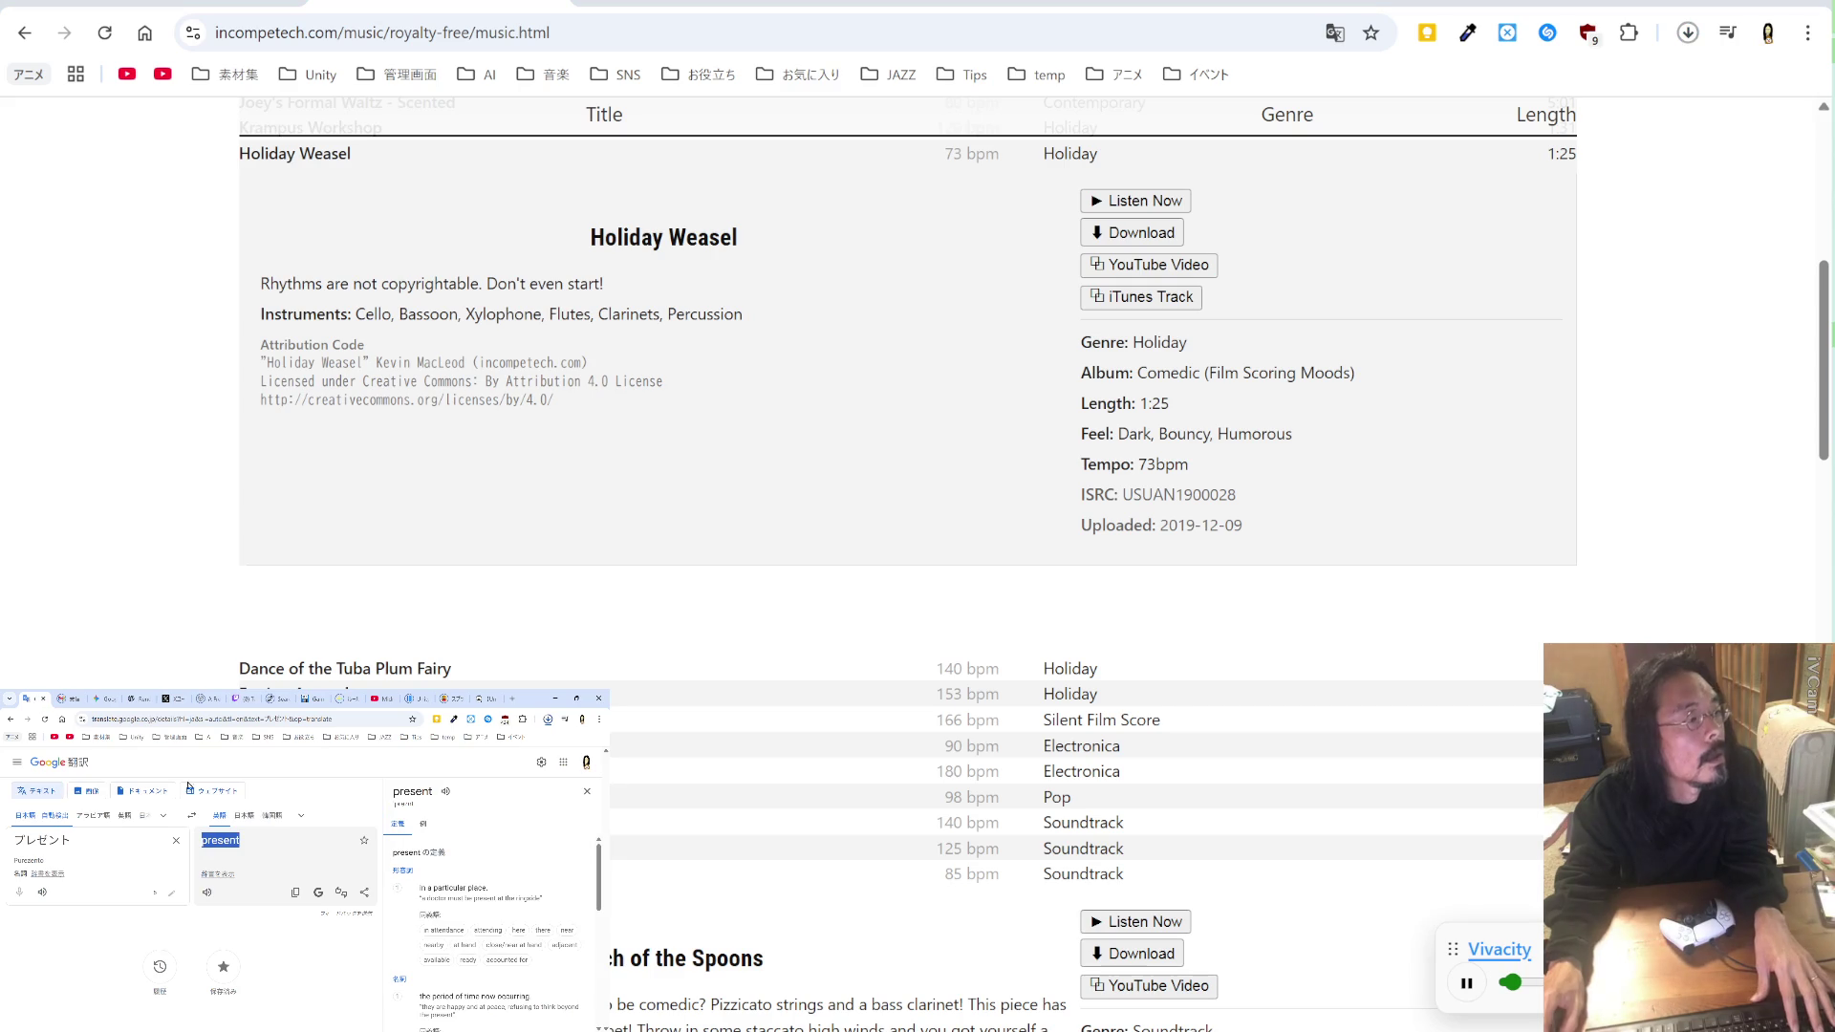
scroll(520, 252, up, 7)
click(482, 449)
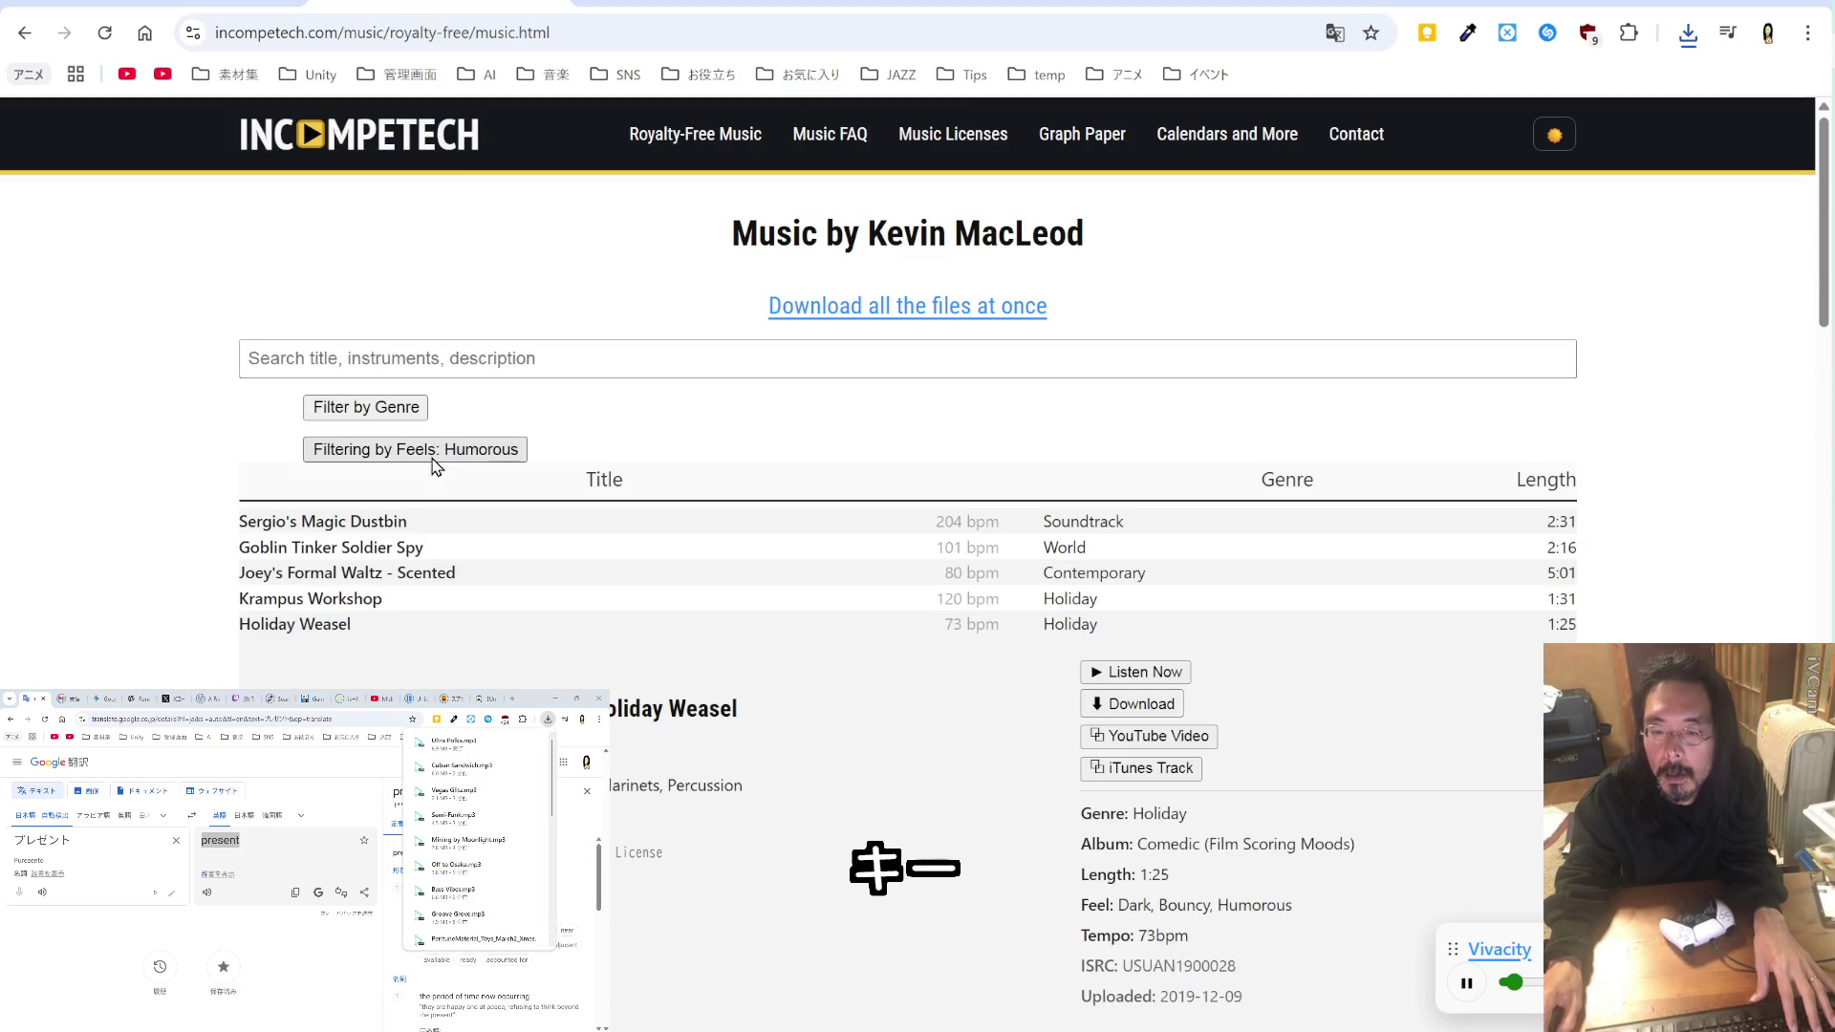
click(487, 450)
click(380, 481)
Step: Search the library for "funky" and look up ファンキー in the translator
click(406, 356)
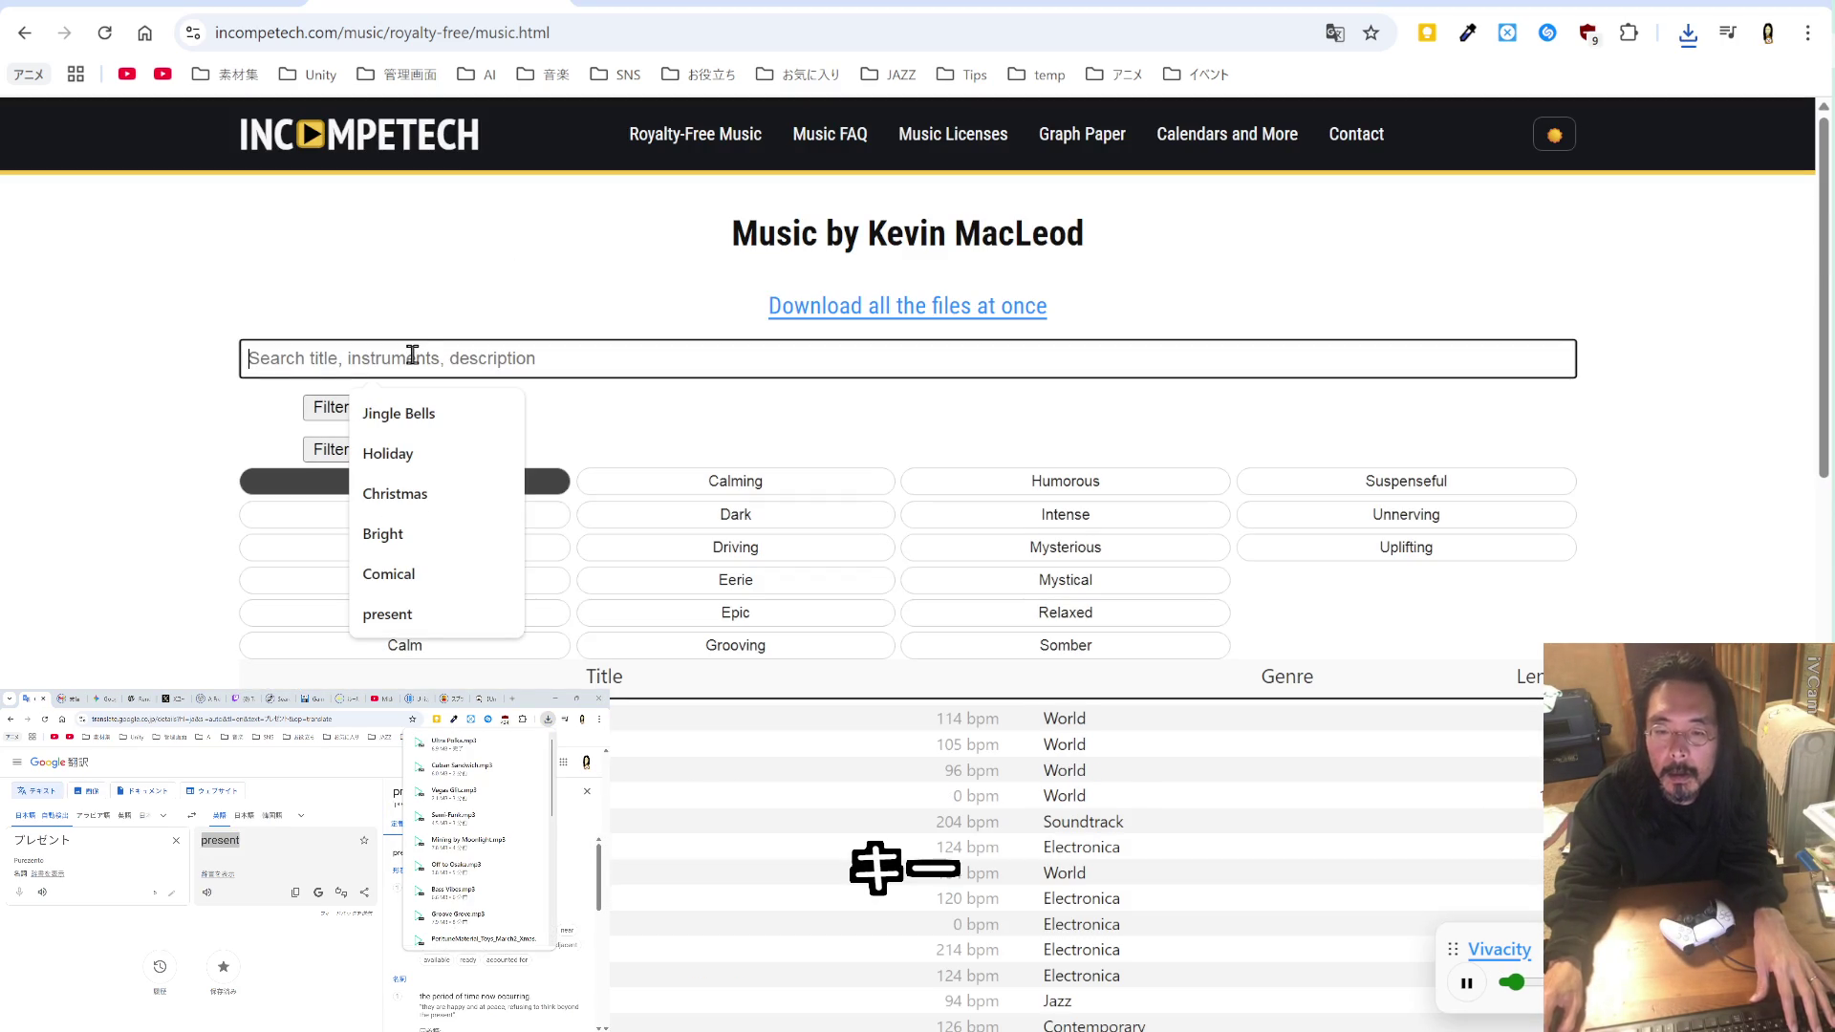
text(p)
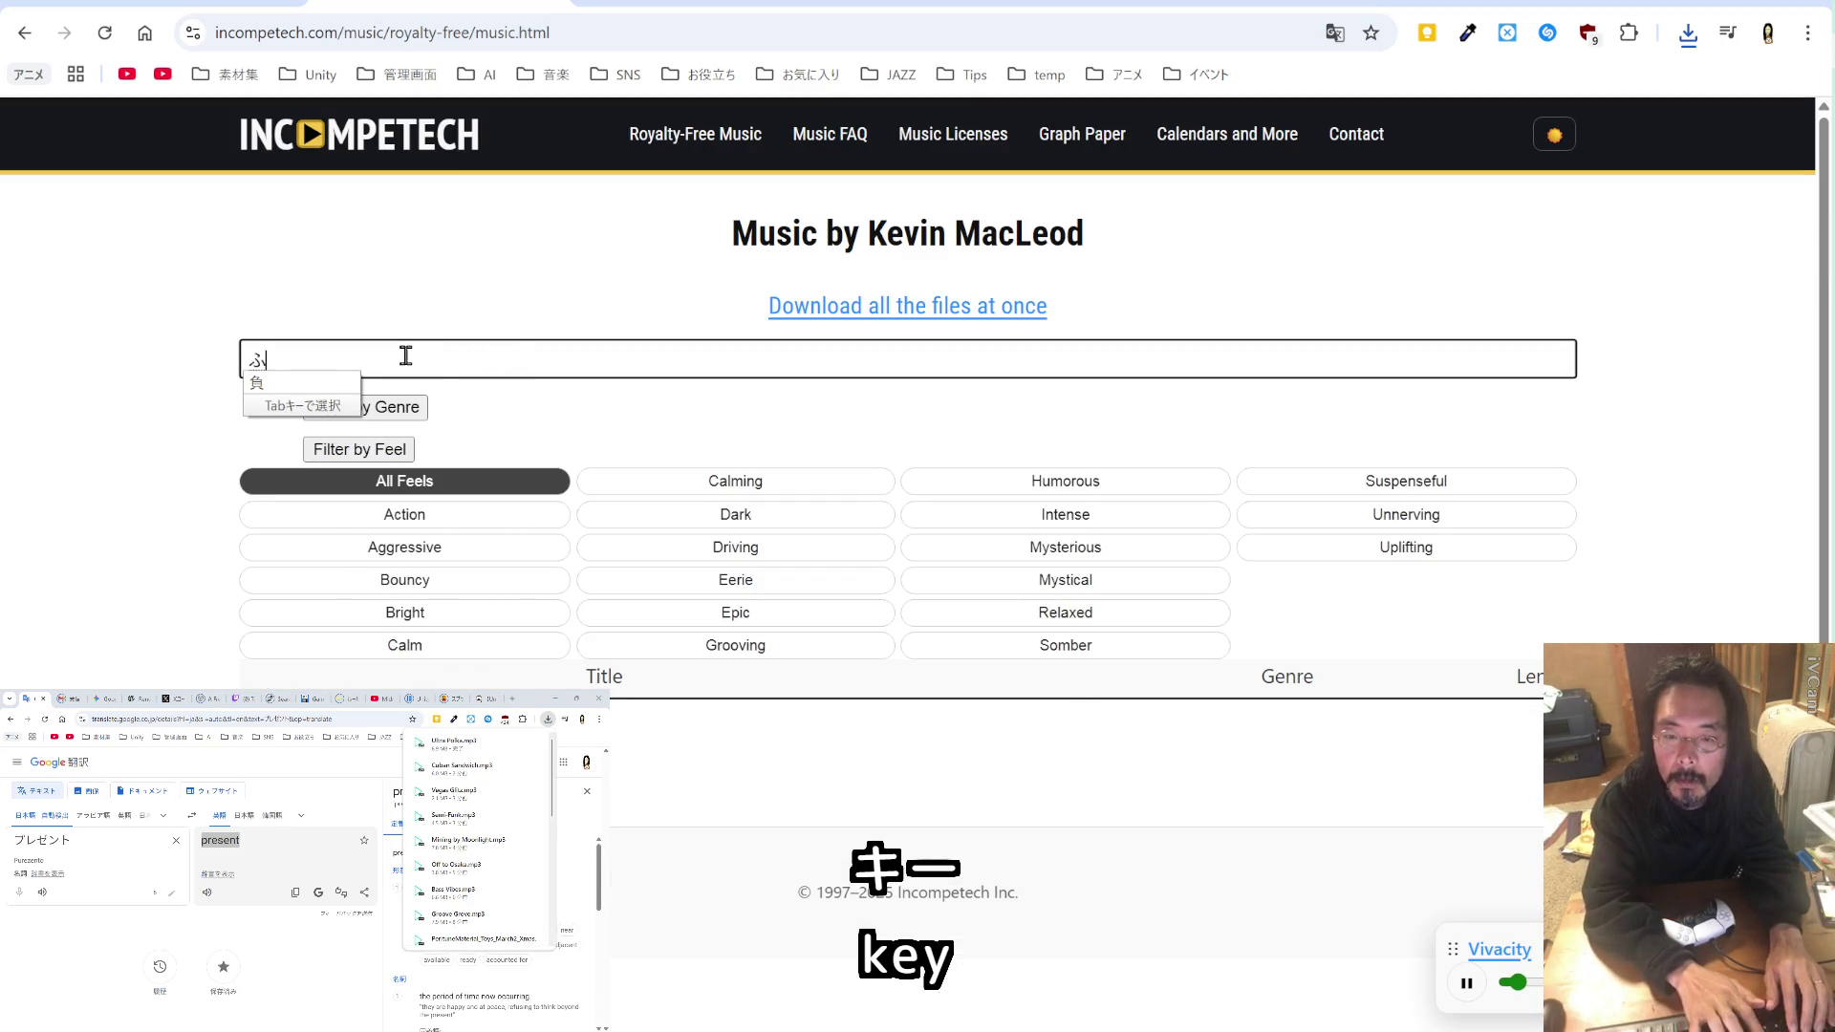
key(BackSpace)
key(Zenkaku_Hankaku)
text(funky)
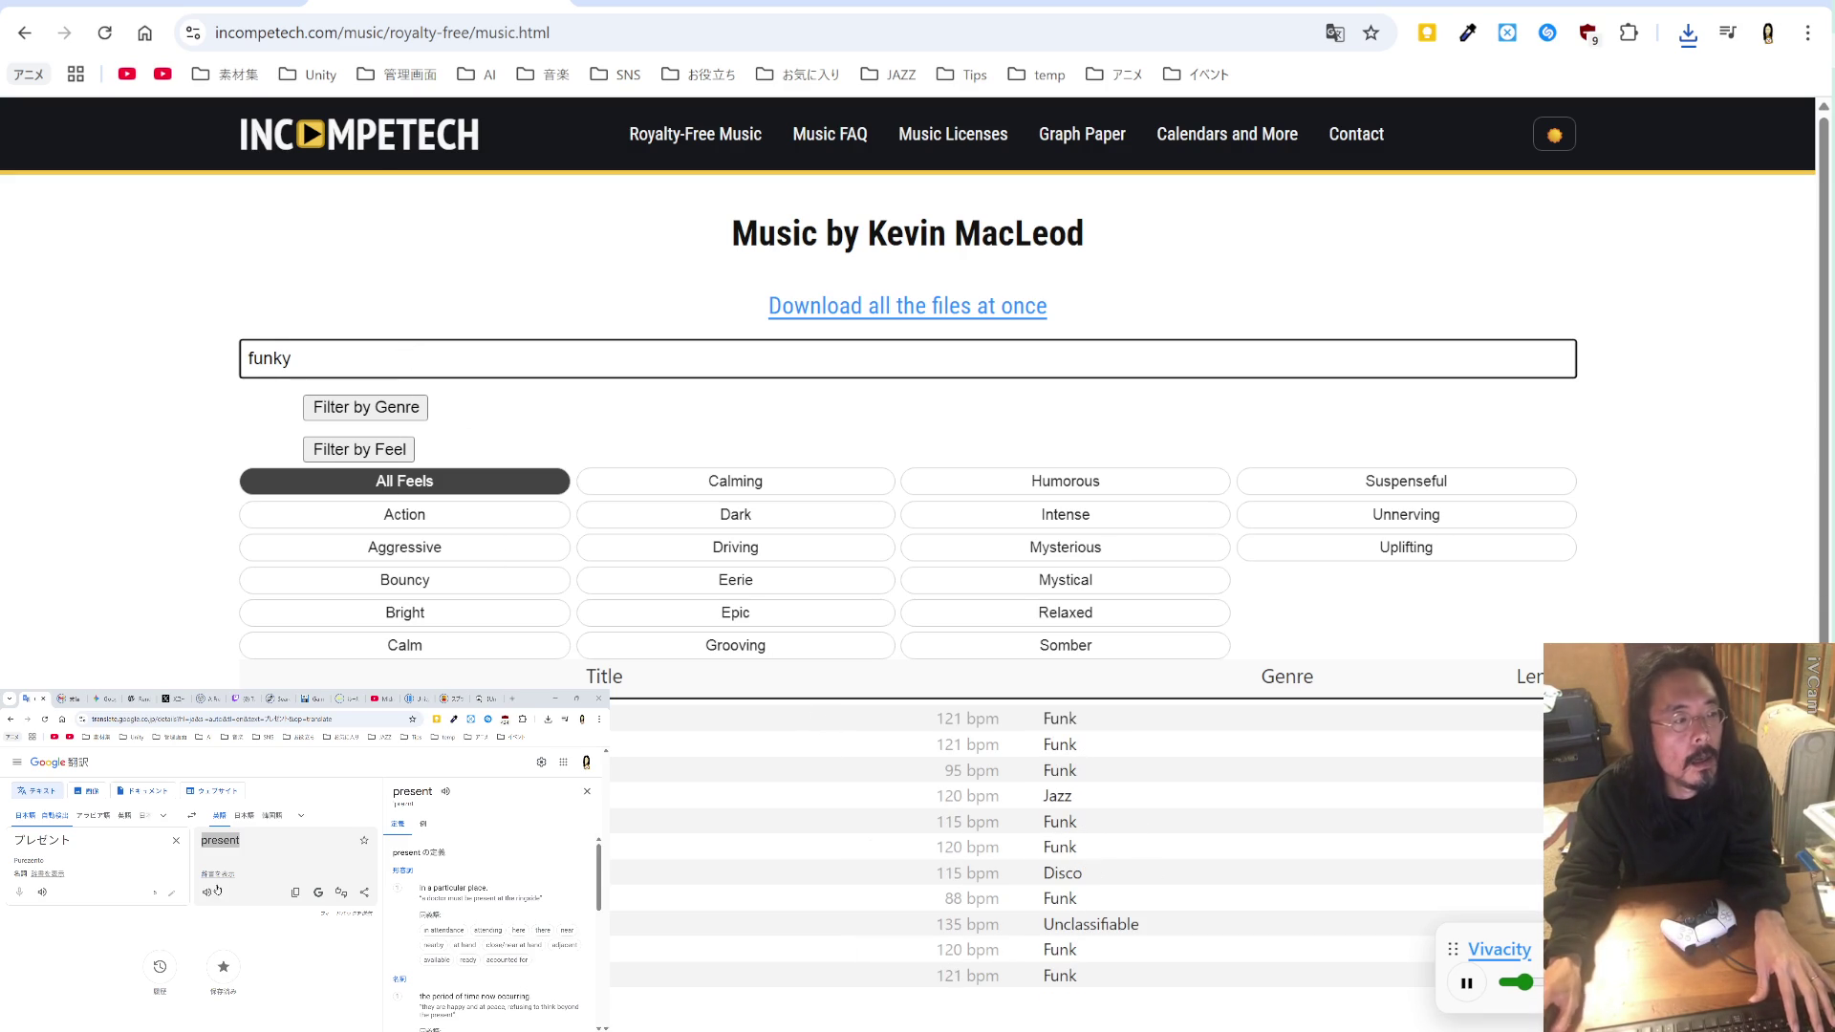
click(122, 840)
text(fanki-)
key(space)
key(Return)
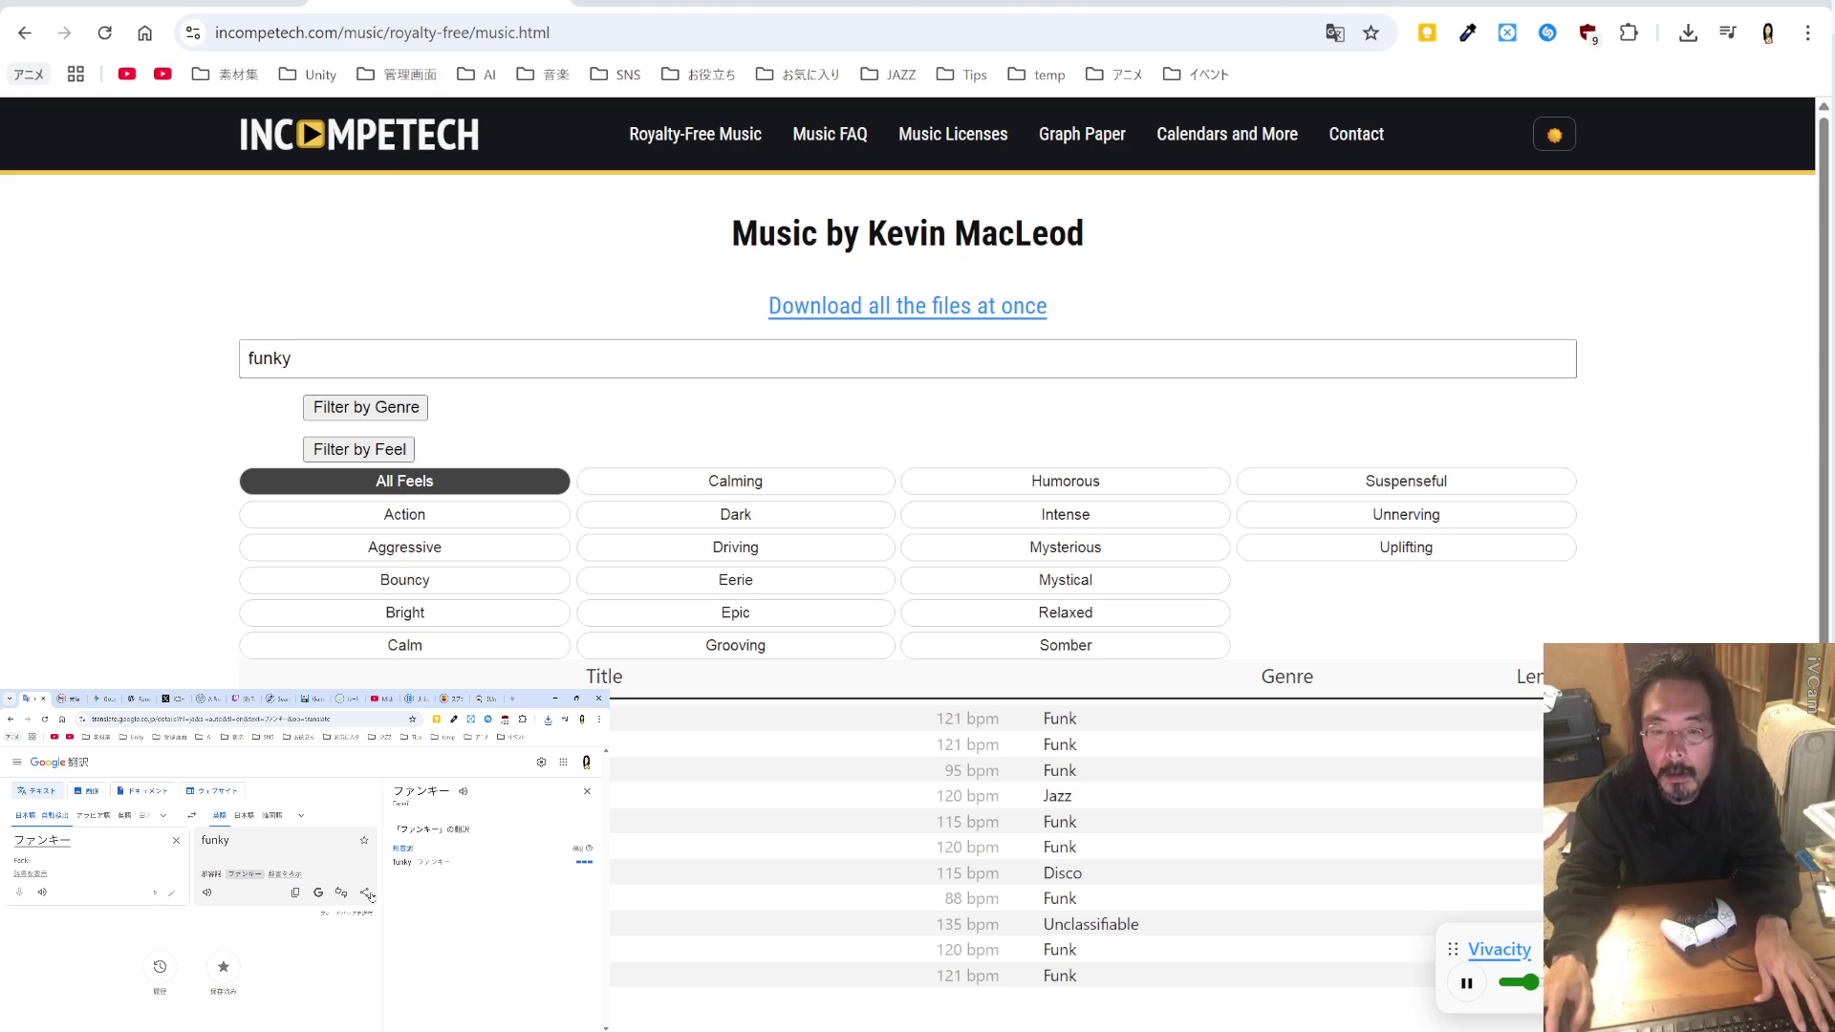
Step: Preview the first Funk result and I Got a Stick Feat James Gavins
click(315, 719)
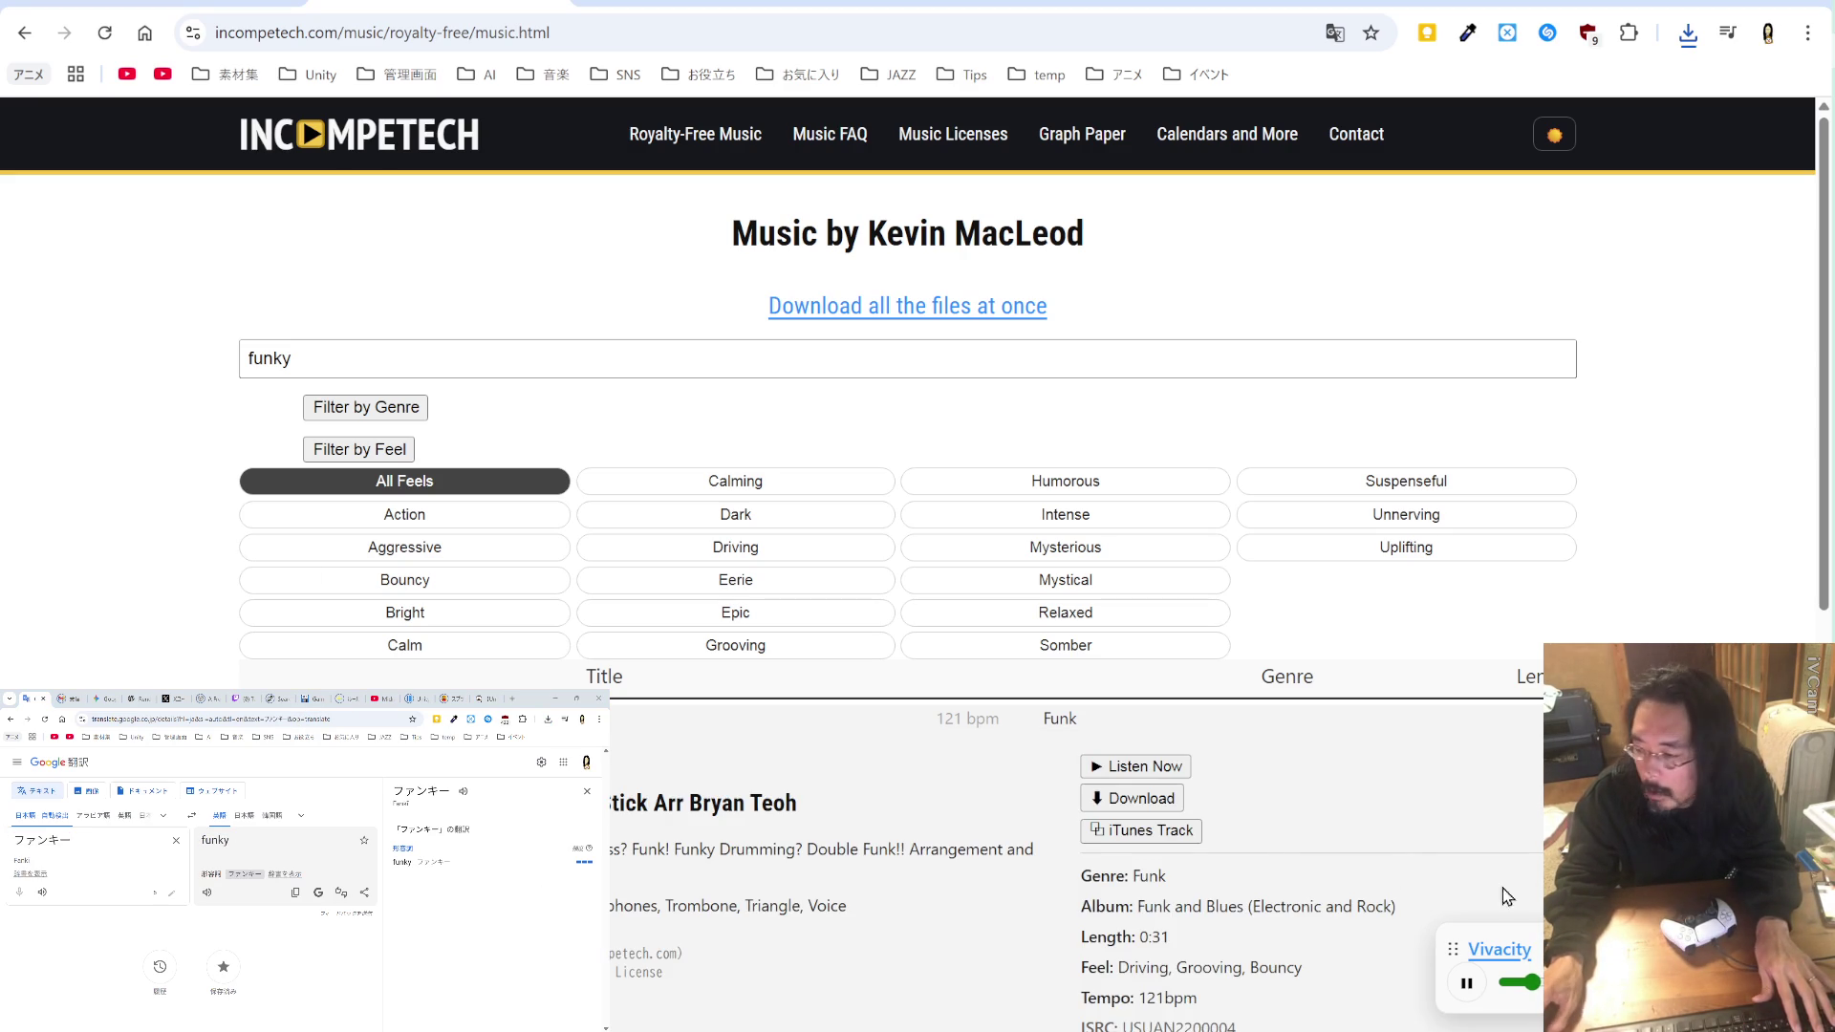
click(1134, 770)
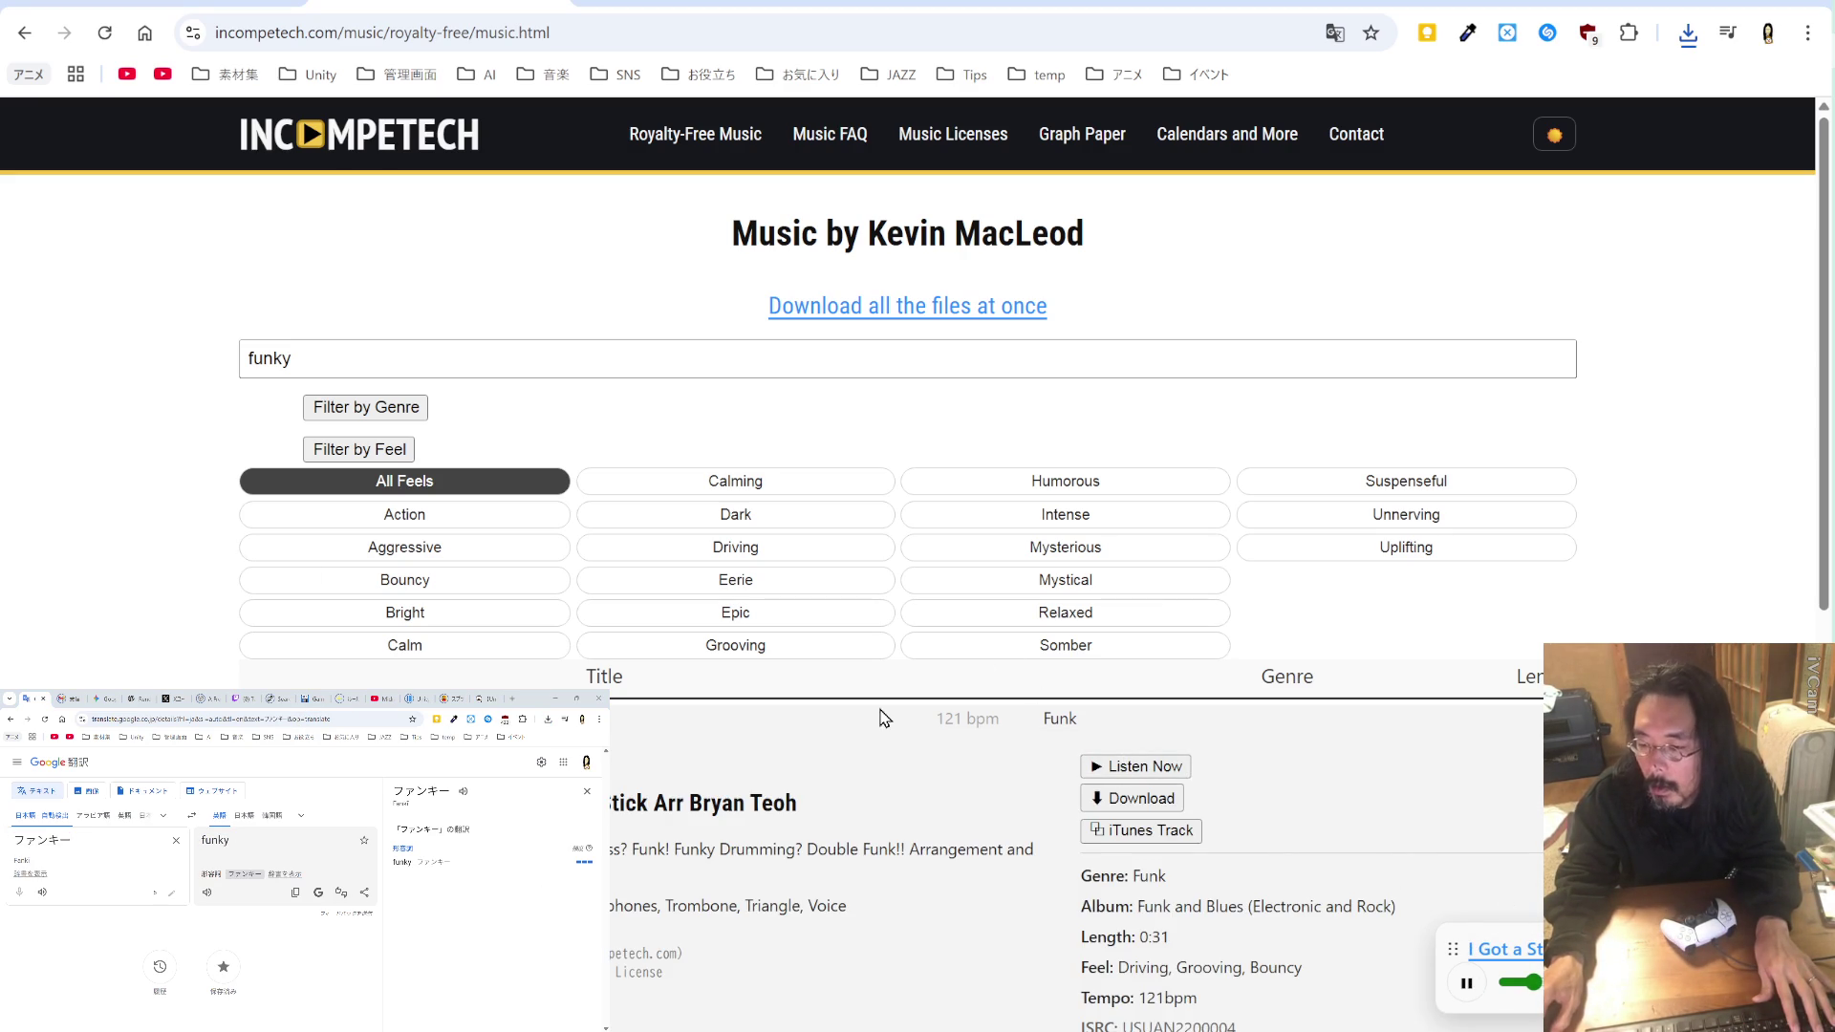
scroll(869, 708, down, 4)
scroll(869, 716, down, 2)
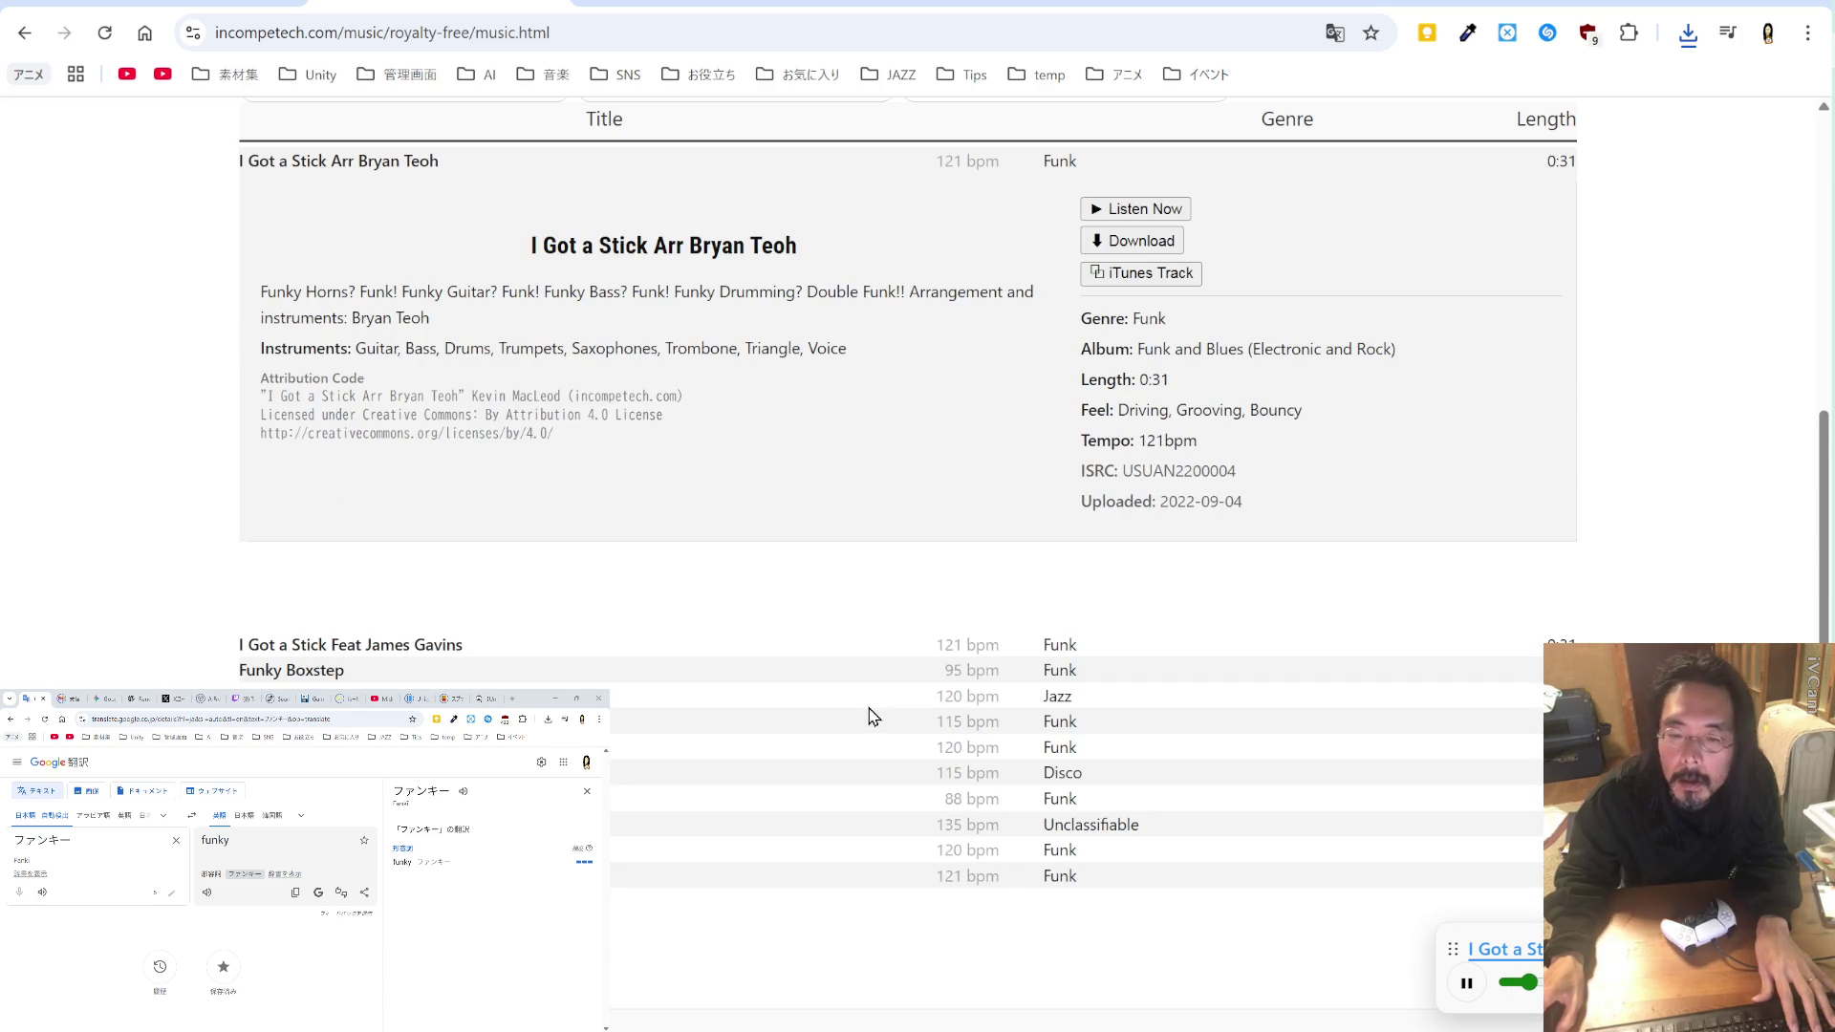
click(444, 645)
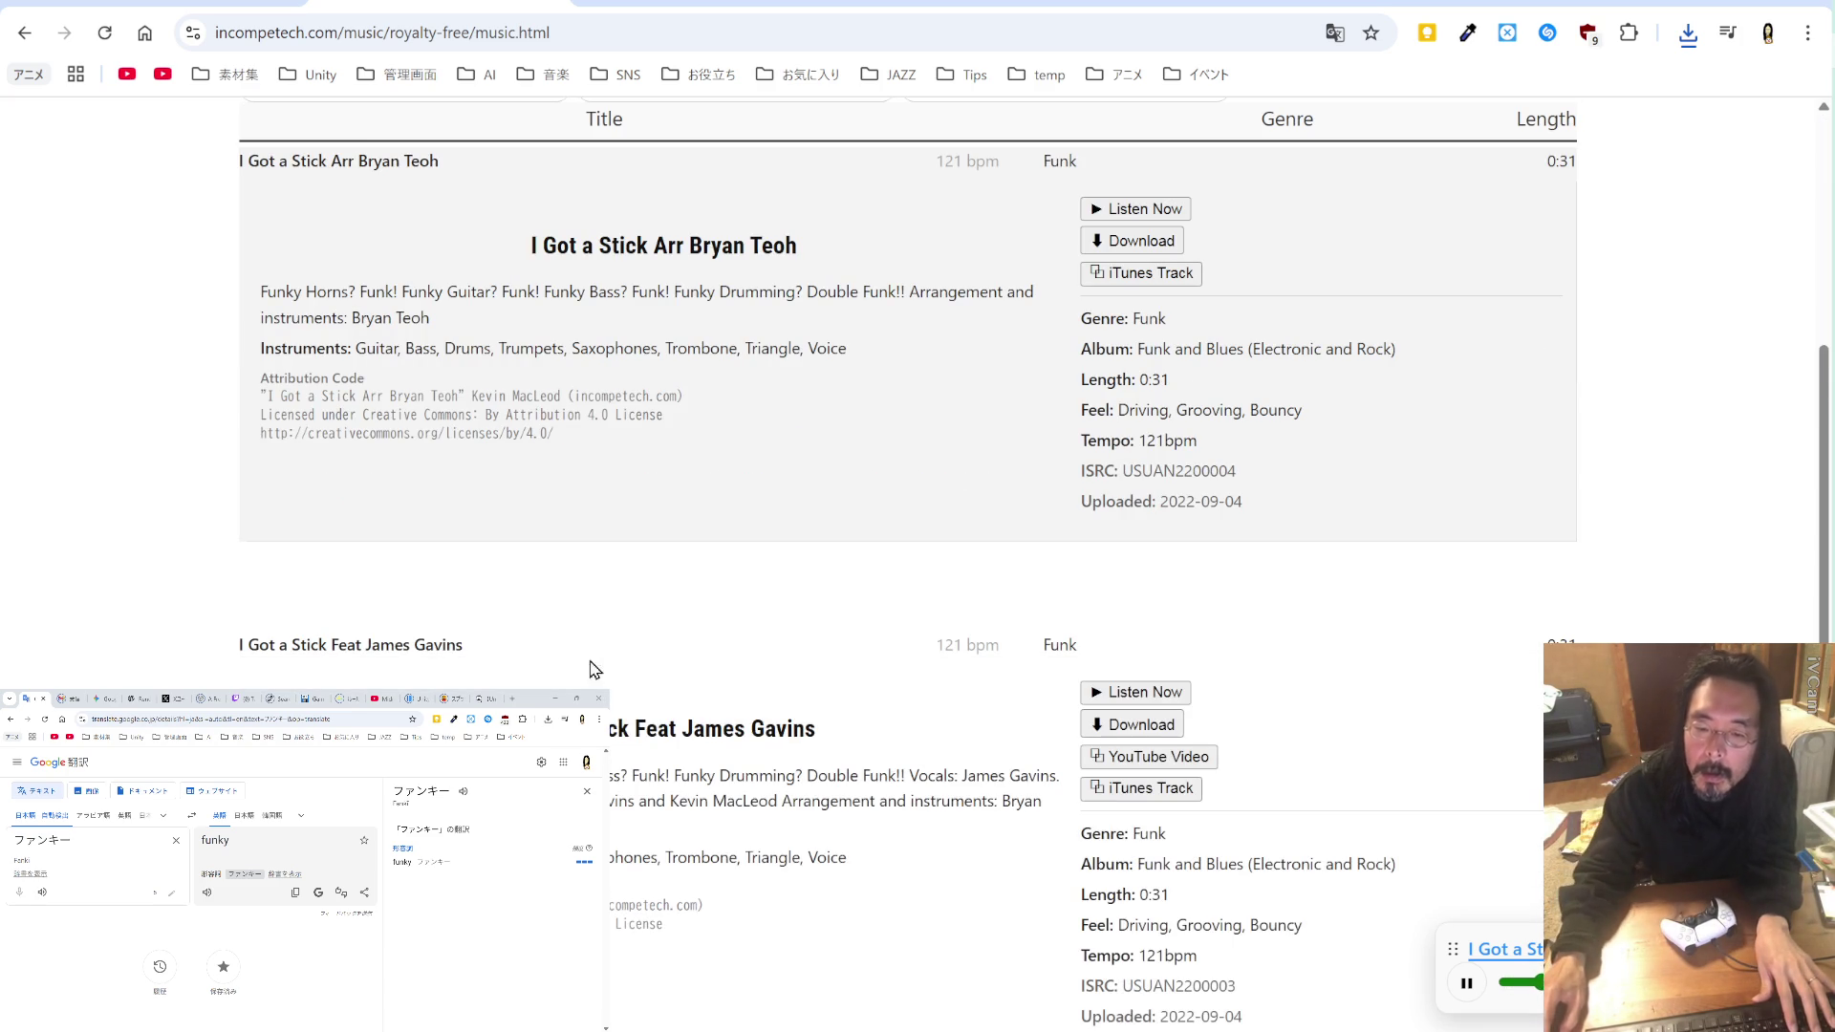
click(1148, 697)
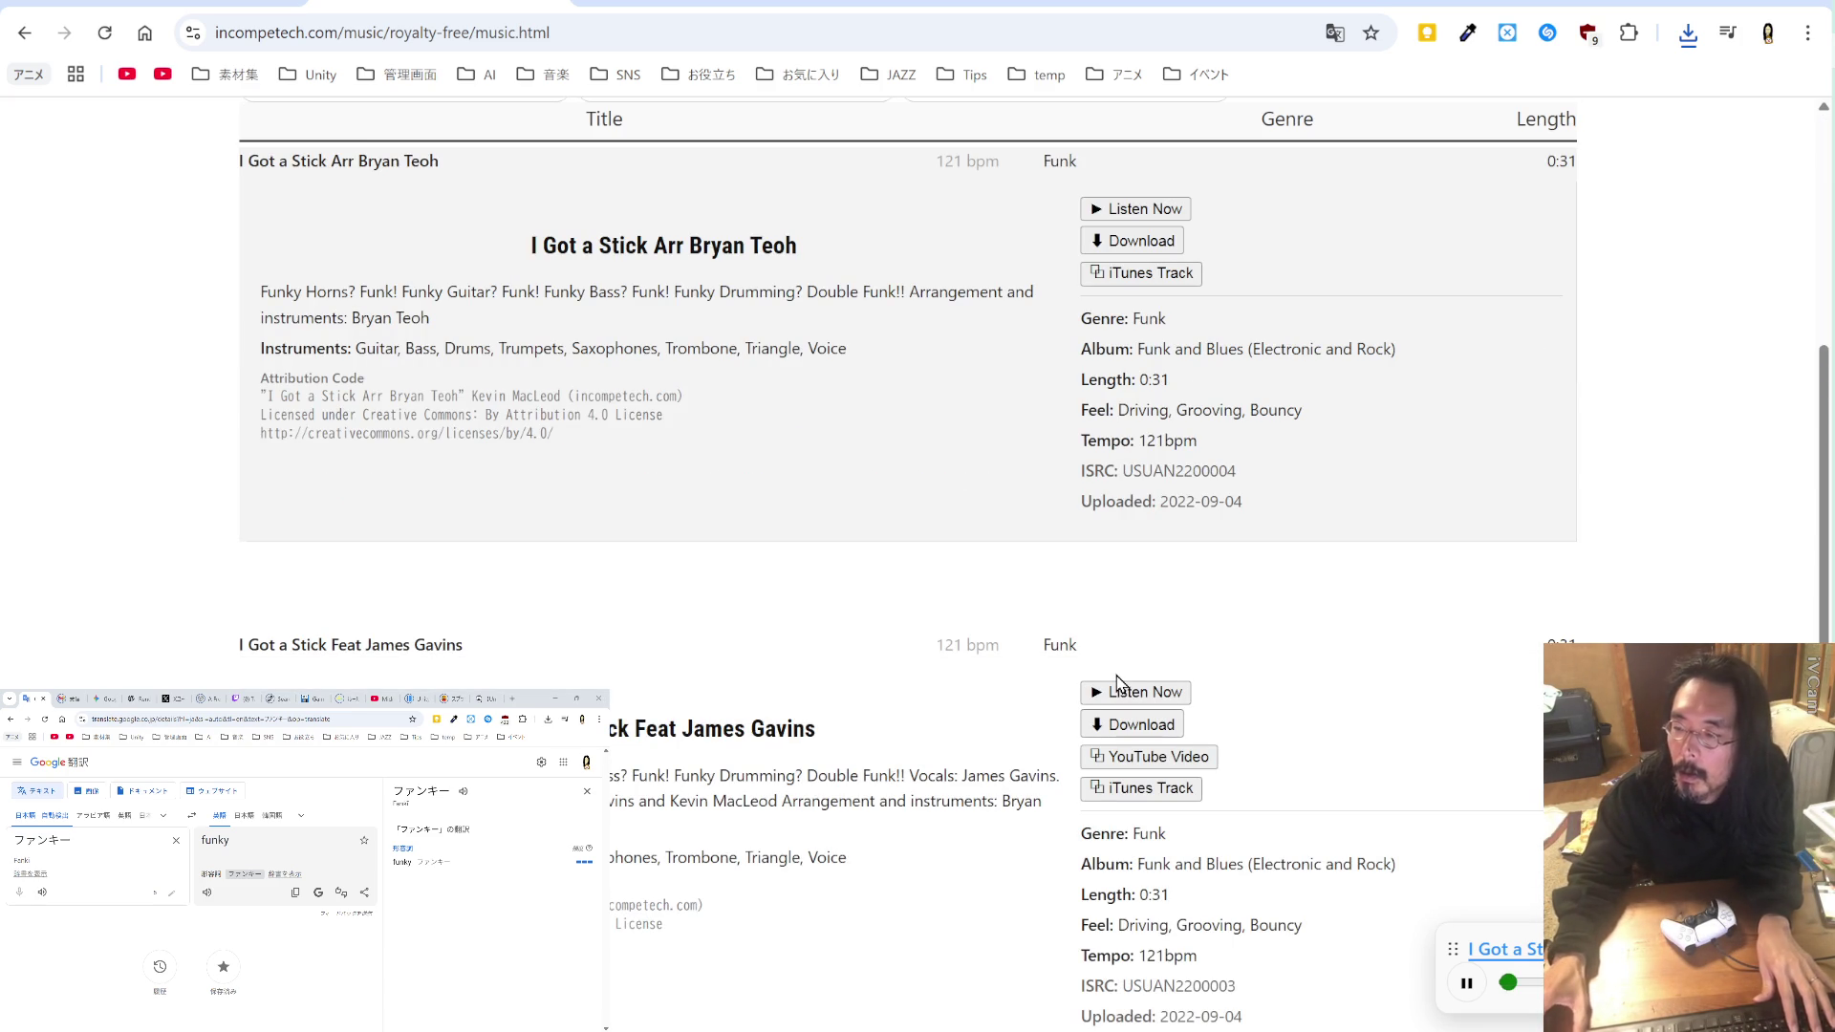
Step: Save the I Got a Stick Feat James Gavins mp3 into the music folder
click(1129, 726)
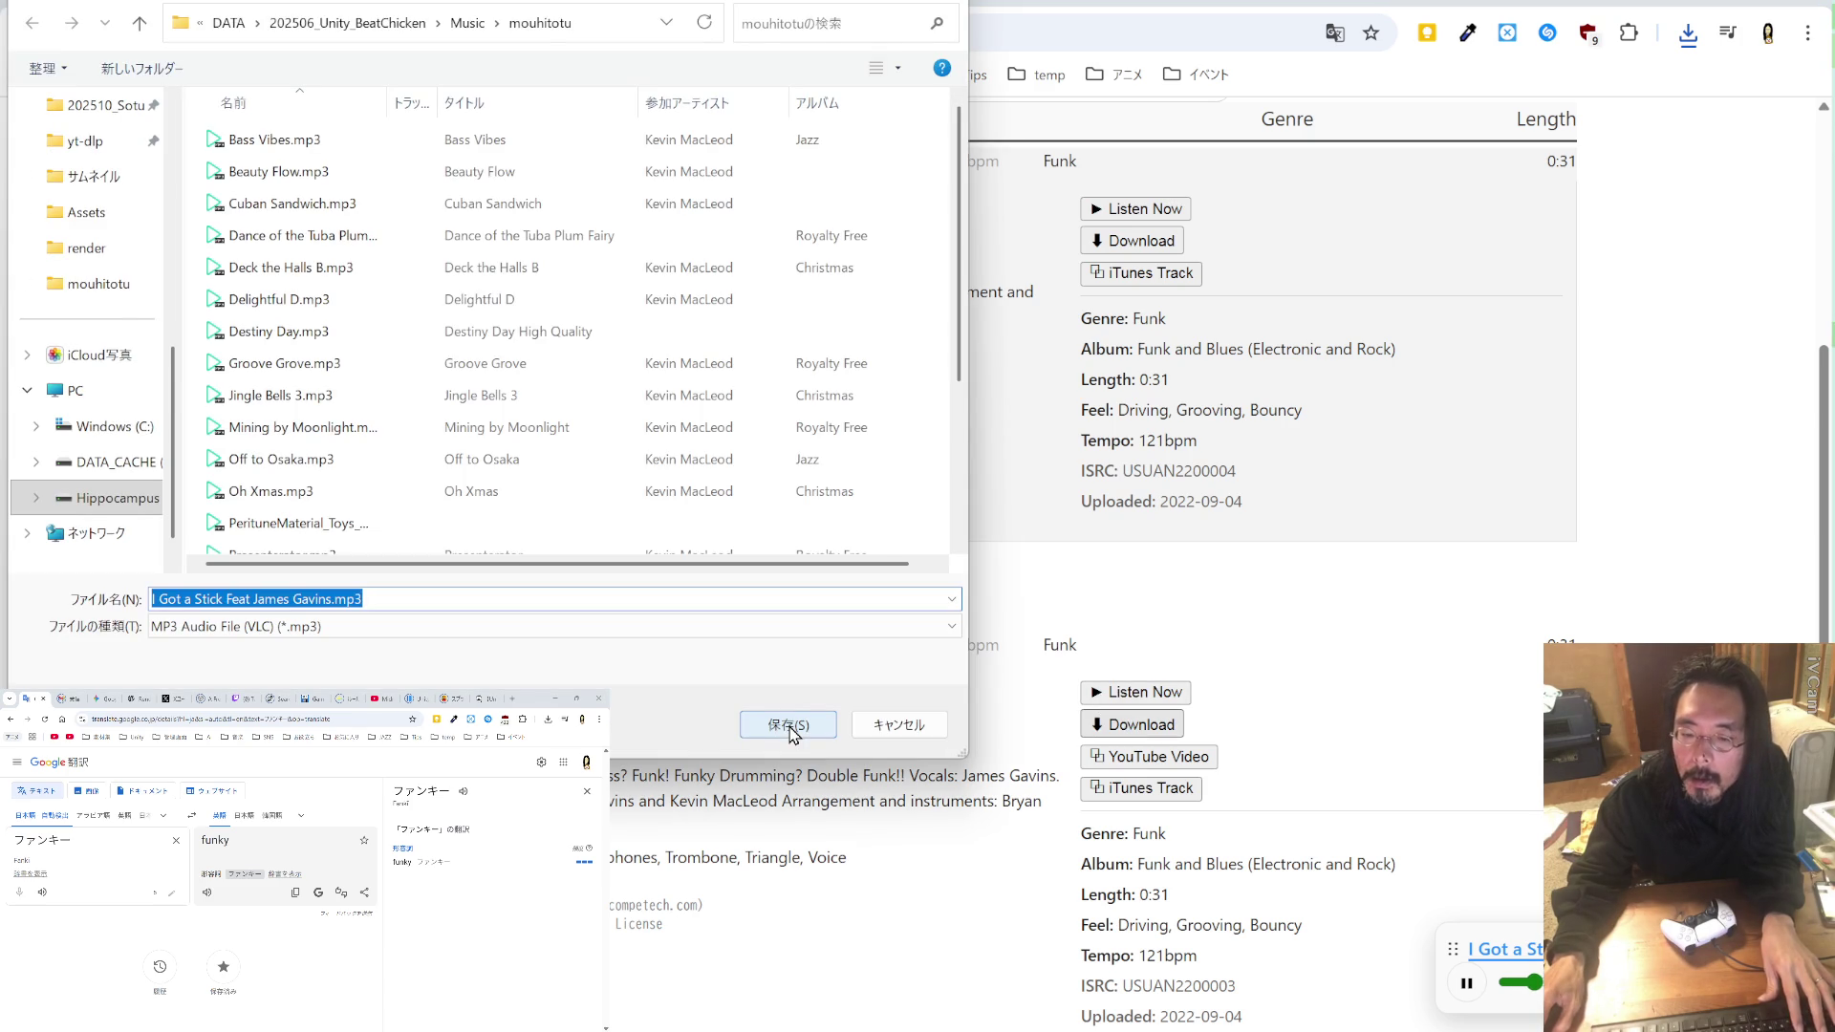
click(790, 728)
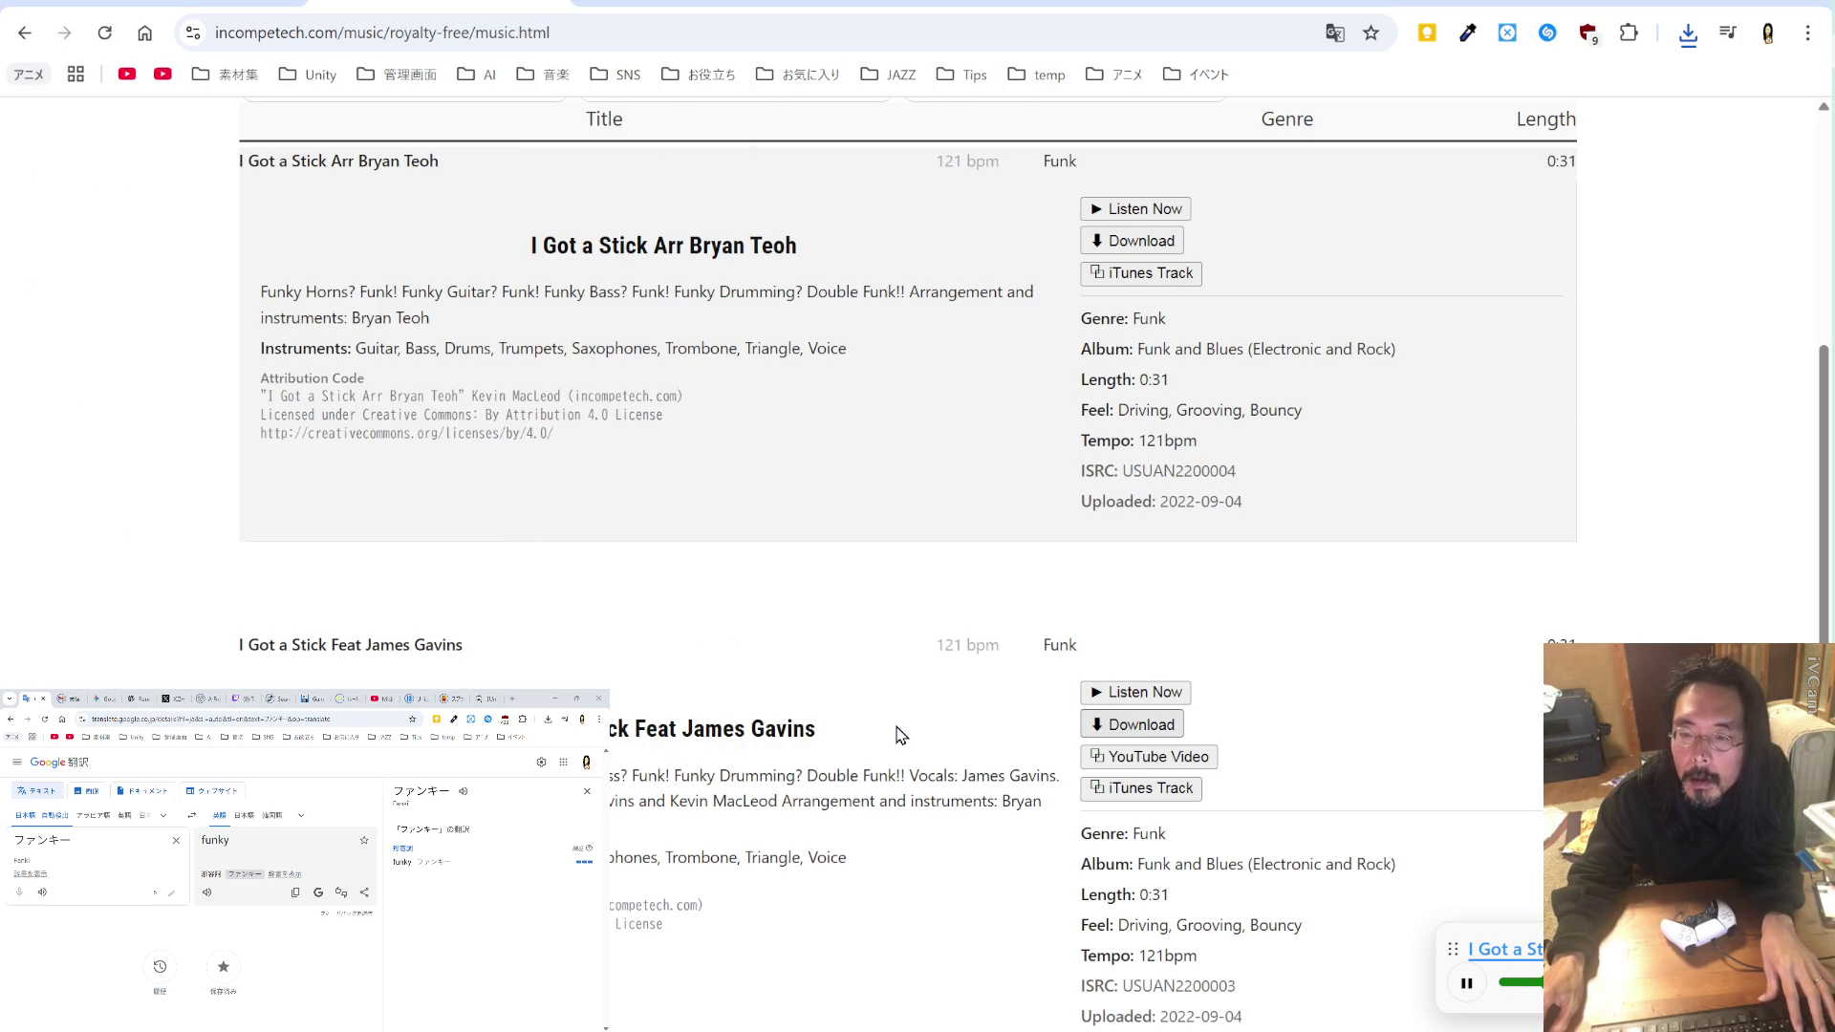
click(1114, 728)
click(789, 729)
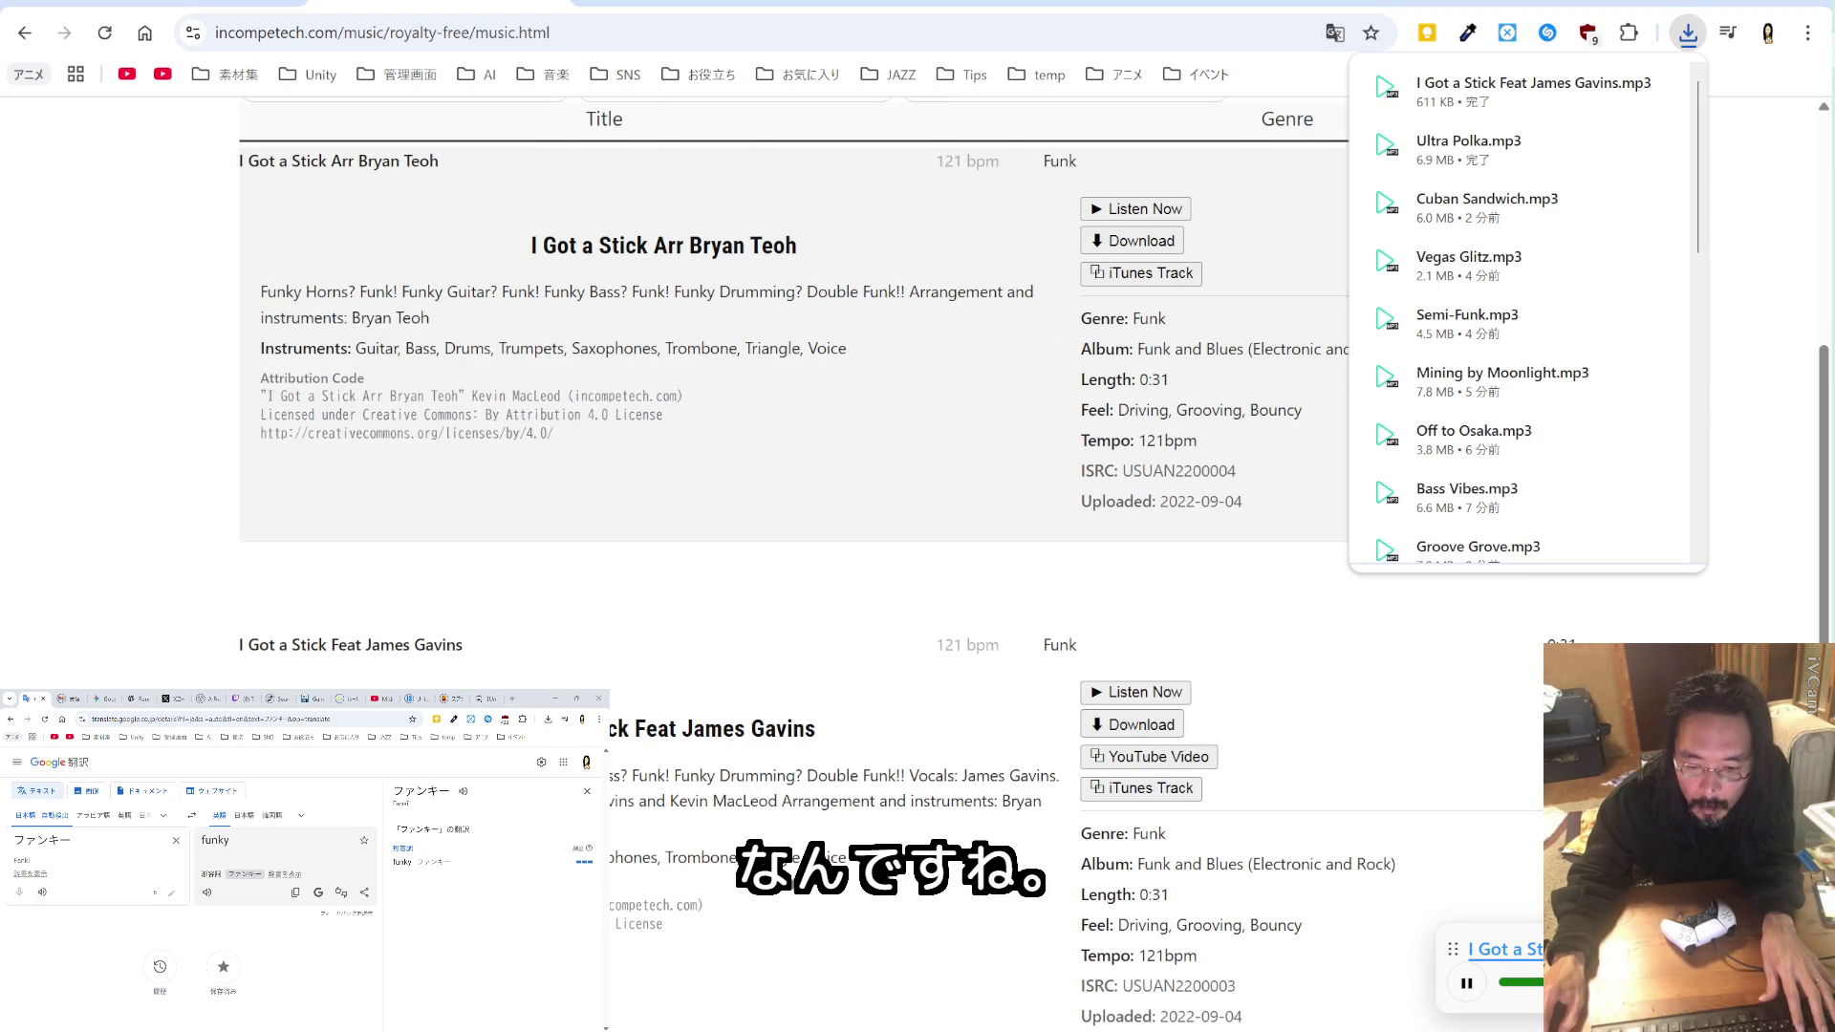
click(901, 348)
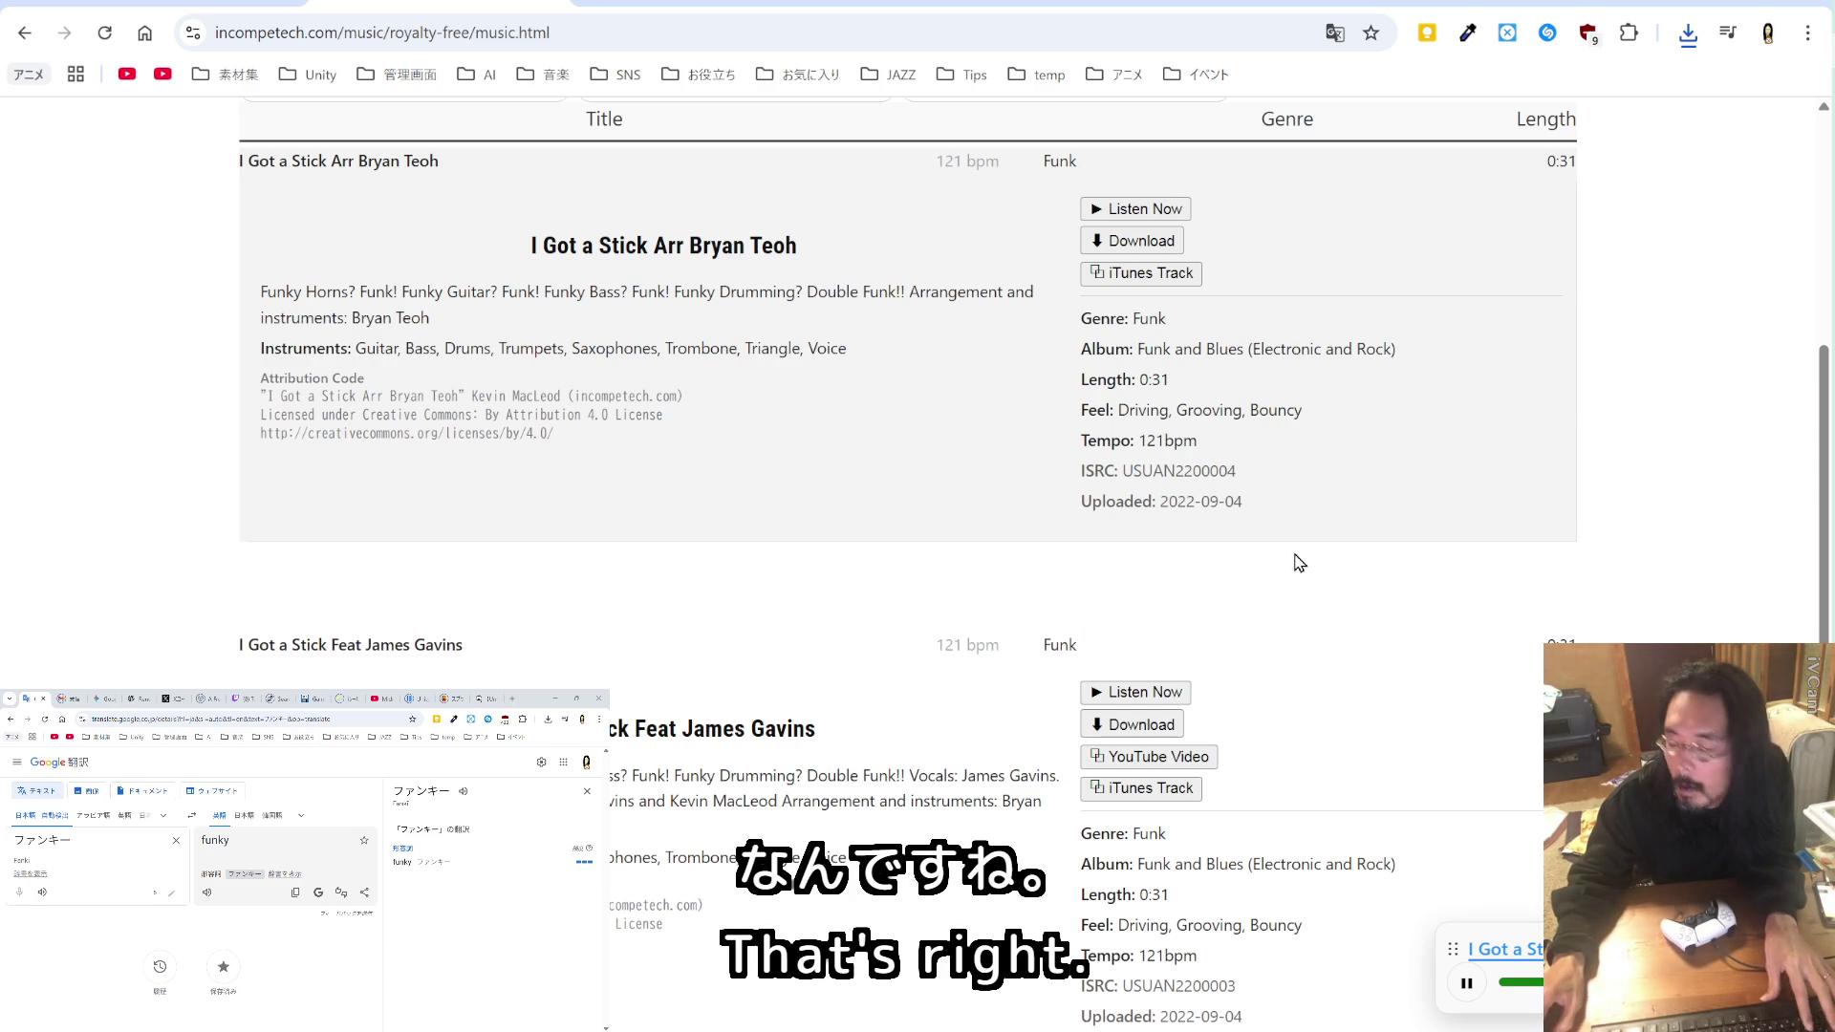
Step: Append ", I Got a Stick Feat James Gavins" after Ultra Polka in temp_BC.md
key(alt+Tab)
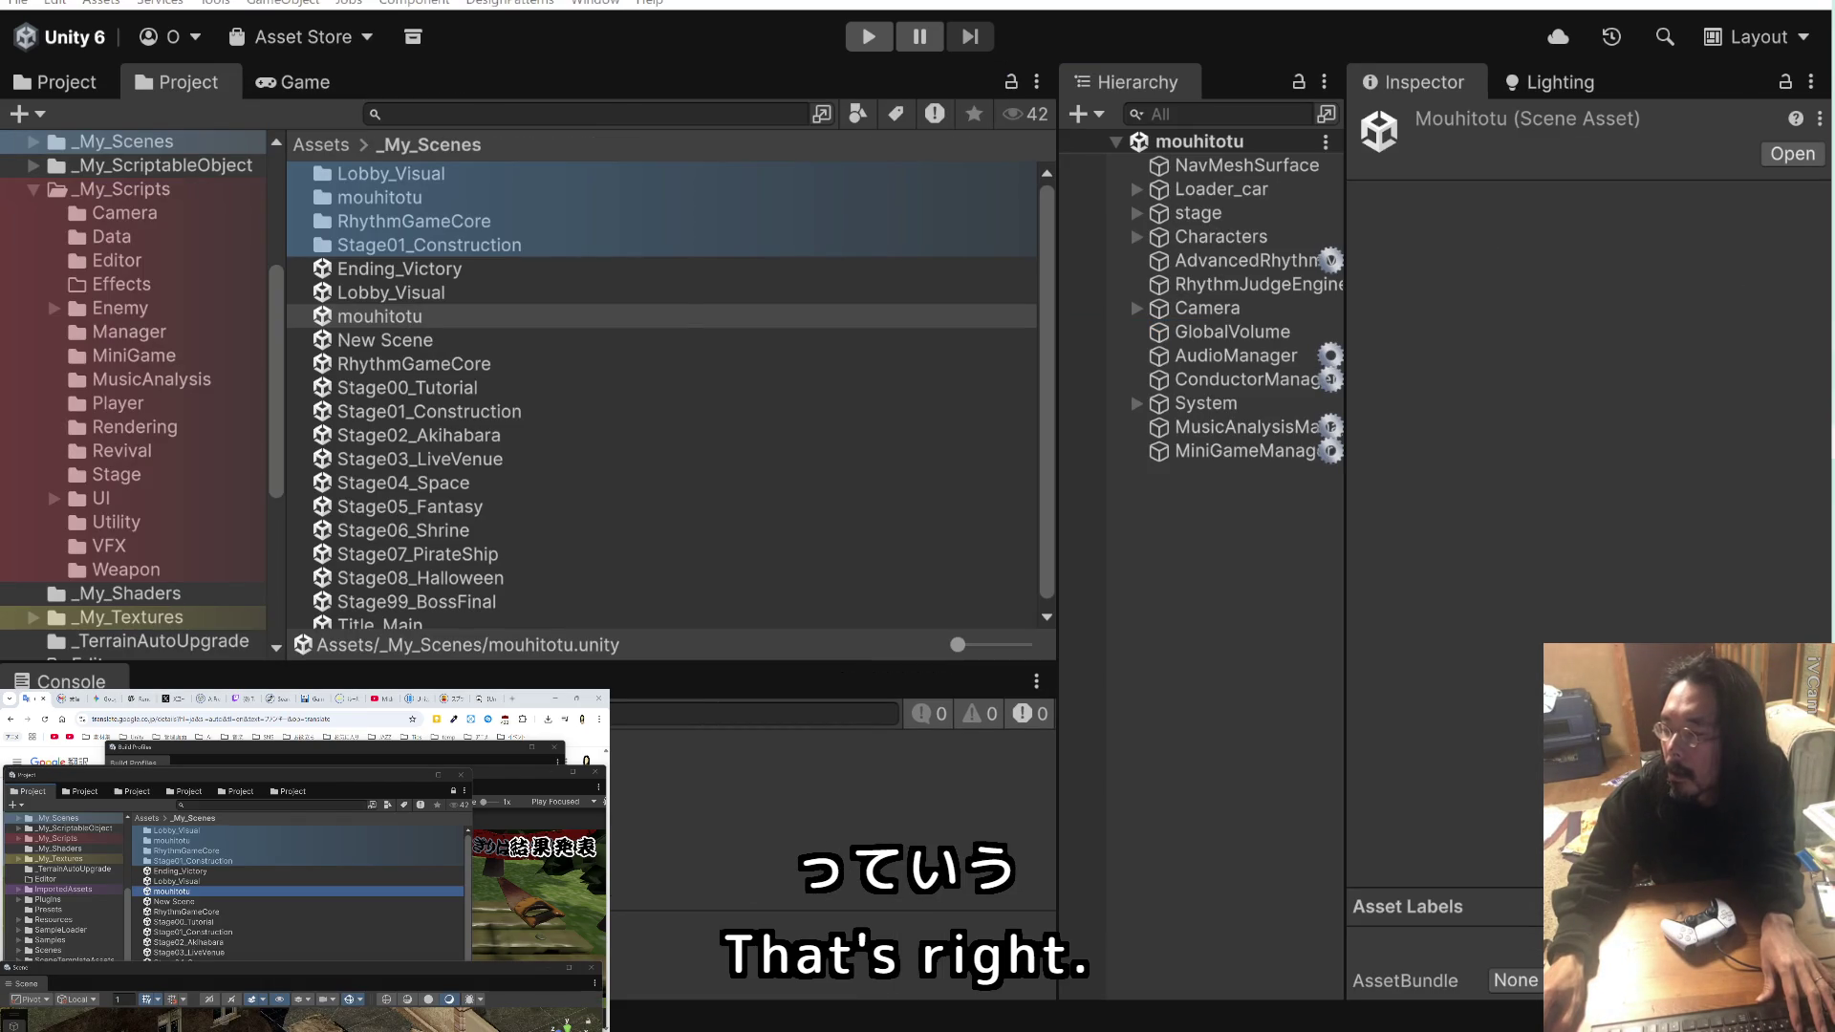
key(alt+Tab)
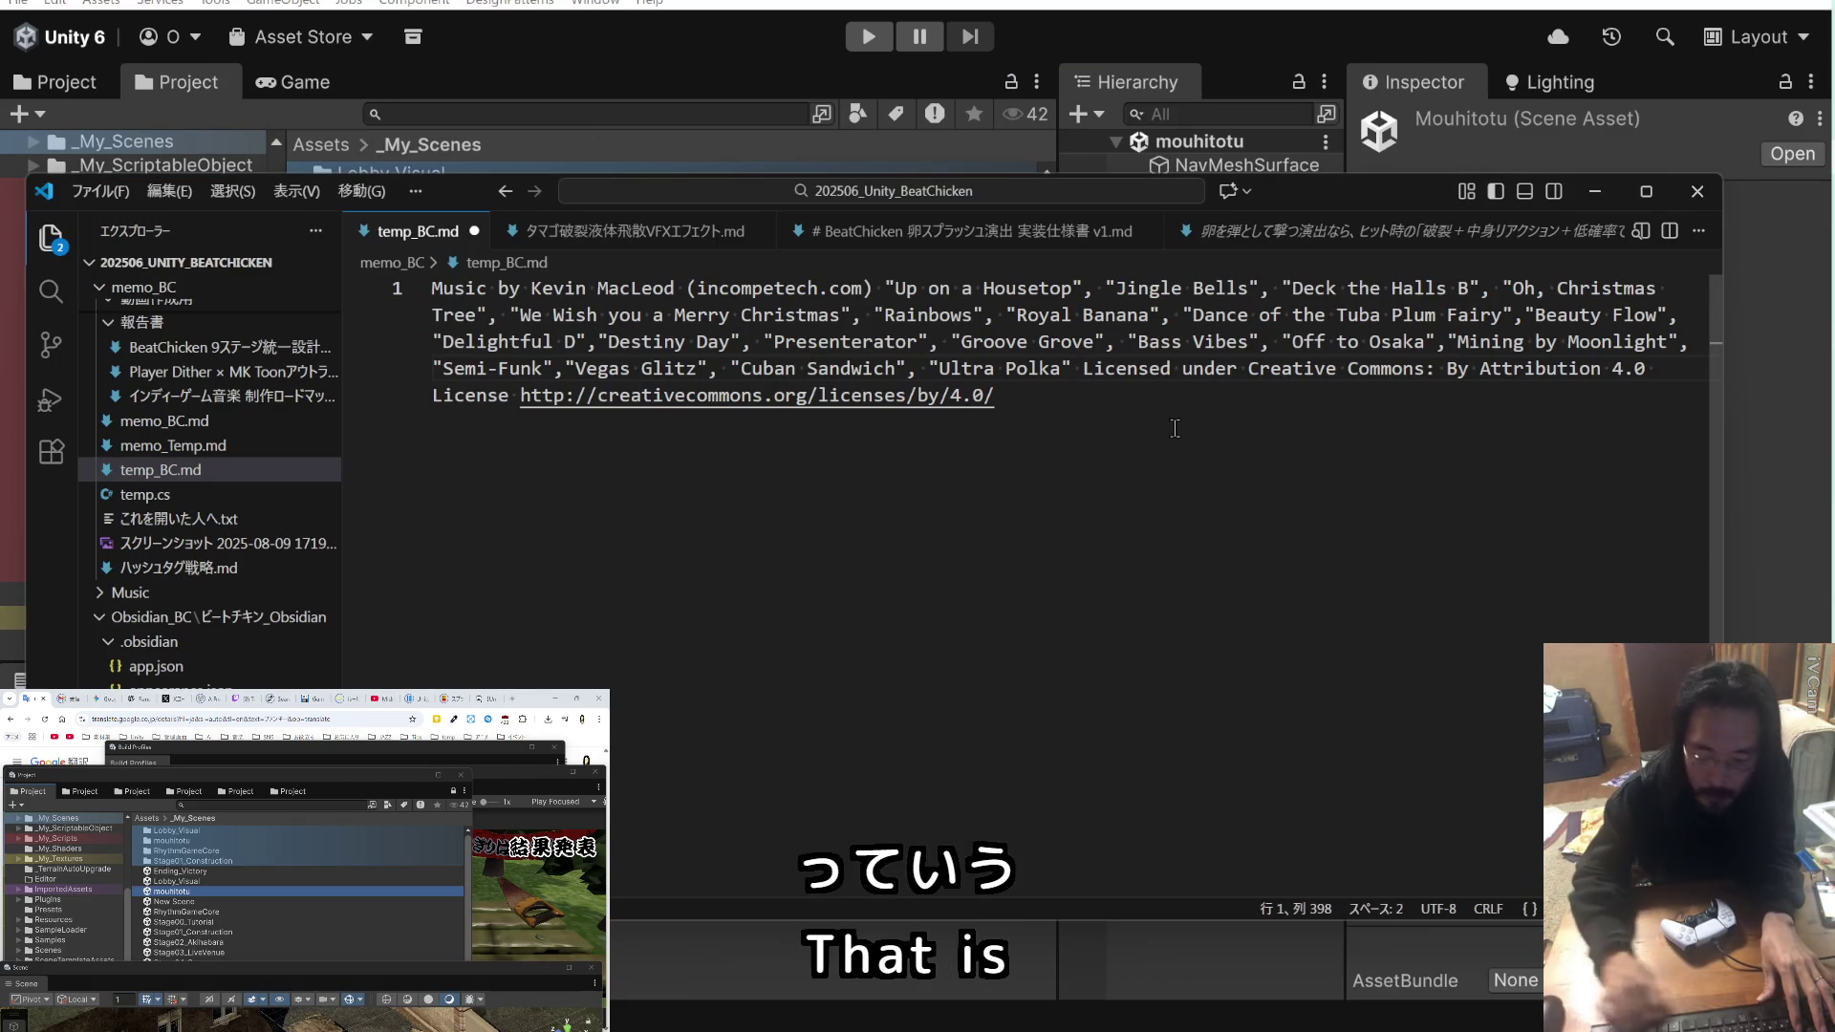
text(,)
text("I Got a Stick Feat James Gavins")
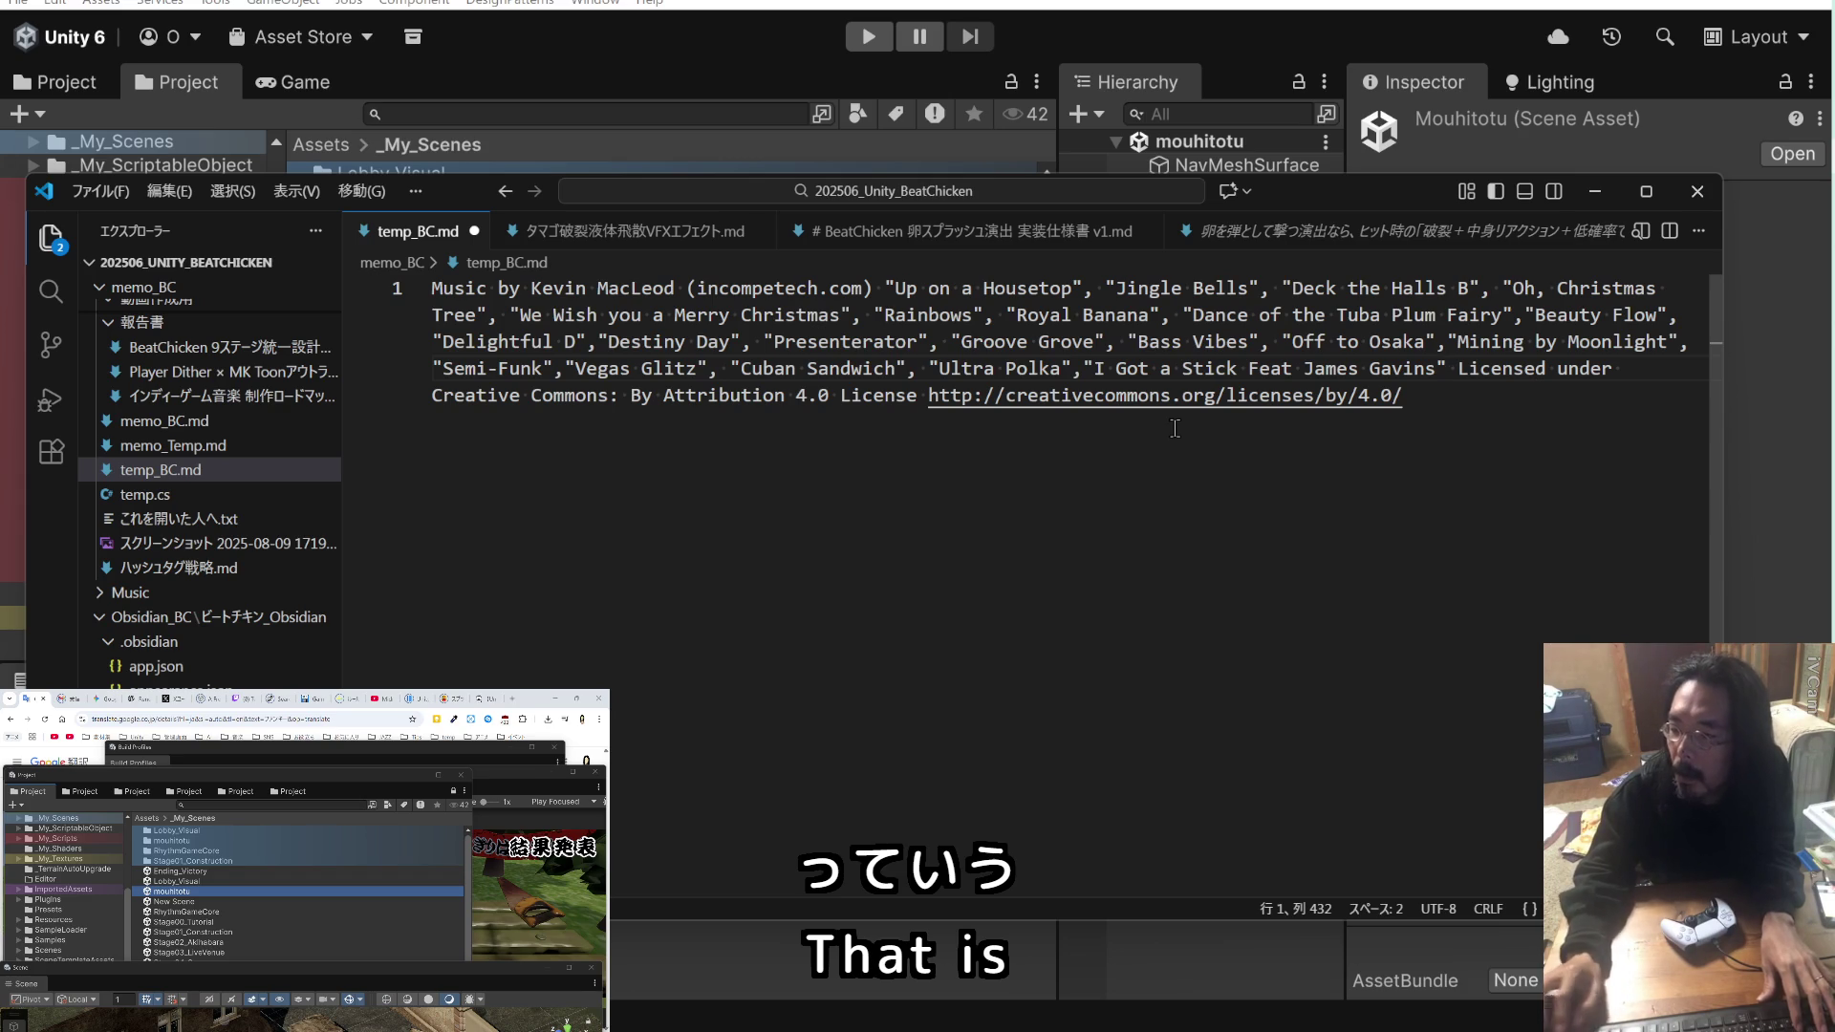
key(ctrl+Left)
key(ctrl+Left)
key(ctrl+Left)
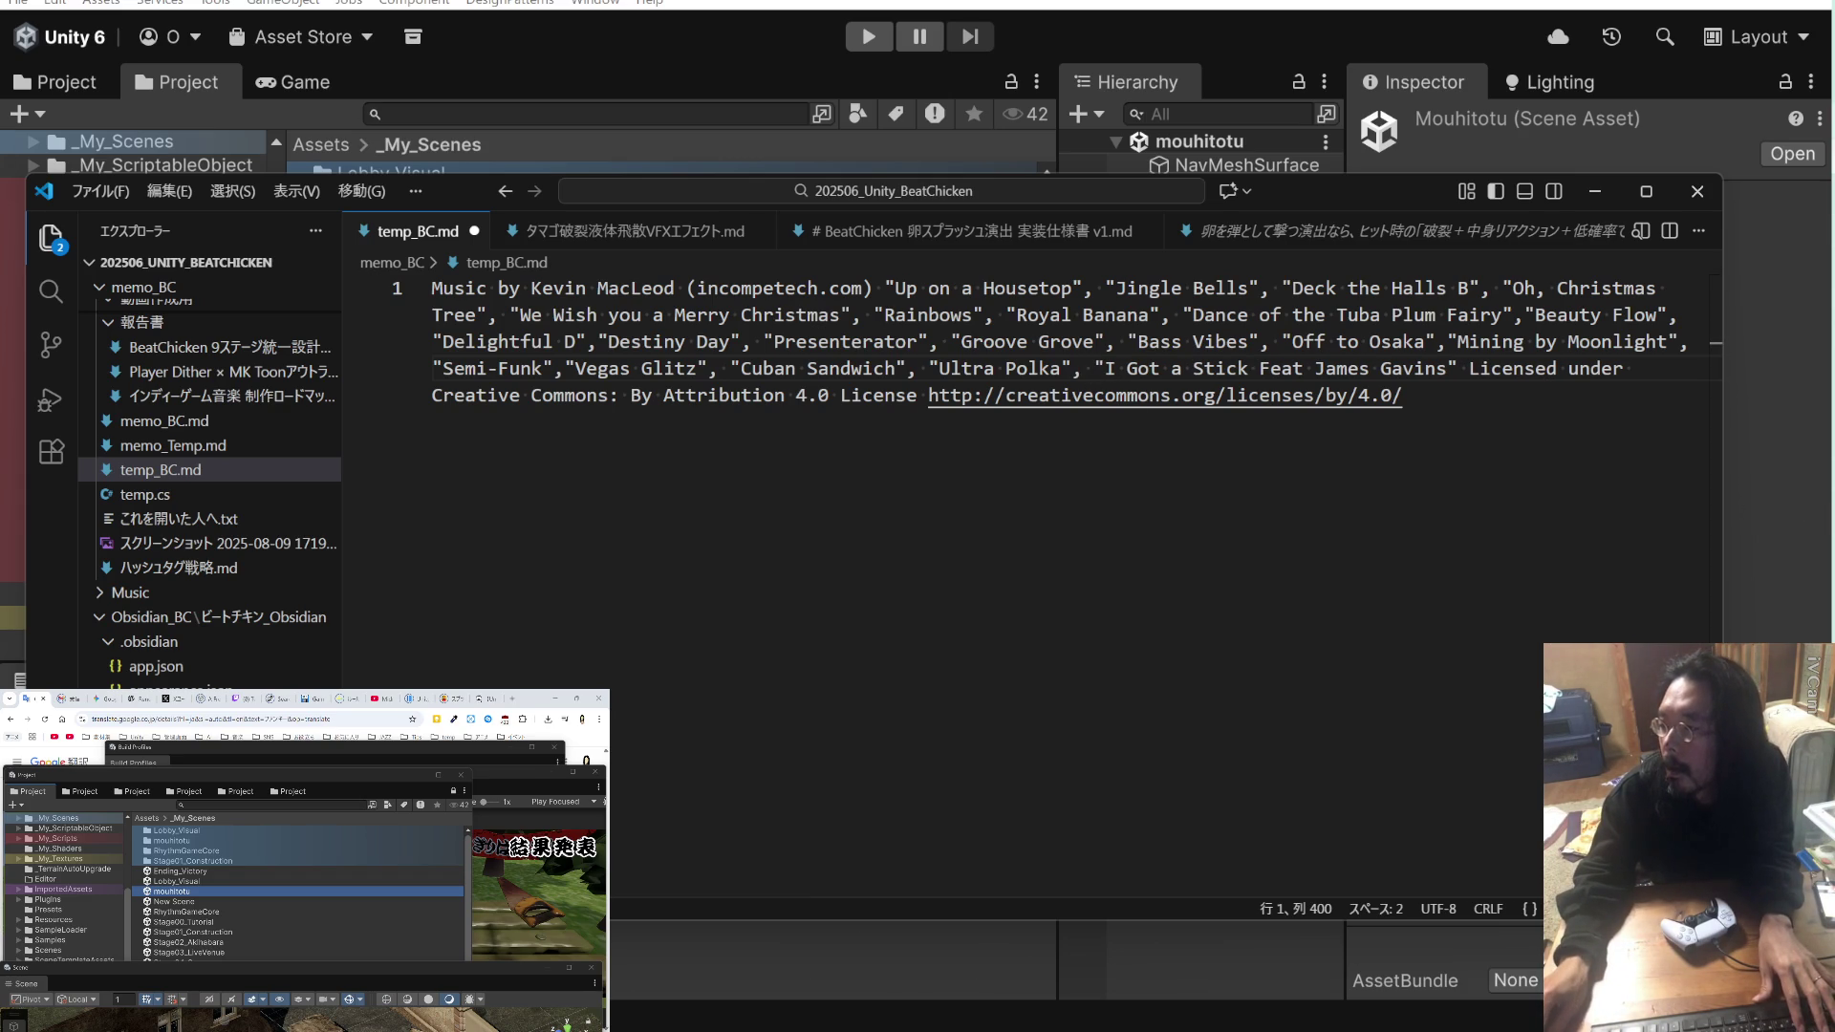
key(alt+Tab)
scroll(855, 540, down, 5)
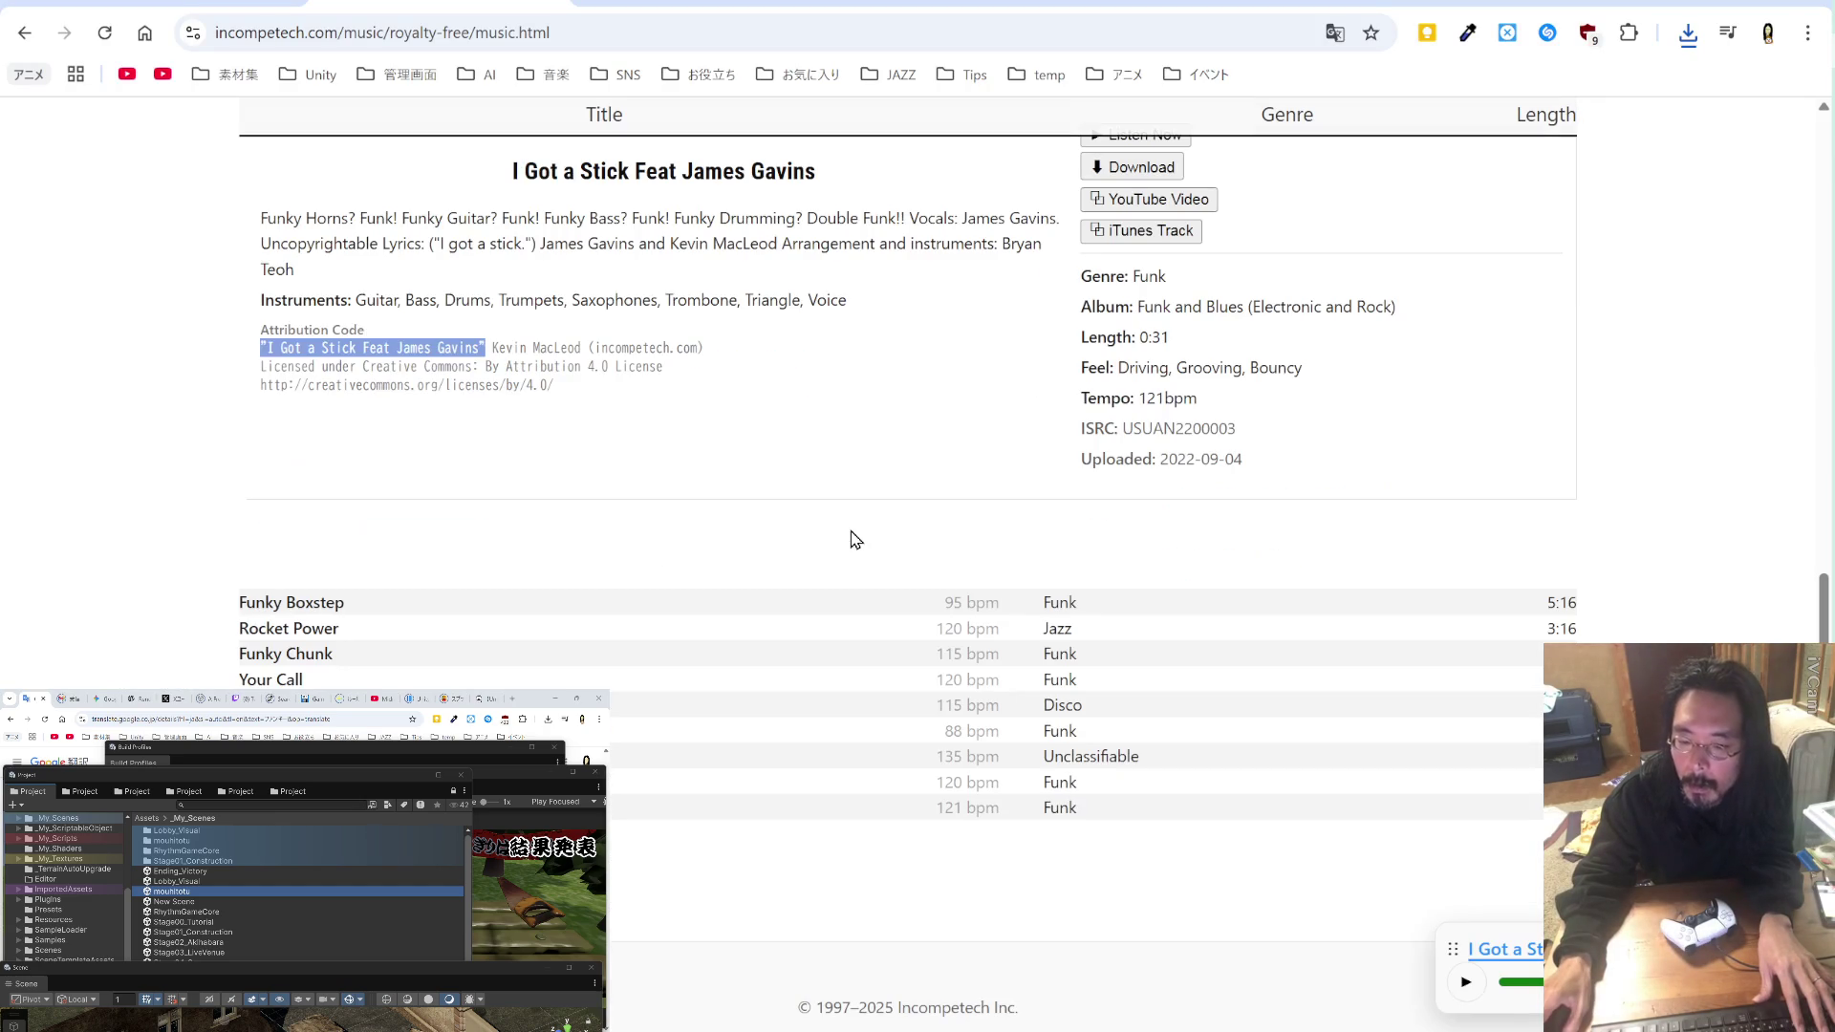
Step: Preview Funky Boxstep and Rocket Power, then download the Rocket Power mp3
click(336, 602)
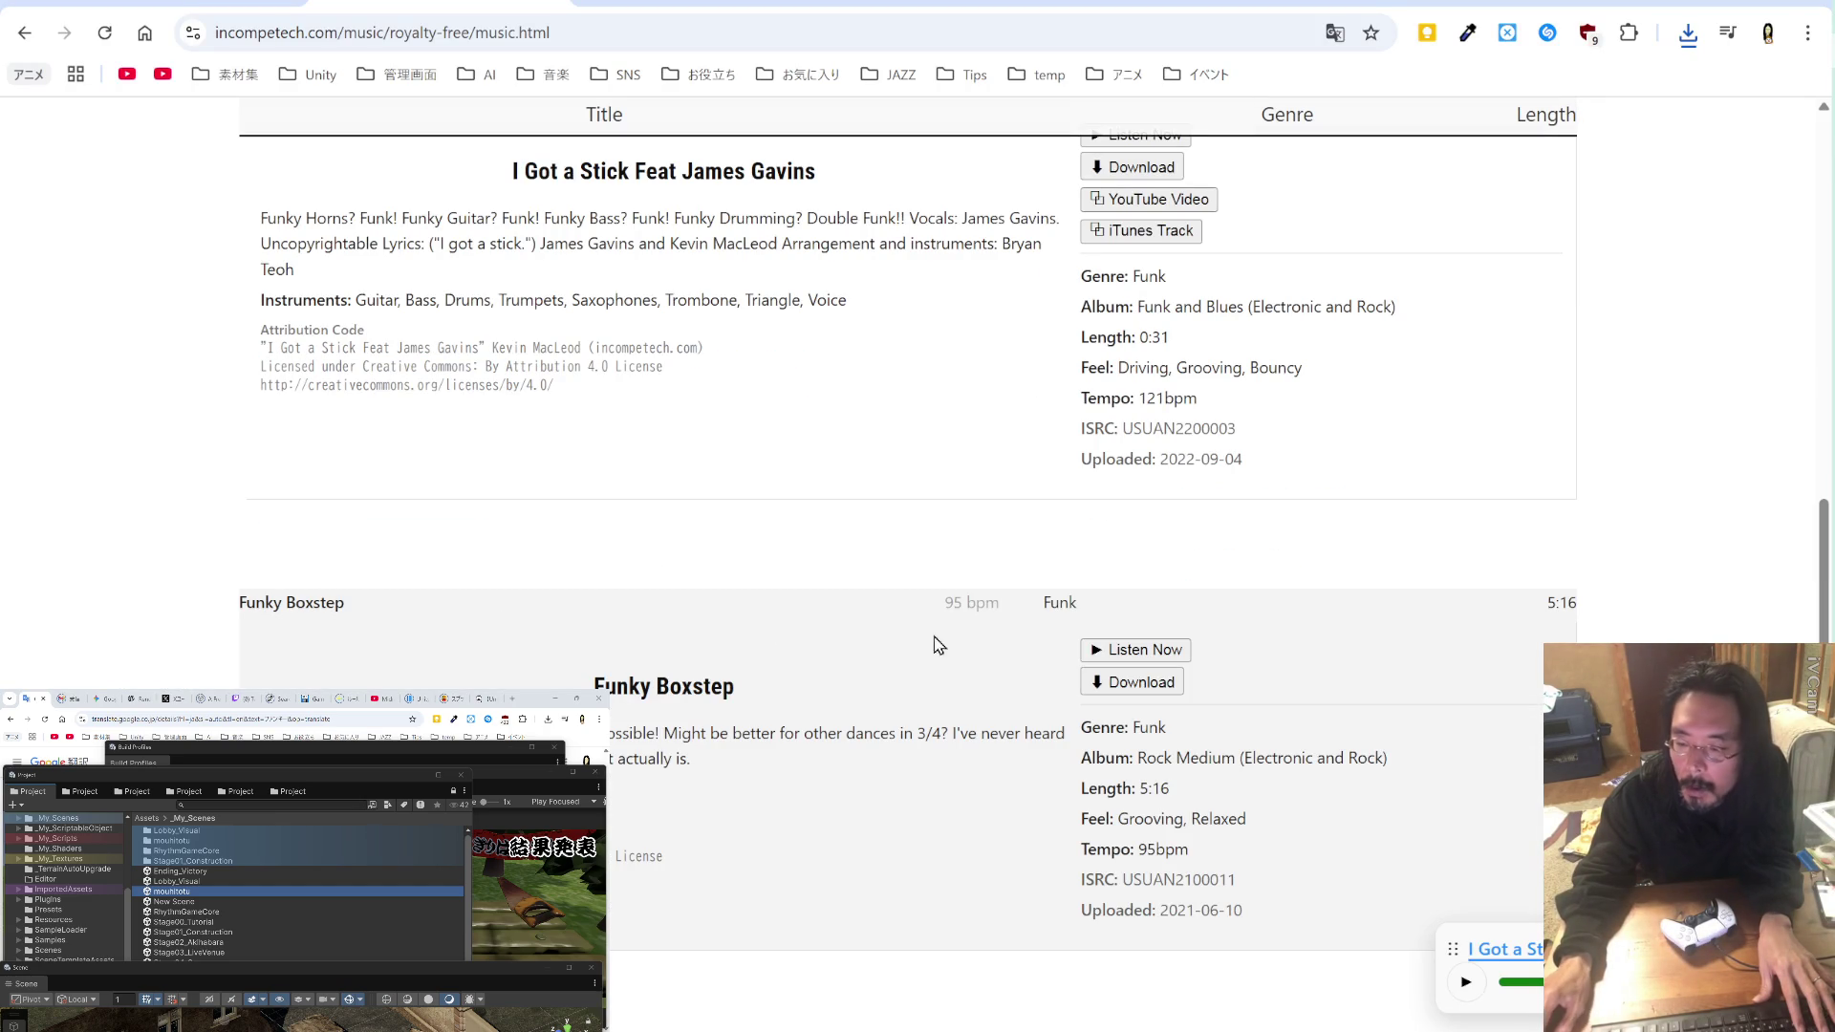
click(1137, 650)
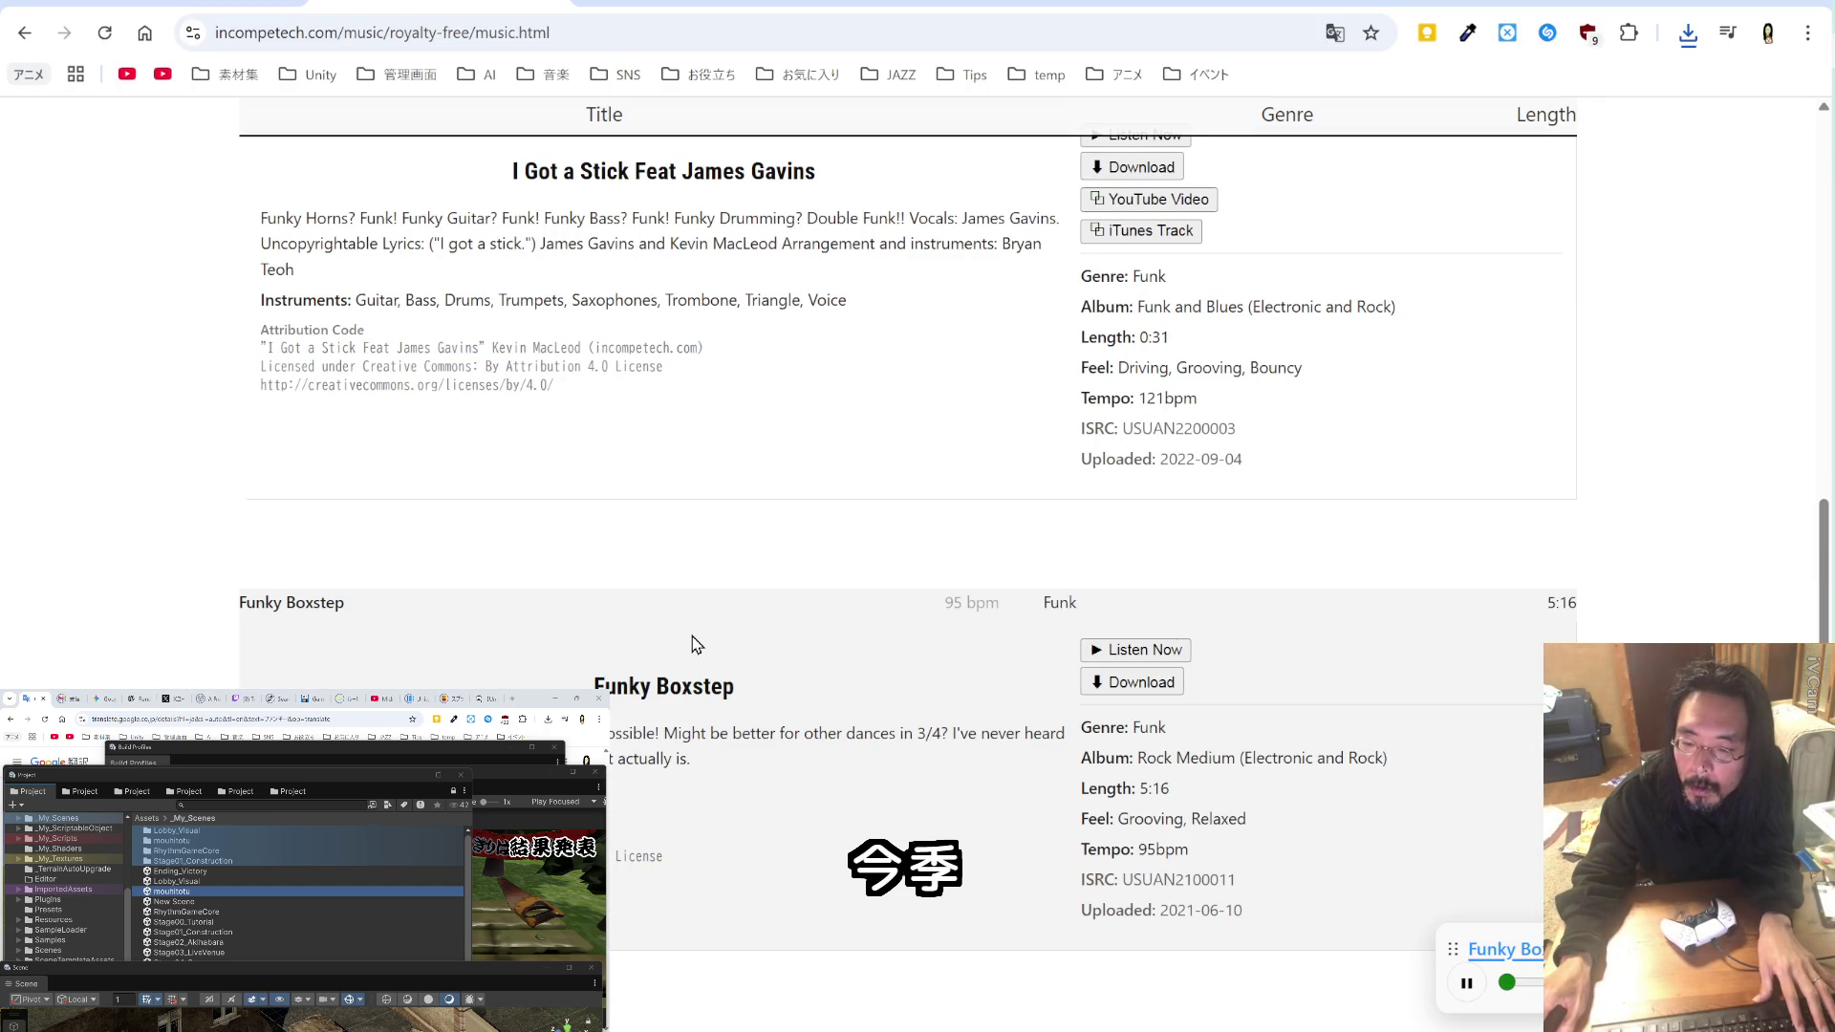
scroll(692, 645, down, 3)
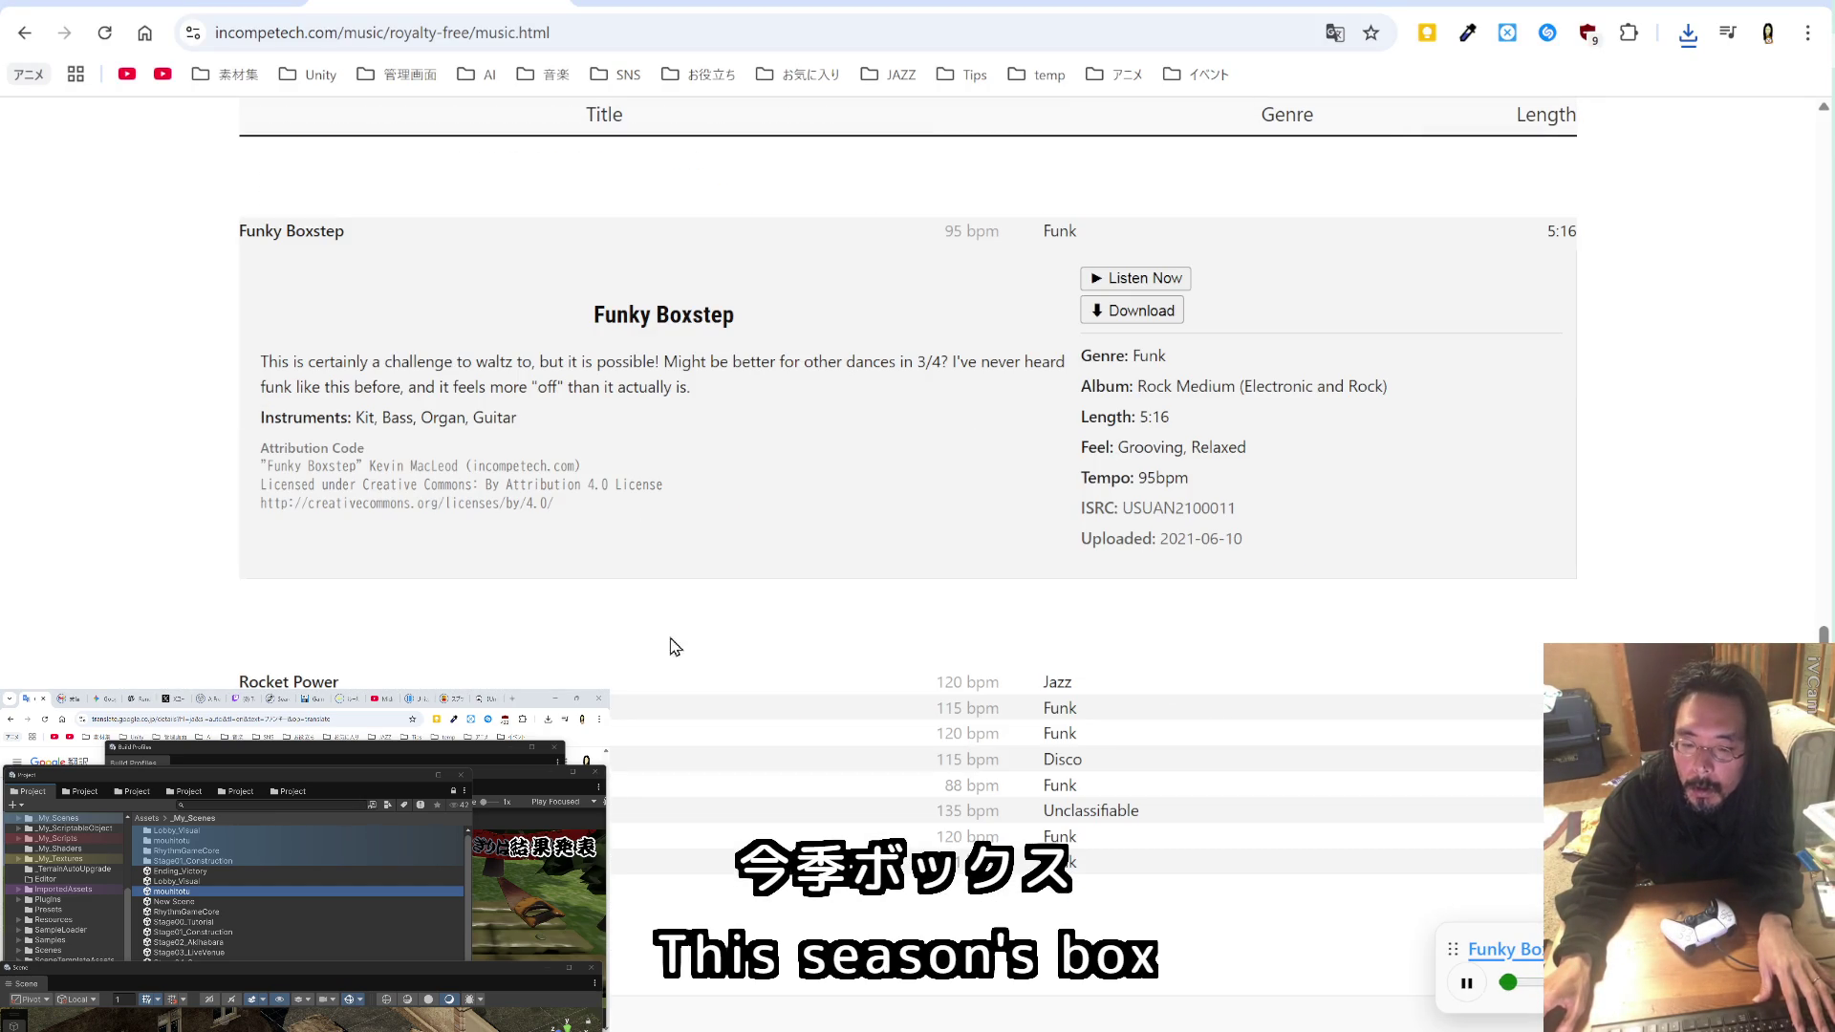
click(309, 680)
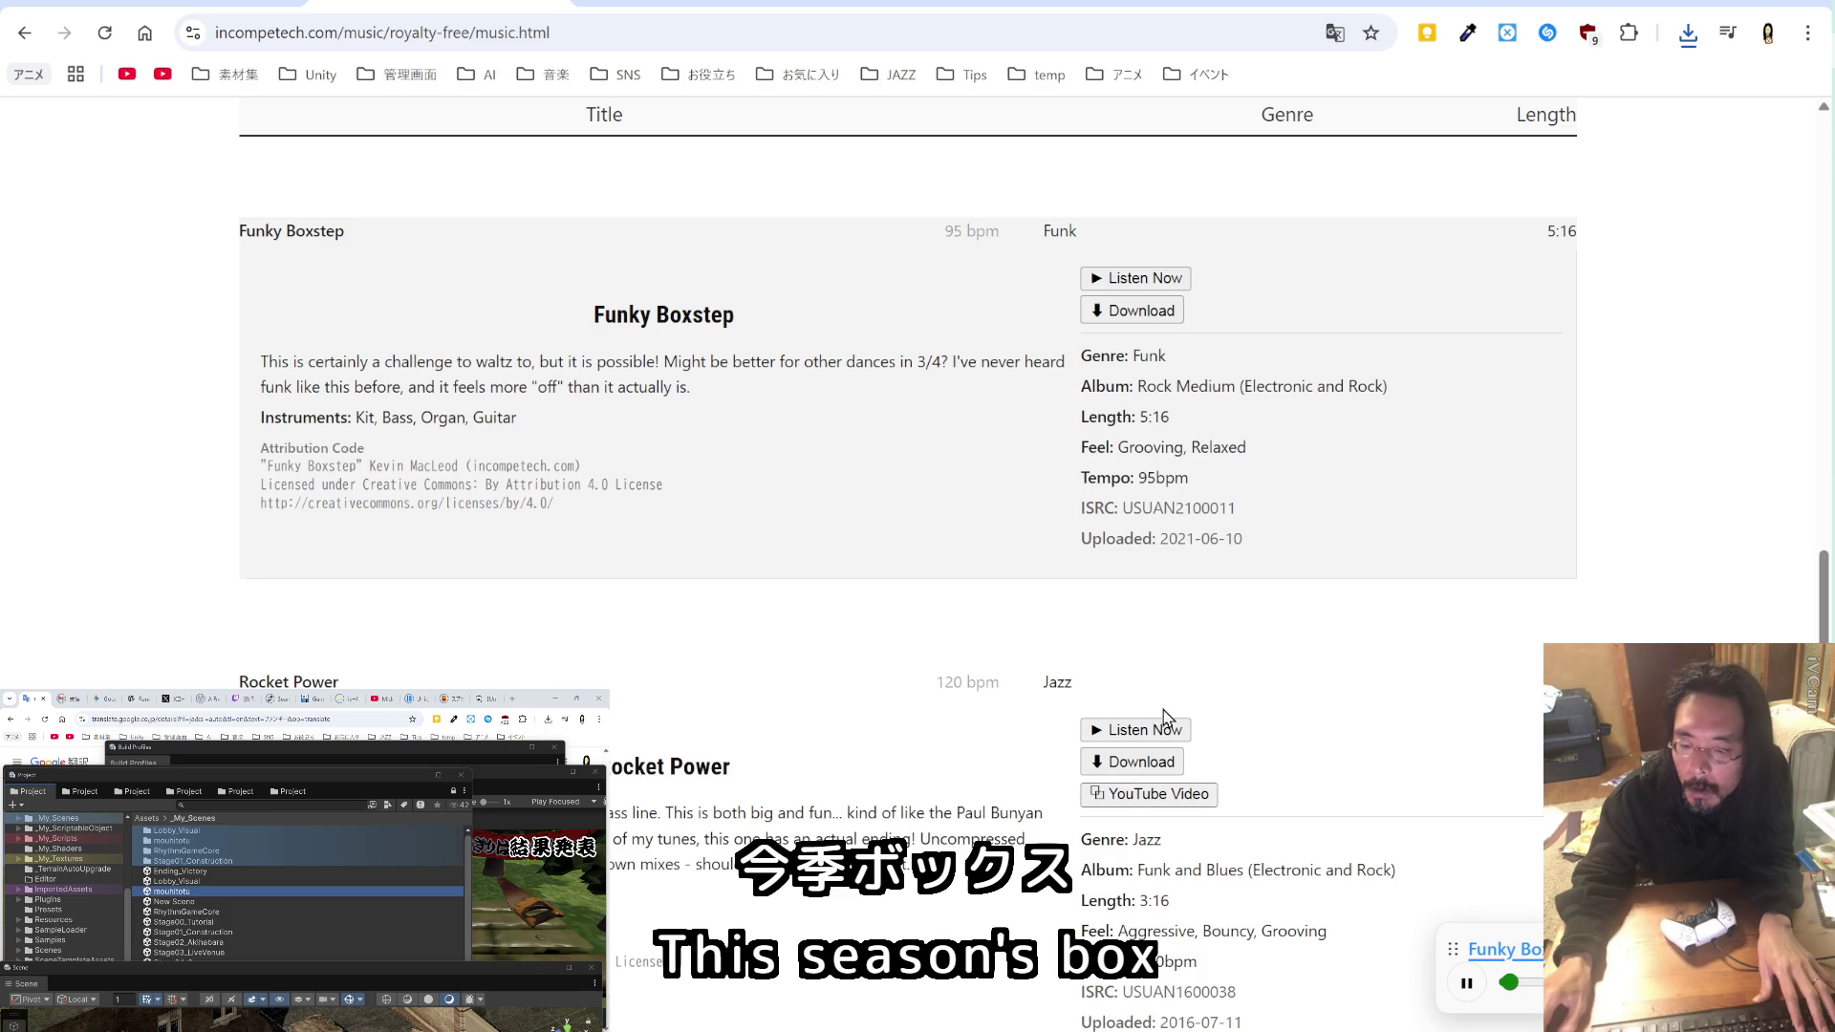
scroll(451, 572, down, 2)
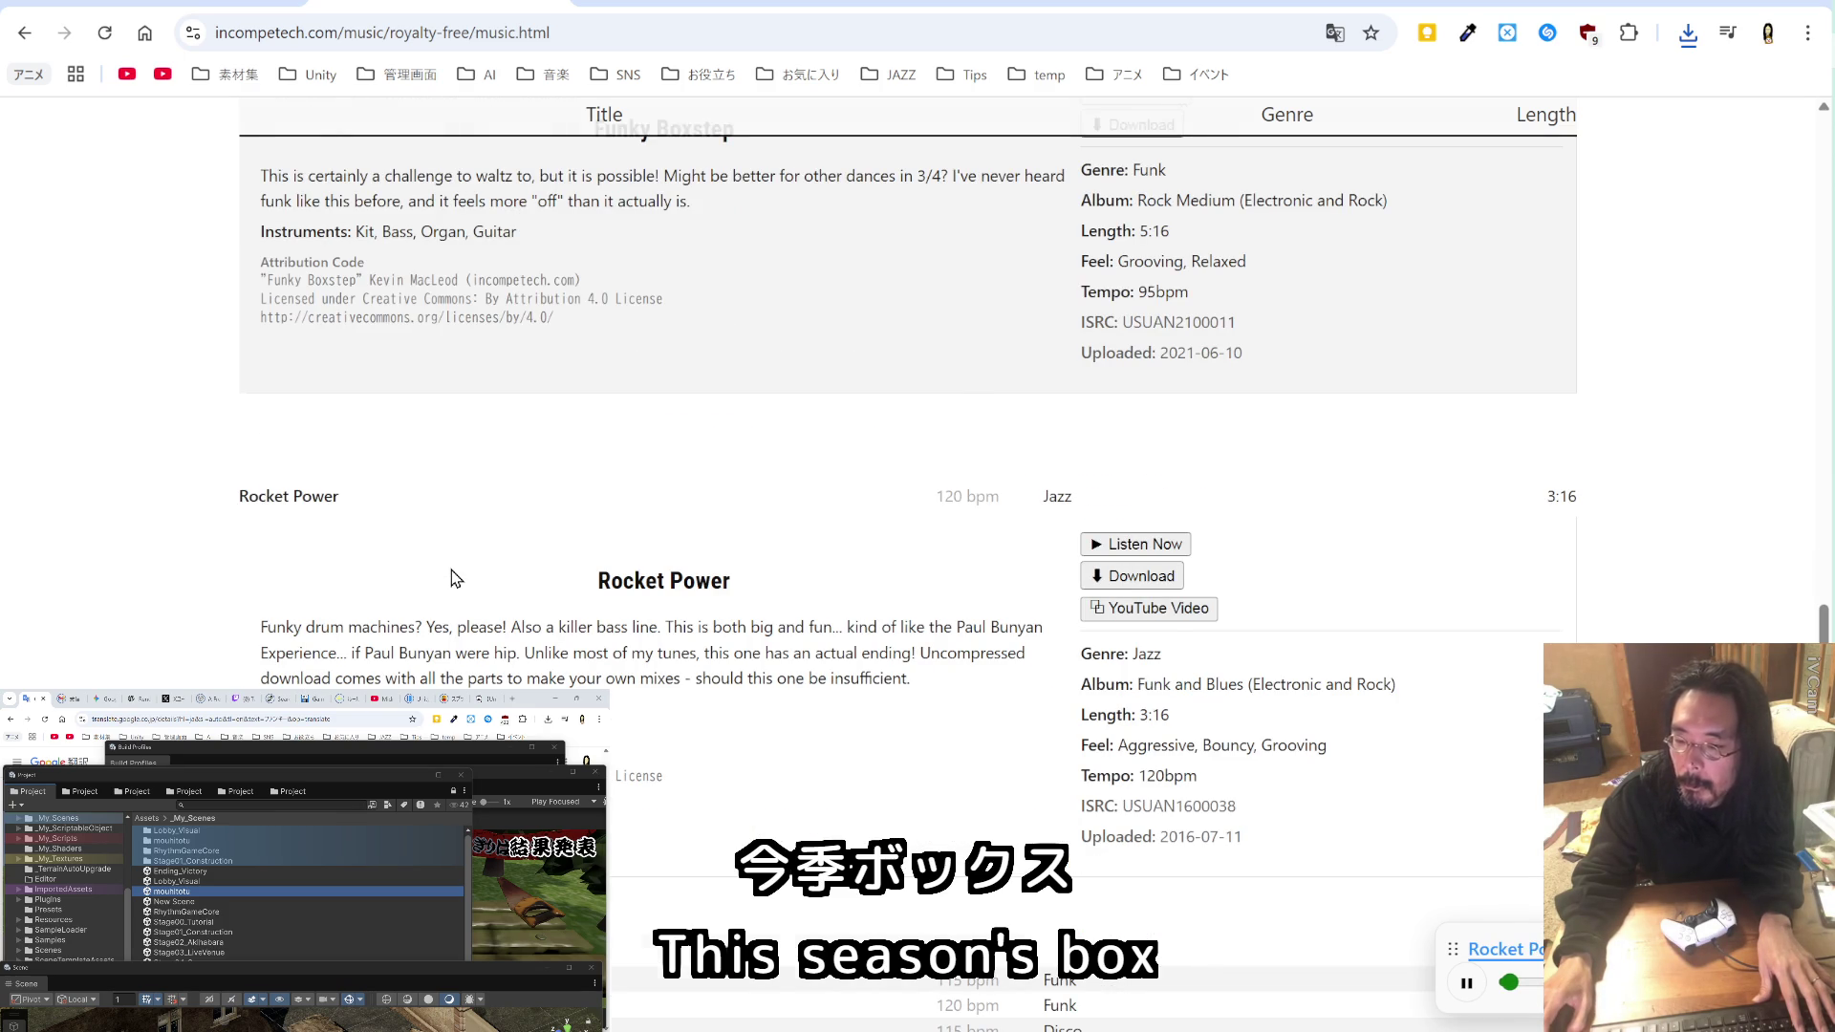
scroll(451, 569, down, 2)
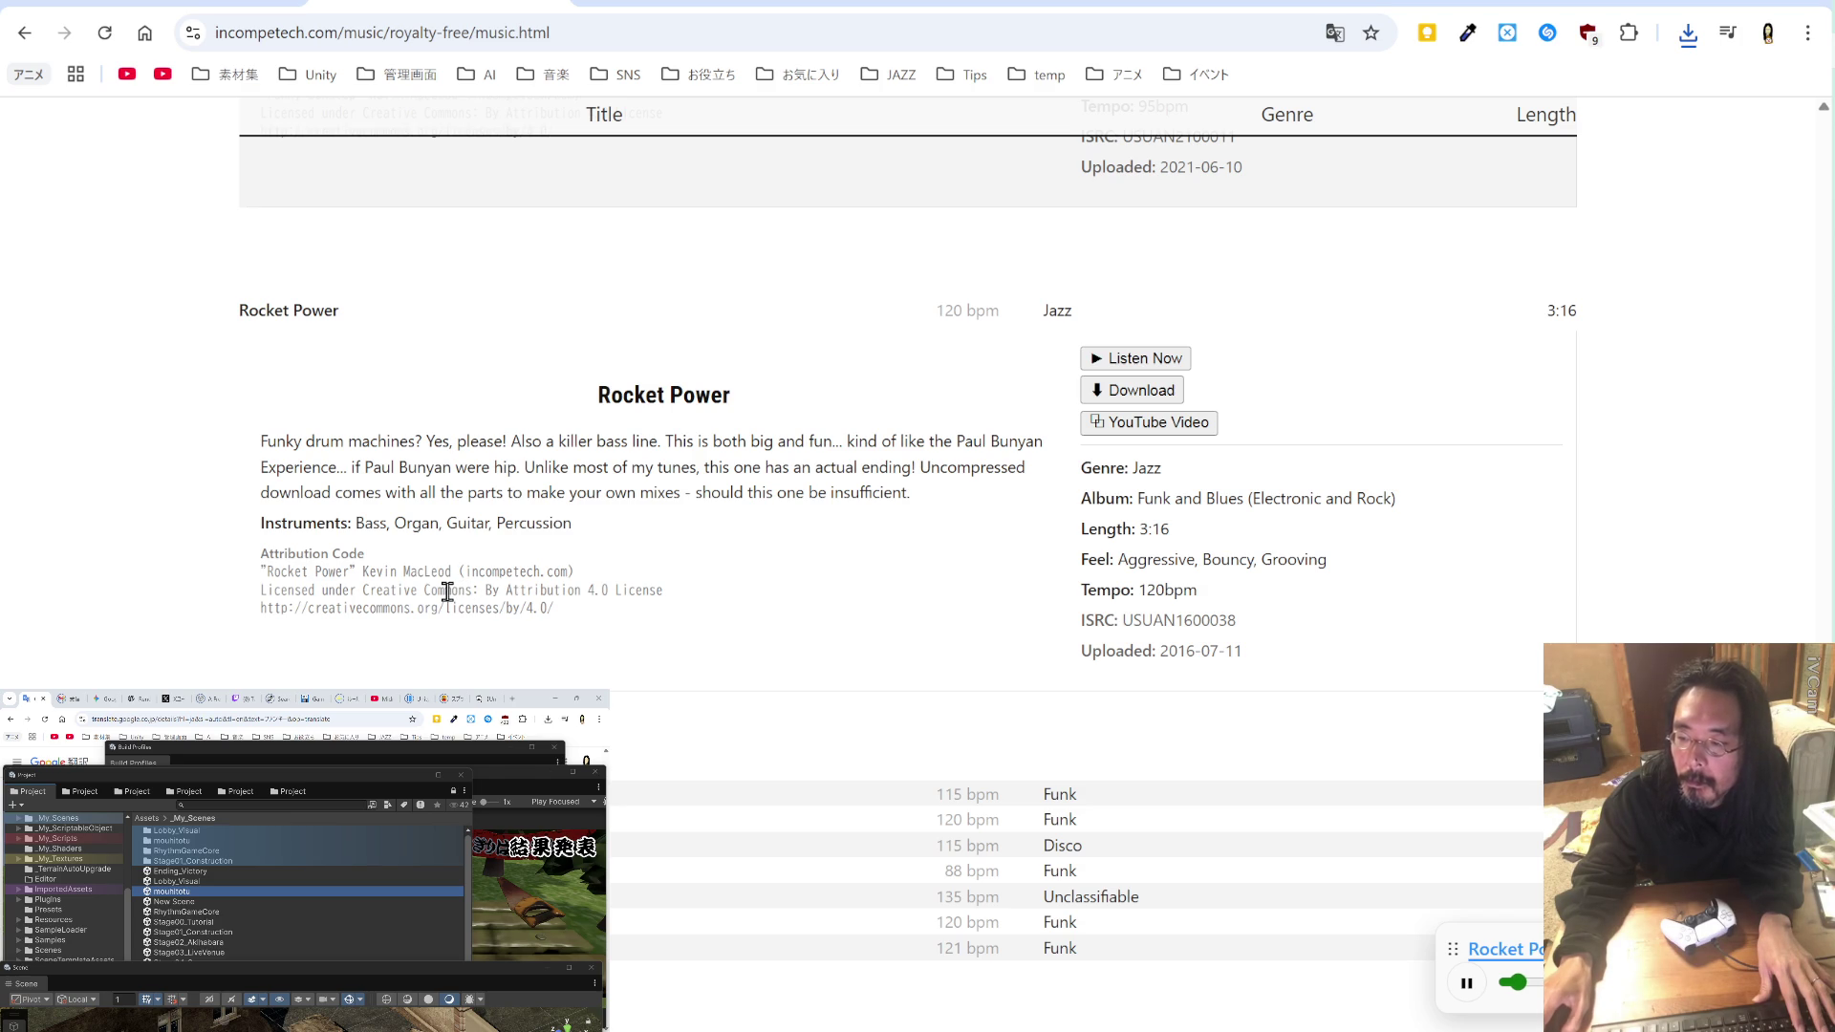
drag(357, 573, 260, 580)
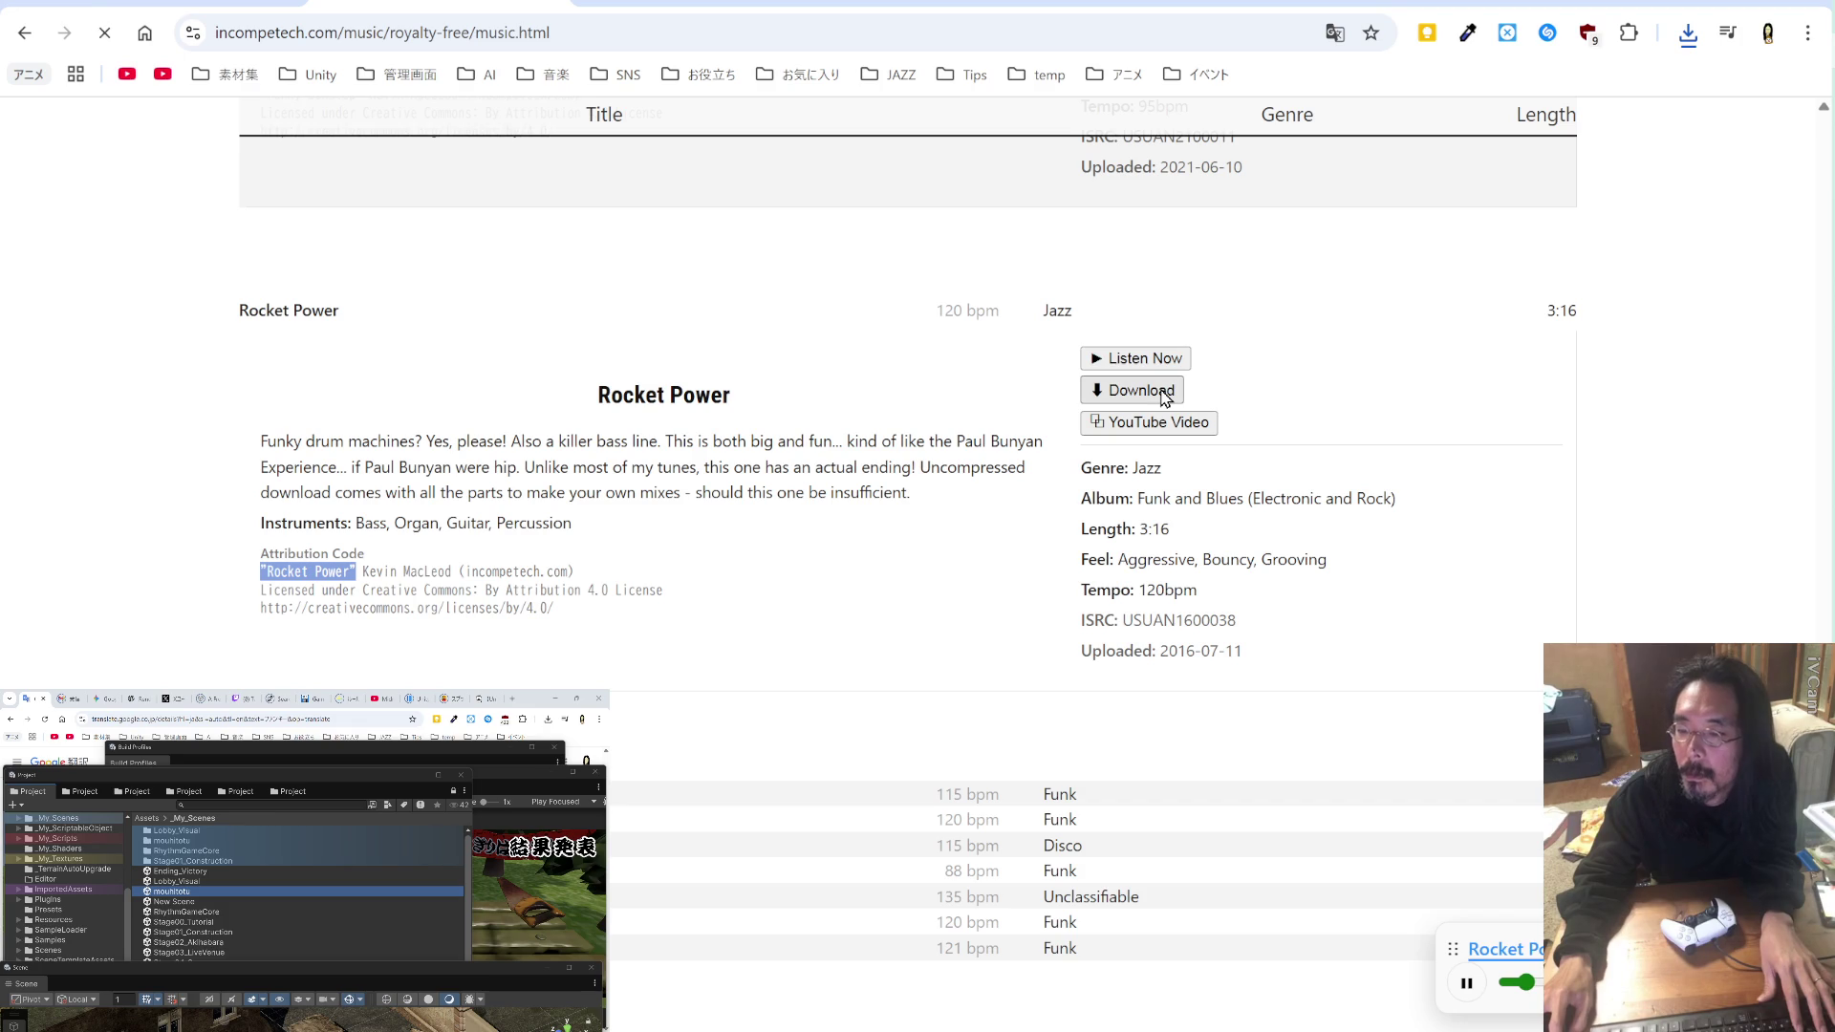
click(789, 726)
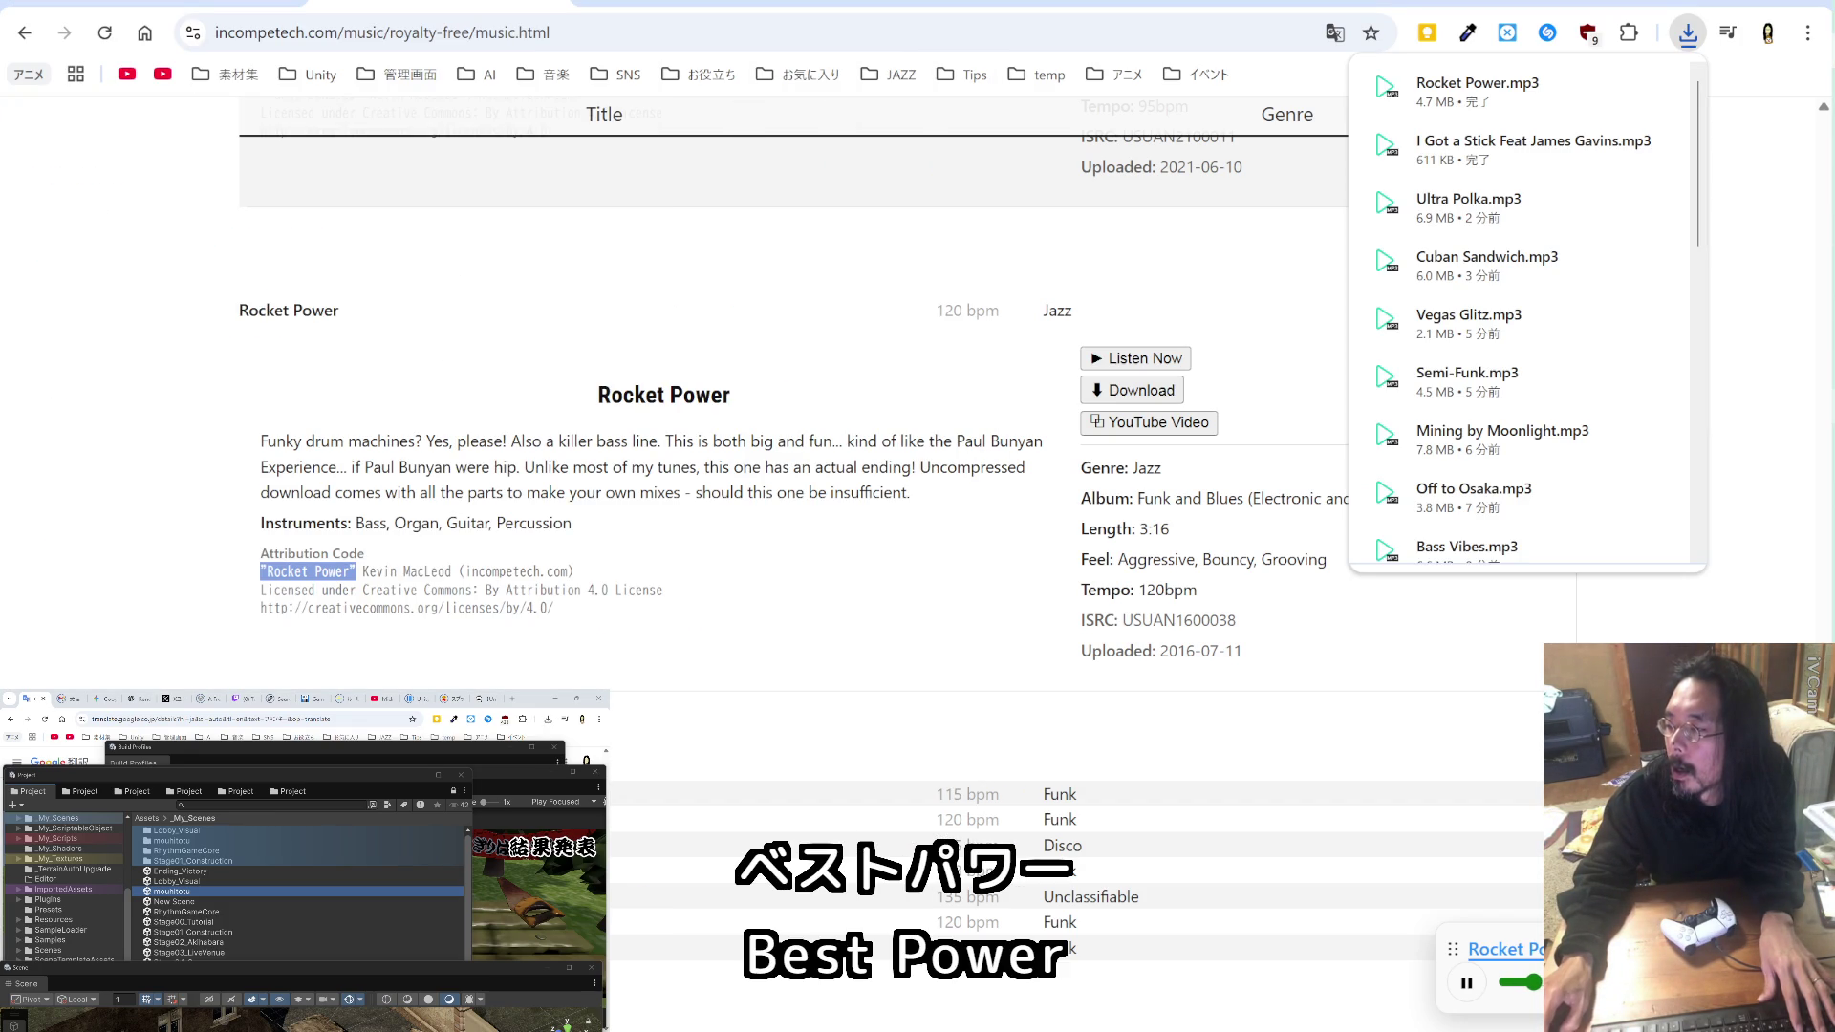
Step: Add "Rocket Power" to the temp_BC.md credits after the James Gavins title
key(alt+Tab)
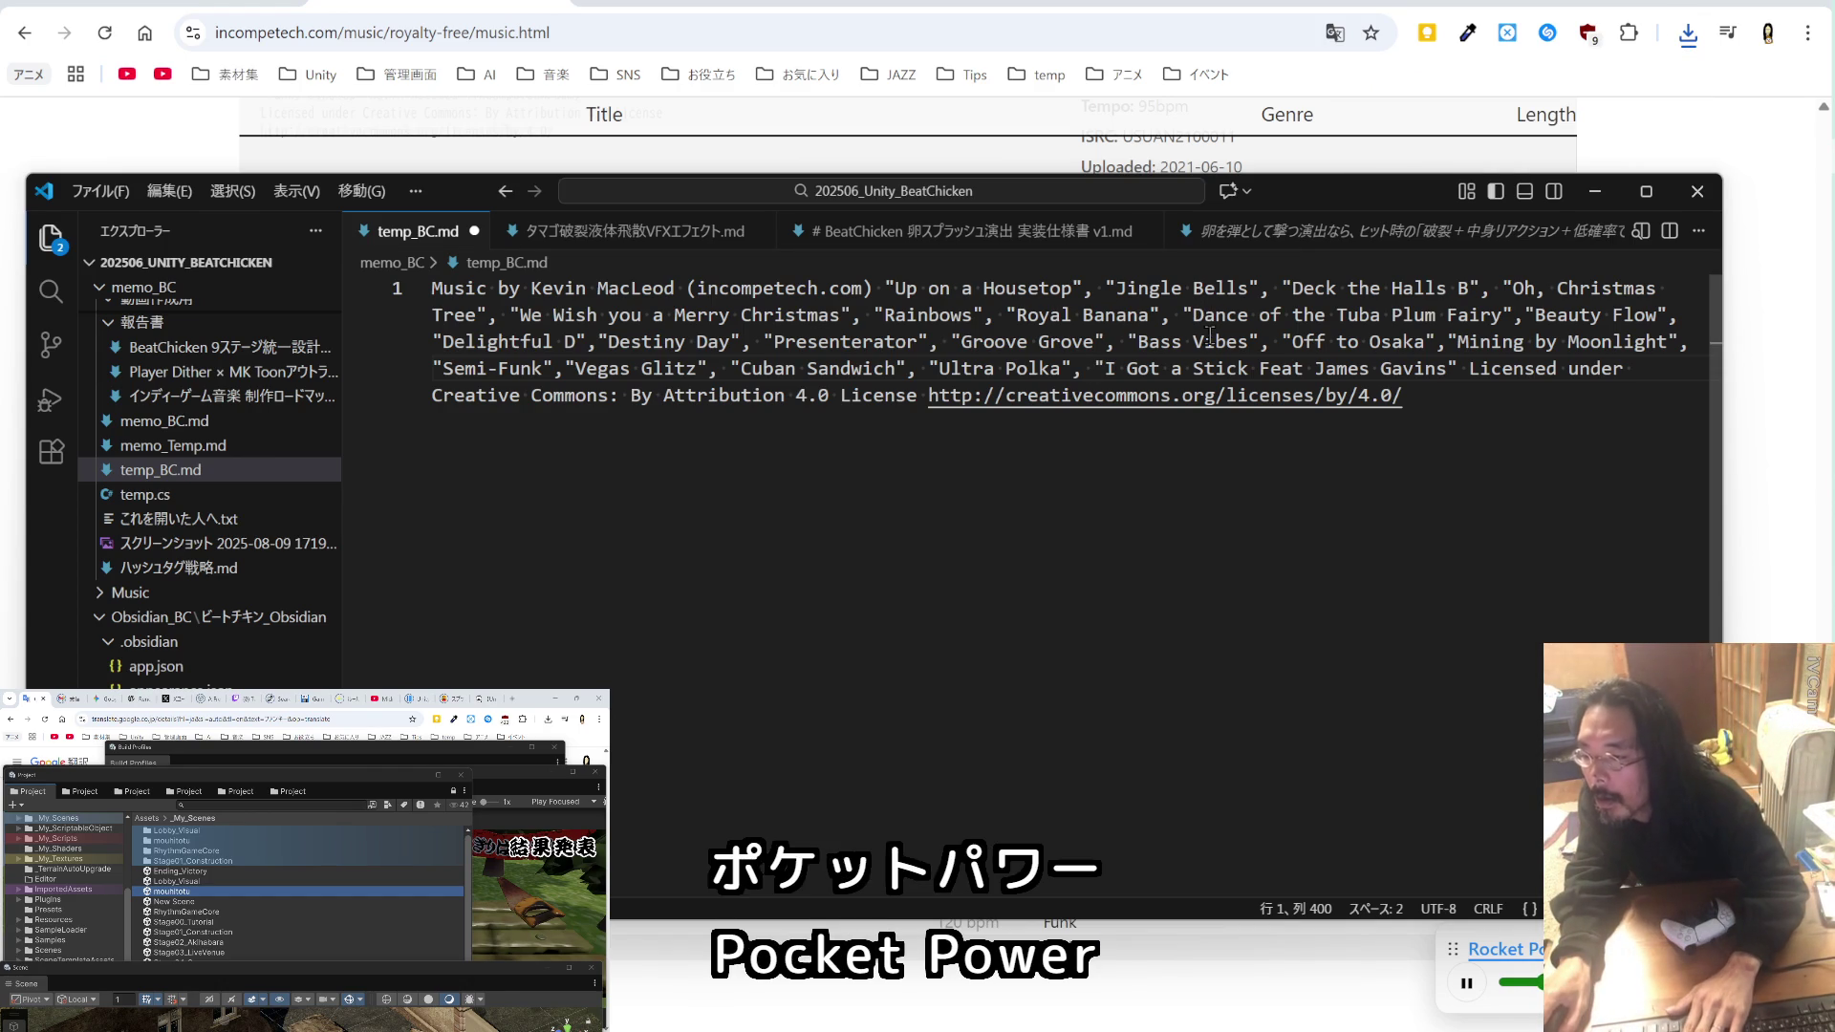
click(1459, 368)
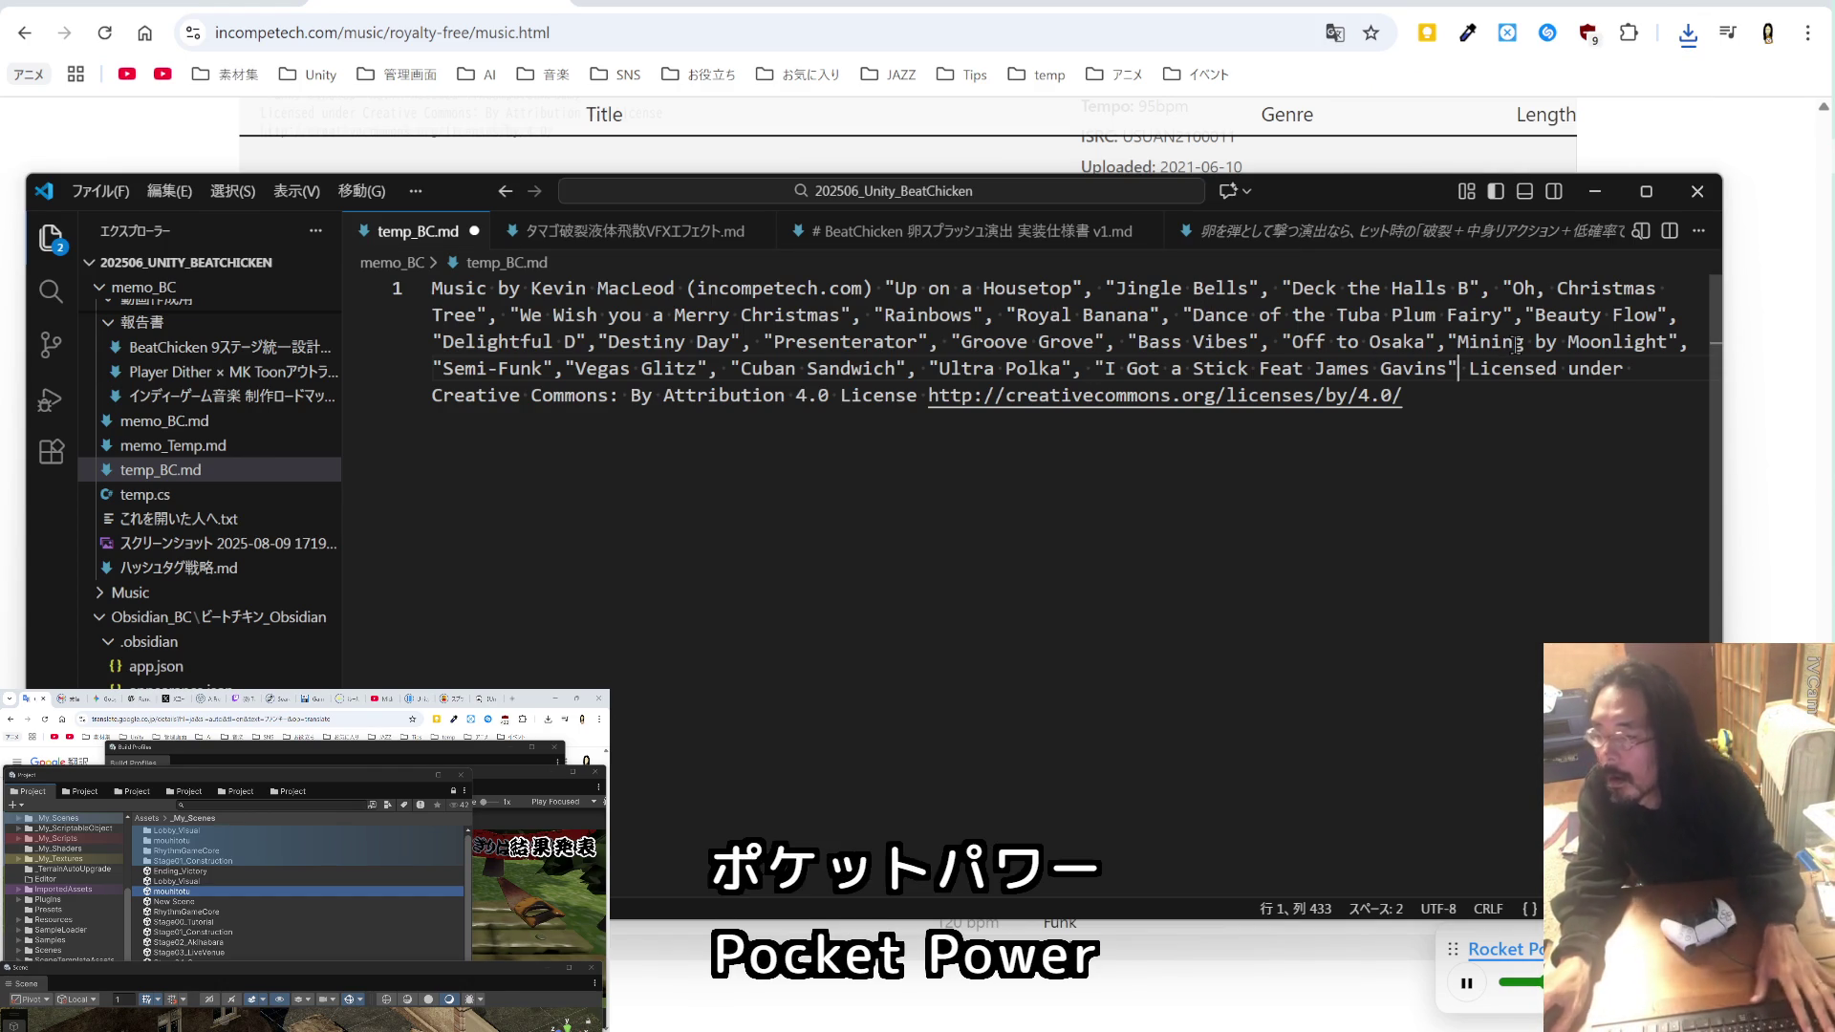
text(, "Rocket Power")
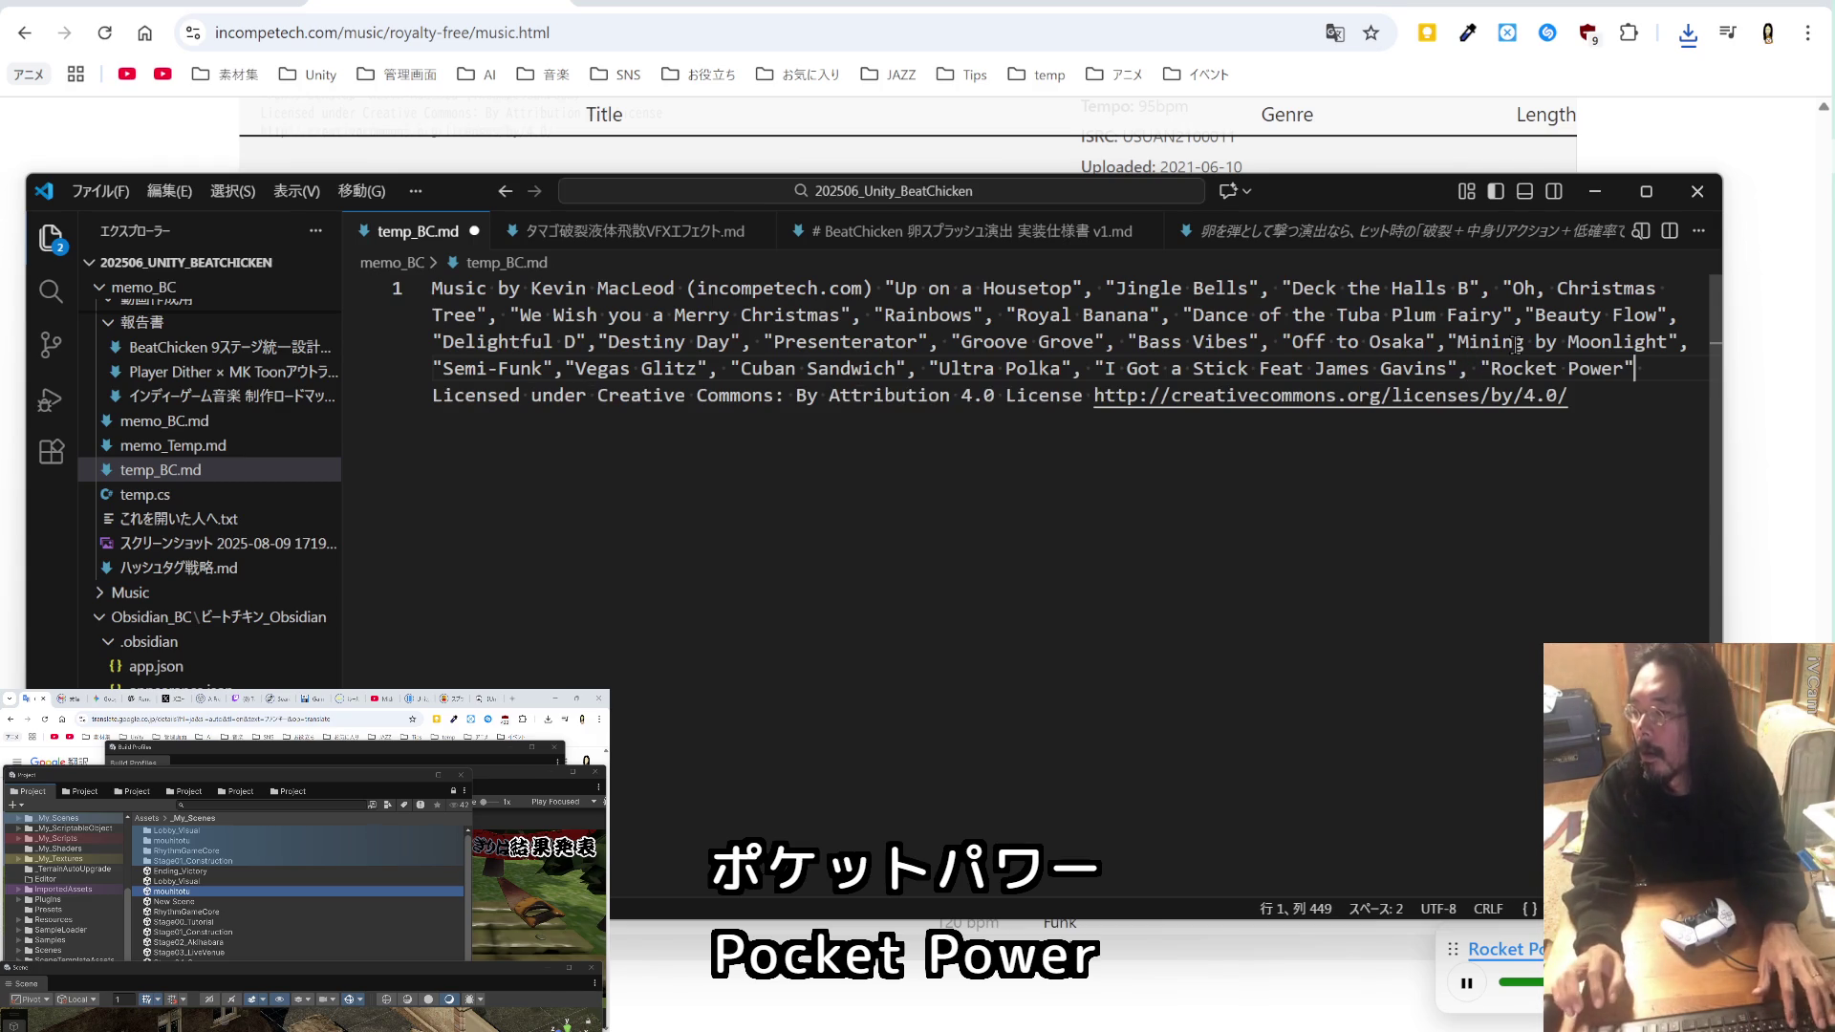
click(1740, 430)
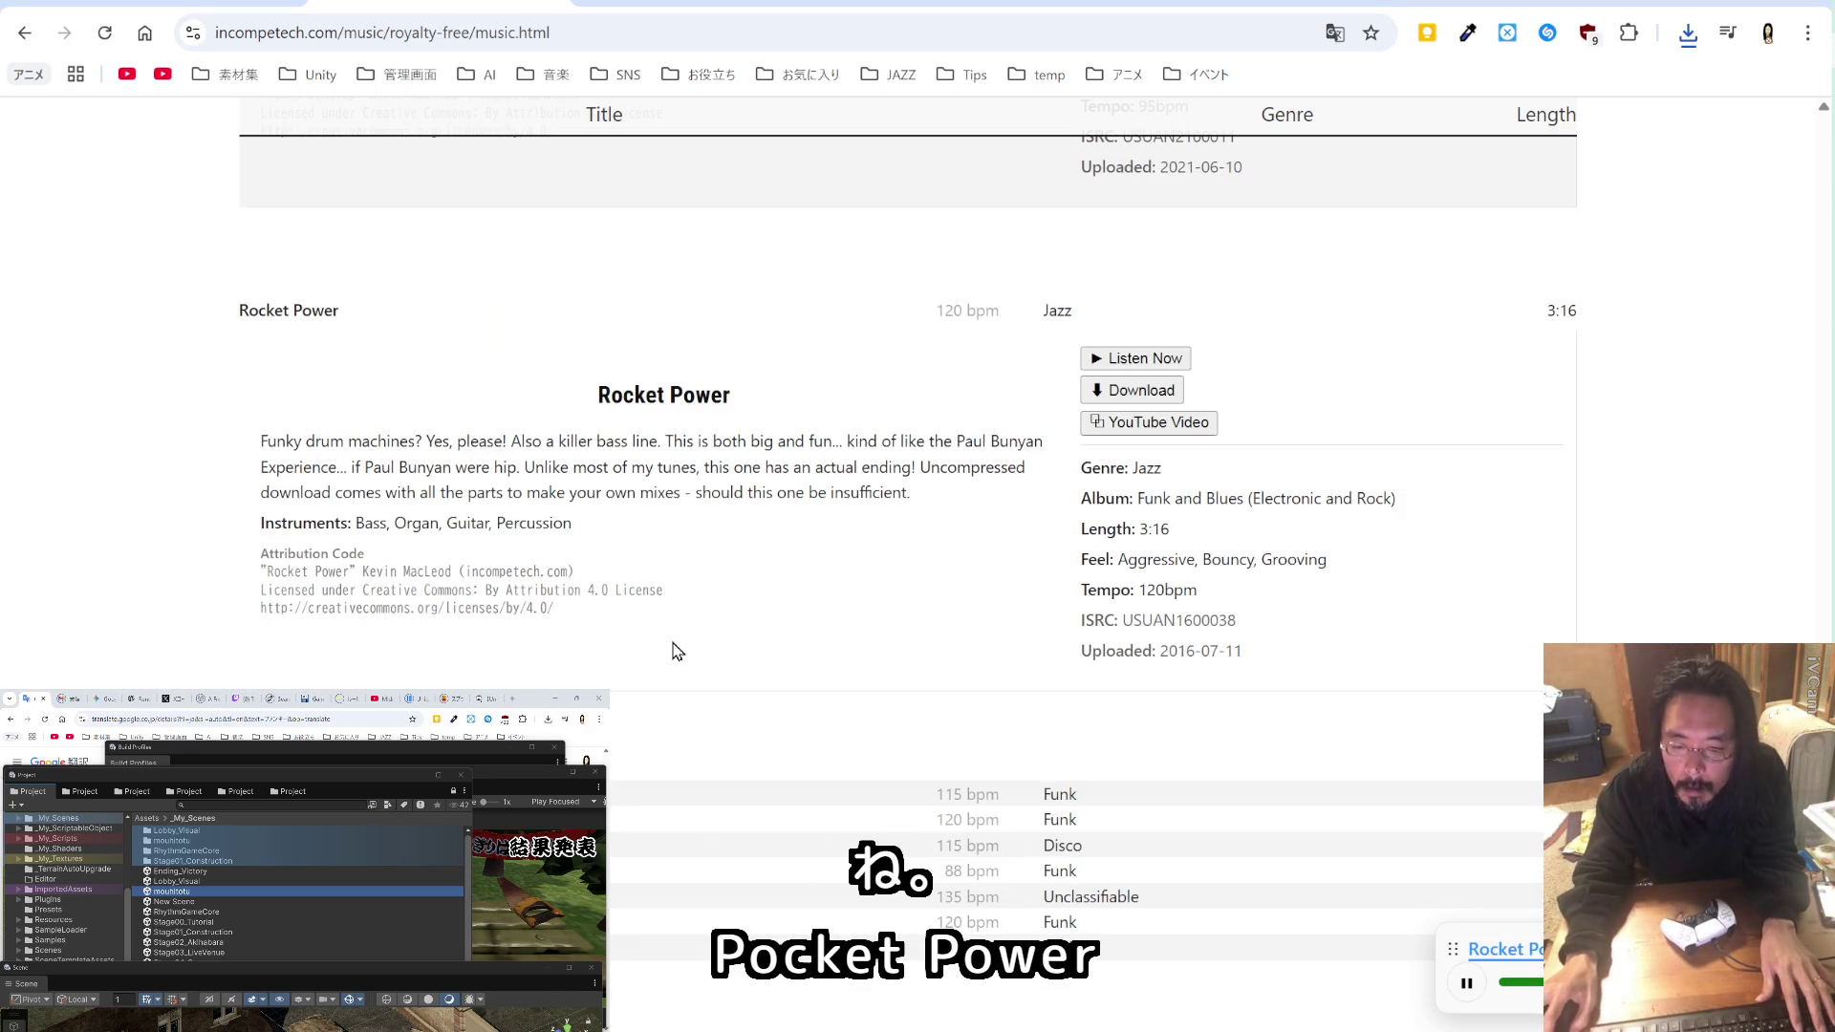
Step: Preview the Funky Chunk and Your Call tracks
click(841, 789)
click(1157, 843)
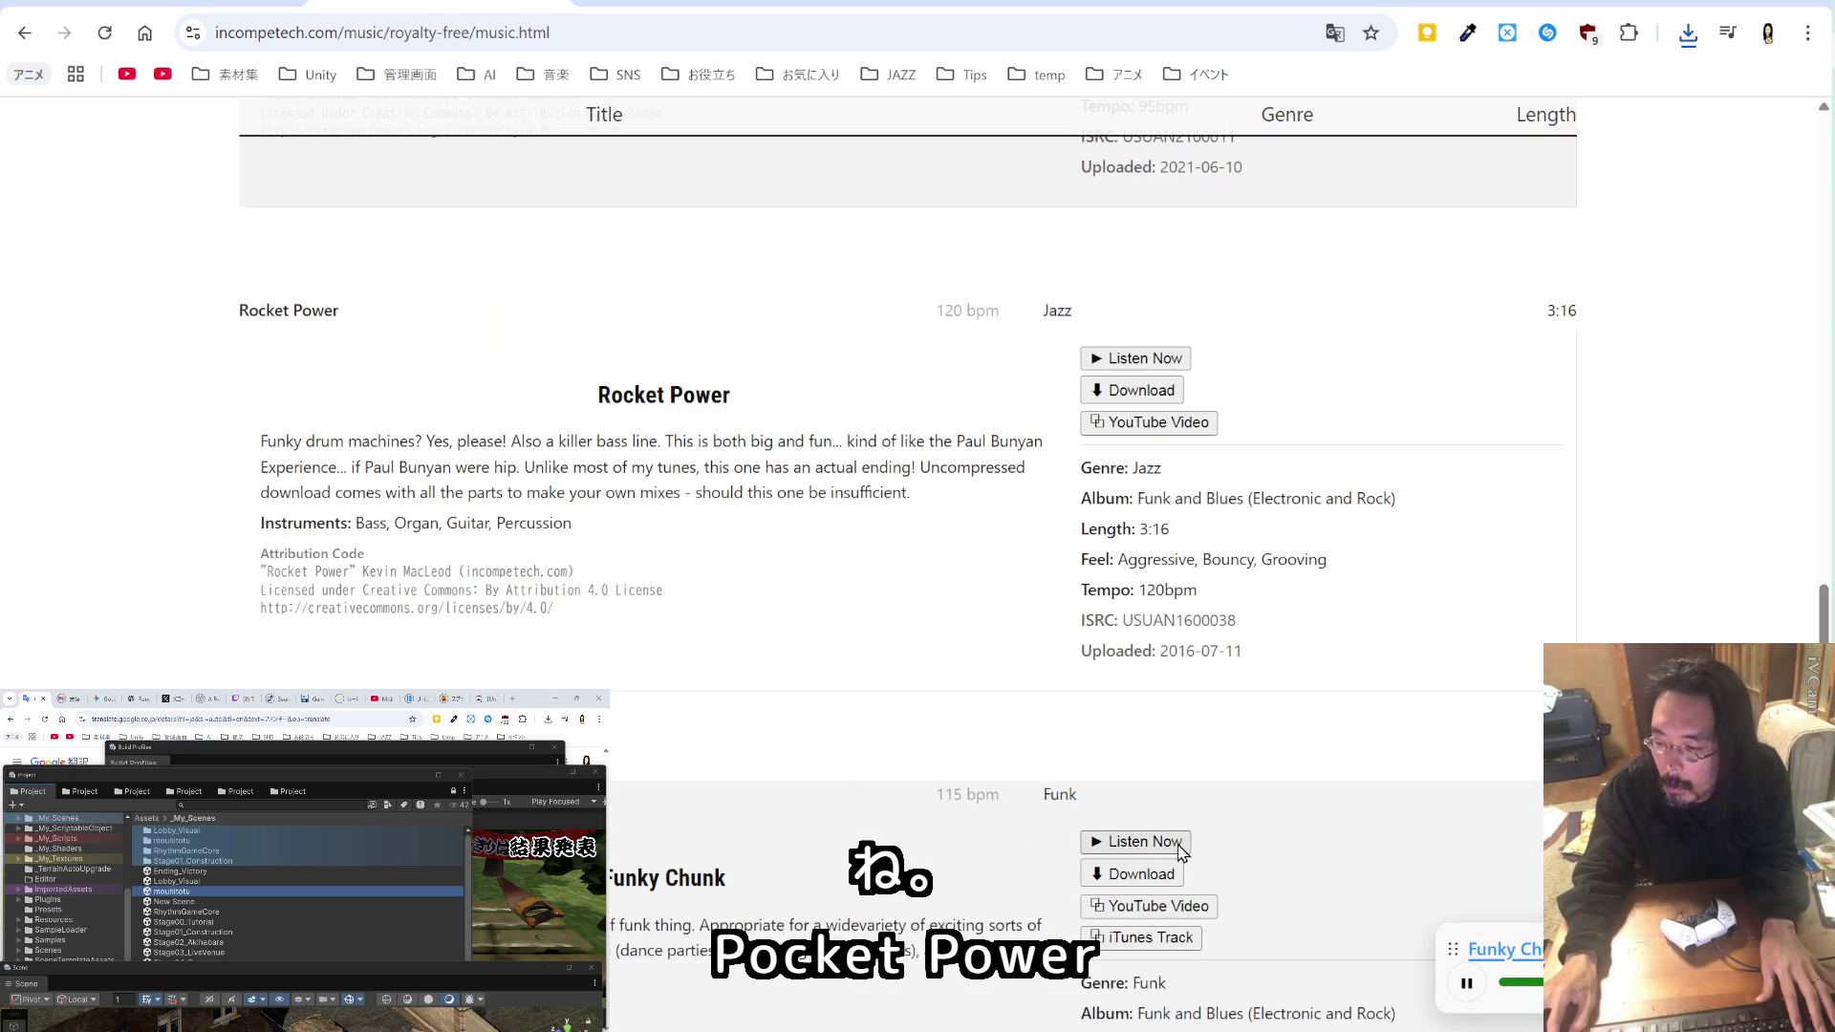
scroll(1059, 696, down, 4)
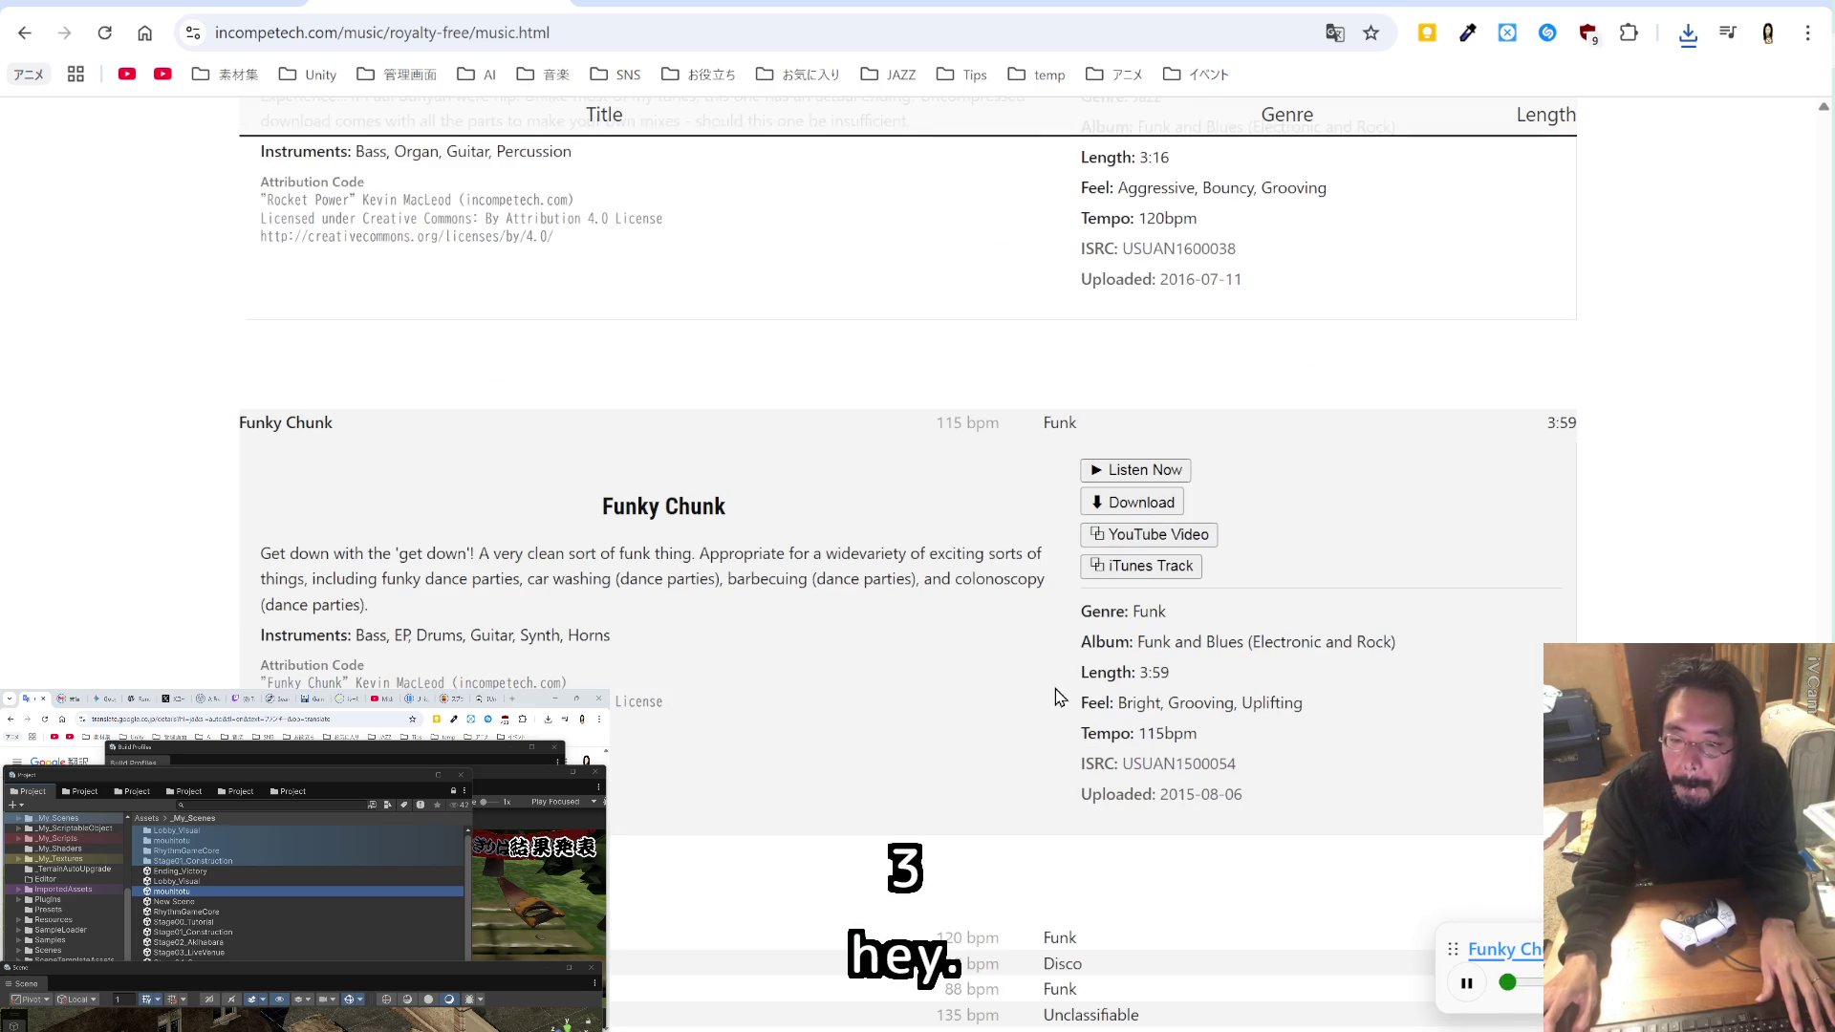
scroll(1059, 696, down, 2)
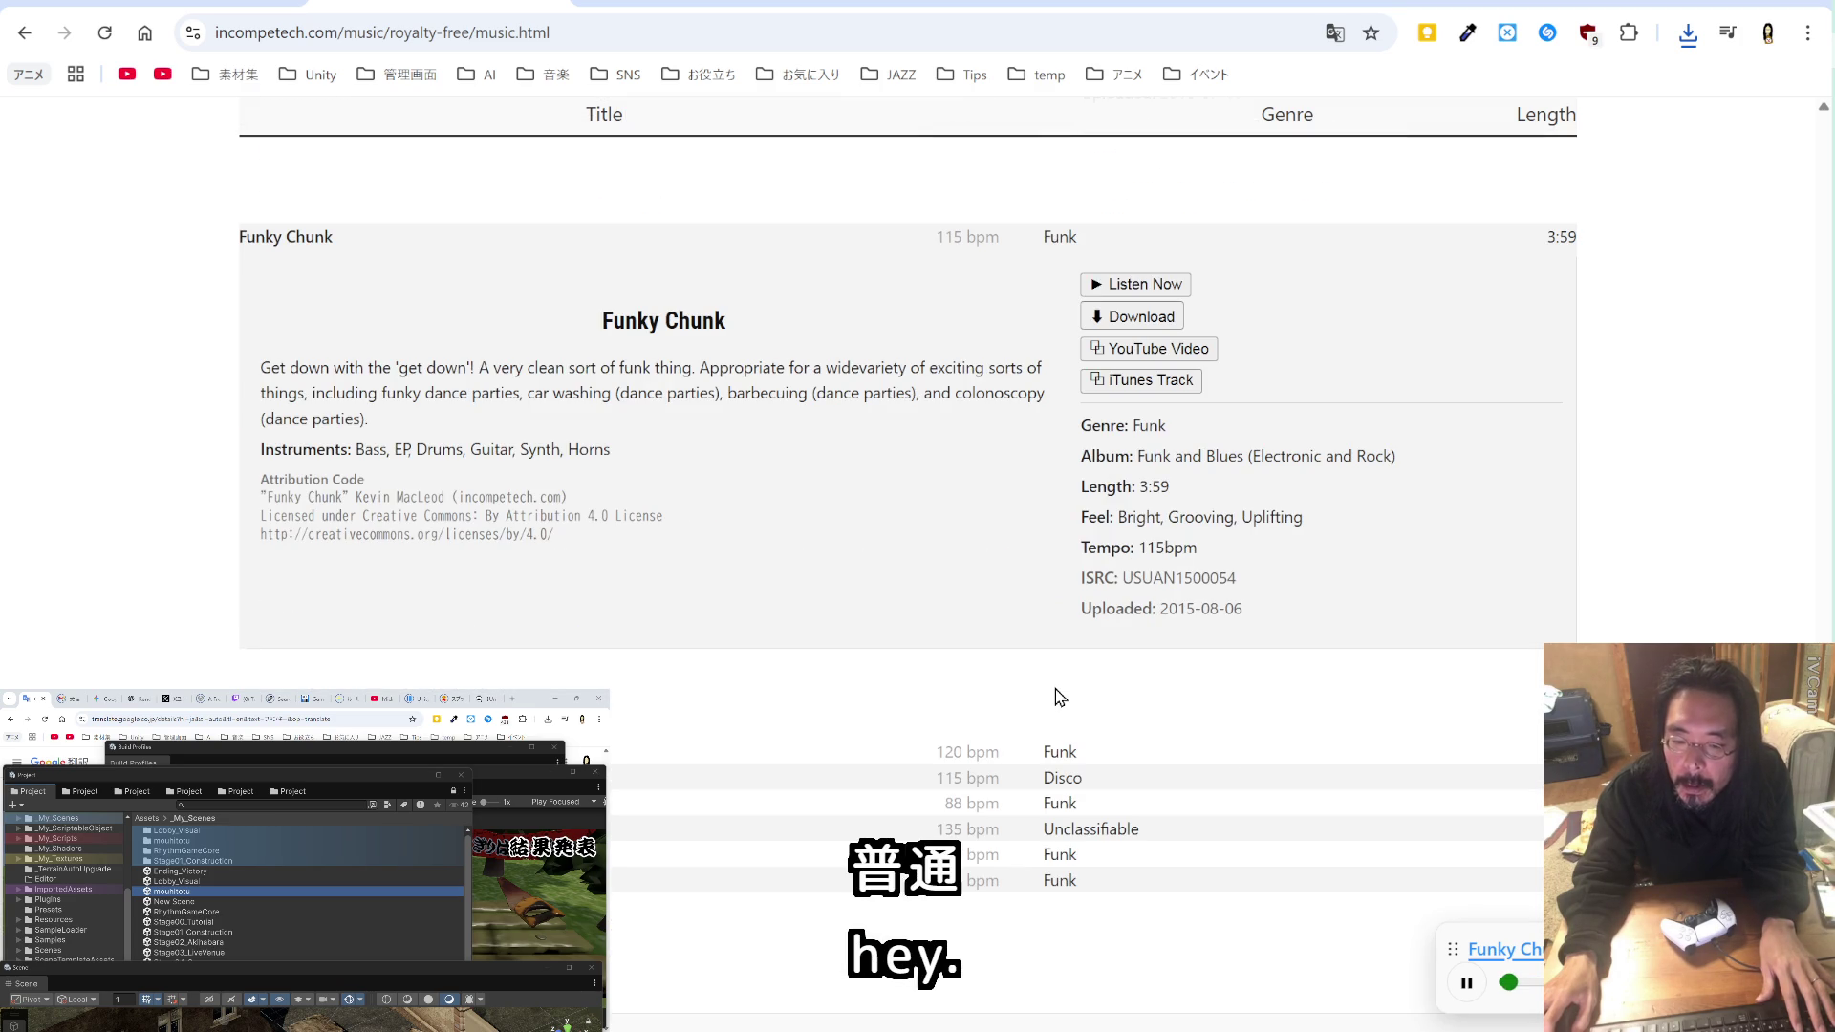
click(704, 745)
click(1122, 802)
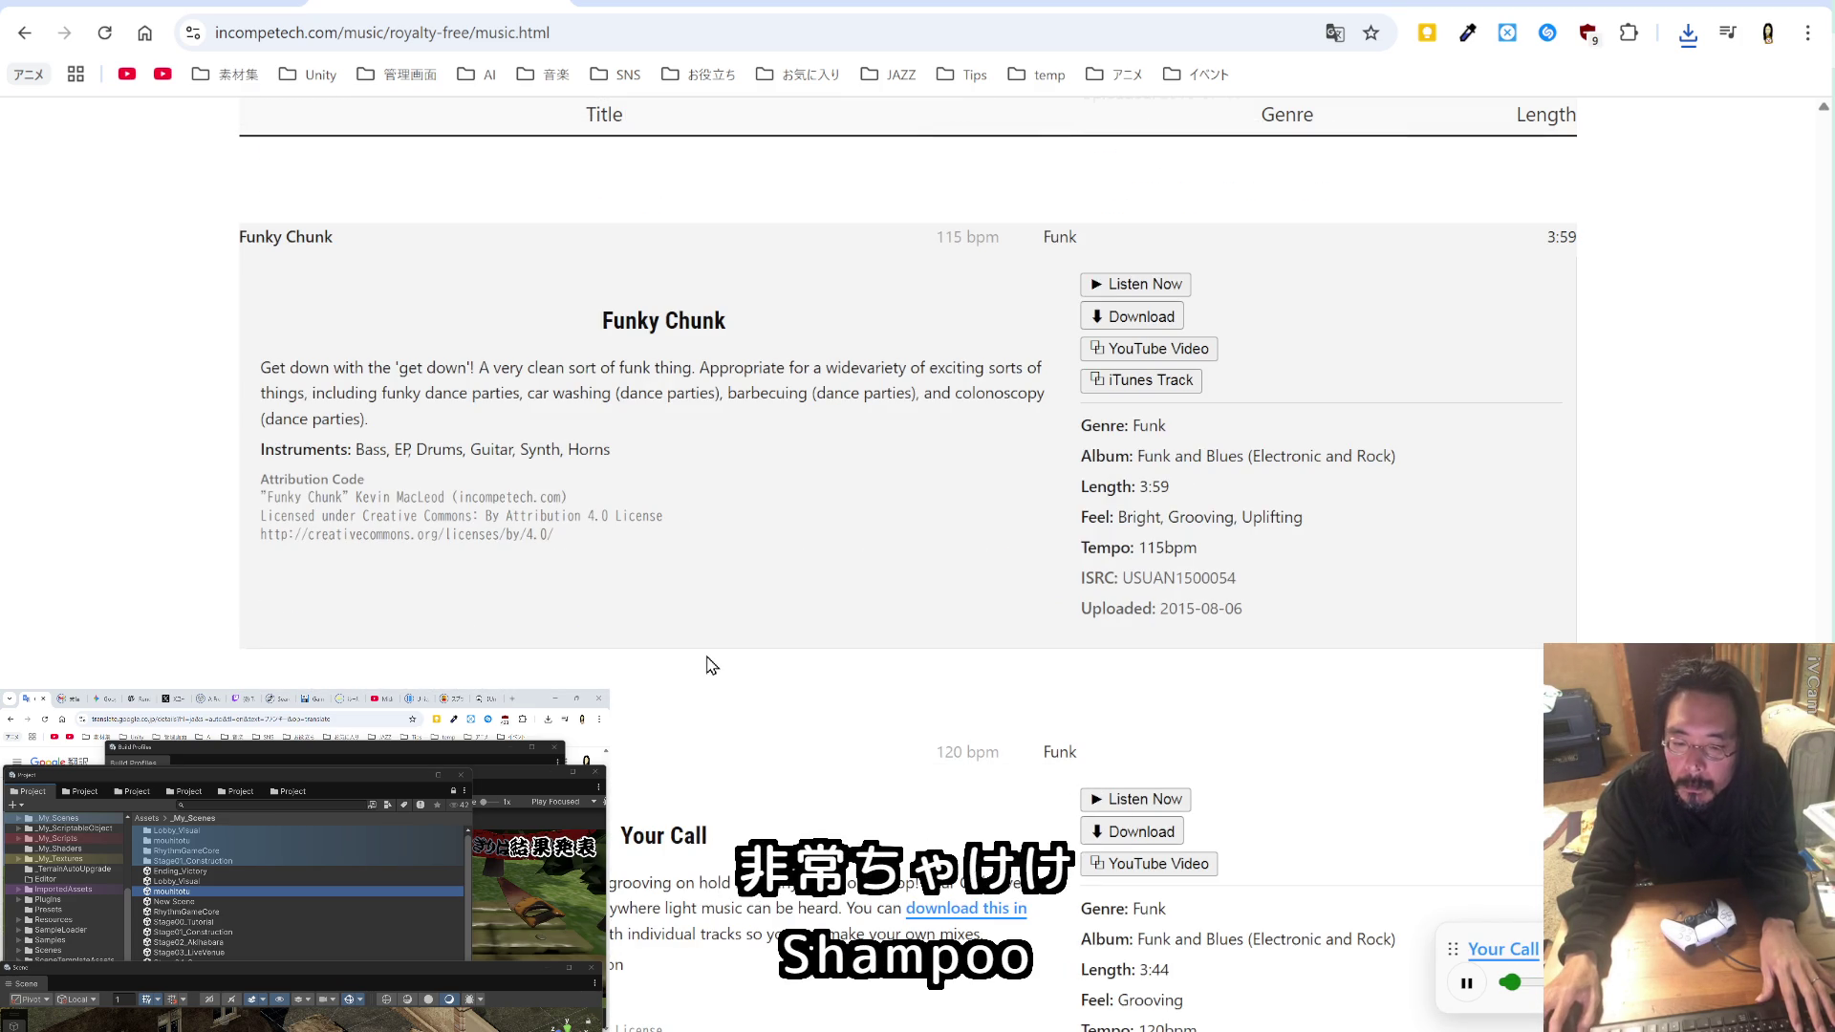
scroll(711, 665, down, 6)
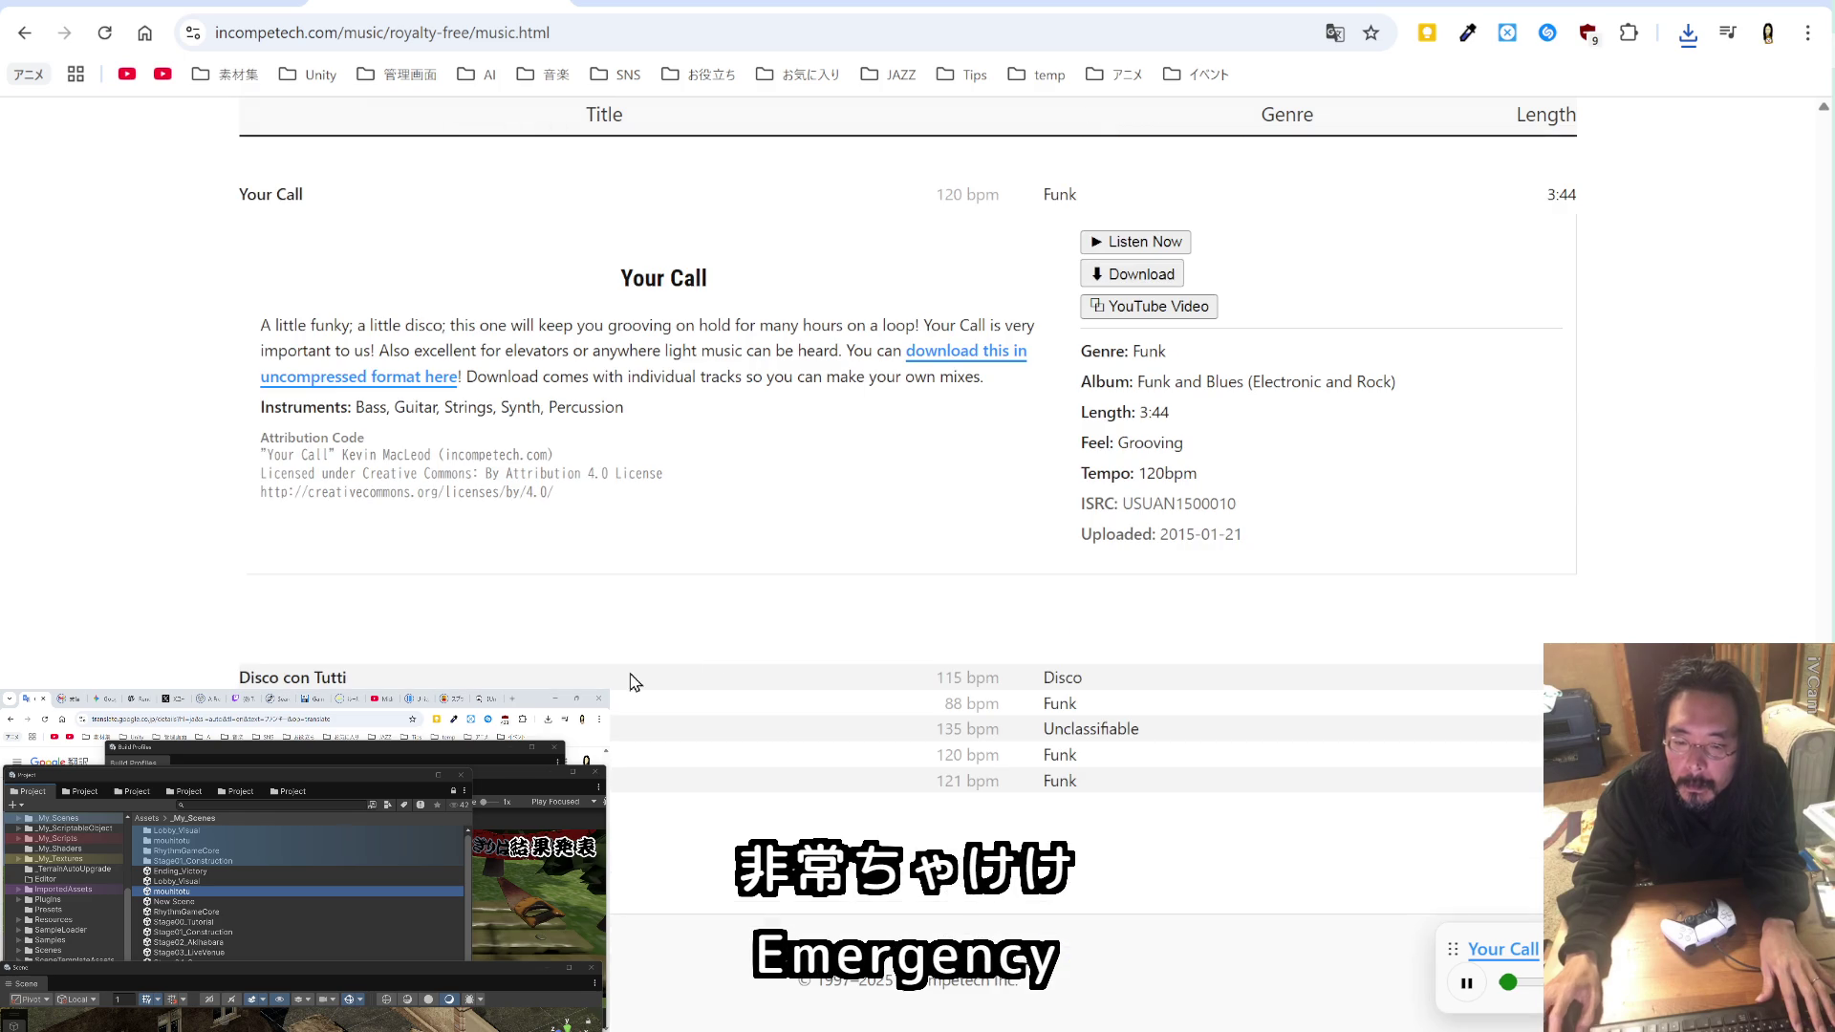
Step: Check Disco con Tutti's details and preview Organic Grunge
click(359, 678)
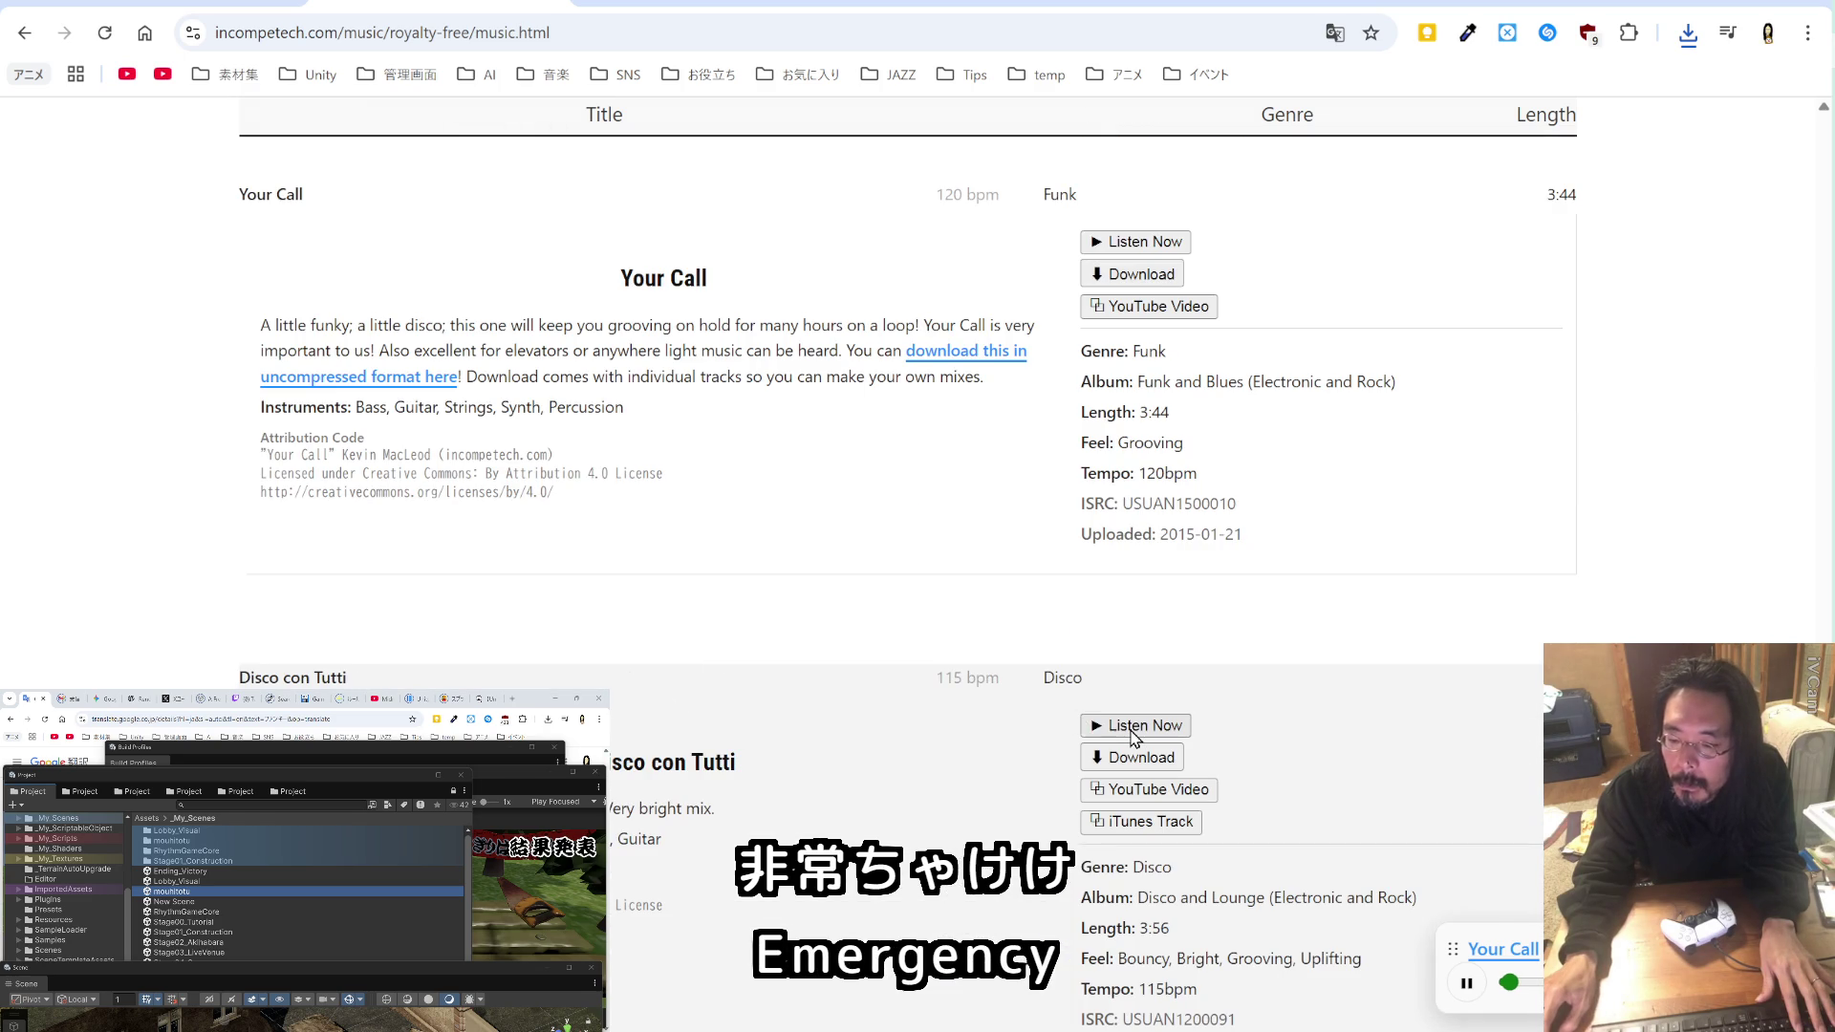
scroll(608, 642, down, 4)
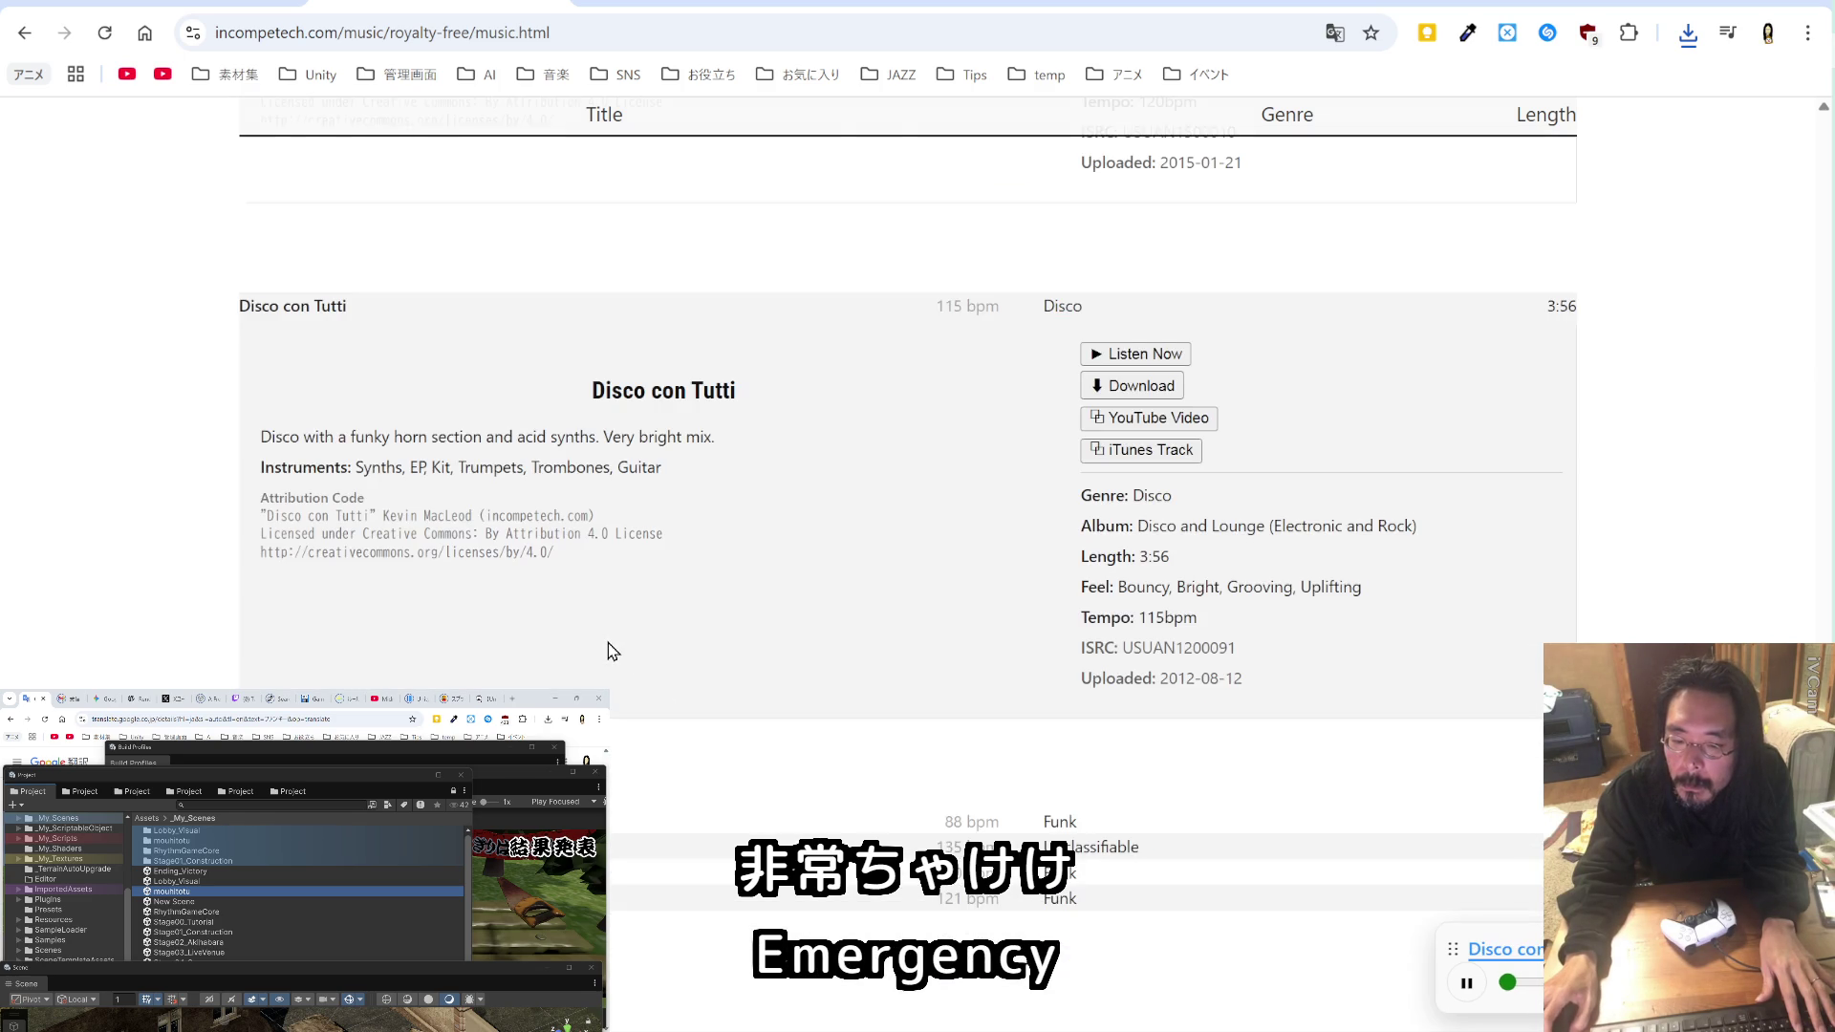
click(824, 822)
click(1135, 869)
scroll(823, 819, down, 4)
scroll(908, 517, down, 2)
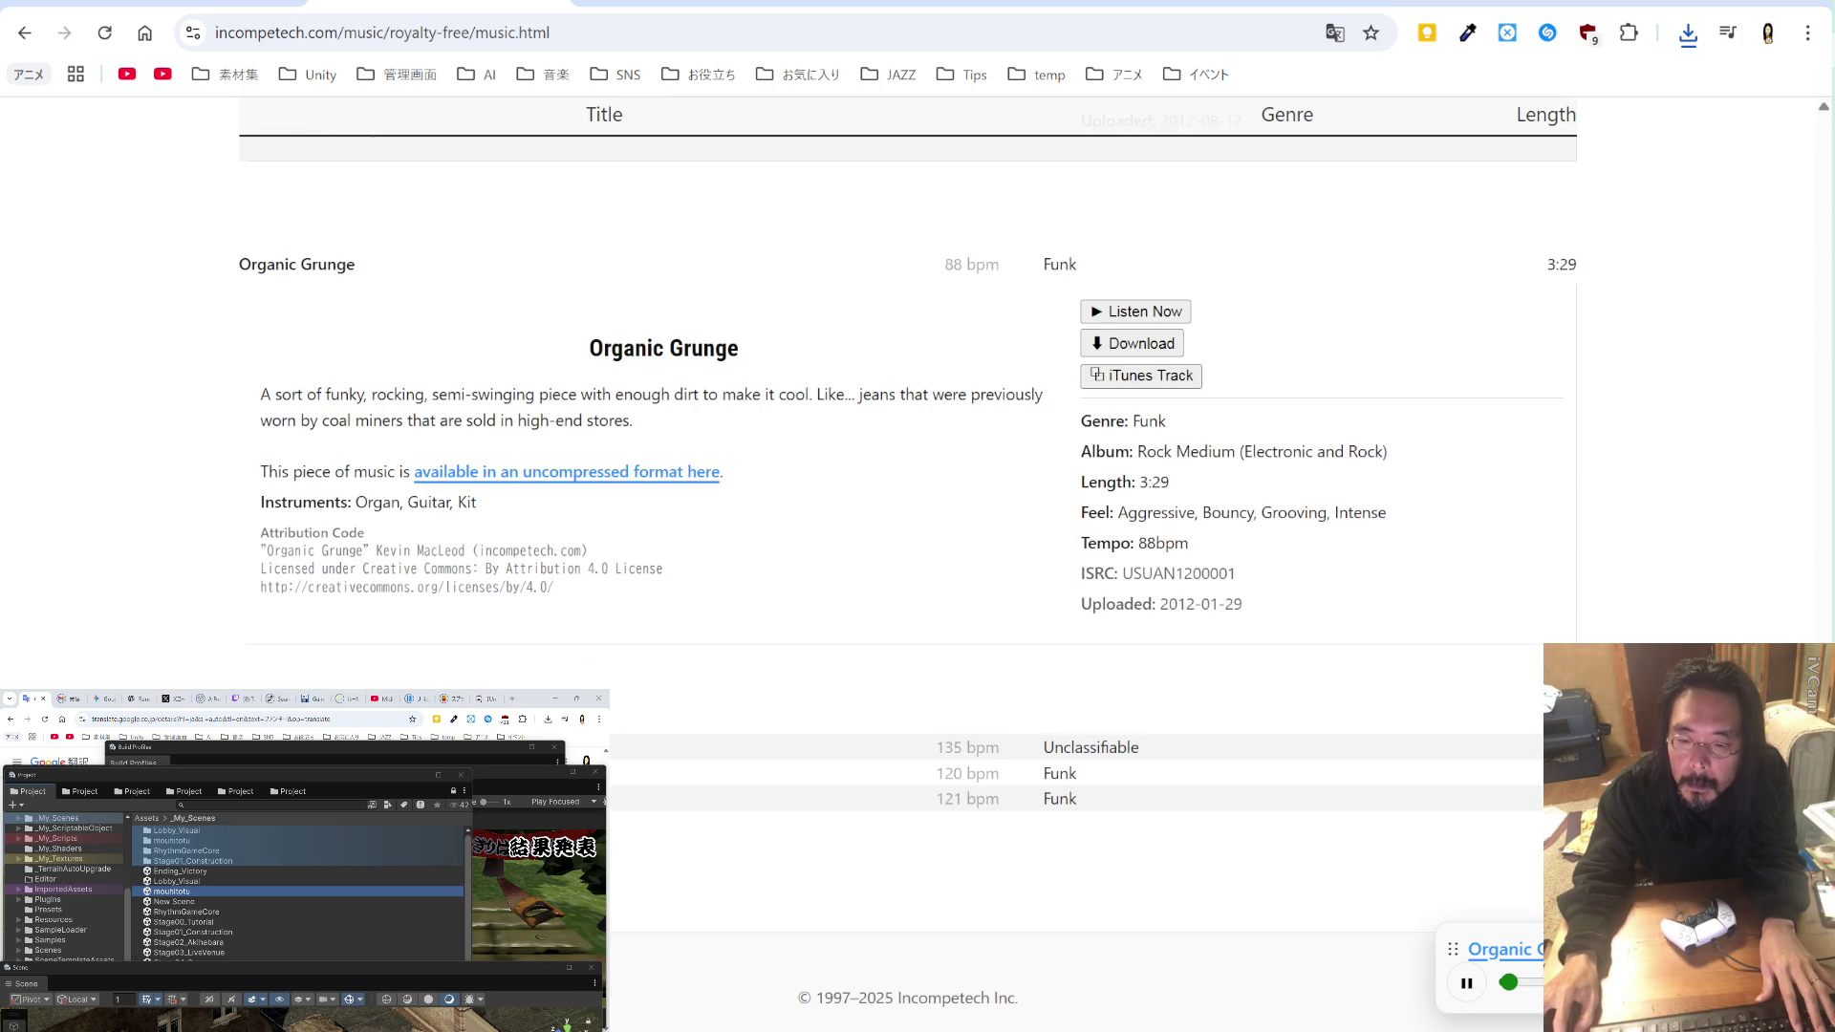
Step: Preview AhDah and save AhDah.mp3 into the mouhitotu music folder
click(824, 755)
click(1104, 796)
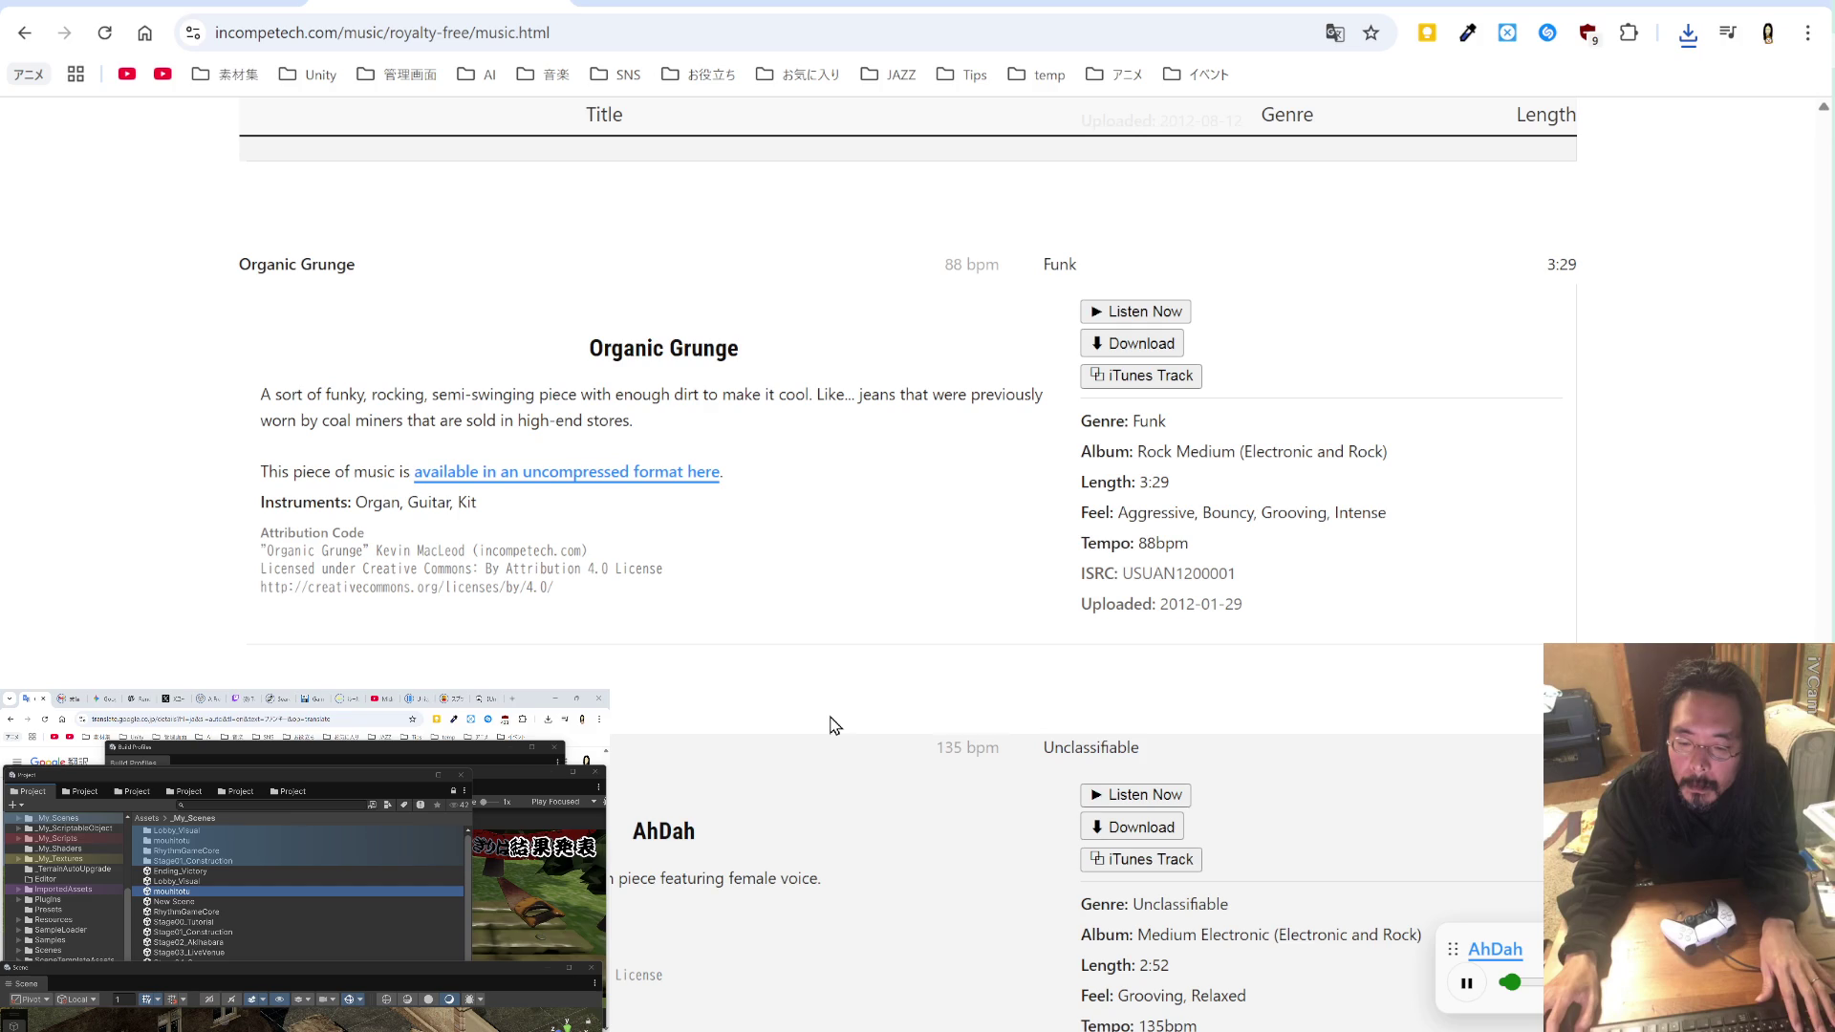
scroll(834, 726, down, 4)
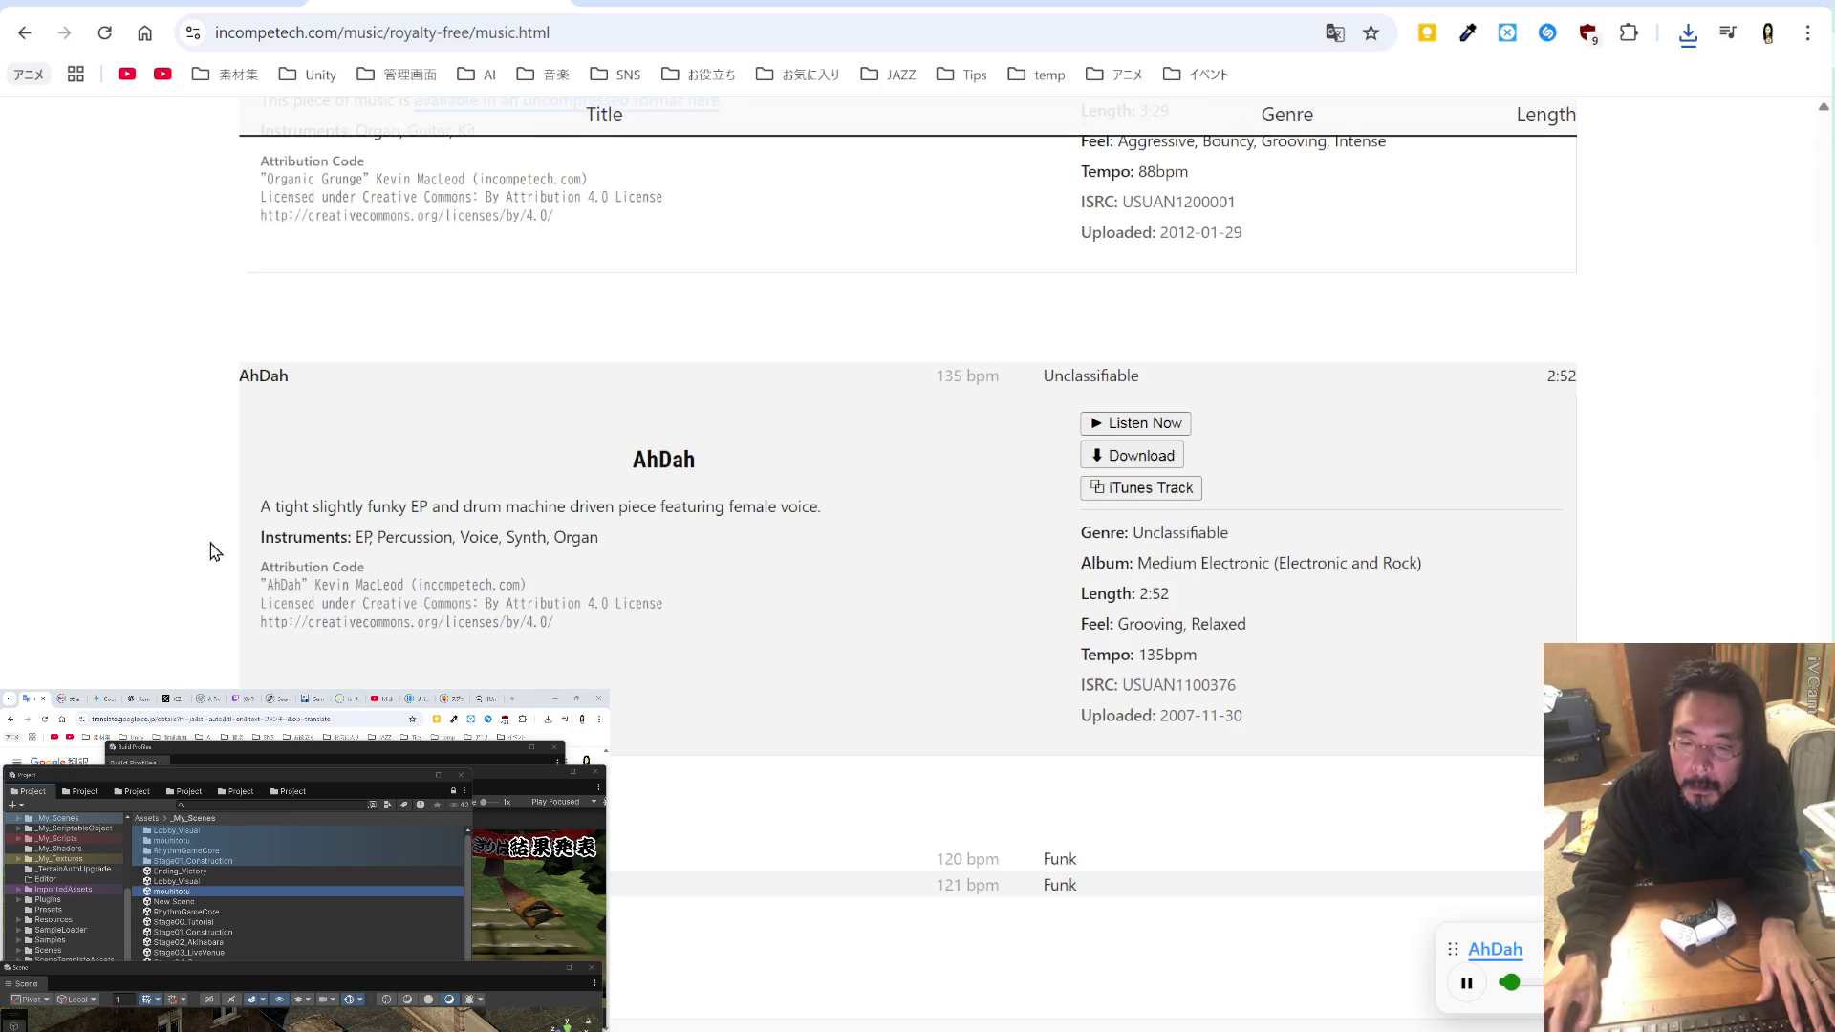
drag(260, 584, 304, 587)
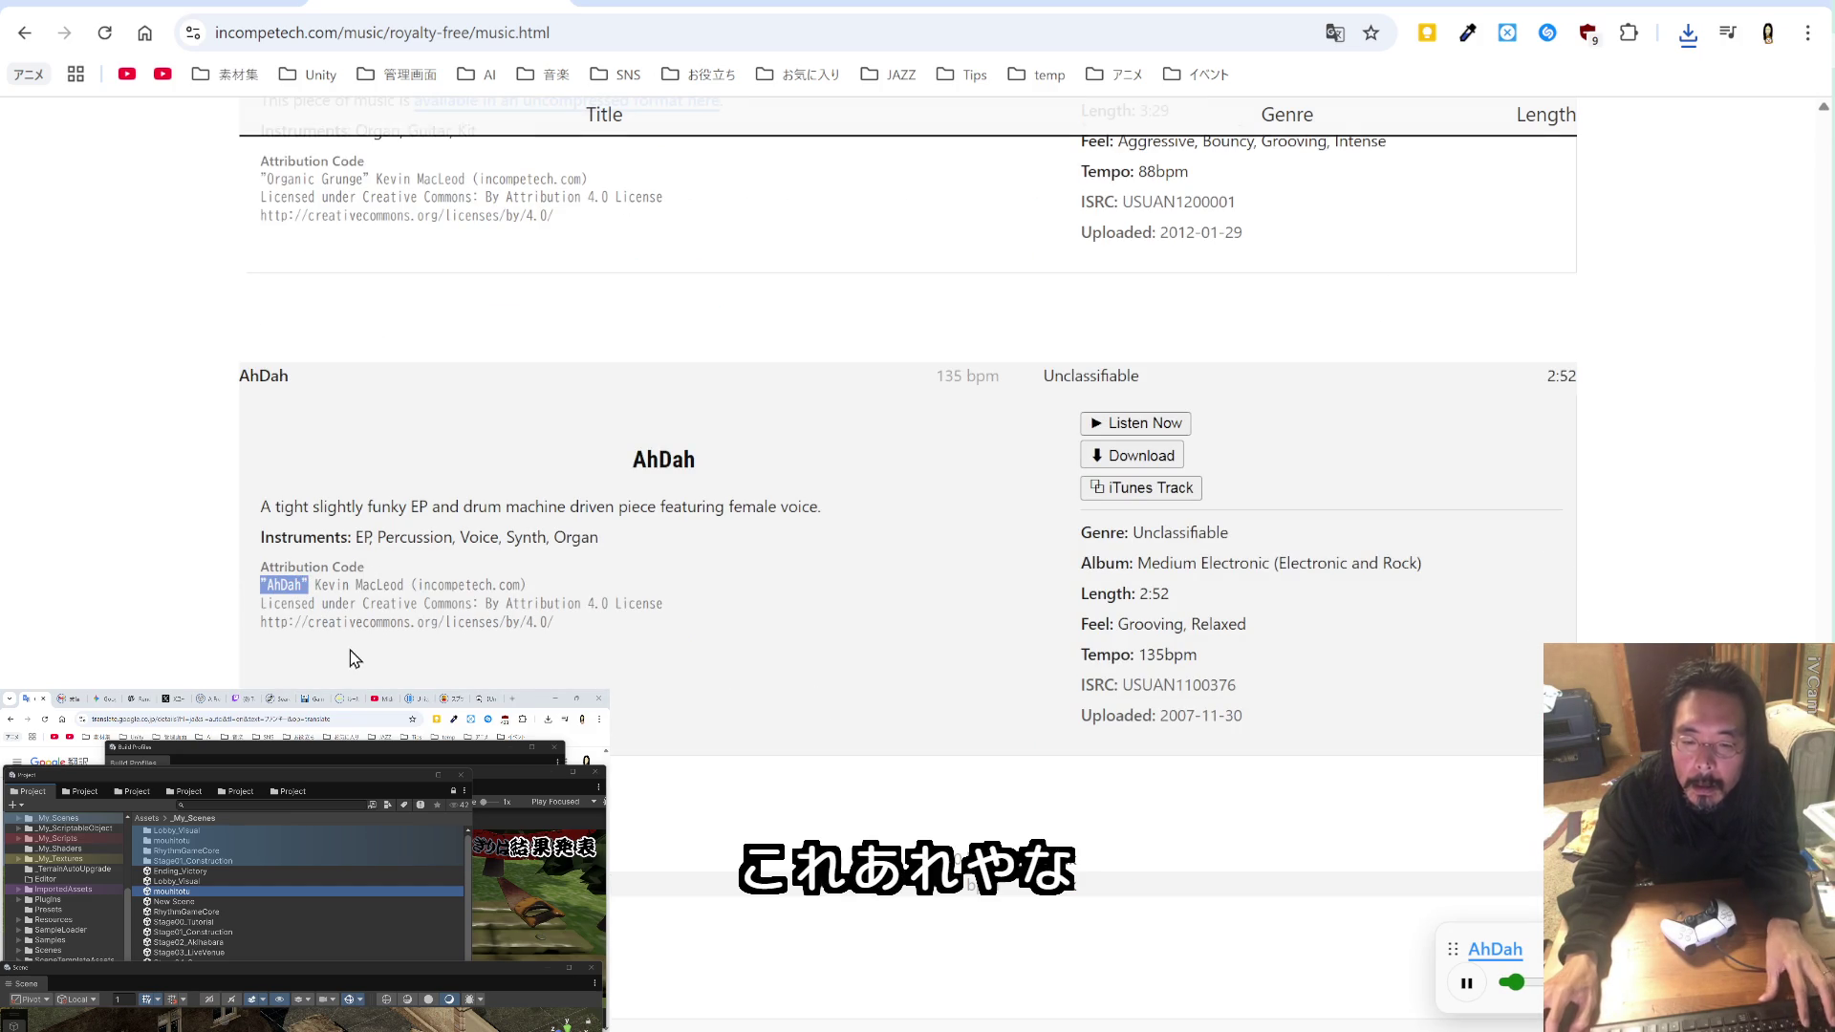
click(1154, 458)
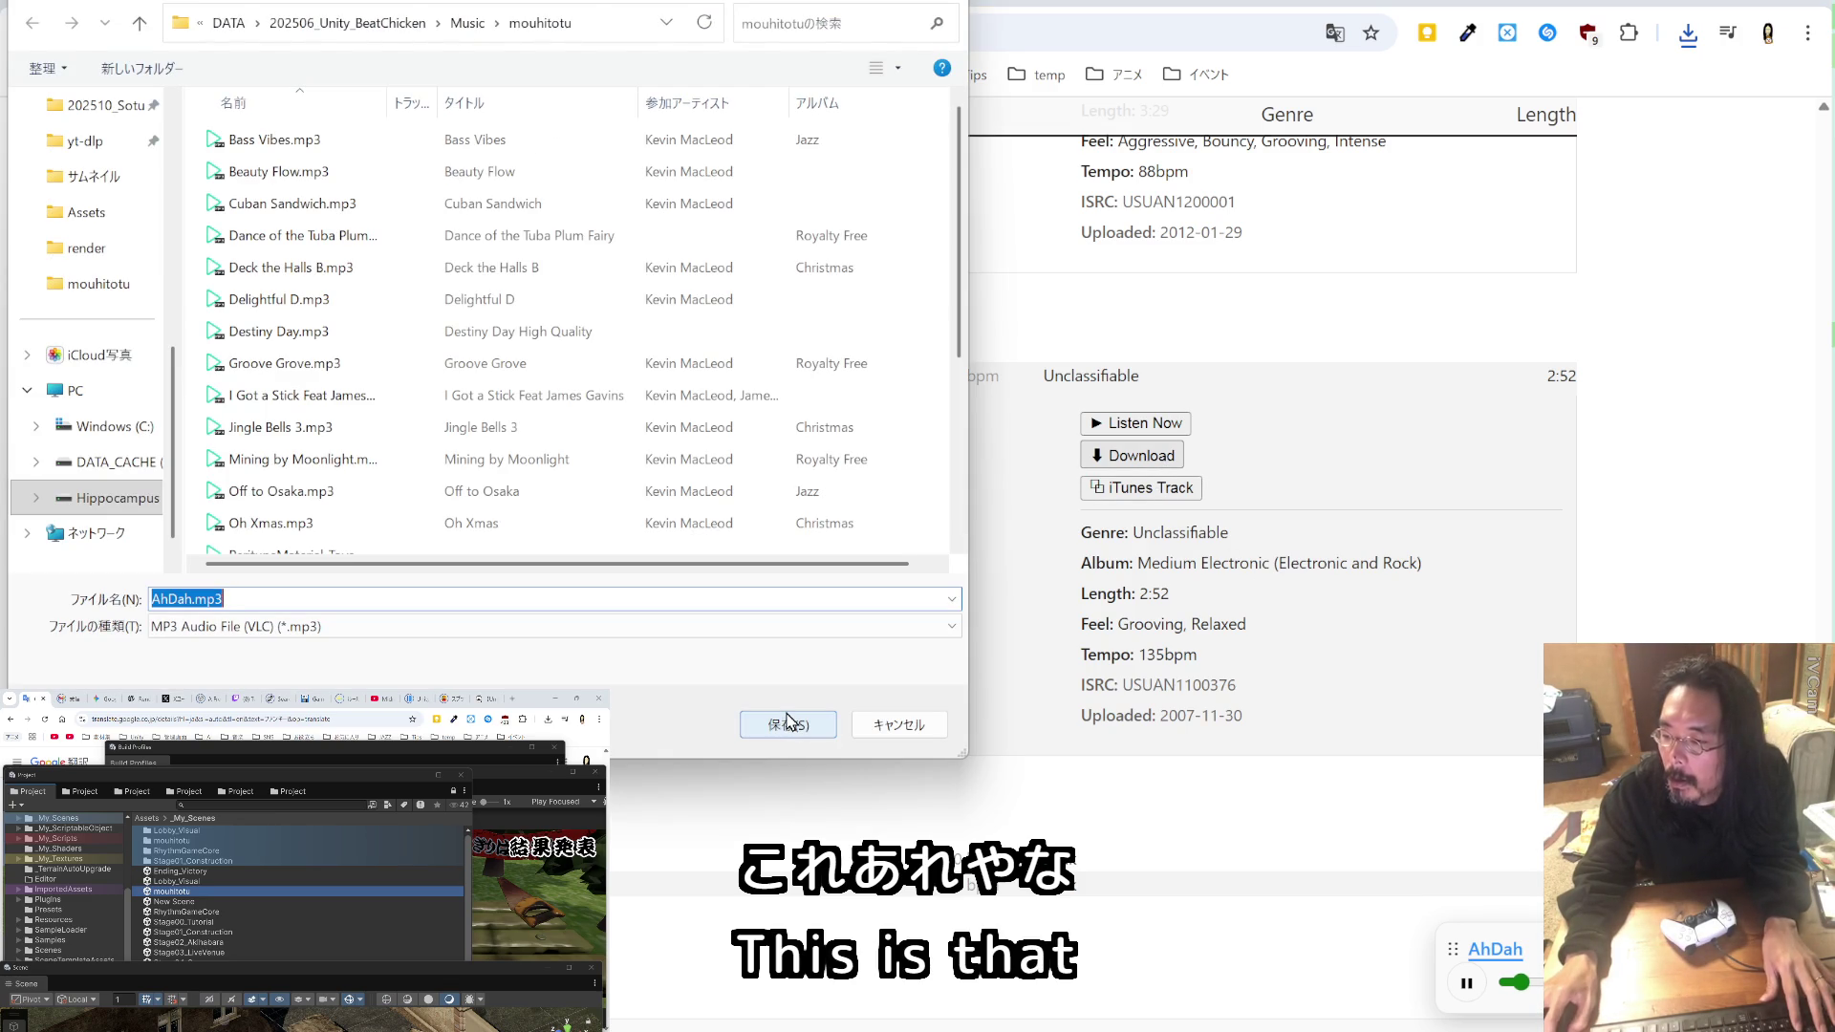
click(780, 725)
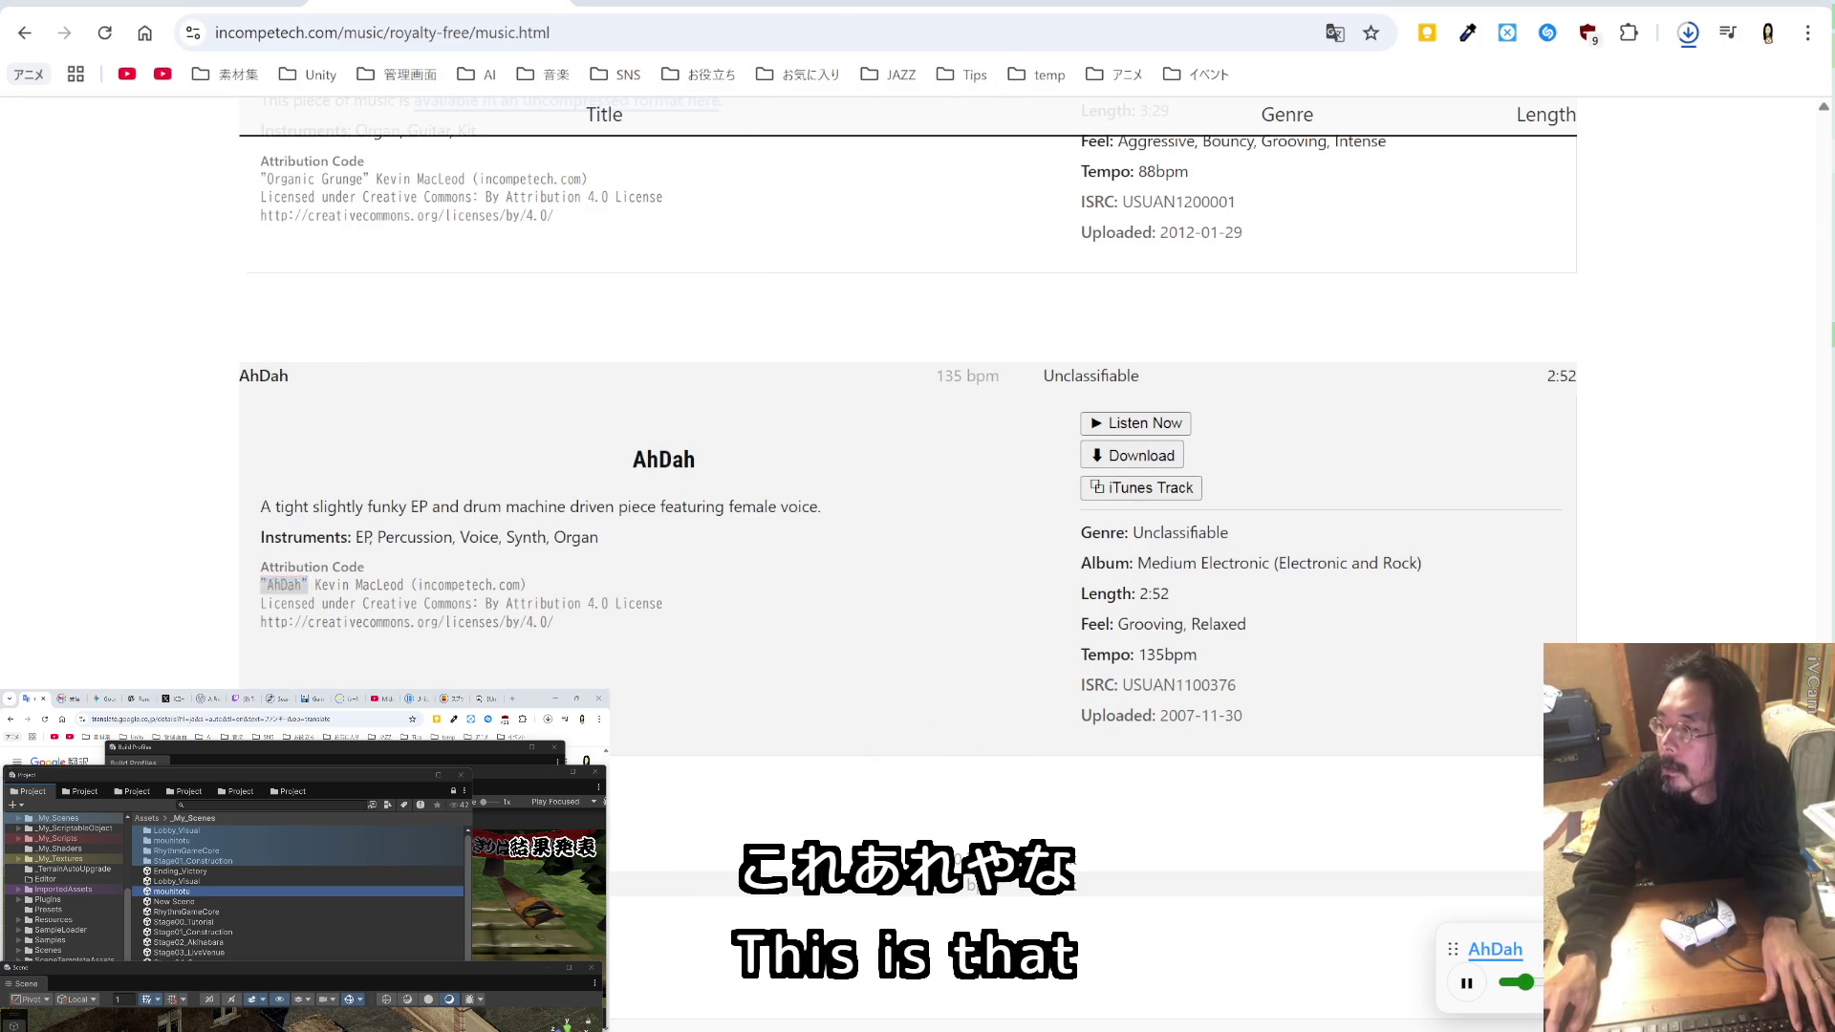
Step: Append "AhDah" after "Rocket Power" in the temp_BC.md credits
key(alt+Tab)
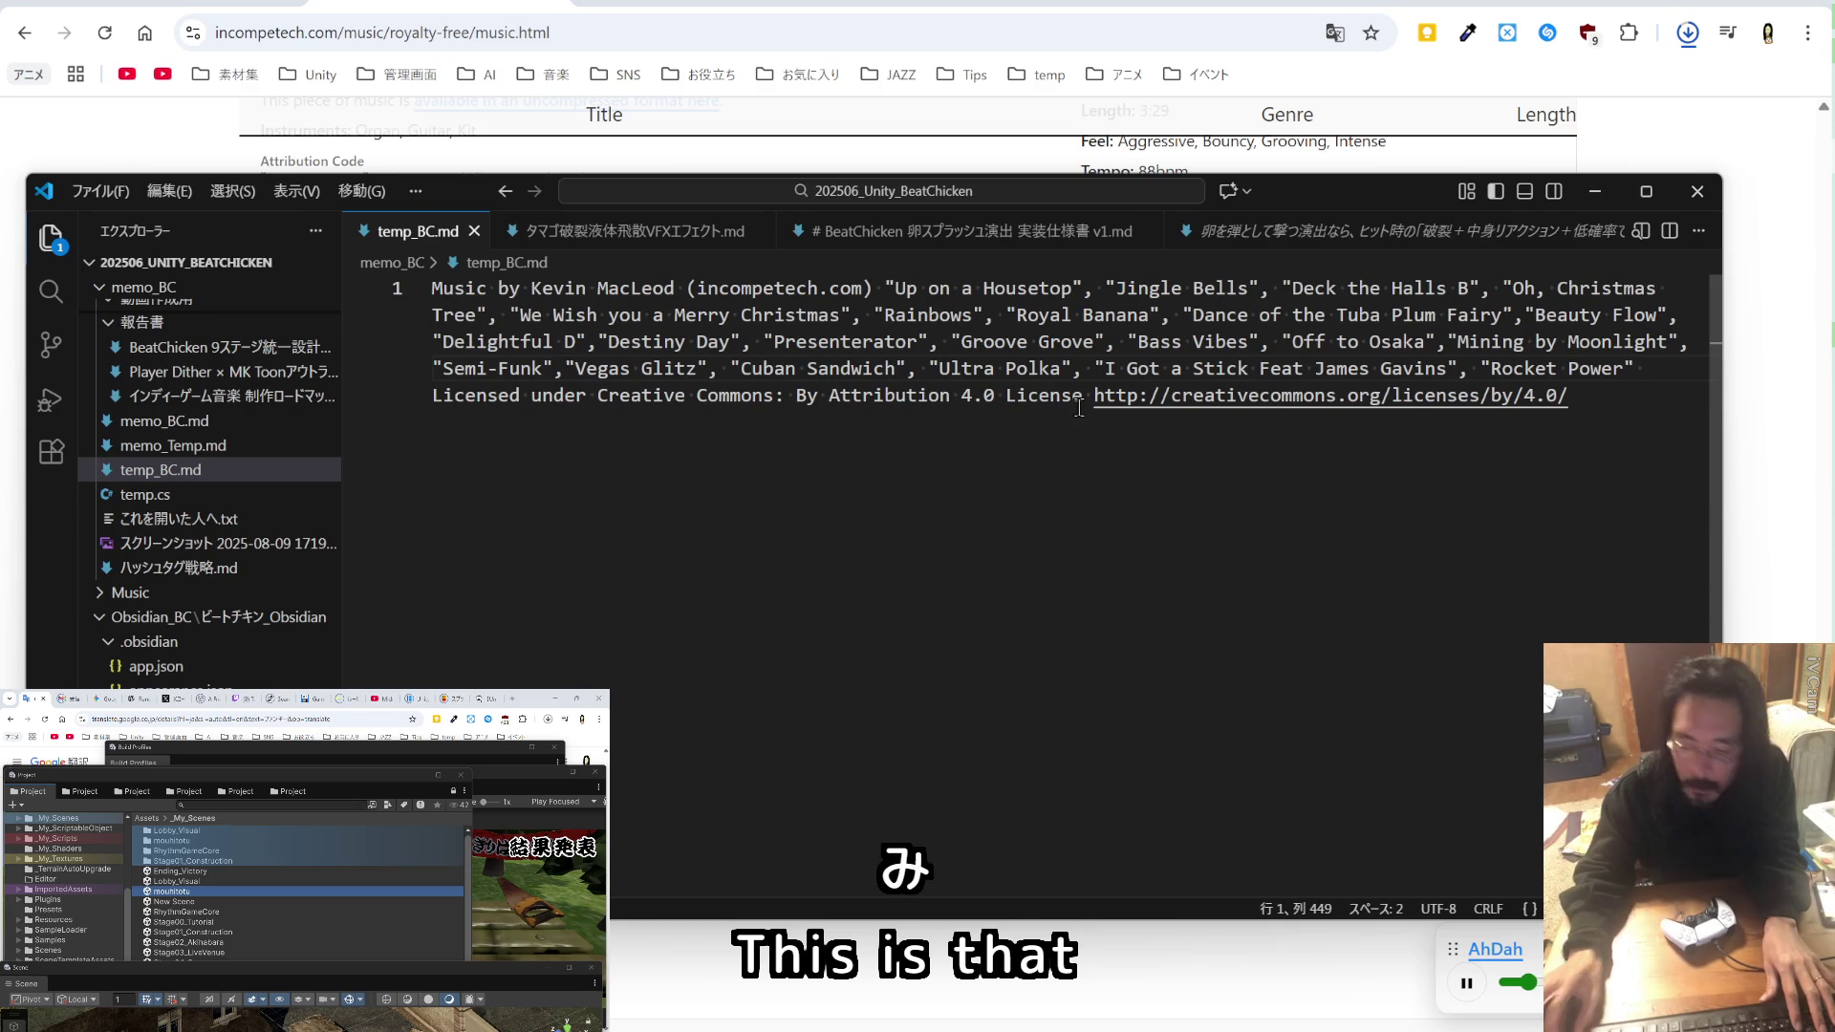
text(,"AhDah")
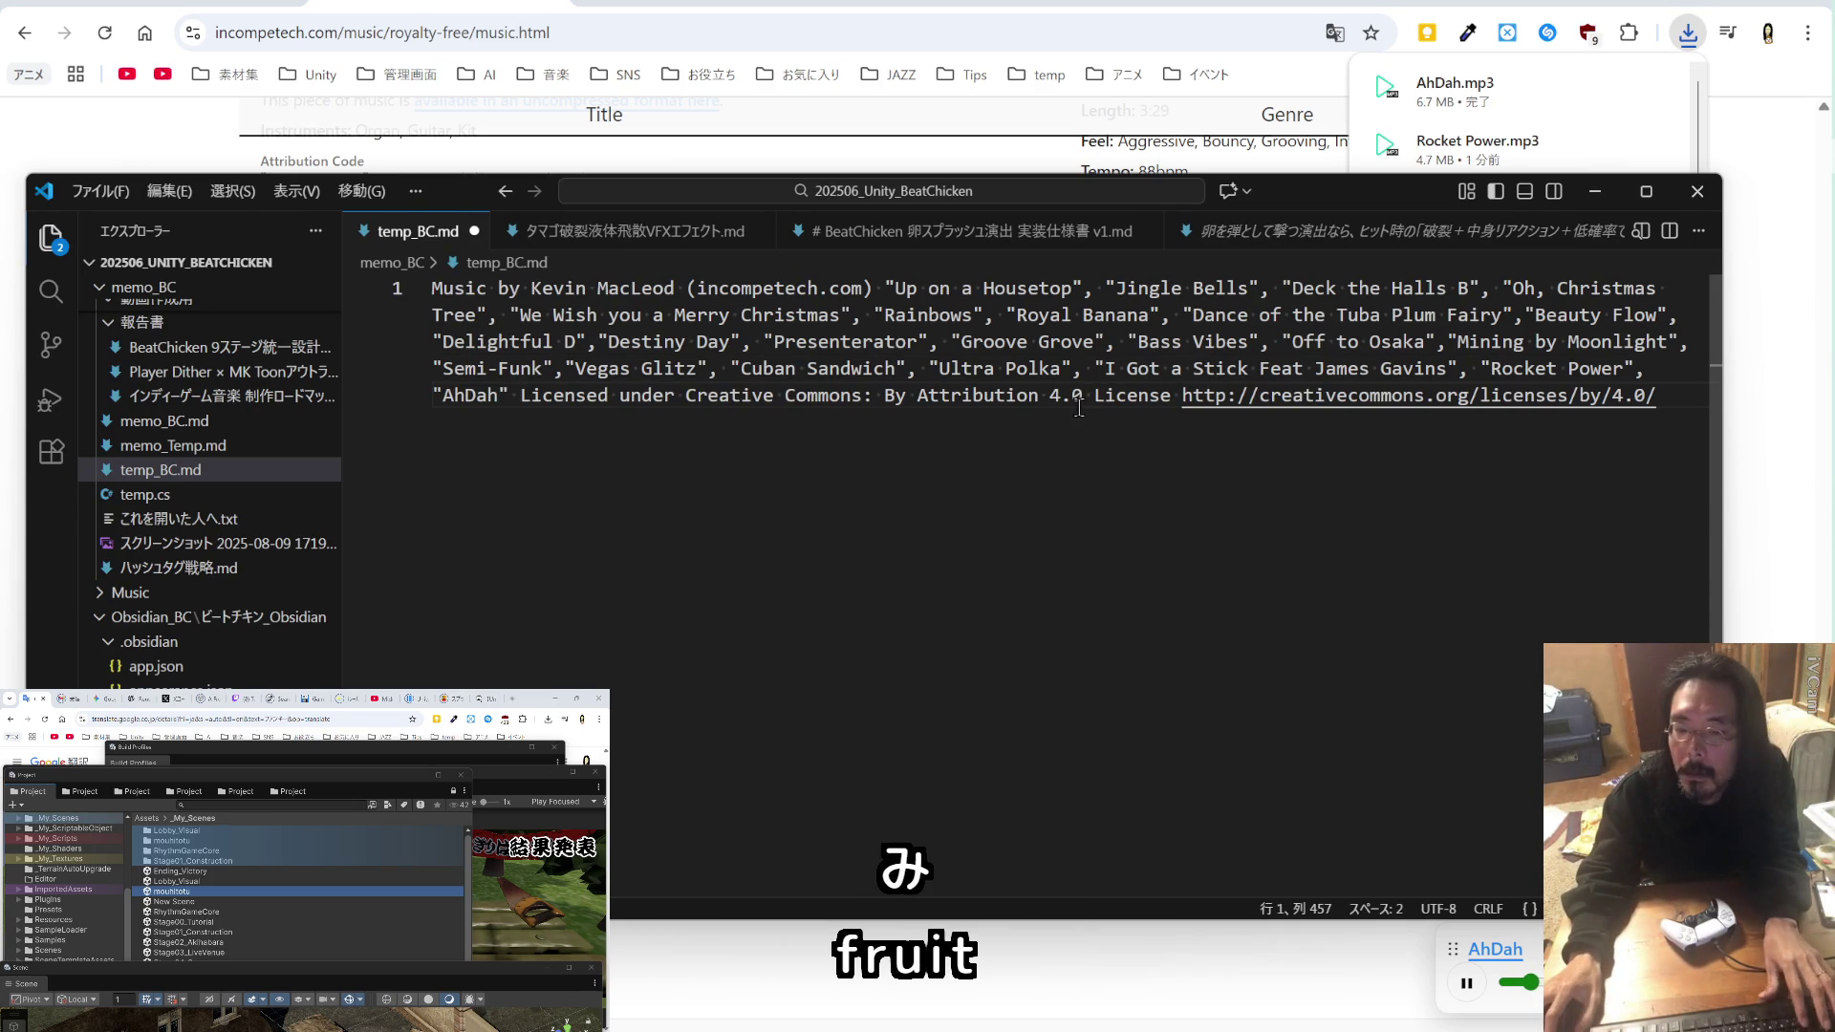
click(1769, 504)
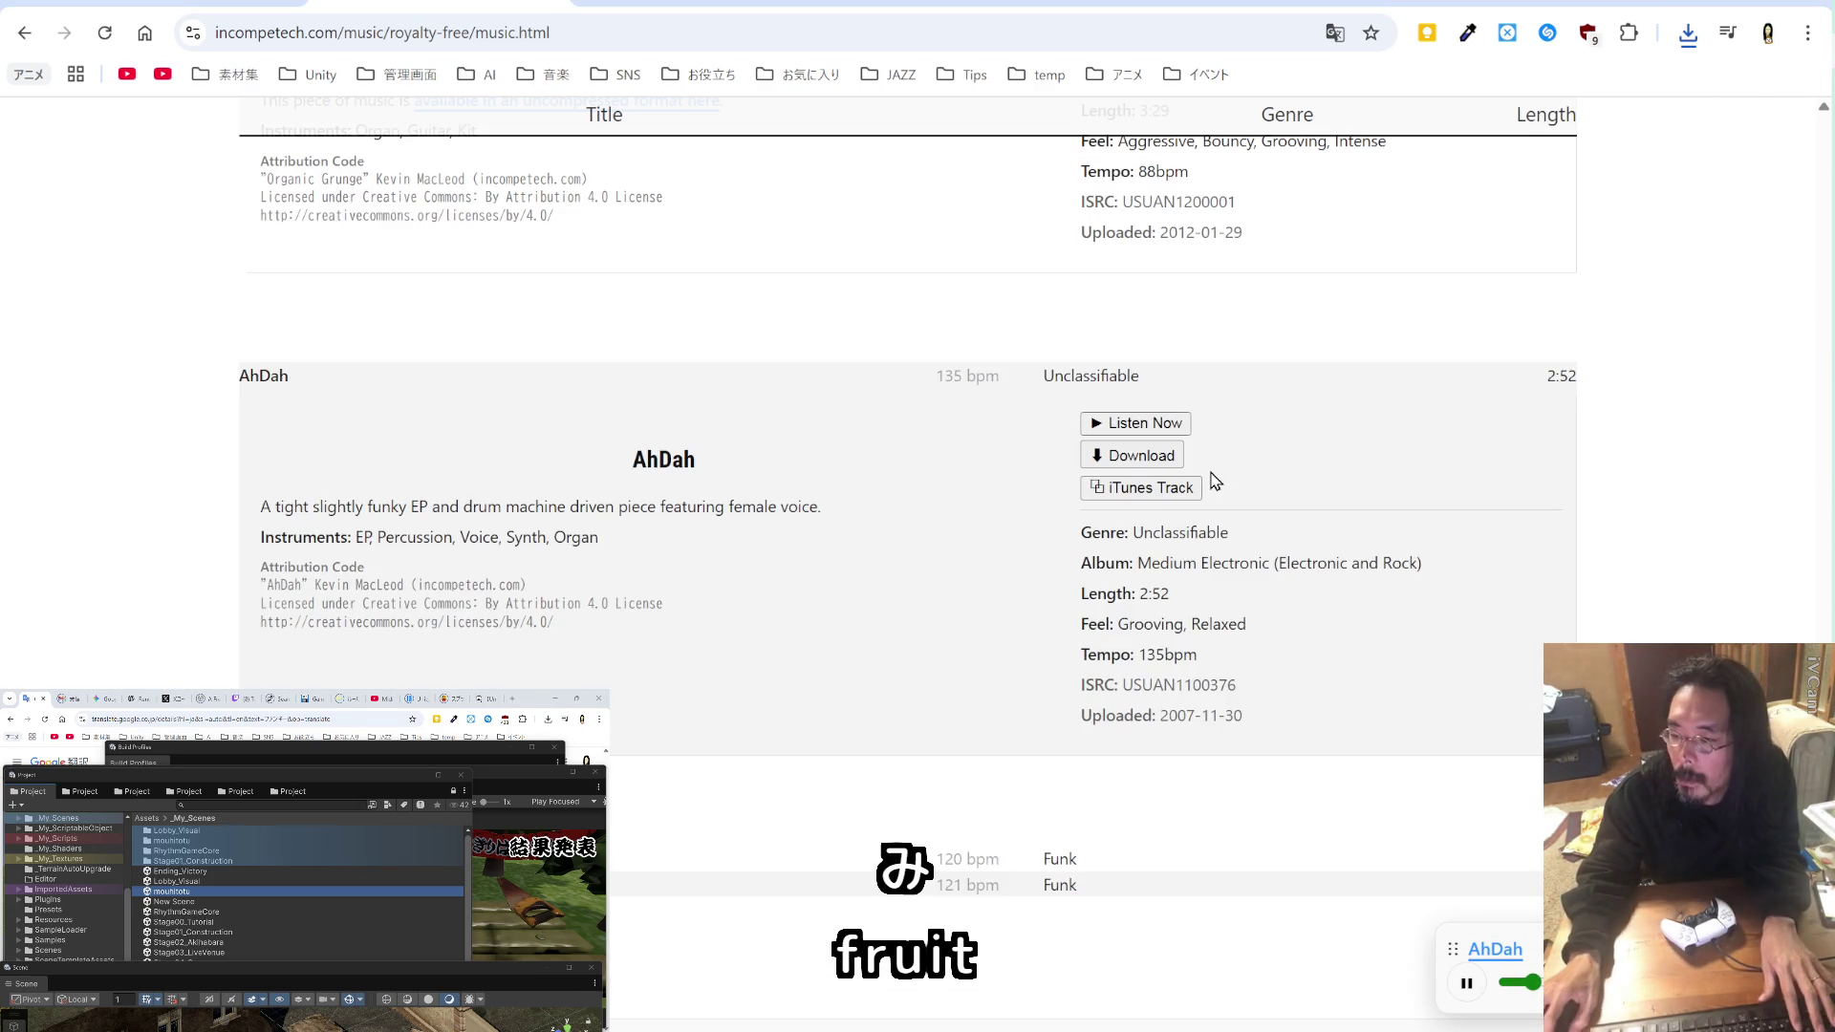
Step: Preview Fork and Spoon and Funky One, then save Funky One.mp3 into the music folder
scroll(1134, 467, down, 3)
click(318, 640)
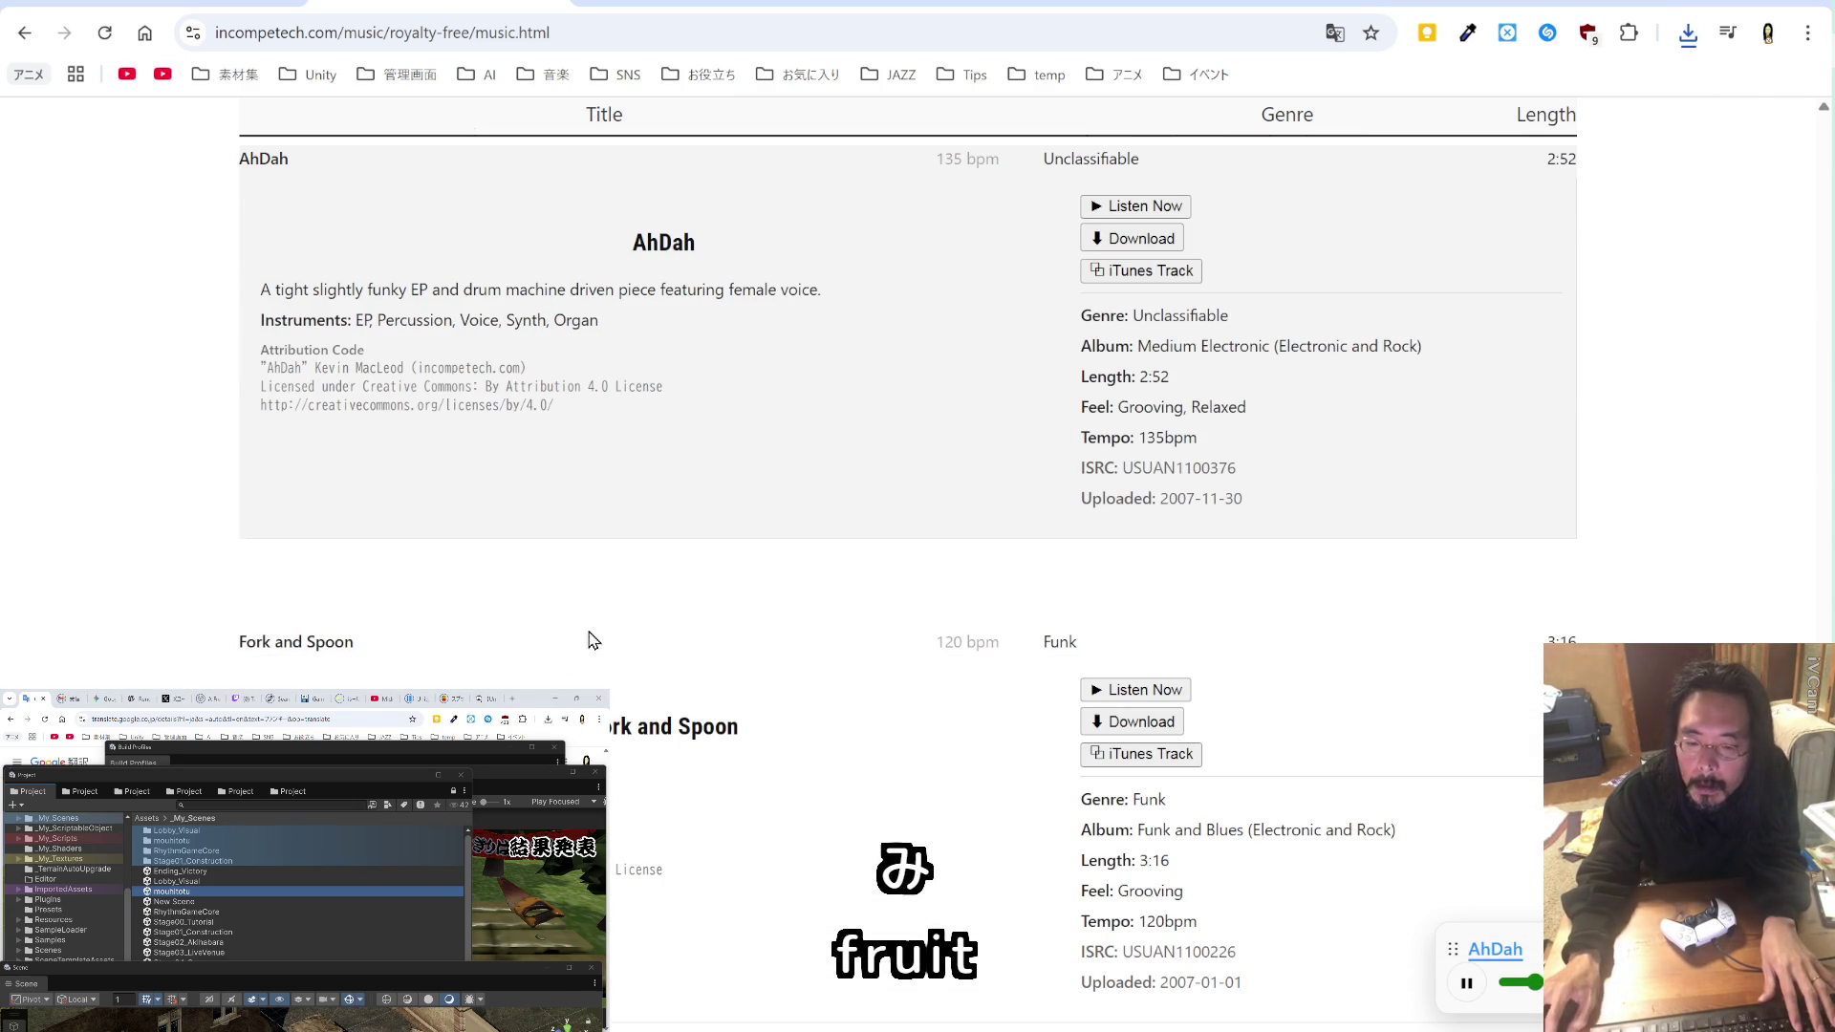
click(1114, 692)
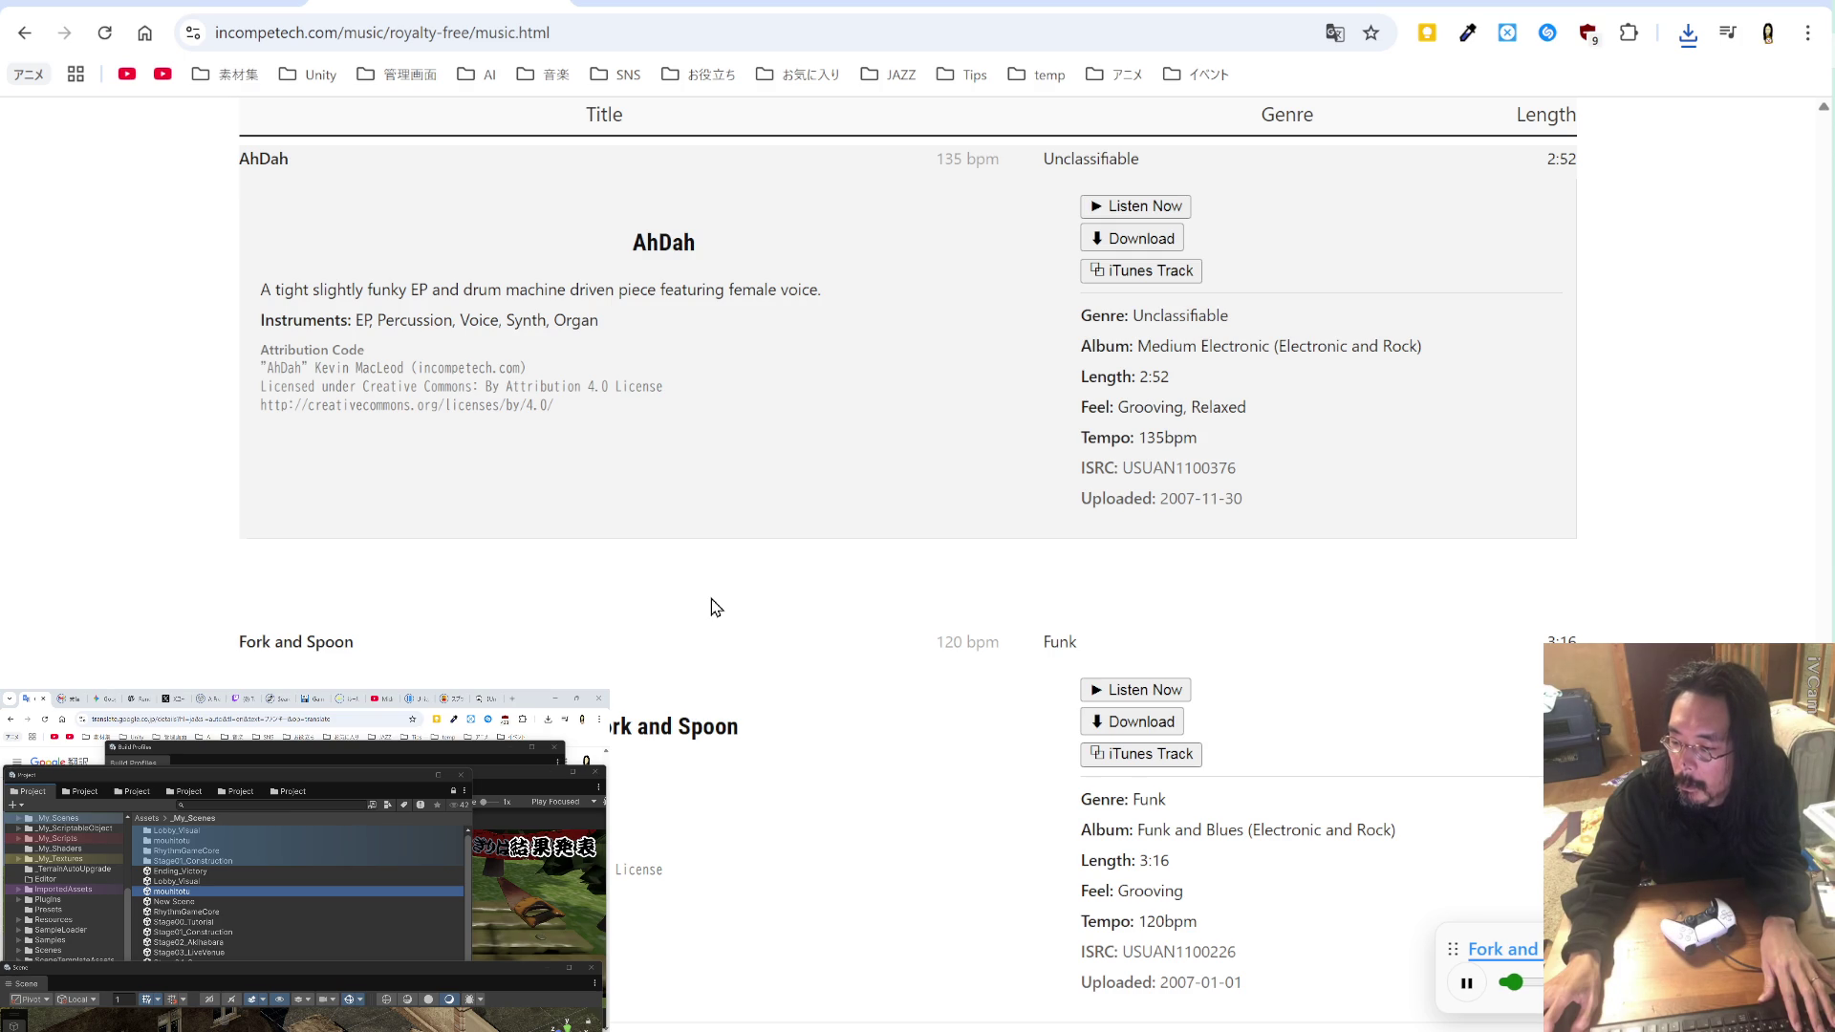
scroll(711, 598, down, 4)
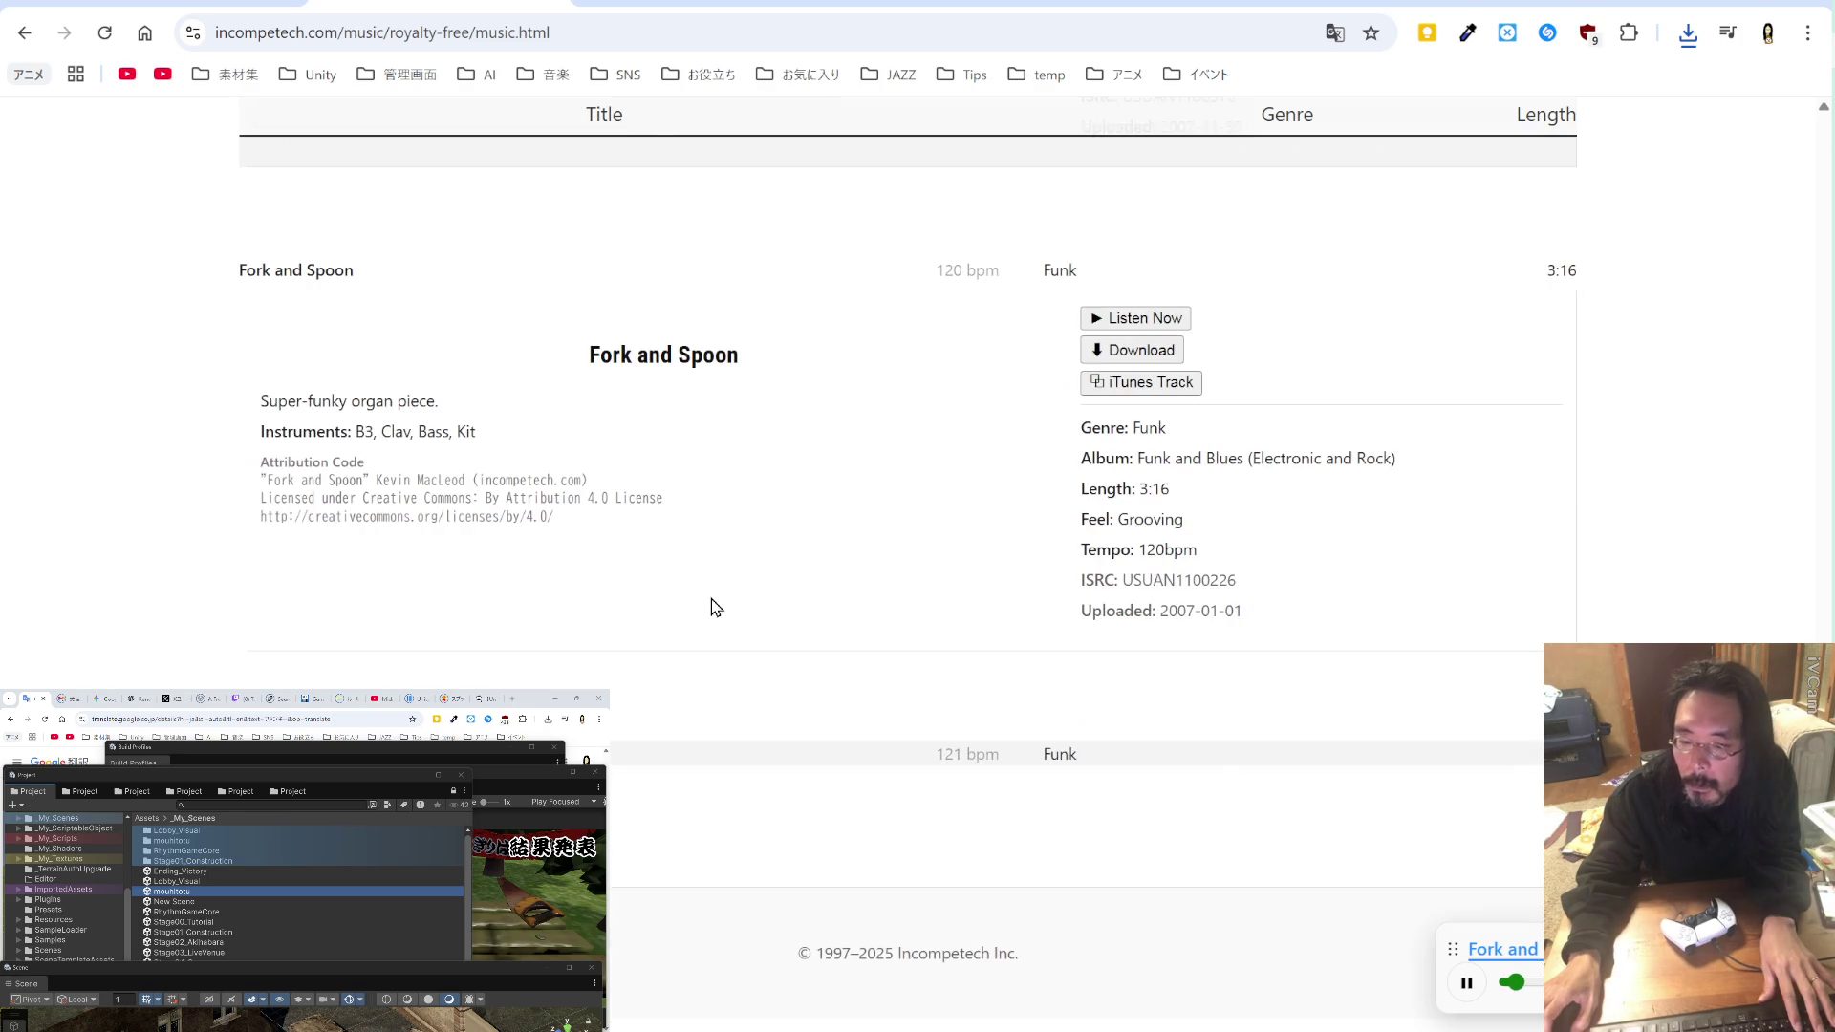
click(995, 755)
click(1112, 803)
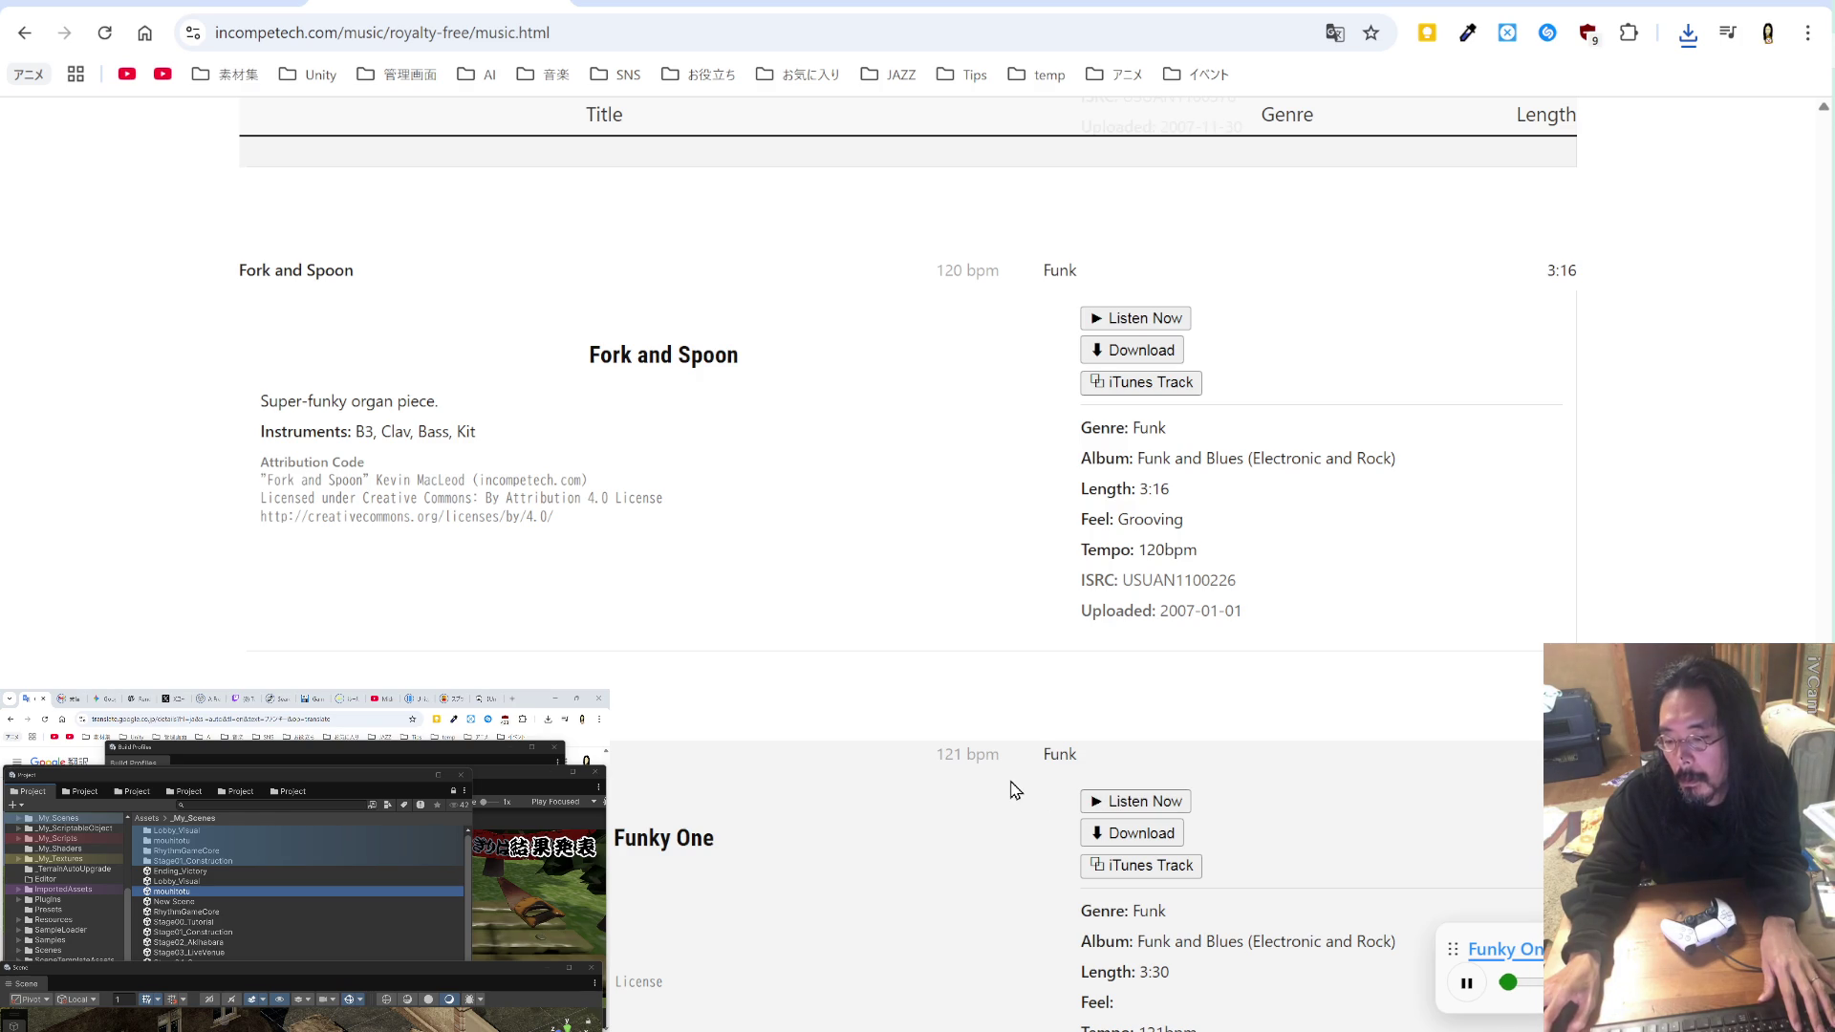
scroll(1010, 786, down, 2)
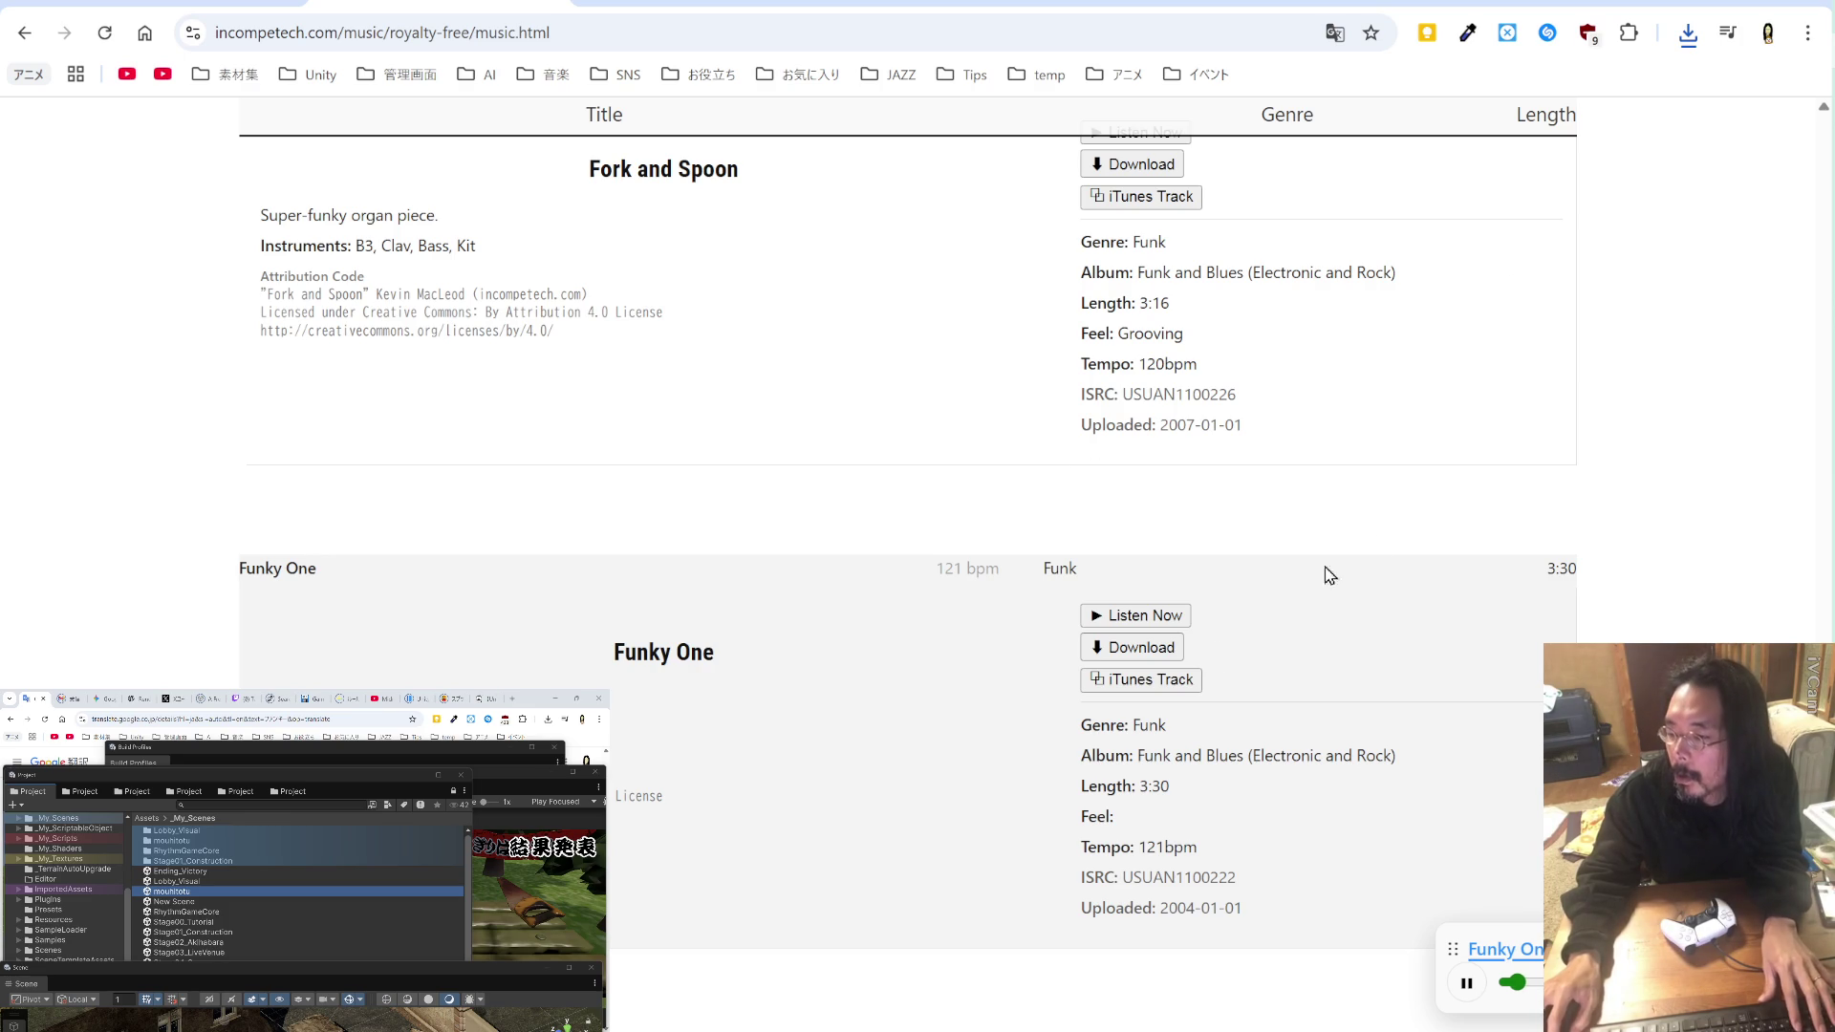
click(1162, 657)
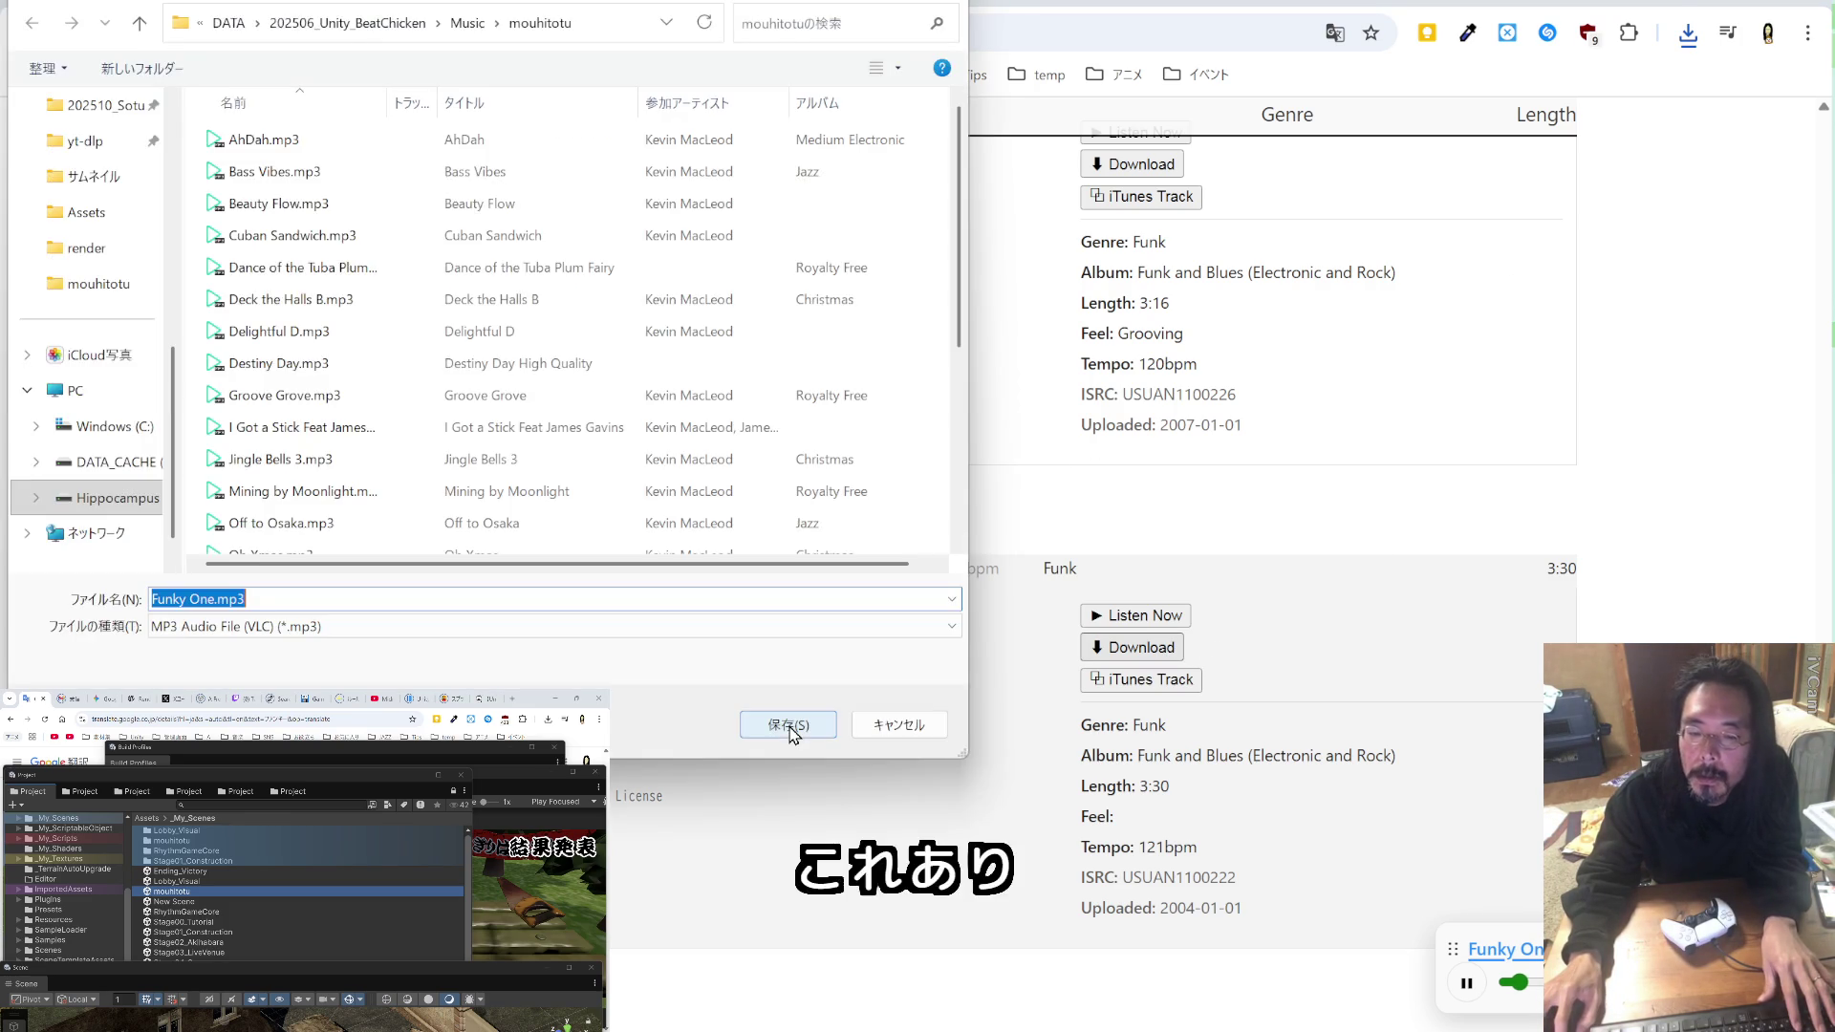
click(789, 724)
Step: Append "Funky One" after "AhDah" in temp_BC.md and save the file
key(alt+Tab)
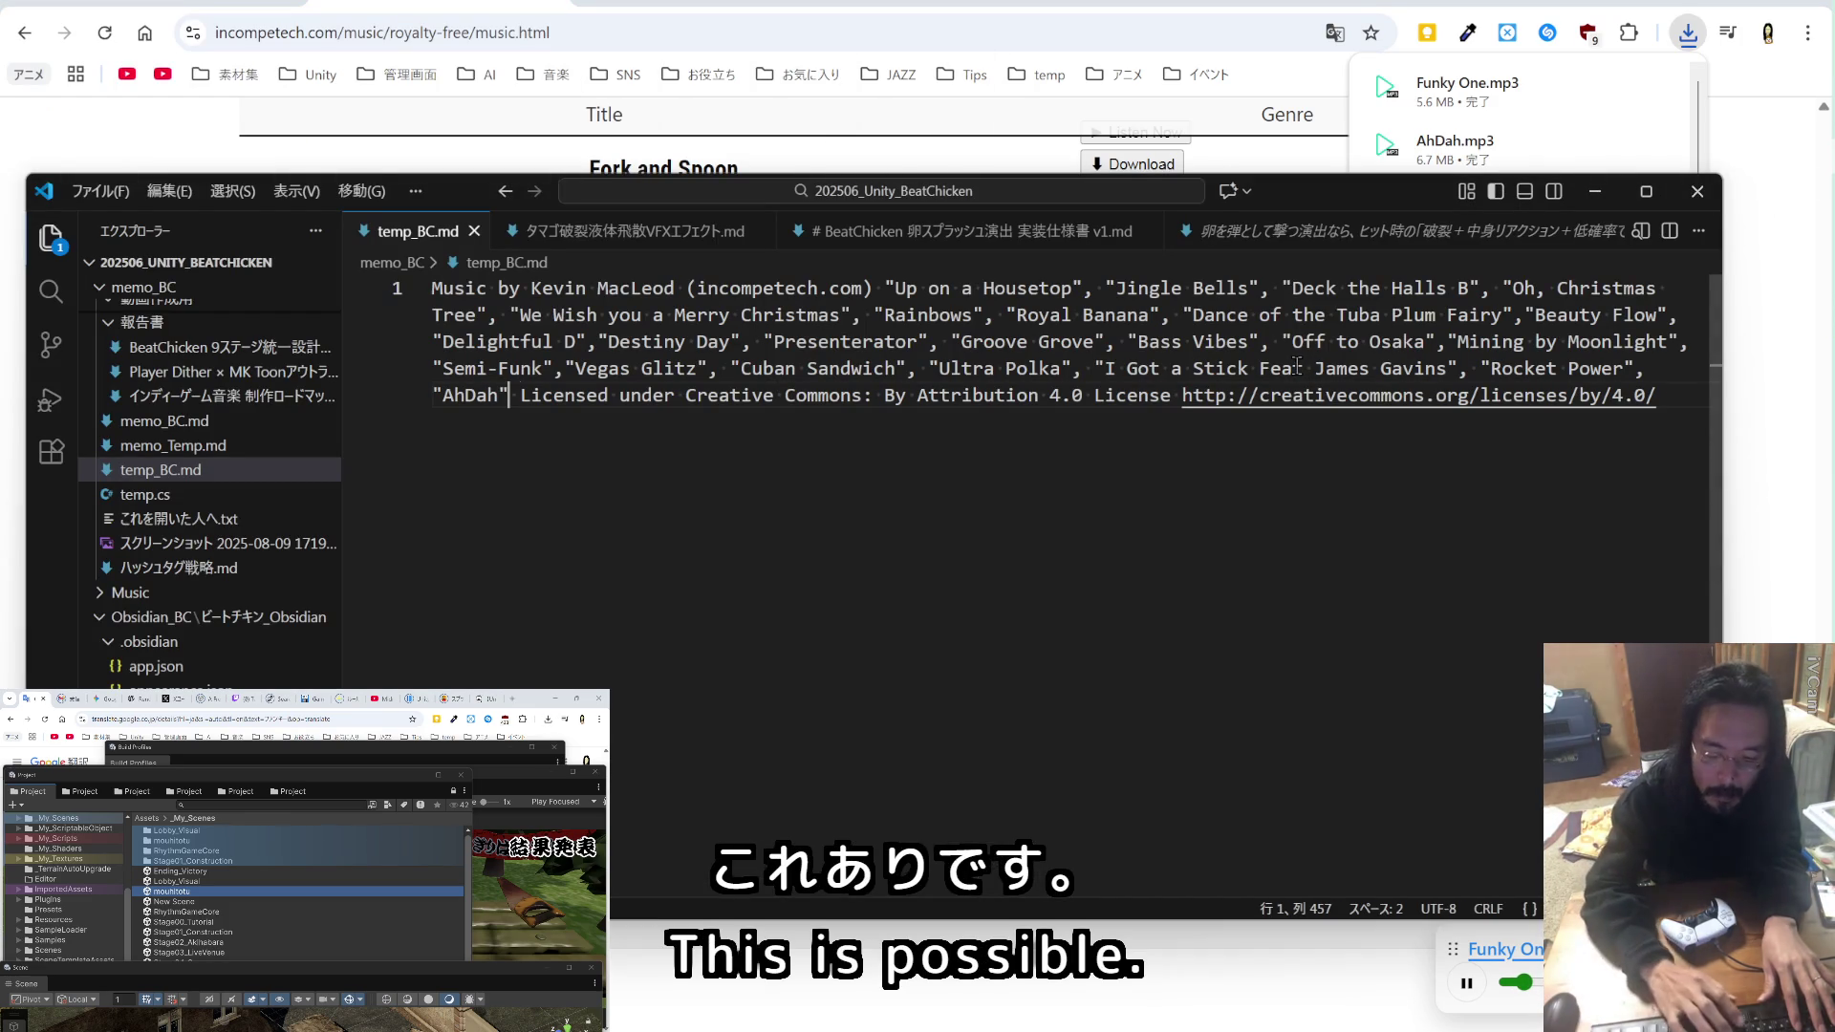
text(,"Funky One")
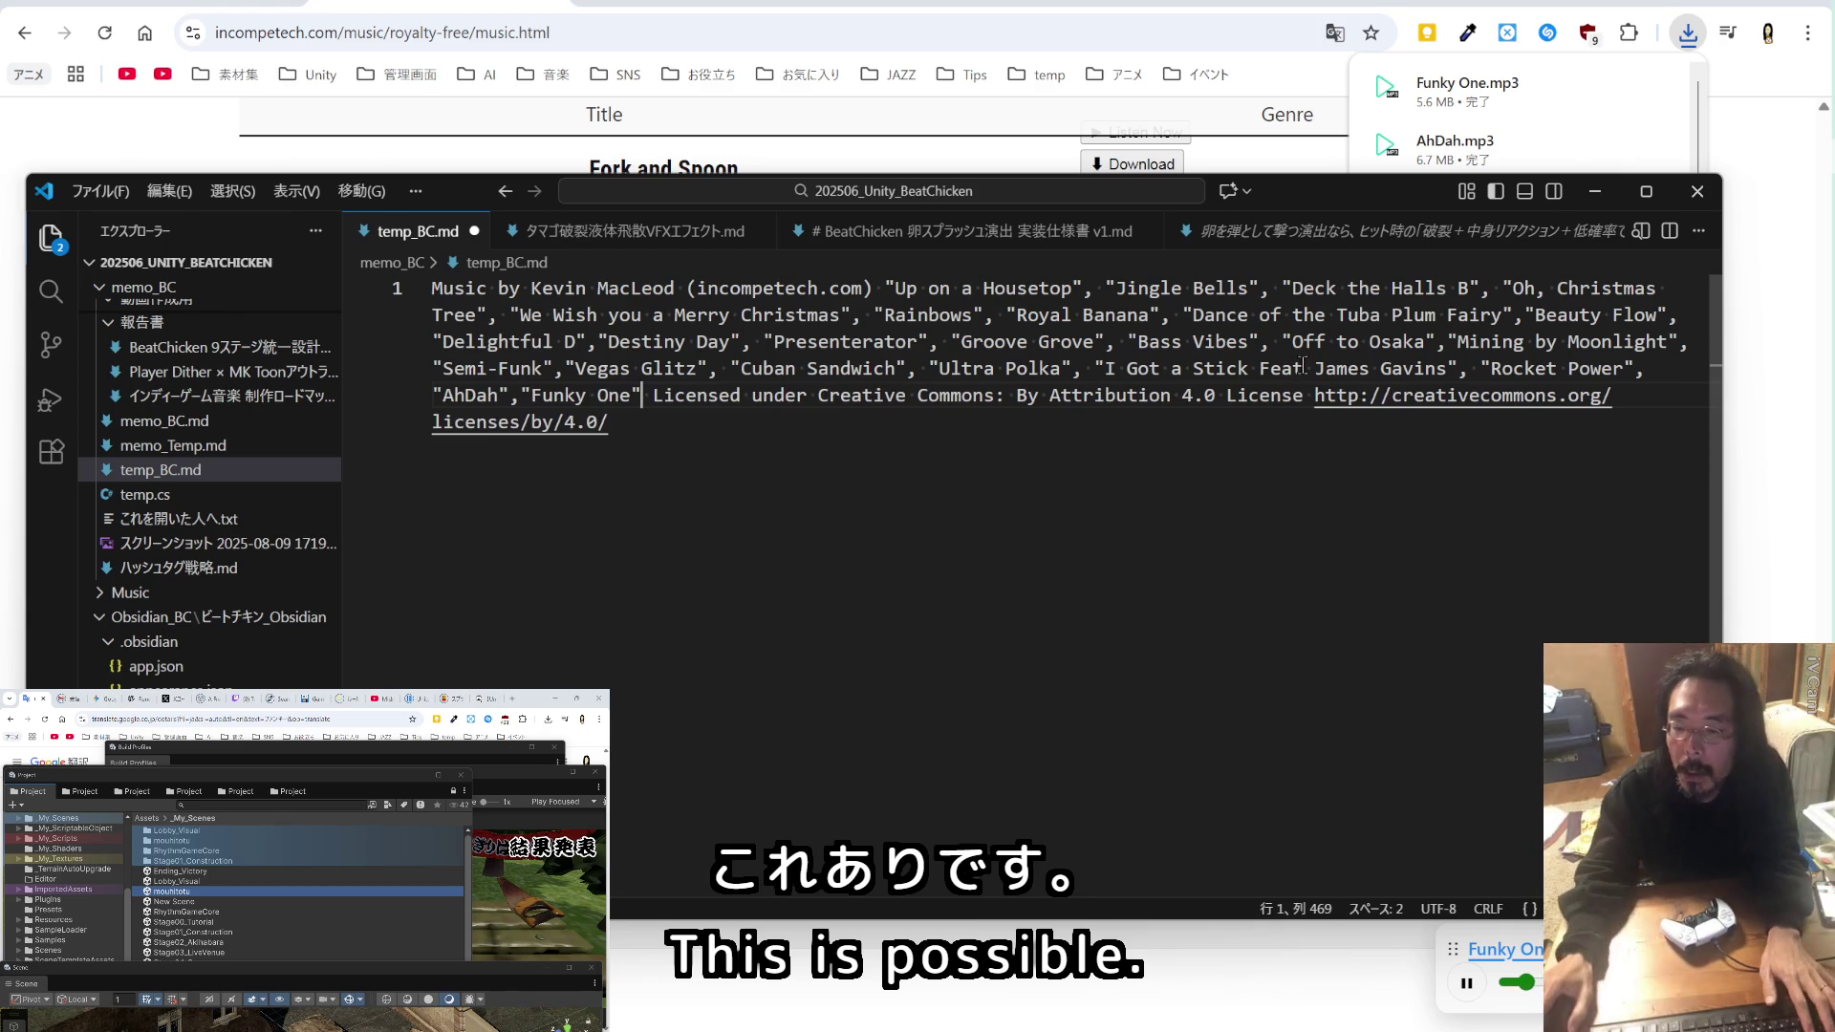
click(522, 394)
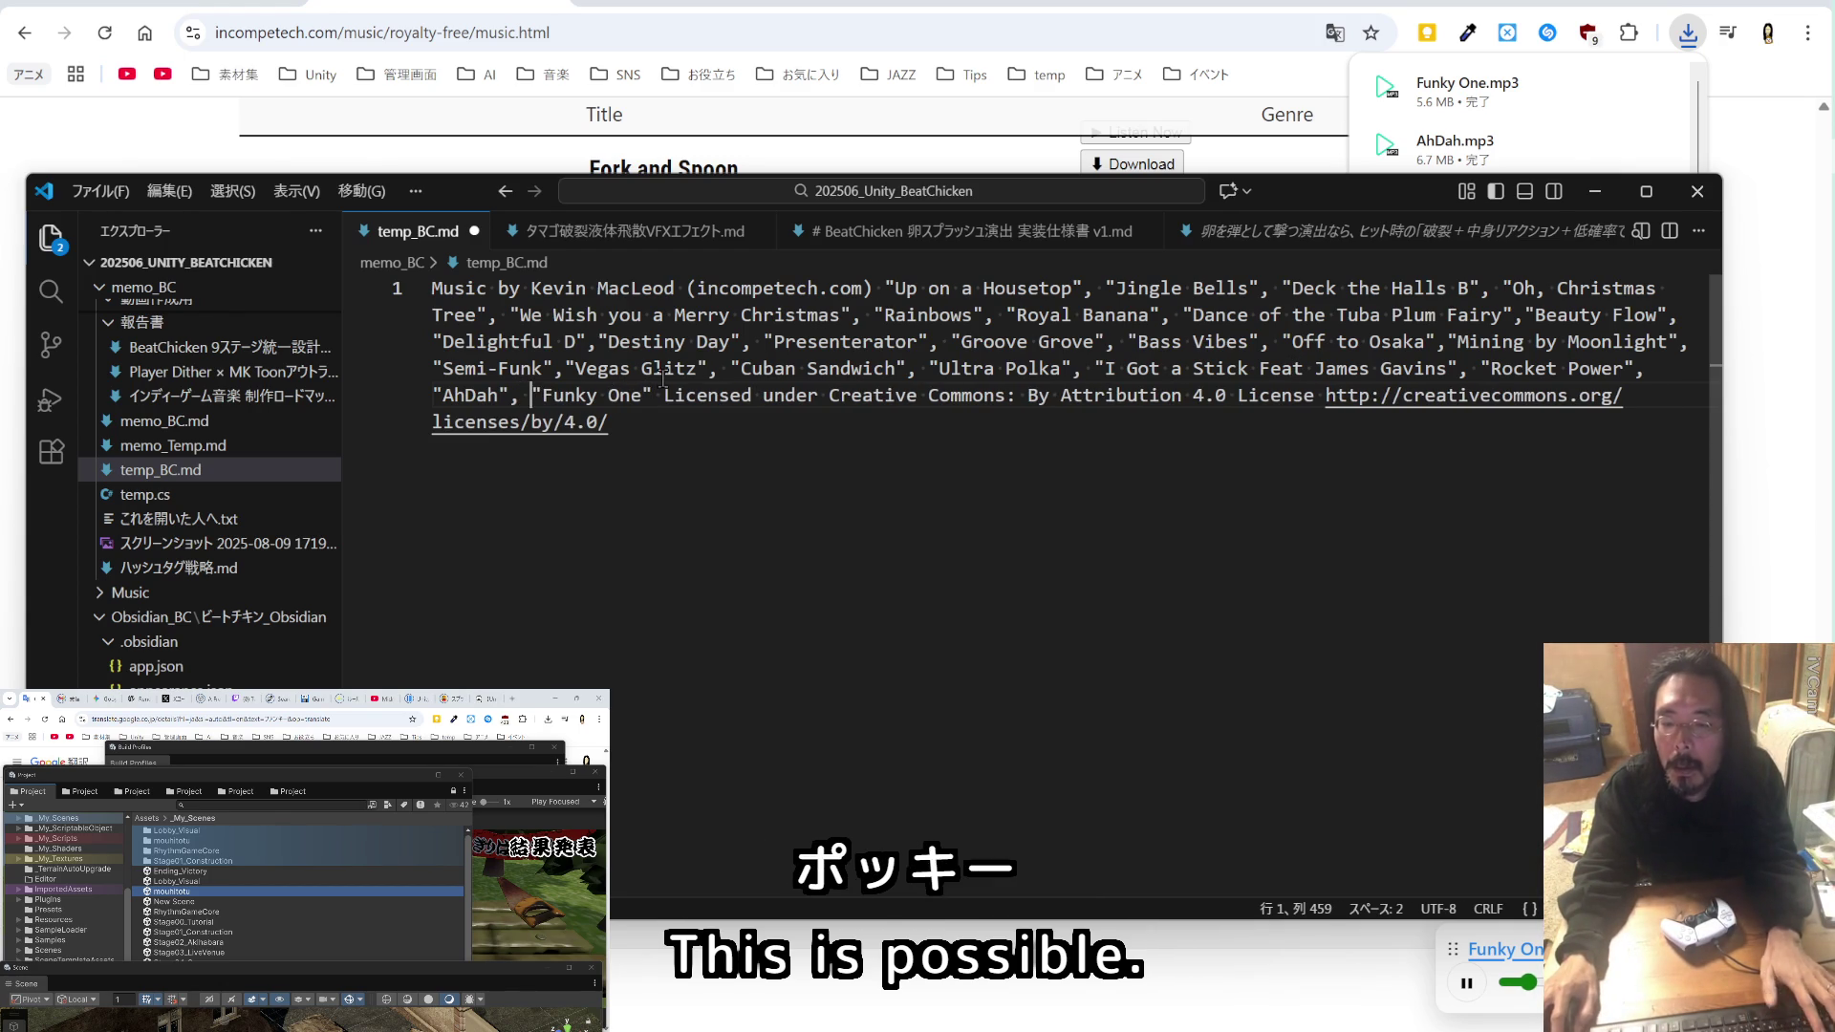
key(ctrl+s)
click(1753, 402)
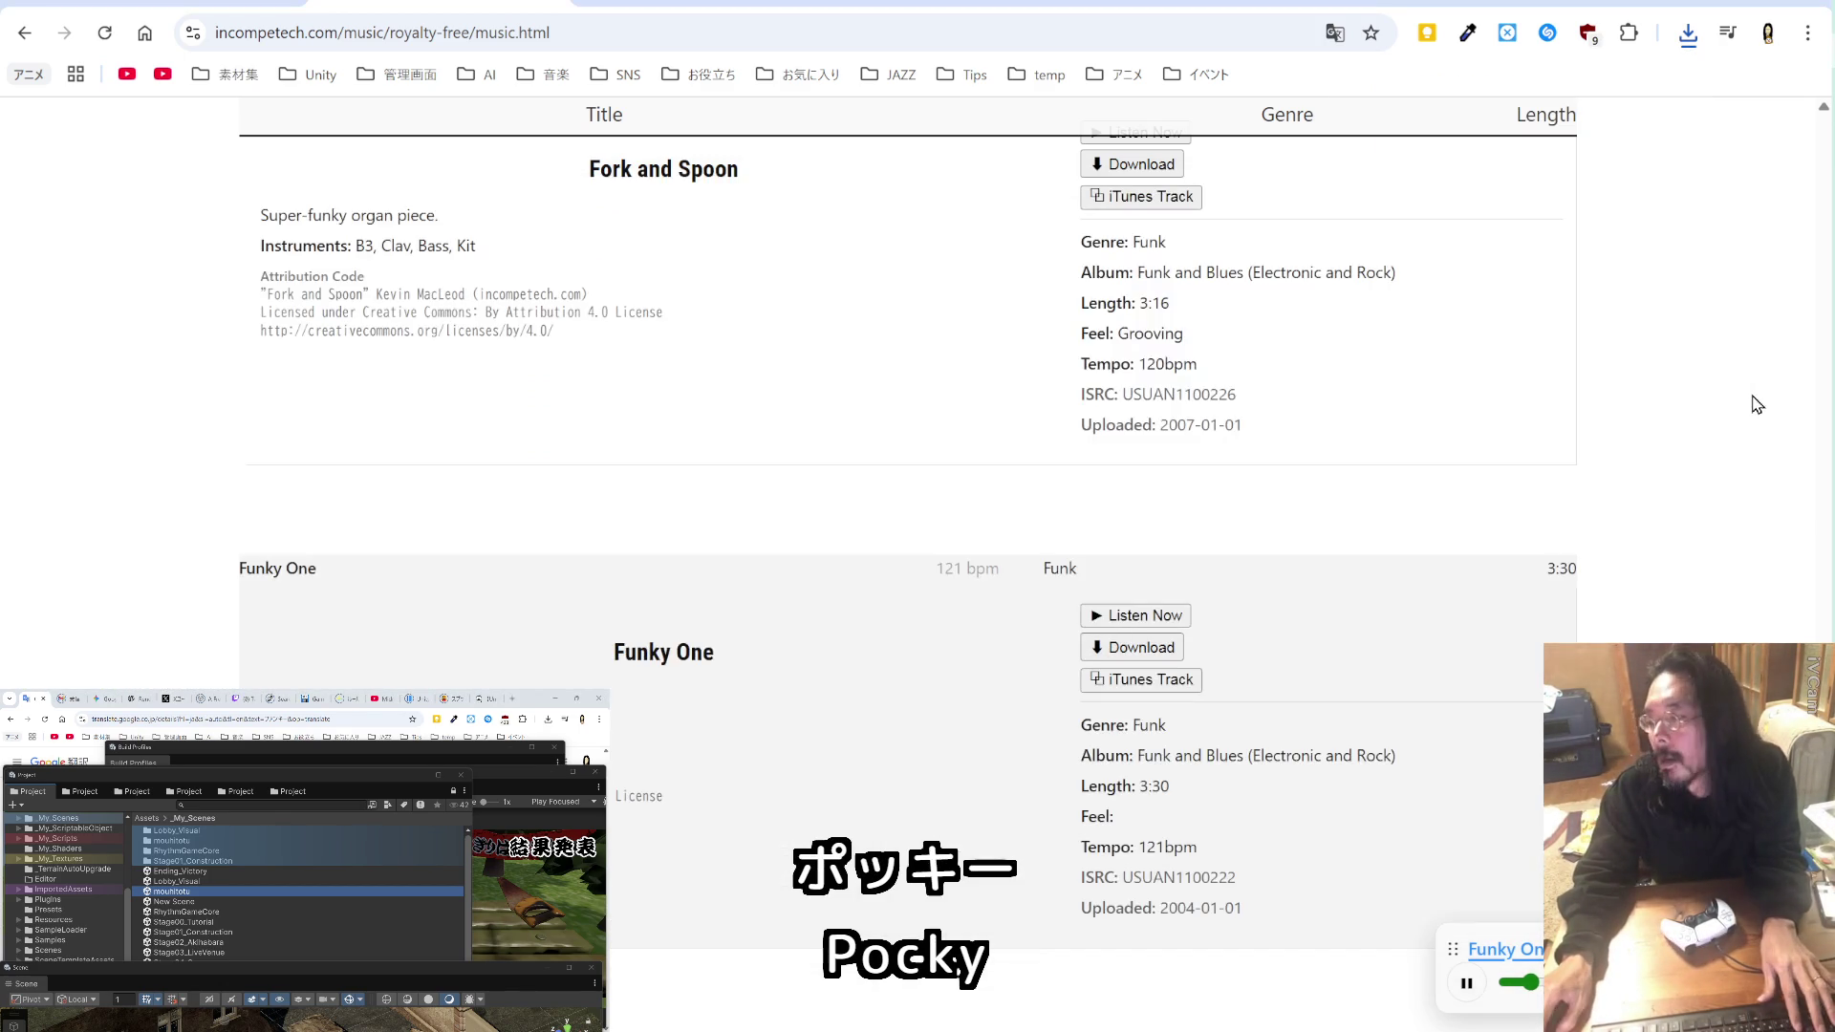
Step: Clear the funky search and filter the track list to Reggae
scroll(1689, 404, up, 10)
scroll(1689, 404, up, 10)
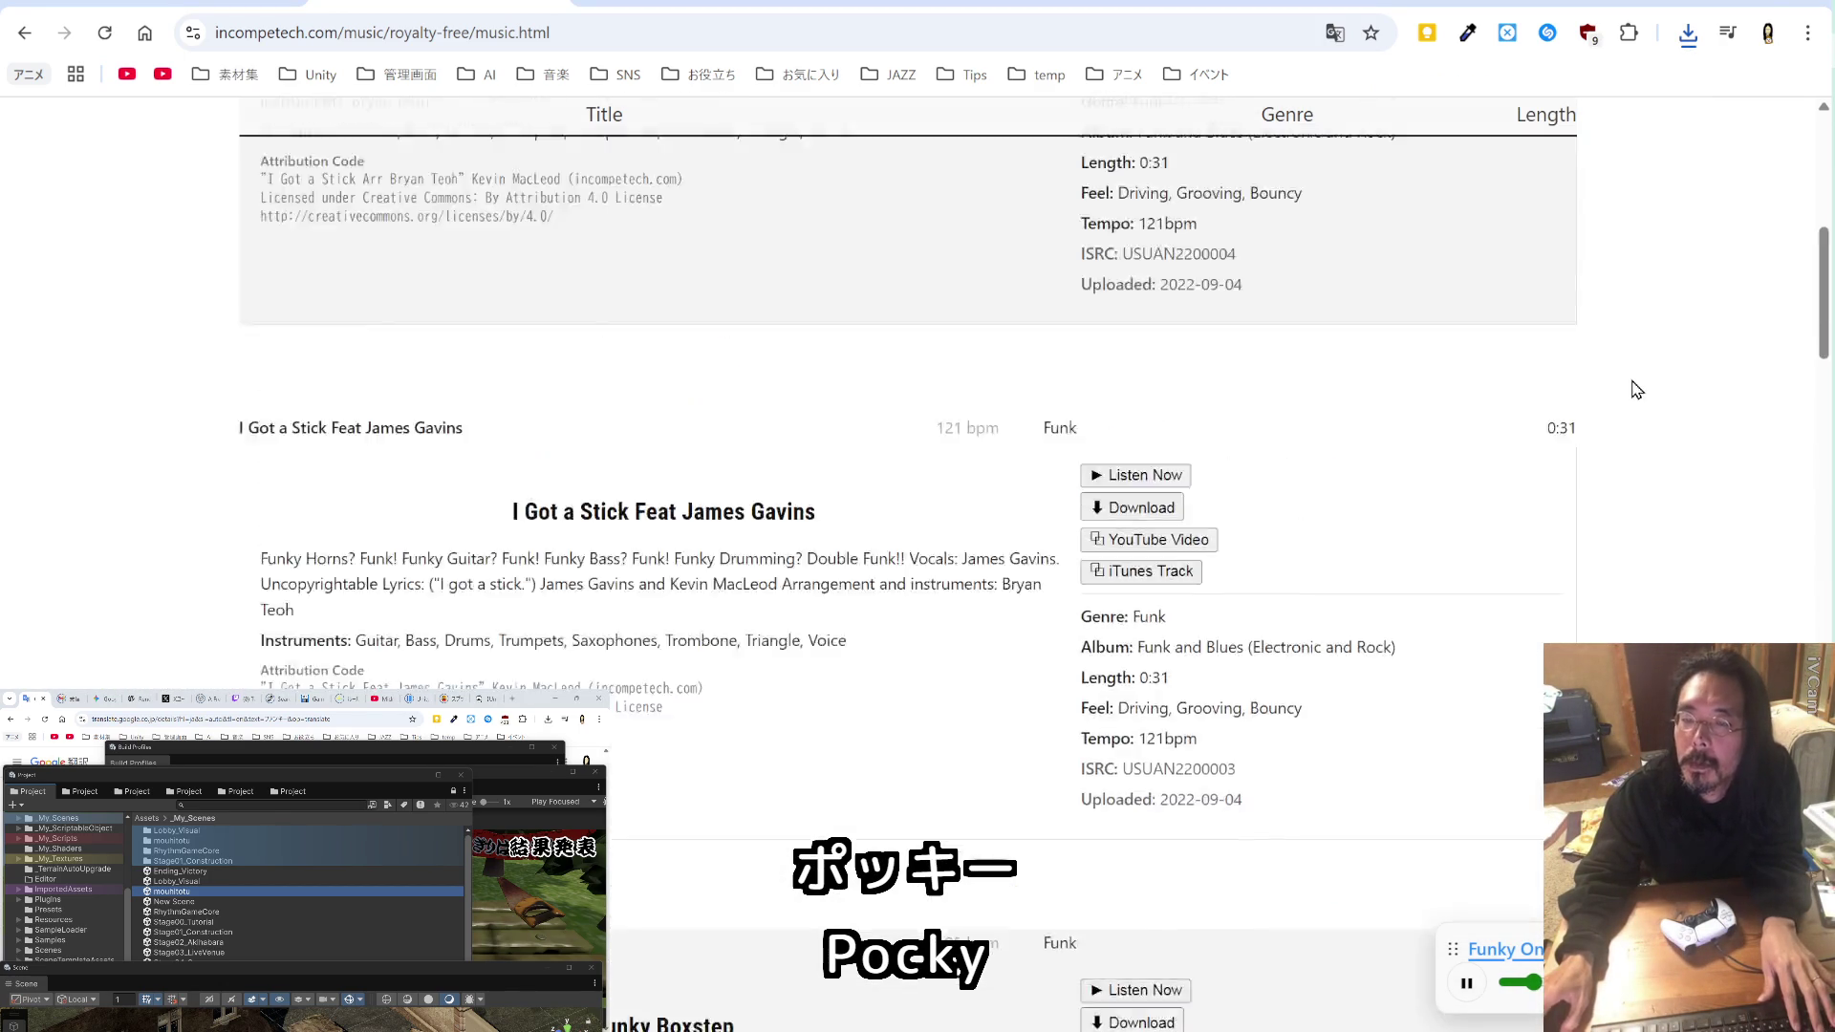
click(354, 362)
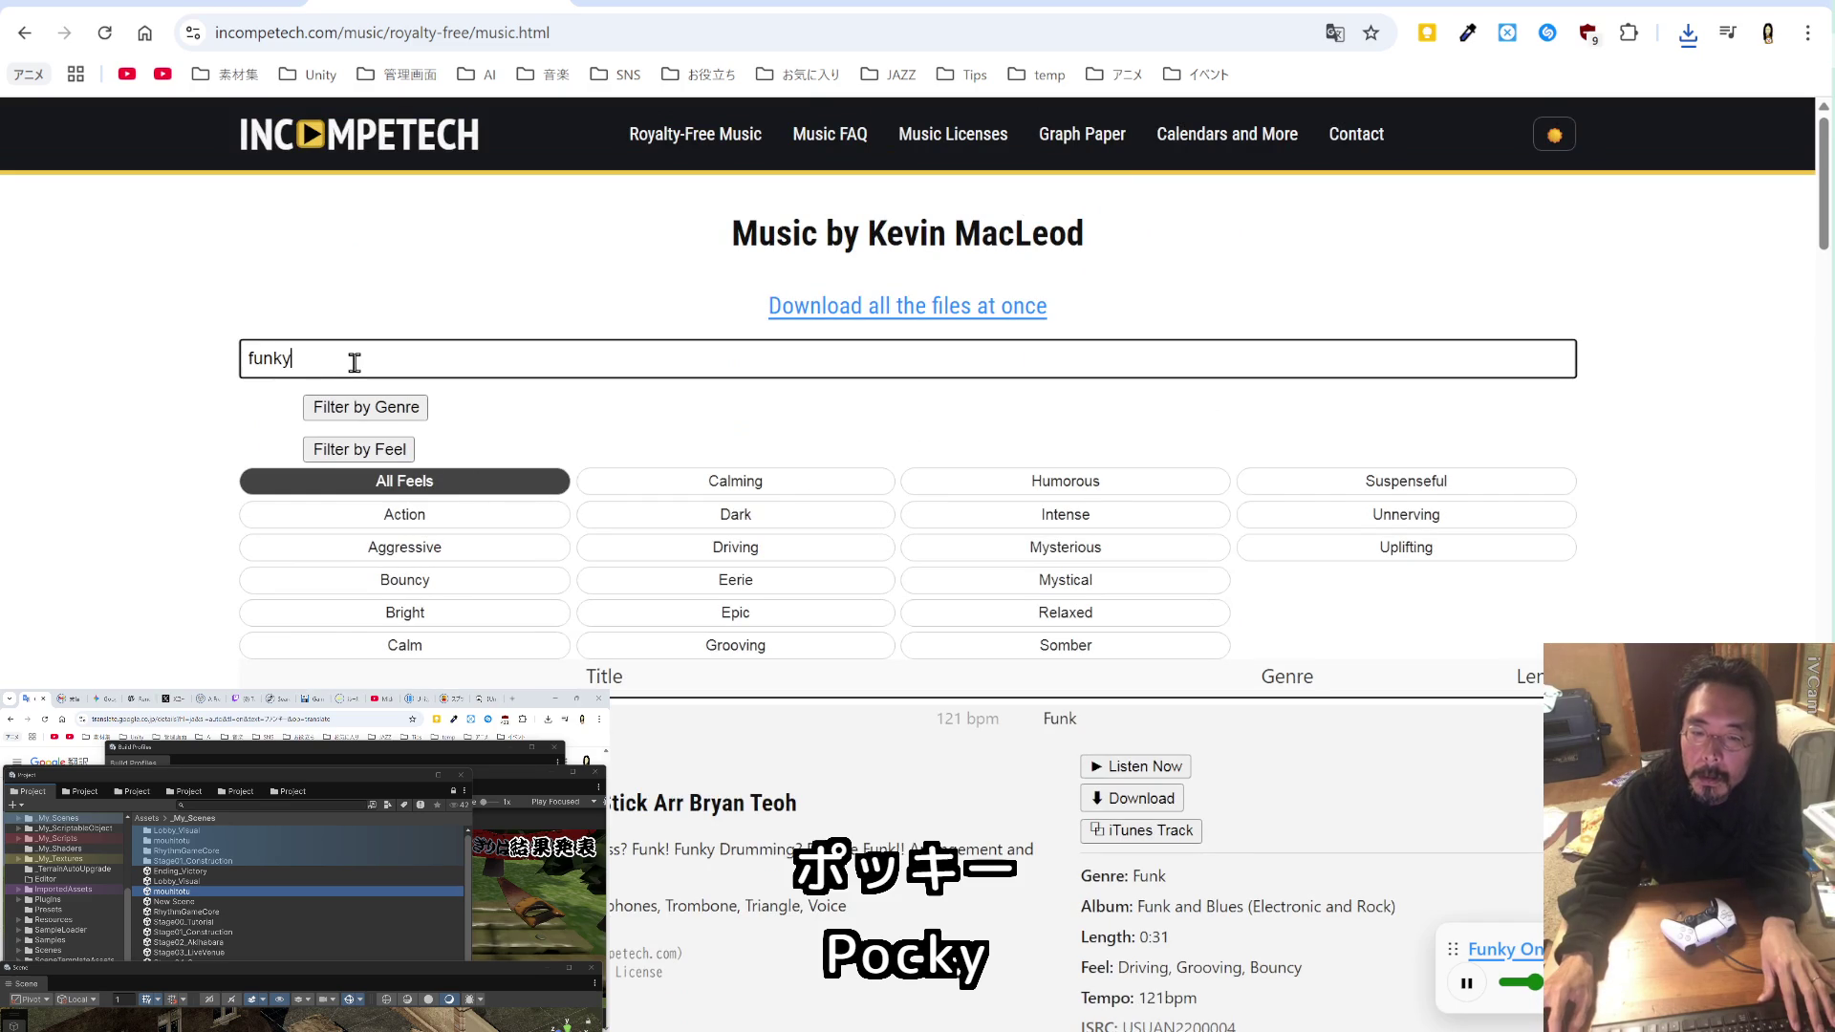
key(ctrl+a)
key(BackSpace)
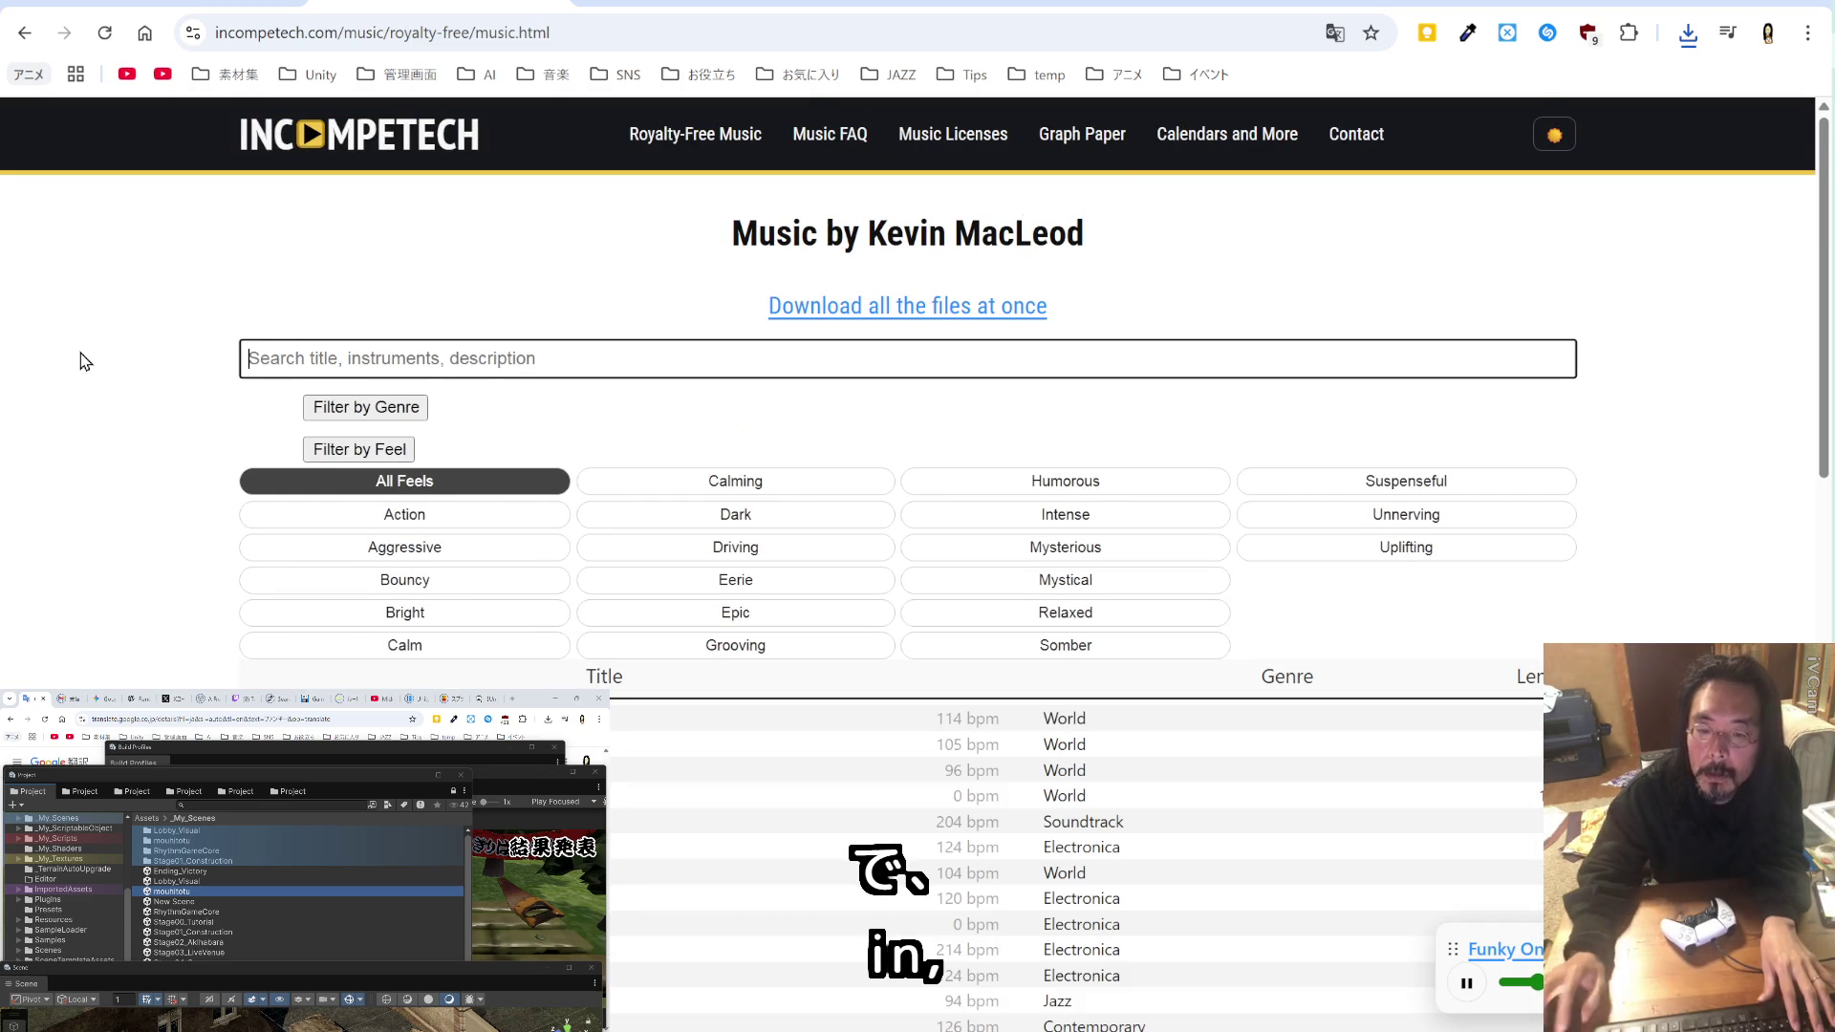
click(384, 412)
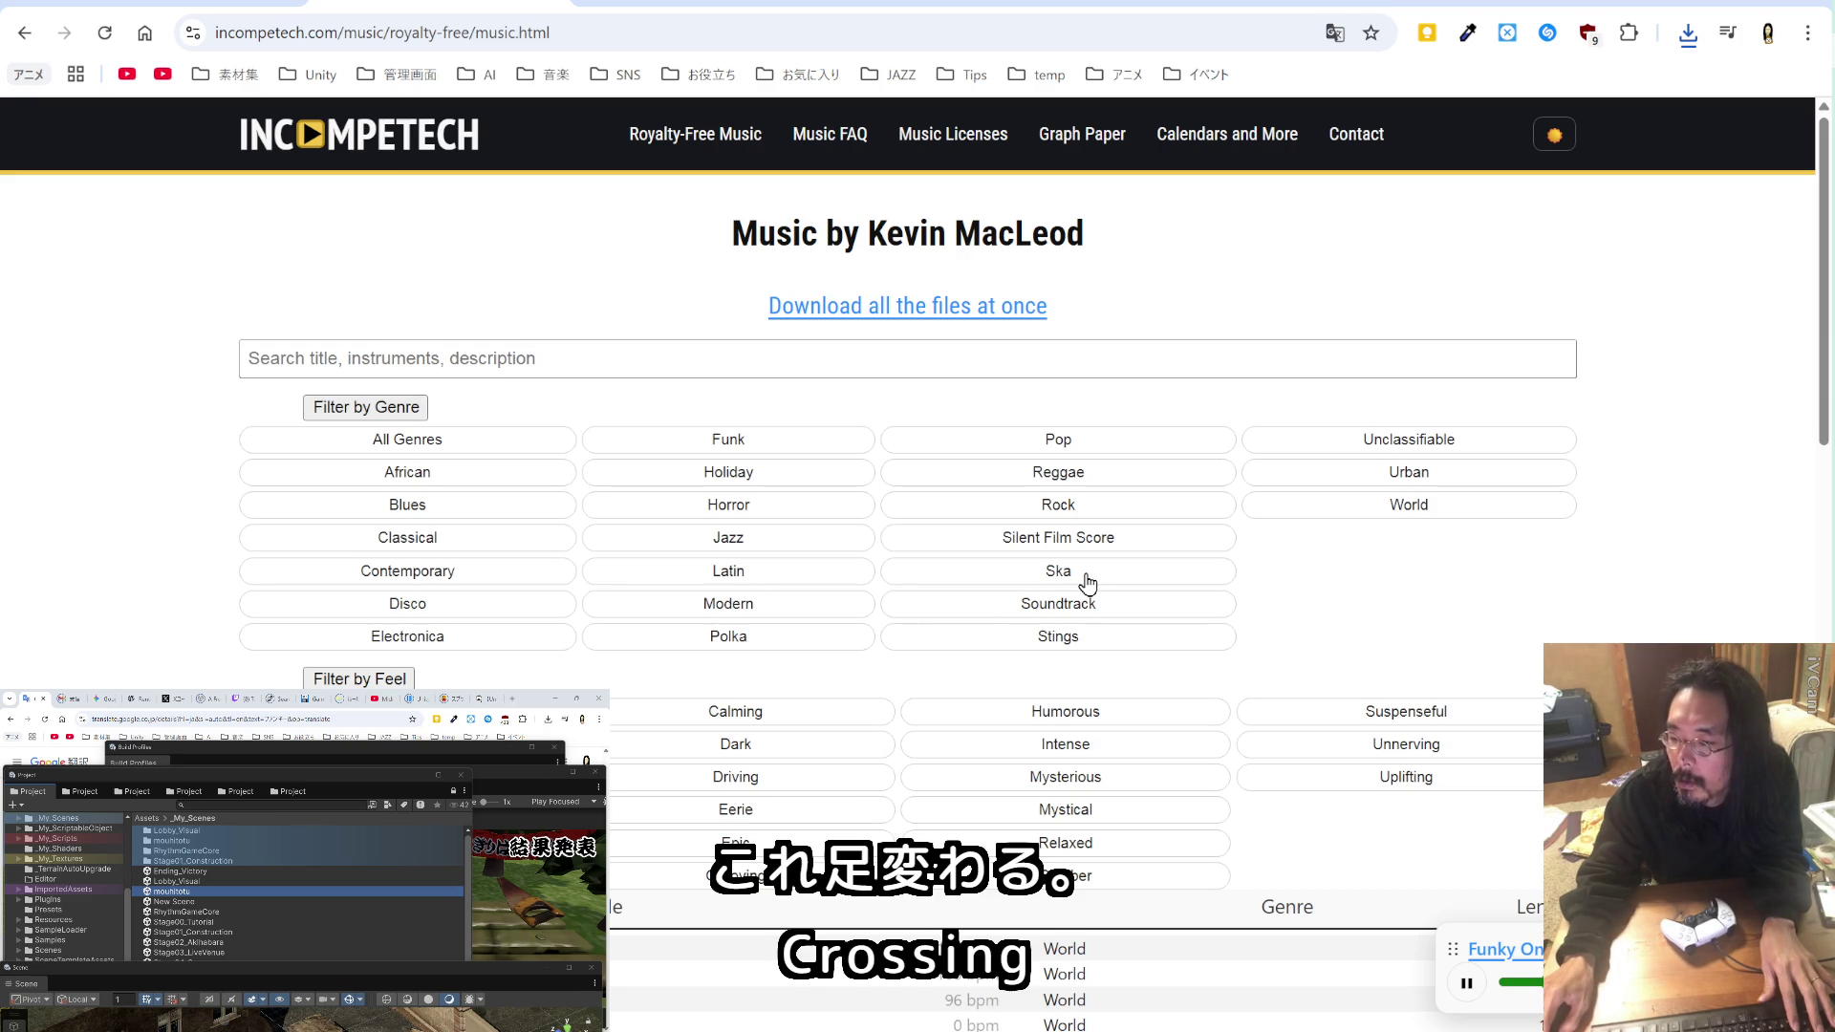
click(1099, 476)
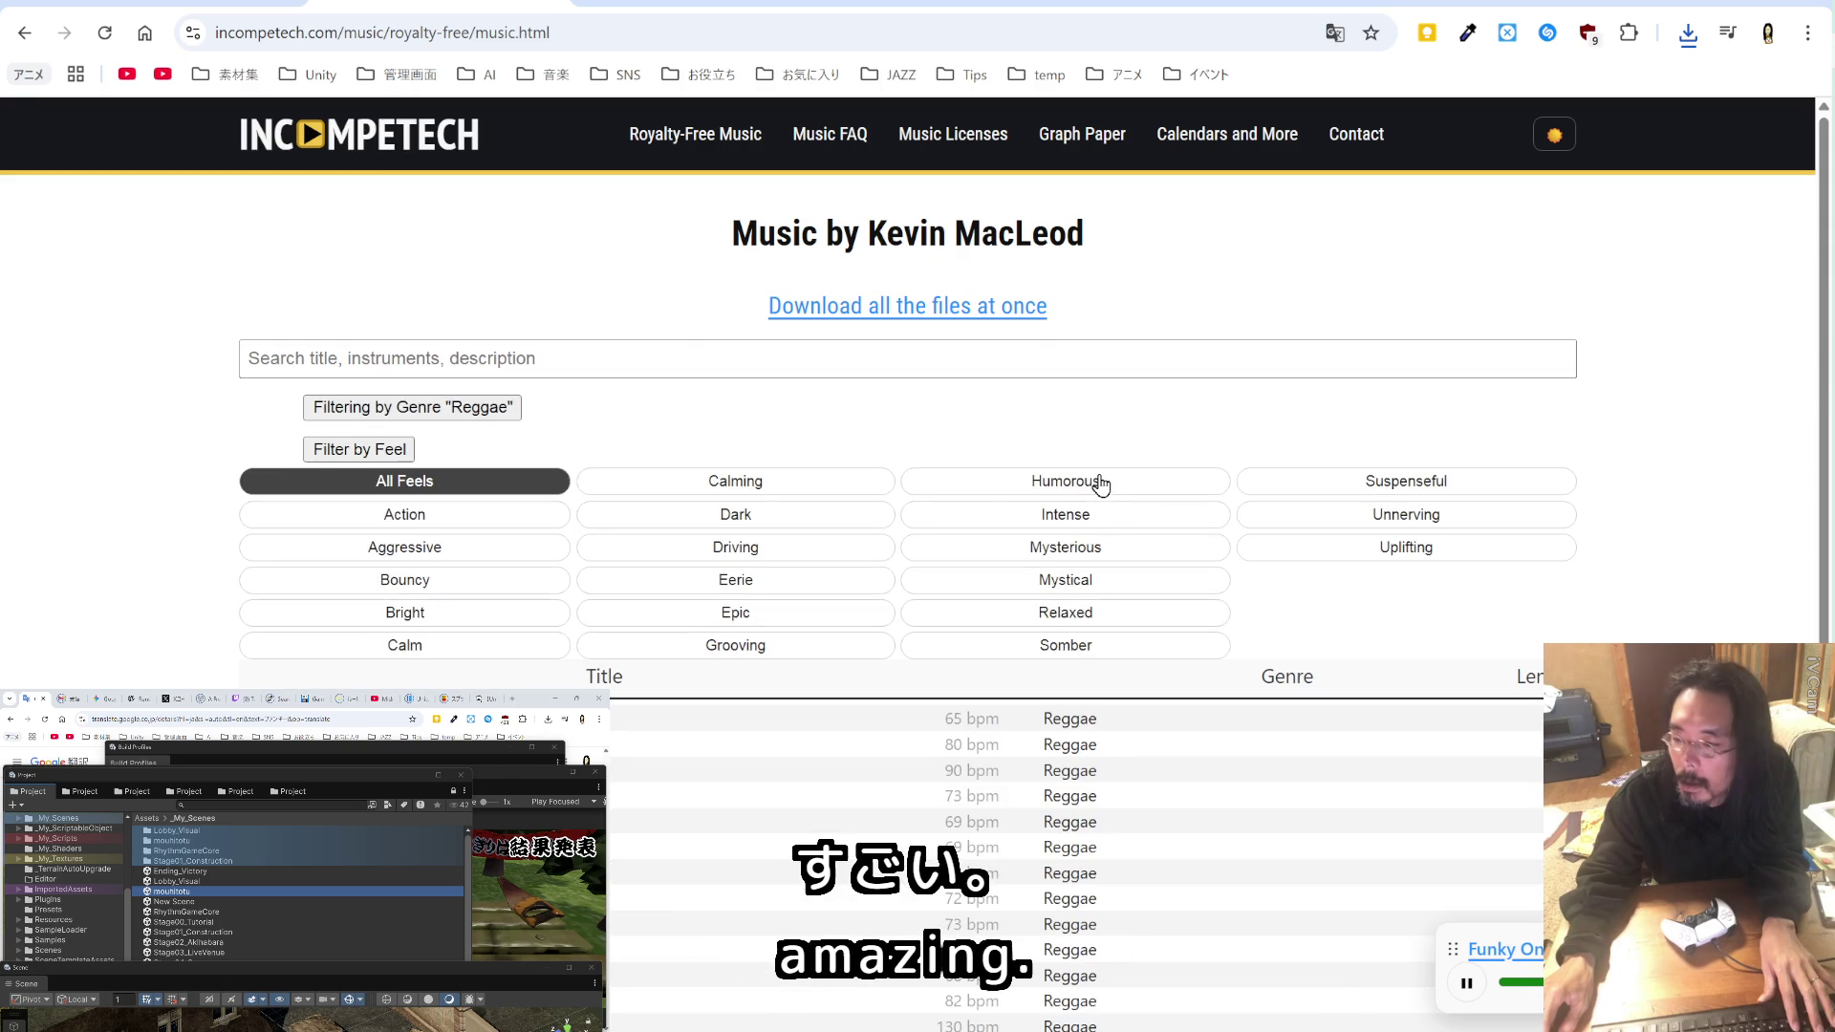
Step: Preview Gonna Start v2, narrow to the Grooving feel, and preview Dub Eastern
click(1156, 797)
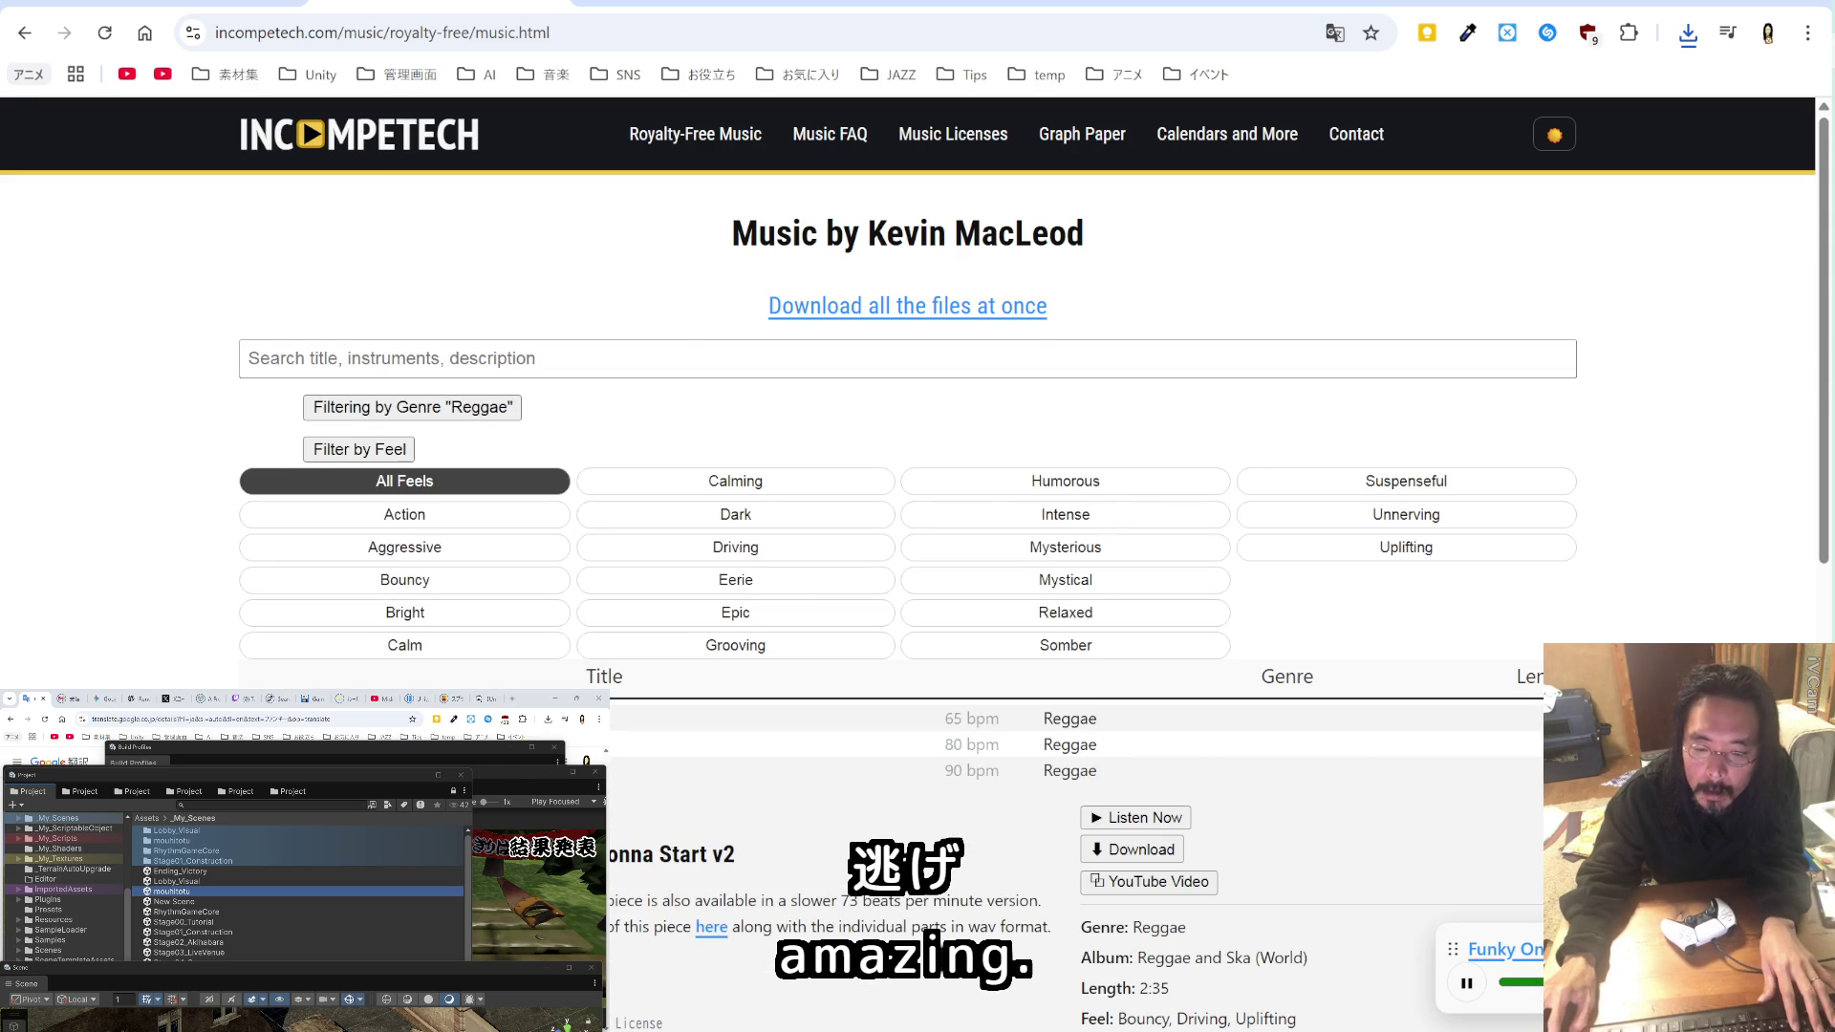
click(1159, 818)
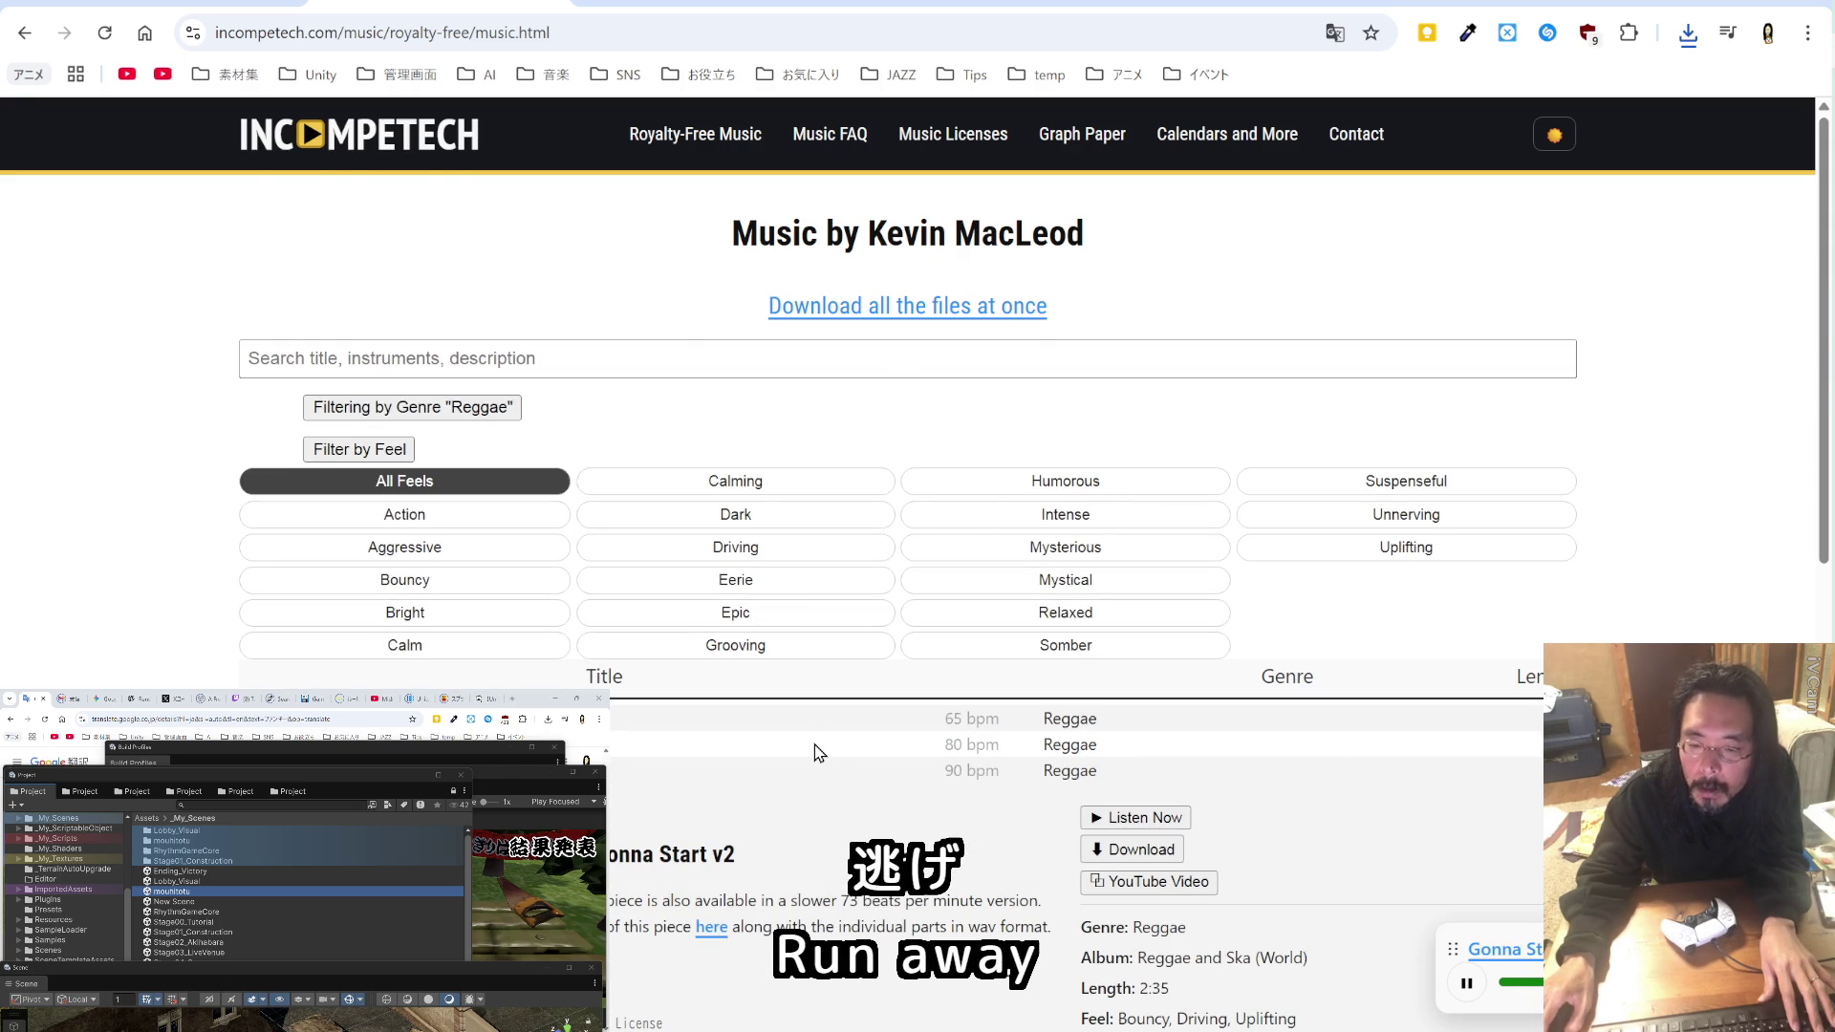
scroll(817, 753, down, 2)
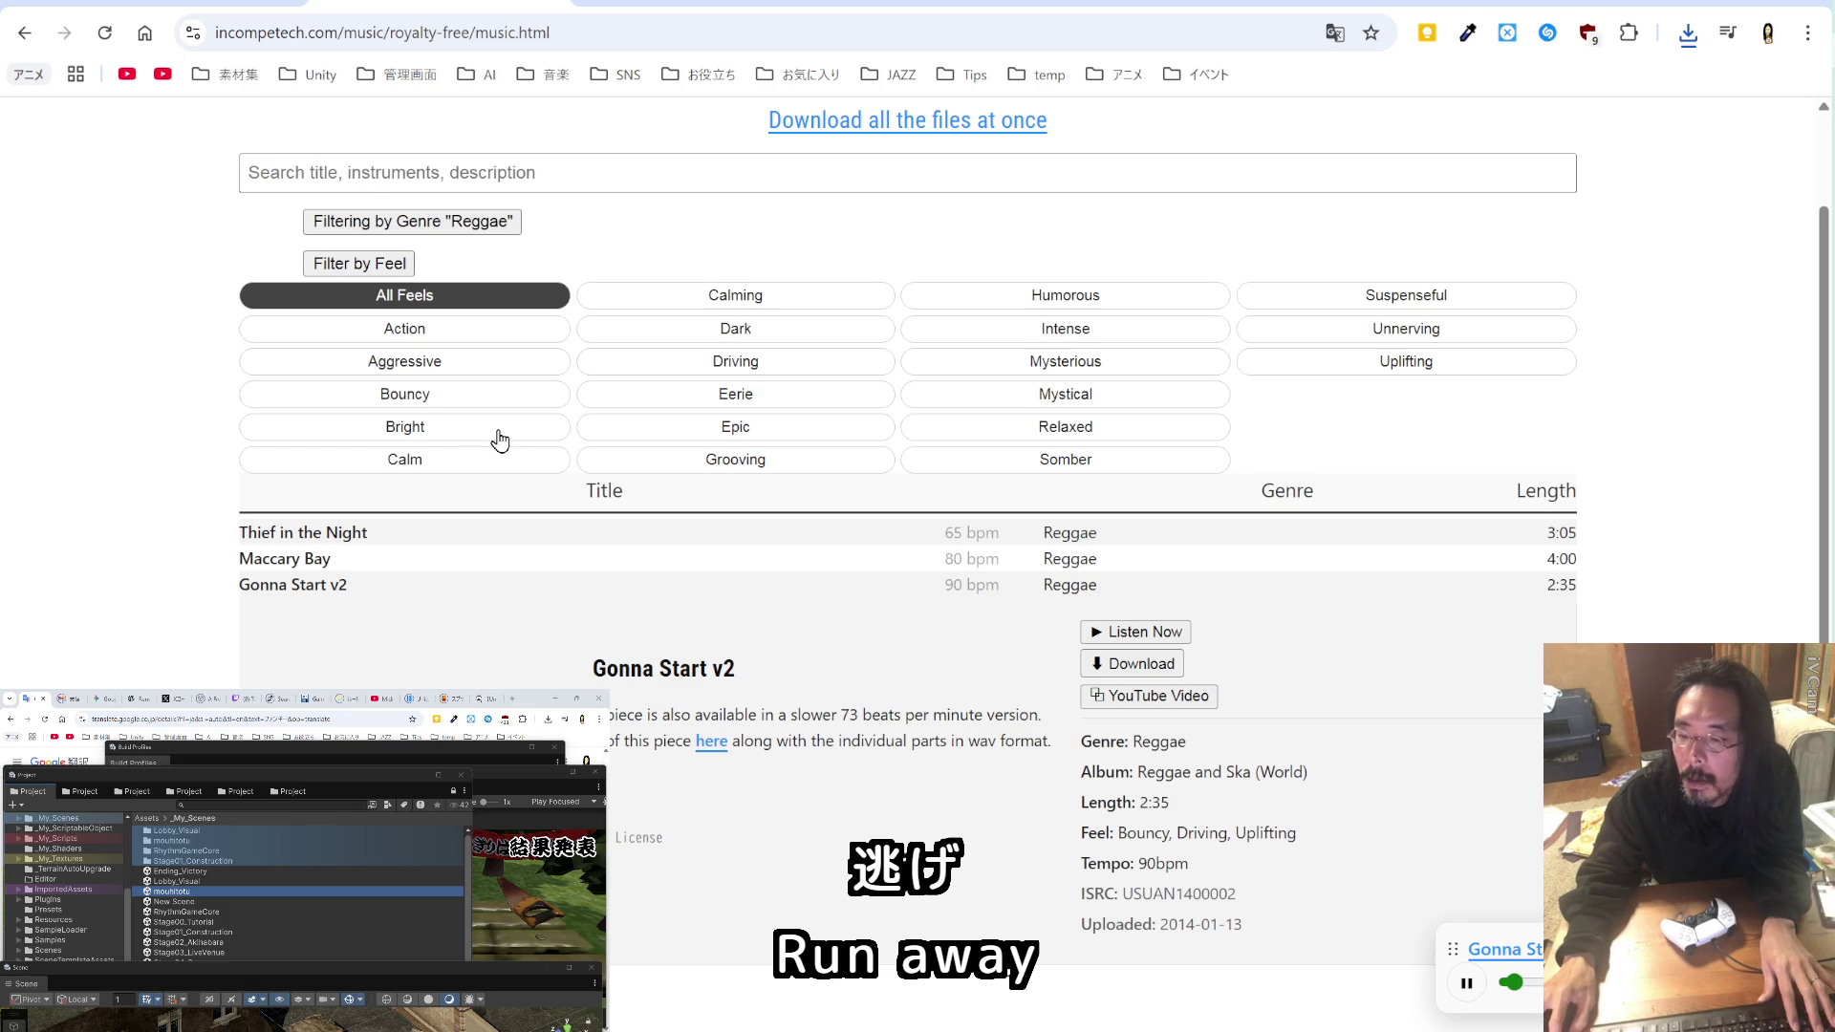
click(587, 461)
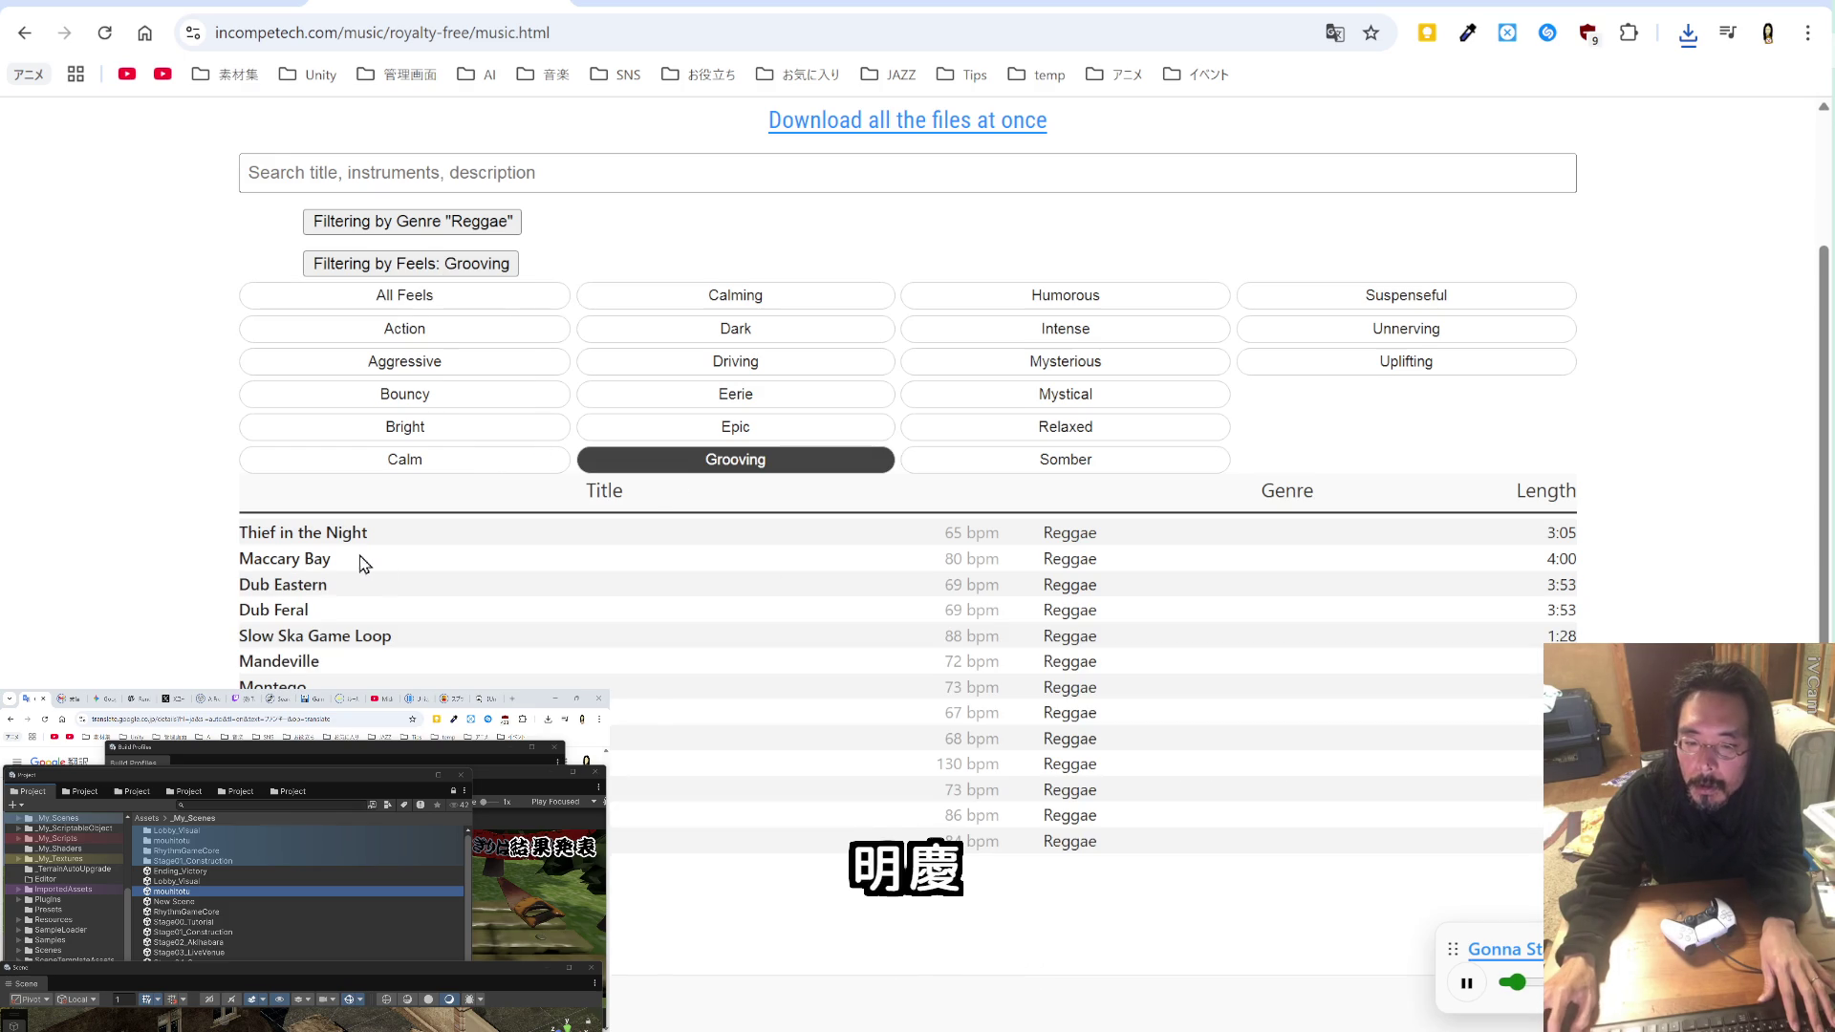
click(323, 585)
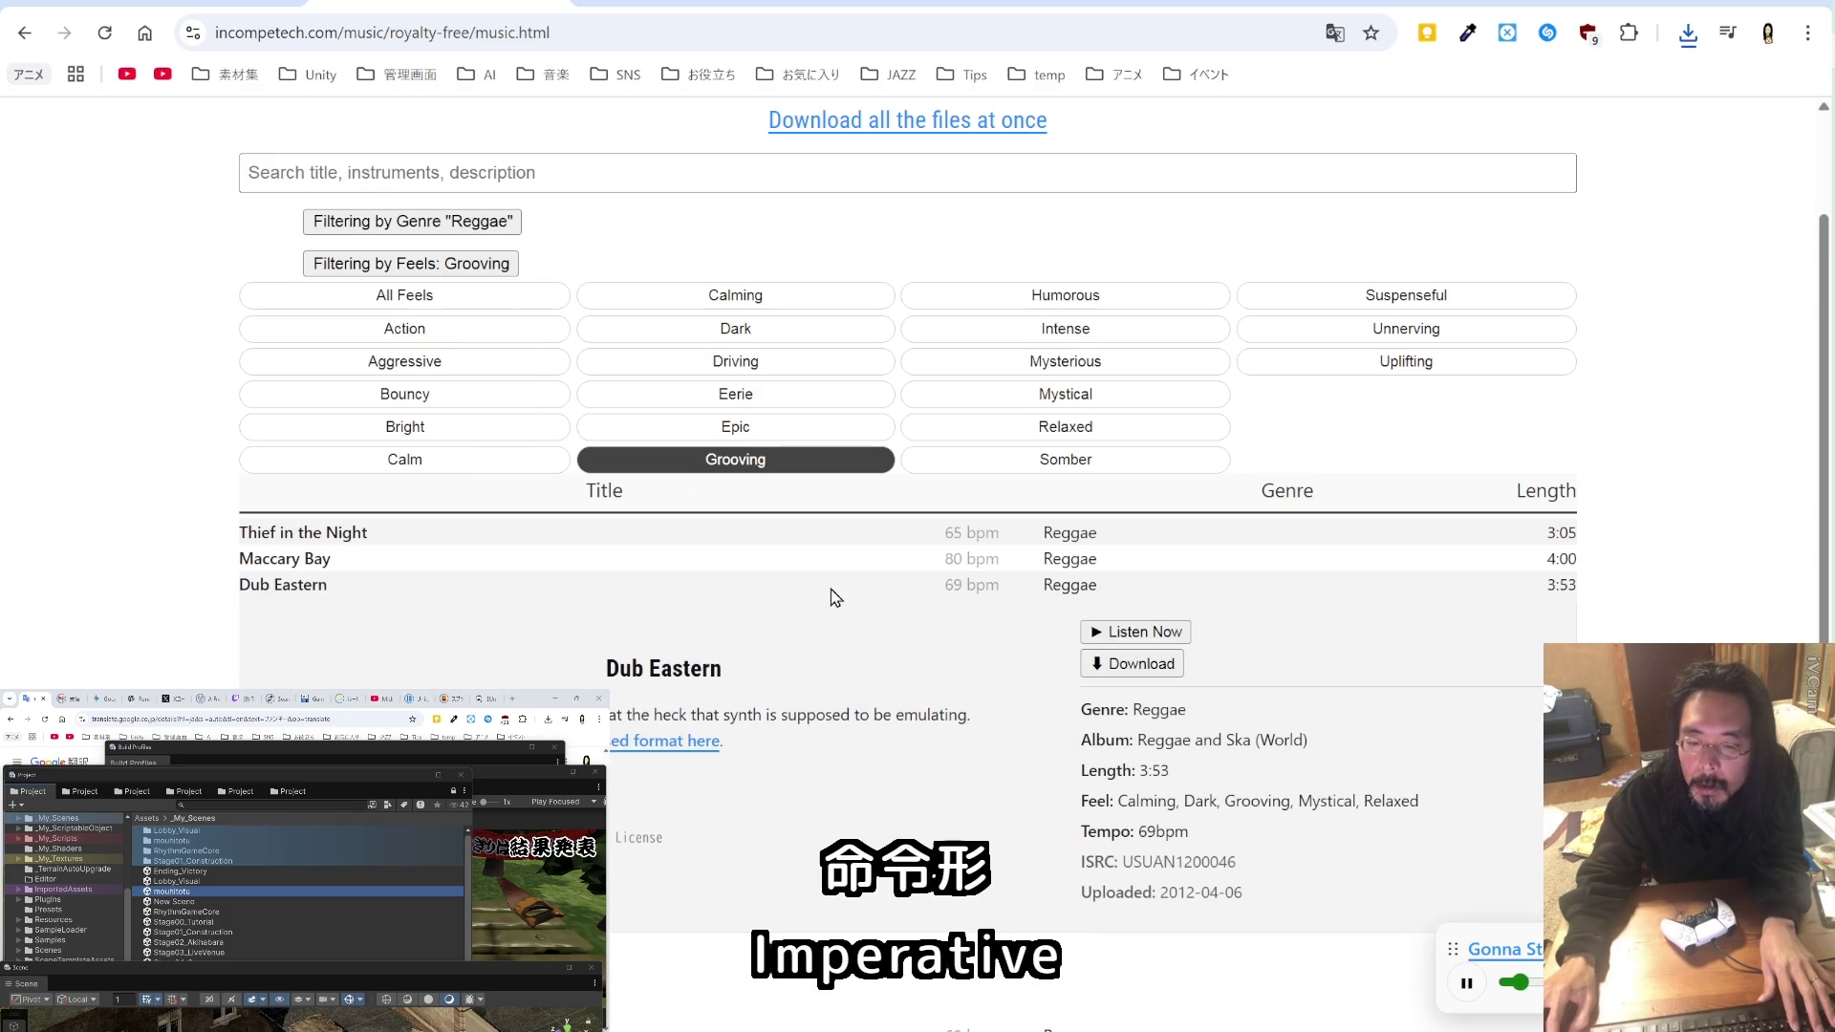
click(1138, 634)
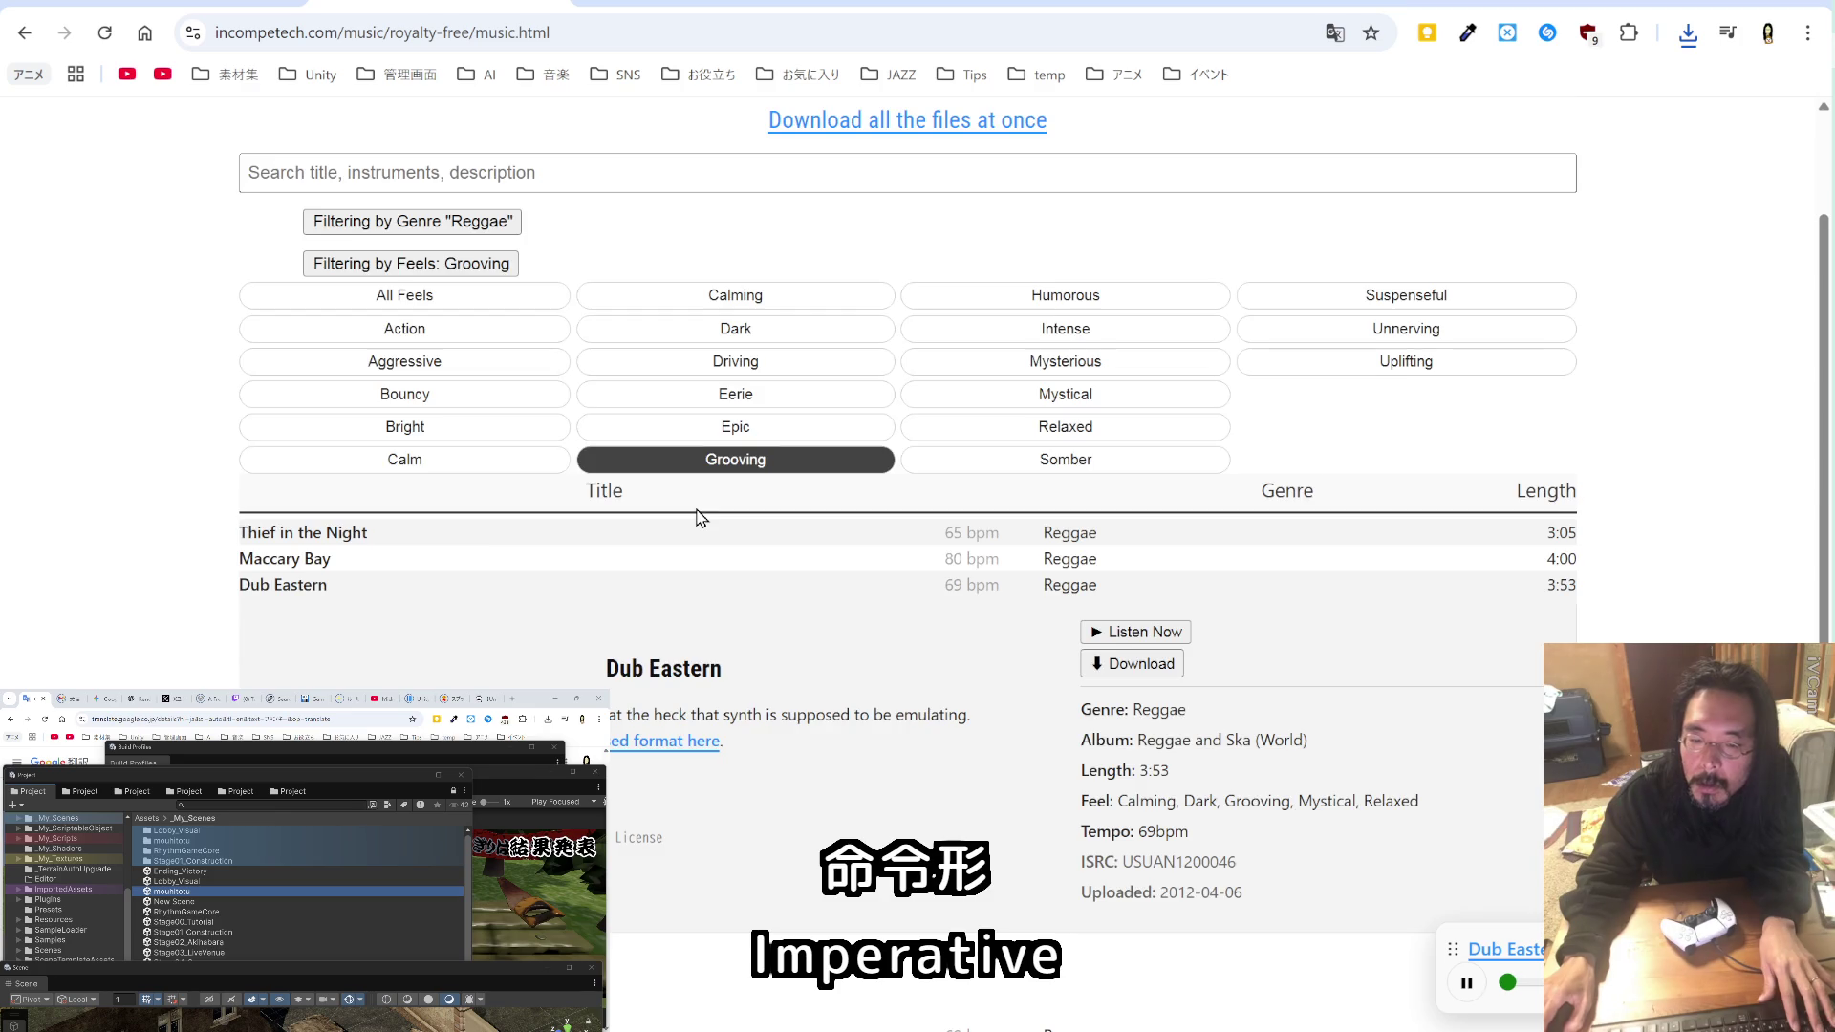
scroll(700, 517, down, 5)
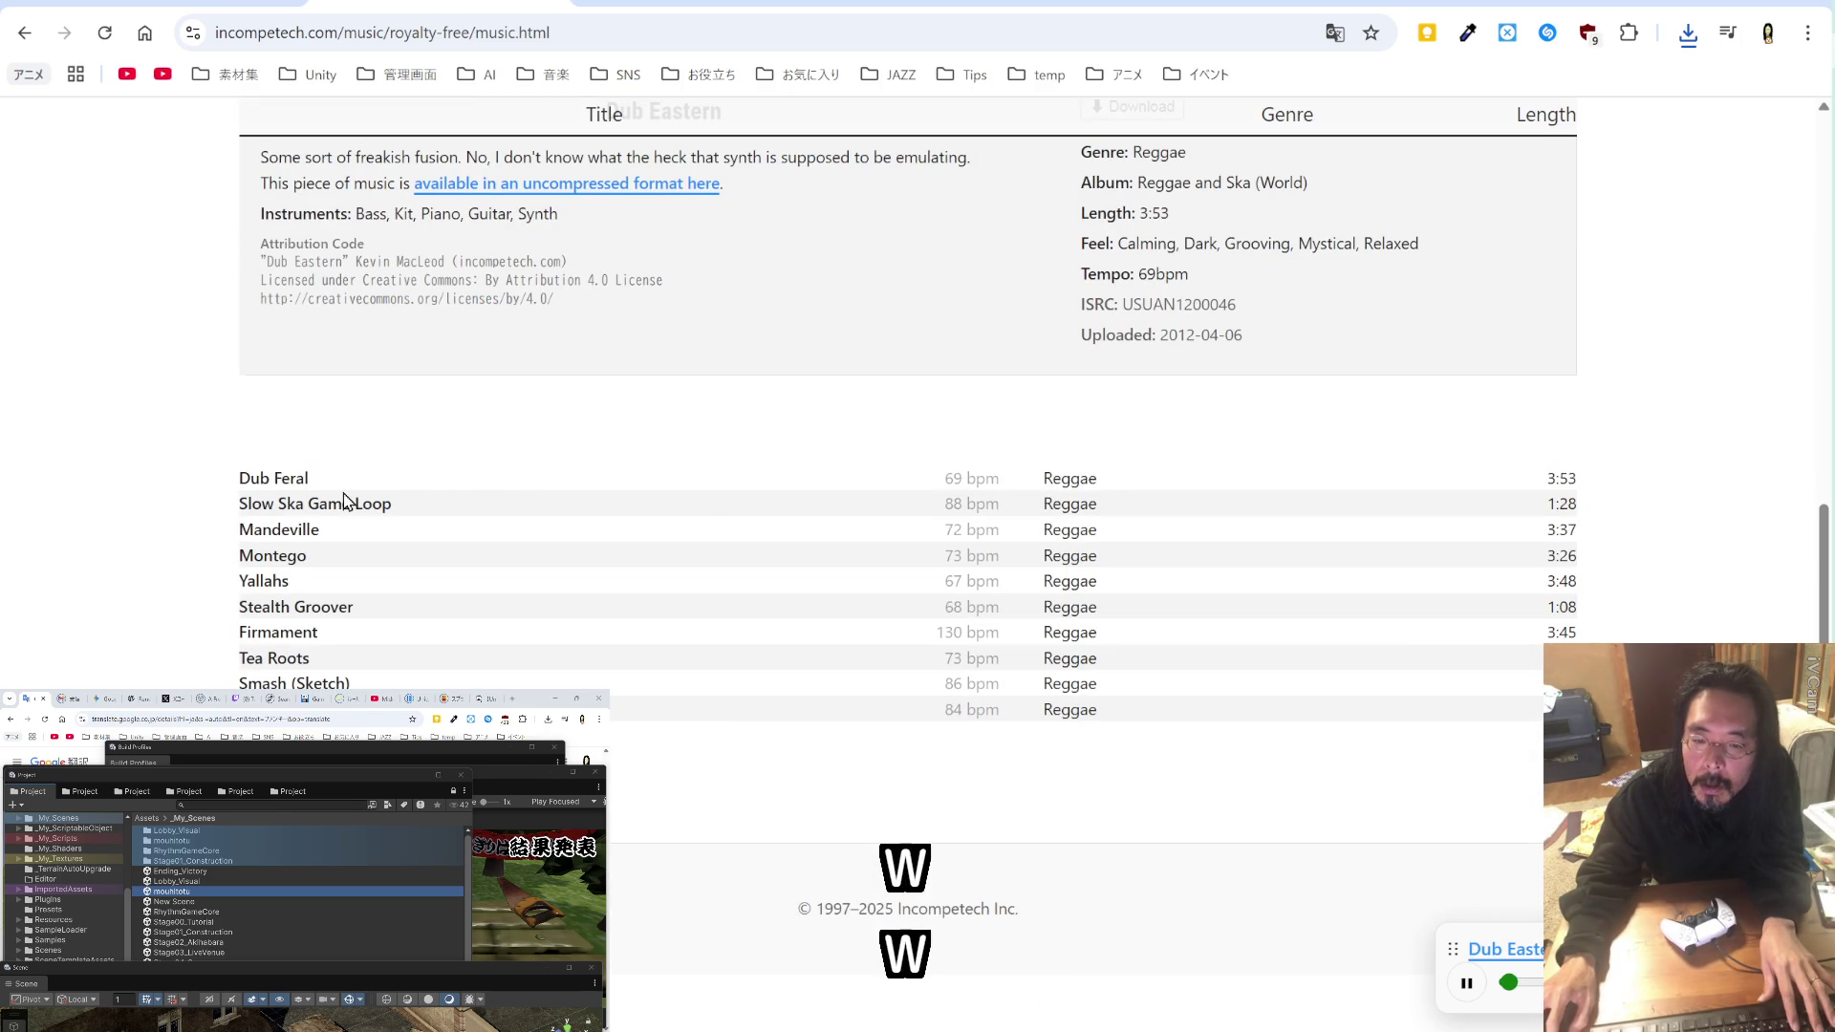
Step: Preview Dub Feral and Slow Ska Game Loop
click(268, 478)
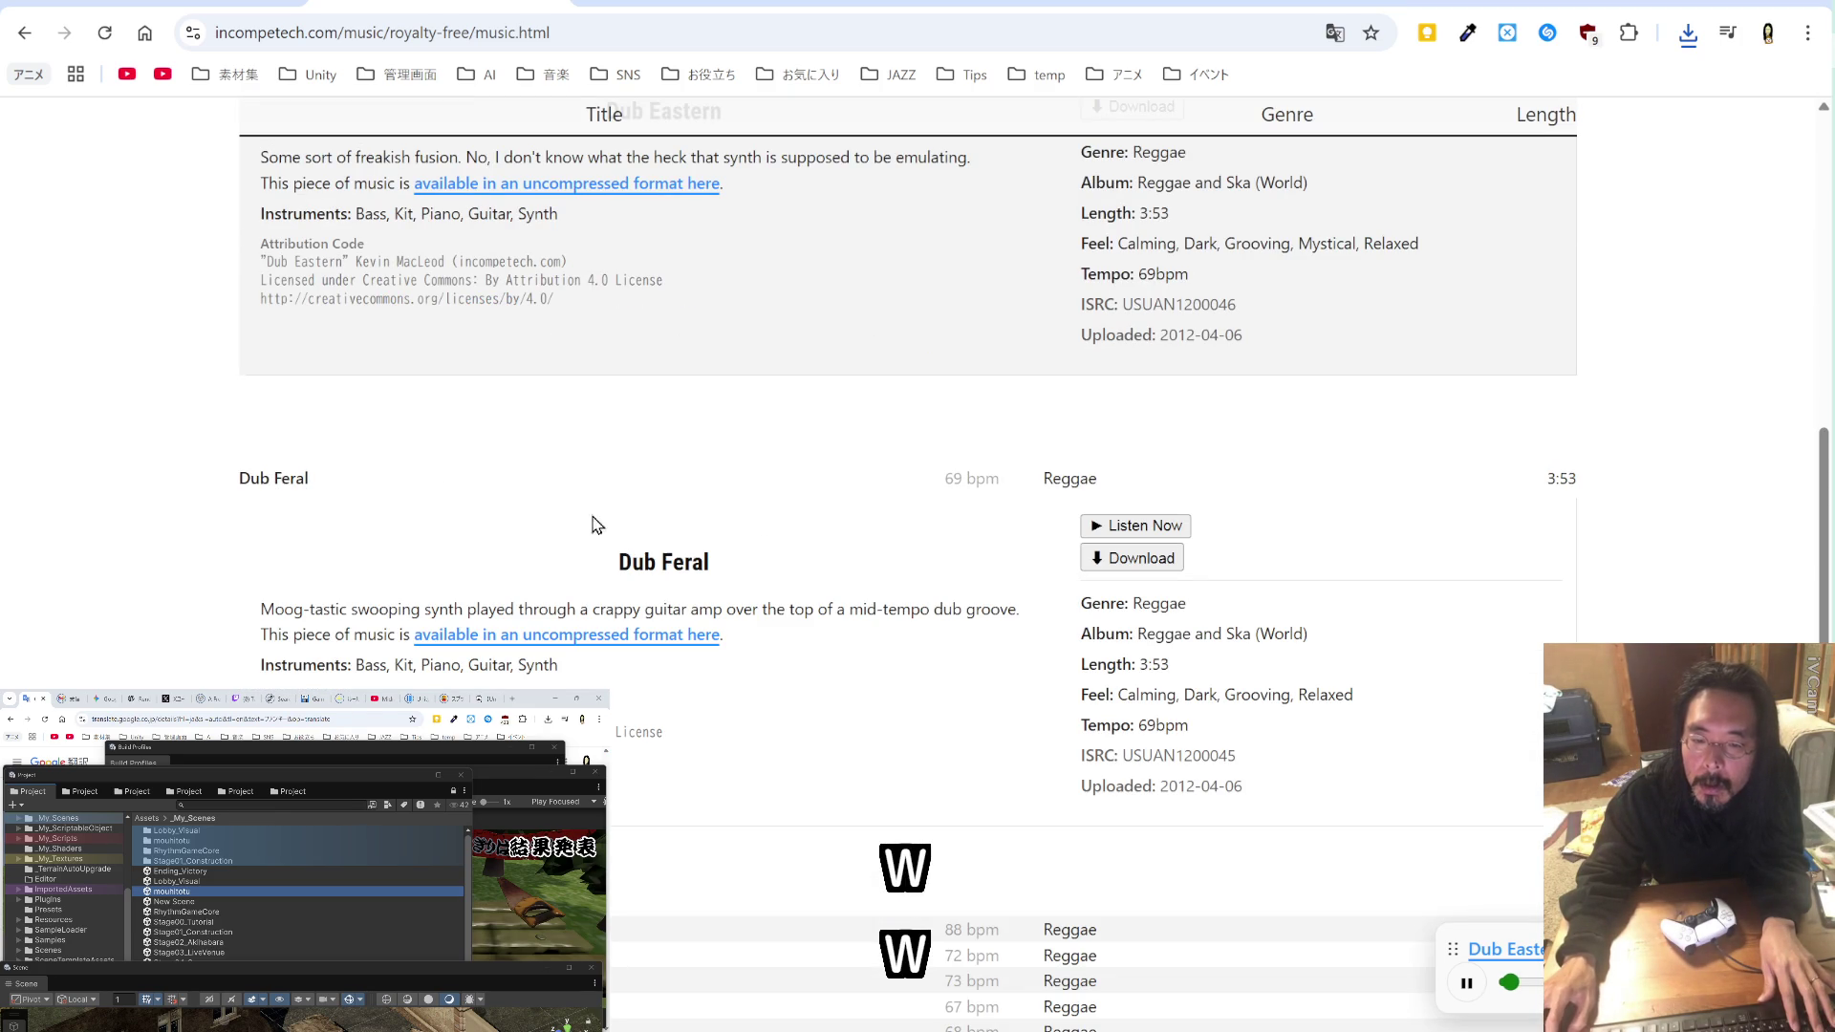
click(1116, 531)
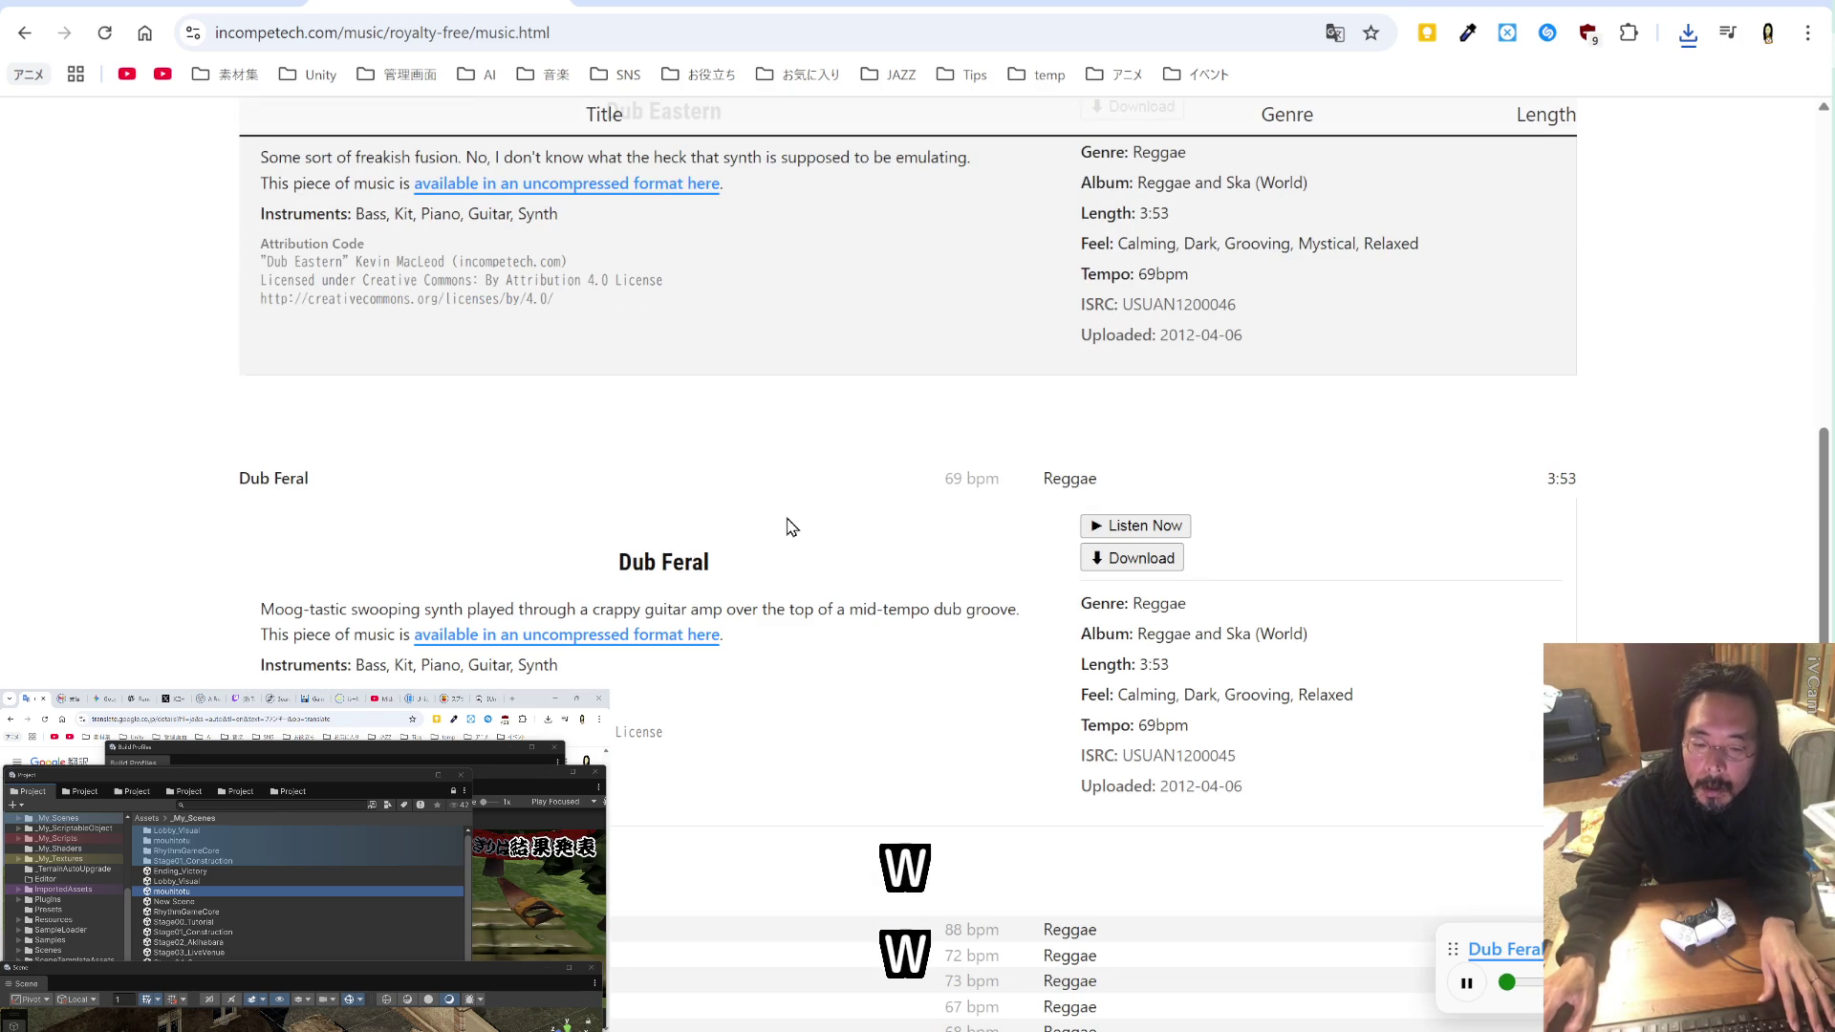
scroll(789, 527, up, 4)
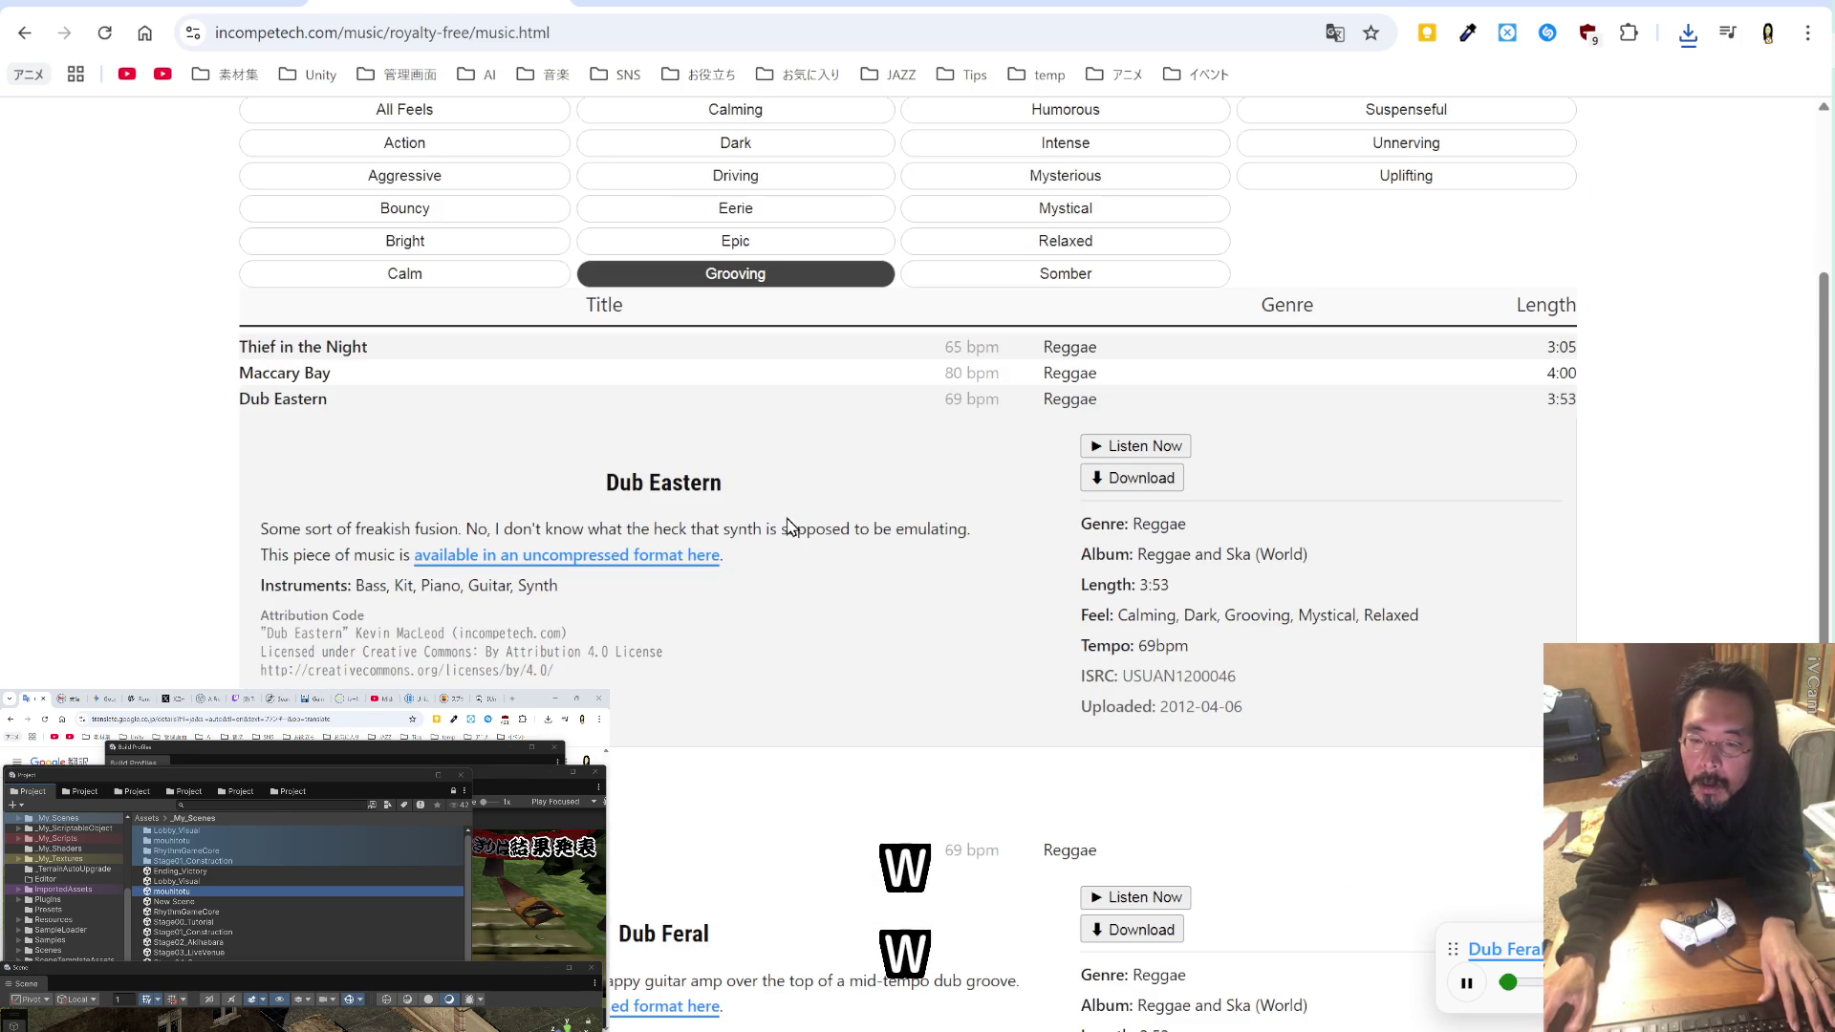
scroll(790, 527, down, 8)
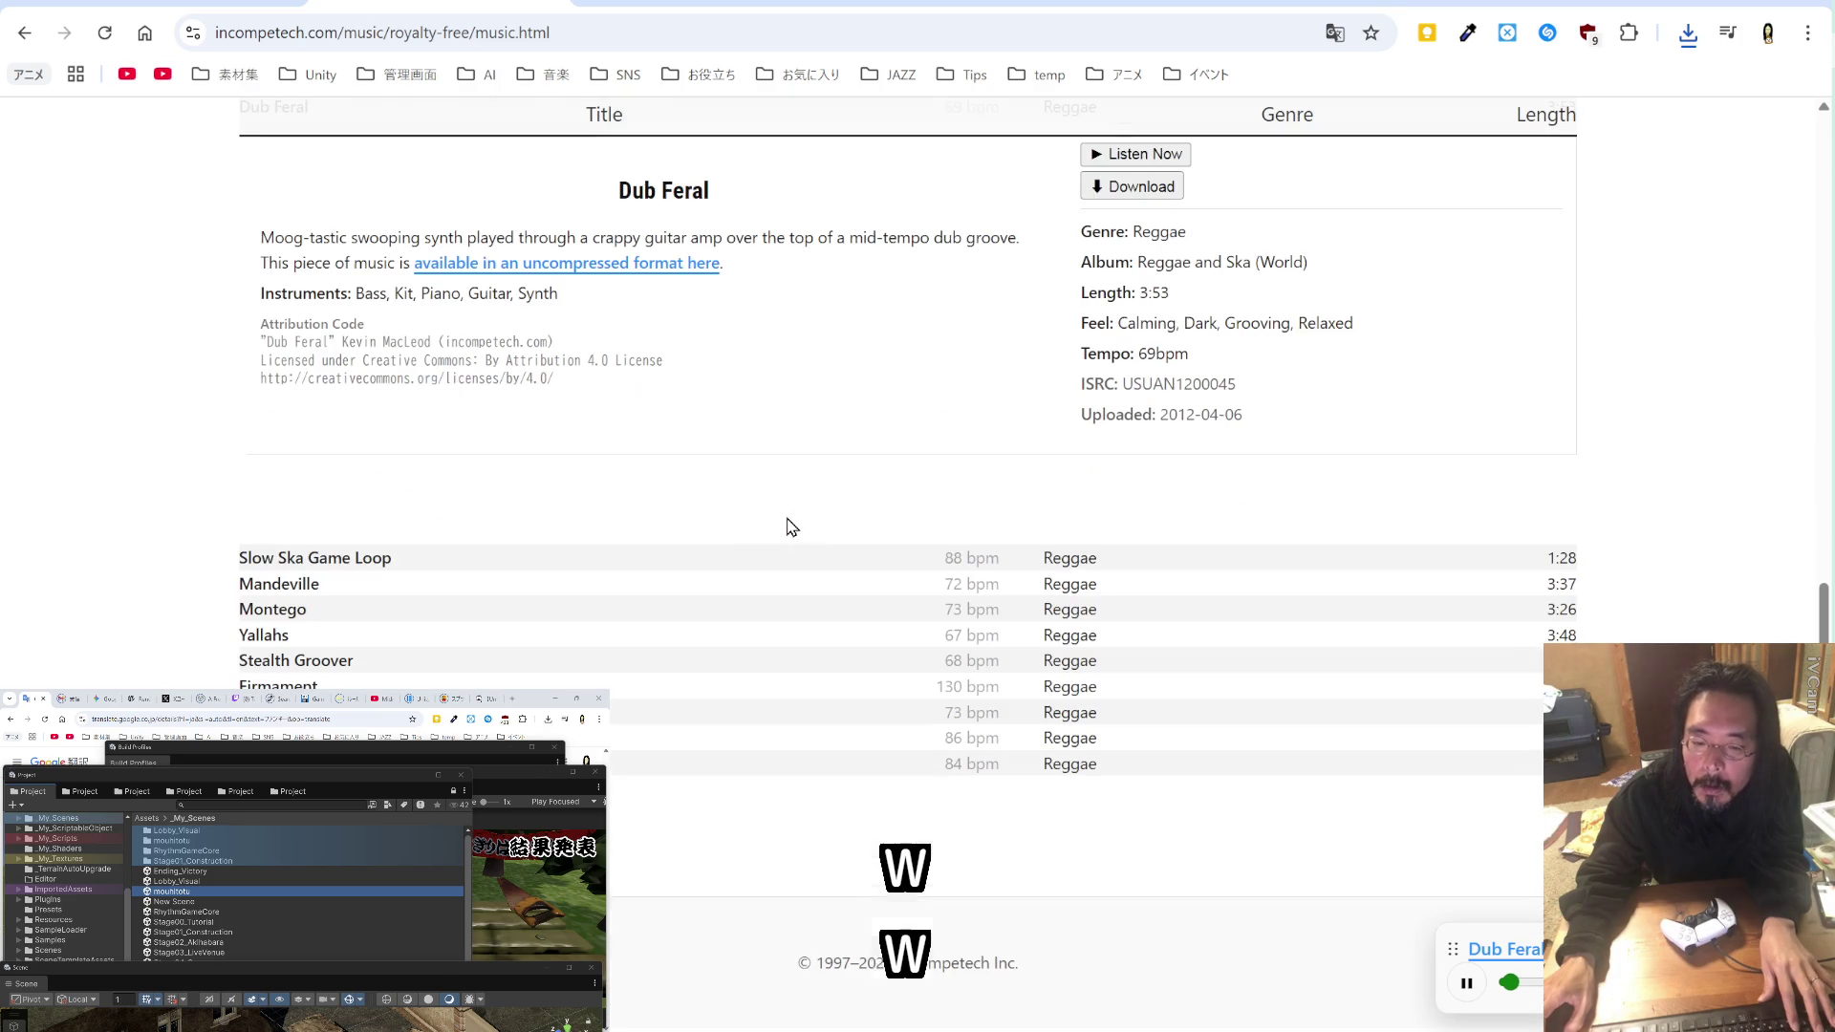
click(376, 557)
click(1132, 606)
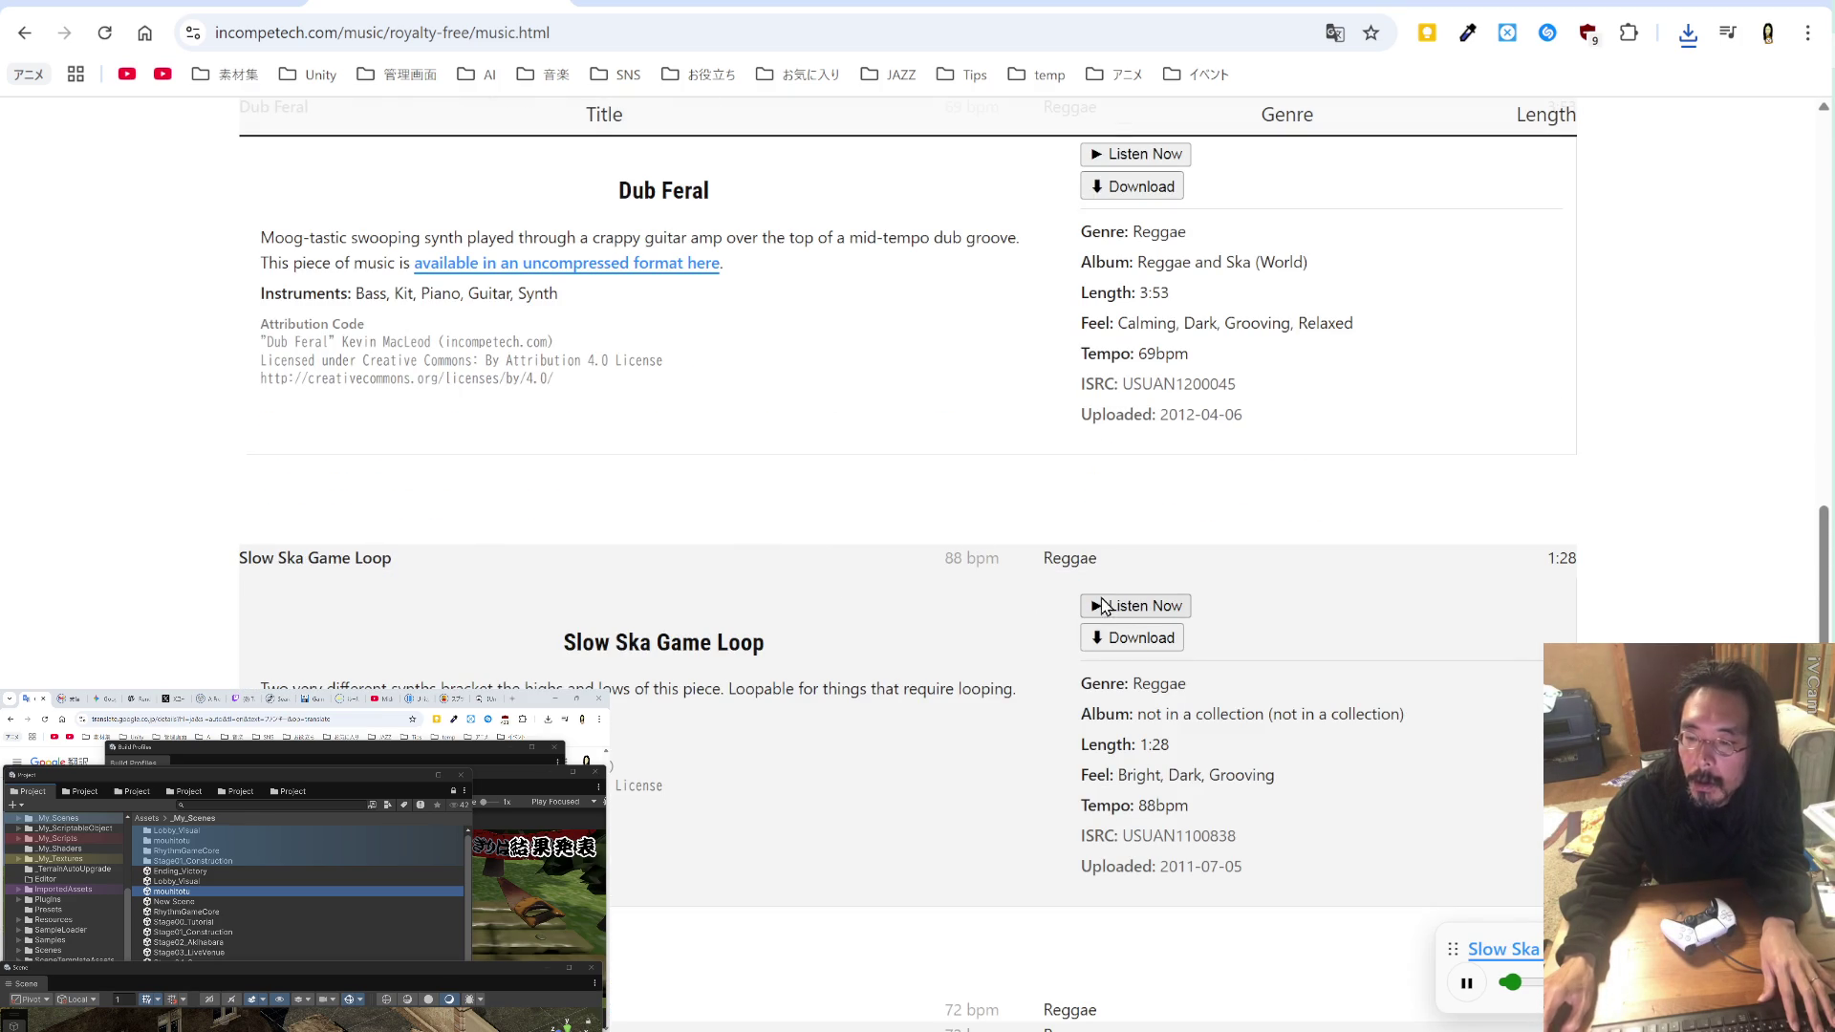
scroll(858, 560, down, 2)
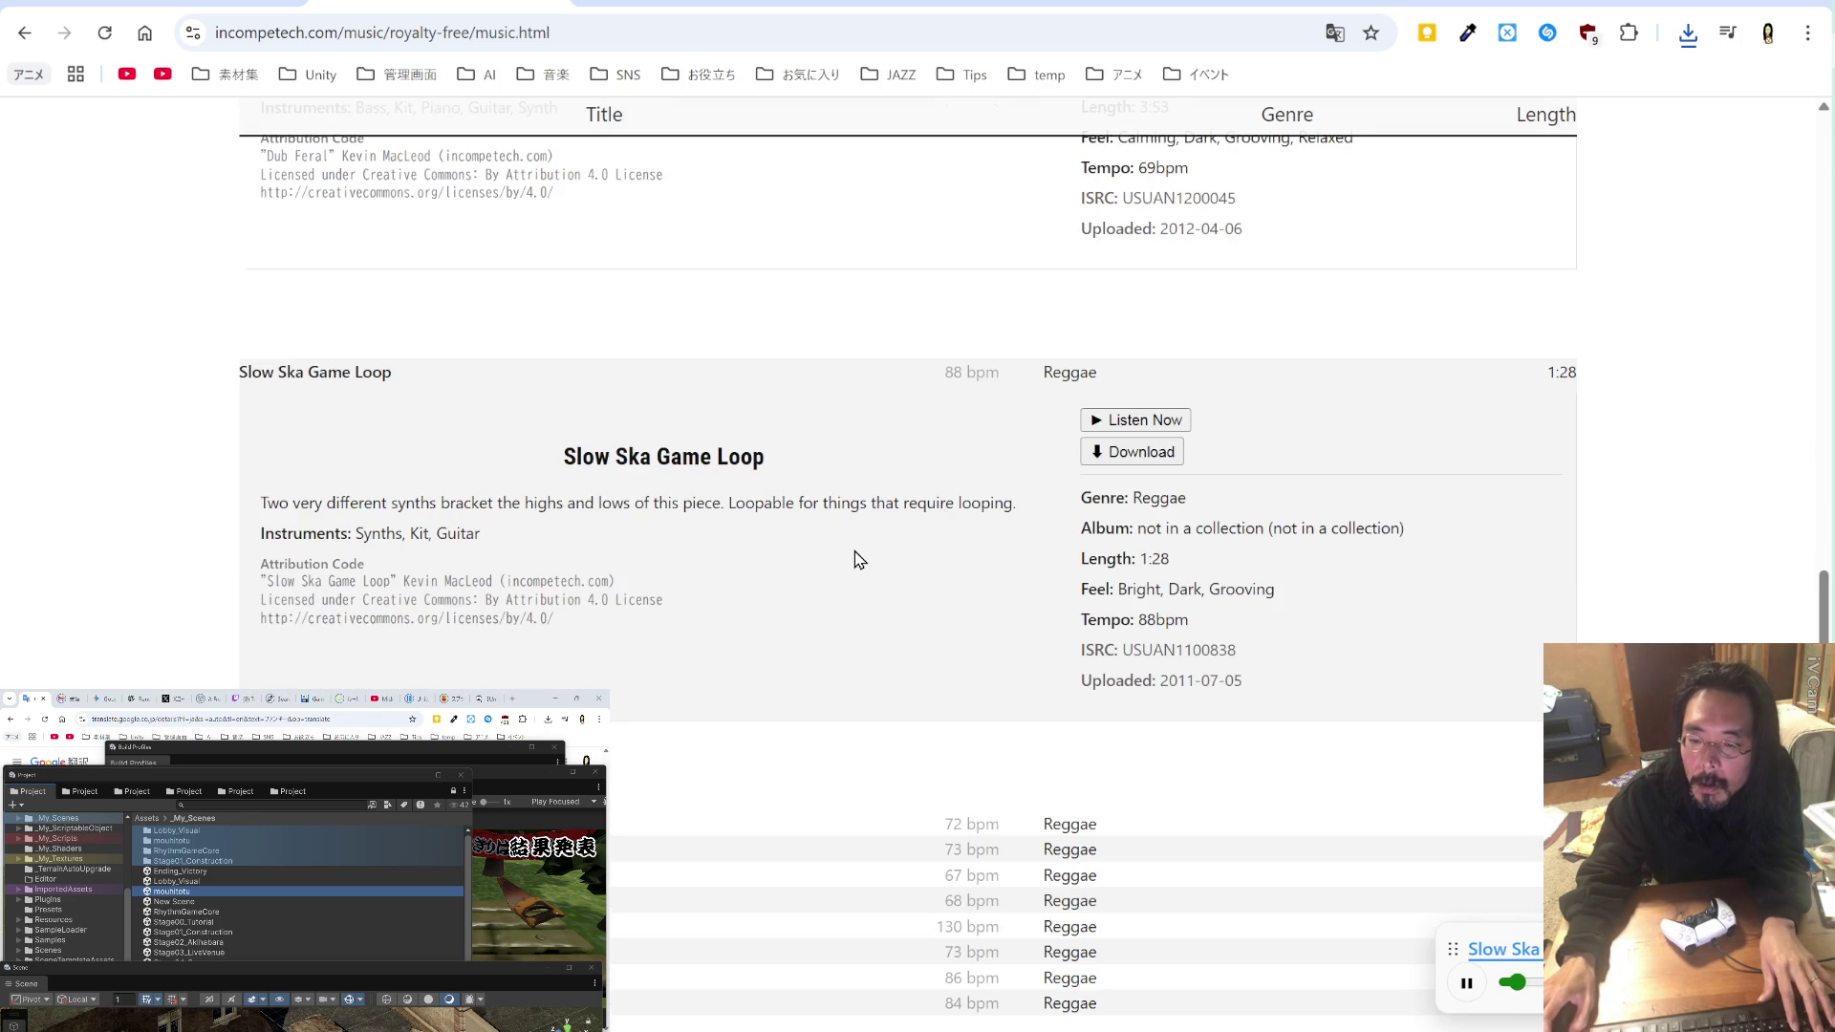
scroll(858, 560, down, 2)
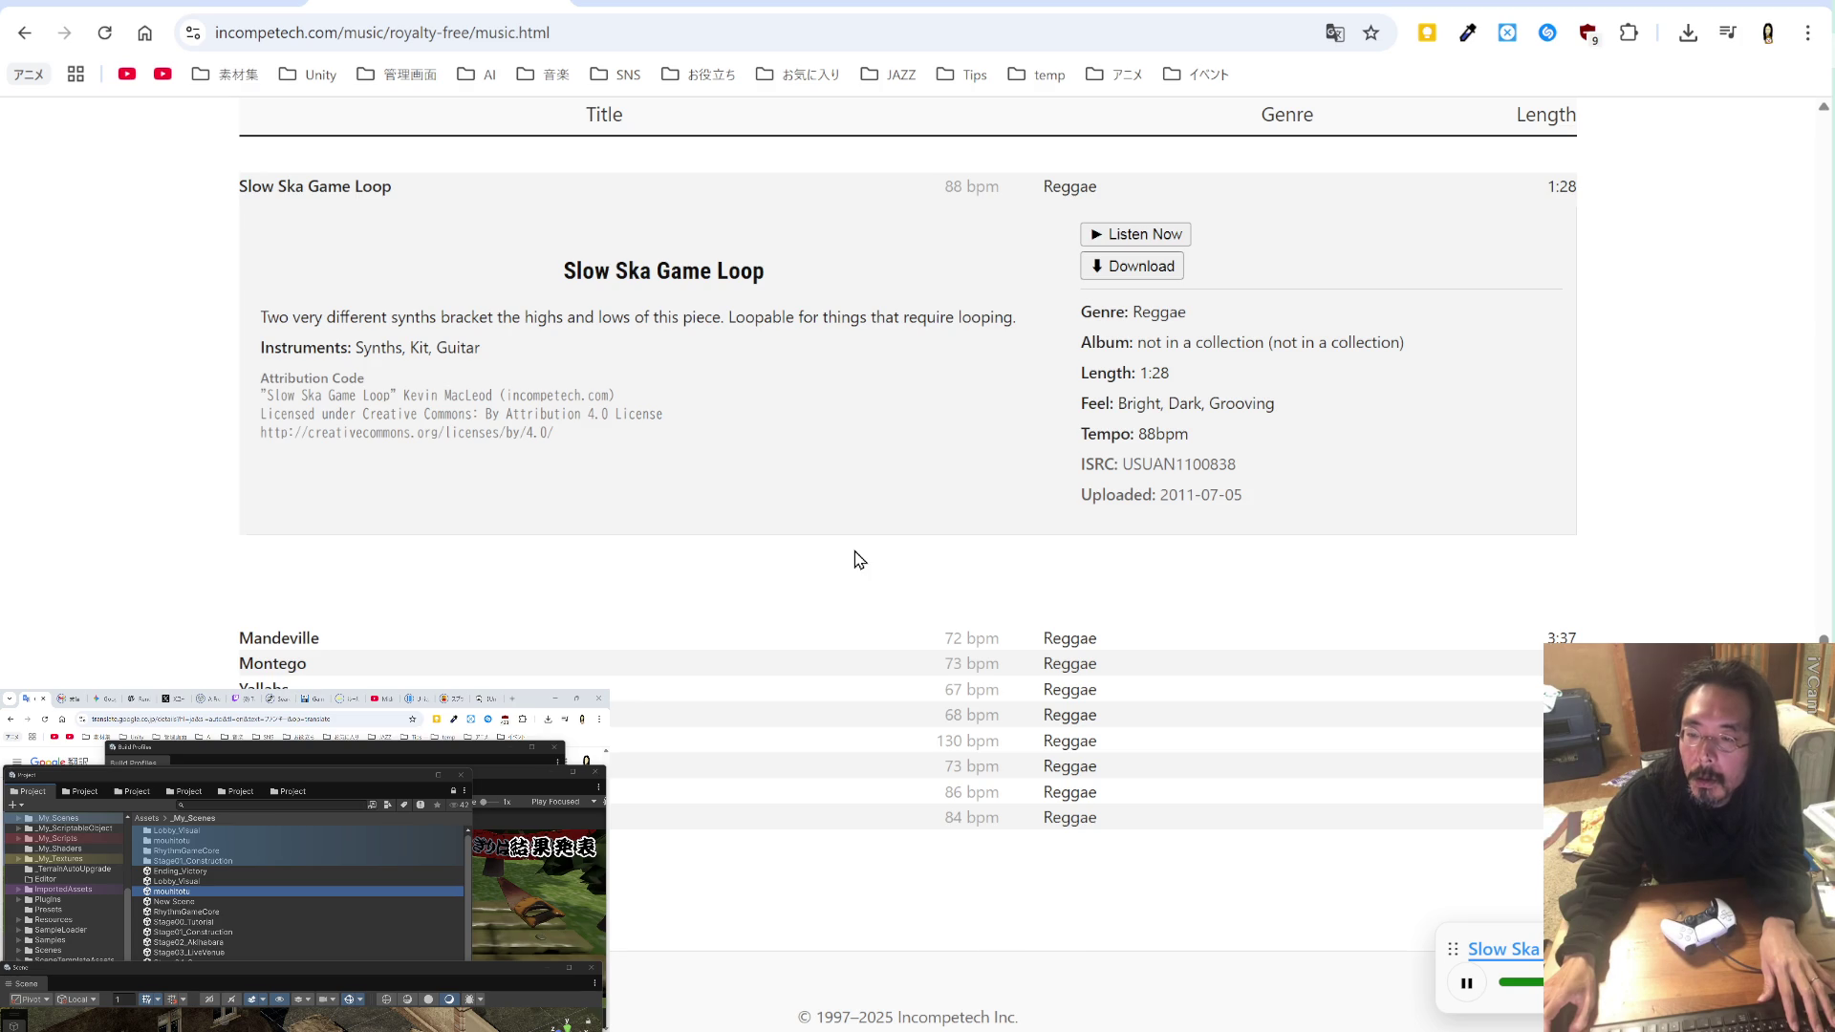
scroll(858, 560, up, 2)
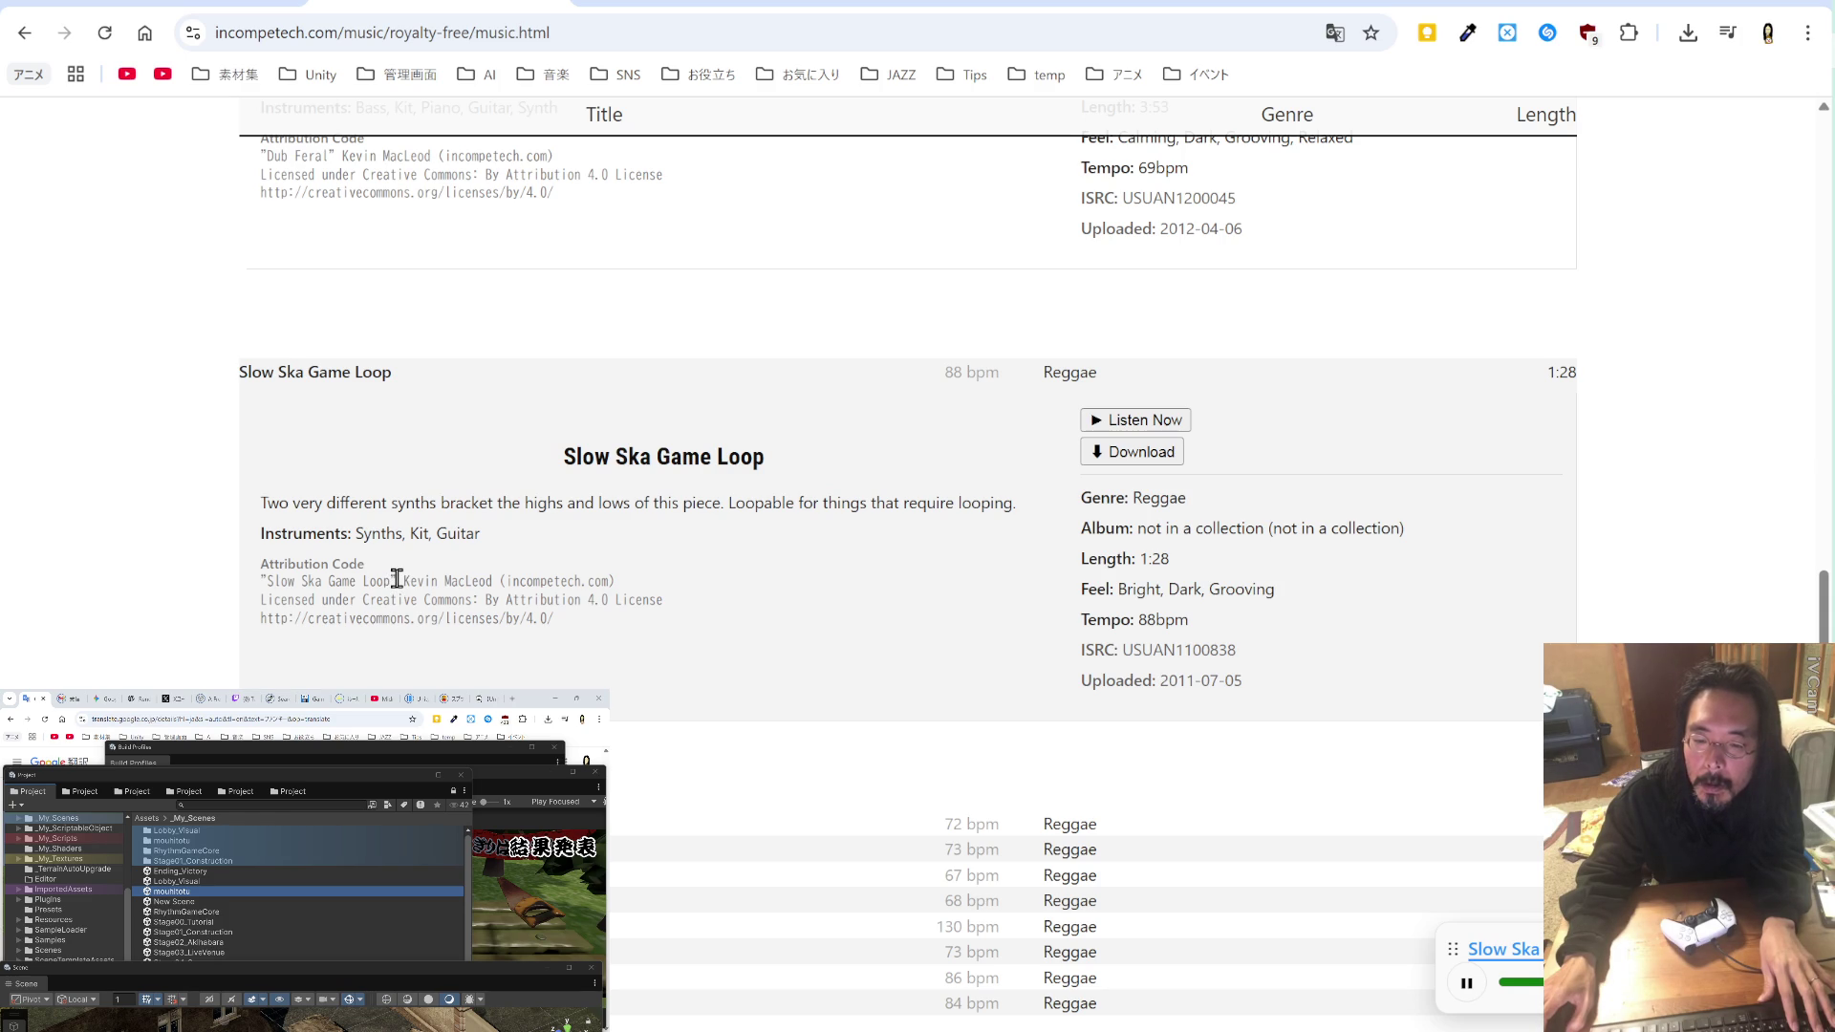
scroll(397, 580, up, 2)
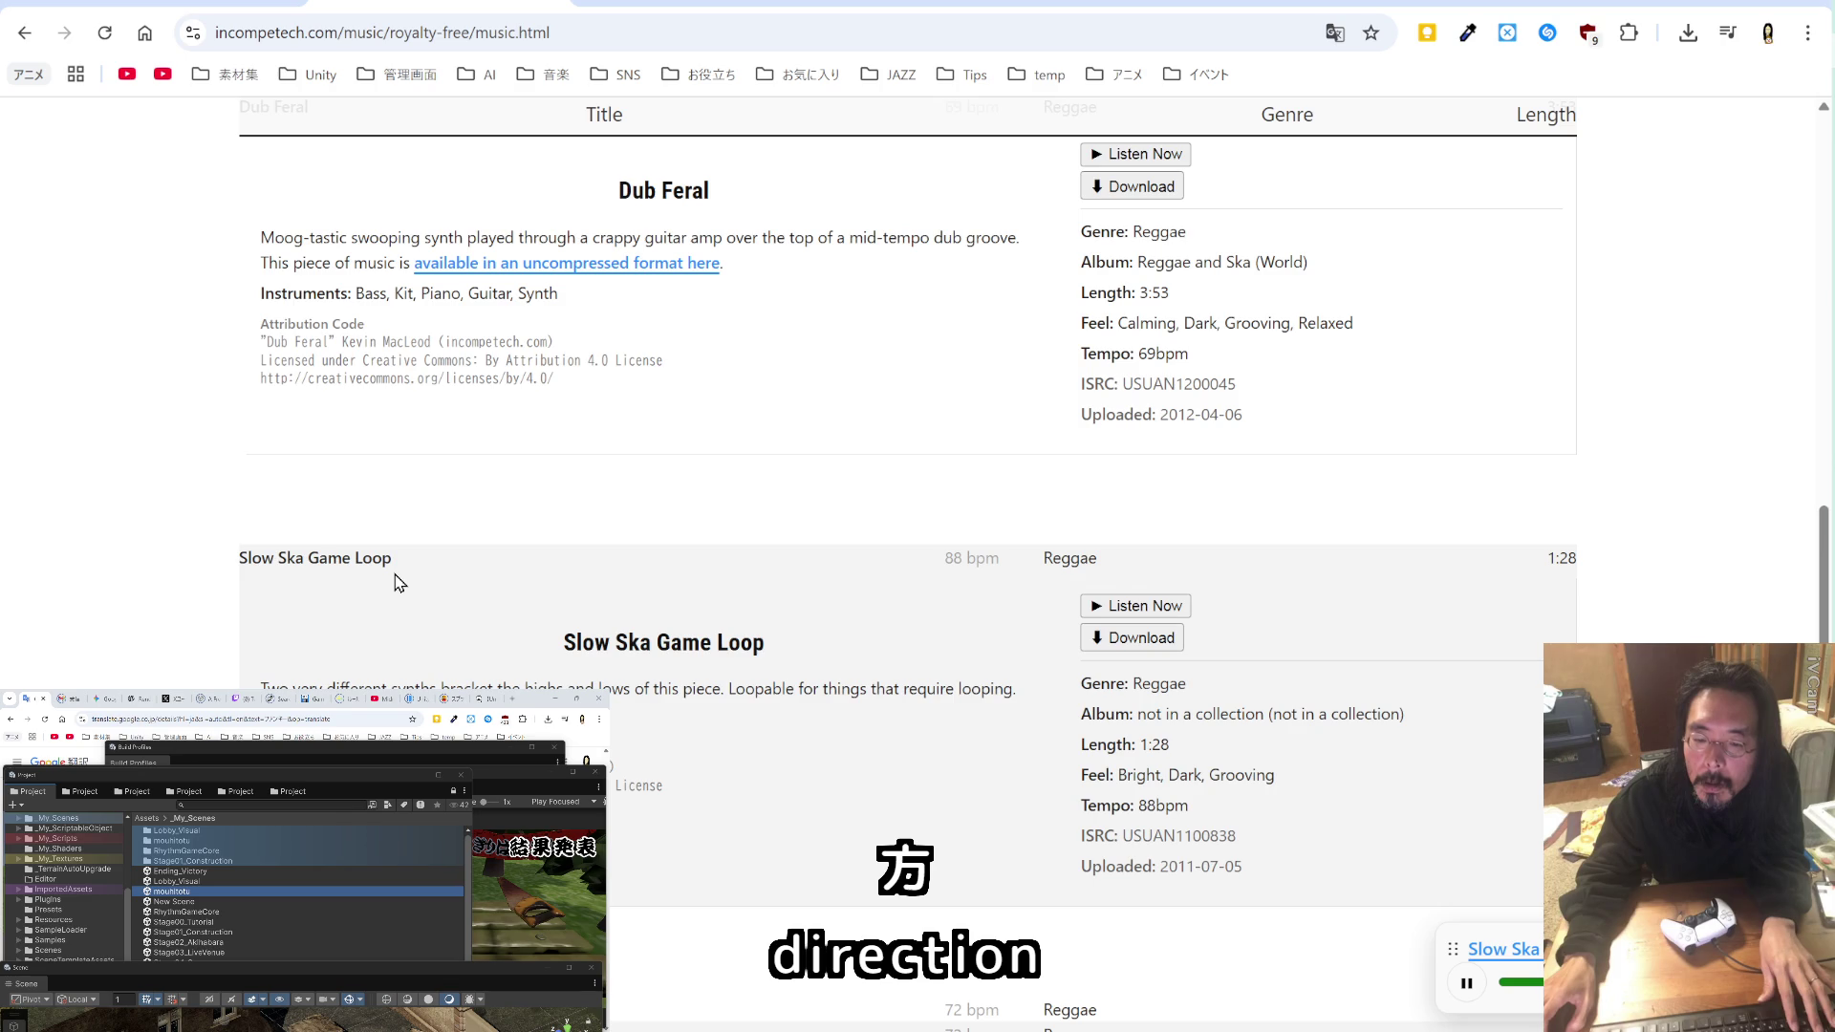
scroll(399, 582, down, 2)
Step: Copy the Slow Ska Game Loop attribution title, then replay Dub Feral
drag(398, 583, 258, 582)
key(alt+Tab)
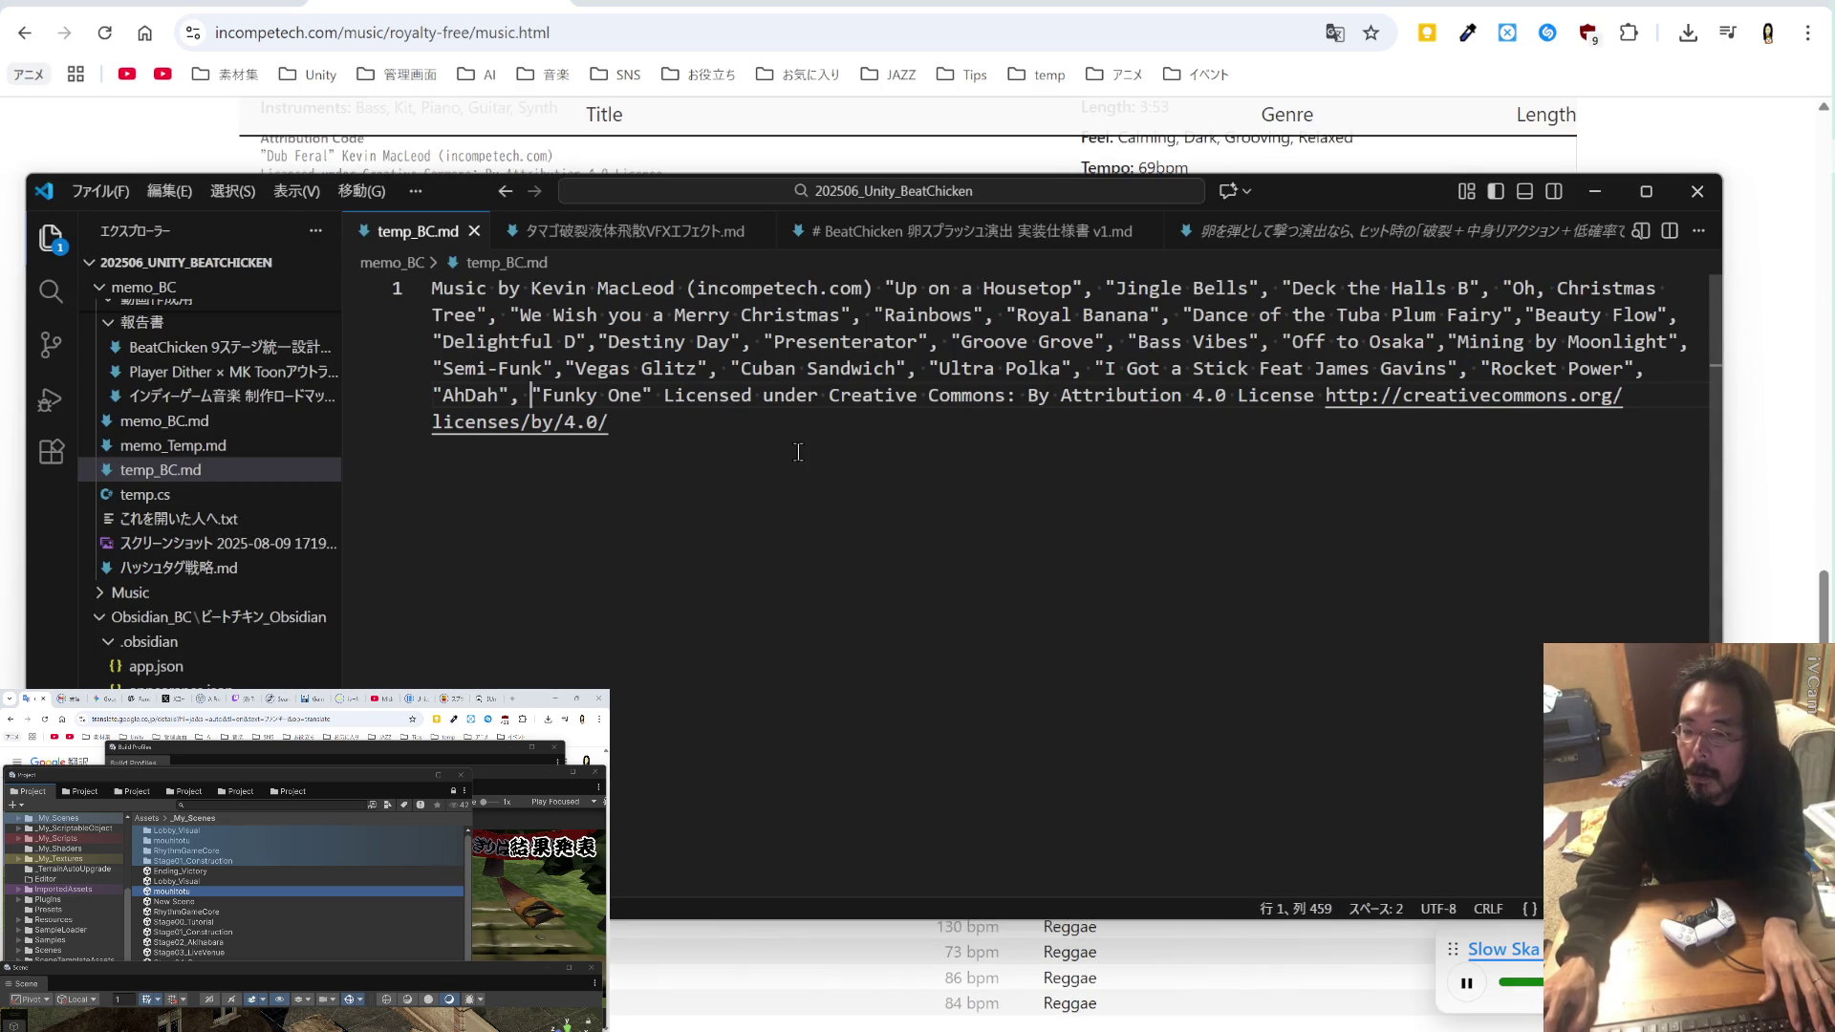
key(alt+Tab)
scroll(758, 478, up, 4)
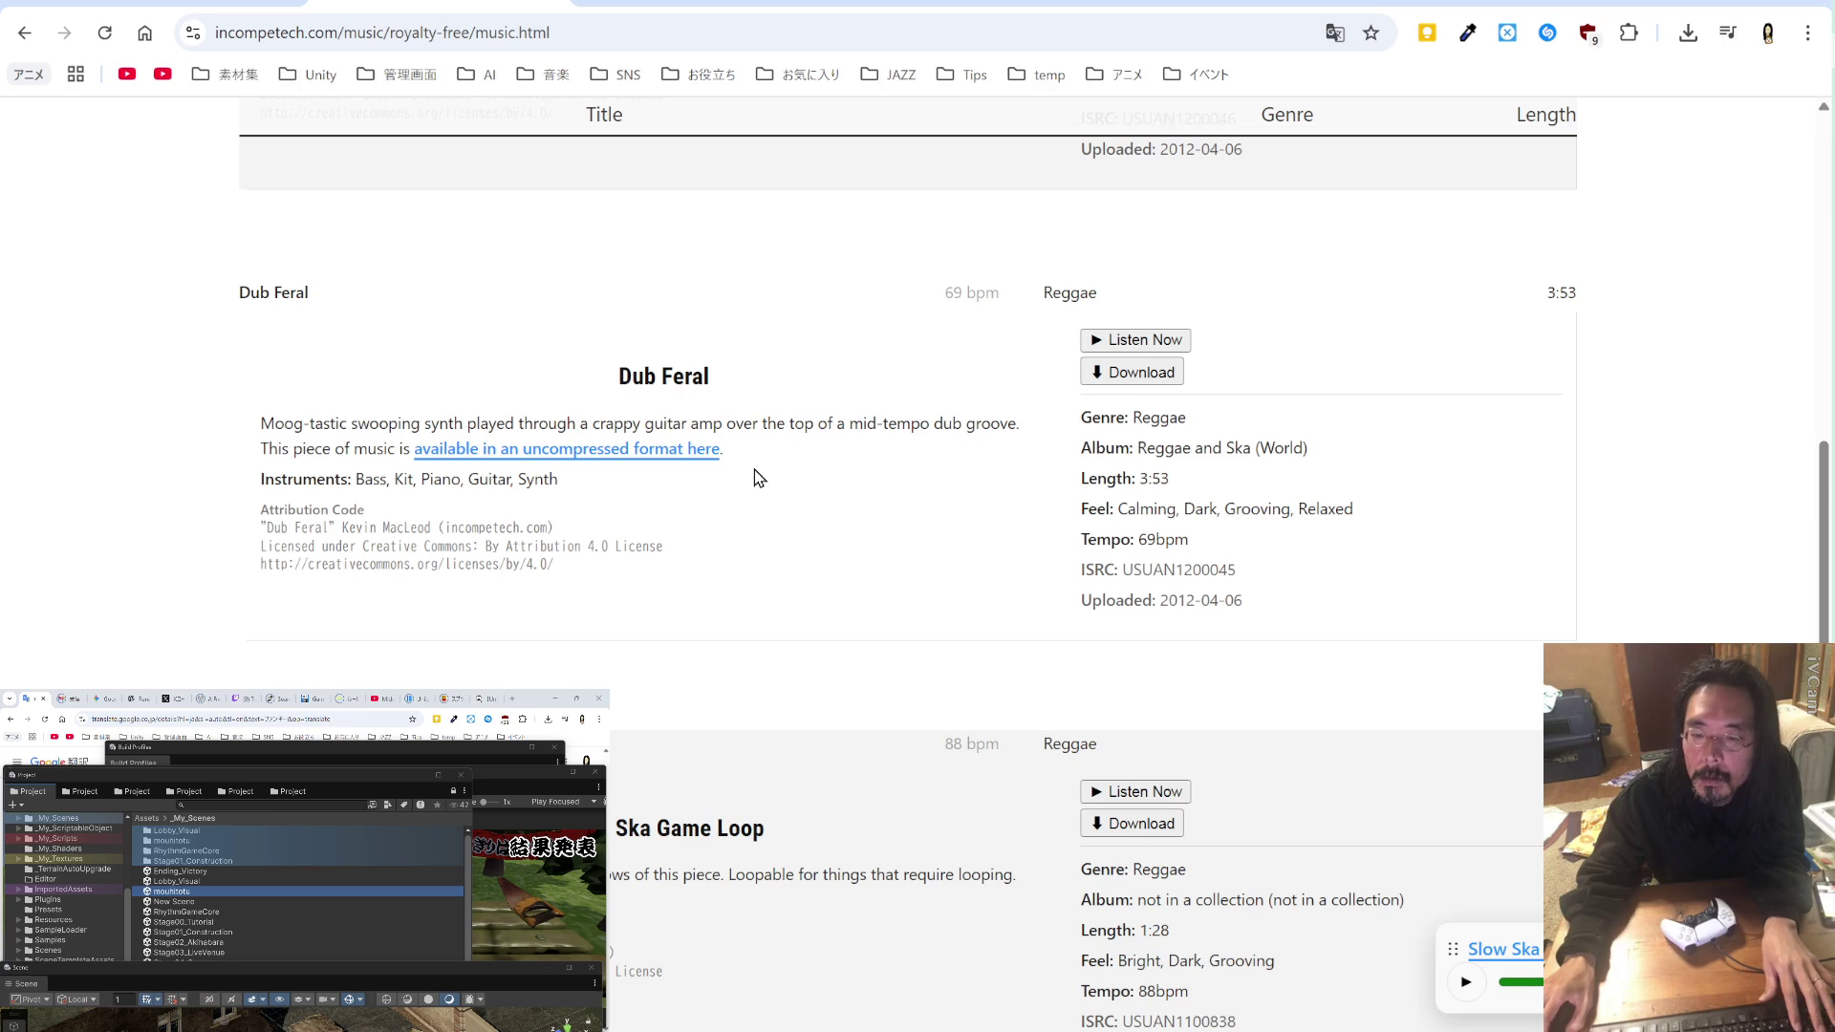
click(1127, 341)
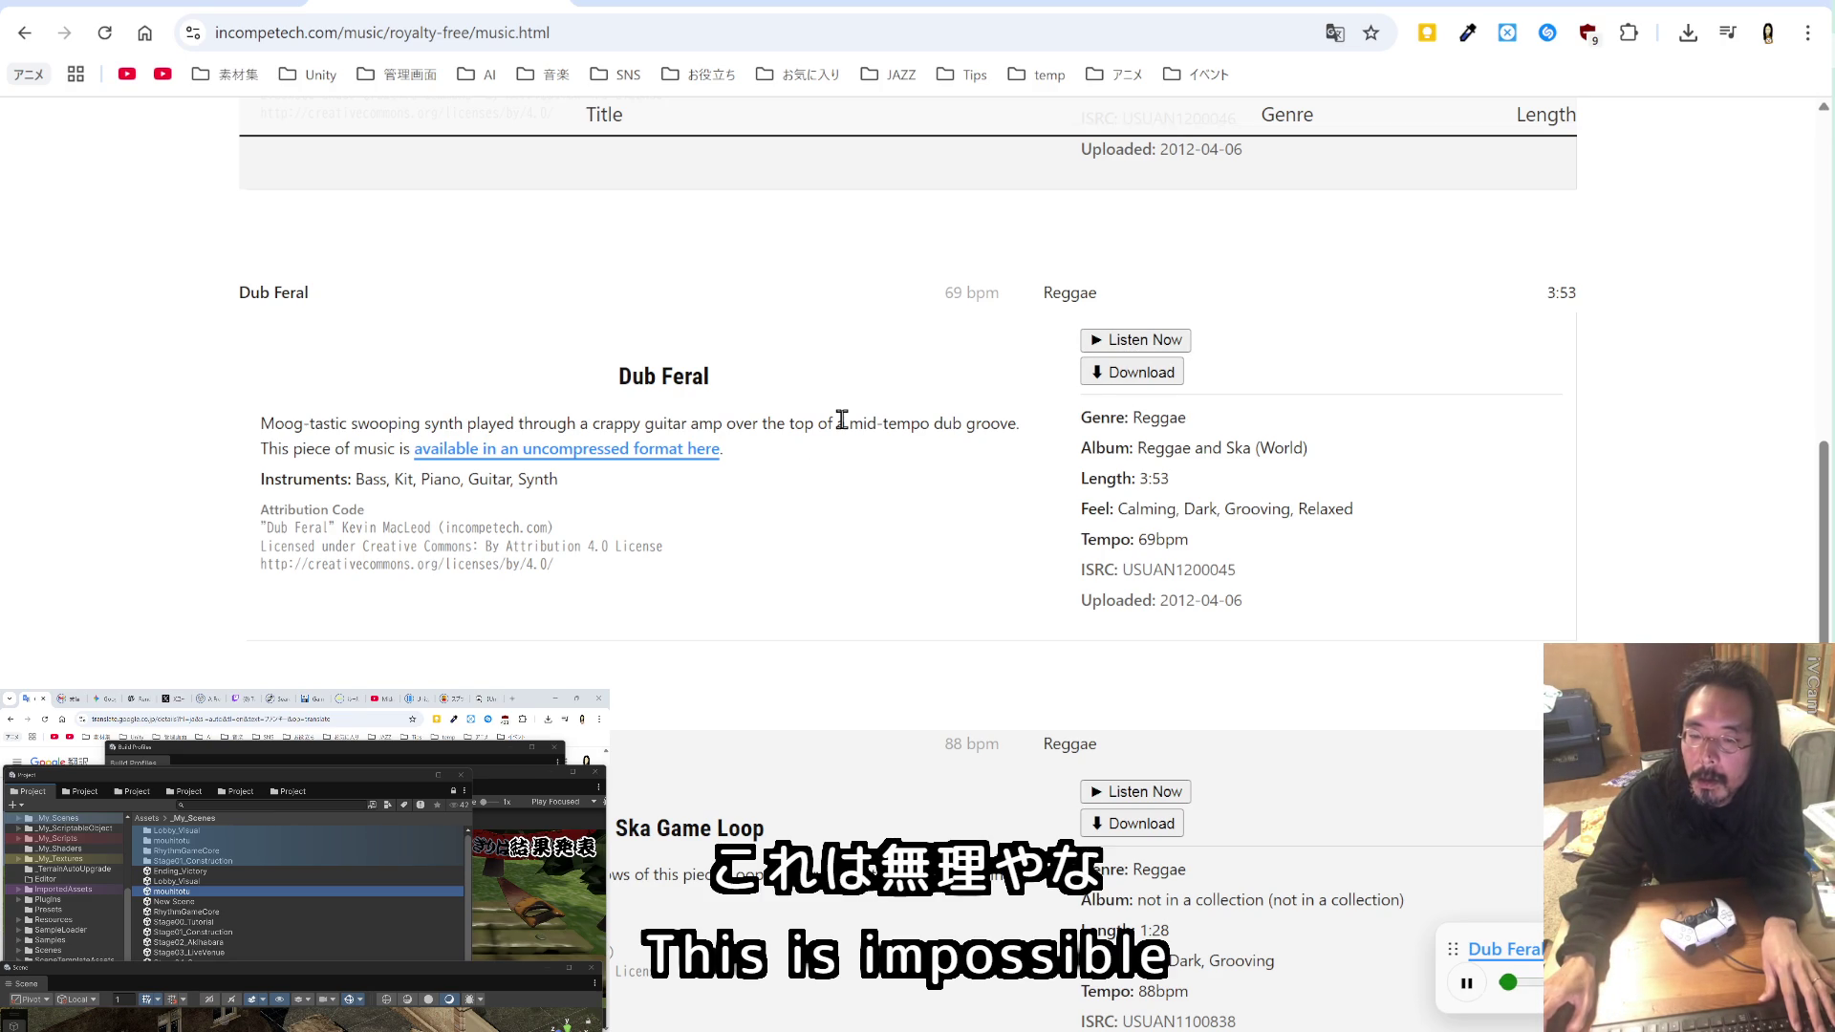
drag(658, 378, 625, 380)
key(Home)
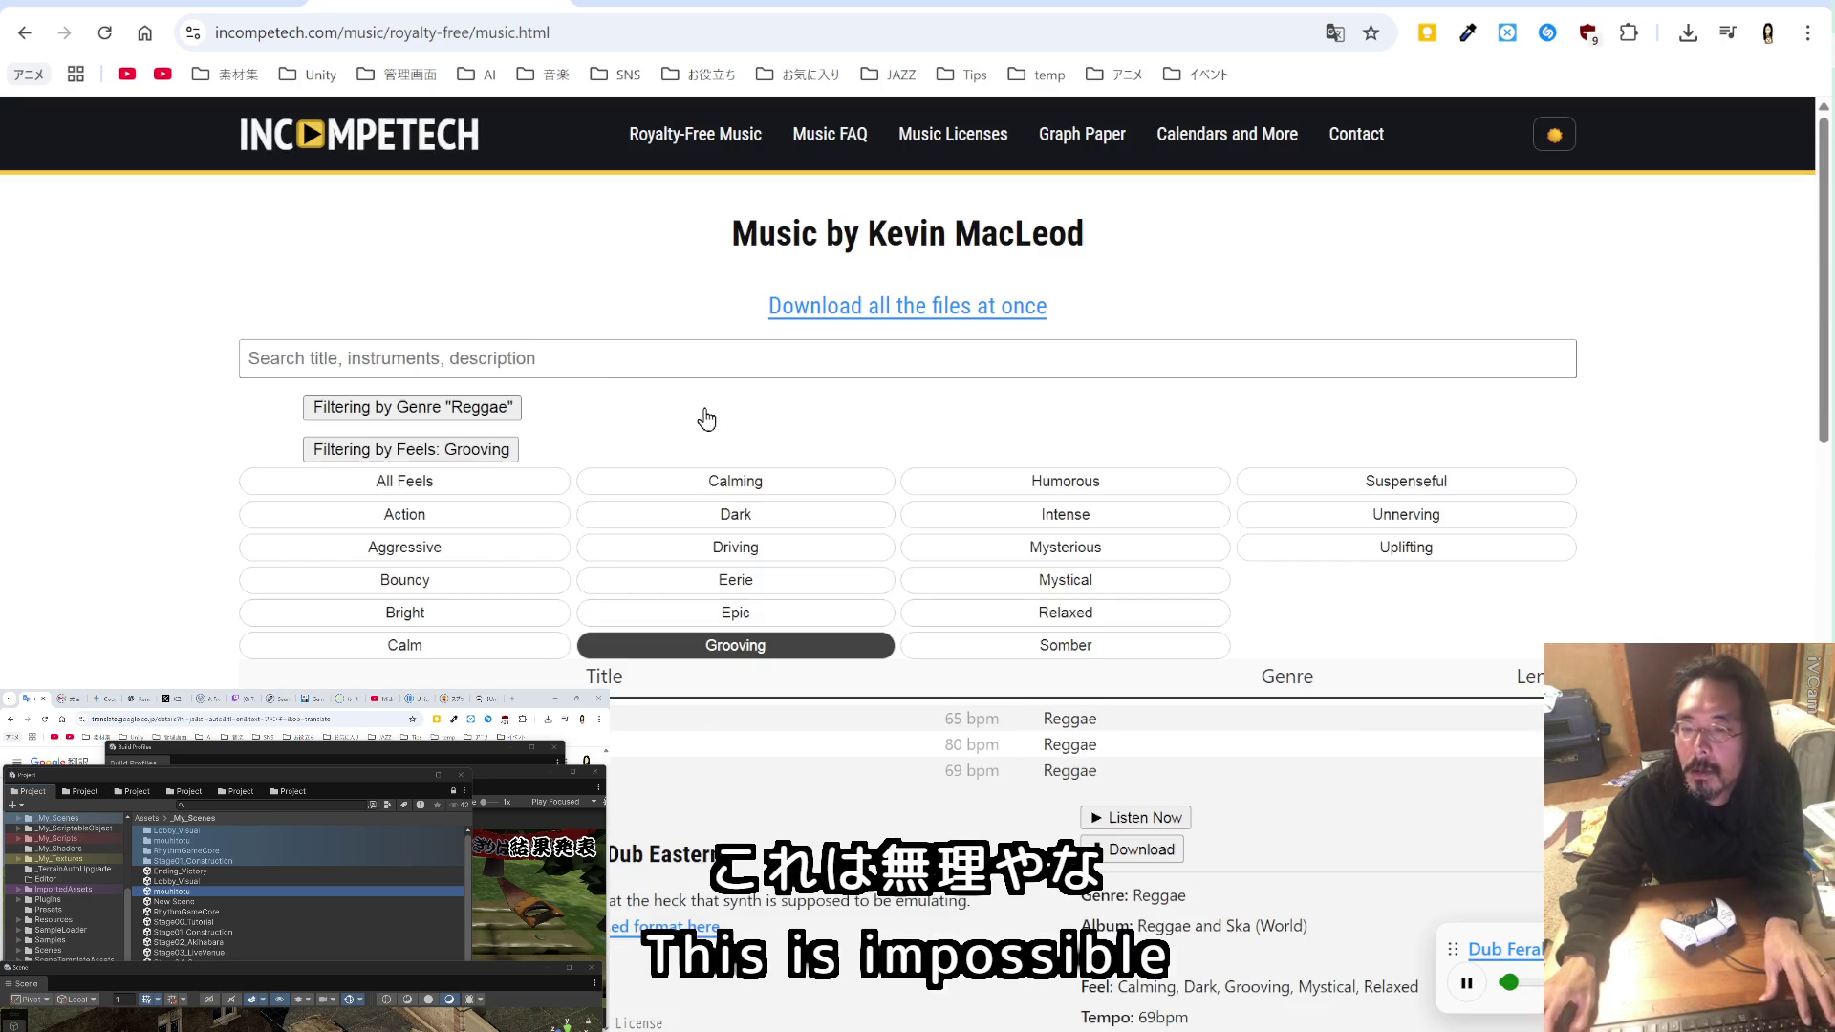
Step: Search for "Dub" with All Genres and All Feels selected
click(344, 358)
text(Dub)
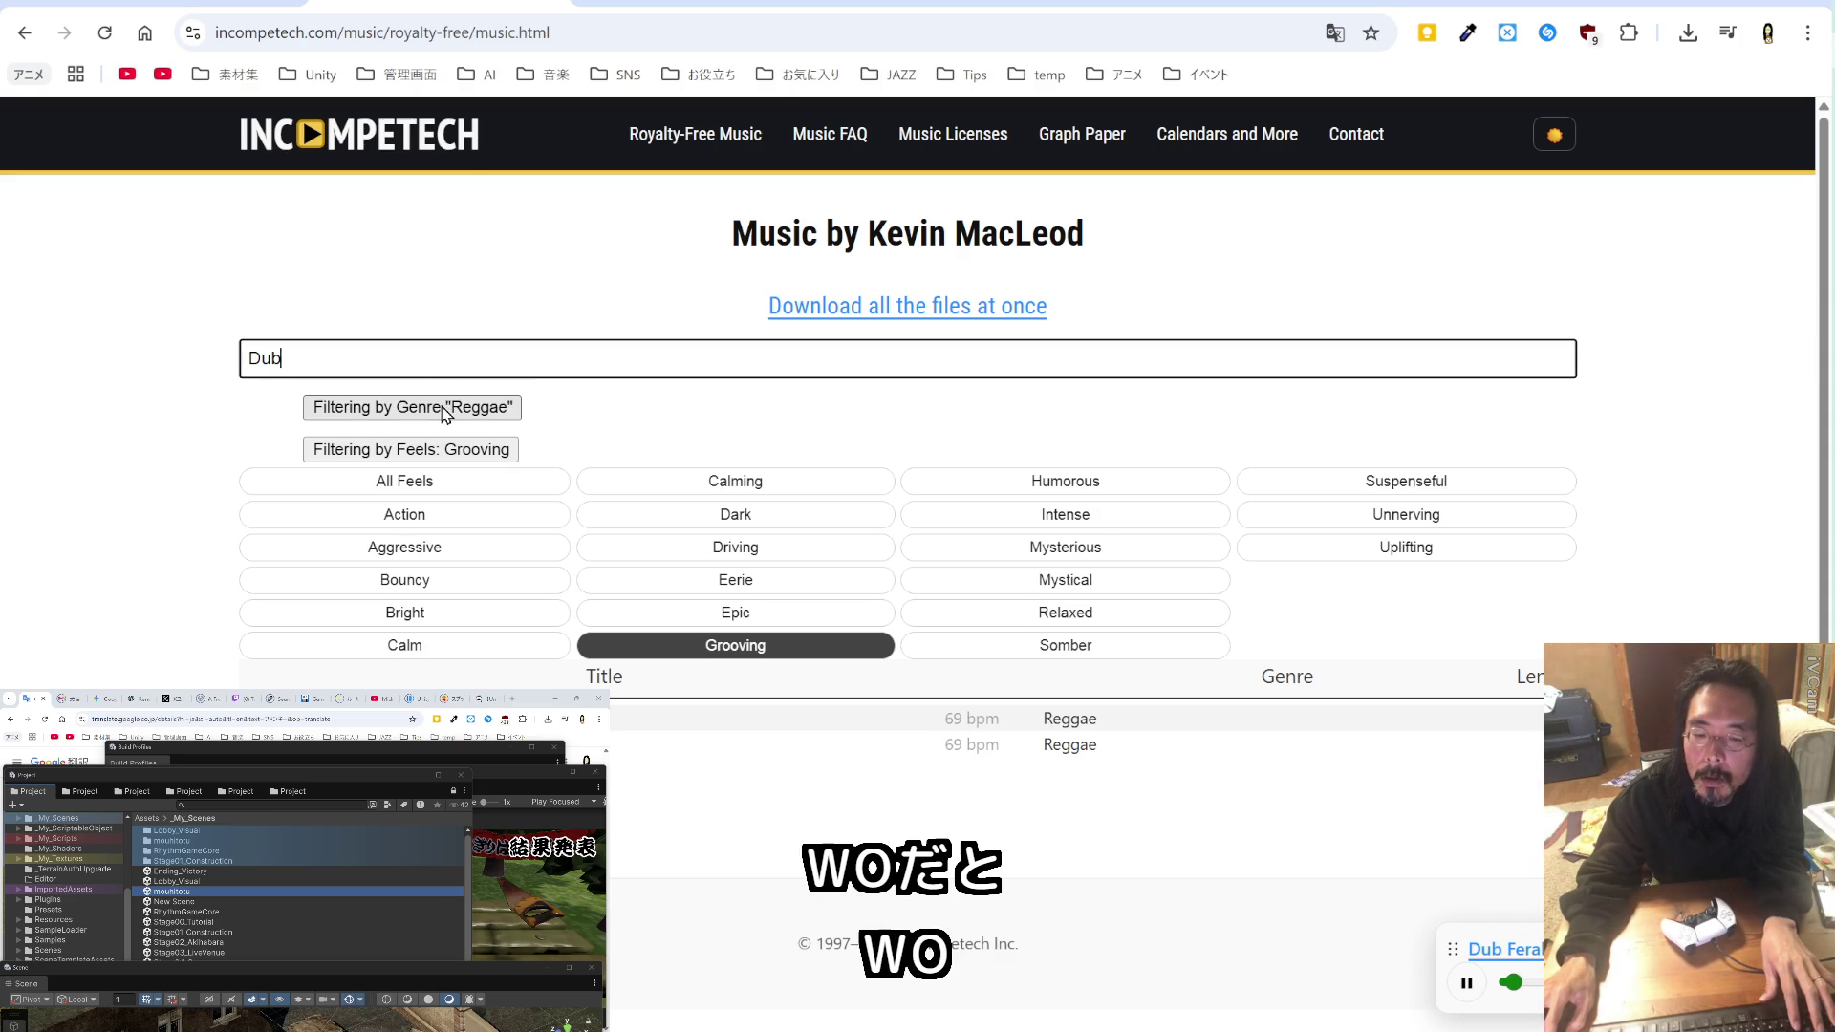
click(444, 409)
click(420, 442)
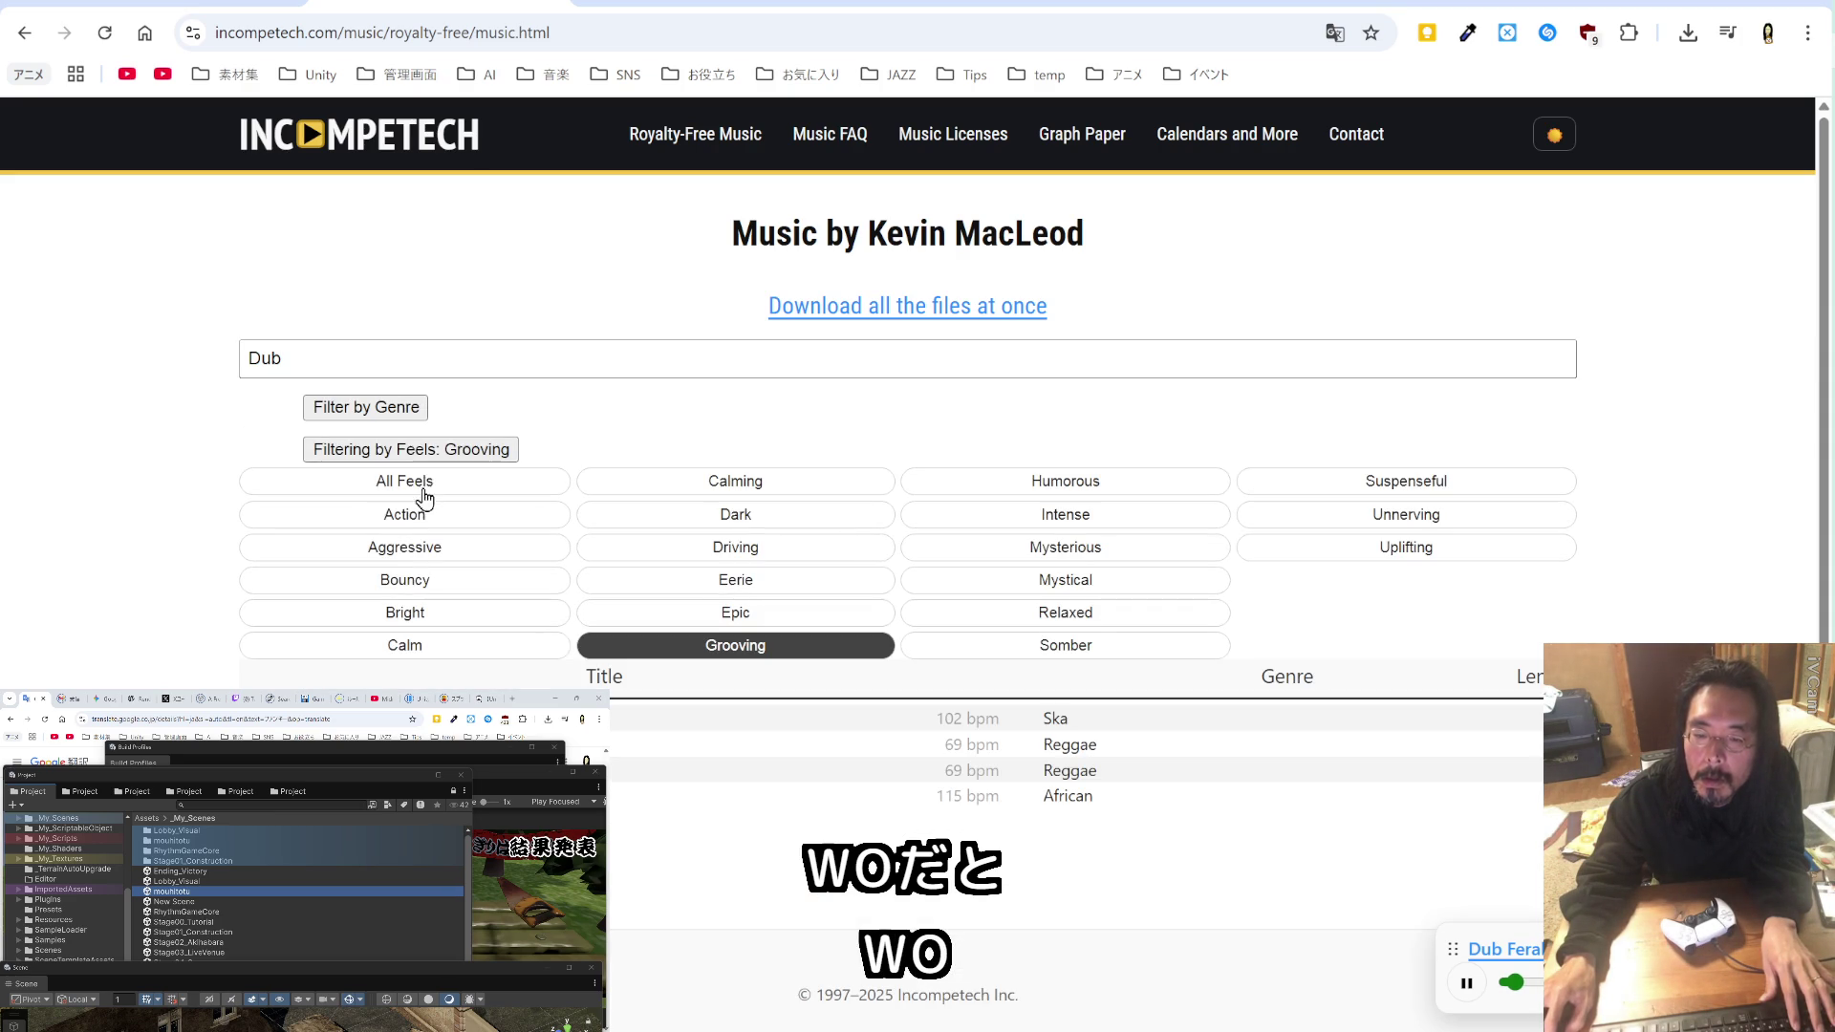
click(425, 457)
click(423, 453)
click(420, 485)
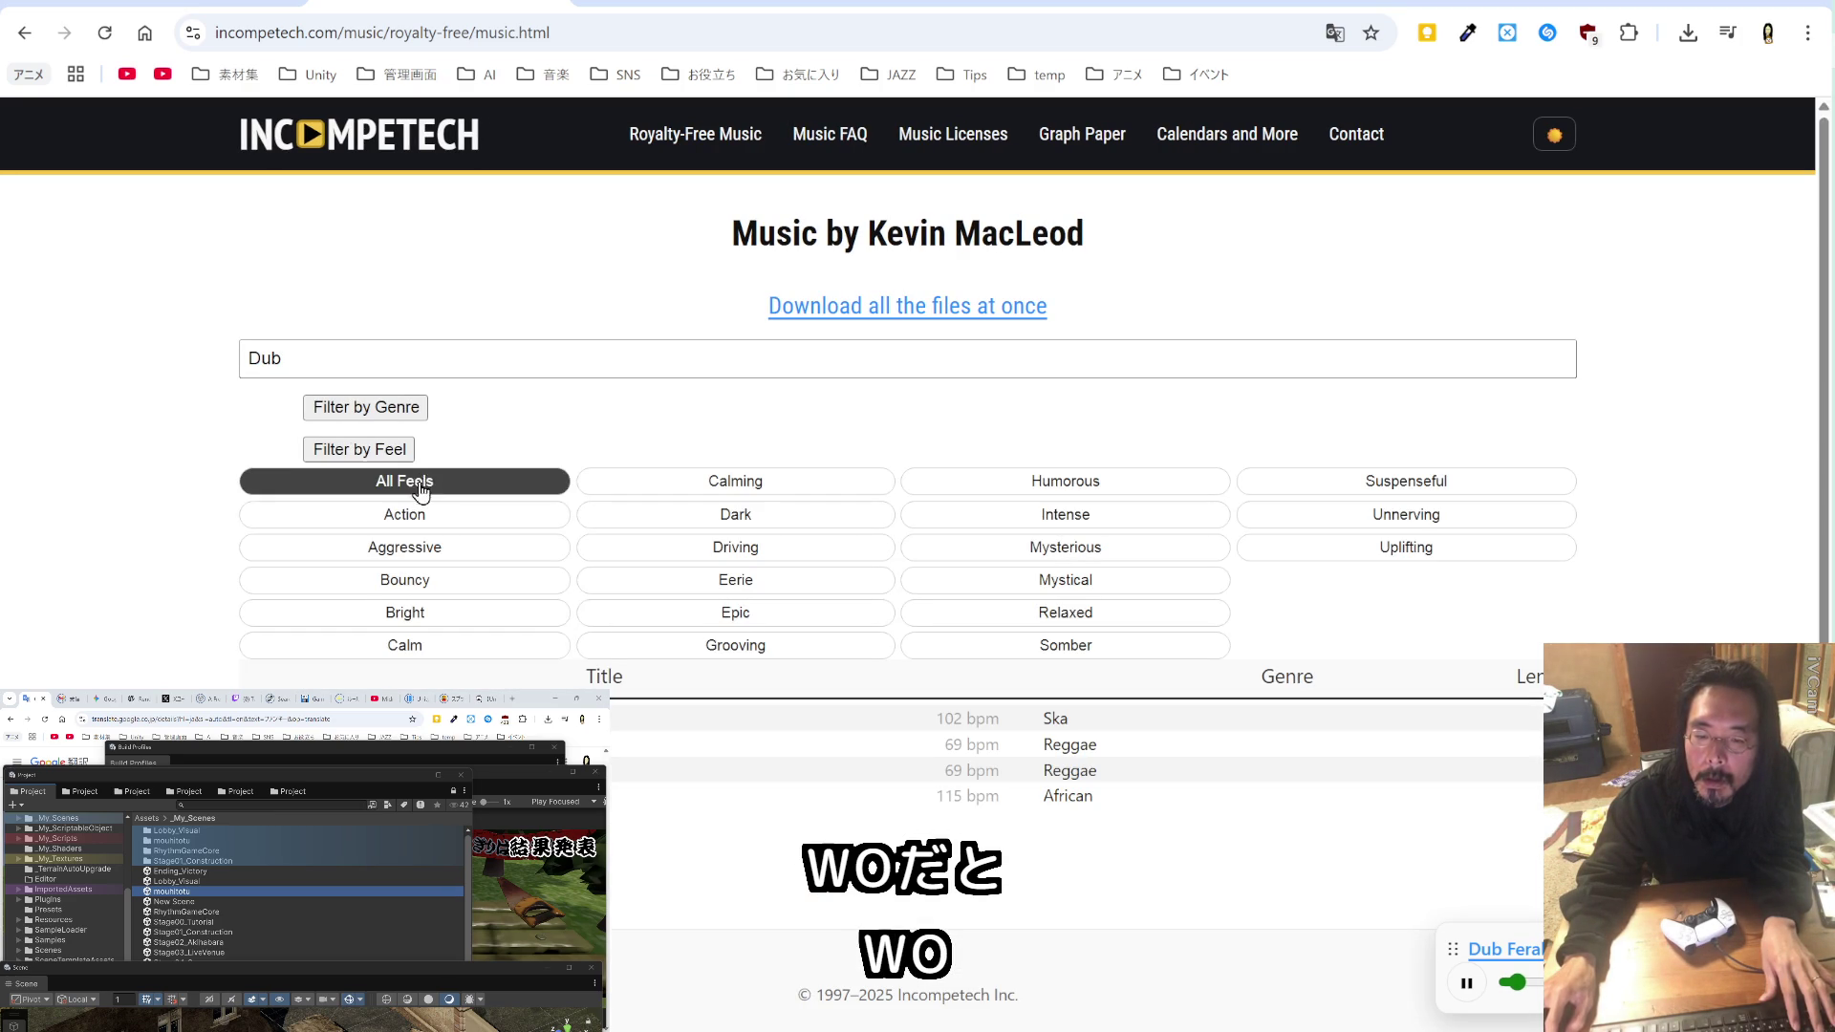
click(411, 478)
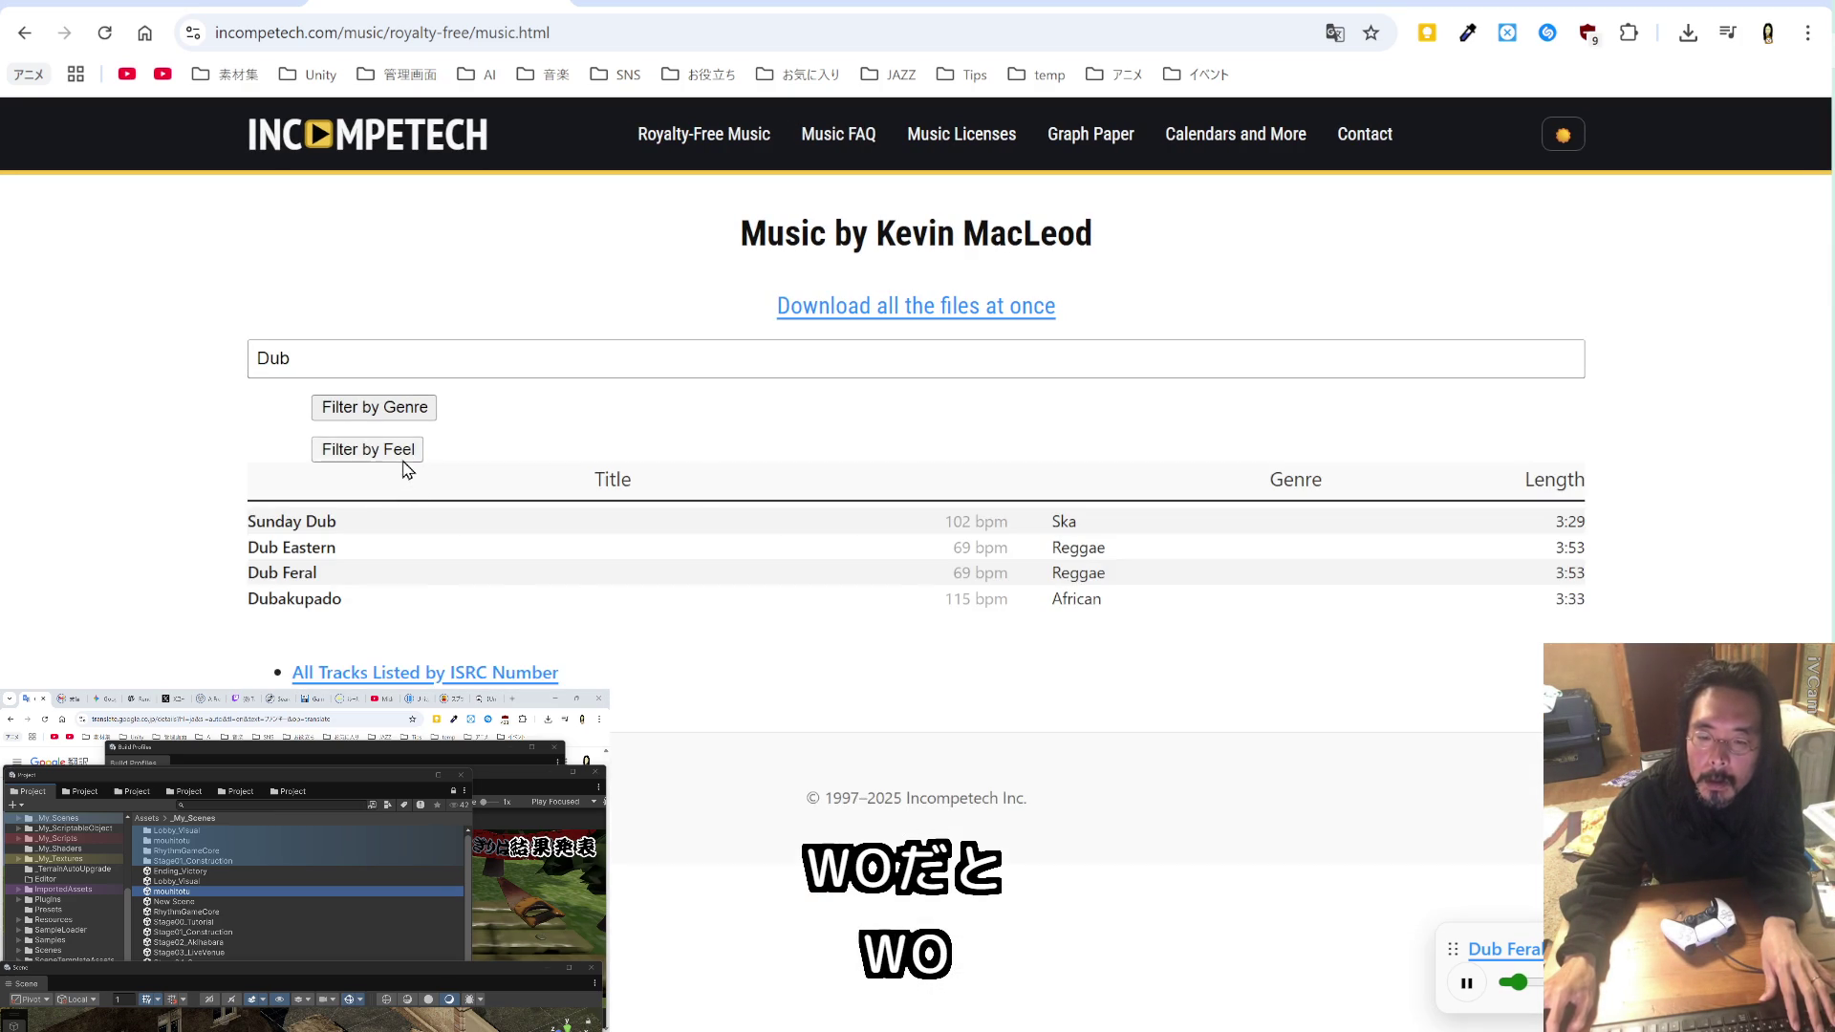
click(402, 459)
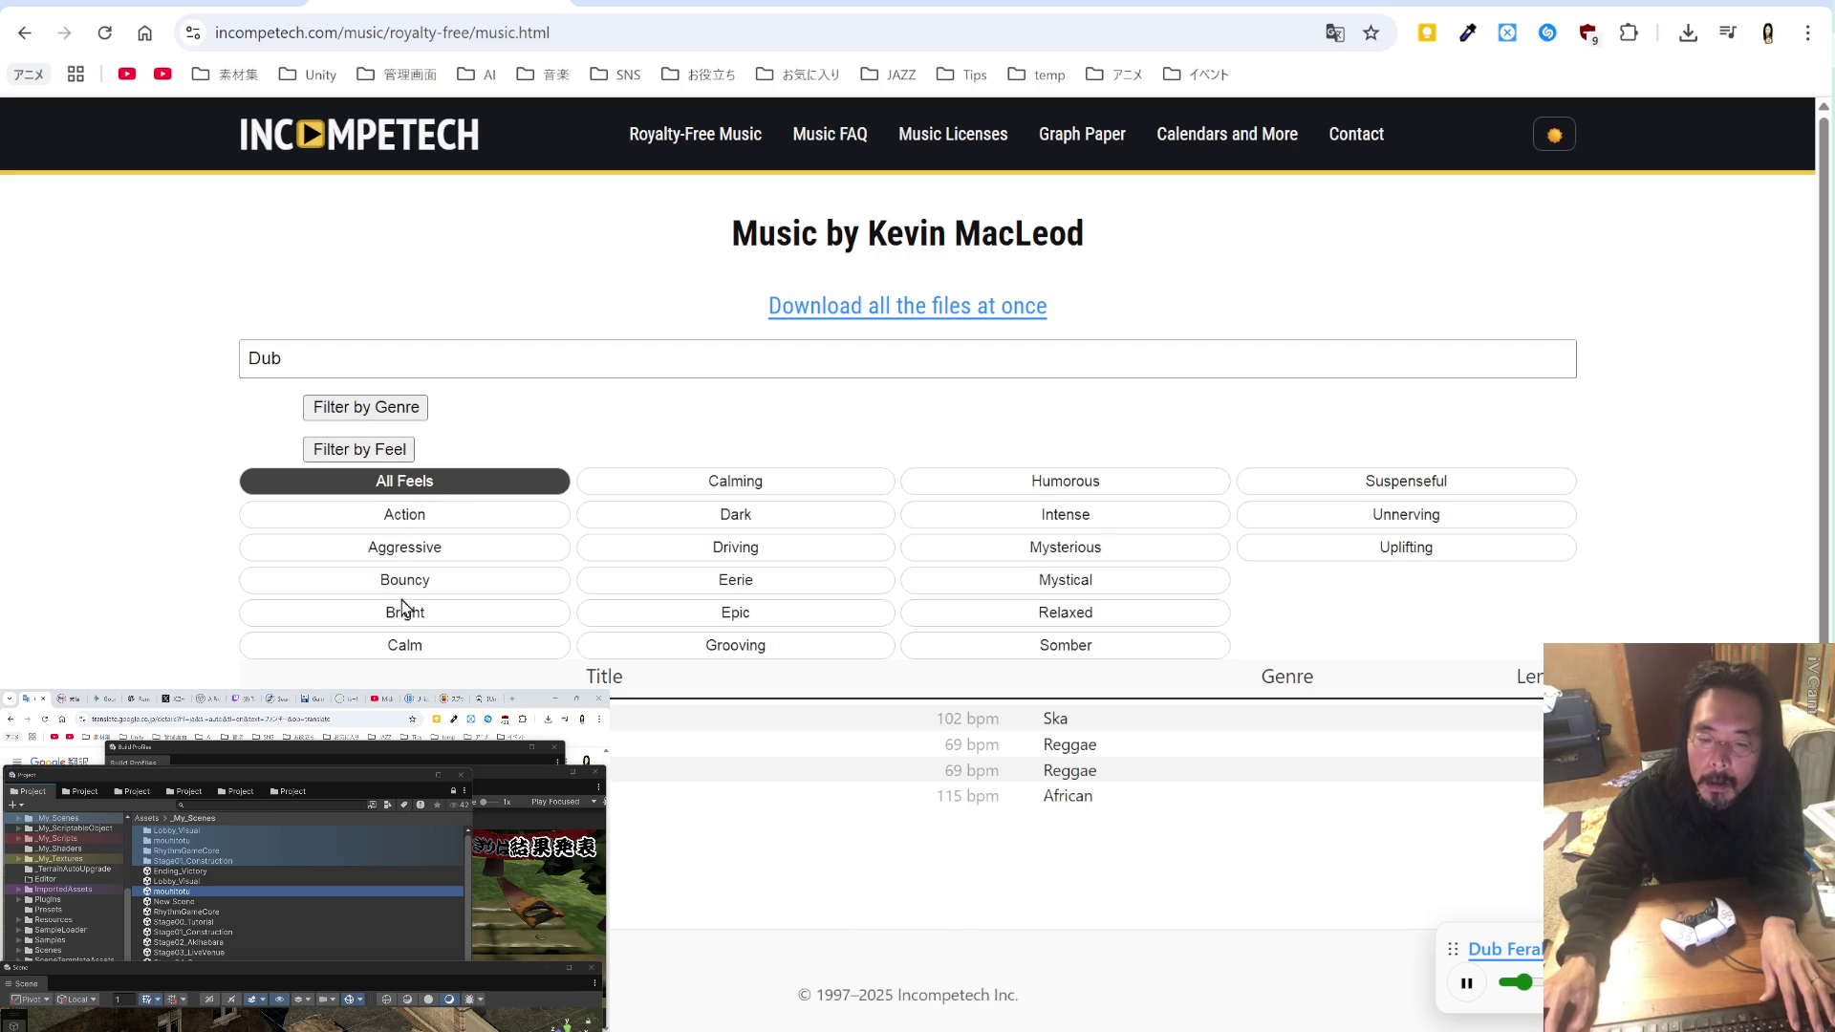
Step: Preview Sunday Dub, Dub Eastern, Dub Feral and Dubakupado from the results
click(937, 718)
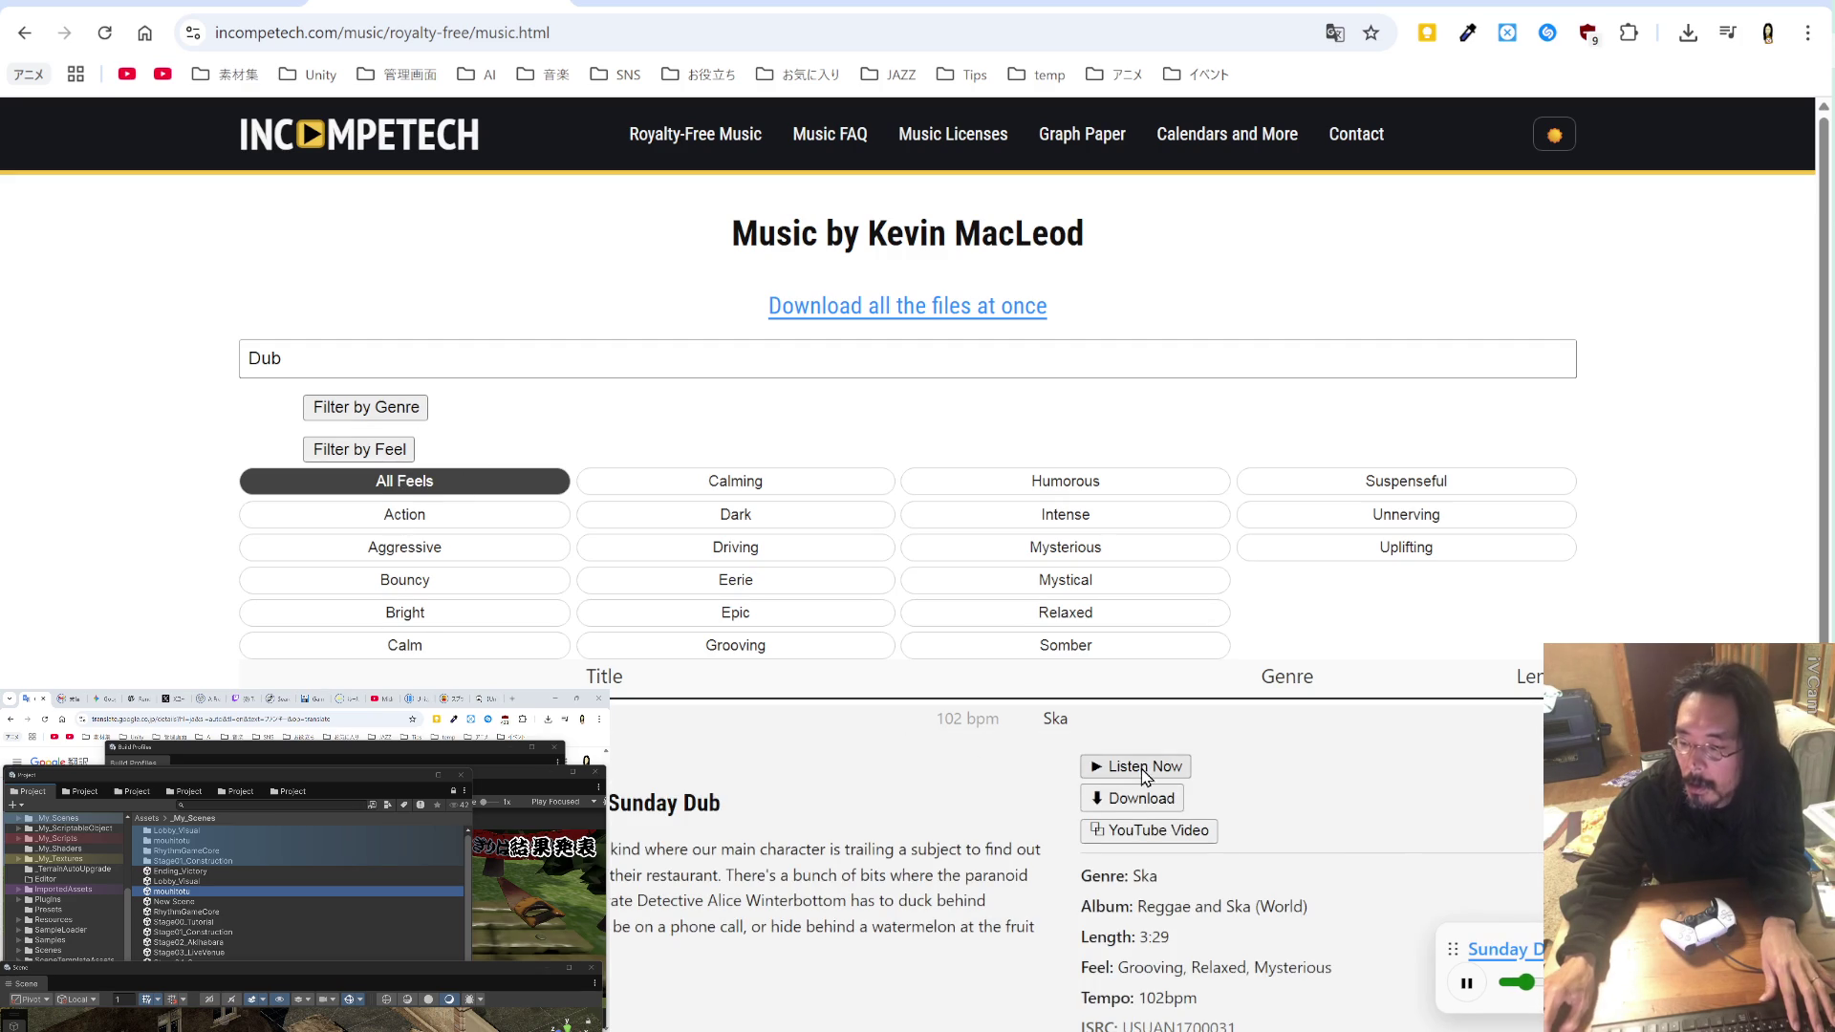
scroll(873, 749, down, 4)
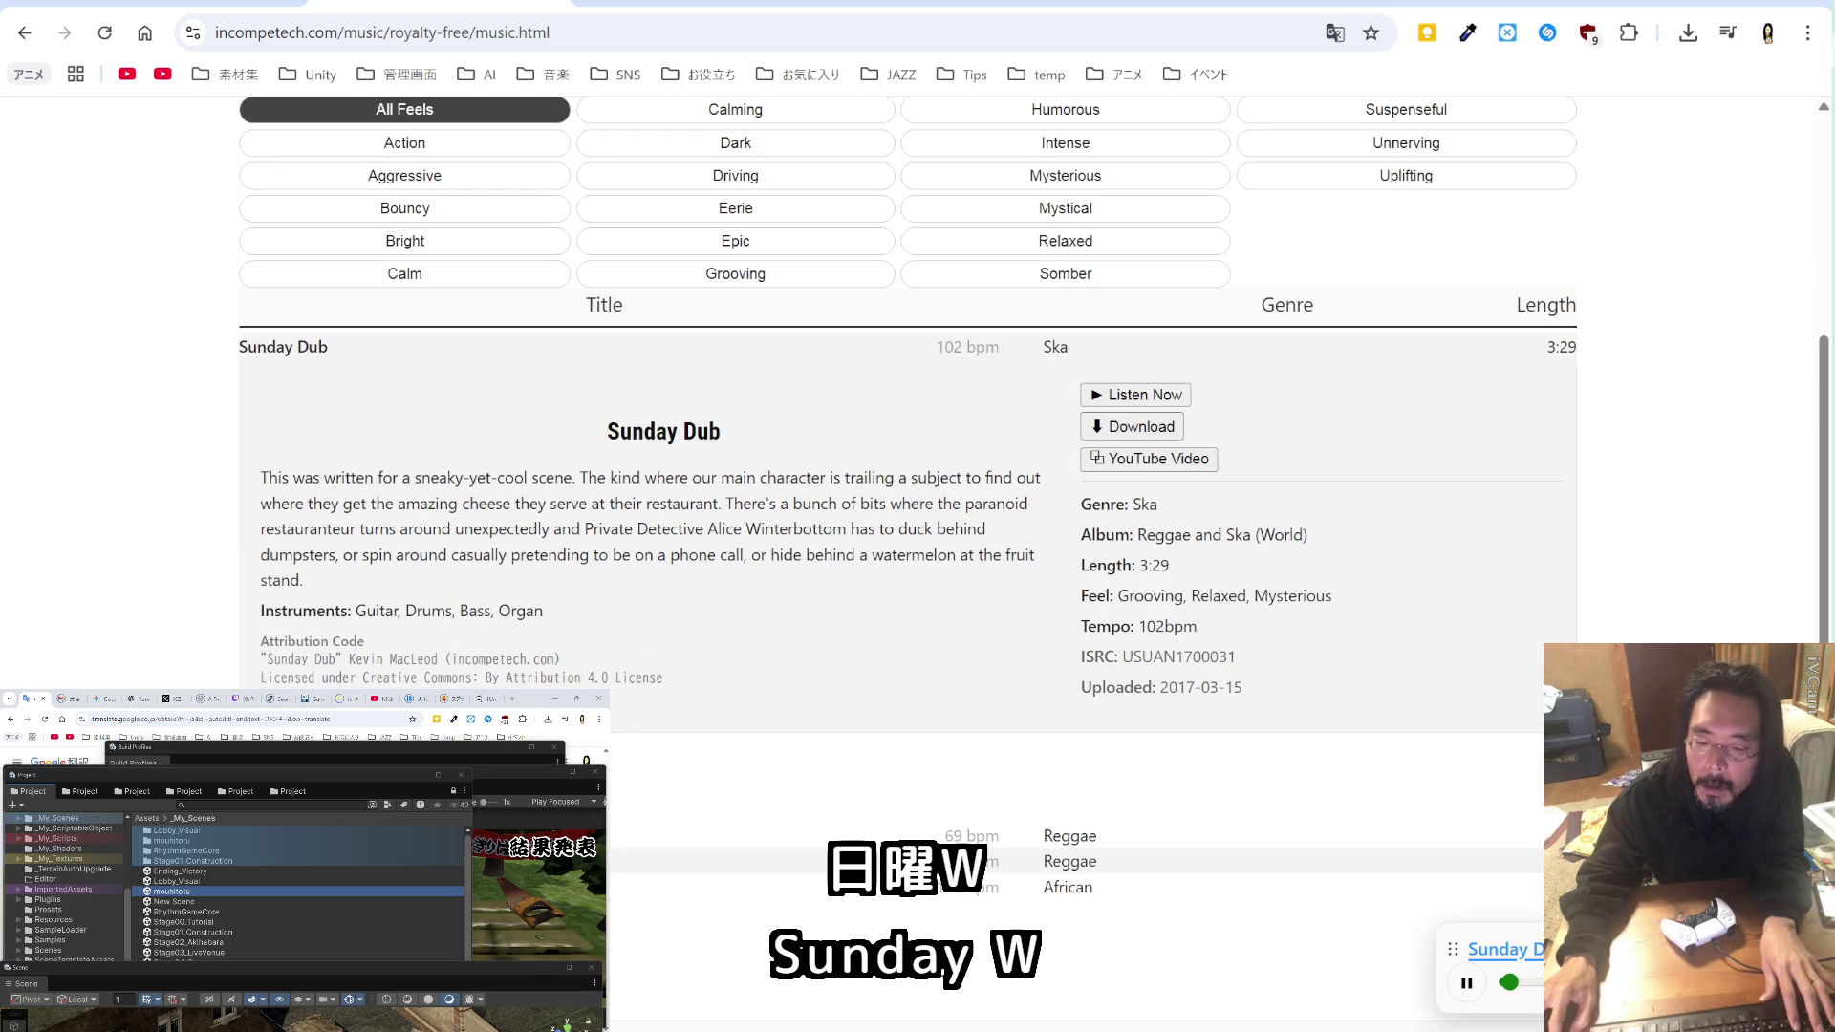
click(956, 837)
click(1124, 887)
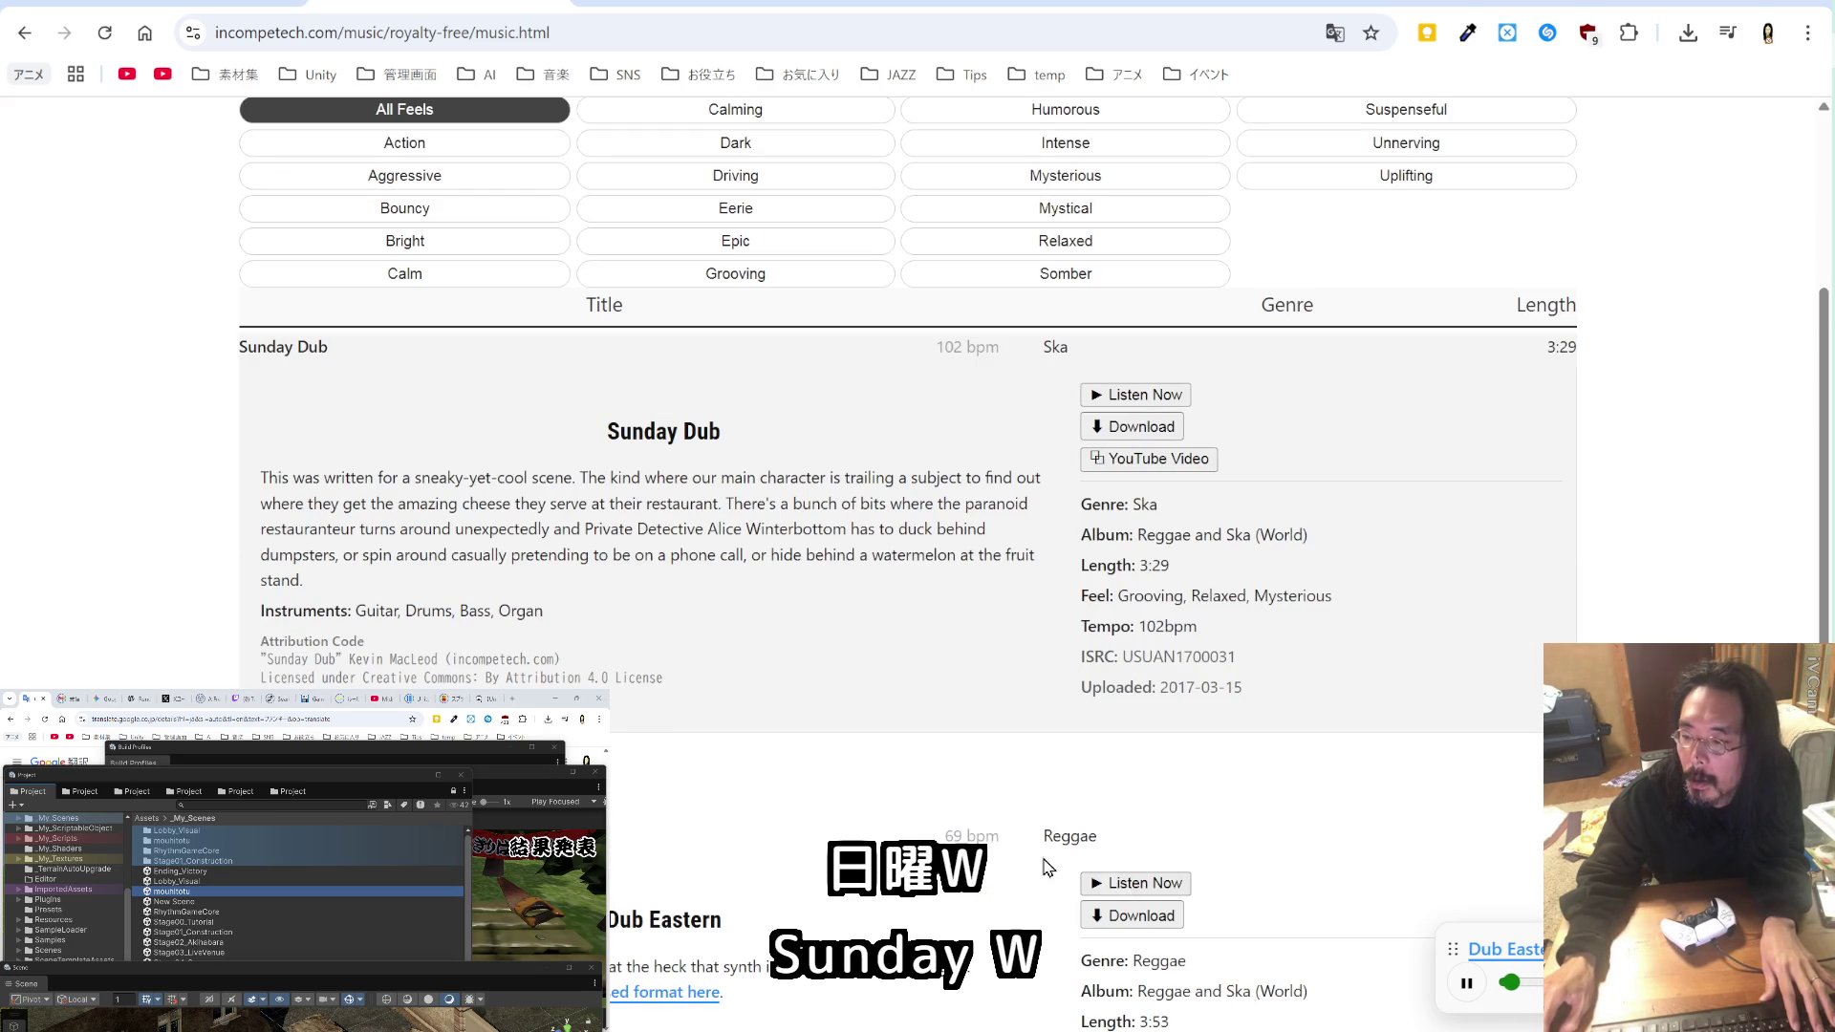
scroll(770, 772, down, 5)
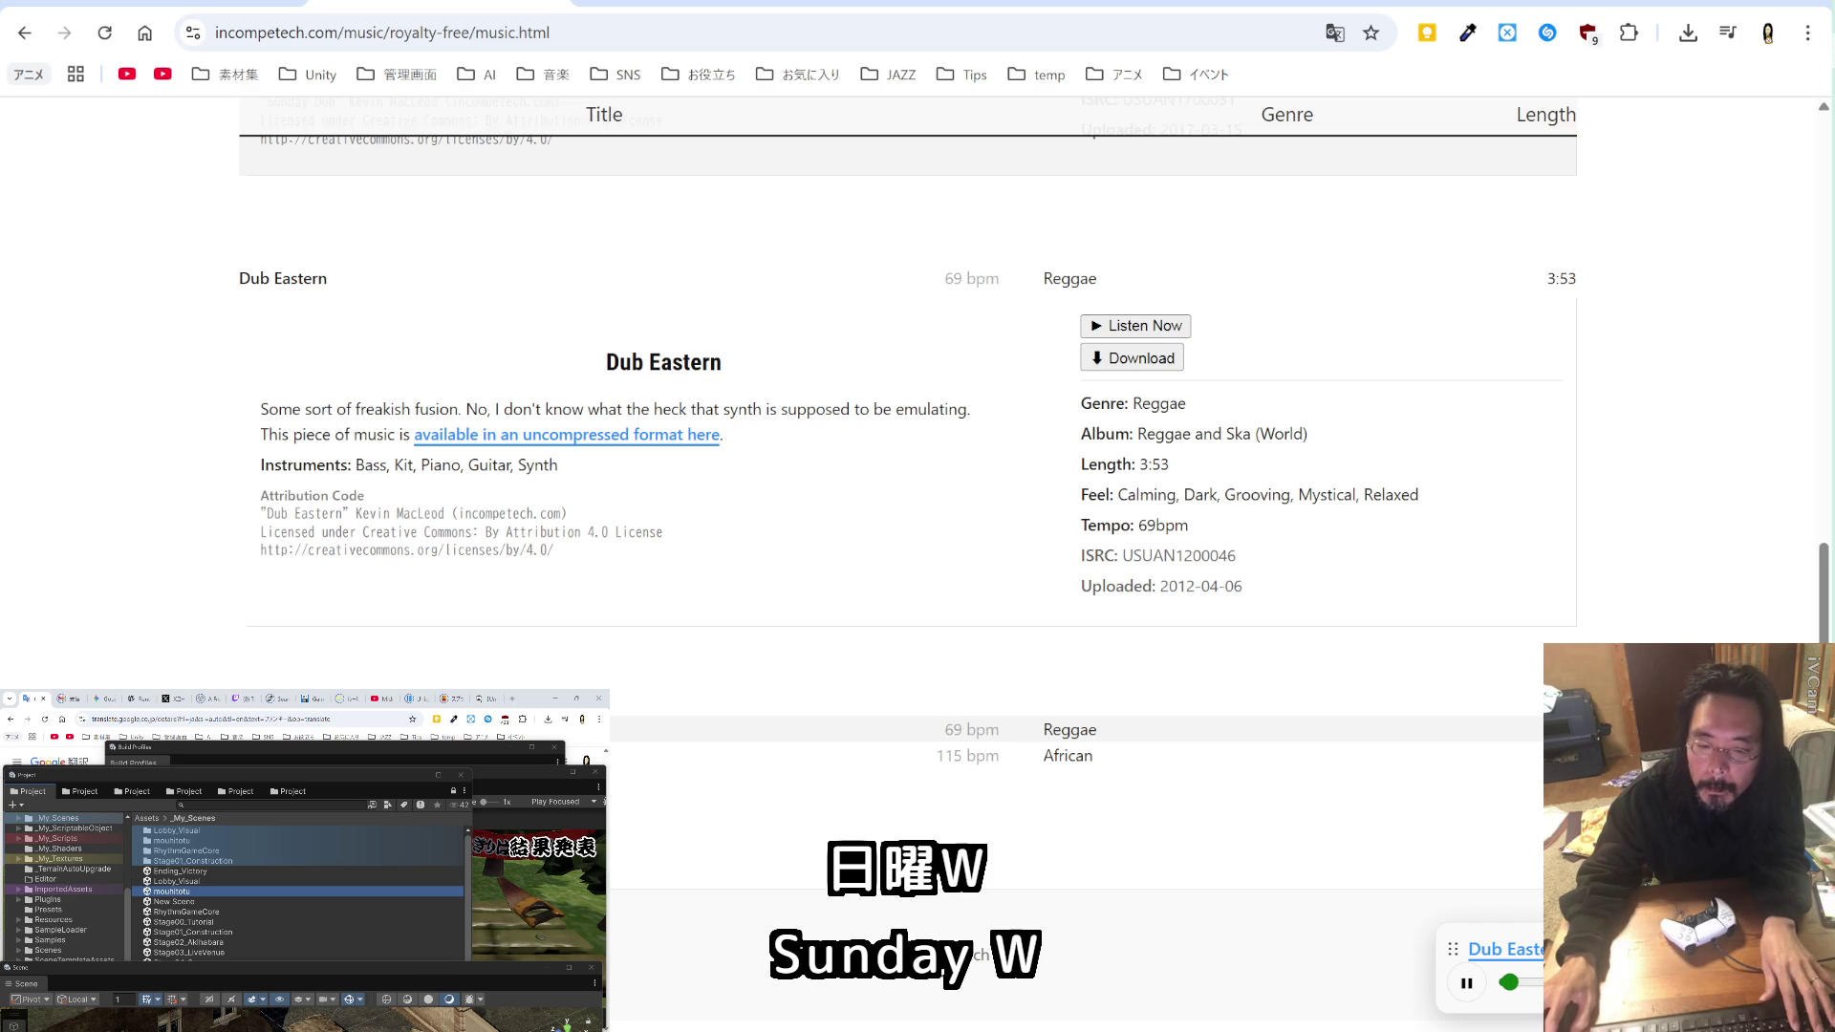
click(860, 731)
click(1115, 780)
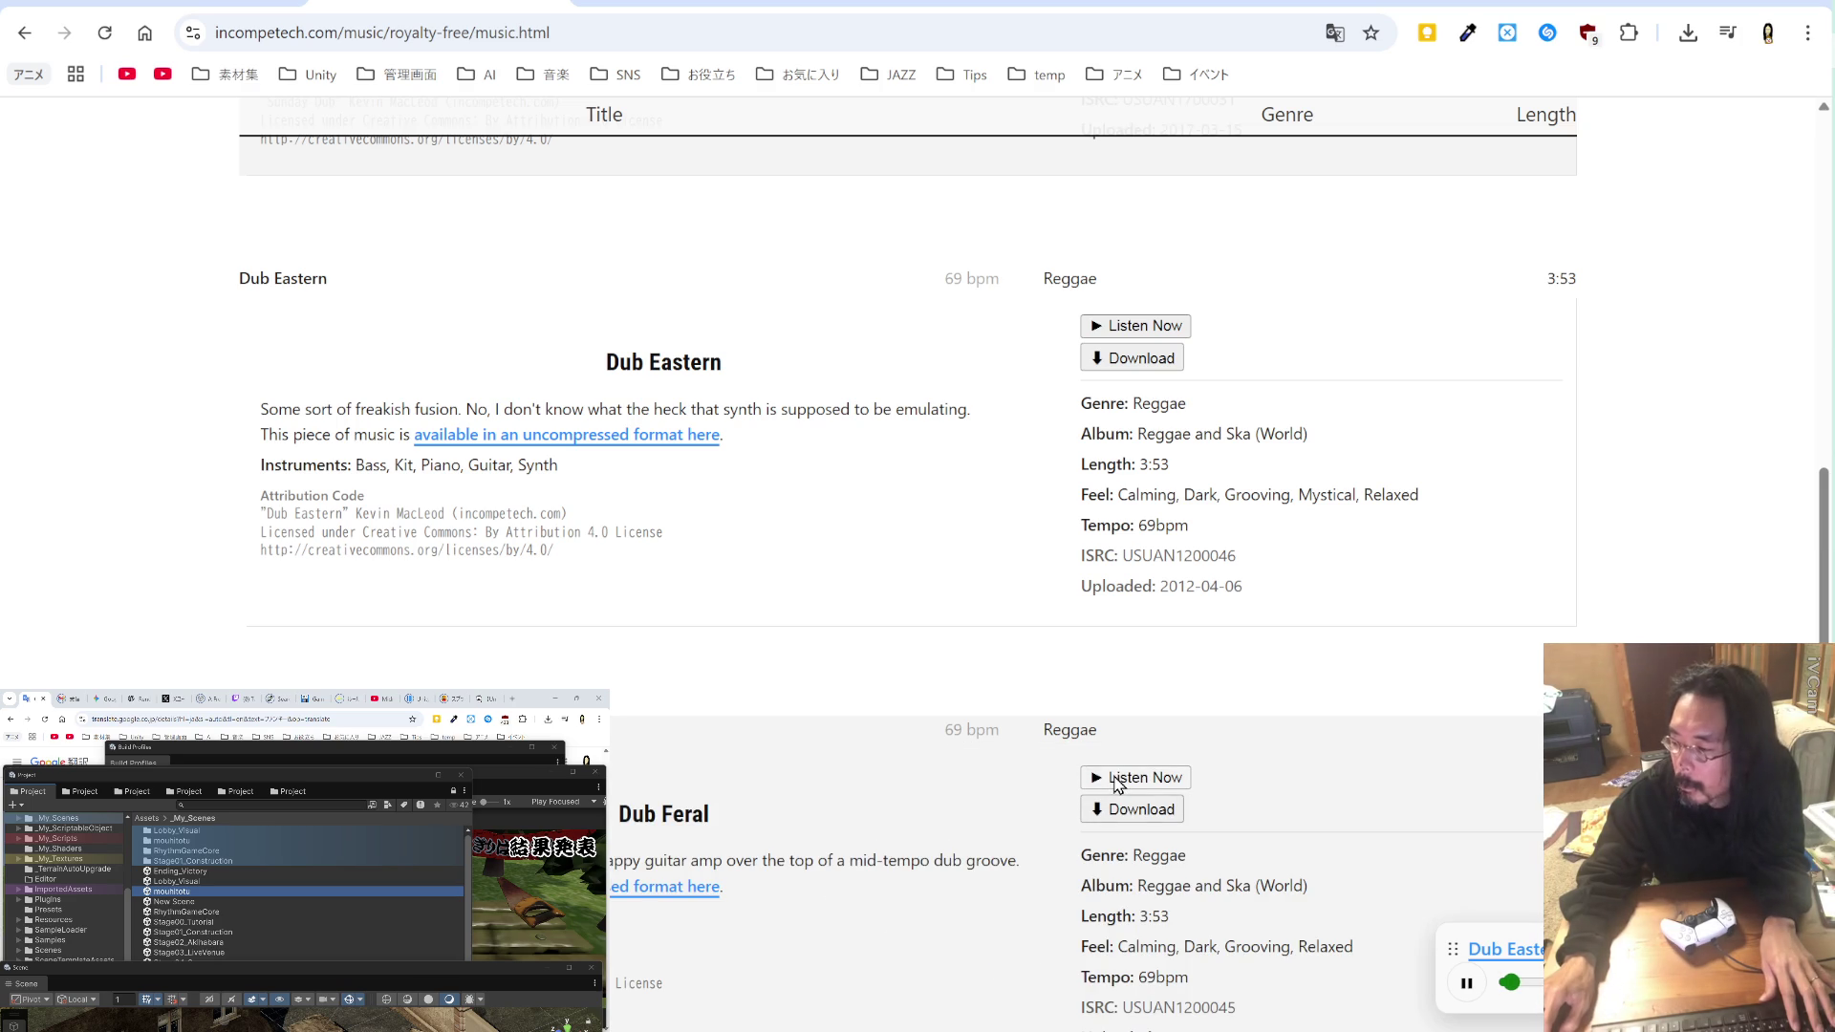
scroll(811, 764, down, 2)
scroll(810, 763, up, 2)
scroll(810, 765, down, 4)
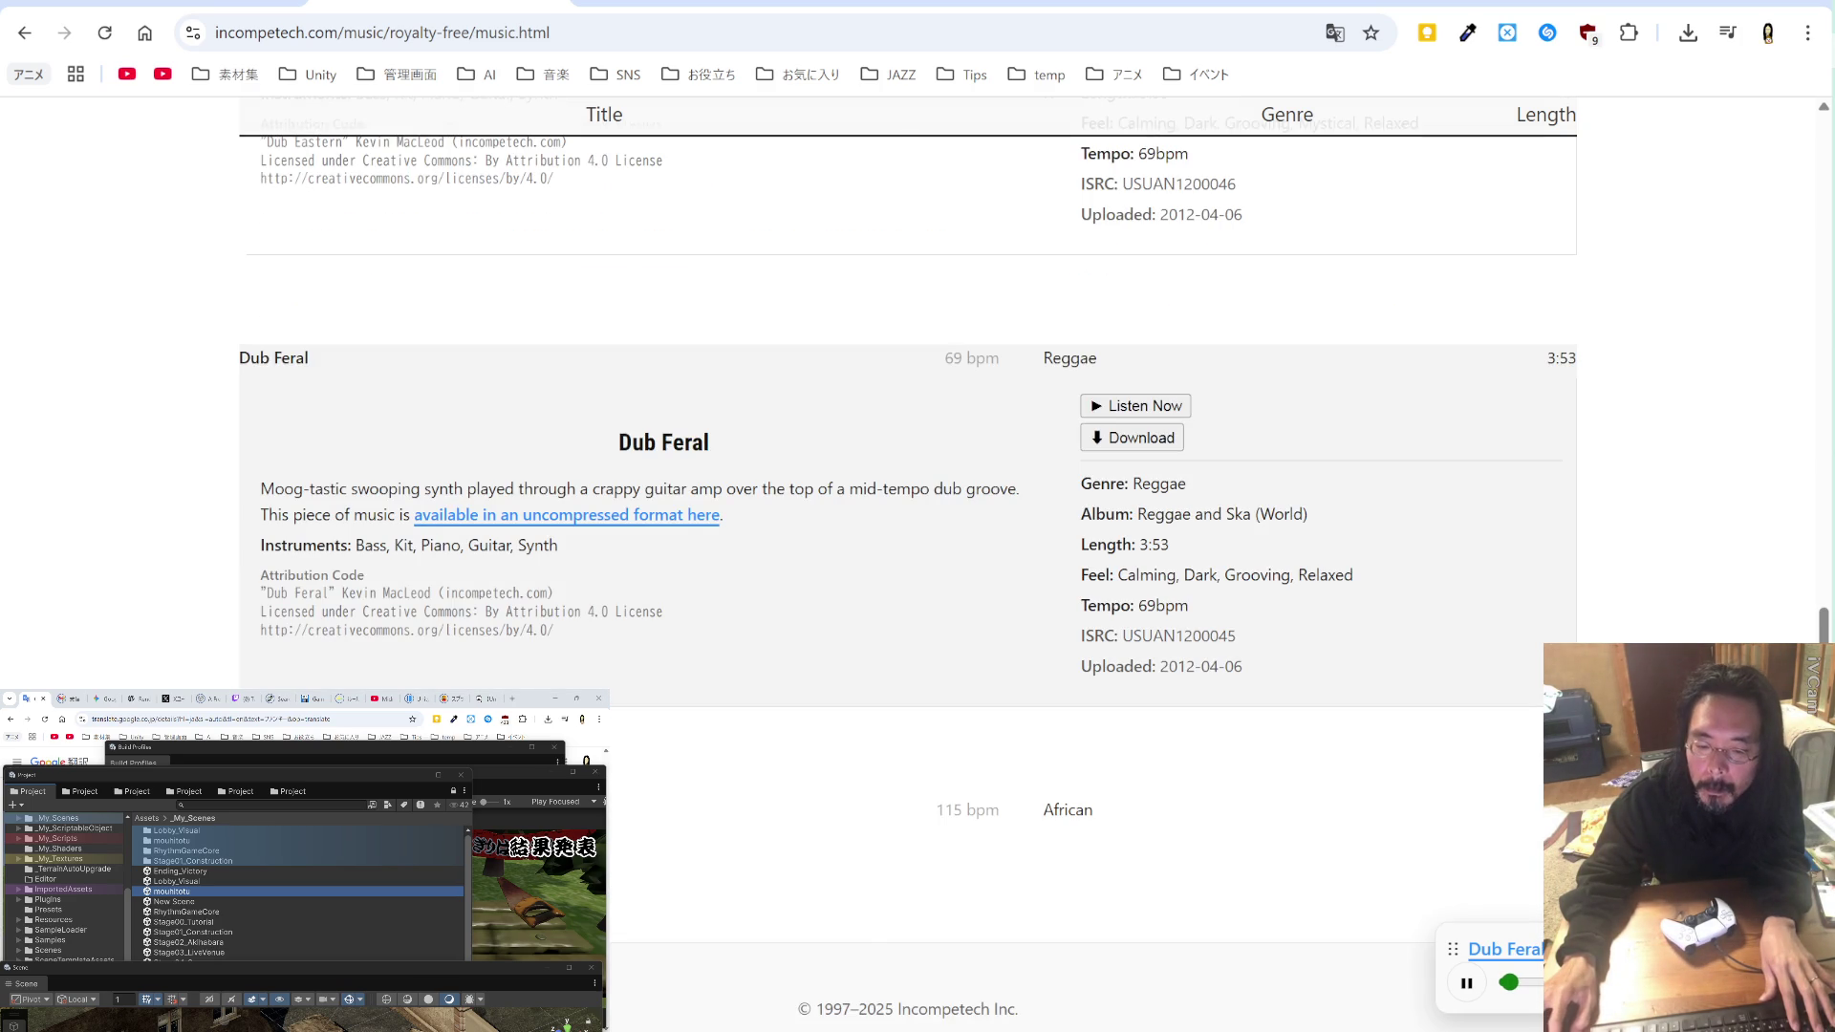
click(750, 824)
click(1118, 860)
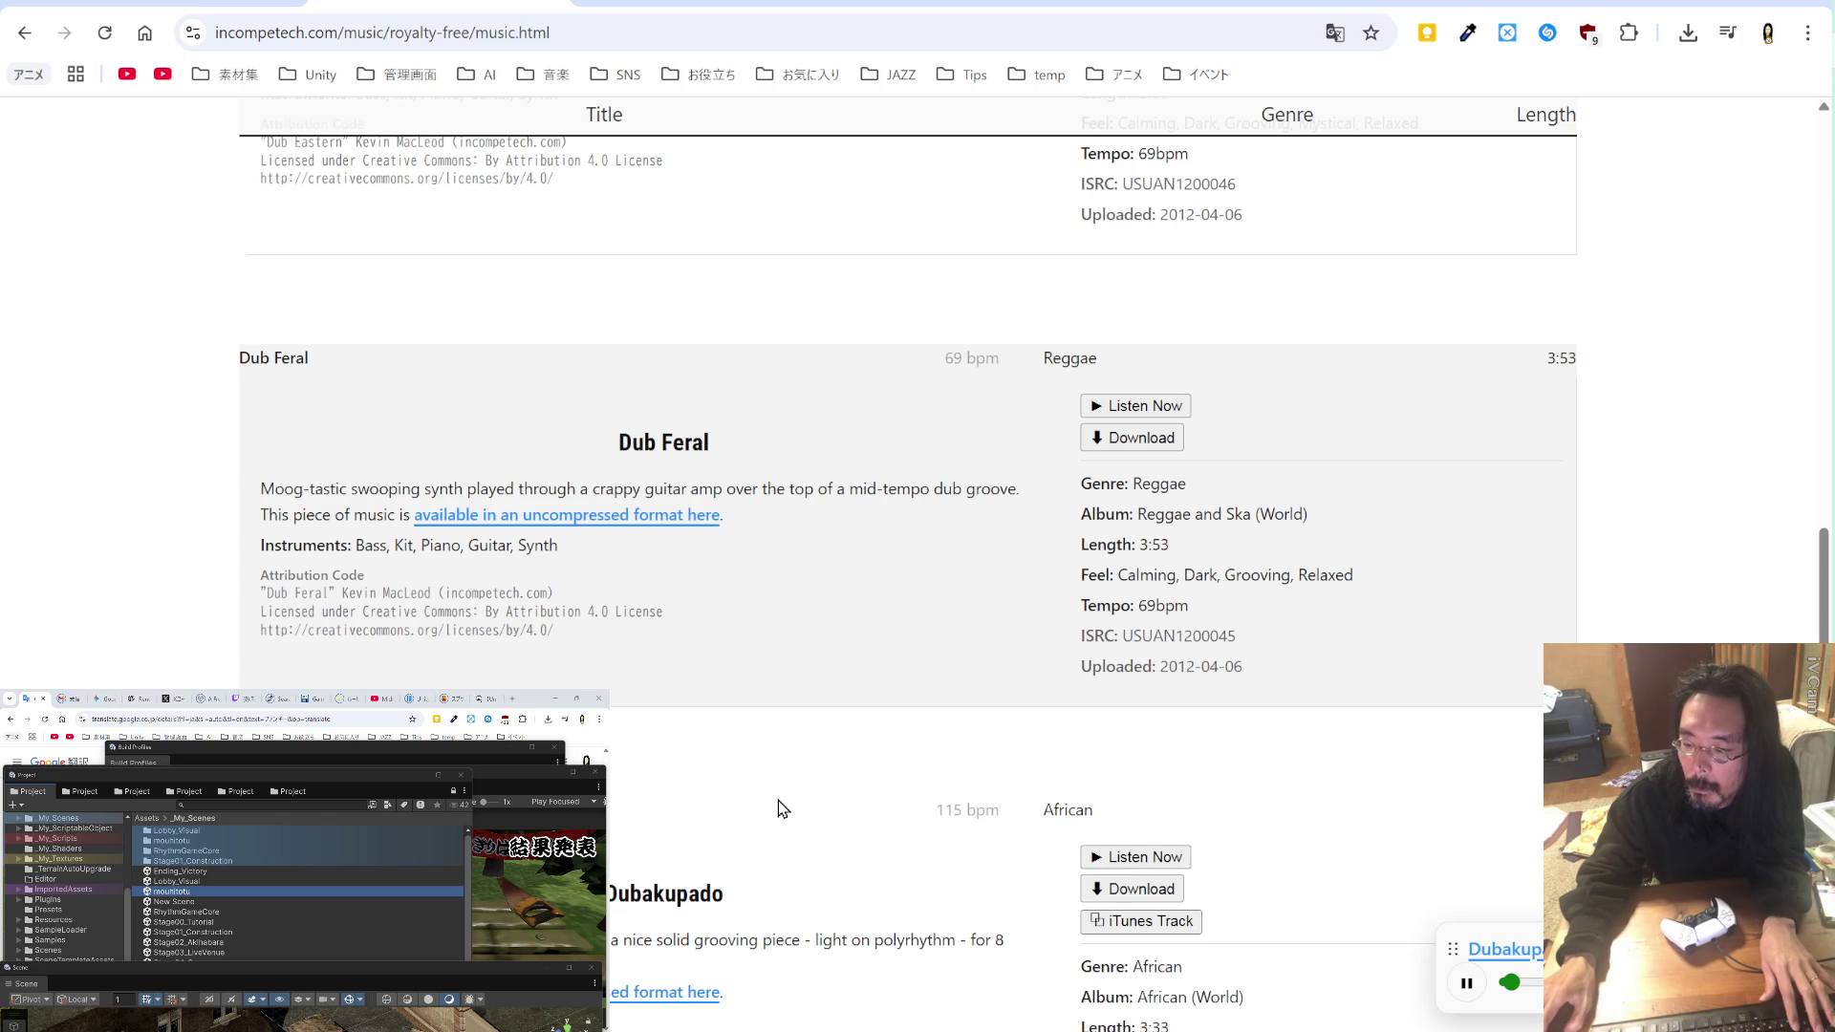
scroll(778, 800, down, 2)
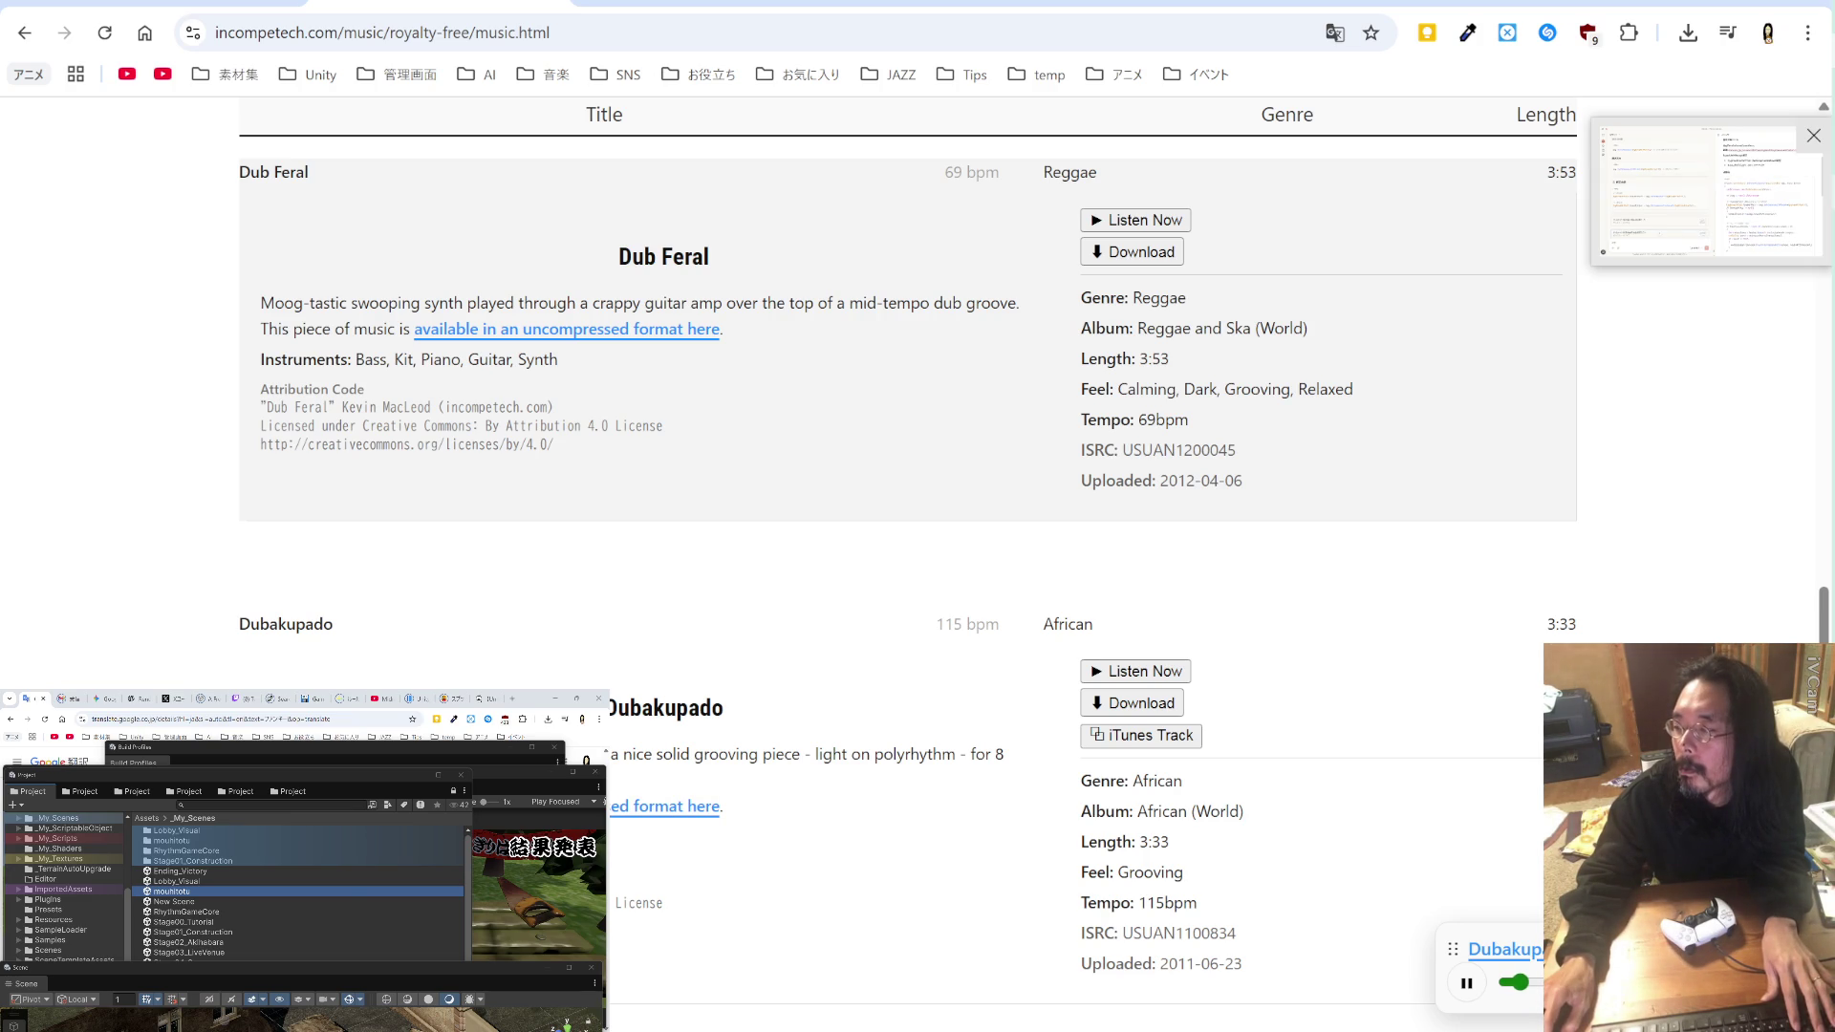
Step: Add "Dubakupado" after "Funky One" in the temp_BC.md credits
key(alt+Tab)
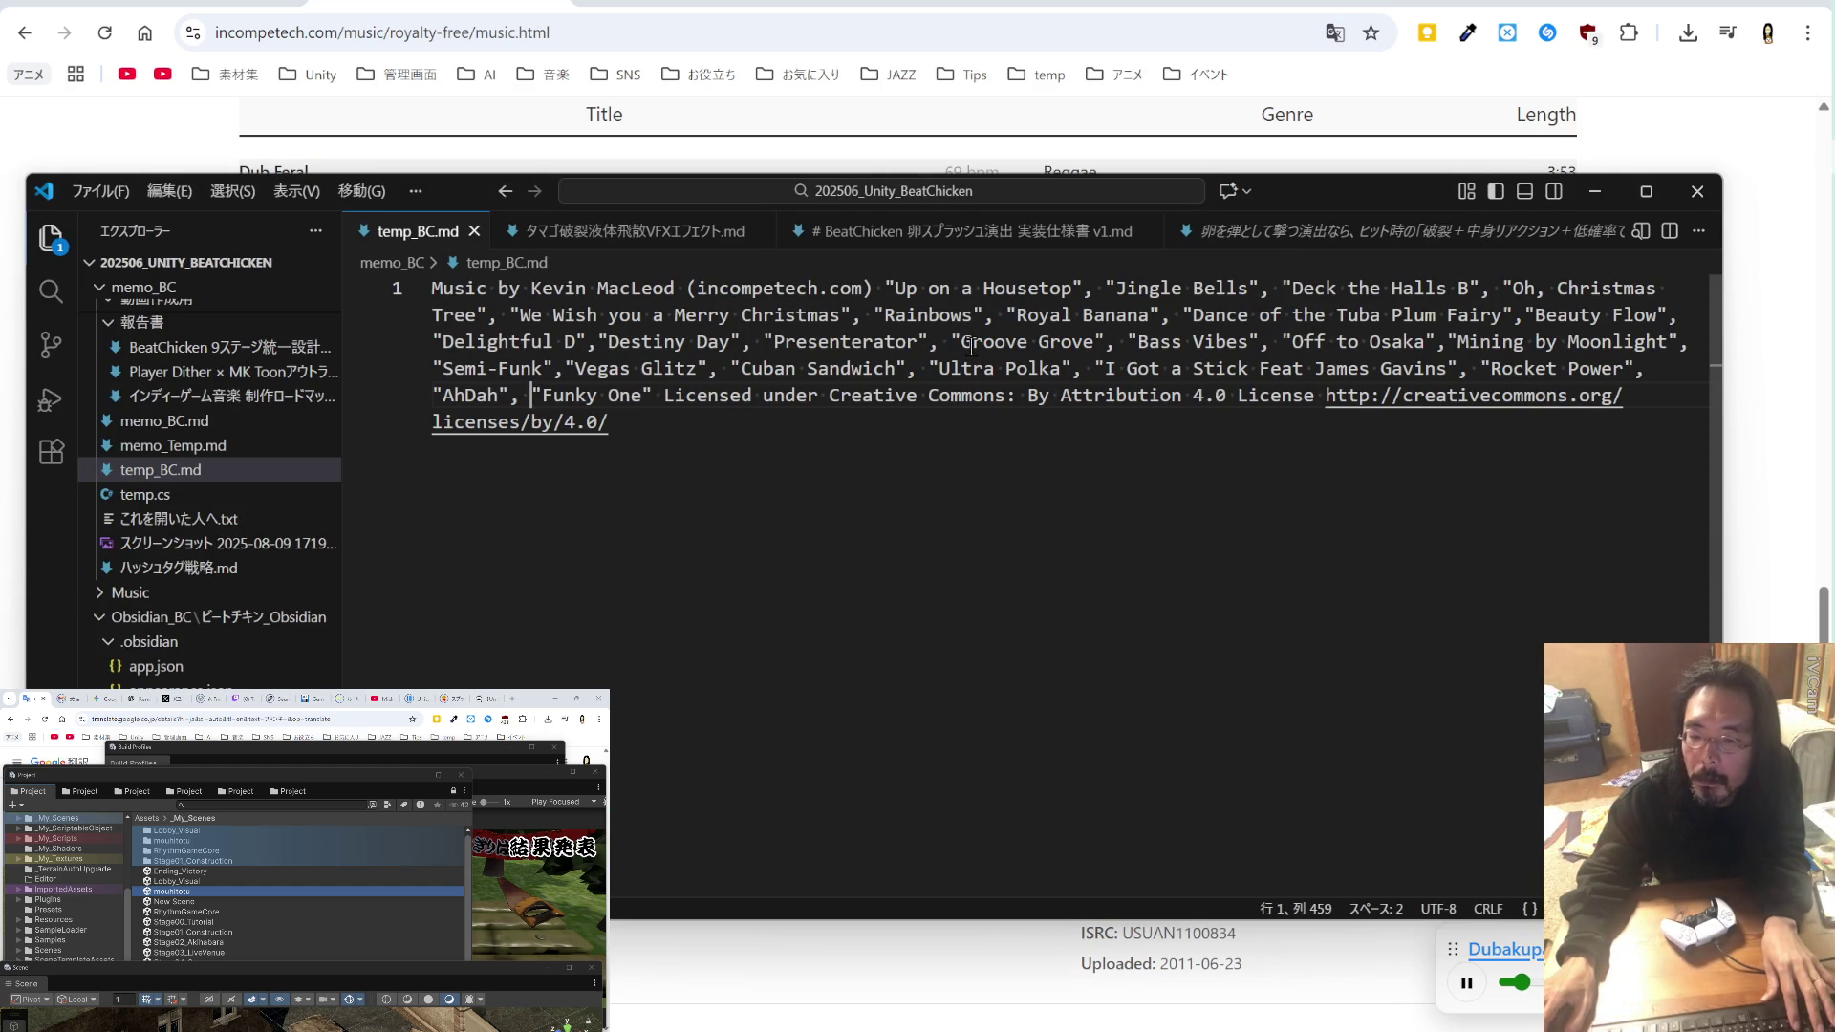
click(655, 395)
text(,)
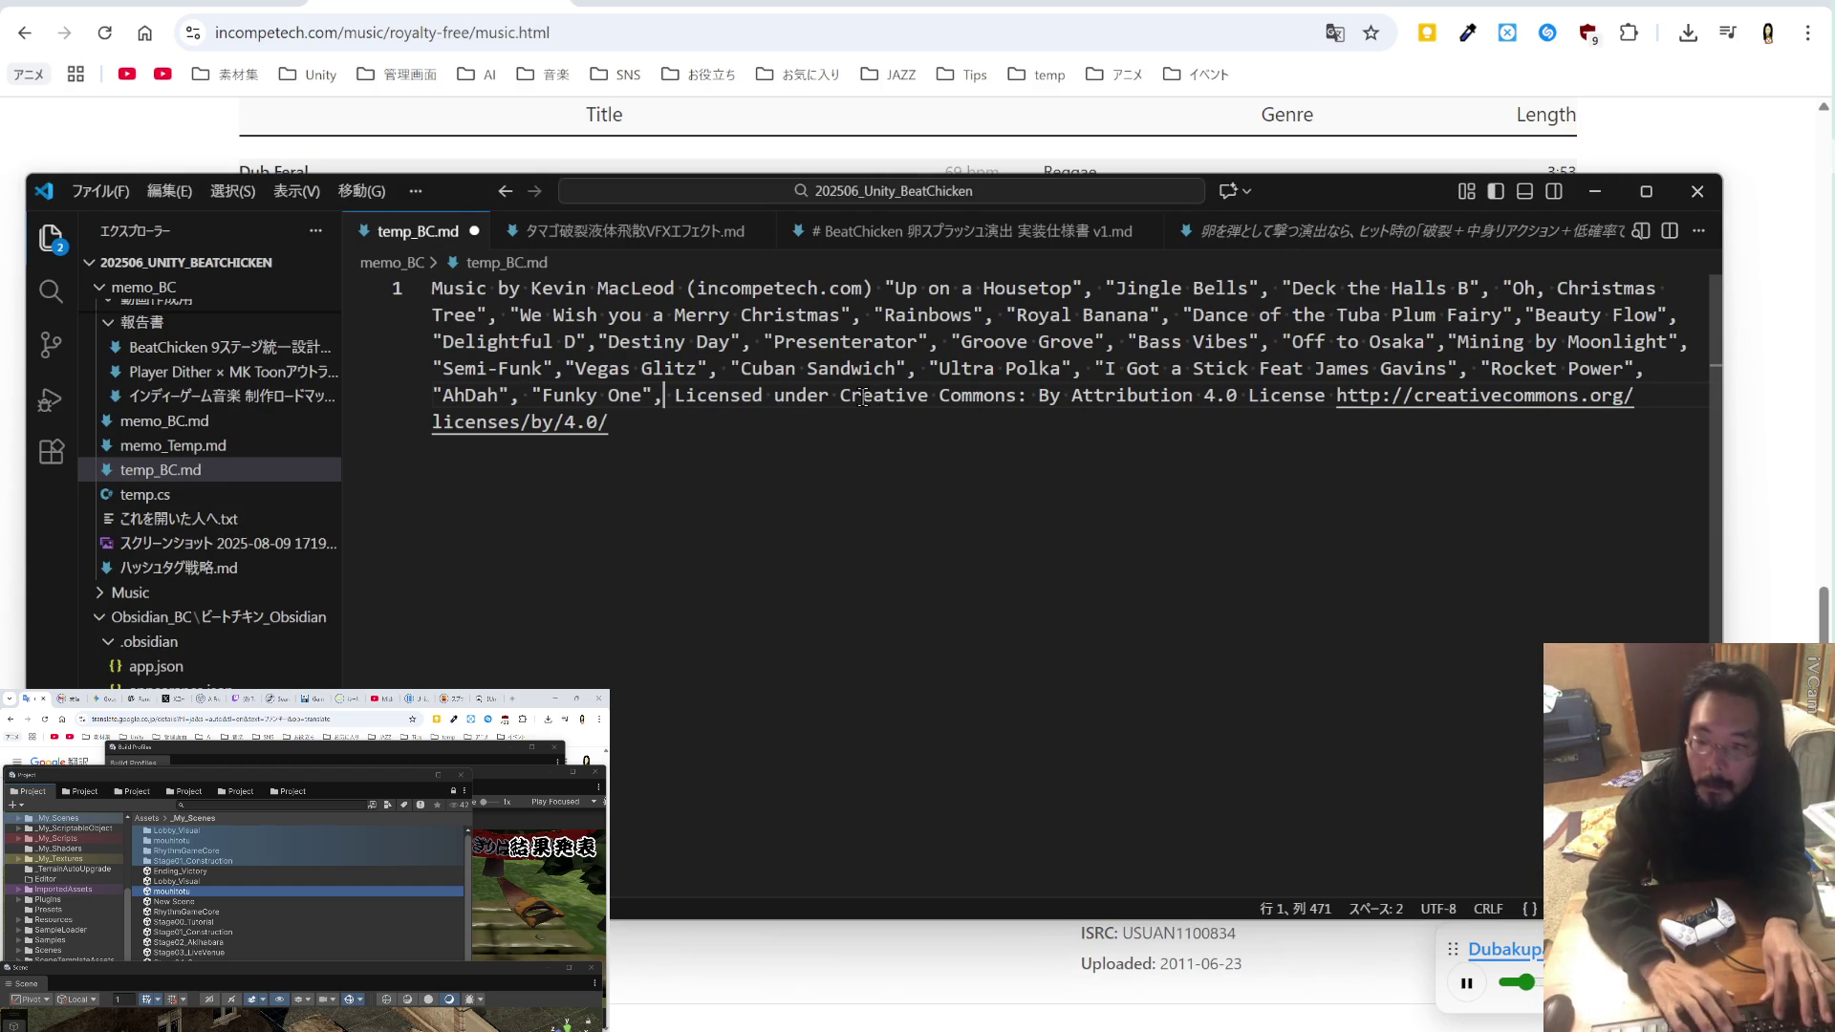
text( "Dubakupado")
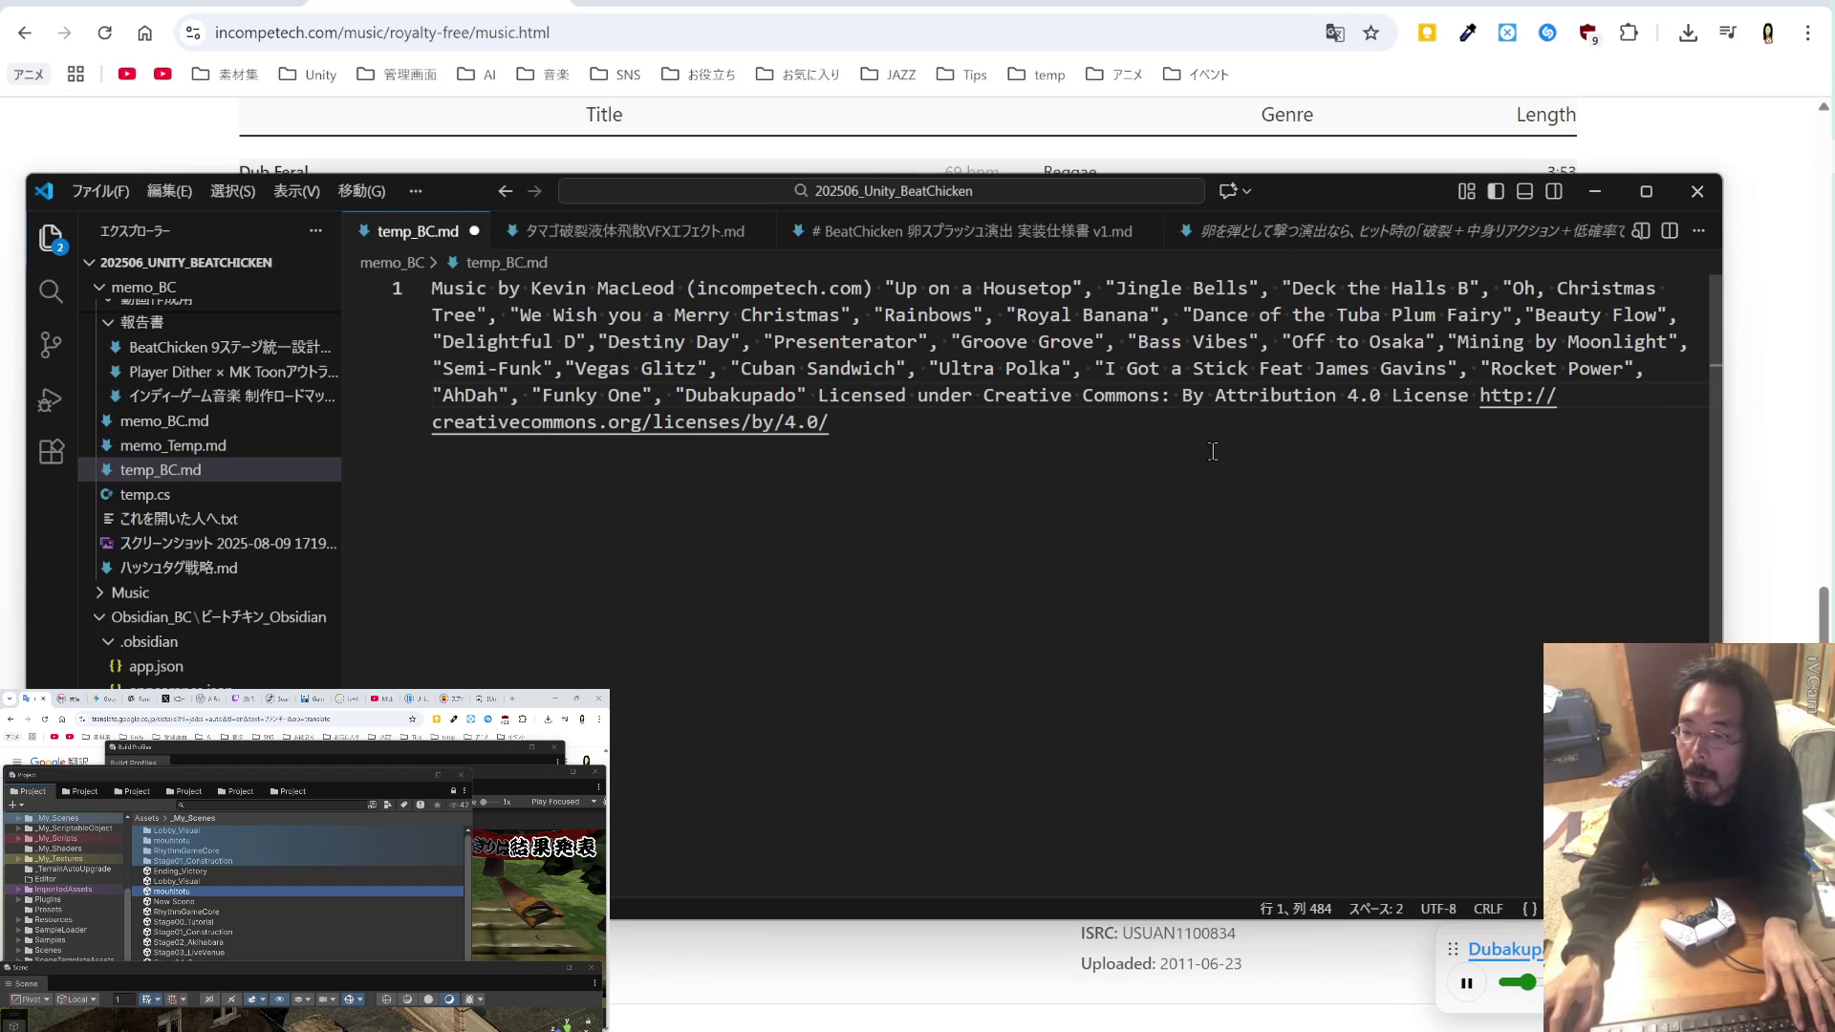
click(1751, 506)
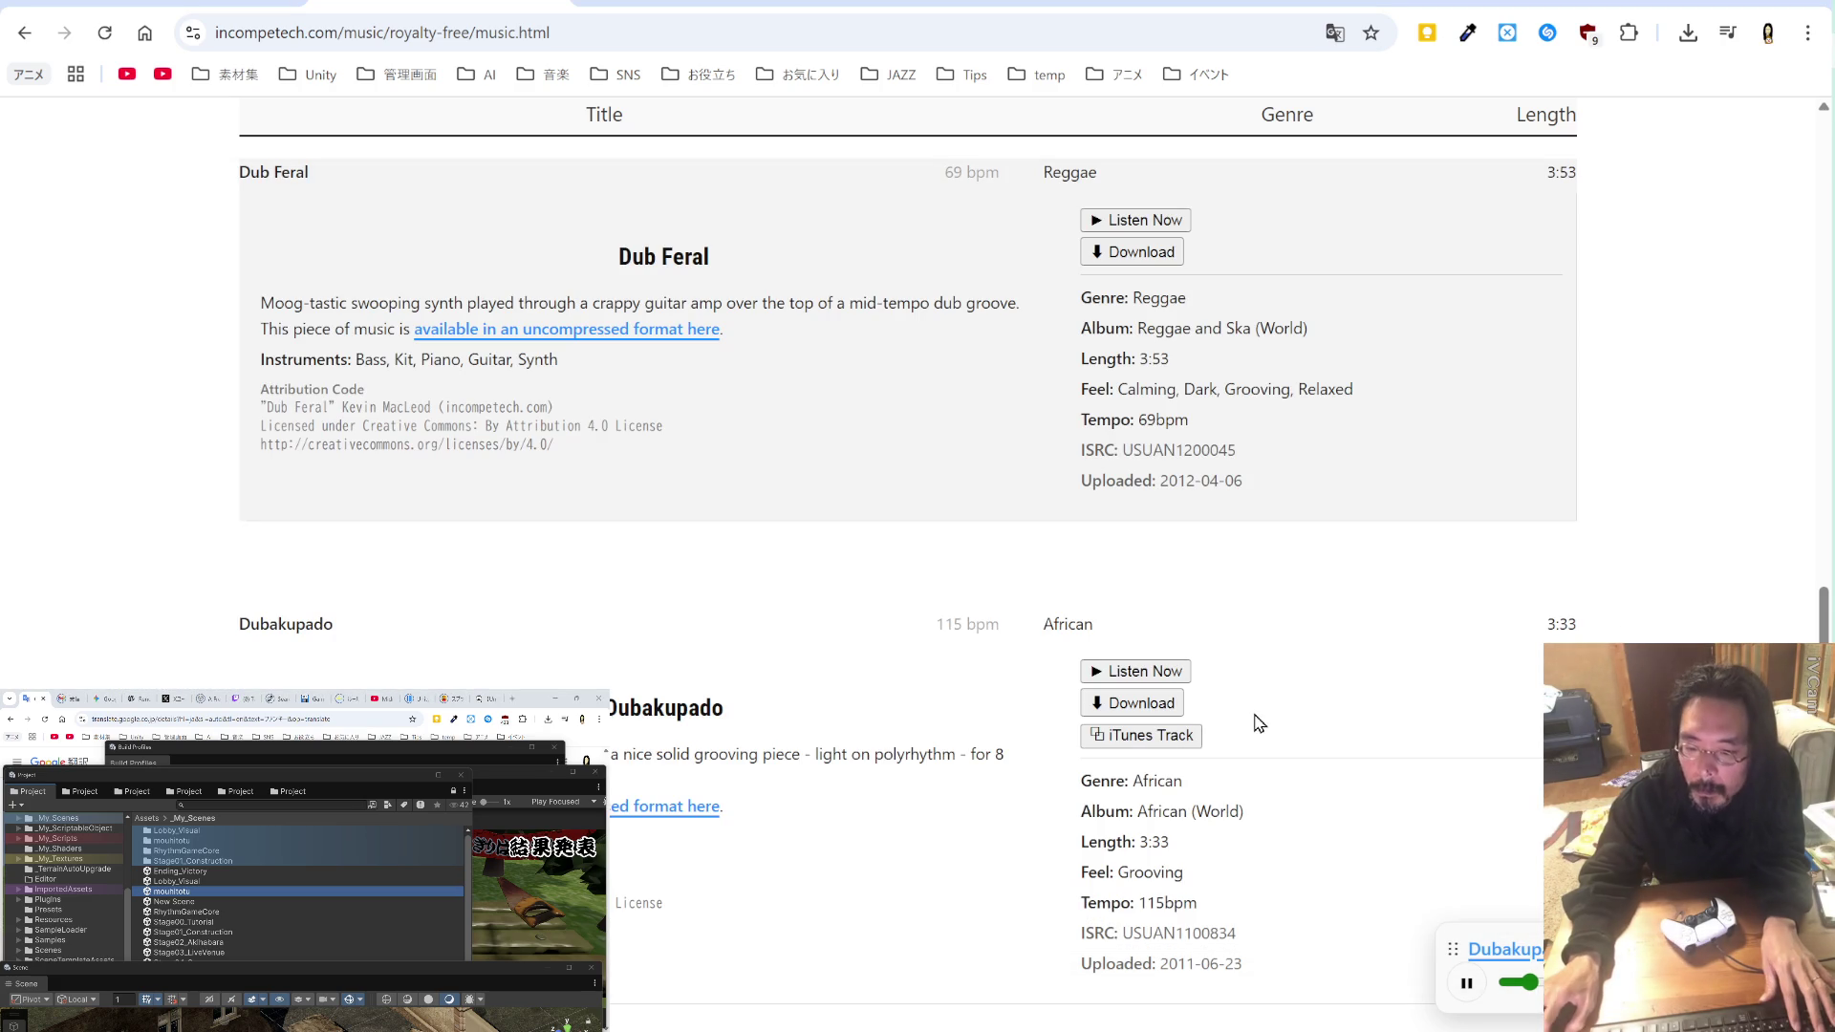
Step: Download Dubakupado.mp3 into the mouhitotu music folder
click(1174, 712)
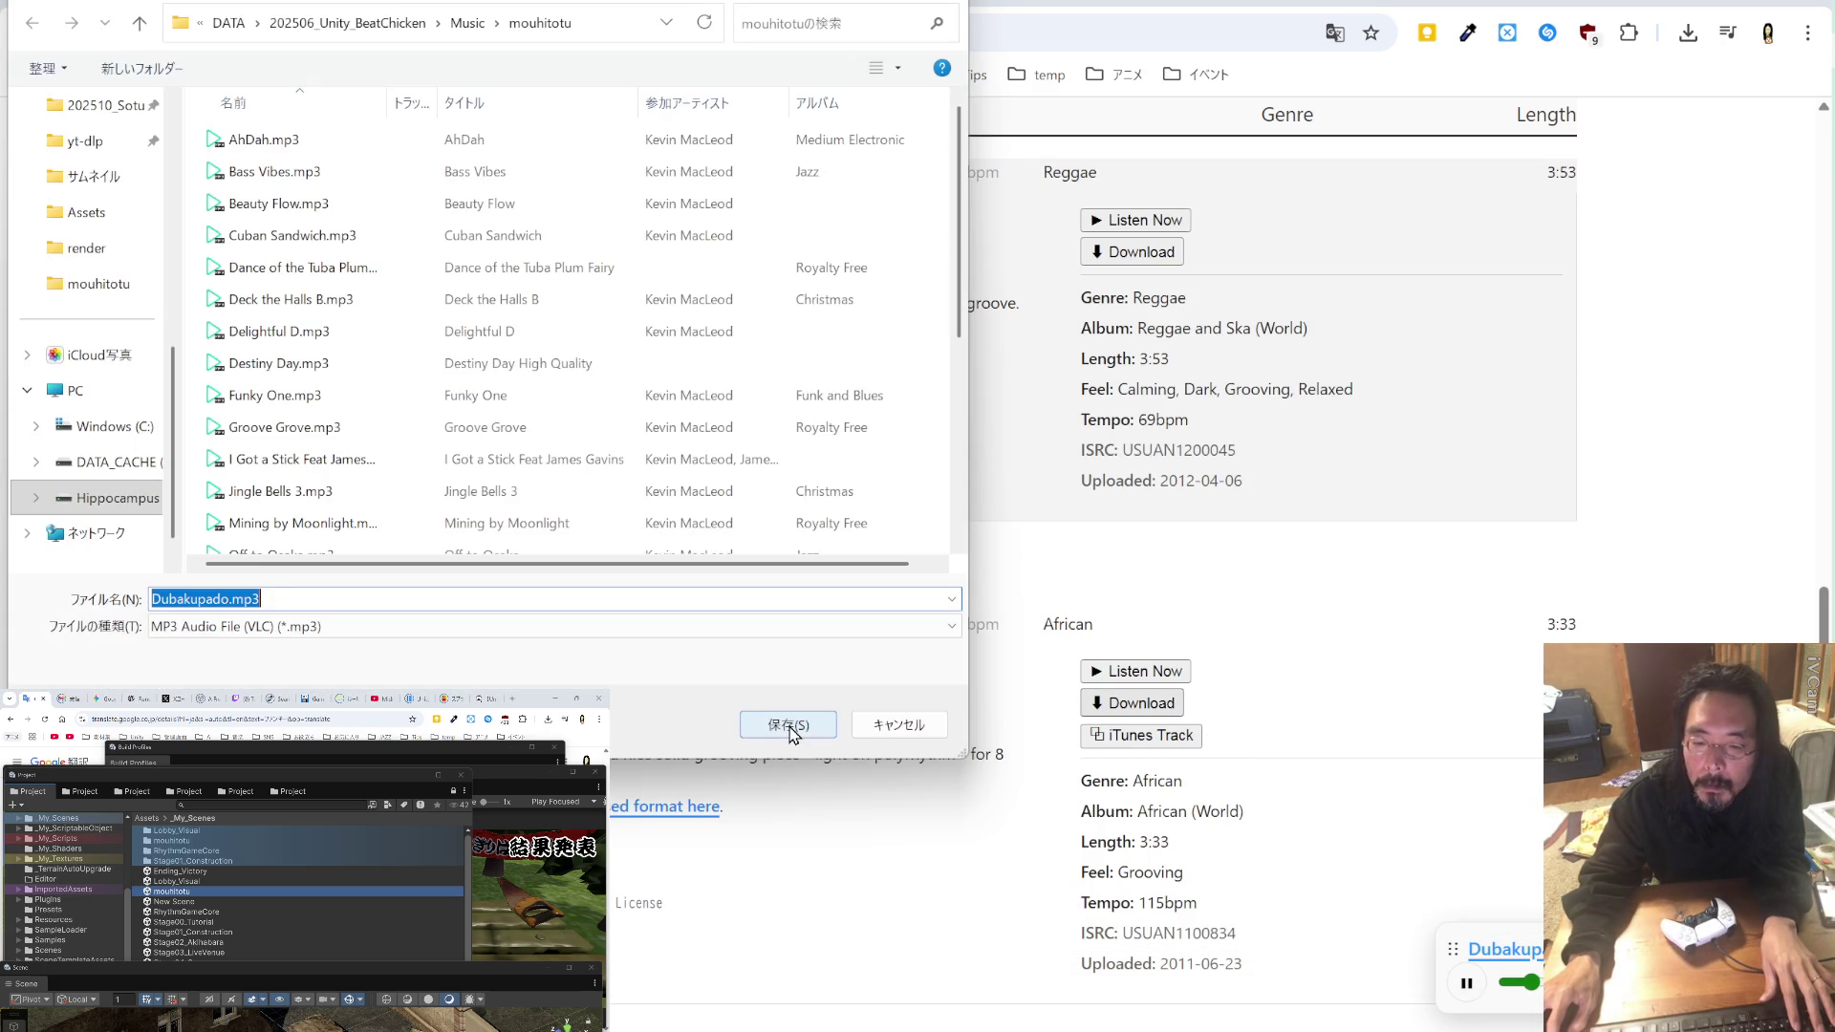
click(789, 726)
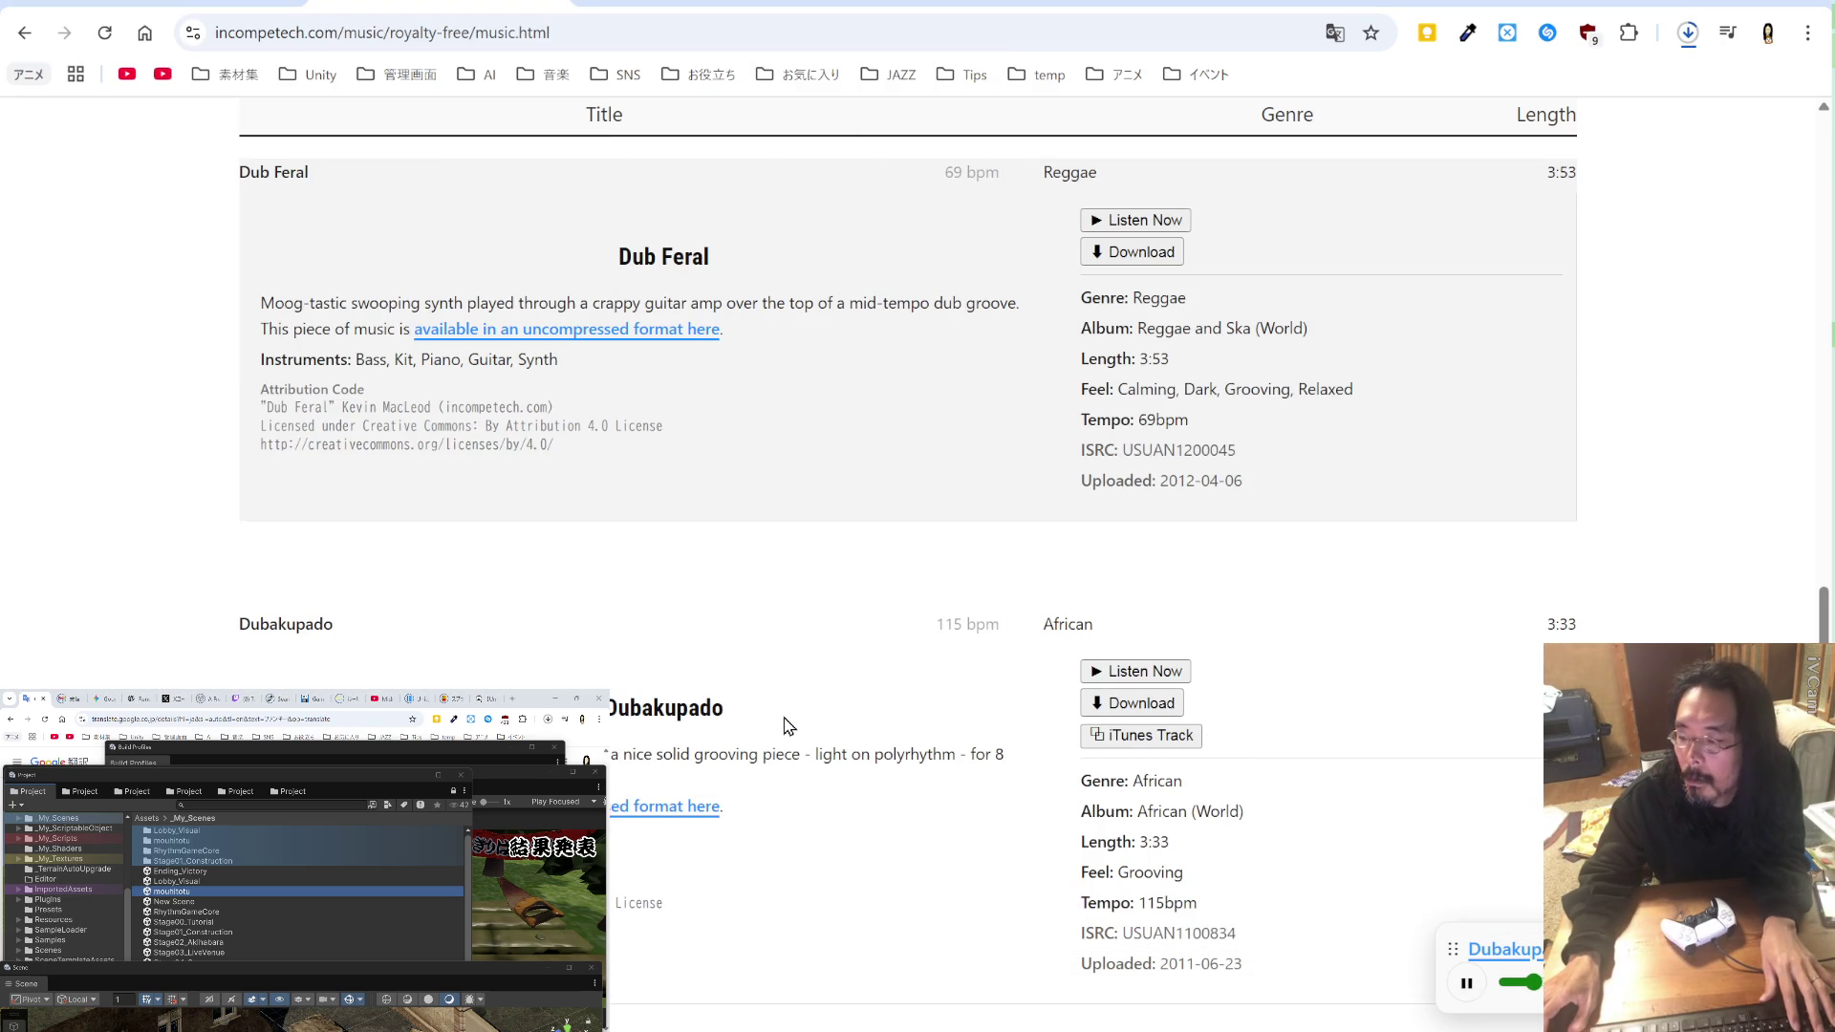
scroll(789, 726, up, 2)
Step: Preview Dub Feral and toggle the page translation to Japanese and back to English
click(1135, 410)
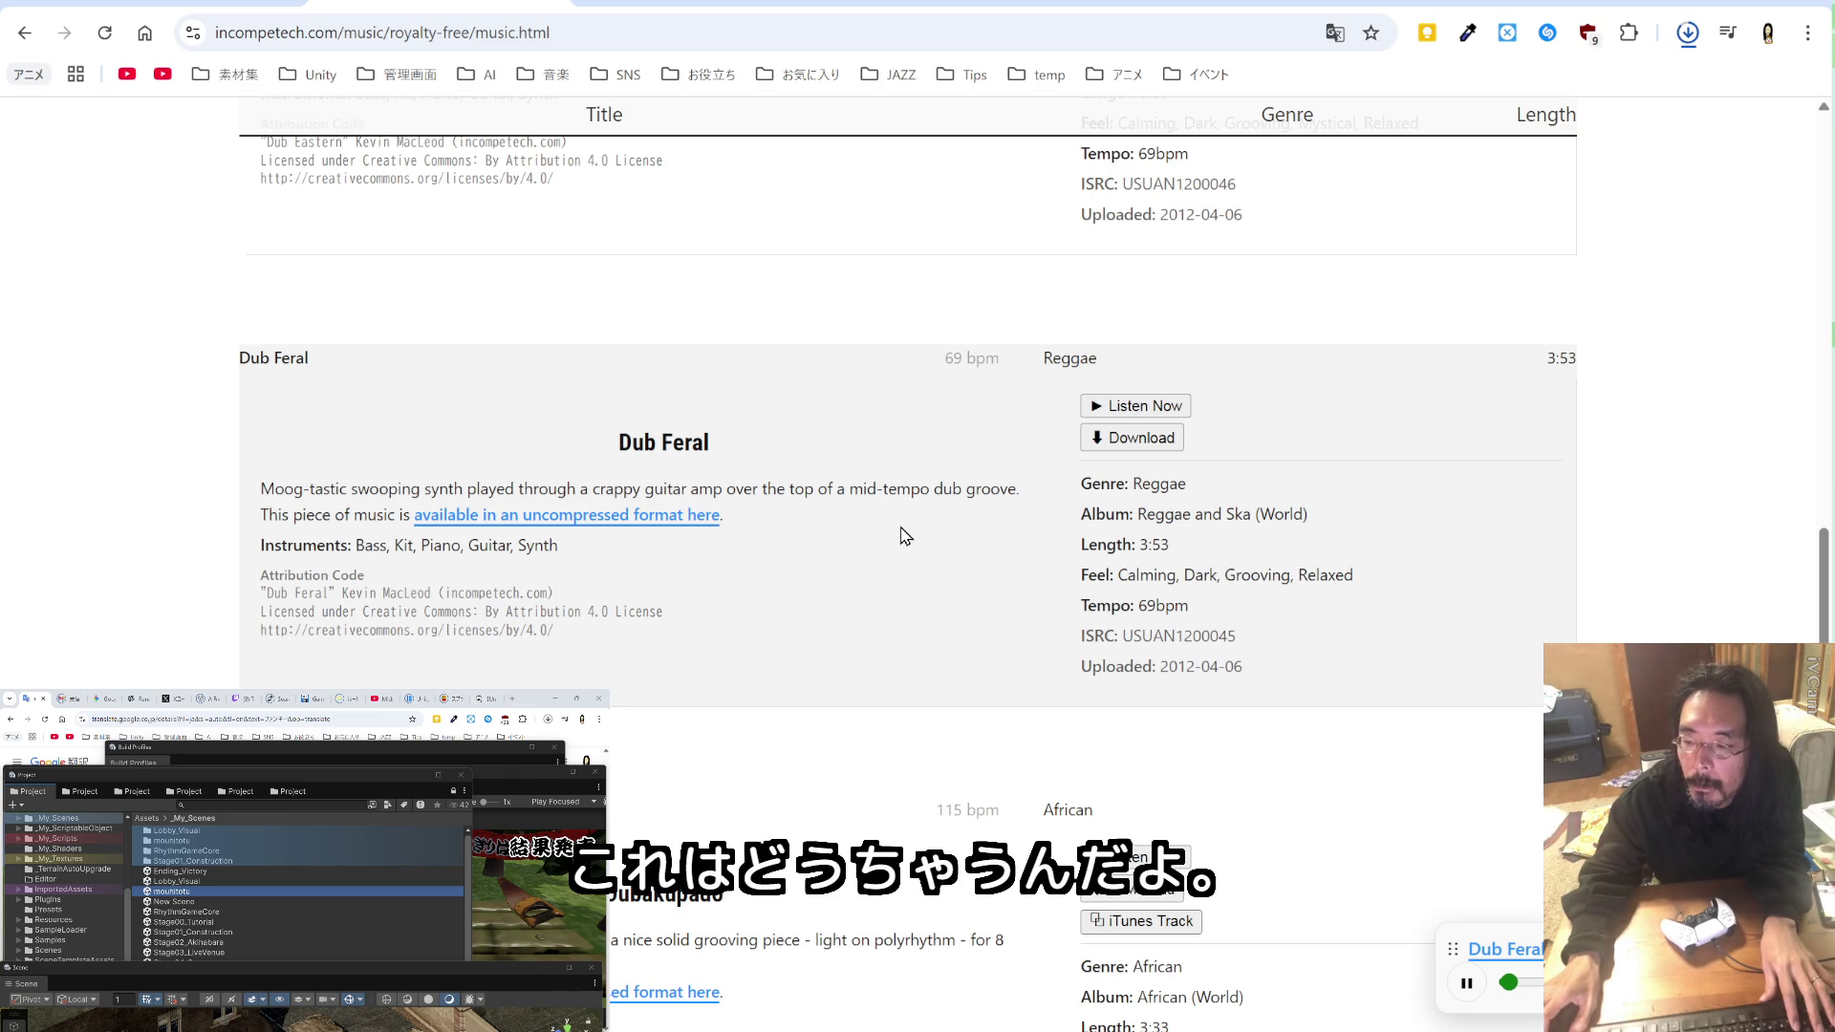
scroll(905, 536, up, 2)
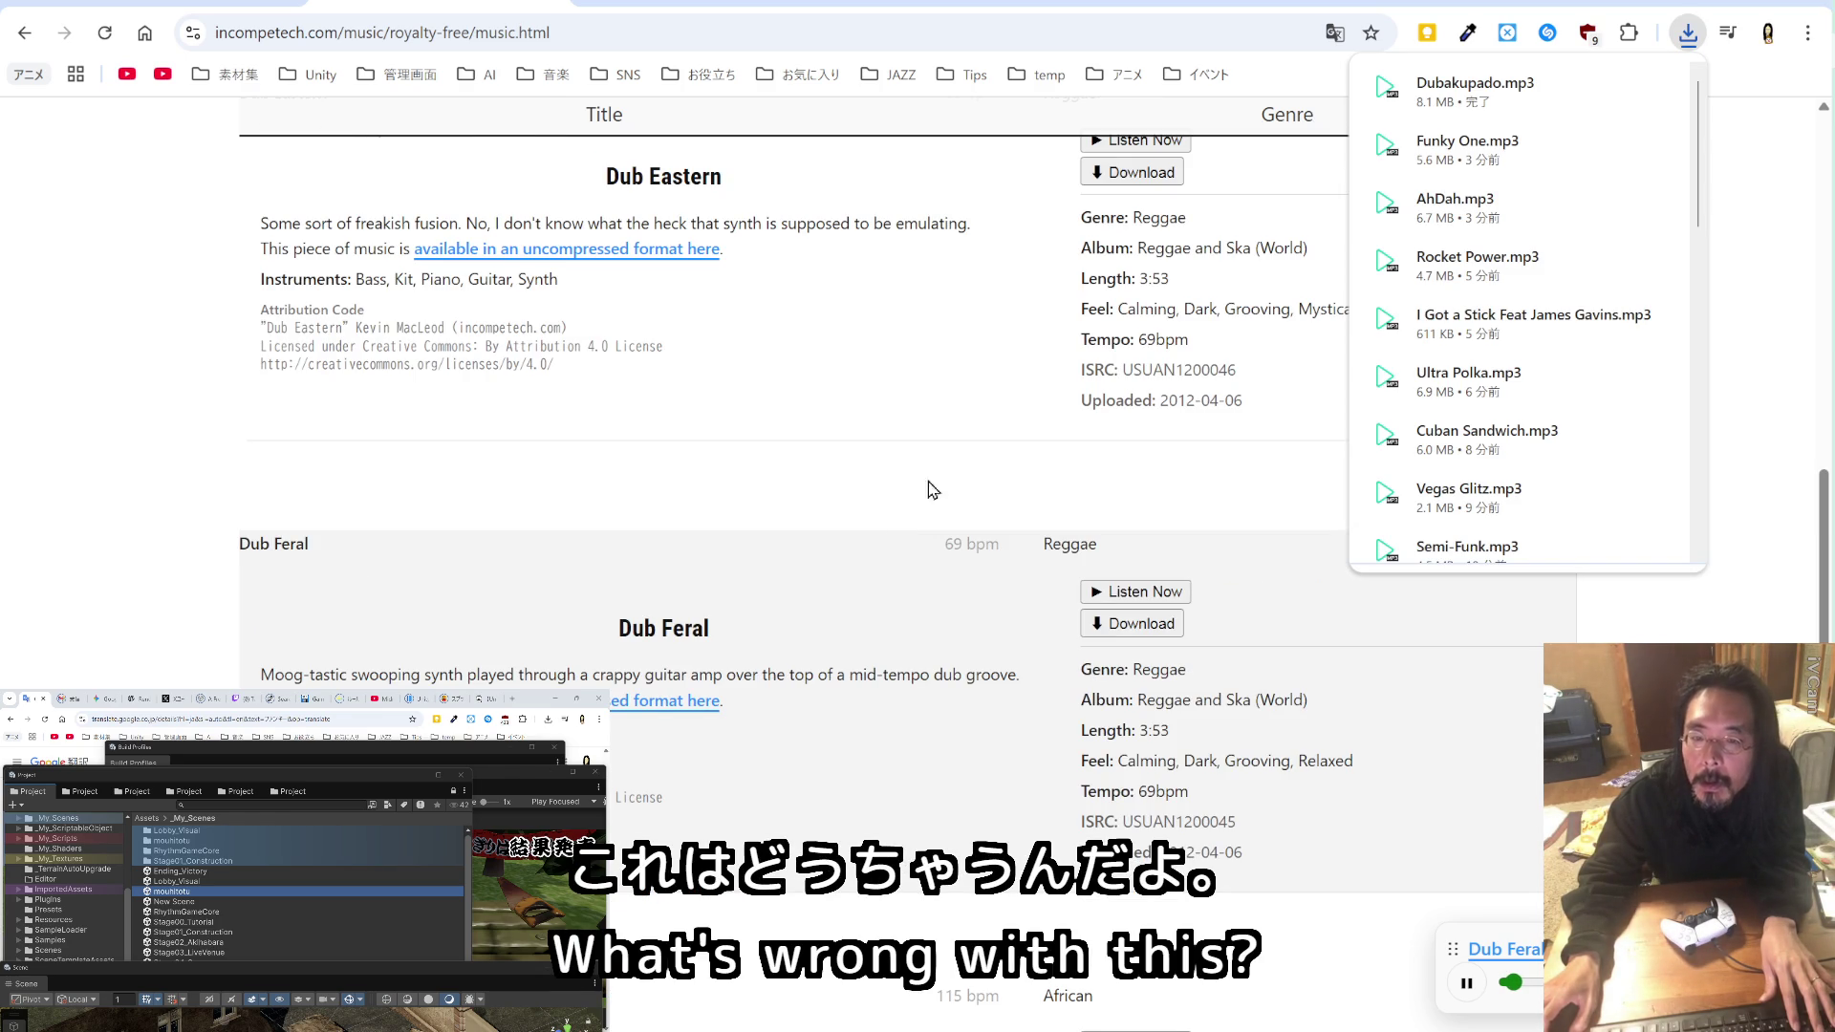
click(1334, 35)
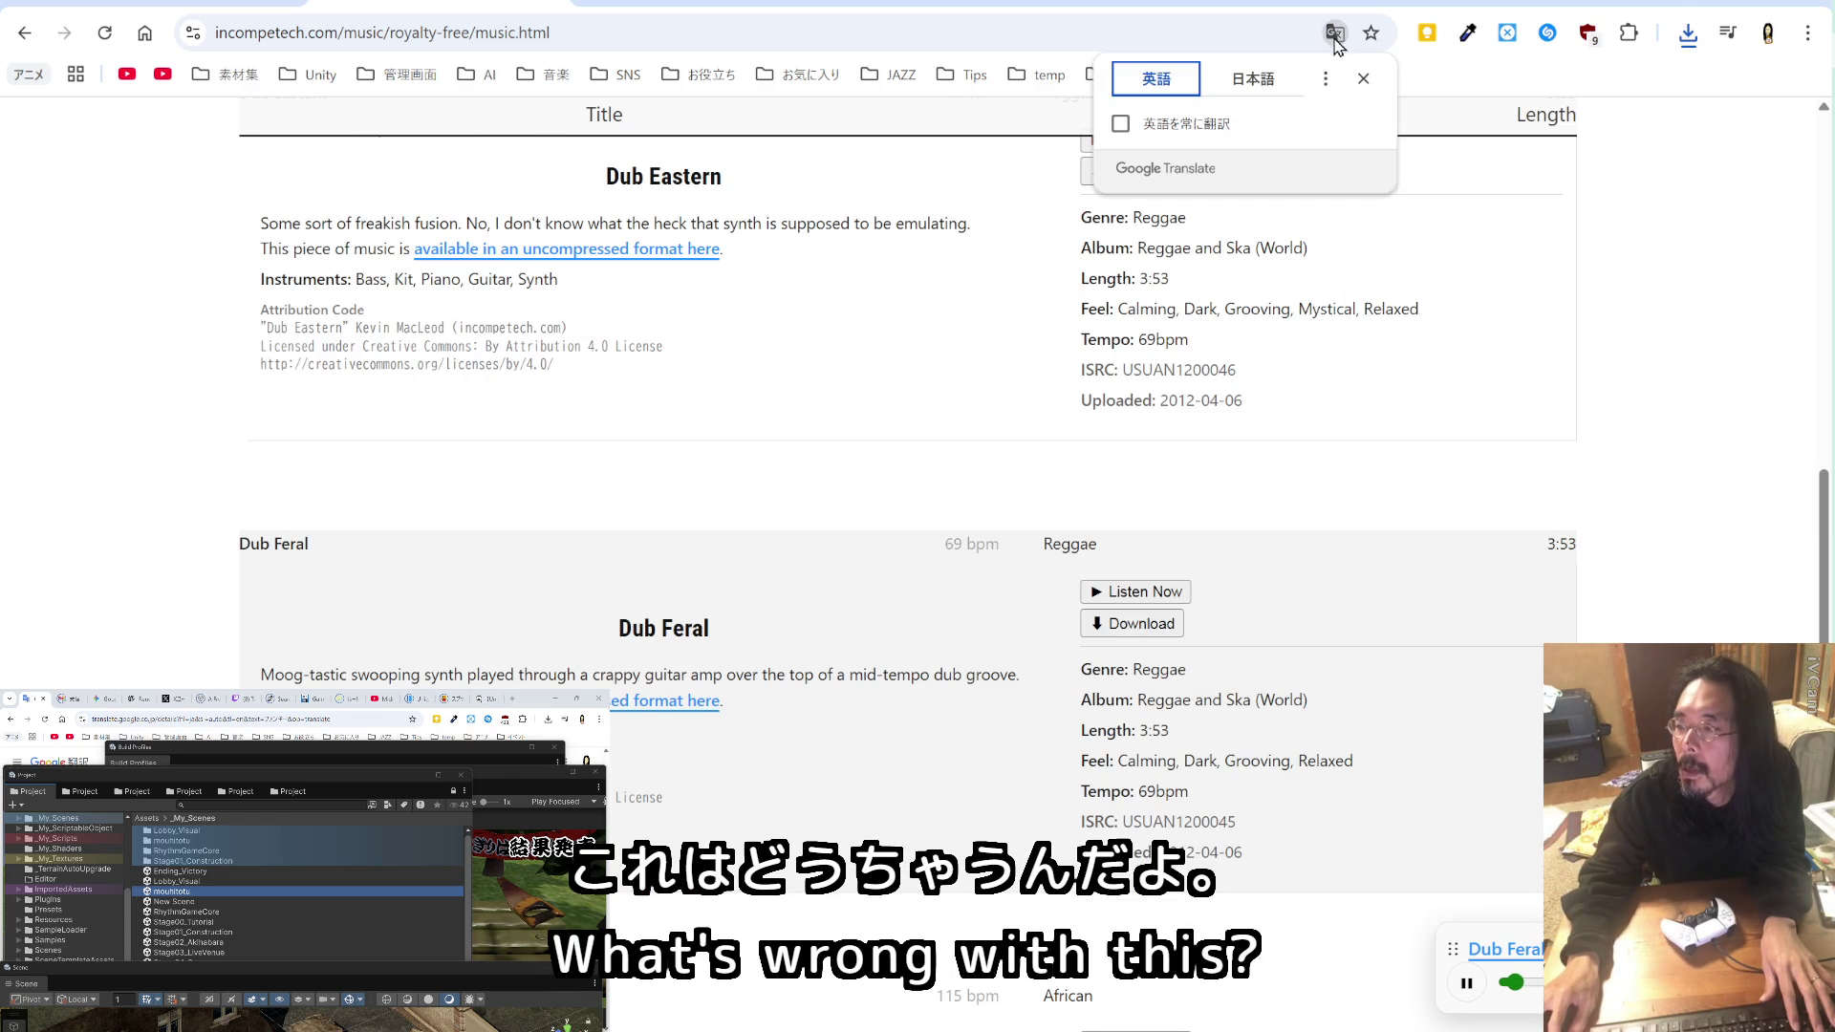
click(1265, 86)
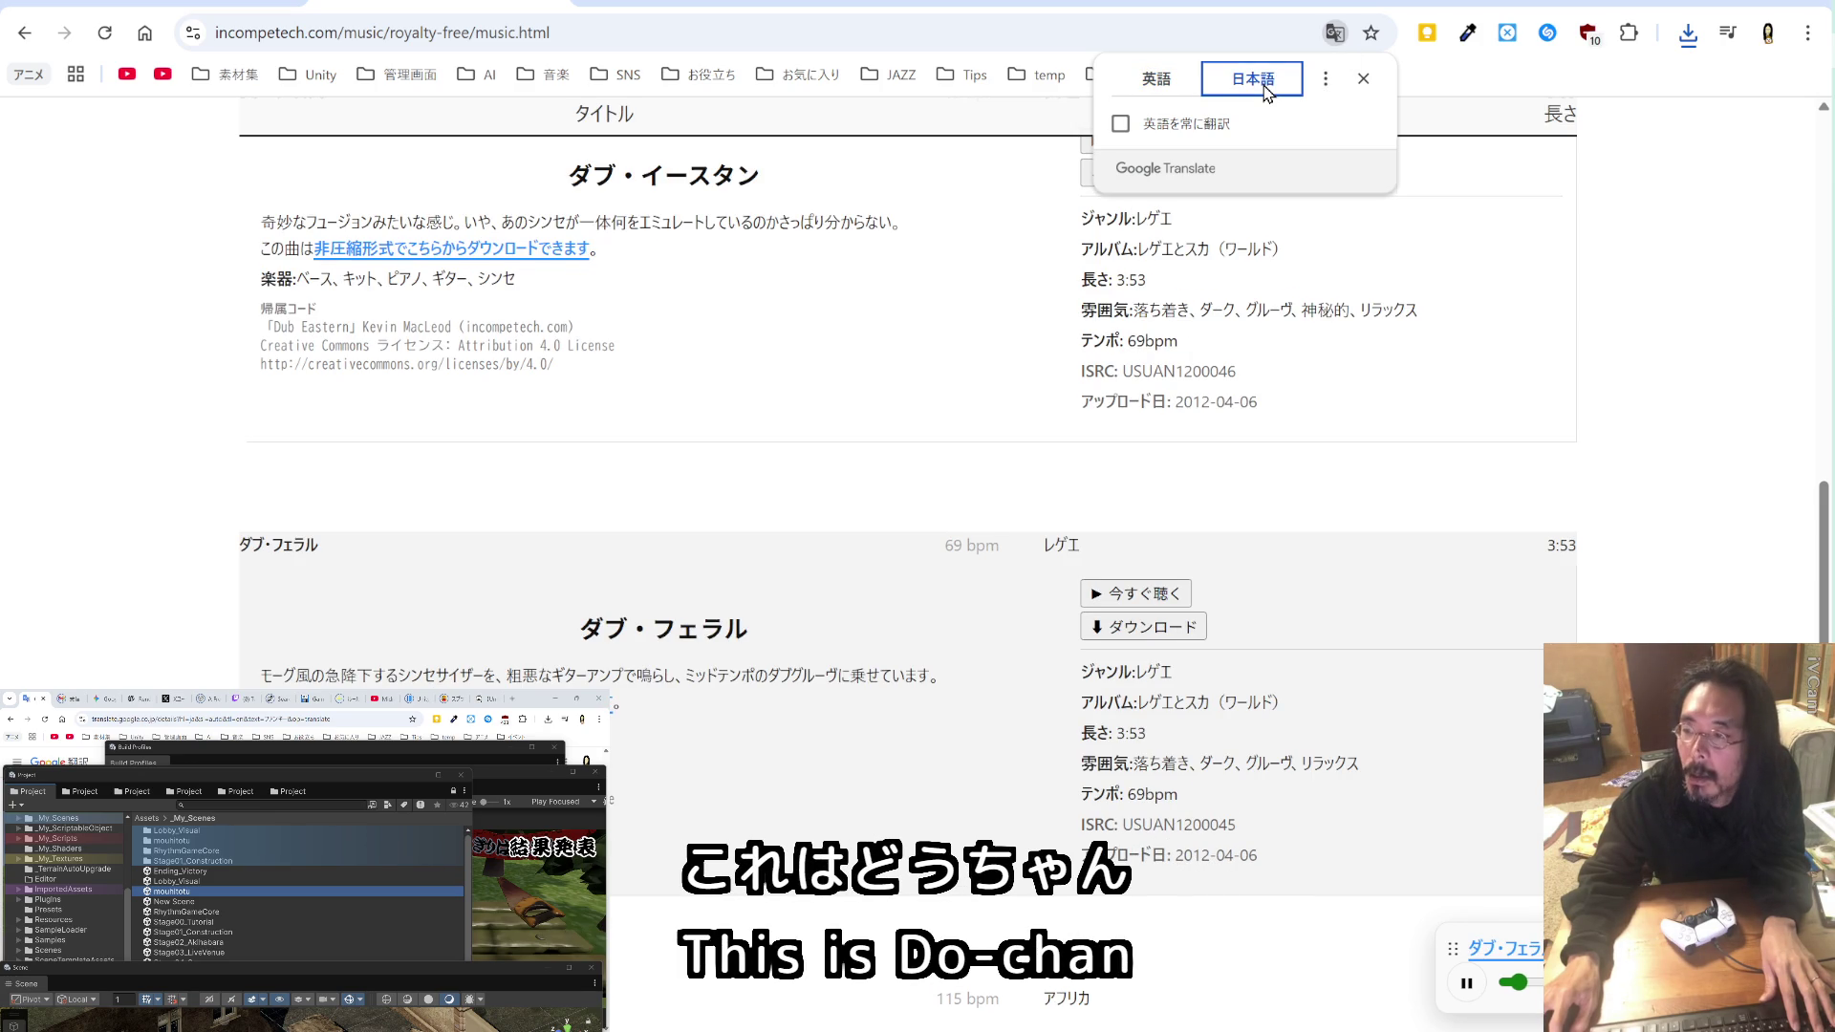
click(1168, 86)
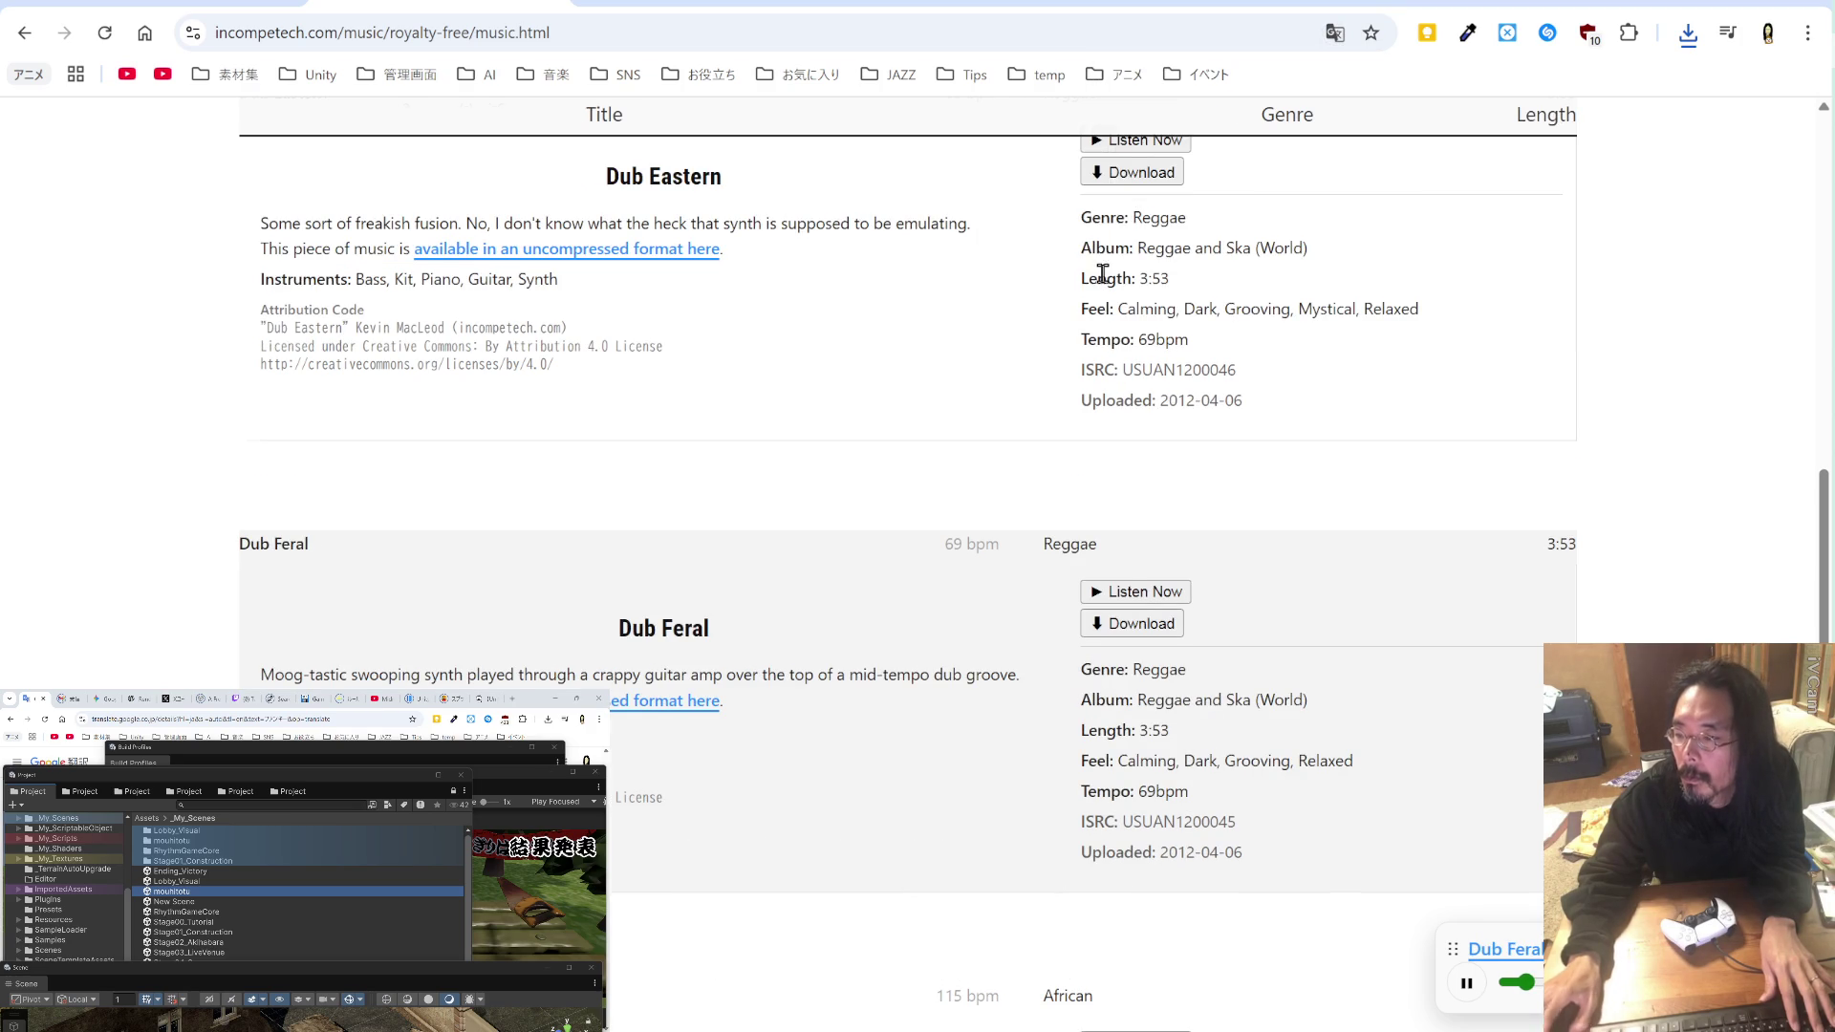
scroll(1102, 274, up, 4)
Step: Preview Dub Eastern, then play Dub Feral again
click(1138, 511)
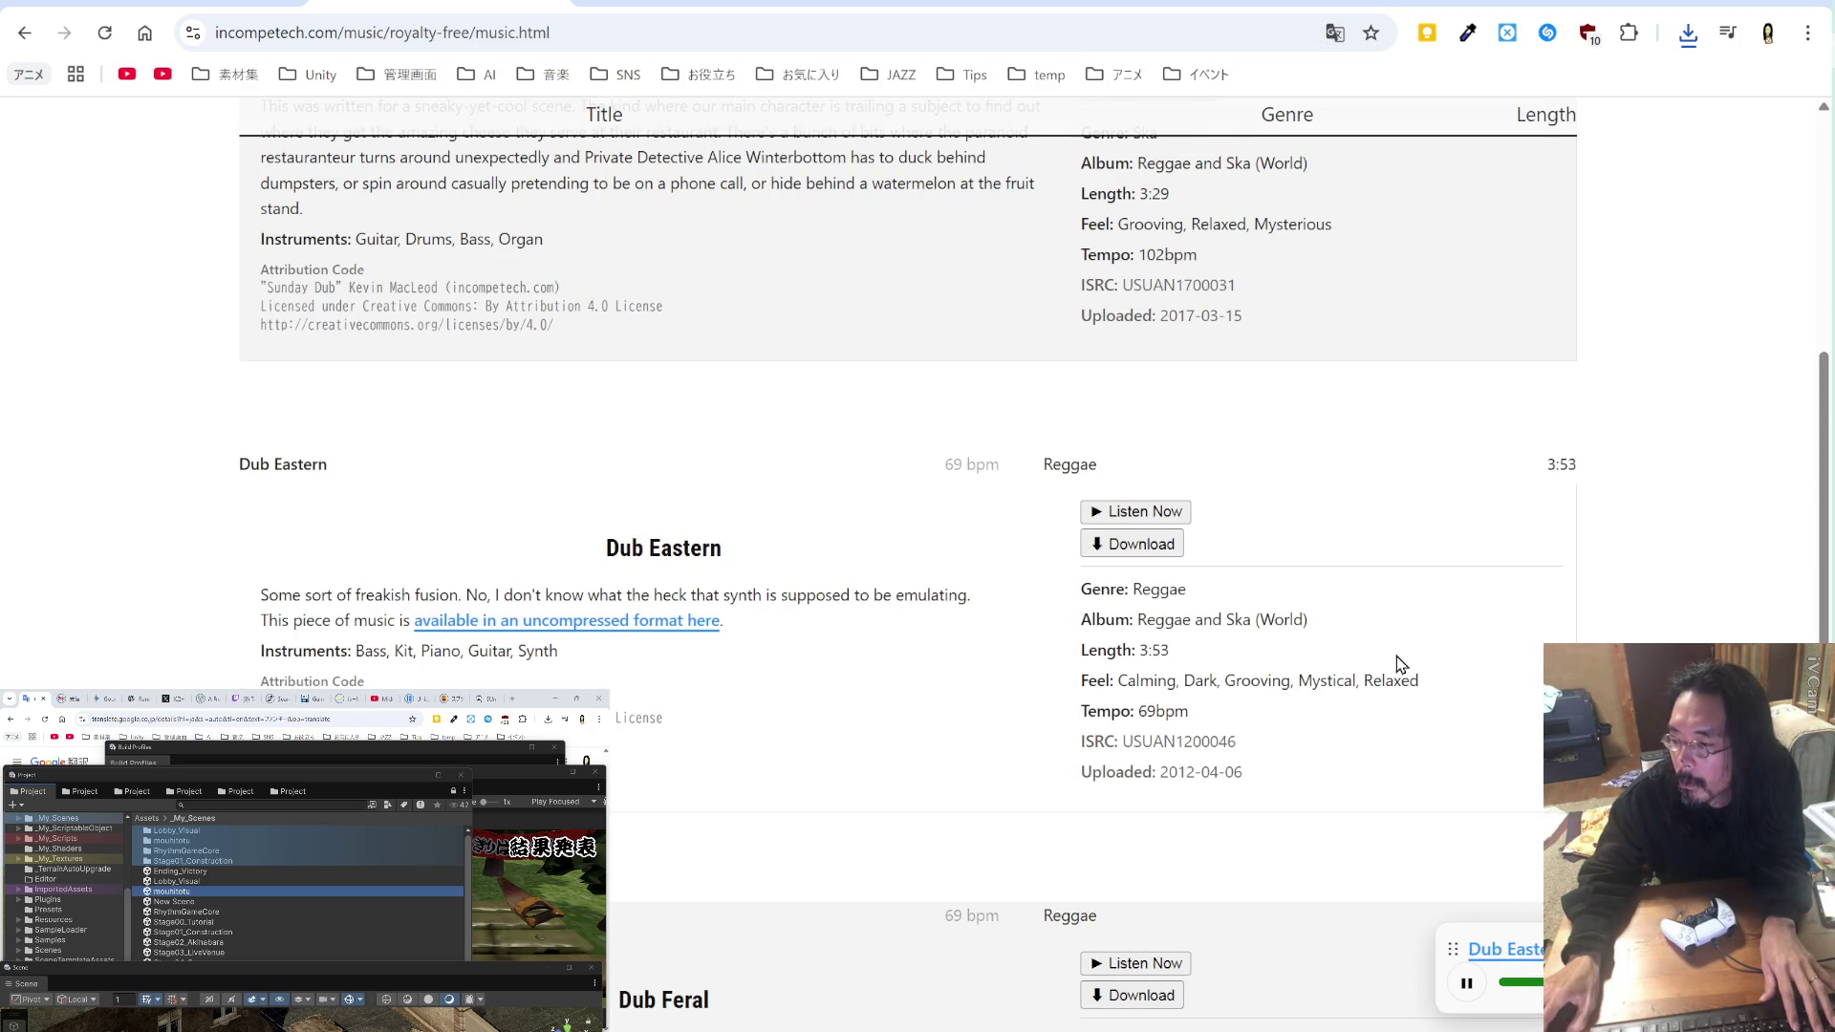
scroll(1396, 660, down, 2)
click(1167, 778)
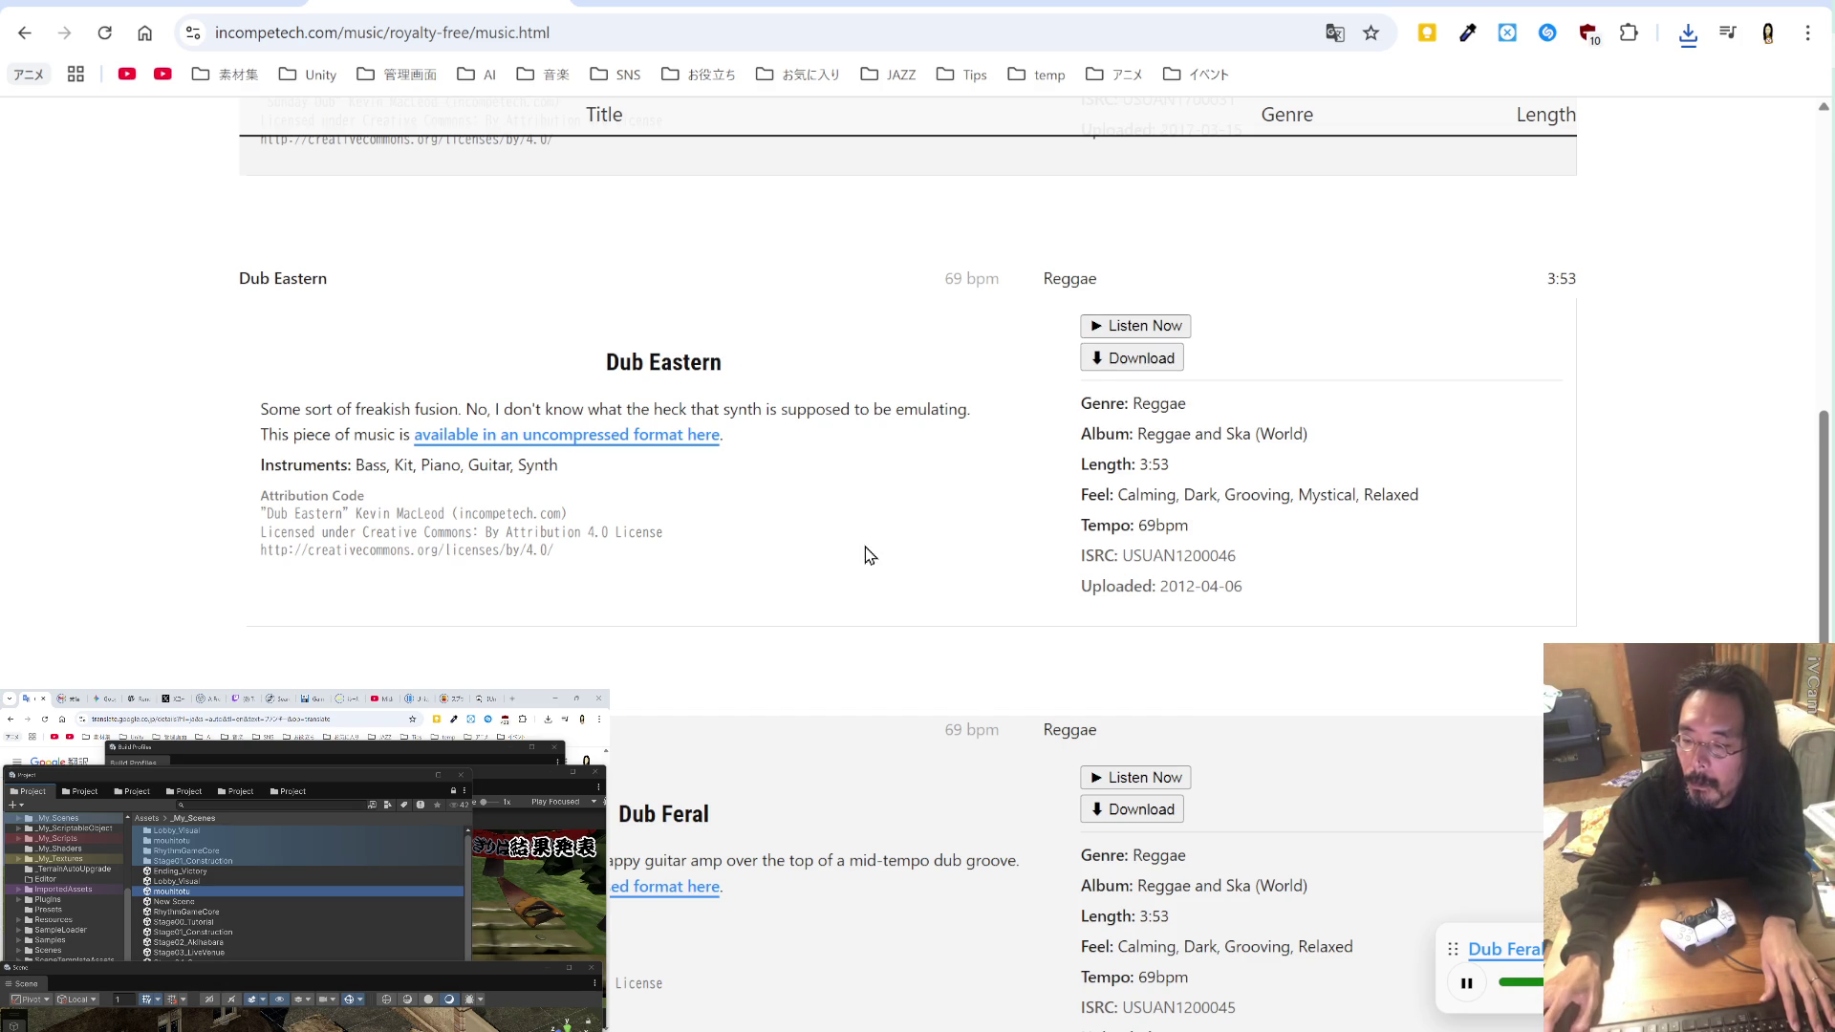
scroll(864, 548, down, 2)
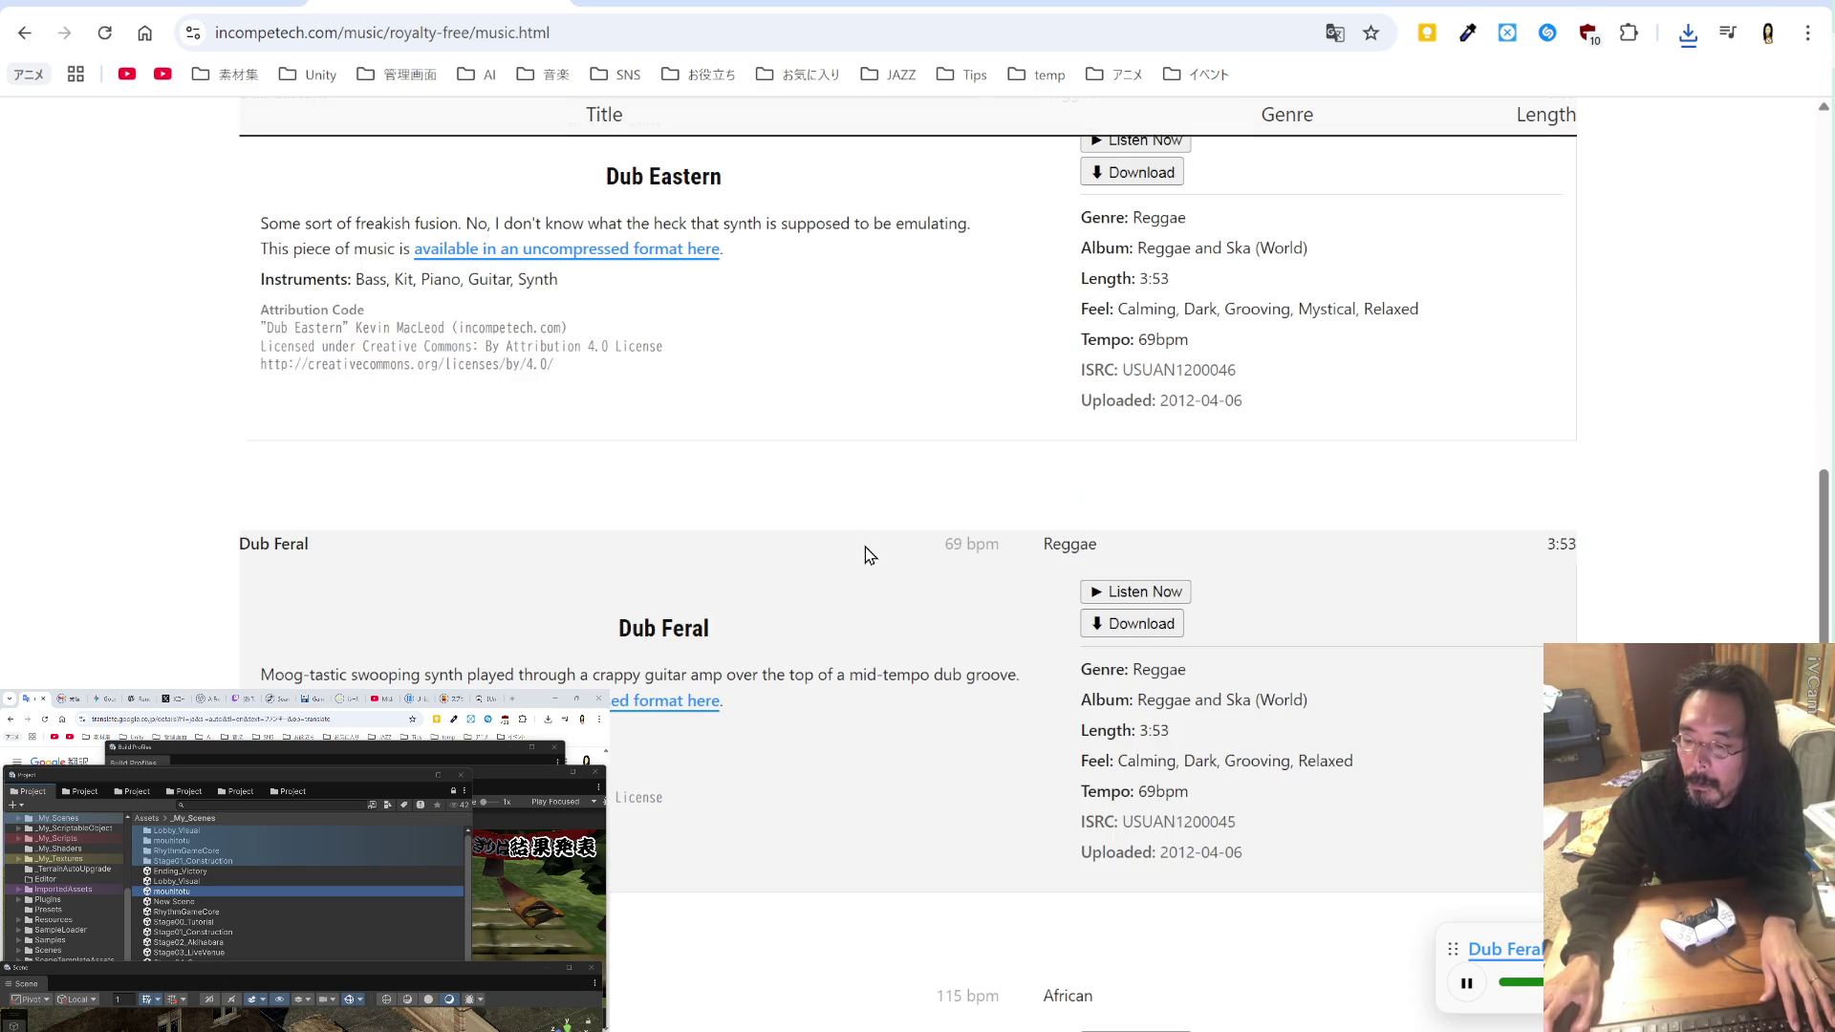
Step: Save Dub Feral.mp3, append "Dub Feral" to temp_BC.md and save it, then go to PeriTune
click(1137, 623)
click(789, 727)
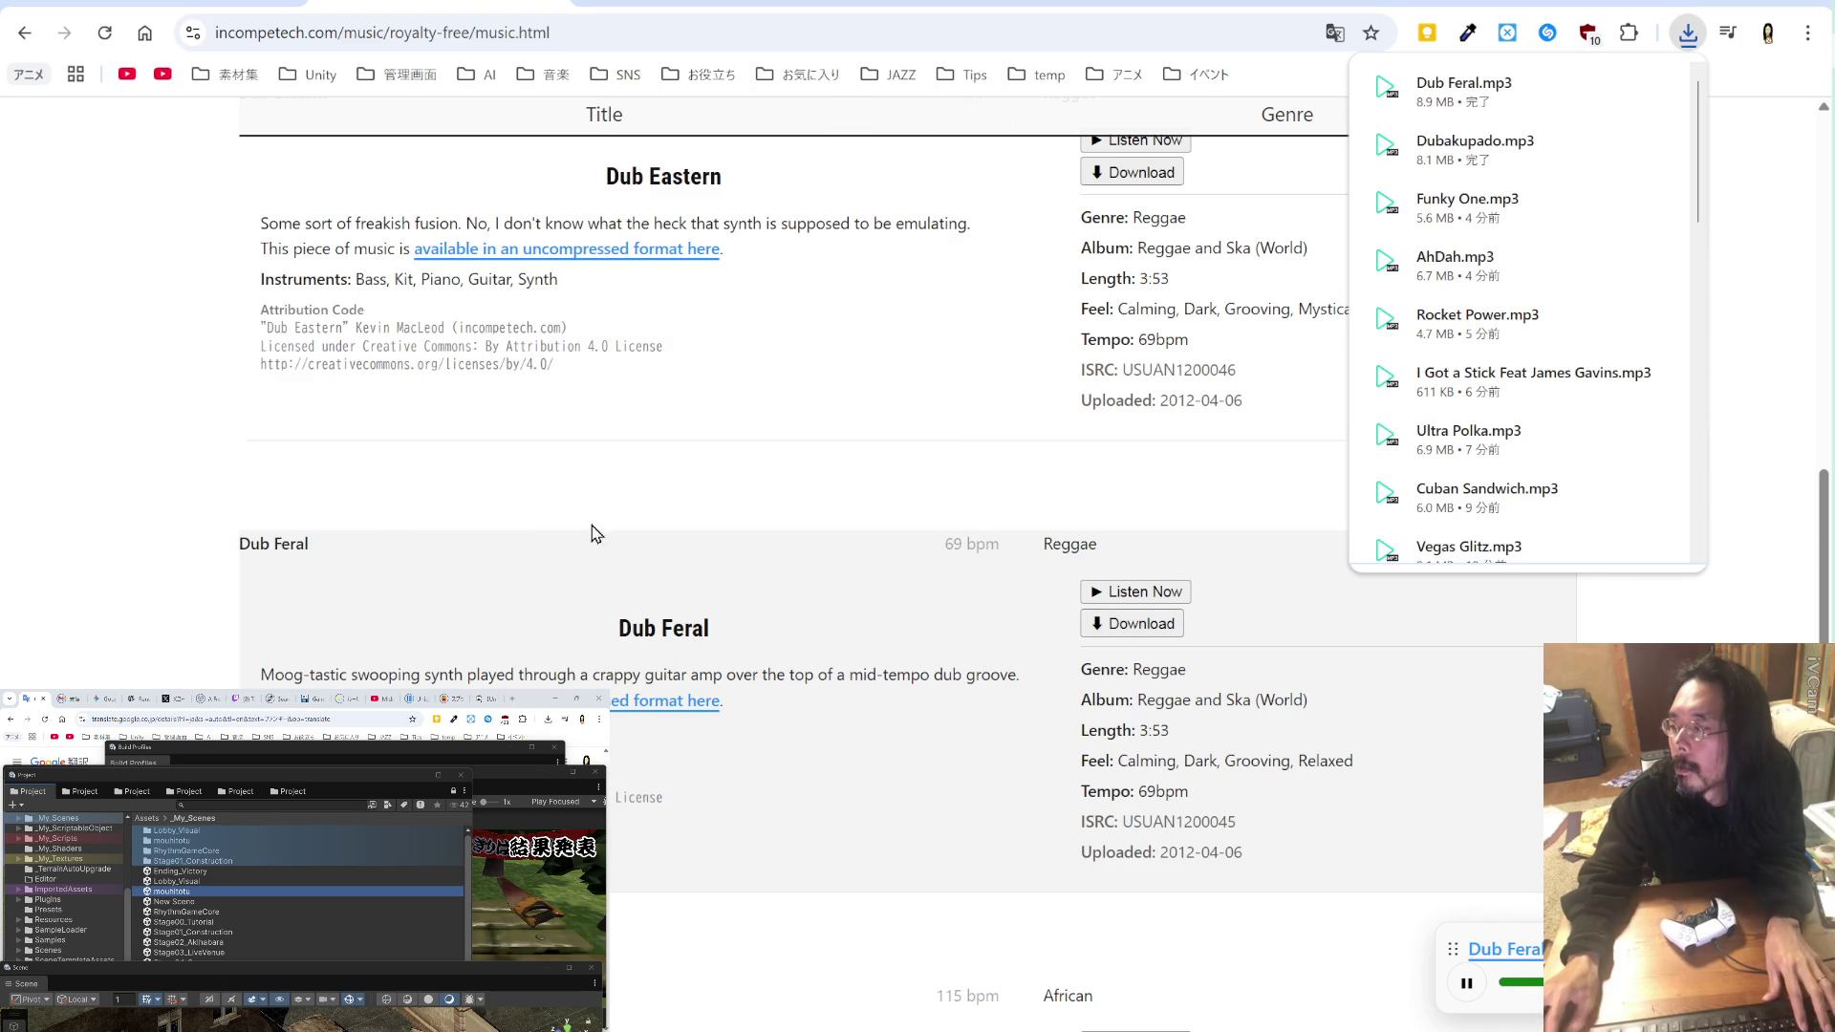
key(alt+Tab)
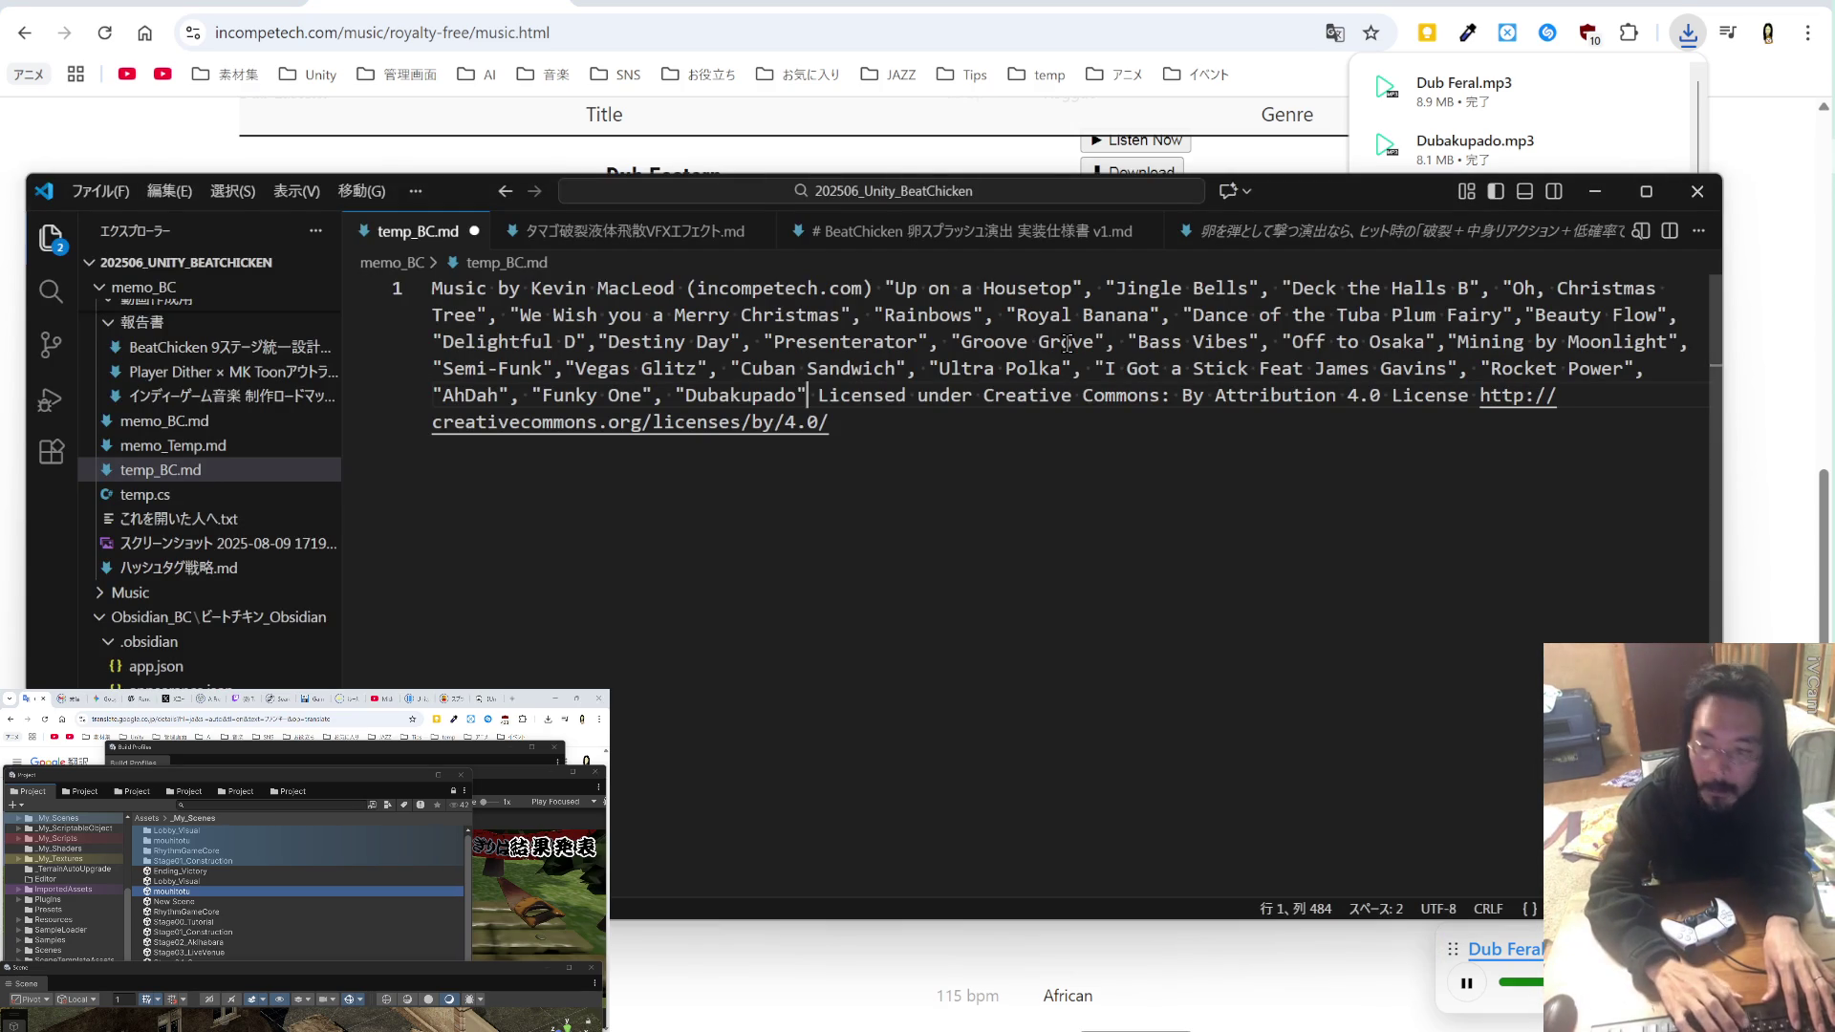
text(, "Dub Feral")
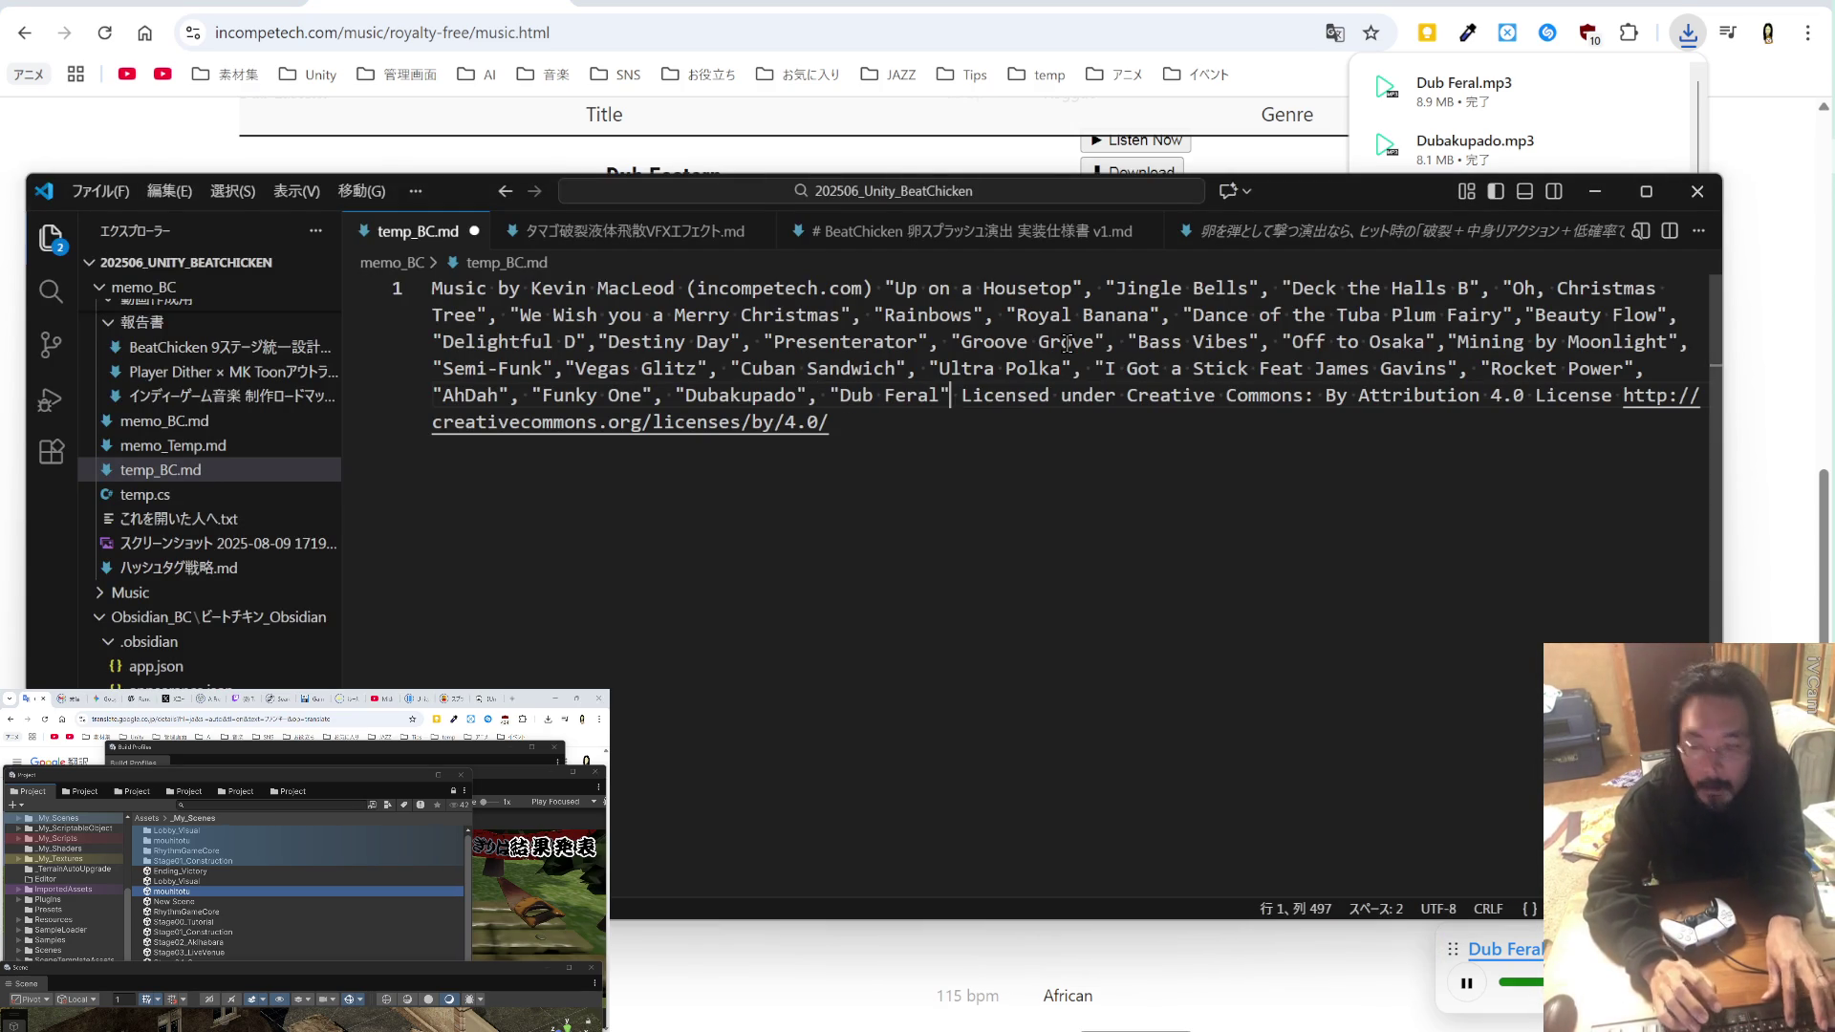
key(ctrl+s)
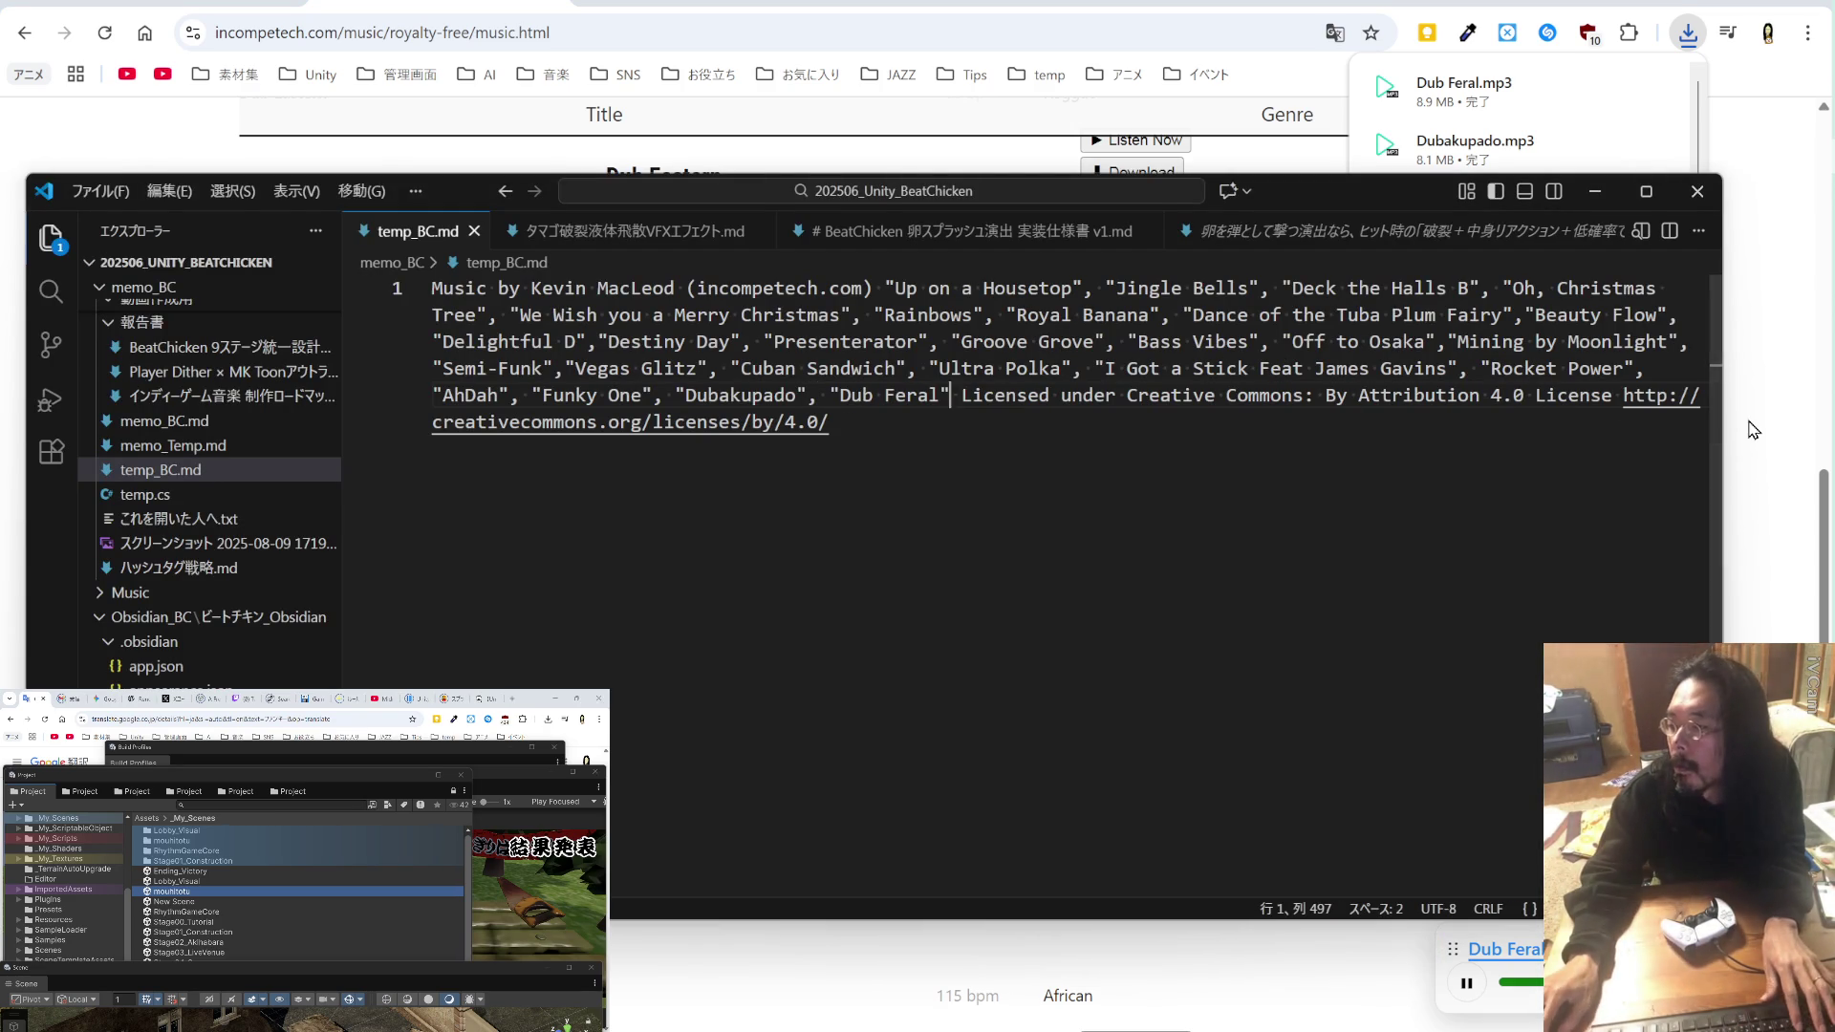
click(1754, 422)
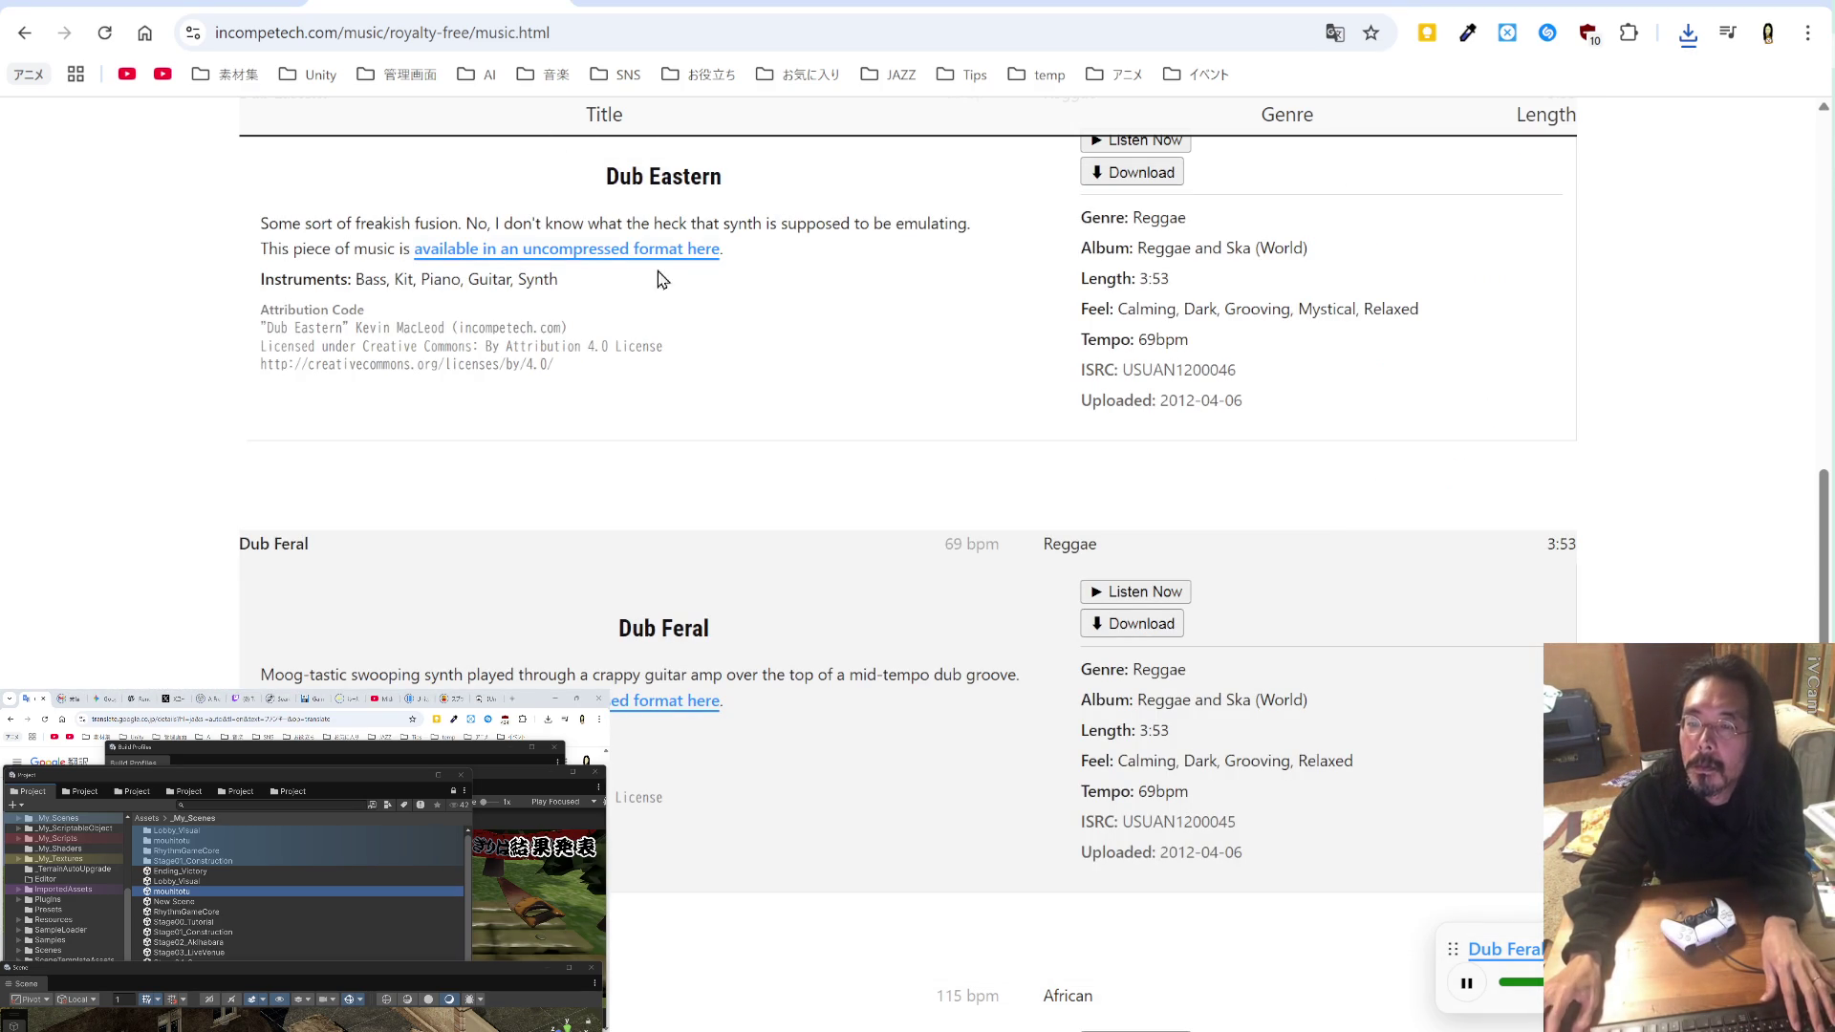
key(ctrl+Tab)
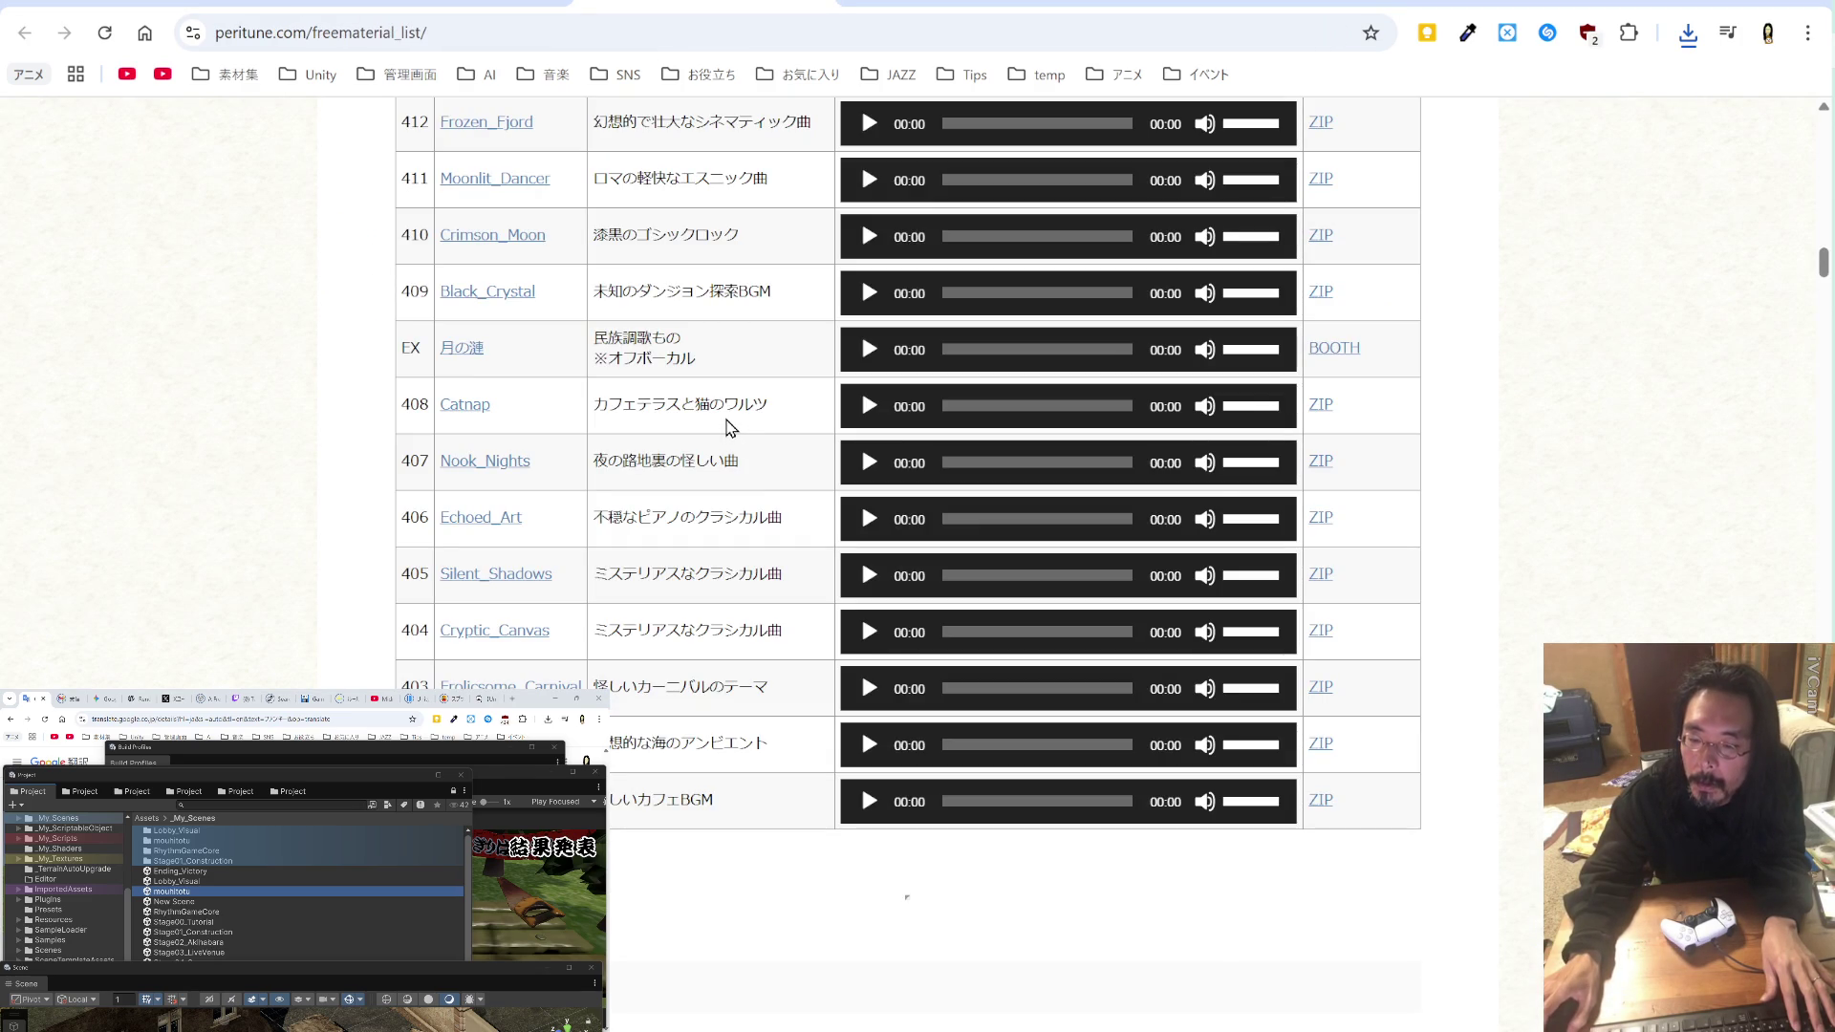
scroll(726, 420, down, 5)
scroll(727, 420, up, 15)
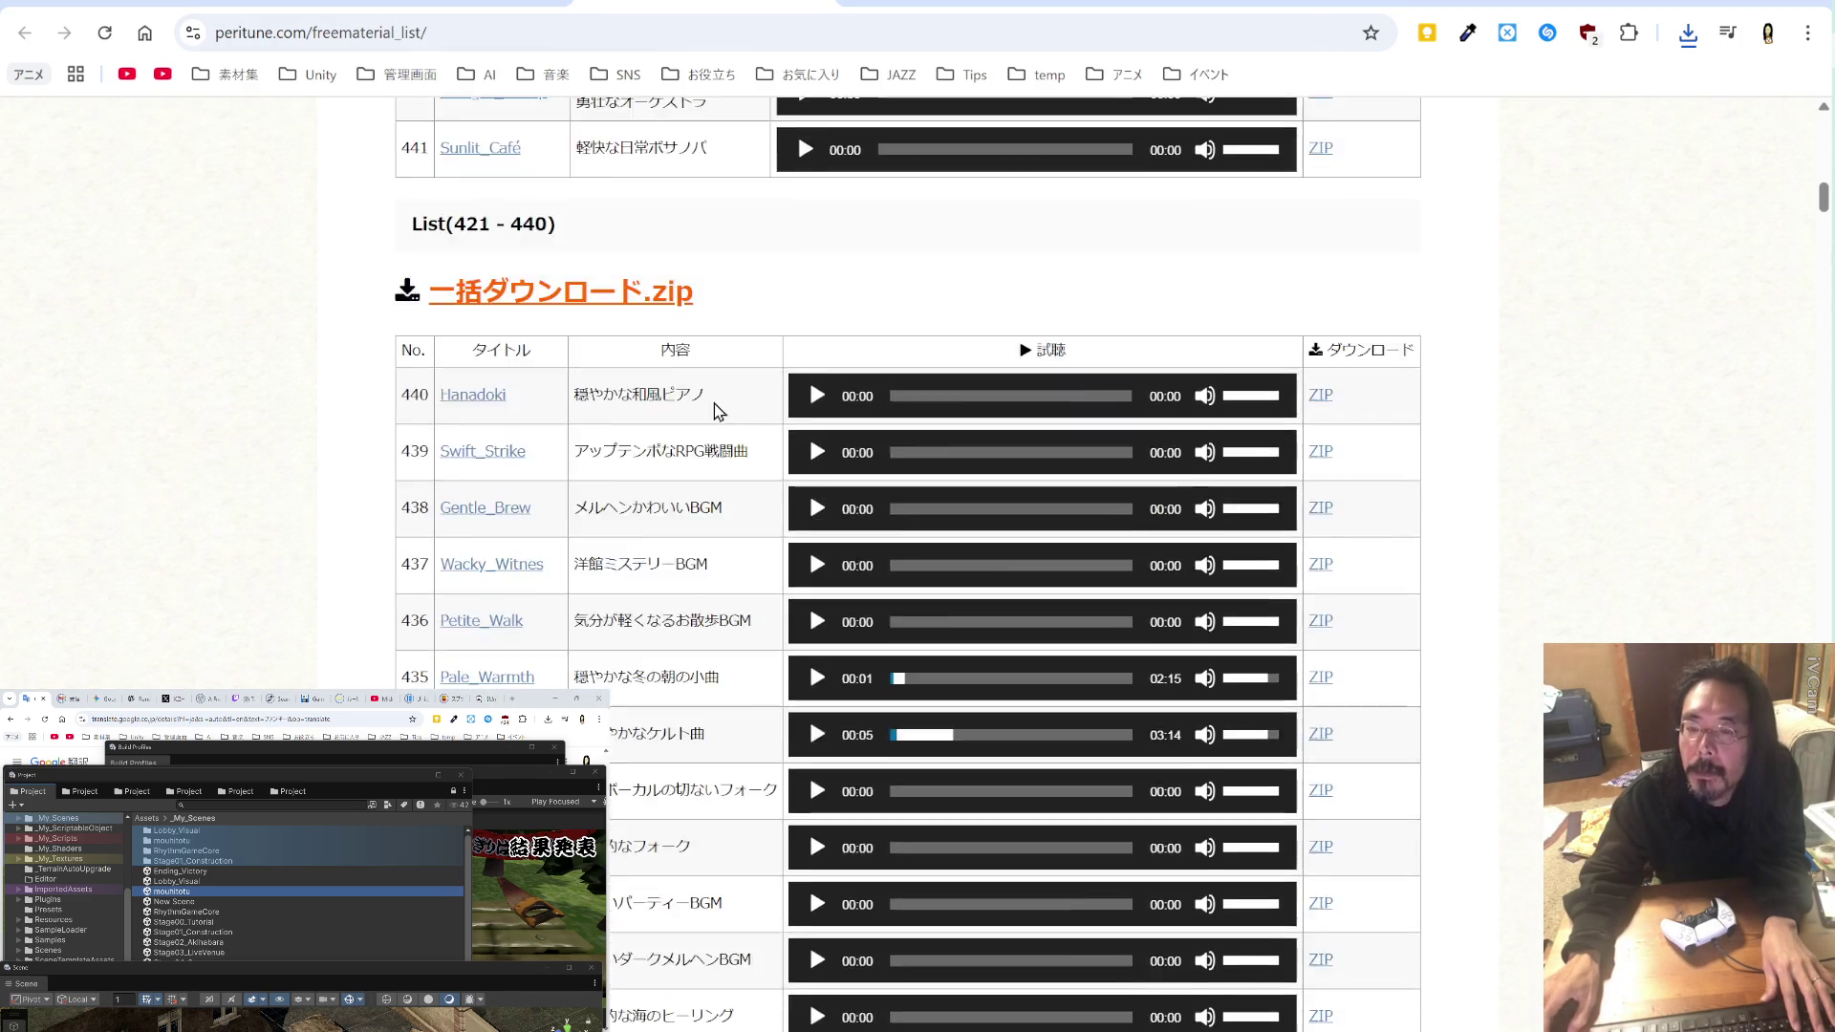
scroll(715, 407, up, 15)
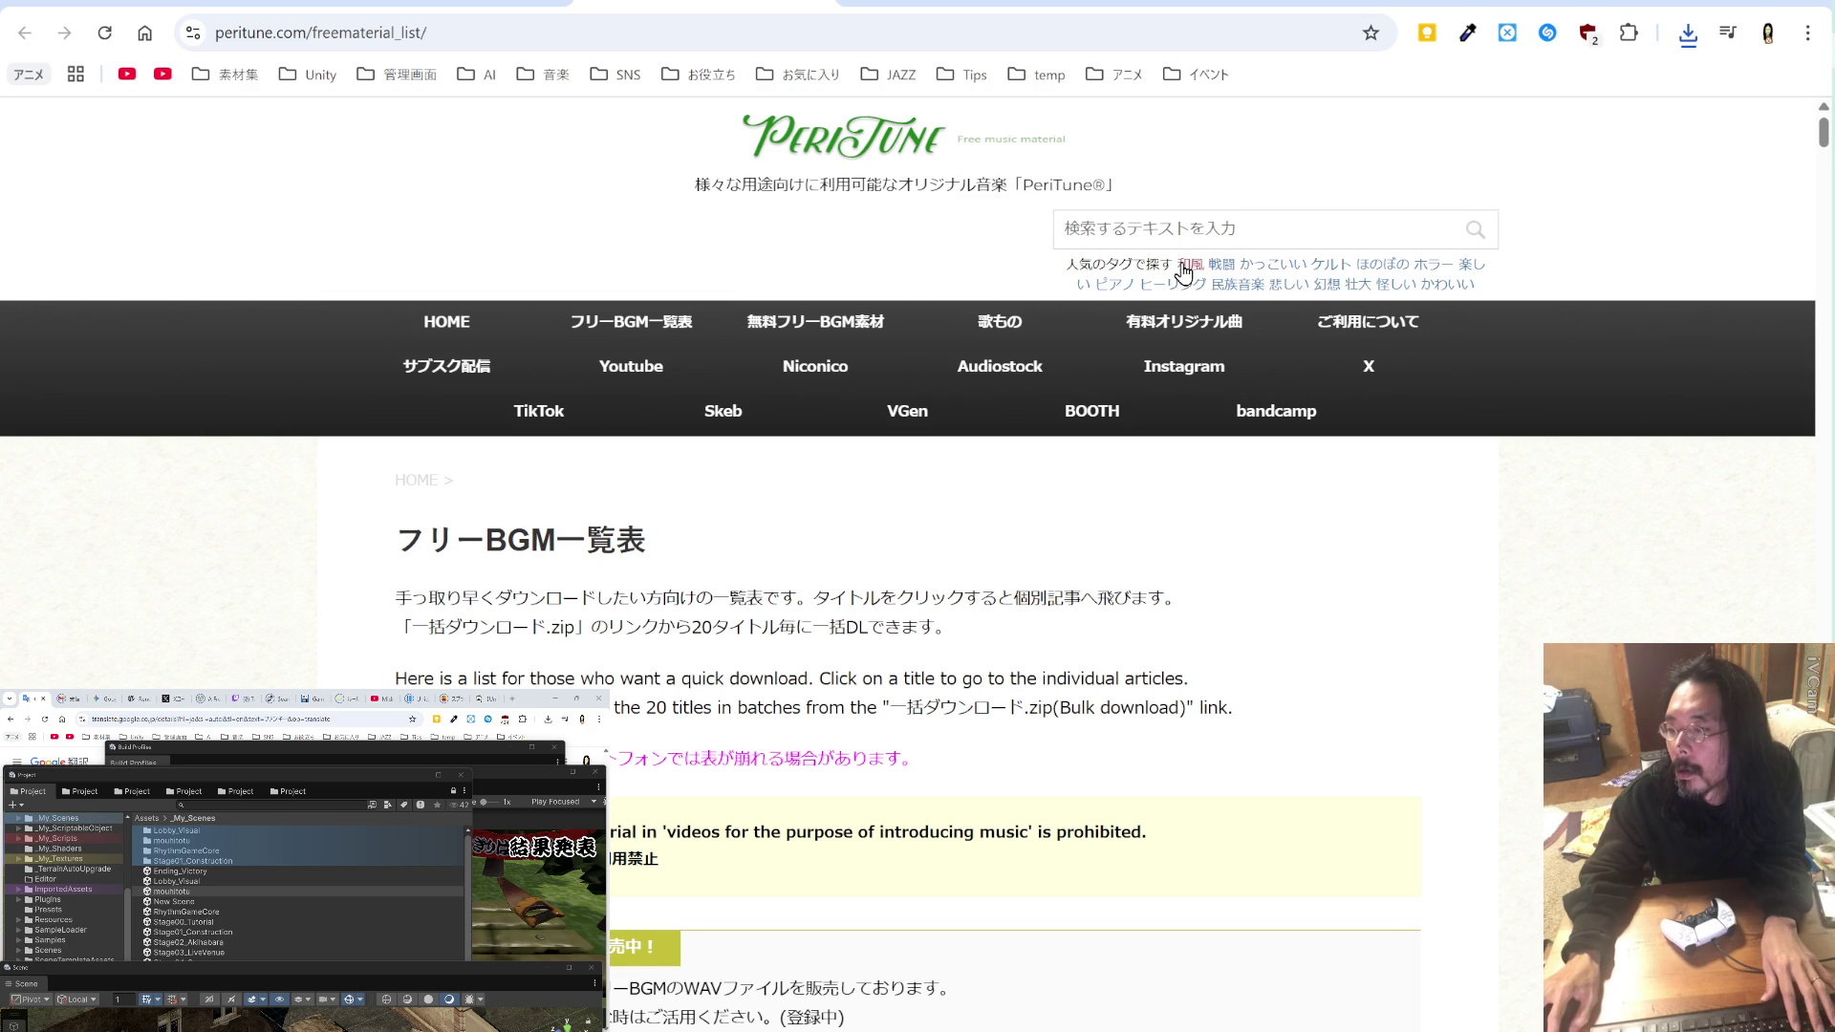
Step: Search PeriTune for コミカル and come back from Battle_Fun to the results
click(1216, 229)
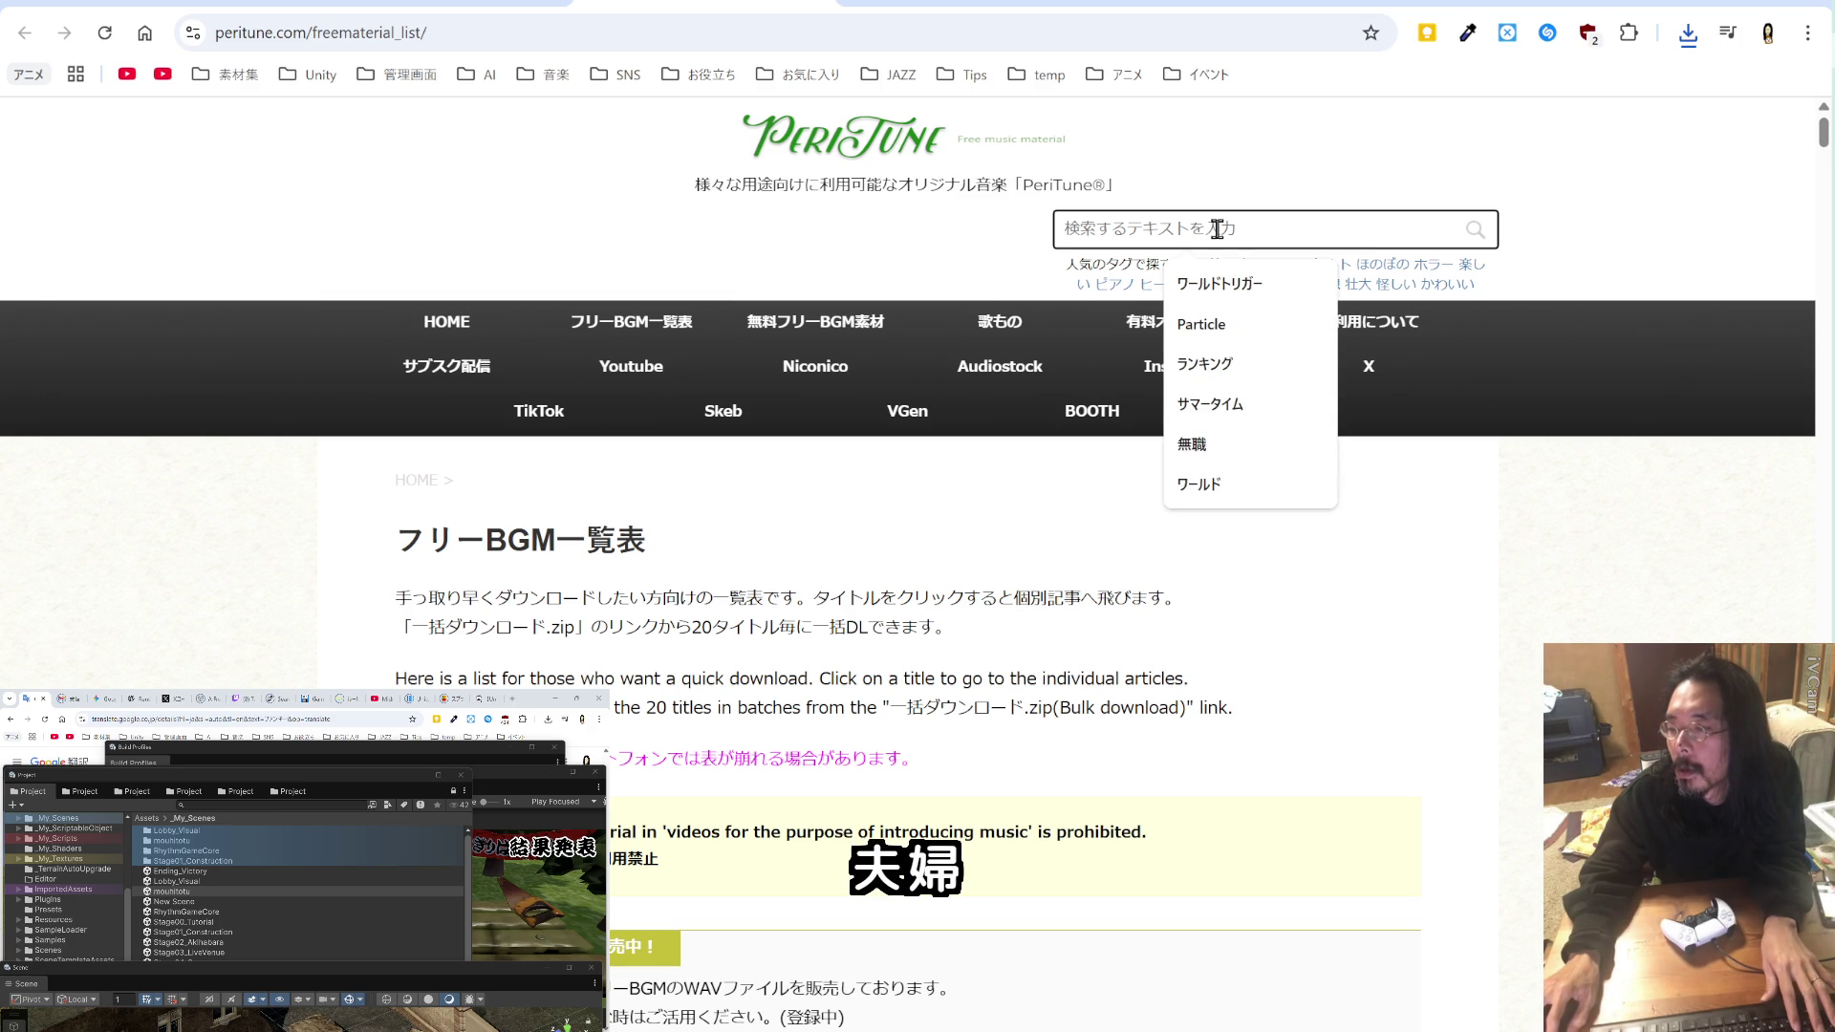
text(komikaru)
key(Return)
key(Return)
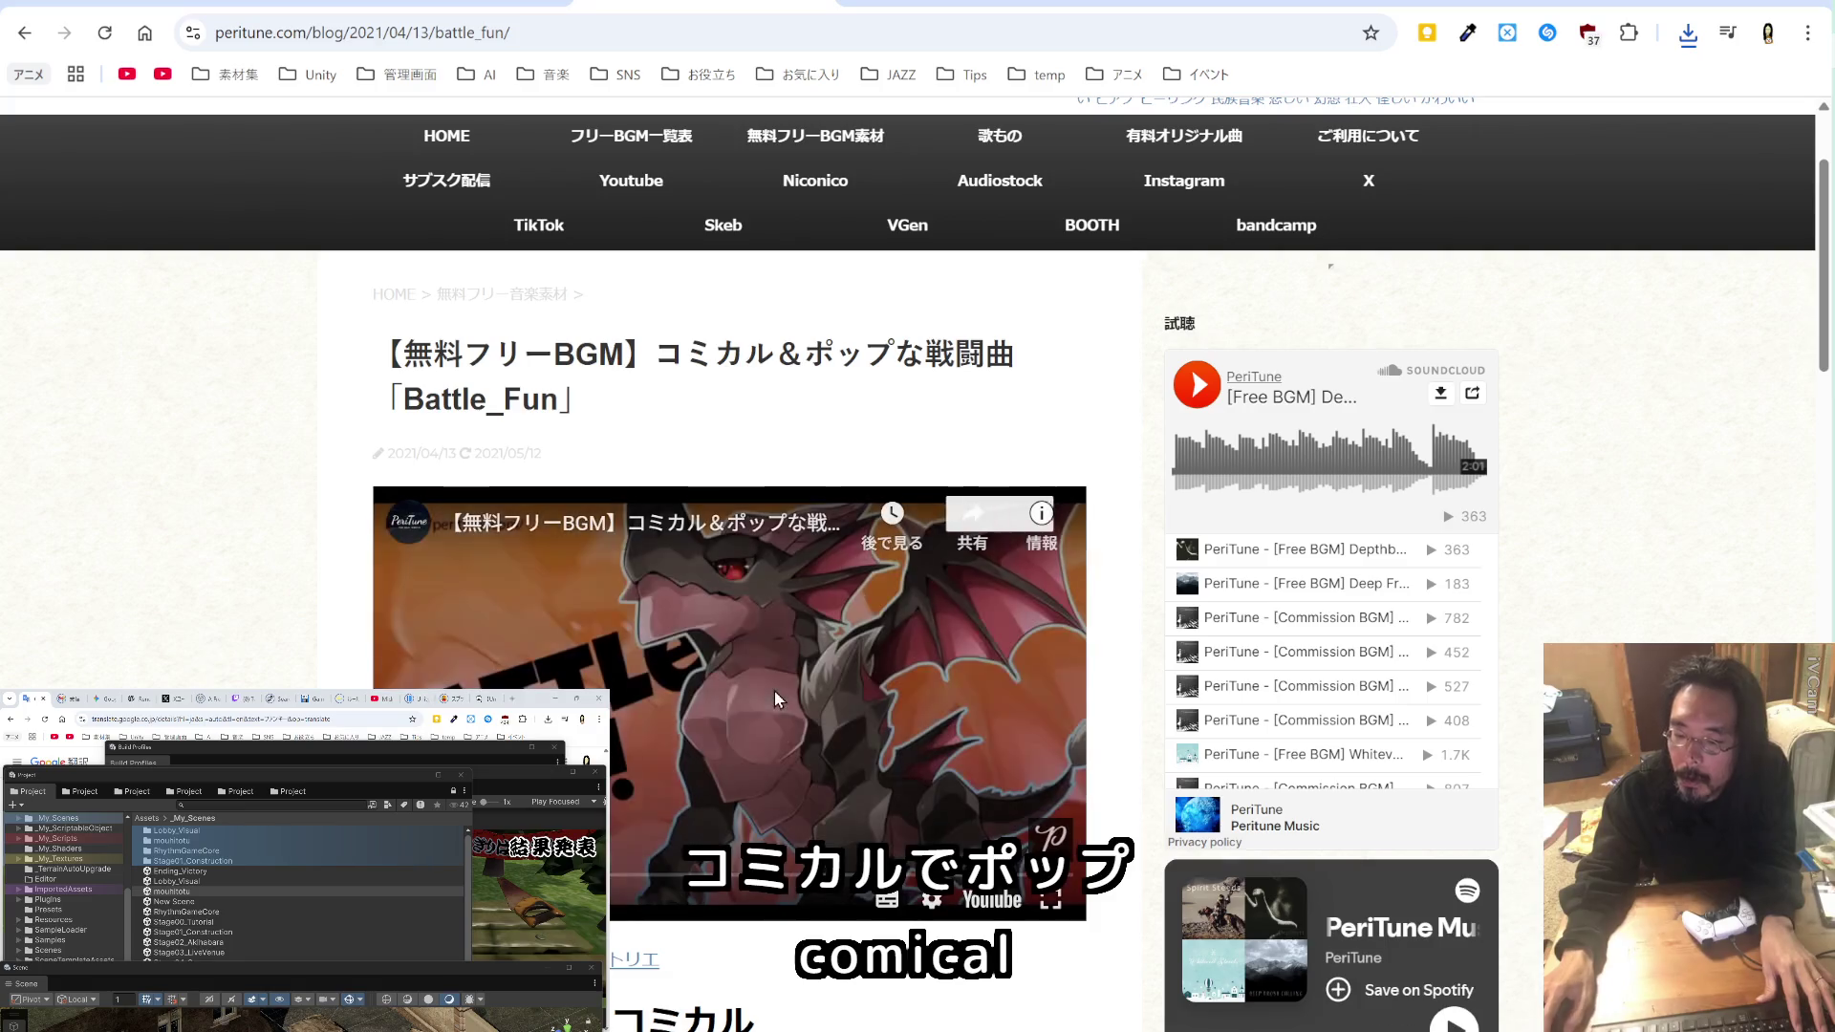
click(24, 33)
scroll(726, 599, down, 4)
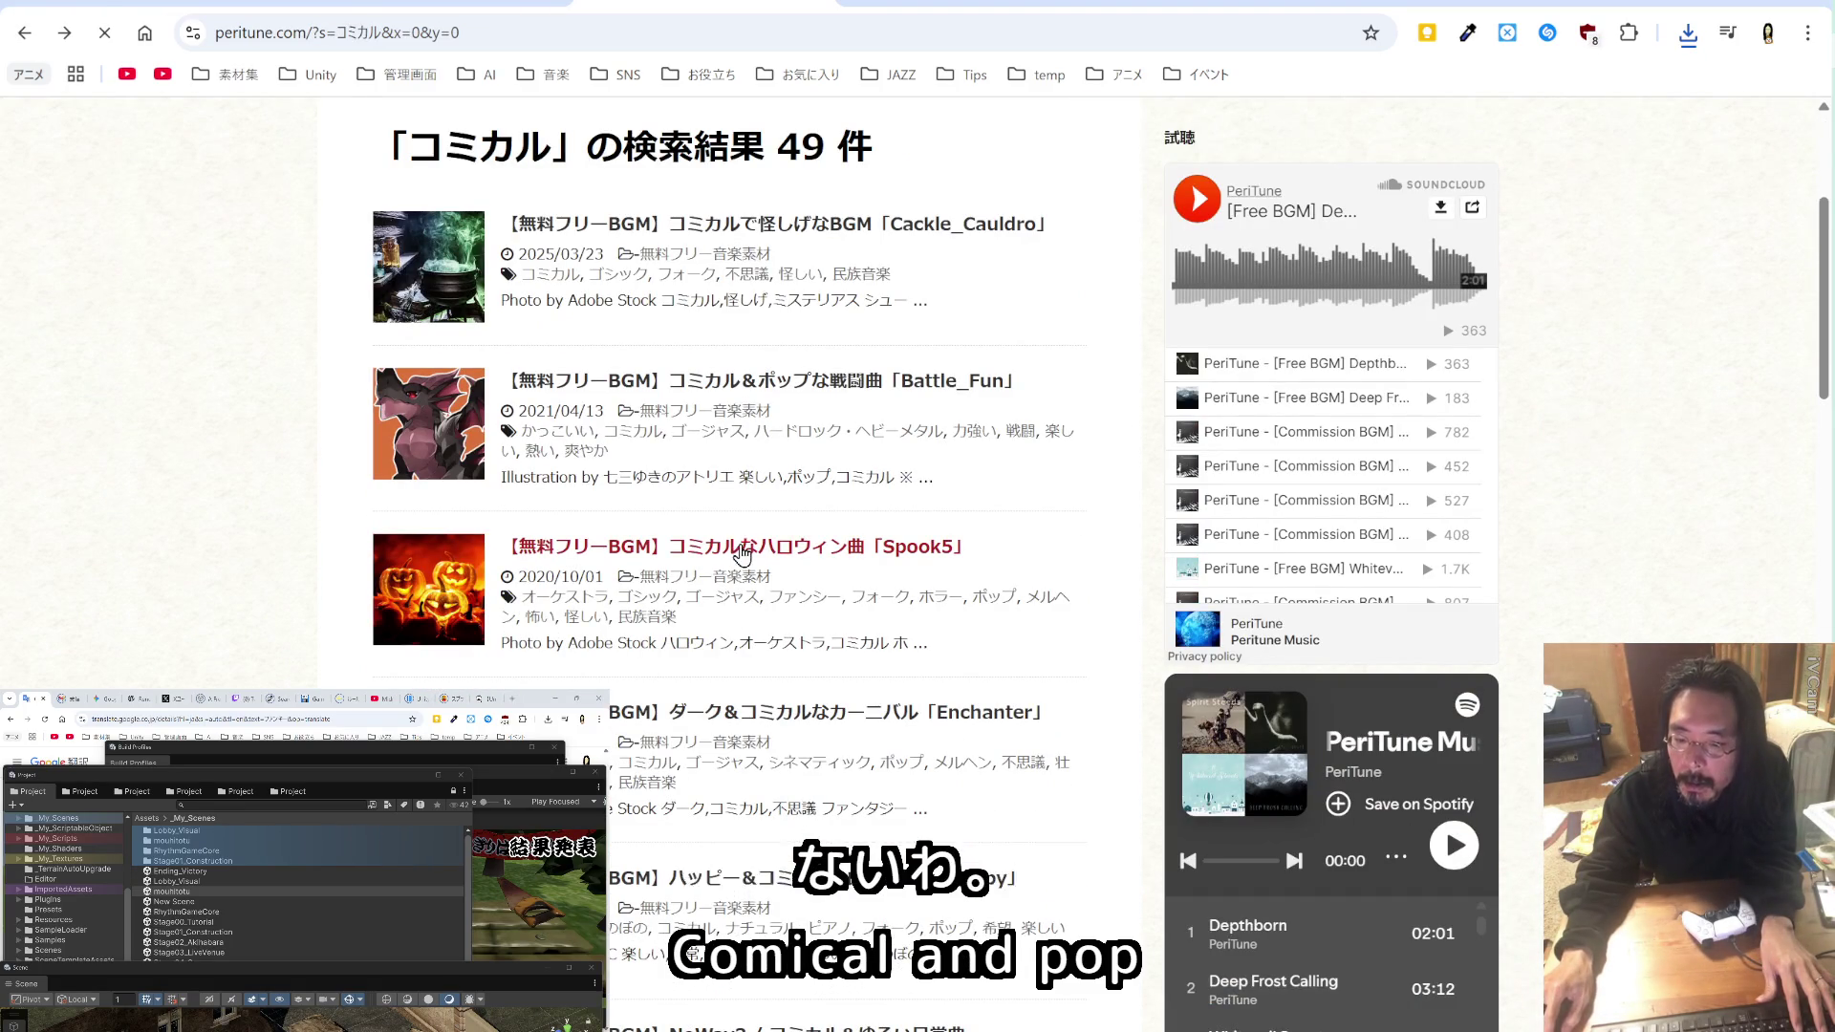
Step: Sample Spook5 and browse through the 49 コミカル results
click(742, 547)
scroll(734, 886, down, 5)
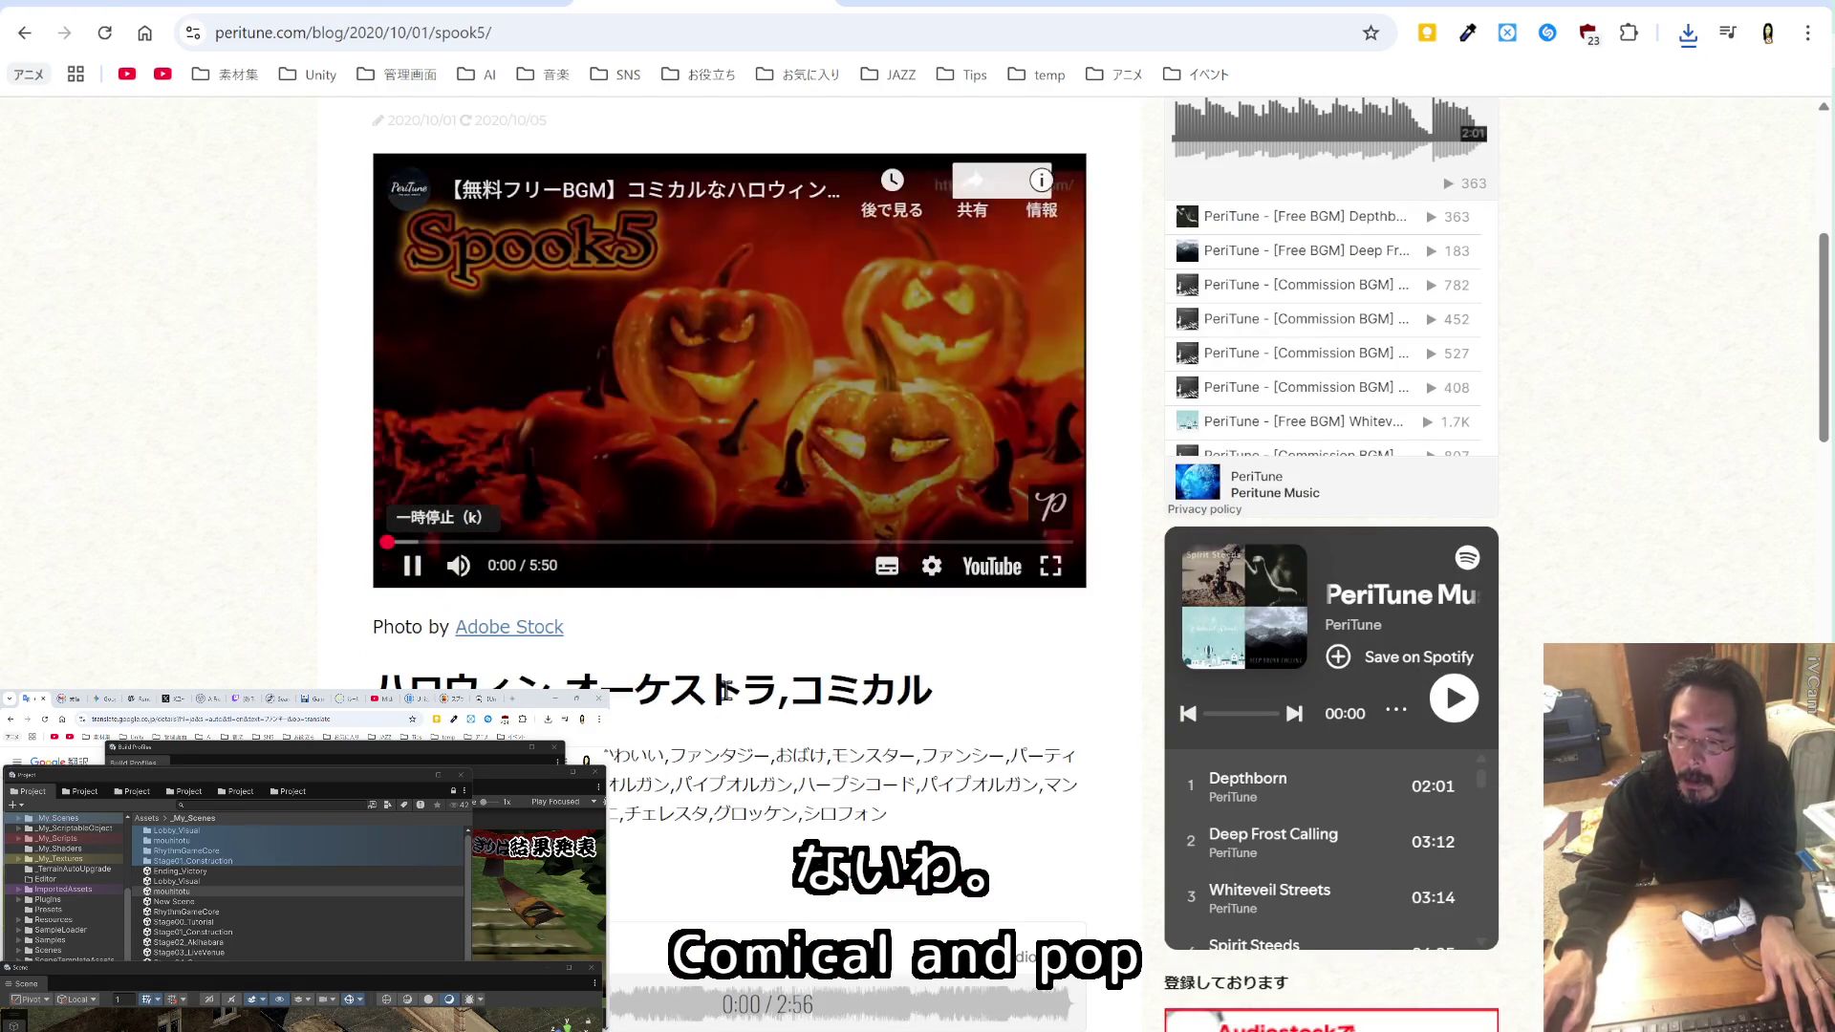
click(25, 32)
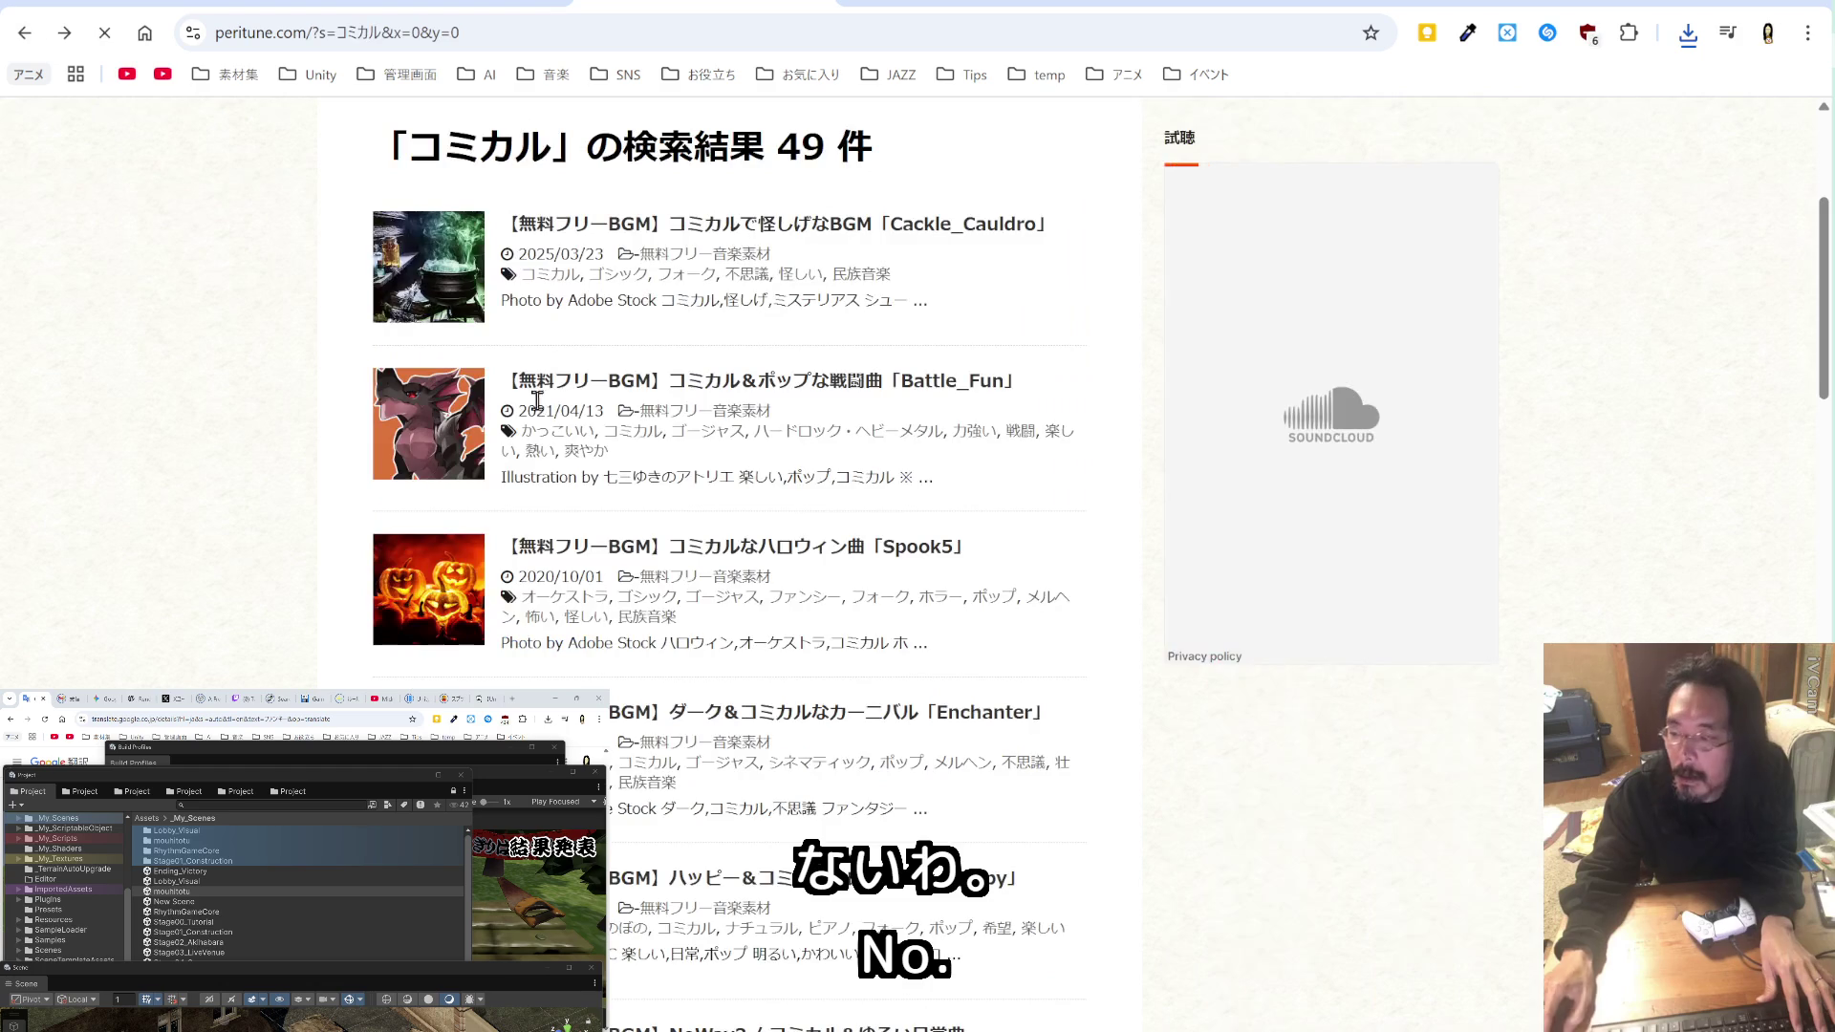
scroll(788, 602, down, 8)
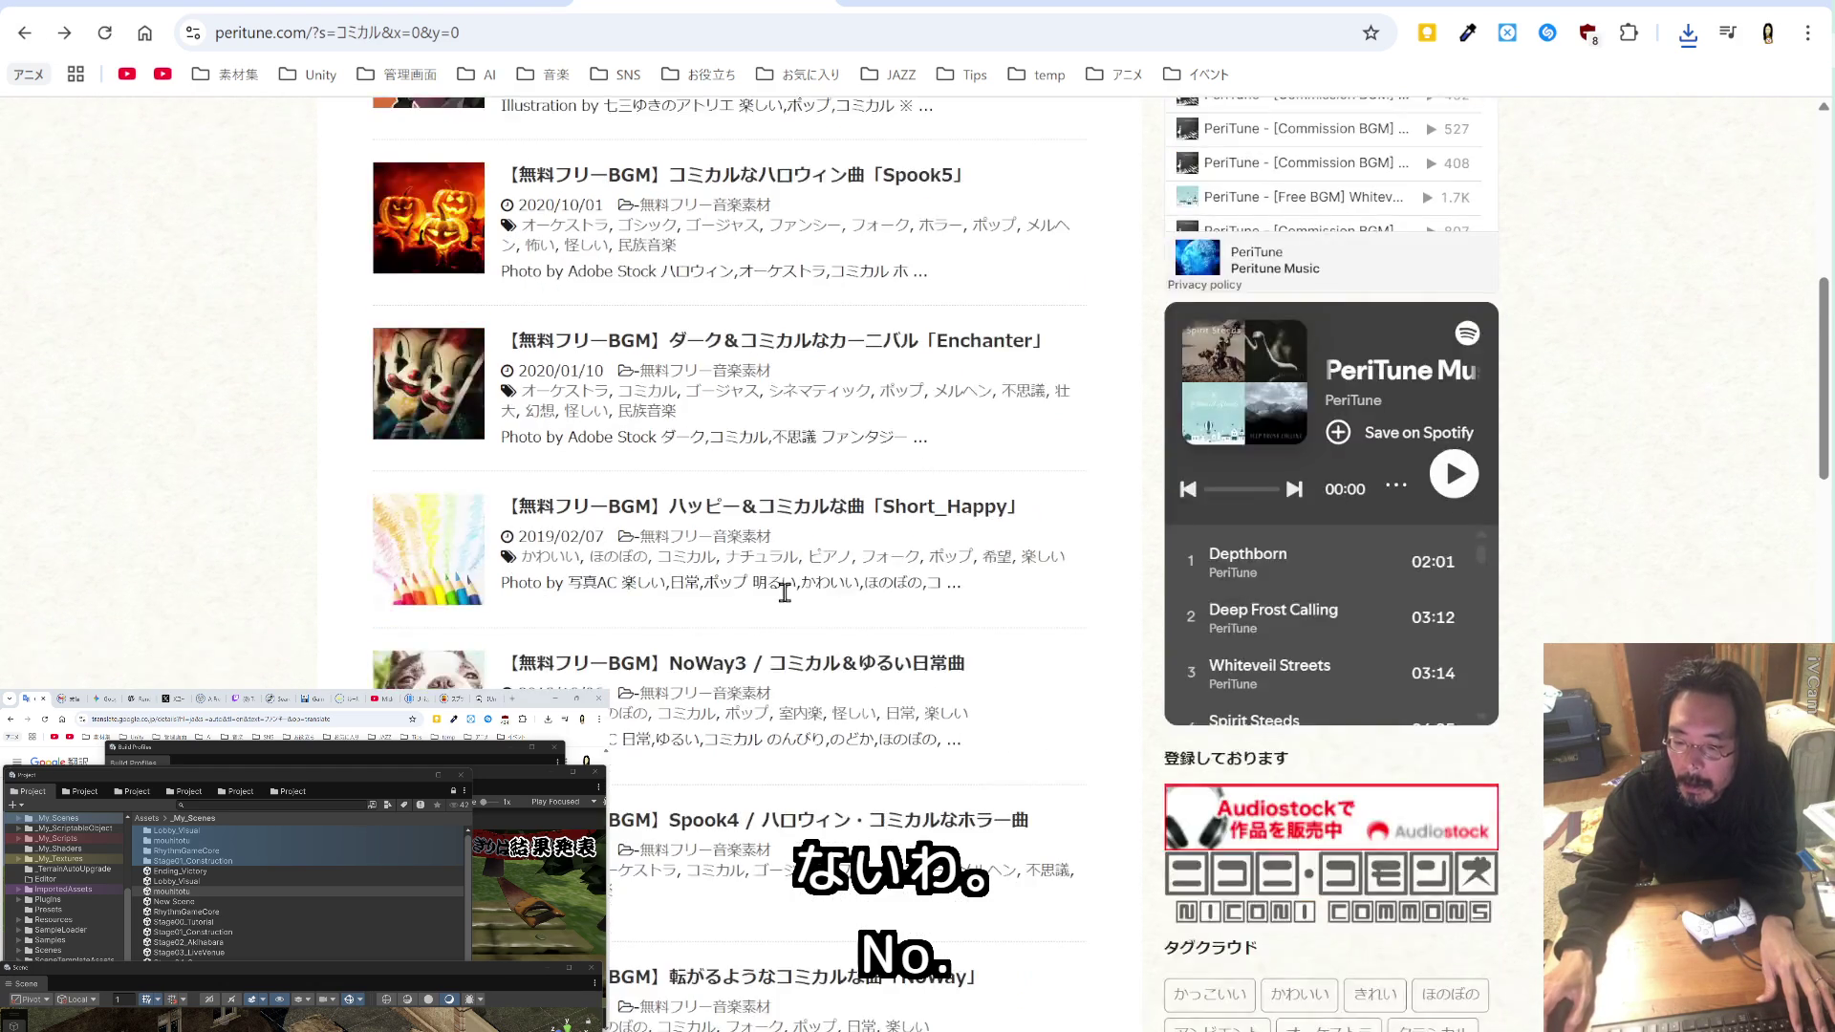
scroll(788, 602, down, 2)
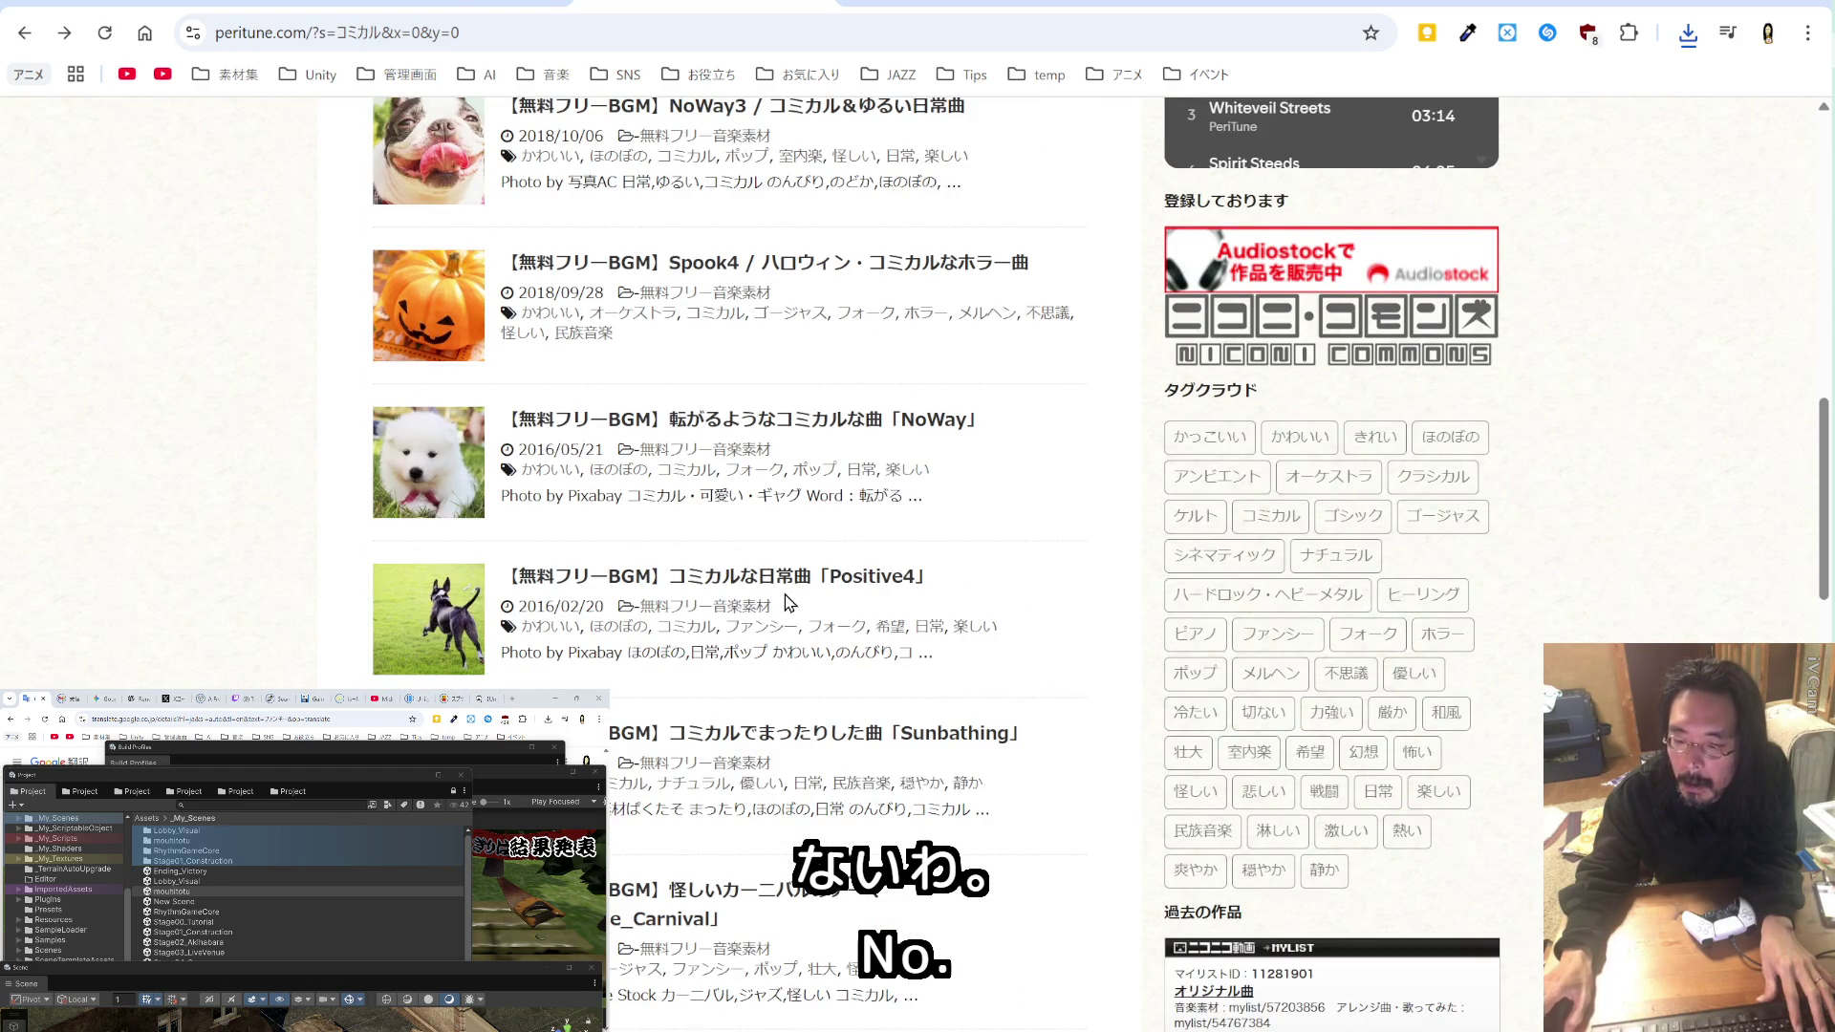
scroll(788, 602, down, 6)
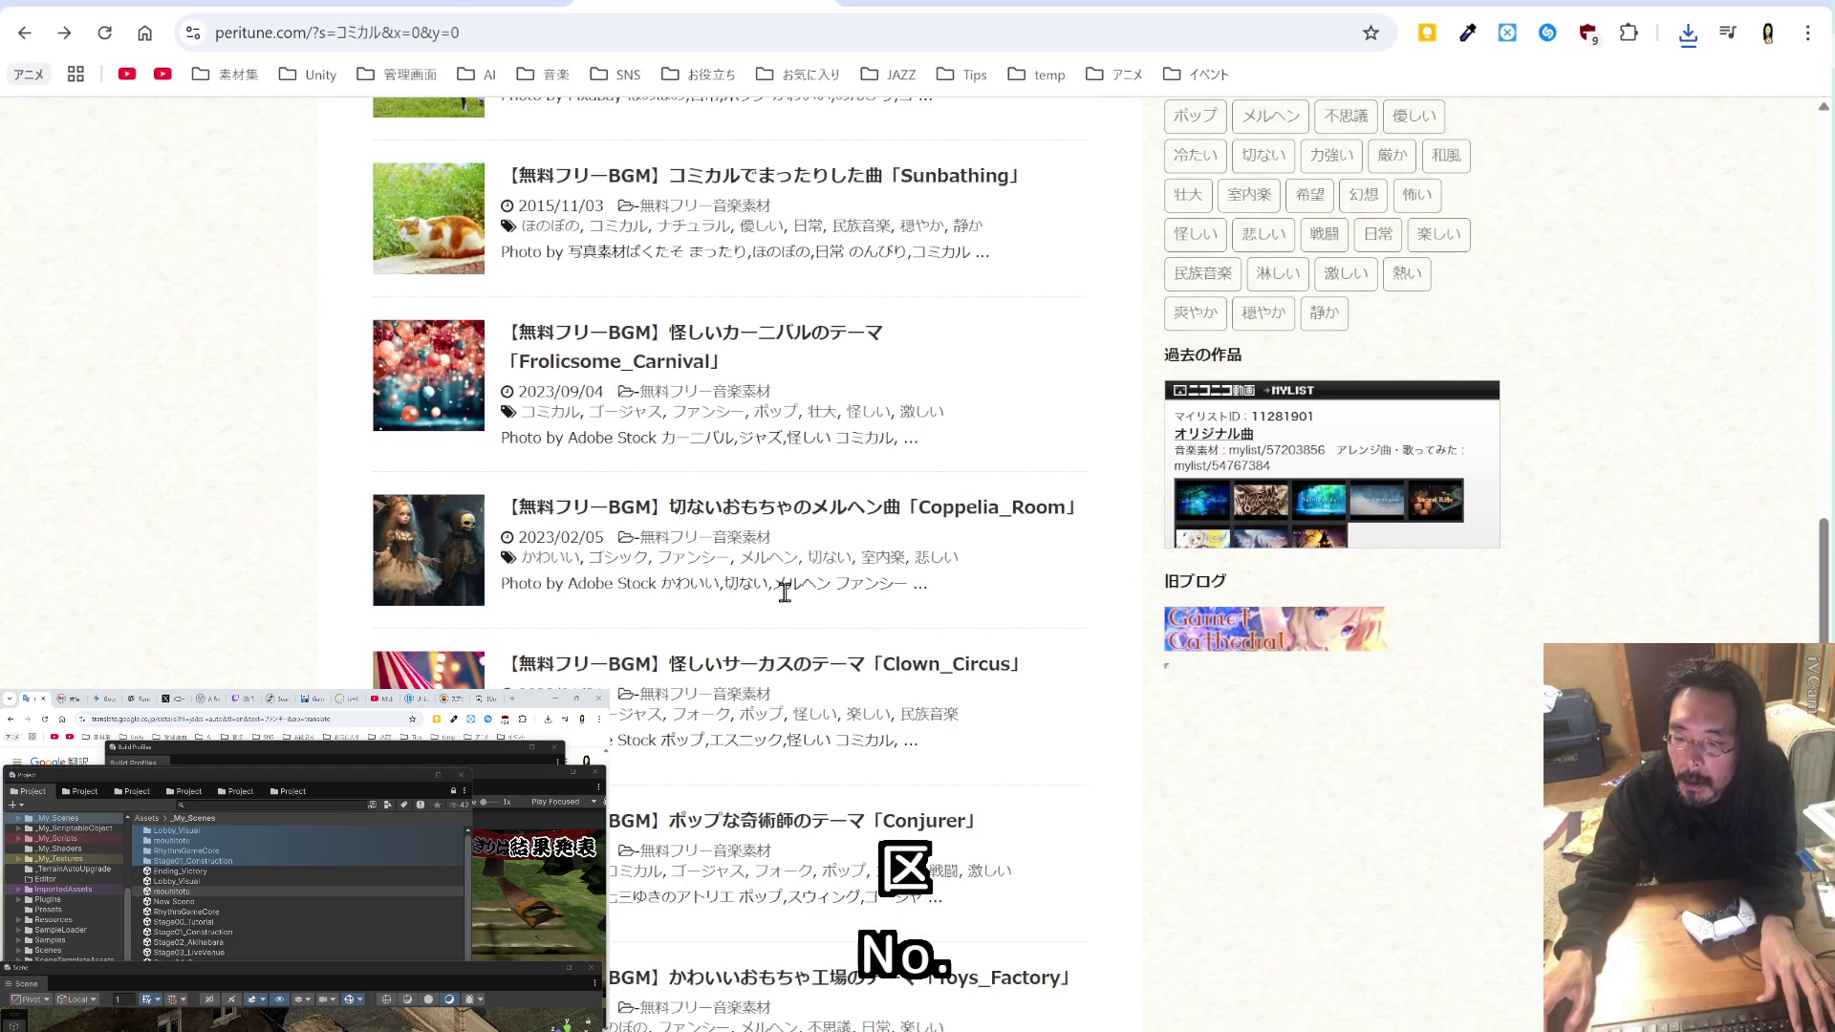
scroll(785, 593, down, 4)
scroll(788, 602, down, 4)
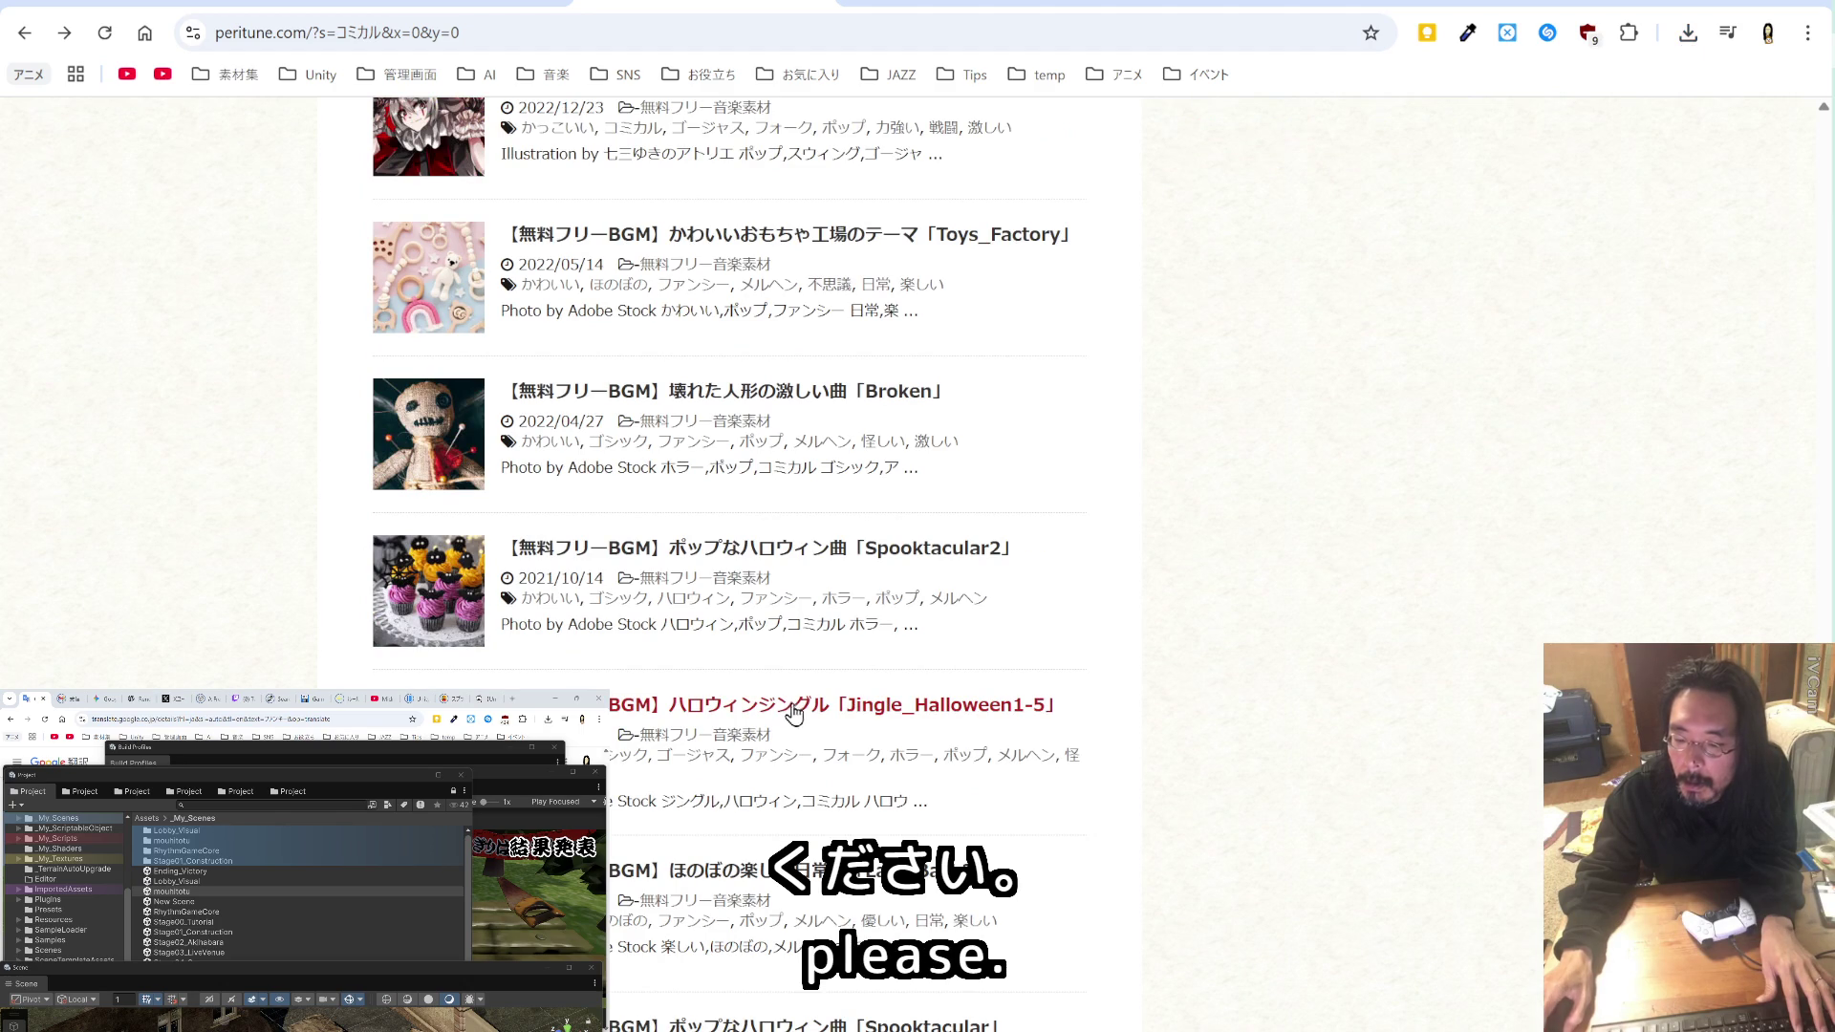
scroll(793, 717, up, 20)
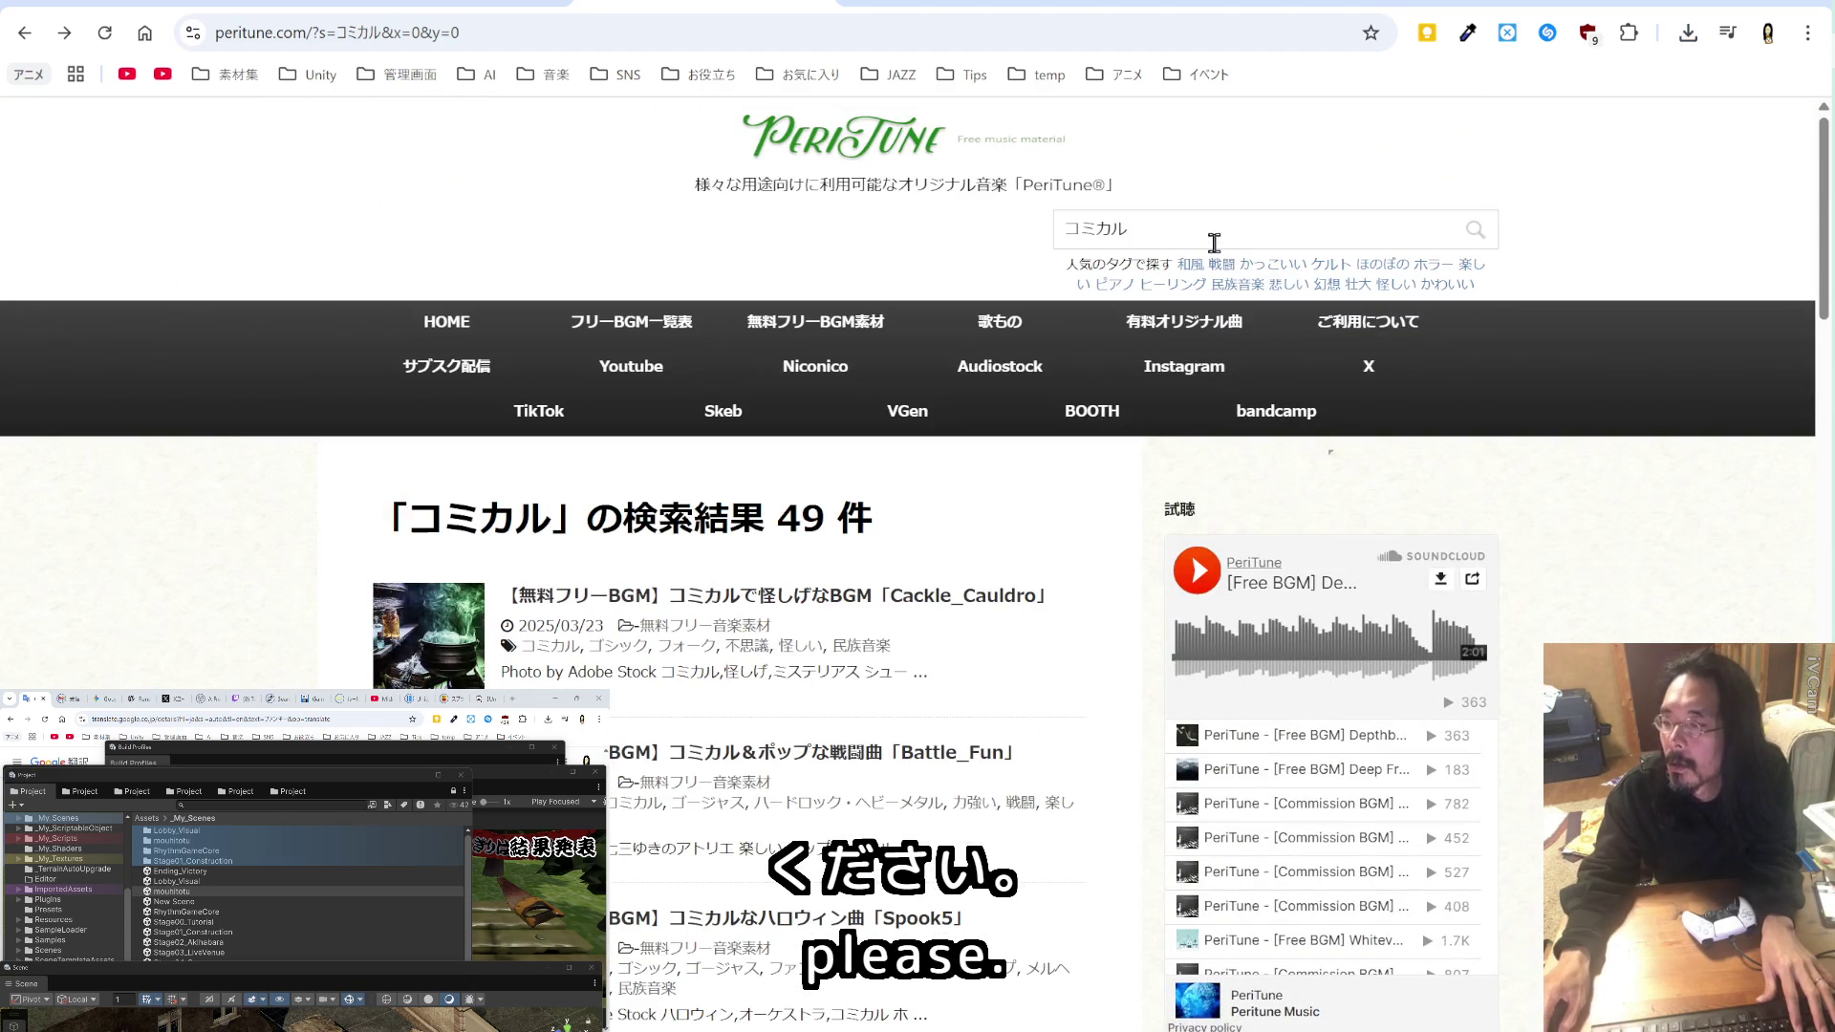
Step: Search PeriTune for クリスマス instead of the previous term
double_click(1214, 243)
text(くりす)
key(Tab)
key(Return)
key(Return)
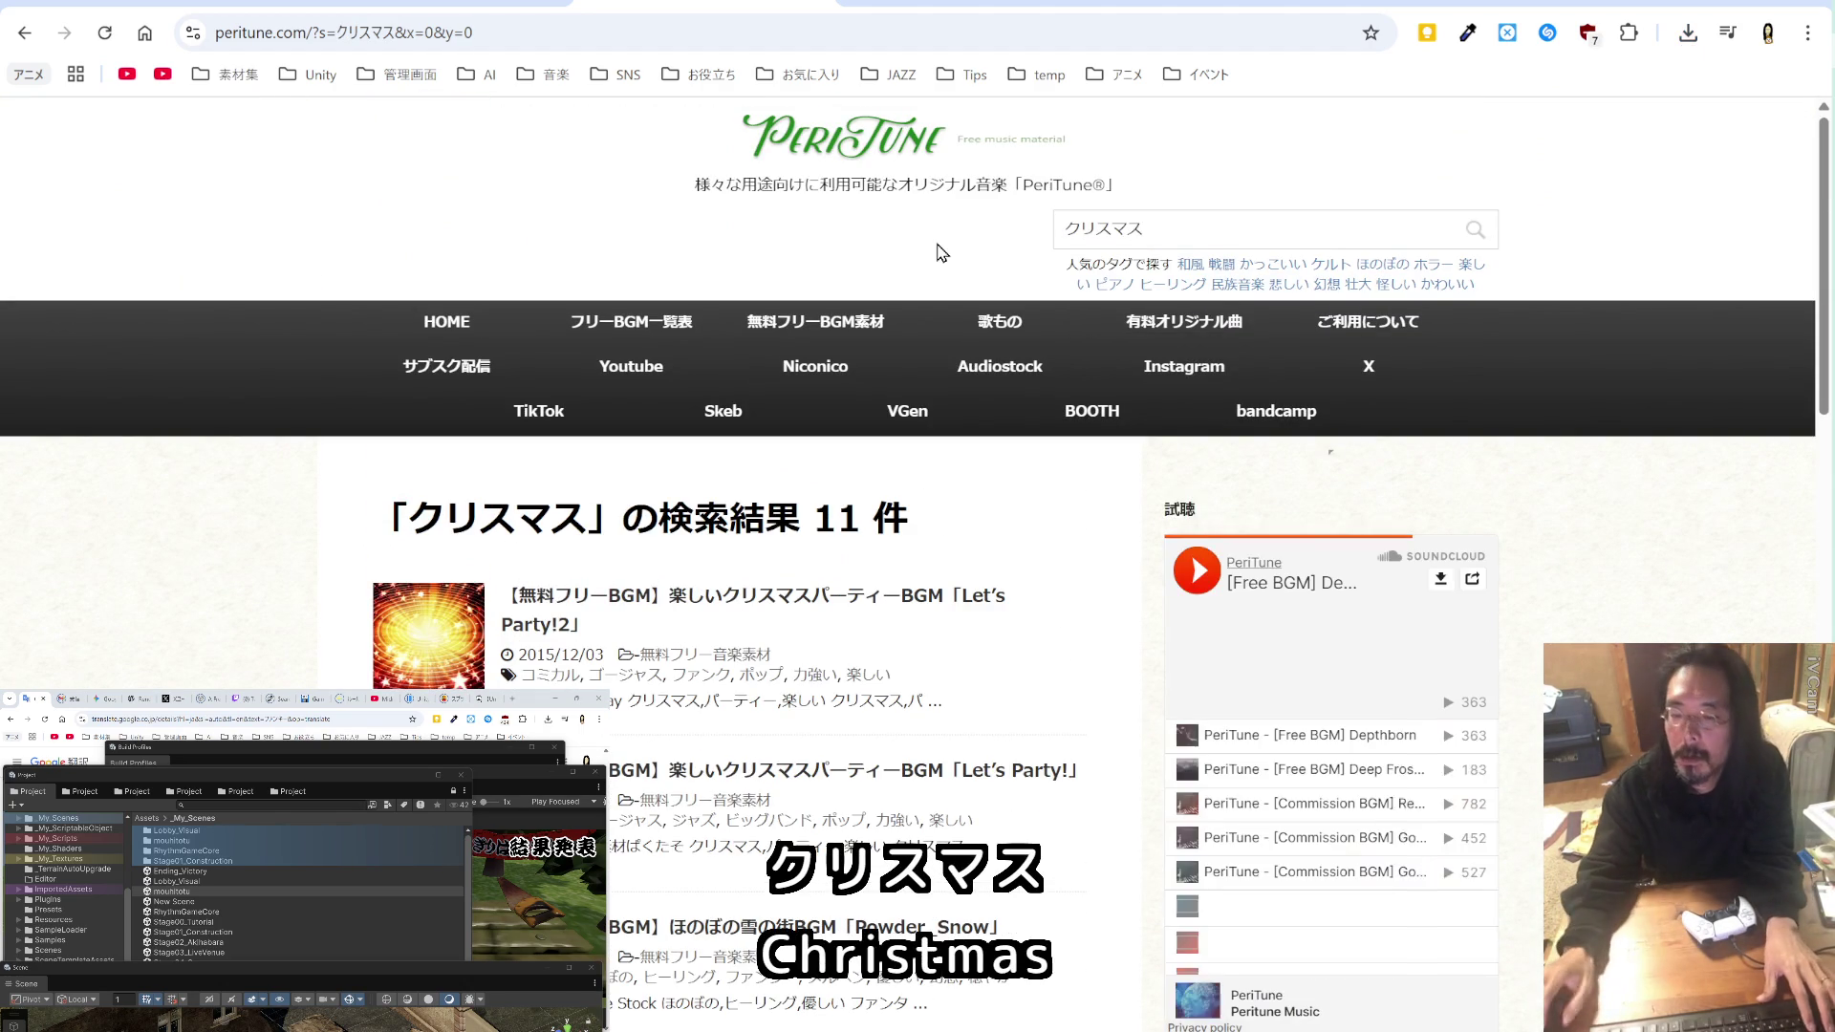
Step: Open the Let's Party!2 track post and play its embedded video
click(775, 604)
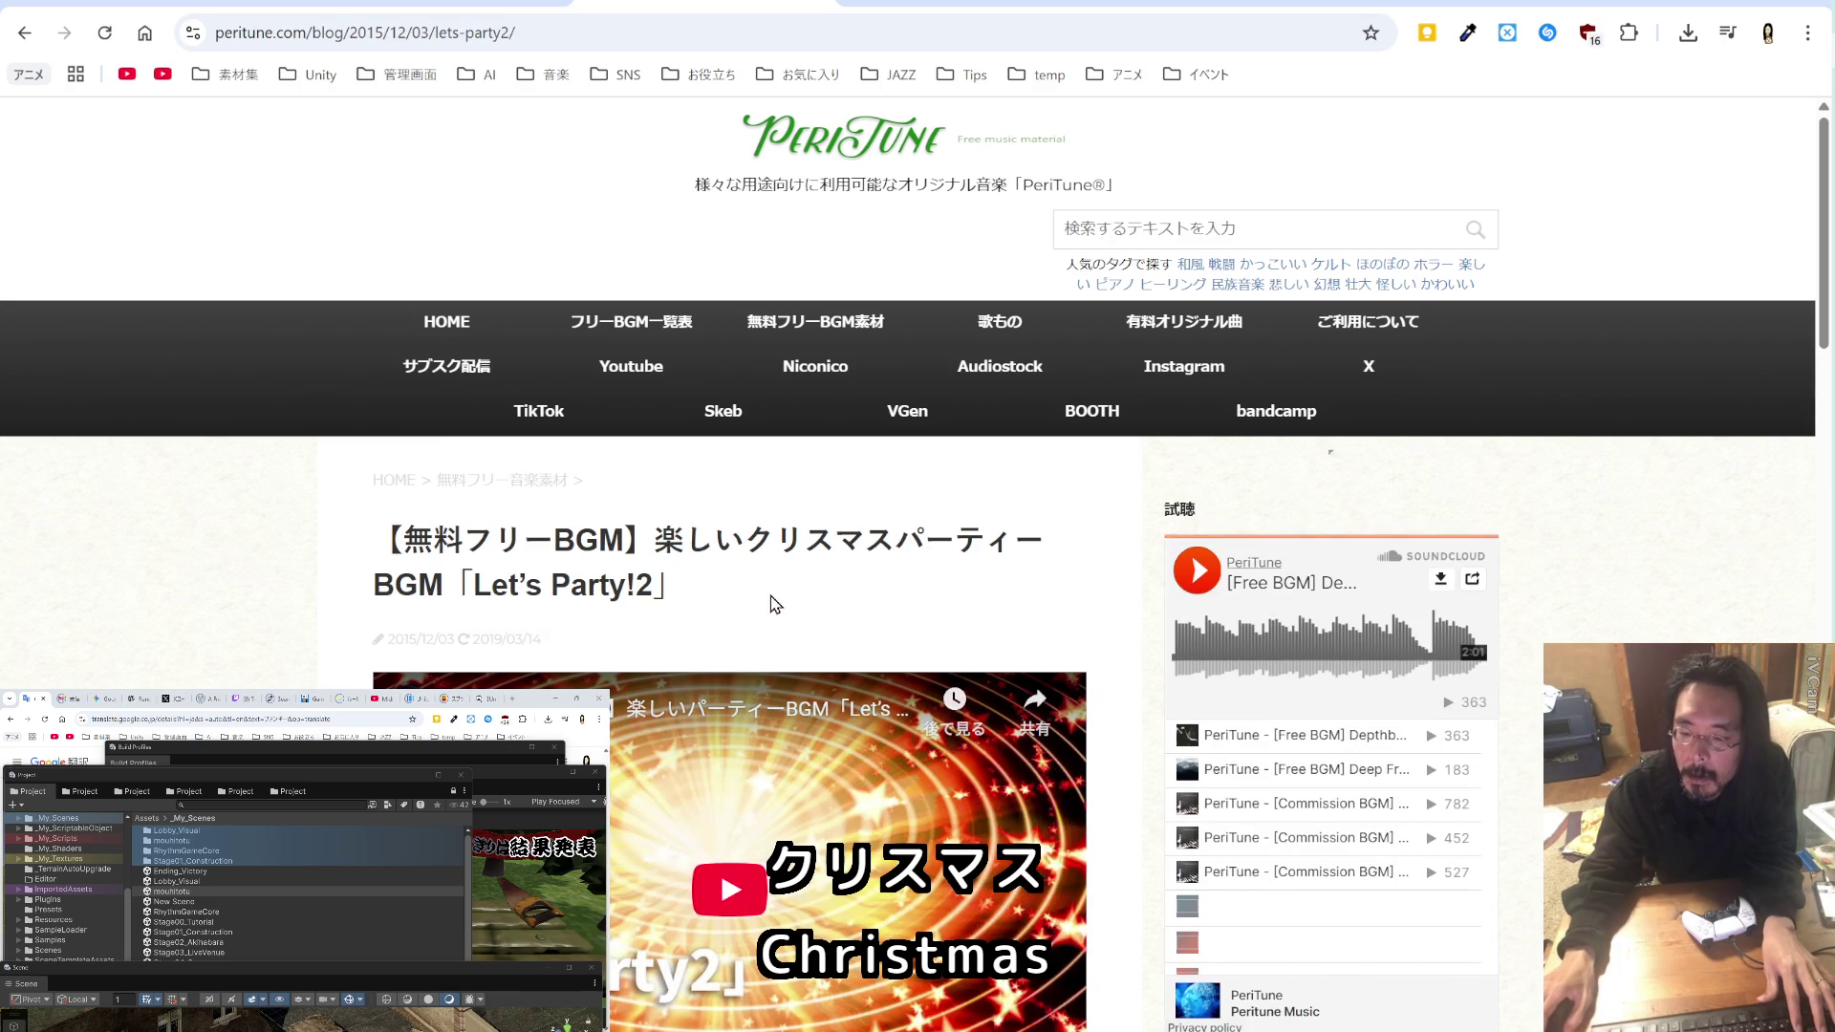
click(730, 889)
scroll(730, 889, down, 5)
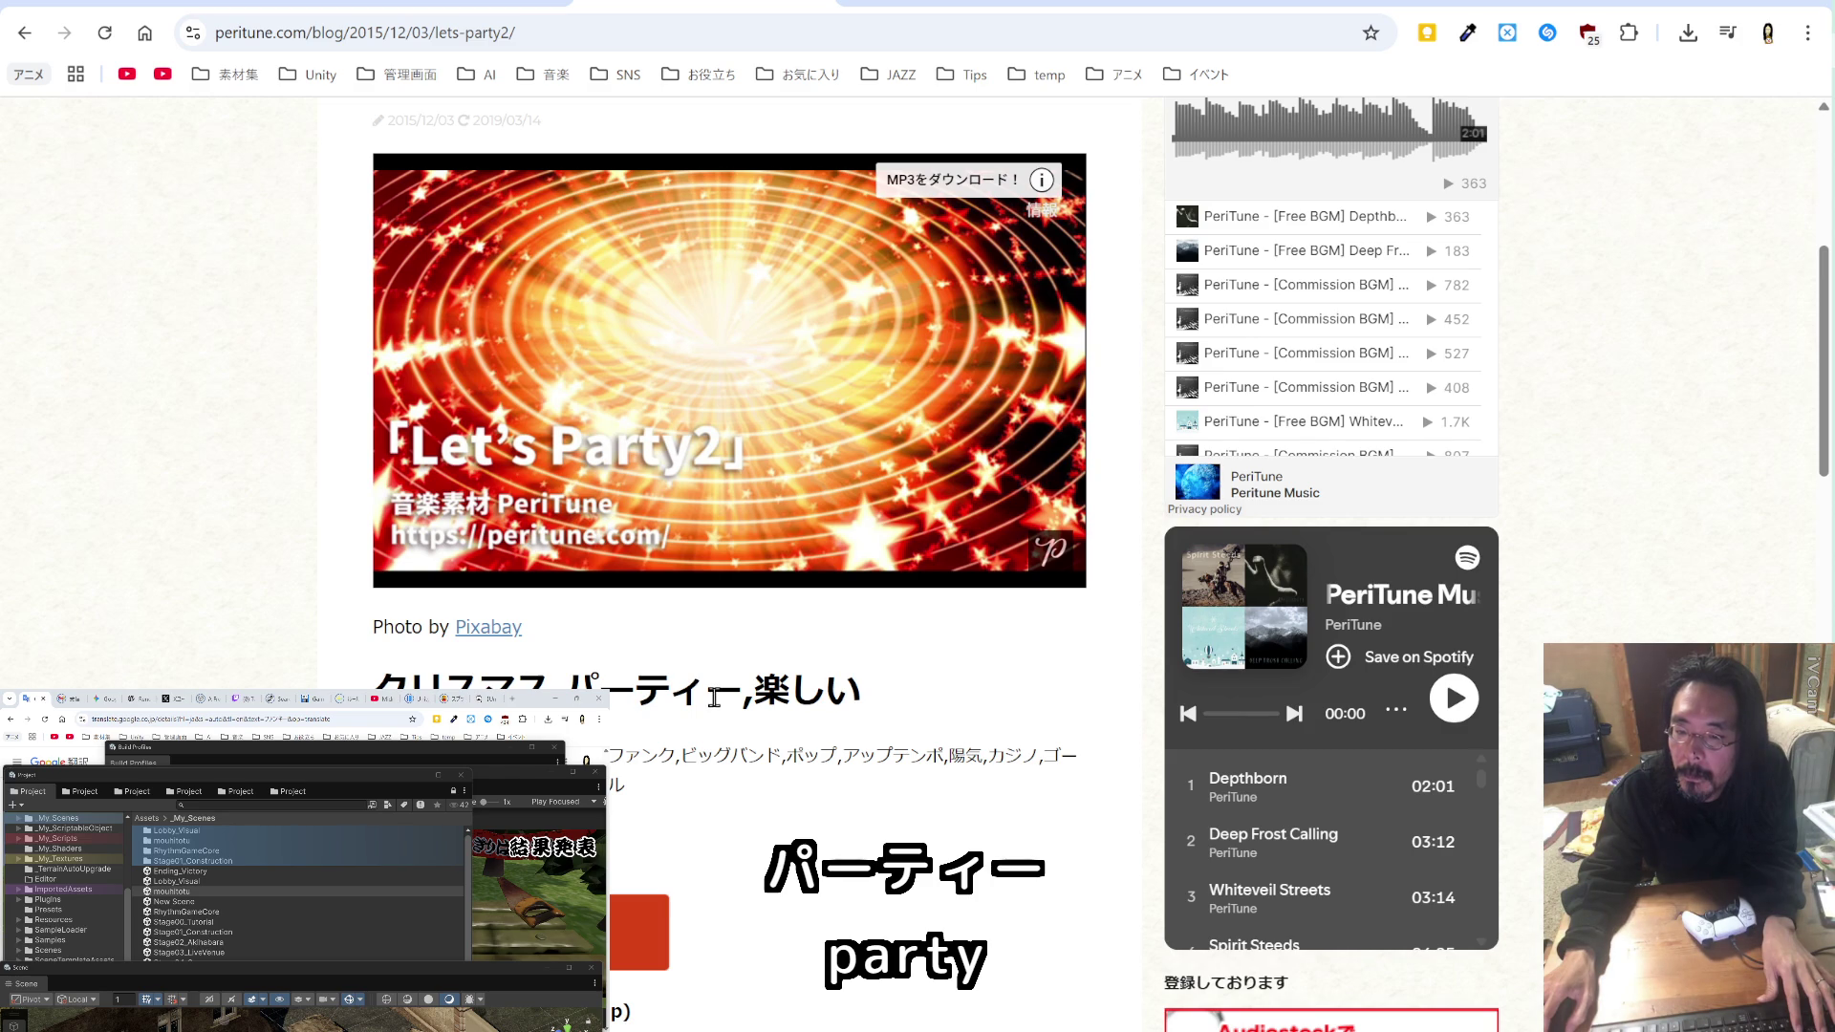
scroll(714, 697, down, 4)
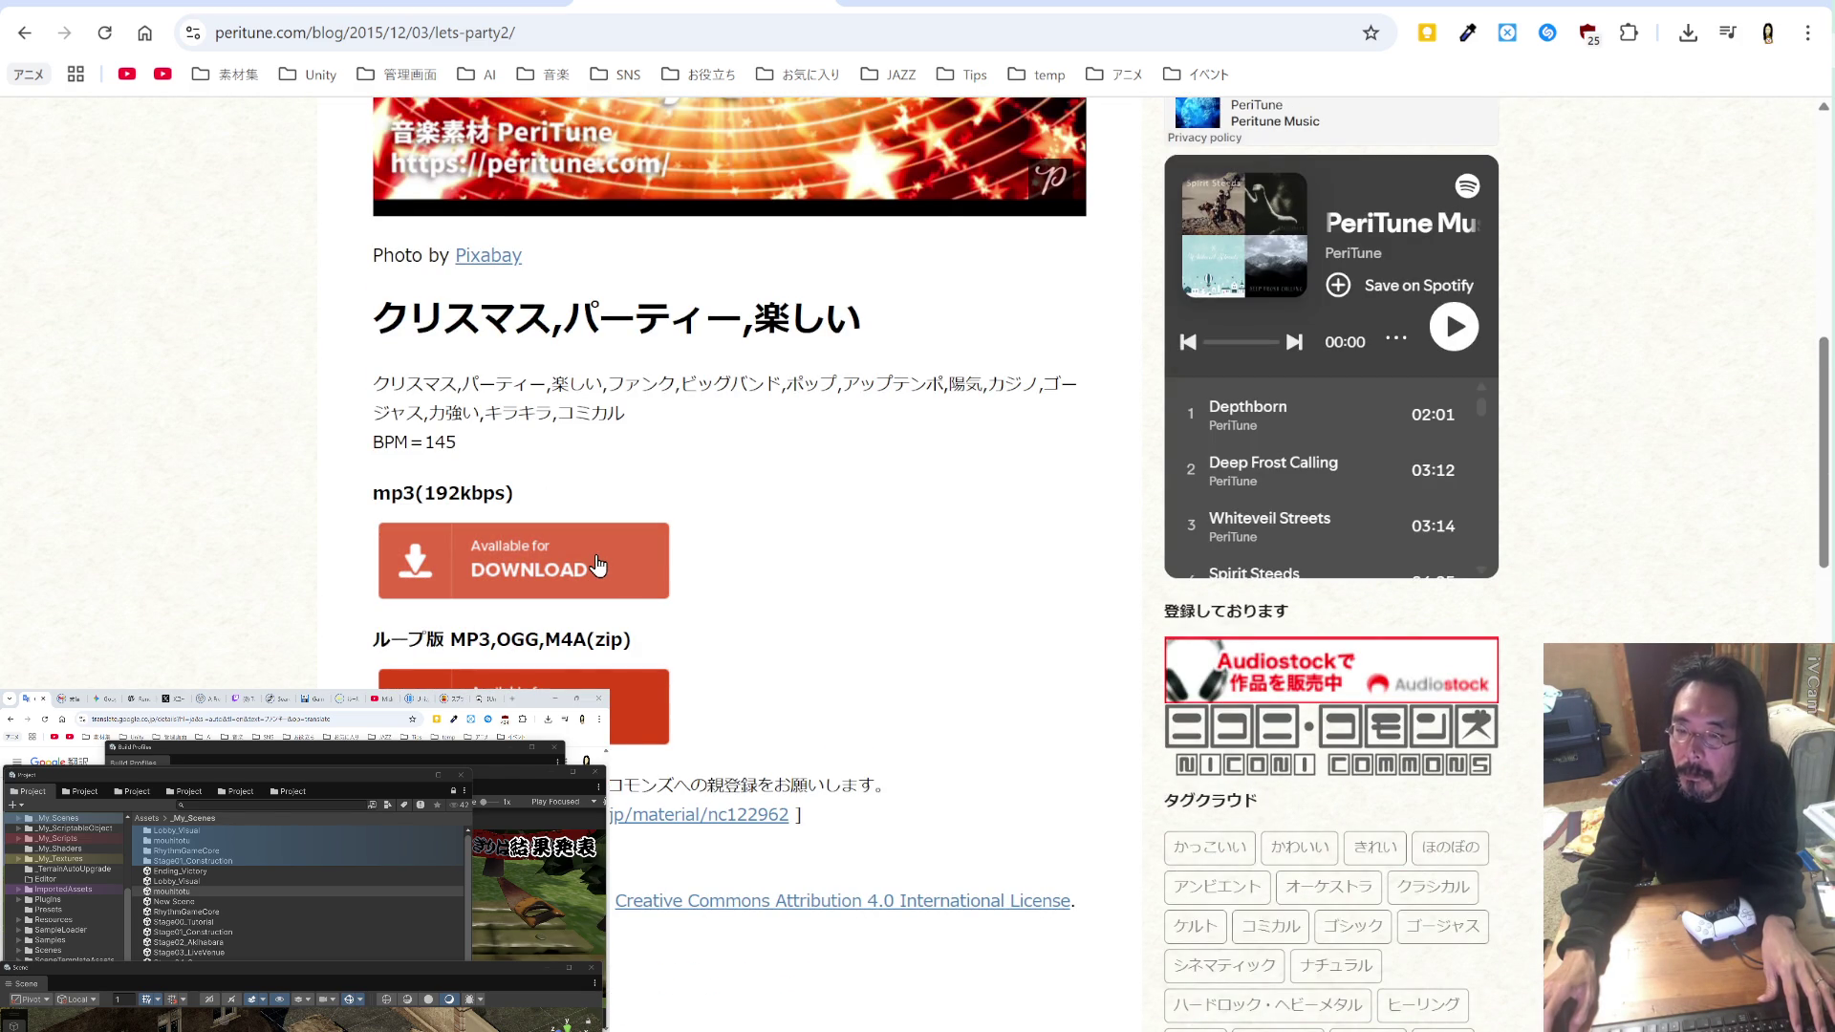
scroll(669, 497, up, 4)
scroll(755, 462, down, 2)
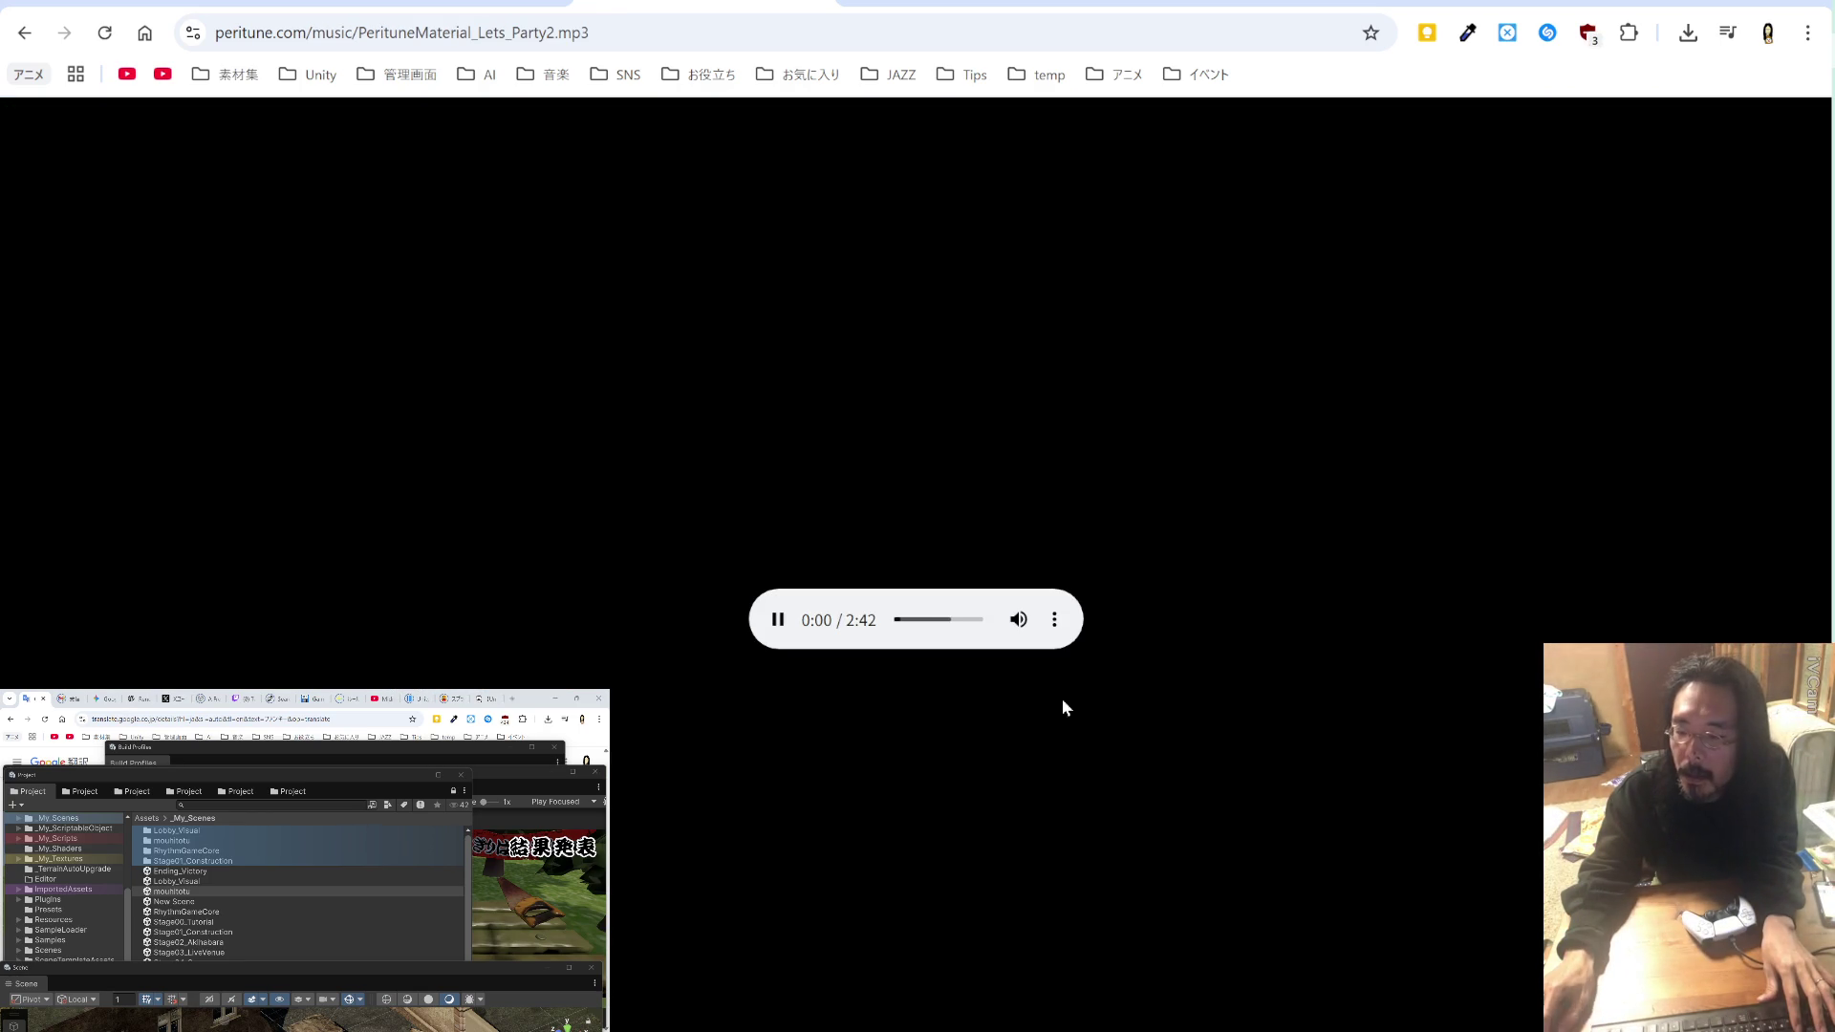
Step: Download the Let's Party2 mp3 and go back to the クリスマス search results
click(1056, 622)
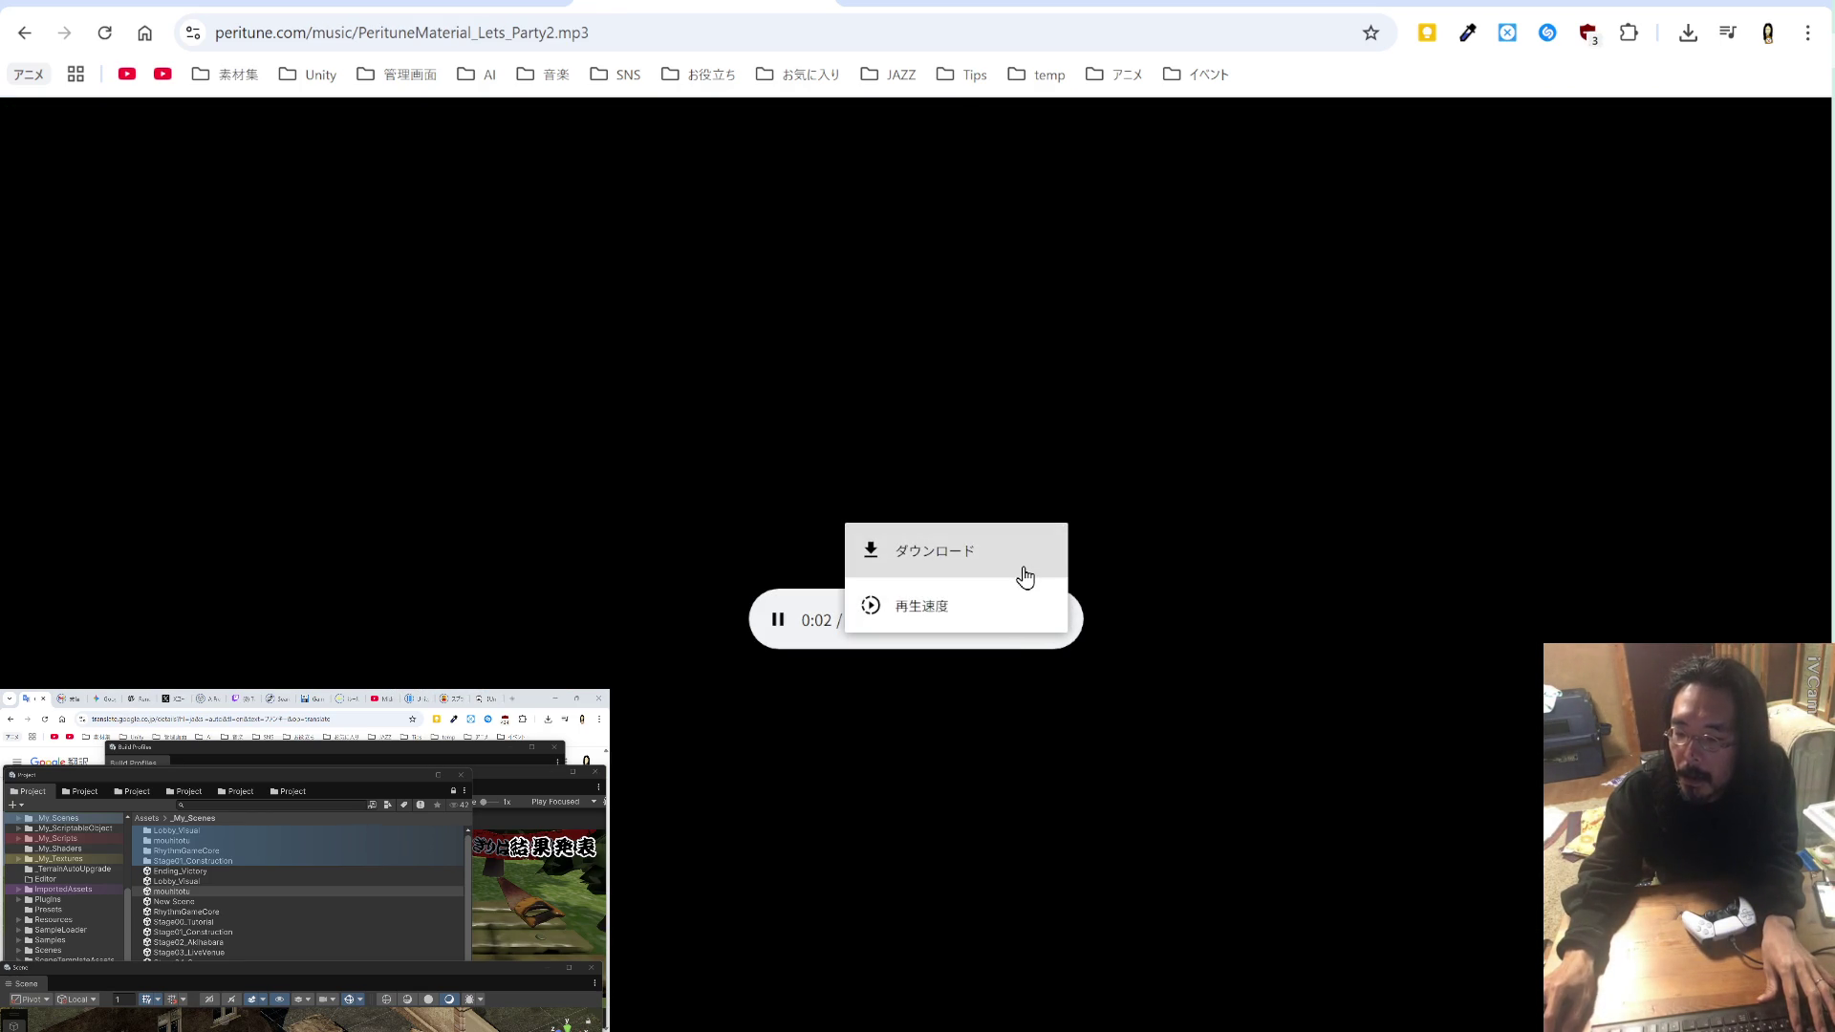
click(1025, 576)
click(789, 726)
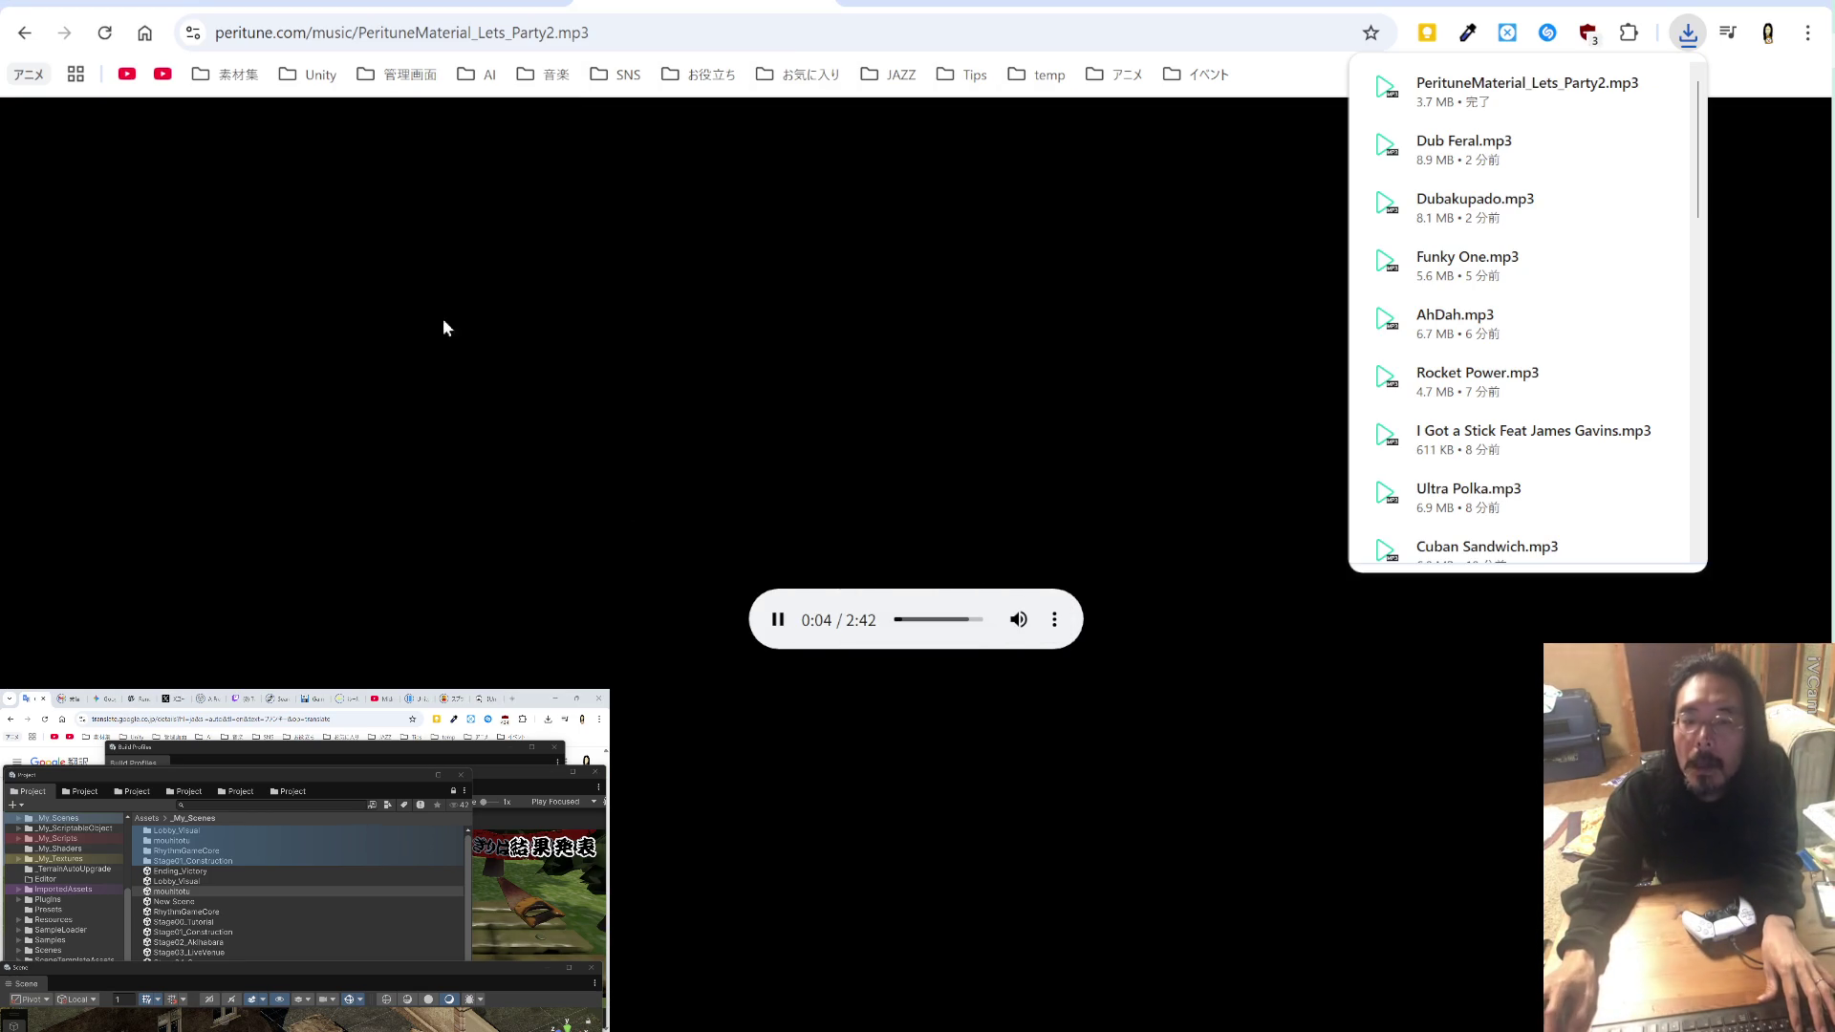
click(24, 33)
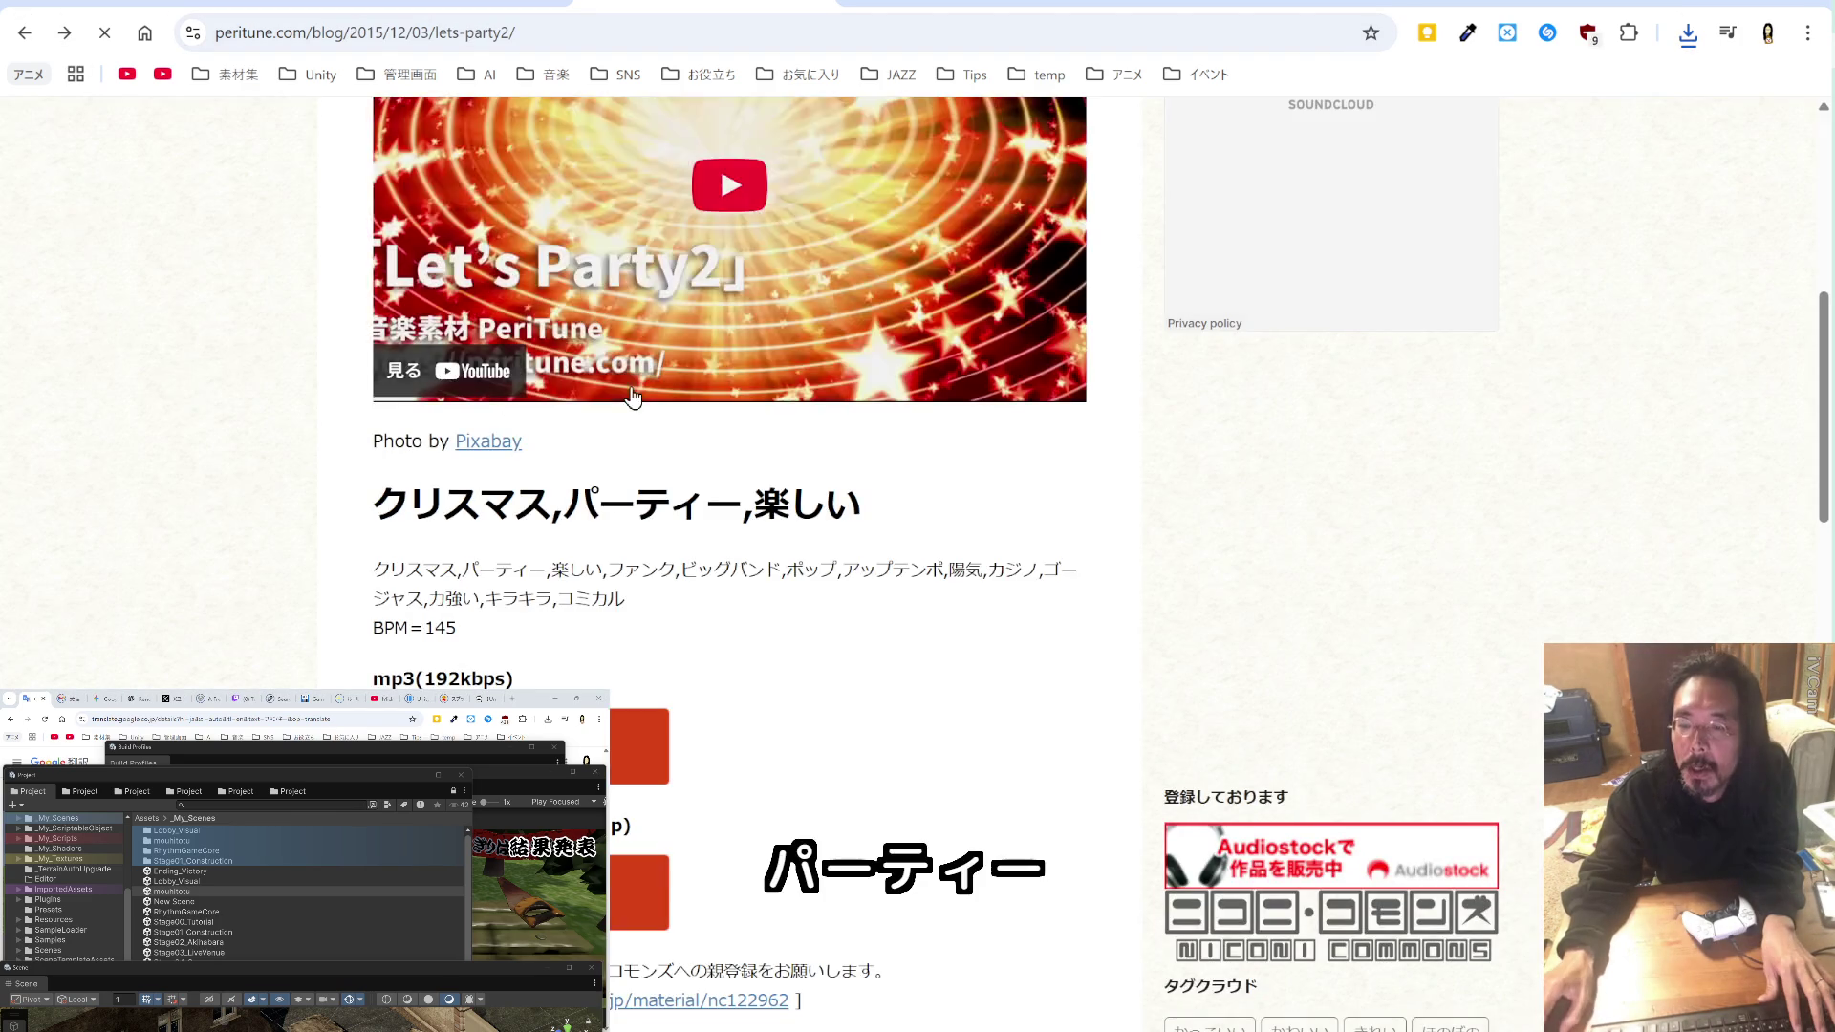
click(24, 32)
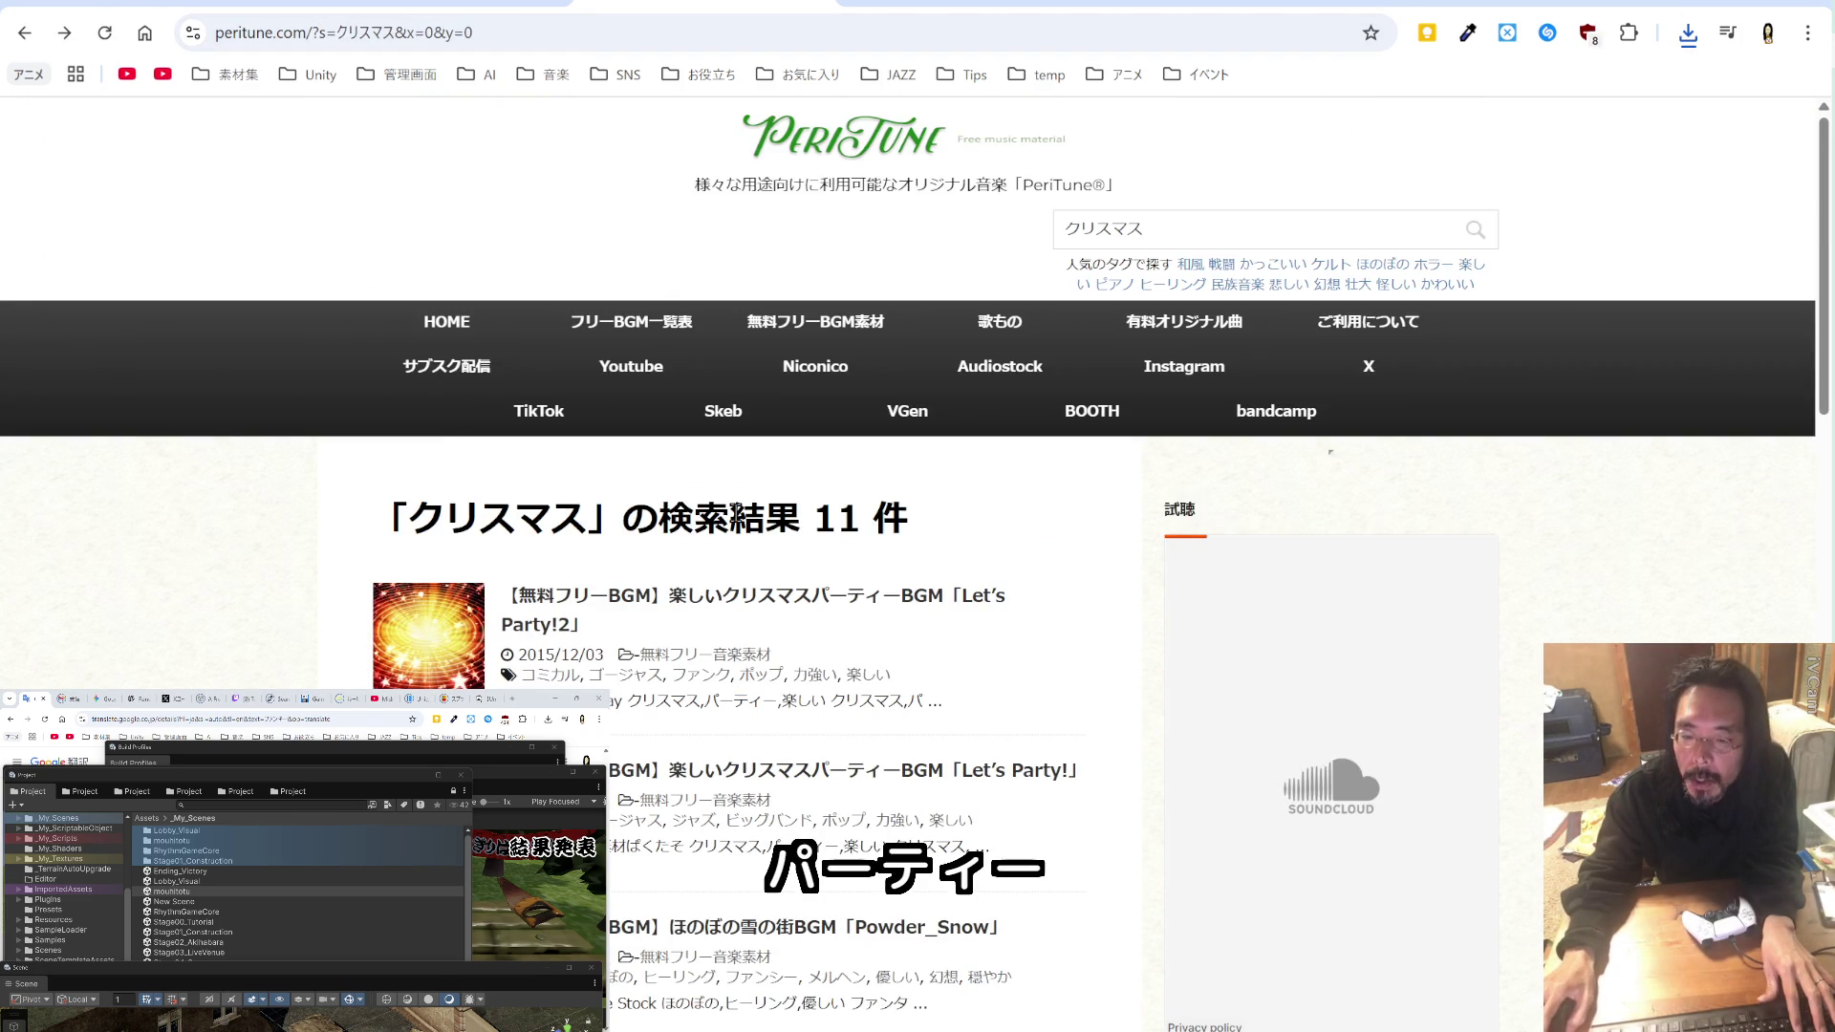
Step: Open the Let's Party! track page and skip ahead in its preview video
click(865, 771)
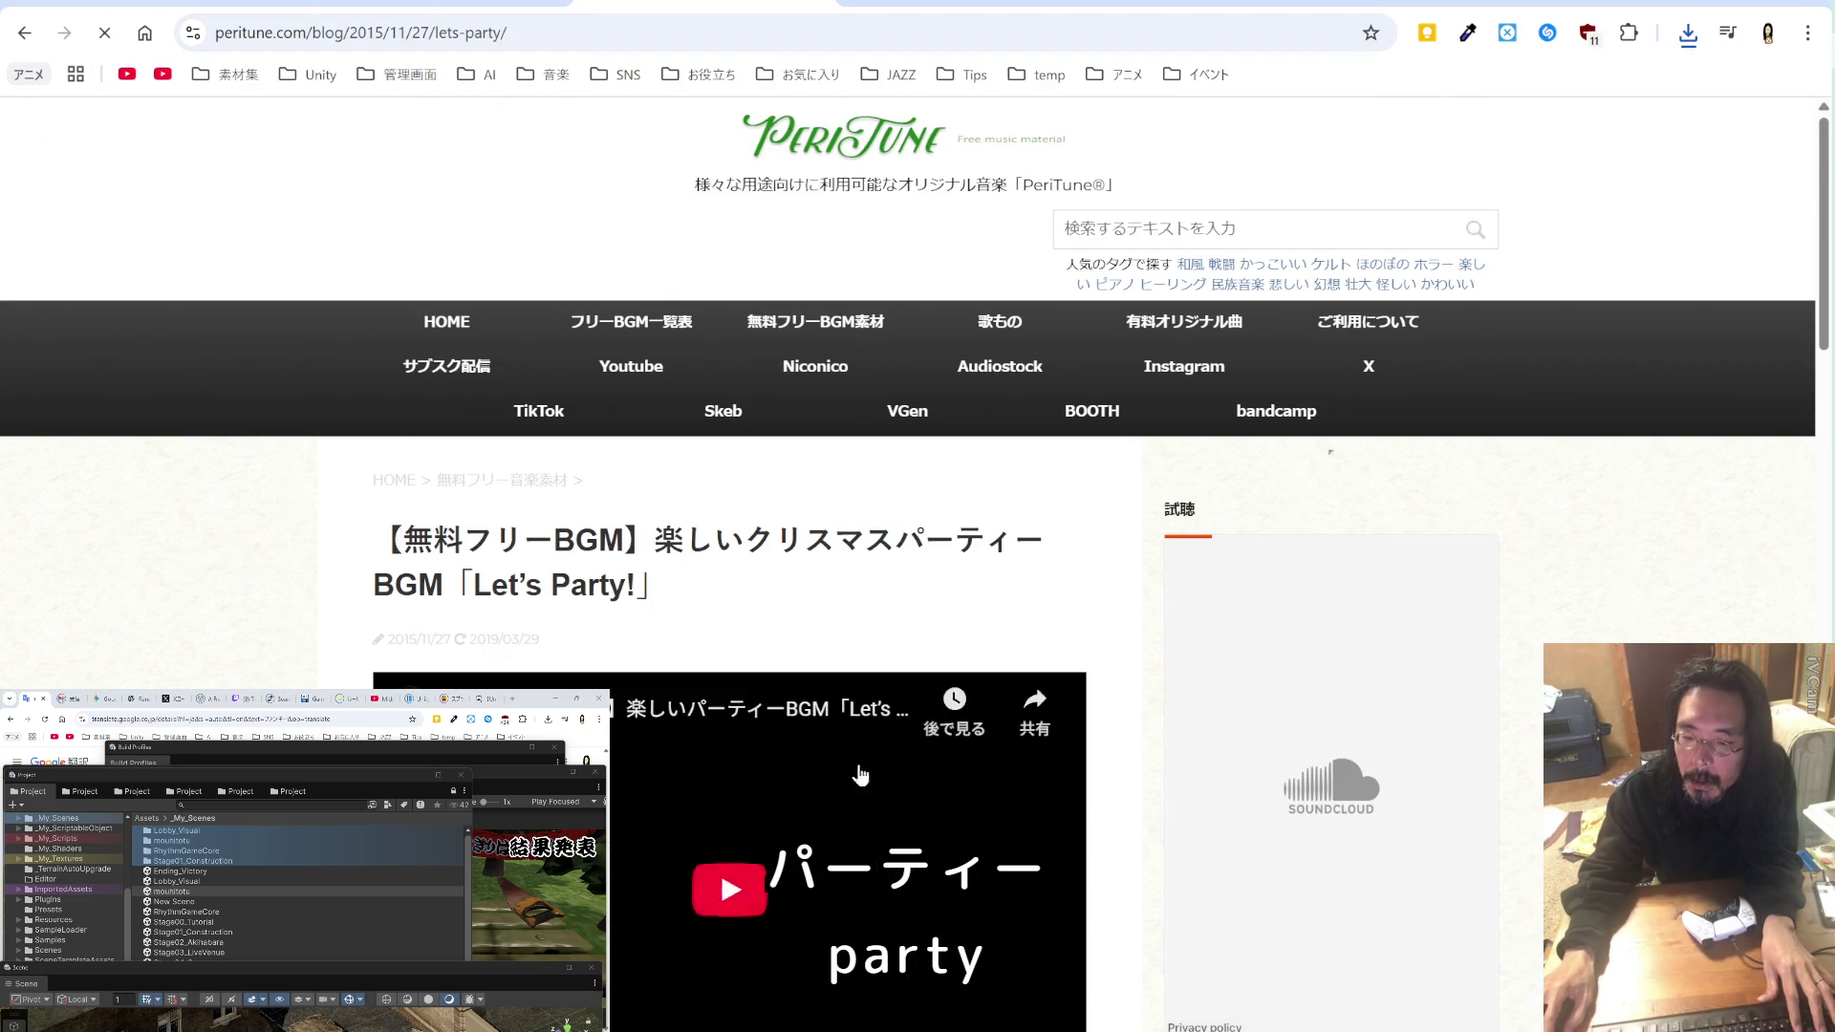
scroll(726, 841, down, 2)
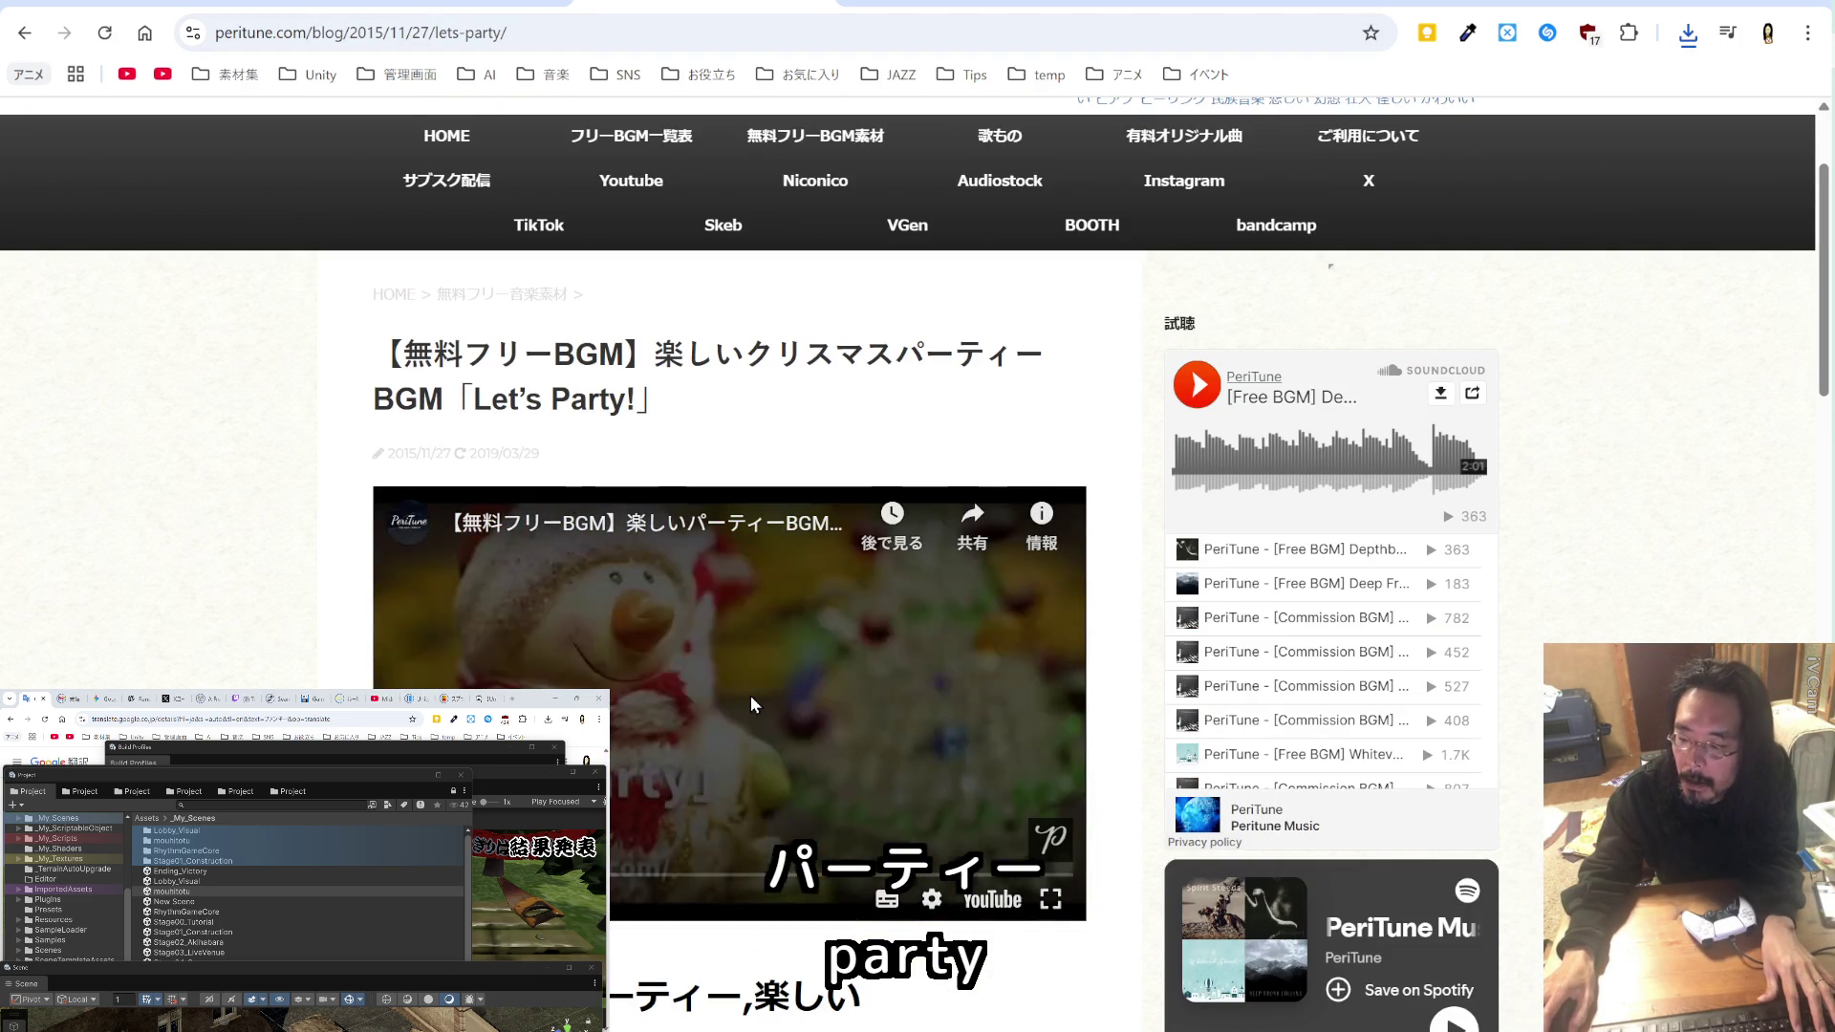
scroll(751, 704, down, 2)
scroll(751, 705, down, 2)
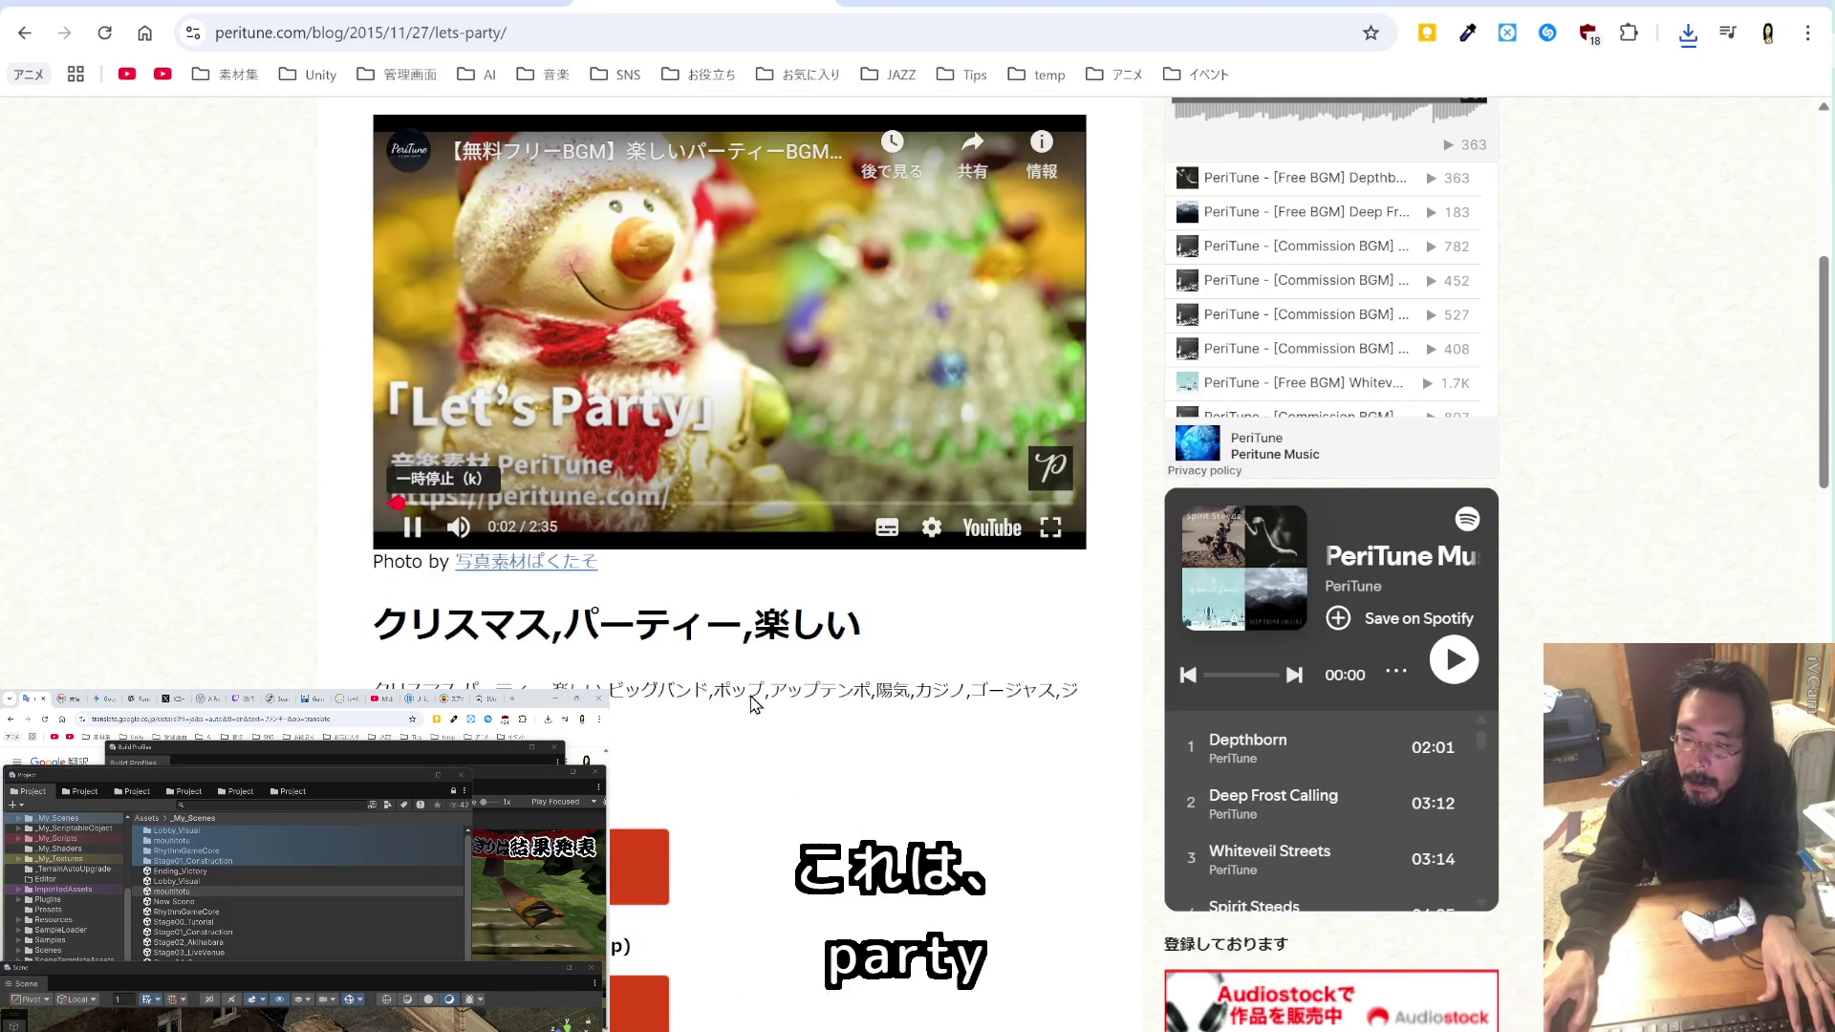
click(691, 504)
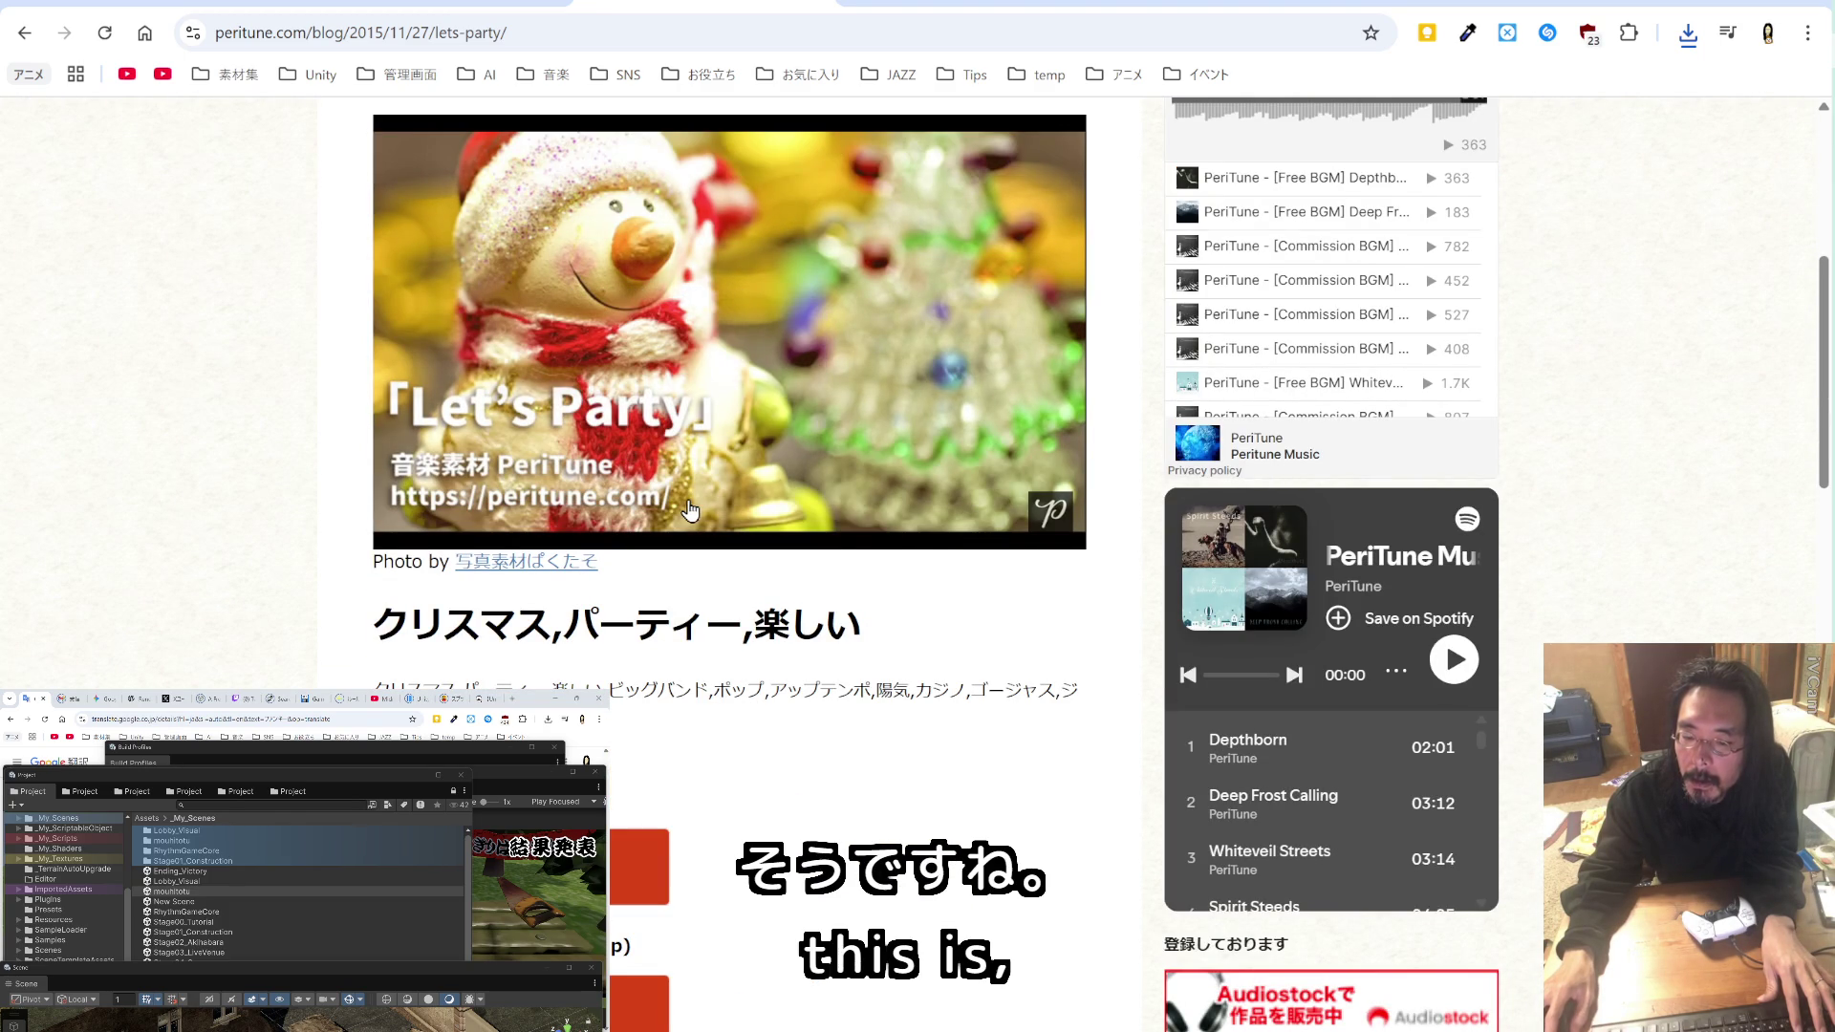
Step: Save the Let's Party! mp3 through the audio player's ダウンロード option
click(626, 860)
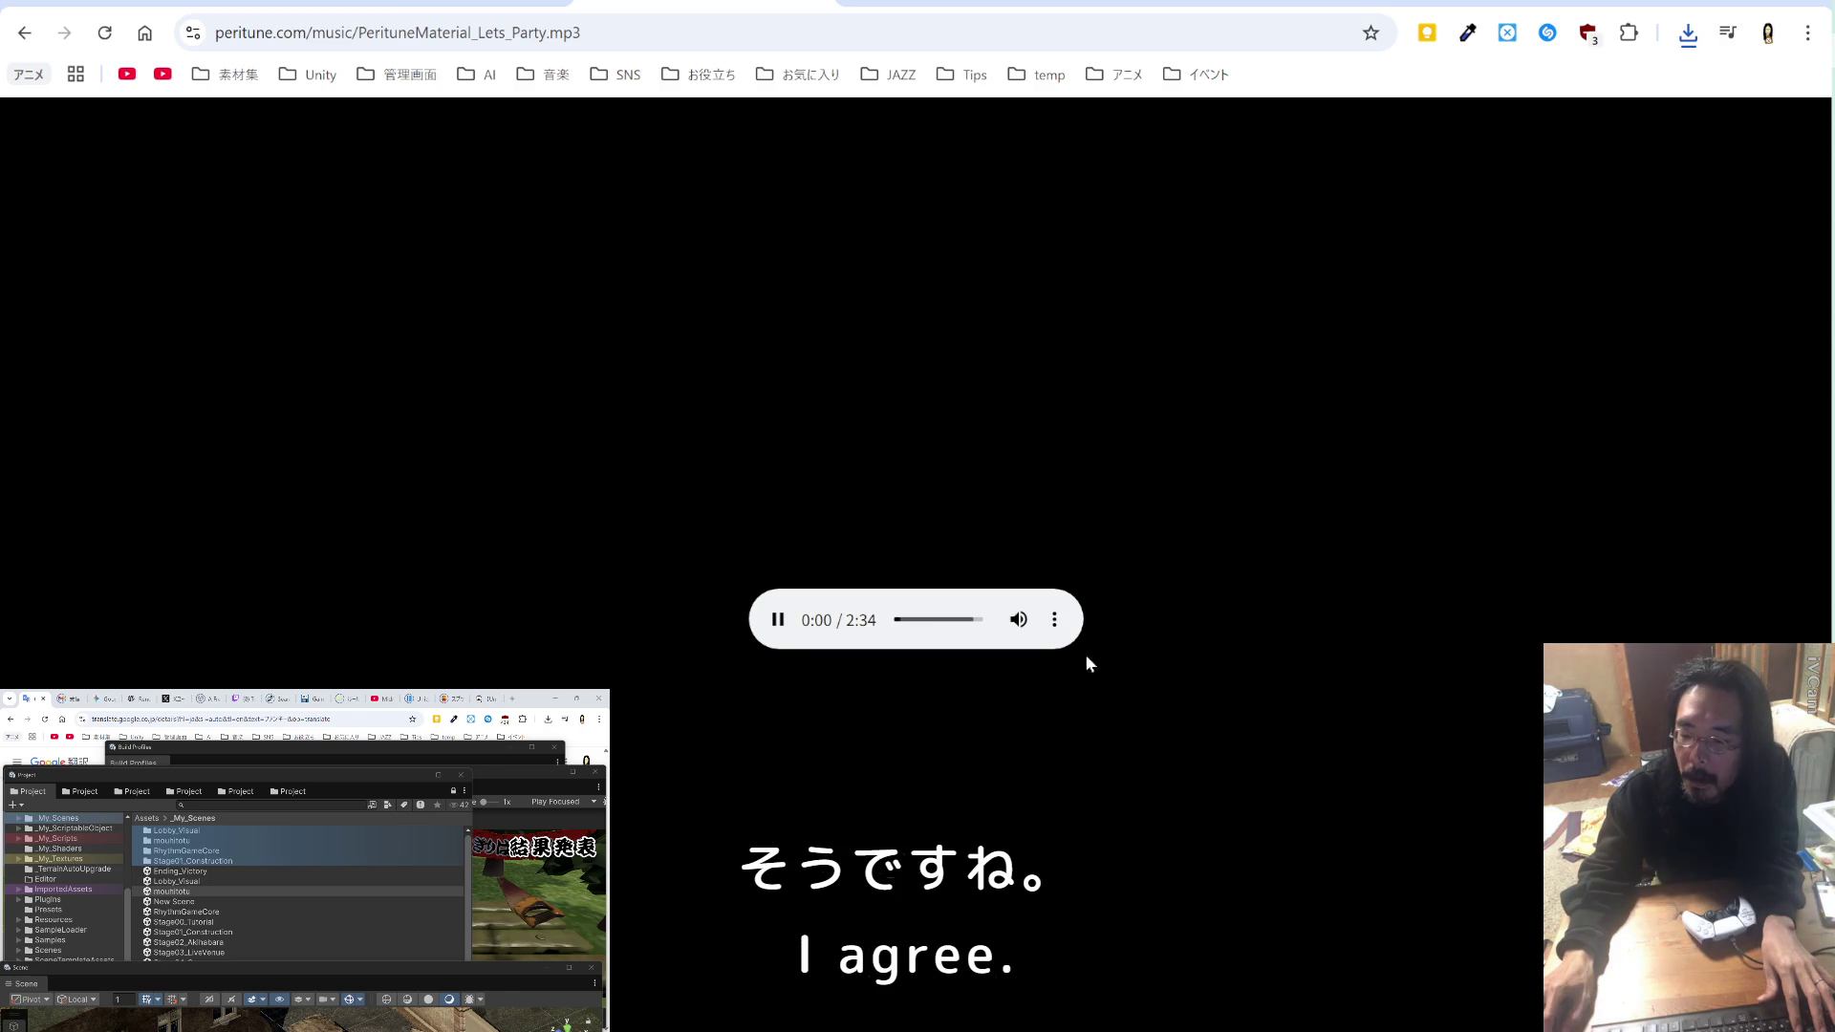
click(1055, 620)
click(992, 572)
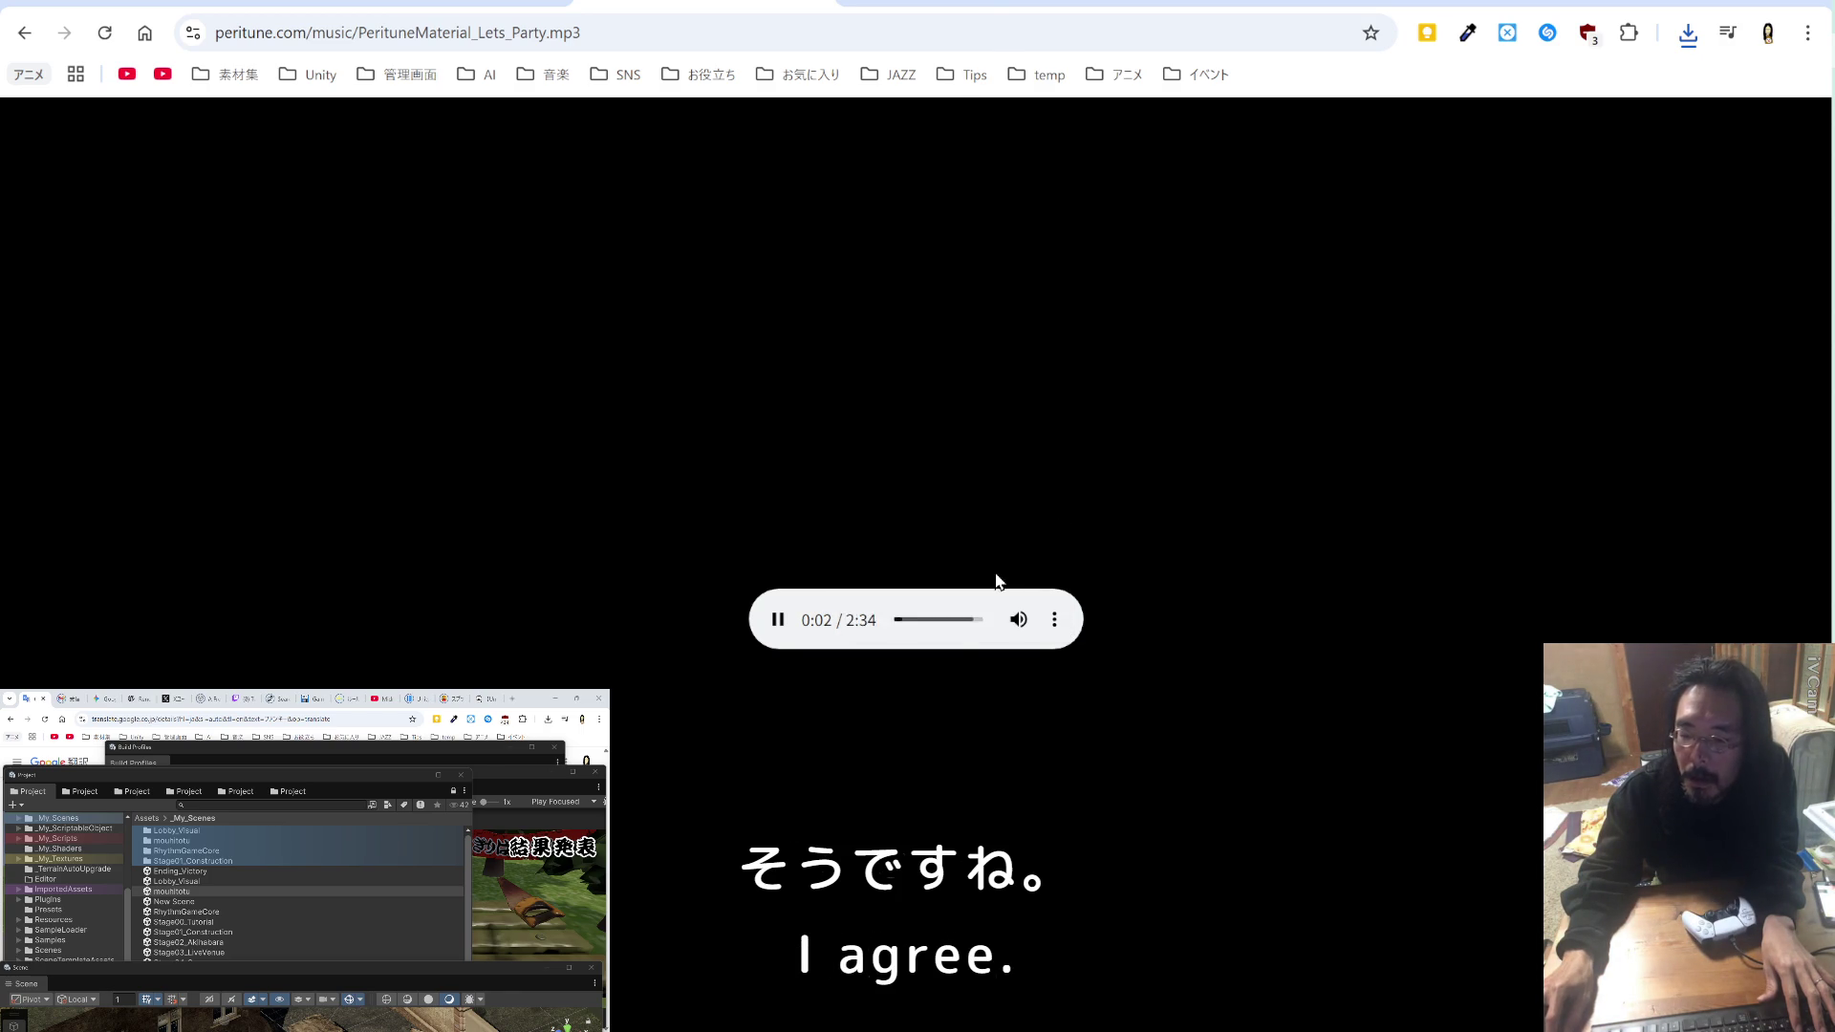
click(789, 734)
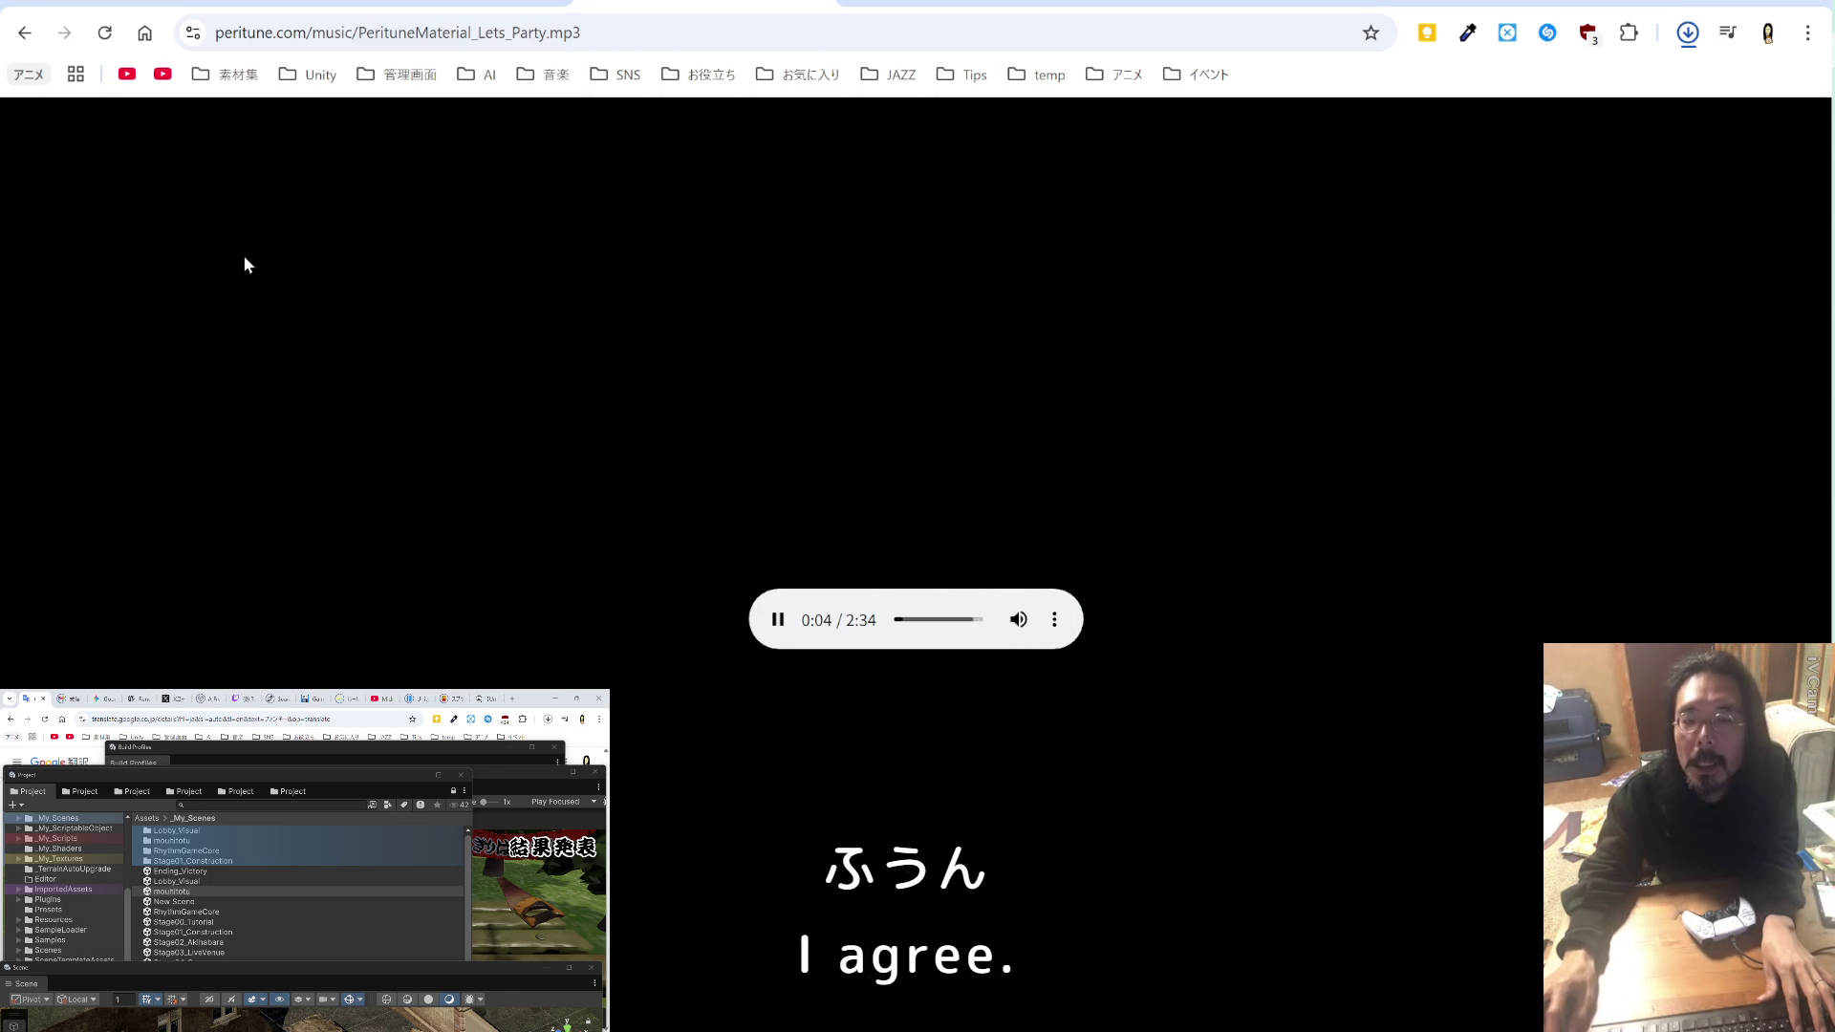
Step: Return to the 11 クリスマス search results and browse the list
click(24, 33)
scroll(354, 286, down, 4)
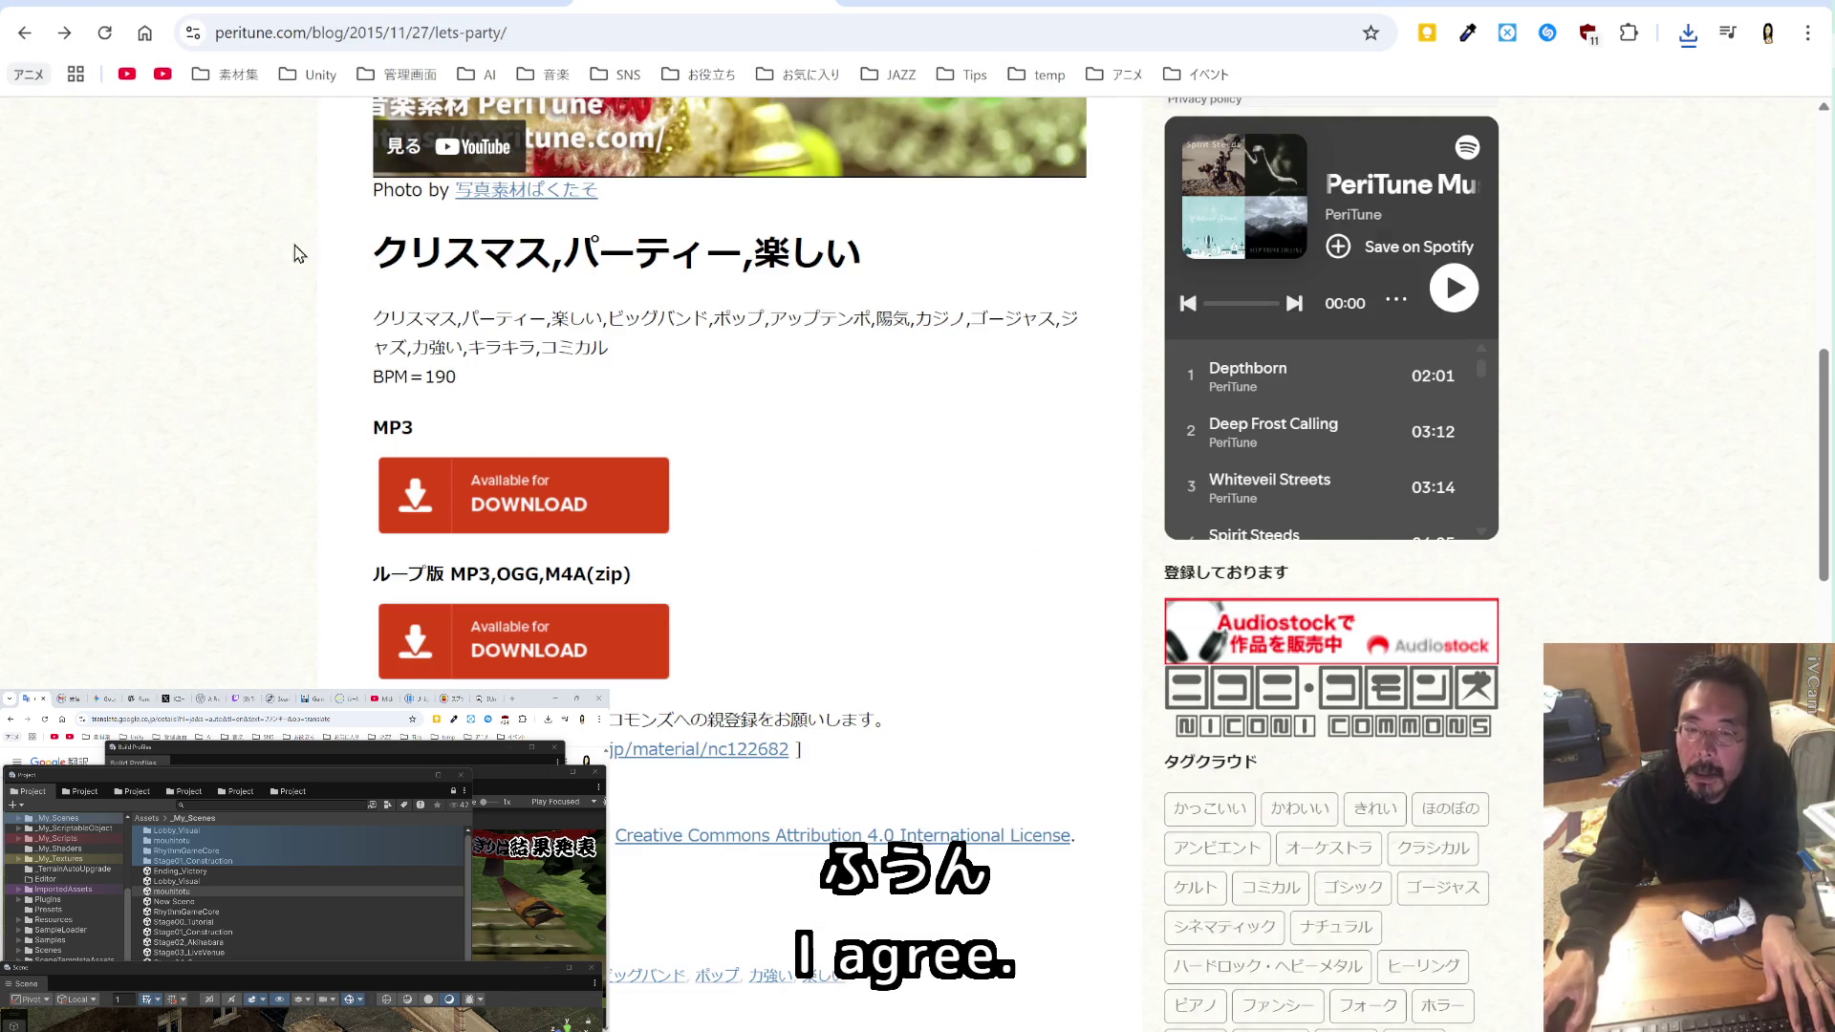
click(24, 33)
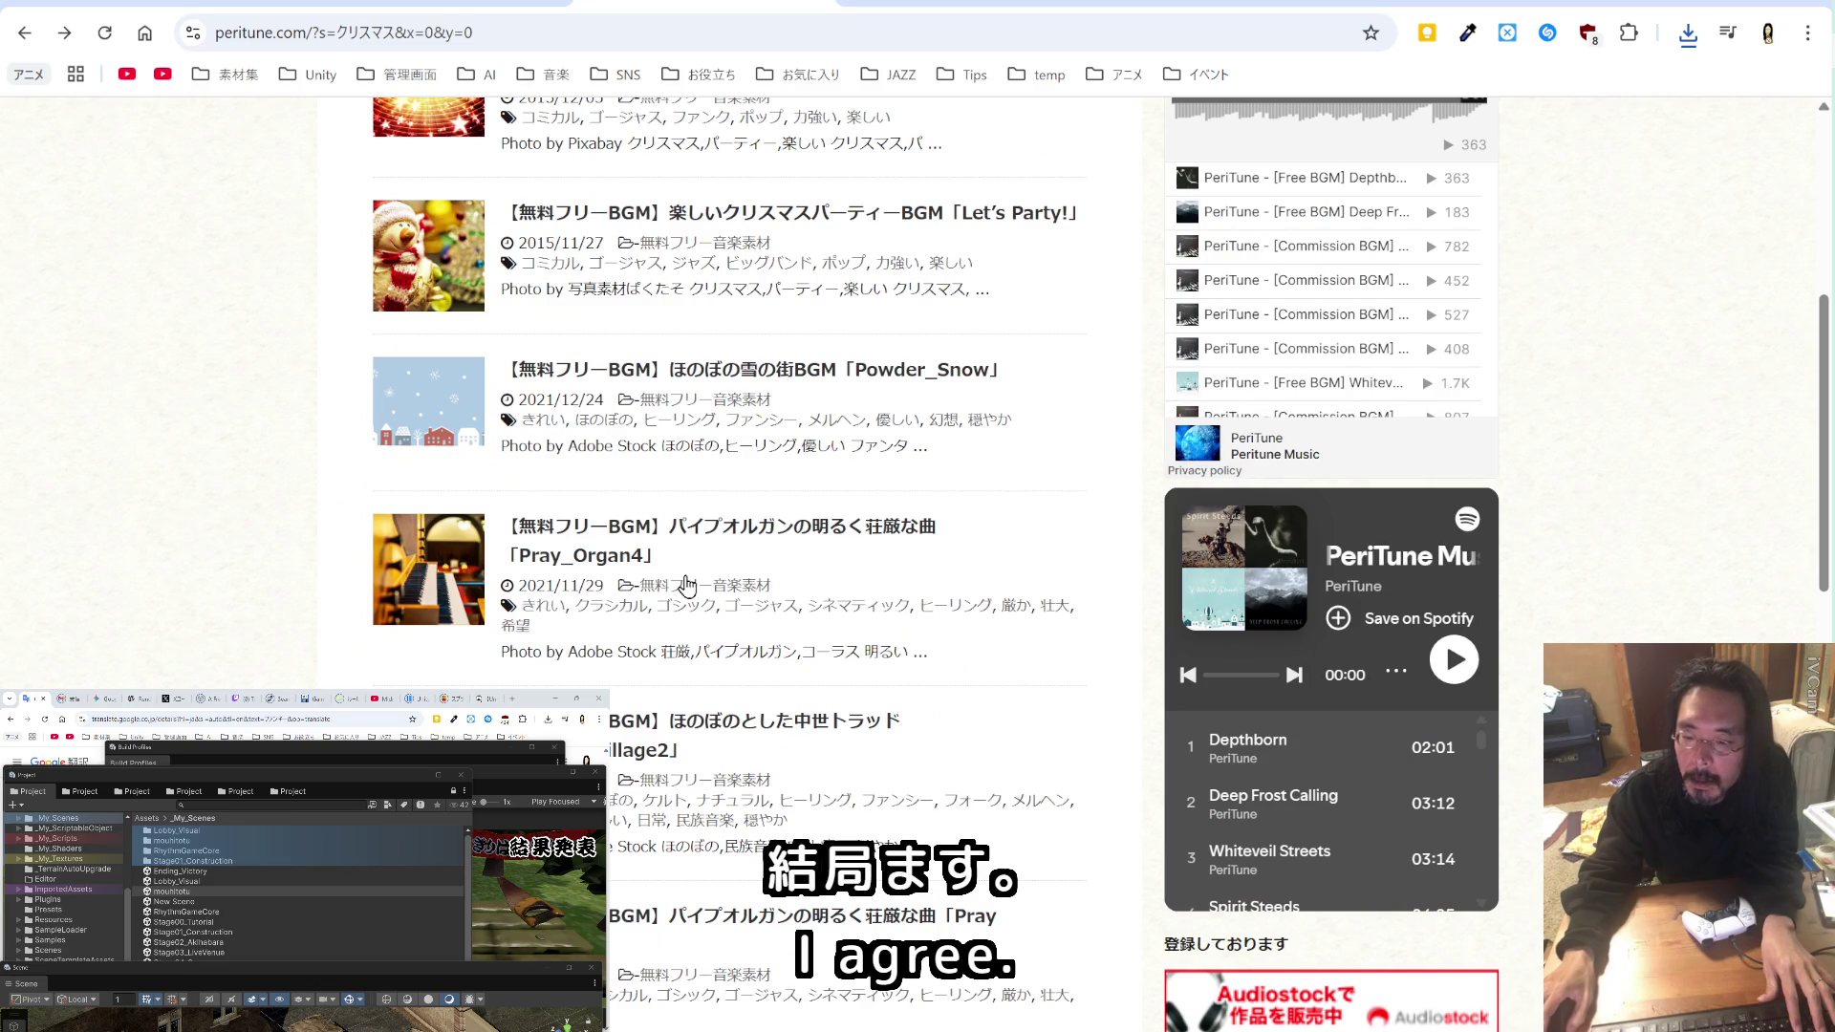
scroll(696, 576, down, 4)
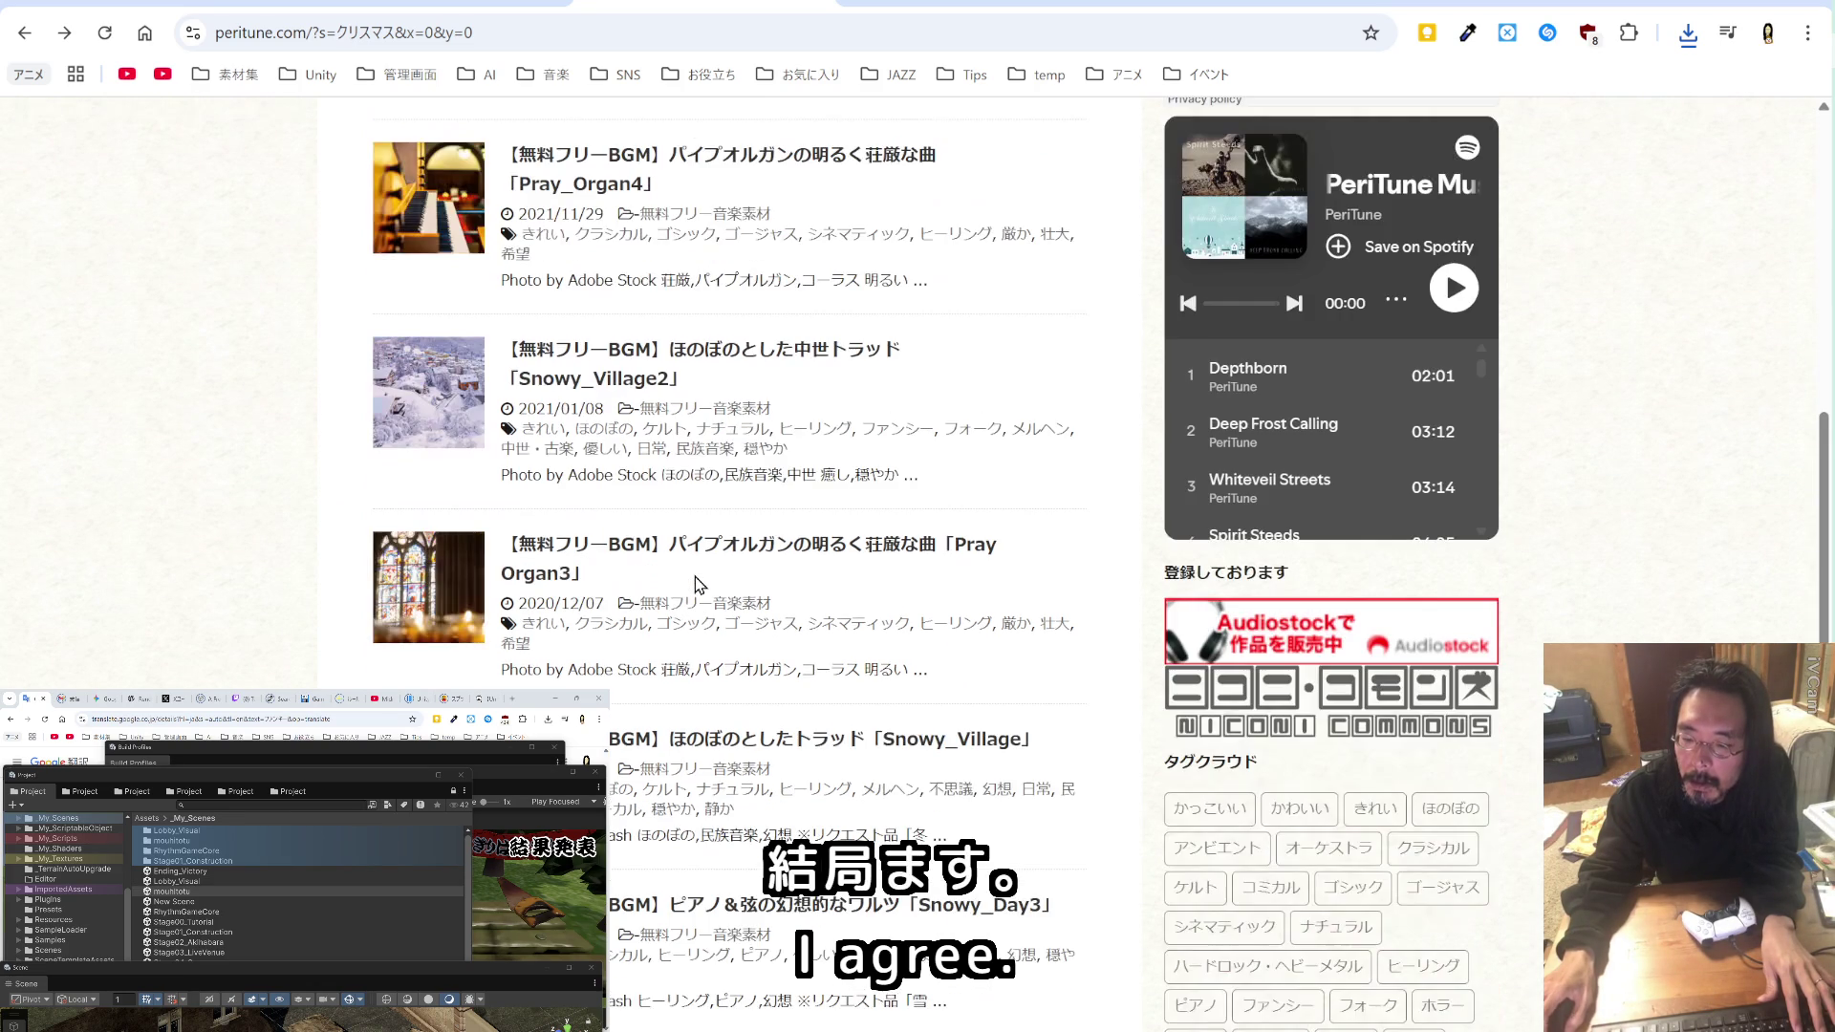
scroll(695, 578, down, 8)
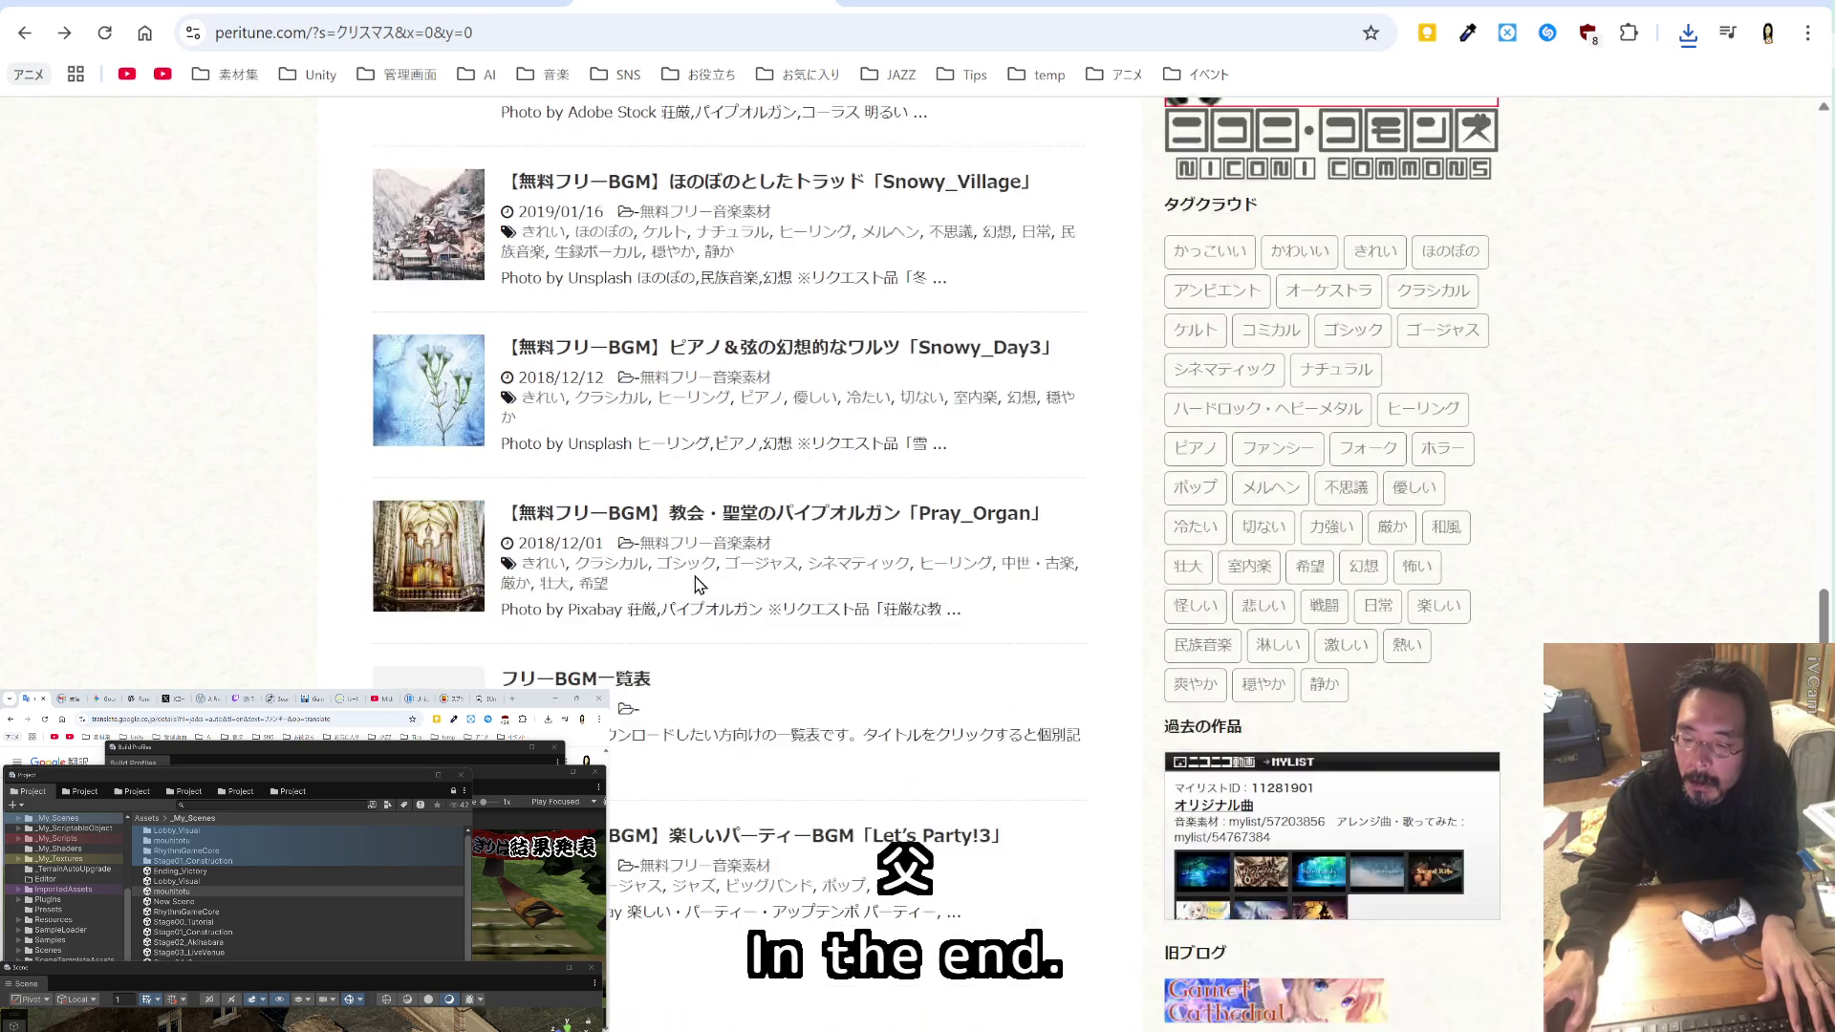
scroll(696, 582, up, 6)
scroll(695, 582, up, 15)
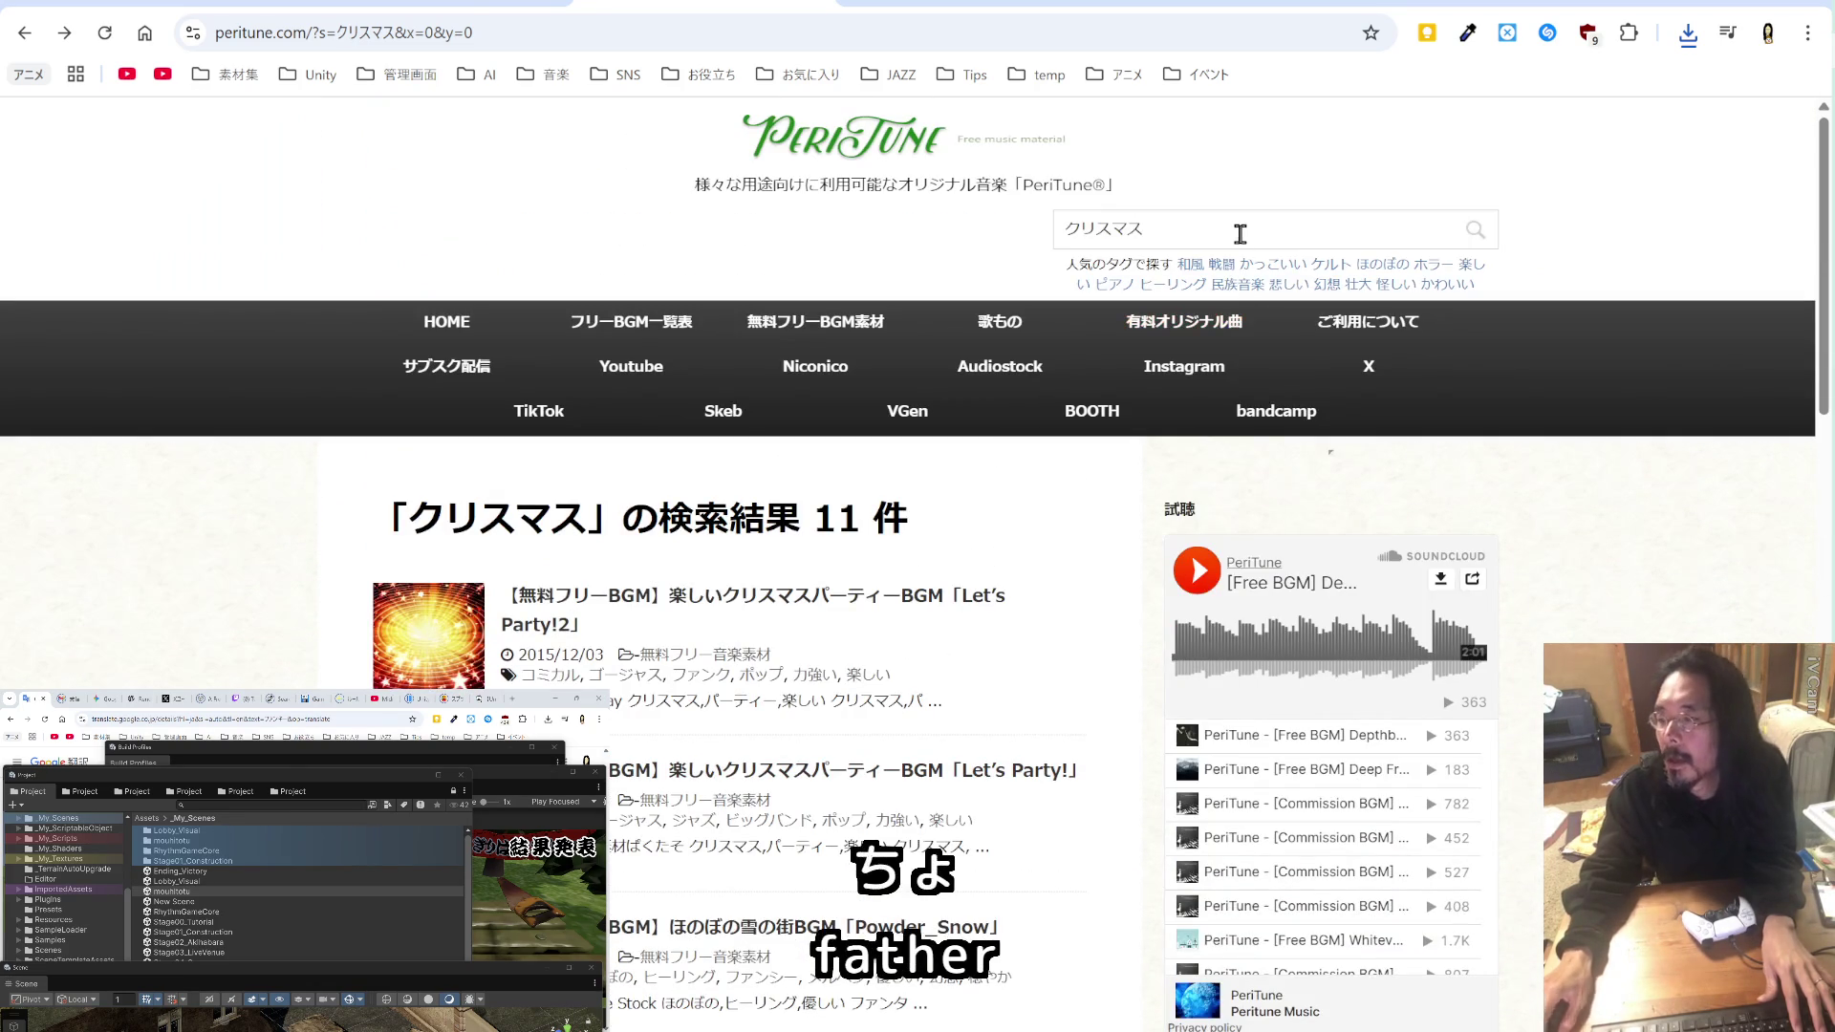
Step: Search PeriTune for プレゼント, find no posts, then switch to the egg-crack sound effects page
double_click(1136, 229)
text(ぷれぜんと)
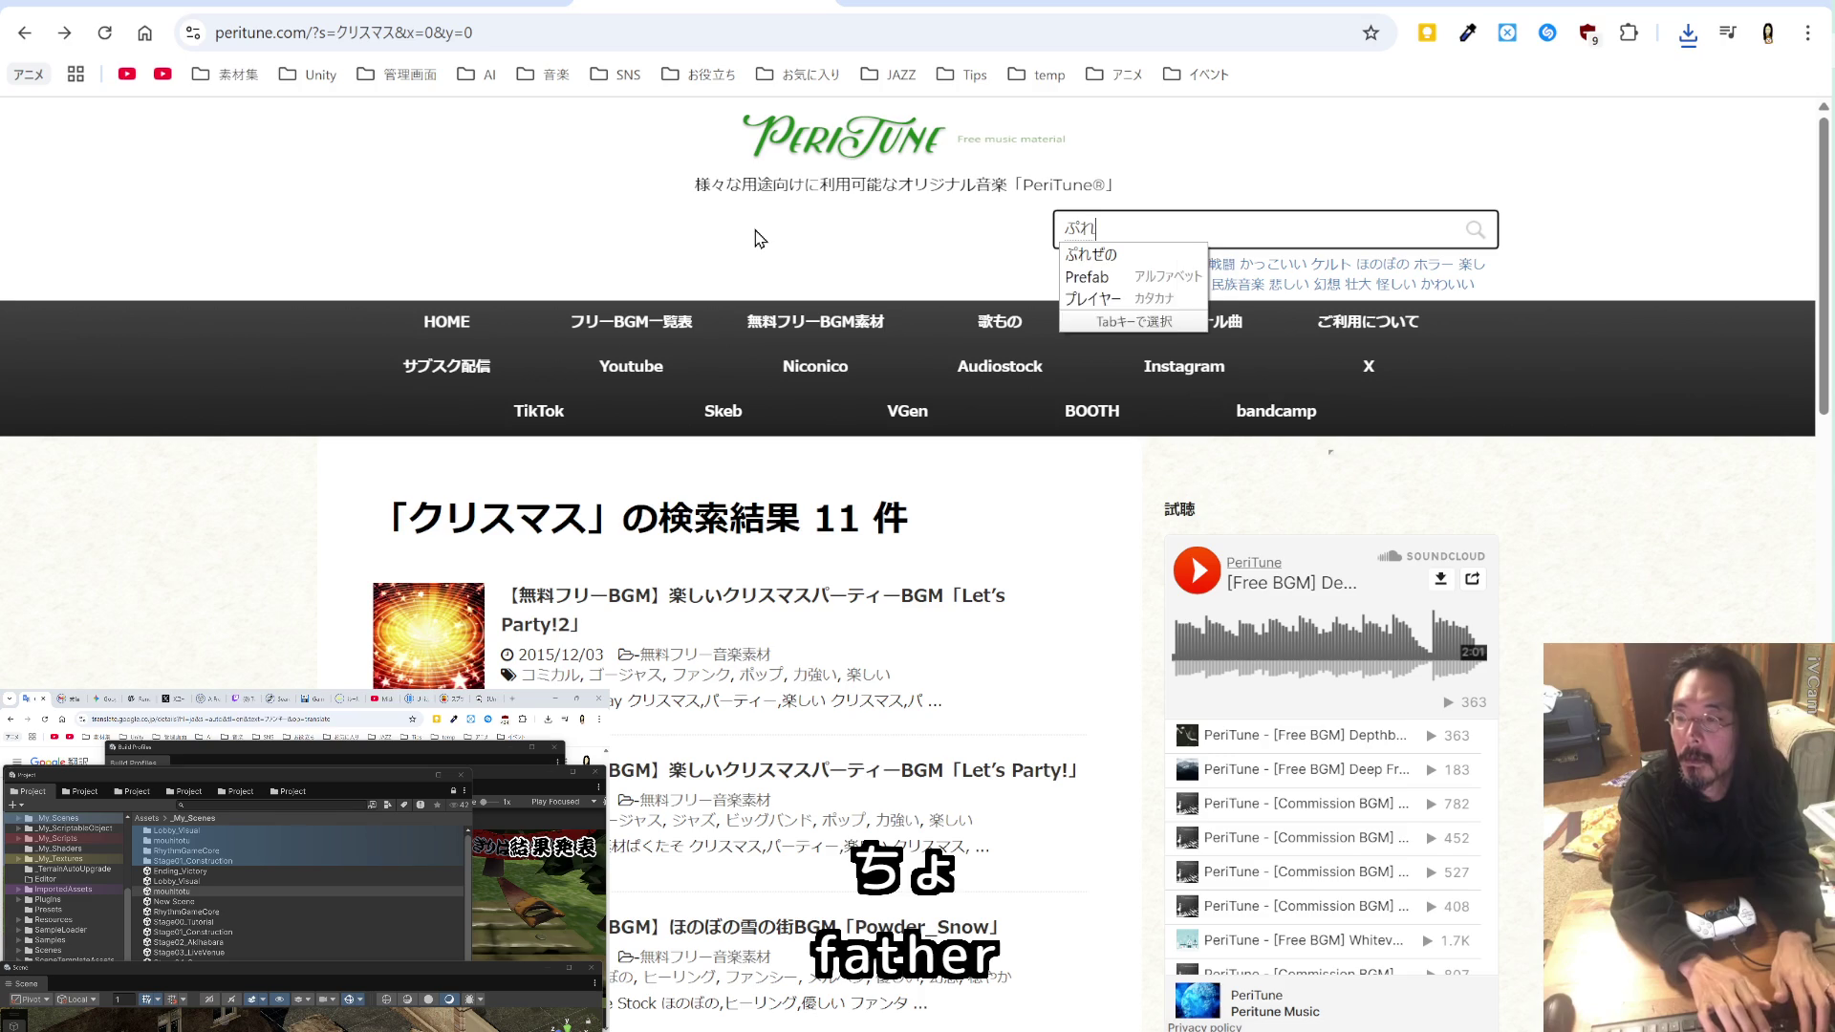
key(Return)
key(Return)
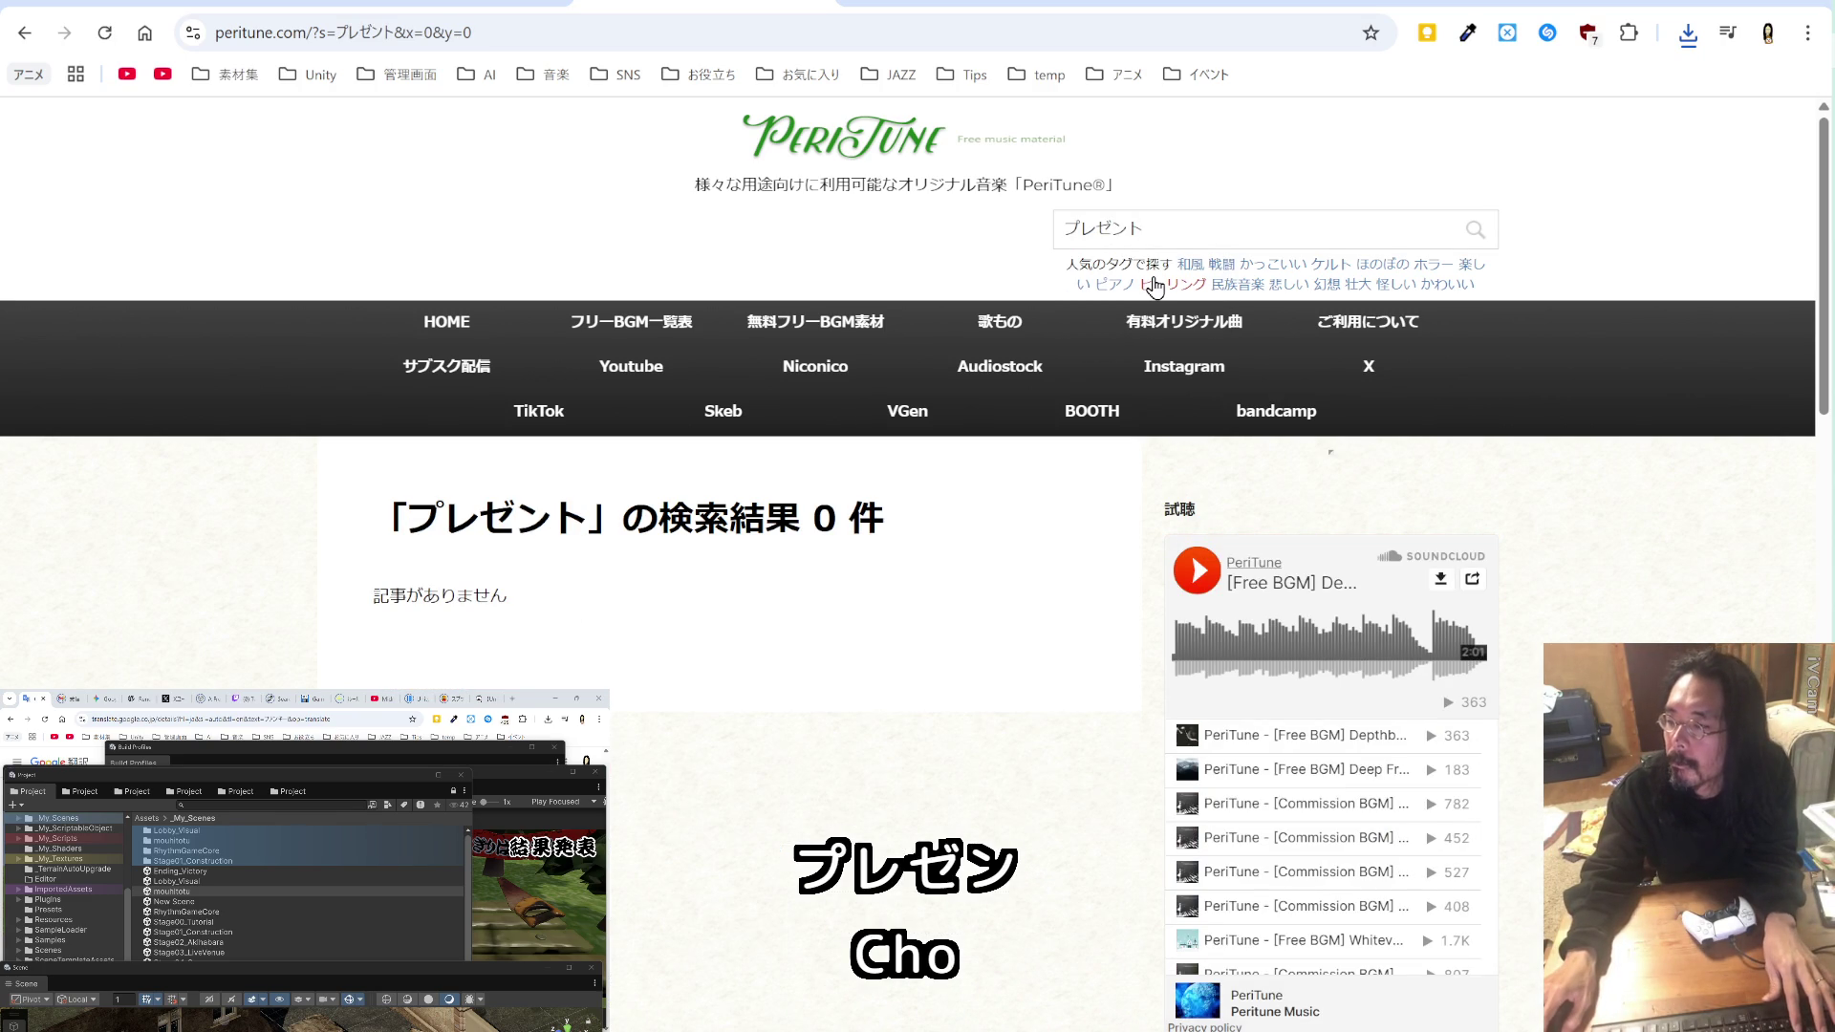
scroll(1176, 475, down, 4)
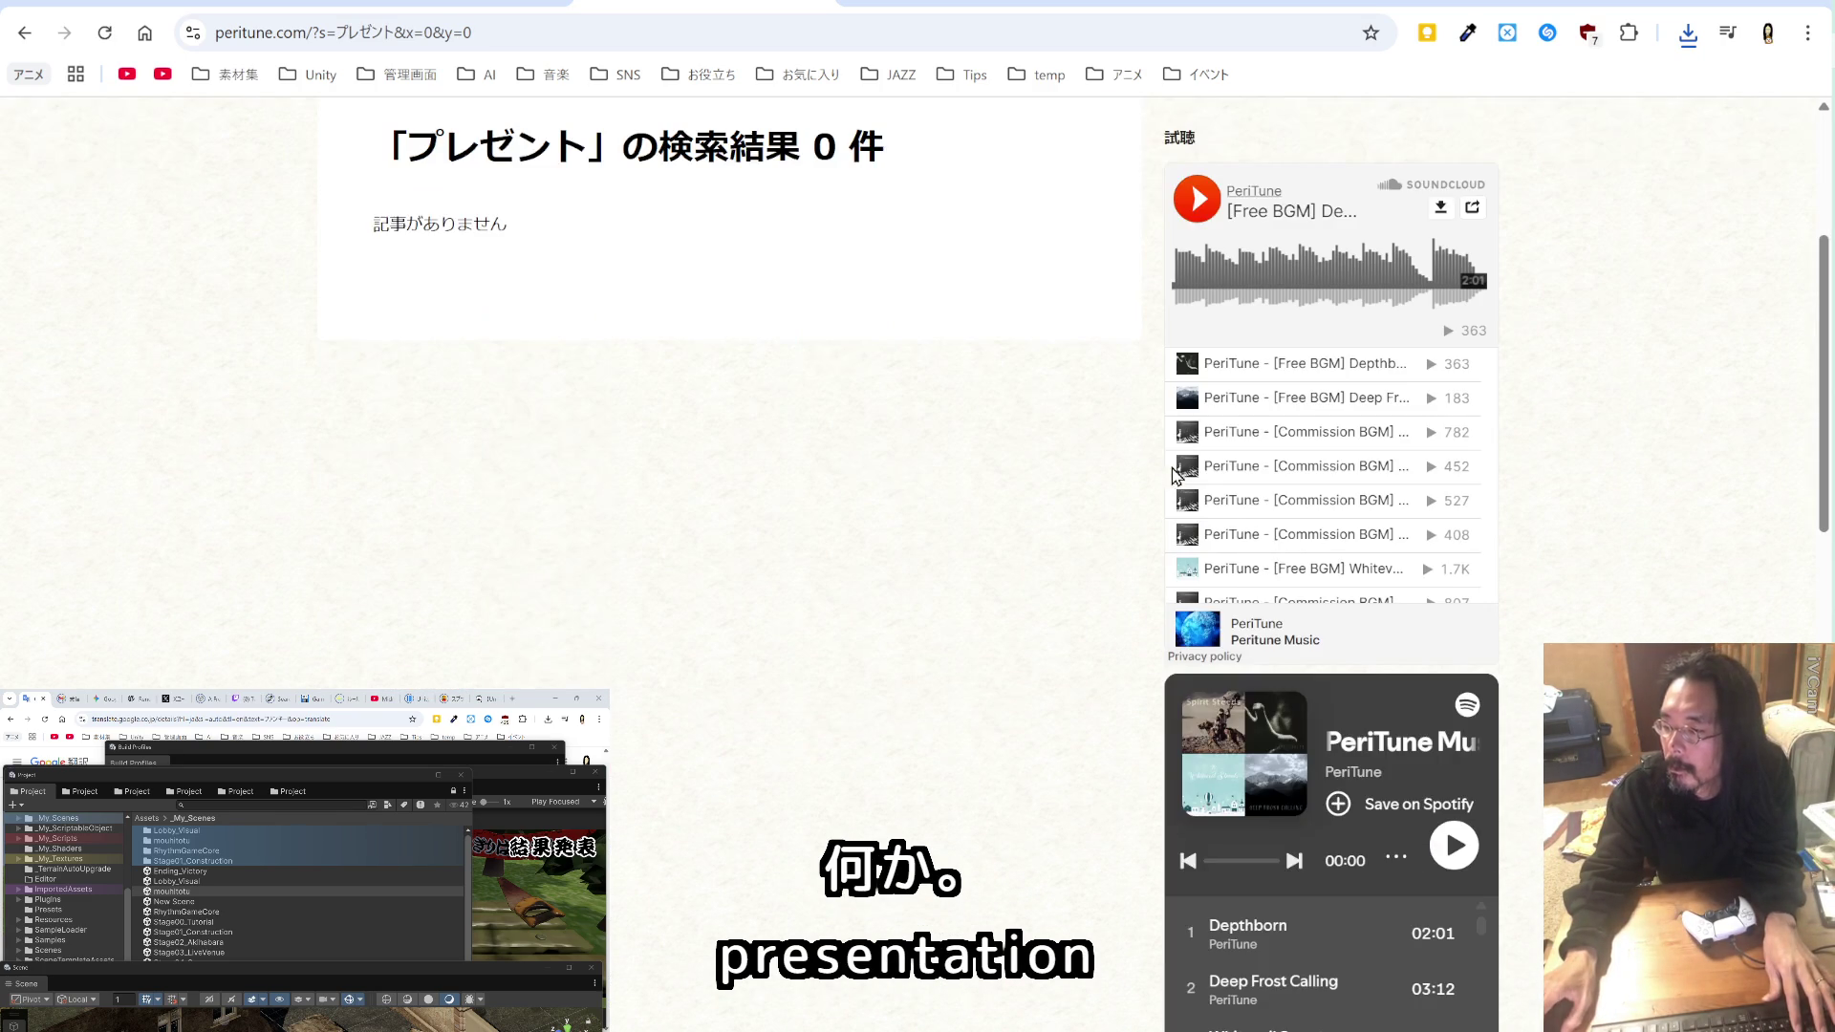
scroll(1013, 420, down, 4)
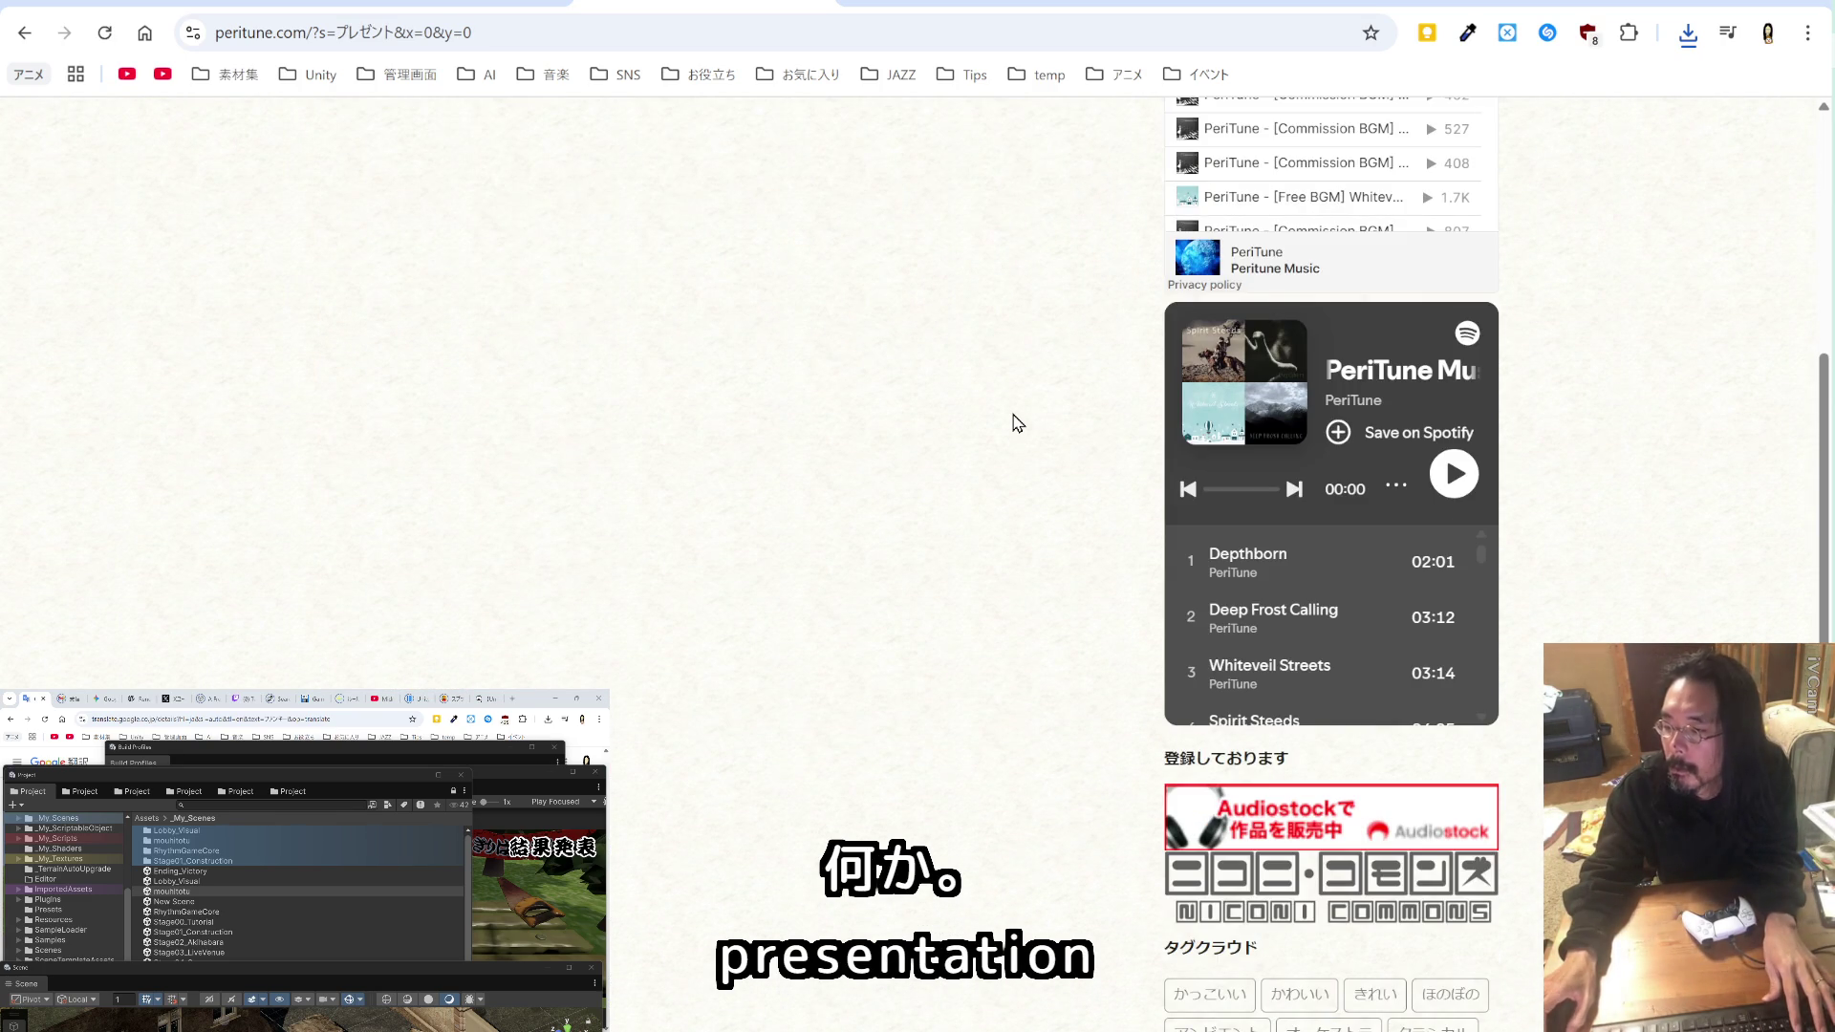
scroll(1014, 420, up, 8)
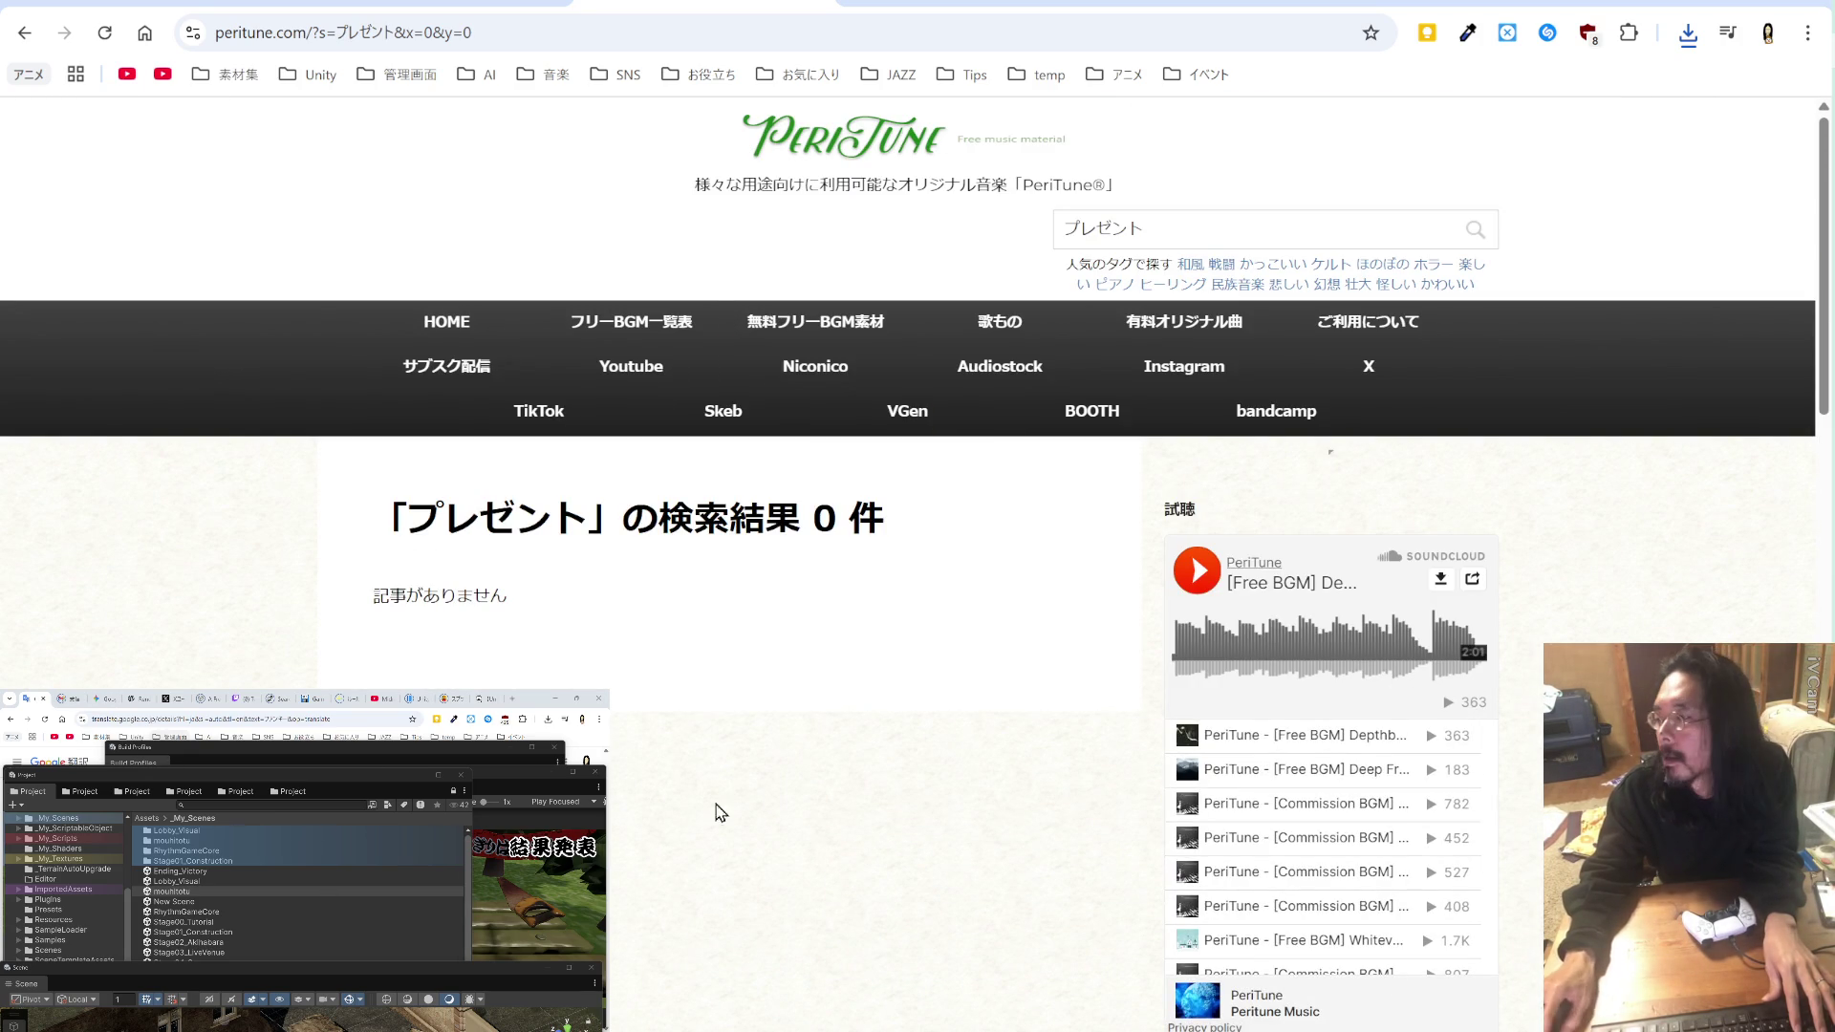
click(230, 3)
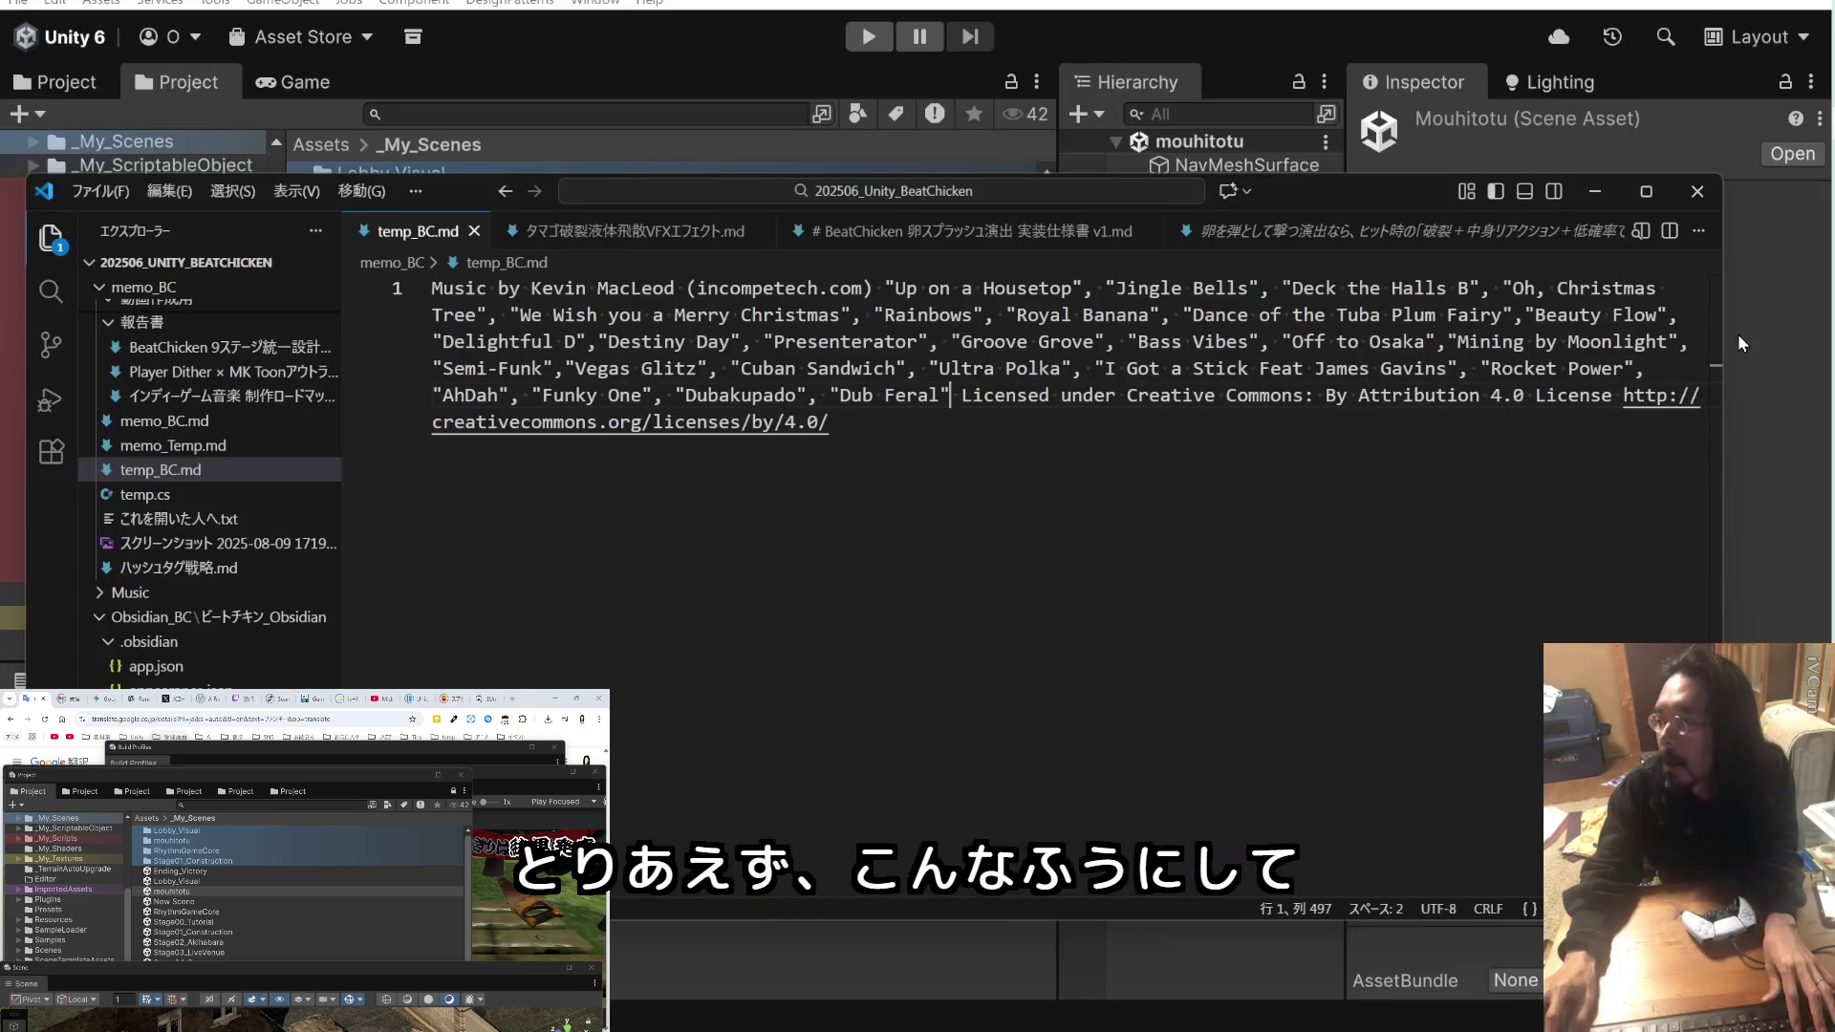
Step: Jump to the end of the music credits line in temp_BC.md
key(ctrl+End)
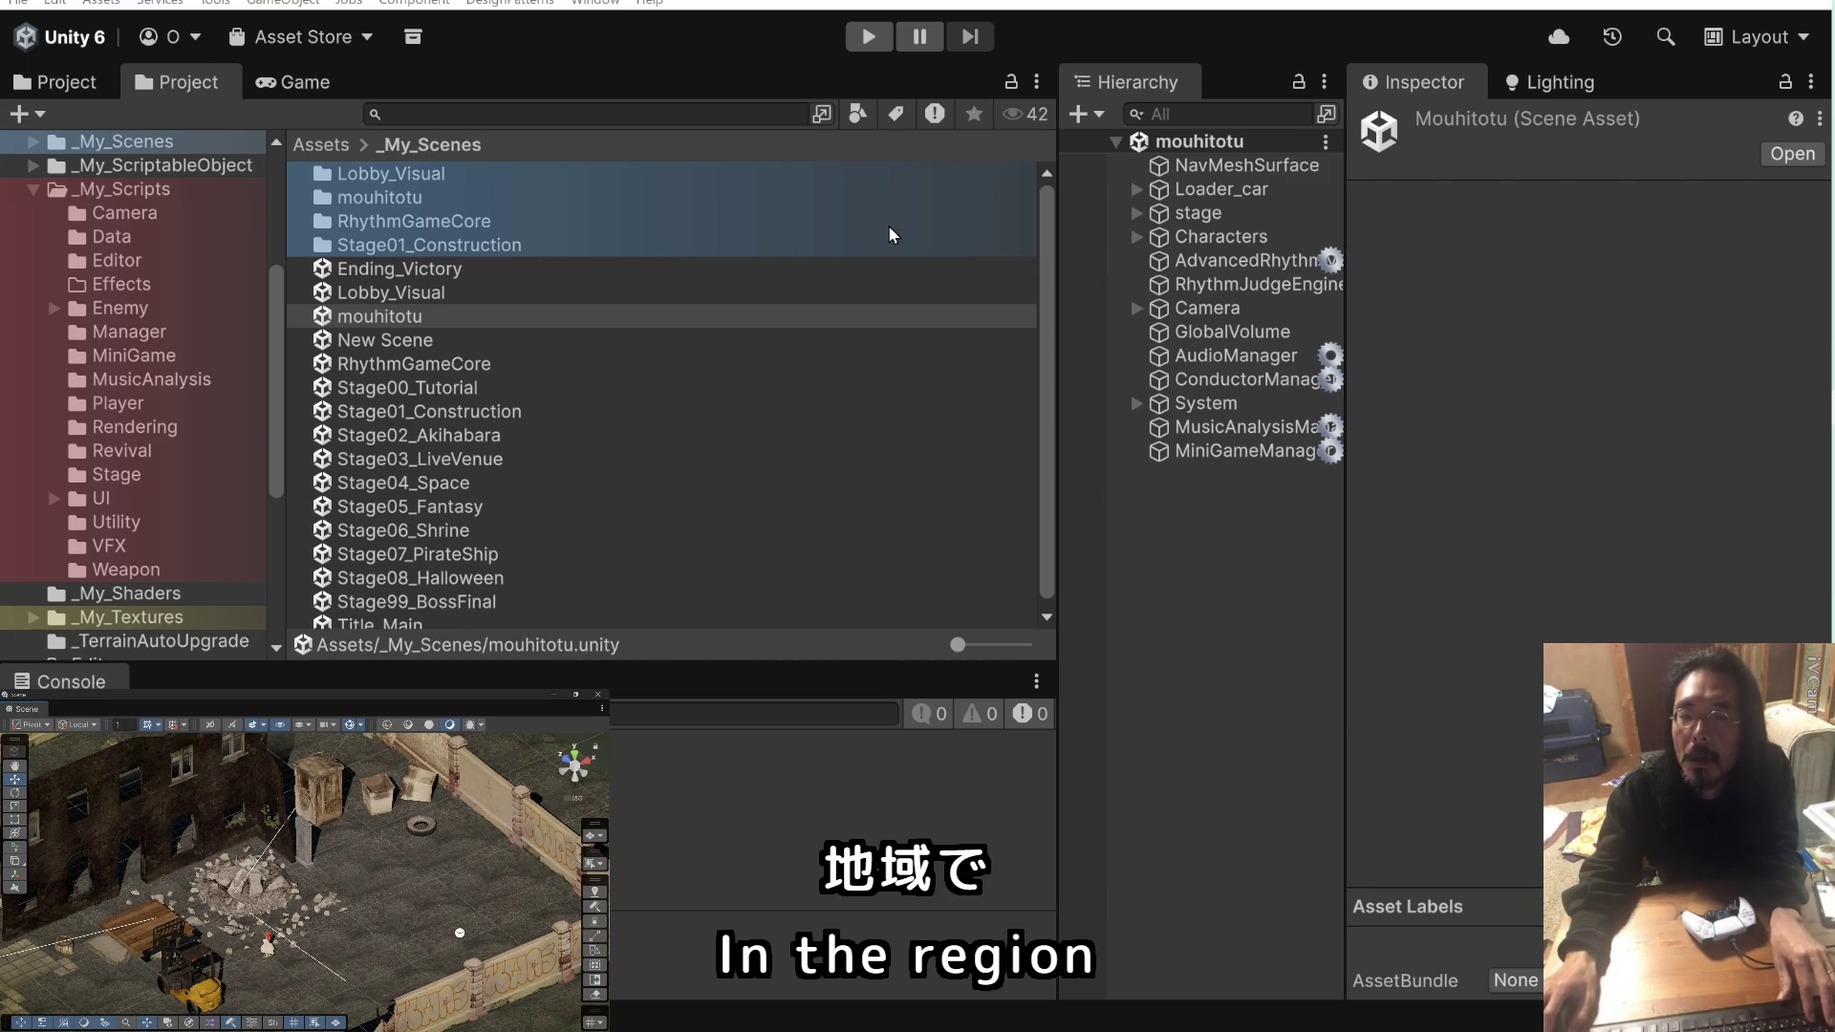
Step: Run the mouhitotu scene, watch the eggs scatter in the explosion, then stop it
click(869, 38)
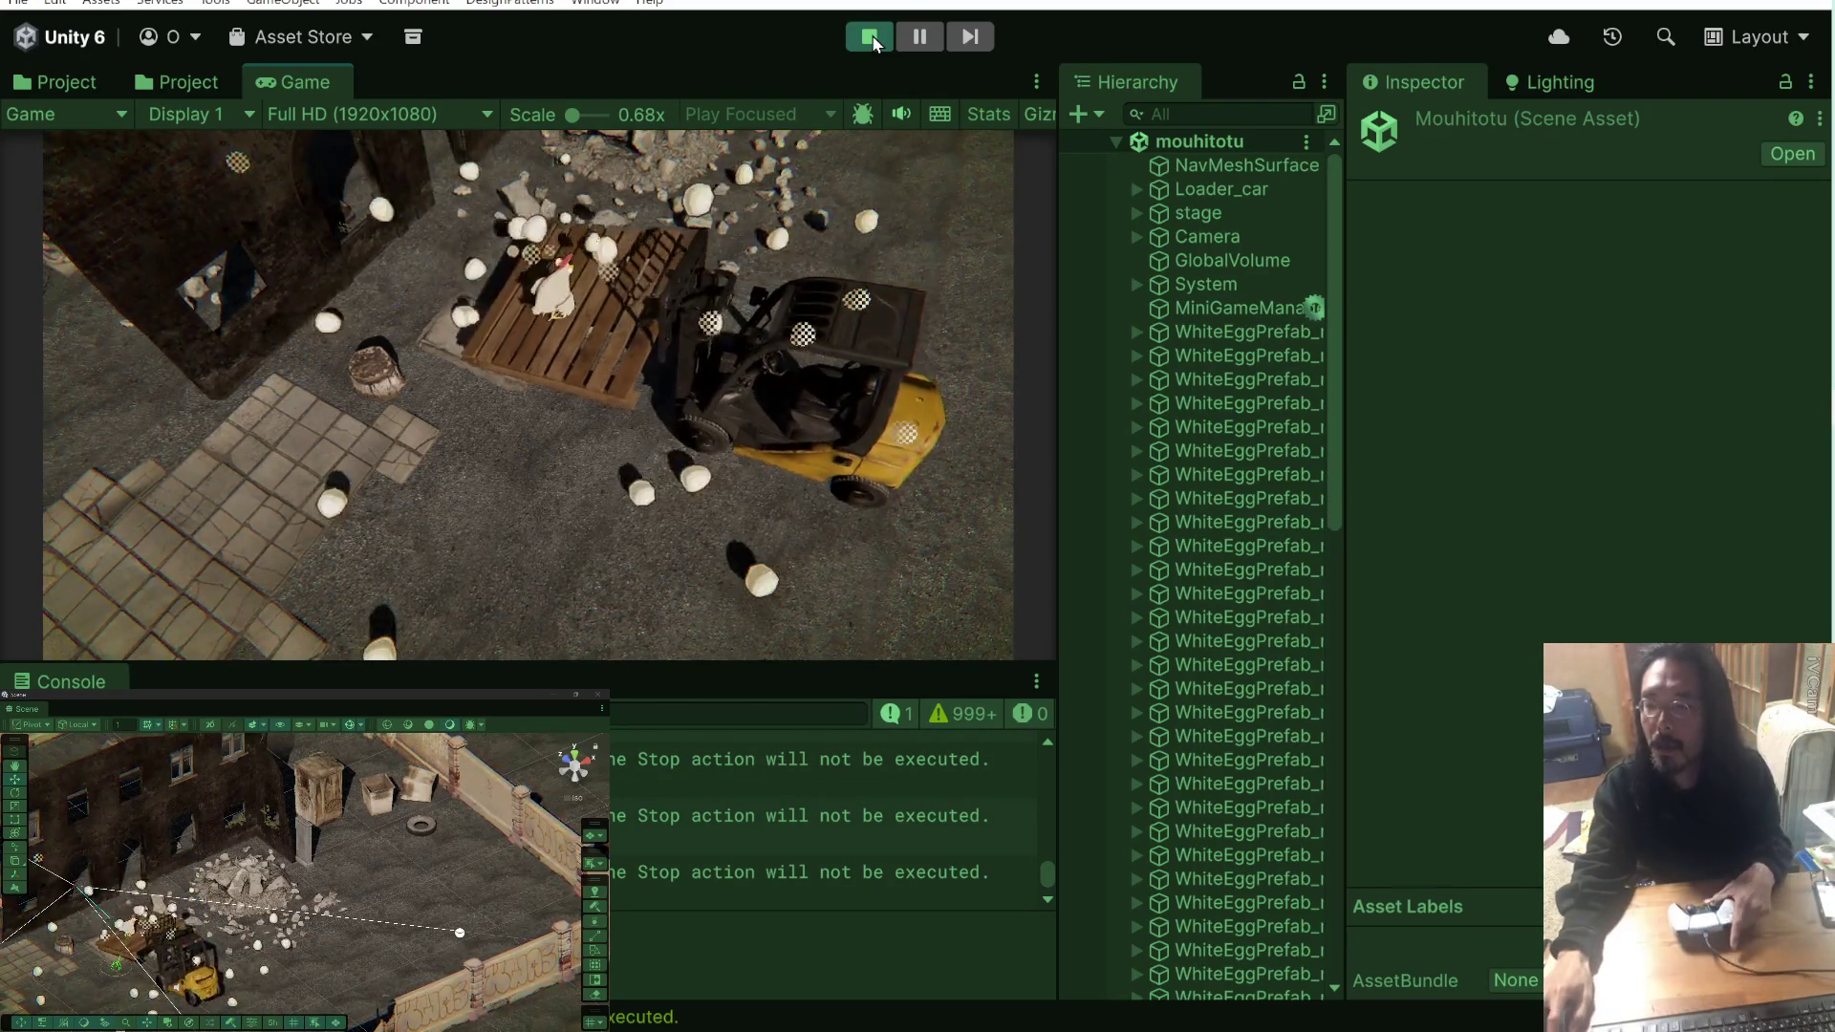
click(869, 38)
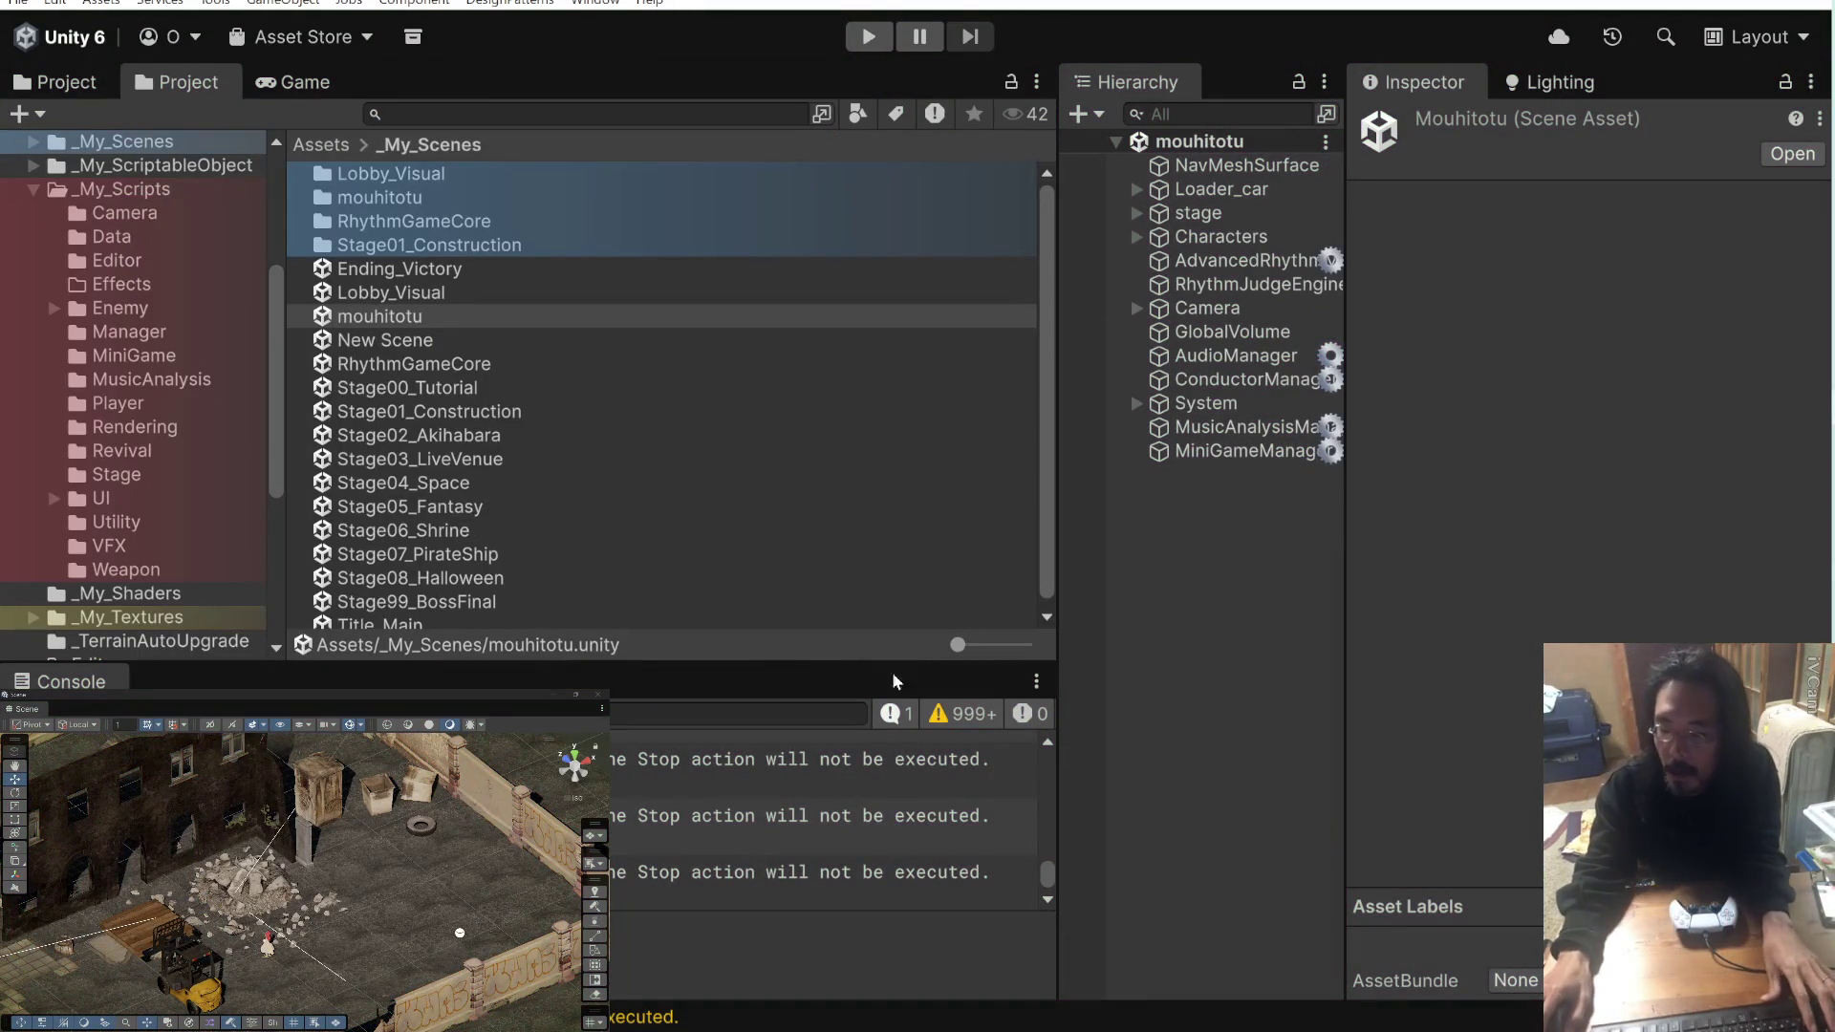
Step: Select MiniGameManager and open its EggChainExplosionController script from the Inspector
scroll(885, 803, down, 1)
scroll(885, 803, up, 2)
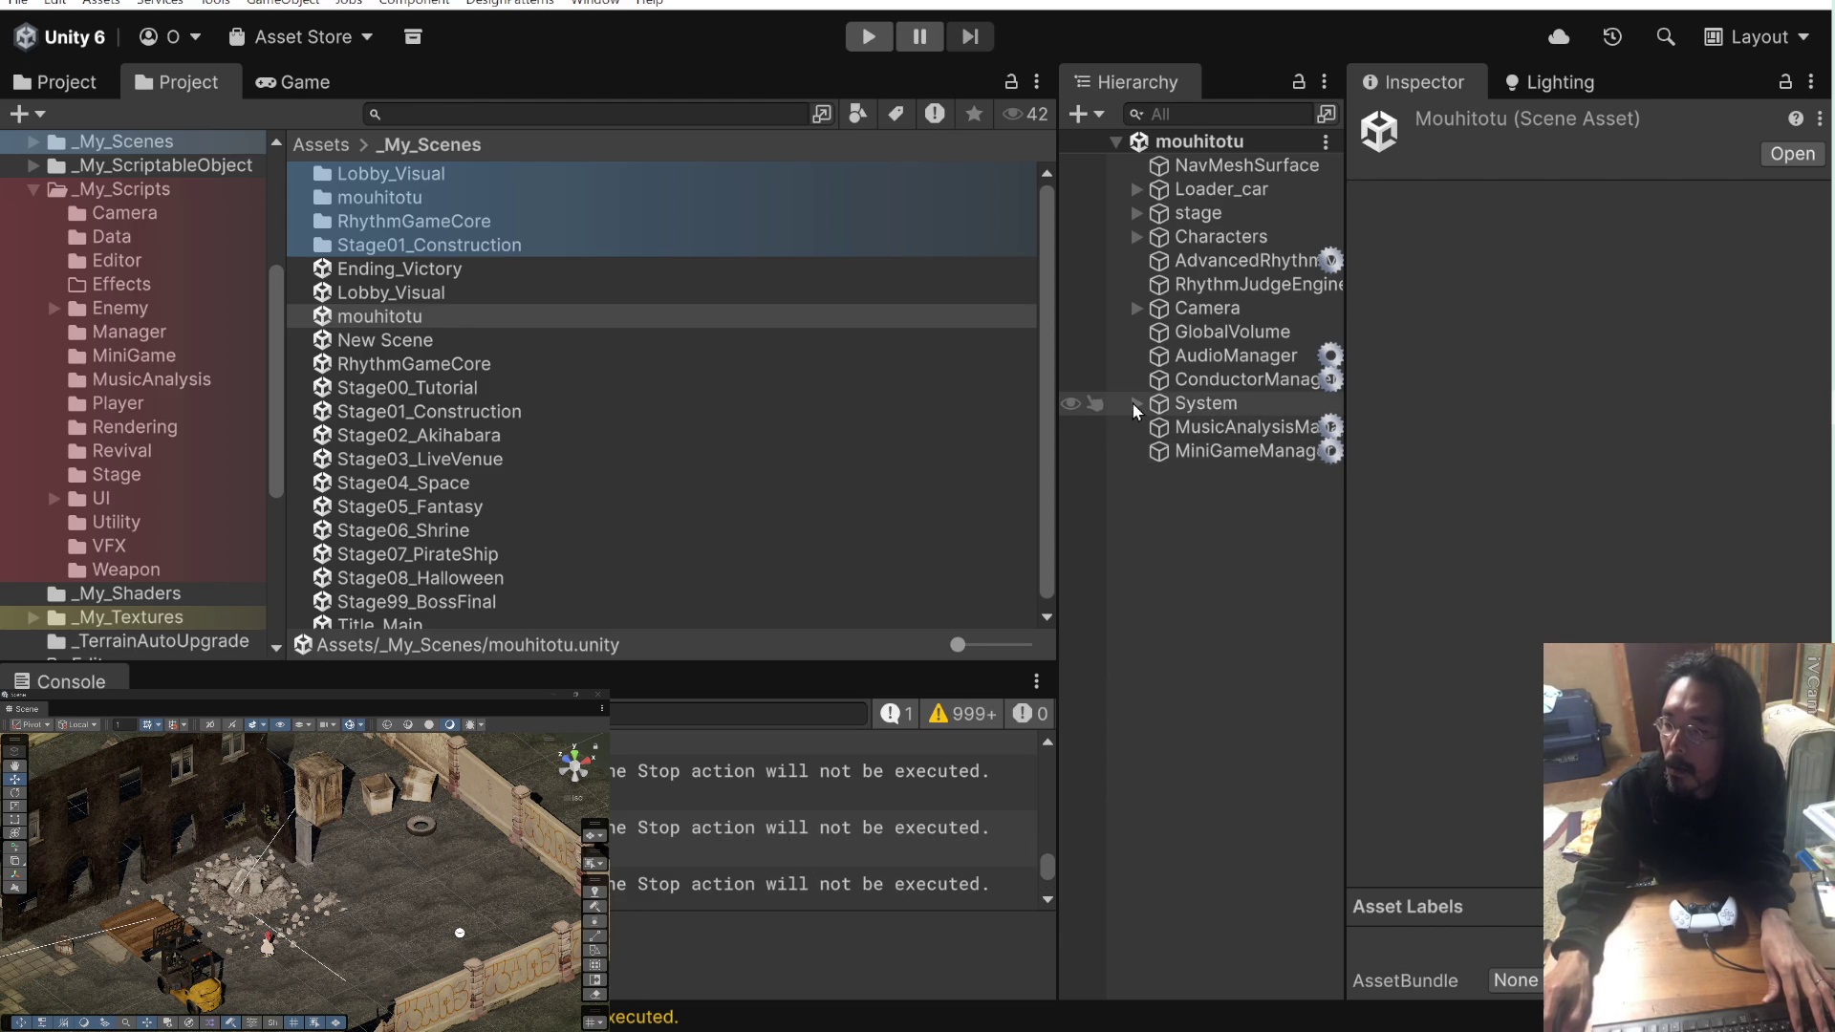
click(1138, 236)
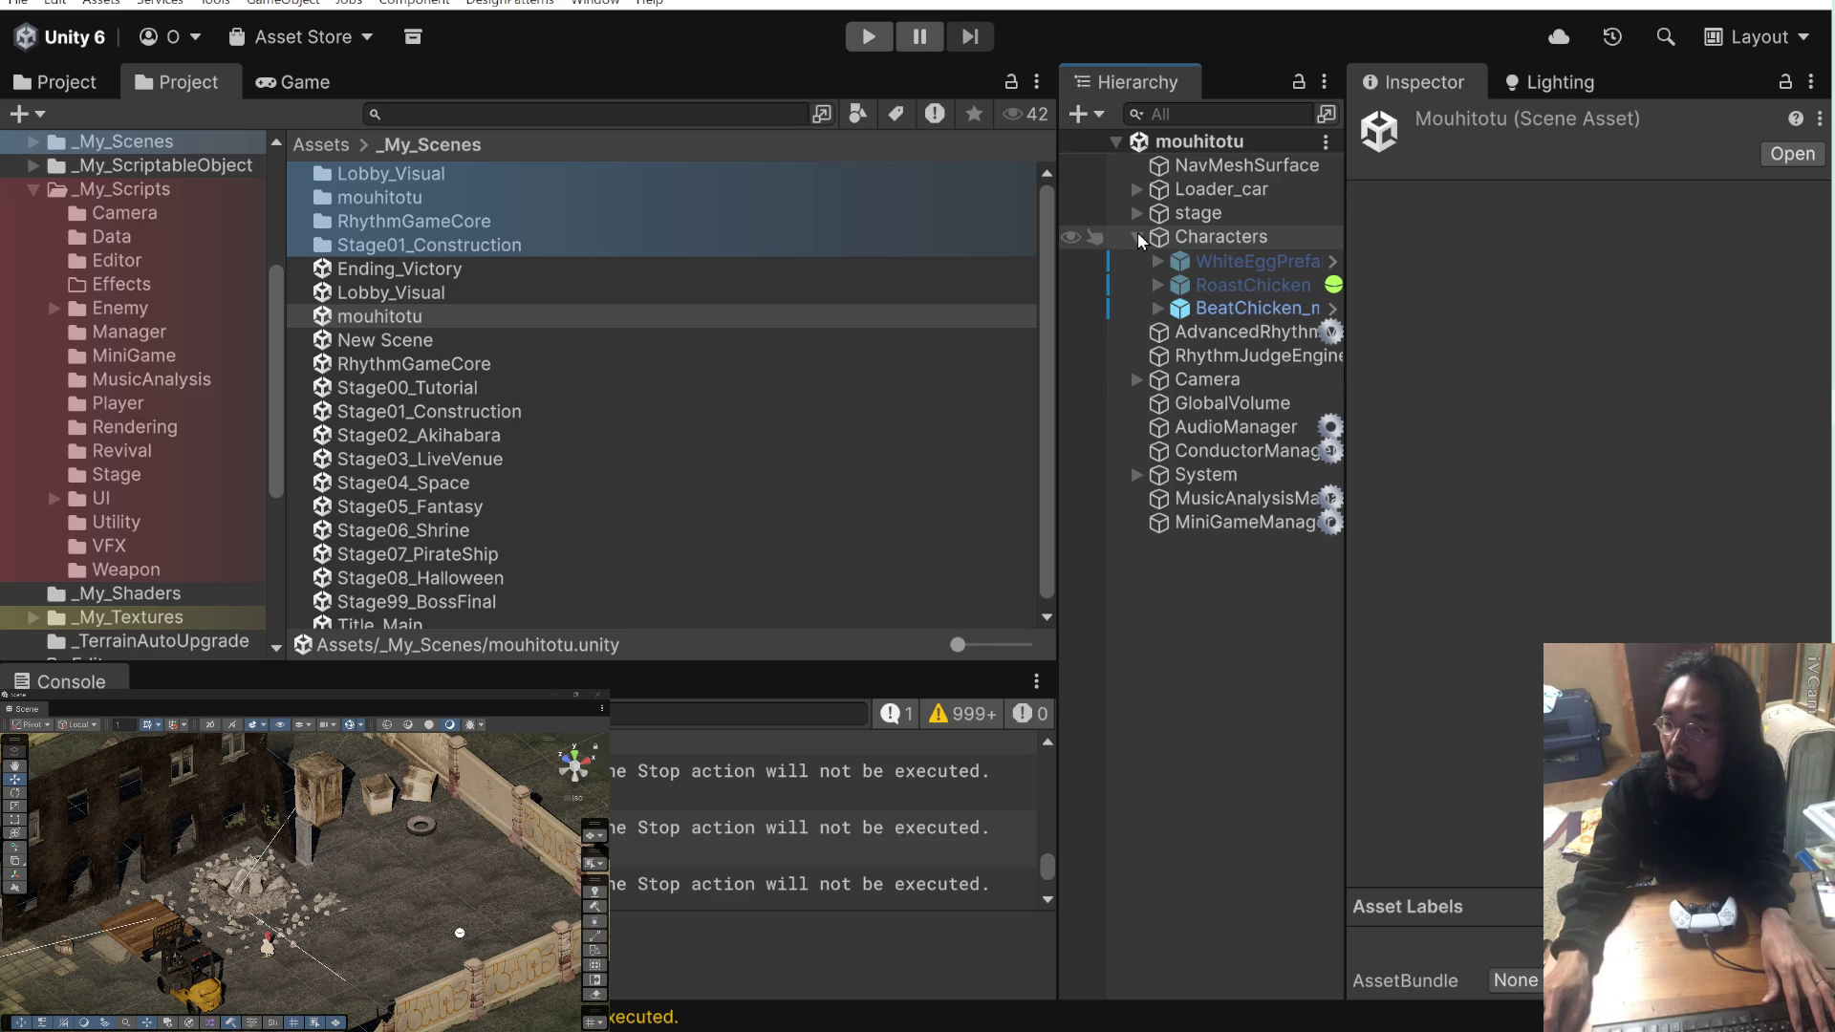
click(1137, 236)
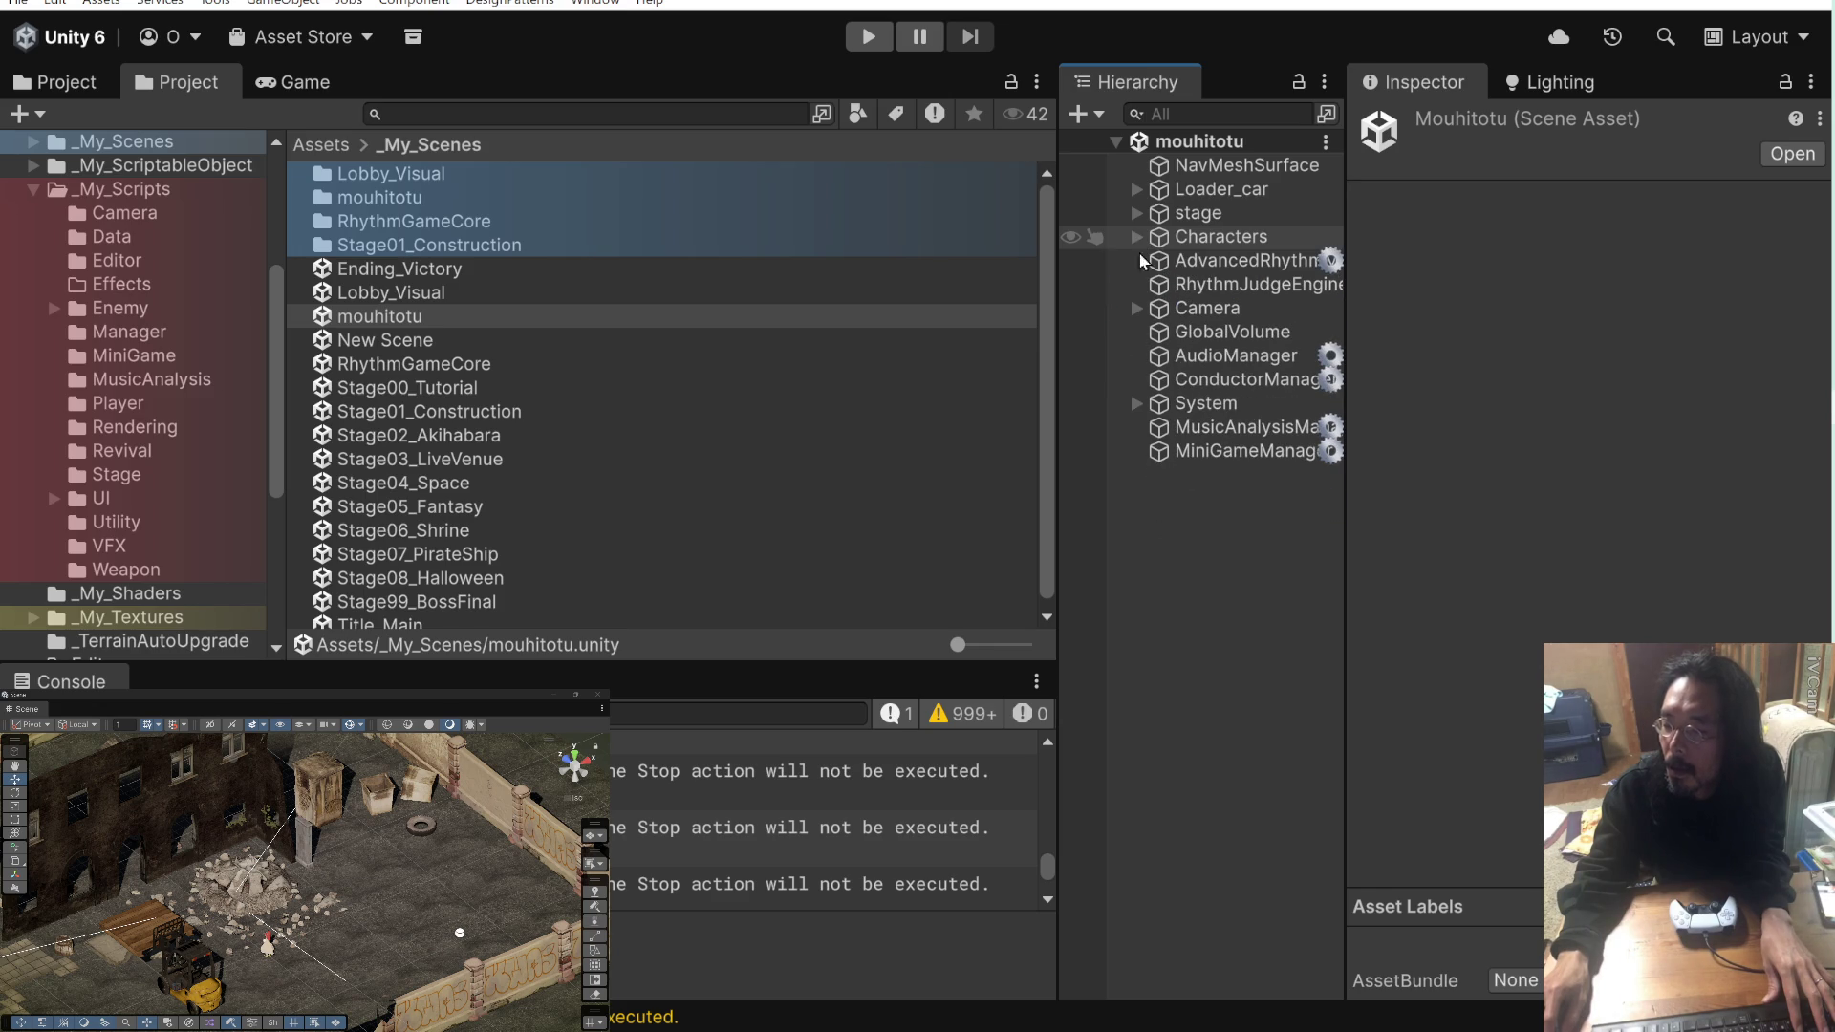
click(1242, 450)
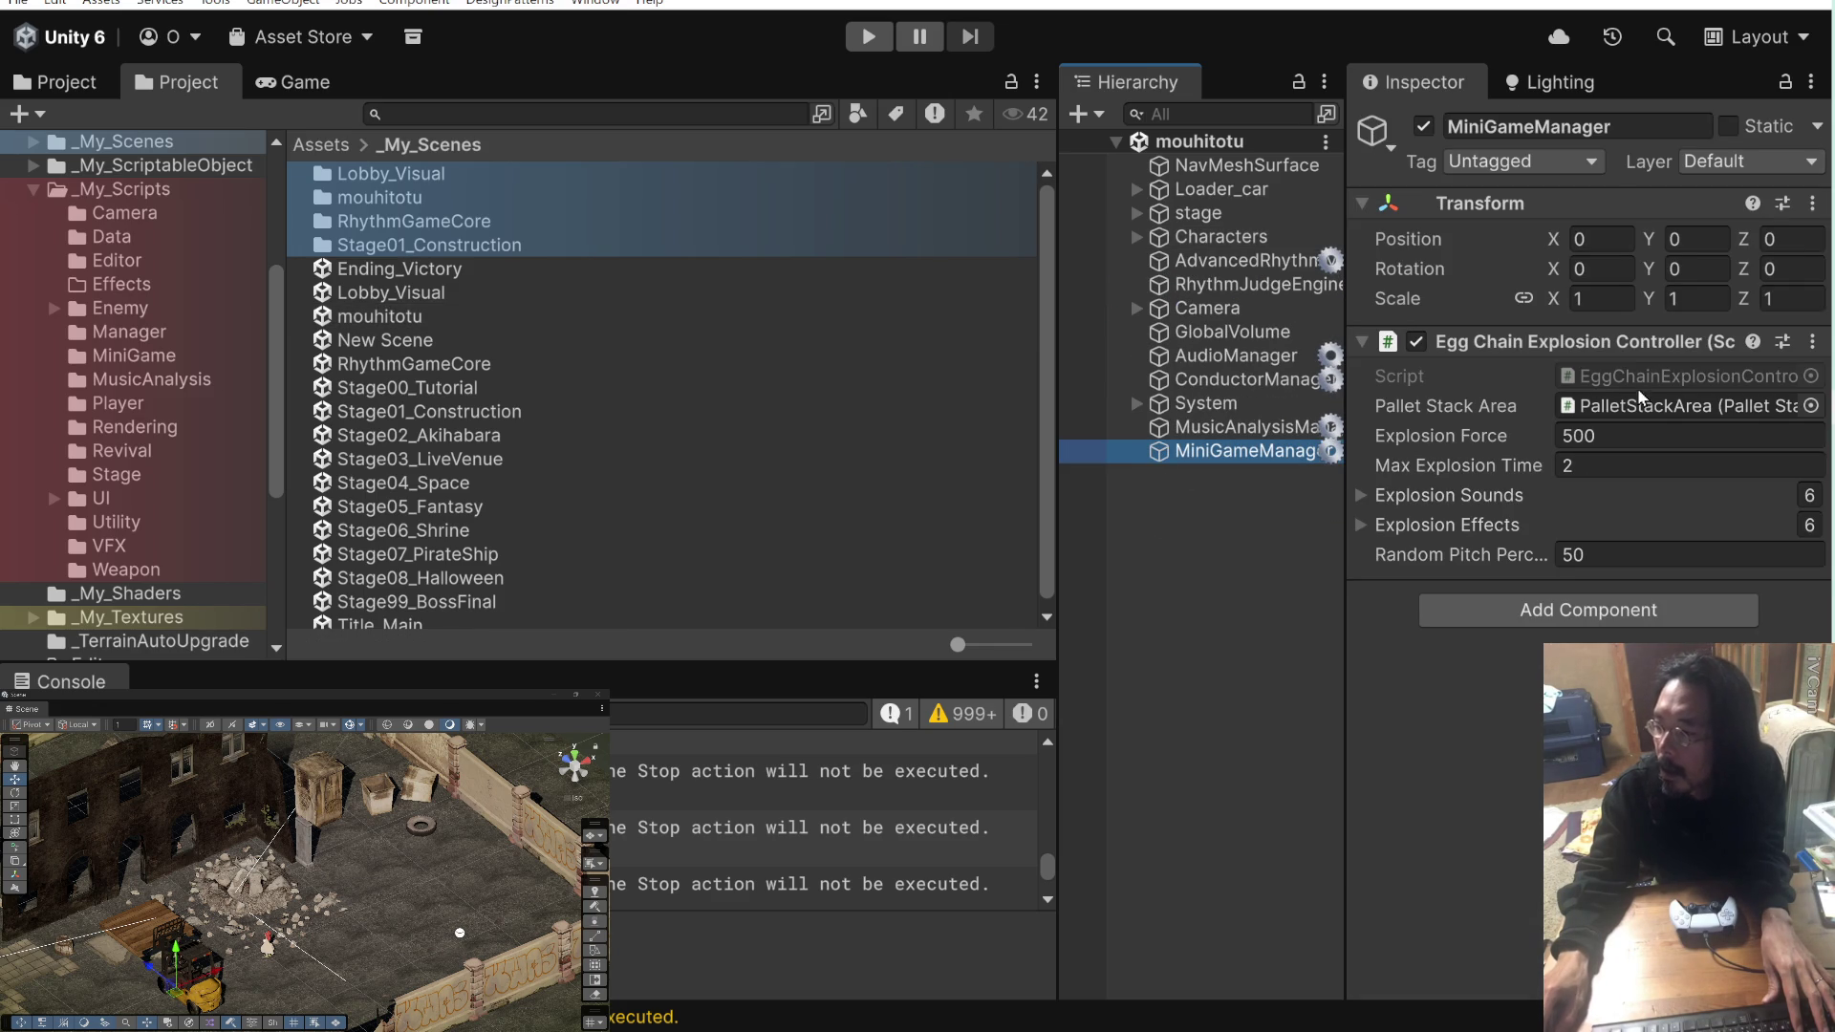
double_click(1637, 375)
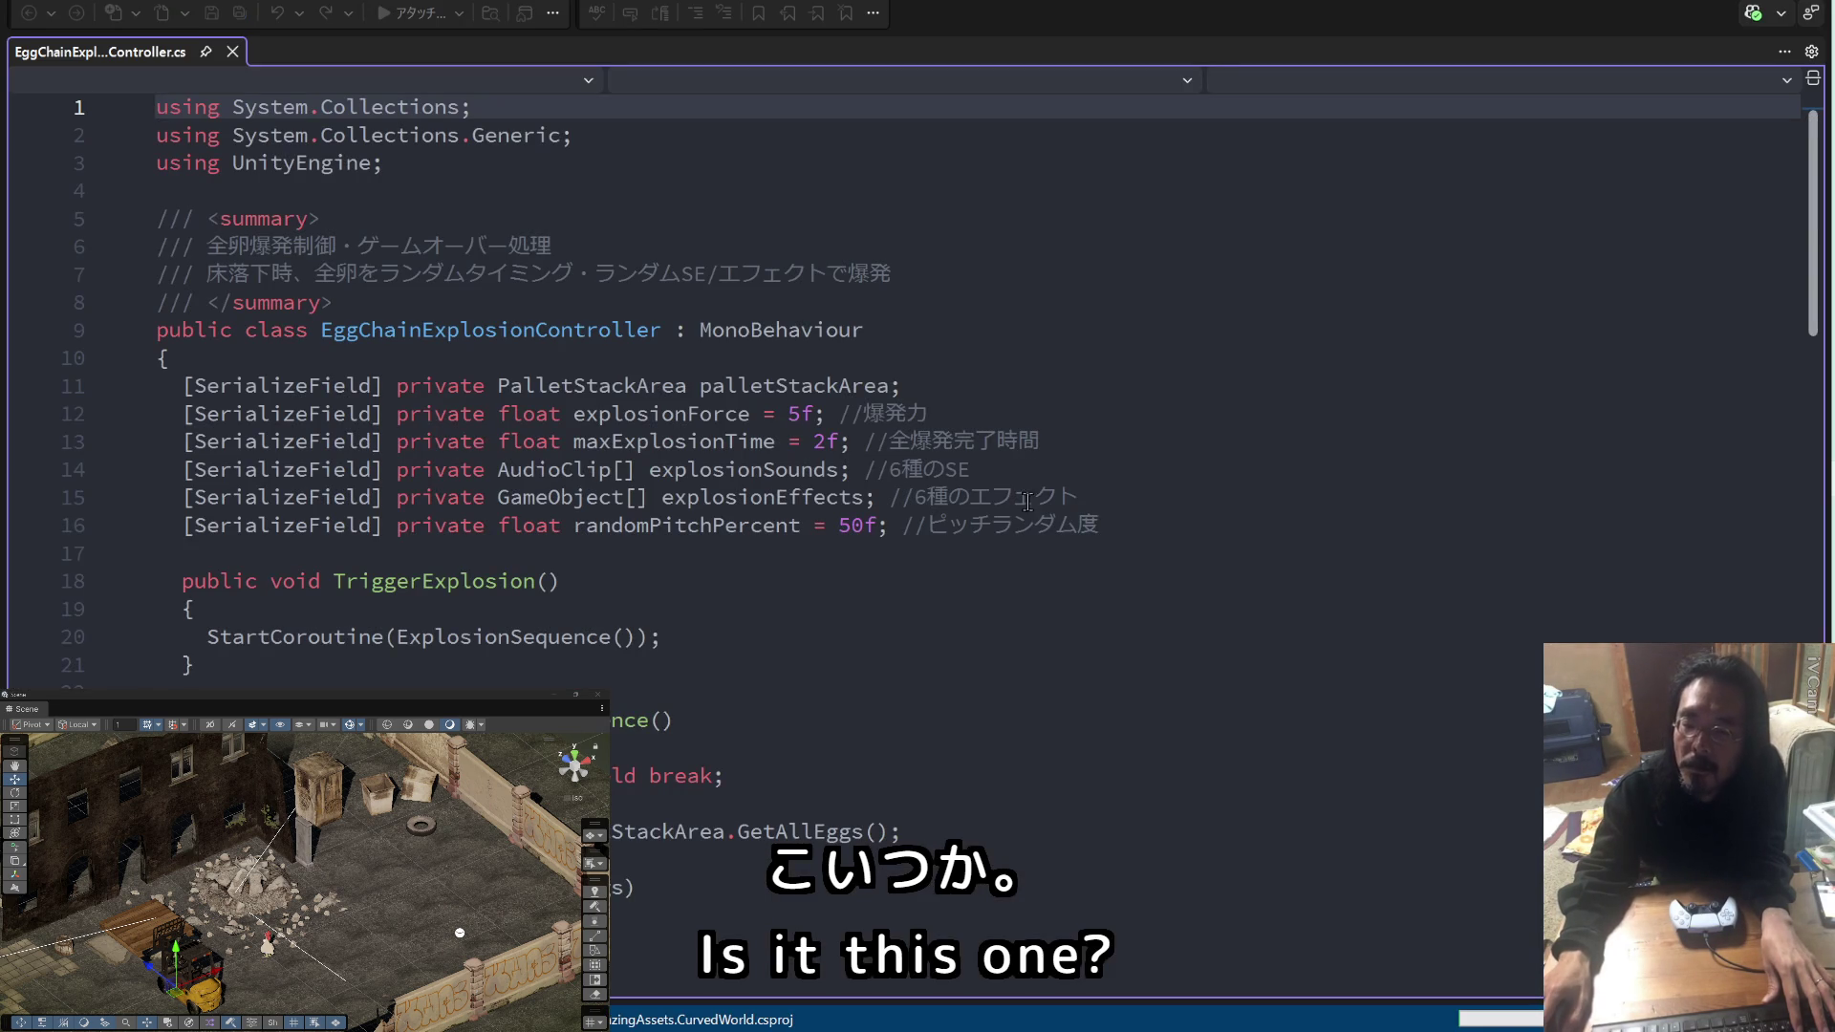
scroll(1027, 561, down, 8)
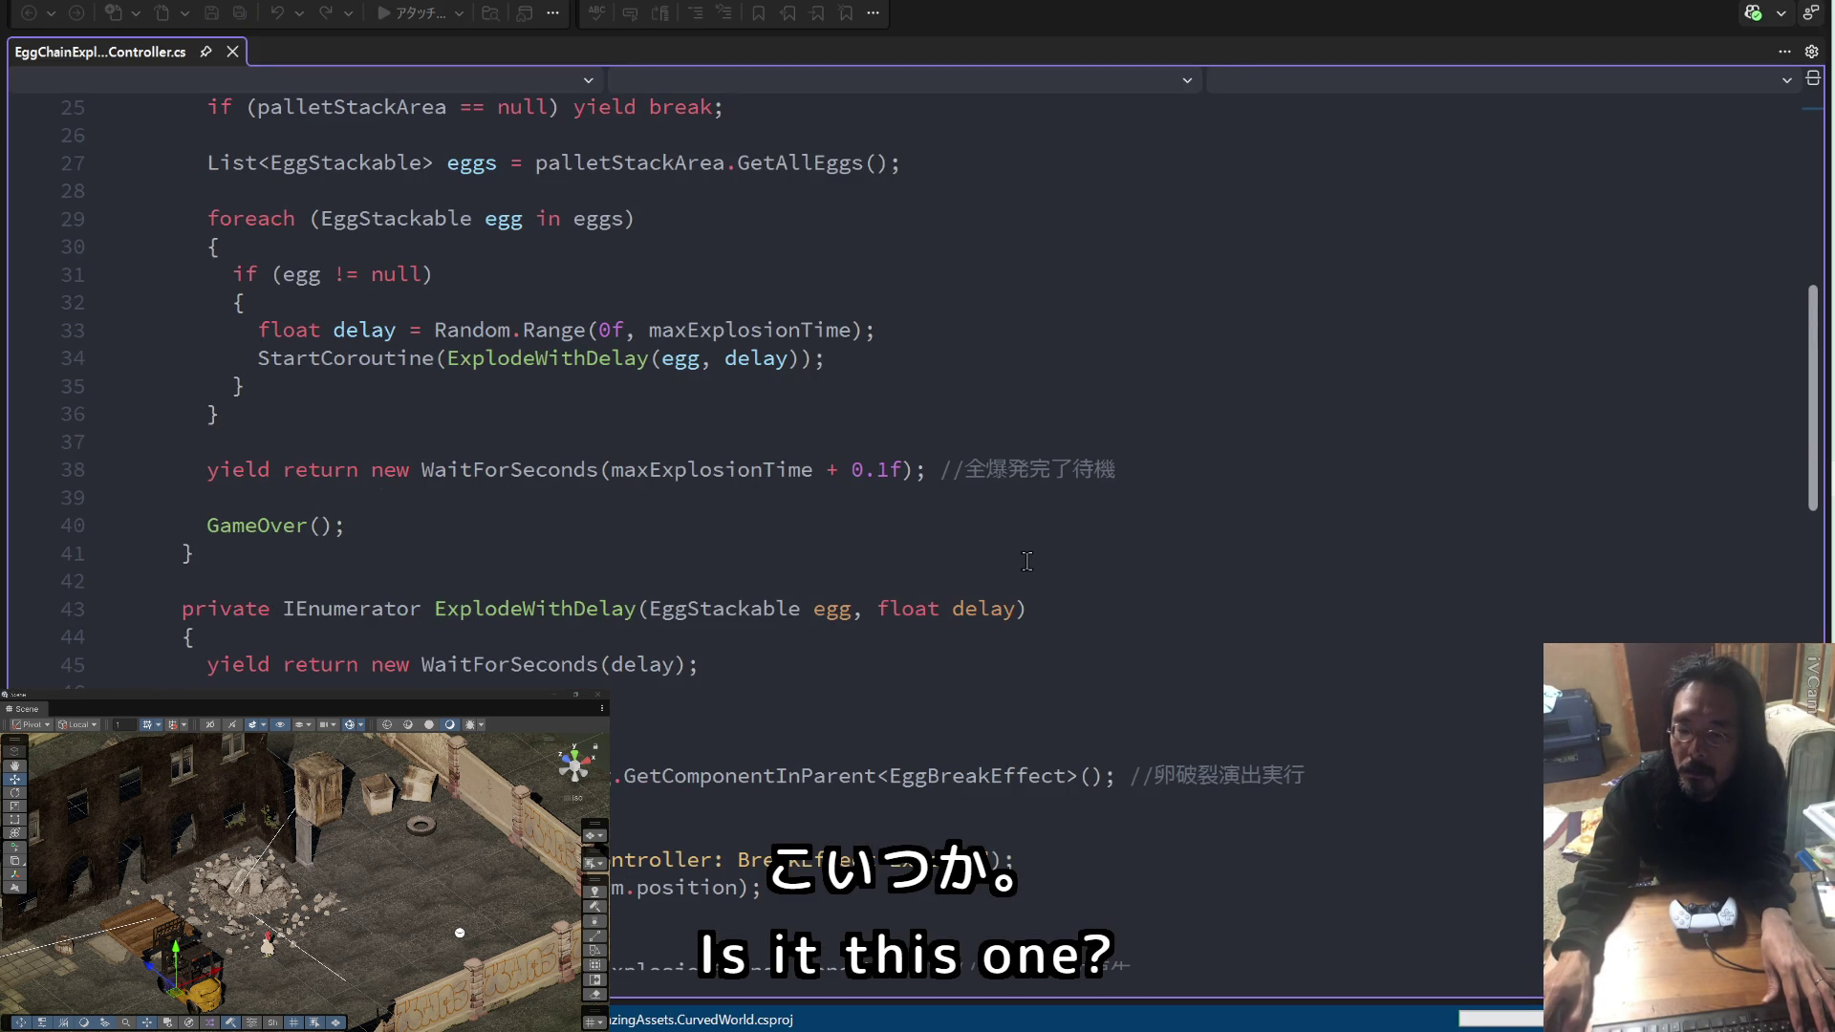
scroll(1027, 561, down, 8)
scroll(1027, 561, down, 4)
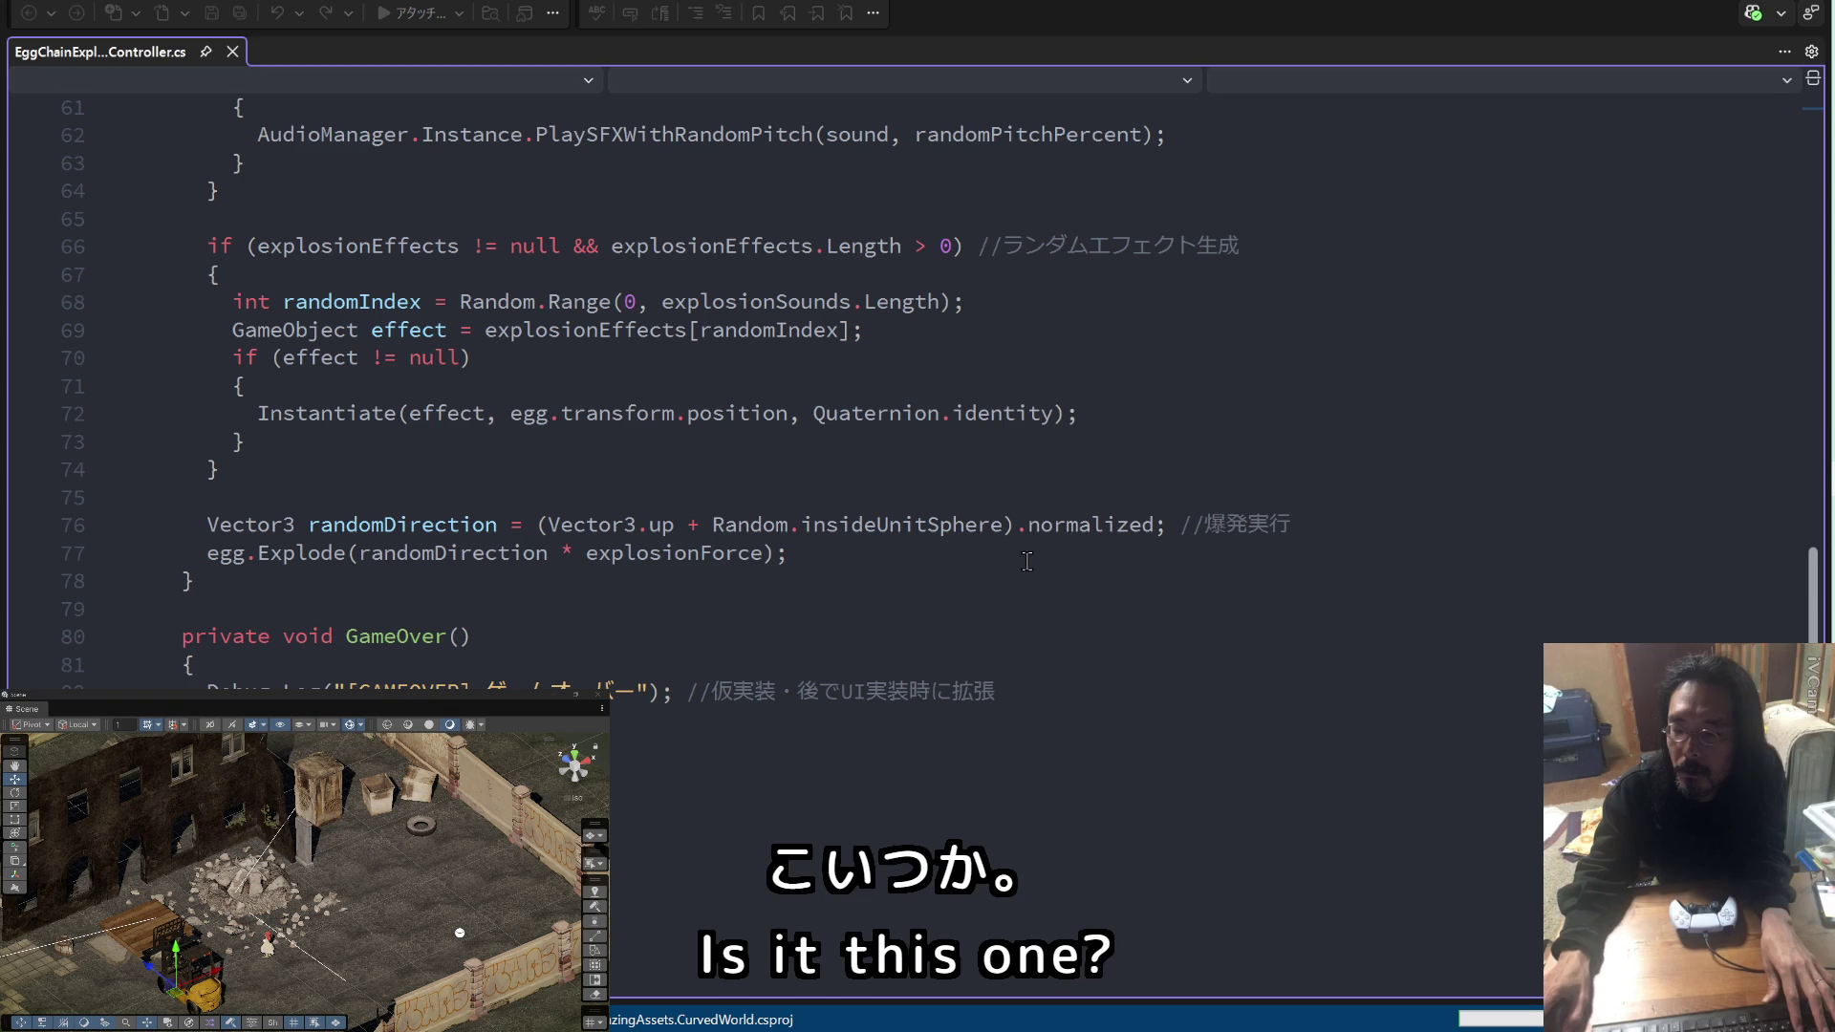
scroll(1028, 561, up, 1)
scroll(1027, 561, up, 2)
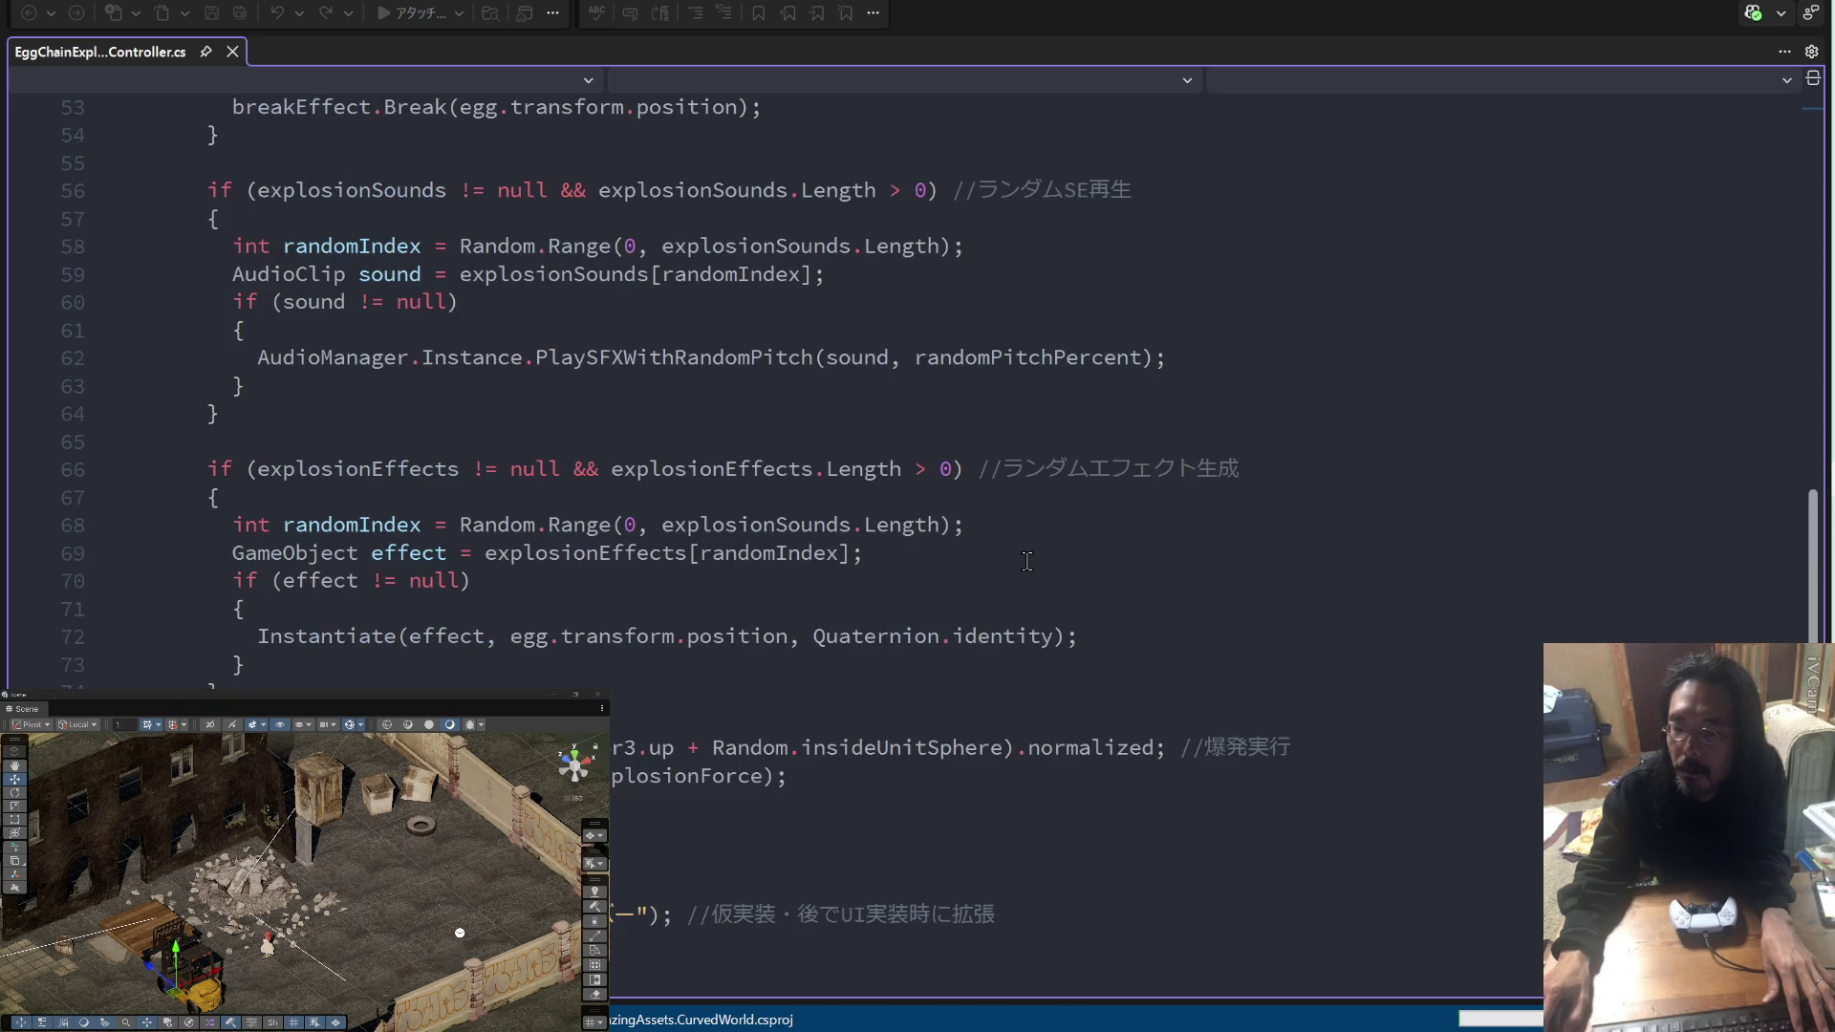
scroll(1028, 561, up, 3)
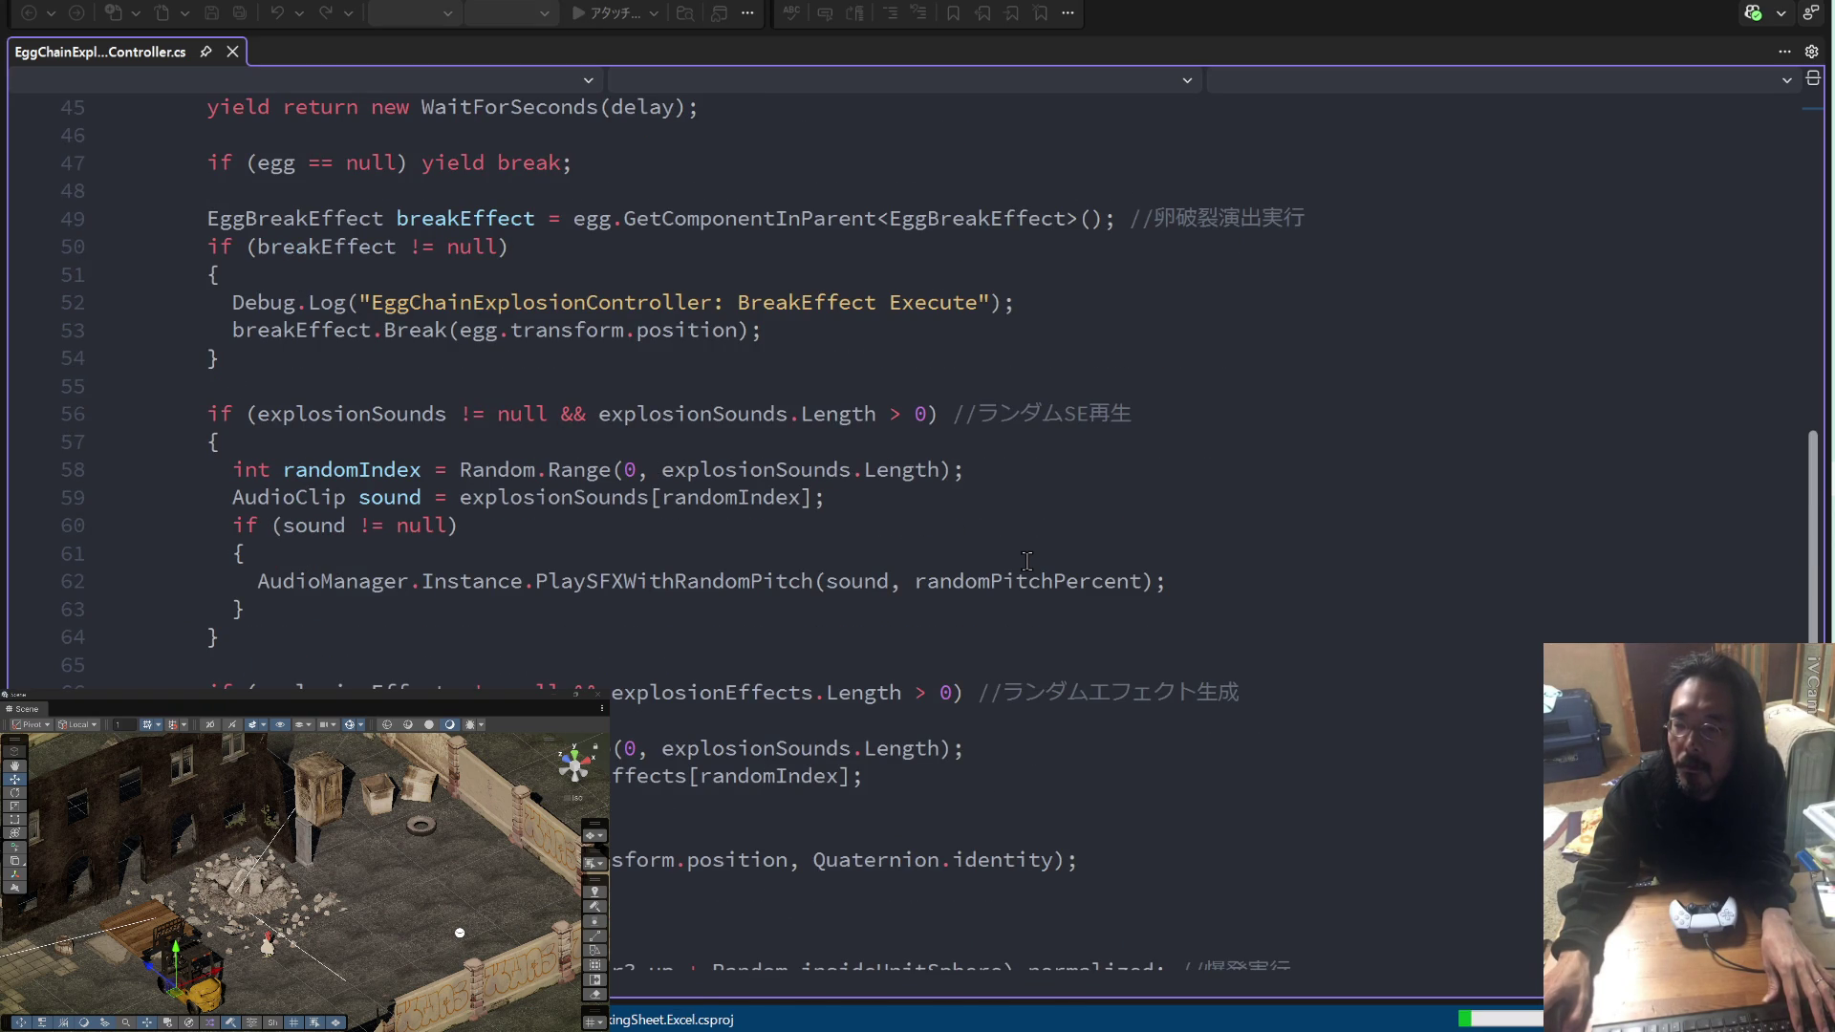
scroll(1028, 561, up, 7)
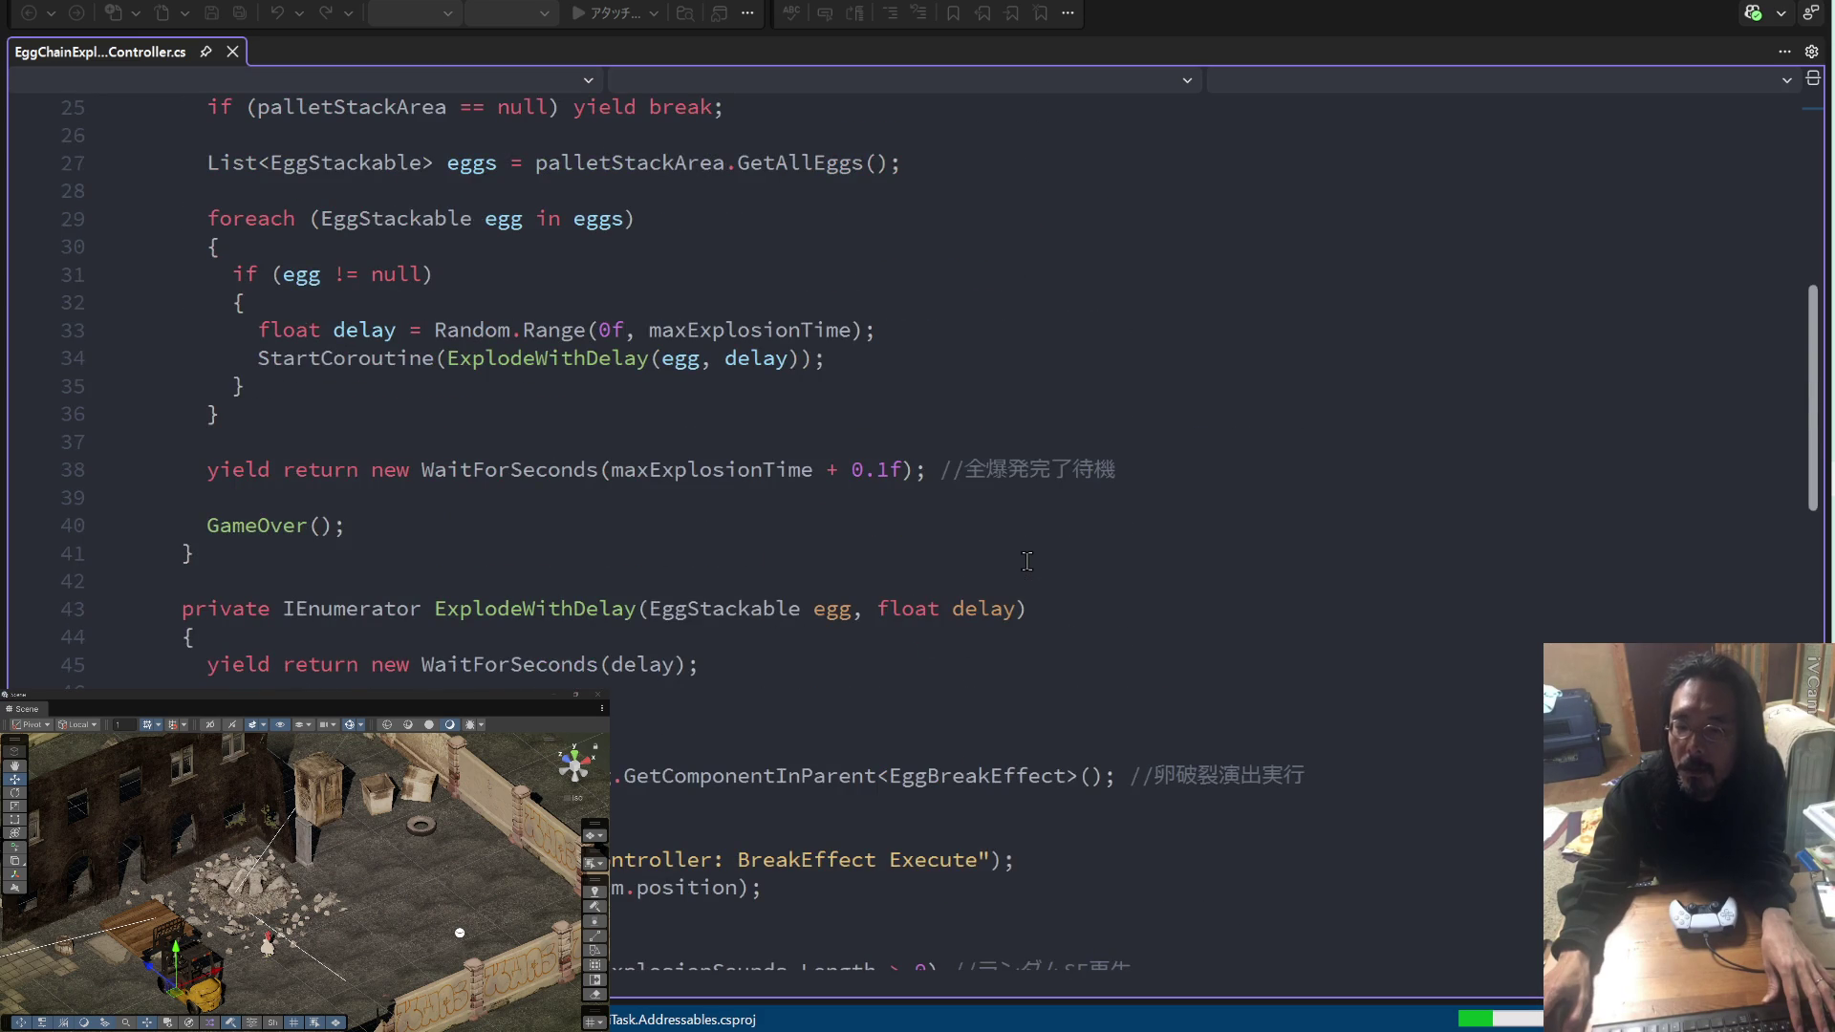
scroll(1027, 561, down, 3)
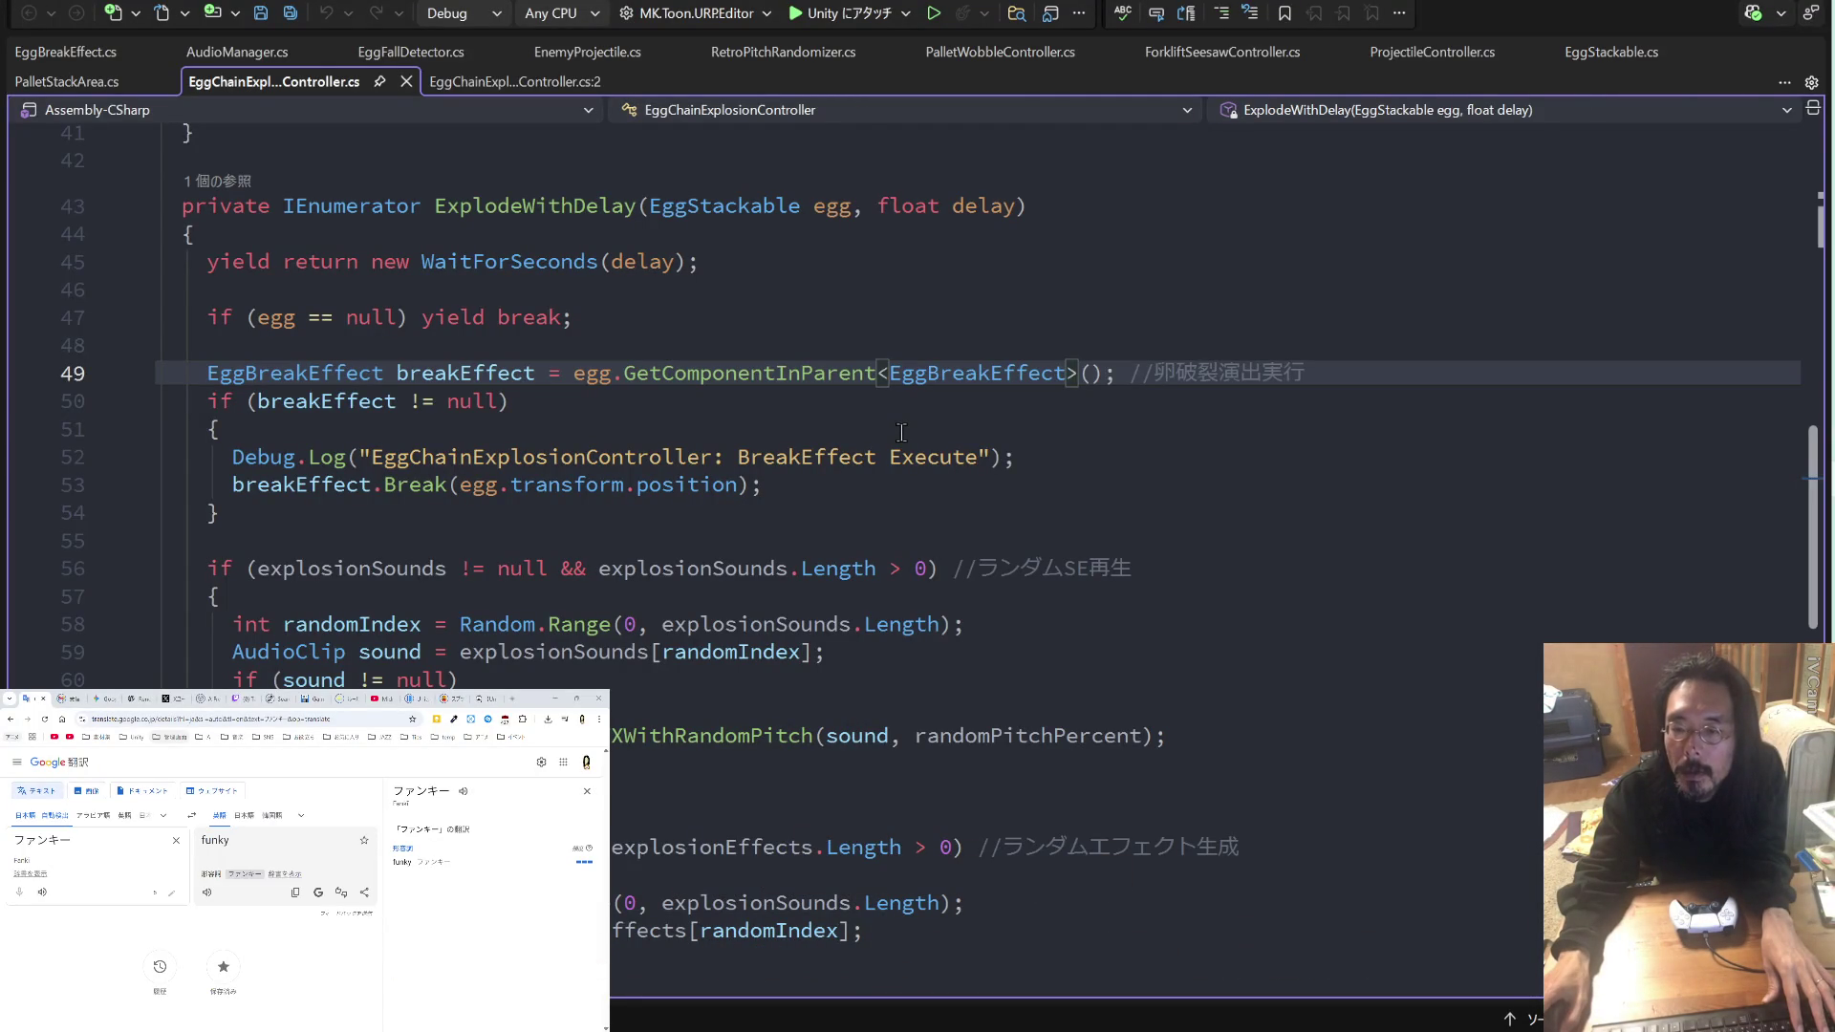
scroll(901, 433, up, 3)
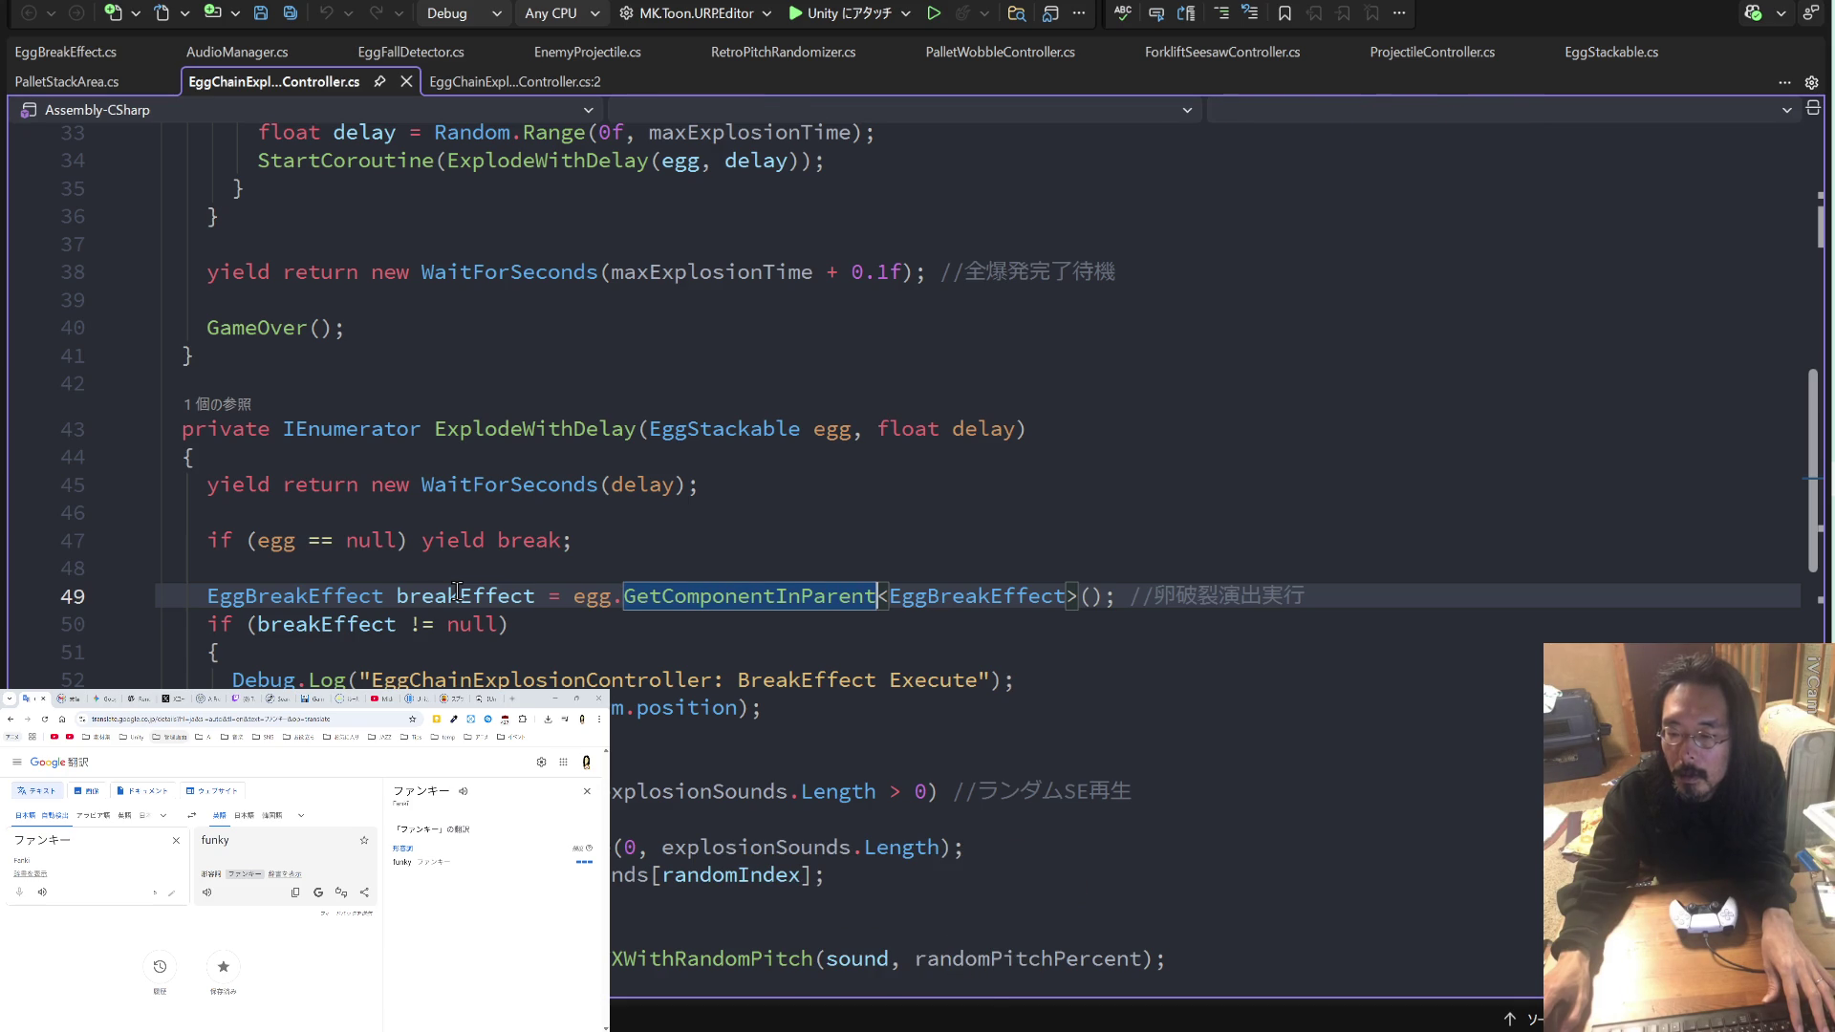
mouse_move(457, 591)
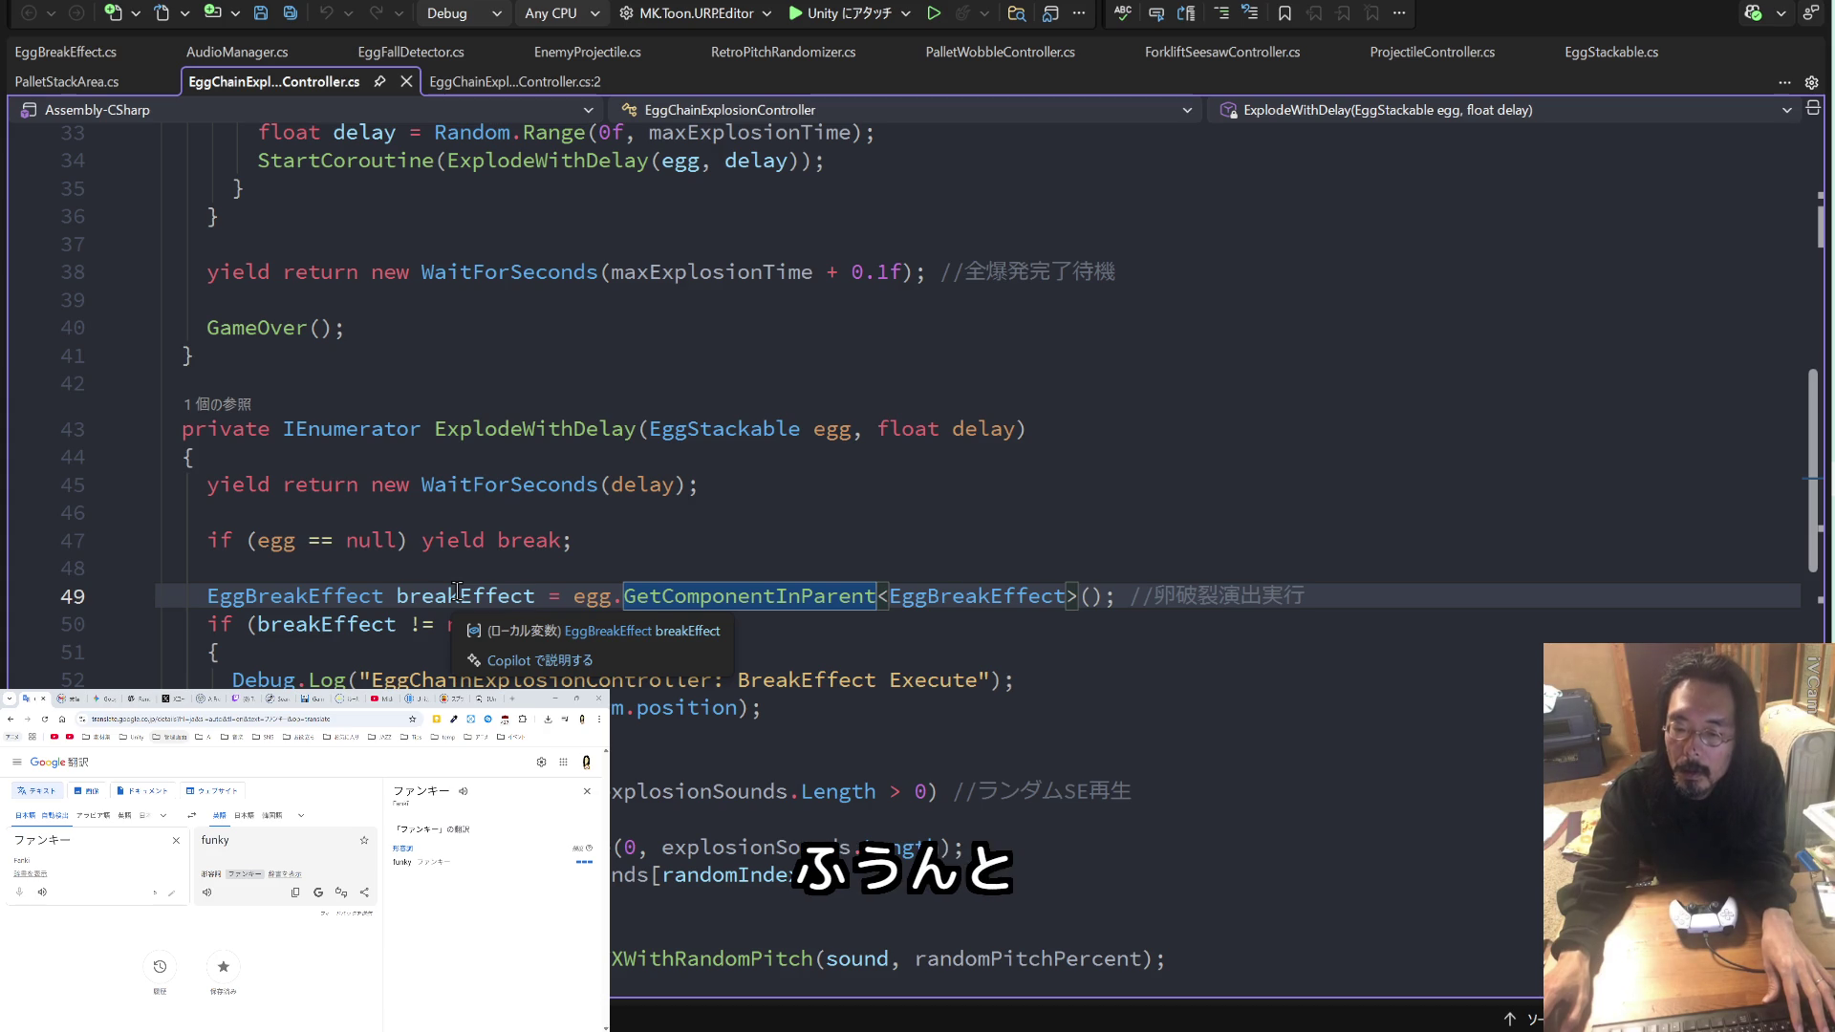
scroll(456, 591, down, 2)
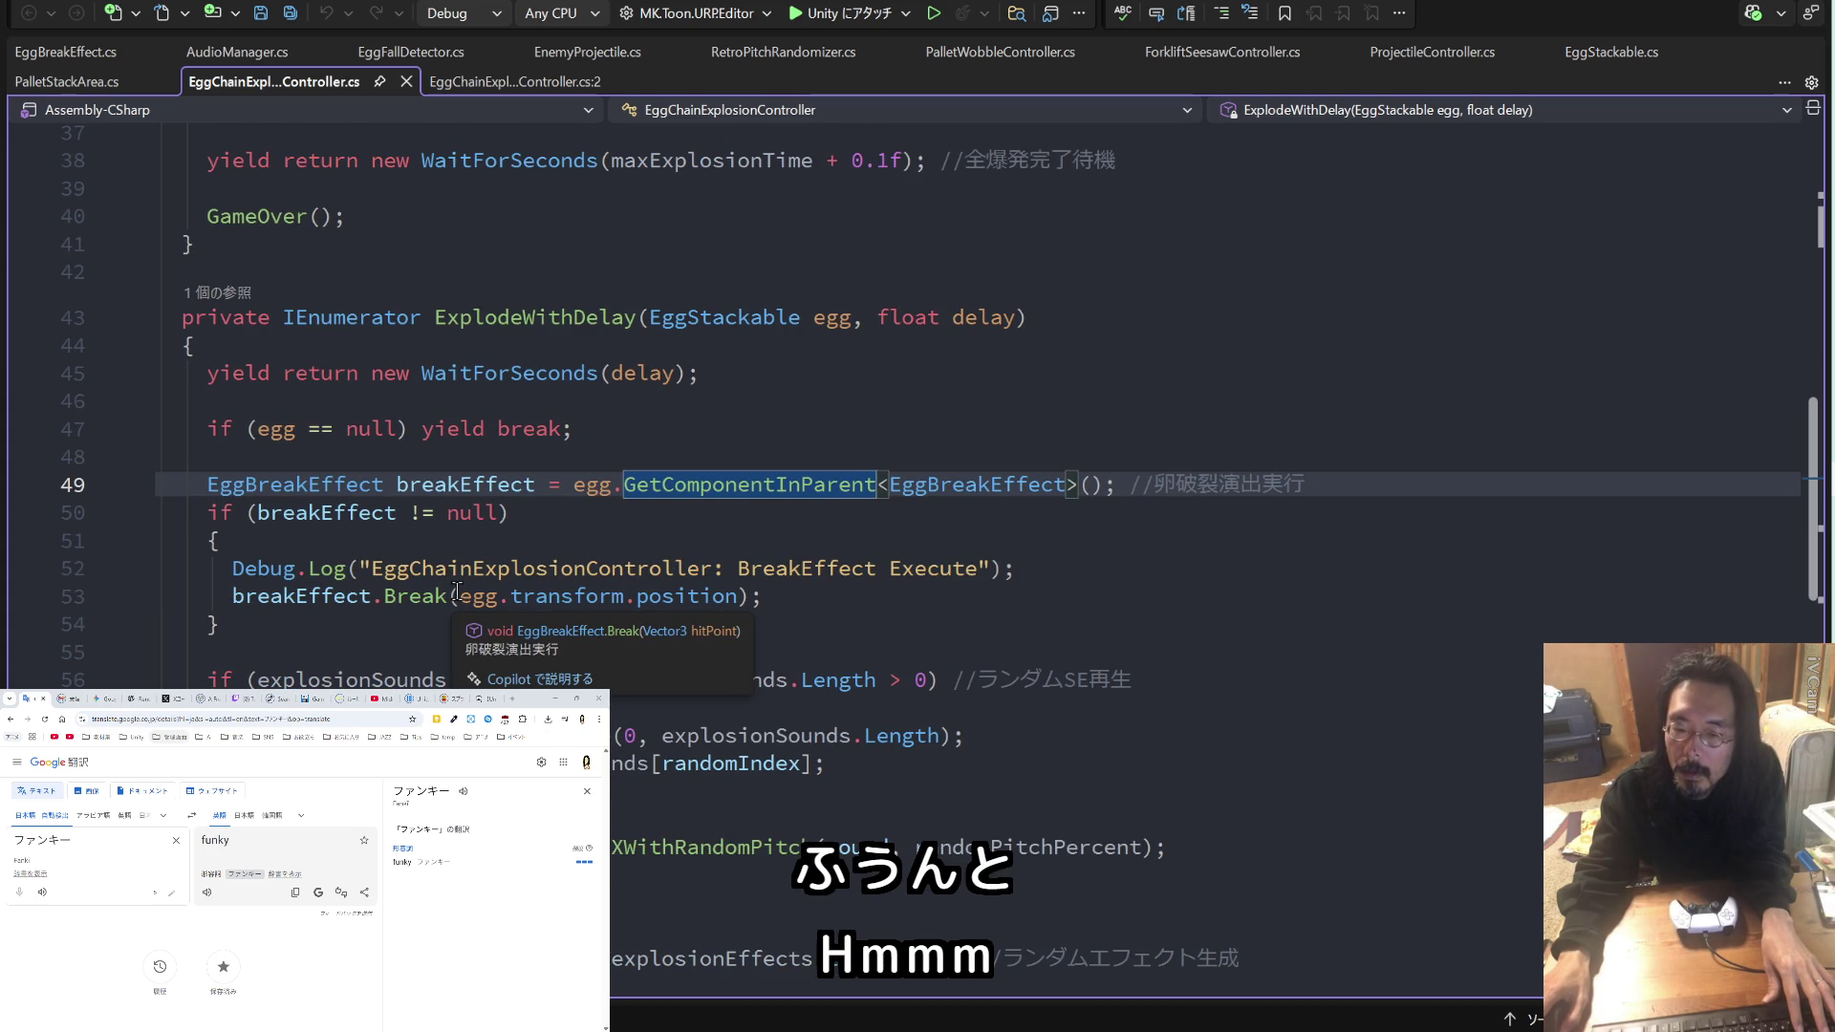
drag(219, 626, 207, 490)
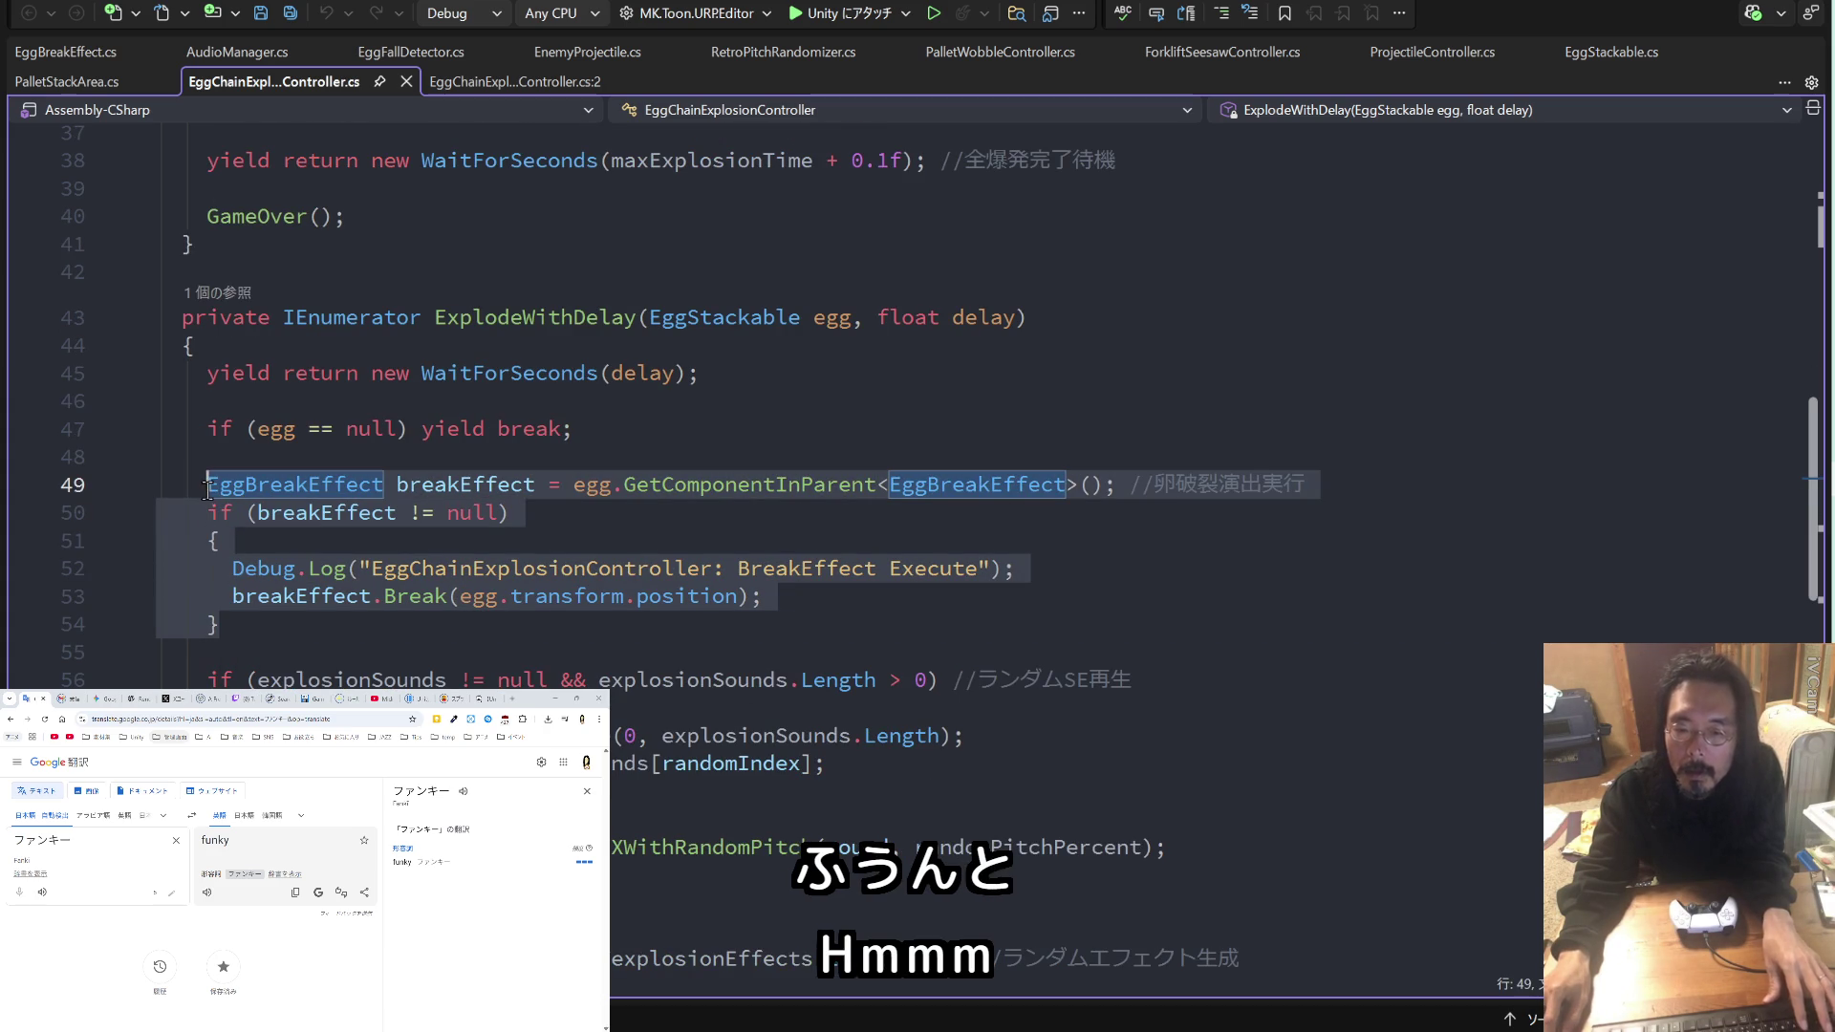
mouse_move(208, 491)
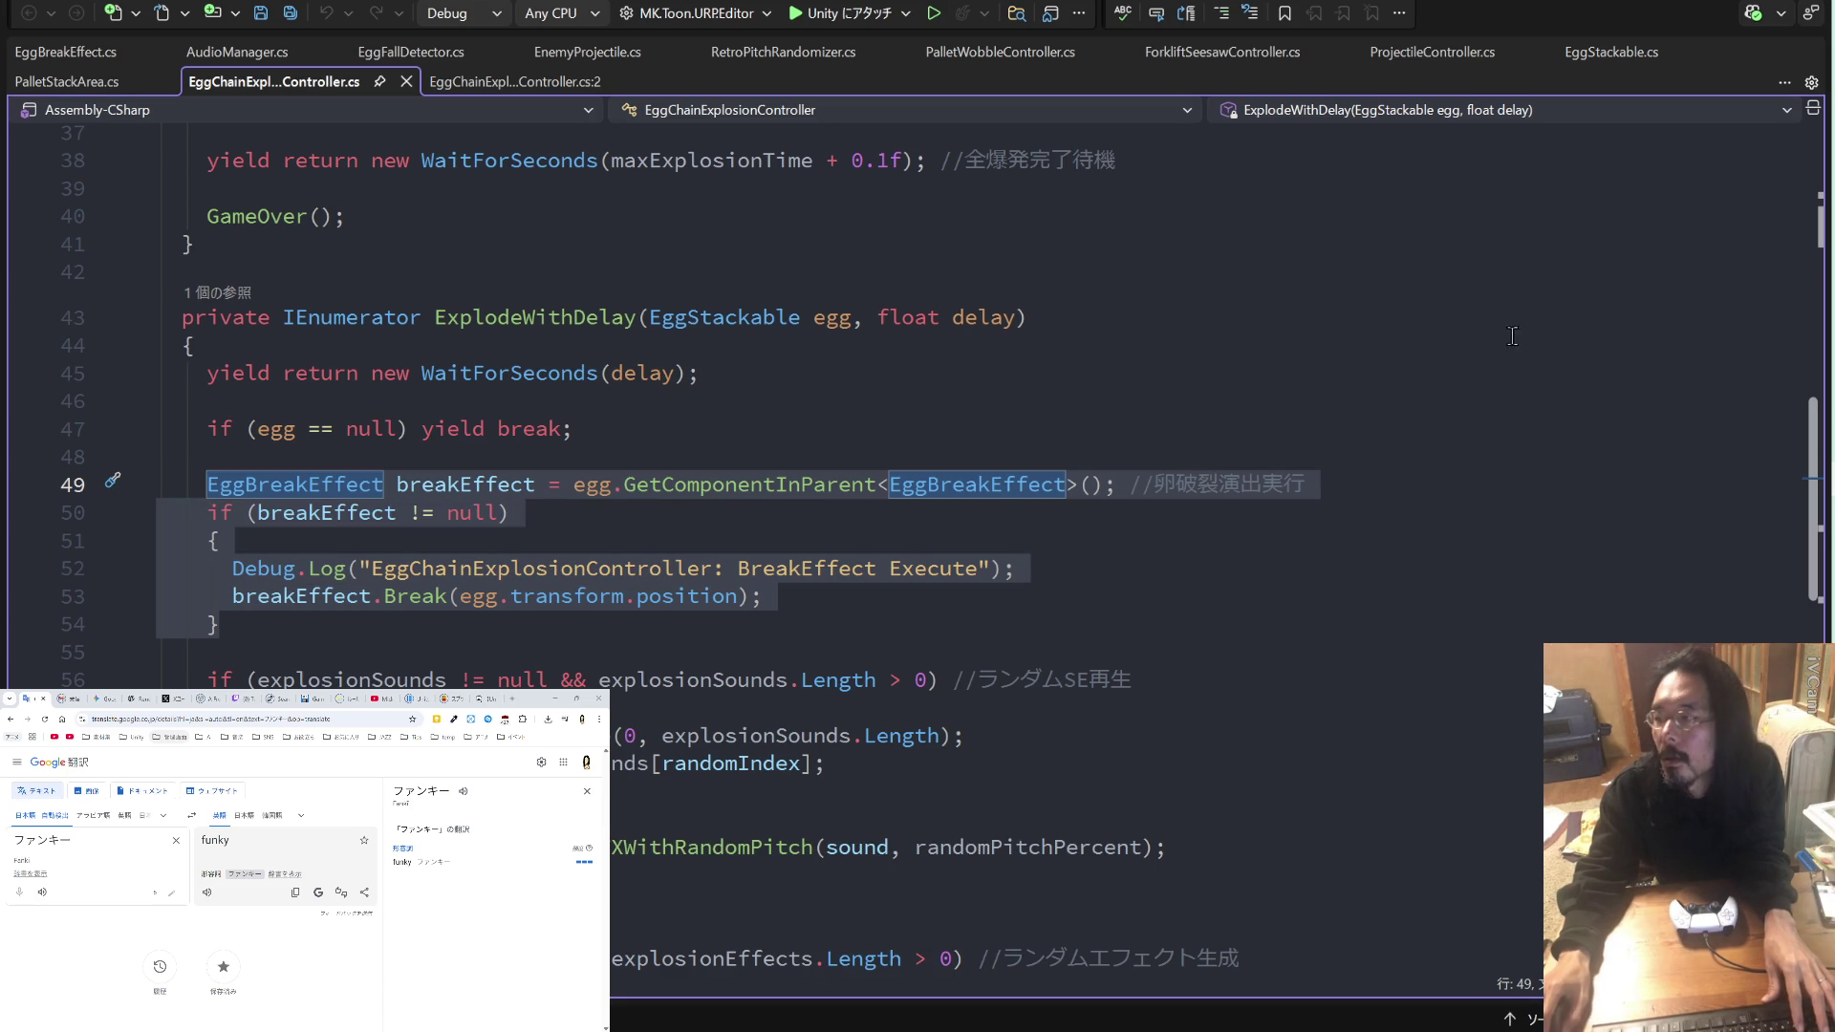
Step: Read Claude's GetComponentInParent fix for ExplodeWithDelay, then return to the Unity Editor
key(alt+Tab)
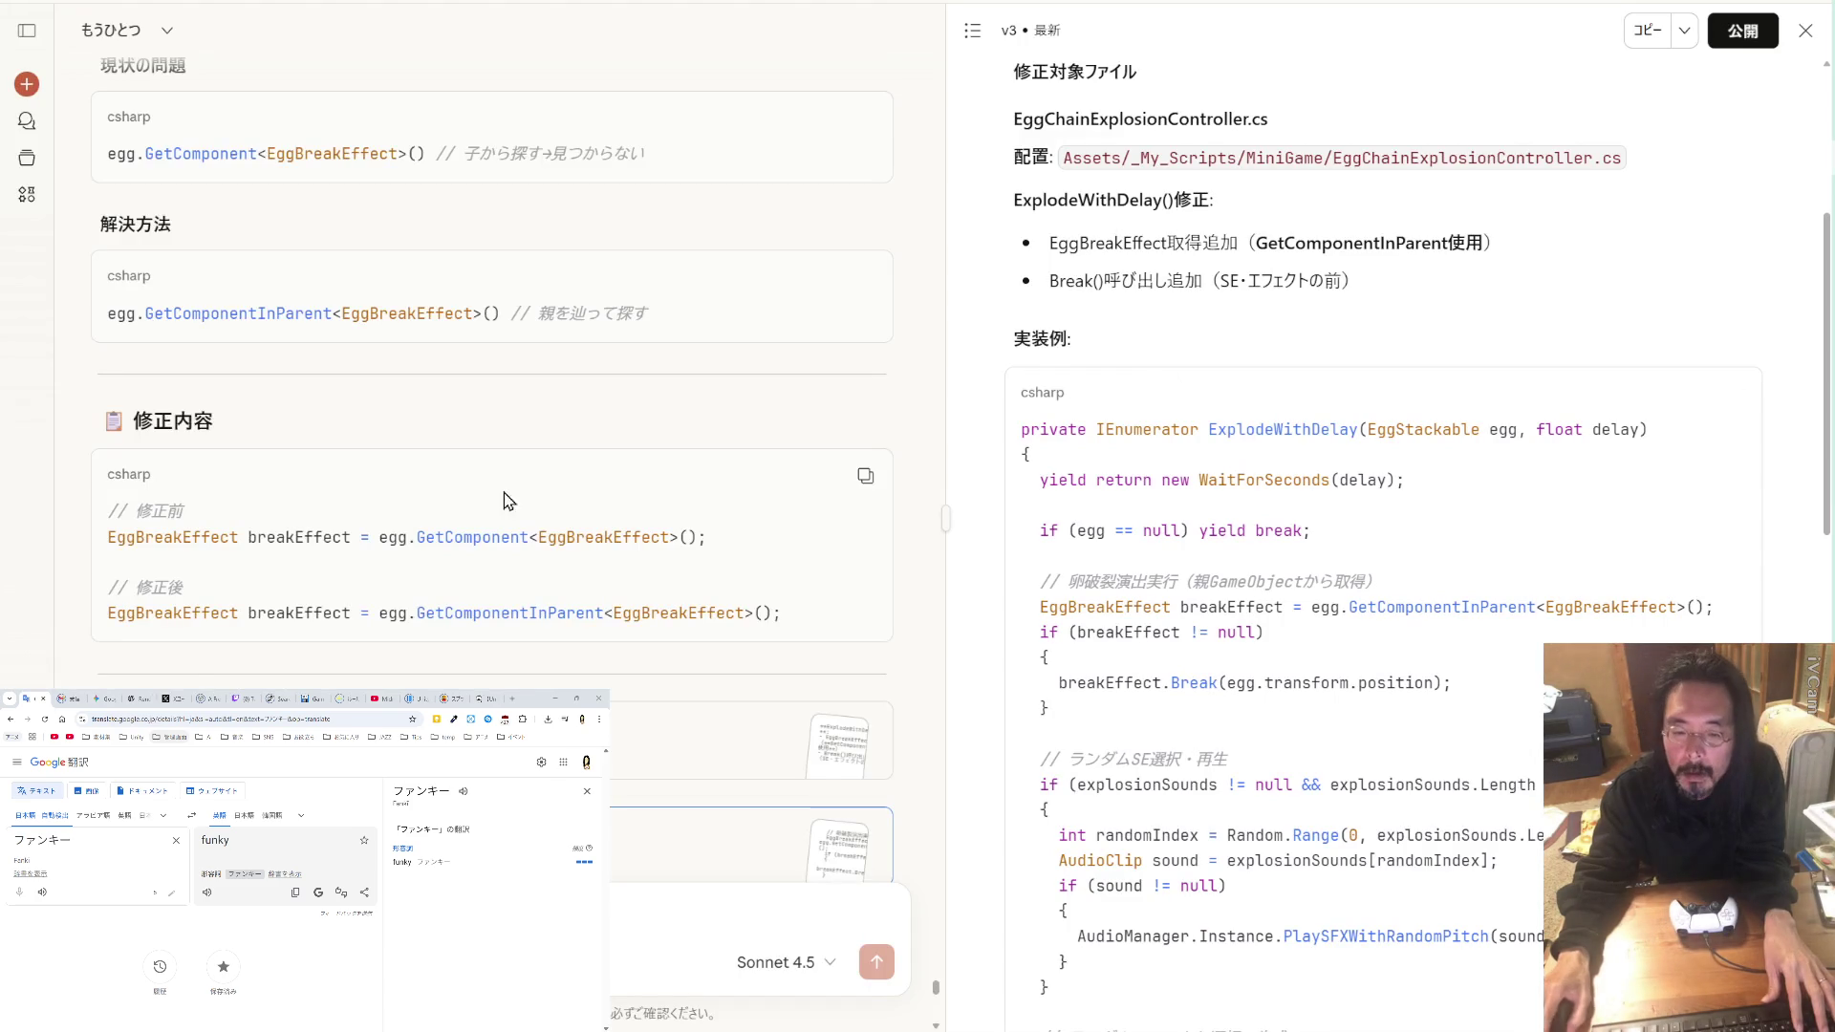
scroll(501, 488, down, 10)
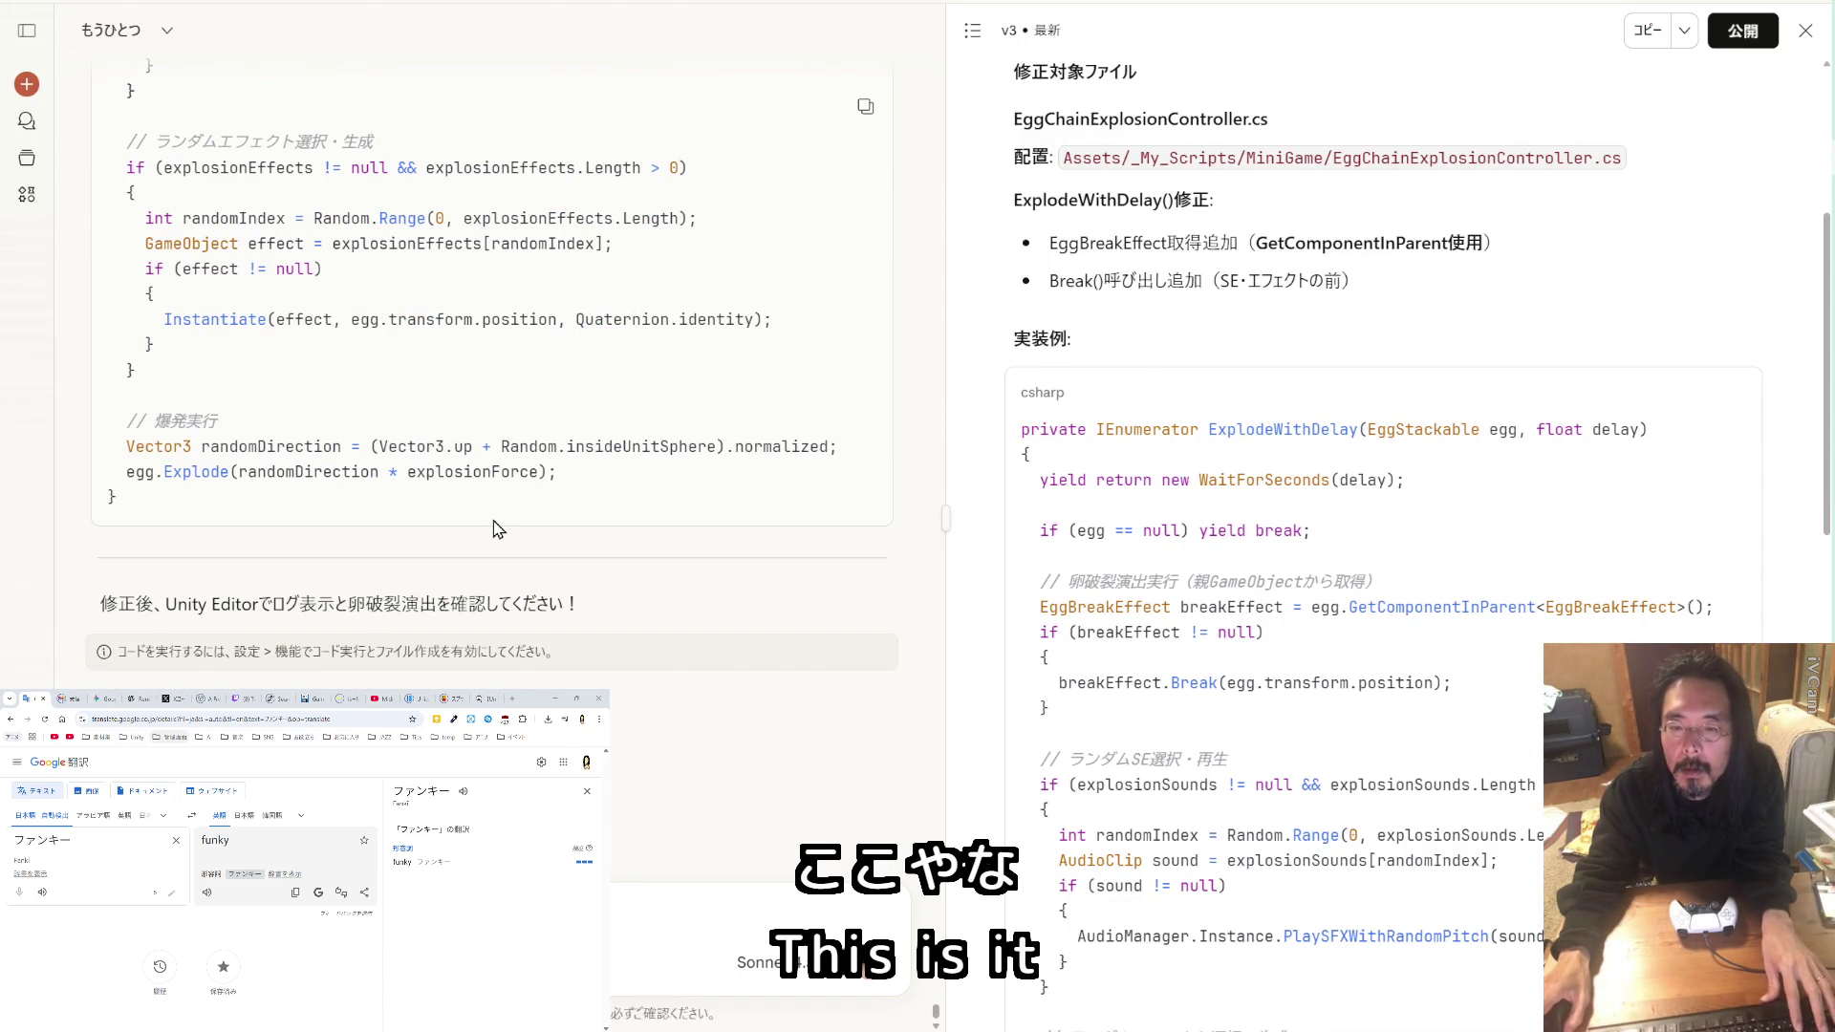
scroll(498, 528, up, 2)
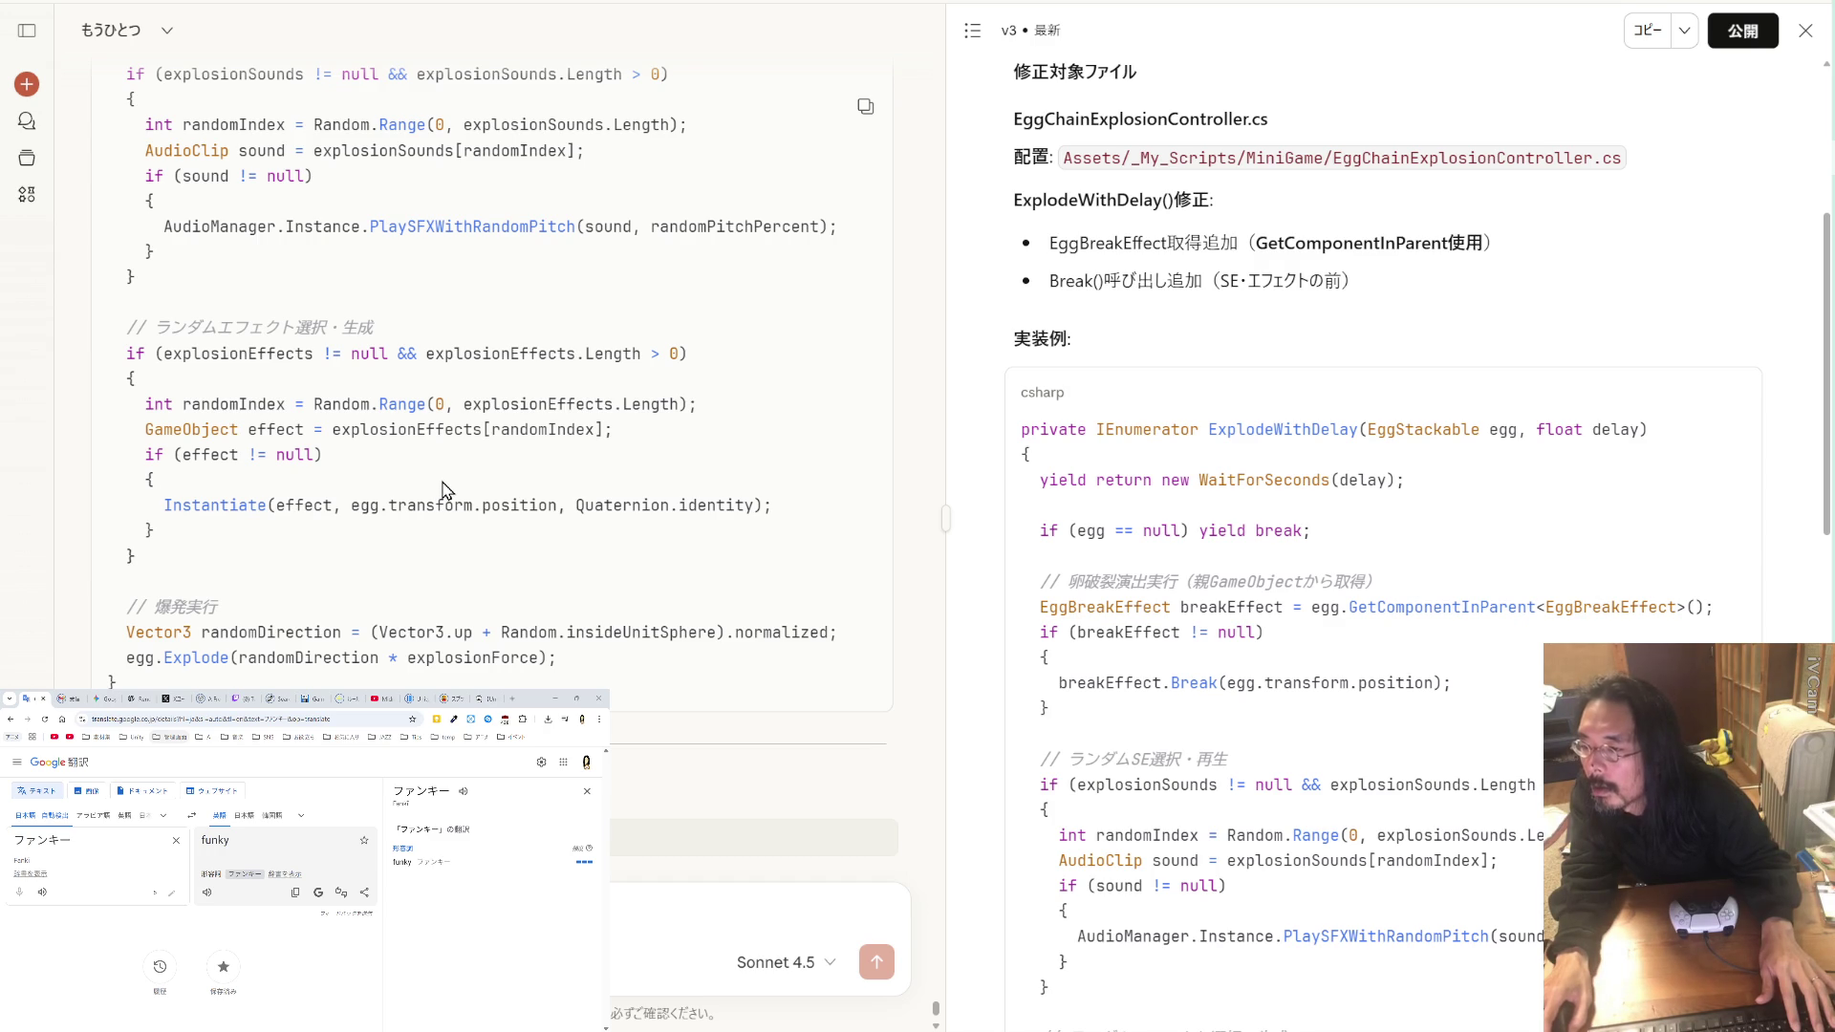
scroll(1250, 586, down, 2)
scroll(1255, 599, up, 6)
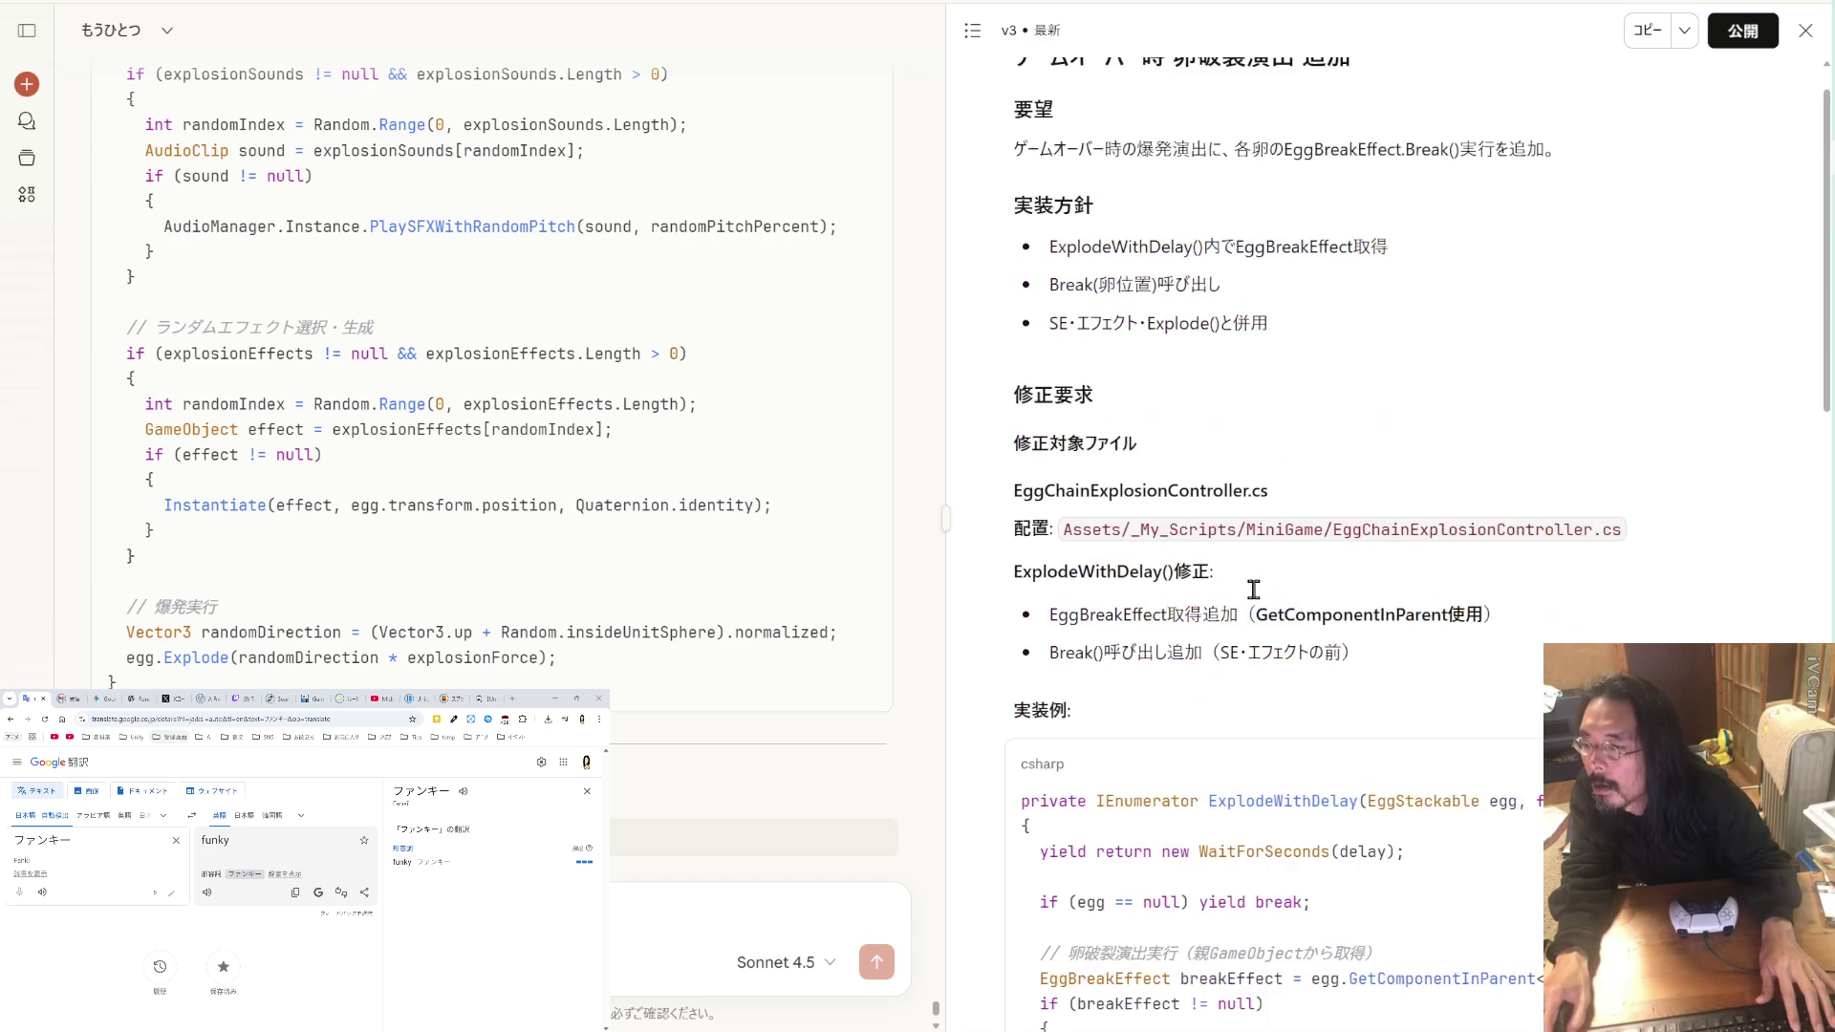
scroll(1258, 599, up, 1)
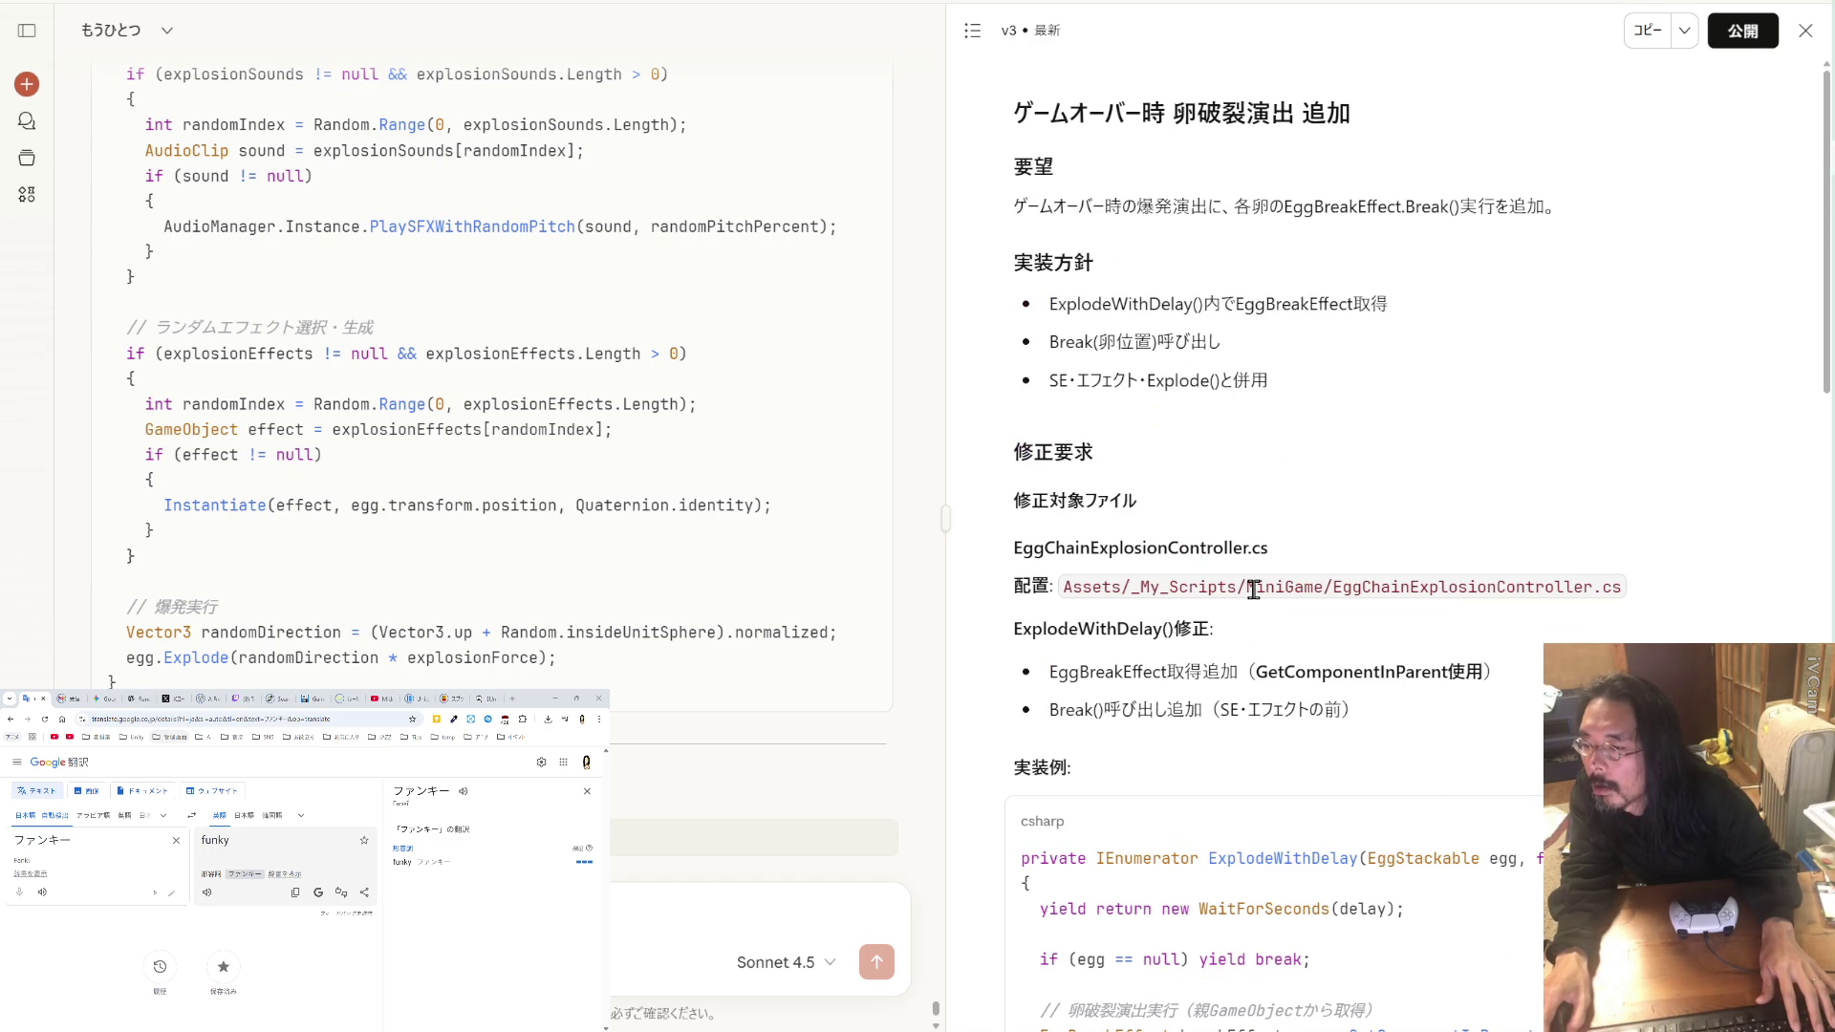
scroll(1253, 590, down, 5)
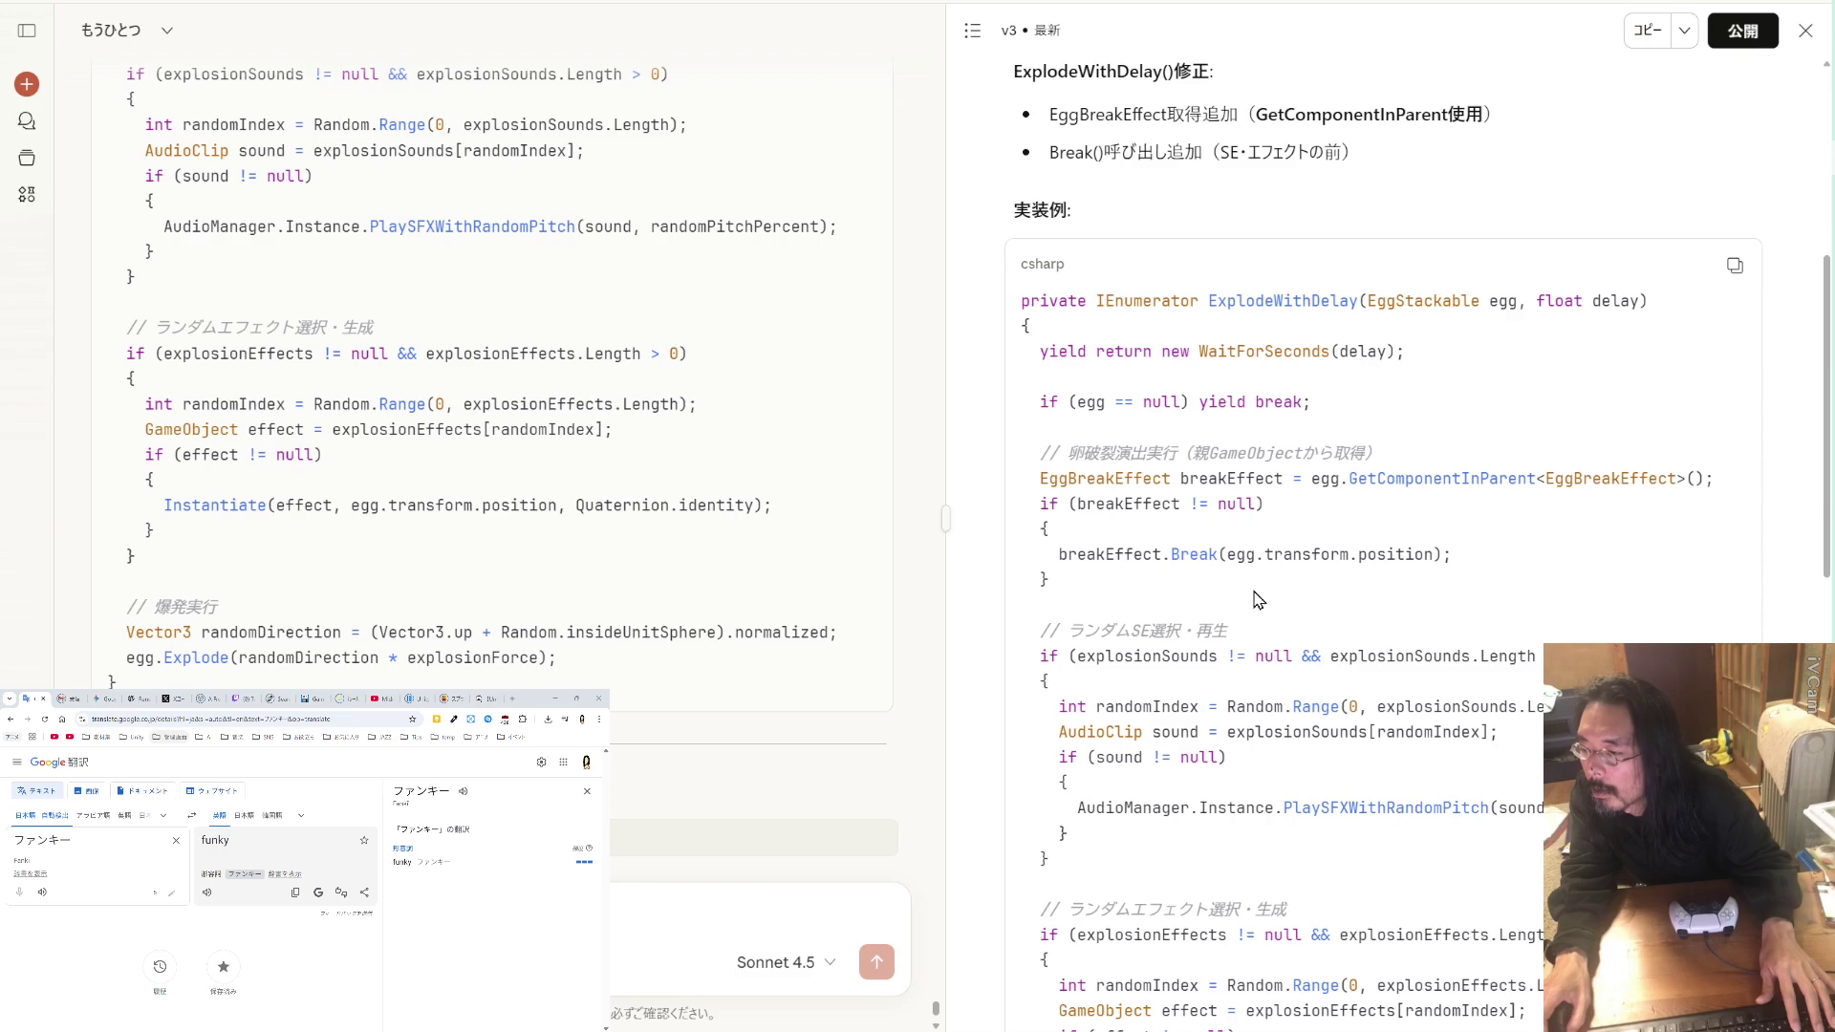
scroll(1257, 599, down, 2)
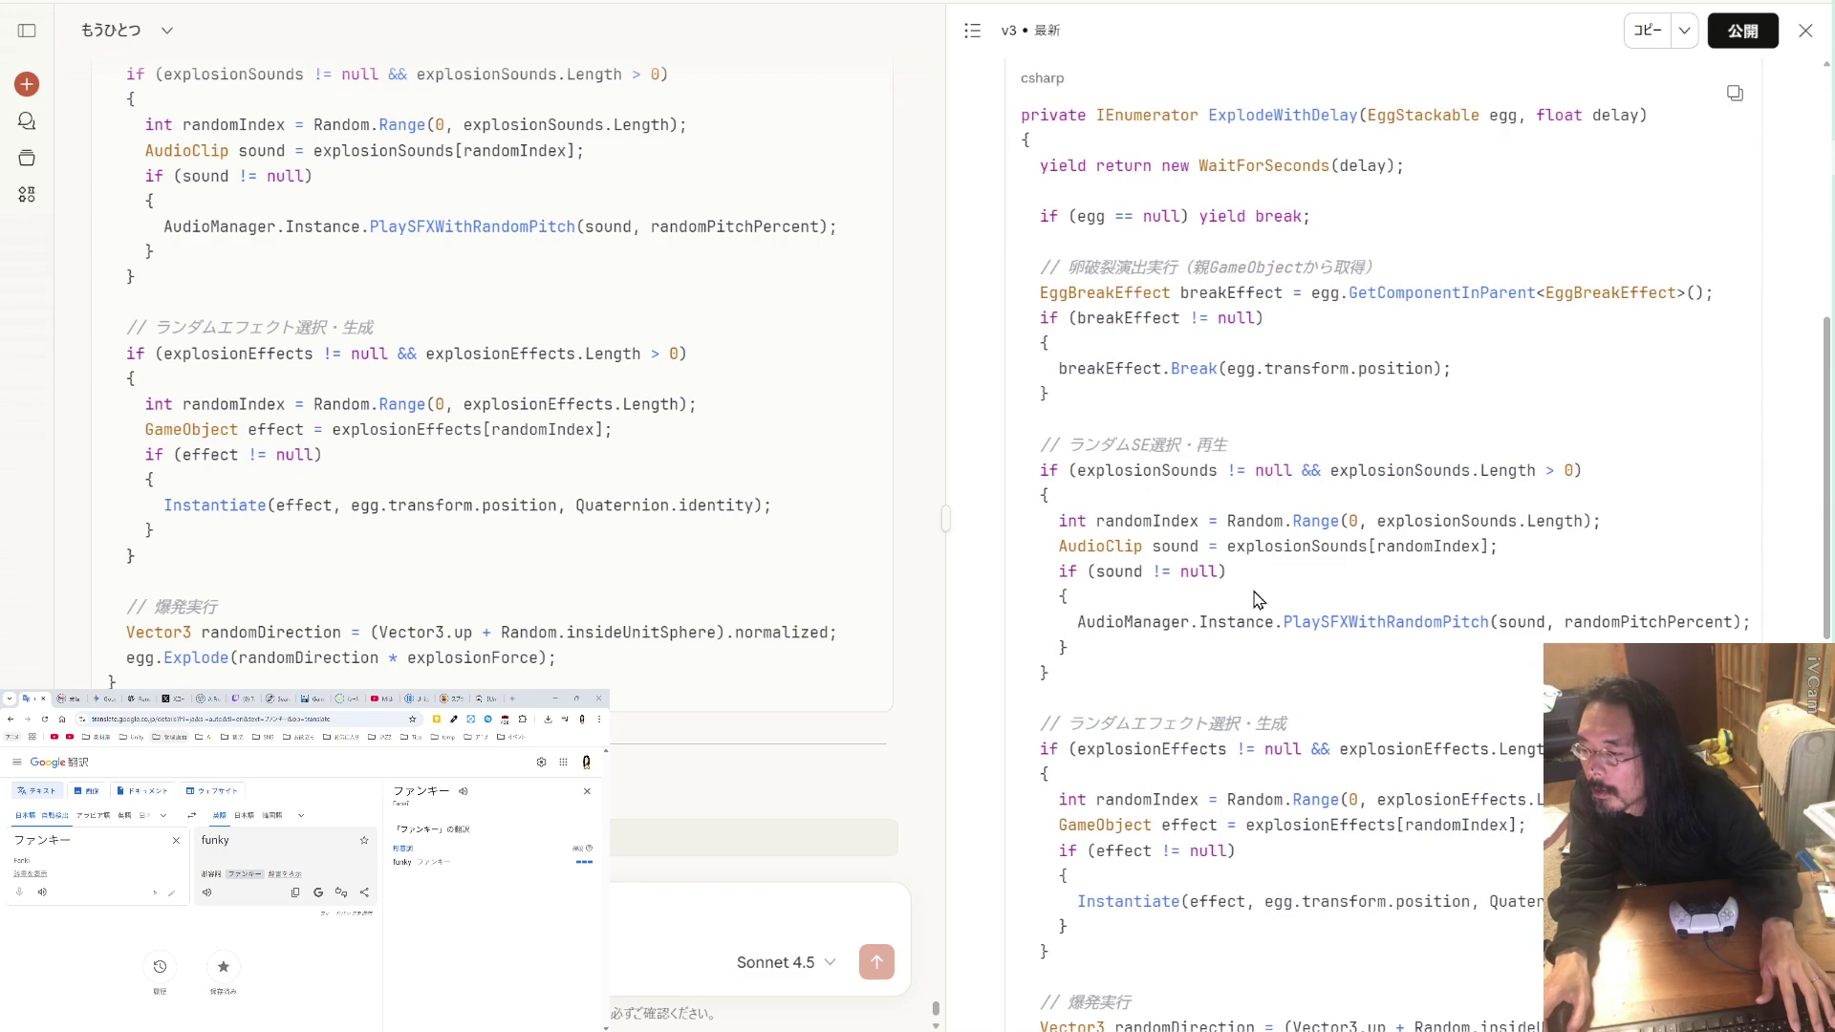
scroll(1258, 599, down, 4)
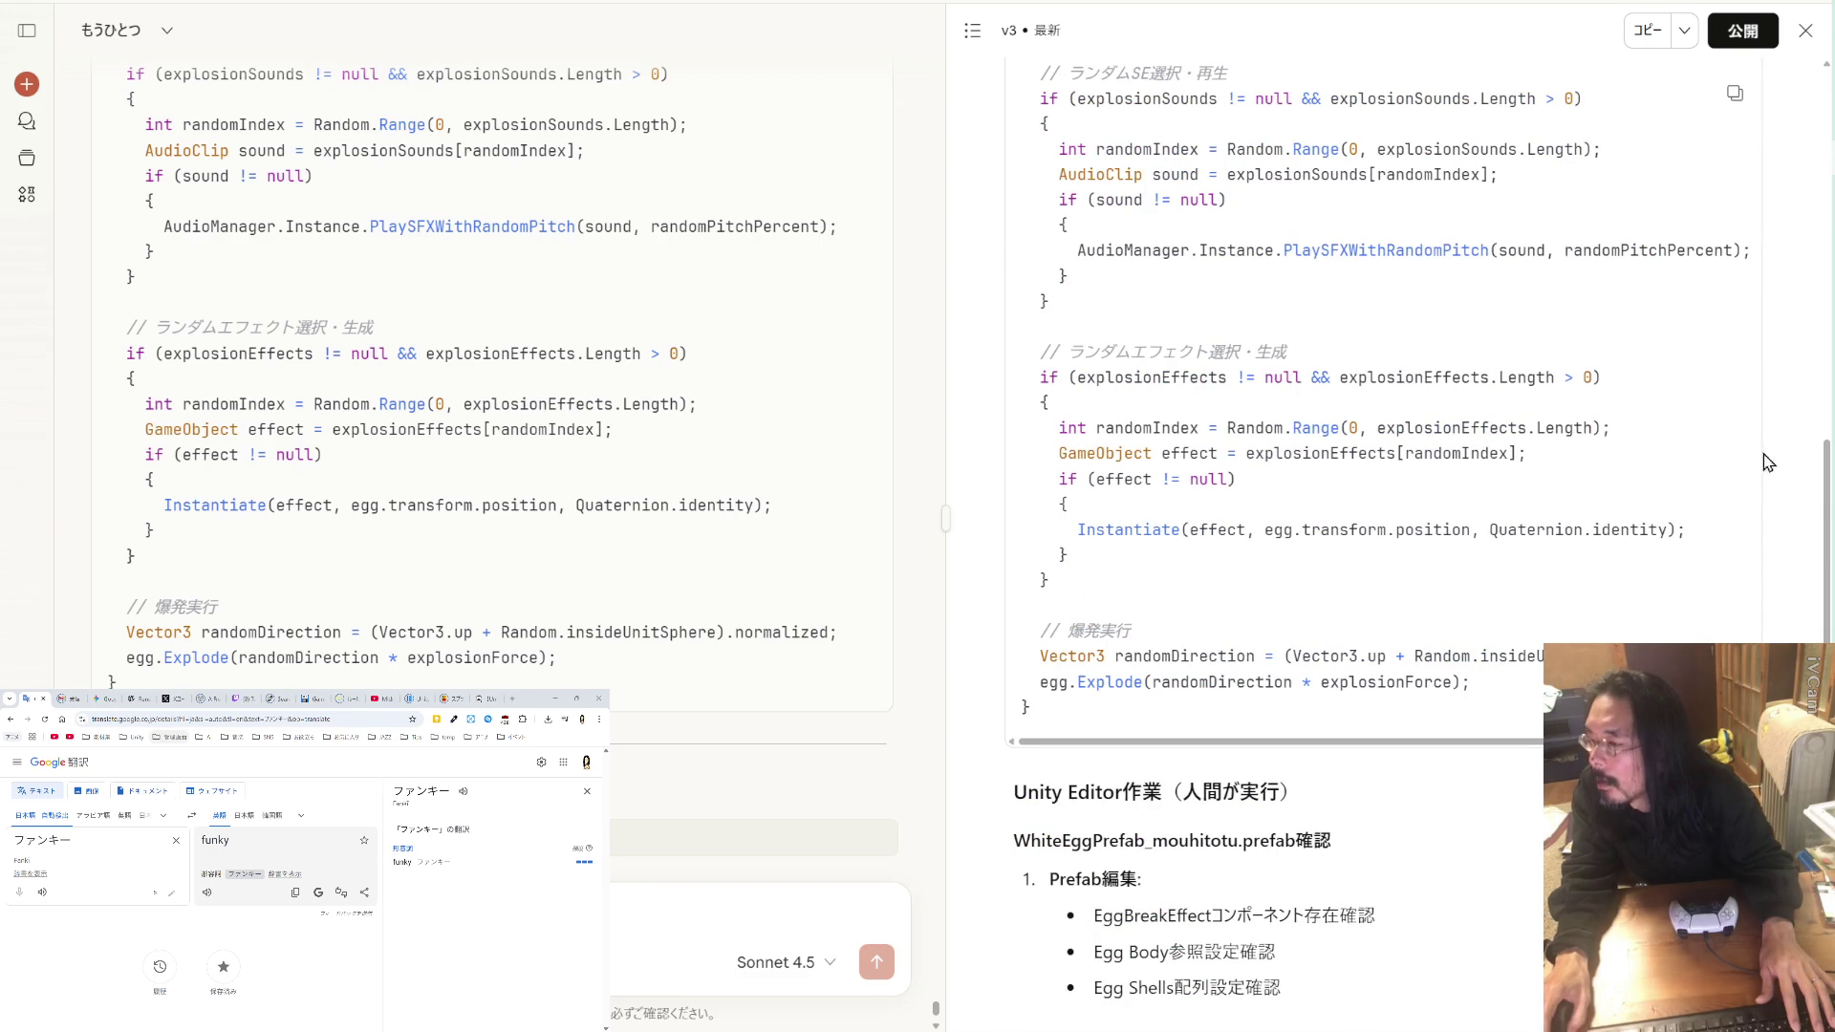
key(alt+Tab)
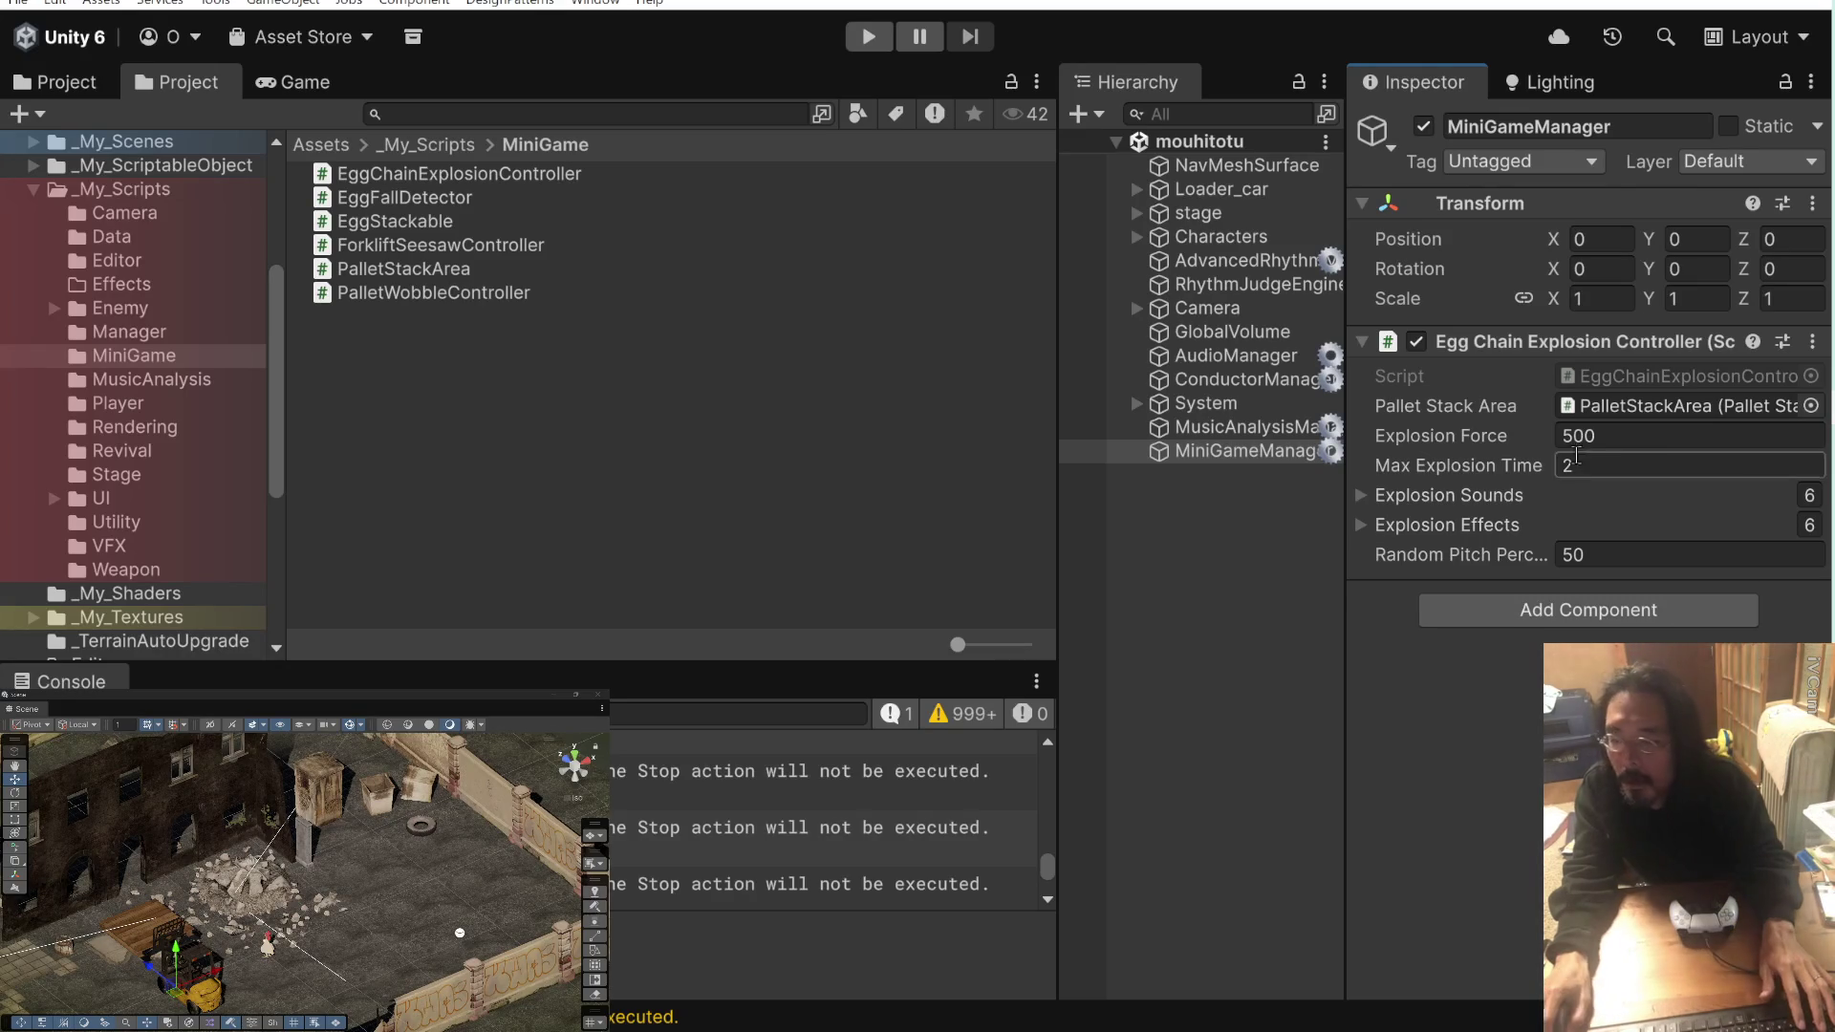
Step: Copy the ExplodeWithDelay method (lines 43–78) from EggChainExplosionController.cs and go back to Claude
key(alt+Tab)
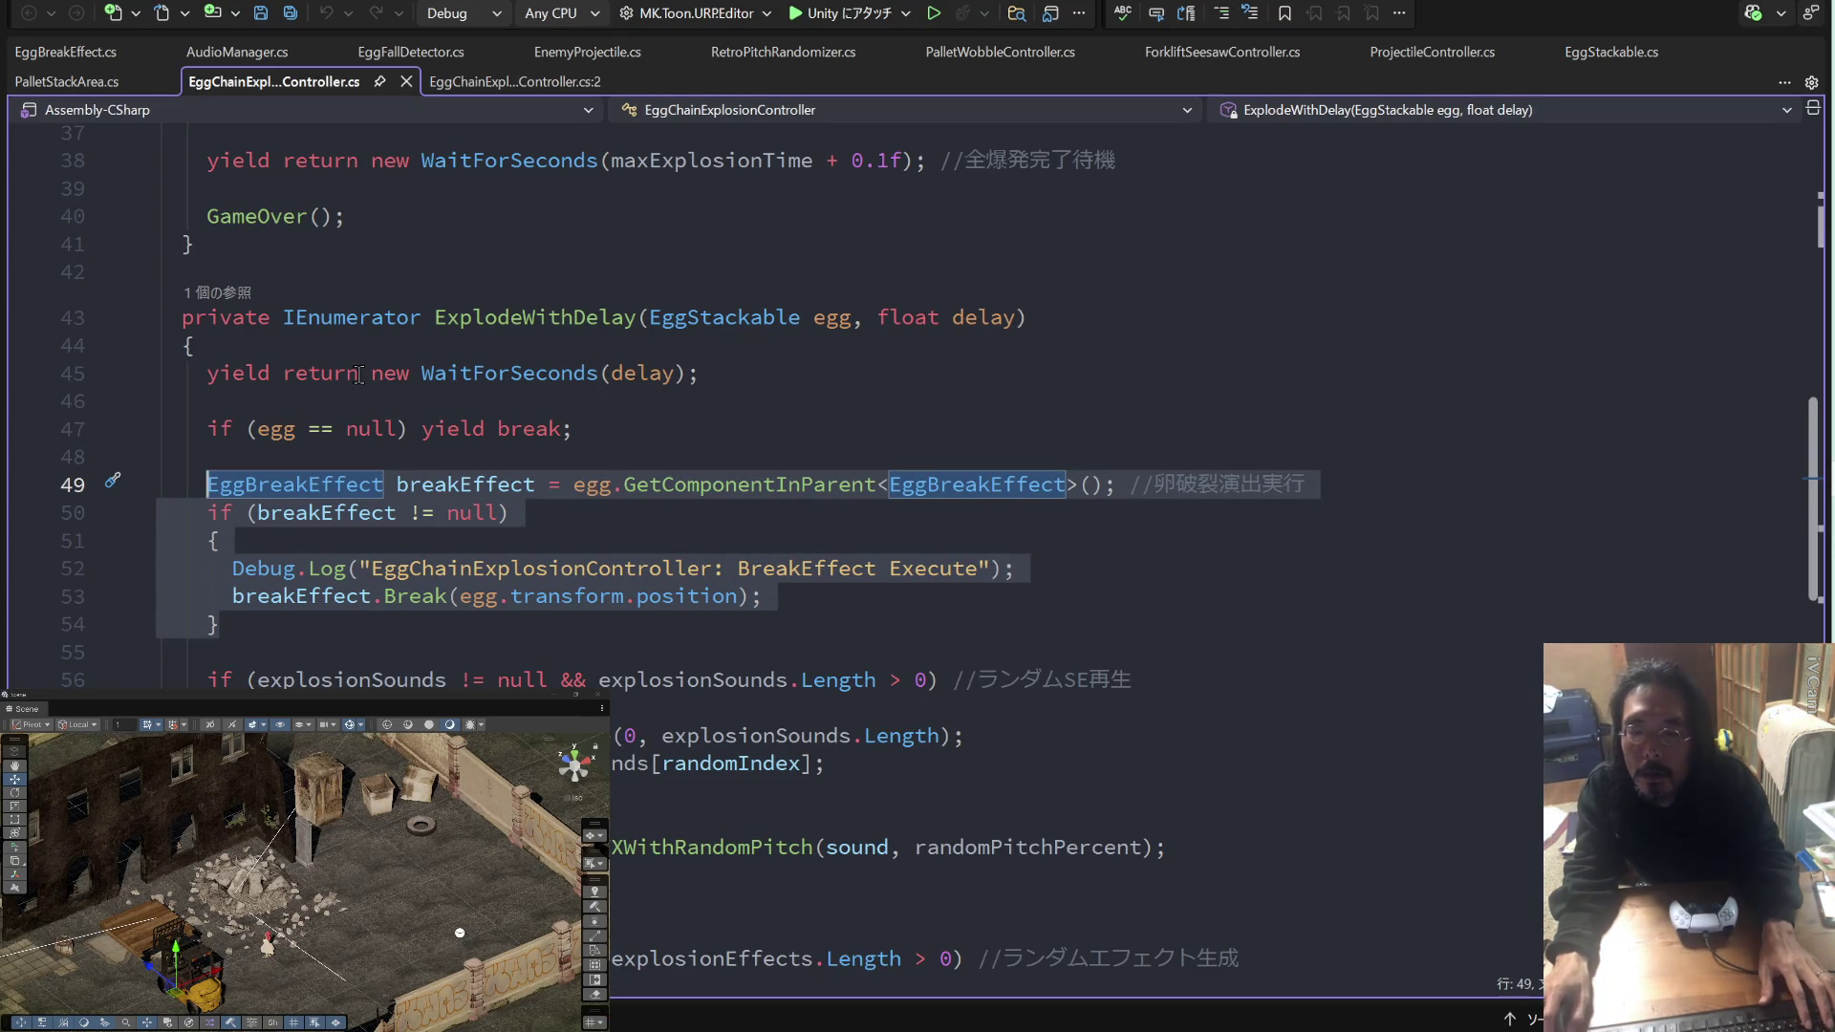
click(184, 318)
key(shift+Down)
key(shift+Down)
scroll(860, 401, down, 5)
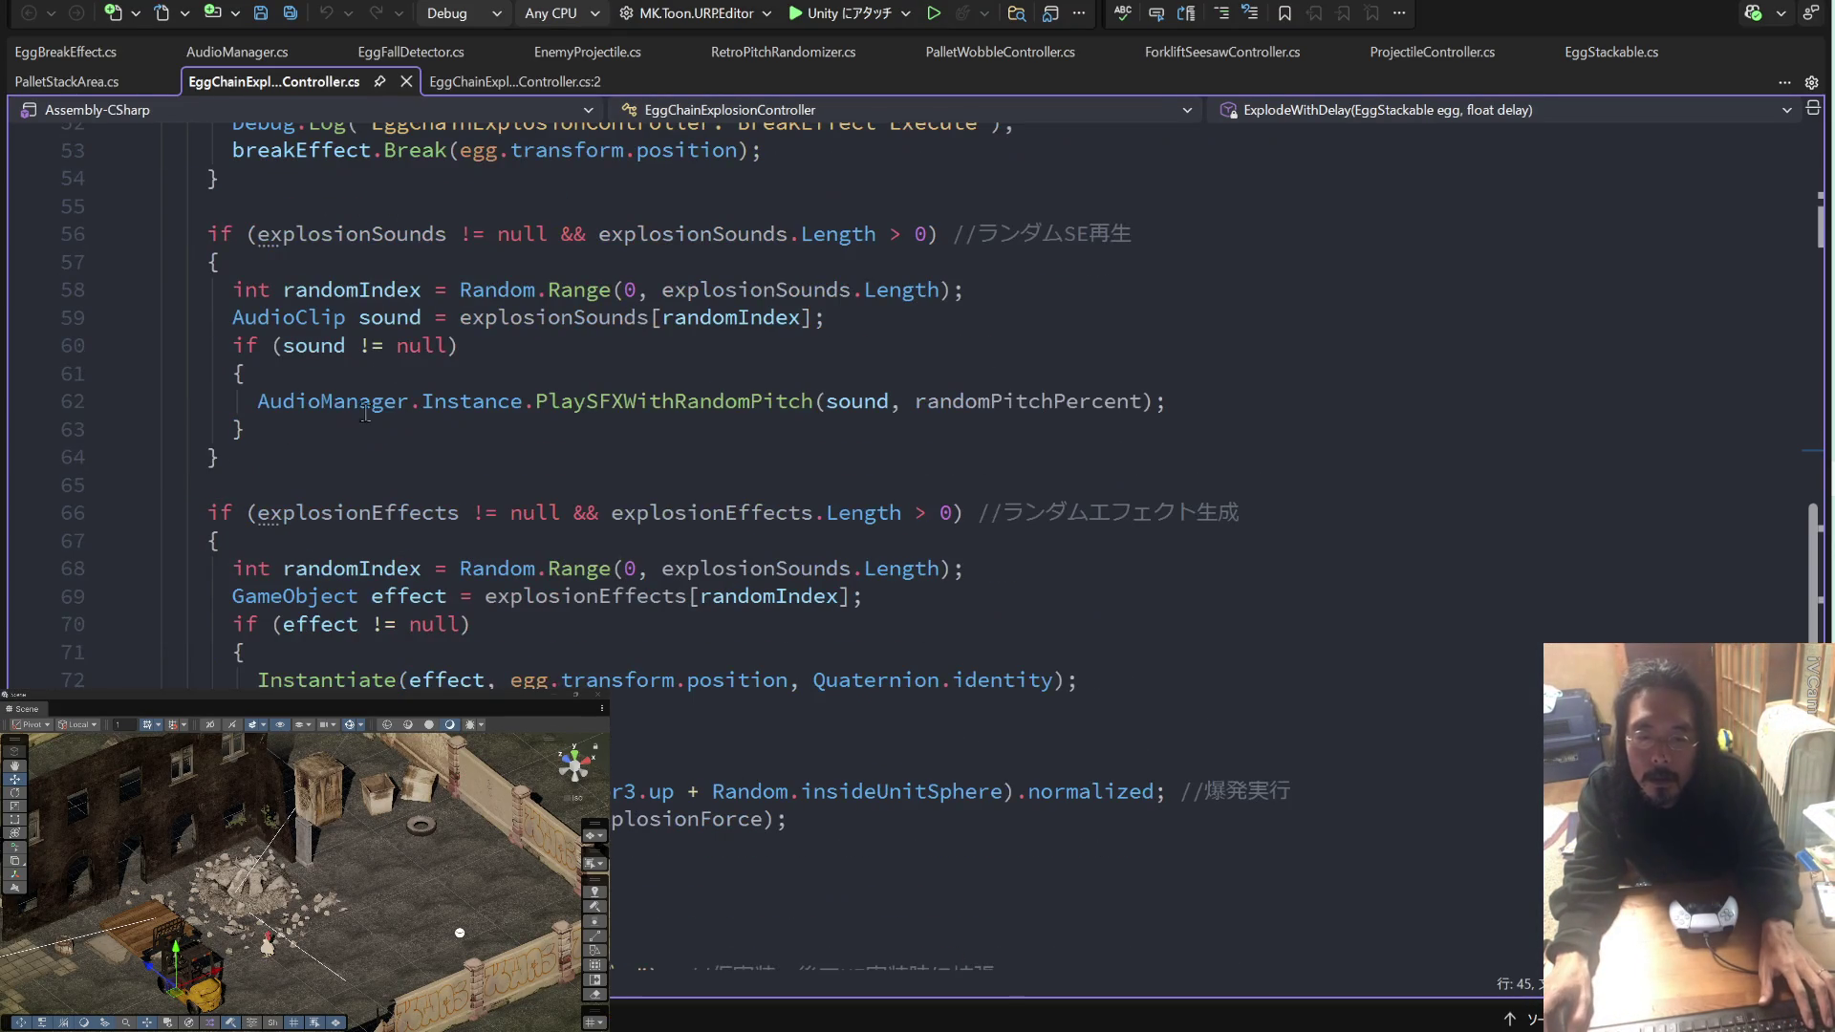
key(shift+Page_Down)
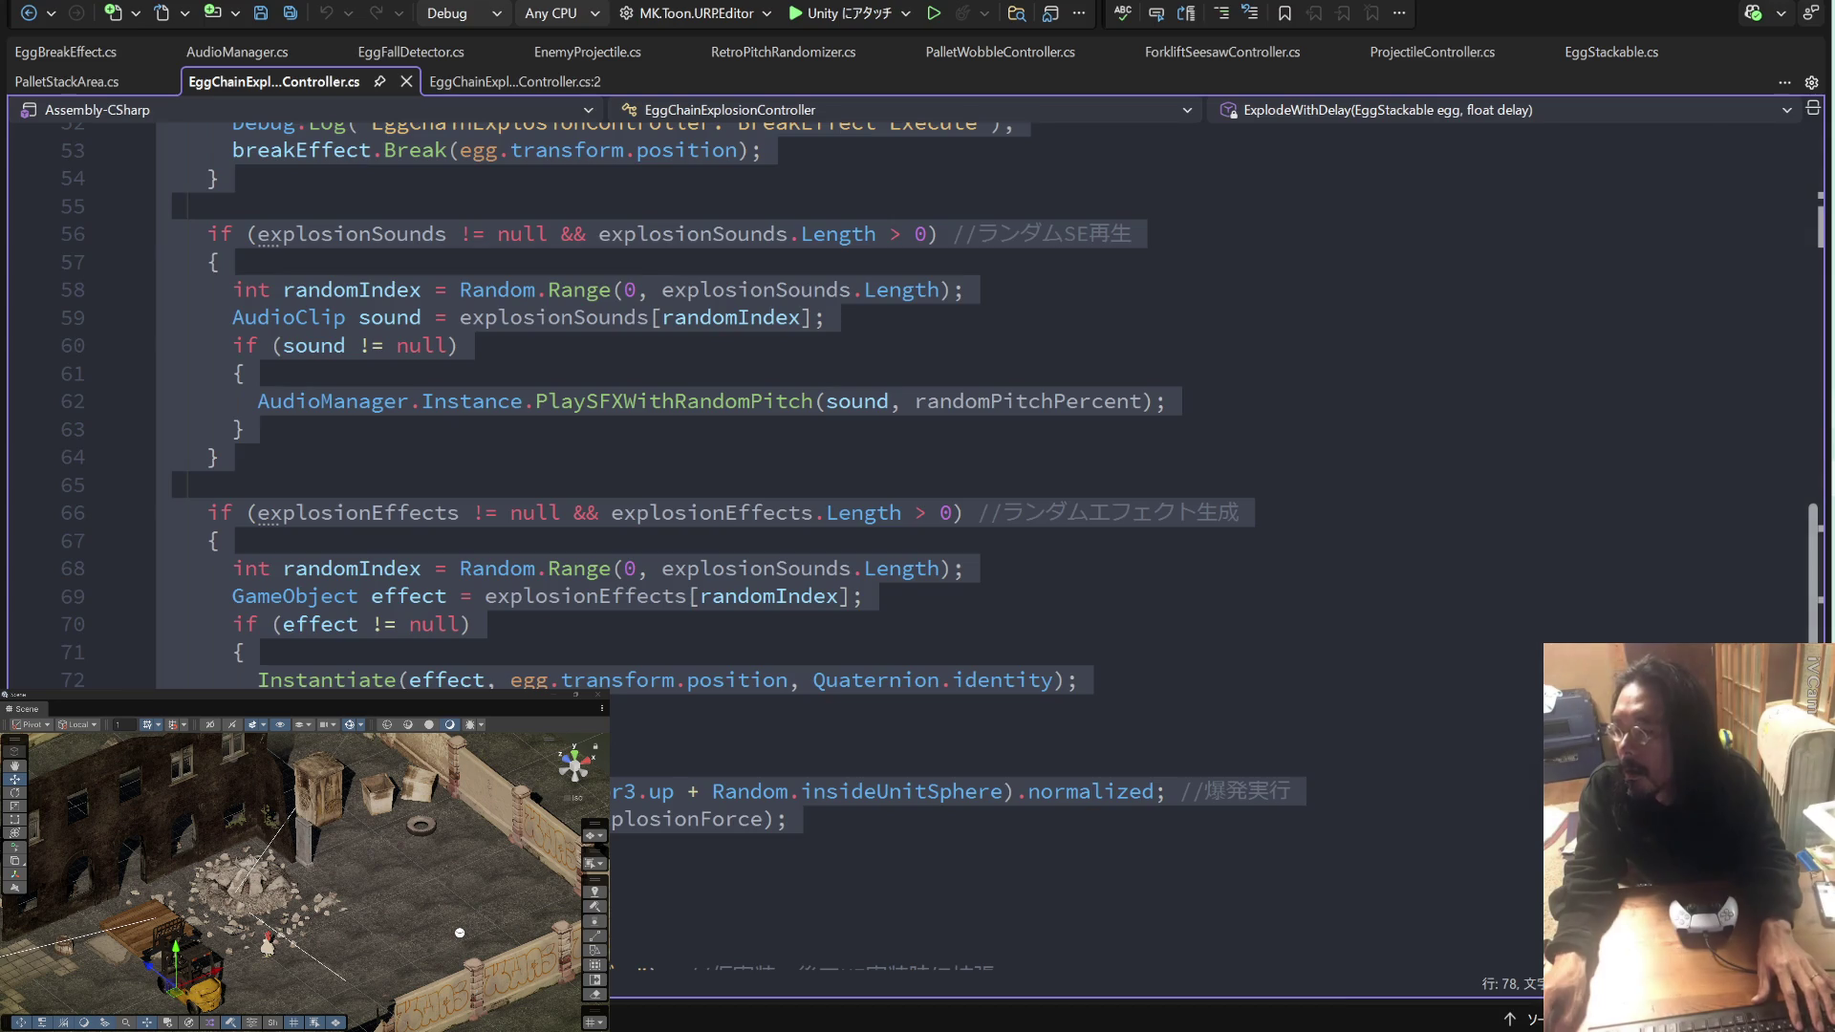
key(alt+Tab)
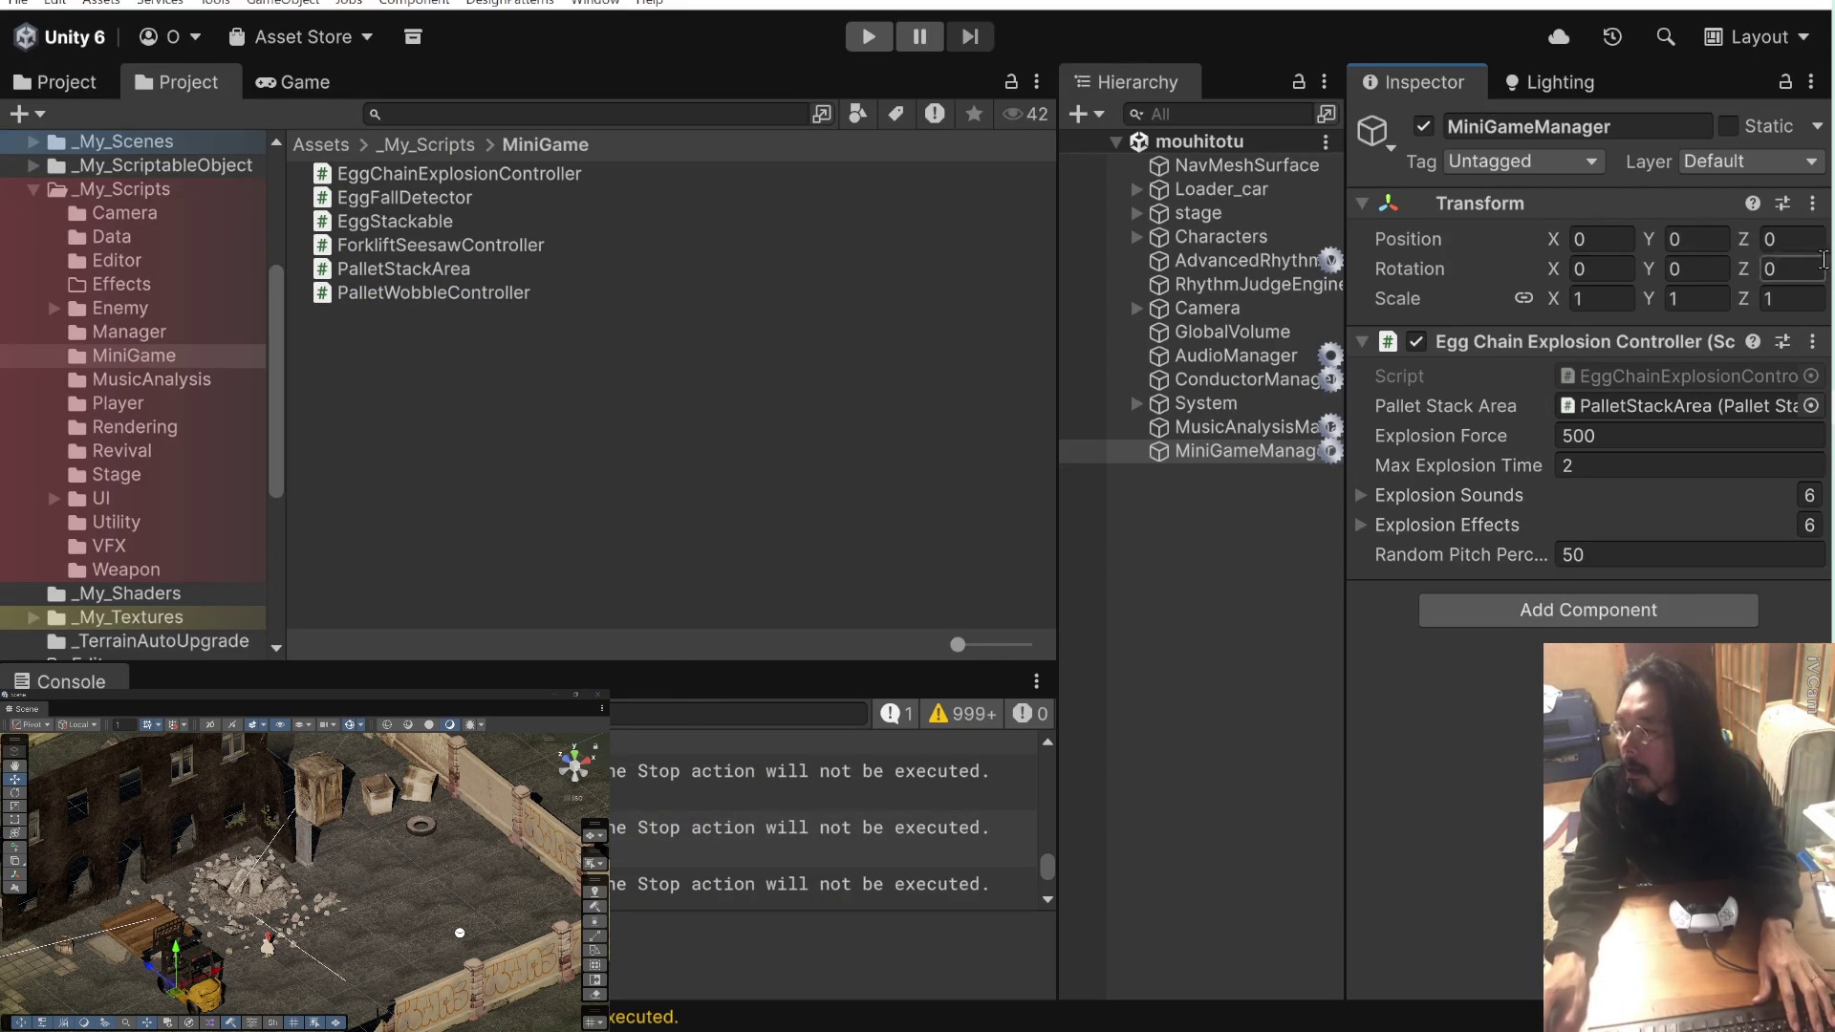
key(alt+Tab)
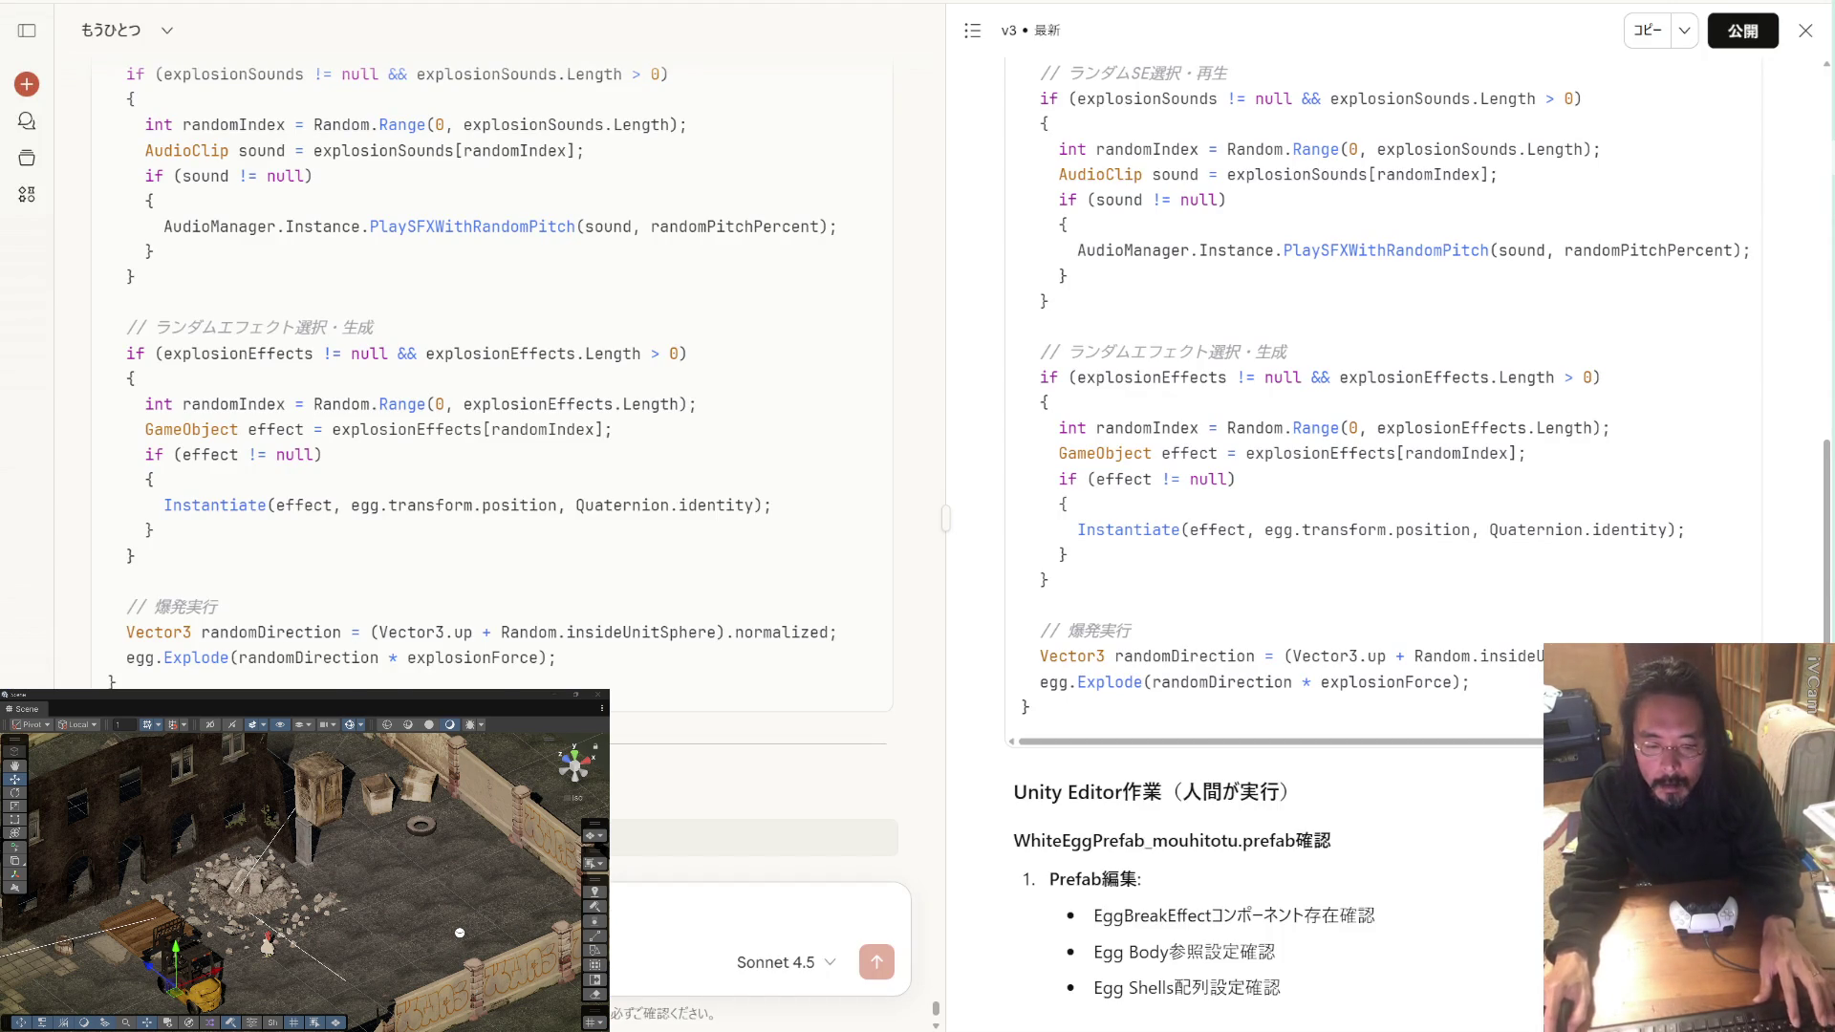
Step: Paste the ExplodeWithDelay coroutine into Claude's message box, review it, and send it
key(ctrl+v)
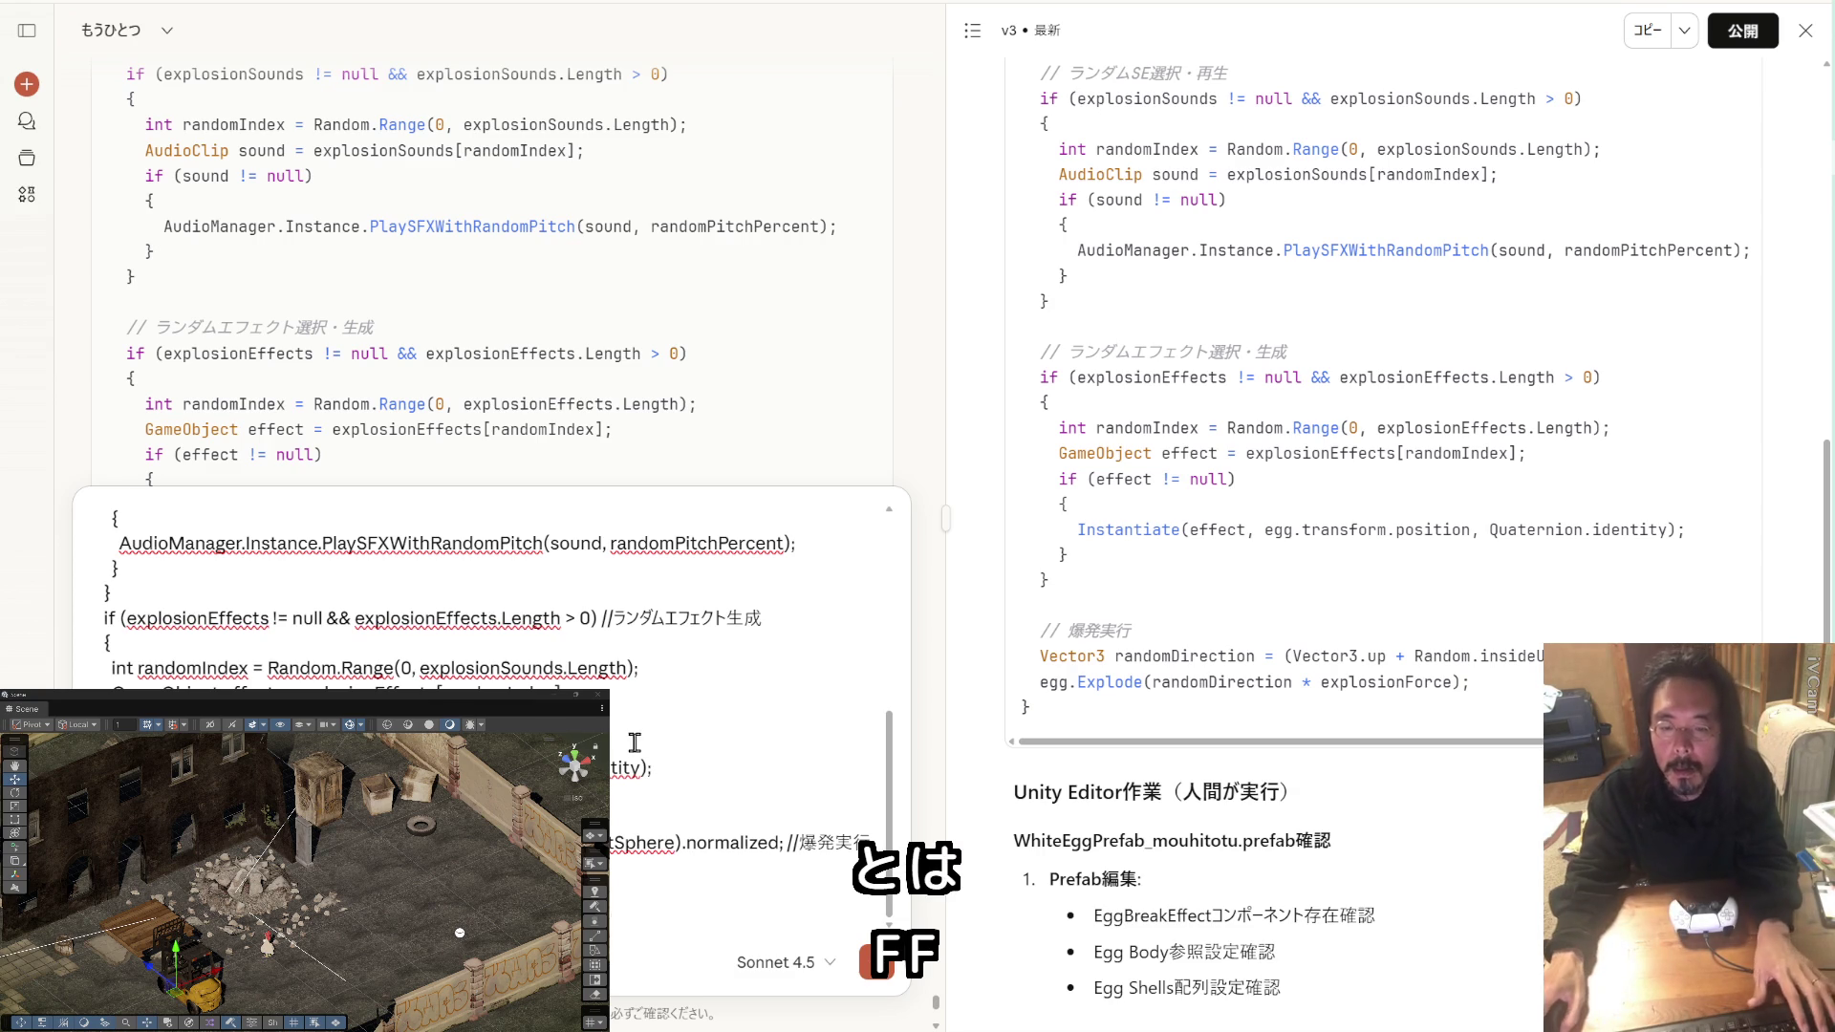
scroll(664, 822, up, 10)
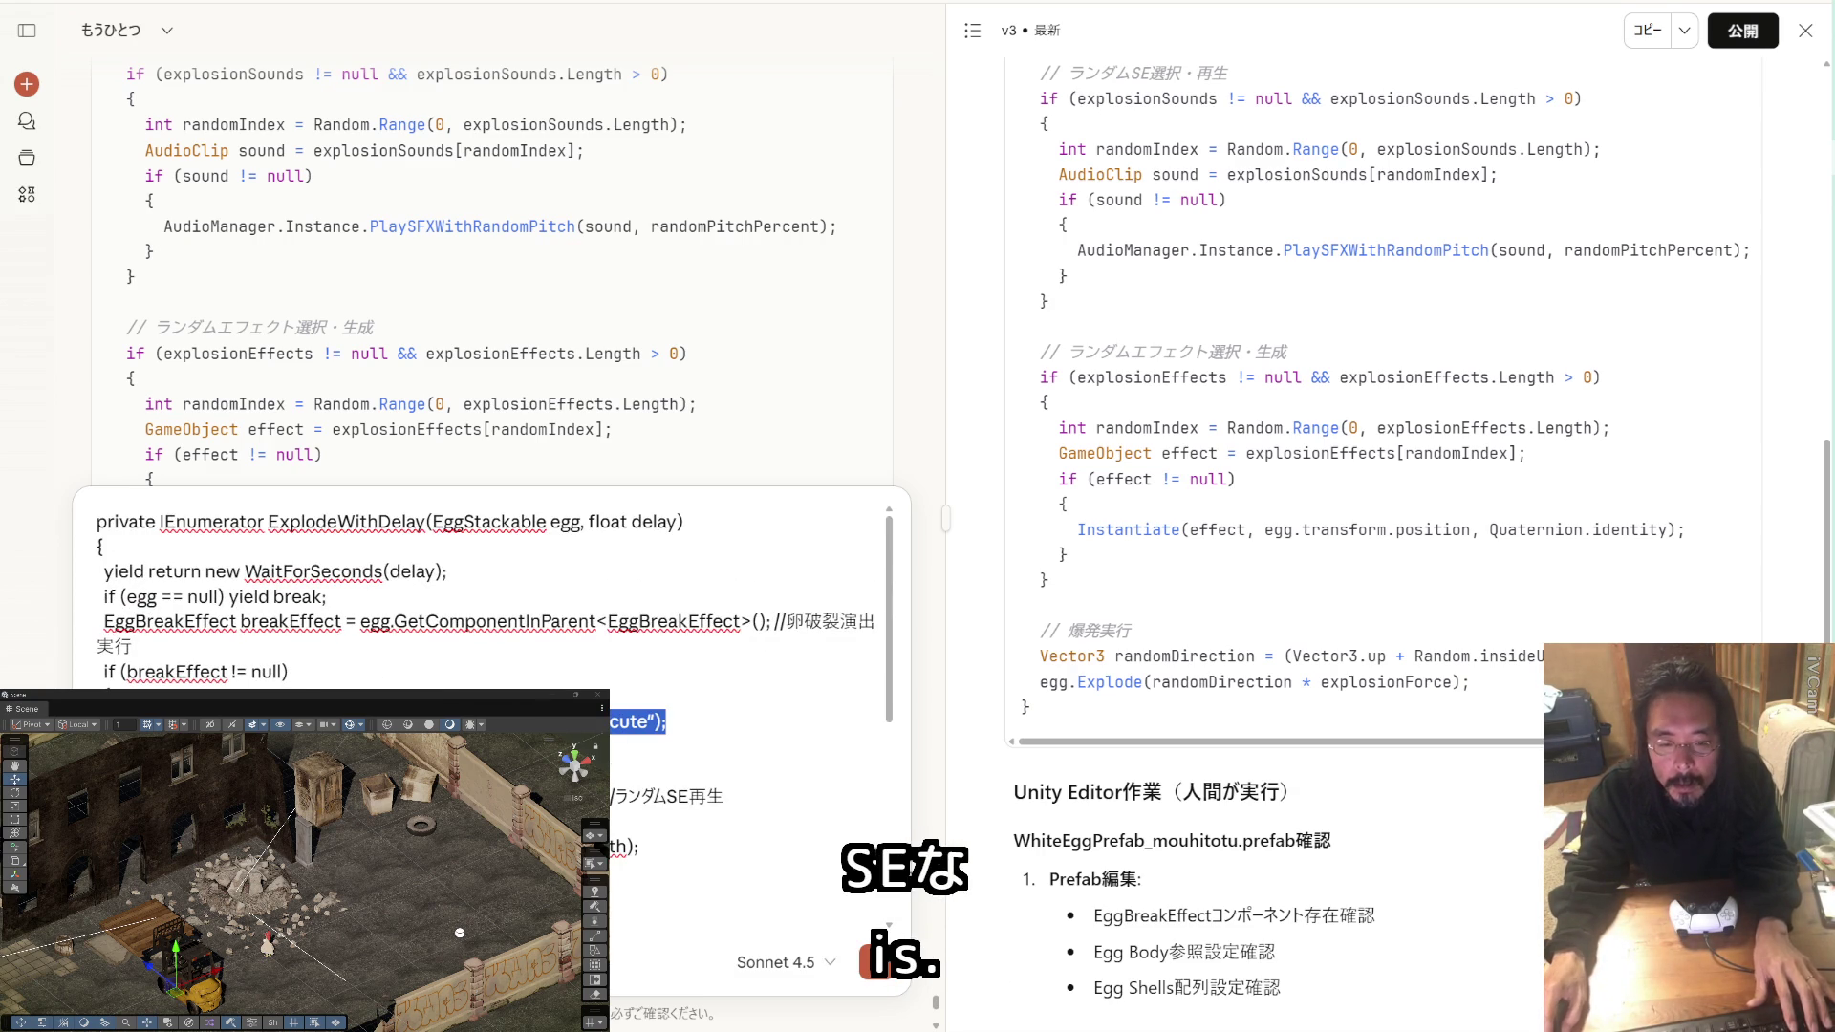
scroll(459, 593, down, 4)
scroll(633, 906, down, 1)
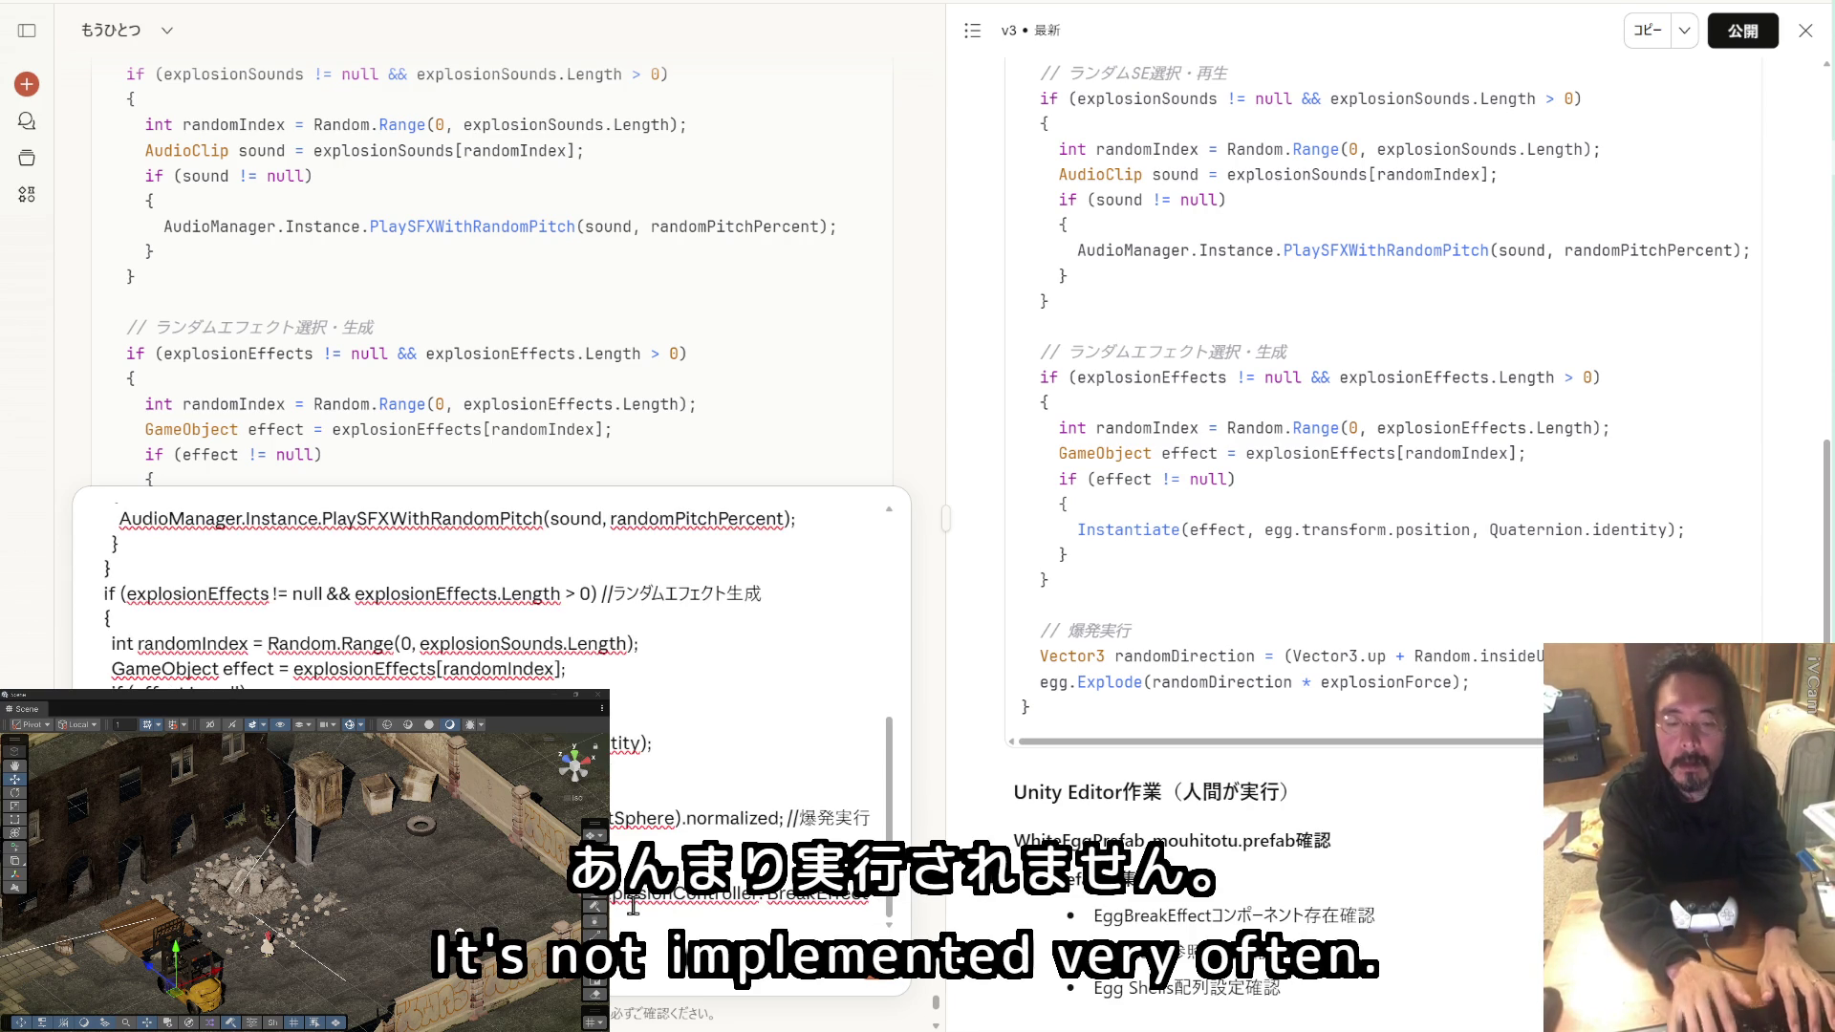
key(Return)
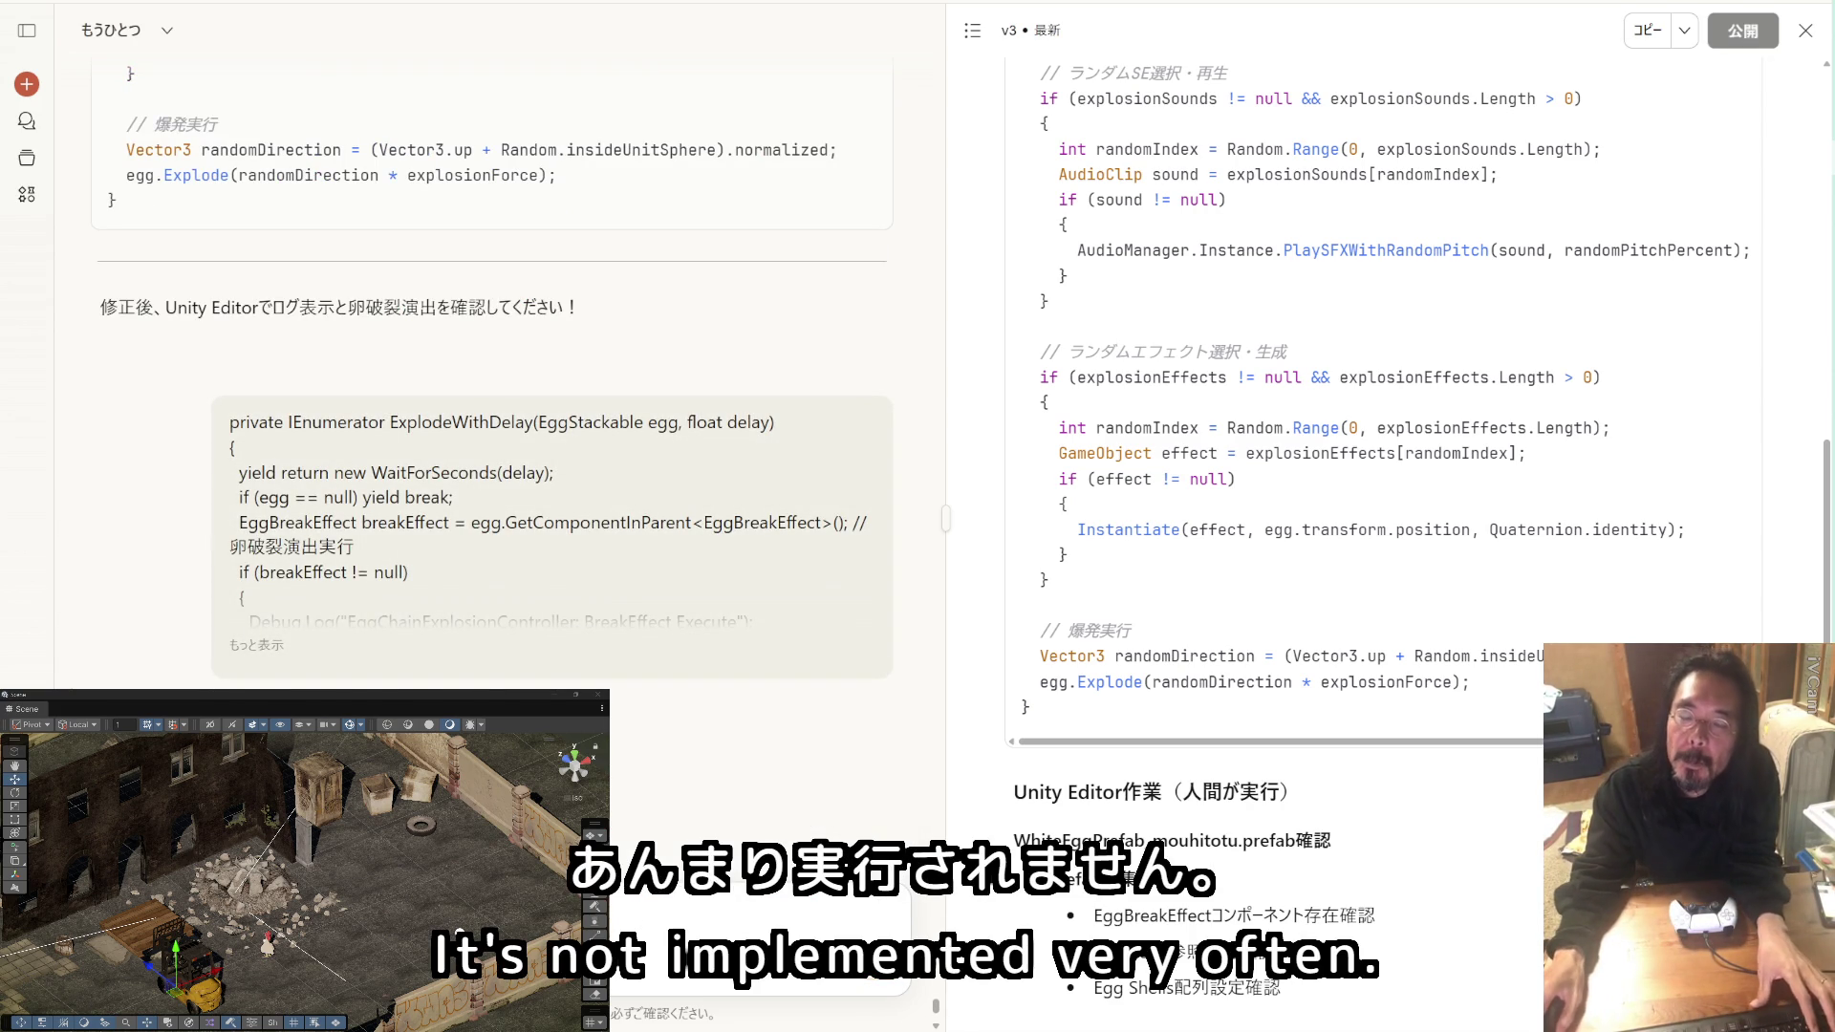
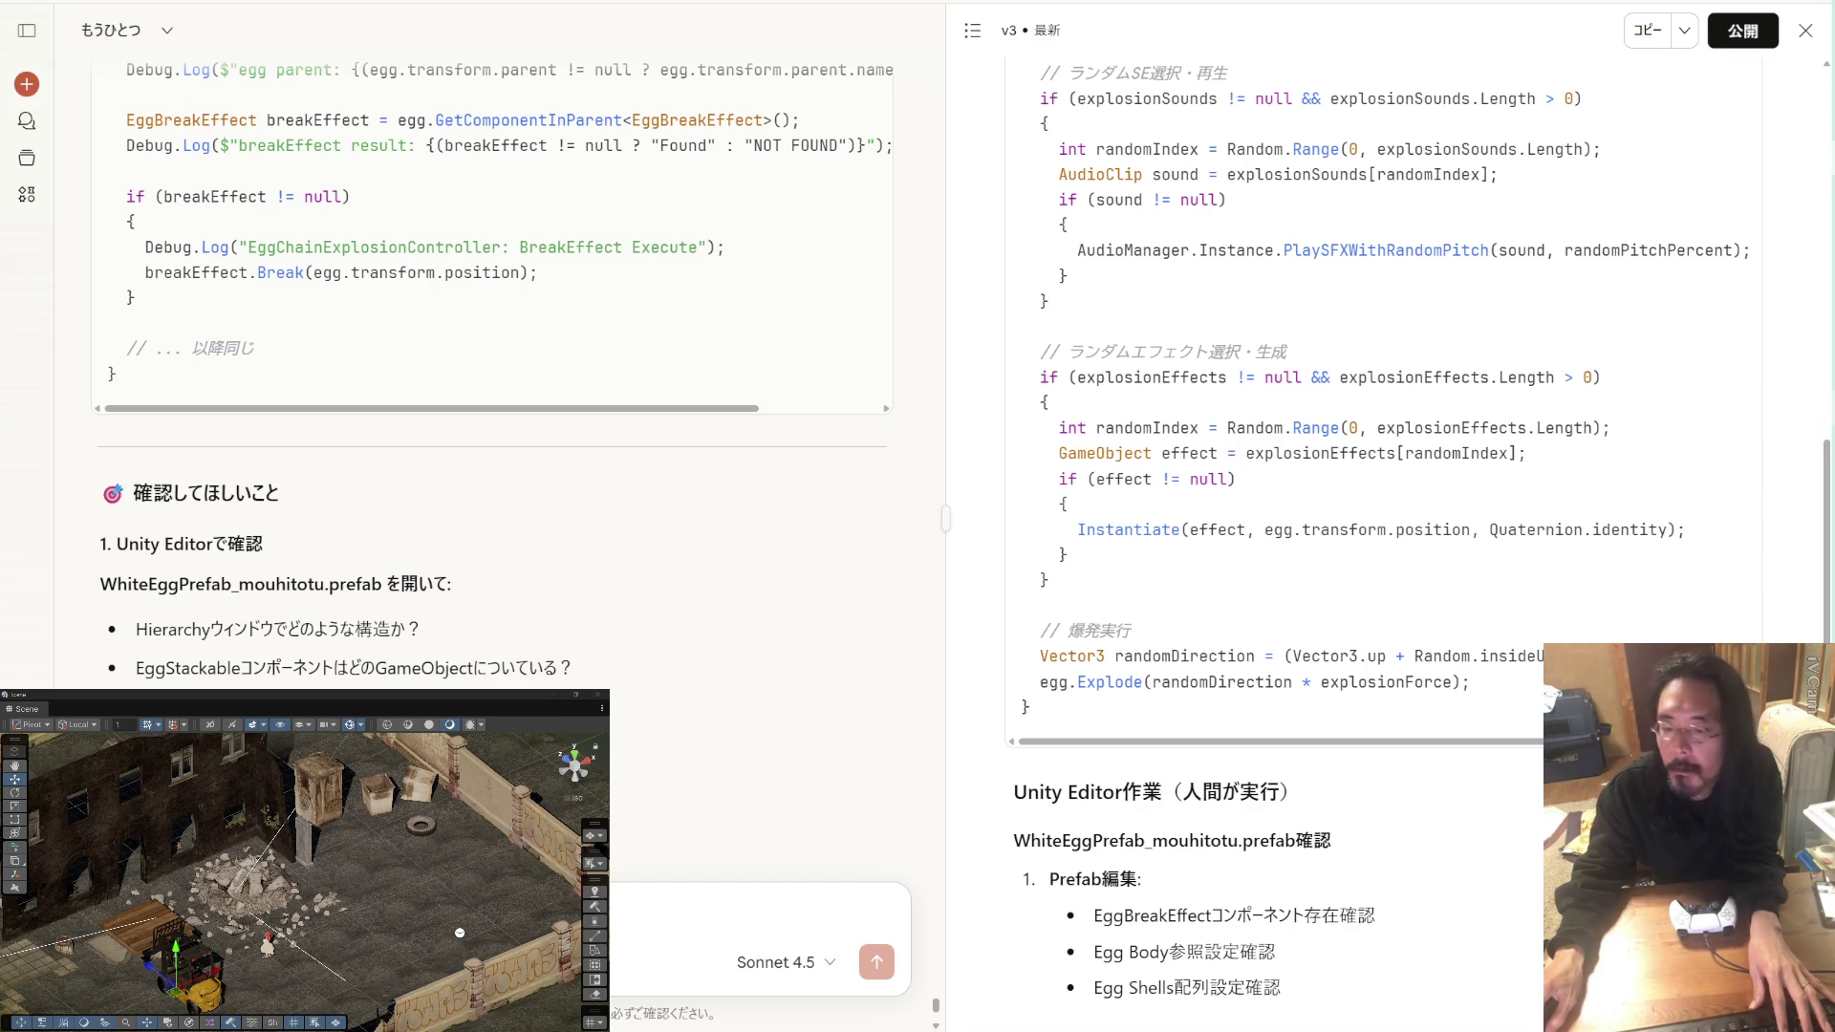
Step: Start the game in Unity with Ctrl+P and pause it once eggs are on the pallet
mouse_move(1831, 402)
click(1711, 411)
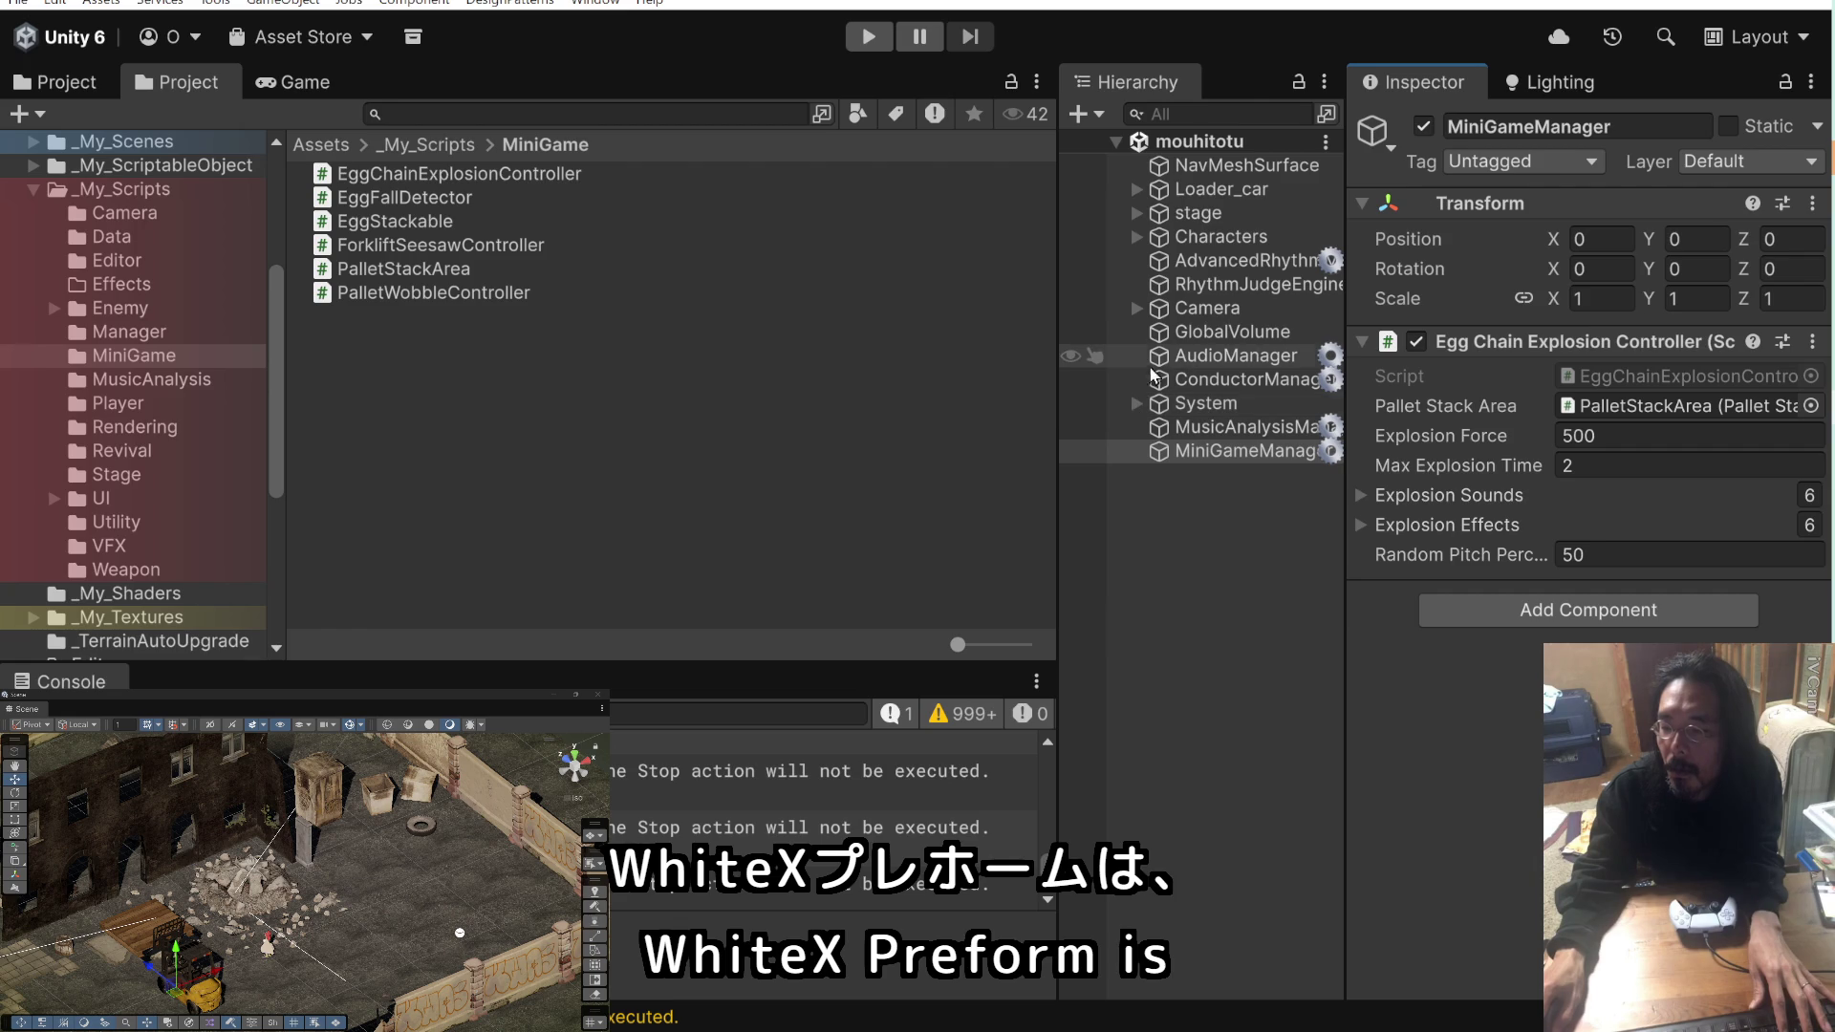
key(ctrl+p)
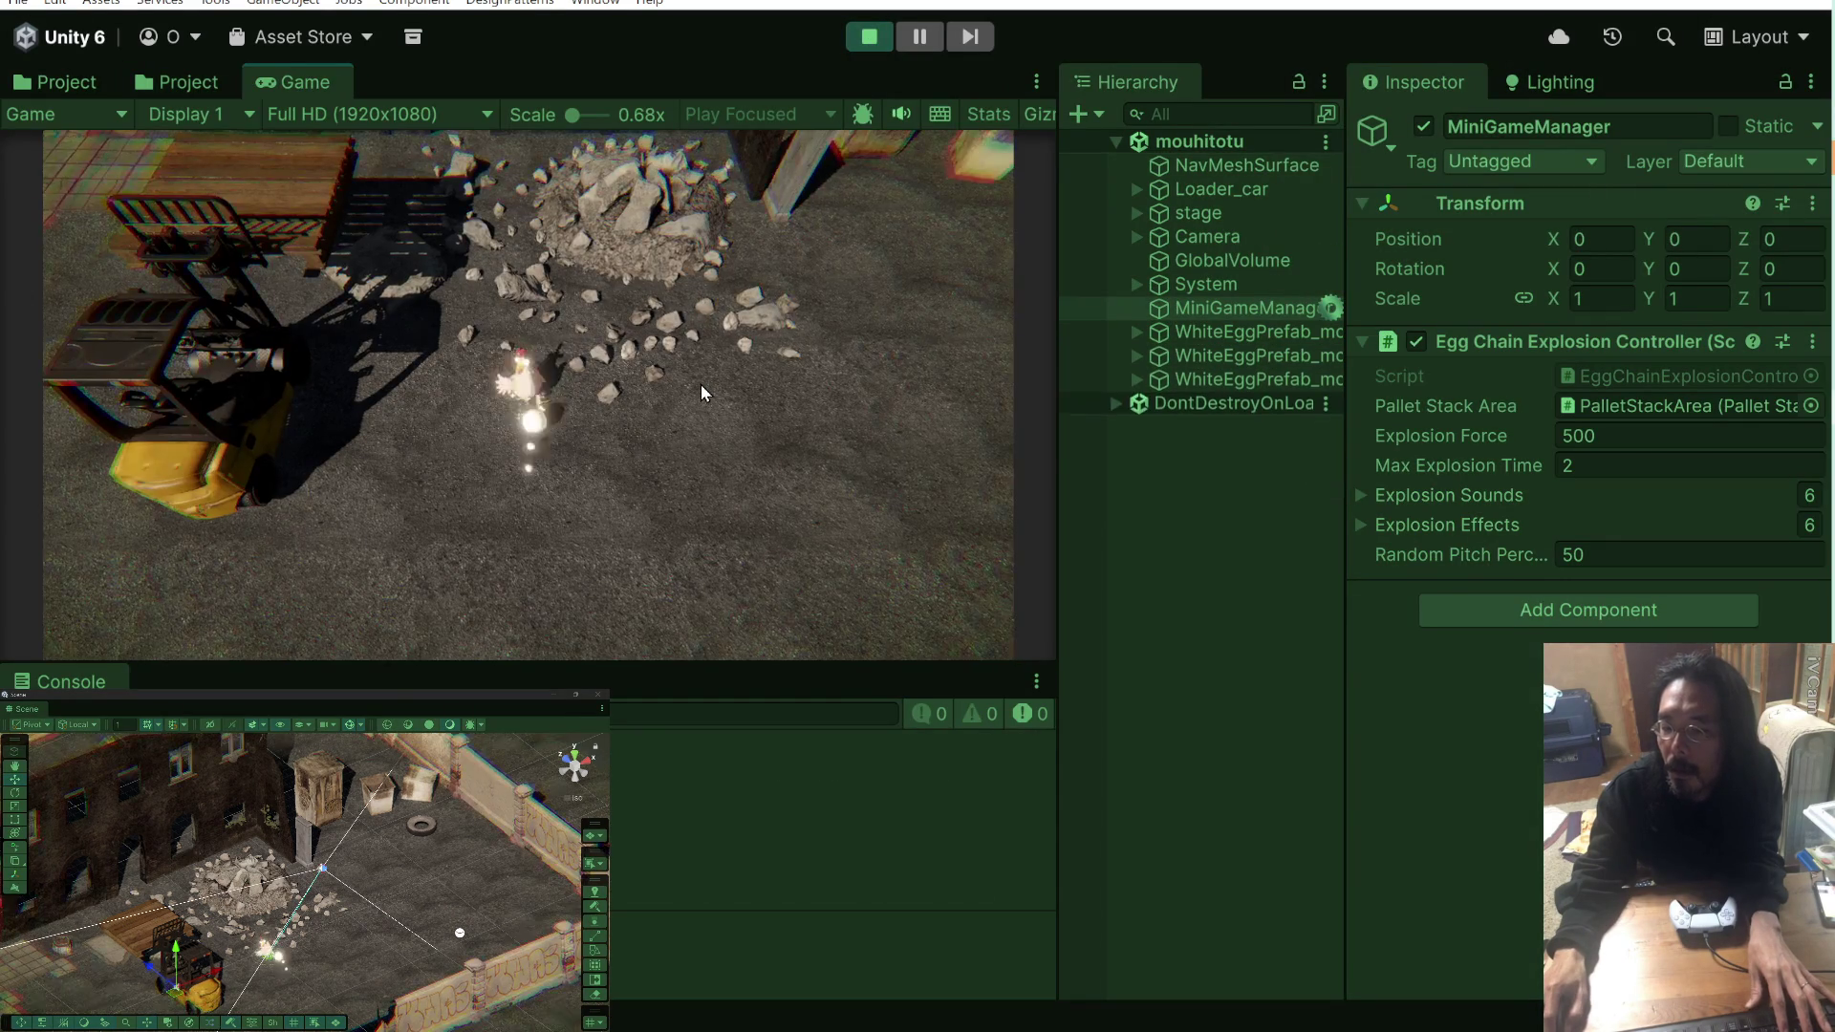
click(927, 35)
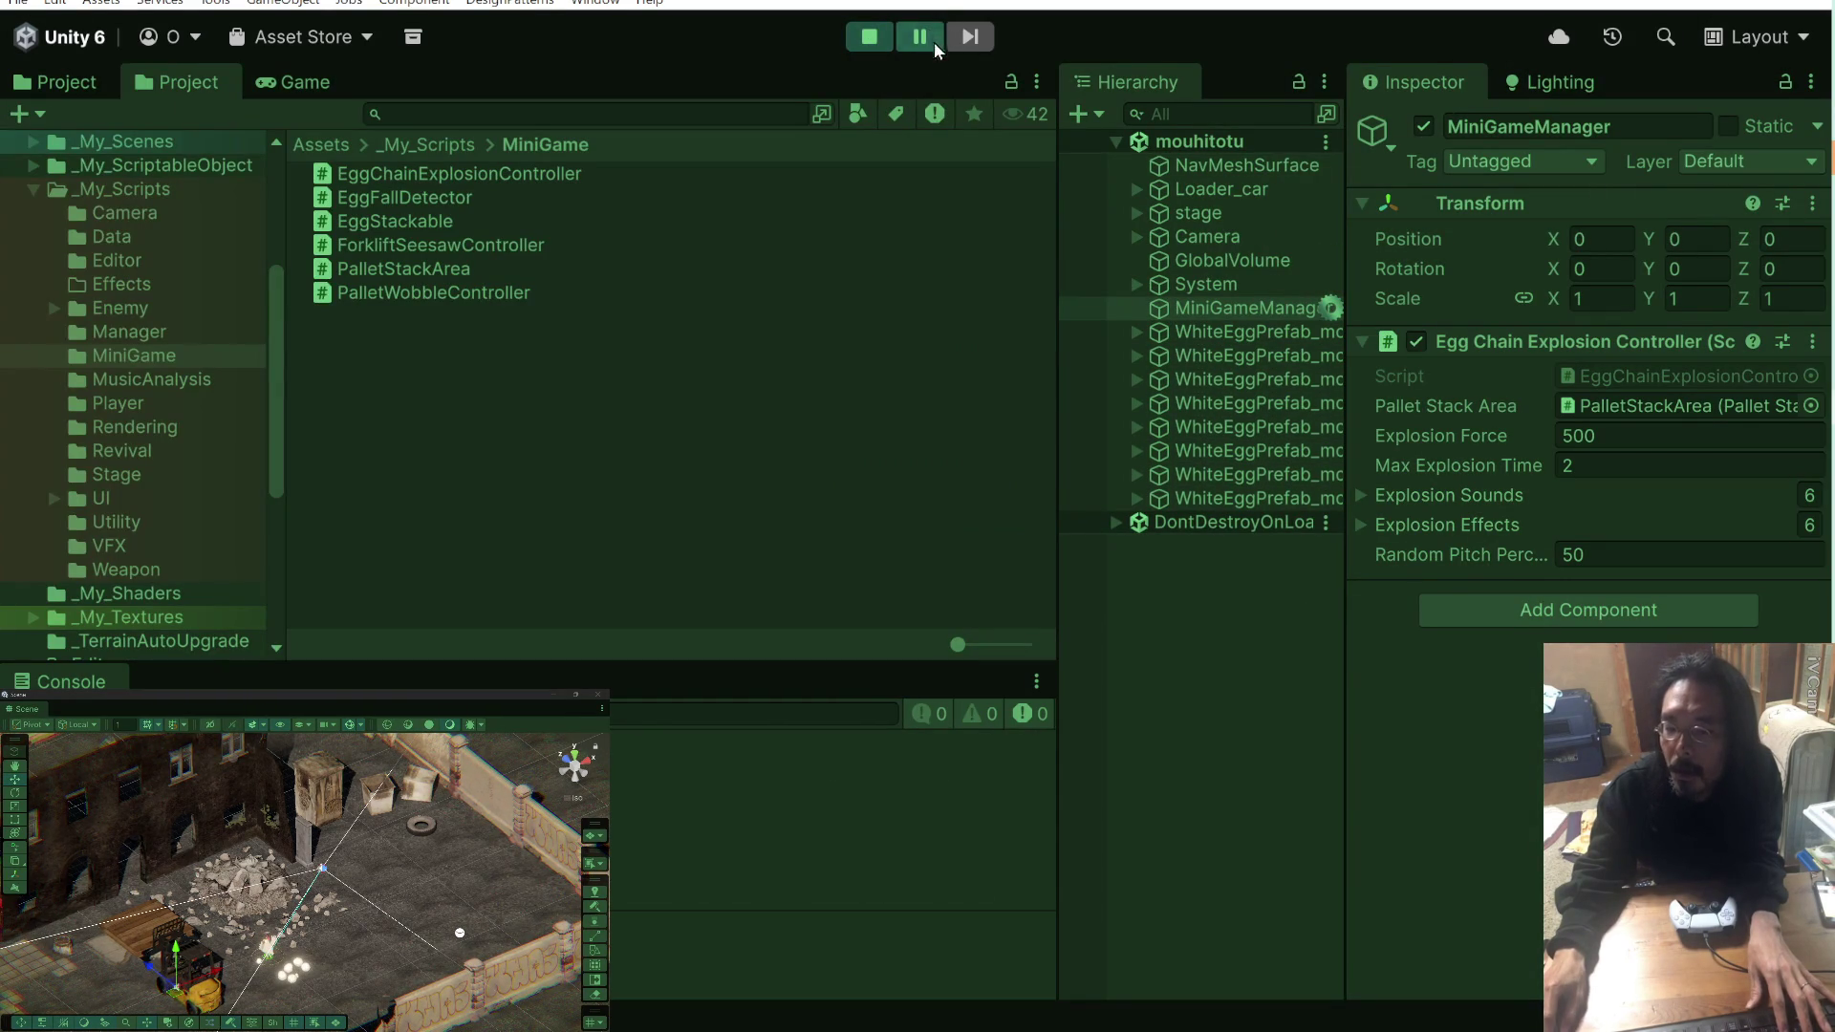
click(304, 86)
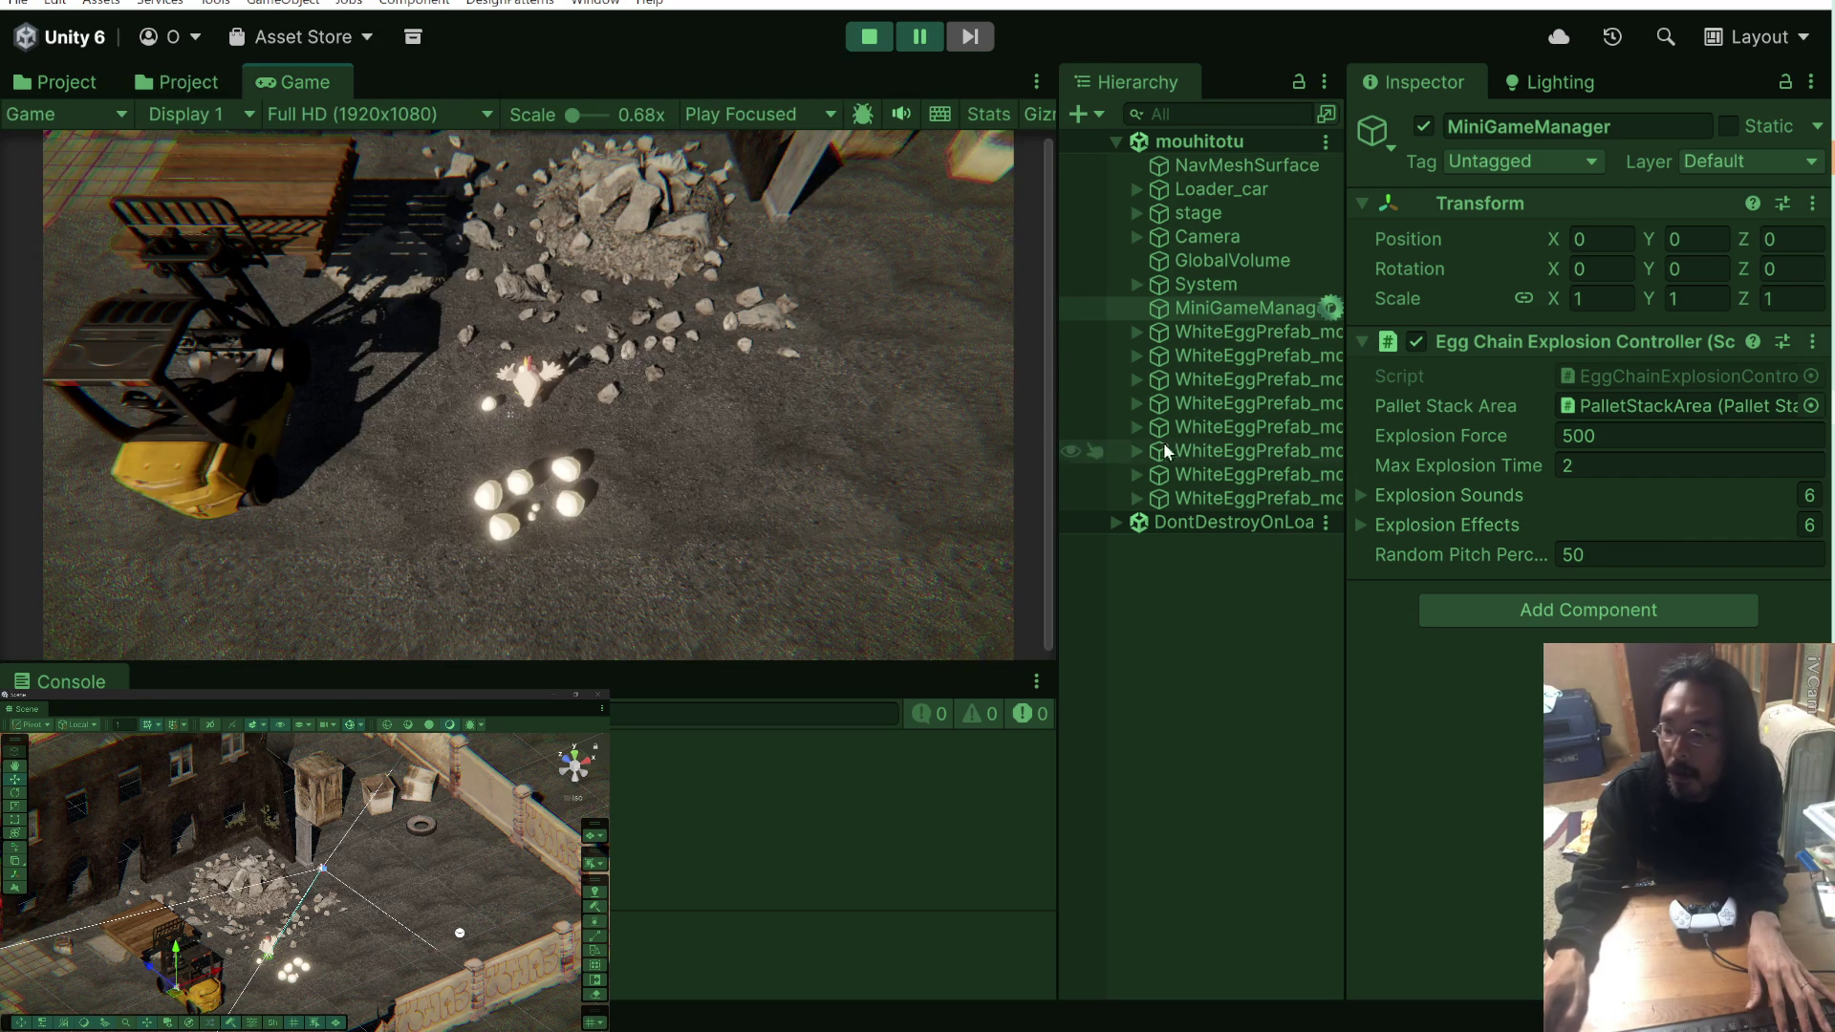
Step: Inspect a WhiteEggPrefab clone's child parts and Egg Break Effect (Explosion Force 100, Radius 1)
click(1195, 423)
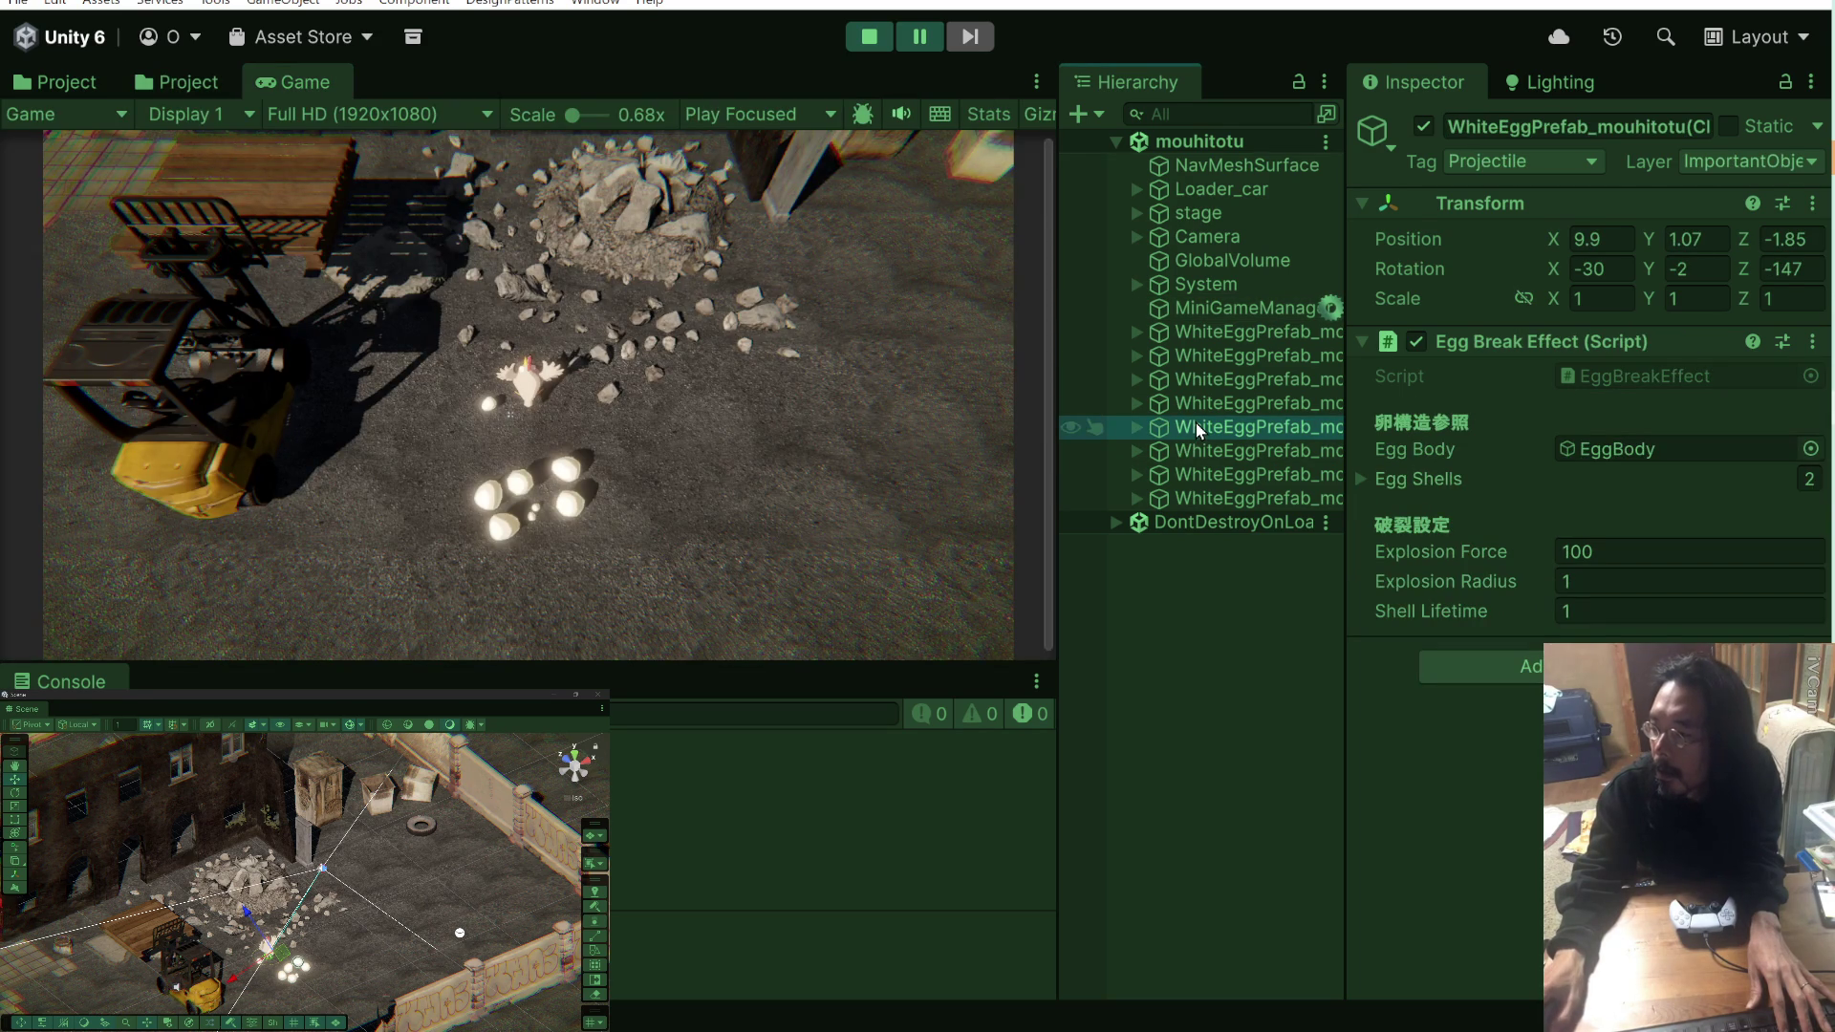
click(1136, 428)
click(1134, 427)
click(1134, 427)
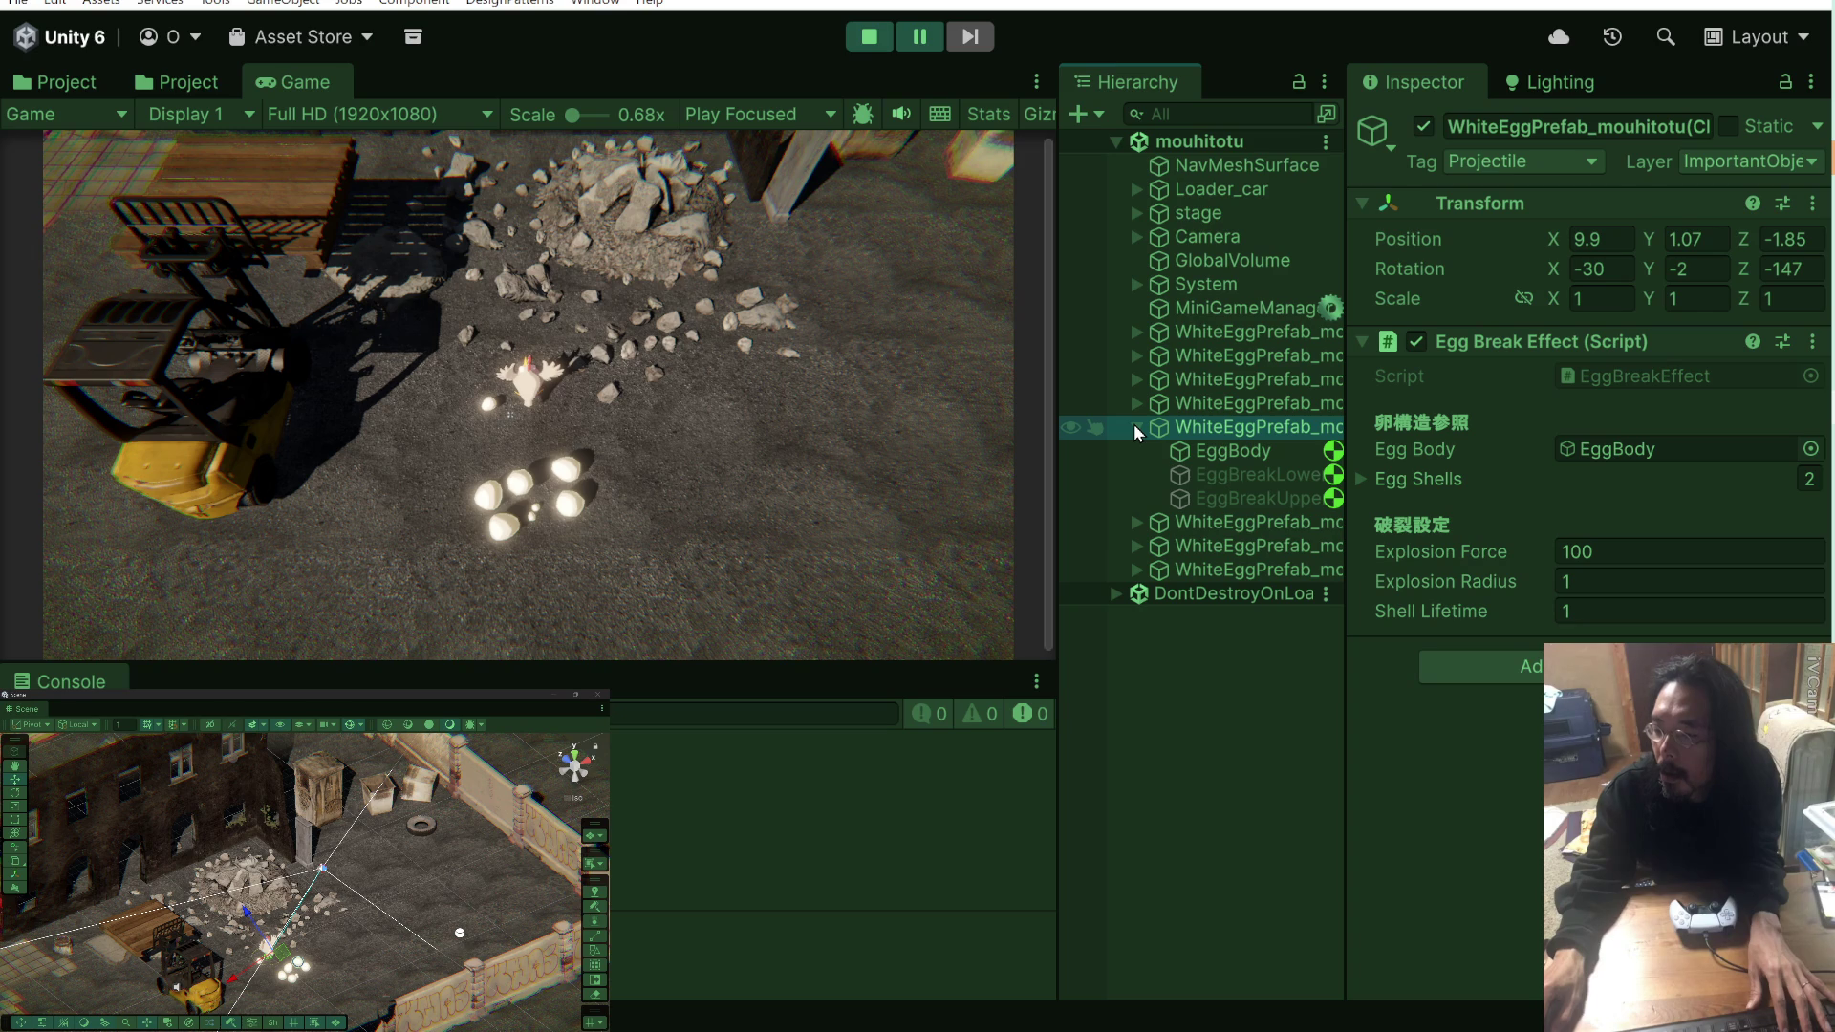
click(1136, 427)
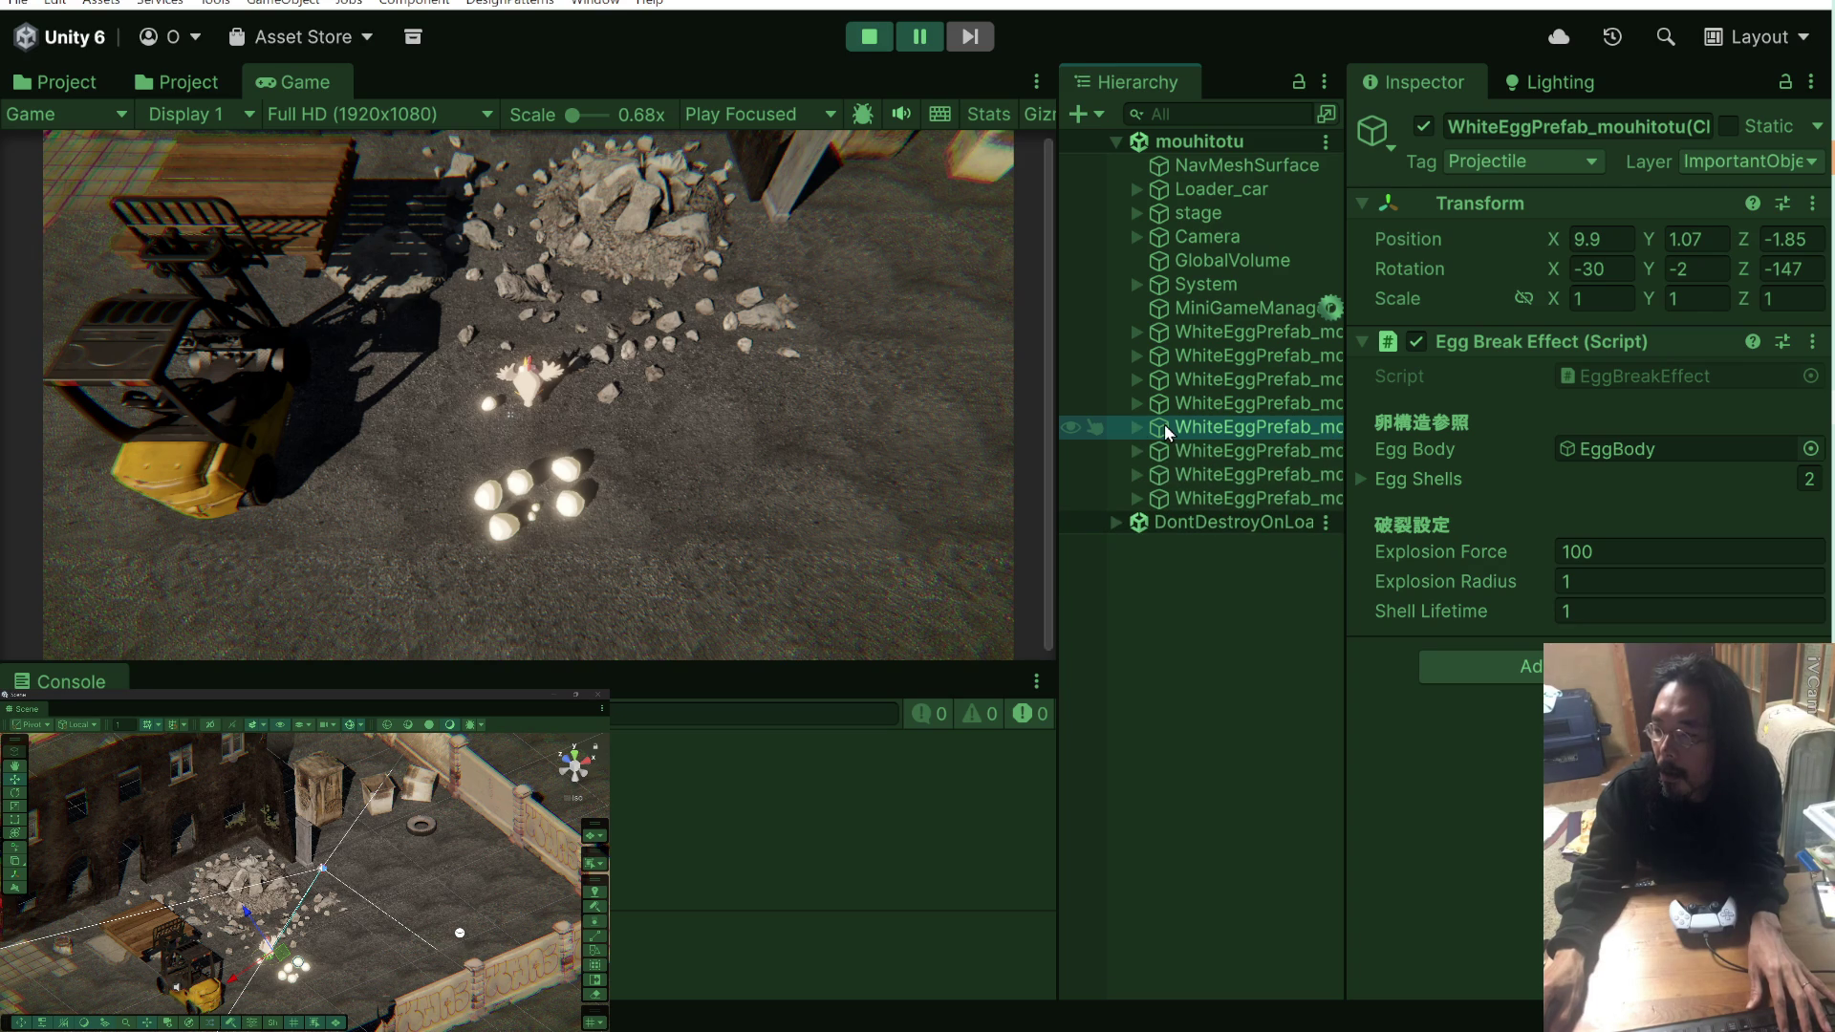
click(1207, 432)
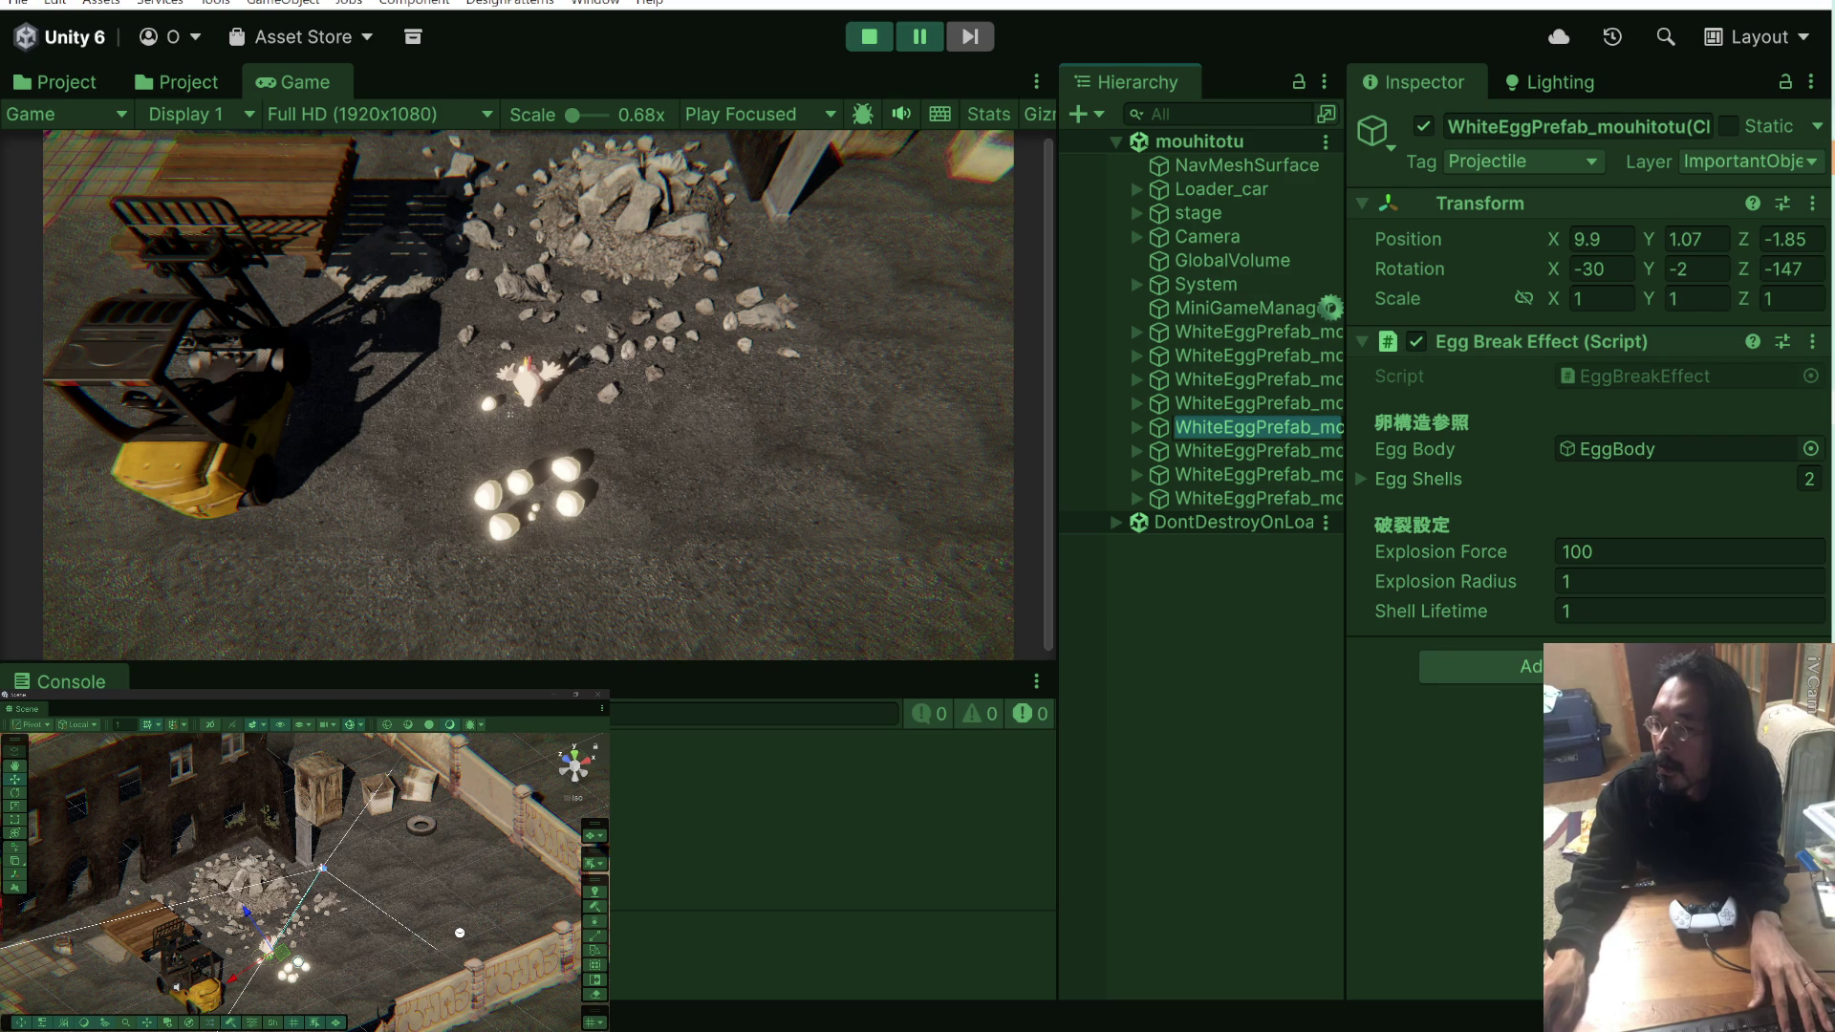
mouse_move(1687, 3)
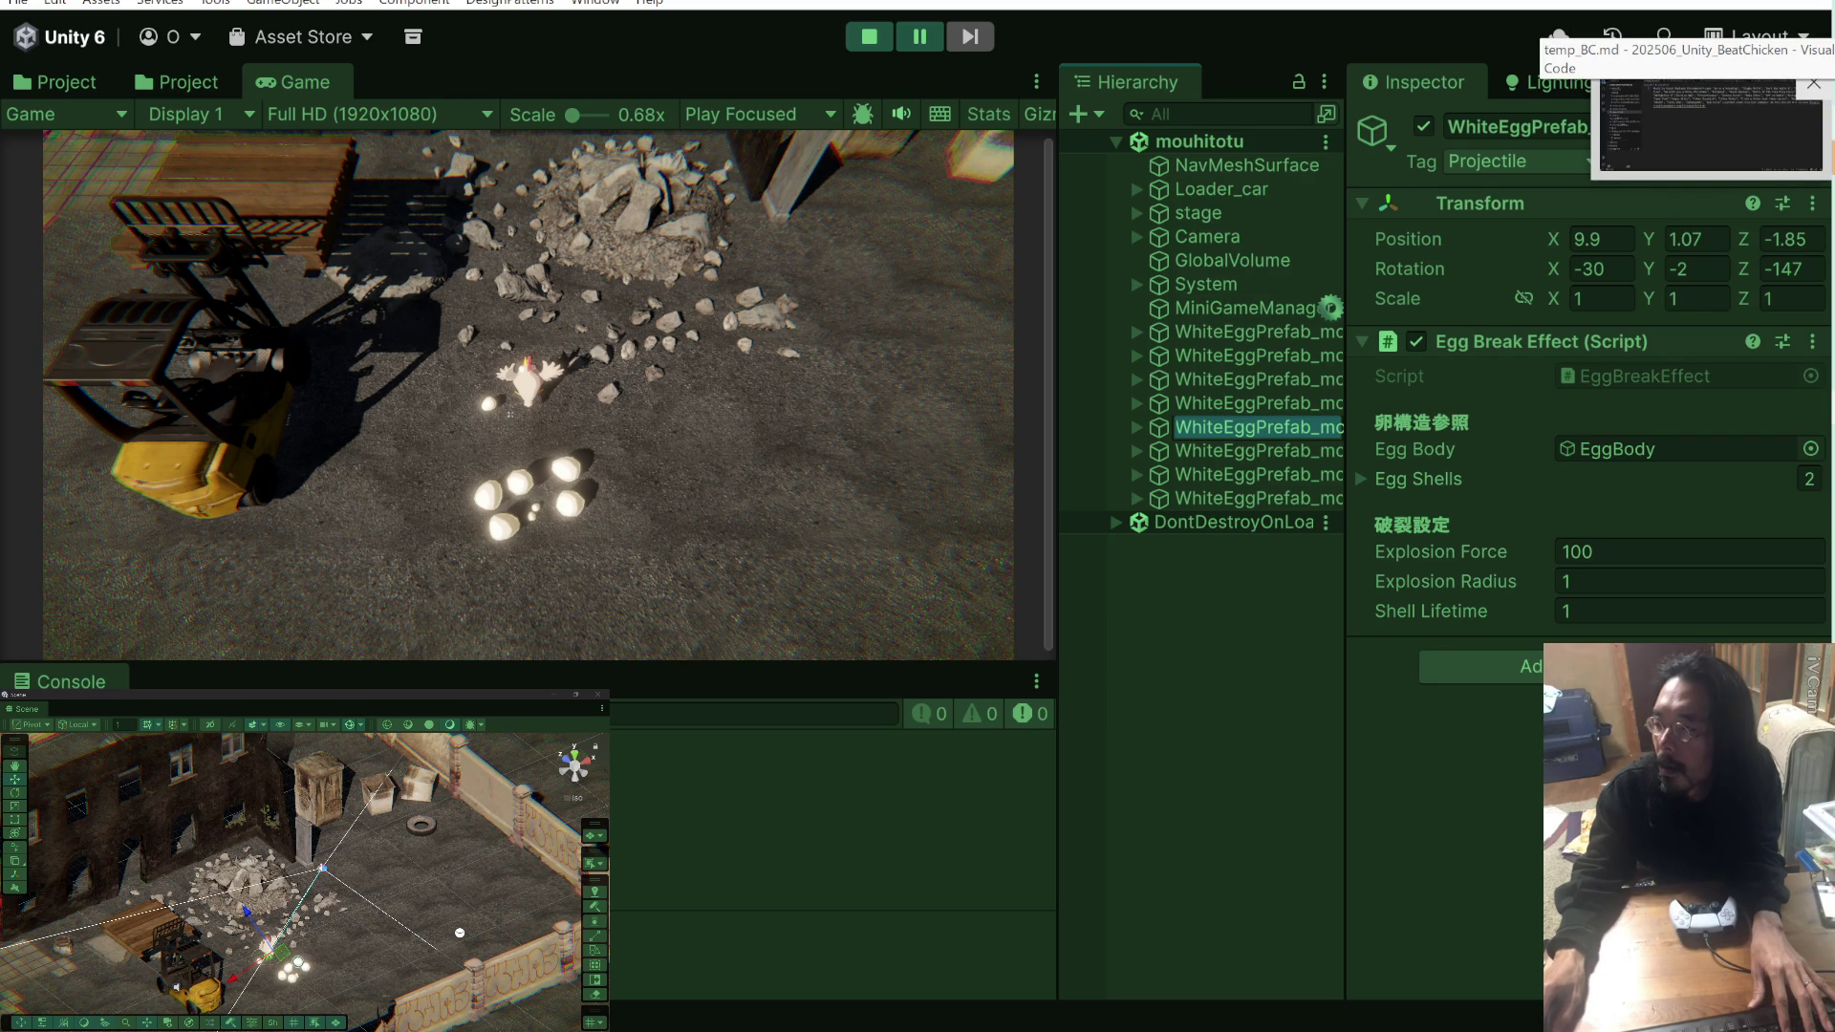
mouse_move(1830, 406)
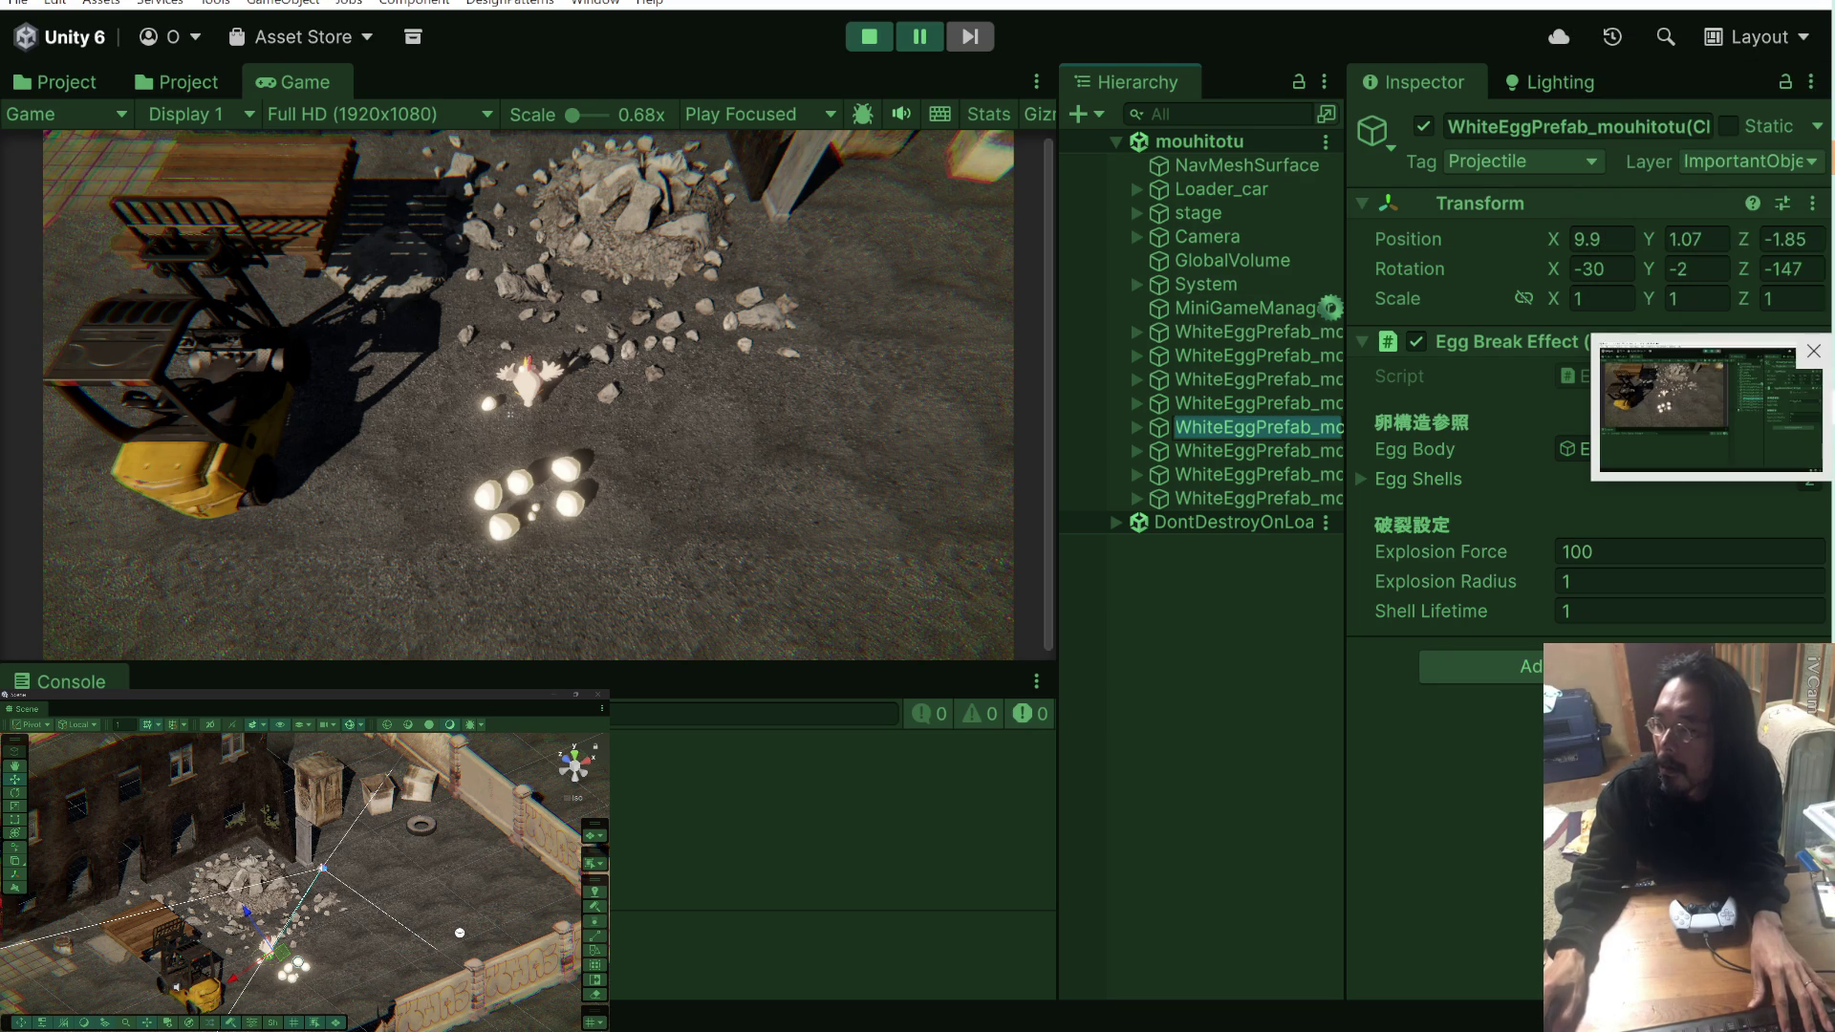
key(alt+Tab)
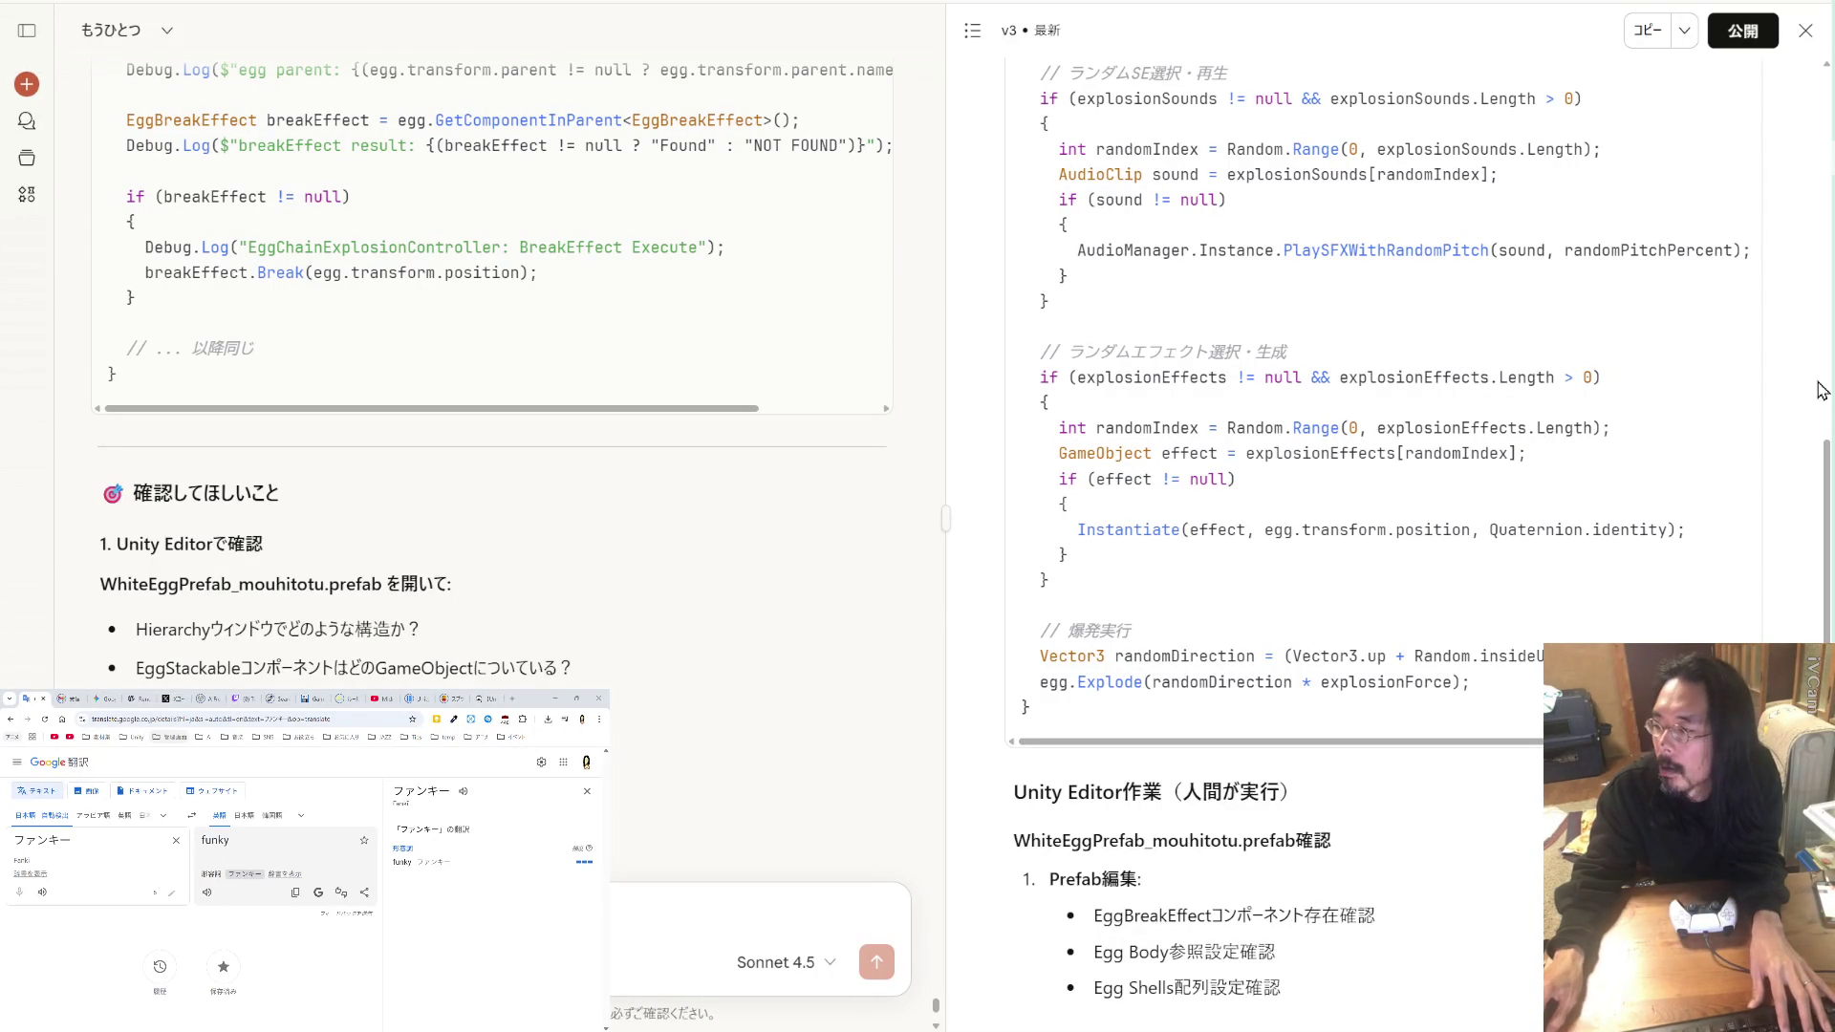
key(alt+Tab)
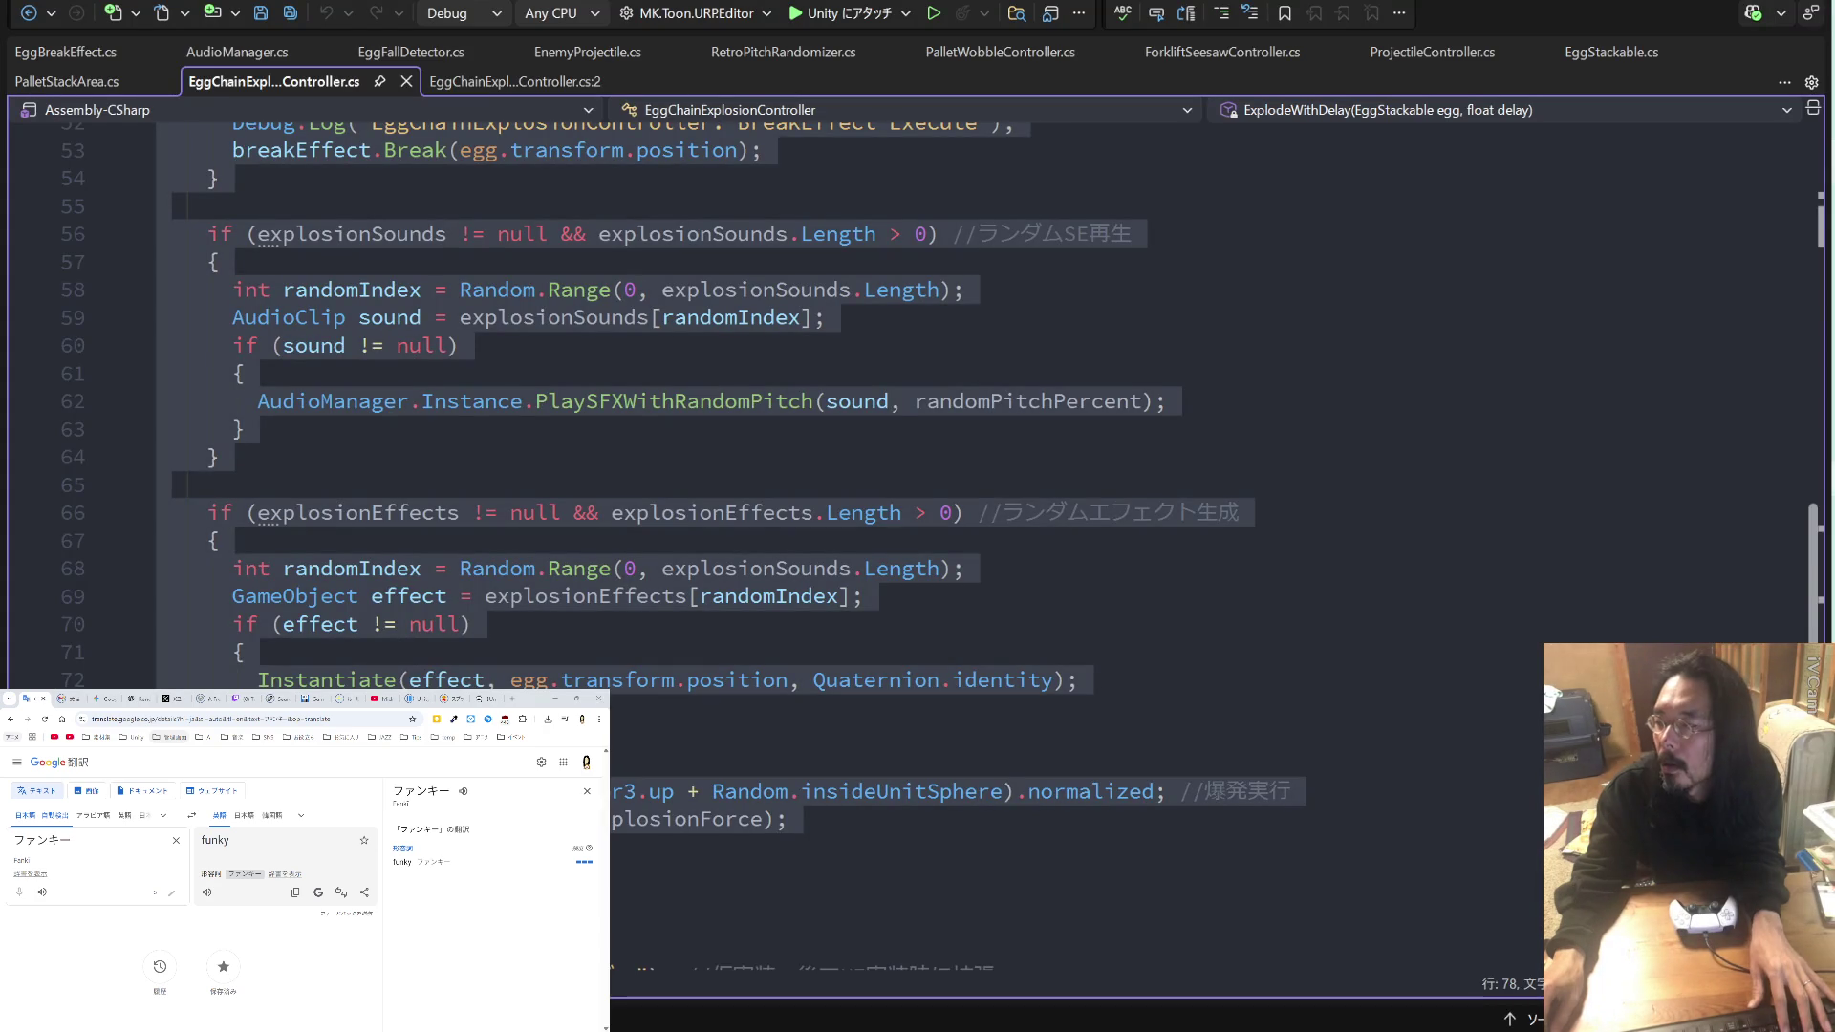
key(alt+Tab)
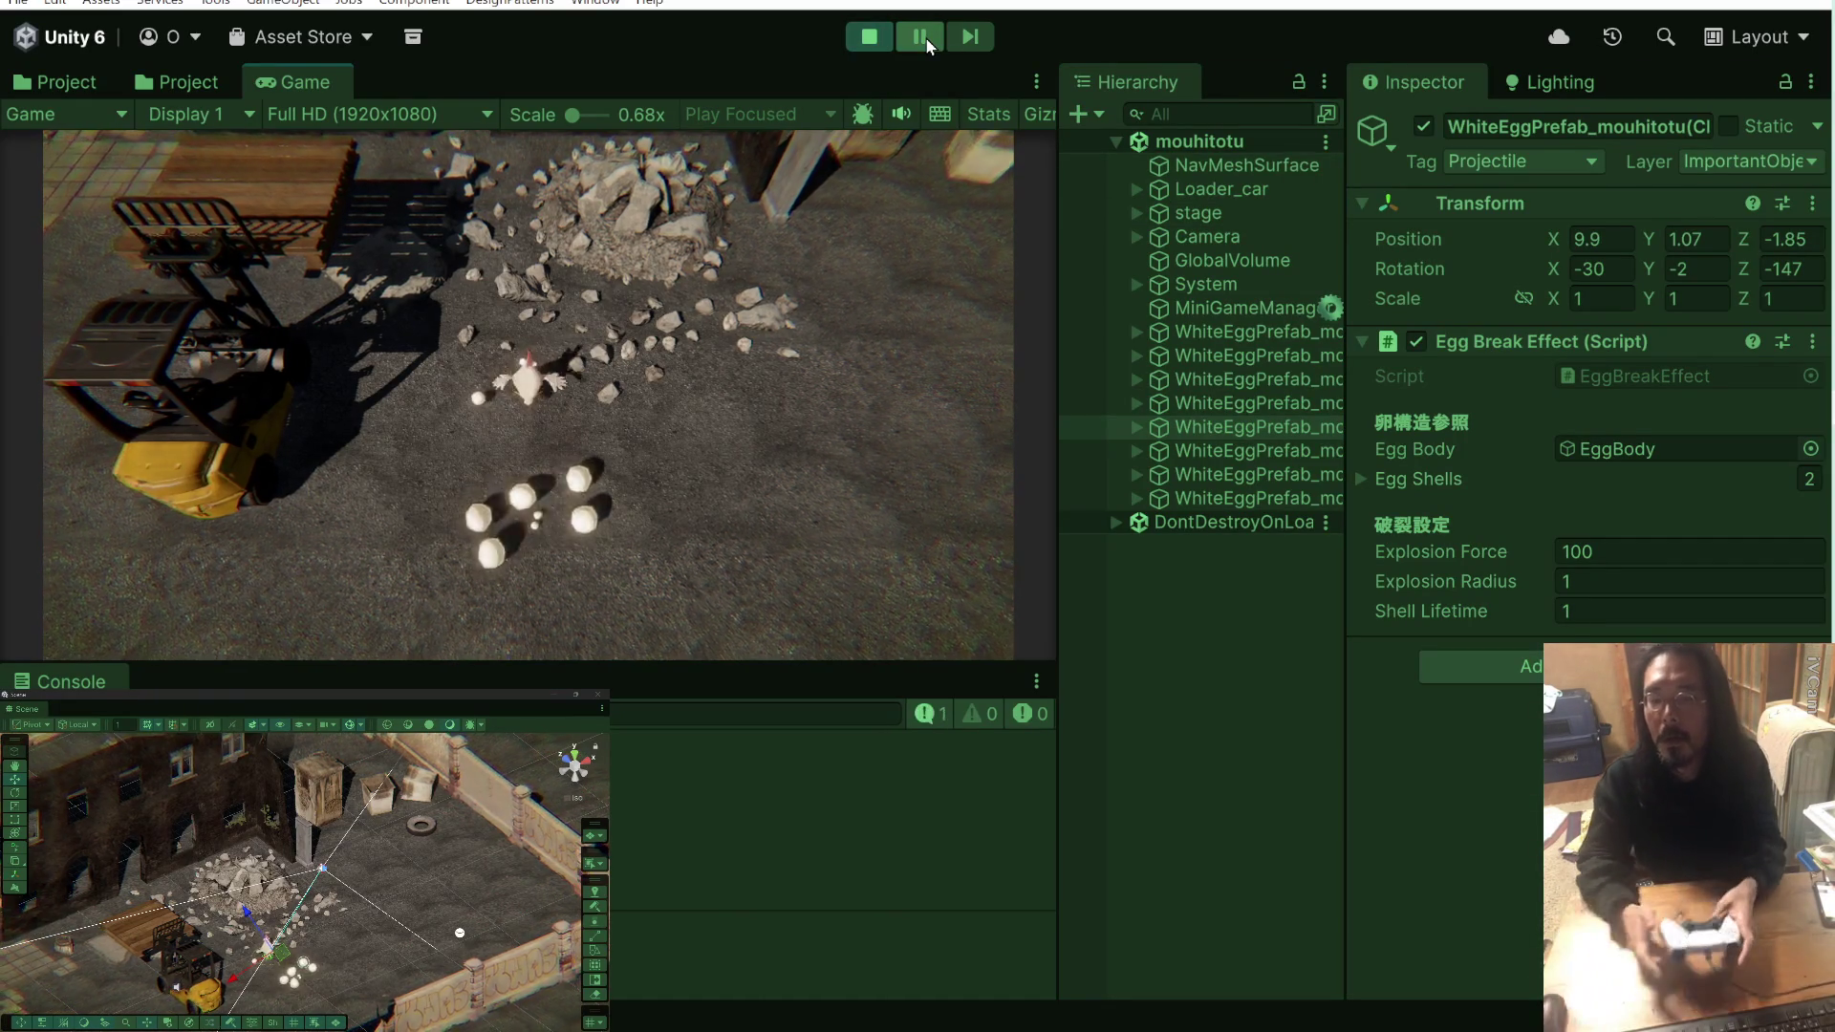
Step: Restart the game, pause with eggs on the pallet, and inspect the first egg's children
click(863, 40)
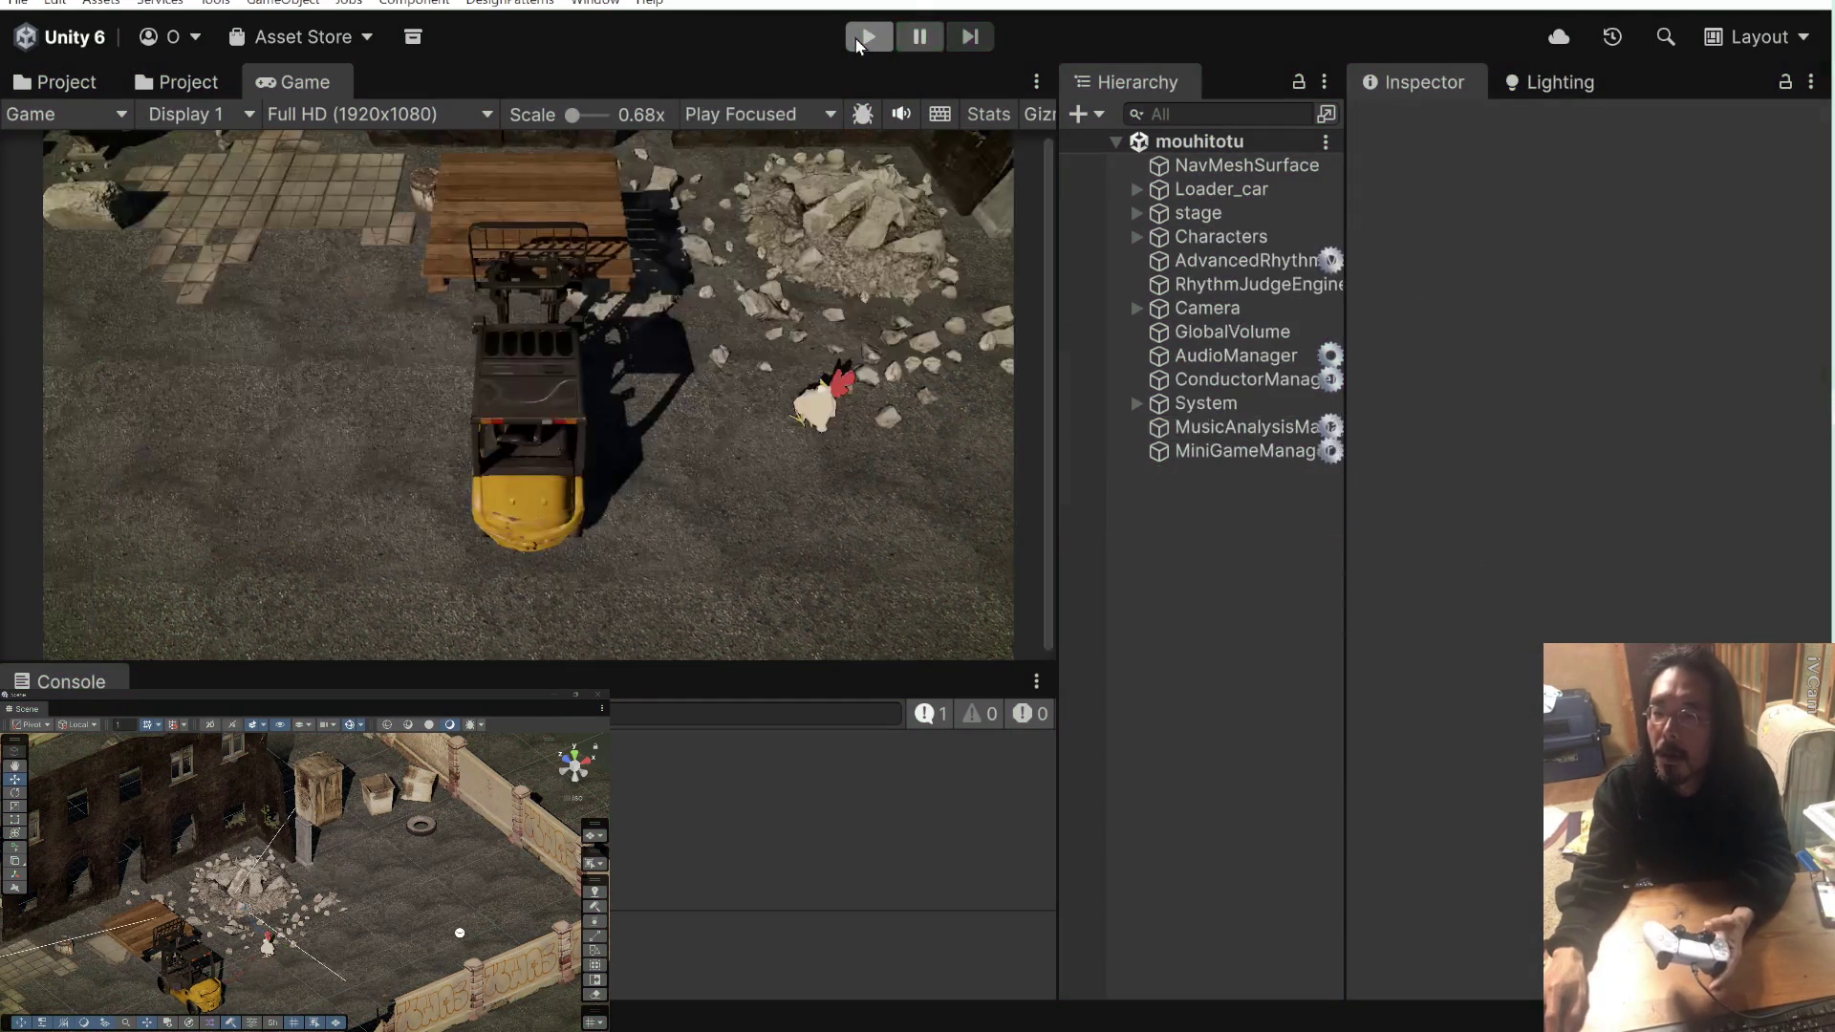
click(868, 38)
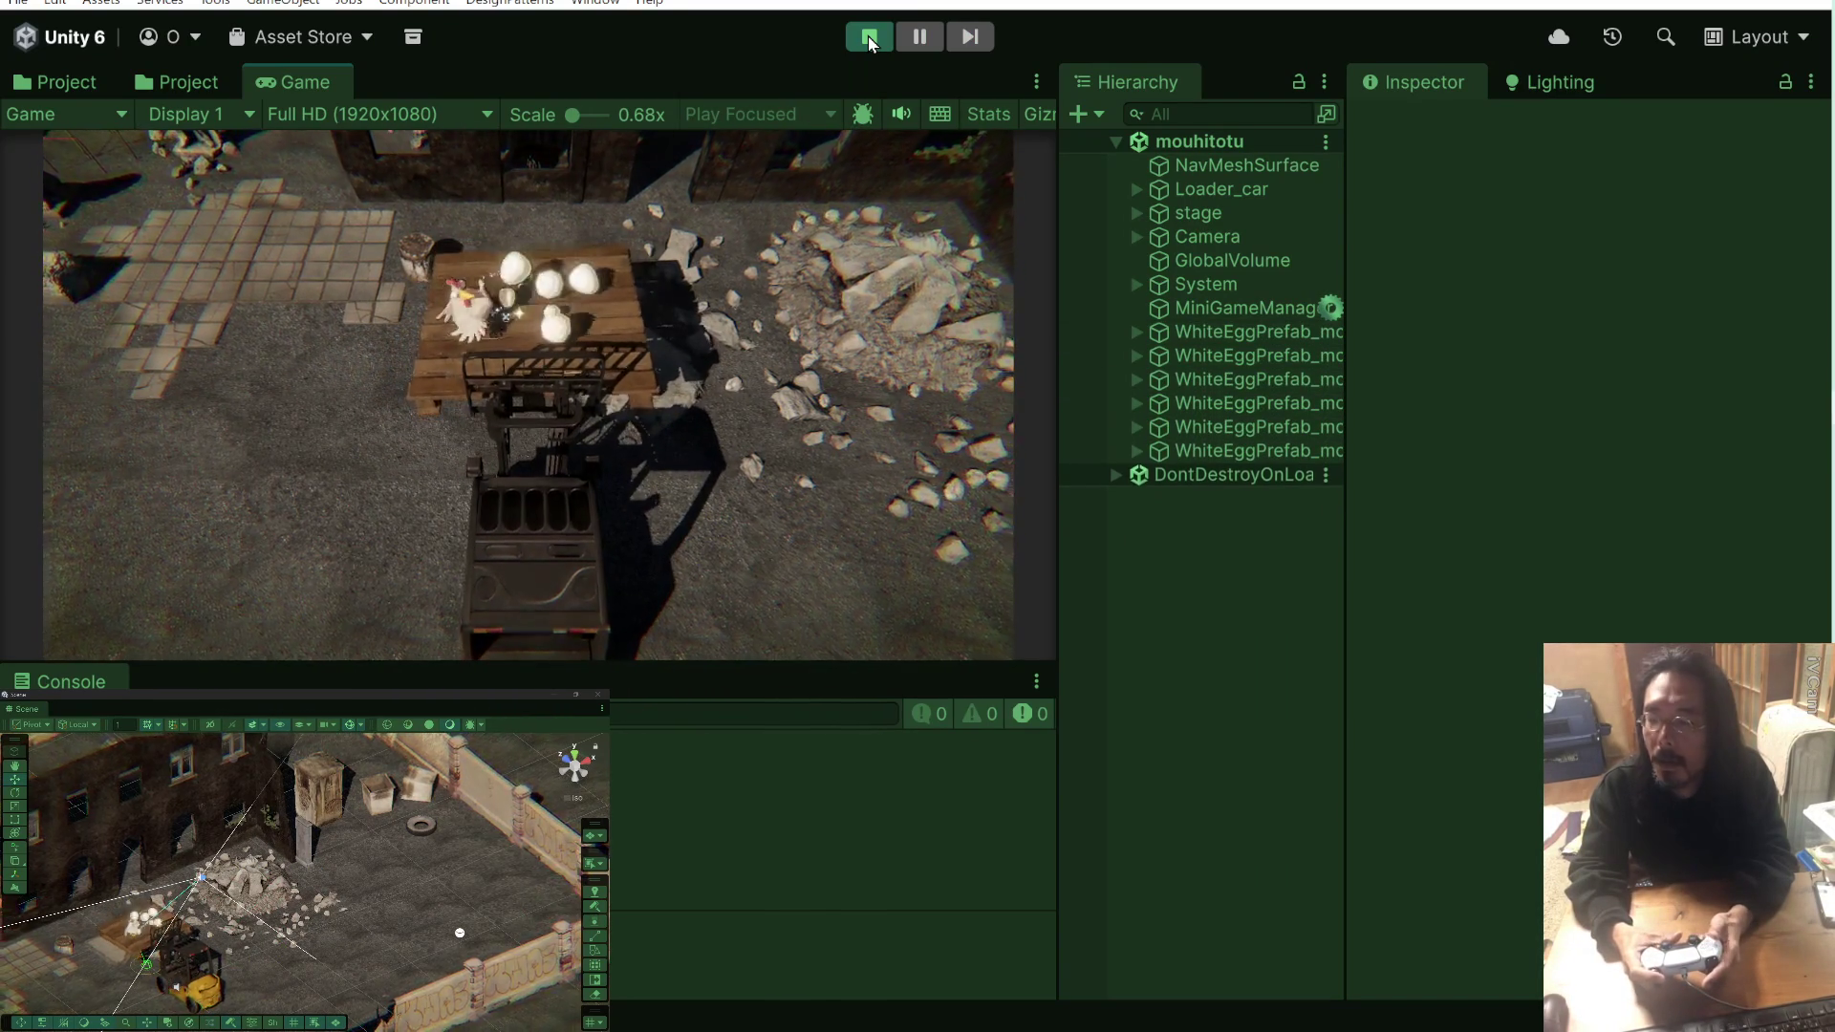
click(919, 37)
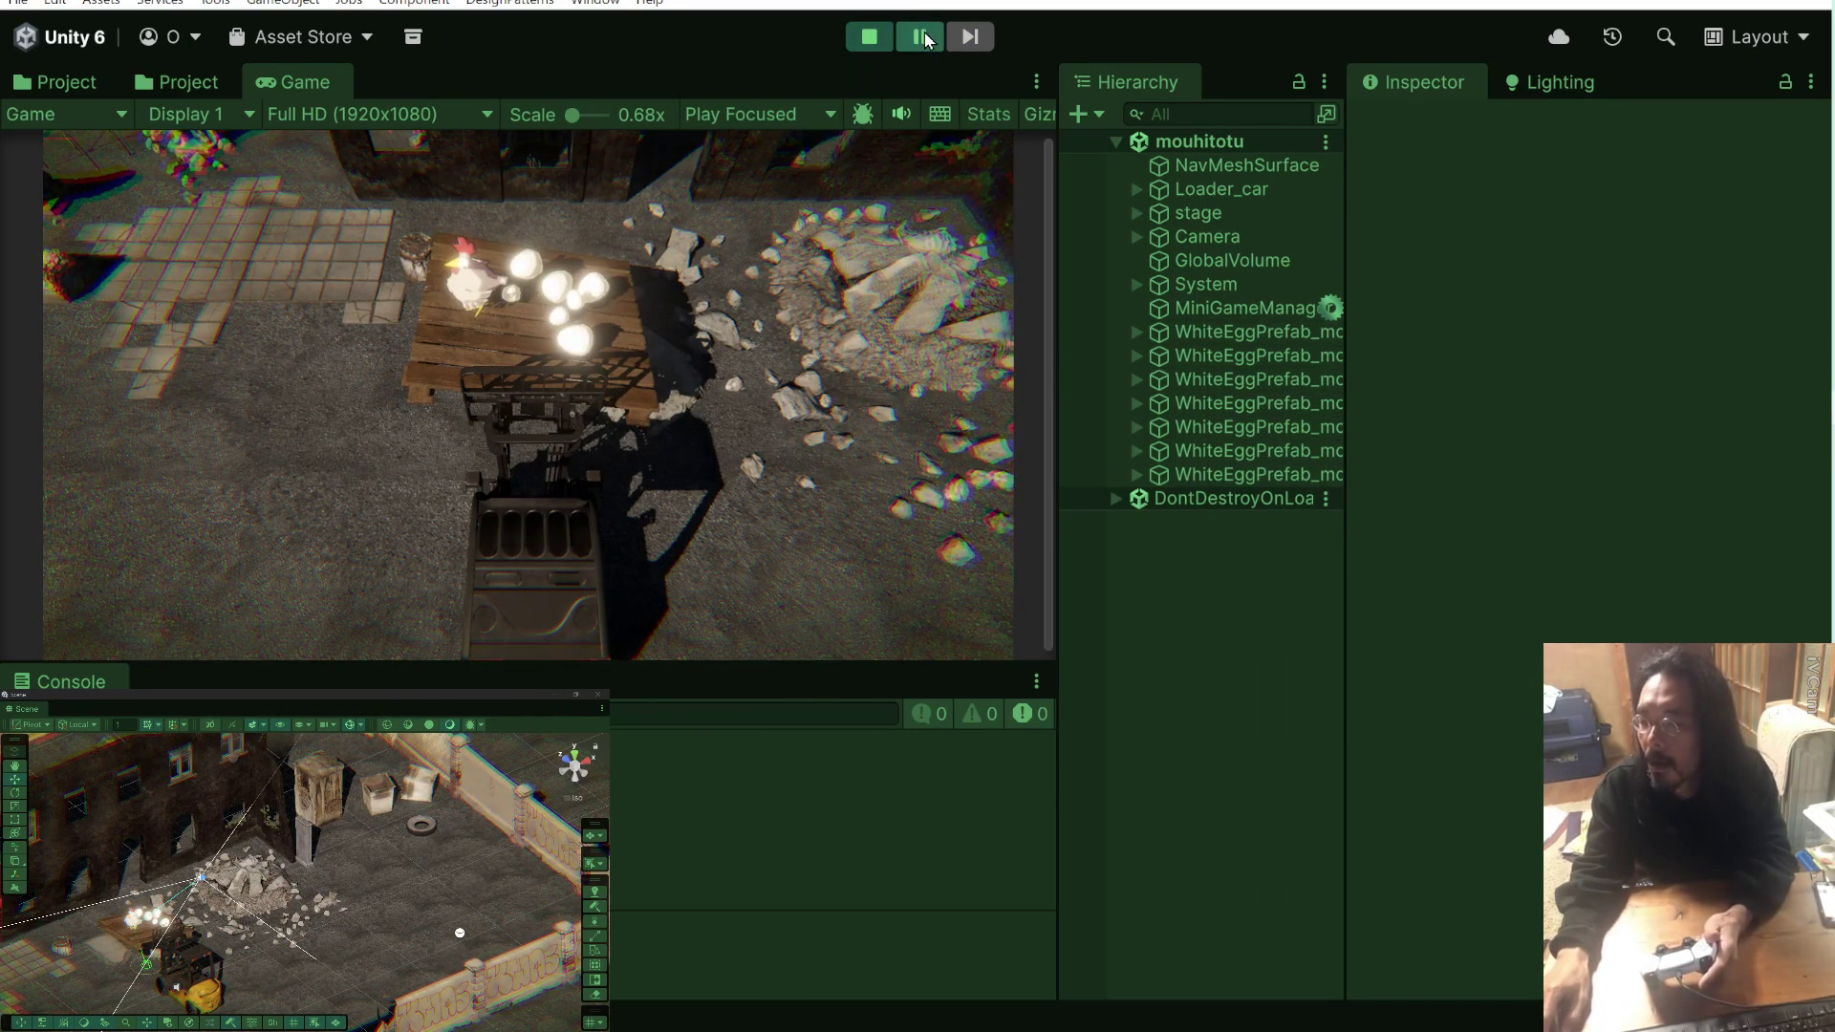
click(1258, 335)
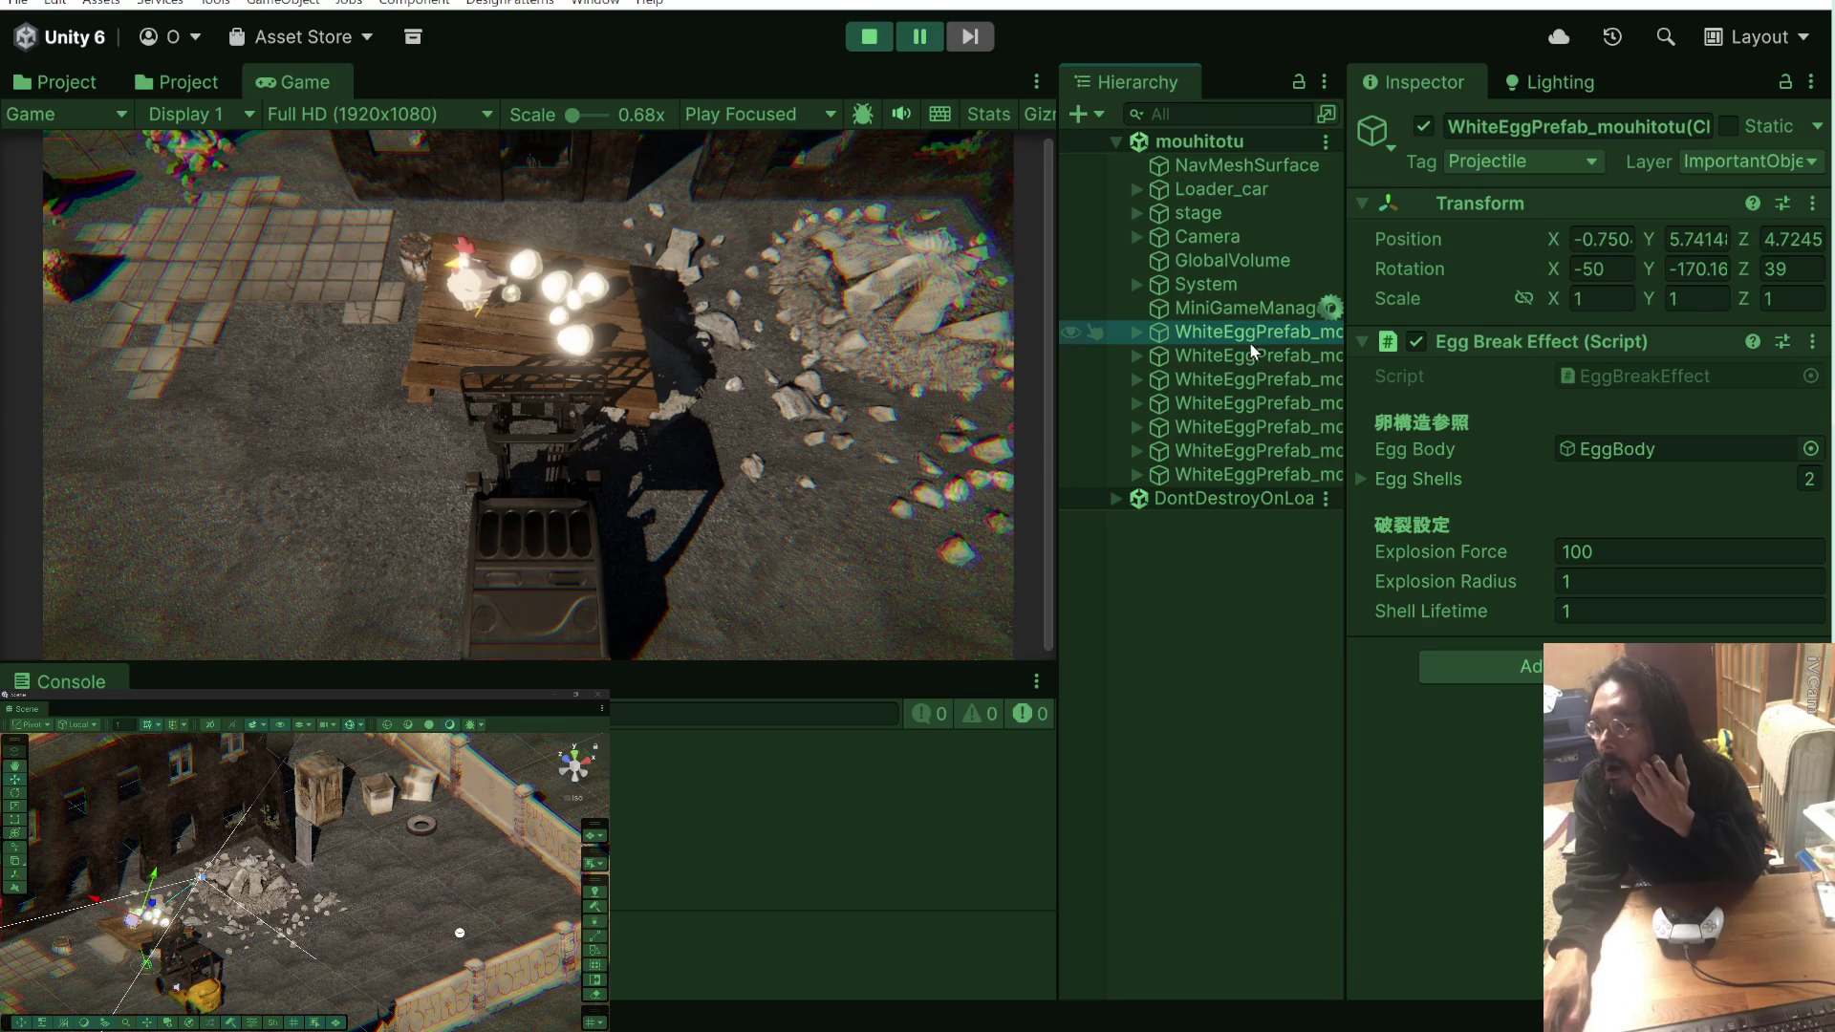
click(1136, 332)
click(1136, 333)
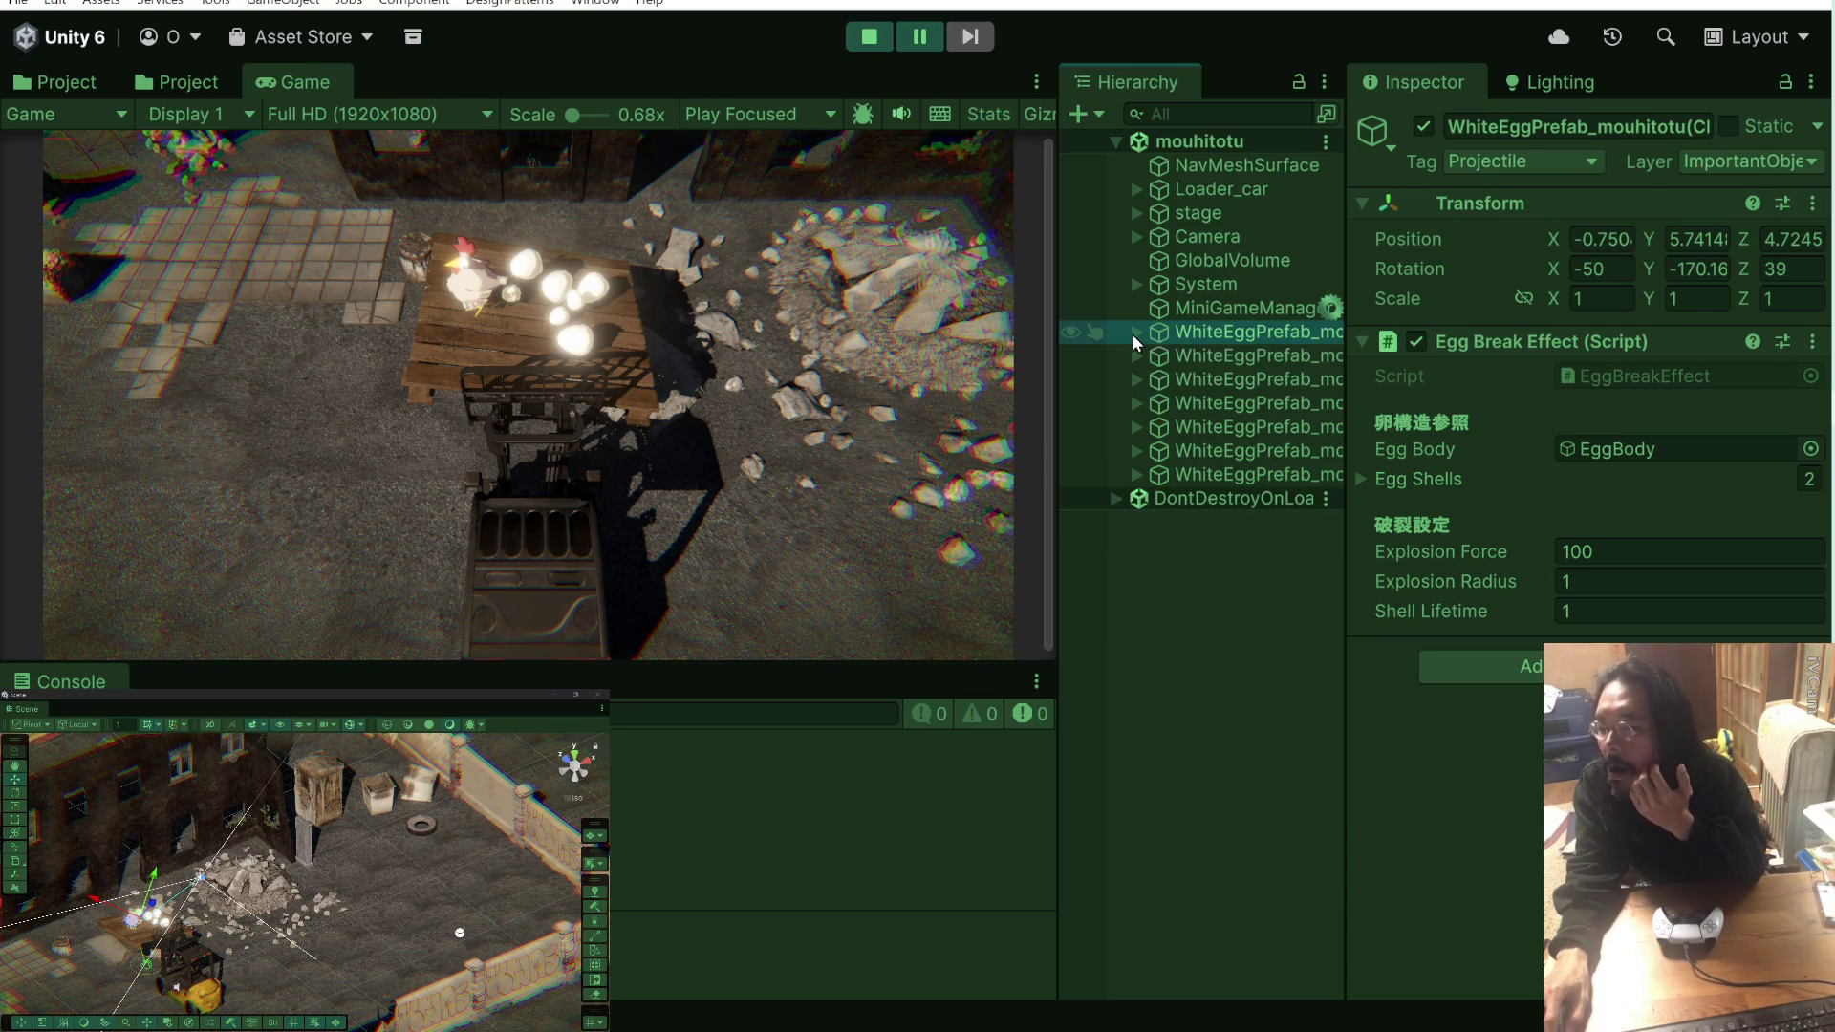
click(1133, 334)
click(1134, 334)
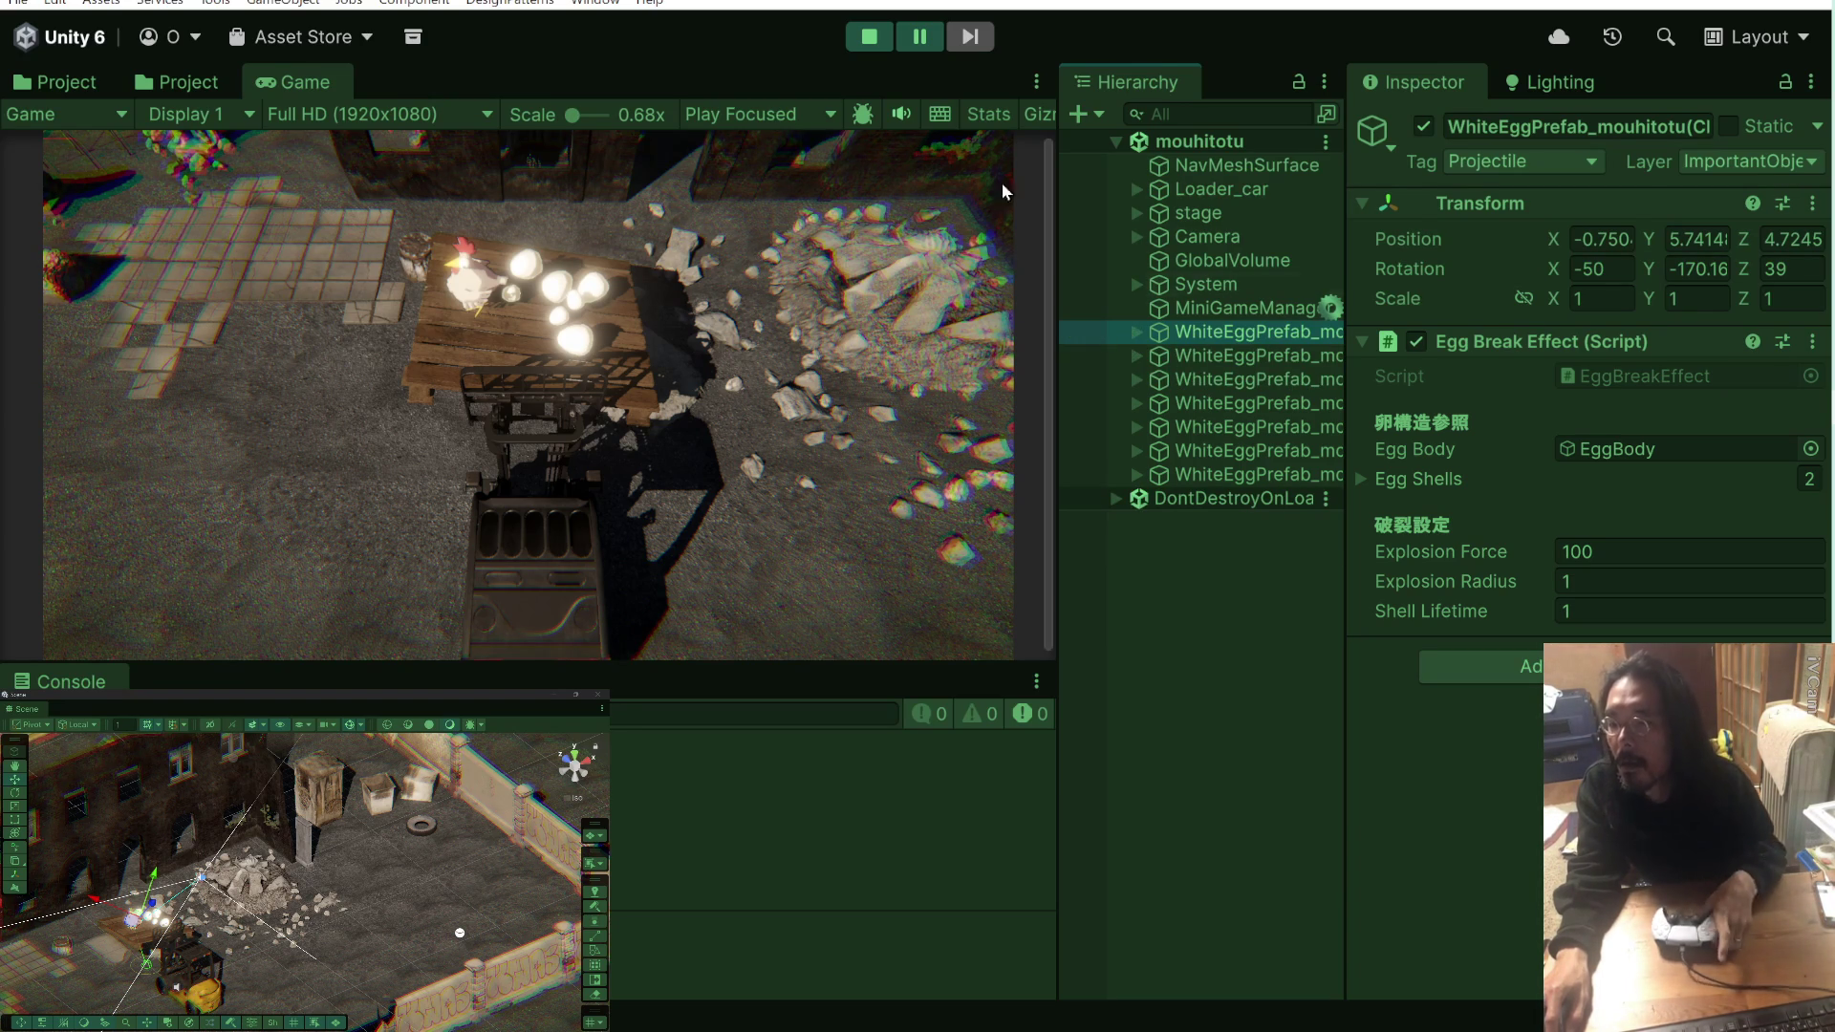
Step: Resume play, frame a remaining egg in the Scene view, and check the top Console message
click(915, 42)
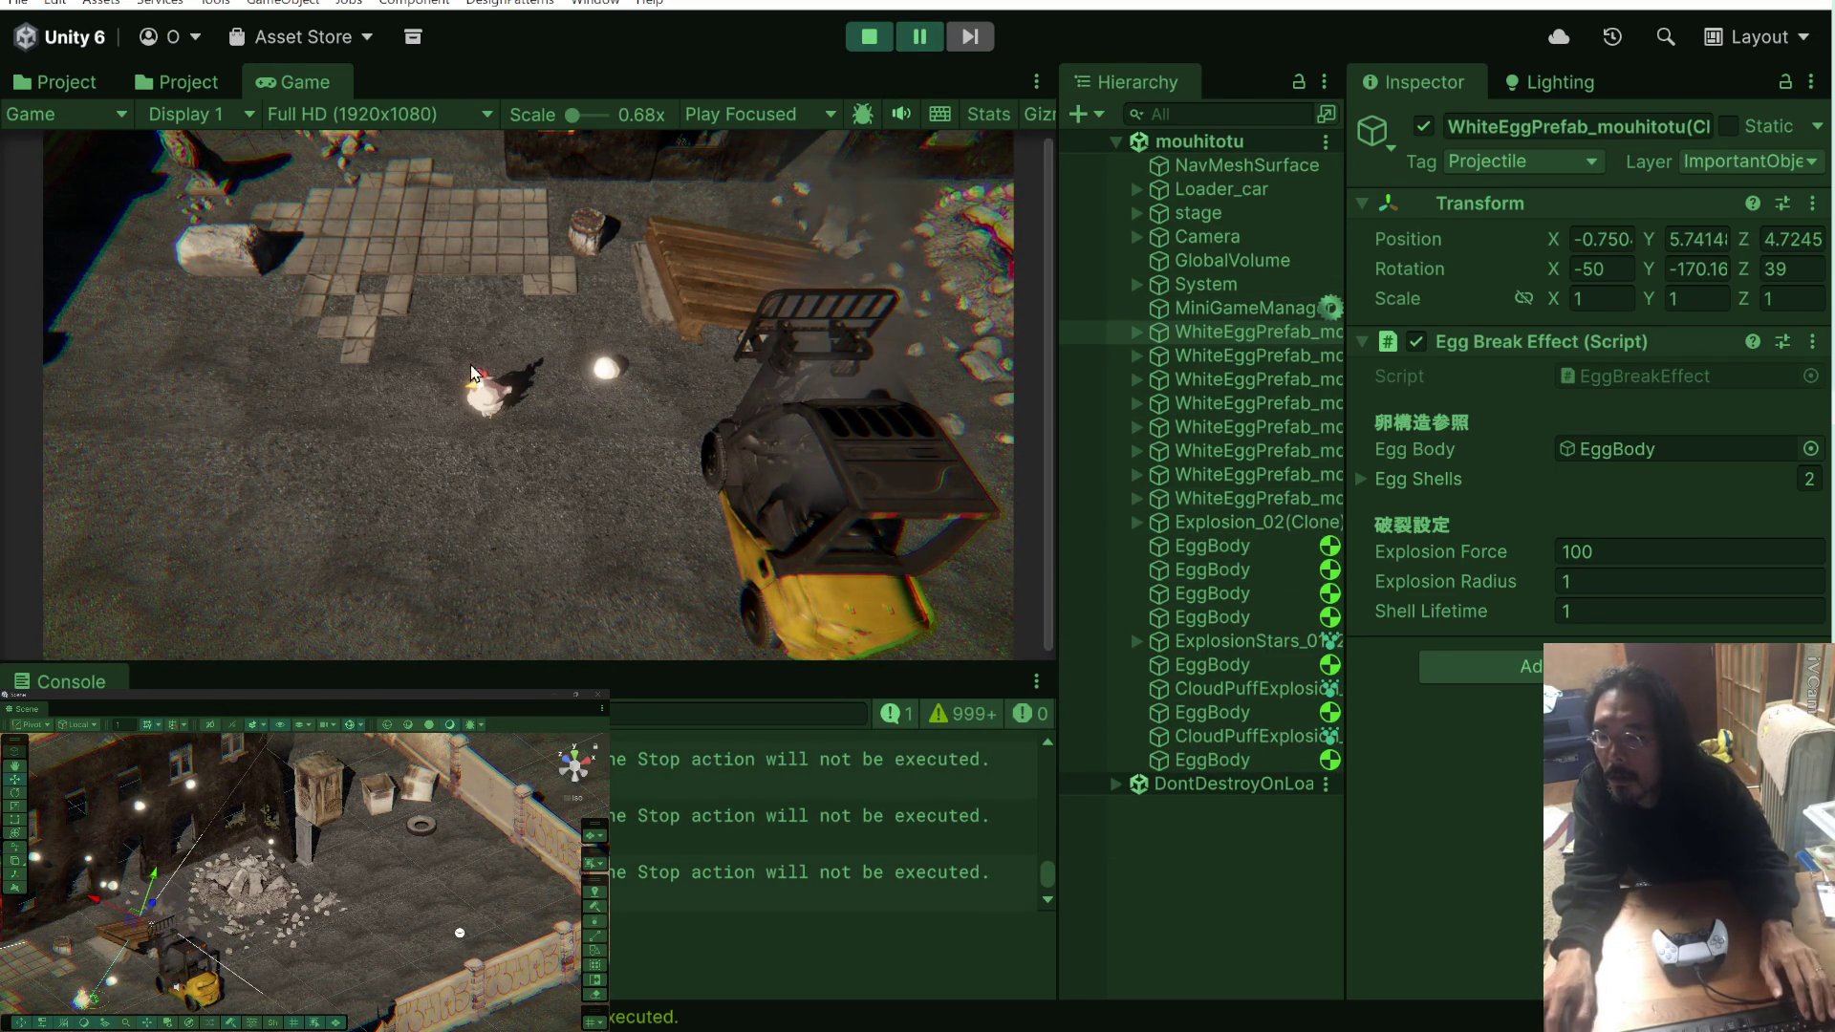
click(1224, 449)
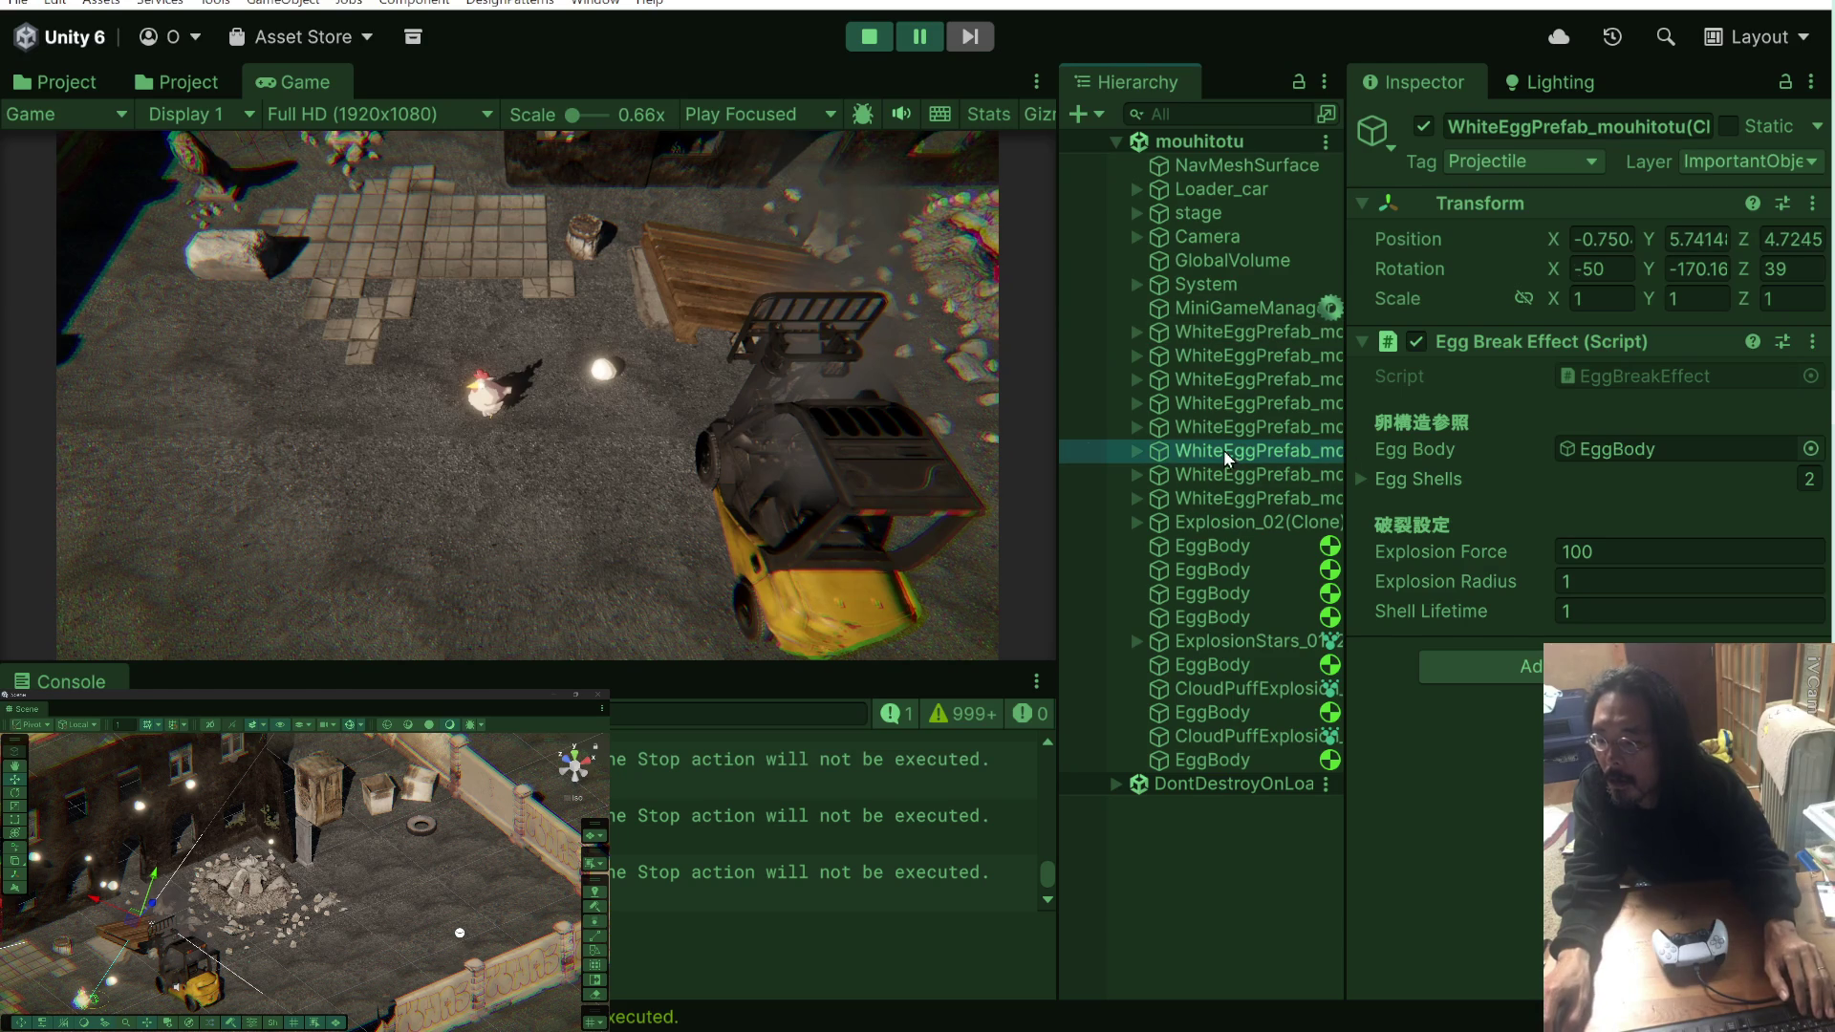
double_click(1161, 449)
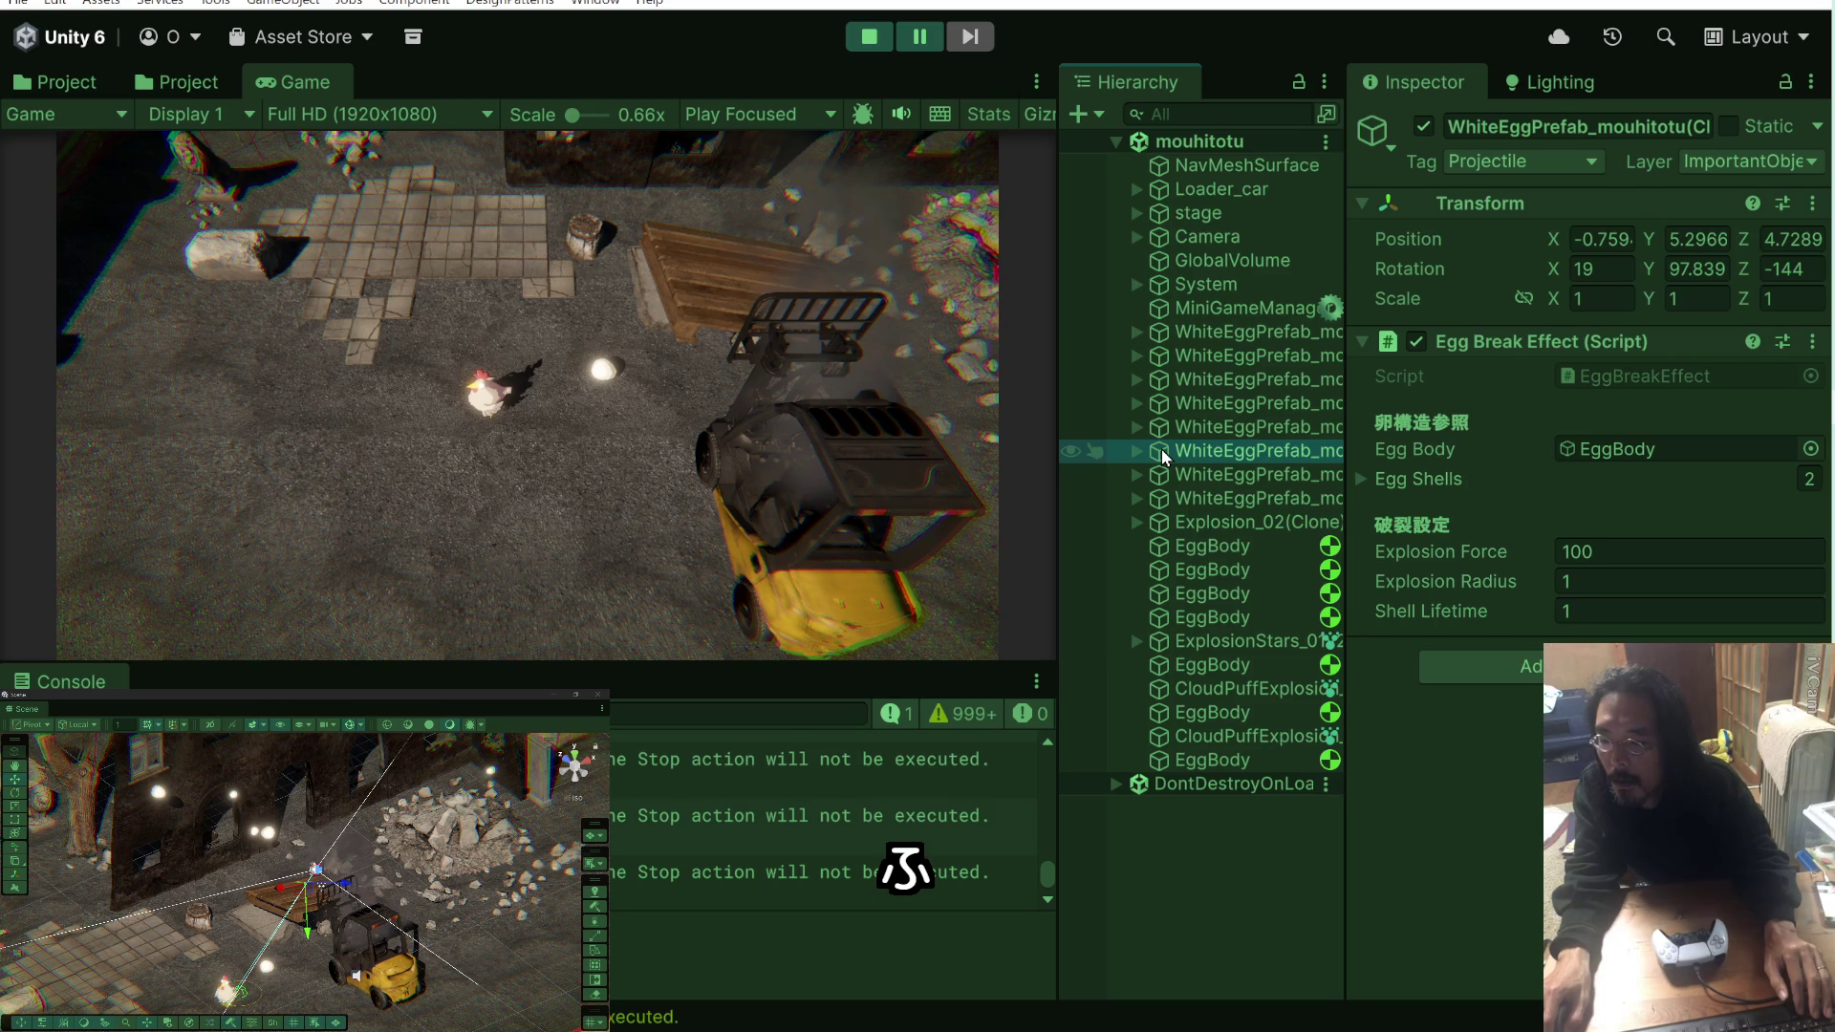
click(1137, 451)
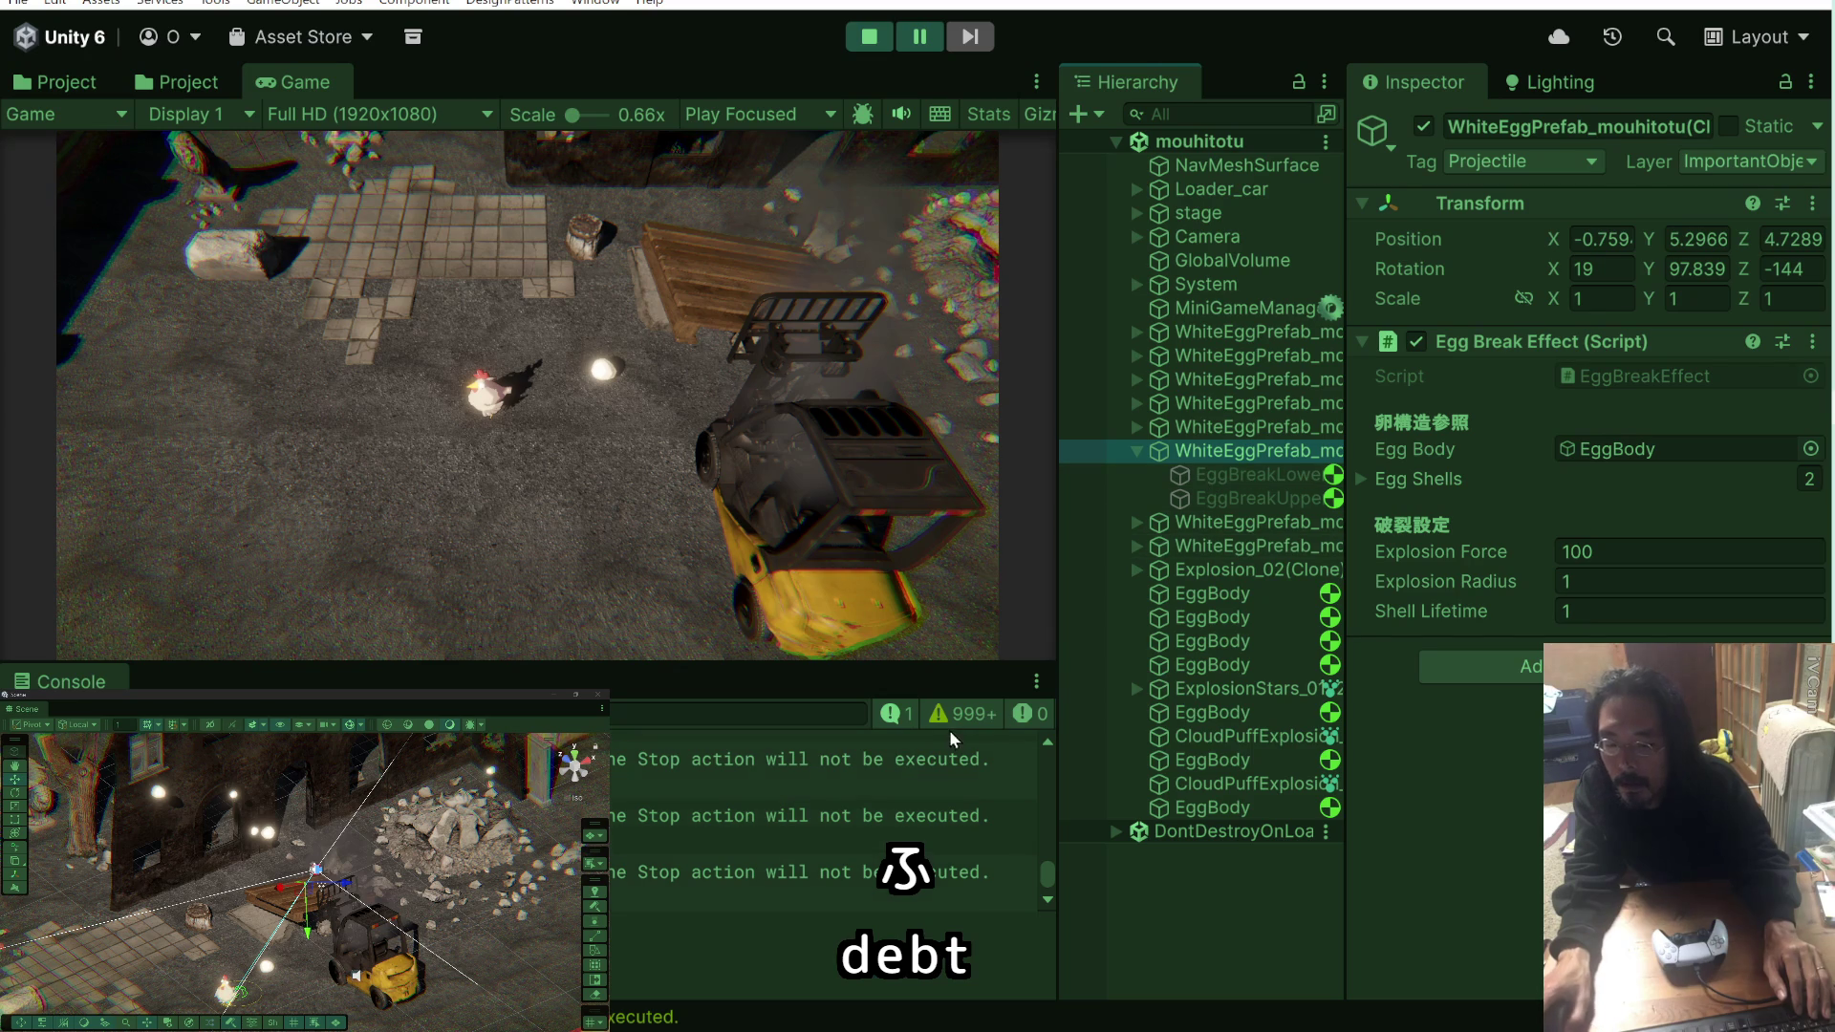
scroll(845, 799, up, 1)
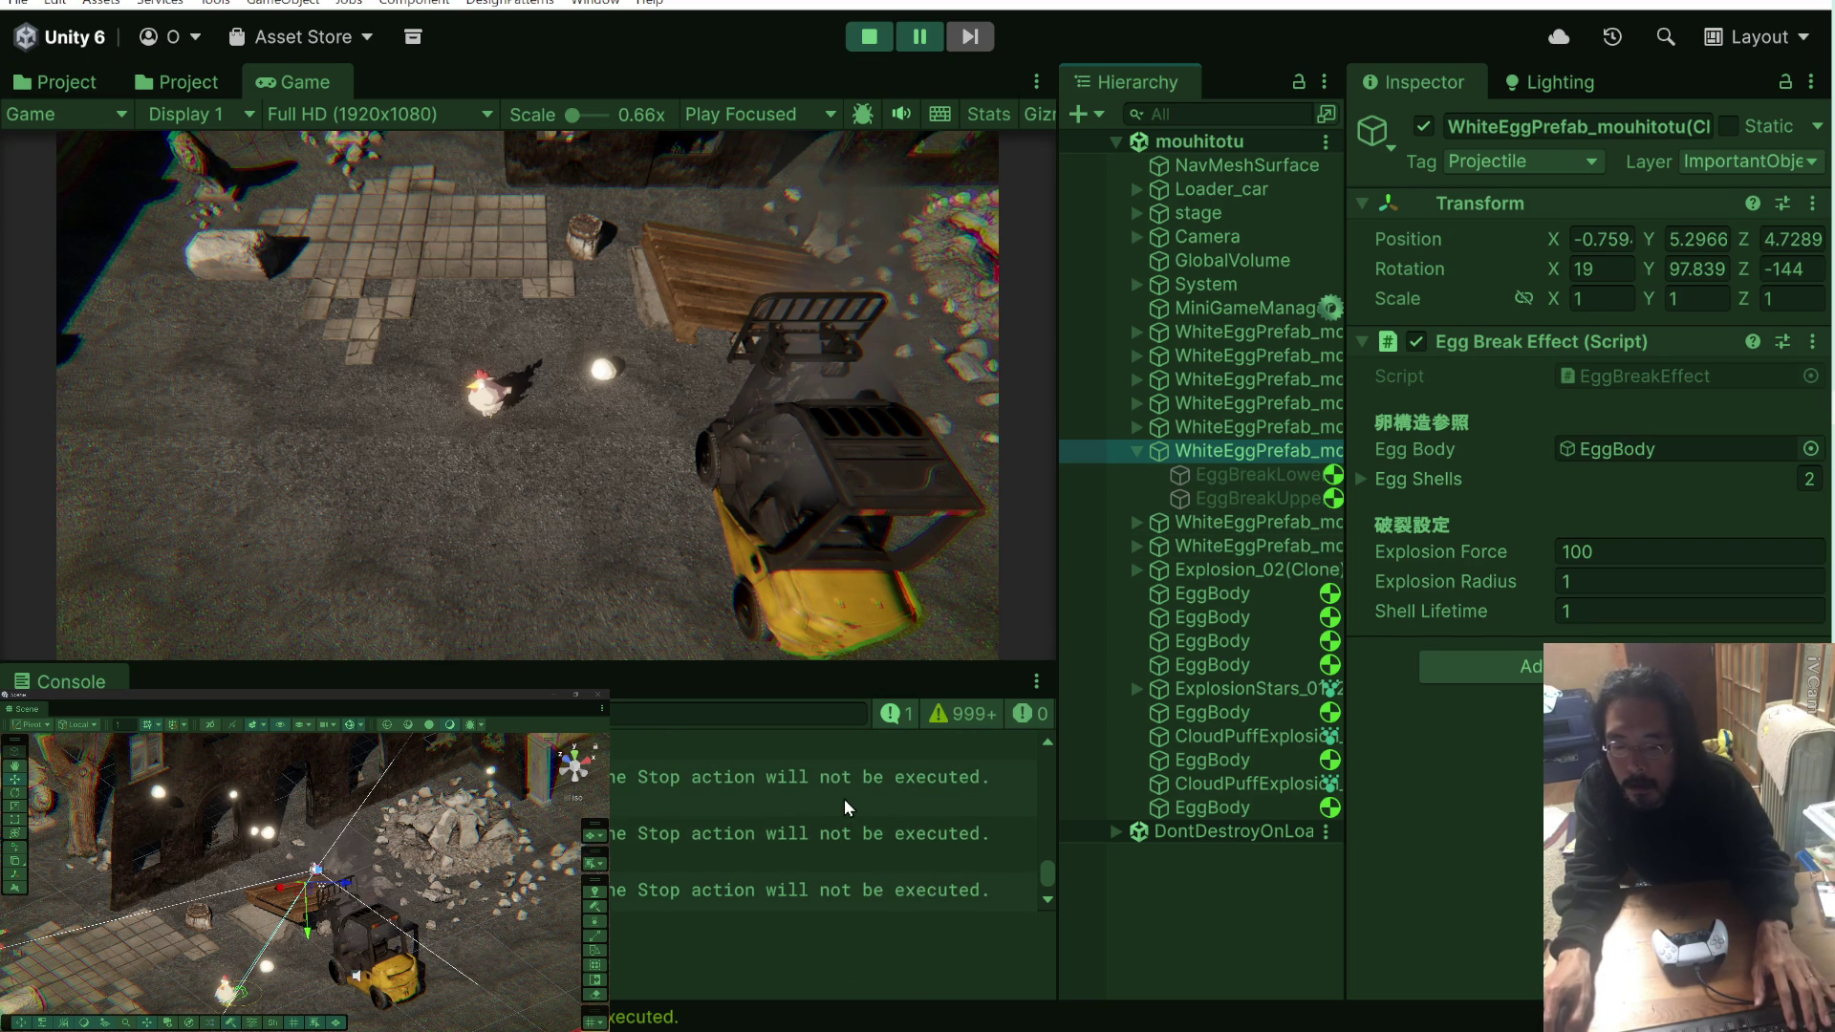
click(845, 806)
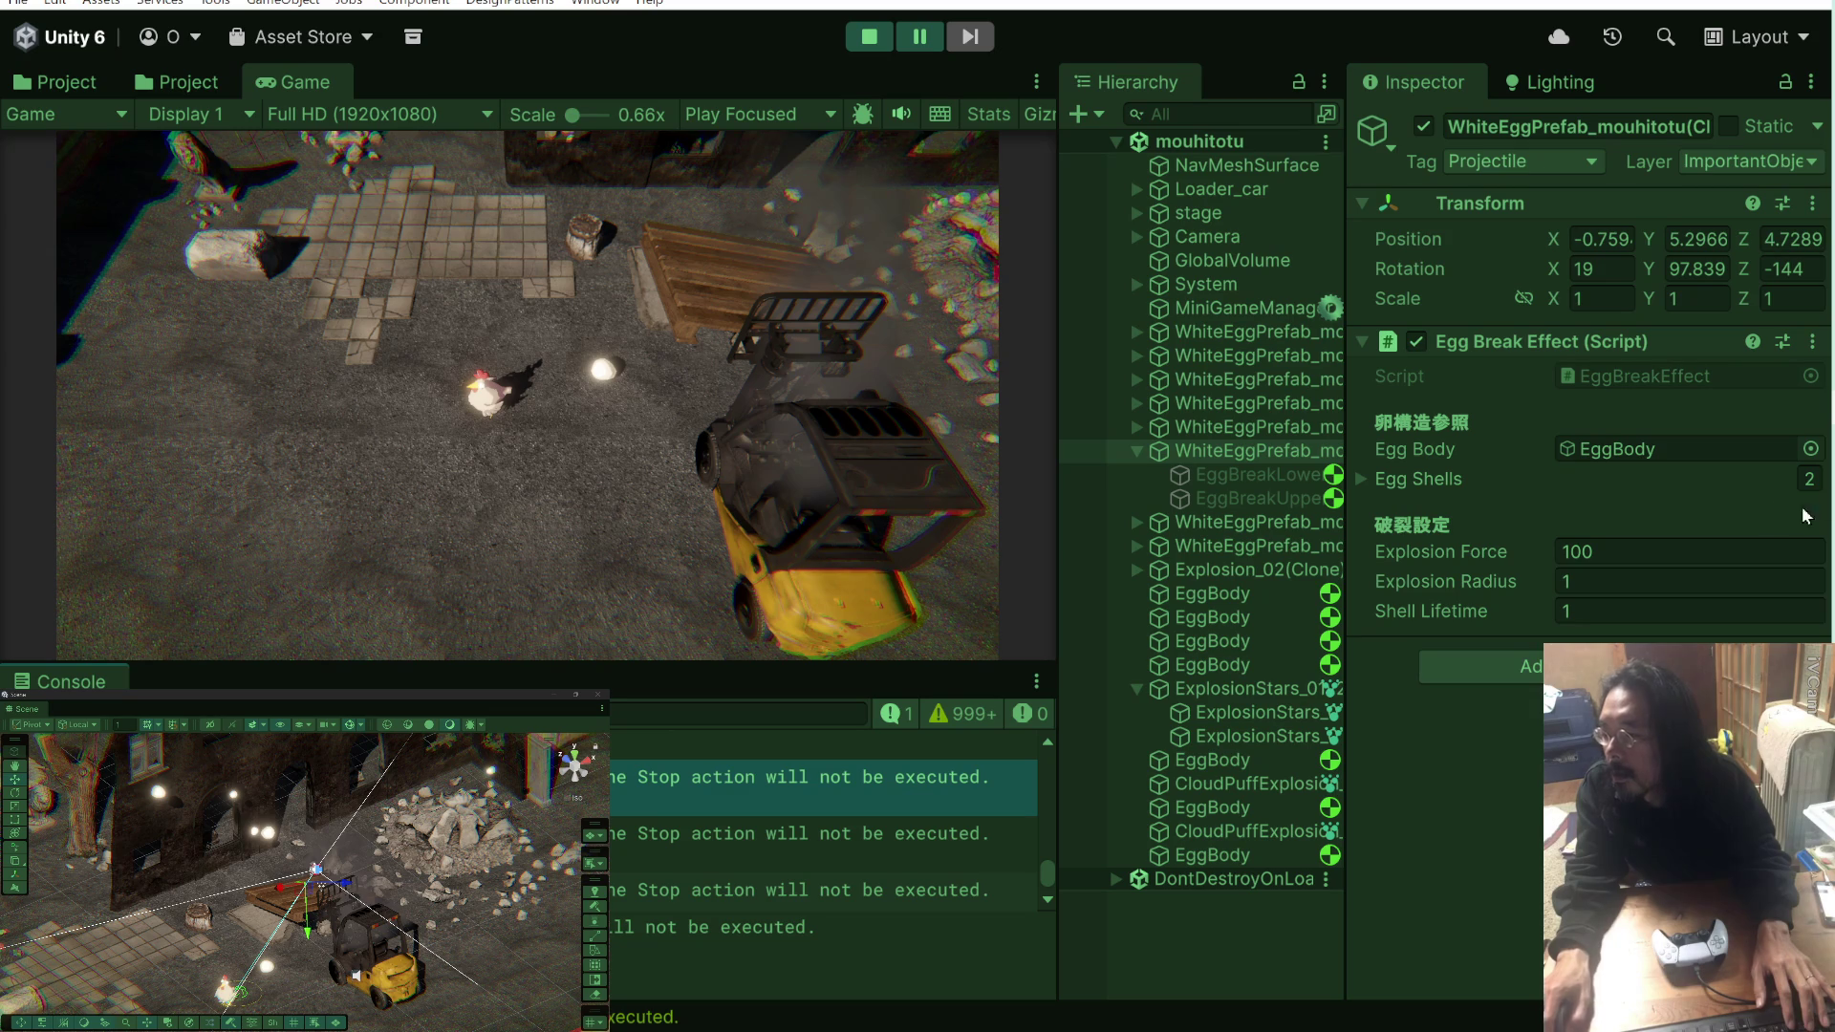
key(alt+Tab)
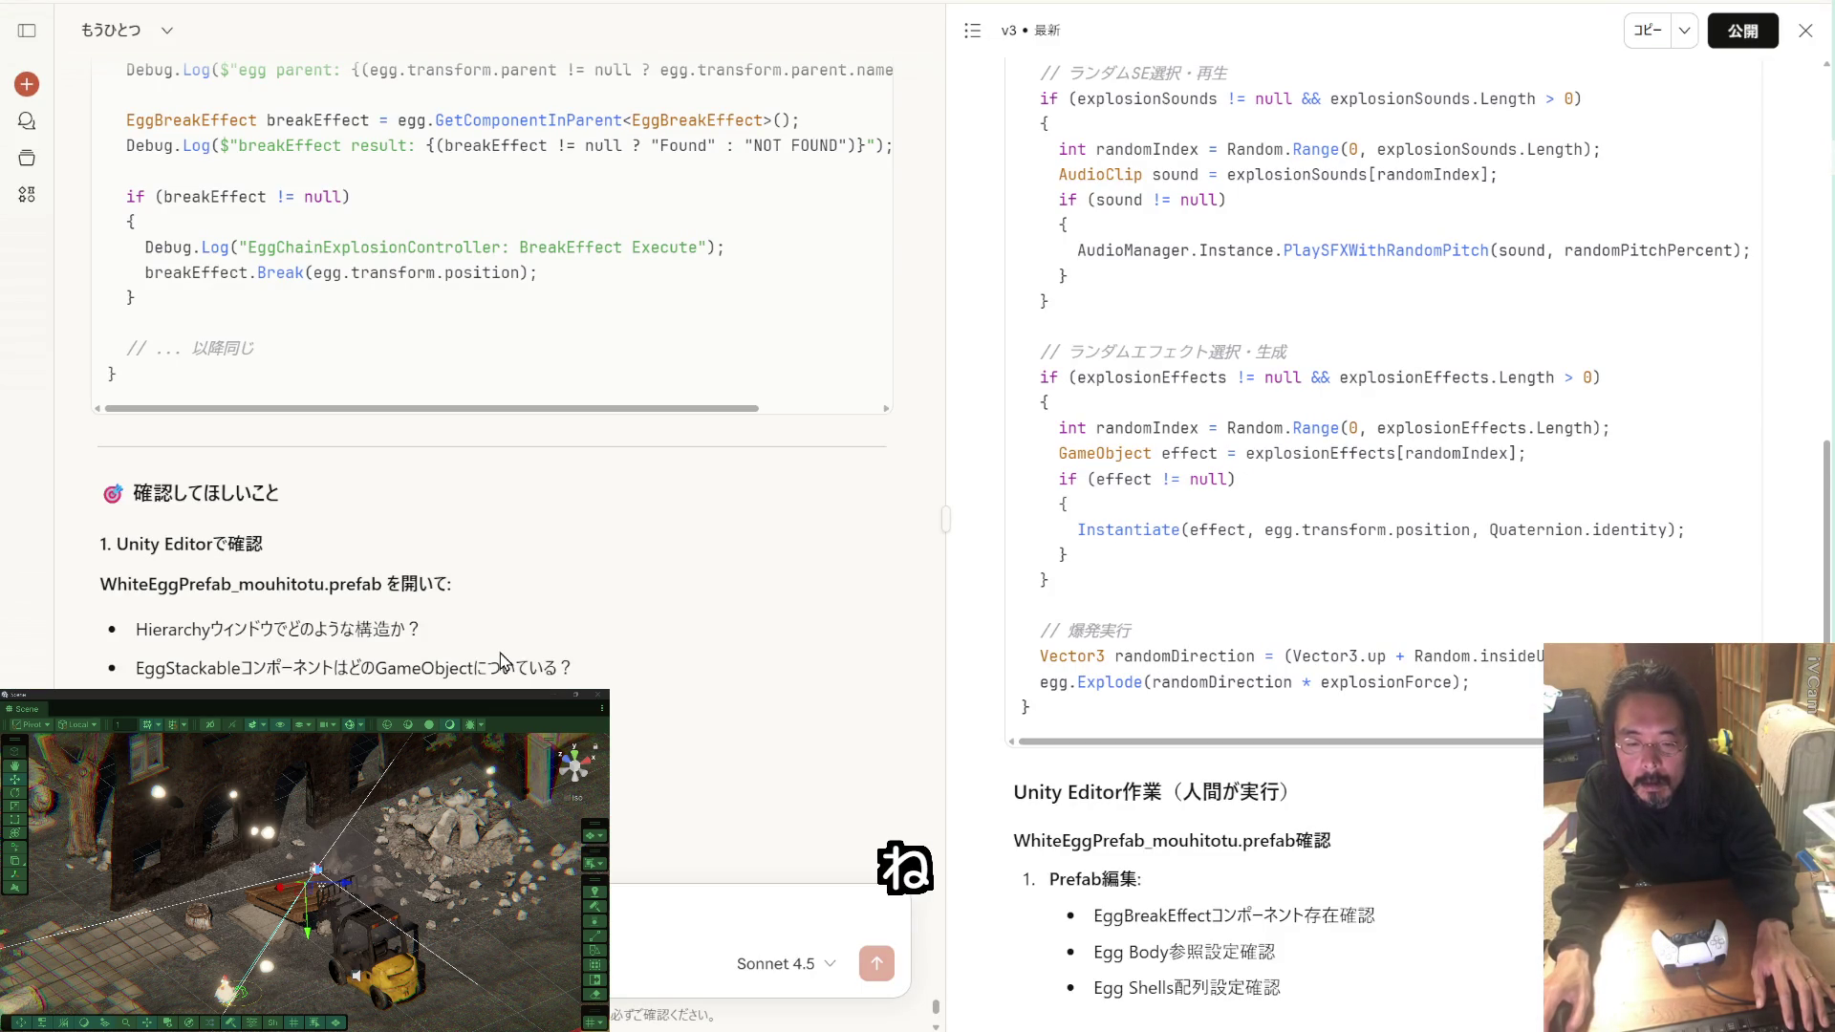
Step: Read section 2 of Claude's checklist on the eggs' parent relationship, then return to Unity
scroll(500, 660, down, 2)
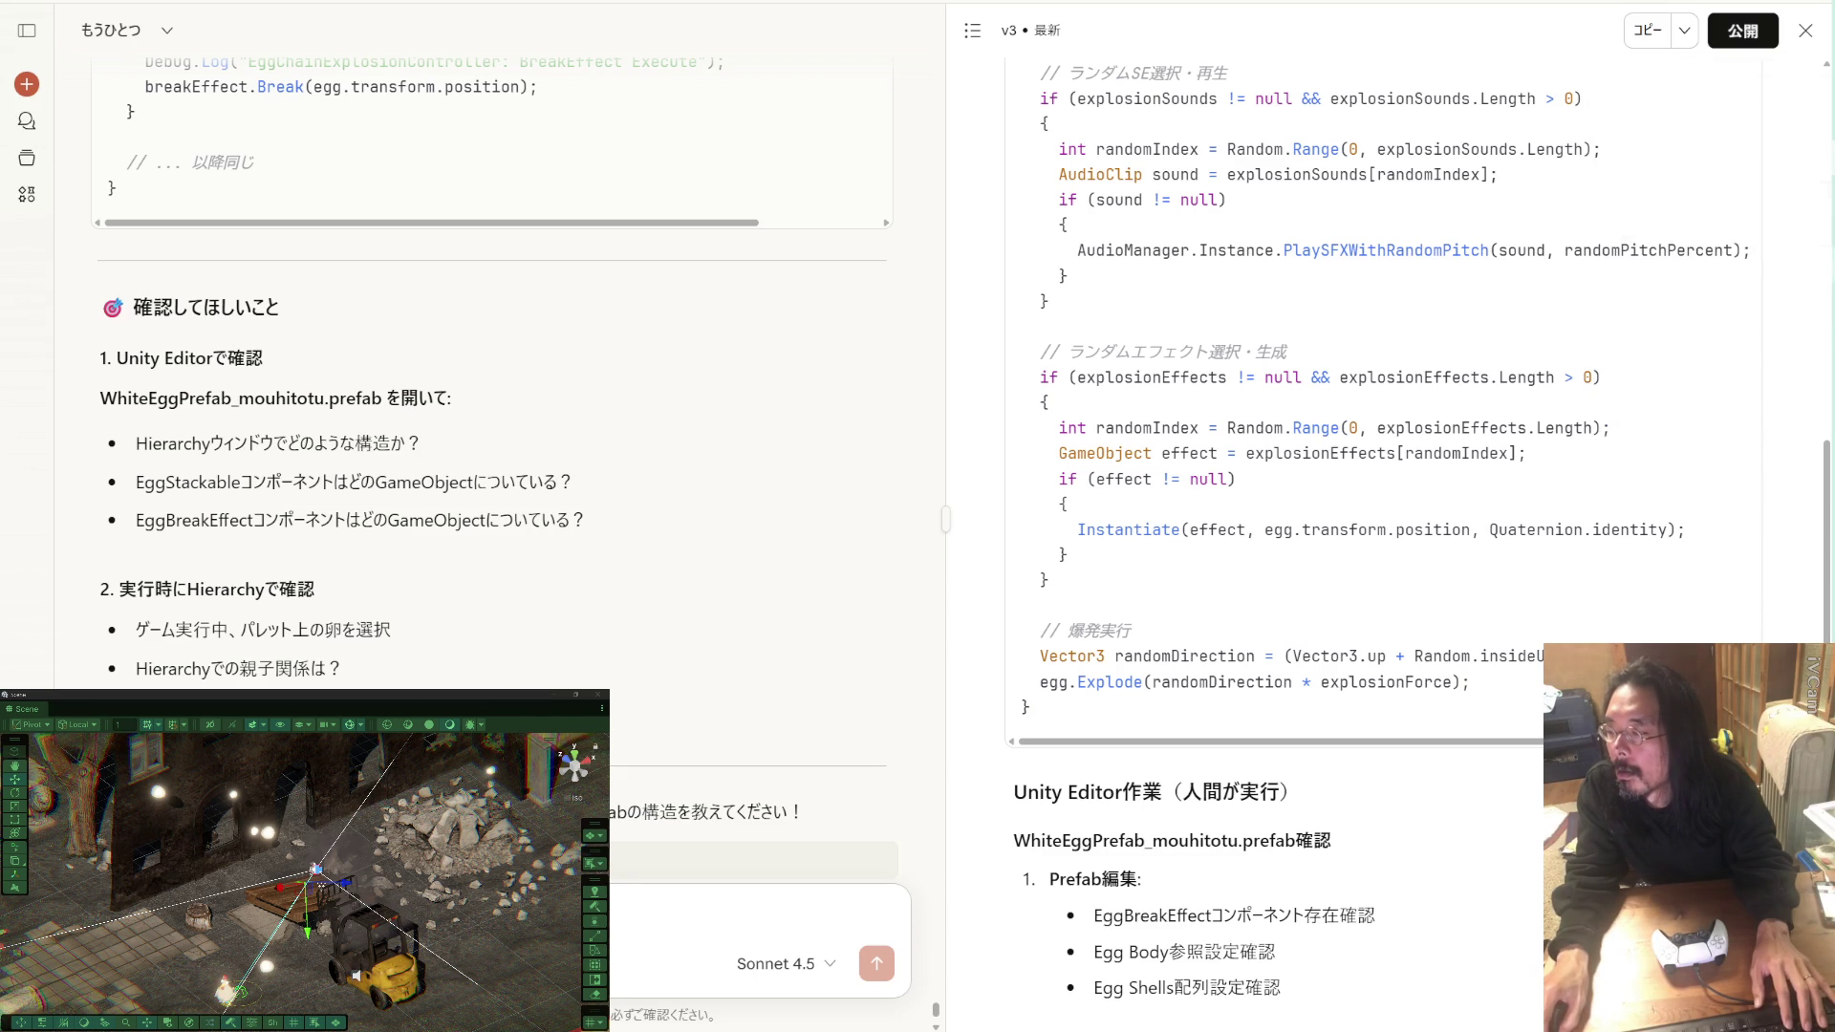
click(1710, 372)
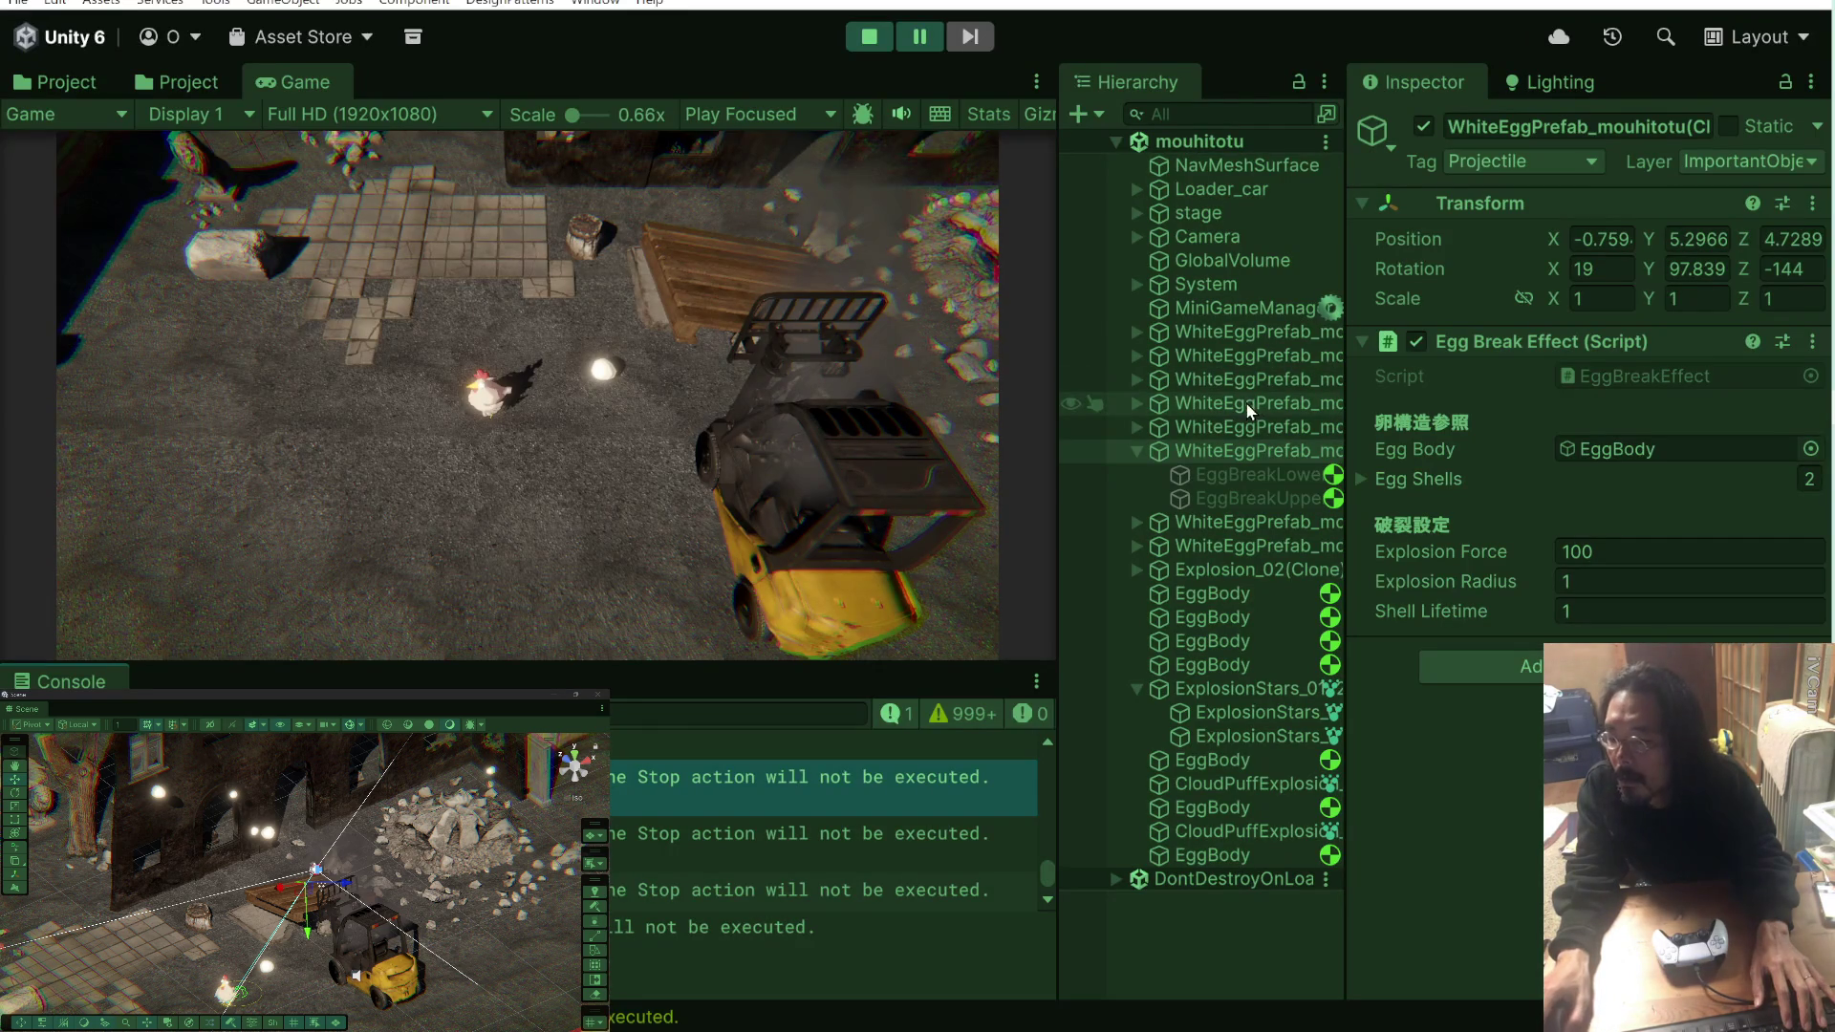
Step: Restart the game and expand the new egg clone to view its children and components
click(1137, 380)
drag(1347, 407, 1424, 408)
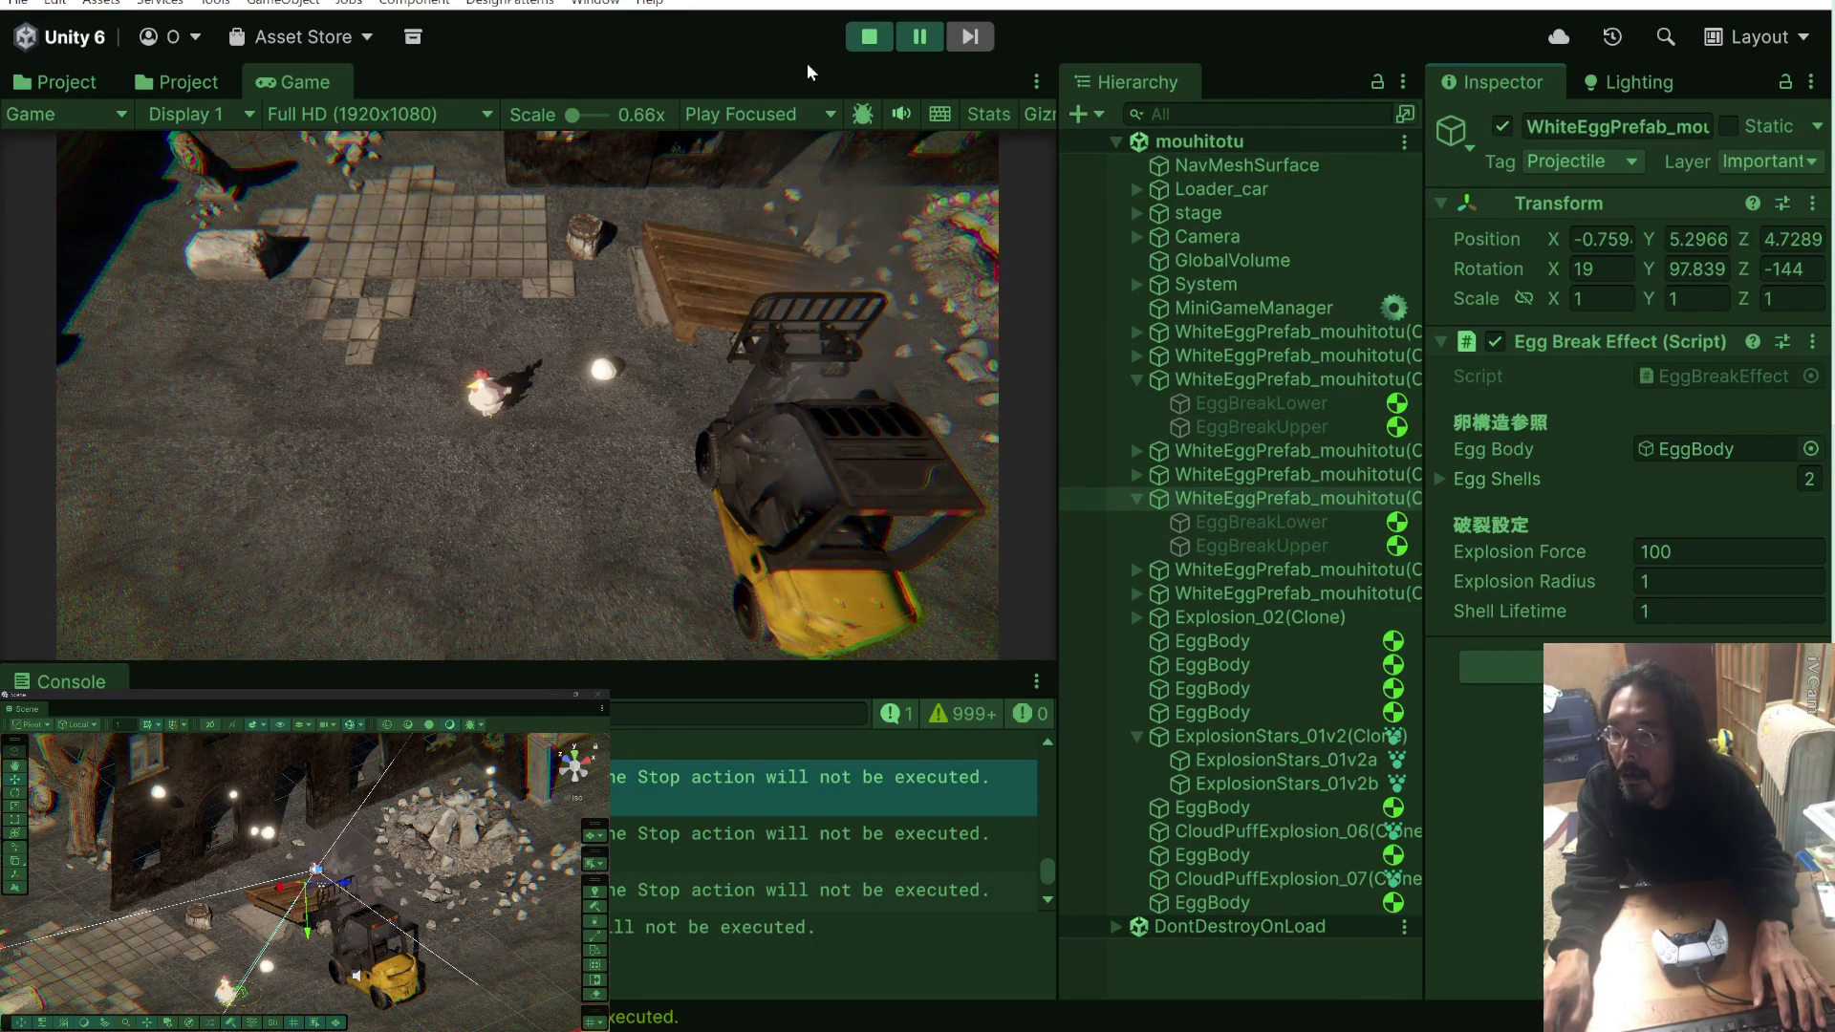
click(885, 37)
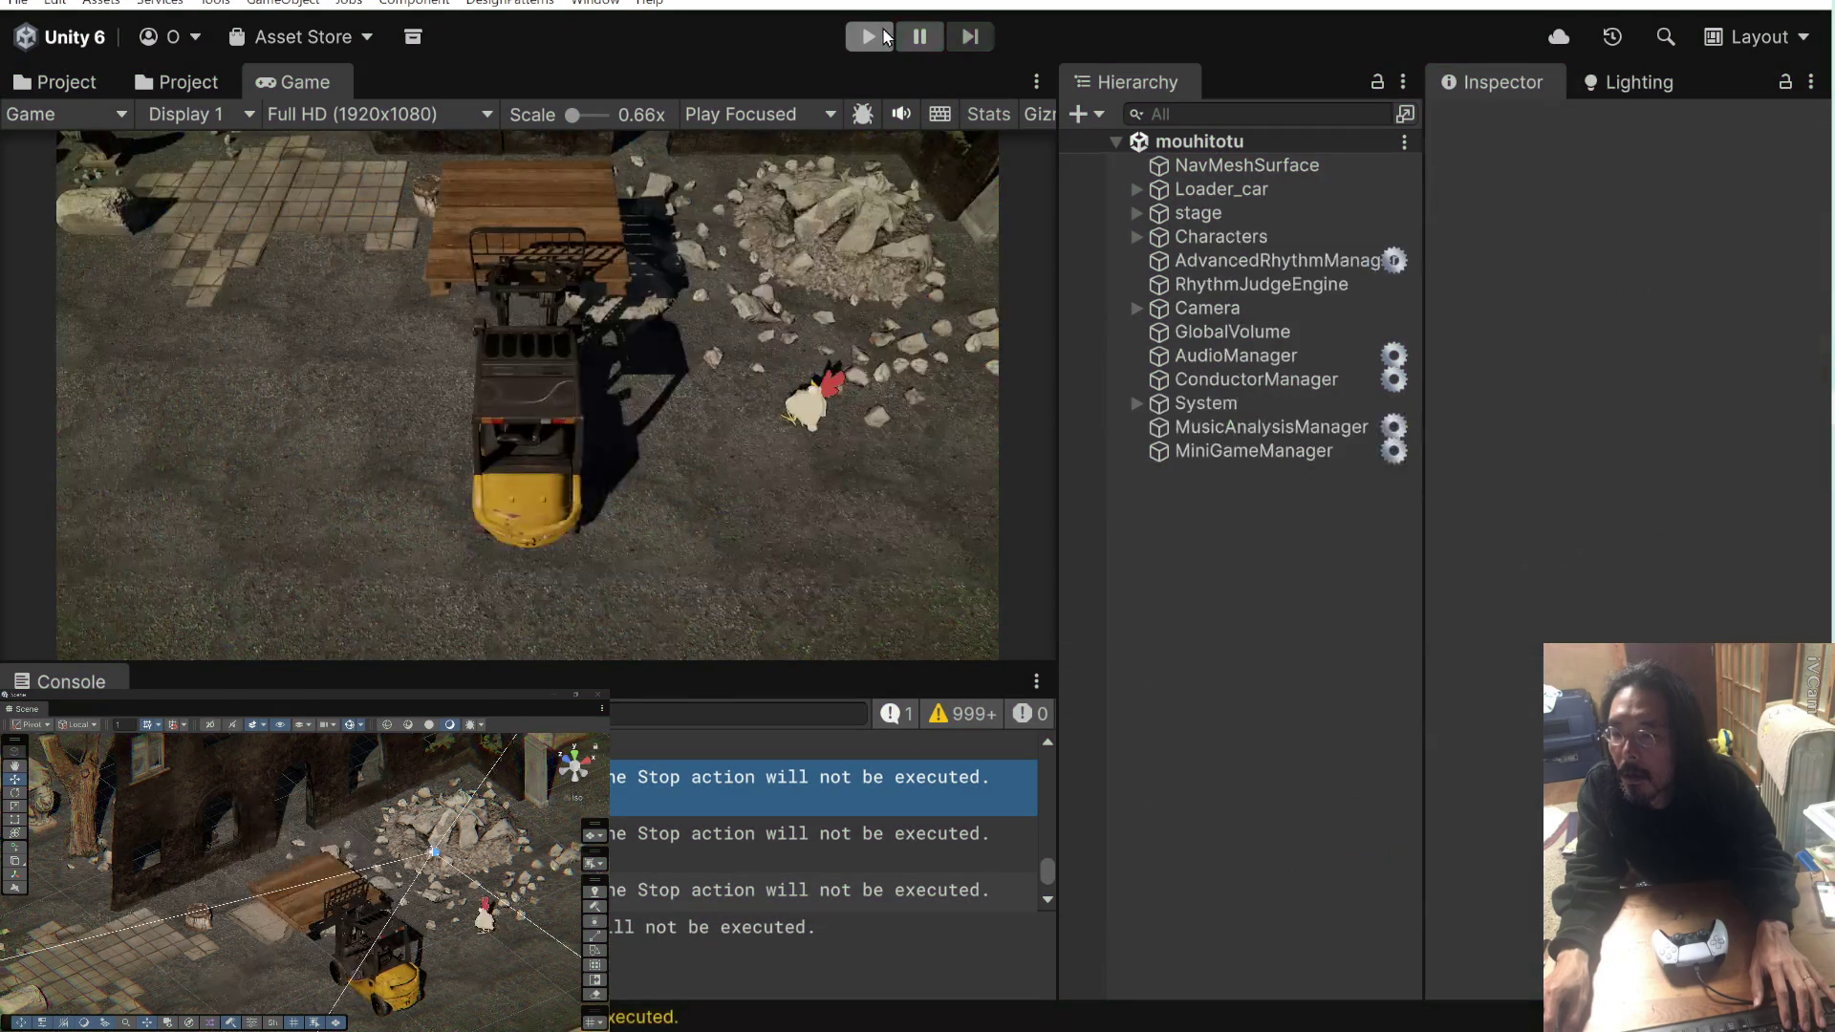
click(880, 36)
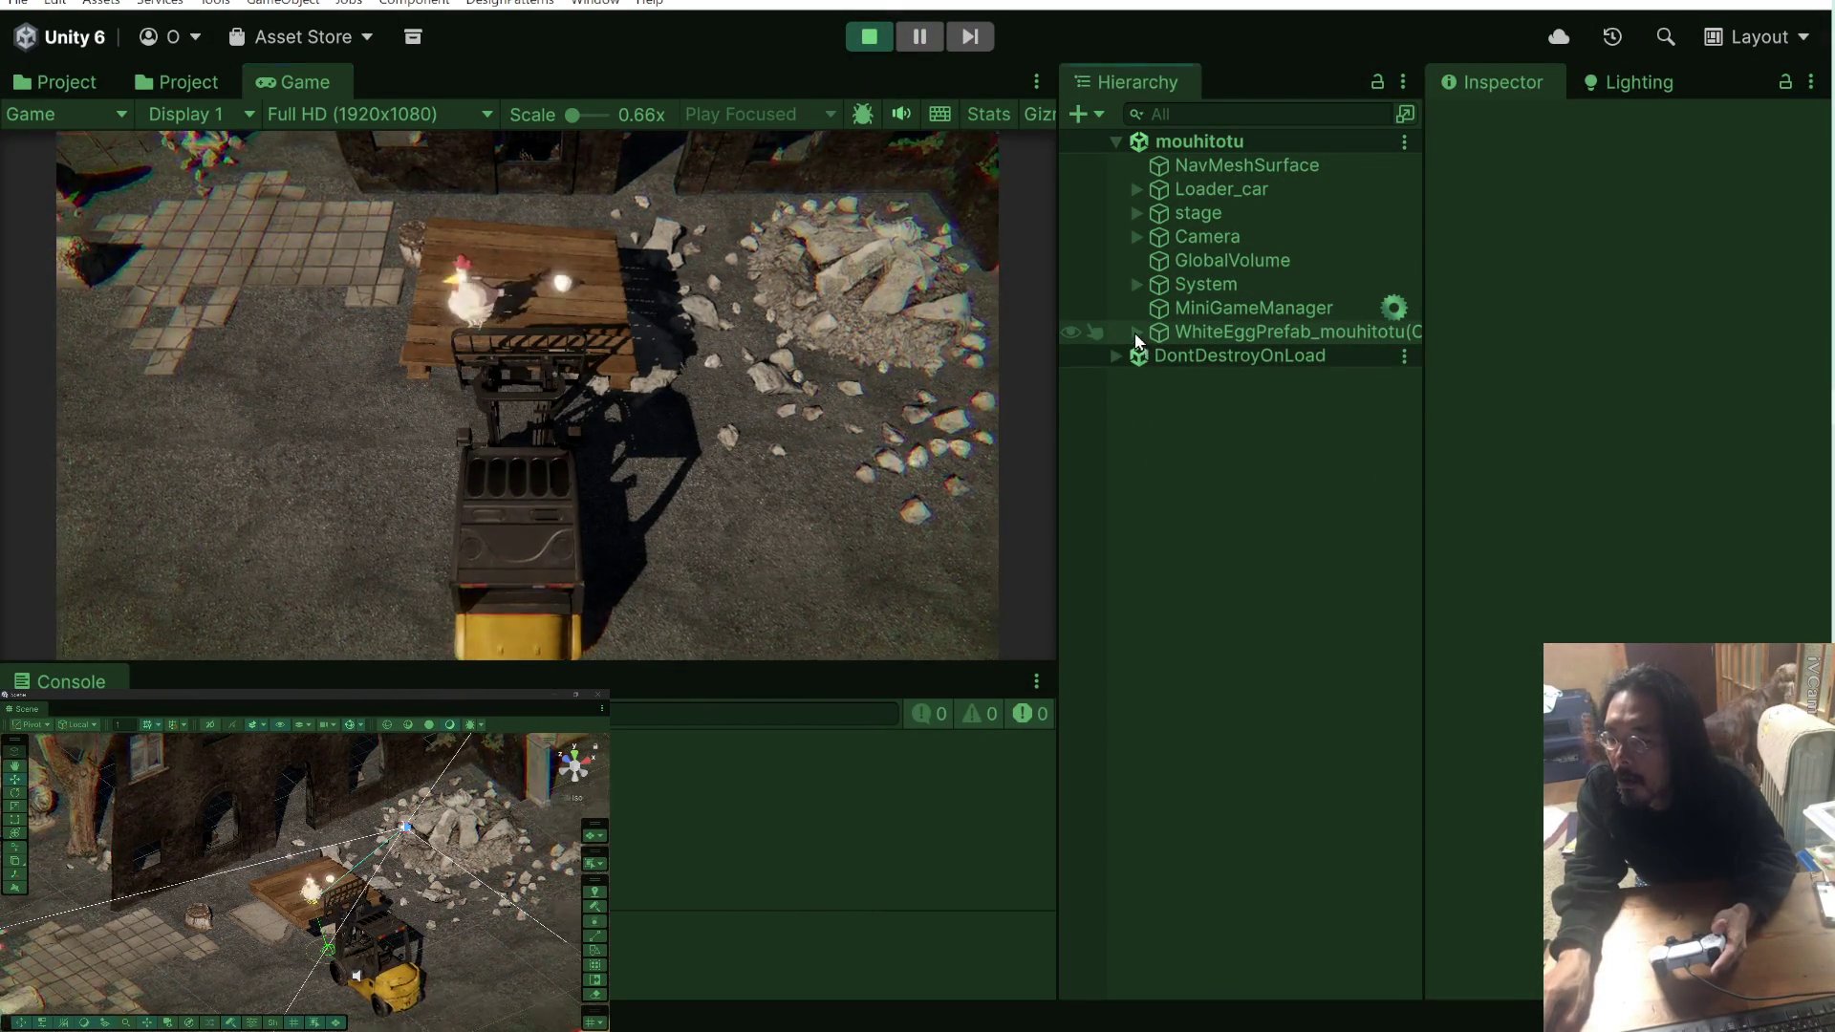
click(1143, 331)
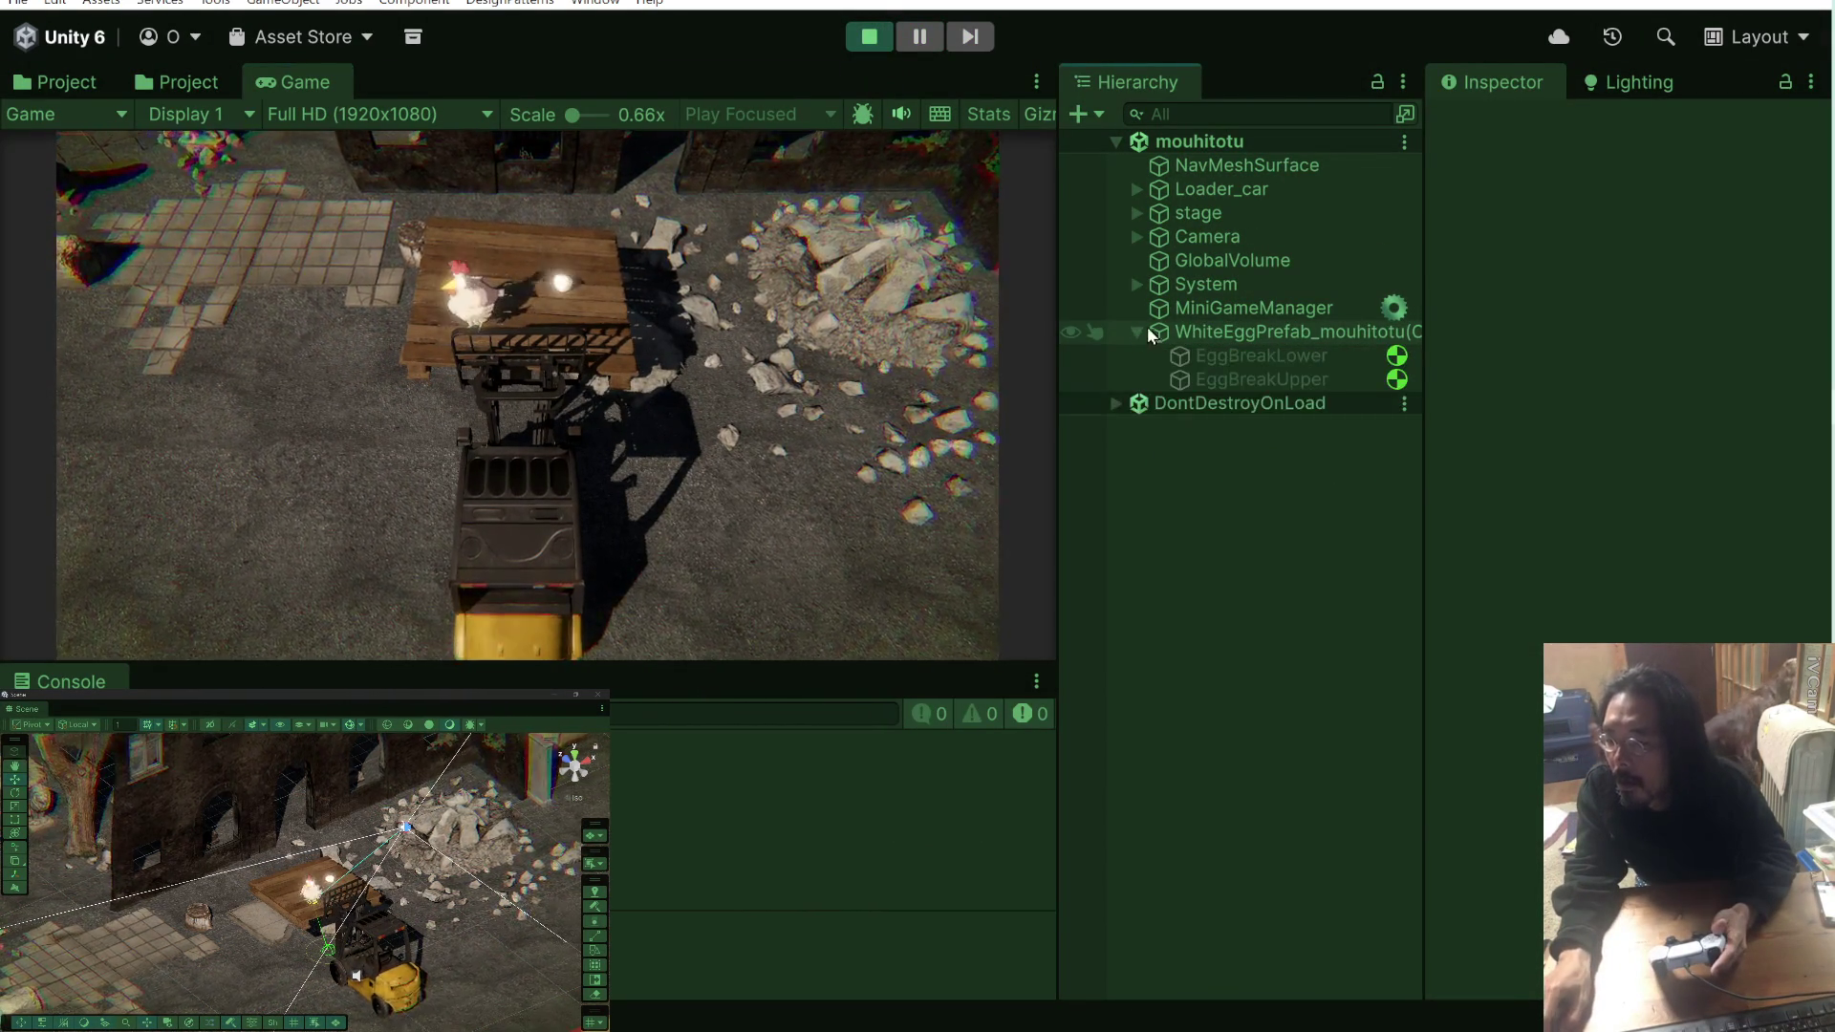
click(1309, 335)
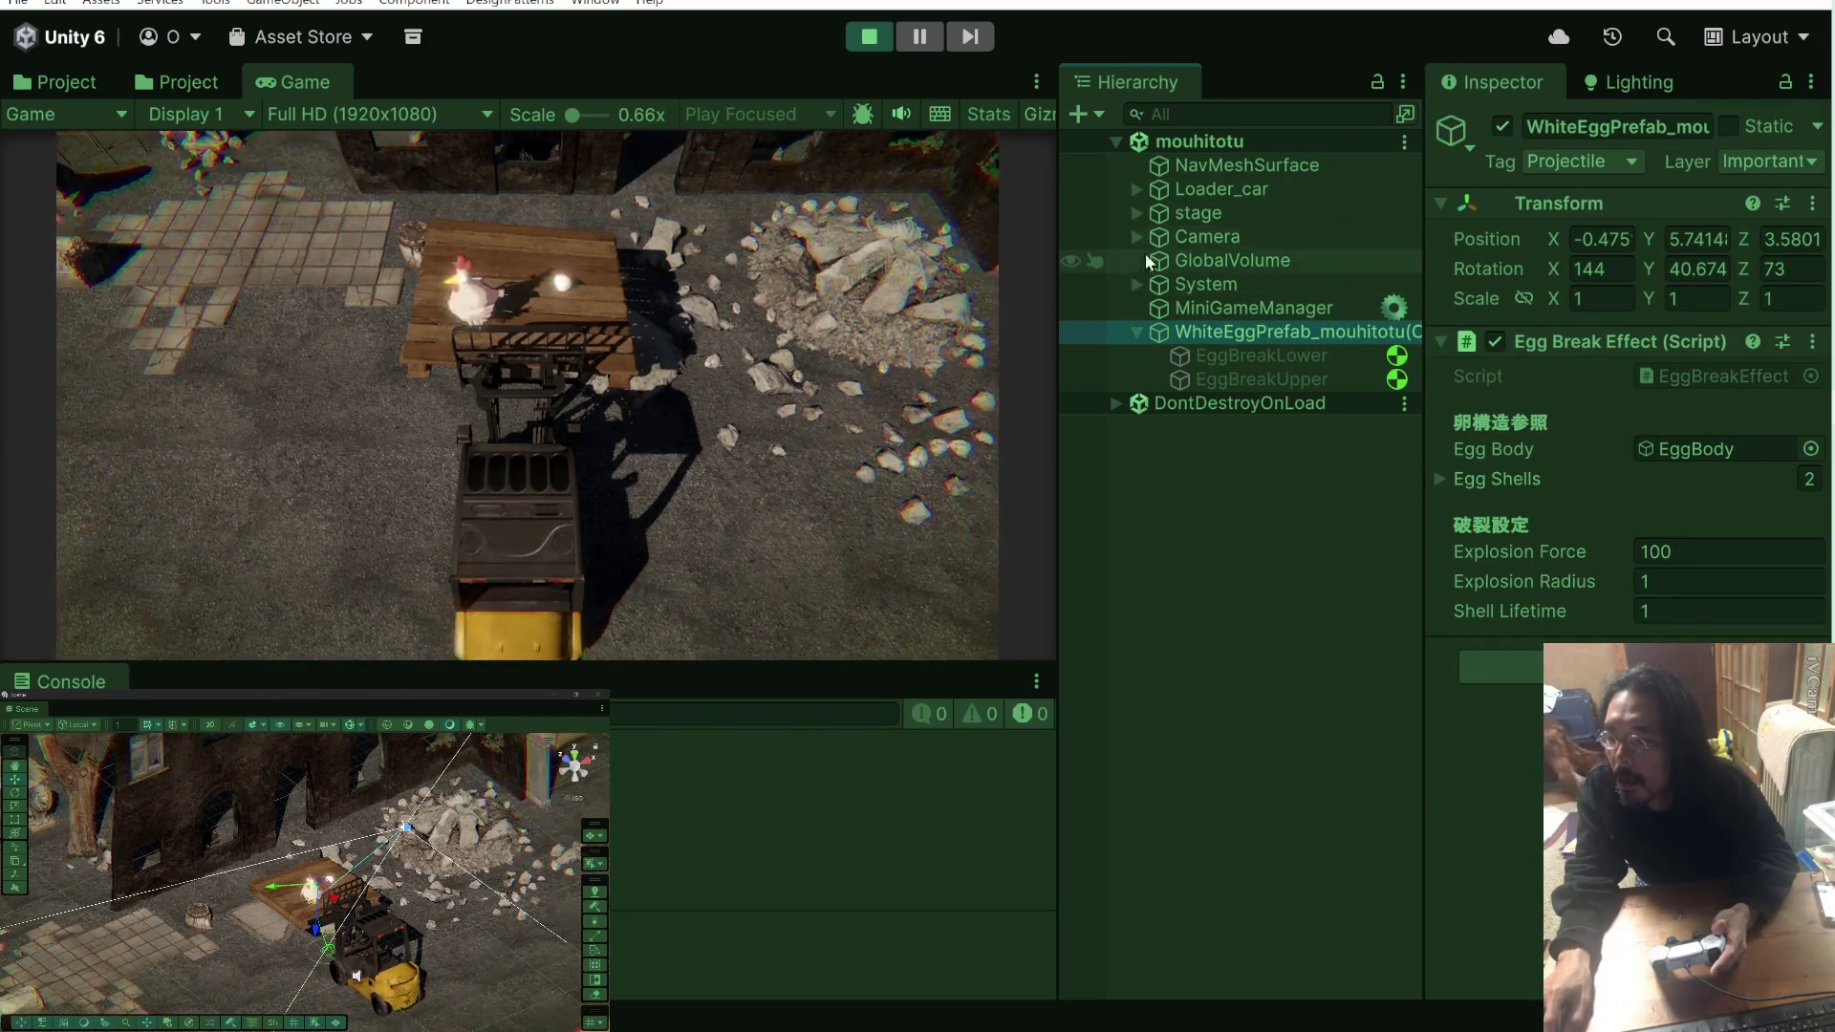
Step: Expand stage > Loader_car > ForkliftPivot > Pallet, select the EggBody under it, and pause
click(1138, 216)
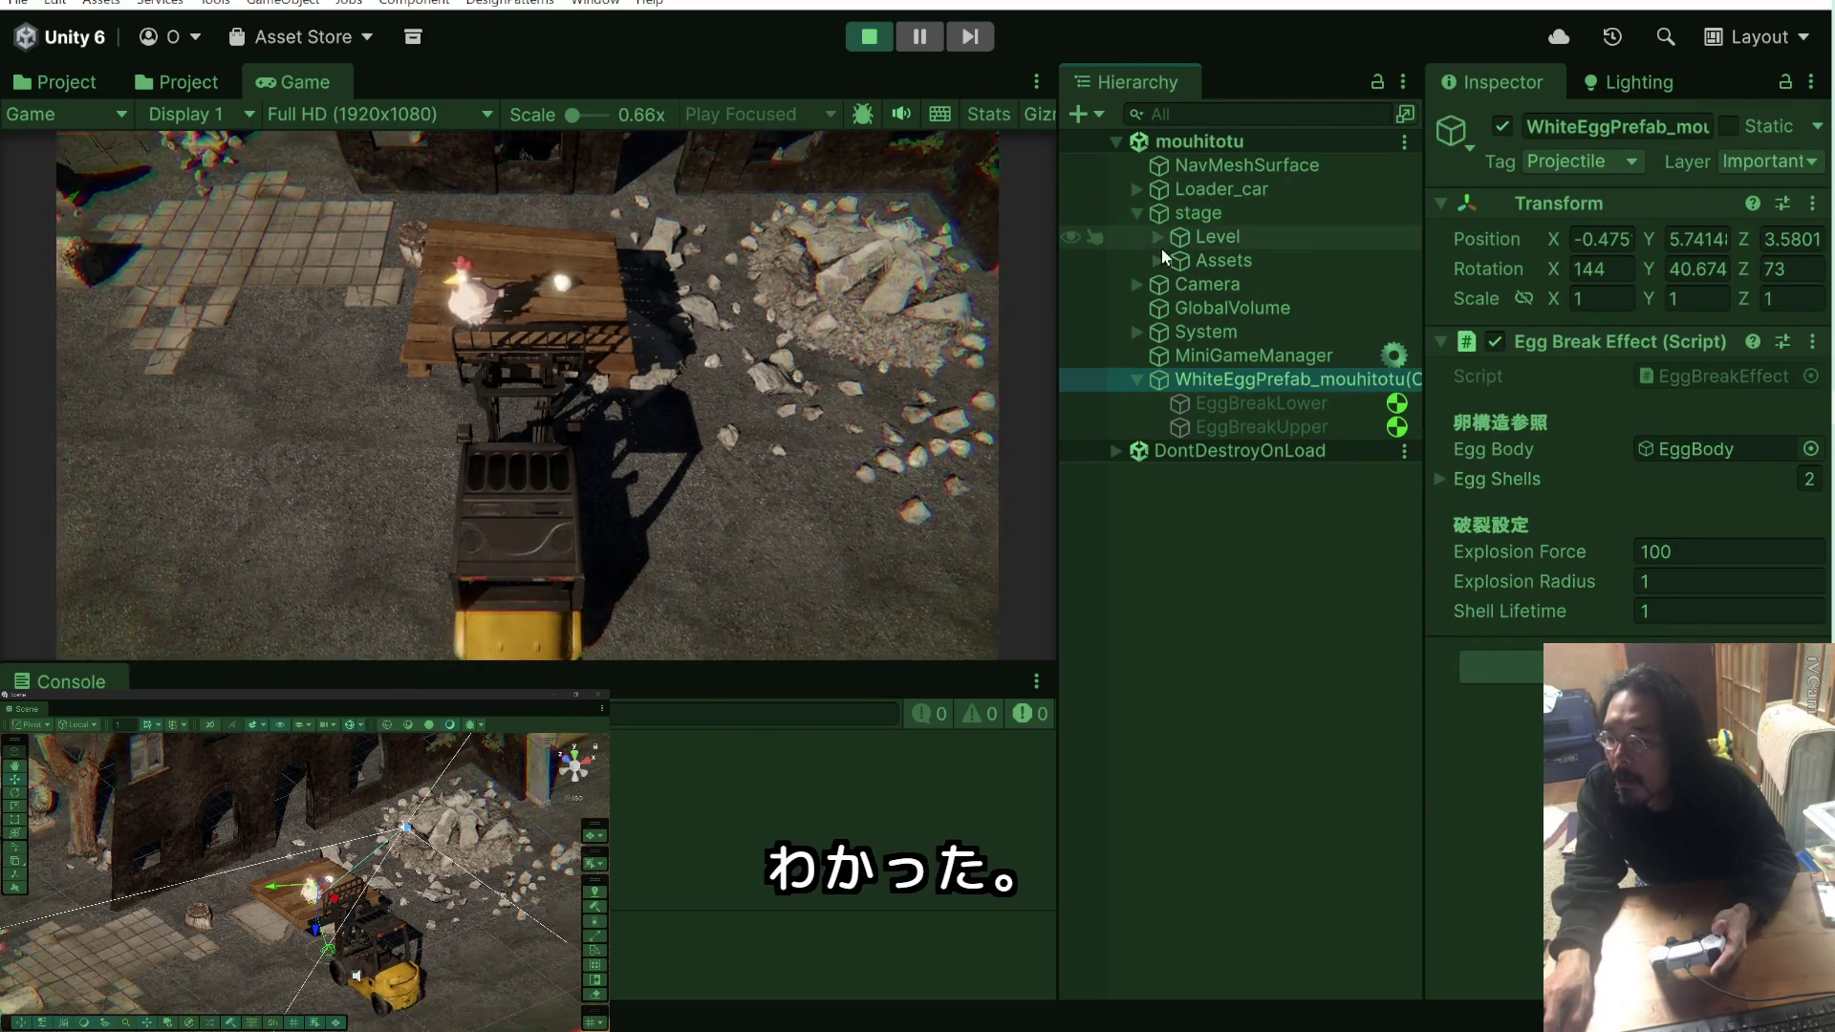
click(1138, 212)
click(1135, 188)
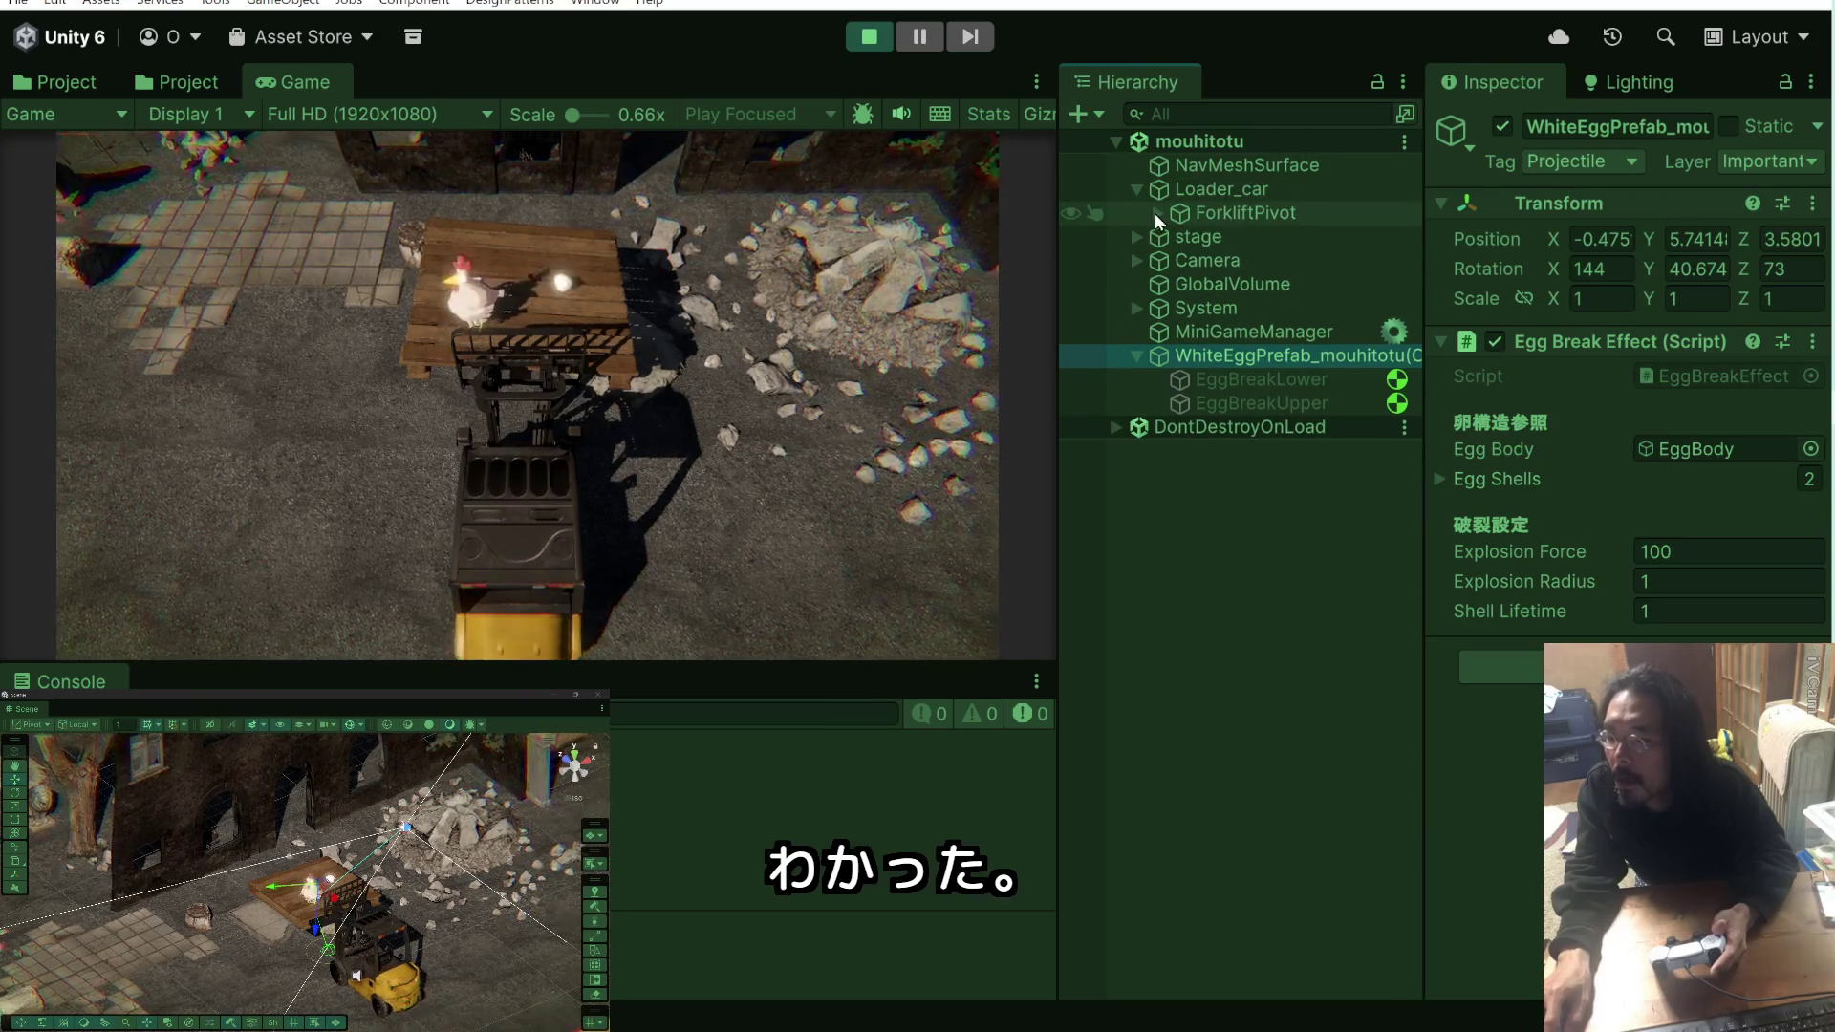
click(1155, 213)
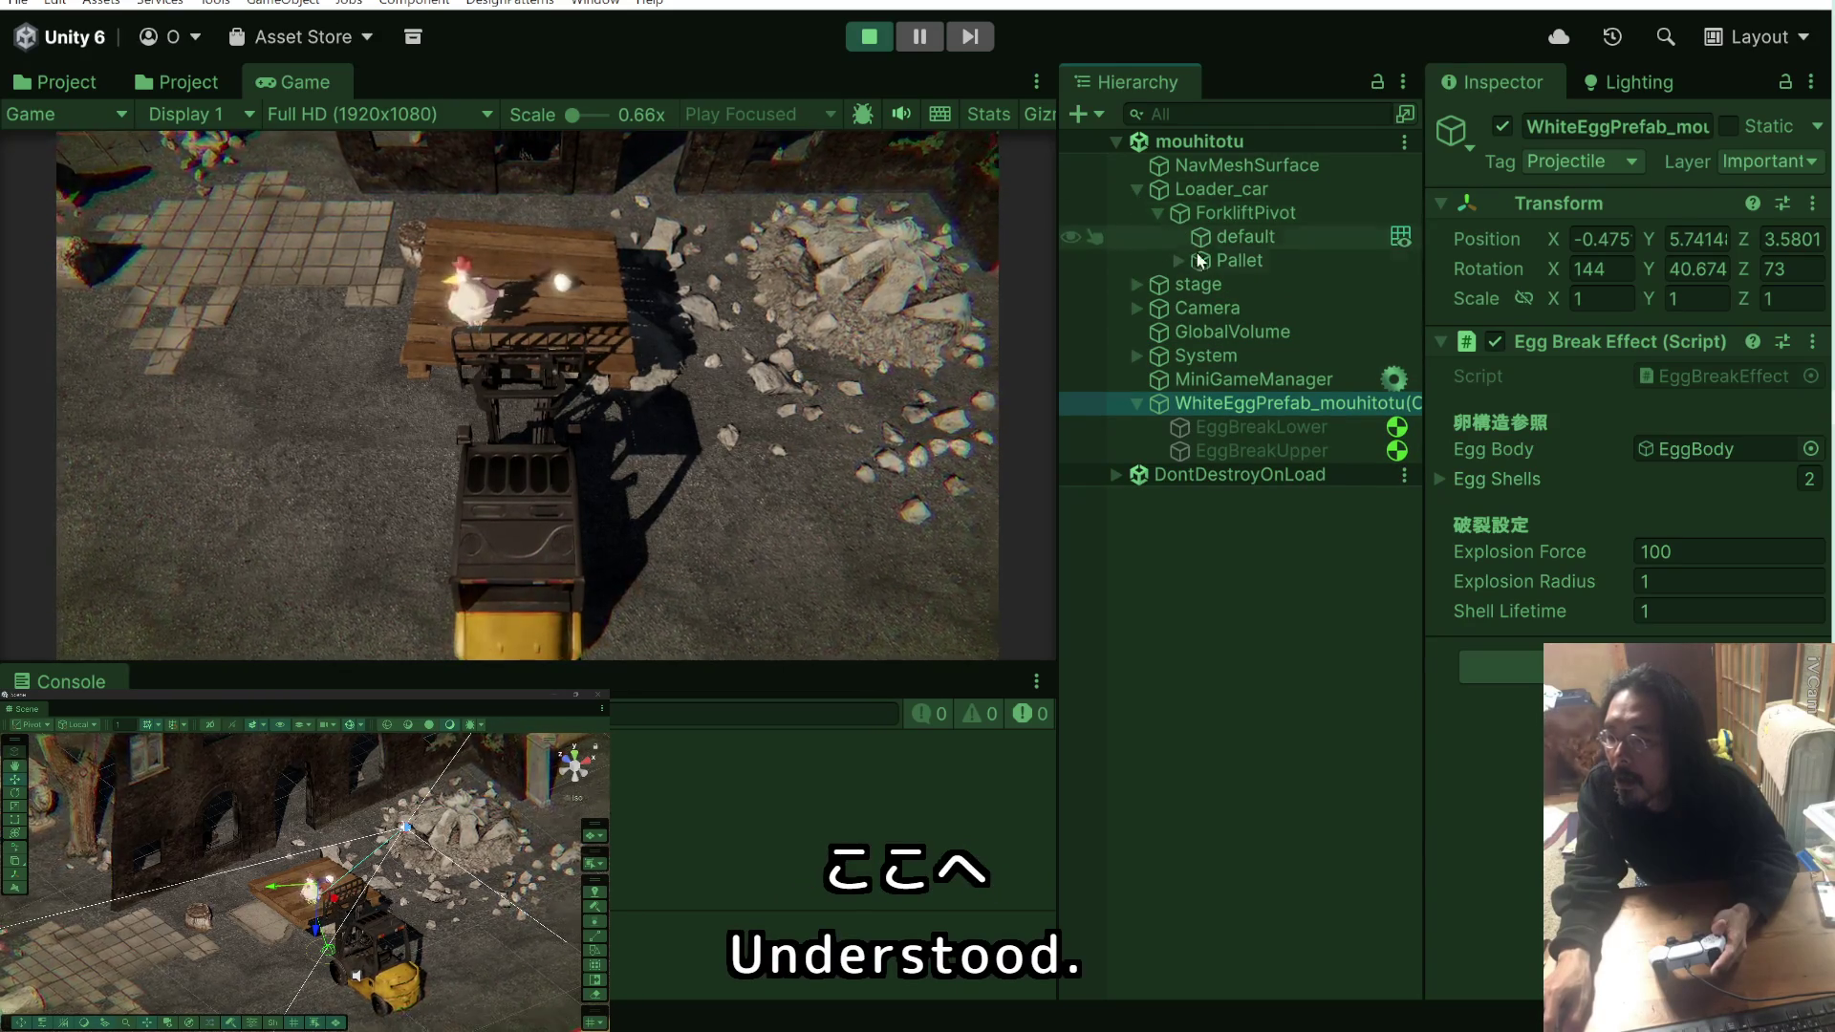
click(1179, 256)
click(1260, 334)
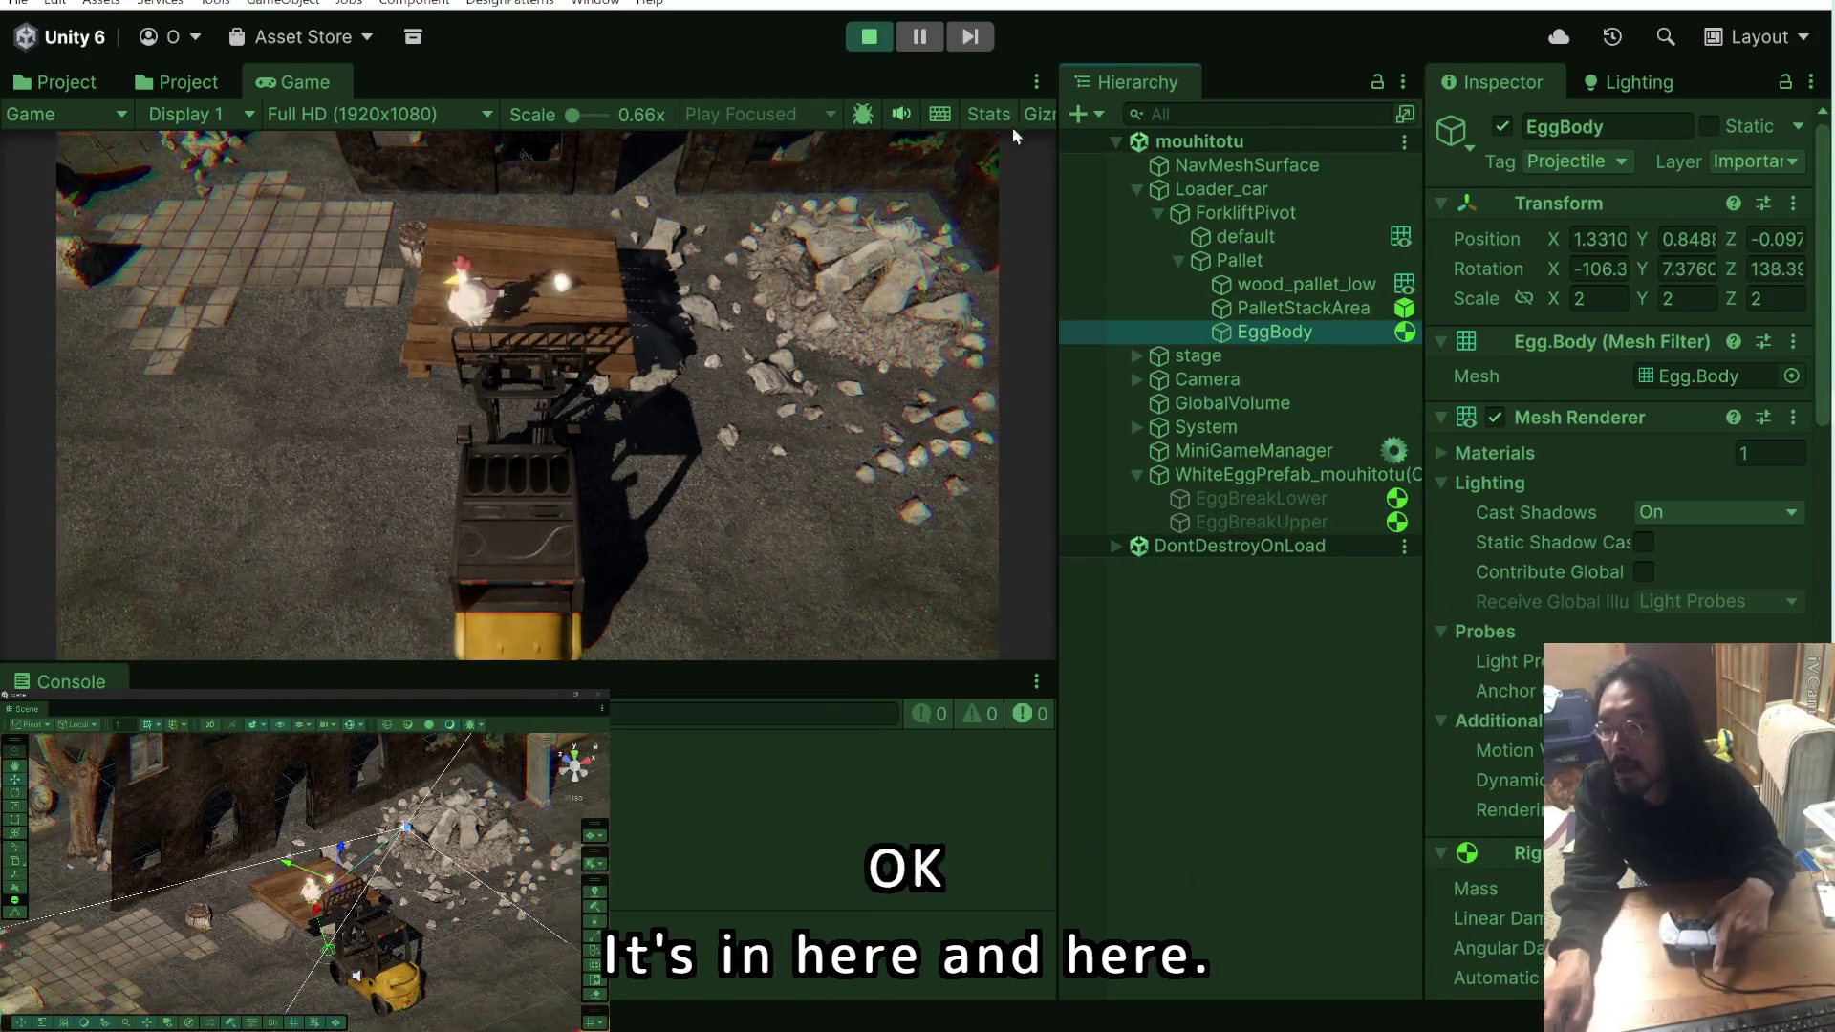
click(909, 40)
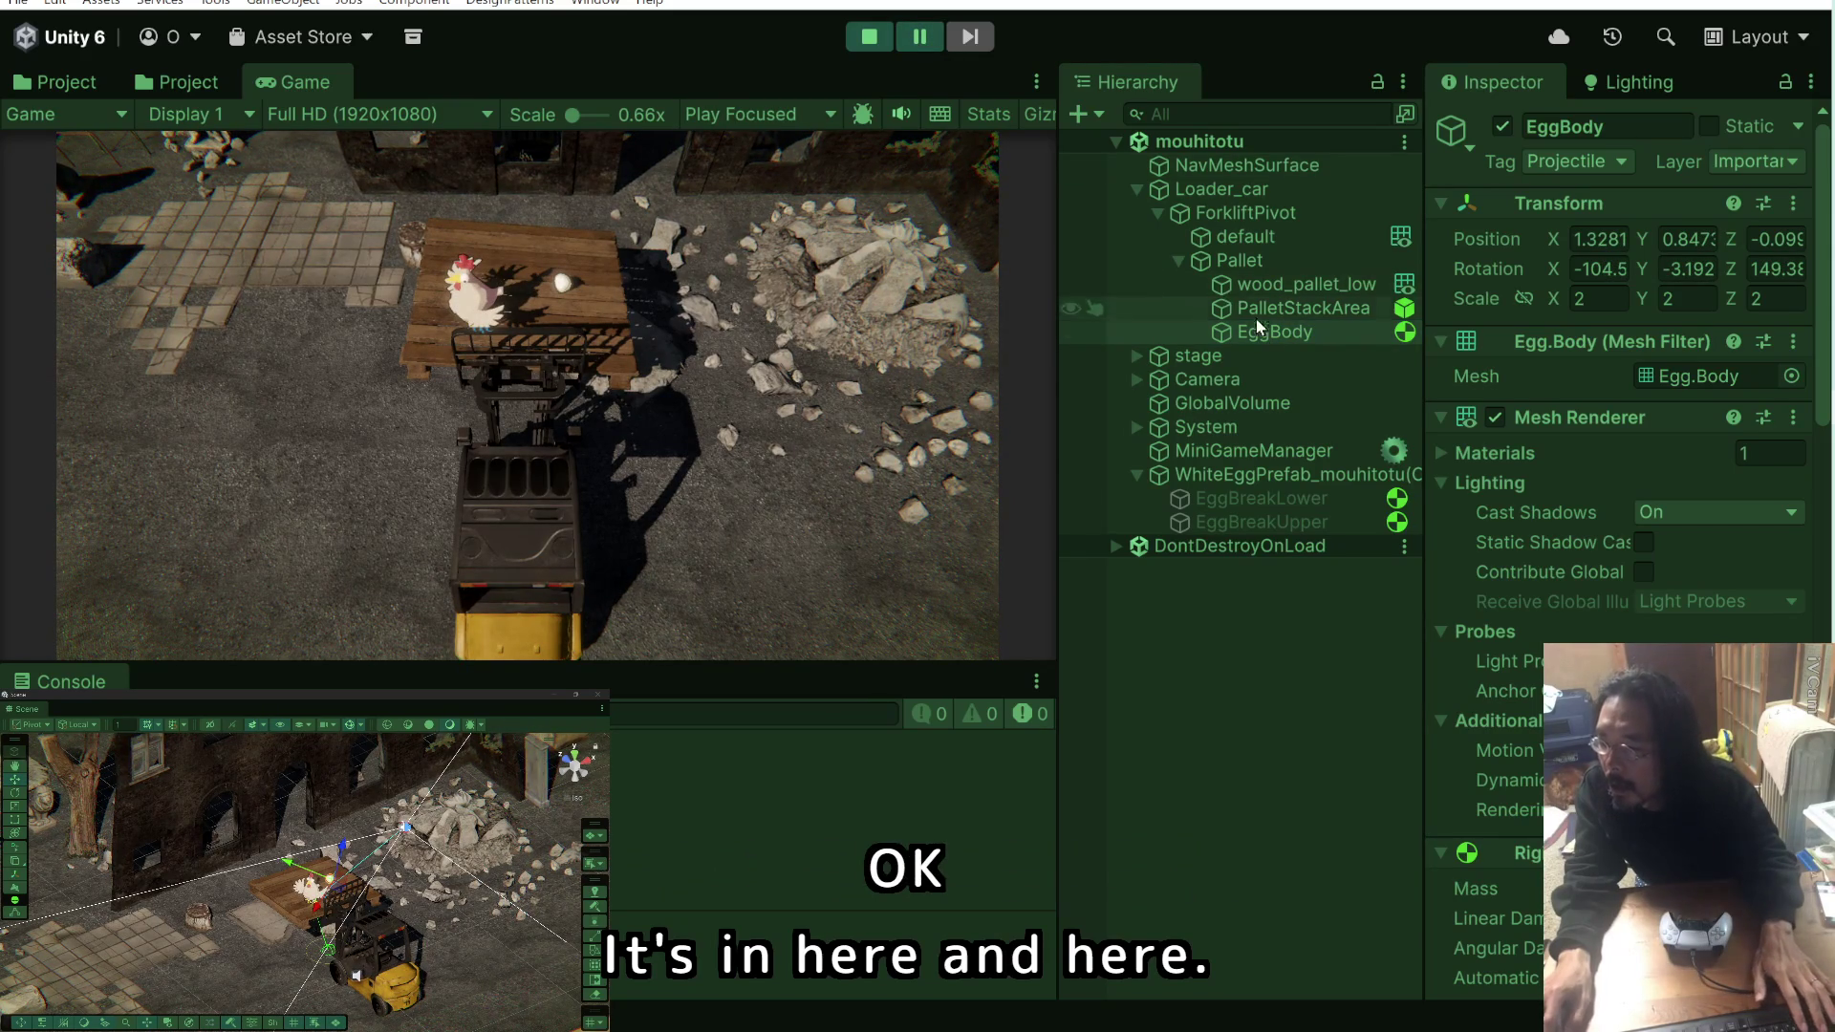
drag(1063, 324, 978, 322)
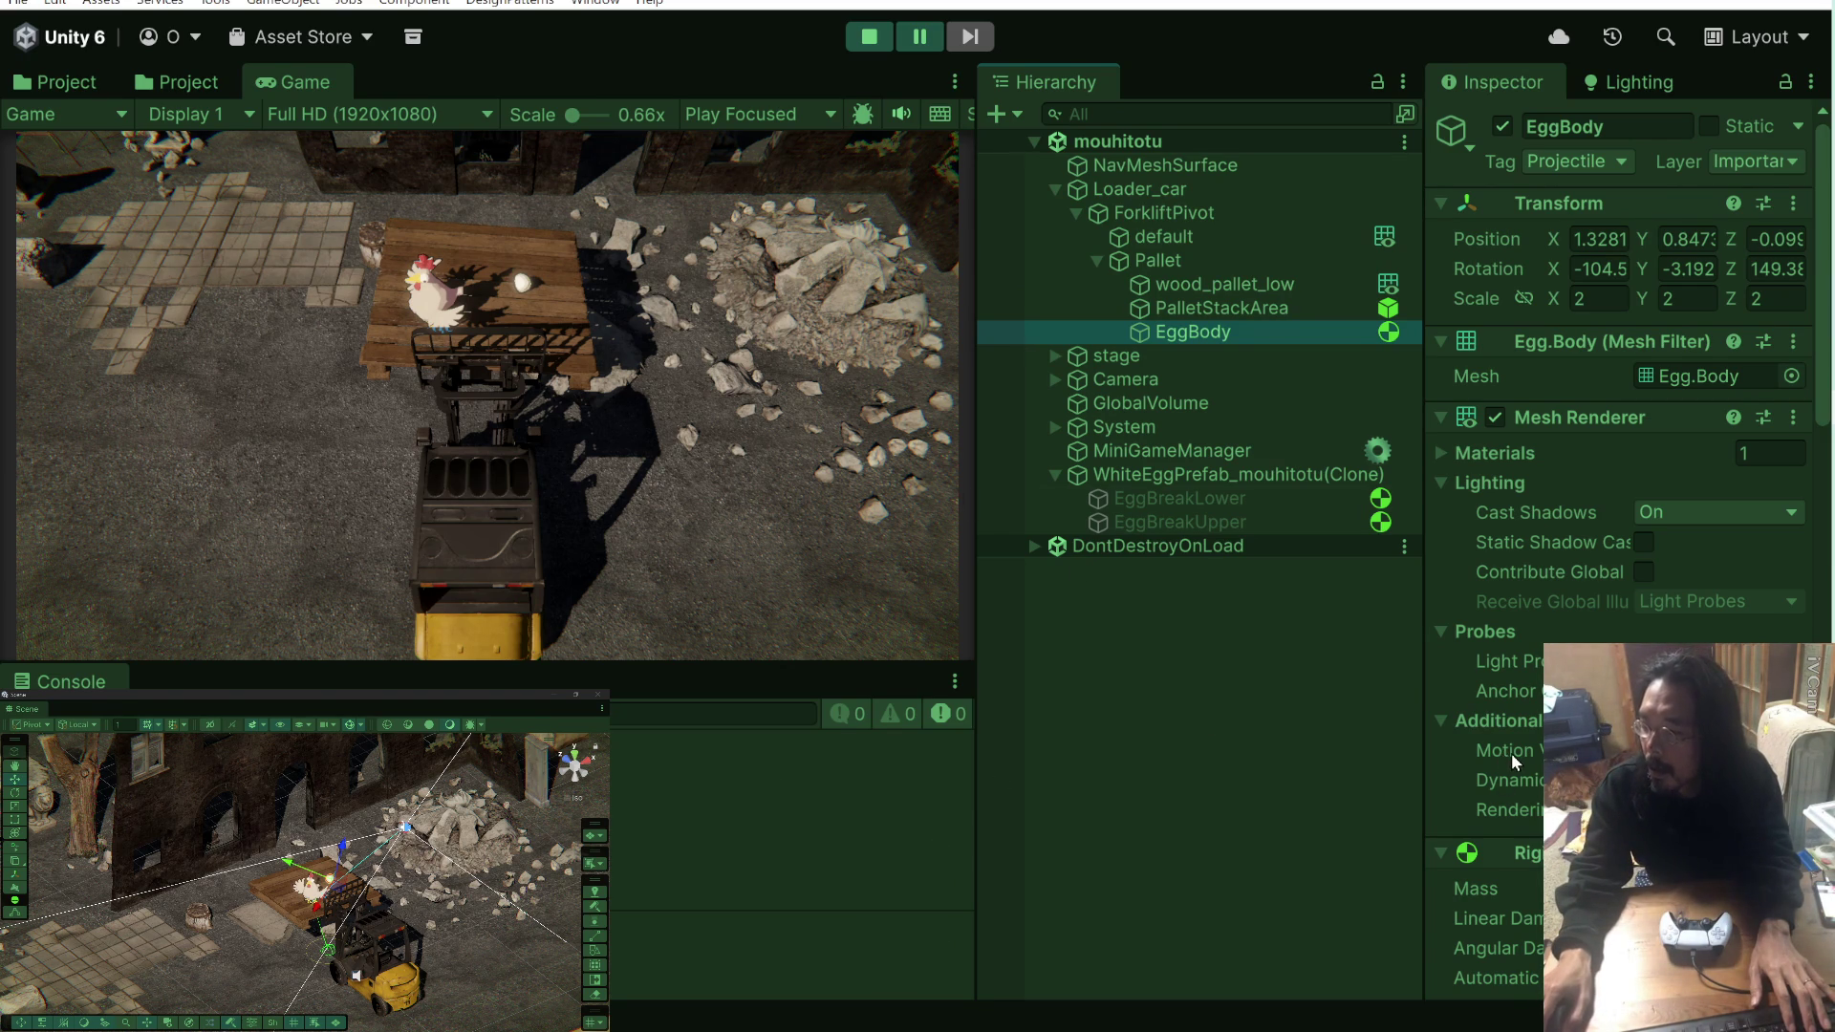
Step: Snip the hierarchy and the egg clone's Egg Break Effect inspector with Win+Shift+S
click(1305, 478)
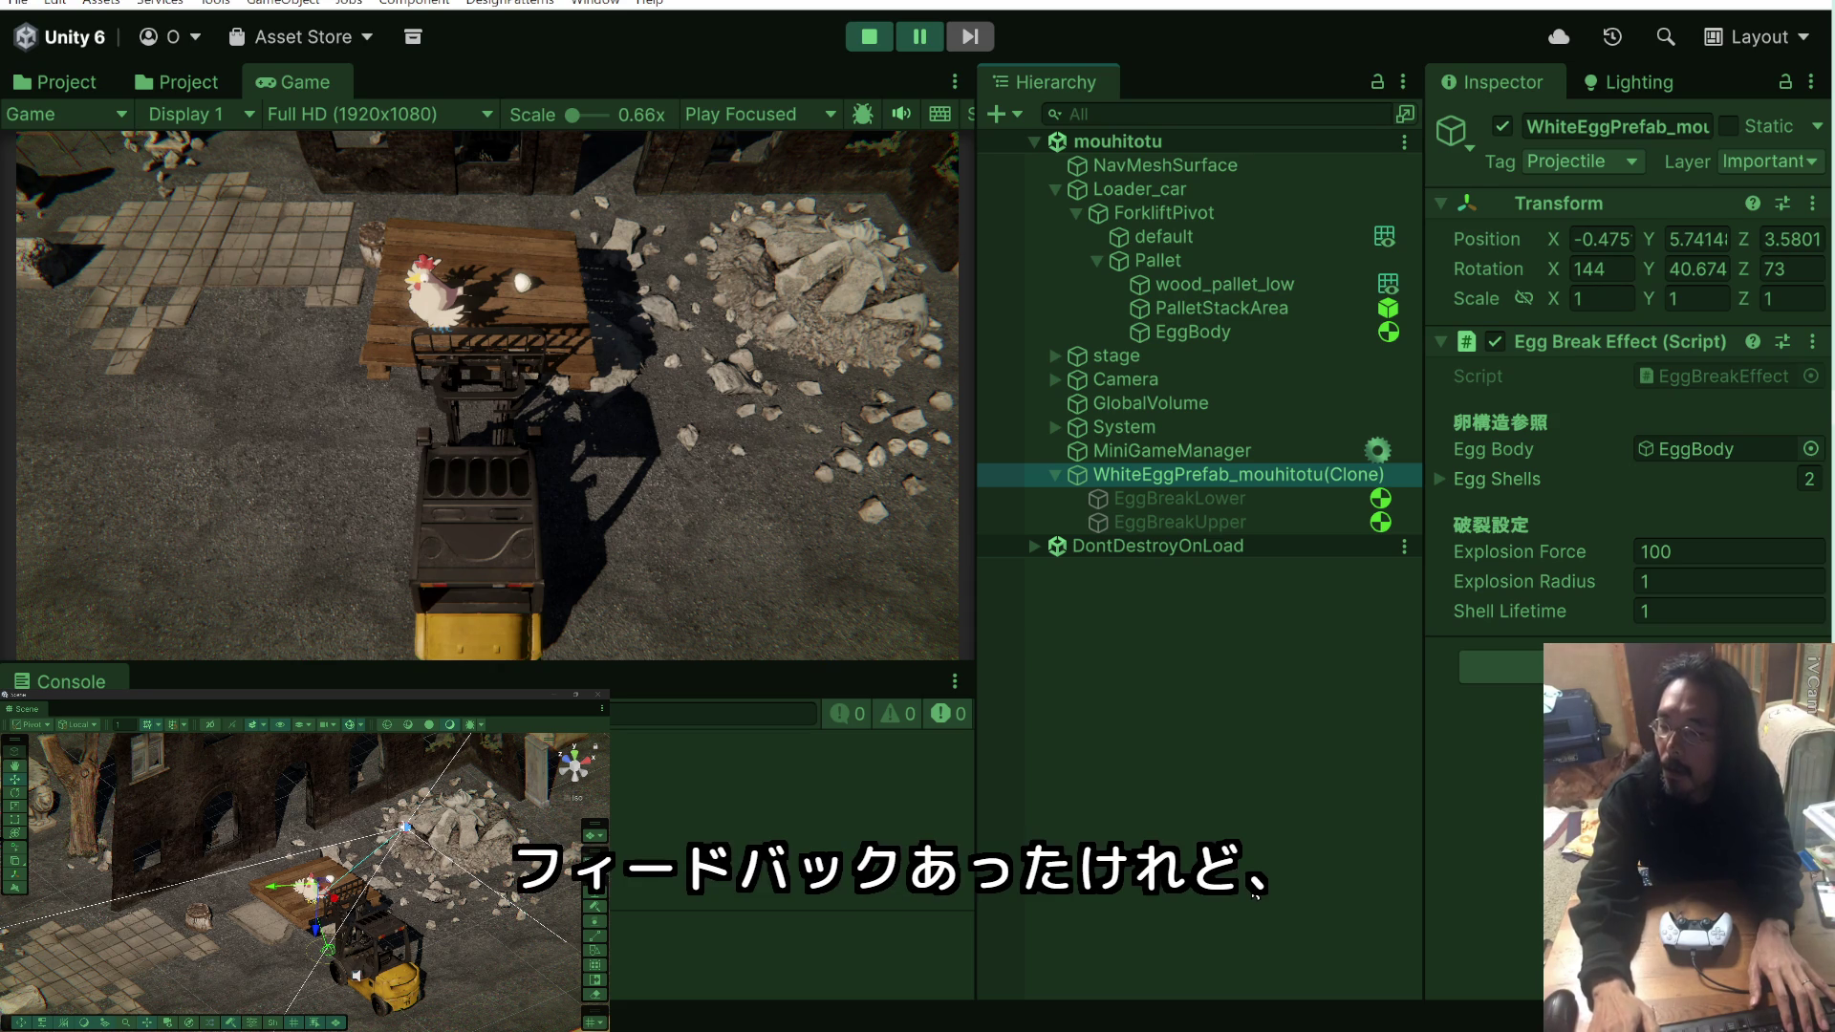
key(super+shift+s)
mouse_move(973, 58)
mouse_down()
mouse_move(1834, 811)
mouse_move(1834, 883)
mouse_move(1834, 831)
mouse_up()
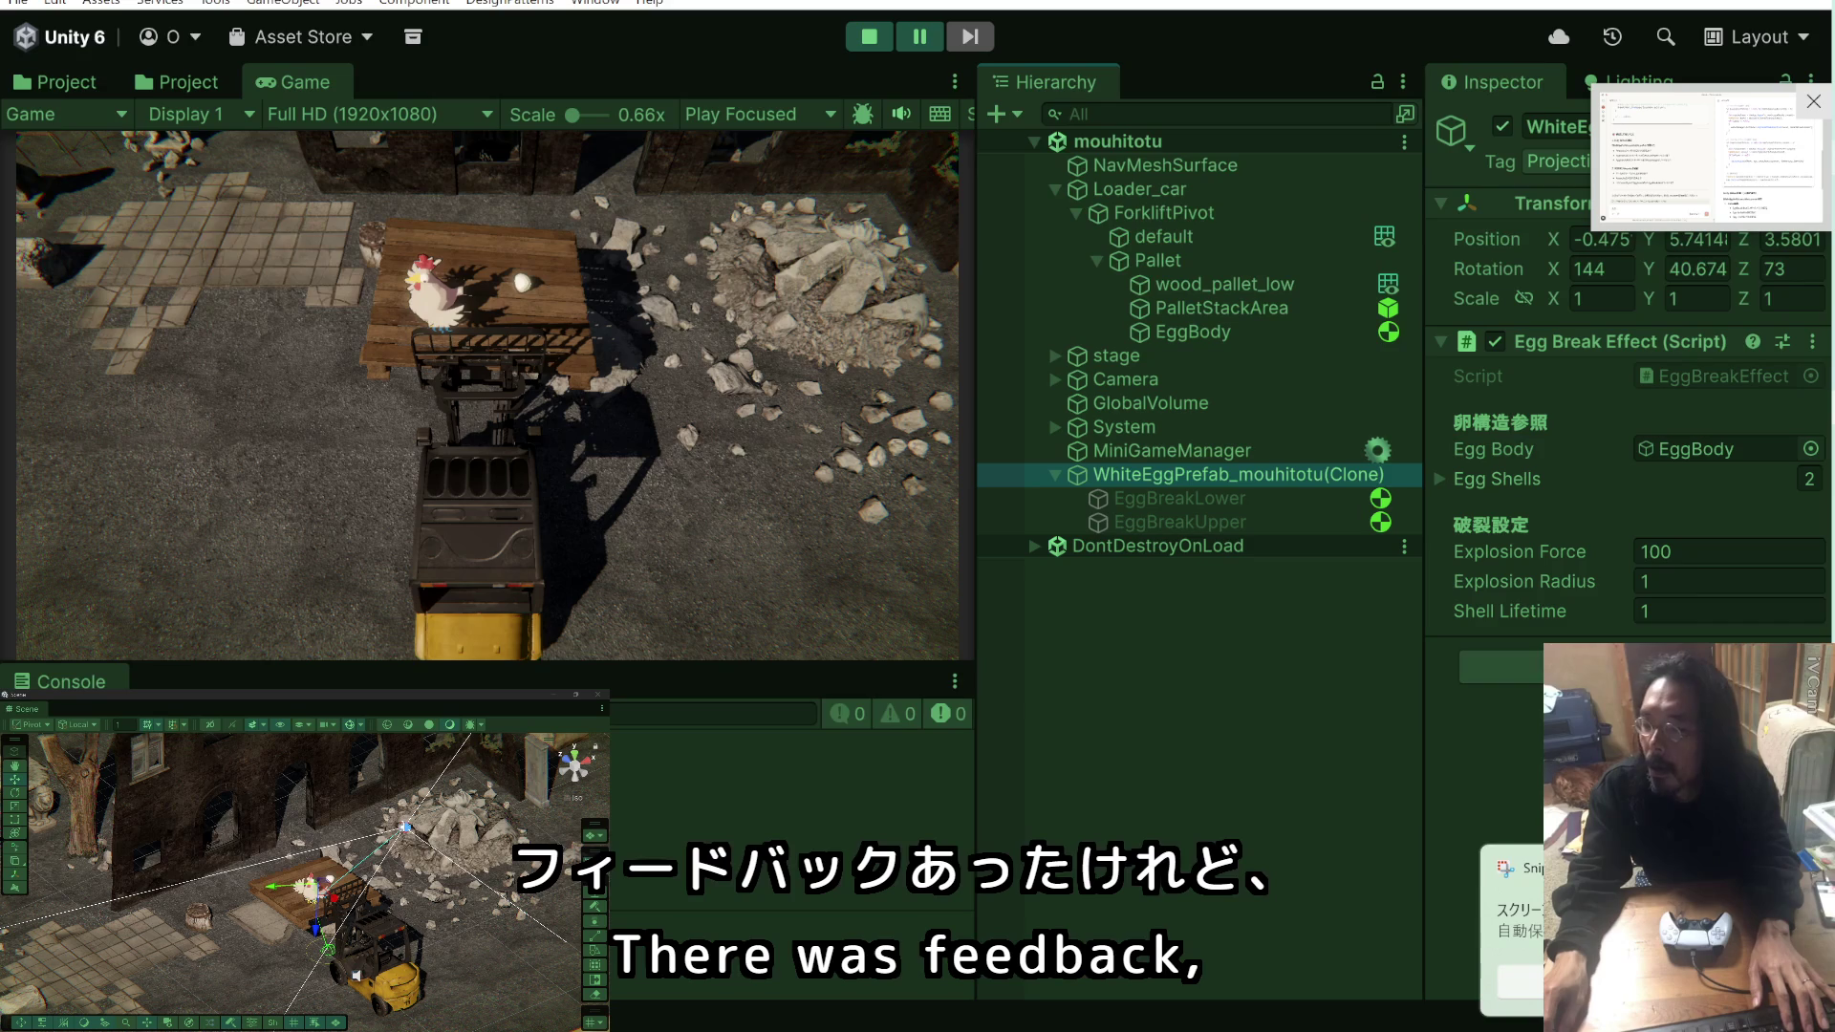
key(alt+Tab)
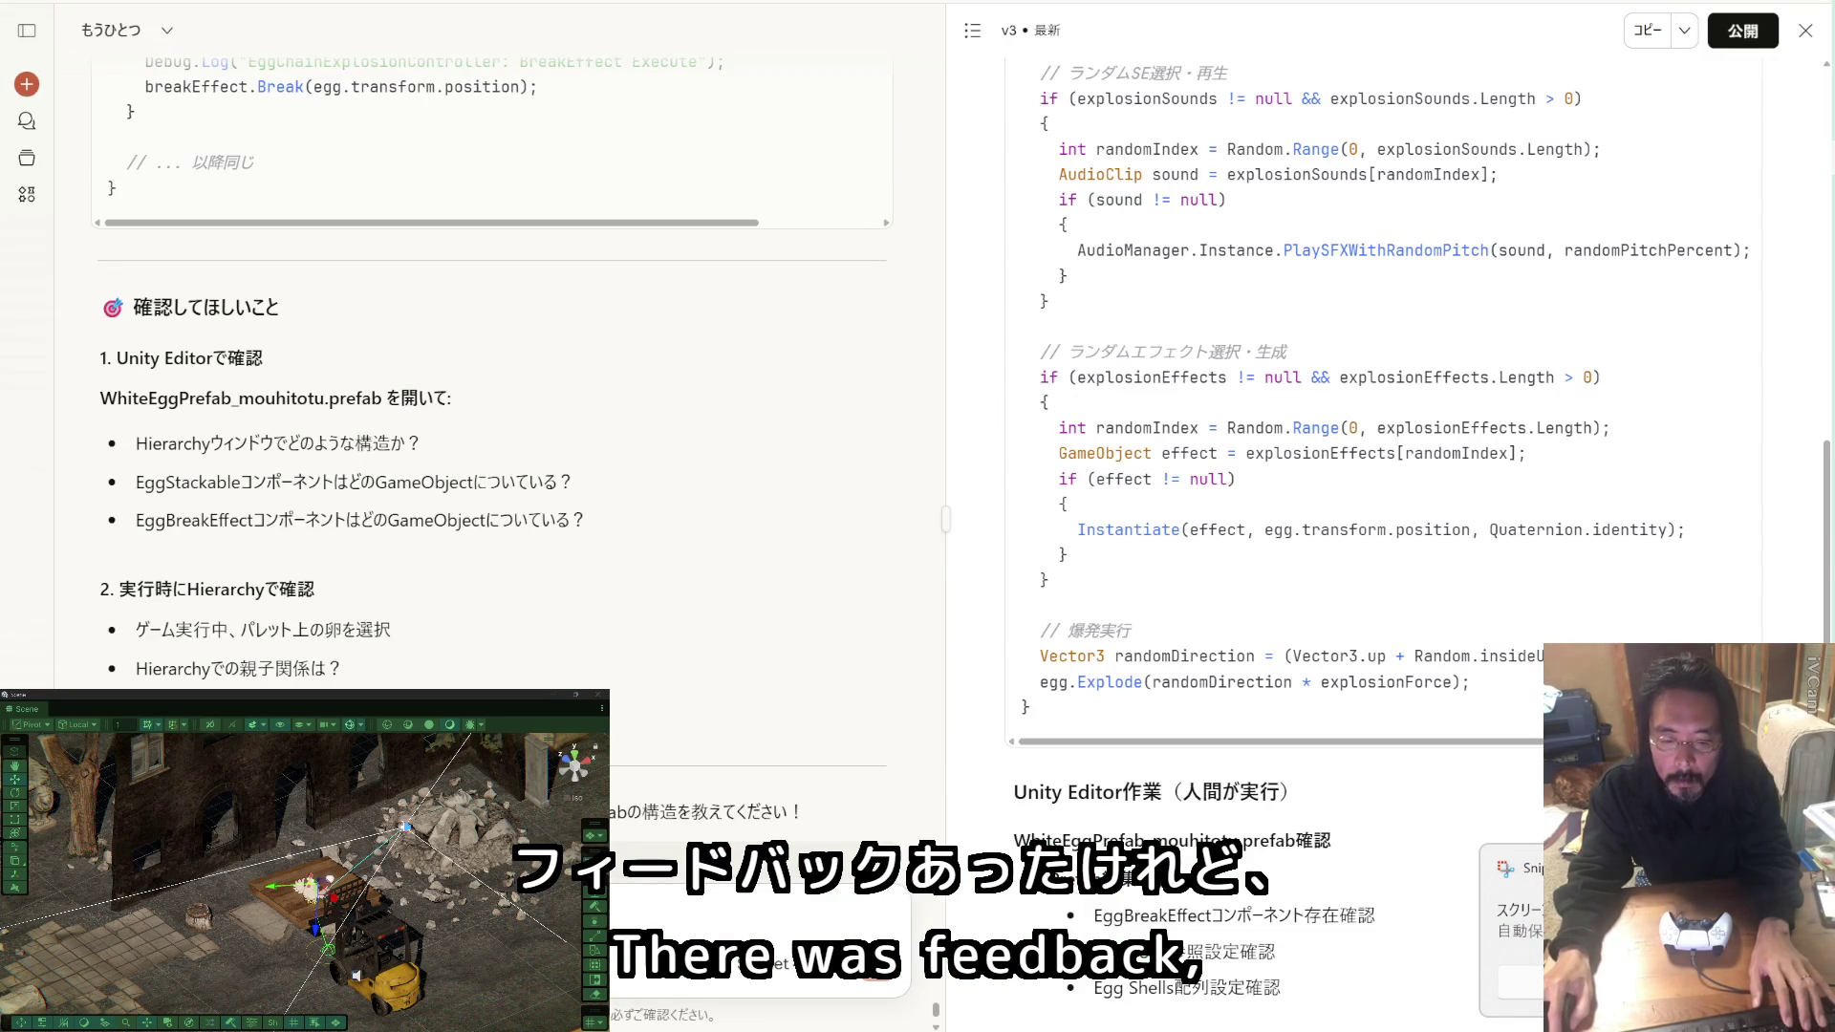
Step: Paste the hierarchy screenshot into the Claude message, then clear Unity's Hierarchy selection
key(ctrl+v)
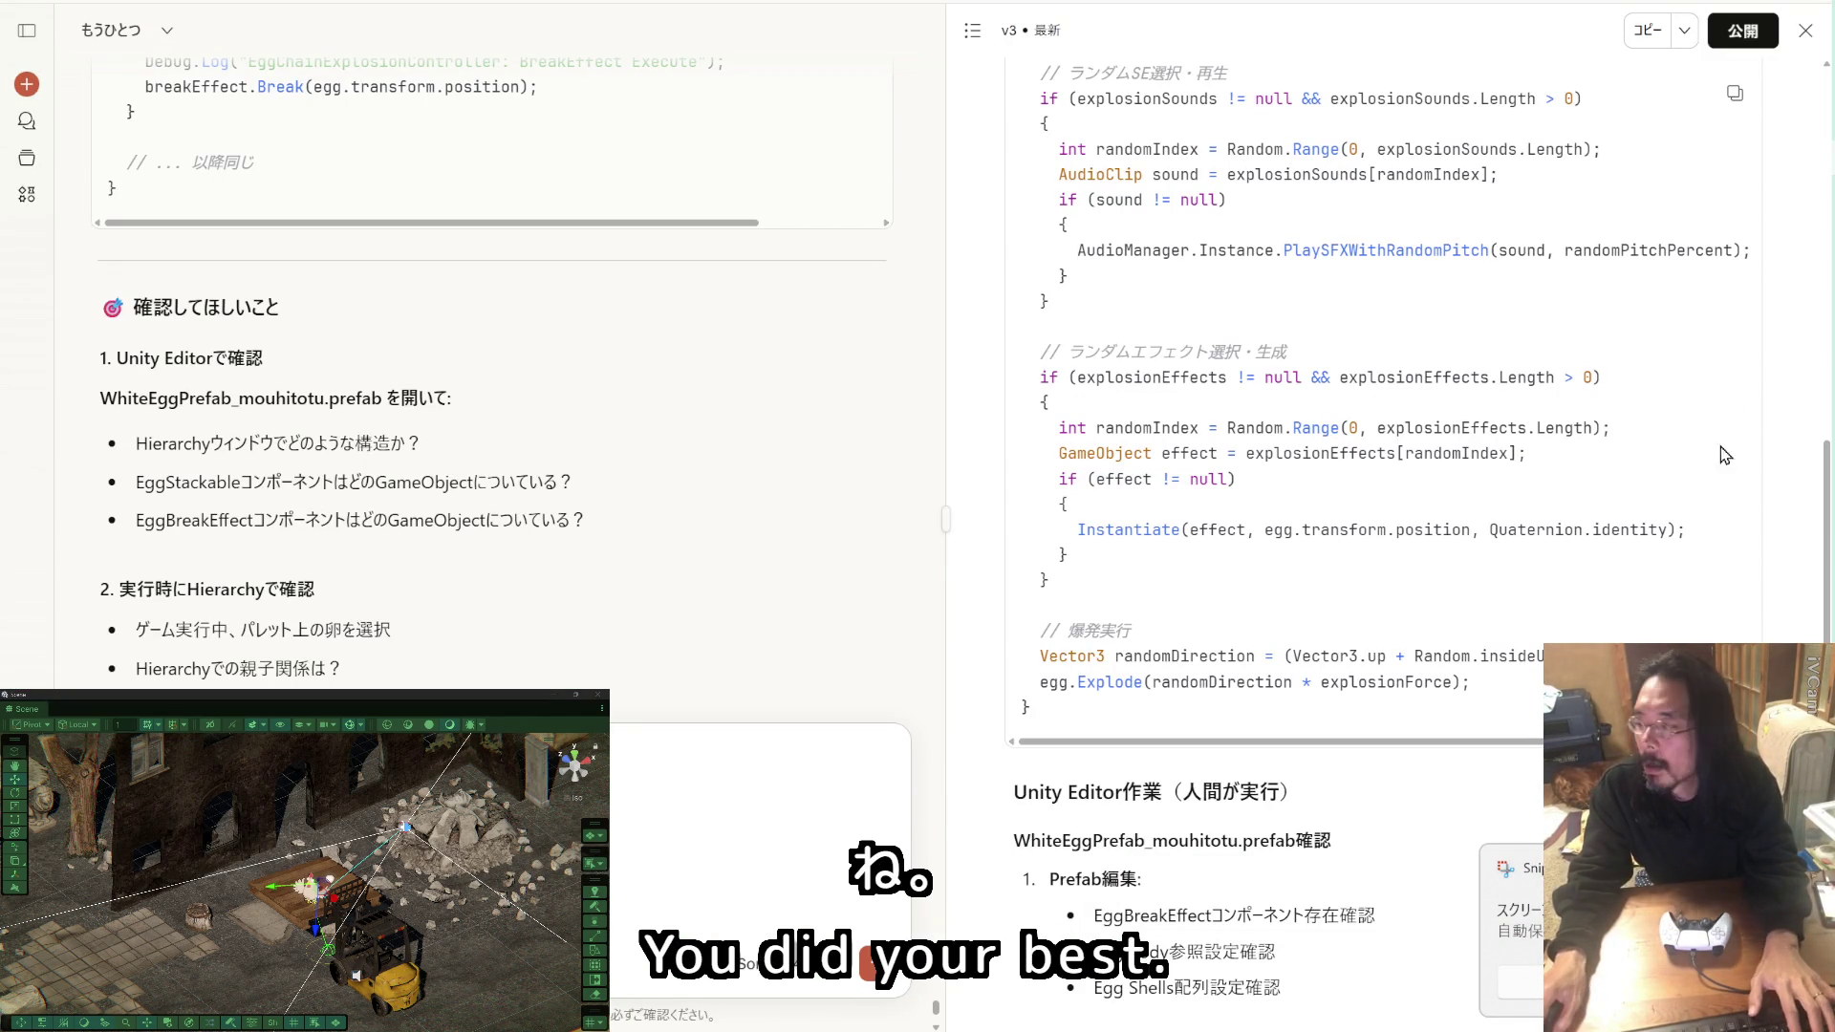
key(alt+Tab)
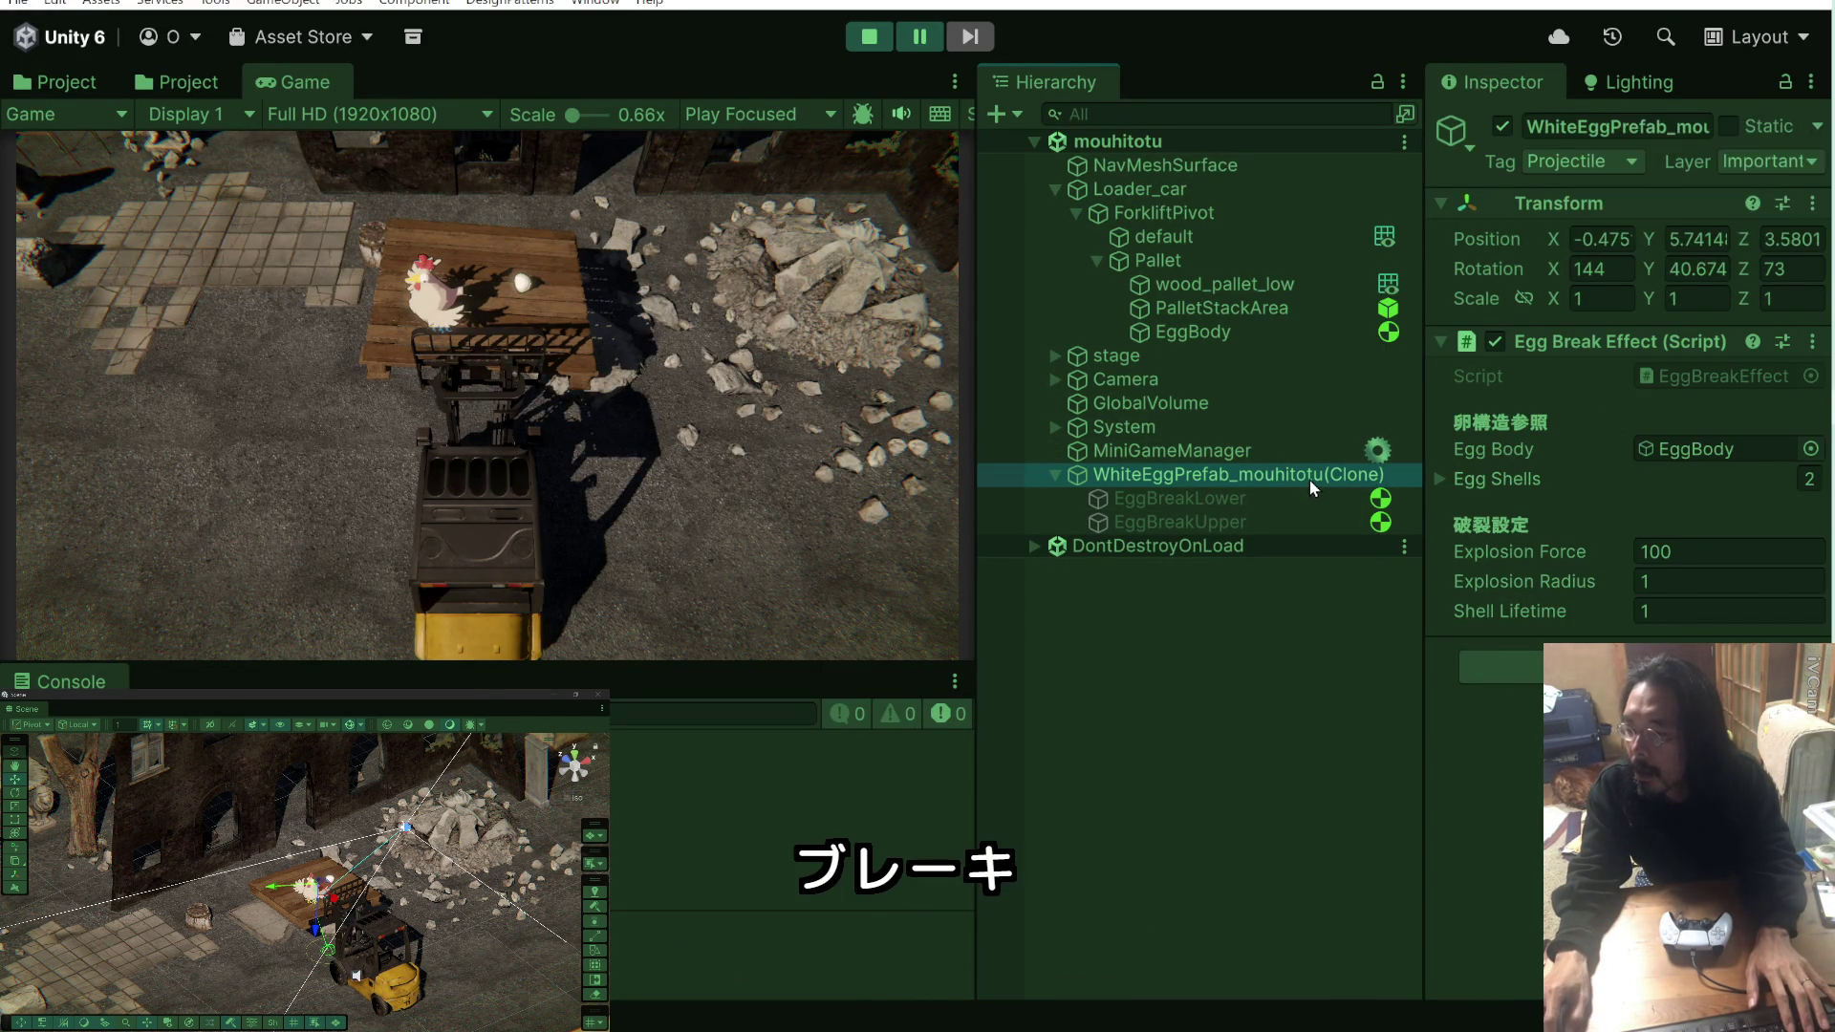
click(1248, 627)
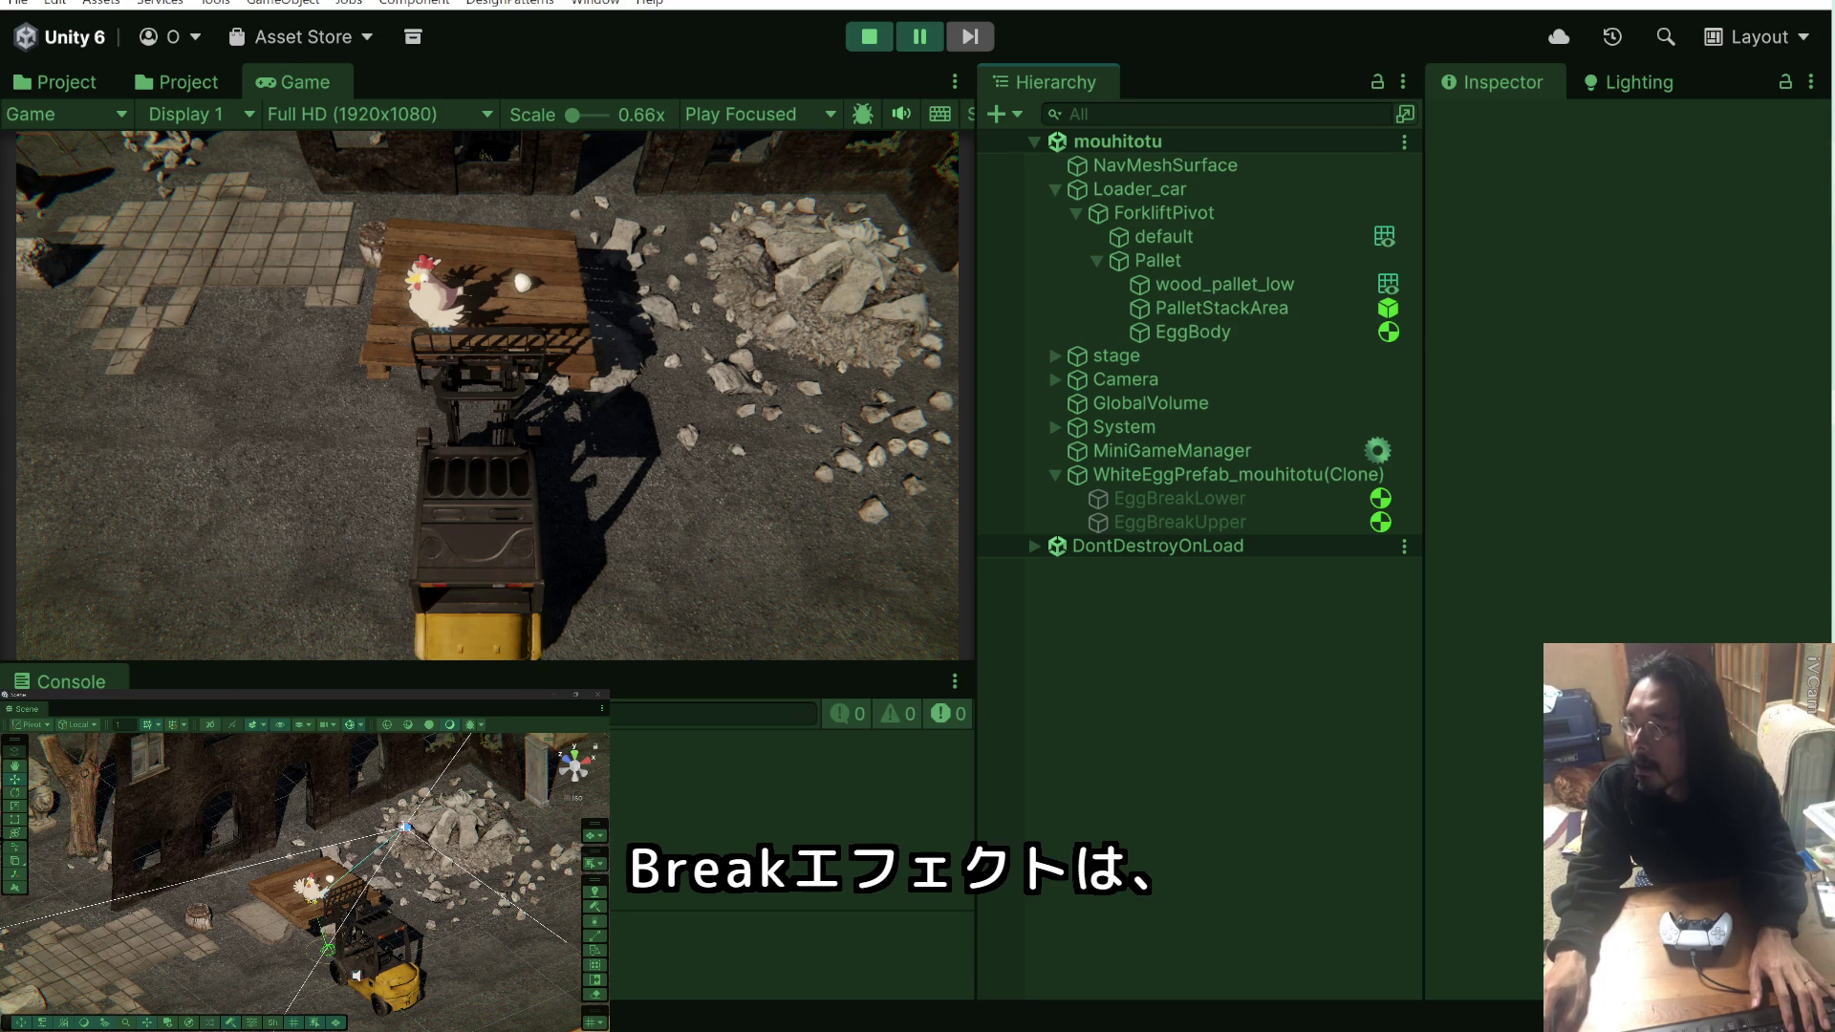
key(alt+Tab)
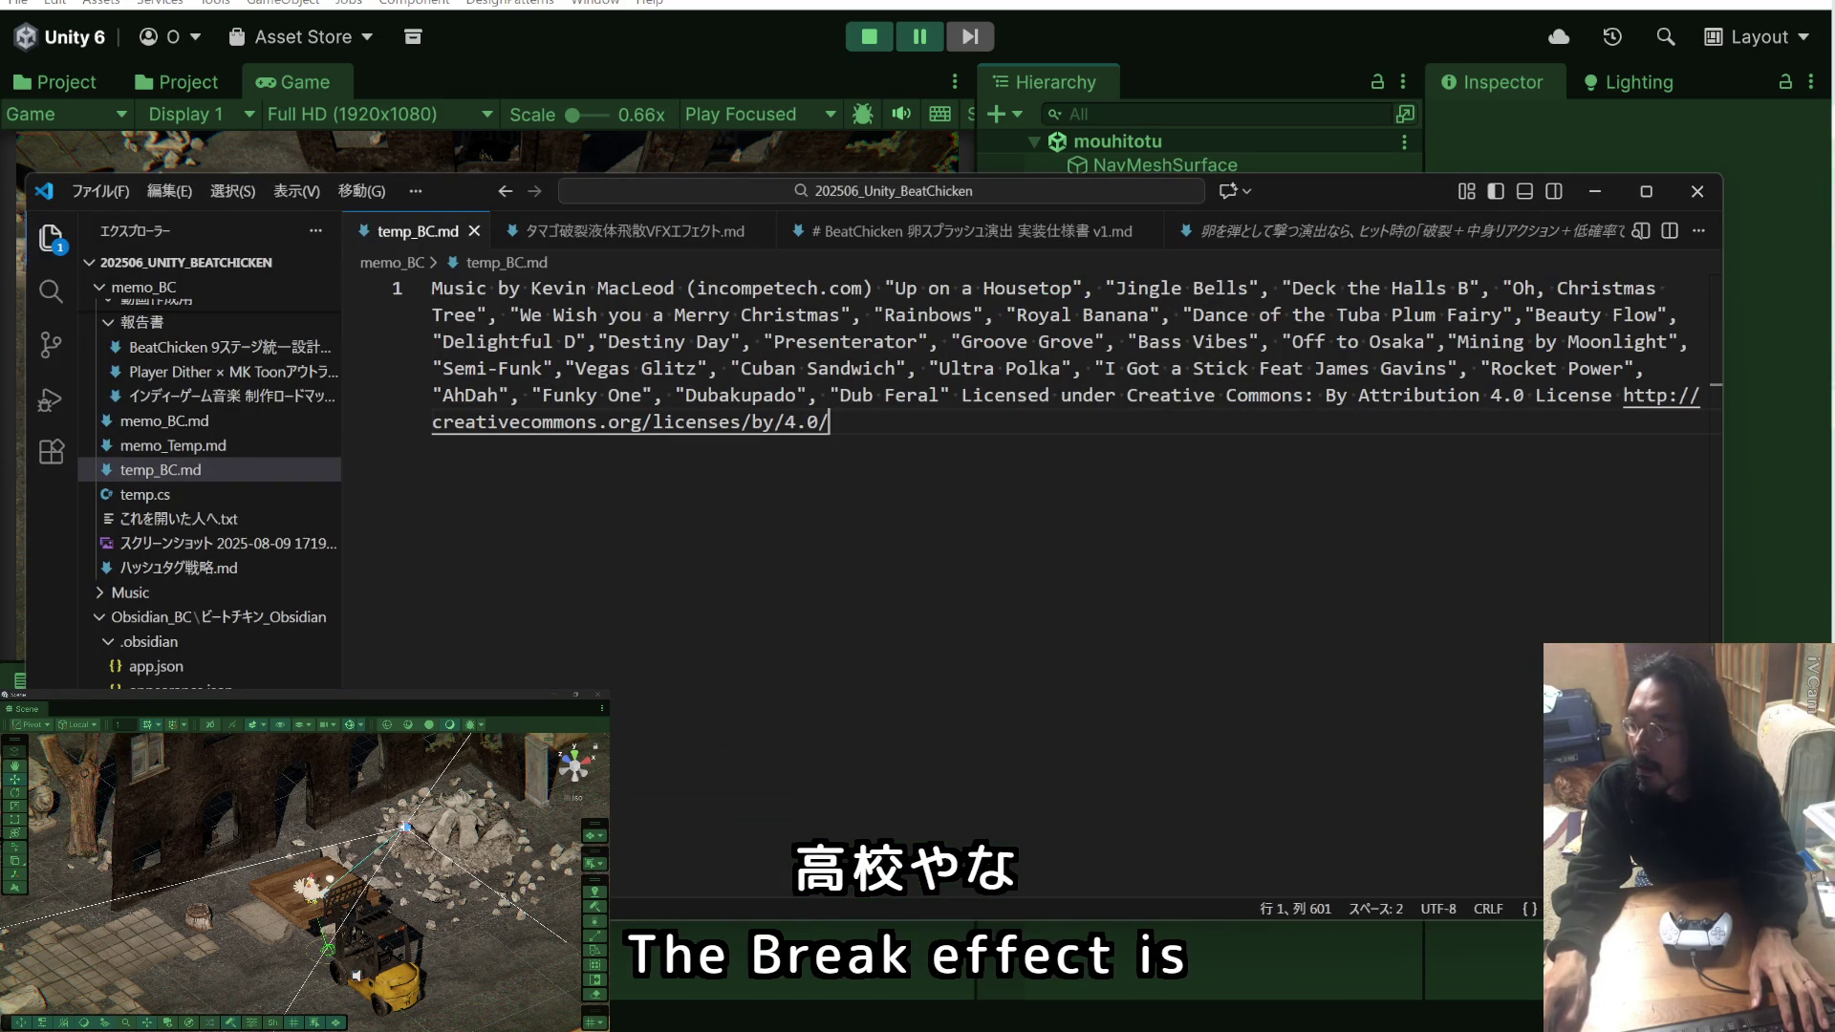
key(alt+Tab)
key(alt+Tab)
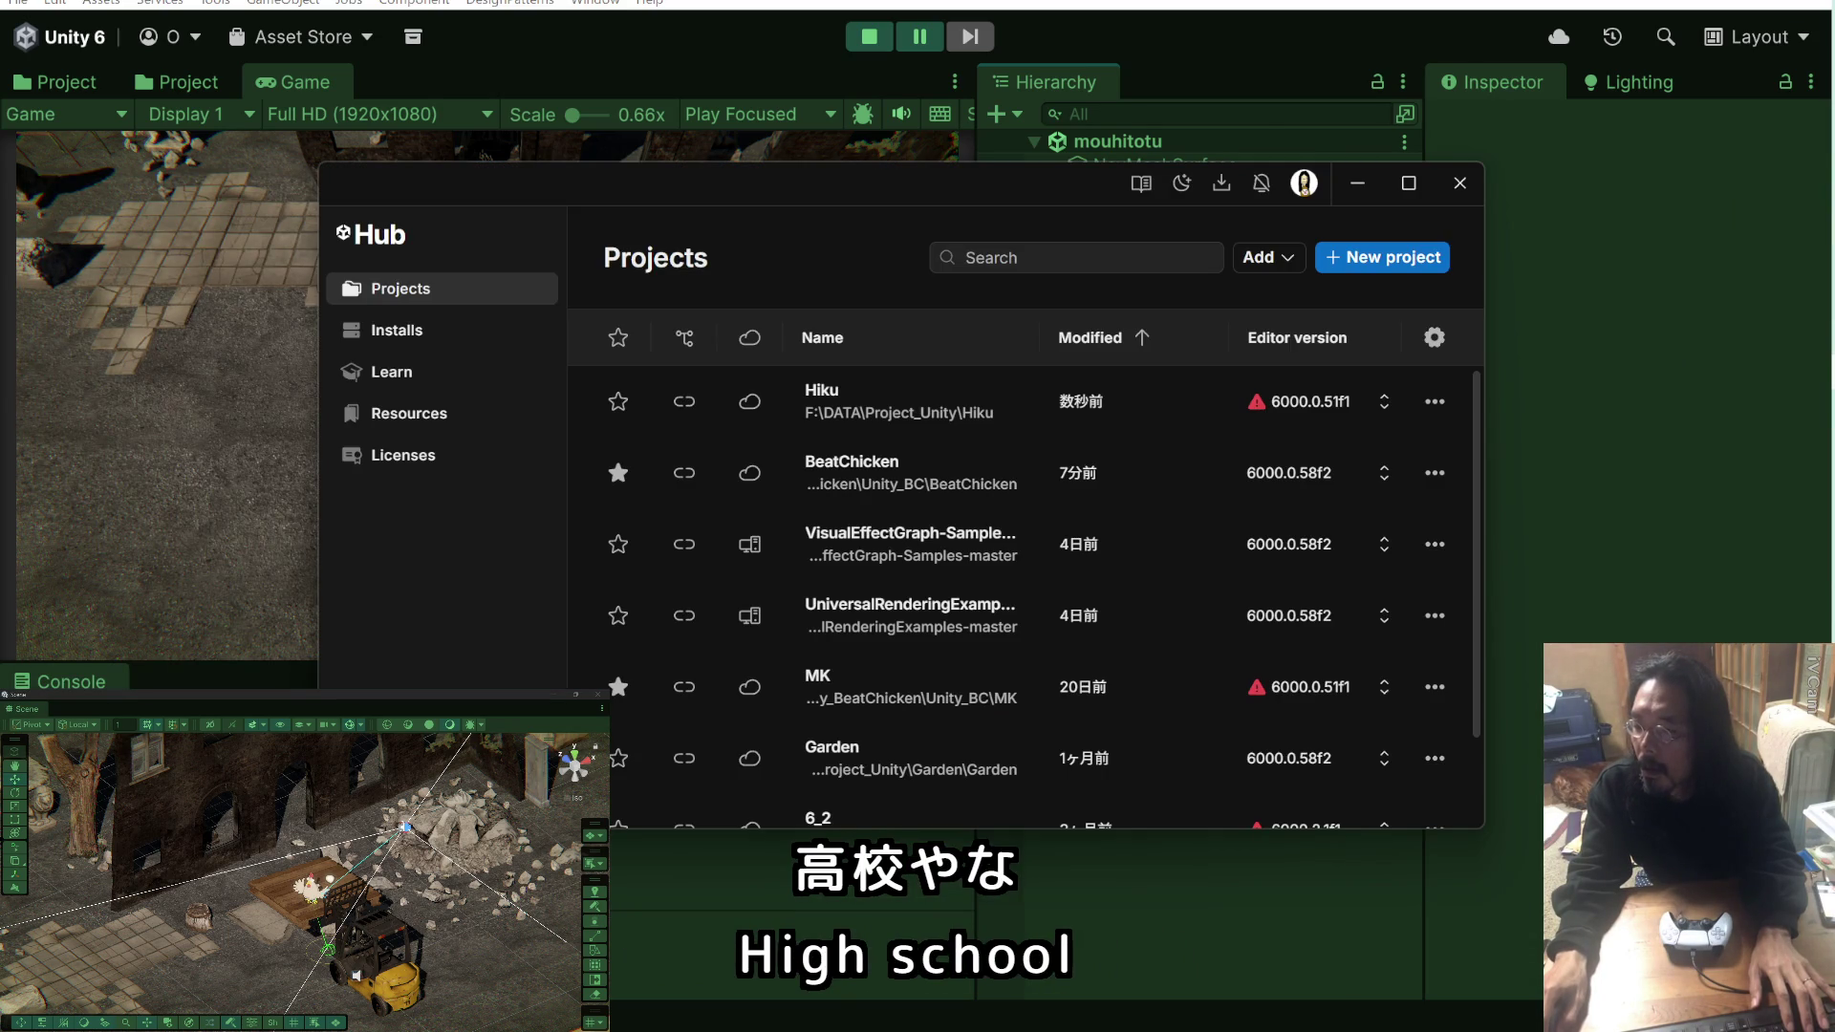
Step: Cycle past the Unity Hub and File Explorer windows toward the Claude chat
key(alt+Tab)
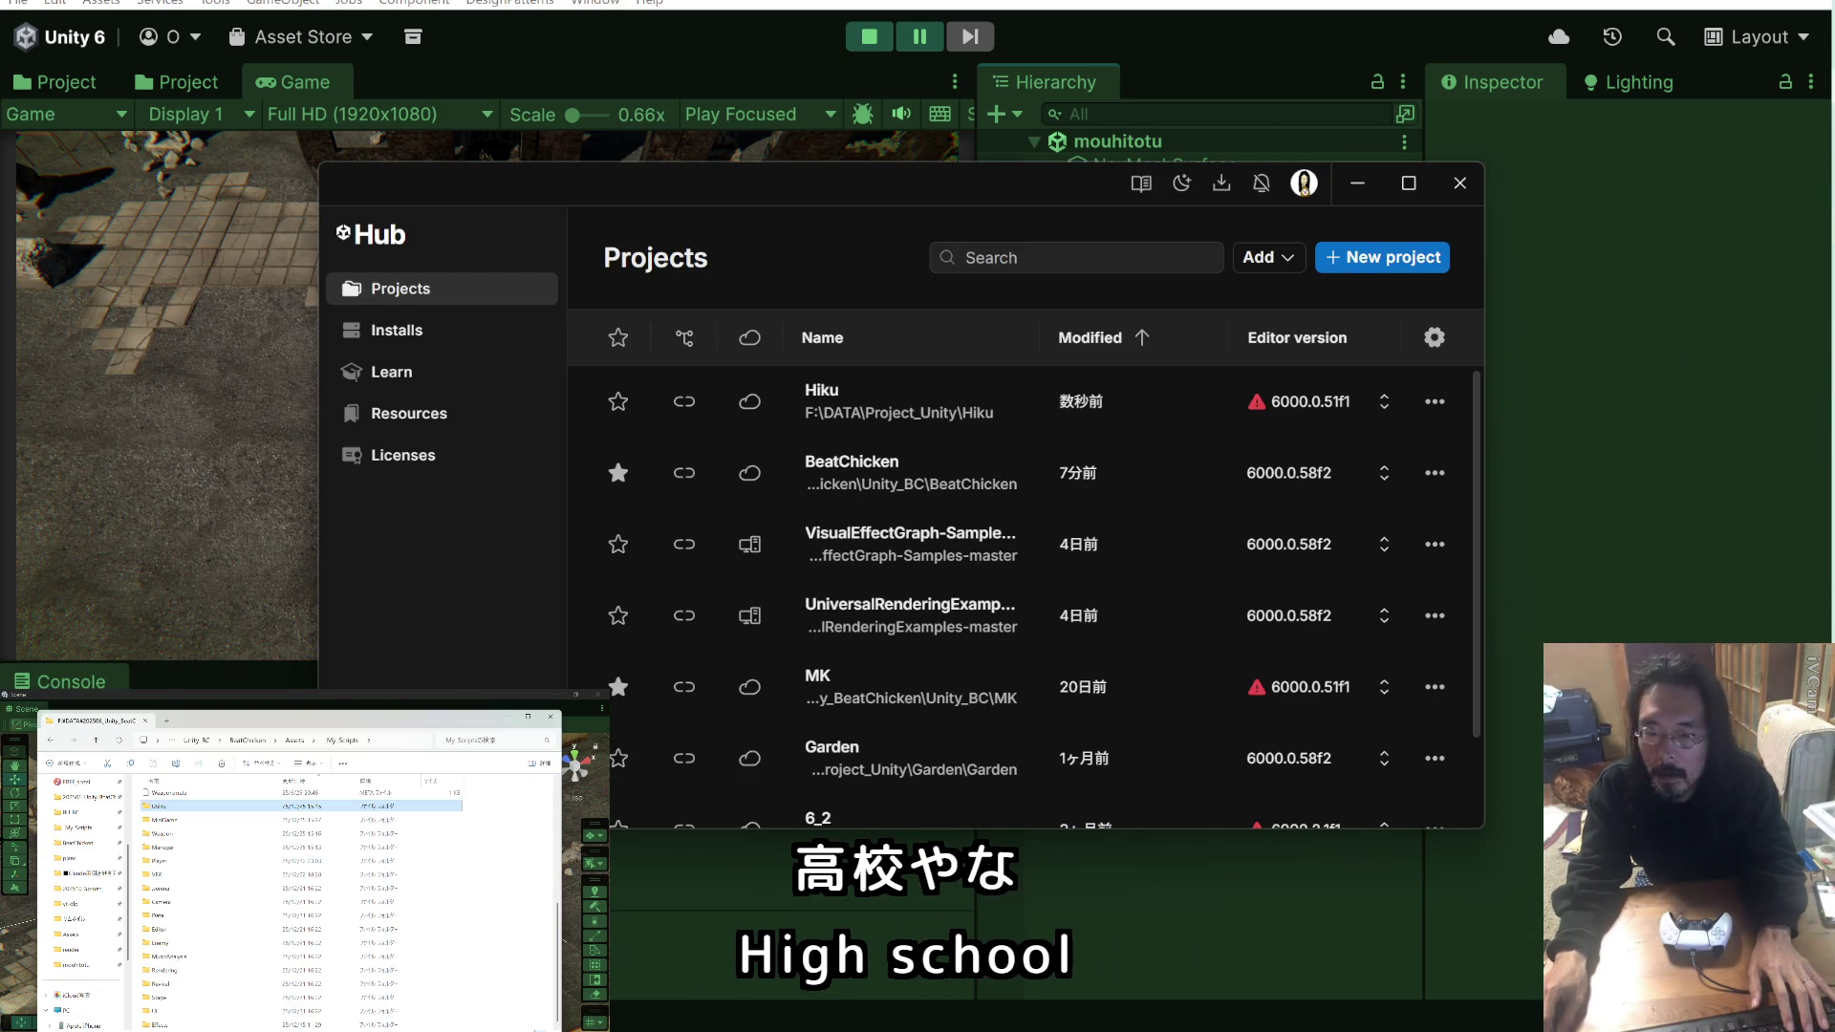
key(alt+Tab)
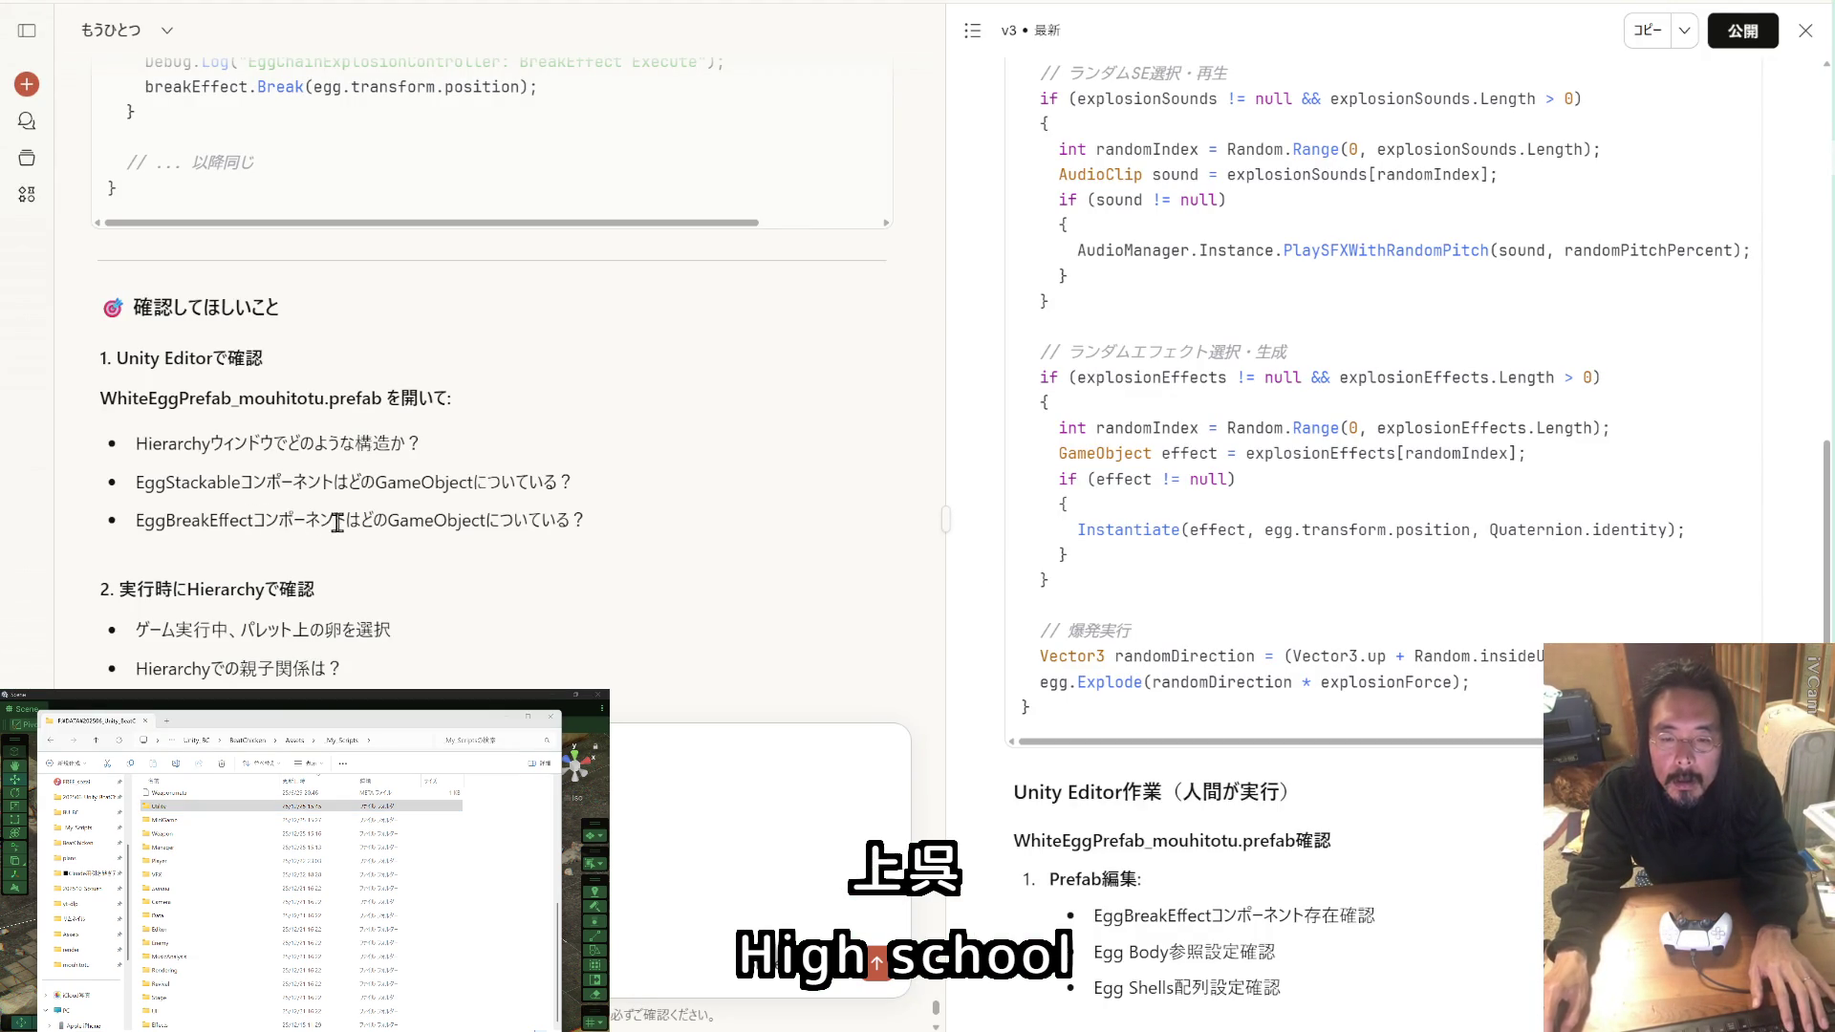
Step: Highlight the EggBreakEffect question in Claude's checklist and start a new line in the reply
drag(345, 522, 148, 522)
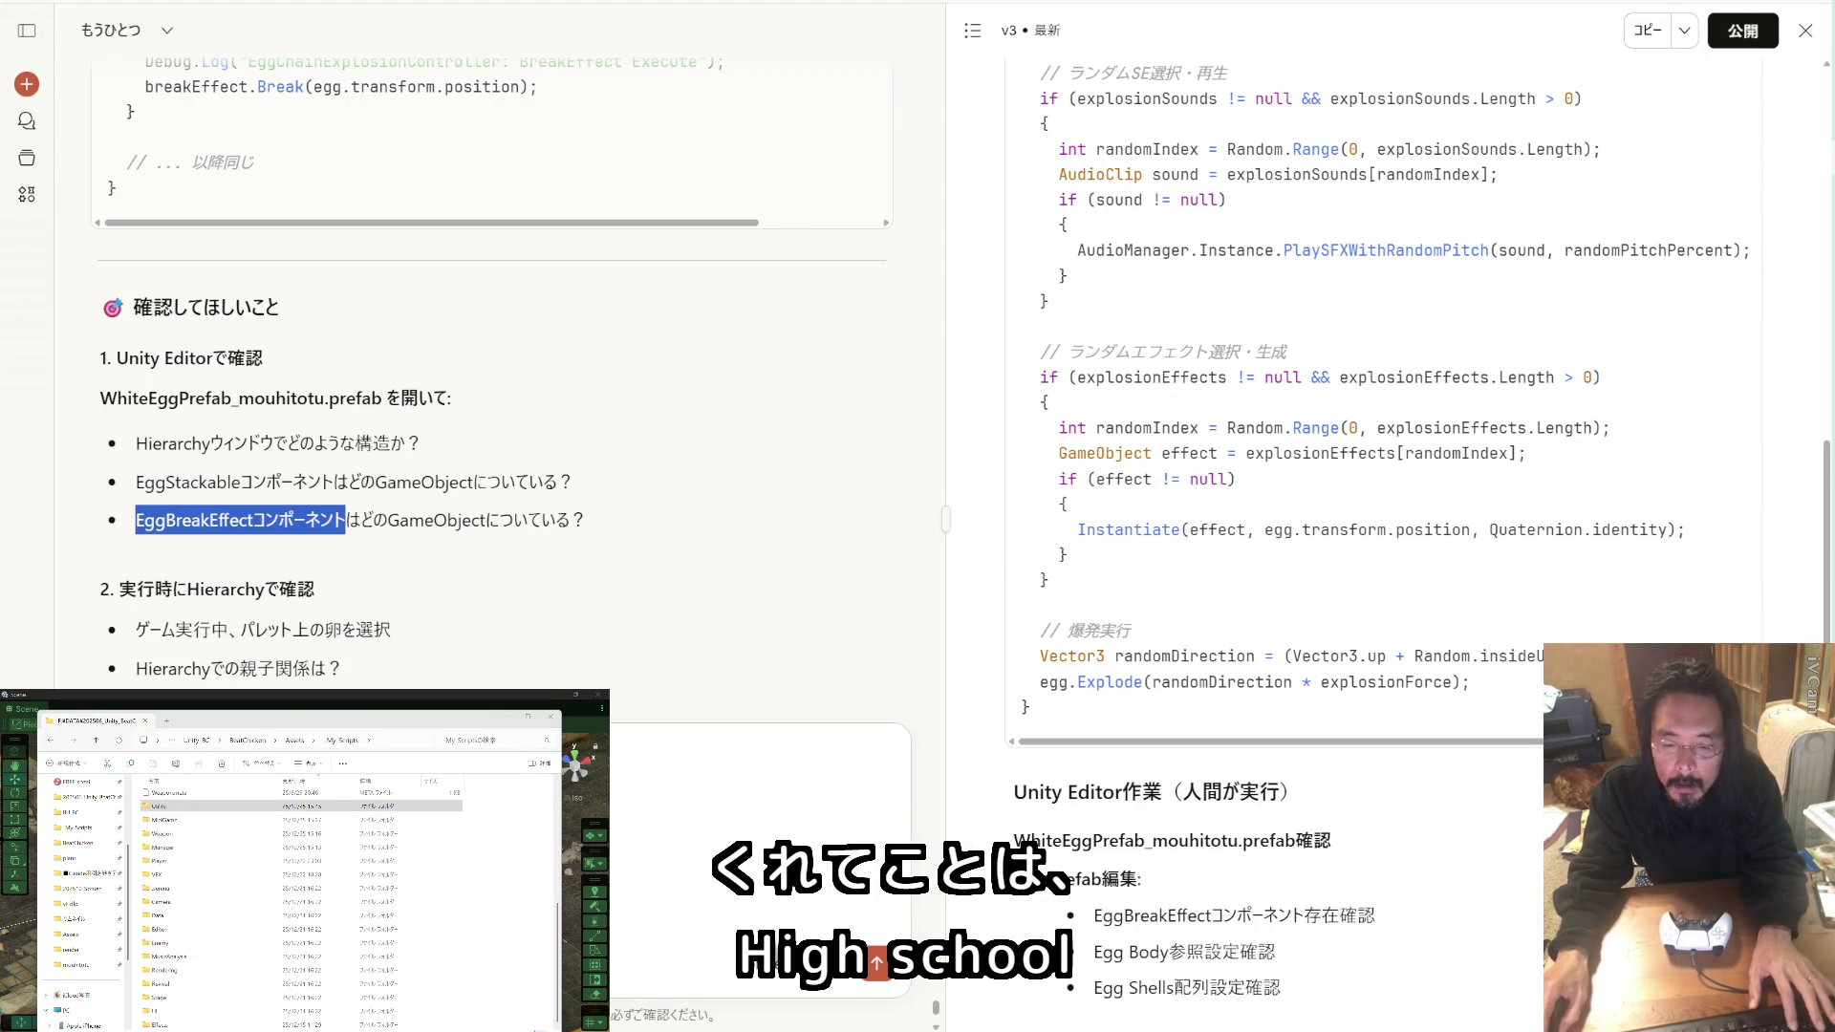
click(139, 522)
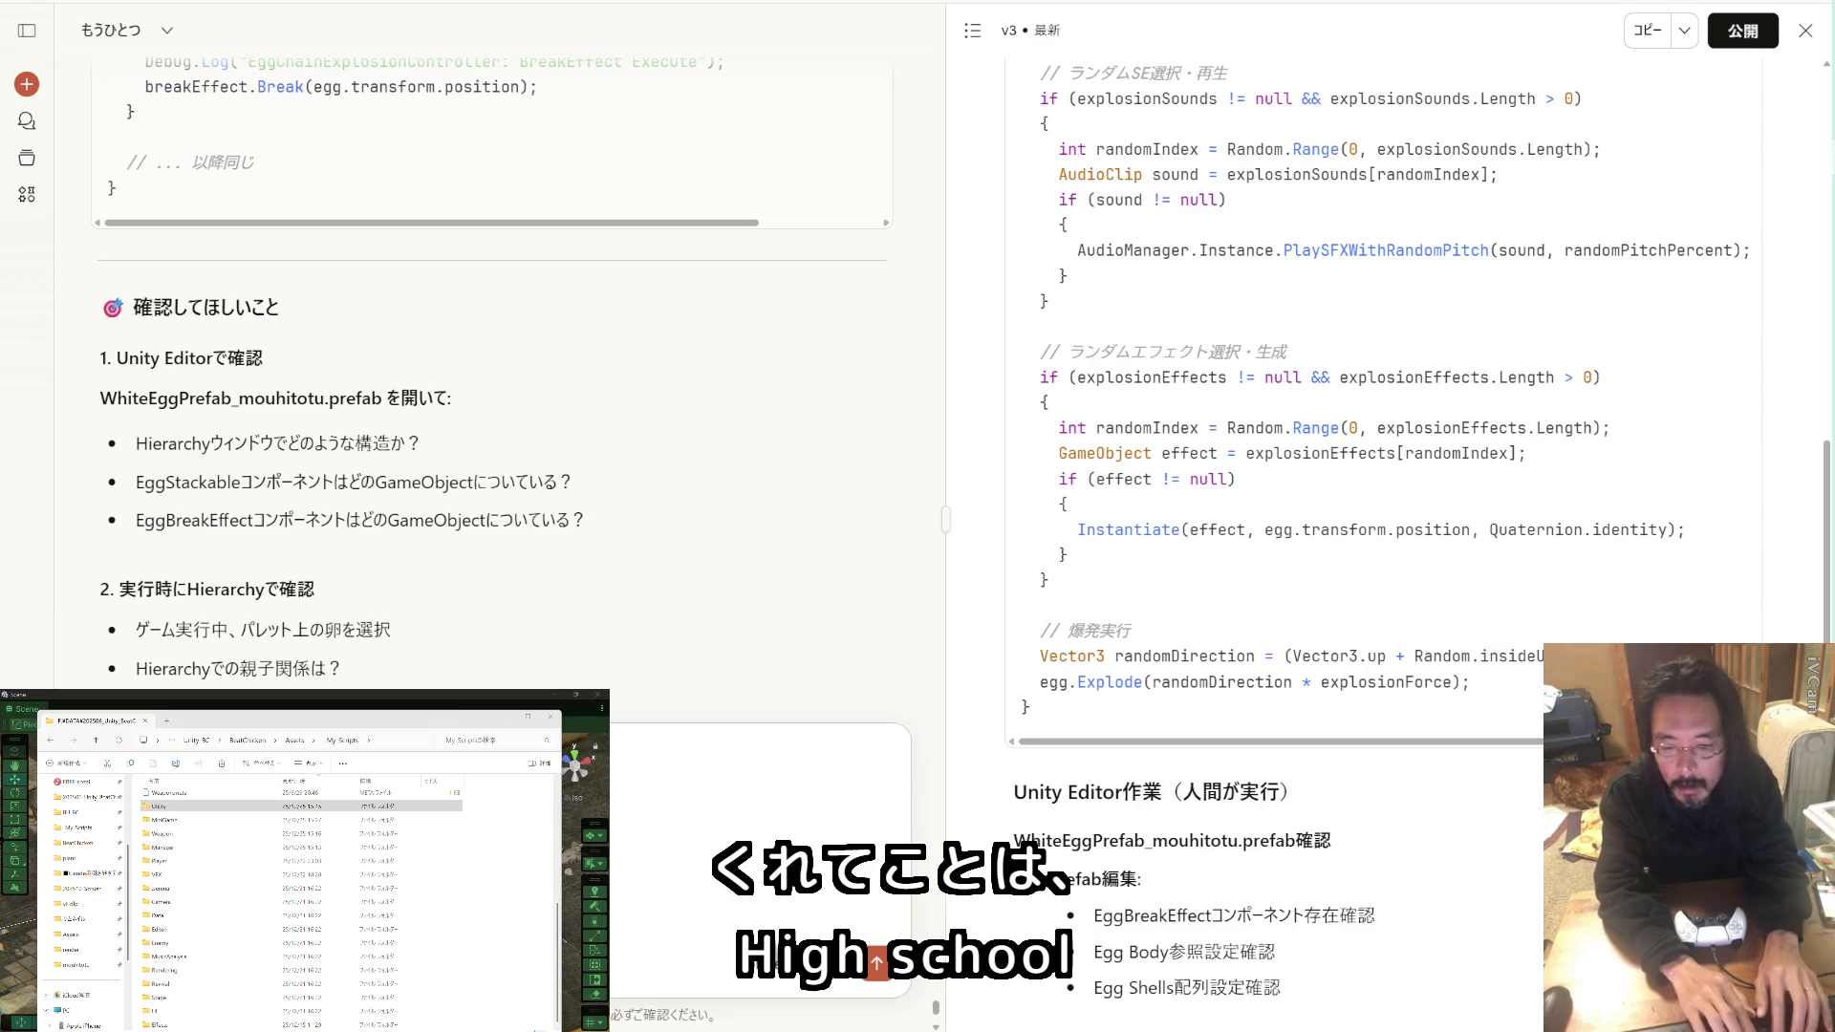
key(shift+Return)
key(shift+Return)
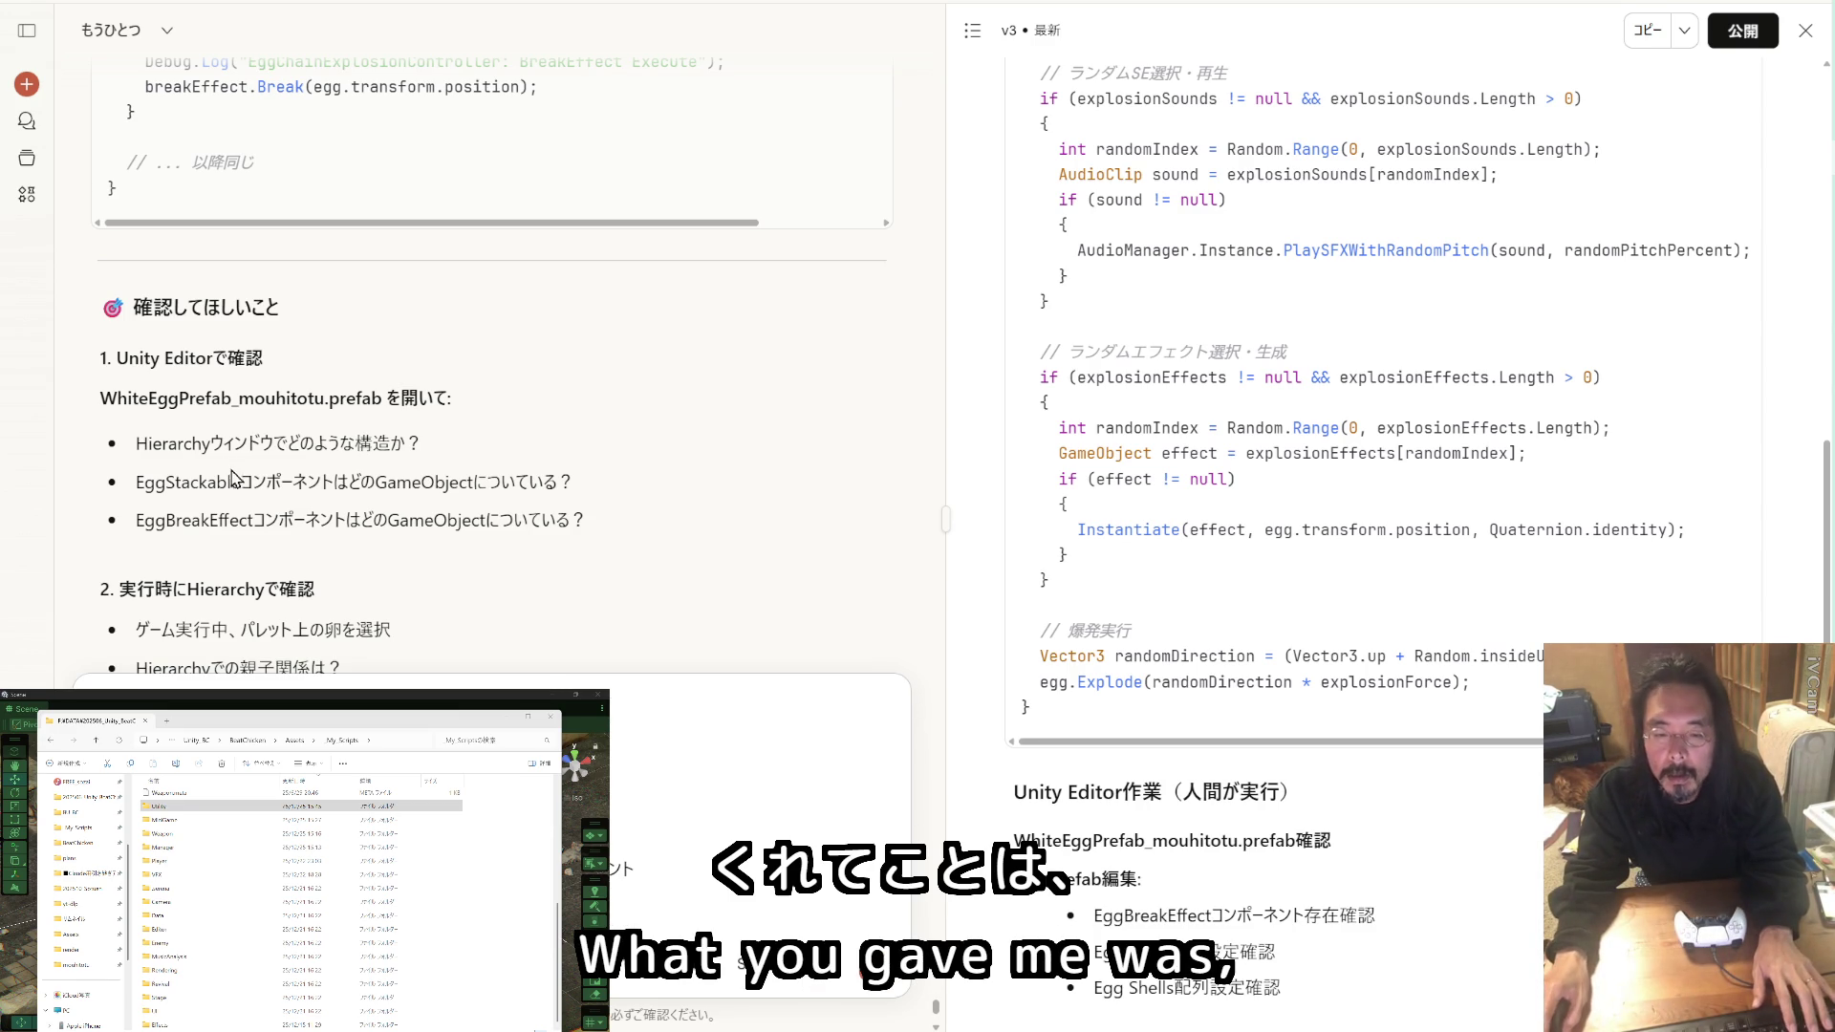
Step: Select PalletStackArea and the EggBody under the Pallet, then glance back at the Claude chat
key(alt+Tab)
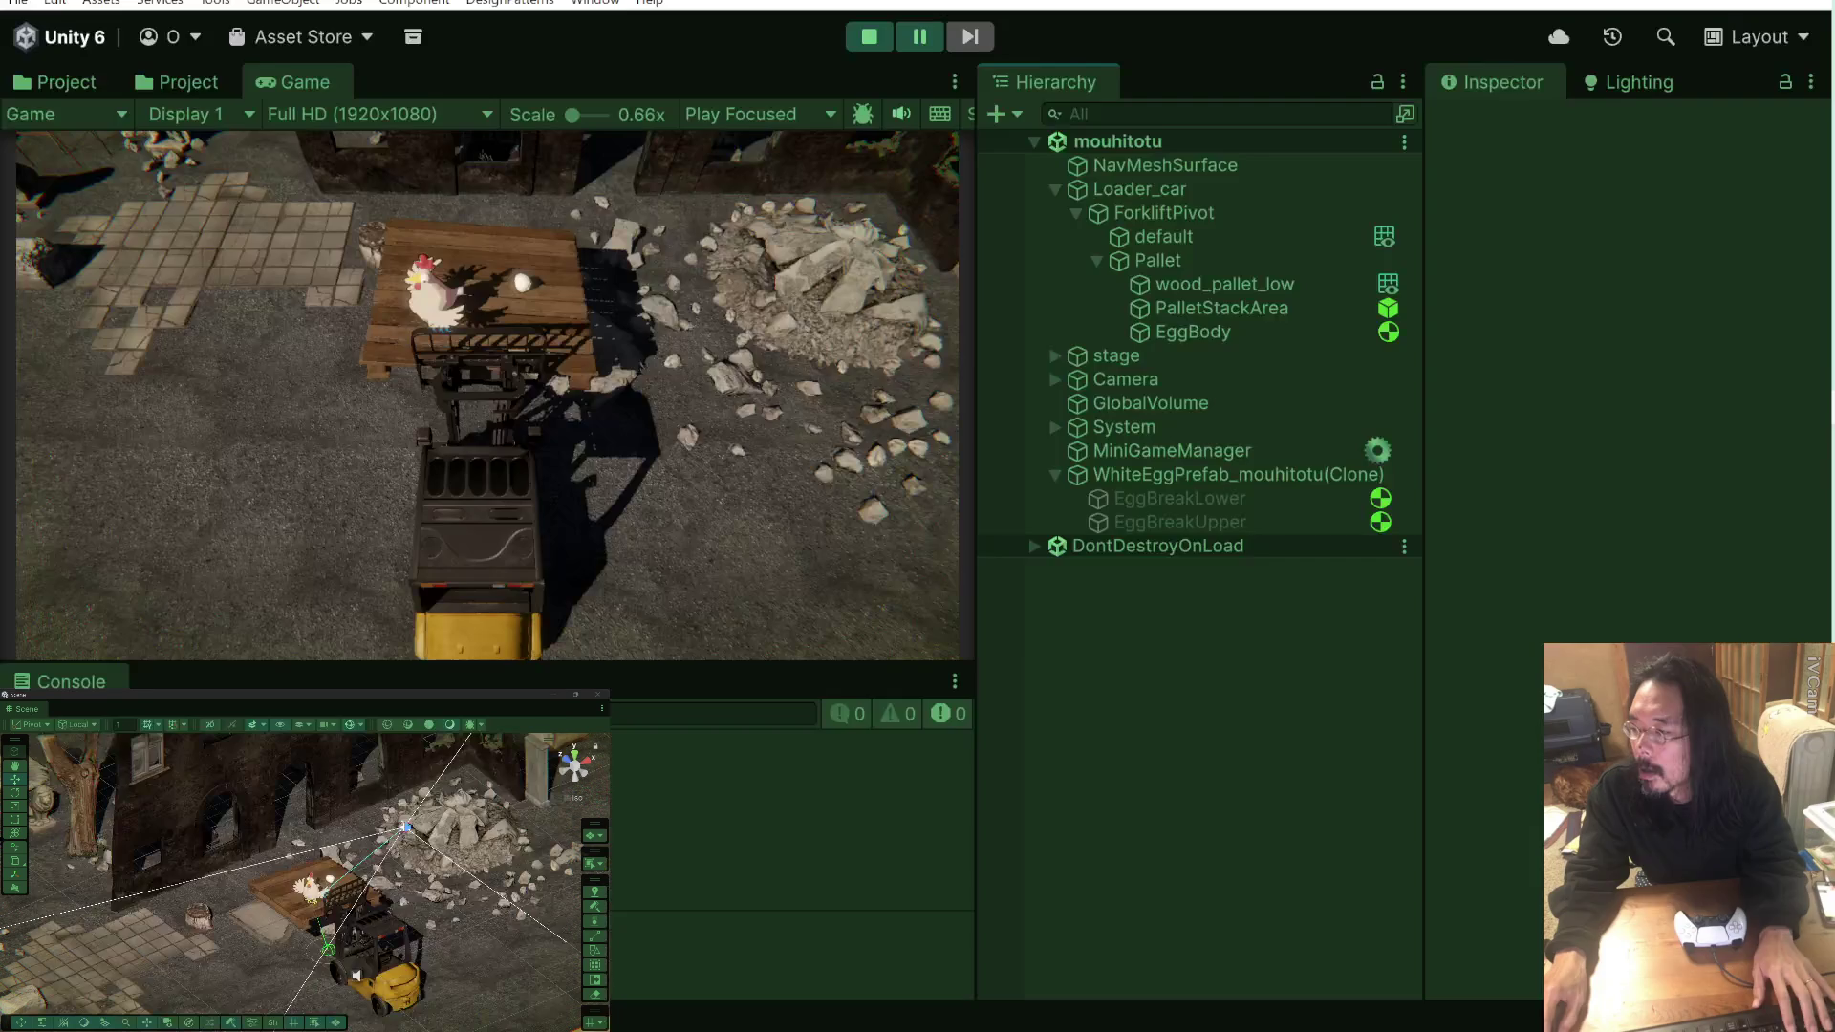
click(1219, 308)
click(1185, 330)
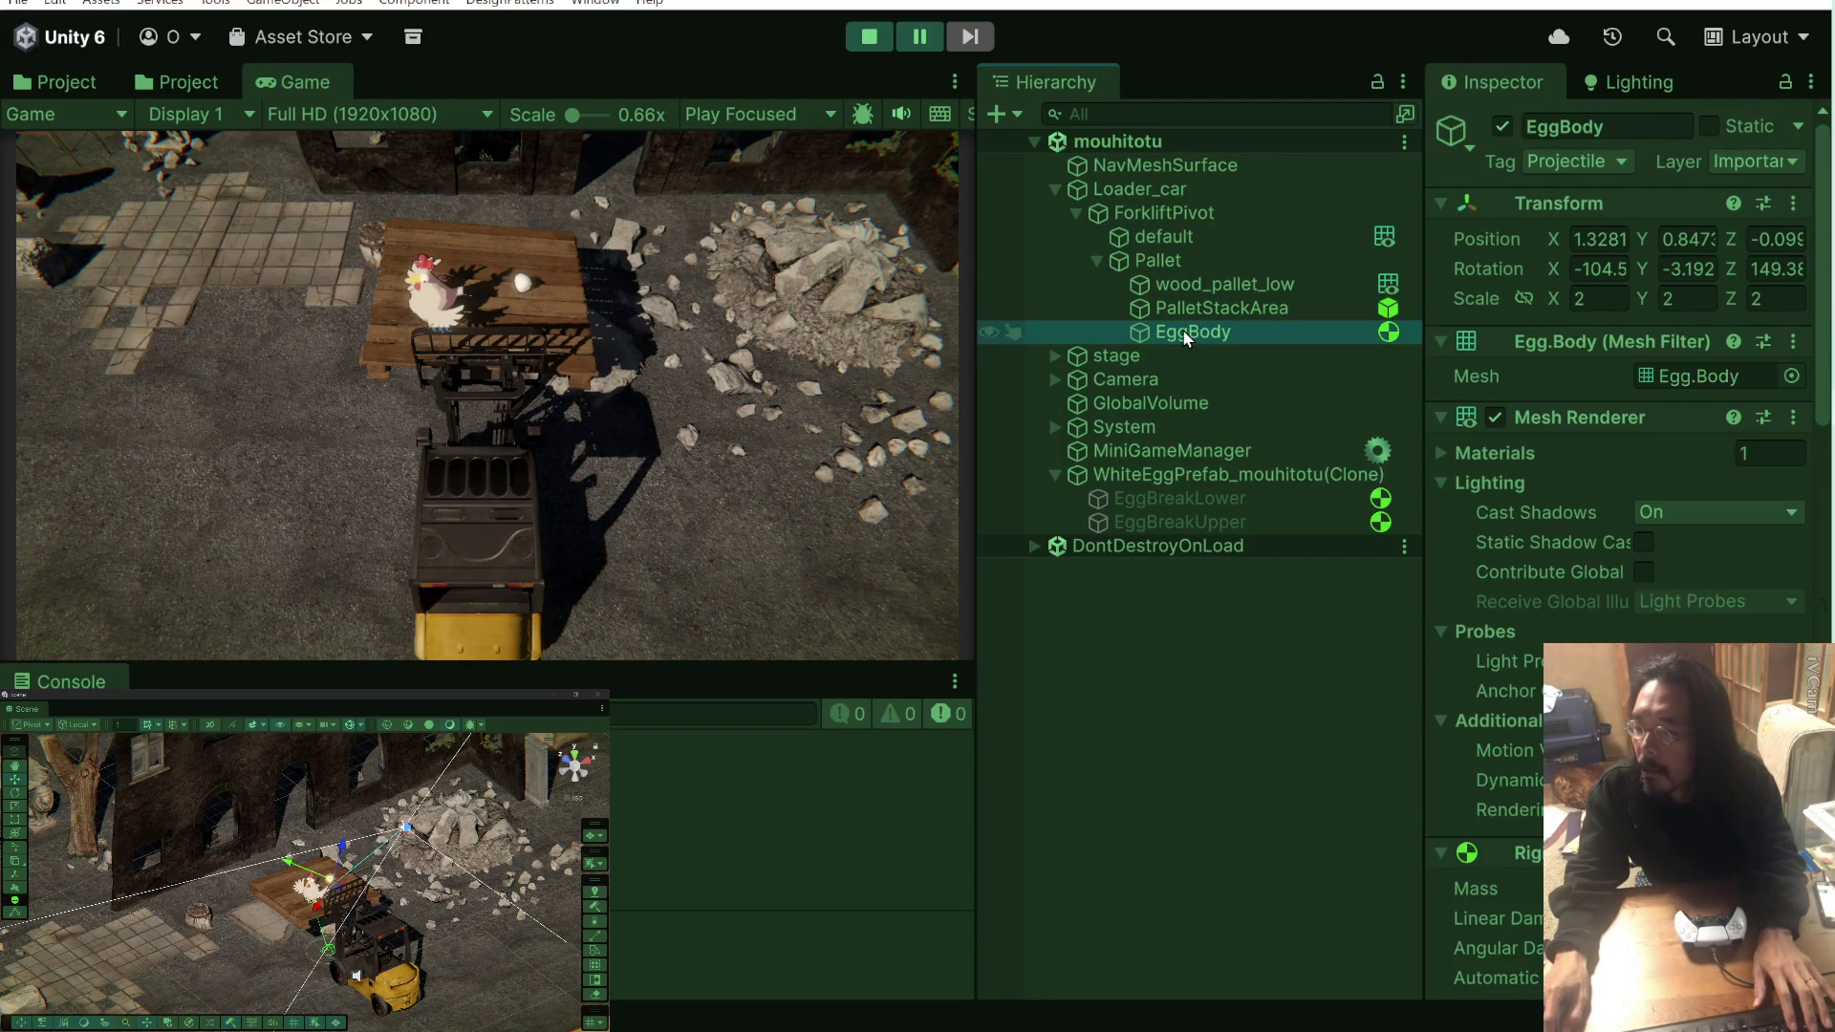
click(1118, 622)
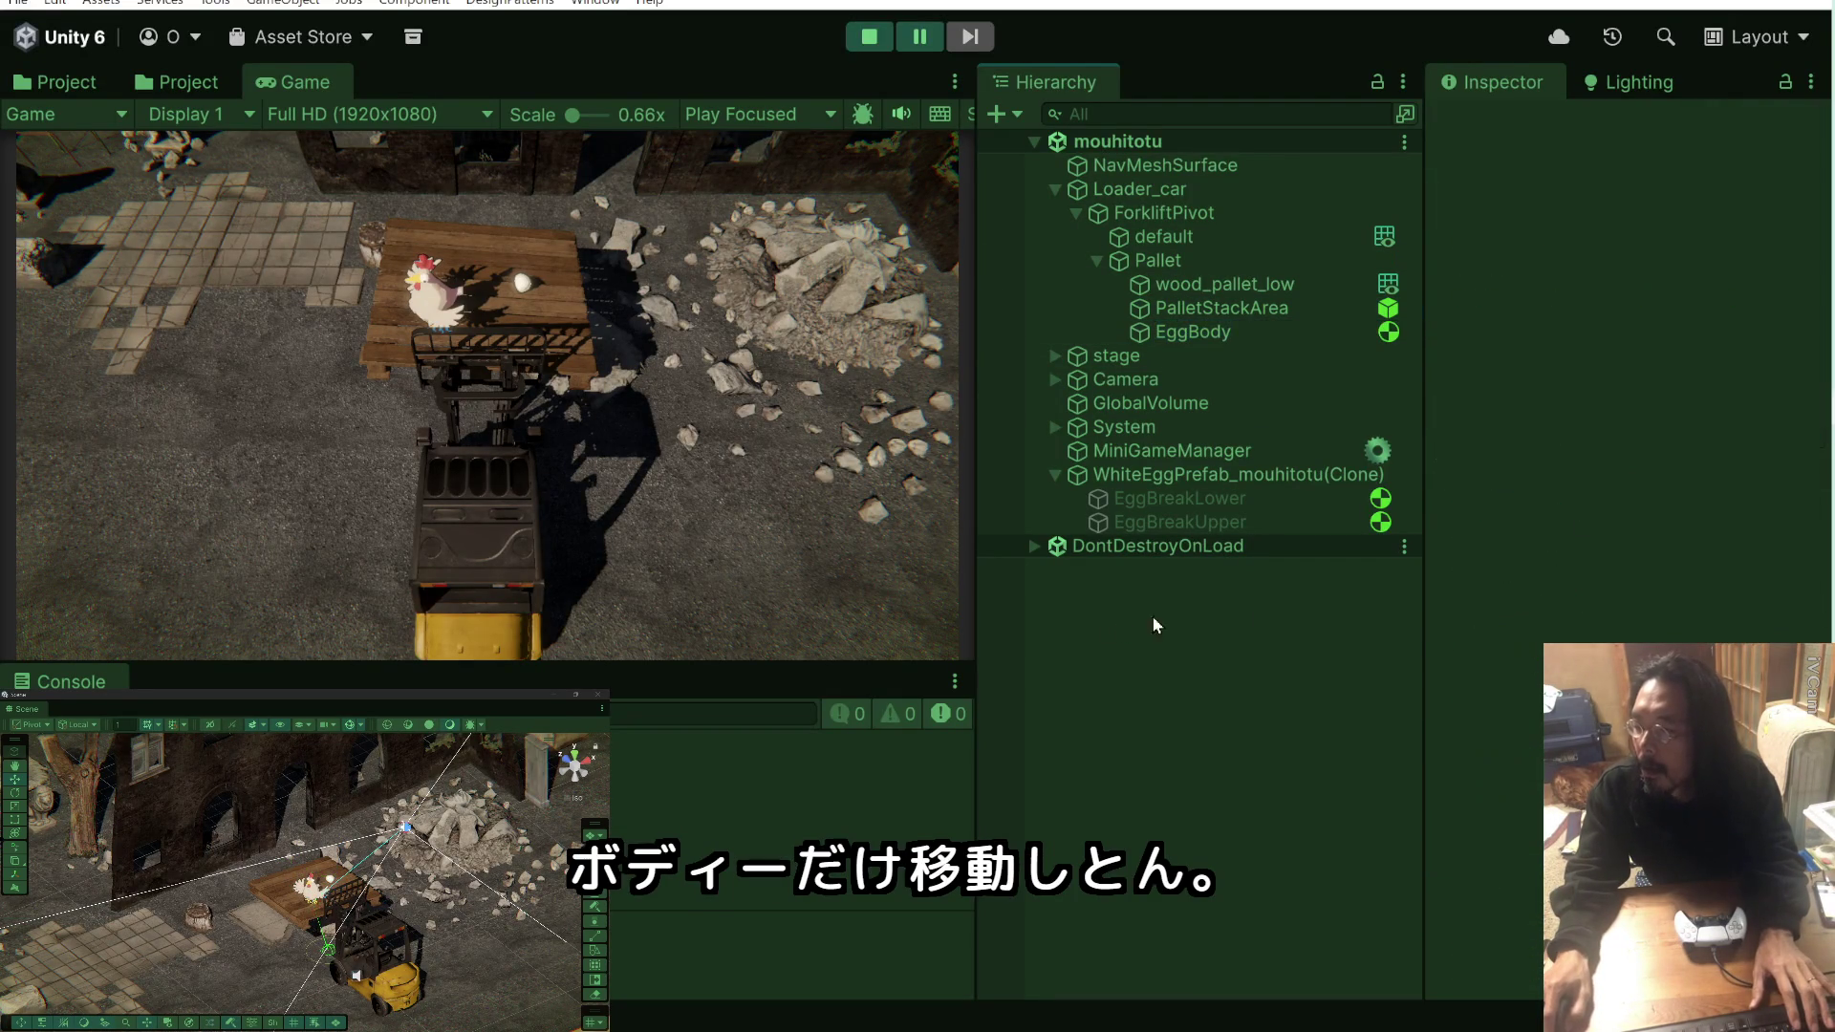
key(alt+Tab)
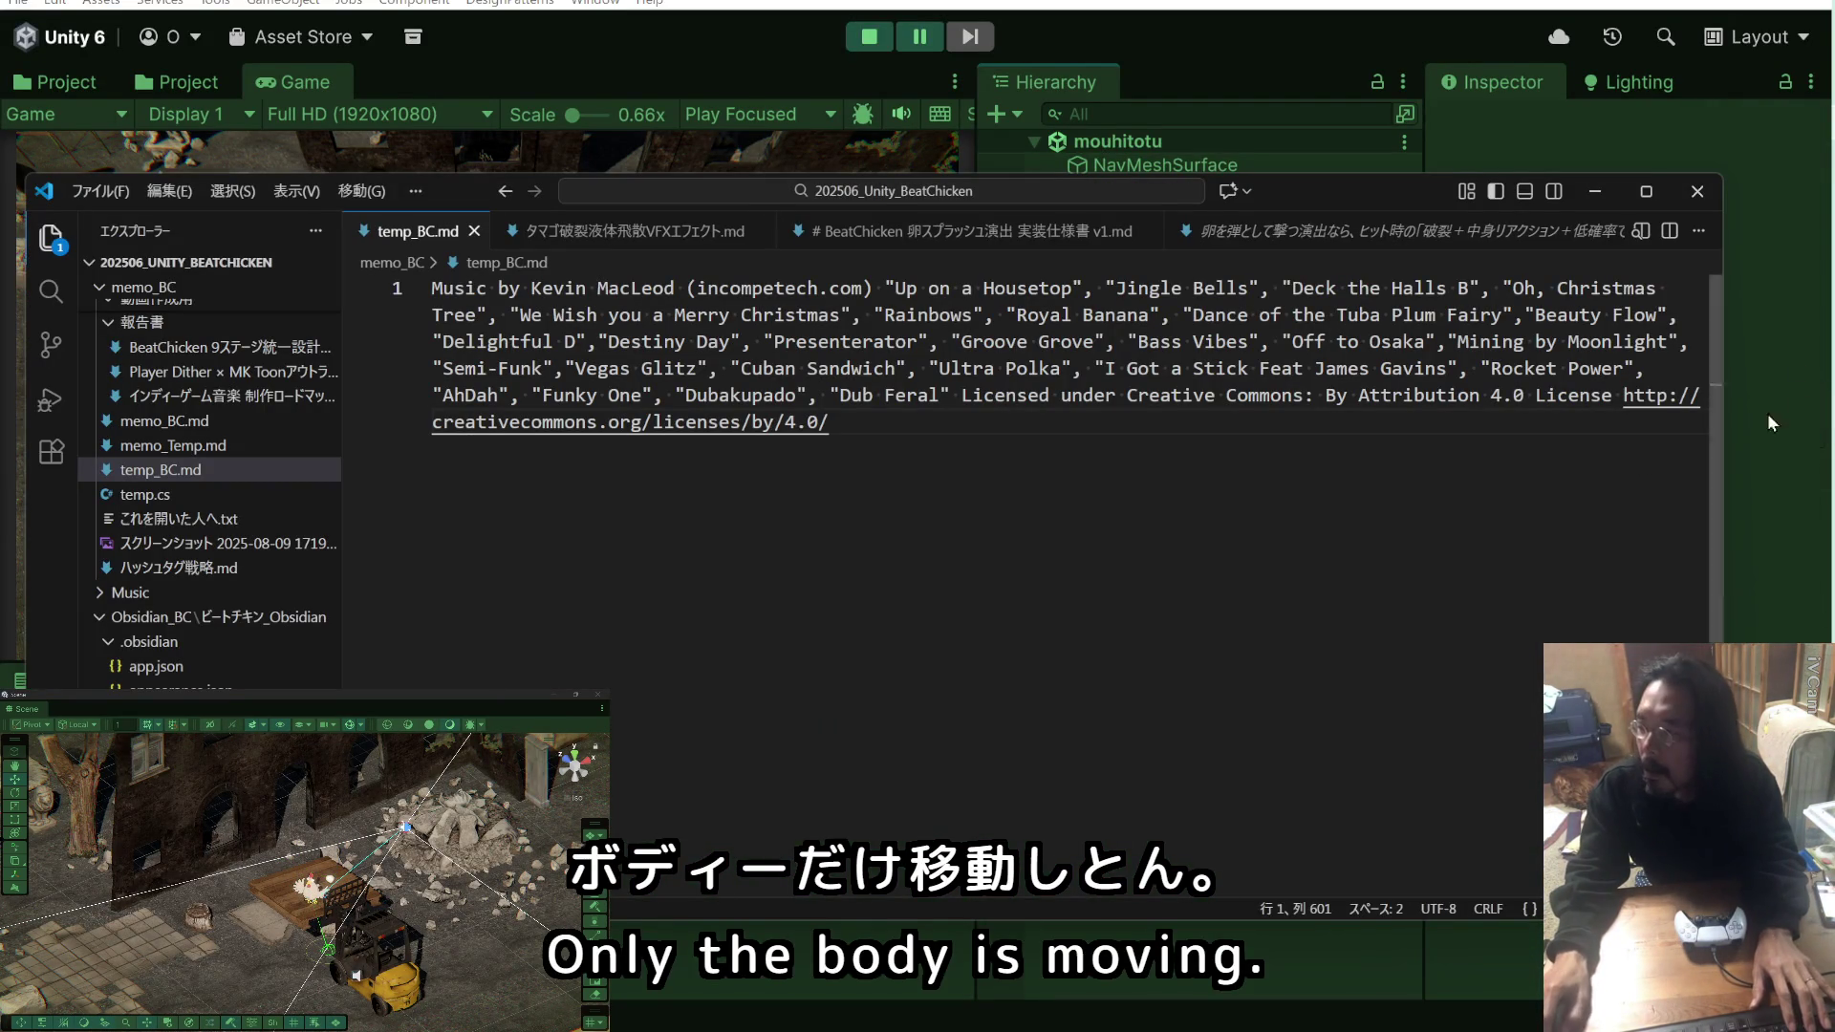
key(alt+Tab)
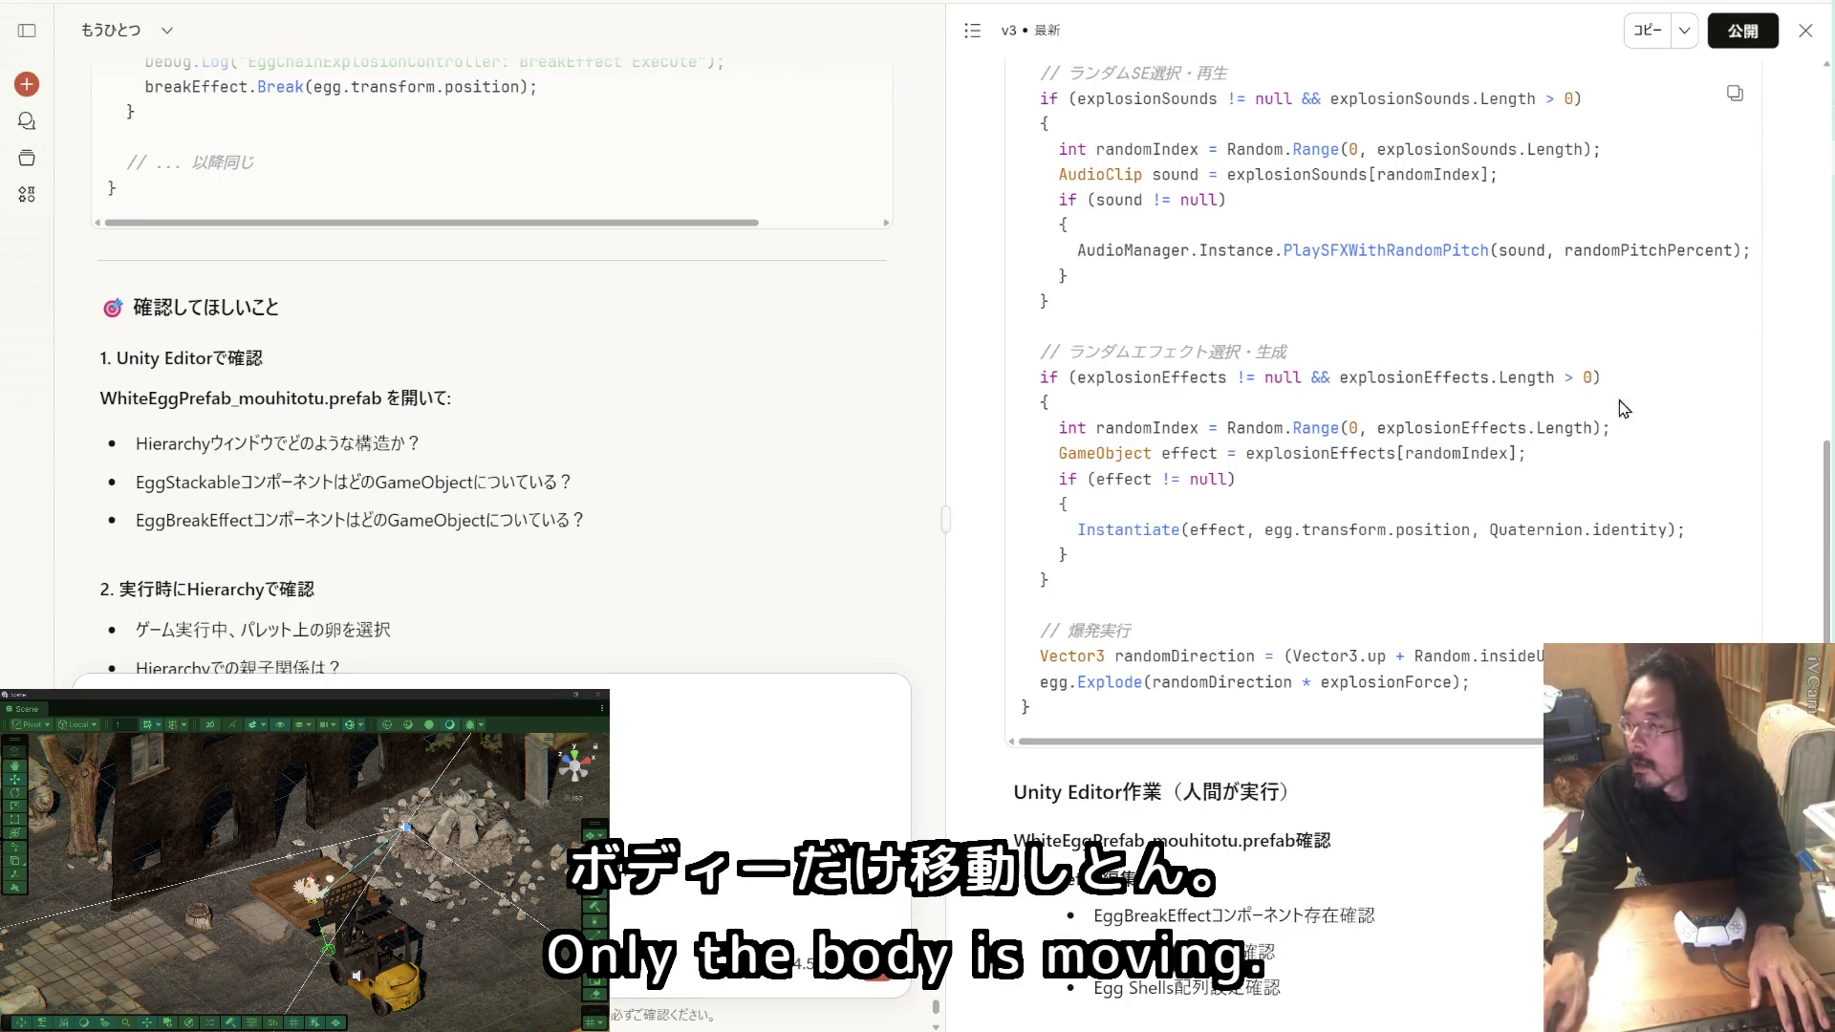
Step: Collapse EggBody's Mesh Filter, Mesh Renderer, Rigidbody, Sphere Collider and Projectile Controller to reveal Egg Stackable
key(alt+Tab)
click(1246, 336)
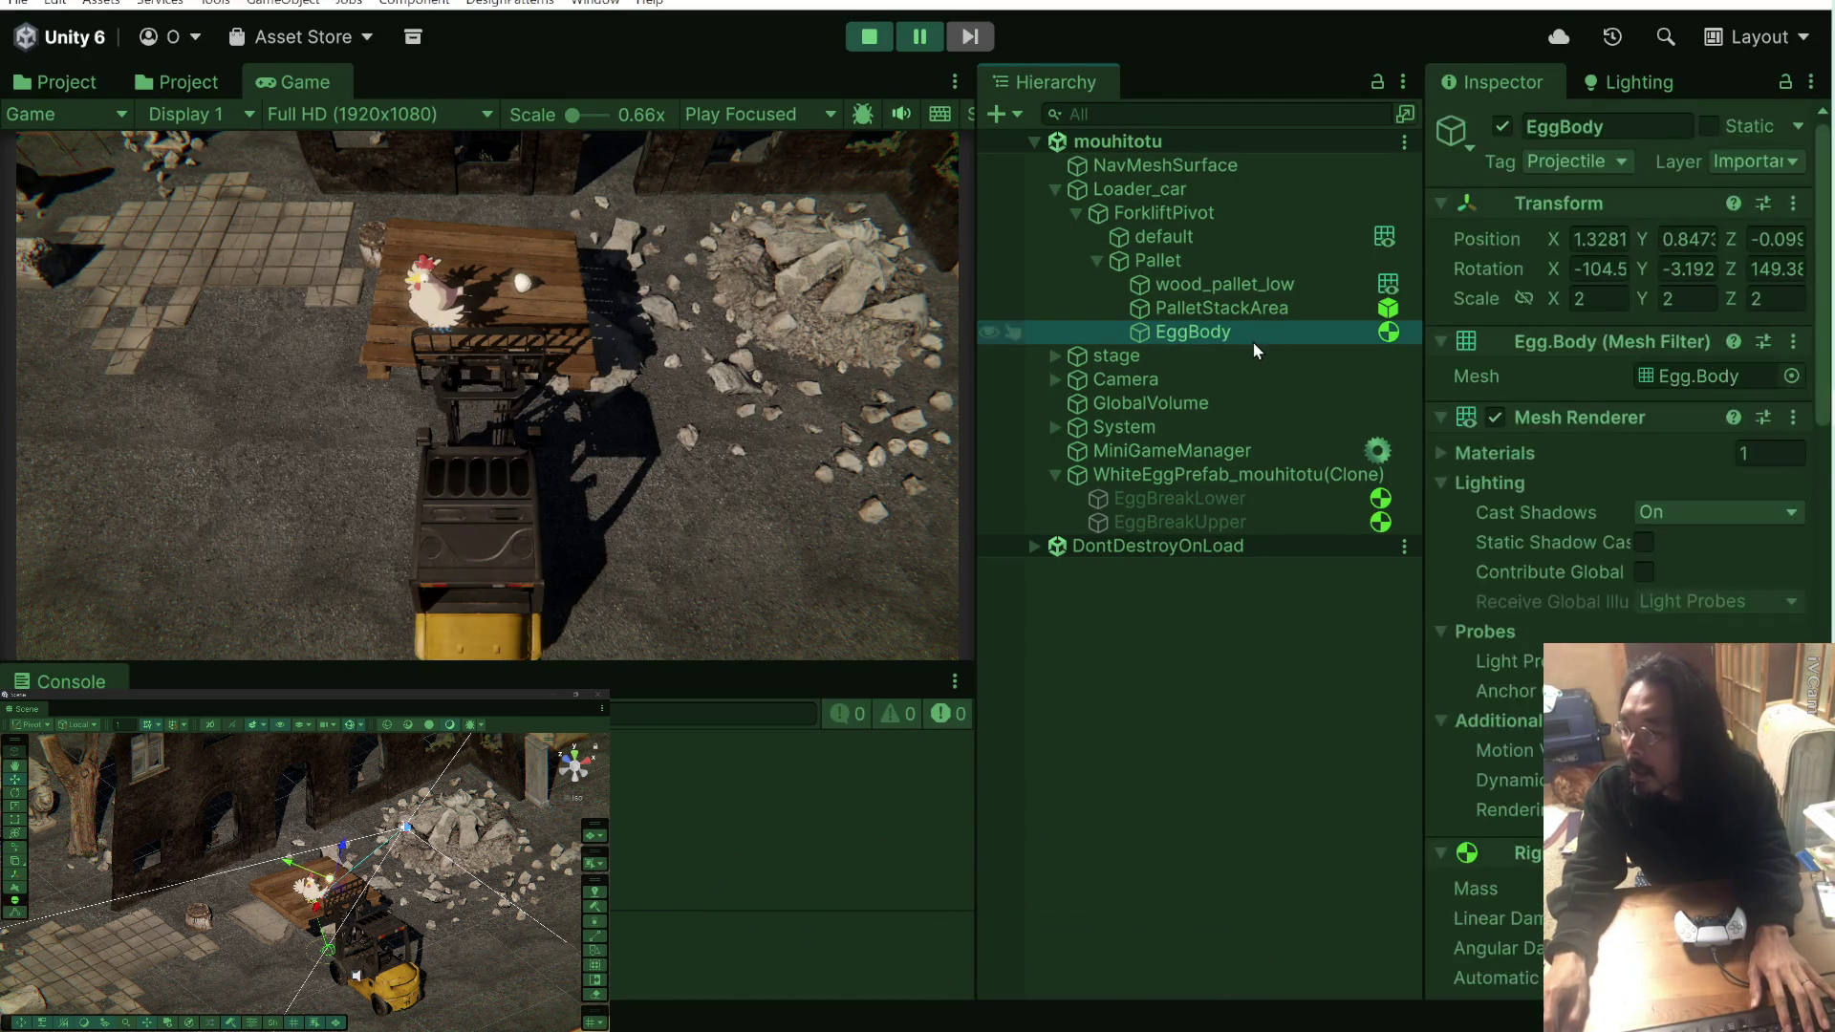
click(1438, 342)
click(1439, 372)
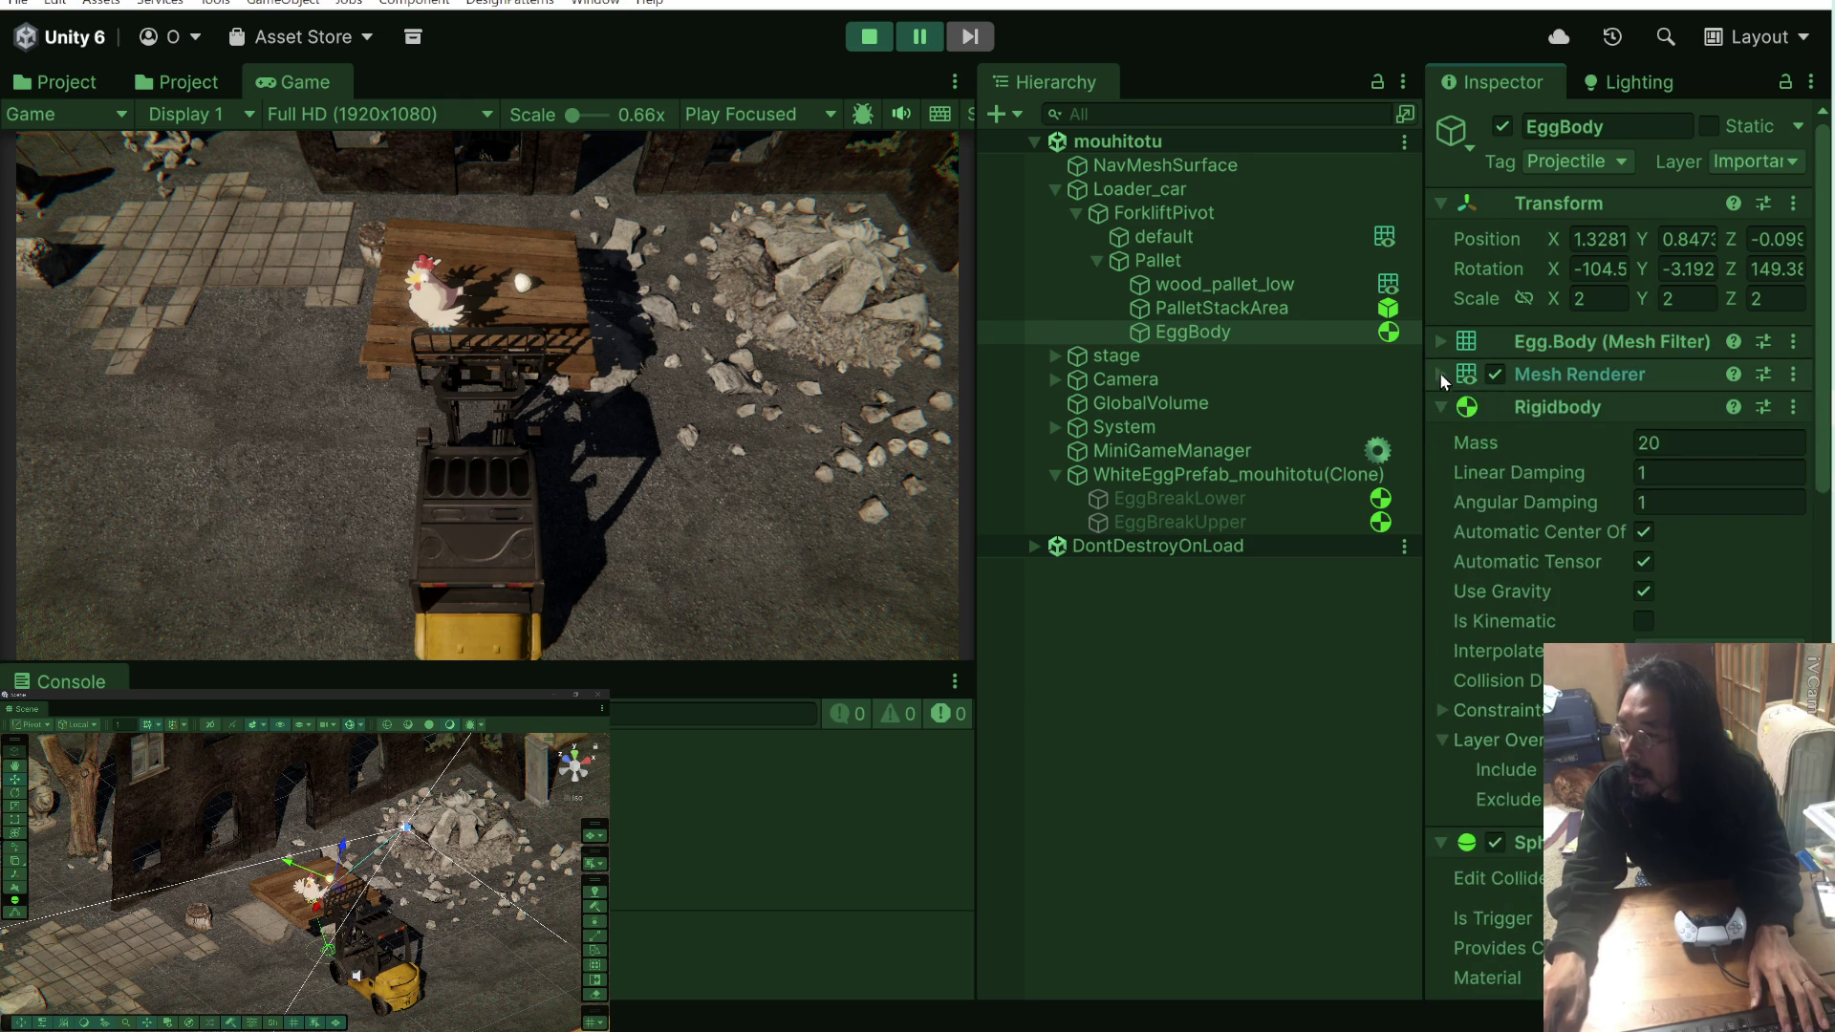
click(1447, 406)
click(1447, 438)
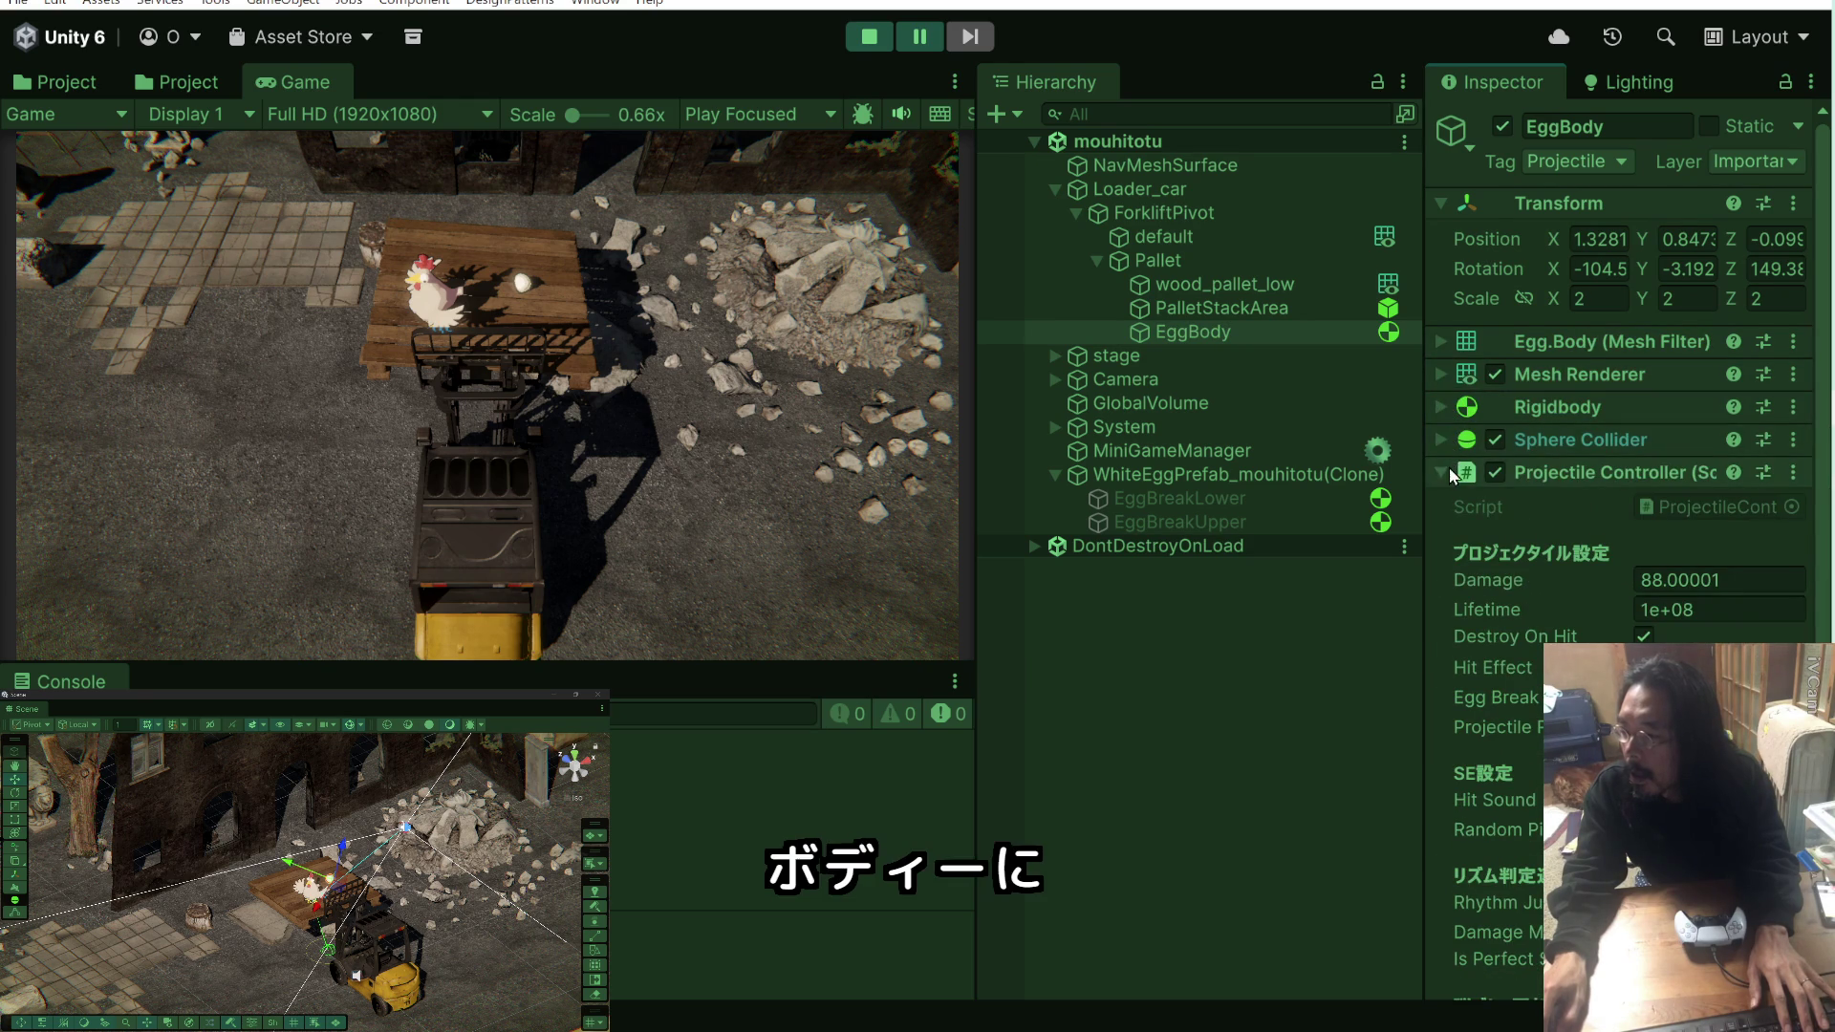
click(1447, 472)
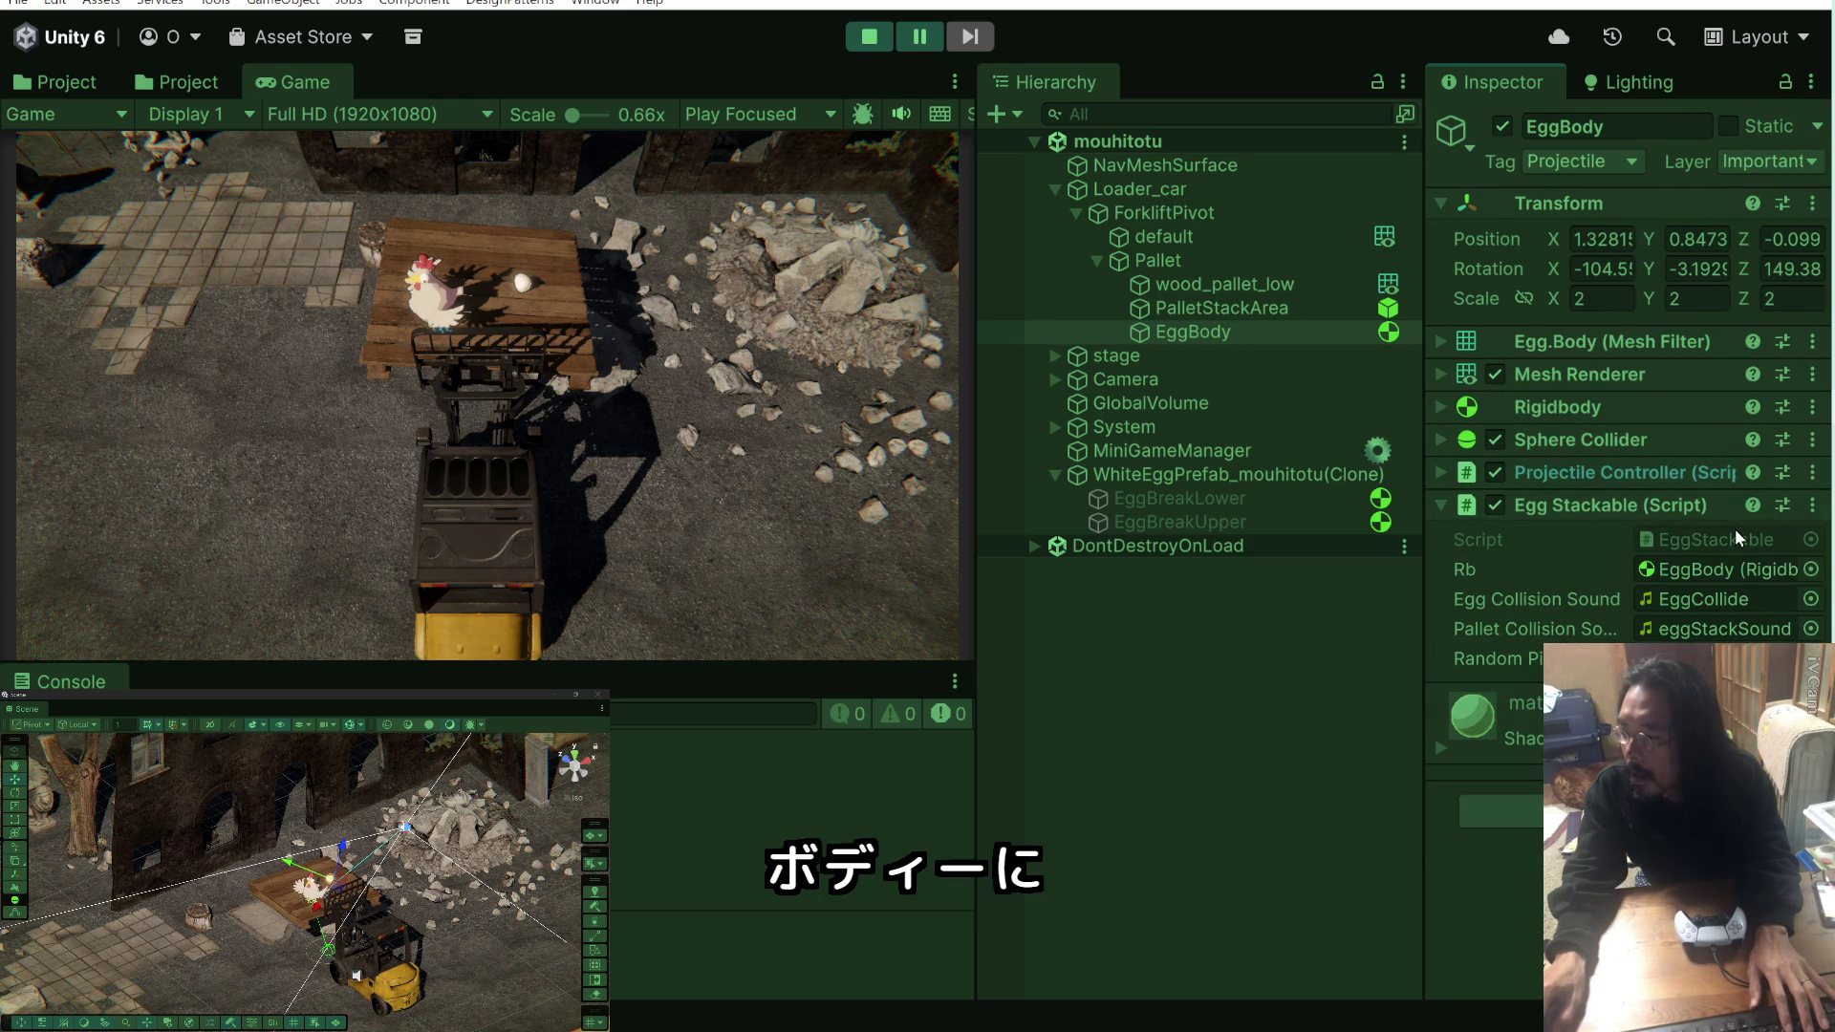
key(alt+Tab)
key(alt+Tab)
key(alt+Tab)
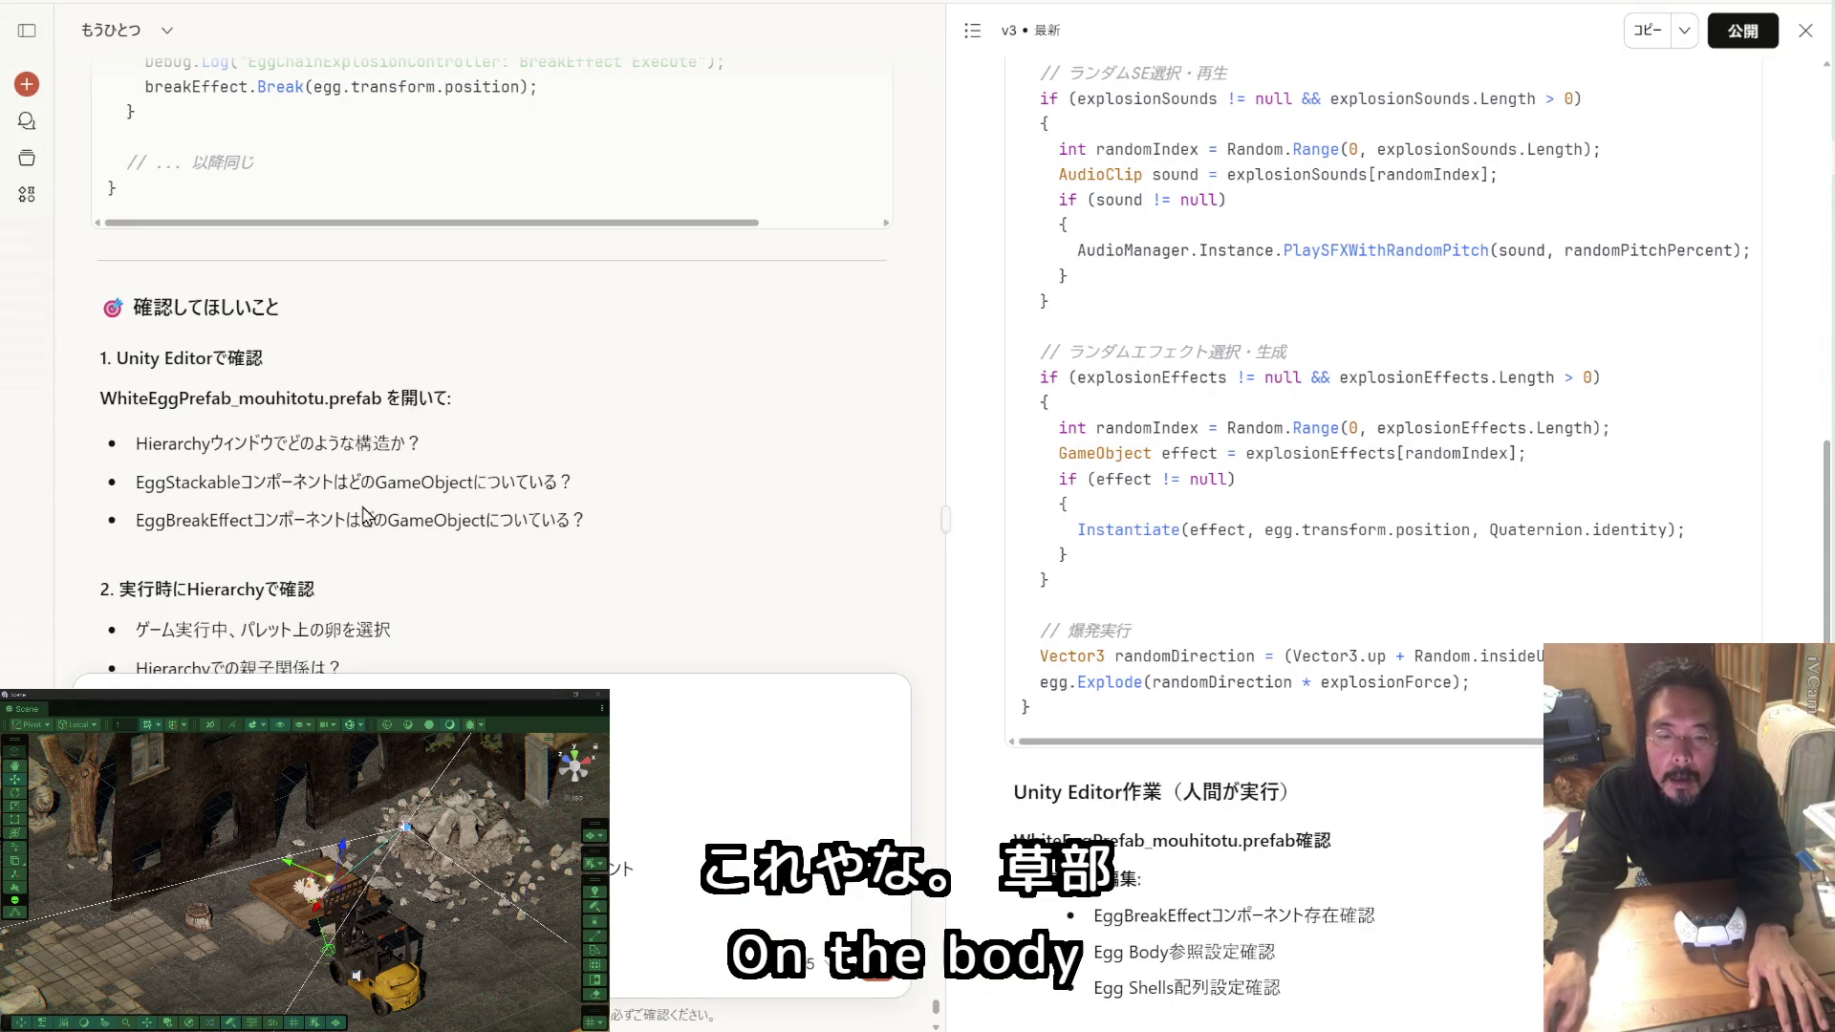
Step: Paste the Unity screenshot into the Claude draft beside the EggStackable question, then return to Unity
key(alt+Tab)
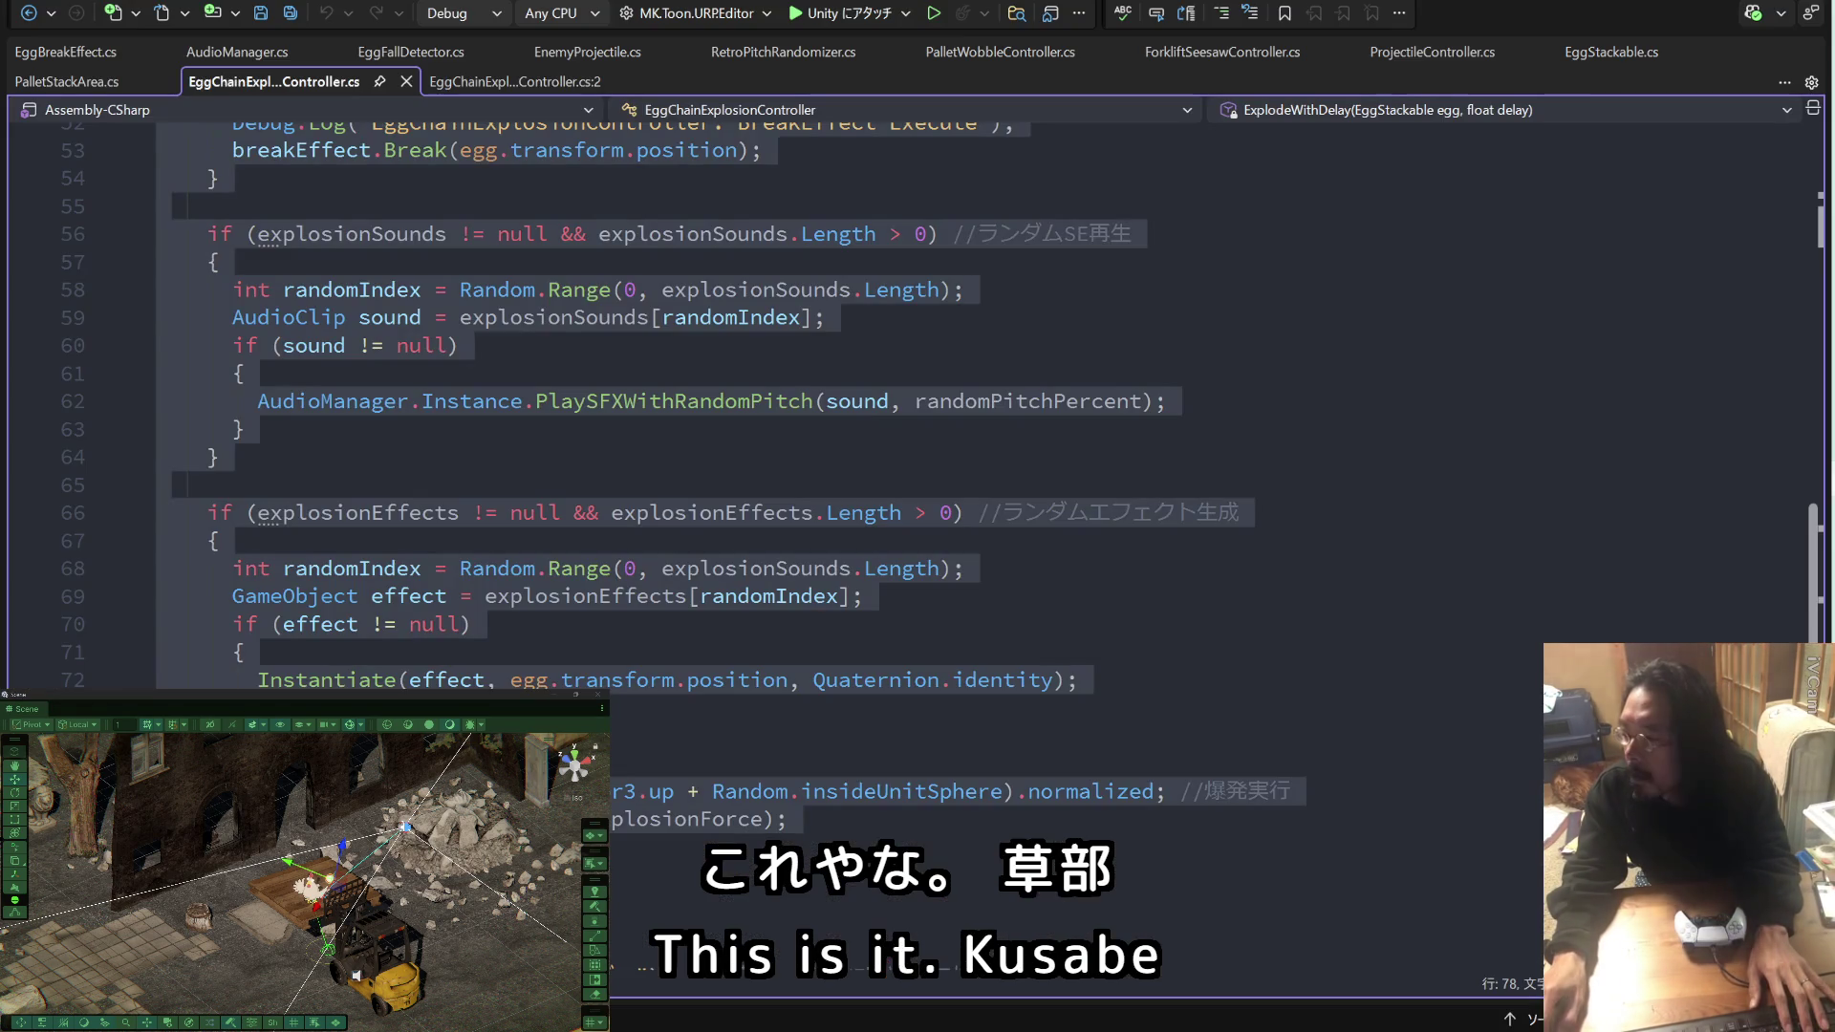
key(alt+Tab)
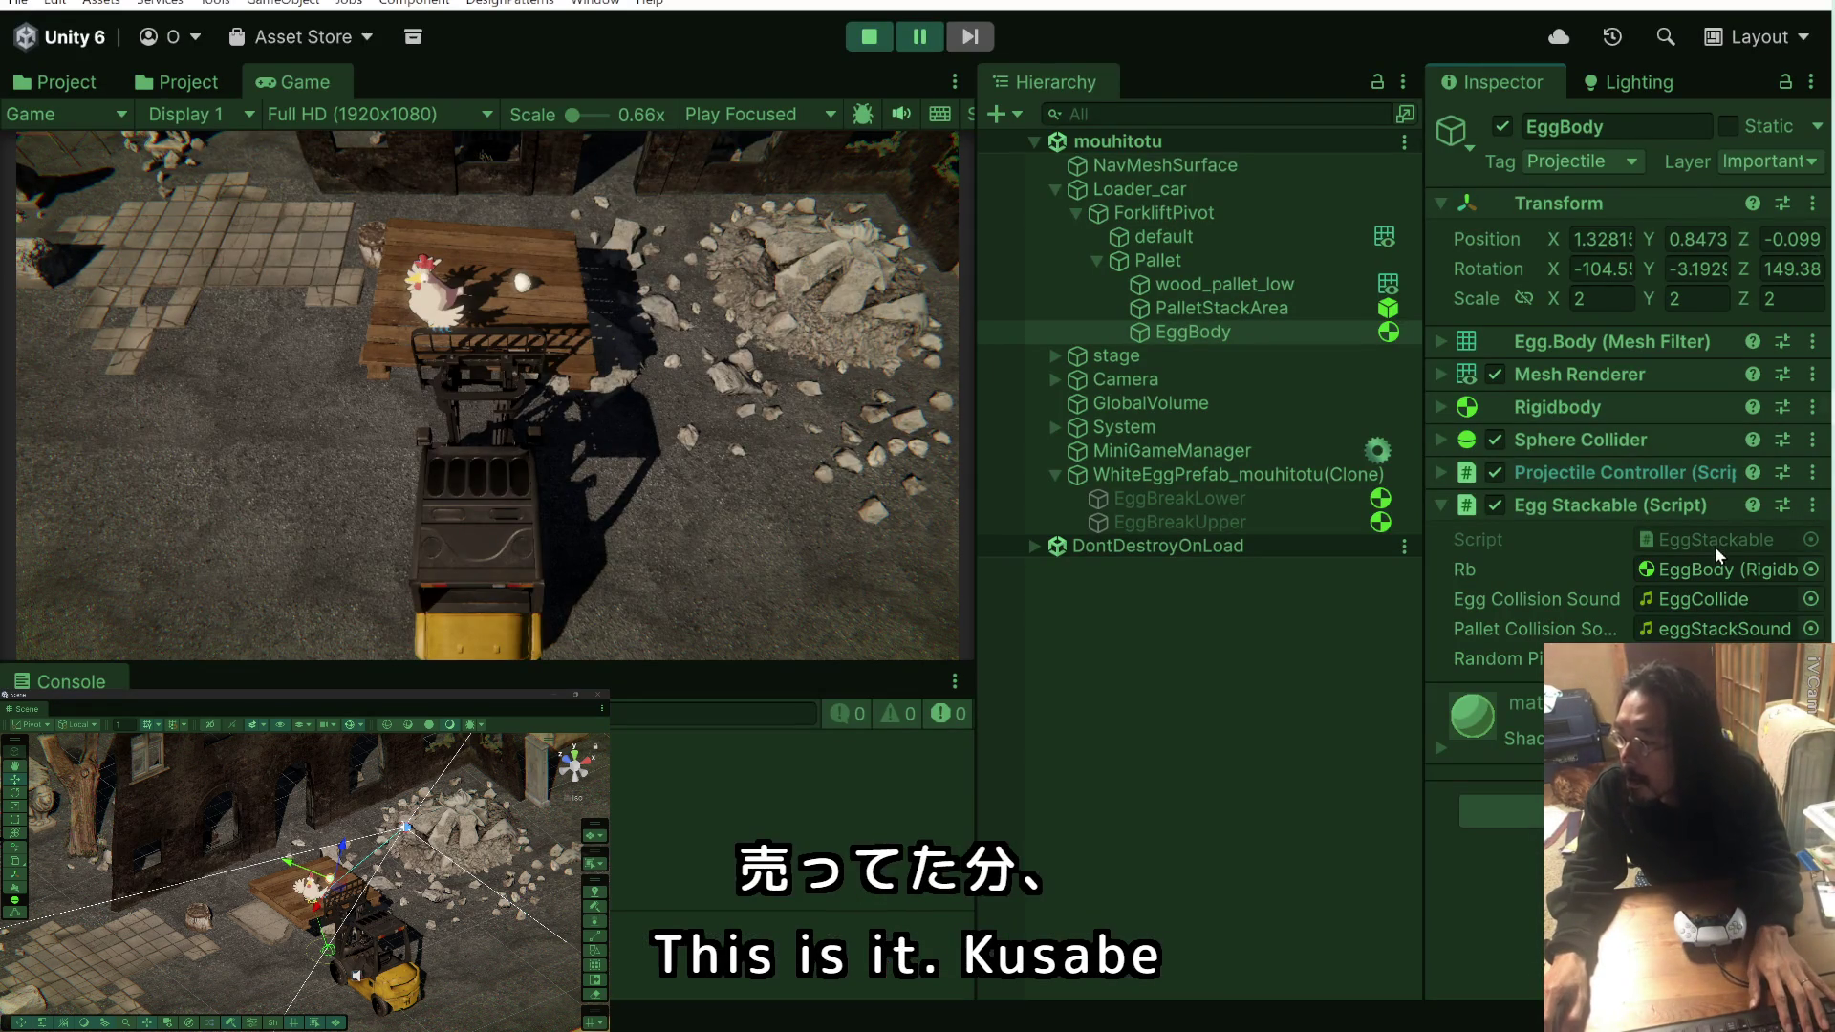
key(alt+Tab)
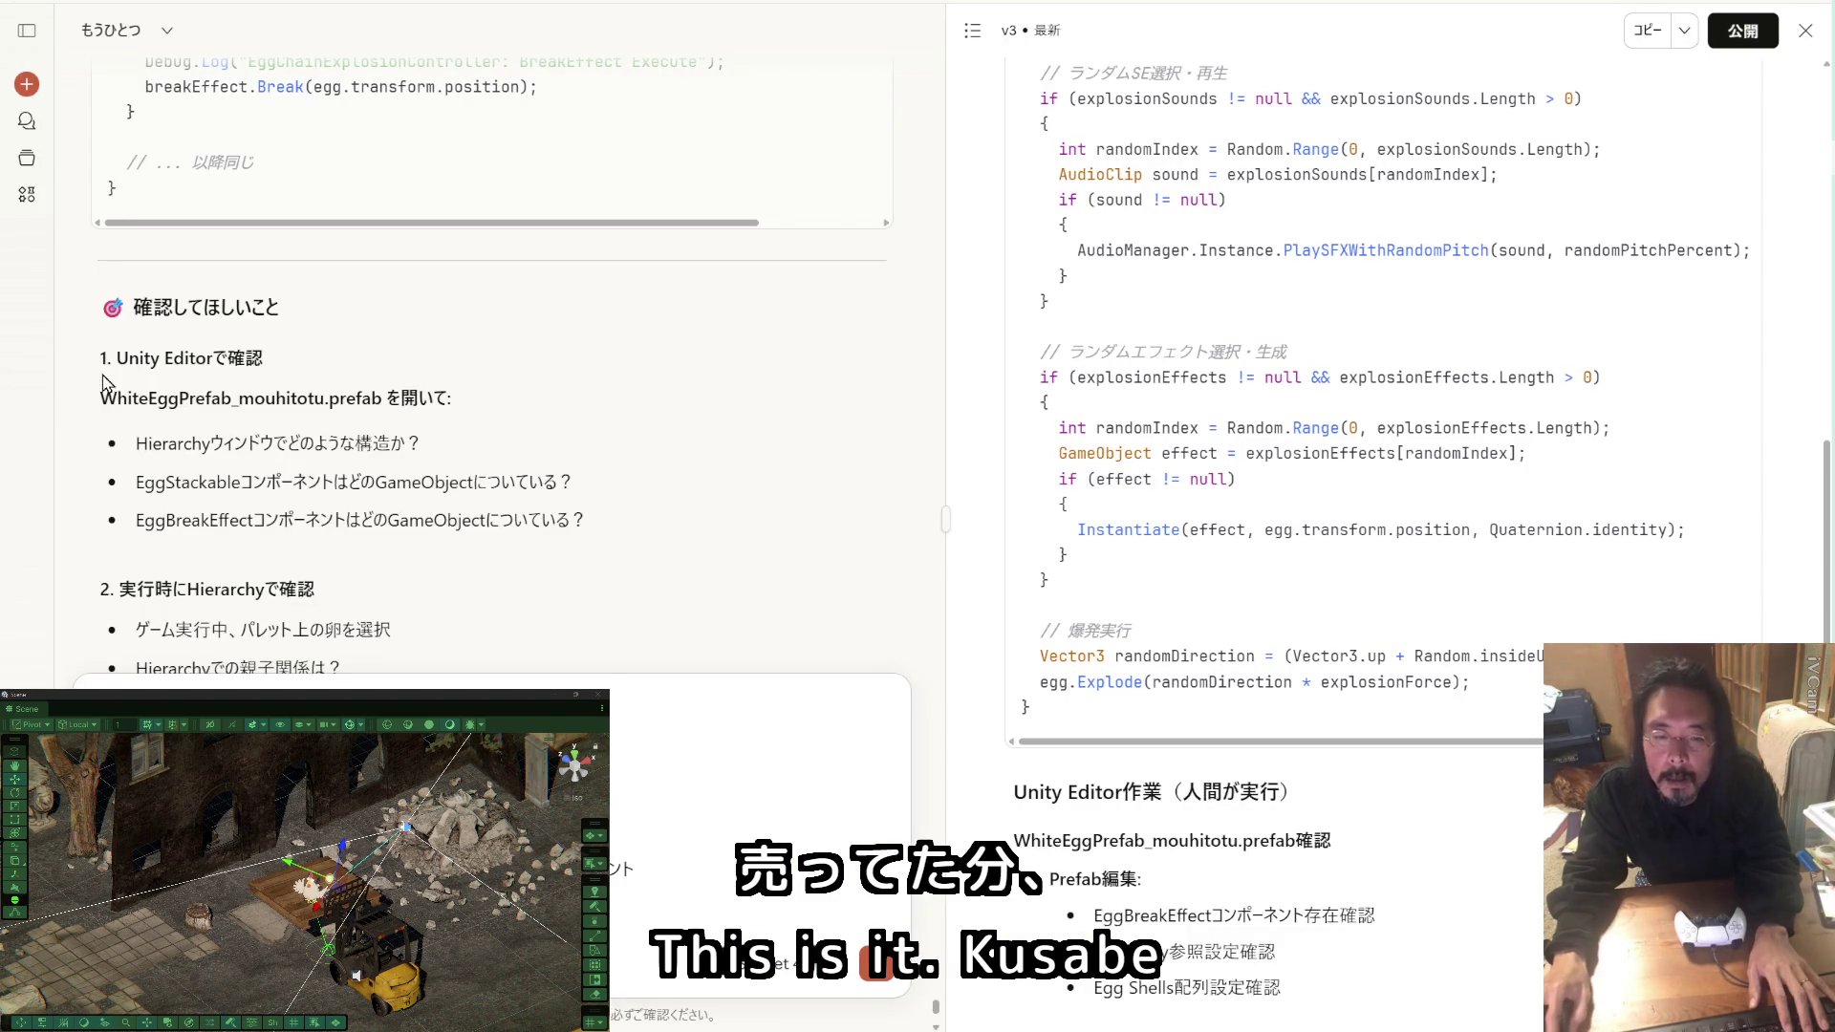
drag(333, 479, 167, 476)
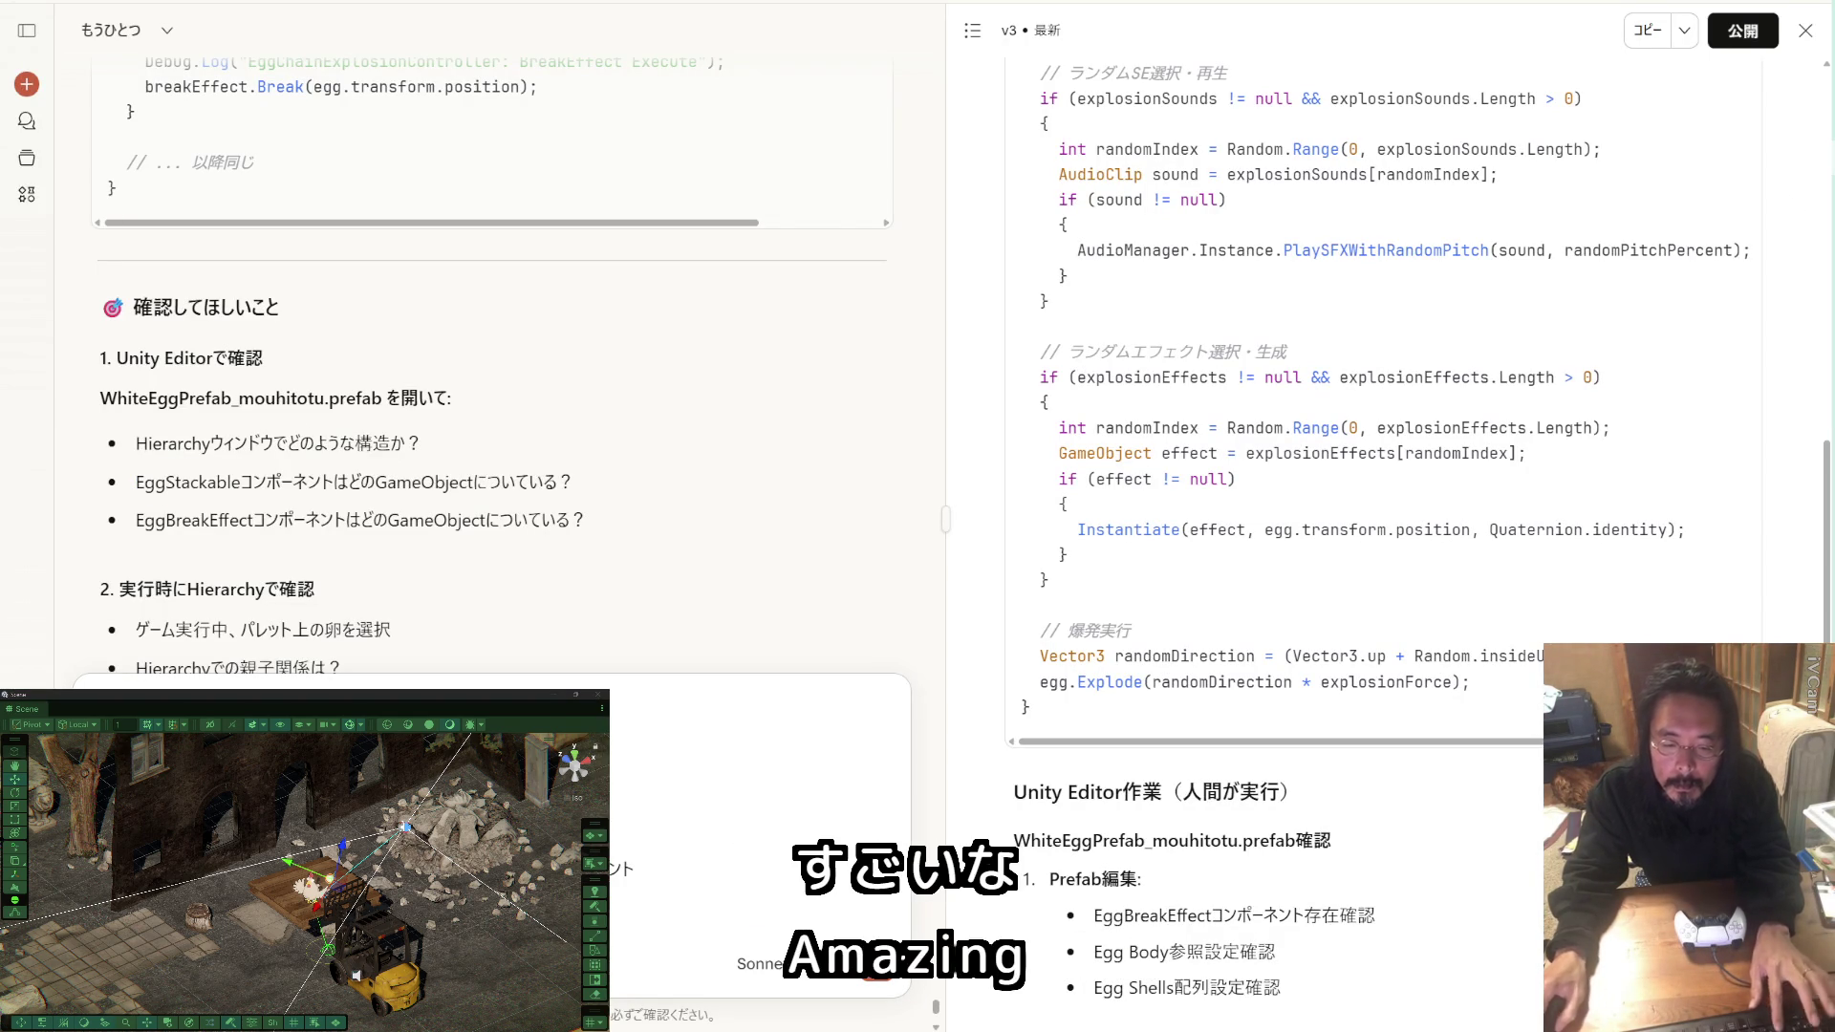
key(ctrl+v)
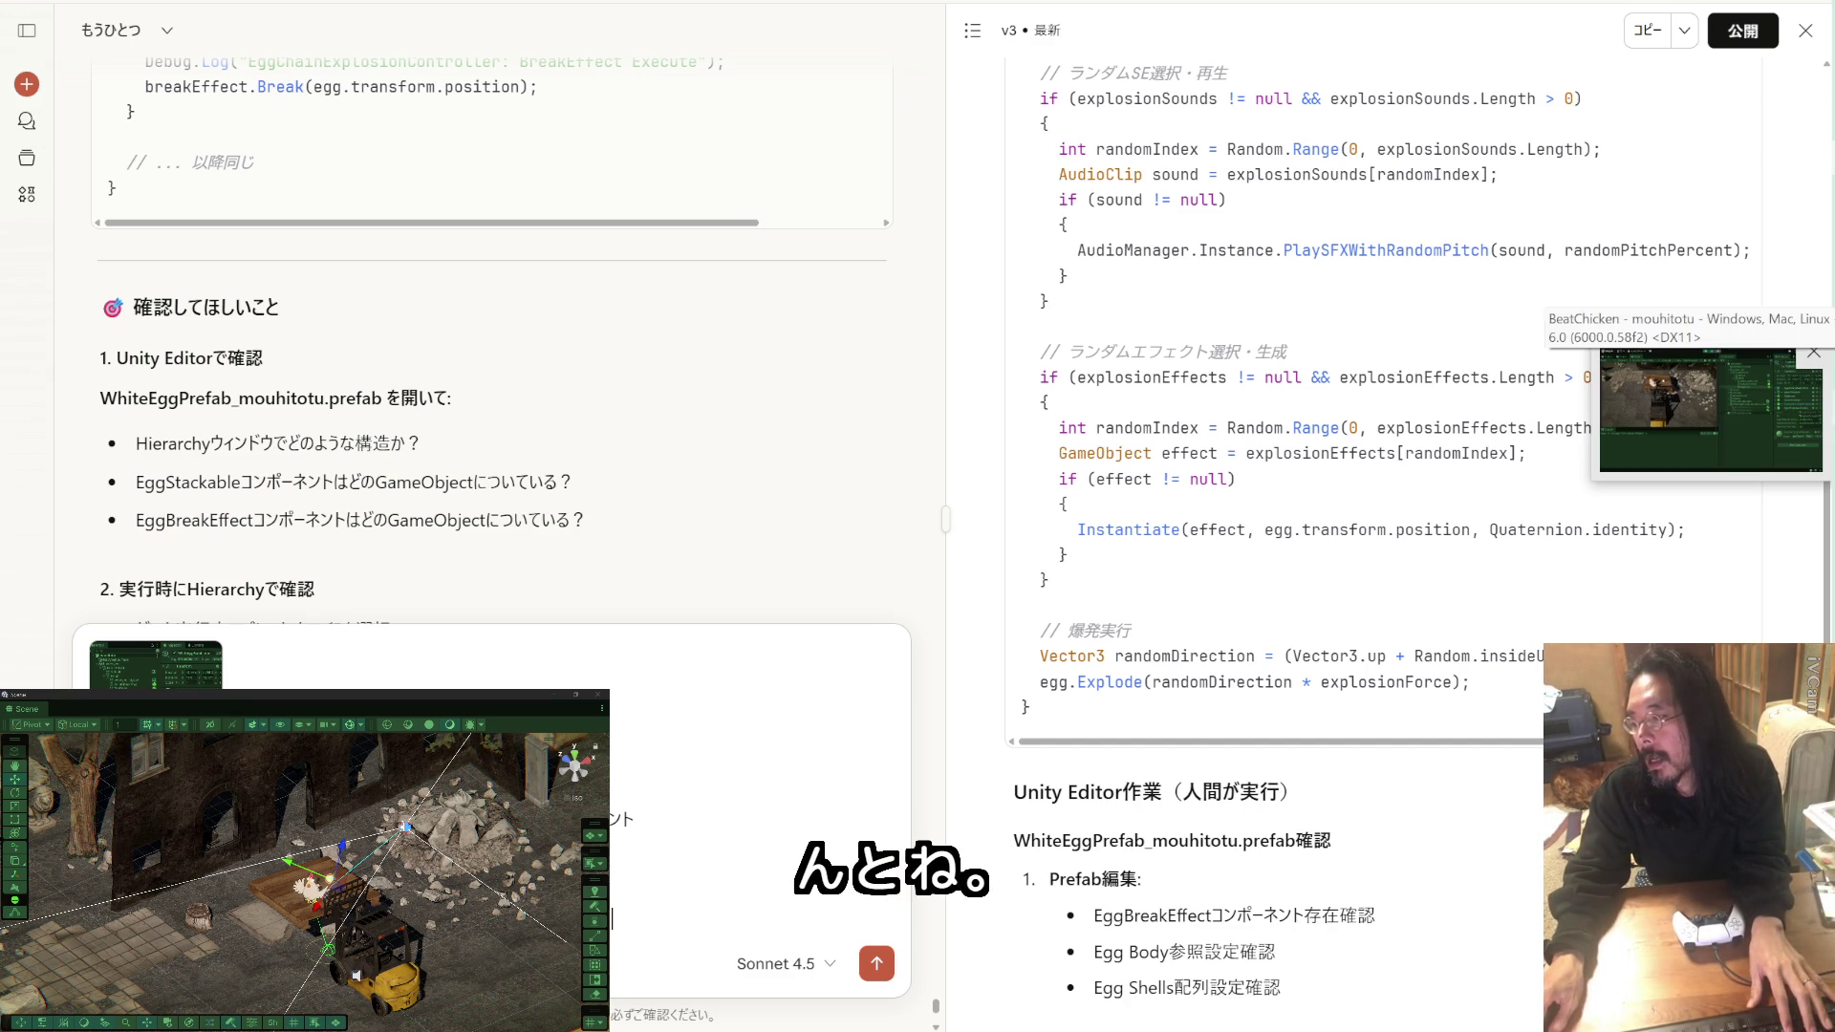
key(alt+Tab)
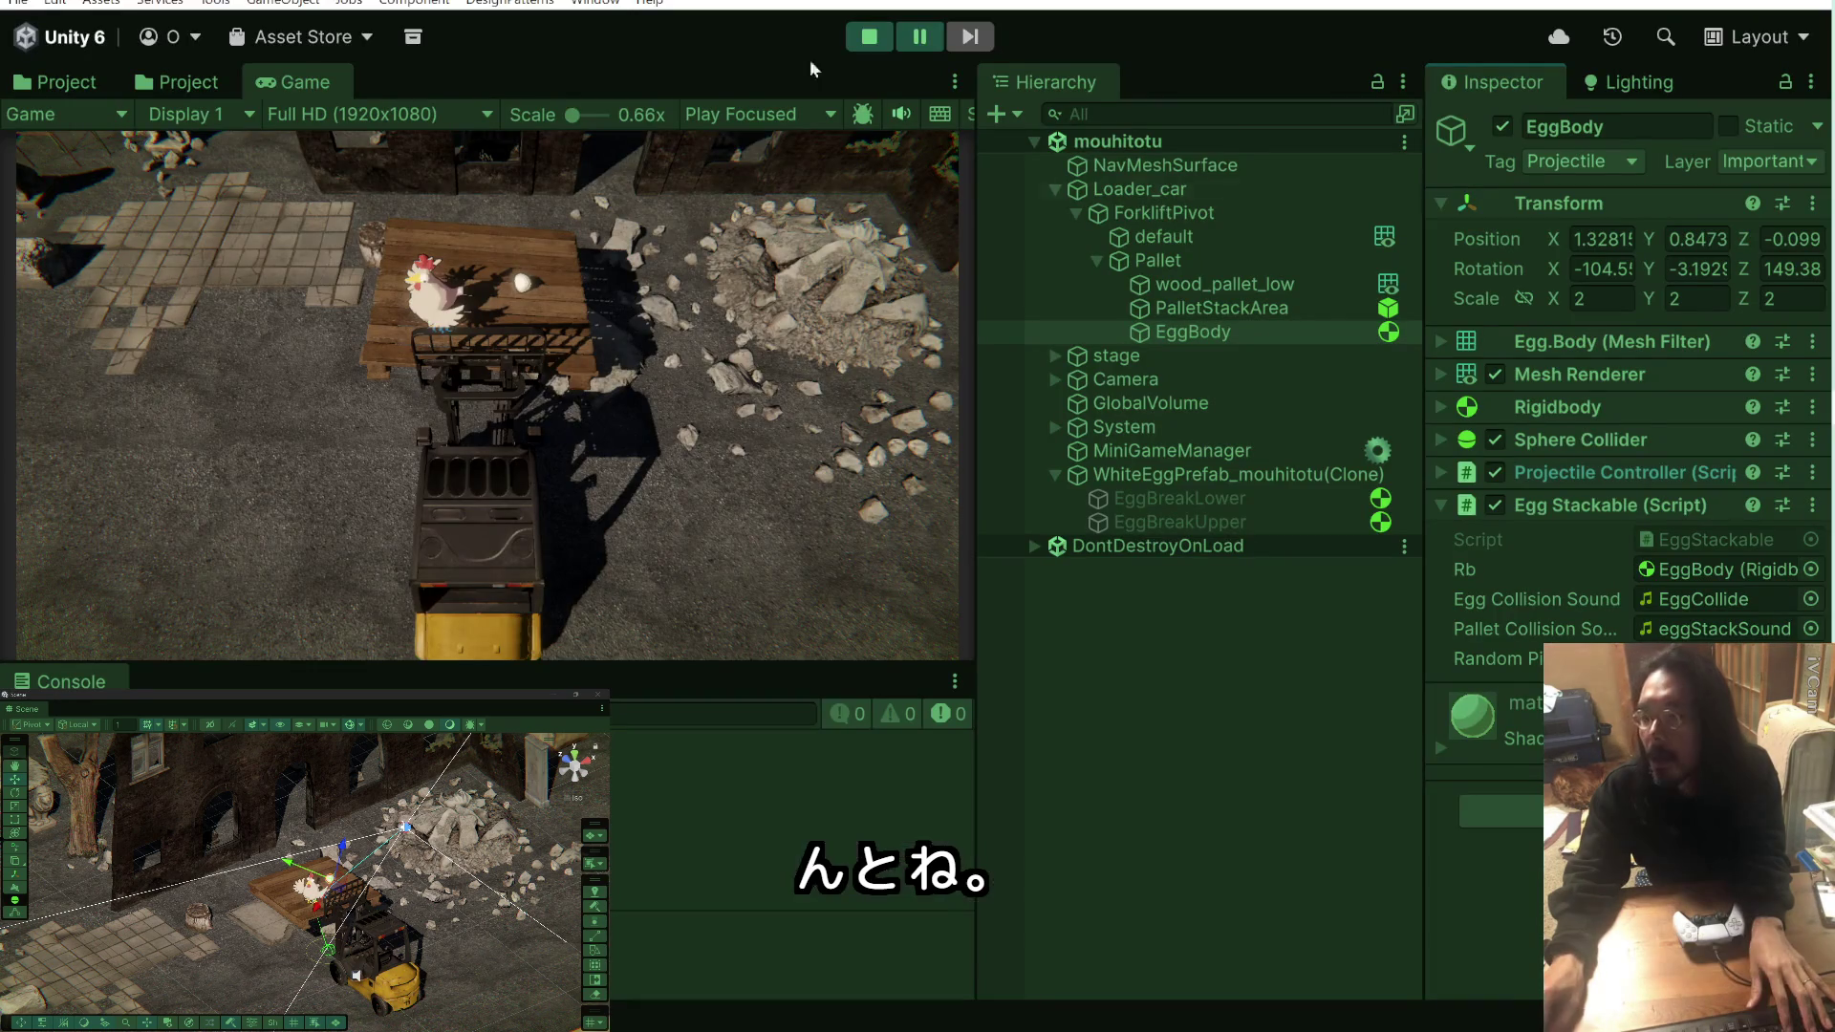
Step: Stop play mode, then select and copy the StickOnPallet method in EggStackable.cs
click(873, 36)
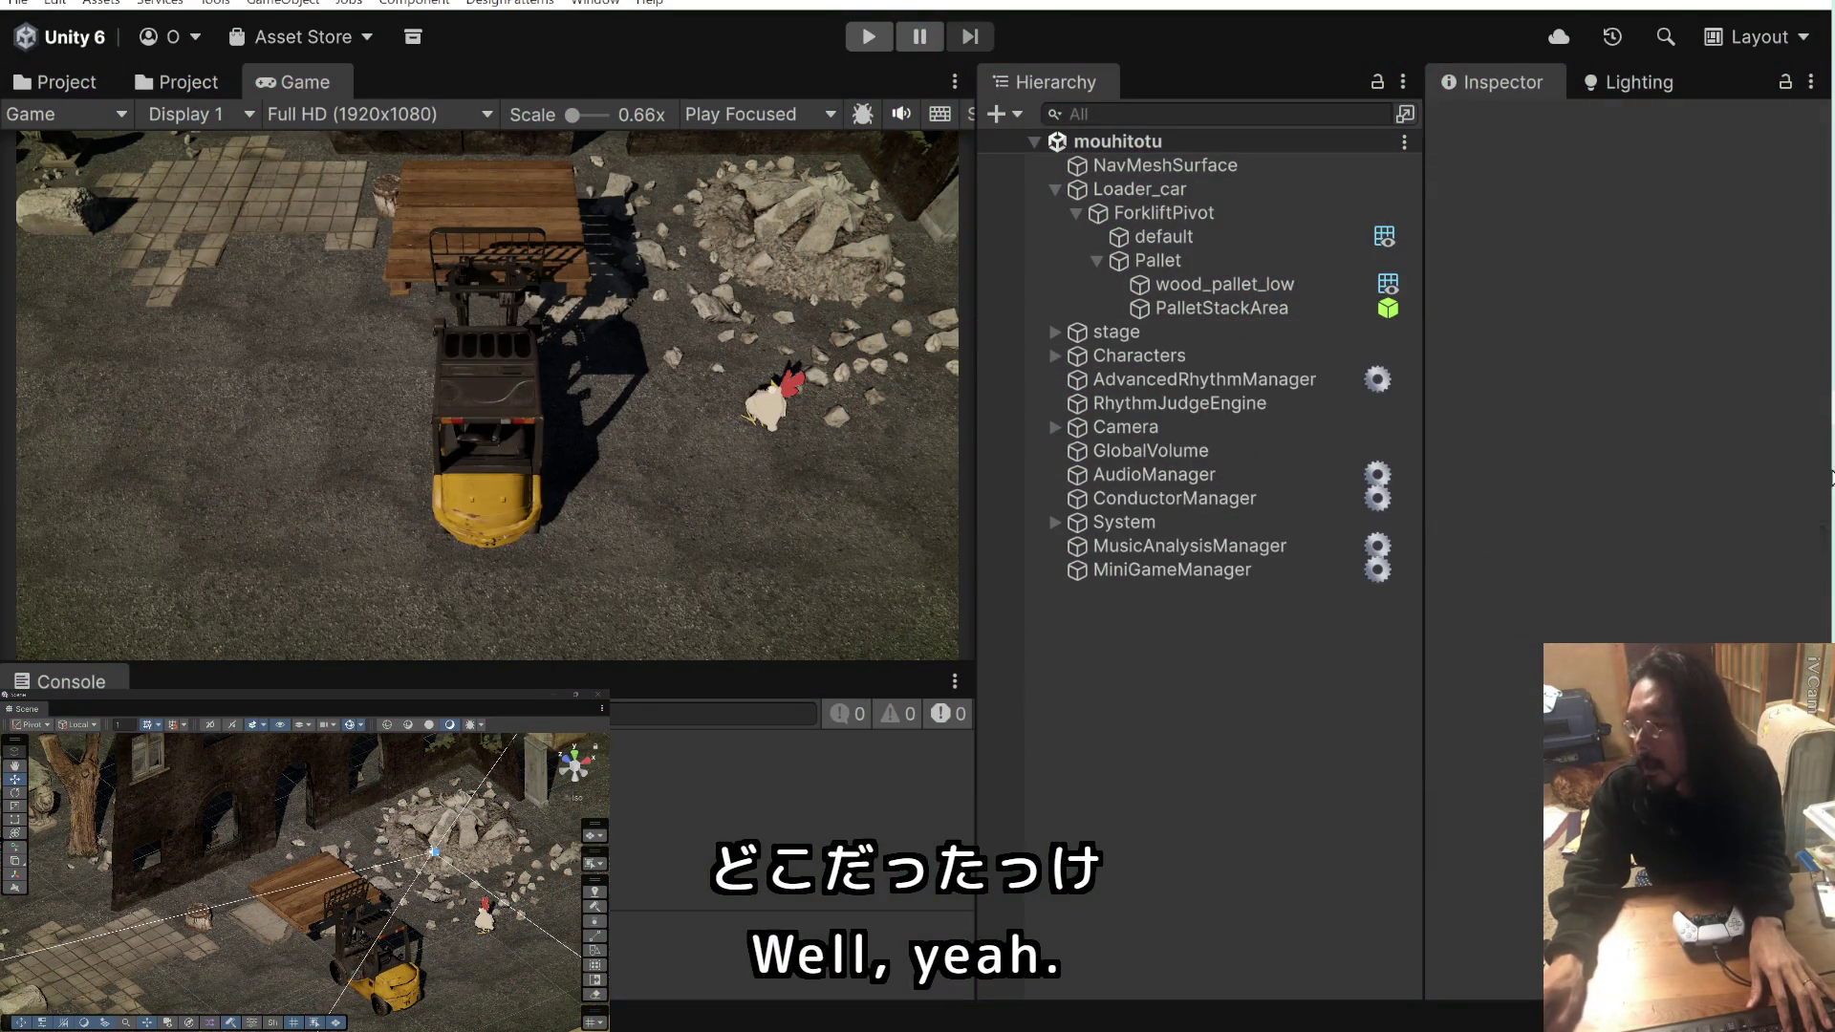
key(alt+Tab)
scroll(1022, 451, up, 15)
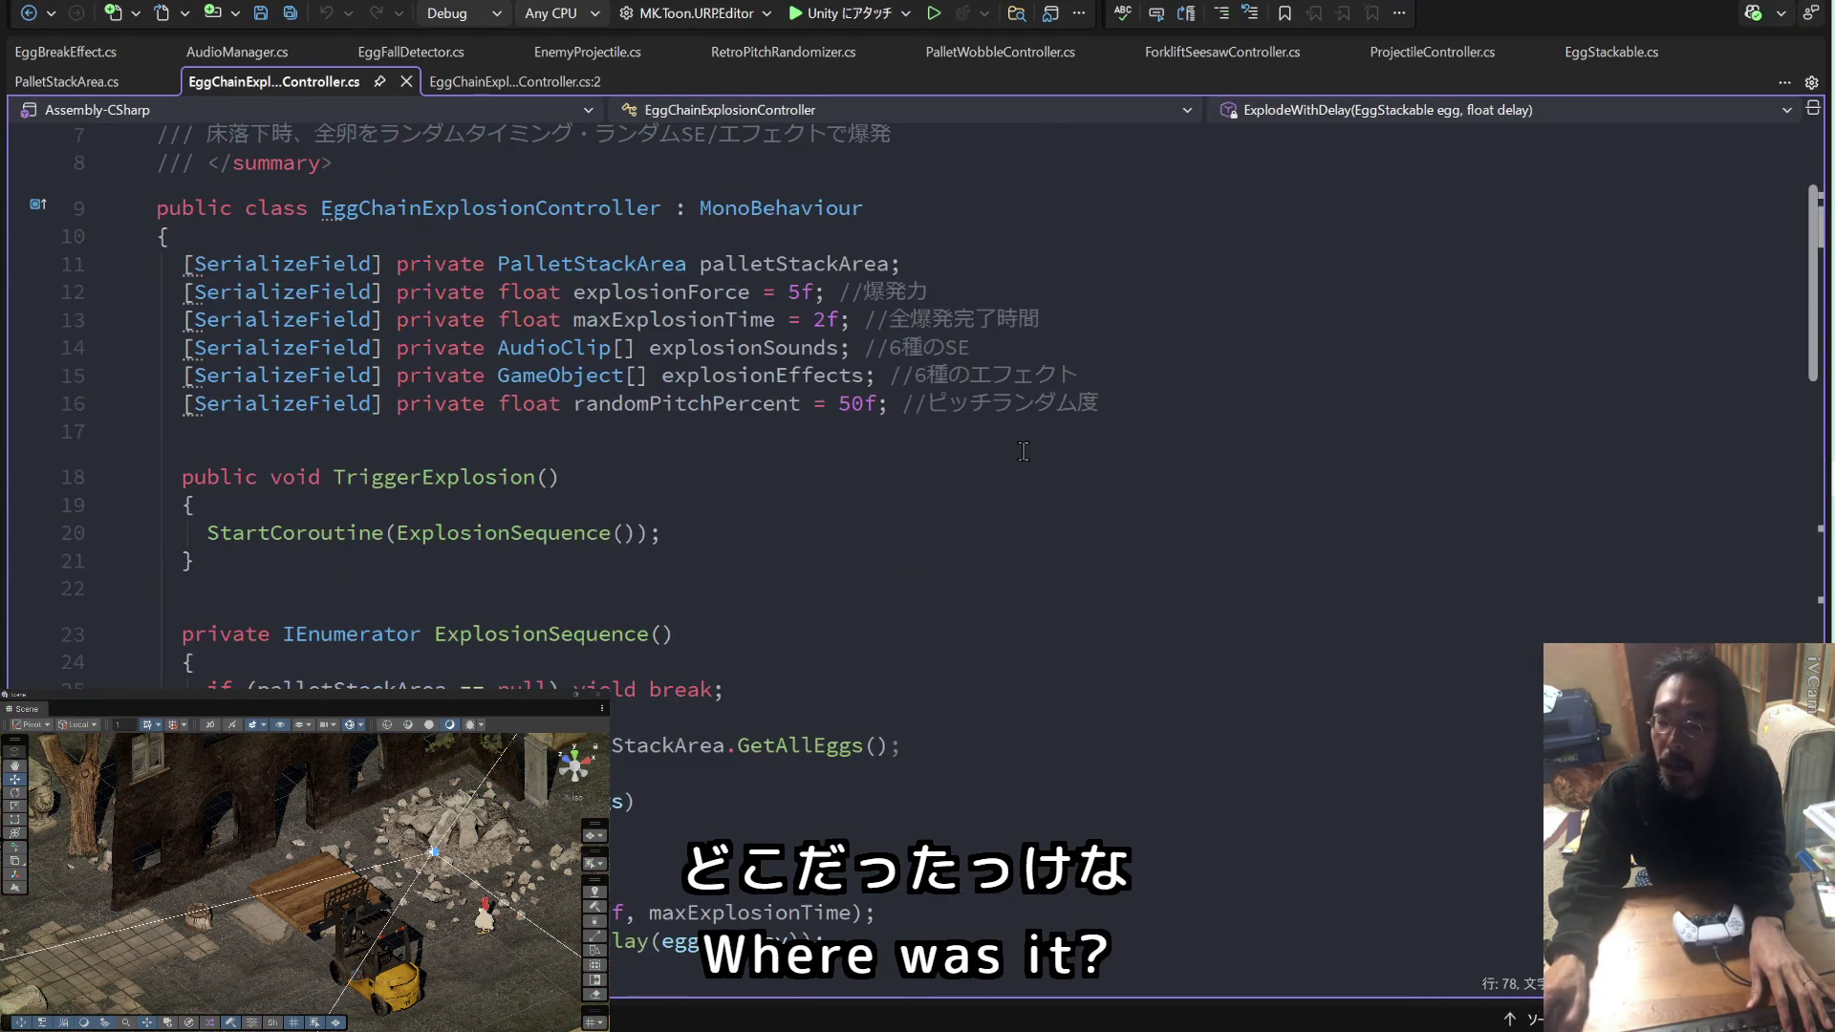
scroll(1020, 451, up, 2)
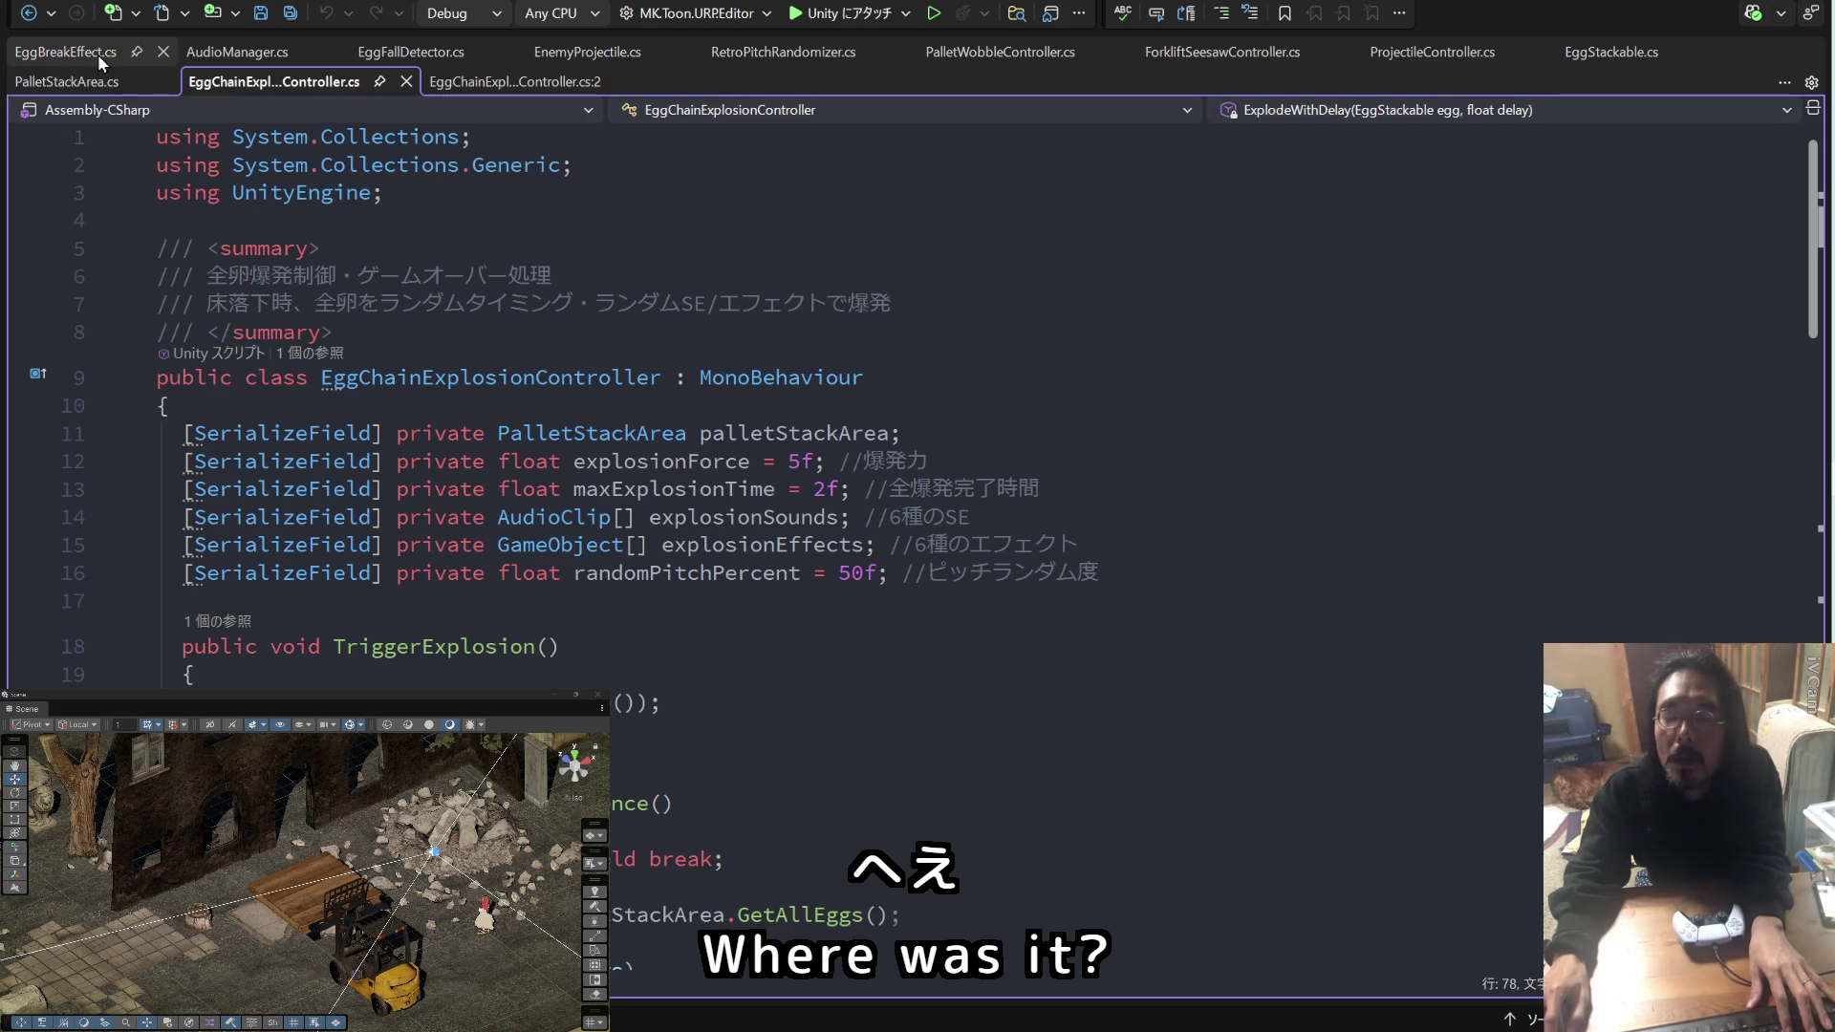
click(1596, 54)
scroll(960, 460, down, 11)
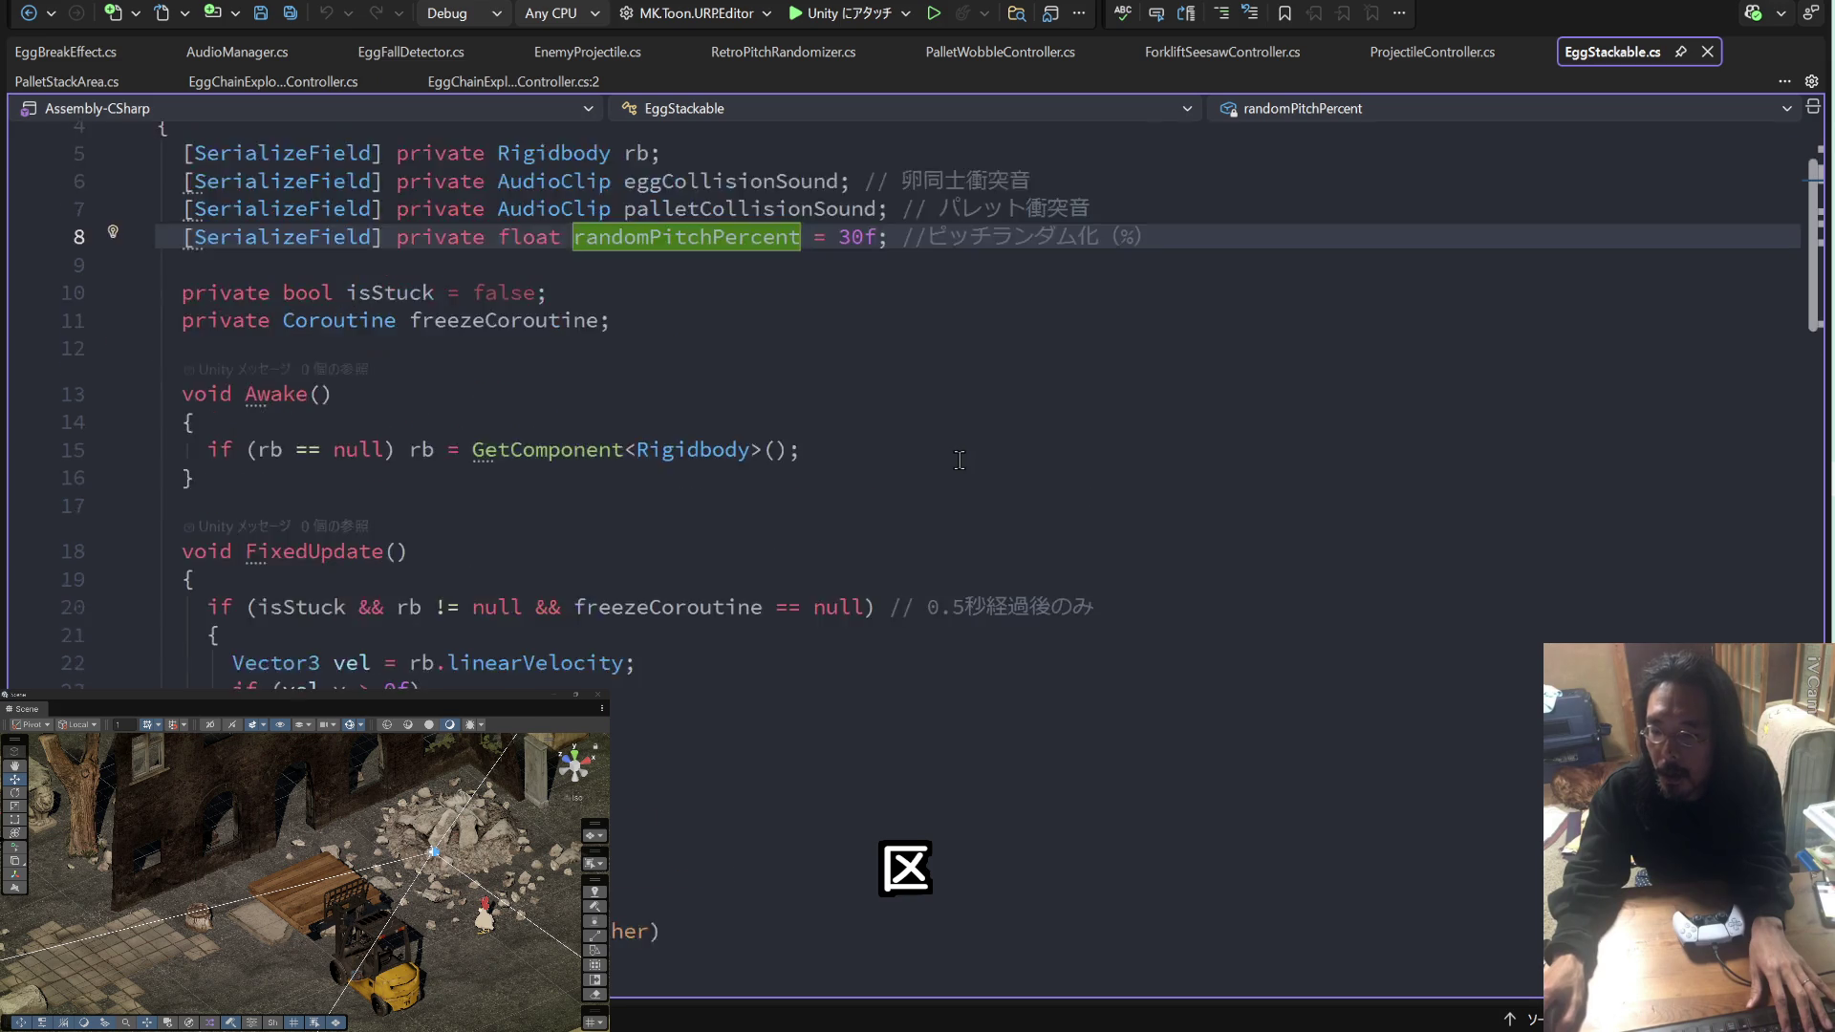
scroll(959, 460, down, 3)
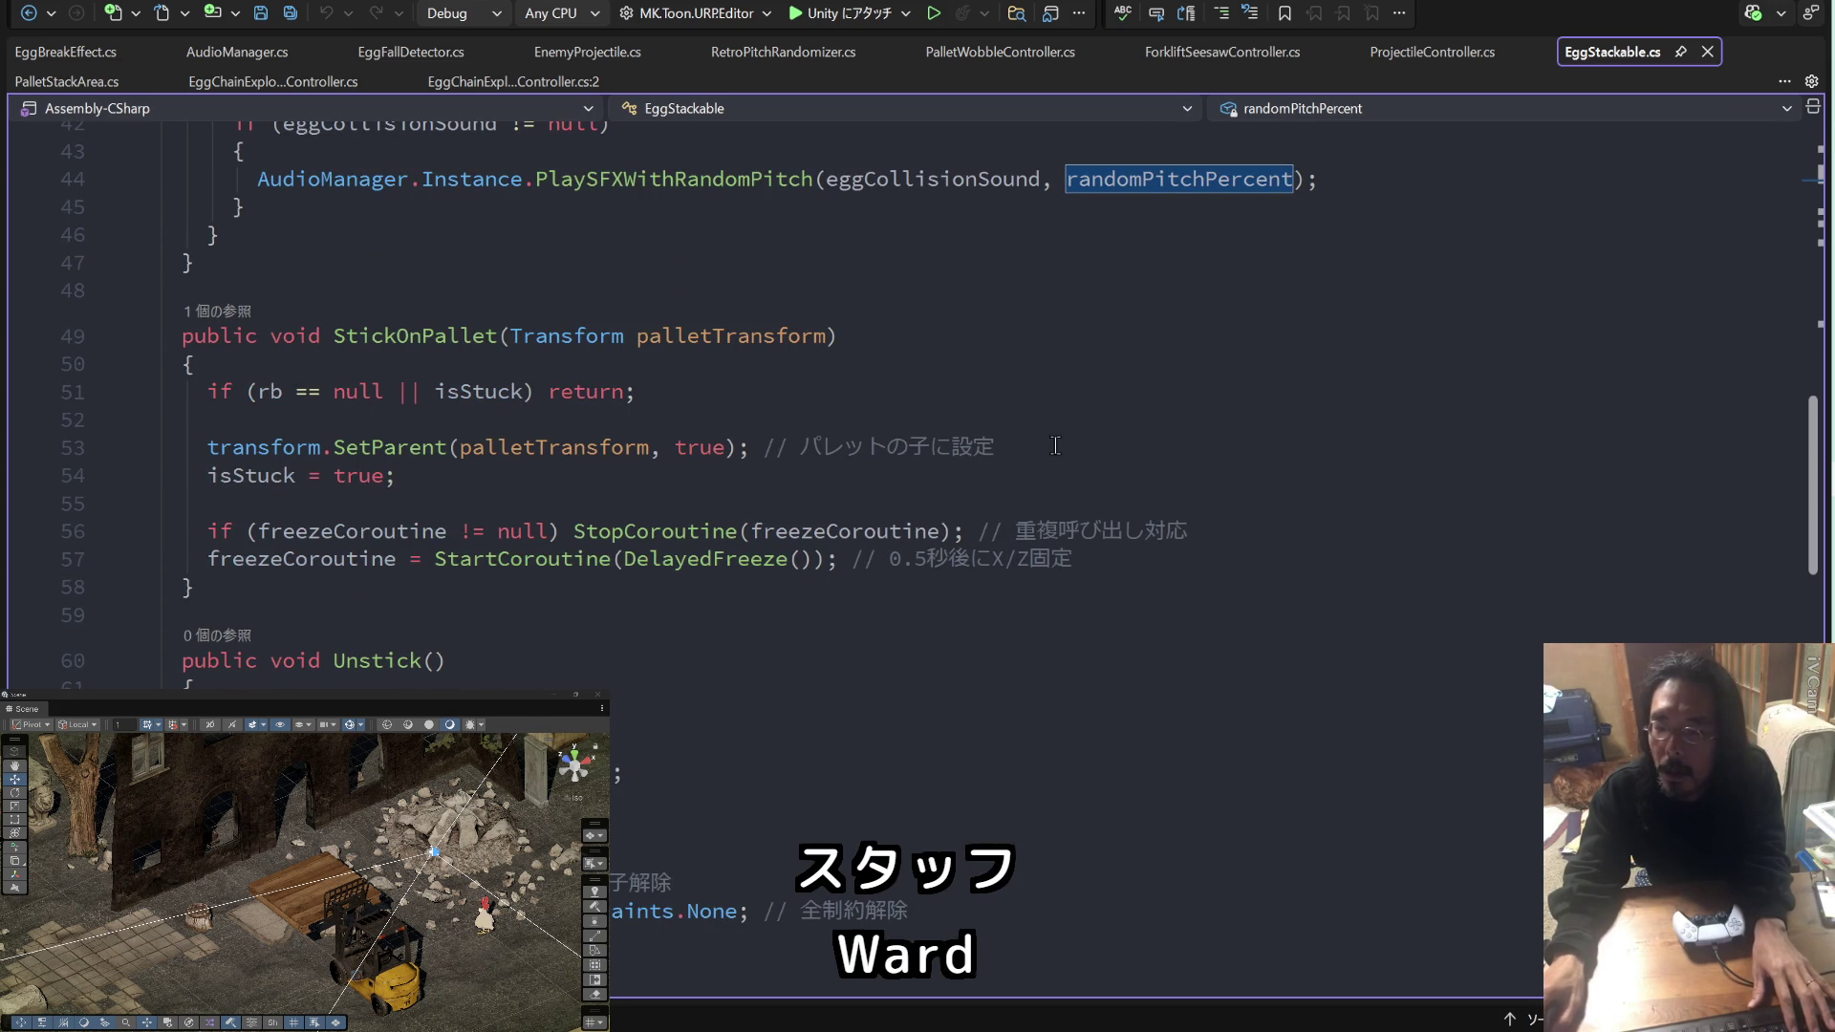
drag(435, 592, 182, 335)
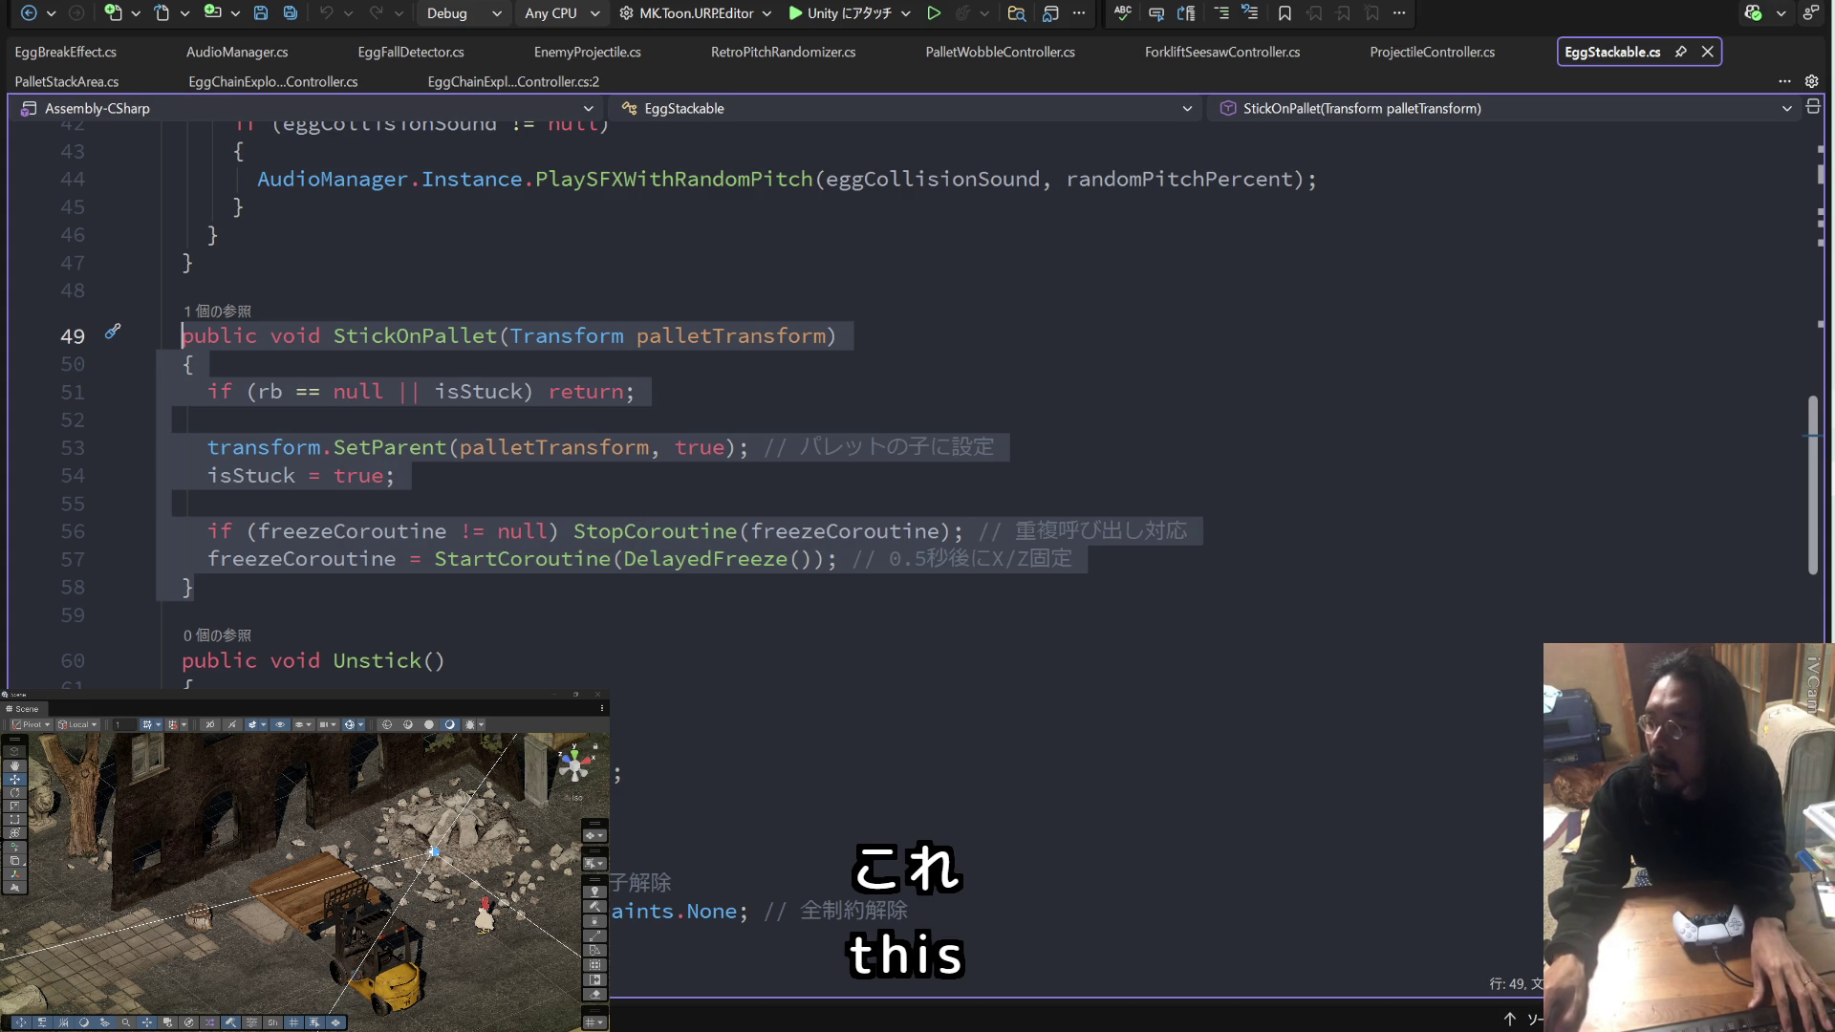
key(alt+Tab)
key(alt+Tab)
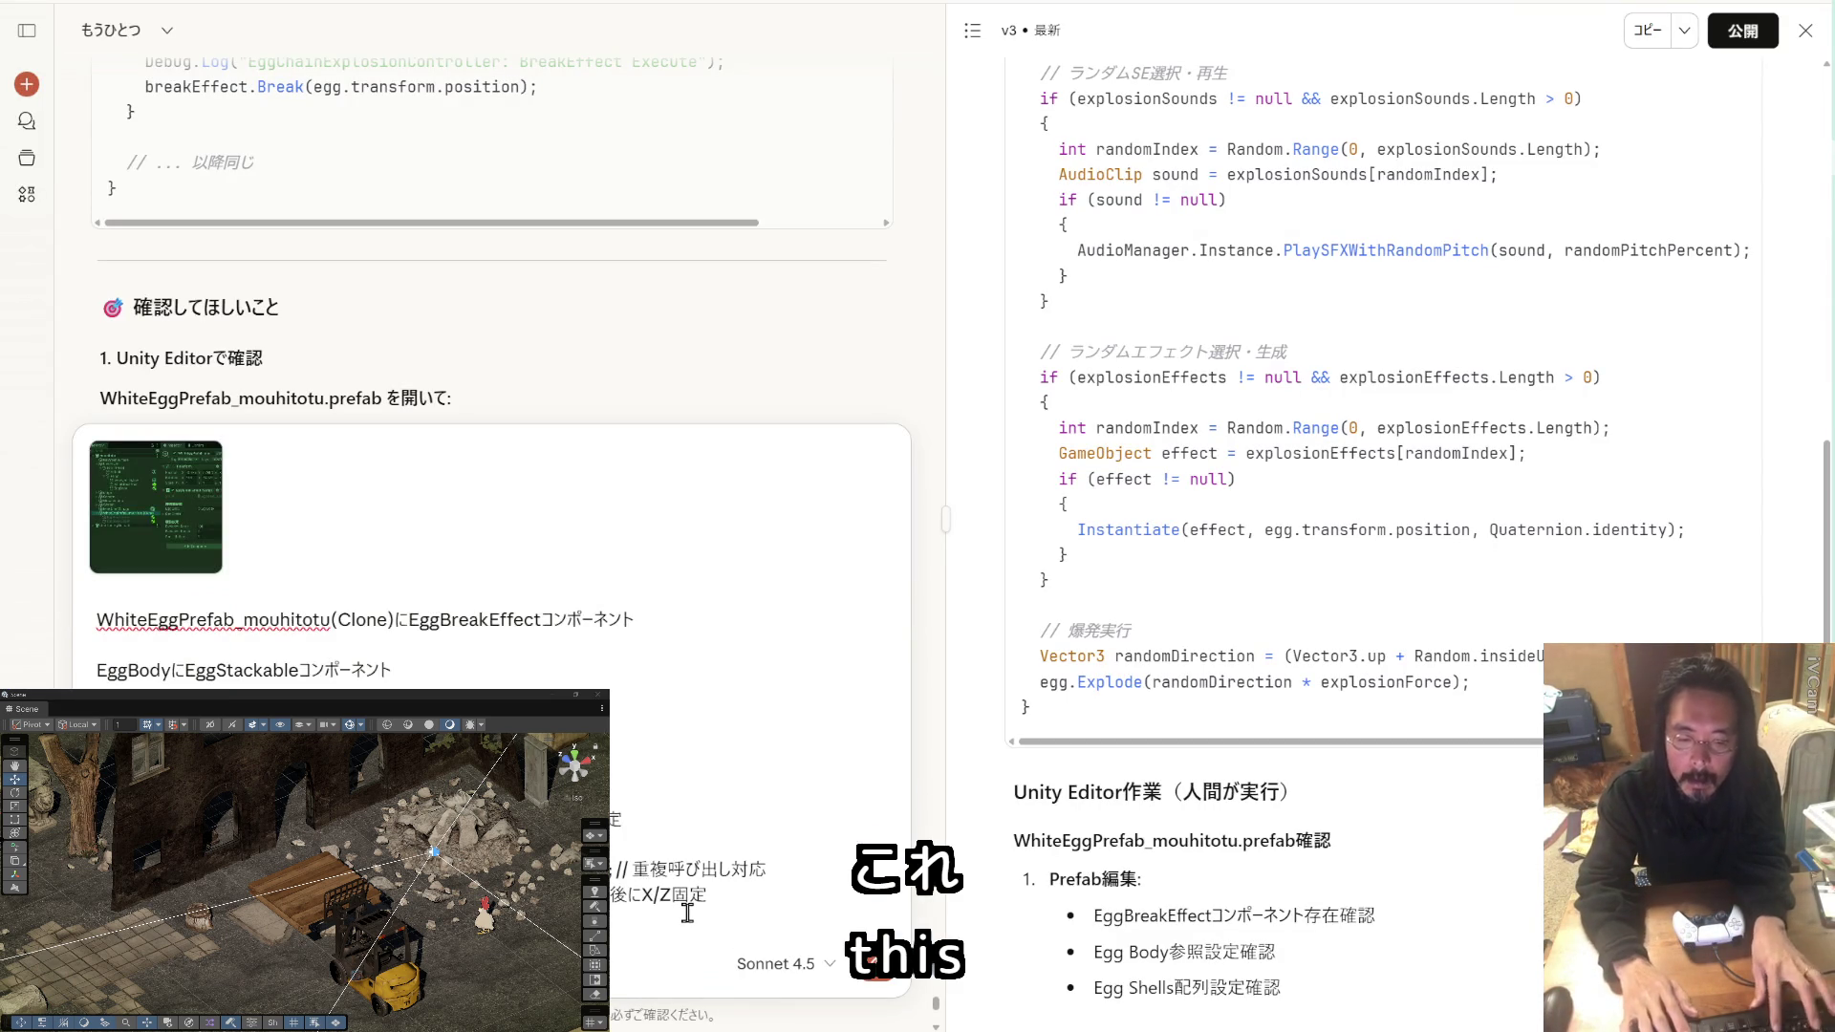
Step: Send the screenshot and StickOnPallet code so Claude diagnoses the lost EggBreakEffect reference
key(Return)
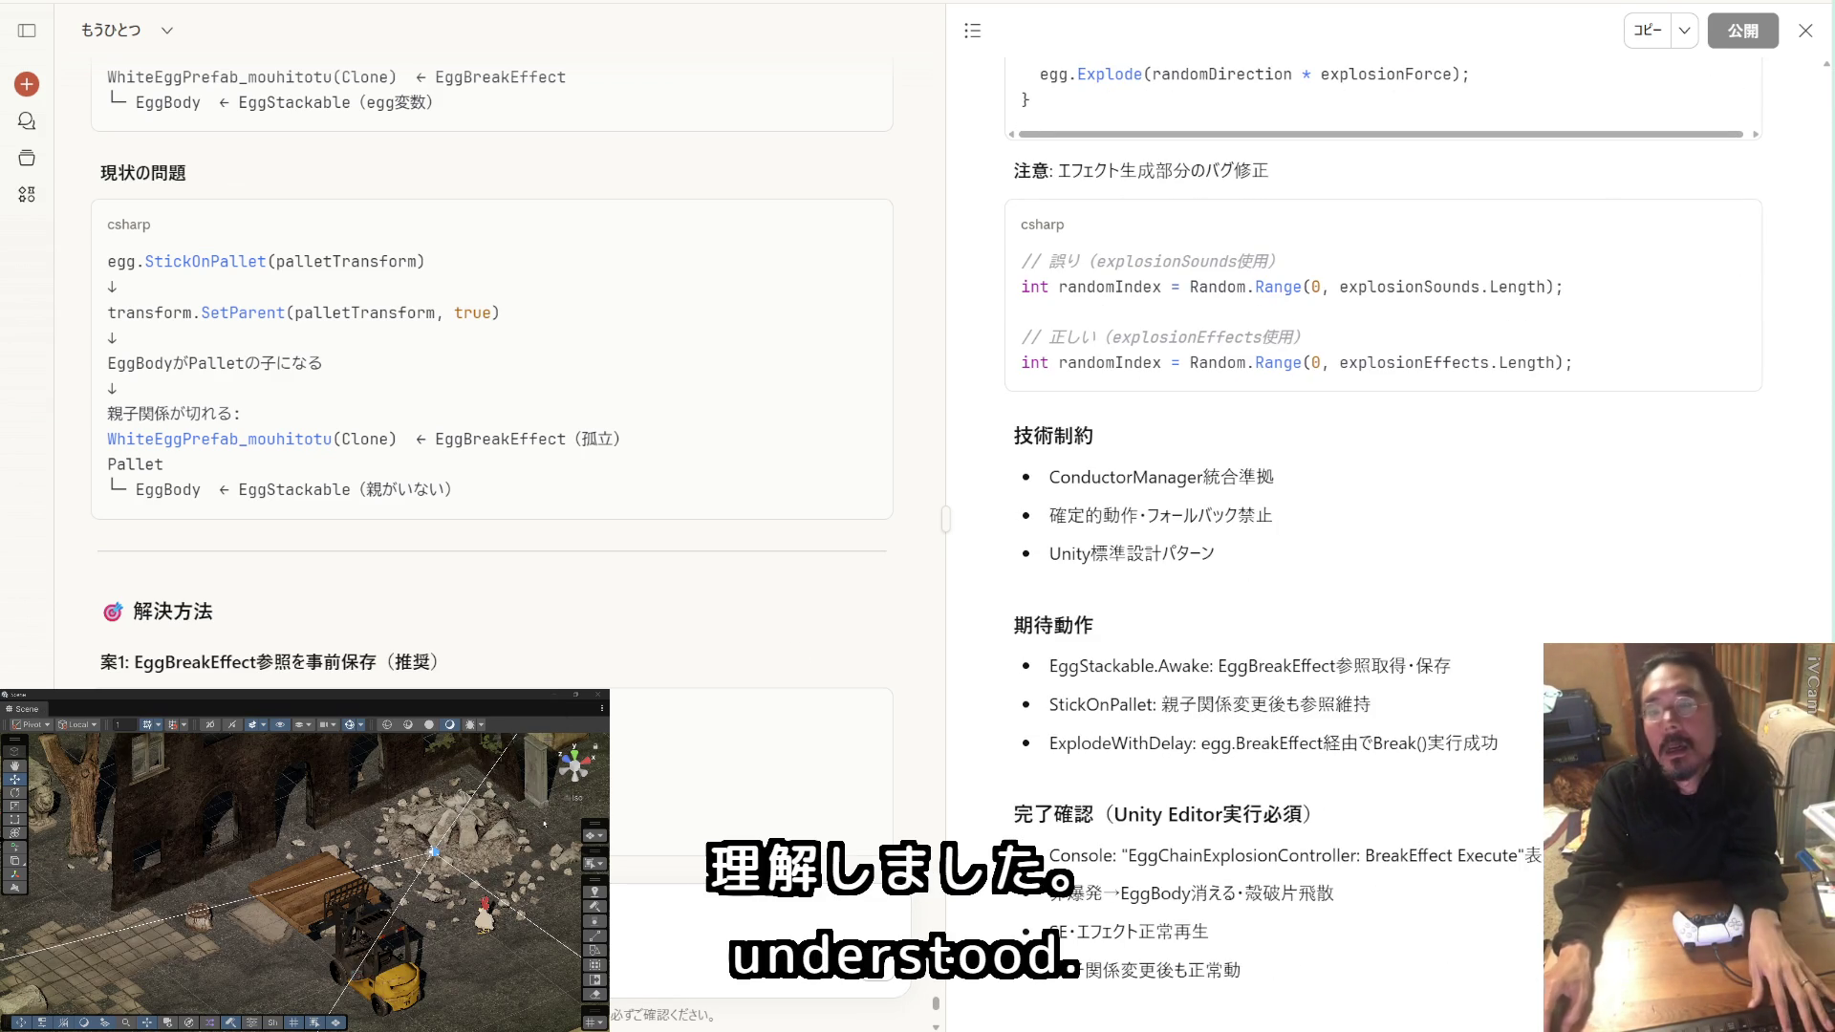
key(alt+Tab)
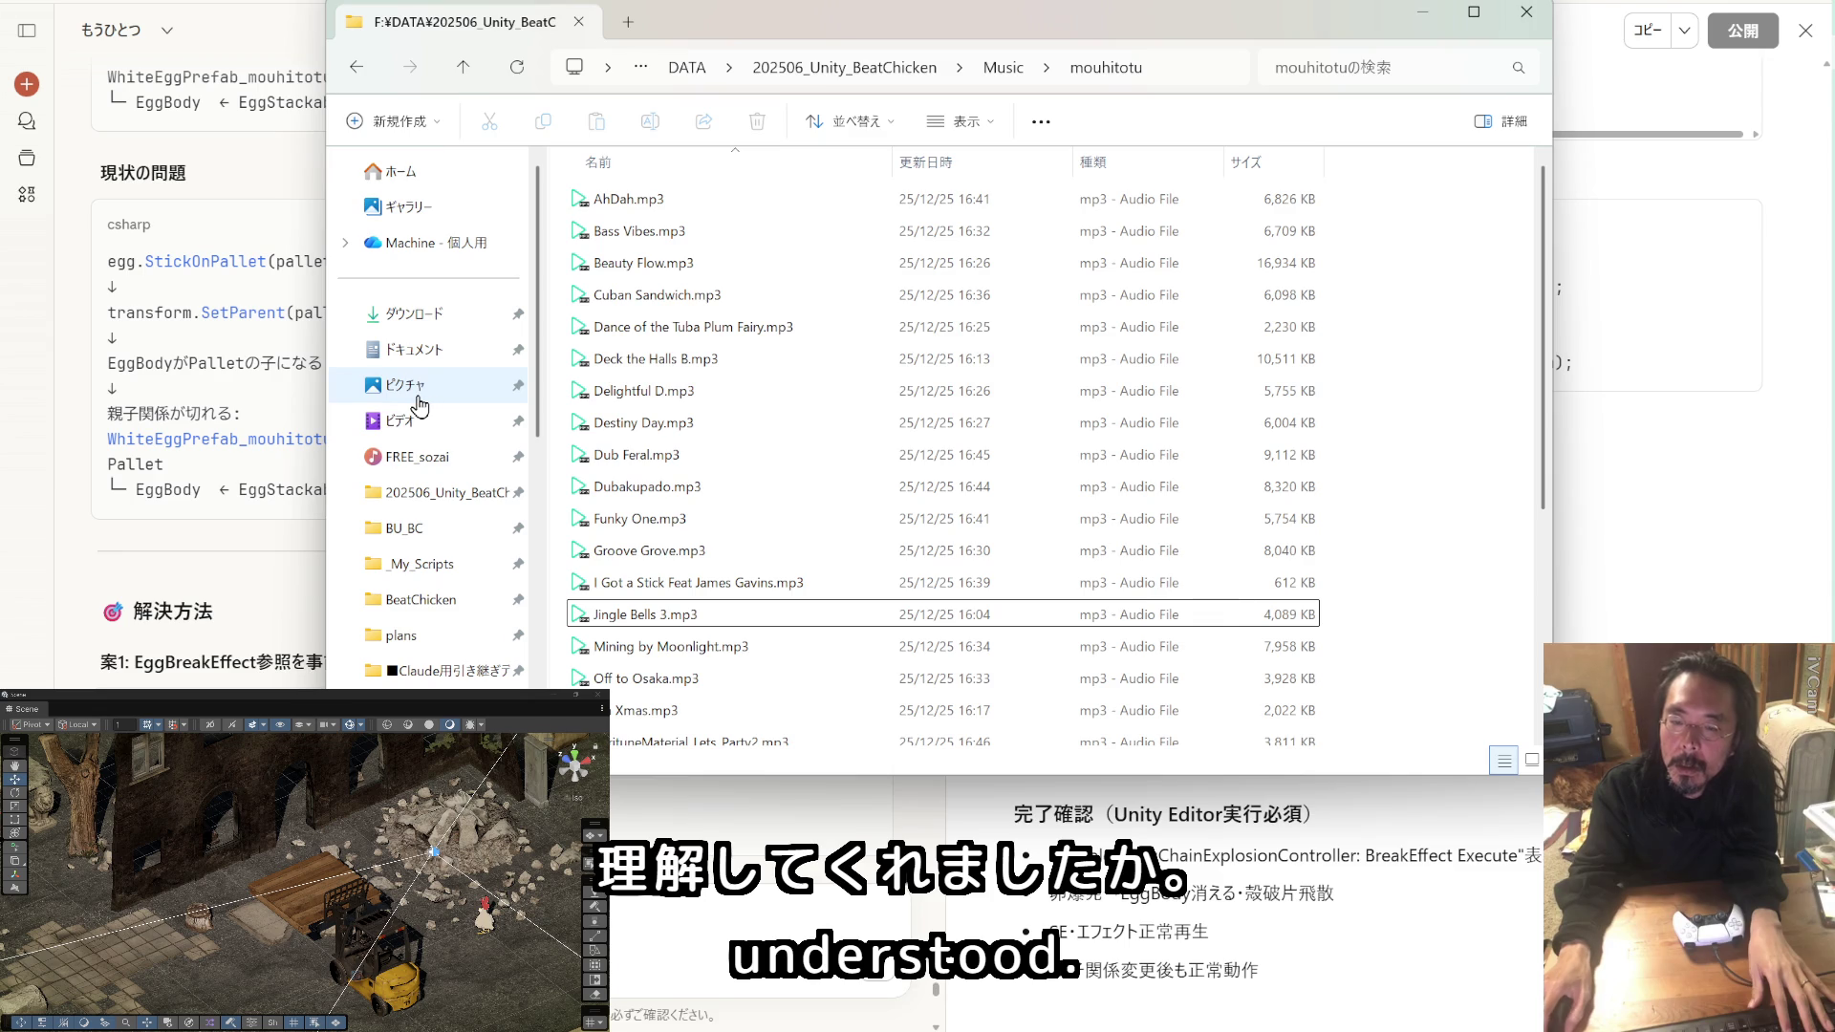
Step: Create a new folder named 1225_1658 inside the BU_BC backup folder
mouse_move(830, 39)
mouse_down()
mouse_move(0, 140)
mouse_move(762, 117)
mouse_move(0, 114)
mouse_up()
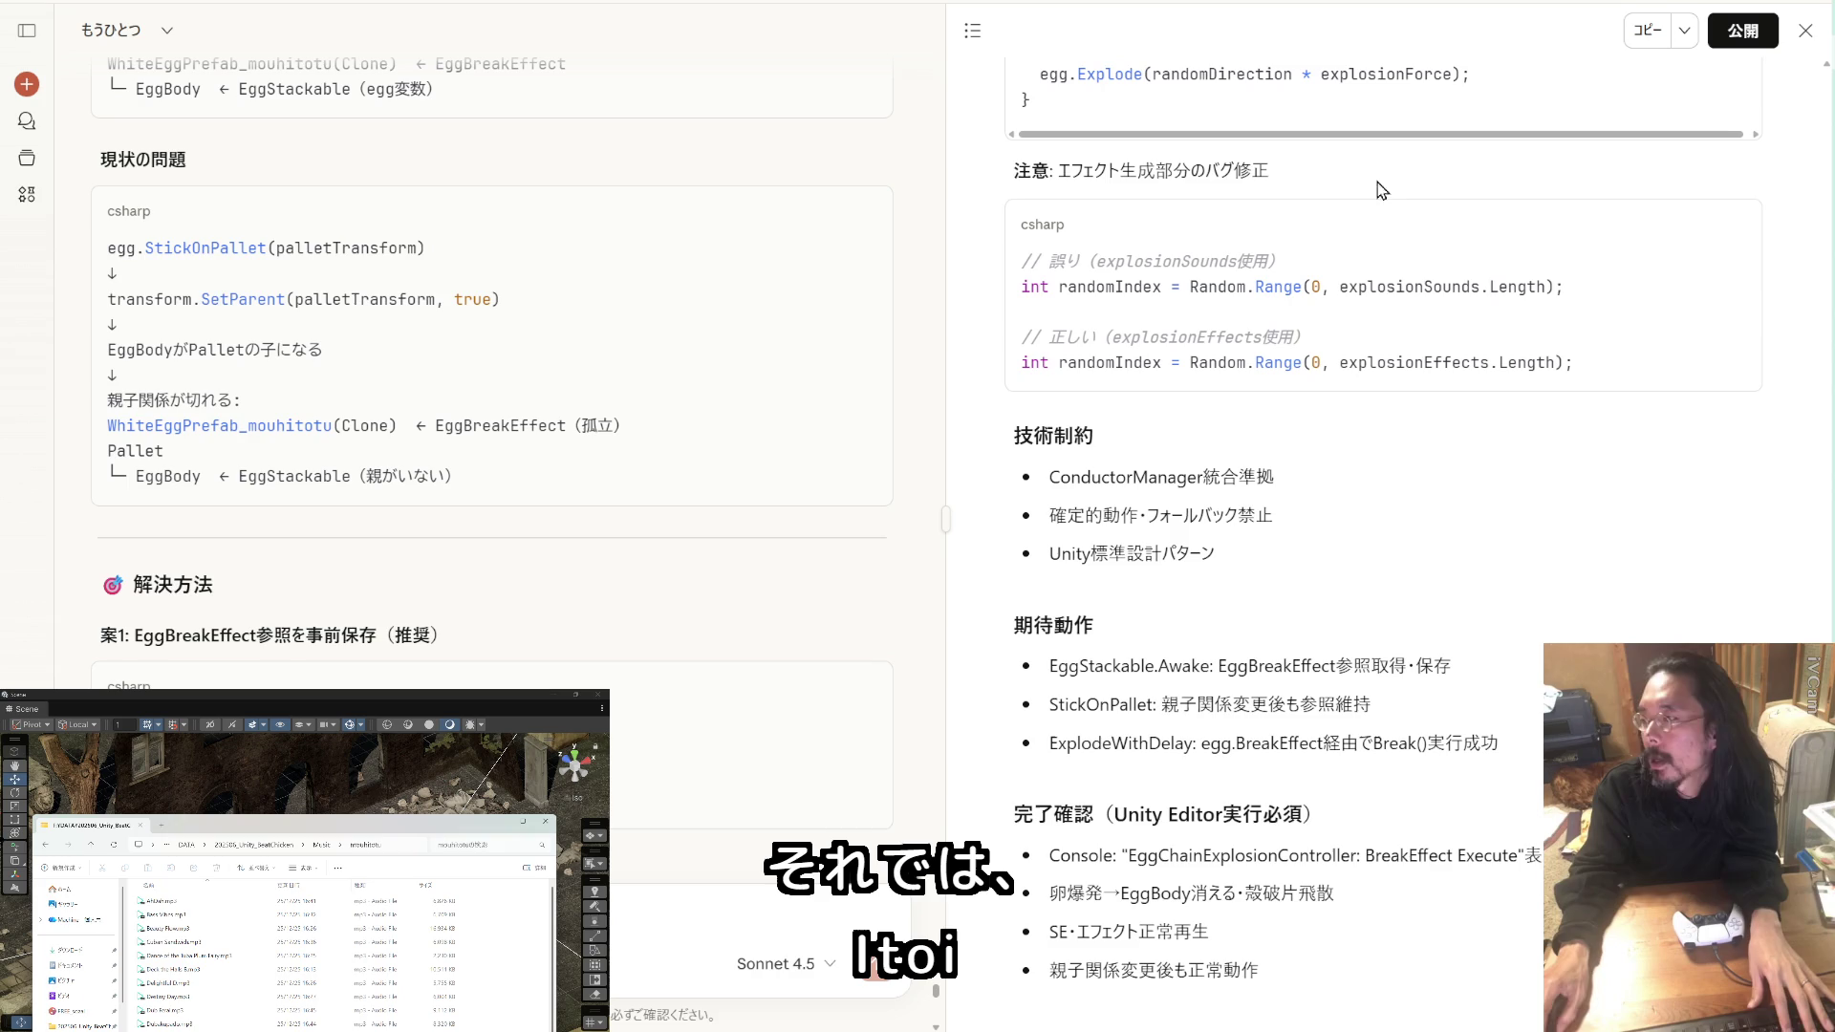
mouse_move(397, 828)
mouse_down()
mouse_move(409, 705)
mouse_move(1216, 192)
mouse_move(1208, 166)
mouse_up()
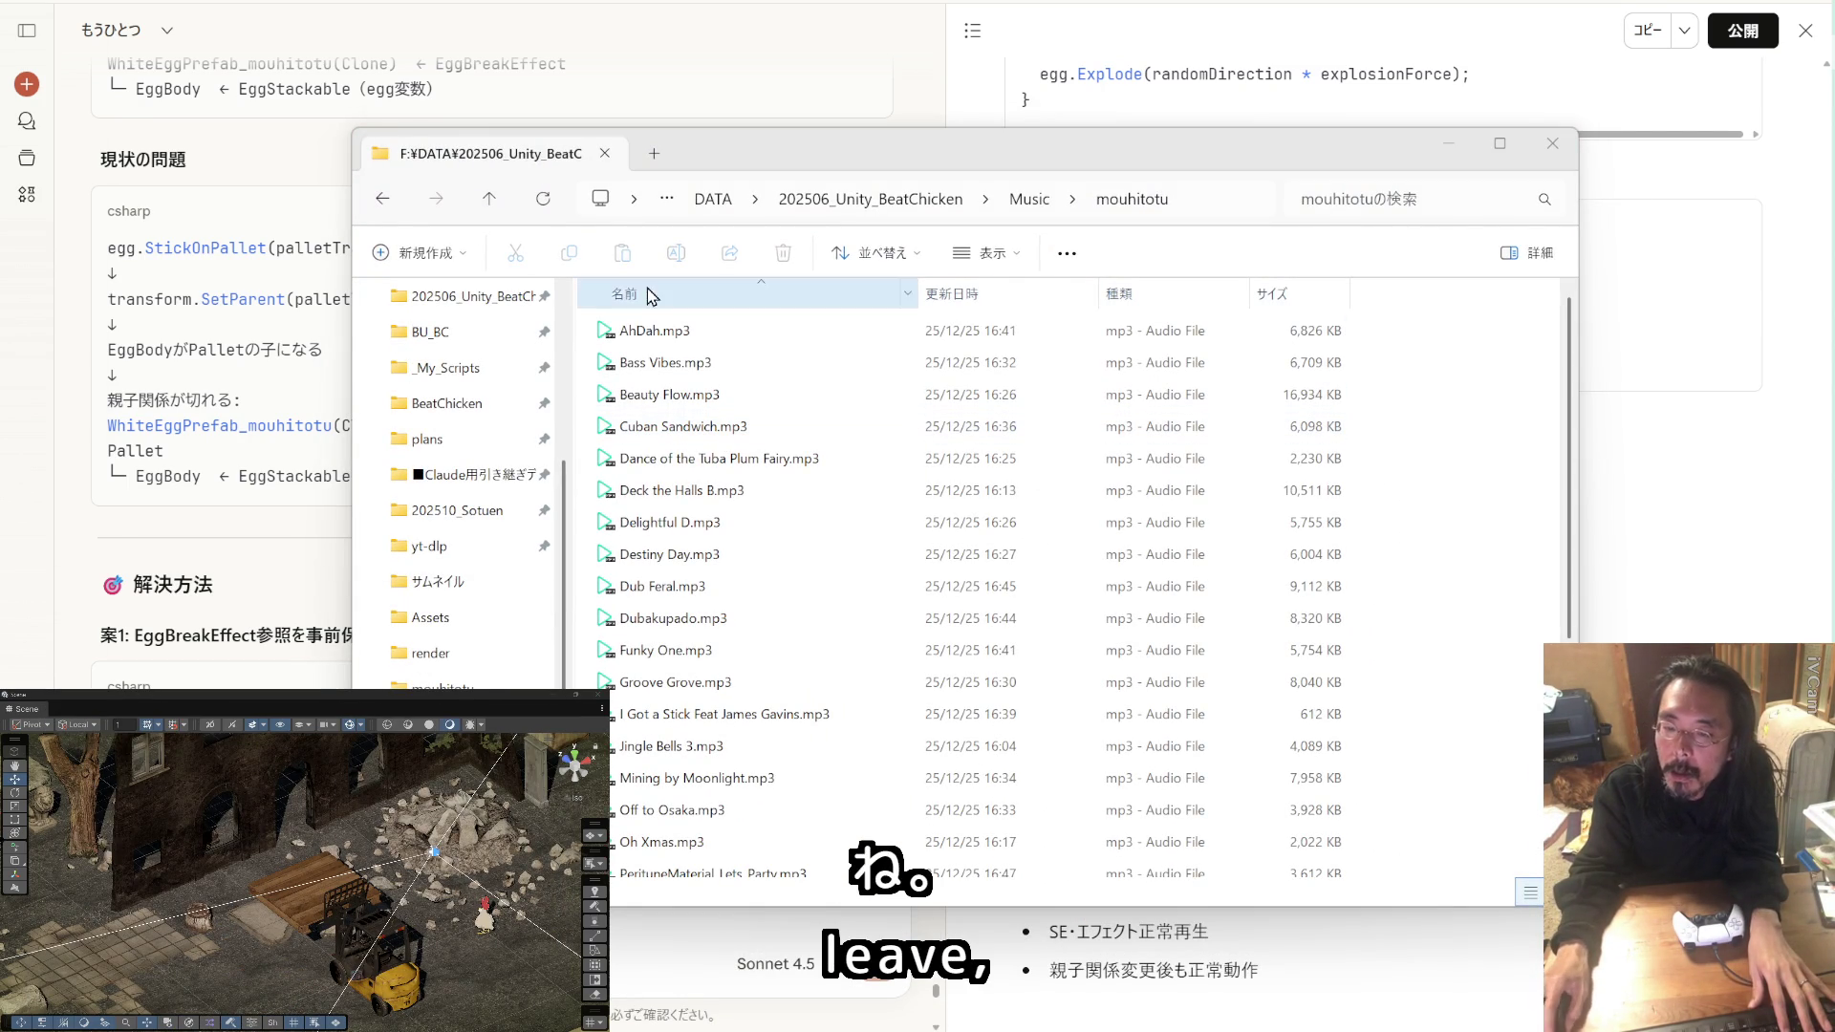
click(478, 332)
click(421, 253)
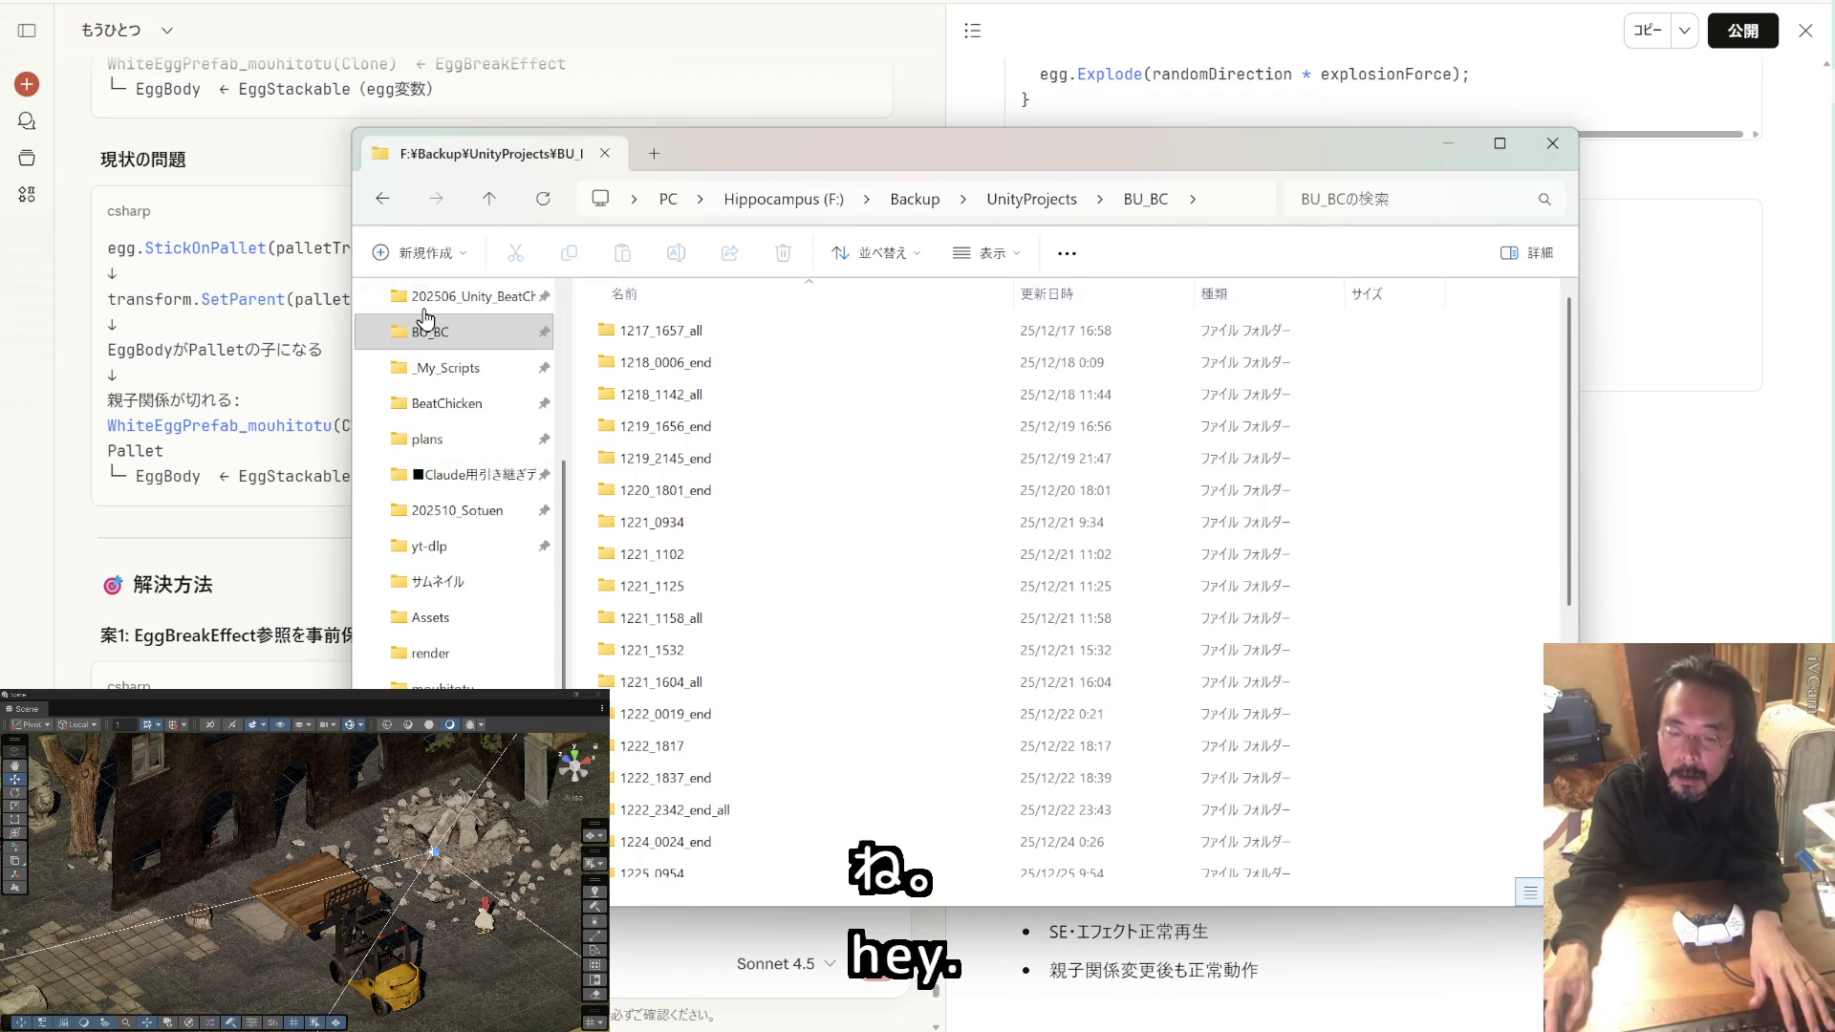
click(427, 303)
text(1225_1658)
key(Return)
key(Return)
Step: Copy the _My_Scripts folder into 1225_1658 as a backup
scroll(507, 358, down, 2)
scroll(506, 359, up, 4)
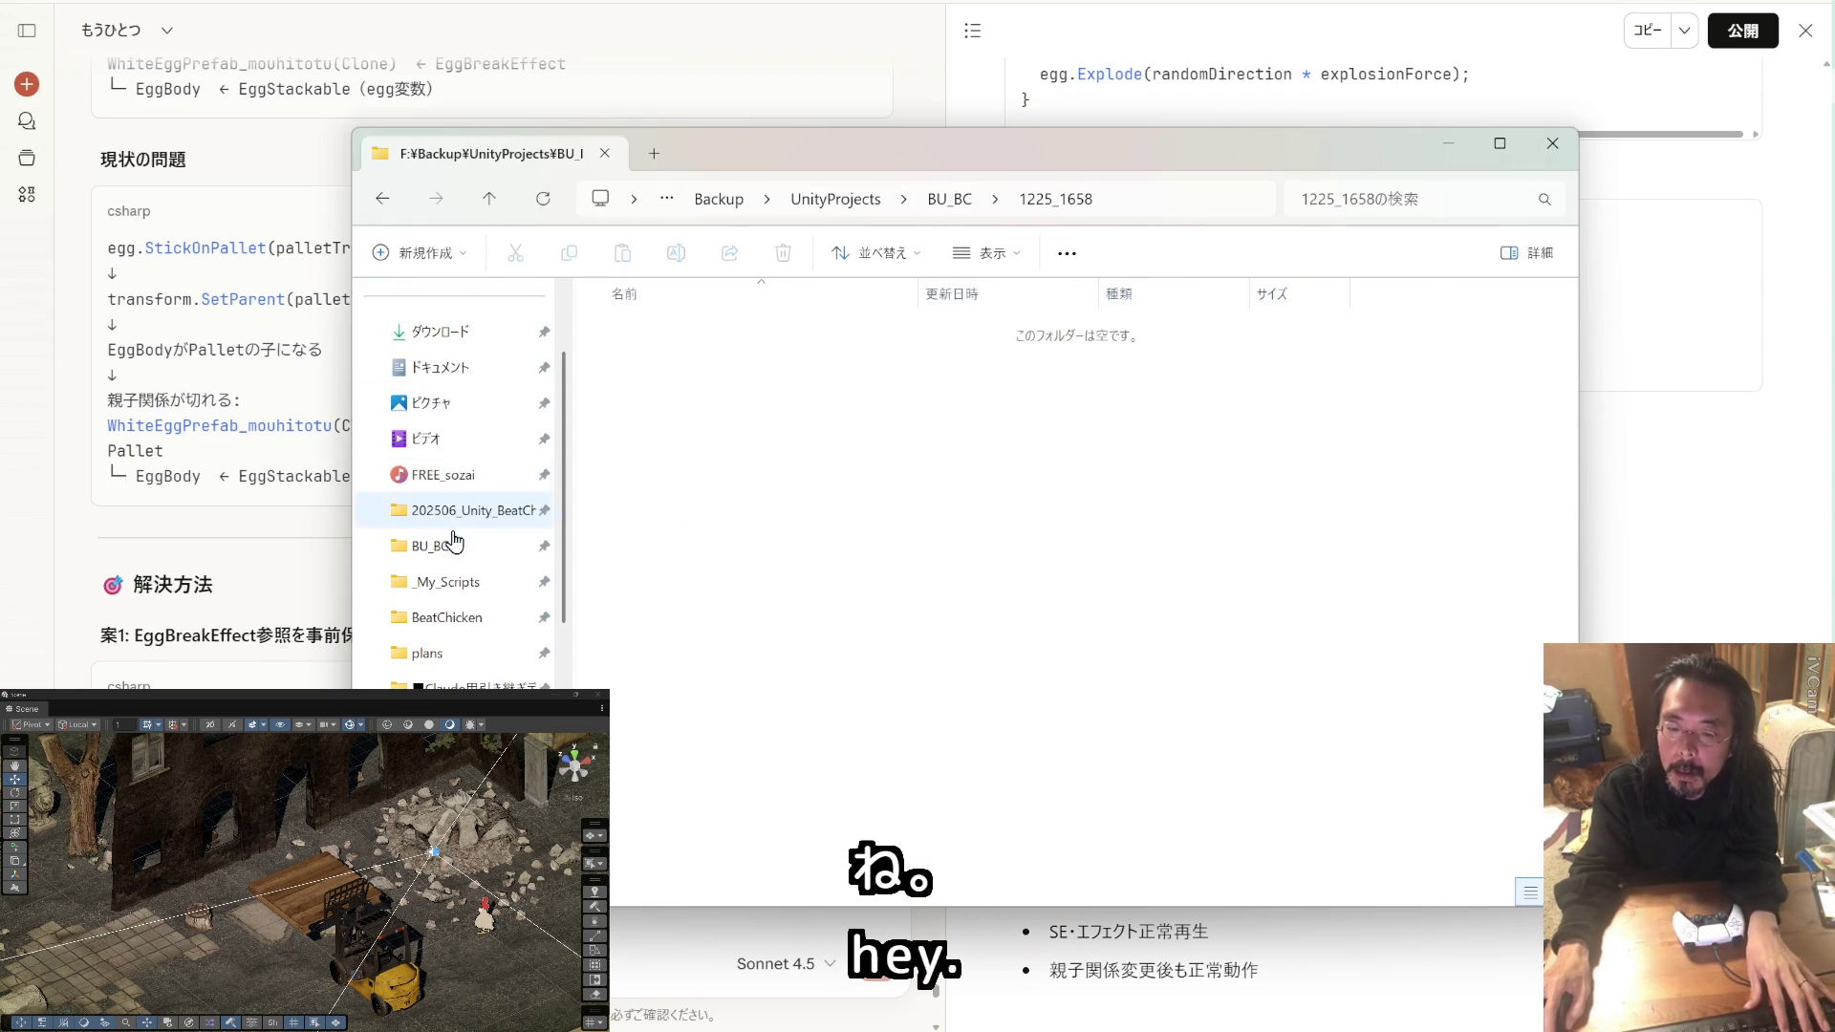
drag(466, 593, 805, 585)
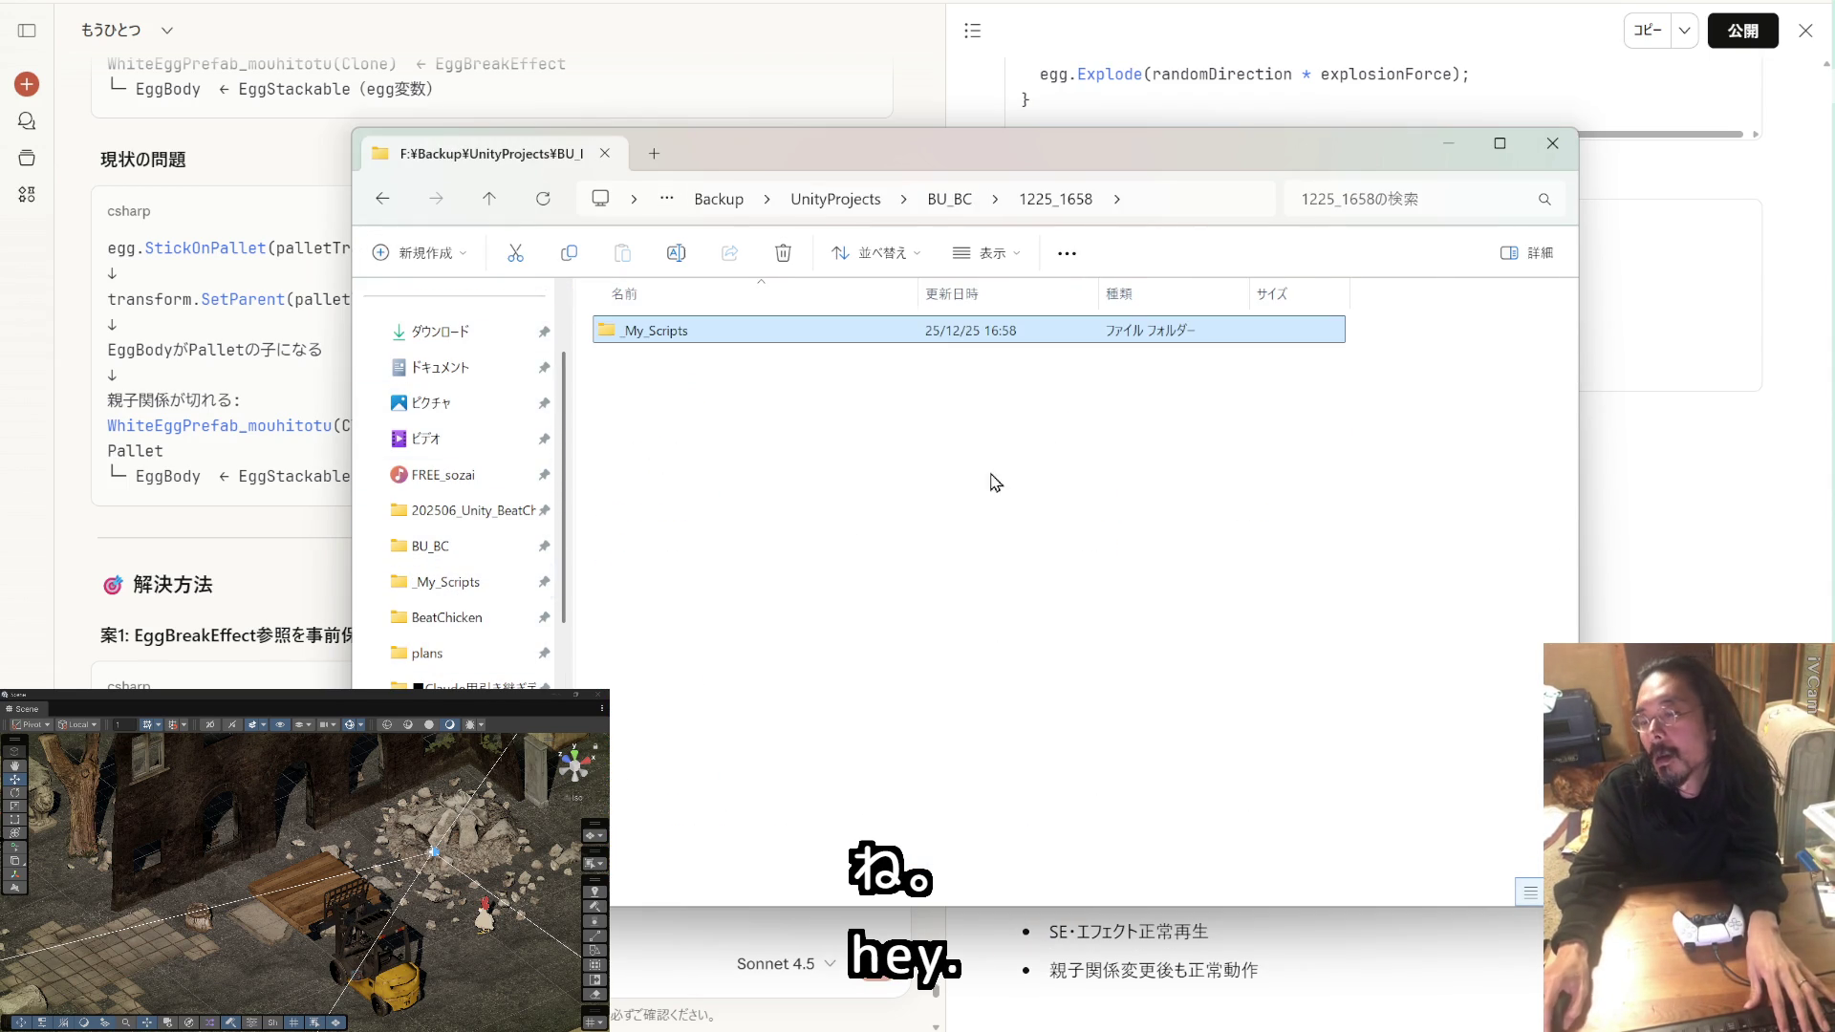
click(1650, 317)
scroll(1709, 467, up, 10)
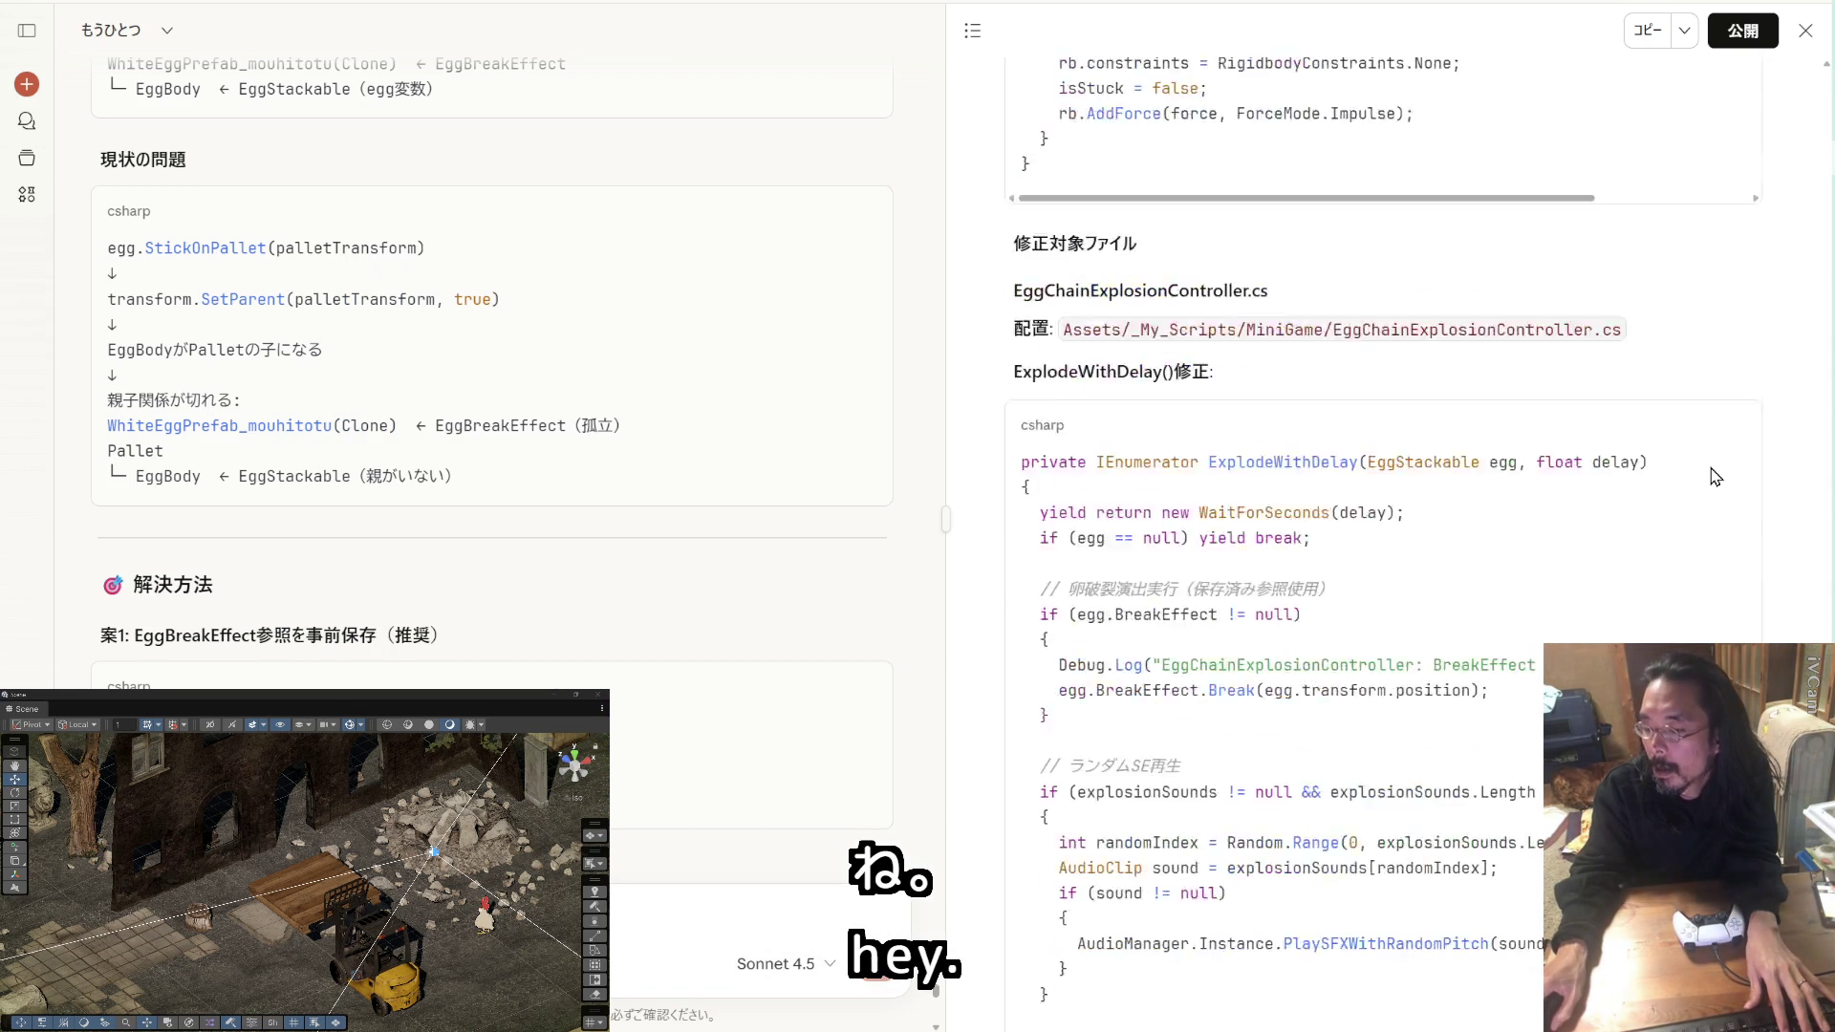
Step: Copy Claude's EggStackable EggBreakEffect fix prompt to the clipboard
scroll(1707, 444, up, 8)
click(1652, 40)
scroll(1516, 444, up, 15)
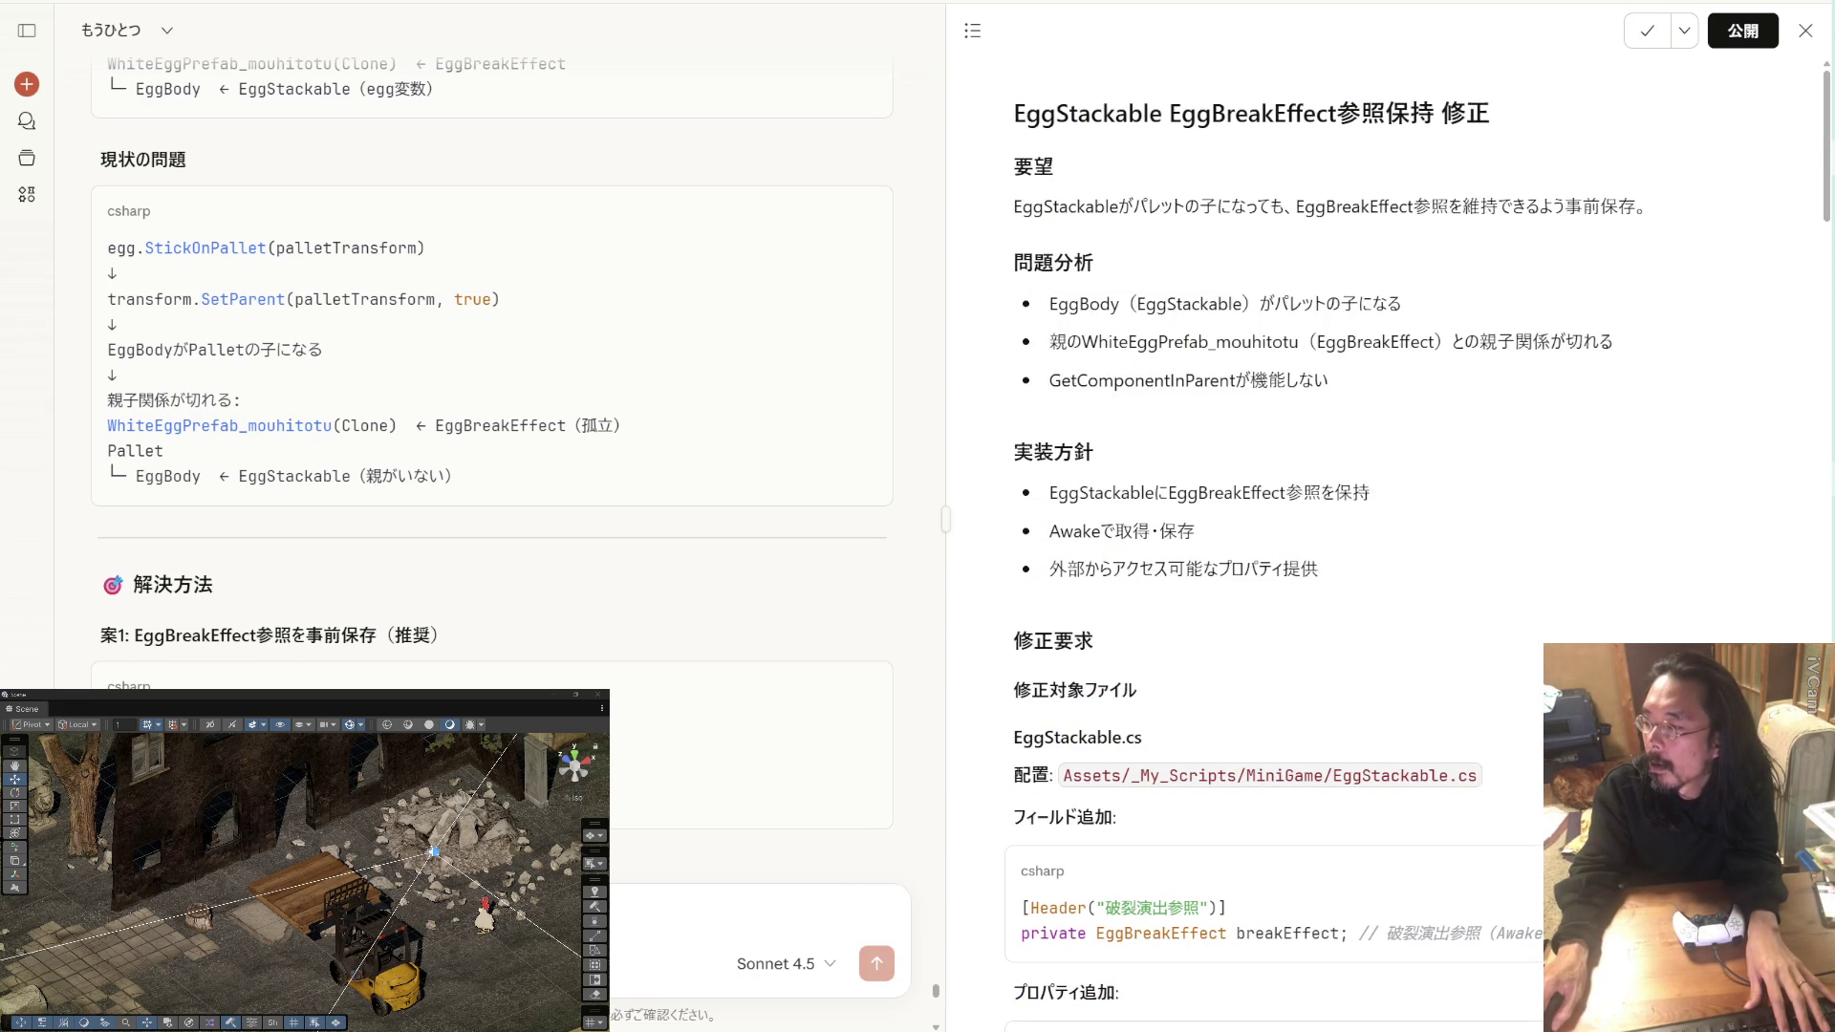
Step: Open a PowerShell terminal in the BeatChicken project folder from Visual Studio's Tools menu
key(alt+Tab)
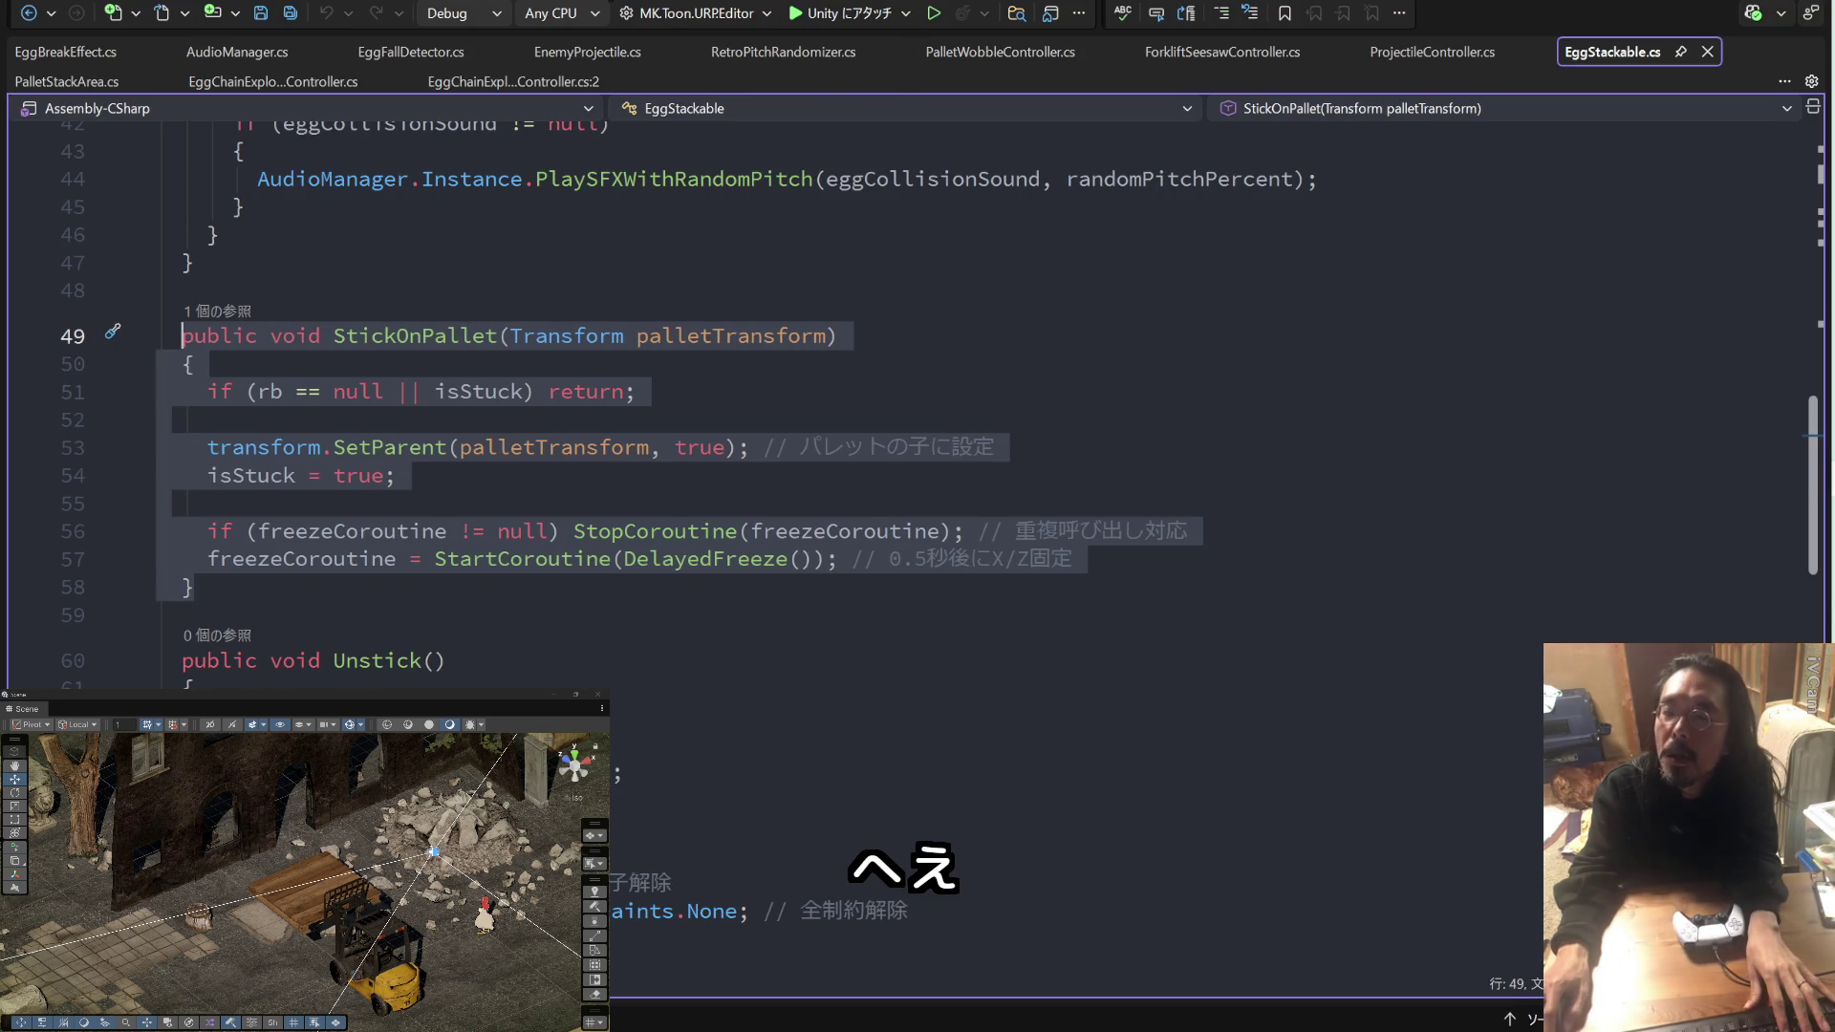
click(616, 5)
click(685, 313)
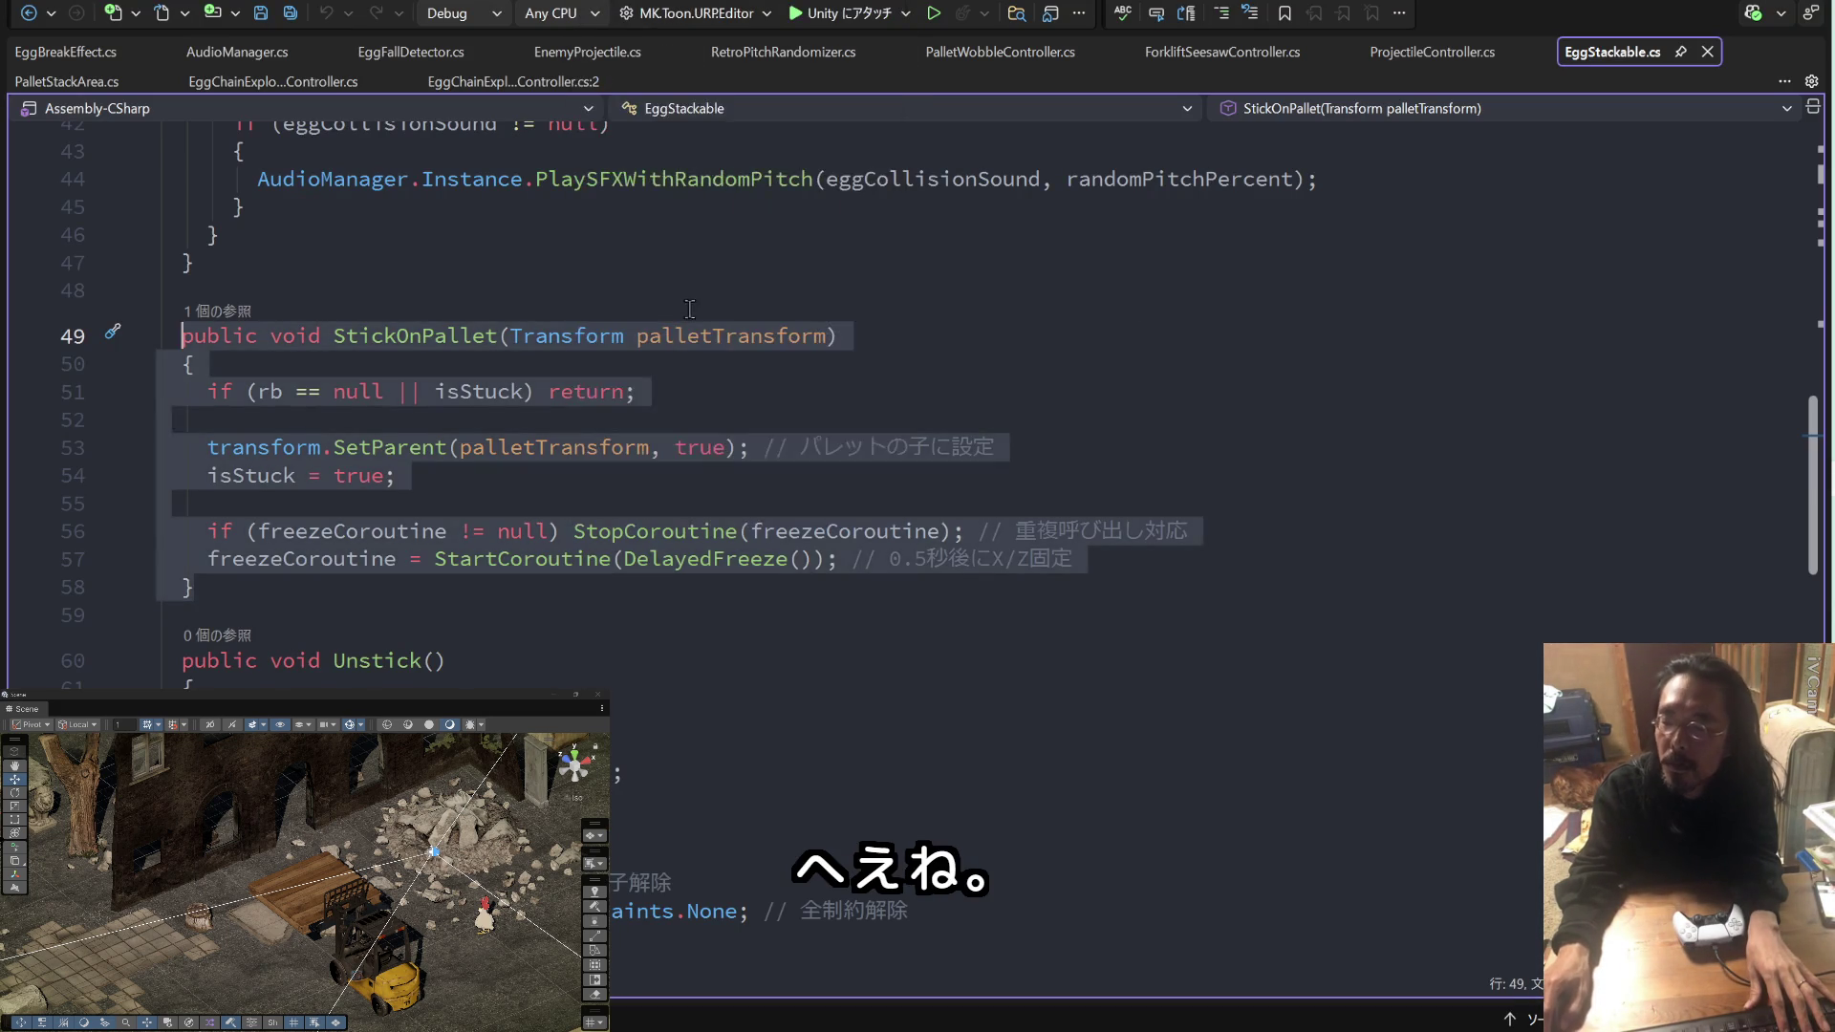
drag(906, 99, 990, 19)
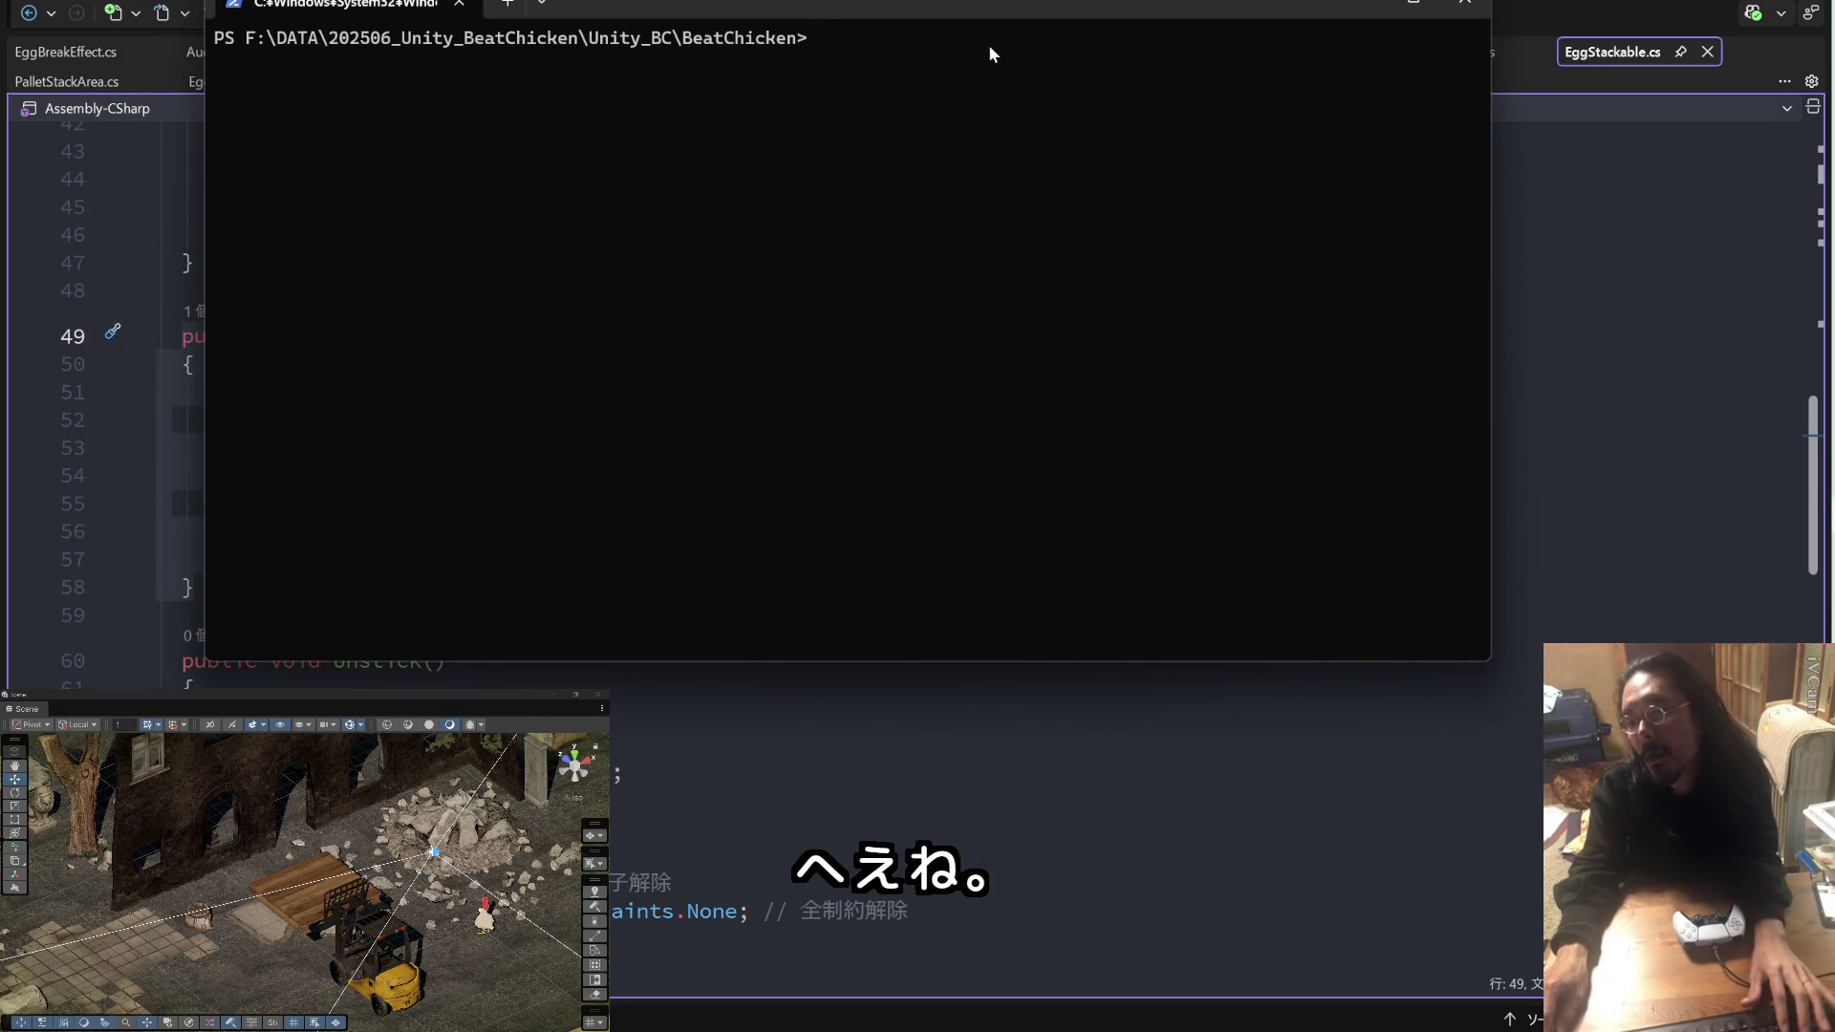
Step: Launch Claude Code under WSL in the BeatChicken folder
text(wsl)
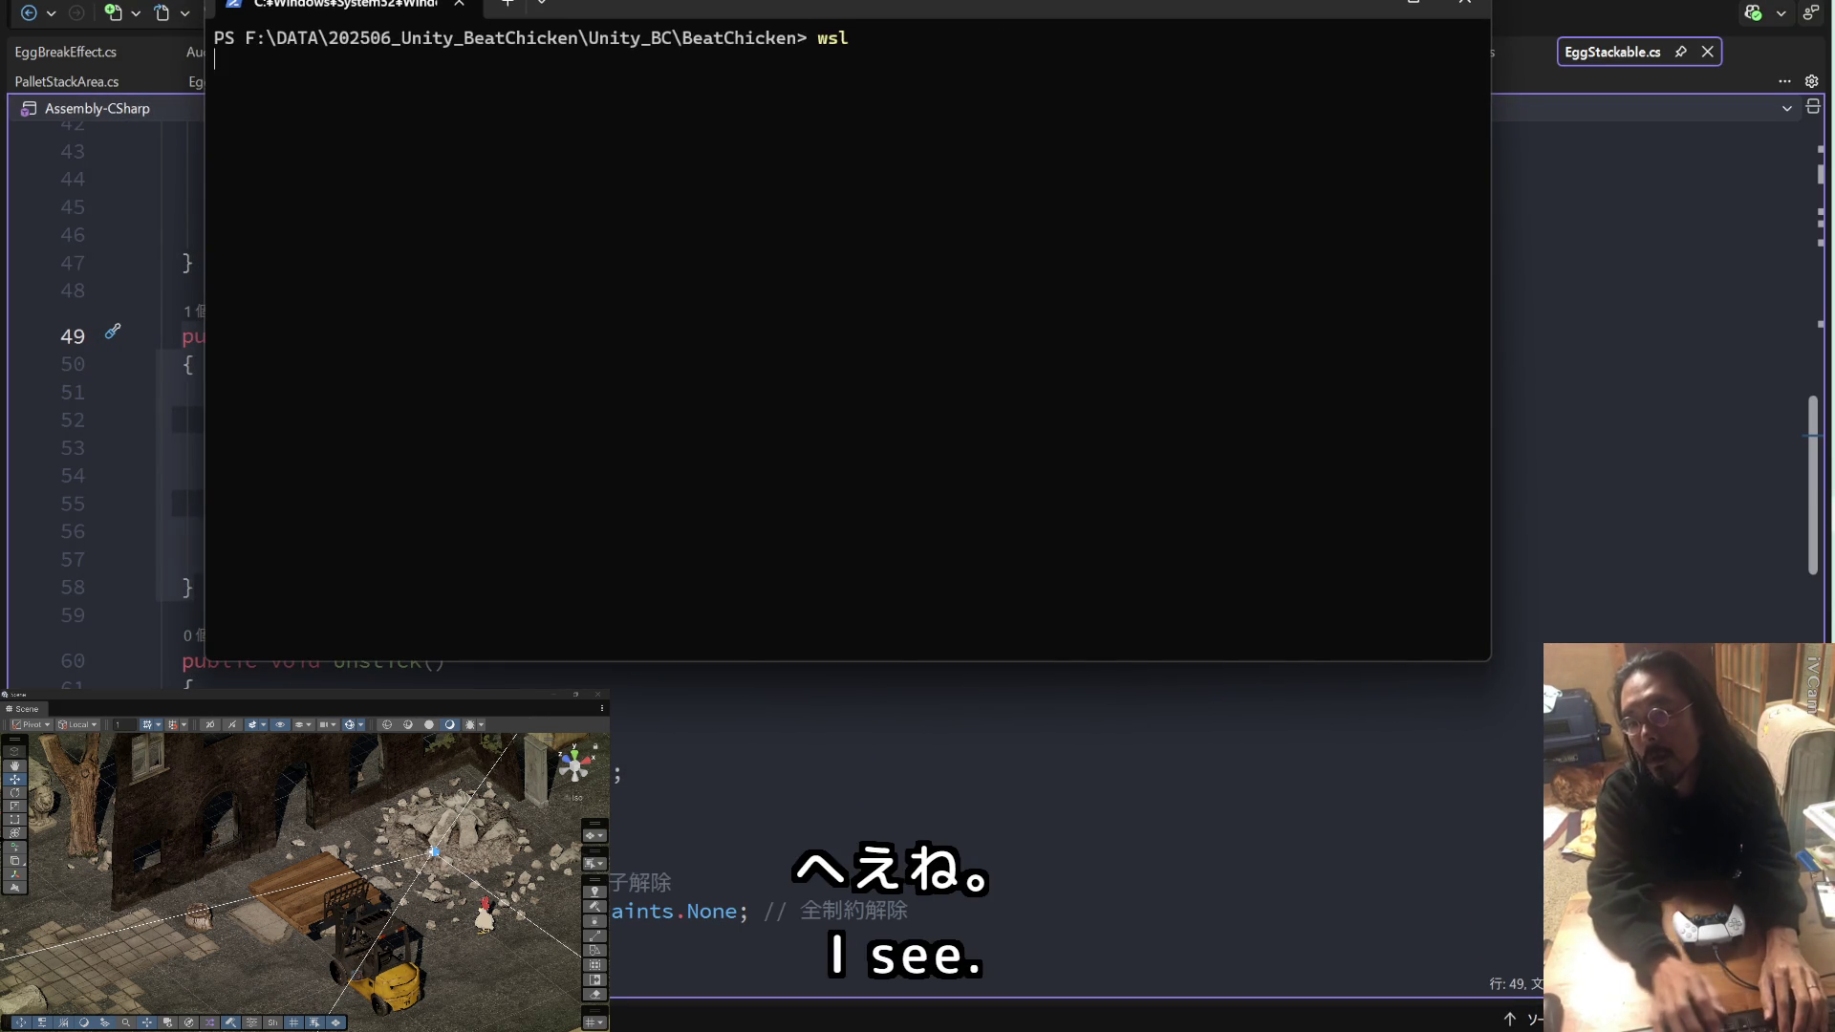
key(Return)
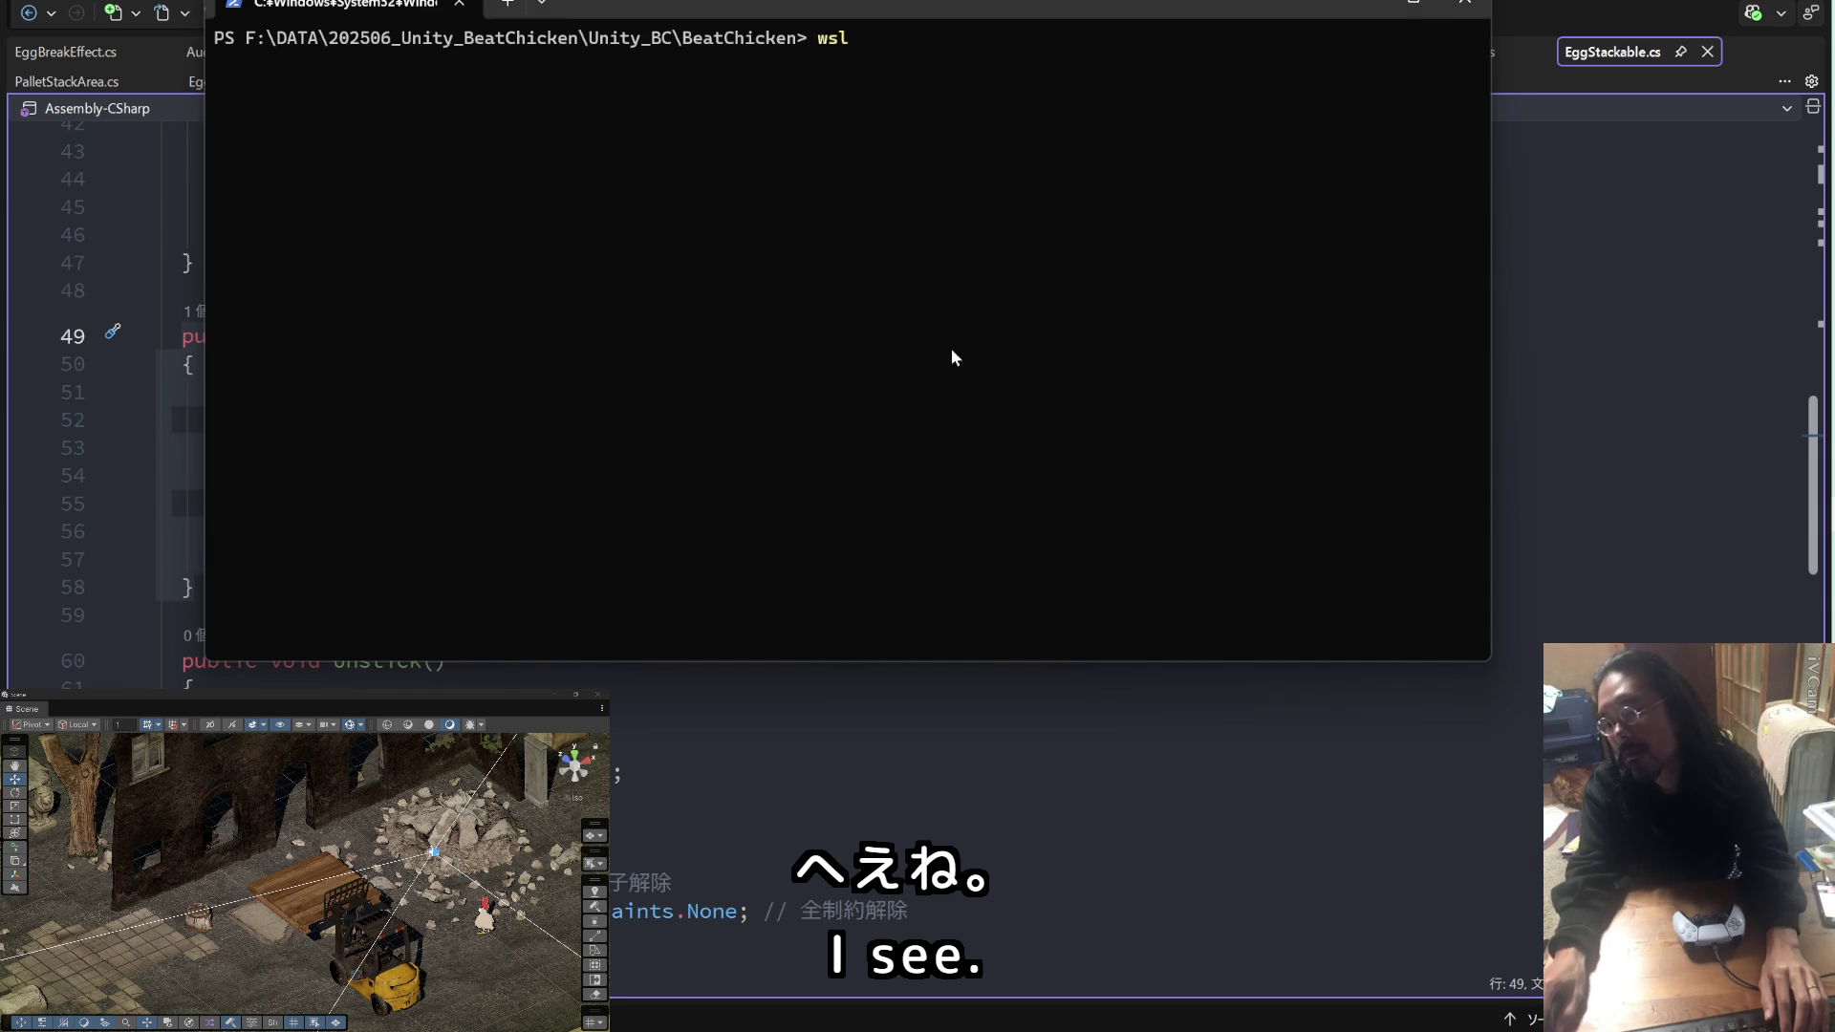
text(claude)
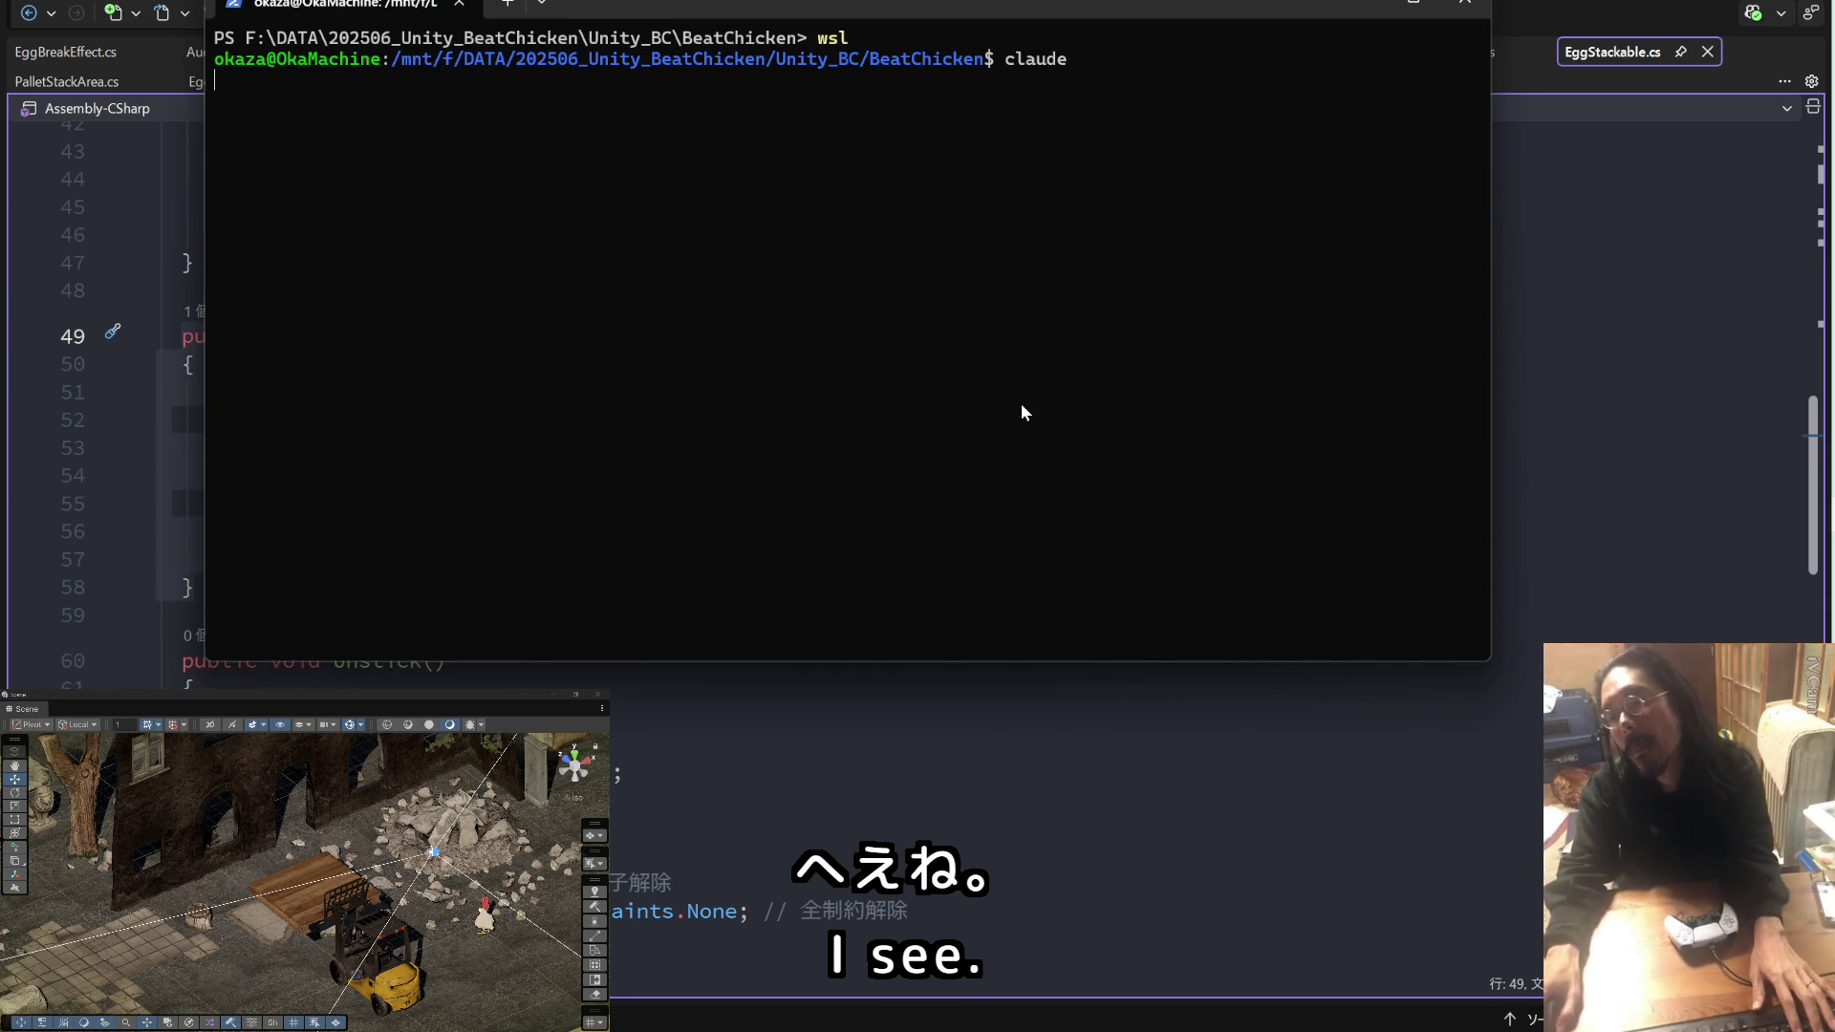
key(Return)
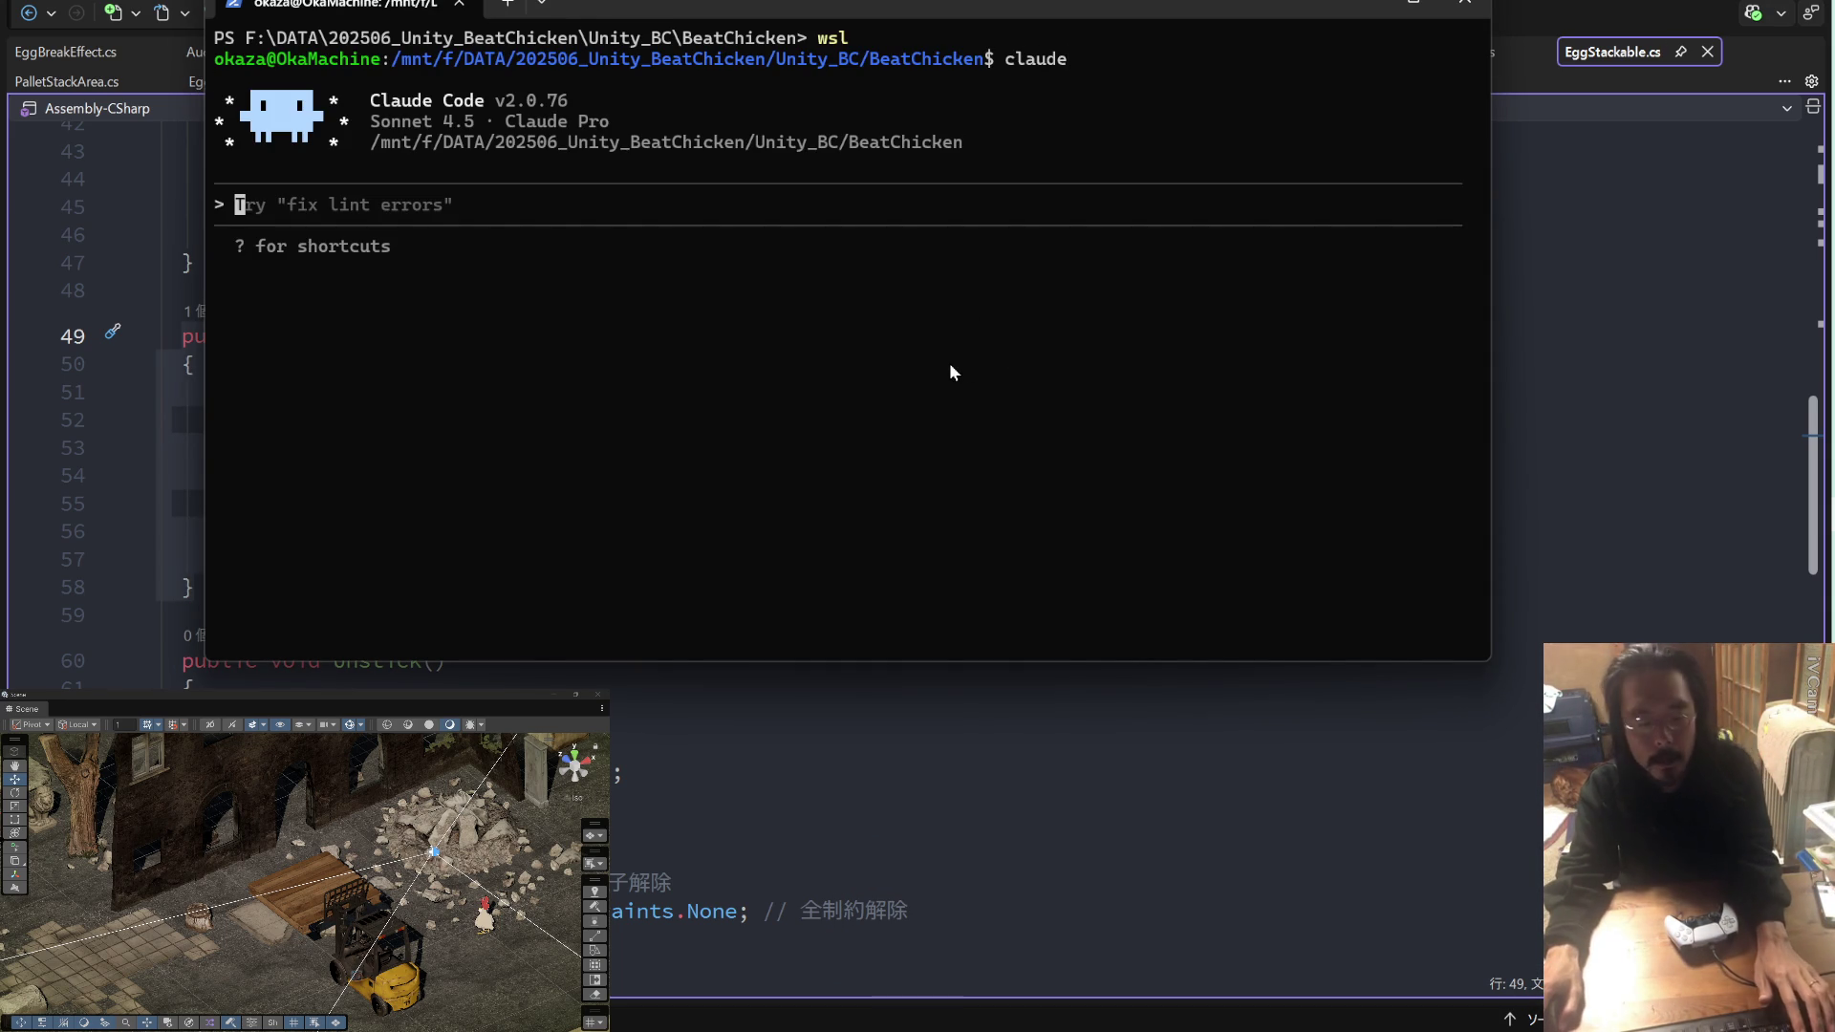
Step: Turn on auto-accept edits and submit the pasted 217-line EggBreakEffect fix prompt
key(shift+Tab)
key(ctrl+v)
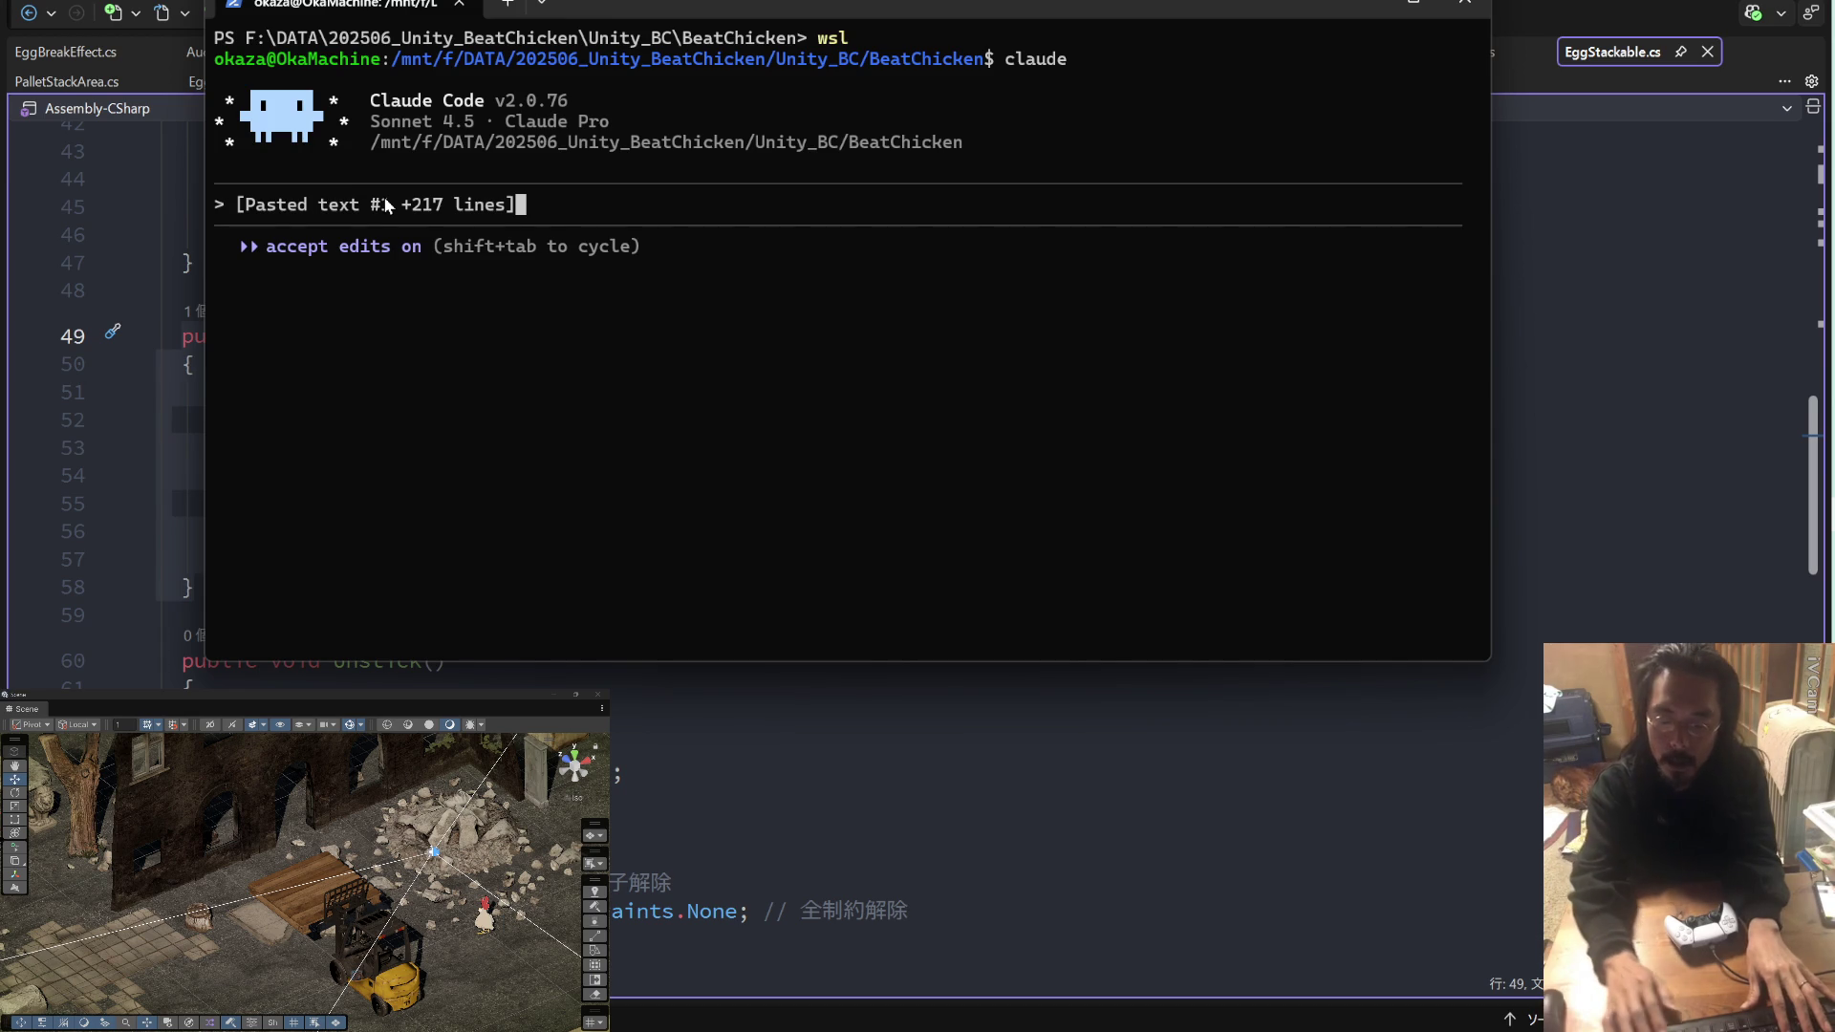
key(Return)
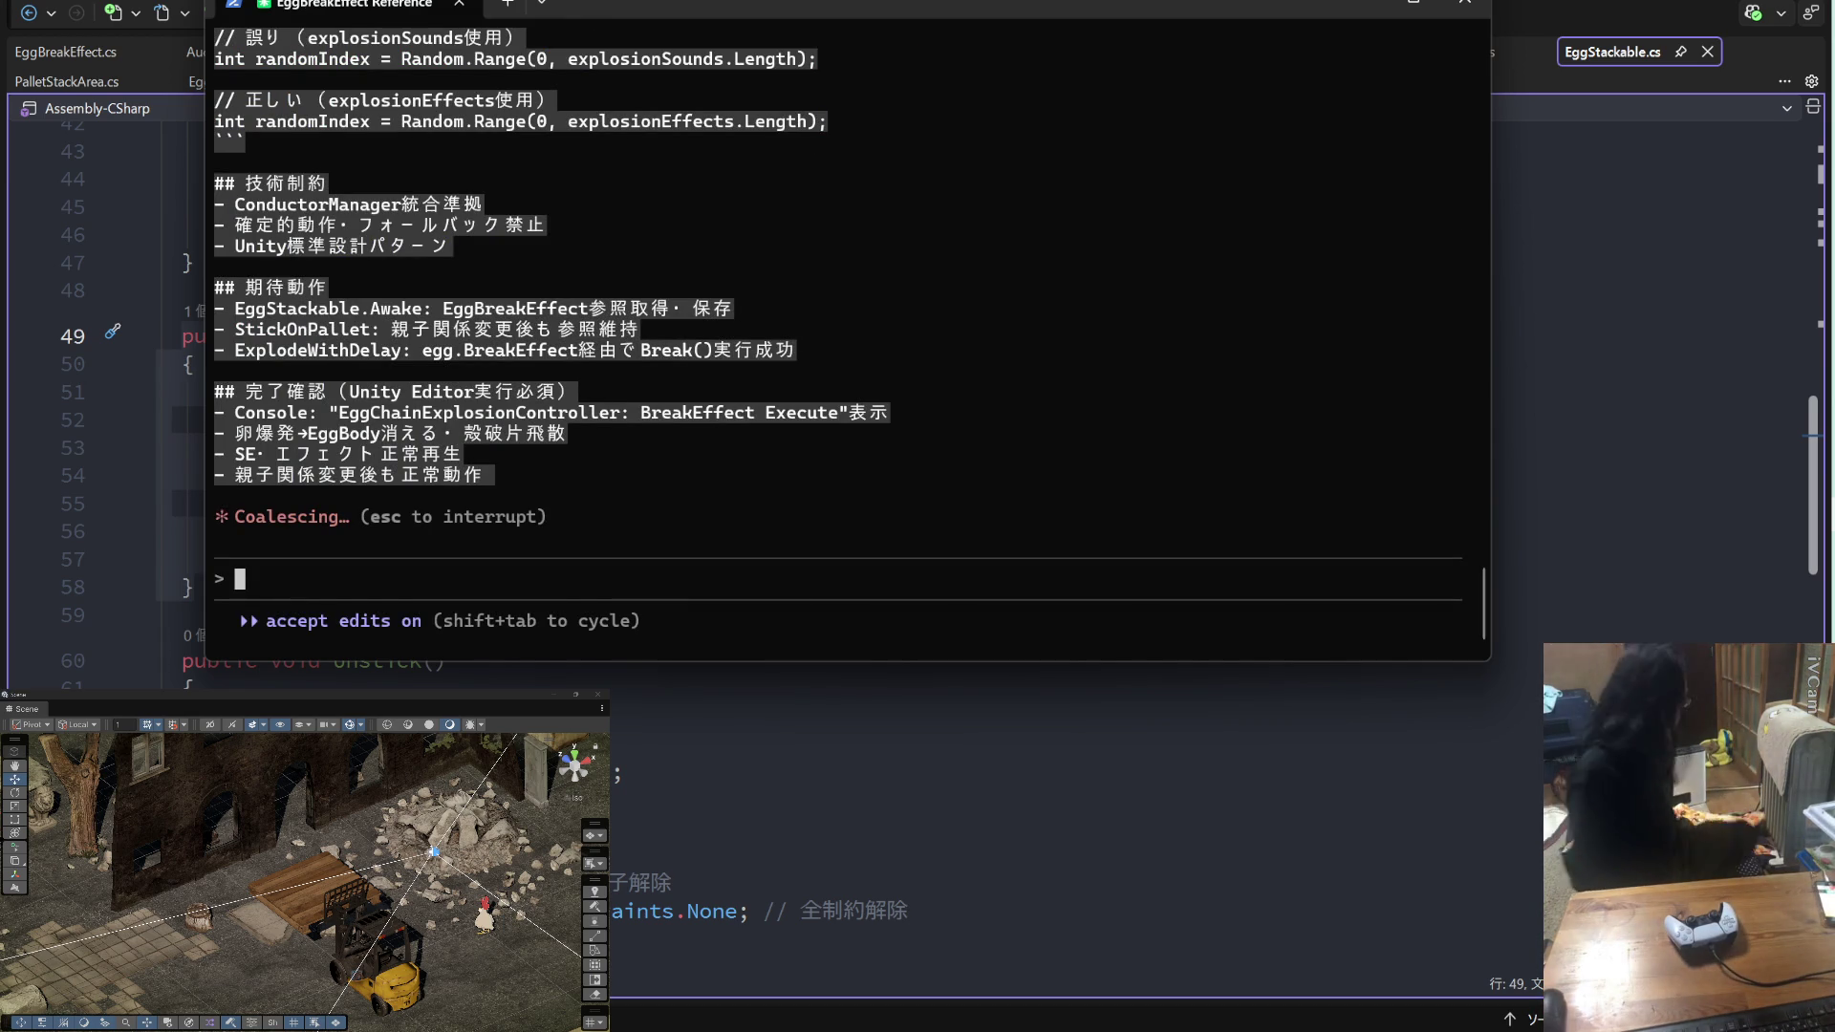